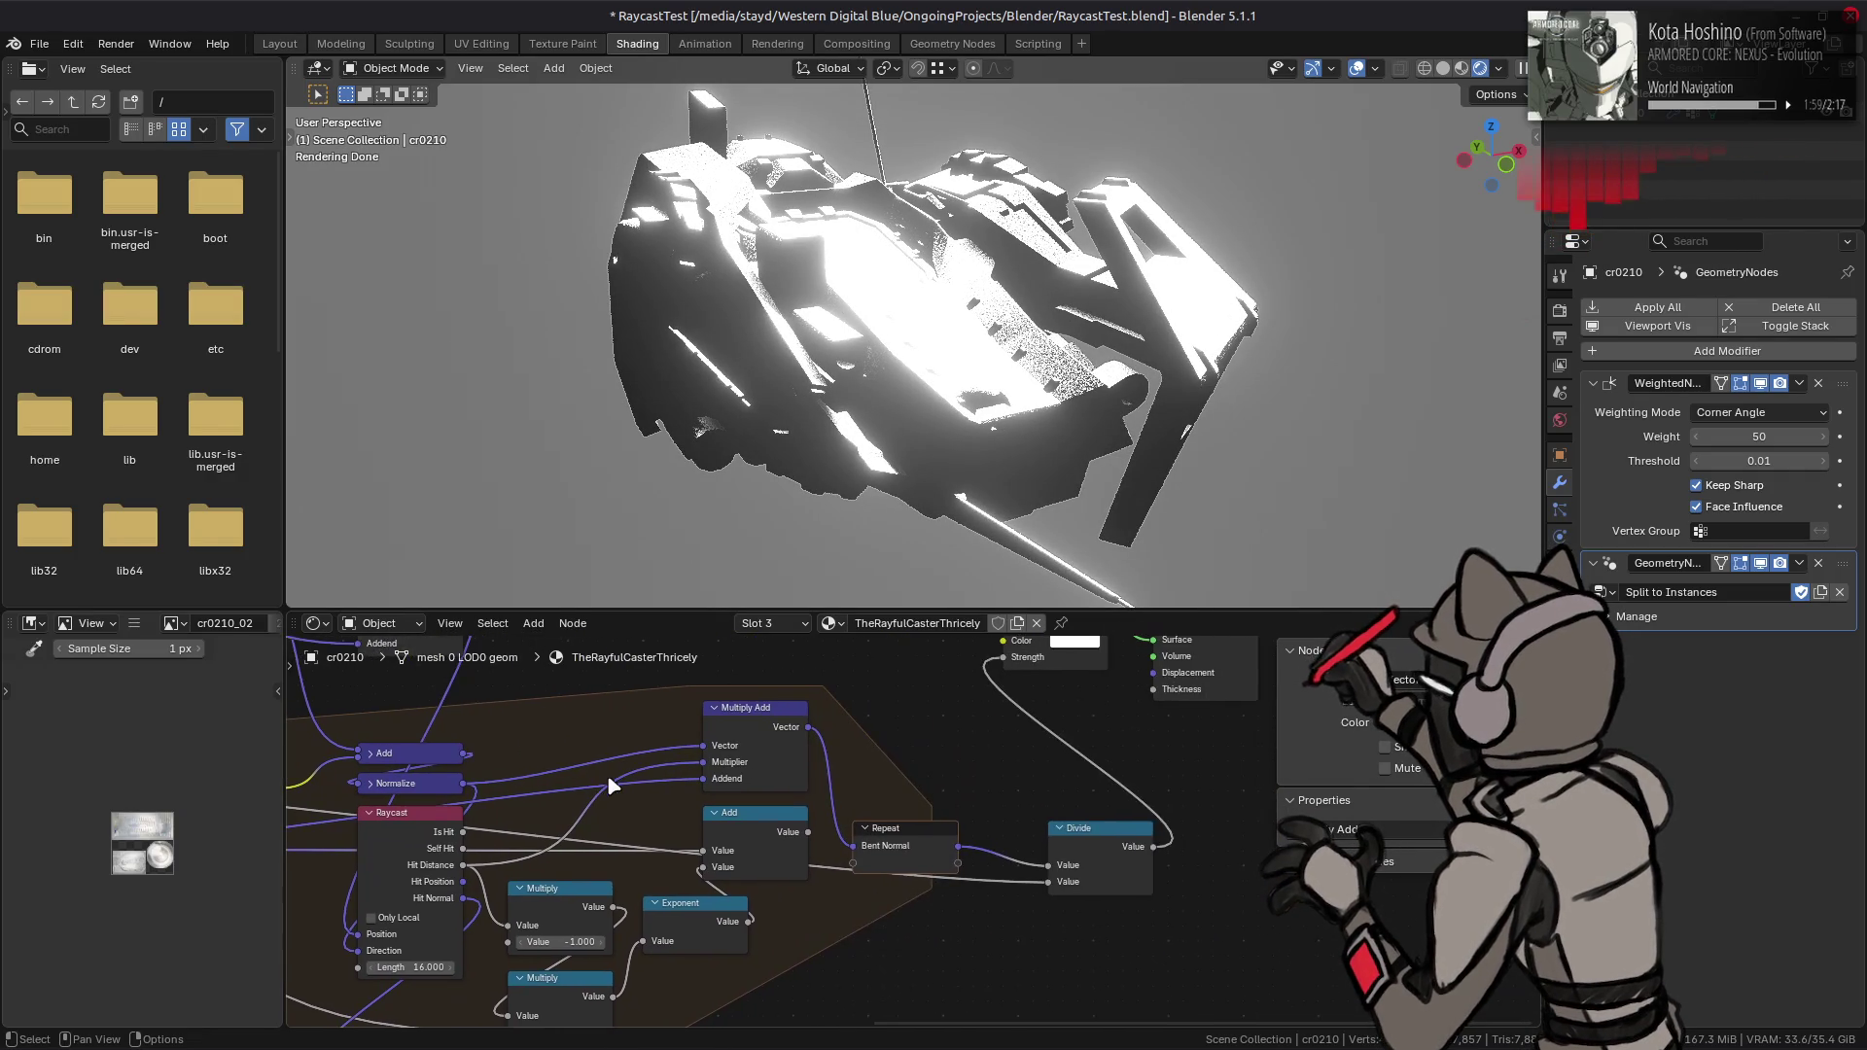
# - Move the Emission Strength link to Emission Color and duplicate Multiply Add as a vector Divide node
pyautogui.moveTo(956, 752); pyautogui.dragTo(957, 739)
pyautogui.moveTo(821, 824); pyautogui.dragTo(851, 775, button='middle')
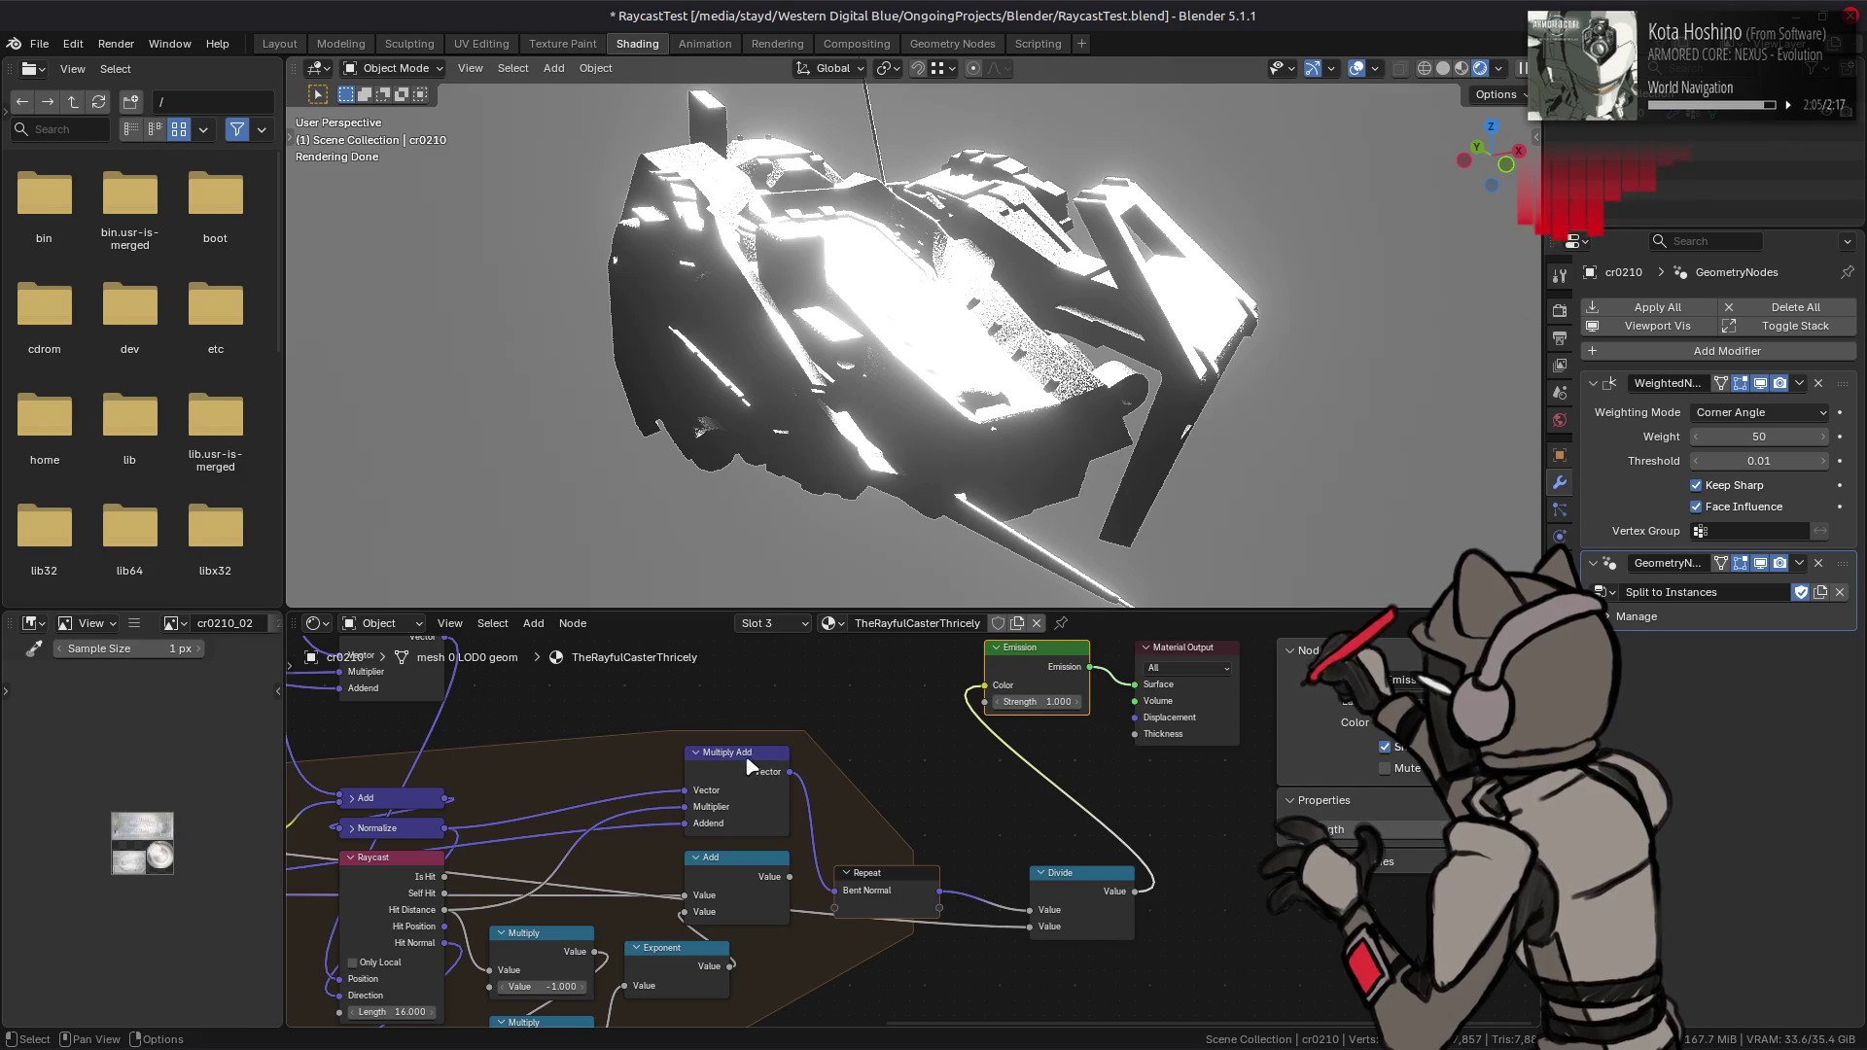
pyautogui.click(739, 752)
pyautogui.hotkey('shift', 'd')
pyautogui.click(1180, 860)
pyautogui.rightClick(1180, 868)
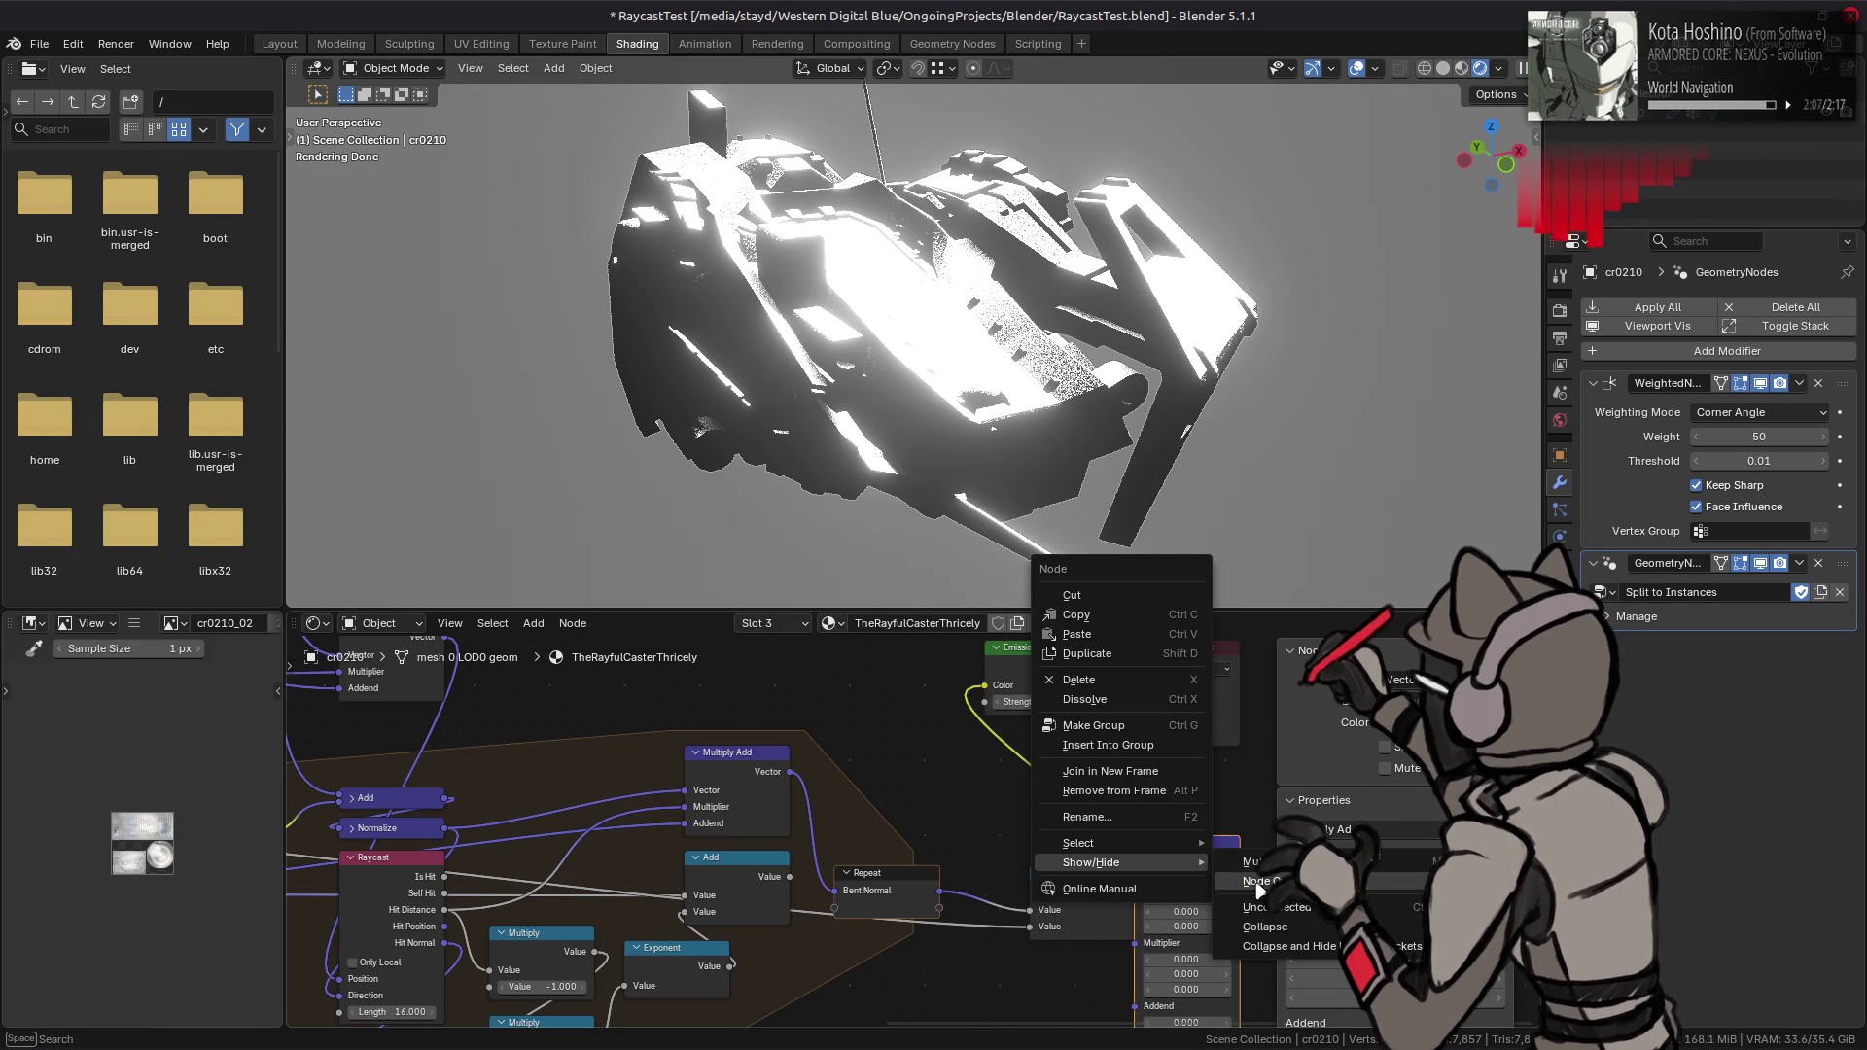
pyautogui.press('Escape')
pyautogui.click(1186, 881)
pyautogui.click(1172, 670)
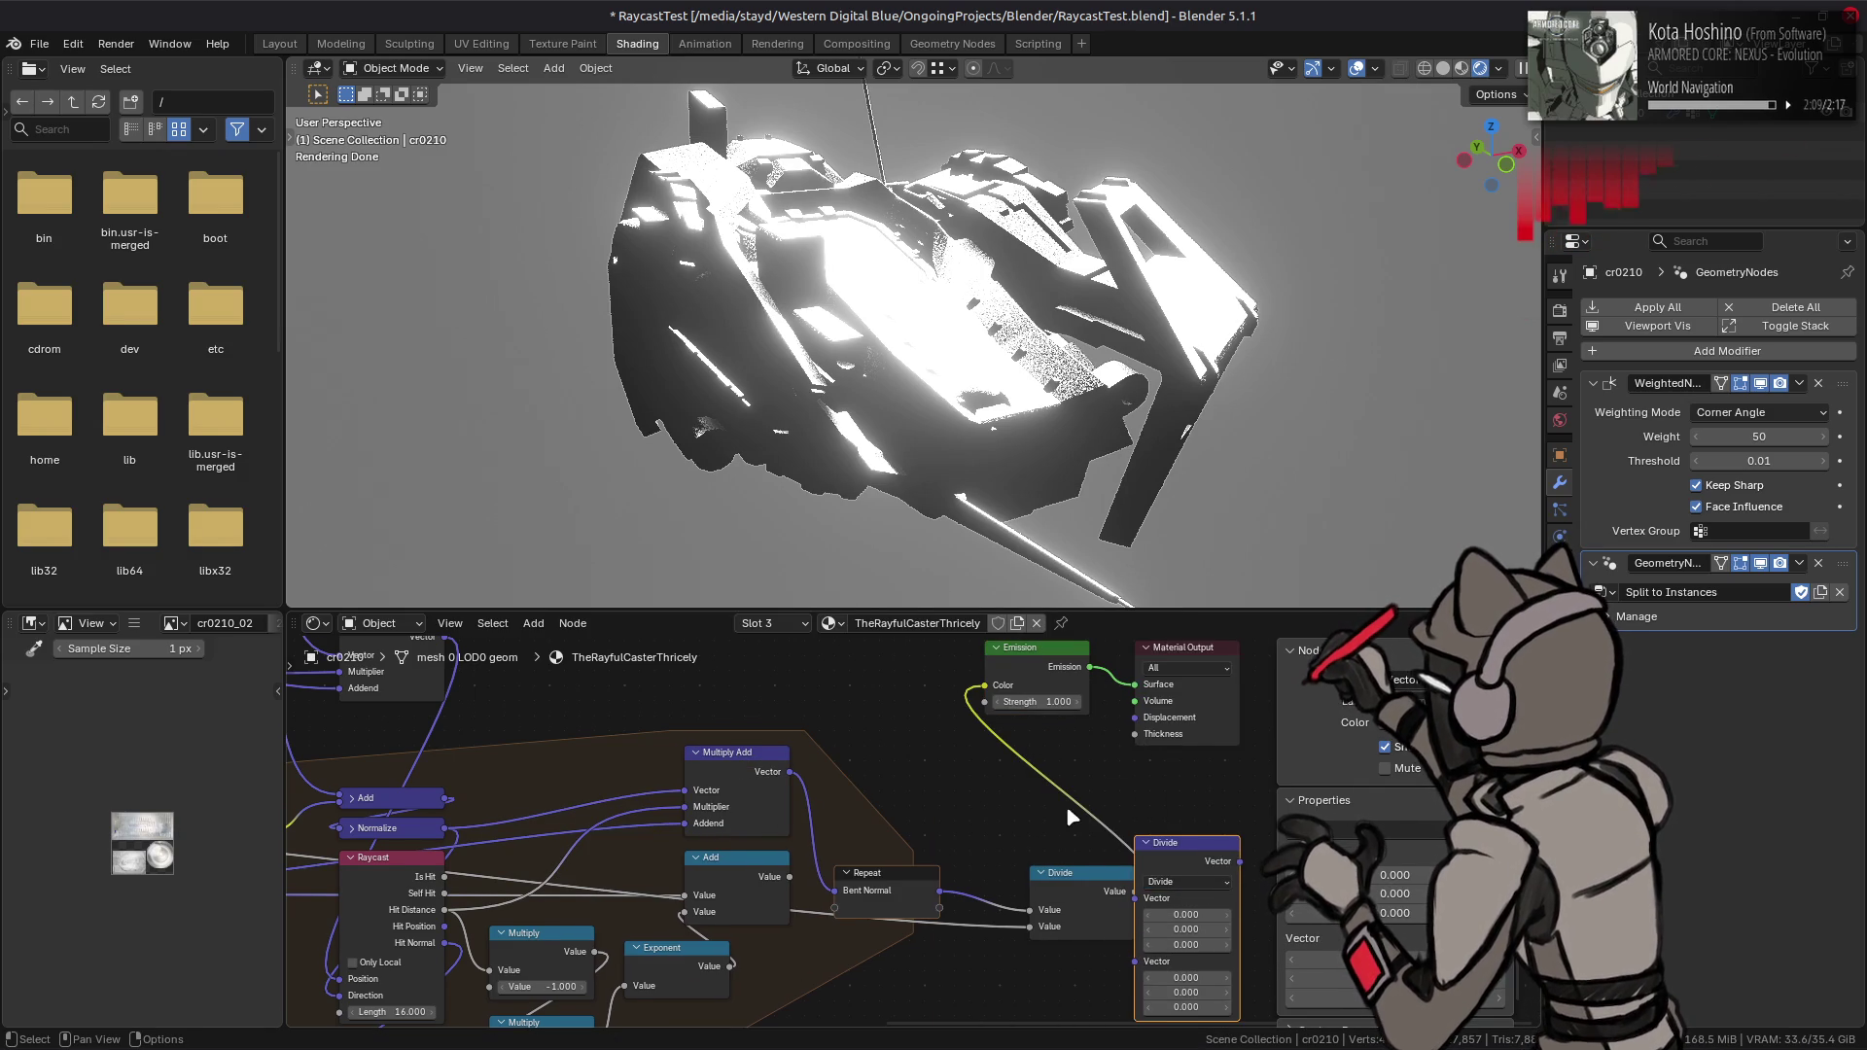
# - Wire Bent Normal into the vector Divide and its output into Emission Color
pyautogui.moveTo(1065, 805); pyautogui.dragTo(1037, 708, button='middle')
pyautogui.moveTo(911, 793)
pyautogui.mouseDown()
pyautogui.moveTo(973, 817)
pyautogui.moveTo(1106, 800)
pyautogui.mouseUp()
pyautogui.moveTo(998, 823); pyautogui.dragTo(1172, 781)
pyautogui.moveTo(1179, 779); pyautogui.dragTo(1196, 866, button='middle')
pyautogui.click(1199, 841)
pyautogui.rightClick(1196, 866)
pyautogui.press('Escape')
pyautogui.moveTo(1200, 864)
pyautogui.mouseDown()
pyautogui.moveTo(908, 696)
pyautogui.moveTo(946, 690)
pyautogui.mouseUp()
pyautogui.rightClick(1167, 856)
pyautogui.moveTo(1166, 860)
pyautogui.press('Escape')
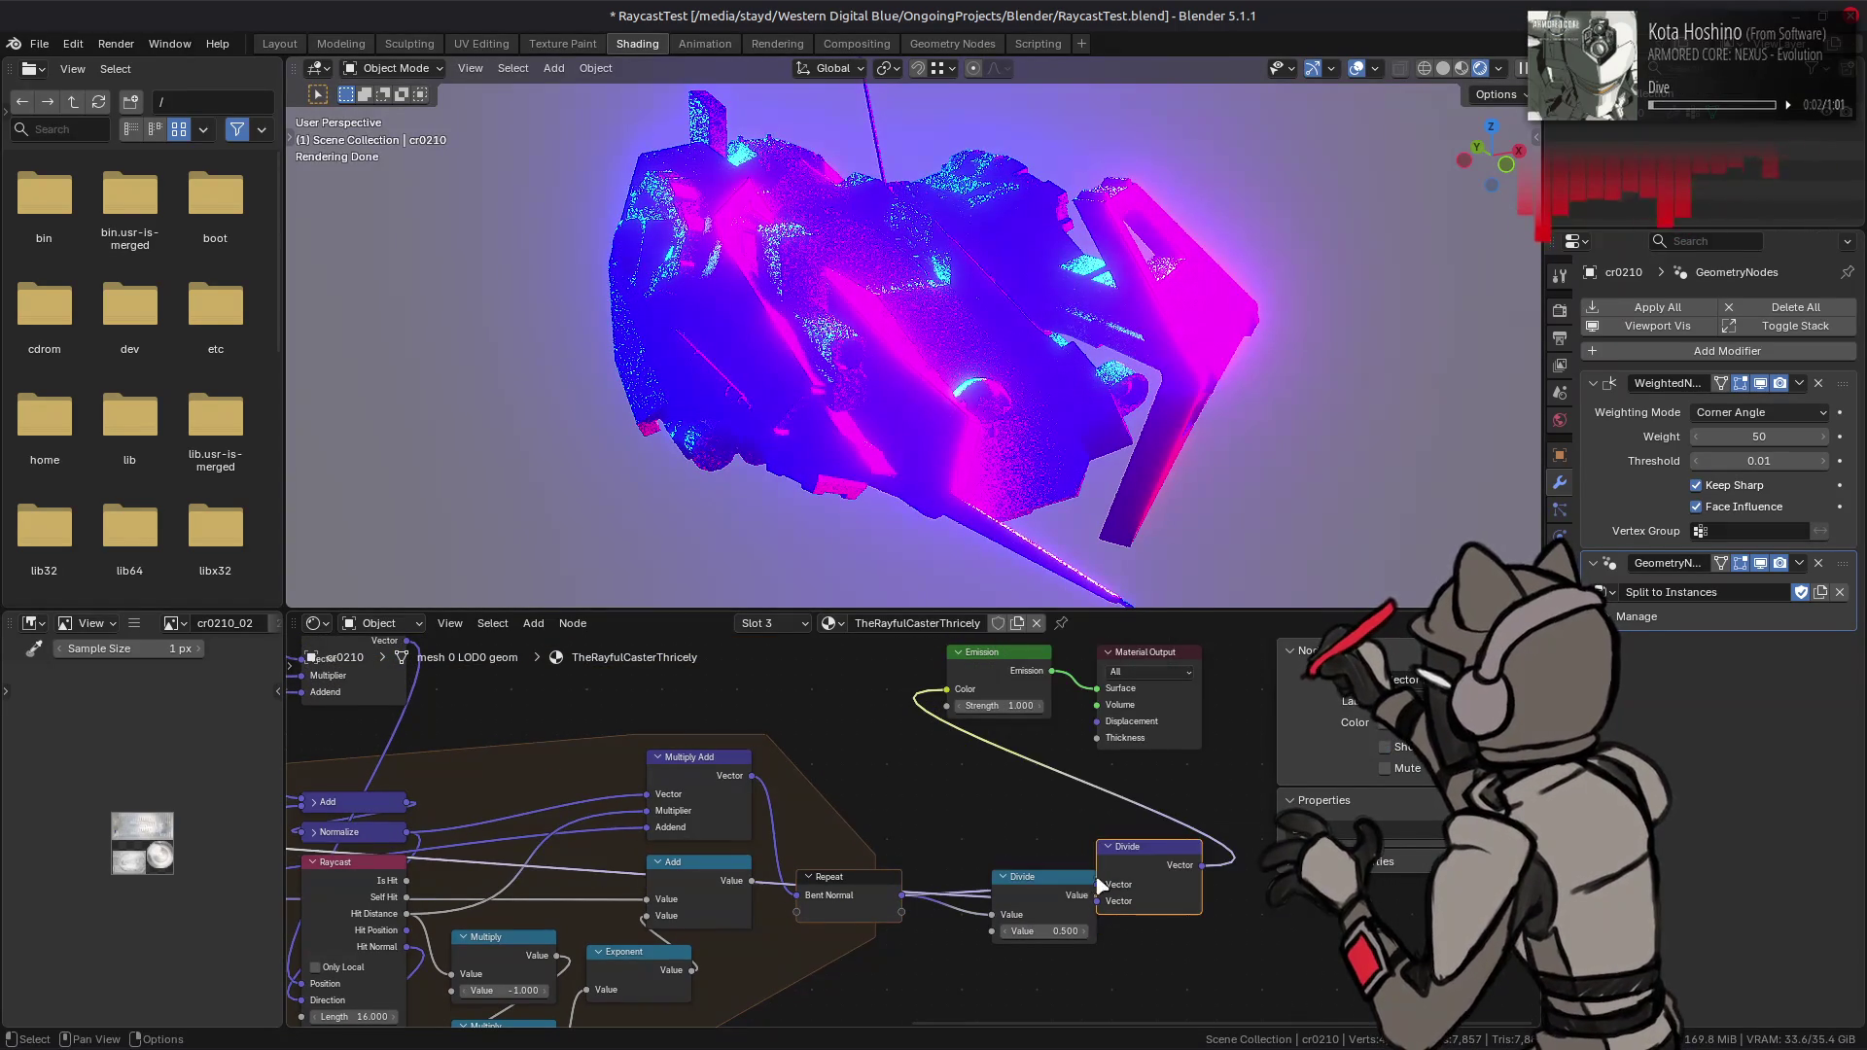
# - Remove the scalar Divide (0.500) and move the vector Divide into its place
pyautogui.click(1036, 877)
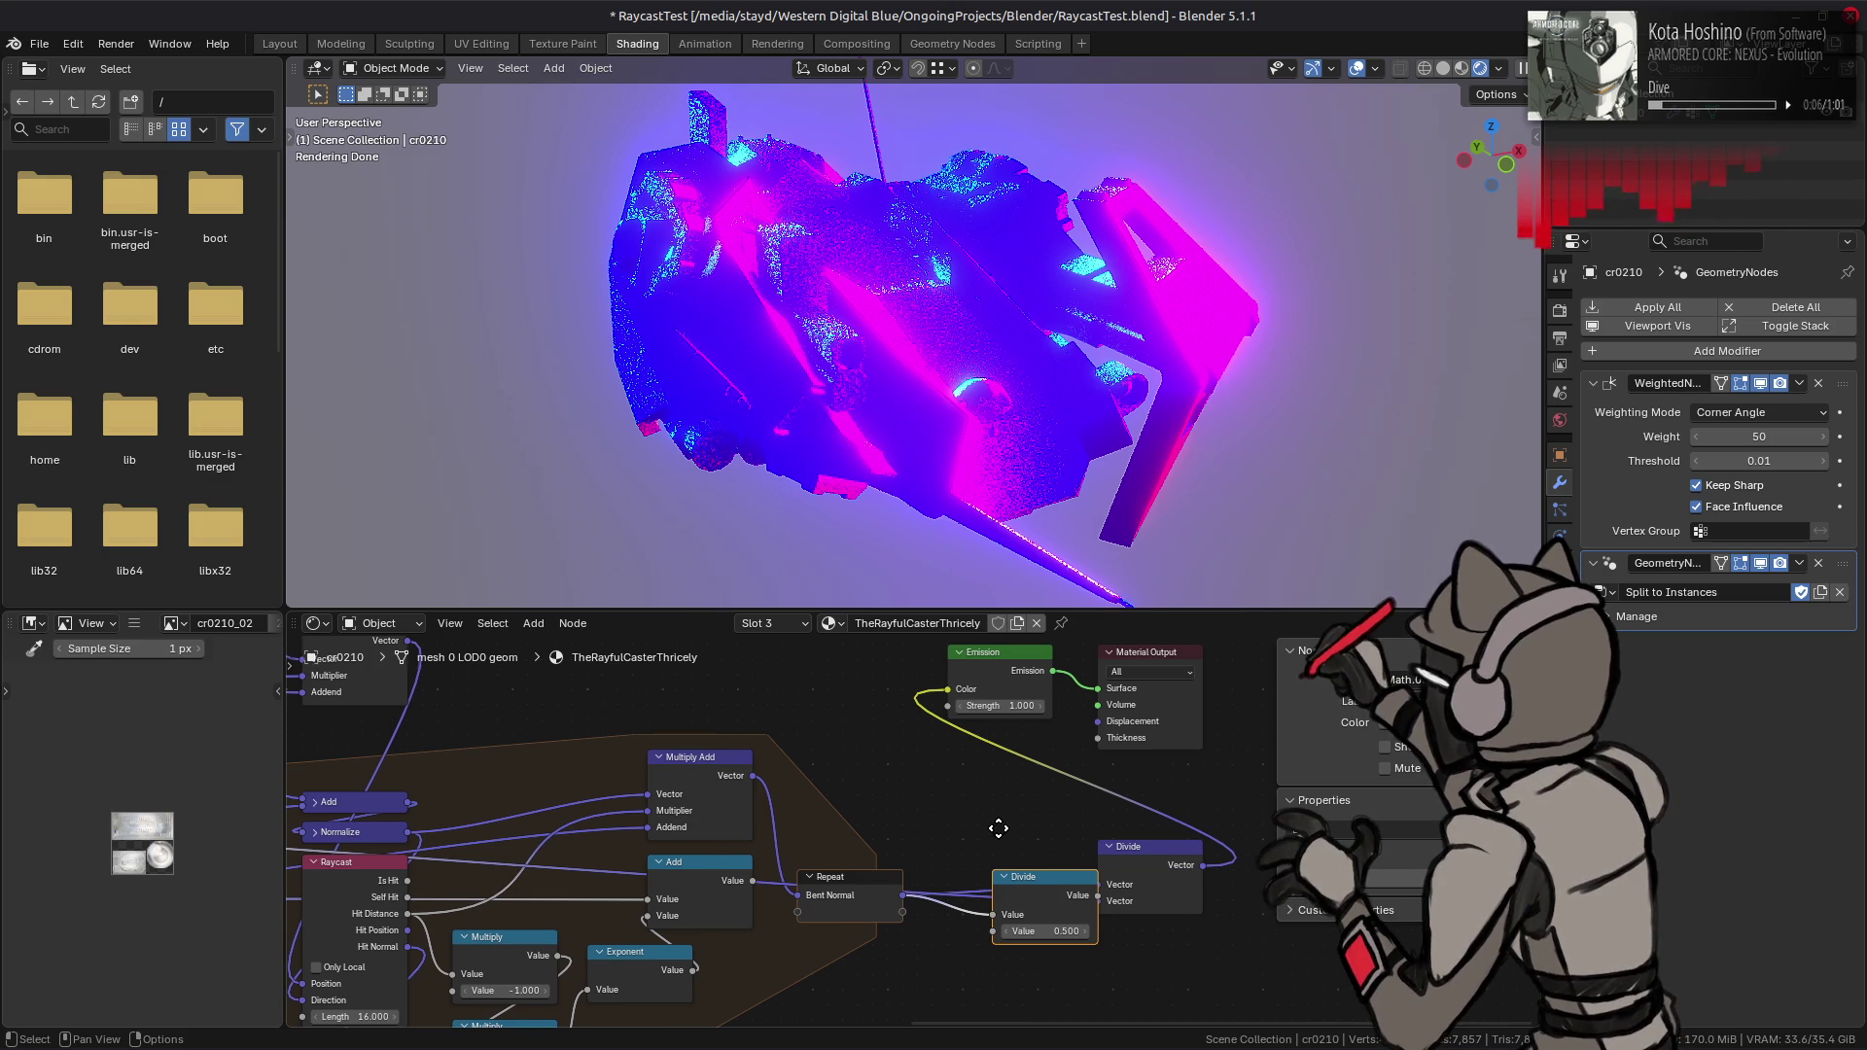
pyautogui.moveTo(998, 815); pyautogui.dragTo(1015, 765, button='middle')
pyautogui.hotkey('ctrl', 'x')
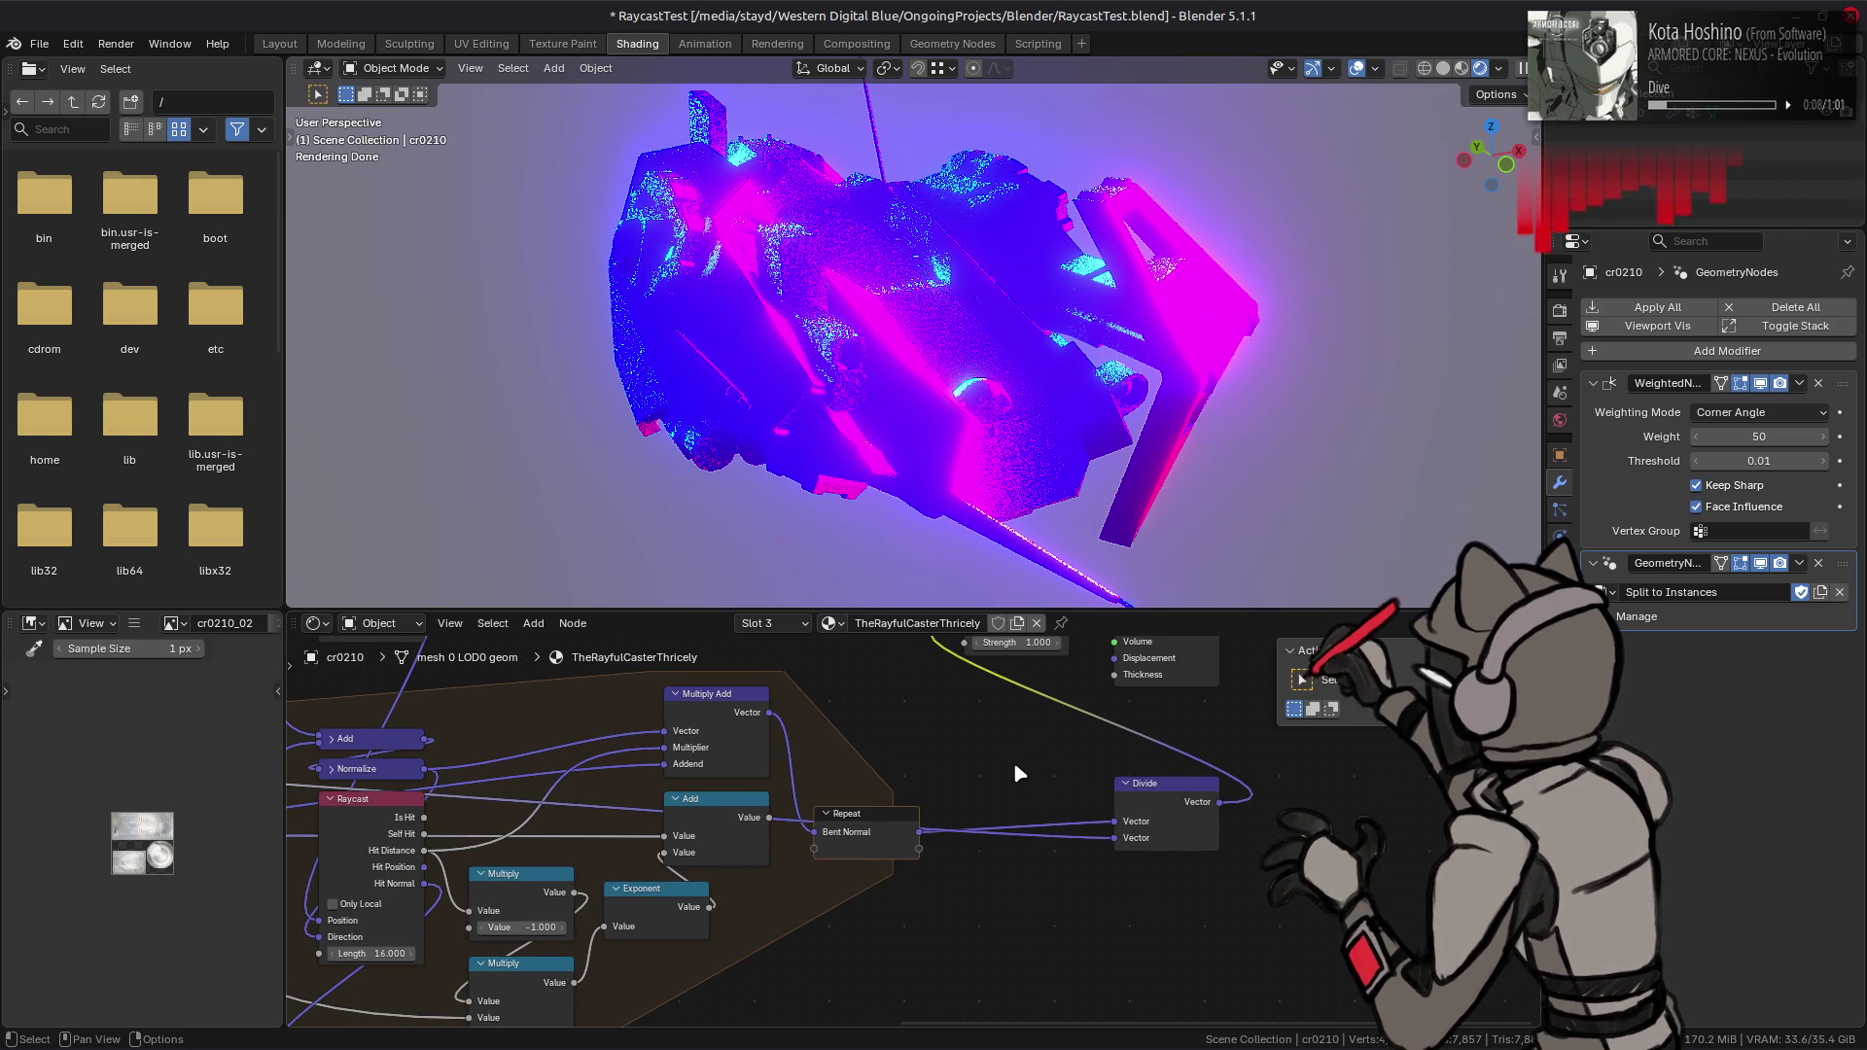
pyautogui.moveTo(1163, 795); pyautogui.dragTo(1009, 854)
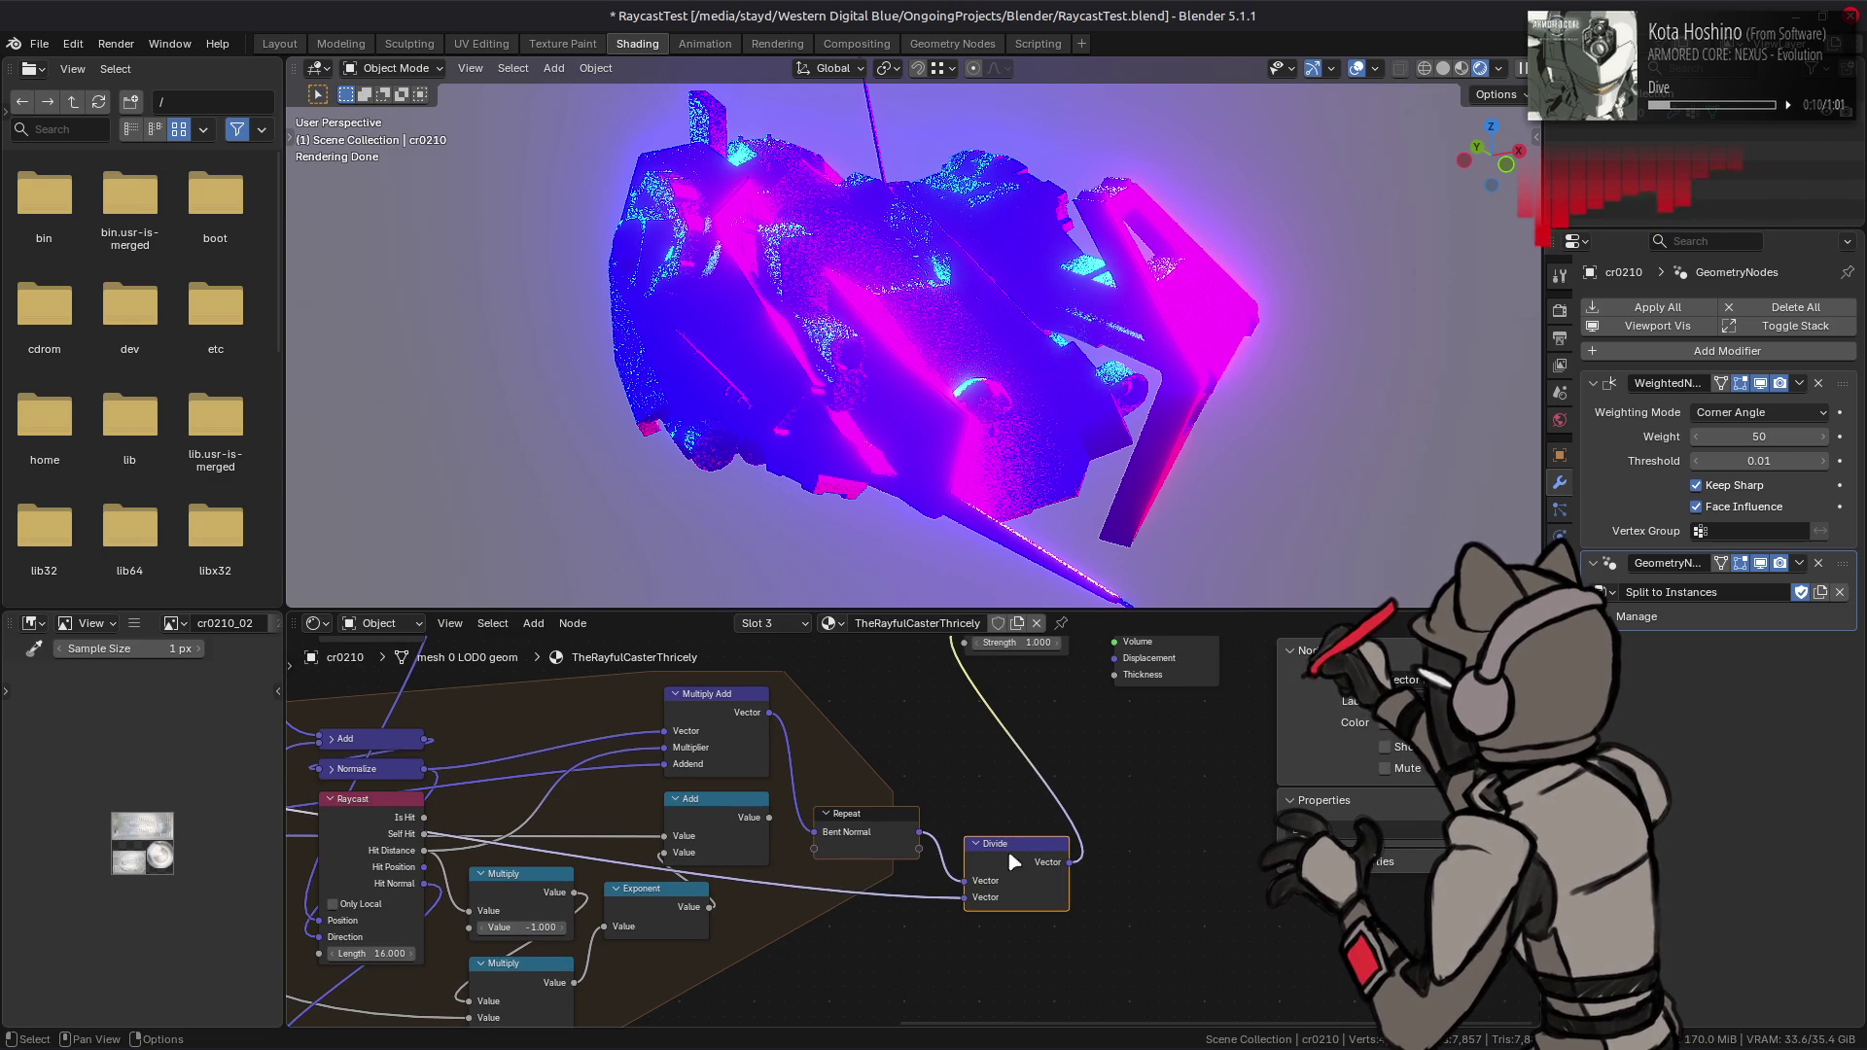
pyautogui.click(1009, 853)
pyautogui.moveTo(1025, 851); pyautogui.dragTo(958, 825, button='middle')
# - Duplicate the Divide as a Multiply Add node fed by the Divide output
pyautogui.hotkey('shift', 'd')
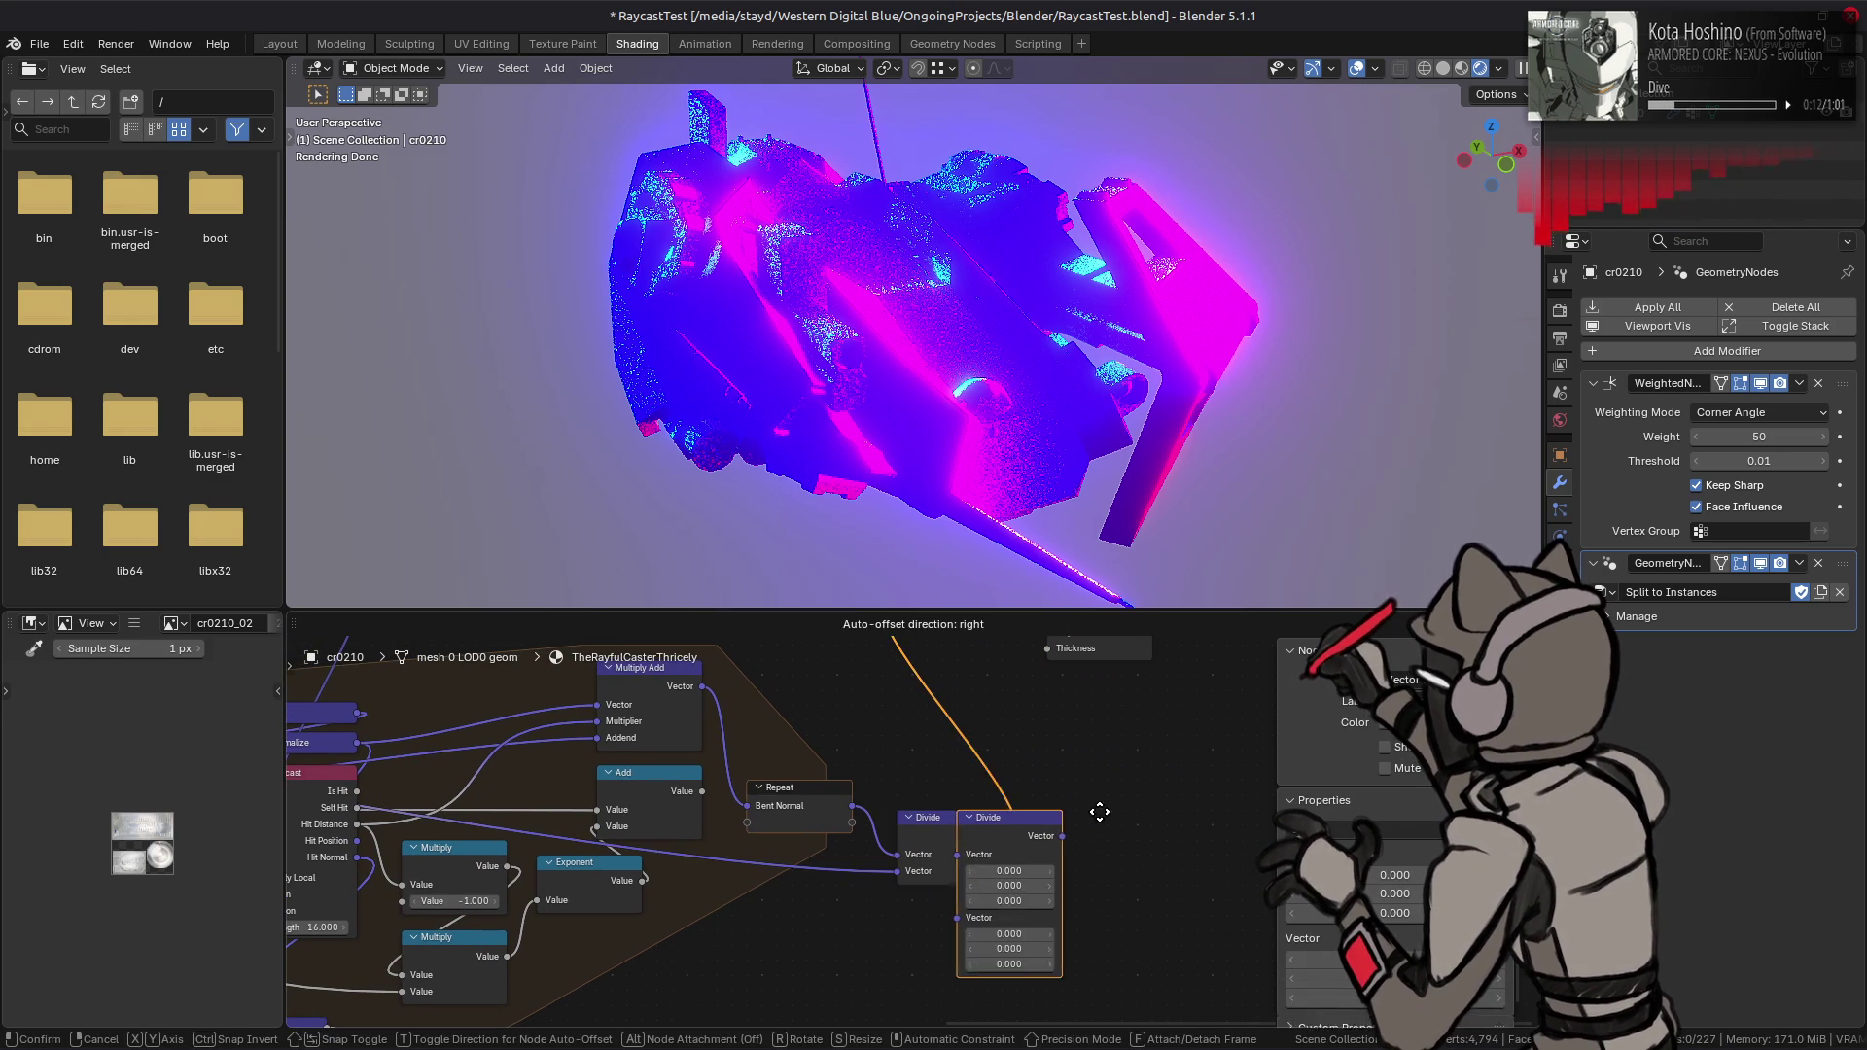
pyautogui.click(1129, 807)
pyautogui.rightClick(1130, 817)
pyautogui.moveTo(1133, 818)
pyautogui.click(1206, 841)
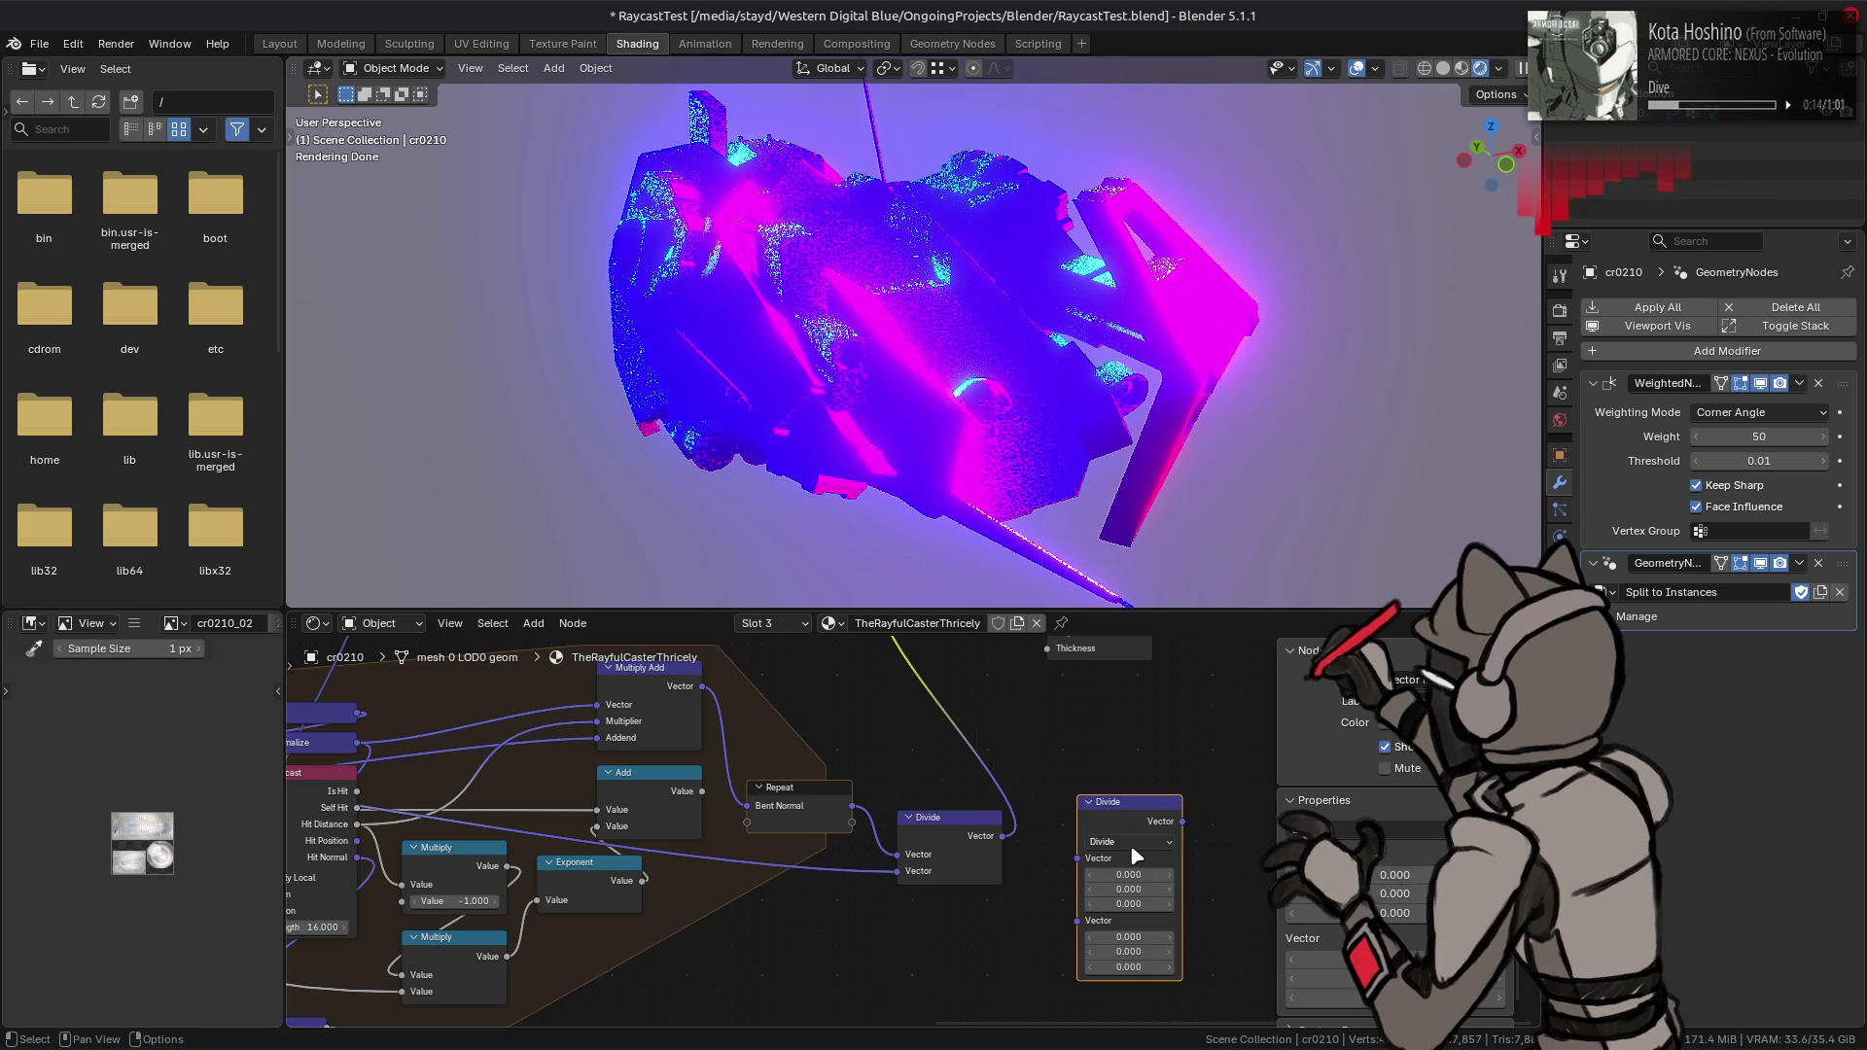
pyautogui.click(1128, 842)
pyautogui.click(1141, 647)
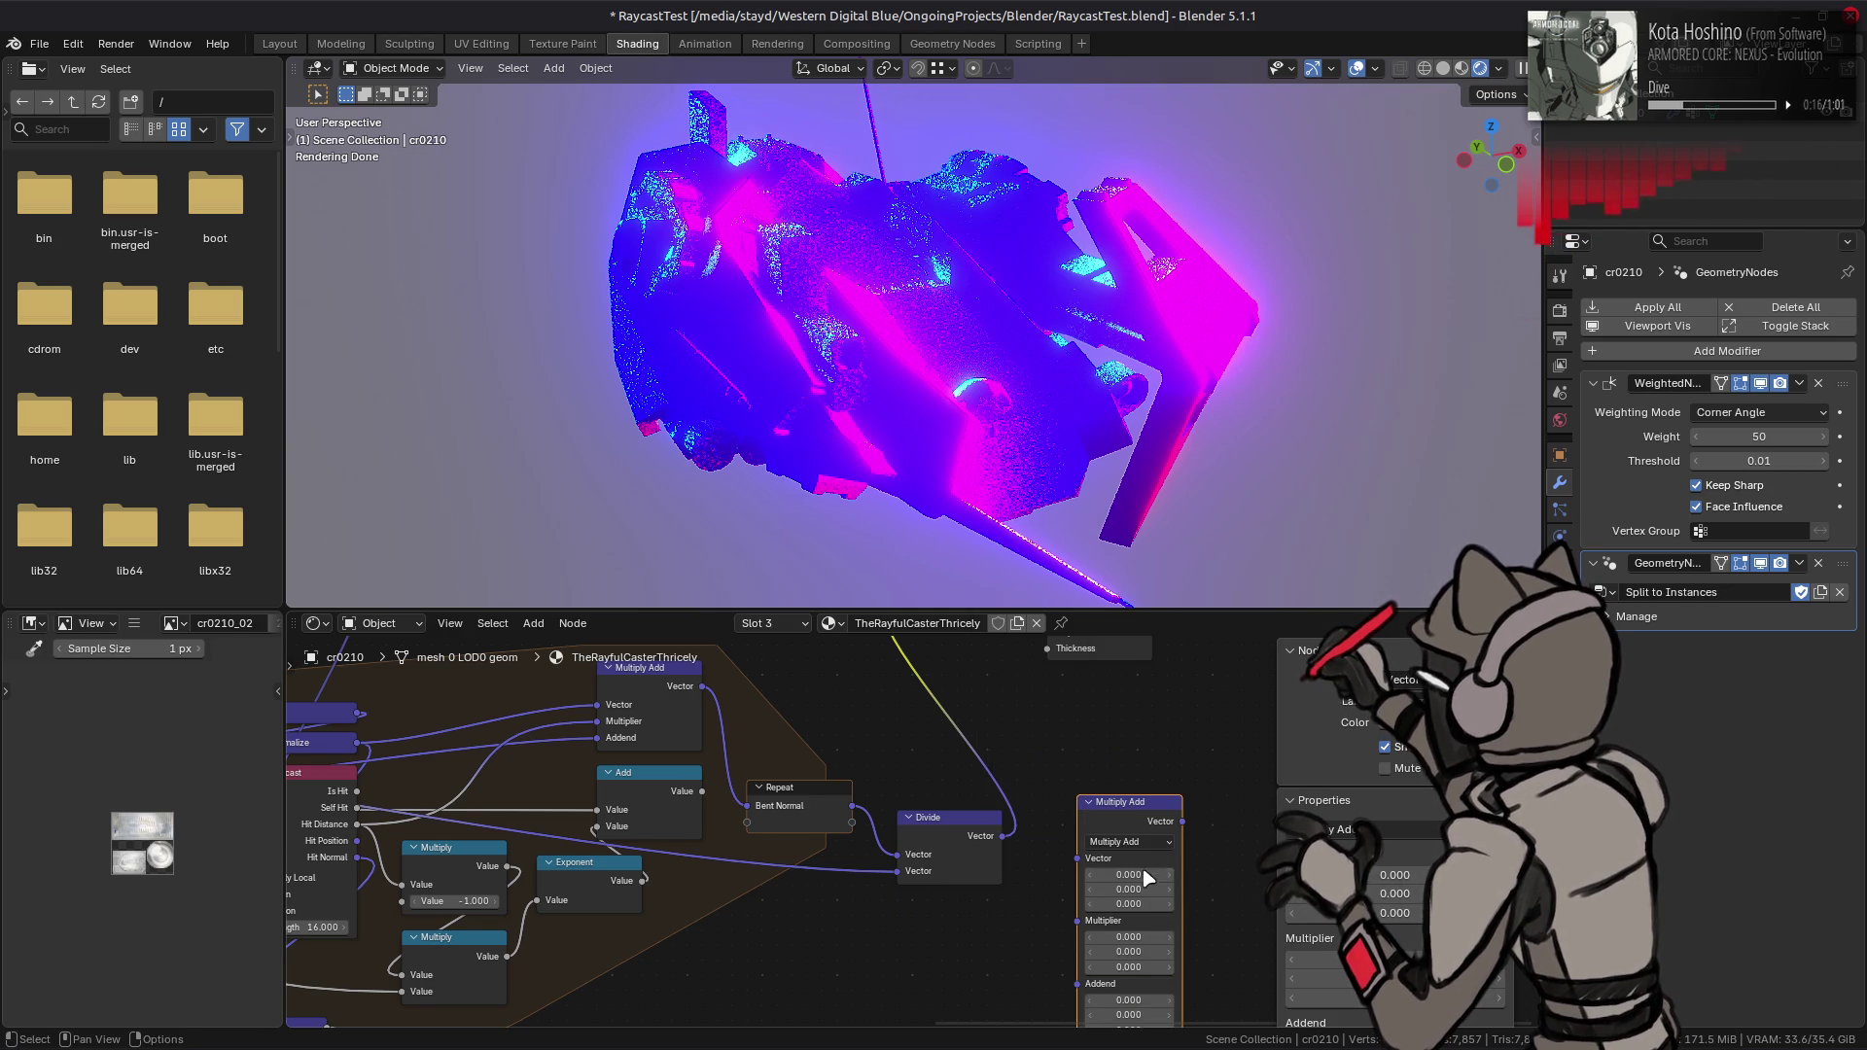
pyautogui.moveTo(1009, 827); pyautogui.dragTo(1012, 766, button='middle')
pyautogui.moveTo(1012, 767); pyautogui.dragTo(1125, 825)
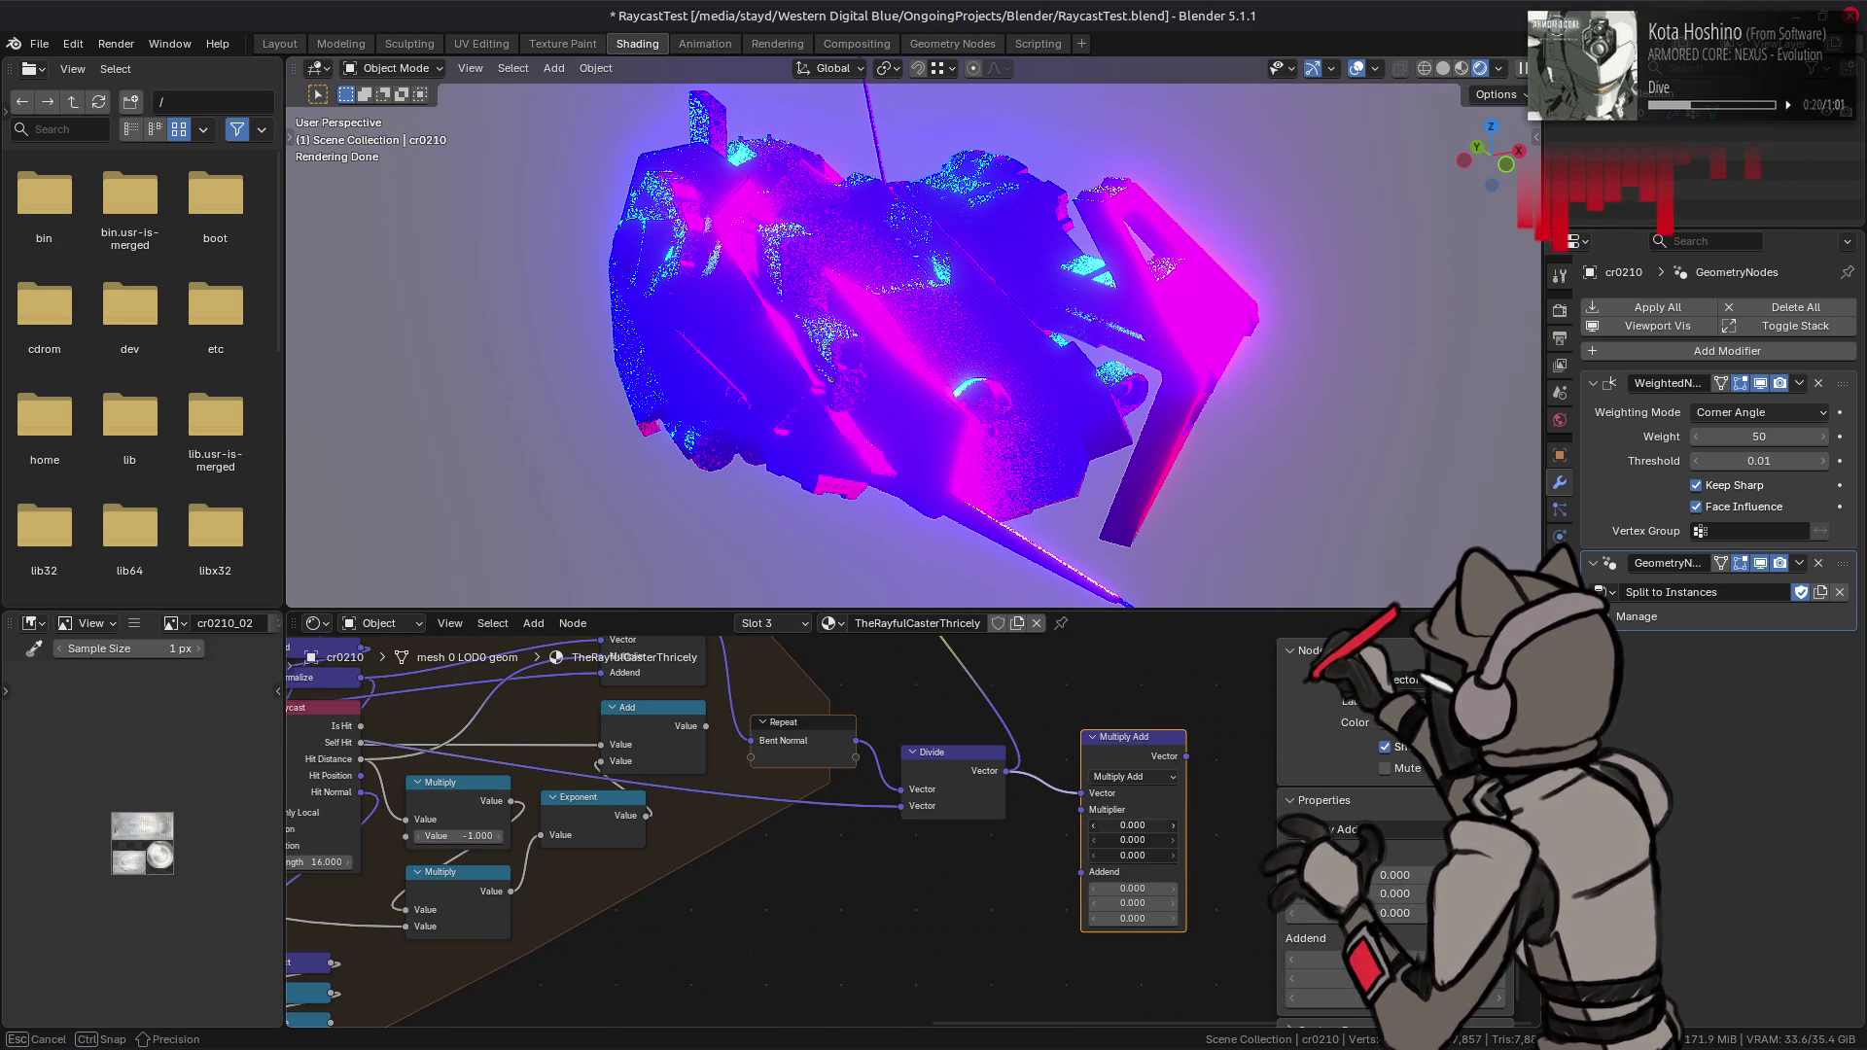
# - Set Multiply Add's Multiplier and Addend to 0.5 and connect it to Emission Color
pyautogui.write('5')
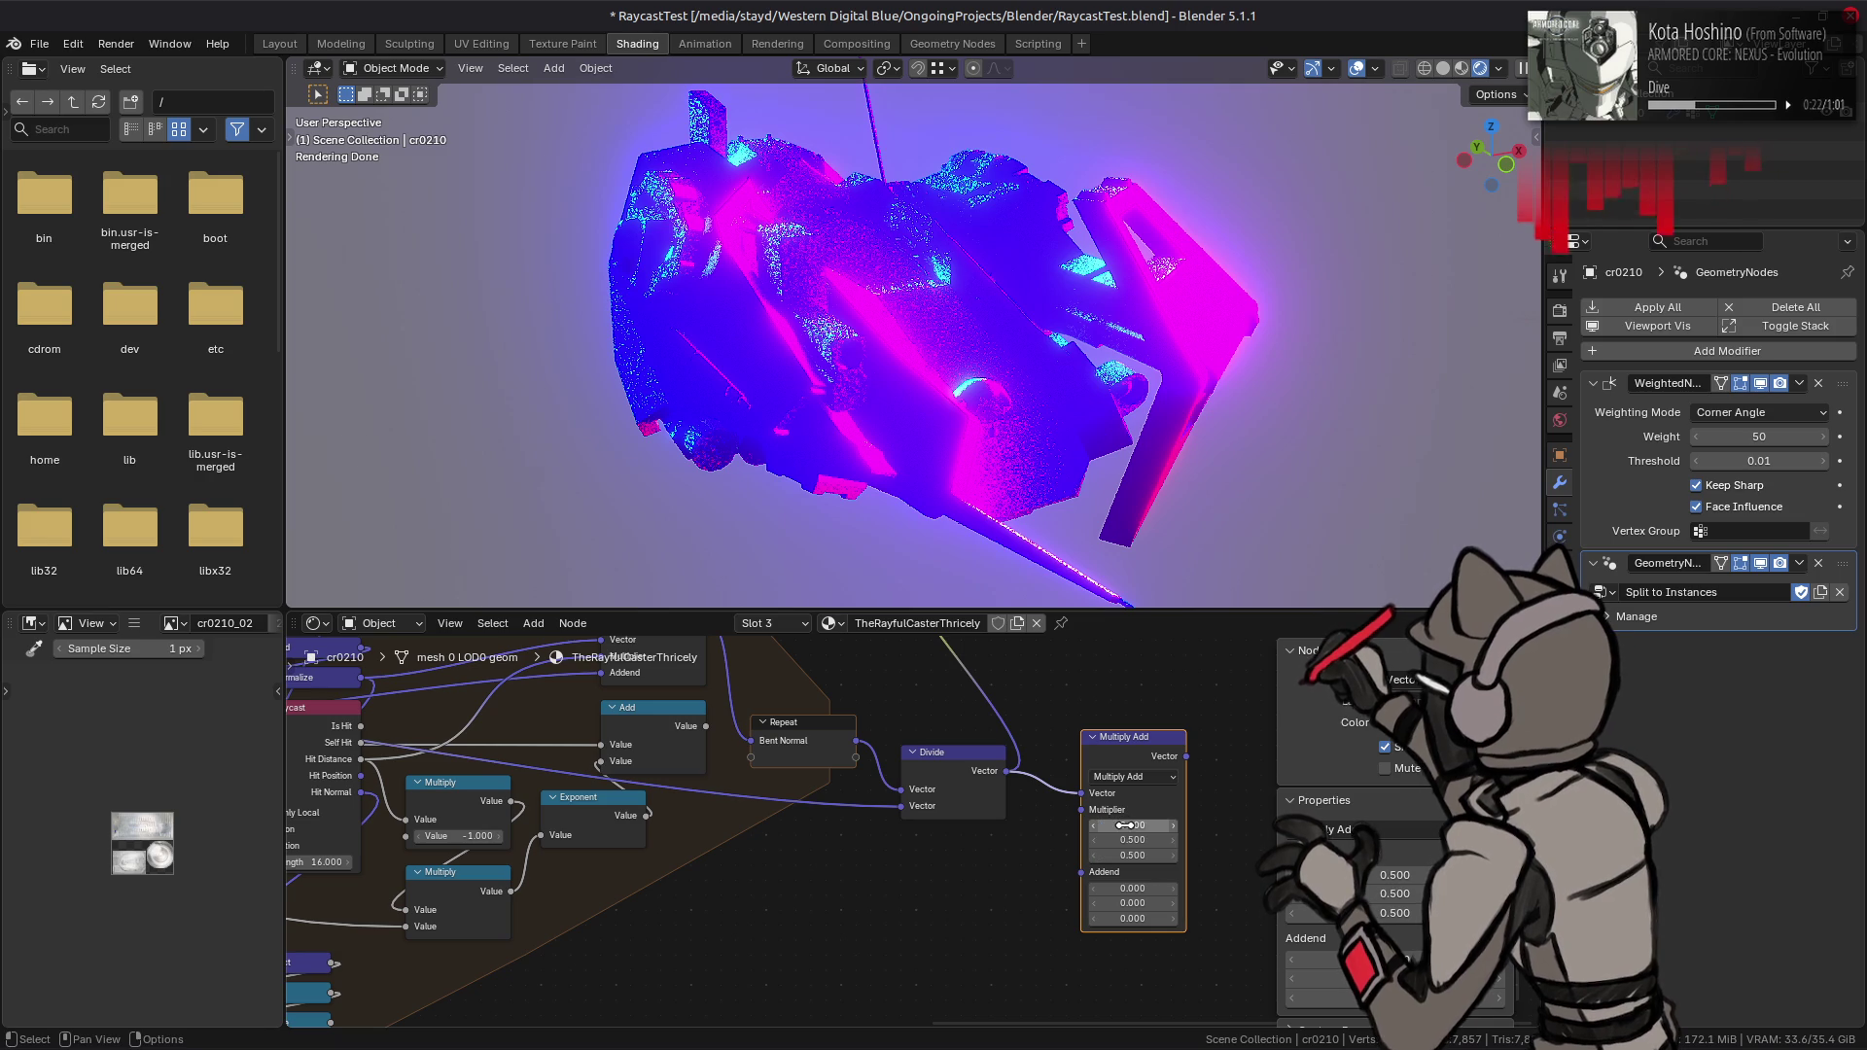
pyautogui.press('Return')
pyautogui.moveTo(1118, 918); pyautogui.dragTo(1119, 889)
pyautogui.write('.5')
pyautogui.press('Return')
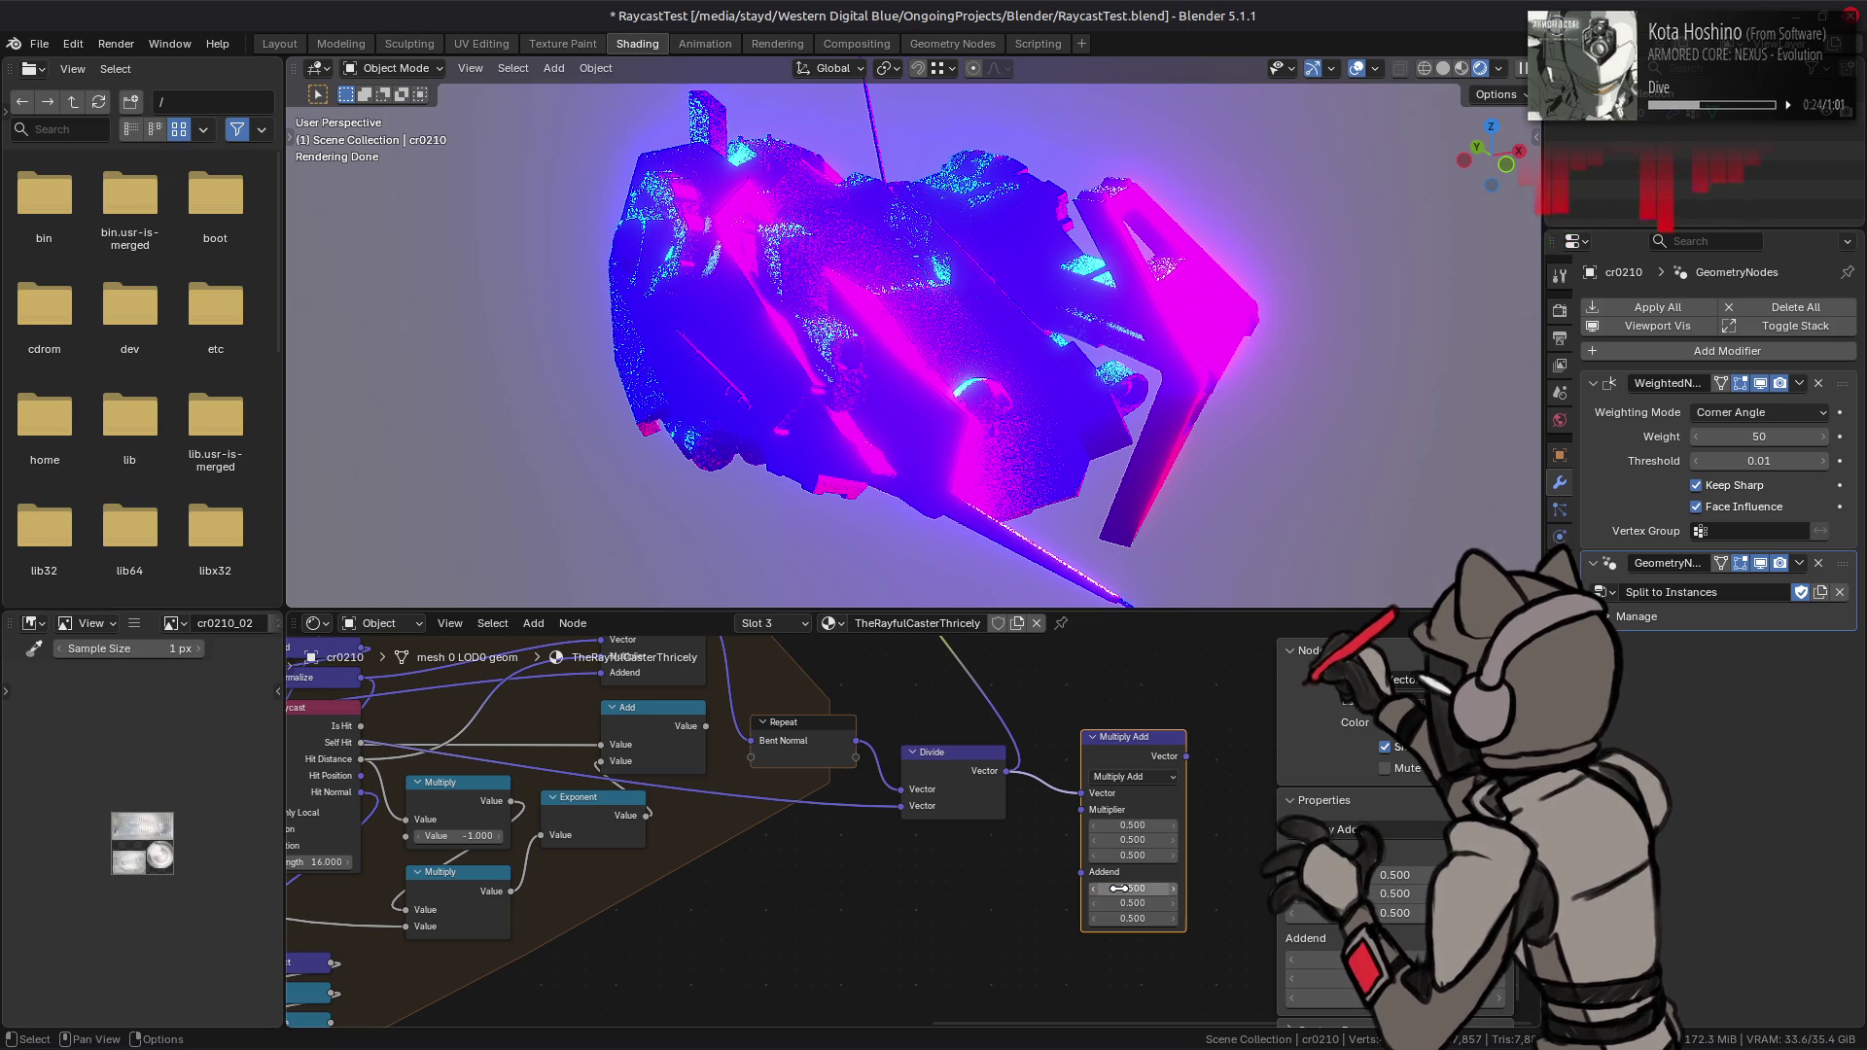
pyautogui.moveTo(1186, 756)
pyautogui.mouseDown()
pyautogui.moveTo(1148, 642)
pyautogui.moveTo(1070, 636)
pyautogui.moveTo(983, 680)
pyautogui.moveTo(965, 725)
pyautogui.moveTo(873, 769)
pyautogui.moveTo(919, 746)
pyautogui.moveTo(926, 707)
pyautogui.mouseUp()
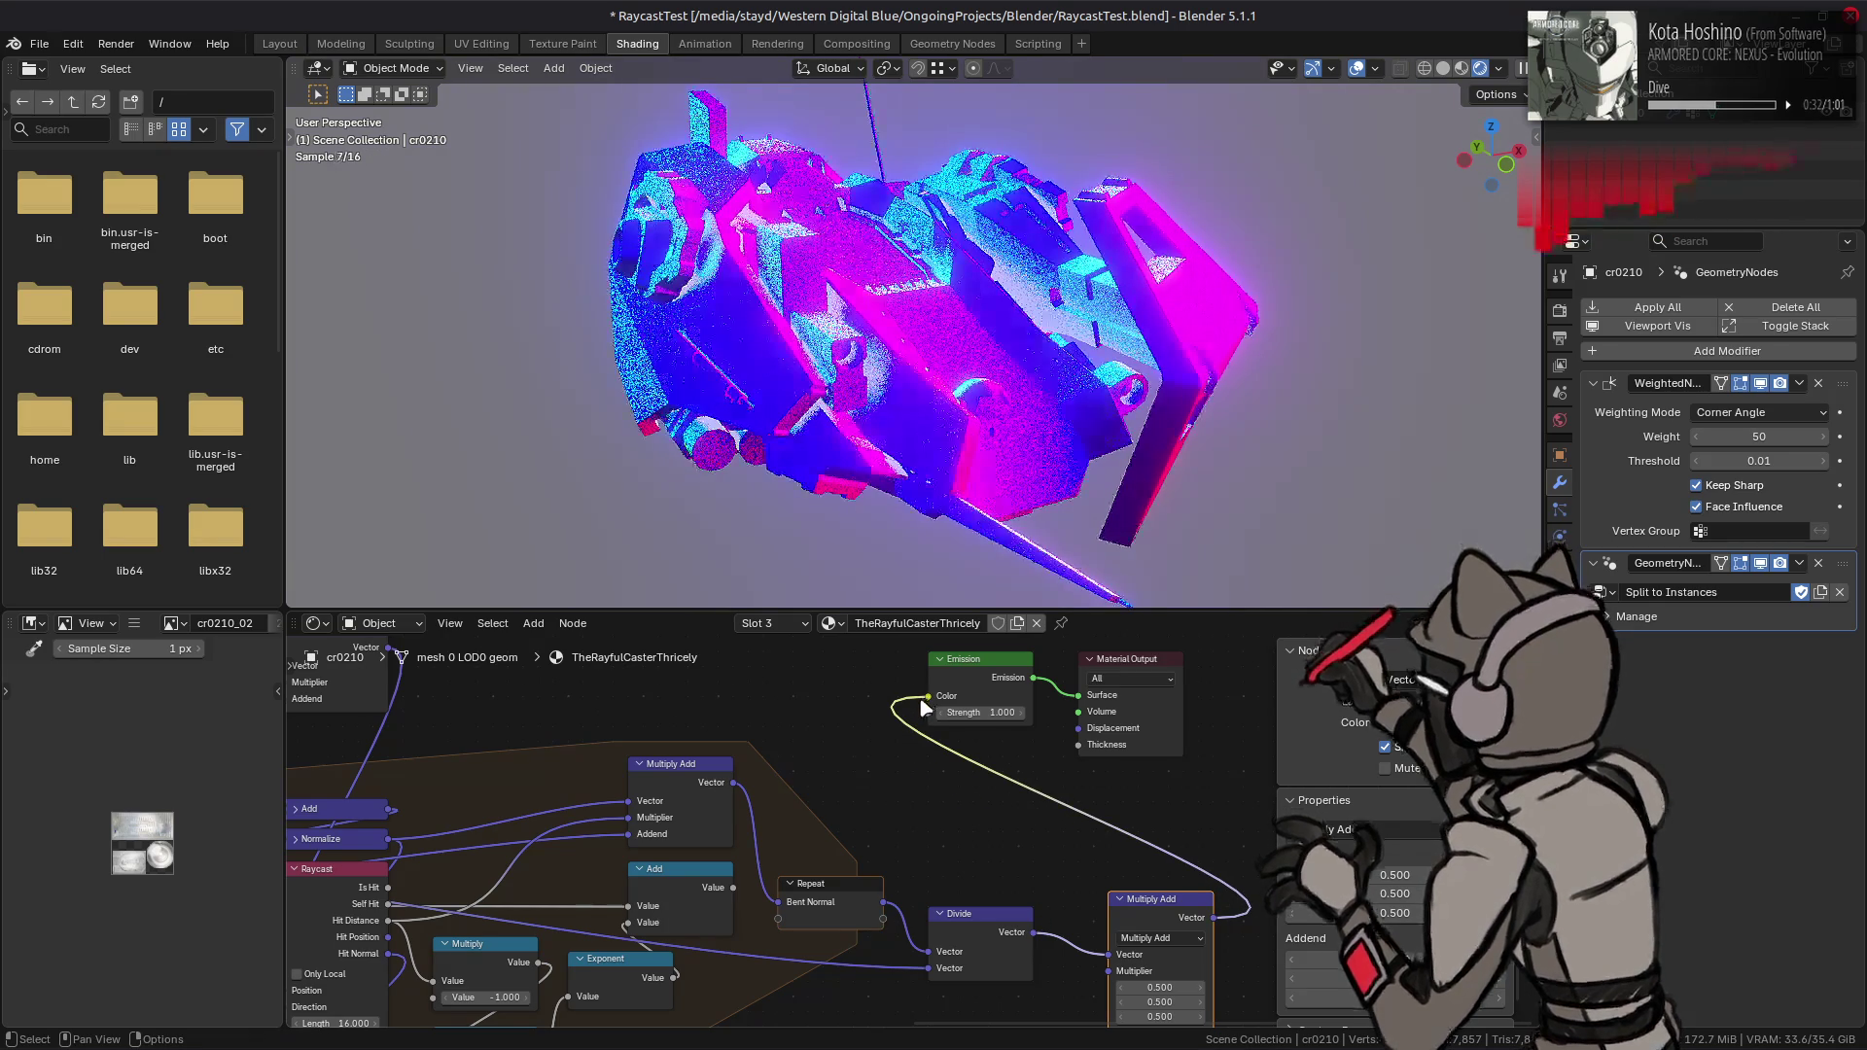
pyautogui.scroll(-3, 953, 739)
# - Insert a Normalize node between Divide and Multiply Add, briefly previewing its direct output
pyautogui.moveTo(1070, 815); pyautogui.dragTo(1132, 814)
pyautogui.hotkey('shift', 'd')
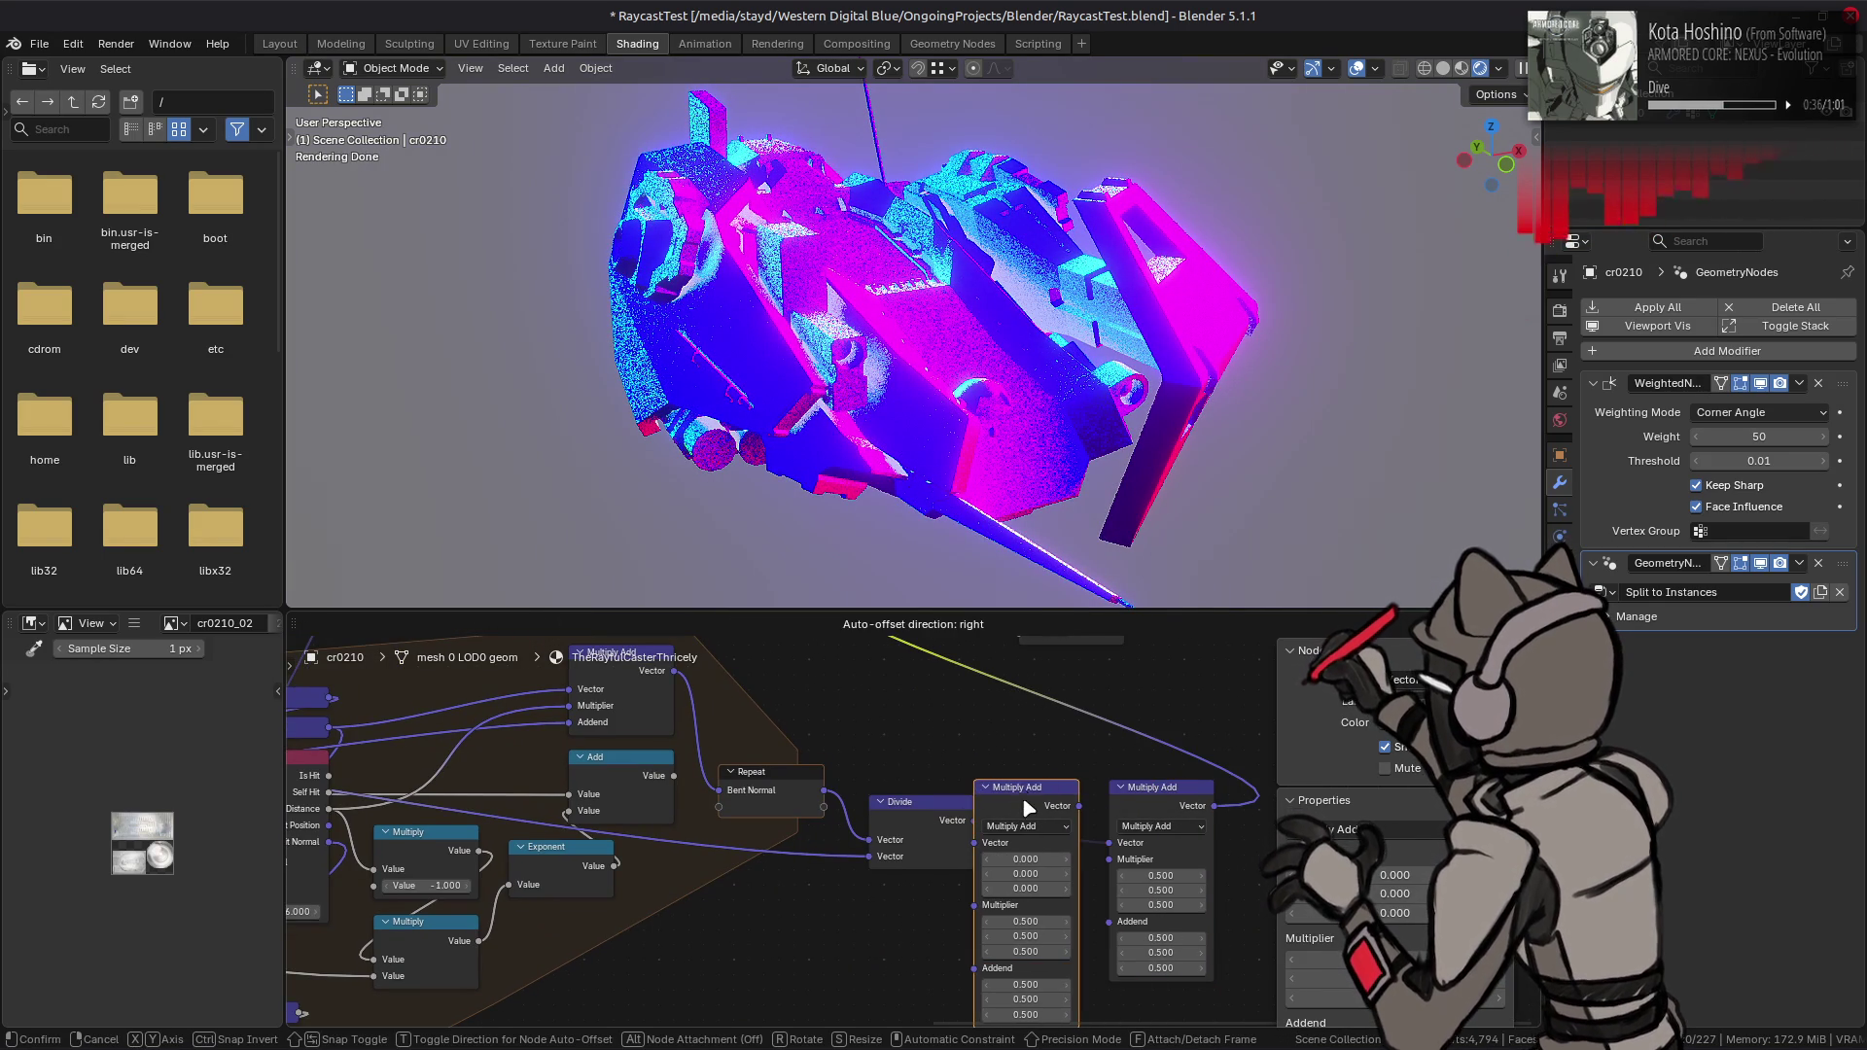
pyautogui.click(936, 827)
pyautogui.click(1026, 826)
pyautogui.click(1009, 808)
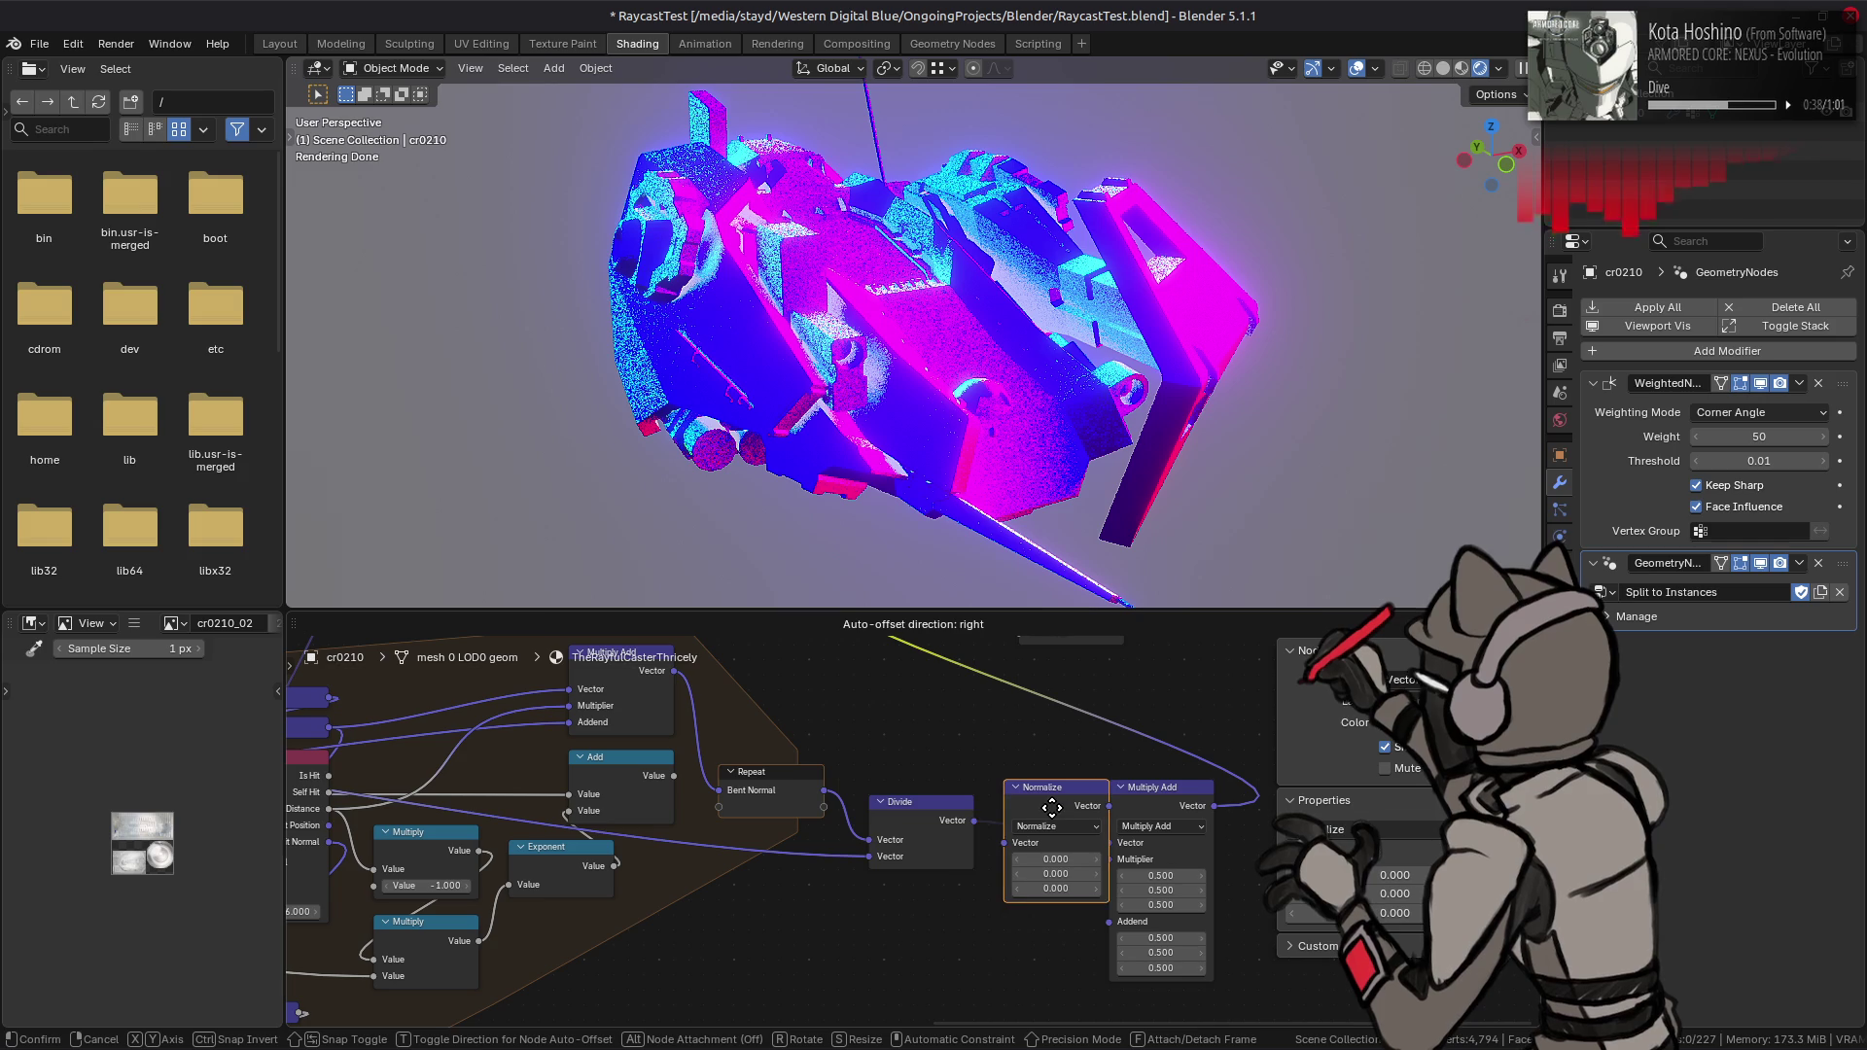
pyautogui.moveTo(975, 822); pyautogui.dragTo(1002, 845)
pyautogui.moveTo(1095, 808); pyautogui.dragTo(1110, 843)
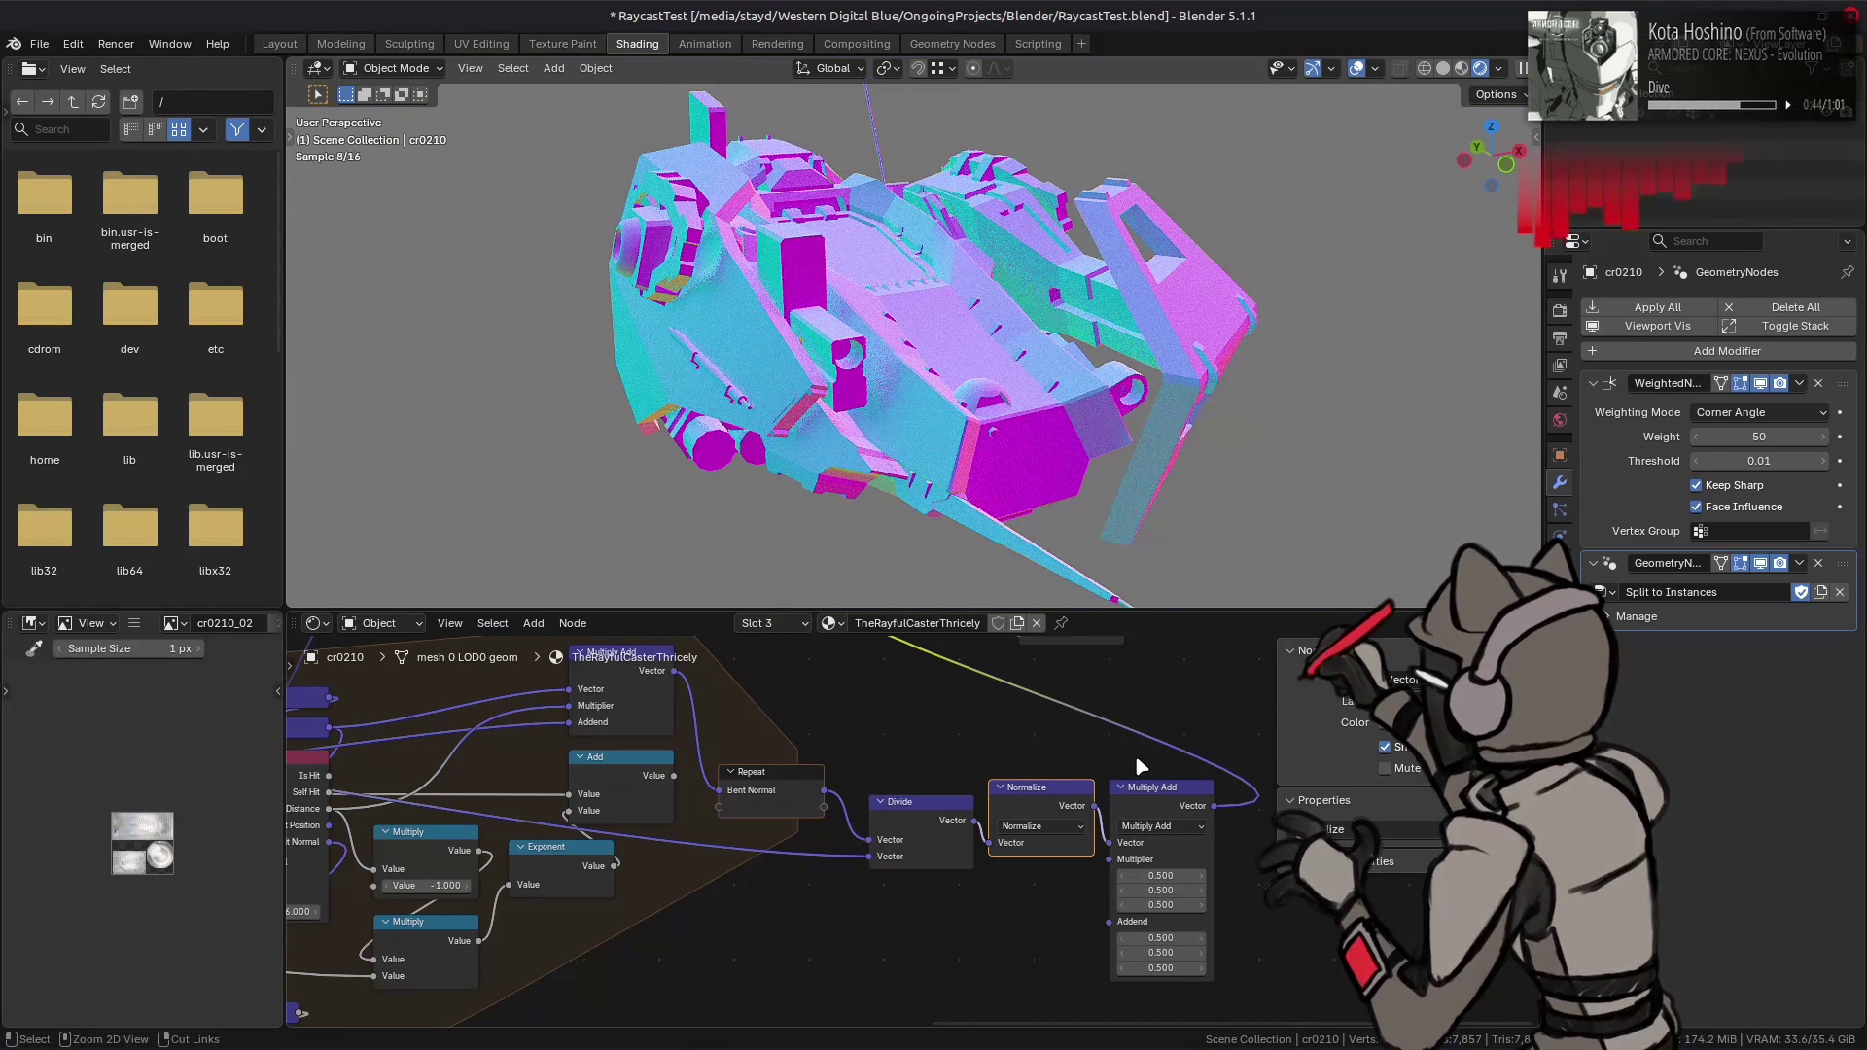
pyautogui.moveTo(1096, 807)
pyautogui.mouseDown()
pyautogui.moveTo(856, 661)
pyautogui.moveTo(776, 721)
pyautogui.moveTo(865, 712)
pyautogui.mouseUp()
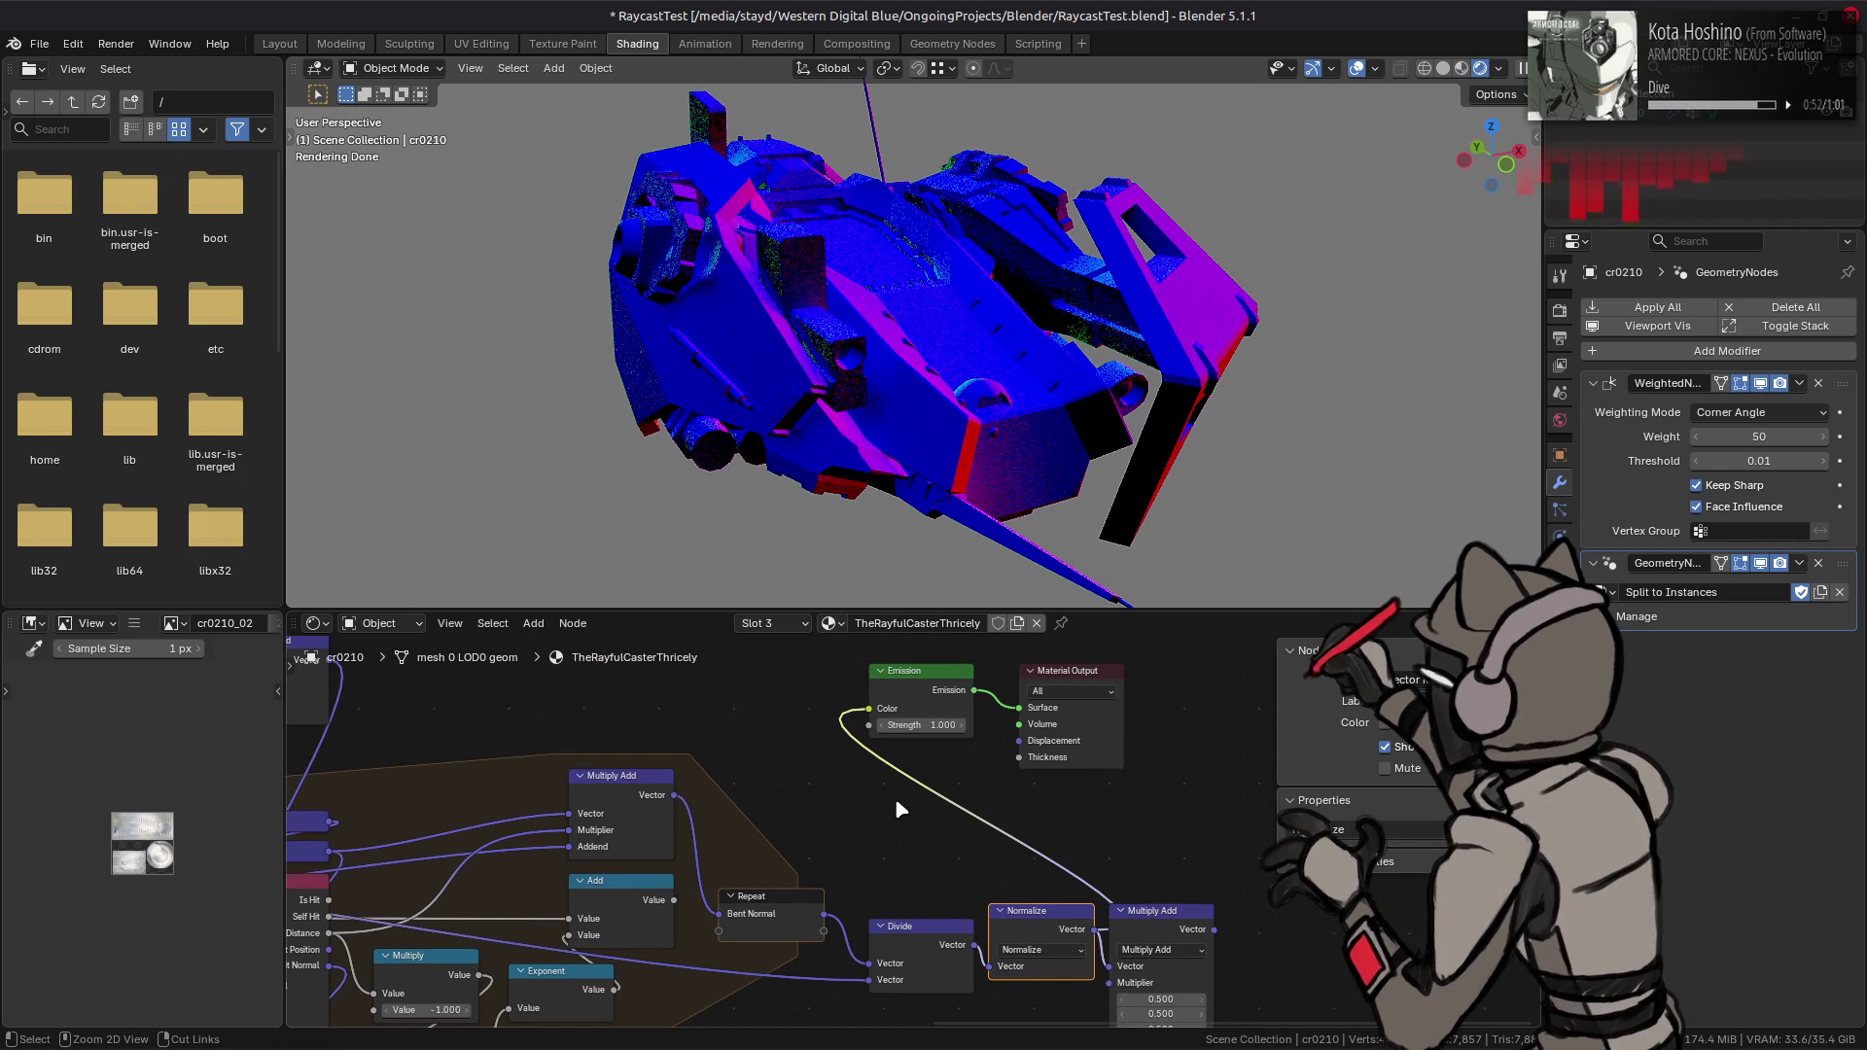
pyautogui.hotkey('ctrl', 'z')
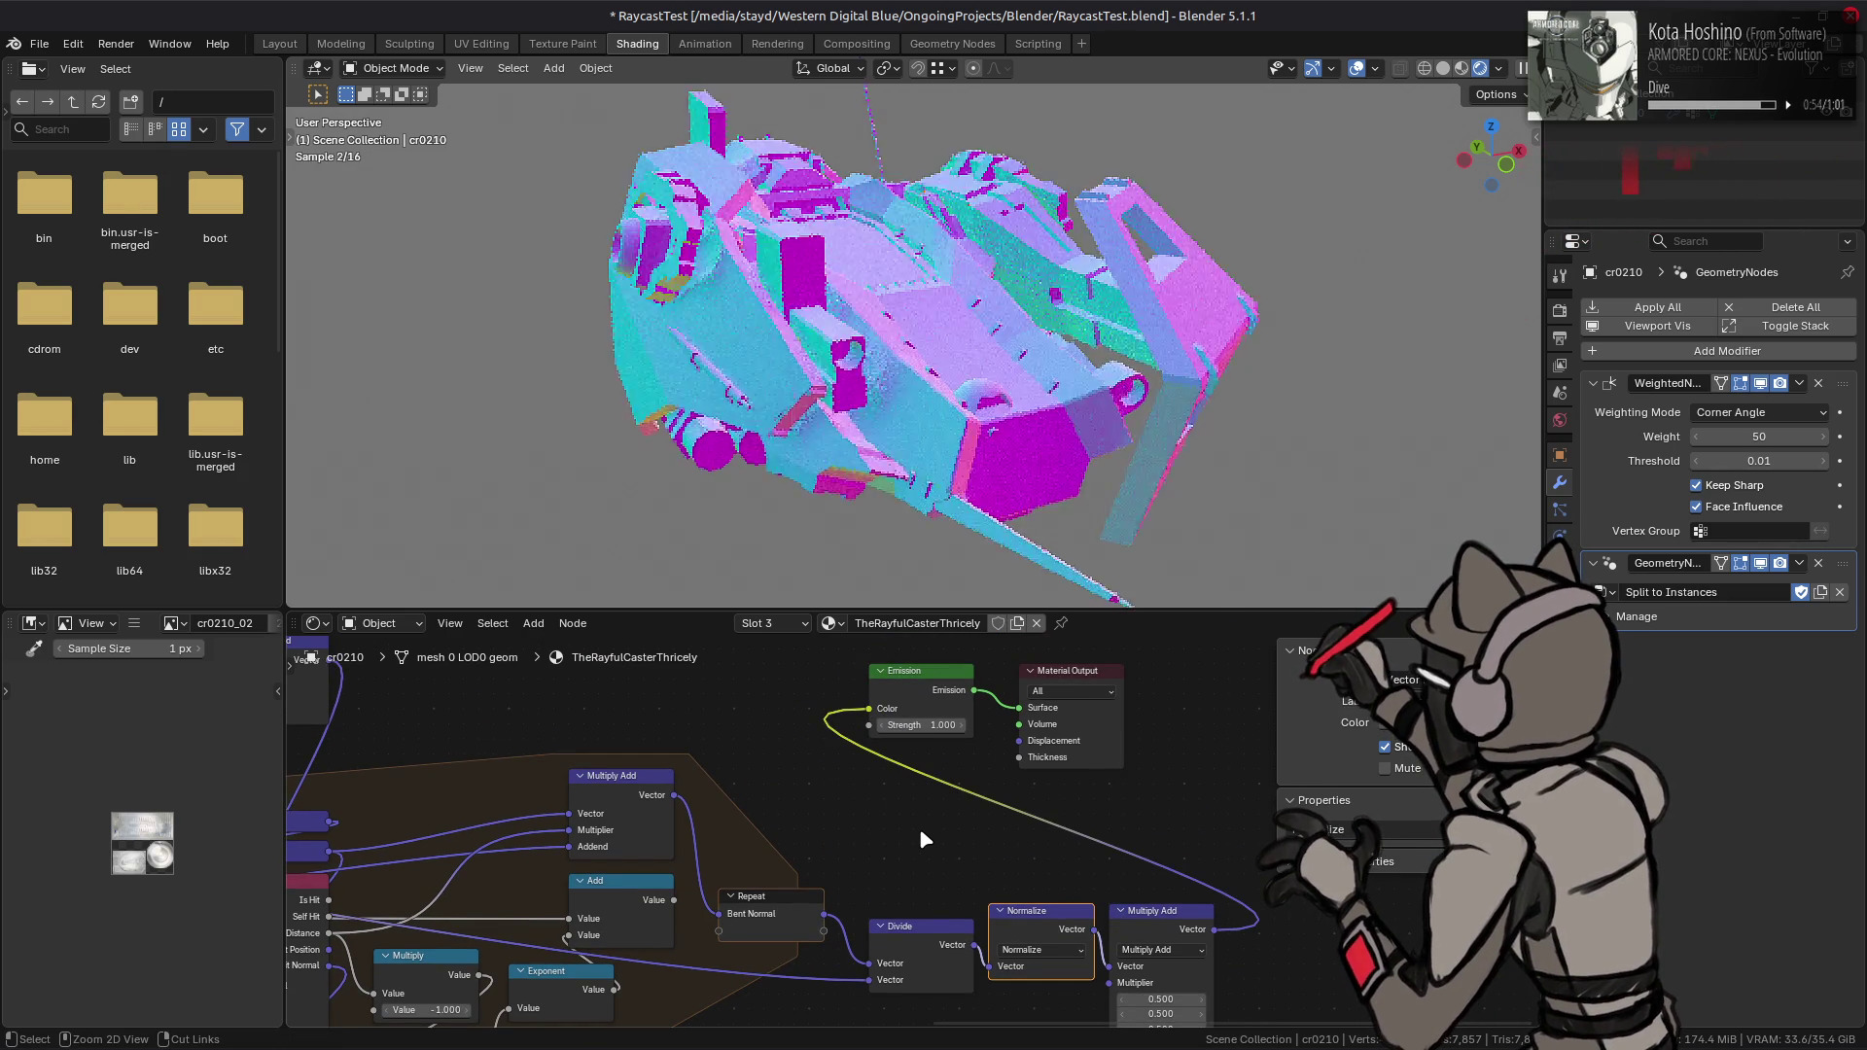
# - Add a second item to the Repeat zone and begin renaming it
pyautogui.moveTo(907, 900); pyautogui.dragTo(1060, 777, button='middle')
pyautogui.click(944, 807)
pyautogui.click(1503, 863)
pyautogui.doubleClick(1400, 882)
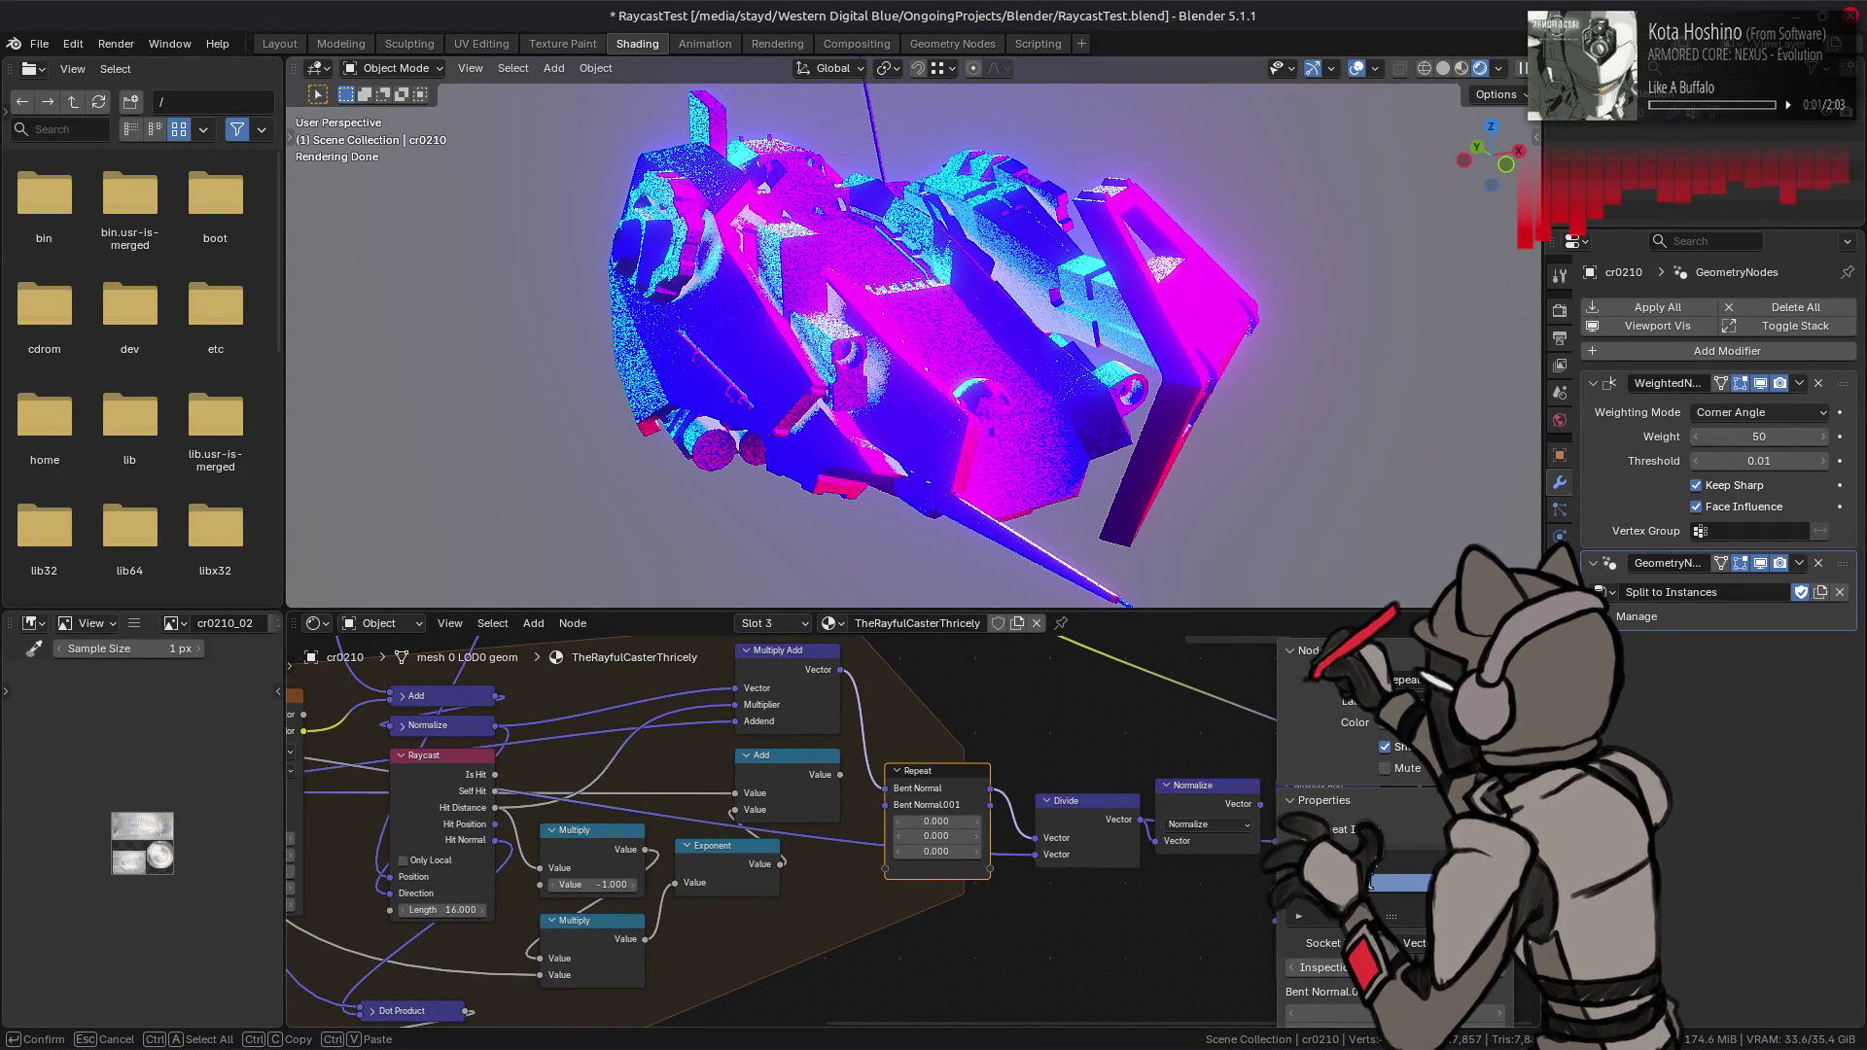
pyautogui.write('Weight Sum')
# - Name the new item Weight Sum as a Float, accumulating Raycast Hit Distance through an Add node
pyautogui.press('Return')
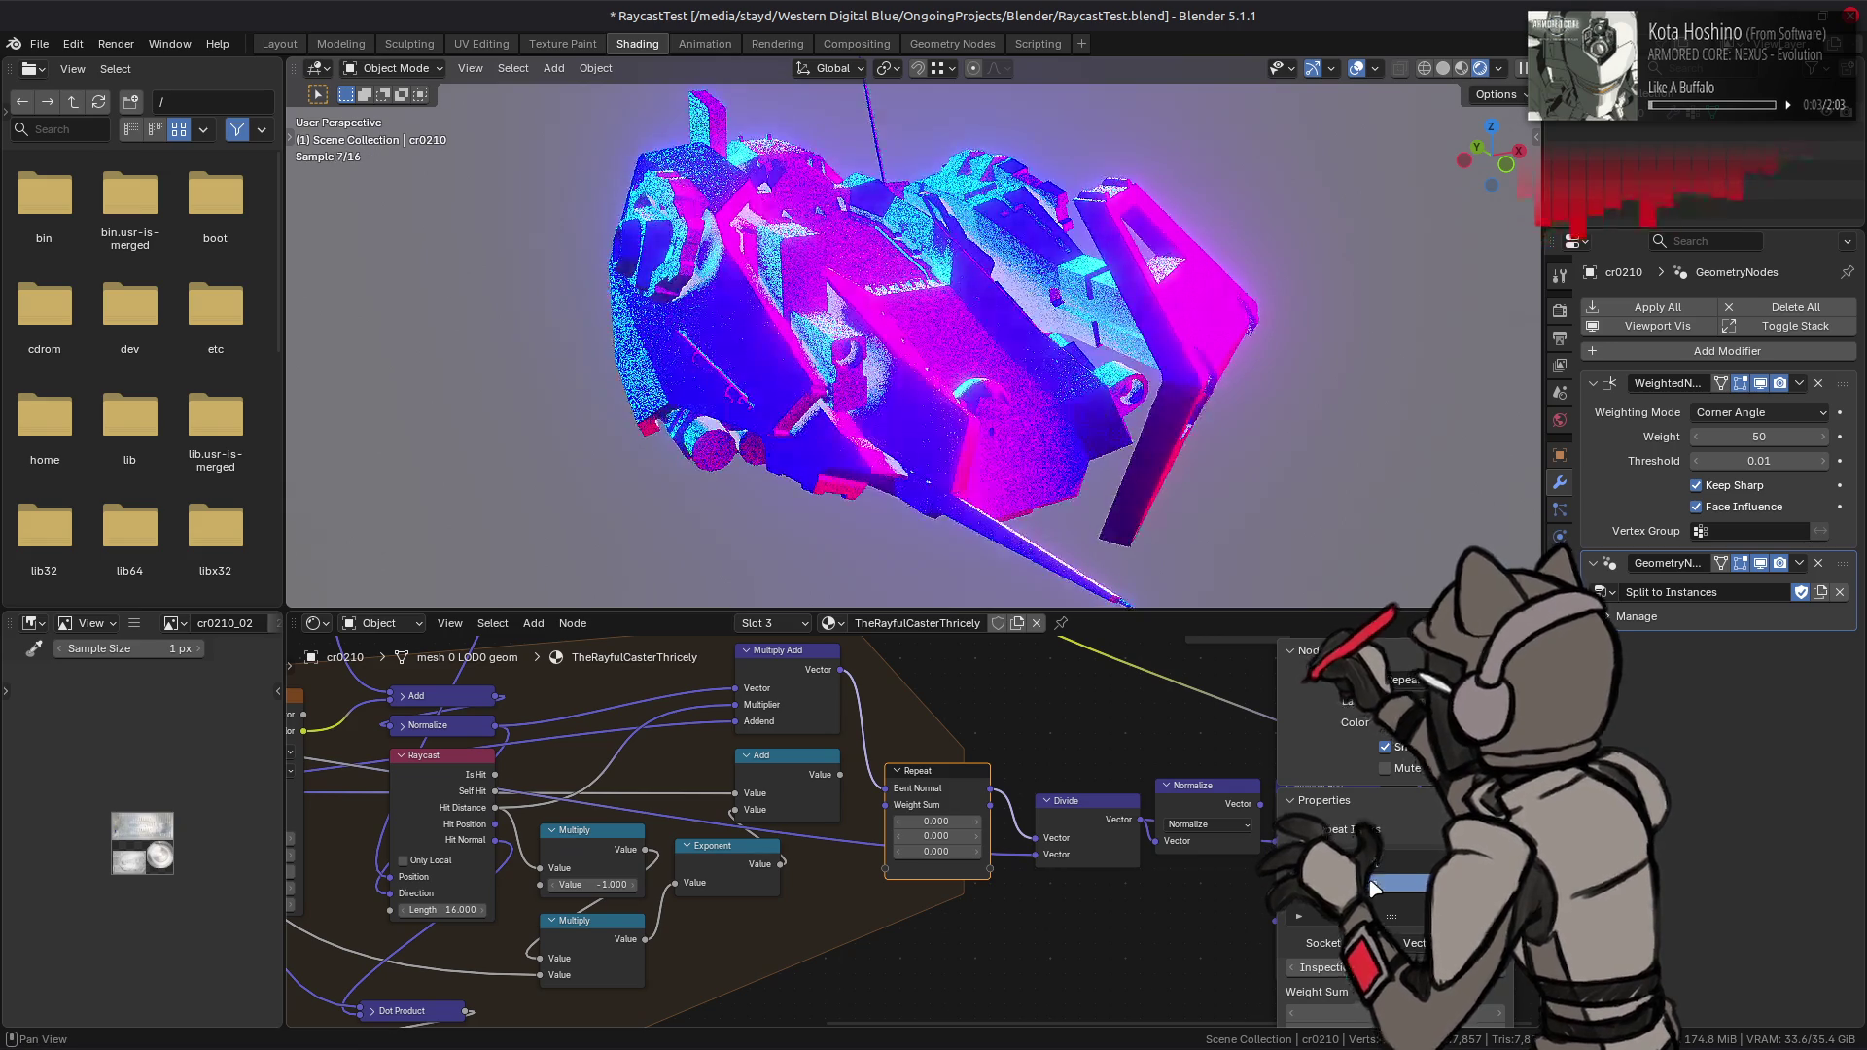
pyautogui.click(1415, 750)
pyautogui.moveTo(318, 776); pyautogui.dragTo(773, 760, button='middle')
pyautogui.moveTo(535, 879); pyautogui.dragTo(536, 895)
pyautogui.moveTo(536, 894)
pyautogui.mouseDown(button='middle')
pyautogui.moveTo(321, 933)
pyautogui.moveTo(389, 908)
pyautogui.mouseUp(button='middle')
pyautogui.click(759, 804)
pyautogui.moveTo(803, 806); pyautogui.dragTo(1042, 807)
pyautogui.moveTo(397, 853)
pyautogui.mouseDown()
pyautogui.moveTo(1043, 790)
pyautogui.moveTo(1179, 812)
pyautogui.mouseUp()
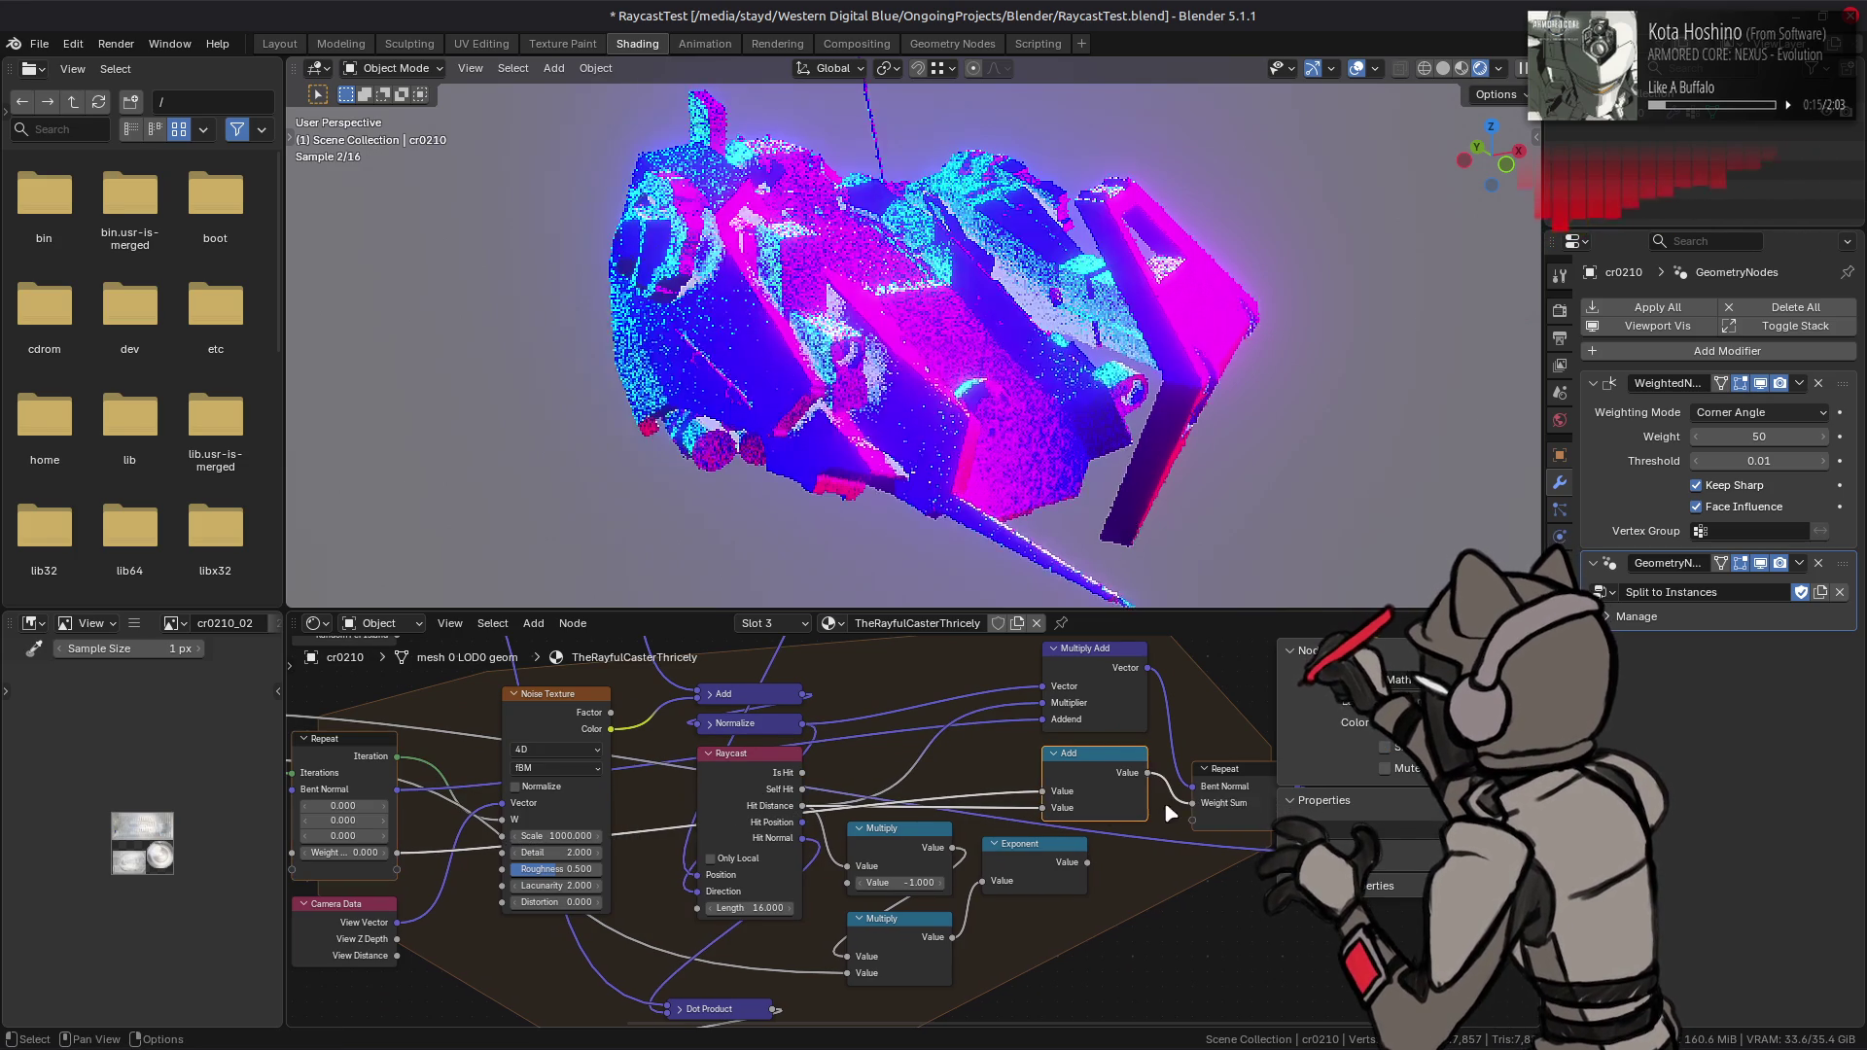
# - Link Weight Sum into Divide's second input and reconnect Normalize to Multiply Add
pyautogui.moveTo(1175, 803); pyautogui.dragTo(796, 820, button='middle')
pyautogui.moveTo(870, 809); pyautogui.dragTo(911, 857)
pyautogui.moveTo(1048, 820); pyautogui.dragTo(935, 805, button='middle')
pyautogui.click(935, 804)
pyautogui.rightClick(997, 796)
pyautogui.moveTo(990, 800)
pyautogui.click(1041, 812)
pyautogui.press('g')
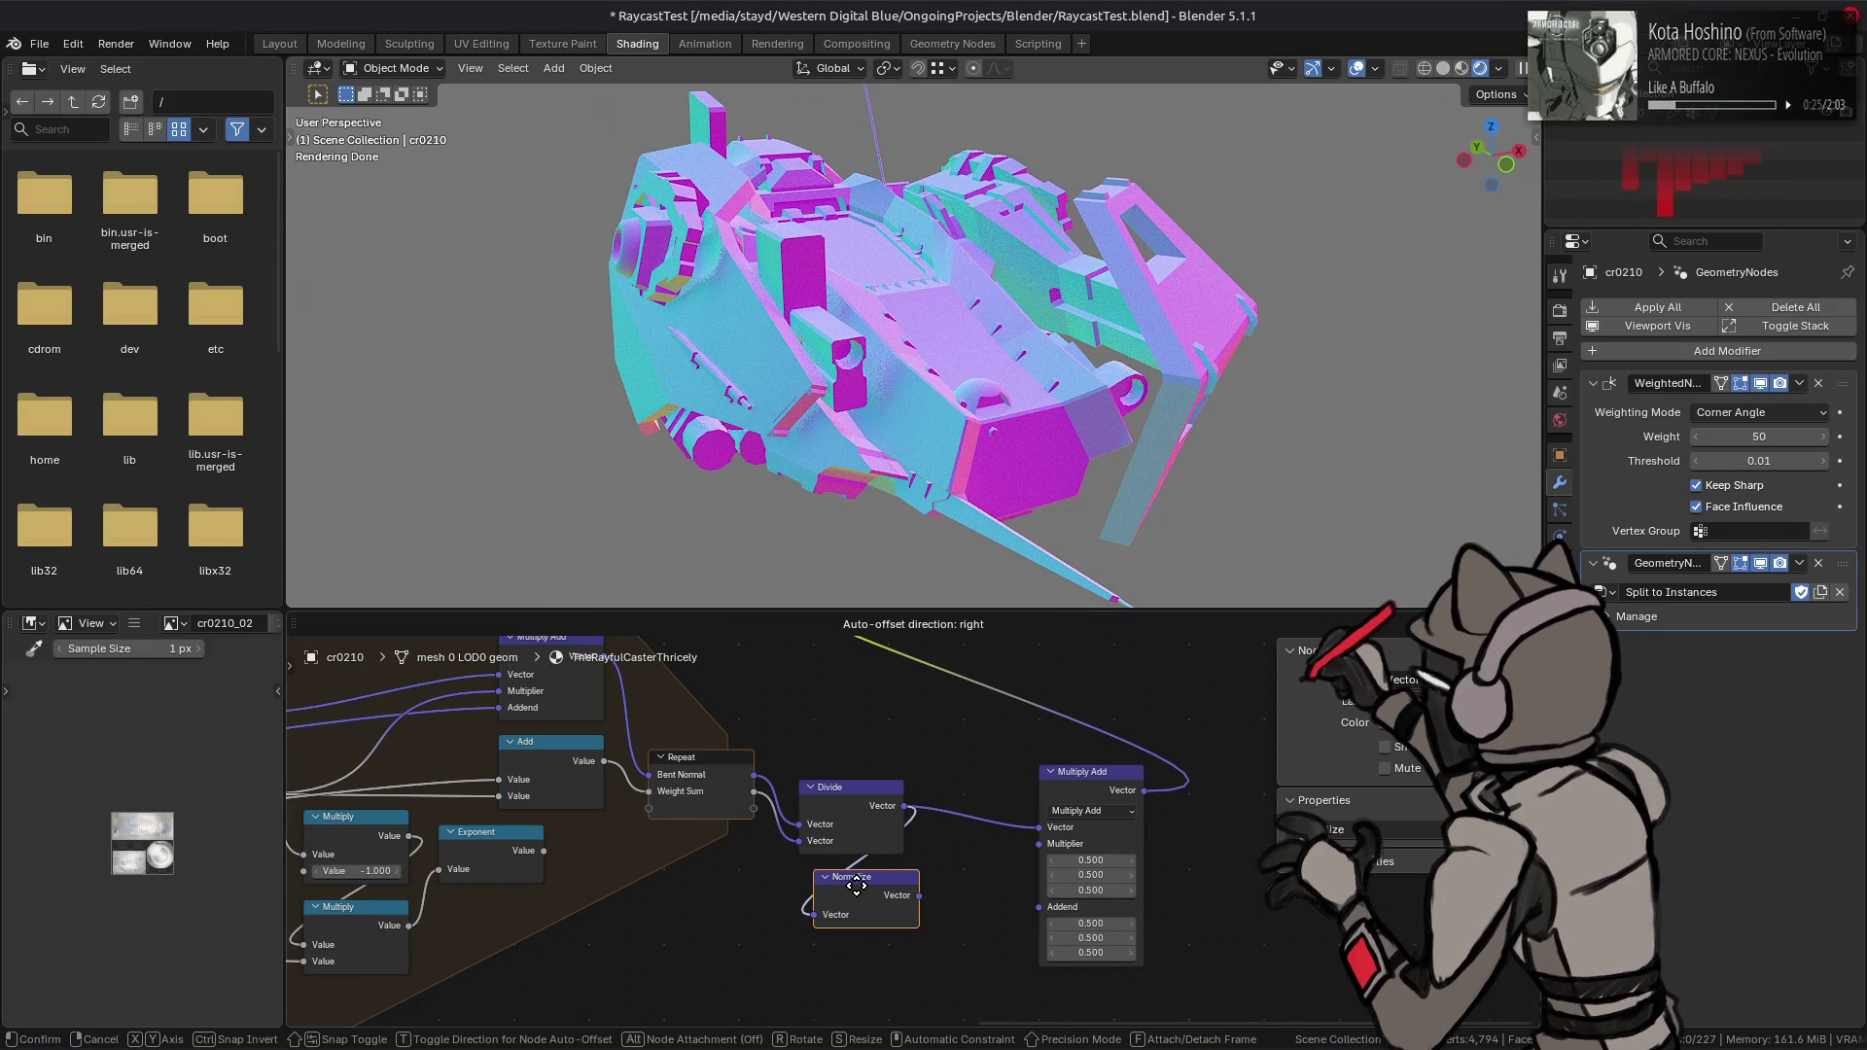
pyautogui.click(850, 887)
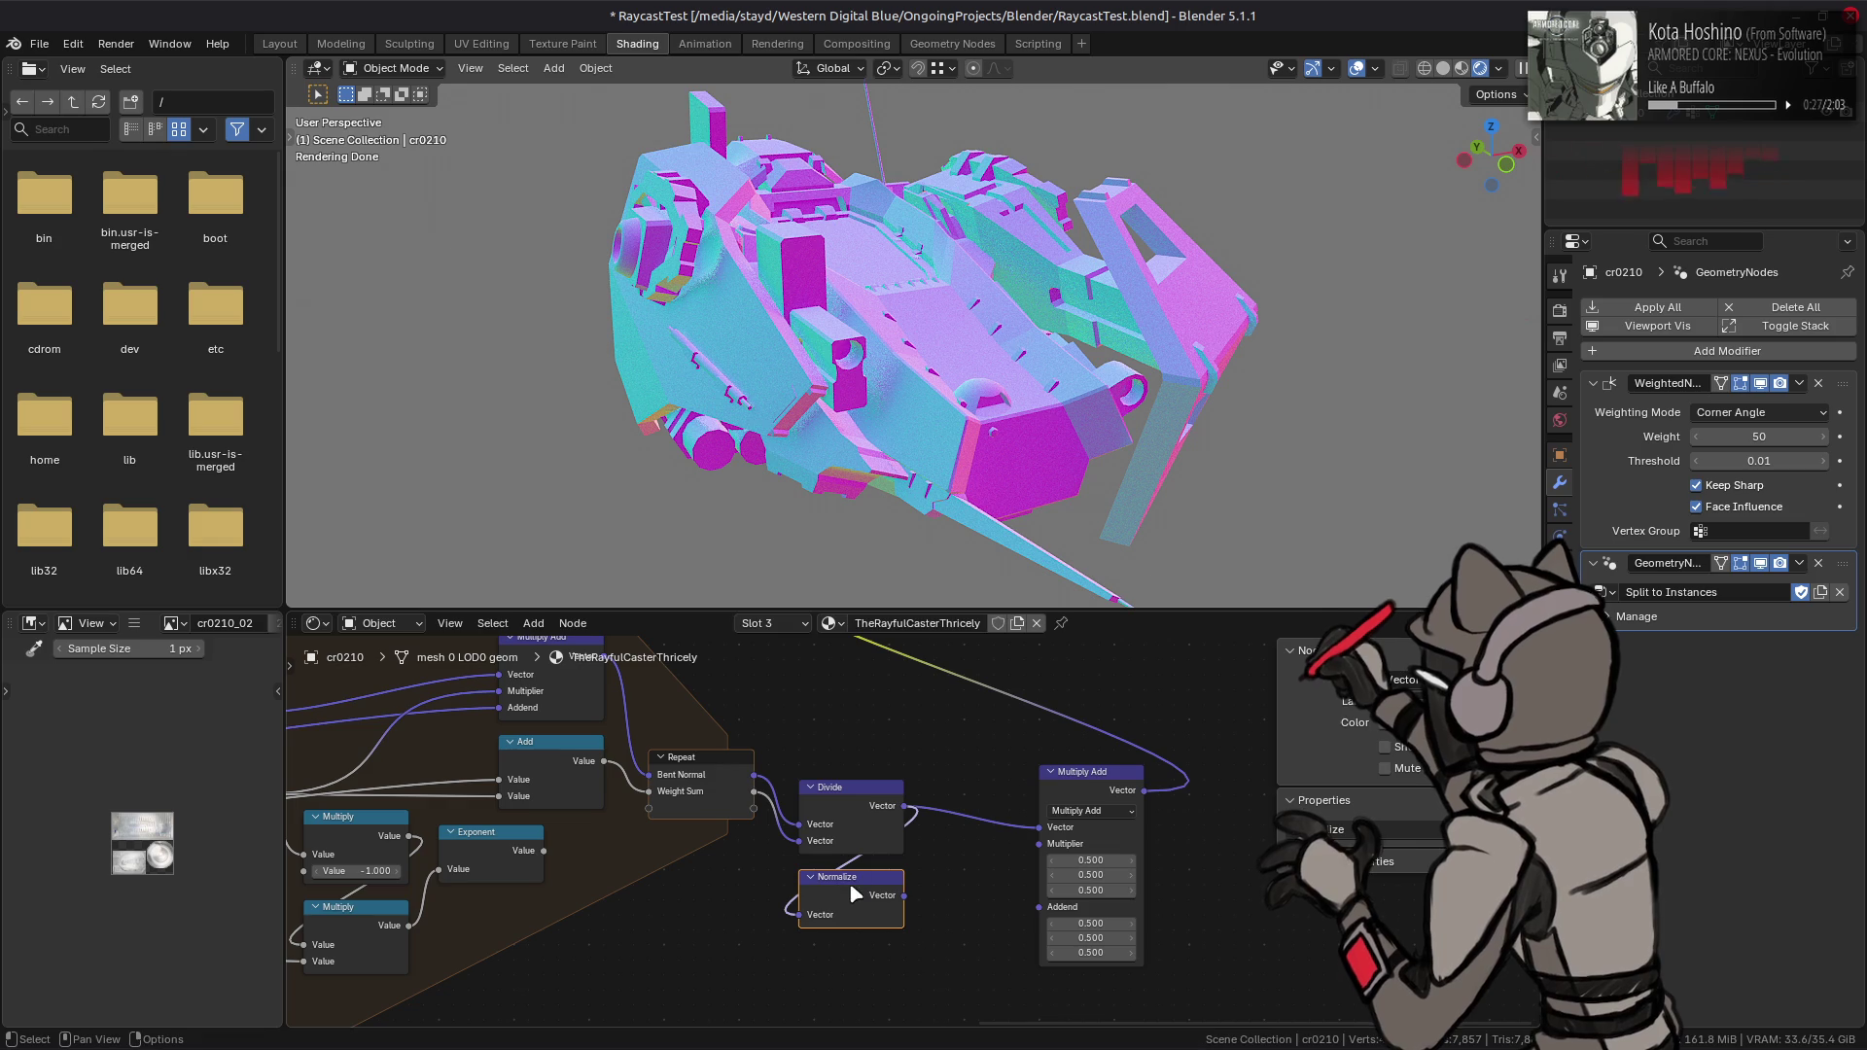
pyautogui.moveTo(904, 896); pyautogui.dragTo(1040, 827)
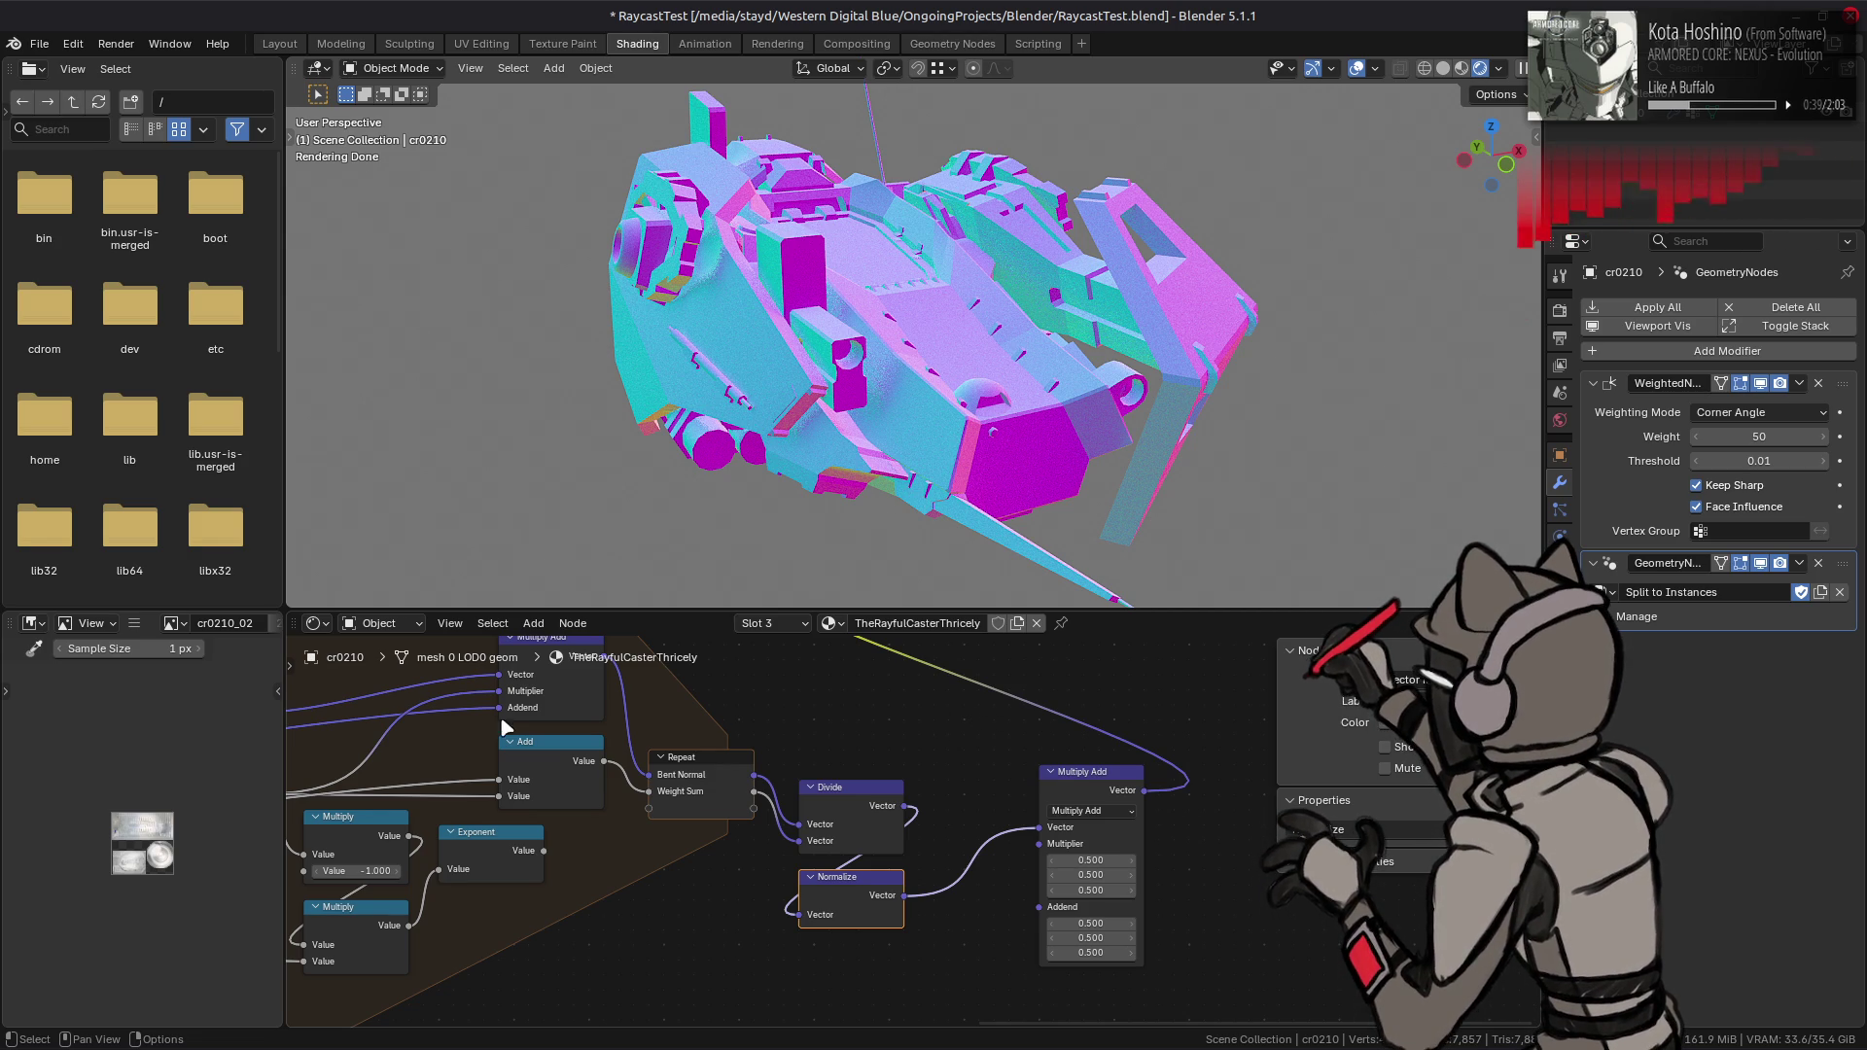
# - Raise the Repeat zone's Iterations to 24
pyautogui.moveTo(530, 725); pyautogui.dragTo(900, 732, button='middle')
pyautogui.moveTo(462, 741)
pyautogui.mouseDown(button='middle')
pyautogui.moveTo(842, 730)
pyautogui.moveTo(525, 790)
pyautogui.mouseUp(button='middle')
pyautogui.moveTo(420, 752); pyautogui.dragTo(428, 751)
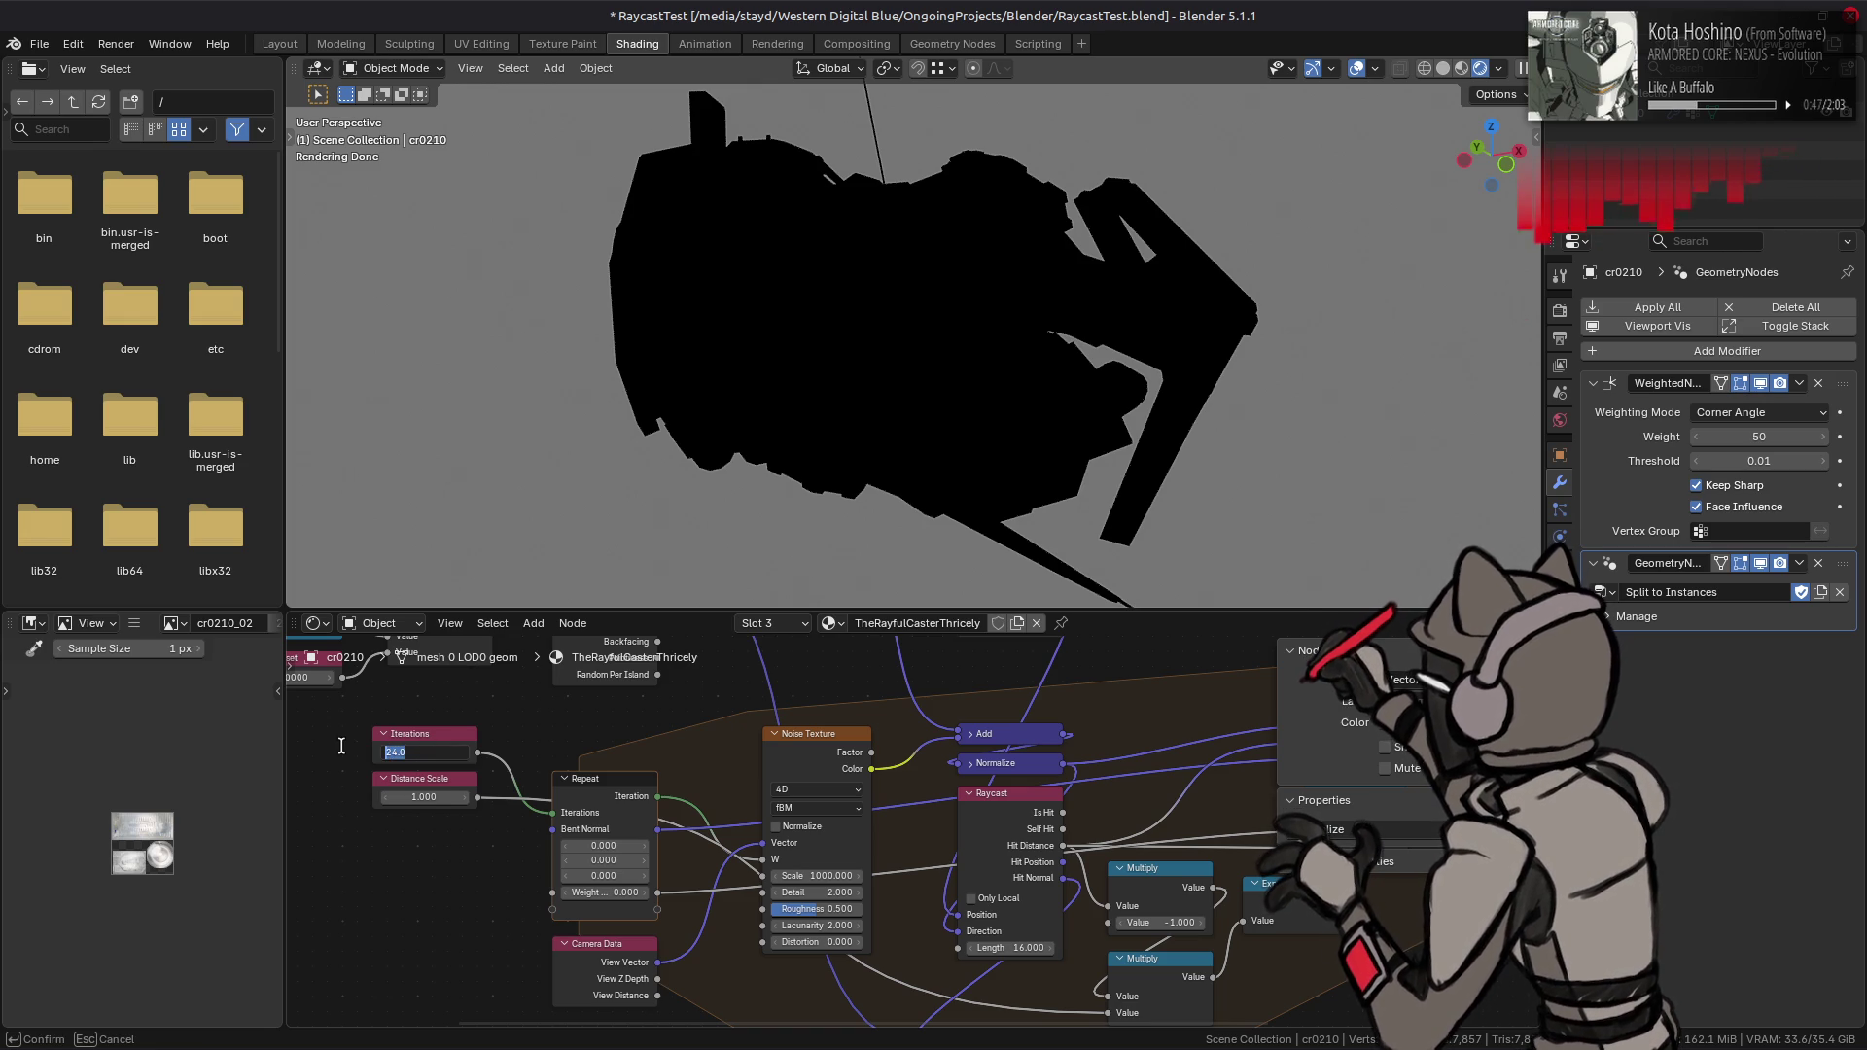
# - Change Iterations to 17, then settle on 15
pyautogui.write('7')
pyautogui.press('Return')
pyautogui.click(386, 761)
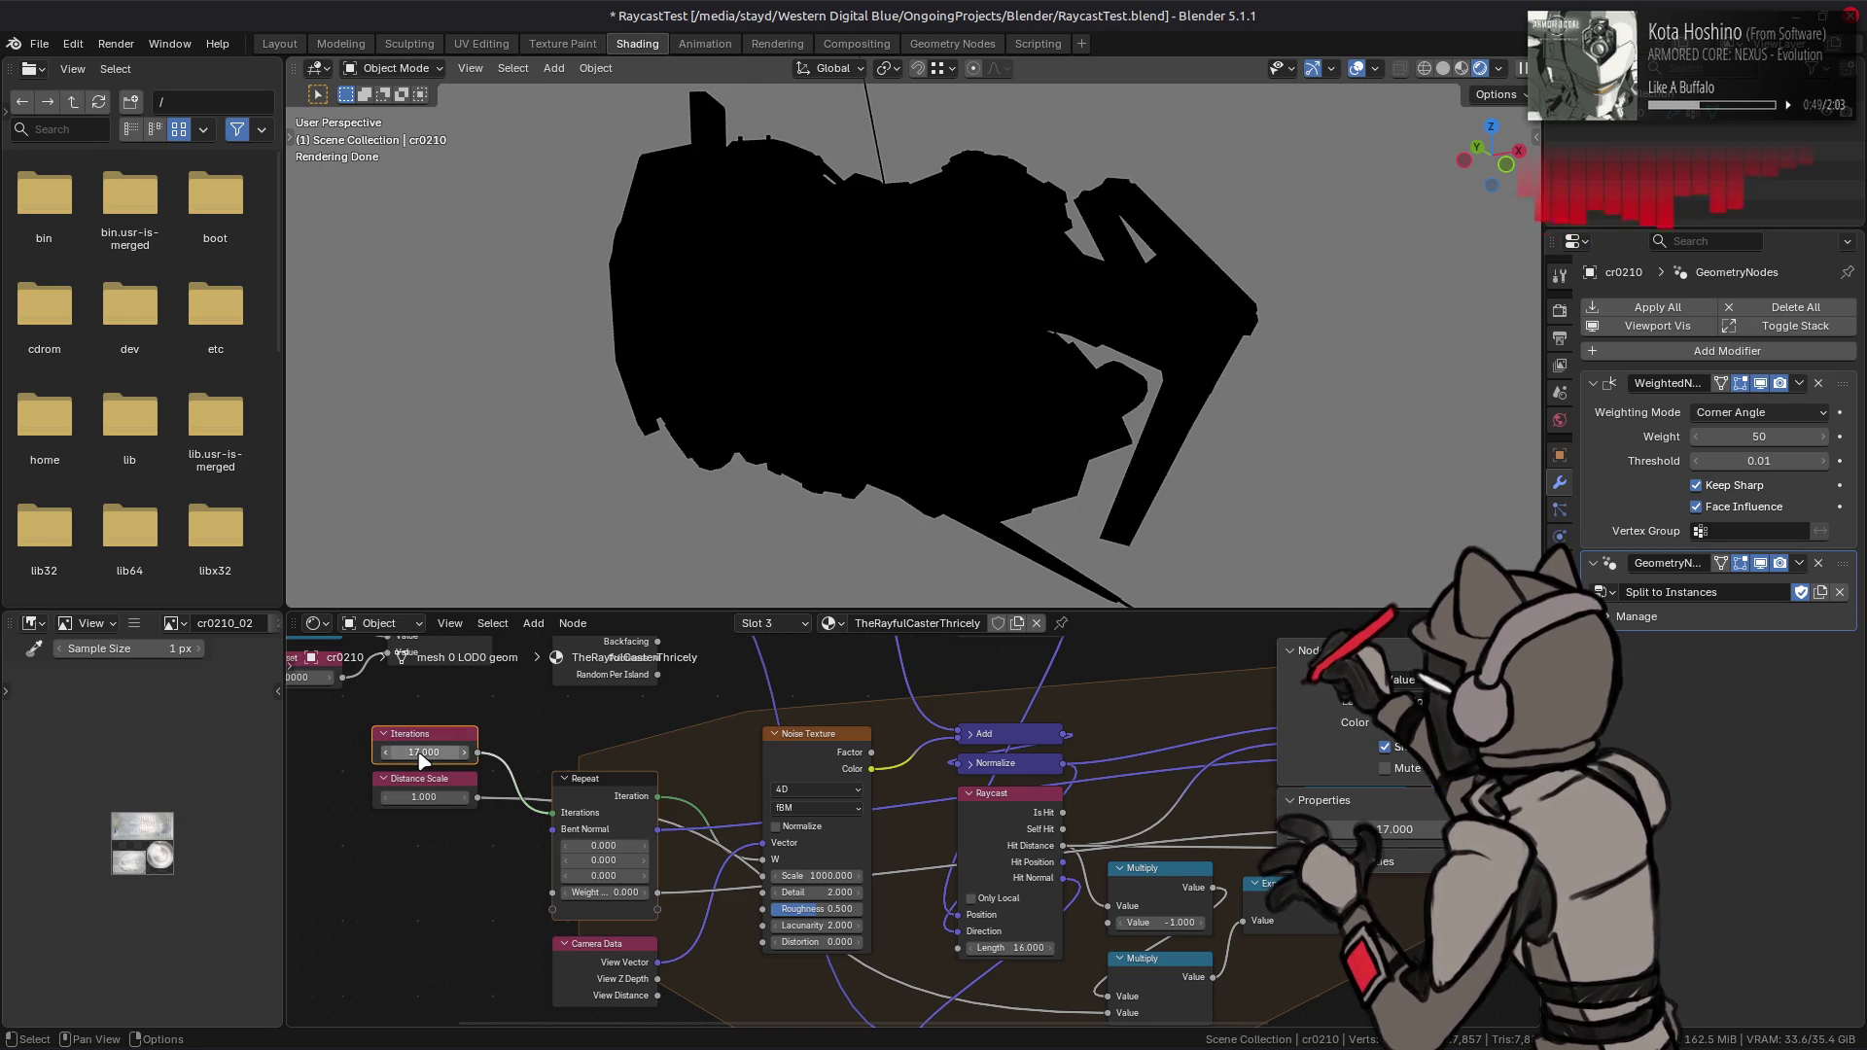
pyautogui.click(418, 752)
pyautogui.write('5')
pyautogui.press('Return')
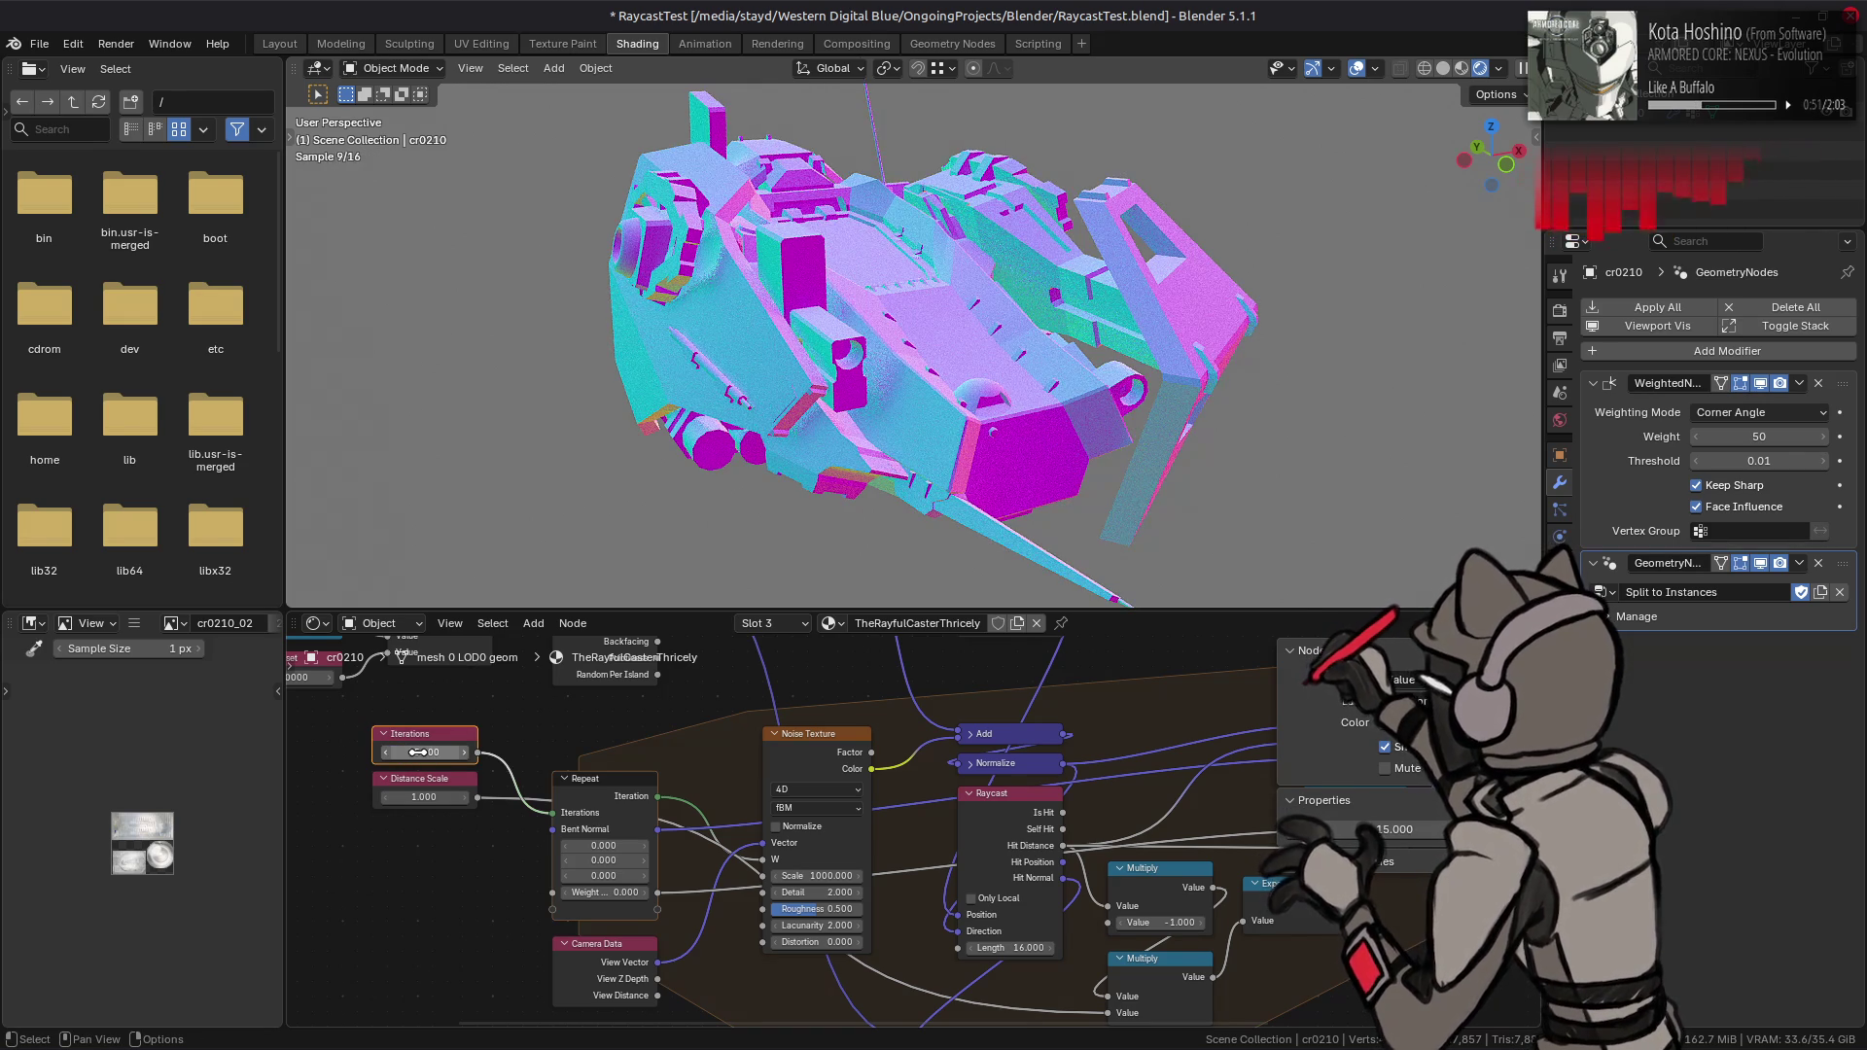
# - Delete the two Multiply nodes, the Exponent node and the Distance Scale node
pyautogui.moveTo(1272, 938); pyautogui.dragTo(1089, 873, button='middle')
pyautogui.moveTo(1141, 934); pyautogui.dragTo(982, 821)
pyautogui.press('x')
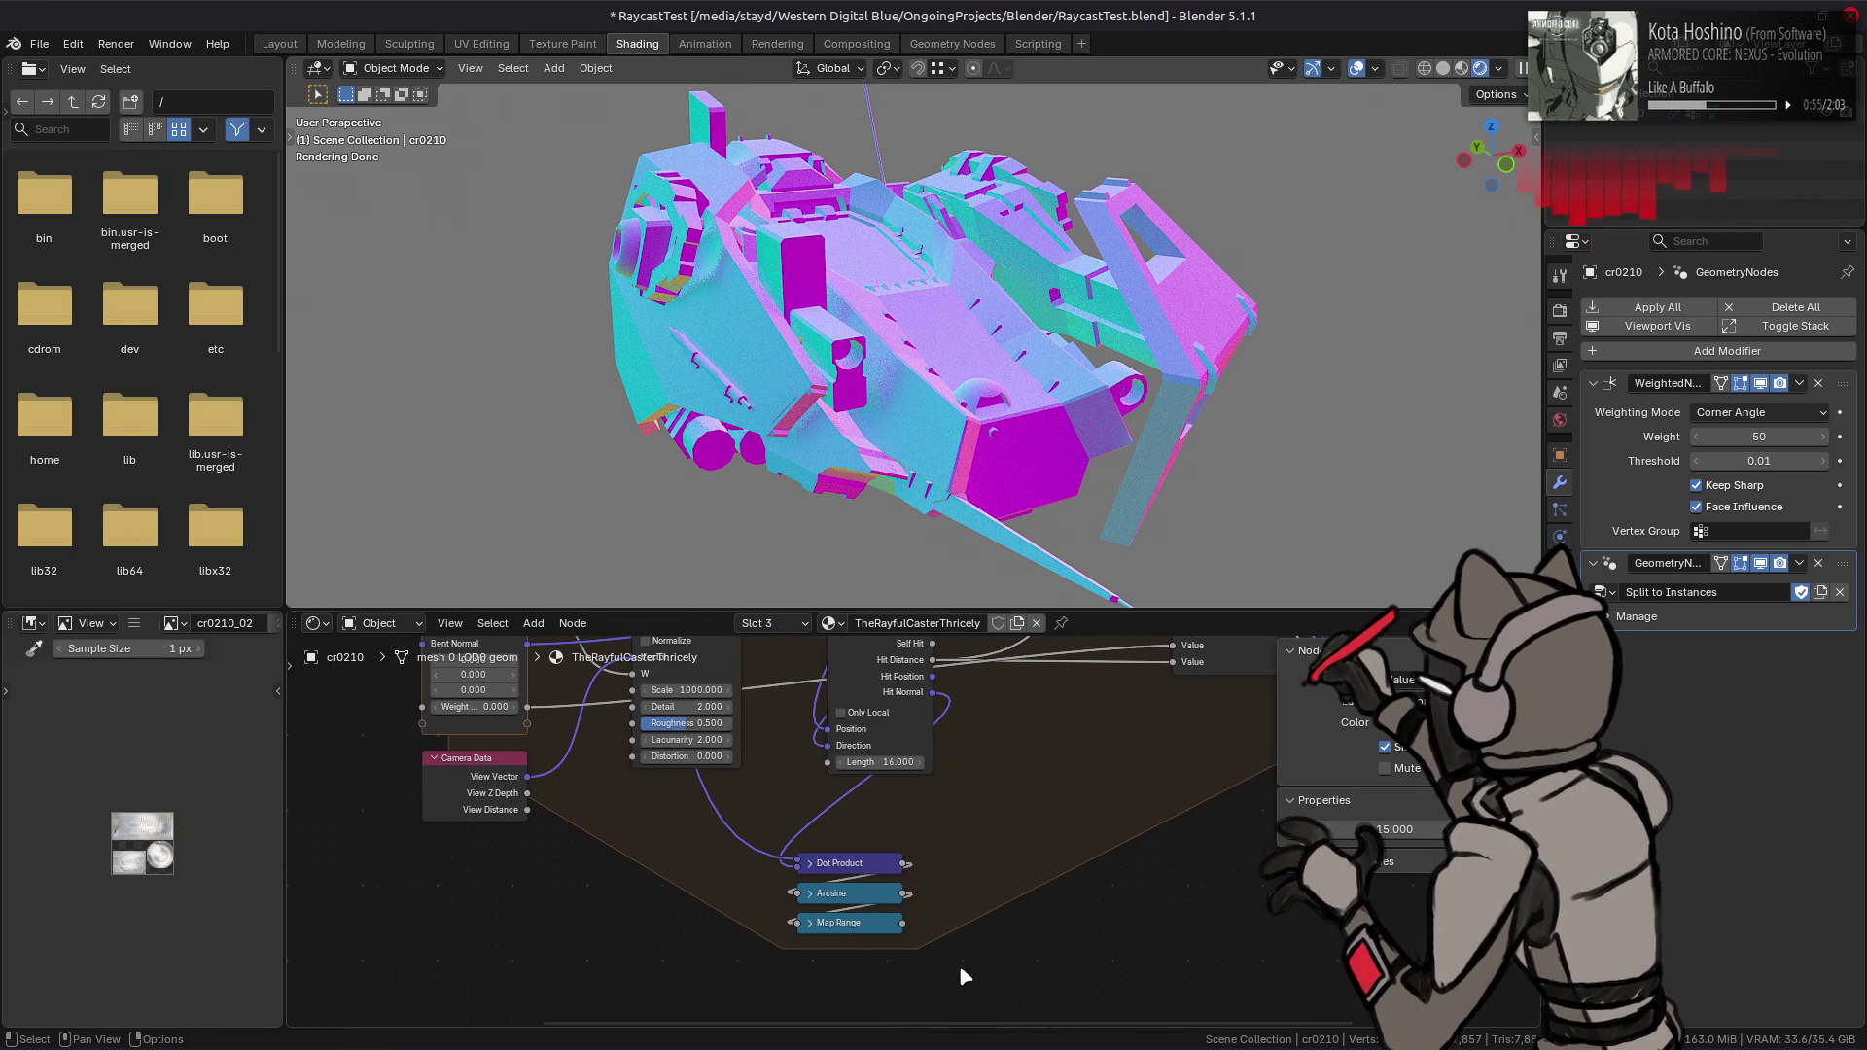
pyautogui.moveTo(563, 905); pyautogui.dragTo(806, 924, button='middle')
pyautogui.click(496, 744)
pyautogui.press('x')
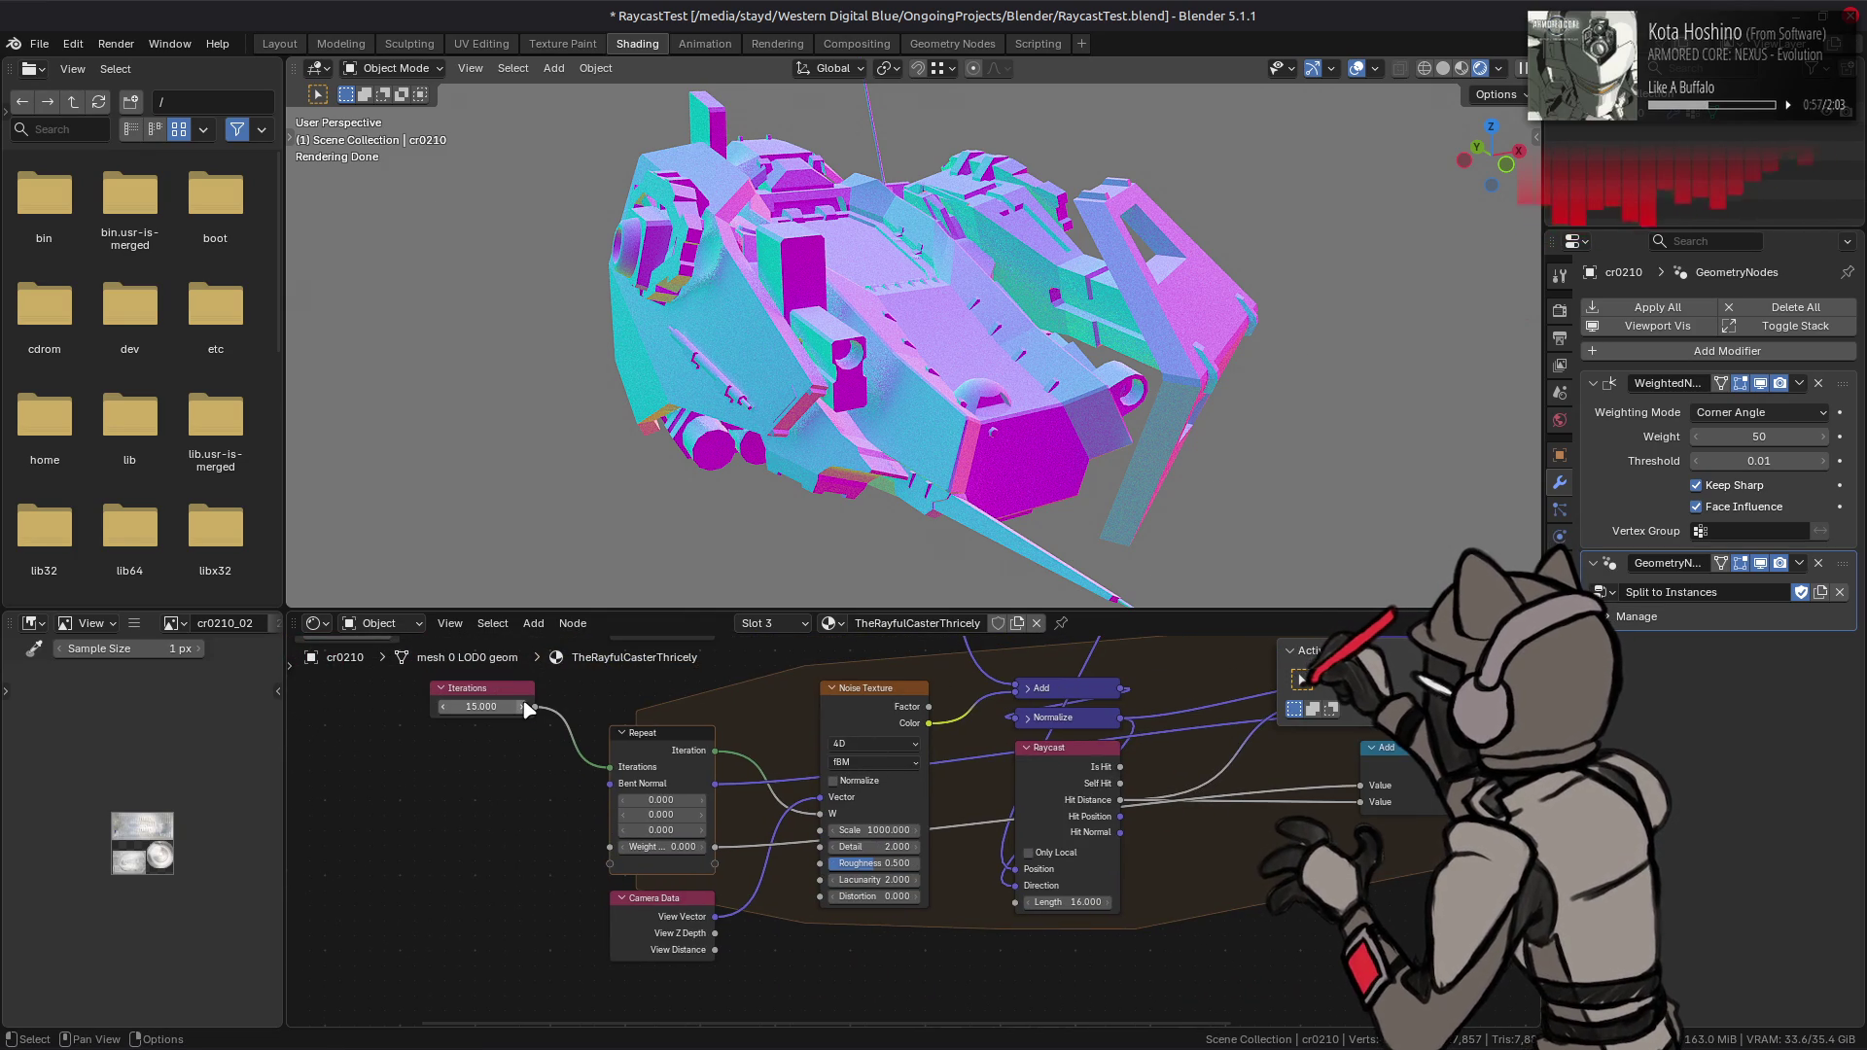
pyautogui.moveTo(682, 761); pyautogui.dragTo(585, 764, button='middle')
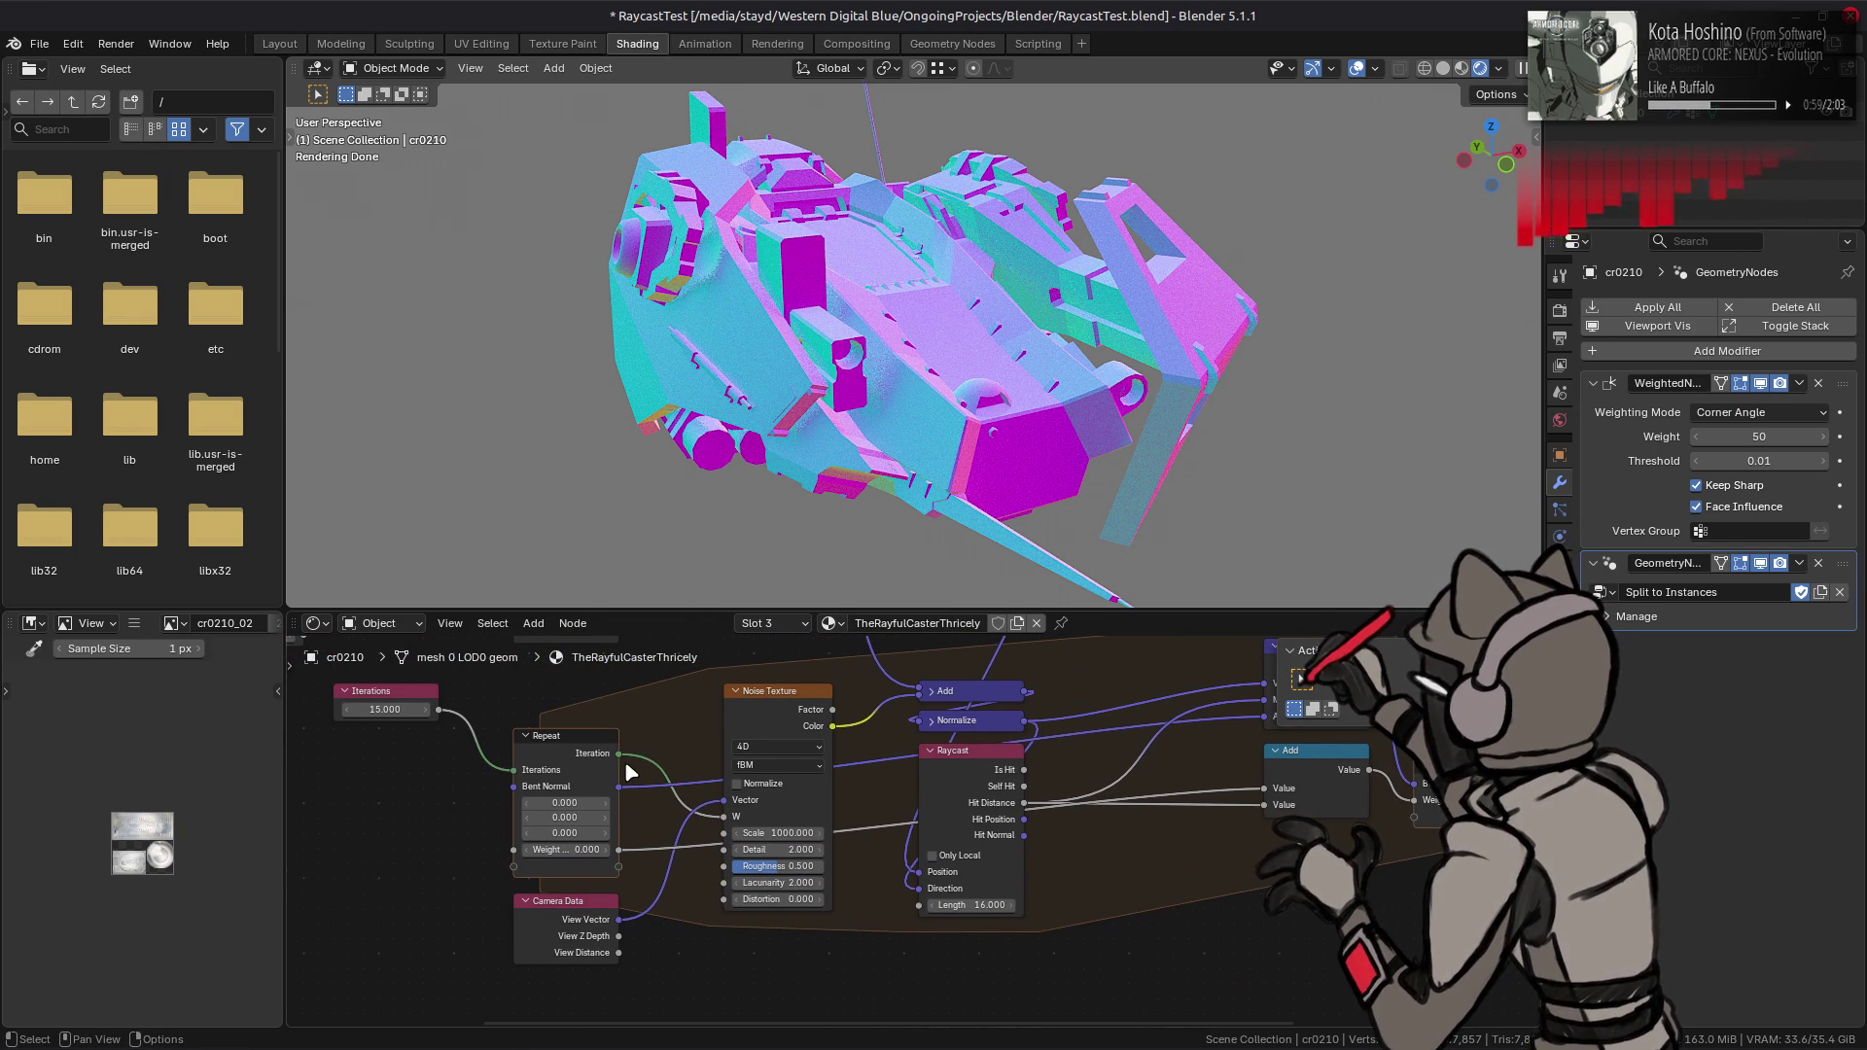
# - Test dragging the noise Detail, undo it, and try a value of 0
pyautogui.moveTo(785, 850)
pyautogui.mouseDown()
pyautogui.moveTo(885, 850)
pyautogui.moveTo(781, 849)
pyautogui.mouseUp()
pyautogui.hotkey('ctrl', 'z')
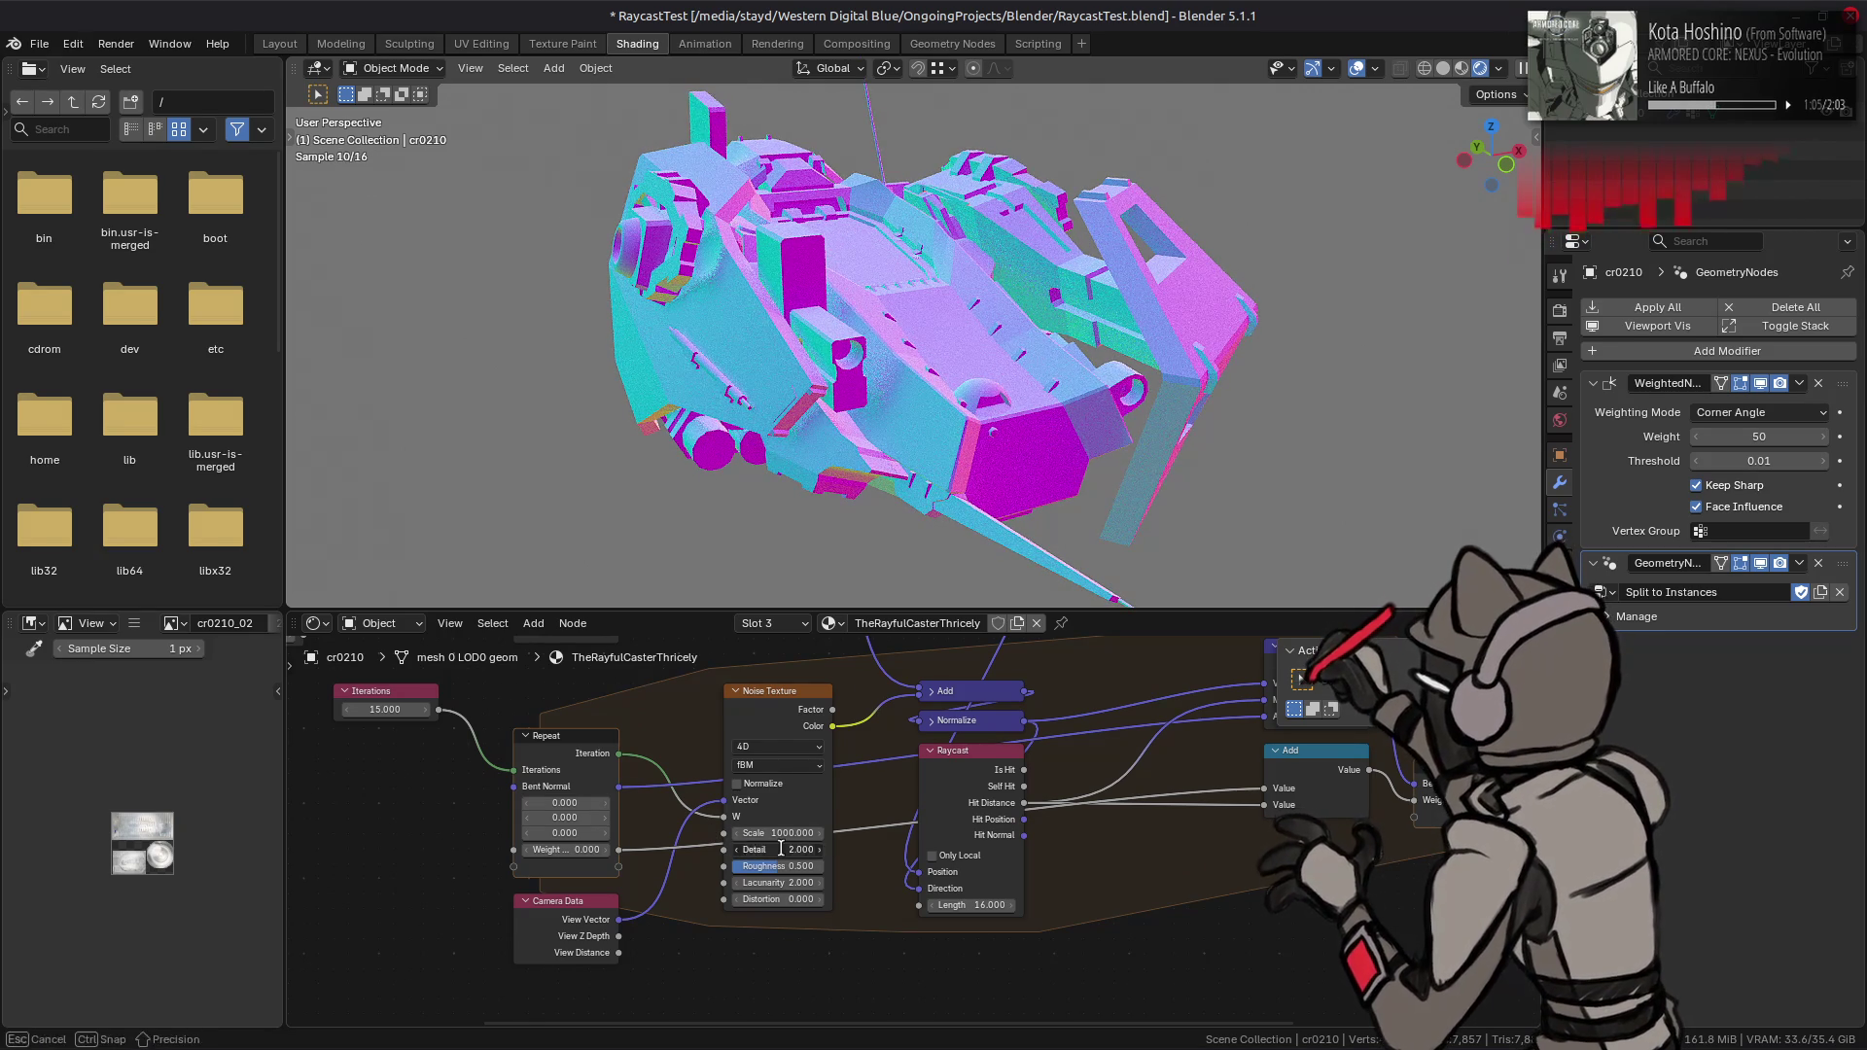
pyautogui.write('15')
pyautogui.moveTo(781, 849); pyautogui.dragTo(780, 849)
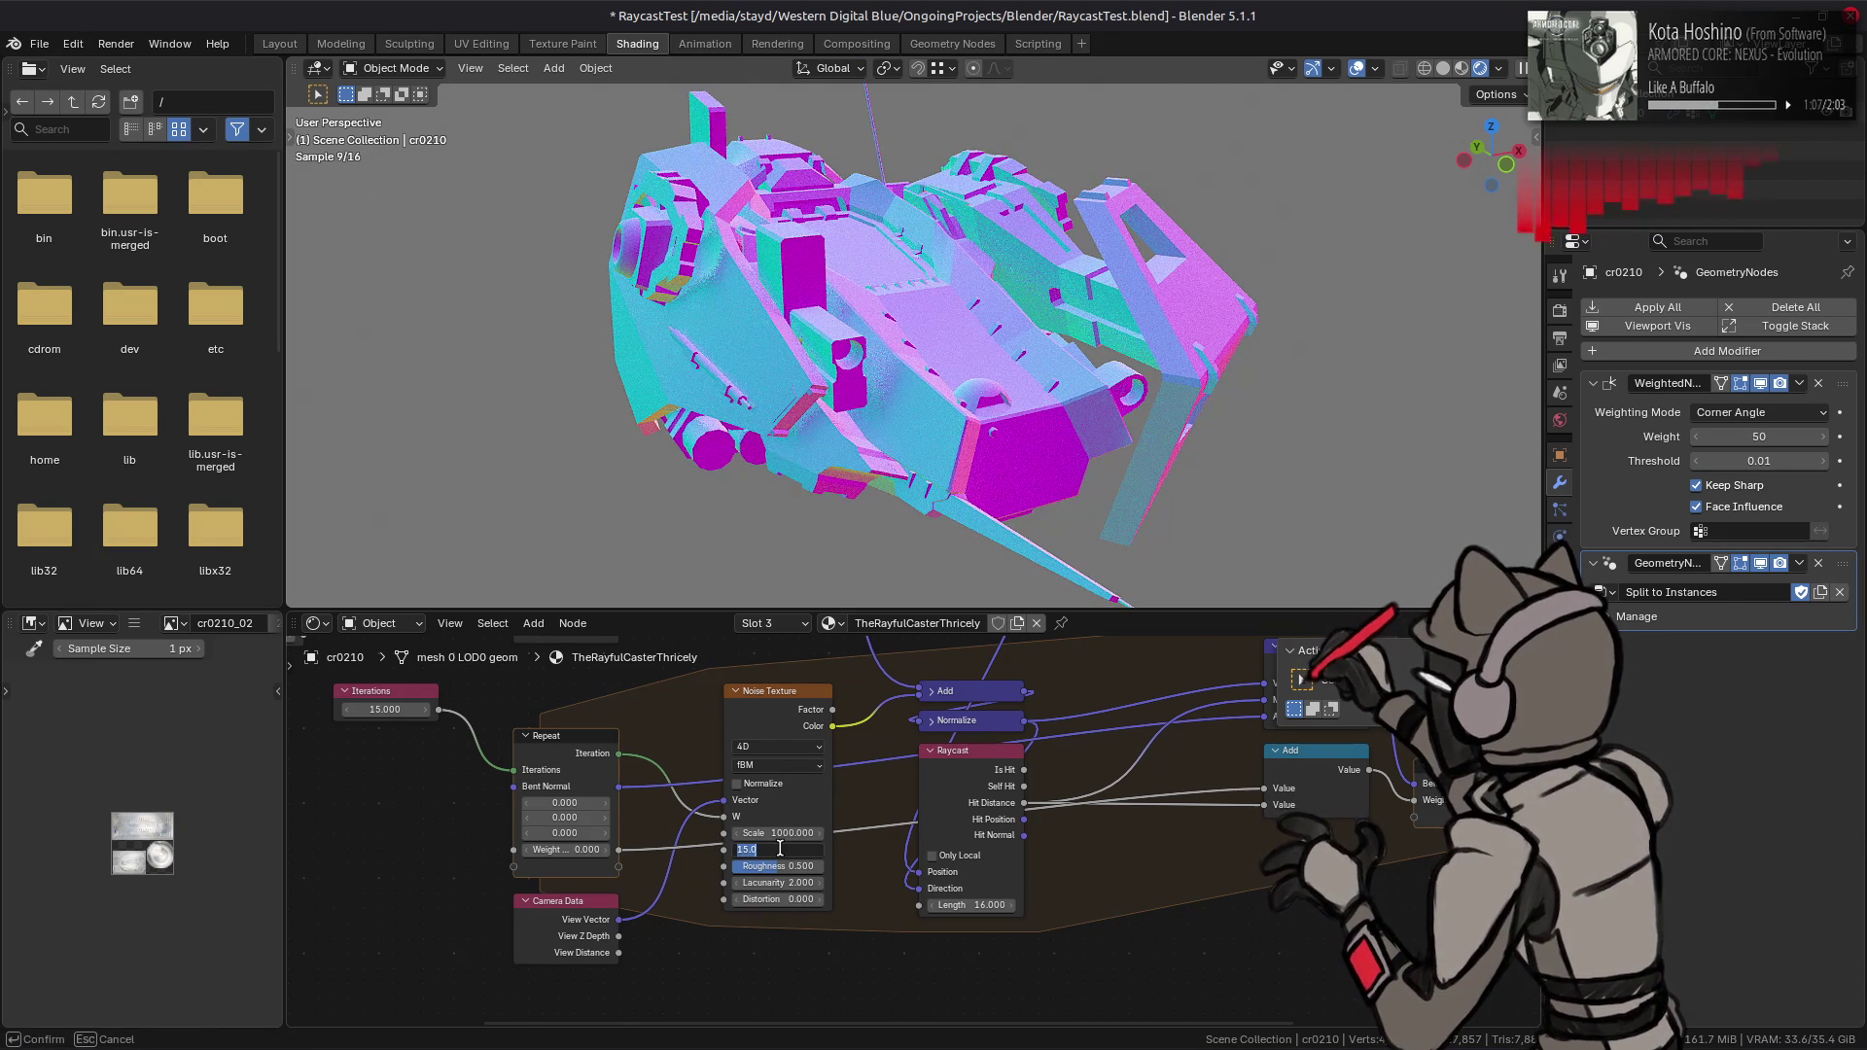
pyautogui.write('0')
pyautogui.press('Return')
# - Set the noise Detail to 2 and orbit the ship to check the shading
pyautogui.click(780, 849)
pyautogui.write('2')
pyautogui.press('Return')
pyautogui.click(780, 849)
pyautogui.press('Return')
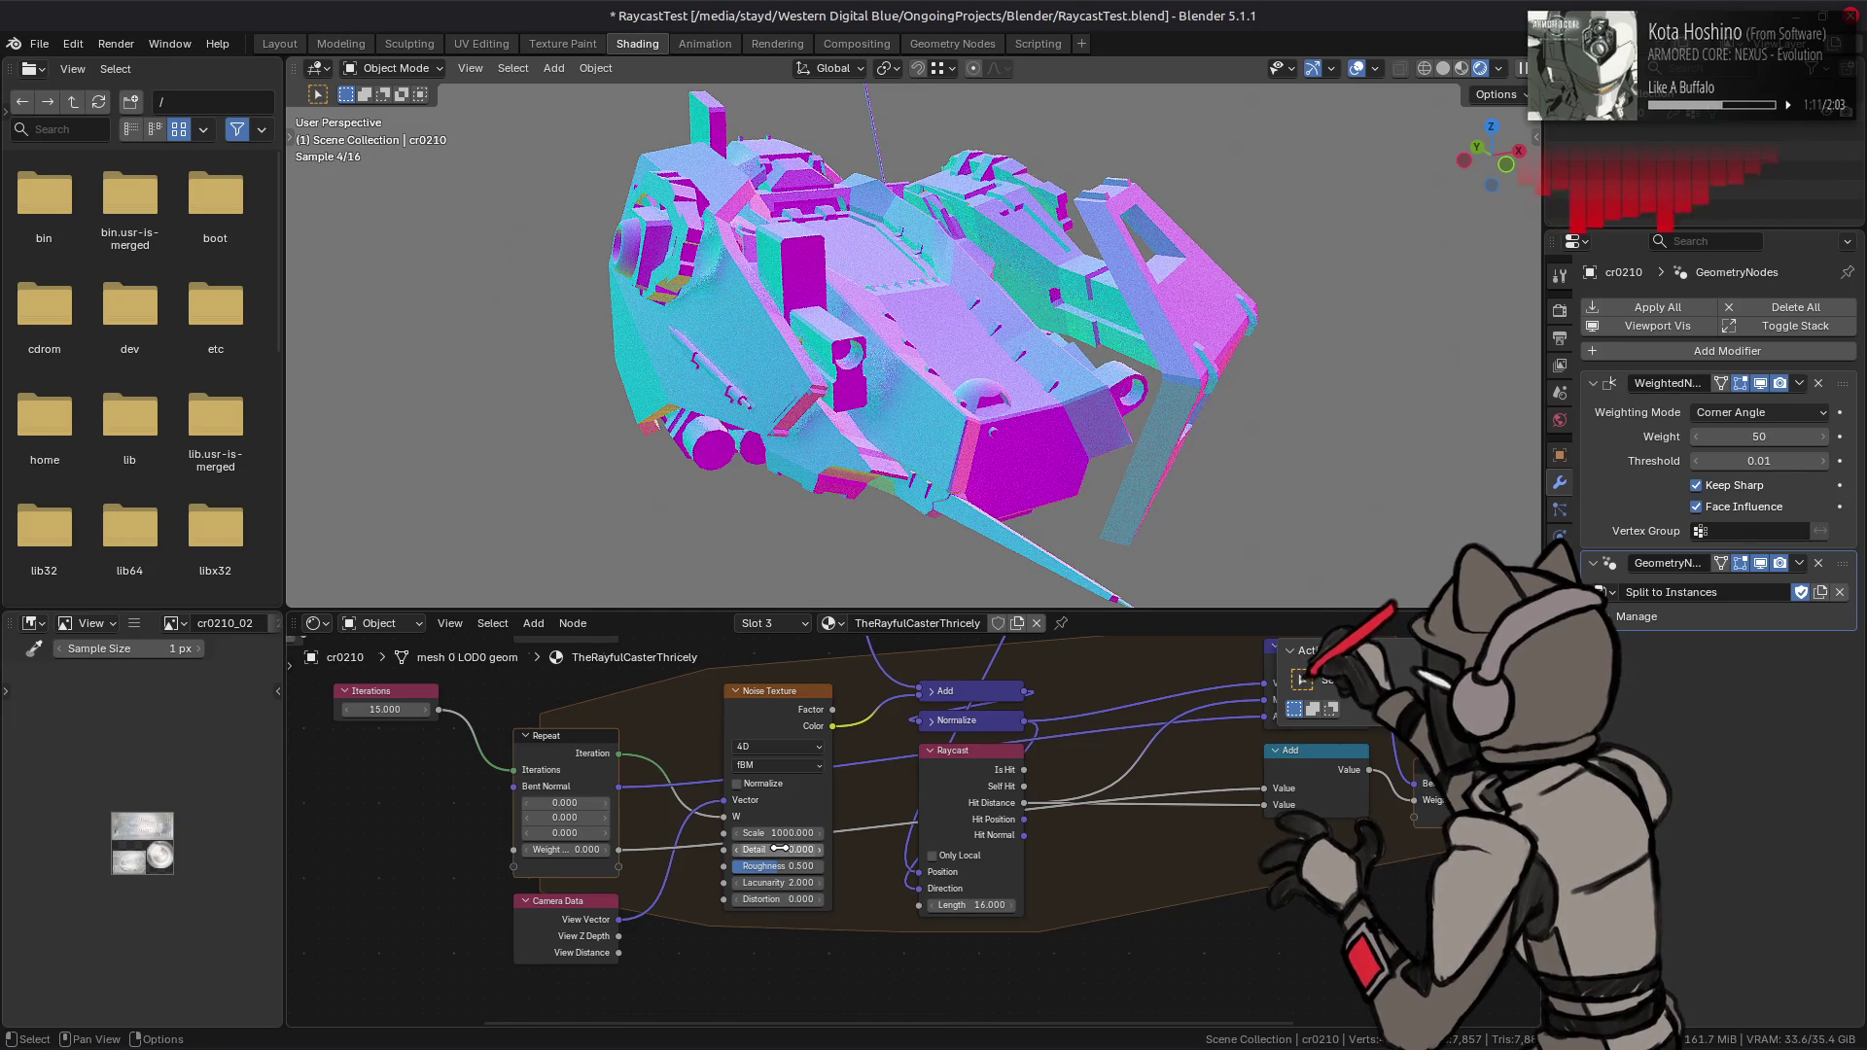
pyautogui.click(780, 849)
pyautogui.write('2')
pyautogui.press('Return')
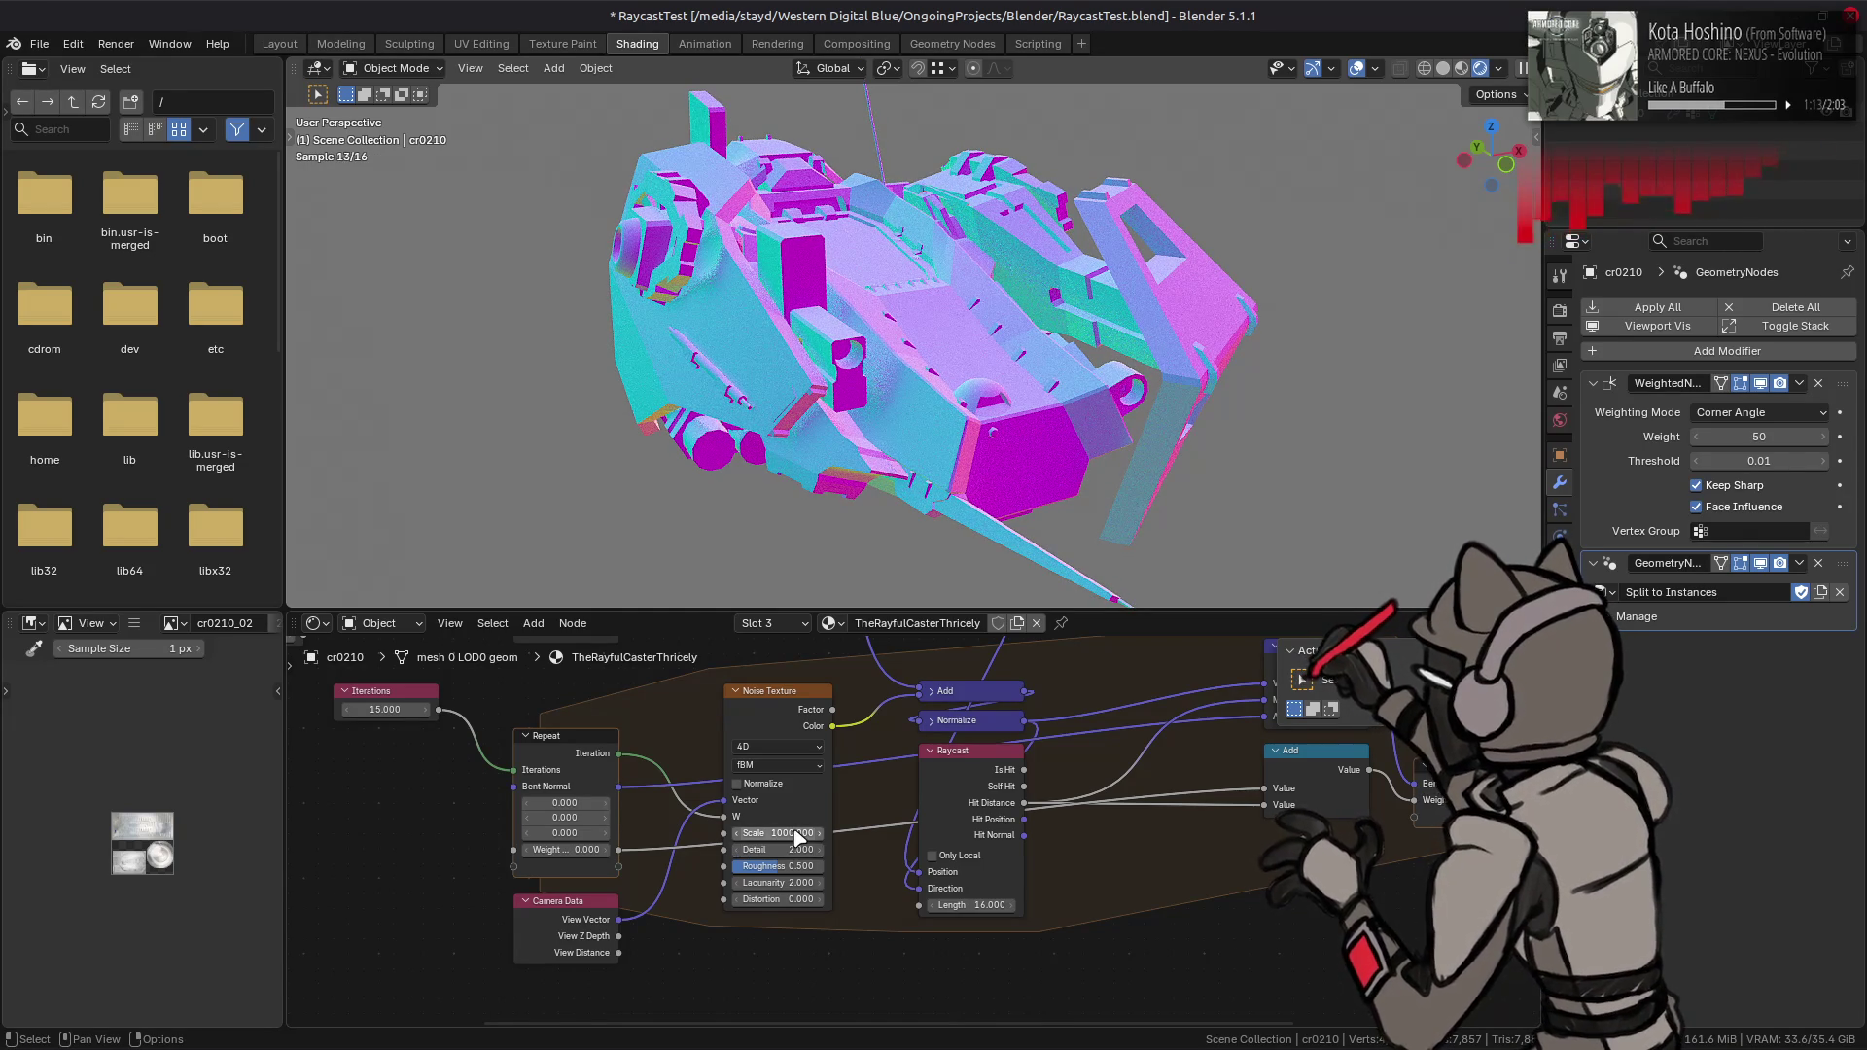
pyautogui.moveTo(980, 420); pyautogui.dragTo(941, 441, button='middle')
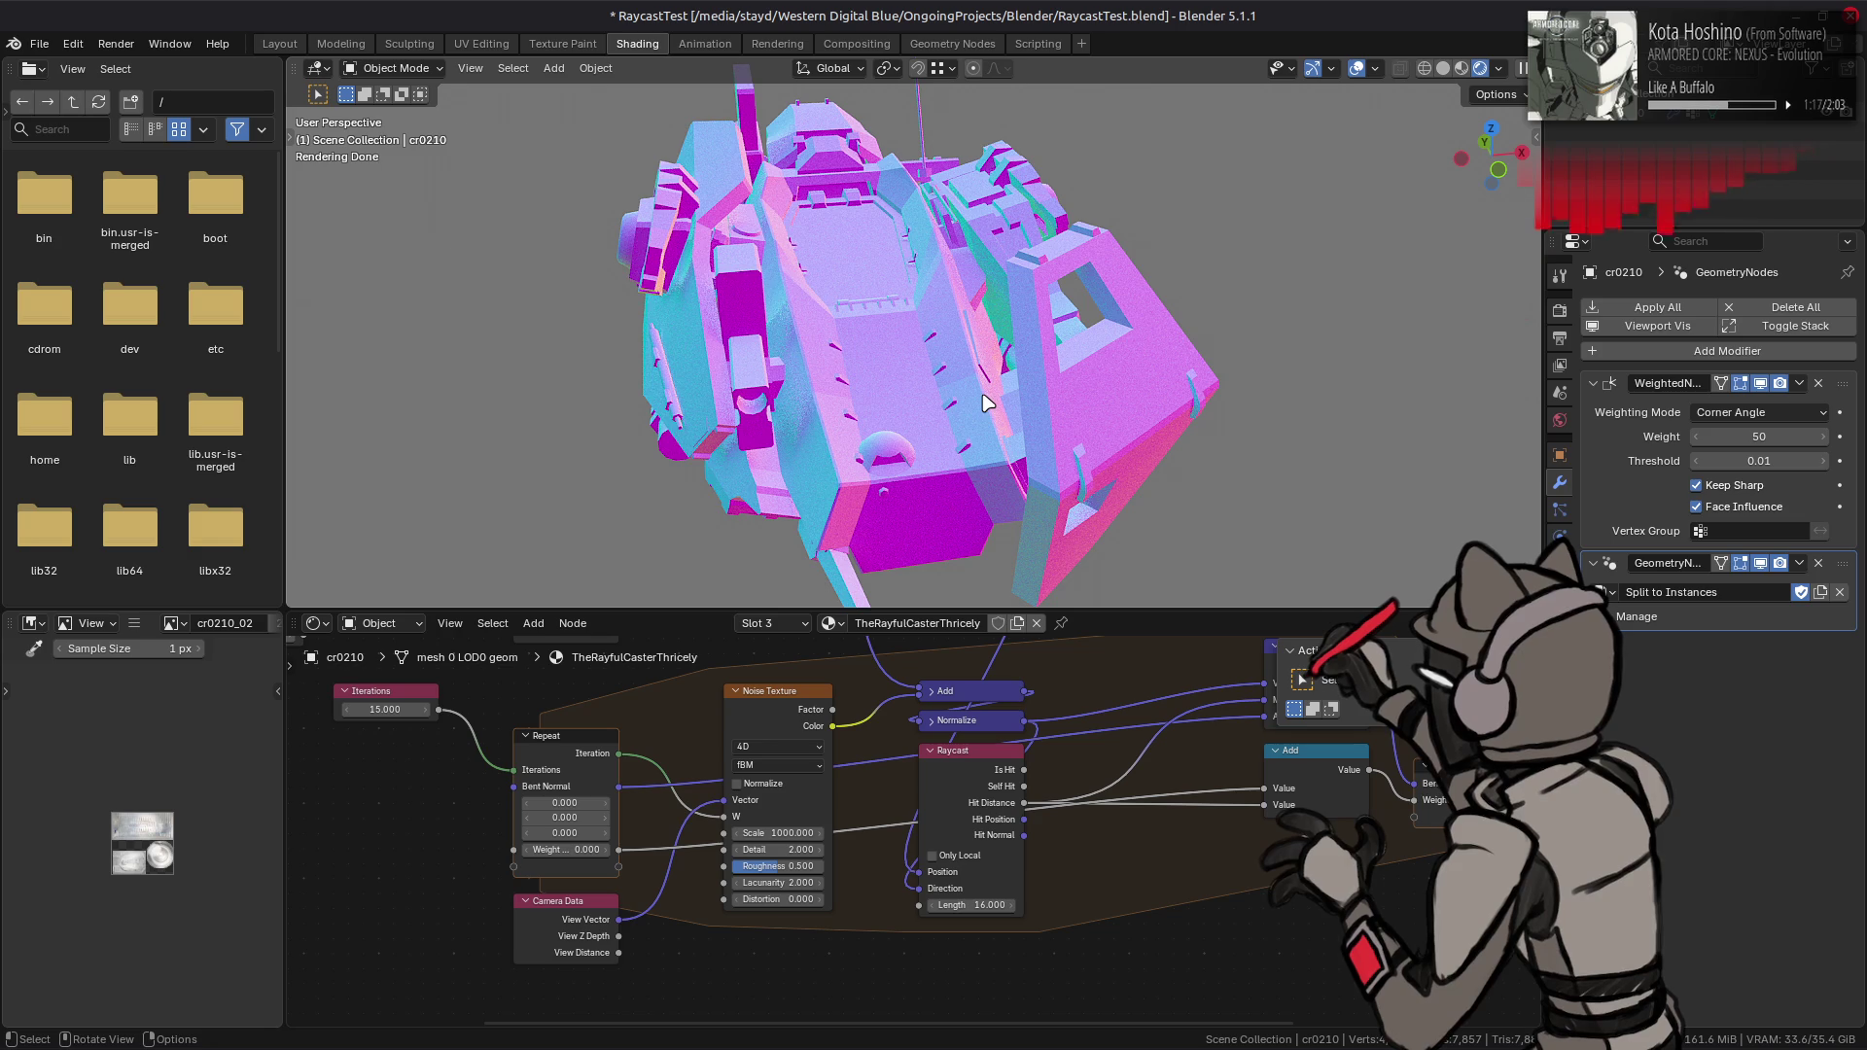
pyautogui.moveTo(987, 403); pyautogui.dragTo(933, 467, button='middle')
# - Set the lower Scale node on the surface normal to 0 after trying -0.6
pyautogui.moveTo(902, 687); pyautogui.dragTo(929, 1016, button='middle')
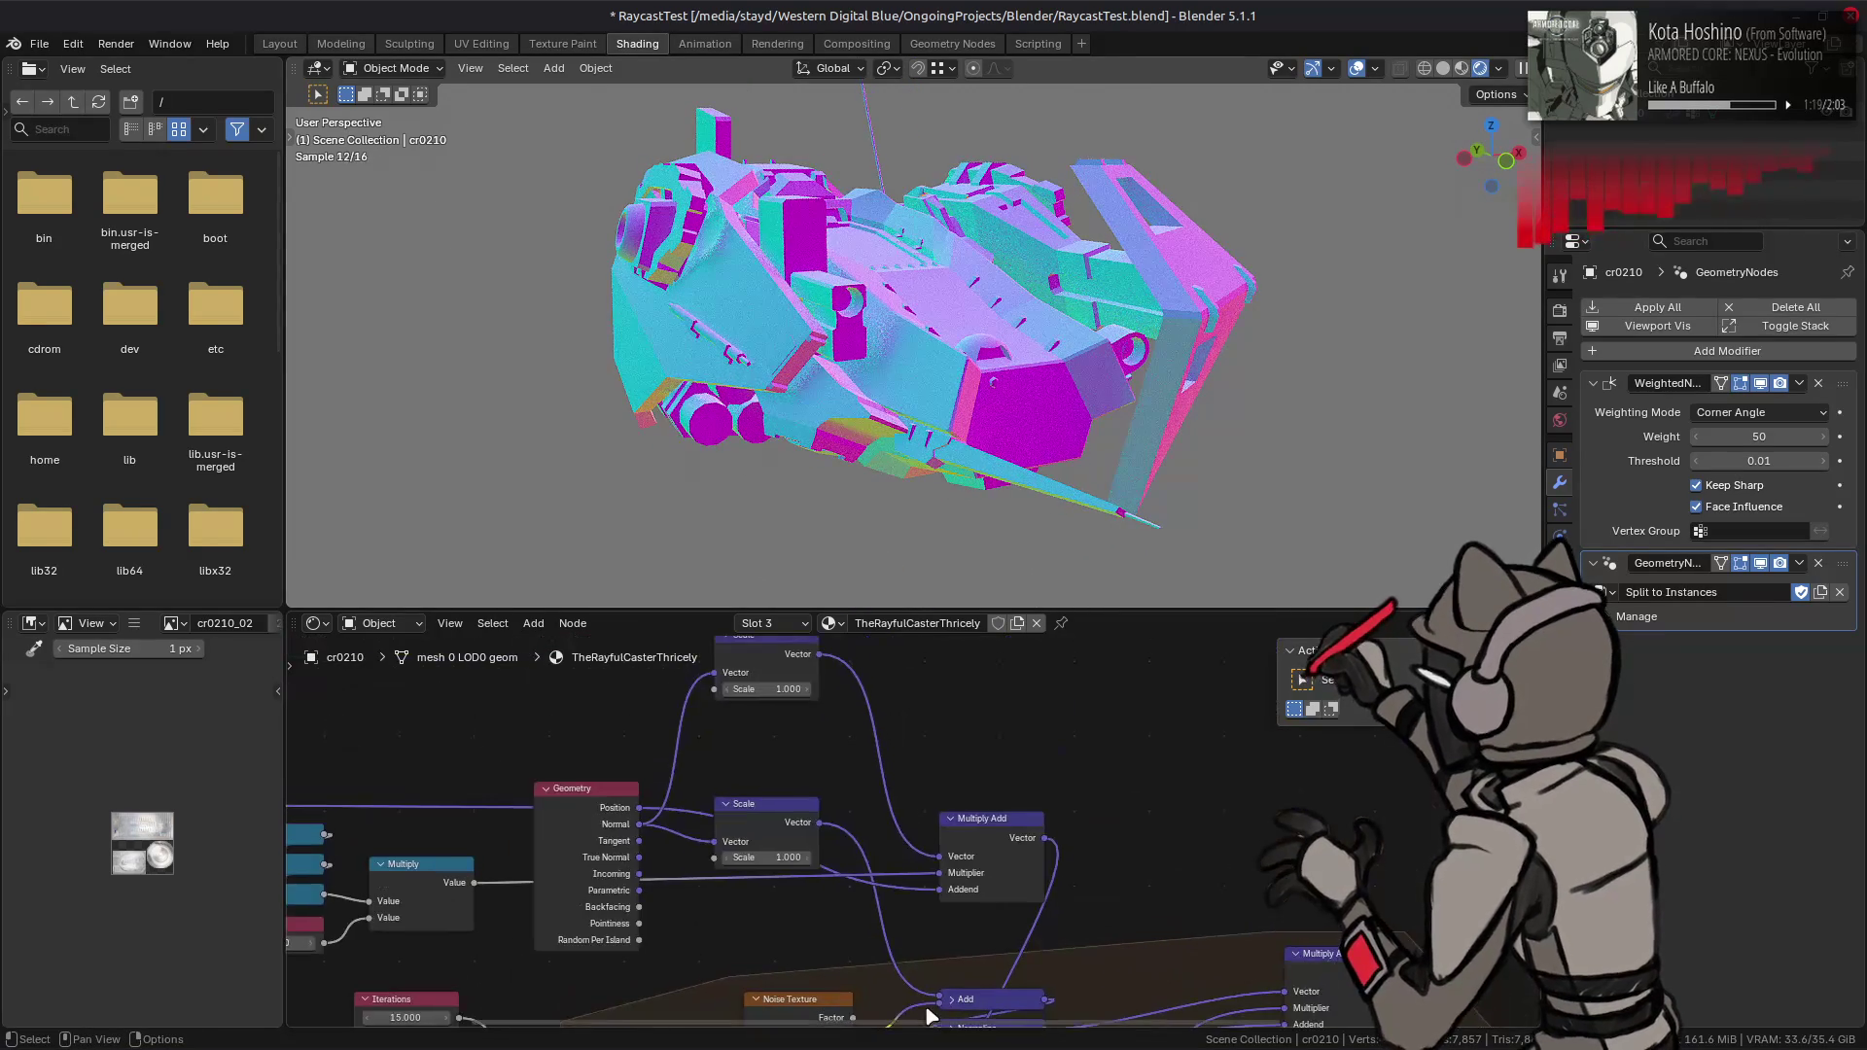
pyautogui.moveTo(807, 772); pyautogui.dragTo(860, 770, button='middle')
pyautogui.moveTo(821, 856); pyautogui.dragTo(792, 856)
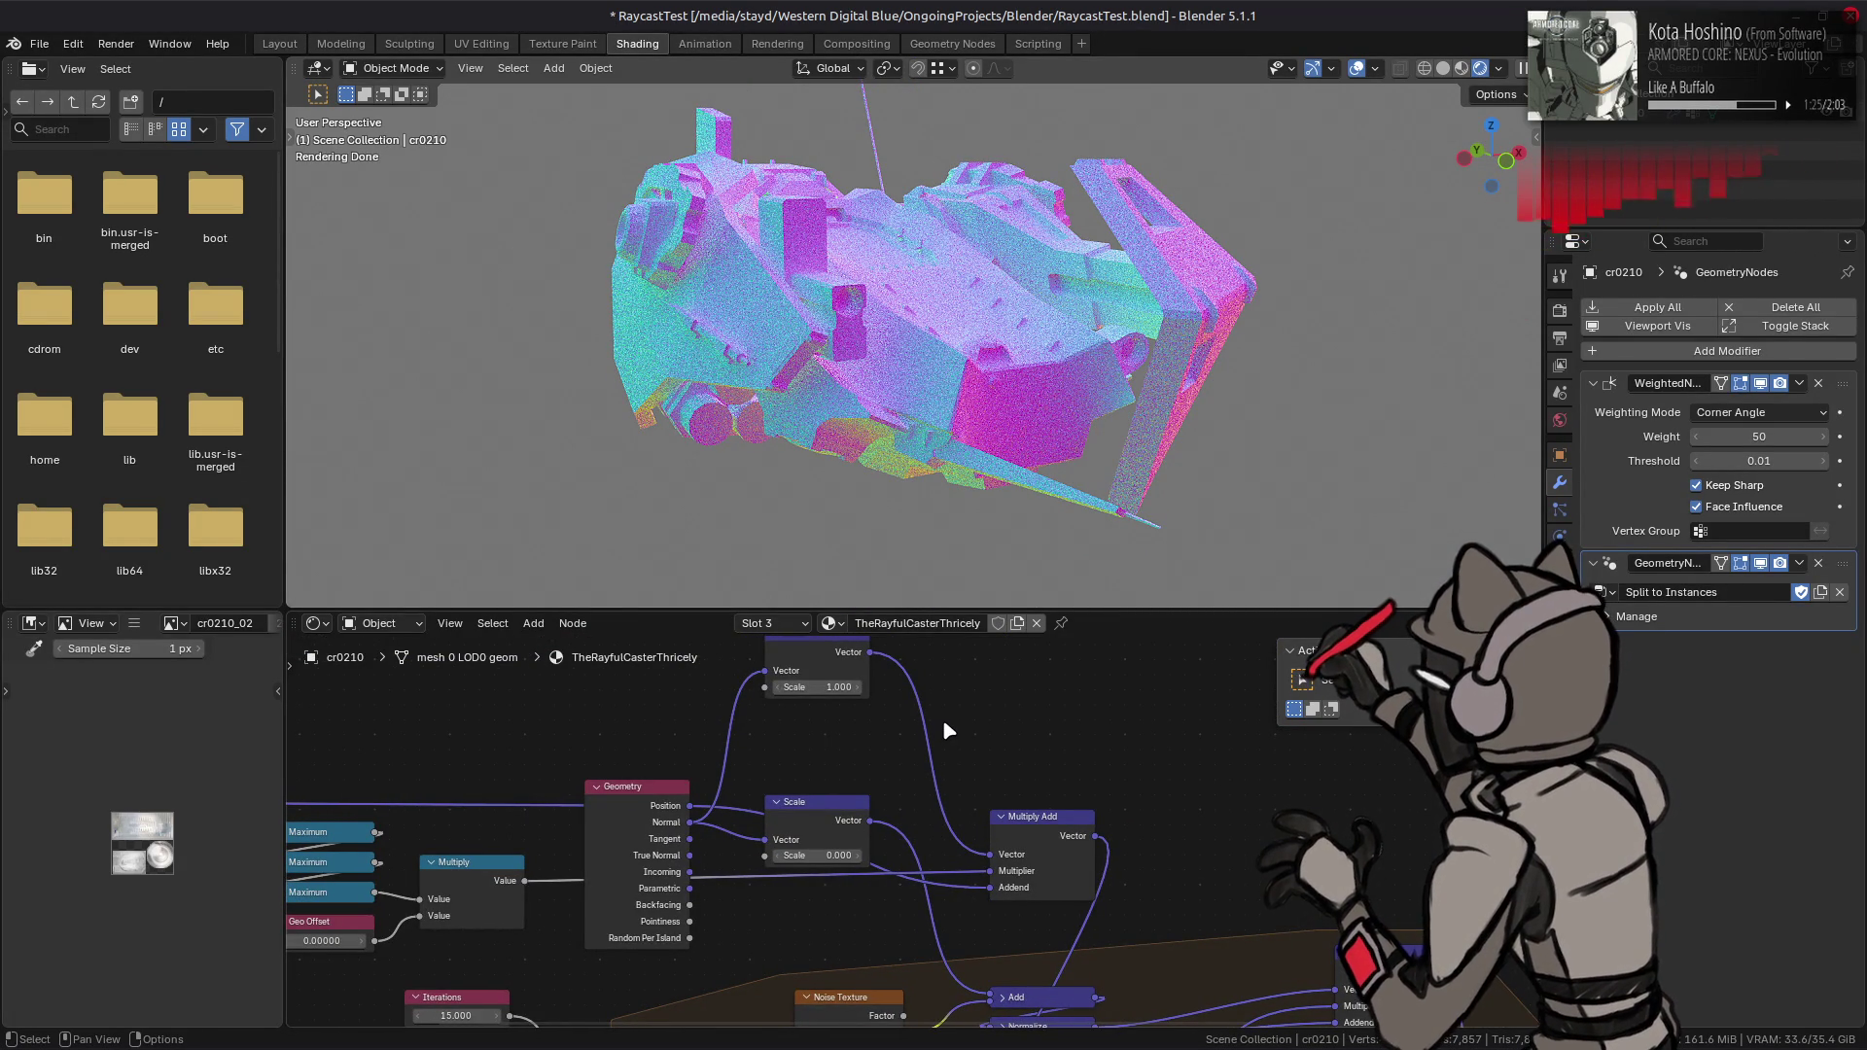
pyautogui.moveTo(828, 748); pyautogui.dragTo(876, 778, button='middle')
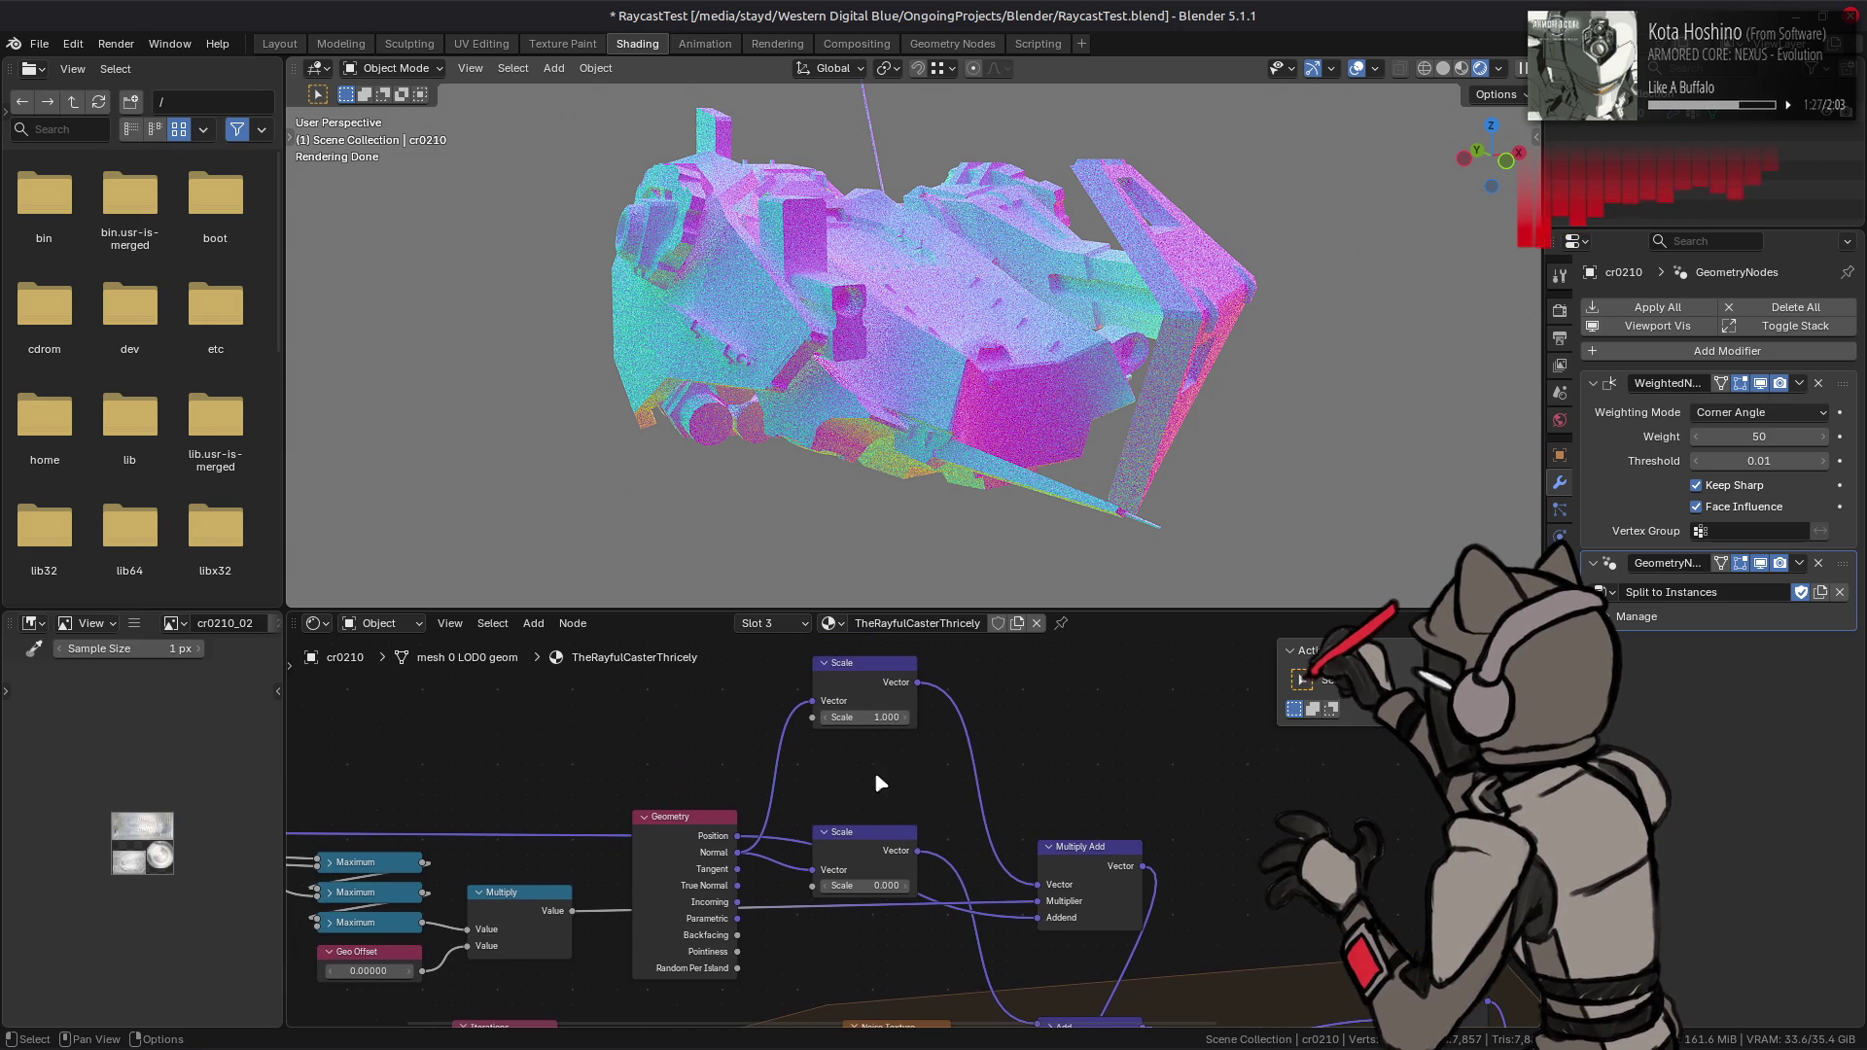
pyautogui.moveTo(891, 889)
pyautogui.mouseDown()
pyautogui.moveTo(874, 890)
pyautogui.moveTo(962, 890)
pyautogui.moveTo(877, 890)
pyautogui.mouseUp()
pyautogui.click(876, 884)
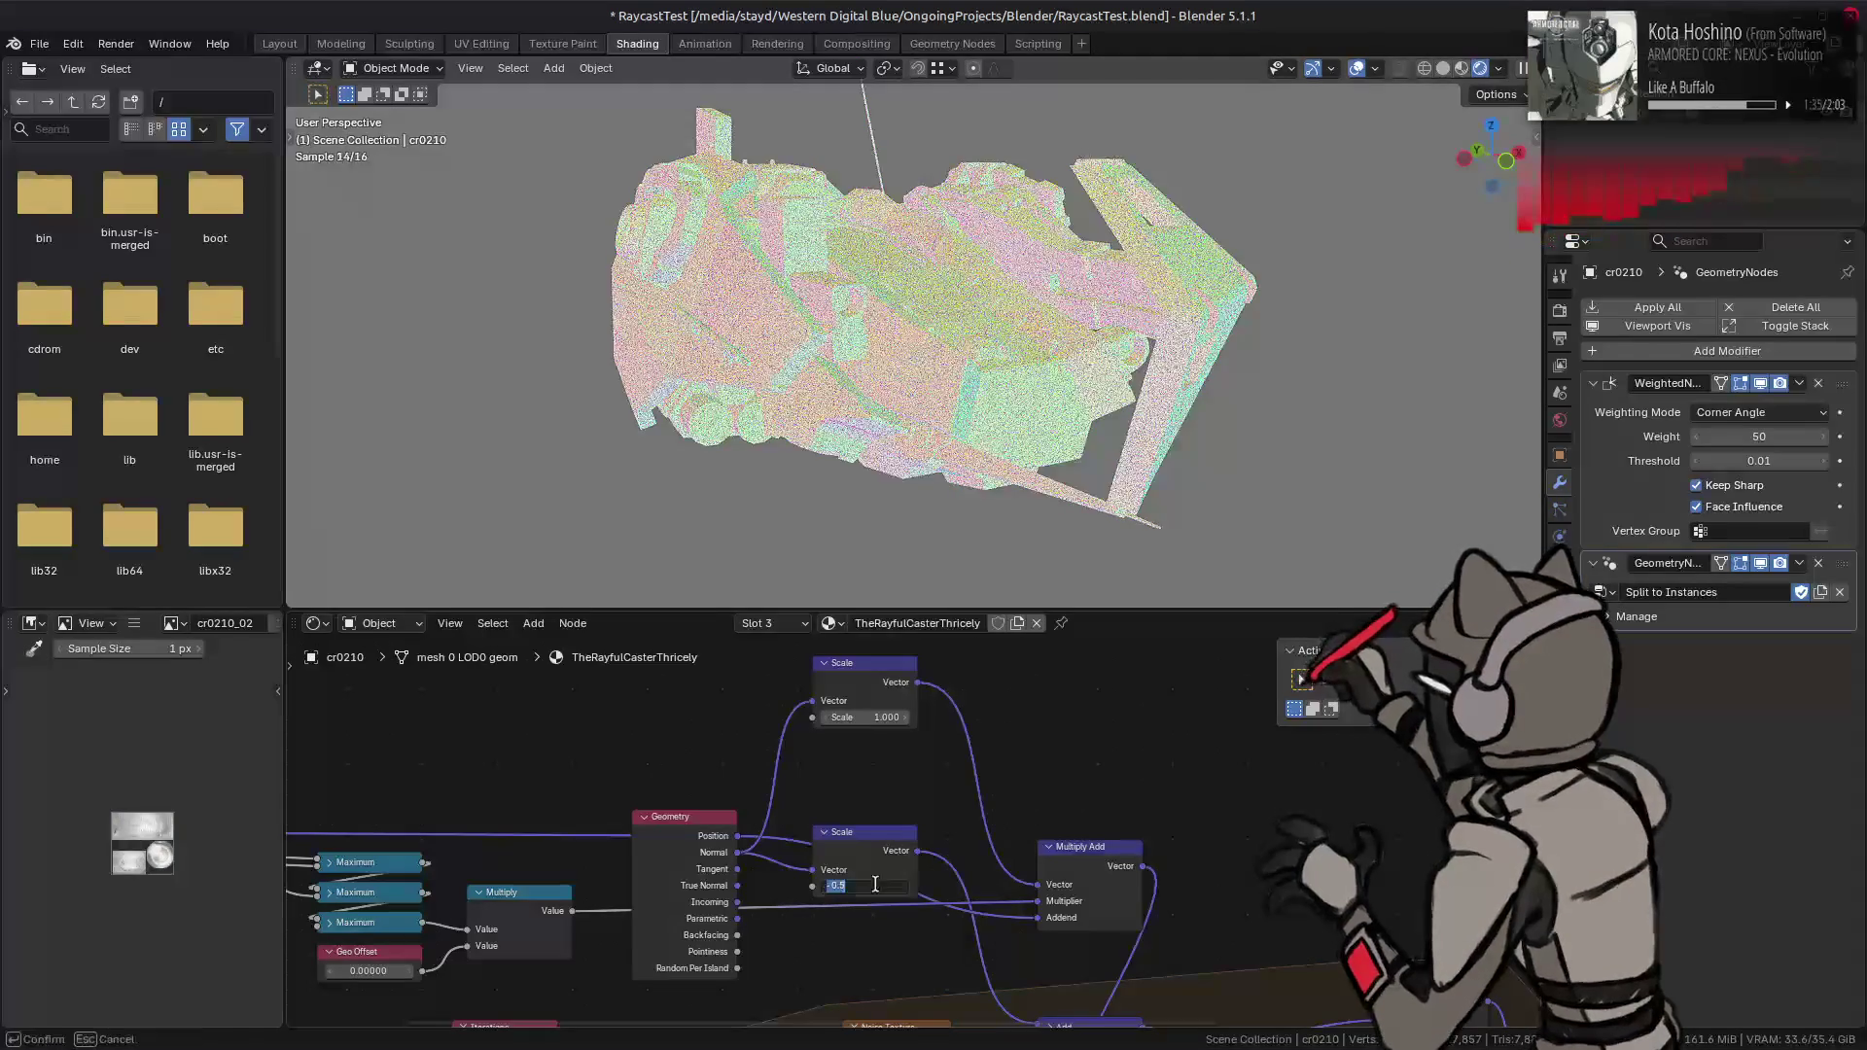
pyautogui.press('Return')
# - Flip the upper Scale node to -1 and orbit the ship to inspect the result
pyautogui.click(870, 710)
pyautogui.click(866, 718)
pyautogui.write('-1')
pyautogui.press('Return')
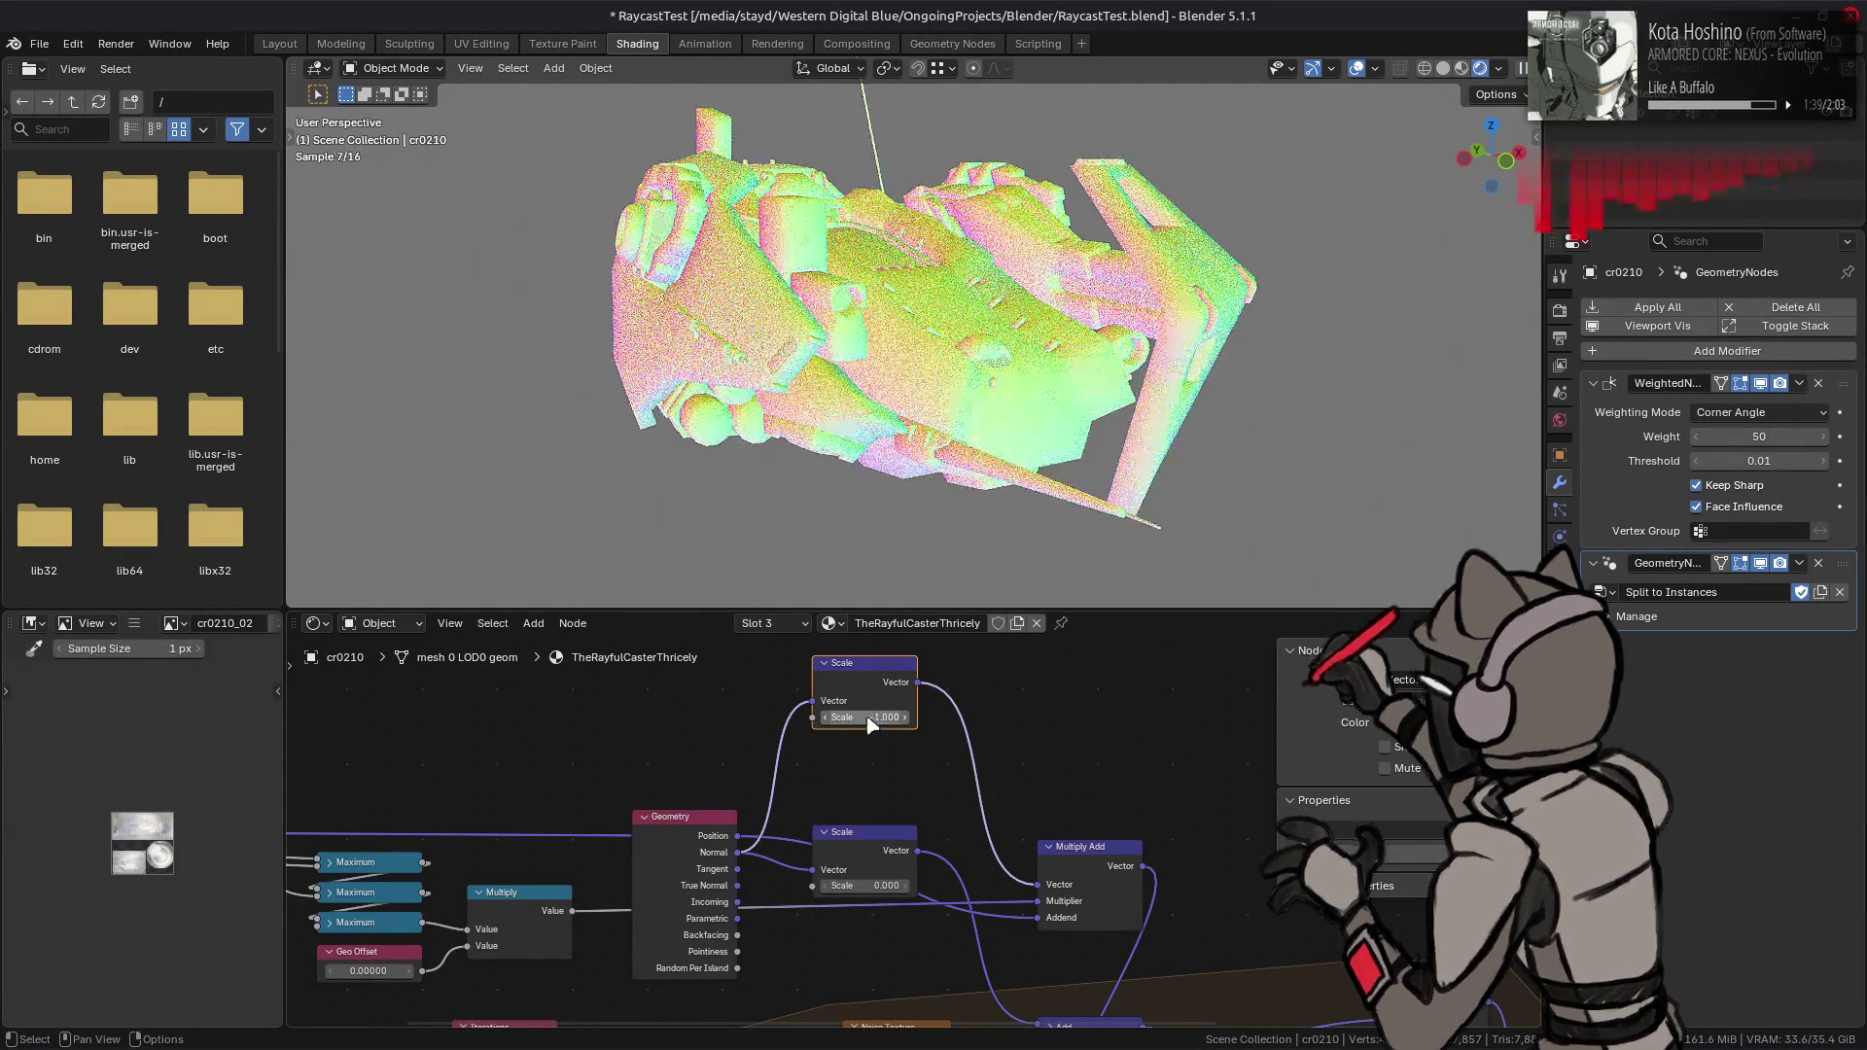
pyautogui.moveTo(933, 447); pyautogui.dragTo(953, 420, button='middle')
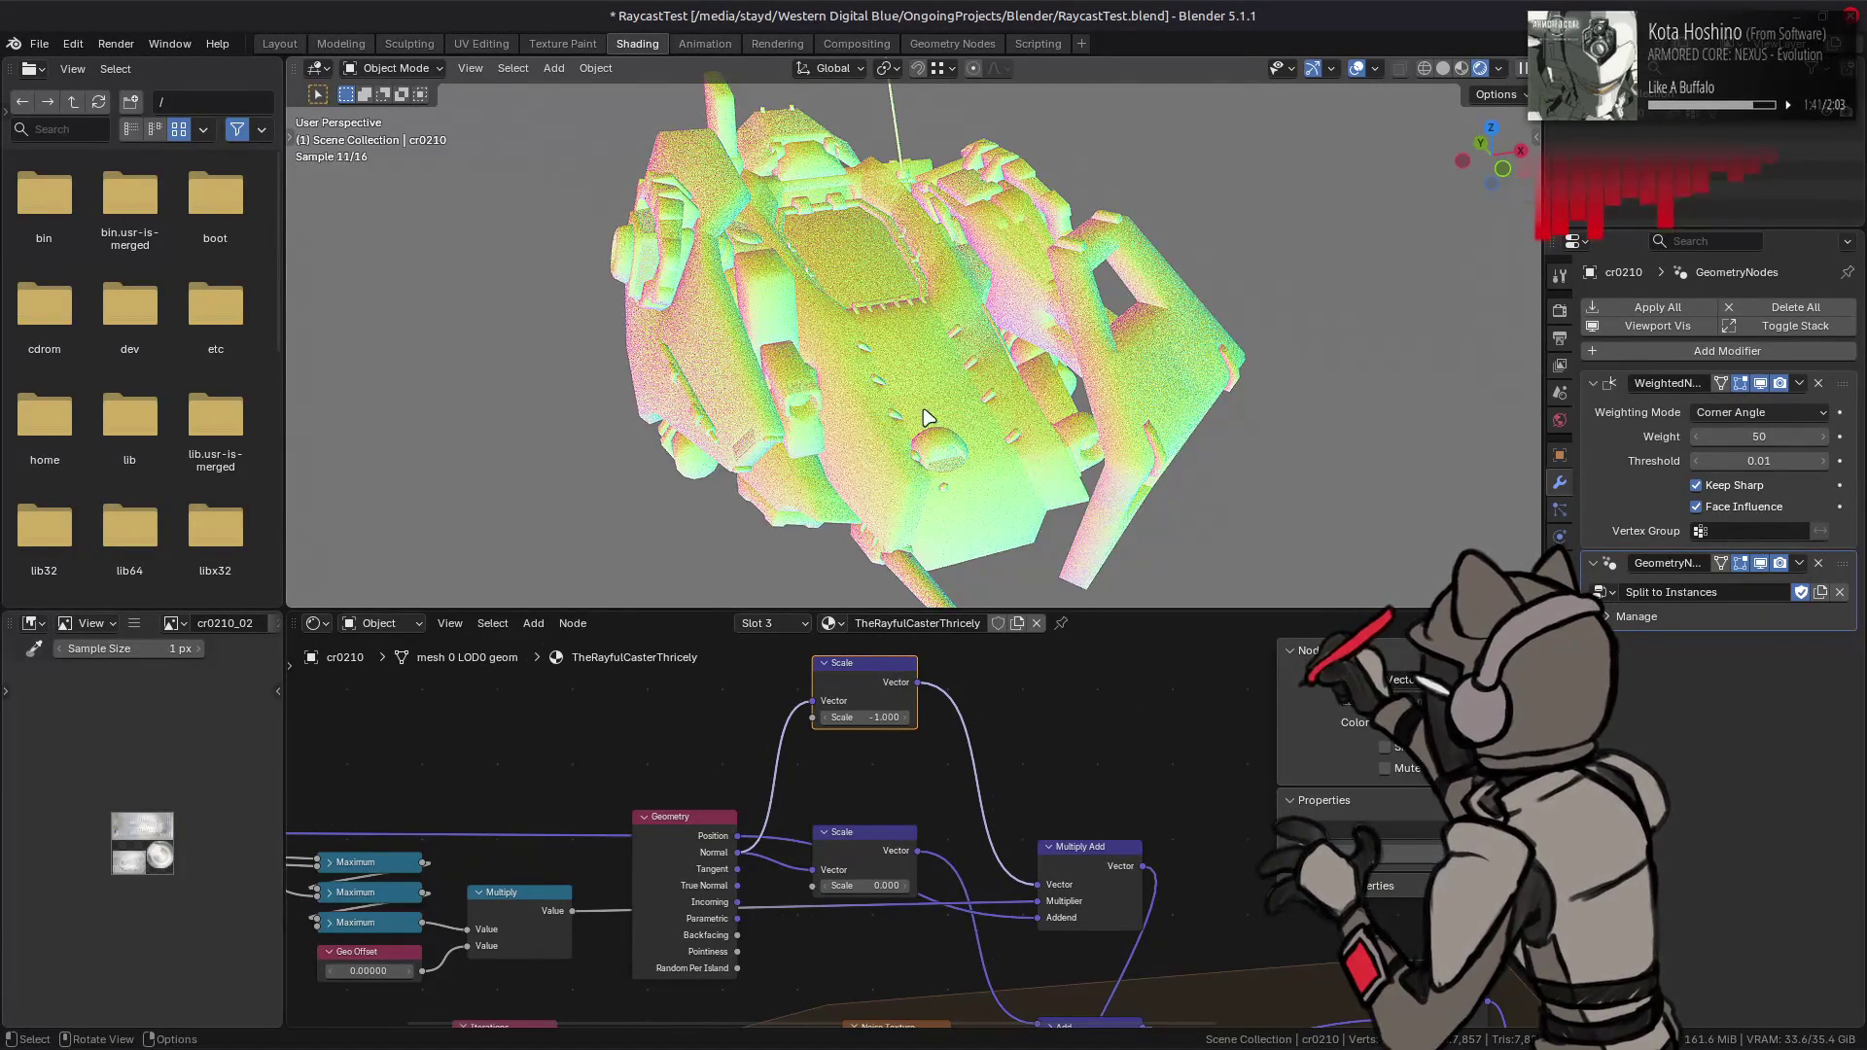
pyautogui.moveTo(842, 409); pyautogui.dragTo(936, 384, button='middle')
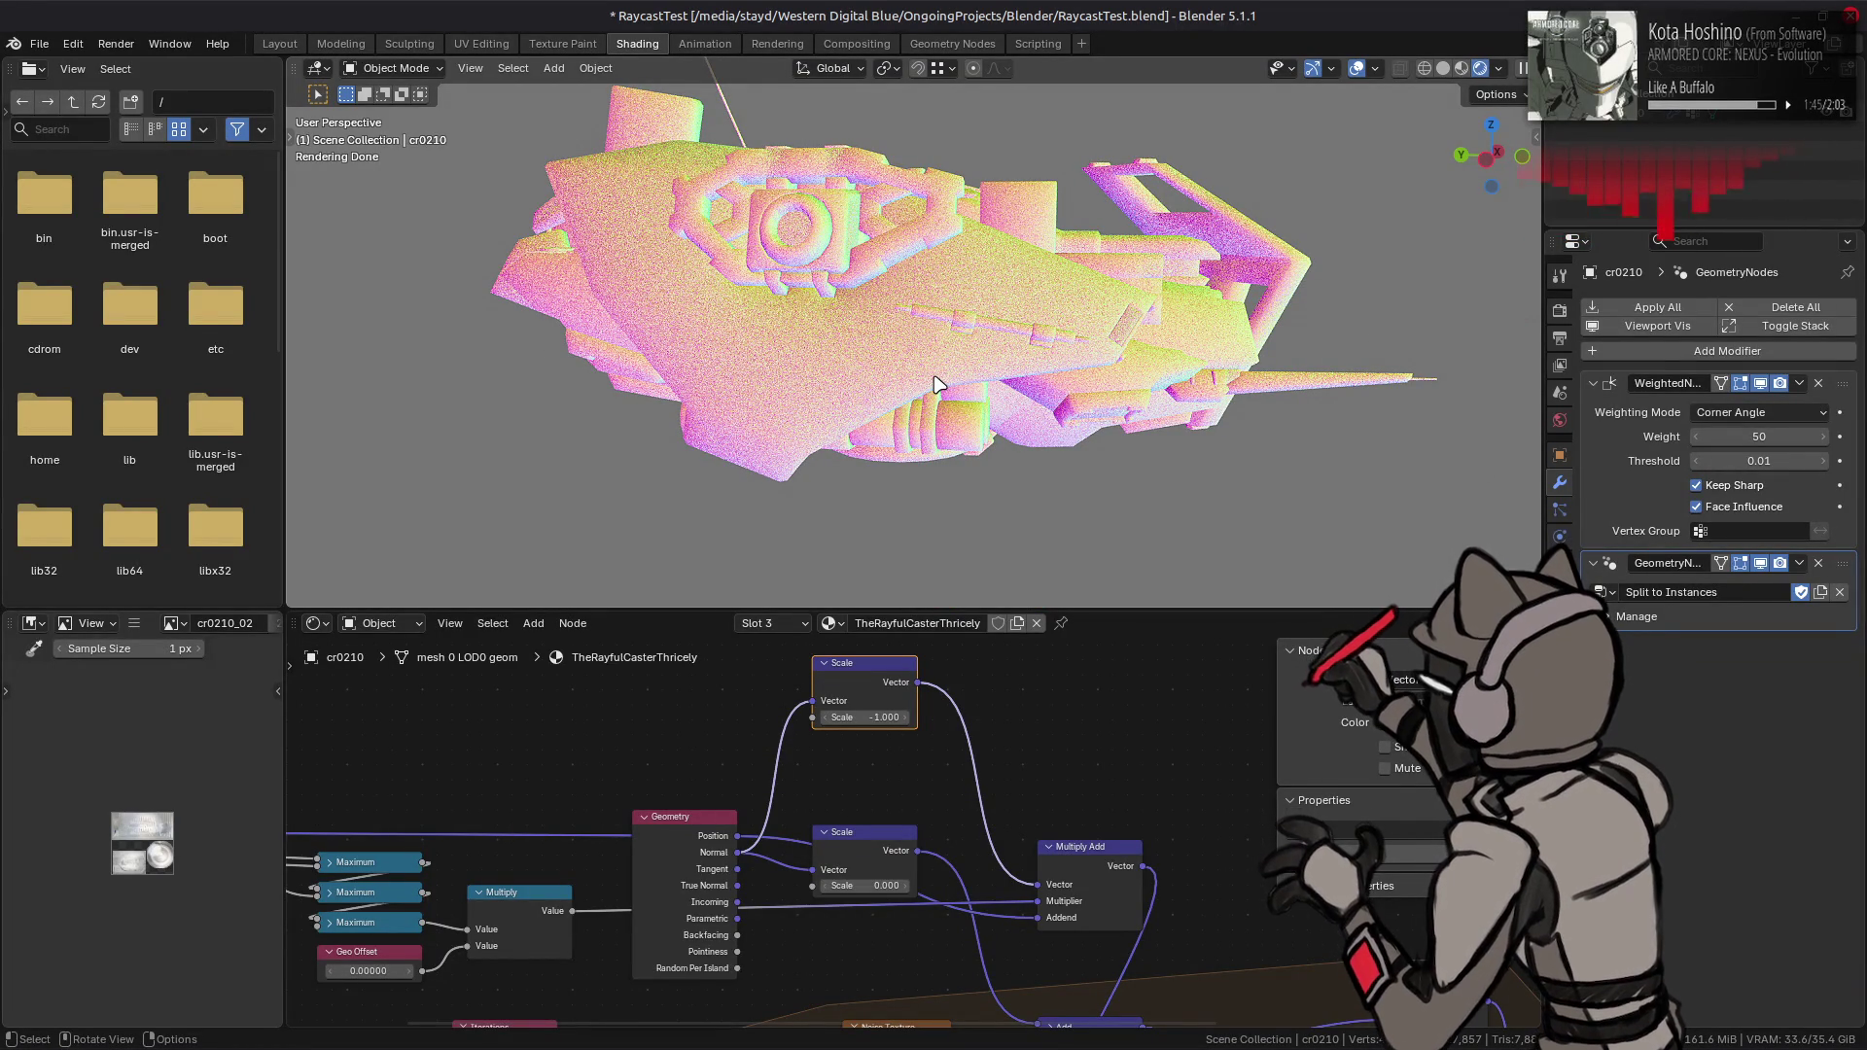
pyautogui.moveTo(842, 387); pyautogui.dragTo(969, 376, button='middle')
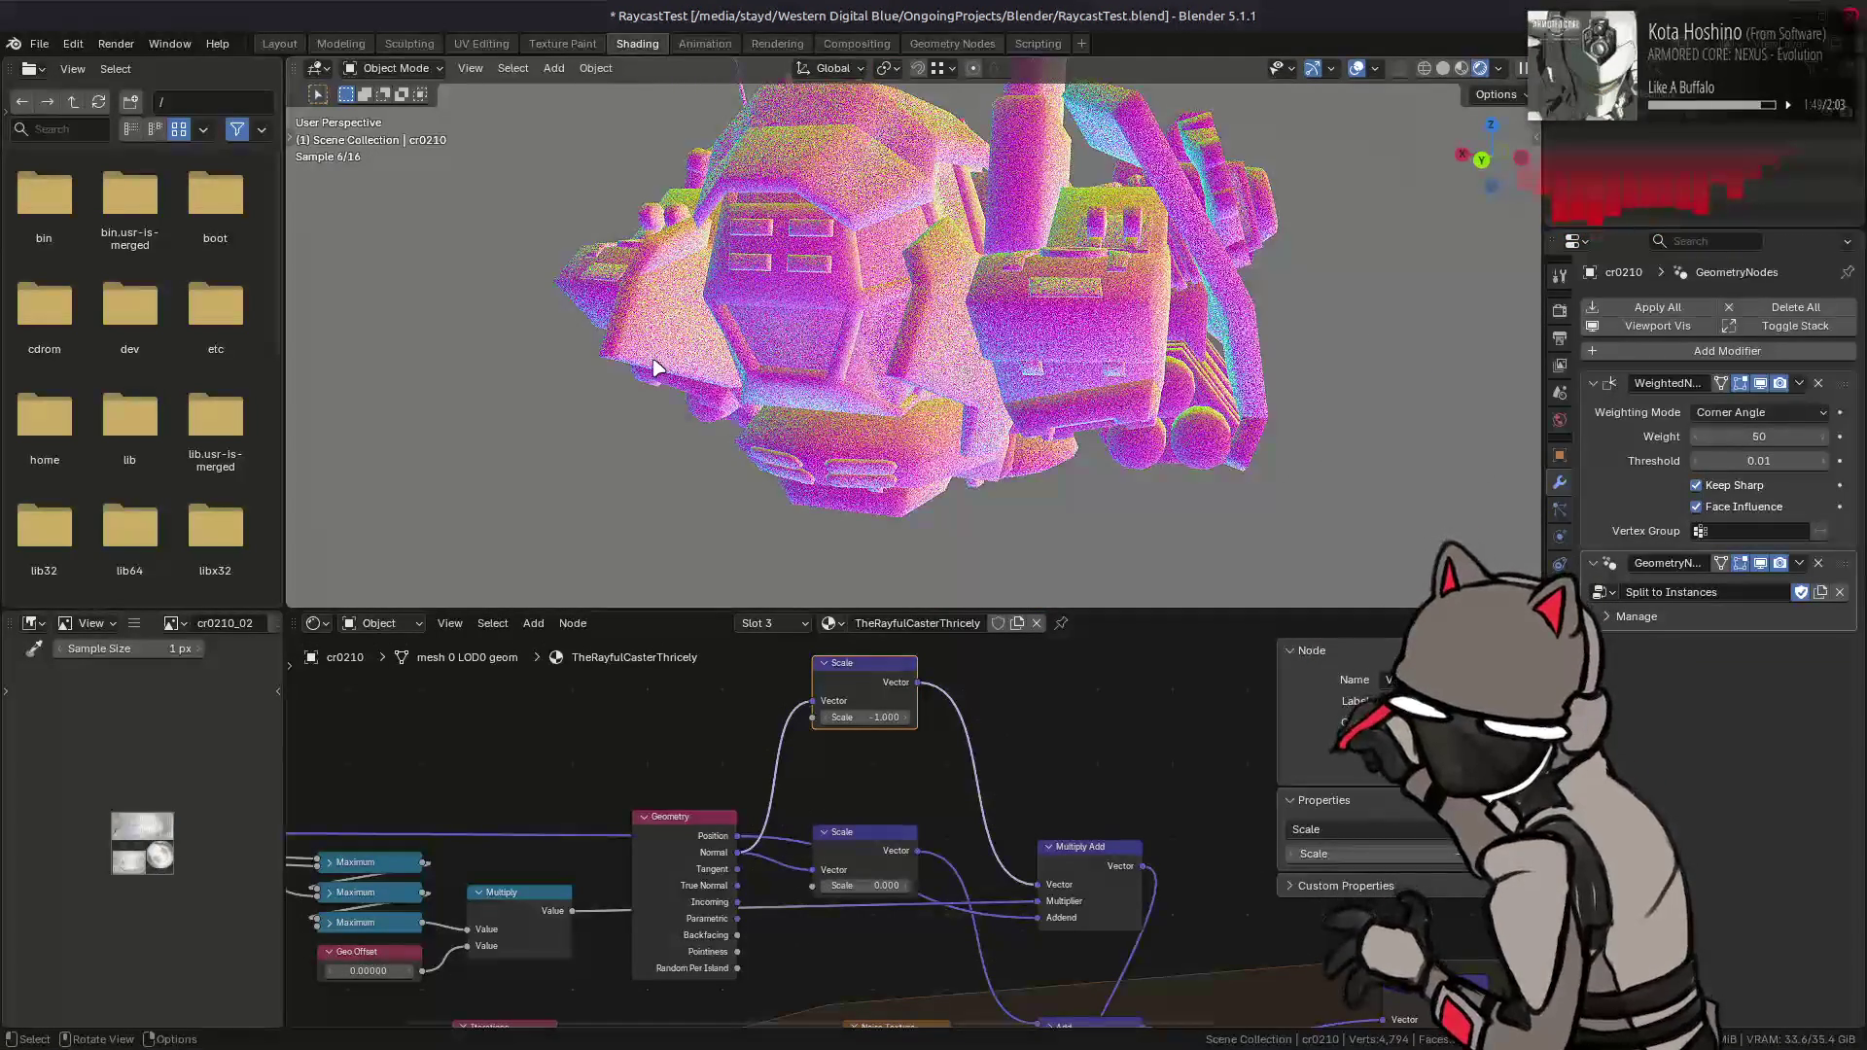
pyautogui.moveTo(653, 366); pyautogui.dragTo(799, 385, button='middle')
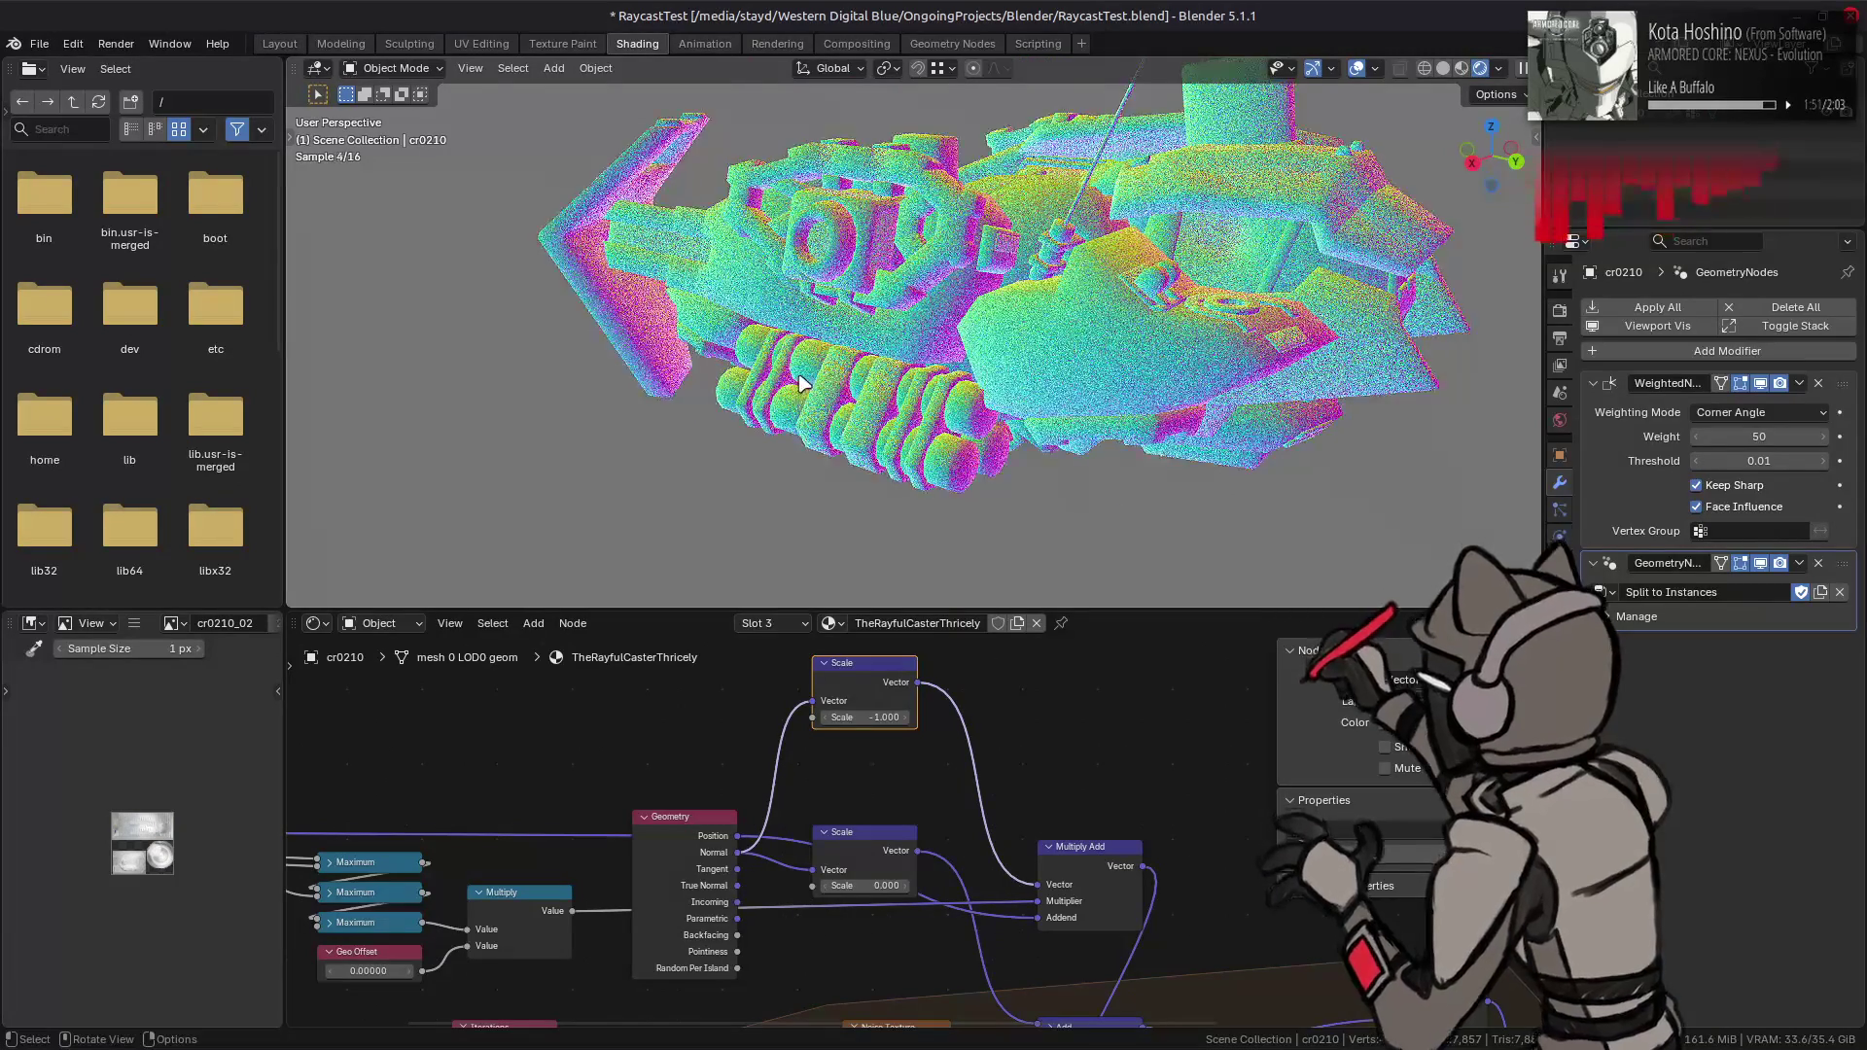
pyautogui.moveTo(612, 398)
pyautogui.mouseDown(button='middle')
pyautogui.moveTo(1030, 388)
pyautogui.moveTo(859, 395)
pyautogui.mouseUp(button='middle')
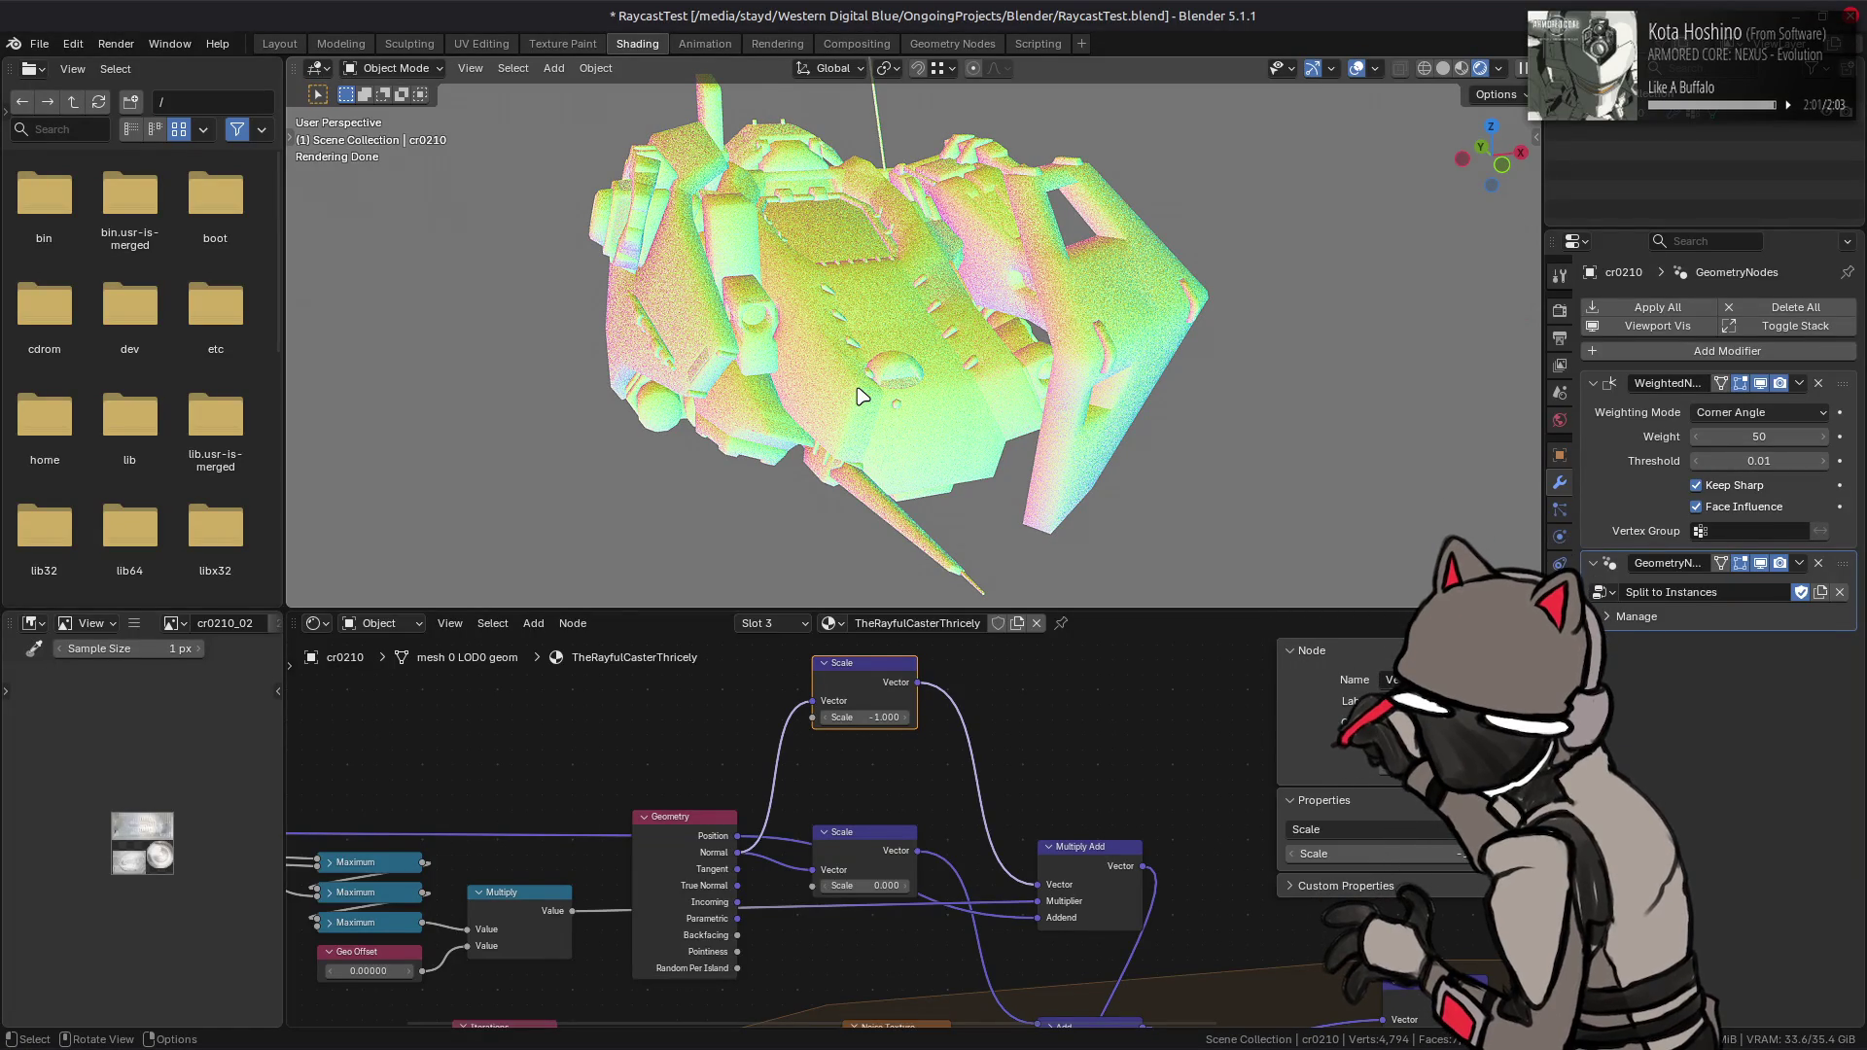
# - Restore the upper Scale to 1 while orbiting the ship from several angles
pyautogui.scroll(3, 862, 389)
pyautogui.moveTo(862, 380); pyautogui.dragTo(1009, 377, button='middle')
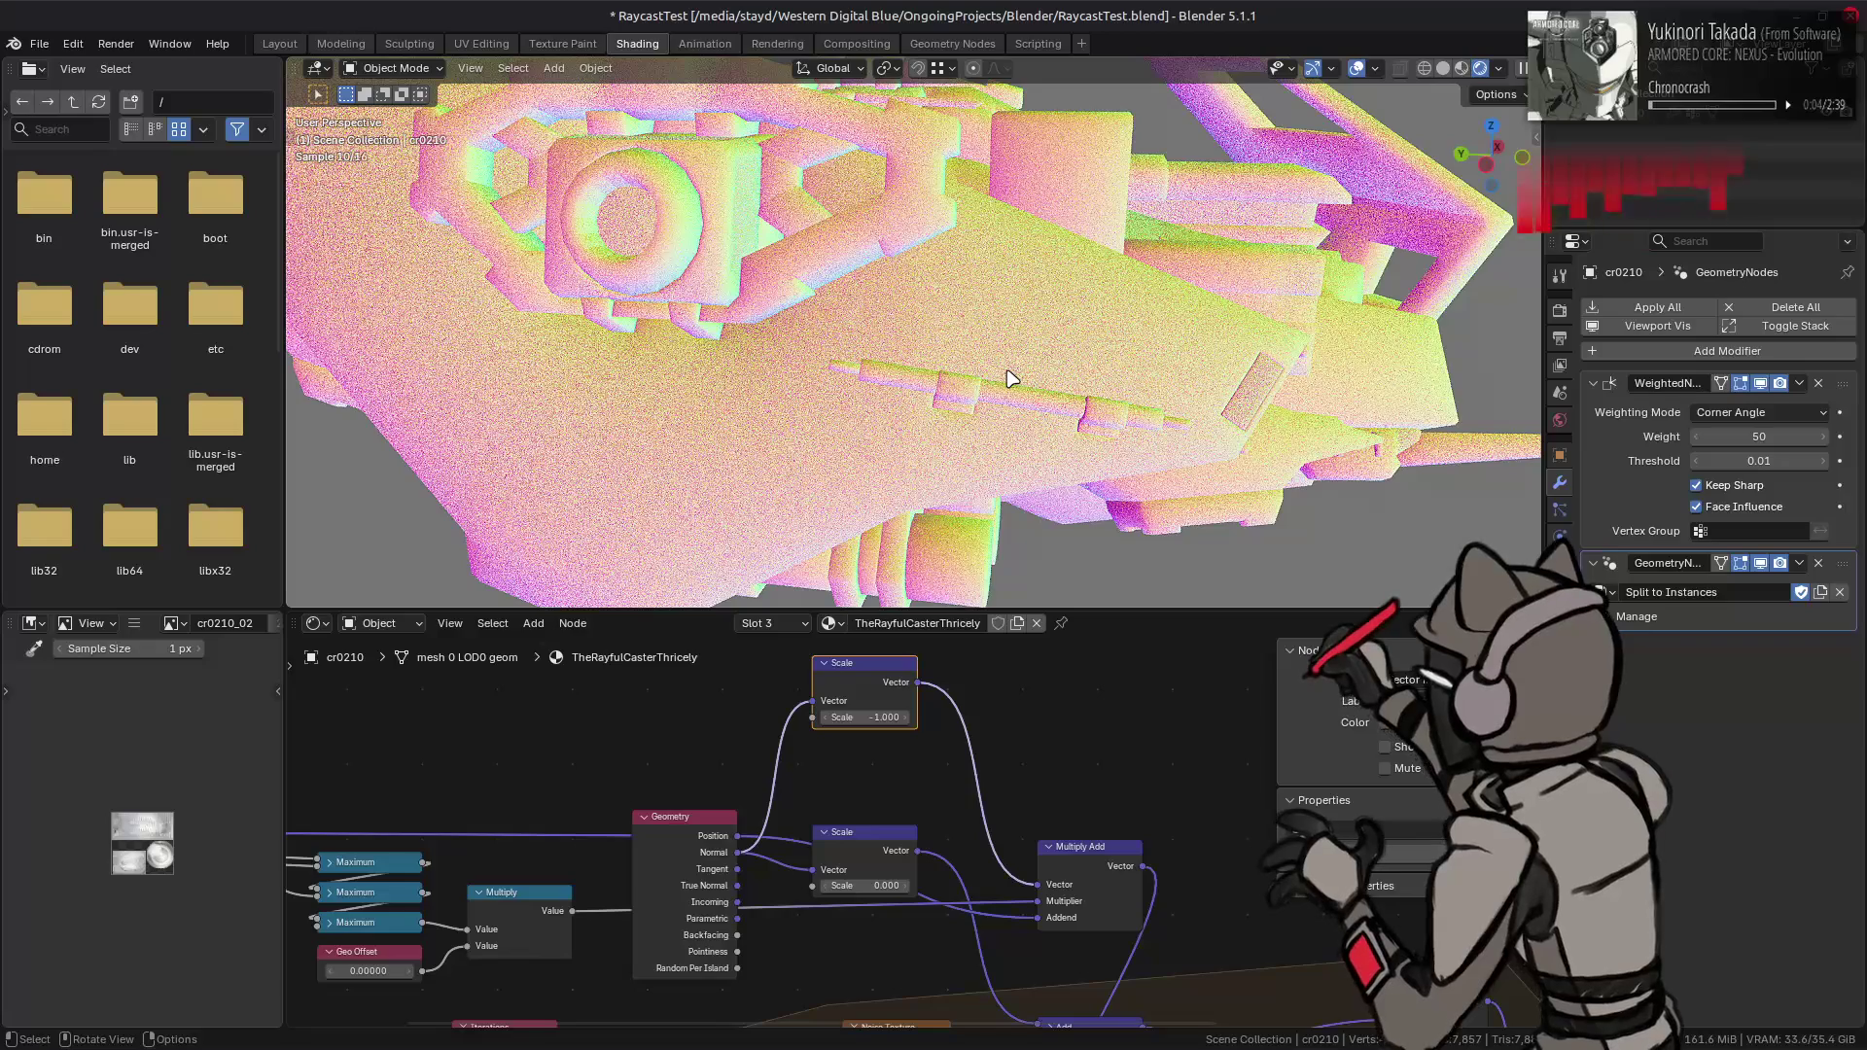
pyautogui.moveTo(1009, 378)
pyautogui.mouseDown(button='middle')
pyautogui.moveTo(1075, 396)
pyautogui.moveTo(1031, 409)
pyautogui.mouseUp(button='middle')
pyautogui.click(877, 719)
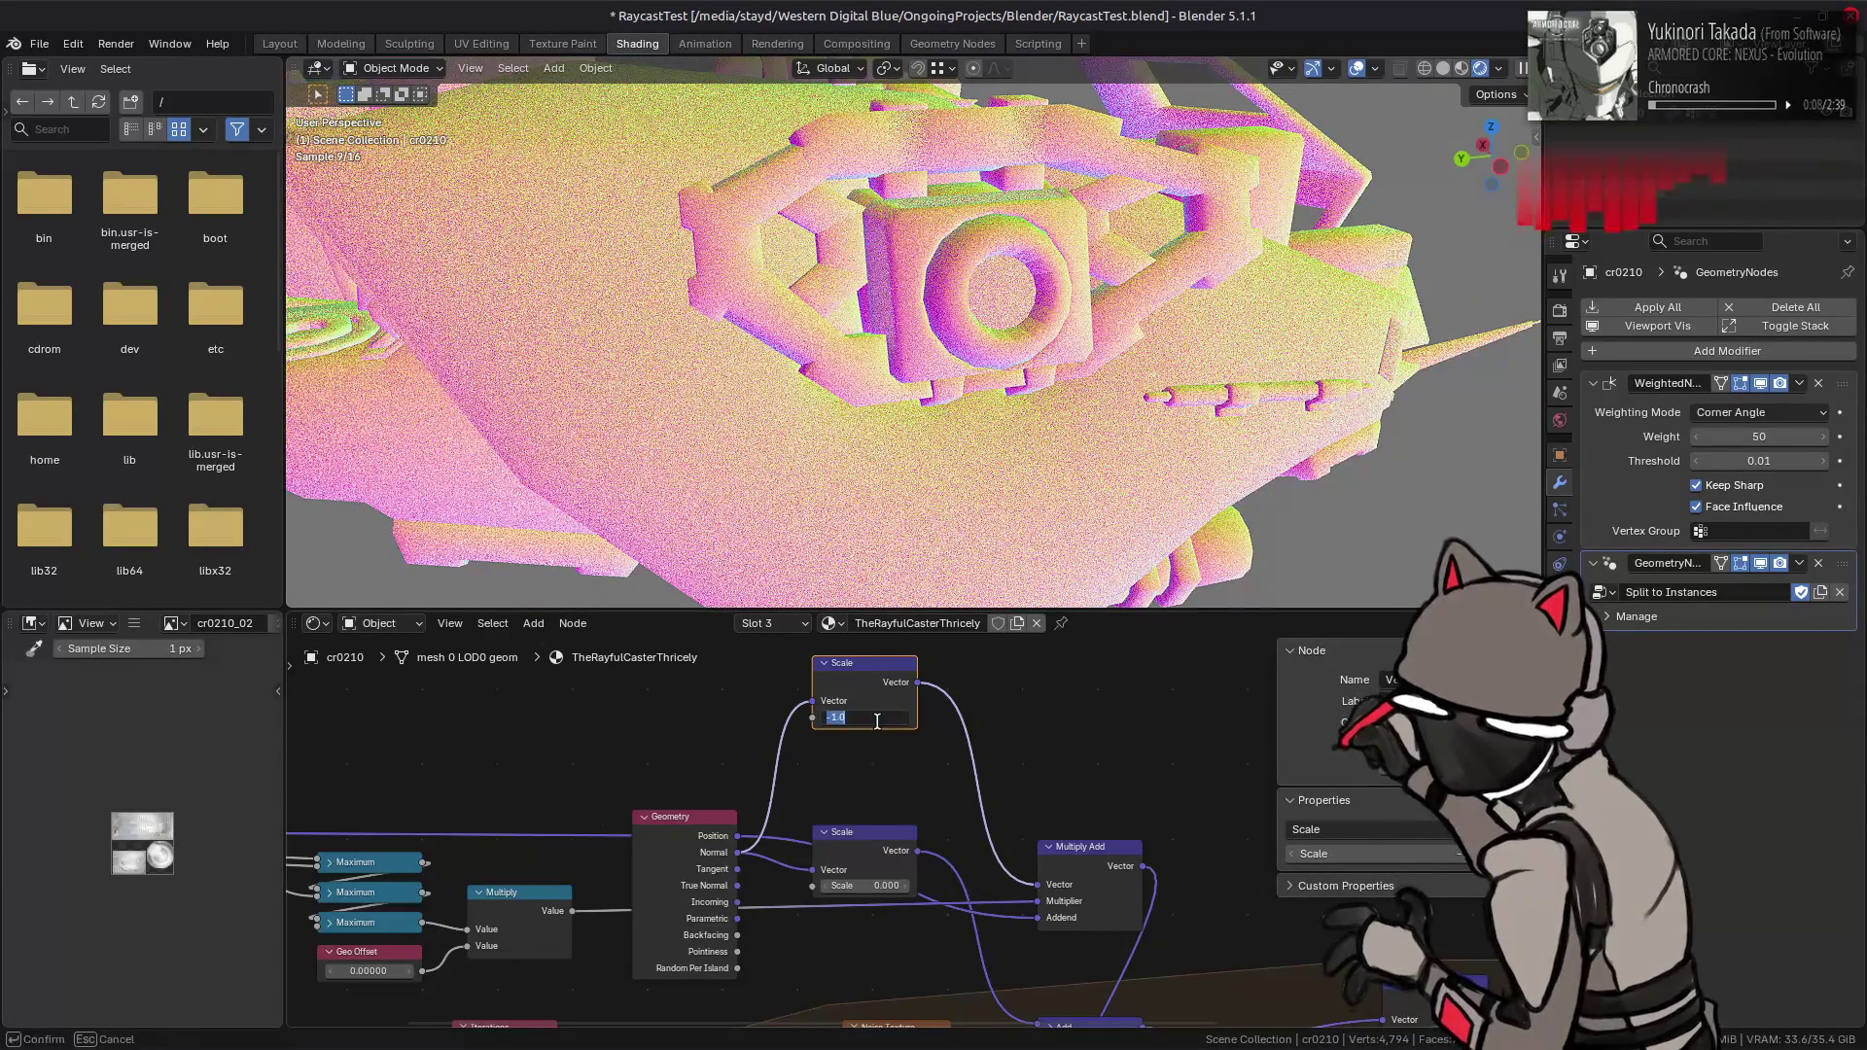
pyautogui.press('Return')
pyautogui.moveTo(1079, 408); pyautogui.dragTo(894, 409, button='middle')
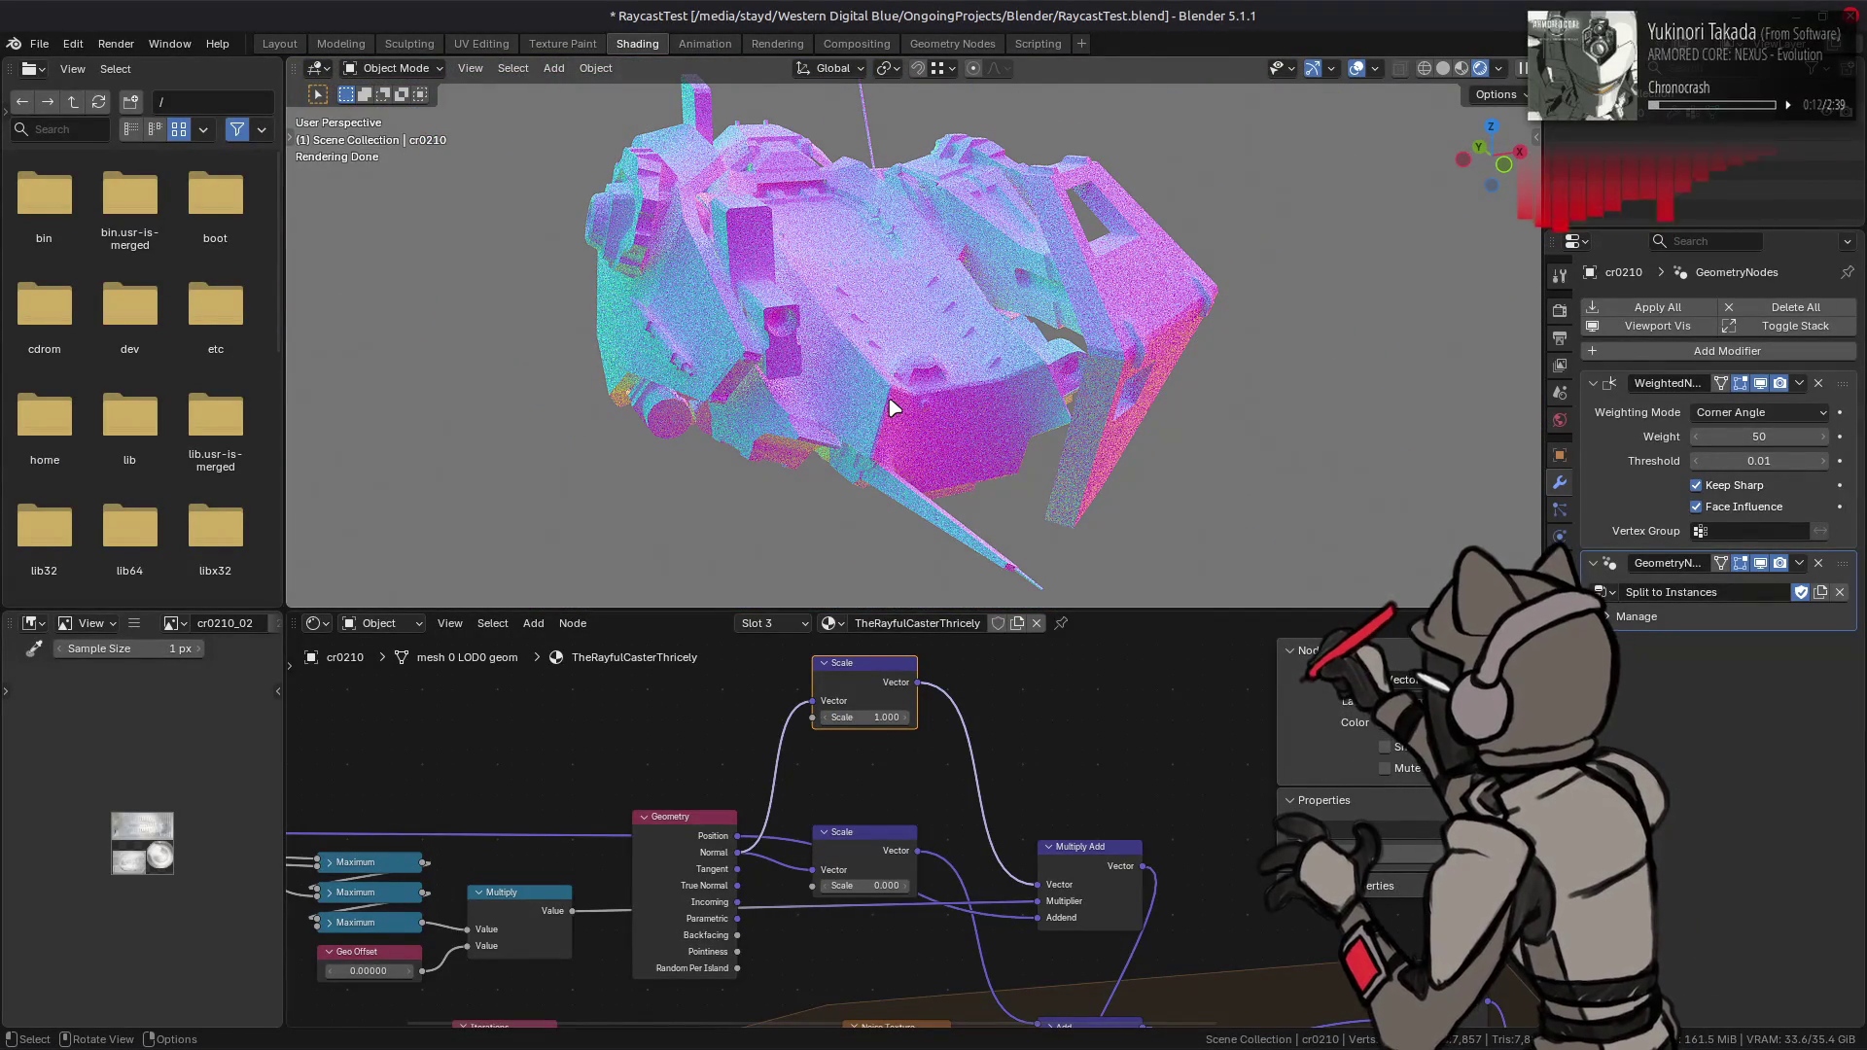
pyautogui.moveTo(899, 393)
pyautogui.mouseDown(button='middle')
pyautogui.moveTo(977, 561)
pyautogui.moveTo(943, 540)
pyautogui.moveTo(973, 593)
pyautogui.mouseUp(button='middle')
pyautogui.moveTo(705, 821); pyautogui.dragTo(798, 603, button='middle')
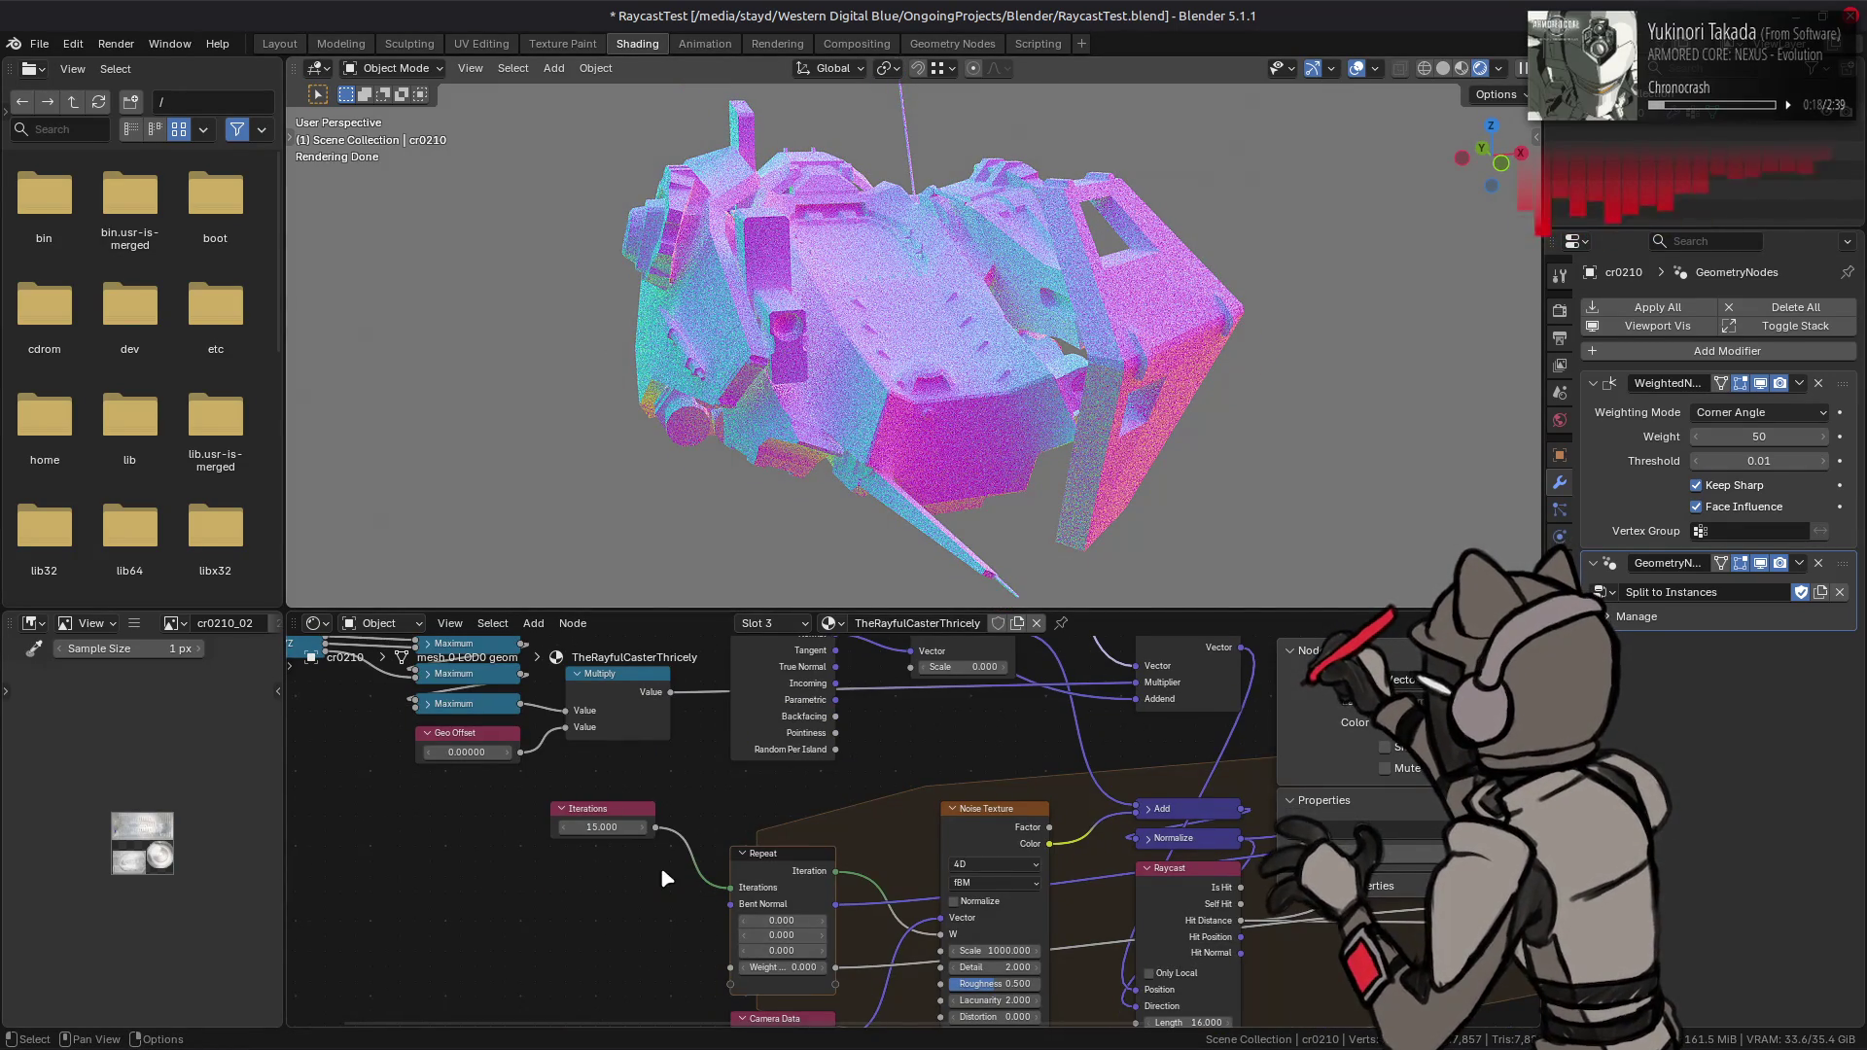
pyautogui.click(603, 827)
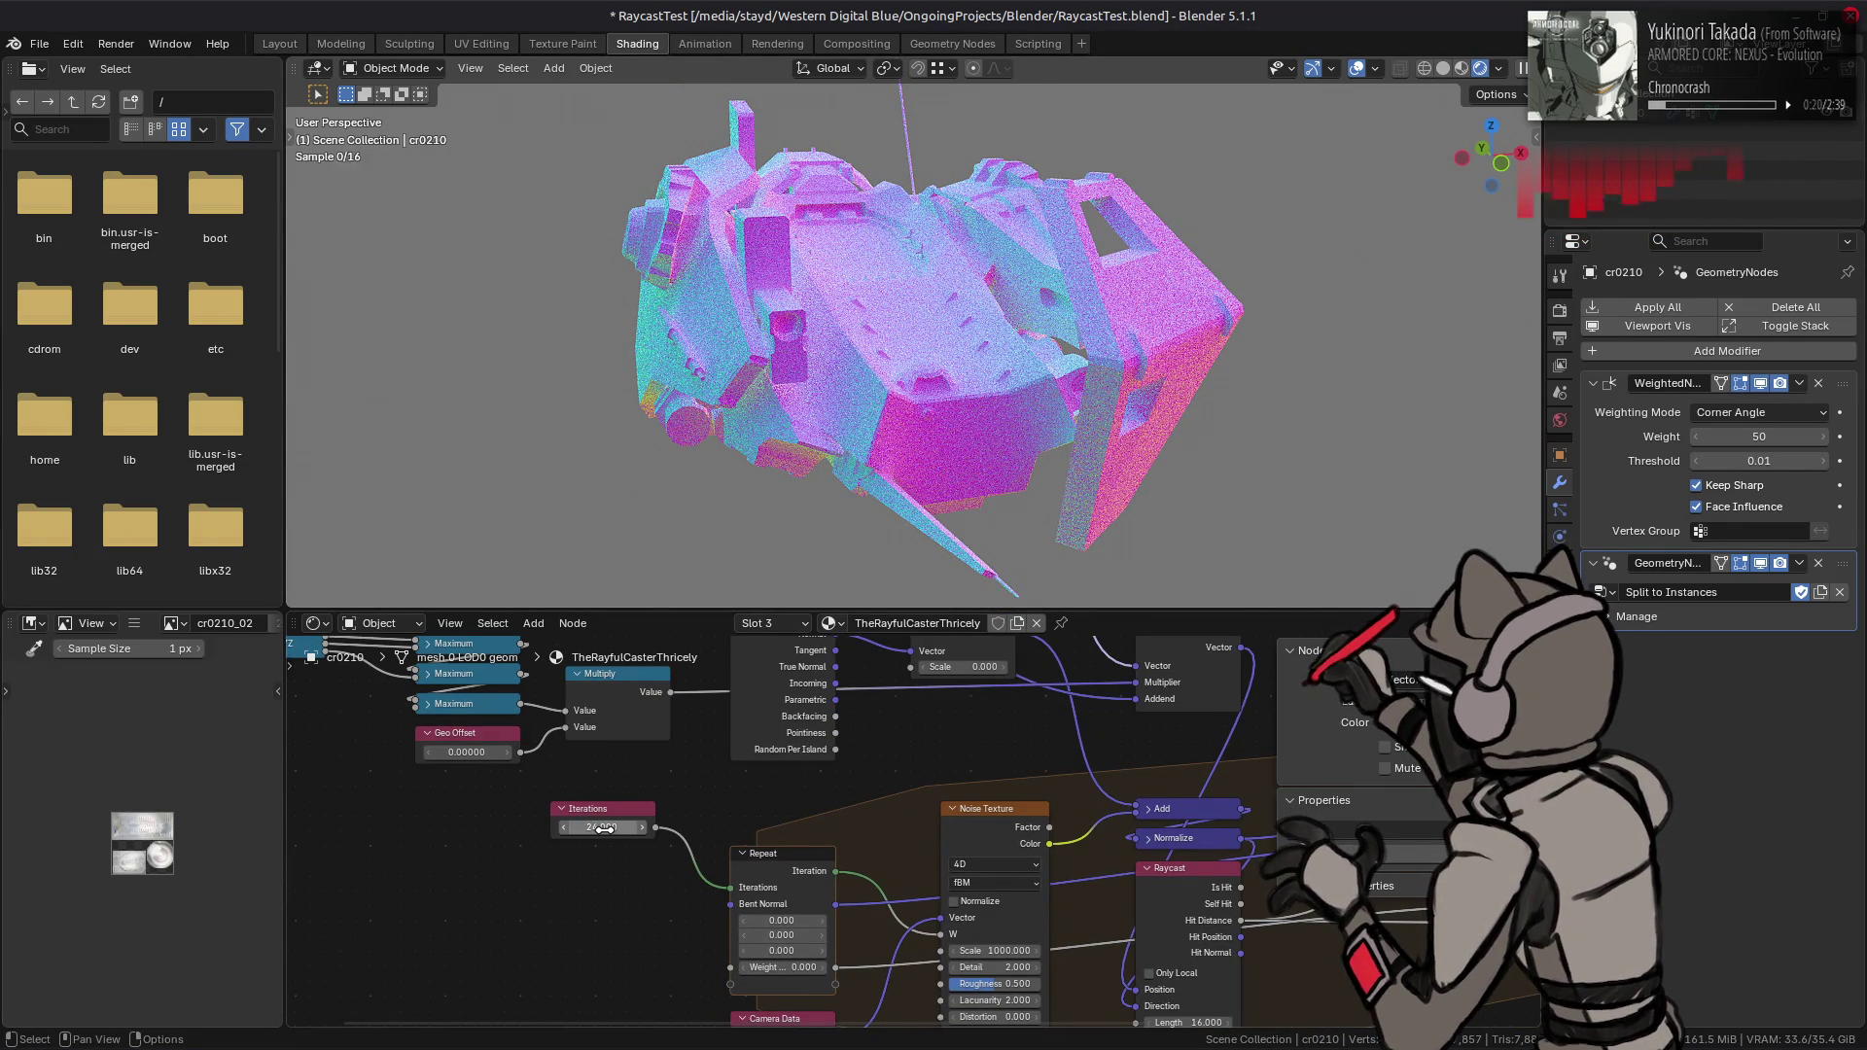
pyautogui.press('Return')
pyautogui.click(604, 827)
pyautogui.write('16')
pyautogui.press('Return')
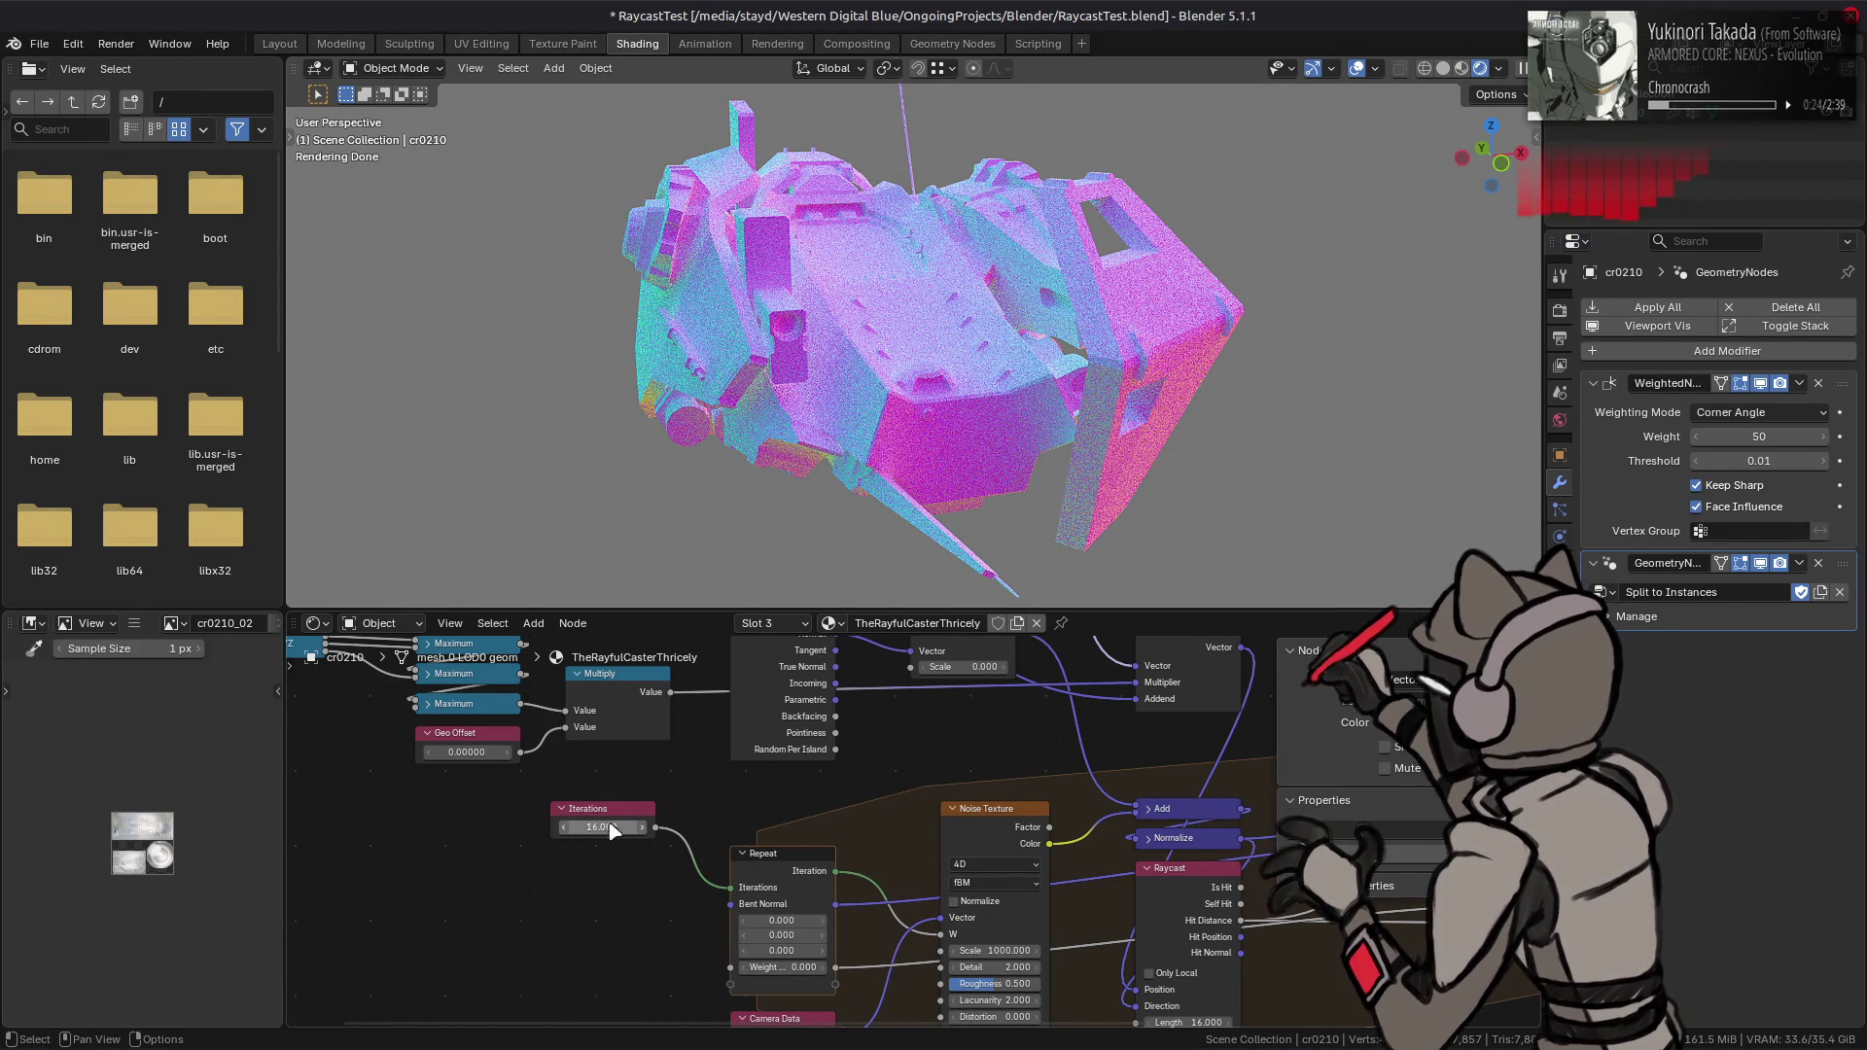
pyautogui.moveTo(835, 813); pyautogui.dragTo(821, 765, button='middle')
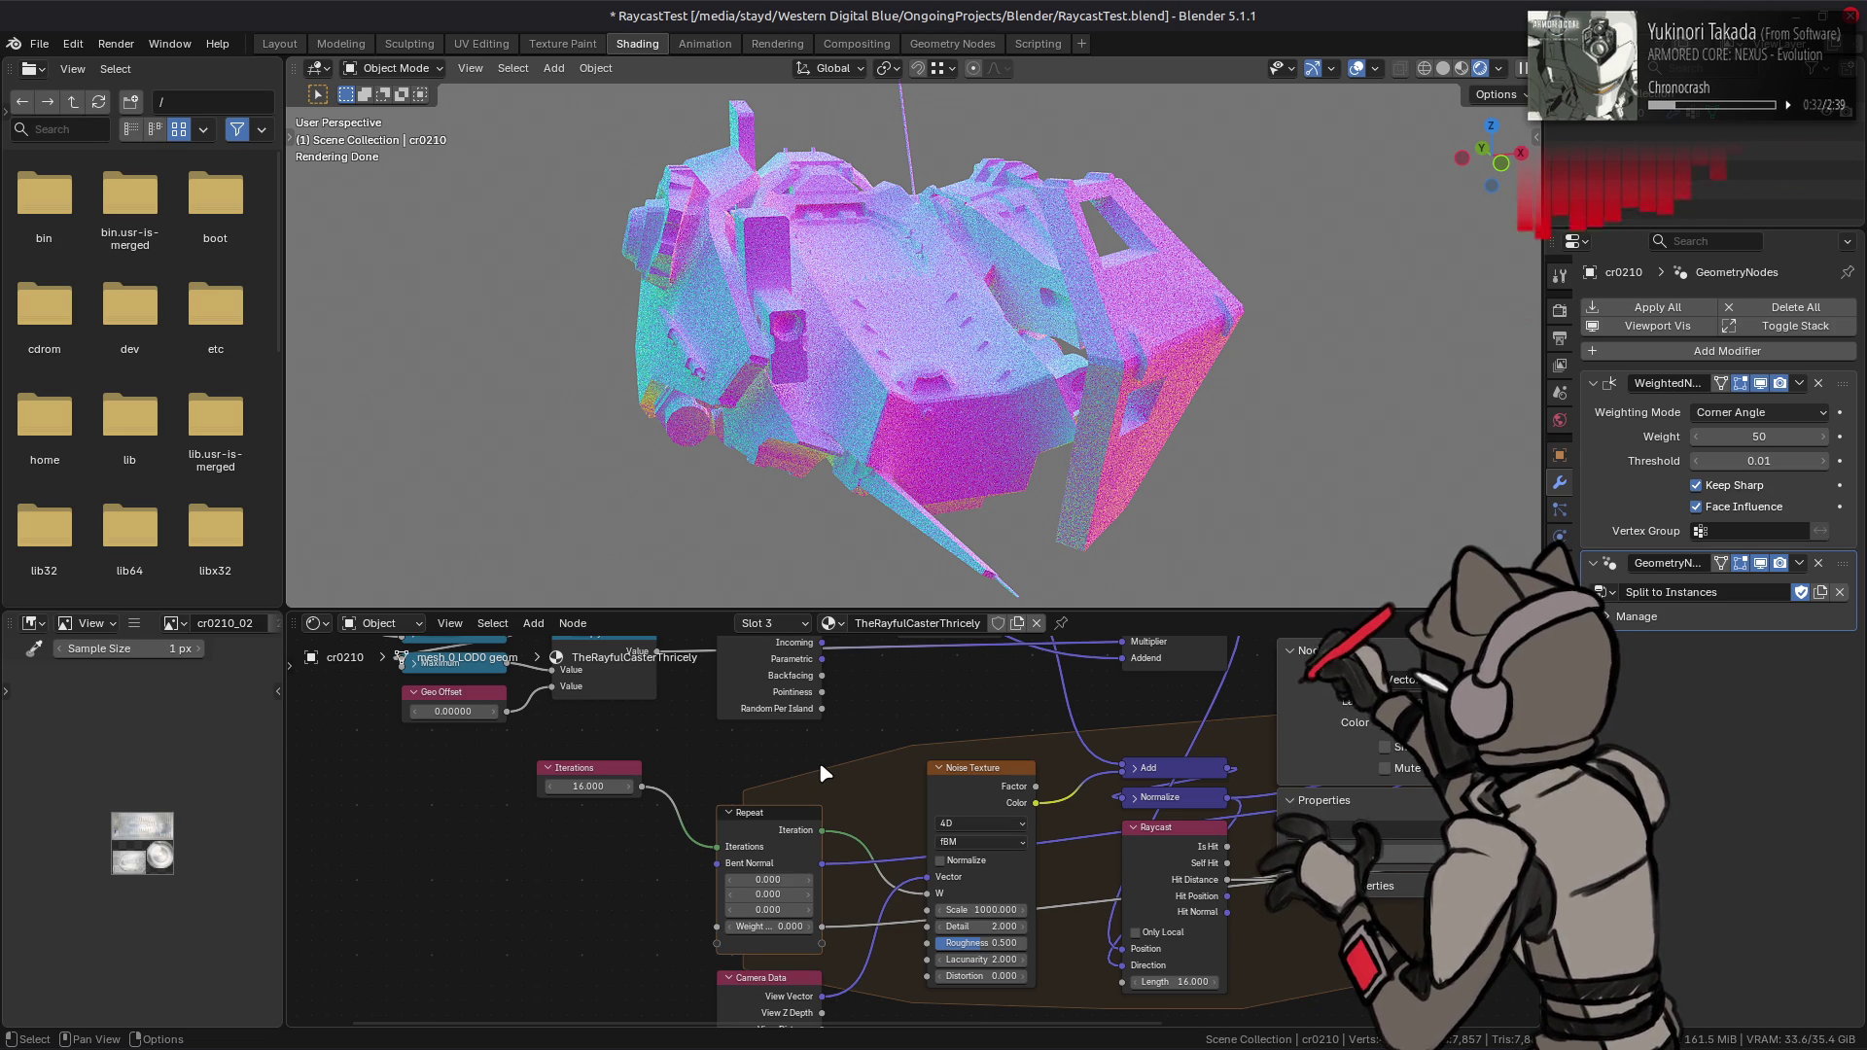
pyautogui.moveTo(853, 786); pyautogui.dragTo(792, 747, button='middle')
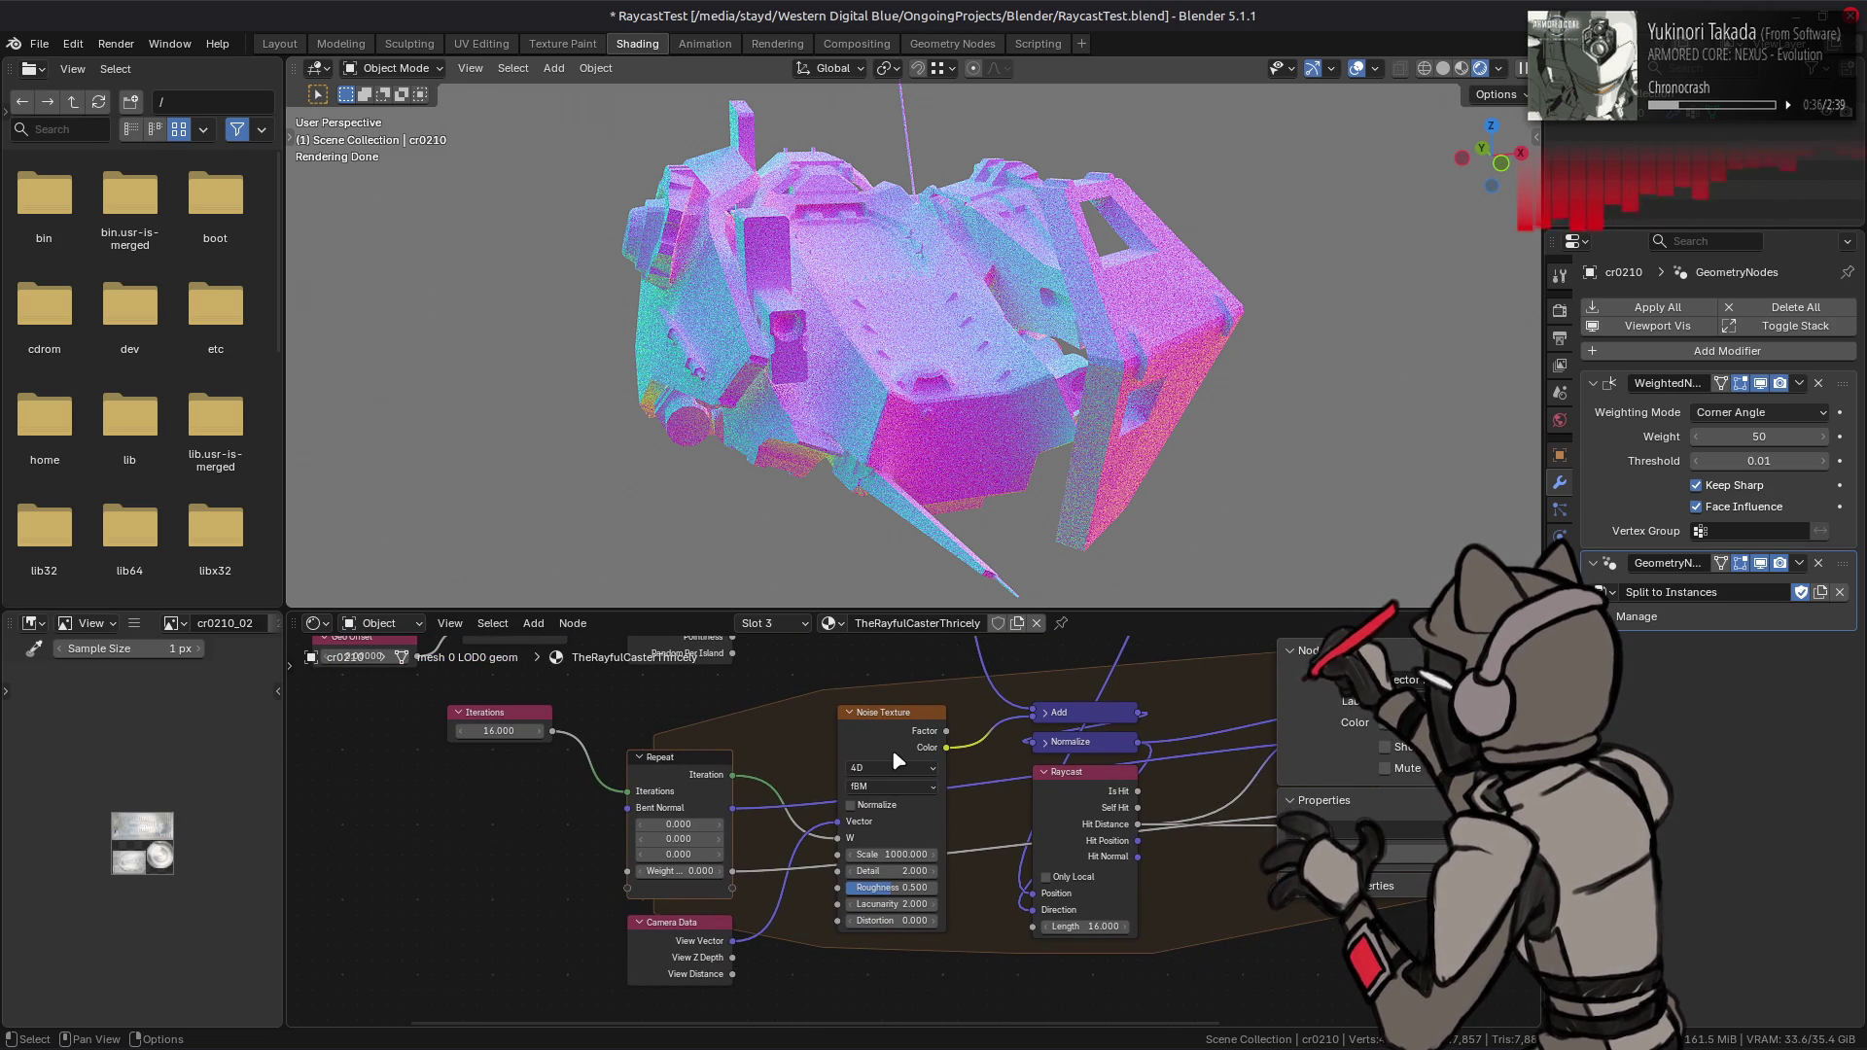
pyautogui.moveTo(887, 746); pyautogui.dragTo(749, 789, button='middle')
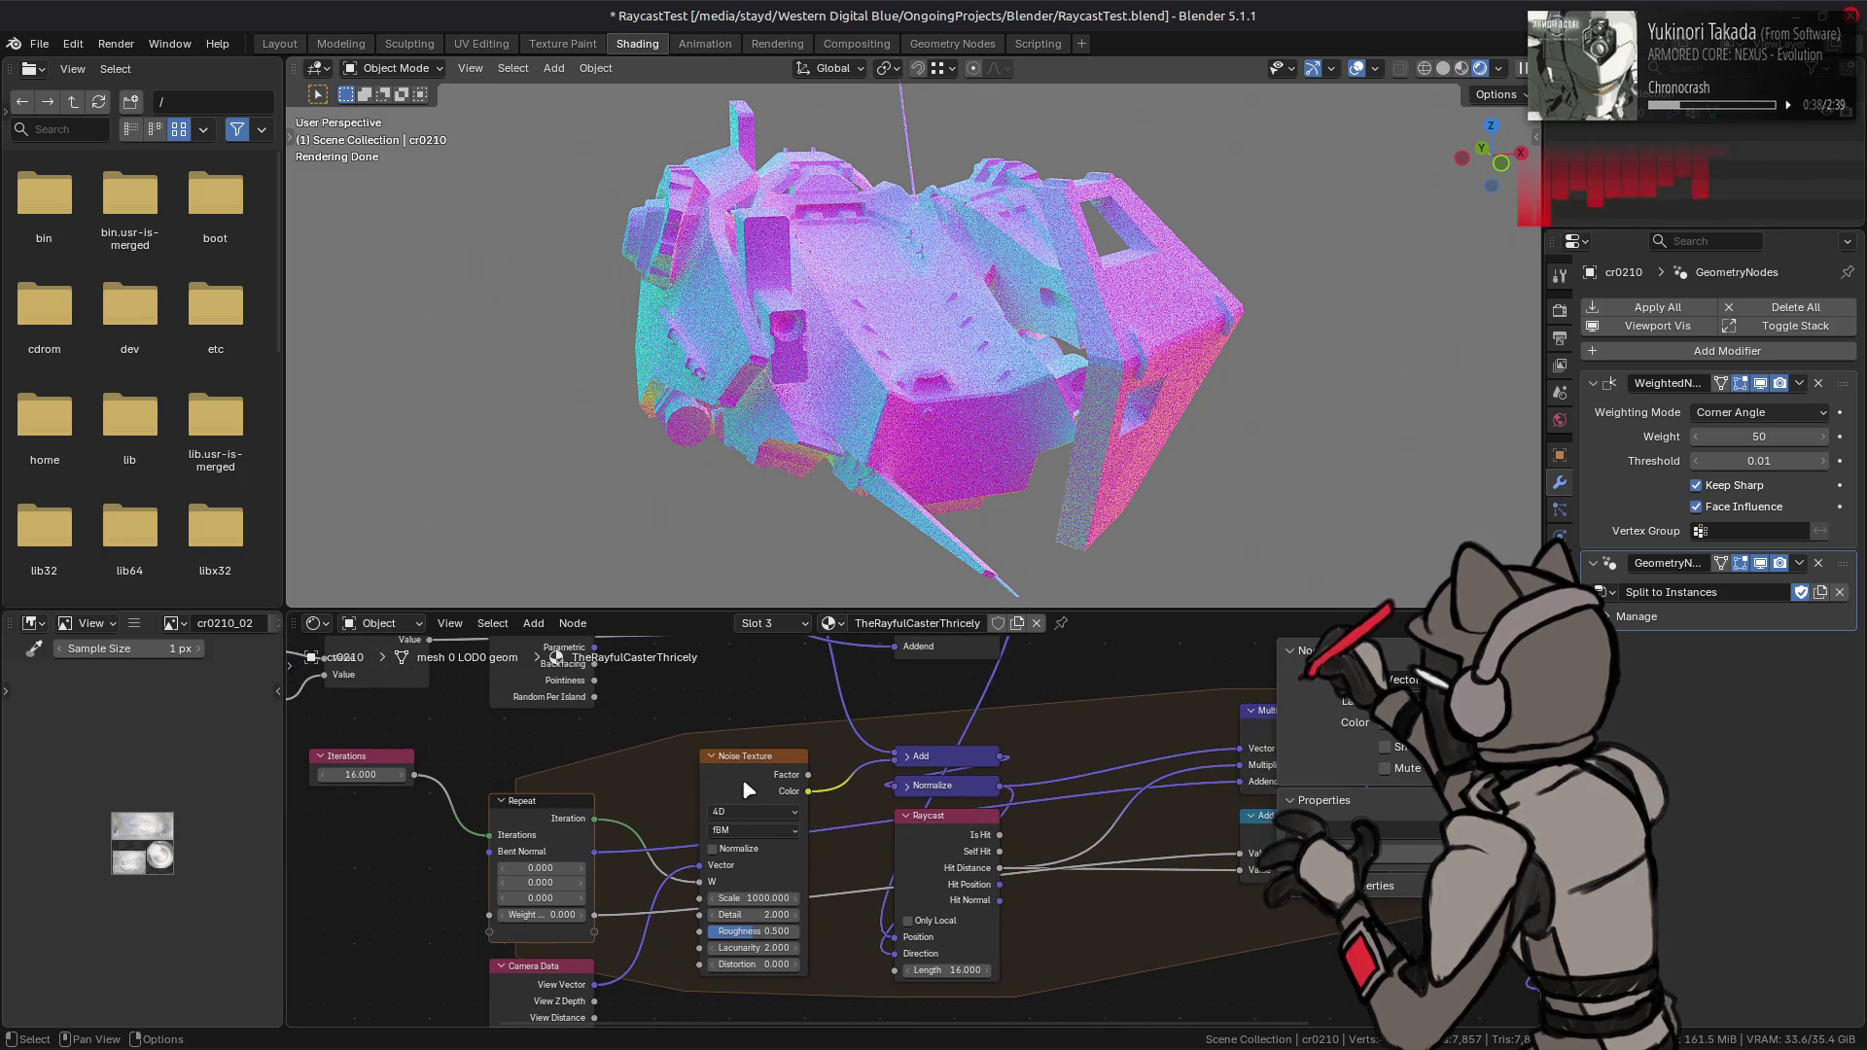
pyautogui.moveTo(925, 721)
pyautogui.mouseDown(button='middle')
pyautogui.moveTo(965, 990)
pyautogui.moveTo(919, 797)
pyautogui.mouseUp(button='middle')
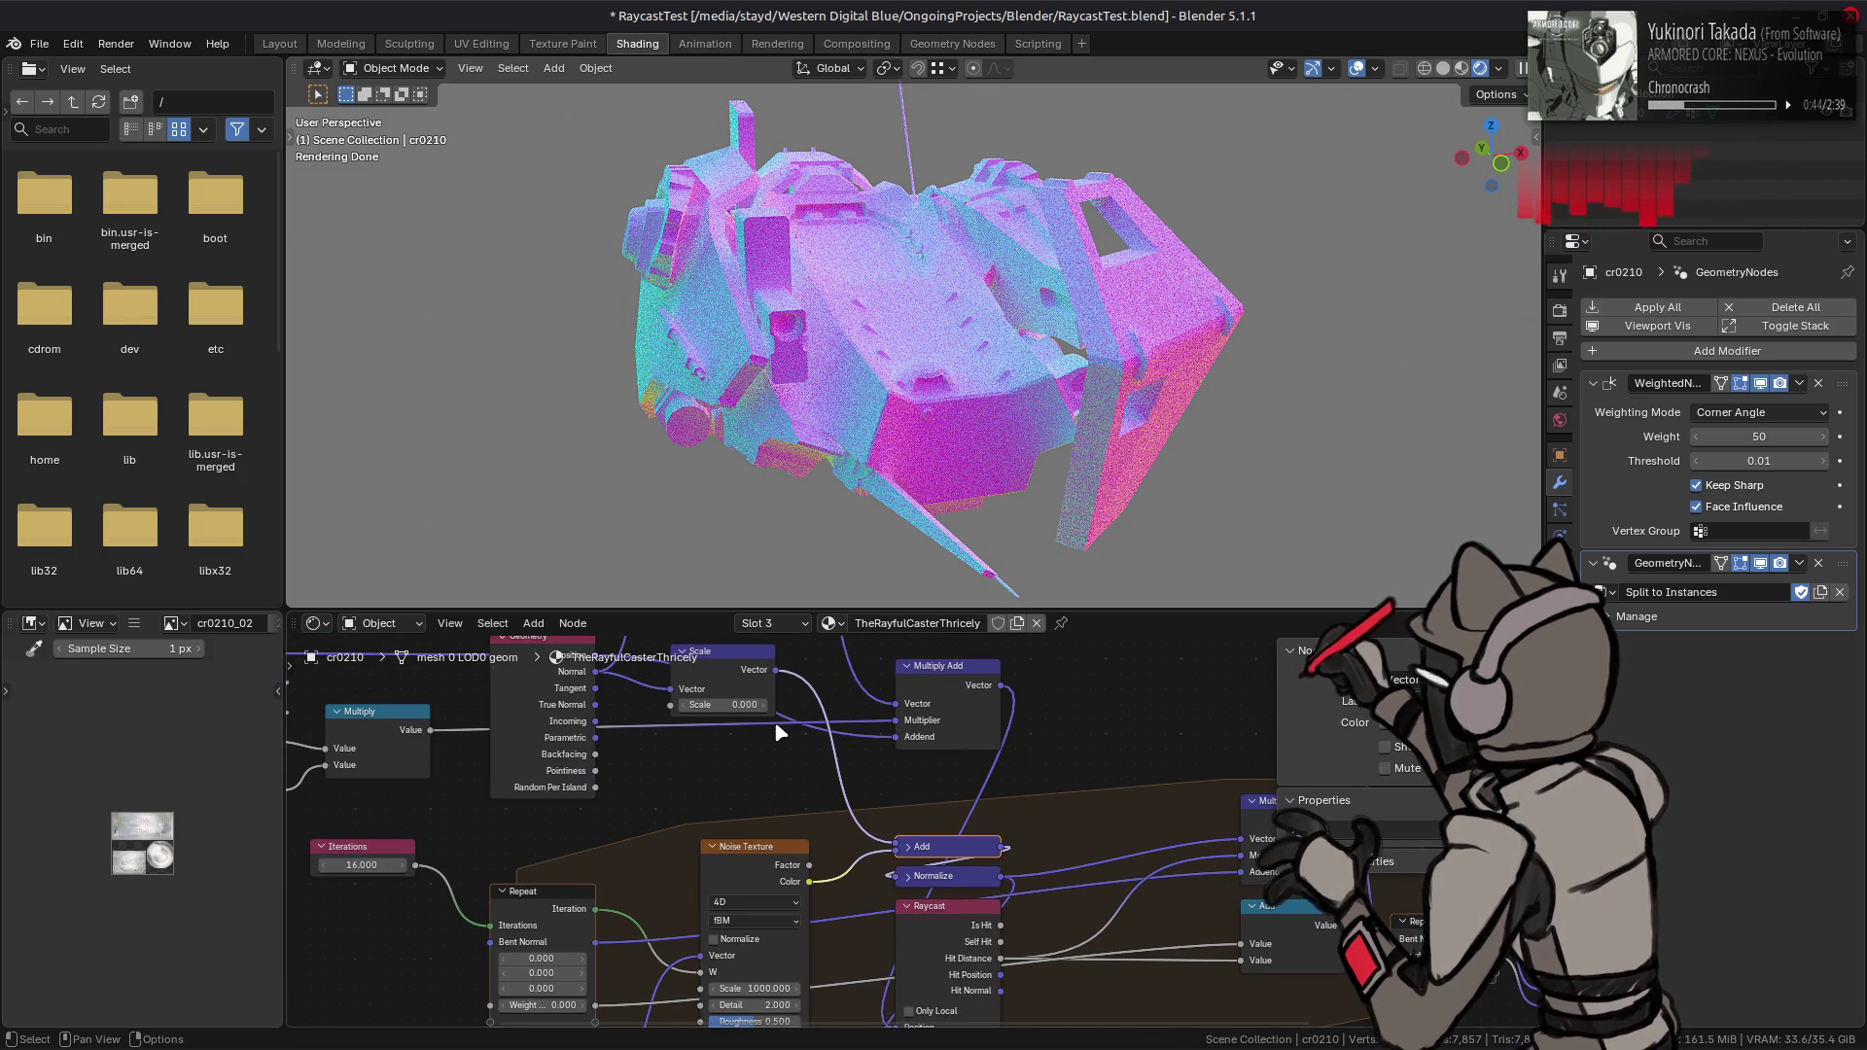
pyautogui.moveTo(739, 705); pyautogui.dragTo(746, 705)
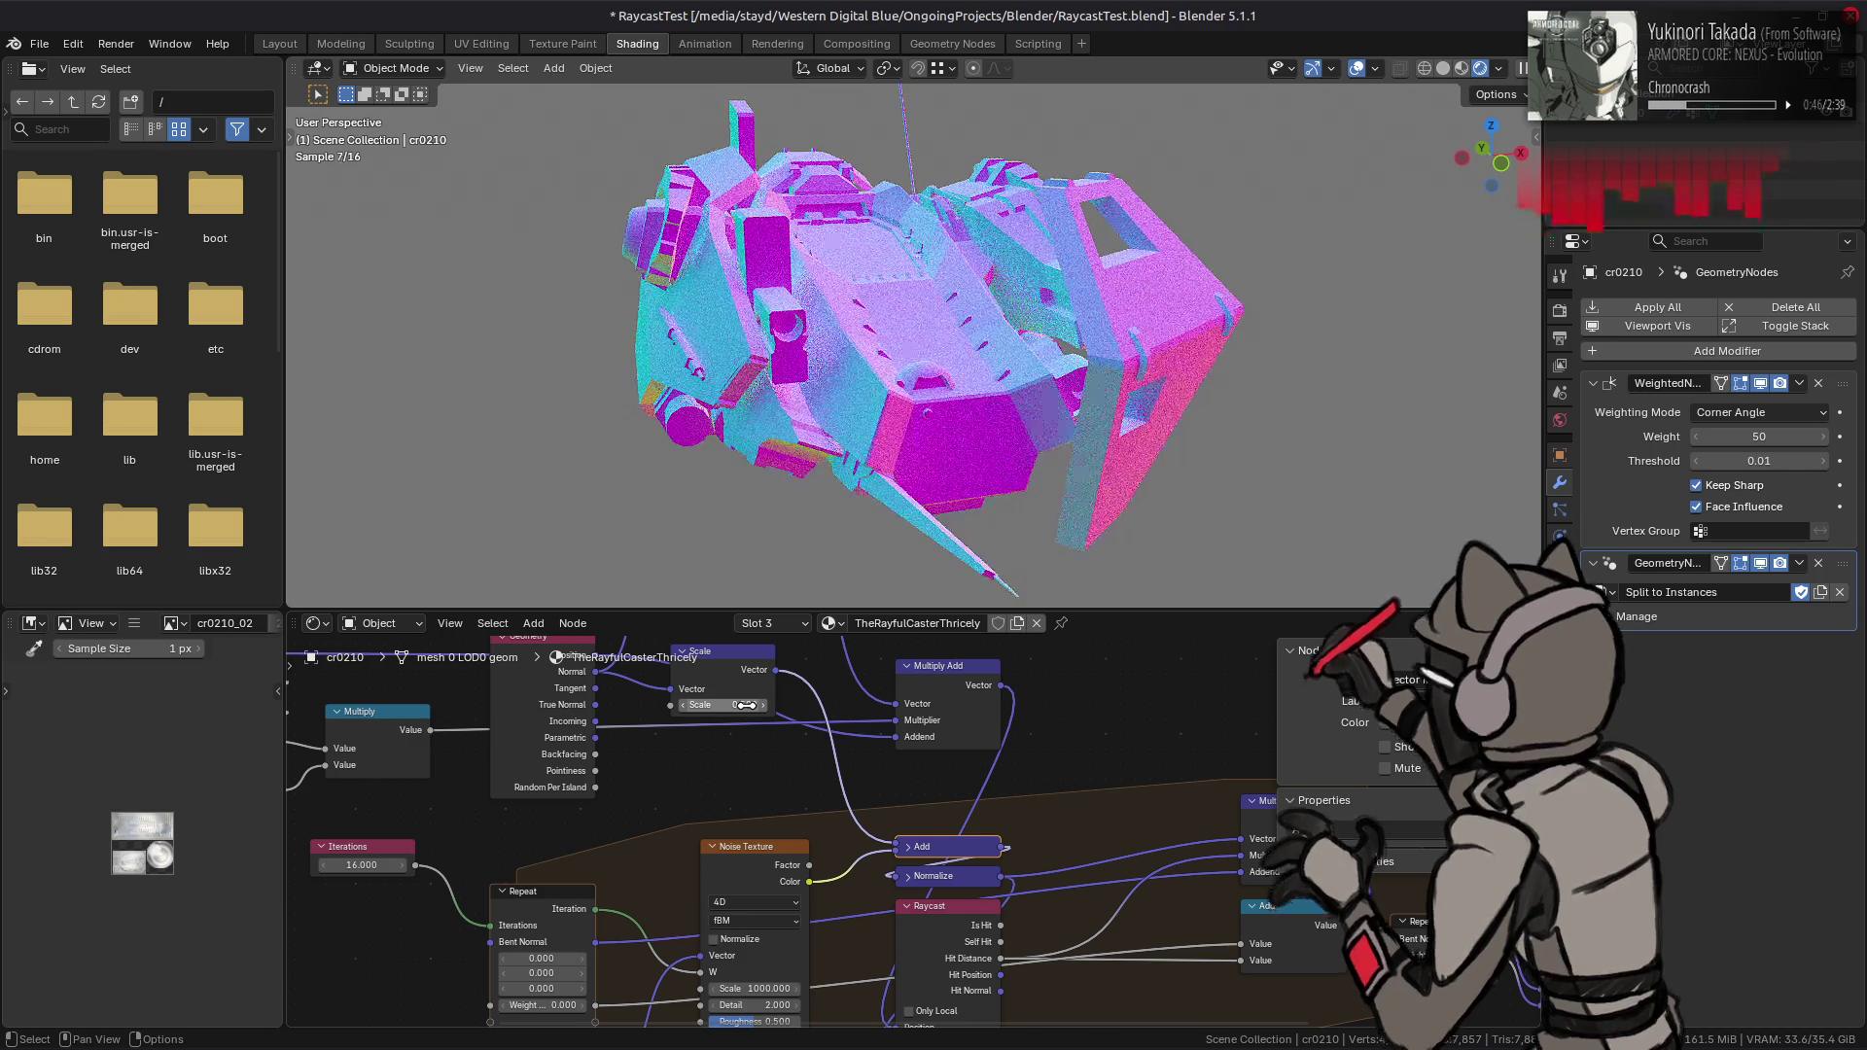
pyautogui.scroll(-3, 931, 693)
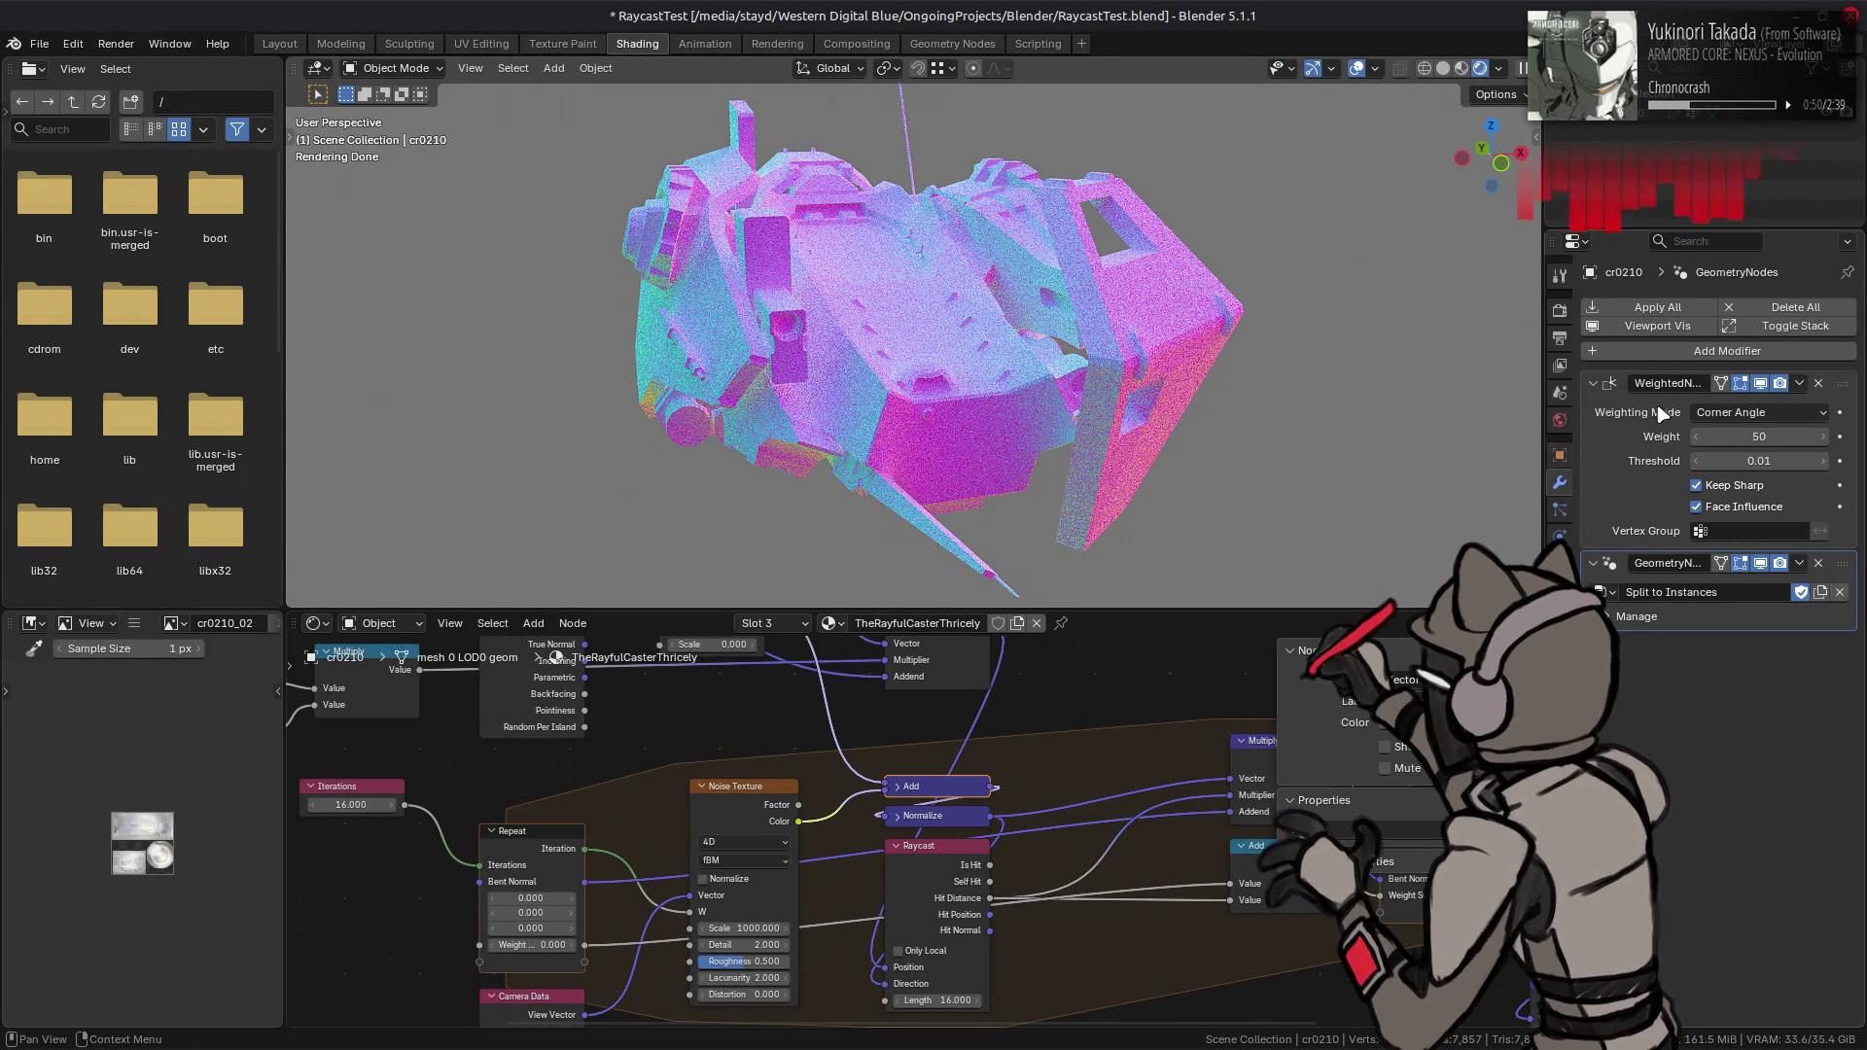
pyautogui.click(1560, 310)
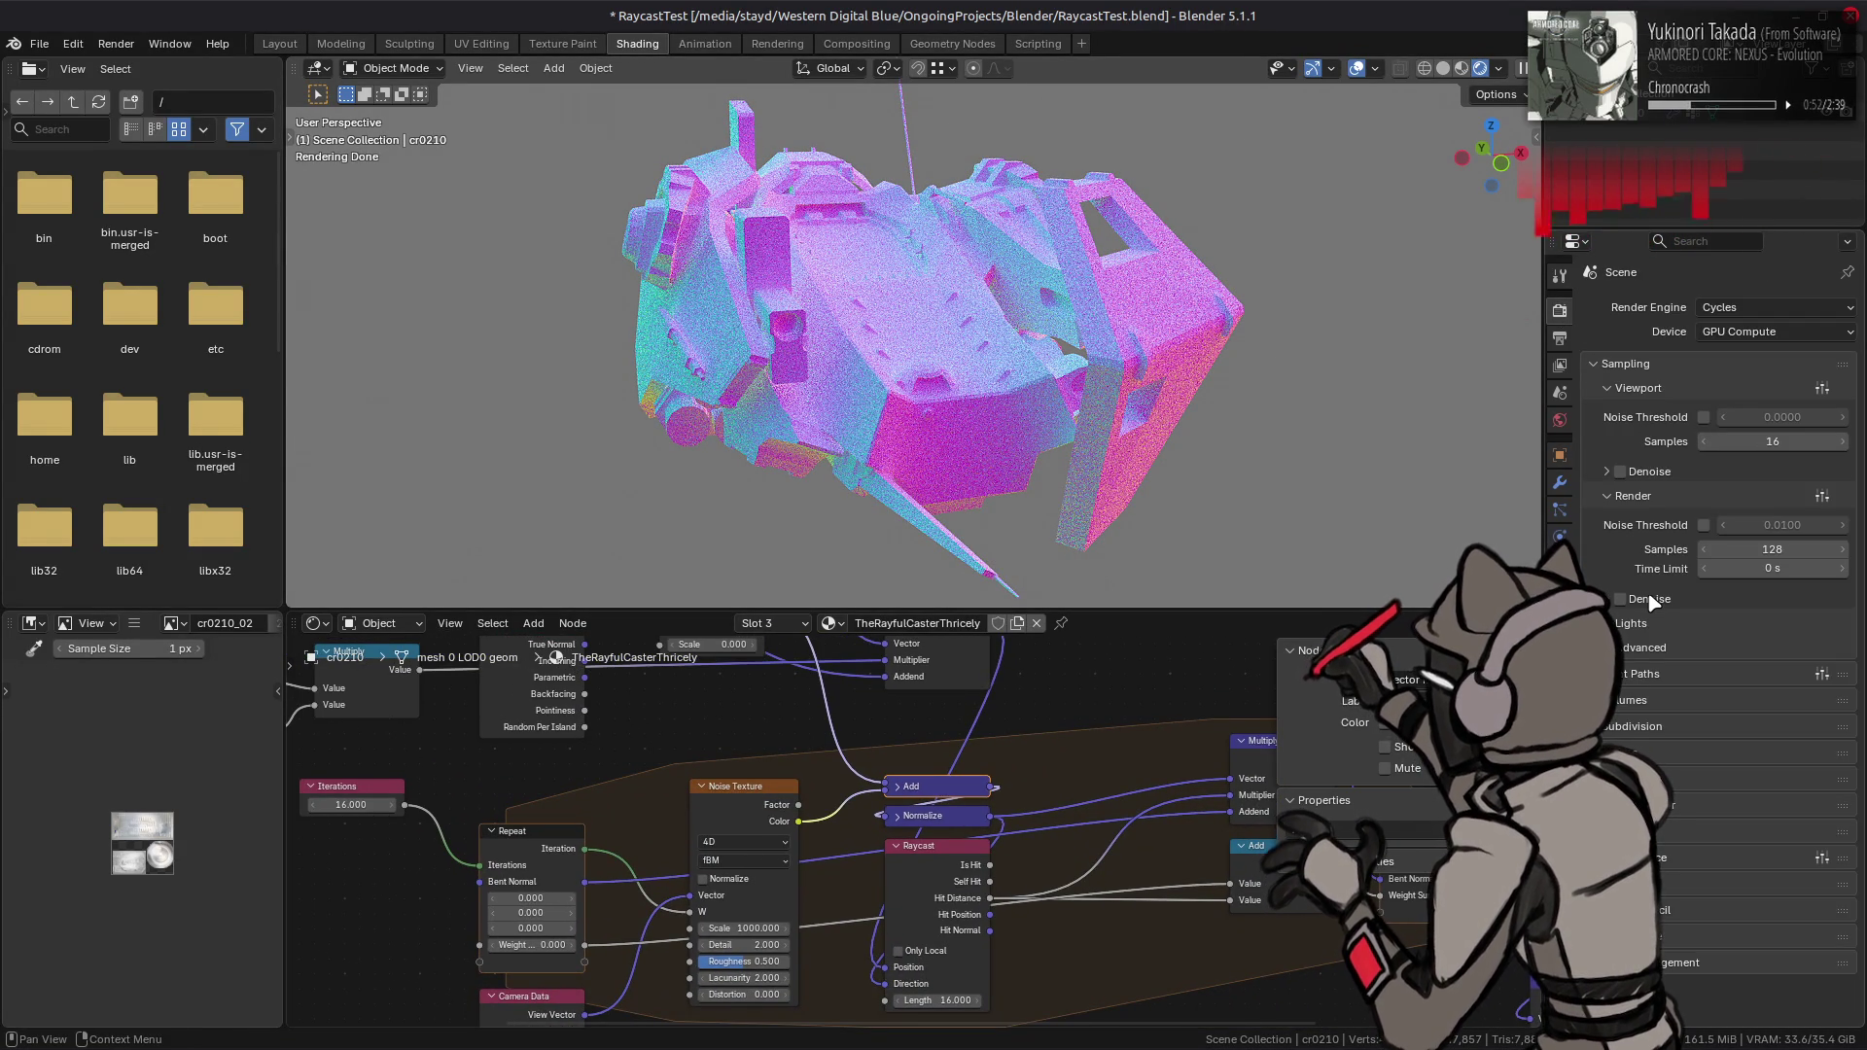
# - Save the file and enable viewport denoising using Albedo and Normal passes
pyautogui.hotkey('ctrl', 's')
pyautogui.click(1680, 472)
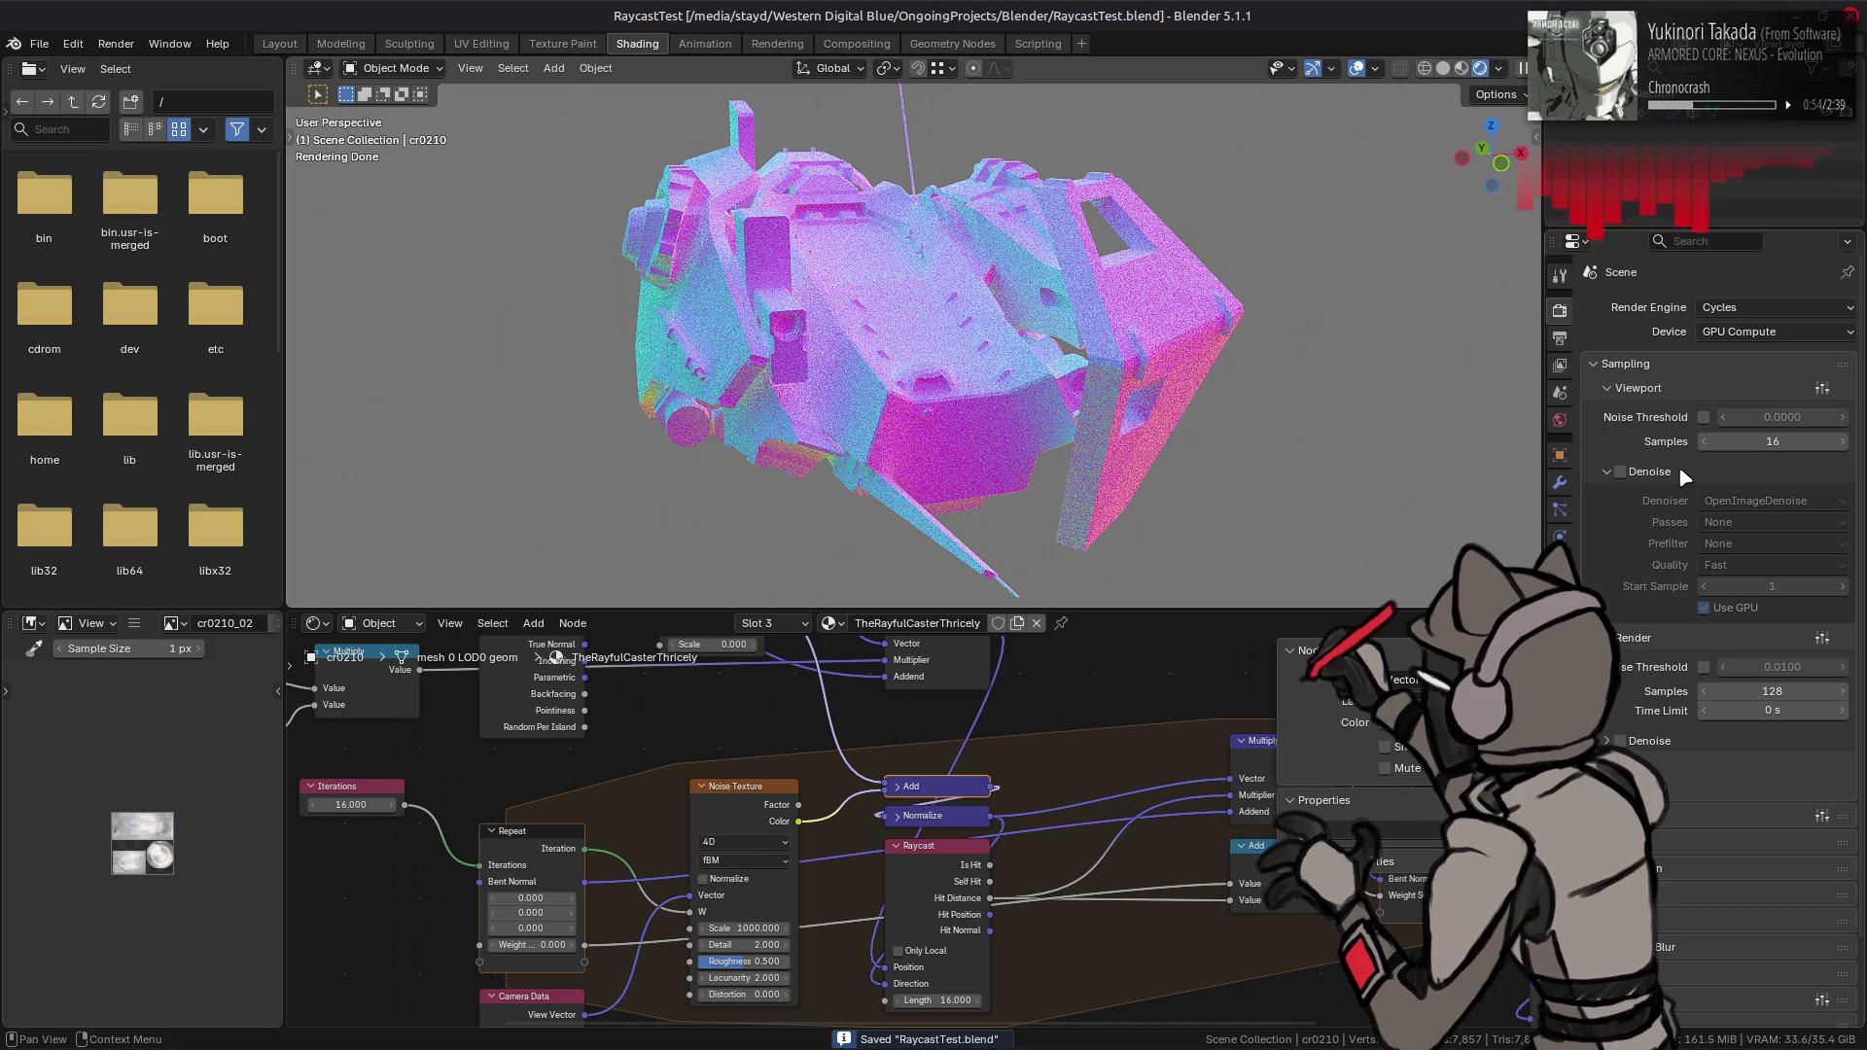
pyautogui.click(1620, 472)
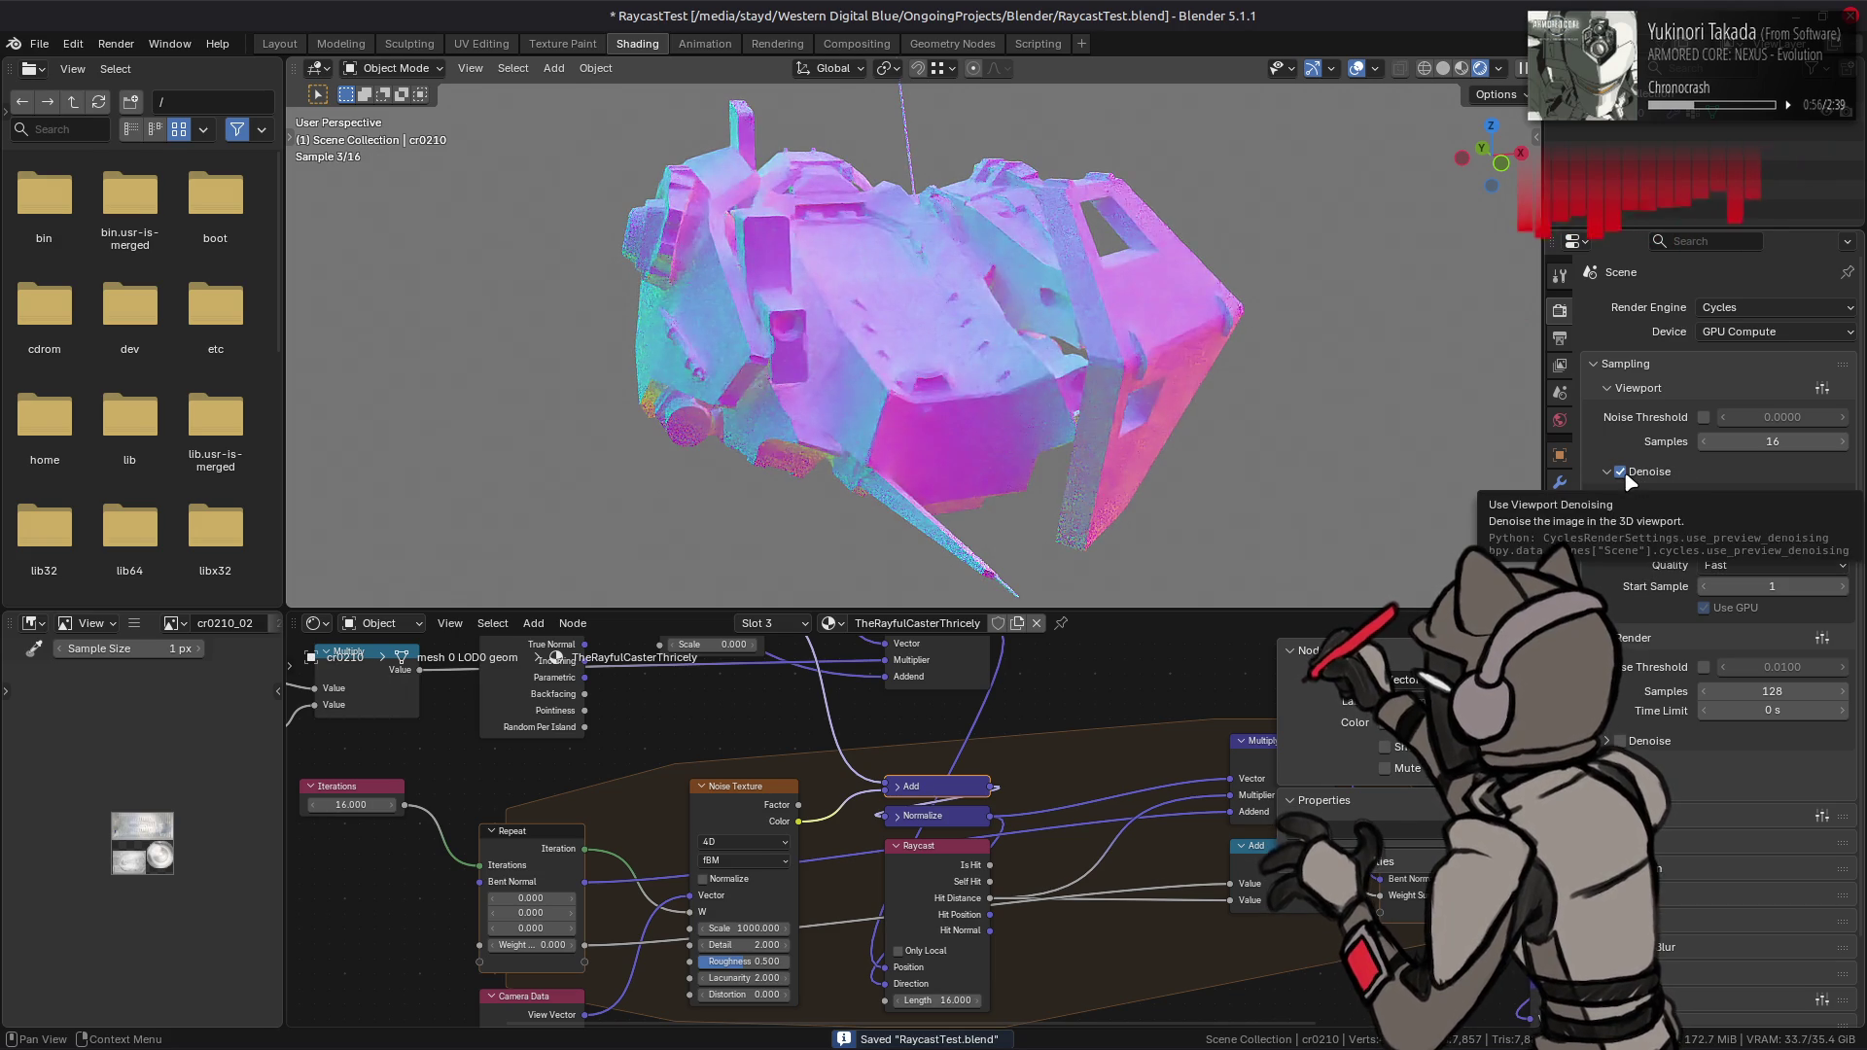
pyautogui.click(1741, 522)
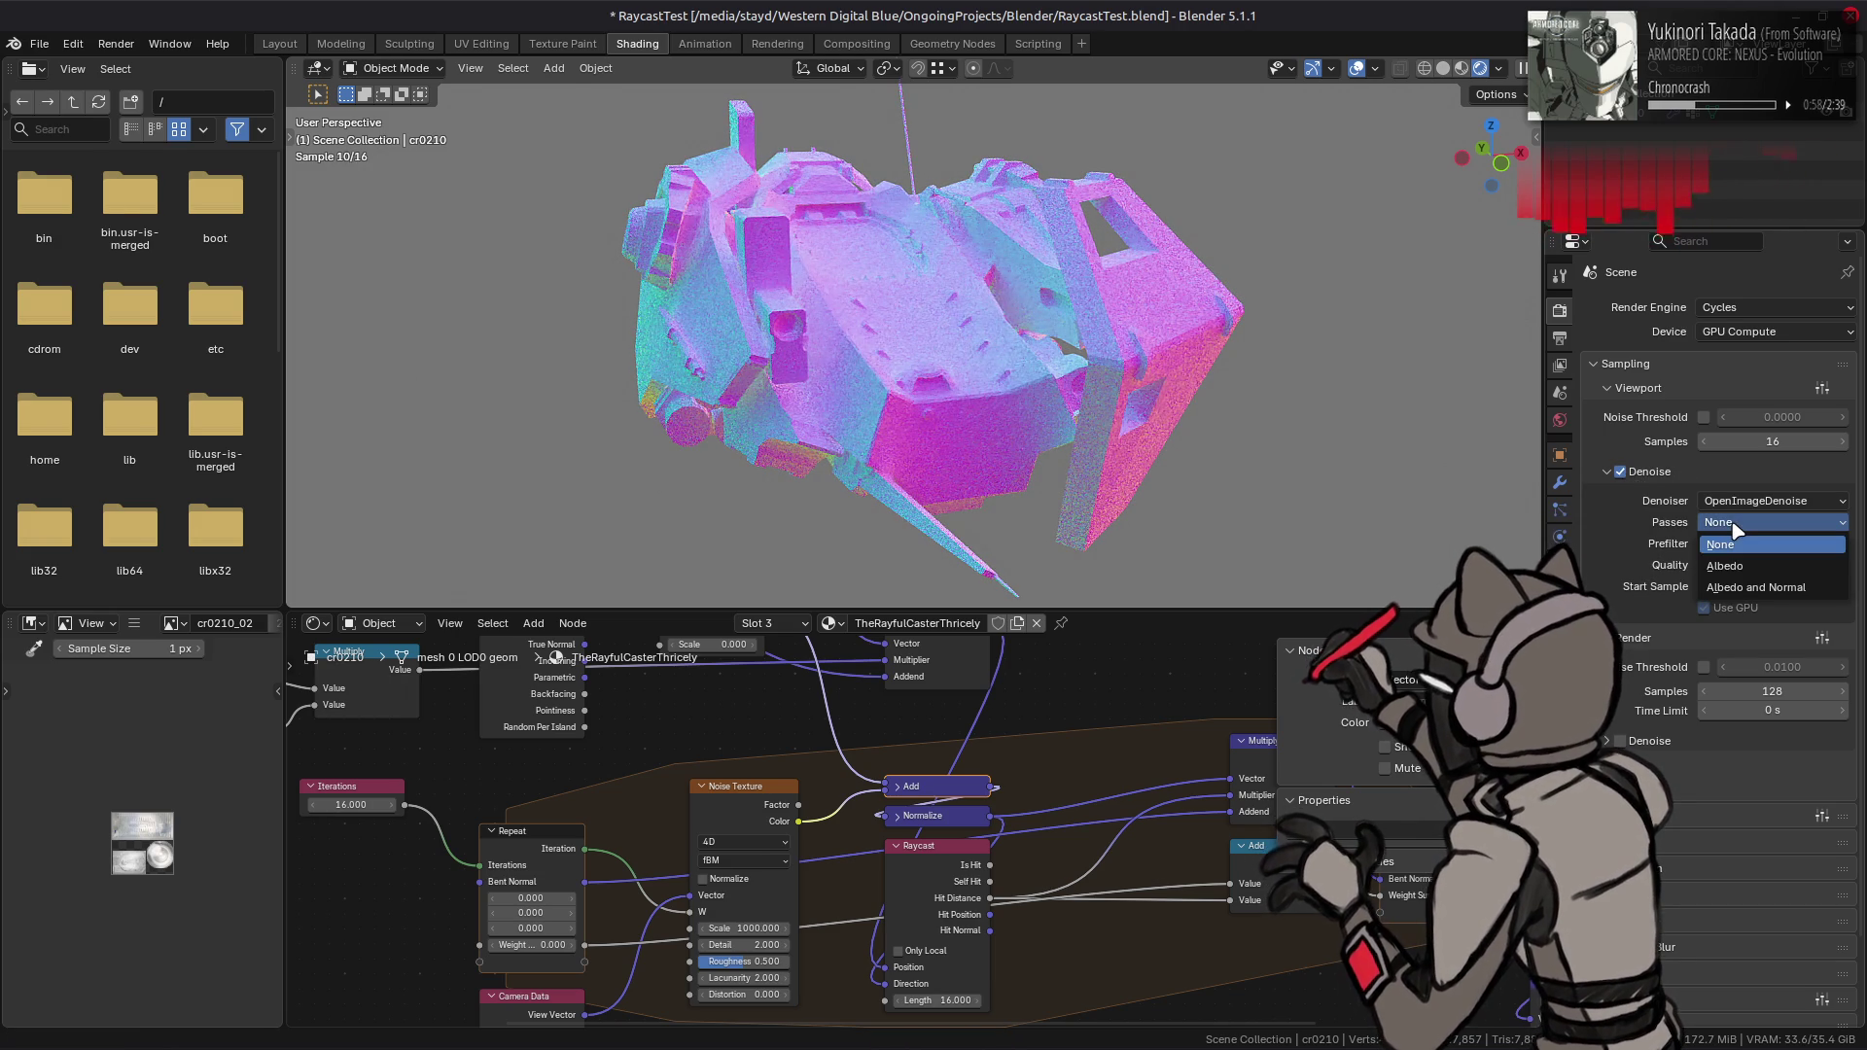
pyautogui.click(1740, 587)
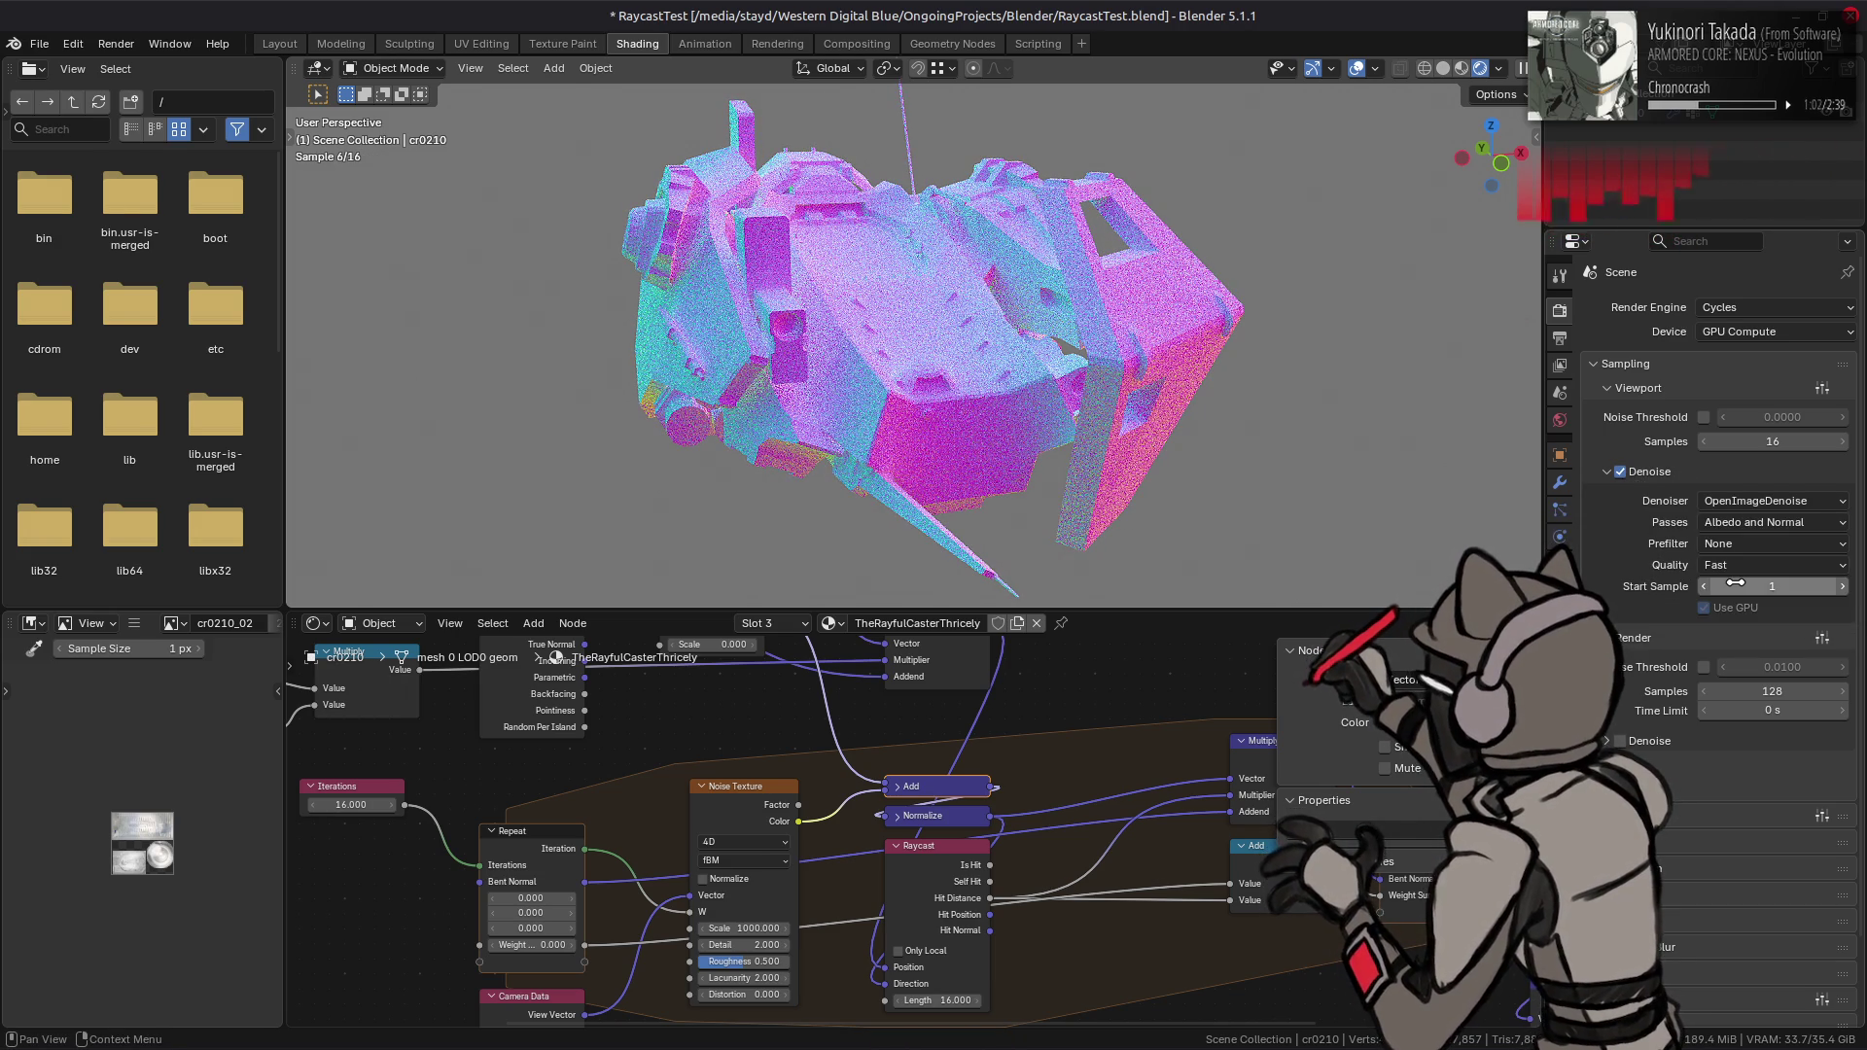
# - Set the denoise prefilter to Accurate and quality to High, then disable viewport denoising
pyautogui.click(1743, 542)
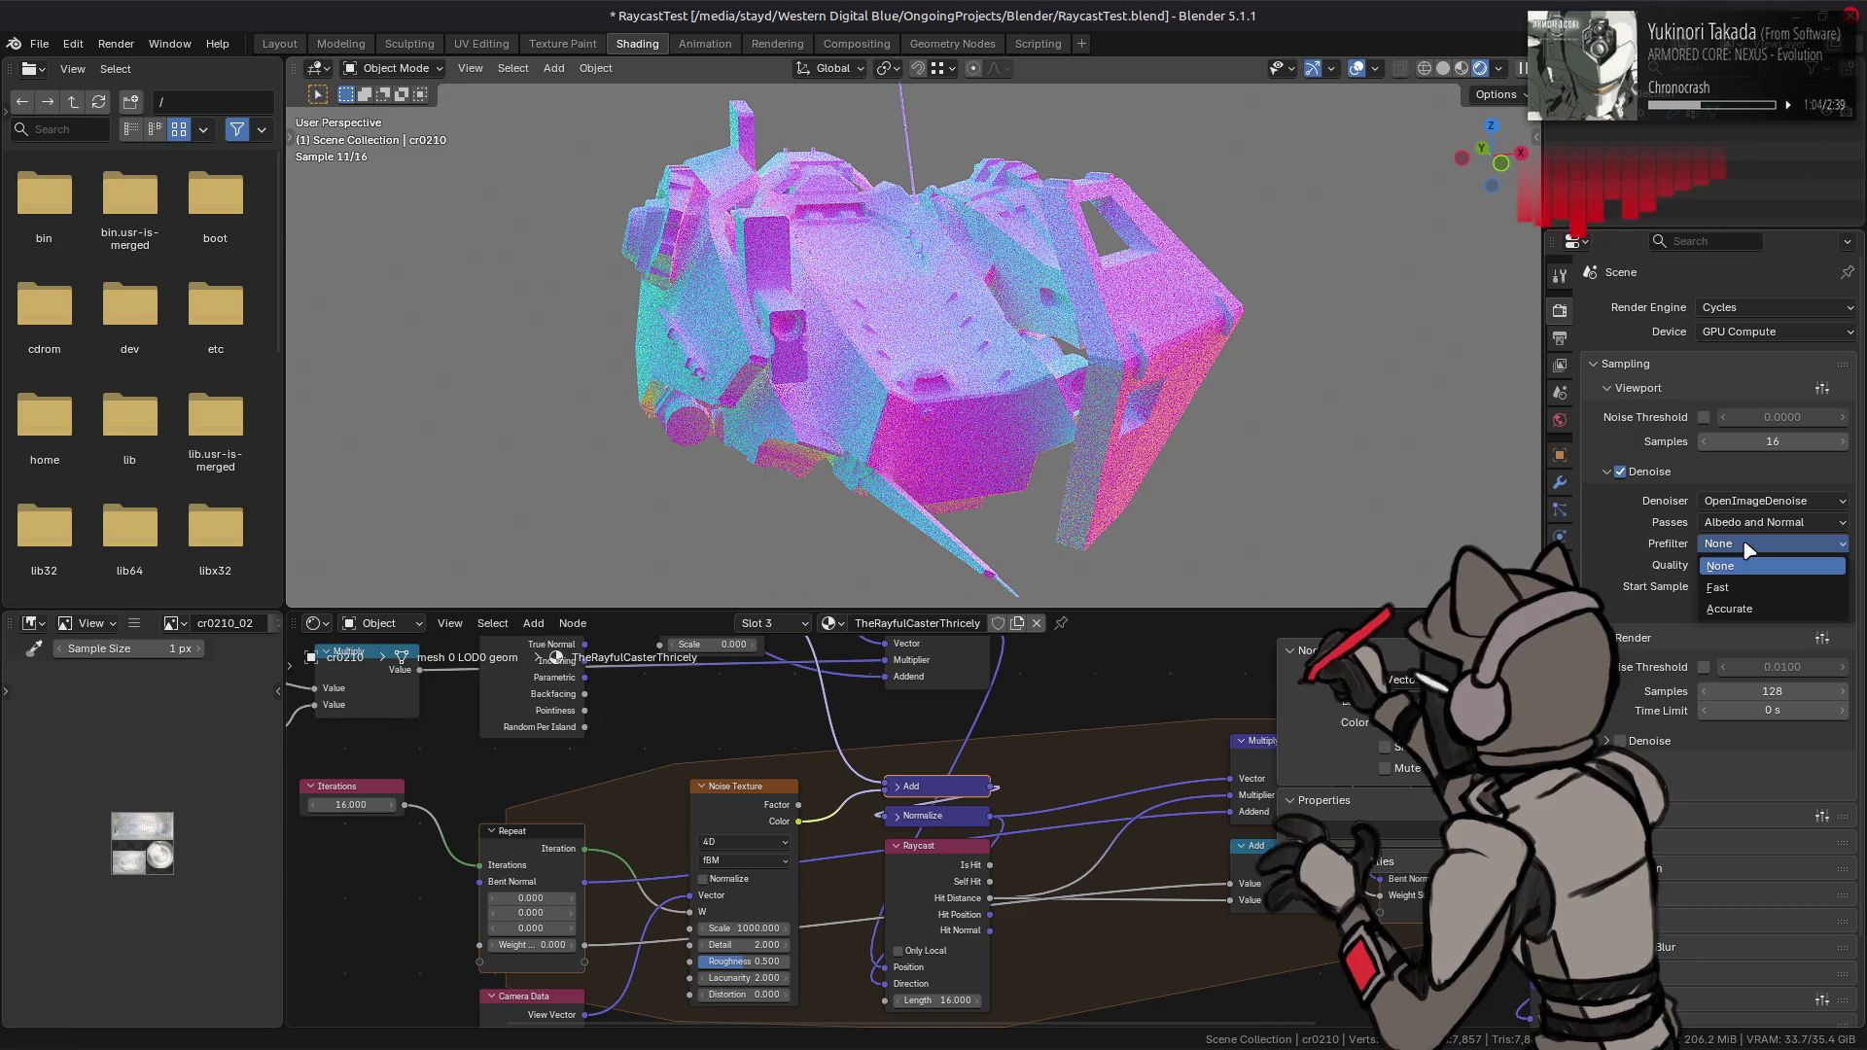
pyautogui.click(1741, 587)
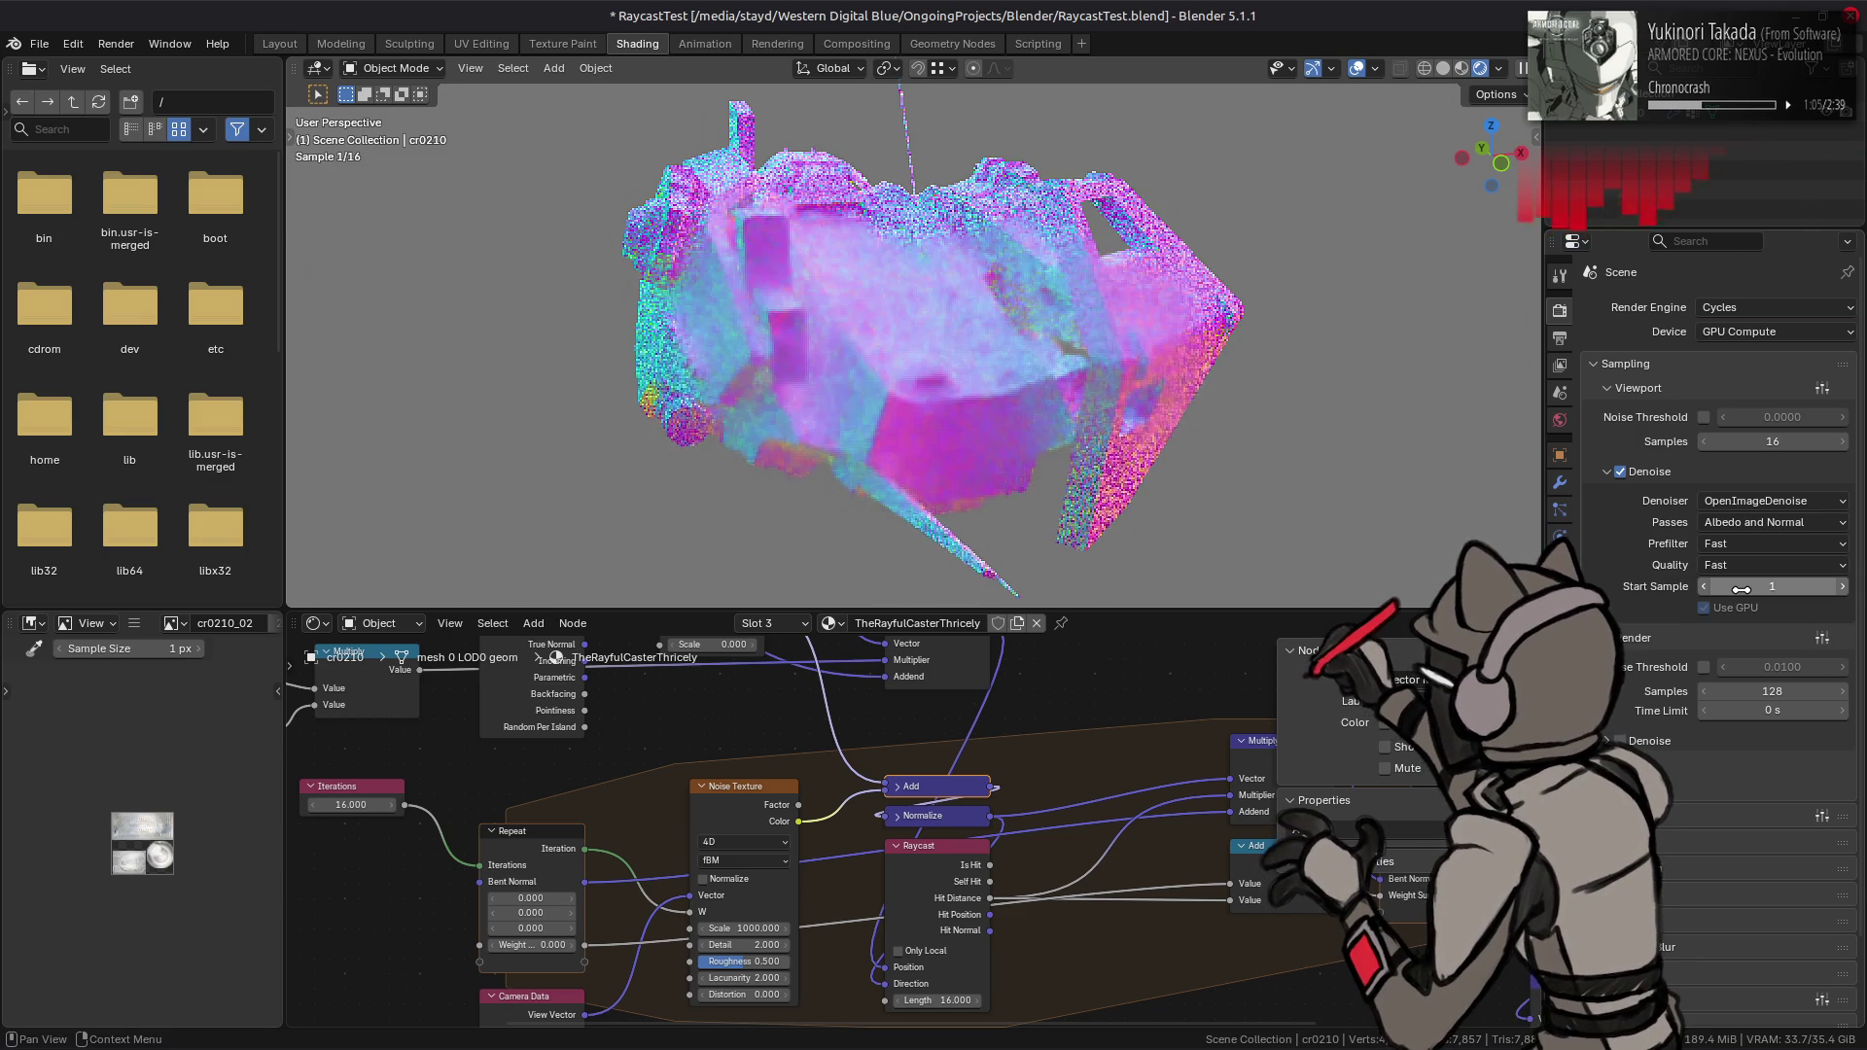
pyautogui.click(1731, 540)
pyautogui.click(1742, 608)
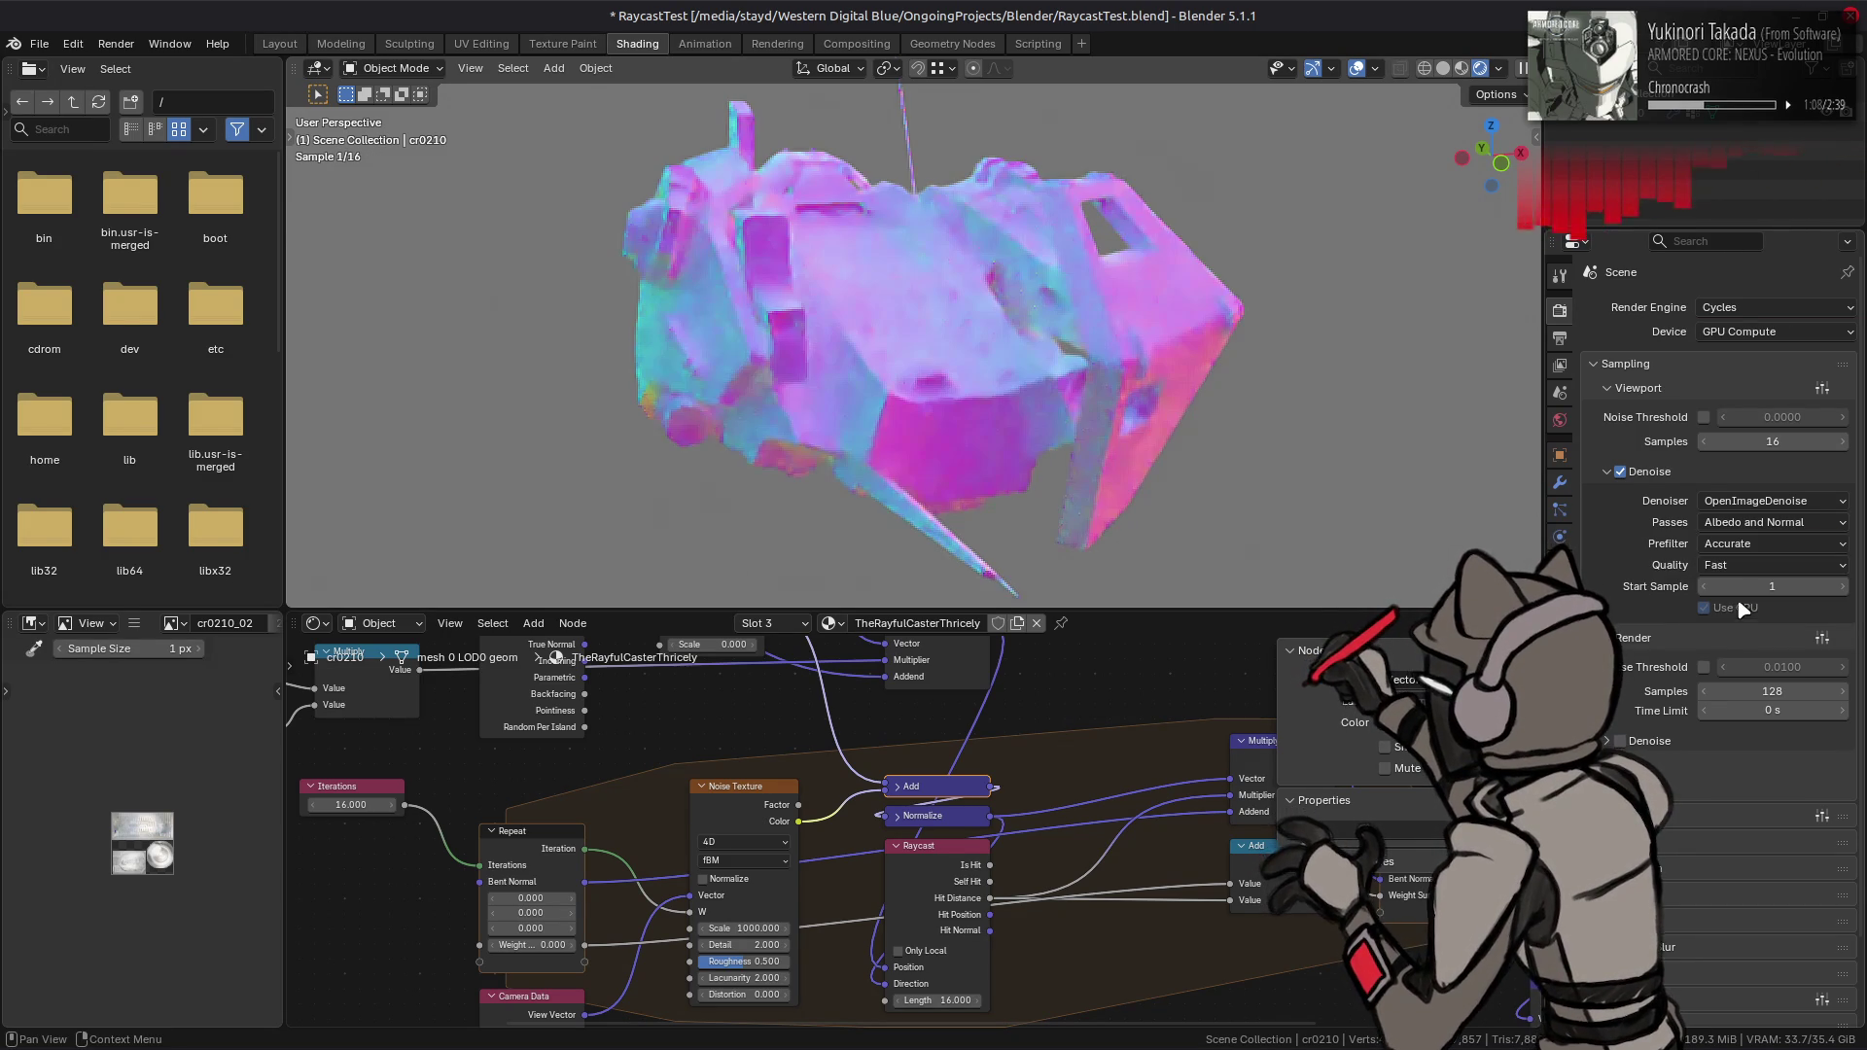
pyautogui.click(1740, 565)
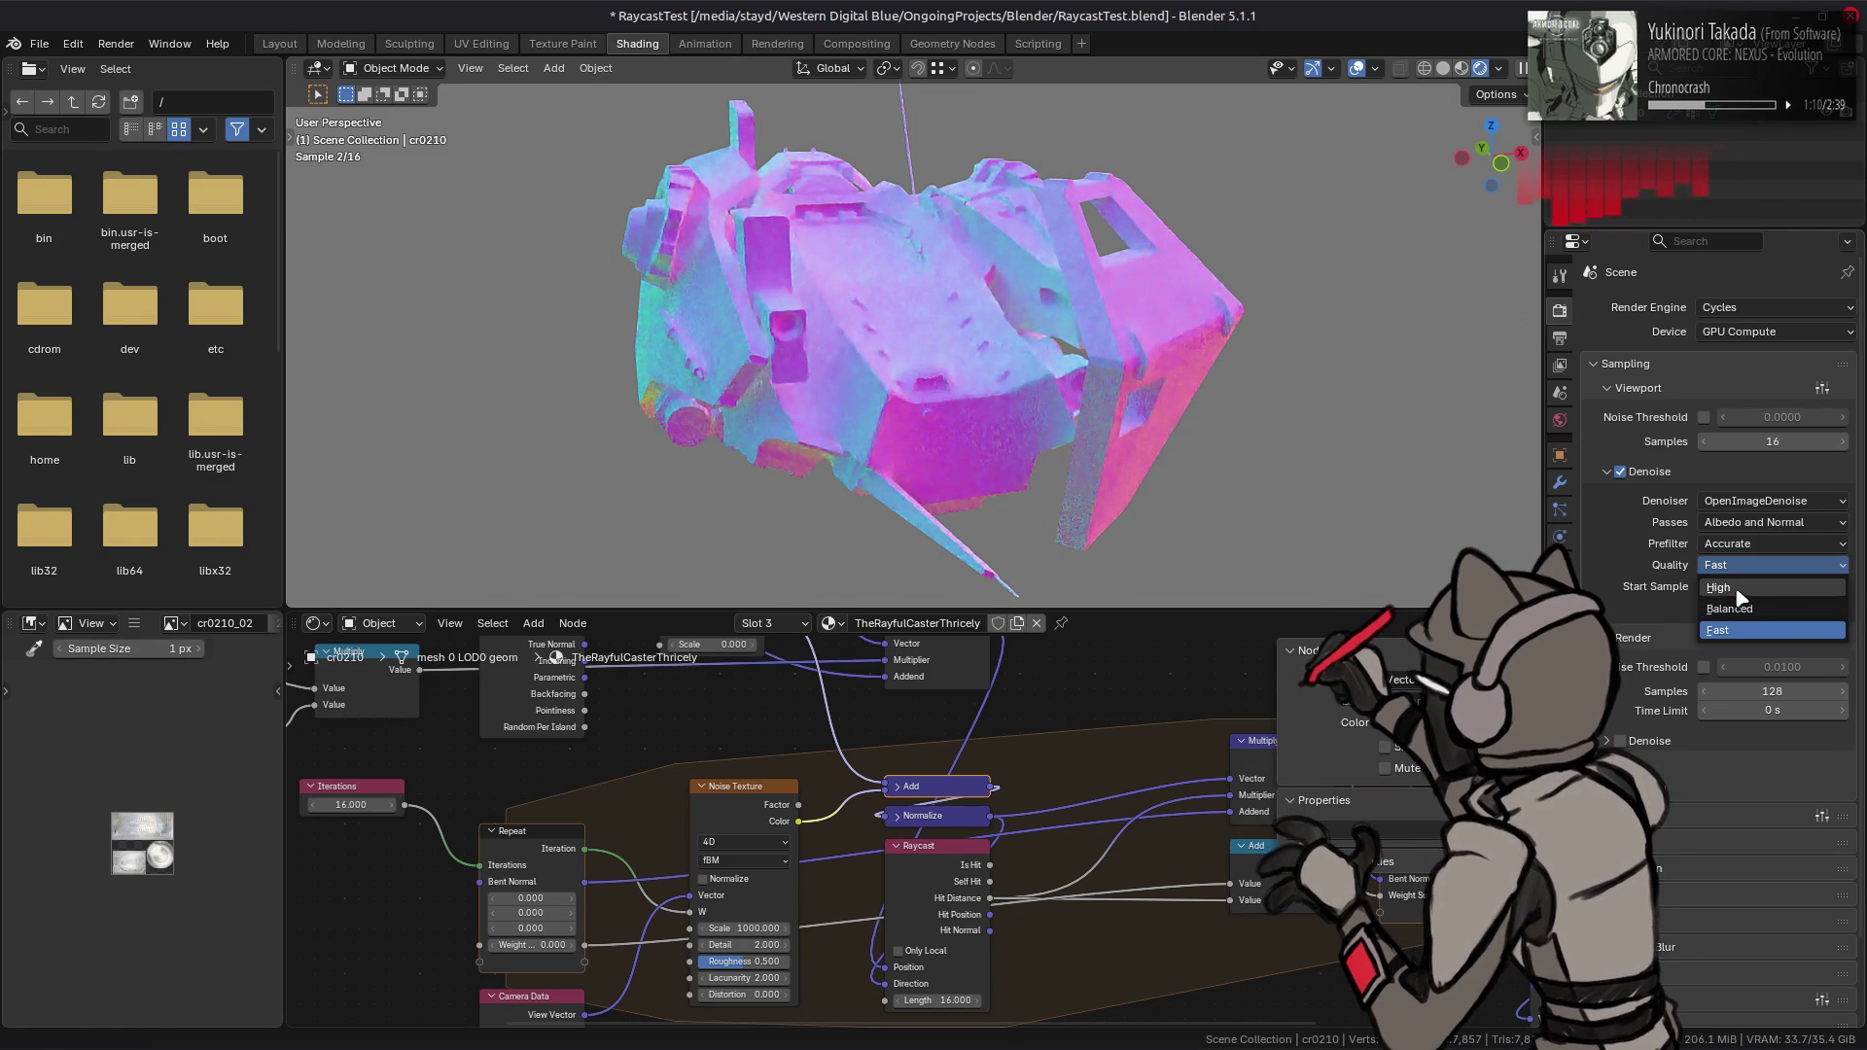
pyautogui.click(1719, 588)
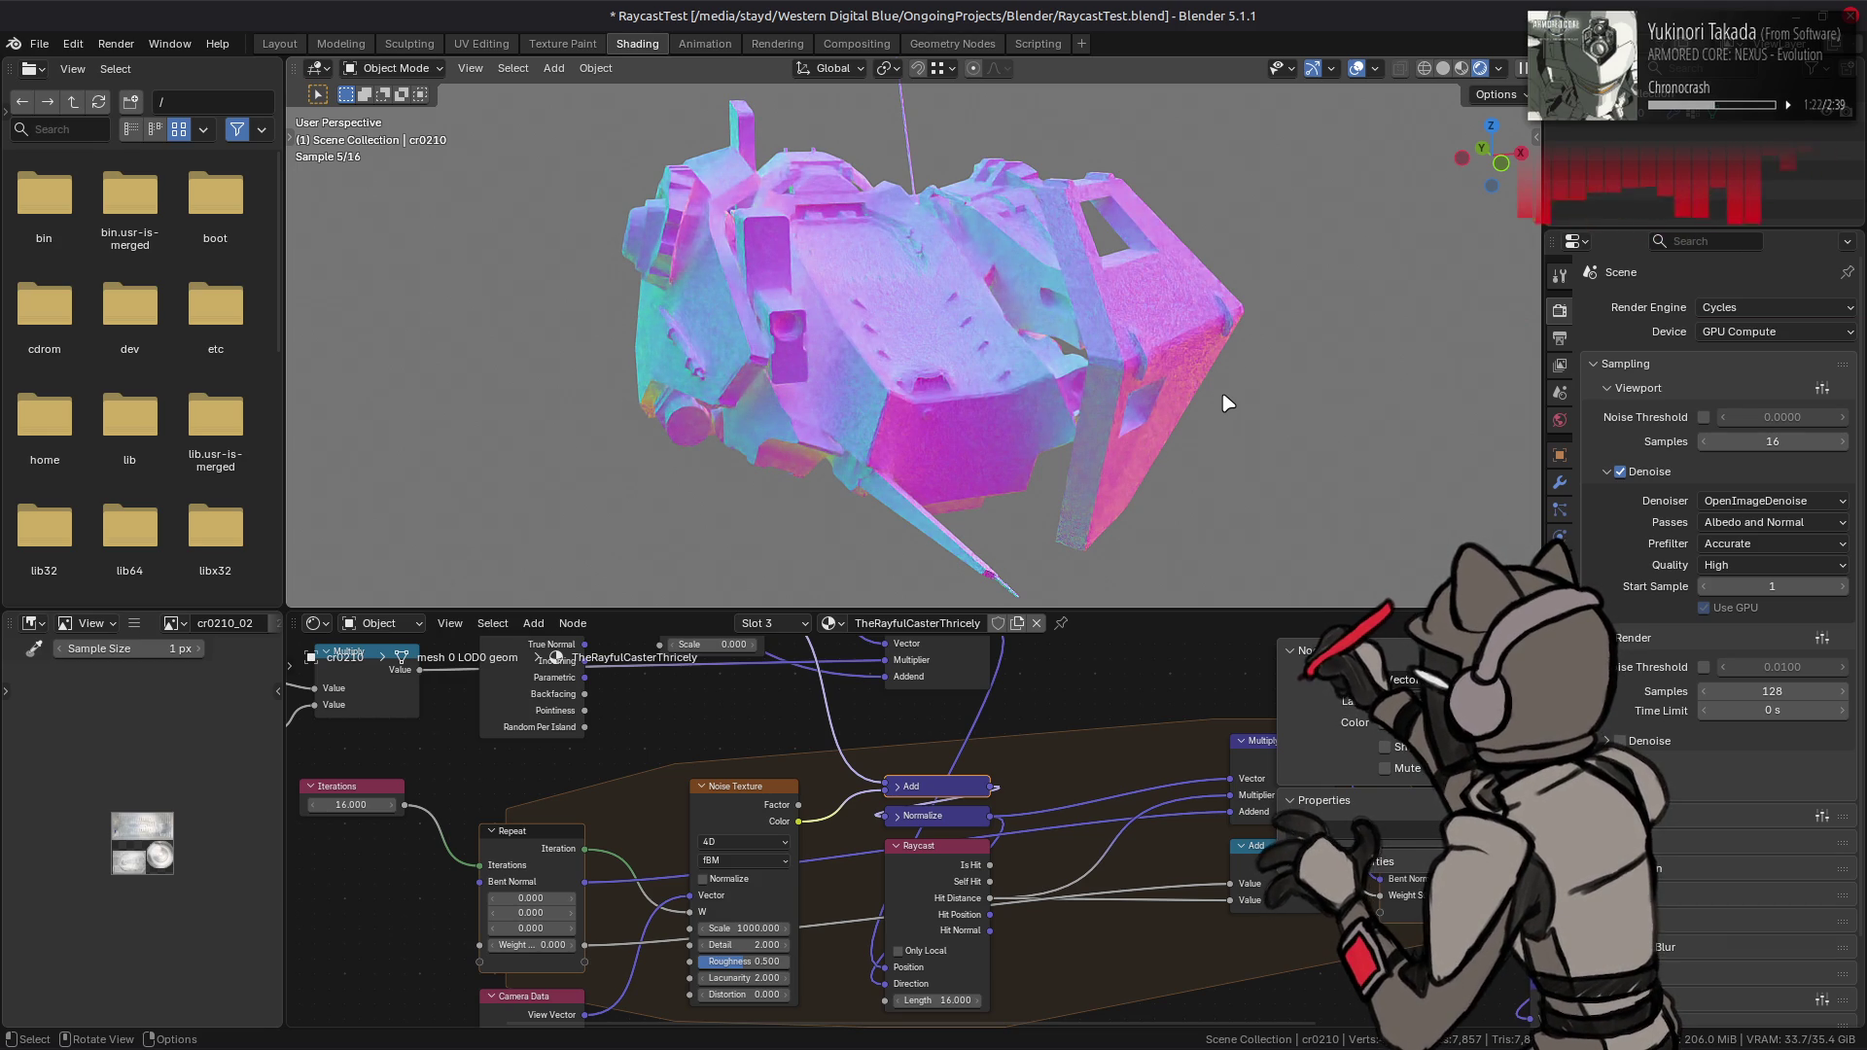
pyautogui.click(1620, 472)
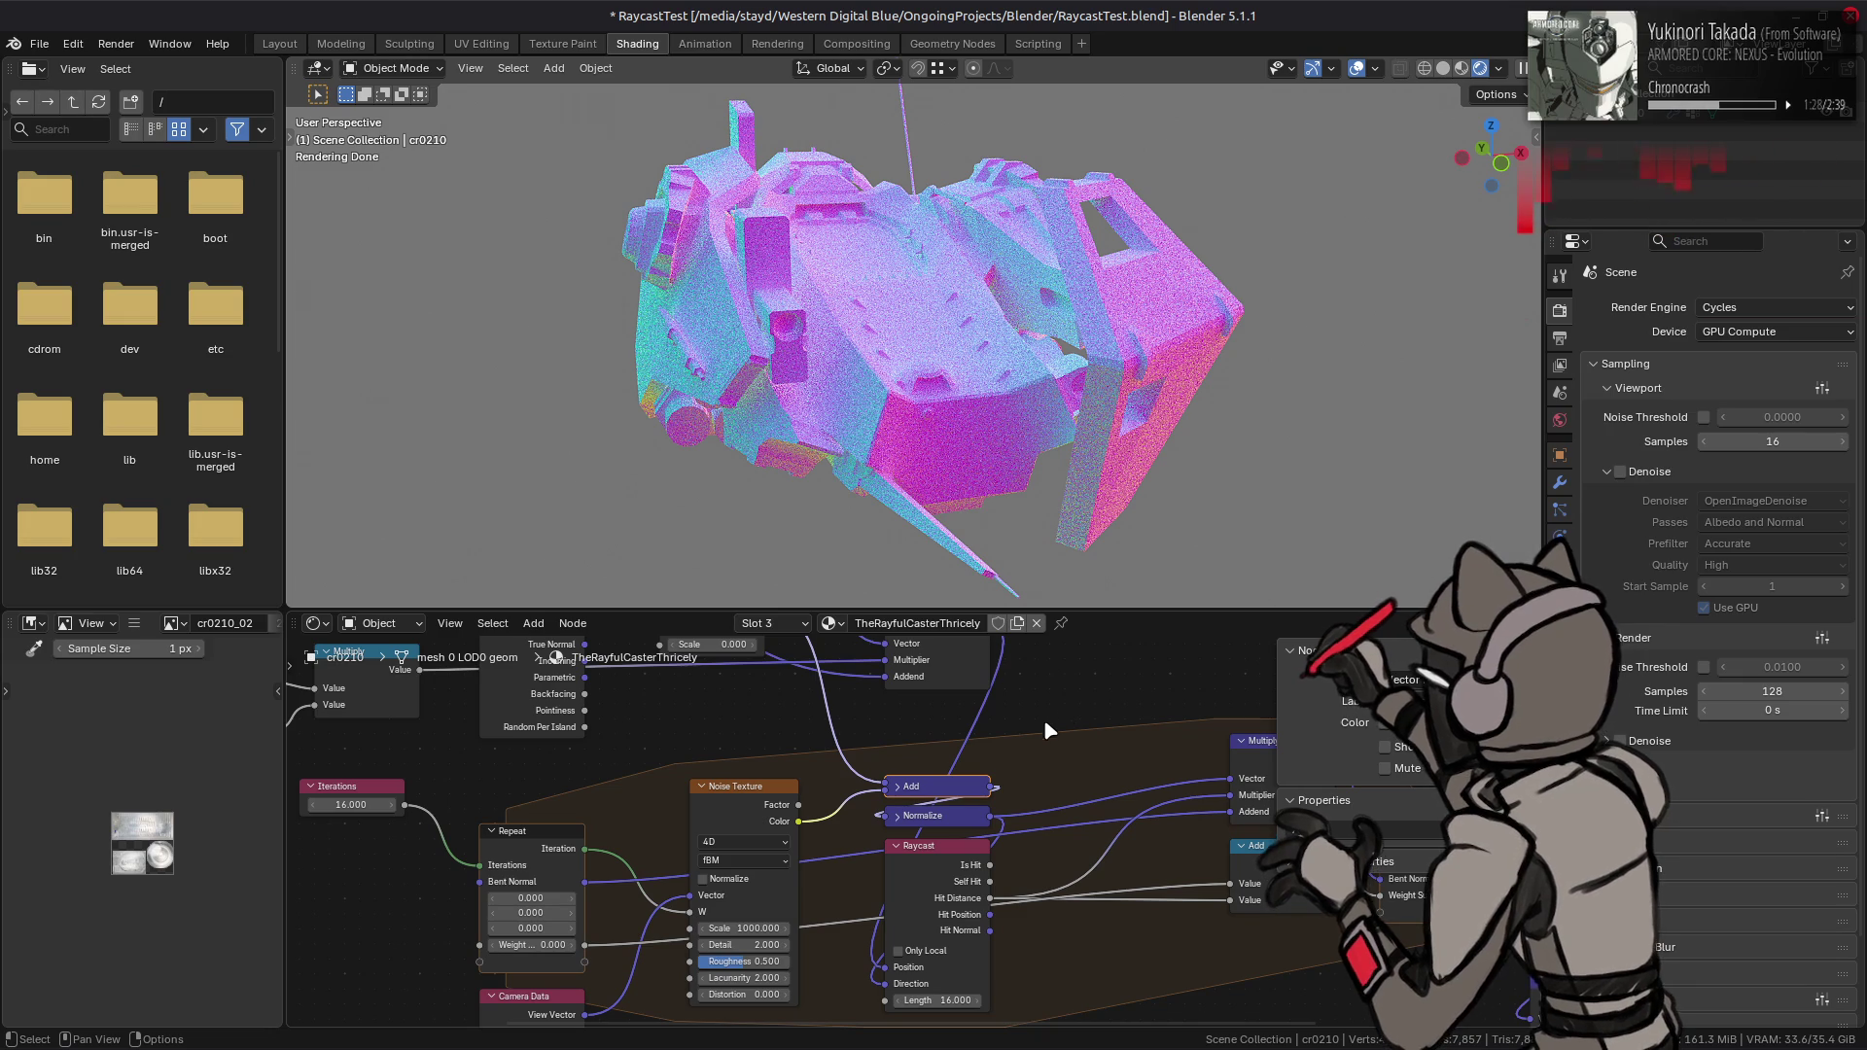
pyautogui.moveTo(908, 739); pyautogui.dragTo(920, 704, button='middle')
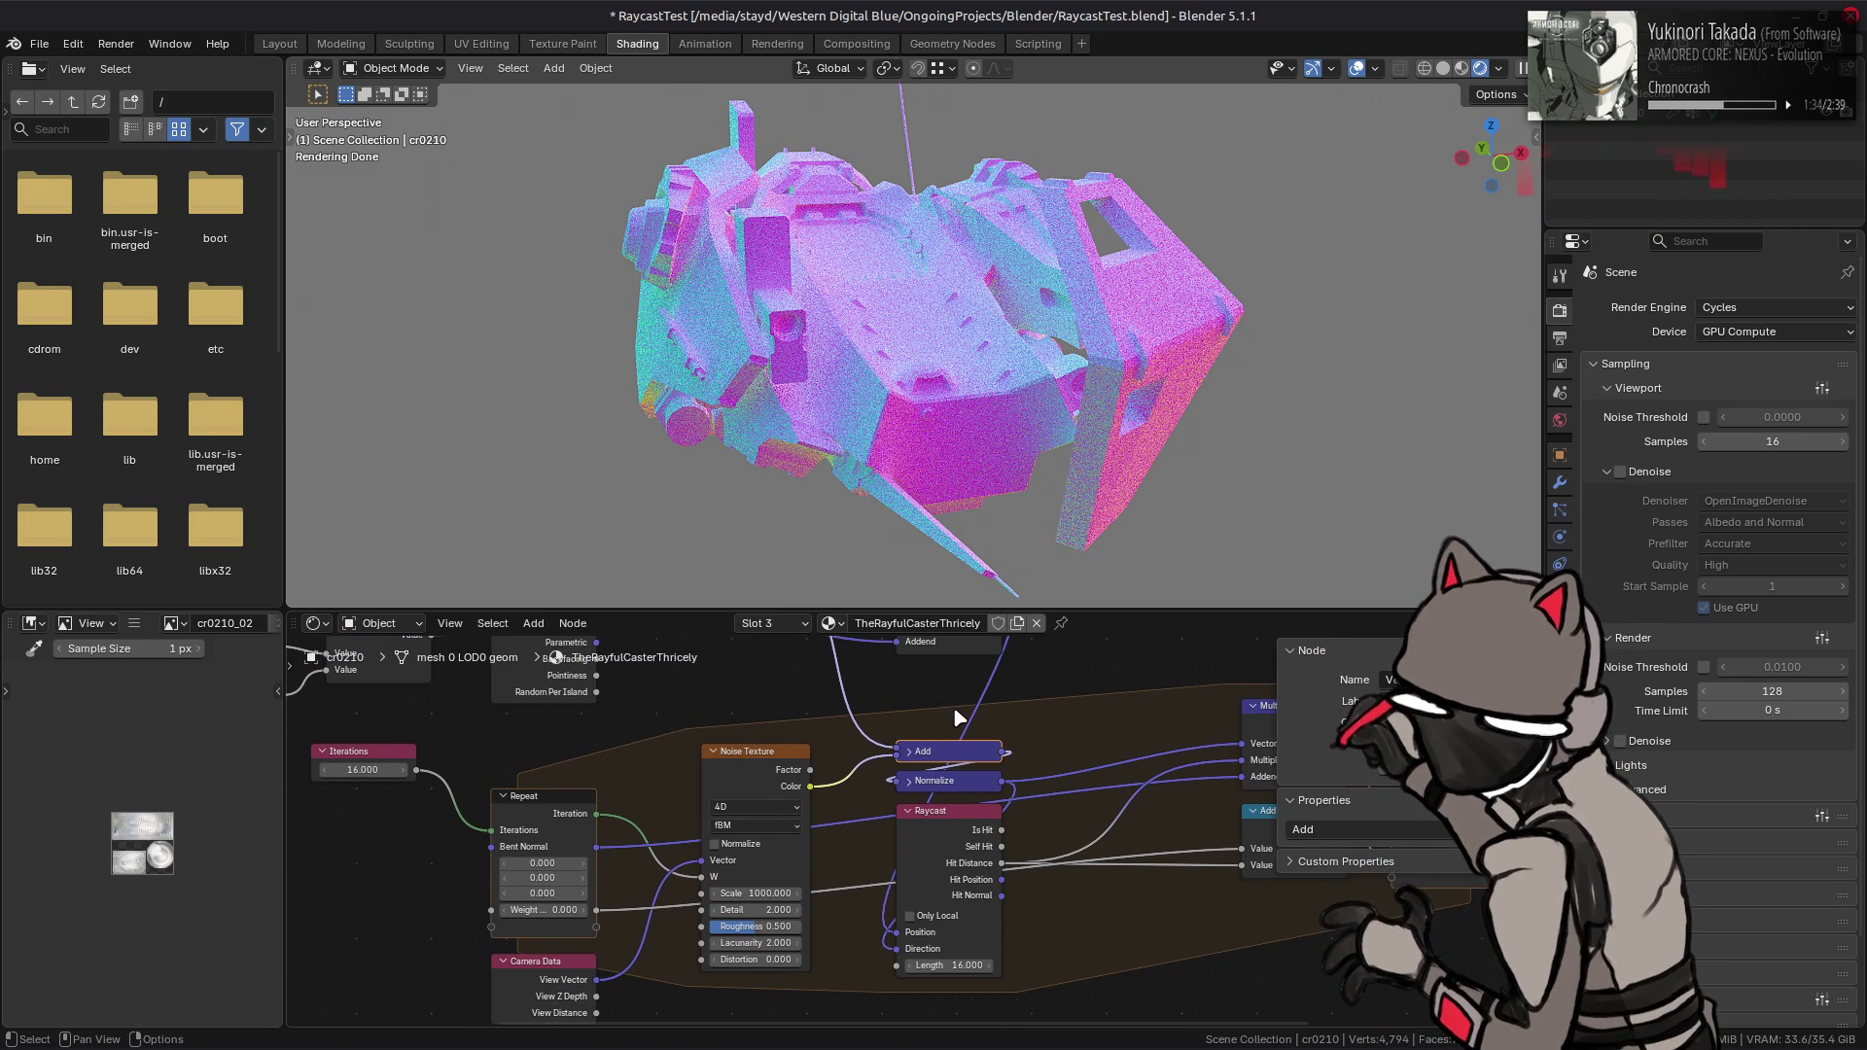
# - Save the file and nudge the Repeat and Camera Data nodes upward
pyautogui.keyDown('ctrl'); pyautogui.hscroll(-2, 943, 712); pyautogui.keyUp('ctrl')
pyautogui.hotkey('ctrl', 's')
pyautogui.moveTo(943, 718); pyautogui.dragTo(960, 723, button='middle')
pyautogui.moveTo(607, 810); pyautogui.dragTo(606, 765)
pyautogui.moveTo(600, 965); pyautogui.dragTo(597, 919)
pyautogui.moveTo(827, 743); pyautogui.dragTo(941, 749, button='middle')
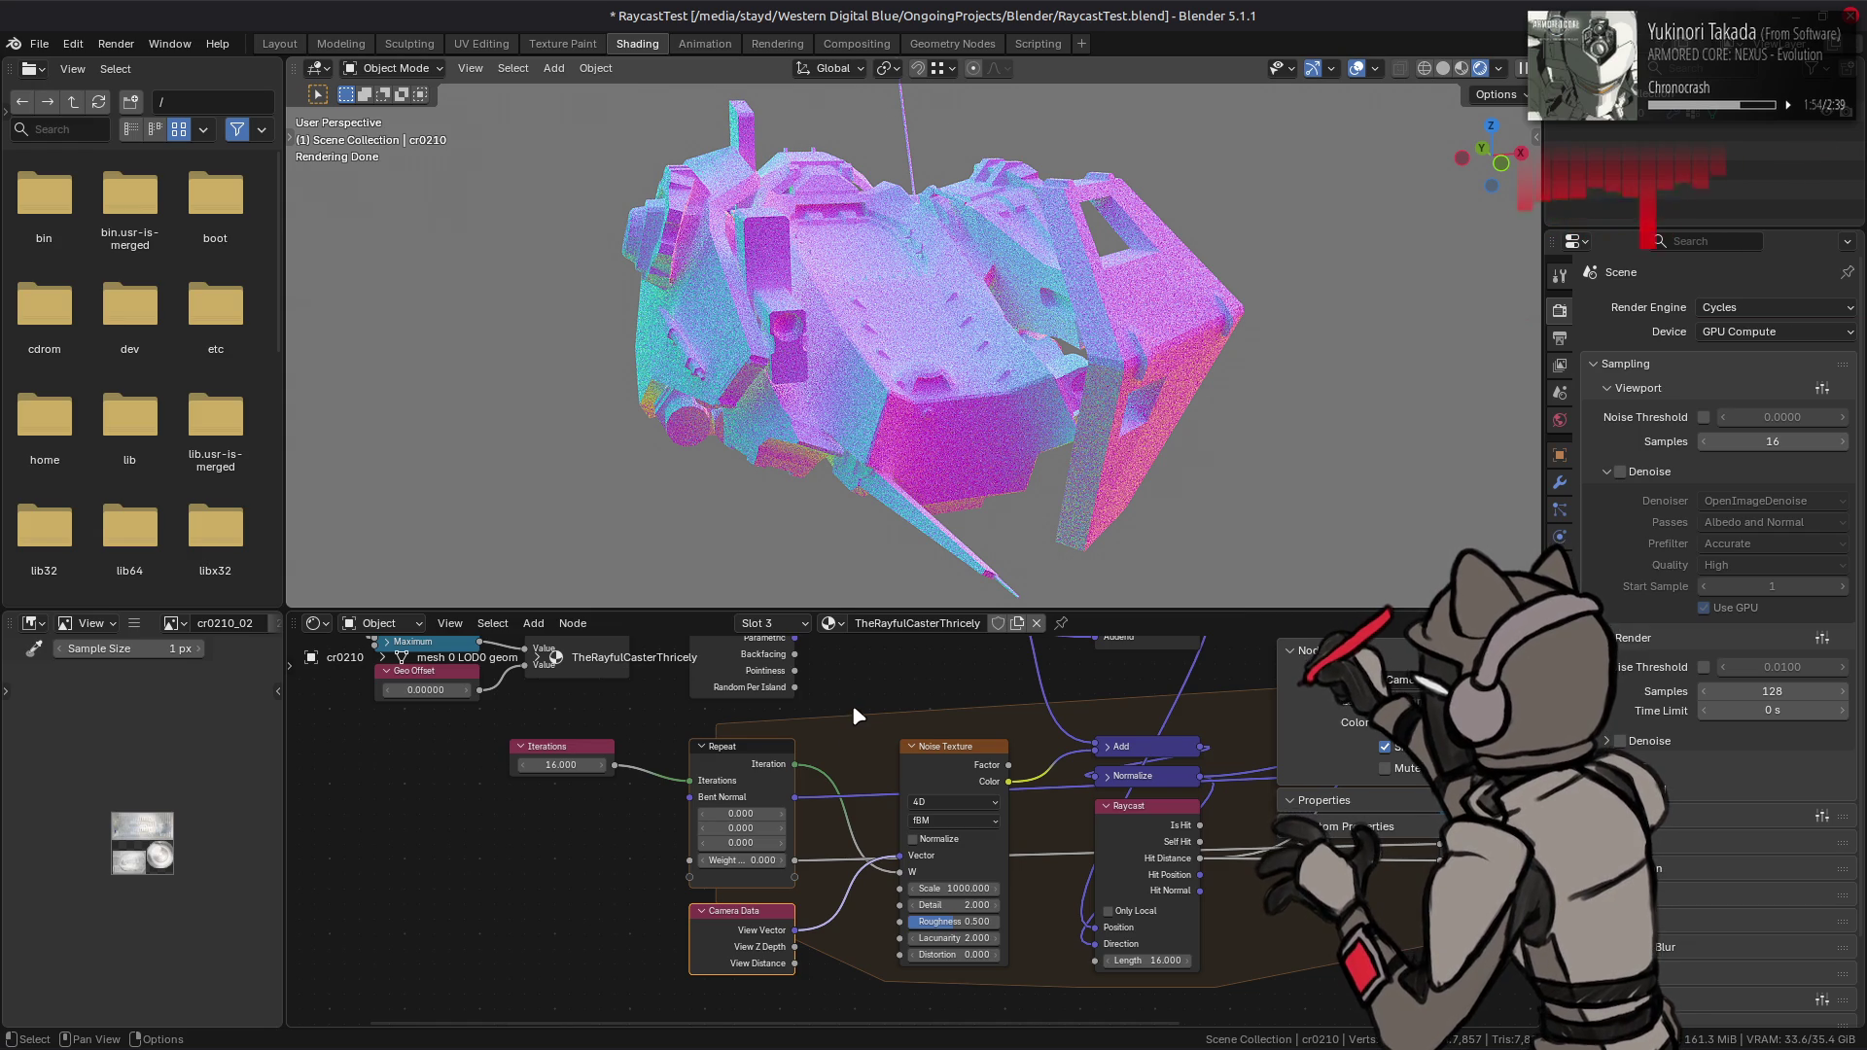
# - Duplicate the Repeat zone to the left and link the Iterations value into the copy
pyautogui.click(733, 751)
pyautogui.moveTo(782, 788); pyautogui.dragTo(620, 794, button='middle')
pyautogui.hotkey('shift', 'd')
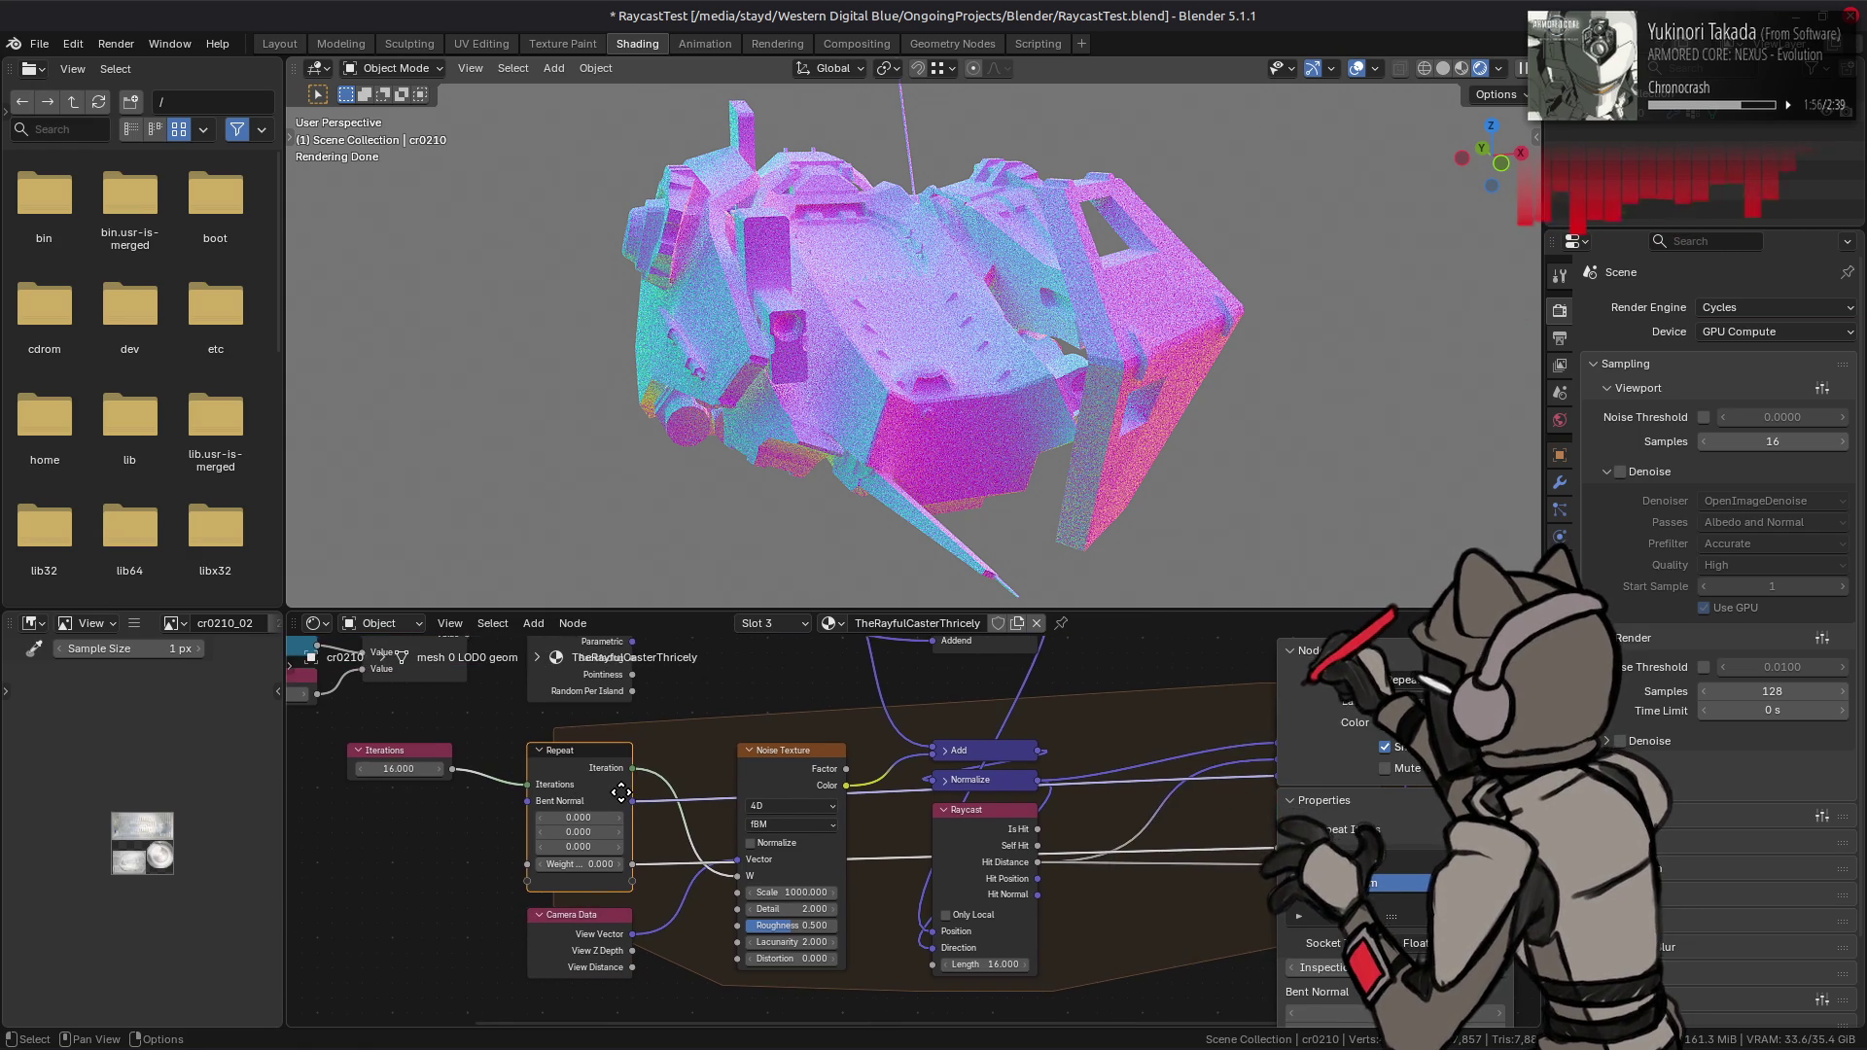
pyautogui.click(465, 827)
pyautogui.moveTo(465, 827); pyautogui.dragTo(564, 820, button='middle')
pyautogui.moveTo(670, 730)
pyautogui.mouseDown()
pyautogui.moveTo(583, 744)
pyautogui.moveTo(491, 805)
pyautogui.mouseUp()
pyautogui.click(798, 793)
pyautogui.moveTo(1073, 820); pyautogui.dragTo(620, 842, button='middle')
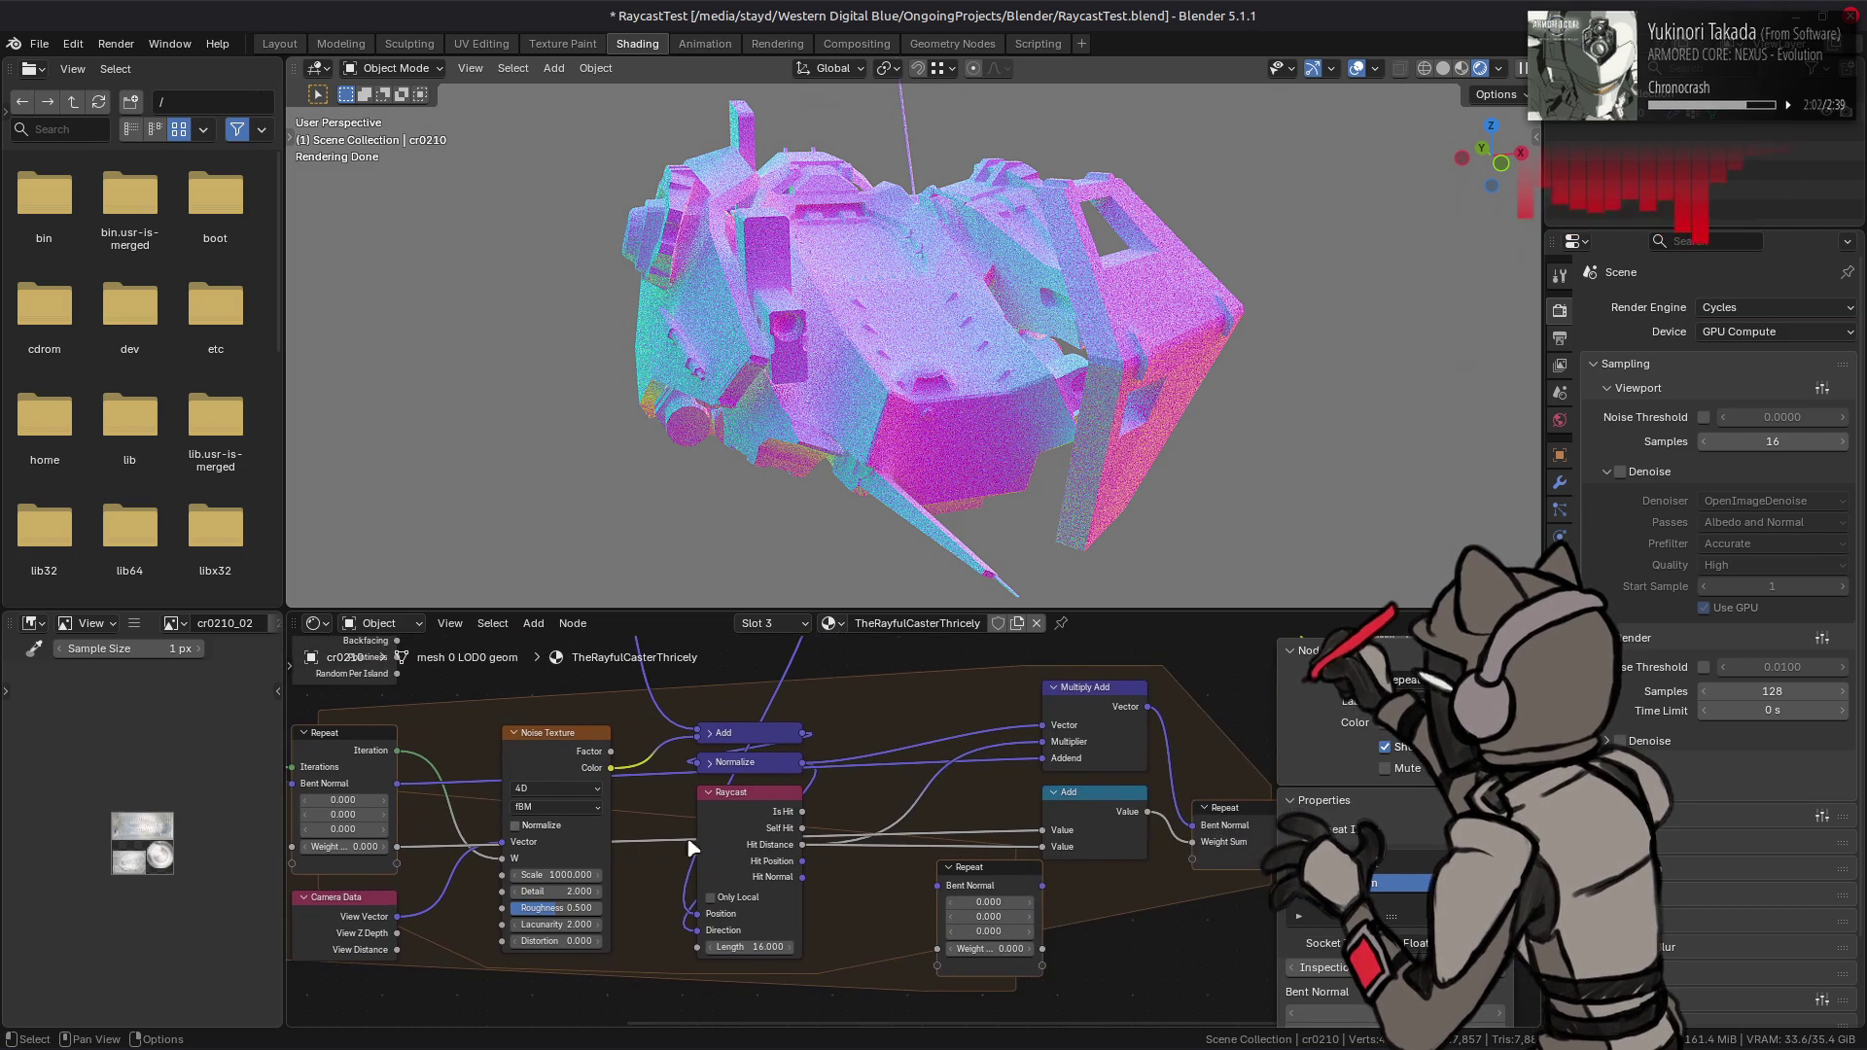
# - Place the duplicated loop's output node below the original Repeat output
pyautogui.moveTo(1037, 868); pyautogui.dragTo(903, 864, button='middle')
pyautogui.moveTo(902, 865)
pyautogui.mouseDown()
pyautogui.moveTo(1032, 886)
pyautogui.moveTo(1116, 956)
pyautogui.mouseUp()
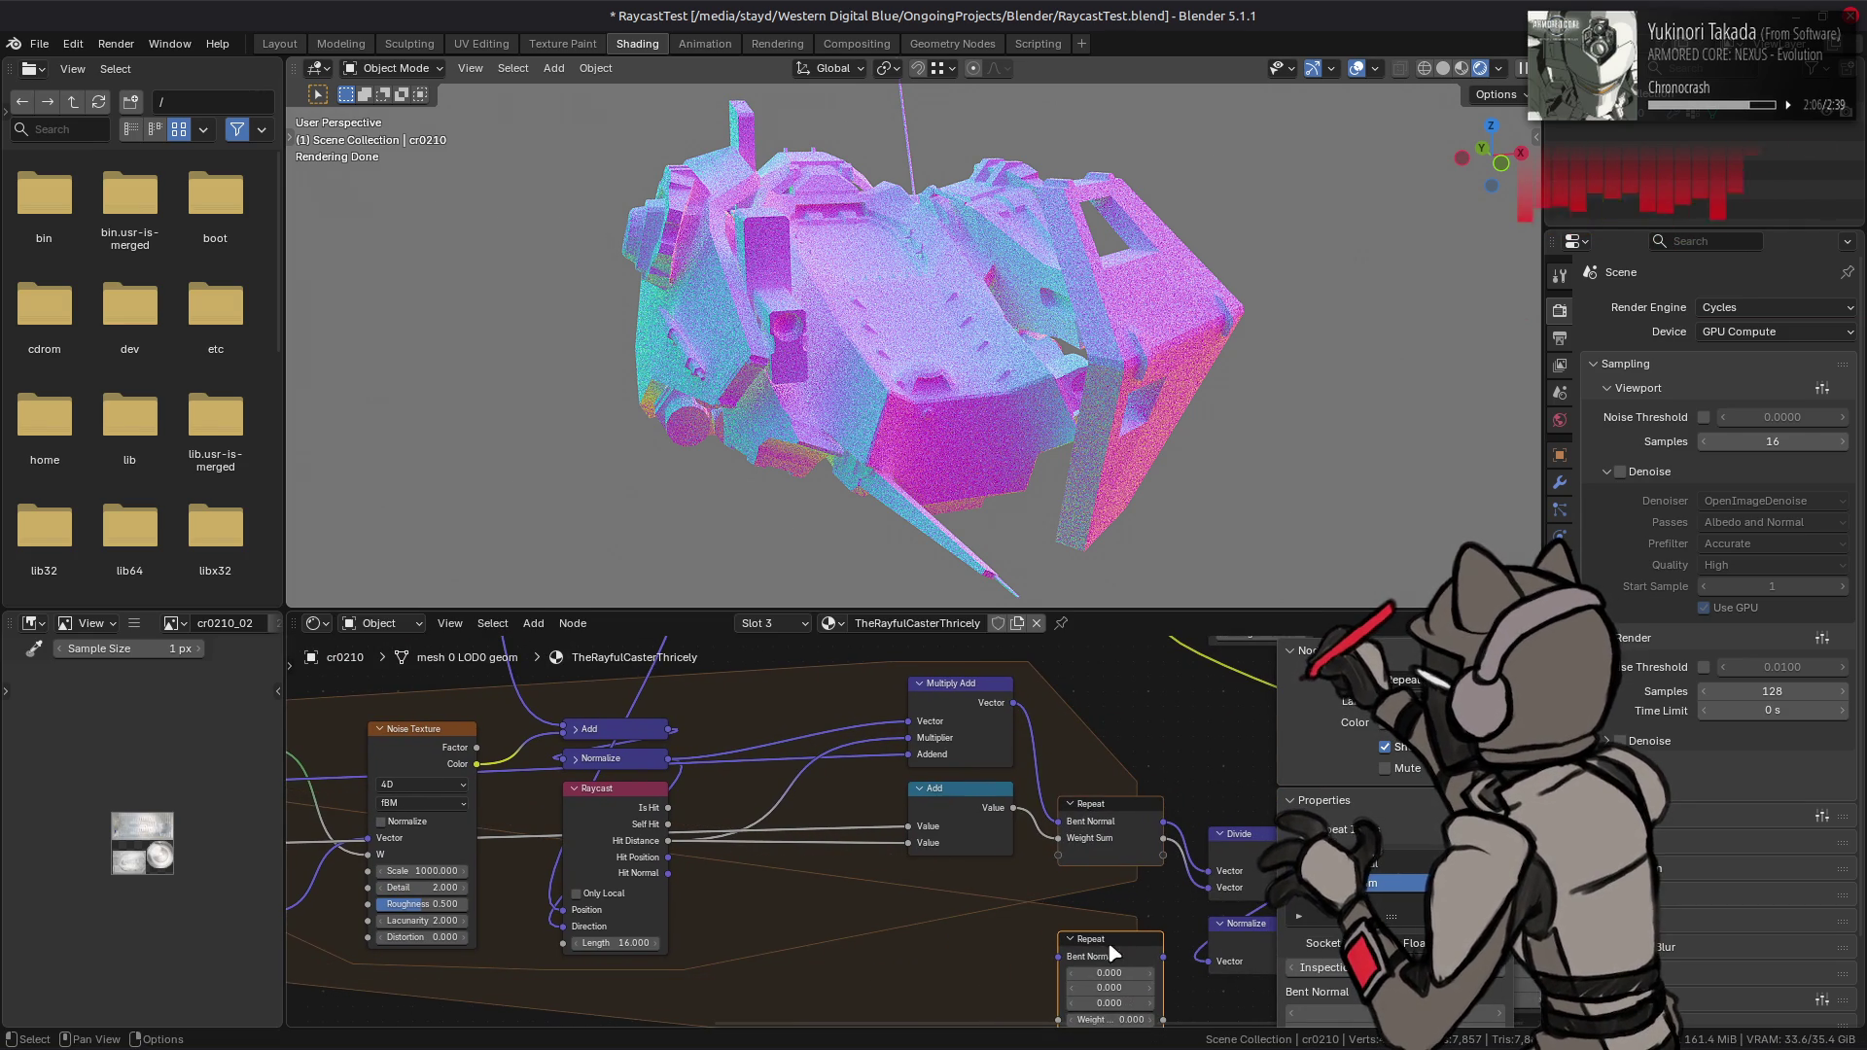
pyautogui.moveTo(895, 906); pyautogui.dragTo(608, 878, button='middle')
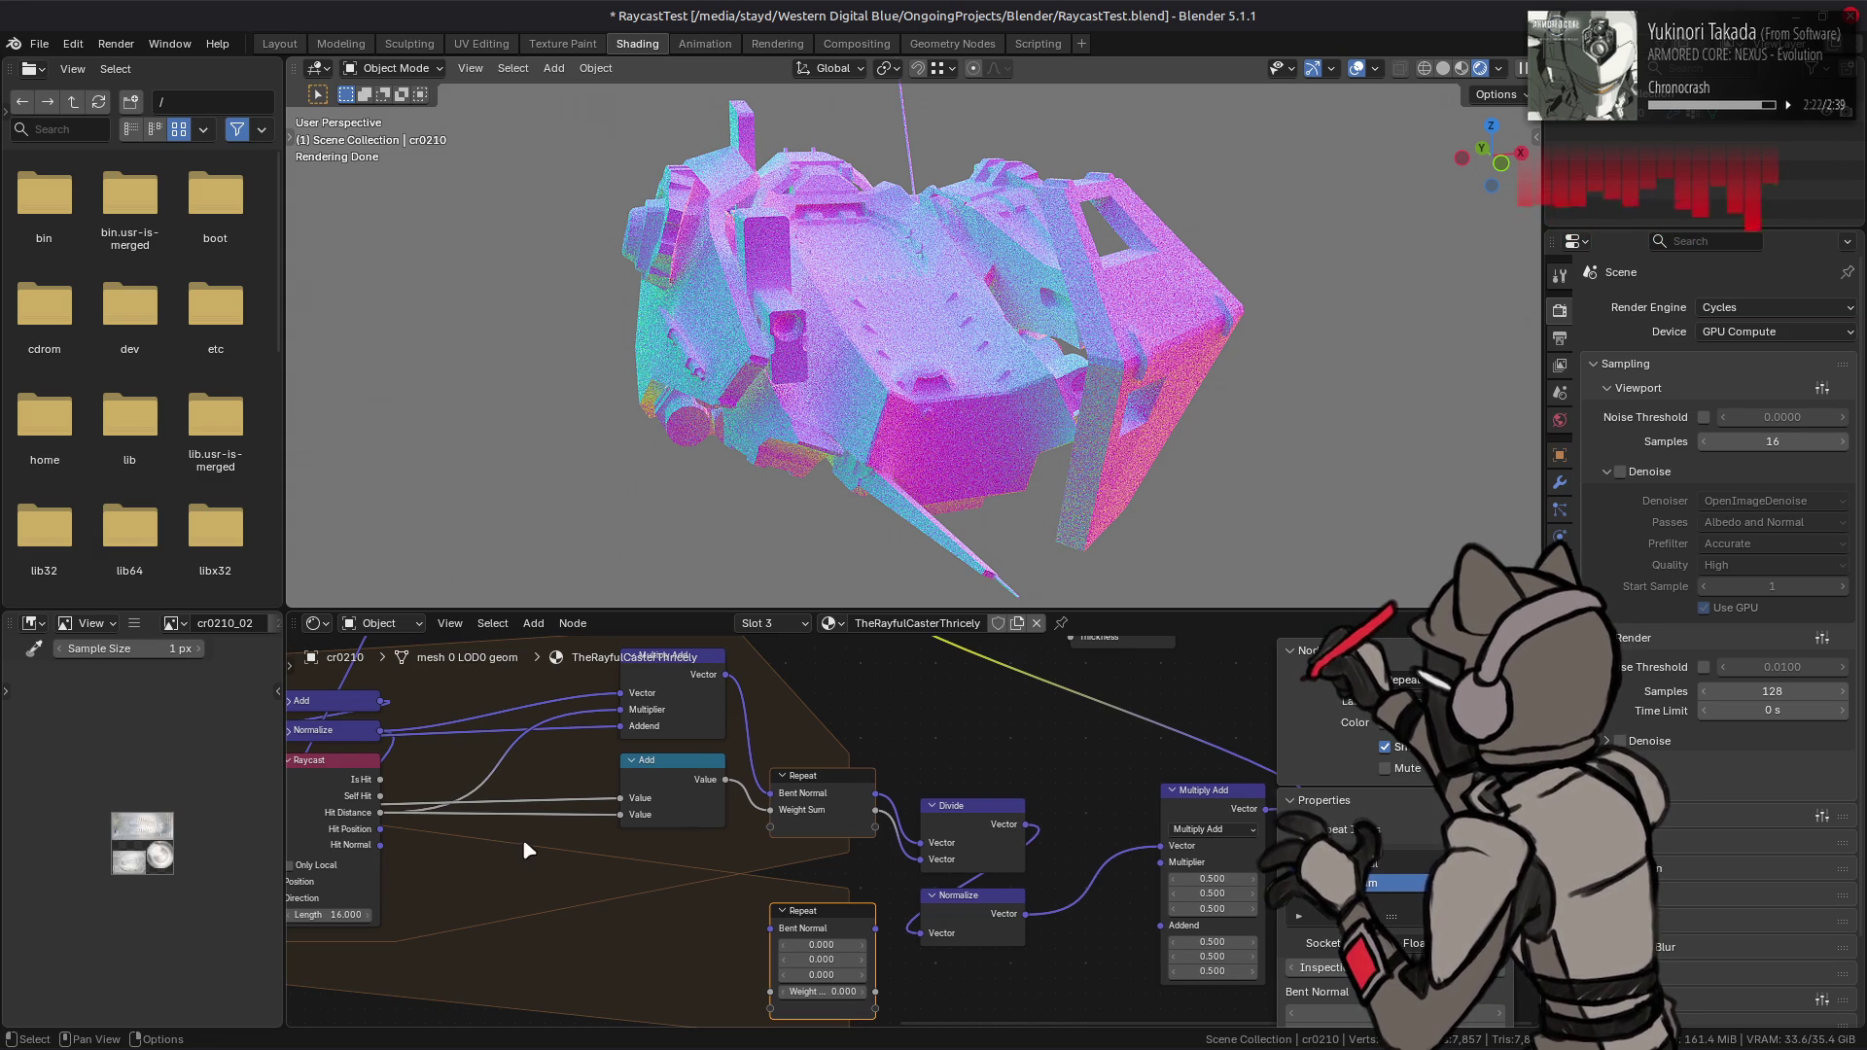
pyautogui.moveTo(525, 842); pyautogui.dragTo(618, 829, button='middle')
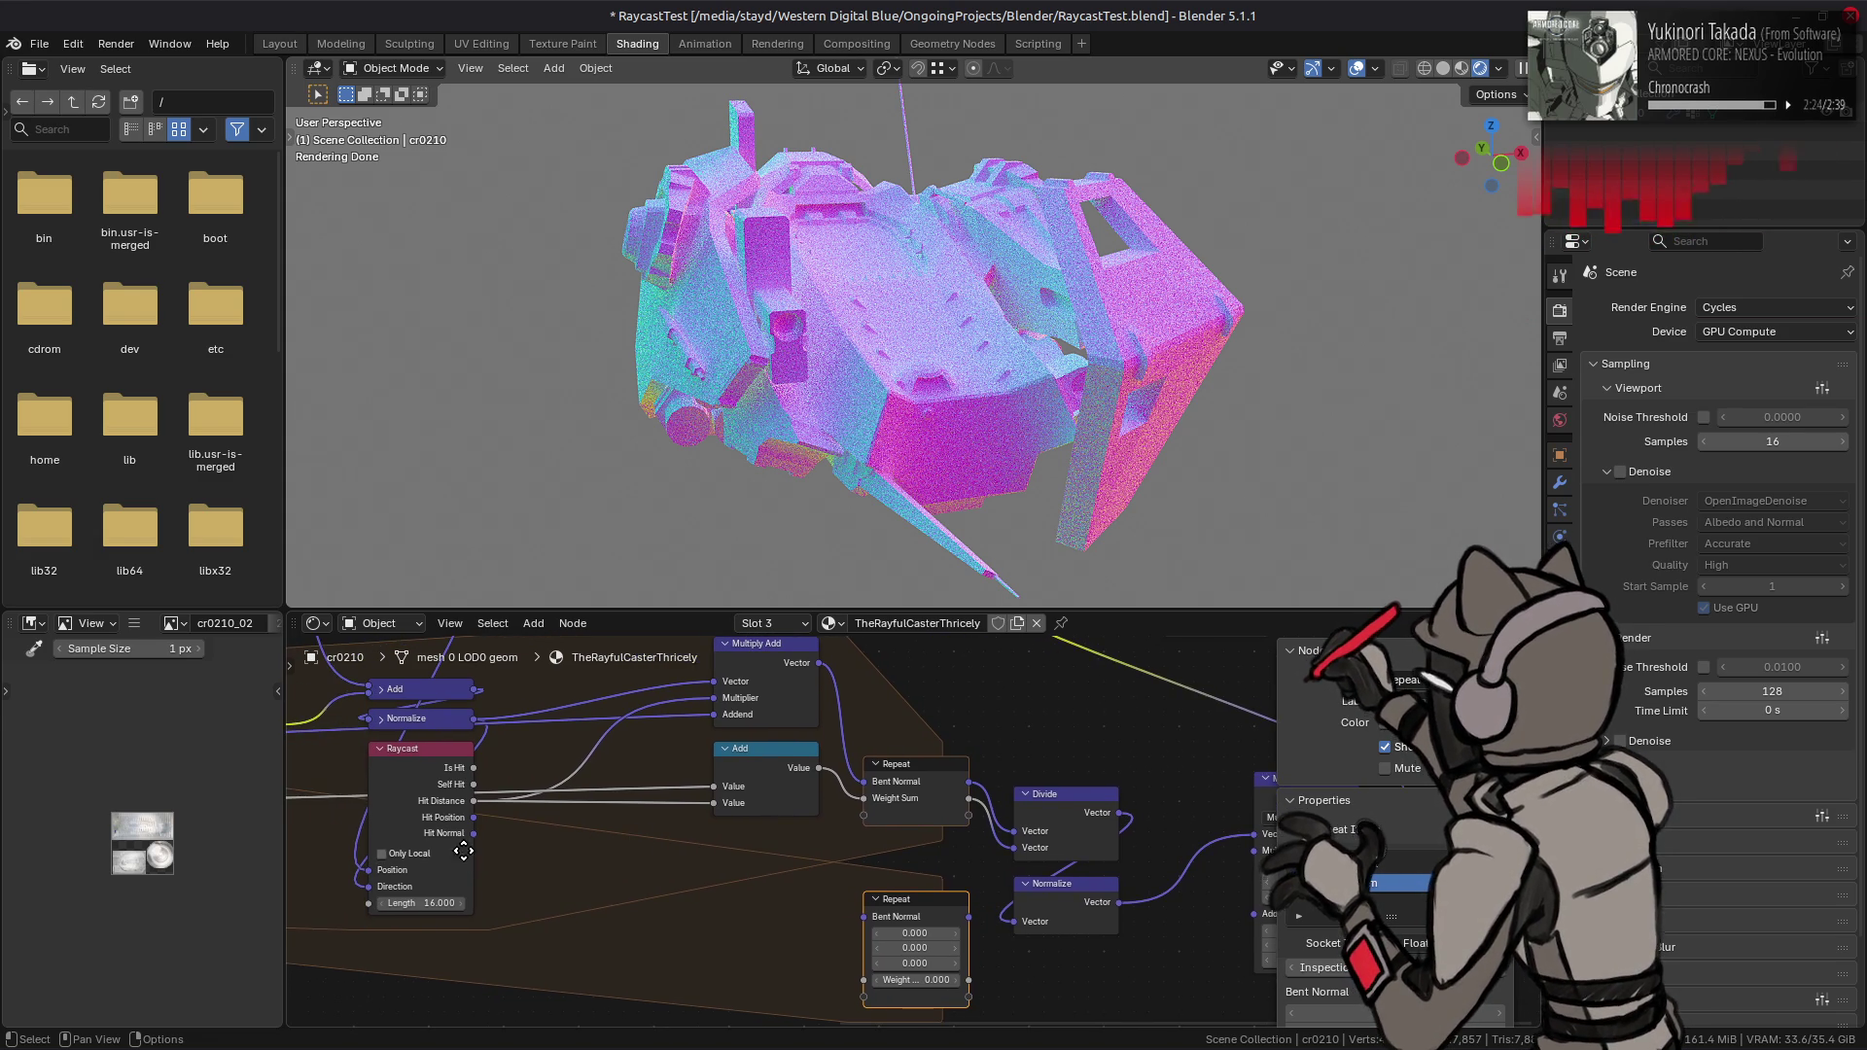
pyautogui.moveTo(462, 848); pyautogui.dragTo(739, 875, button='middle')
pyautogui.moveTo(409, 856); pyautogui.dragTo(737, 914, button='middle')
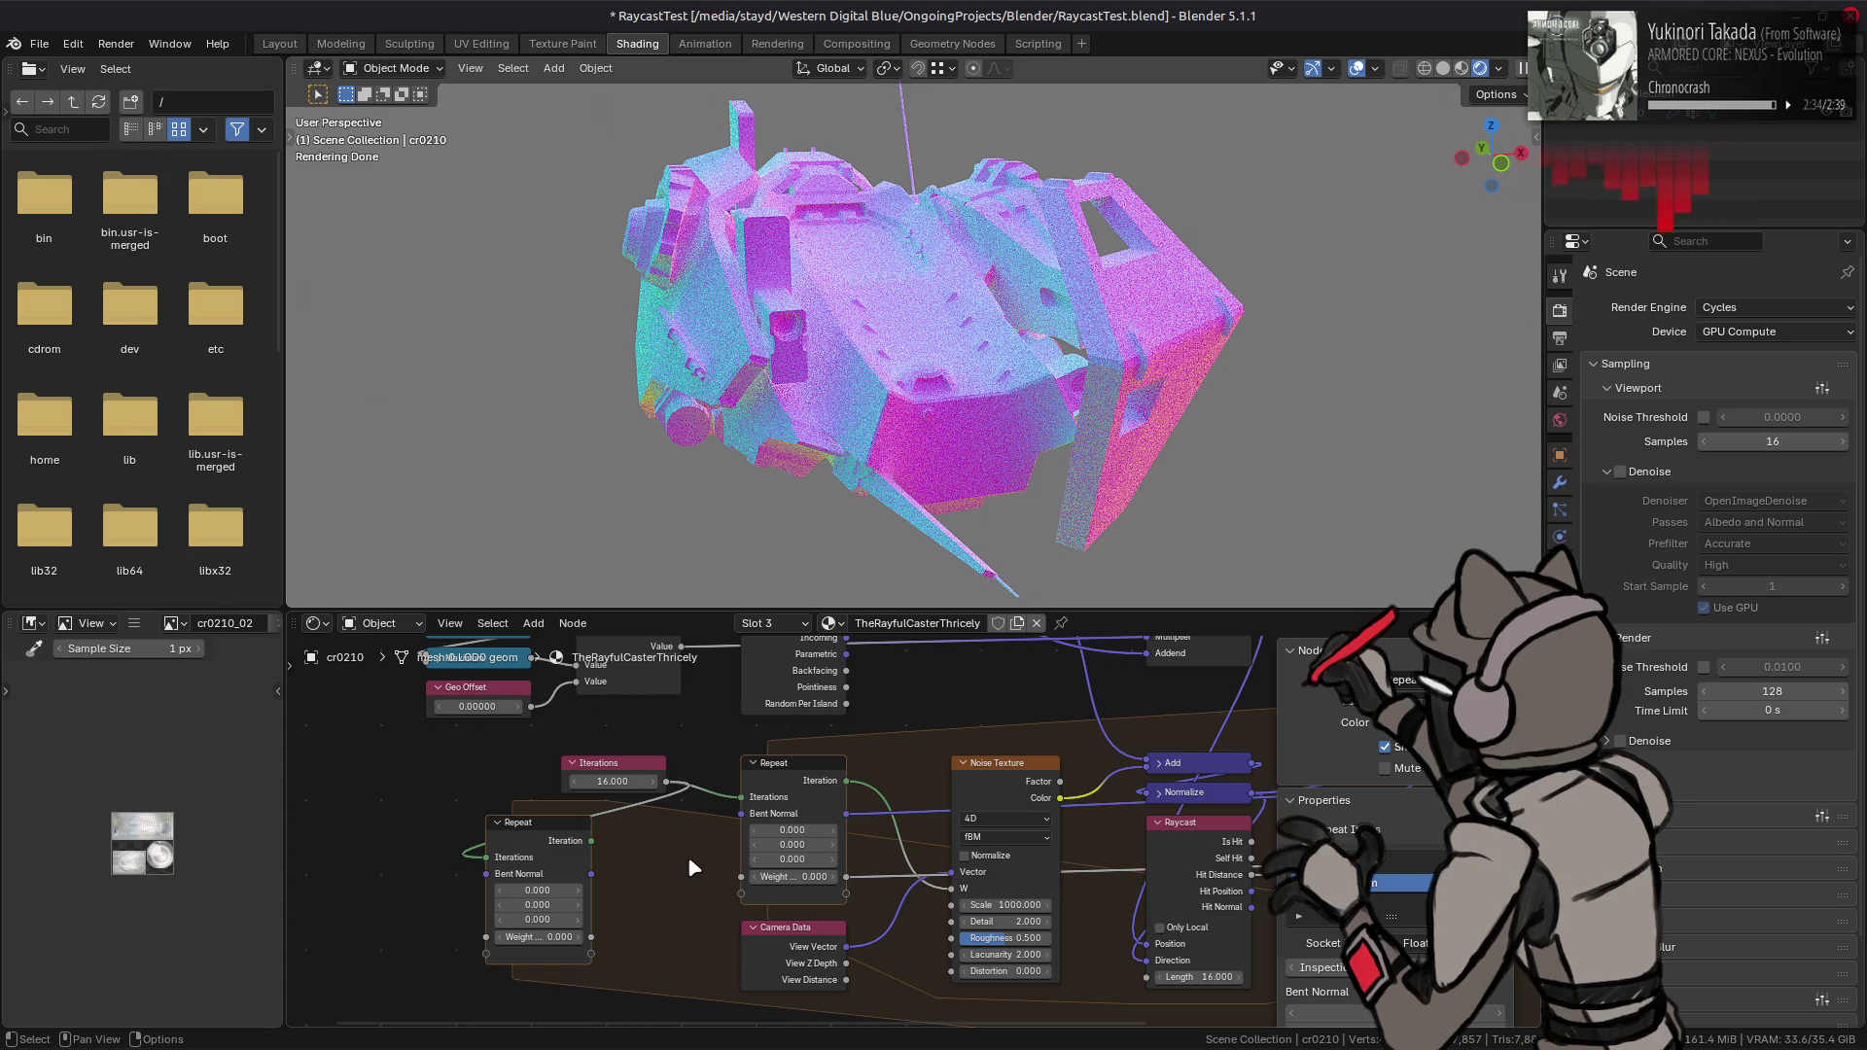
# - Link the copy's Bent Normal and Weight sockets into the original loop, producing red invalid links
pyautogui.moveTo(591, 873); pyautogui.dragTo(732, 823)
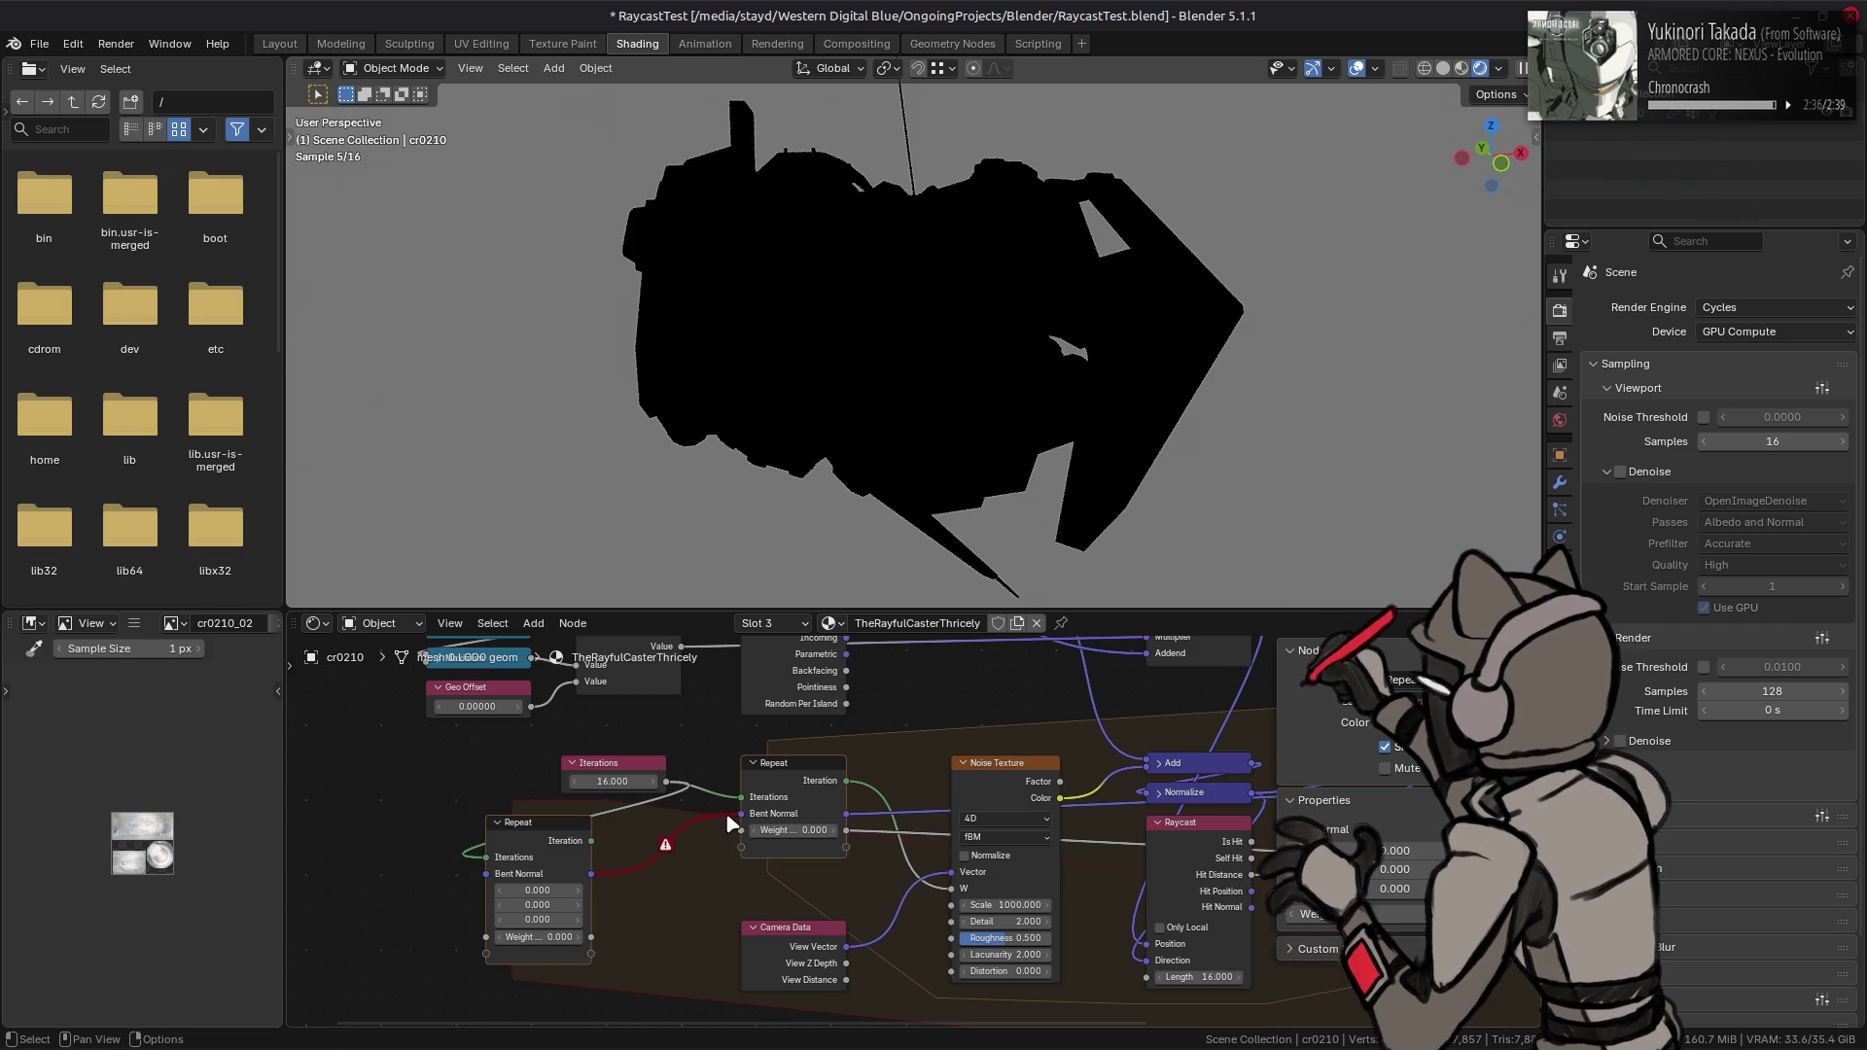
pyautogui.moveTo(668, 851)
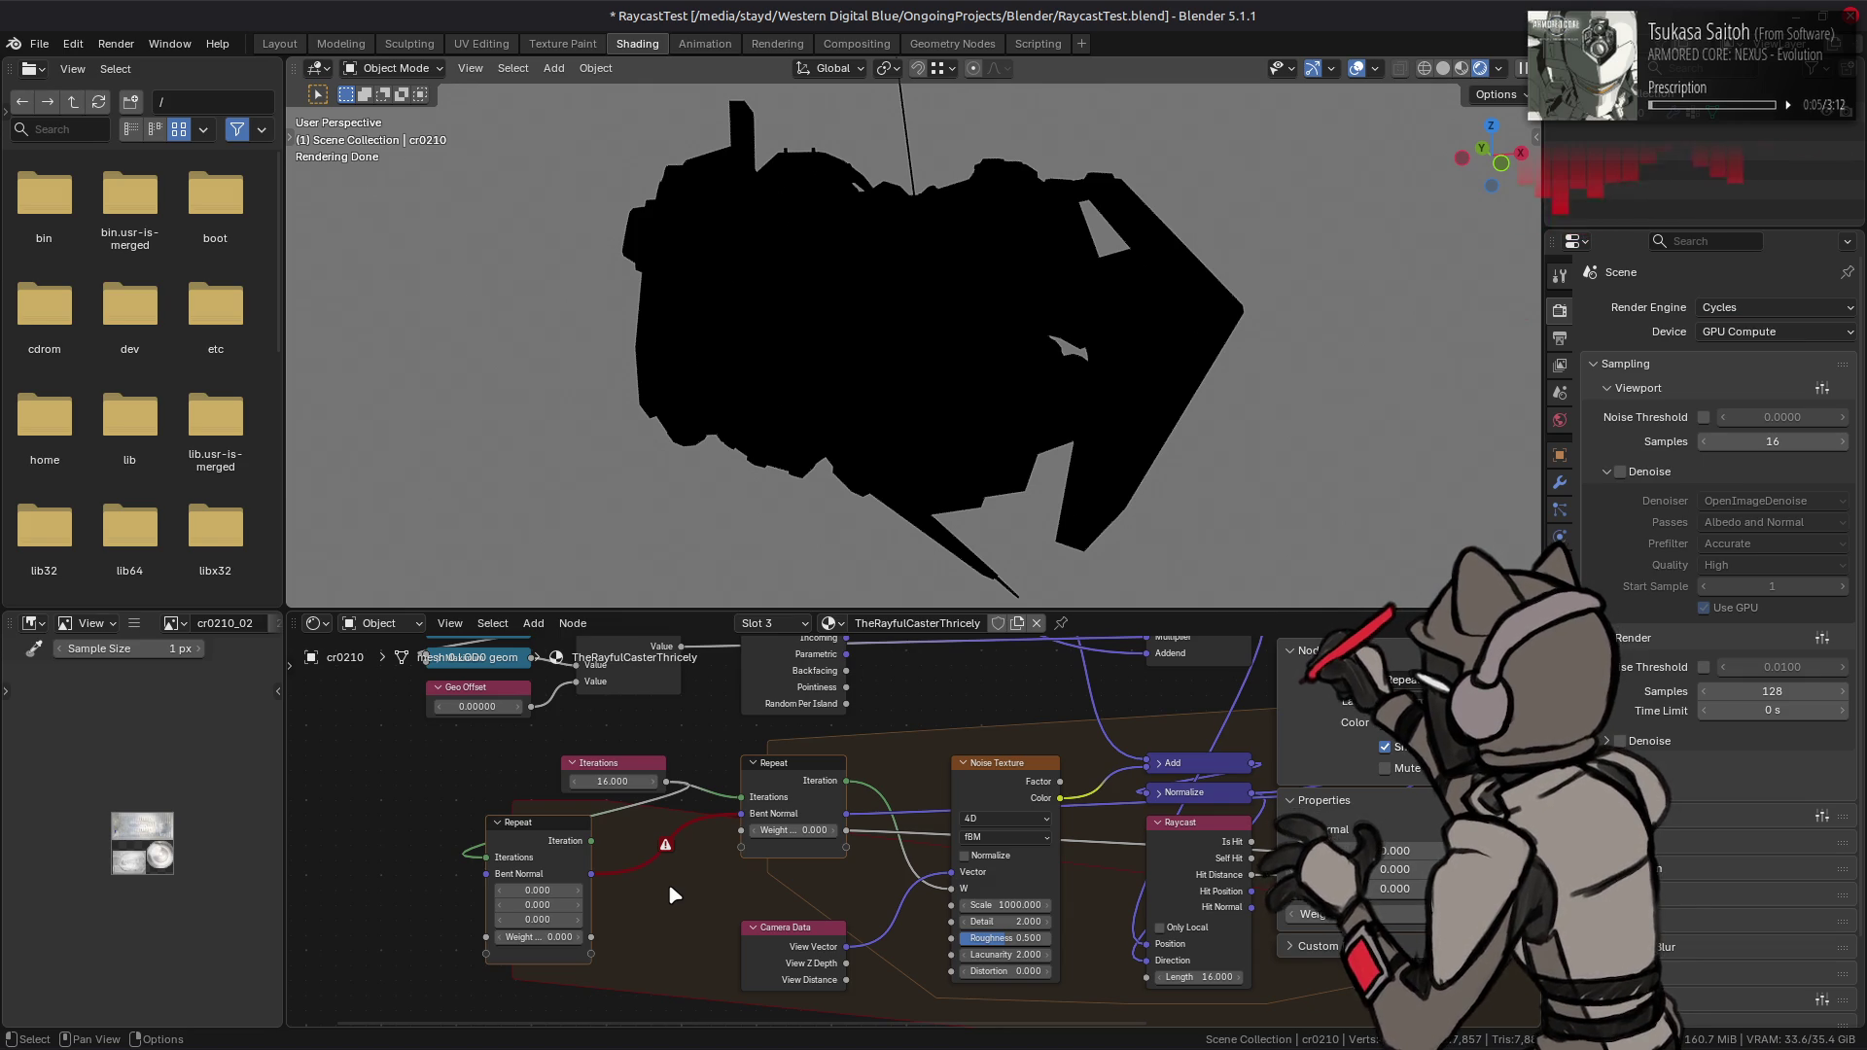
pyautogui.moveTo(1063, 879); pyautogui.dragTo(458, 848, button='middle')
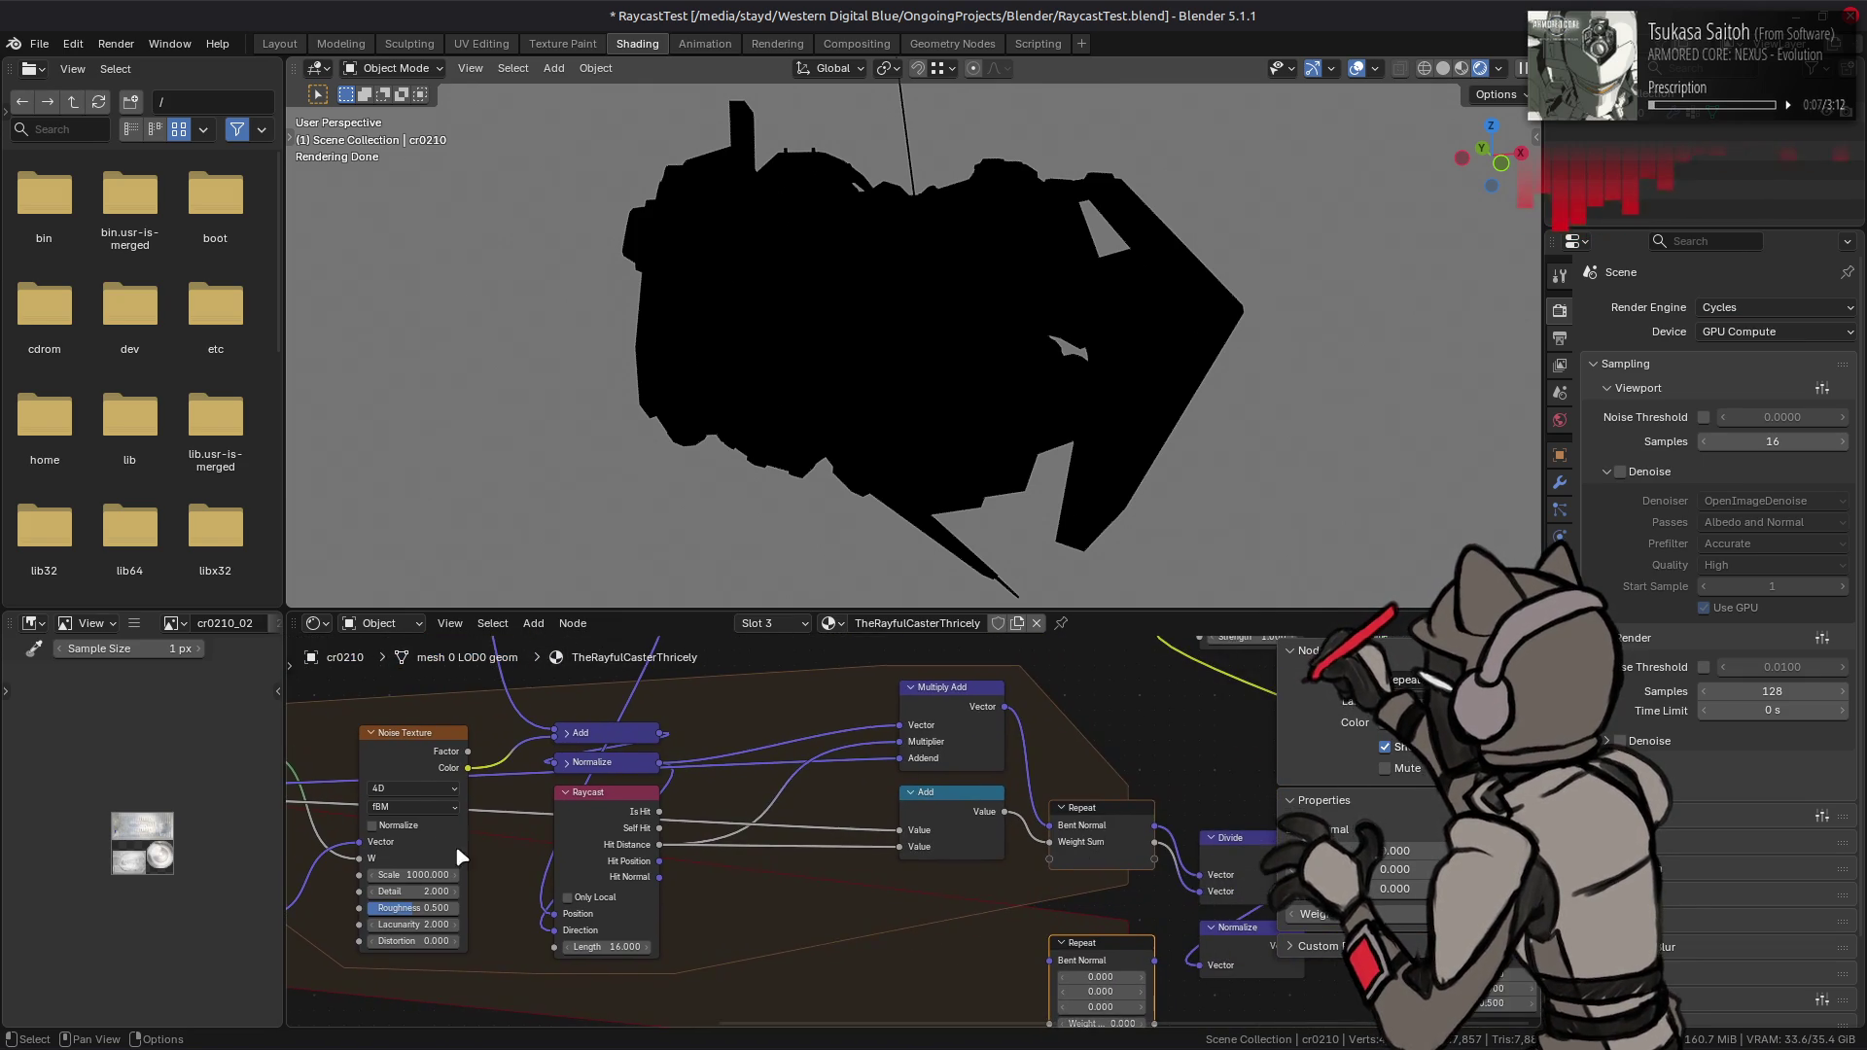
pyautogui.moveTo(1002, 878); pyautogui.dragTo(905, 778, button='middle')
pyautogui.moveTo(1048, 736); pyautogui.dragTo(939, 869)
pyautogui.moveTo(559, 838); pyautogui.dragTo(1171, 876, button='middle')
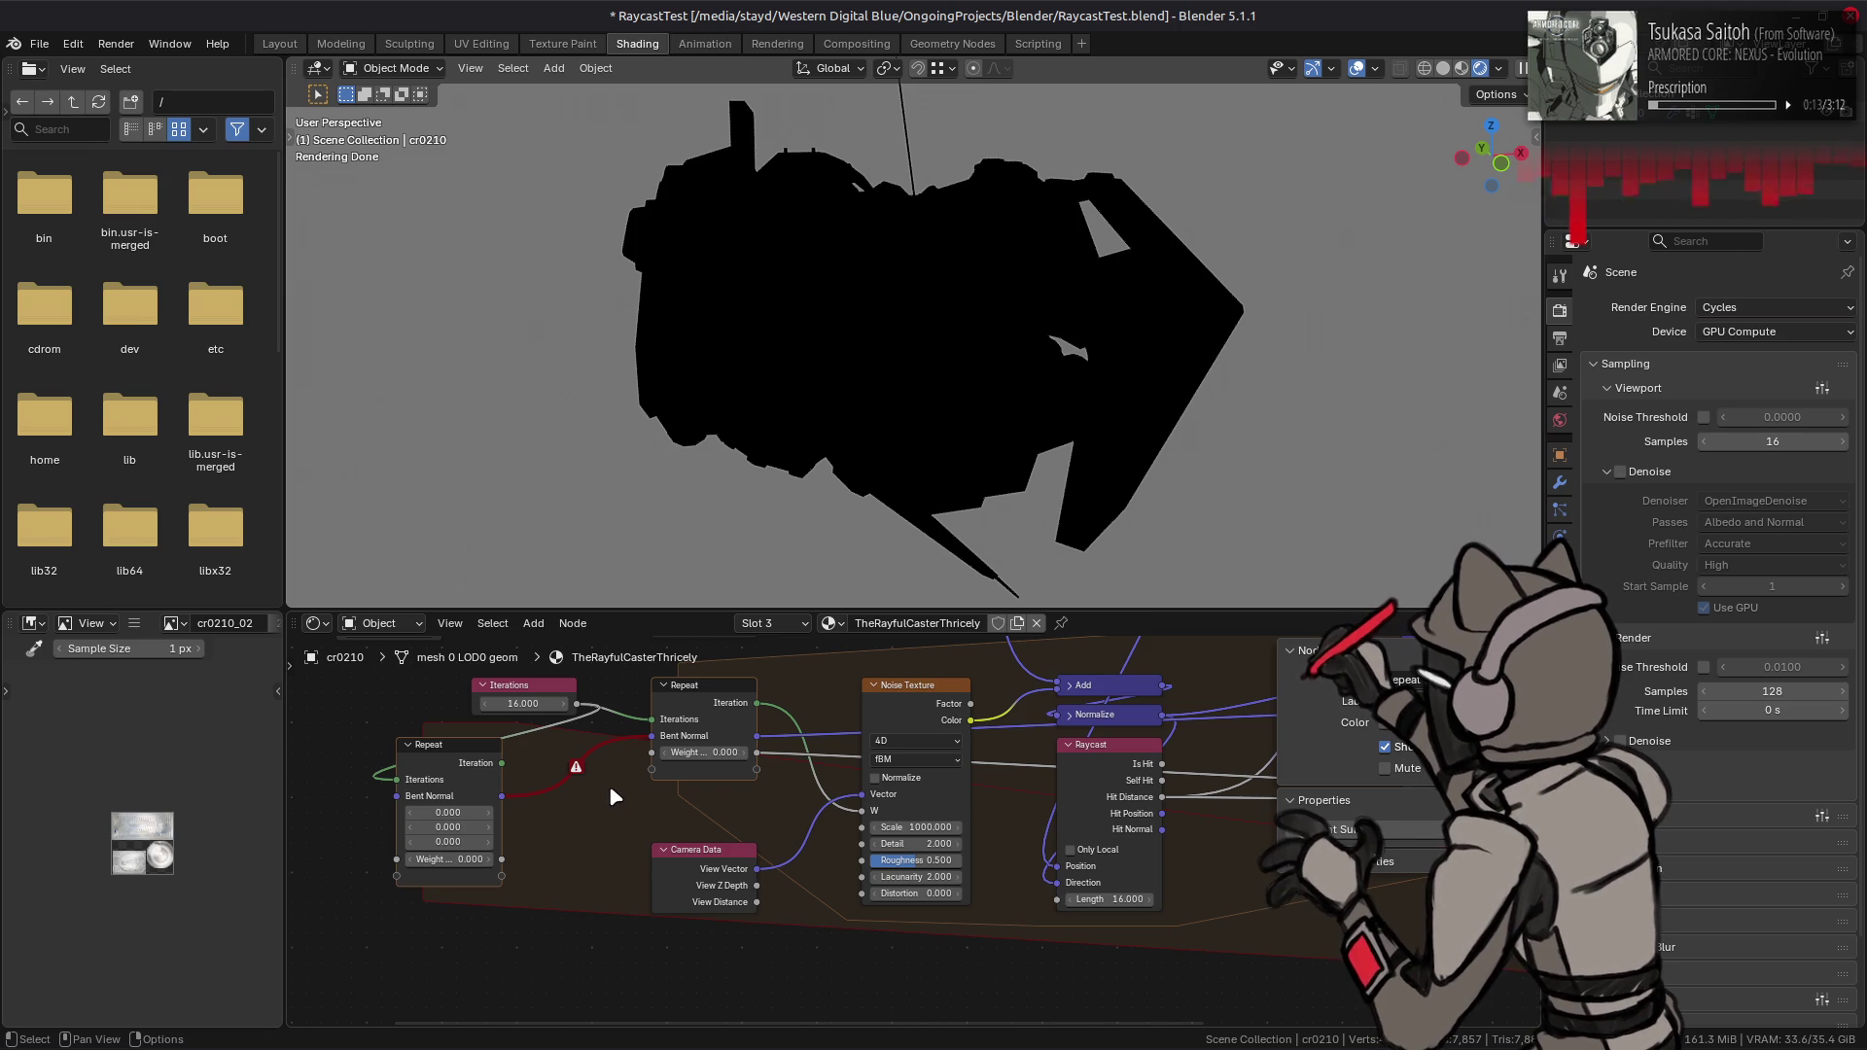
pyautogui.moveTo(502, 859); pyautogui.dragTo(649, 765)
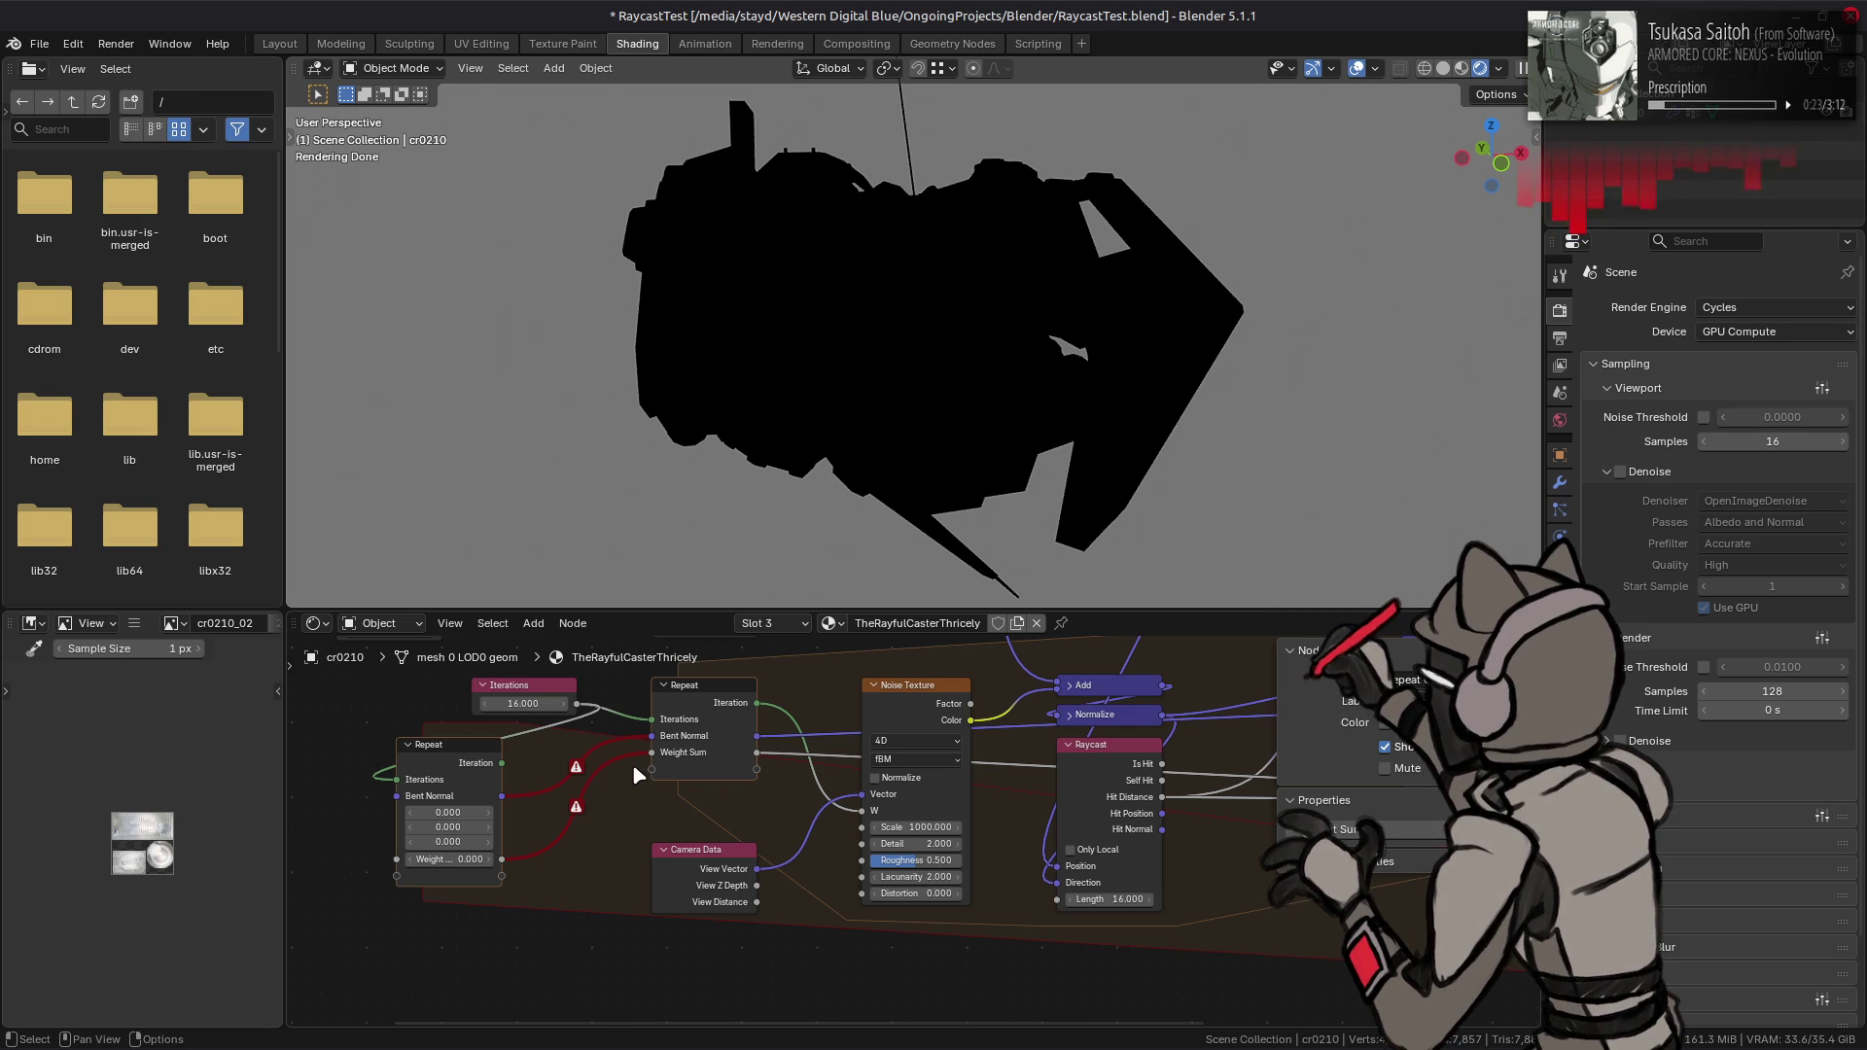
# - Delete the extra Repeat node to restore the coloured render
pyautogui.hscroll(10, 430, 809)
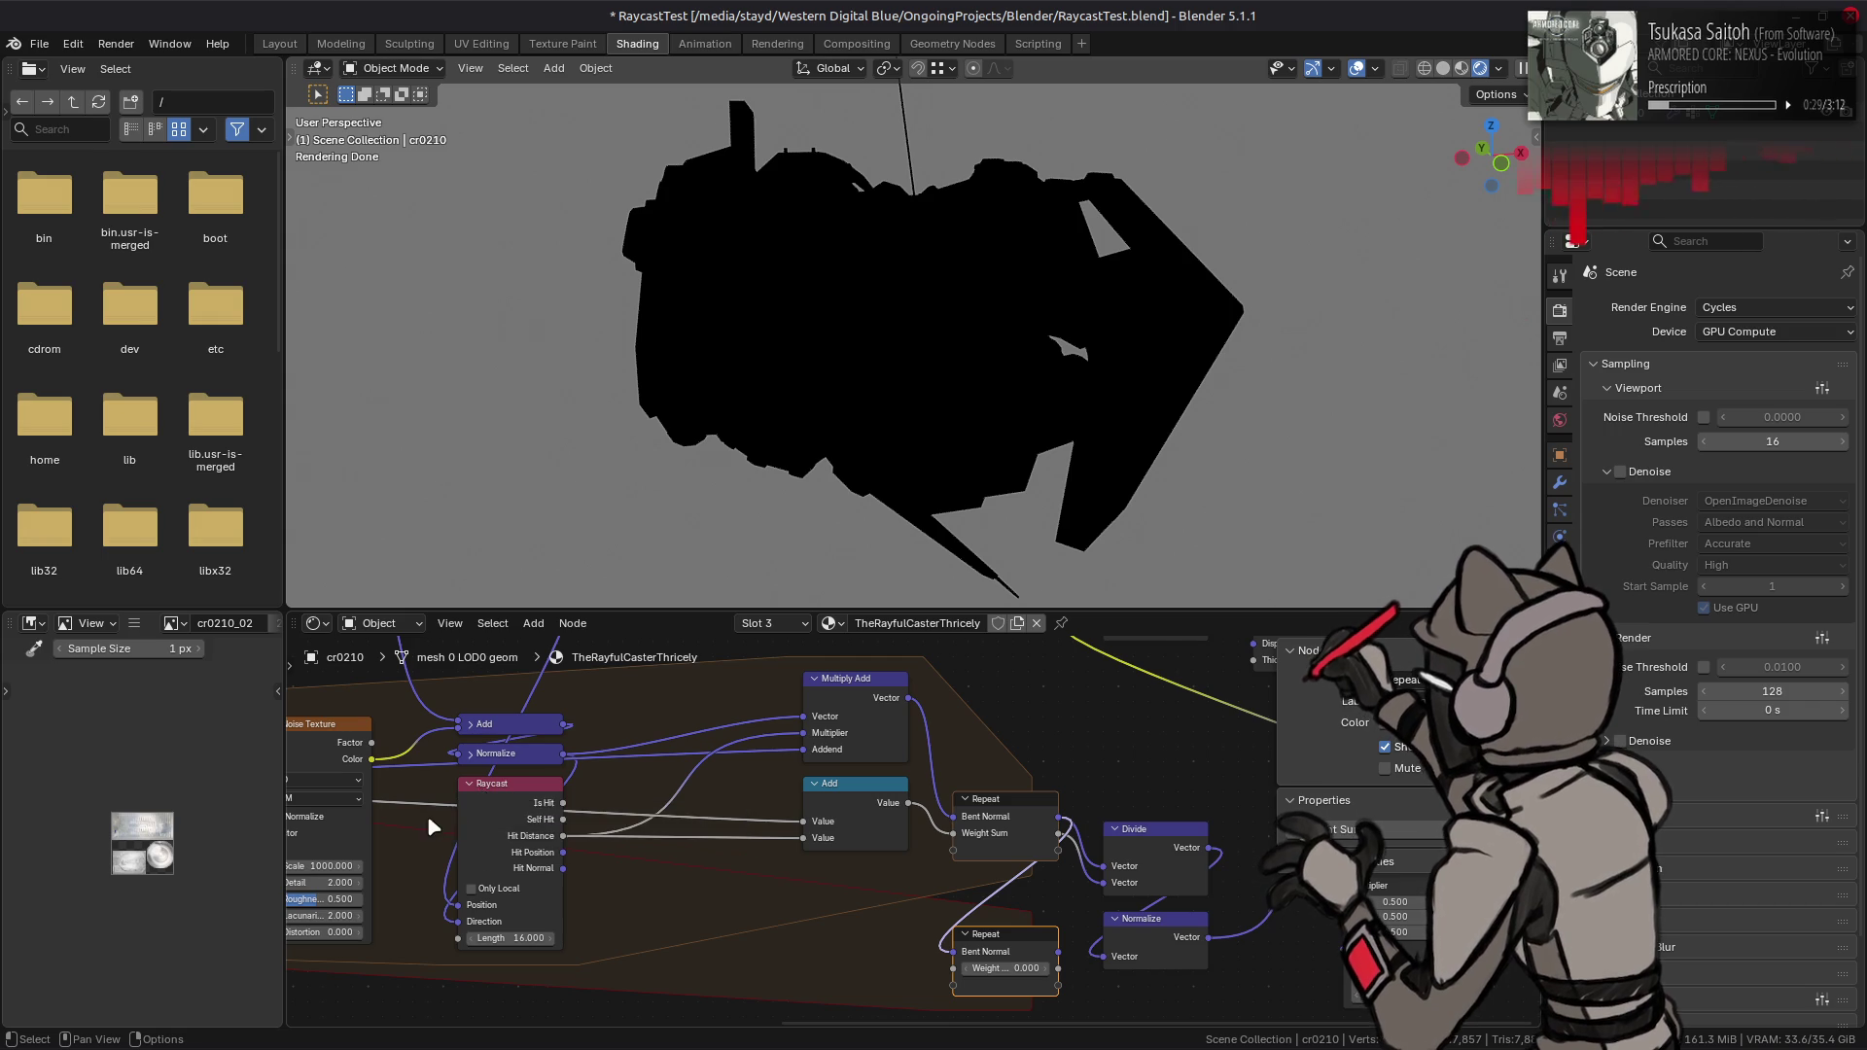
pyautogui.hscroll(-10, 428, 815)
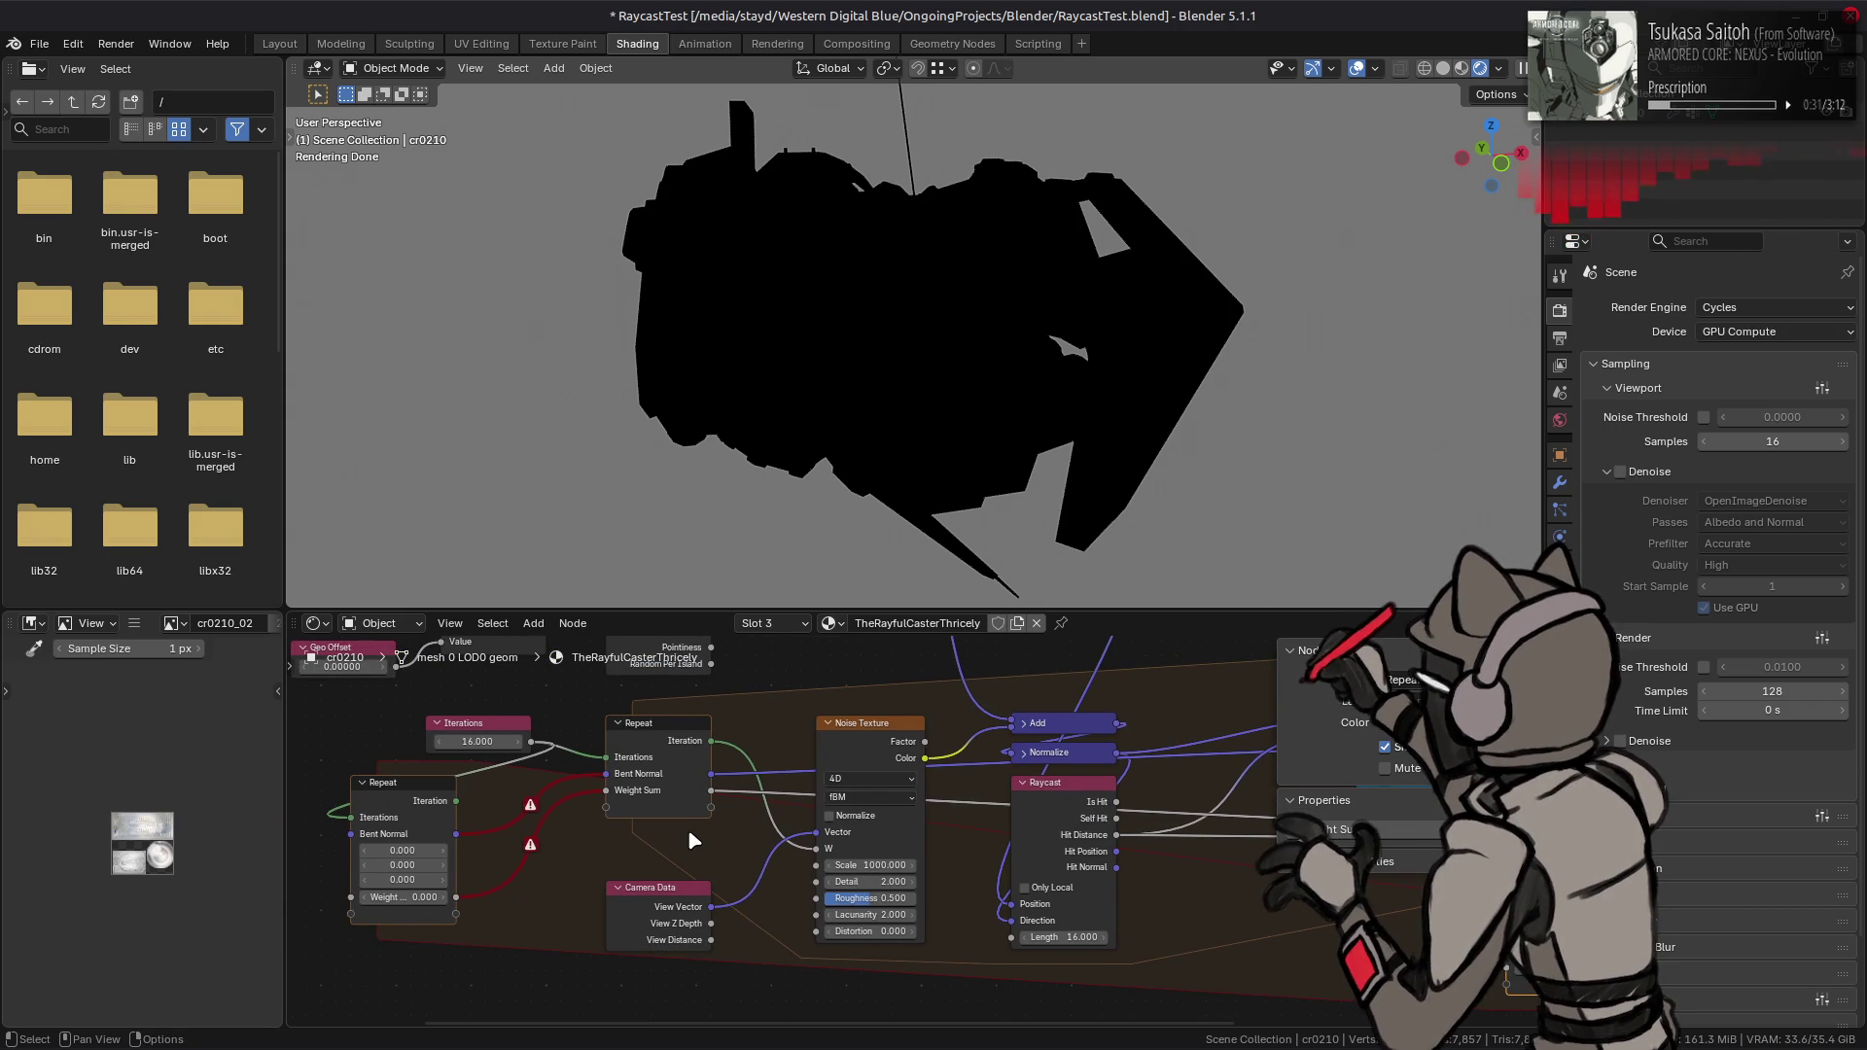
pyautogui.hscroll(-1, 687, 829)
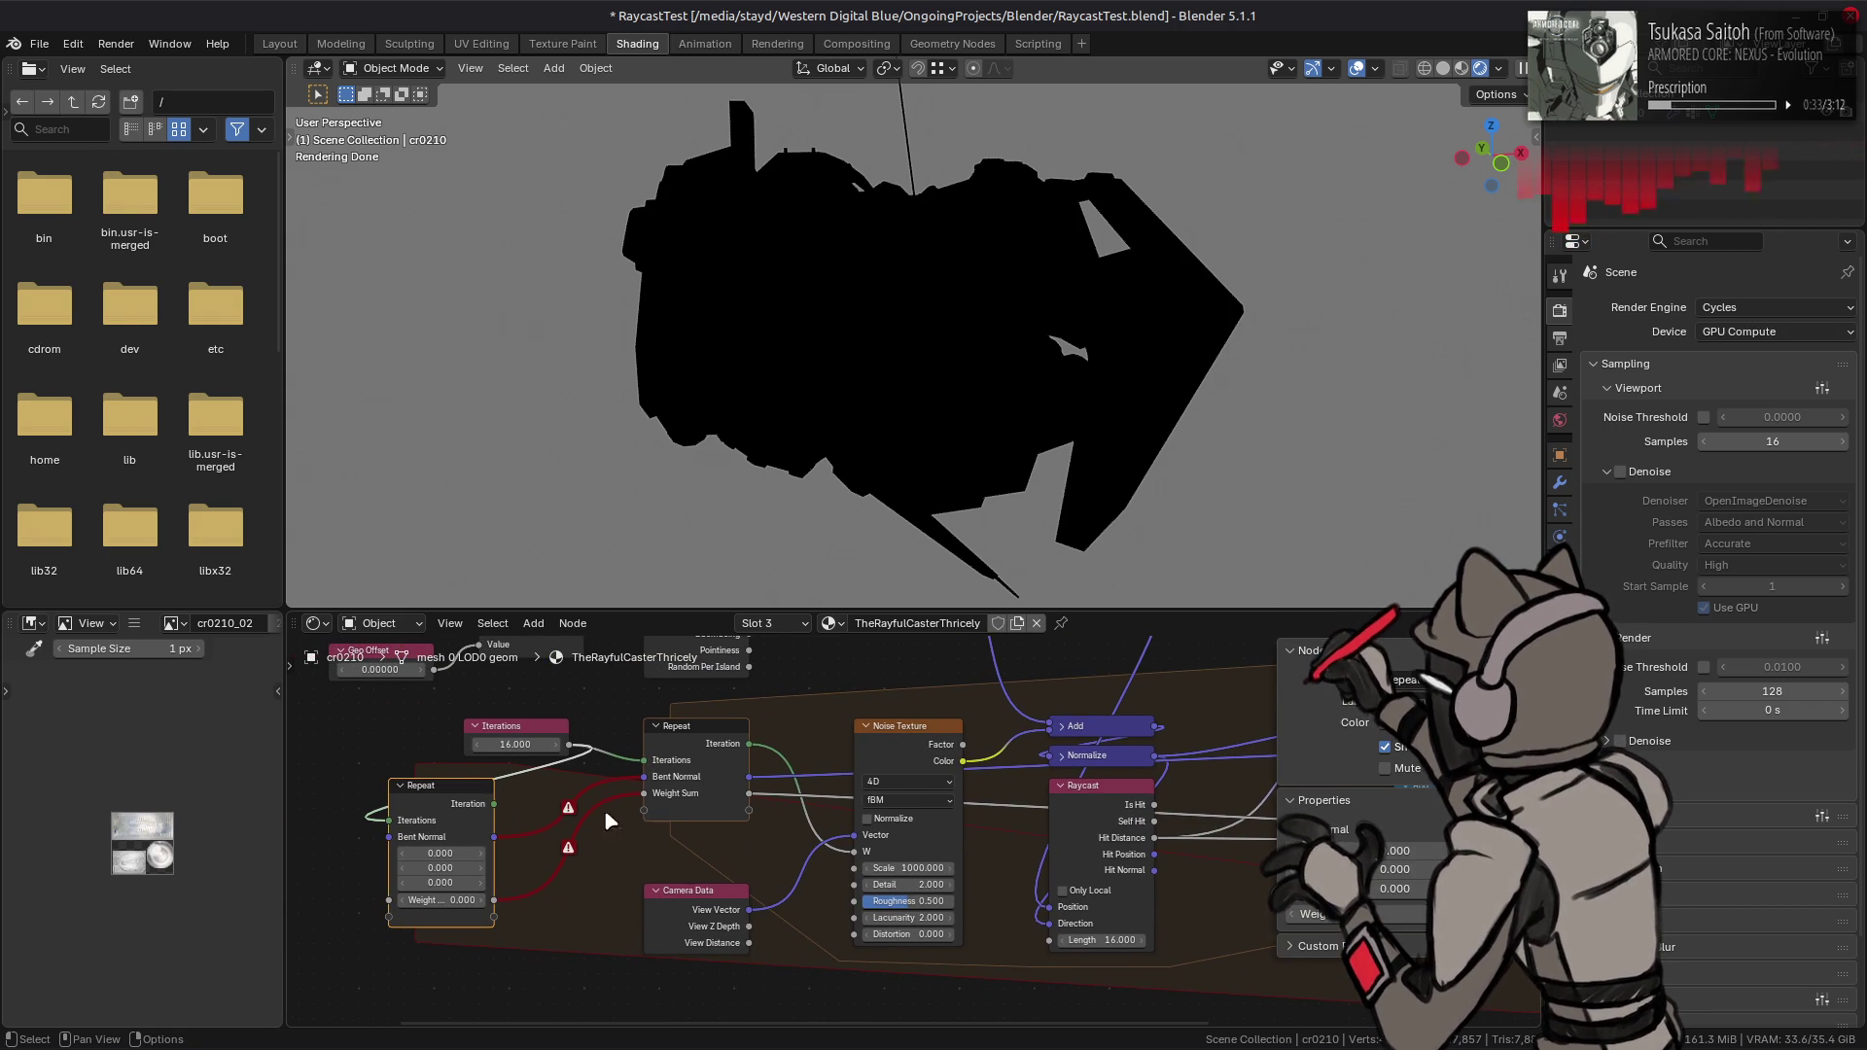
pyautogui.press('x')
pyautogui.hscroll(10, 797, 807)
pyautogui.moveTo(815, 763); pyautogui.dragTo(1074, 774, button='middle')
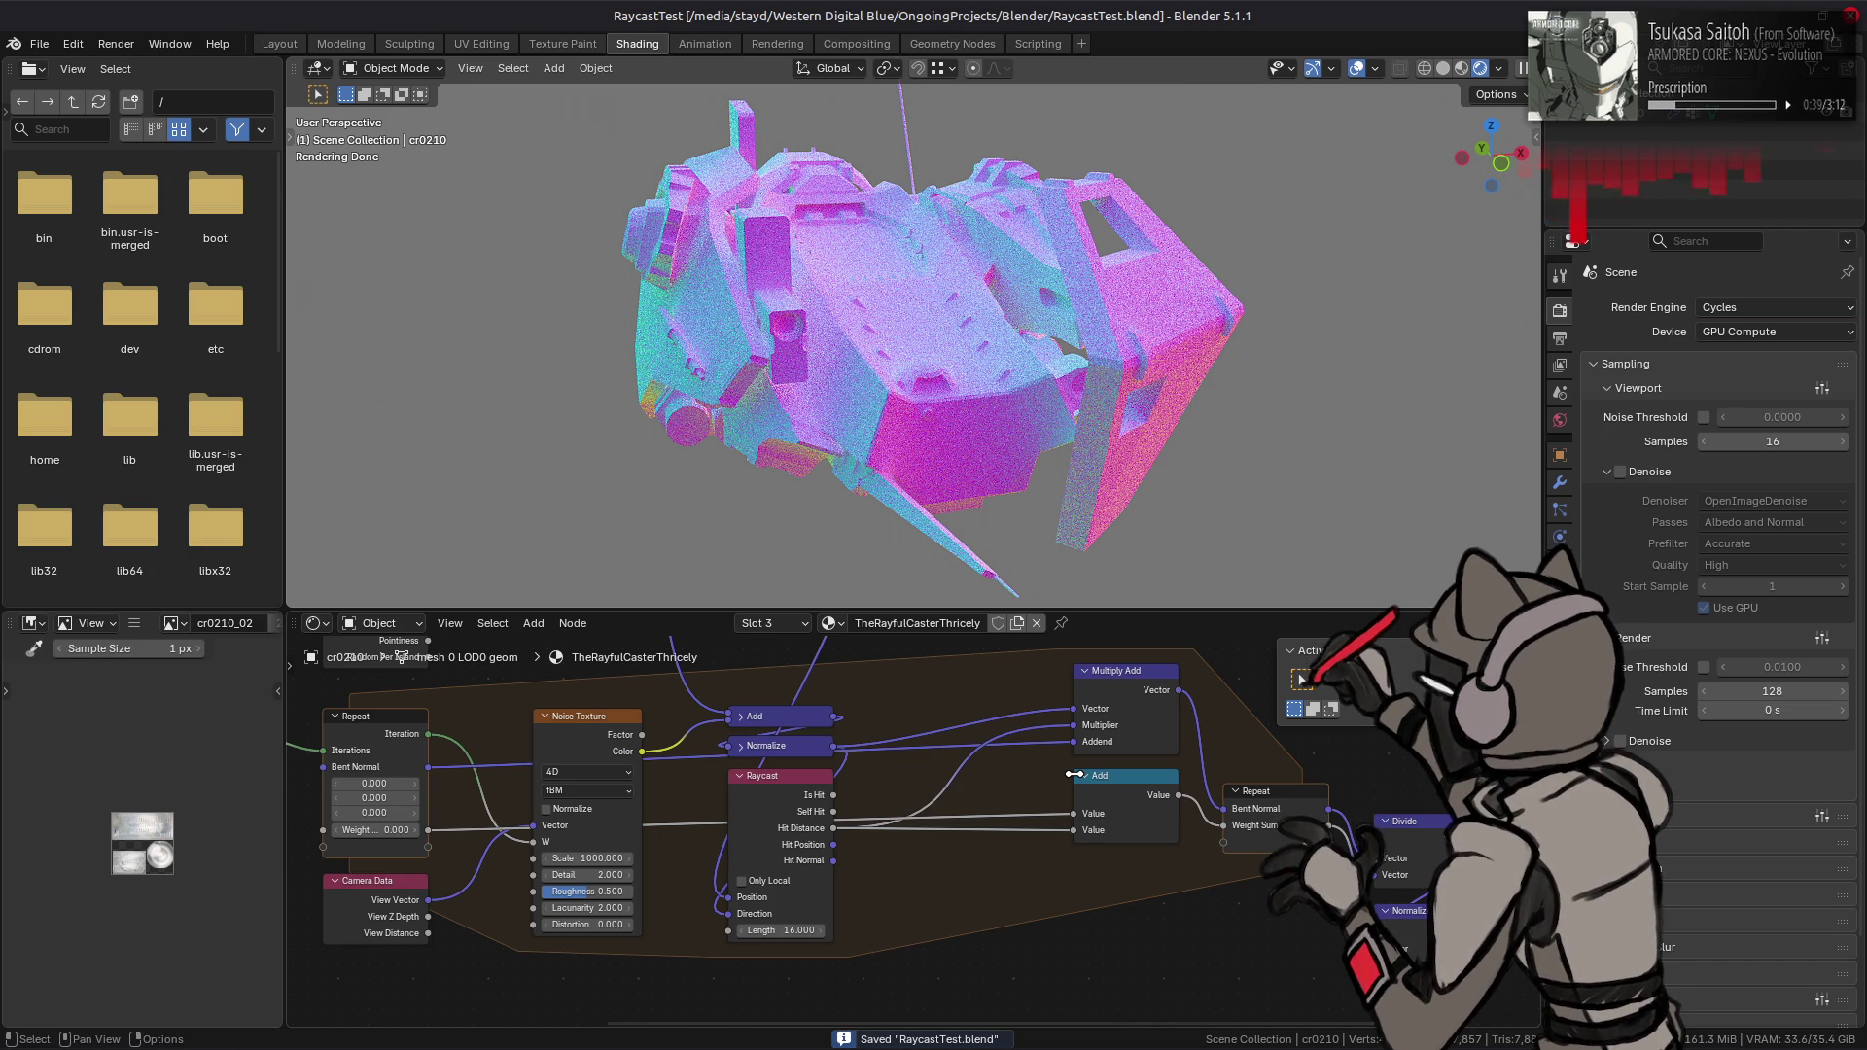
# - Move the View Vector link to Noise Texture's Vector socket, then cancel a node search for 'rand'
pyautogui.moveTo(734, 882); pyautogui.dragTo(1008, 895, button='middle')
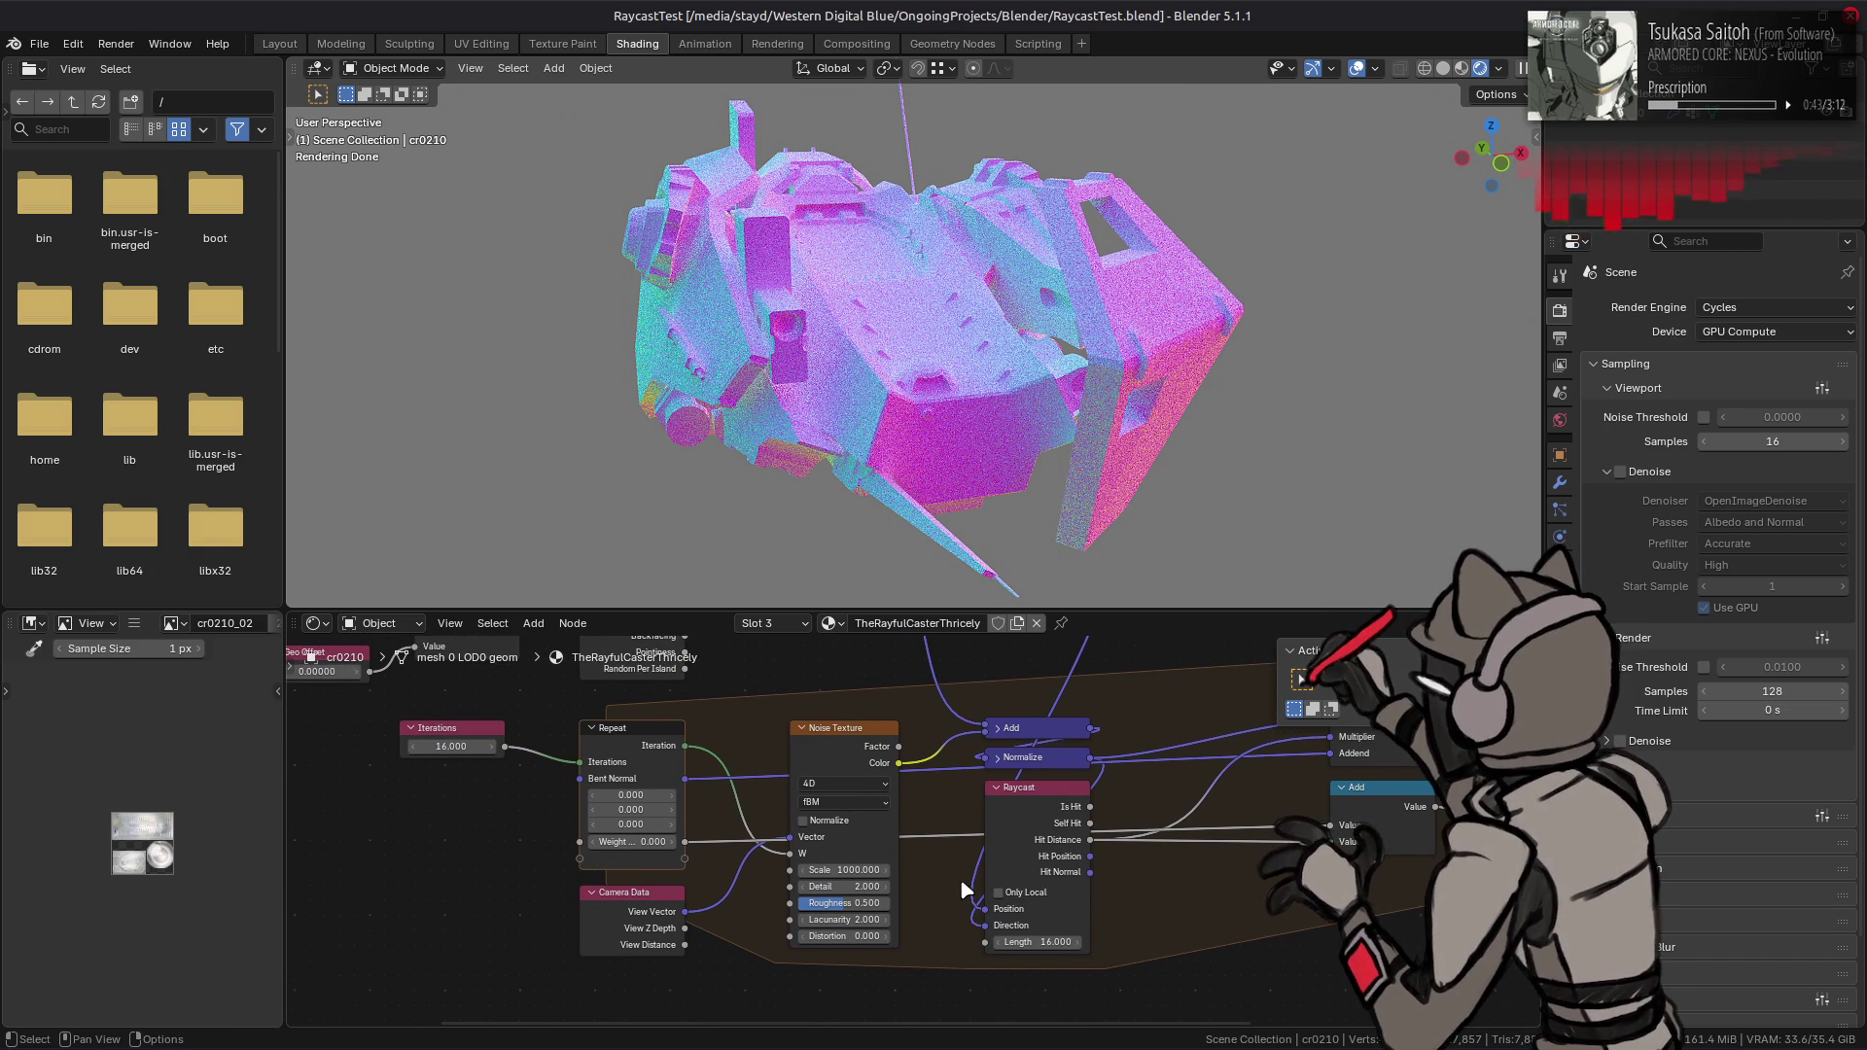
pyautogui.moveTo(790, 852); pyautogui.dragTo(685, 746)
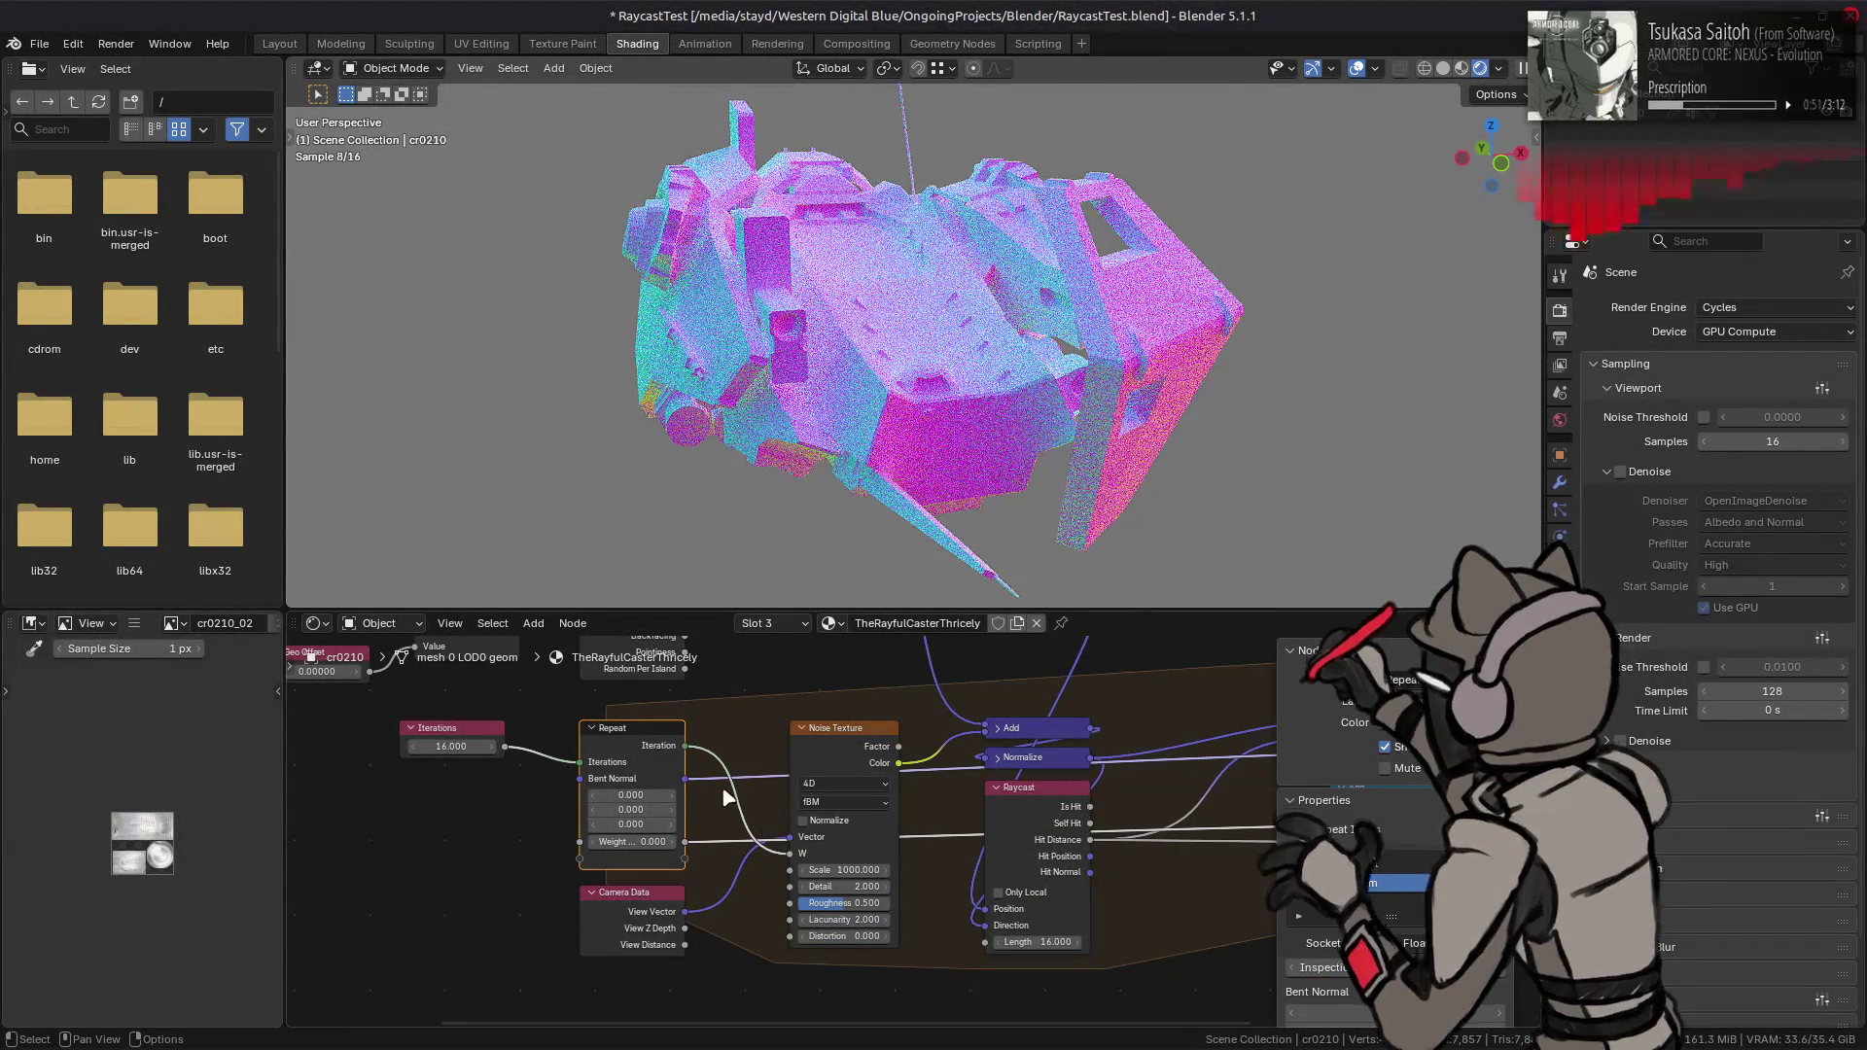
pyautogui.hotkey('shift', 'a')
pyautogui.moveTo(724, 797)
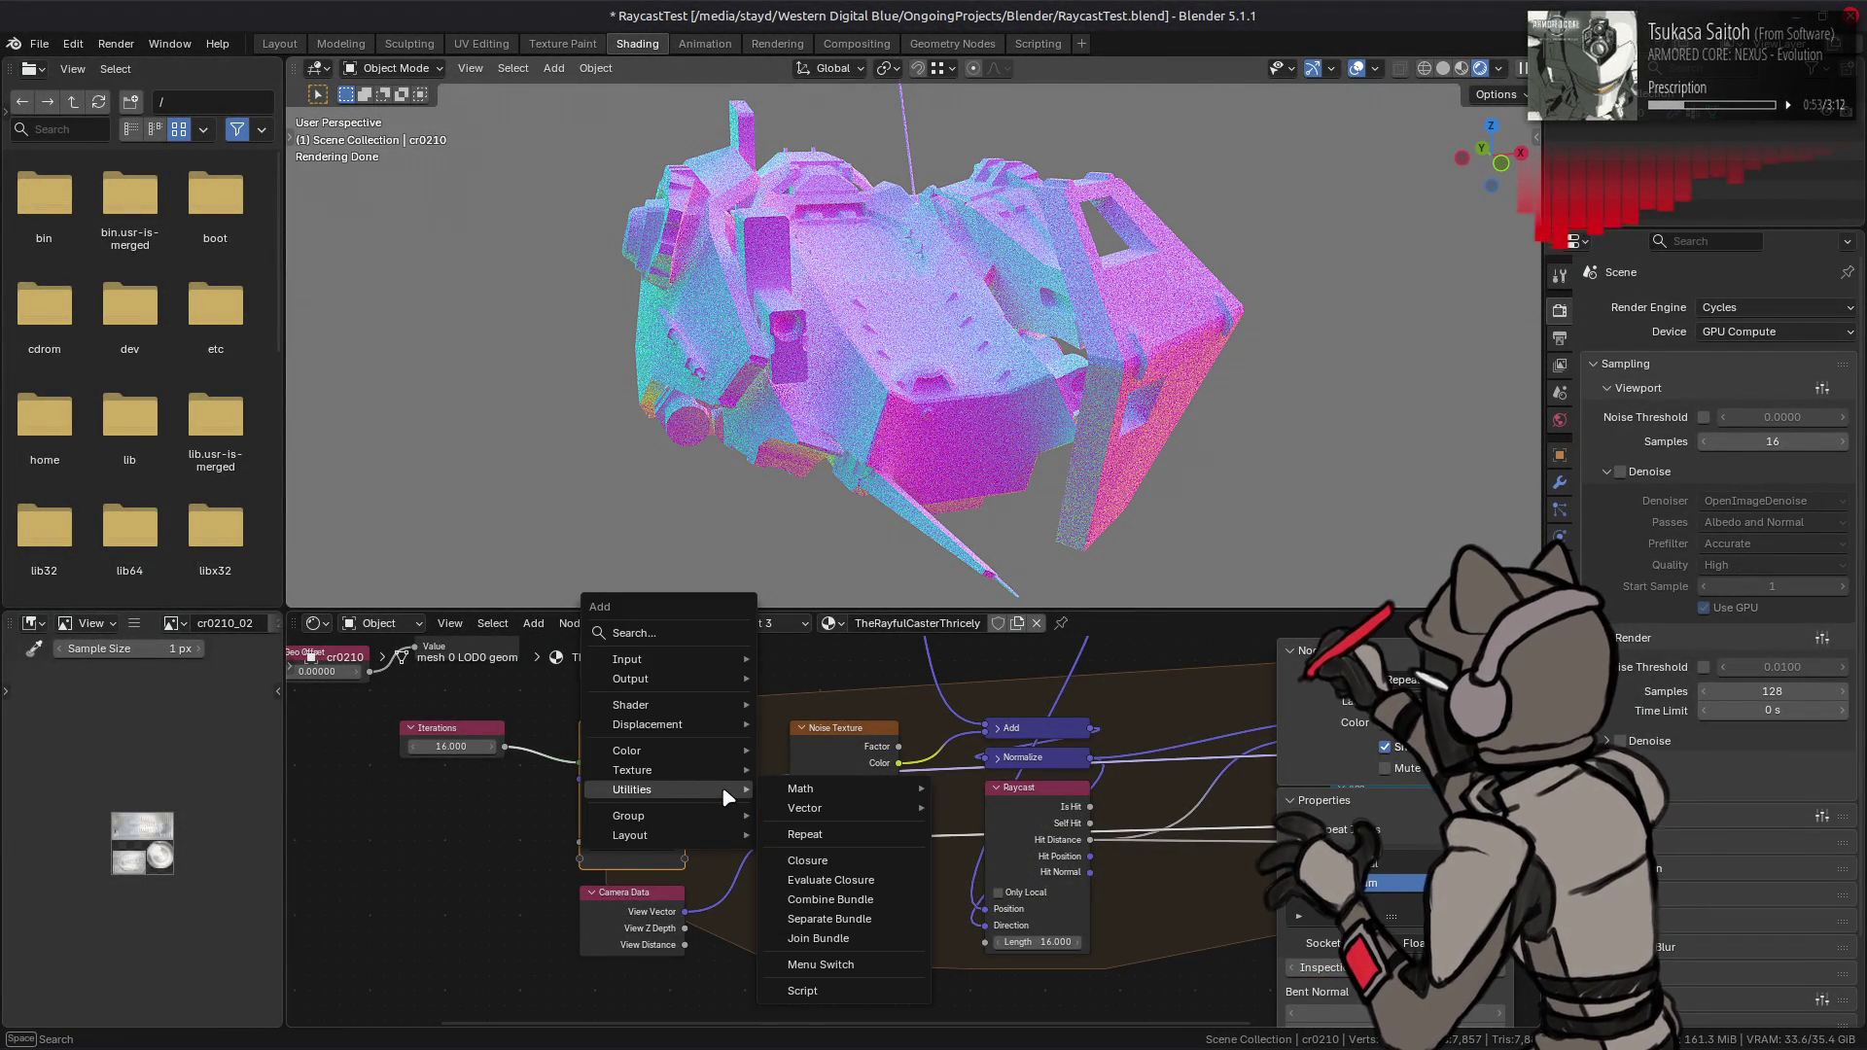
pyautogui.click(696, 633)
pyautogui.write('ra')
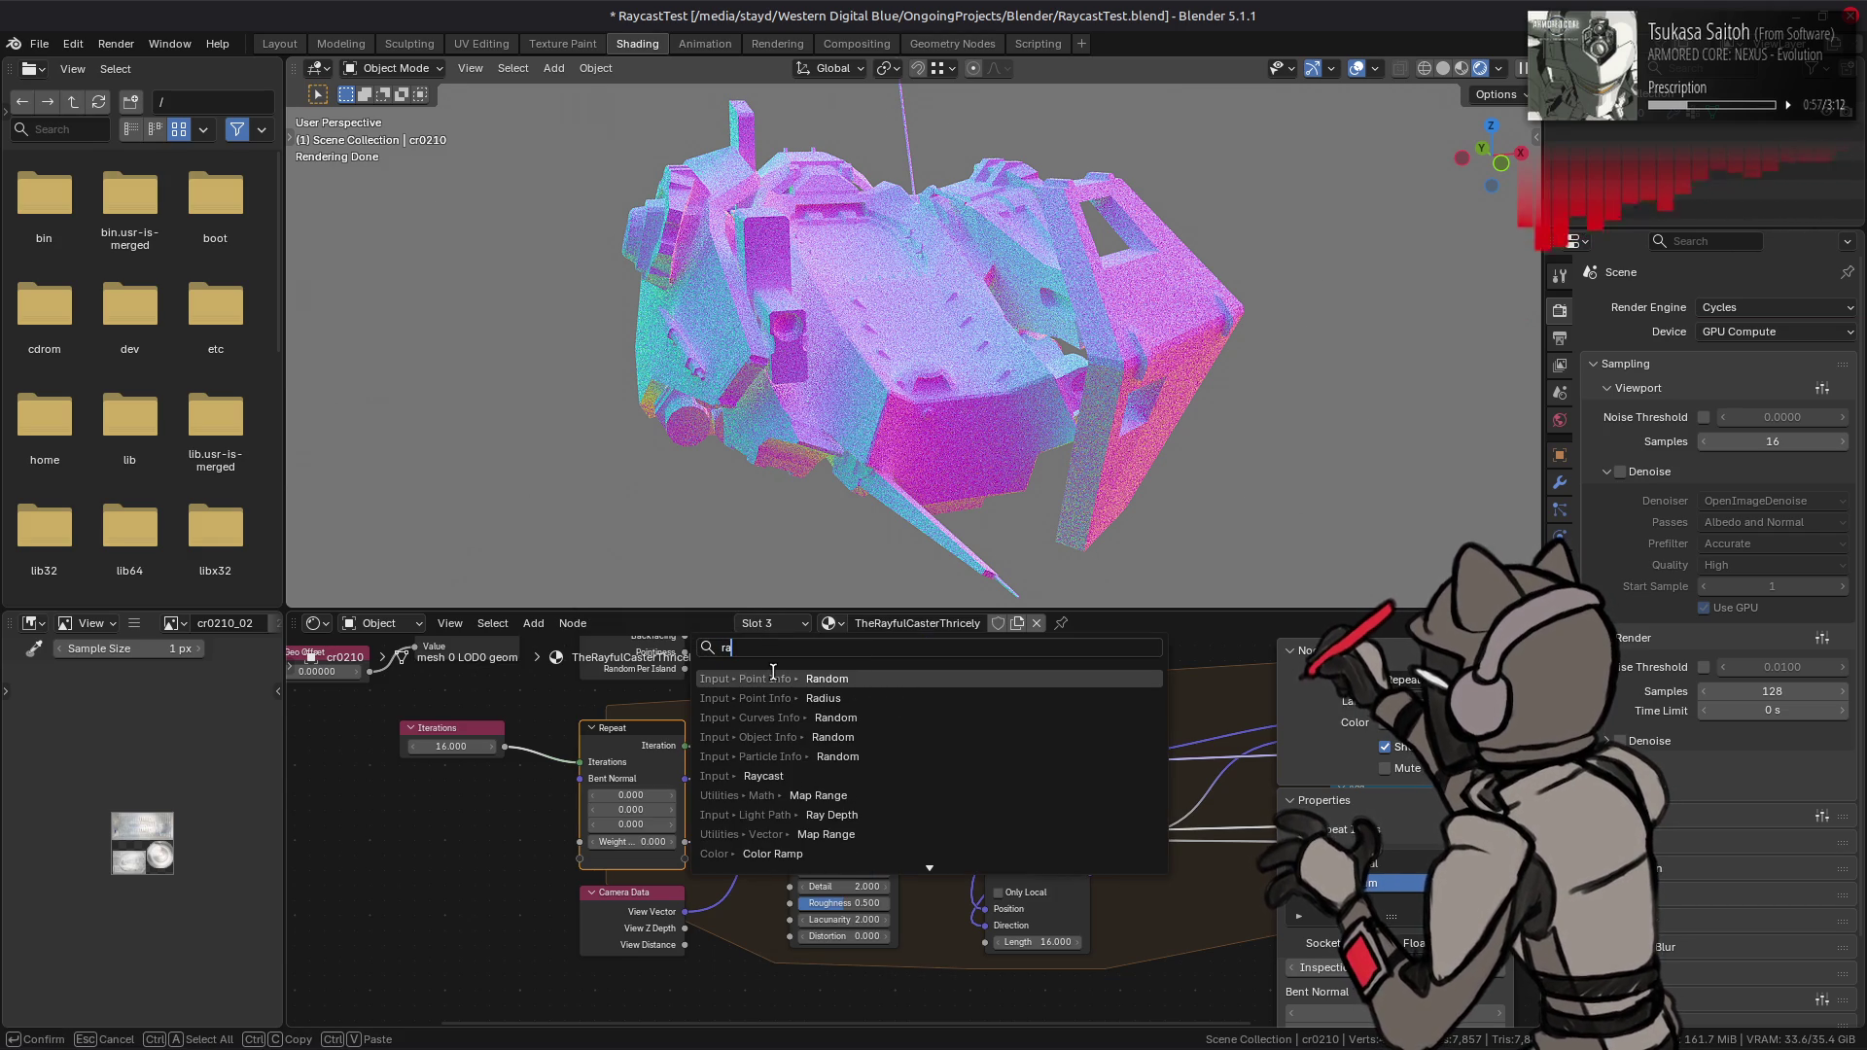
pyautogui.write('nd')
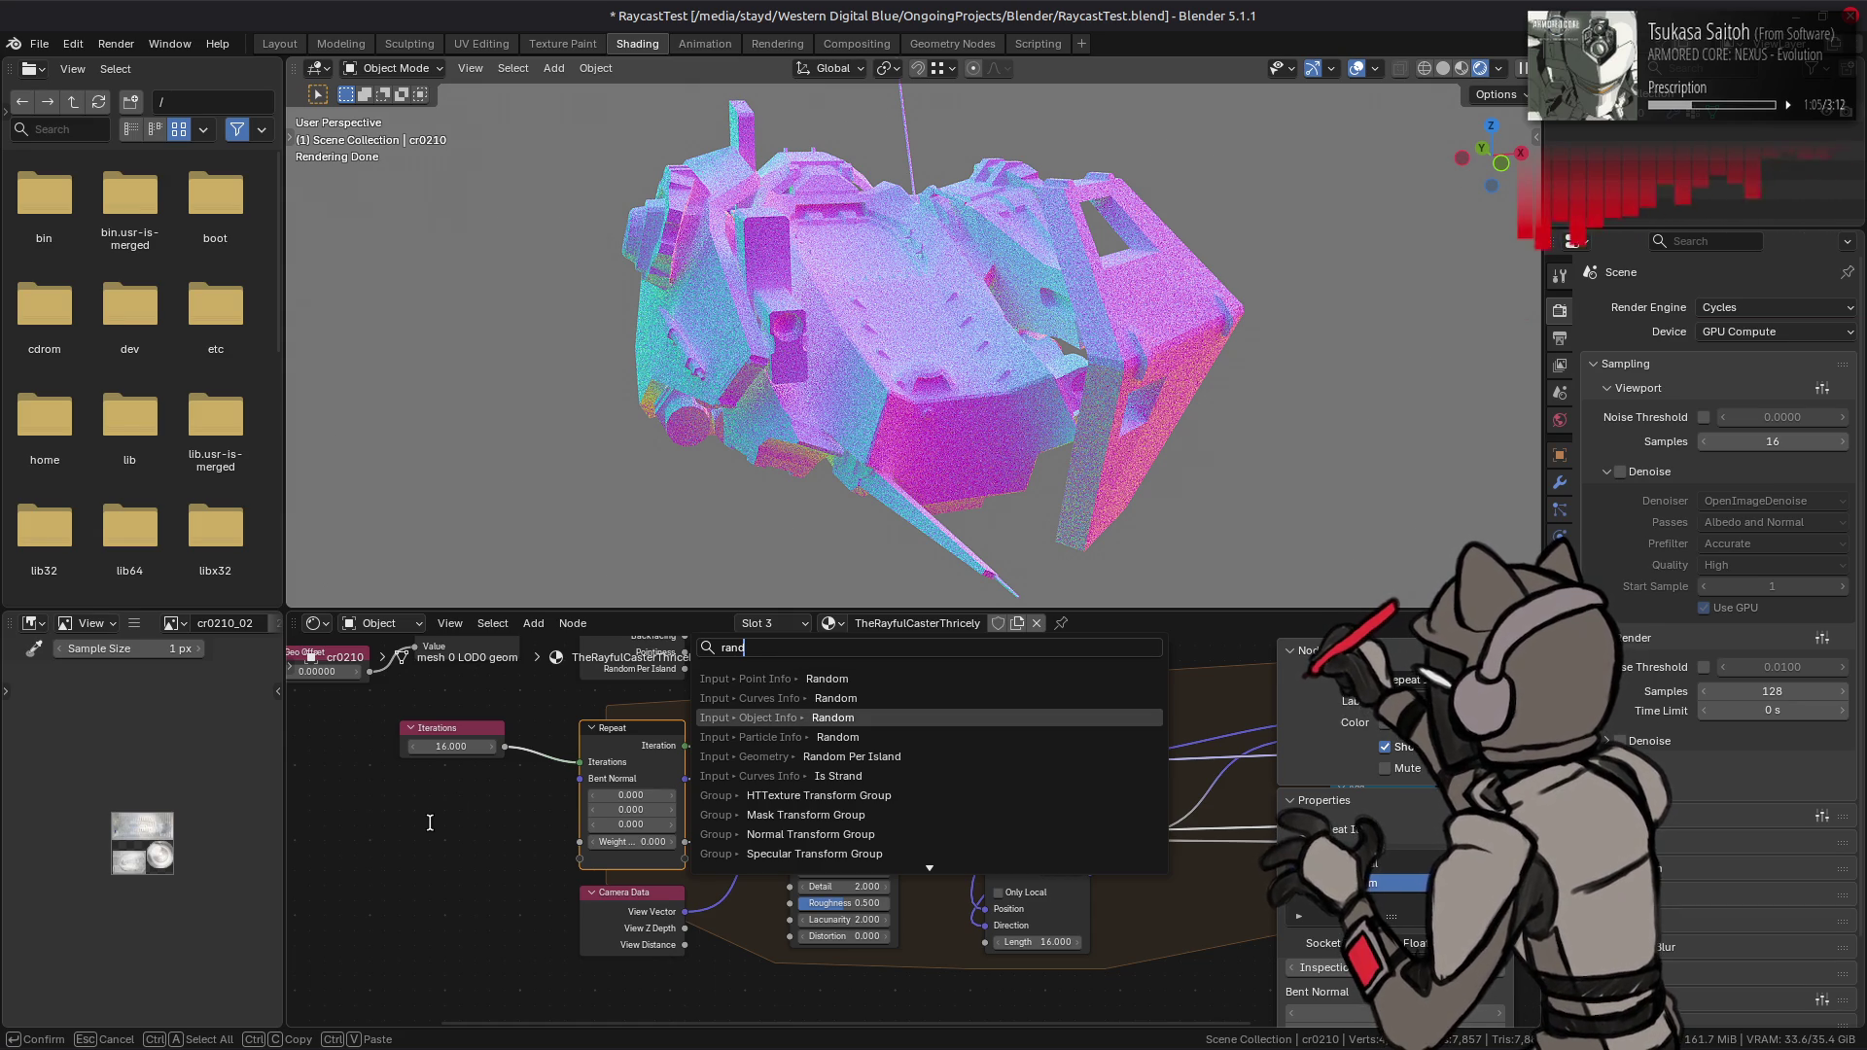
pyautogui.press('Escape')
pyautogui.hotkey('shift', 'a')
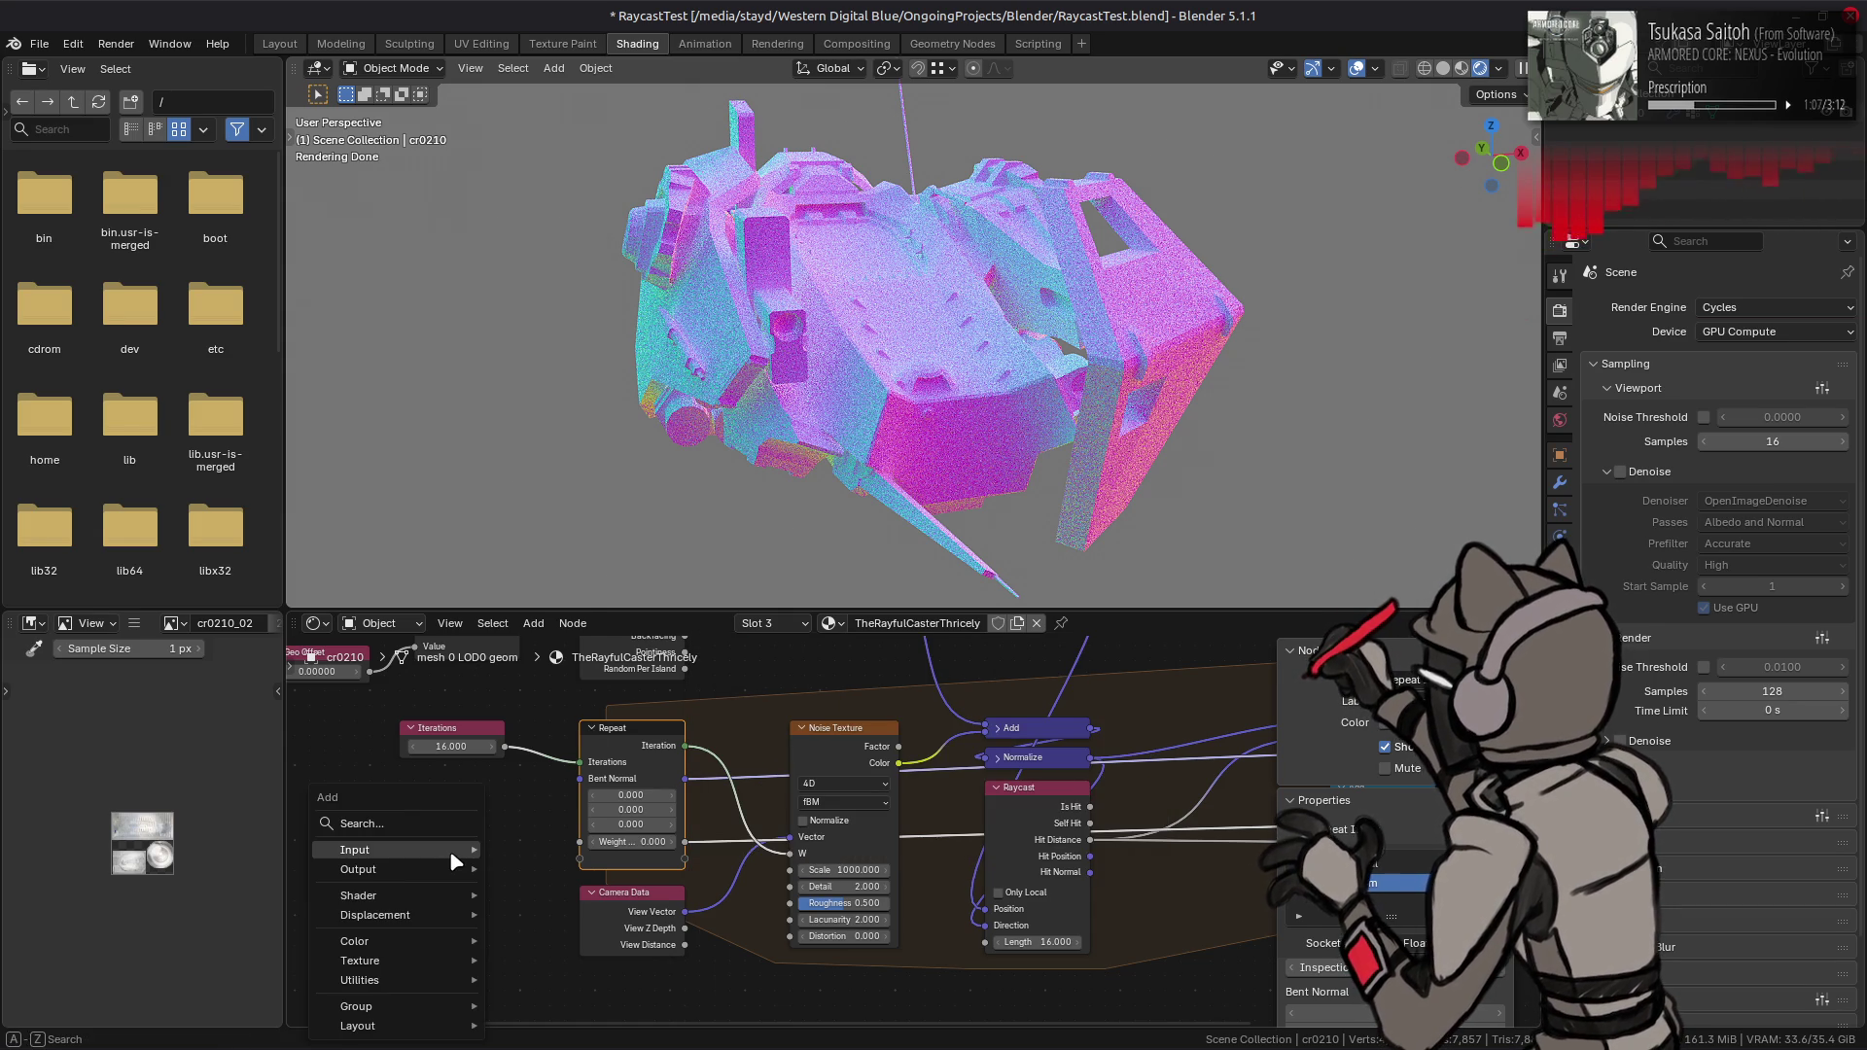
# - Search 'ra' and place an Object Info node beside Camera Data for its Random output
pyautogui.moveTo(452, 856)
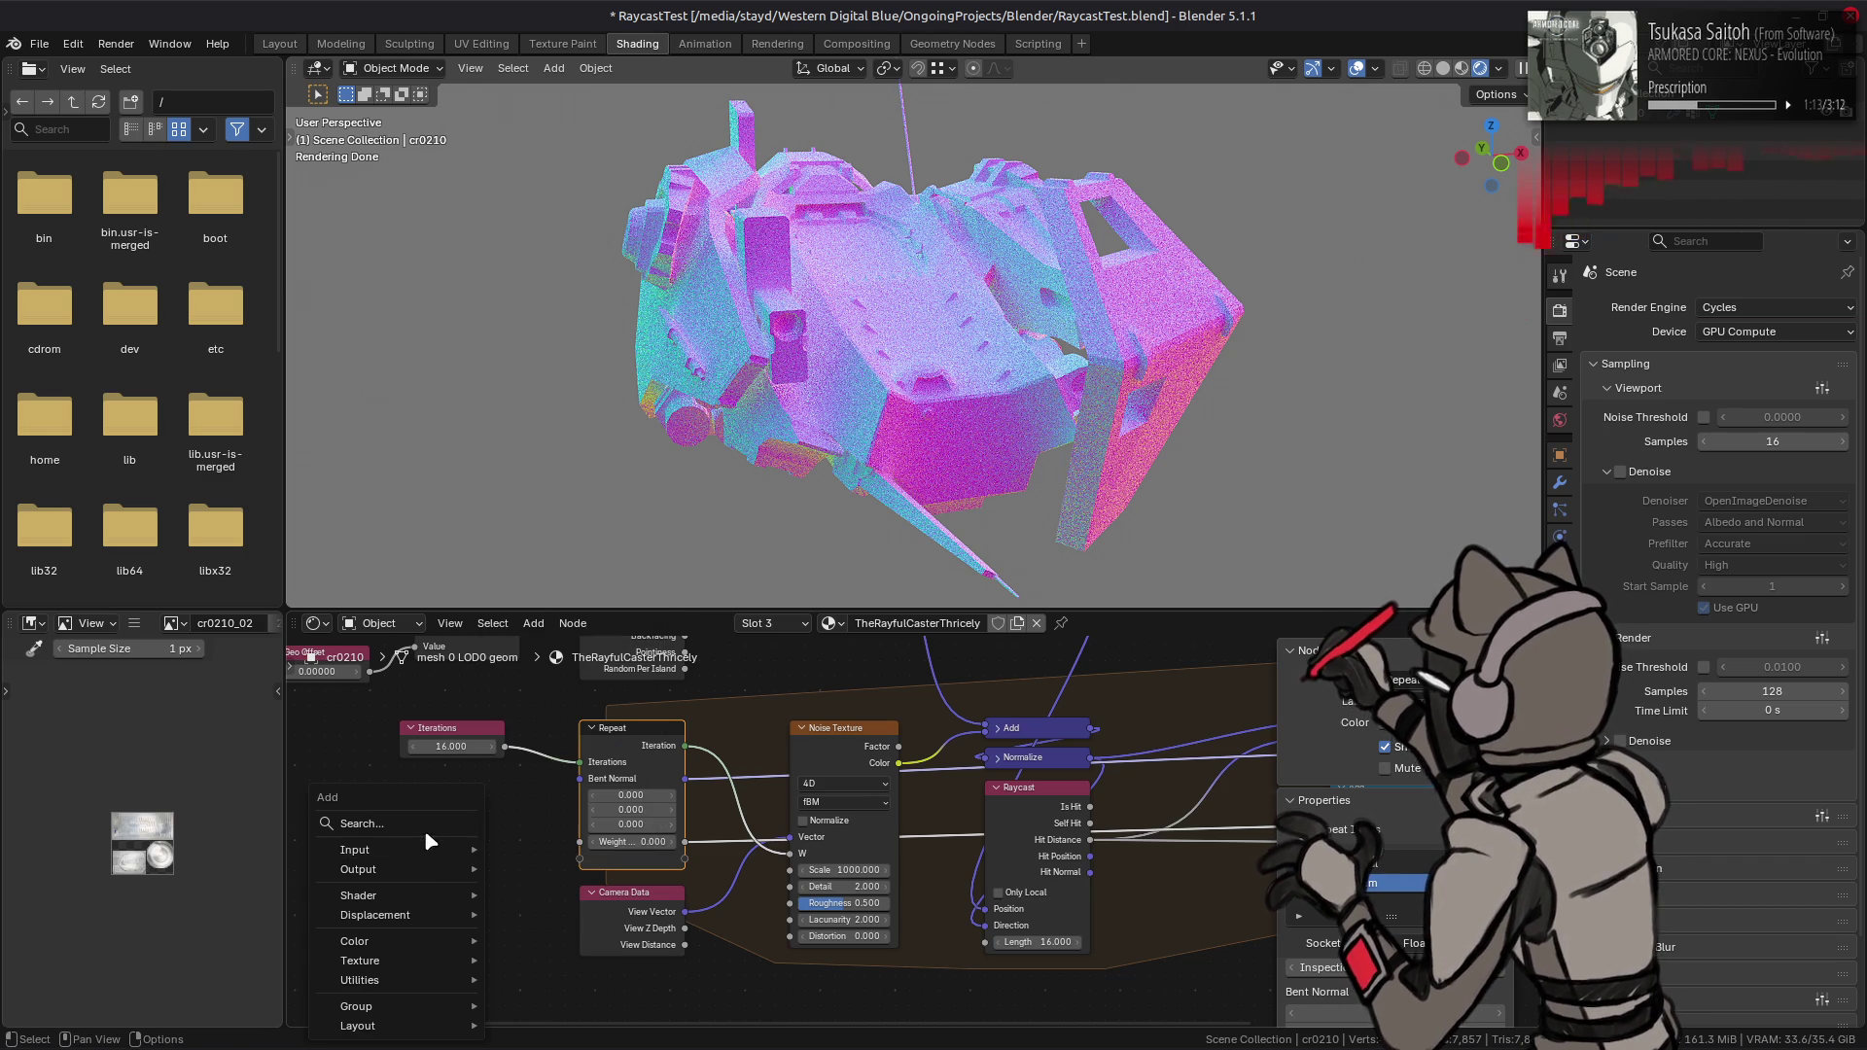
pyautogui.click(422, 826)
pyautogui.write('ra')
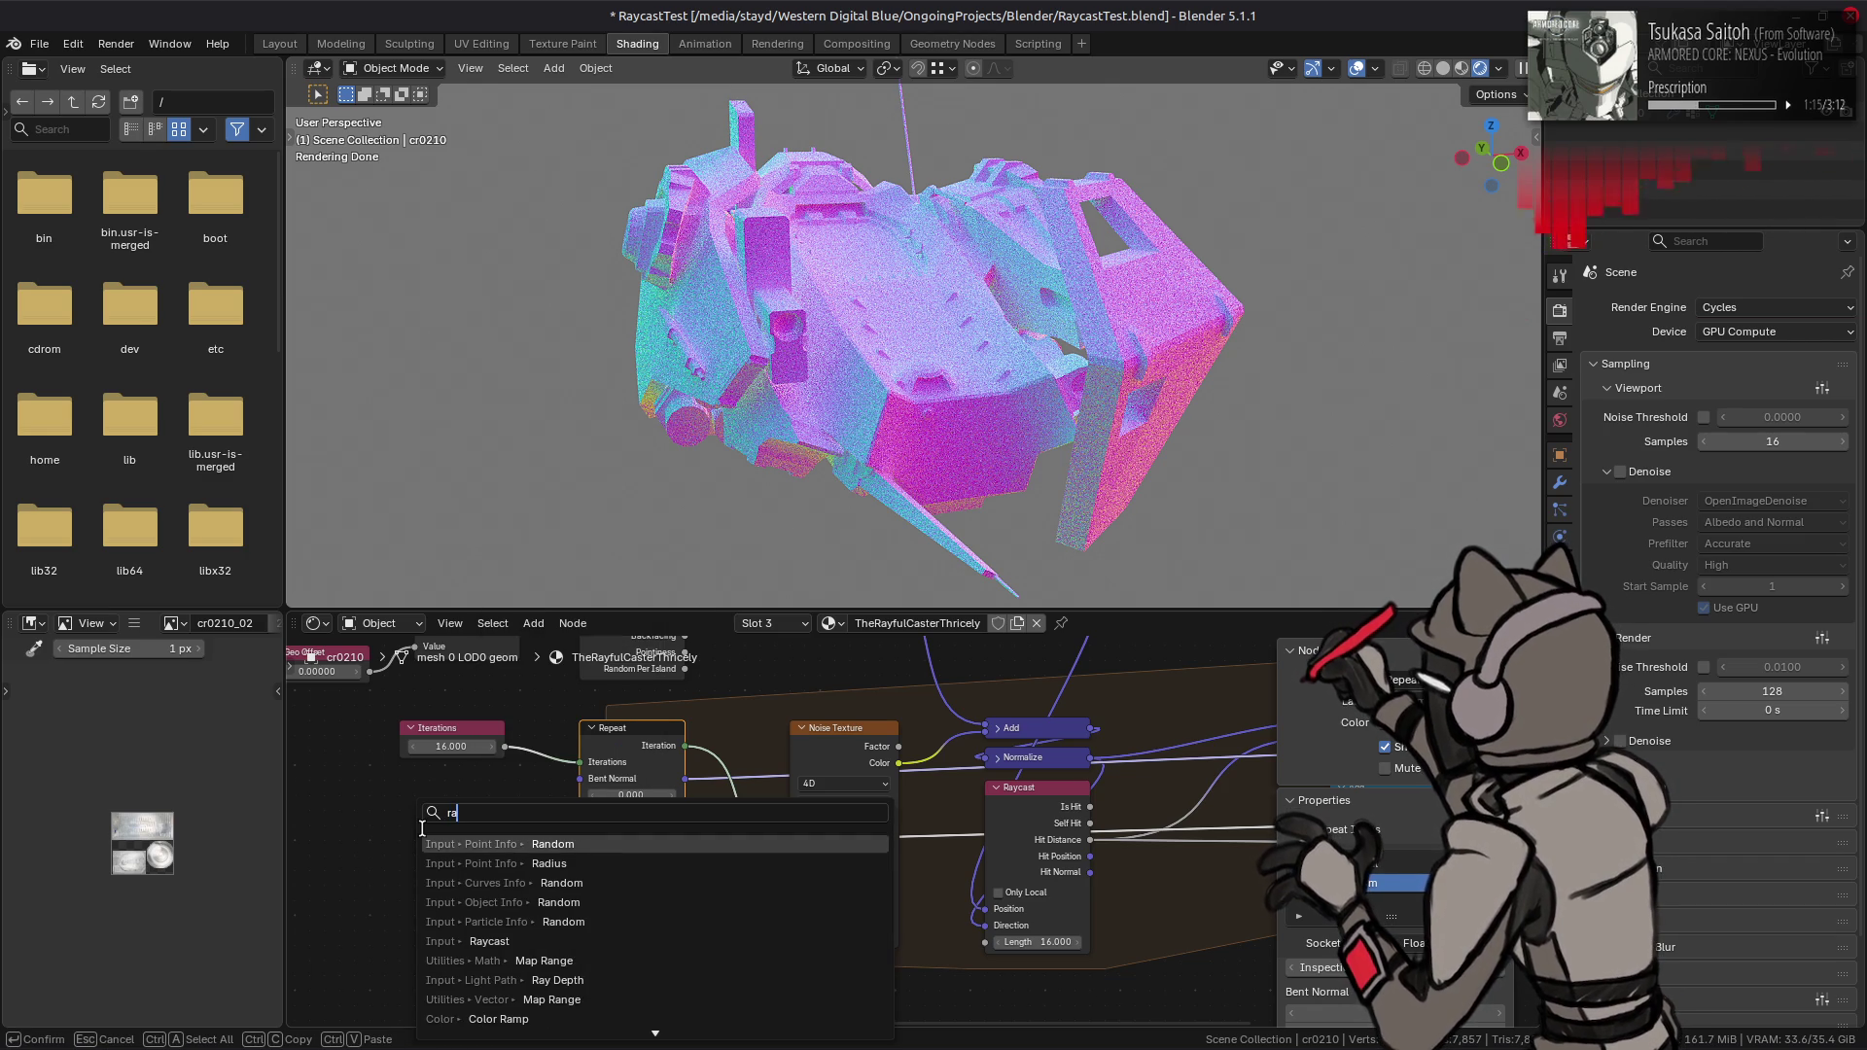
pyautogui.click(467, 902)
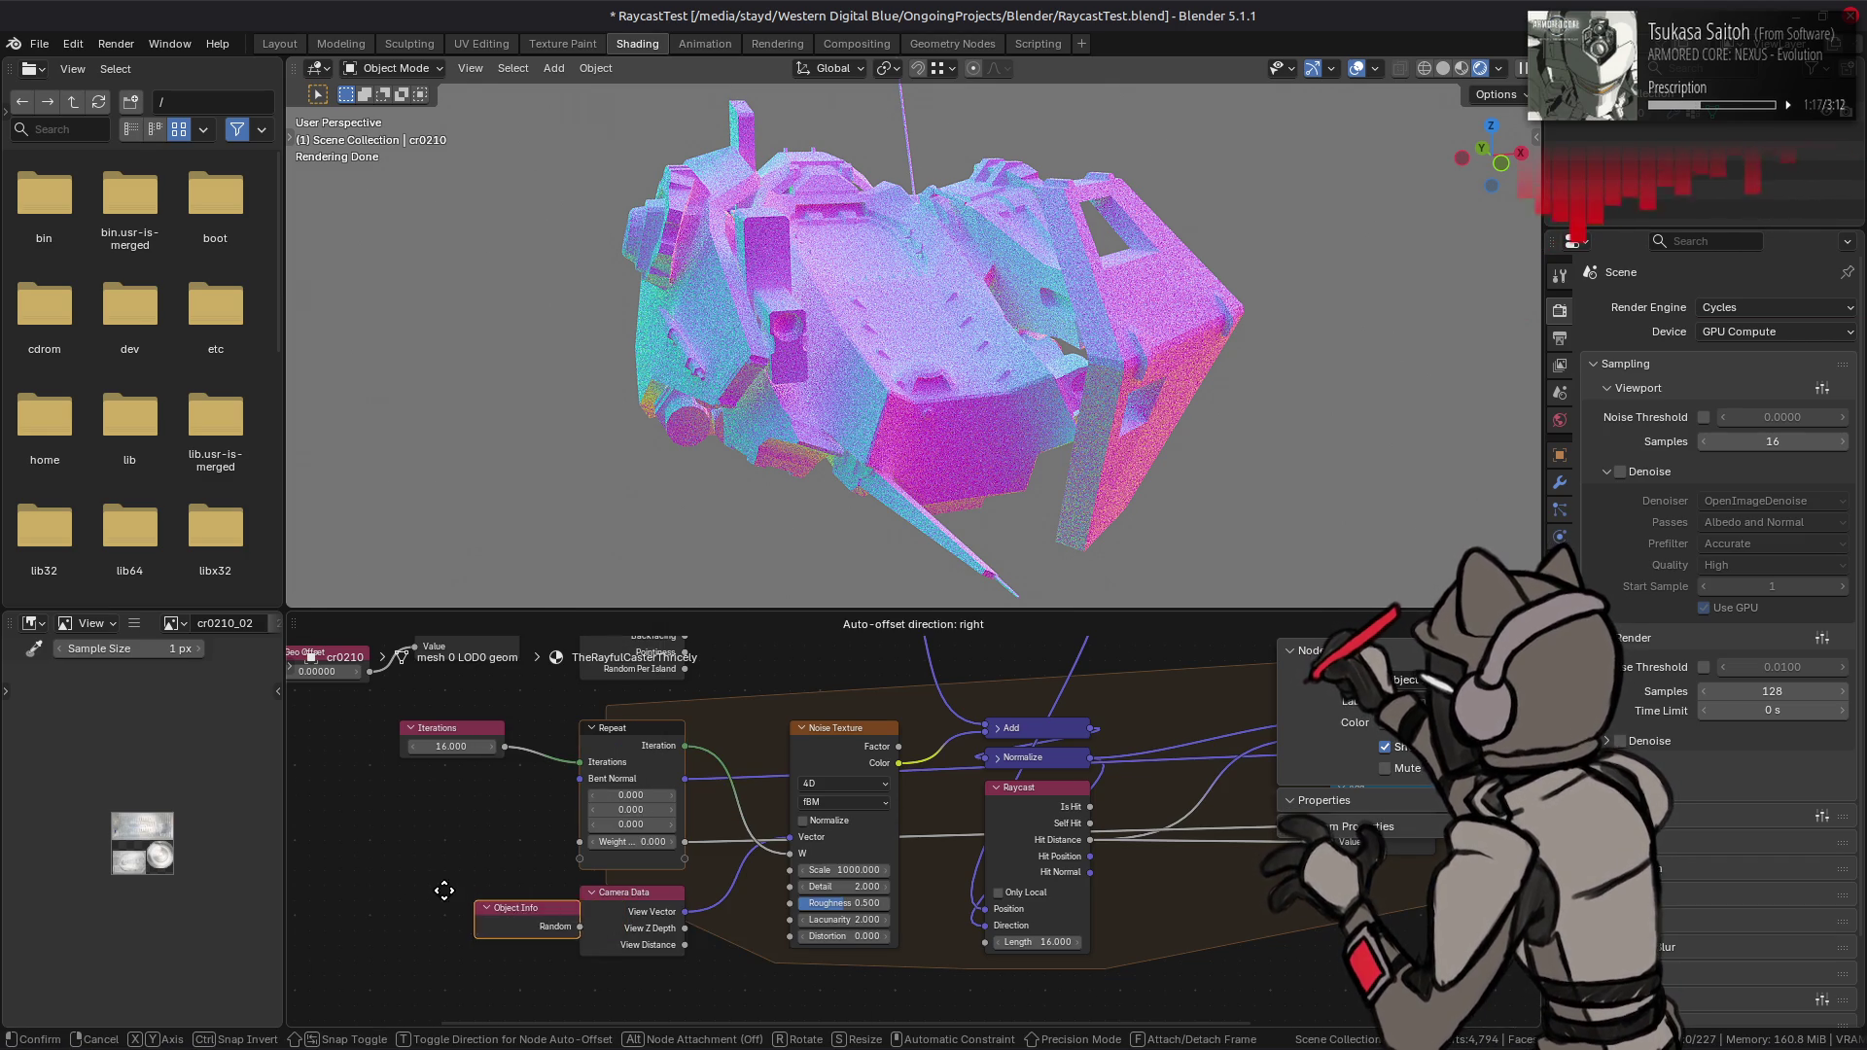
pyautogui.click(464, 904)
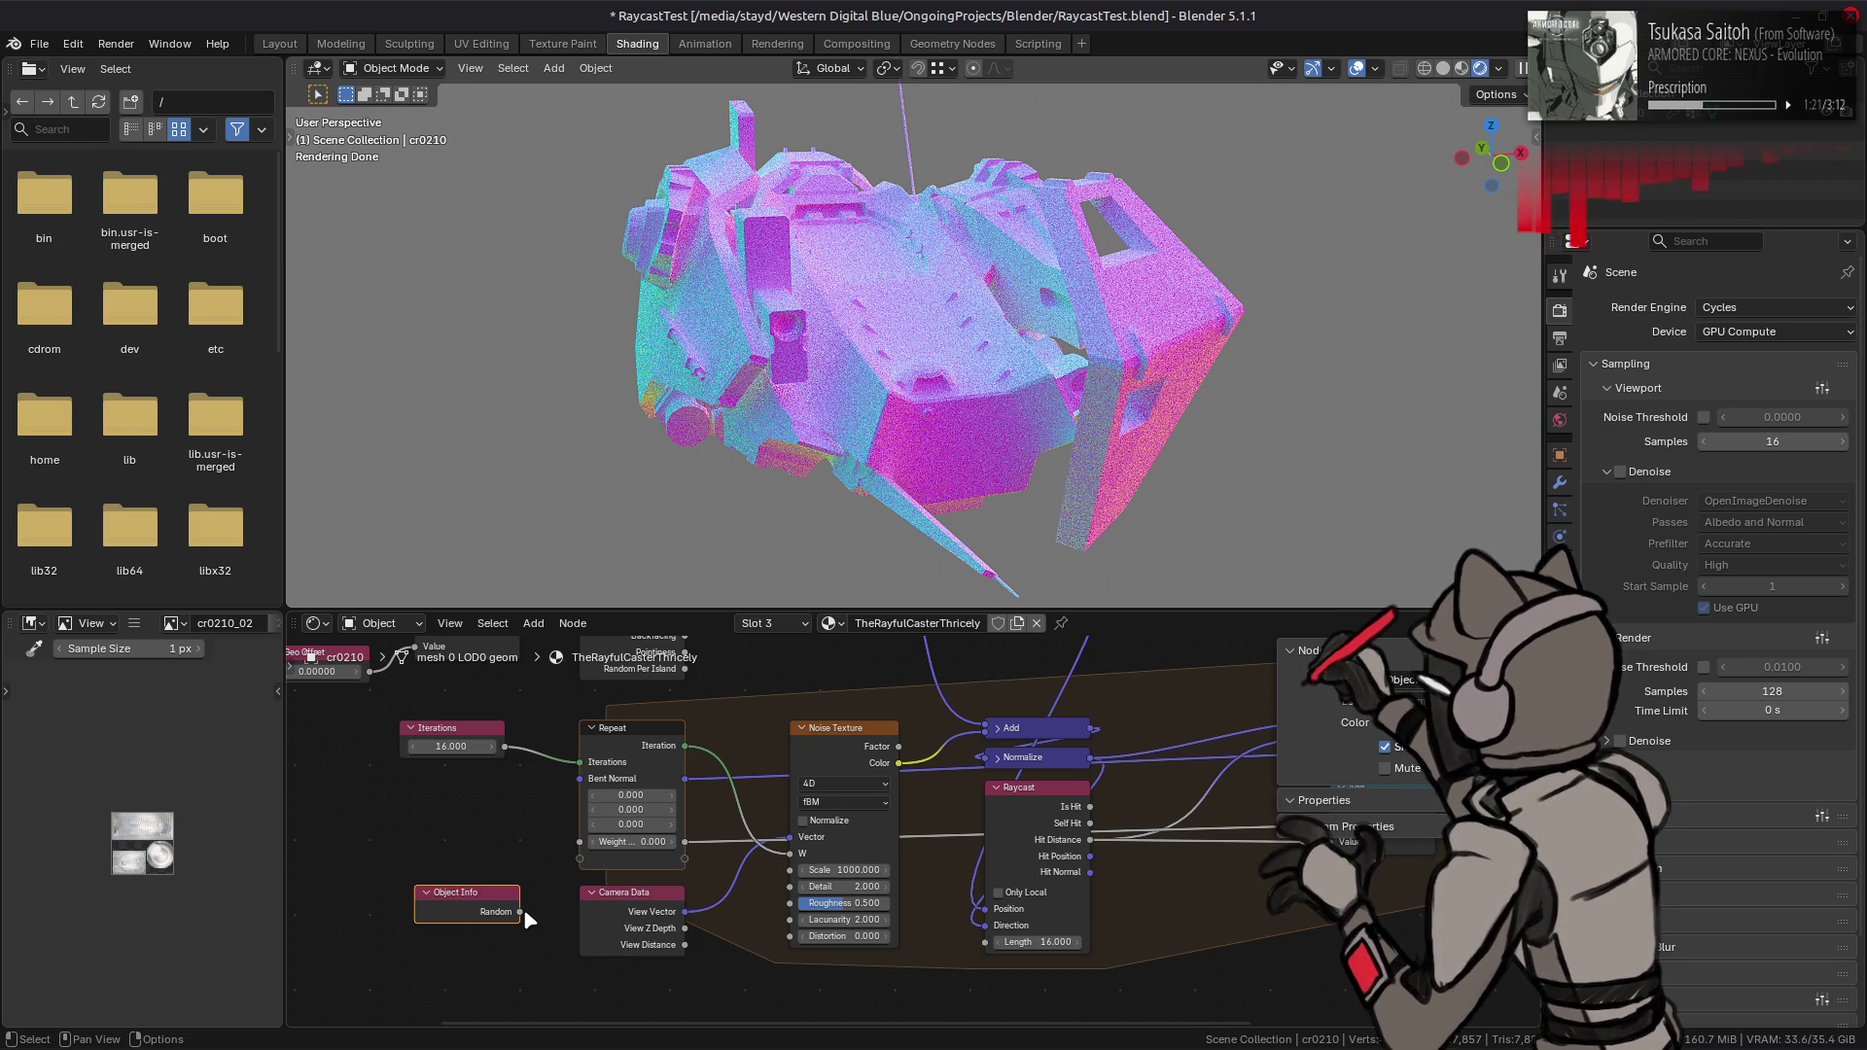
pyautogui.hotkey('shift', 'a')
pyautogui.moveTo(731, 914)
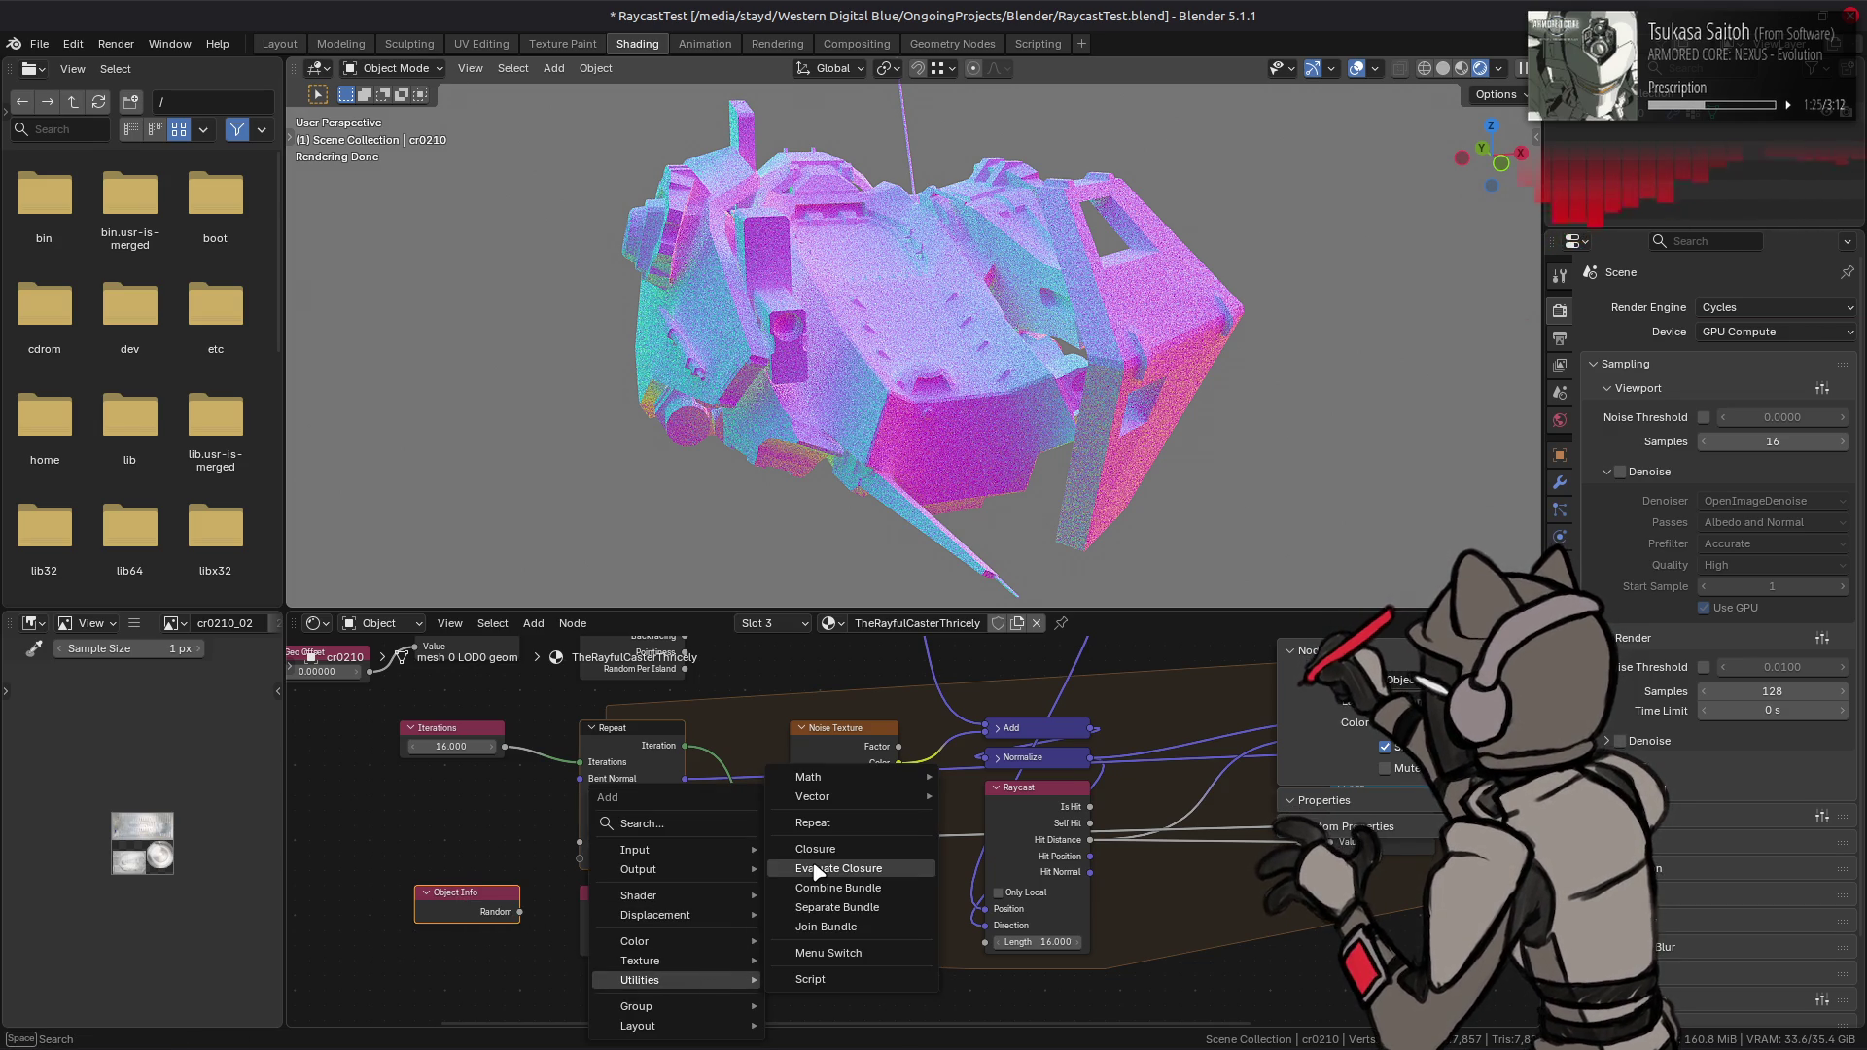
# - Add a Math Add node fed by Repeat's Iteration and Object Info's Random
pyautogui.press('Escape')
pyautogui.hotkey('shift', 'a')
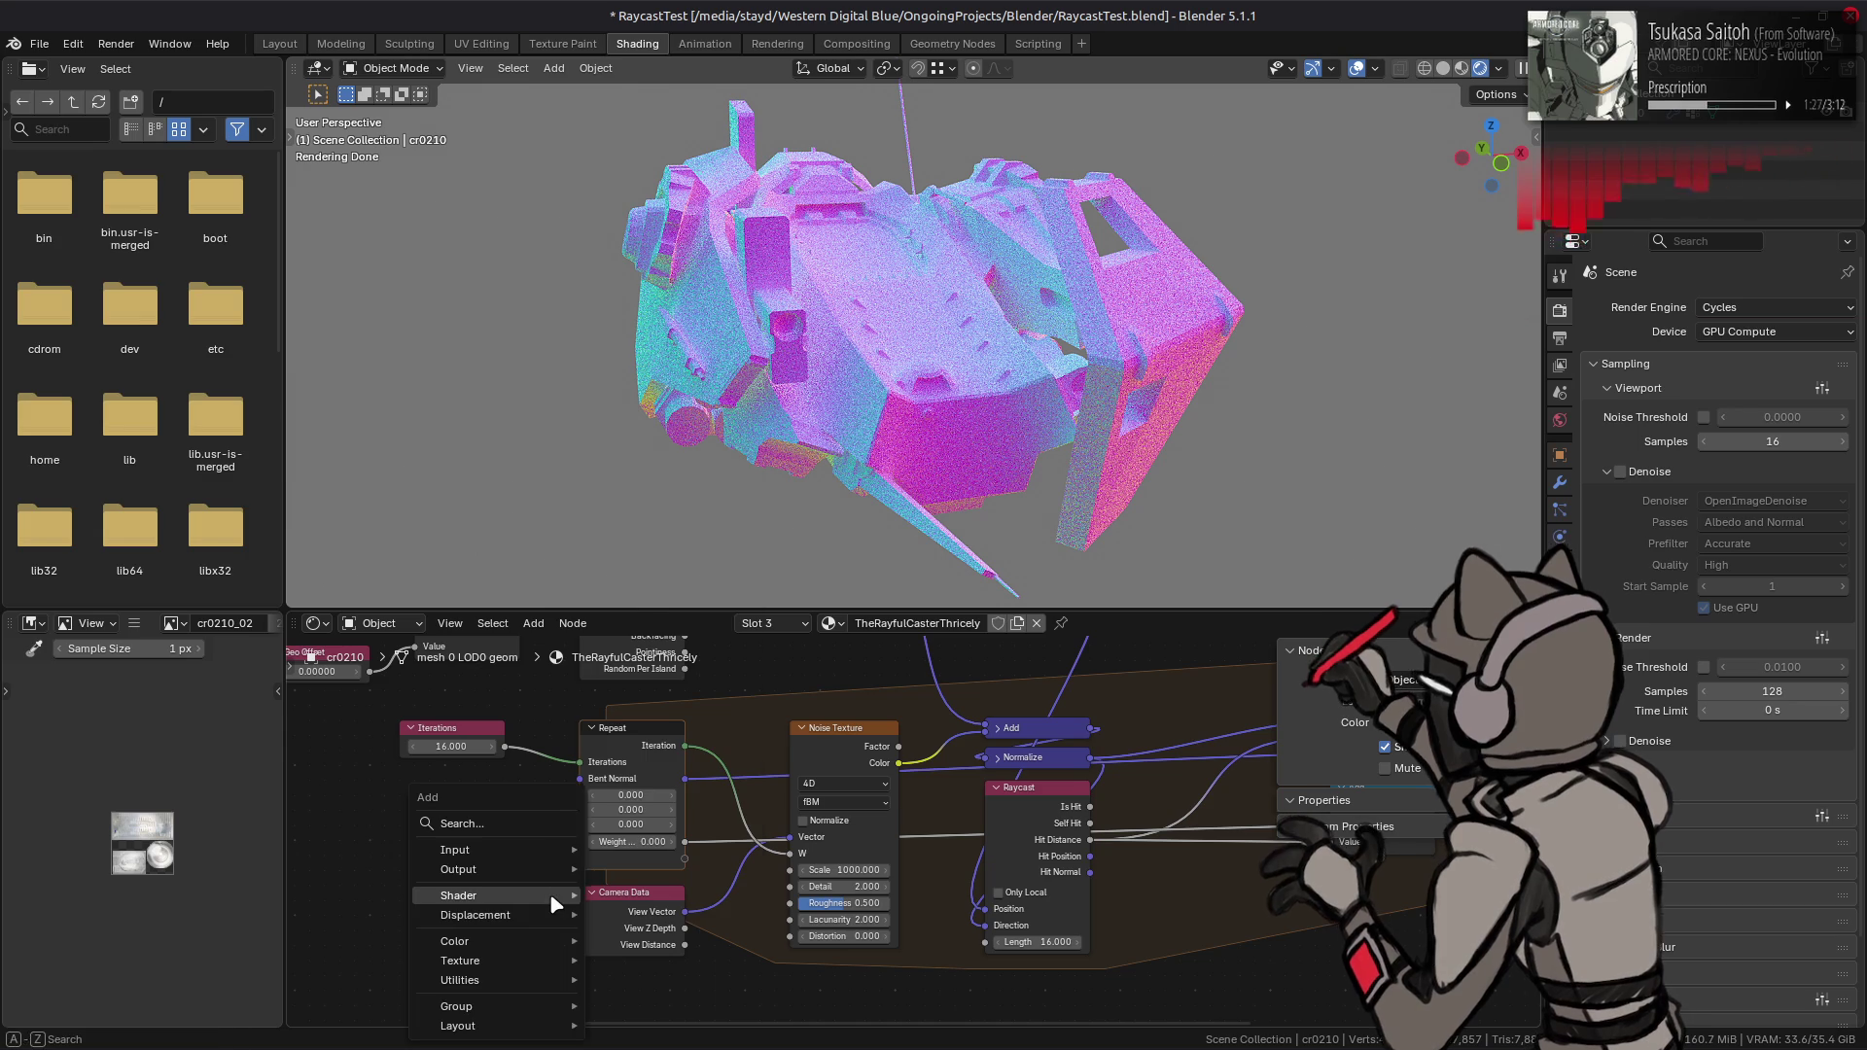
pyautogui.moveTo(526, 980)
pyautogui.moveTo(749, 778)
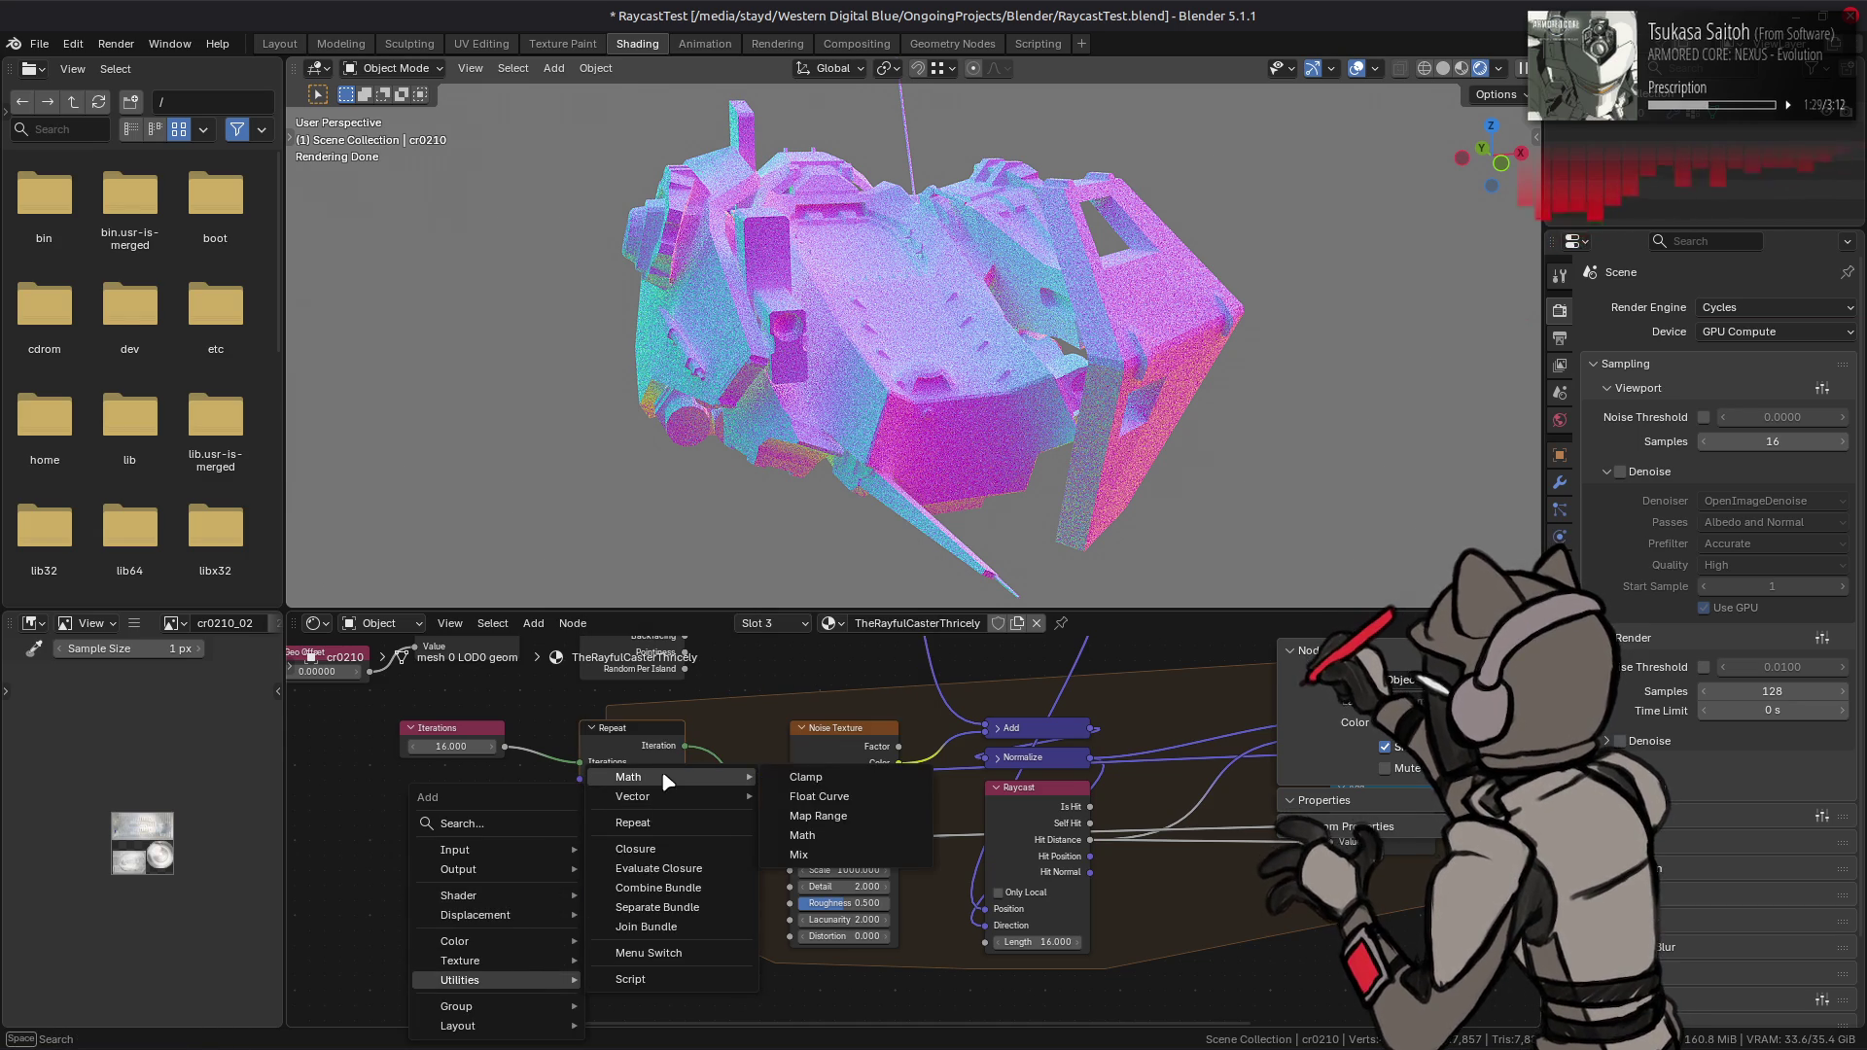
pyautogui.click(807, 778)
pyautogui.click(705, 947)
pyautogui.moveTo(686, 753); pyautogui.dragTo(693, 698, button='middle')
pyautogui.moveTo(691, 685); pyautogui.dragTo(719, 966)
pyautogui.moveTo(524, 851)
pyautogui.mouseDown()
pyautogui.moveTo(616, 961)
pyautogui.moveTo(720, 982)
pyautogui.mouseUp()
pyautogui.click(776, 932)
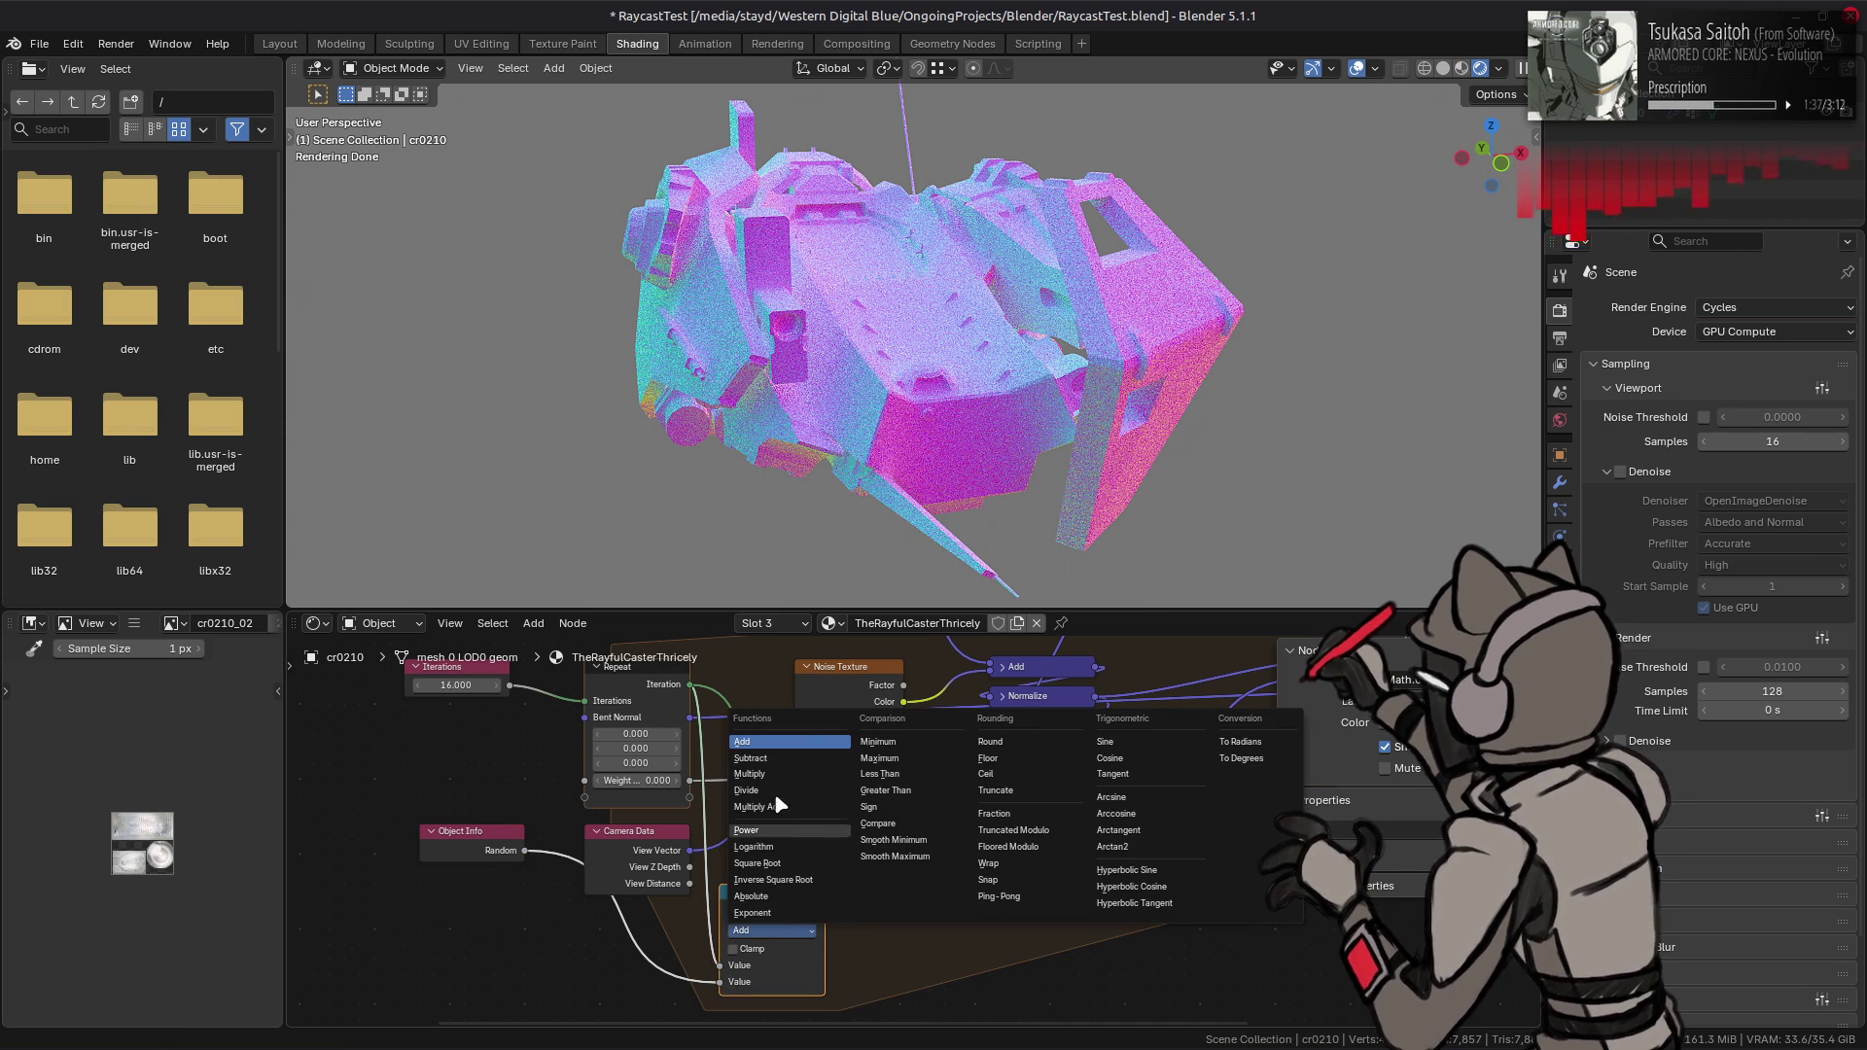
# - Try switching the math node to Multiply Add, then undo back to plain Add
pyautogui.click(774, 775)
pyautogui.click(773, 934)
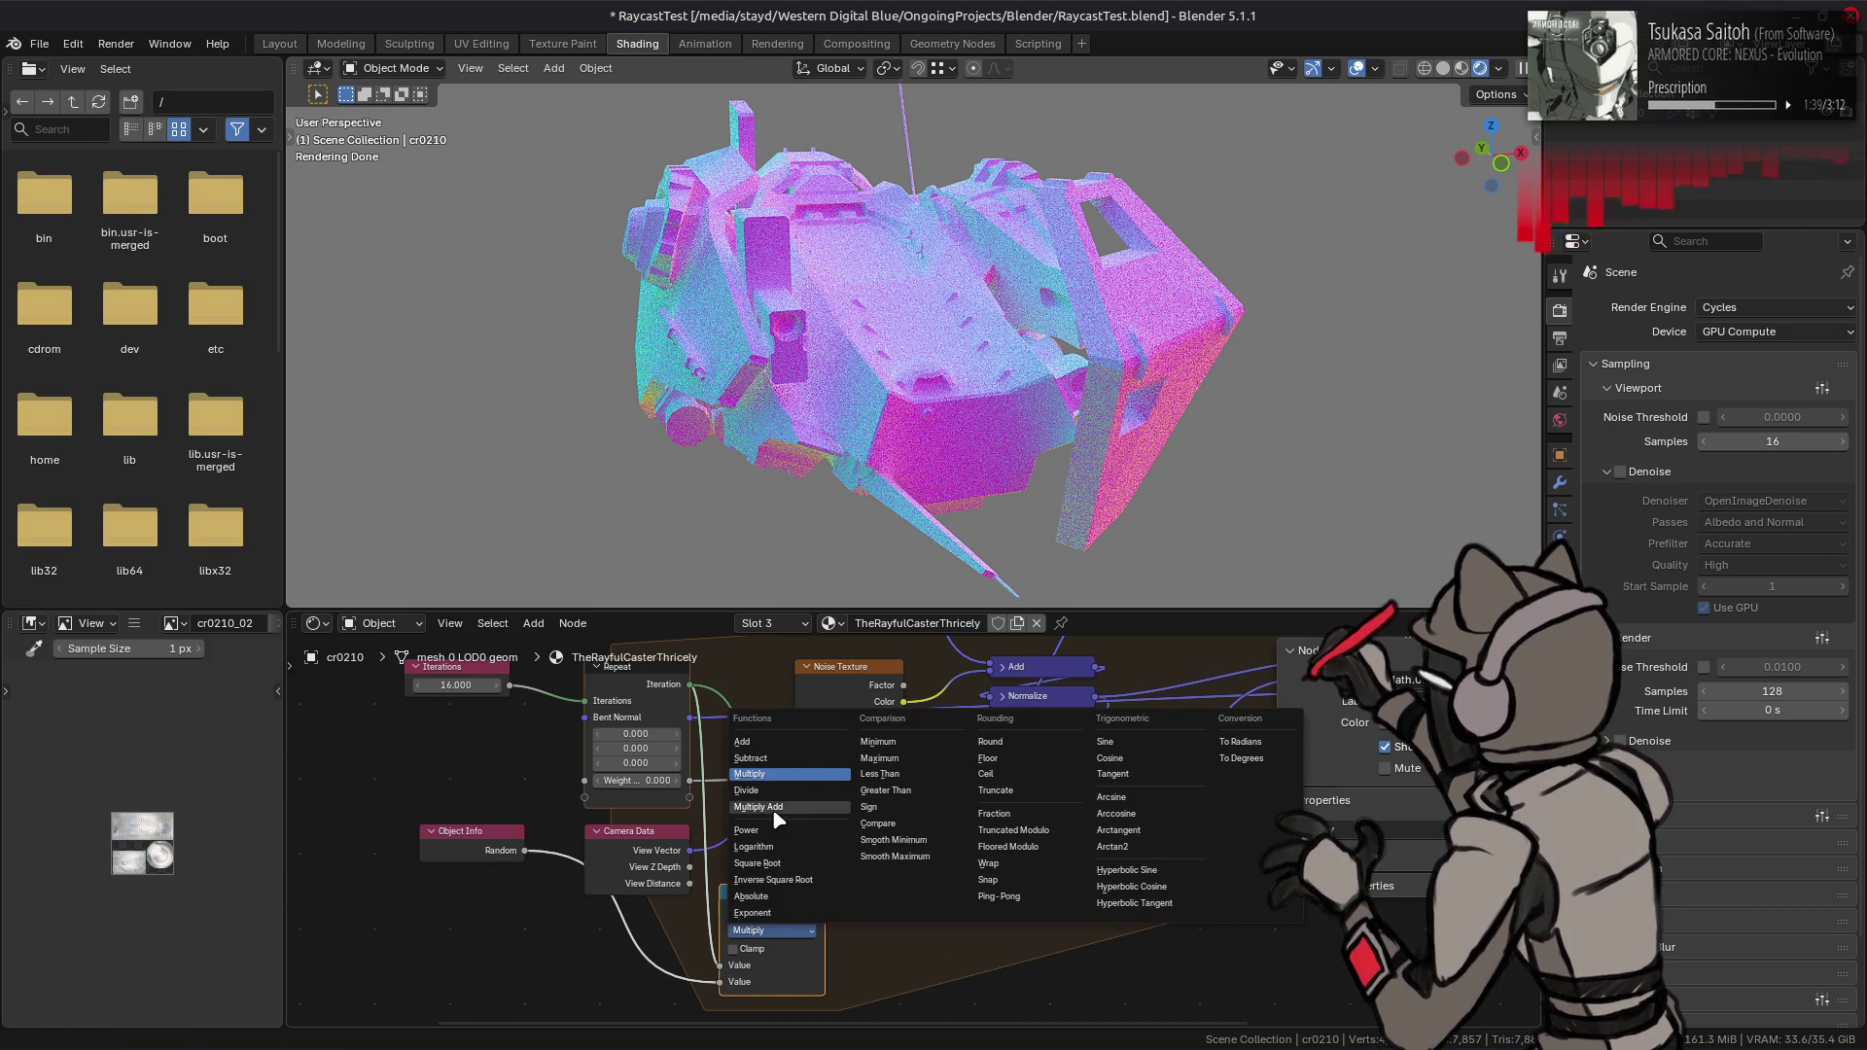
pyautogui.click(758, 807)
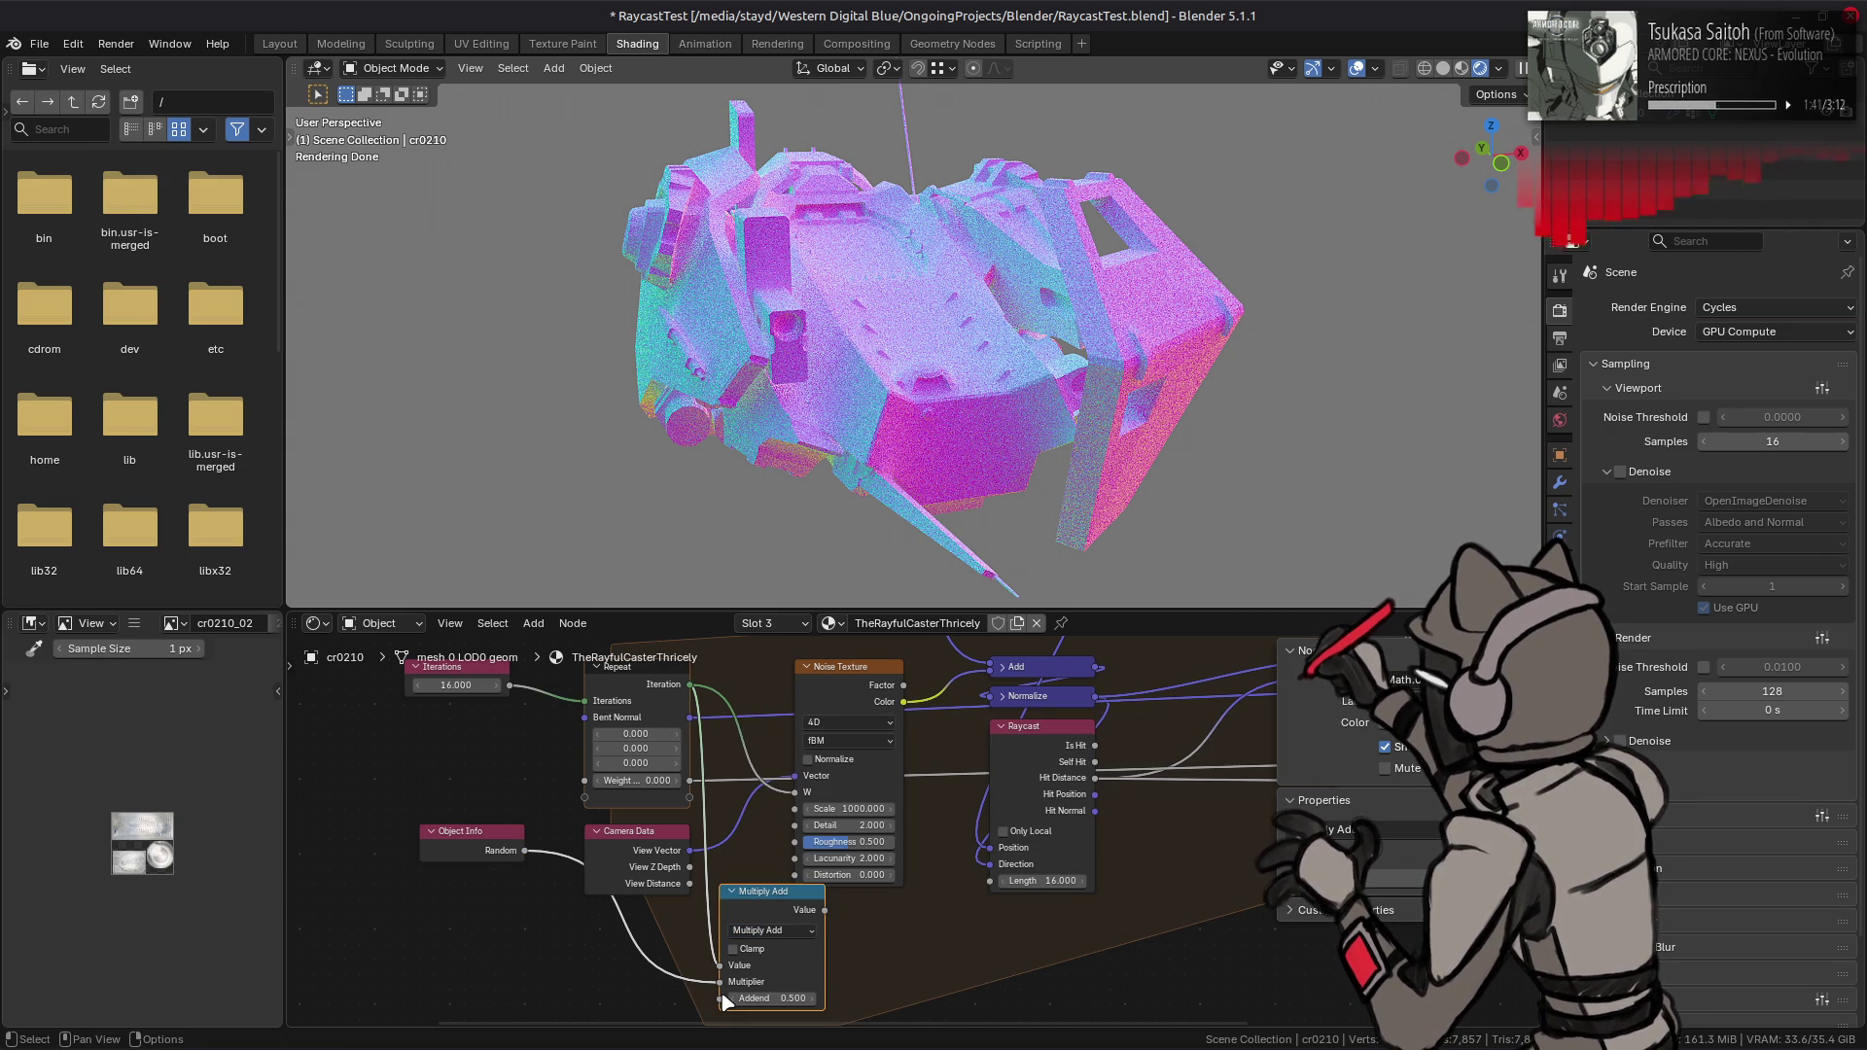
pyautogui.moveTo(720, 966)
pyautogui.mouseDown()
pyautogui.moveTo(724, 992)
pyautogui.moveTo(721, 941)
pyautogui.mouseUp()
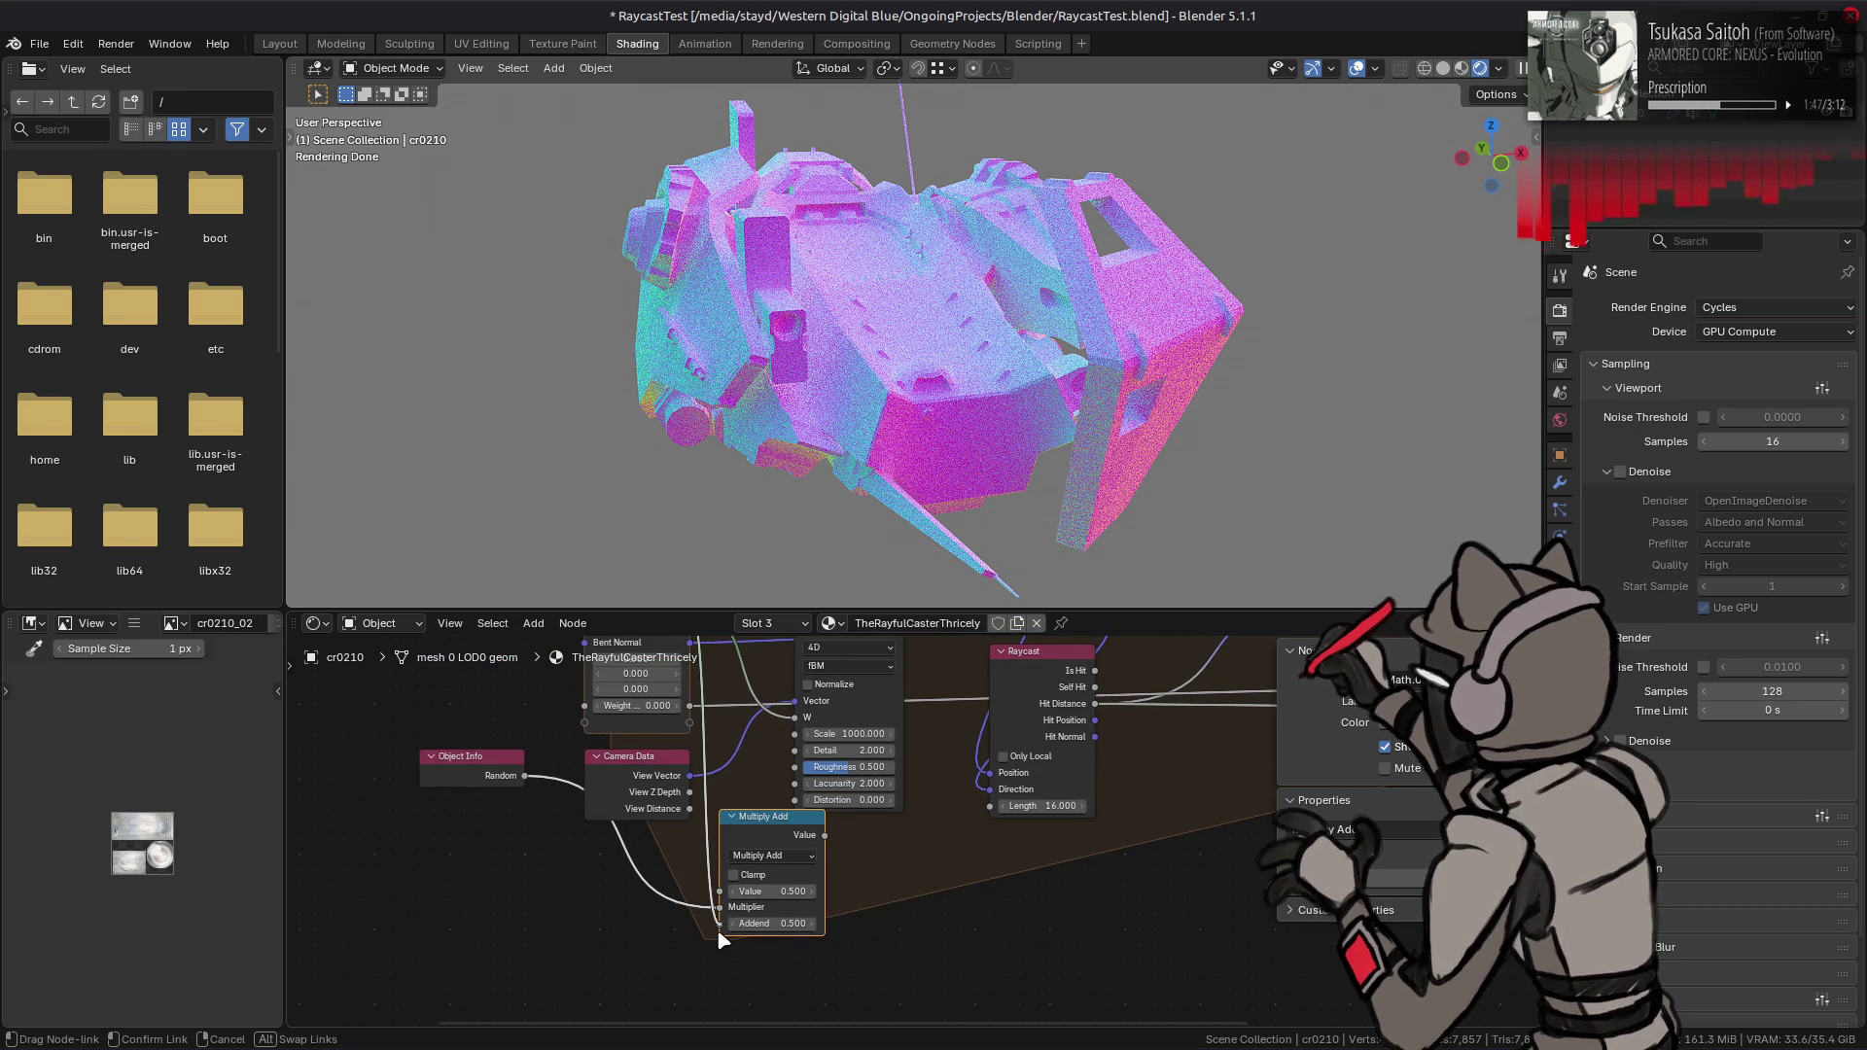
pyautogui.moveTo(720, 941); pyautogui.dragTo(721, 940)
pyautogui.hotkey('ctrl', 'z')
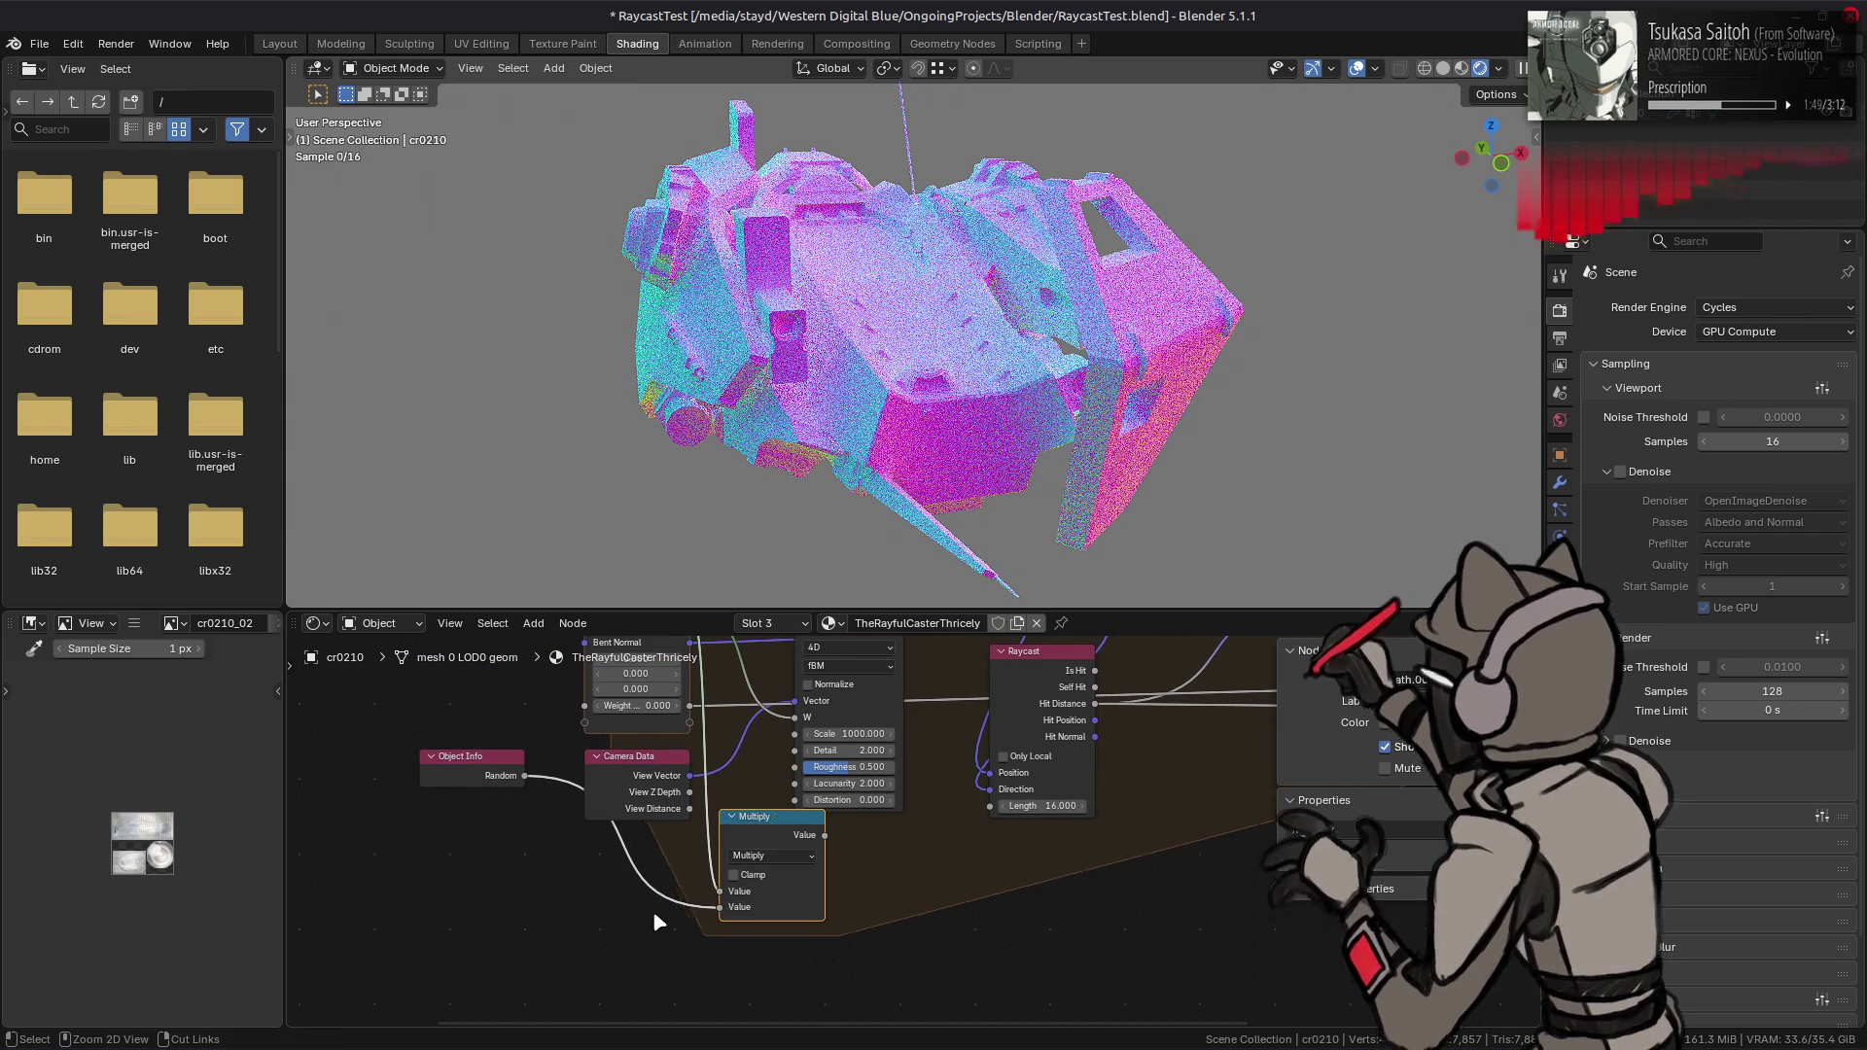
# - Add a Multiply node taking the Add result and Random, and feed it into Noise Texture W
pyautogui.hotkey('shift', 'd')
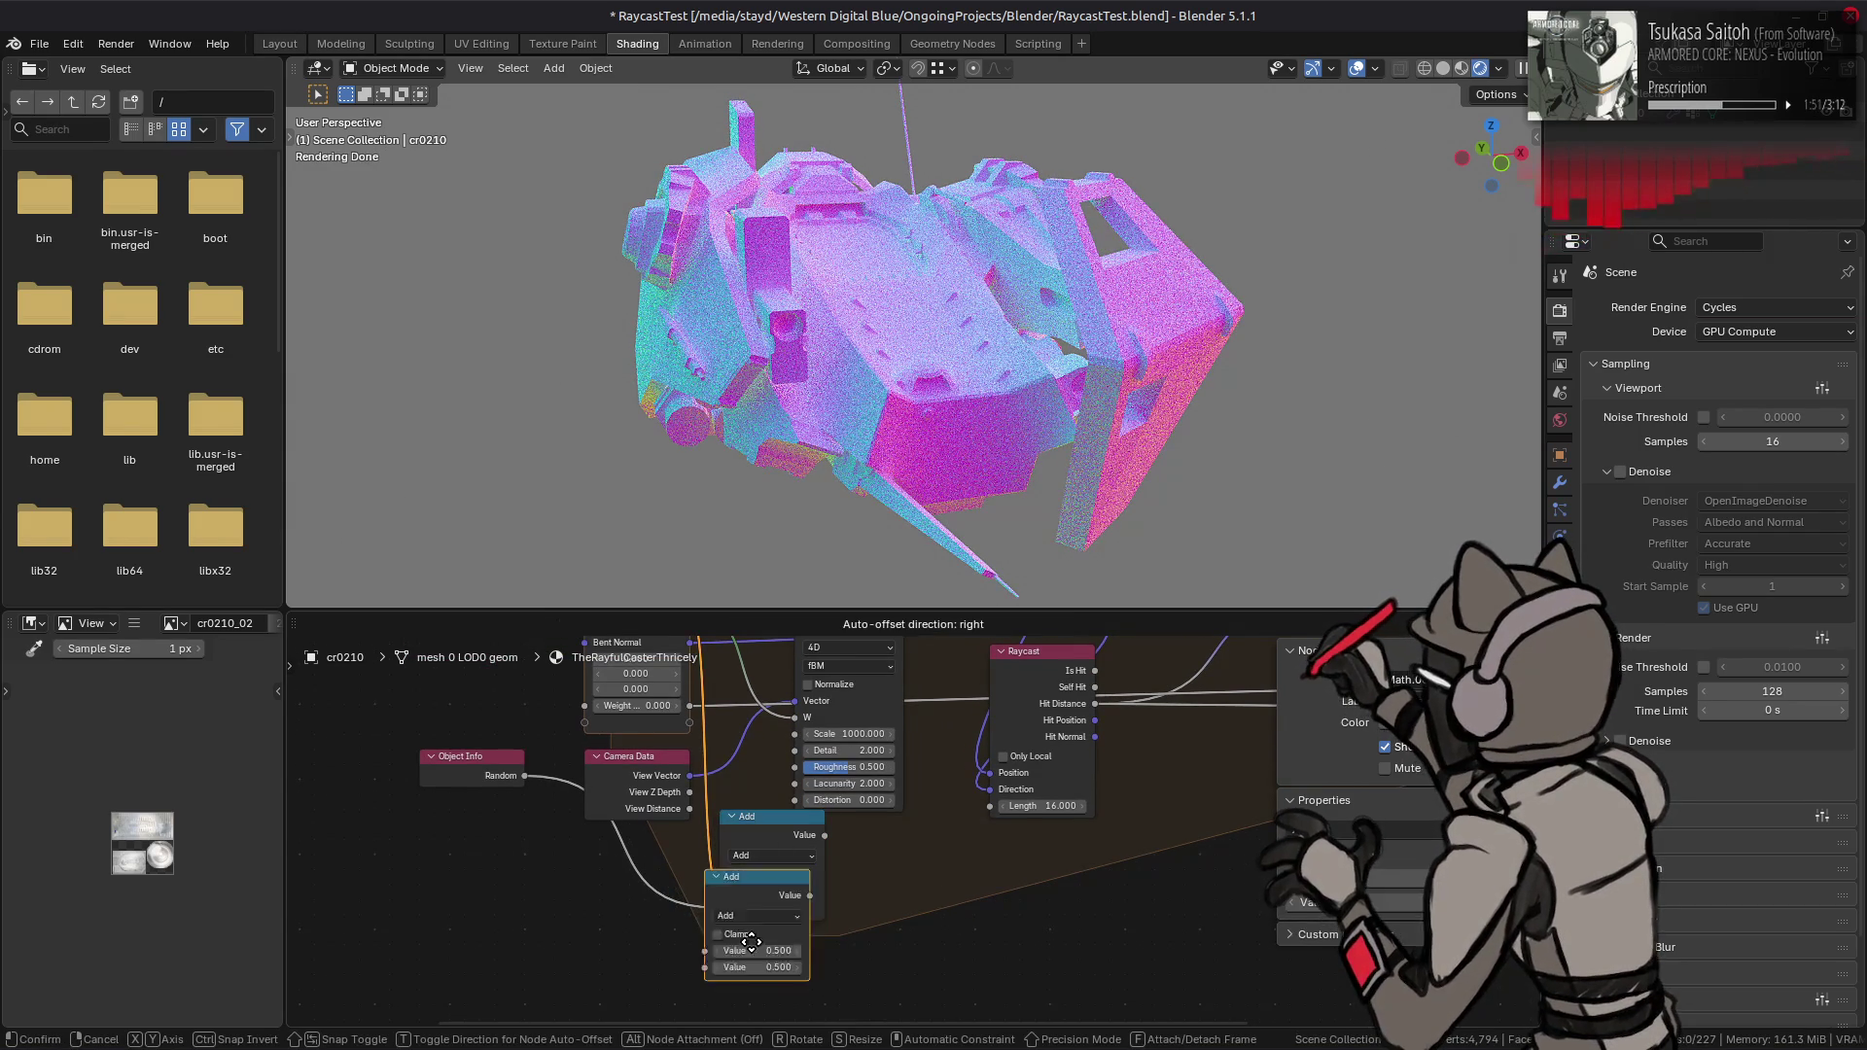
pyautogui.click(771, 954)
pyautogui.moveTo(824, 834)
pyautogui.mouseDown()
pyautogui.moveTo(718, 996)
pyautogui.moveTo(719, 971)
pyautogui.mouseUp()
pyautogui.click(771, 936)
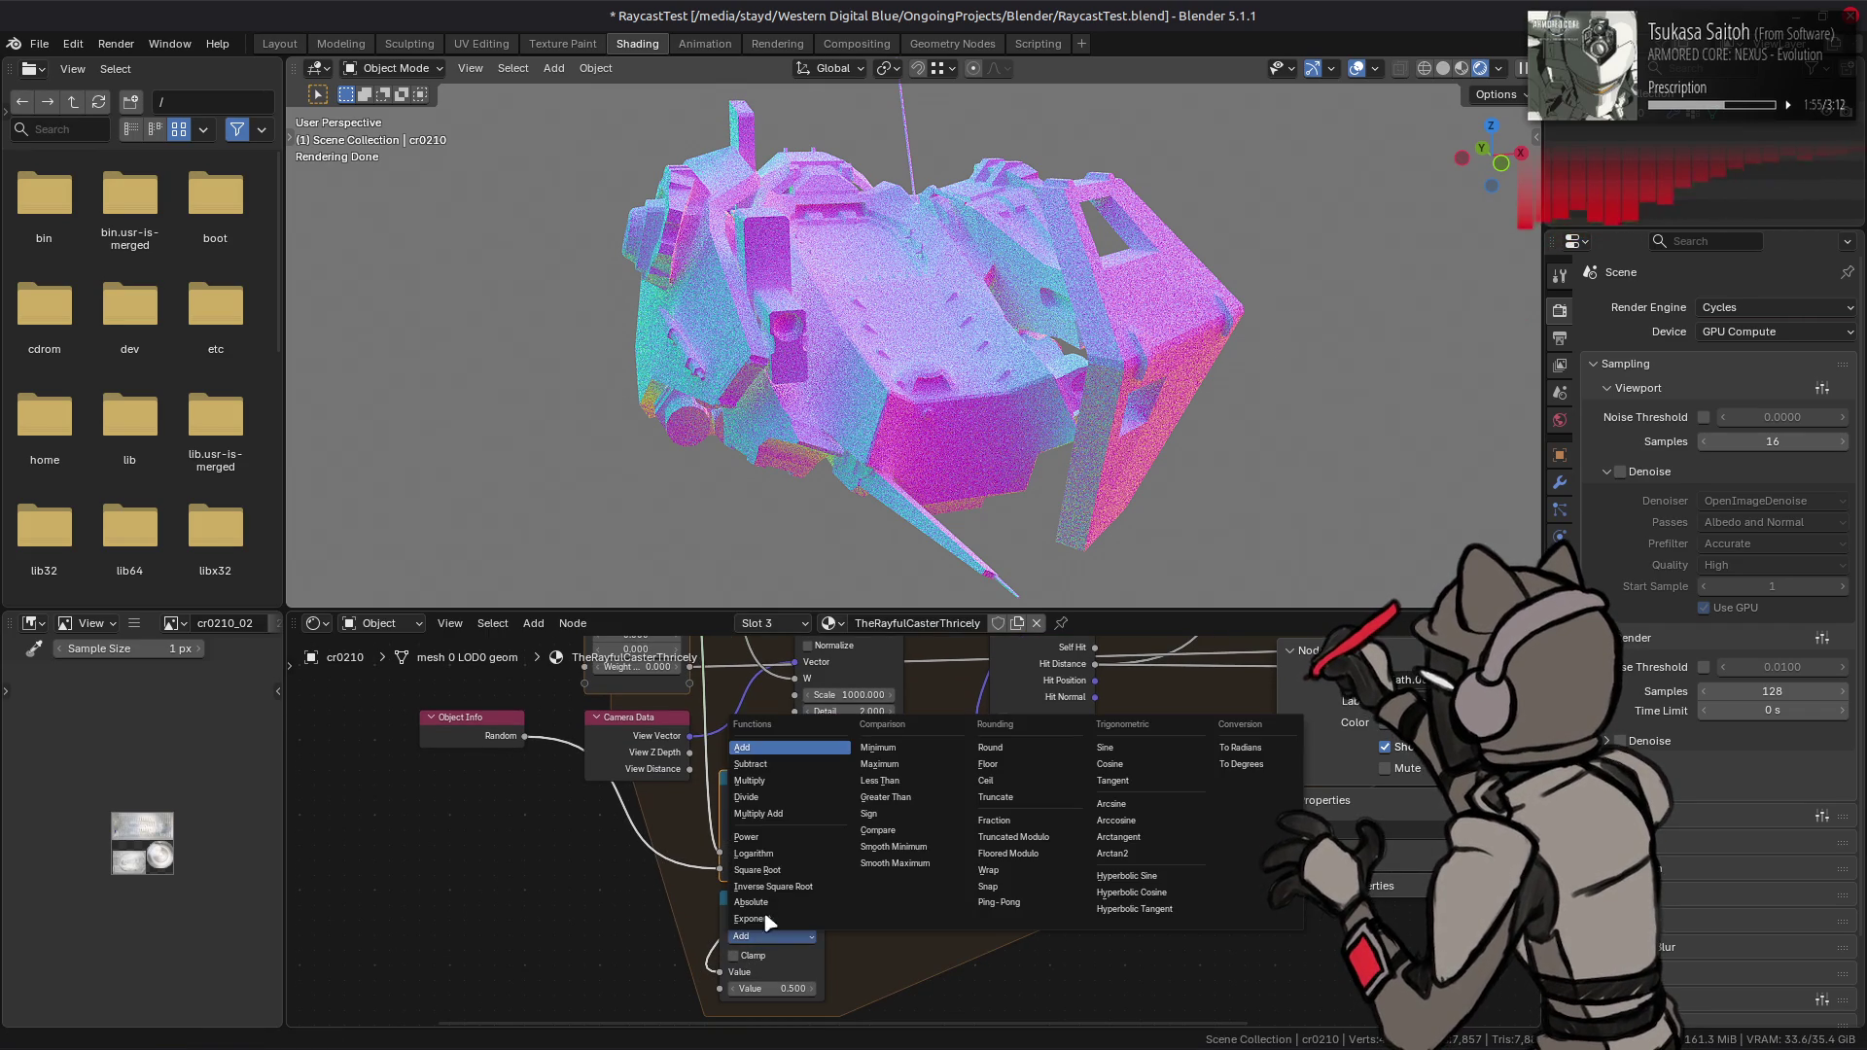
pyautogui.click(841, 815)
pyautogui.moveTo(525, 736)
pyautogui.mouseDown()
pyautogui.moveTo(665, 1013)
pyautogui.moveTo(720, 945)
pyautogui.mouseUp()
pyautogui.moveTo(876, 899); pyautogui.dragTo(830, 958, button='middle')
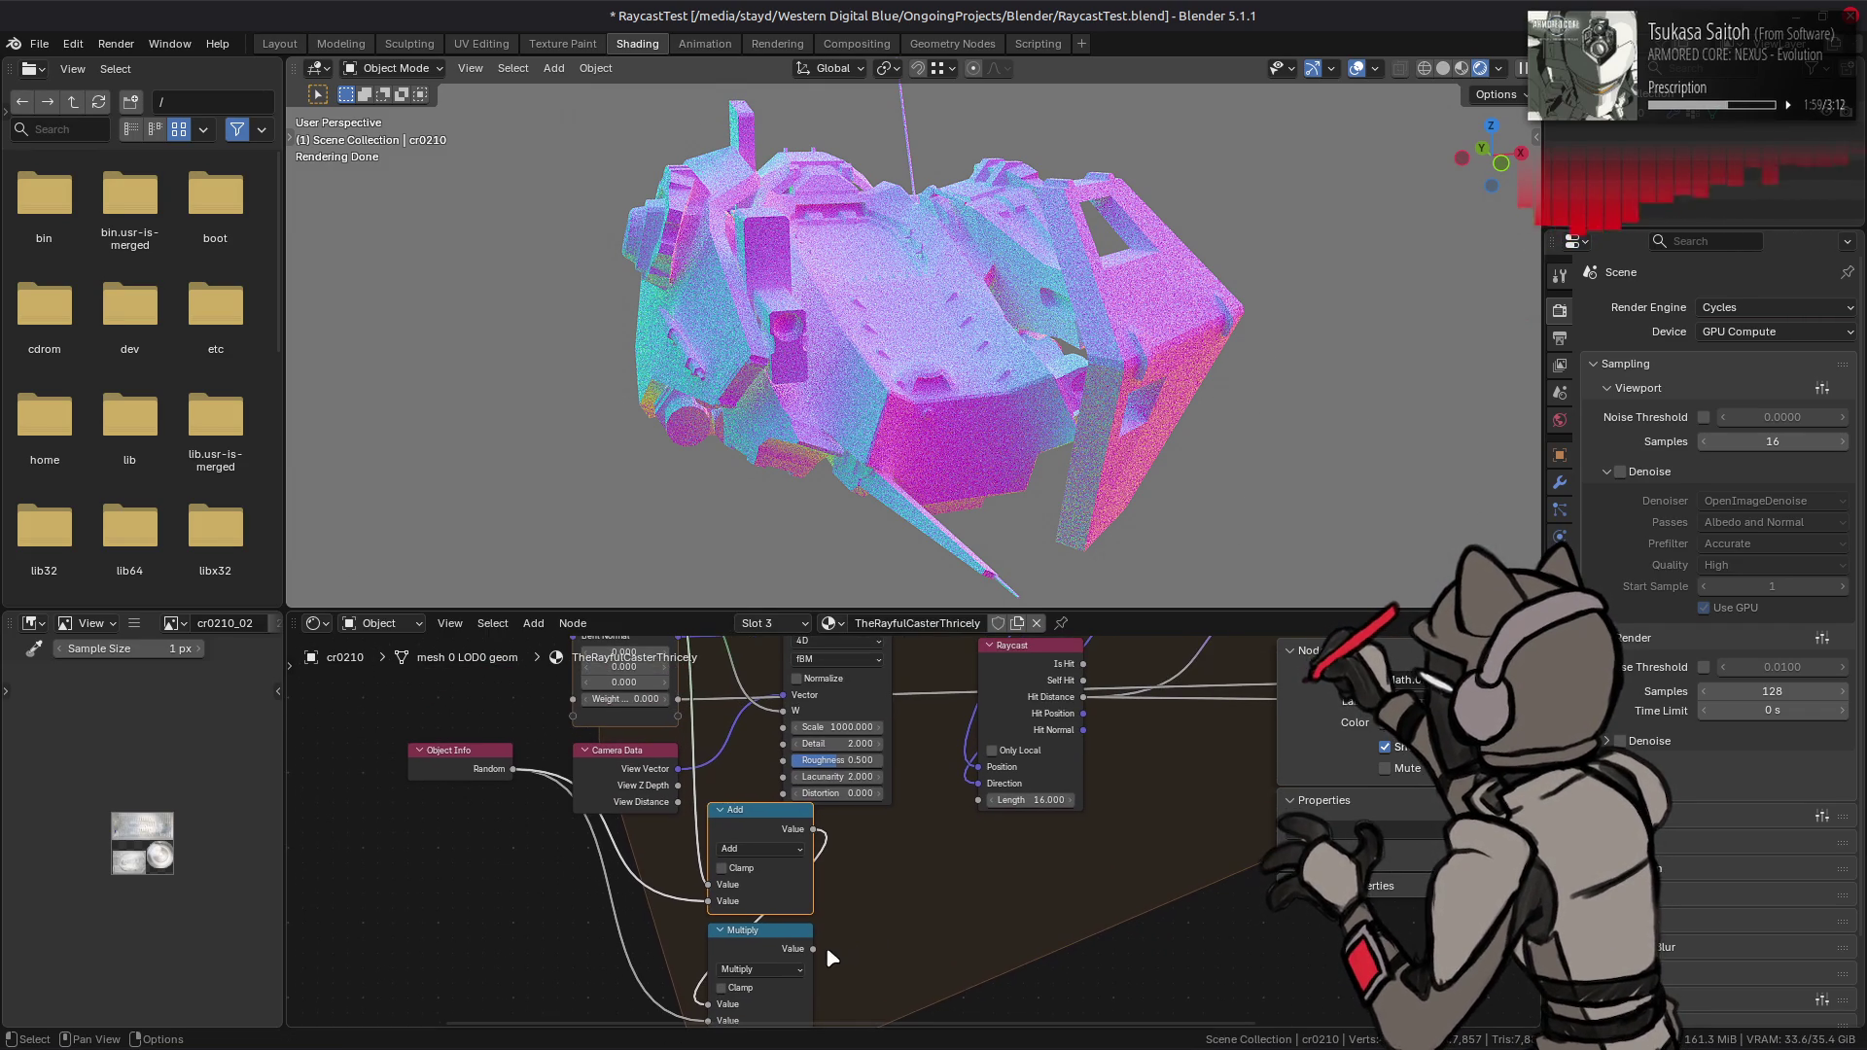
pyautogui.moveTo(813, 949)
pyautogui.mouseDown()
pyautogui.moveTo(733, 732)
pyautogui.moveTo(782, 715)
pyautogui.mouseUp()
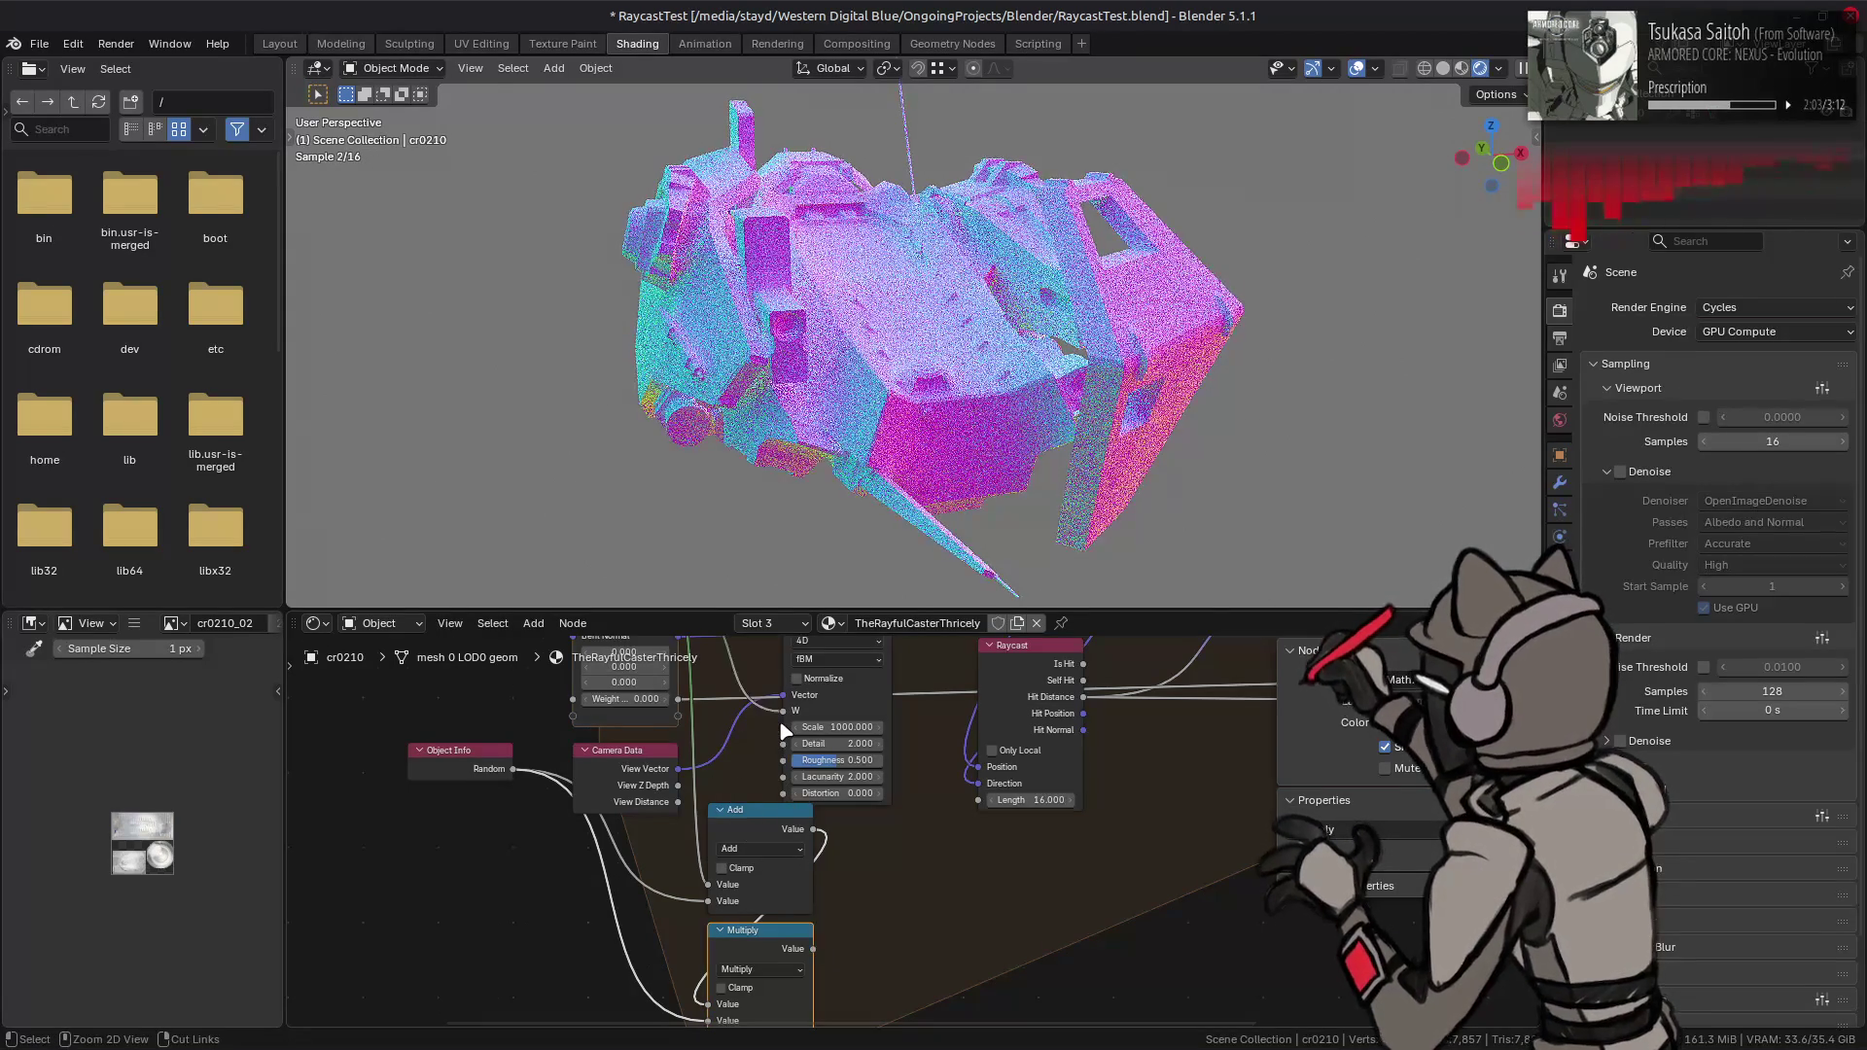
# - Delete the Add, Multiply and Object Info nodes
pyautogui.press('x')
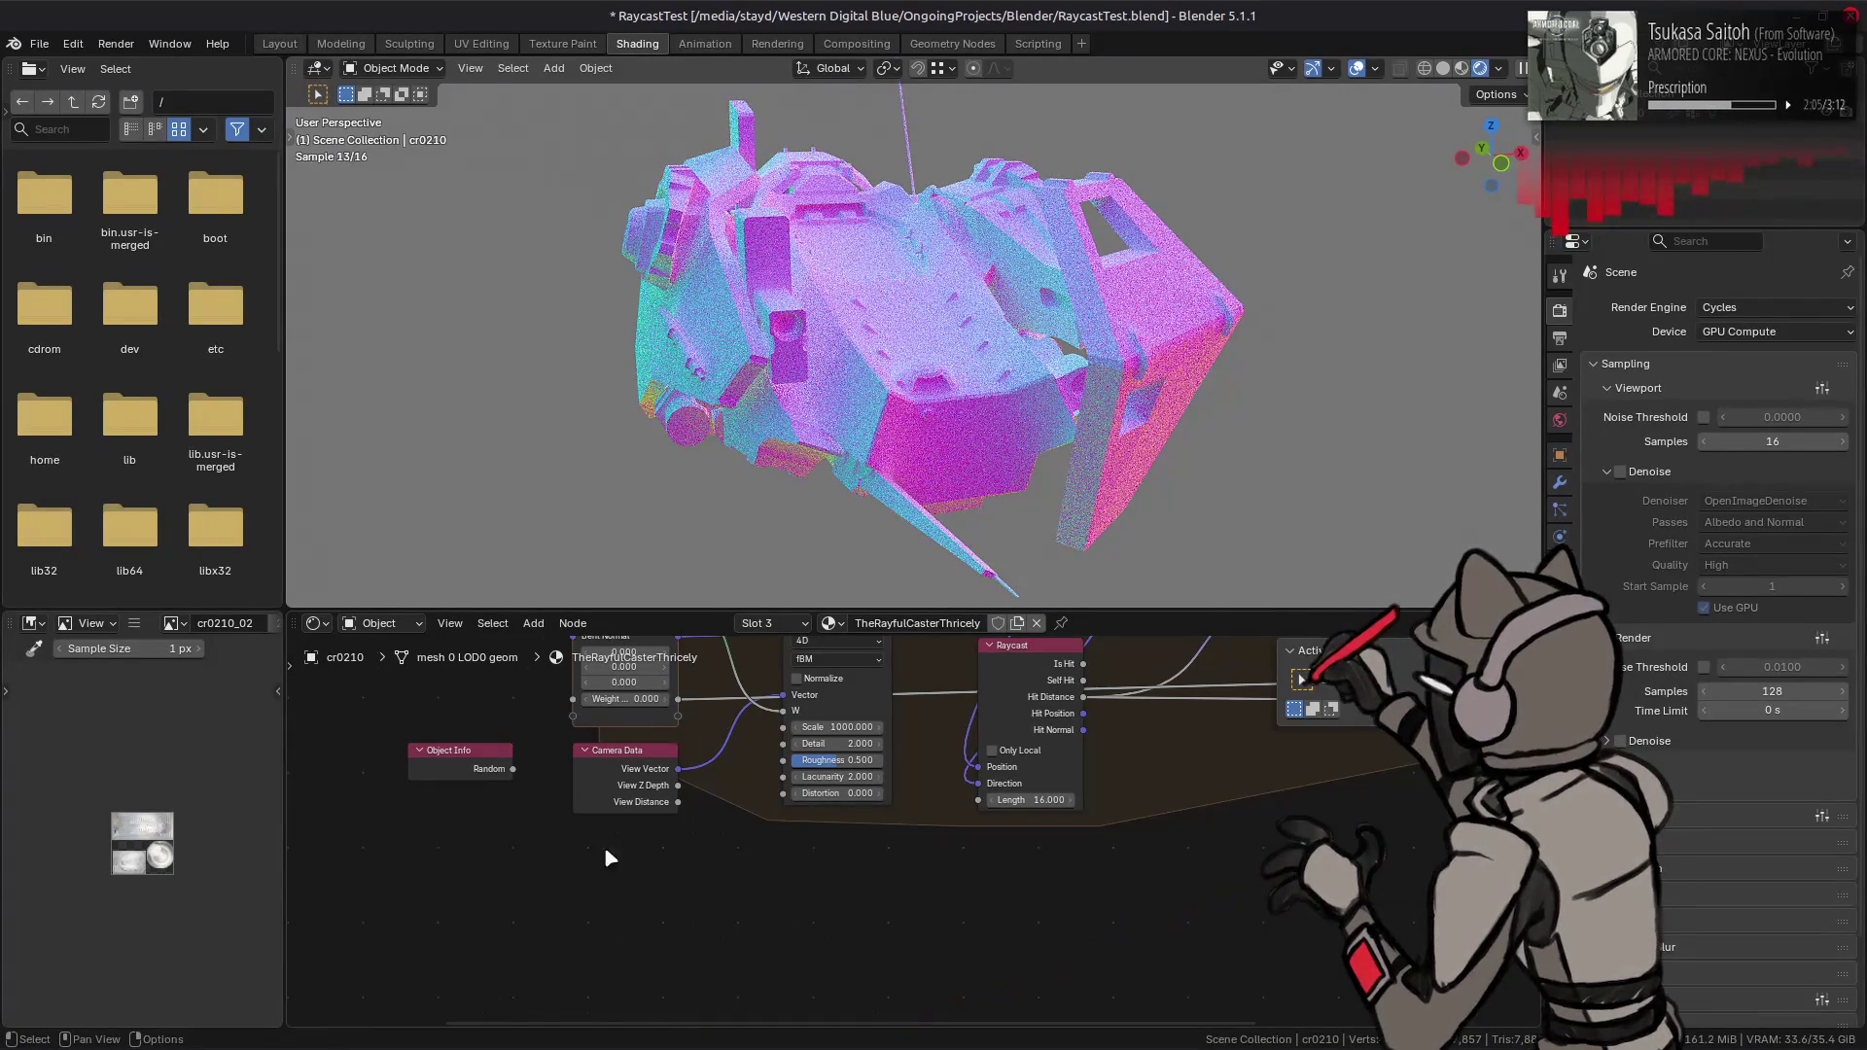
pyautogui.press('x')
pyautogui.moveTo(901, 767); pyautogui.dragTo(843, 904, button='middle')
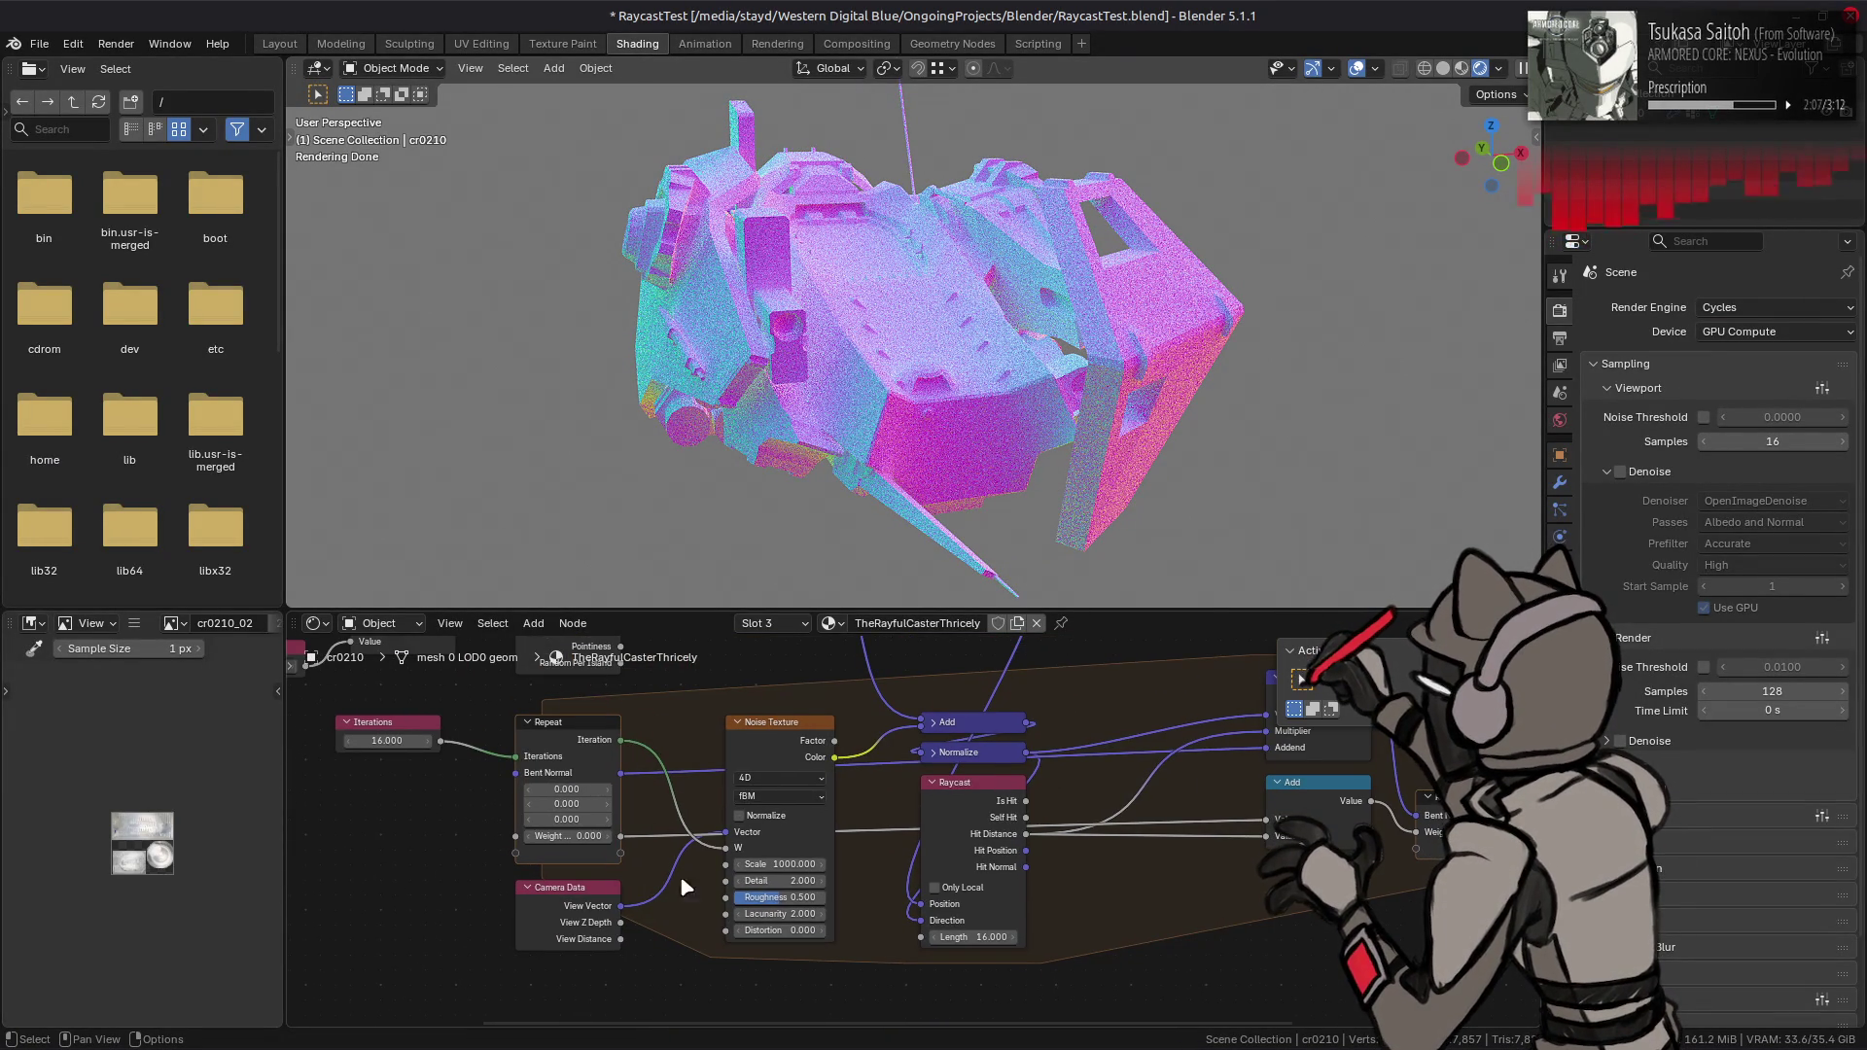
pyautogui.moveTo(678, 807); pyautogui.dragTo(711, 1043, button='middle')
# - Connect Geometry's Incoming, instead of Normal, to the Noise Texture's Vector input and compare
pyautogui.moveTo(653, 783); pyautogui.dragTo(675, 778)
pyautogui.moveTo(690, 851)
pyautogui.mouseDown()
pyautogui.moveTo(680, 1014)
pyautogui.moveTo(683, 935)
pyautogui.moveTo(751, 873)
pyautogui.mouseUp()
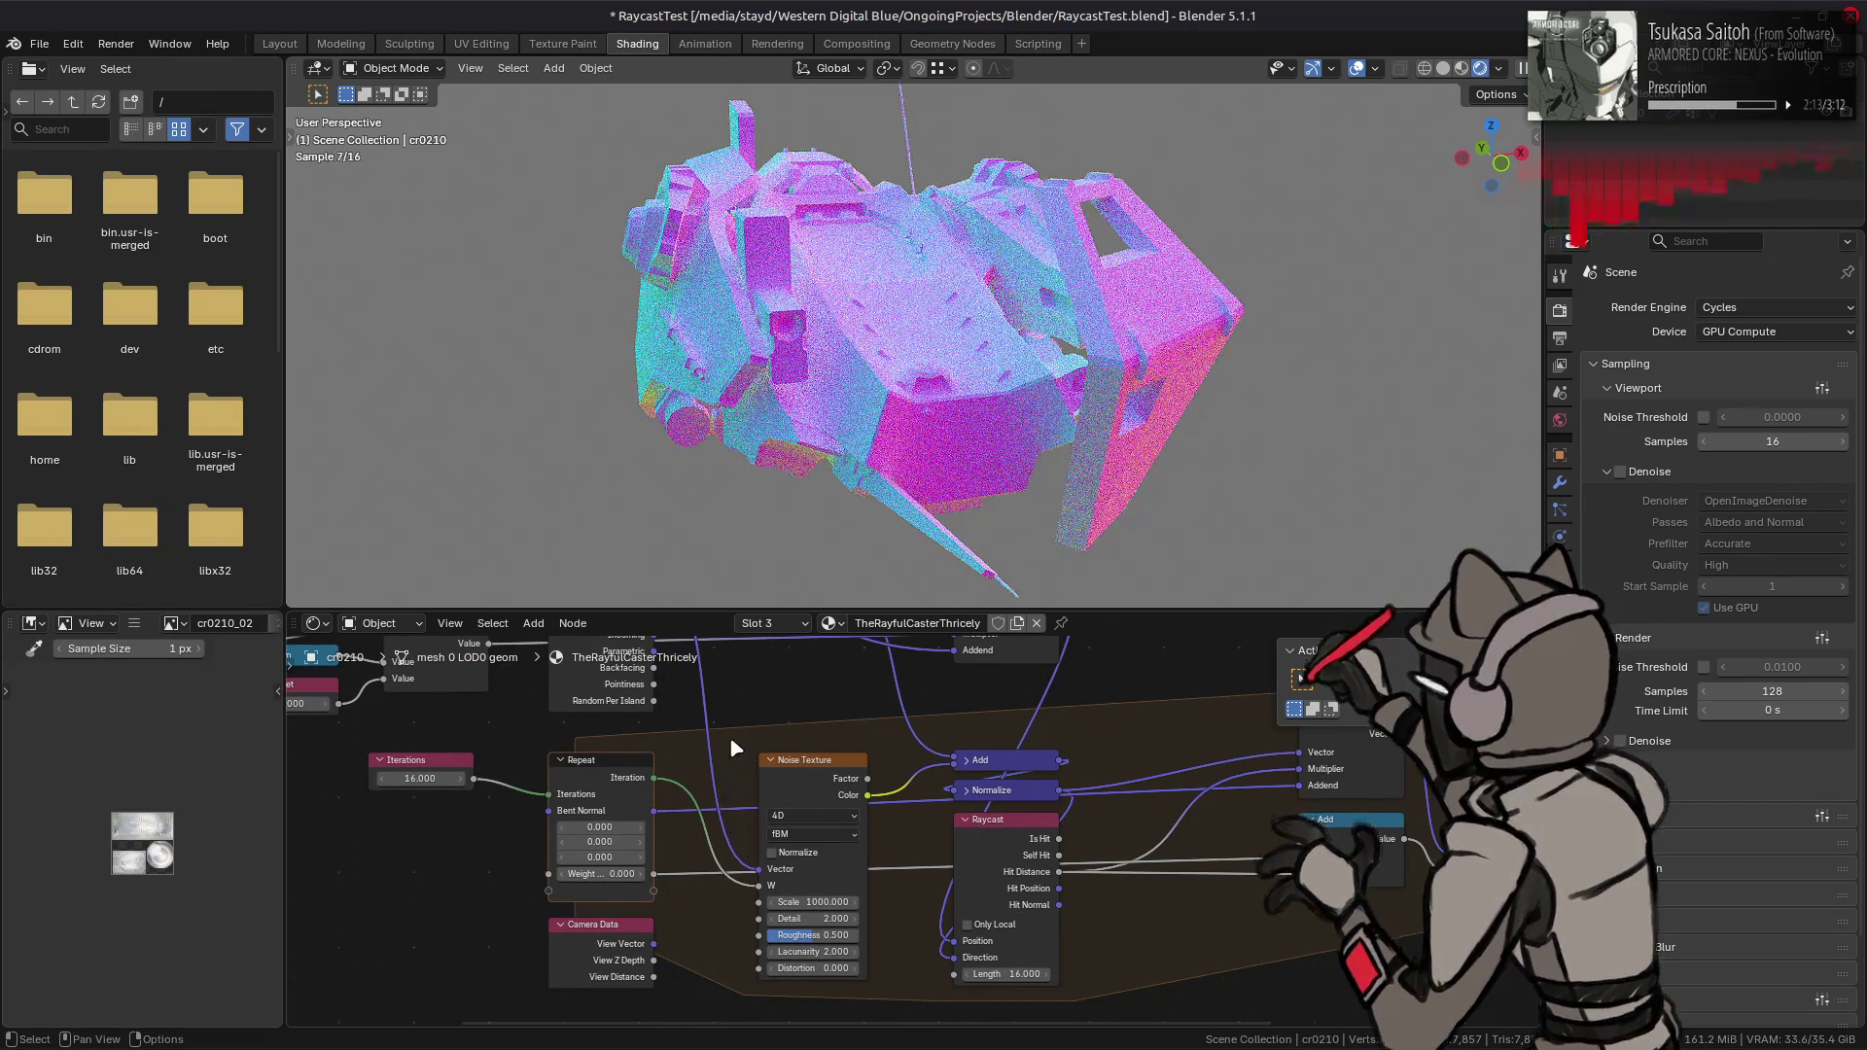
pyautogui.moveTo(729, 688); pyautogui.dragTo(794, 790, button='middle')
pyautogui.hotkey('ctrl', 'z')
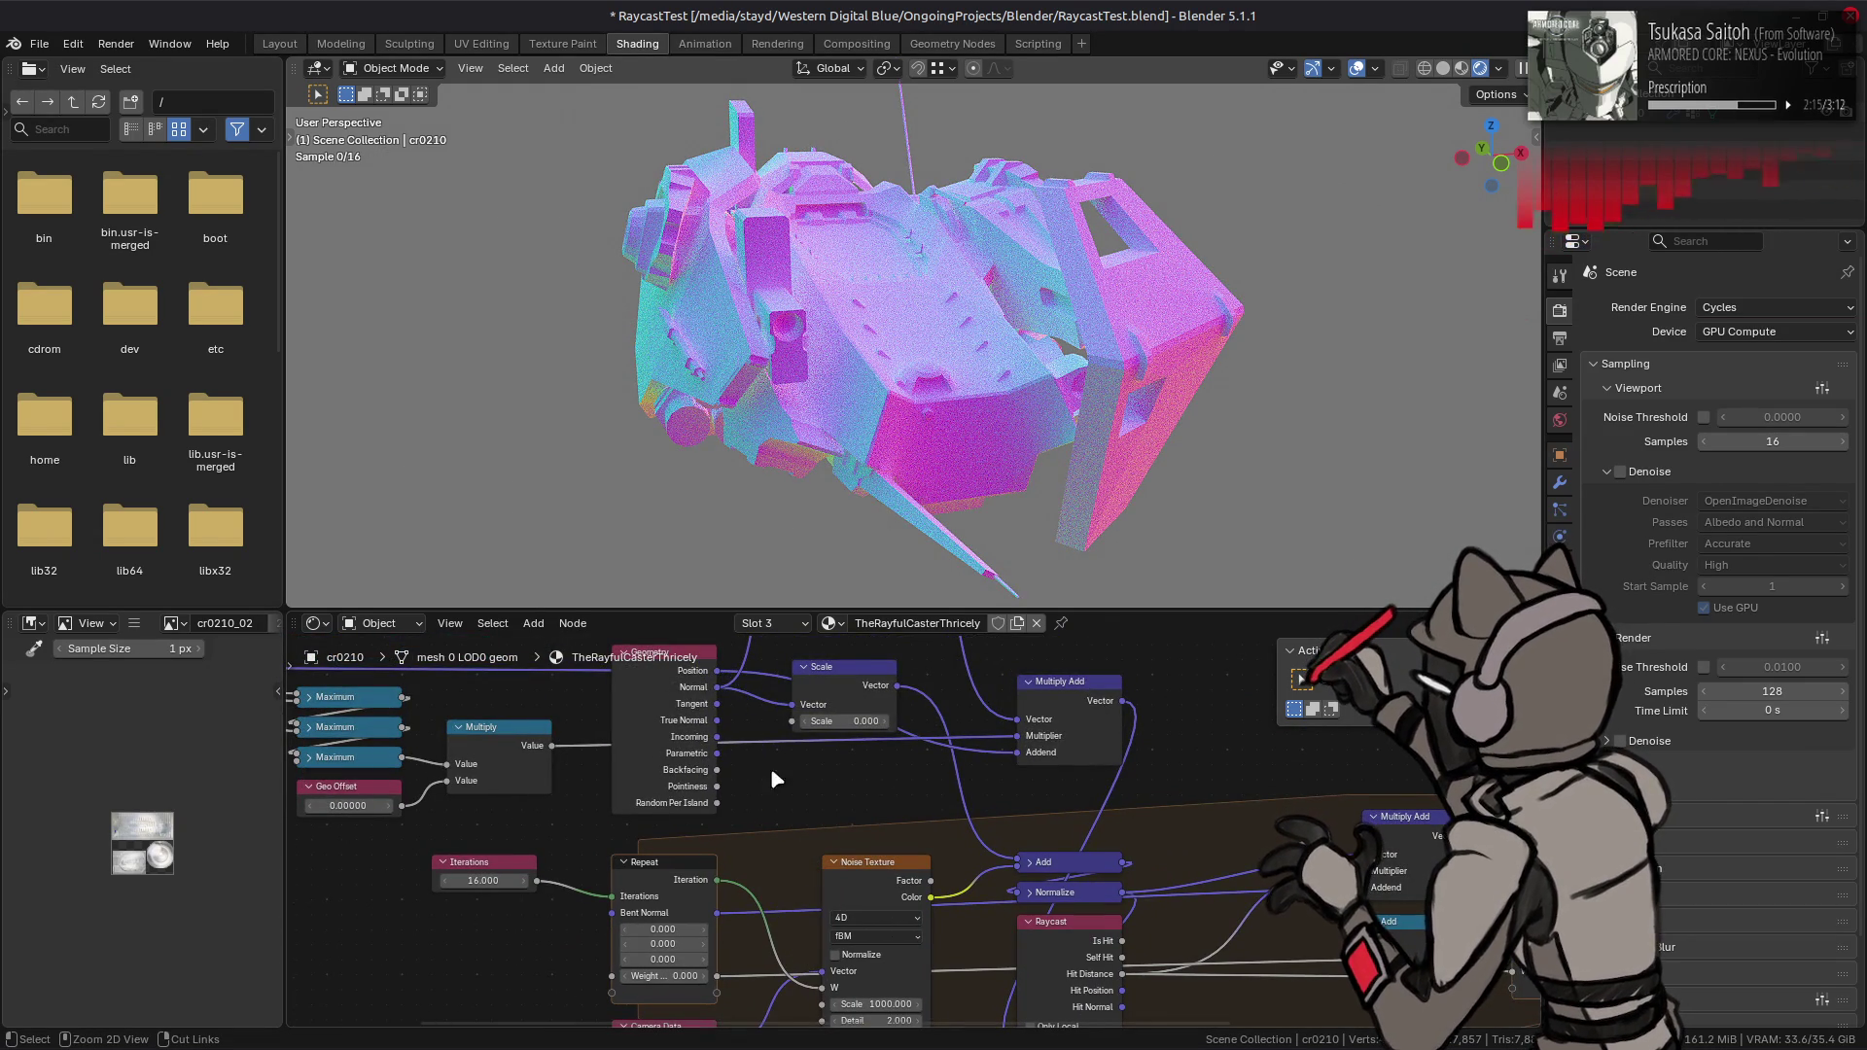
pyautogui.moveTo(717, 736); pyautogui.dragTo(821, 969)
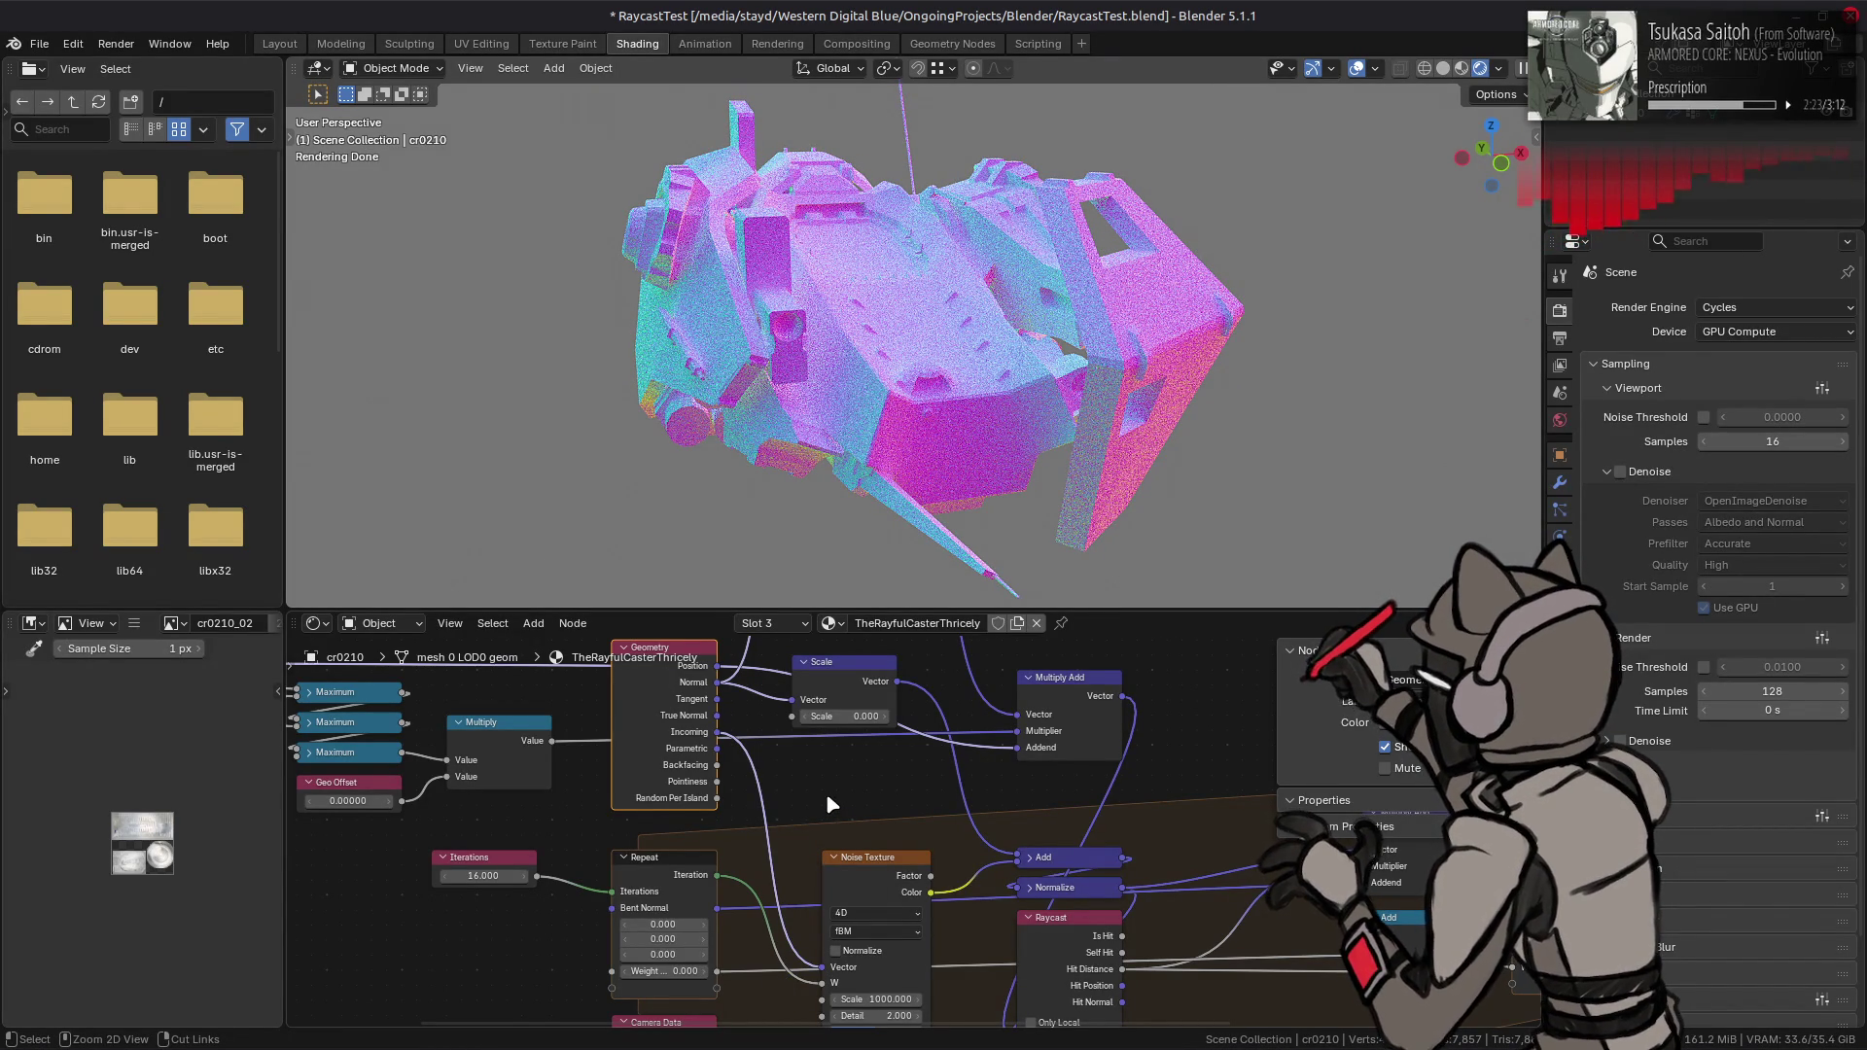
pyautogui.hotkey('ctrl', 'z')
pyautogui.hotkey('ctrl', 'shift', 'z')
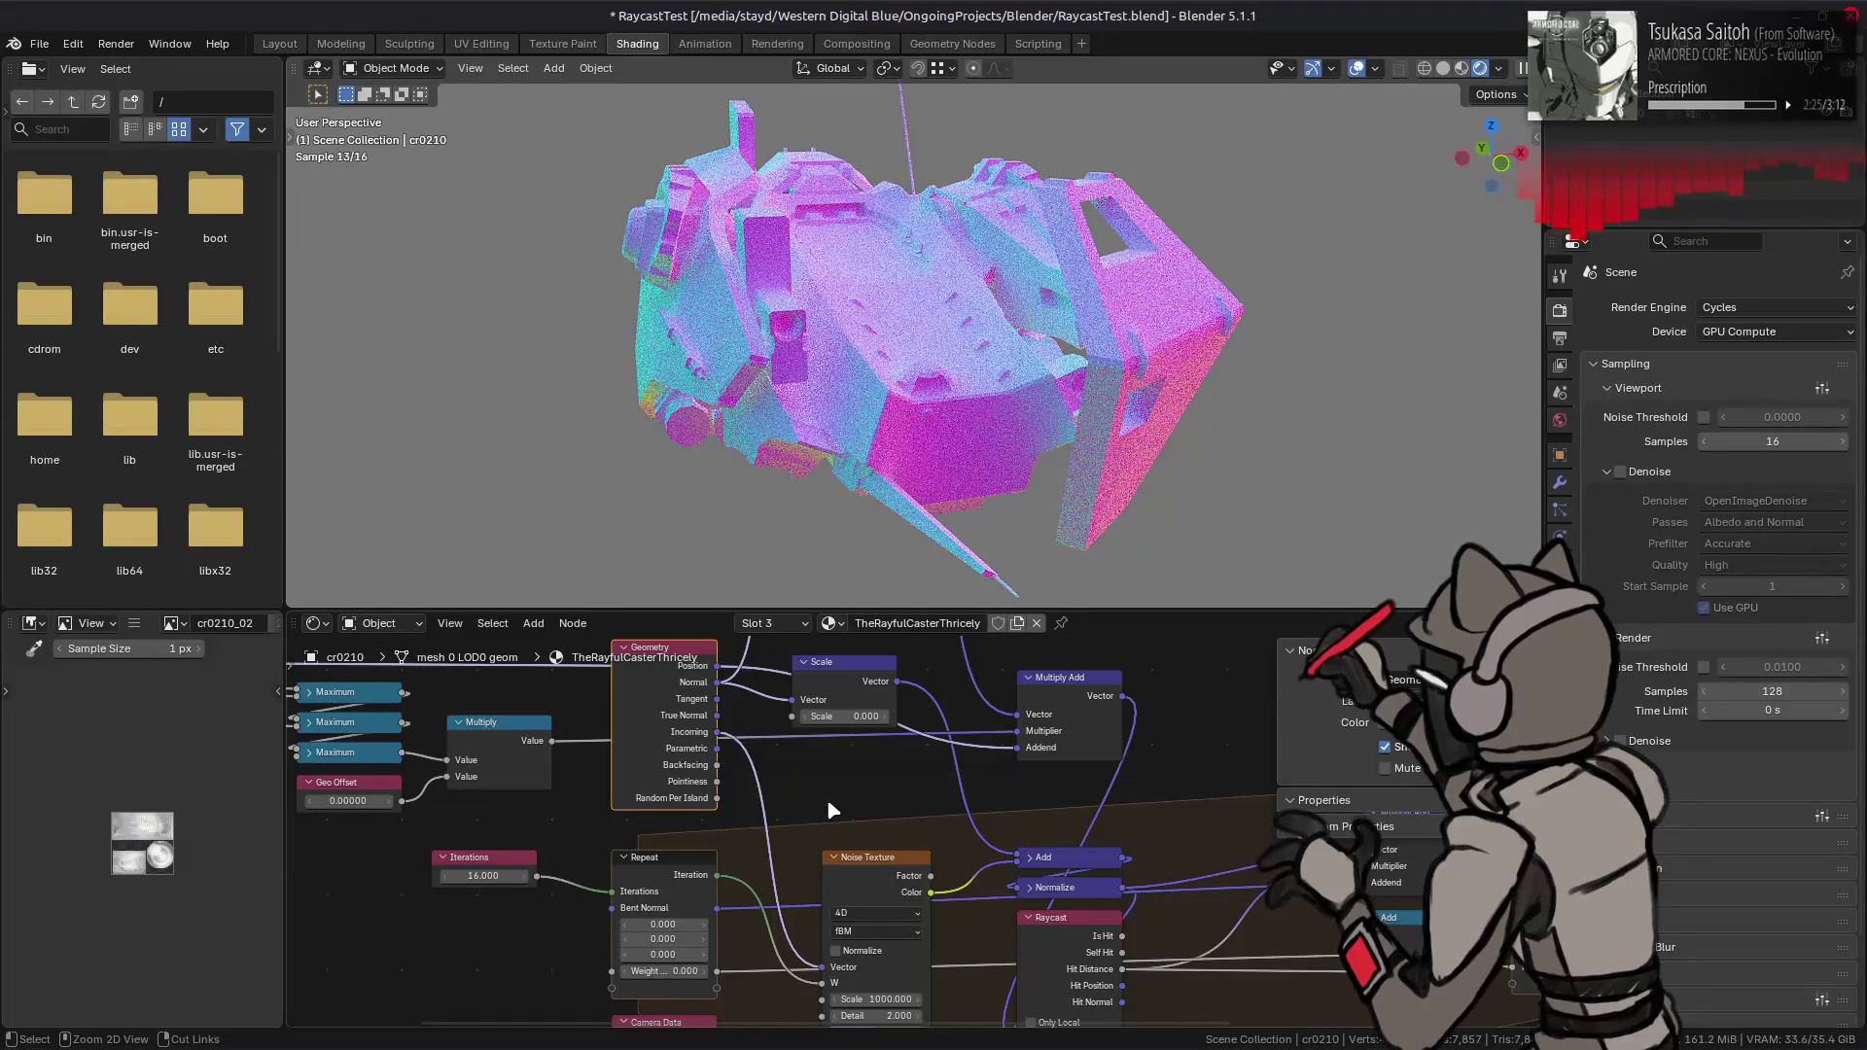
pyautogui.click(880, 999)
# - Set the Noise Texture Scale to 100
pyautogui.write('1')
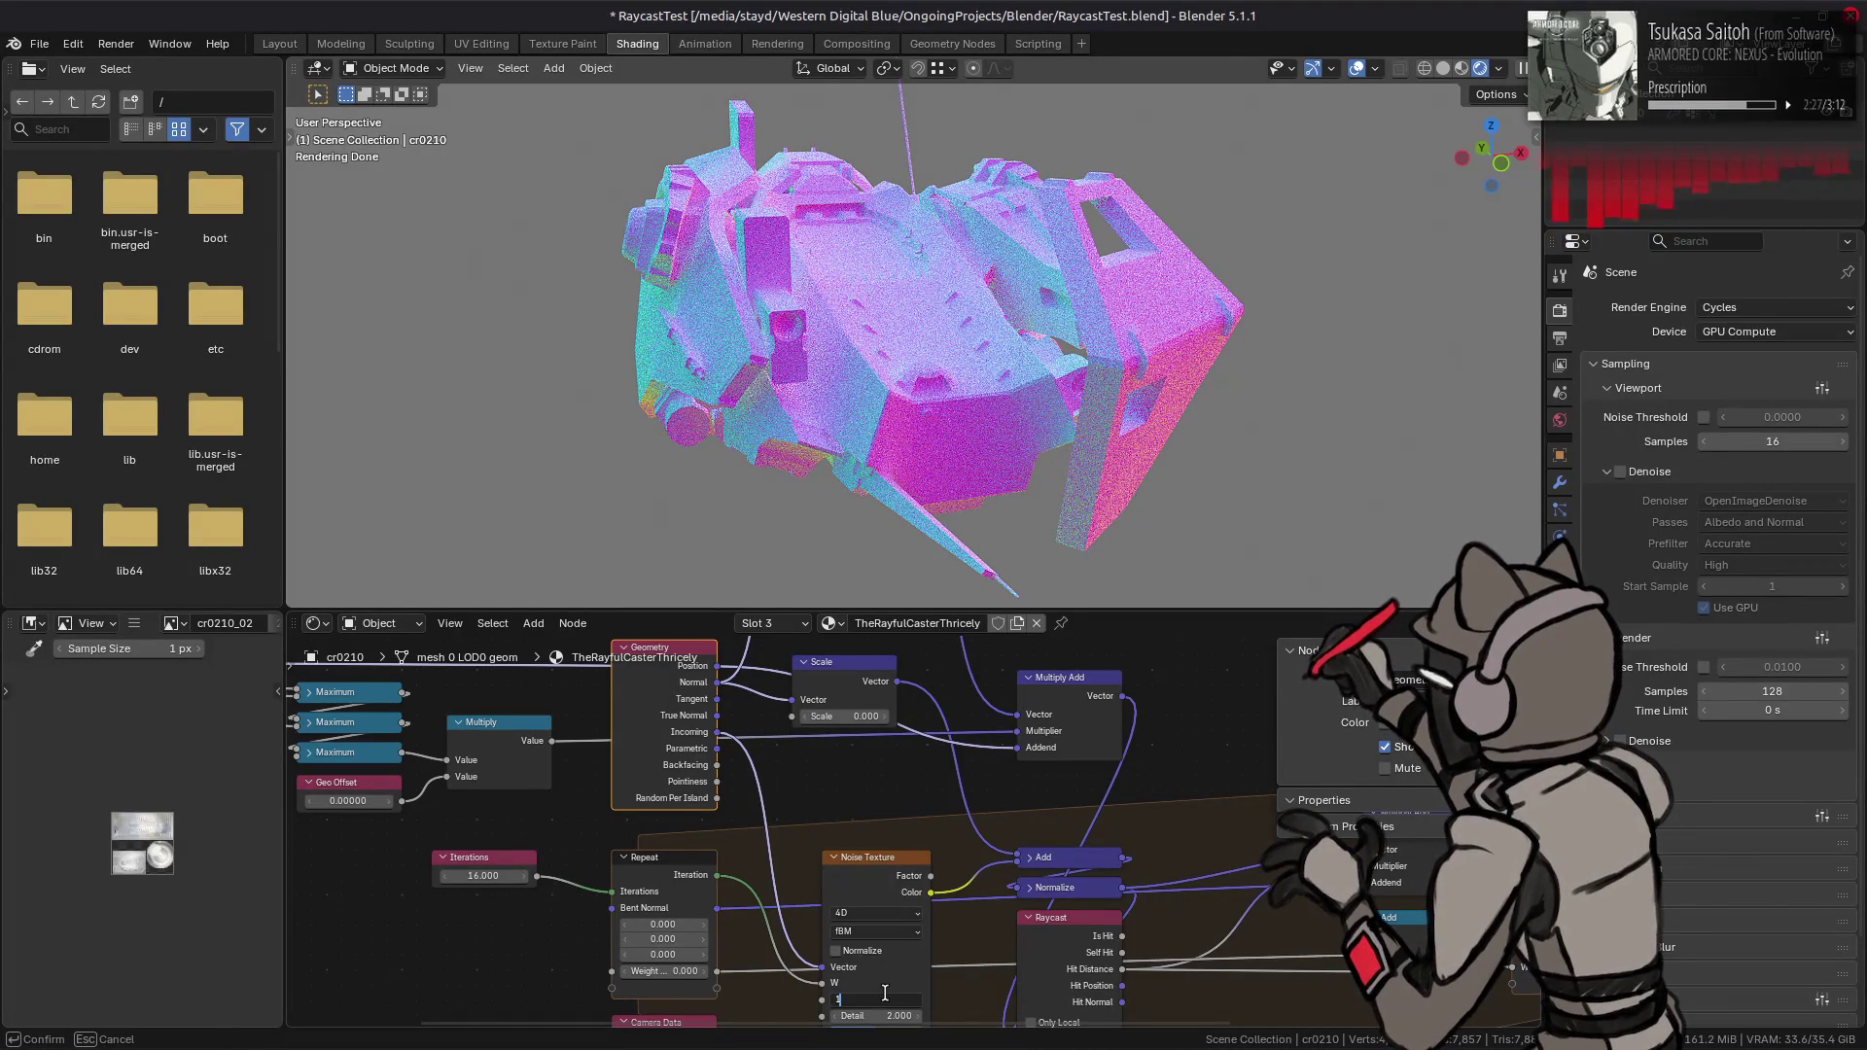
pyautogui.press('Return')
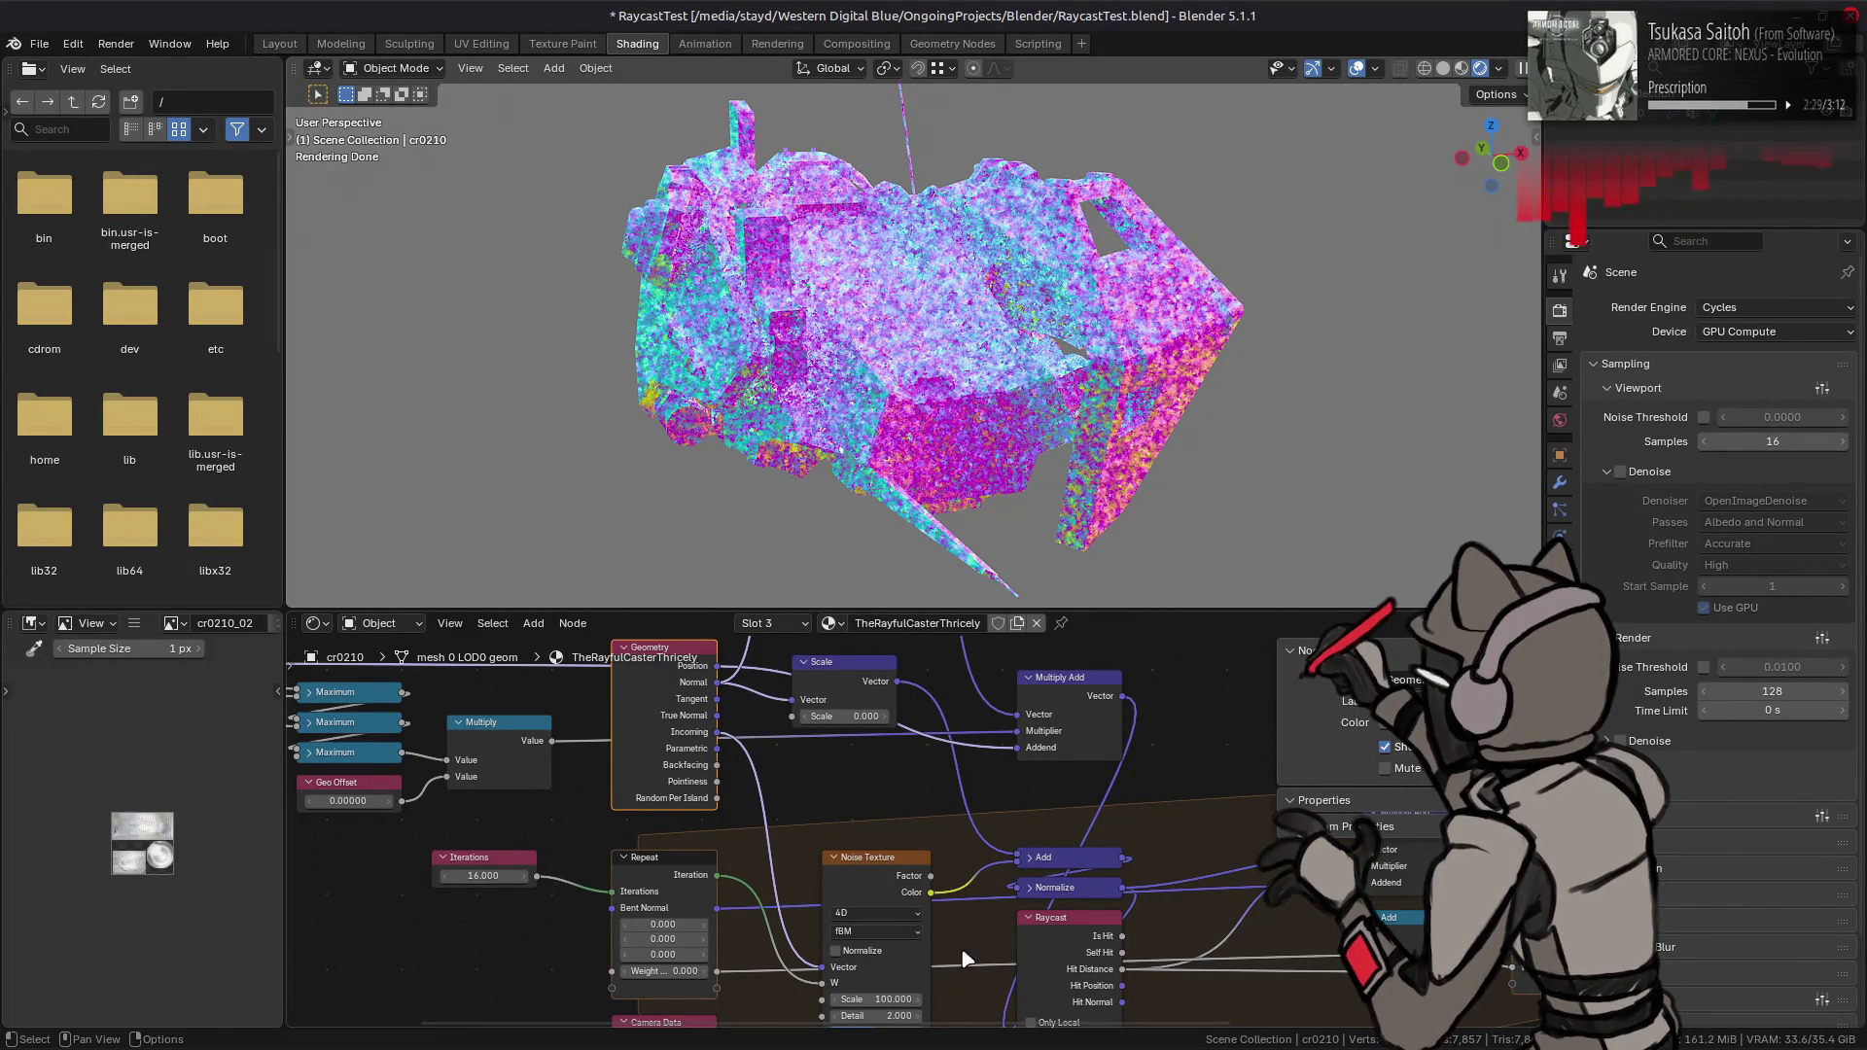
pyautogui.moveTo(887, 999); pyautogui.dragTo(836, 902, button='middle')
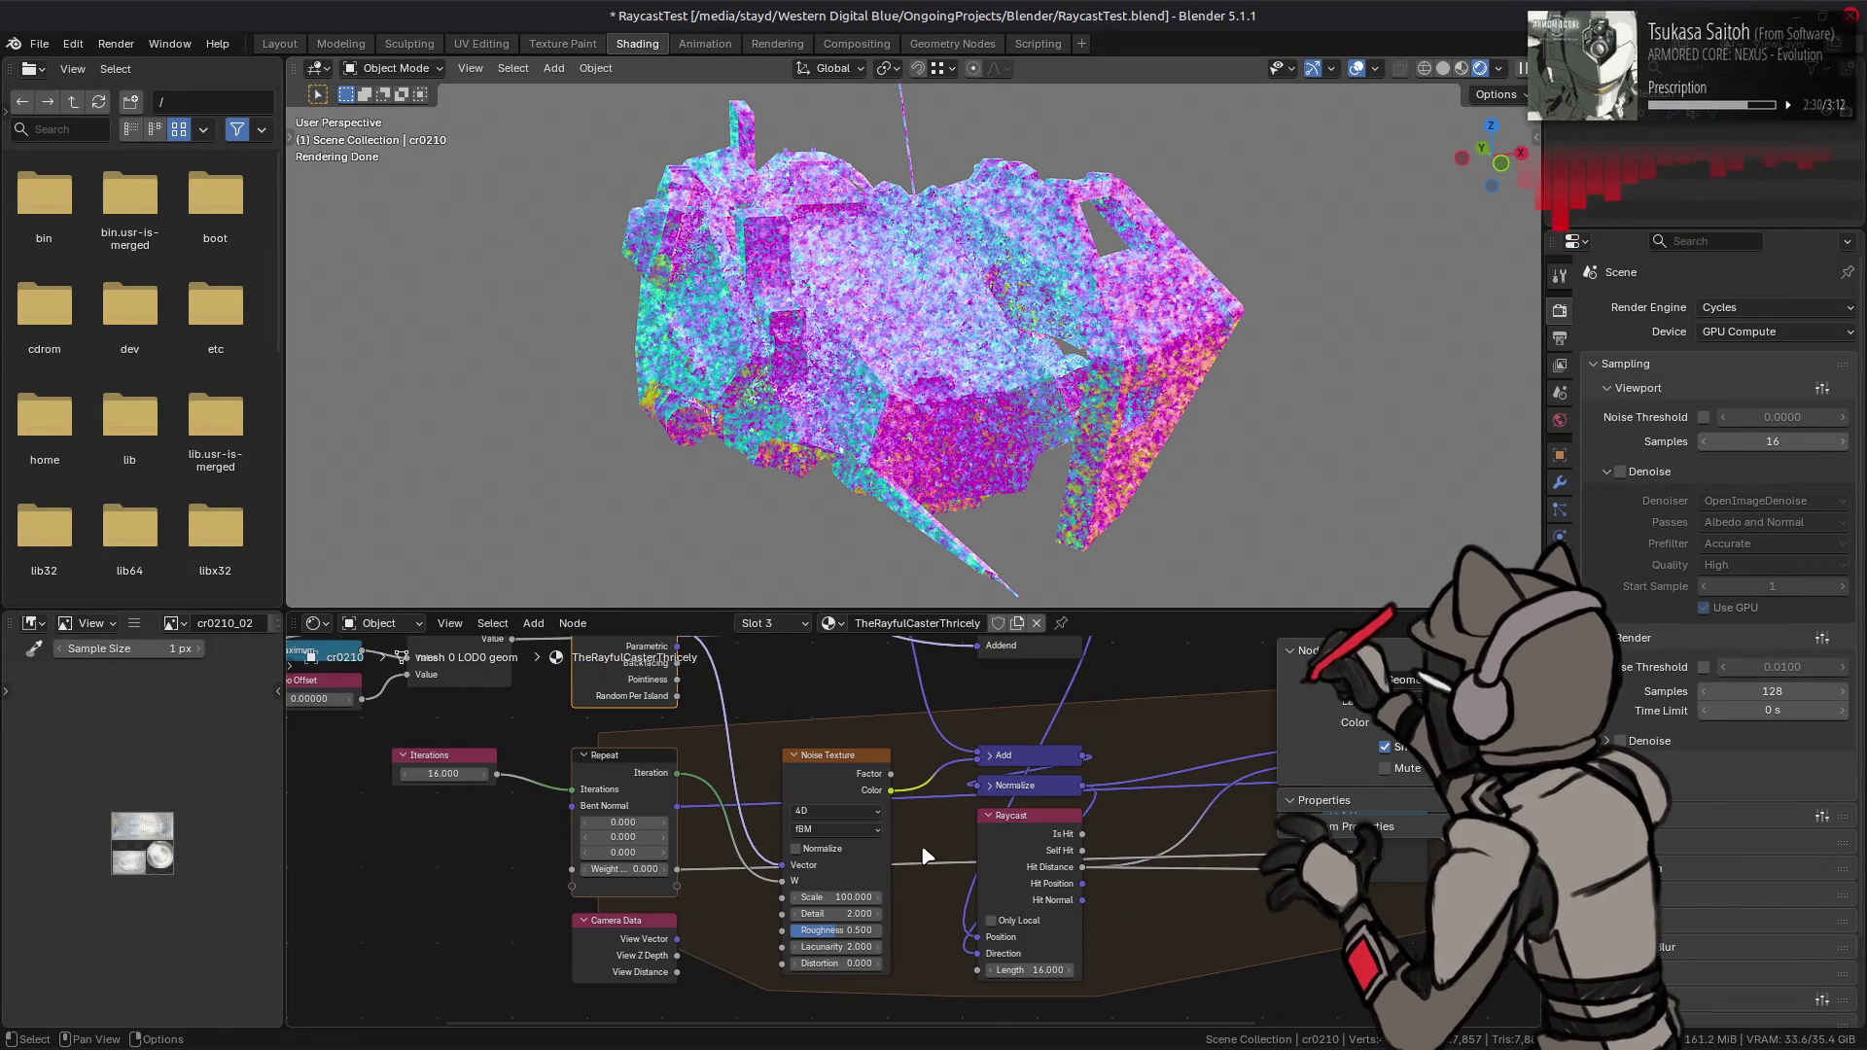
# - Try a noise Scale of 10000, undoing and redoing to compare against 100
pyautogui.click(834, 902)
pyautogui.click(807, 899)
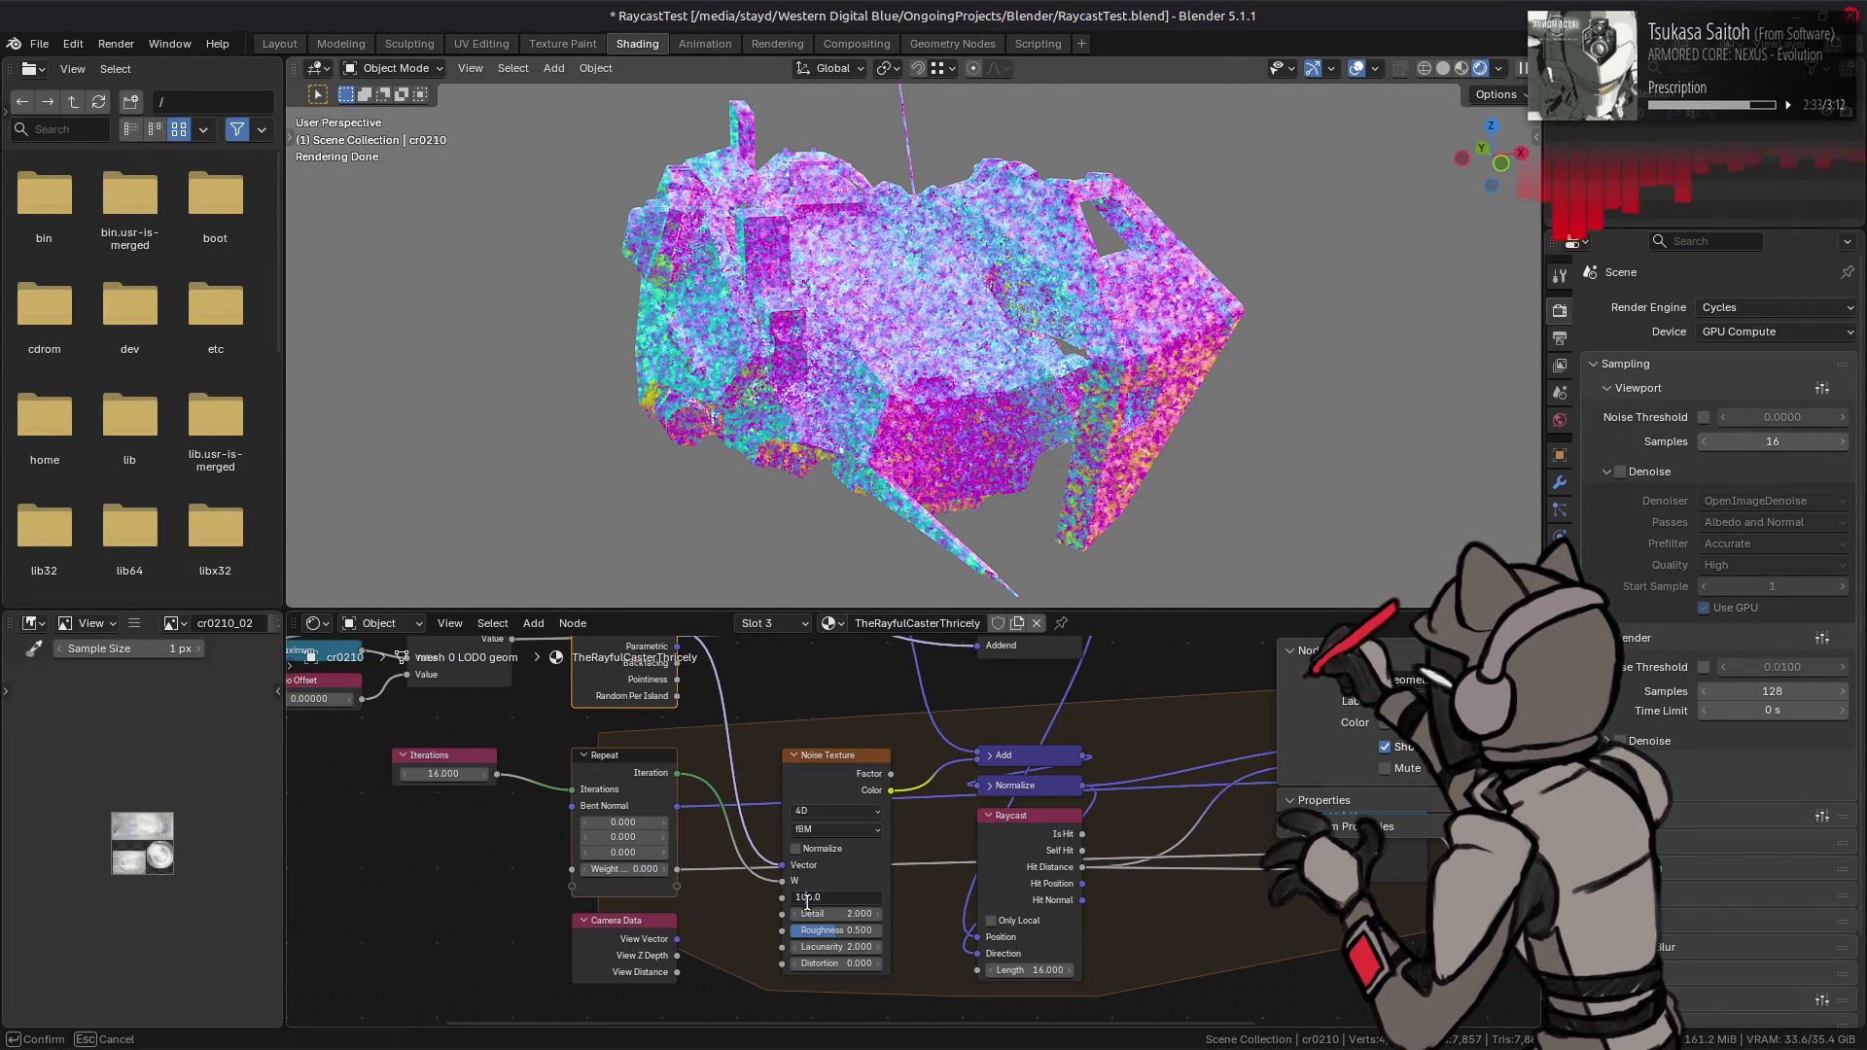
pyautogui.write('00')
pyautogui.press('Return')
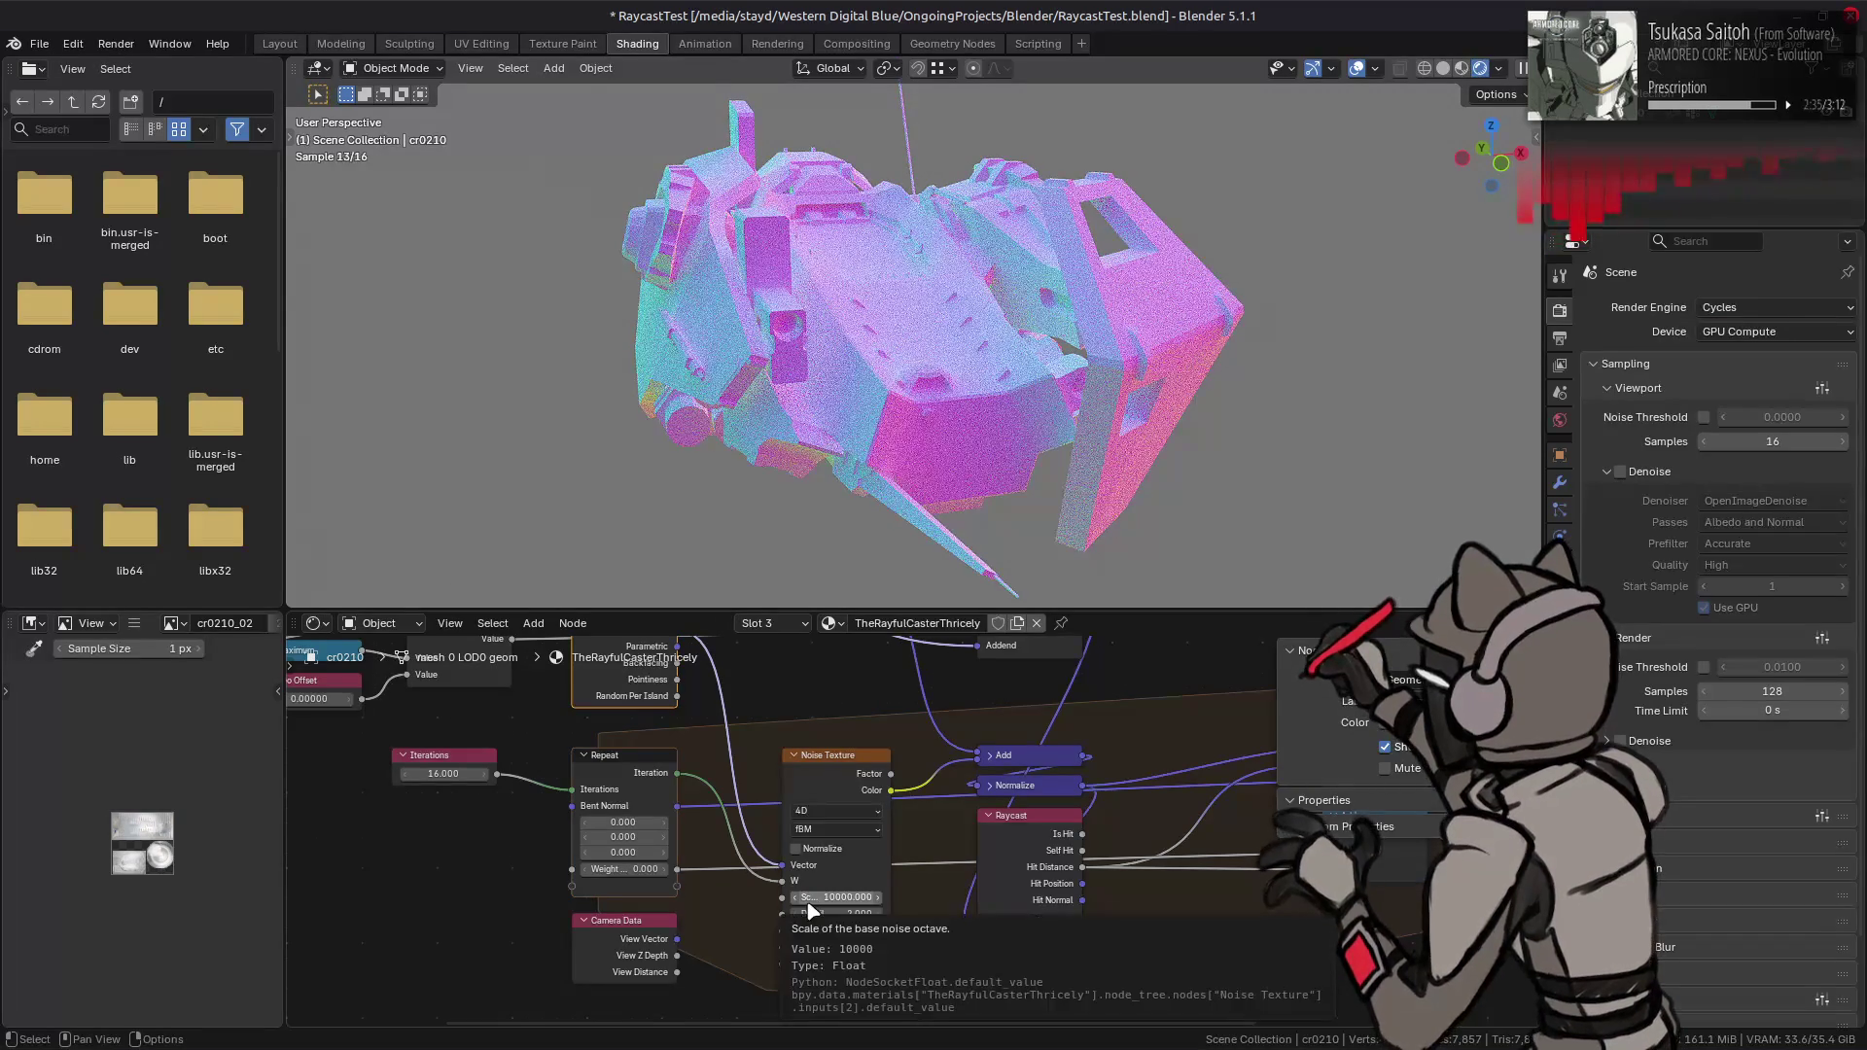
pyautogui.click(811, 901)
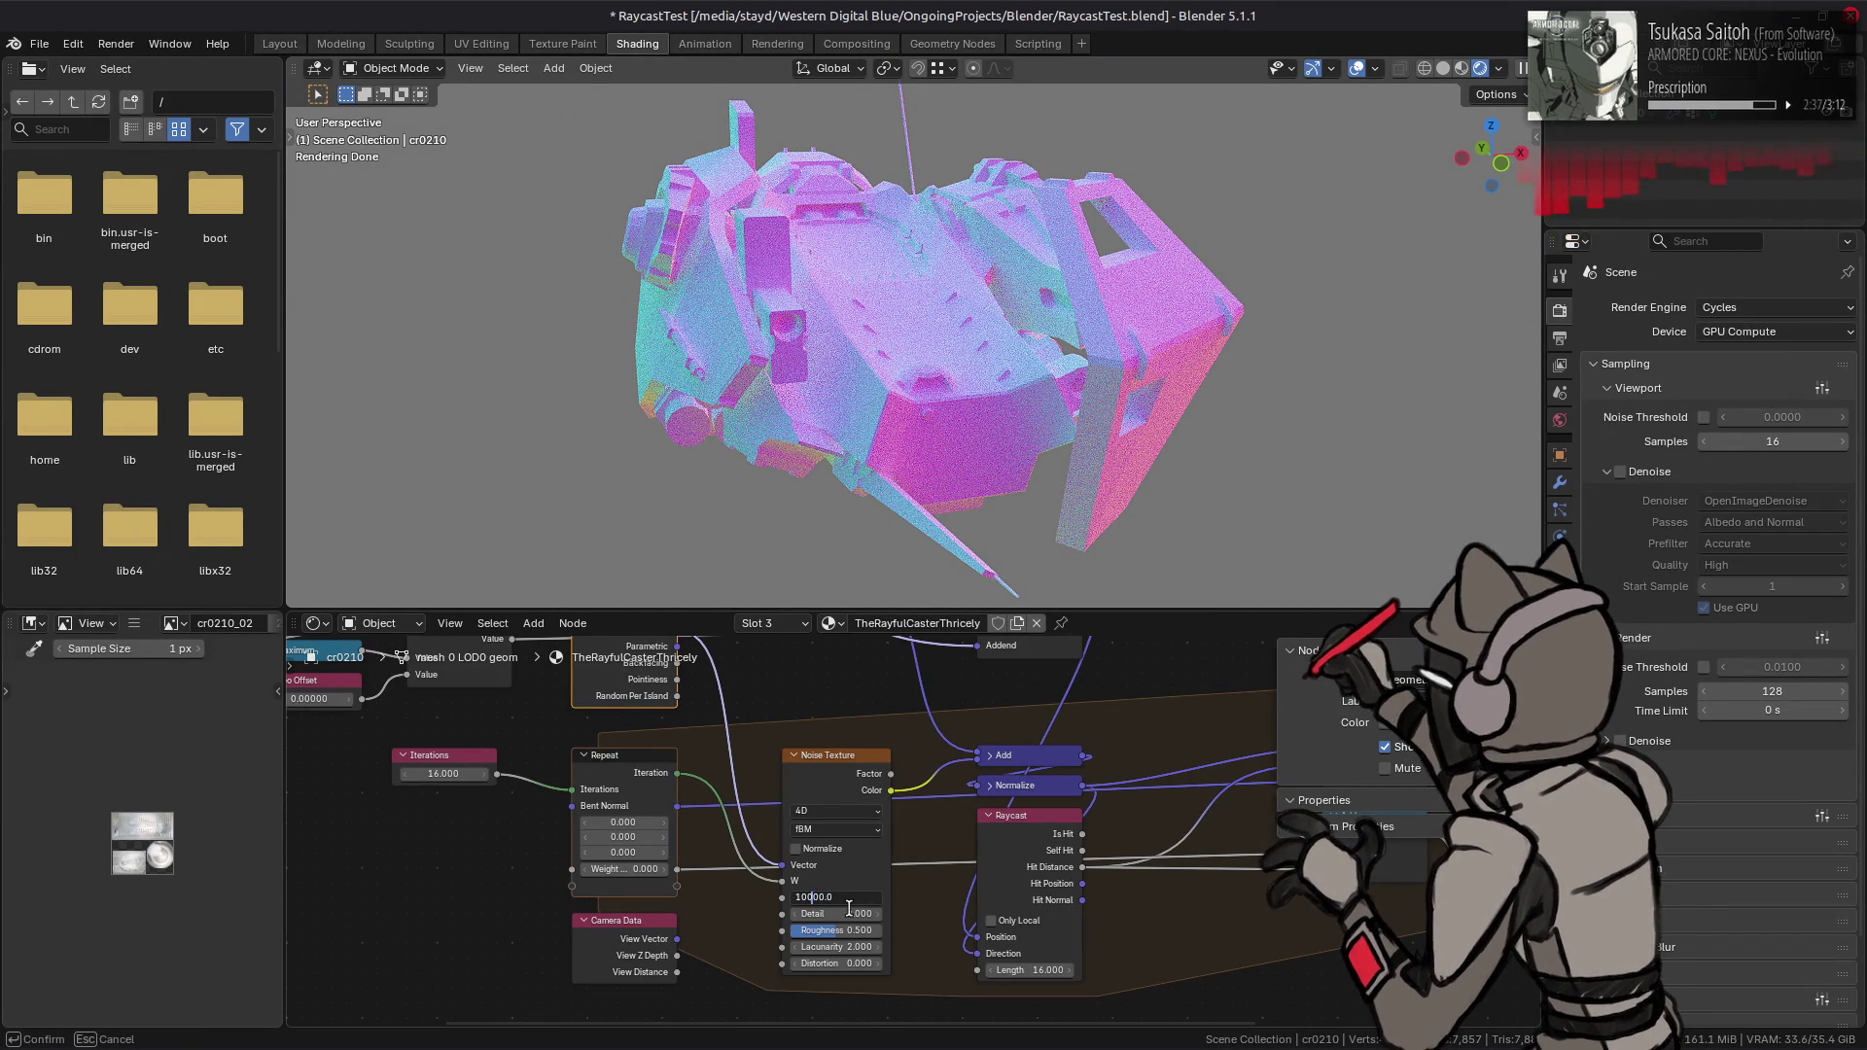
pyautogui.press('Return')
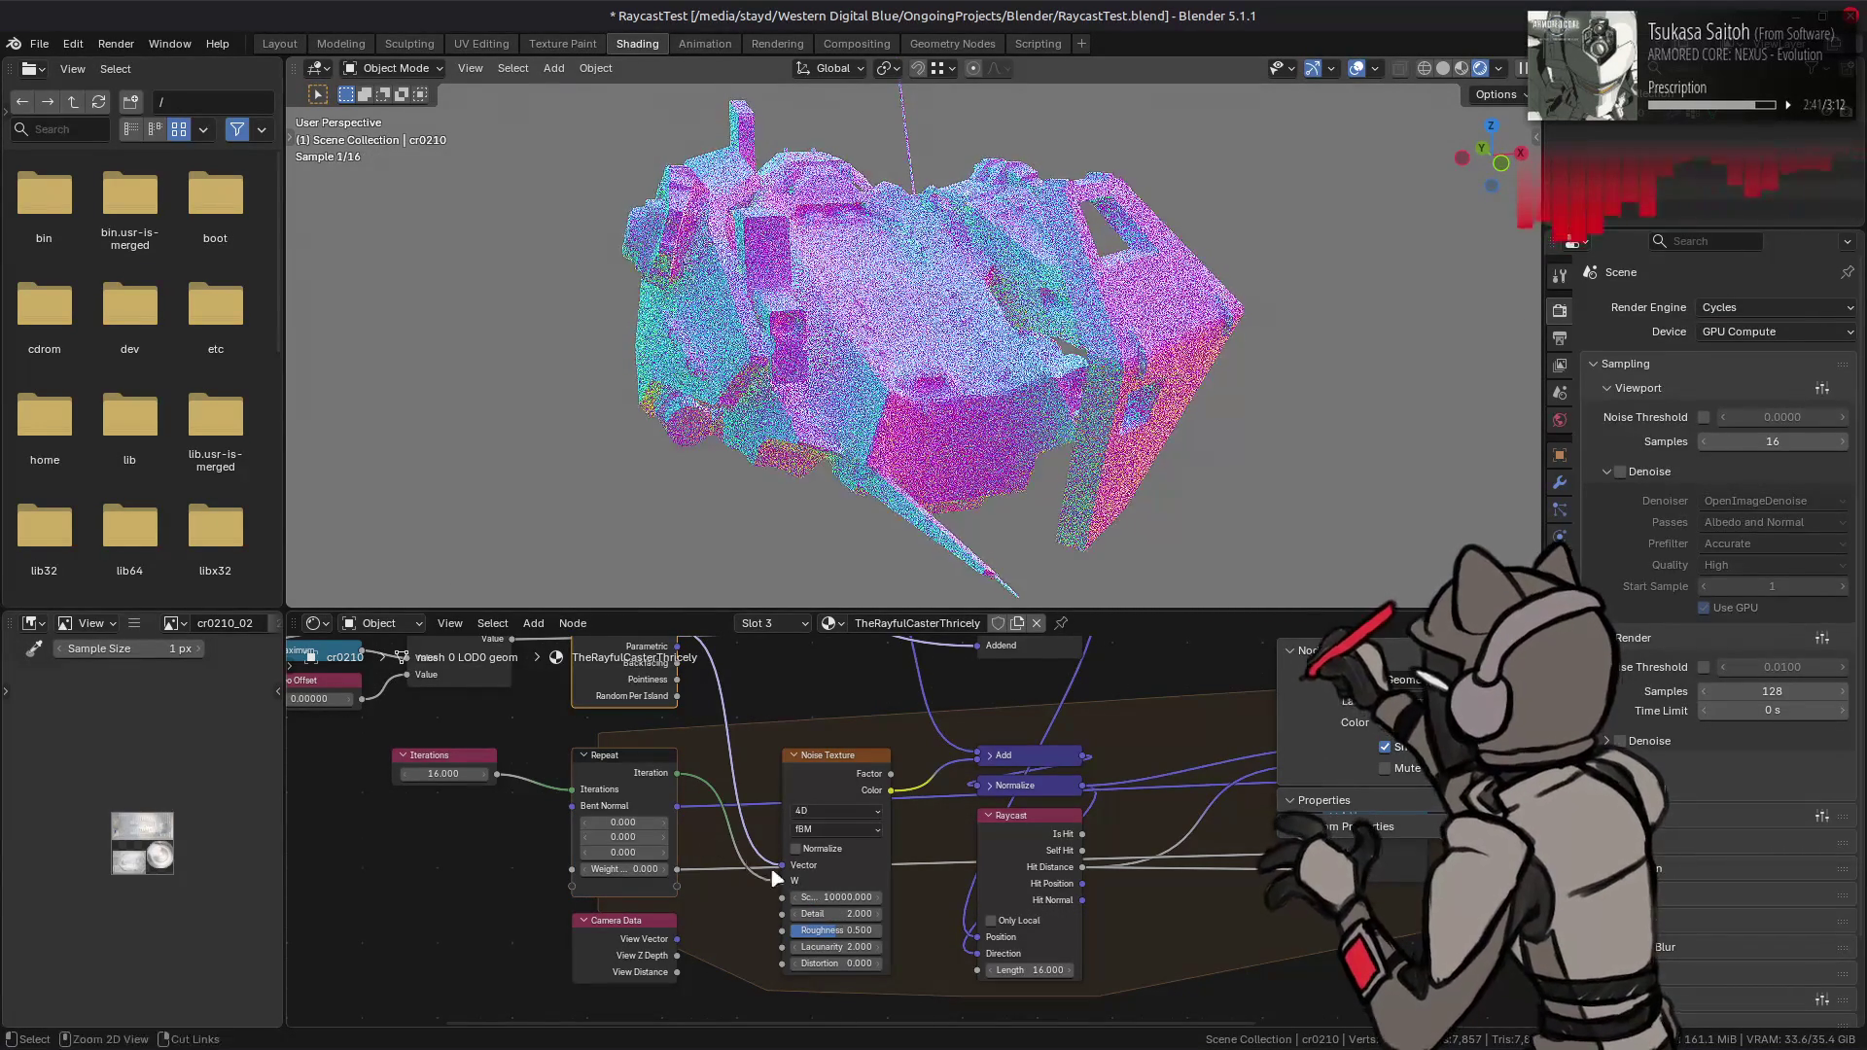
pyautogui.click(816, 897)
pyautogui.click(818, 896)
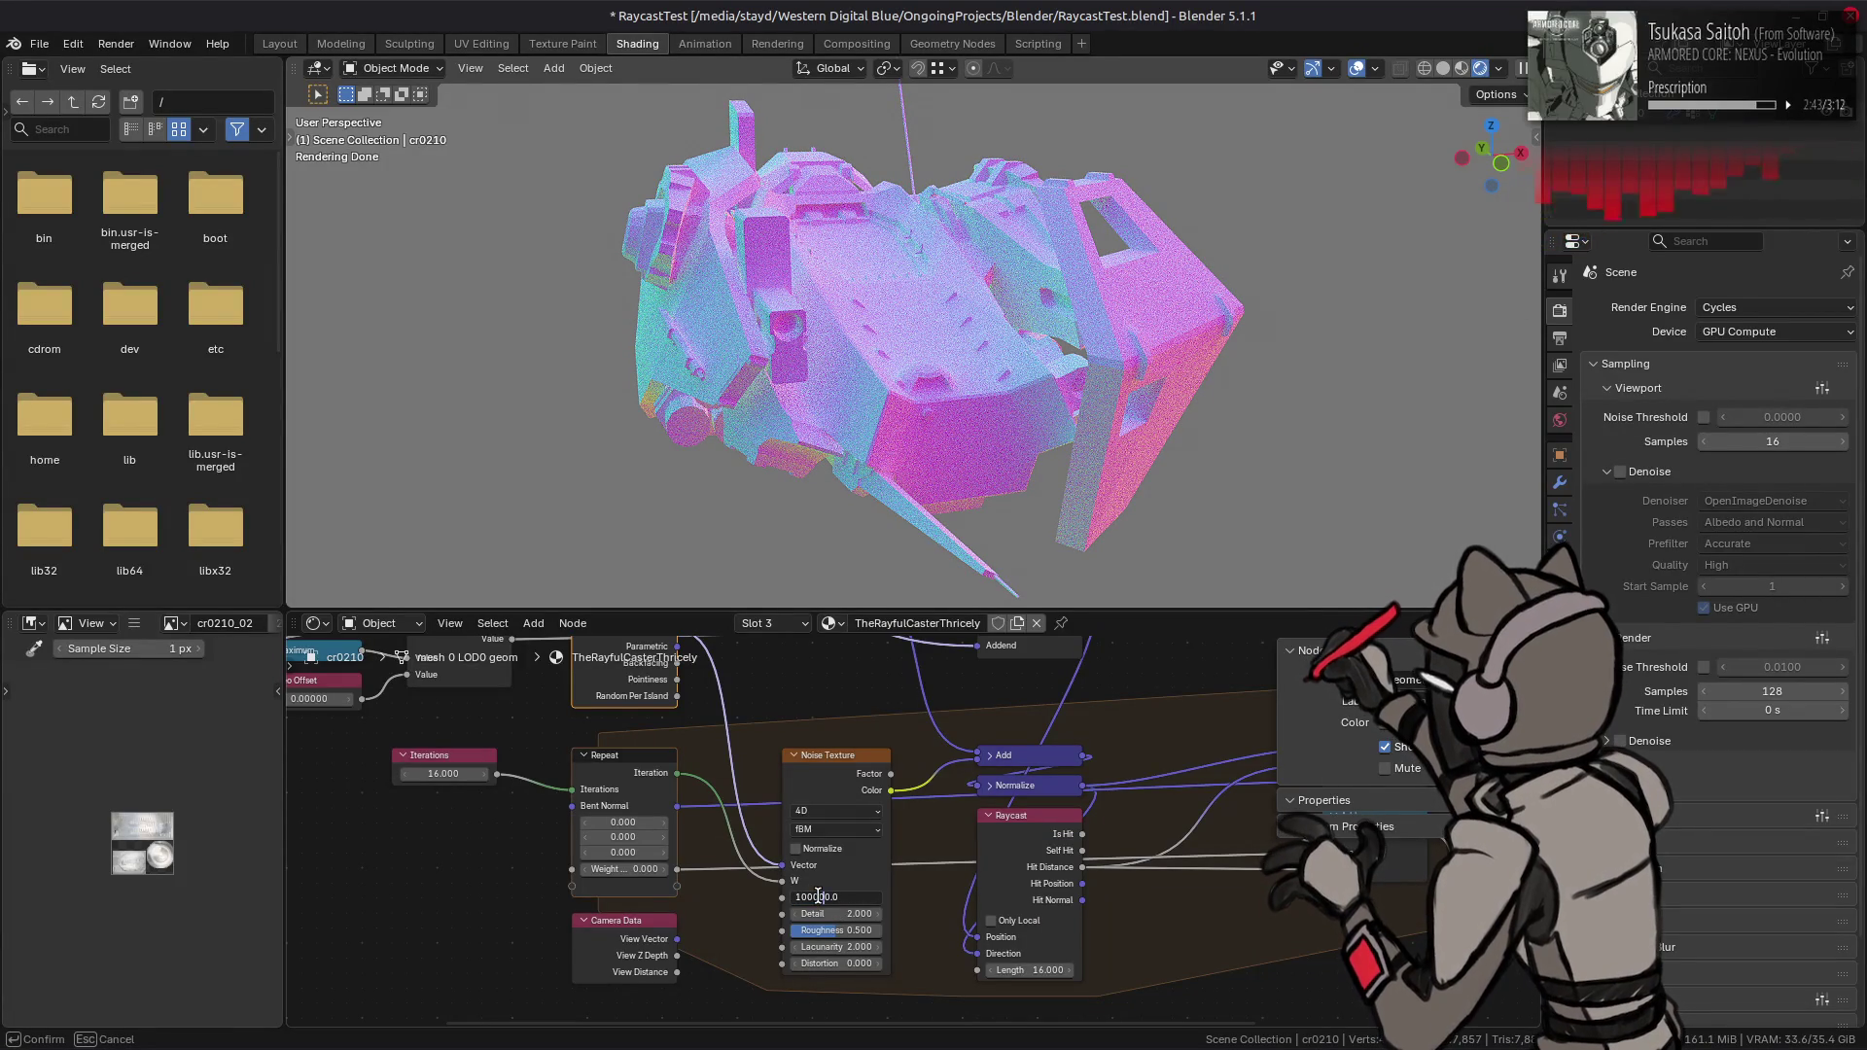
pyautogui.press('Return')
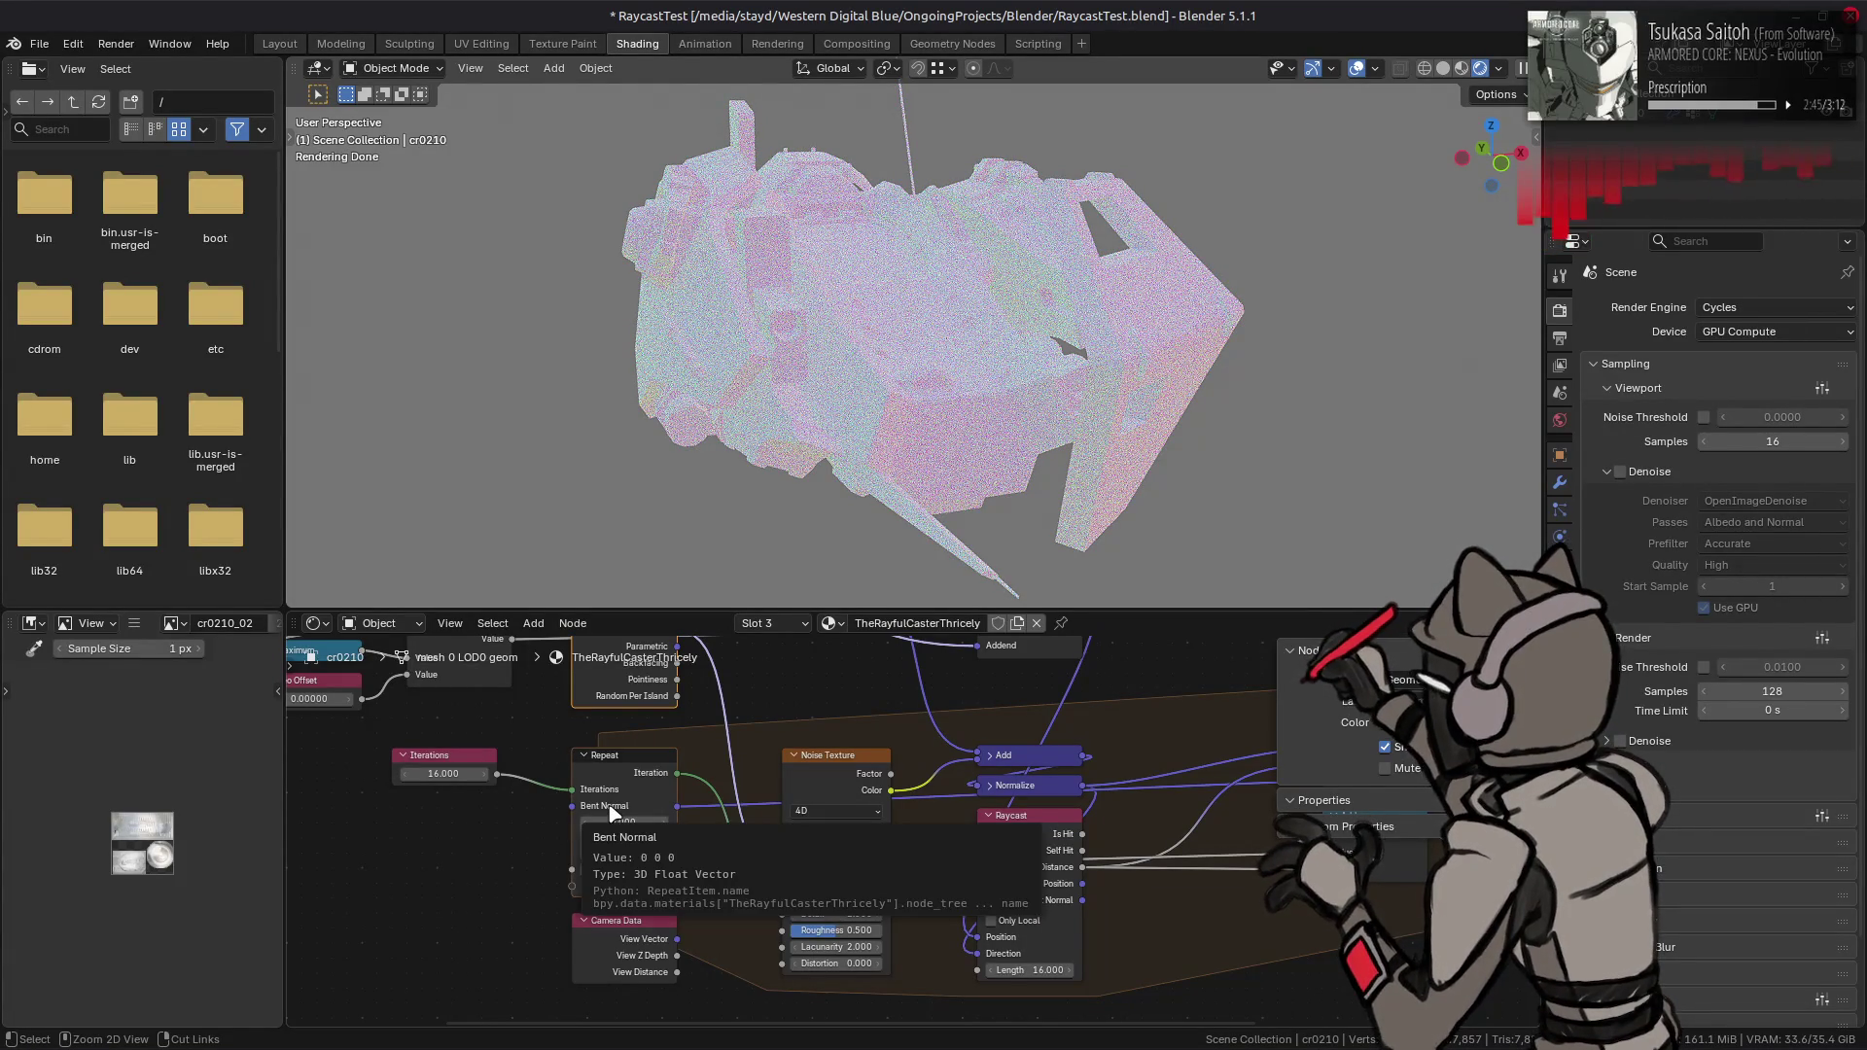
pyautogui.hotkey('ctrl', 'z')
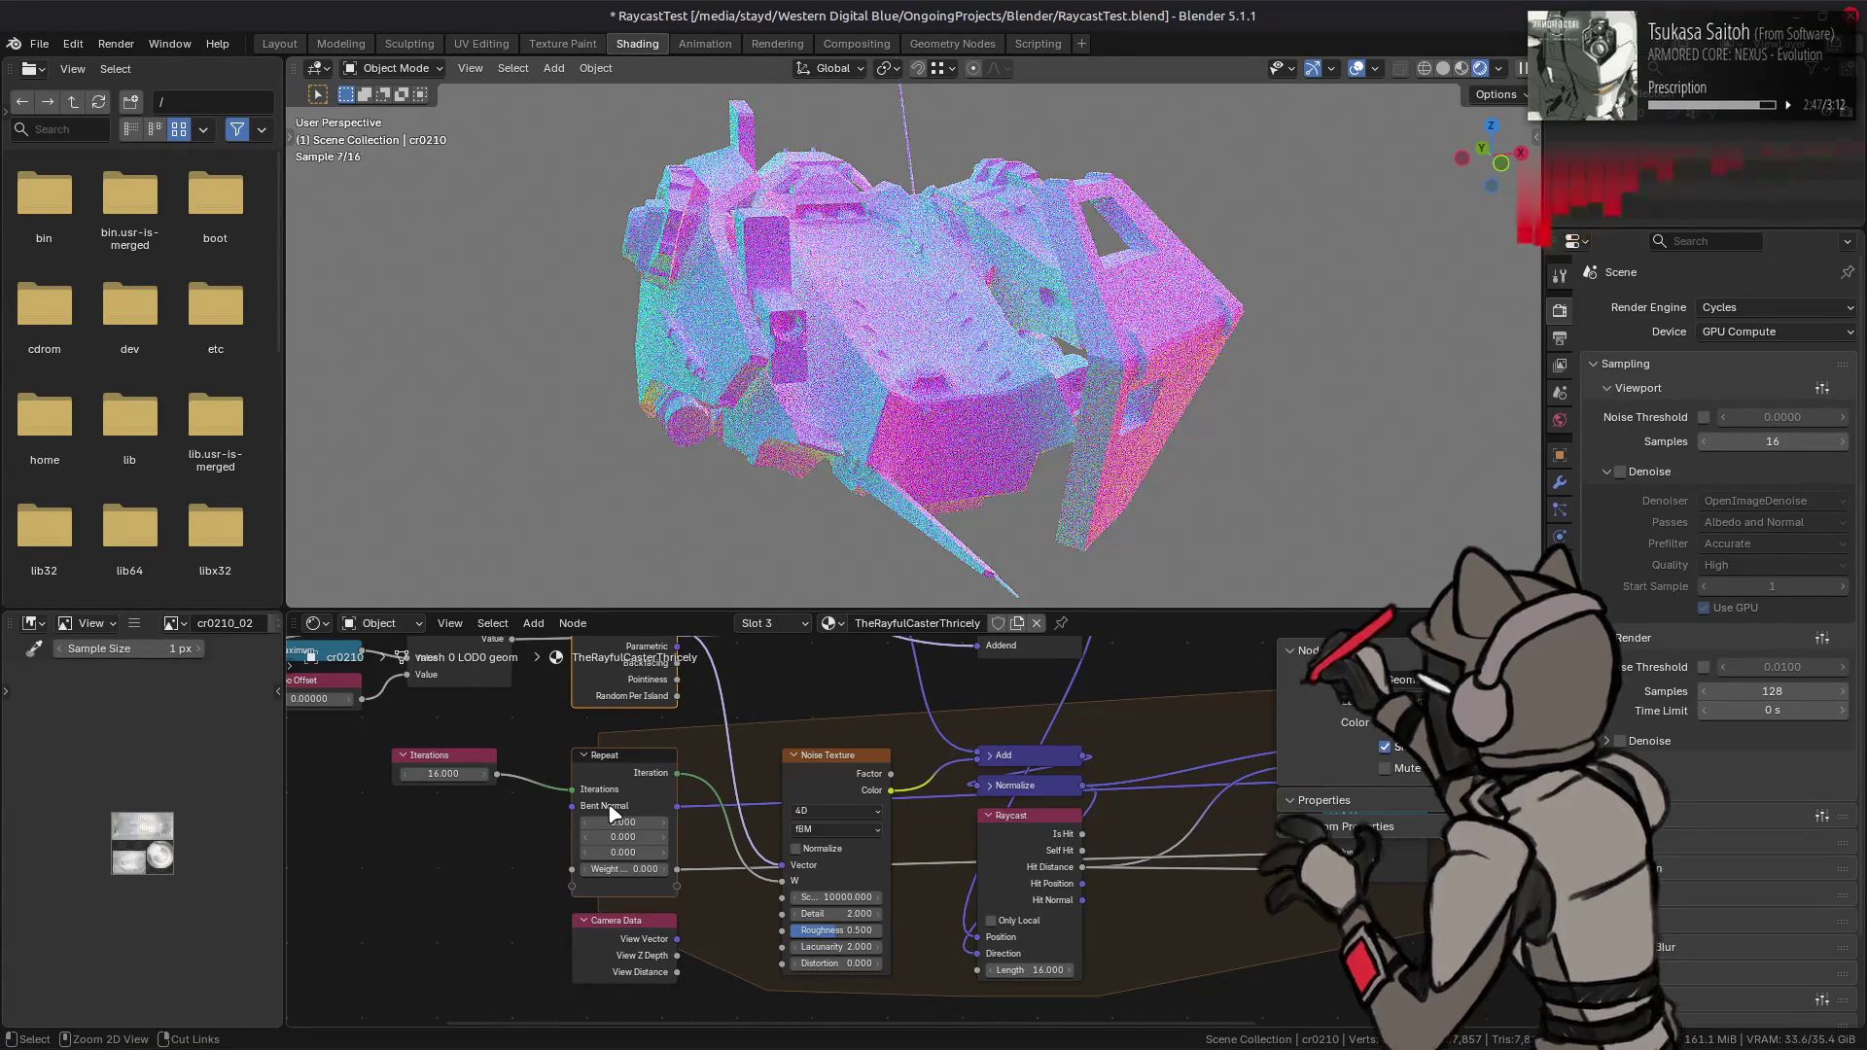
pyautogui.hotkey('ctrl', 'shift', 'z')
pyautogui.hotkey('ctrl', 'shift', 'z')
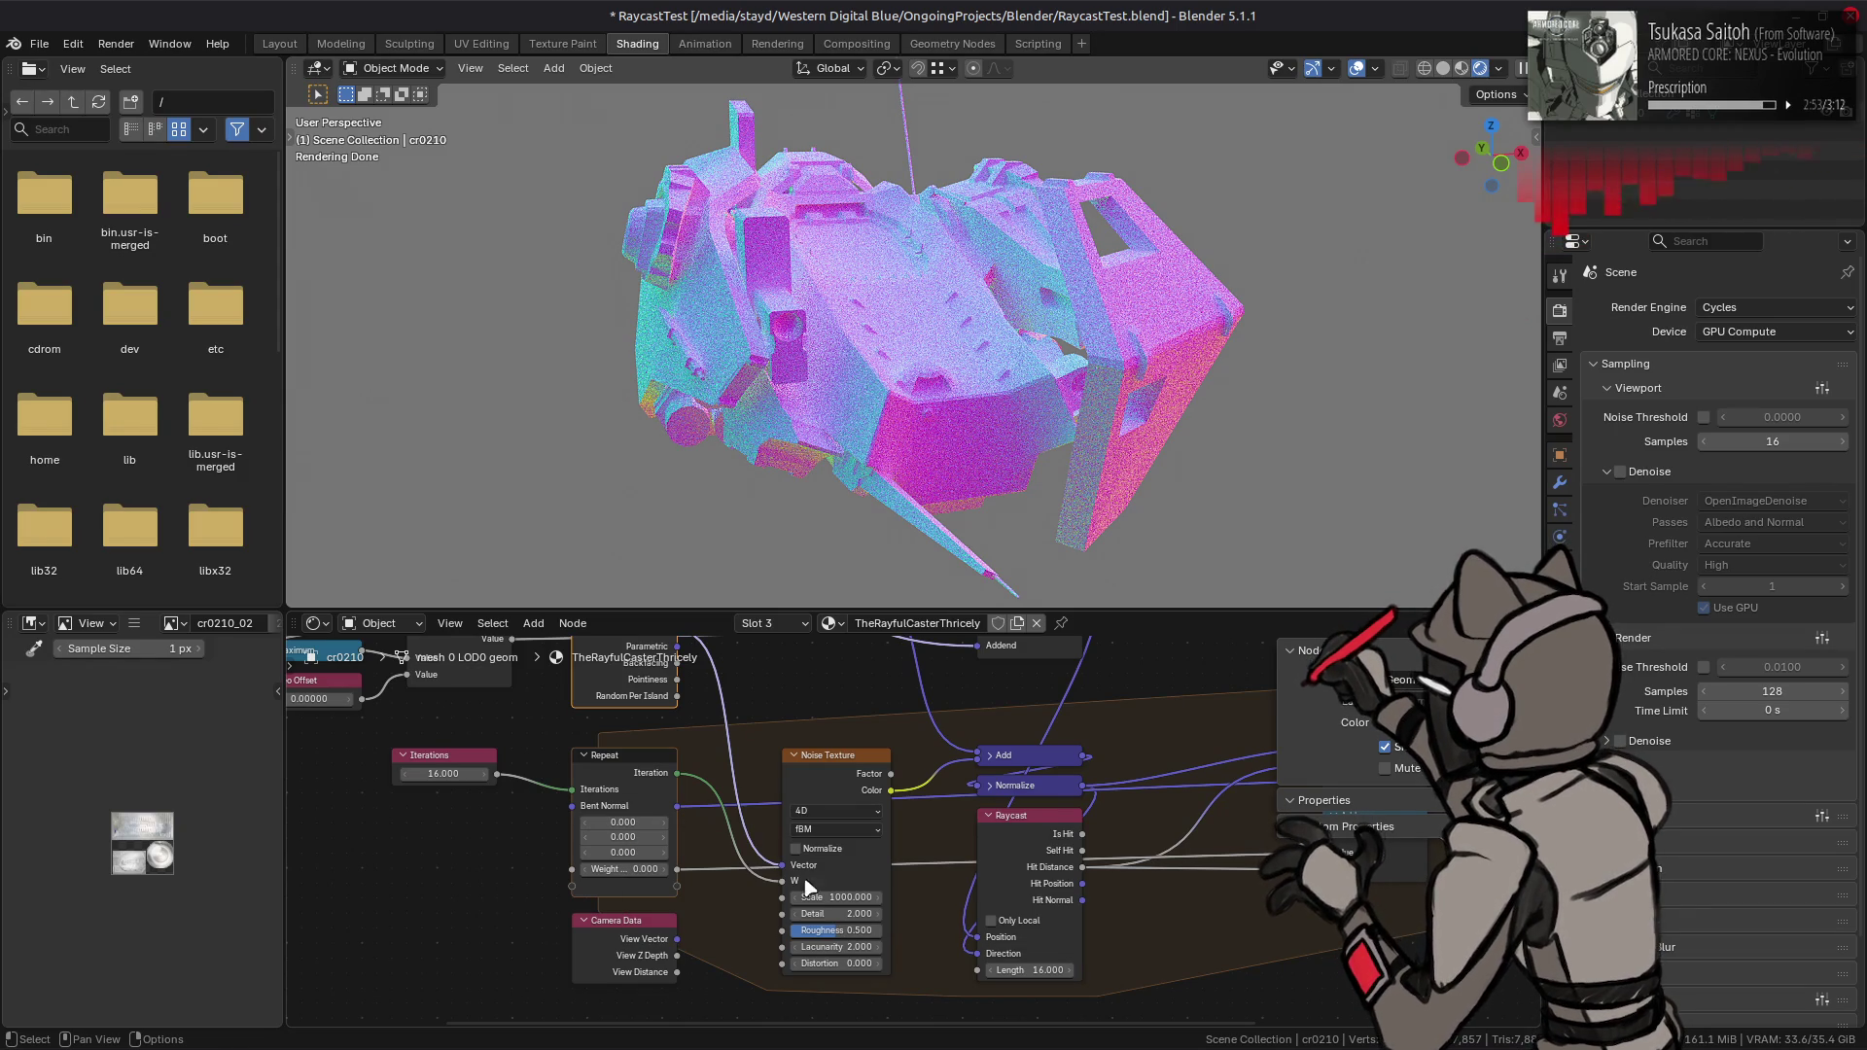
# - Try noise Scale values of 2000 and then 2048
pyautogui.click(841, 896)
pyautogui.write('2000')
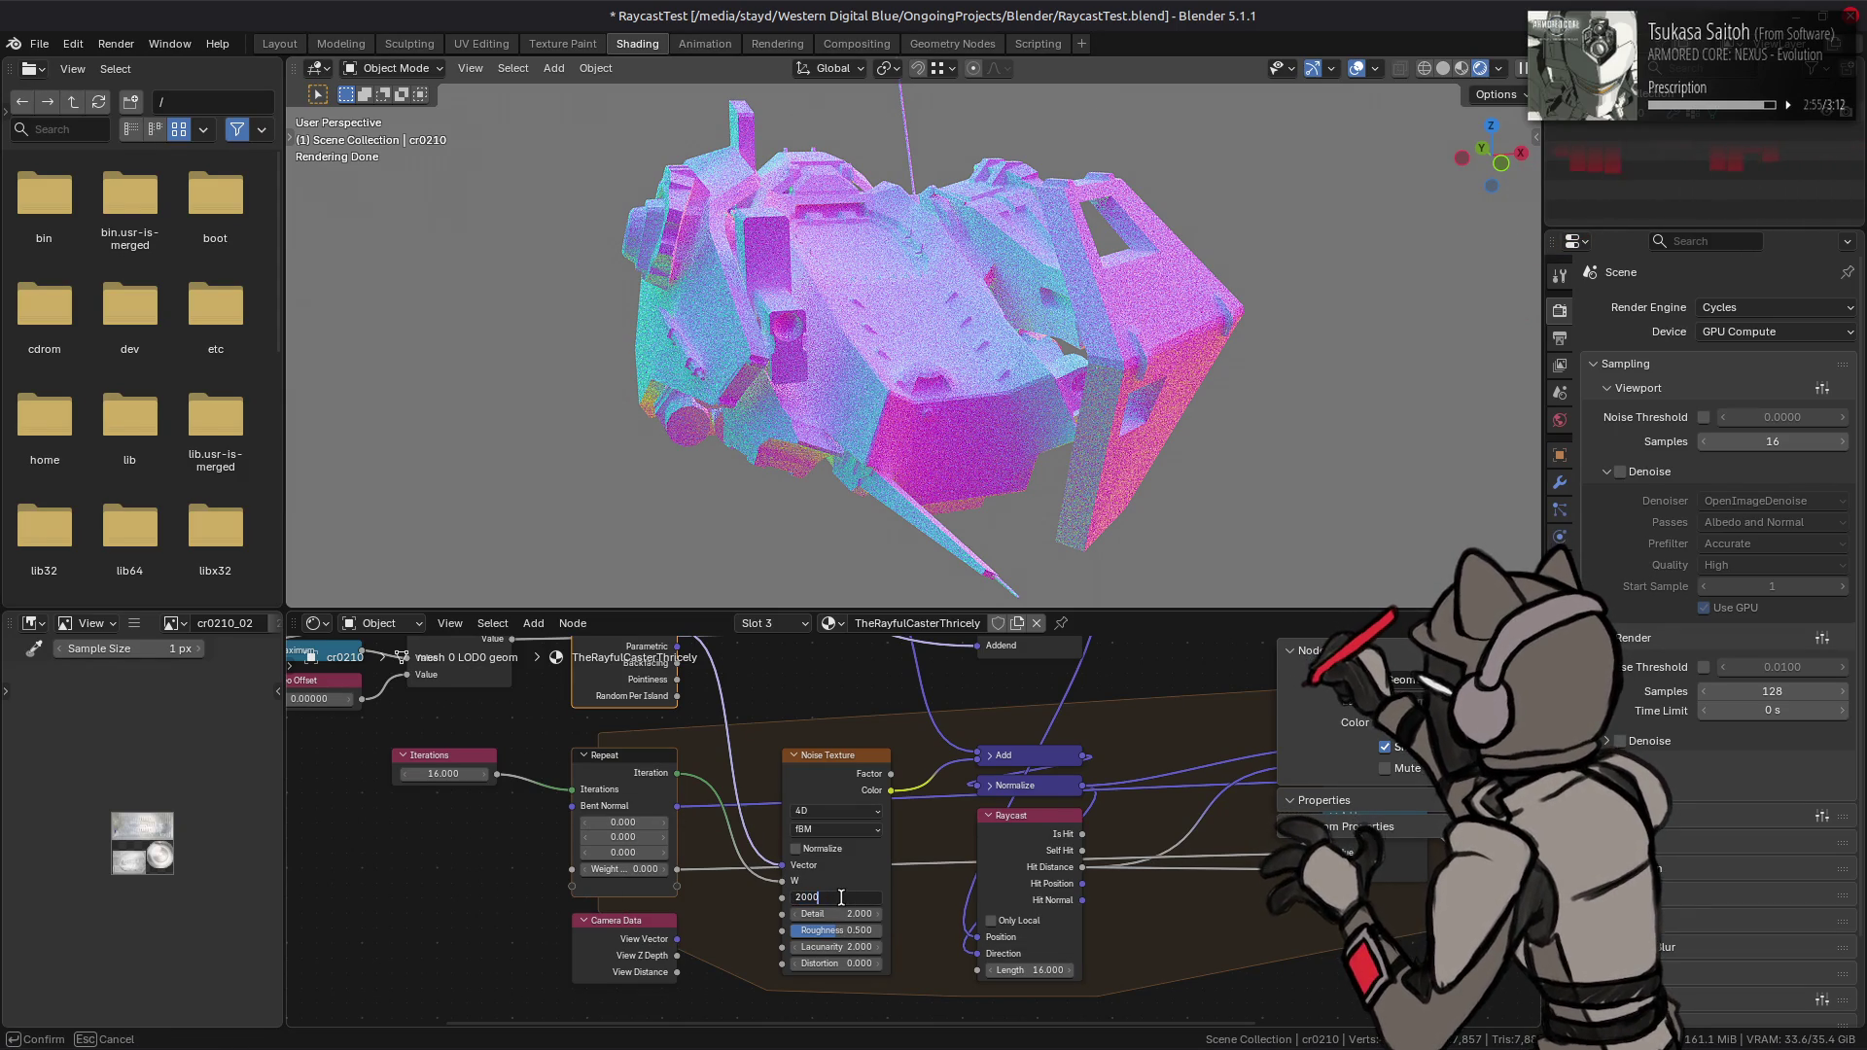
pyautogui.press('Return')
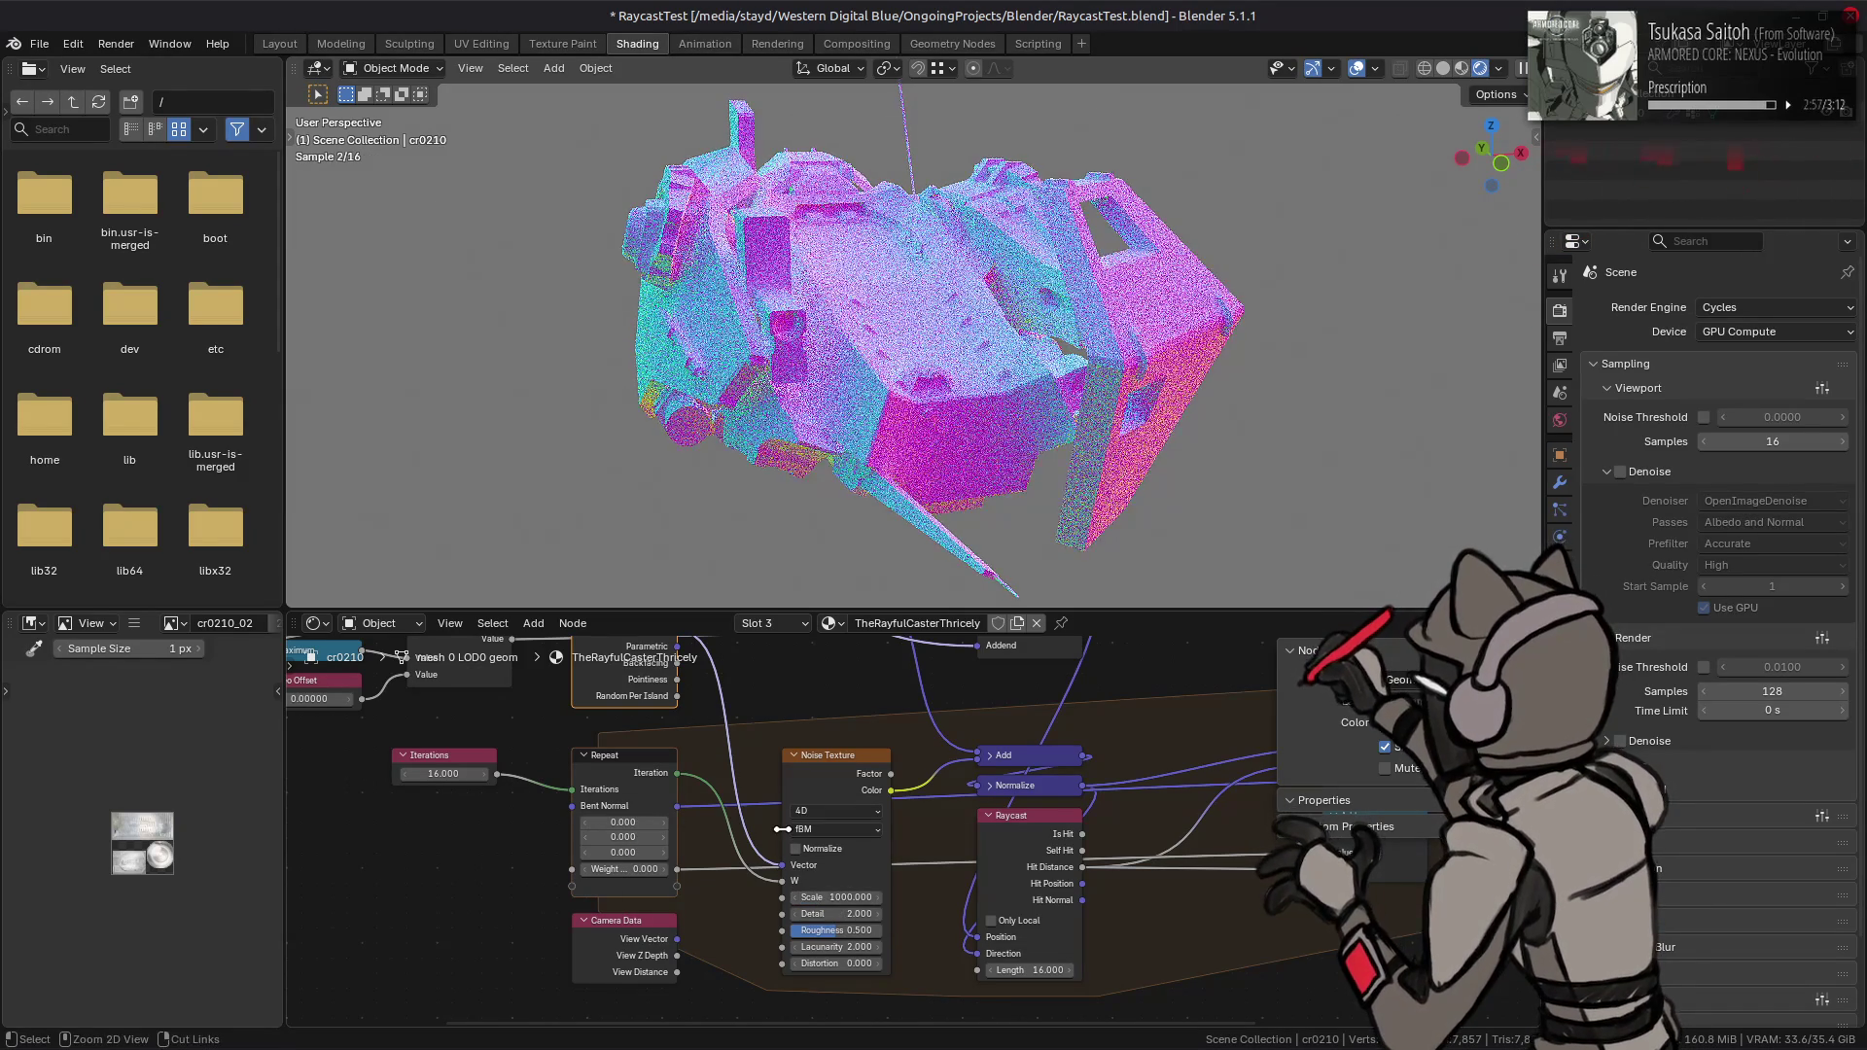
pyautogui.hotkey('ctrl', 'z')
pyautogui.click(836, 895)
pyautogui.write('2048')
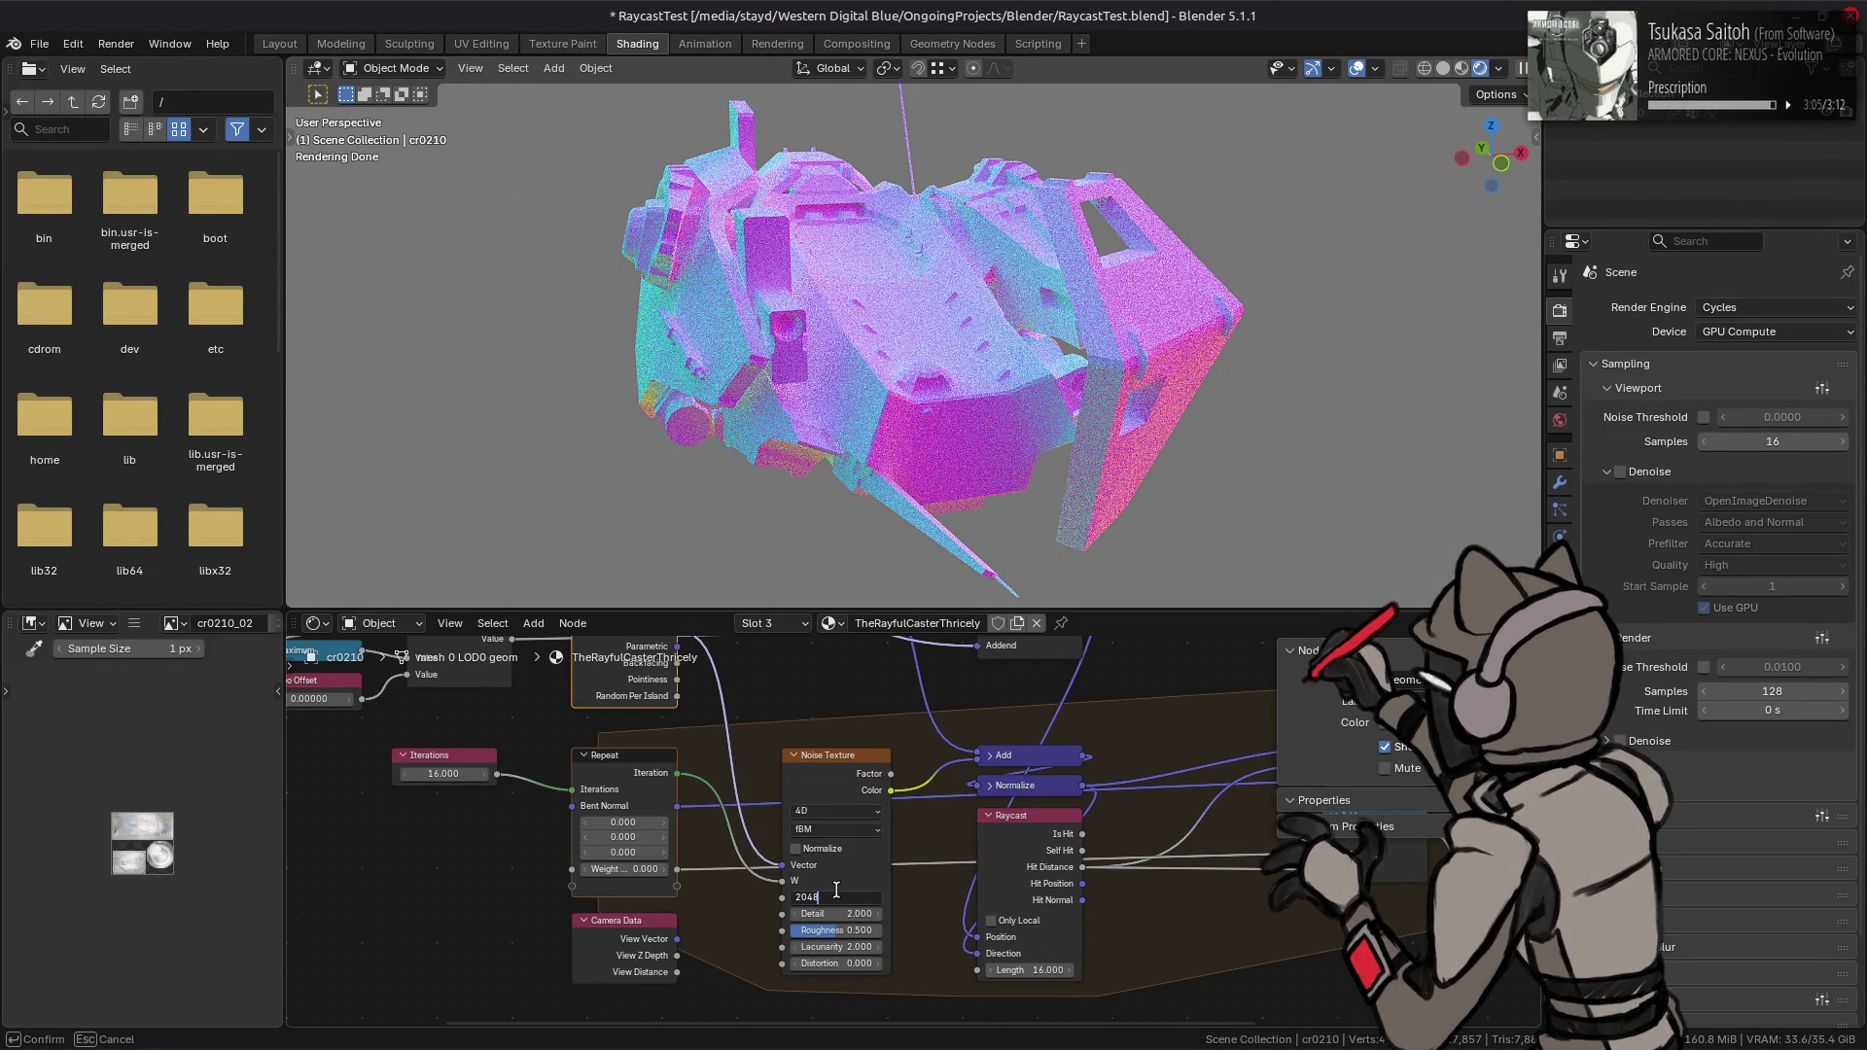
pyautogui.press('Return')
# - Compare noise Scale 16384 against 1024, keep 1024, and save the file
pyautogui.click(832, 896)
pyautogui.write('16384')
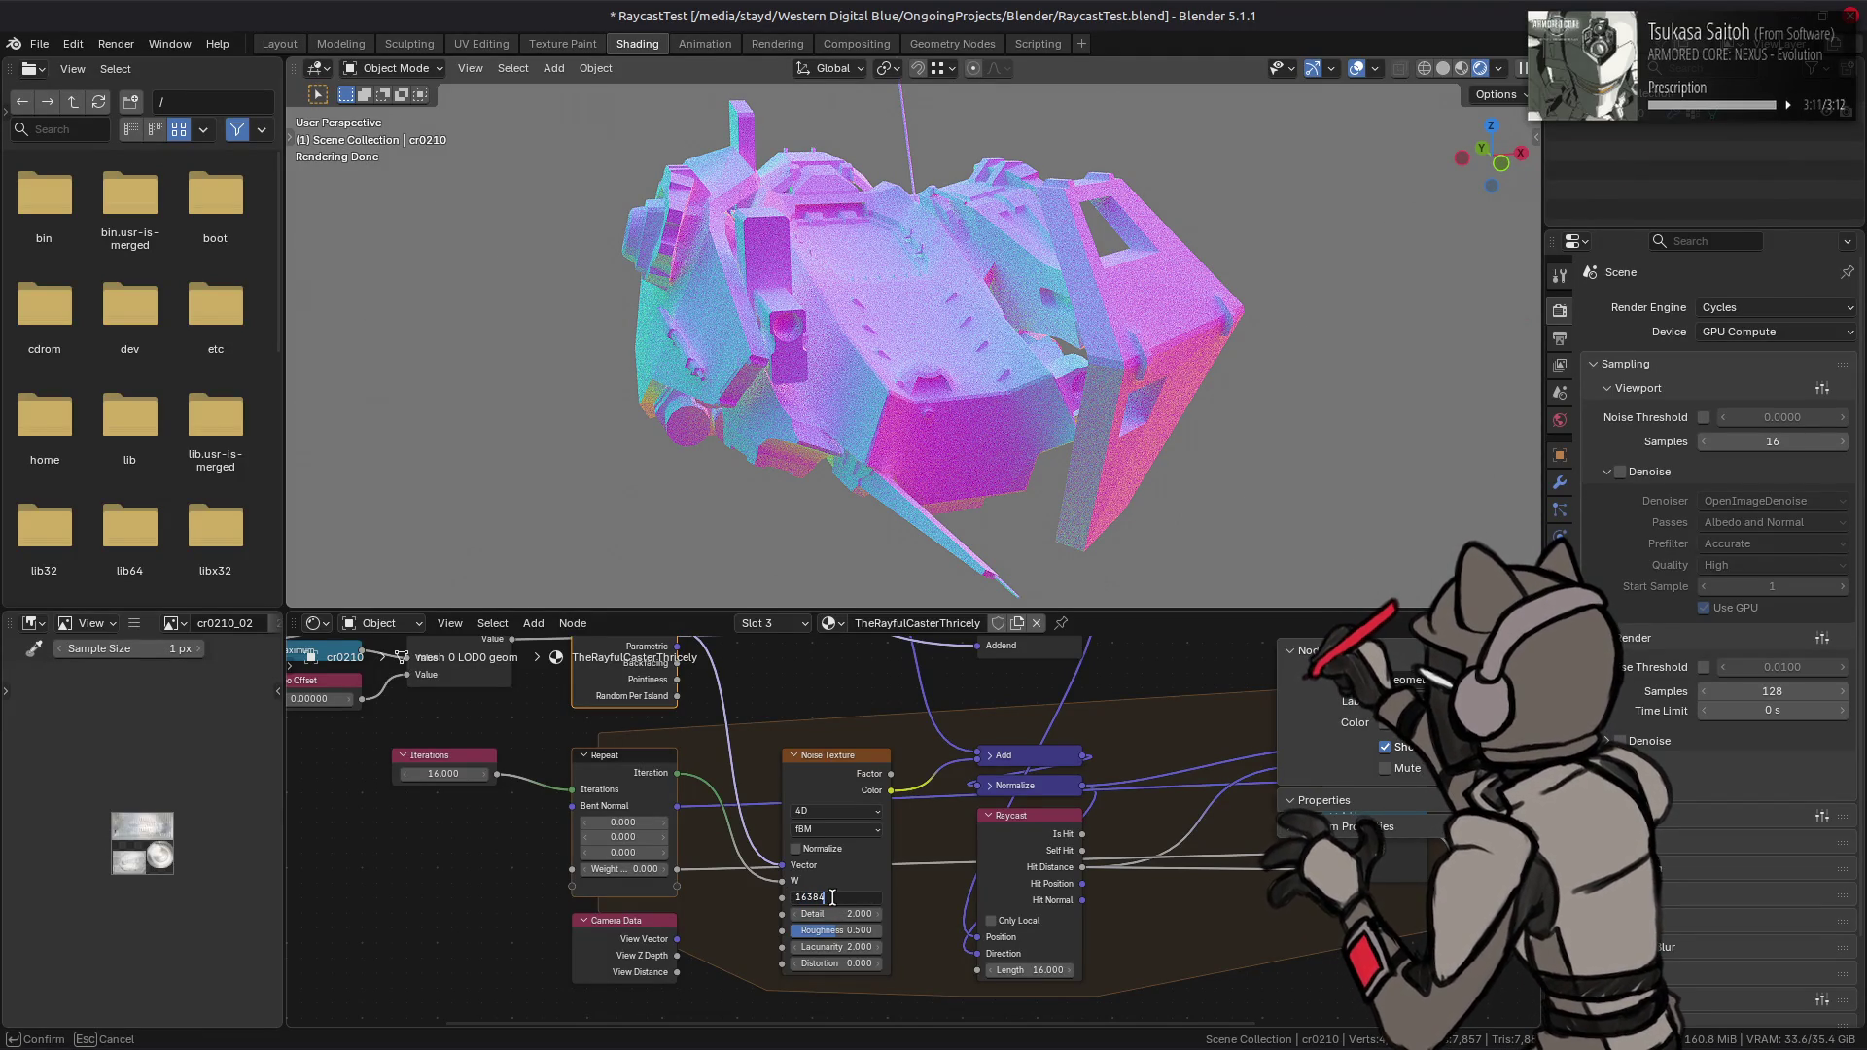
pyautogui.press('Return')
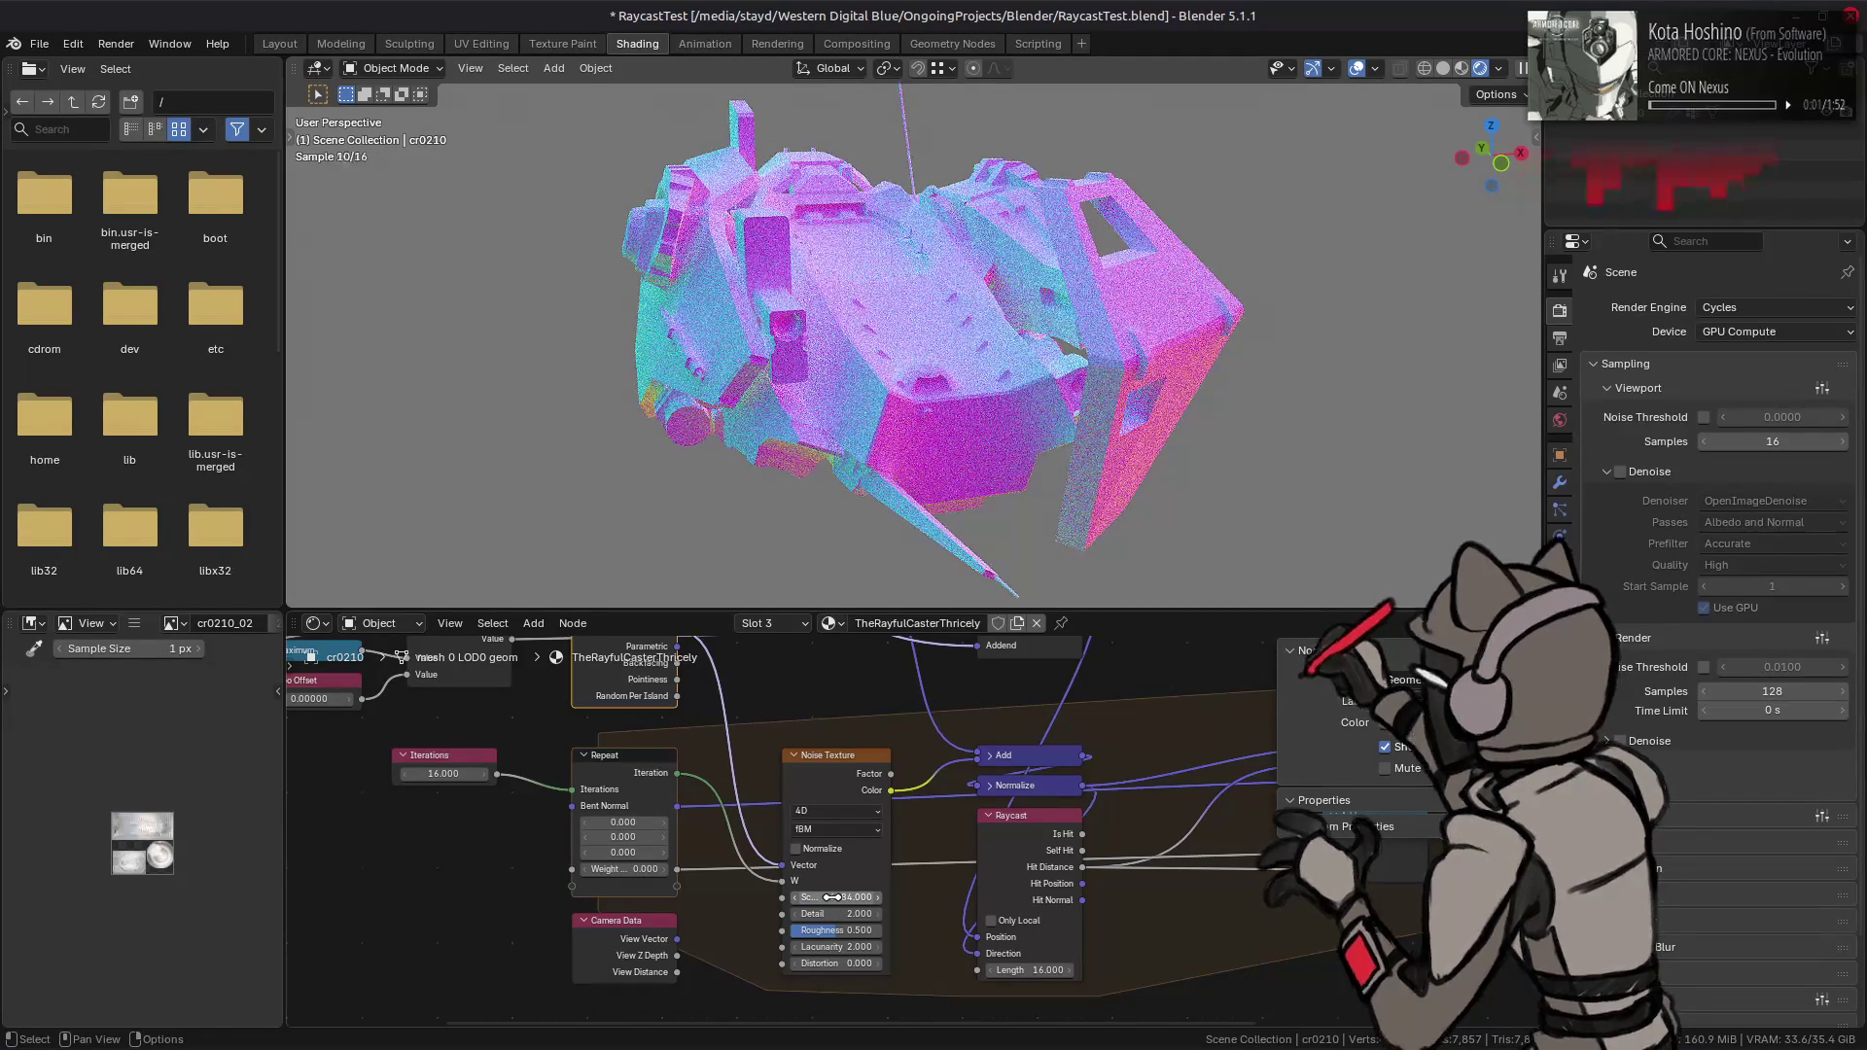
pyautogui.click(833, 896)
pyautogui.write('1024')
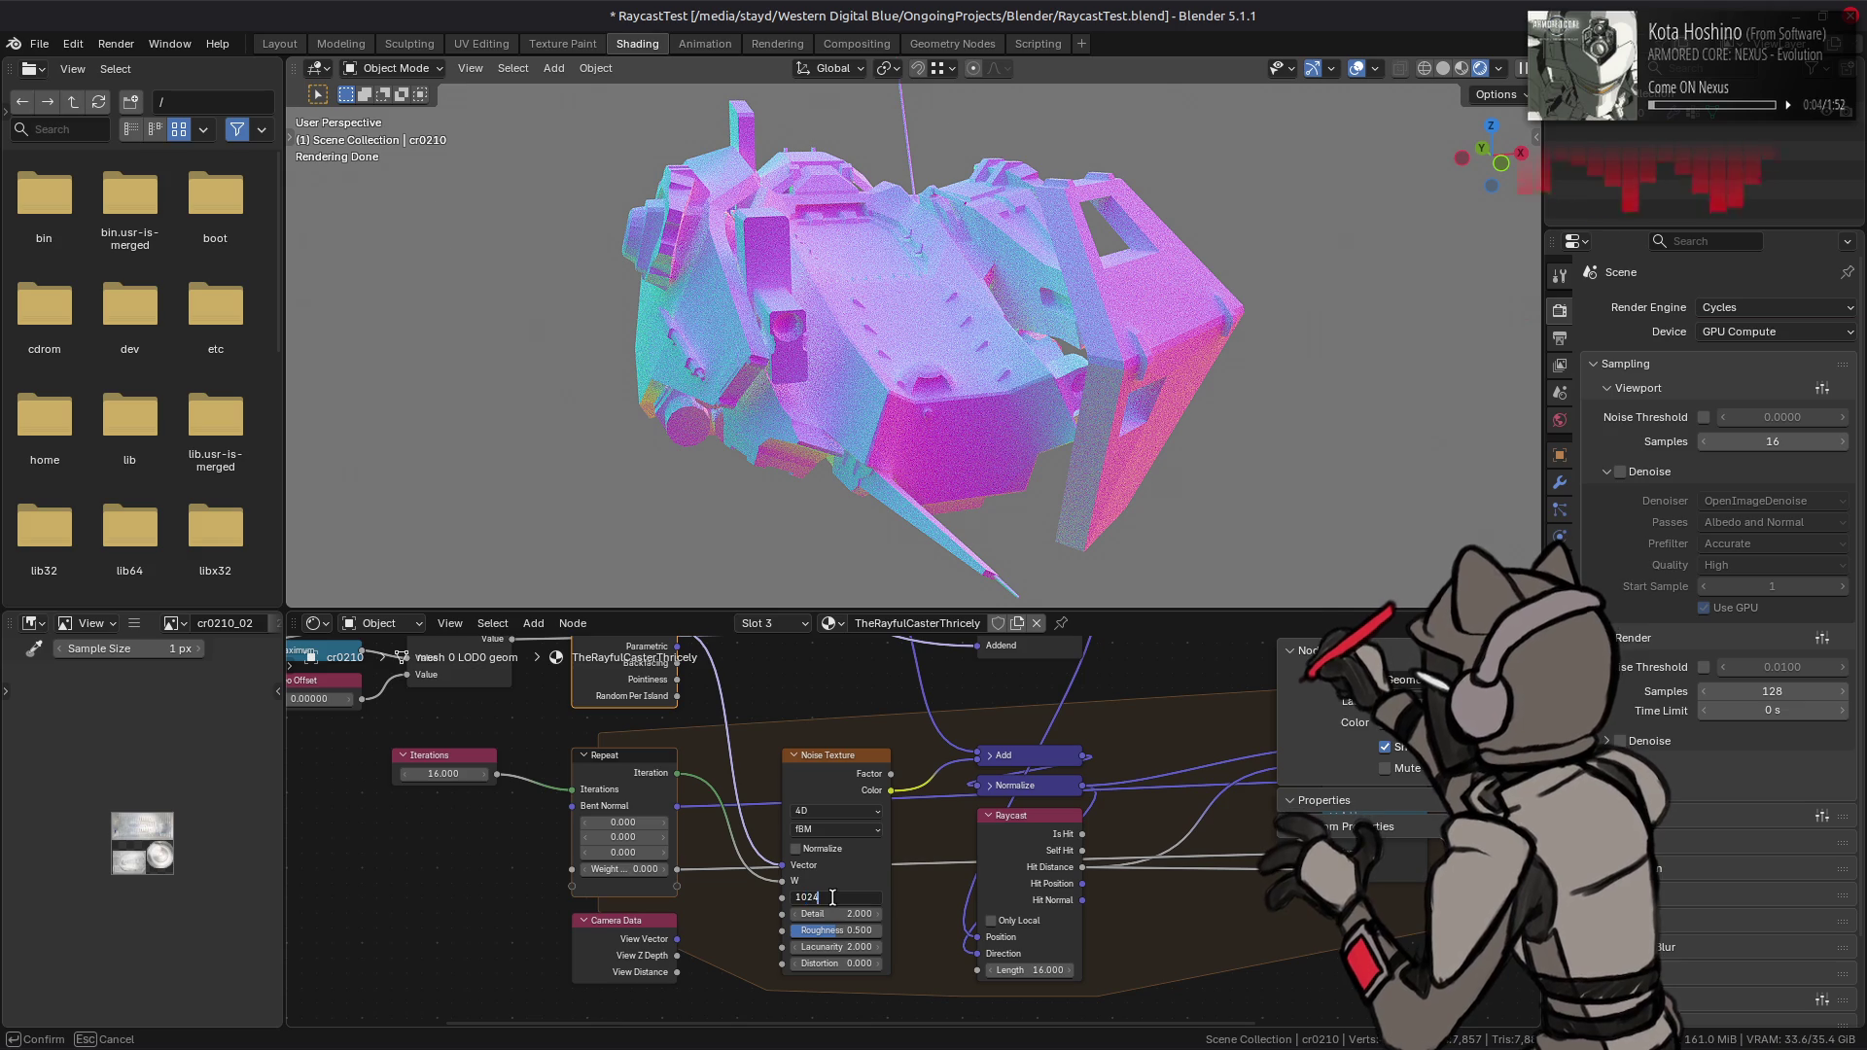
pyautogui.press('Return')
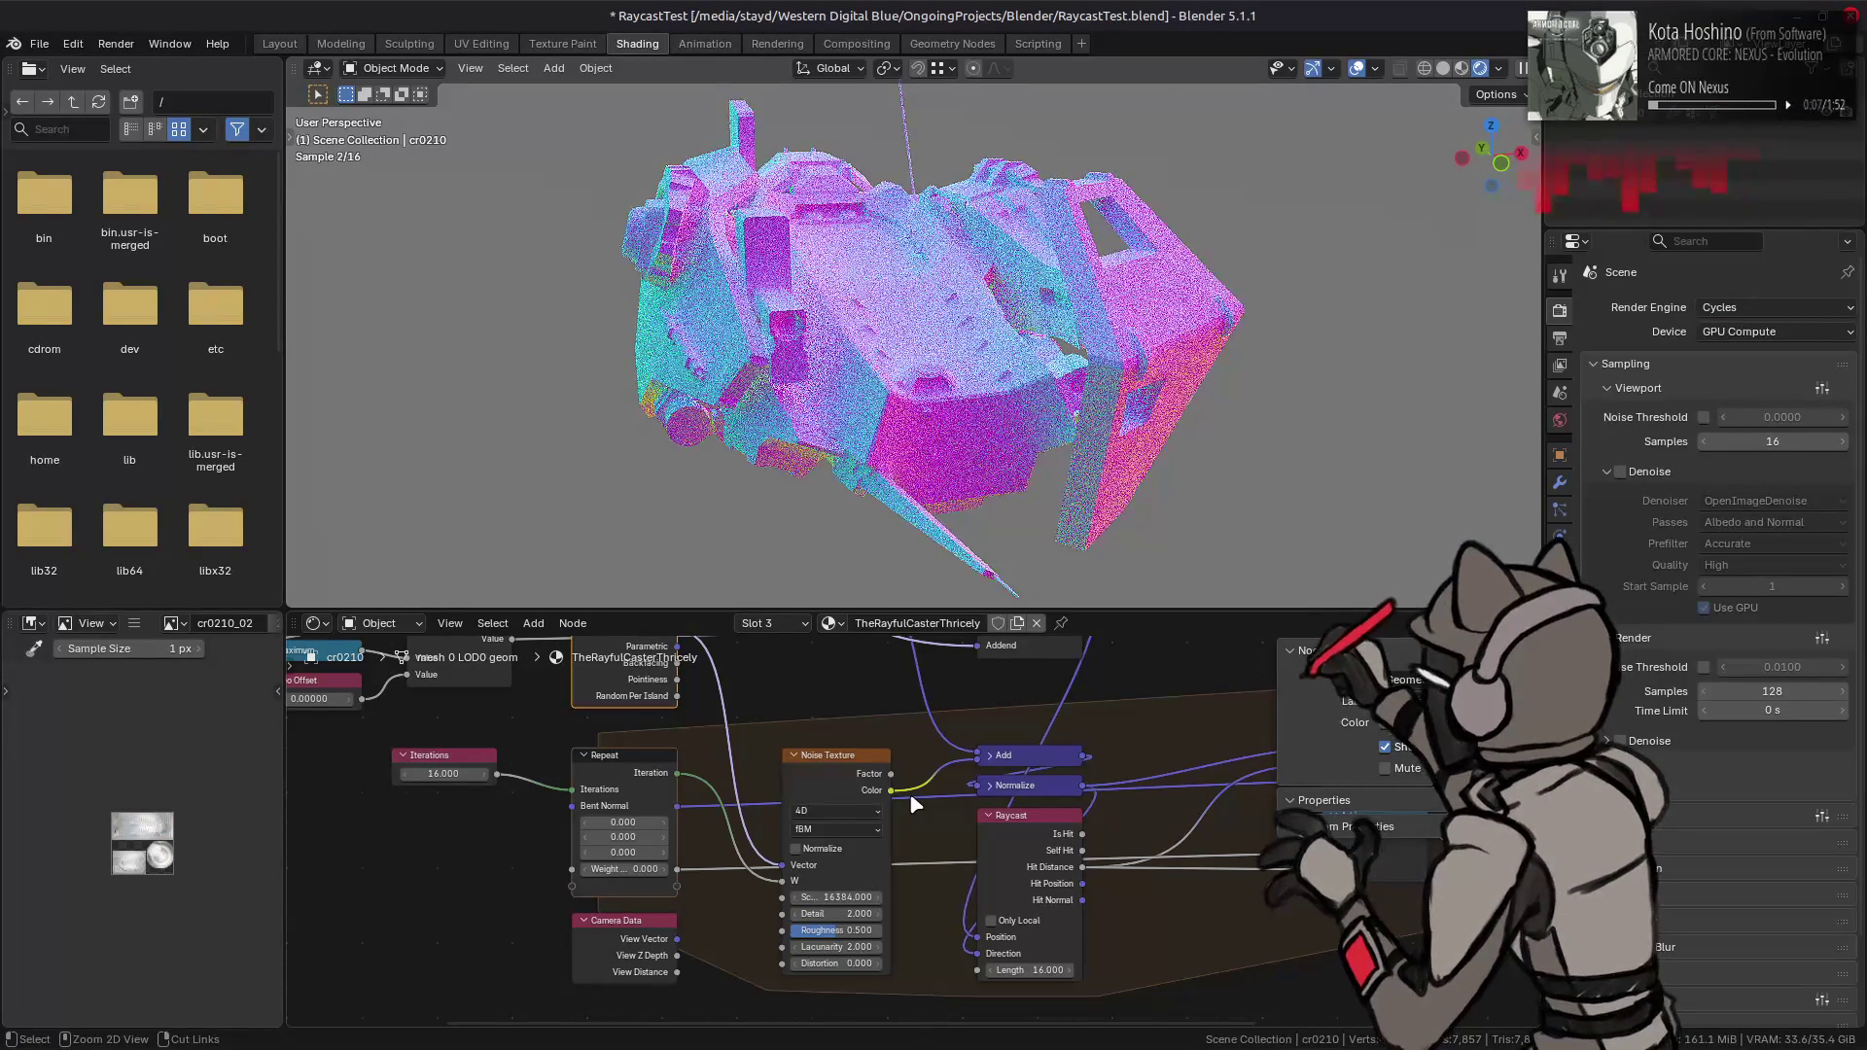
pyautogui.hotkey('ctrl', 'z')
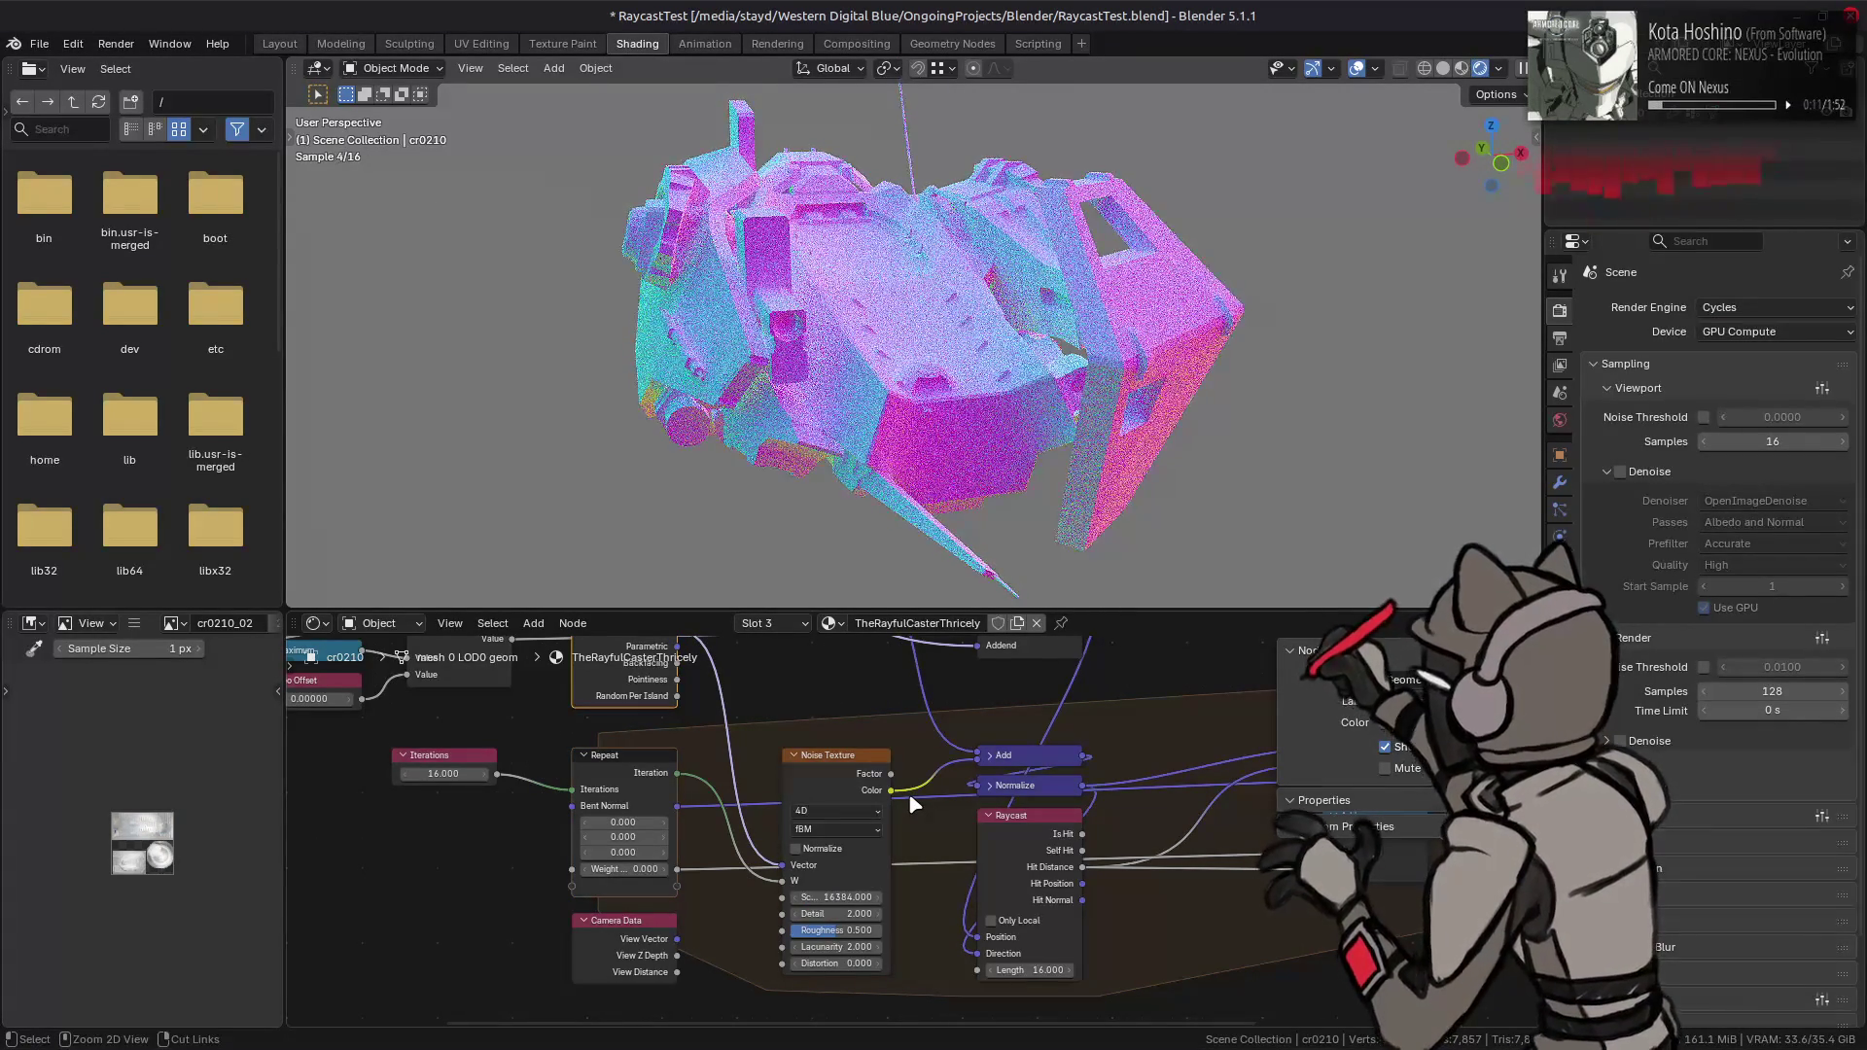
pyautogui.hotkey('ctrl', 'shift', 'z')
pyautogui.hotkey('ctrl', 's')
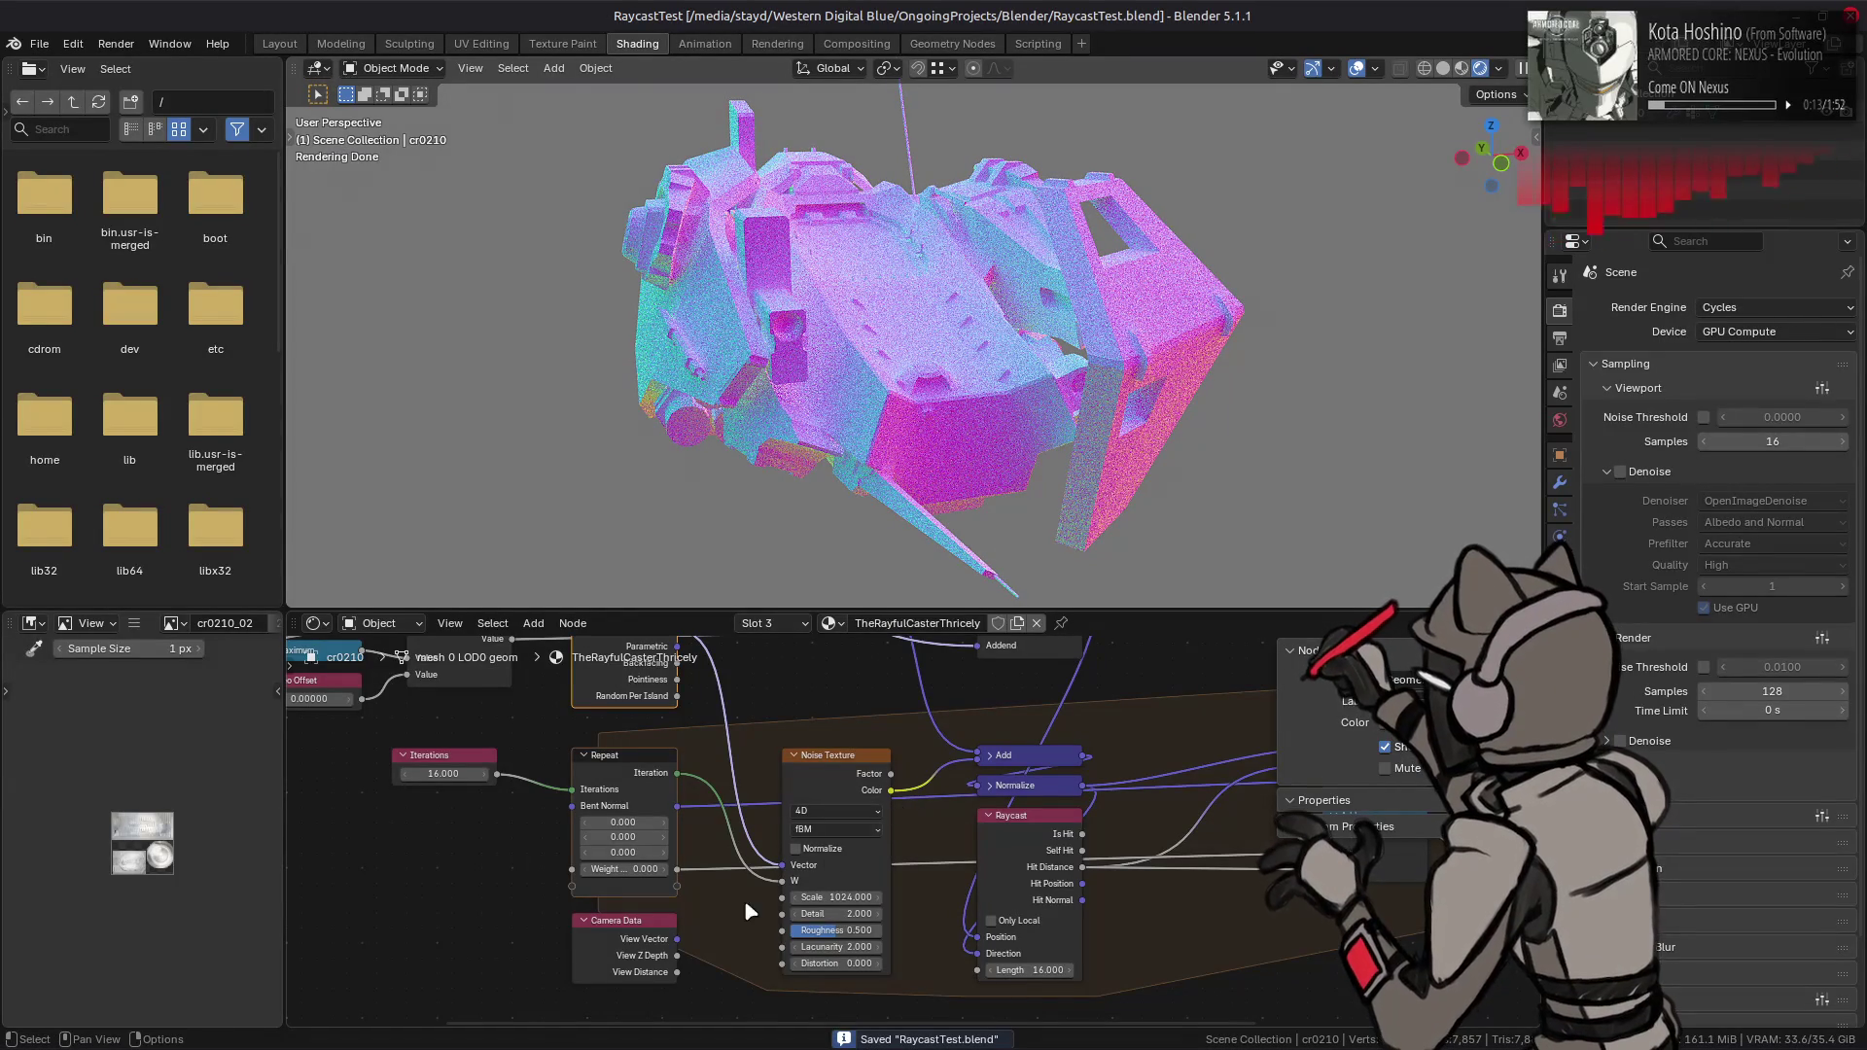
# - Link Camera Data's View Vector to the noise Vector, comparing renders with and without it
pyautogui.moveTo(689, 939); pyautogui.dragTo(782, 865)
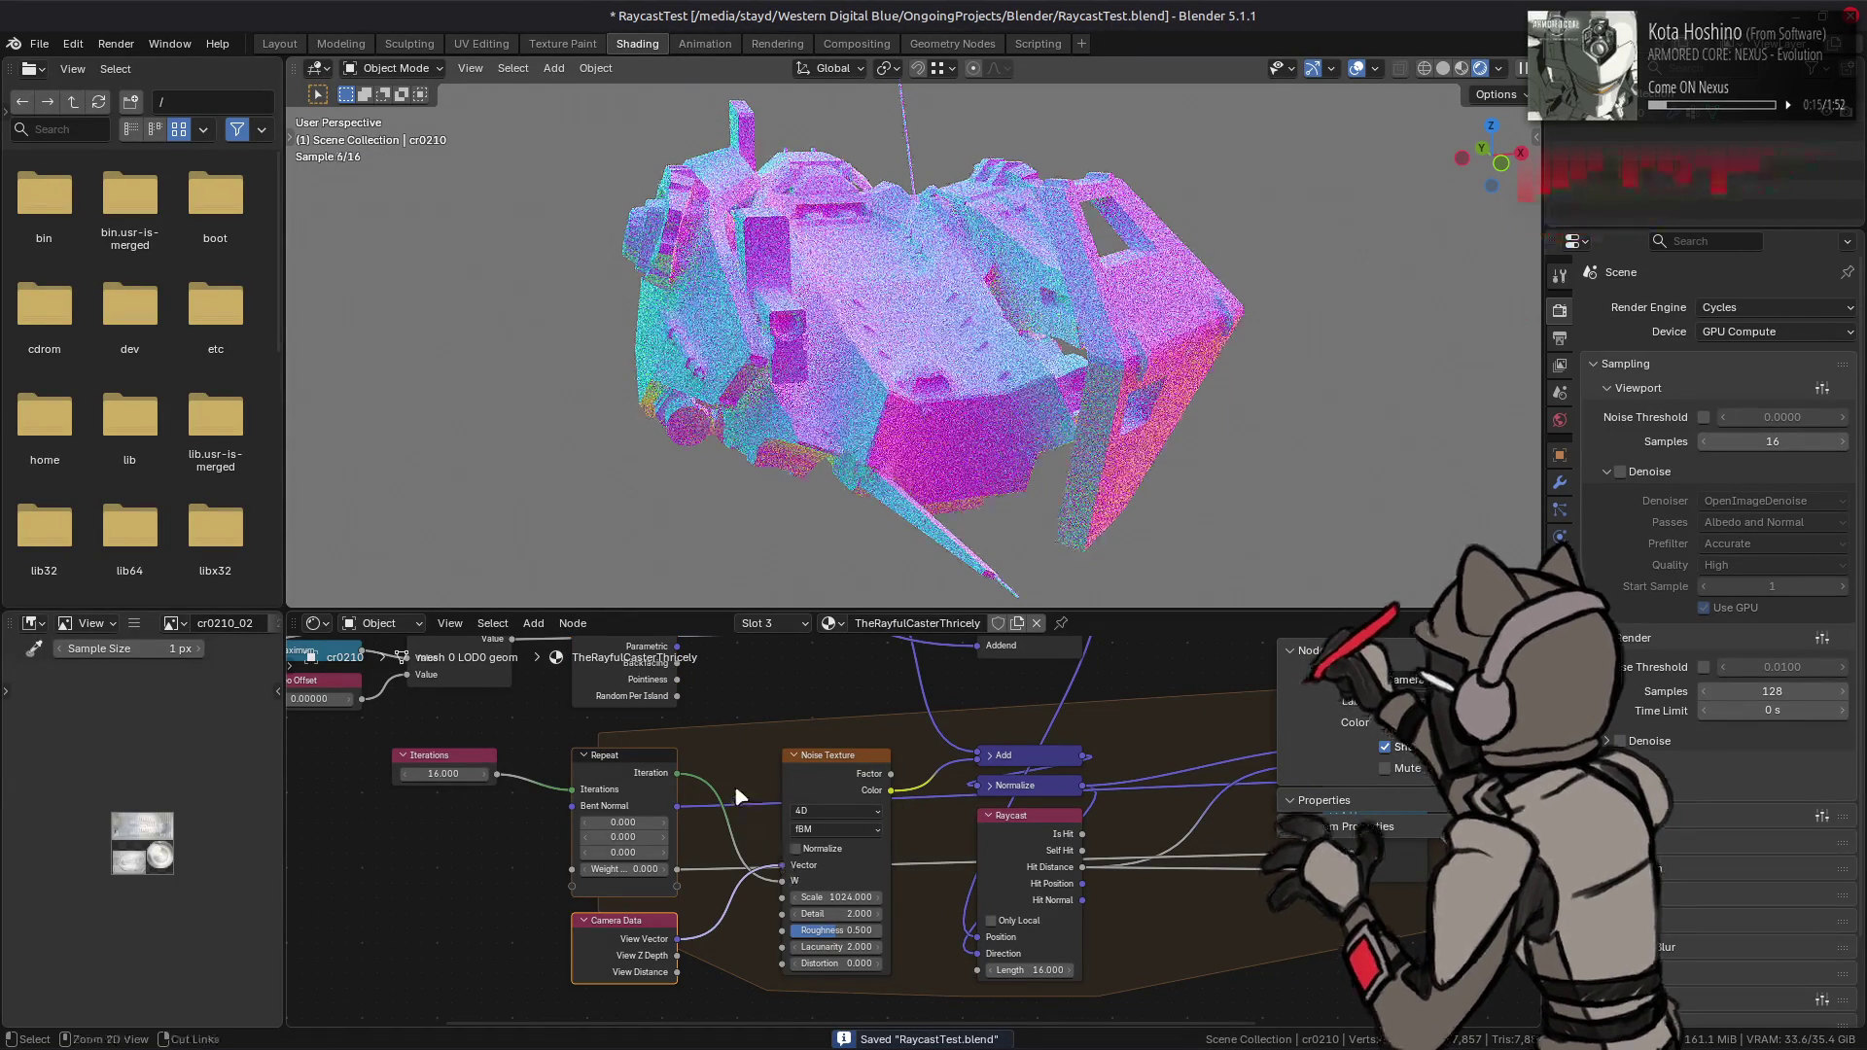
pyautogui.hotkey('ctrl', 'z')
pyautogui.hotkey('ctrl', 'shift', 'z')
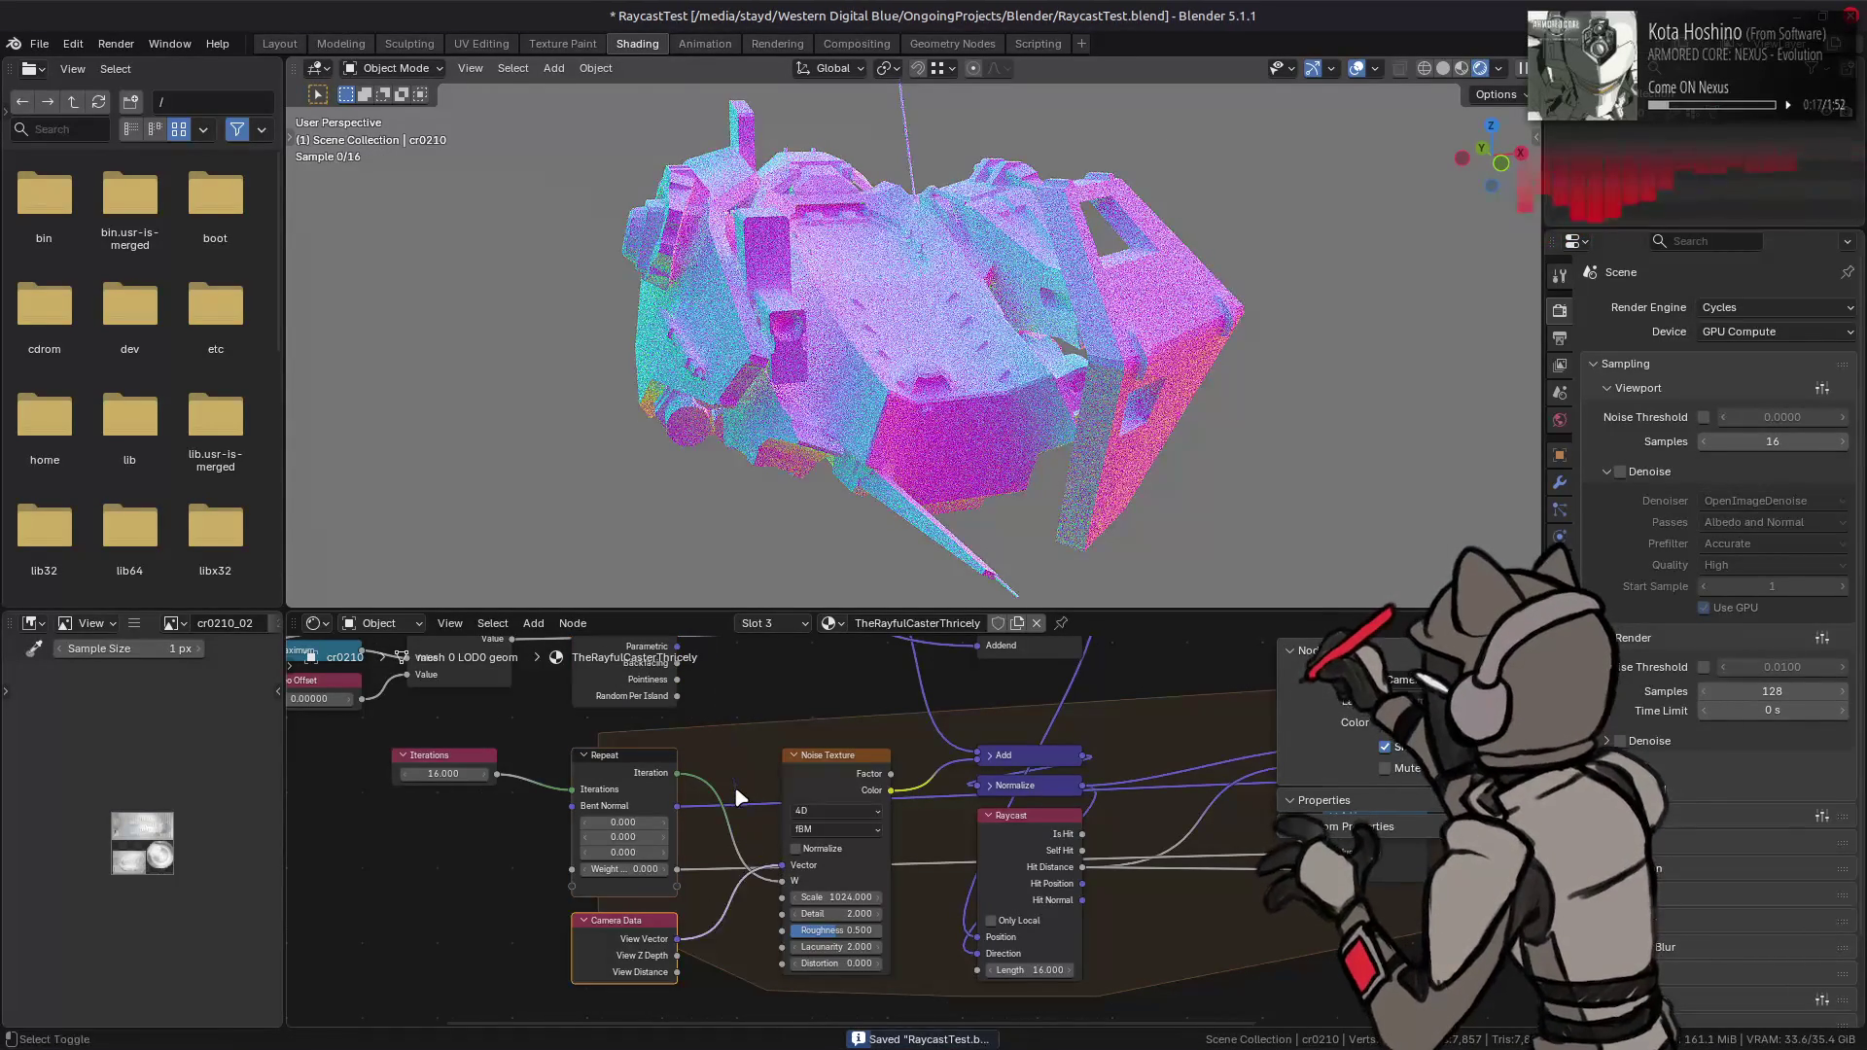
pyautogui.hotkey('ctrl', 'z')
pyautogui.hotkey('ctrl', 'shift', 'z')
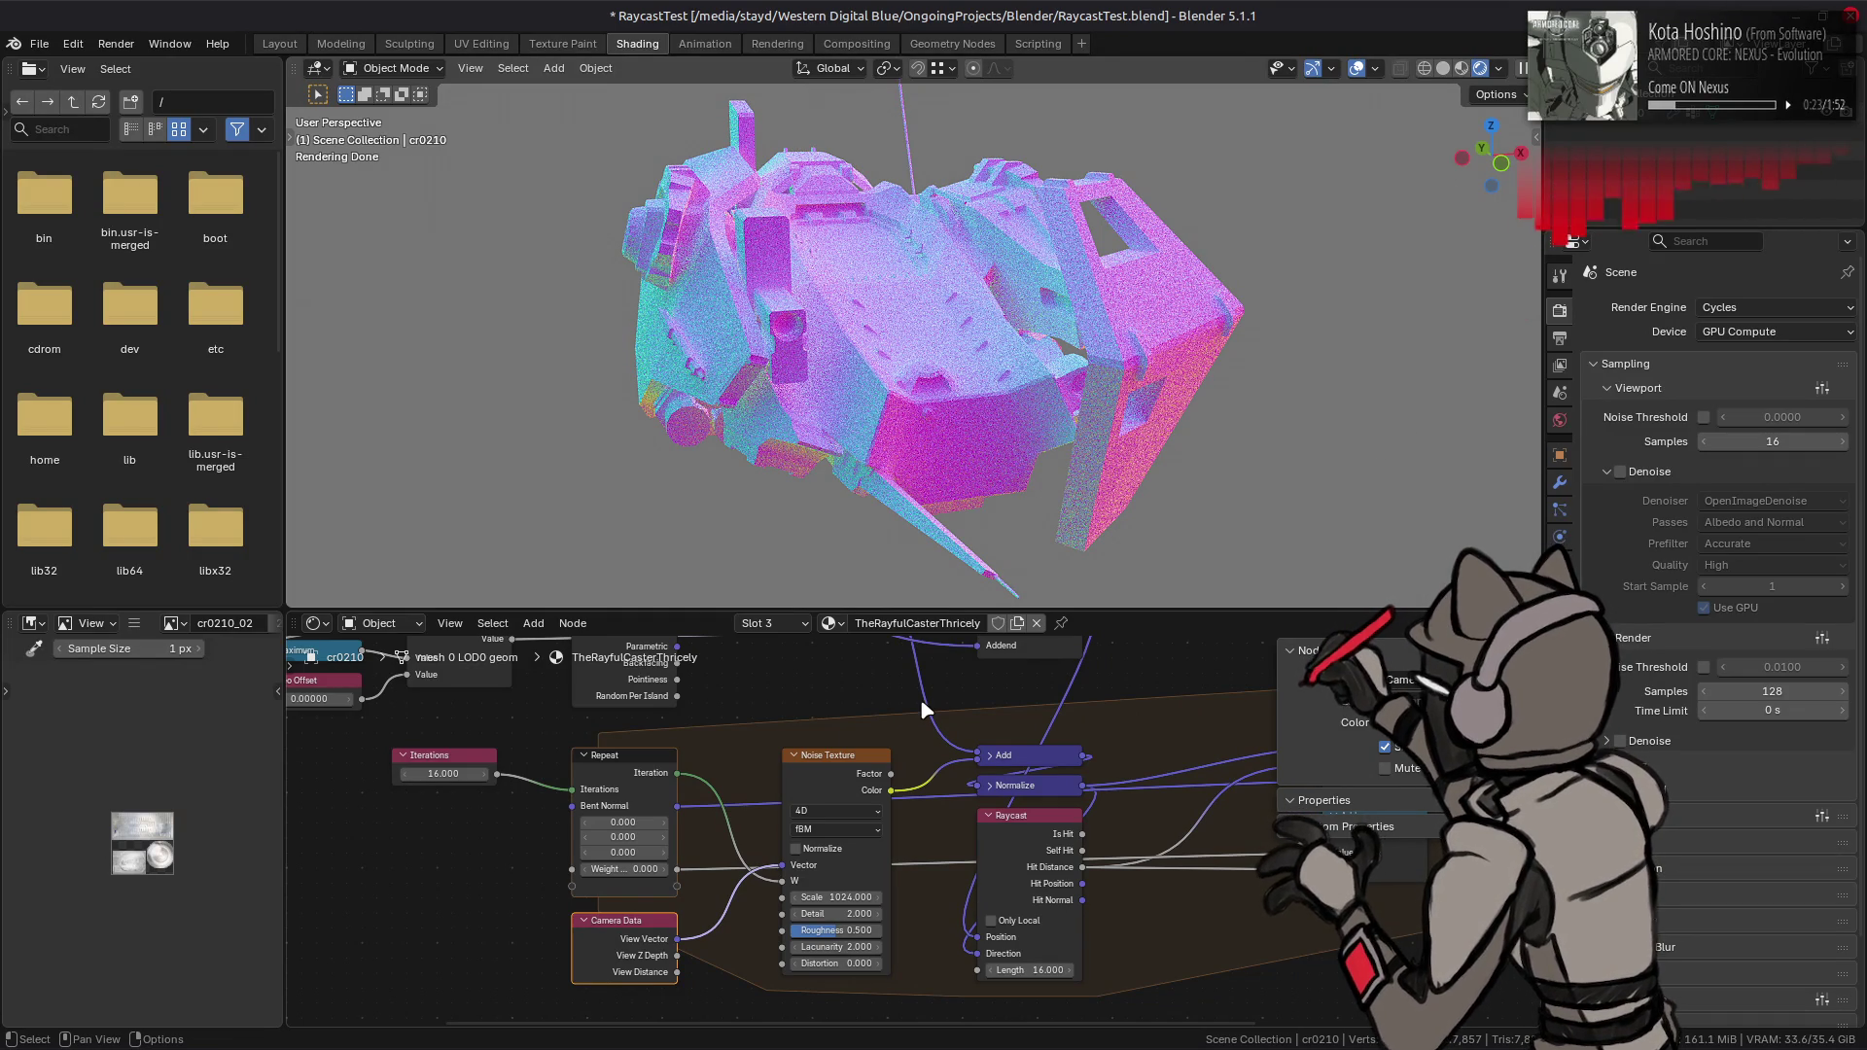
pyautogui.moveTo(979, 745); pyautogui.dragTo(737, 714, button='middle')
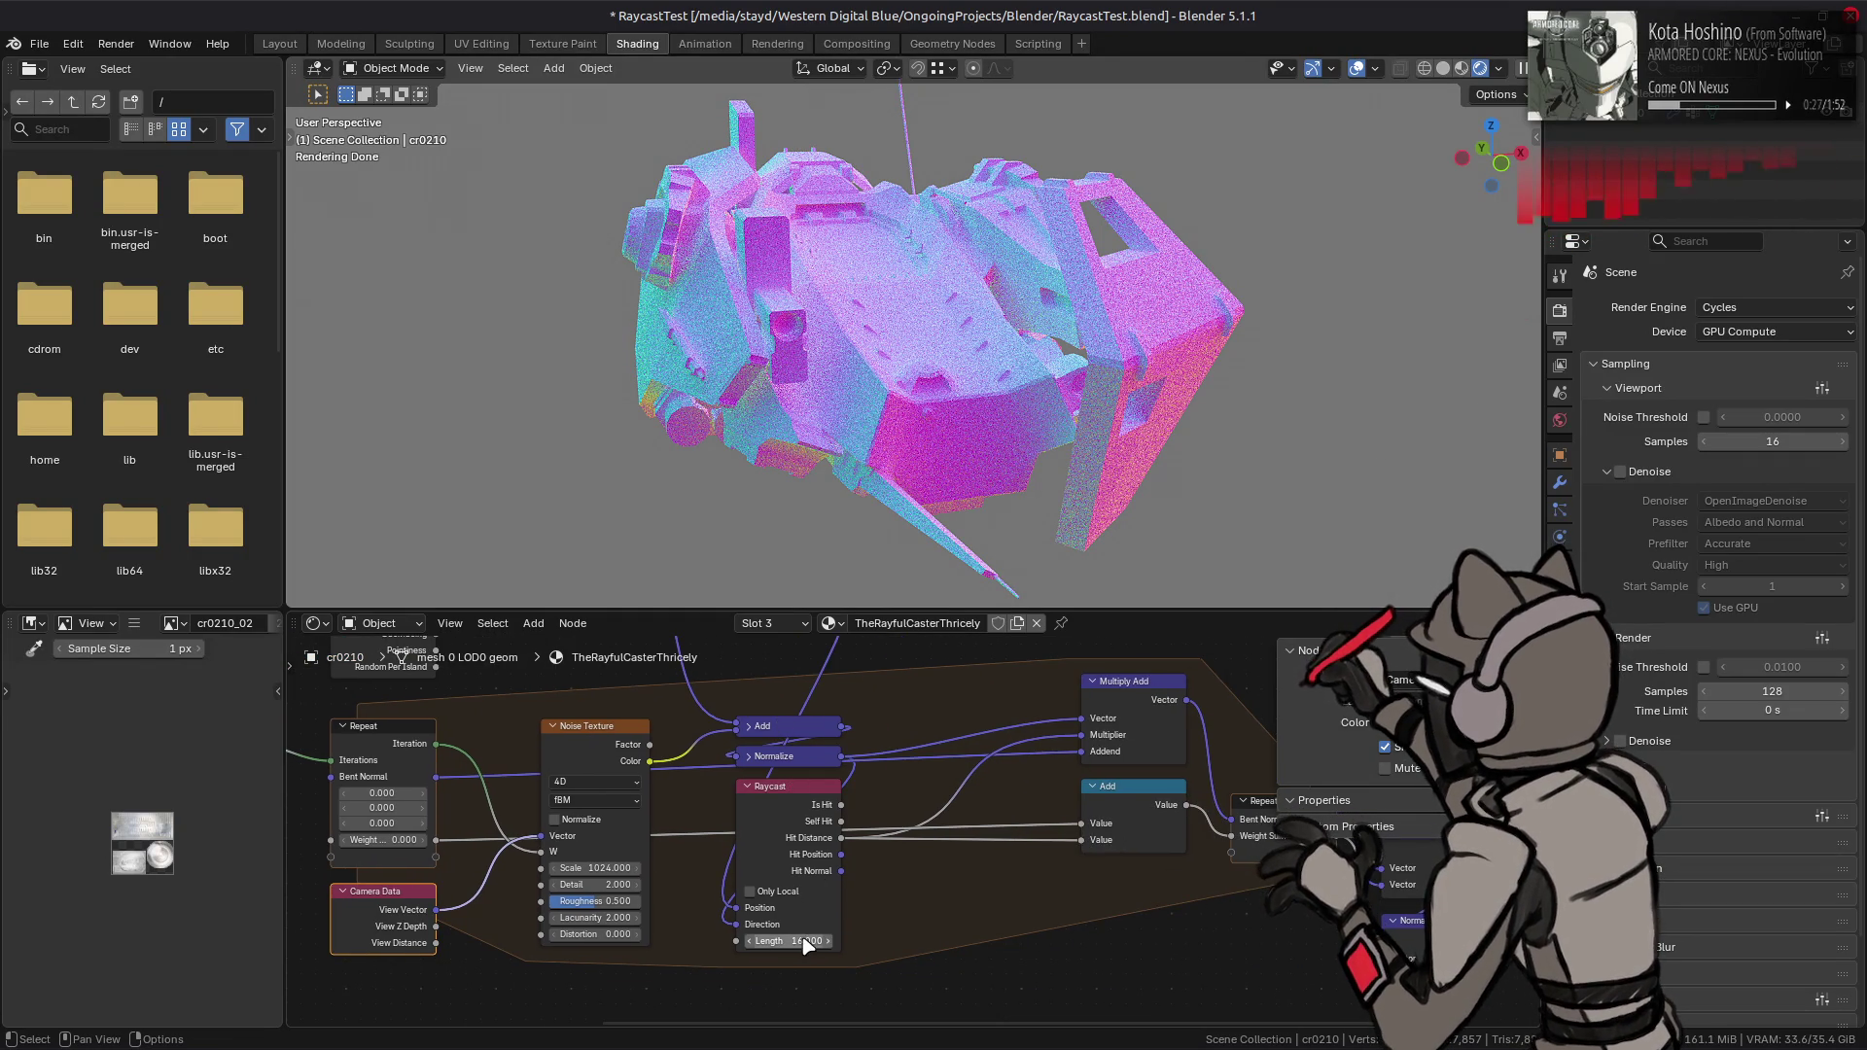
pyautogui.moveTo(849, 900); pyautogui.dragTo(864, 878, button='middle')
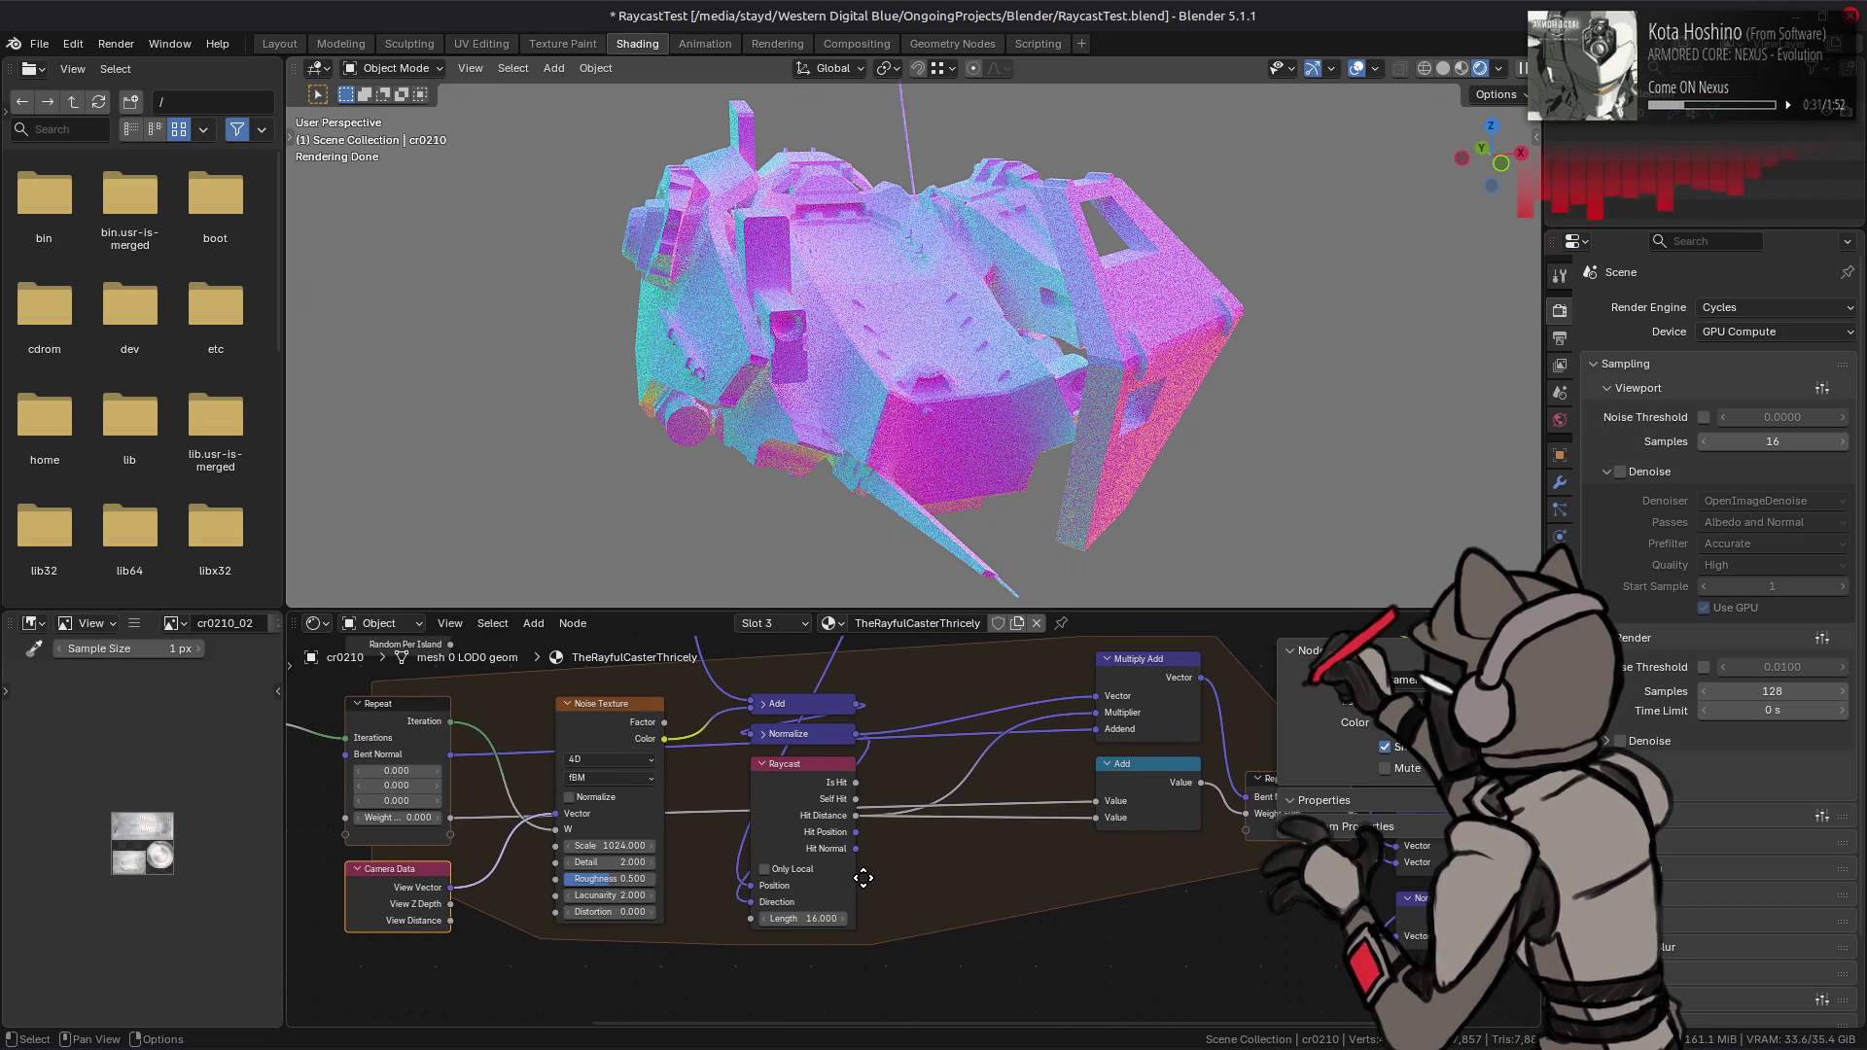
pyautogui.click(813, 871)
pyautogui.click(813, 871)
pyautogui.moveTo(790, 503); pyautogui.dragTo(821, 502, button='middle')
pyautogui.click(796, 868)
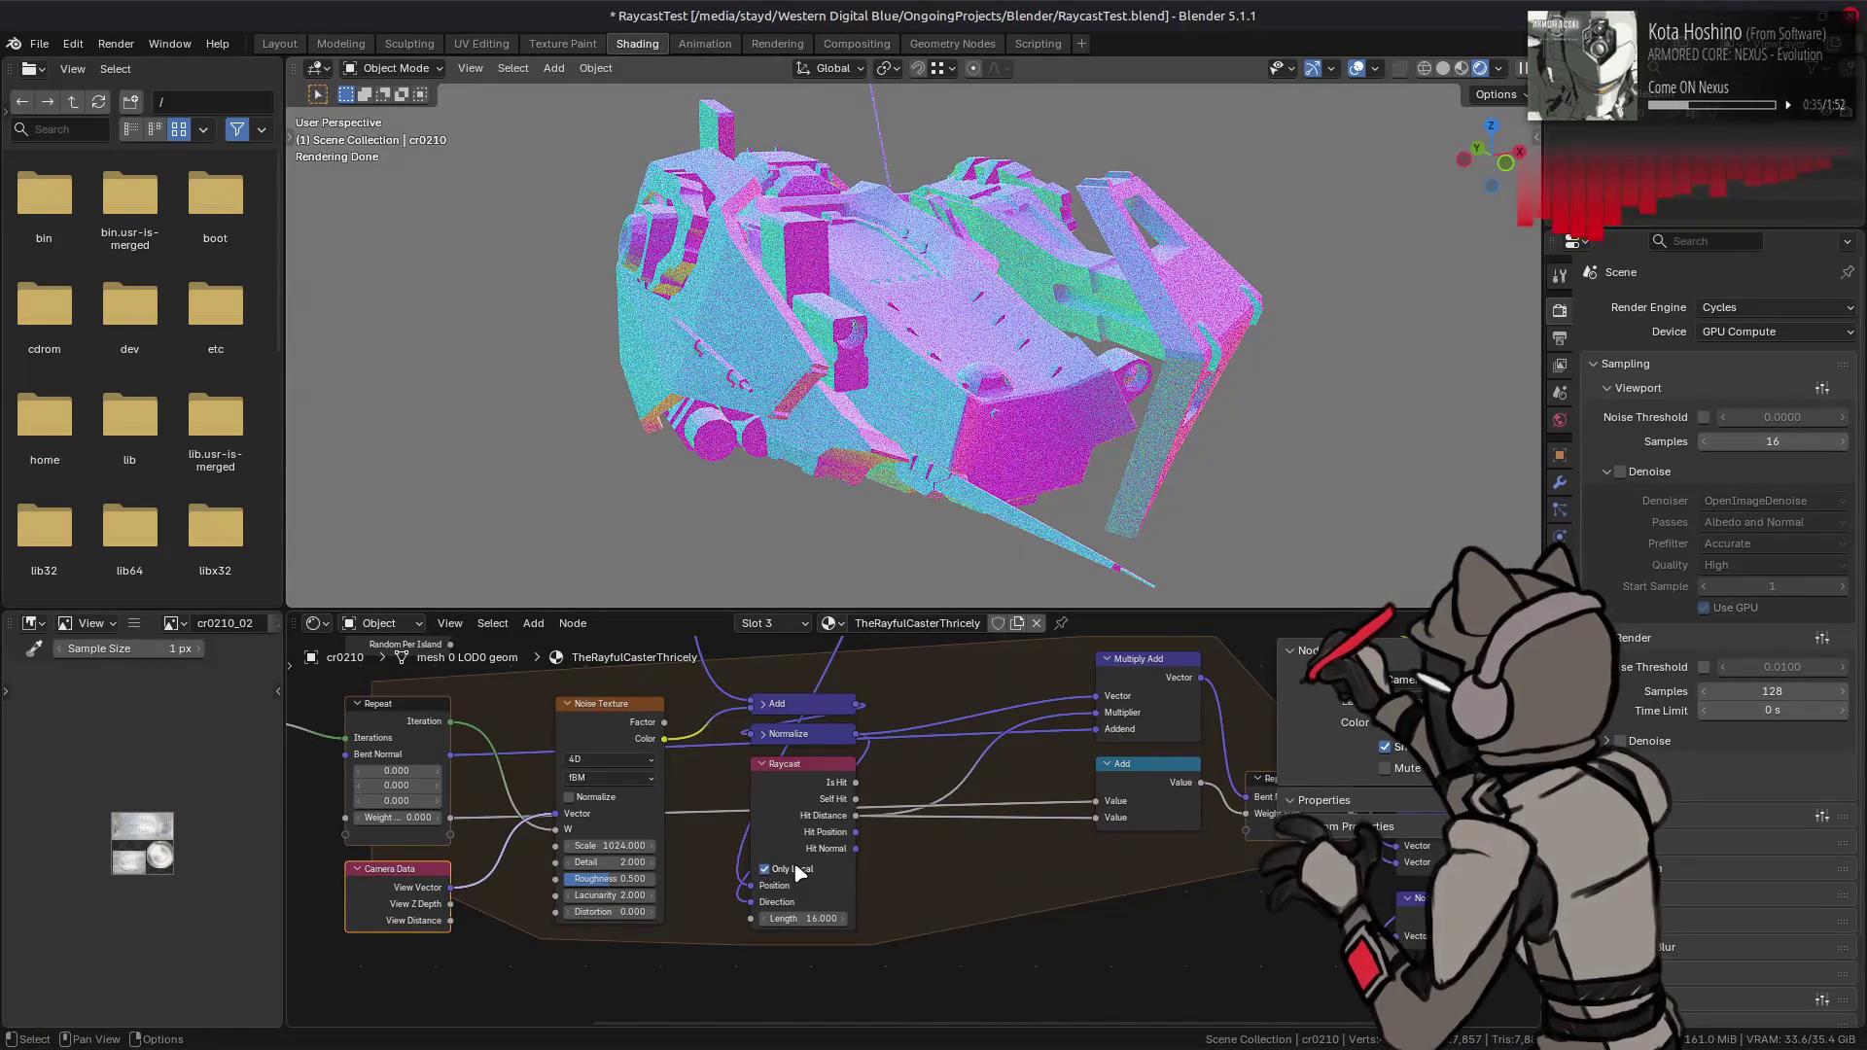
pyautogui.click(764, 869)
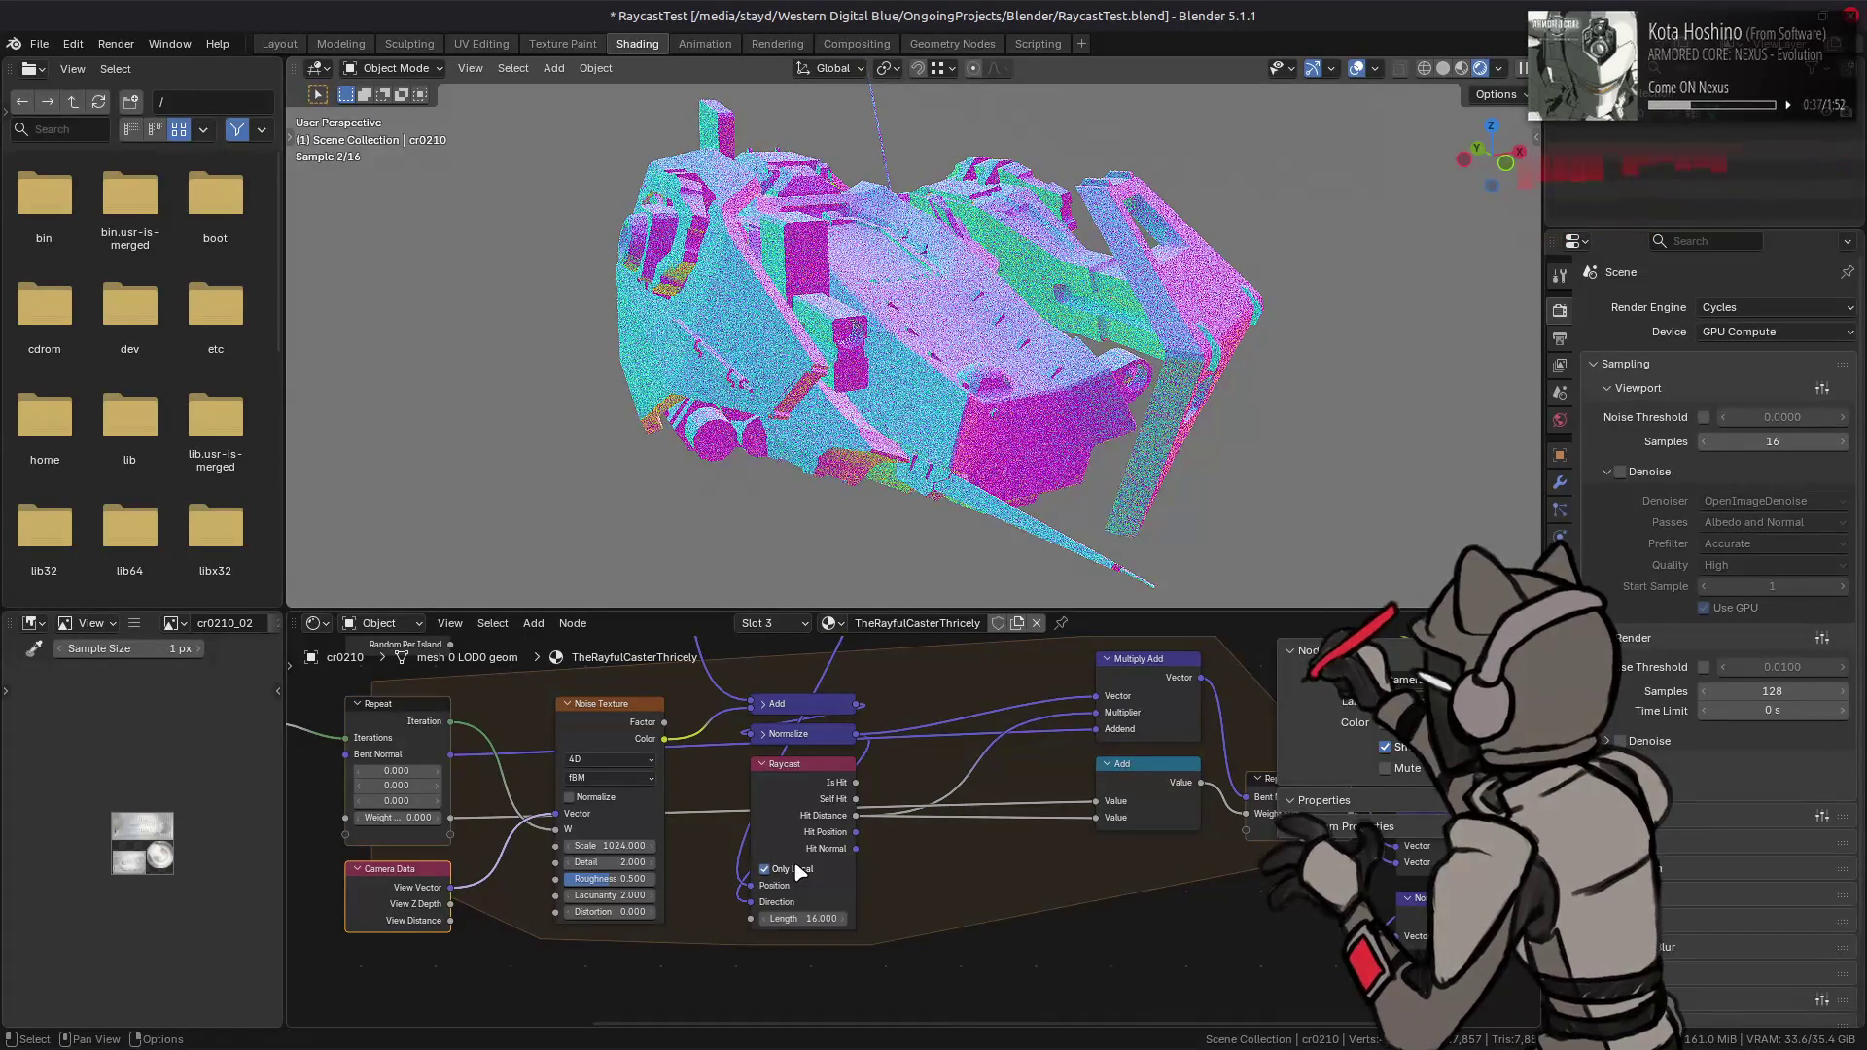
pyautogui.click(764, 870)
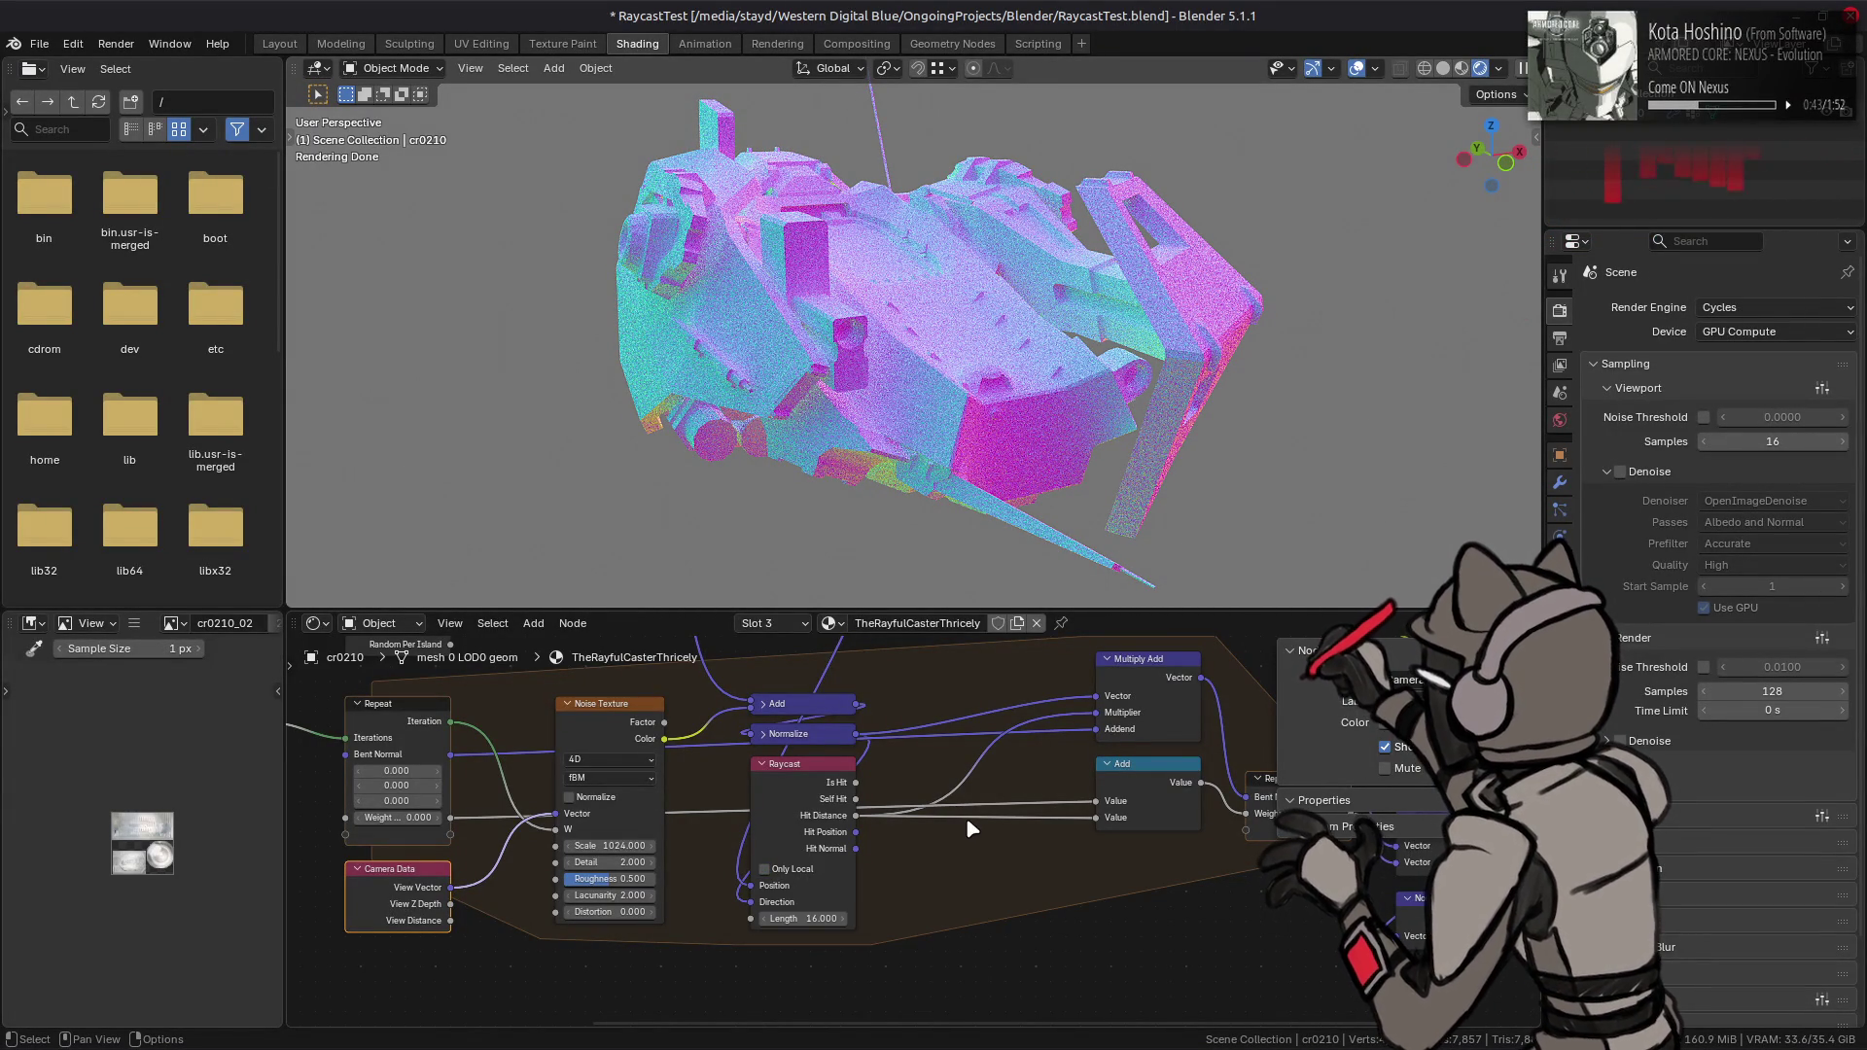
# - Add a Math Add node and link the Repeat output's Weight Sum into it
pyautogui.moveTo(1021, 802); pyautogui.dragTo(815, 784, button='middle')
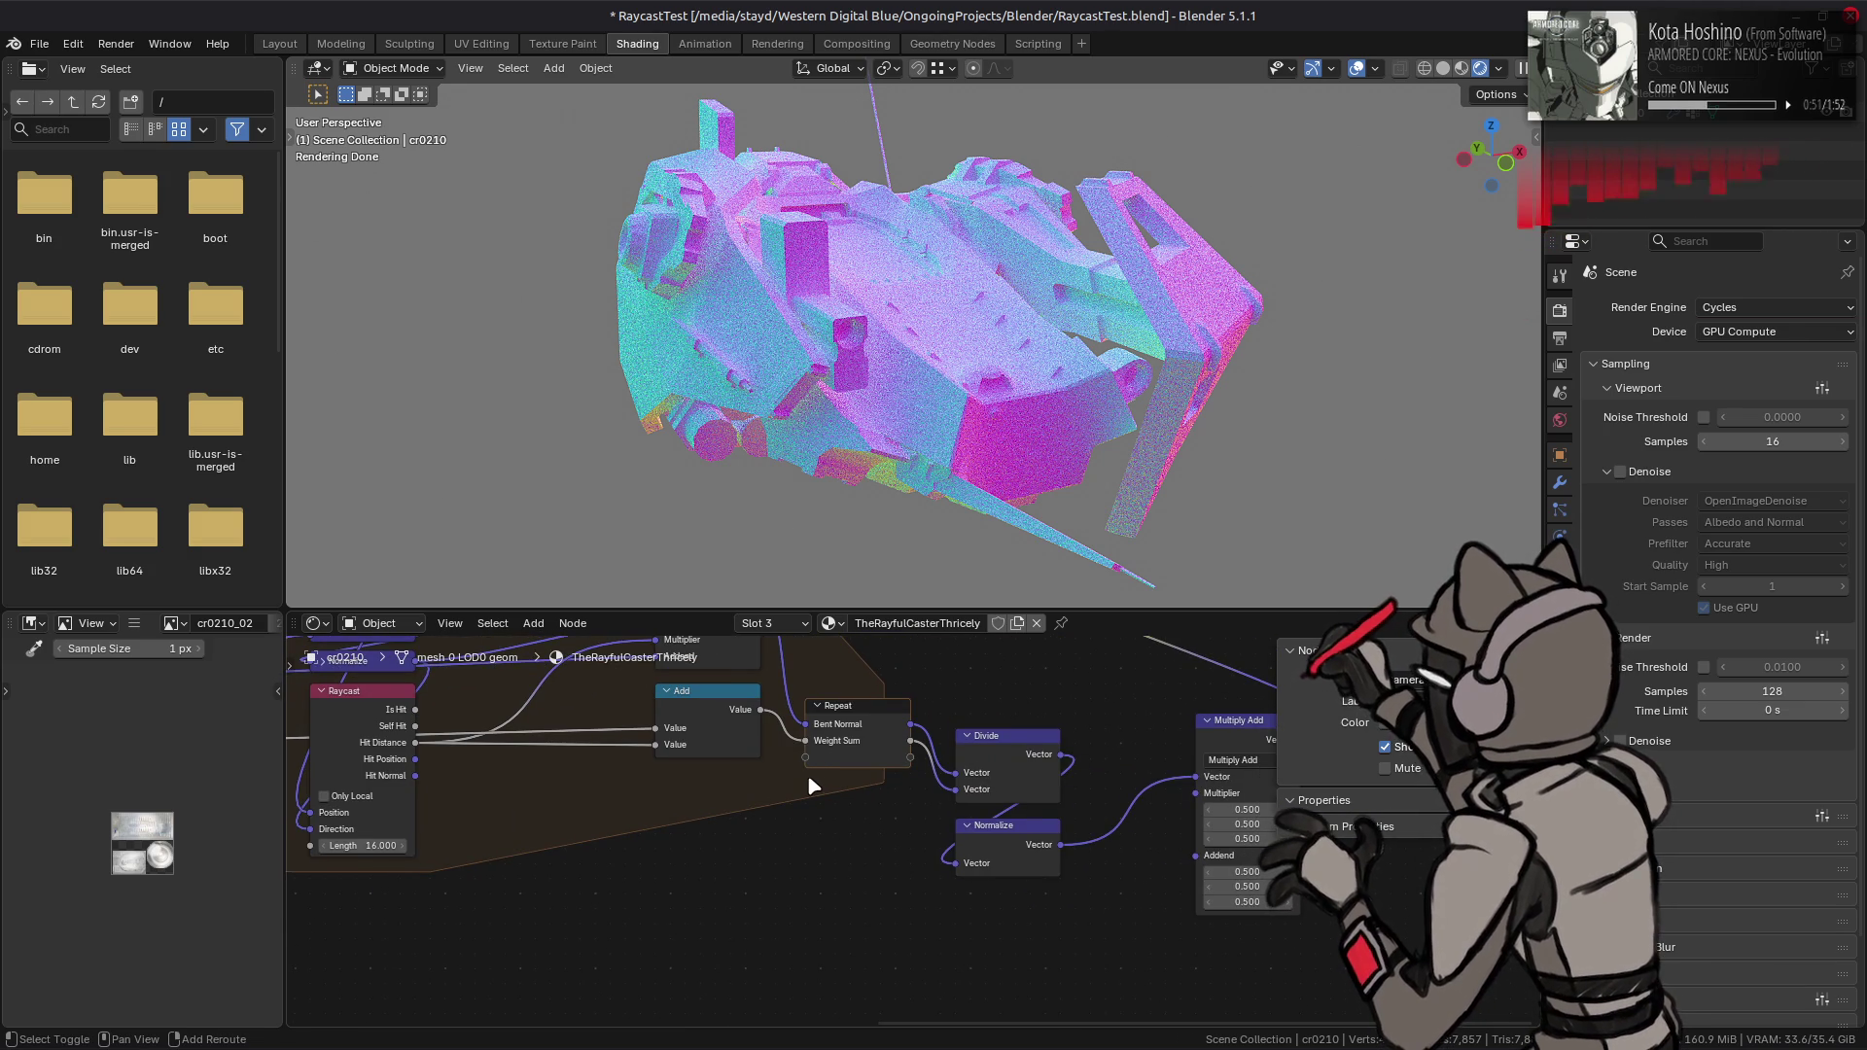
pyautogui.hotkey('shift', 'a')
pyautogui.moveTo(811, 779)
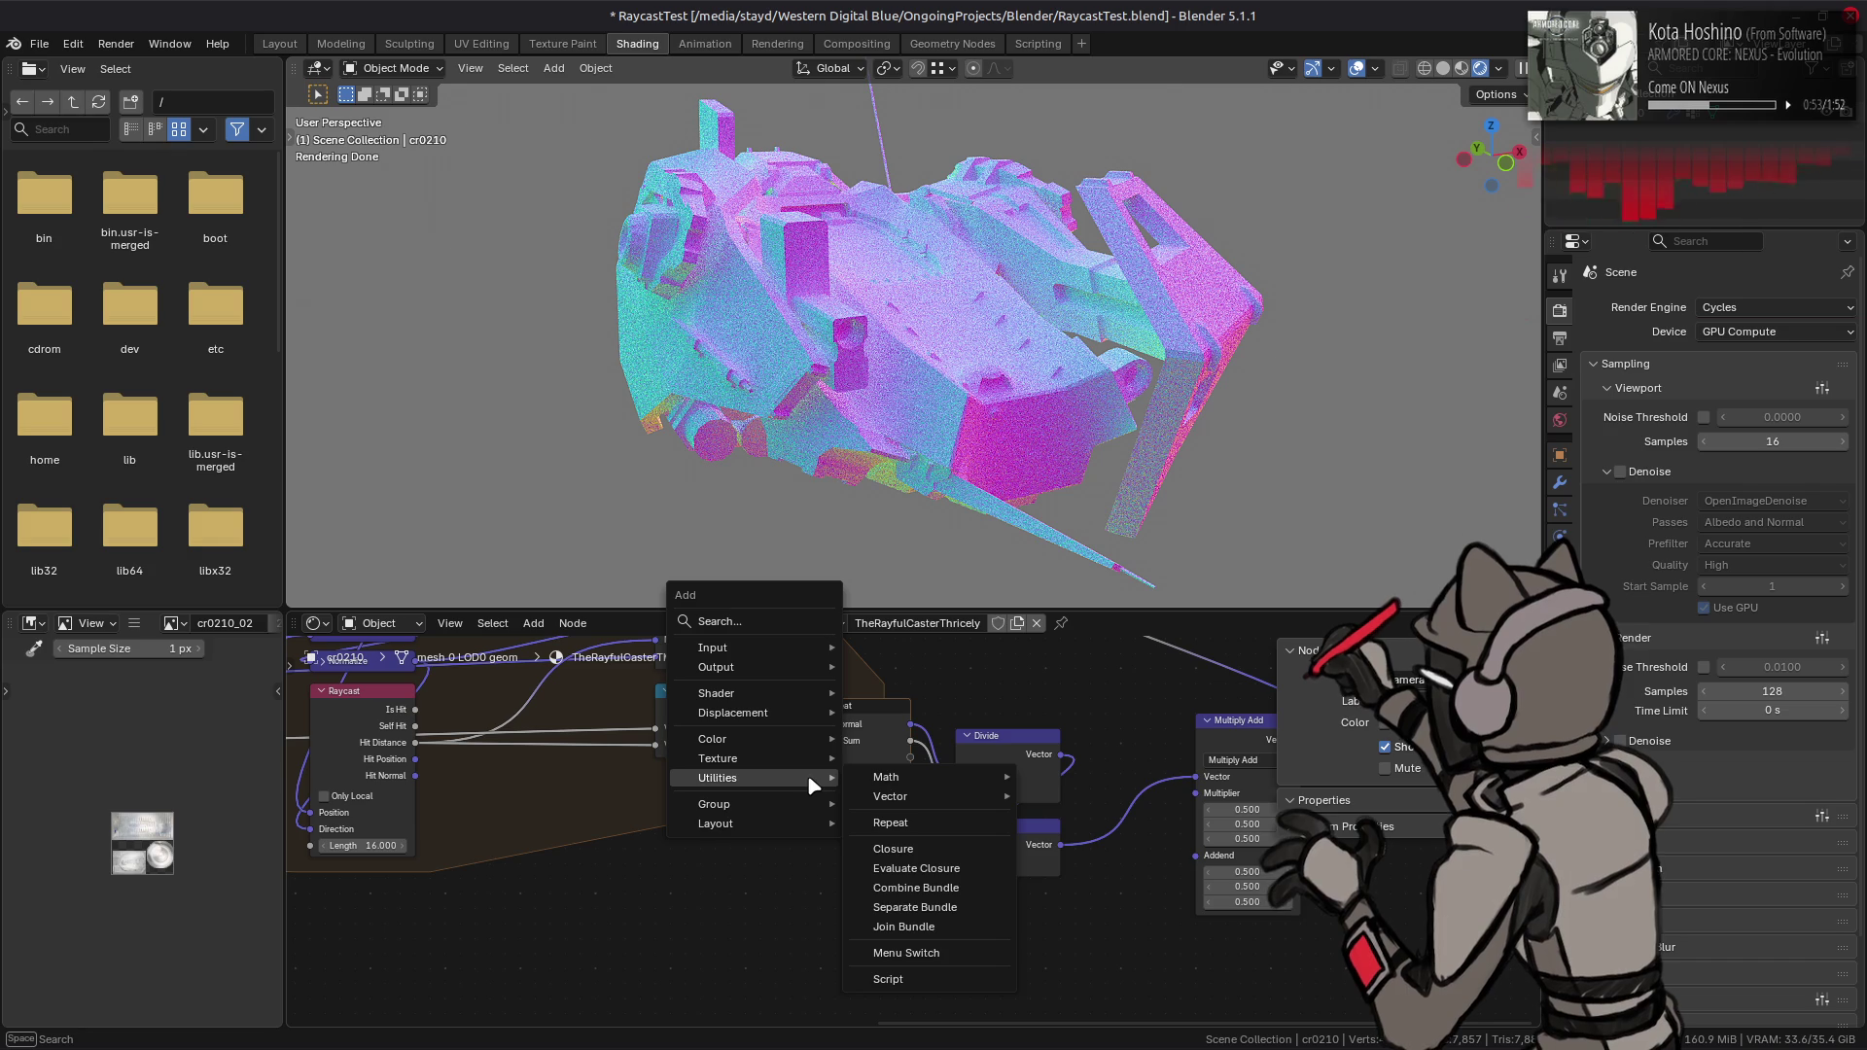
pyautogui.moveTo(934, 777)
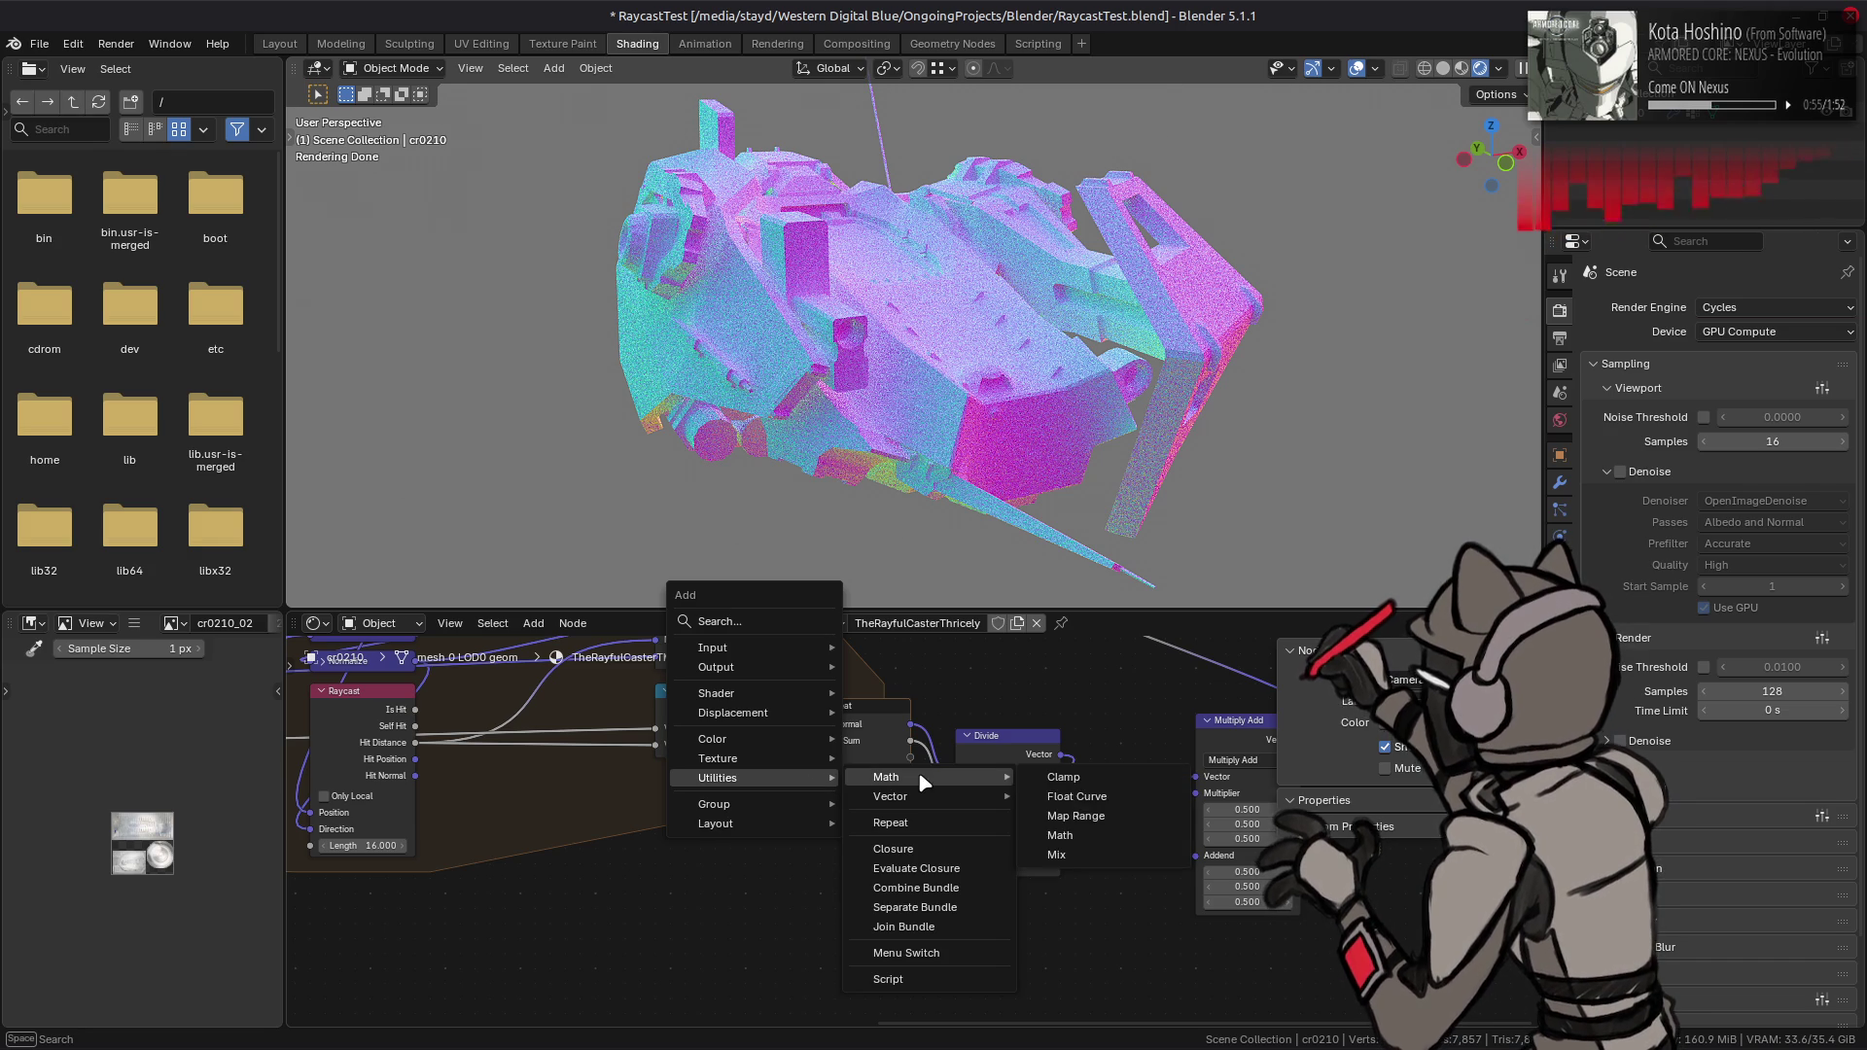
pyautogui.click(1045, 817)
pyautogui.click(980, 901)
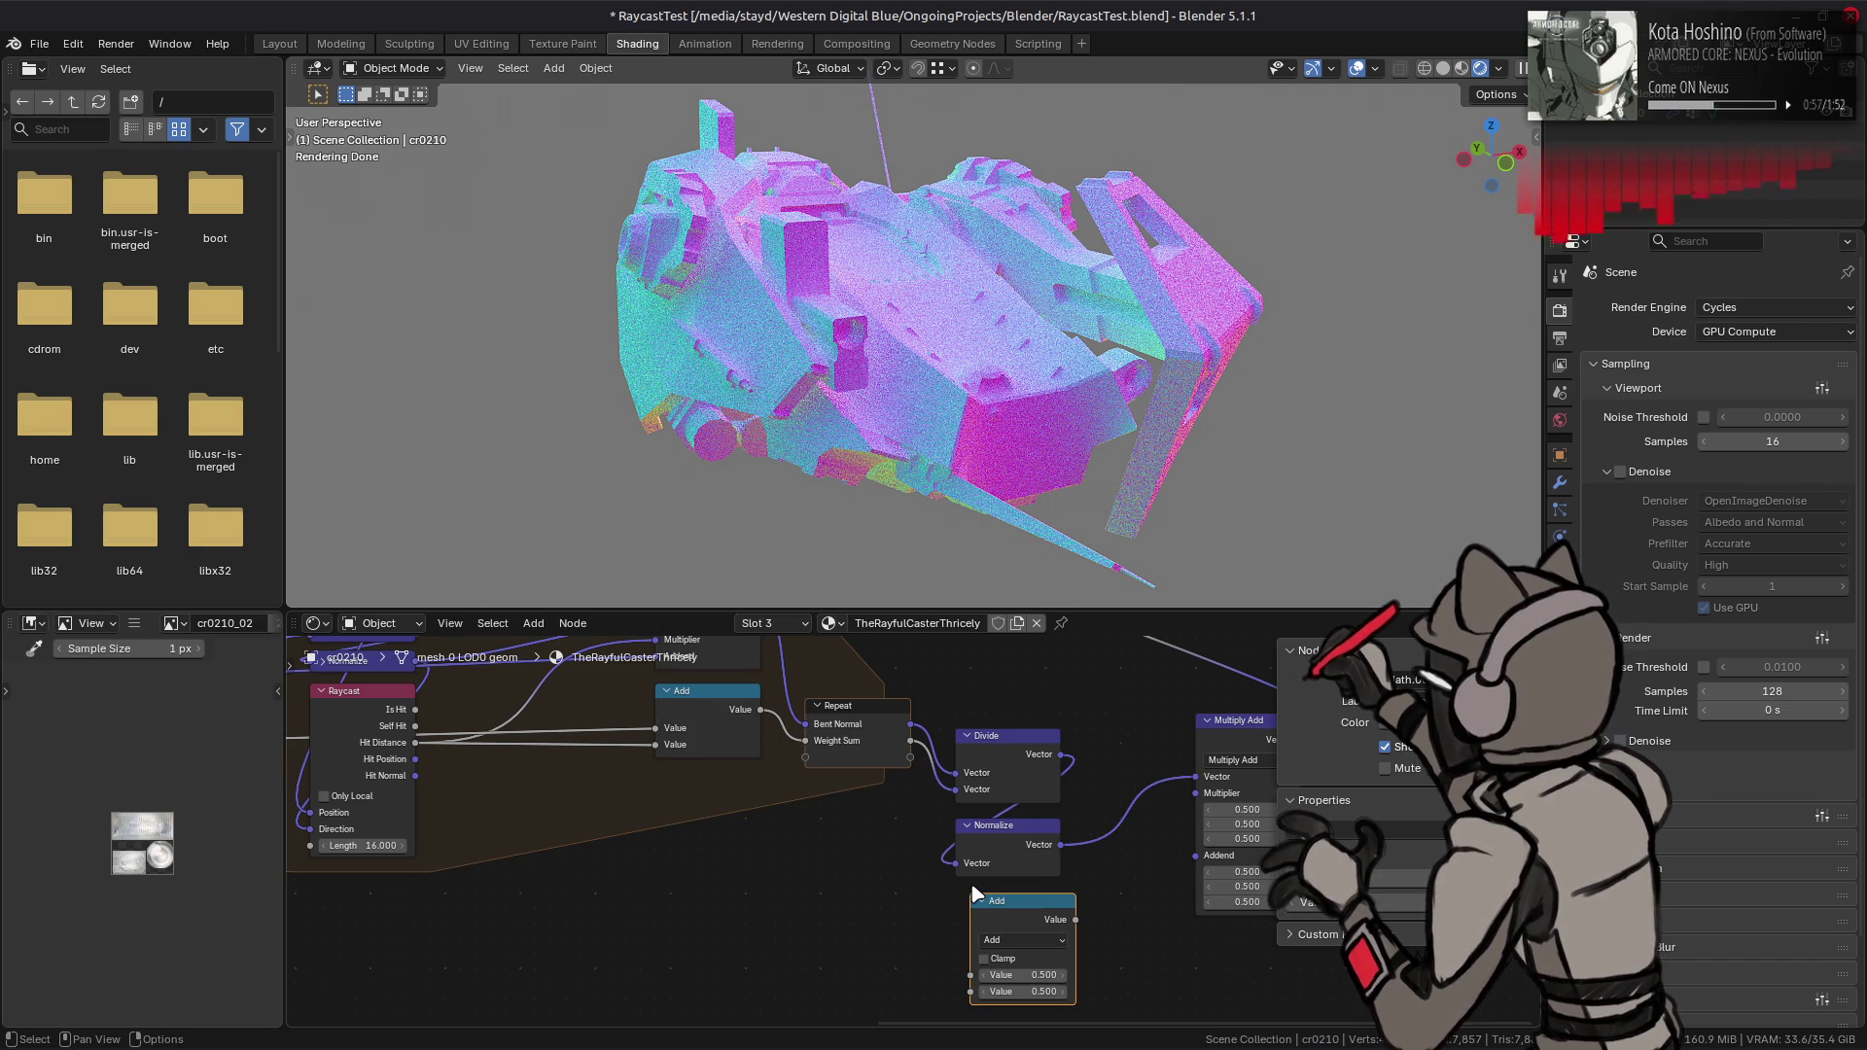
pyautogui.press('XF86AudioRaiseVolume')
pyautogui.moveTo(911, 740); pyautogui.dragTo(971, 975)
pyautogui.moveTo(818, 833)
pyautogui.mouseDown(button='middle')
pyautogui.moveTo(983, 848)
pyautogui.moveTo(554, 771)
pyautogui.moveTo(429, 784)
pyautogui.moveTo(429, 868)
pyautogui.mouseUp(button='middle')
# - Link a second value into the Math node and change its operation to Divide
pyautogui.moveTo(1269, 1000)
pyautogui.mouseDown()
pyautogui.moveTo(1216, 778)
pyautogui.moveTo(1196, 792)
pyautogui.moveTo(1182, 769)
pyautogui.mouseUp()
pyautogui.moveTo(1068, 775); pyautogui.dragTo(817, 854, button='middle')
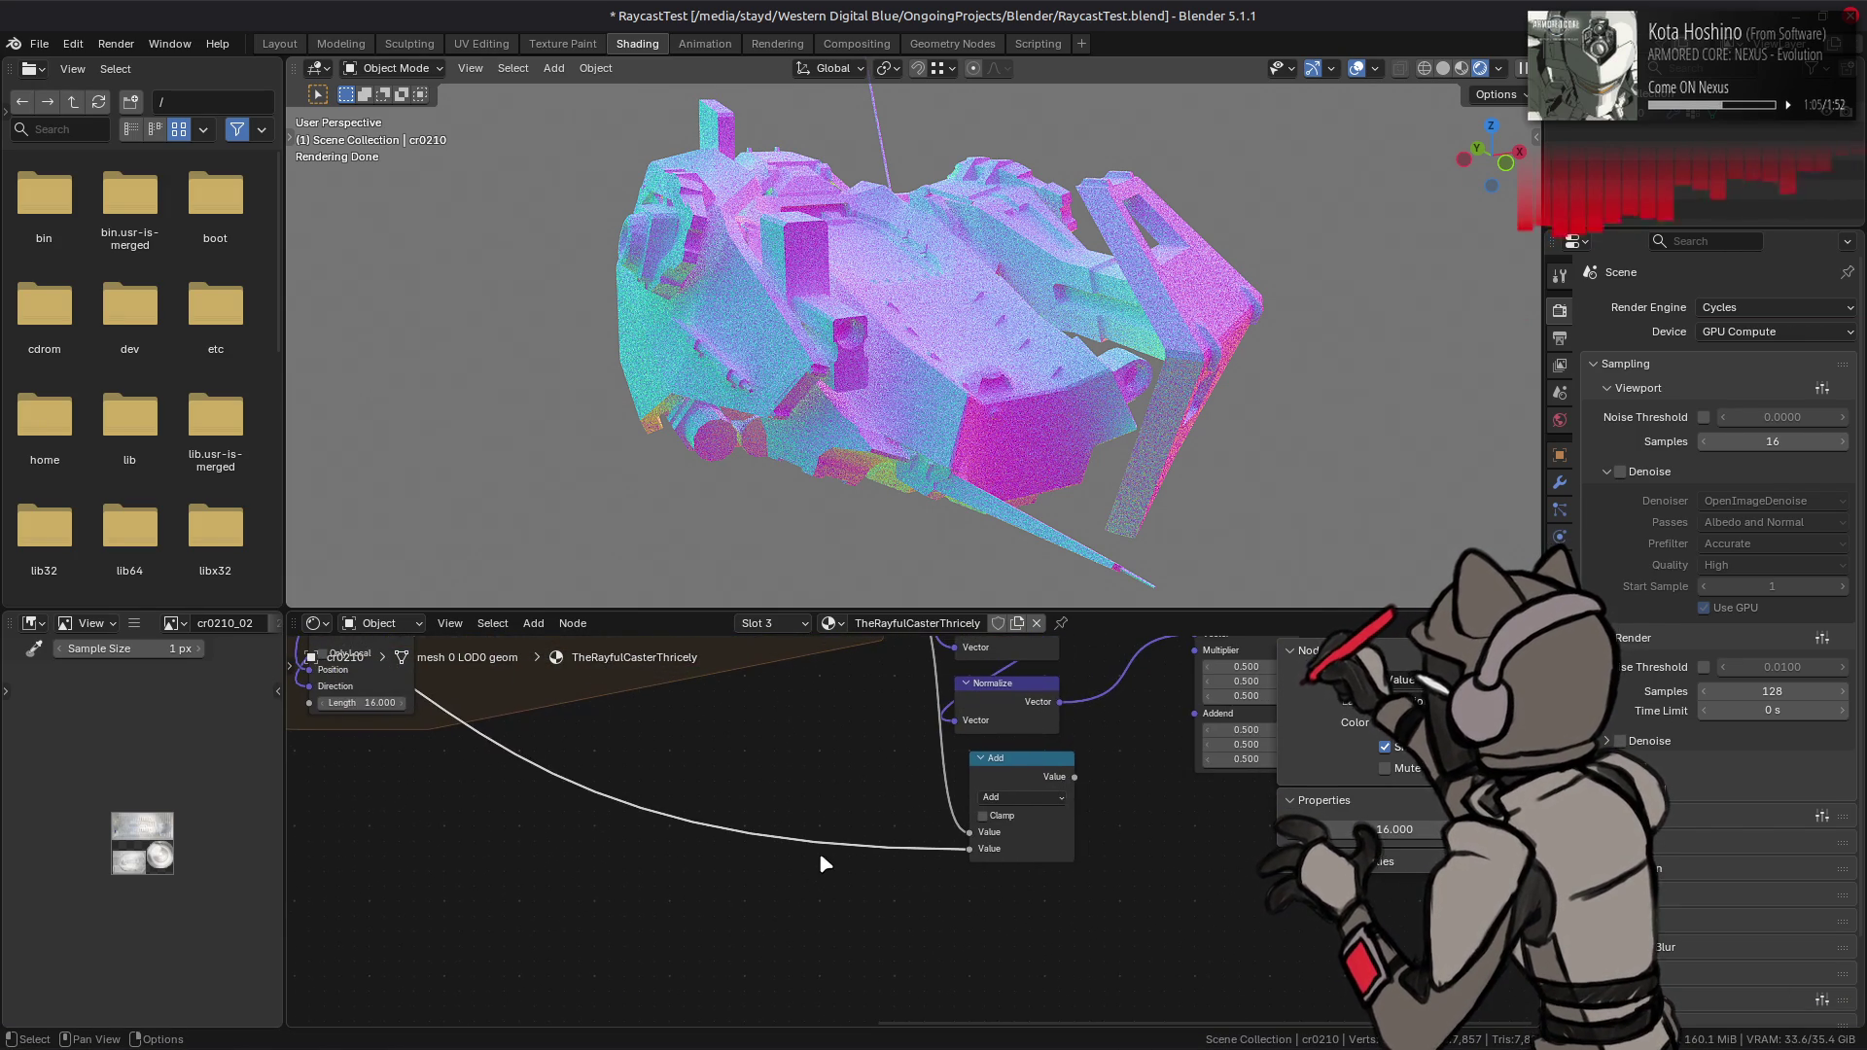
pyautogui.click(1015, 799)
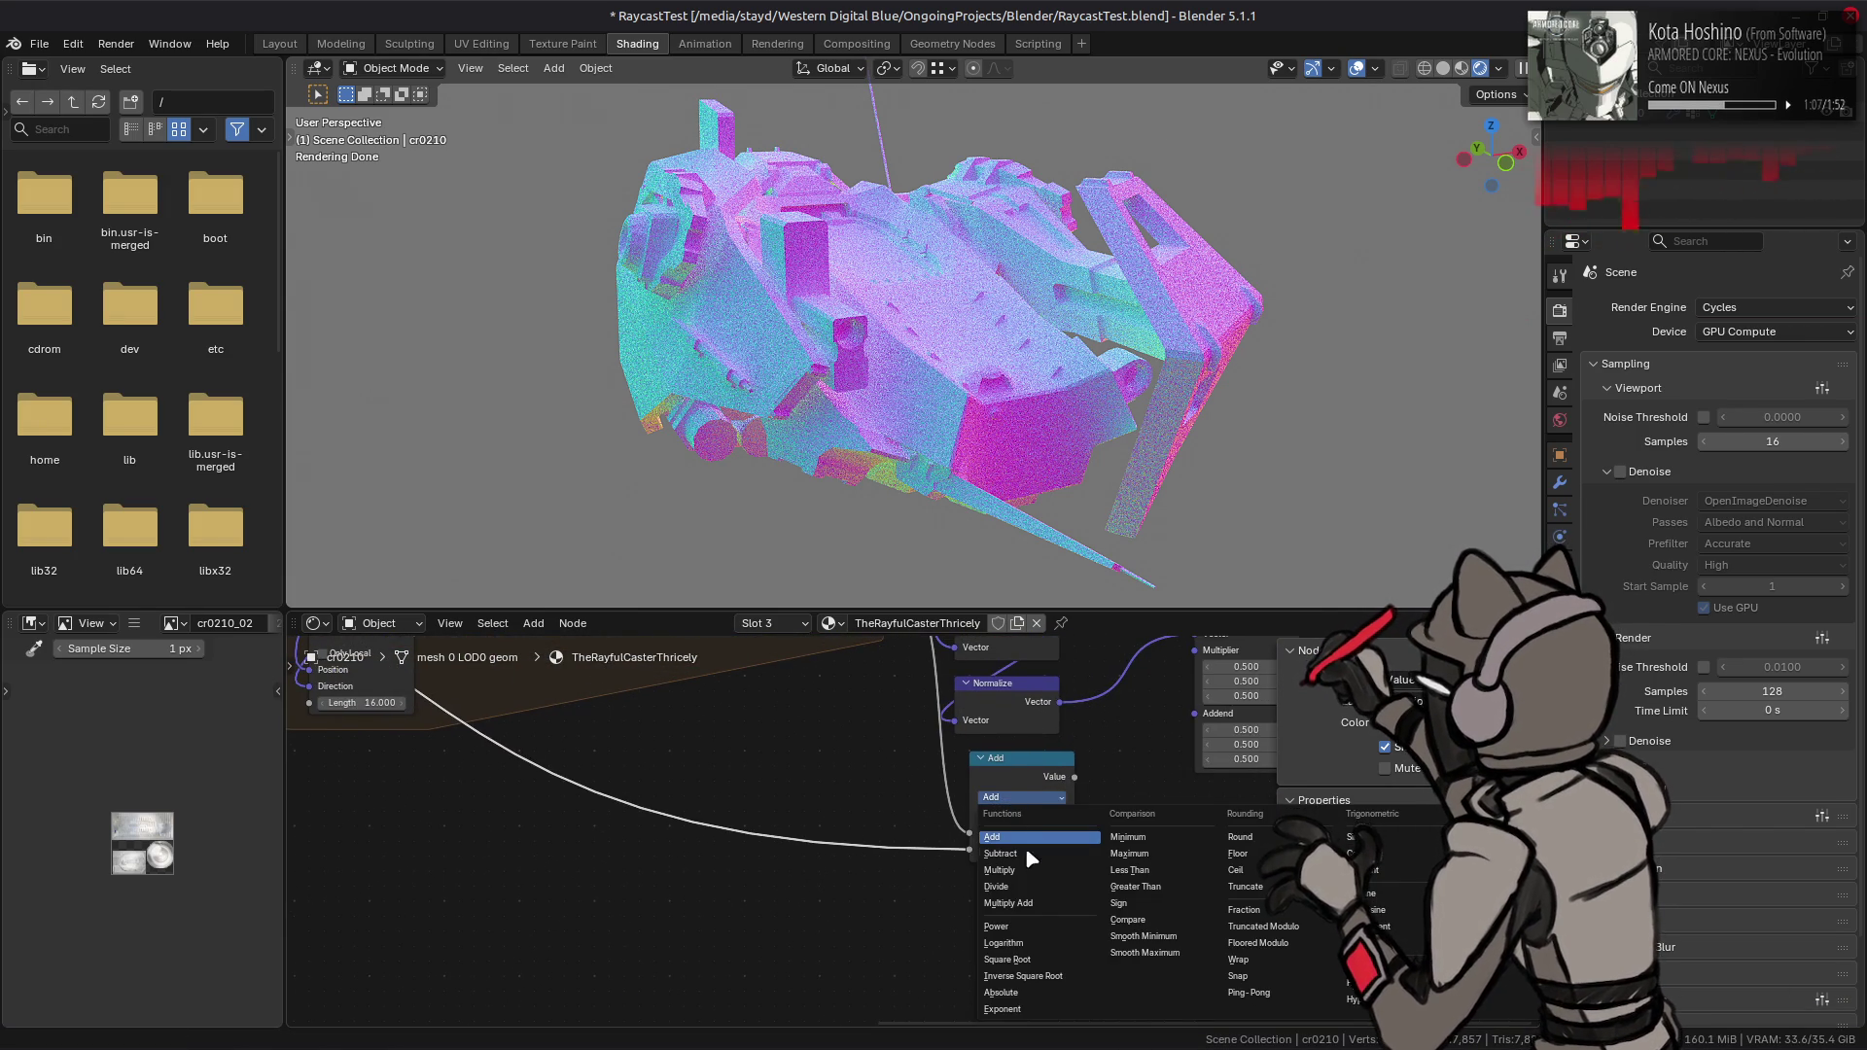
pyautogui.click(996, 886)
pyautogui.moveTo(1022, 777); pyautogui.dragTo(868, 856, button='middle')
pyautogui.press('g')
pyautogui.click(853, 856)
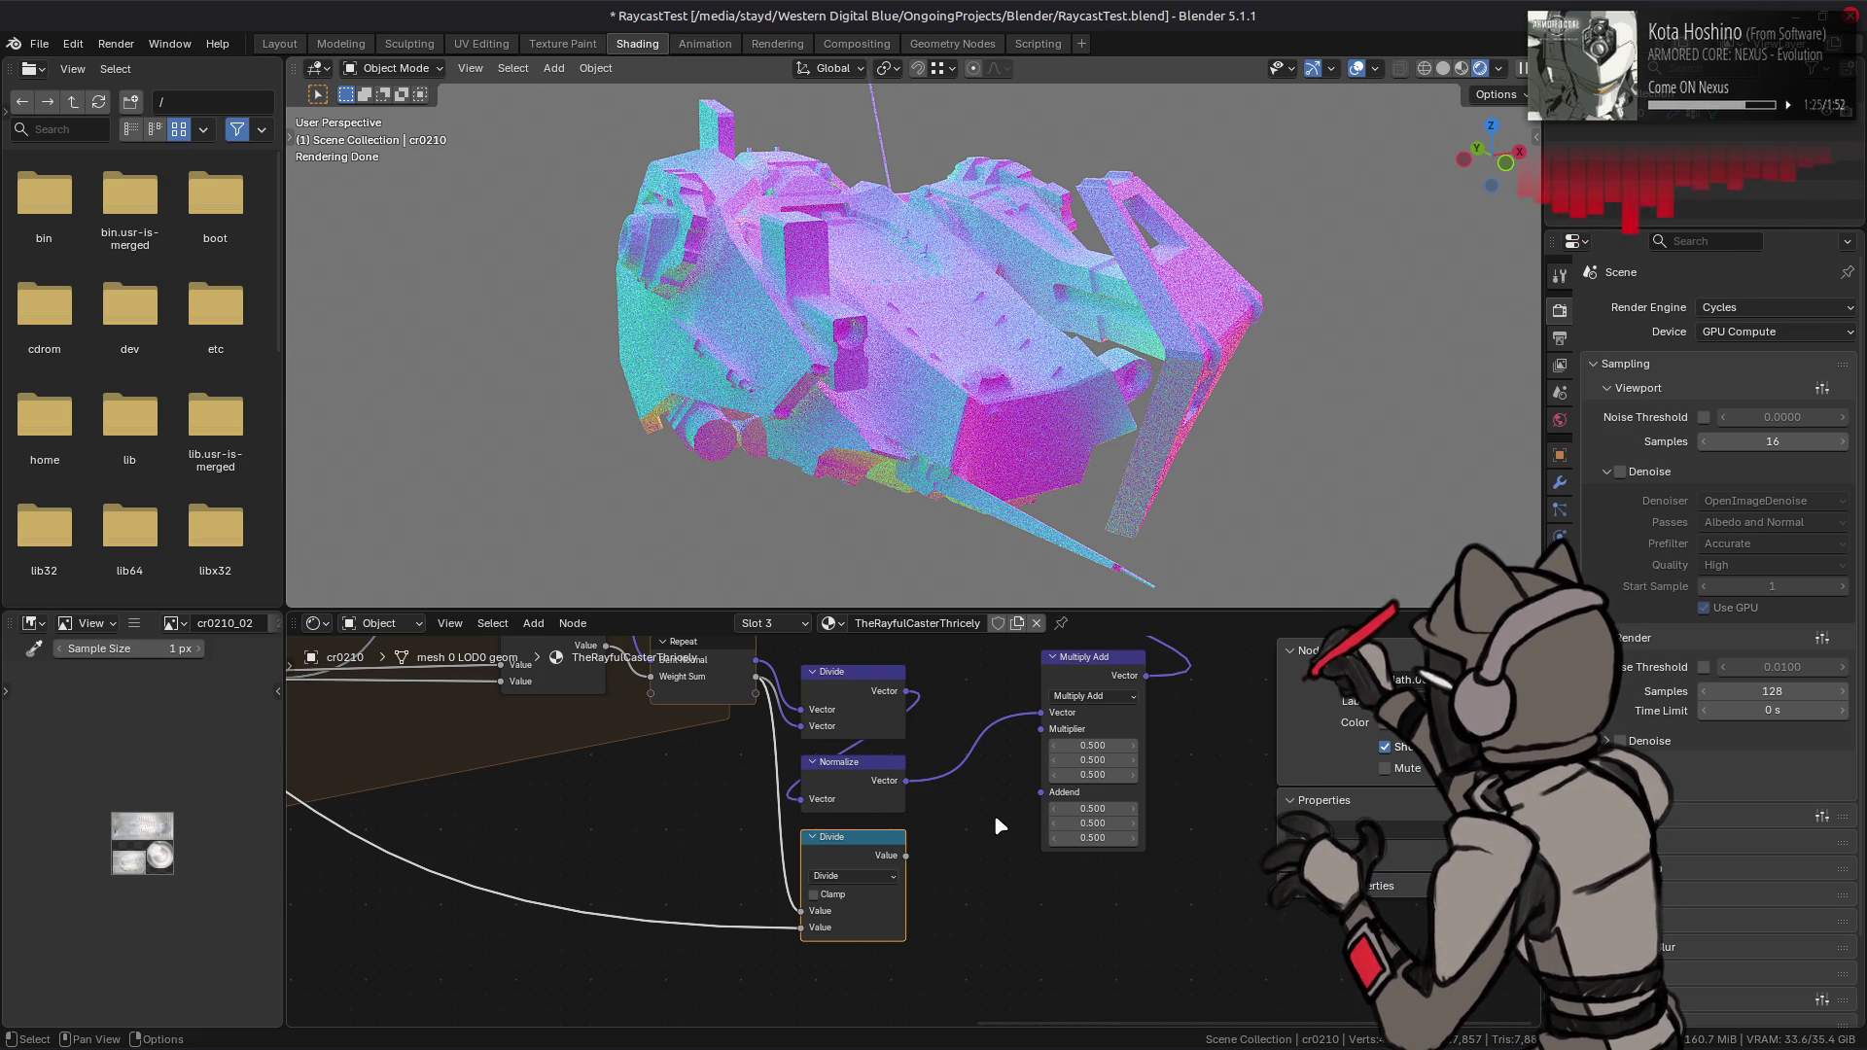
# - Move the Multiply Add node to the right to make room for a new node
pyautogui.hotkey('shift', 'a')
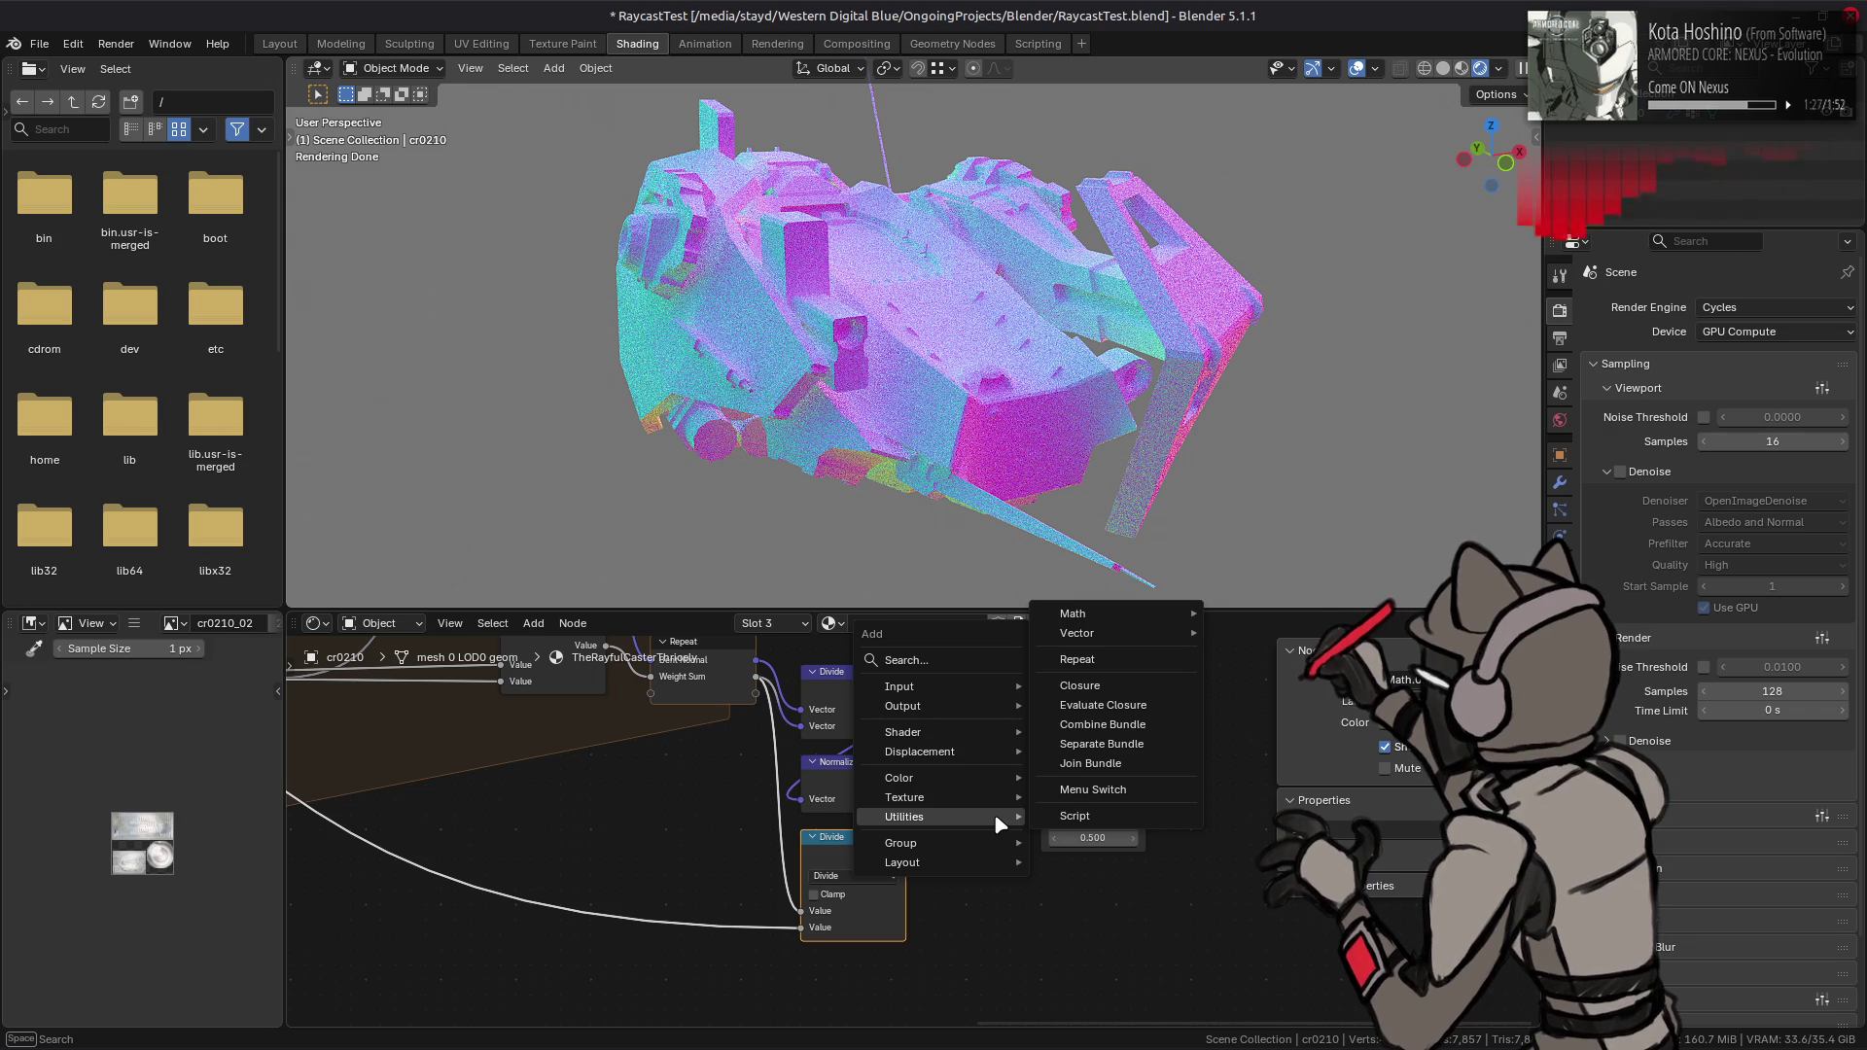
pyautogui.moveTo(960, 736)
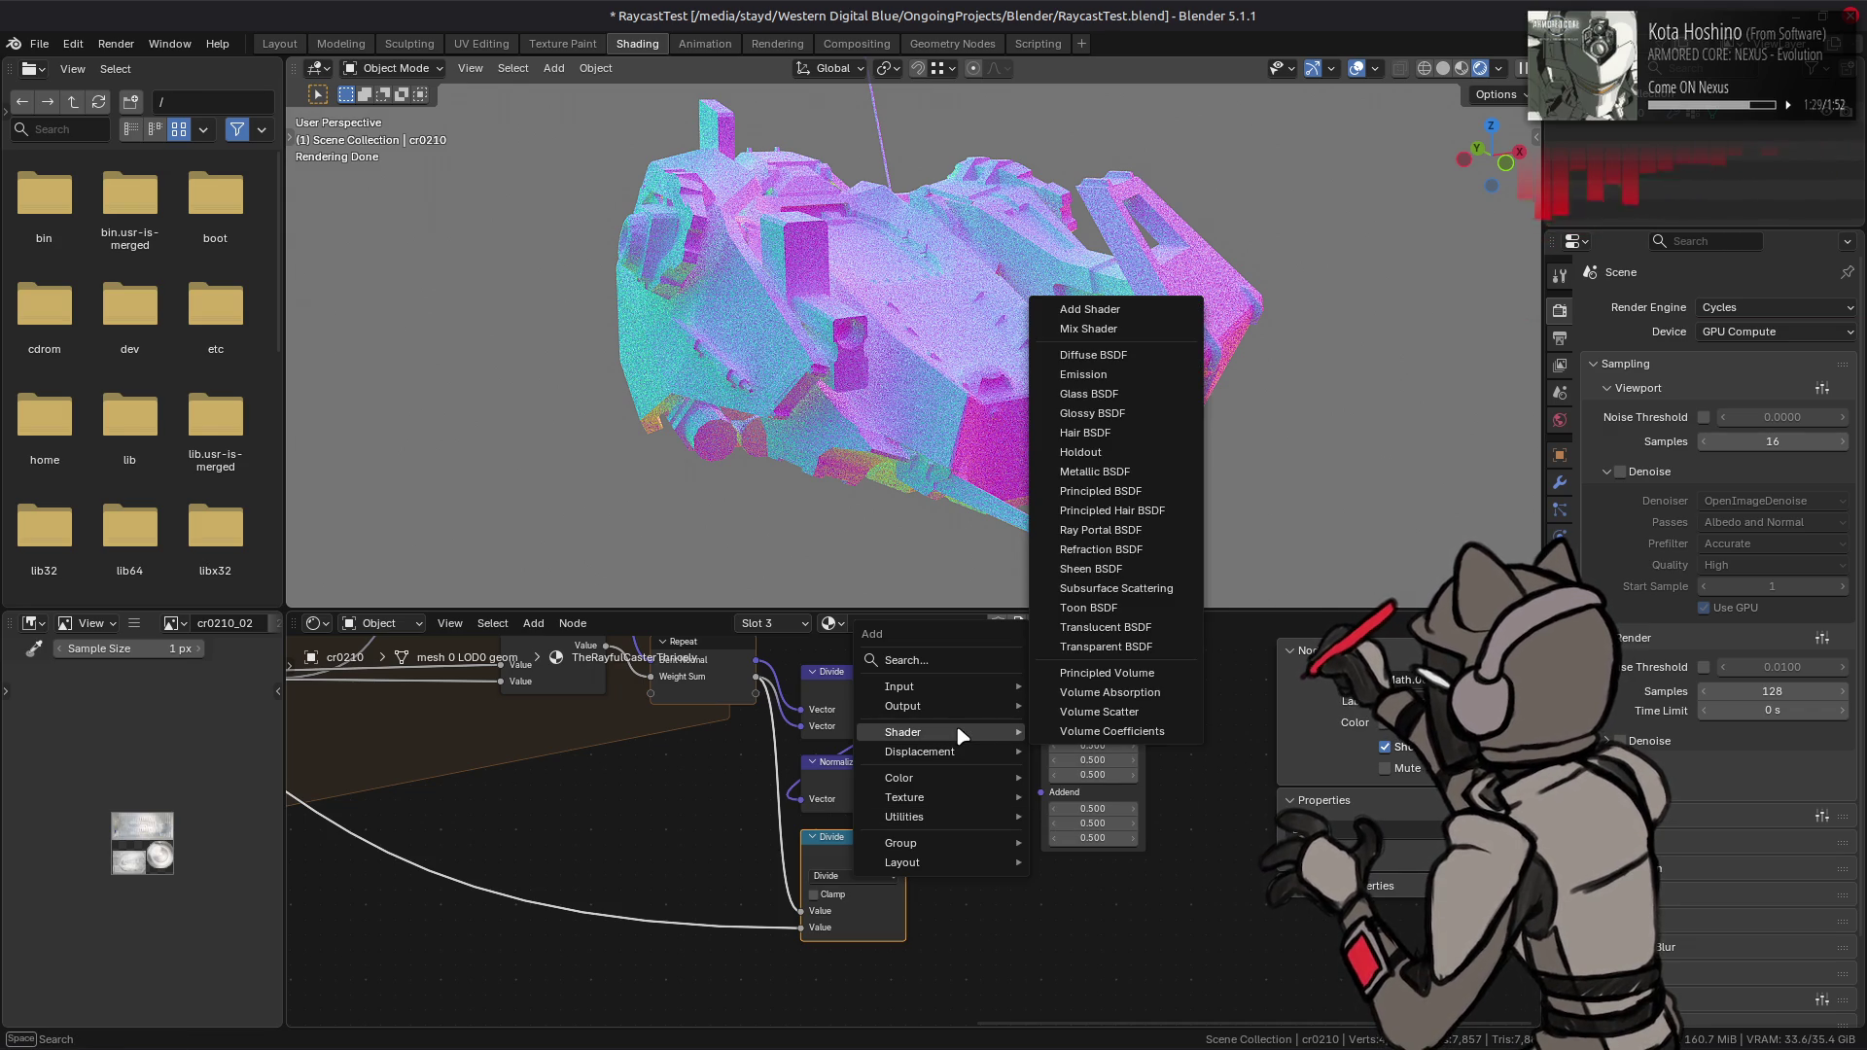
pyautogui.moveTo(953, 690)
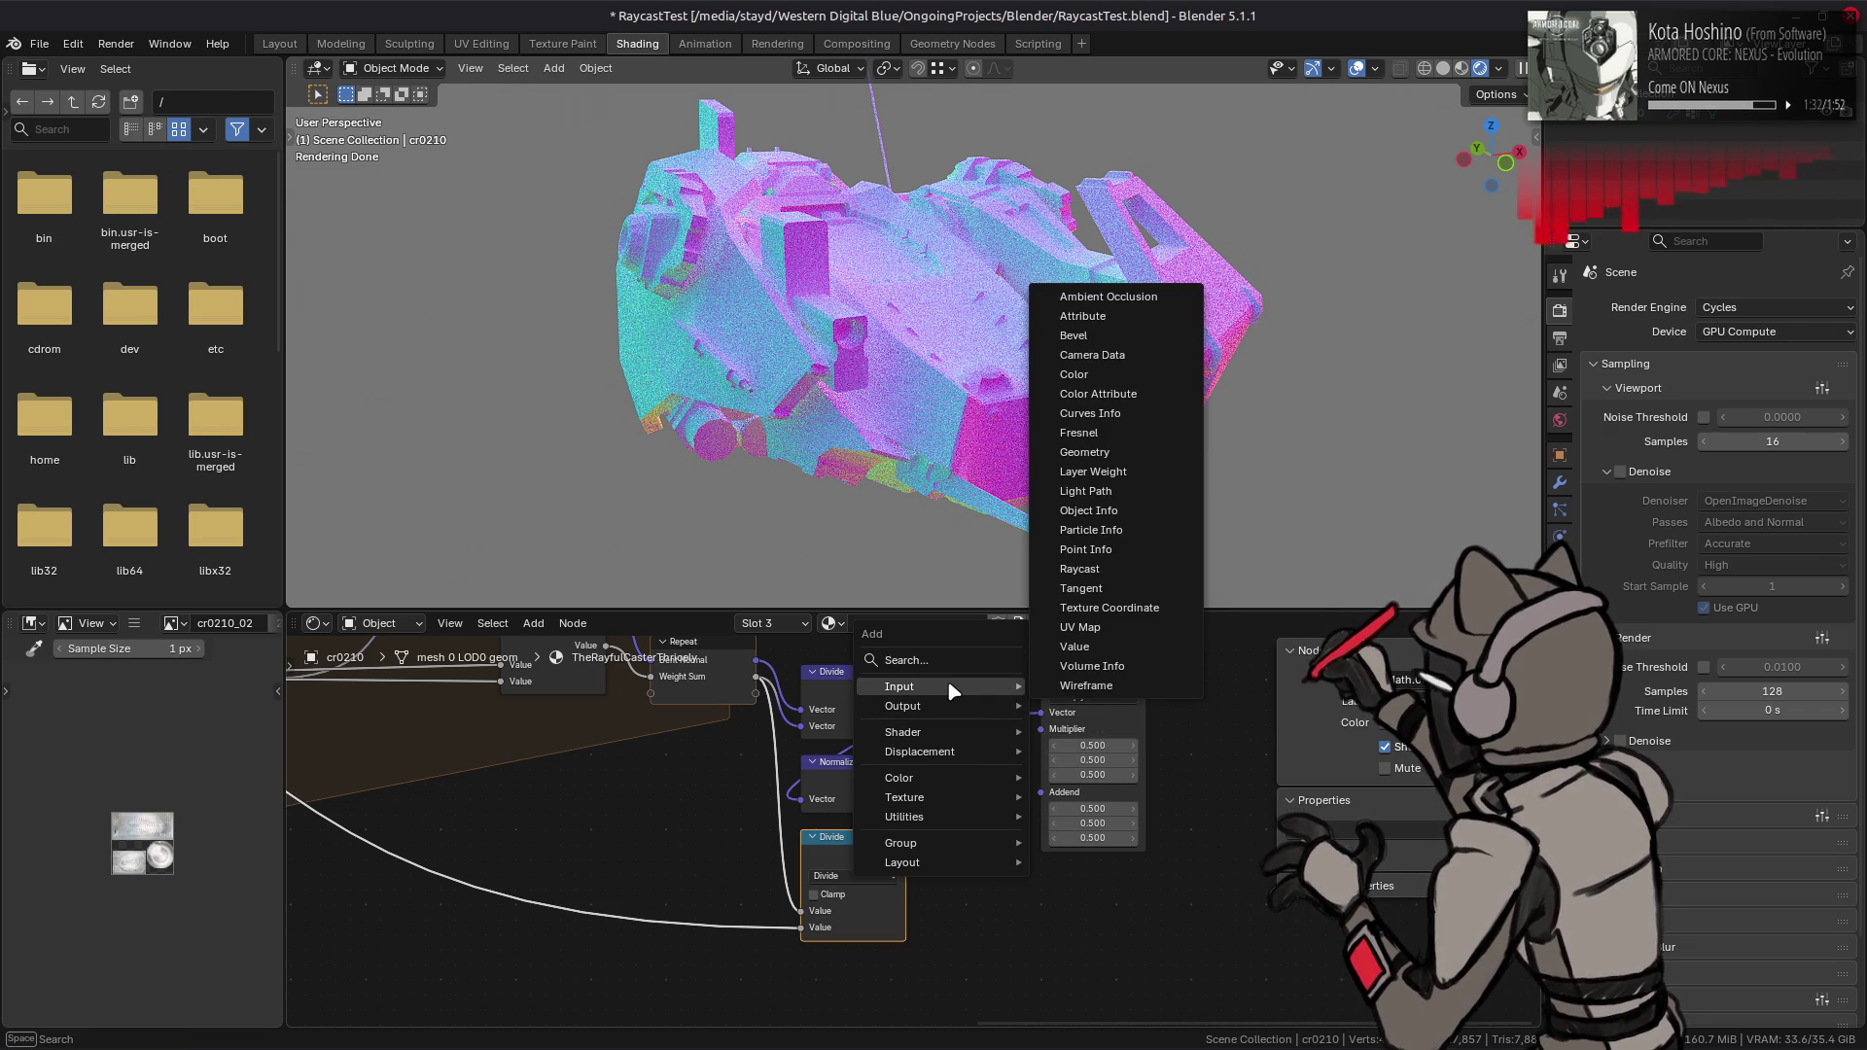
pyautogui.click(709, 807)
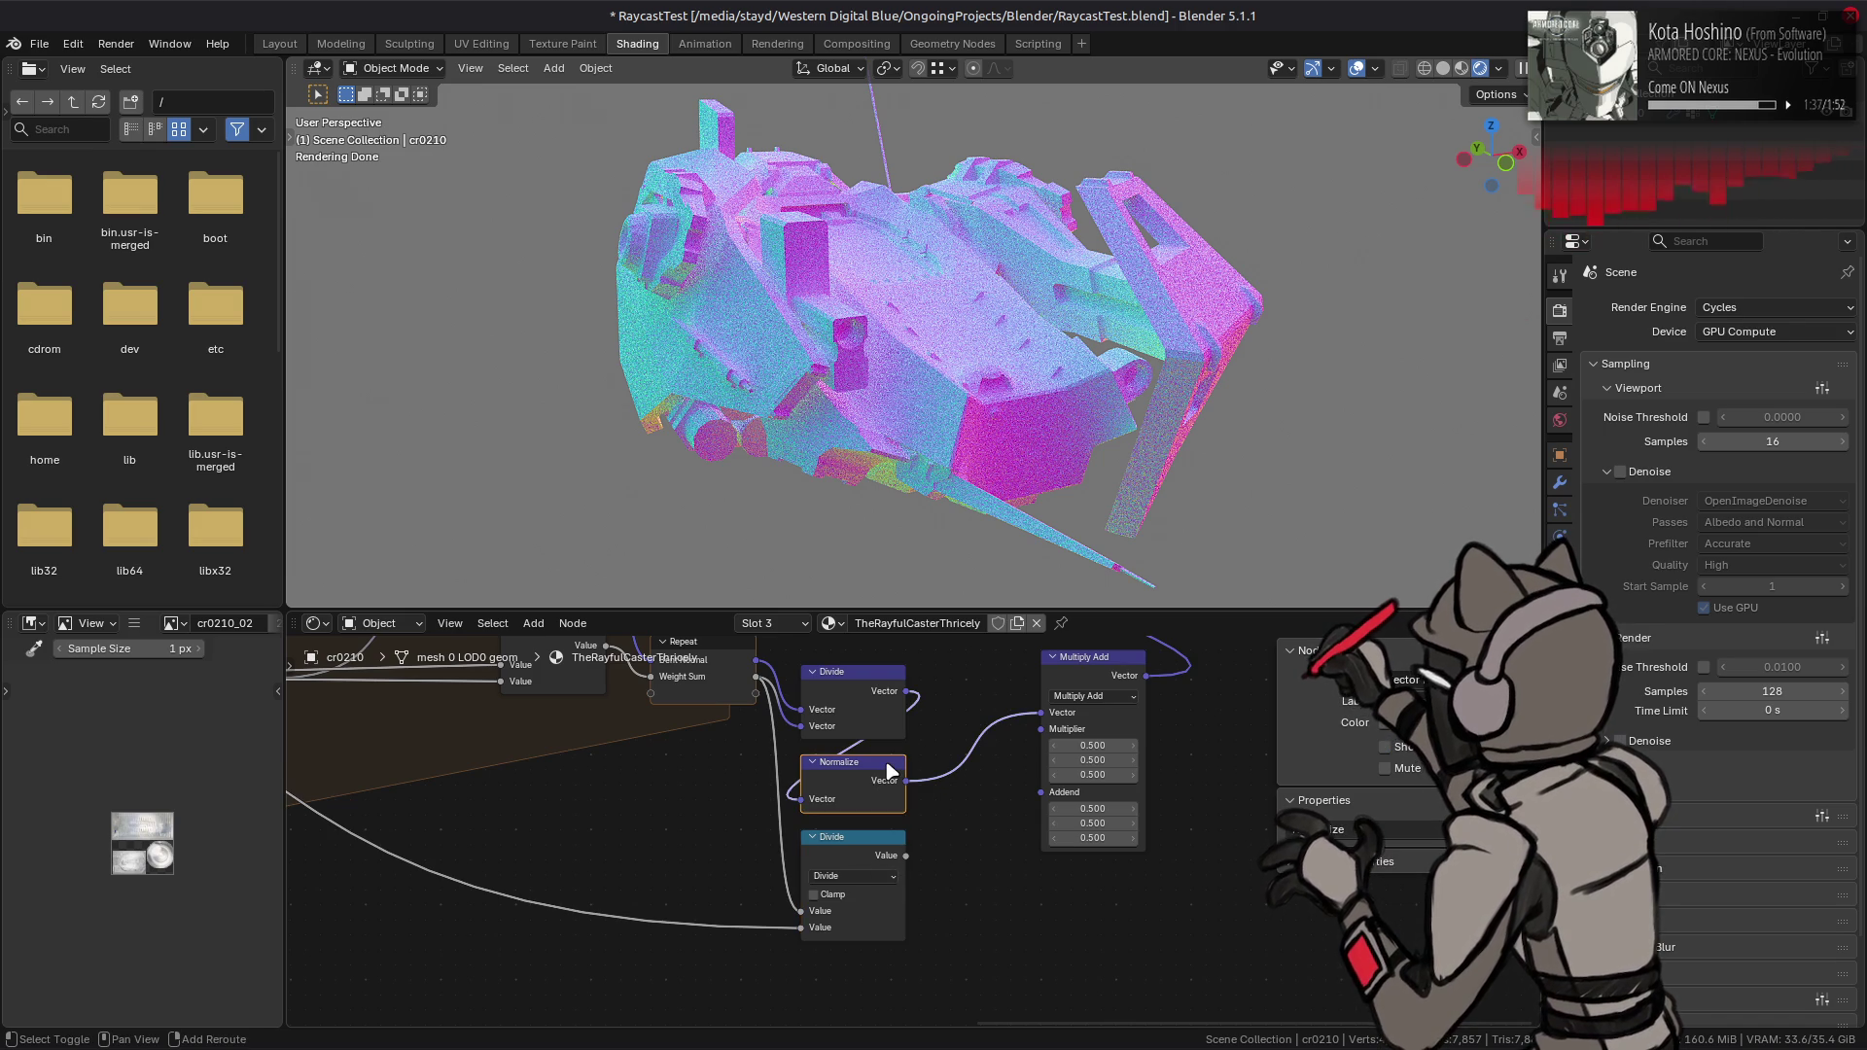
pyautogui.moveTo(1103, 674); pyautogui.dragTo(1164, 689)
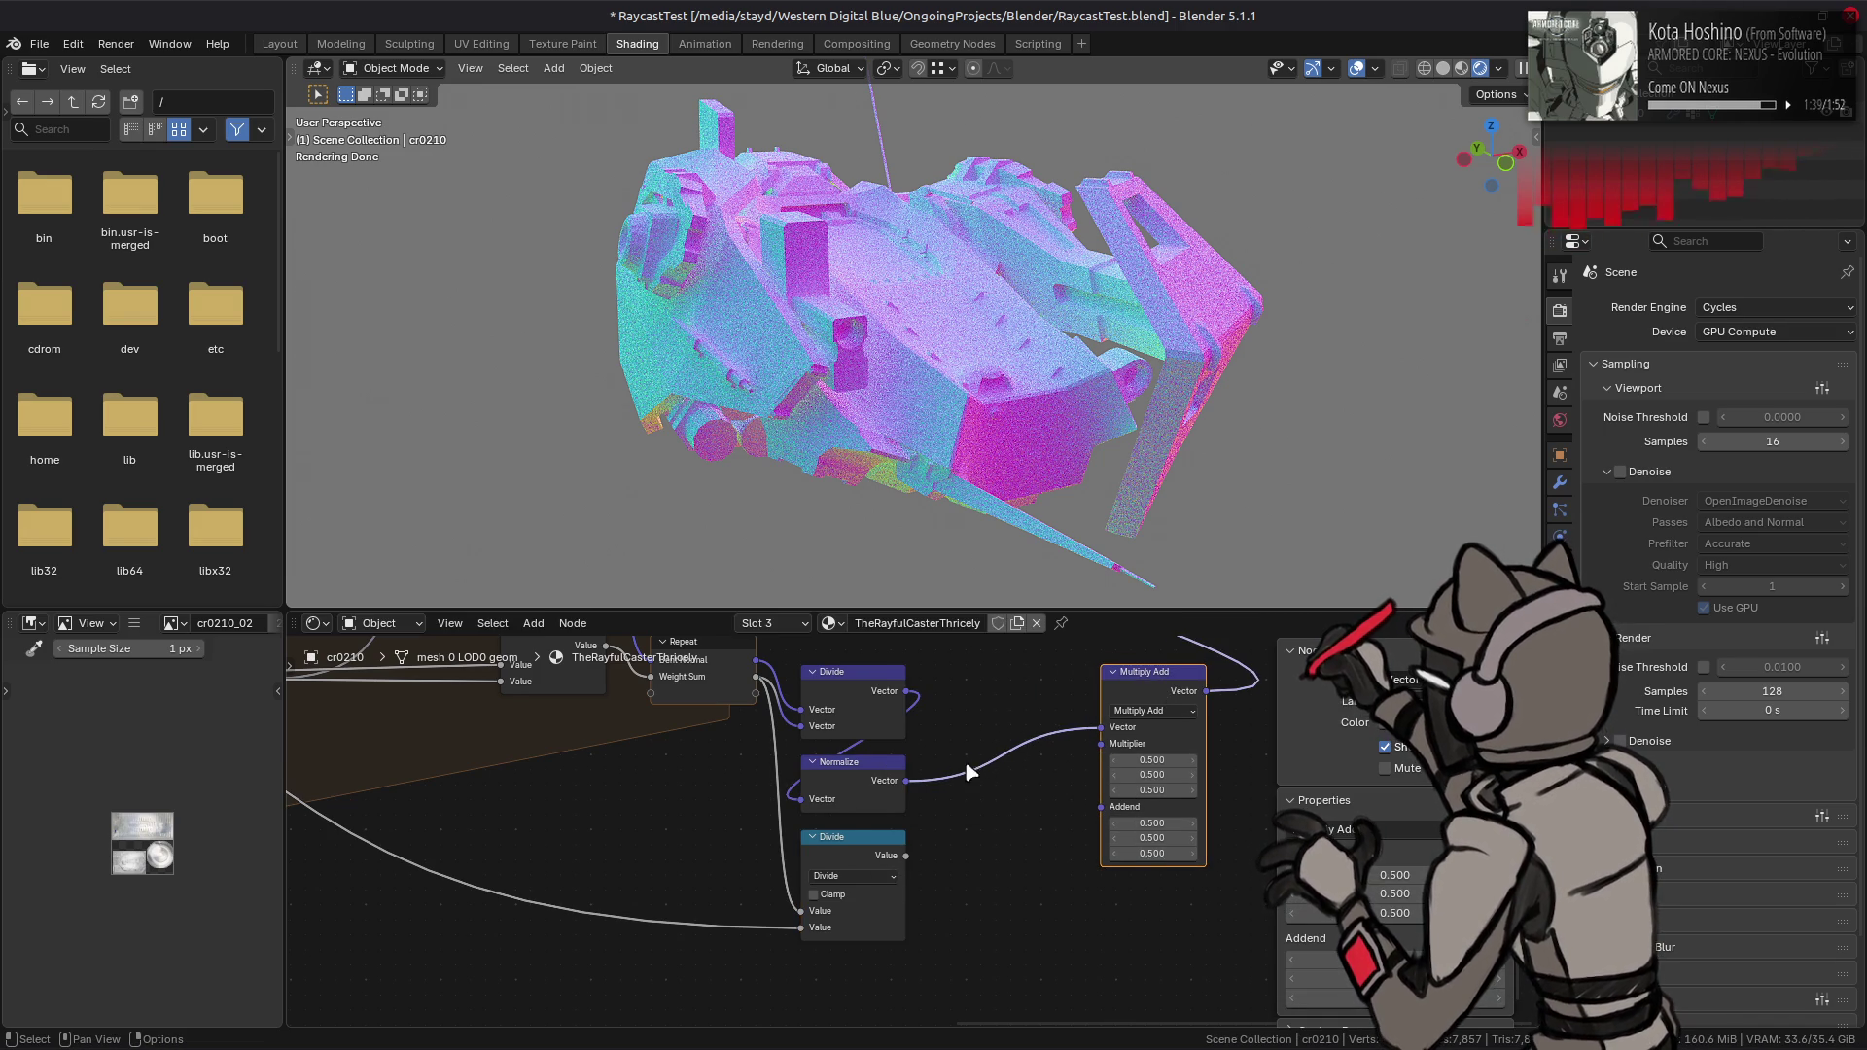
pyautogui.moveTo(937, 773); pyautogui.dragTo(905, 785, button='middle')
# - Duplicate the Divide node as a Multiply node, wired from Divide into Multiply Add's Multiplier
pyautogui.click(852, 857)
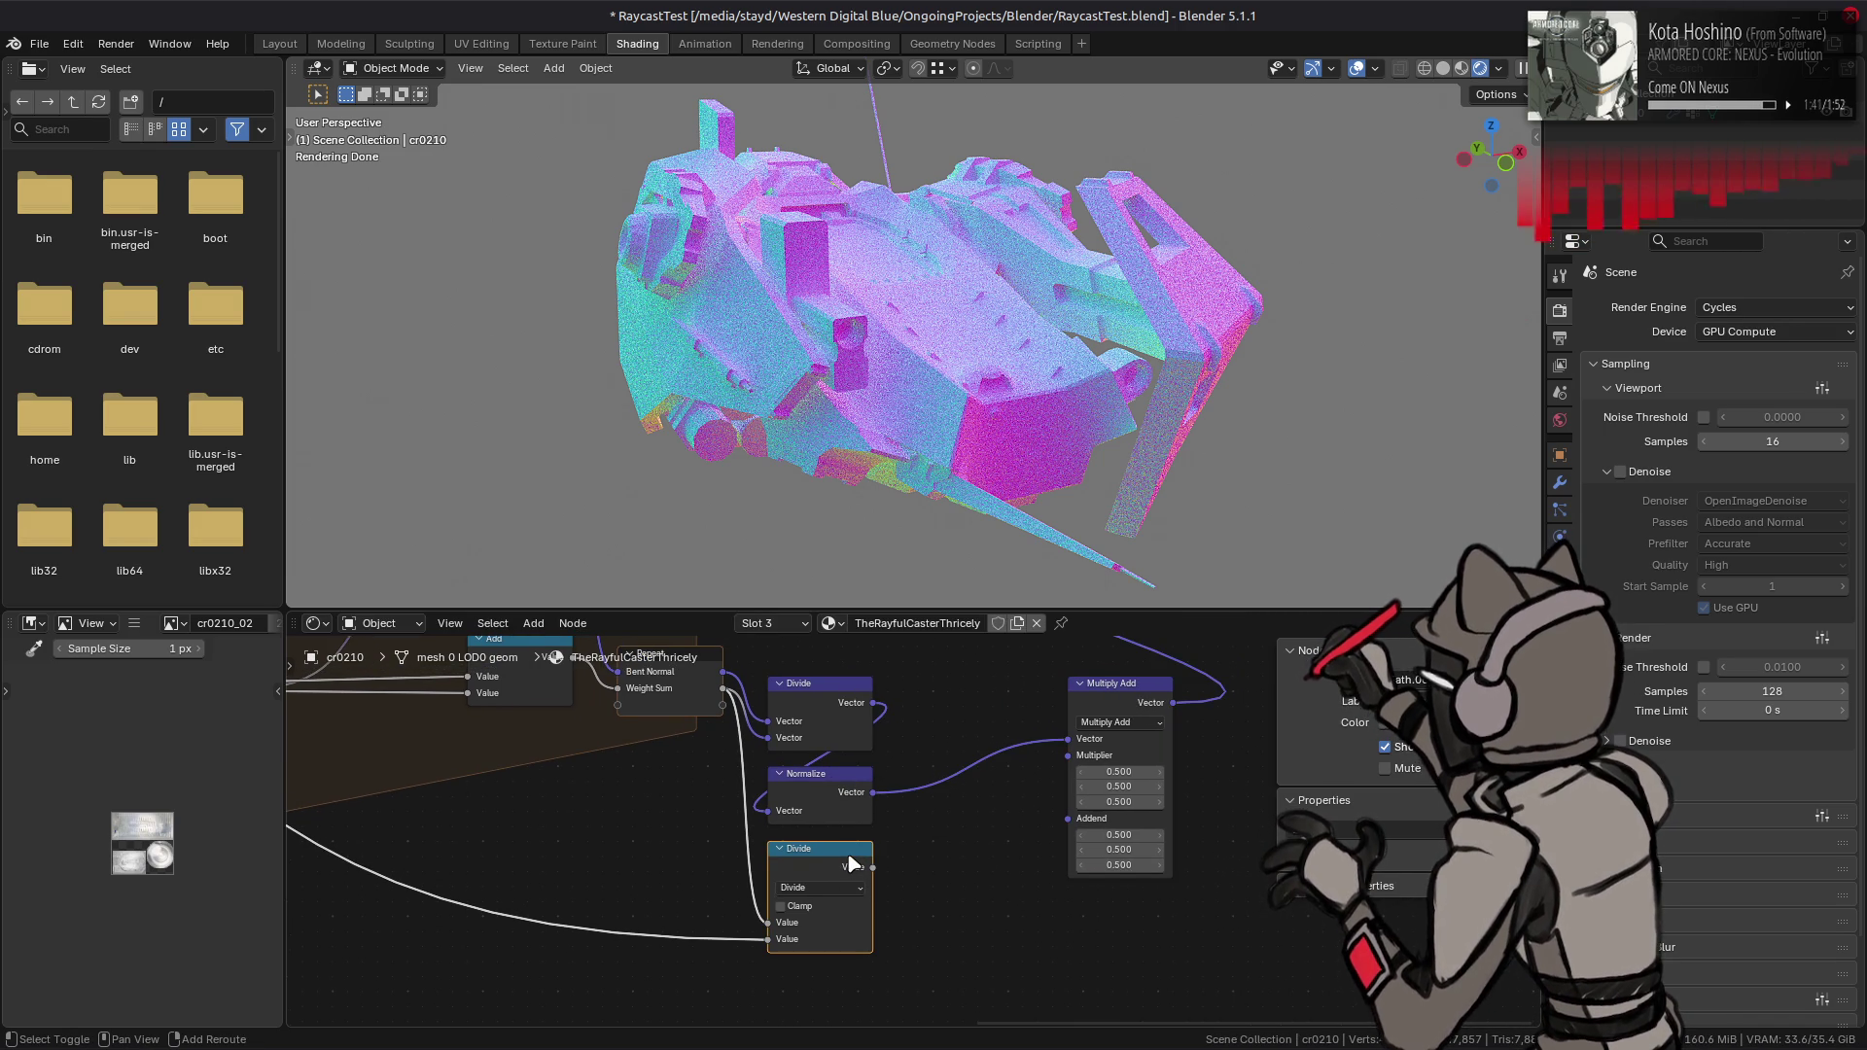
pyautogui.hotkey('shift', 'd')
pyautogui.click(971, 863)
pyautogui.click(940, 887)
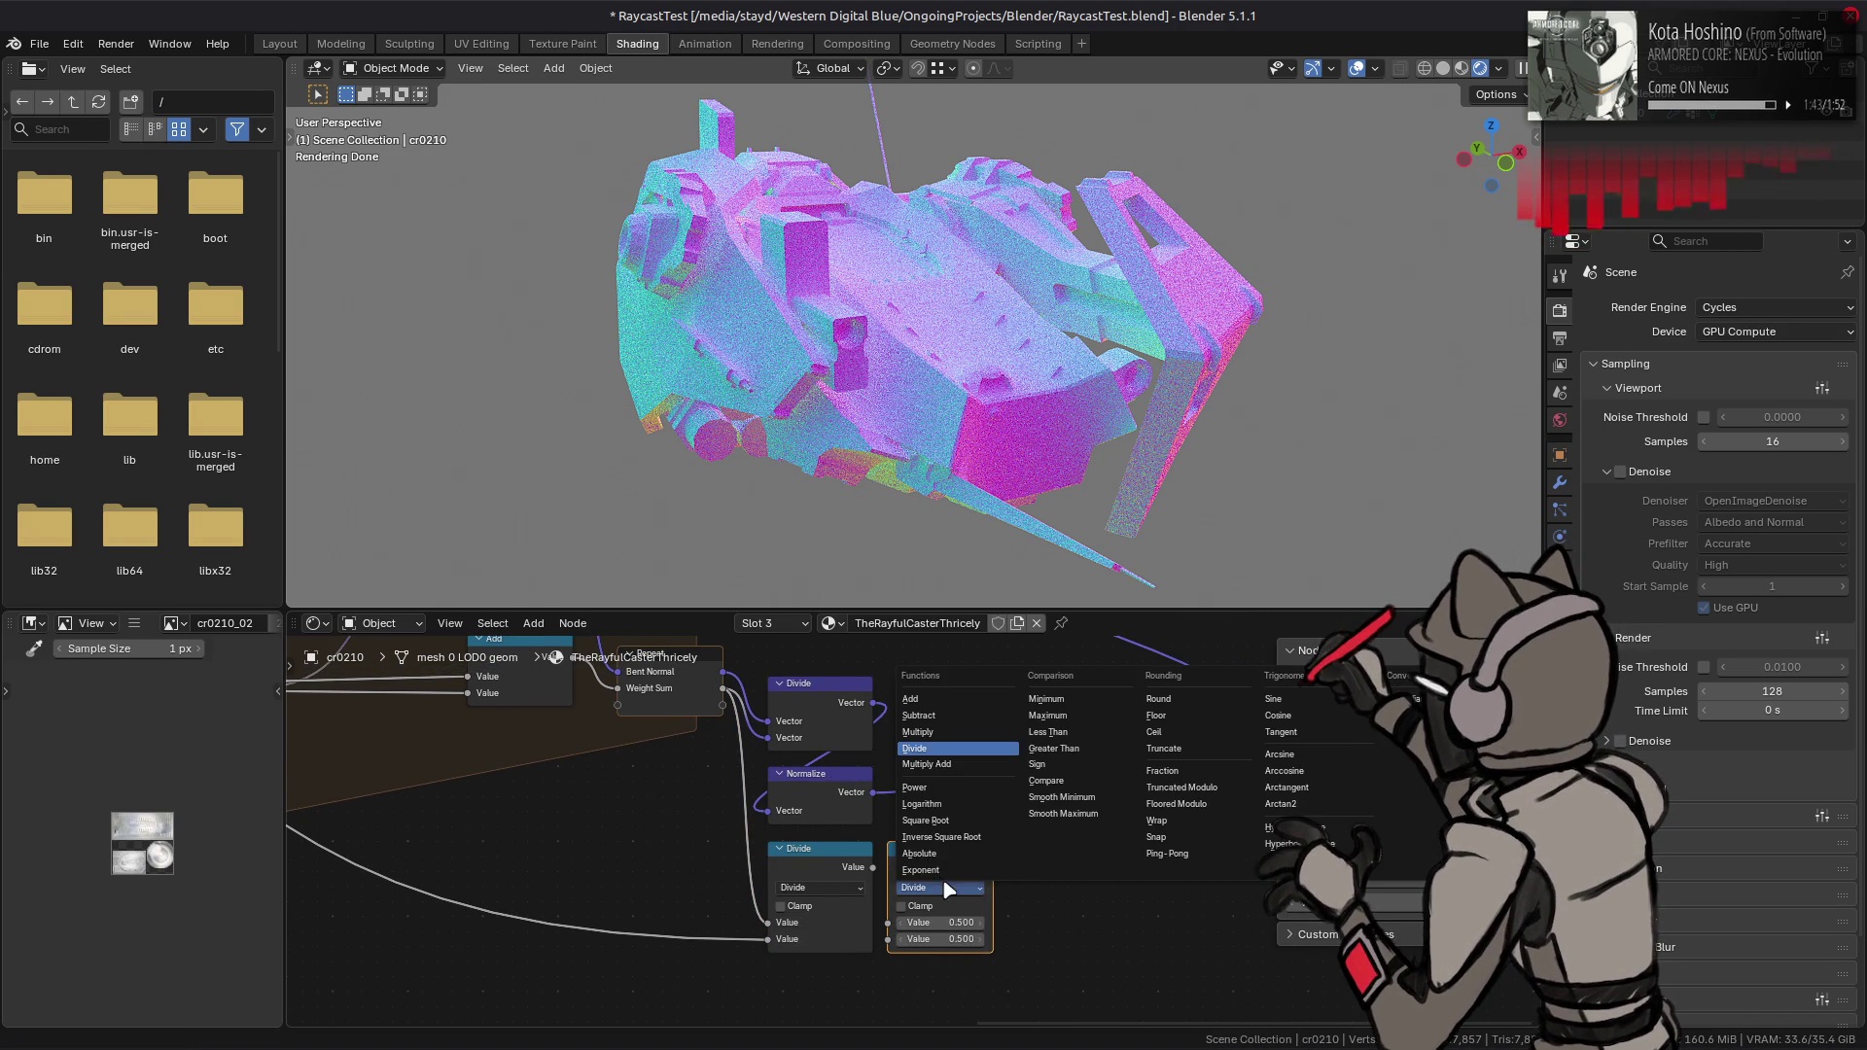
pyautogui.click(917, 731)
pyautogui.moveTo(872, 867); pyautogui.dragTo(887, 922)
pyautogui.moveTo(992, 866); pyautogui.dragTo(1070, 763)
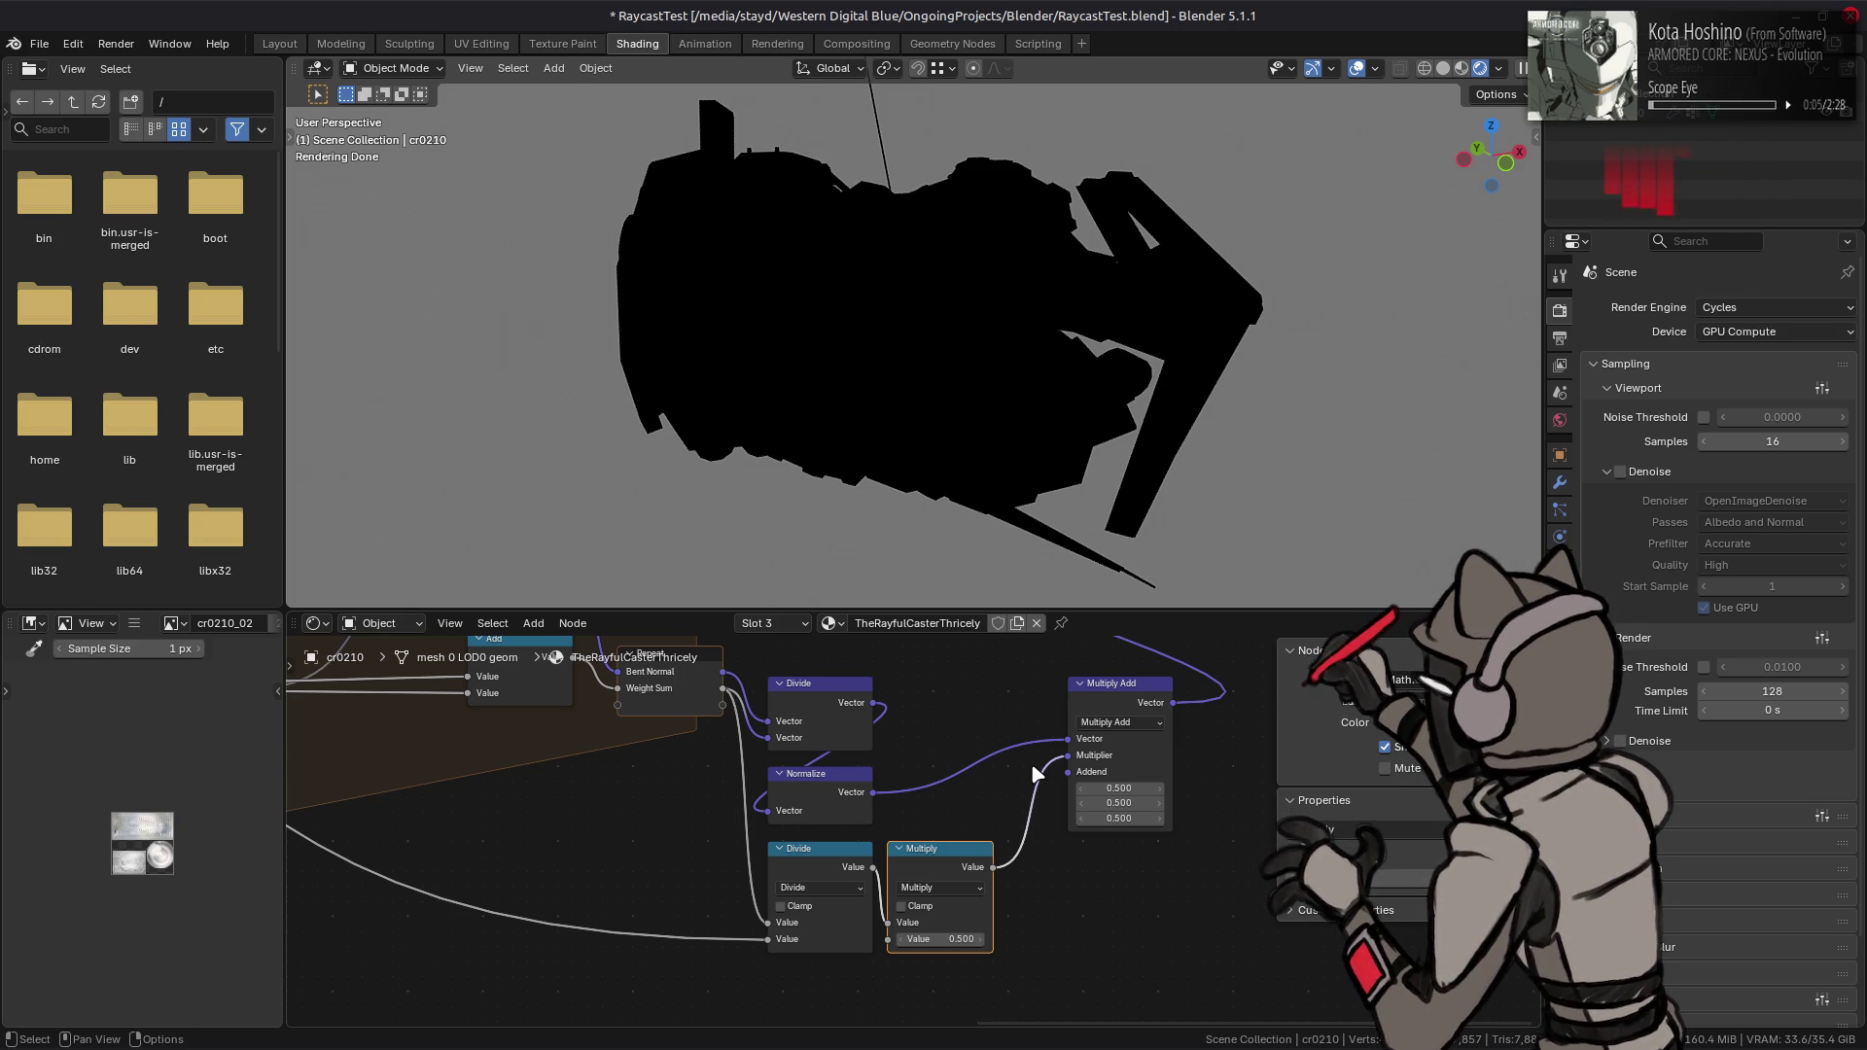
# - Inspect the Repeat and Raycast nodes, then return to the Divide and Multiply nodes
pyautogui.moveTo(704, 774); pyautogui.dragTo(842, 819, button='middle')
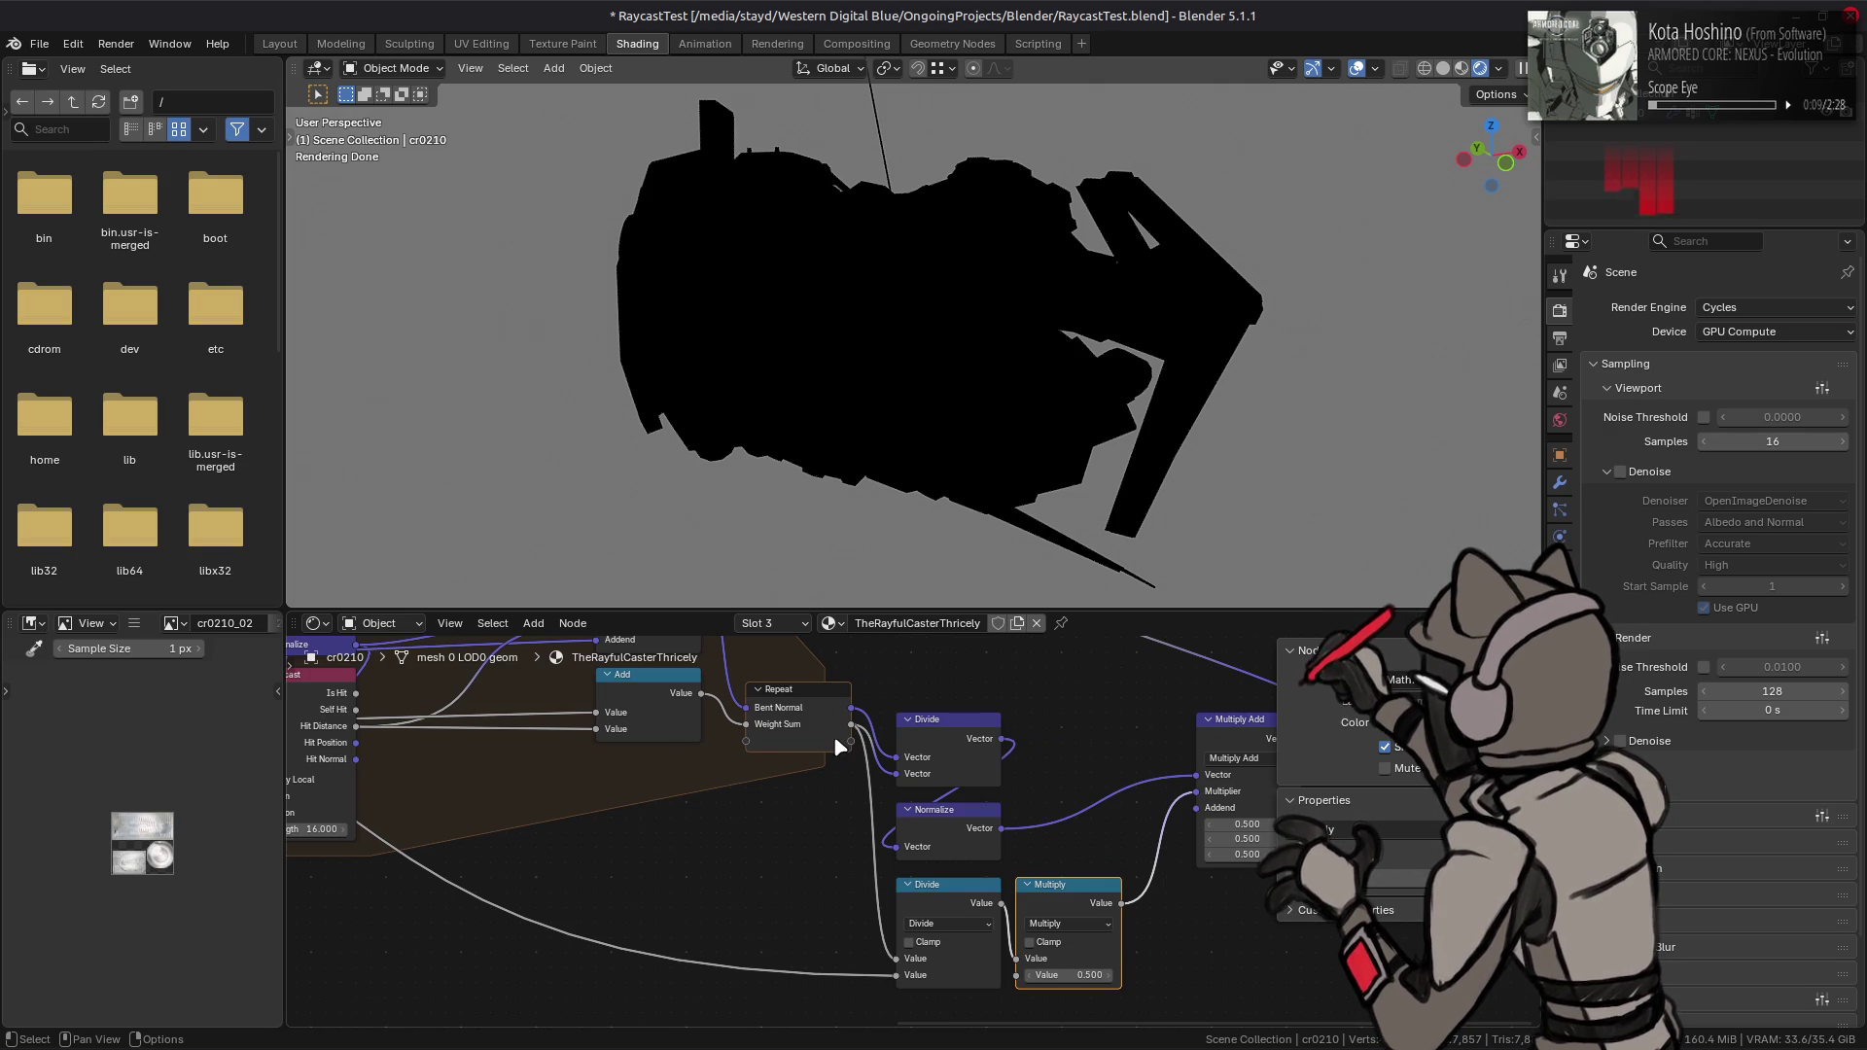
pyautogui.click(800, 727)
pyautogui.moveTo(335, 711); pyautogui.dragTo(624, 775, button='middle')
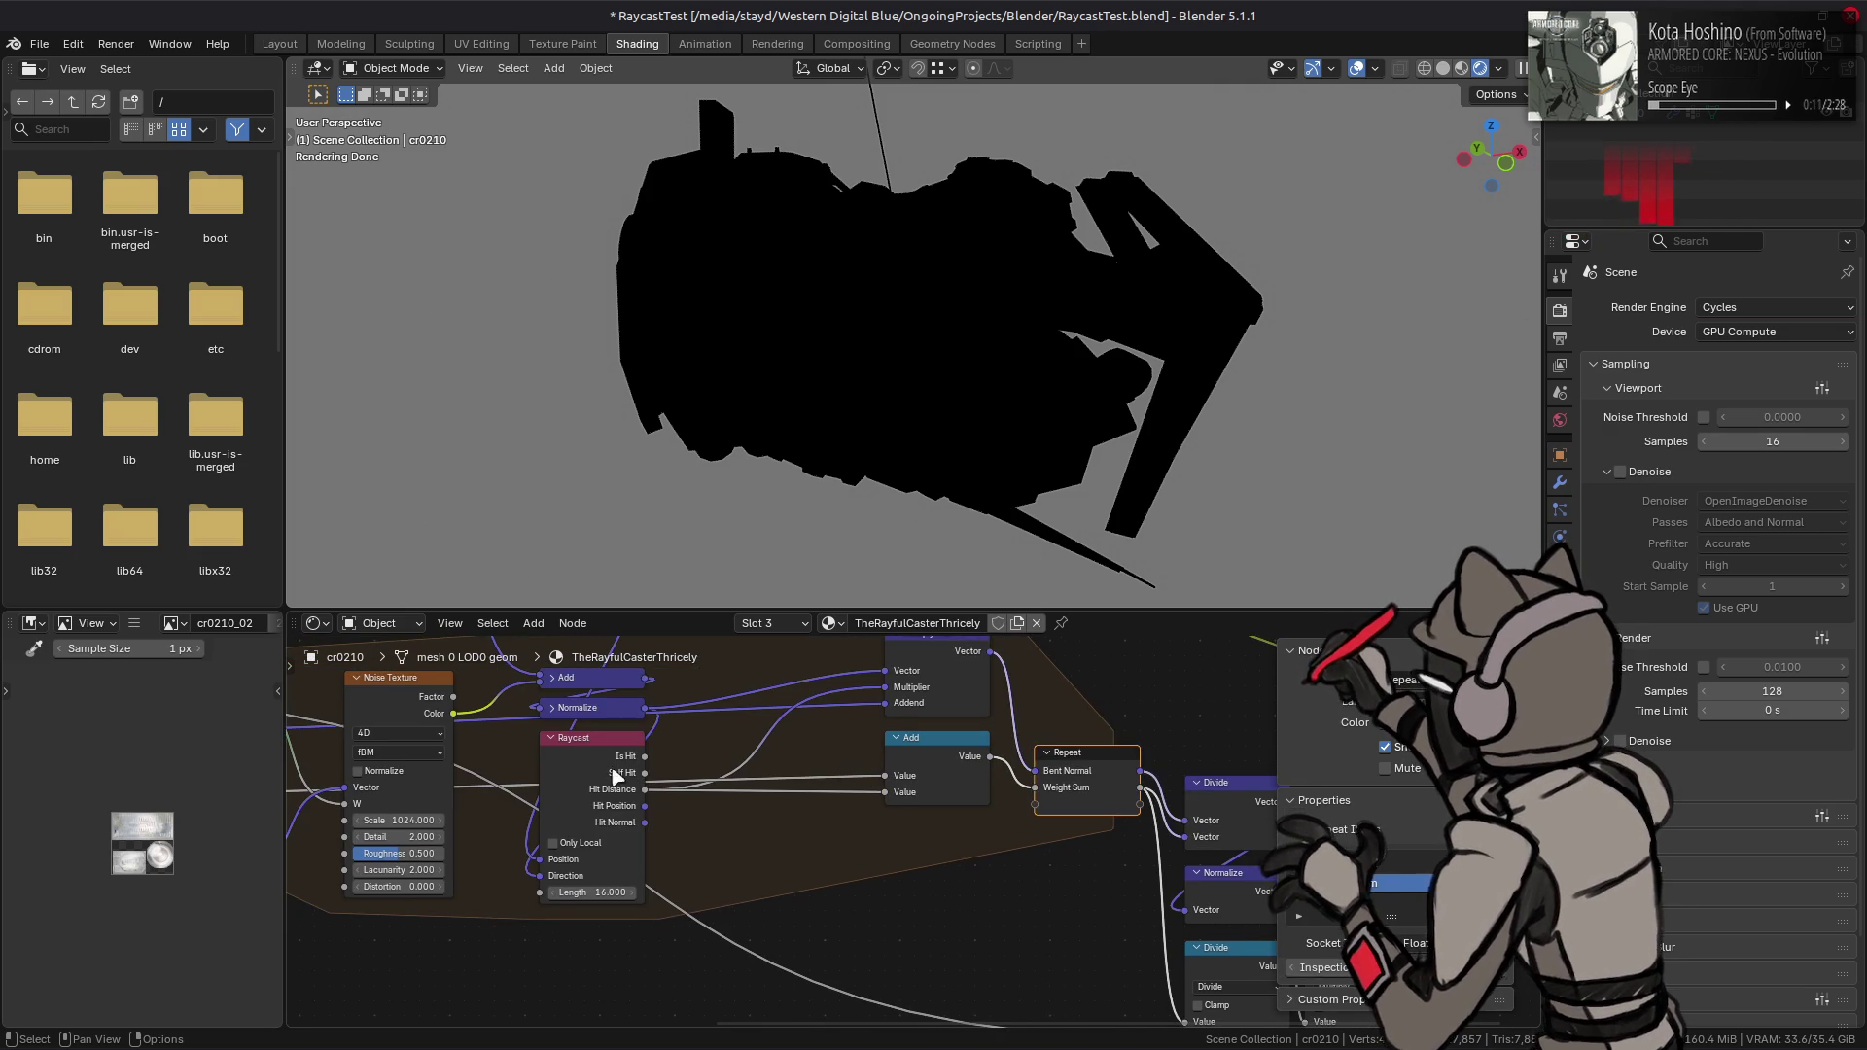
pyautogui.click(595, 761)
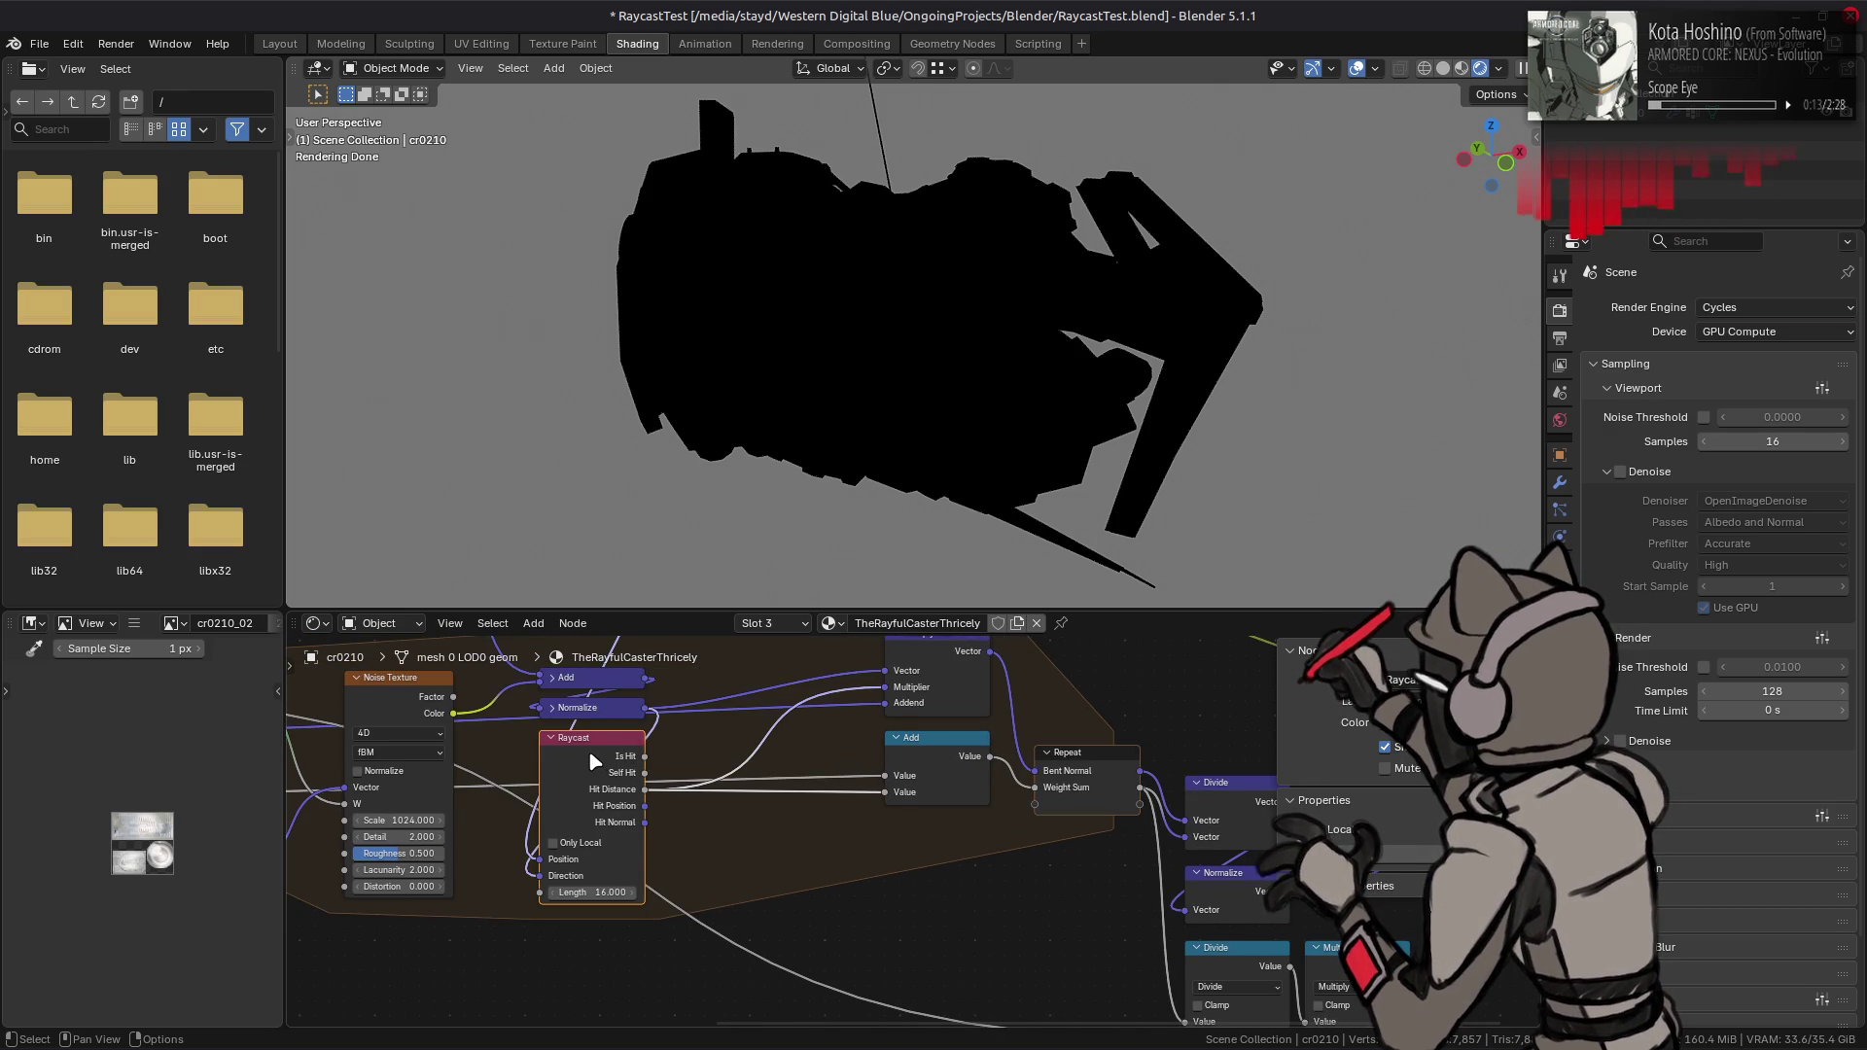
pyautogui.moveTo(917, 879)
pyautogui.mouseDown(button='middle')
pyautogui.moveTo(1170, 897)
pyautogui.moveTo(873, 852)
pyautogui.moveTo(692, 862)
pyautogui.mouseUp(button='middle')
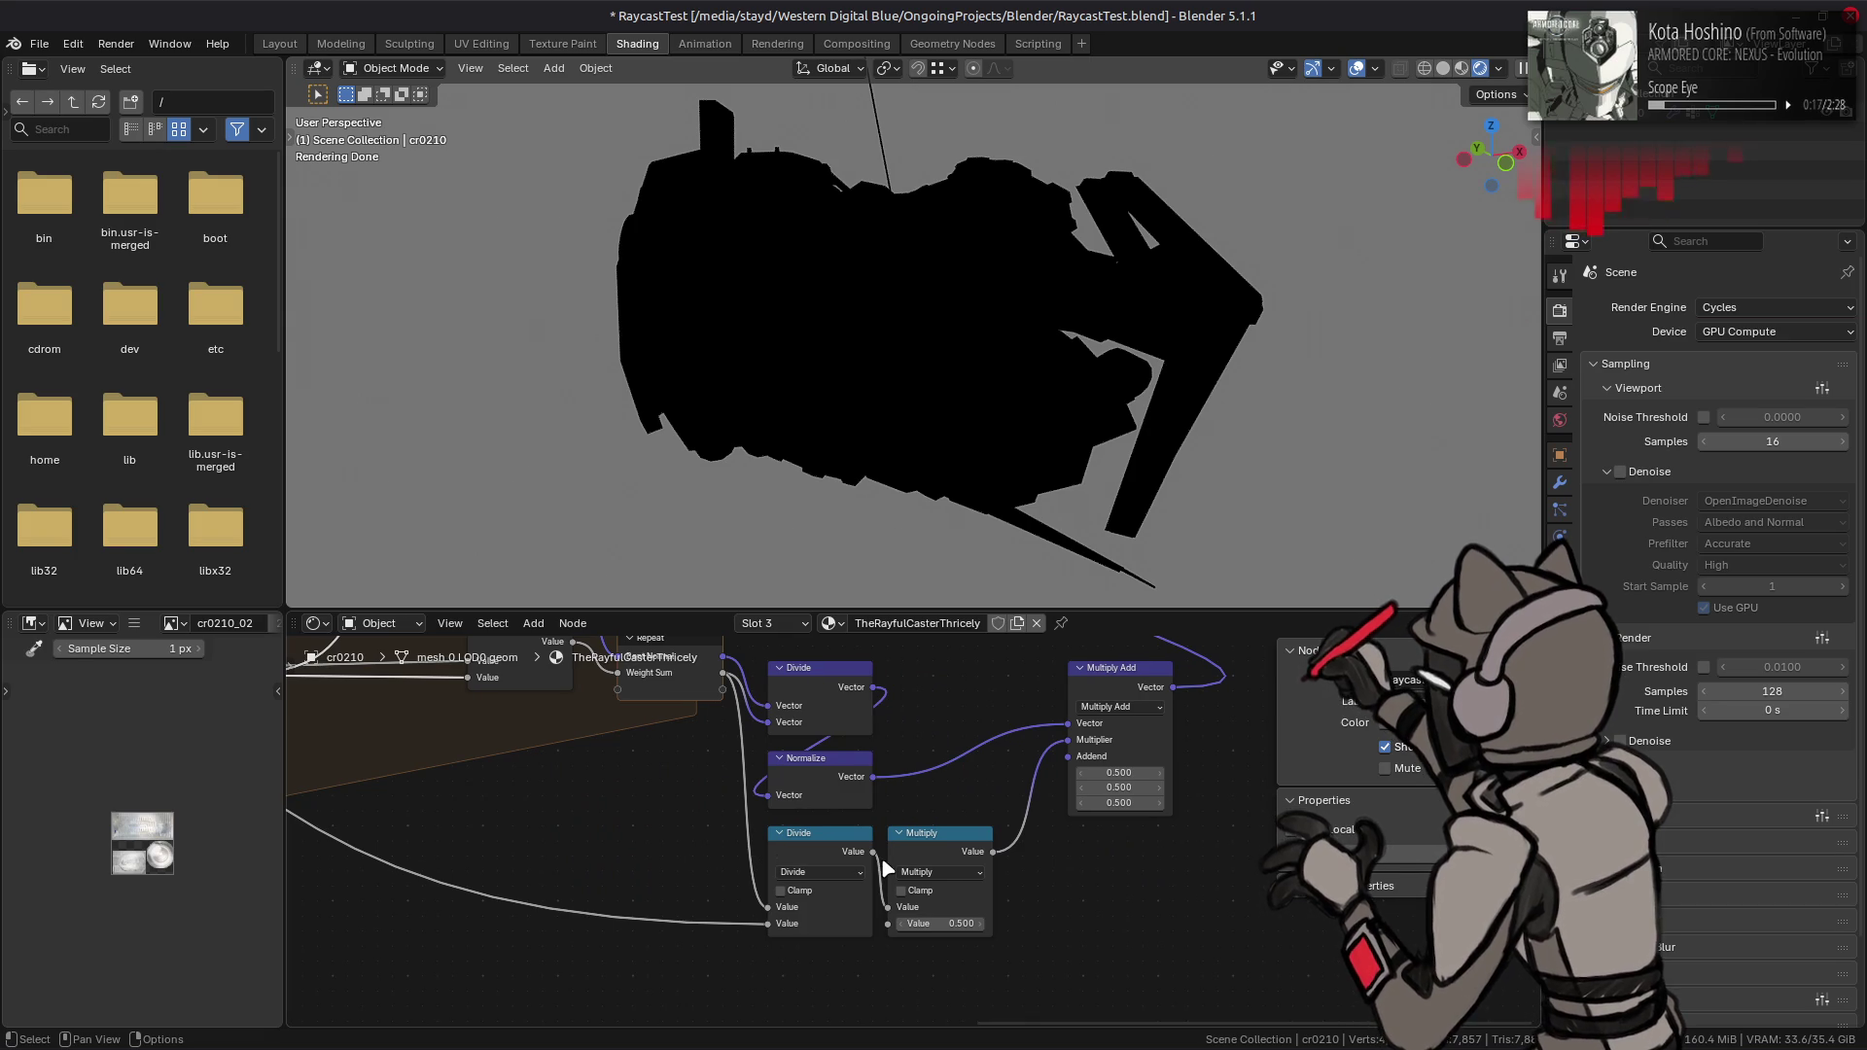
# - Try clamping on the Multiply and Divide nodes and raise the Multiply factor to 178.3
pyautogui.click(922, 892)
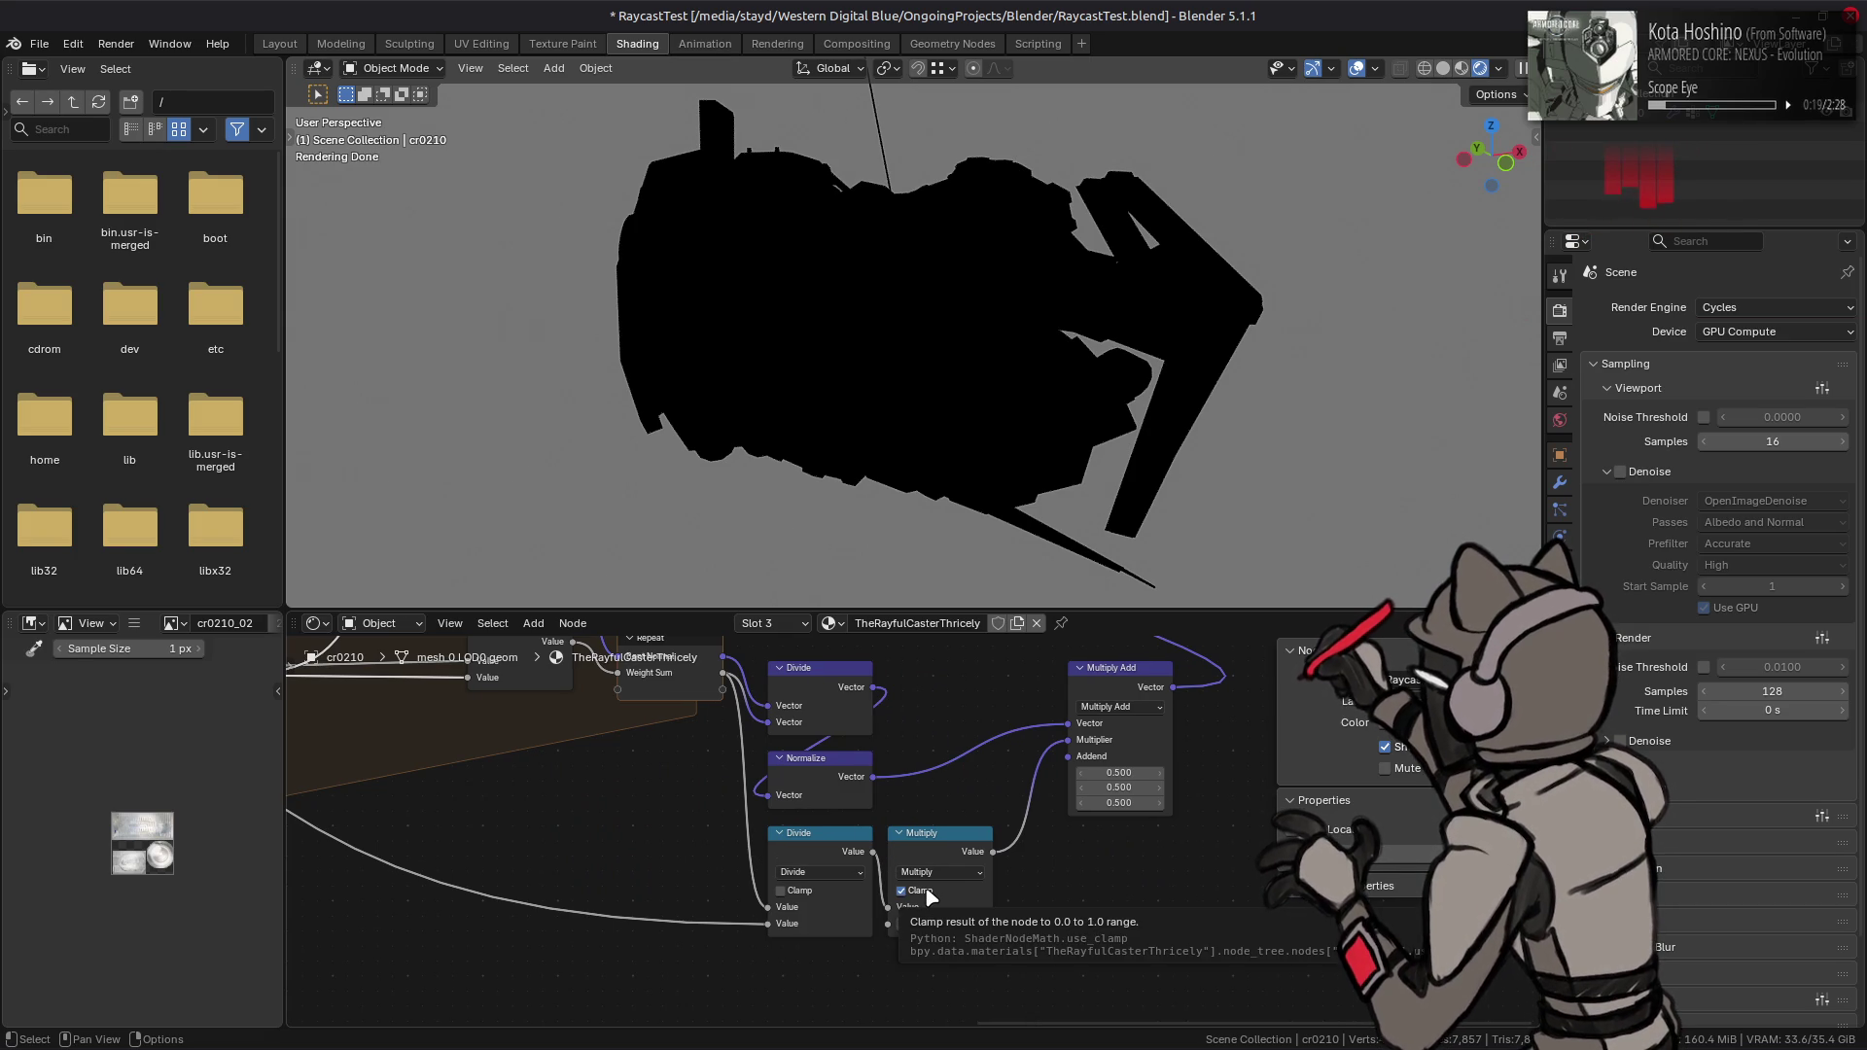
pyautogui.click(928, 894)
pyautogui.moveTo(939, 924); pyautogui.dragTo(1012, 923)
pyautogui.click(814, 888)
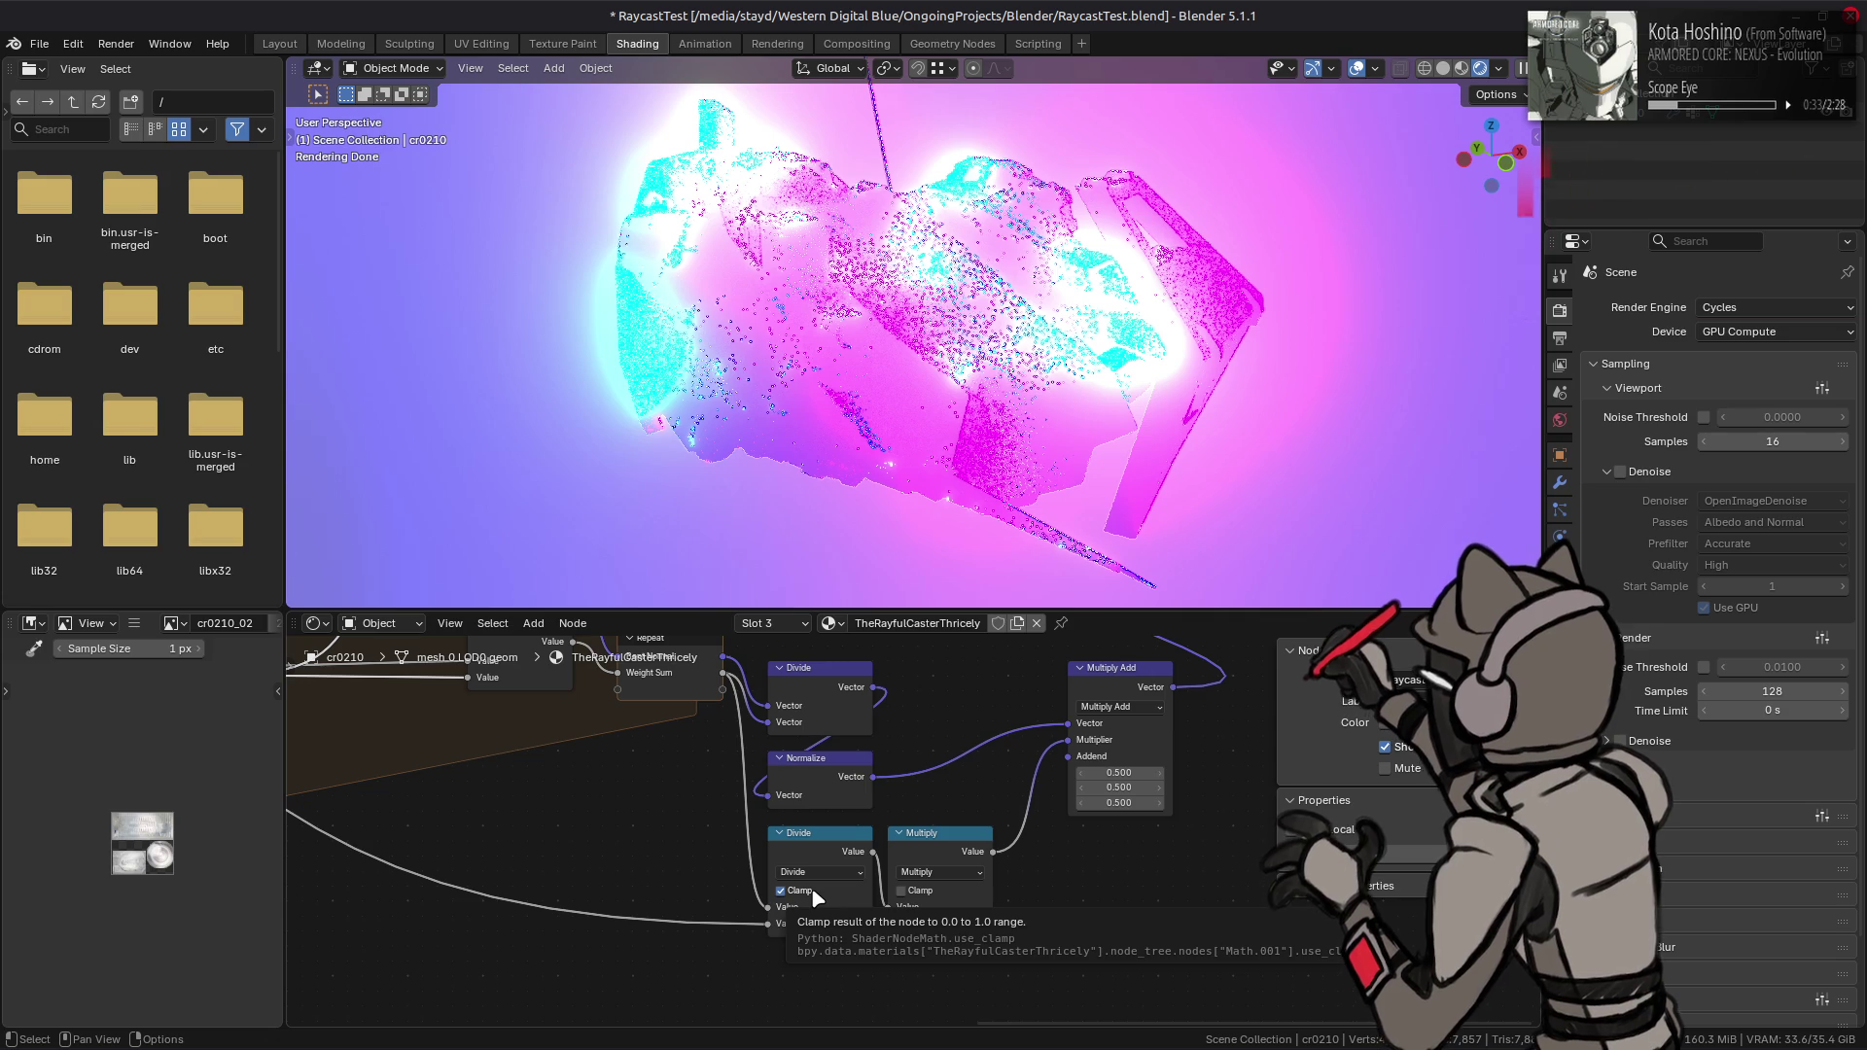
pyautogui.click(815, 897)
# - Enable Clamp on both Divide and Multiply nodes and set the Multiply factor to 0.5
pyautogui.moveTo(528, 665); pyautogui.dragTo(732, 852, button='middle')
pyautogui.moveTo(536, 861)
pyautogui.mouseDown(button='middle')
pyautogui.moveTo(1105, 860)
pyautogui.moveTo(598, 765)
pyautogui.mouseUp(button='middle')
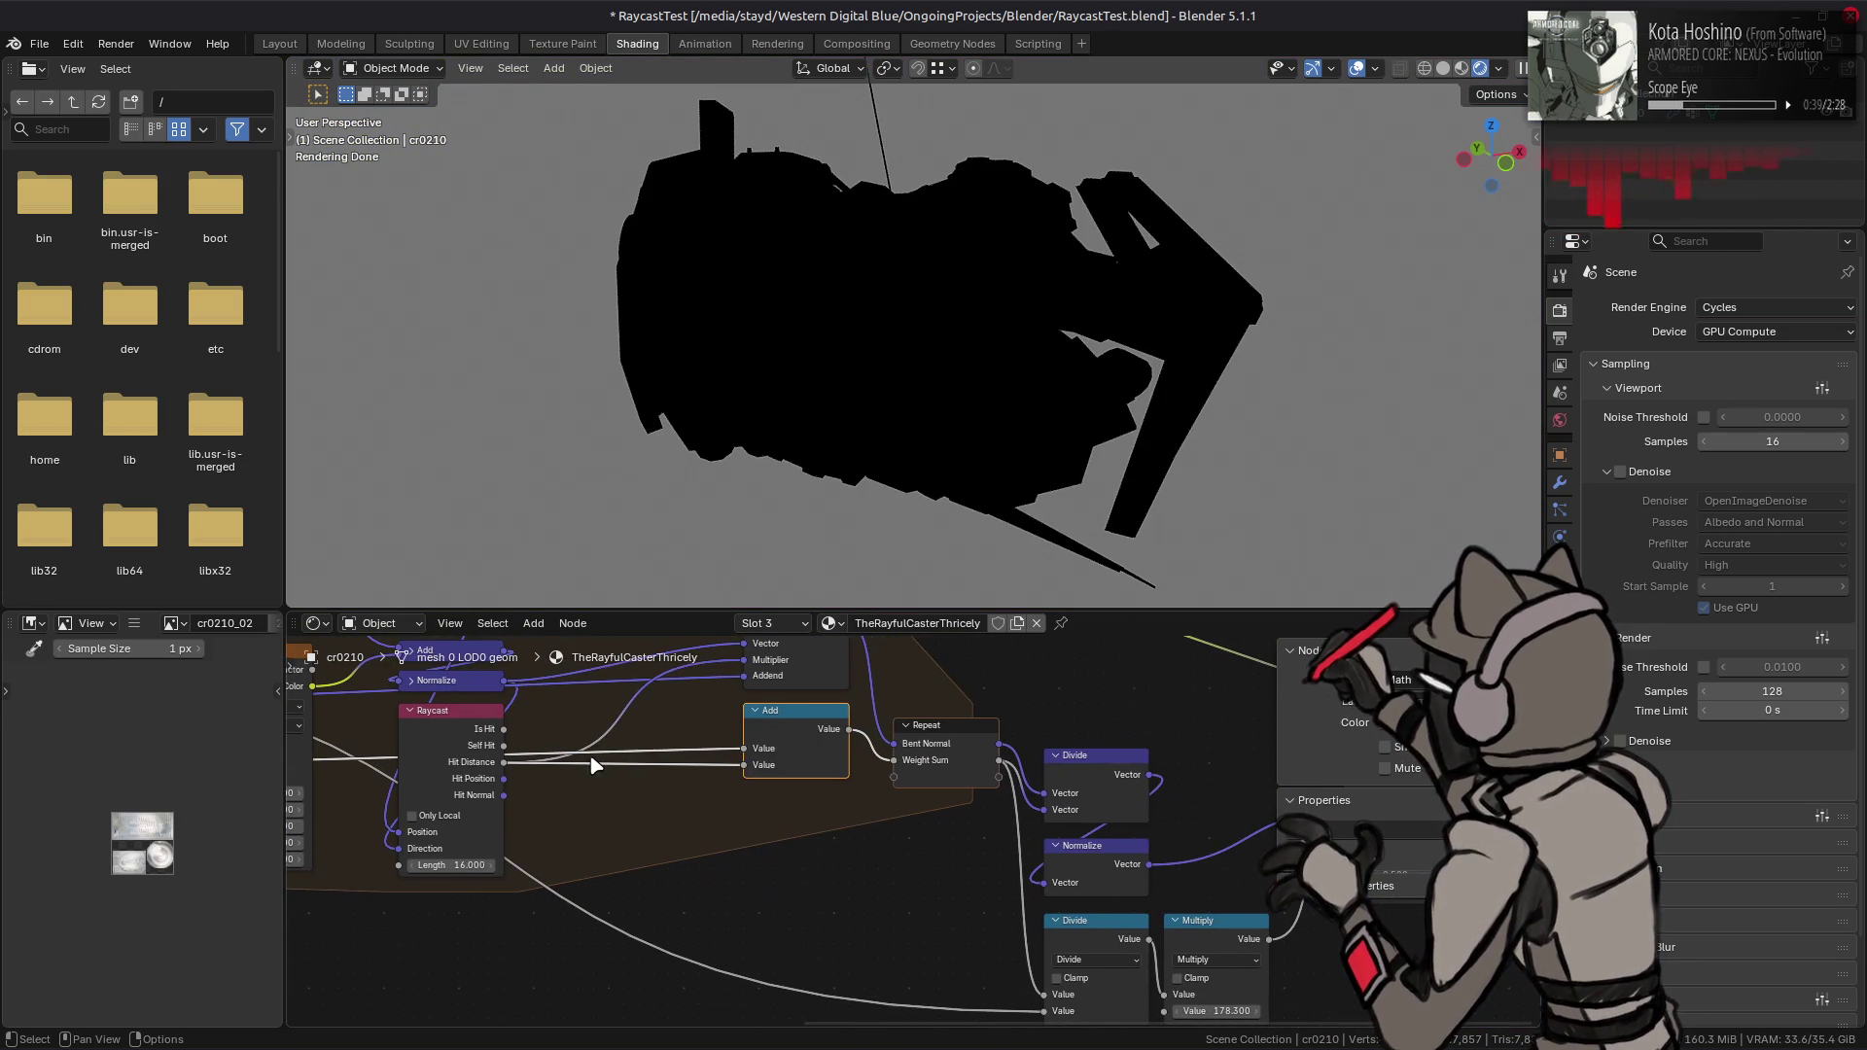
pyautogui.moveTo(873, 848); pyautogui.dragTo(671, 796, button='middle')
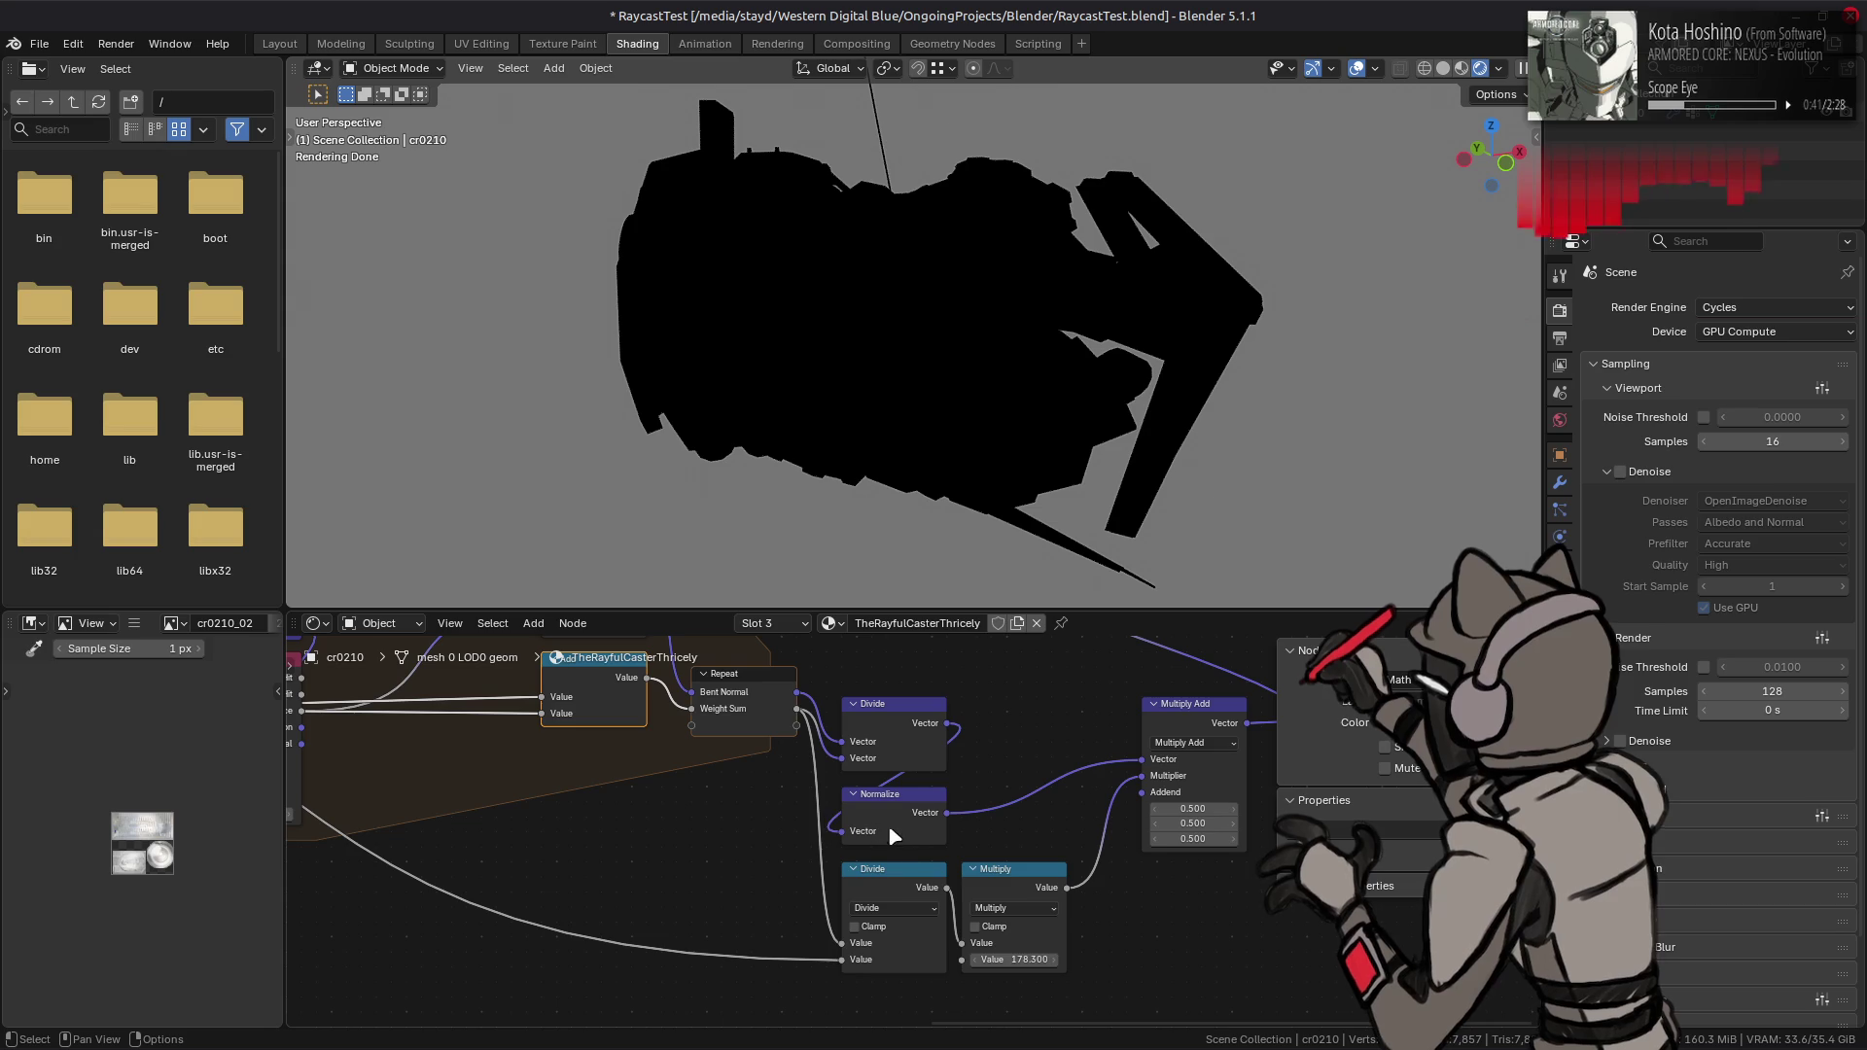
pyautogui.click(900, 887)
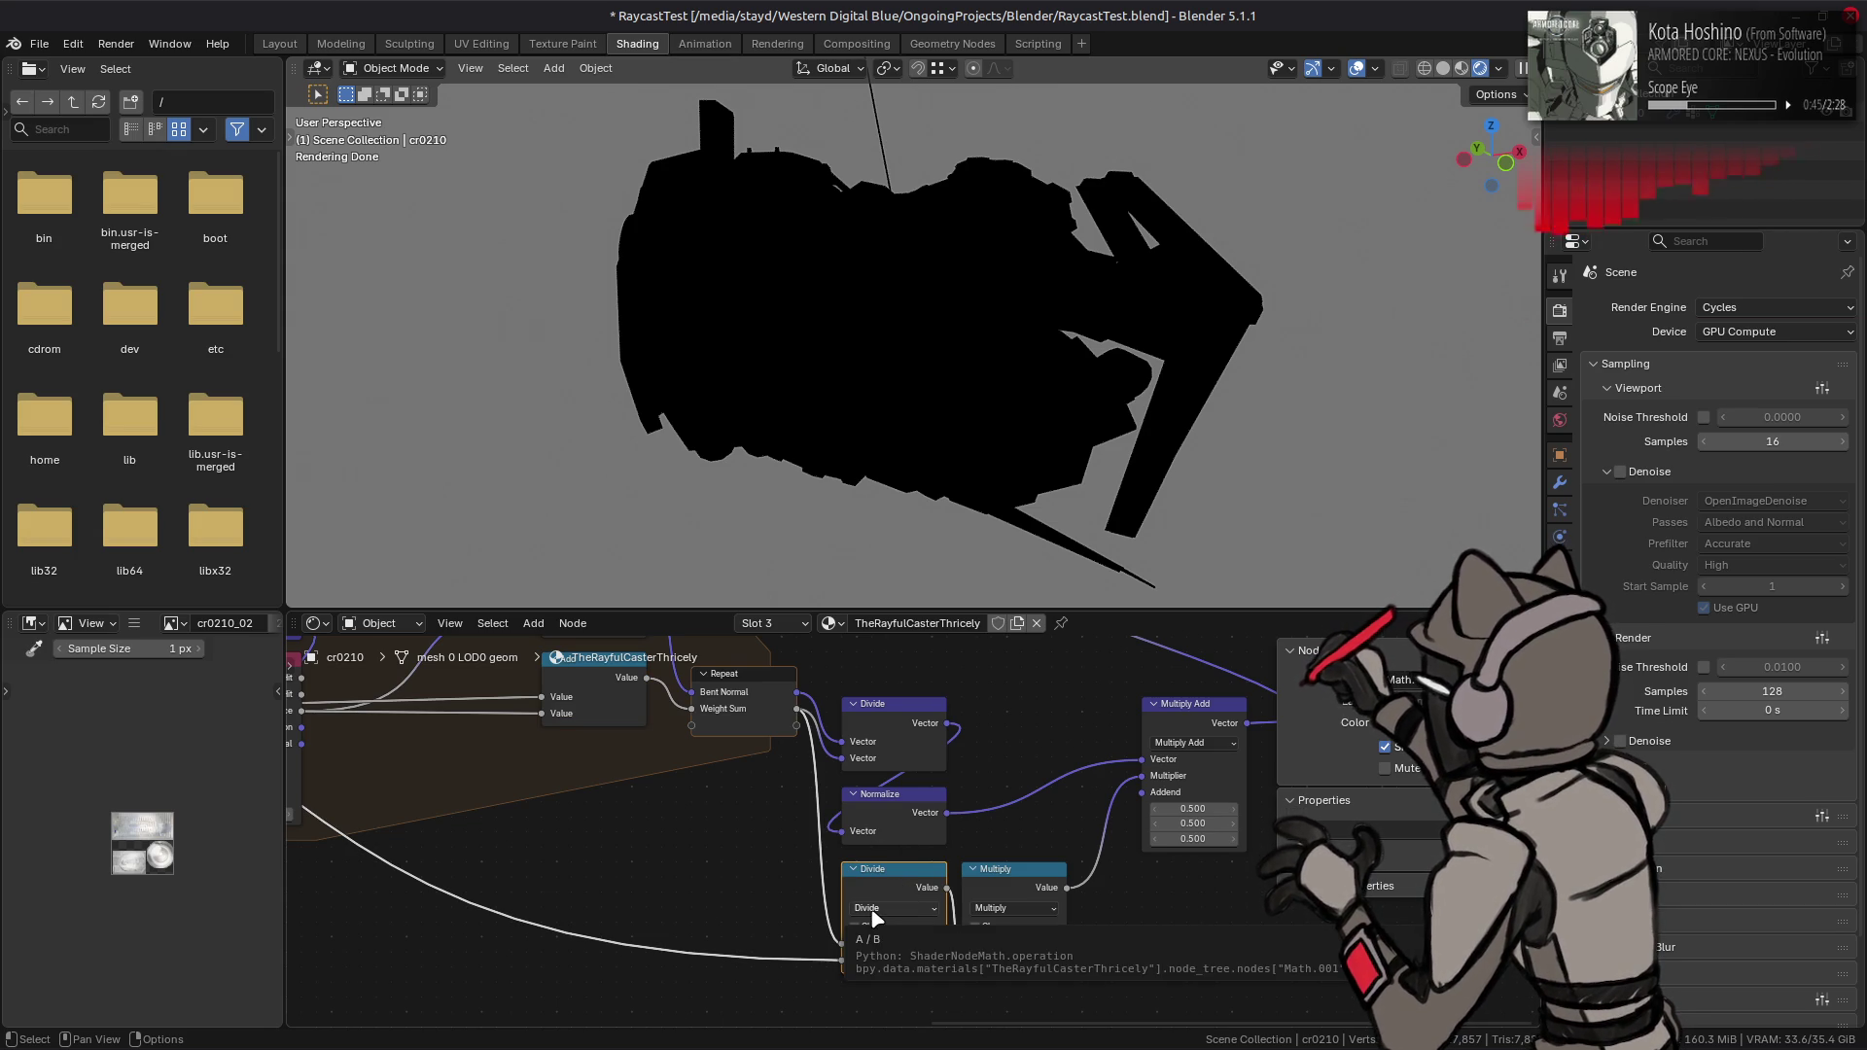
pyautogui.click(1001, 878)
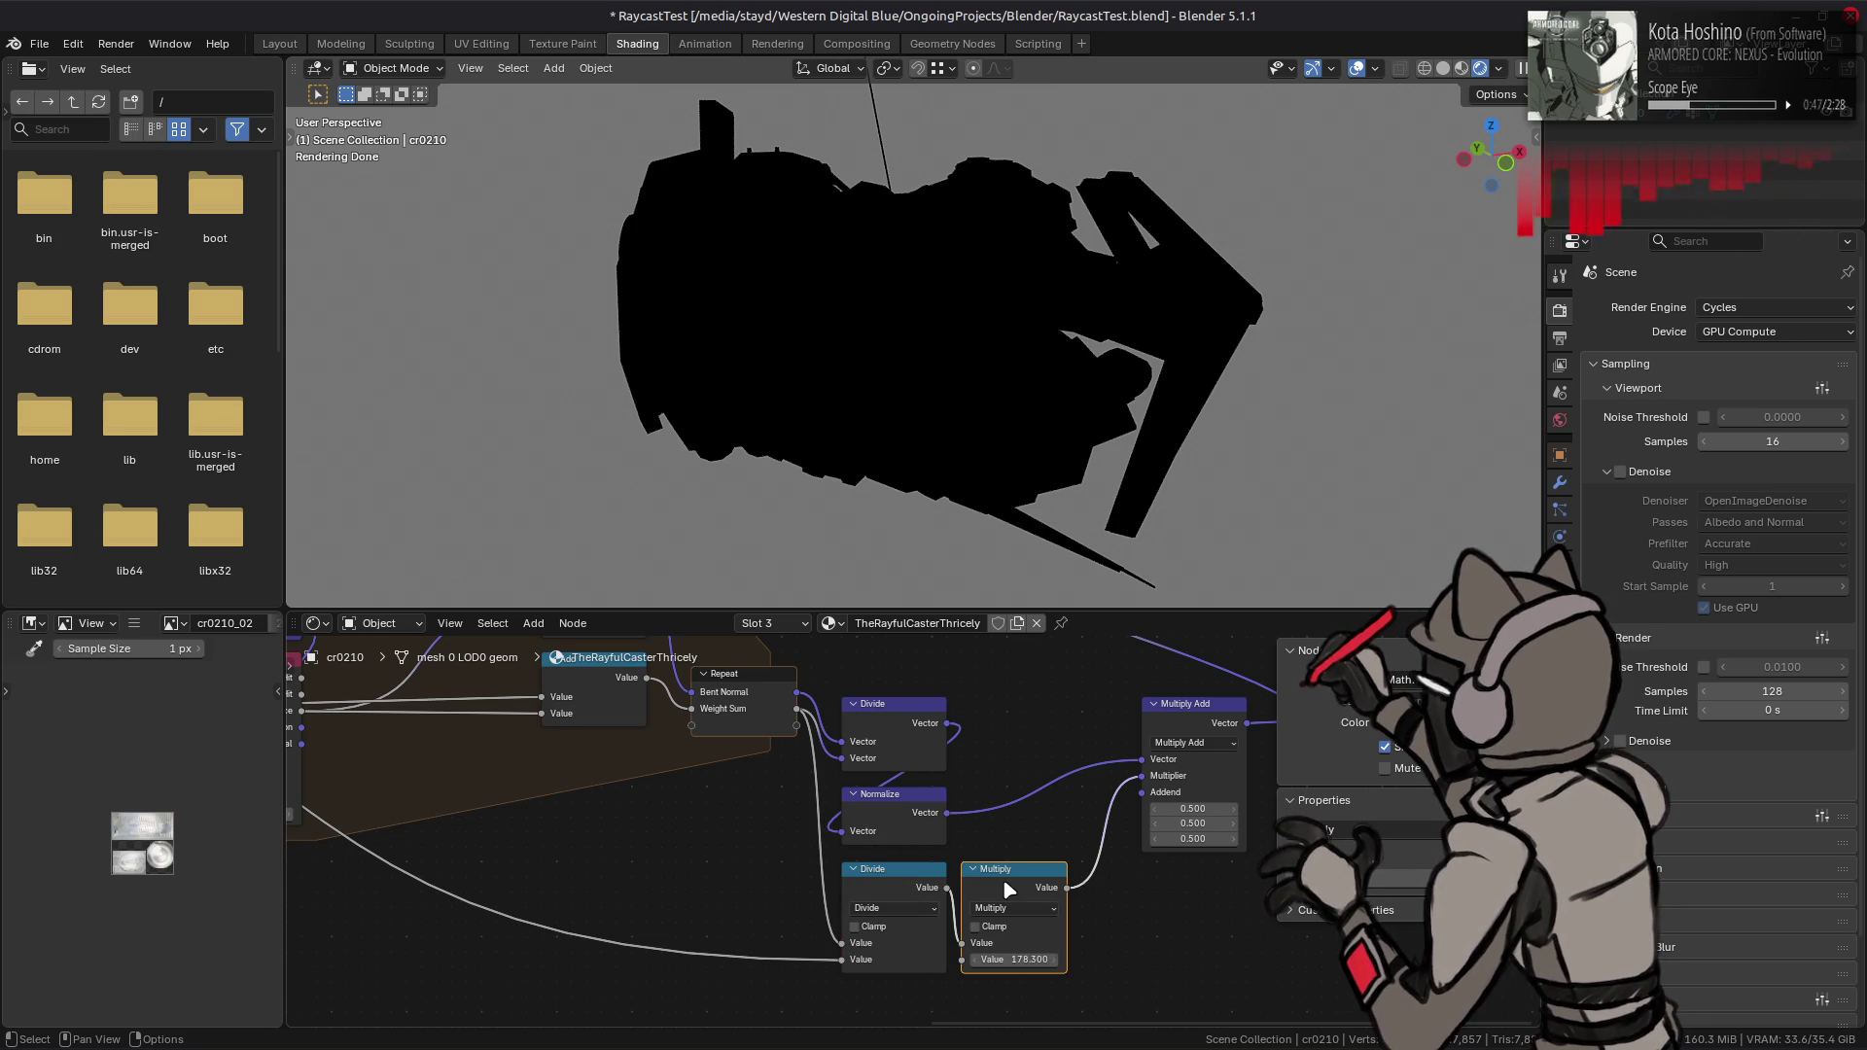
pyautogui.click(1005, 932)
pyautogui.click(888, 930)
pyautogui.click(990, 930)
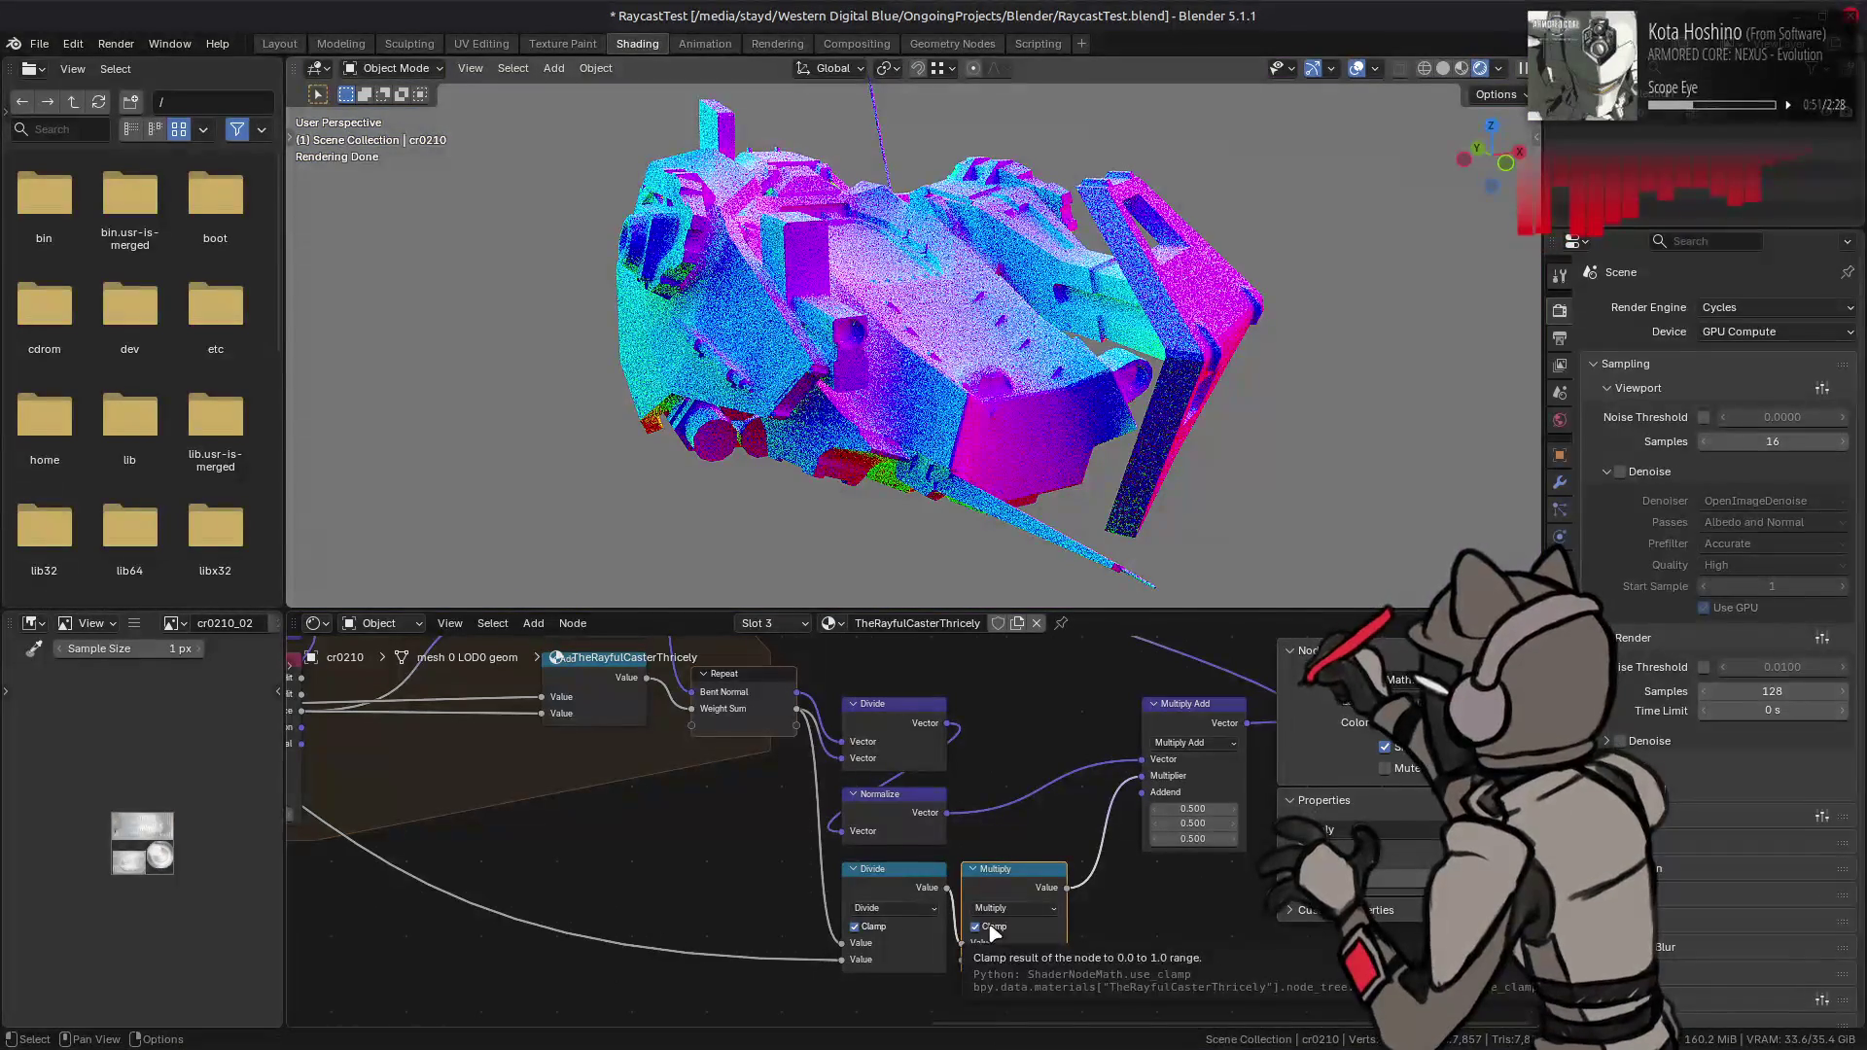
pyautogui.click(994, 958)
pyautogui.write('0.5')
pyautogui.press('Return')
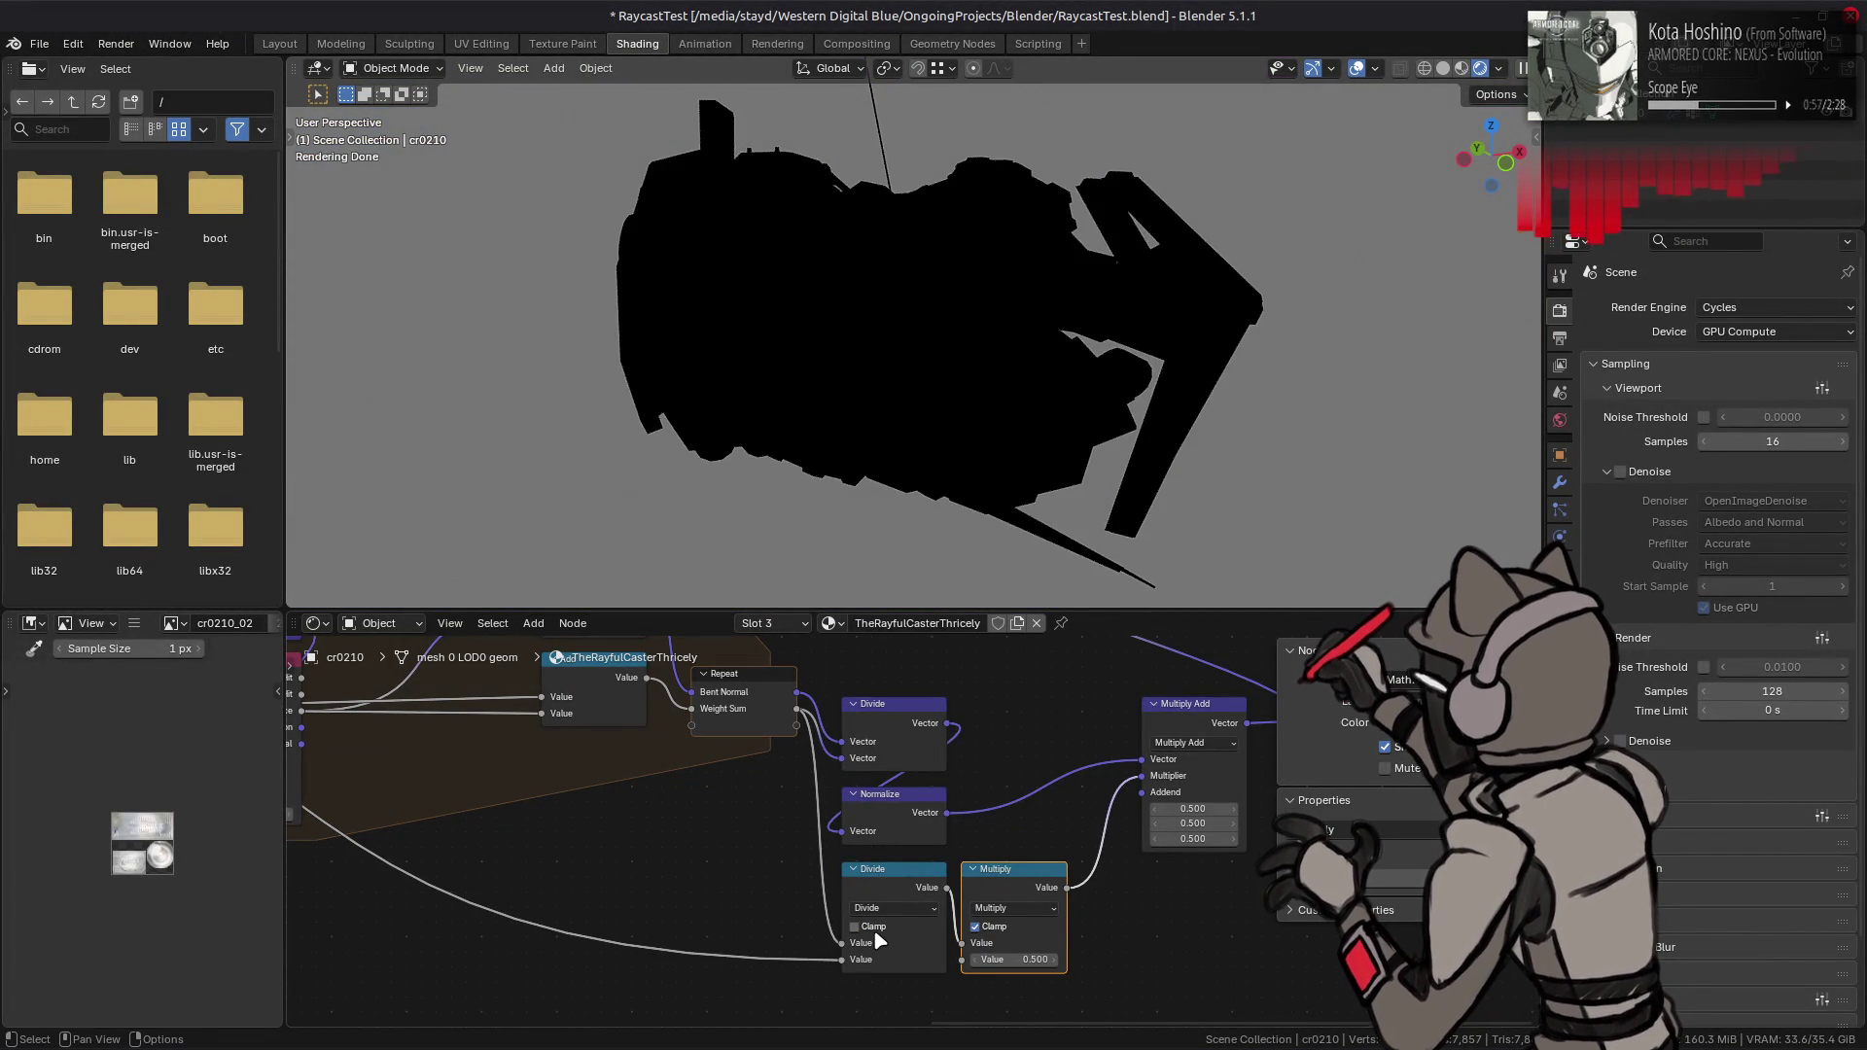
# - Unclamp the Multiply node and disconnect its result from the Multiplier to compare the render
pyautogui.click(976, 927)
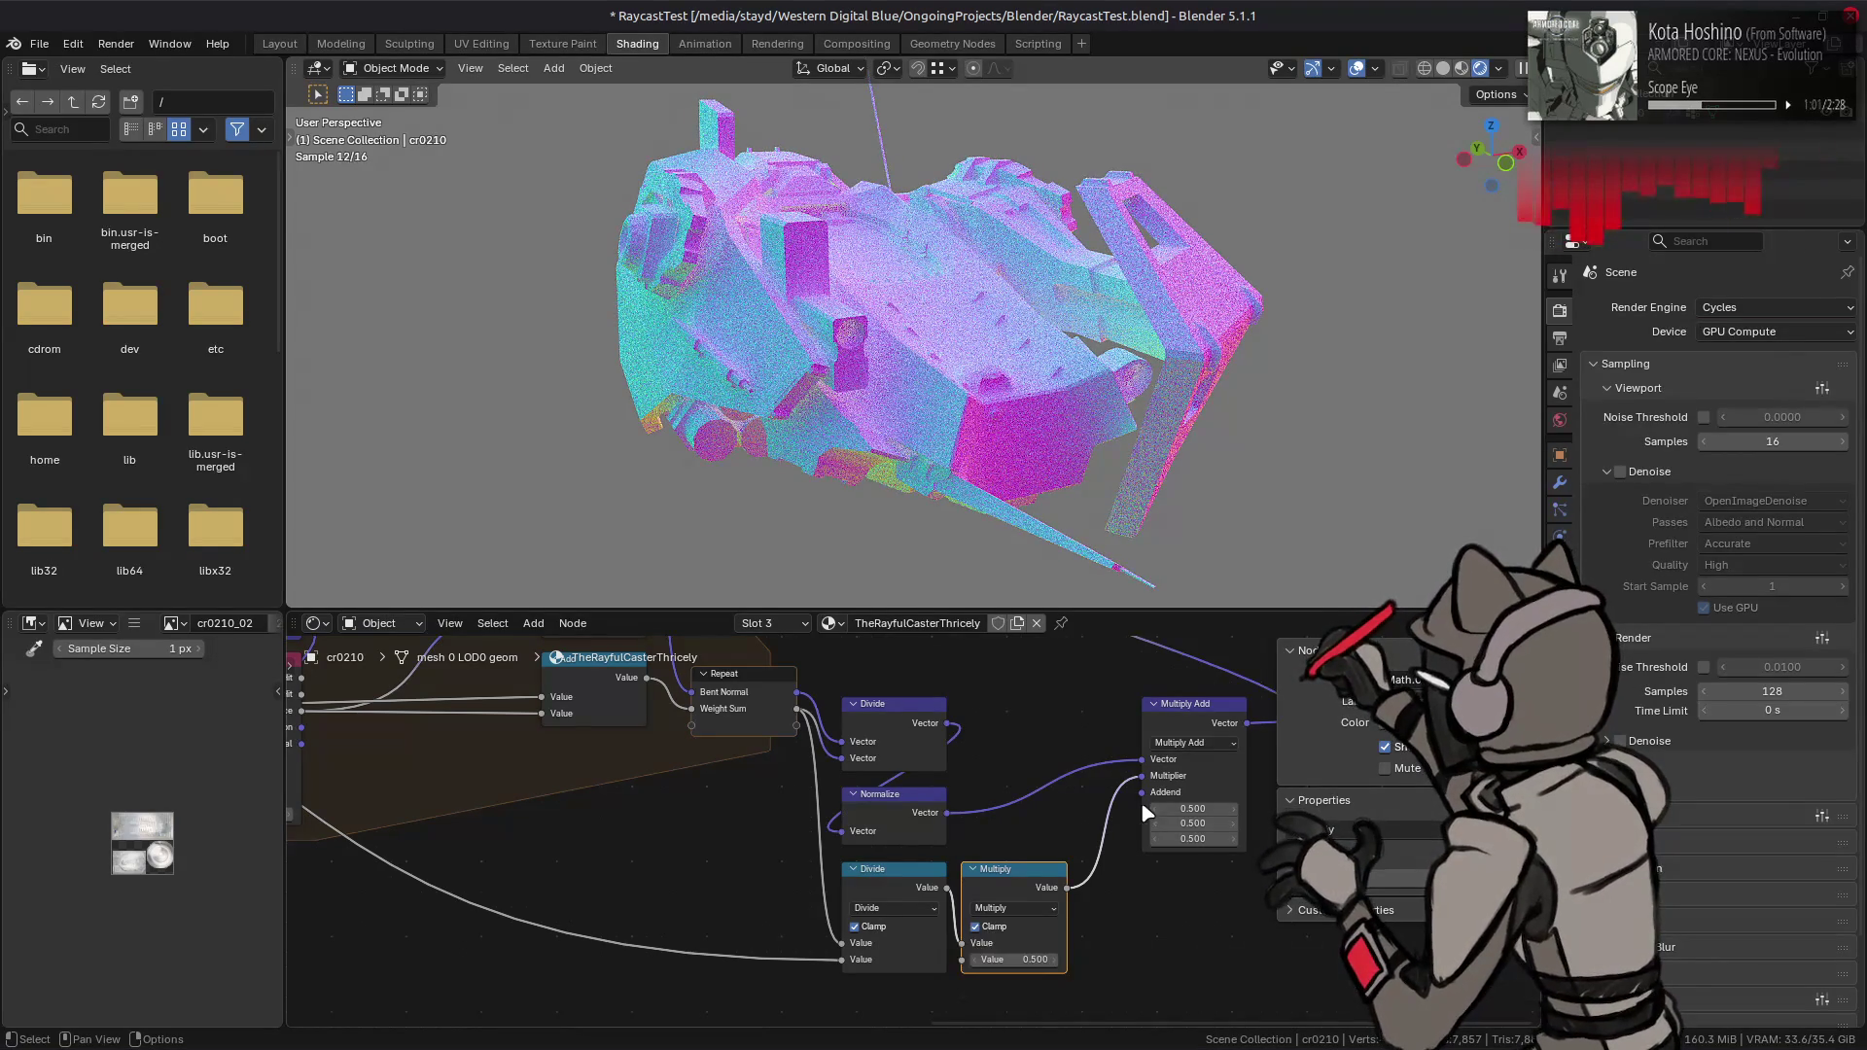
pyautogui.moveTo(1142, 777); pyautogui.dragTo(1094, 798)
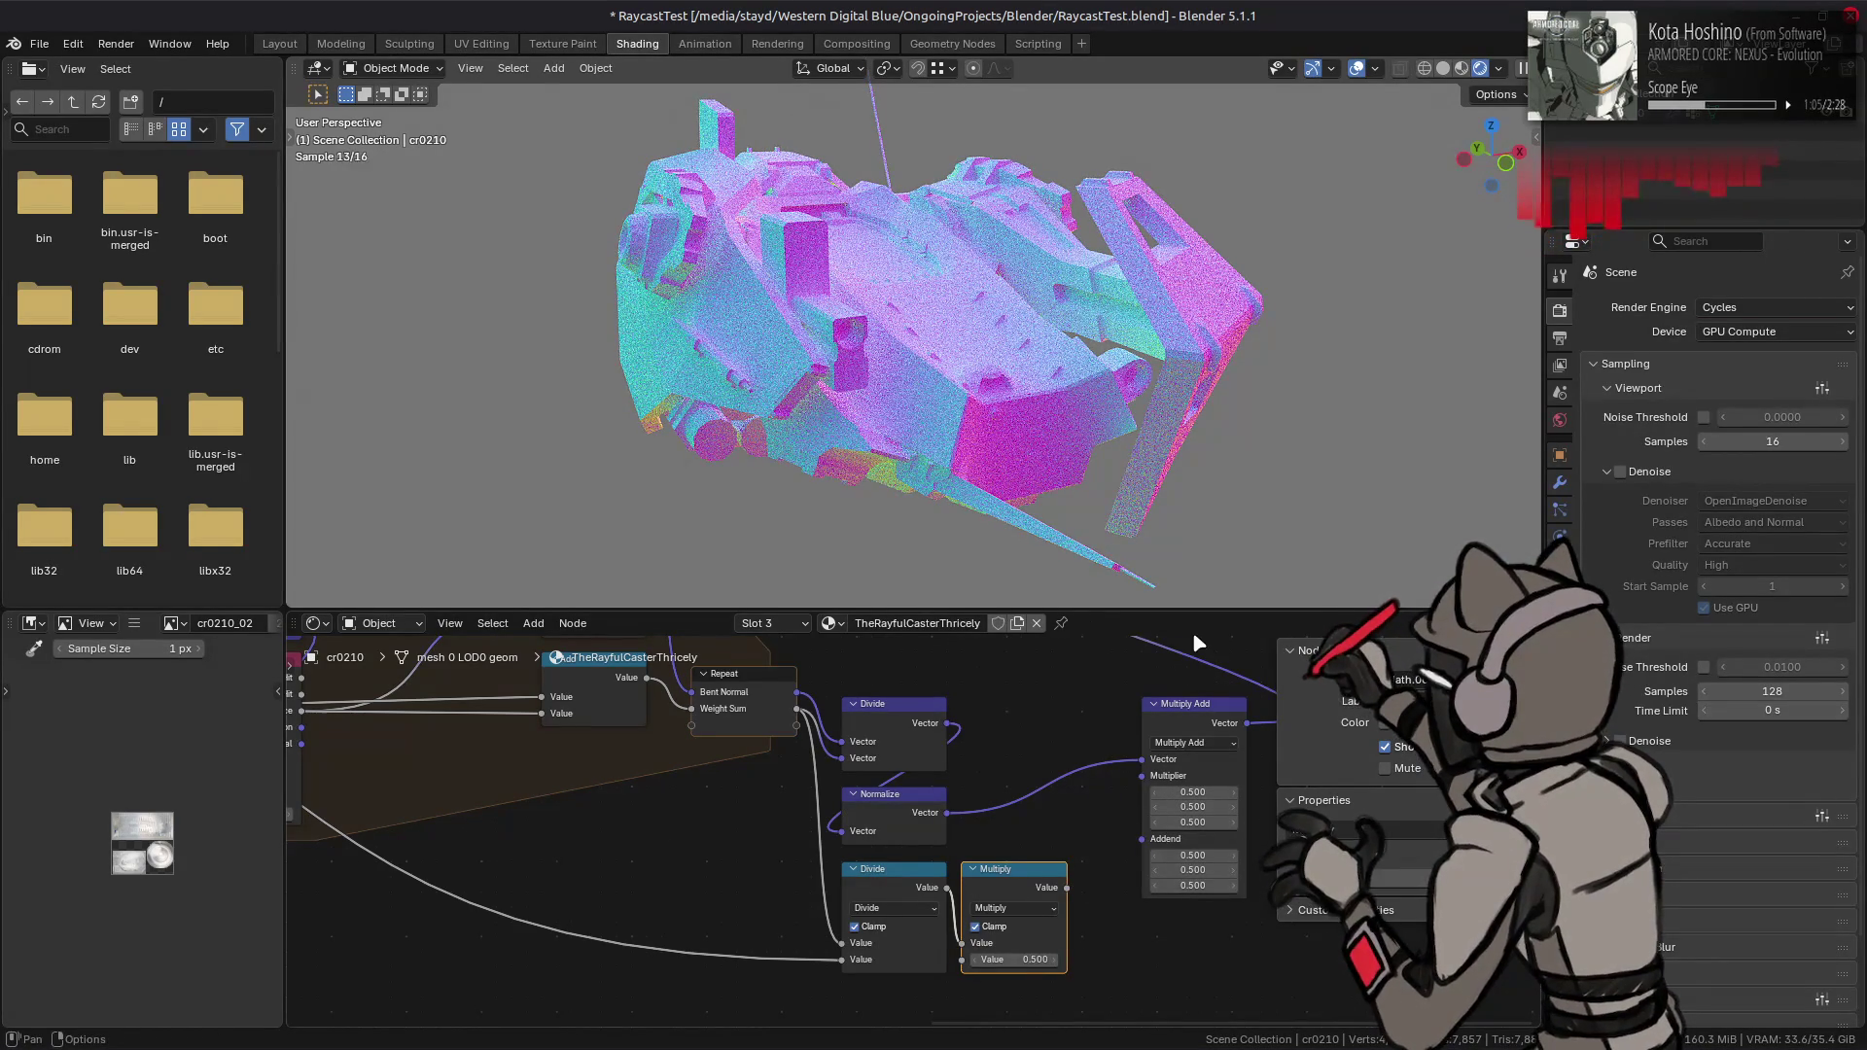
pyautogui.moveTo(1105, 301); pyautogui.dragTo(888, 279, button='middle')
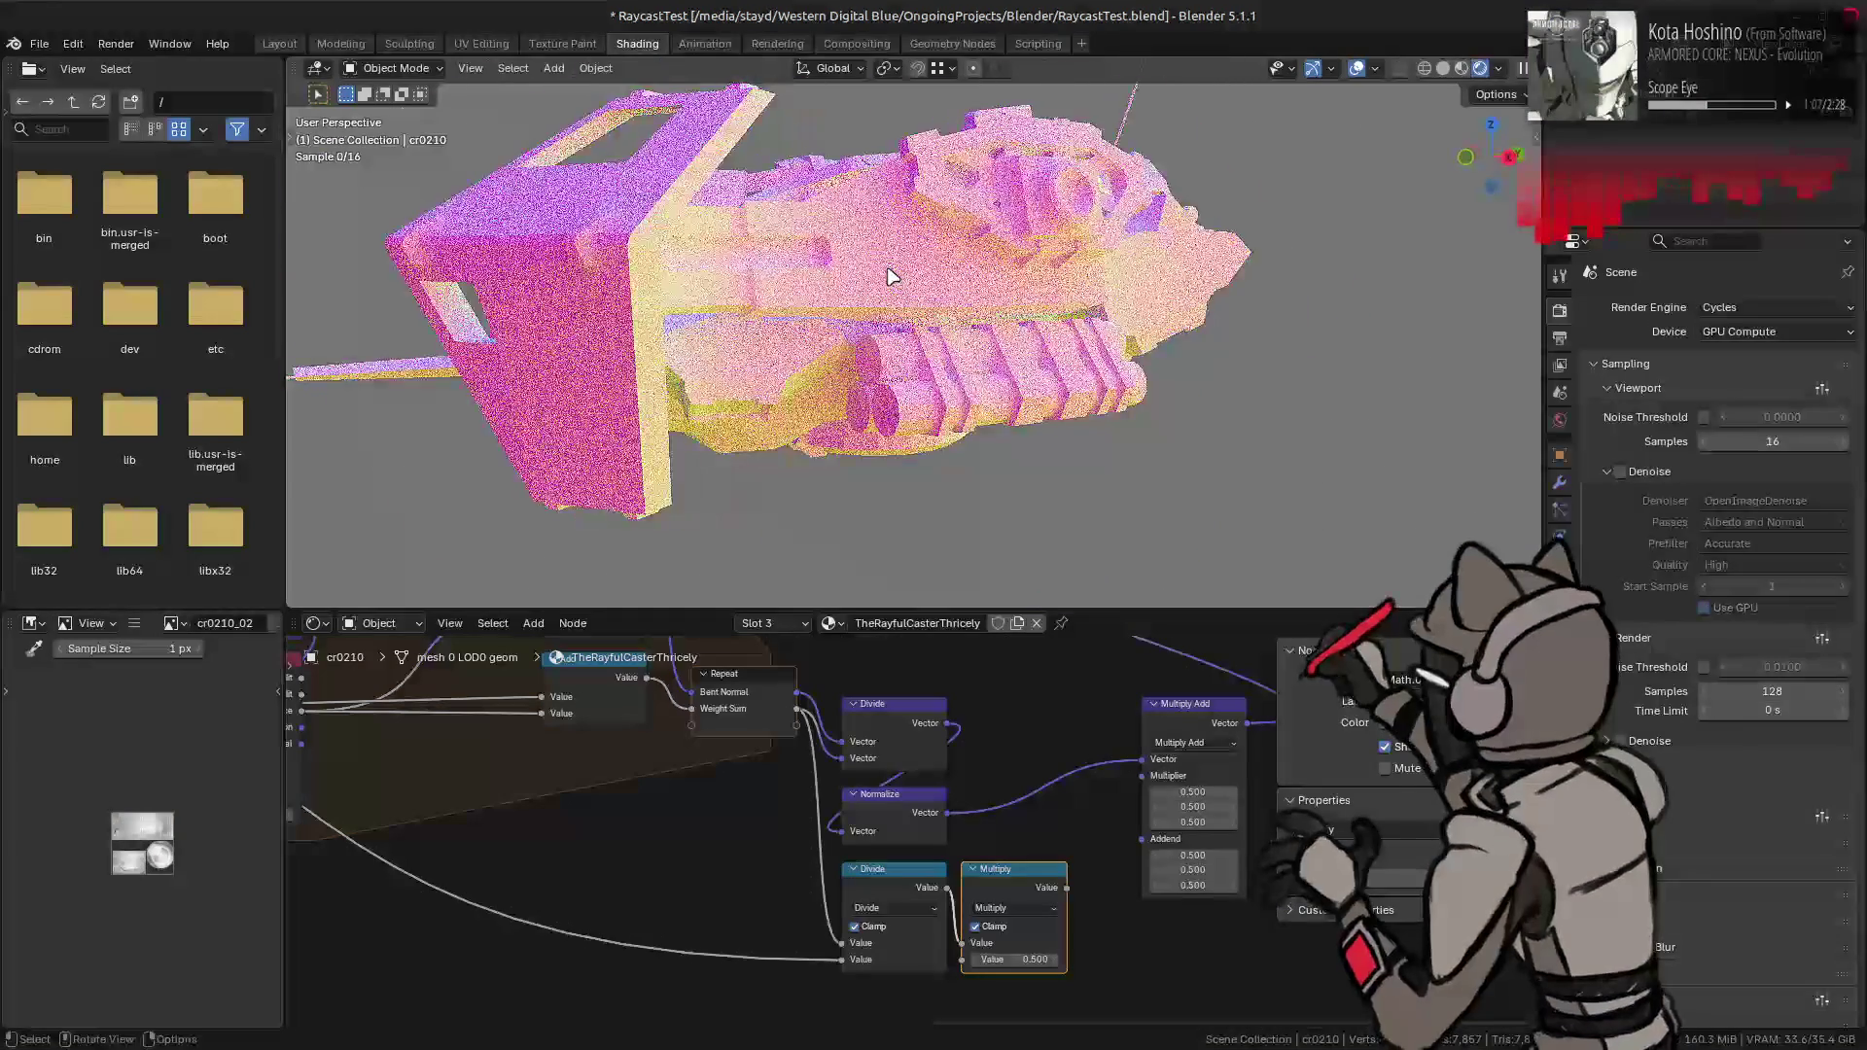
# - Compare the ship render with and without the Multiplier link using undo and redo
pyautogui.scroll(3, 890, 278)
pyautogui.hotkey('ctrl', 'z')
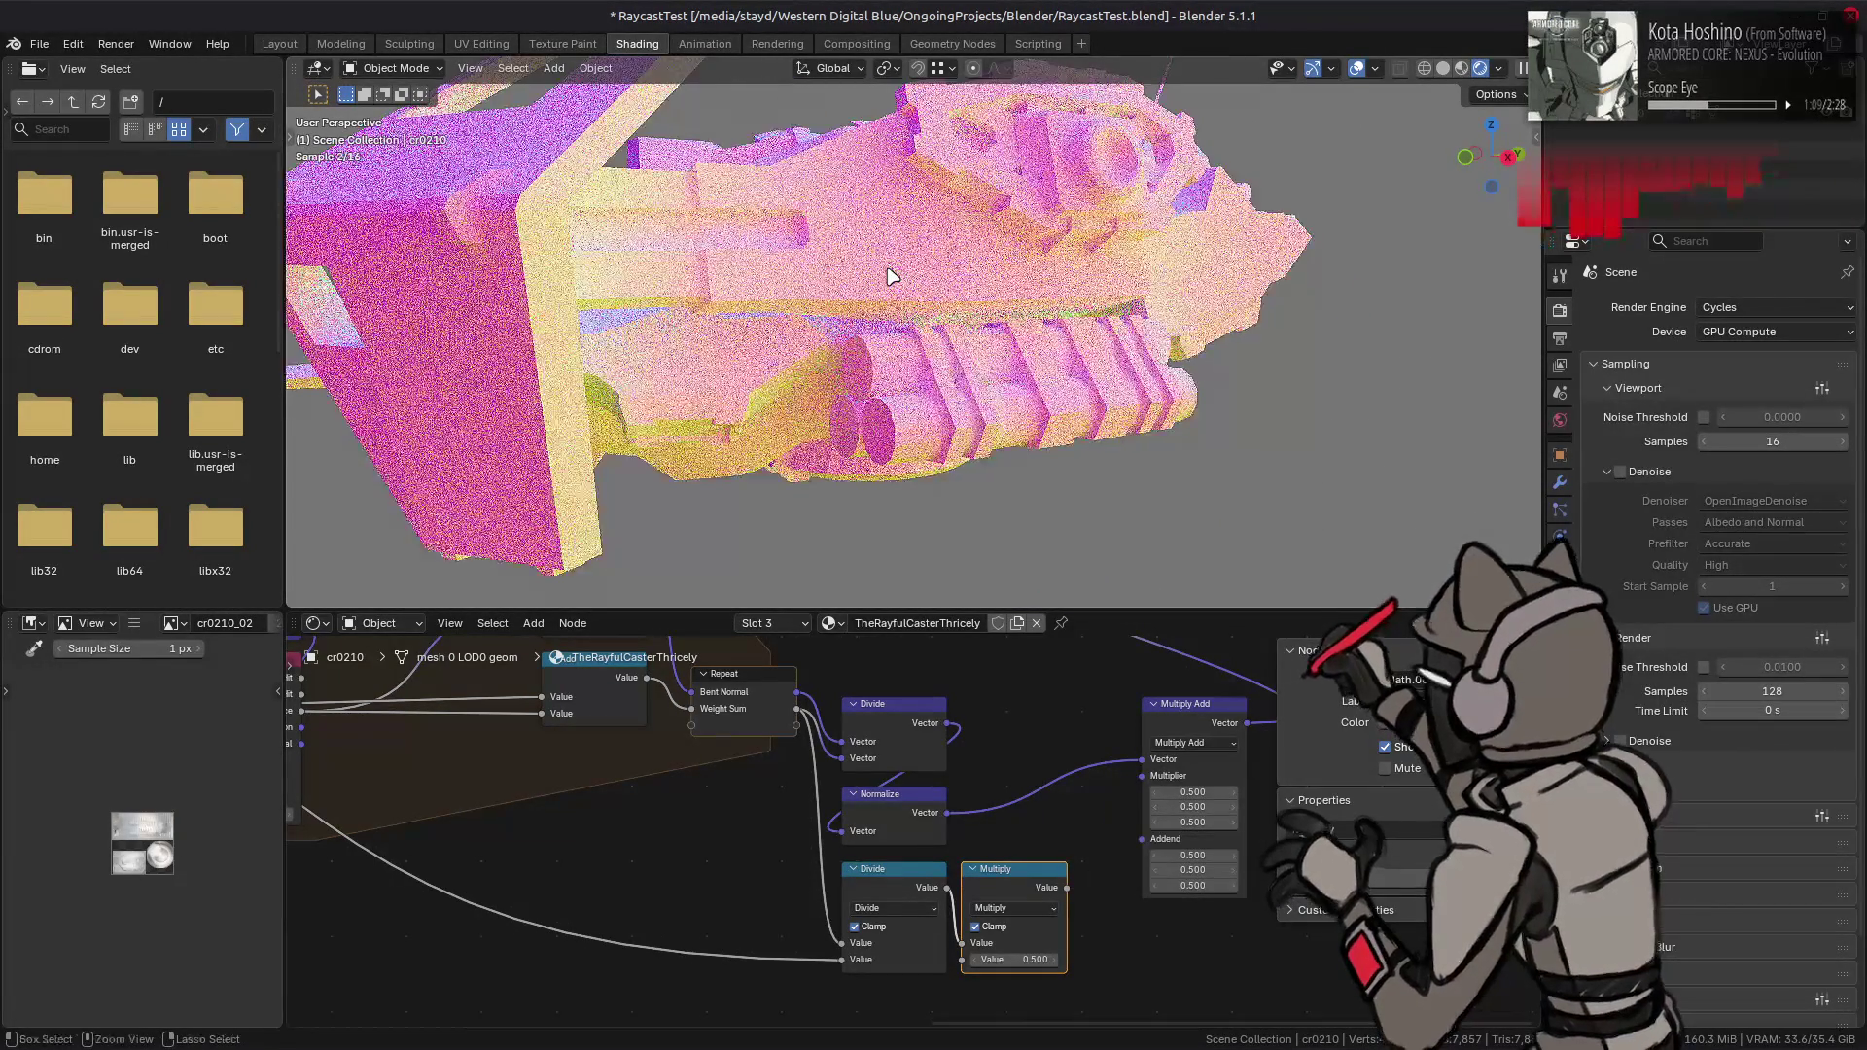
pyautogui.moveTo(802, 288); pyautogui.dragTo(1058, 368, button='middle')
pyautogui.hotkey('ctrl', 'shift', 'z')
pyautogui.hotkey('ctrl', 'z')
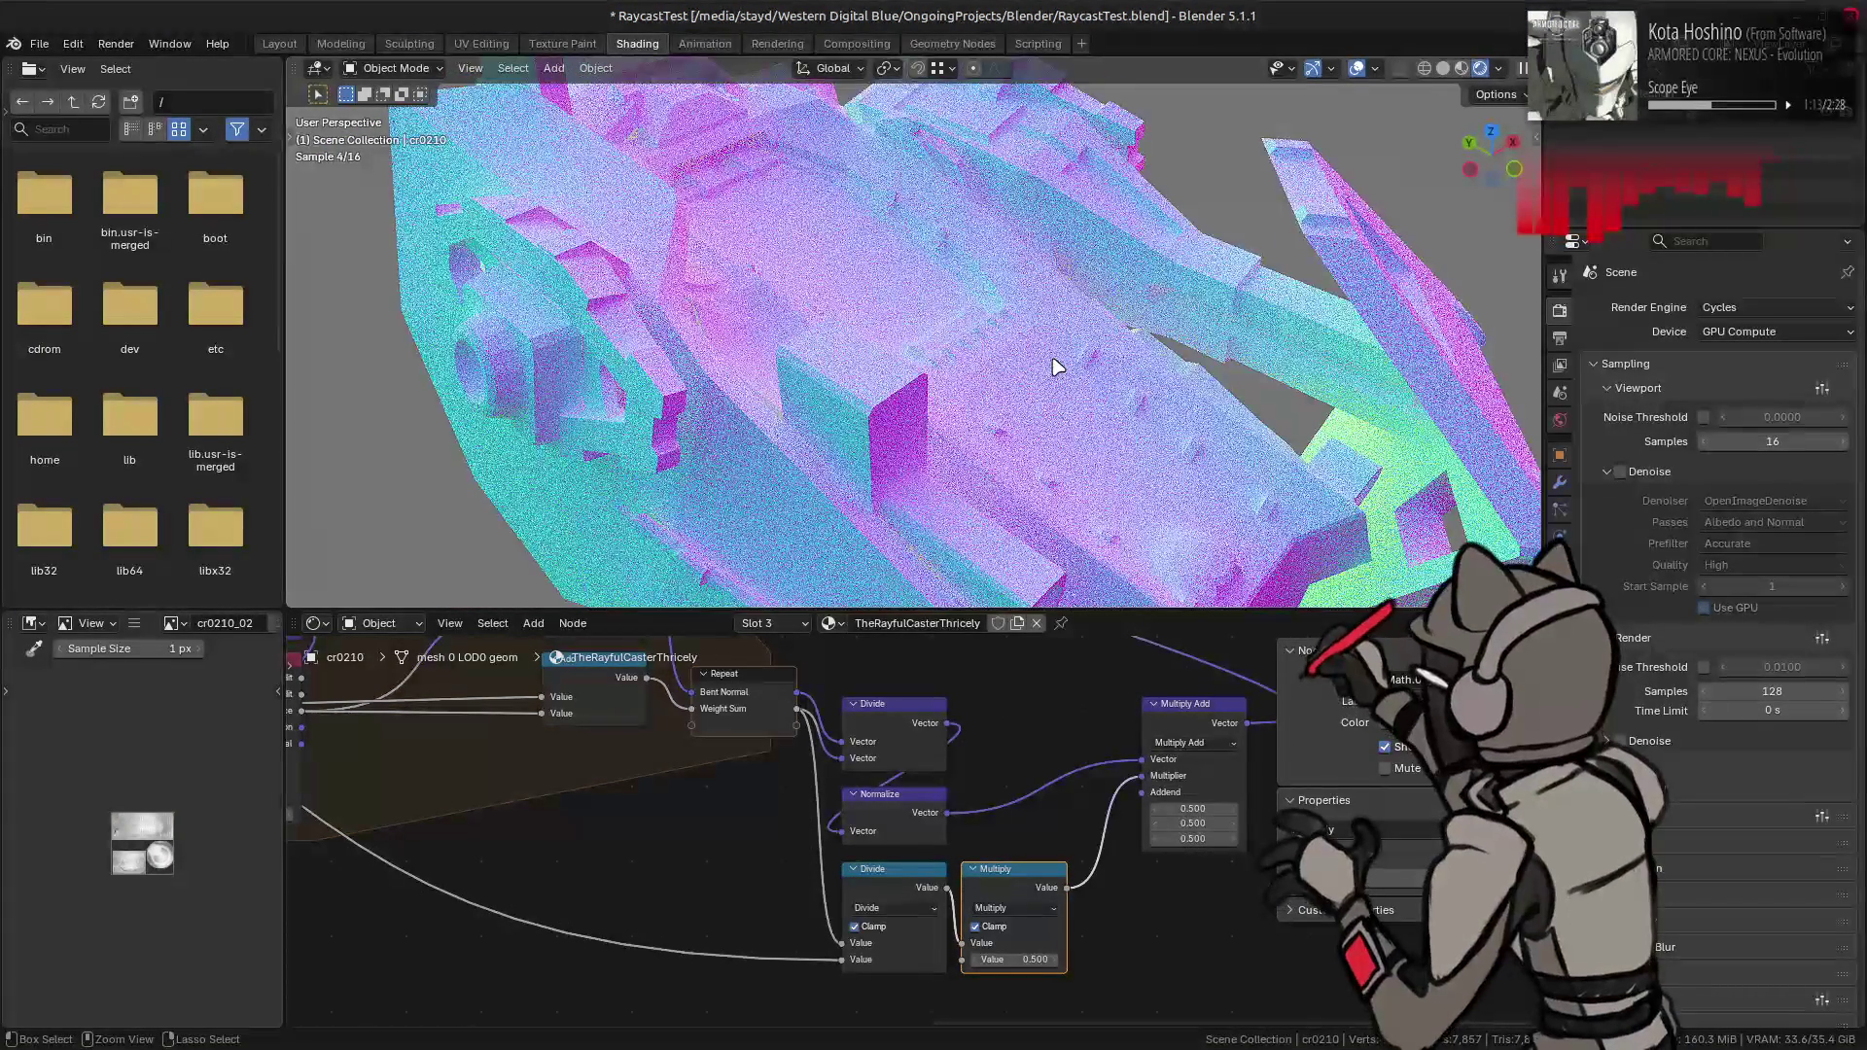
pyautogui.hotkey('ctrl', 'shift', 'z')
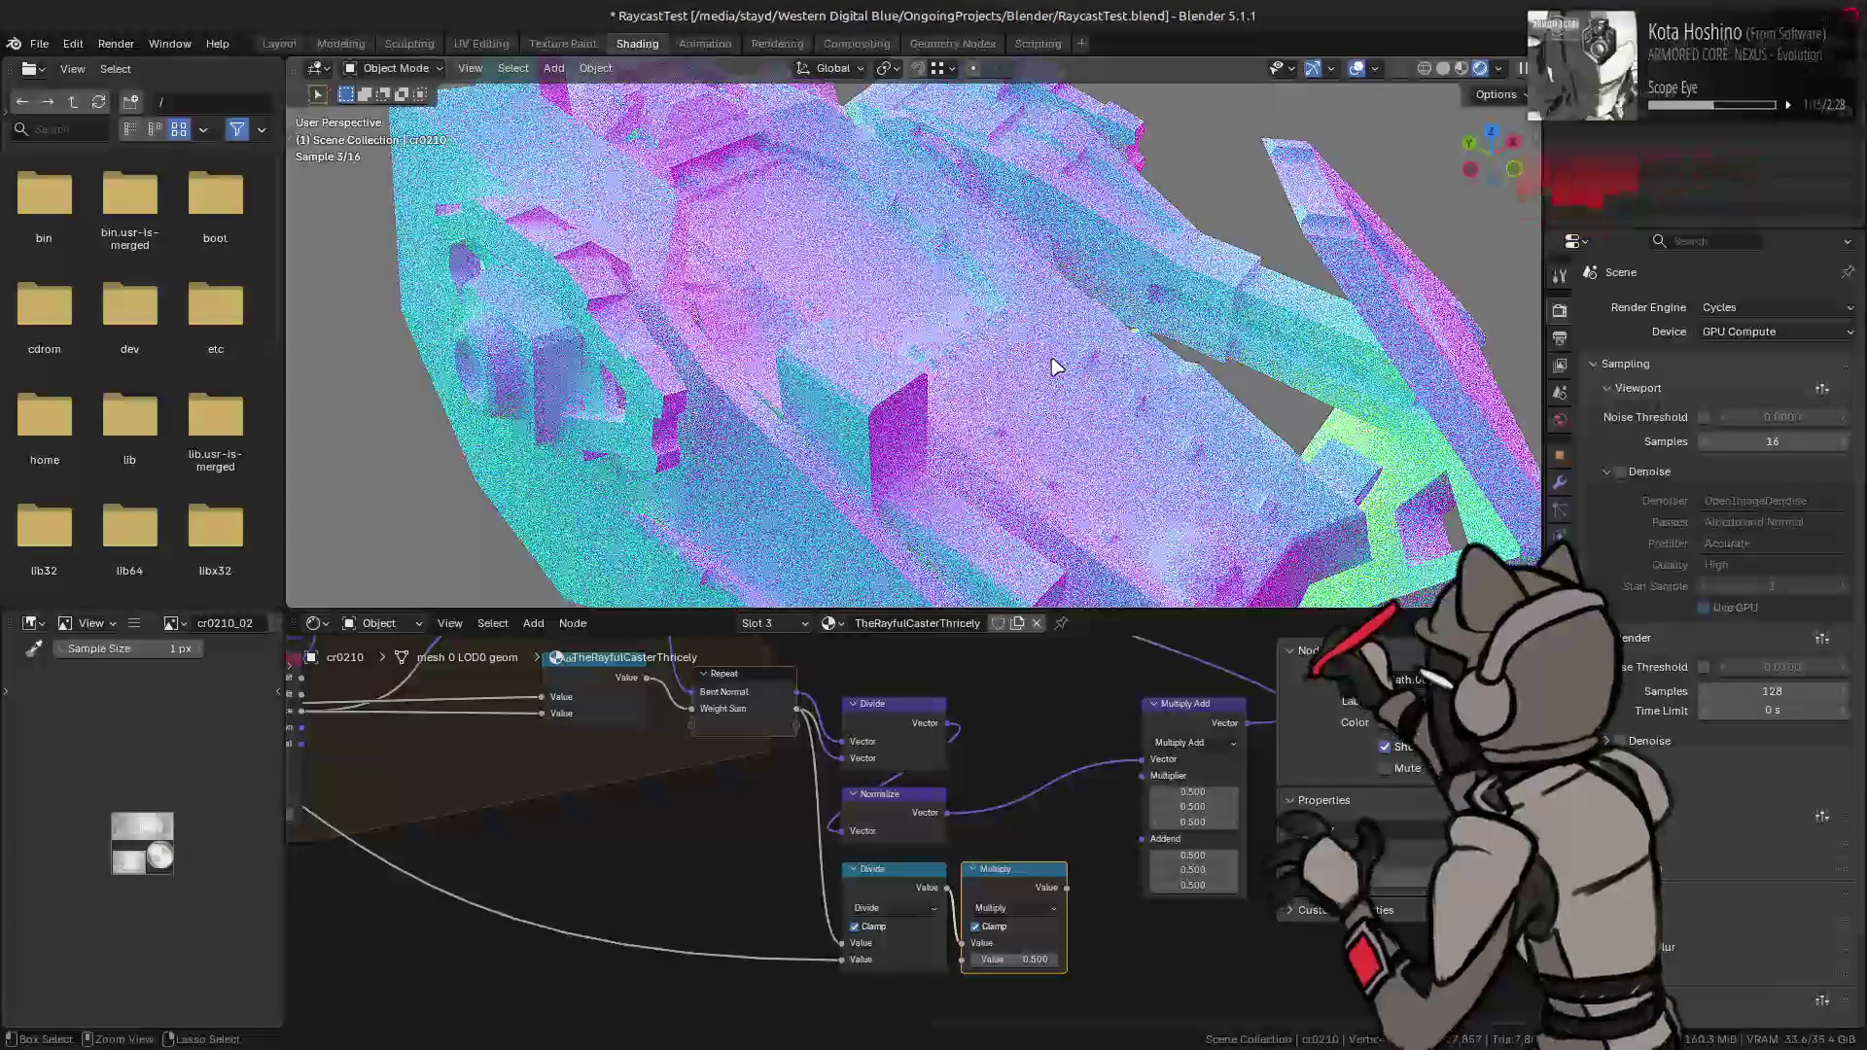
pyautogui.hotkey('ctrl', 'z')
pyautogui.hotkey('ctrl', 'shift', 'z')
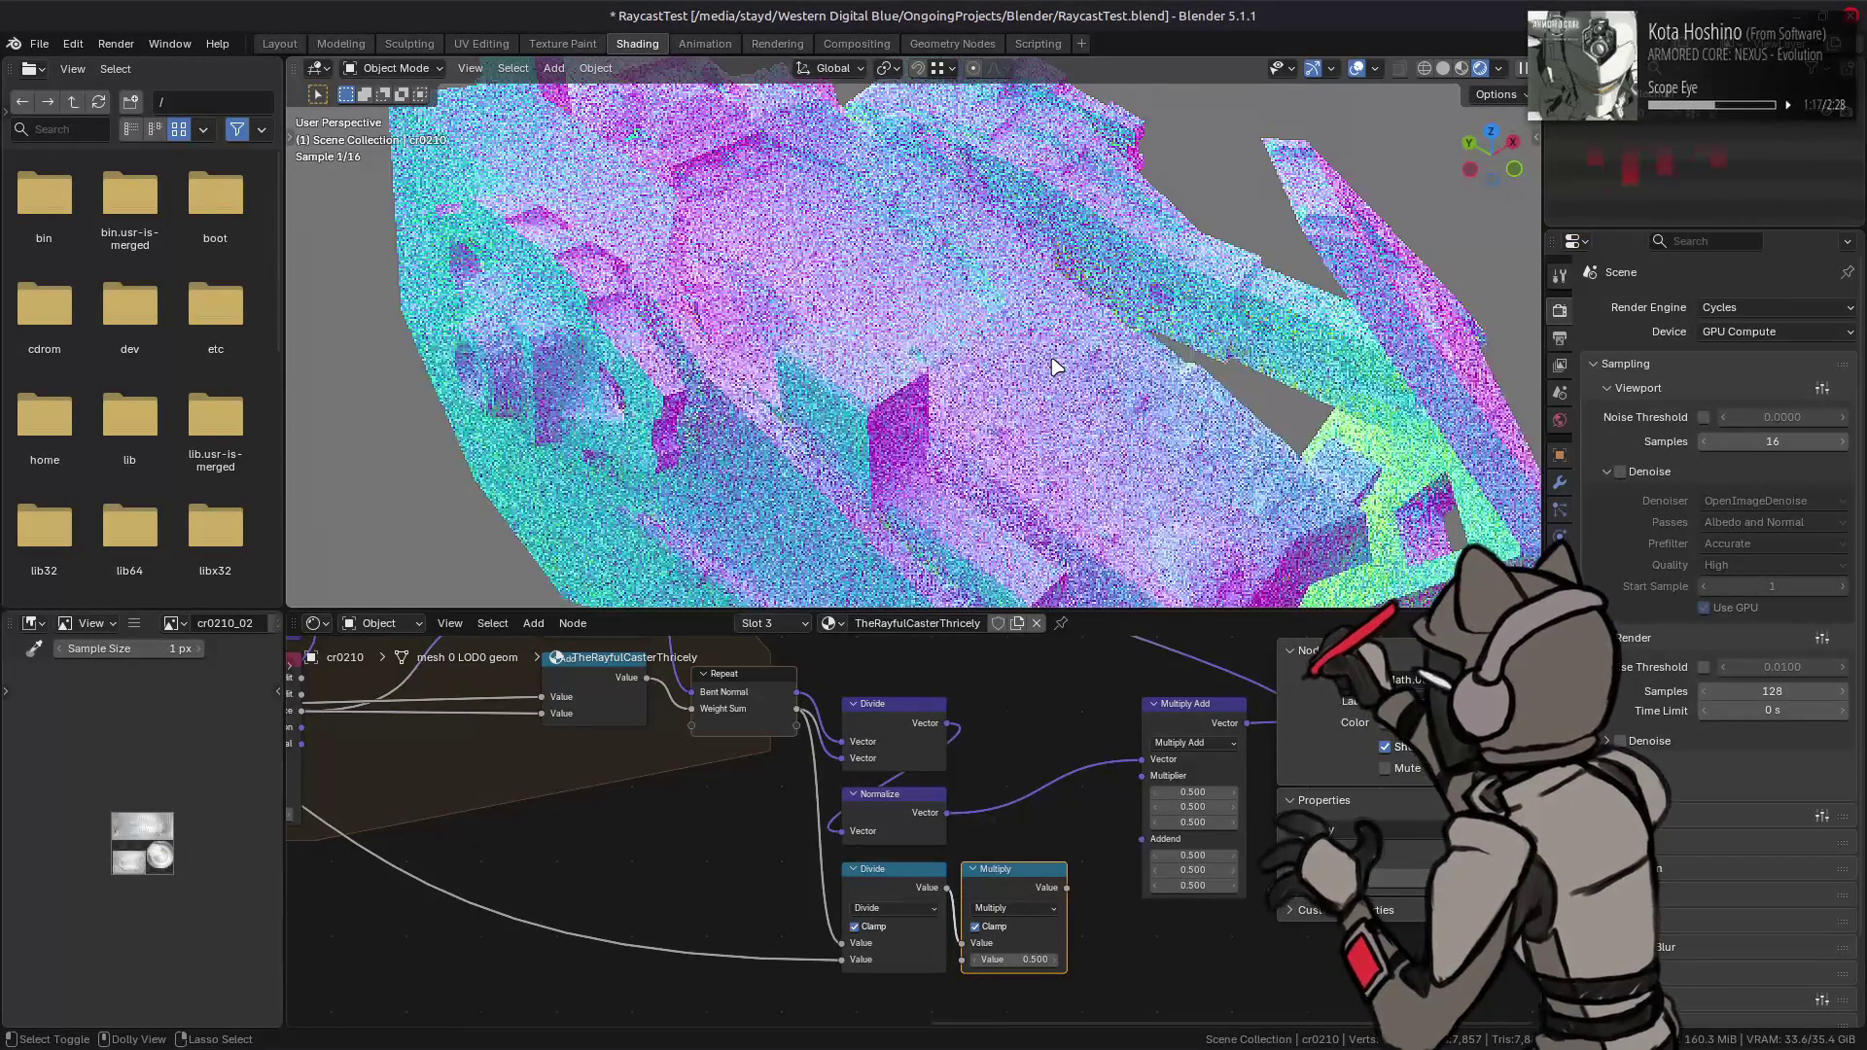
pyautogui.hotkey('ctrl', 'z')
# - Cut the Multiplier link and delete the lower Divide and Multiply nodes
pyautogui.hotkey('ctrl', 'shift', 'z')
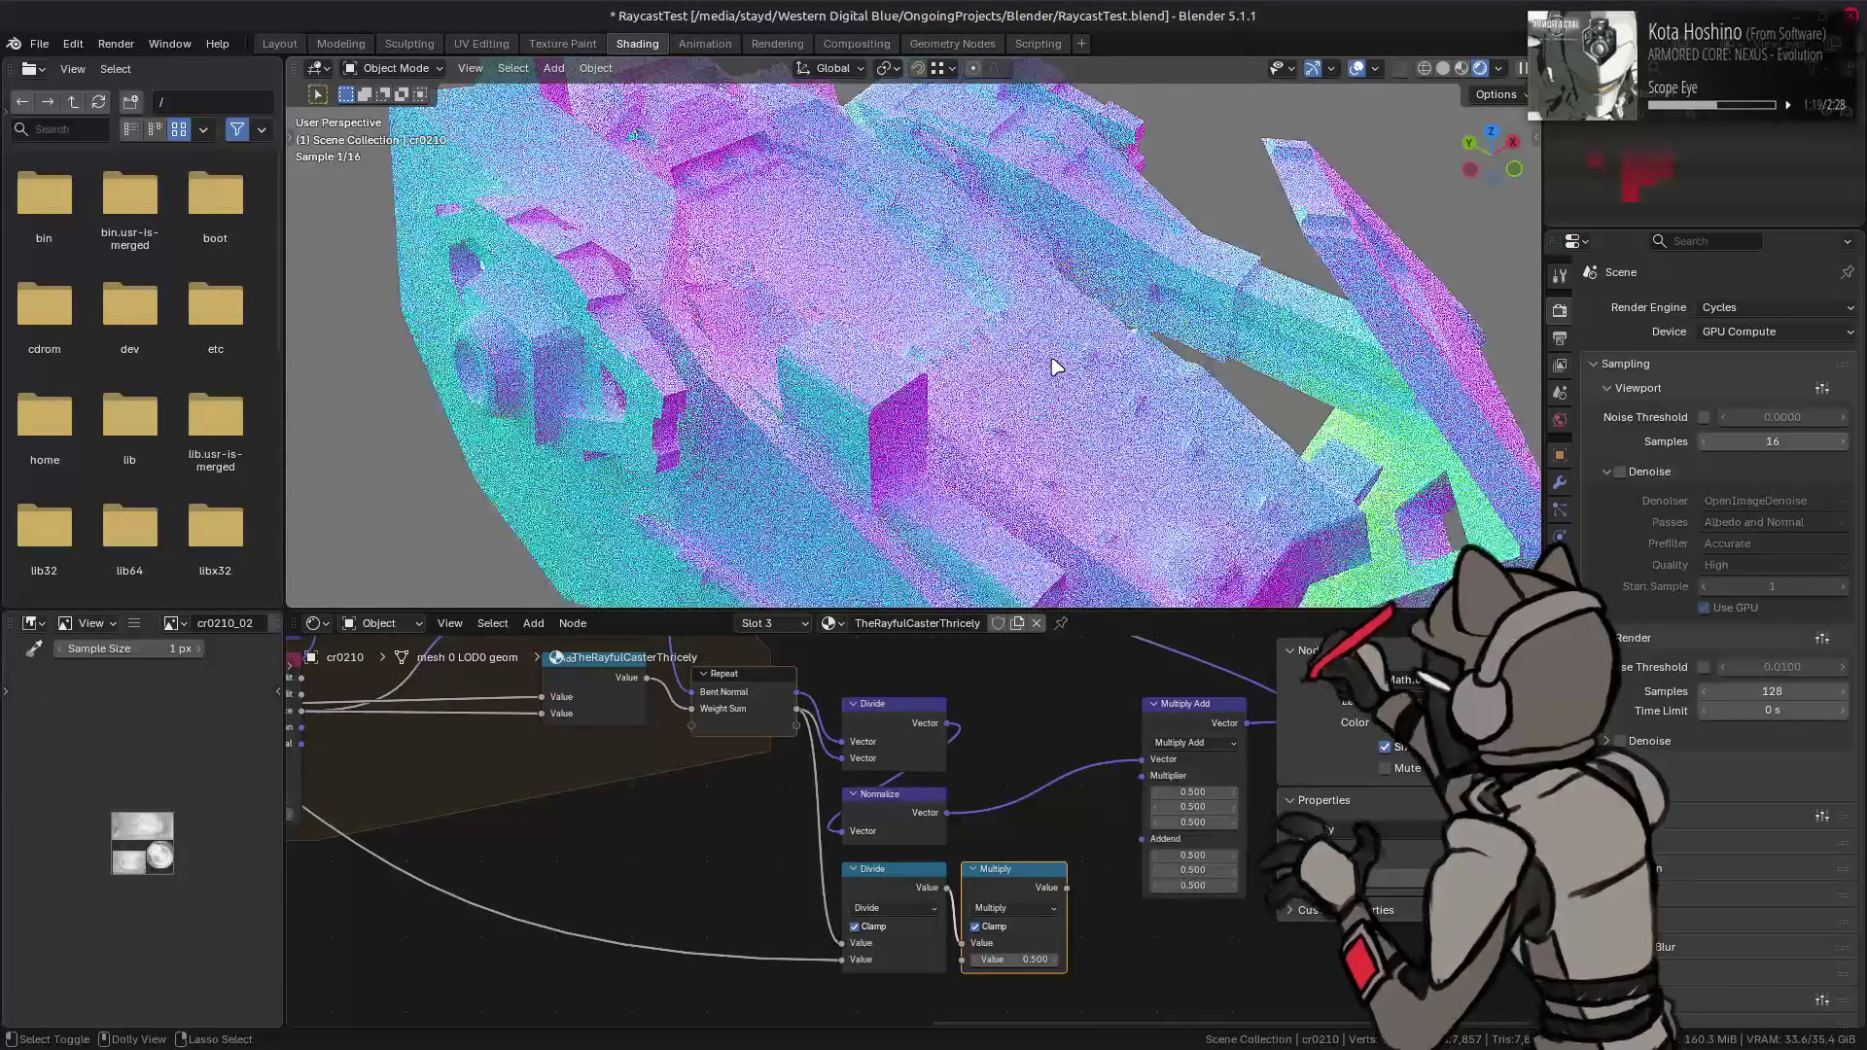
pyautogui.moveTo(1108, 945); pyautogui.dragTo(827, 851)
pyautogui.press('x')
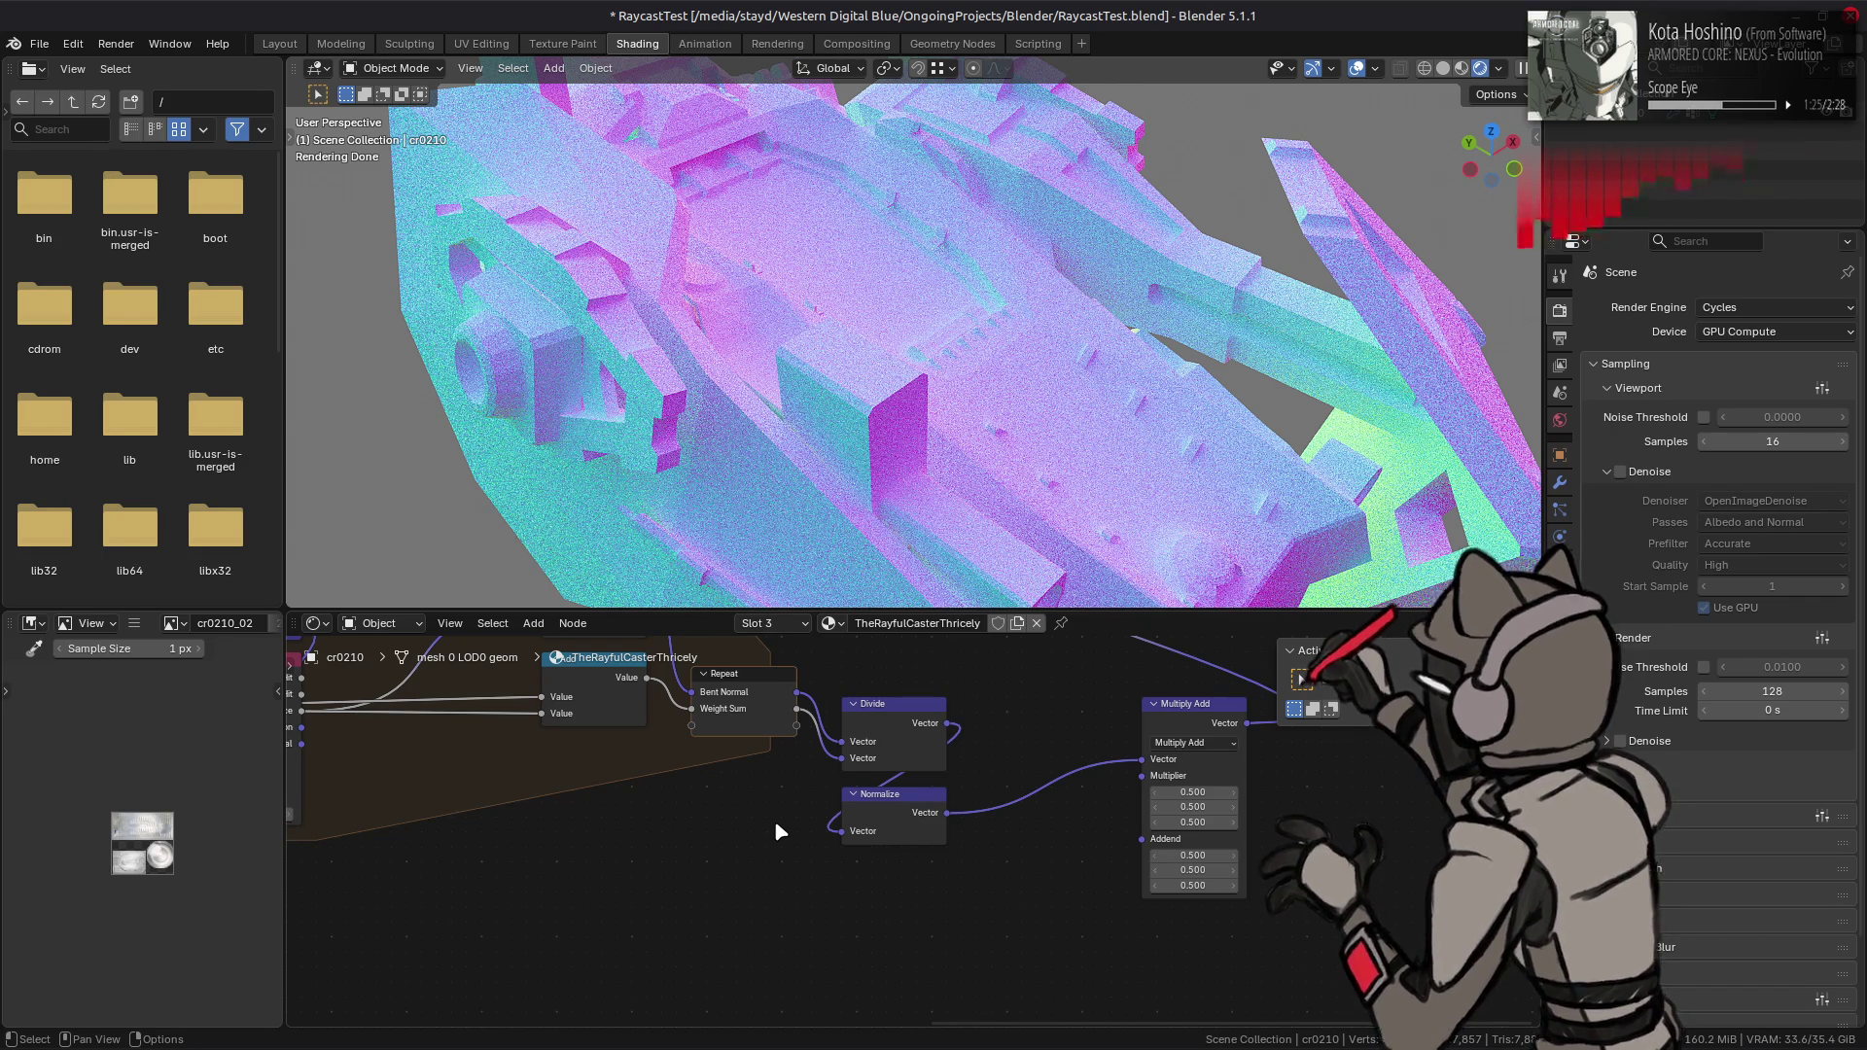
# - Add a Vector Math node set to Dot Product near the Raycast nodes
pyautogui.moveTo(469, 707)
pyautogui.mouseDown(button='middle')
pyautogui.moveTo(899, 838)
pyautogui.moveTo(955, 812)
pyautogui.mouseUp(button='middle')
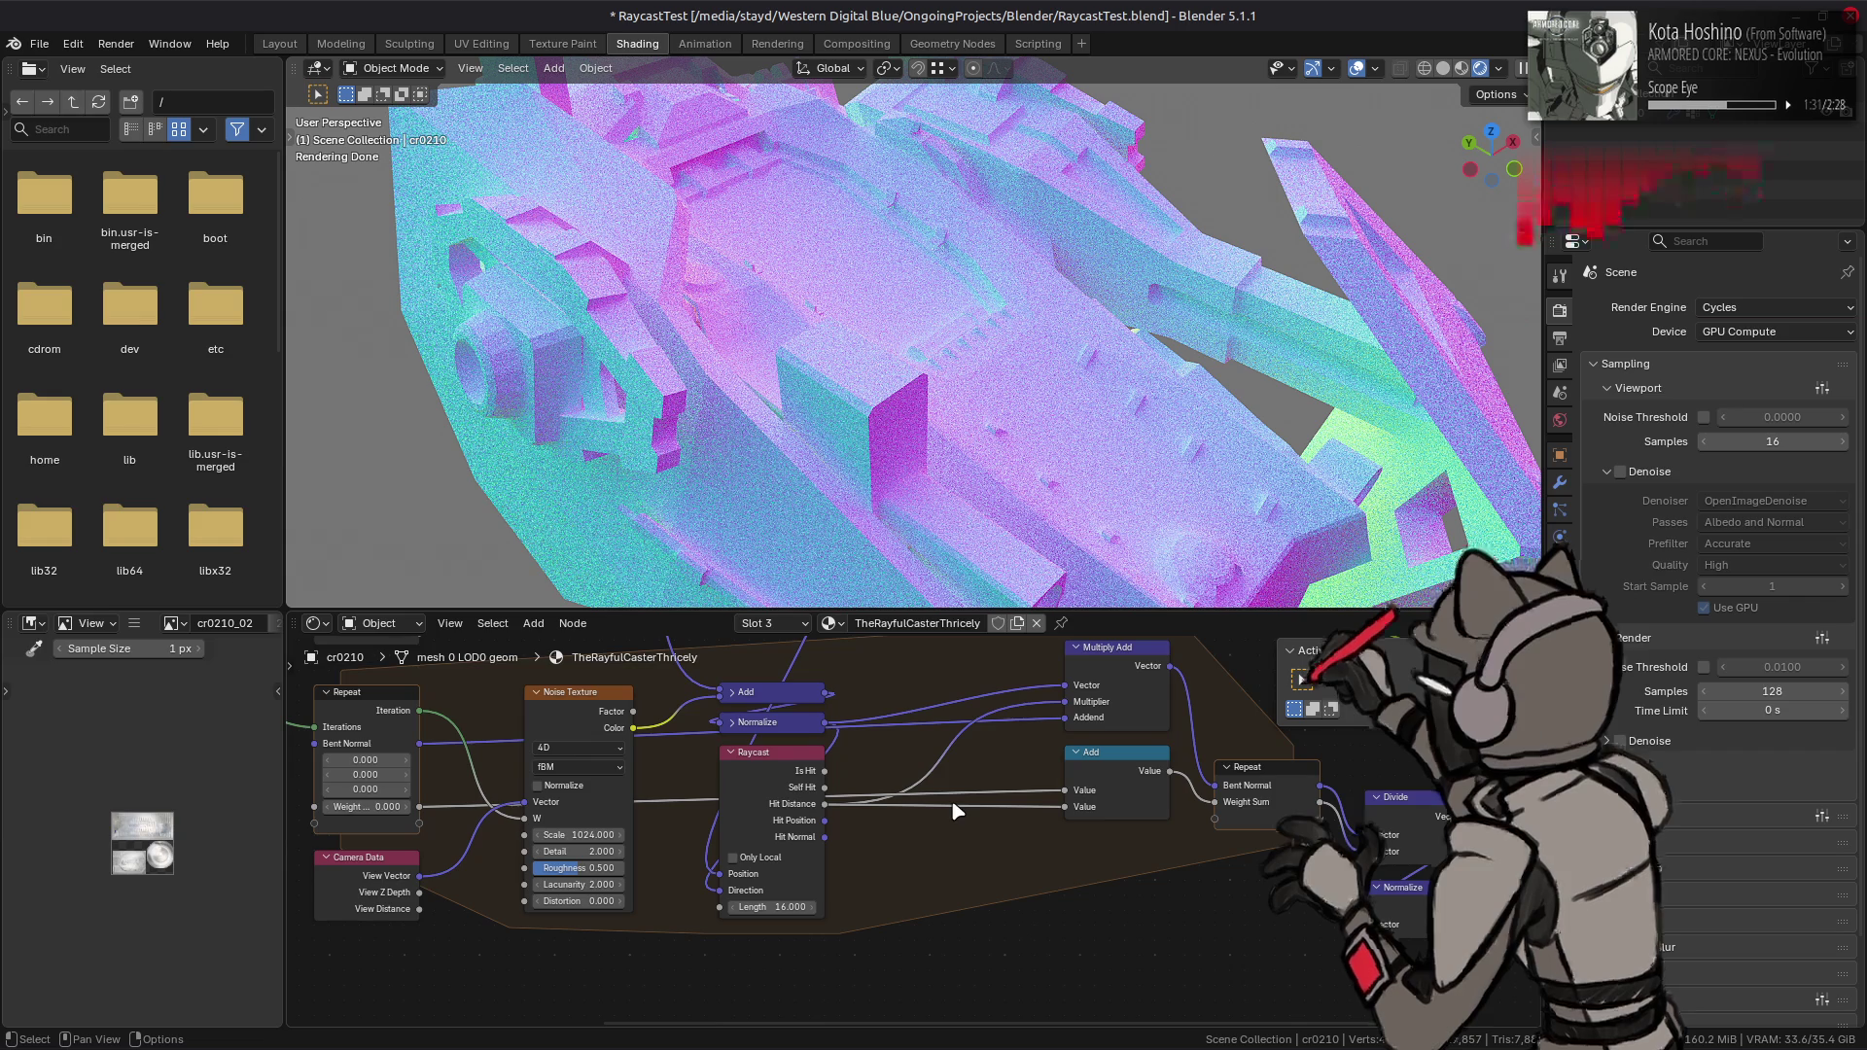
pyautogui.hotkey('shift', 'a')
pyautogui.moveTo(930, 825)
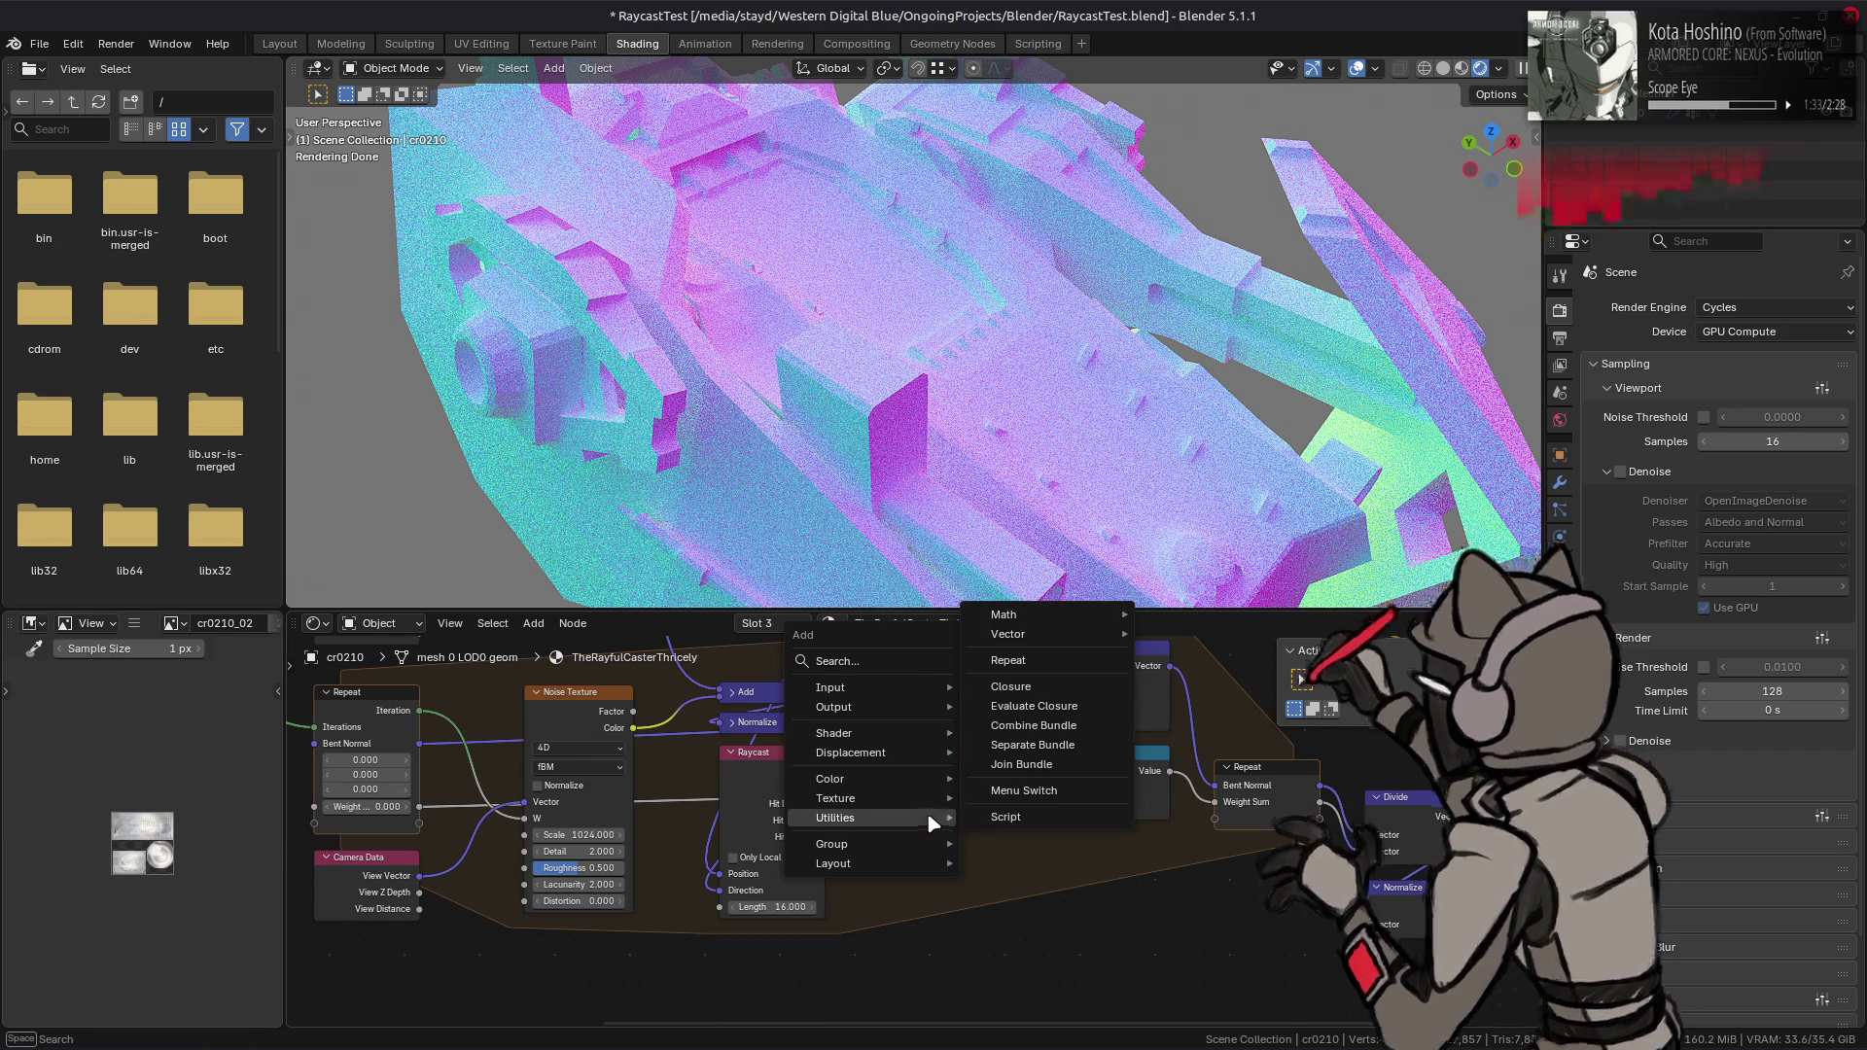
pyautogui.moveTo(1074, 634)
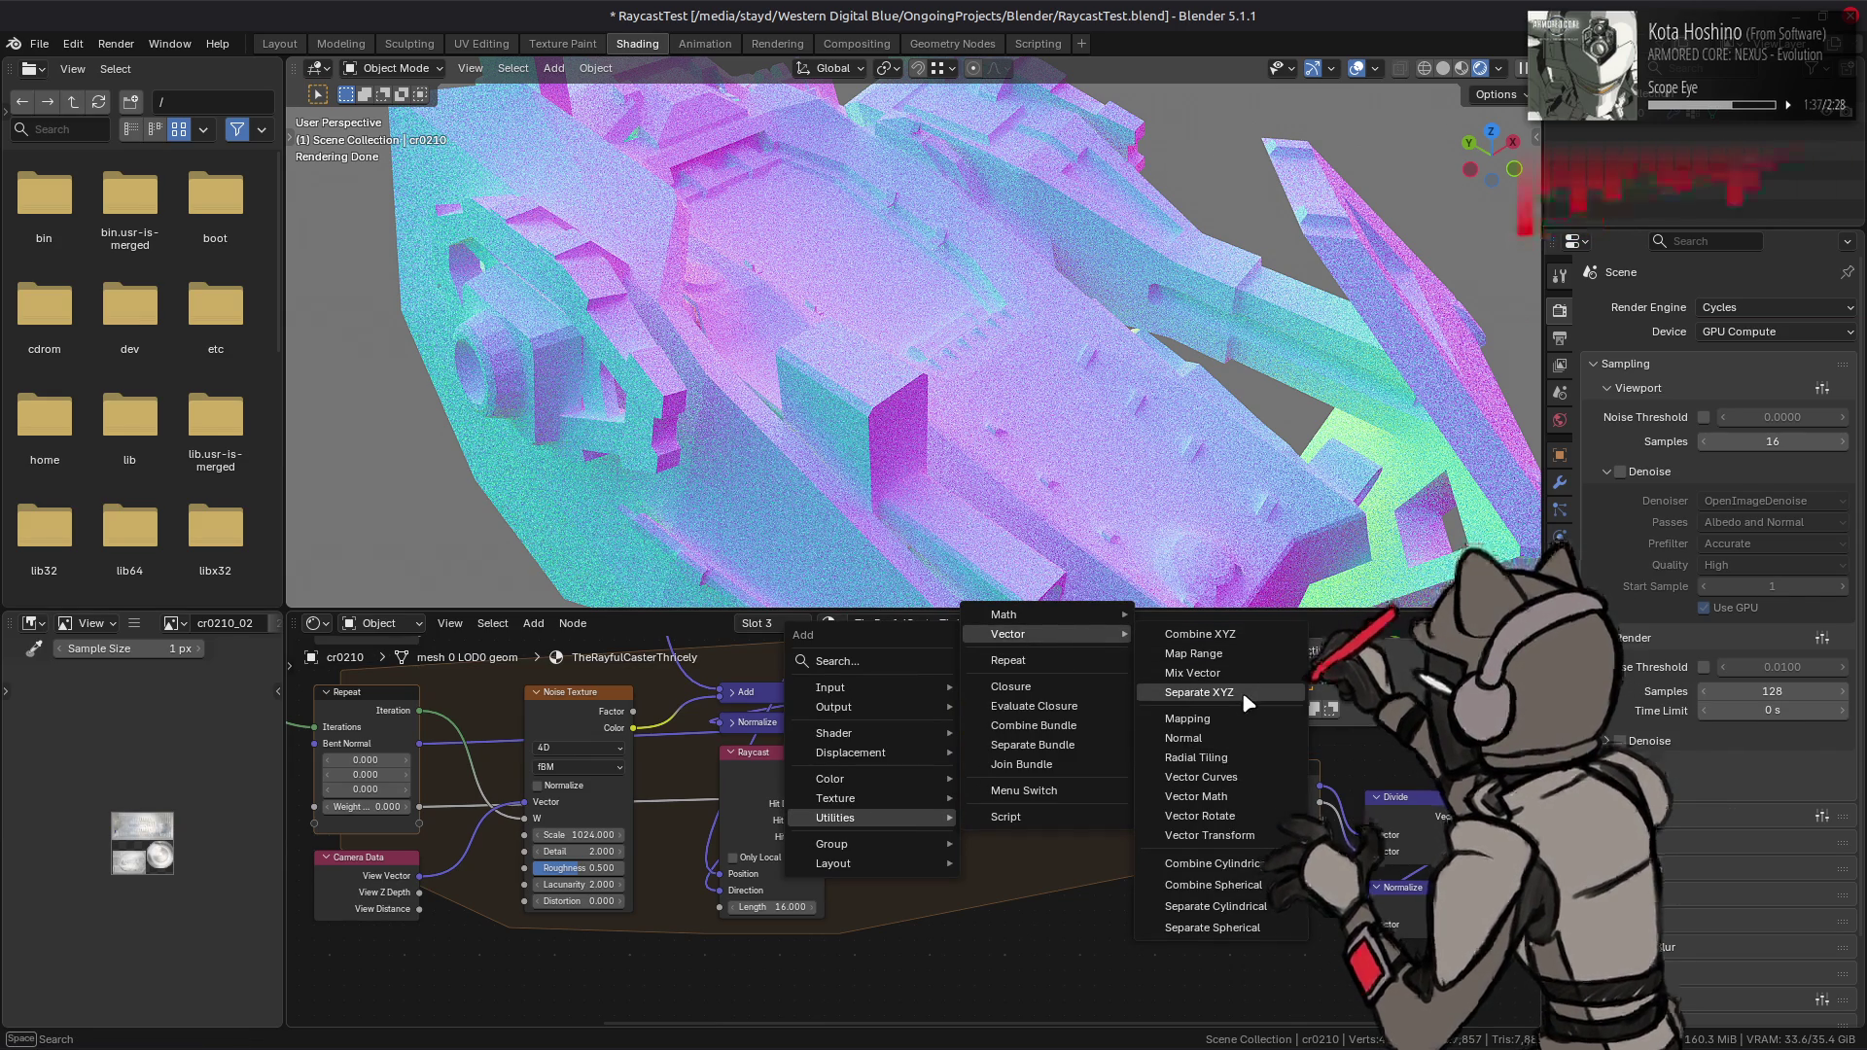
pyautogui.click(1198, 796)
pyautogui.click(933, 890)
pyautogui.click(981, 926)
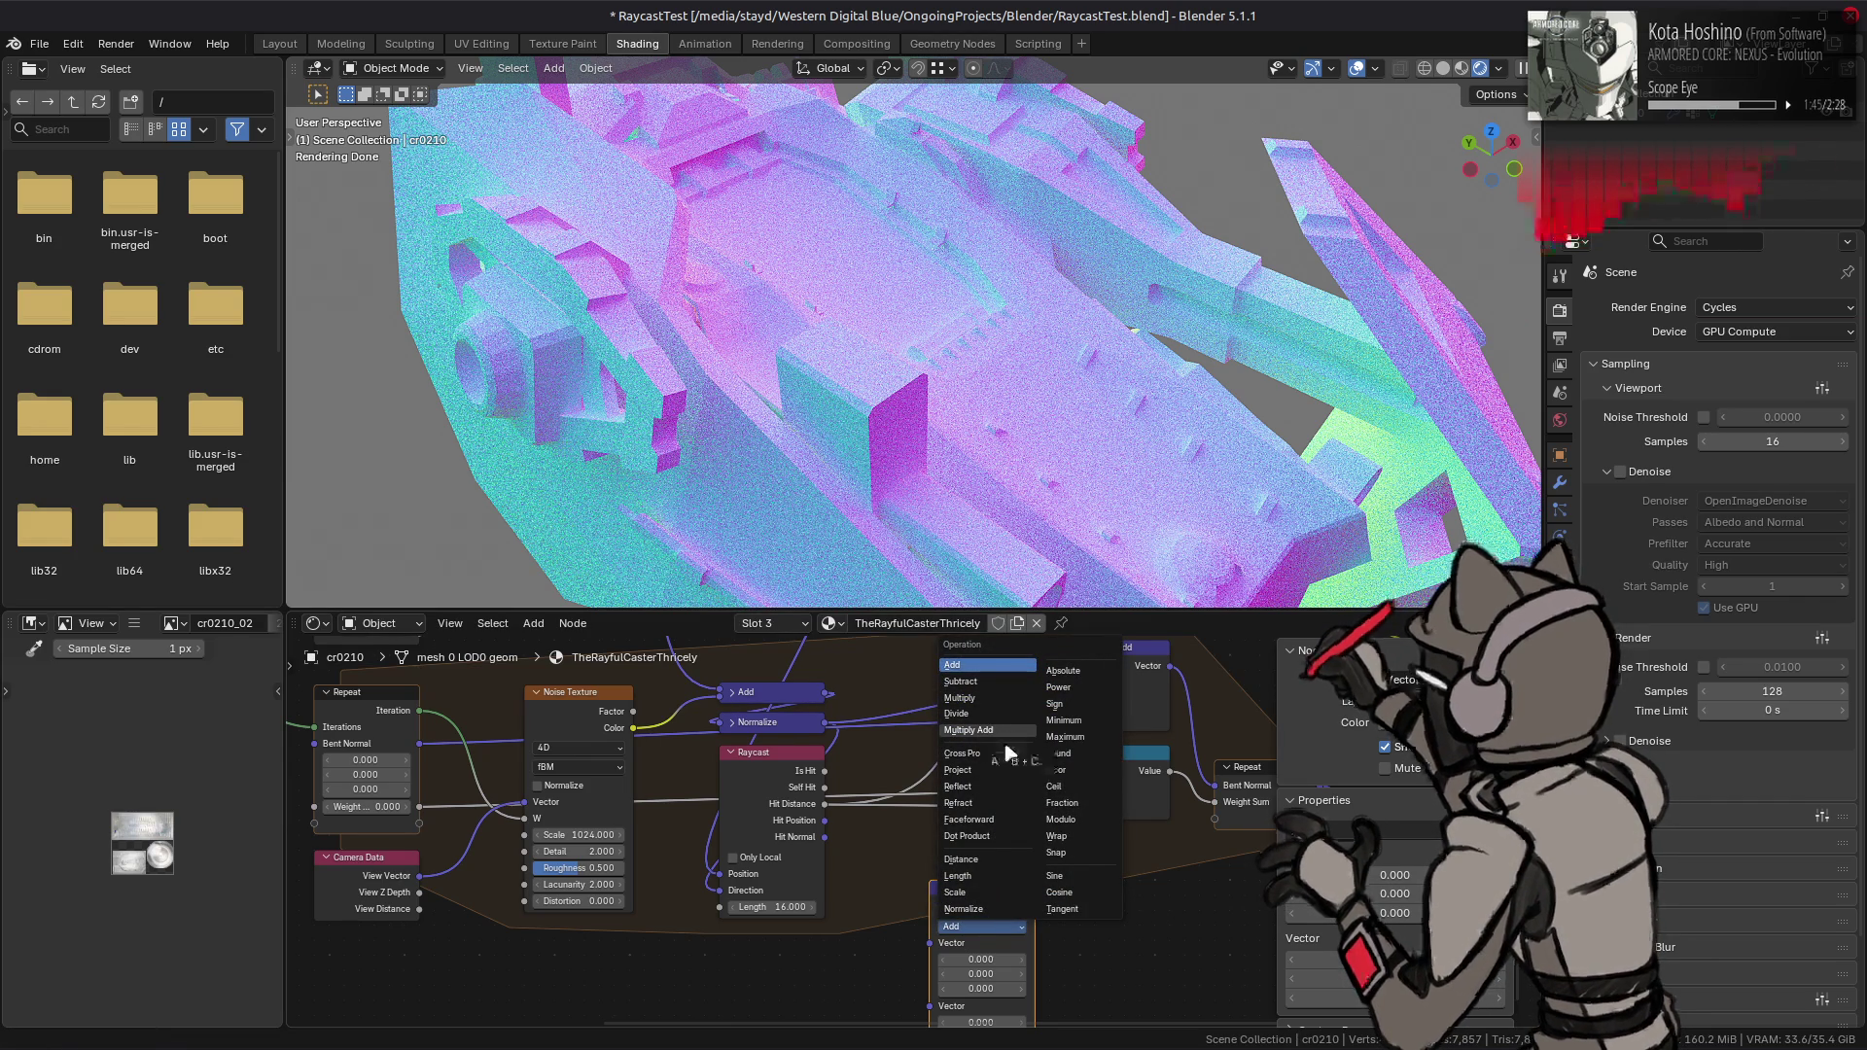
pyautogui.click(967, 835)
# - Wire Normalize into Dot Product's first Vector and another vector into its second
pyautogui.moveTo(908, 909)
pyautogui.mouseDown(button='middle')
pyautogui.moveTo(907, 791)
pyautogui.moveTo(909, 857)
pyautogui.mouseUp(button='middle')
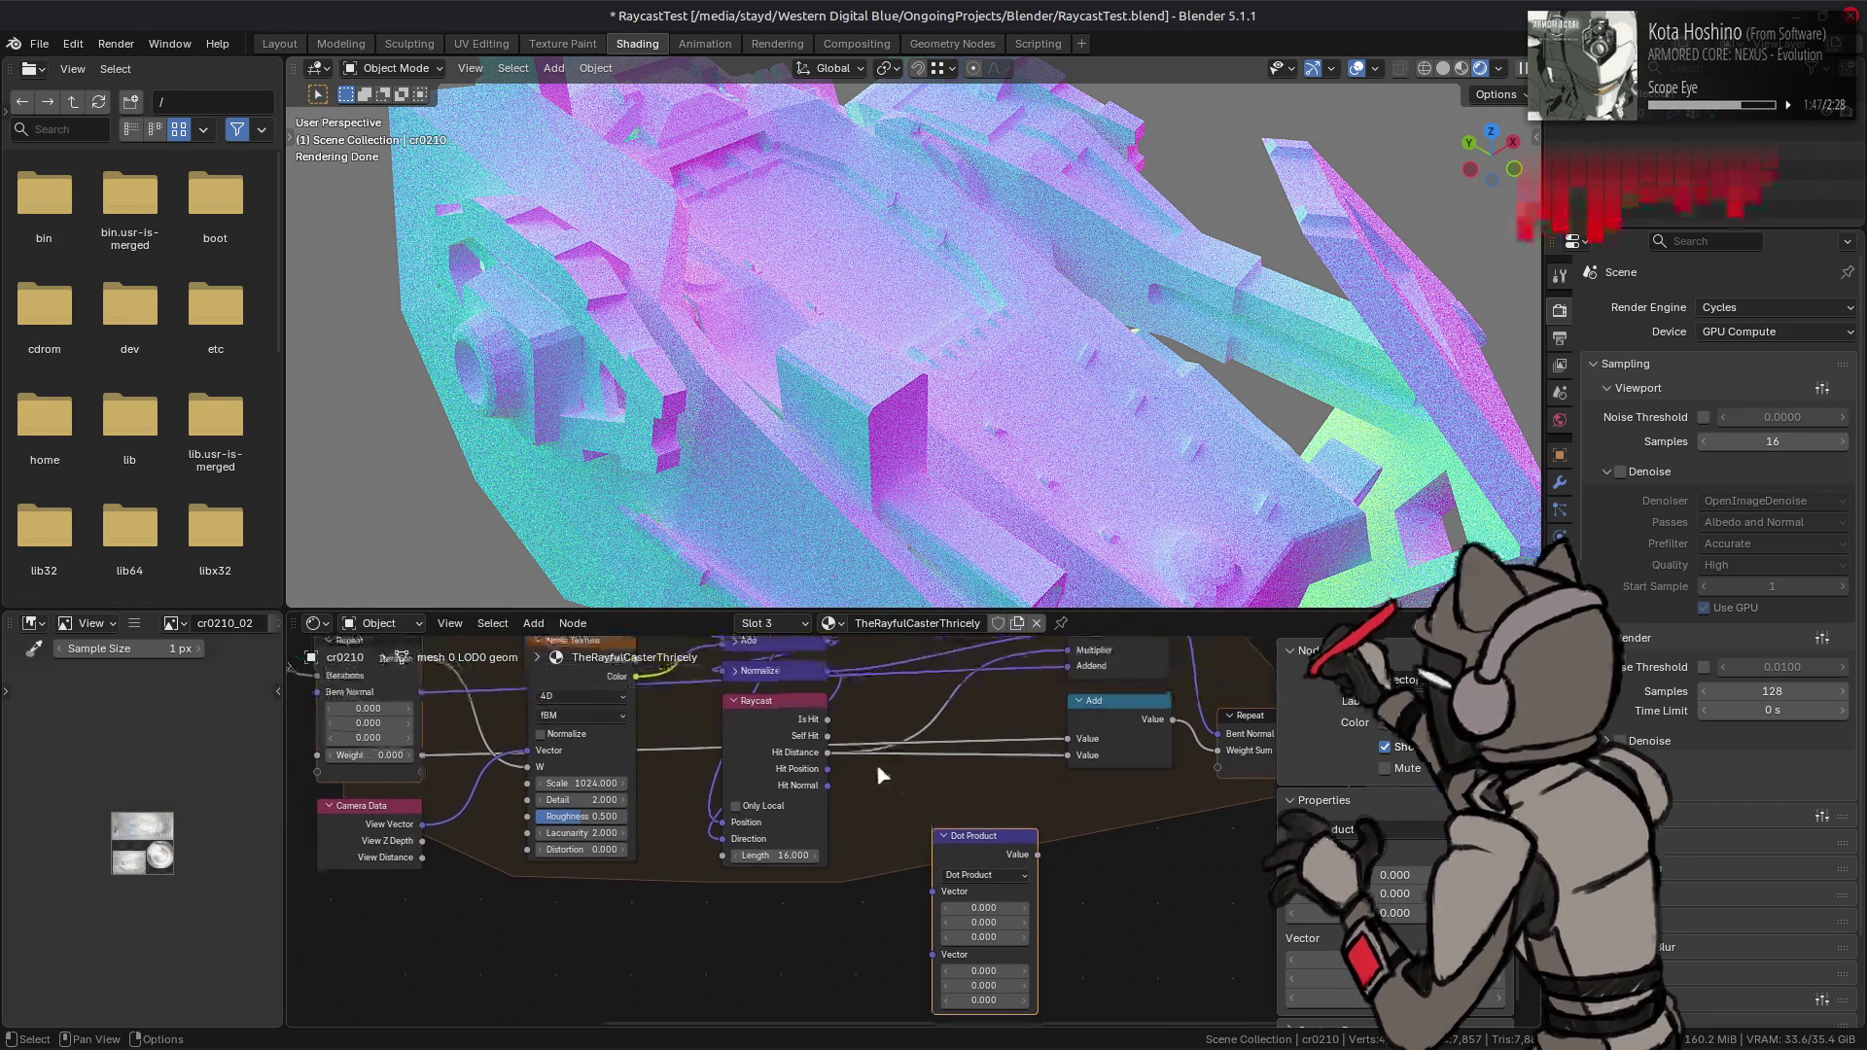
pyautogui.click(827, 671)
pyautogui.moveTo(833, 677); pyautogui.dragTo(931, 892)
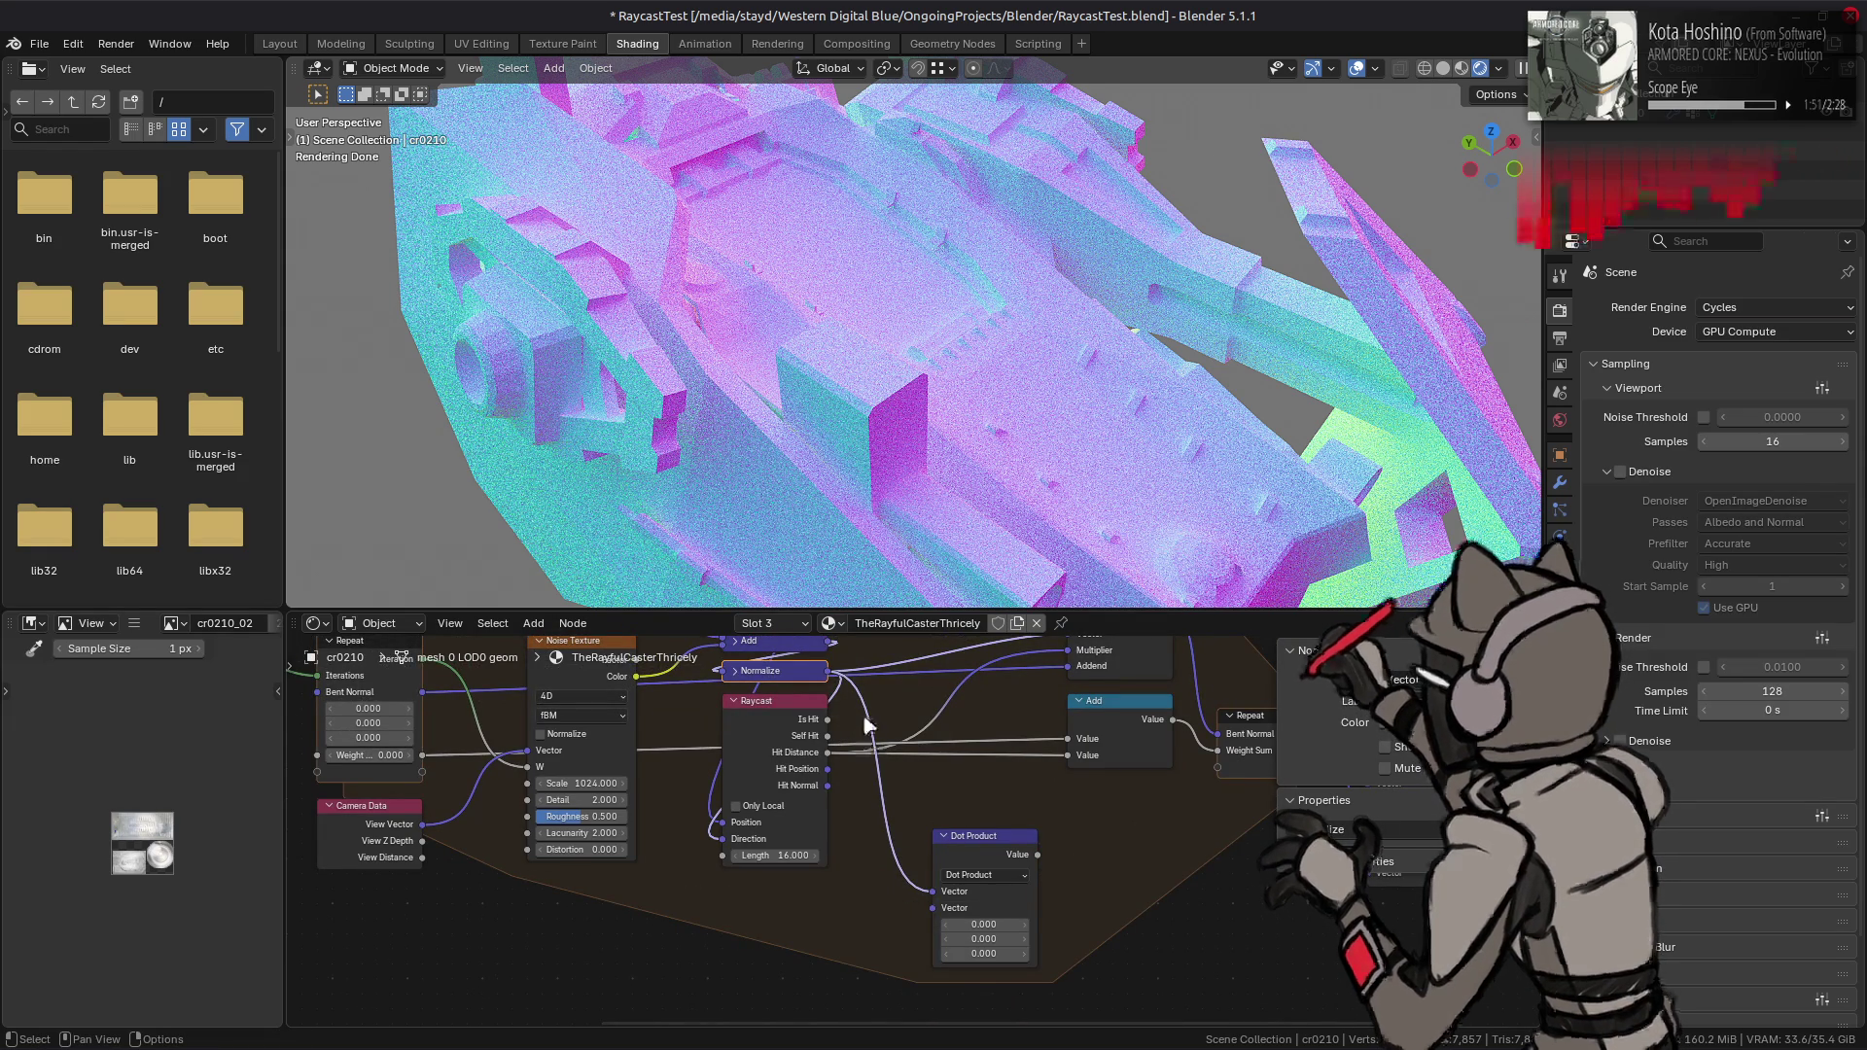
pyautogui.moveTo(872, 720); pyautogui.dragTo(942, 980, button='middle')
pyautogui.moveTo(491, 727)
pyautogui.mouseDown()
pyautogui.moveTo(962, 1017)
pyautogui.moveTo(991, 1017)
pyautogui.moveTo(1008, 868)
pyautogui.mouseUp()
pyautogui.moveTo(1007, 868); pyautogui.dragTo(899, 902, button='middle')
pyautogui.moveTo(931, 830); pyautogui.dragTo(872, 859)
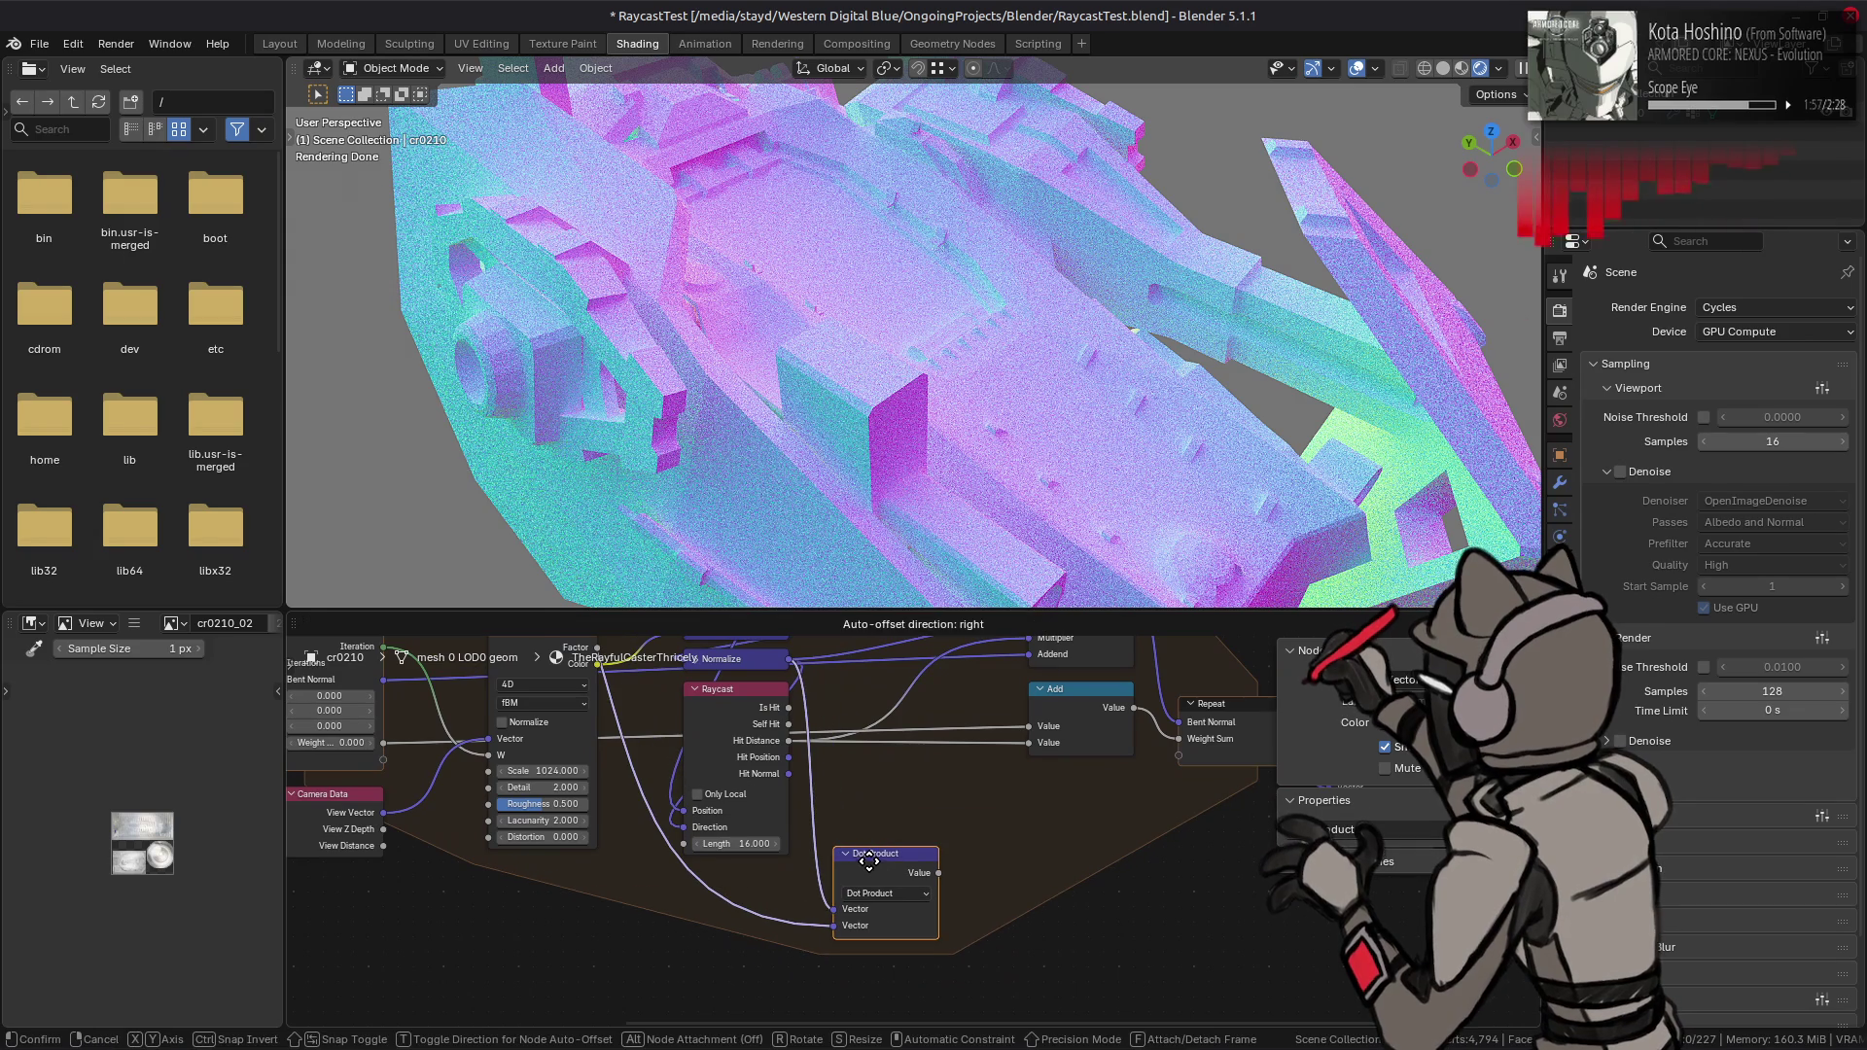
pyautogui.click(989, 838)
pyautogui.moveTo(989, 838); pyautogui.dragTo(909, 841, button='middle')
# - Save the blend file and bring up the Utilities add menu
pyautogui.hotkey('ctrl', 's')
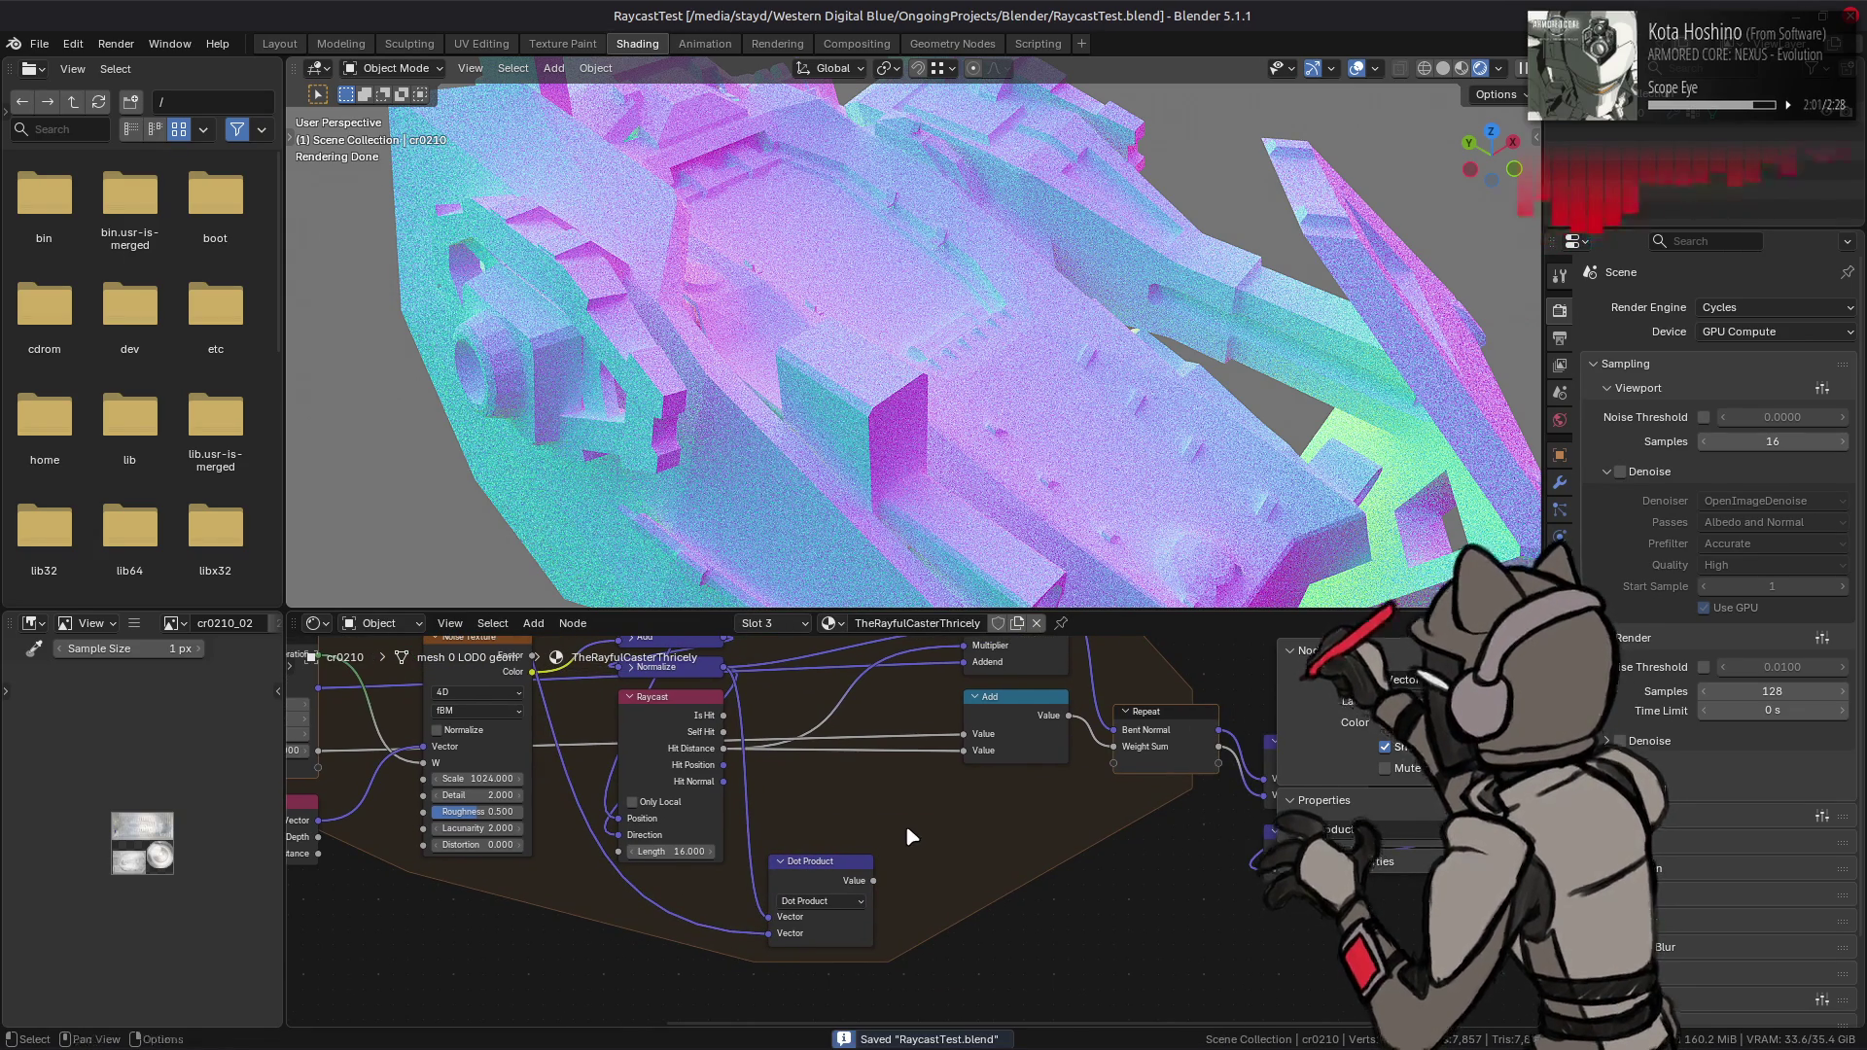
pyautogui.hotkey('shift', 'a')
pyautogui.moveTo(910, 830)
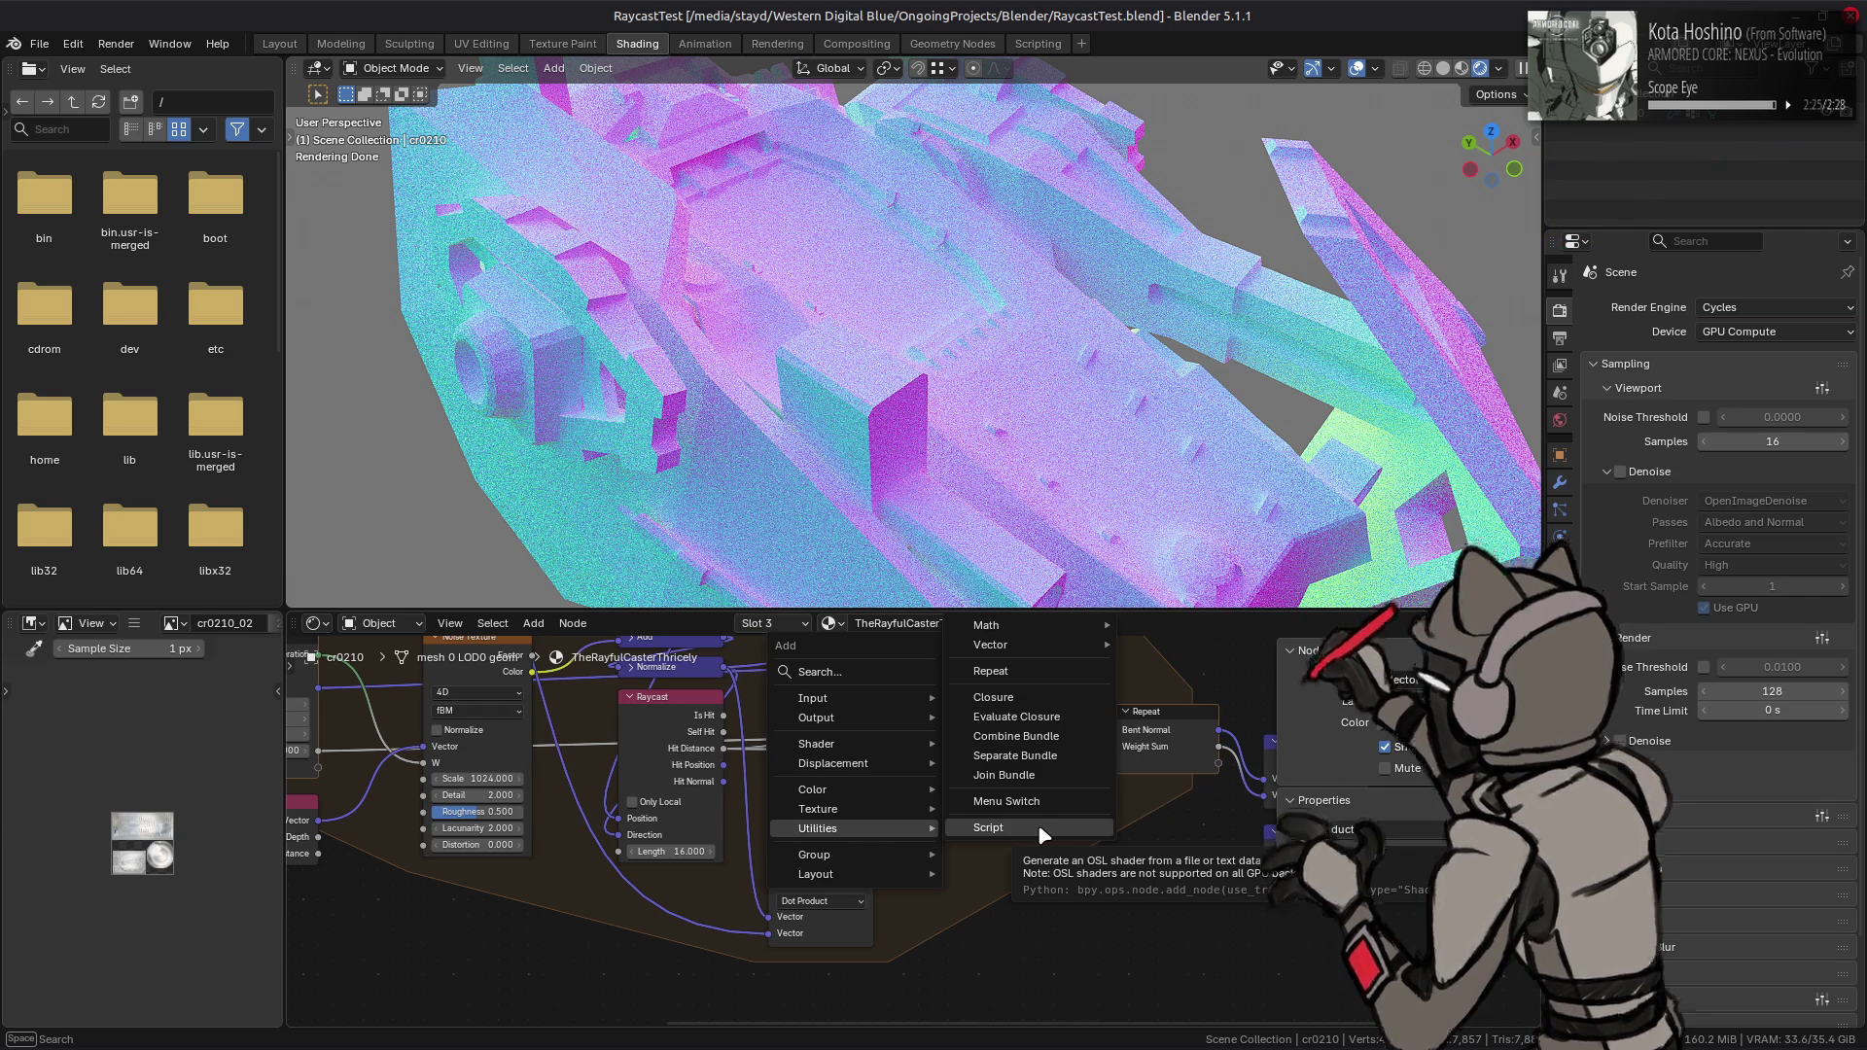
# - Place a Closure zone below the repeat zone and add a Float socket to its input
pyautogui.click(993, 697)
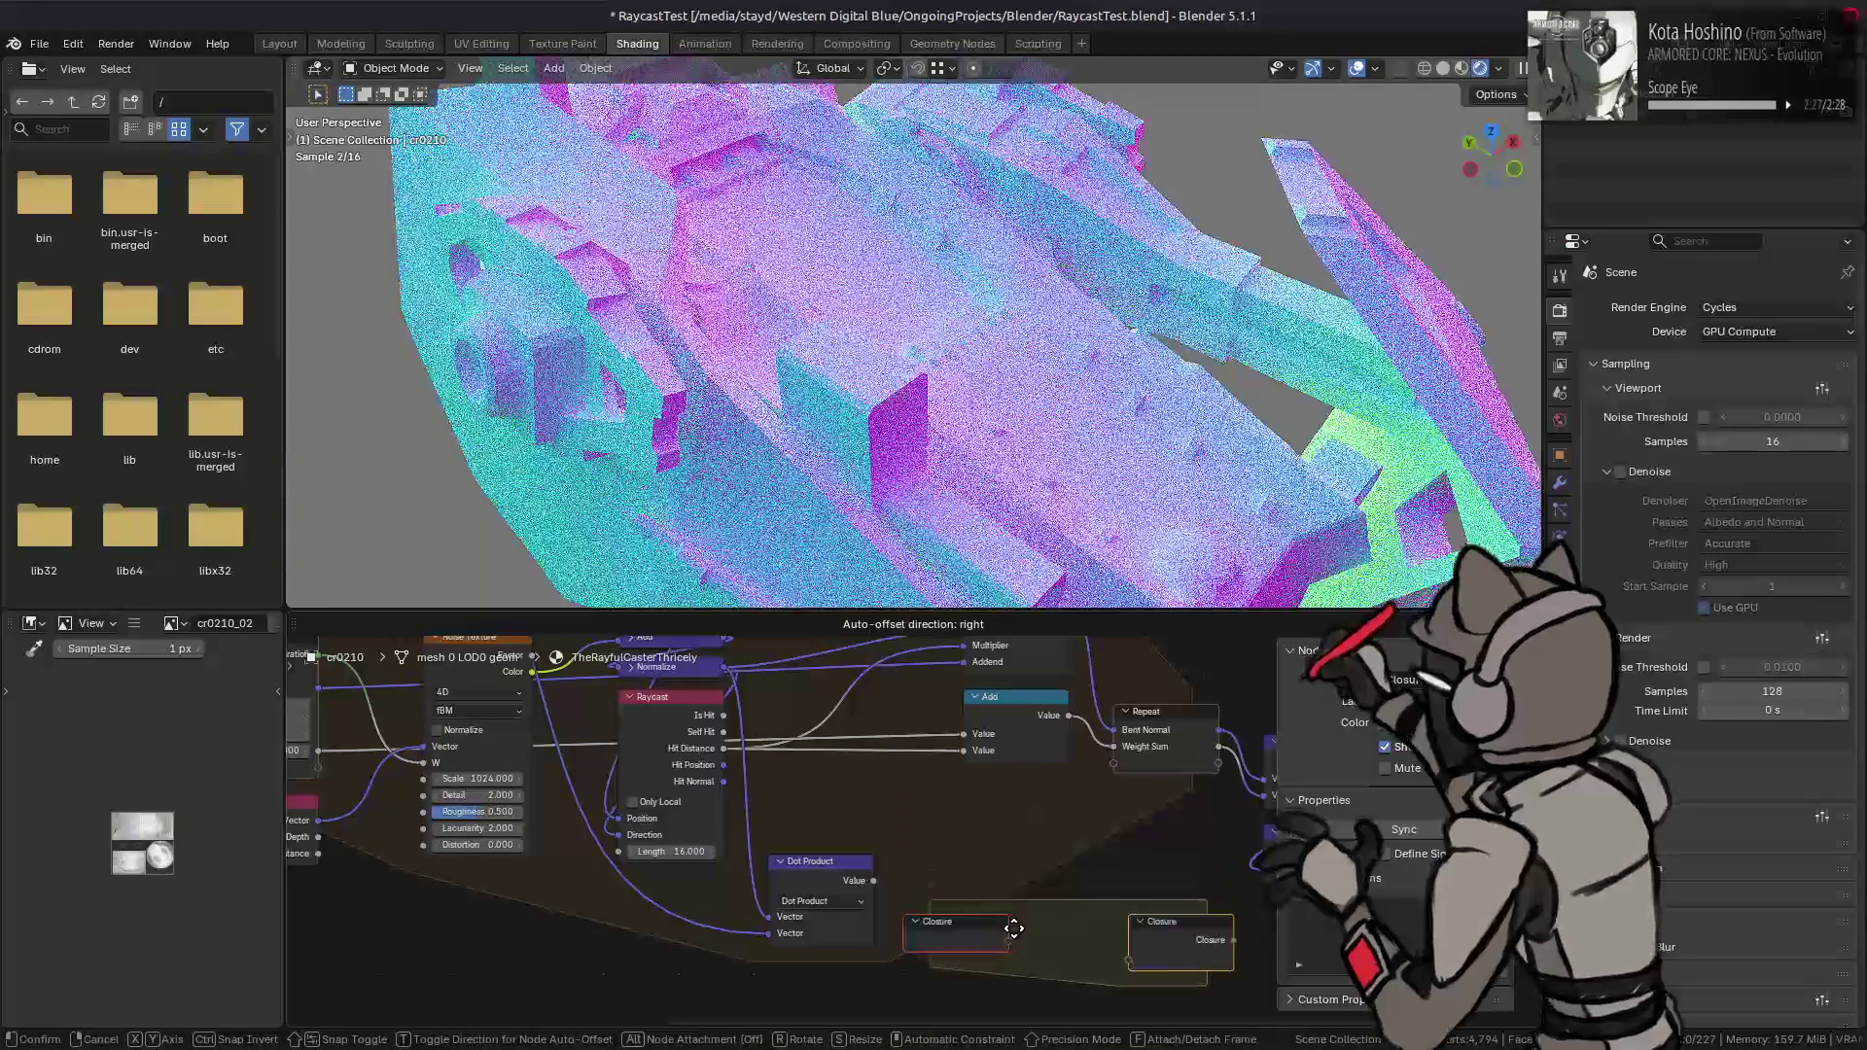
pyautogui.click(967, 976)
pyautogui.moveTo(967, 977)
pyautogui.mouseDown(button='middle')
pyautogui.moveTo(939, 818)
pyautogui.moveTo(897, 842)
pyautogui.mouseUp(button='middle')
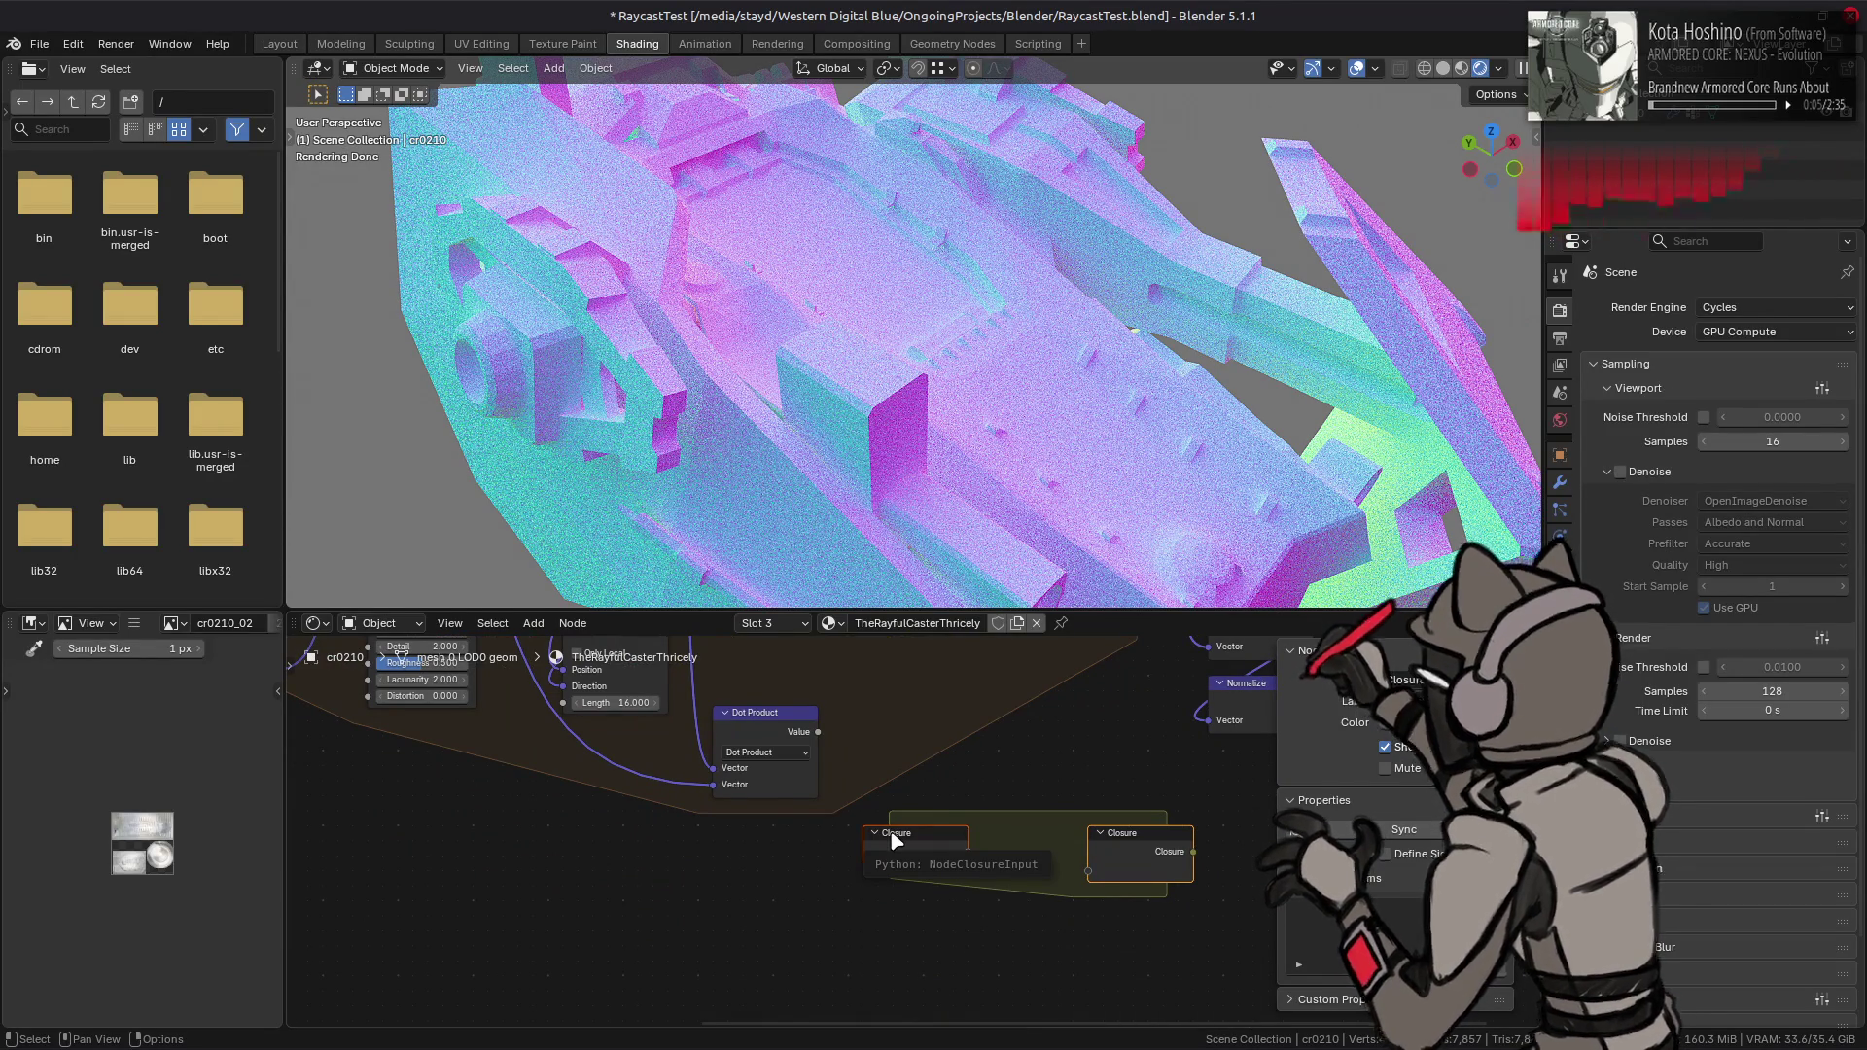
pyautogui.click(916, 849)
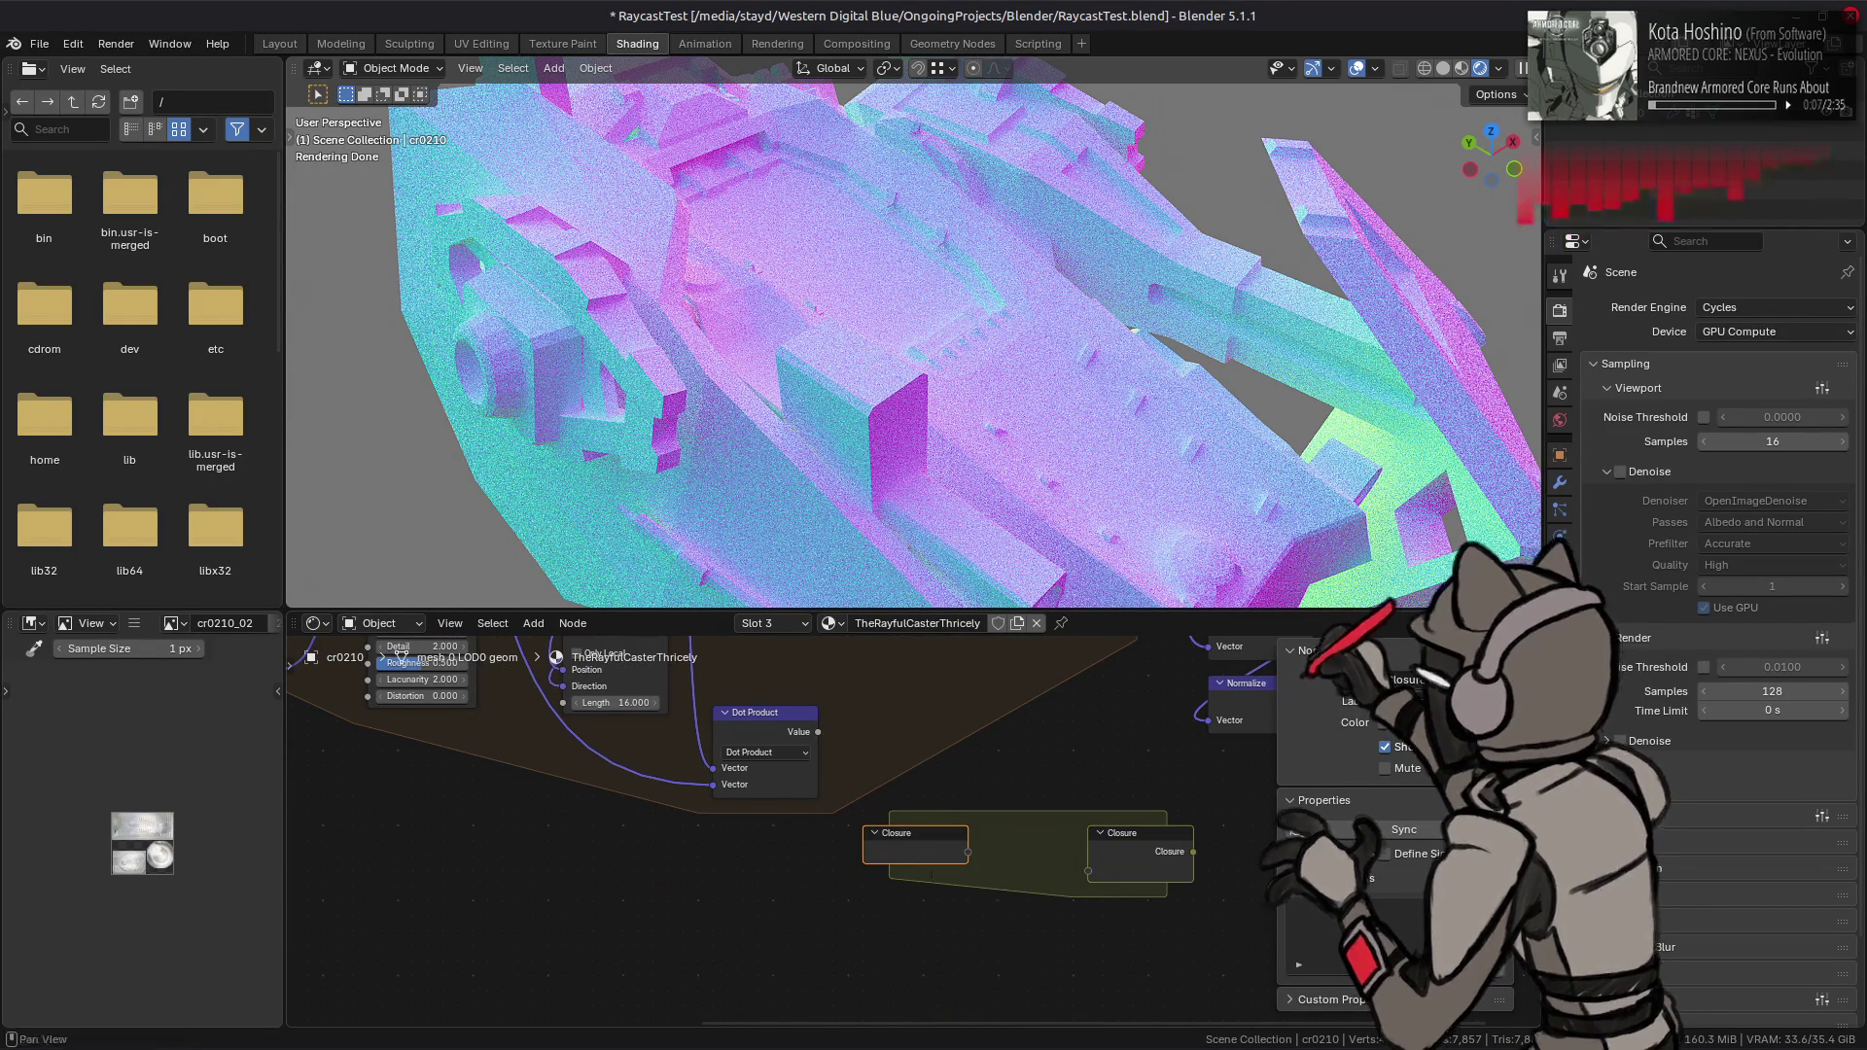
pyautogui.click(1502, 911)
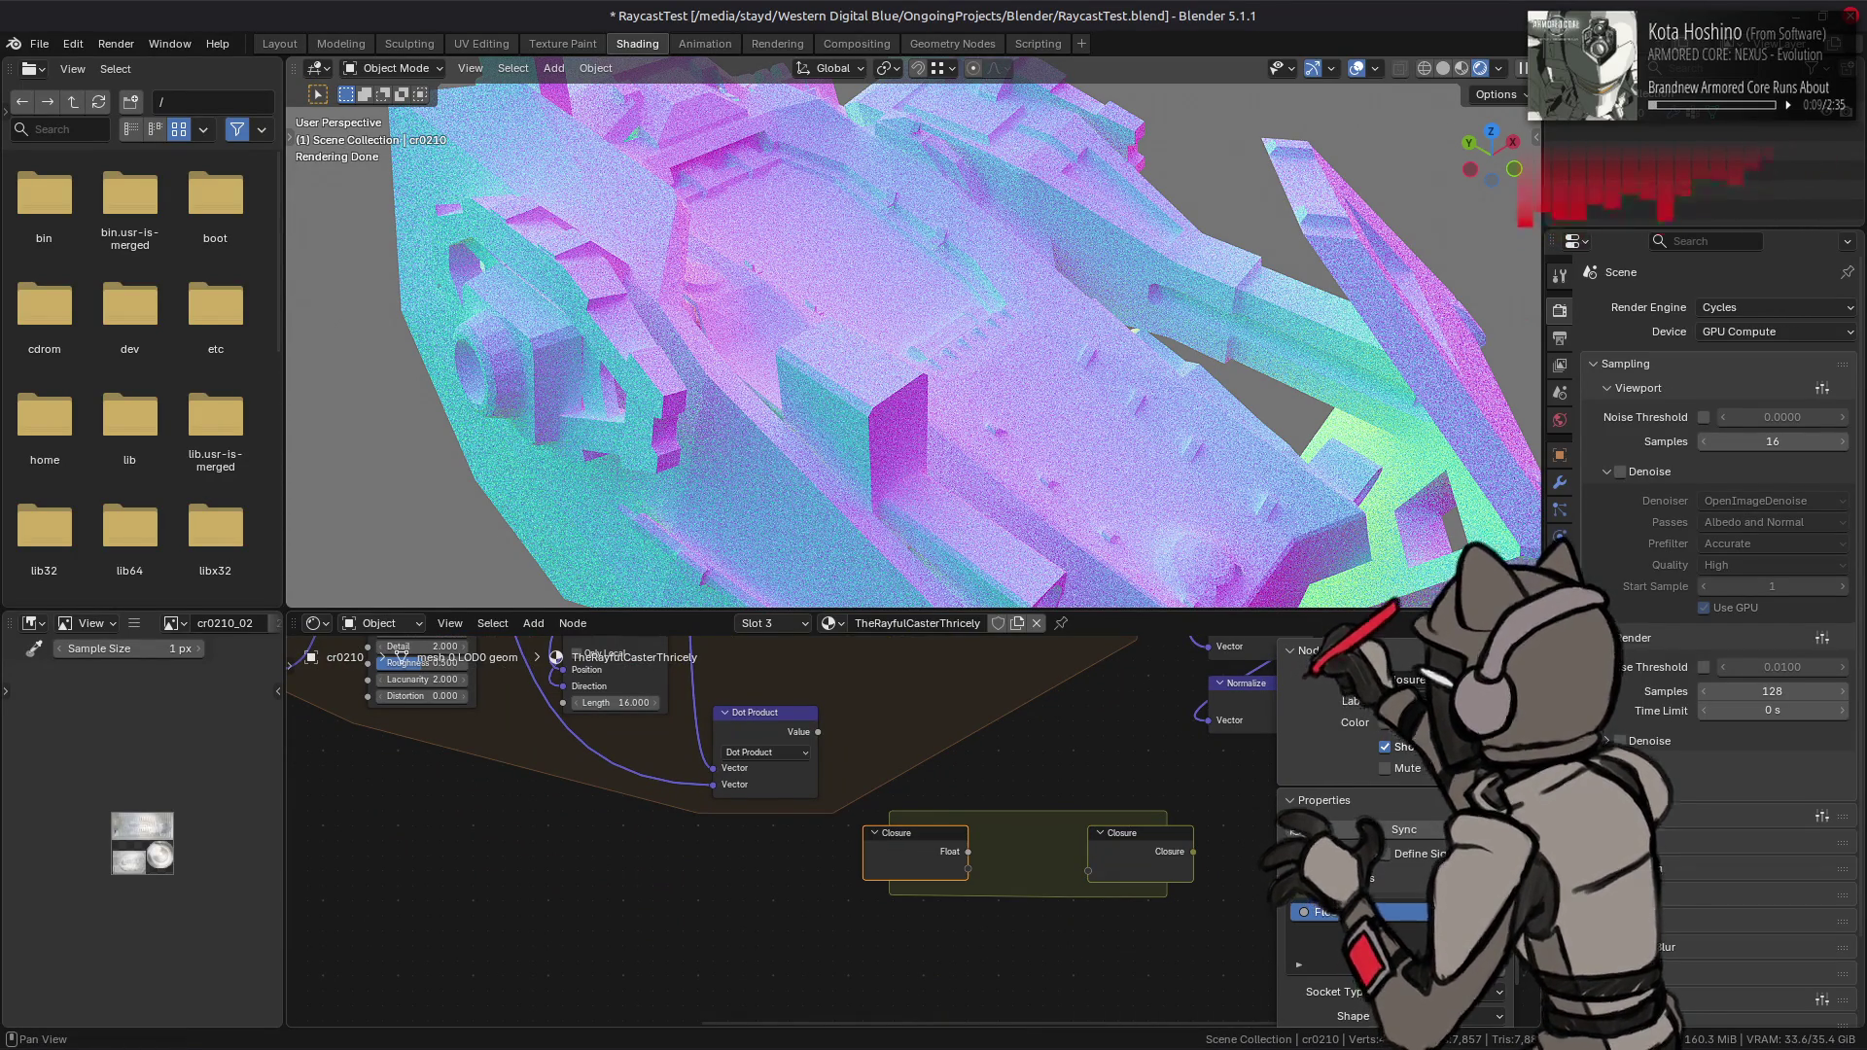
pyautogui.moveTo(998, 893); pyautogui.dragTo(895, 851, button='middle')
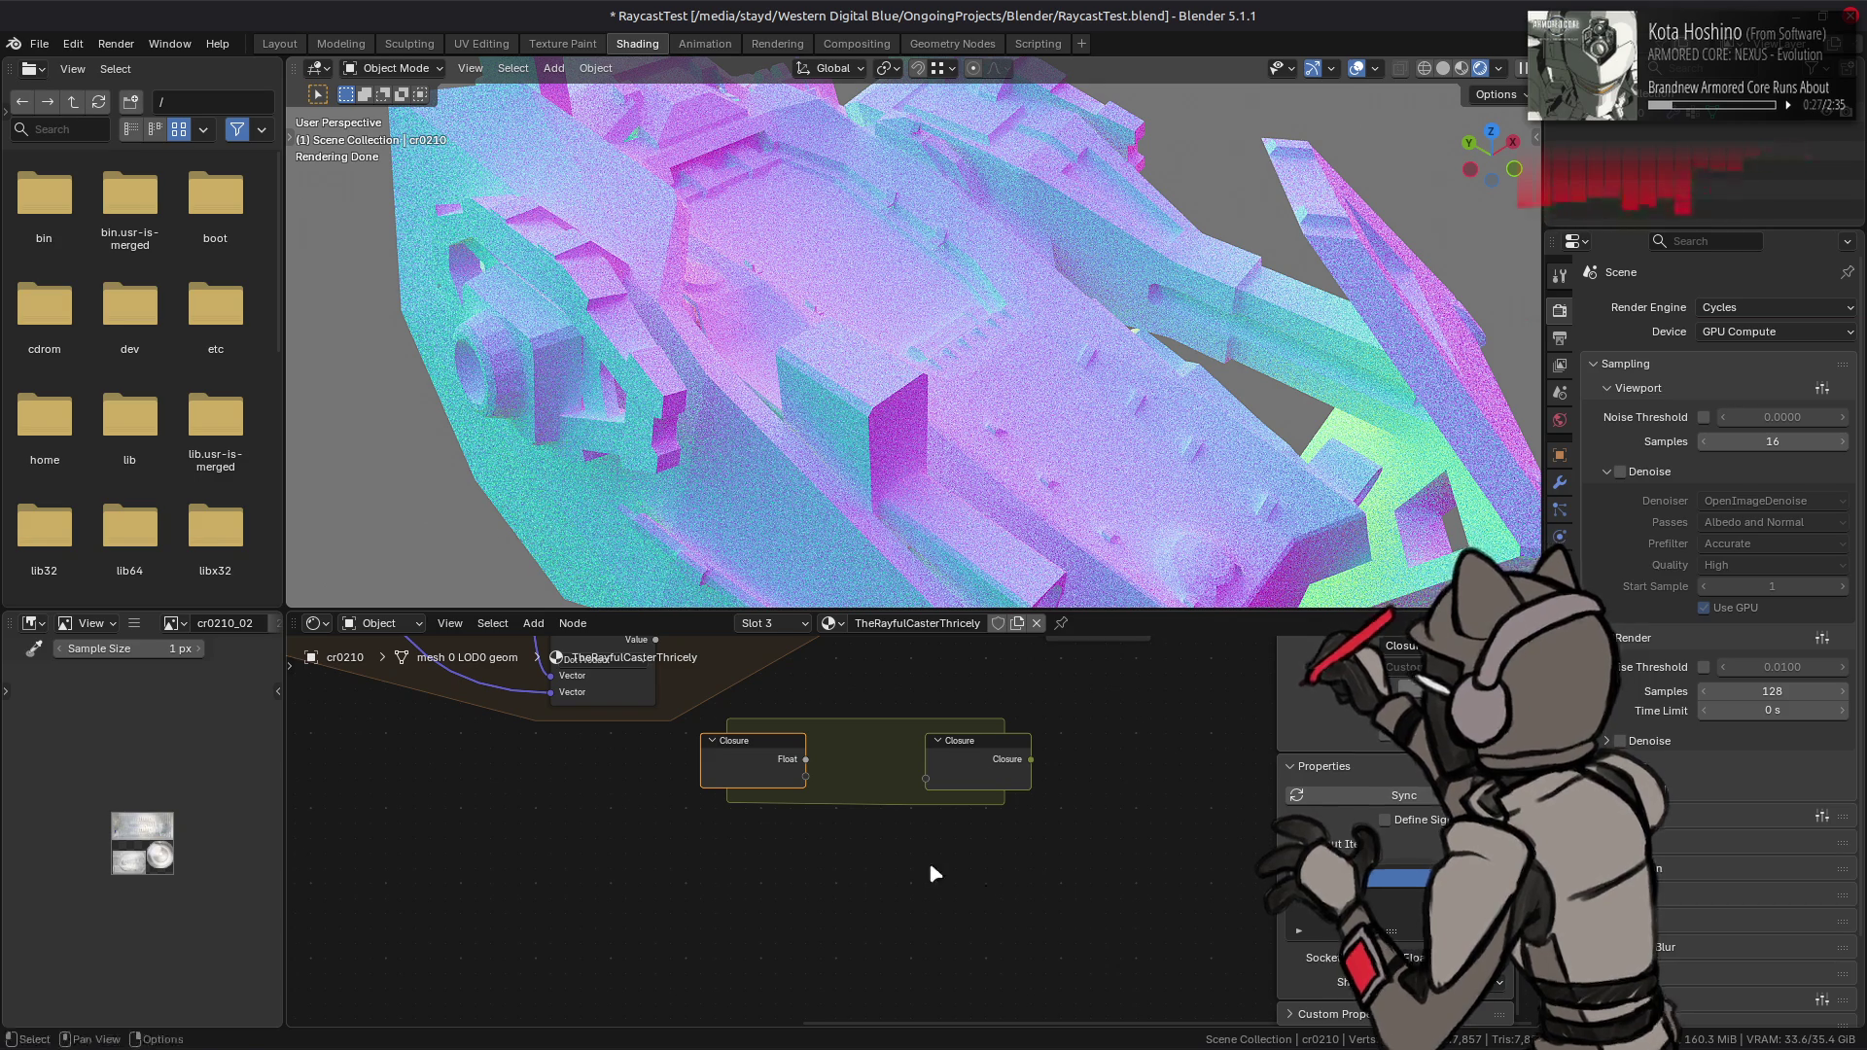
pyautogui.hotkey('shift', 'a')
# - Add an Evaluate Closure node, sync its sockets, and feed the Closure zone's output into it
pyautogui.moveTo(917, 864)
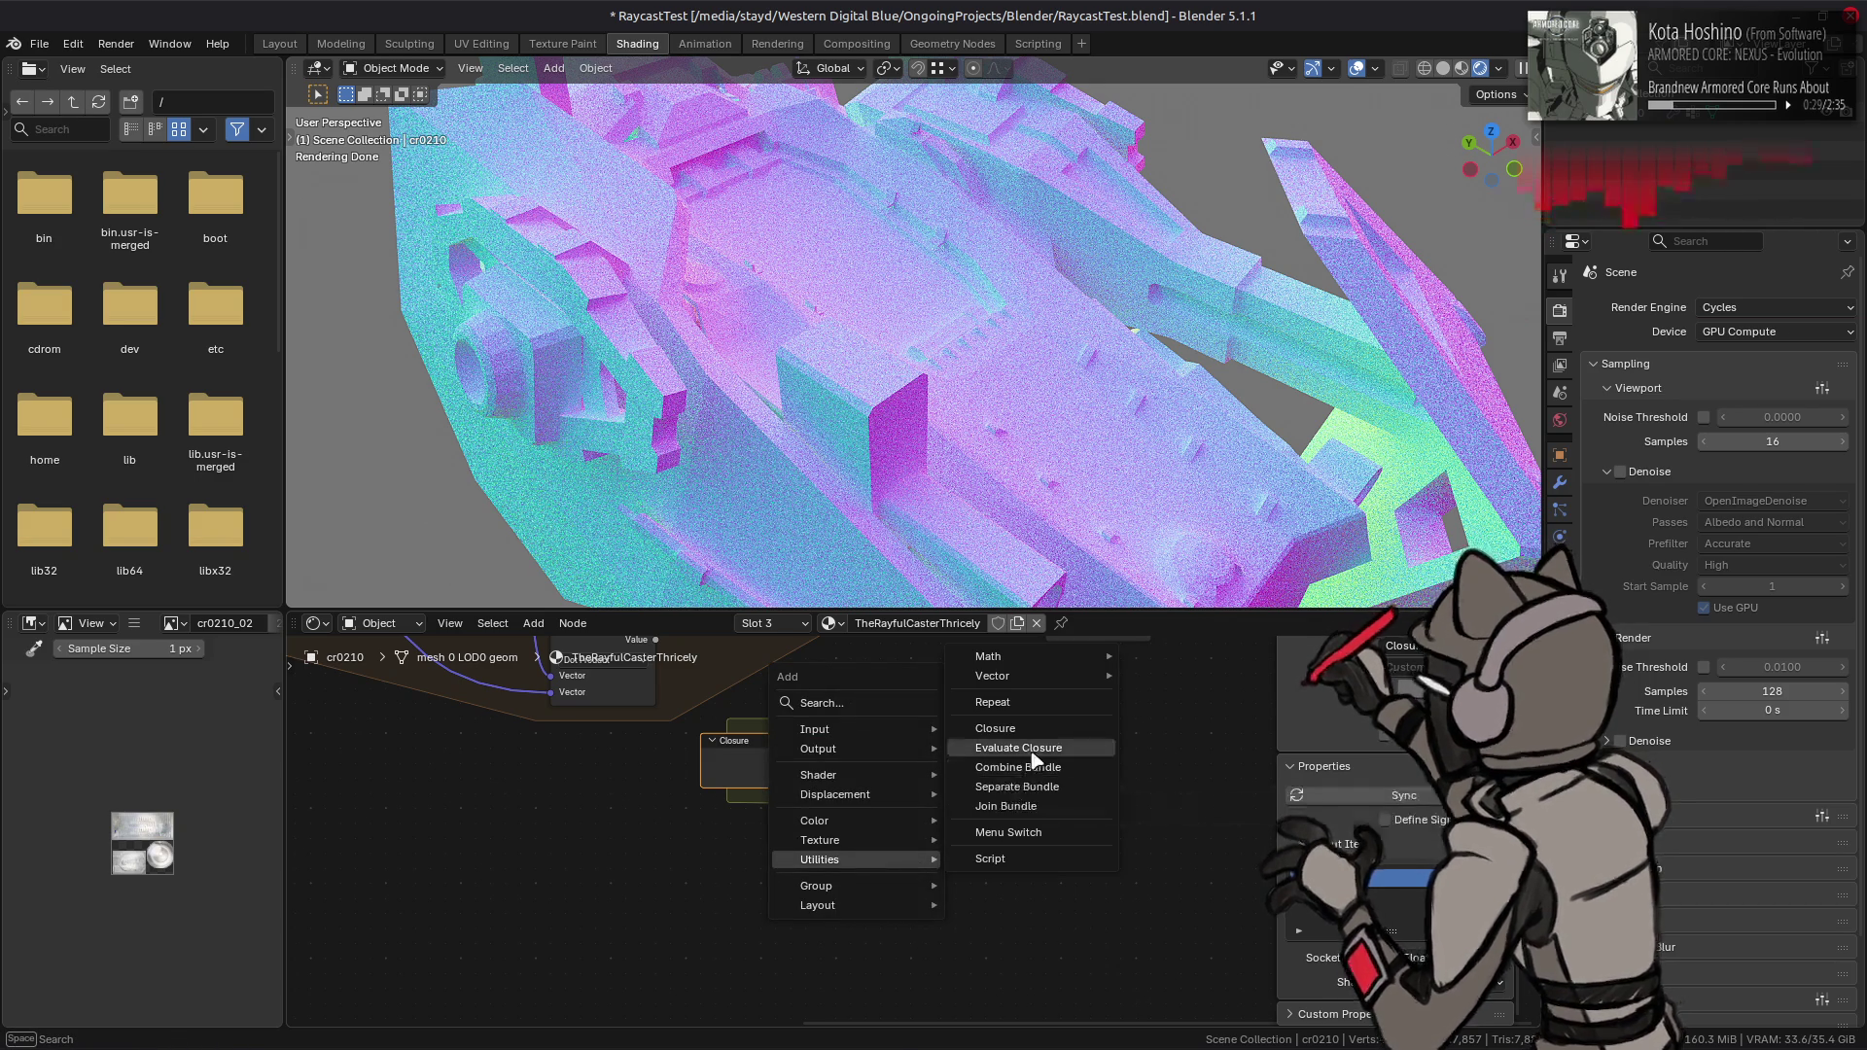
pyautogui.click(1018, 749)
pyautogui.click(809, 852)
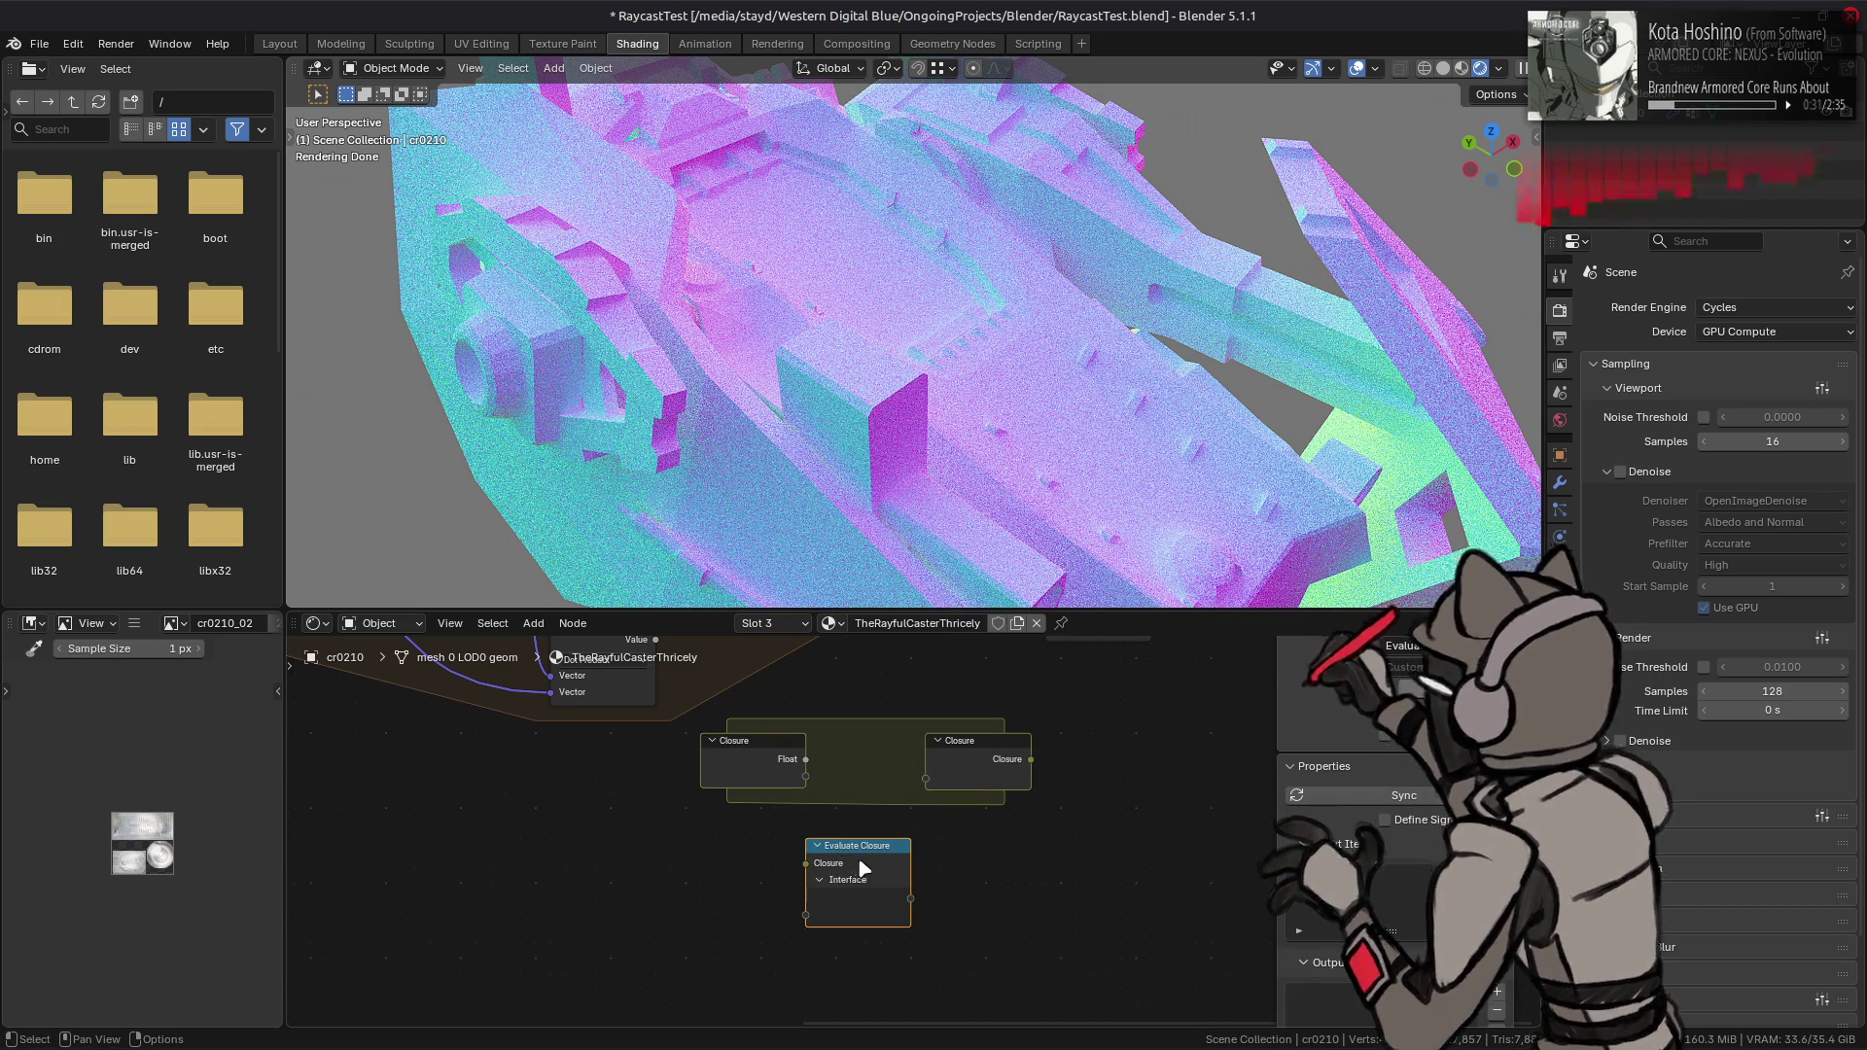
pyautogui.click(1360, 802)
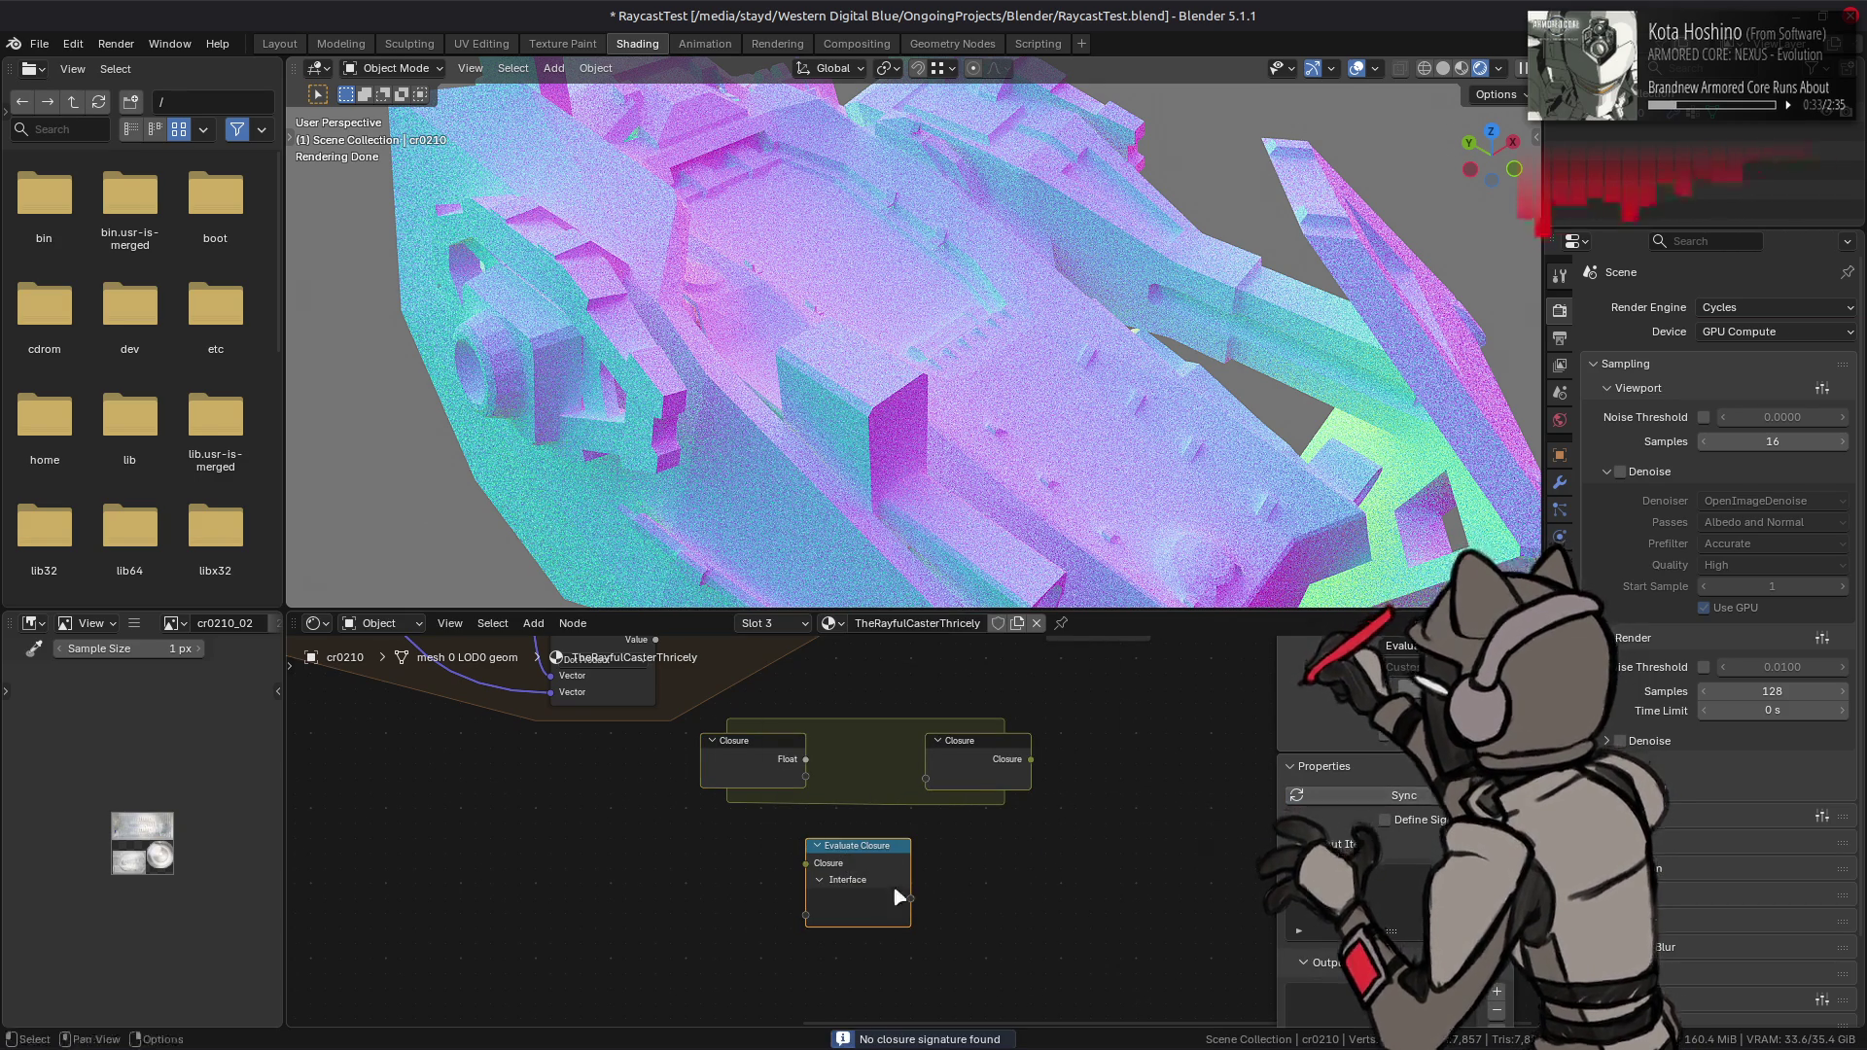
pyautogui.moveTo(1031, 760); pyautogui.dragTo(810, 865)
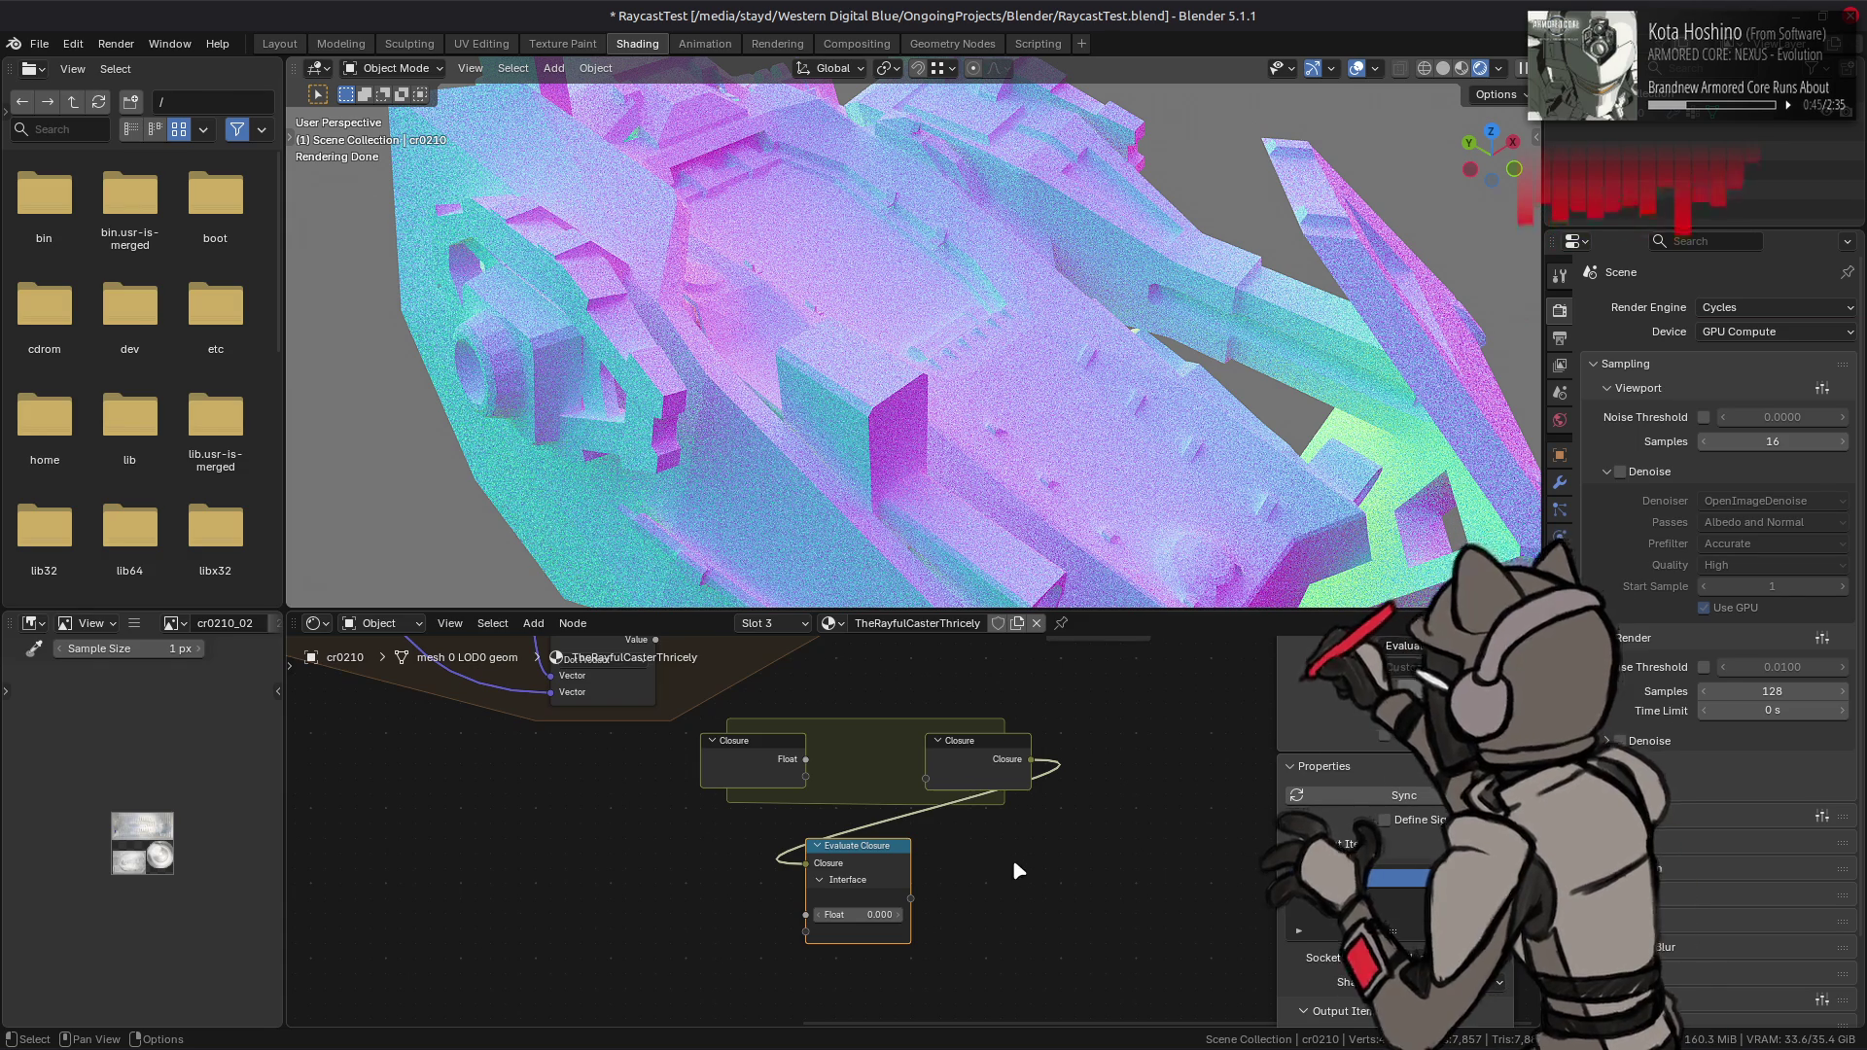
pyautogui.moveTo(187, 1036)
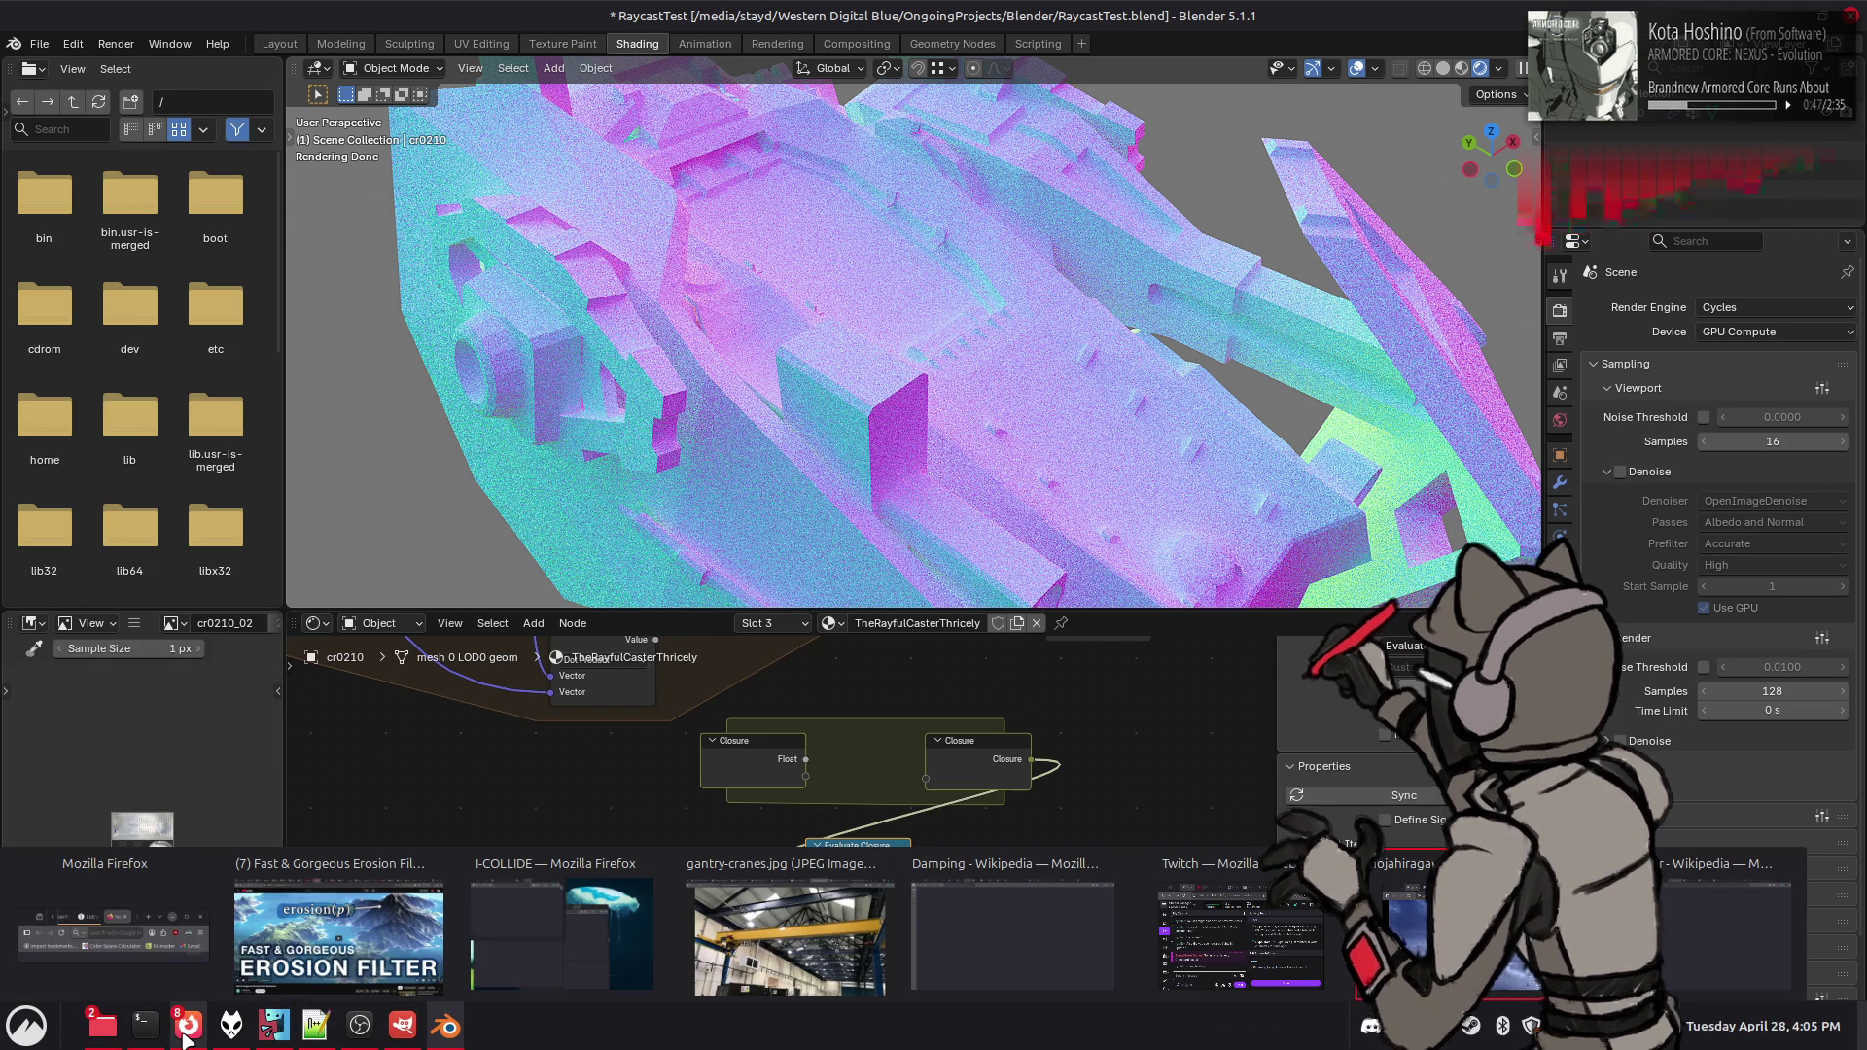
# - Search 'blender material repeat node' in a new Firefox tab and open the Repeat Zone manual page
pyautogui.click(339, 933)
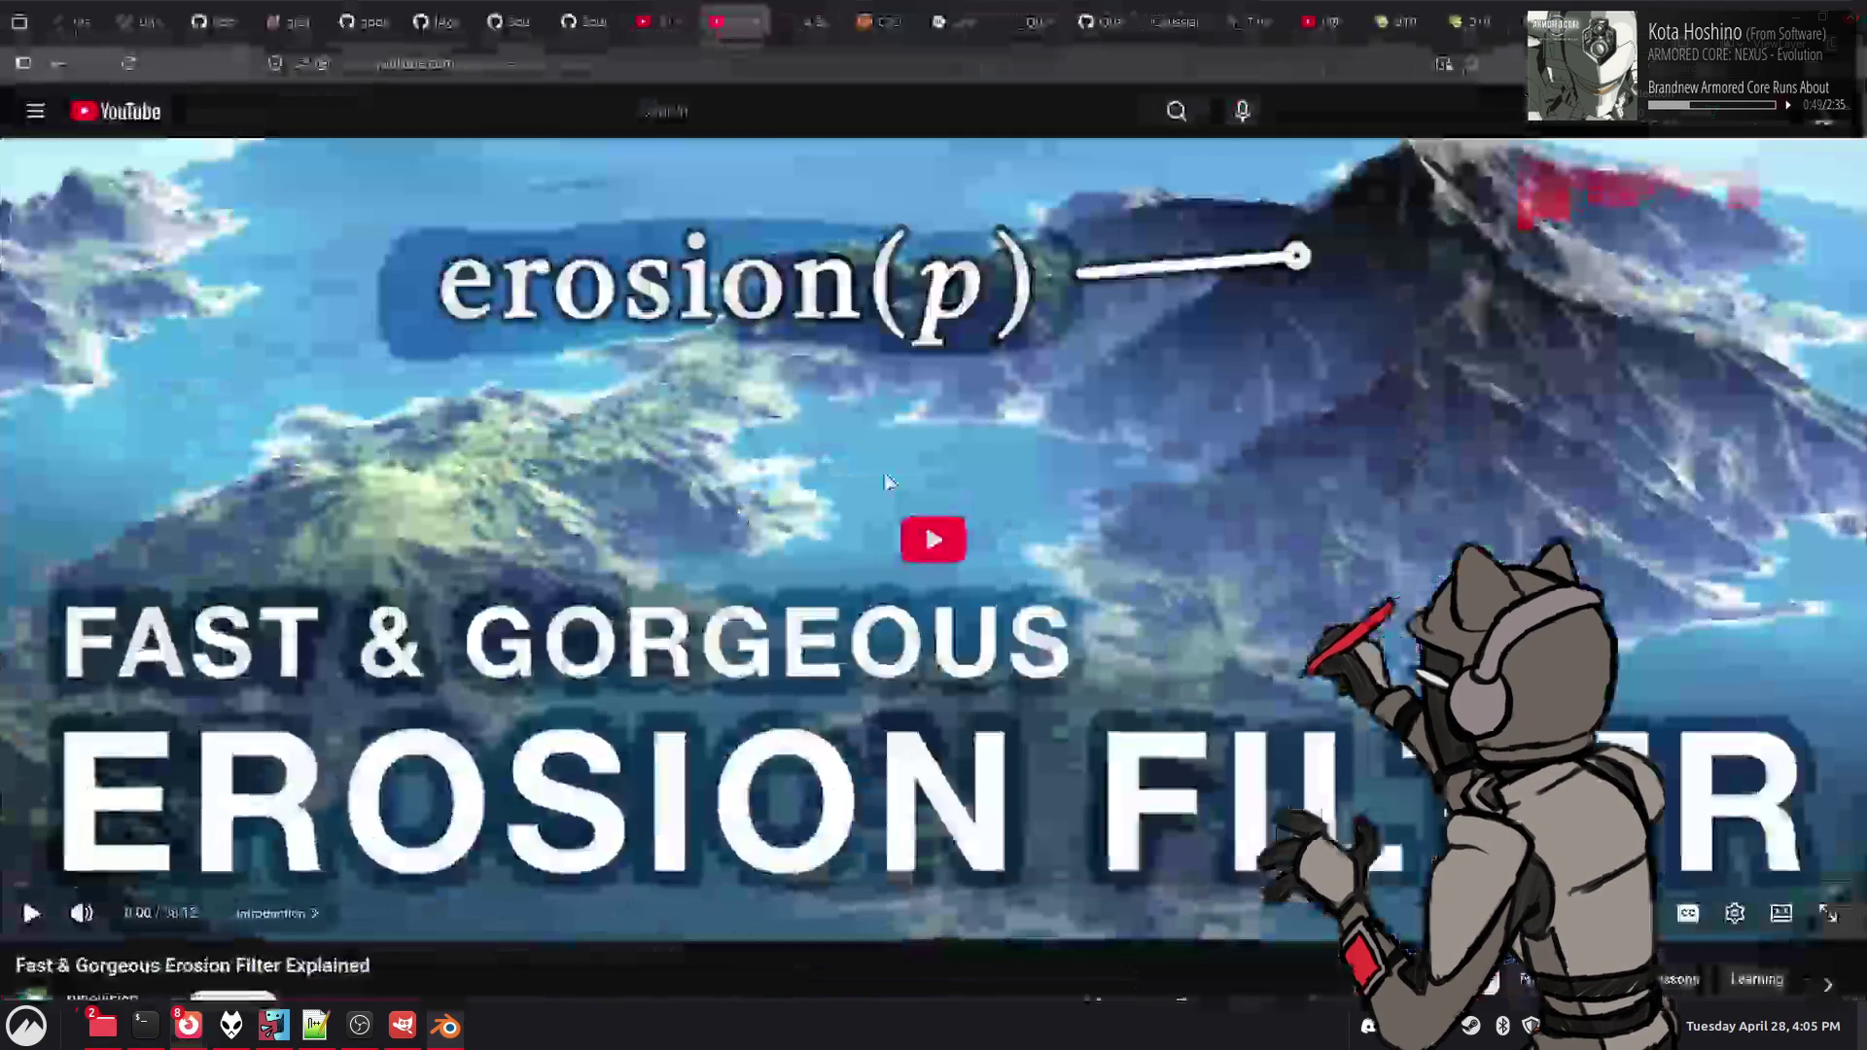
pyautogui.rightClick(722, 20)
pyautogui.click(778, 22)
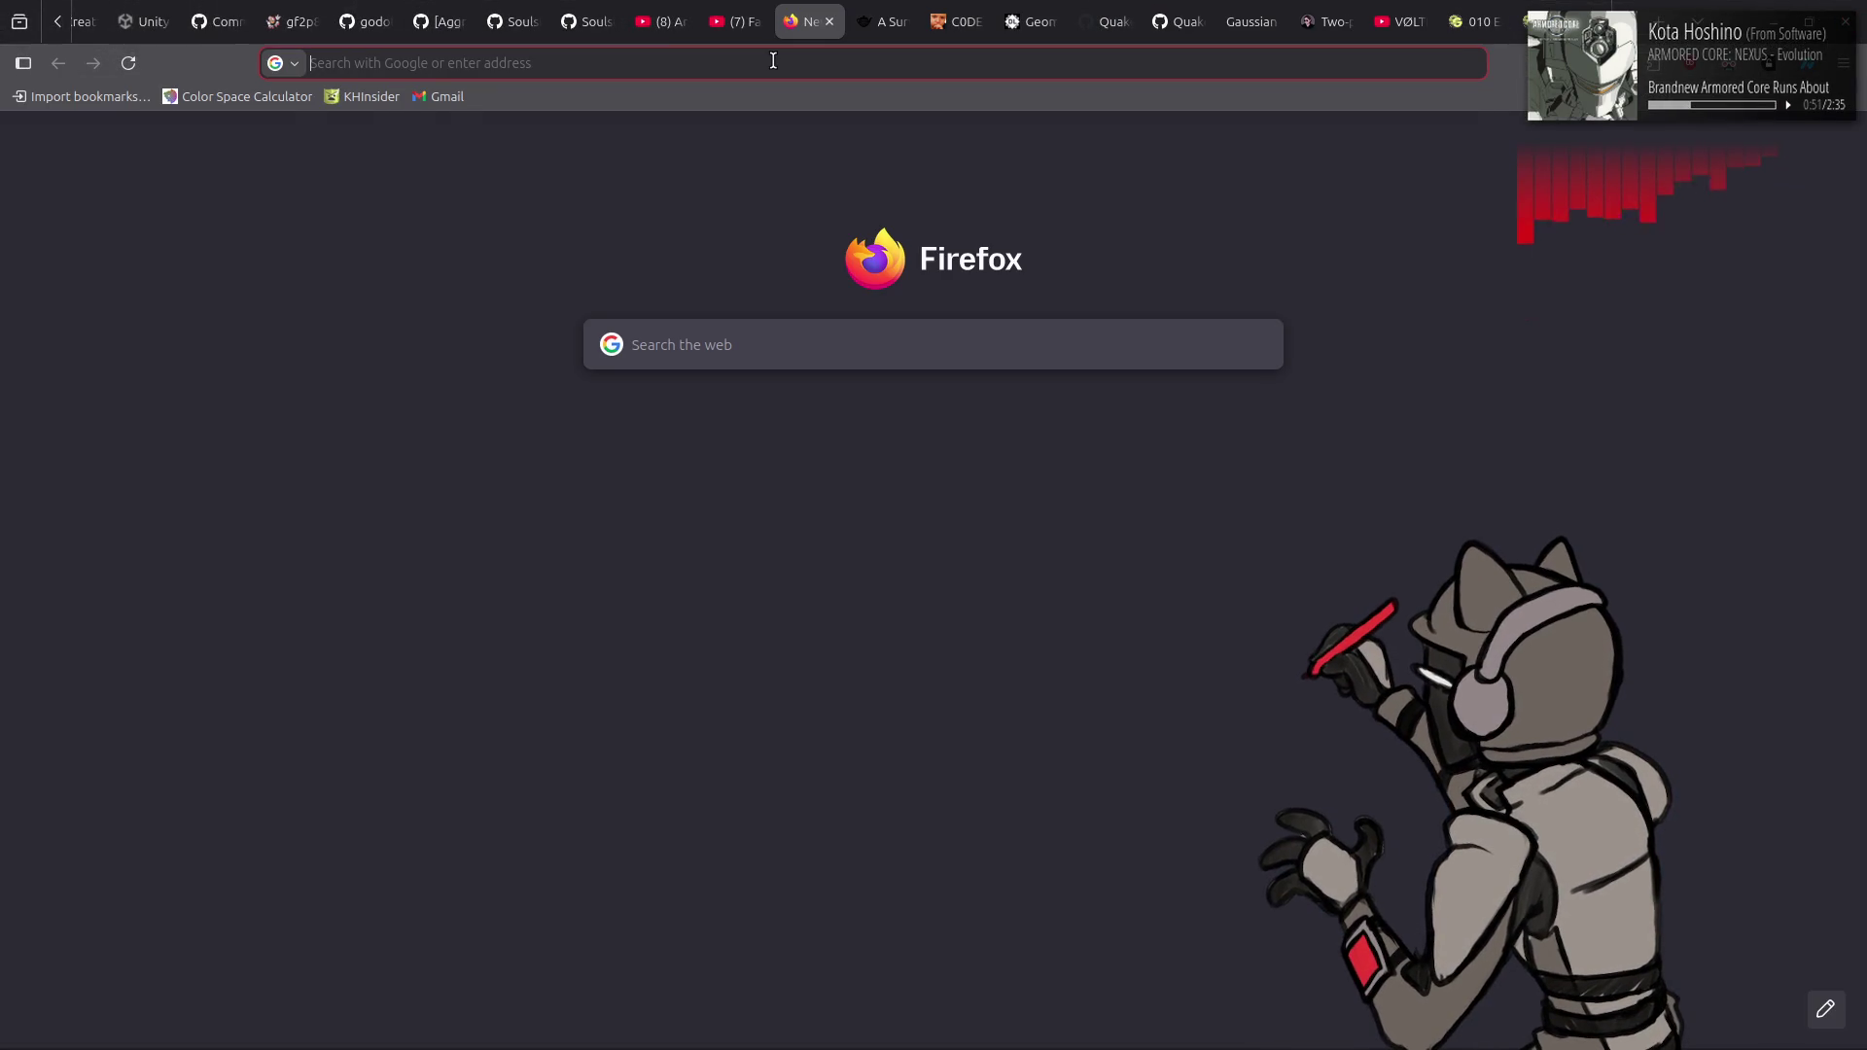
pyautogui.write('blender material repeat nod')
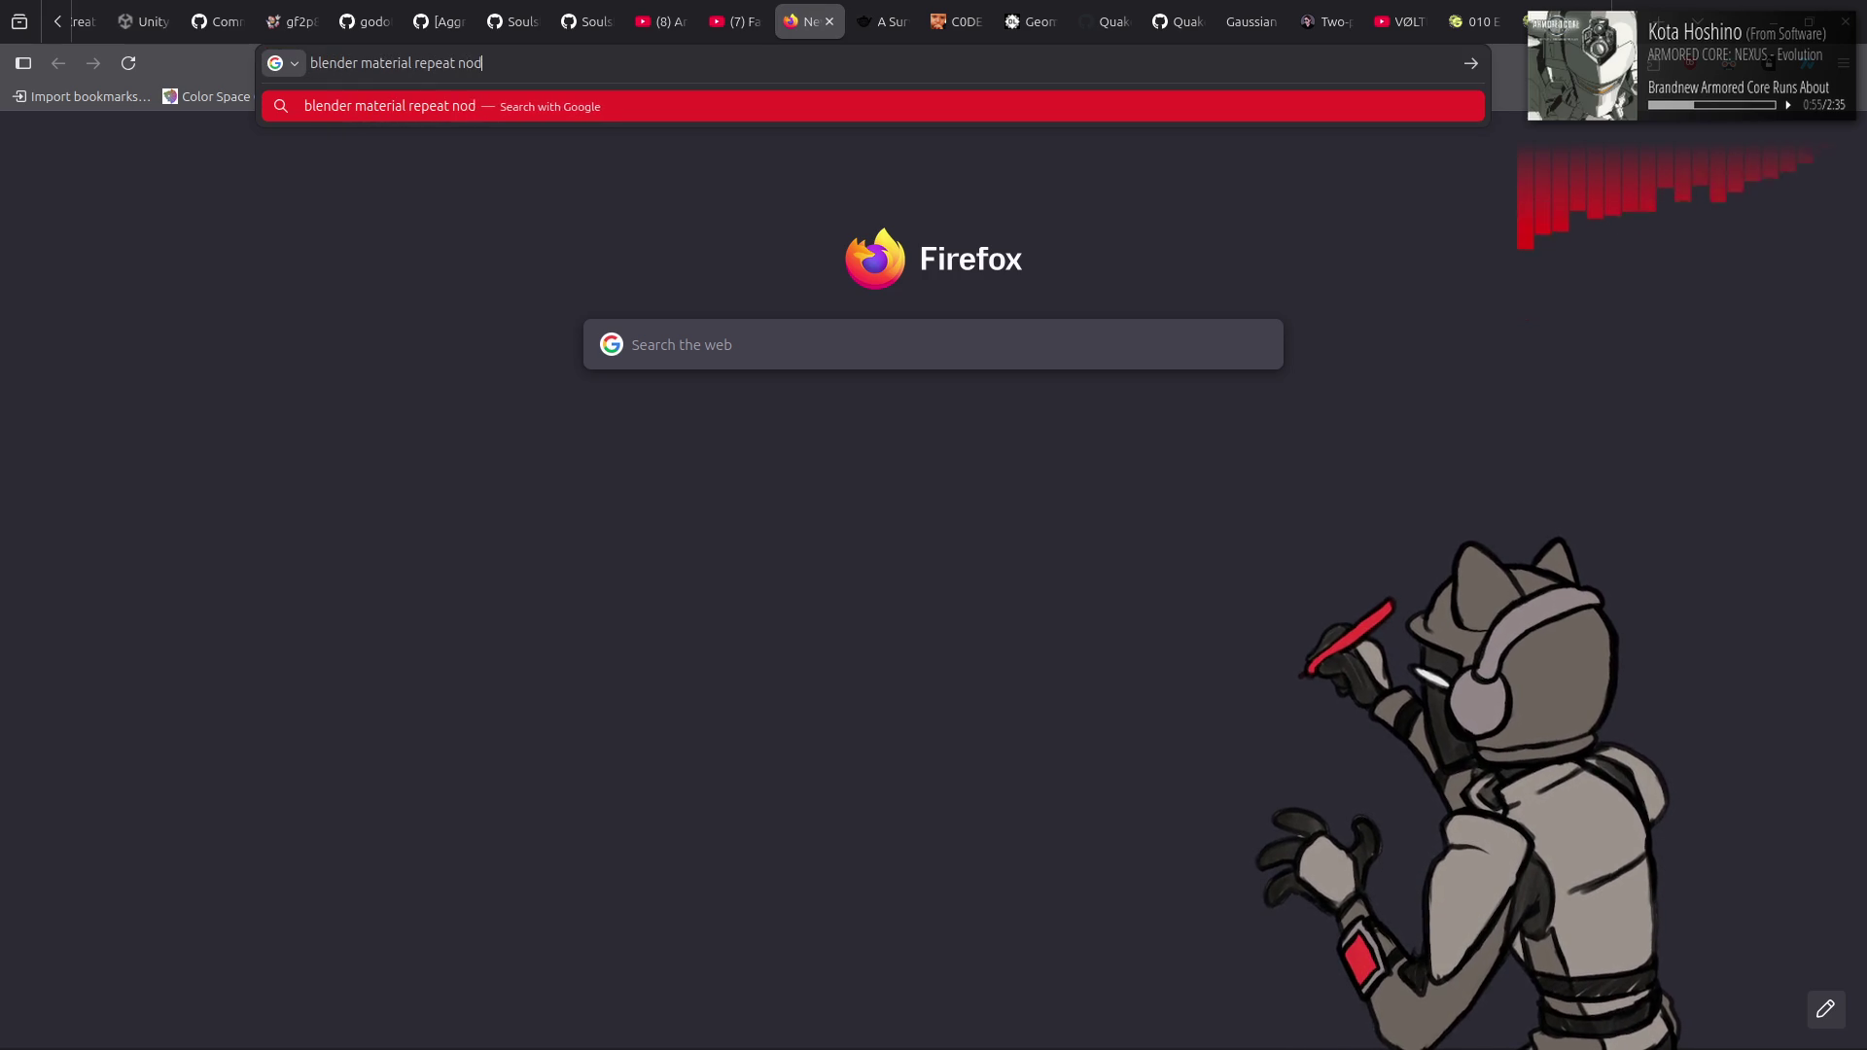
pyautogui.write('e')
pyautogui.press('Return')
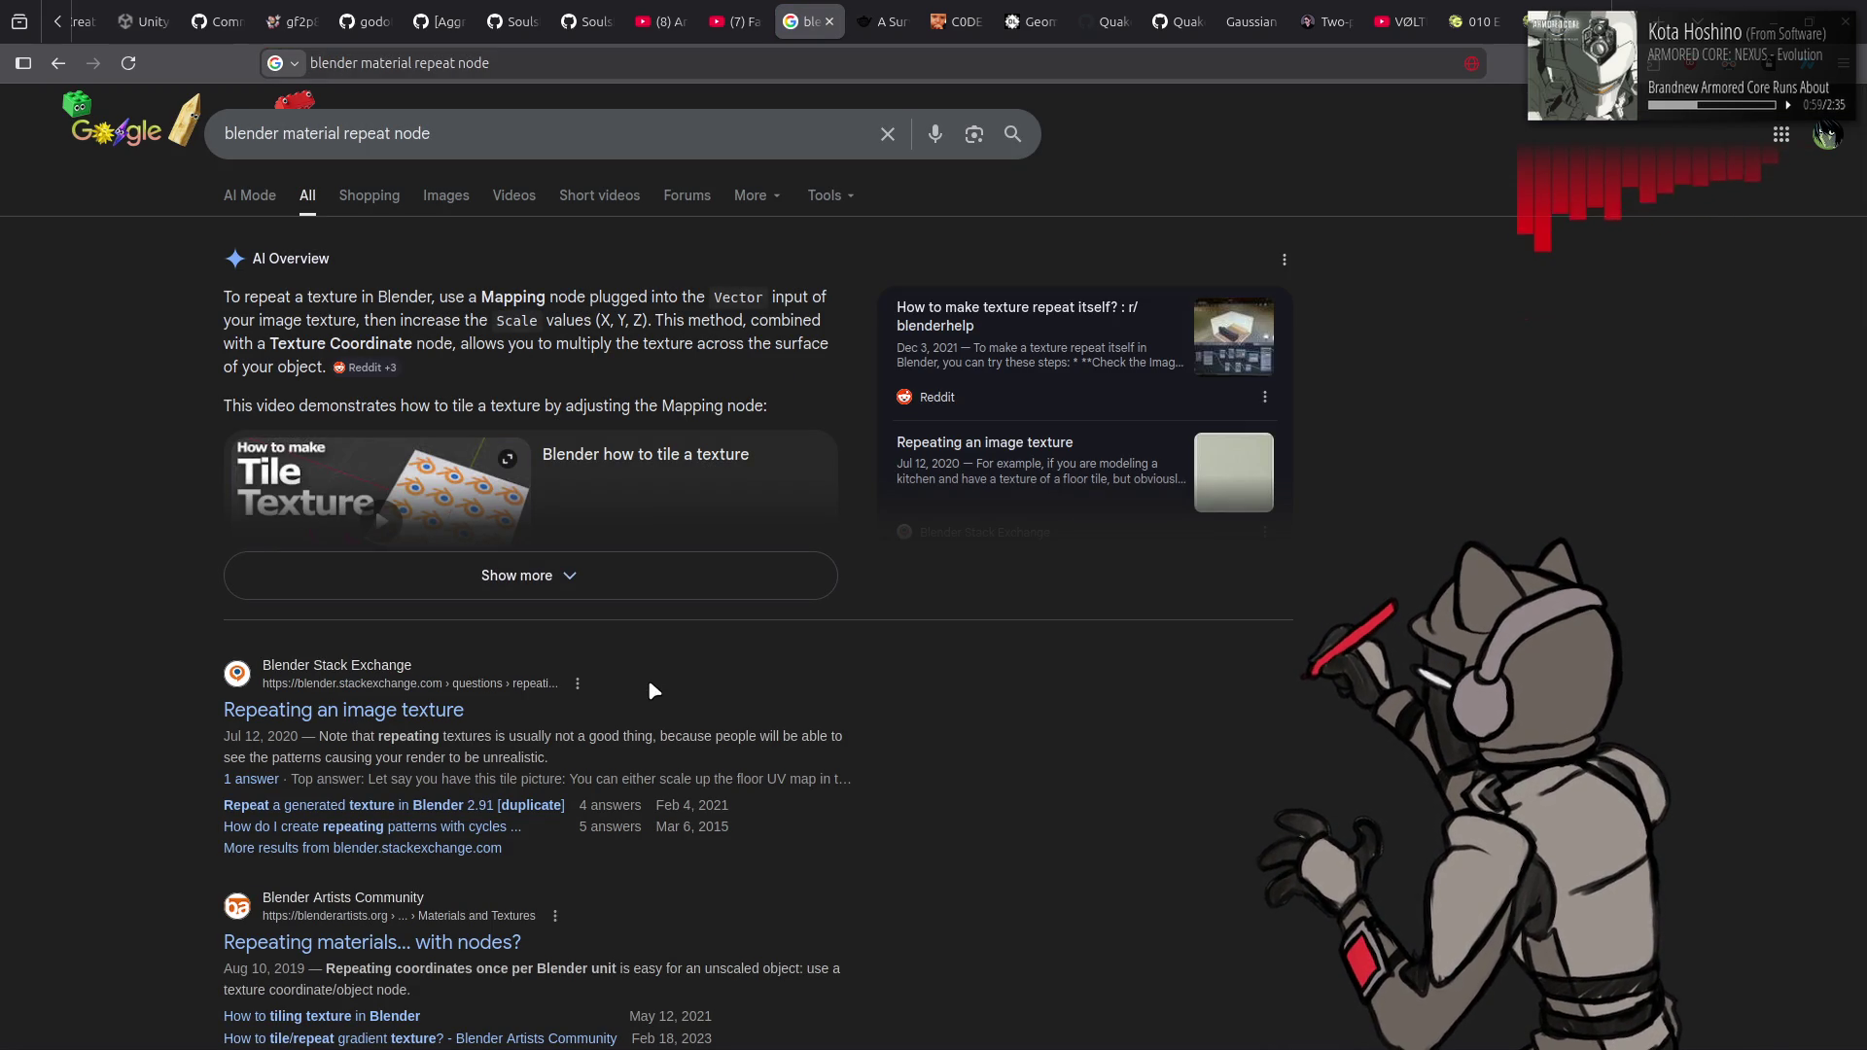
pyautogui.scroll(-8, 1009, 622)
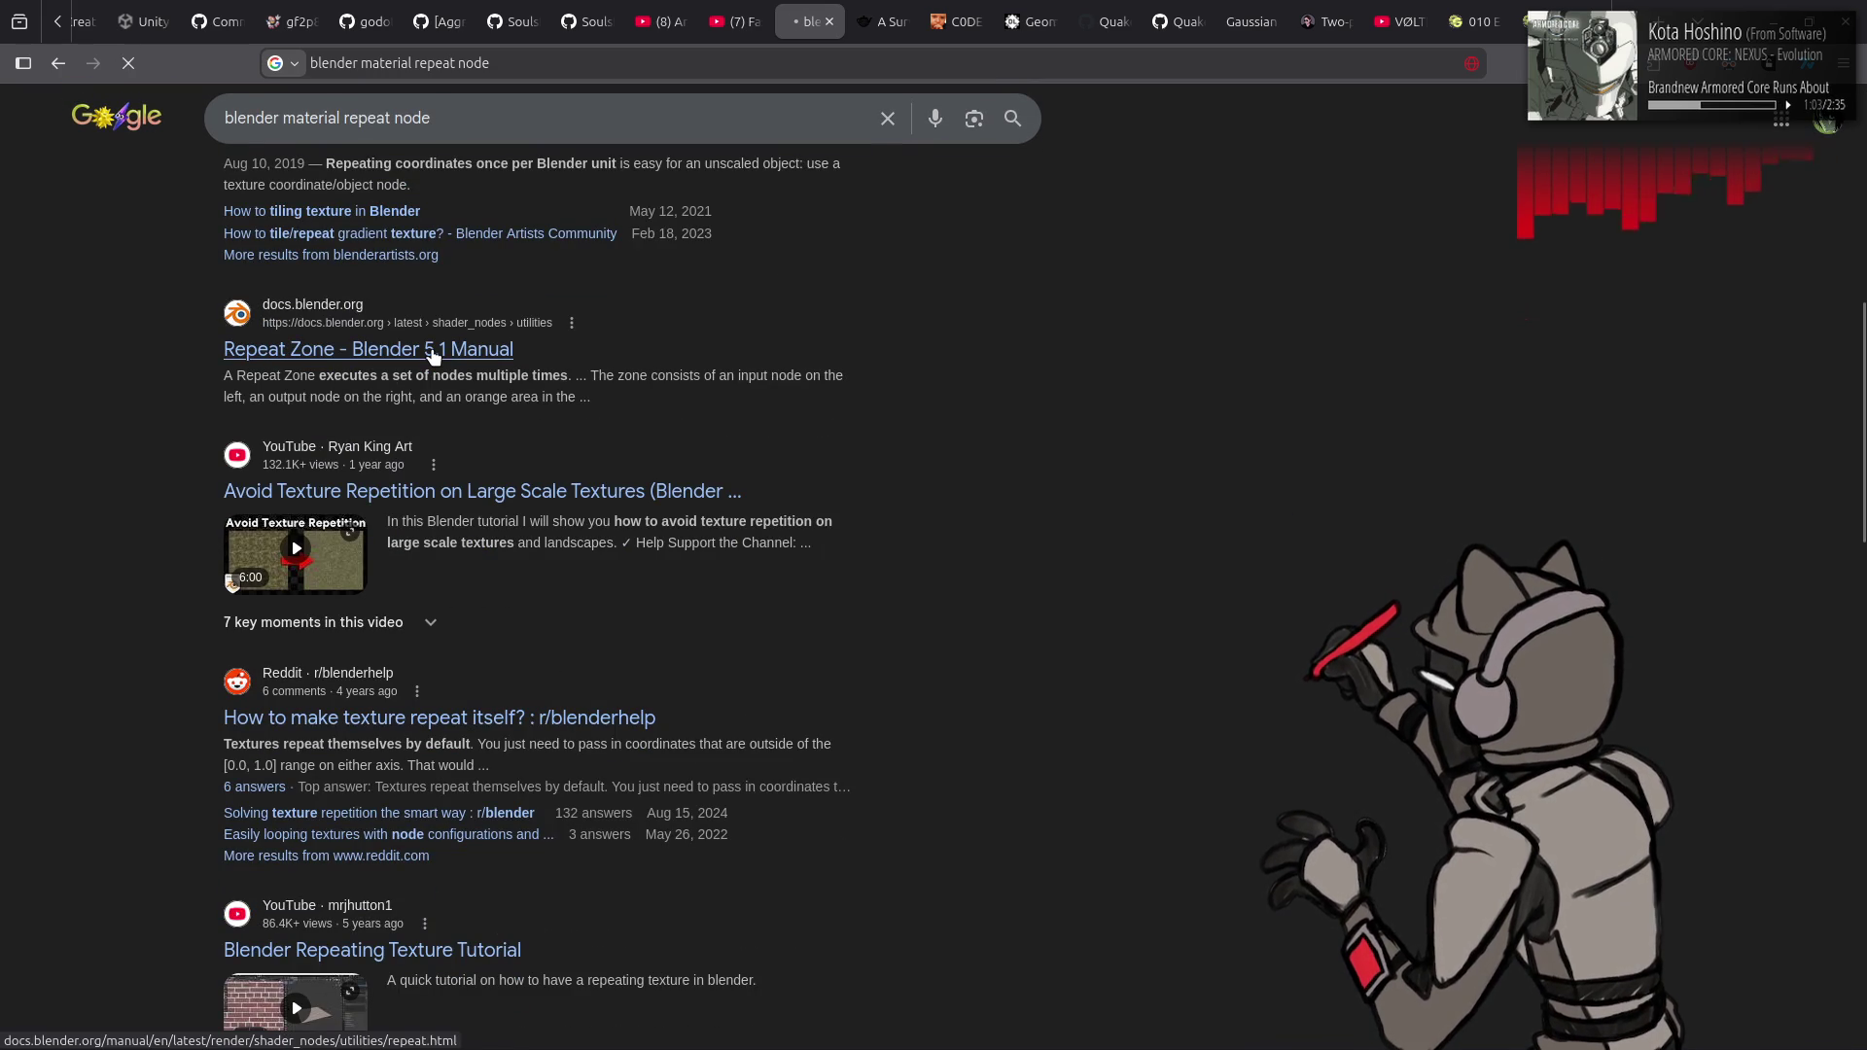
pyautogui.click(433, 352)
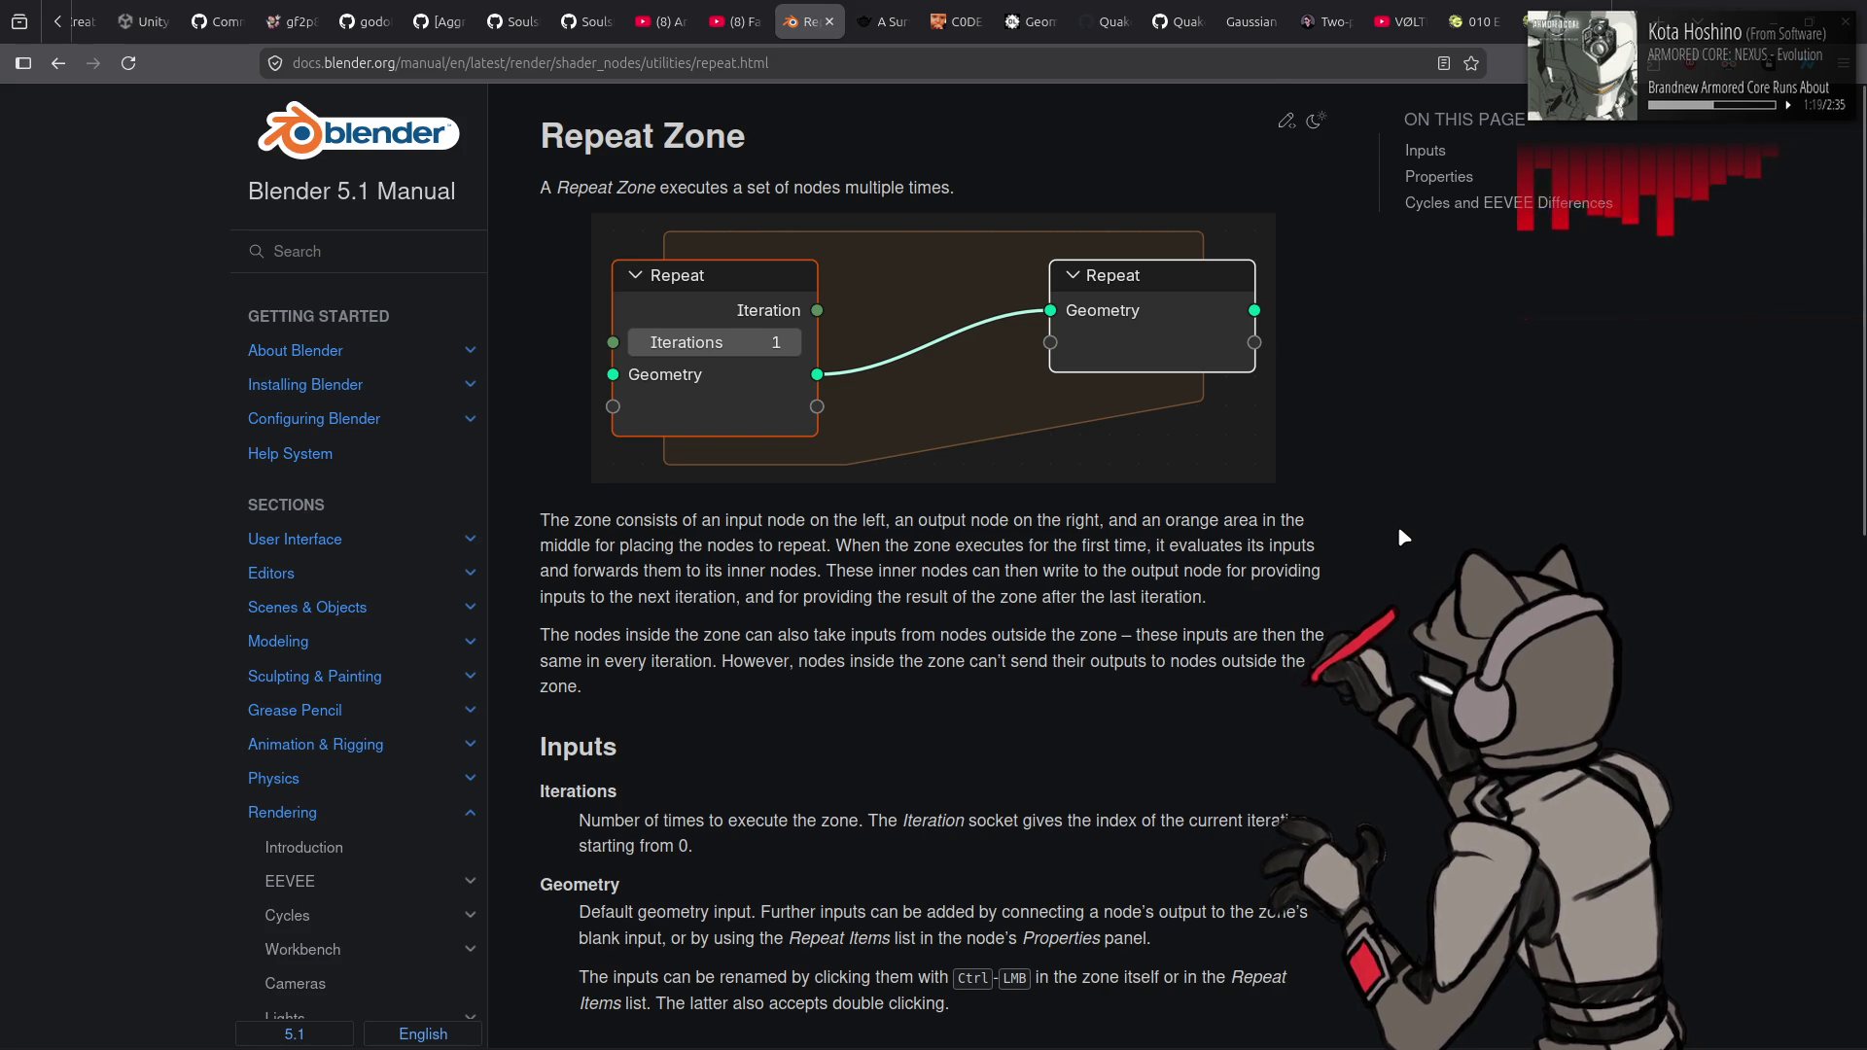
# - Read through the Repeat Zone page's inputs, properties and Cycles/EEVEE notes, then return to Blender
pyautogui.scroll(-4, 1402, 536)
pyautogui.scroll(-3, 1398, 531)
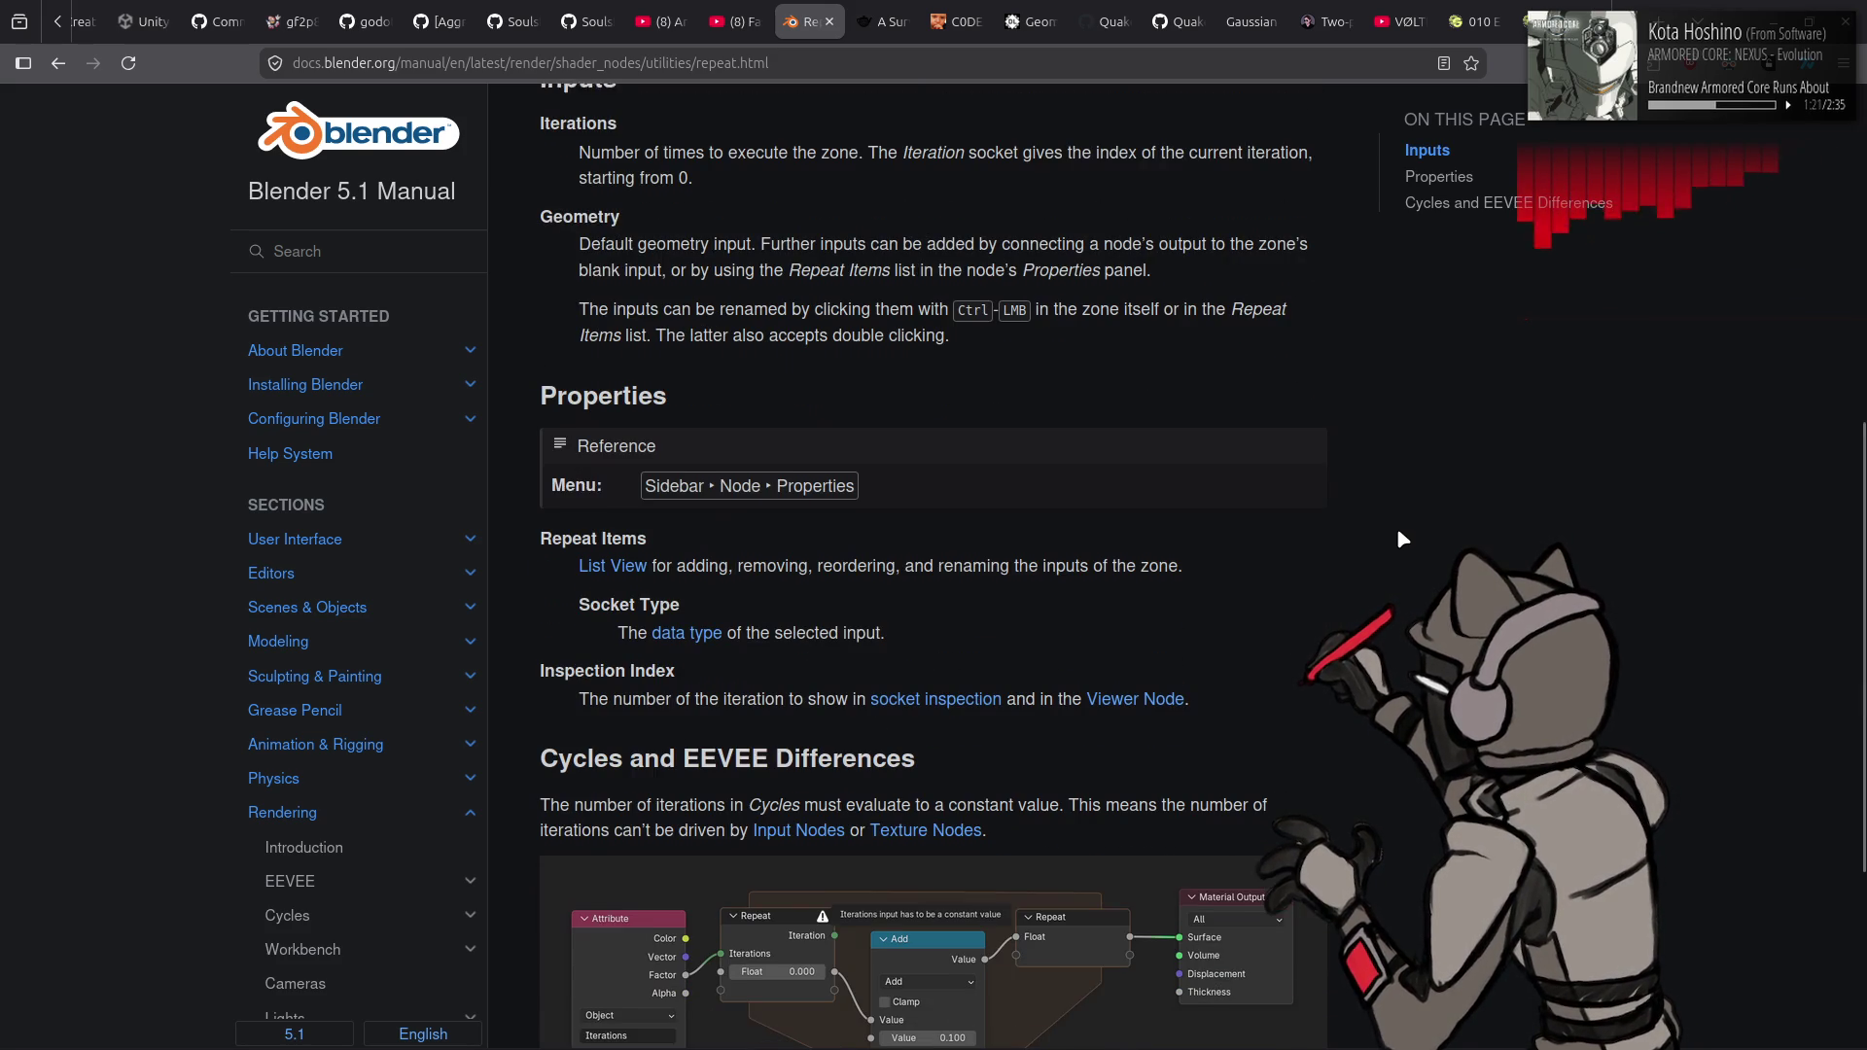
pyautogui.scroll(-1, 1396, 527)
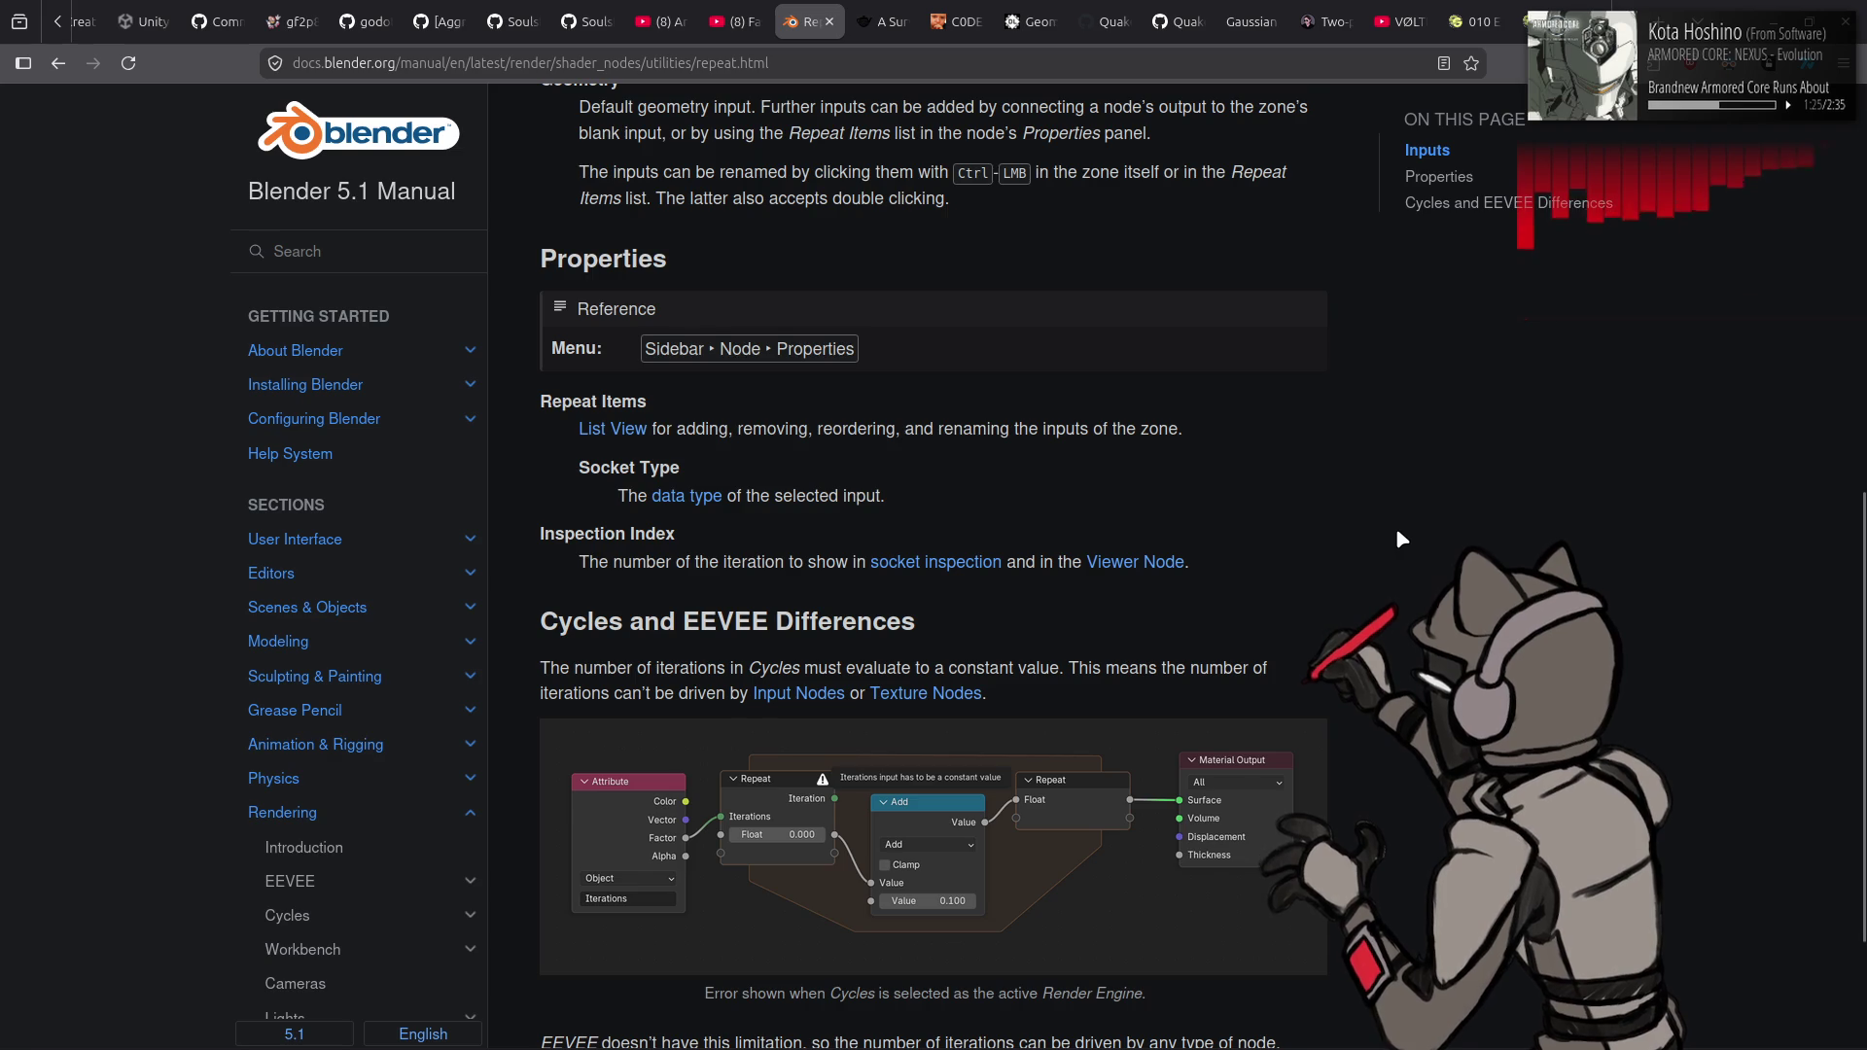
pyautogui.scroll(-1, 1398, 533)
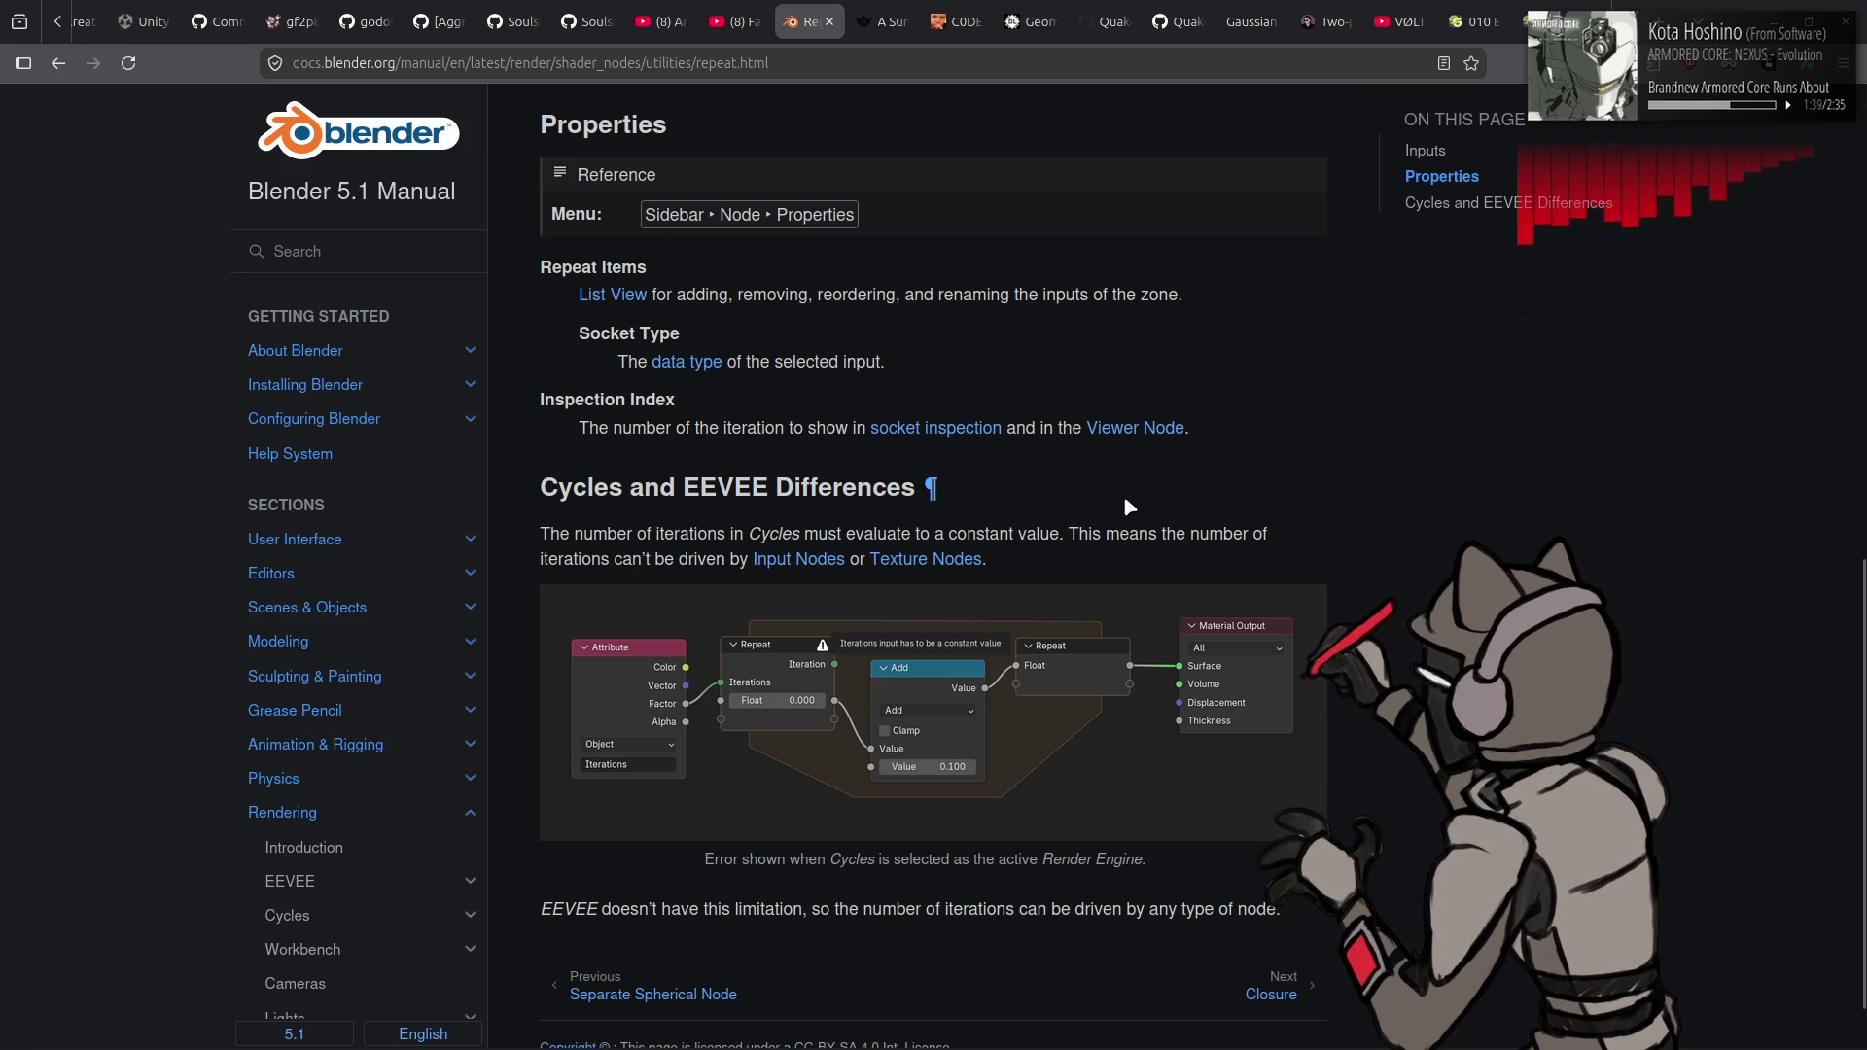
pyautogui.scroll(5, 1123, 491)
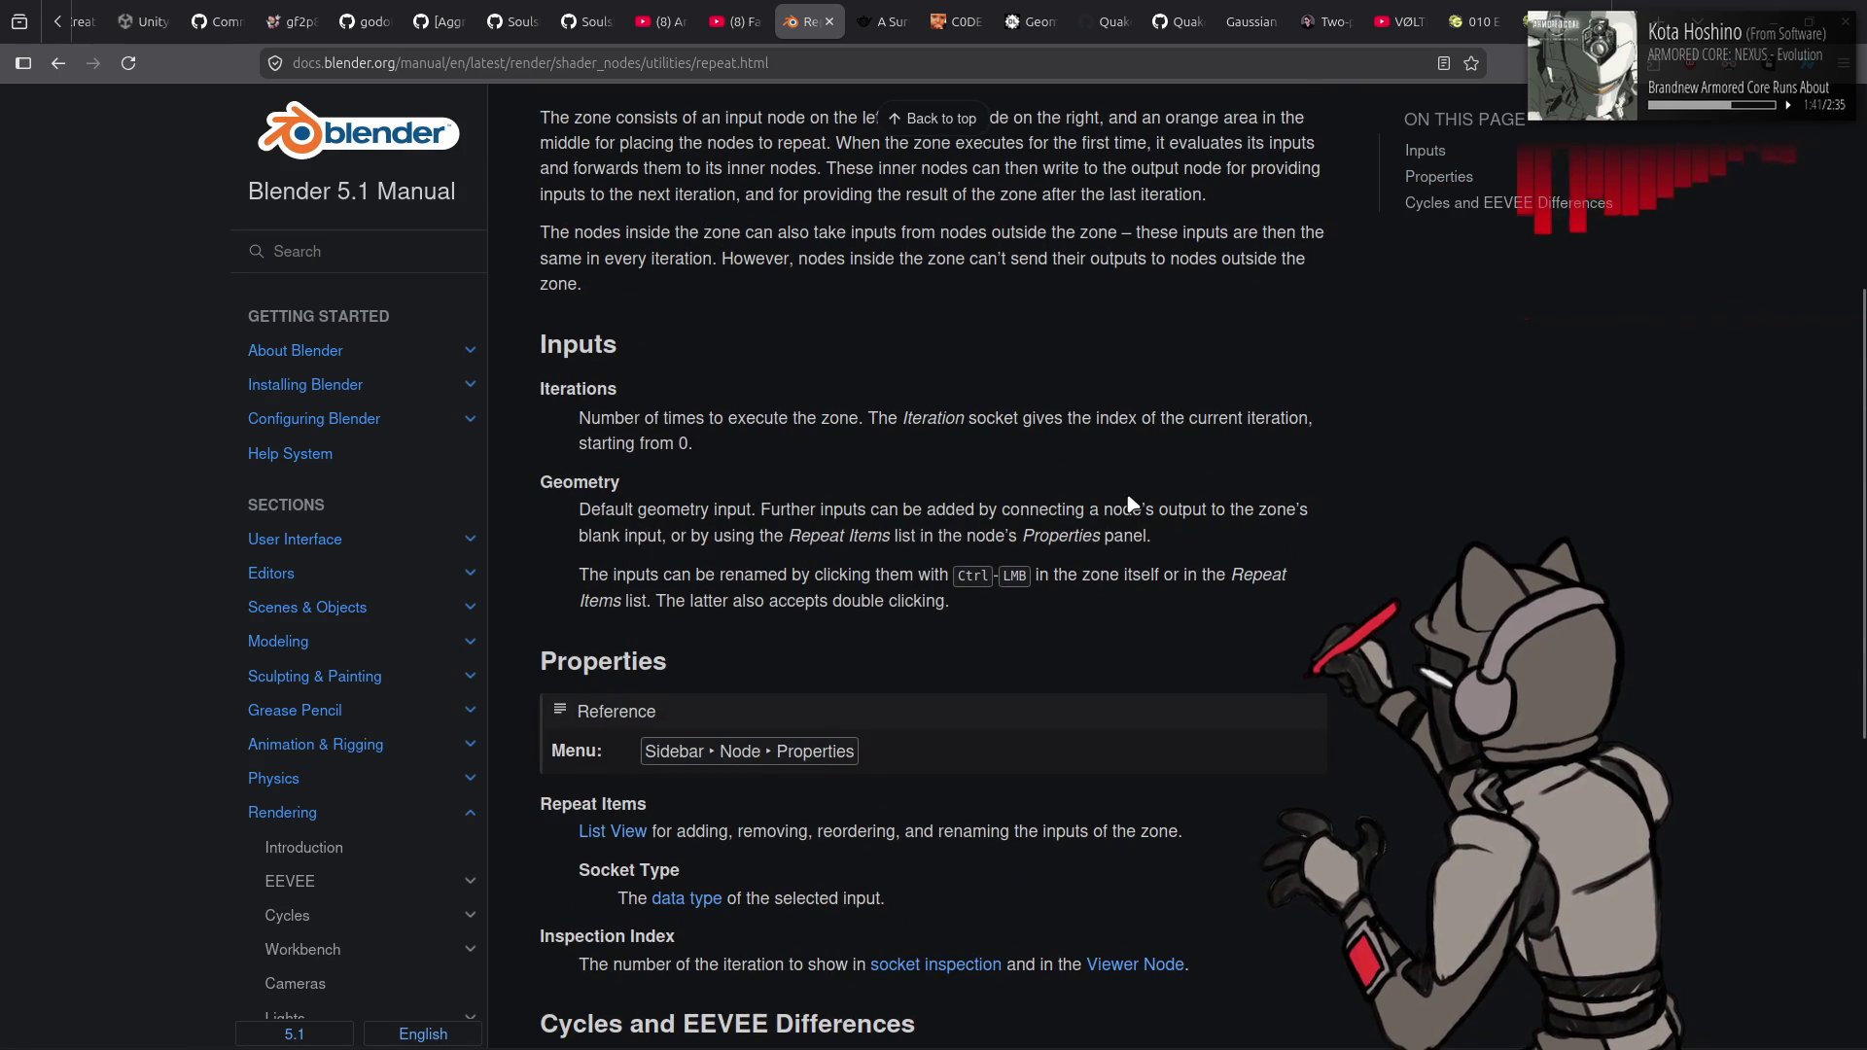
pyautogui.scroll(-4, 1131, 503)
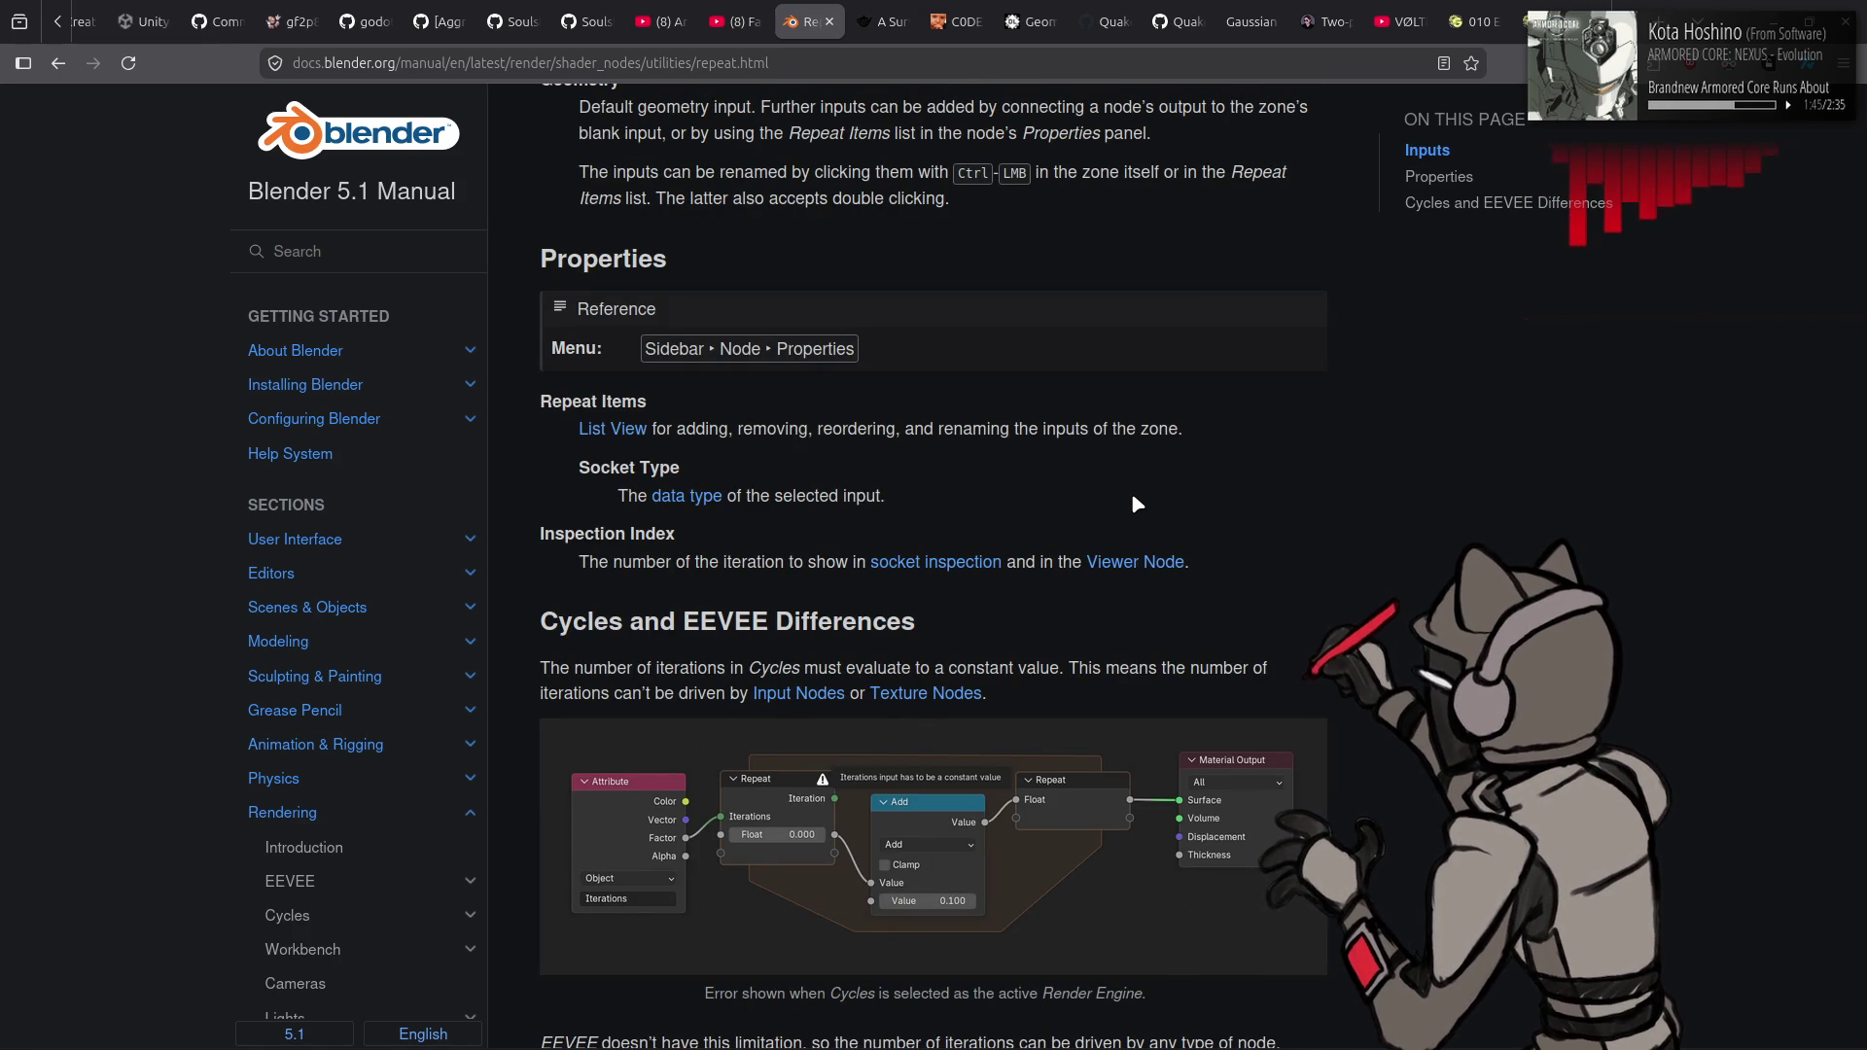
pyautogui.scroll(3, 1134, 500)
pyautogui.scroll(1, 1130, 492)
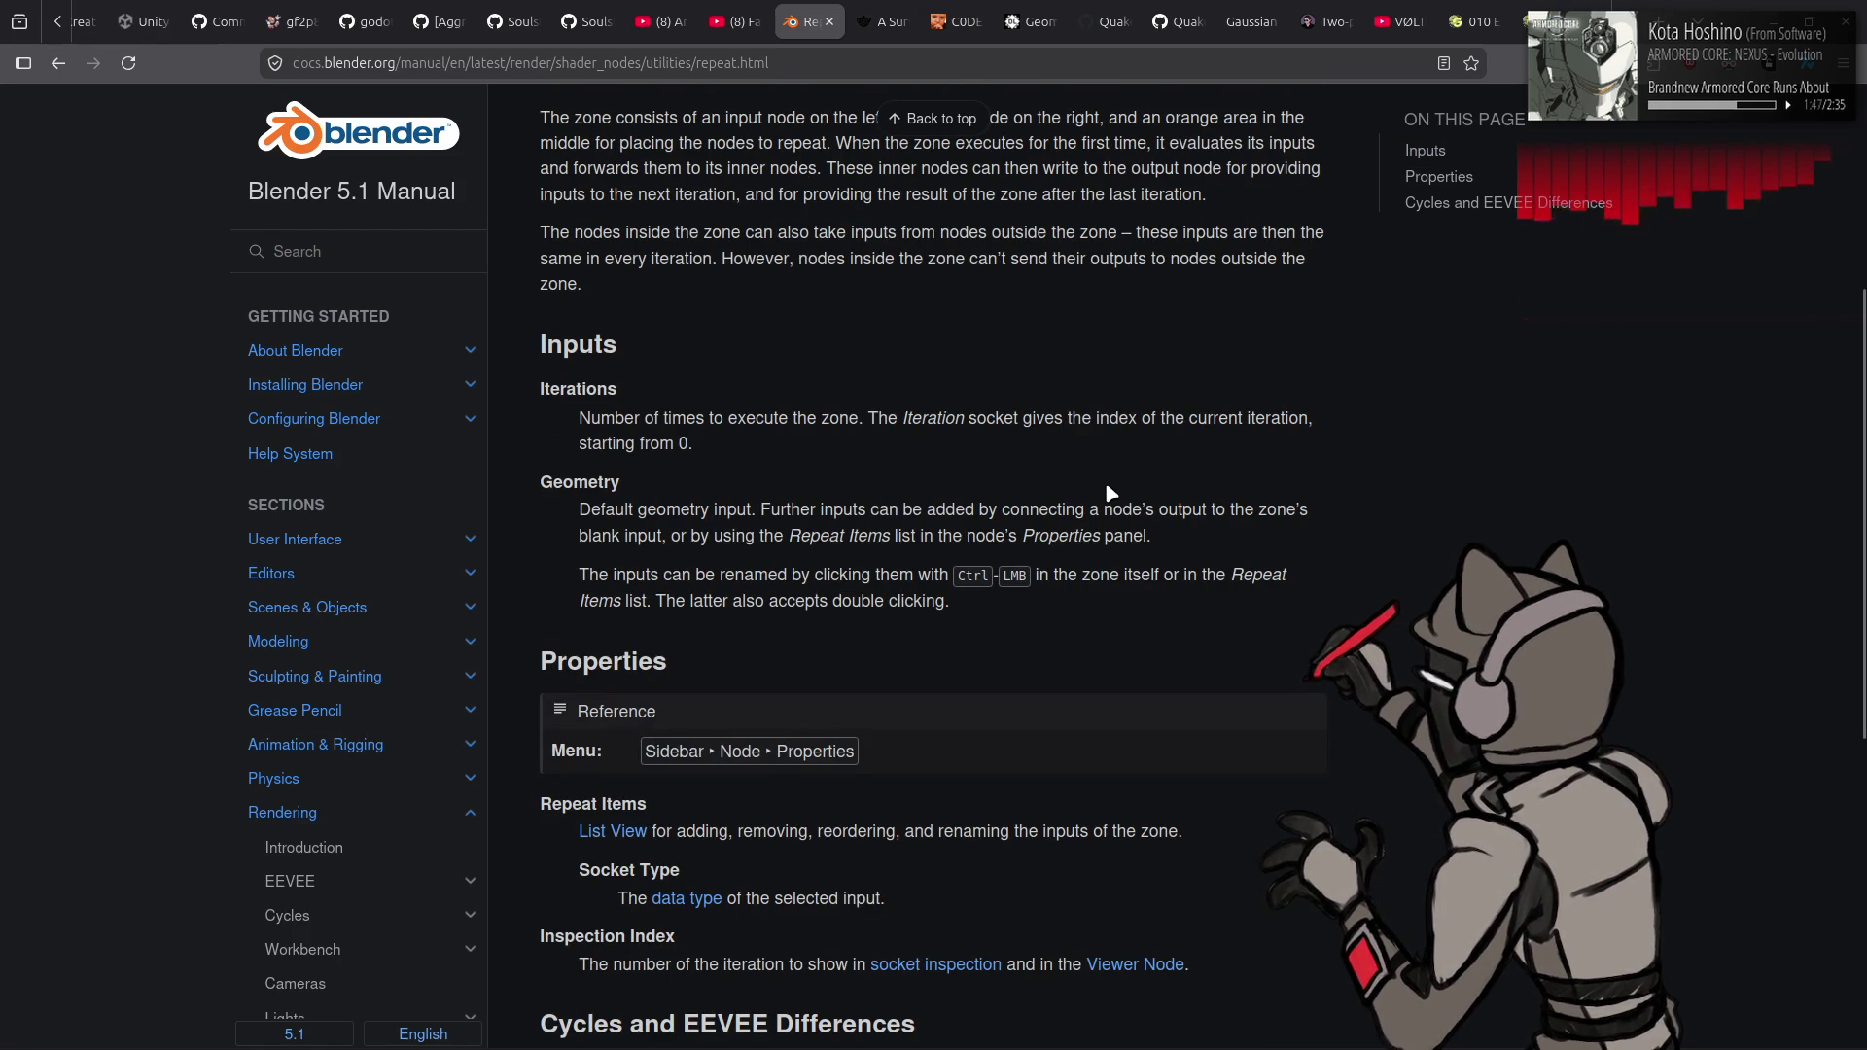
pyautogui.hotkey('alt', 'Tab')
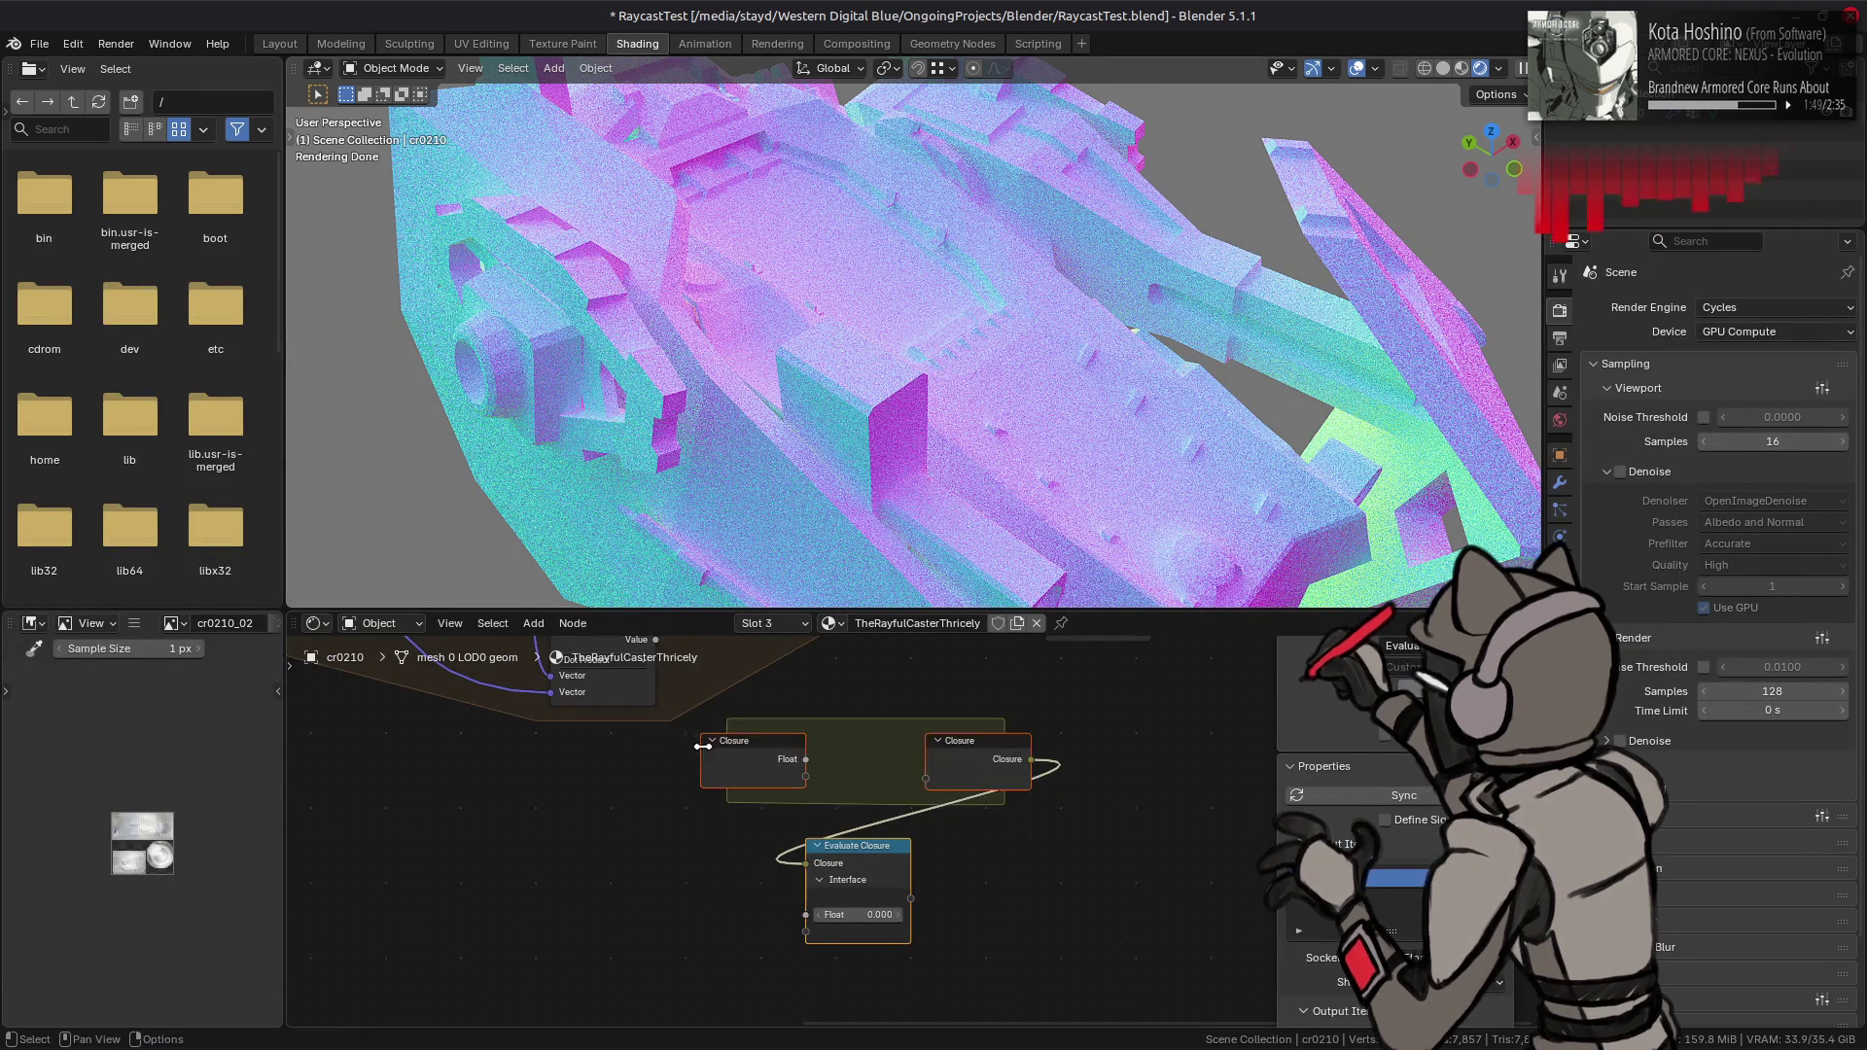
# - Raise the Repeat zone iterations to 17, restore them to 16, and reopen the manual page
pyautogui.moveTo(1008, 883); pyautogui.dragTo(1062, 706, button='middle')
pyautogui.scroll(-2, 1061, 706)
pyautogui.scroll(2, 770, 753)
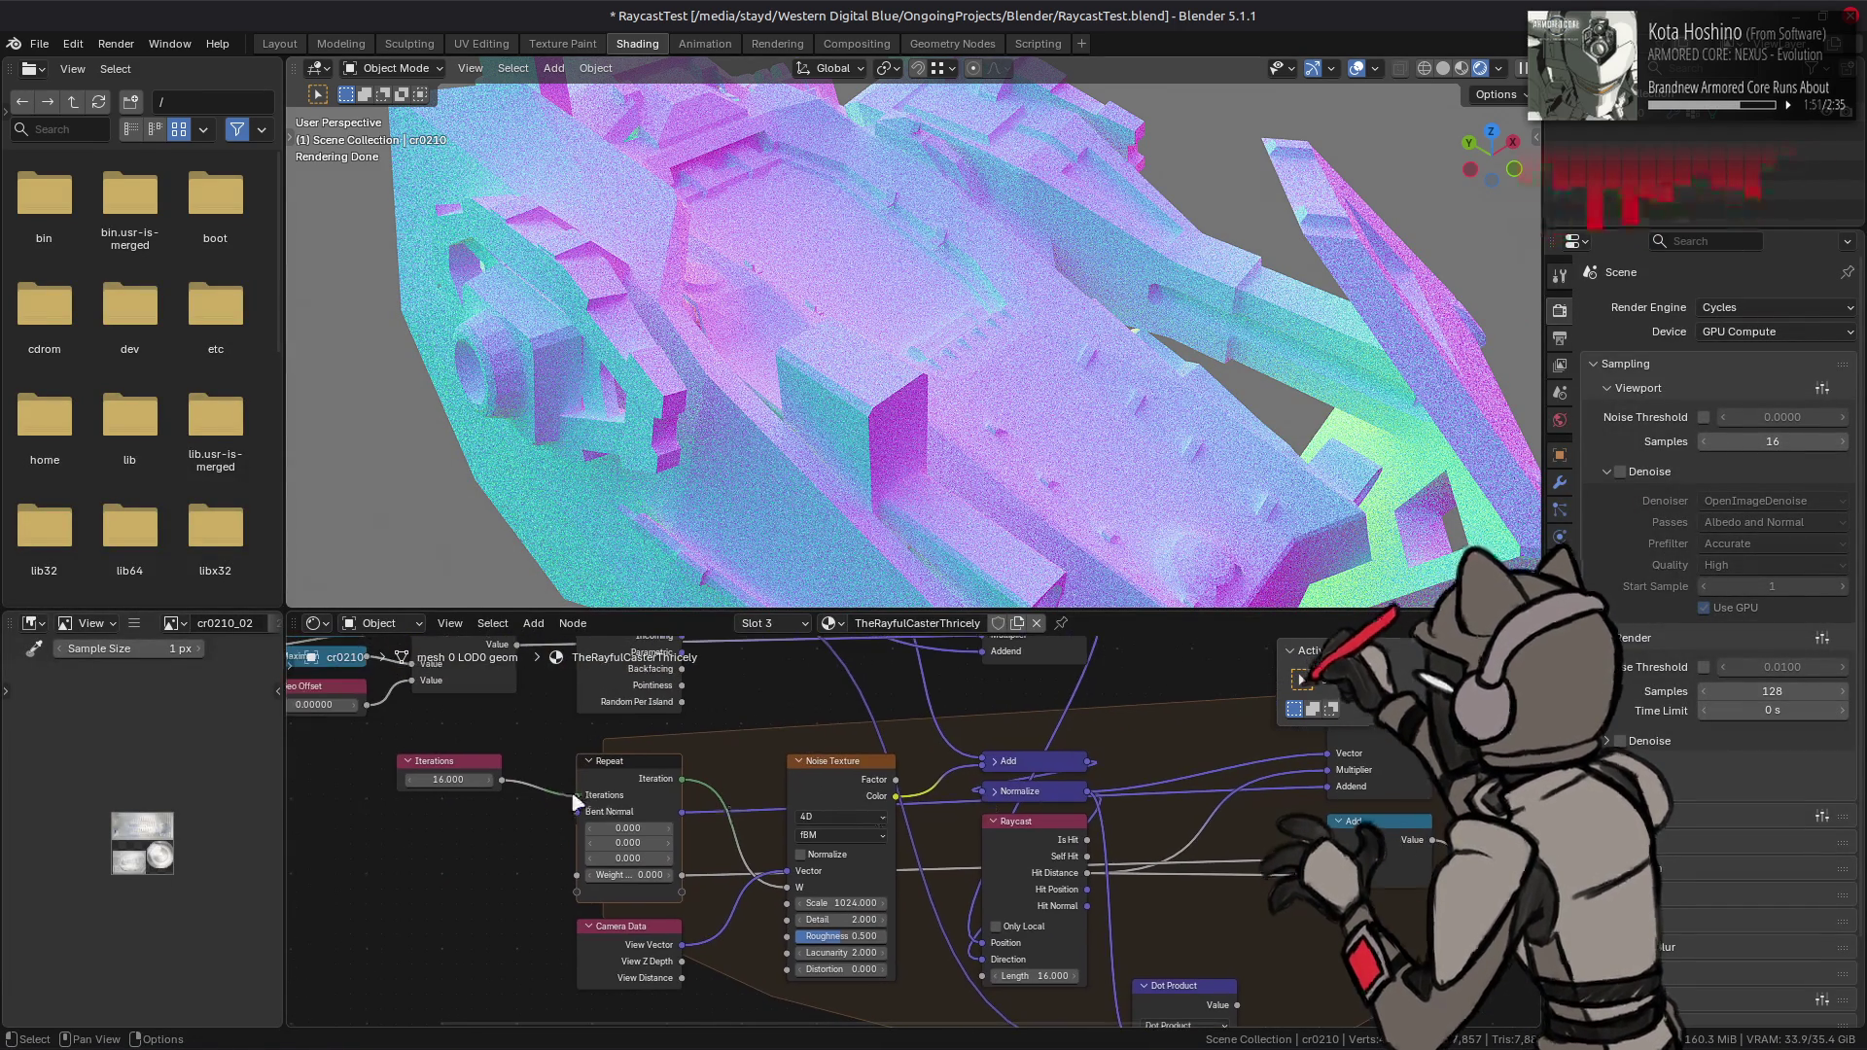
pyautogui.click(669, 795)
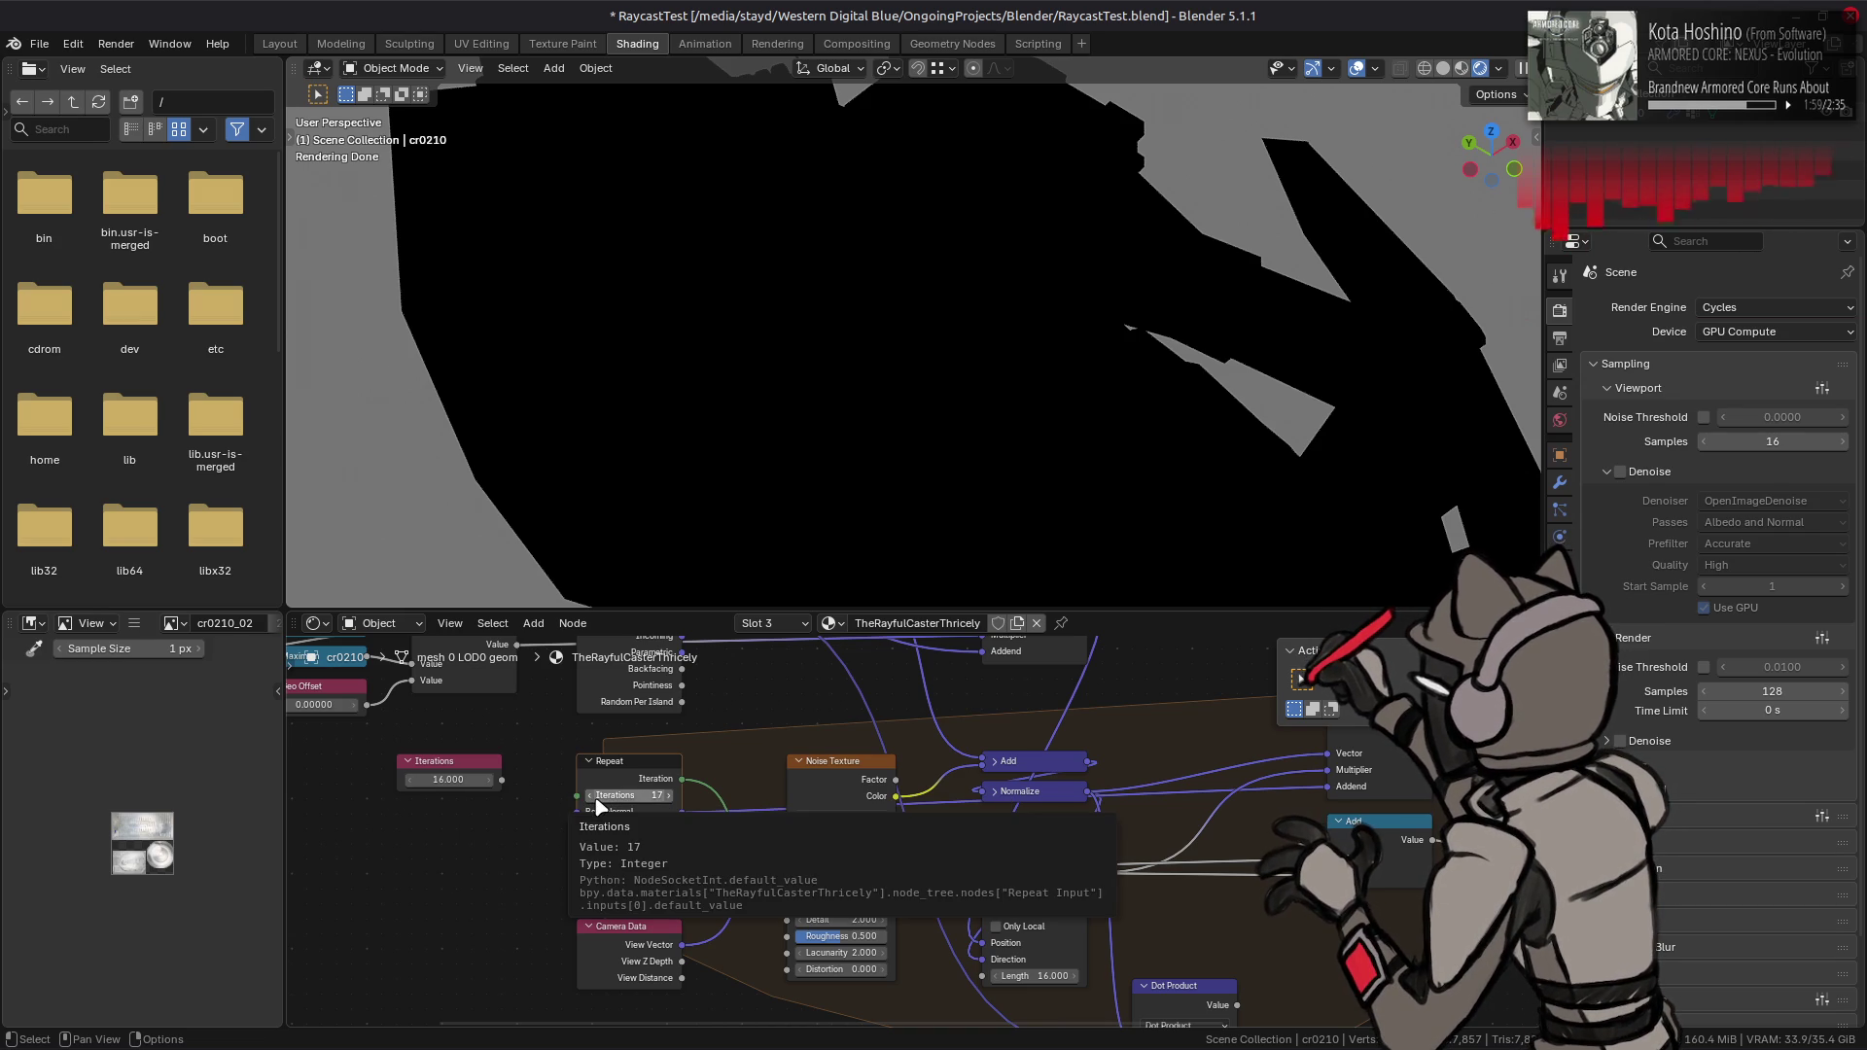
pyautogui.click(590, 798)
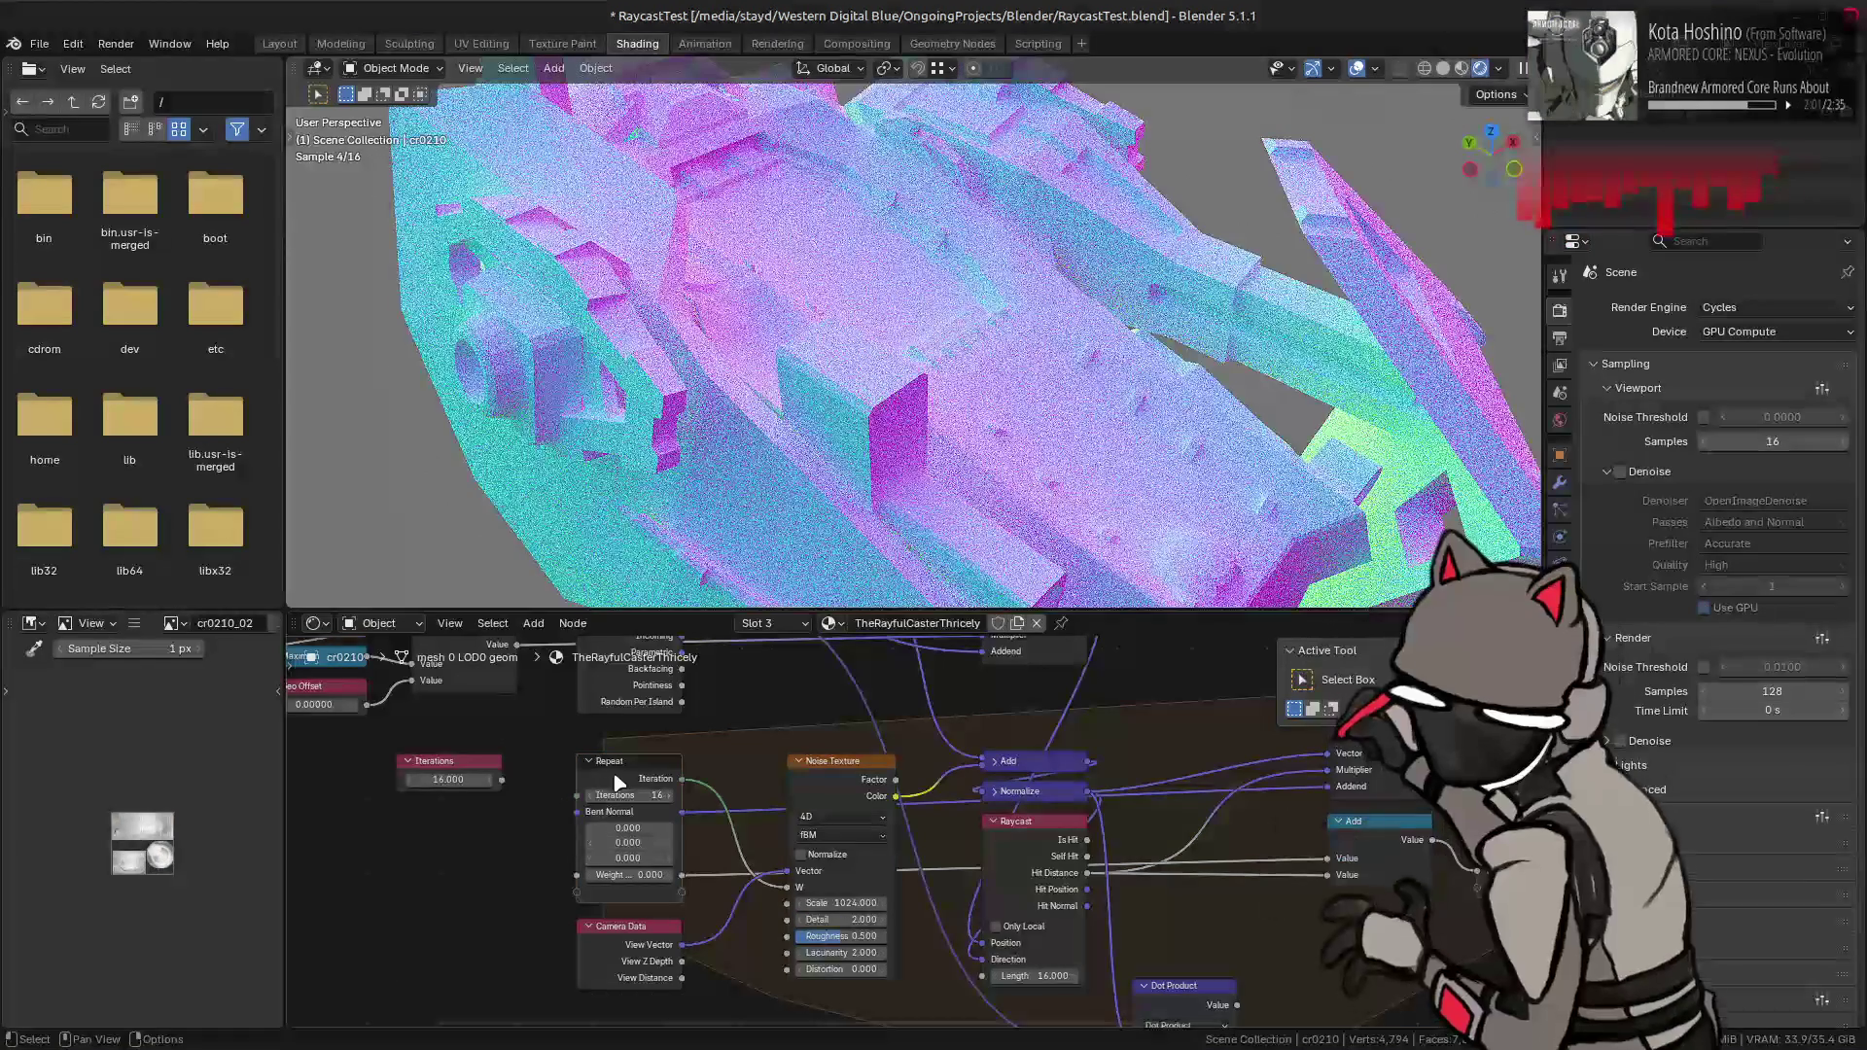
pyautogui.press('F1')
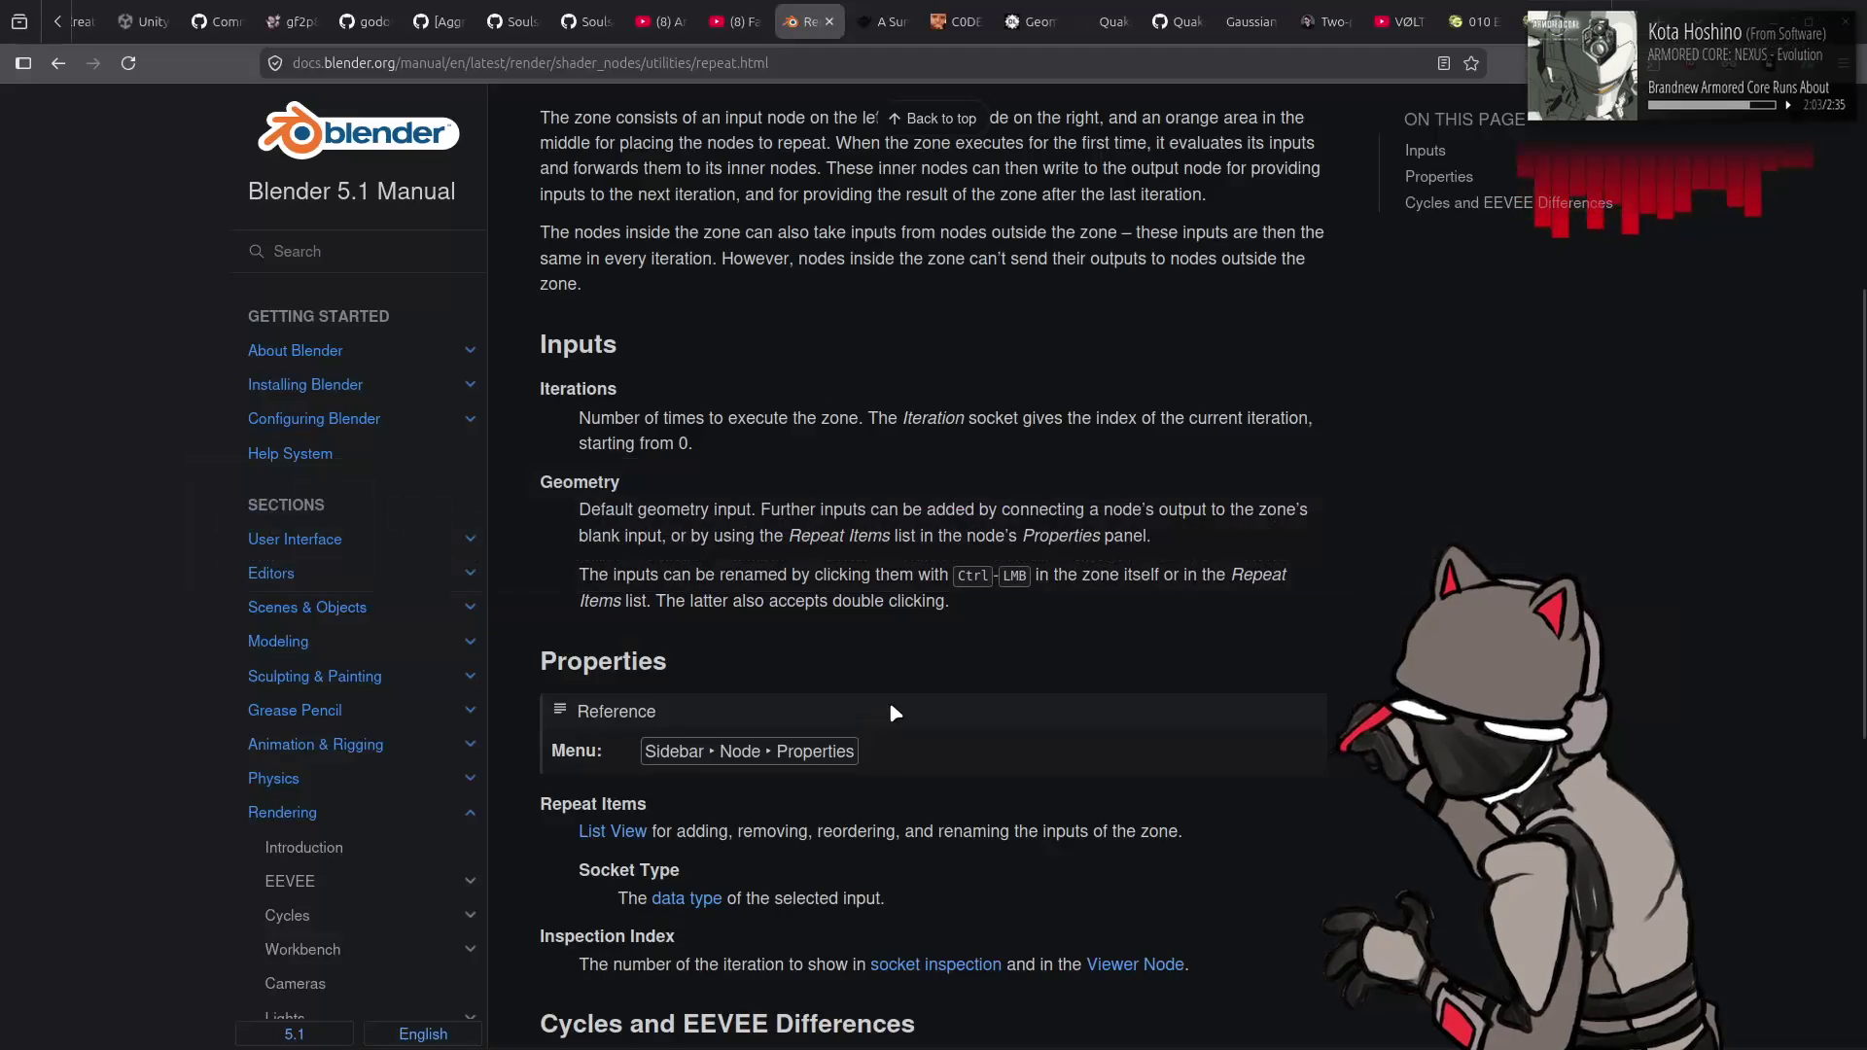
# - Navigate from the Repeat Zone page's footer links to the Closure node manual page
pyautogui.scroll(-5, 912, 633)
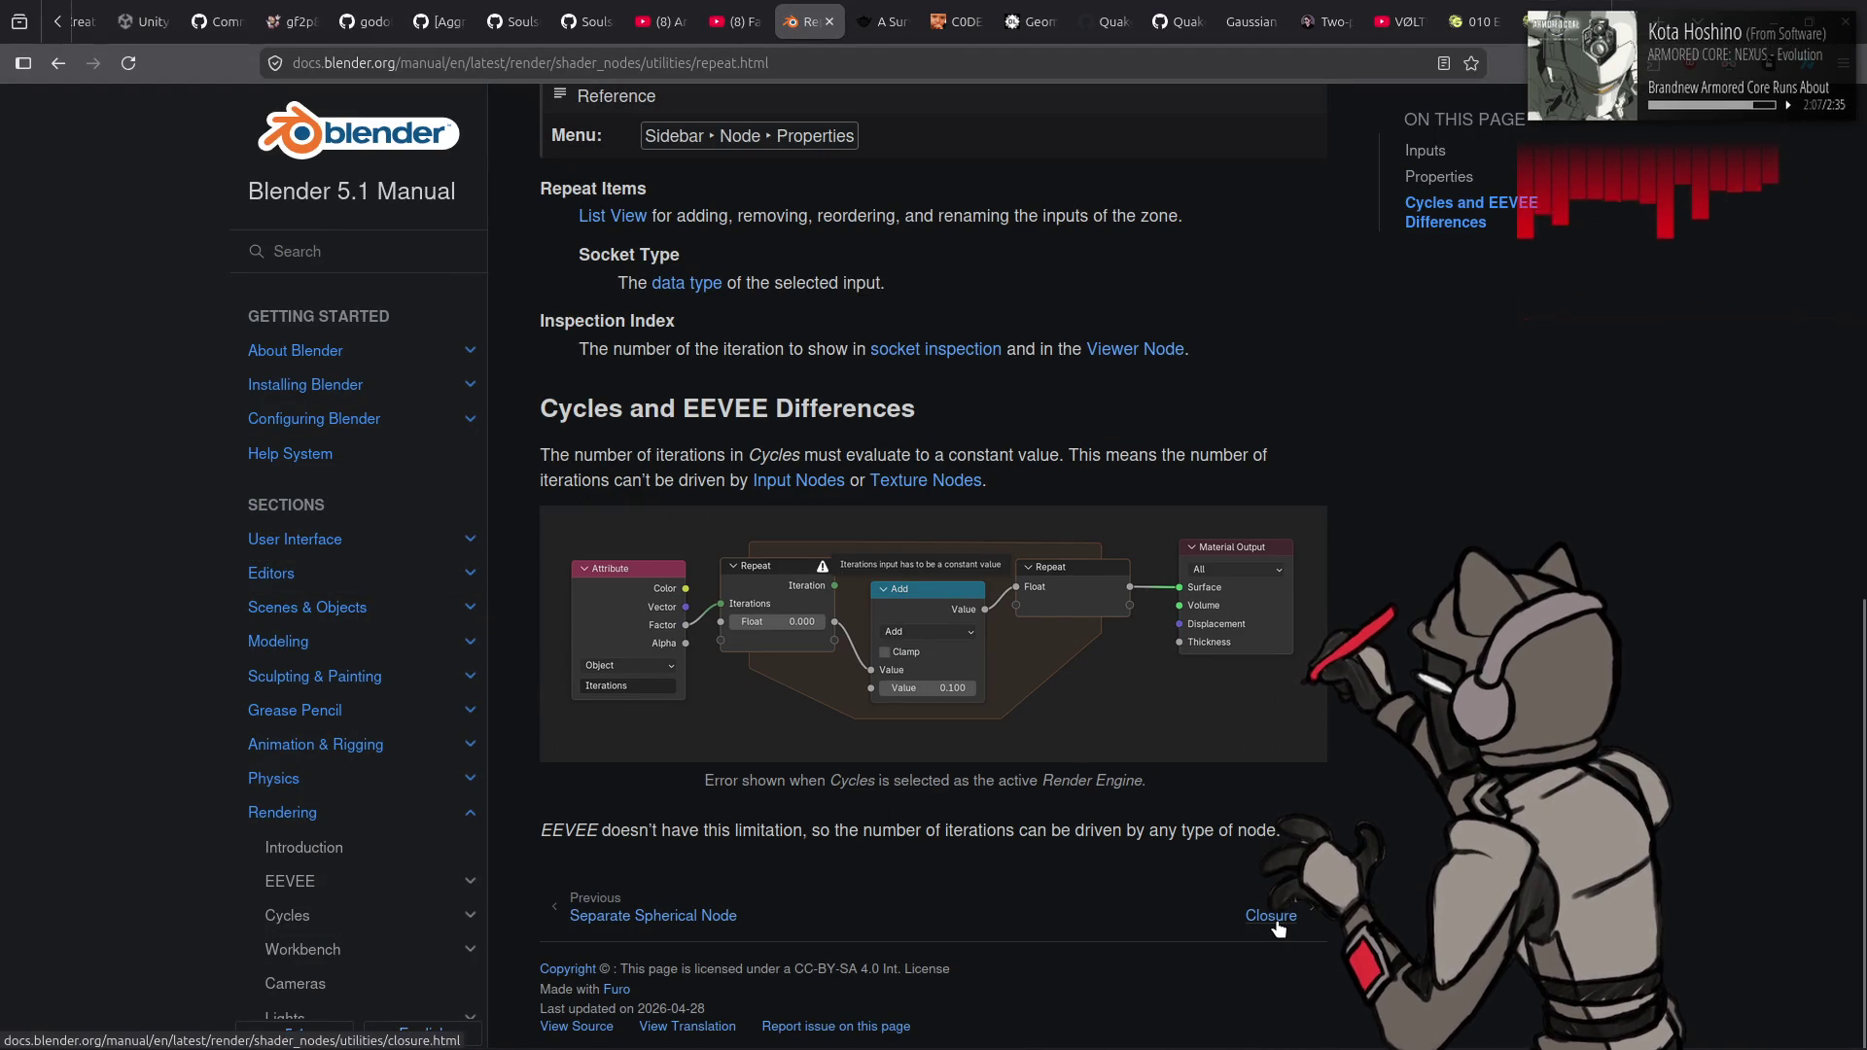
pyautogui.click(622, 912)
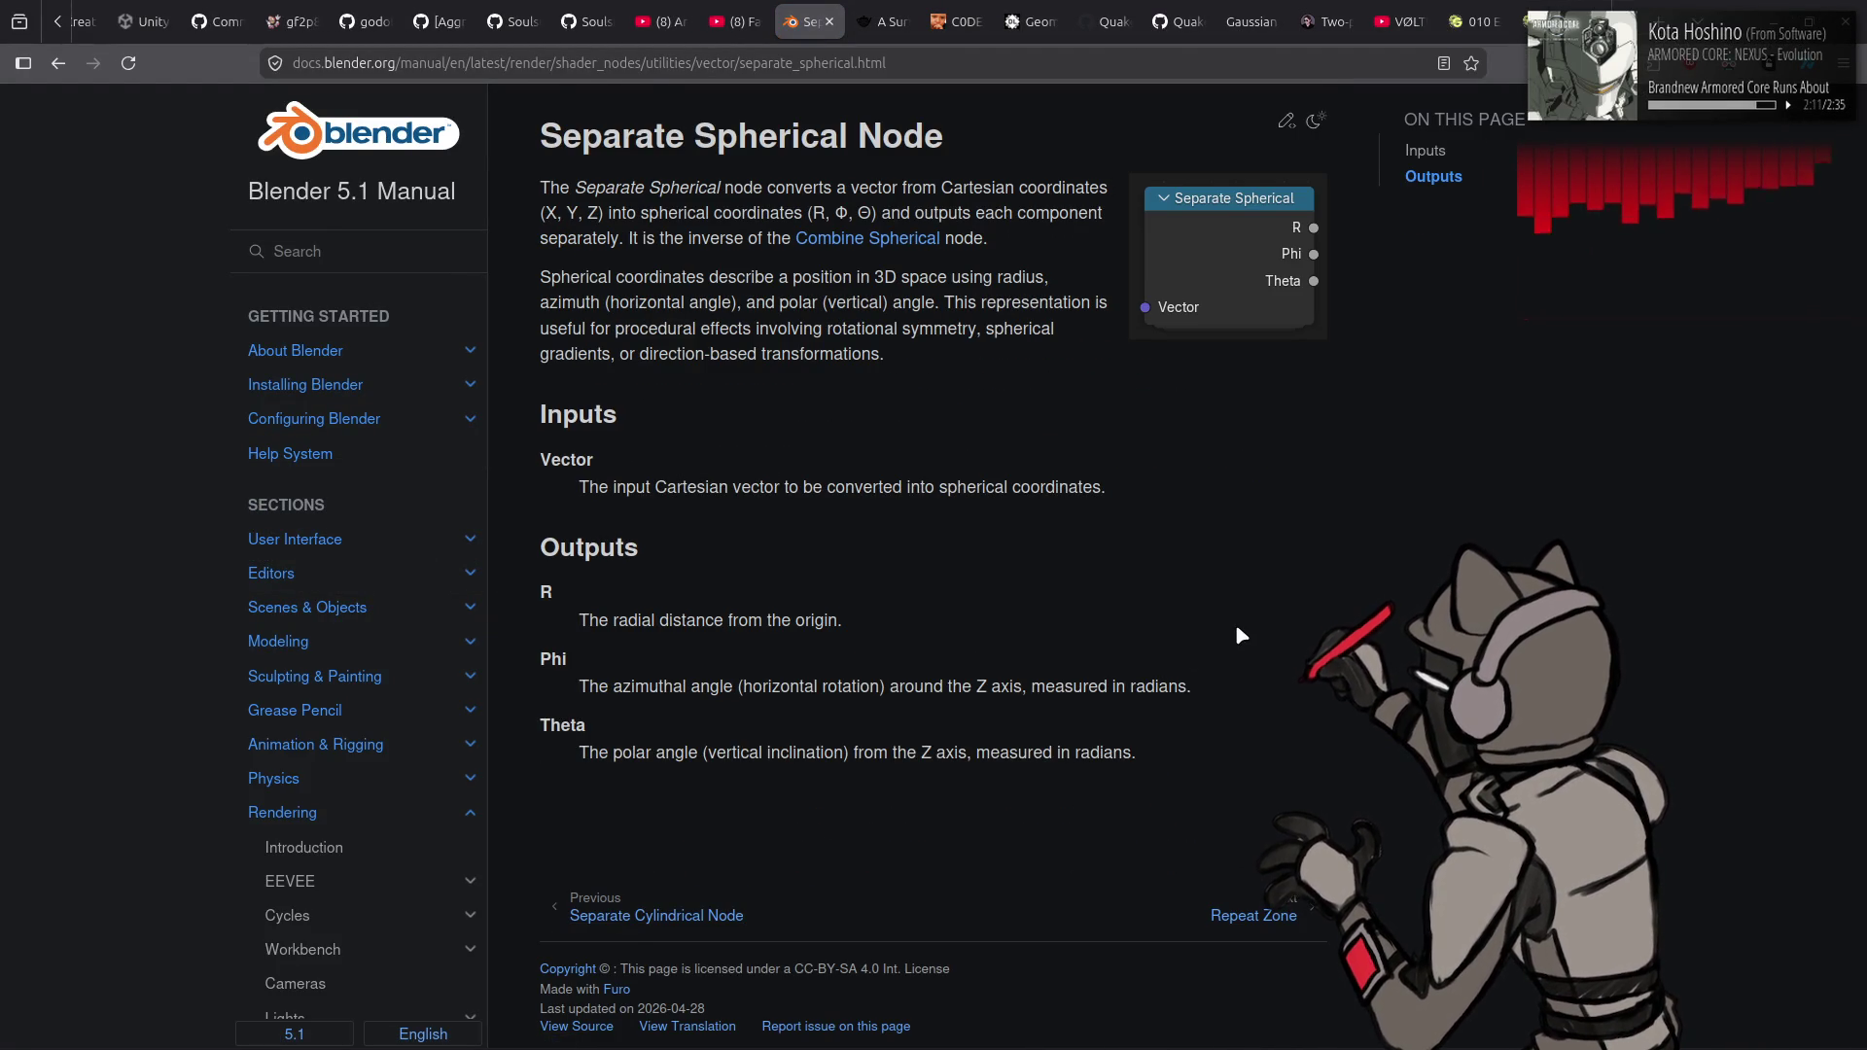
pyautogui.hotkey('alt', 'Left')
pyautogui.click(1271, 915)
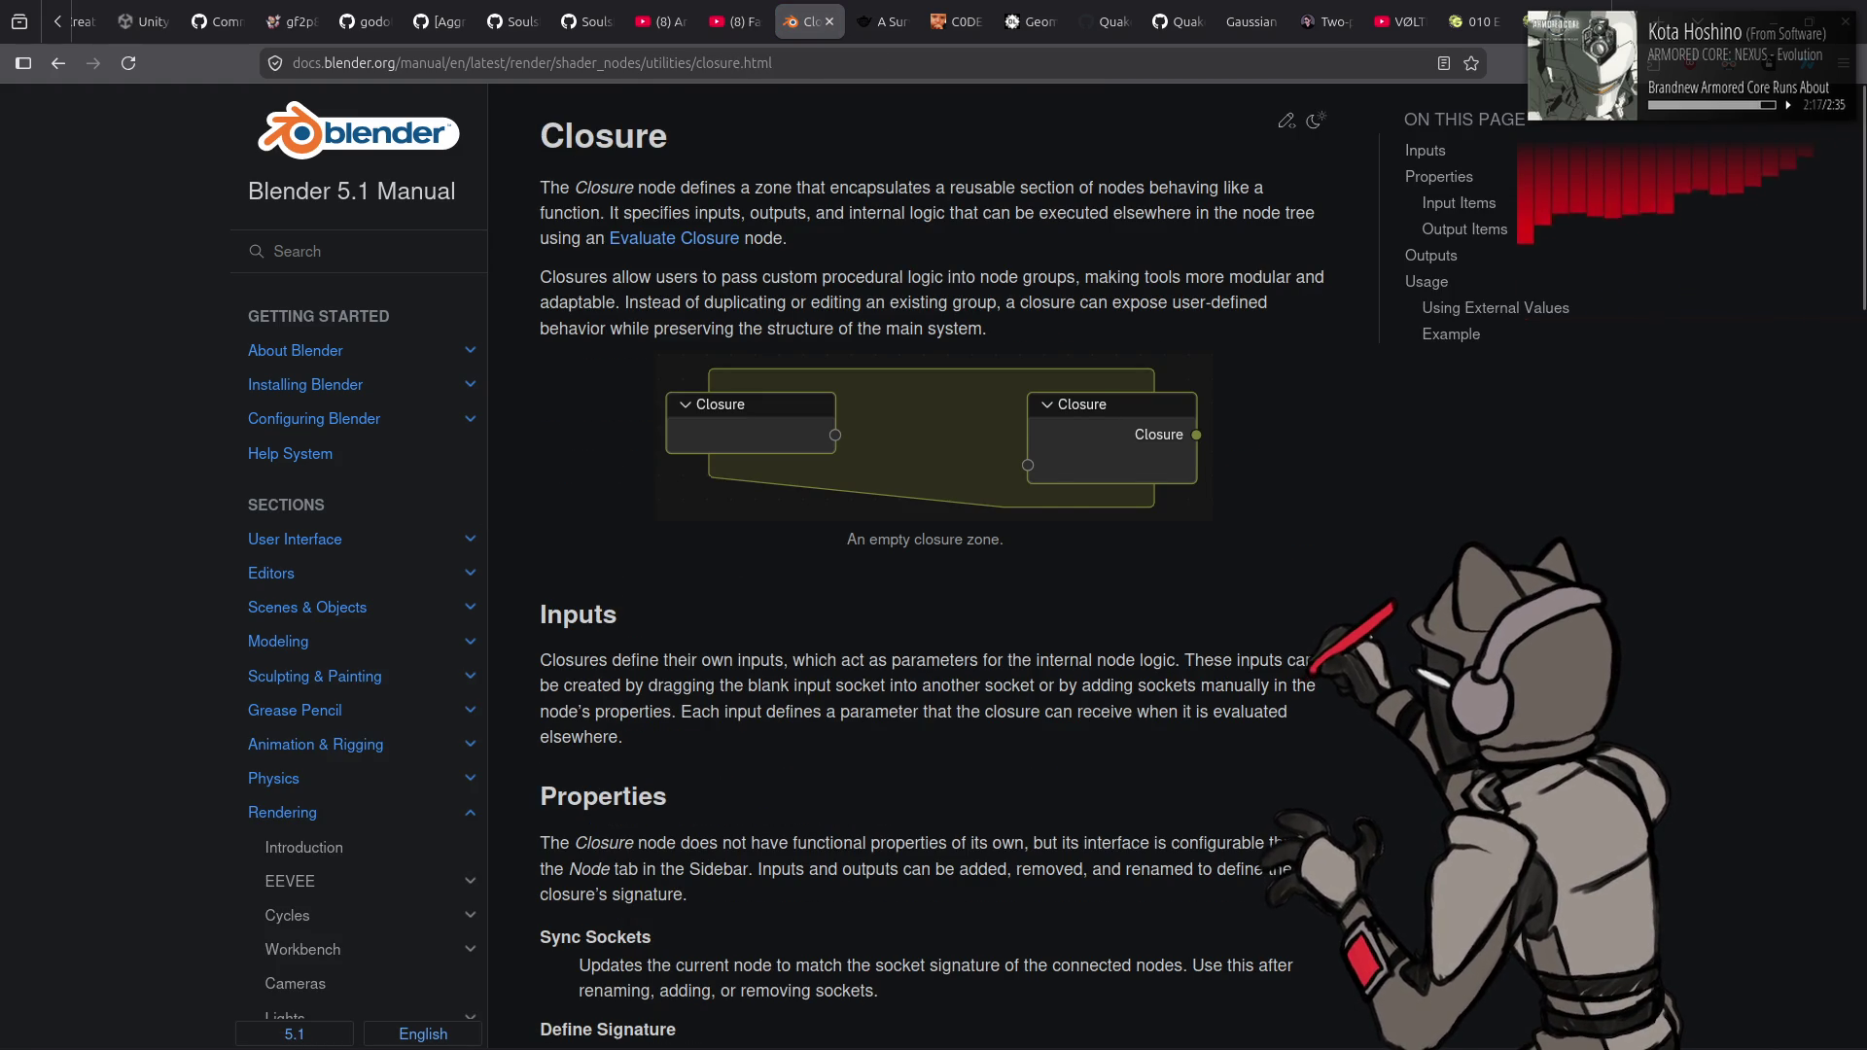
# - Scroll the Closure page through its properties down to the tree-scattering Example
pyautogui.press('pagedown')
pyautogui.scroll(-5, 934, 564)
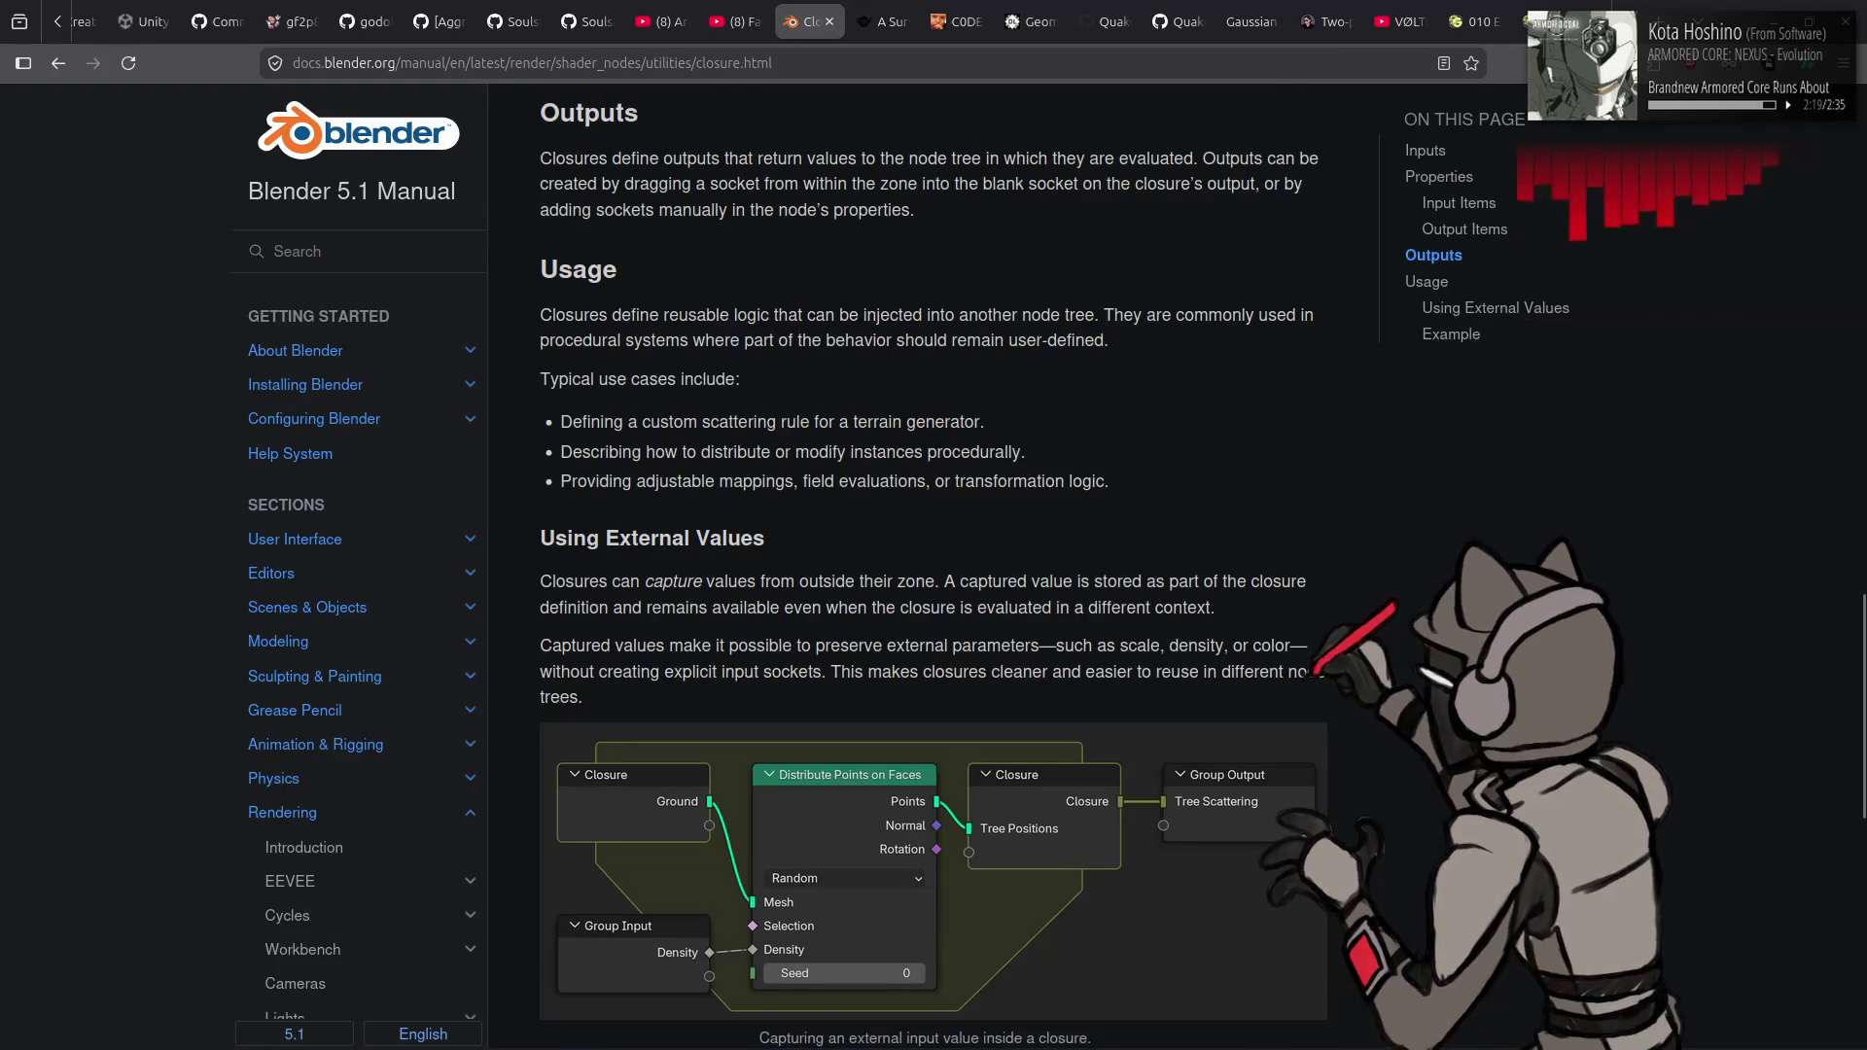
pyautogui.scroll(5, 1318, 584)
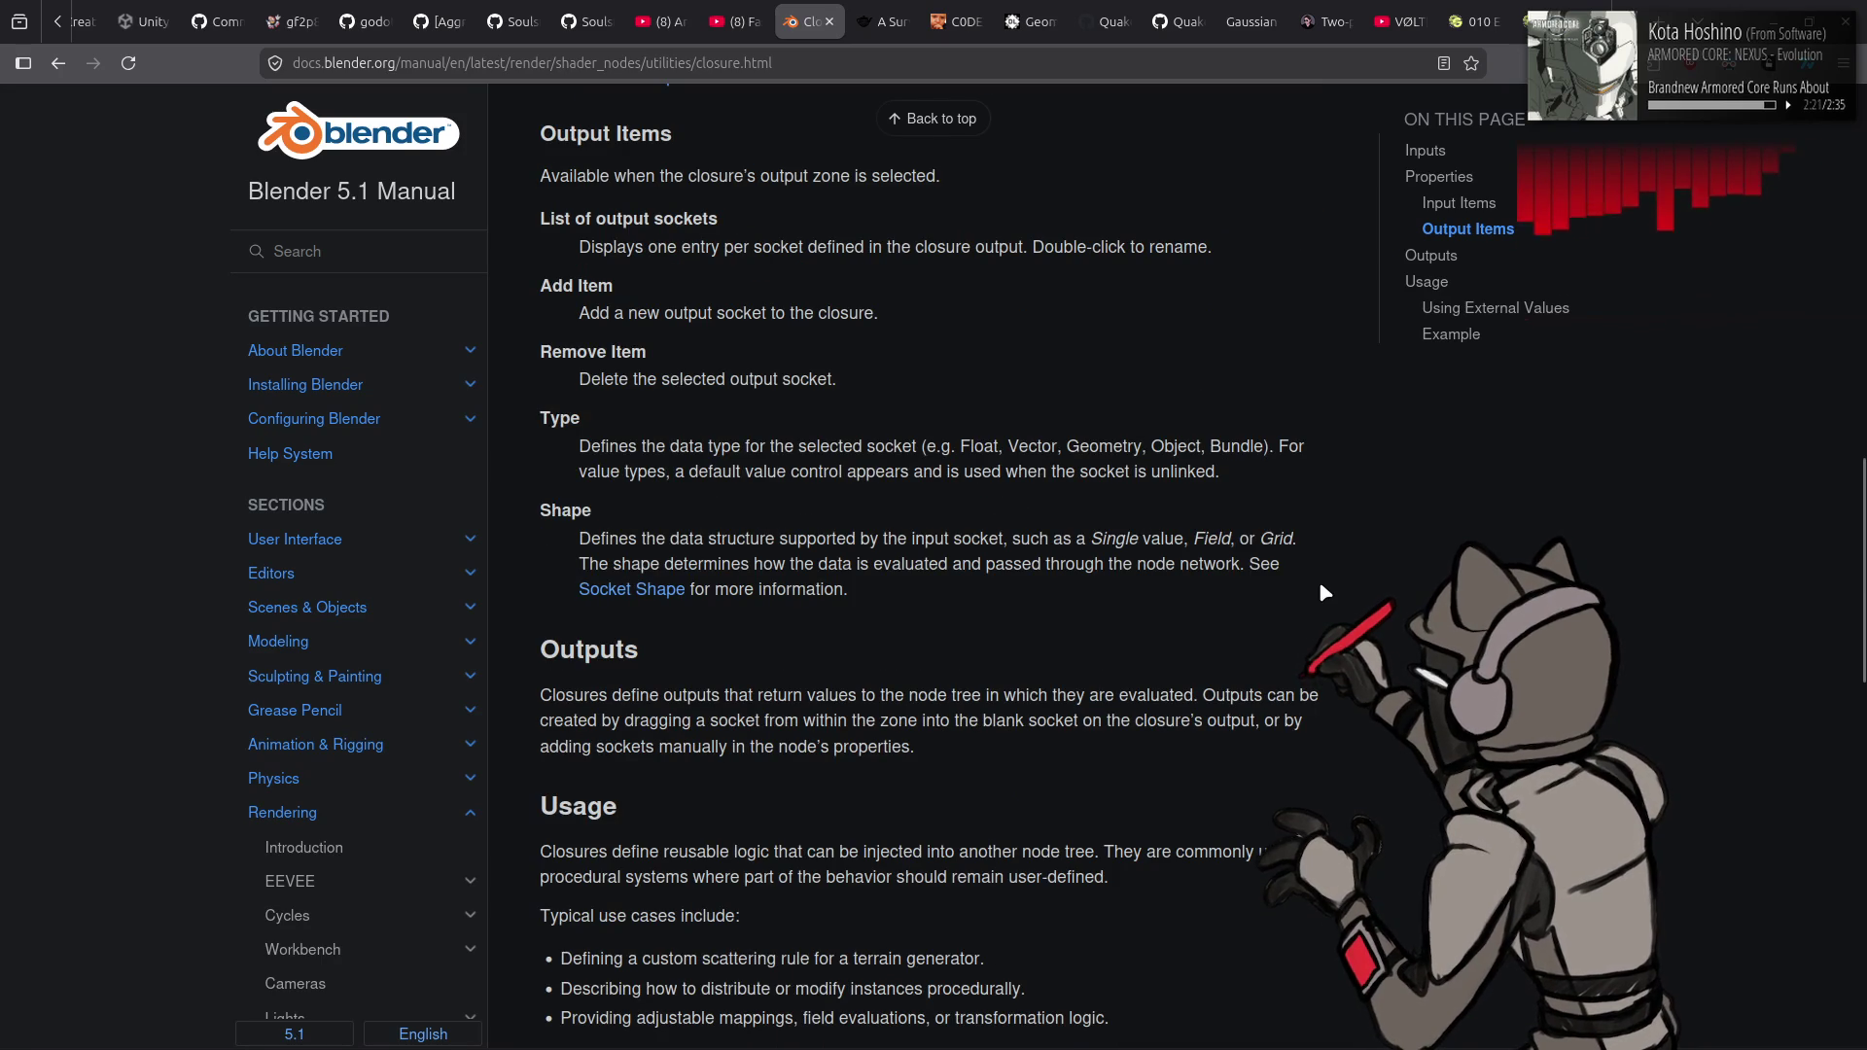
pyautogui.scroll(-3, 1322, 584)
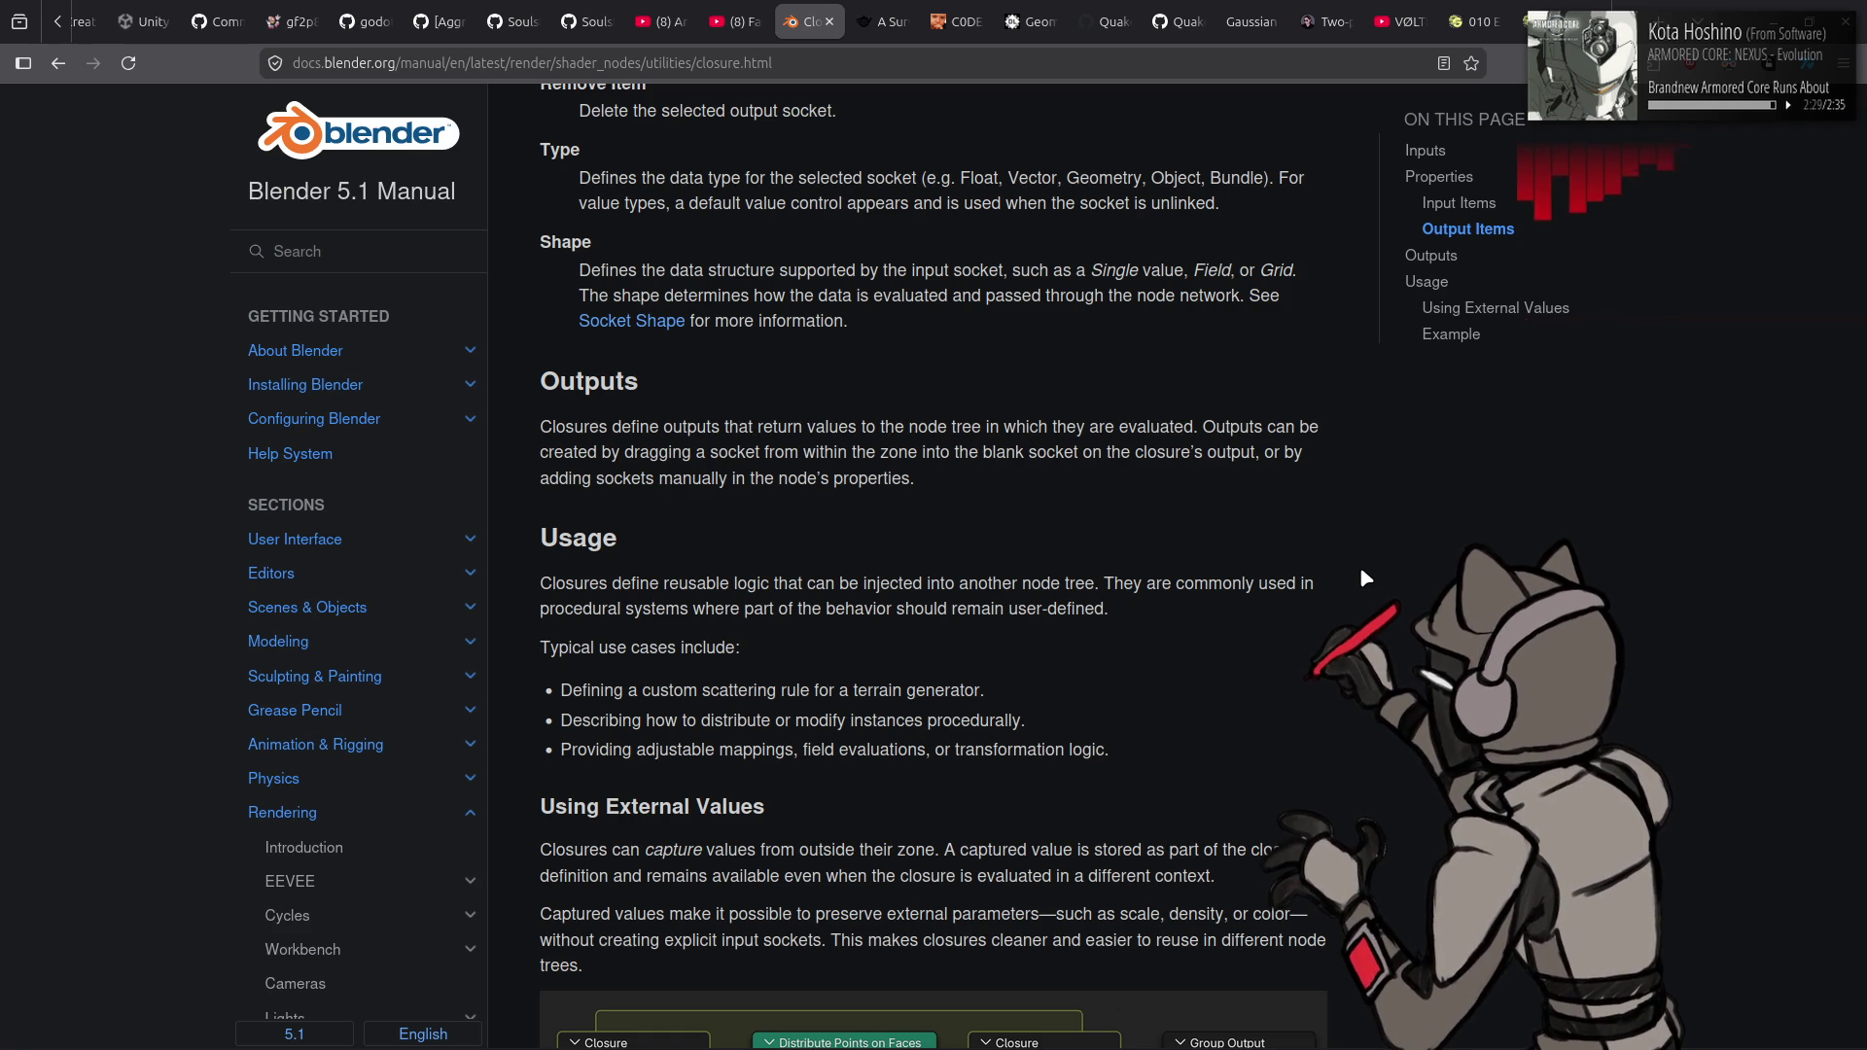
pyautogui.scroll(-1, 1362, 572)
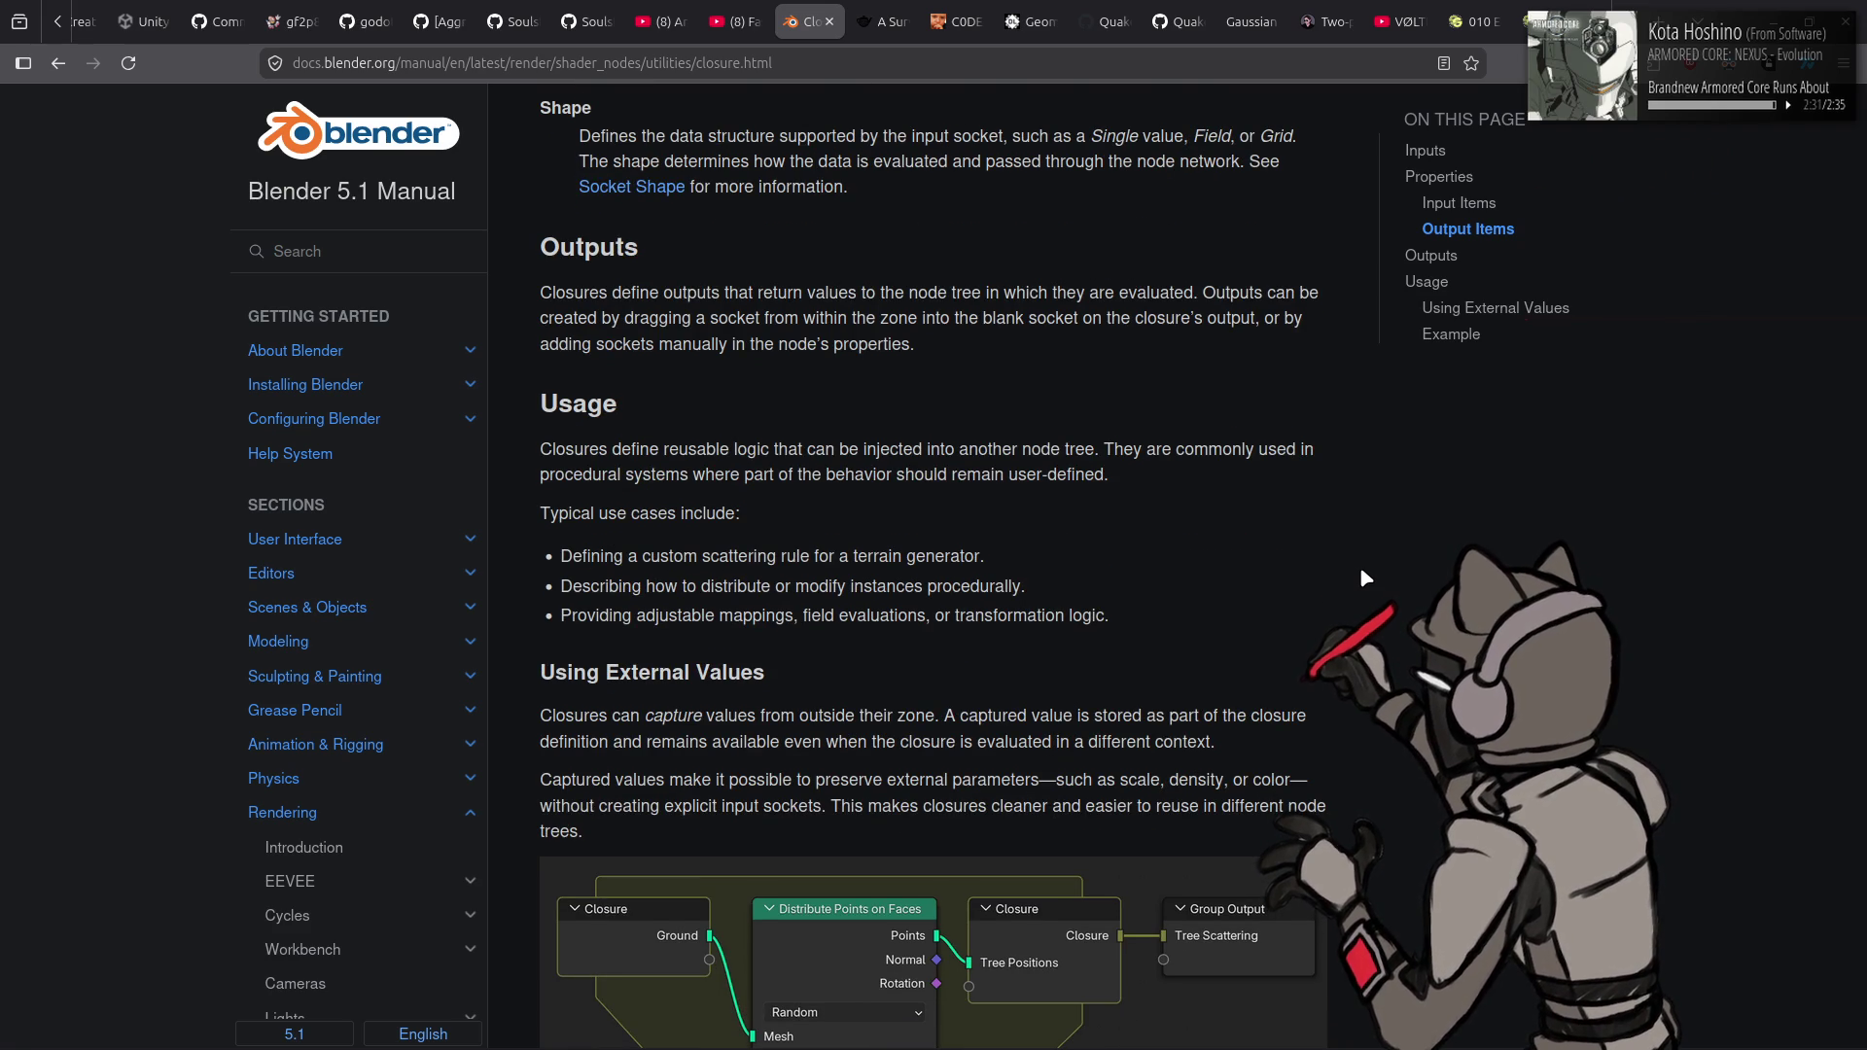
pyautogui.scroll(-2, 1361, 572)
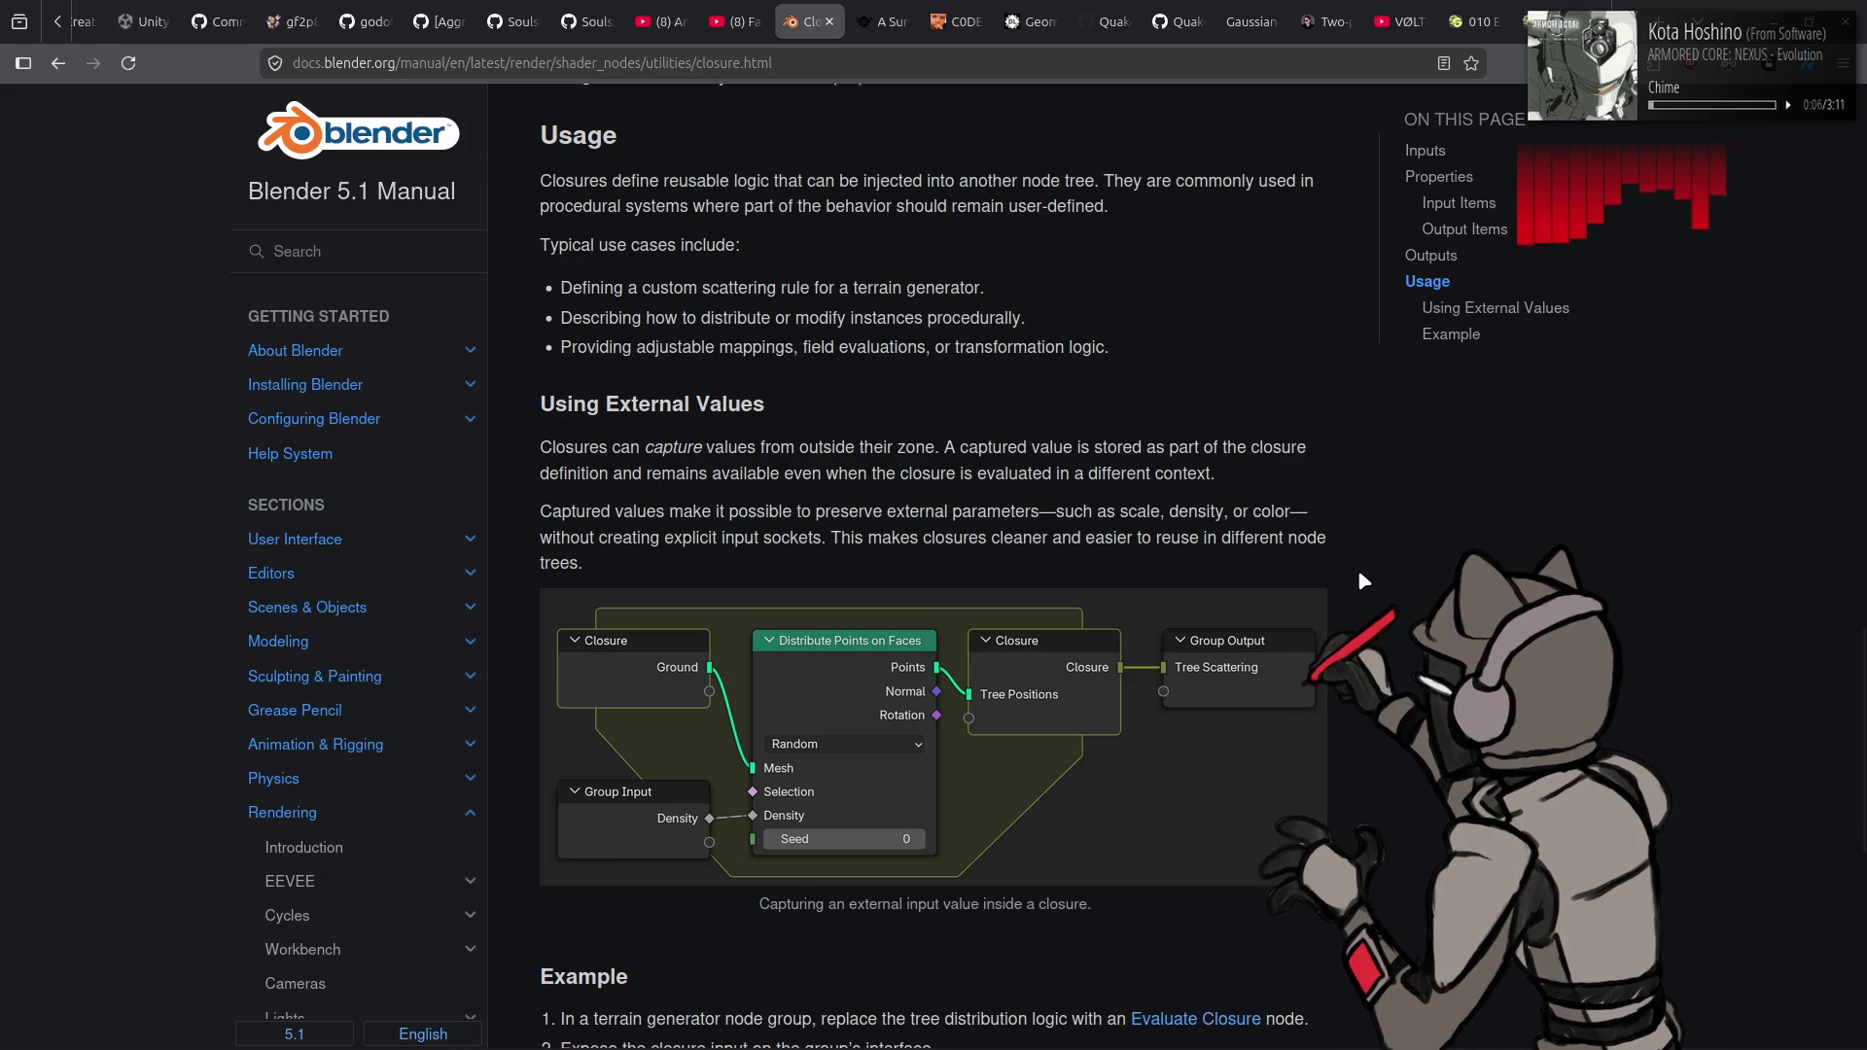
pyautogui.scroll(-4, 1360, 574)
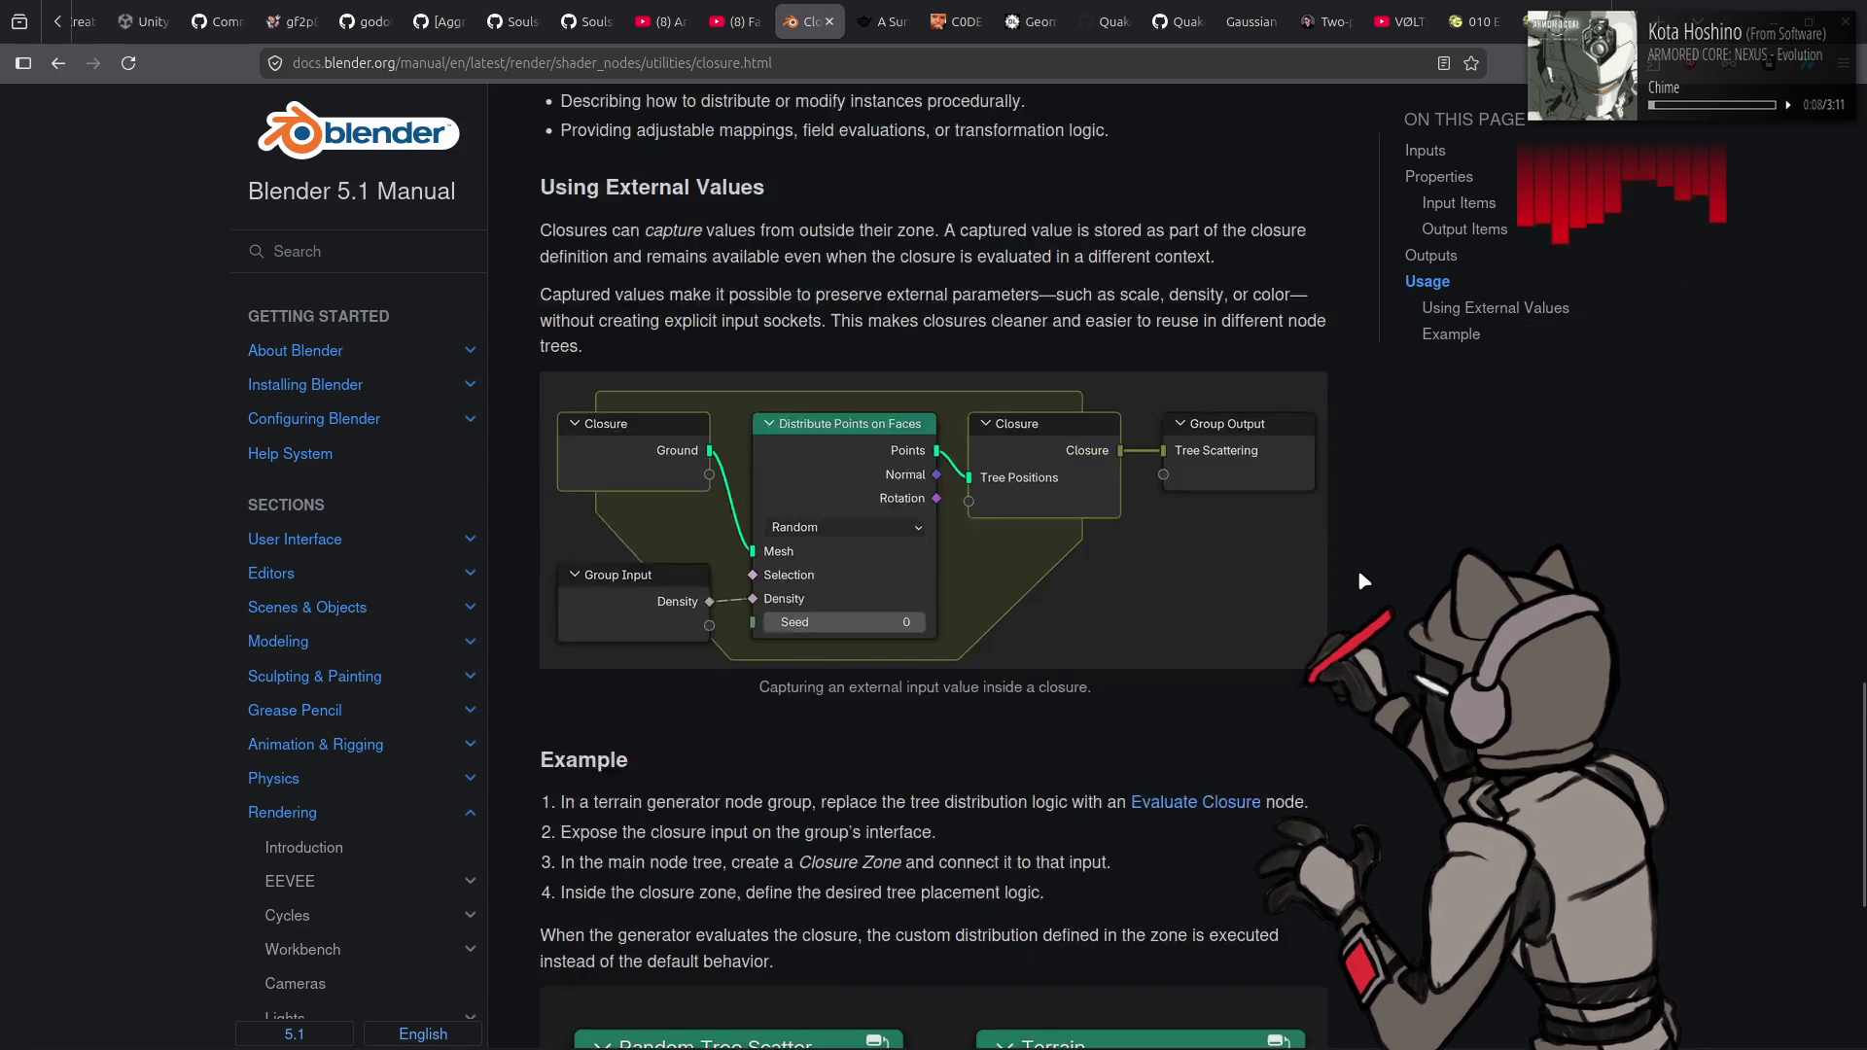
pyautogui.scroll(-3, 1359, 573)
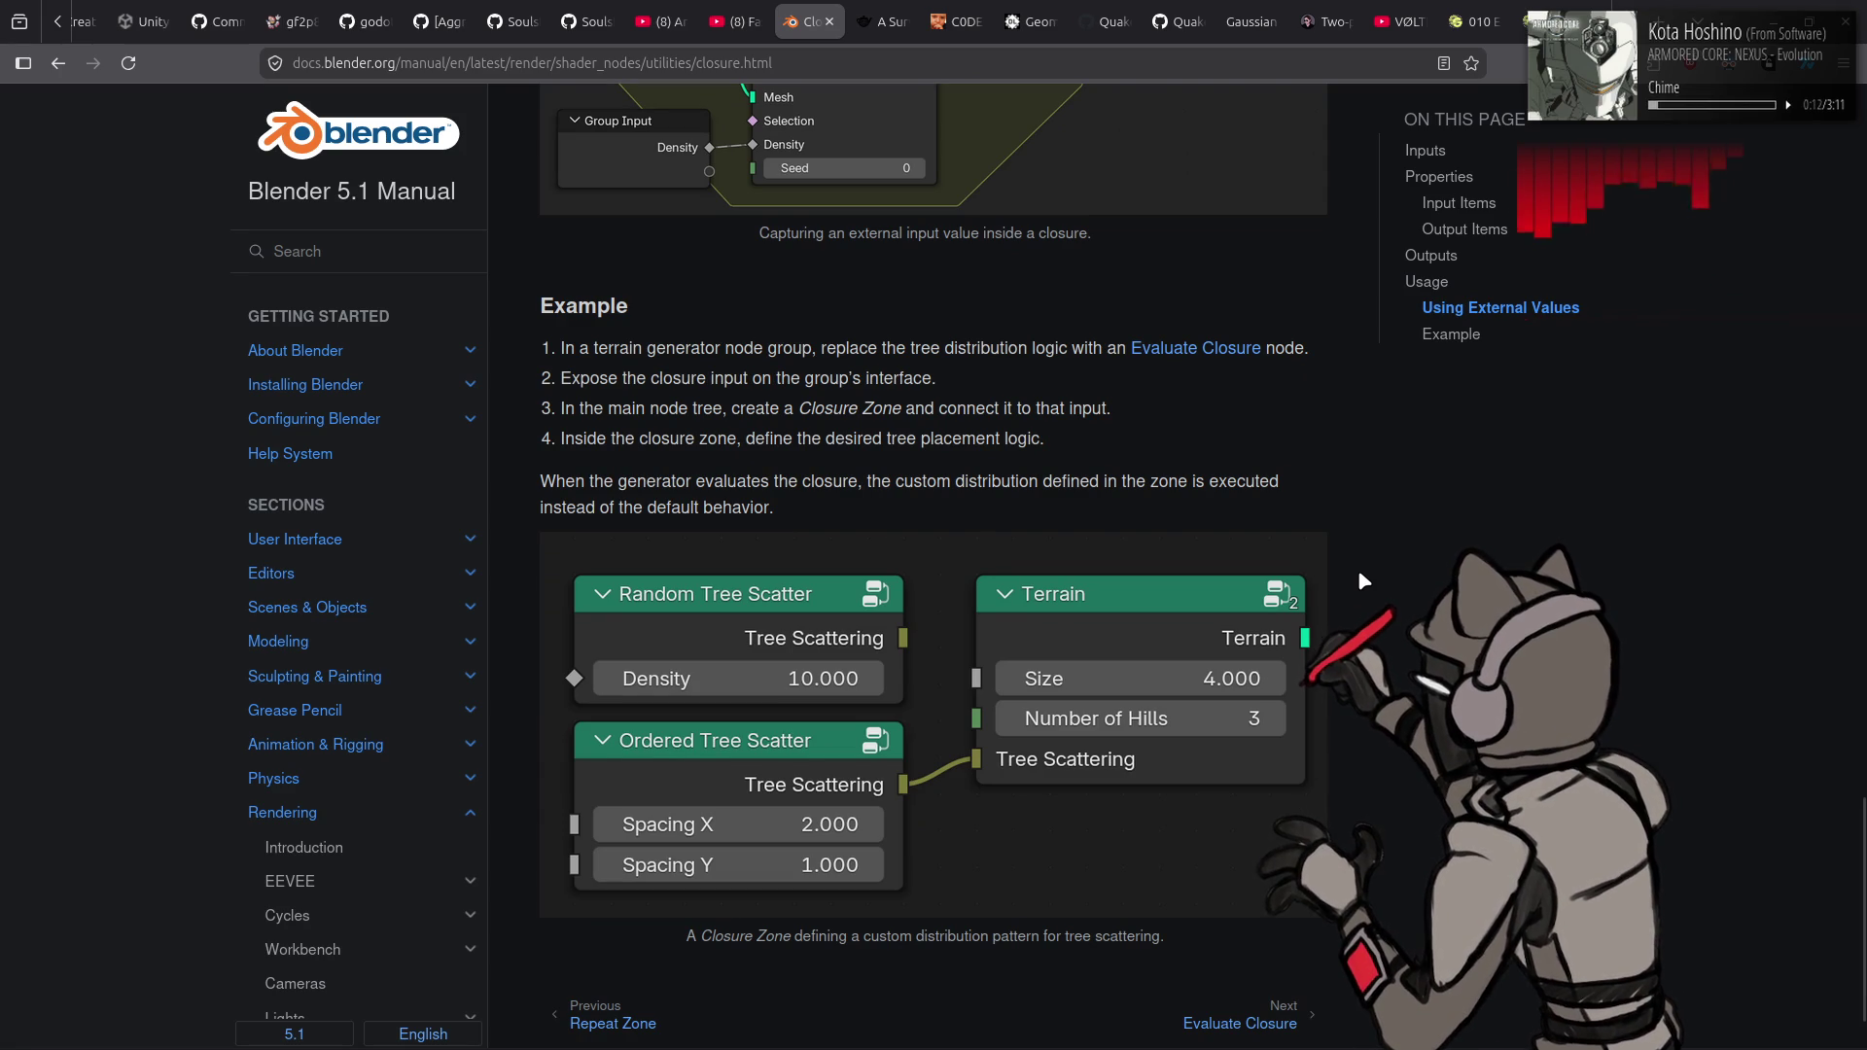
pyautogui.scroll(-1, 1360, 574)
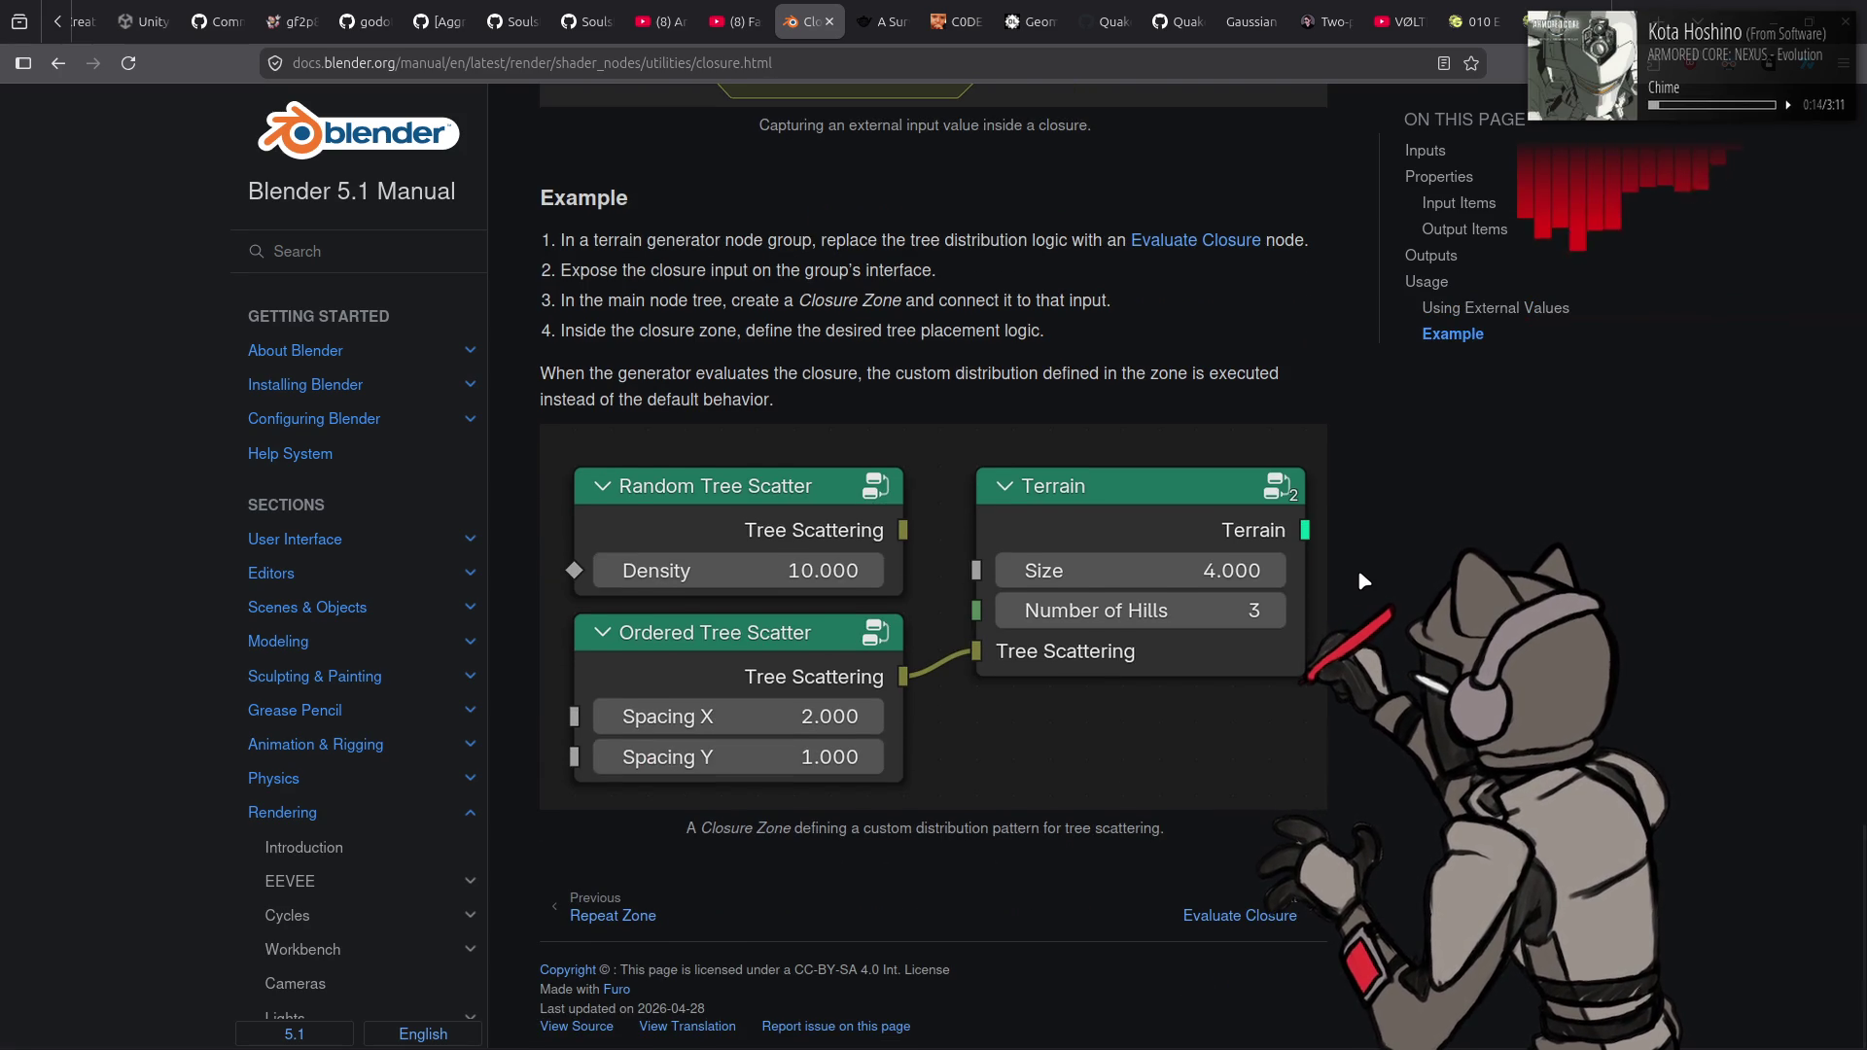
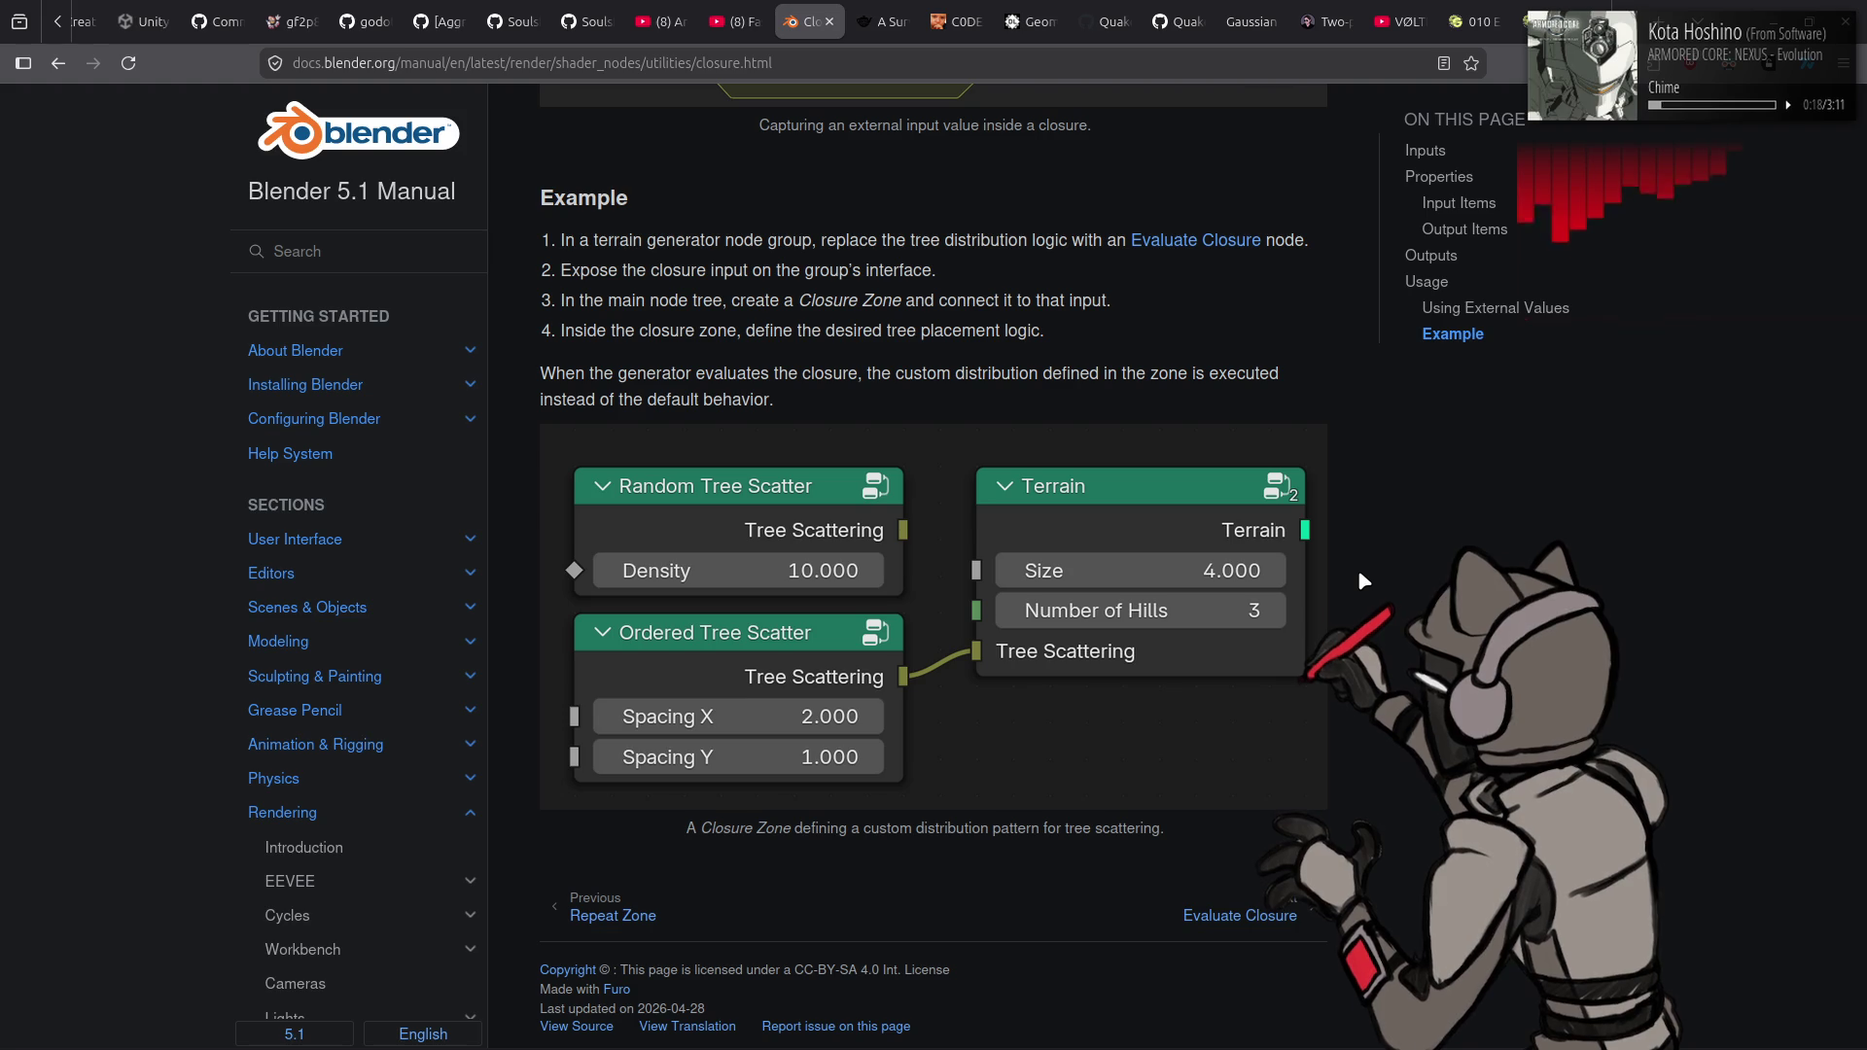
# - Switch from the Closure manual page back to RaycastTest.blend in Blender
pyautogui.click(1776, 8)
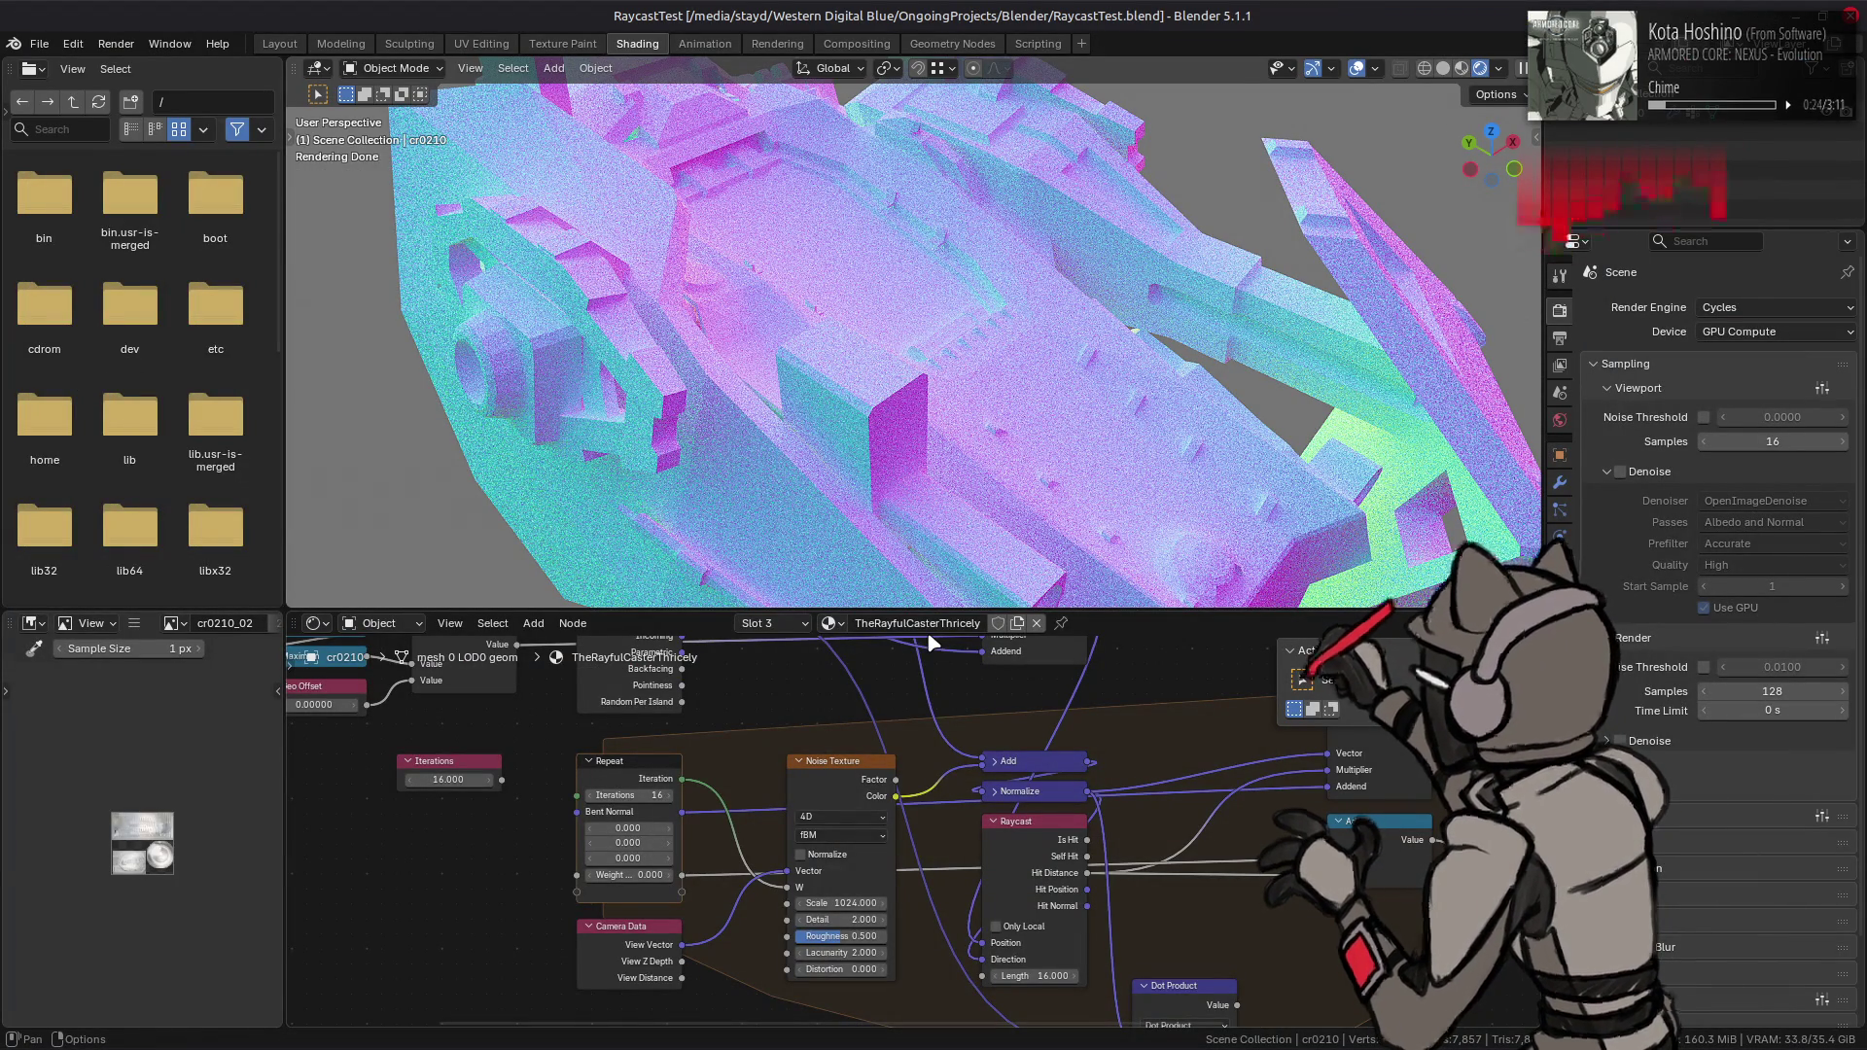
# - Recentre the node graph on the repeat zone and save RaycastTest.blend
pyautogui.scroll(-2, 871, 797)
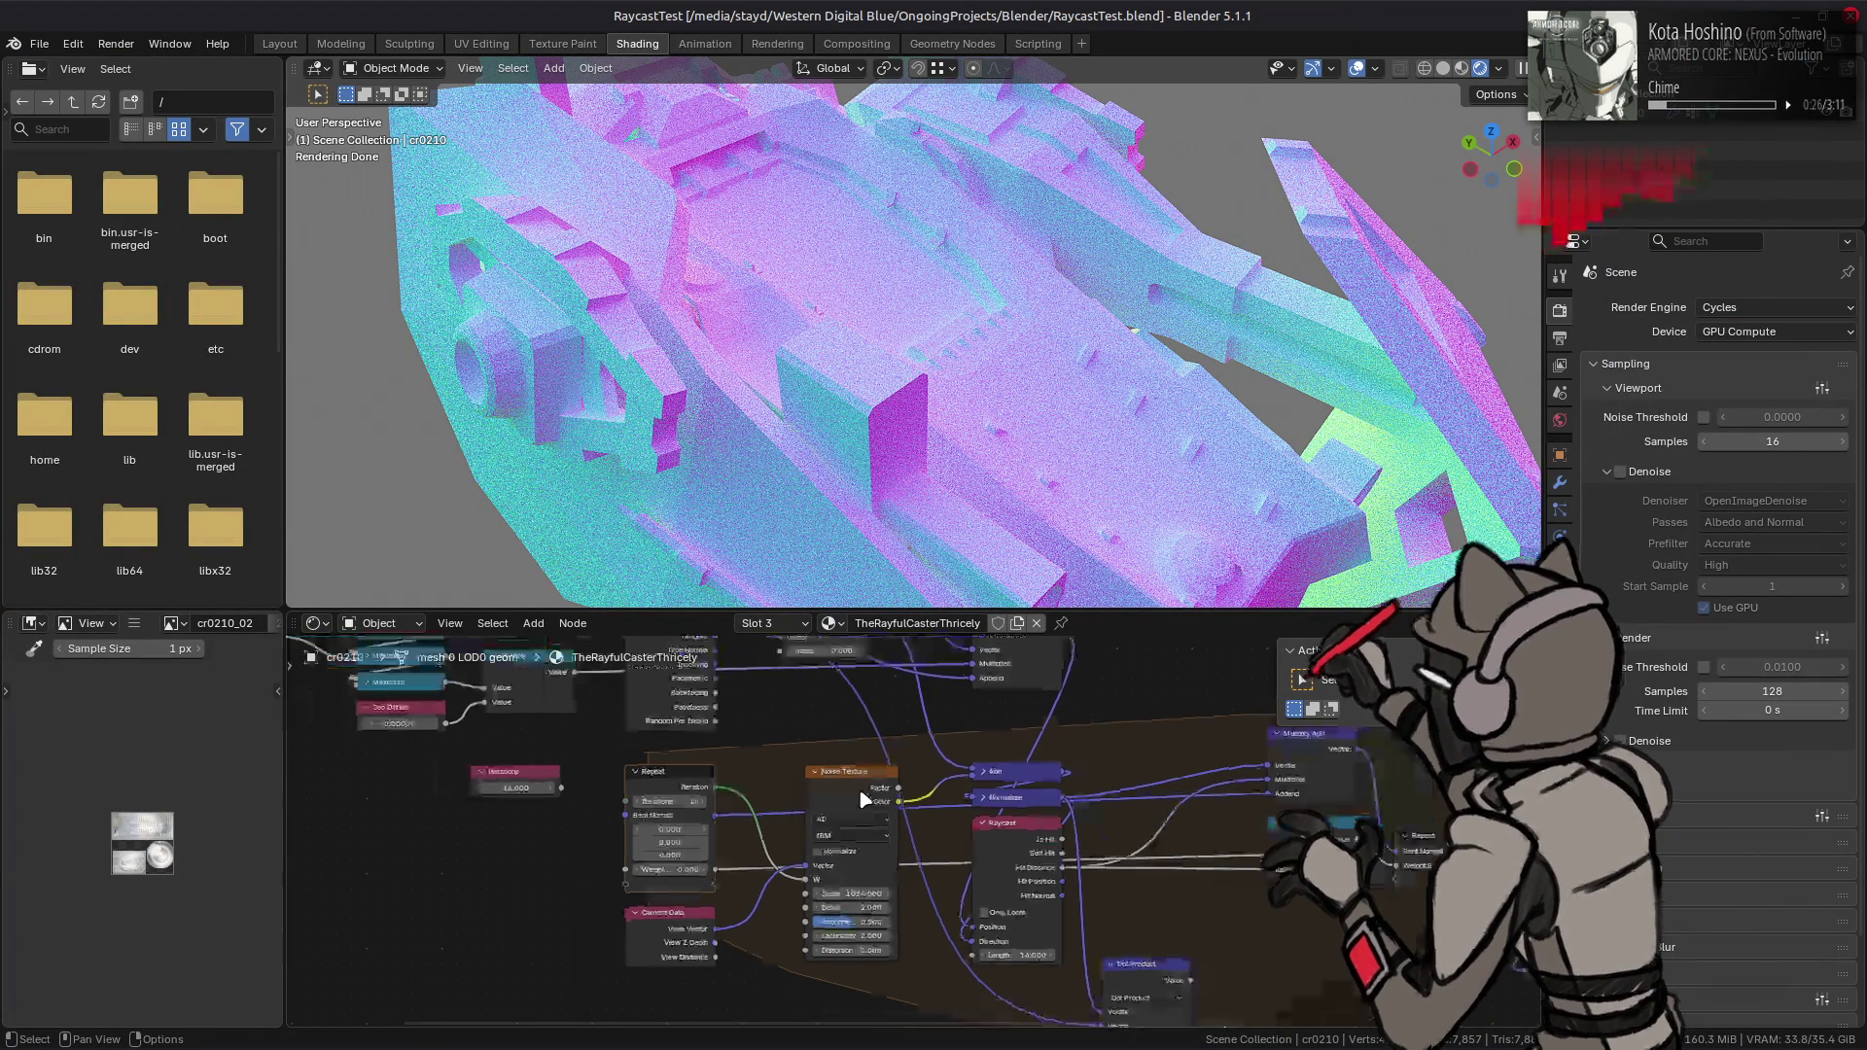
pyautogui.moveTo(873, 803)
pyautogui.mouseDown(button='middle')
pyautogui.moveTo(727, 741)
pyautogui.moveTo(831, 763)
pyautogui.mouseUp(button='middle')
pyautogui.moveTo(1166, 924); pyautogui.dragTo(1122, 879, button='middle')
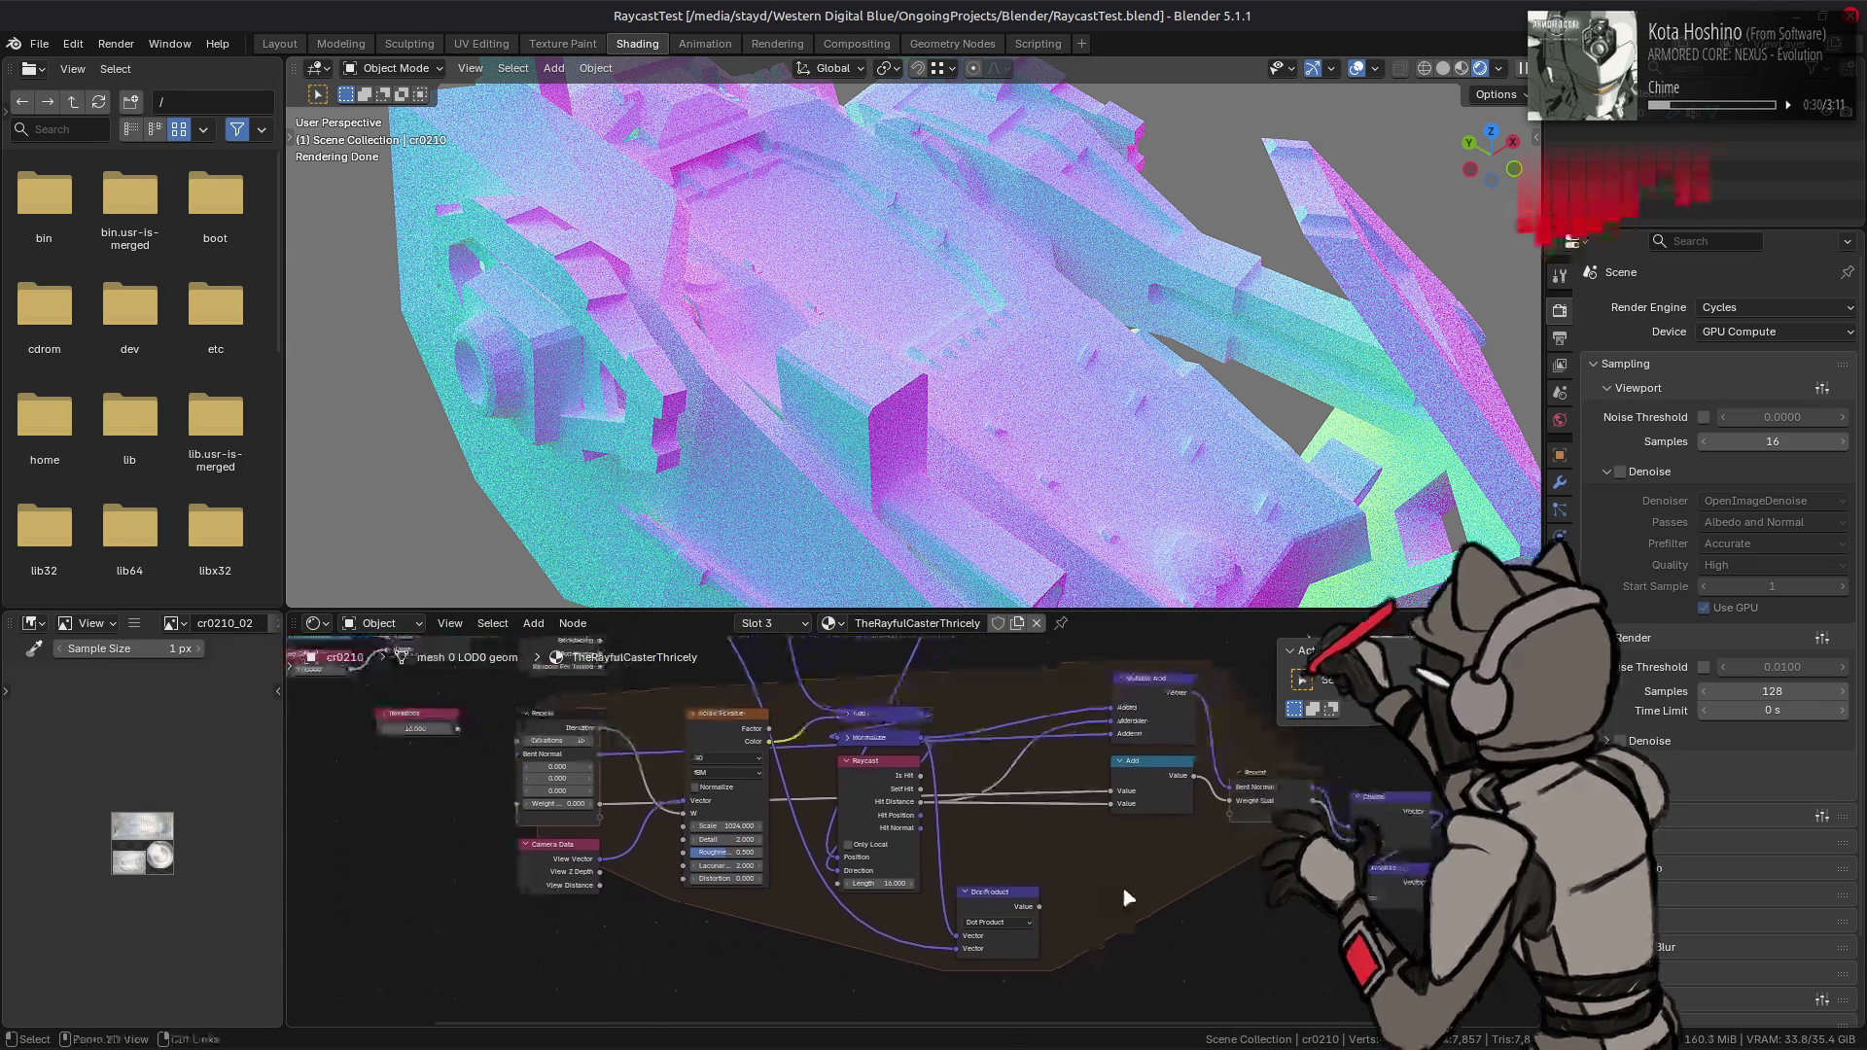
pyautogui.hotkey('ctrl', 's')
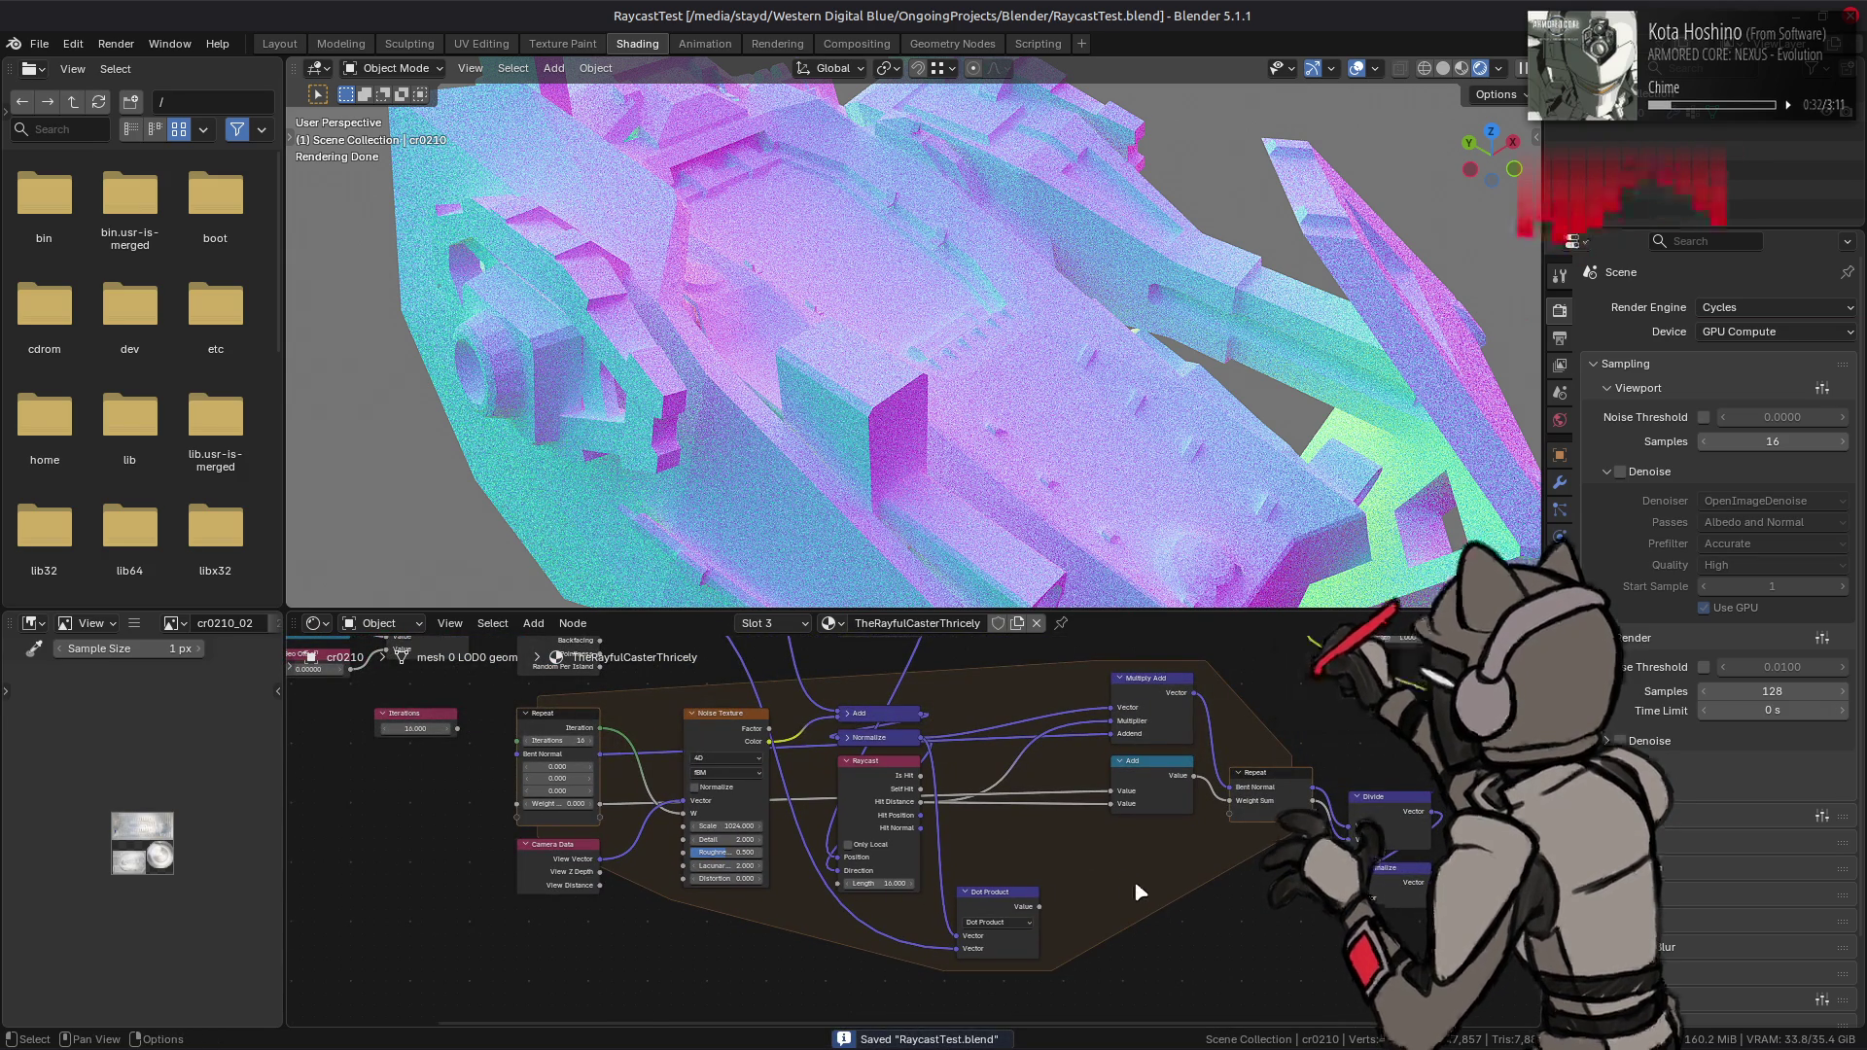
# - Box-select every node in the repeat zone and bring up their context menu
pyautogui.moveTo(1271, 961)
pyautogui.mouseDown()
pyautogui.moveTo(591, 741)
pyautogui.moveTo(559, 691)
pyautogui.mouseUp()
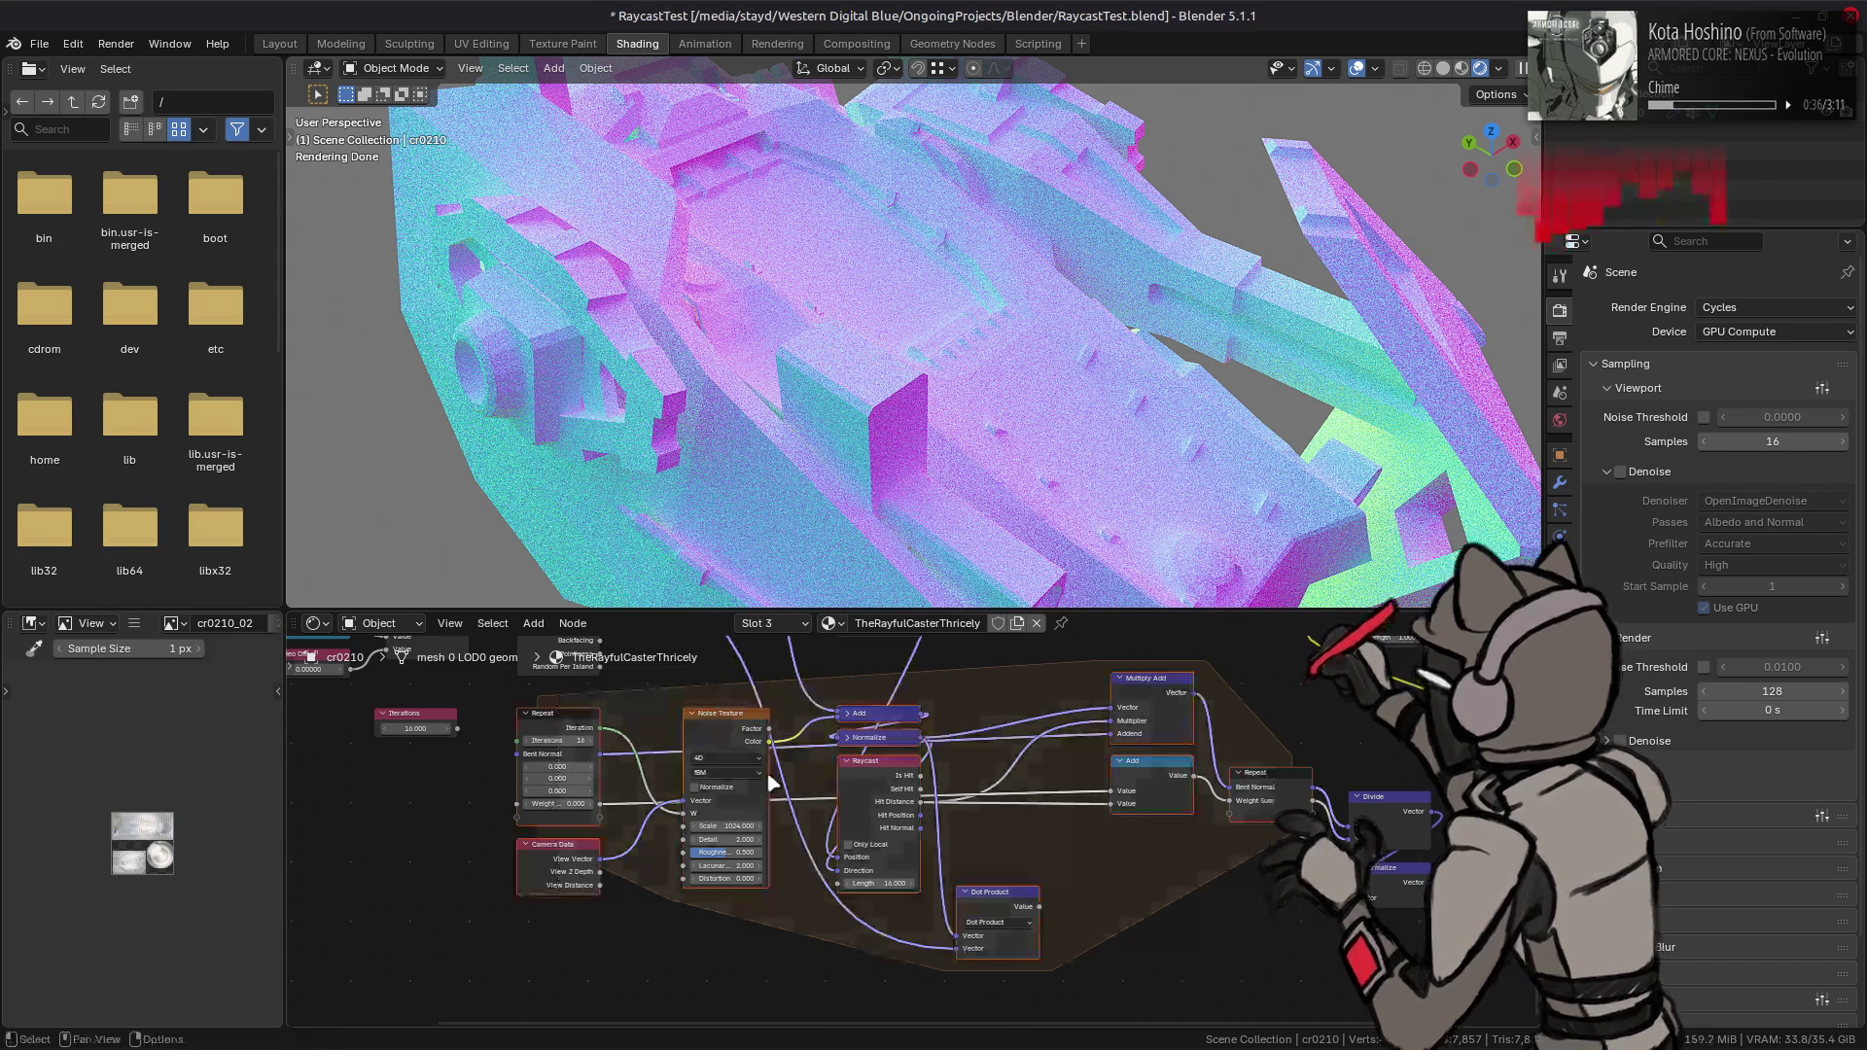
pyautogui.rightClick(811, 781)
pyautogui.moveTo(811, 782)
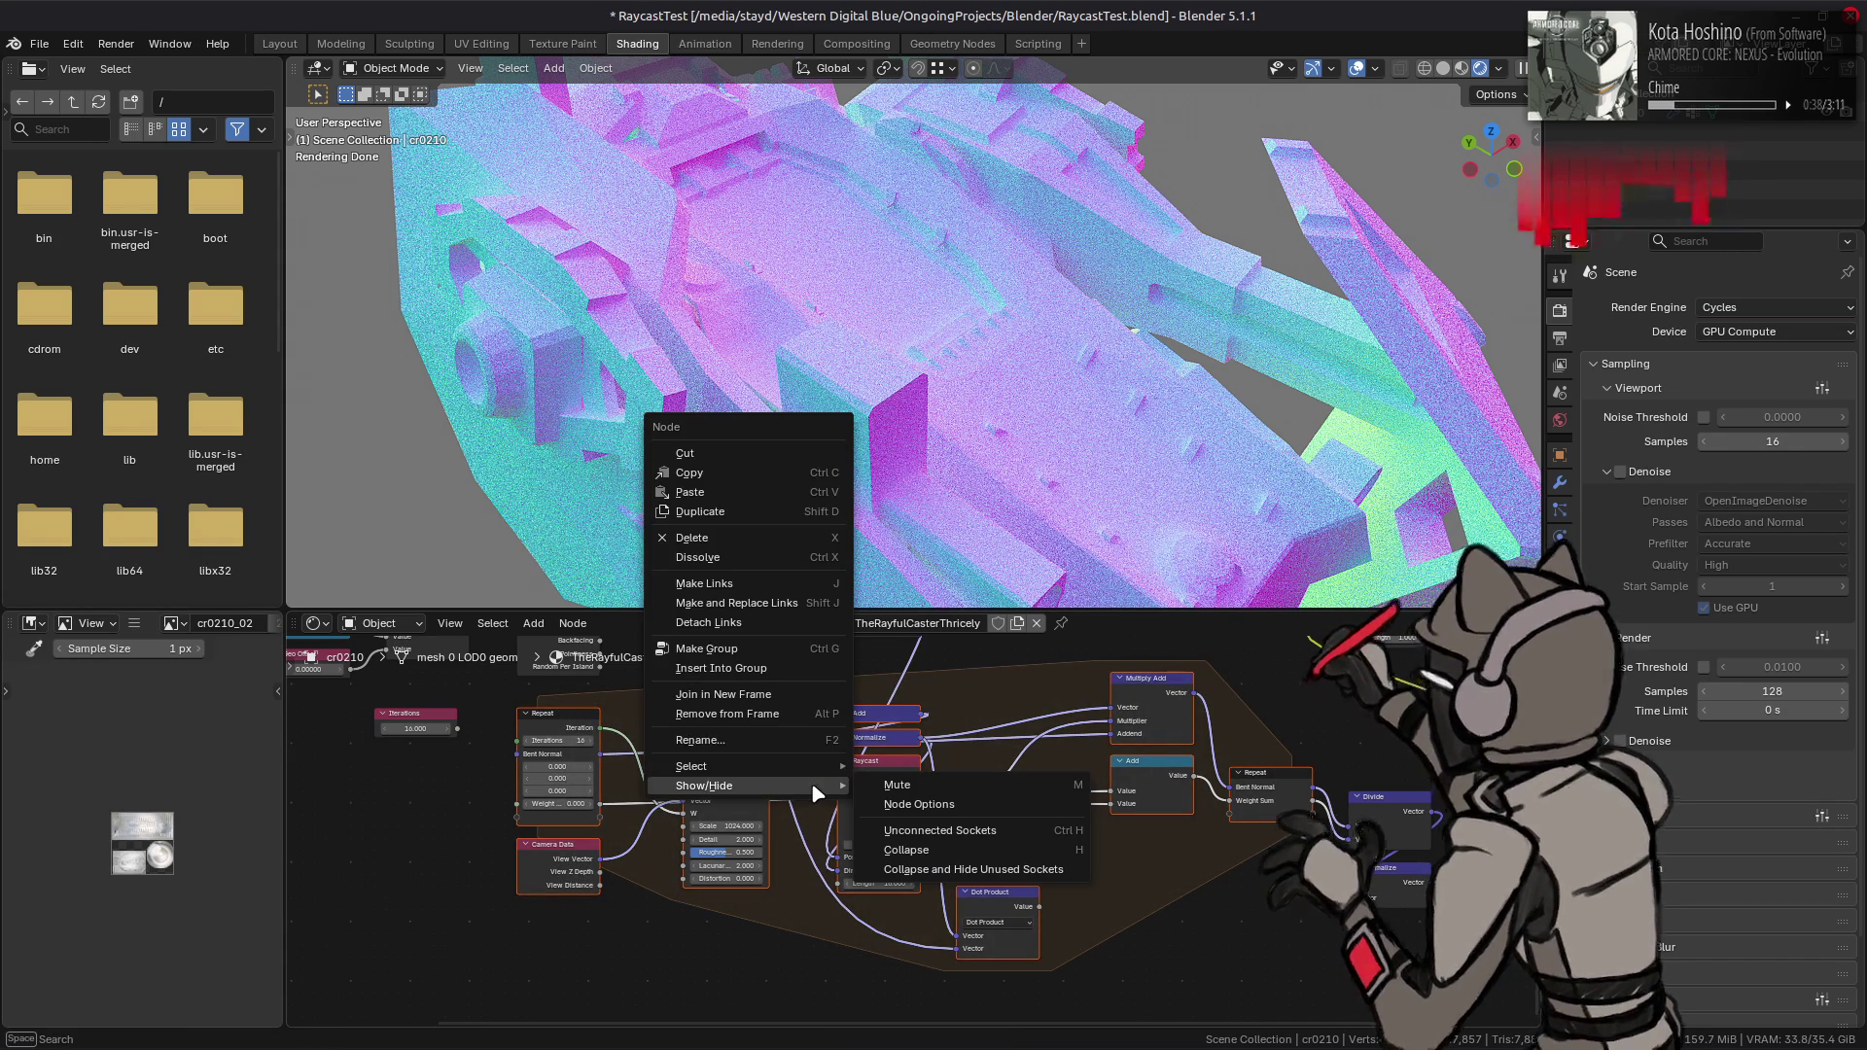
pyautogui.click(707, 648)
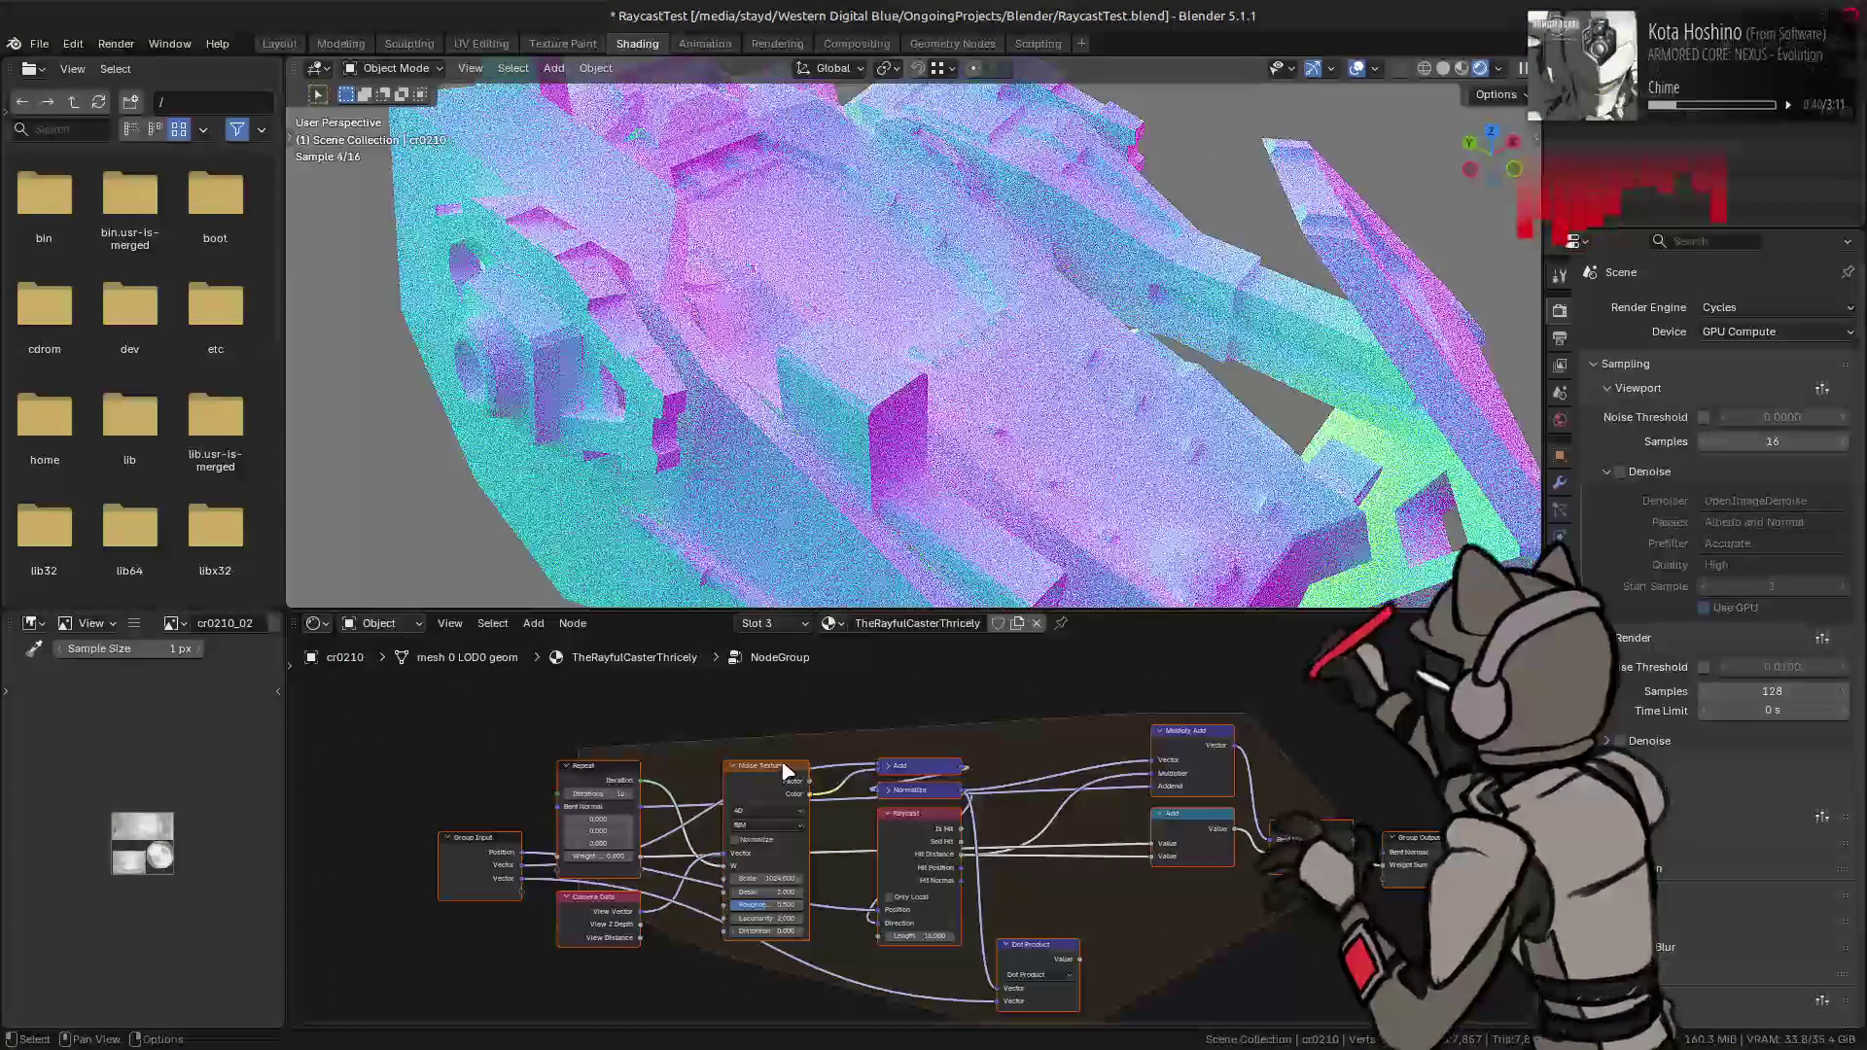
pyautogui.scroll(1, 642, 807)
pyautogui.click(400, 860)
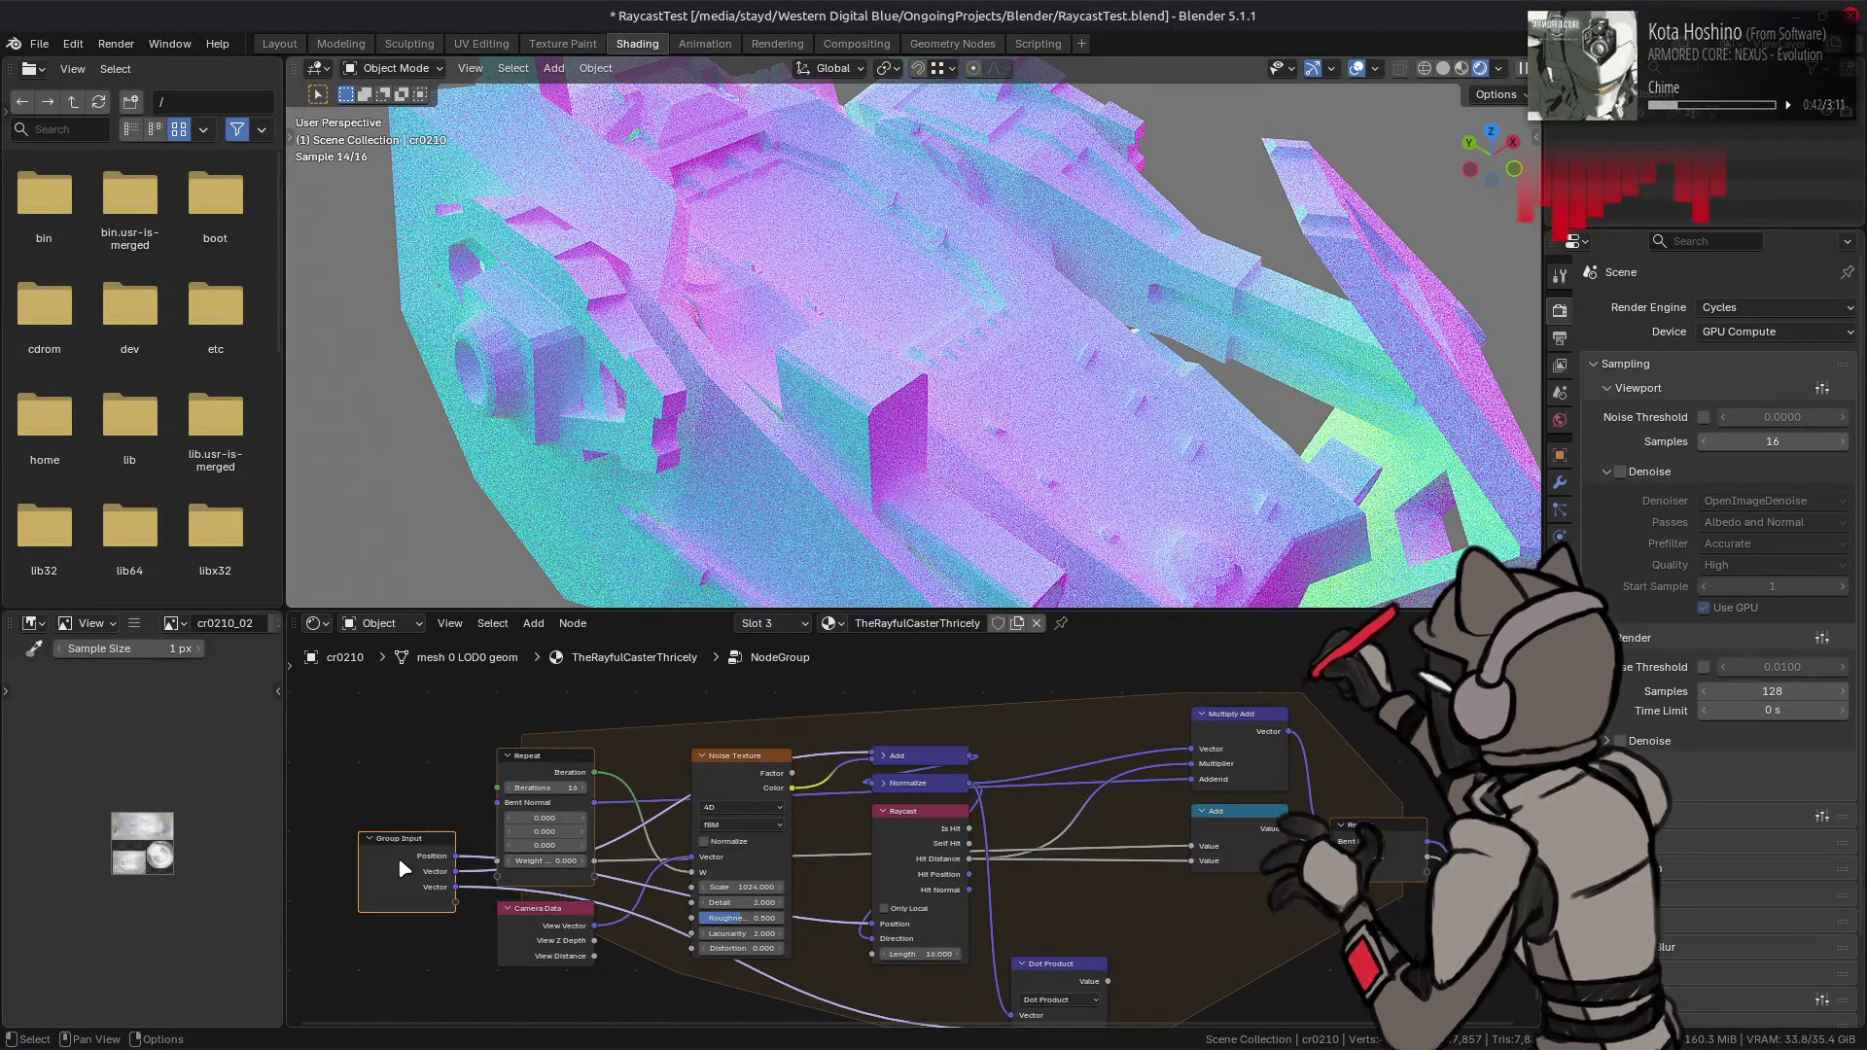
pyautogui.moveTo(449, 871); pyautogui.dragTo(454, 824, button='middle')
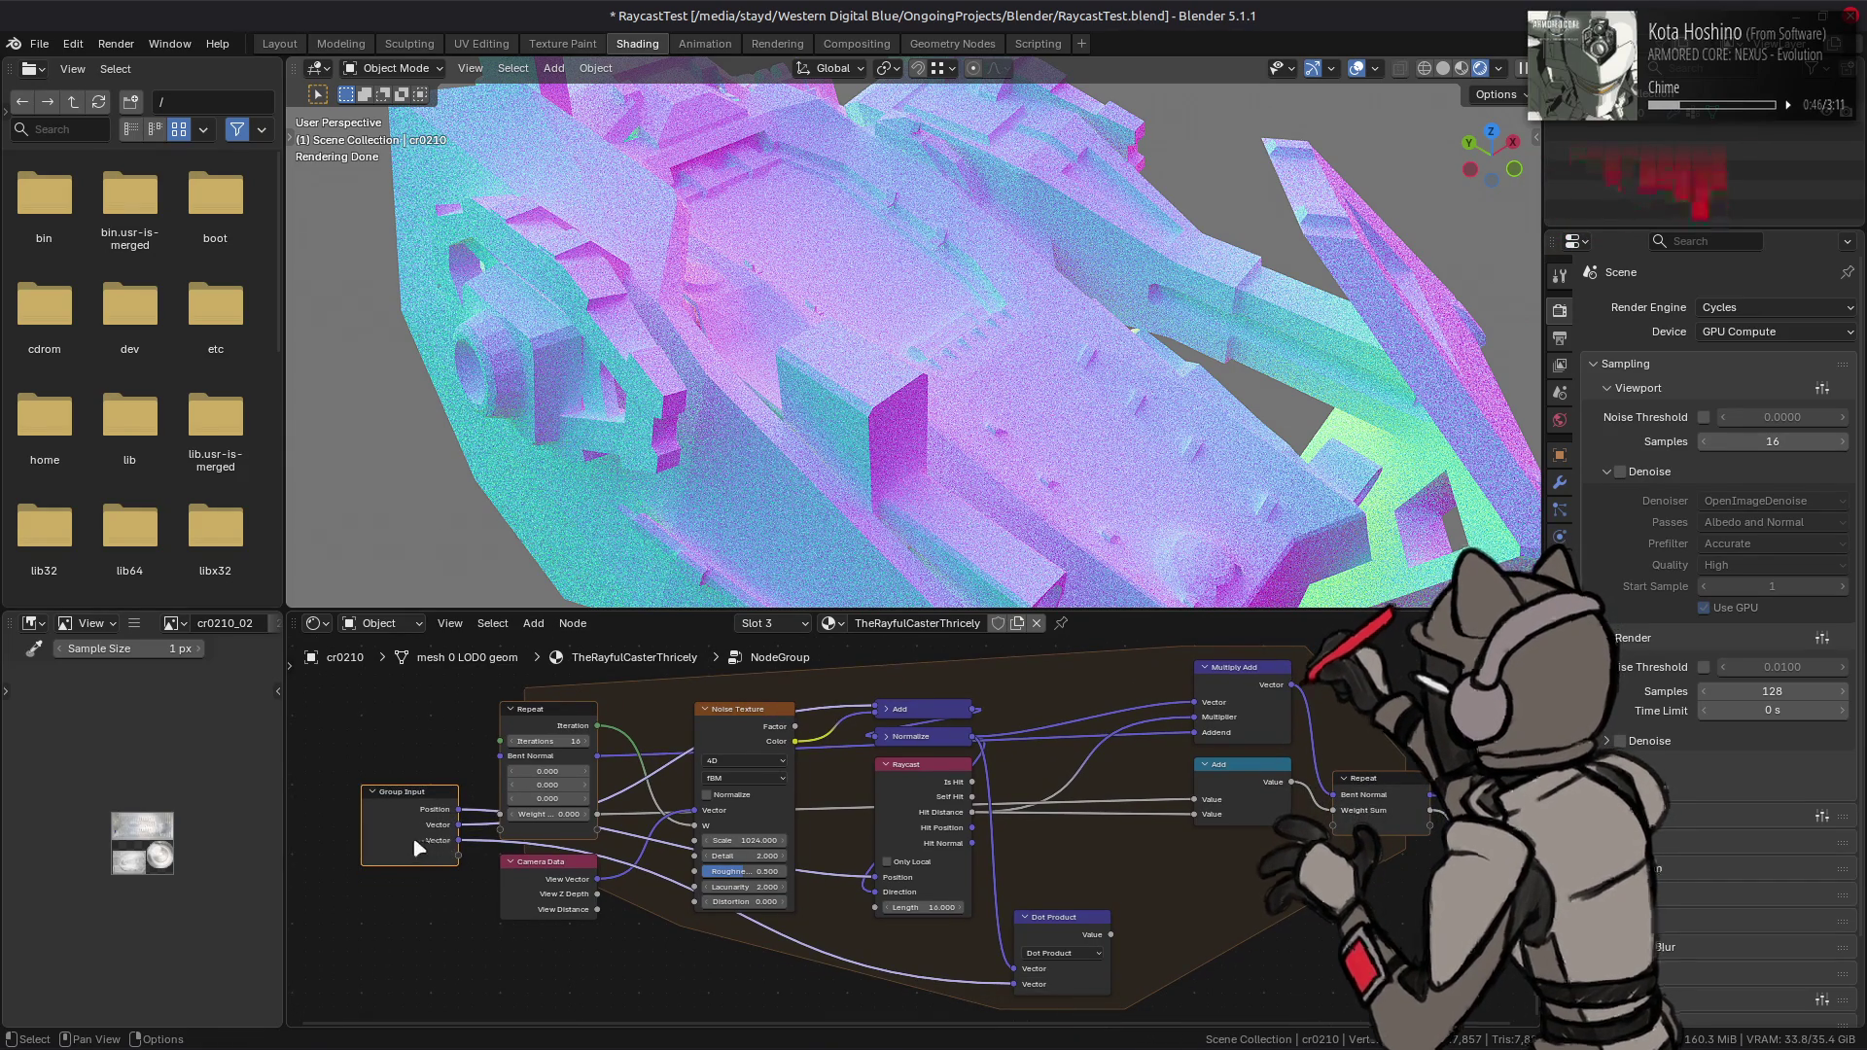
pyautogui.moveTo(409, 840)
pyautogui.mouseDown()
pyautogui.moveTo(368, 924)
pyautogui.moveTo(381, 851)
pyautogui.mouseUp()
pyautogui.press('Tab')
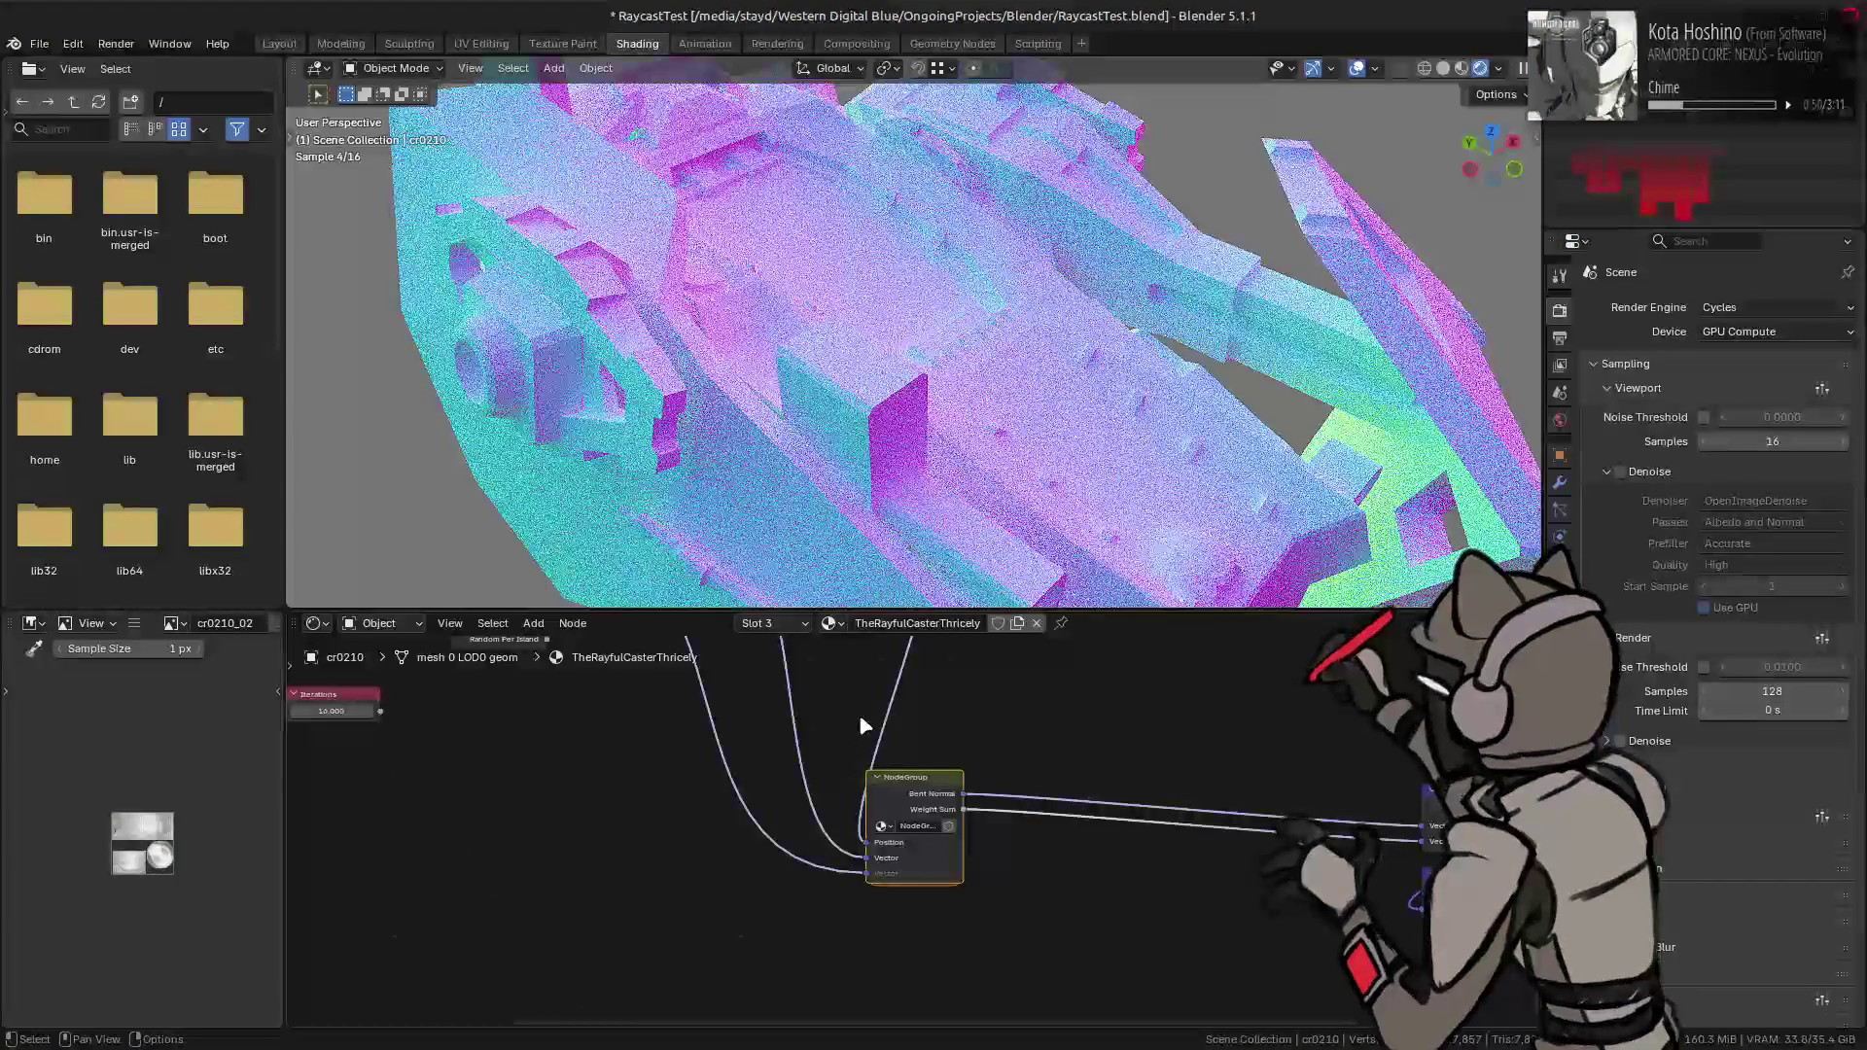
pyautogui.moveTo(917, 800)
pyautogui.mouseDown(button='middle')
pyautogui.moveTo(895, 992)
pyautogui.moveTo(956, 950)
pyautogui.moveTo(981, 827)
pyautogui.moveTo(1002, 886)
pyautogui.mouseUp(button='middle')
pyautogui.click(755, 711)
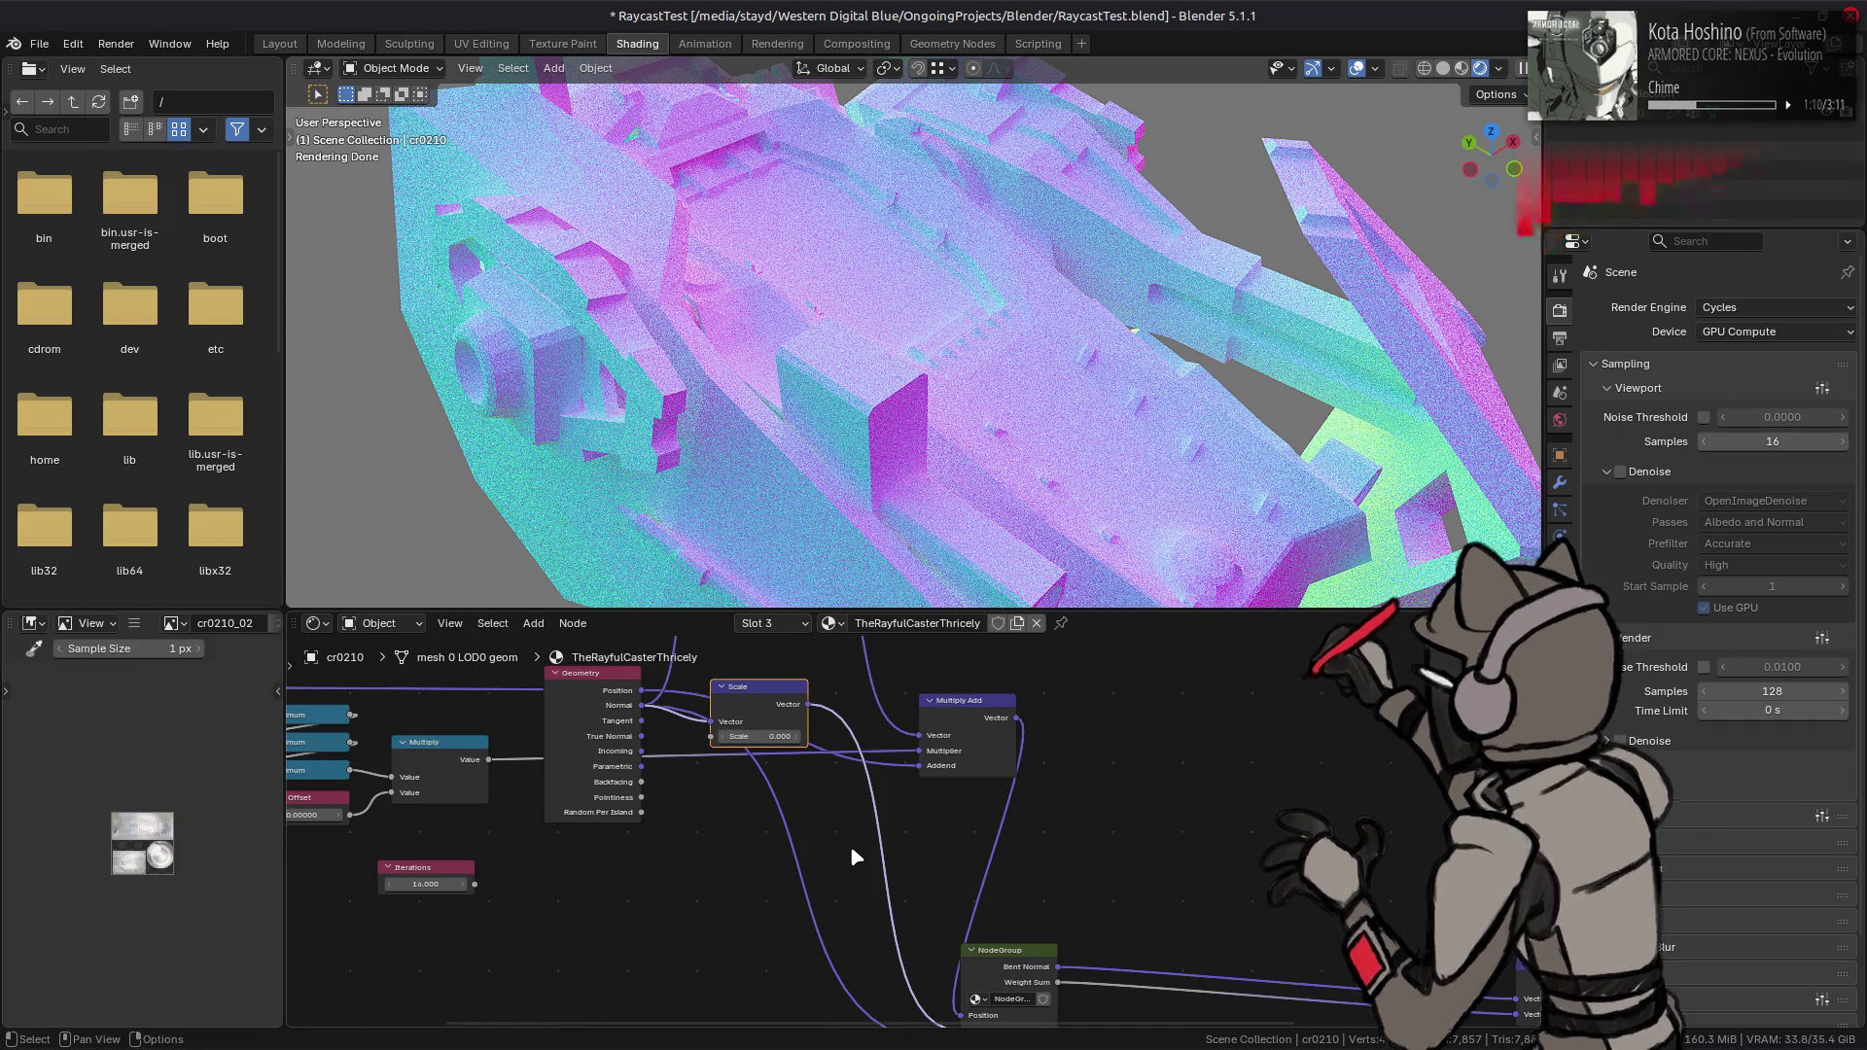
pyautogui.click(605, 767)
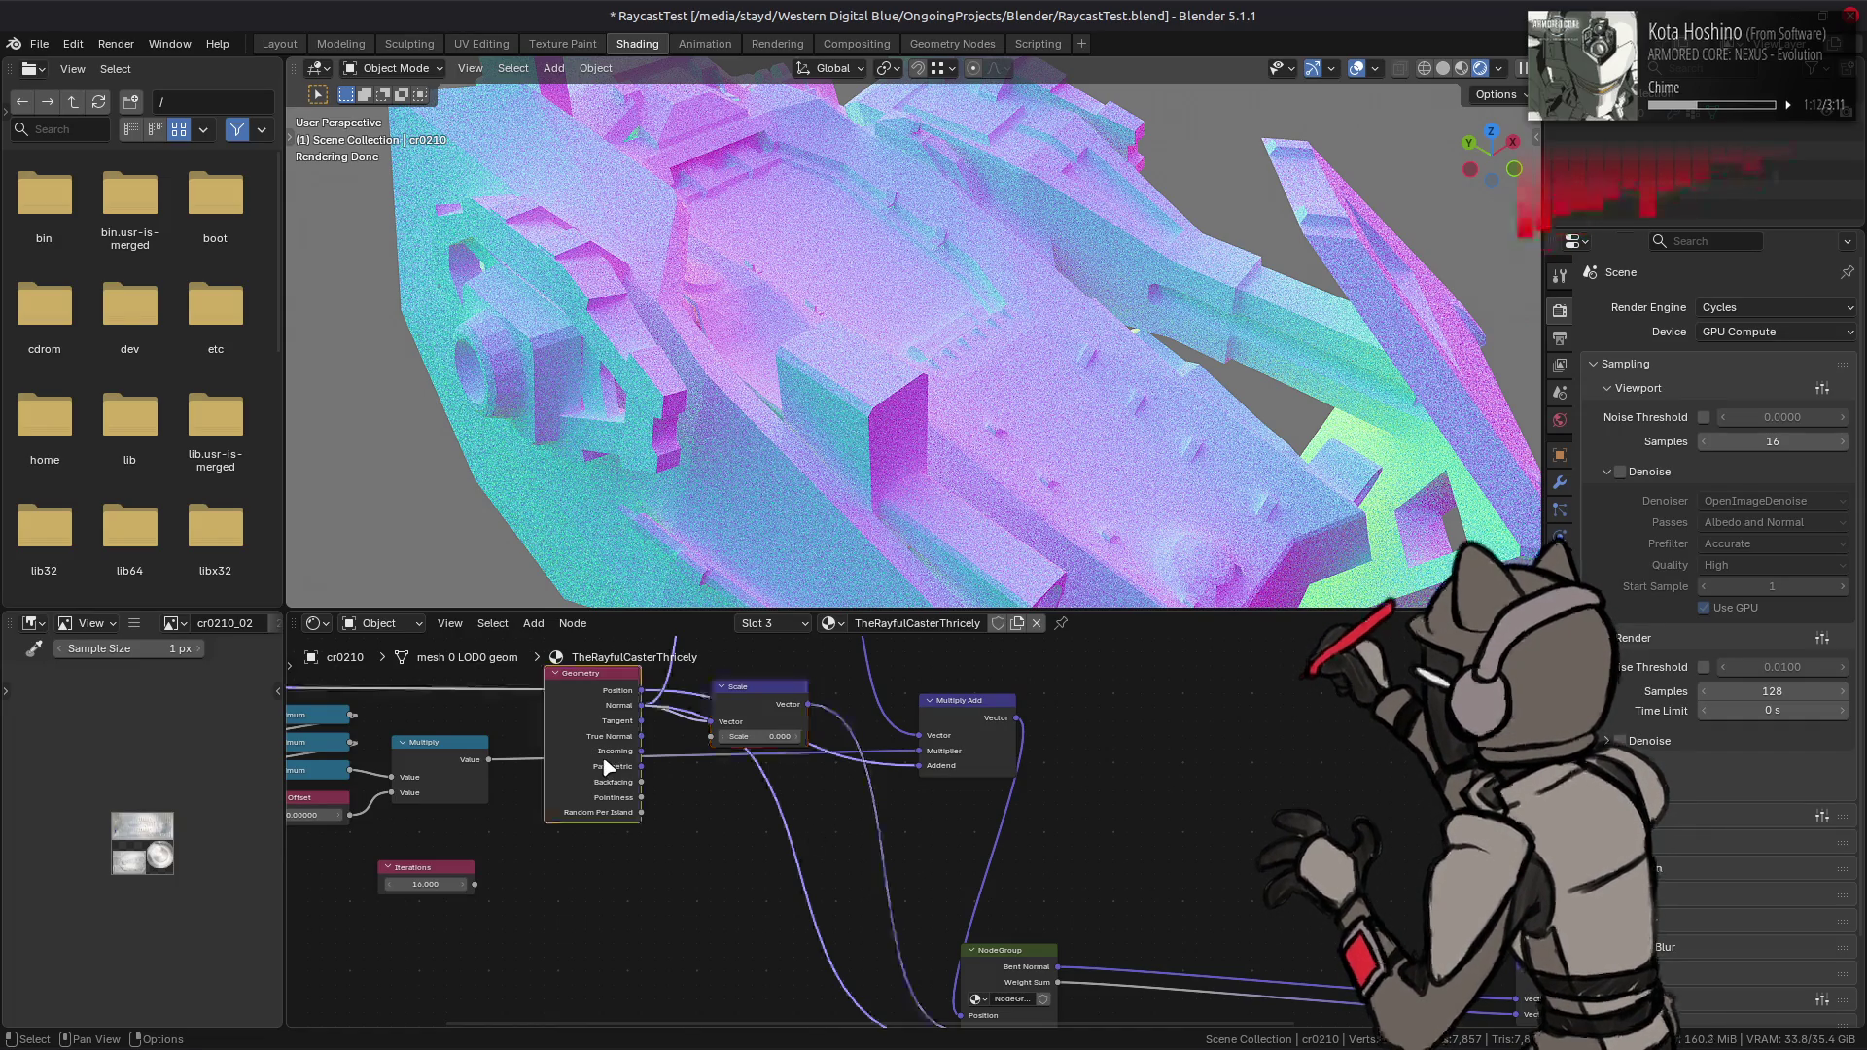
pyautogui.moveTo(842, 889); pyautogui.dragTo(826, 833, button='middle')
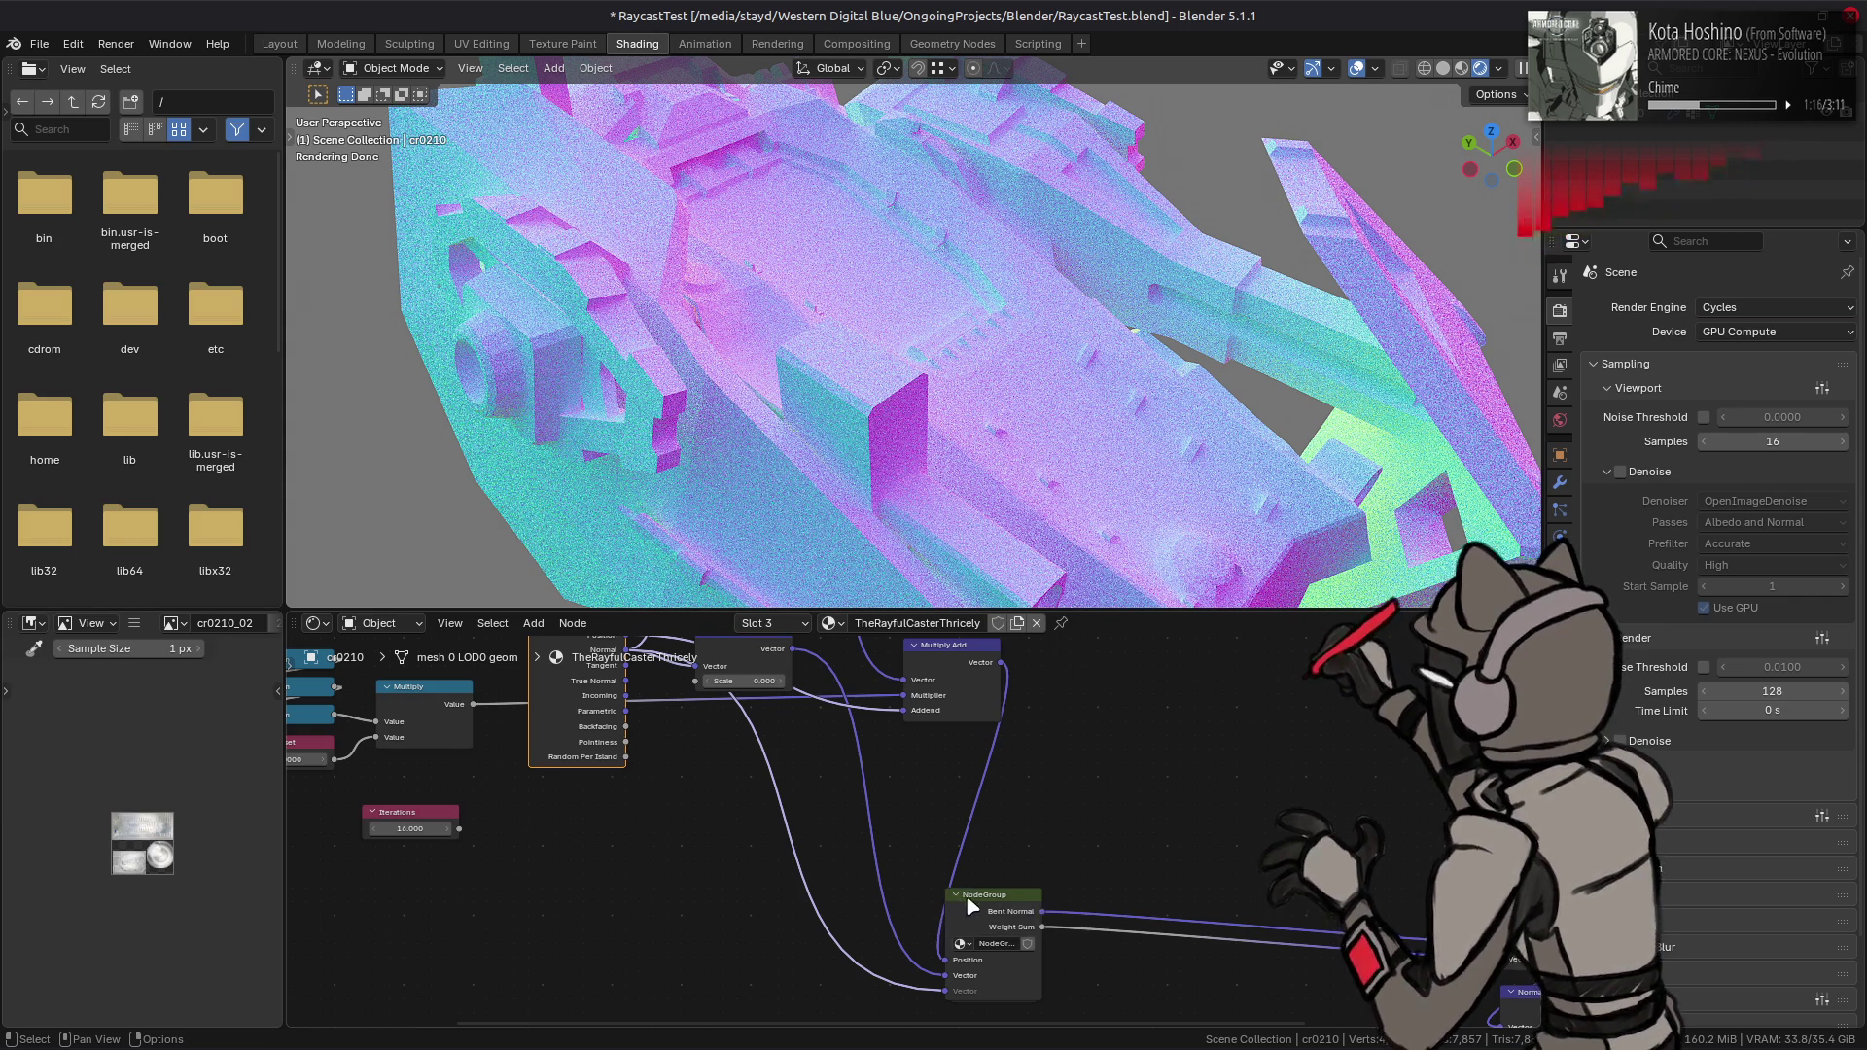
pyautogui.click(996, 920)
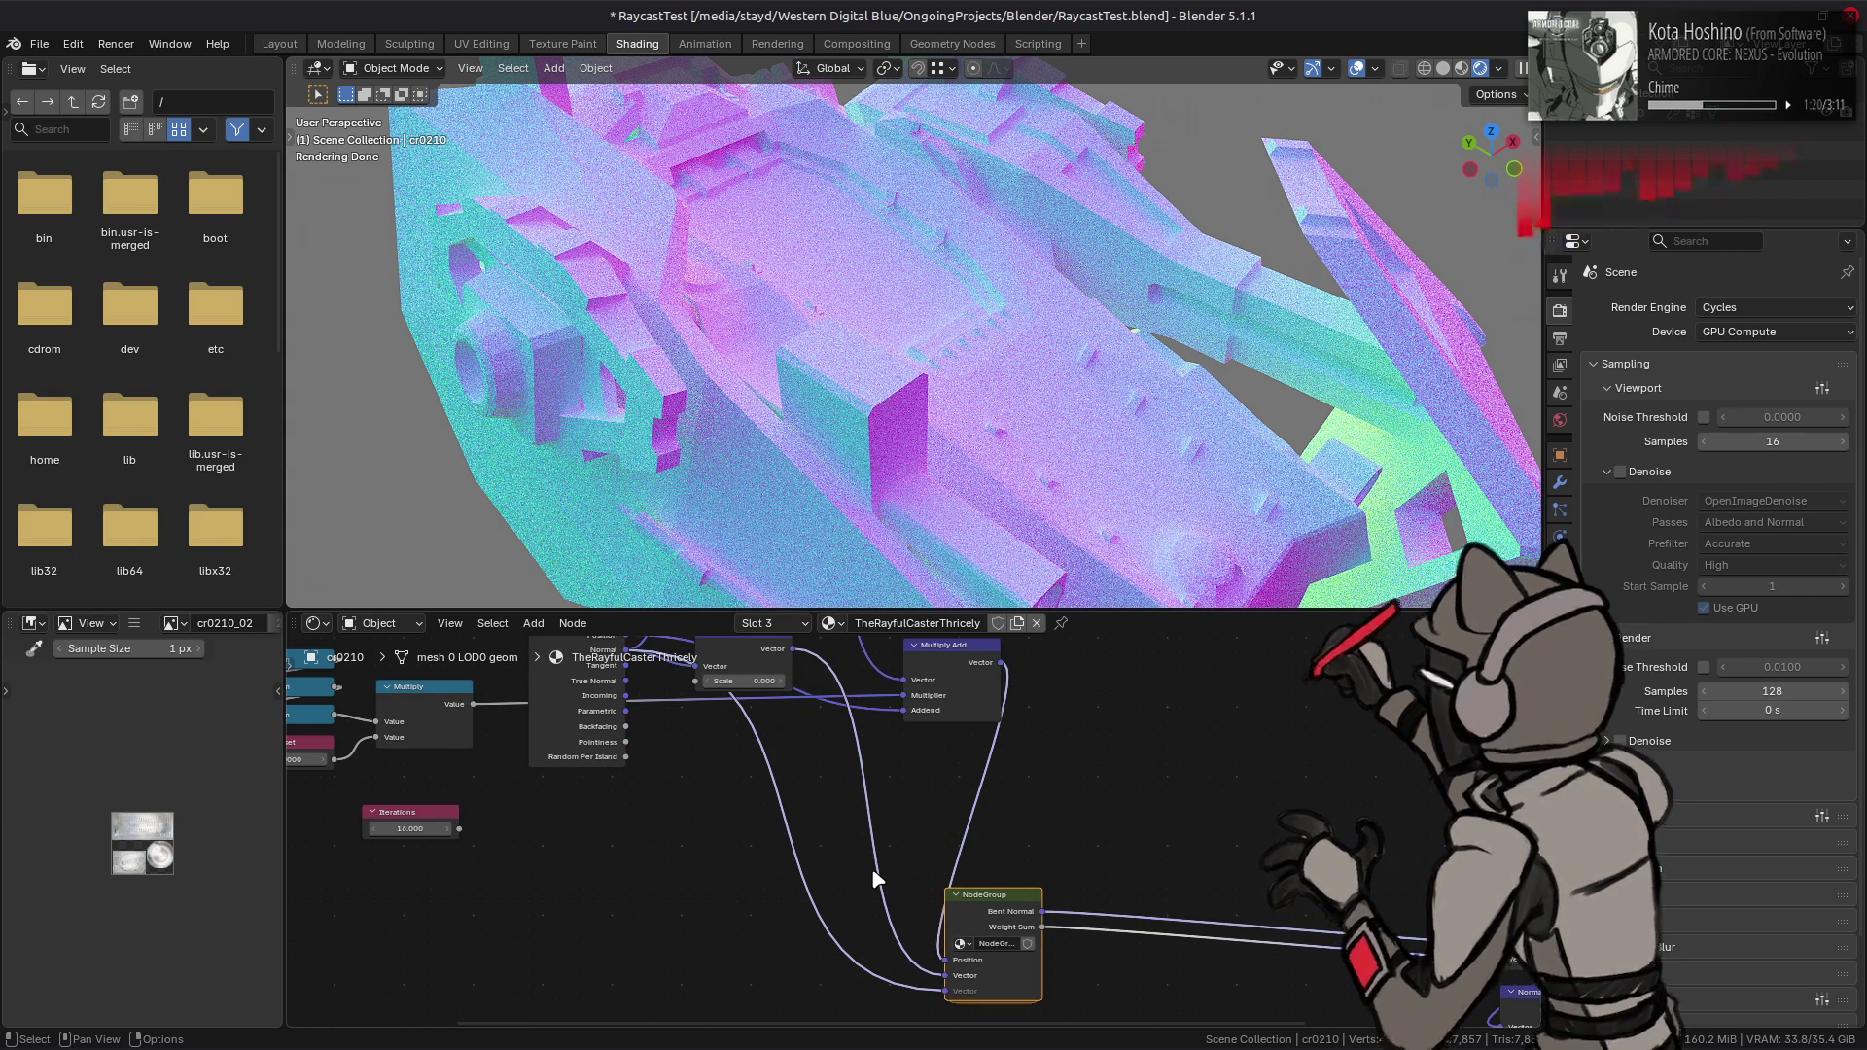
pyautogui.moveTo(1070, 835); pyautogui.dragTo(973, 804, button='middle')
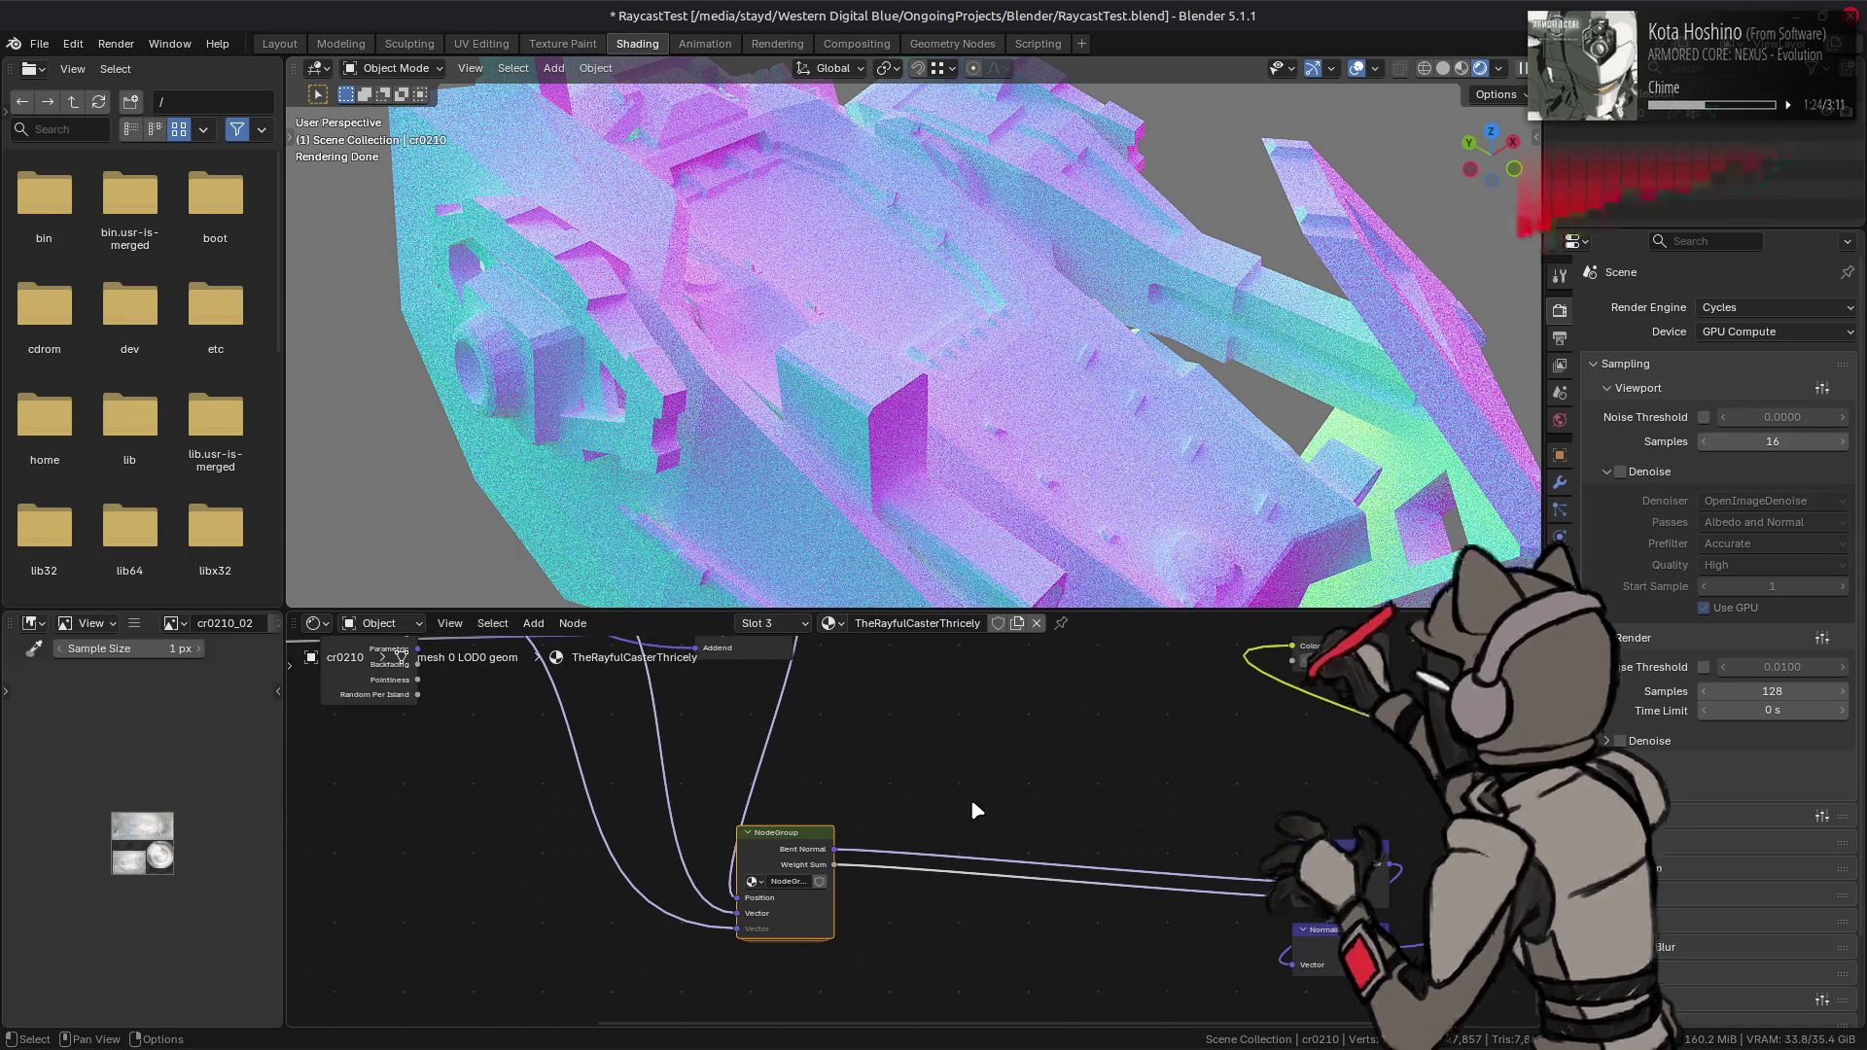
pyautogui.hotkey('ctrl', 'z')
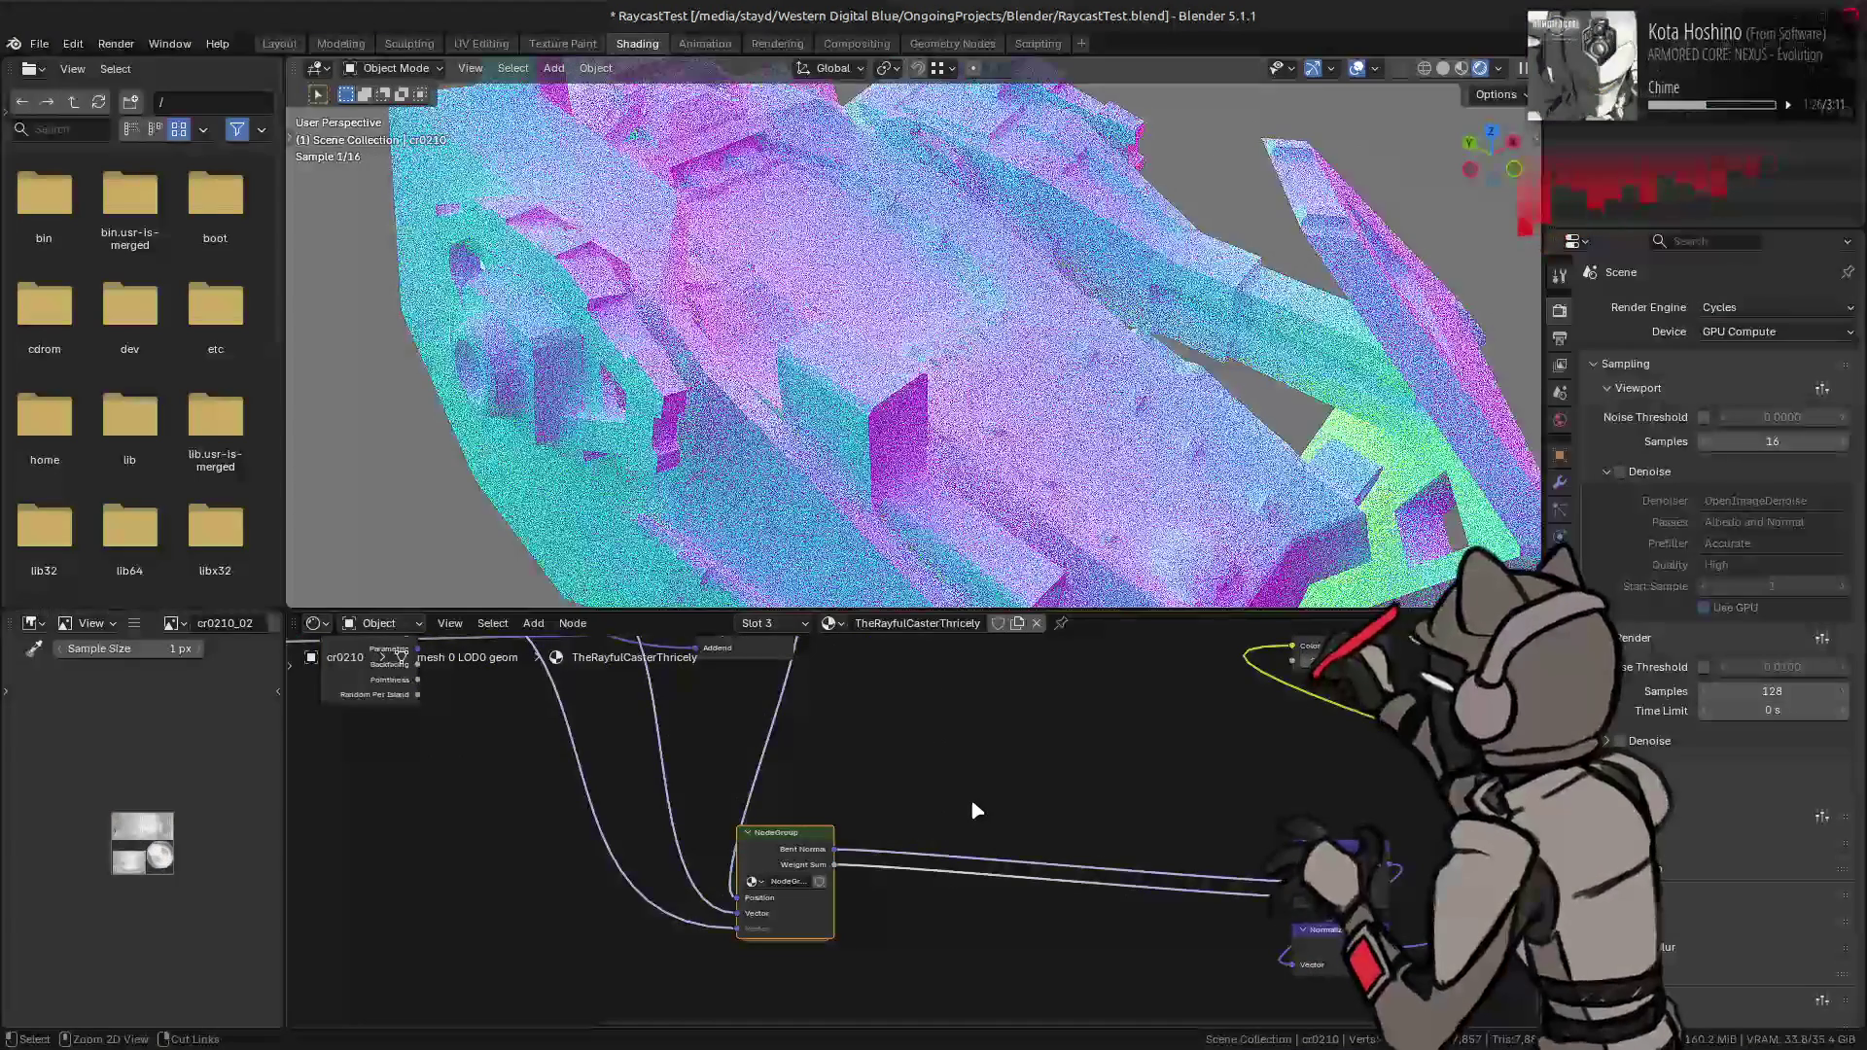
pyautogui.hotkey('ctrl', 'z')
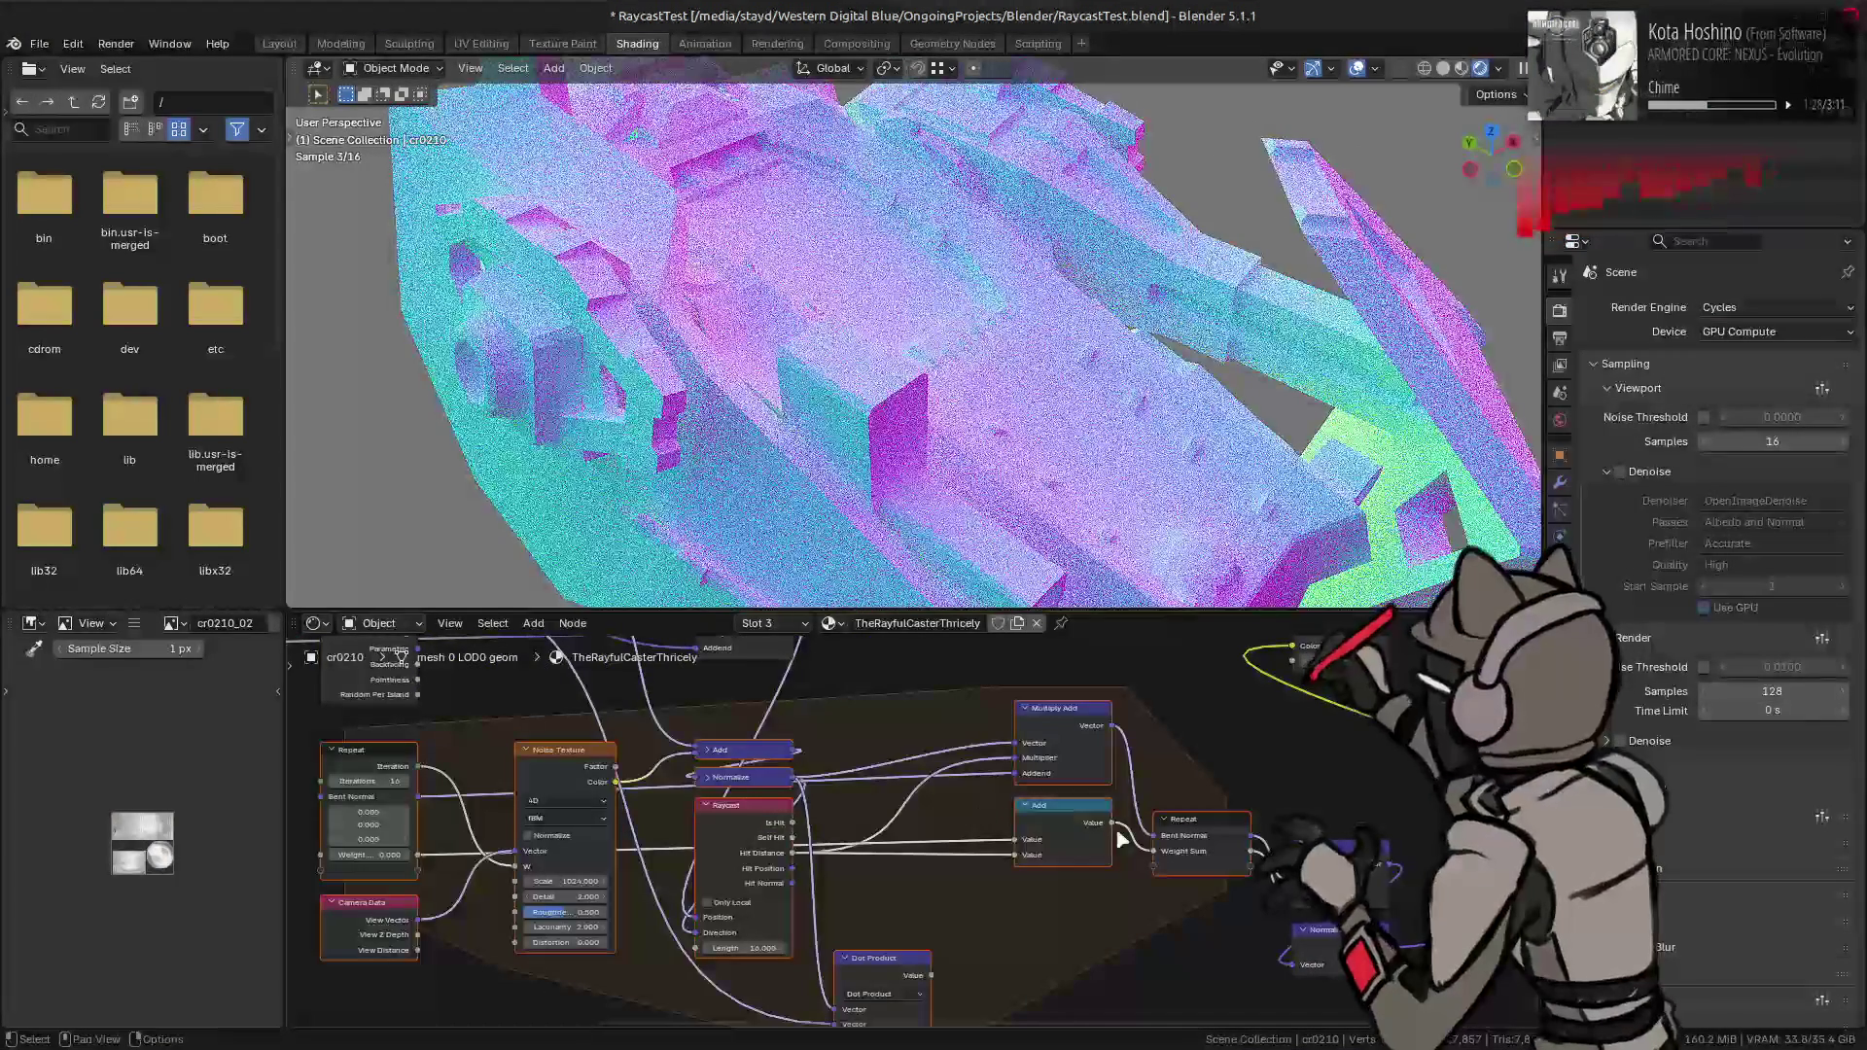
# - Move the Multiply Add node further left, beside the Divide and Normalize nodes
pyautogui.moveTo(1521, 865); pyautogui.dragTo(1282, 835, button='middle')
pyautogui.moveTo(1372, 829); pyautogui.dragTo(1221, 829)
pyautogui.click(1220, 829)
# - Select the Raycast and Dot Product nodes in the repeat zone
pyautogui.moveTo(947, 875); pyautogui.dragTo(1239, 914, button='middle')
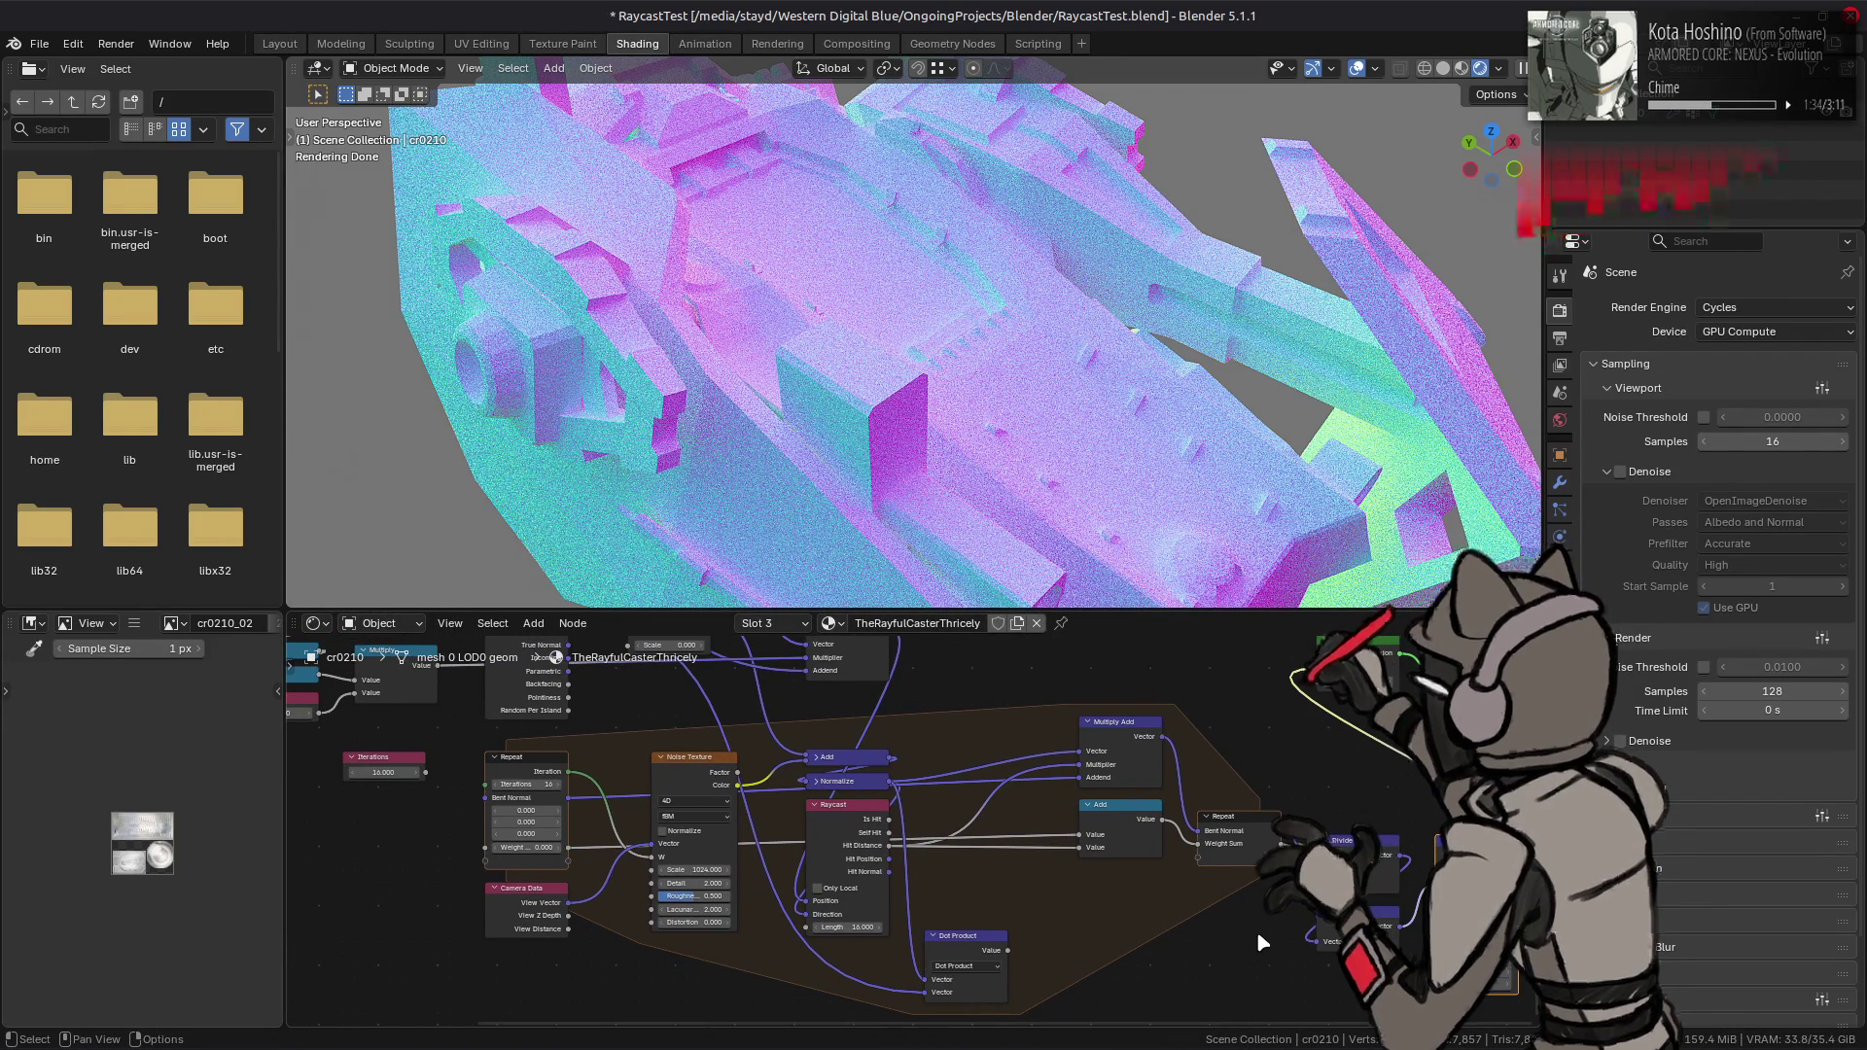
pyautogui.click(859, 825)
pyautogui.moveTo(931, 769); pyautogui.dragTo(938, 776, button='middle')
pyautogui.click(999, 946)
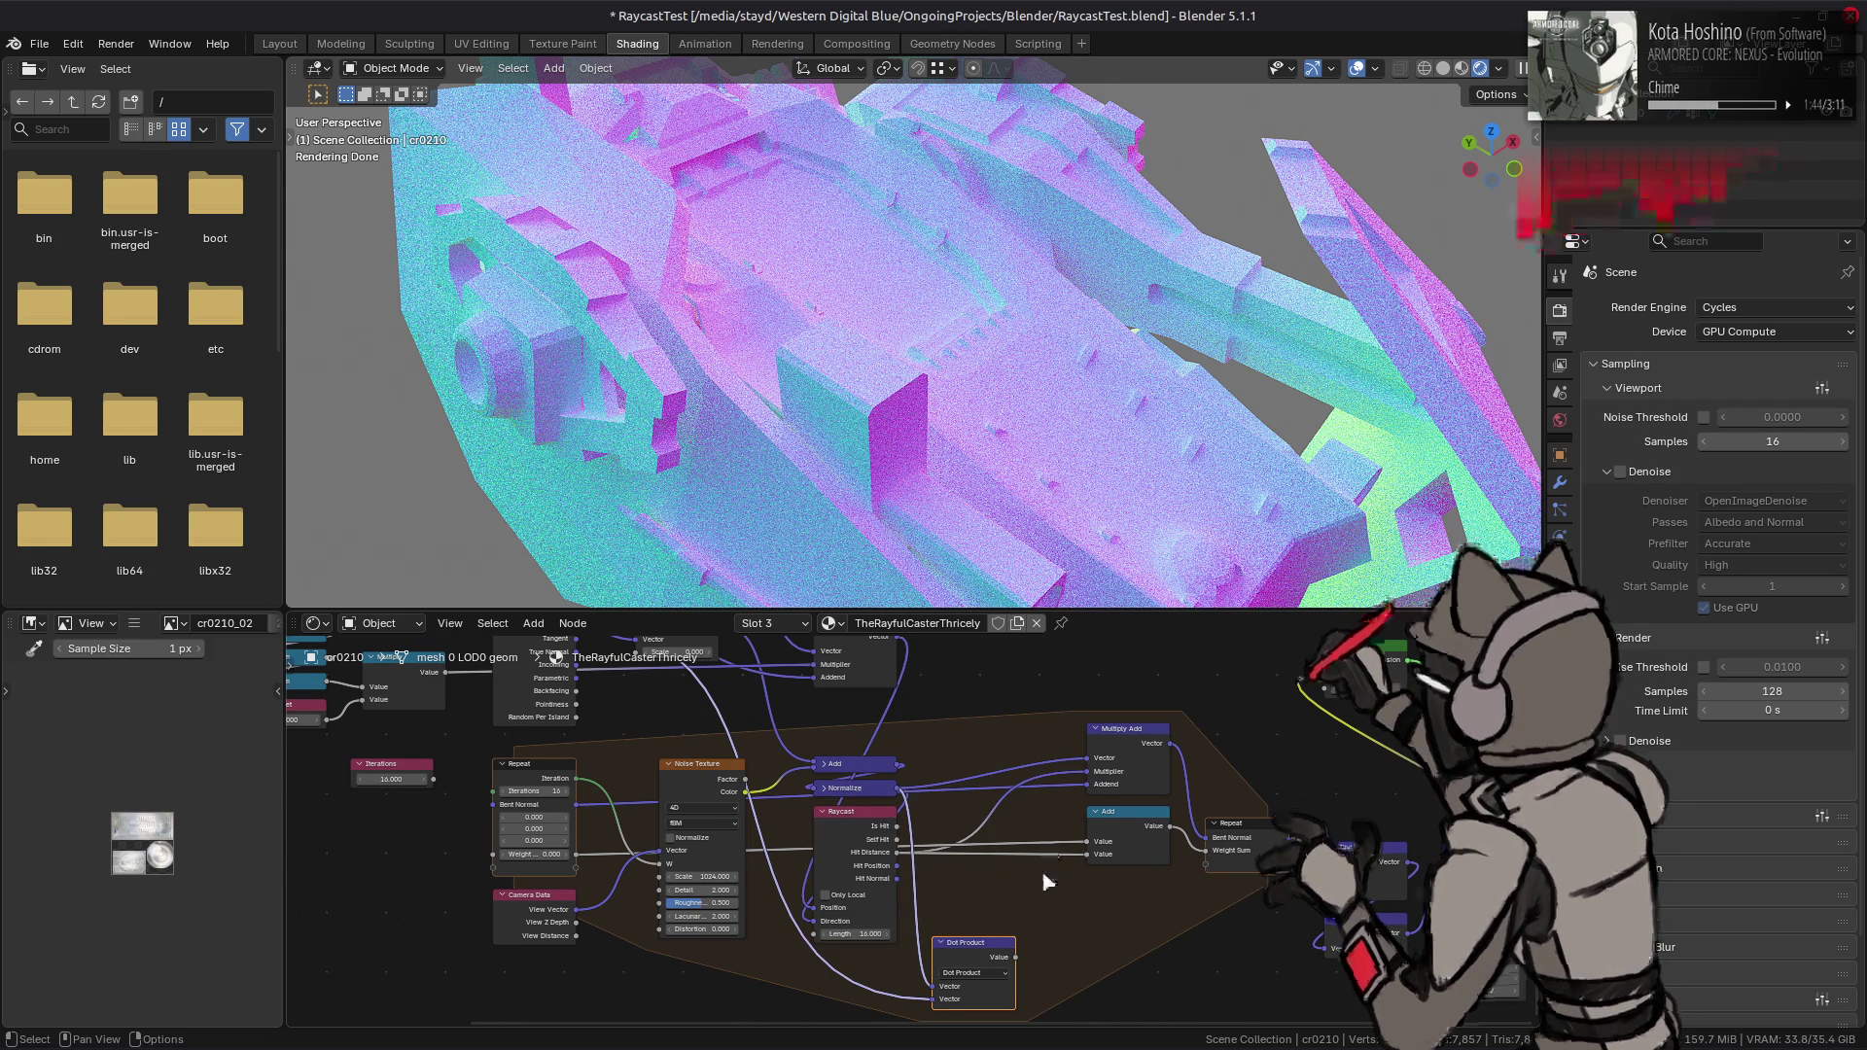
pyautogui.moveTo(1051, 855); pyautogui.dragTo(953, 779, button='middle')
# - Add a Map Range node beside the Dot Product and set its From Min to 1
pyautogui.hotkey('shift', 'a')
pyautogui.moveTo(989, 860)
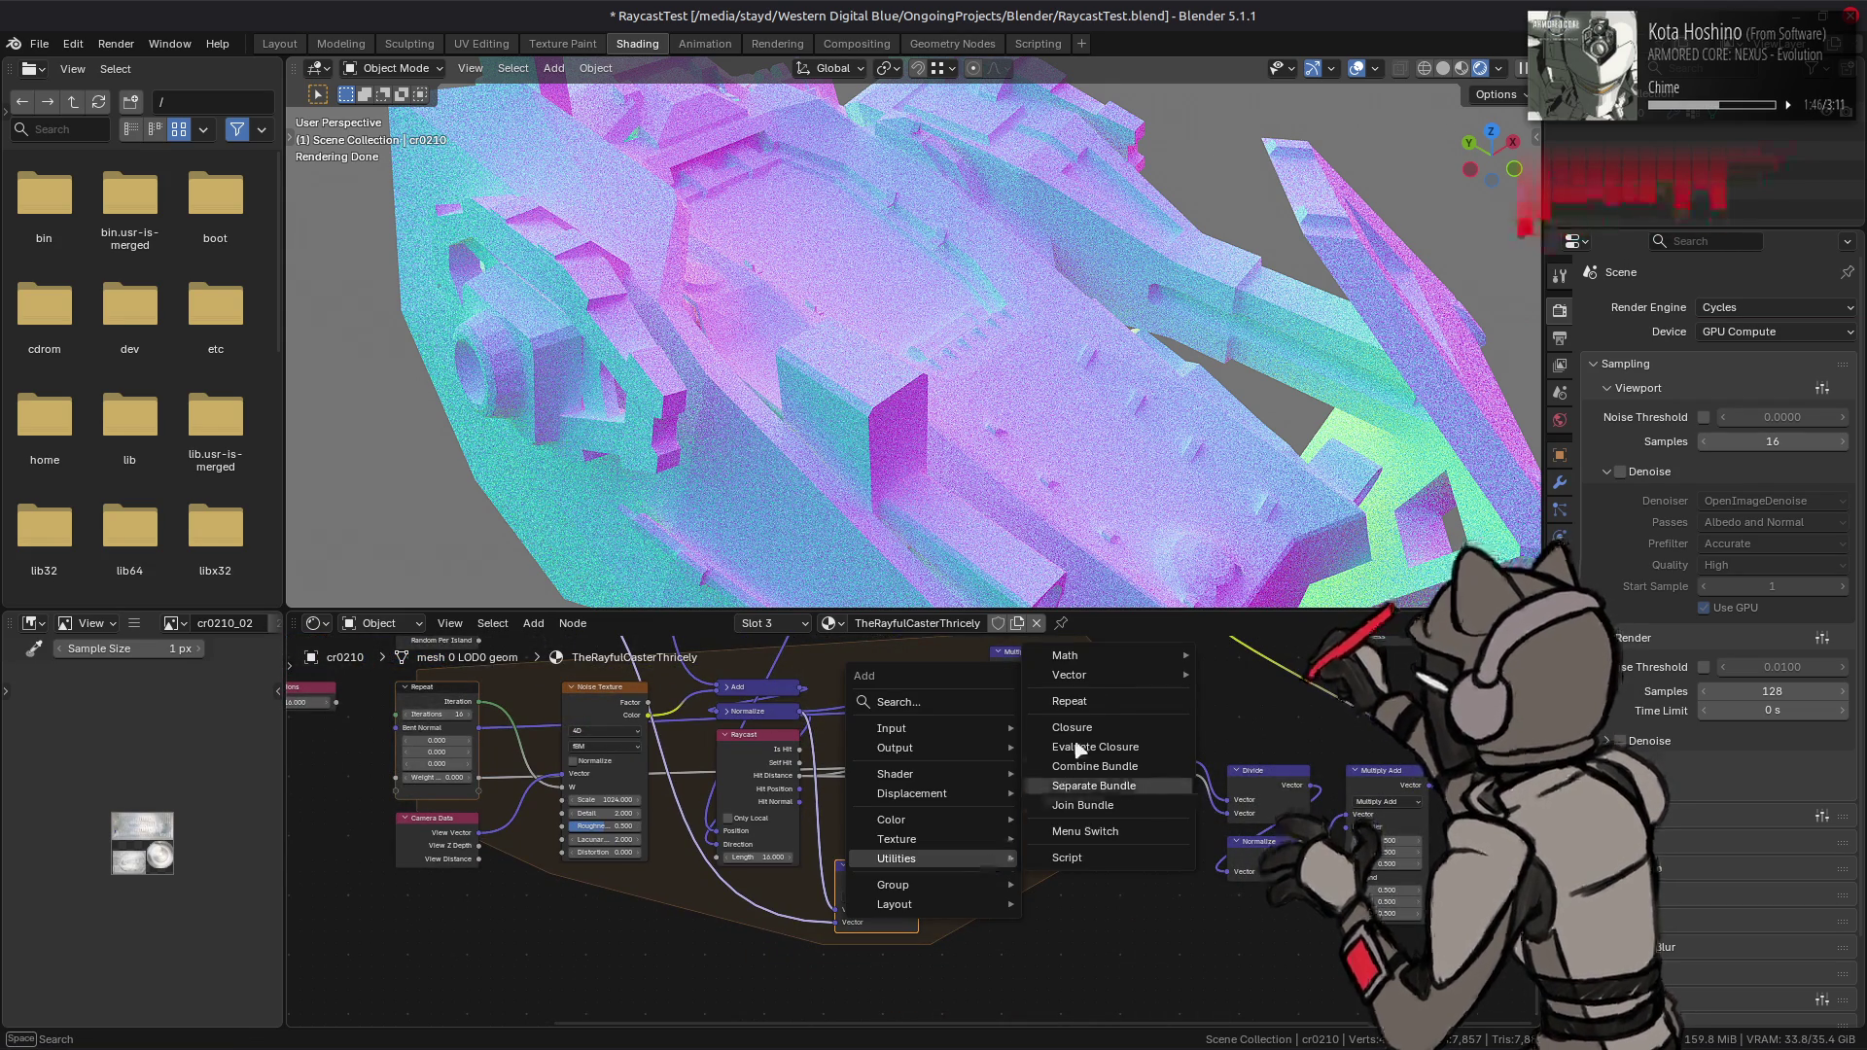
pyautogui.moveTo(1148, 656)
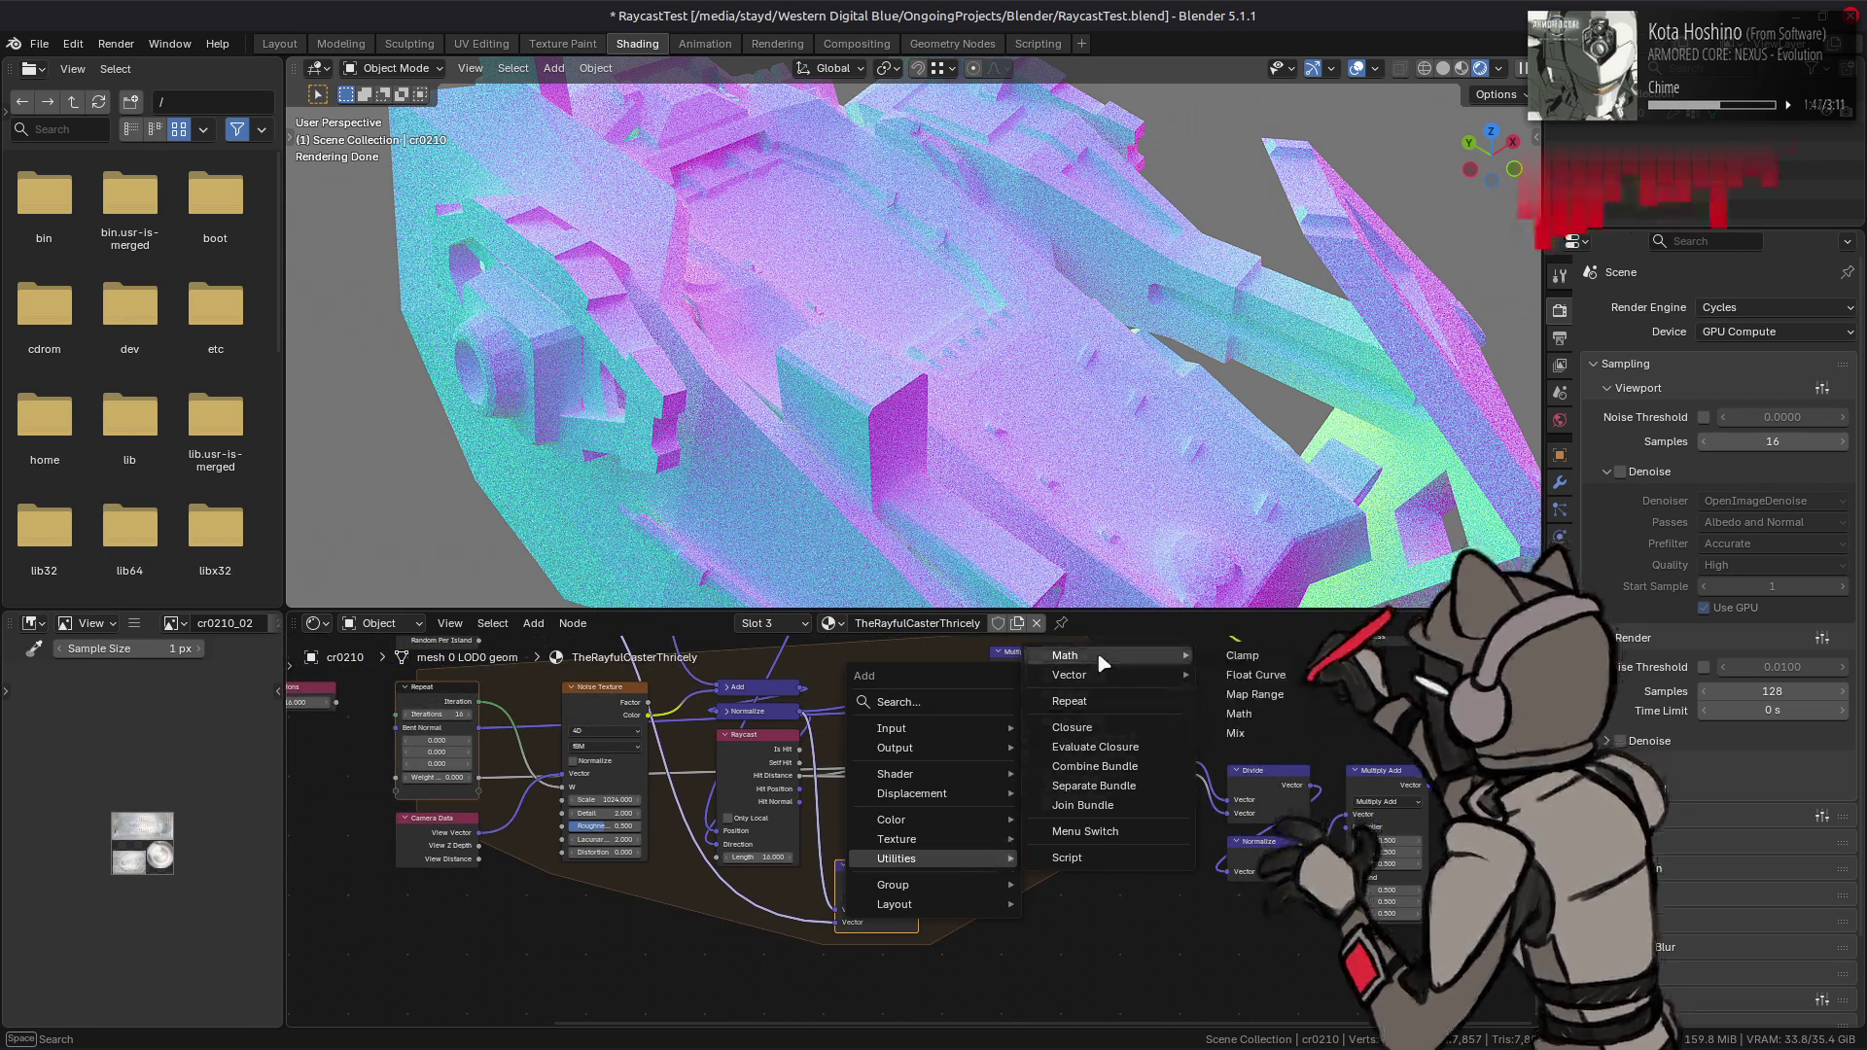
pyautogui.click(1254, 694)
pyautogui.click(958, 878)
pyautogui.scroll(2, 958, 878)
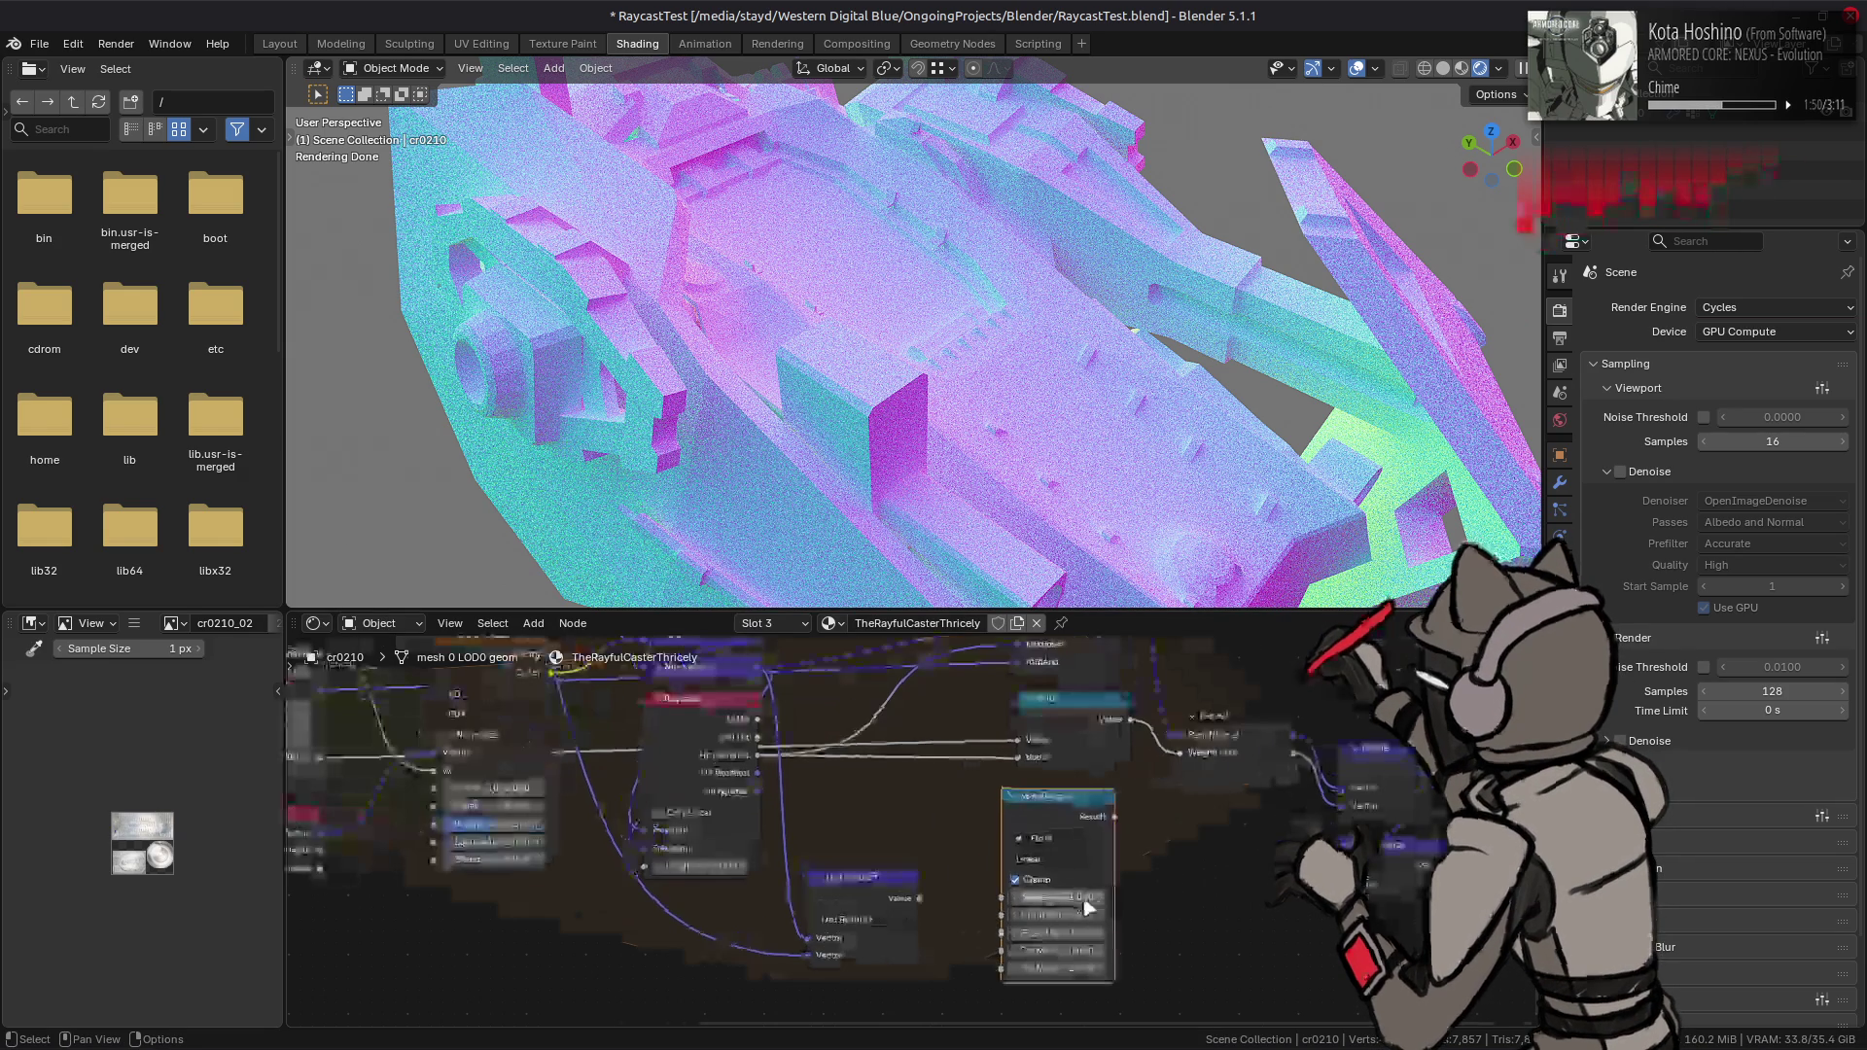
pyautogui.click(1064, 914)
pyautogui.write('1')
pyautogui.press('Return')
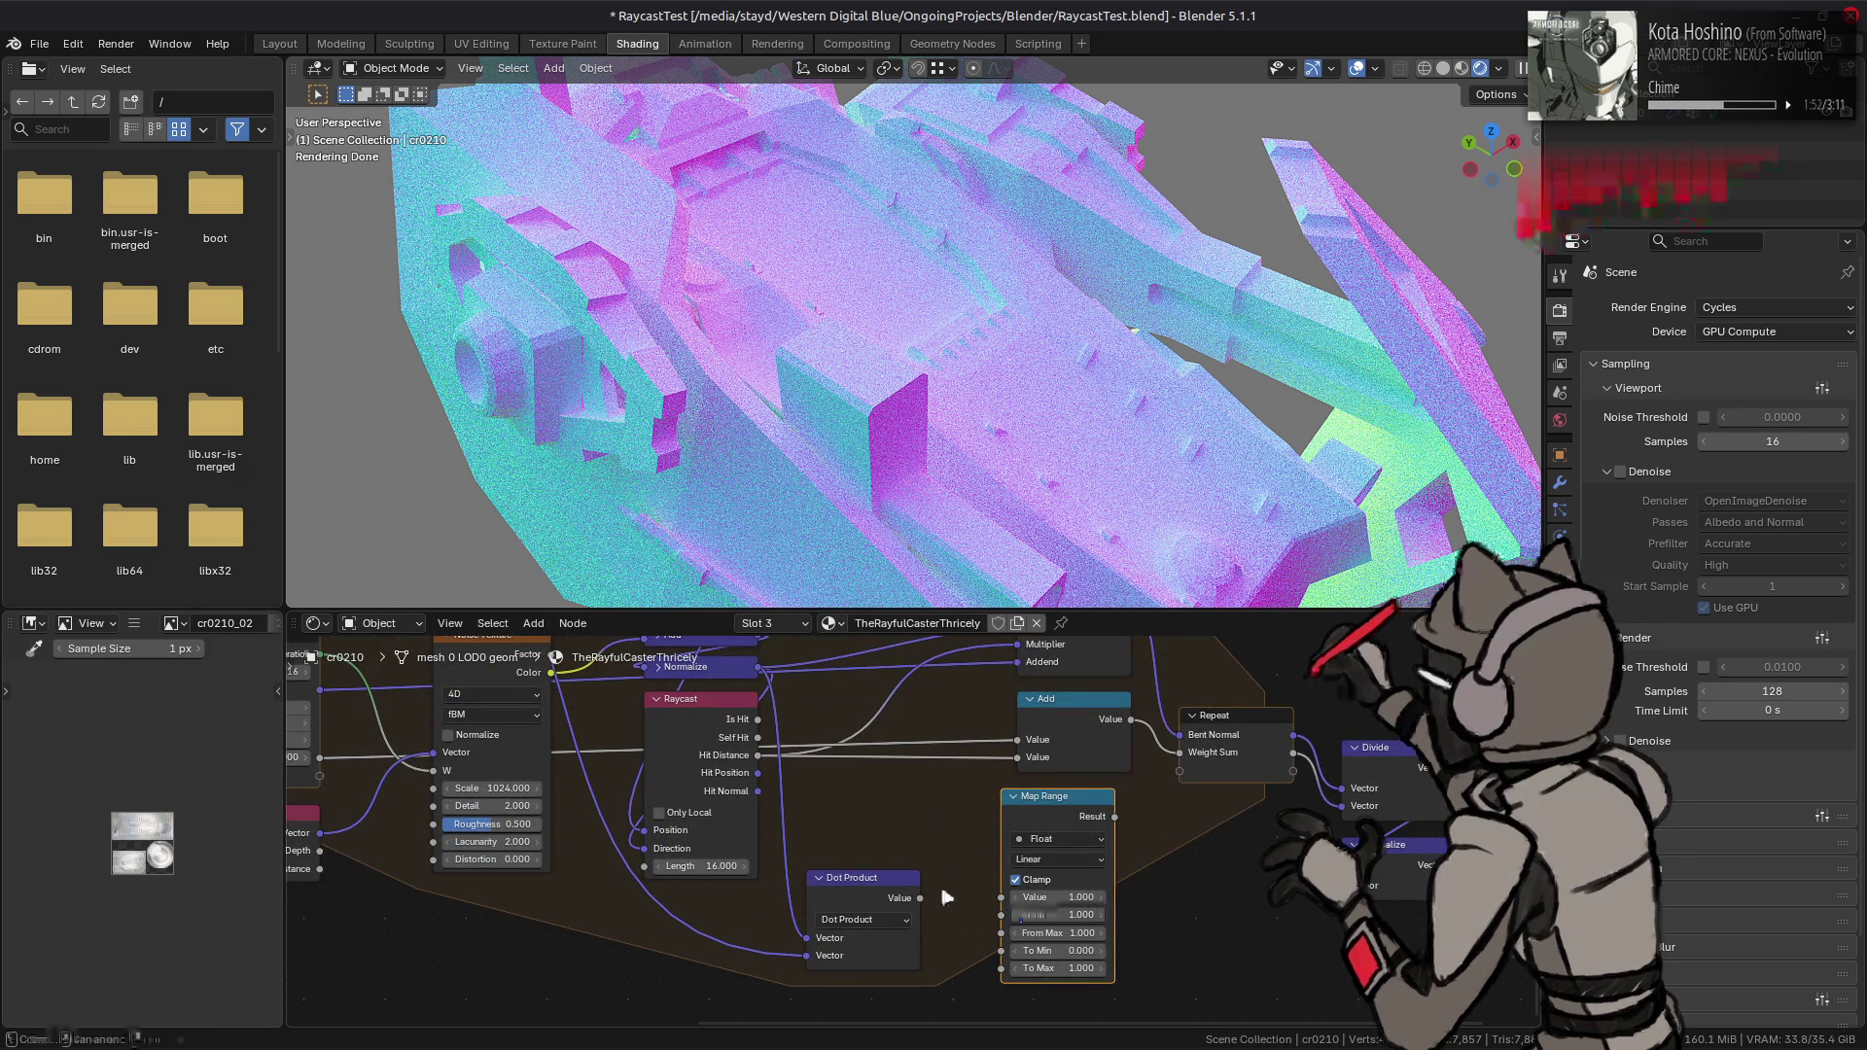
# - Link Dot Product into Map Range Value, Hit Distance into To Max, and Result into Add
pyautogui.moveTo(930, 899); pyautogui.dragTo(1007, 906)
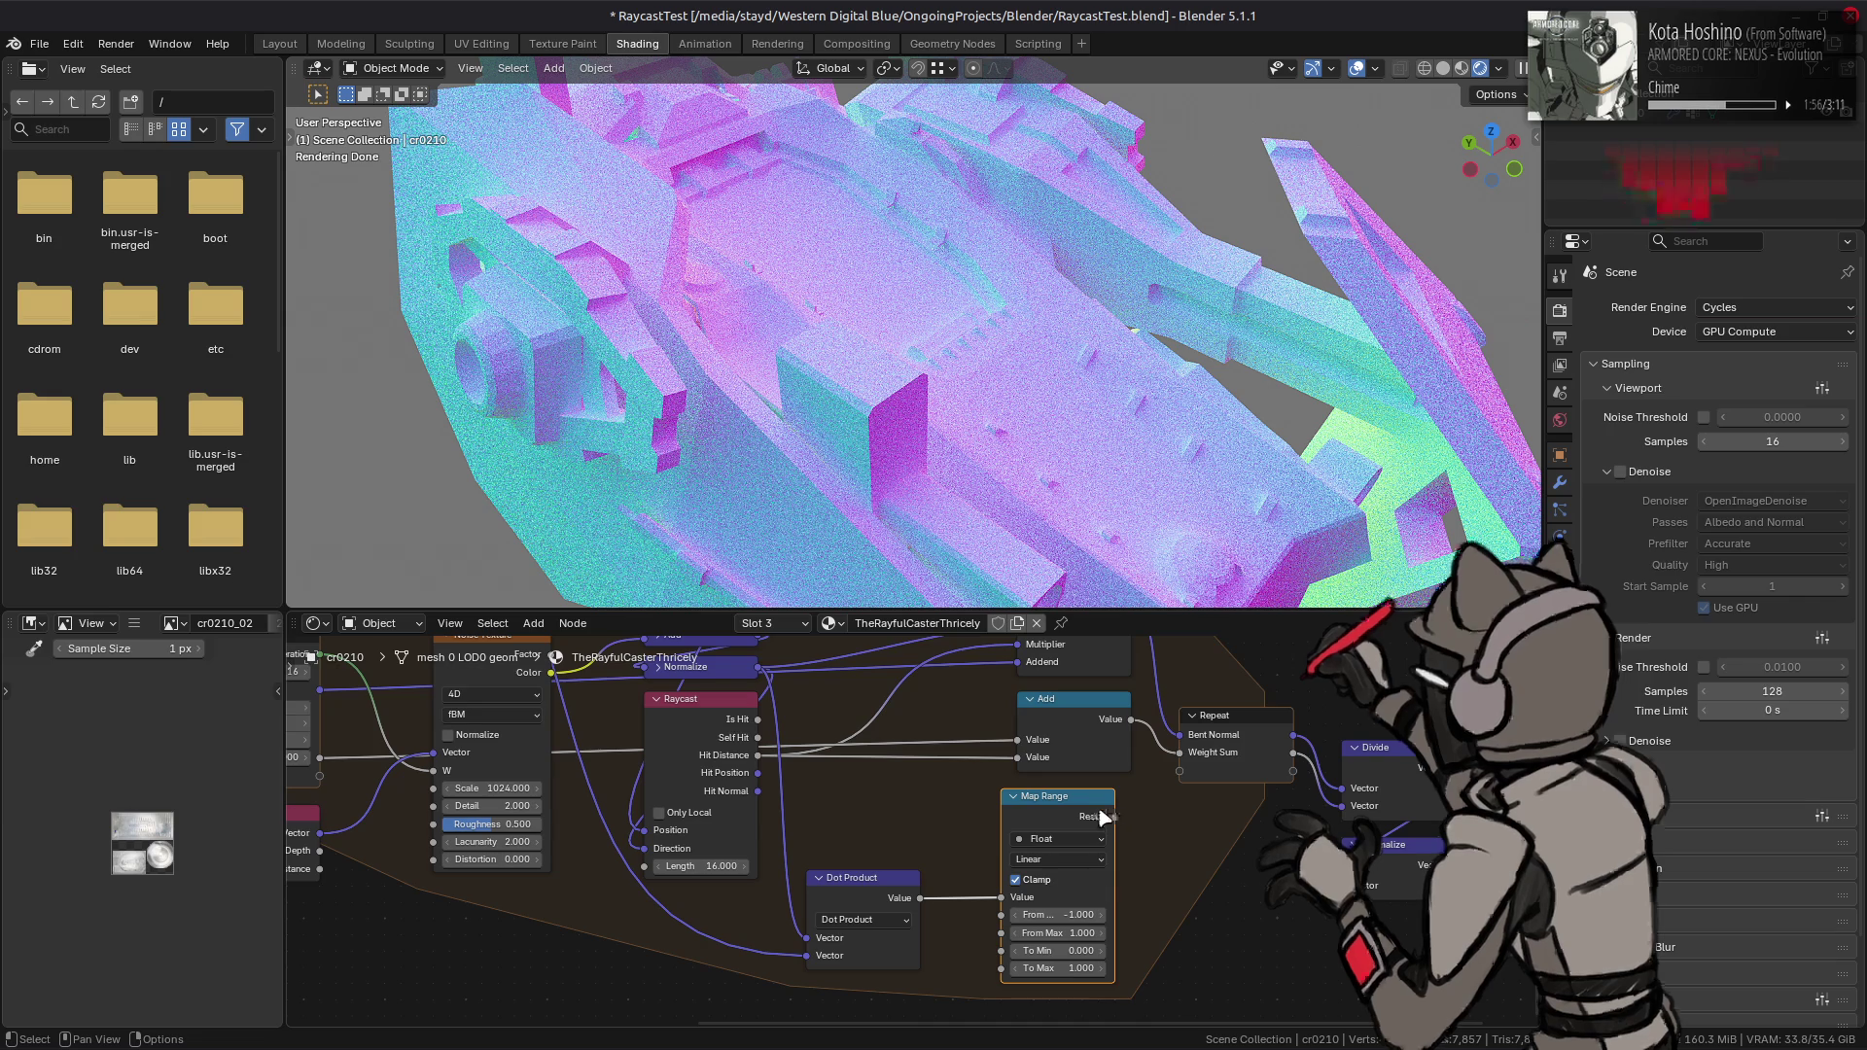
pyautogui.moveTo(943, 825); pyautogui.dragTo(990, 819, button='middle')
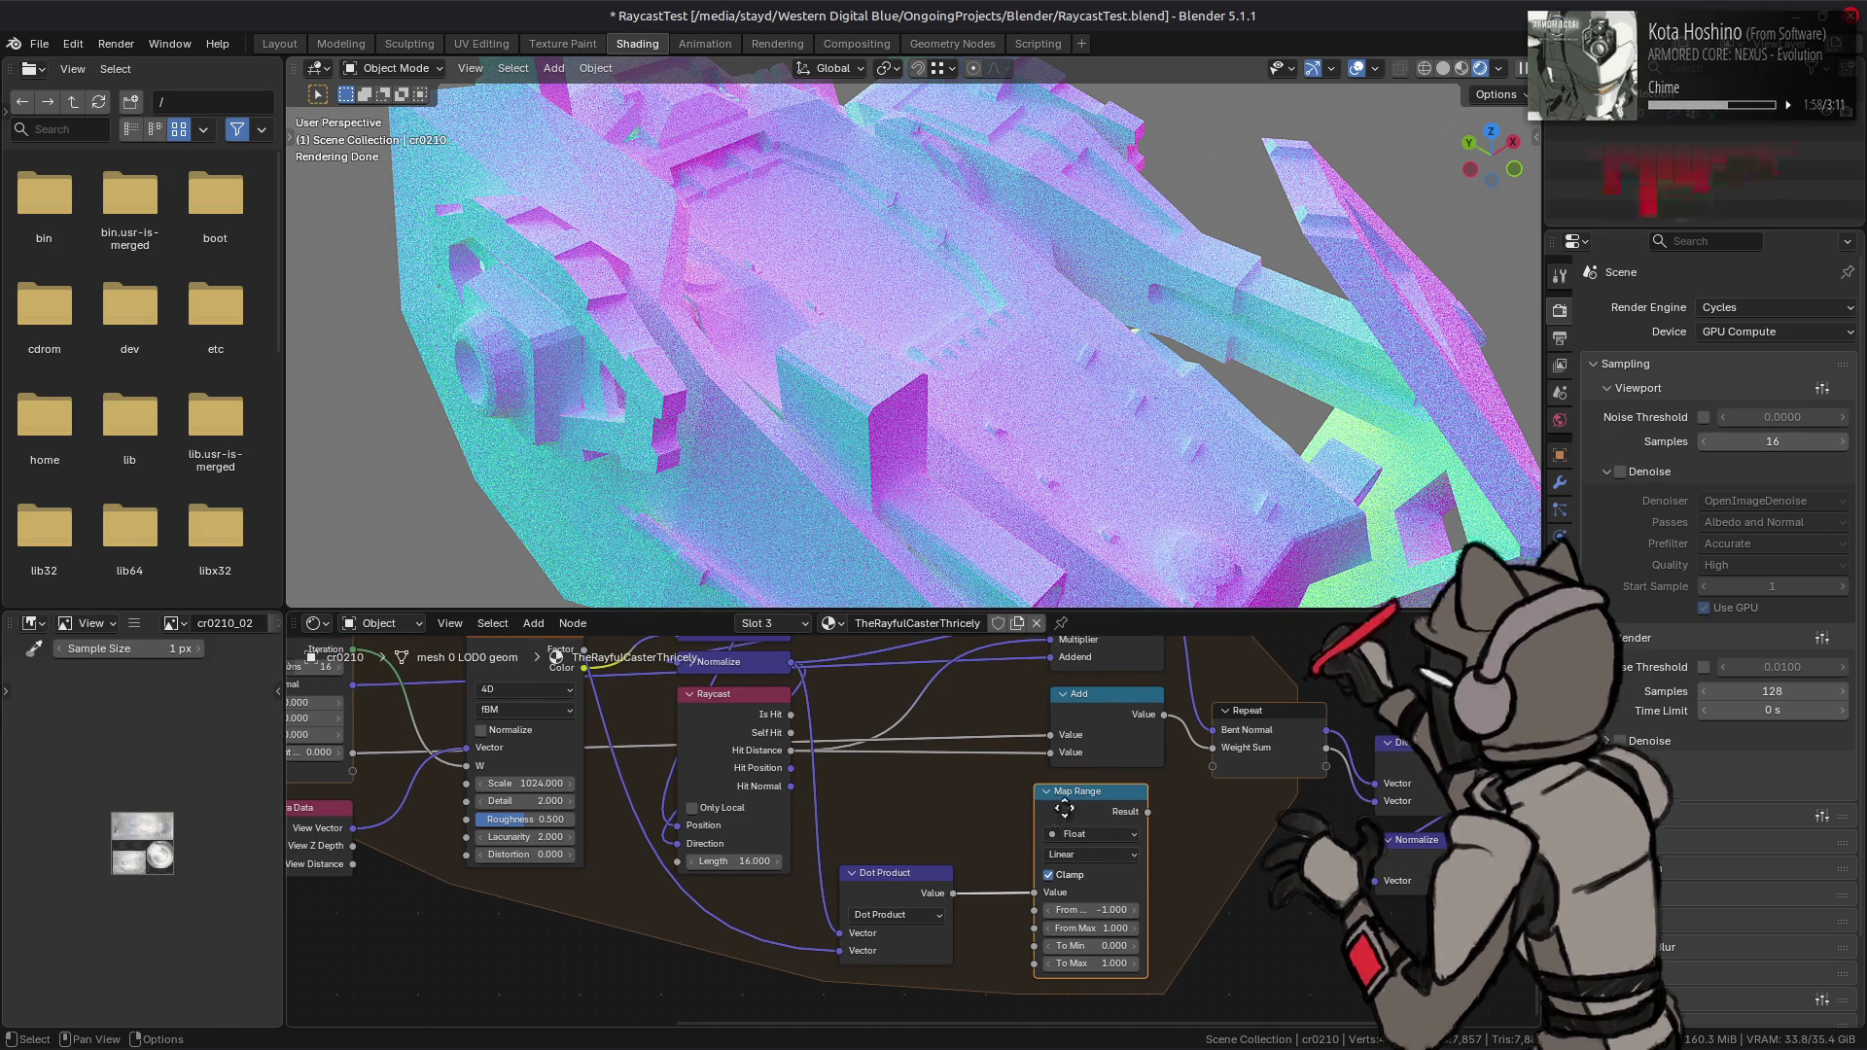
pyautogui.moveTo(1073, 813); pyautogui.dragTo(1041, 830)
pyautogui.moveTo(794, 753)
pyautogui.mouseDown()
pyautogui.moveTo(1001, 992)
pyautogui.moveTo(1003, 948)
pyautogui.mouseUp()
pyautogui.moveTo(1106, 823); pyautogui.dragTo(1097, 891, button='middle')
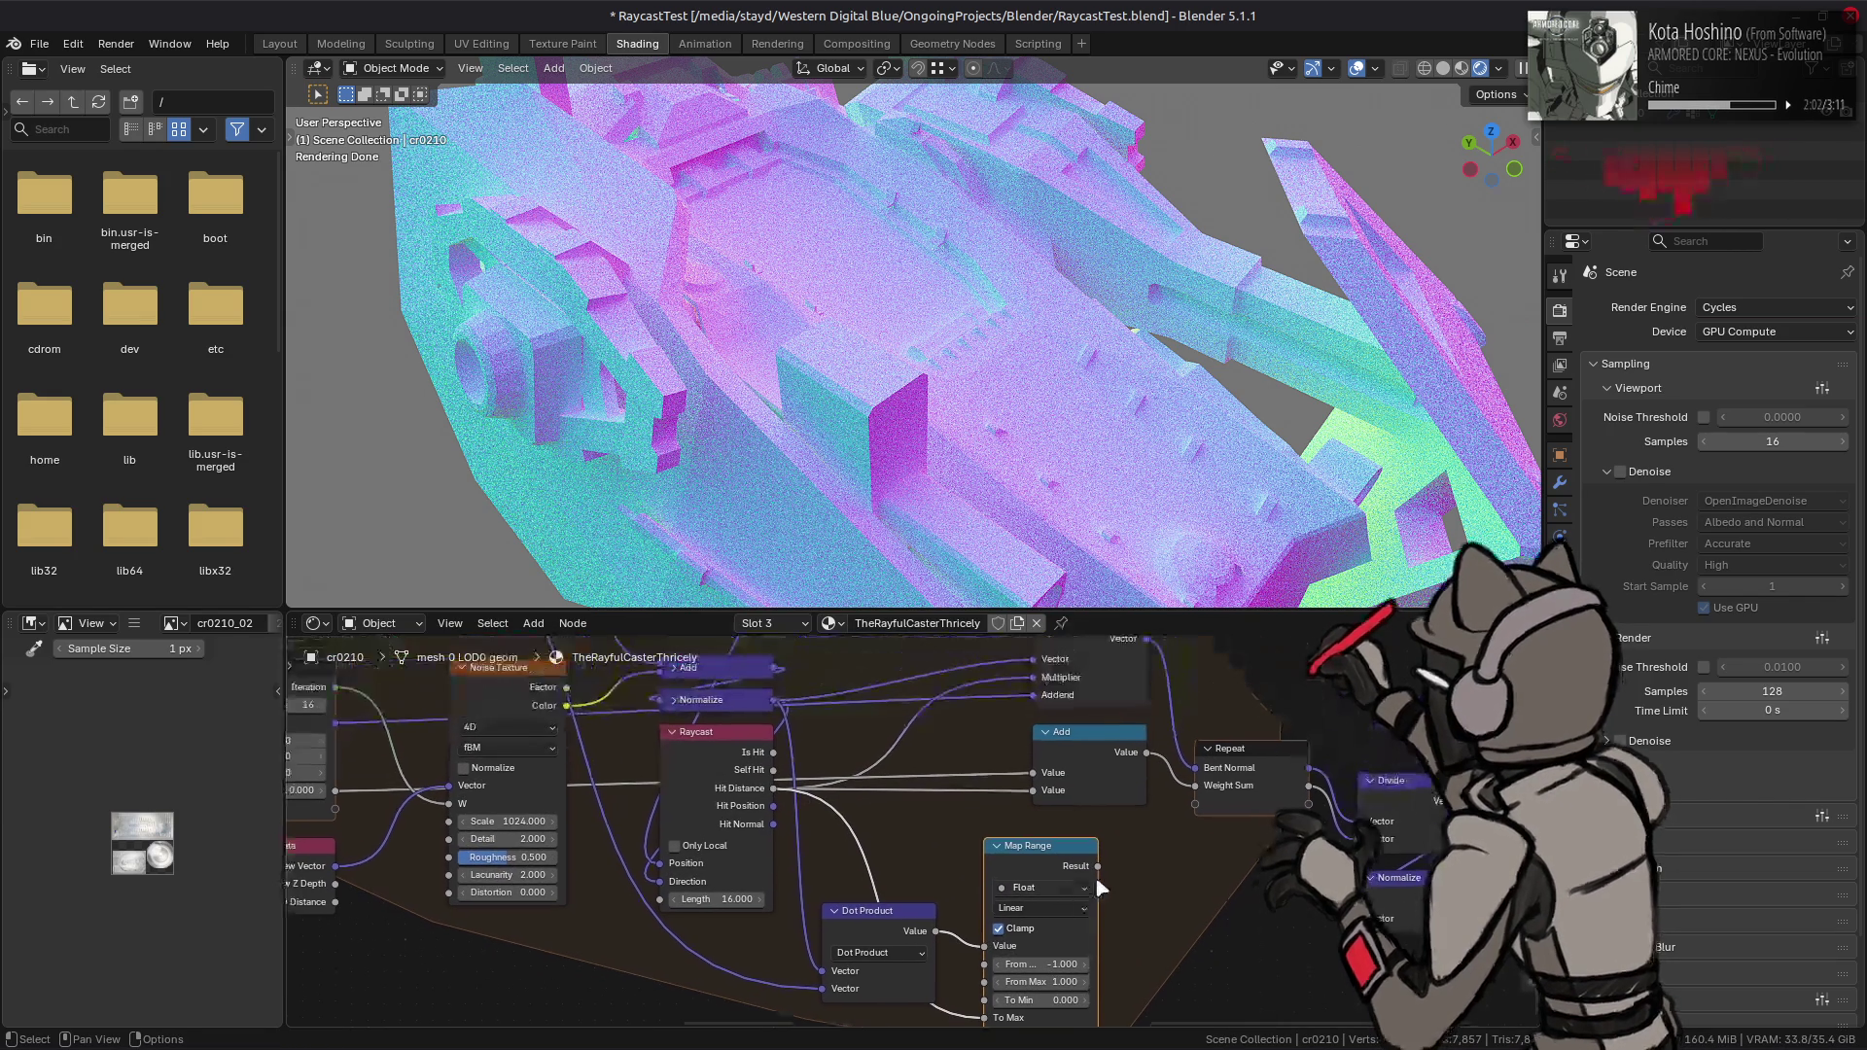
pyautogui.moveTo(1099, 867); pyautogui.dragTo(1033, 791)
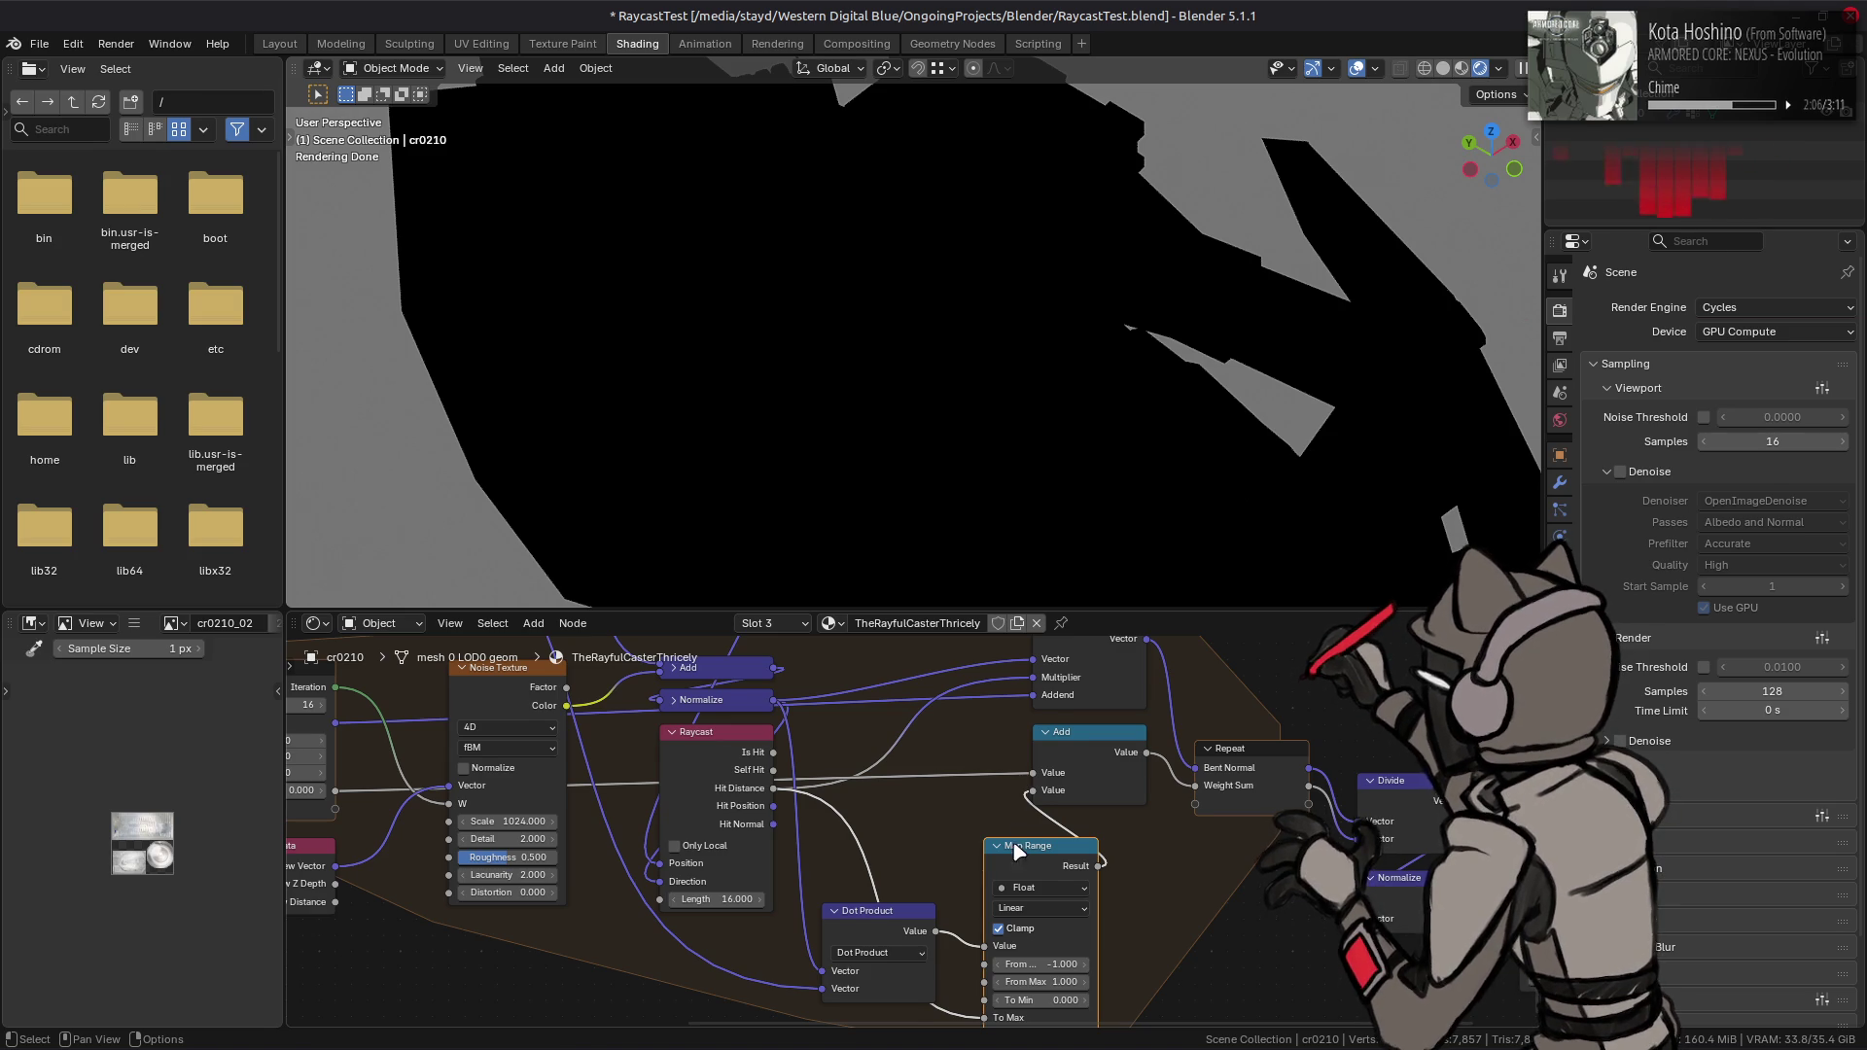
# - Set Map Range From Max to 1, then undo twice to restore the coloured bent-normal render
pyautogui.moveTo(1016, 851); pyautogui.dragTo(1019, 781, button='middle')
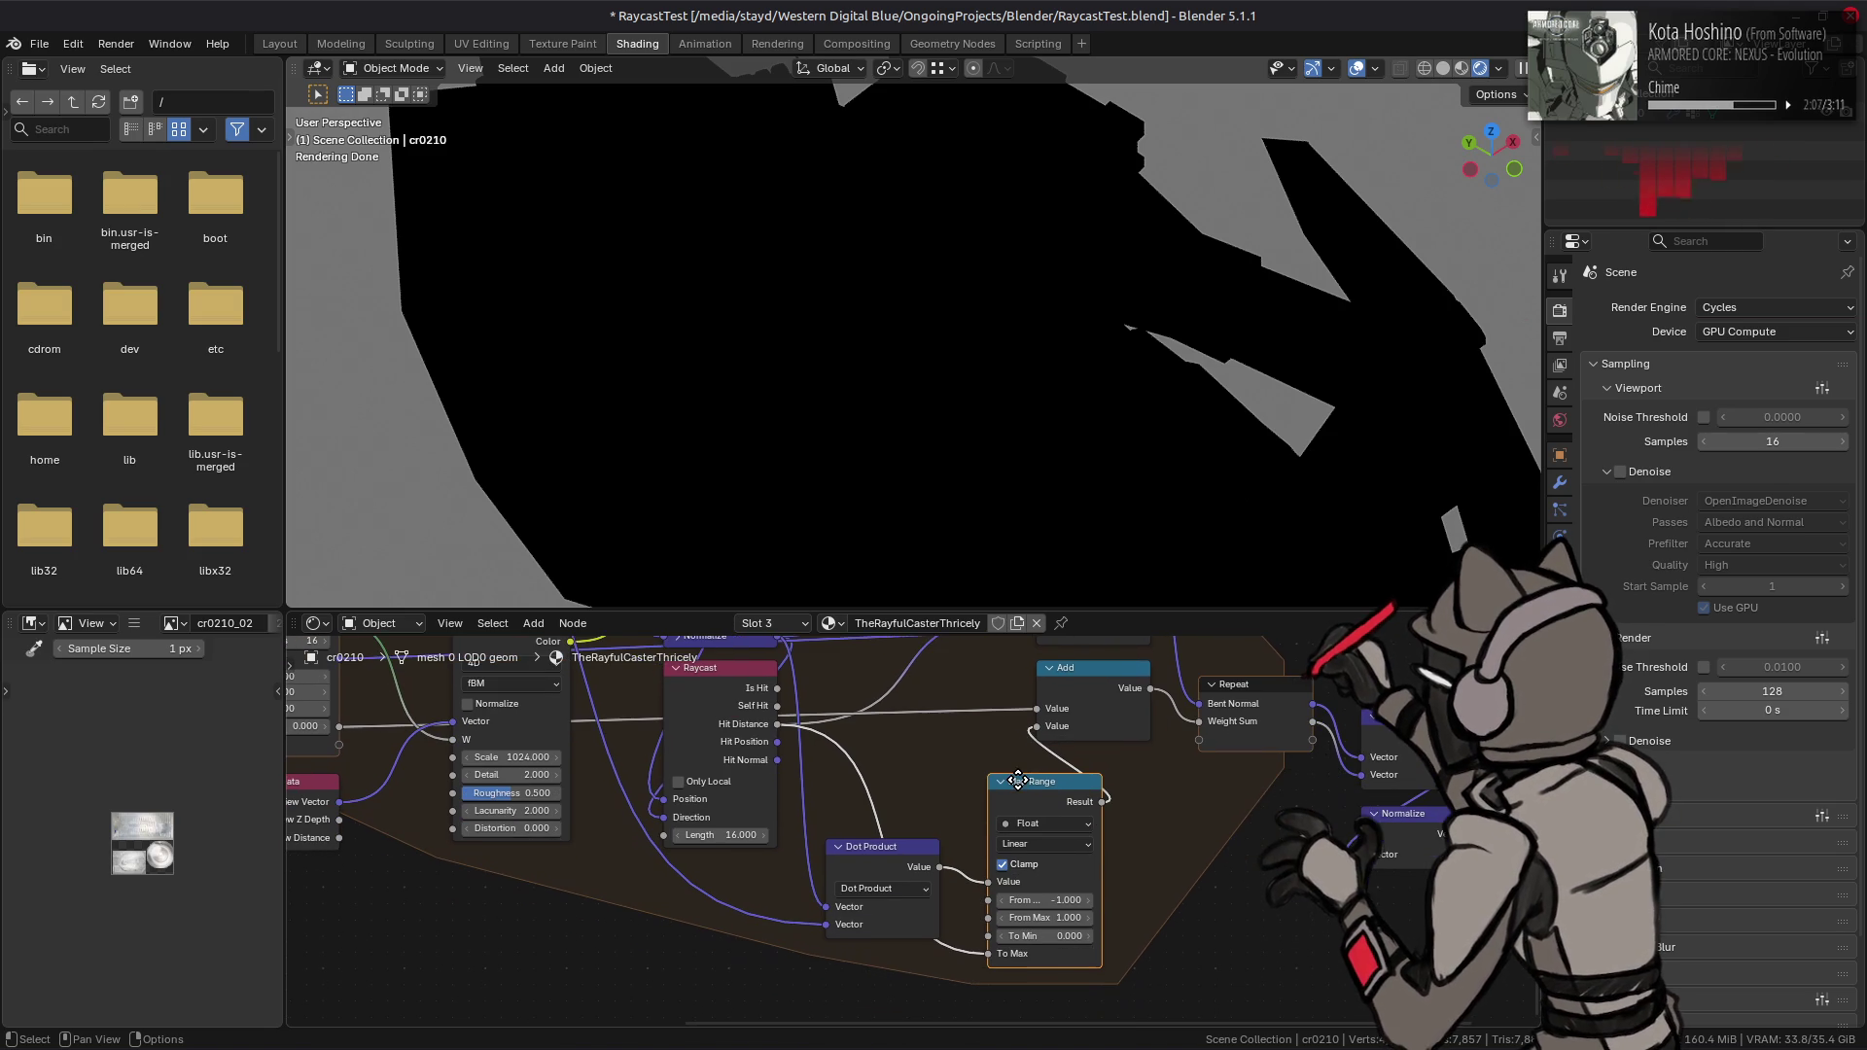
pyautogui.click(1047, 916)
pyautogui.write('1')
pyautogui.press('Return')
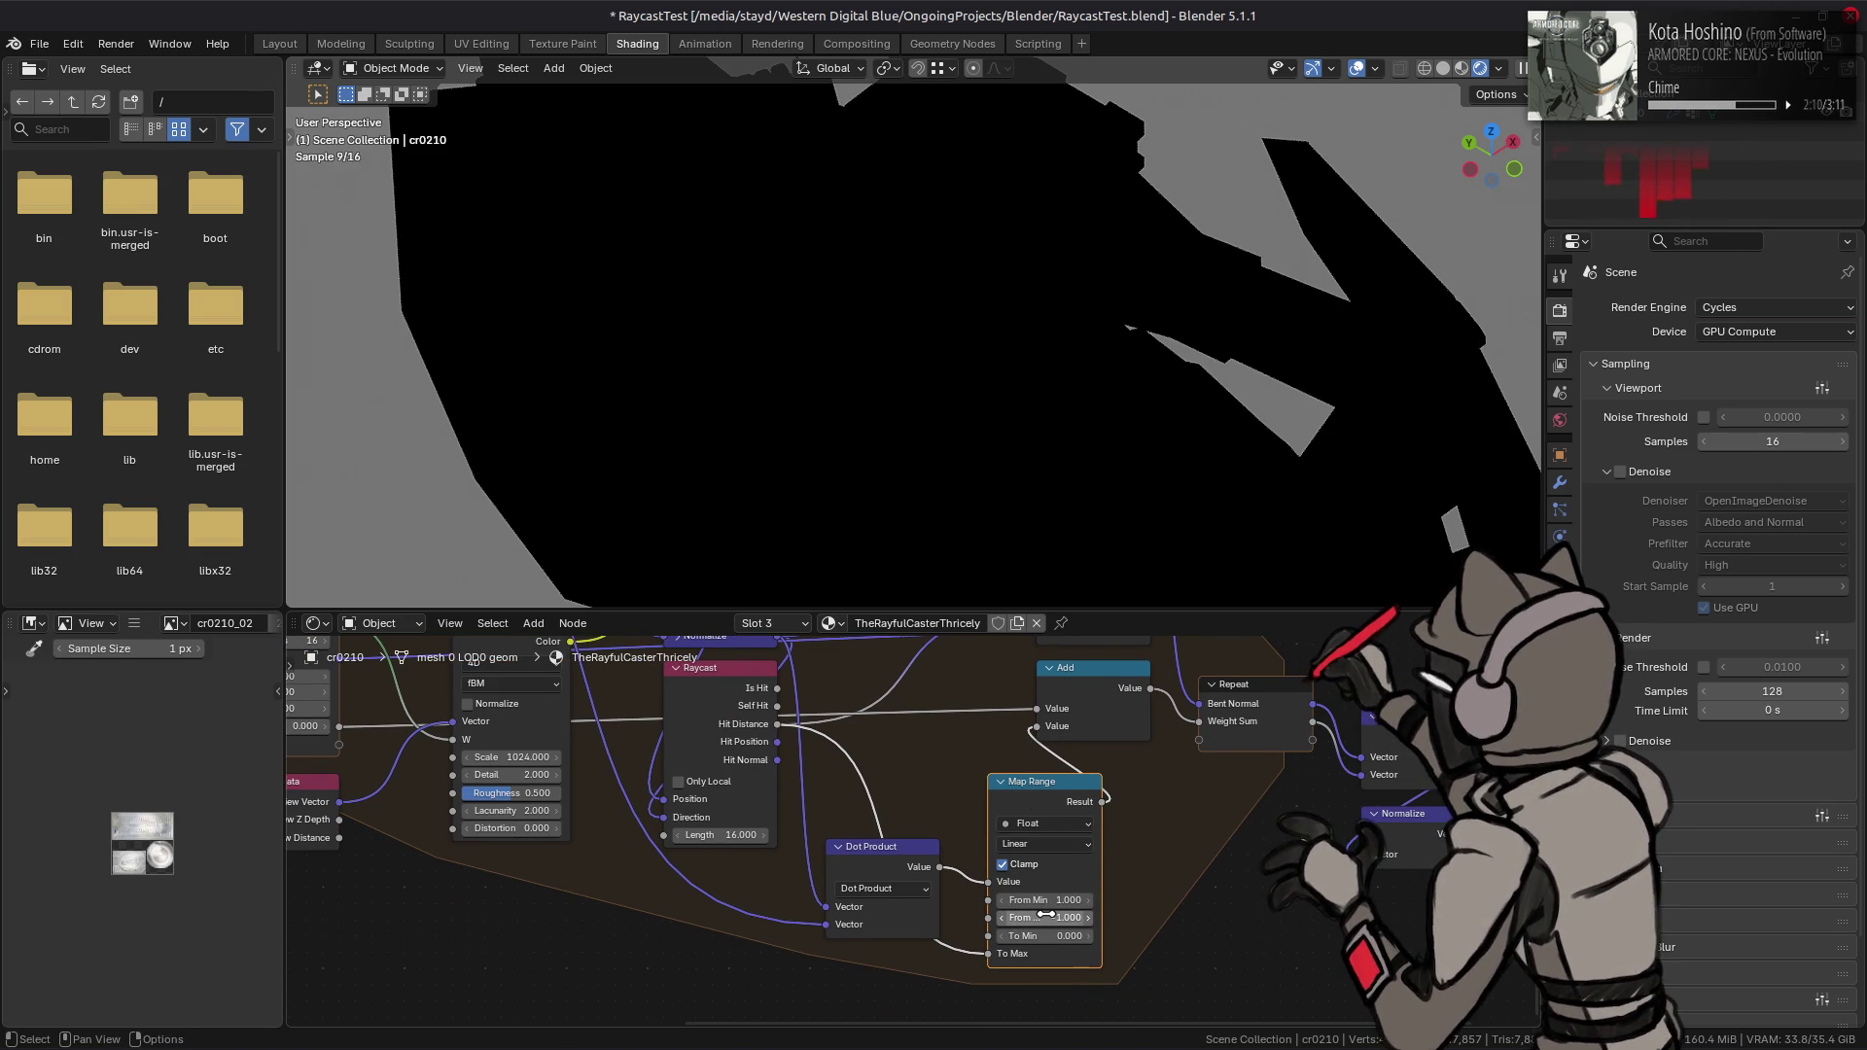
pyautogui.hotkey('ctrl', 'z')
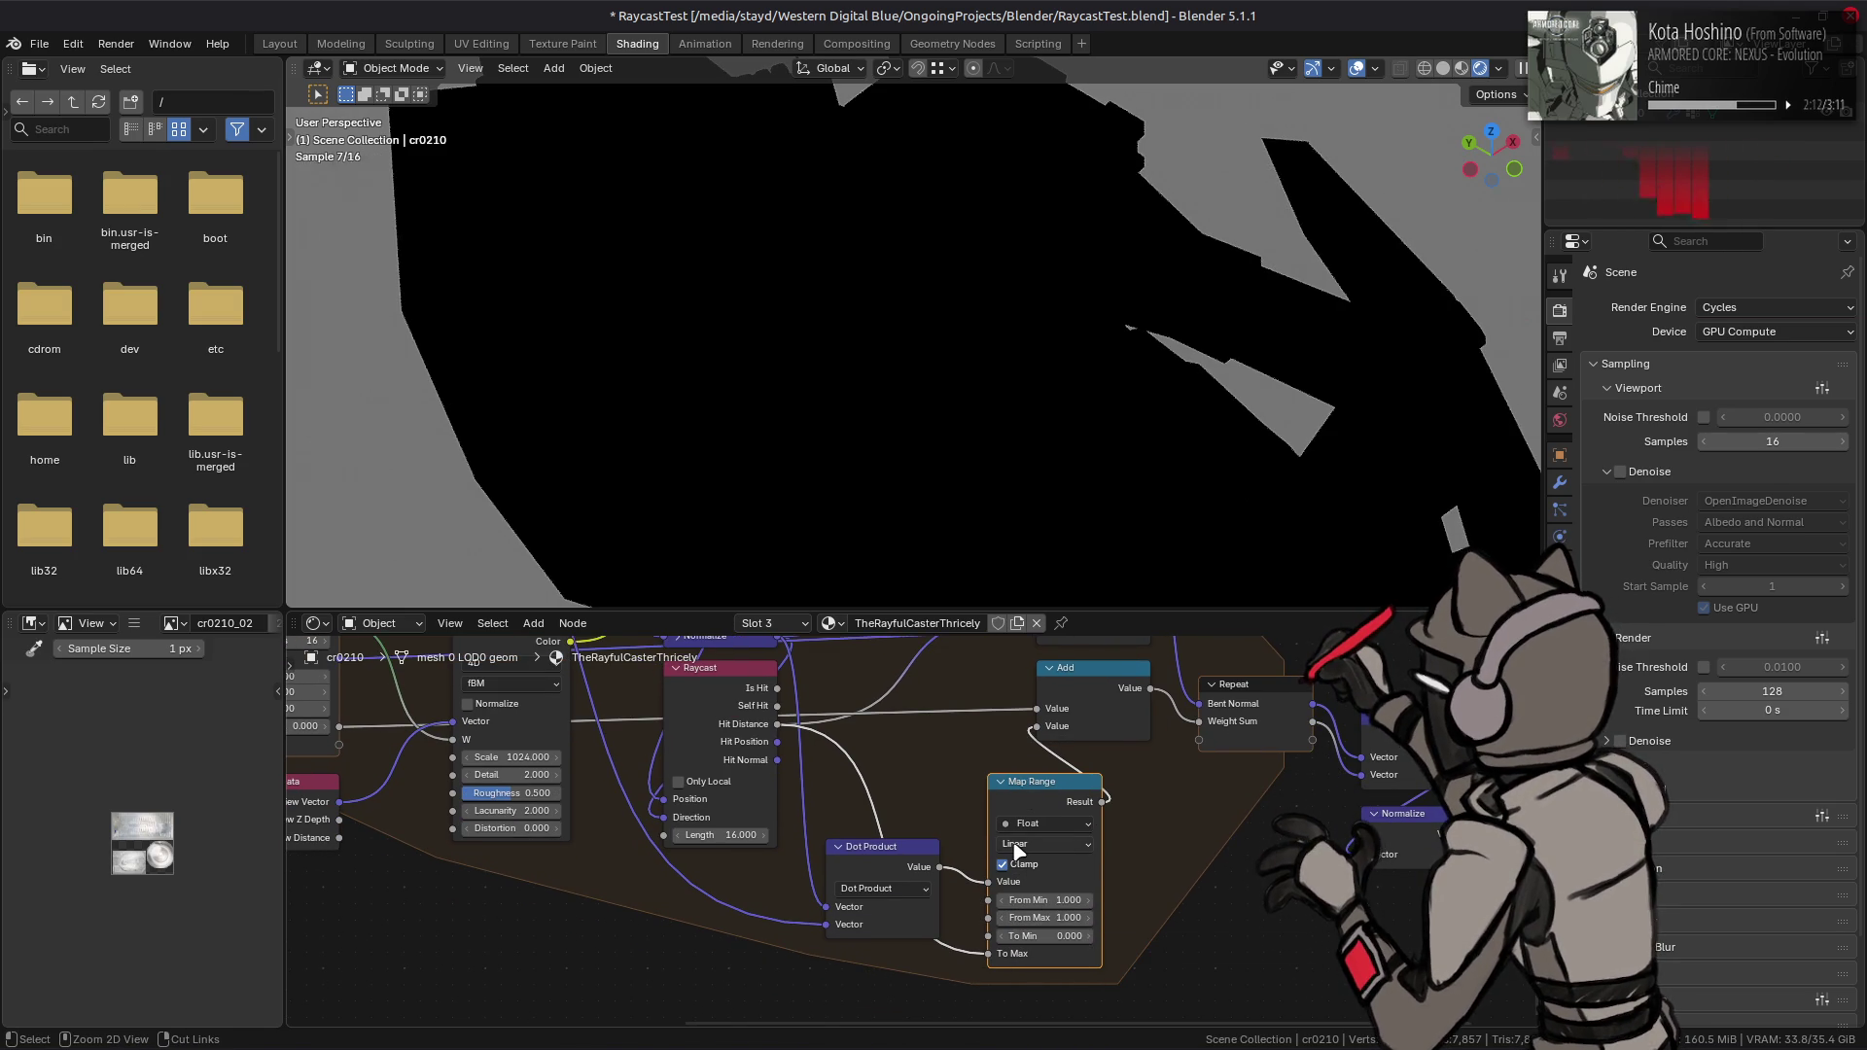
pyautogui.hotkey('ctrl', 'z')
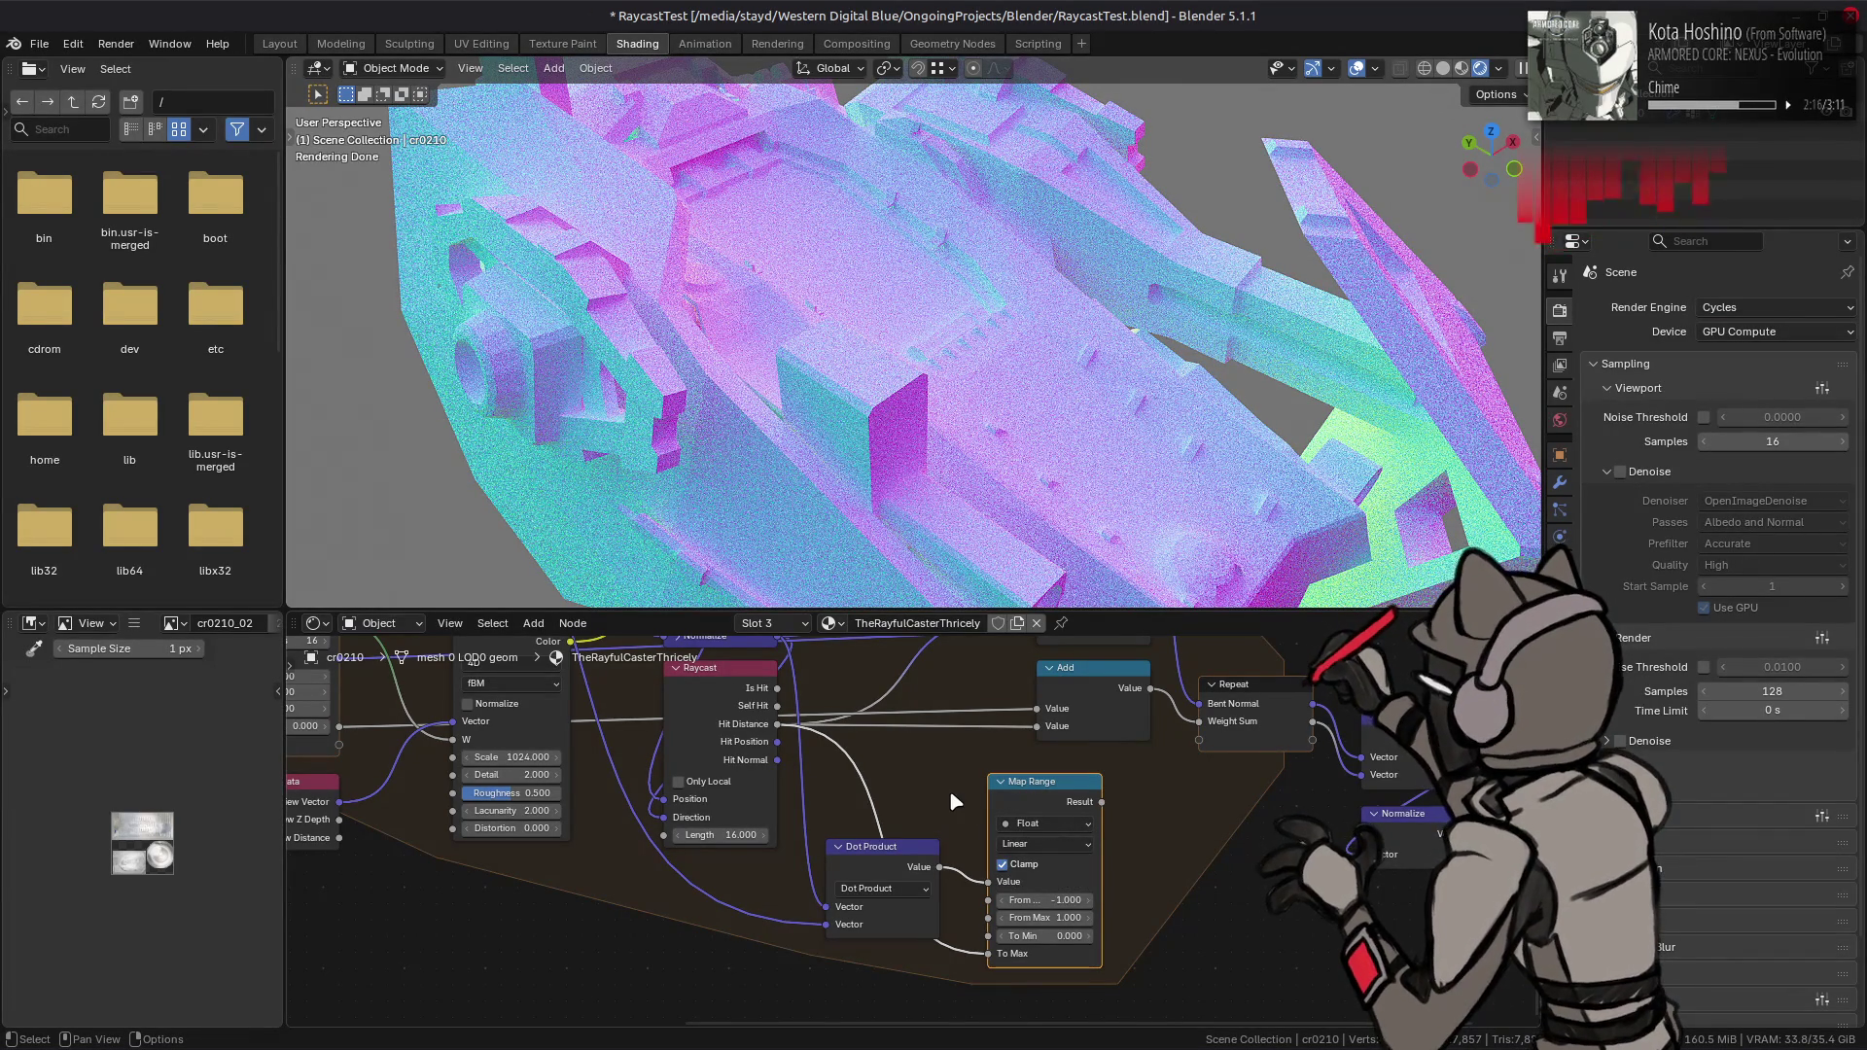
# - Disconnect the link into Map Range To Max and toggle undo/redo to compare renders
pyautogui.click(877, 852)
pyautogui.moveTo(895, 749)
pyautogui.mouseDown(button='middle')
pyautogui.moveTo(943, 867)
pyautogui.moveTo(1217, 786)
pyautogui.moveTo(924, 719)
pyautogui.mouseUp(button='middle')
pyautogui.click(1026, 759)
pyautogui.moveTo(977, 916); pyautogui.dragTo(936, 943)
pyautogui.hotkey('ctrl', 'z')
pyautogui.hotkey('ctrl', 'shift', 'z')
pyautogui.hotkey('ctrl', 'shift', 'z')
pyautogui.hotkey('ctrl', 'z')
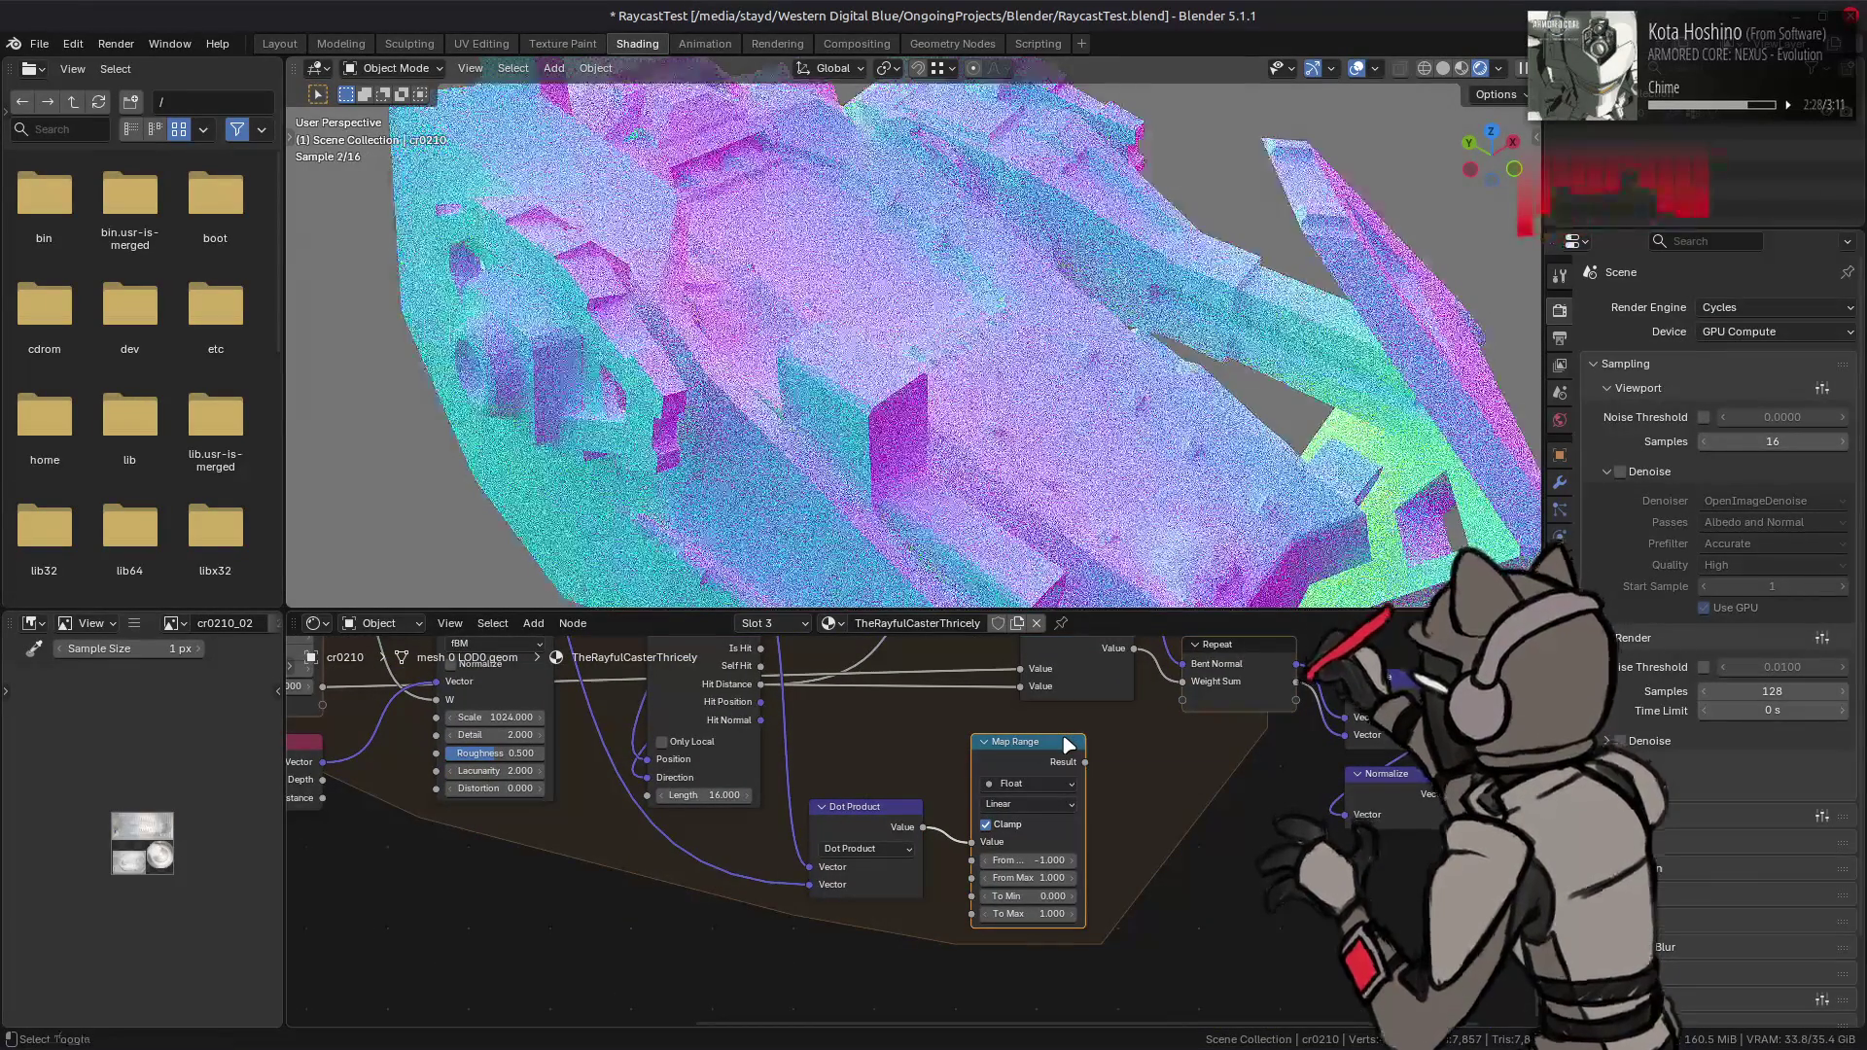
pyautogui.hotkey('ctrl', 'shift', 'z')
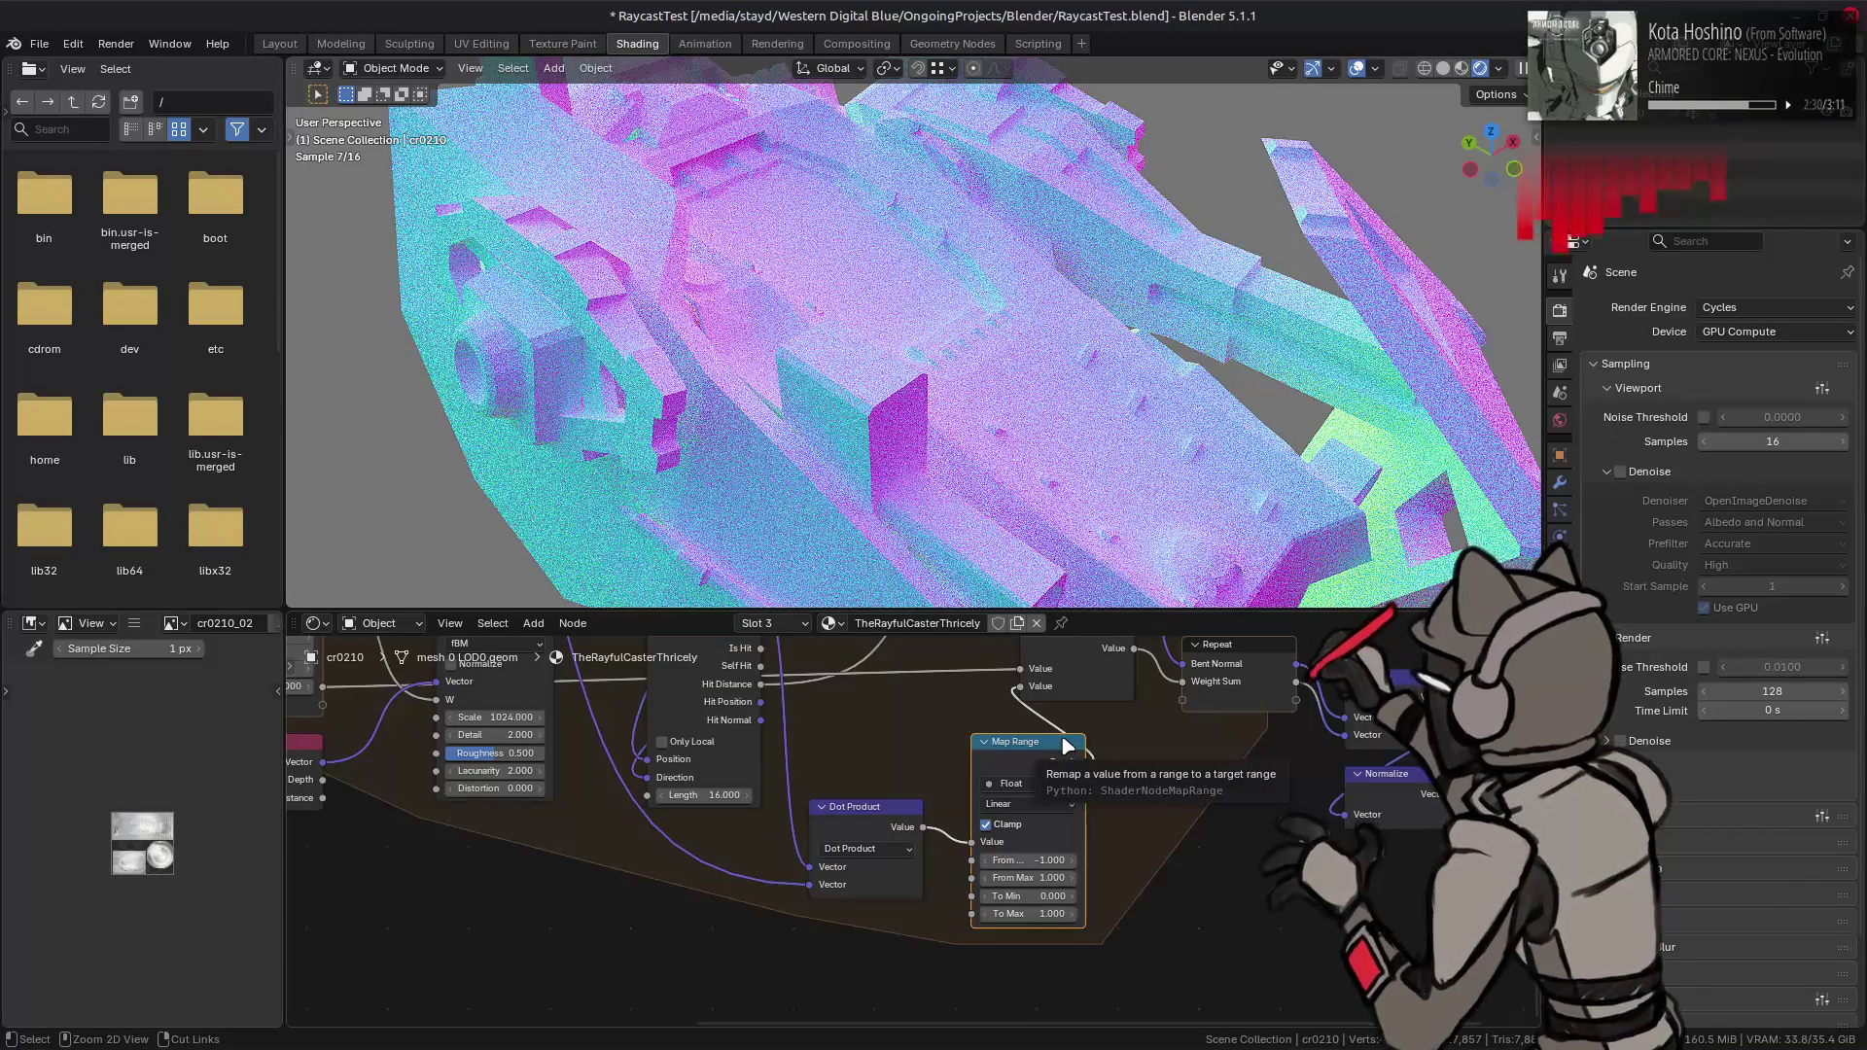
pyautogui.hotkey('ctrl', 'z')
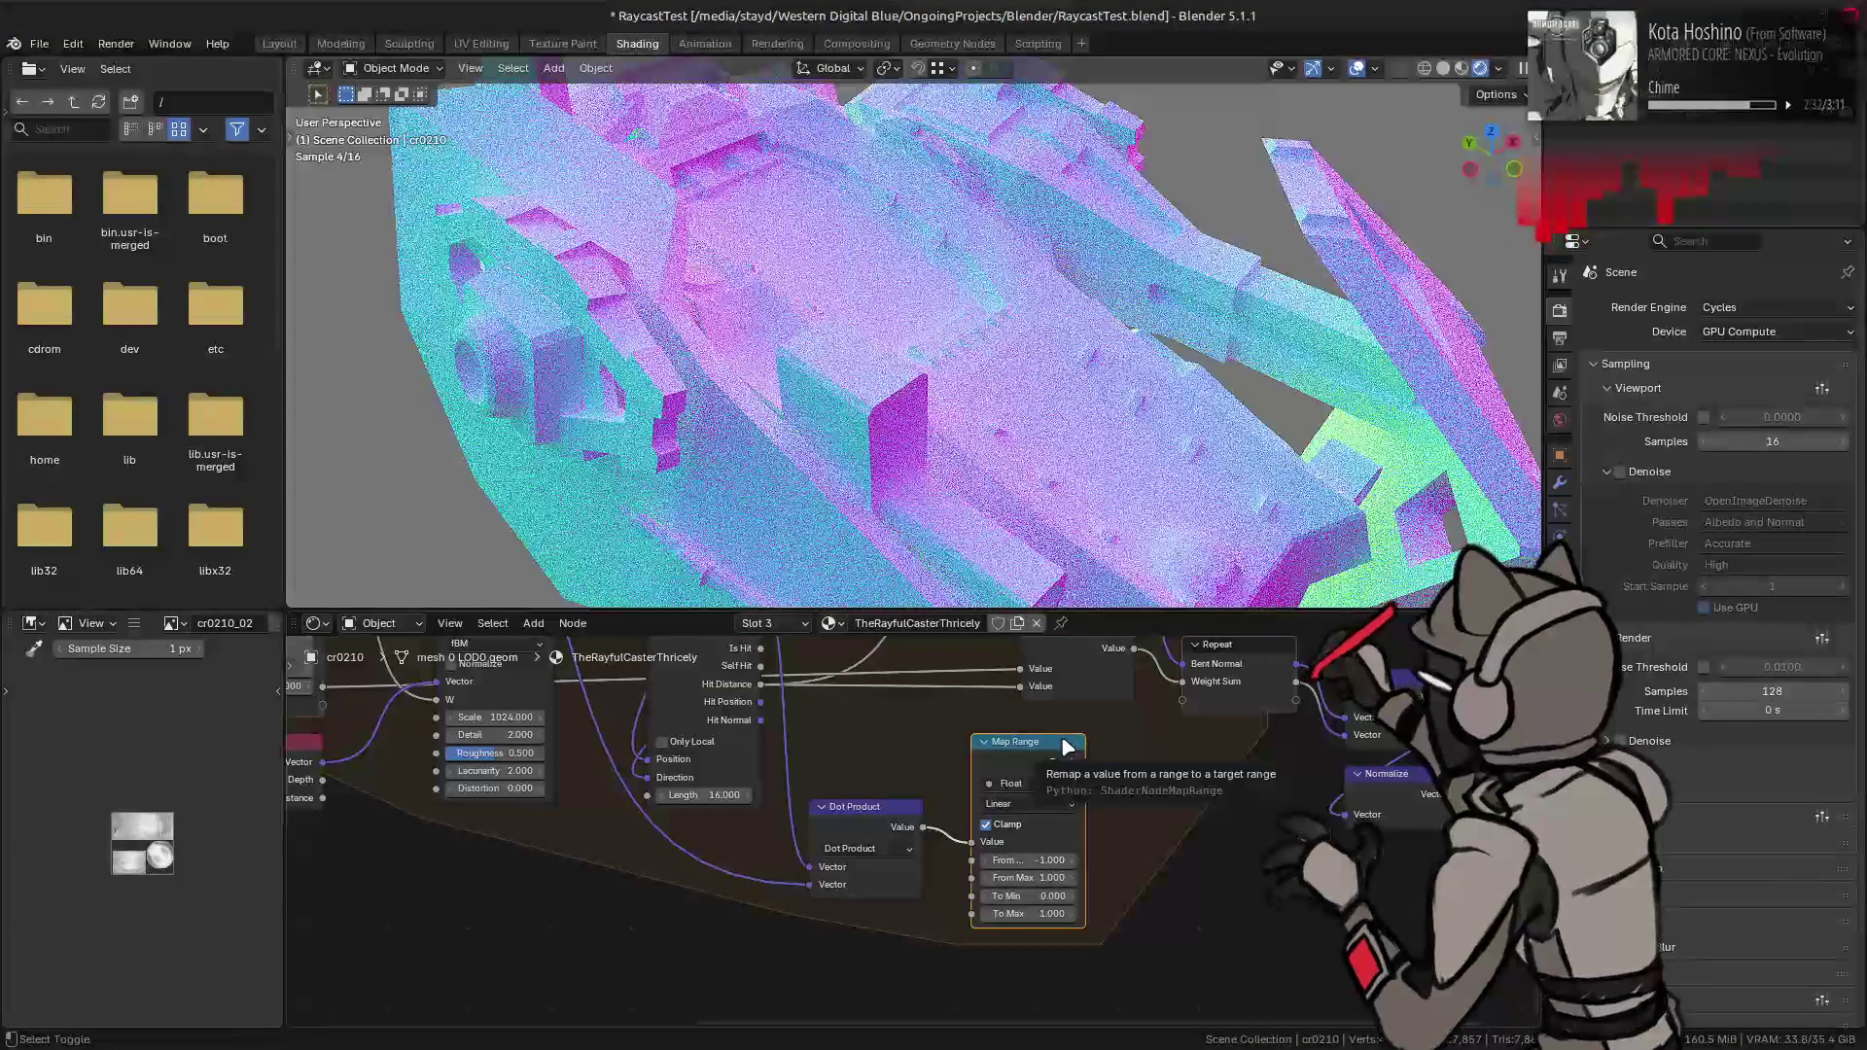
pyautogui.hotkey('ctrl', 'shift', 'z')
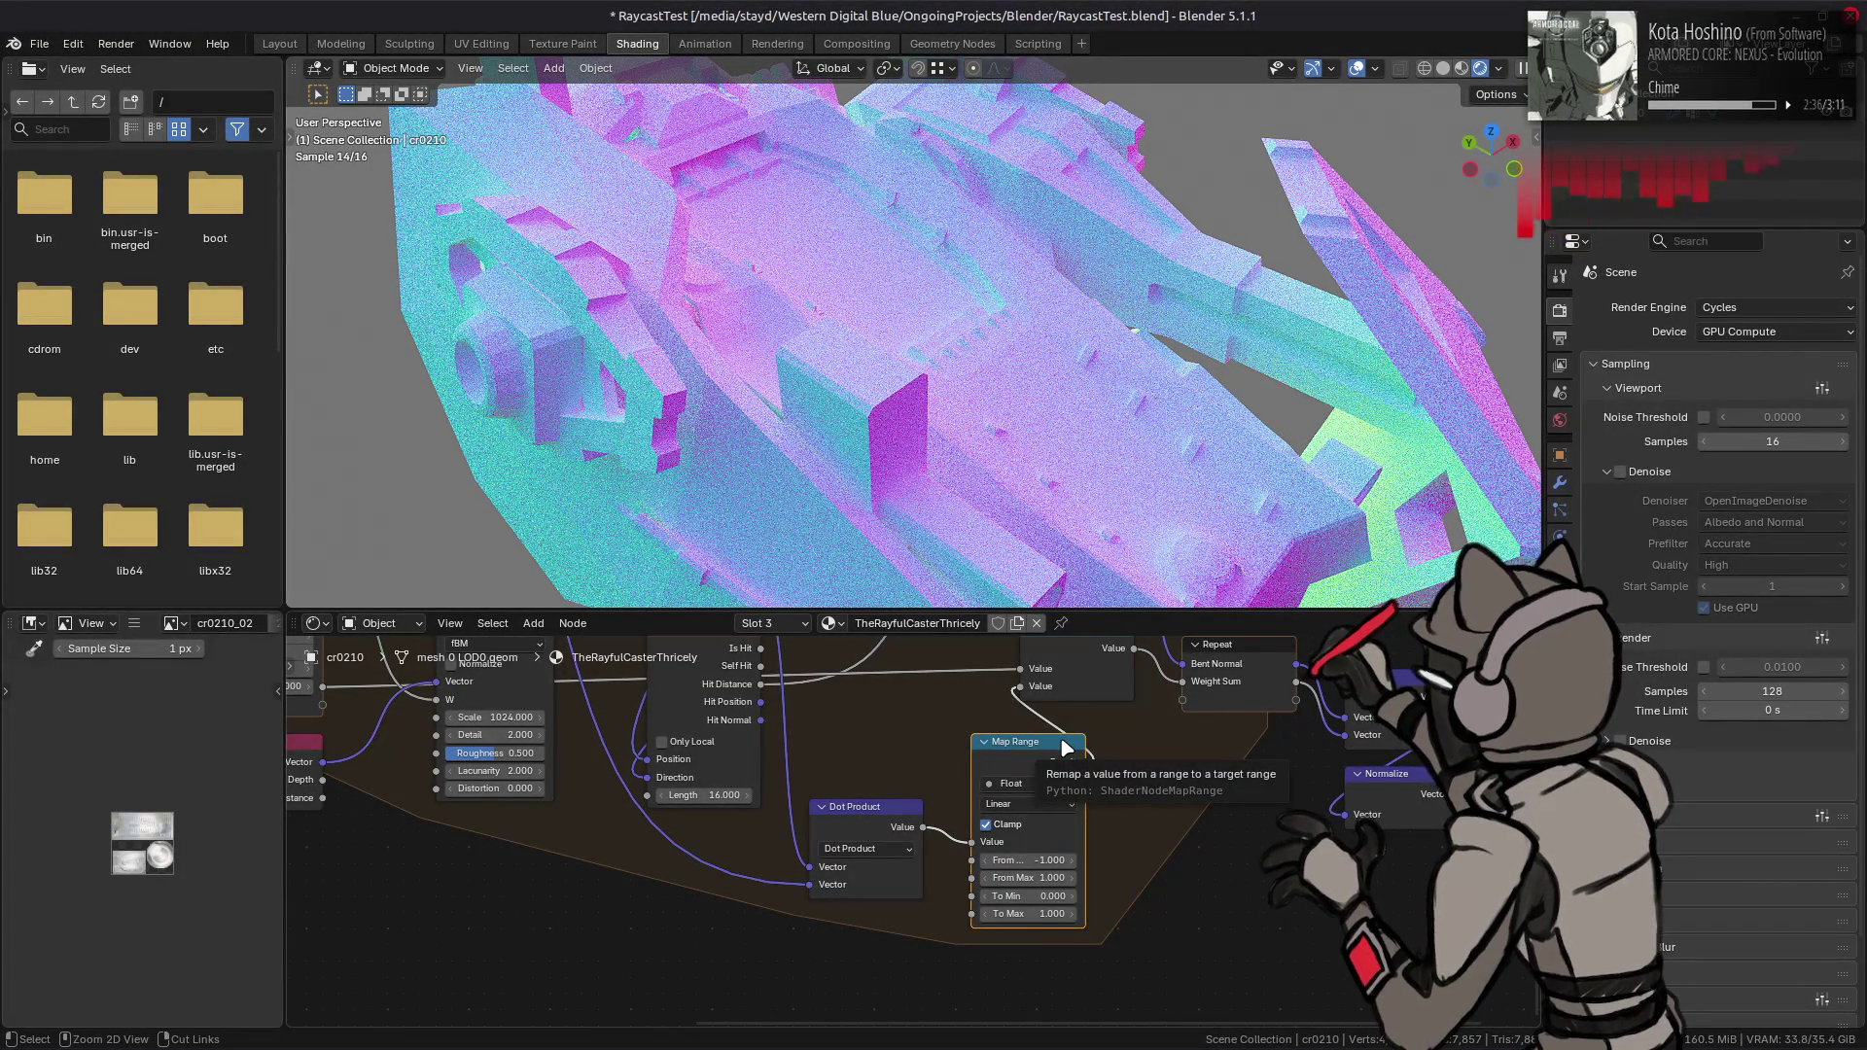
pyautogui.hotkey('ctrl', 'z')
pyautogui.hotkey('ctrl', 'shift', 'z')
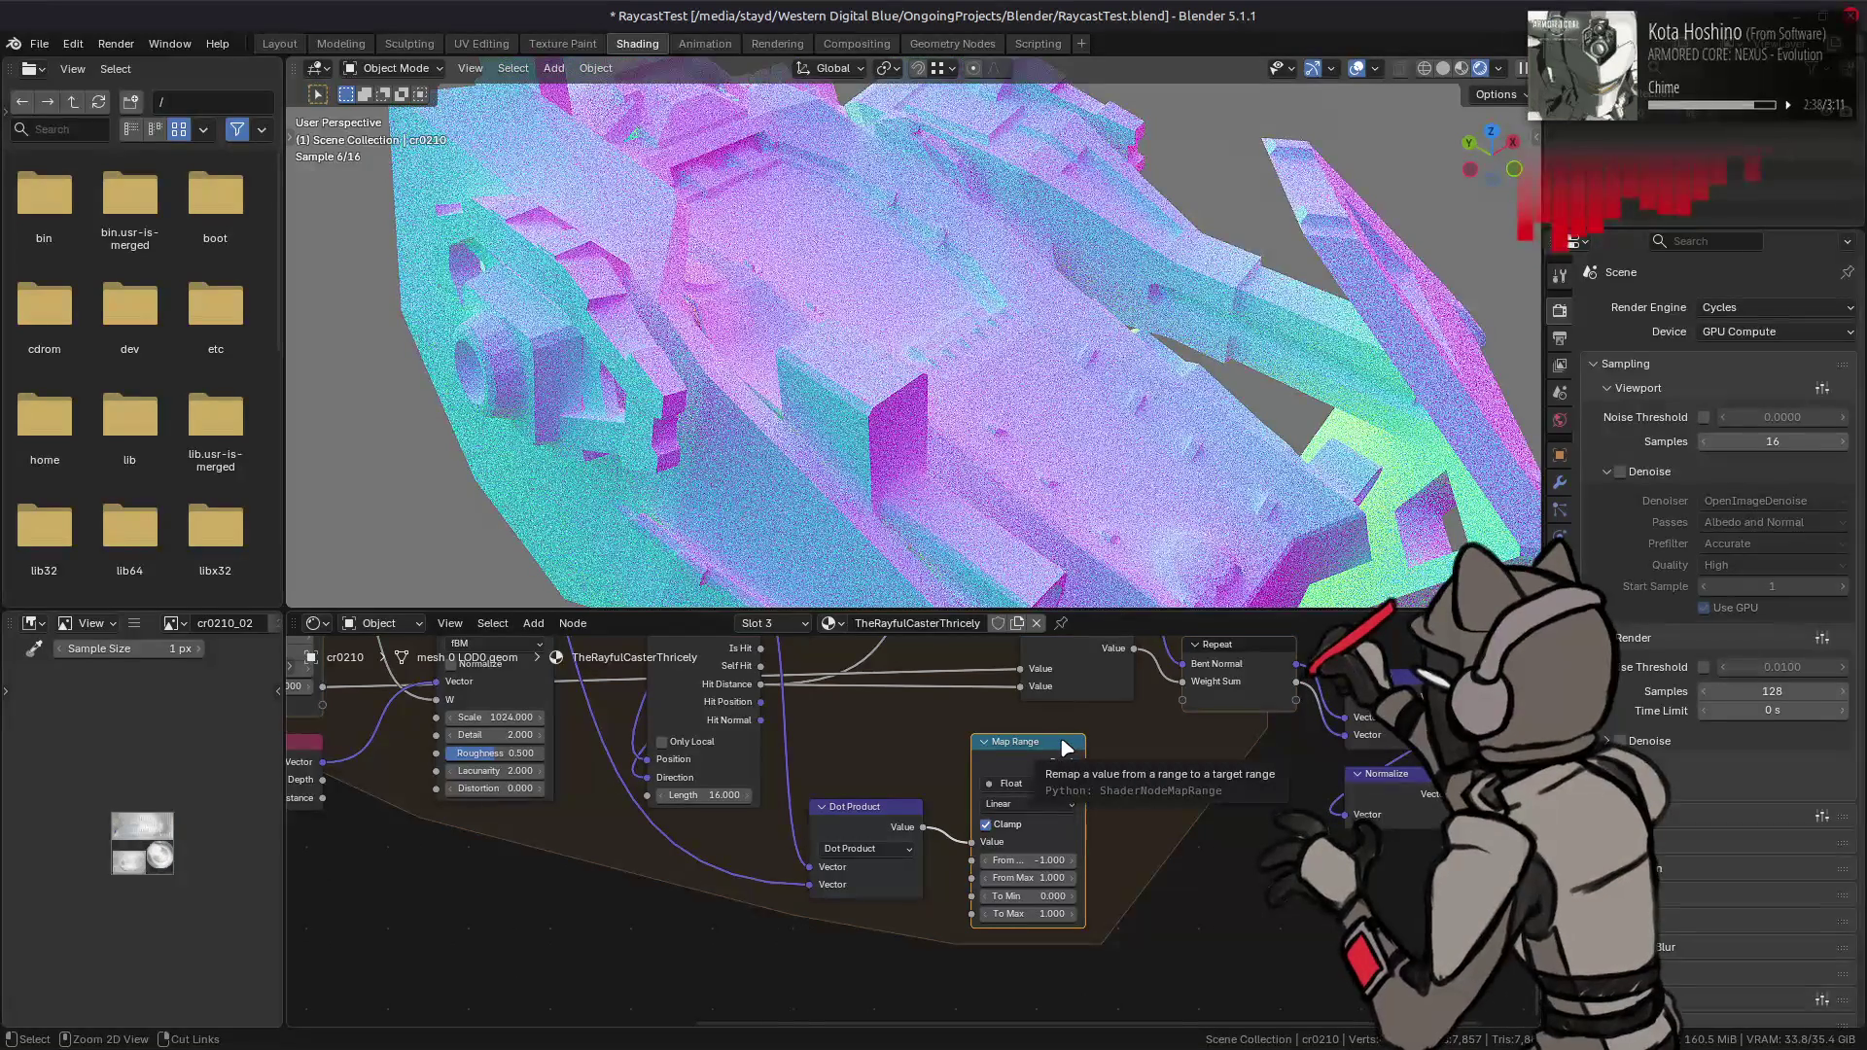
# - Connect the Map Range Result to Add's second input, routing it toward Multiply Add
pyautogui.moveTo(1067, 749); pyautogui.dragTo(1049, 857, button='middle')
pyautogui.moveTo(1075, 866); pyautogui.dragTo(1009, 792)
pyautogui.moveTo(1074, 818); pyautogui.dragTo(1060, 868, button='middle')
pyautogui.moveTo(1063, 920)
pyautogui.mouseDown()
pyautogui.moveTo(970, 754)
pyautogui.moveTo(992, 745)
pyautogui.mouseUp()
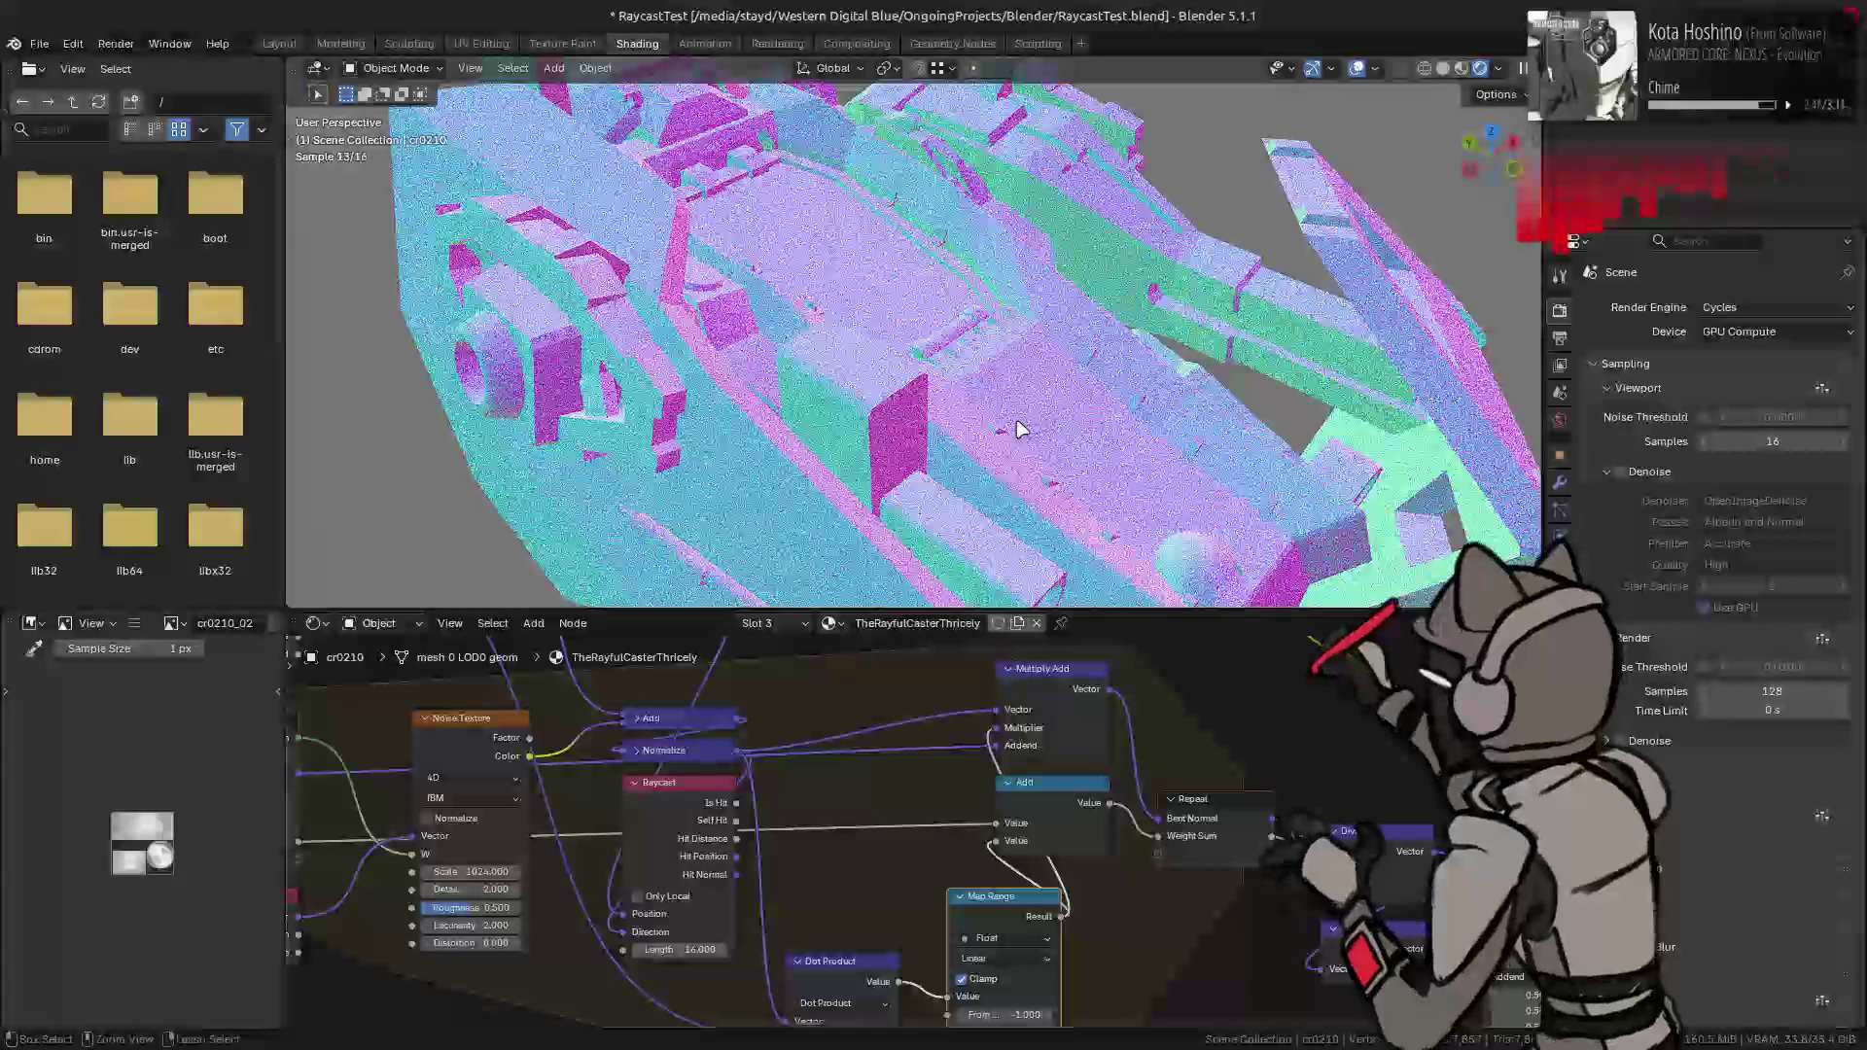
pyautogui.moveTo(970, 848); pyautogui.dragTo(958, 770, button='middle')
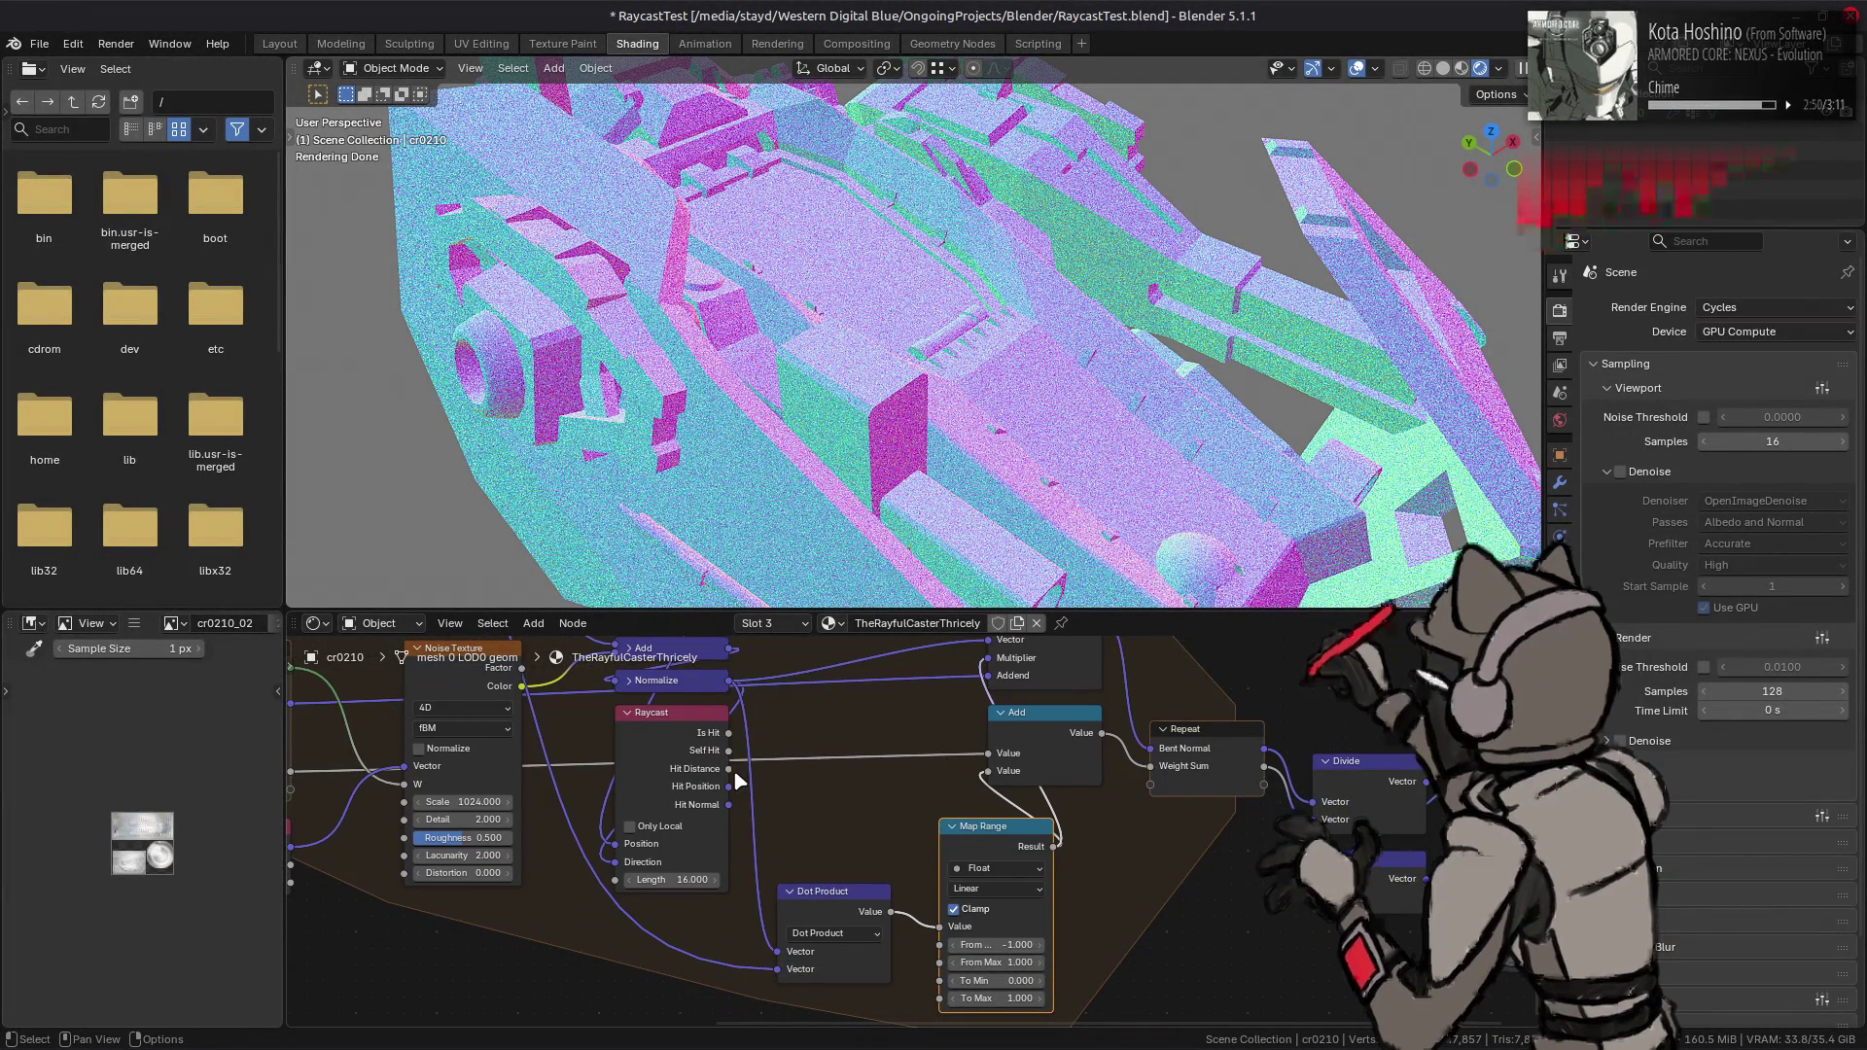
# - Feed Raycast Hit Distance into Map Range To Max, try To Min, then undo it
pyautogui.moveTo(729, 768)
pyautogui.mouseDown()
pyautogui.moveTo(933, 996)
pyautogui.moveTo(939, 932)
pyautogui.mouseUp()
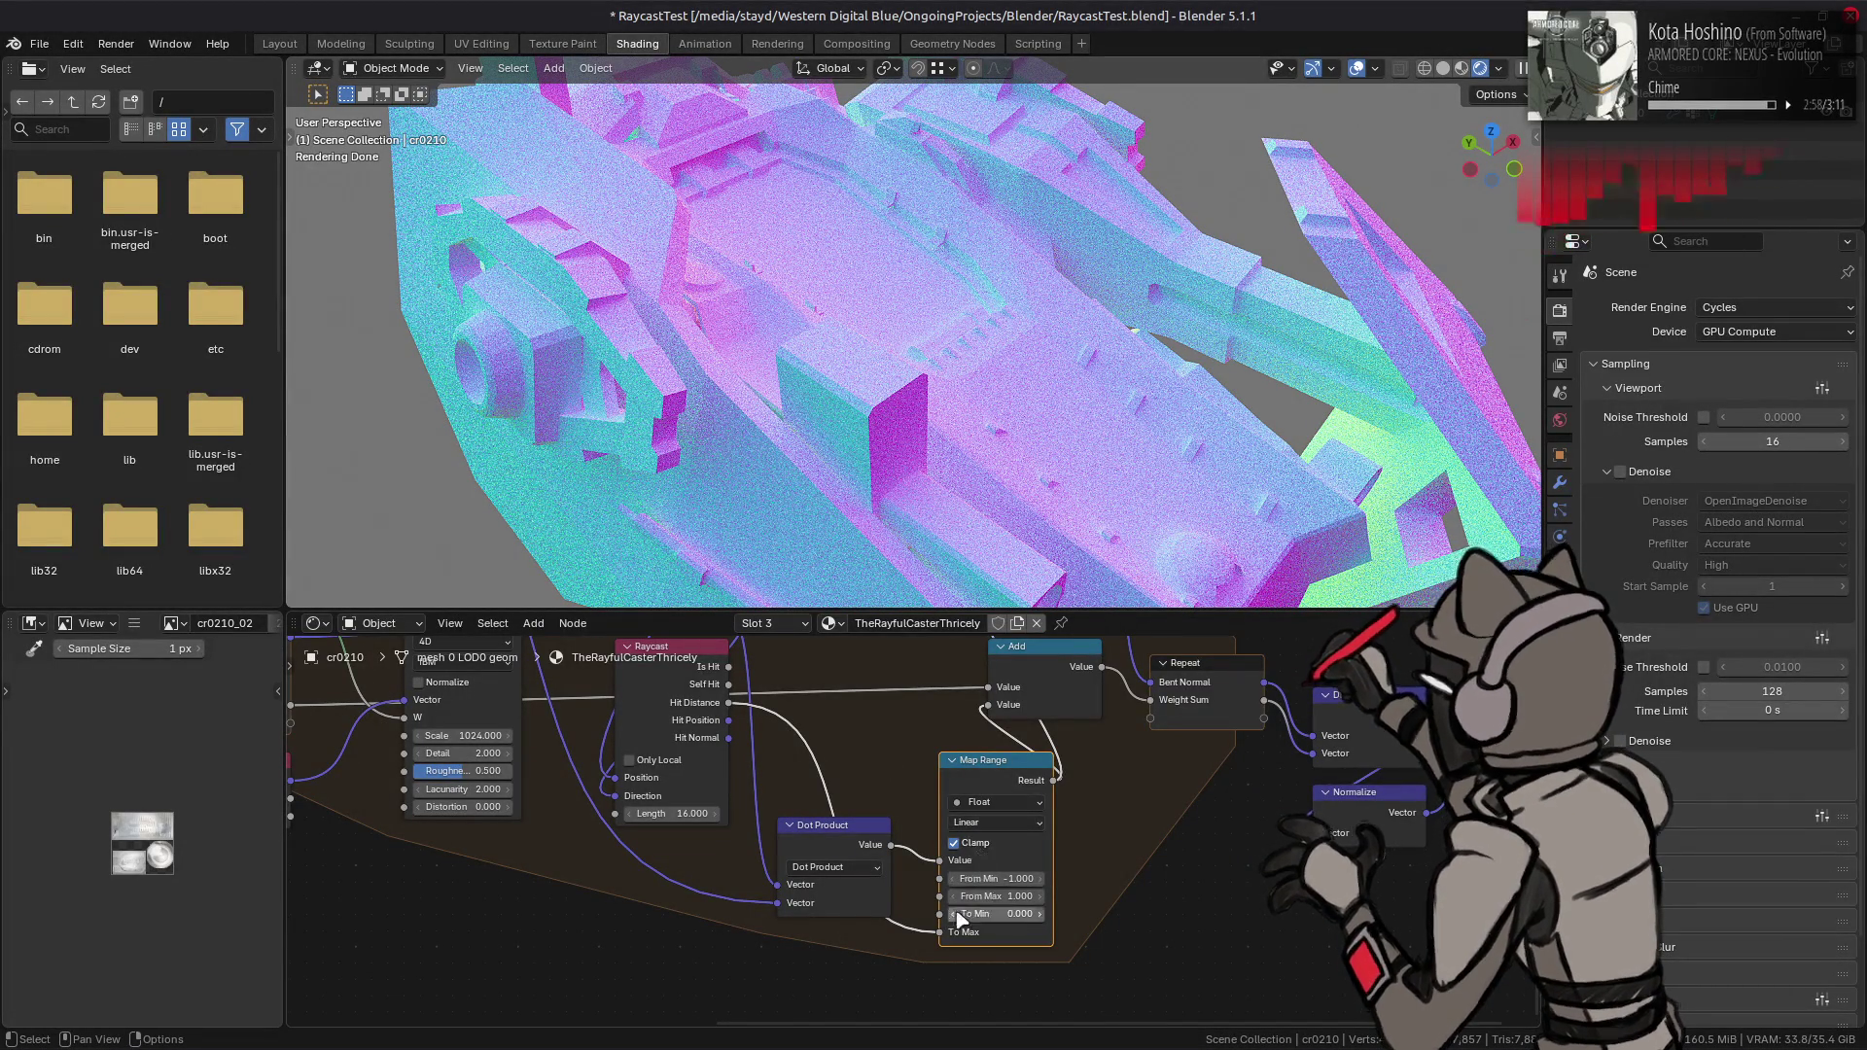
pyautogui.moveTo(729, 702)
pyautogui.mouseDown()
pyautogui.moveTo(922, 936)
pyautogui.moveTo(940, 914)
pyautogui.mouseUp()
pyautogui.hotkey('ctrl', 'z')
pyautogui.moveTo(959, 425); pyautogui.dragTo(936, 406, button='middle')
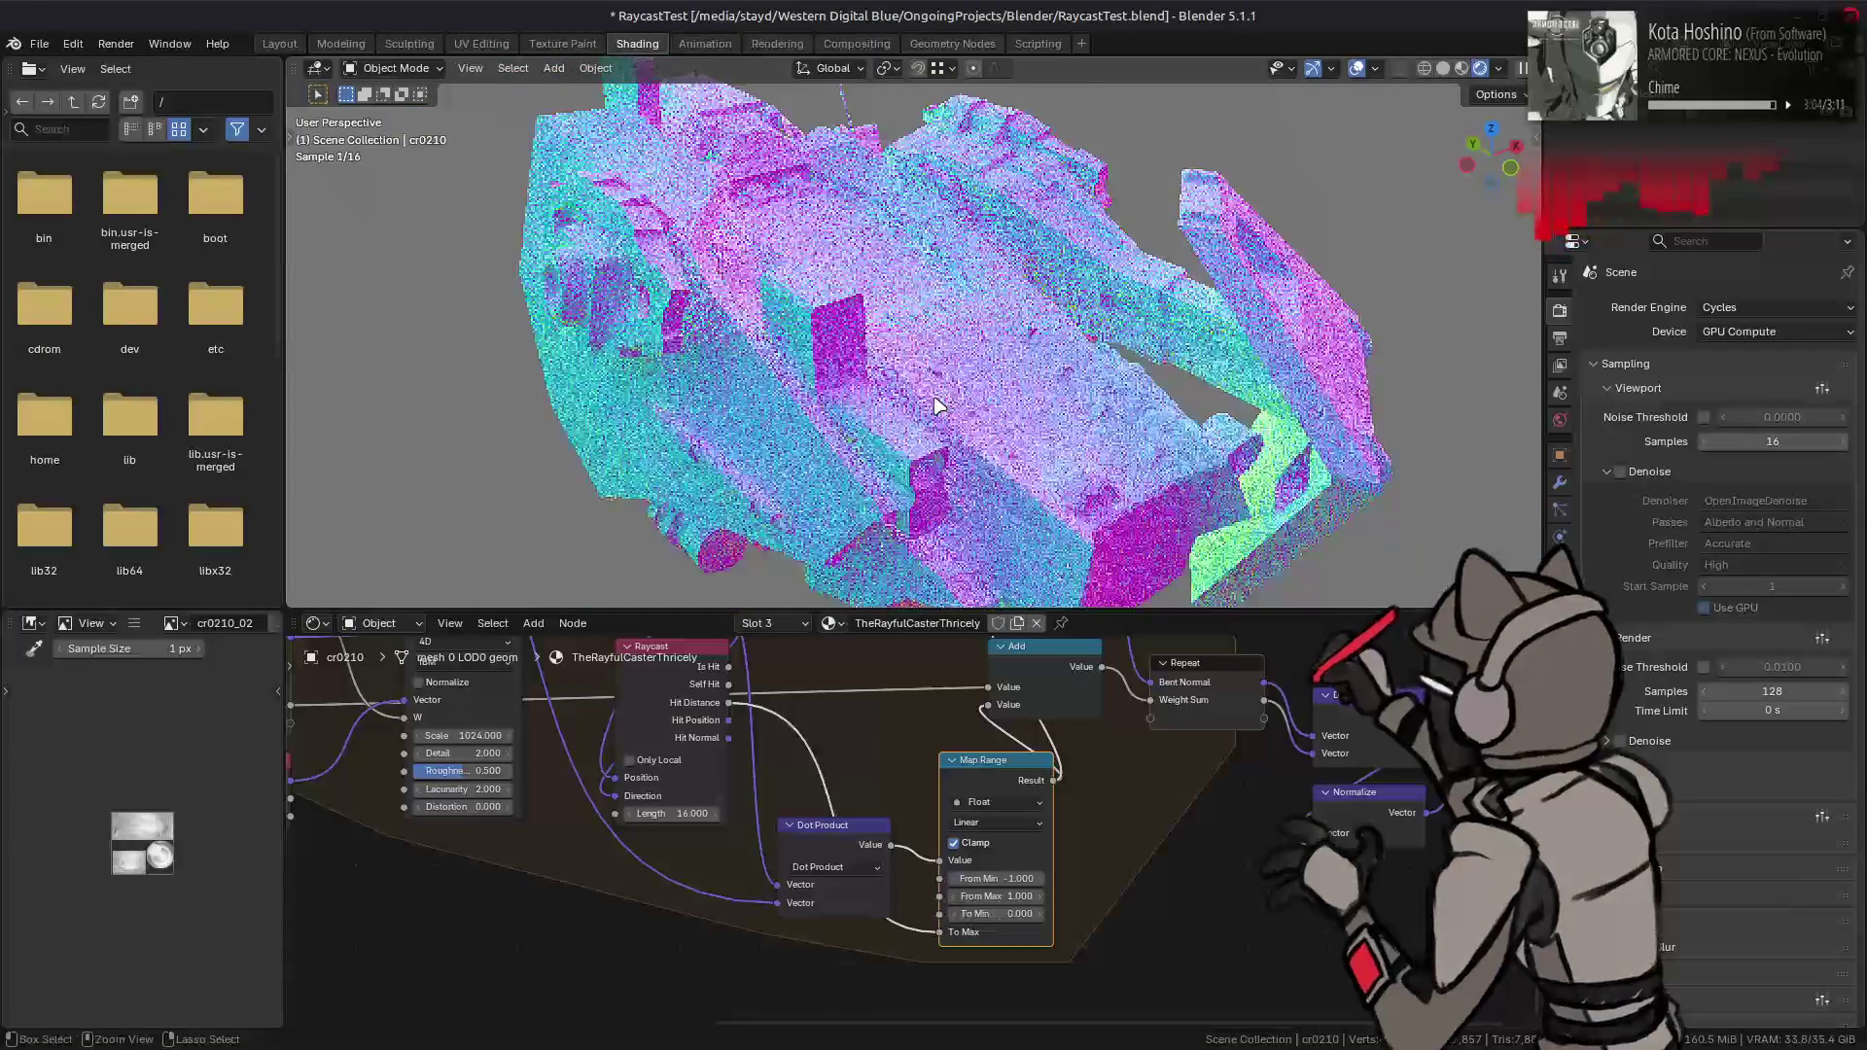
# - Compare renders with and without the To Min link, ending with To Min unlinked
pyautogui.hotkey('ctrl', 'shift', 'z')
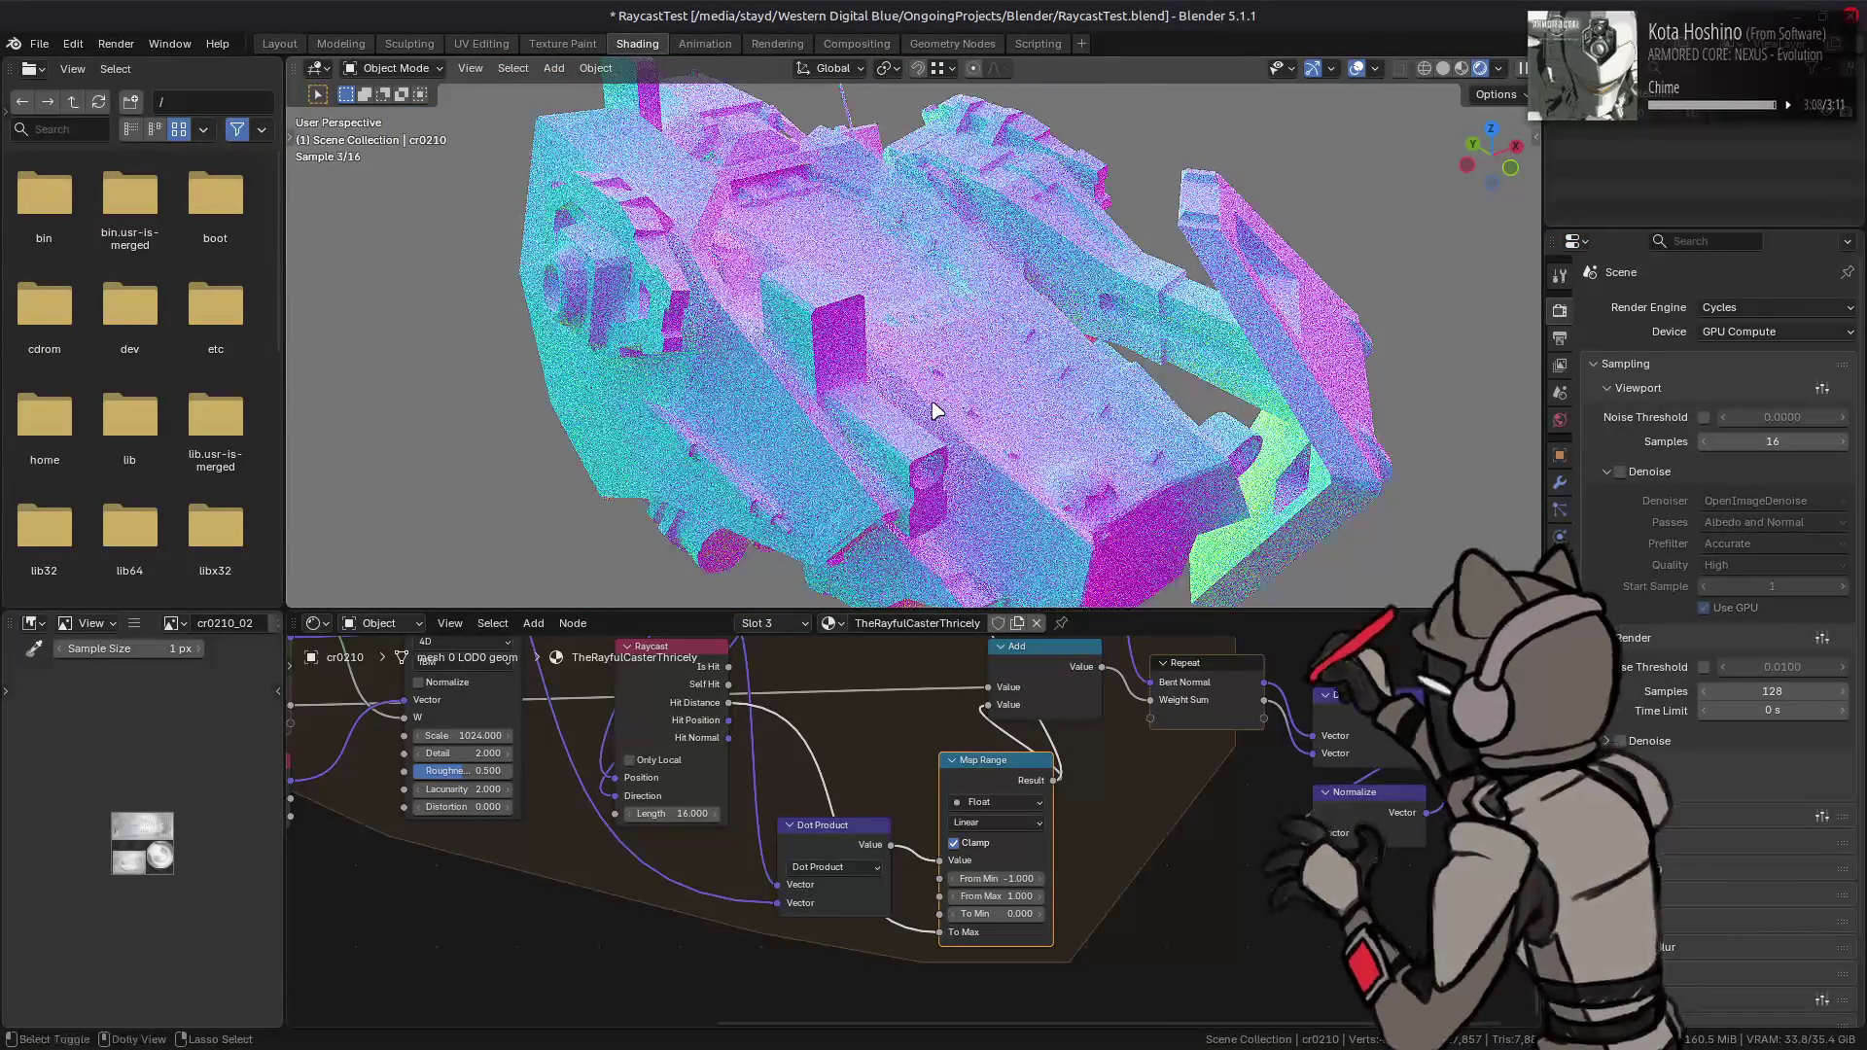
pyautogui.hotkey('ctrl', 'shift', 'z')
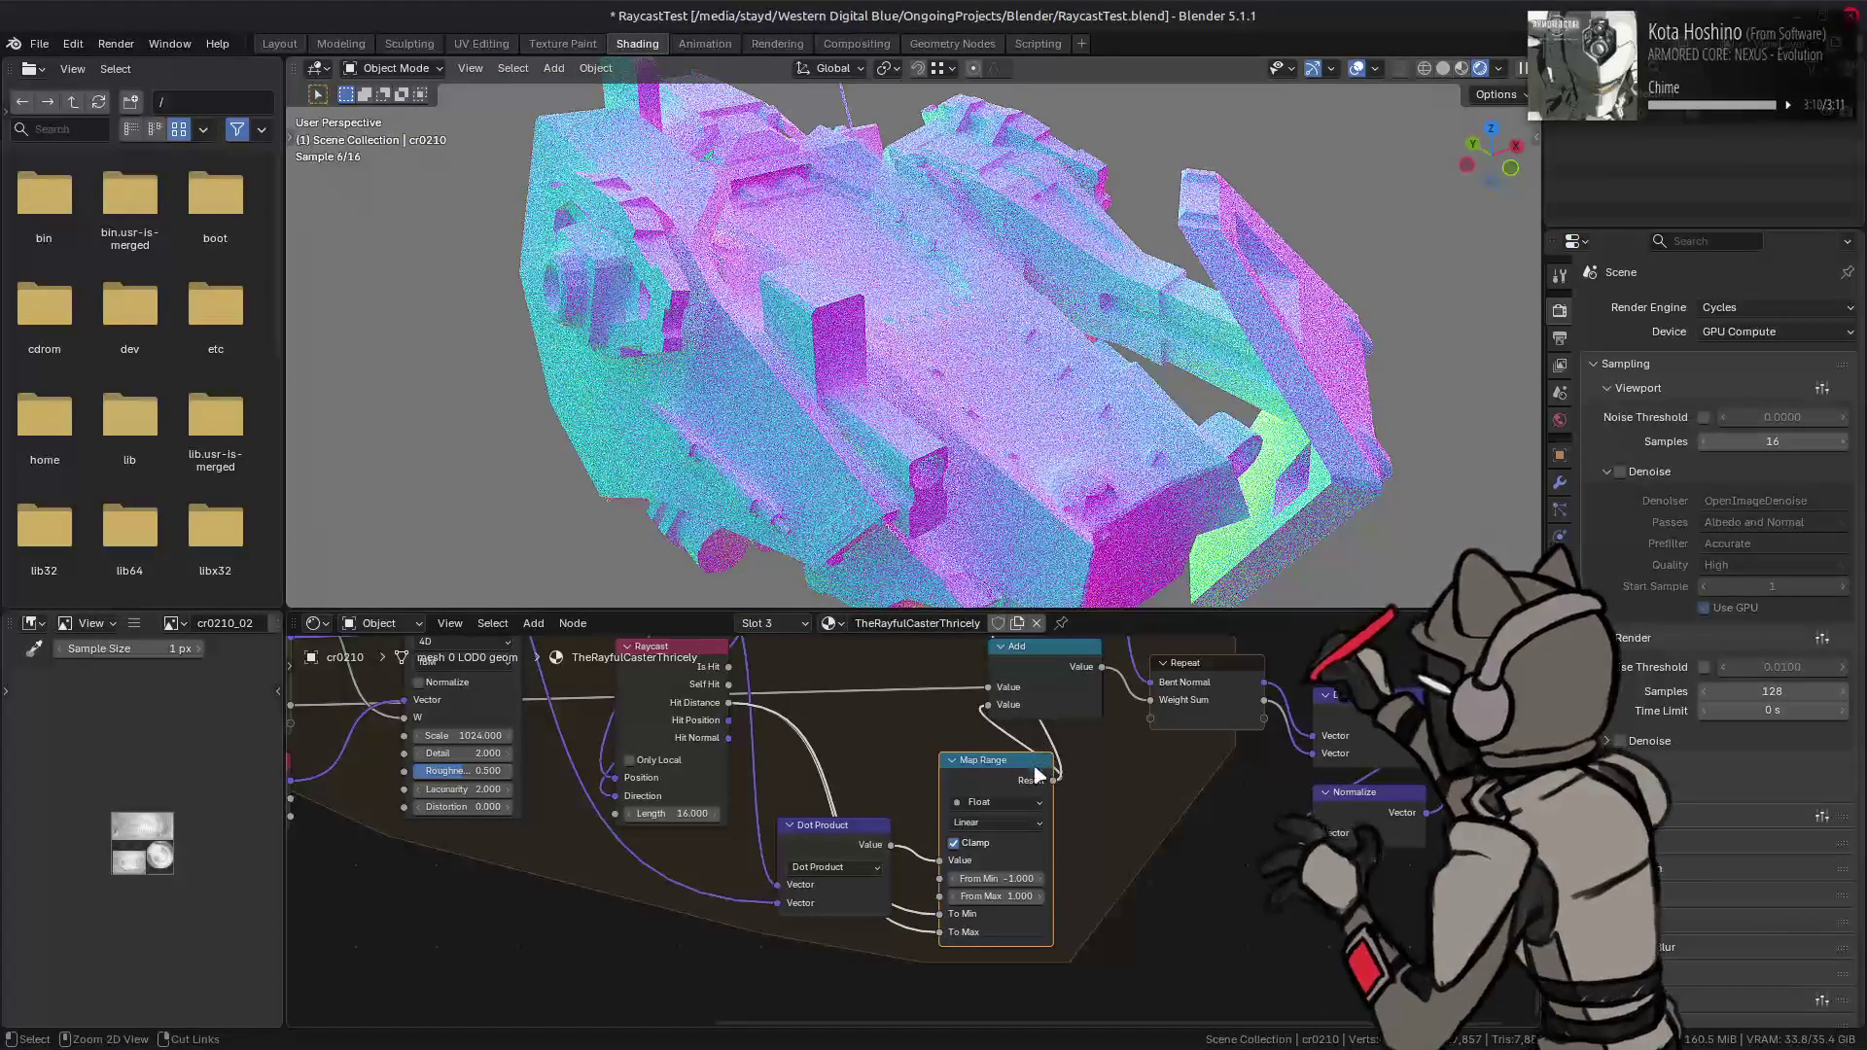
pyautogui.hotkey('ctrl', 'z')
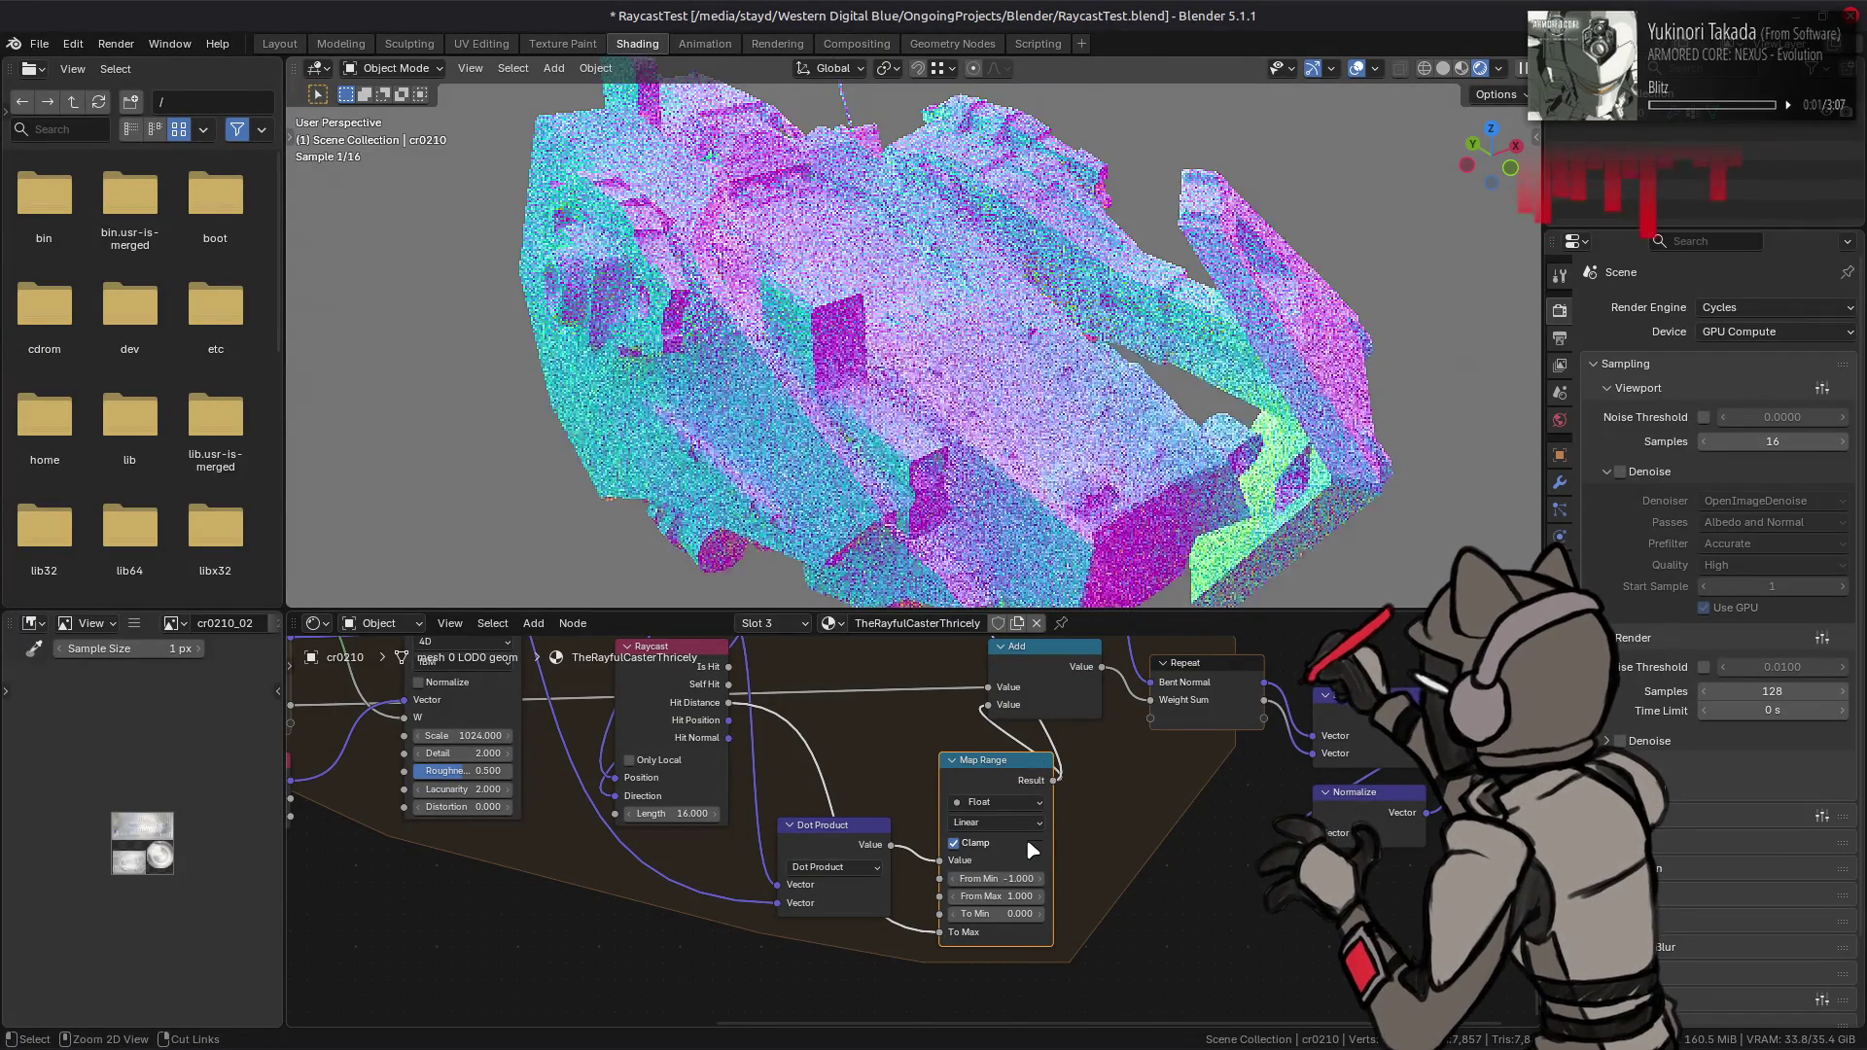
# - Reverse the Map Range input range to From Min 1 and From Max -1
pyautogui.click(1001, 878)
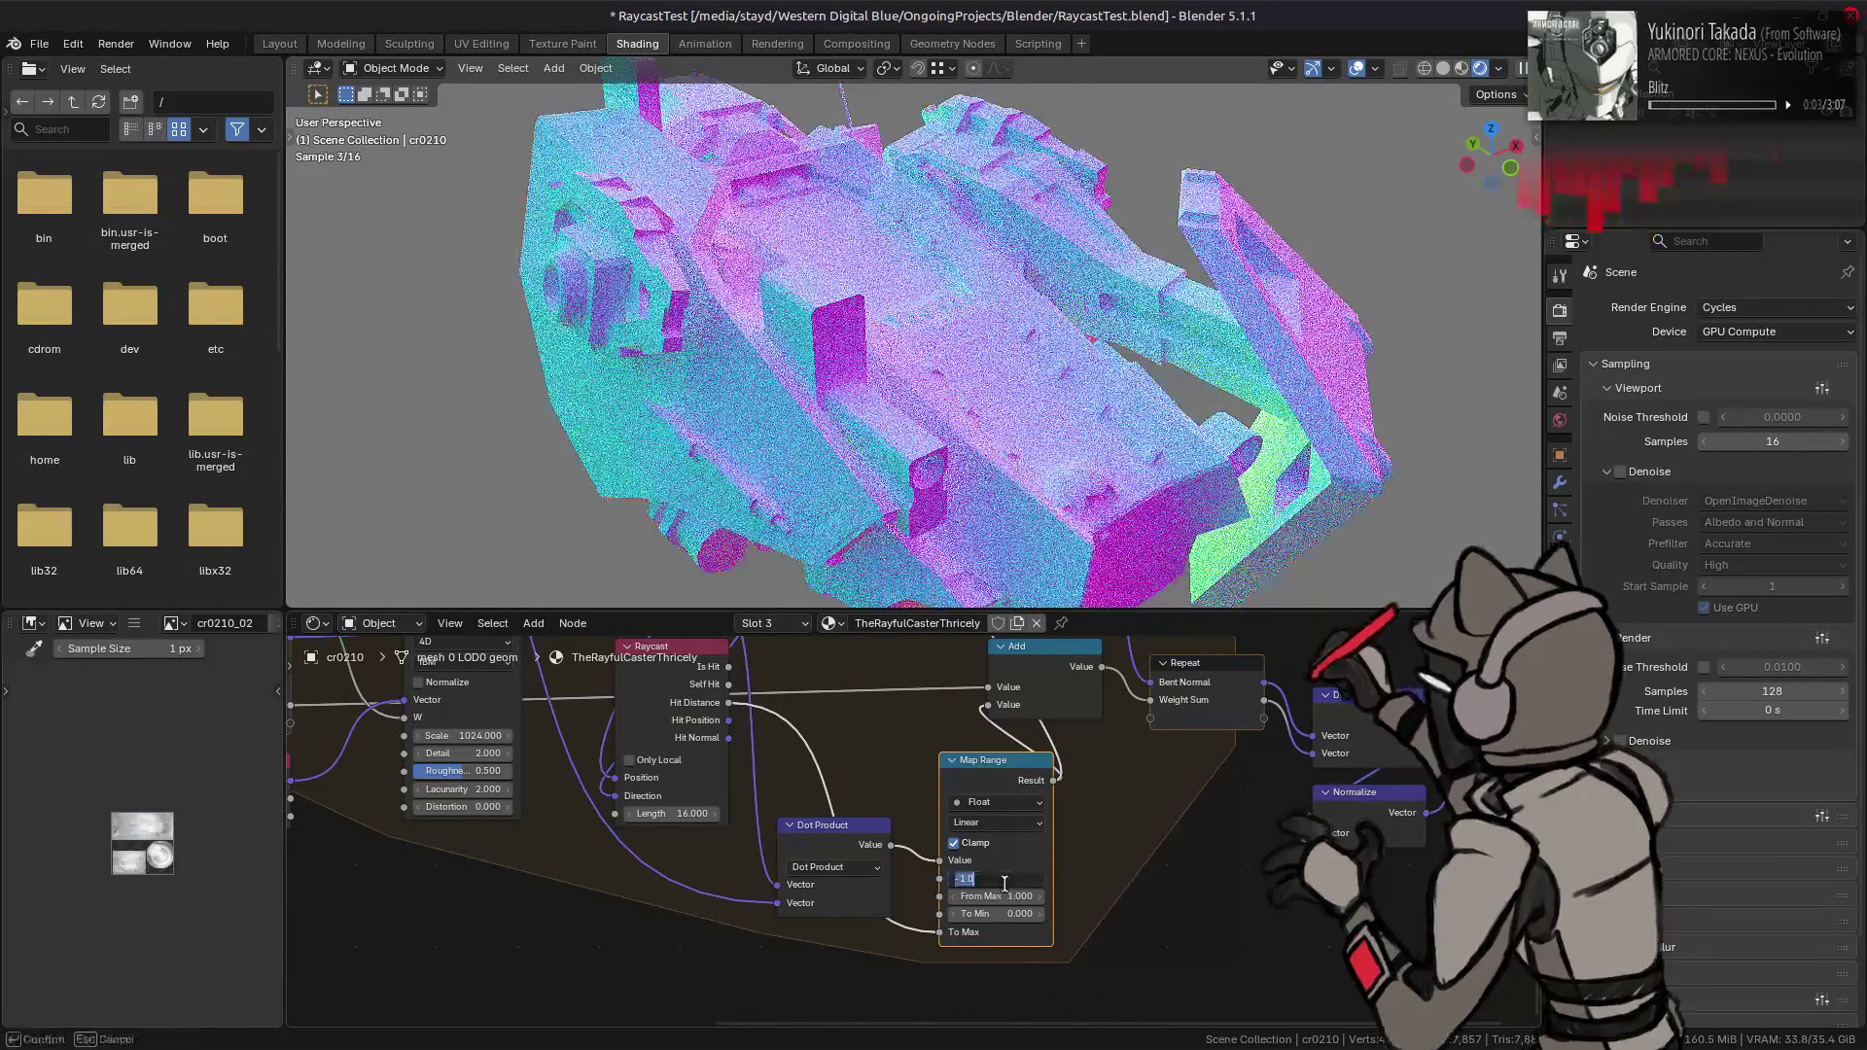
pyautogui.write('1')
pyautogui.press('Return')
pyautogui.click(1001, 896)
pyautogui.write('1')
pyautogui.press('Return')
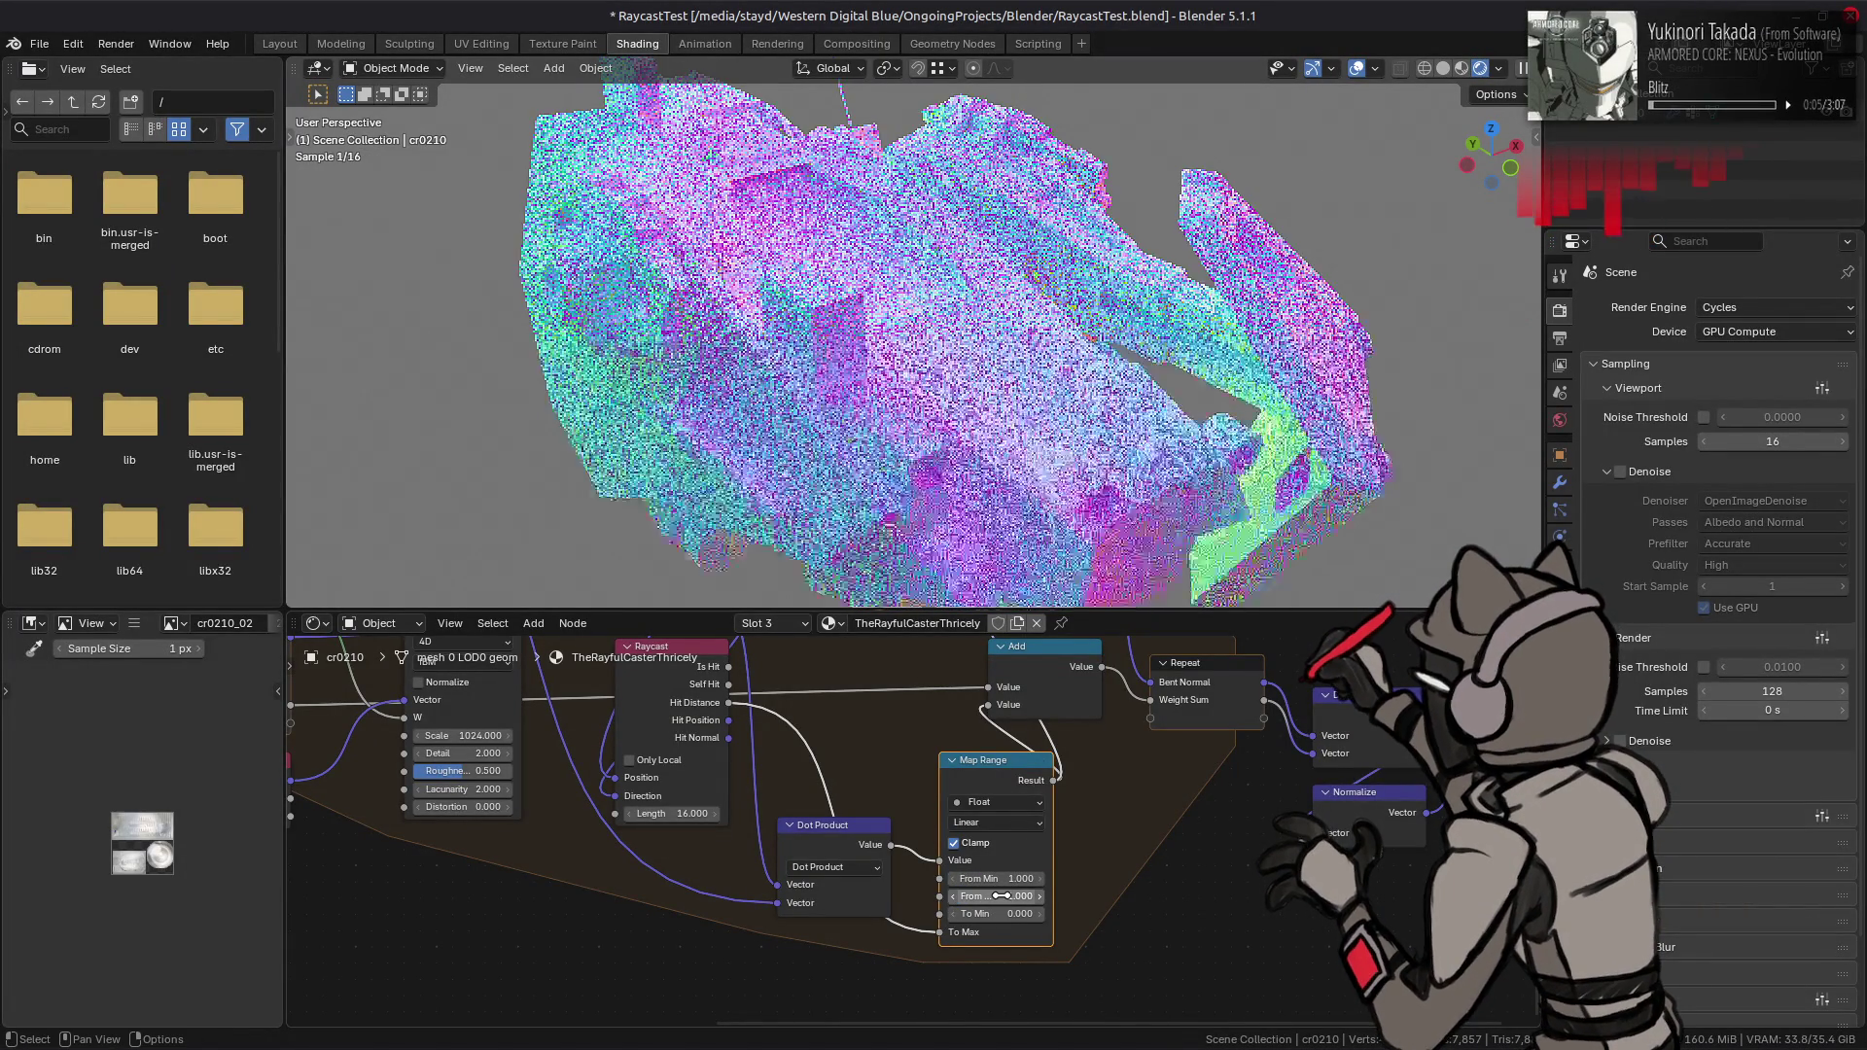
# - Link Hit Distance to To Min, comparing with and without it while viewing the underside
pyautogui.moveTo(728, 702); pyautogui.dragTo(938, 914)
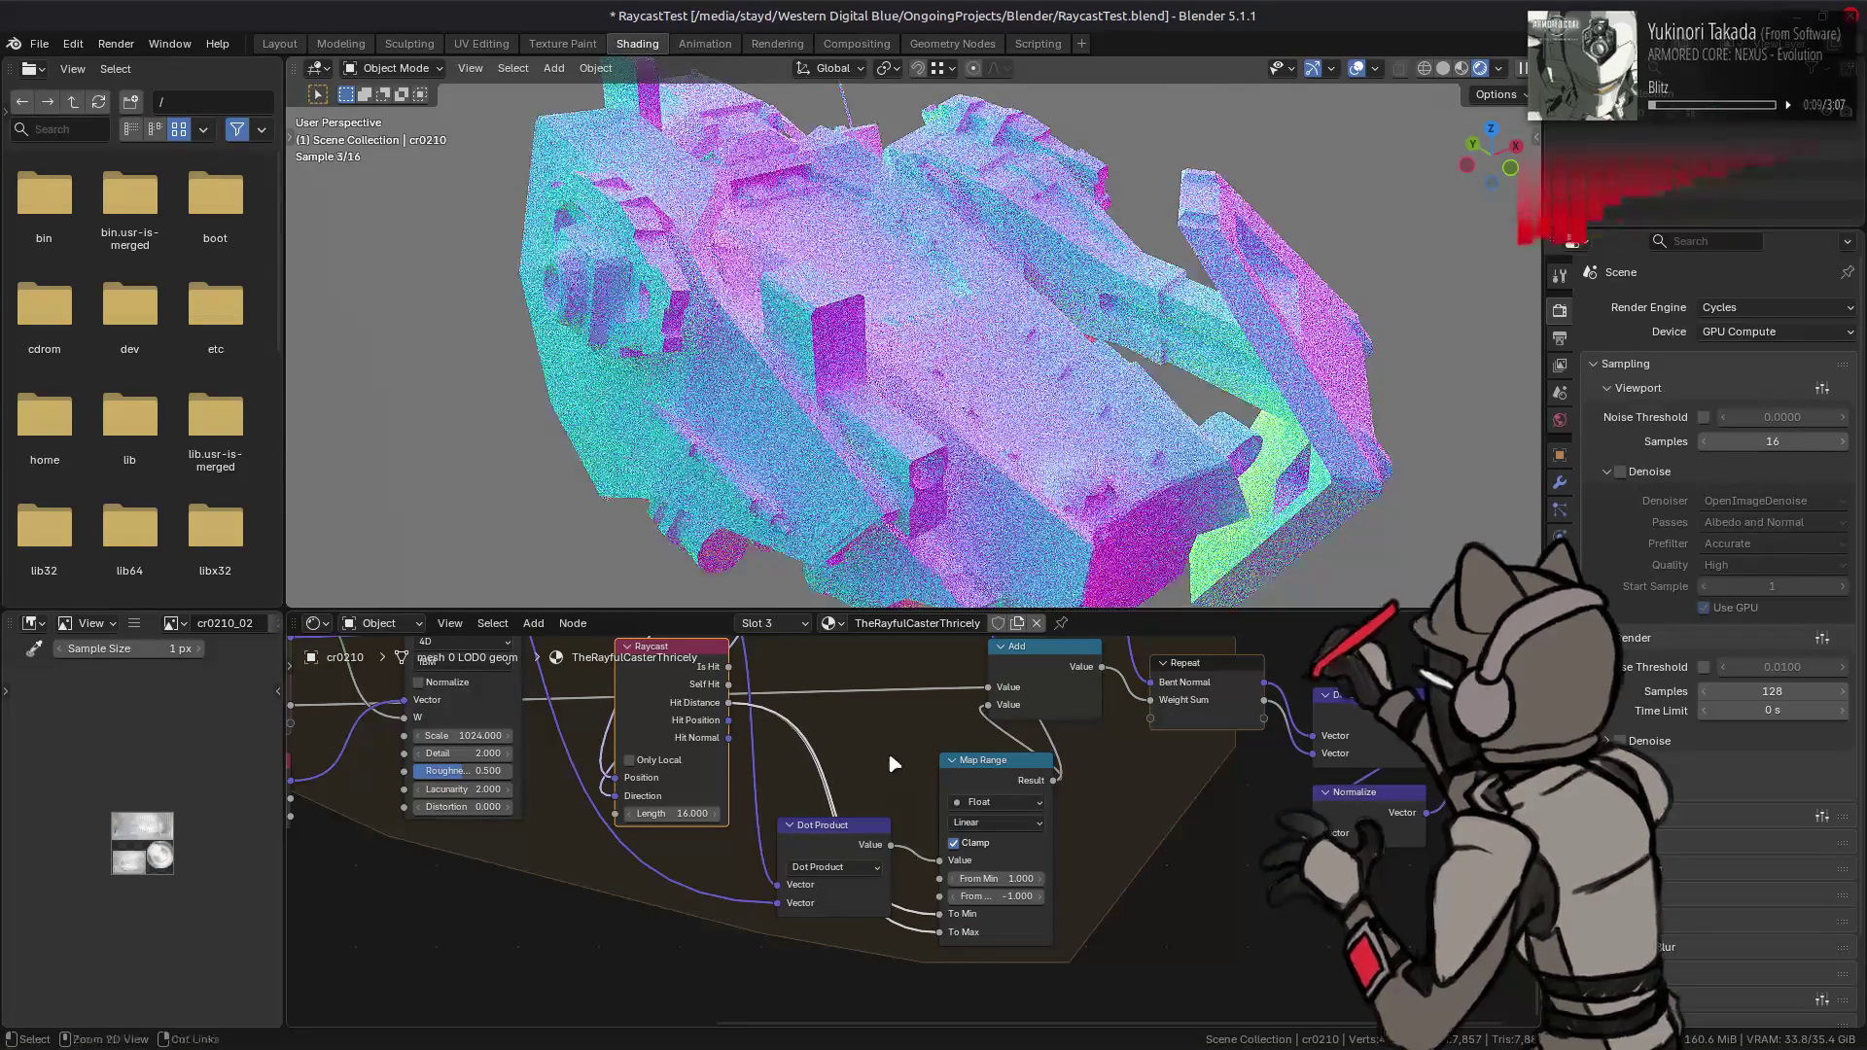
pyautogui.hotkey('ctrl', 'z')
pyautogui.moveTo(967, 521)
pyautogui.mouseDown(button='middle')
pyautogui.moveTo(979, 466)
pyautogui.moveTo(960, 450)
pyautogui.mouseUp(button='middle')
pyautogui.hotkey('ctrl', 'z')
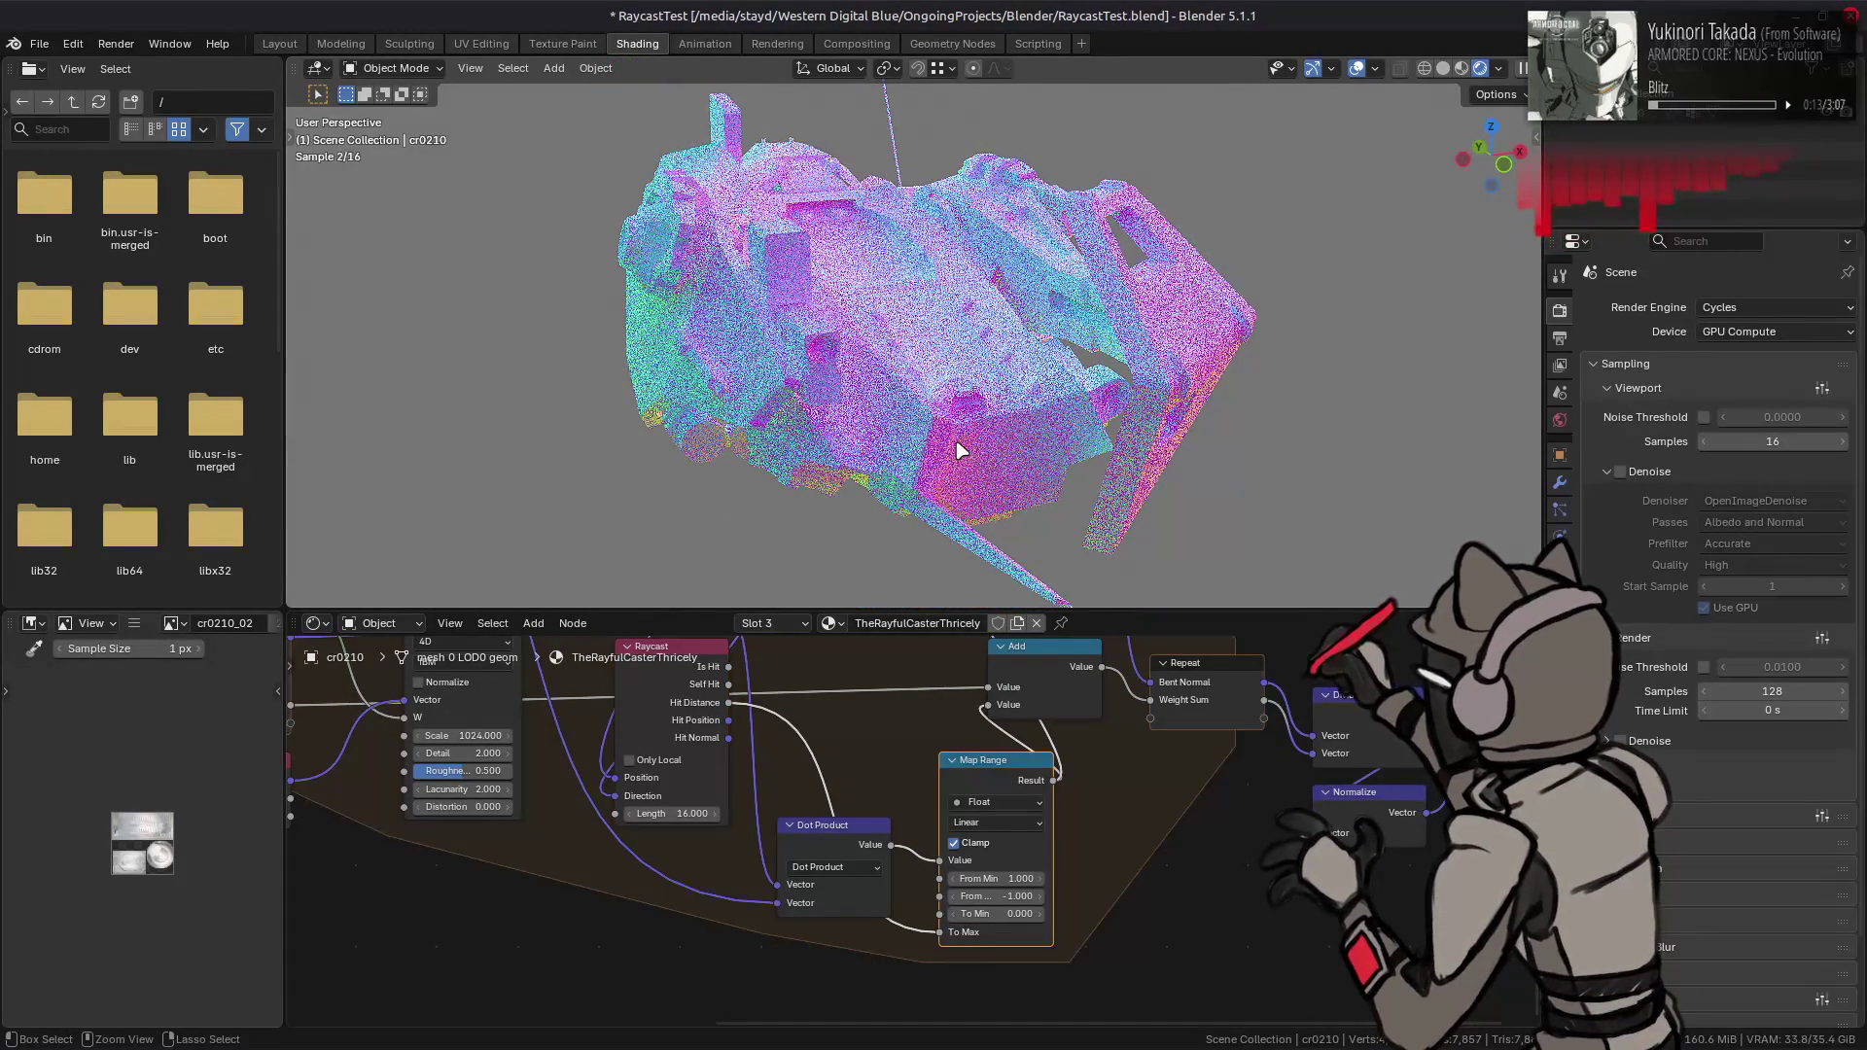
pyautogui.hotkey('ctrl', 'shift', 'z')
pyautogui.hotkey('ctrl', 'z')
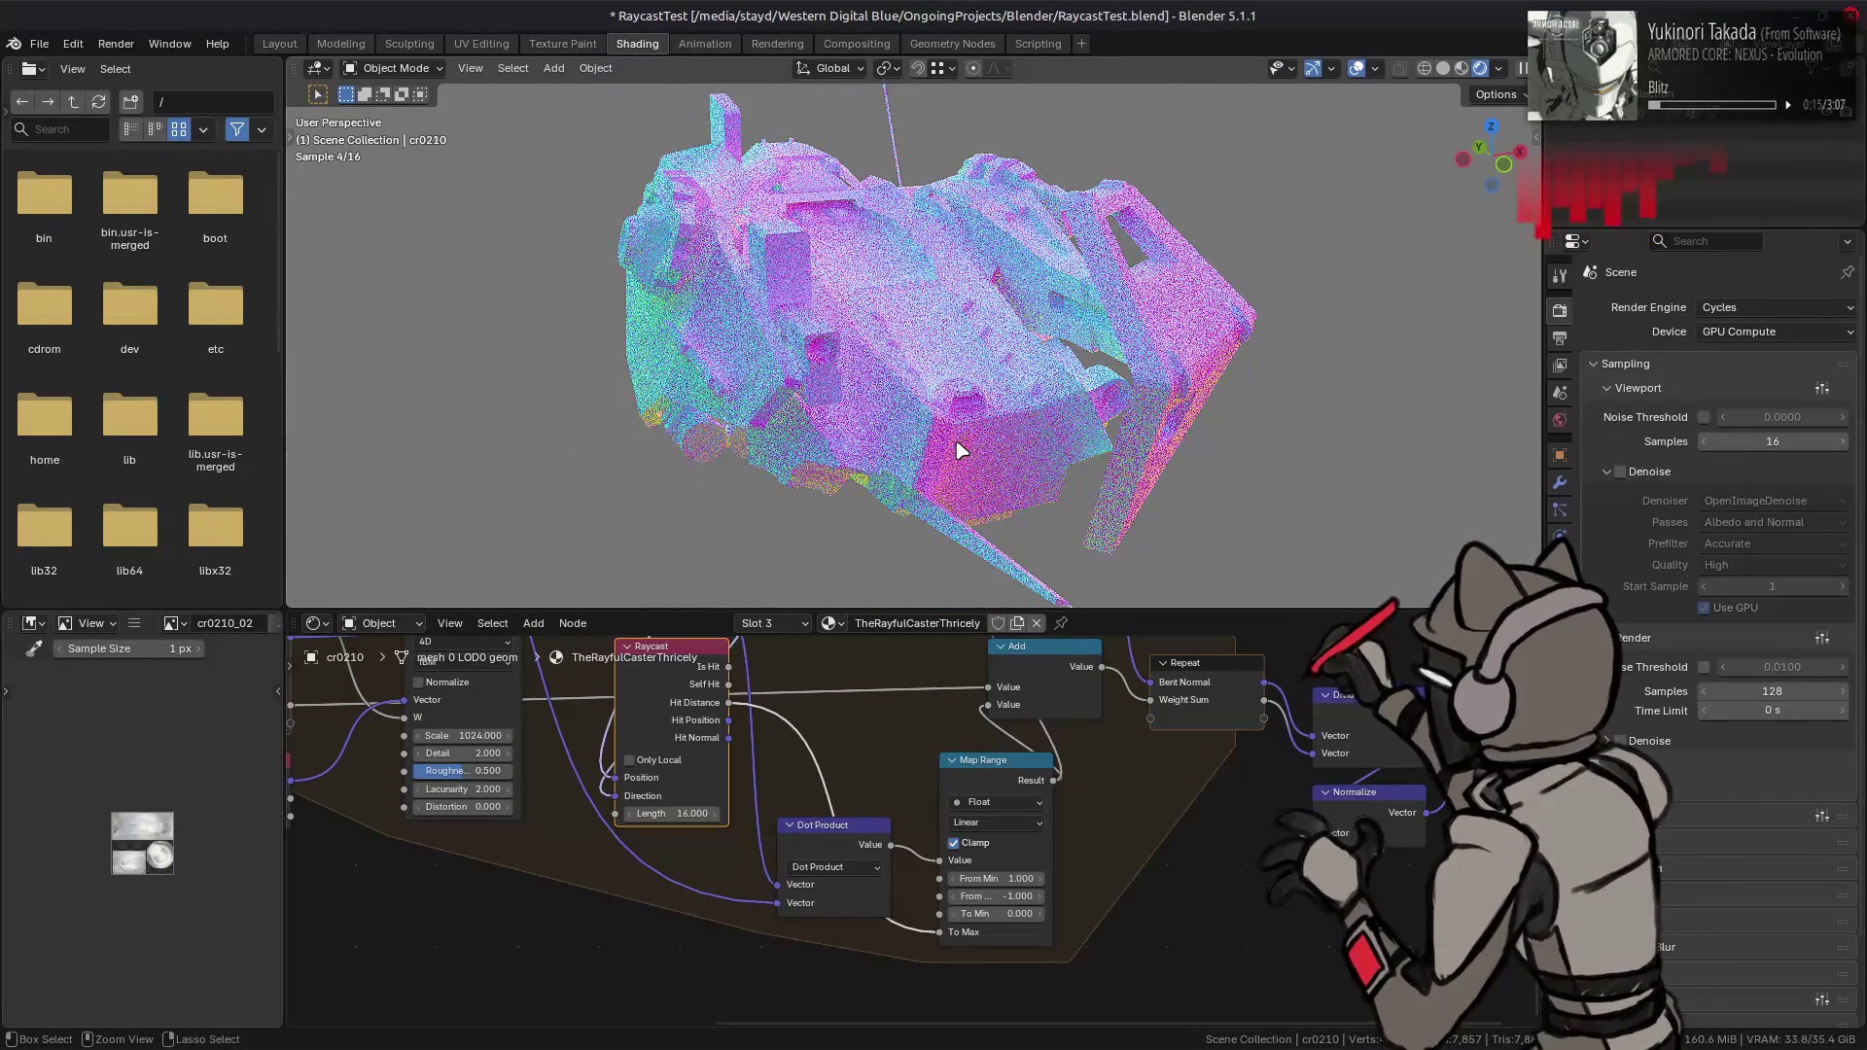
pyautogui.moveTo(959, 450); pyautogui.dragTo(970, 357, button='middle')
pyautogui.hotkey('ctrl', 'z')
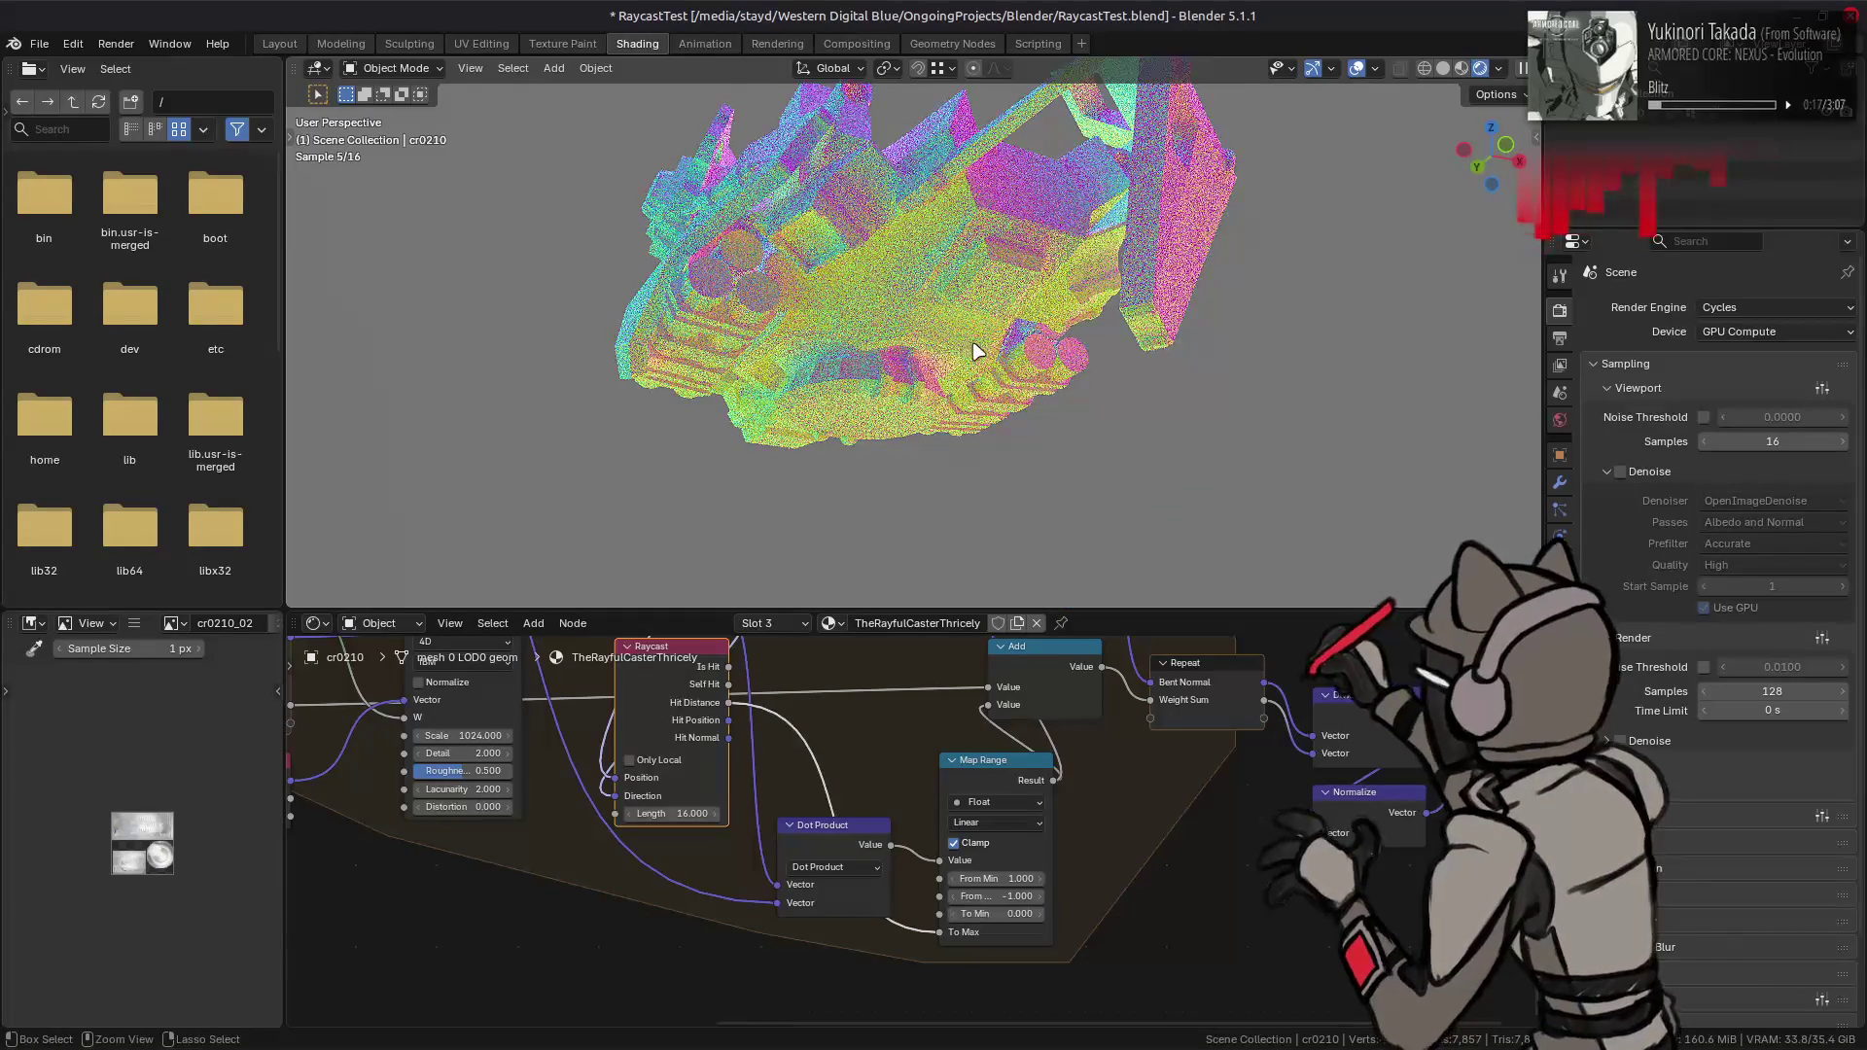
pyautogui.hotkey('ctrl', 'shift', 'z')
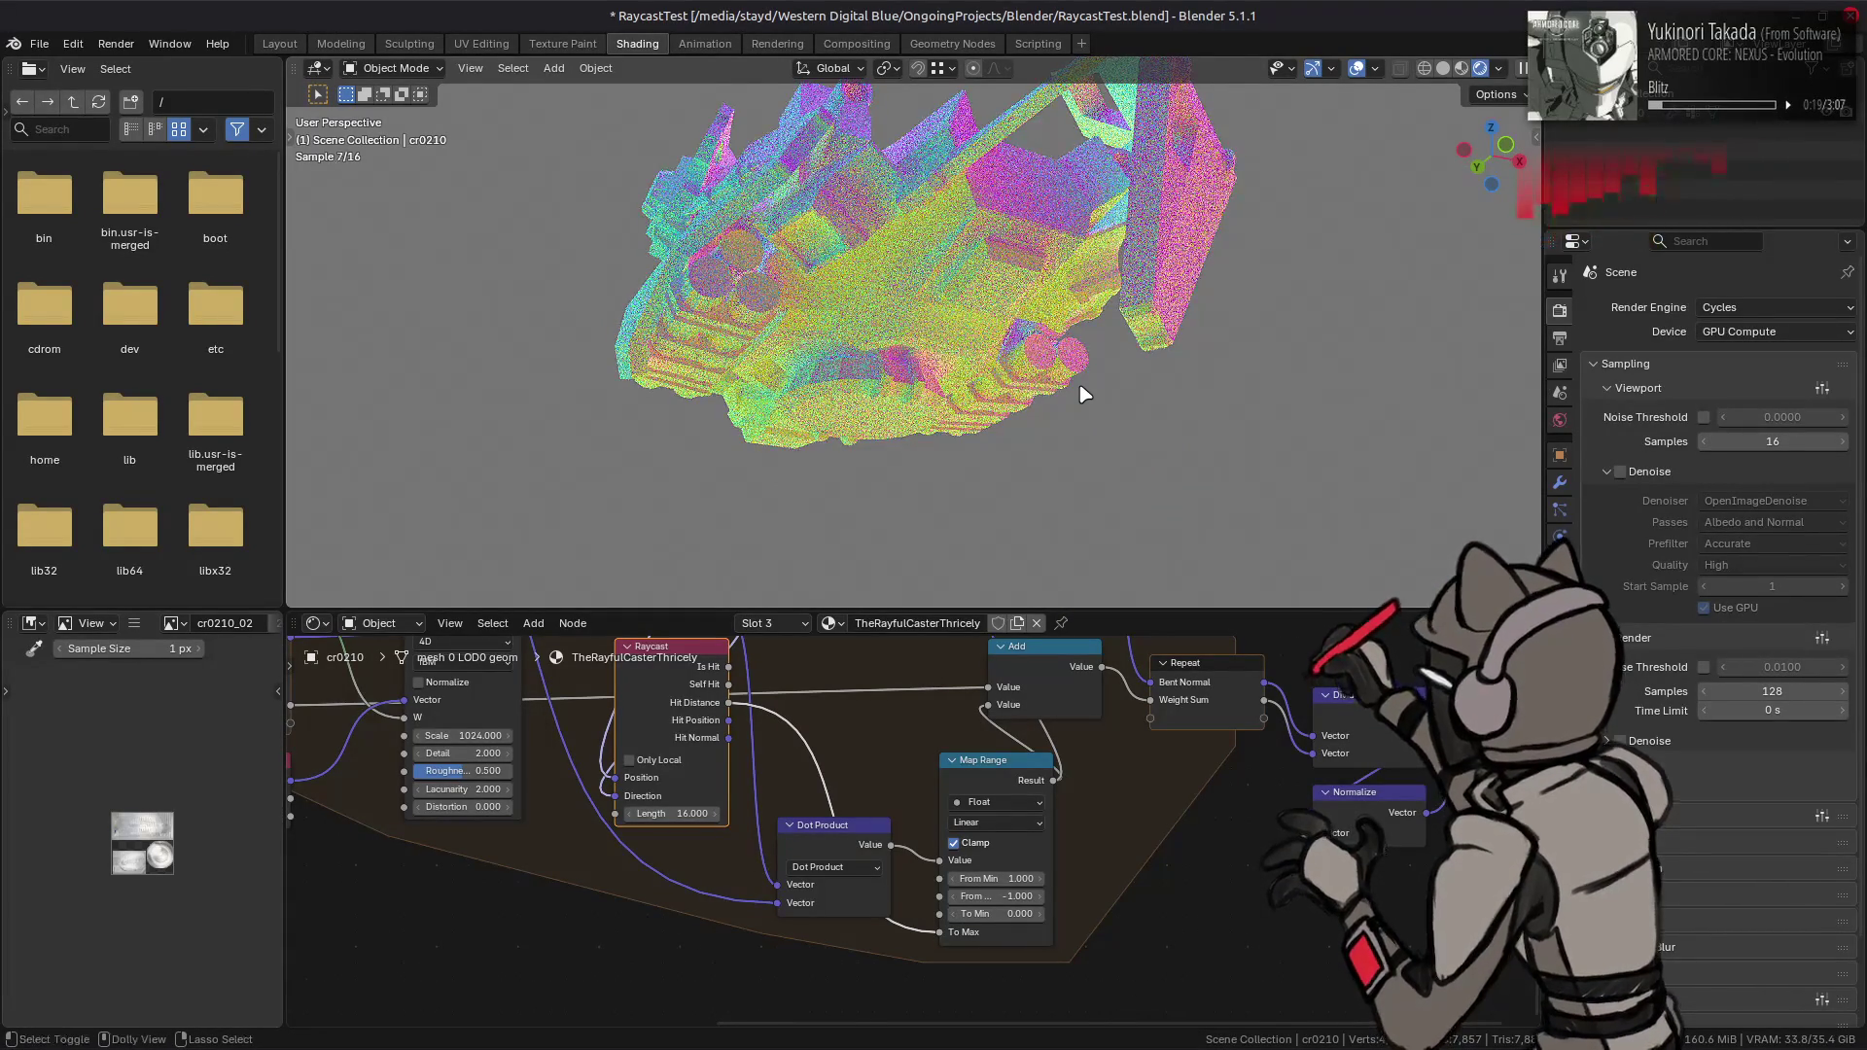
# - Compare the versions, settling on the 1 to -1 range with Hit Distance linked to To Min
pyautogui.scroll(5, 1085, 394)
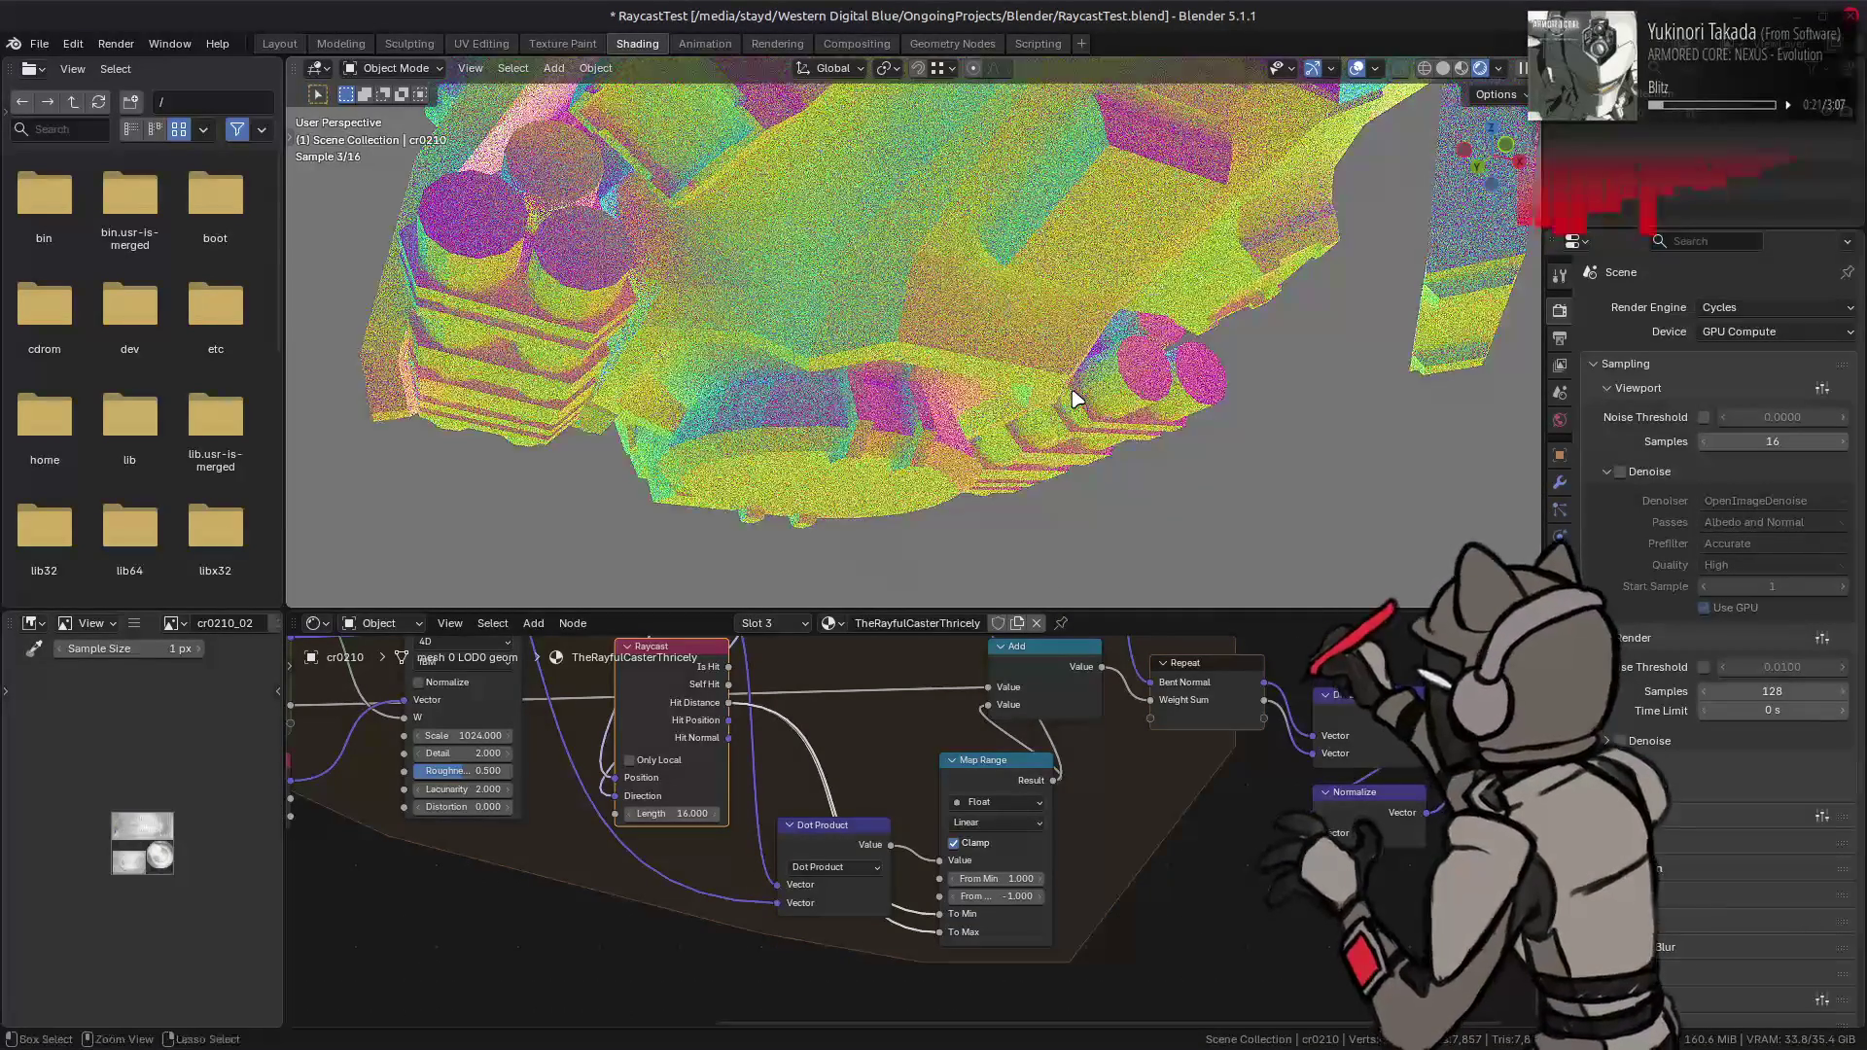
pyautogui.hotkey('ctrl', 'shift', 'z')
pyautogui.hotkey('ctrl', 'z')
pyautogui.hotkey('ctrl', 'shift', 'z')
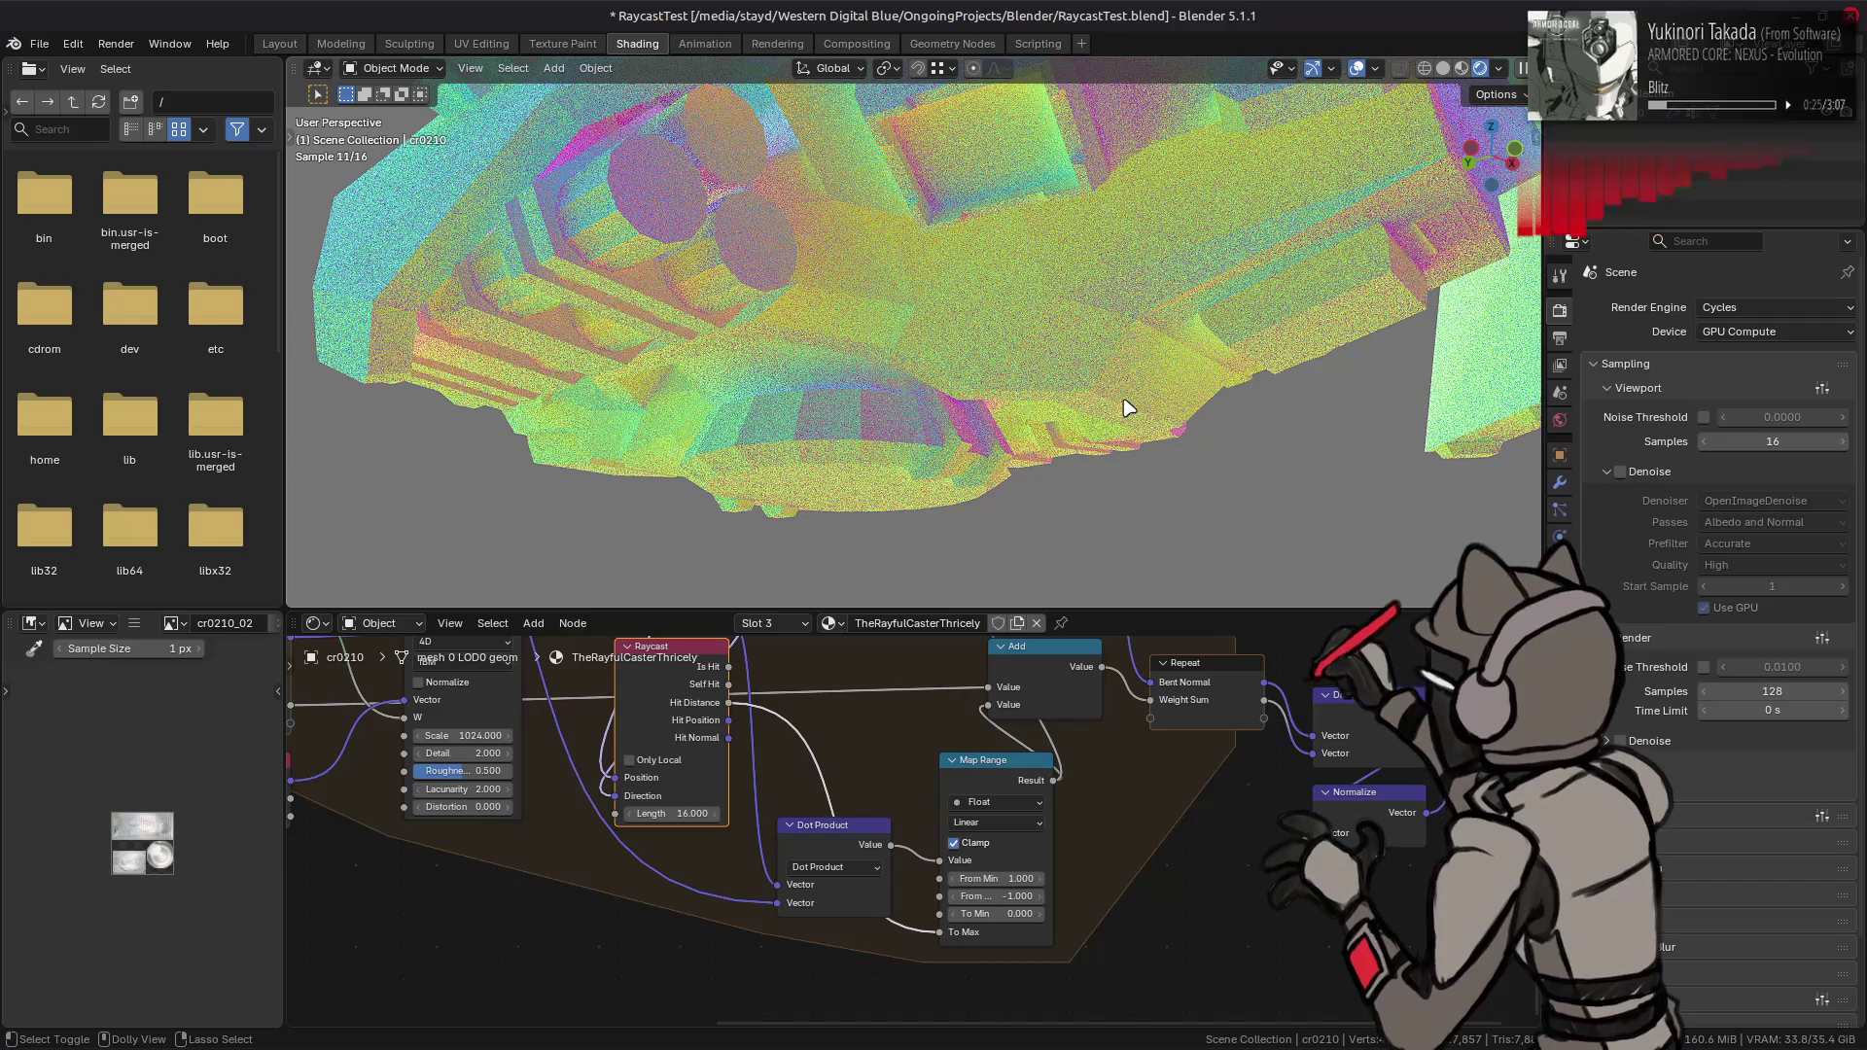
pyautogui.hotkey('ctrl', 'z')
pyautogui.hotkey('ctrl', 'shift', 'z')
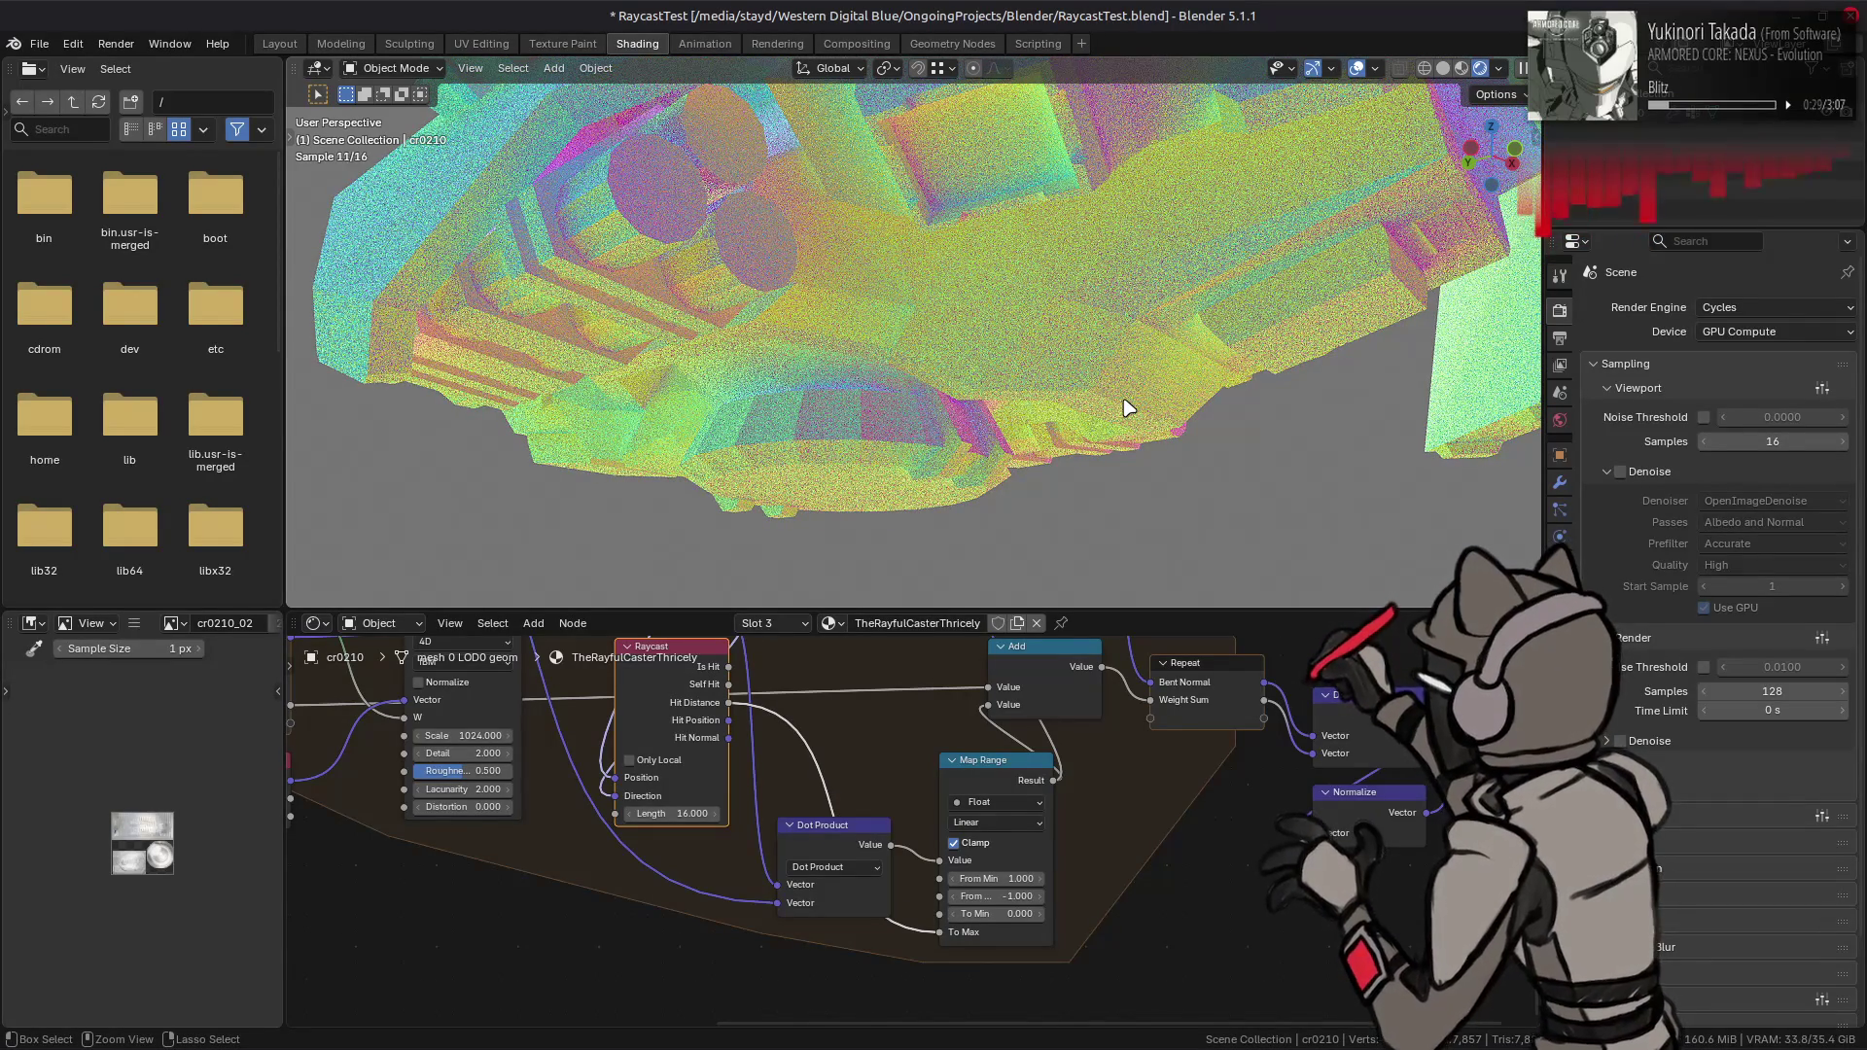
pyautogui.hotkey('ctrl', 'z')
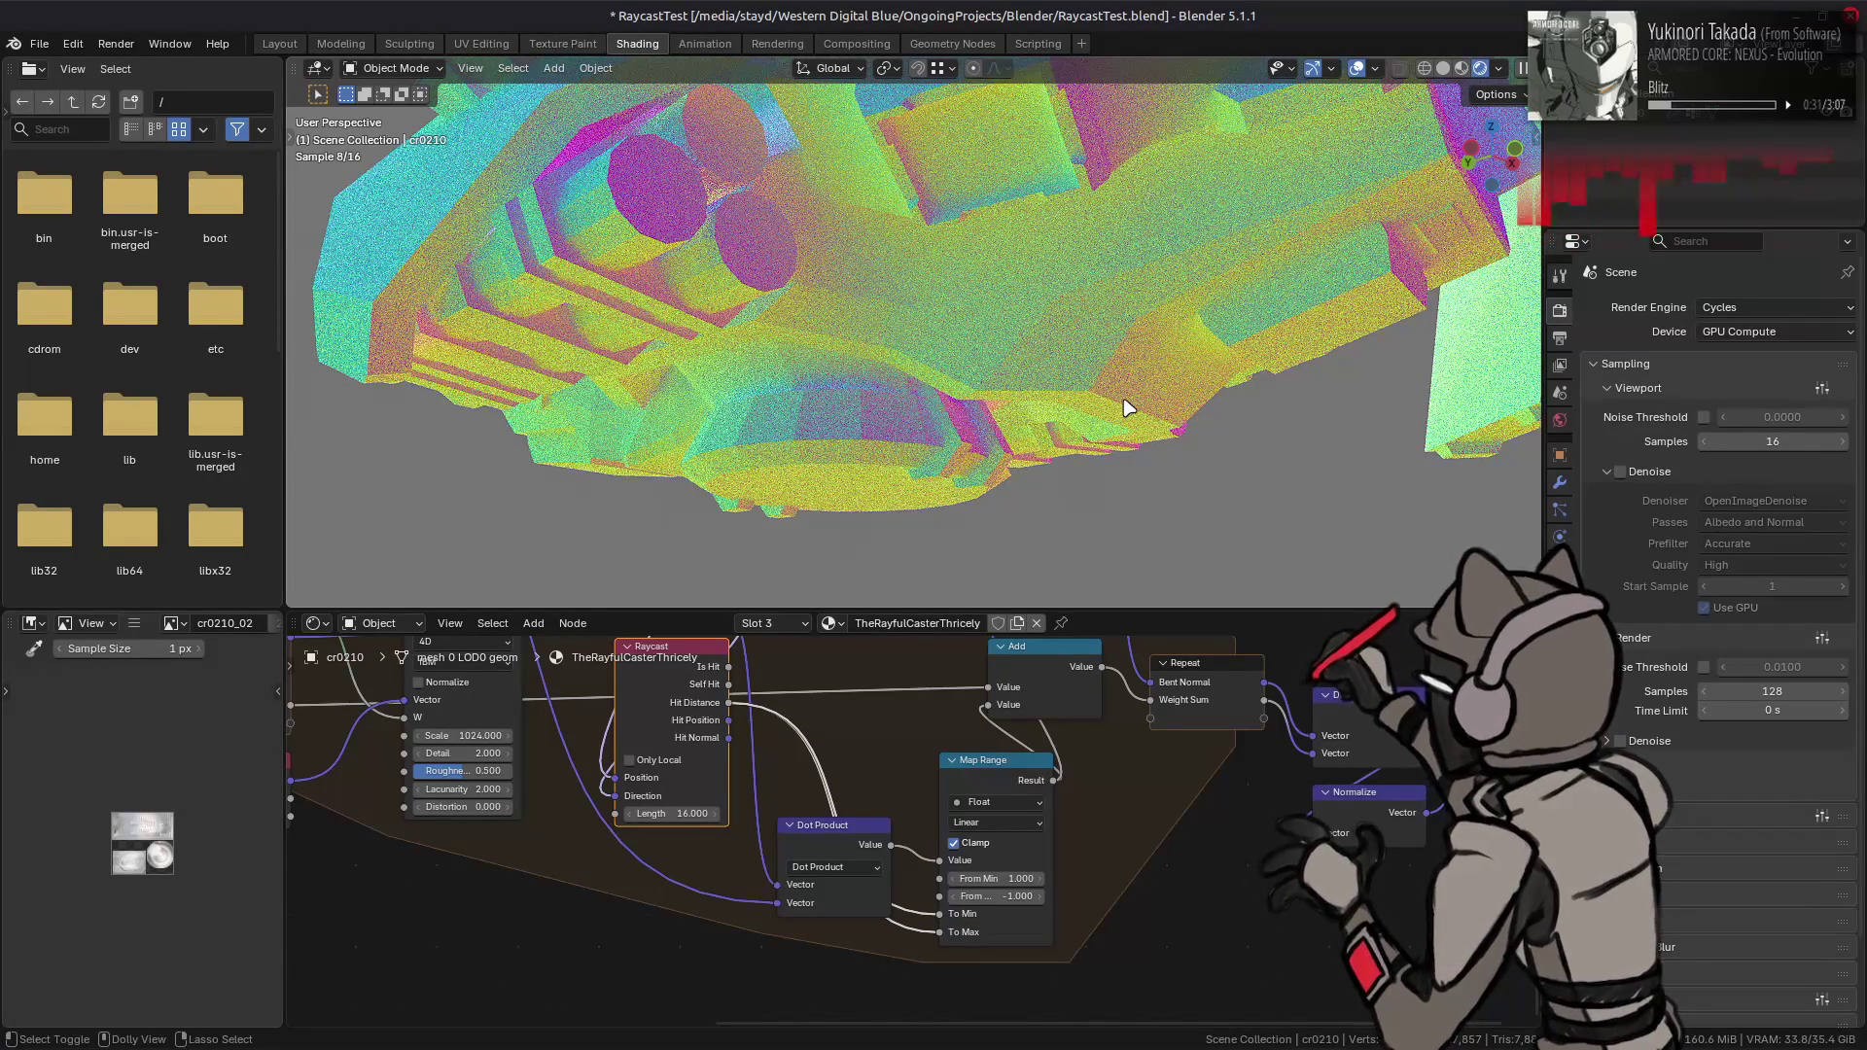
pyautogui.hotkey('ctrl', 'shift', 'z')
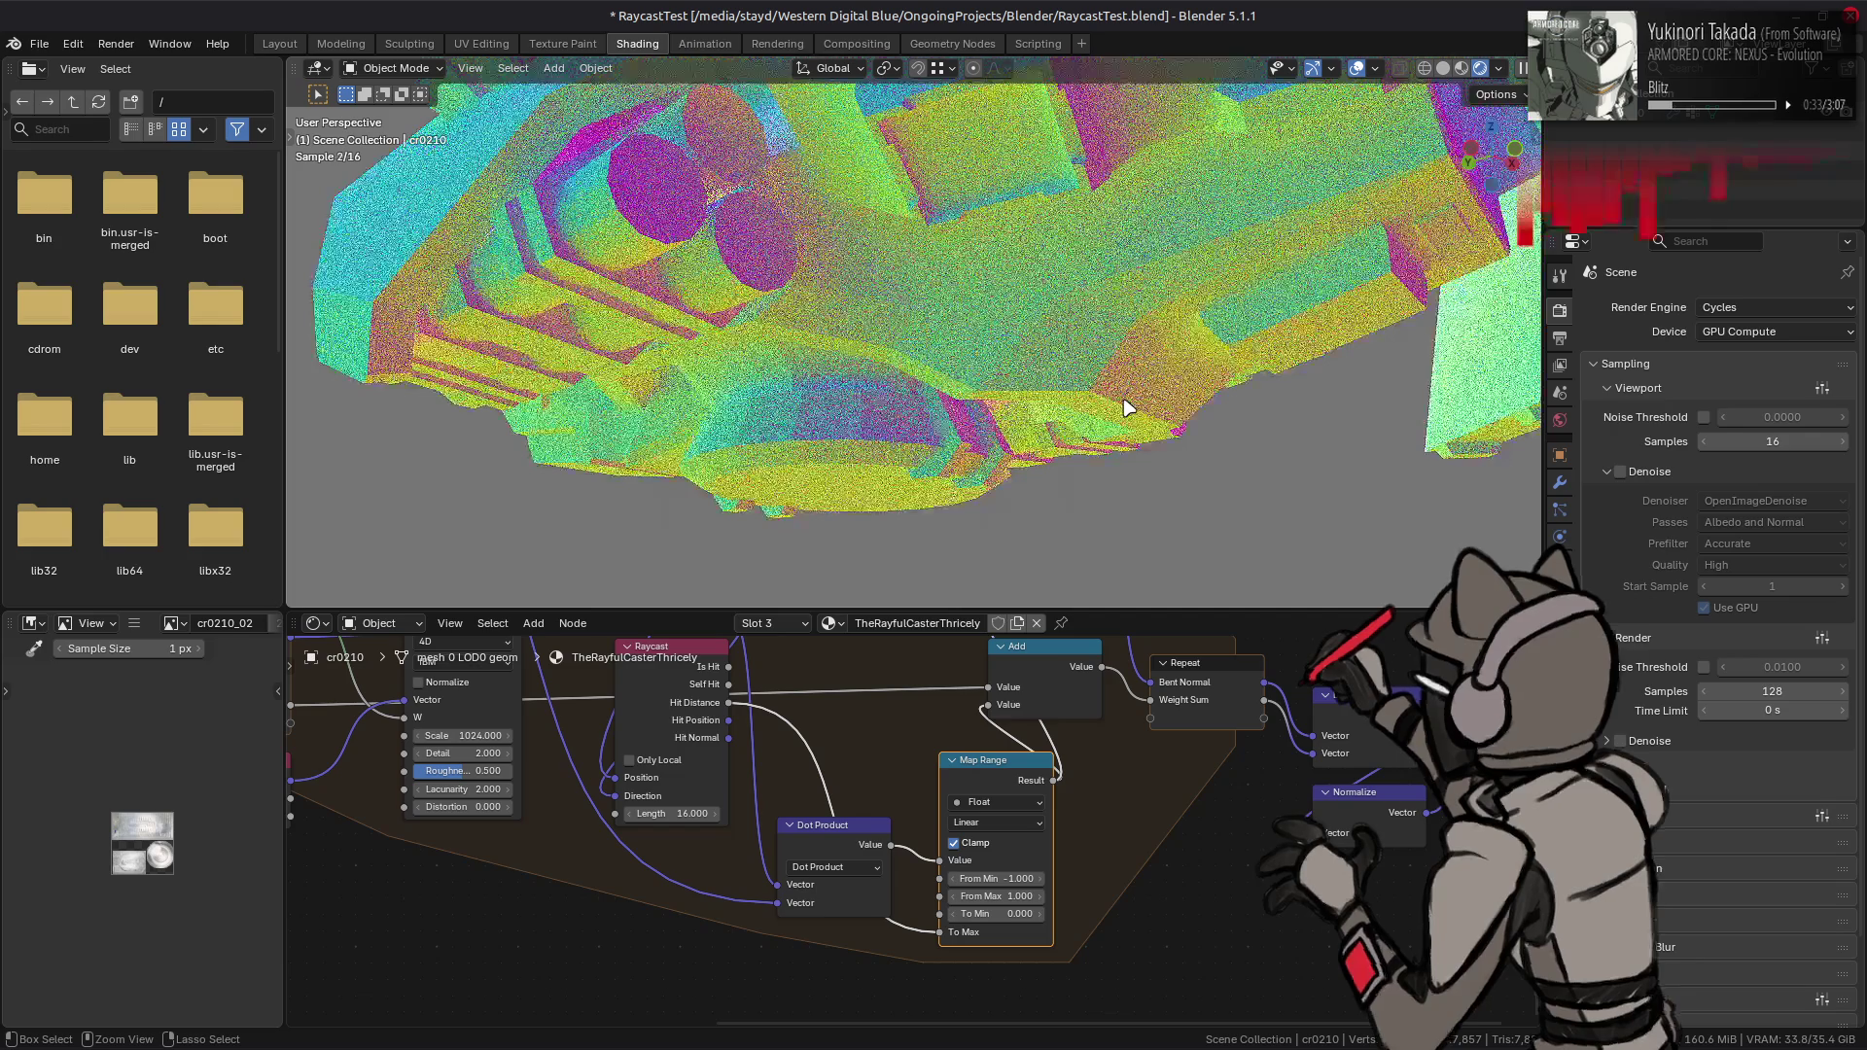
pyautogui.hotkey('ctrl', 'z')
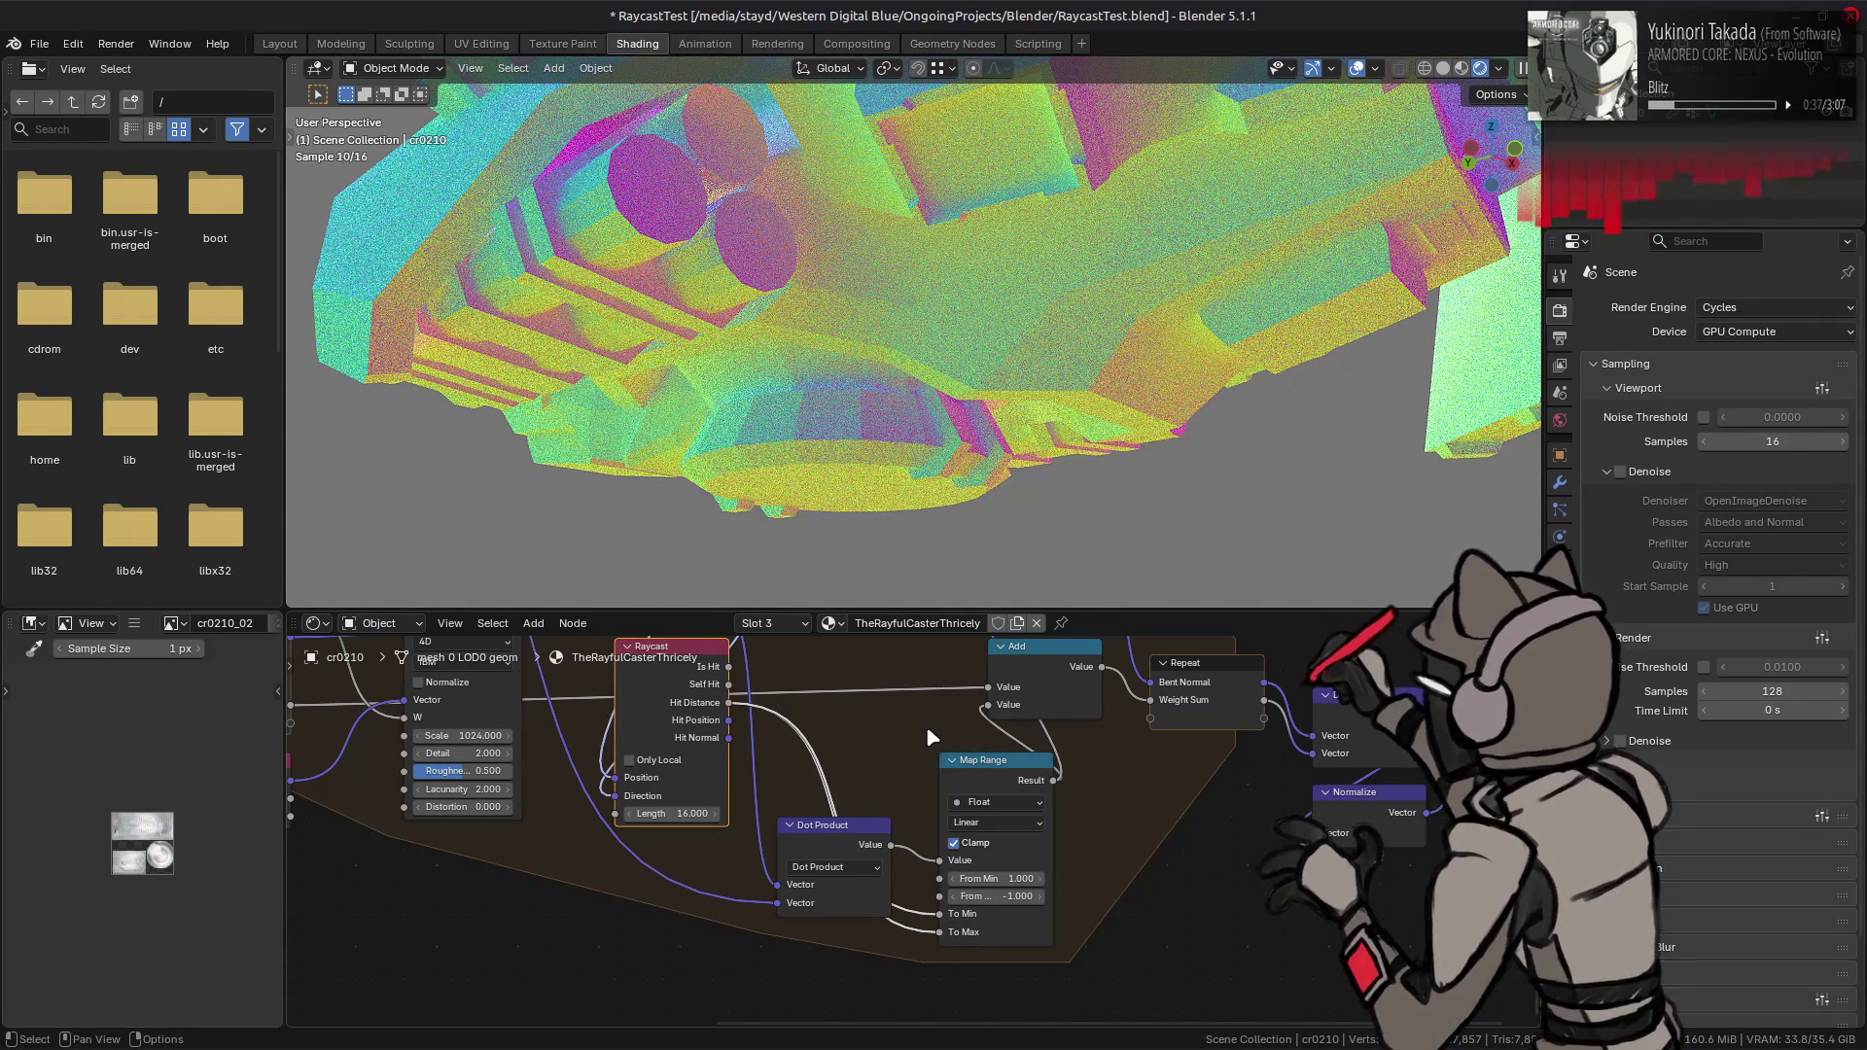
pyautogui.moveTo(926, 726); pyautogui.dragTo(945, 783, button='middle')
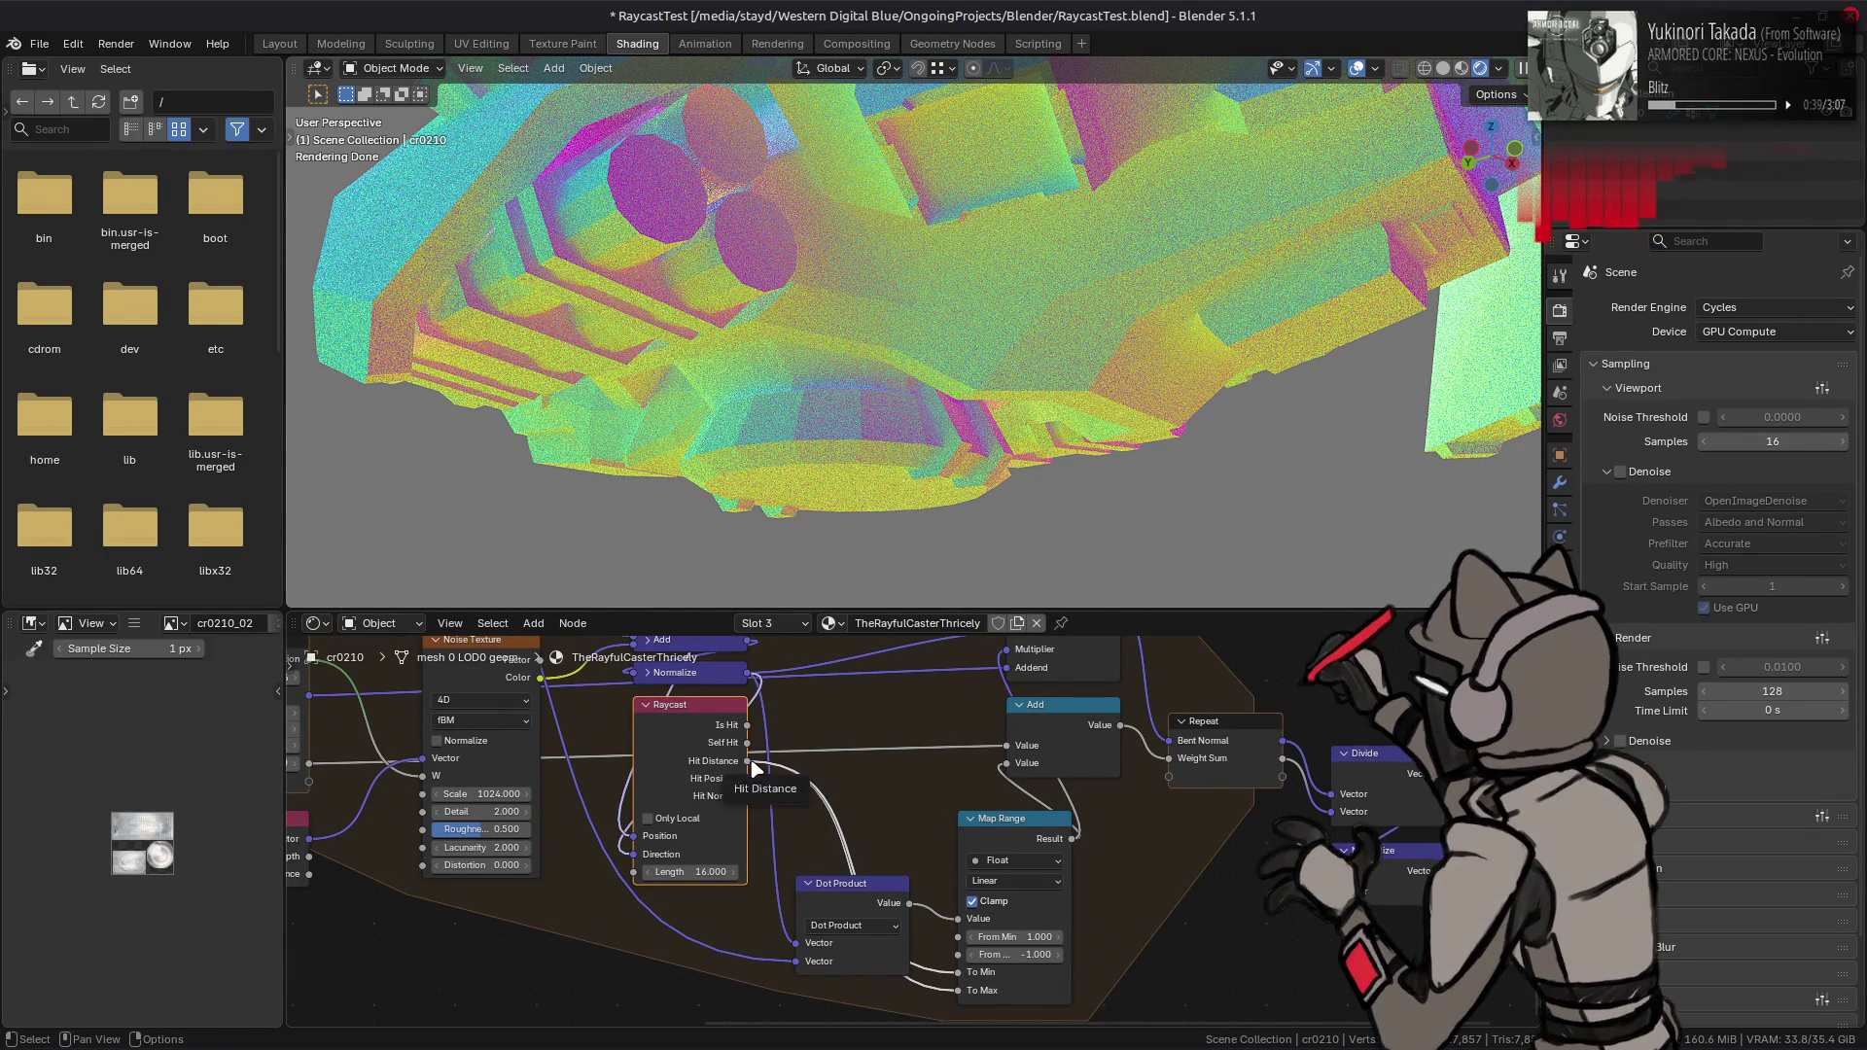
# - Restore the deleted Dot Product and Map Range nodes, then set From Max 1 and From Min 0
pyautogui.moveTo(1071, 838); pyautogui.dragTo(768, 771)
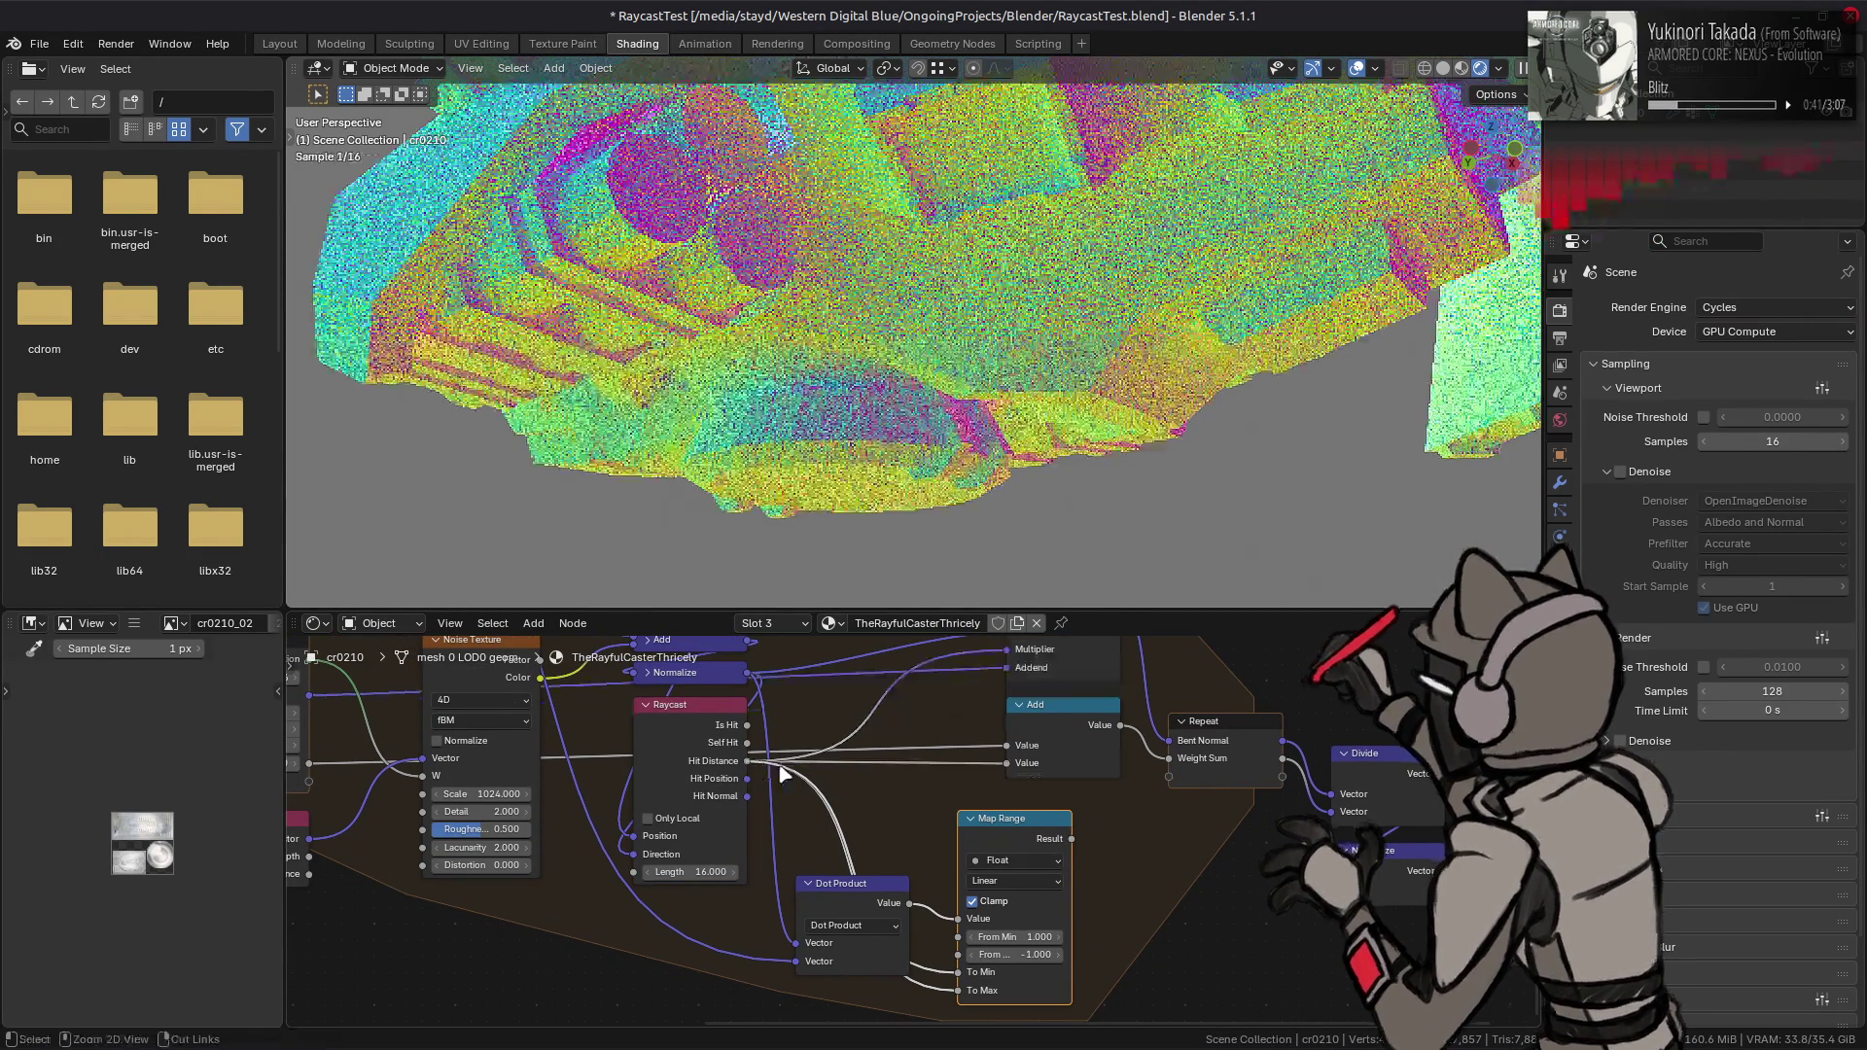
pyautogui.click(880, 882)
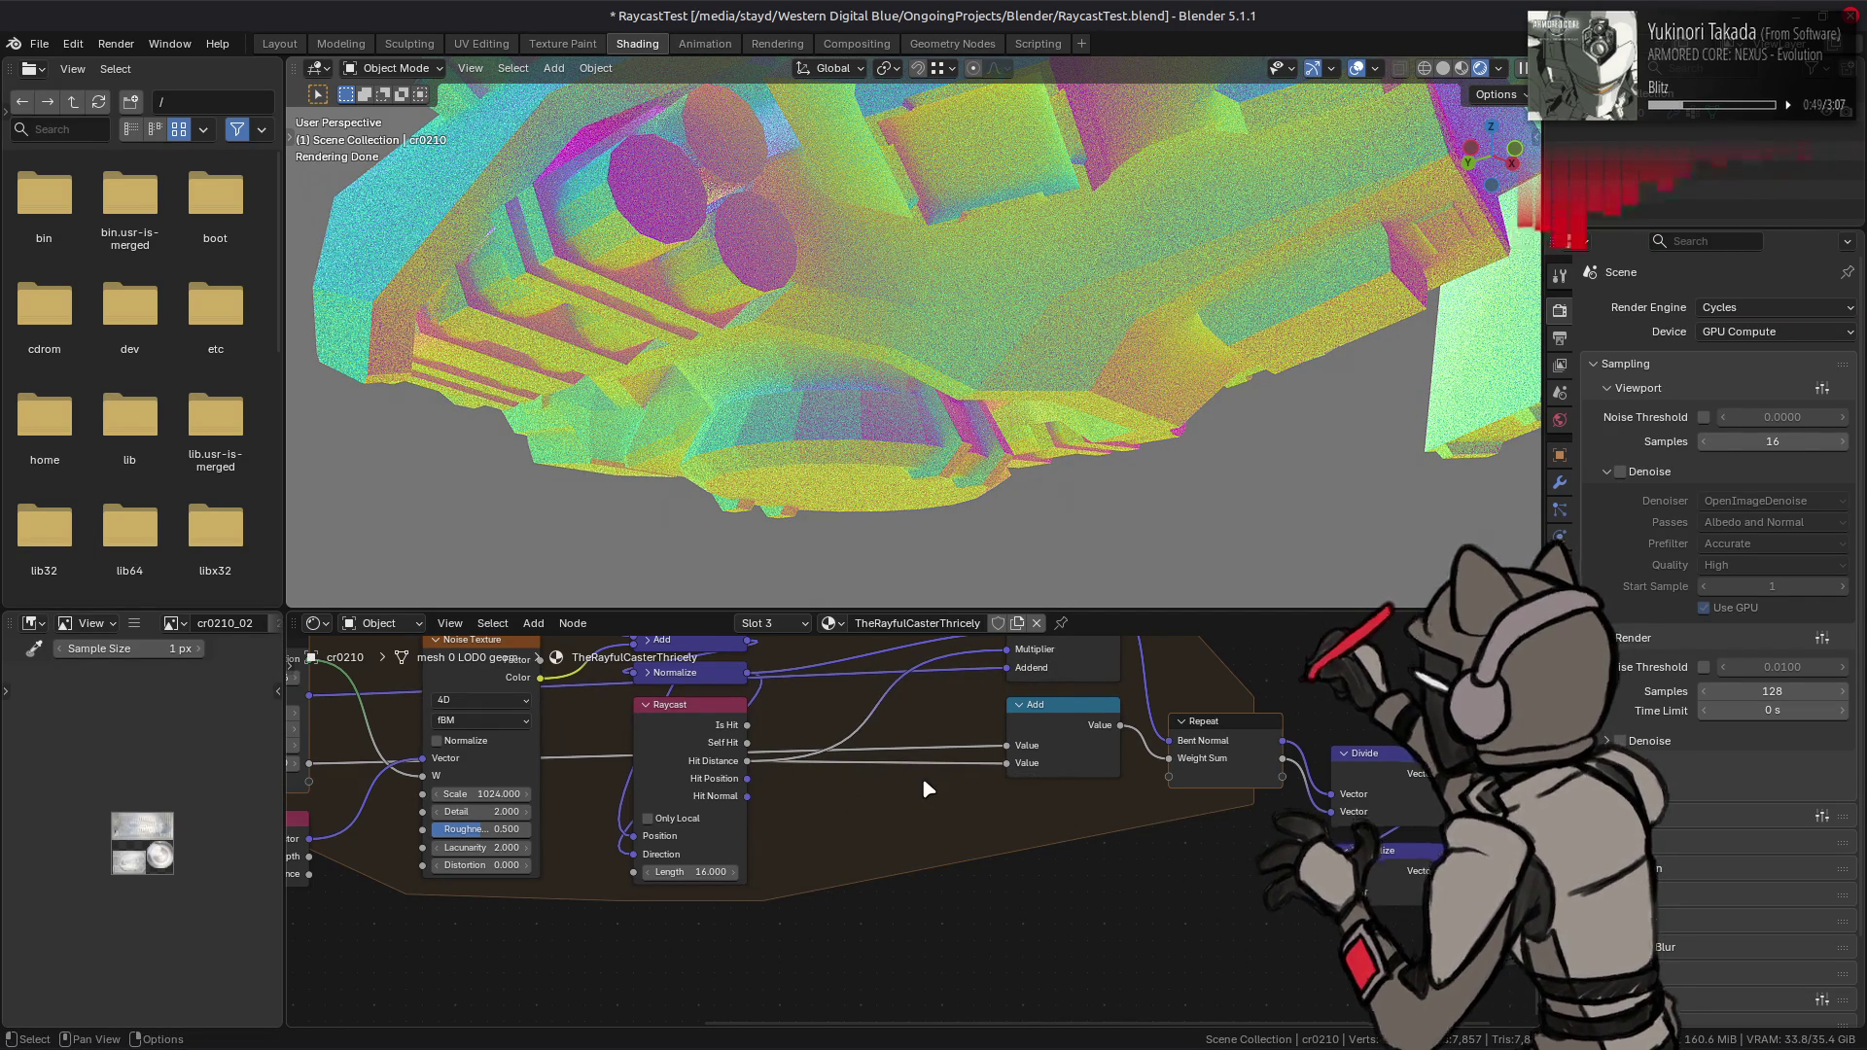
pyautogui.hotkey('ctrl', 'z')
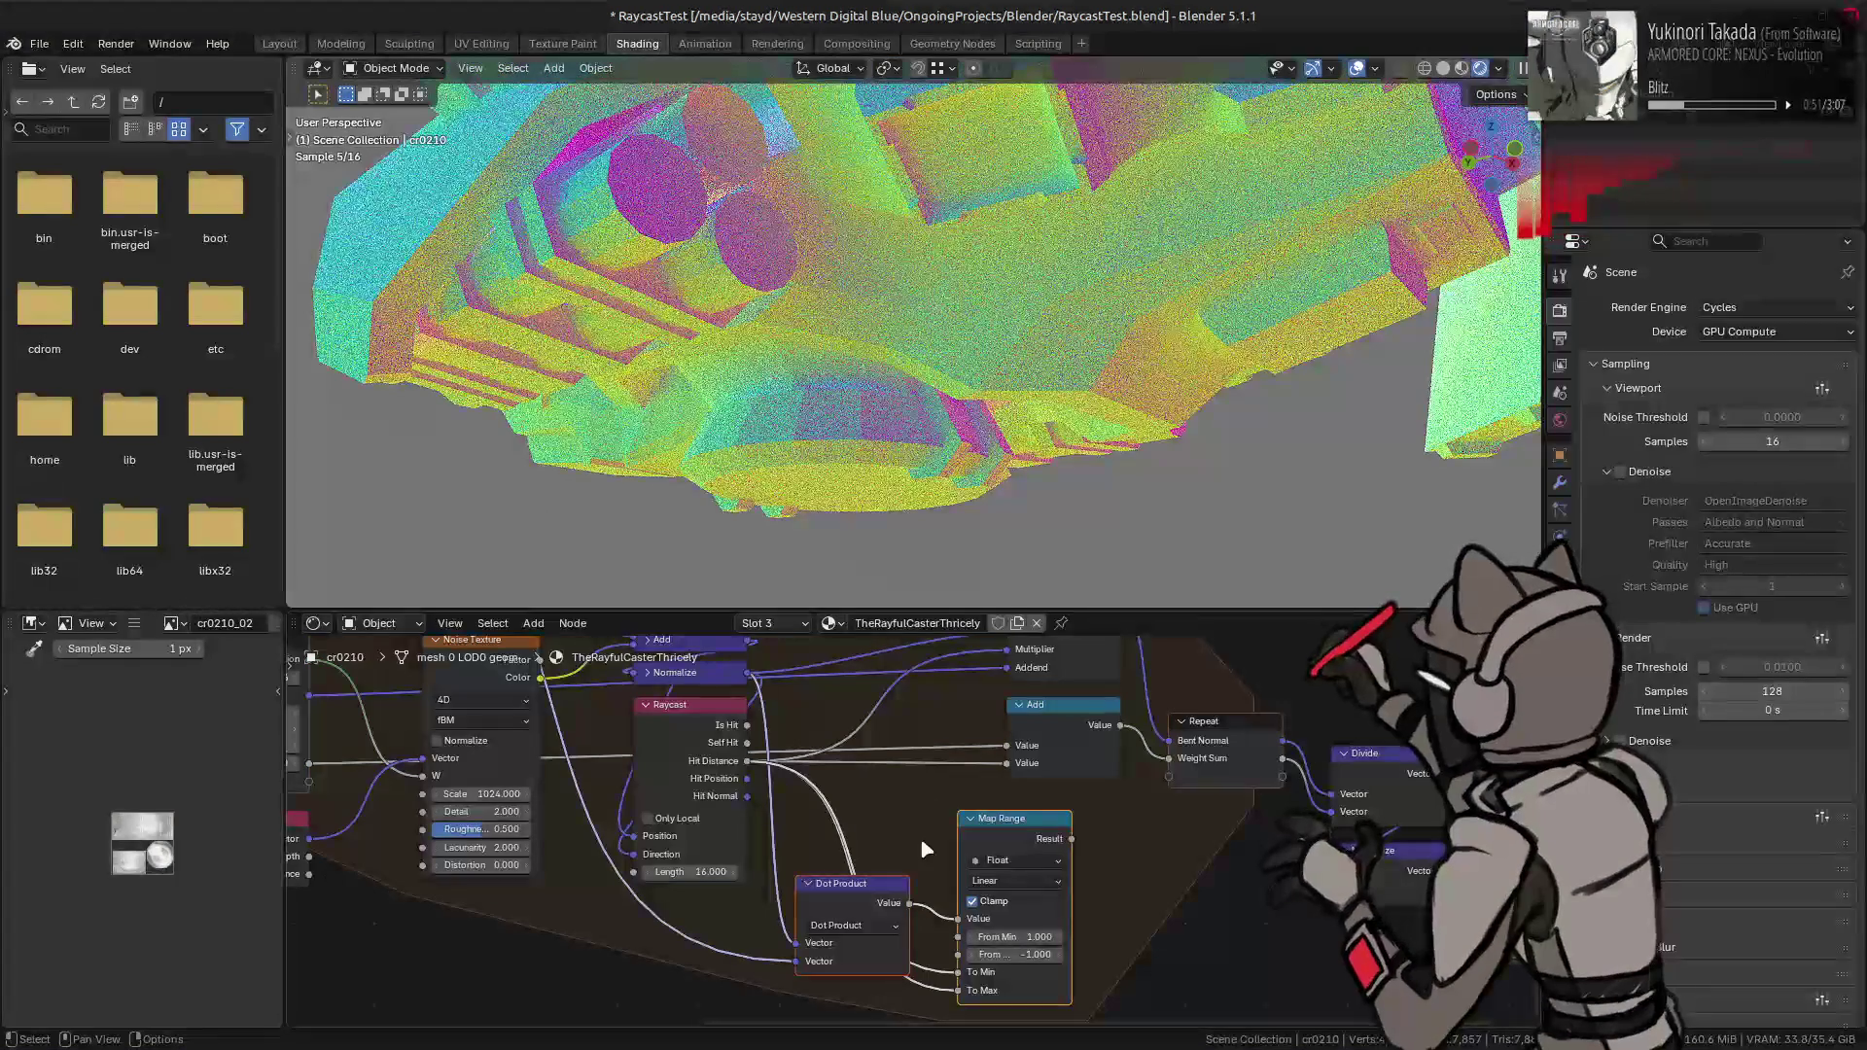
pyautogui.click(1050, 956)
pyautogui.write('1')
pyautogui.press('Return')
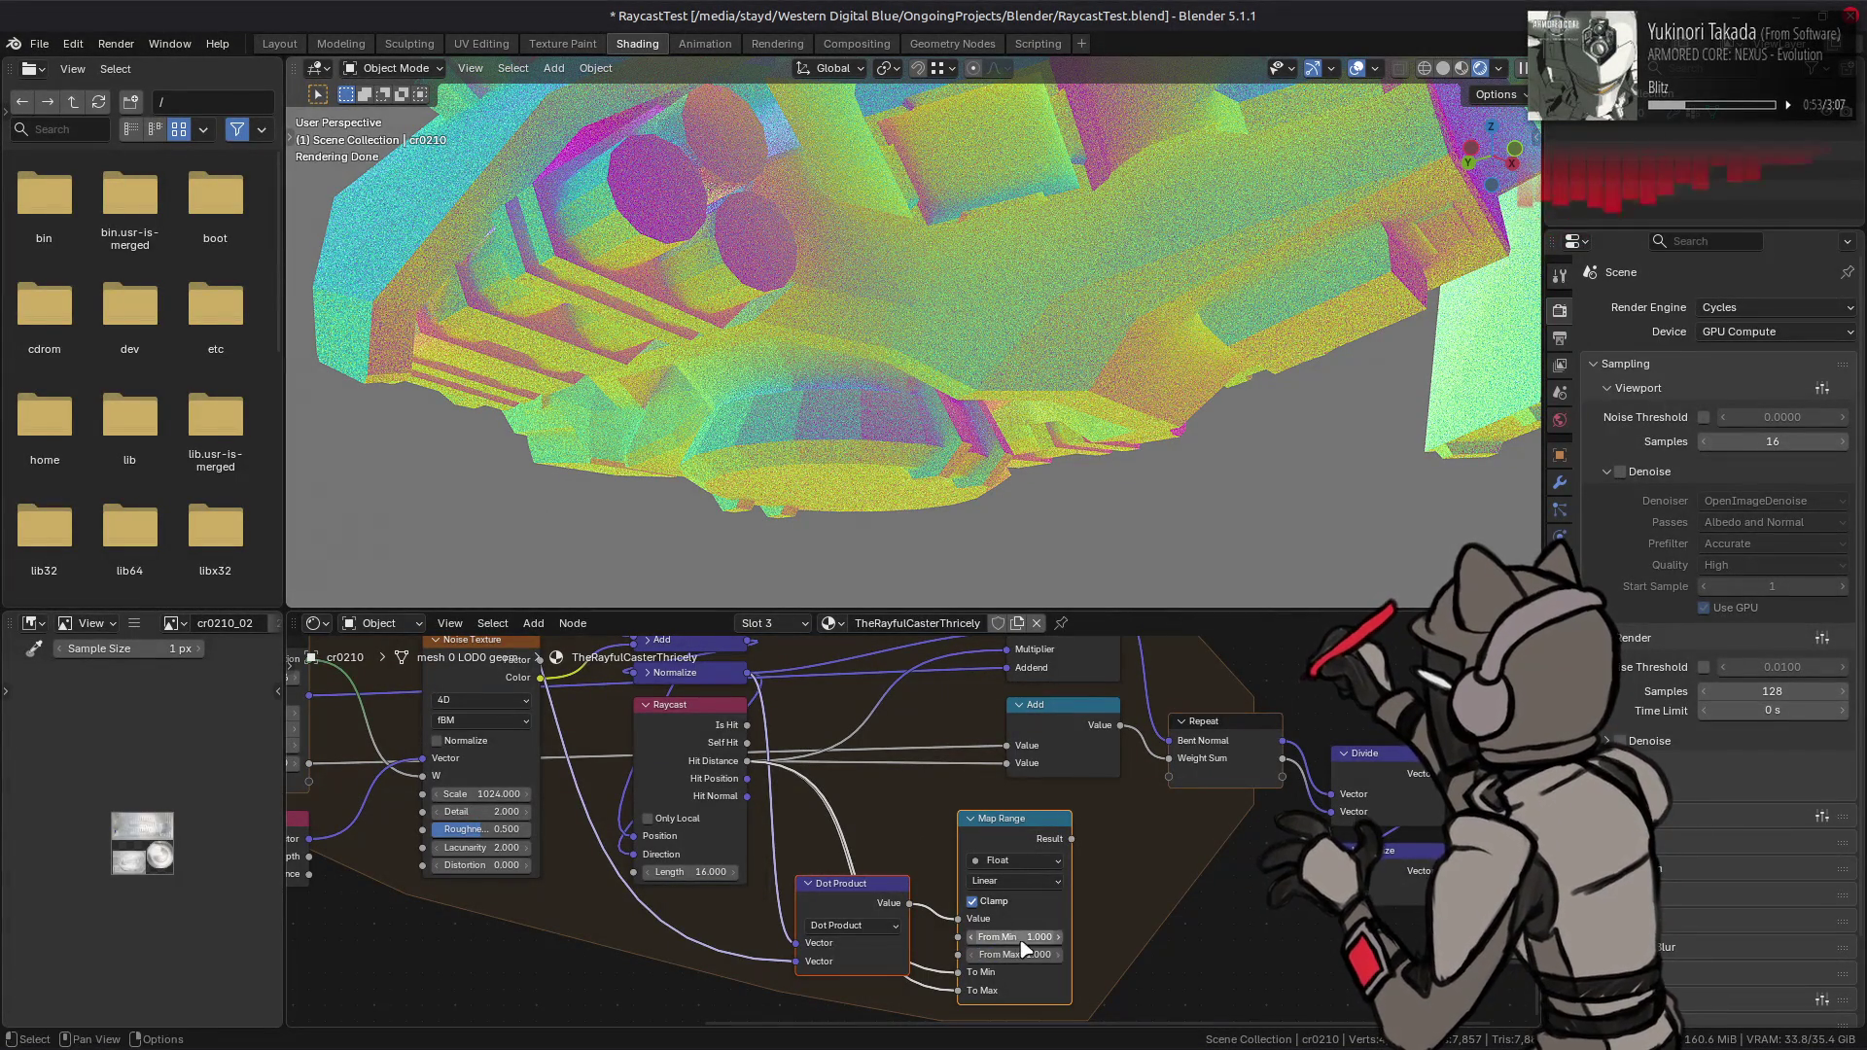
pyautogui.click(1017, 932)
pyautogui.press('Return')
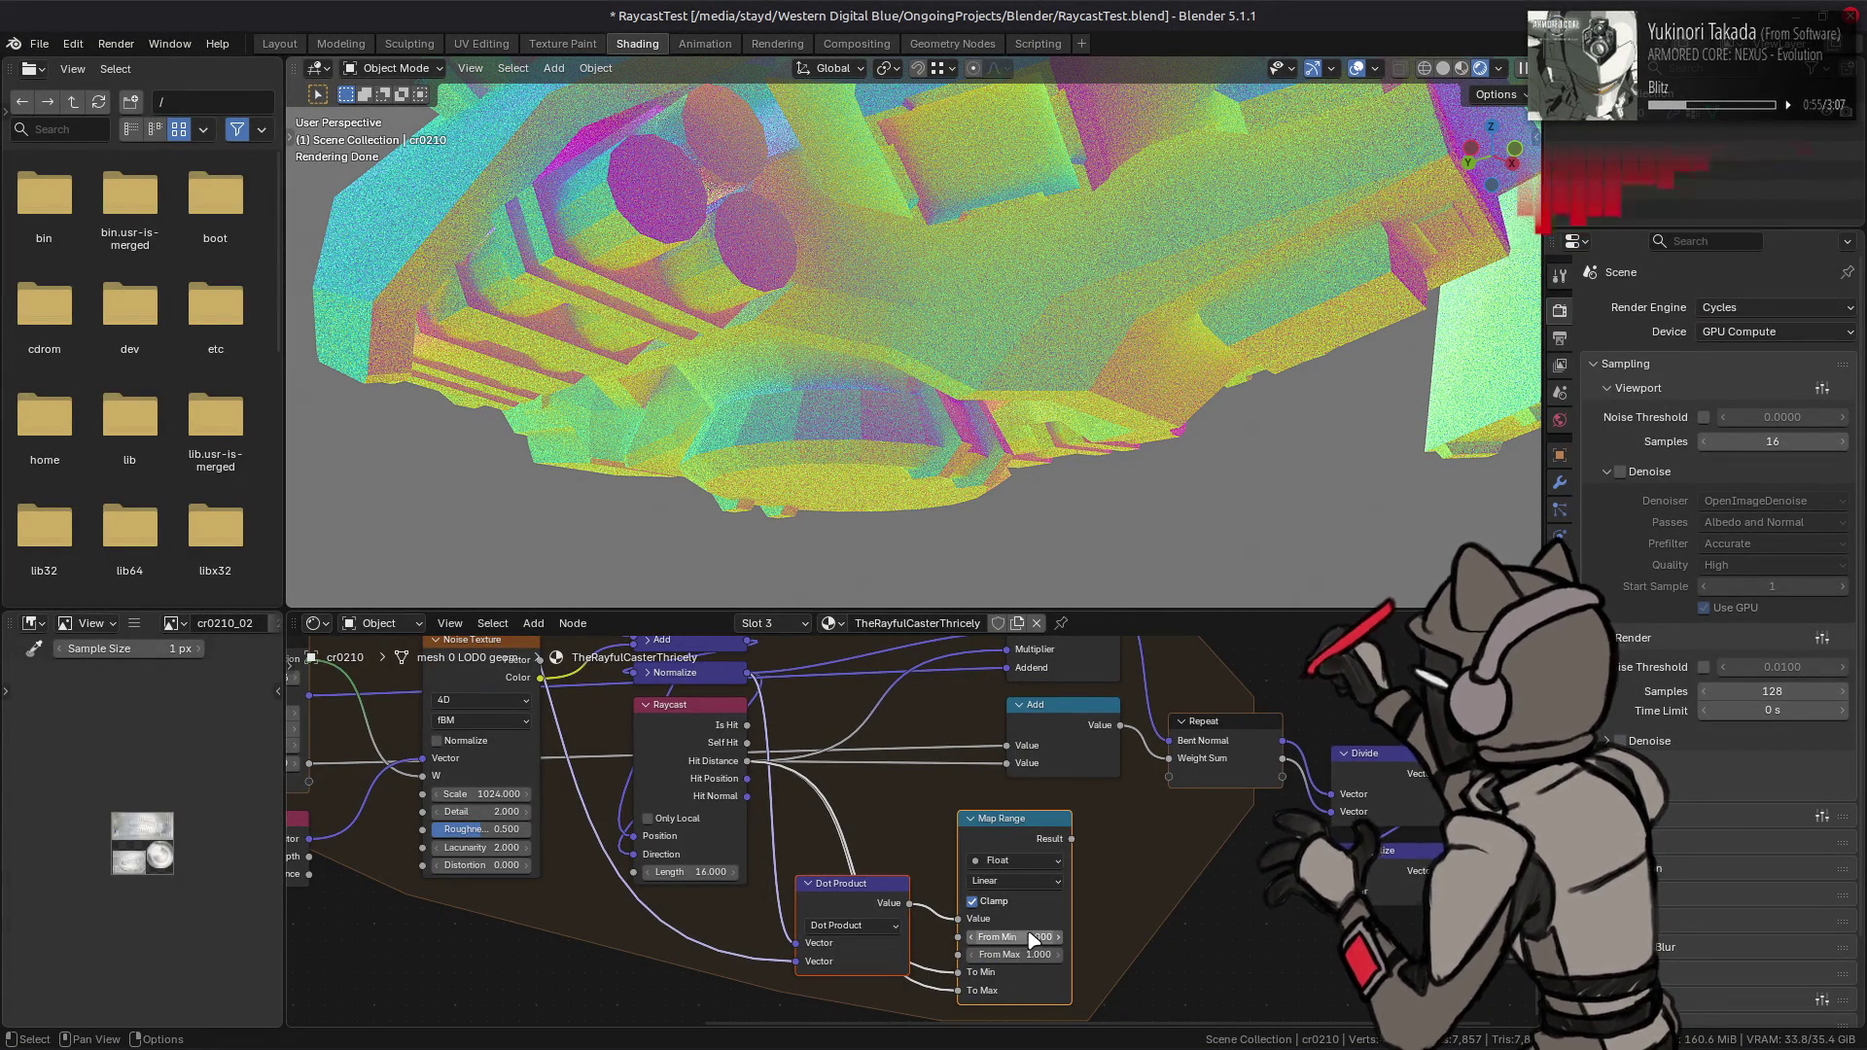
# - Drive the Multiply Add multiplier with the Map Range Result
pyautogui.moveTo(1071, 838)
pyautogui.mouseDown()
pyautogui.moveTo(961, 775)
pyautogui.moveTo(971, 807)
pyautogui.mouseUp()
pyautogui.click(667, 739)
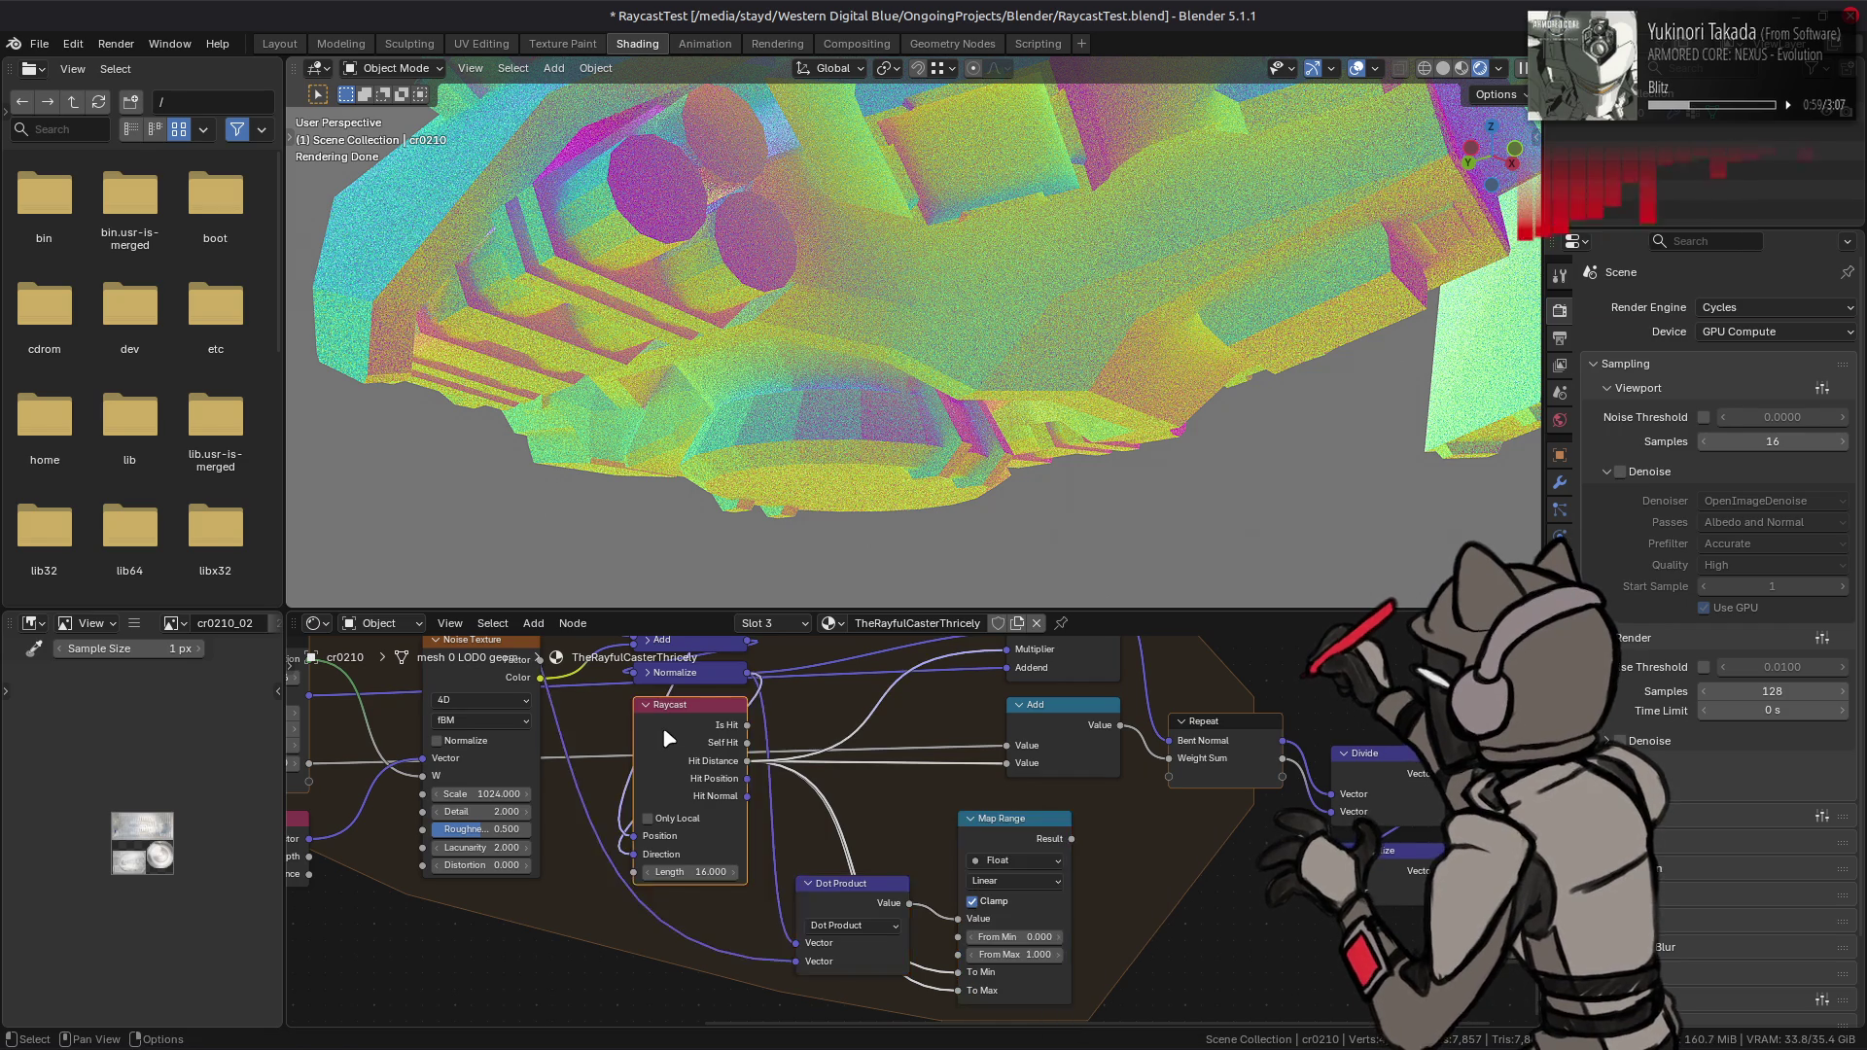
pyautogui.moveTo(1072, 839)
pyautogui.mouseDown()
pyautogui.moveTo(1008, 768)
pyautogui.moveTo(1039, 854)
pyautogui.mouseUp()
pyautogui.moveTo(1005, 734); pyautogui.dragTo(1011, 724)
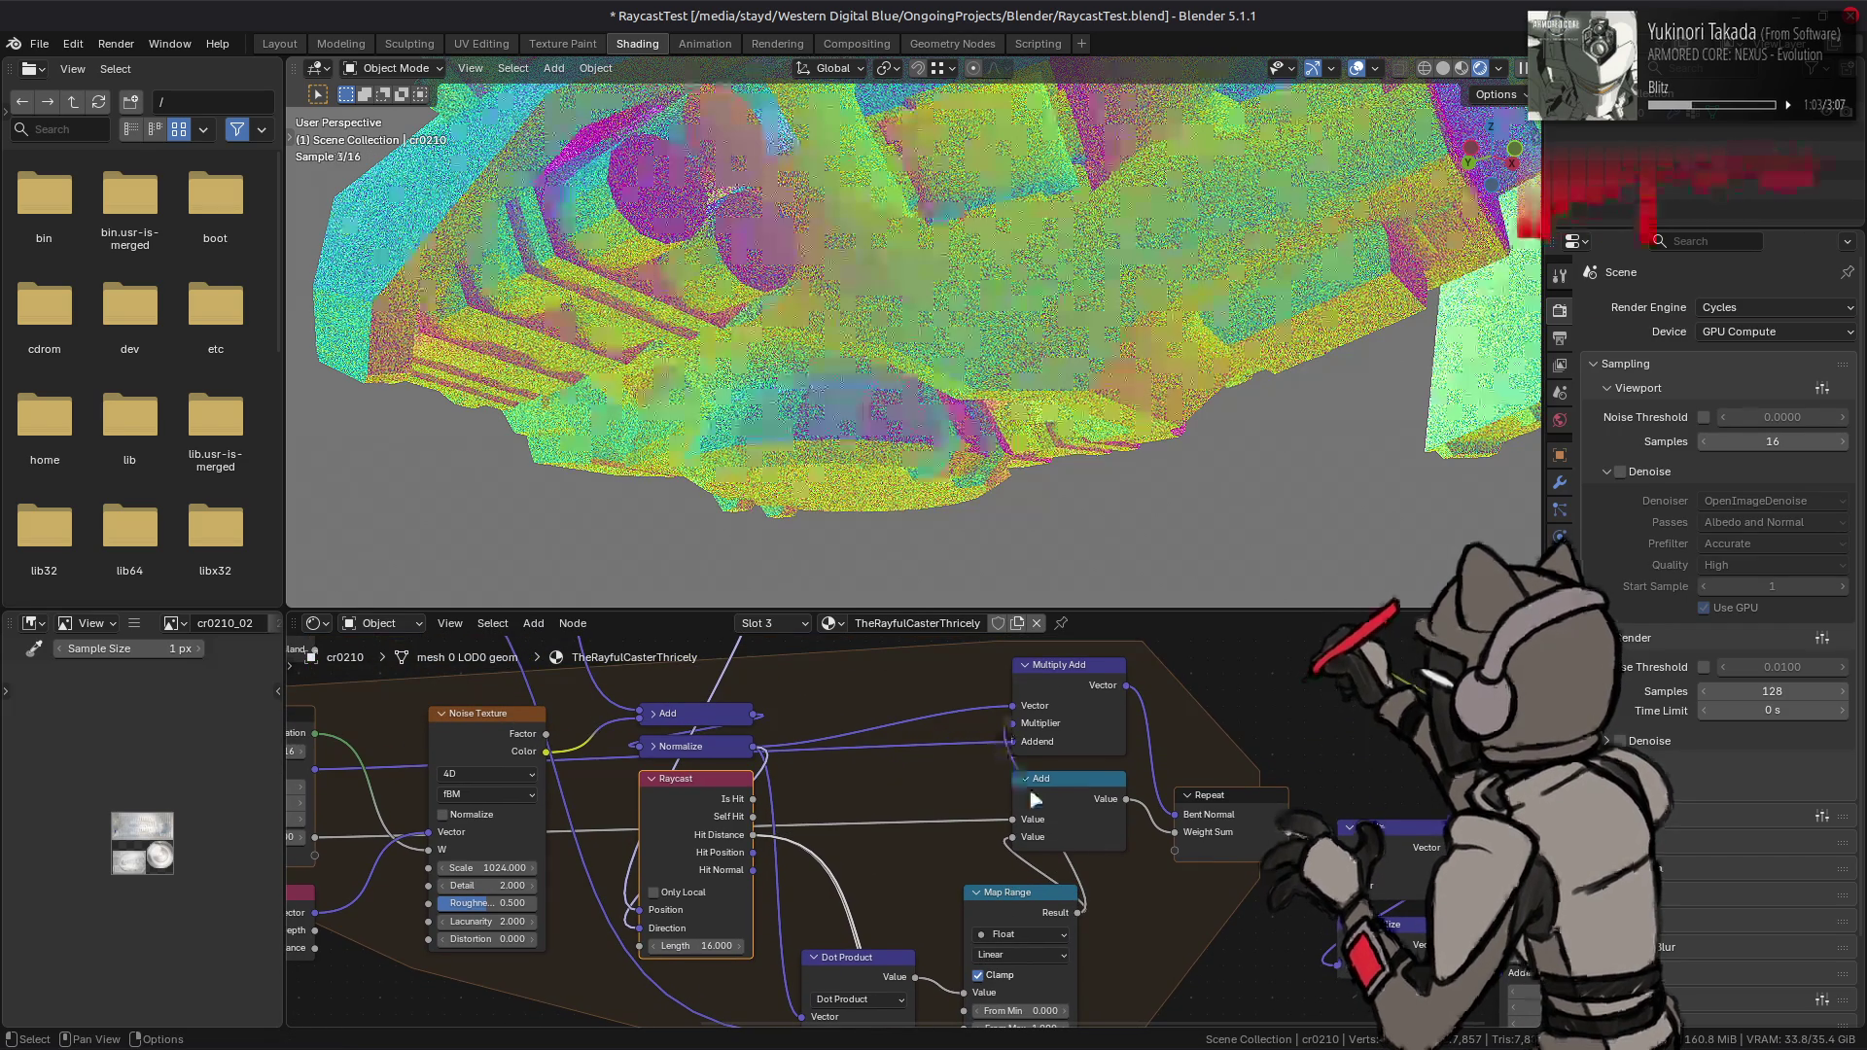
pyautogui.moveTo(1125, 875); pyautogui.dragTo(1115, 774, button='middle')
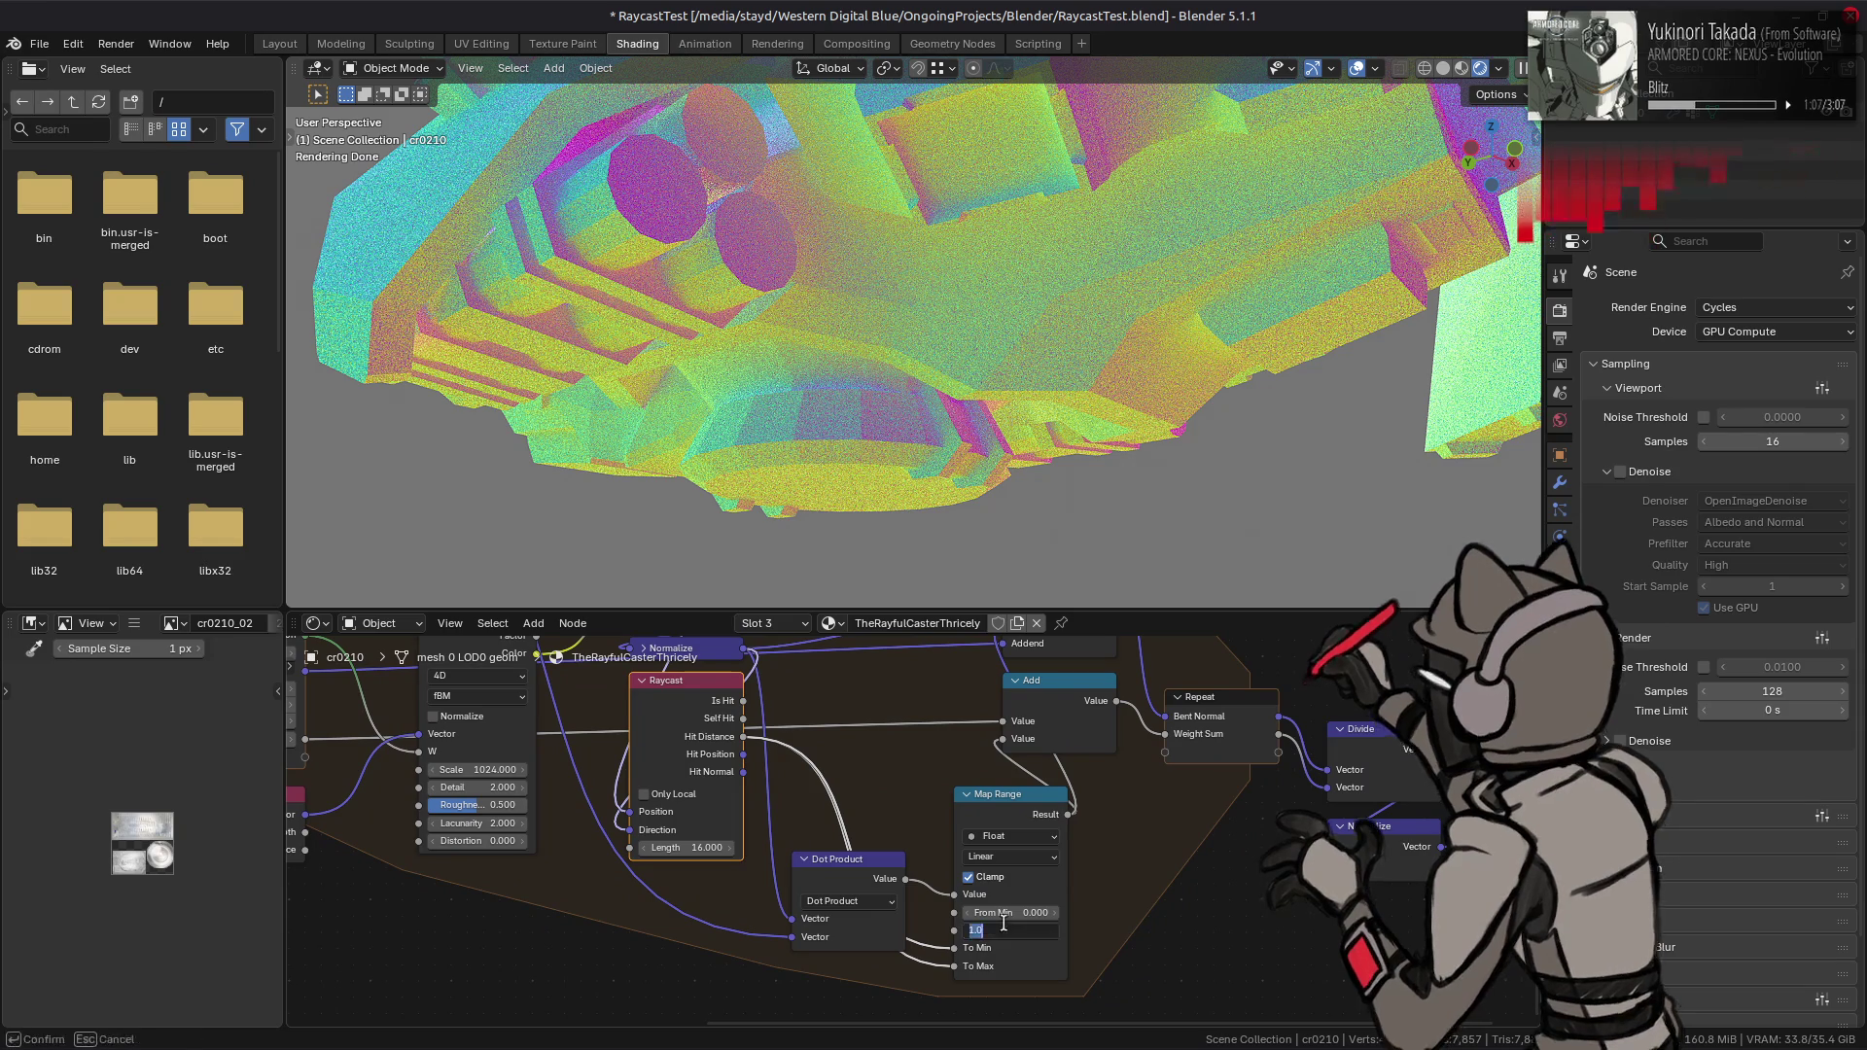
# - Unlink Map Range To Min and, after trying higher values, set From Min to -1
pyautogui.click(1054, 913)
pyautogui.click(1056, 914)
pyautogui.click(1057, 914)
pyautogui.click(1056, 914)
pyautogui.click(1056, 914)
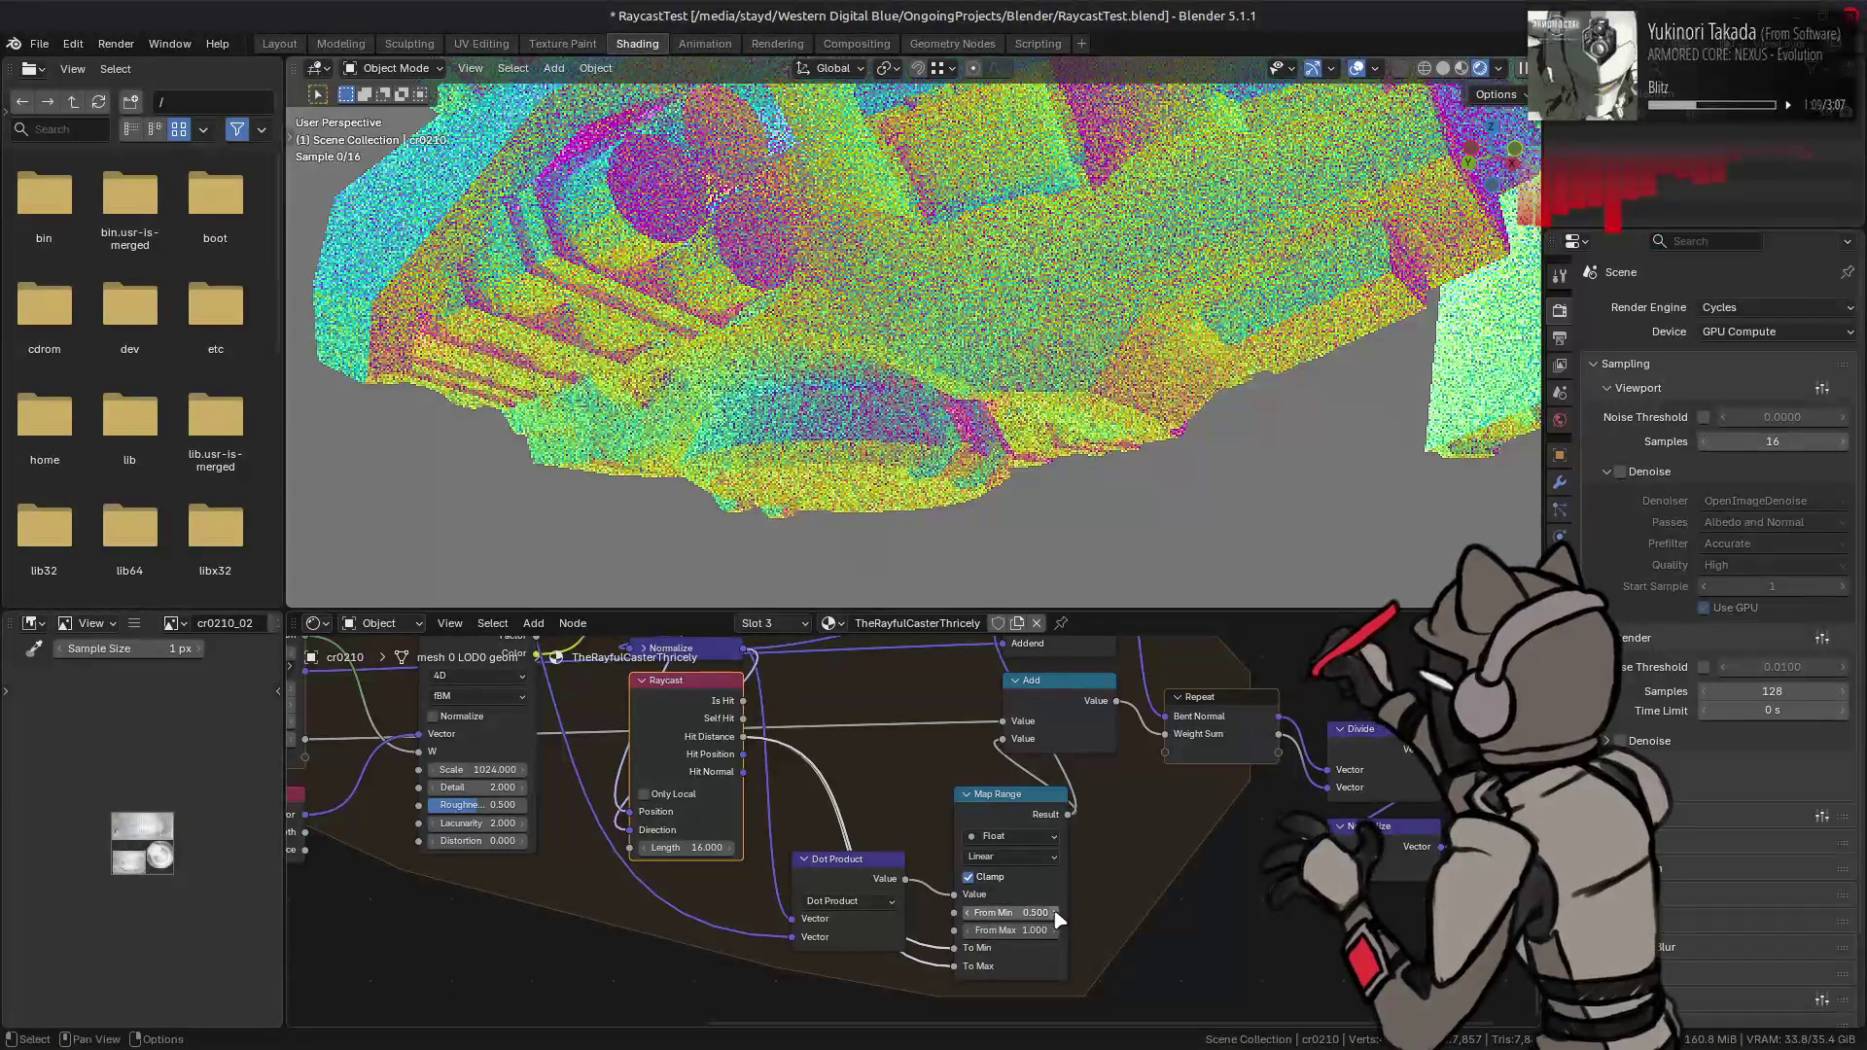
pyautogui.moveTo(954, 947); pyautogui.dragTo(900, 955)
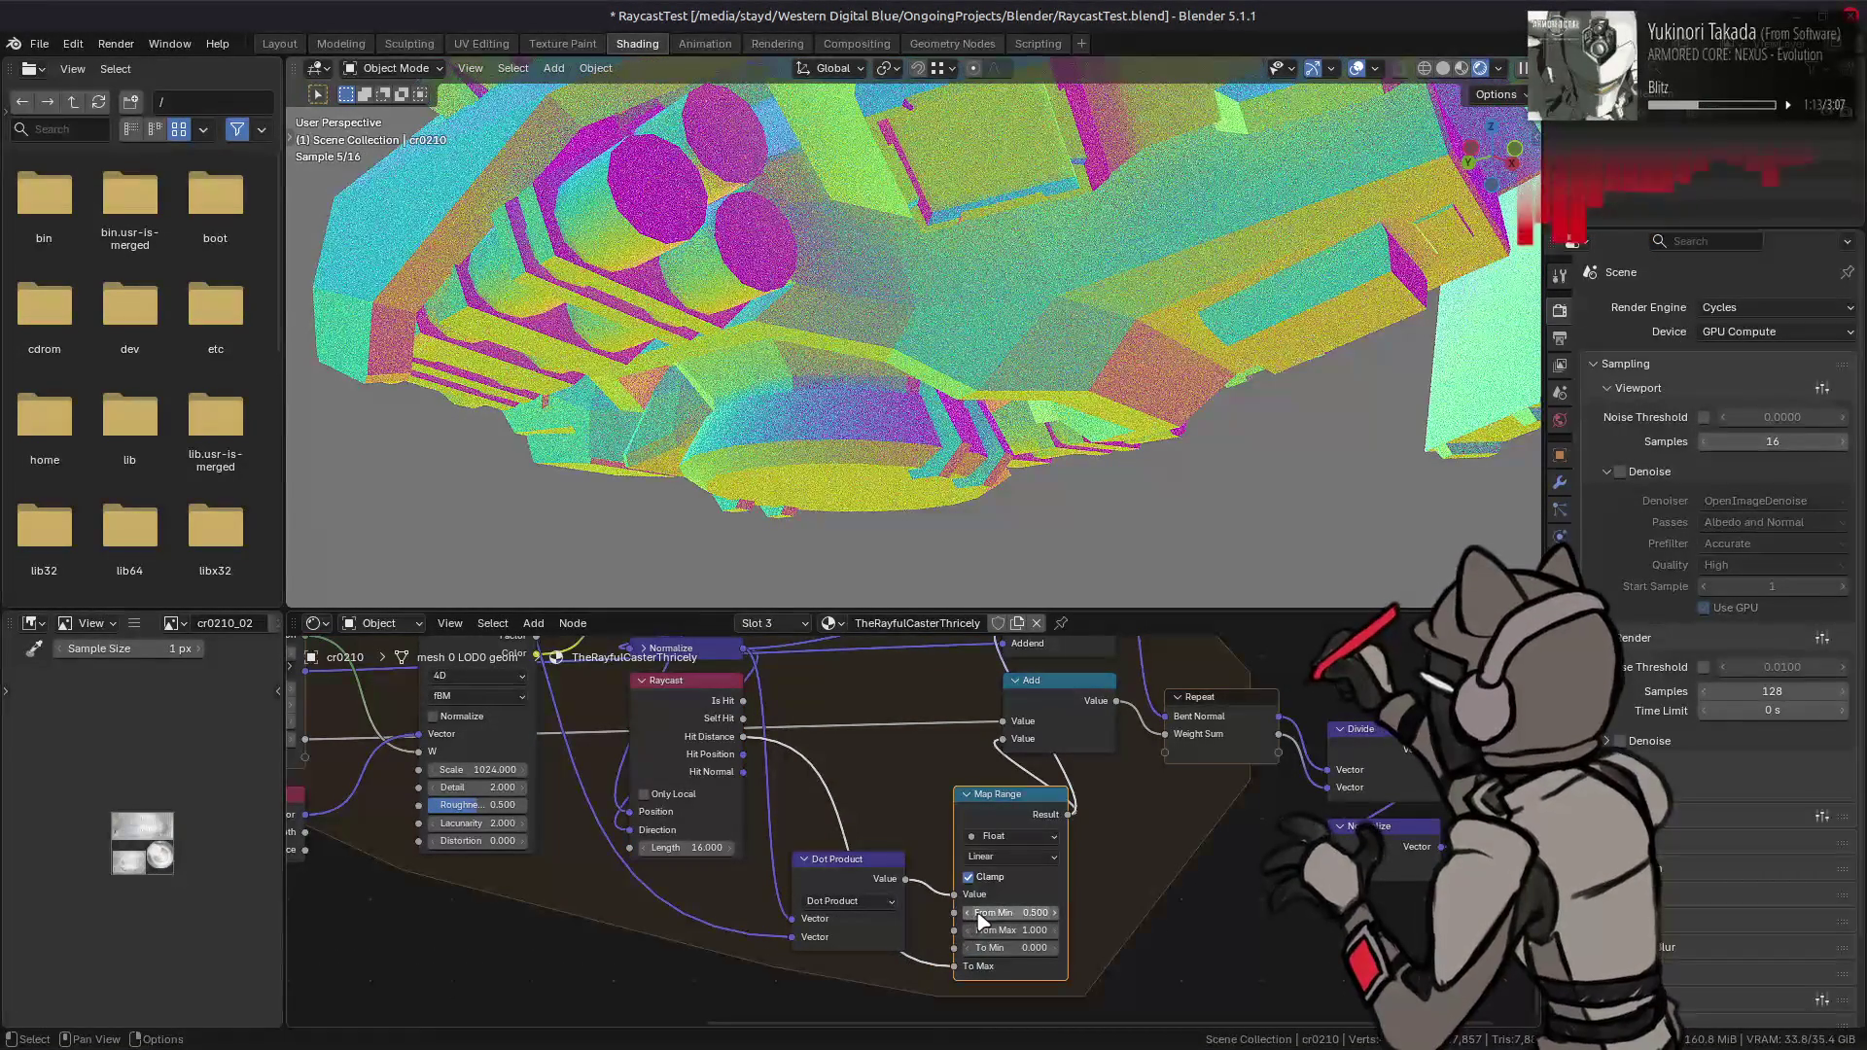
pyautogui.click(1056, 914)
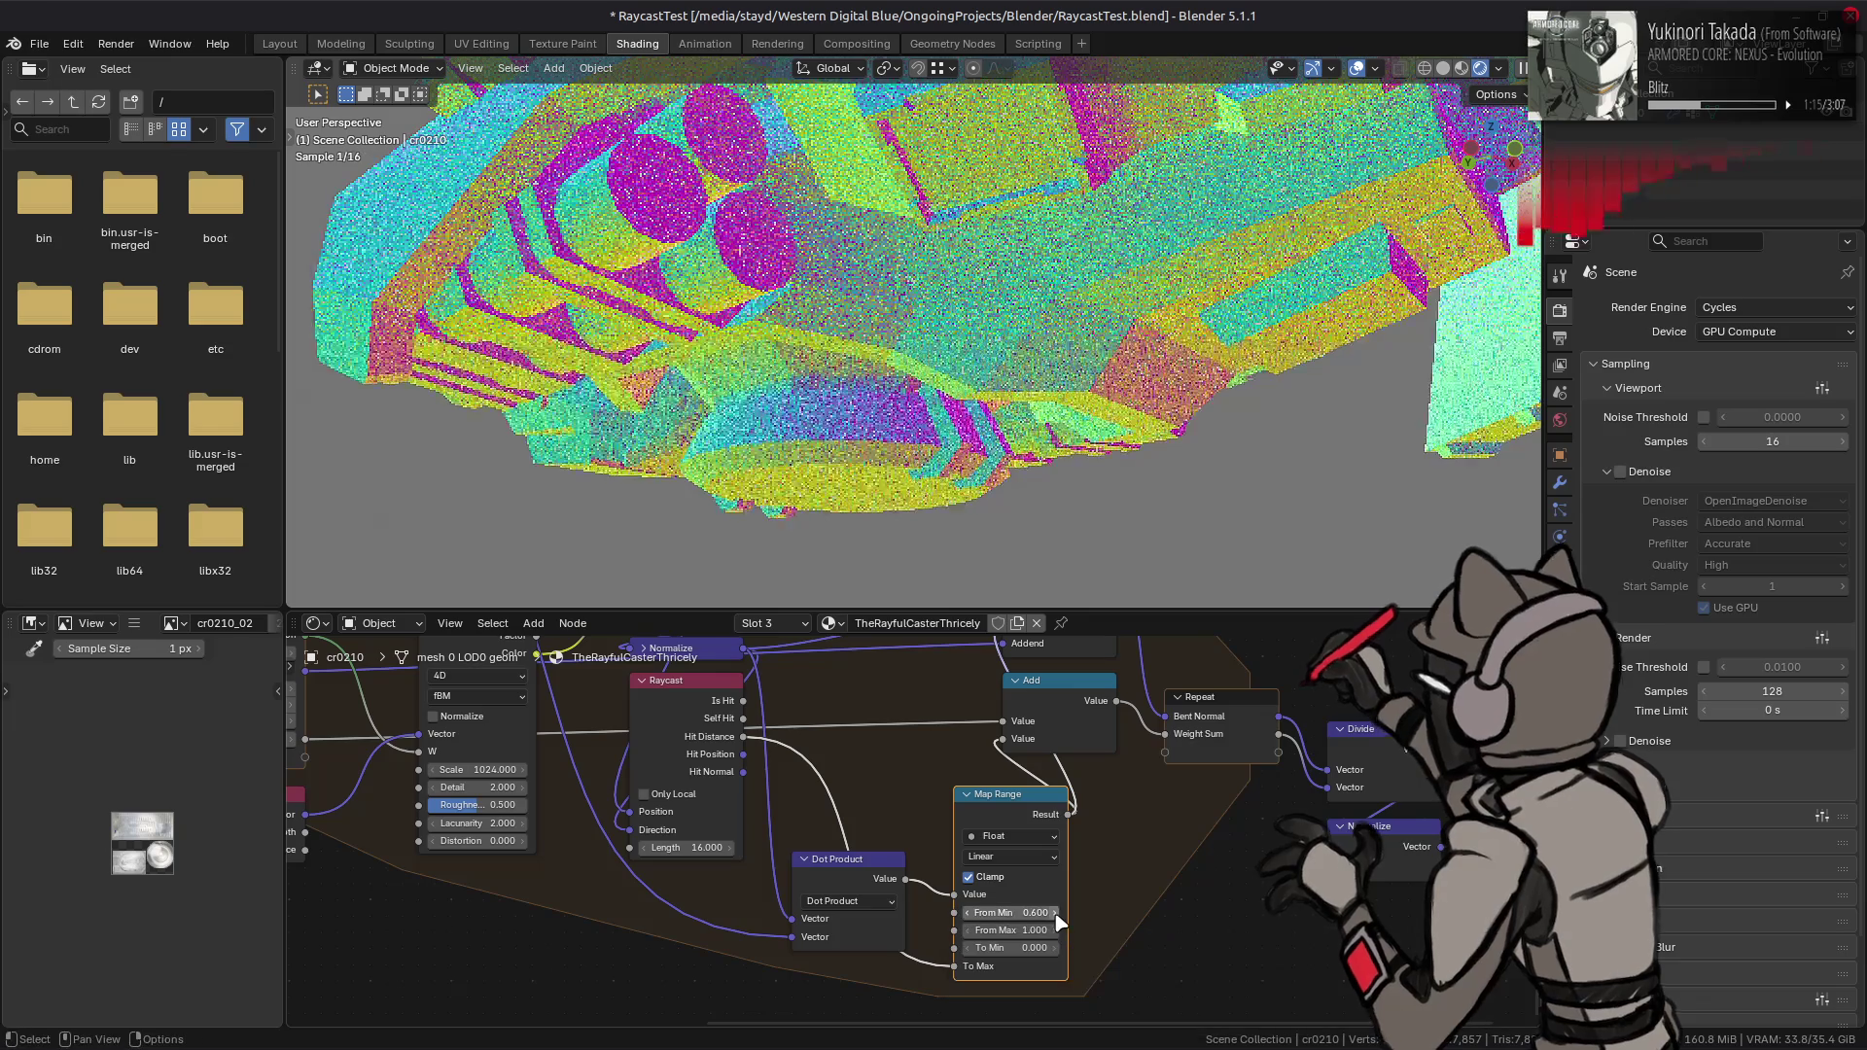
pyautogui.click(1056, 915)
pyautogui.click(1056, 914)
pyautogui.click(1025, 912)
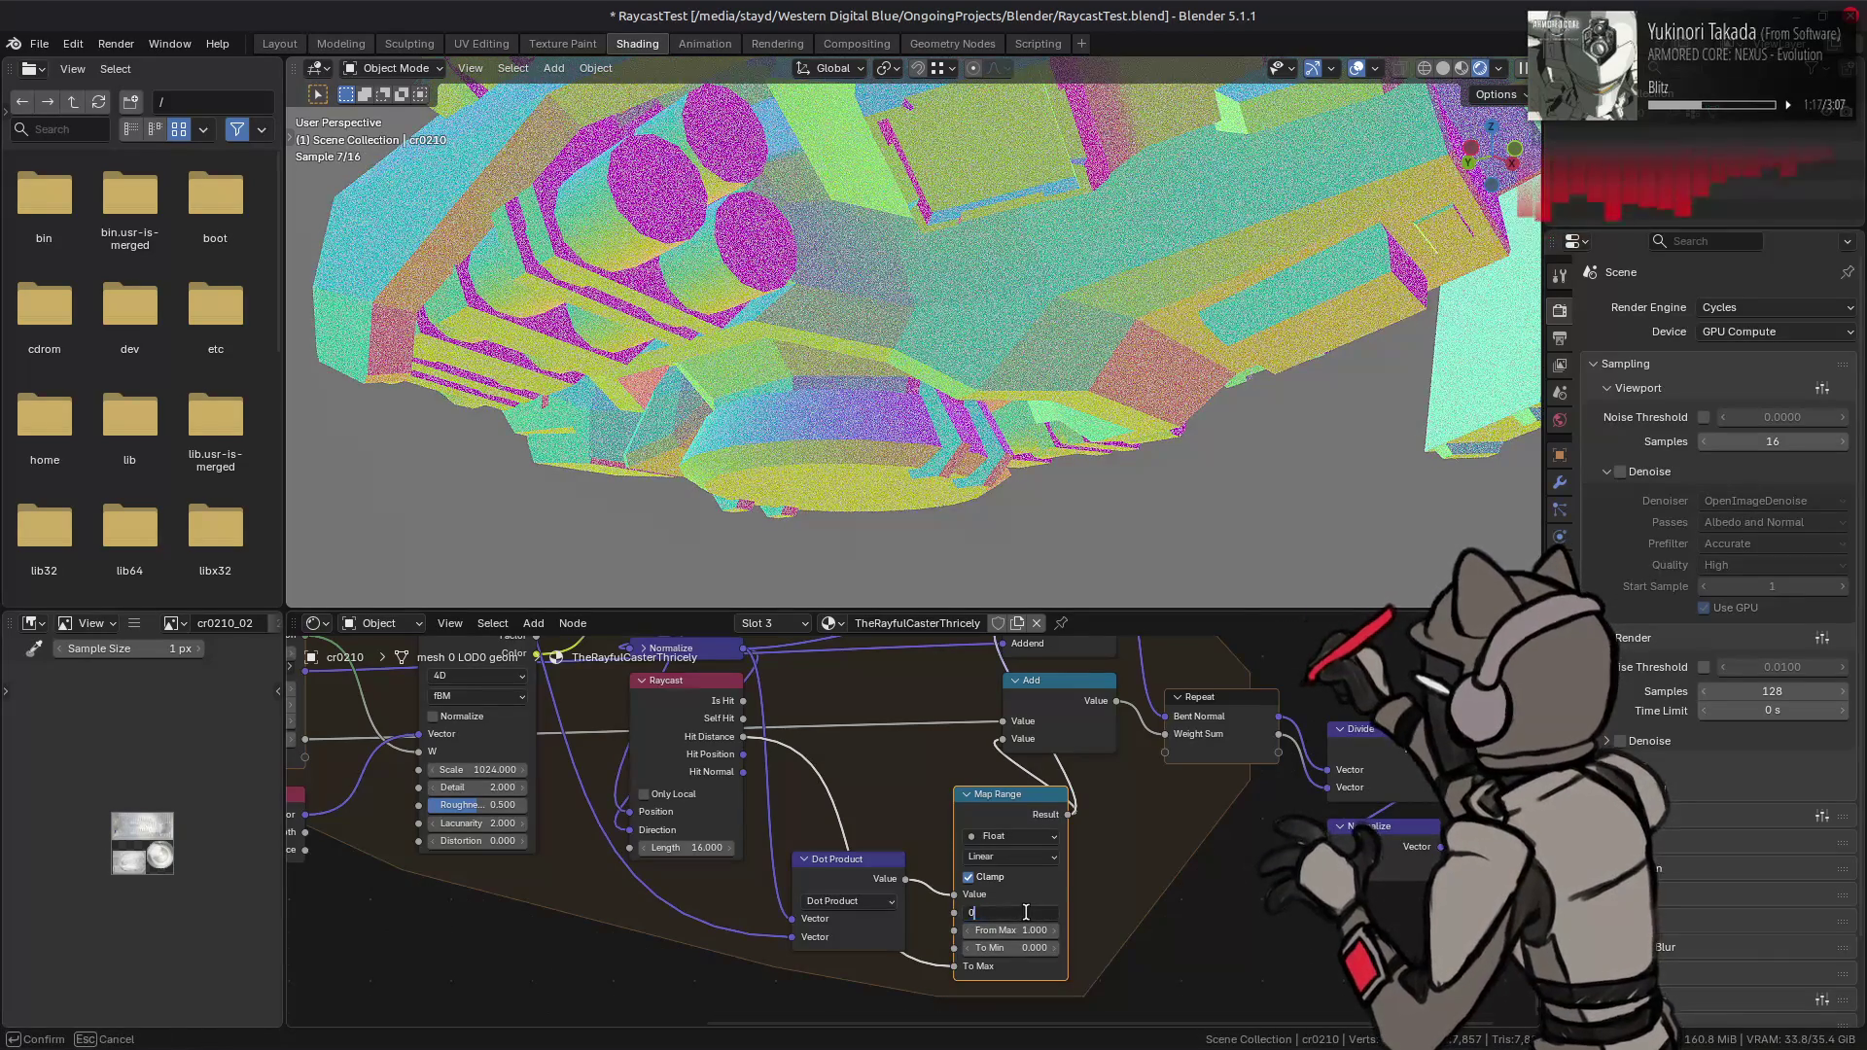
pyautogui.press('Return')
pyautogui.moveTo(1025, 912); pyautogui.dragTo(1025, 912)
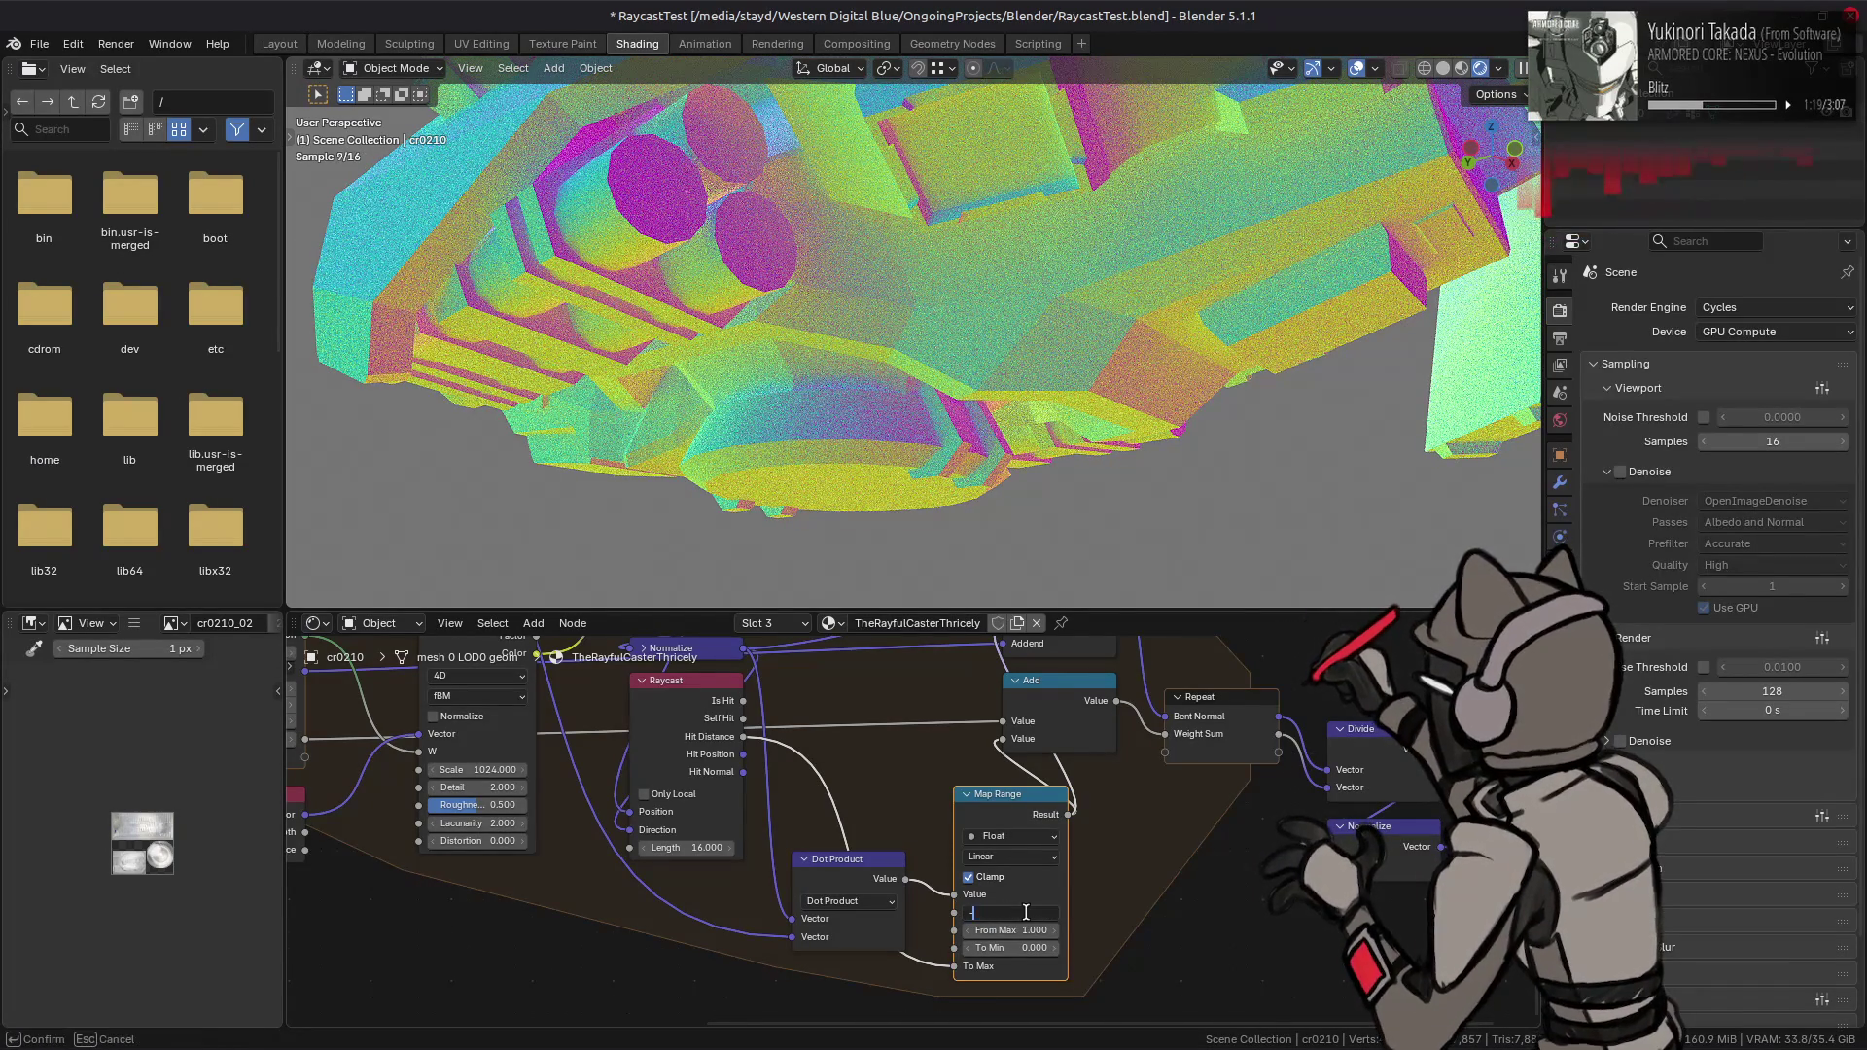
pyautogui.write('-1')
pyautogui.press('Return')
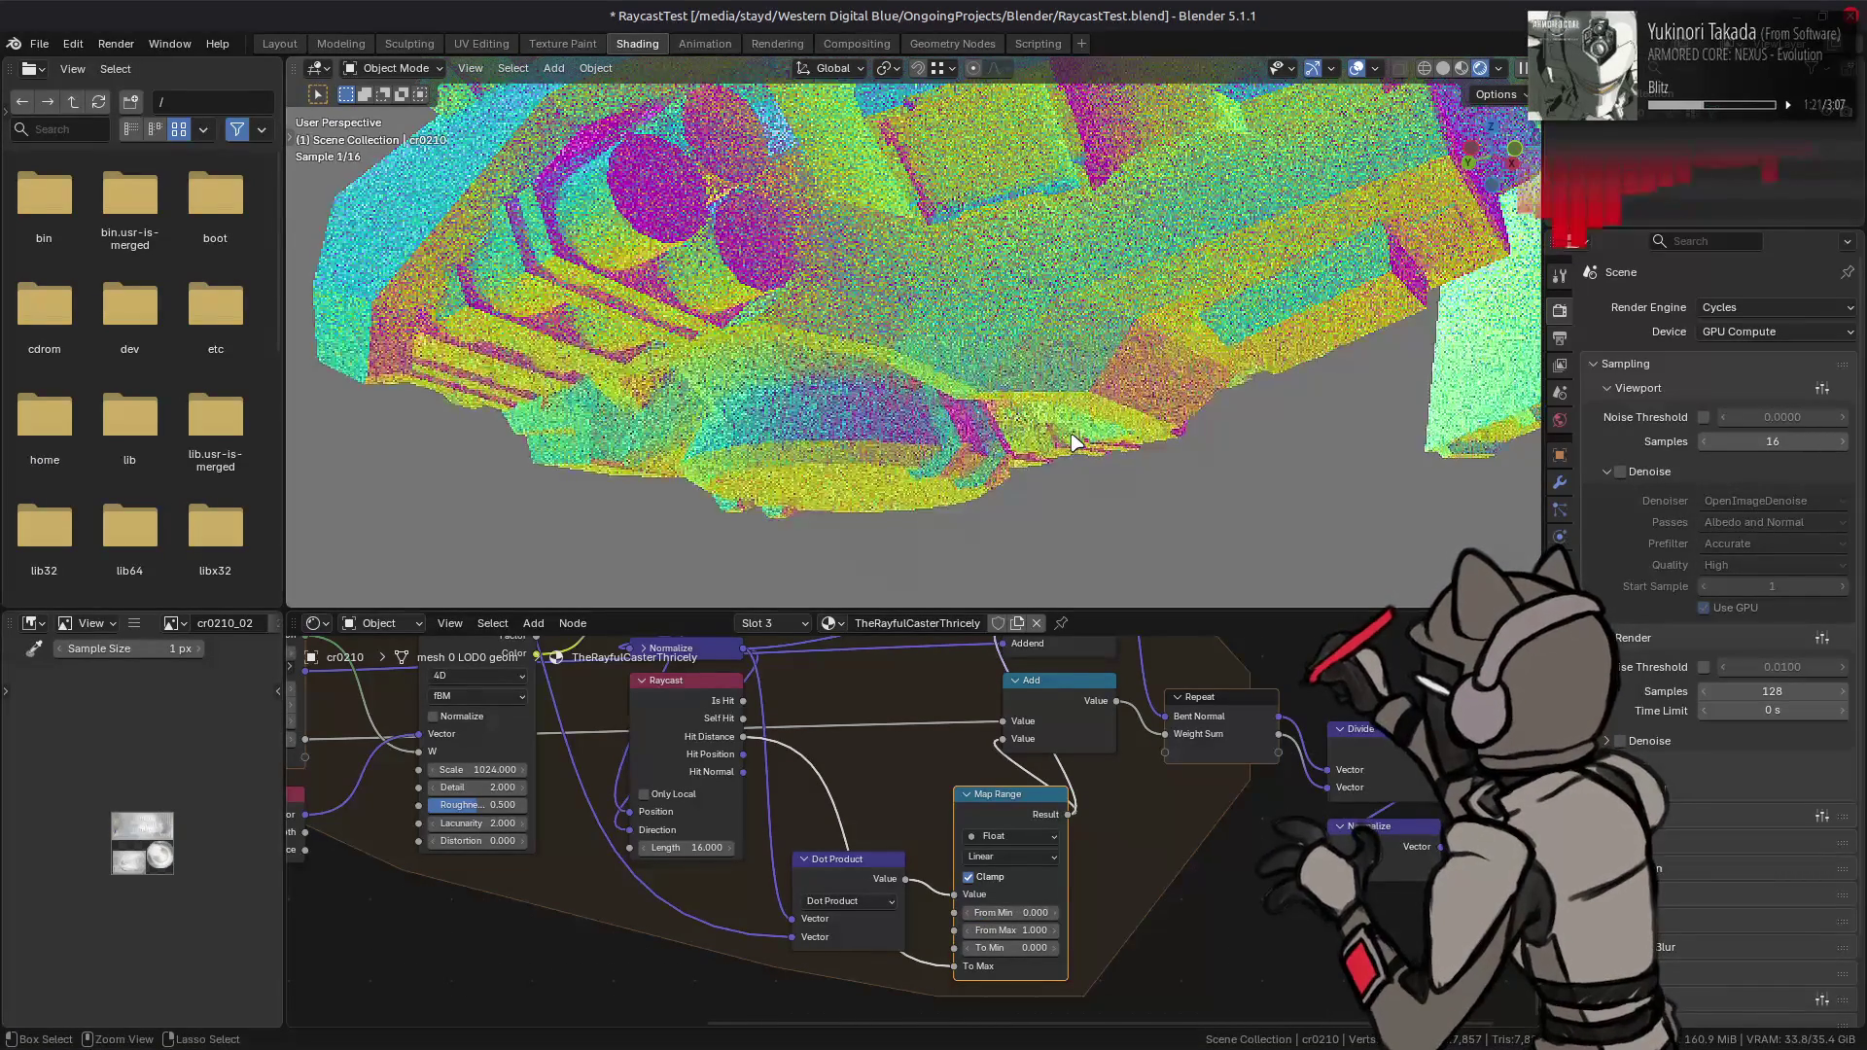
pyautogui.hotkey('ctrl', 'shift', 'z')
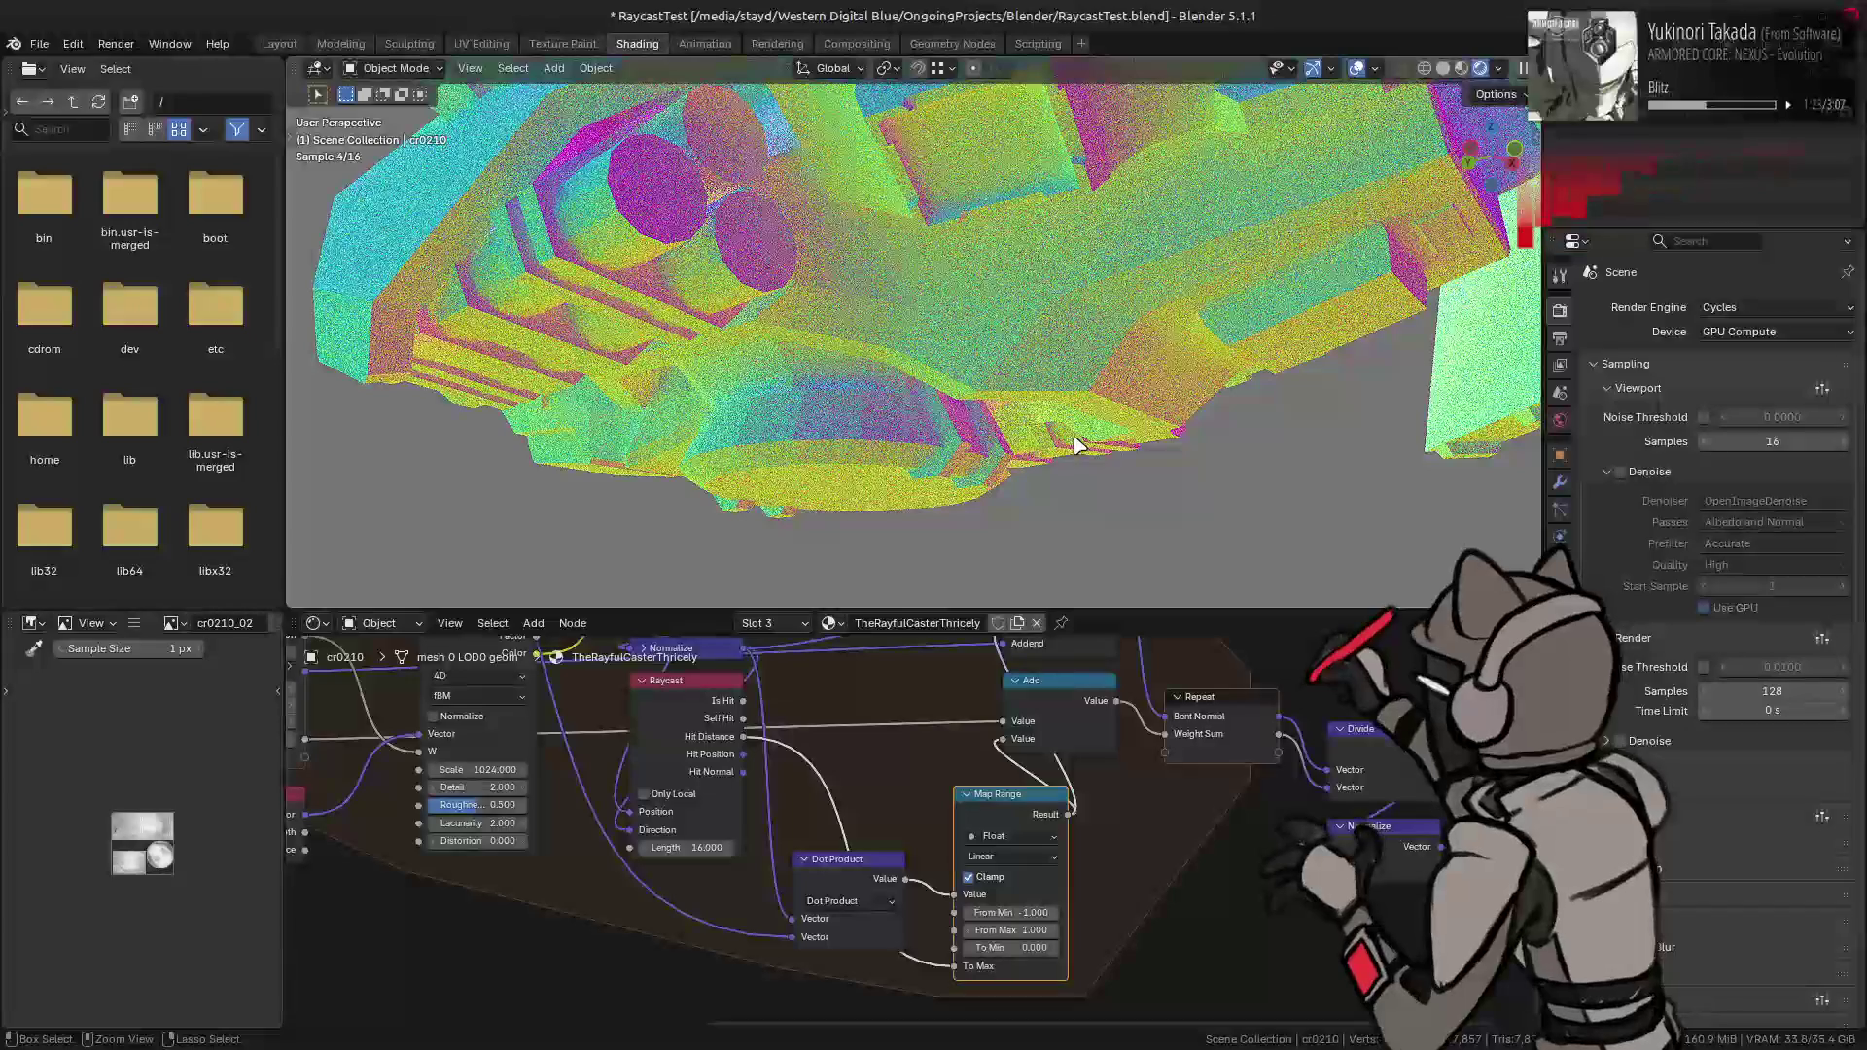
# - Set the Scale node's value to 1
pyautogui.moveTo(632, 662)
pyautogui.mouseDown(button='middle')
pyautogui.moveTo(758, 836)
pyautogui.moveTo(696, 778)
pyautogui.moveTo(756, 866)
pyautogui.mouseUp(button='middle')
pyautogui.moveTo(703, 815); pyautogui.dragTo(703, 818)
pyautogui.press('Return')
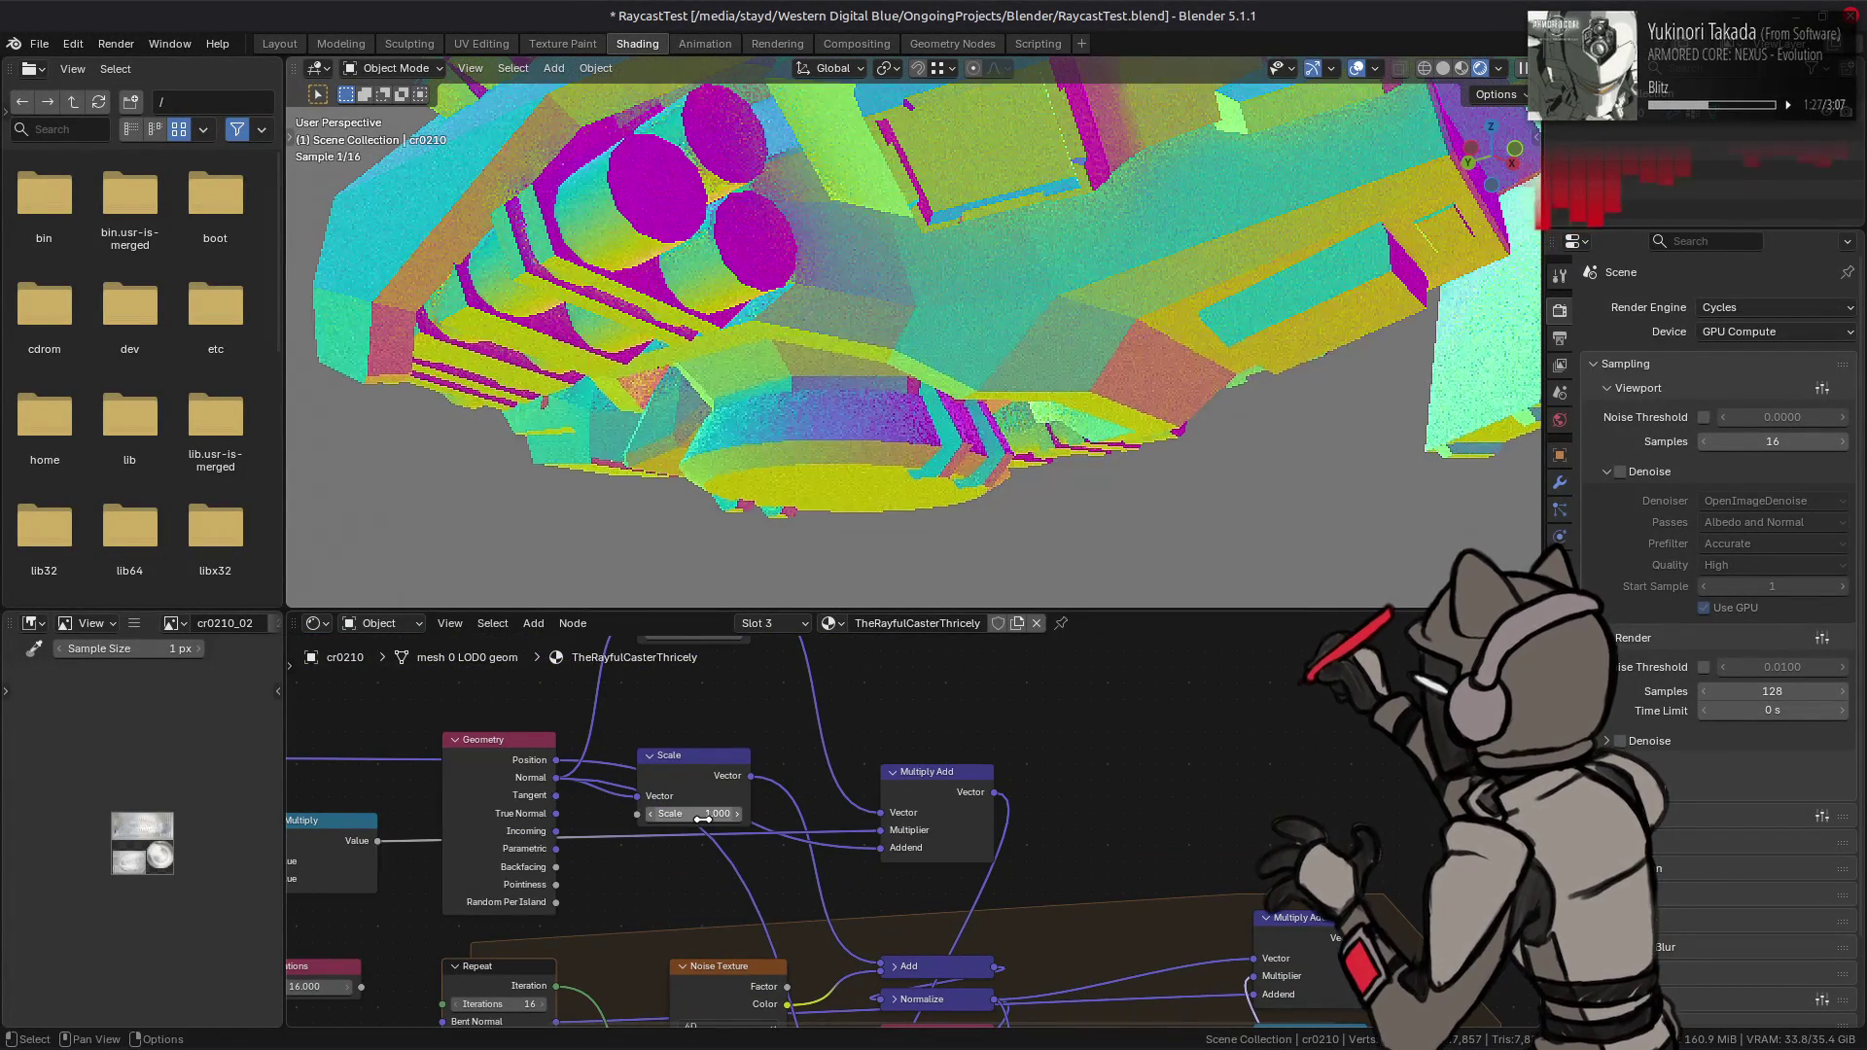
# - Enter 0.1 in the Map Range From Max, raise it to 0.2, and switch interpolation to Smooth Step
pyautogui.moveTo(875, 486)
pyautogui.mouseDown(button='middle')
pyautogui.moveTo(895, 416)
pyautogui.moveTo(939, 389)
pyautogui.mouseUp(button='middle')
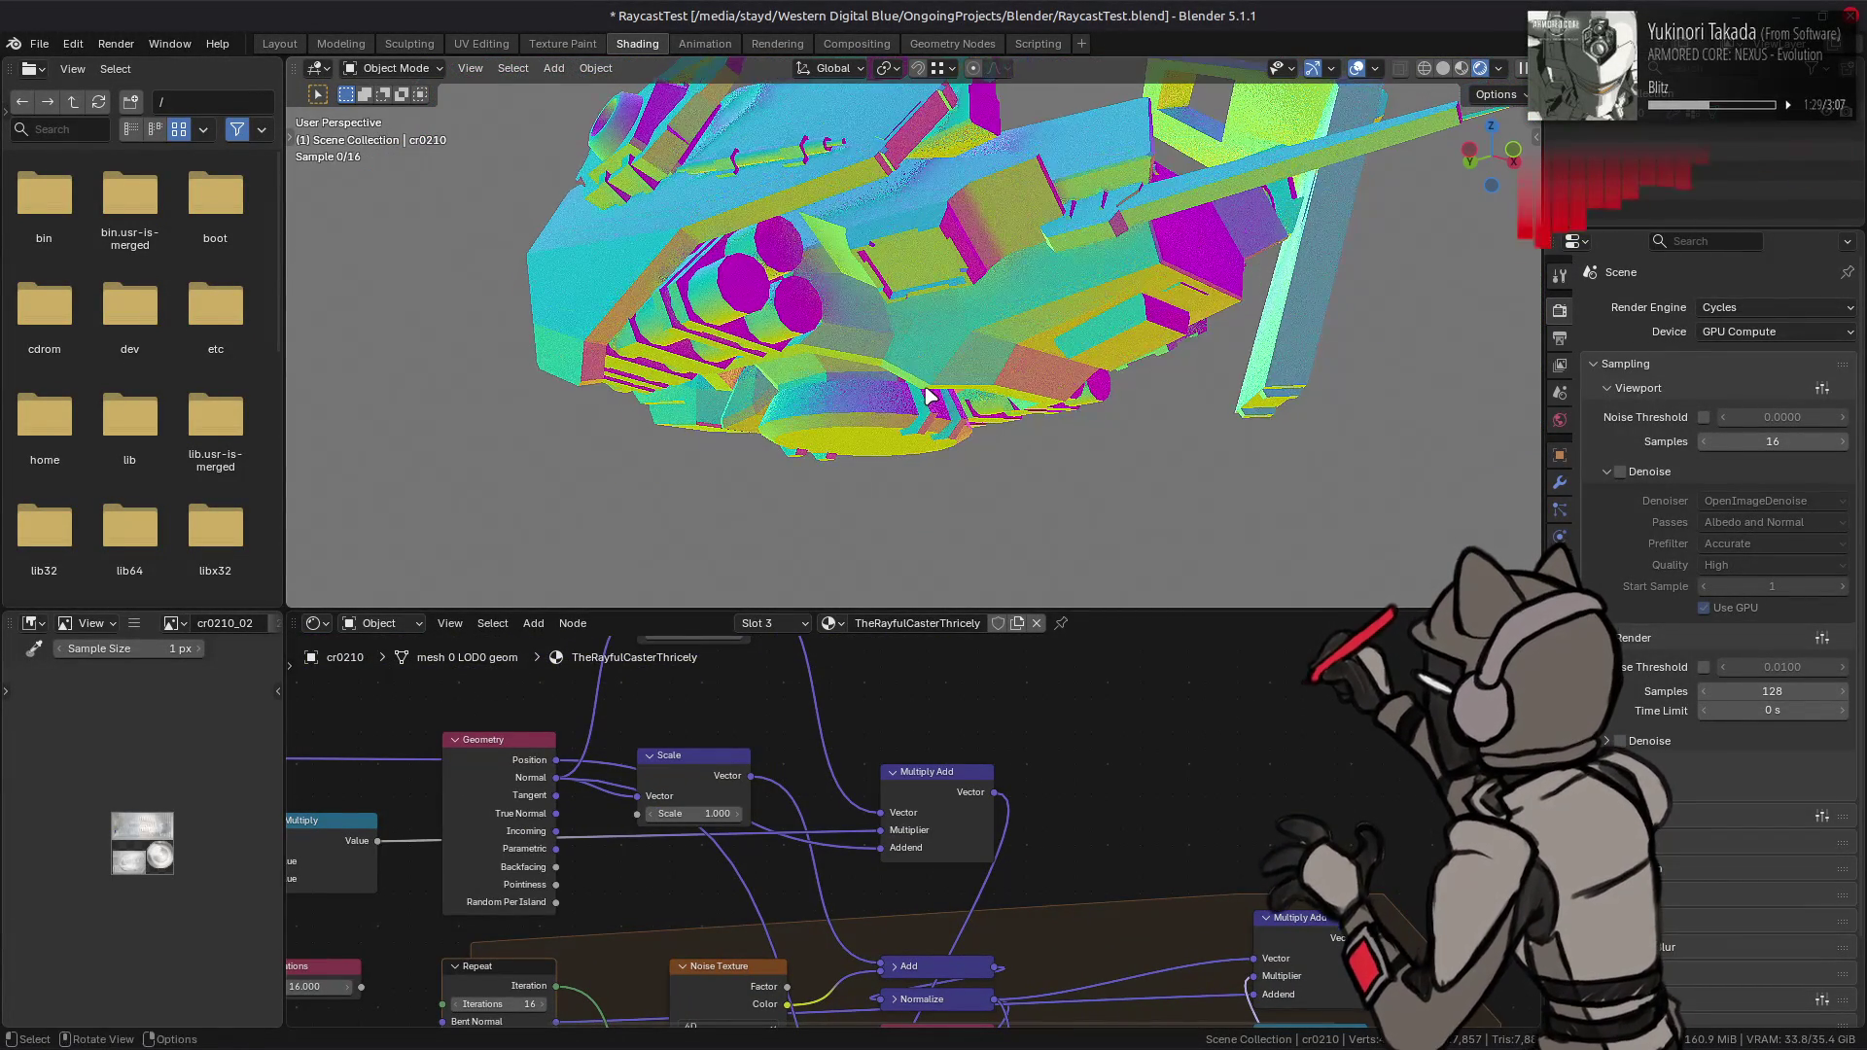
pyautogui.scroll(2, 928, 397)
pyautogui.scroll(2, 934, 395)
pyautogui.moveTo(1104, 817); pyautogui.dragTo(1088, 594, button='middle')
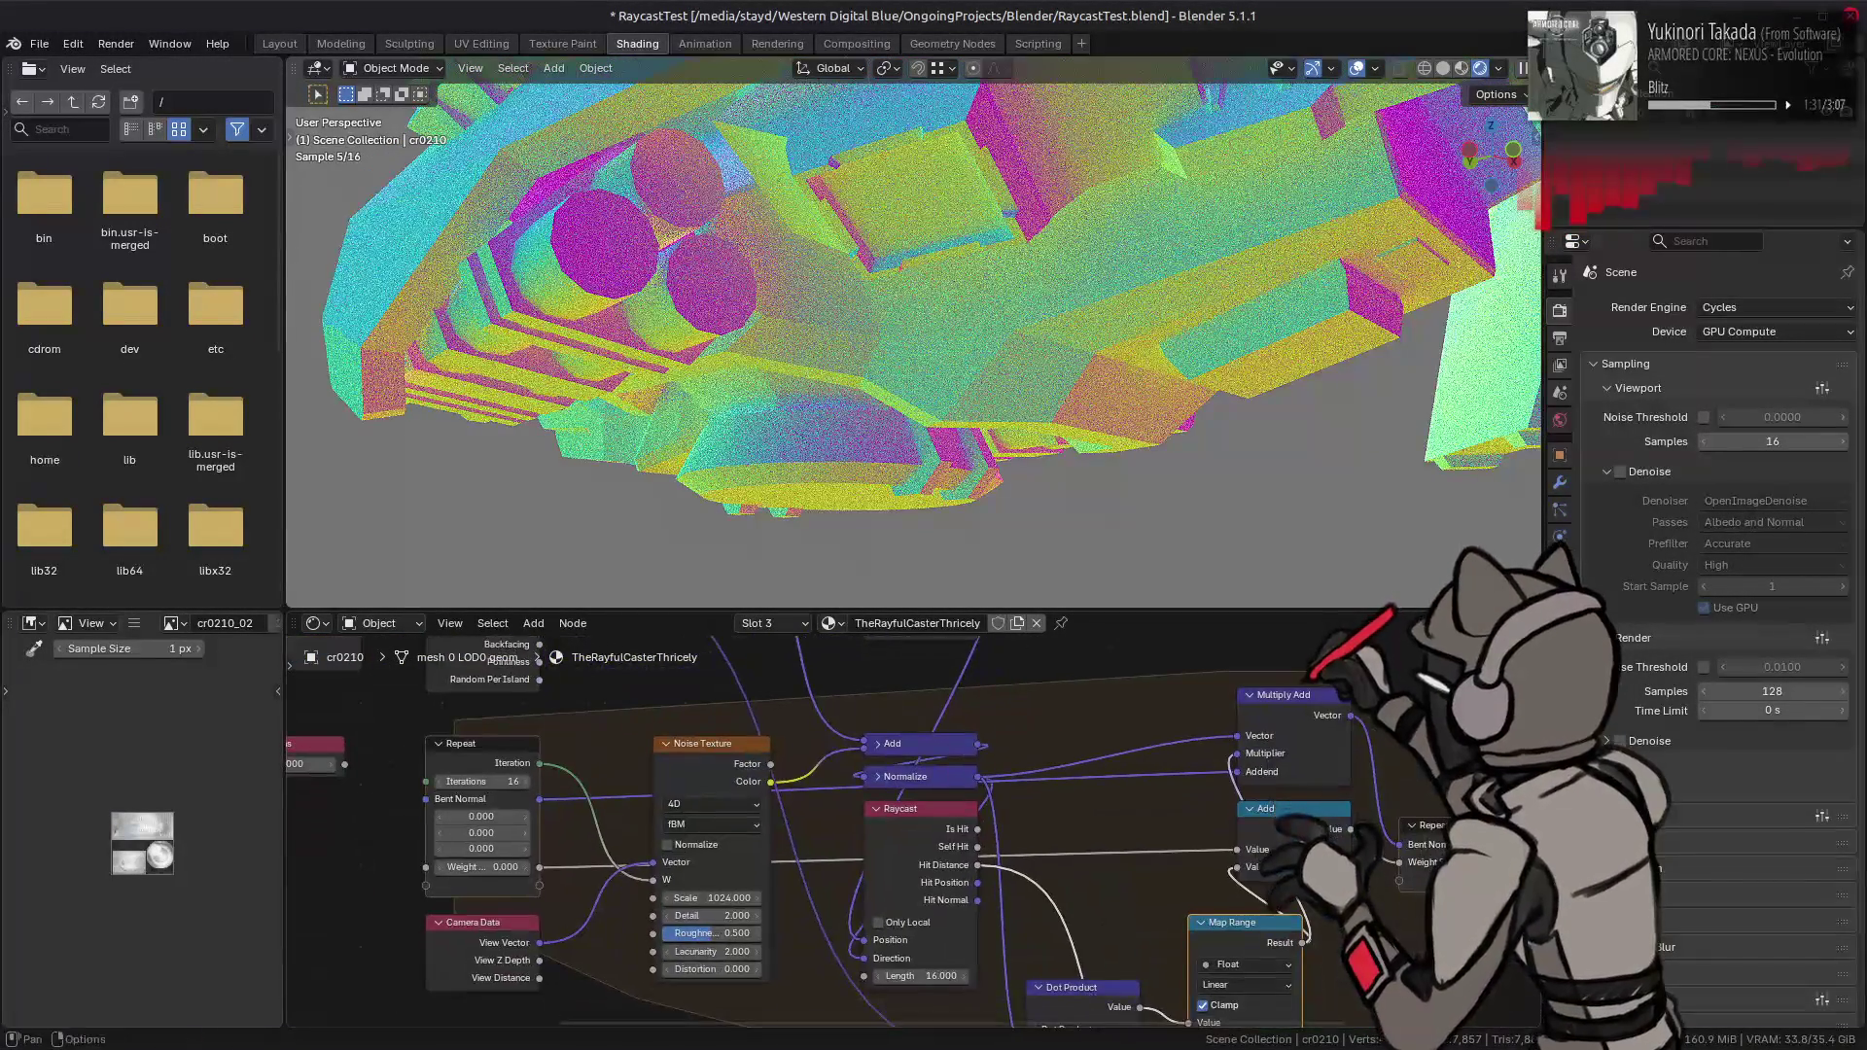
pyautogui.moveTo(1125, 903); pyautogui.dragTo(1054, 765, button='middle')
pyautogui.scroll(1, 1065, 817)
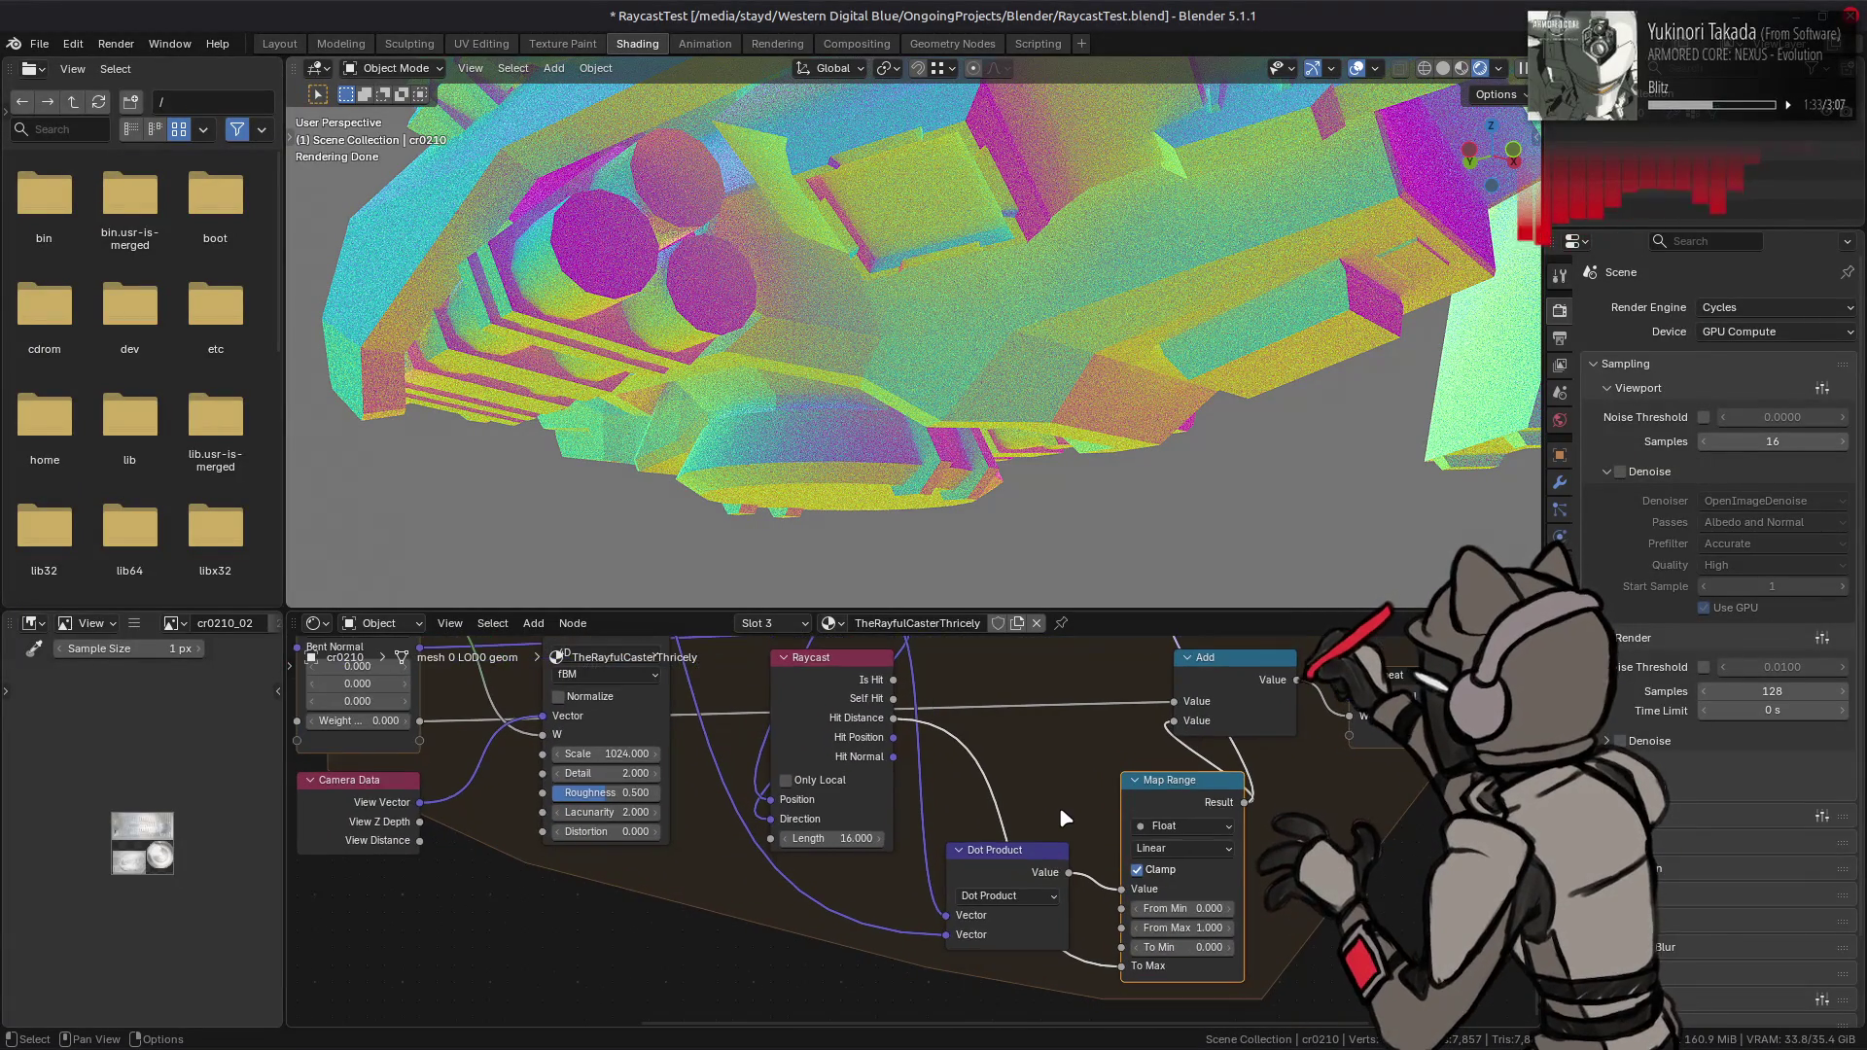
pyautogui.click(1186, 929)
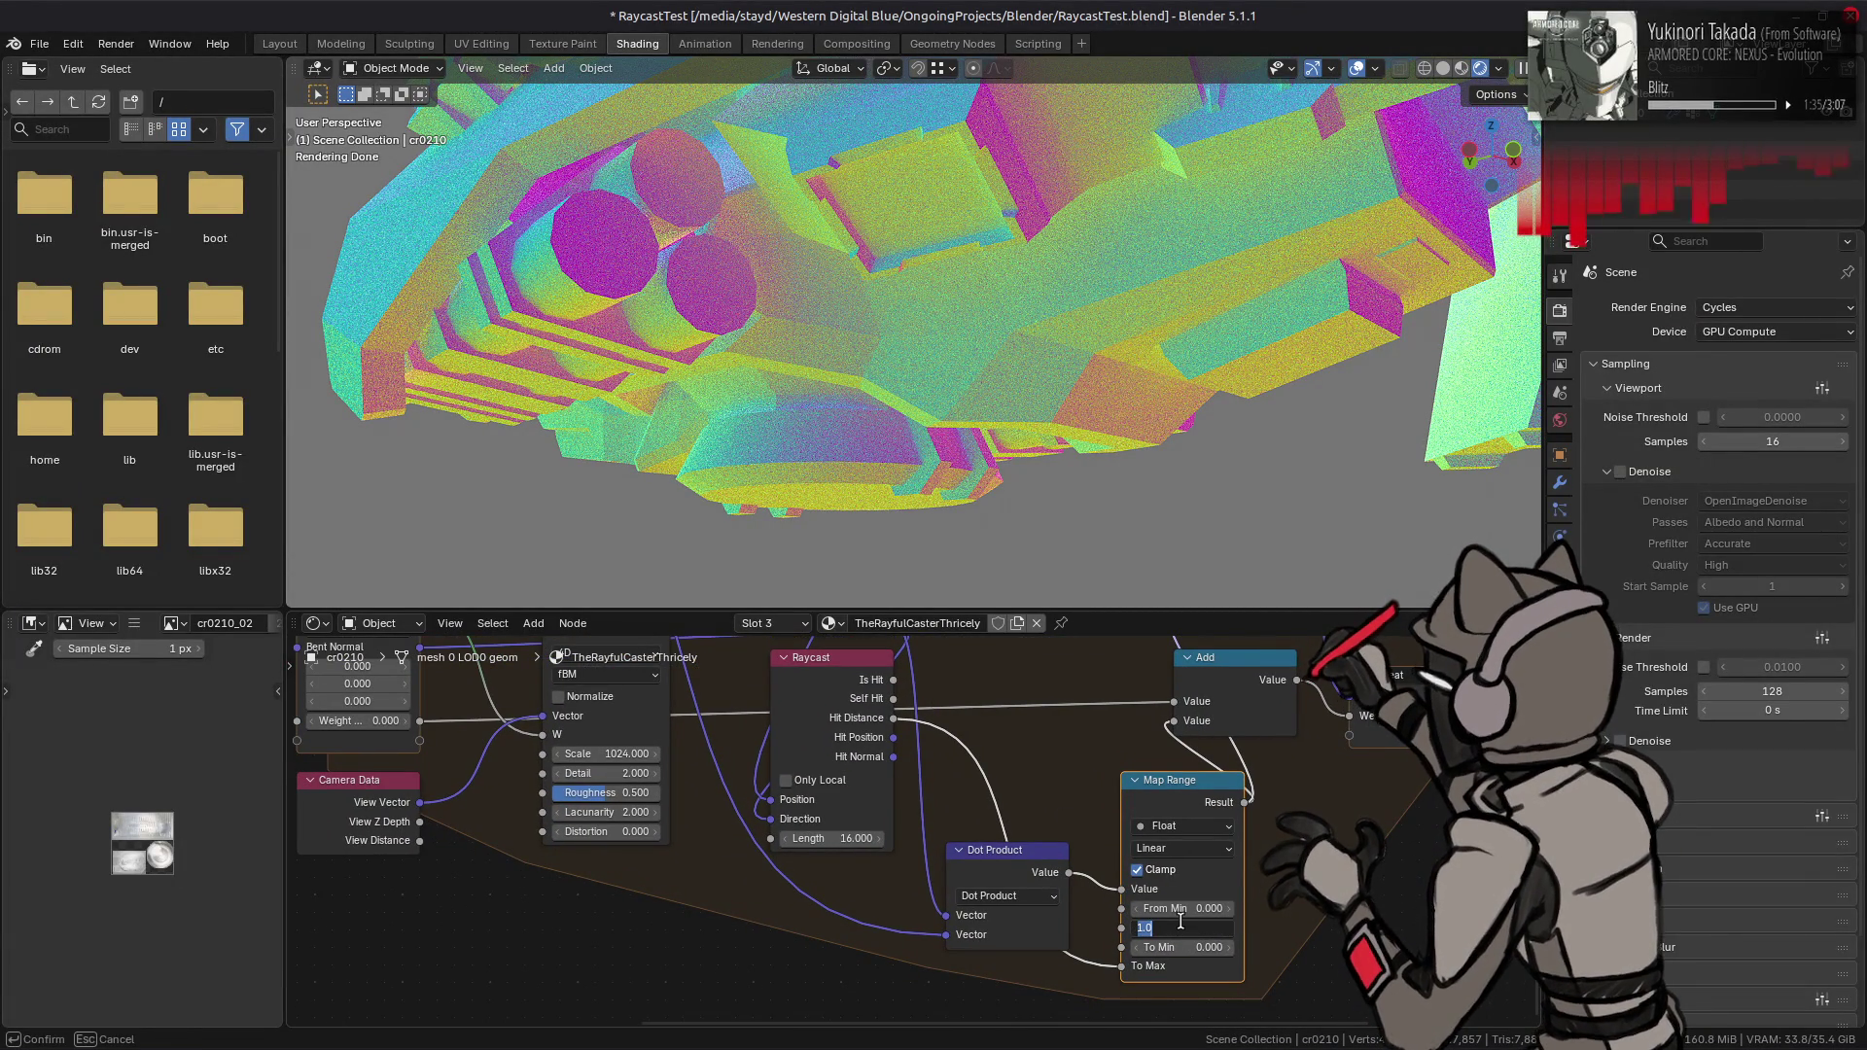
pyautogui.write('0.1')
pyautogui.press('Return')
pyautogui.moveTo(1053, 544); pyautogui.dragTo(1054, 496, button='middle')
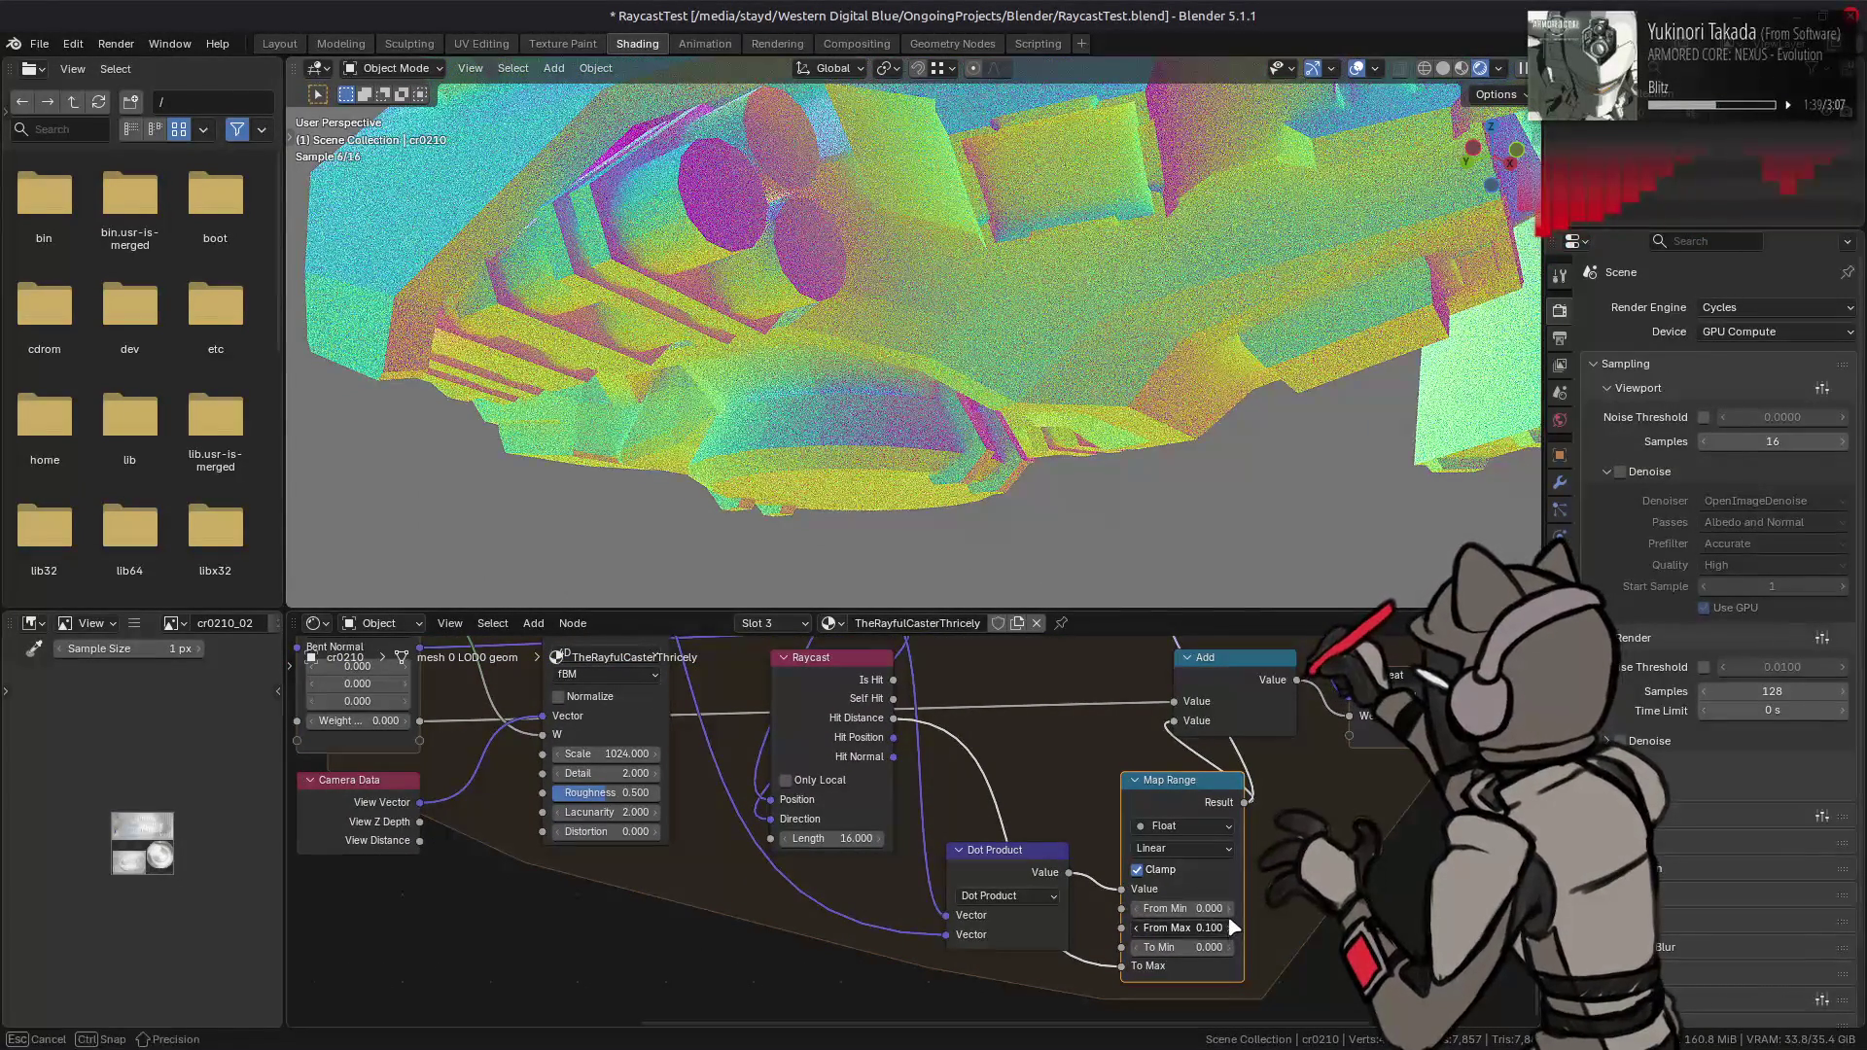
pyautogui.click(1229, 927)
pyautogui.click(1181, 849)
pyautogui.click(1195, 930)
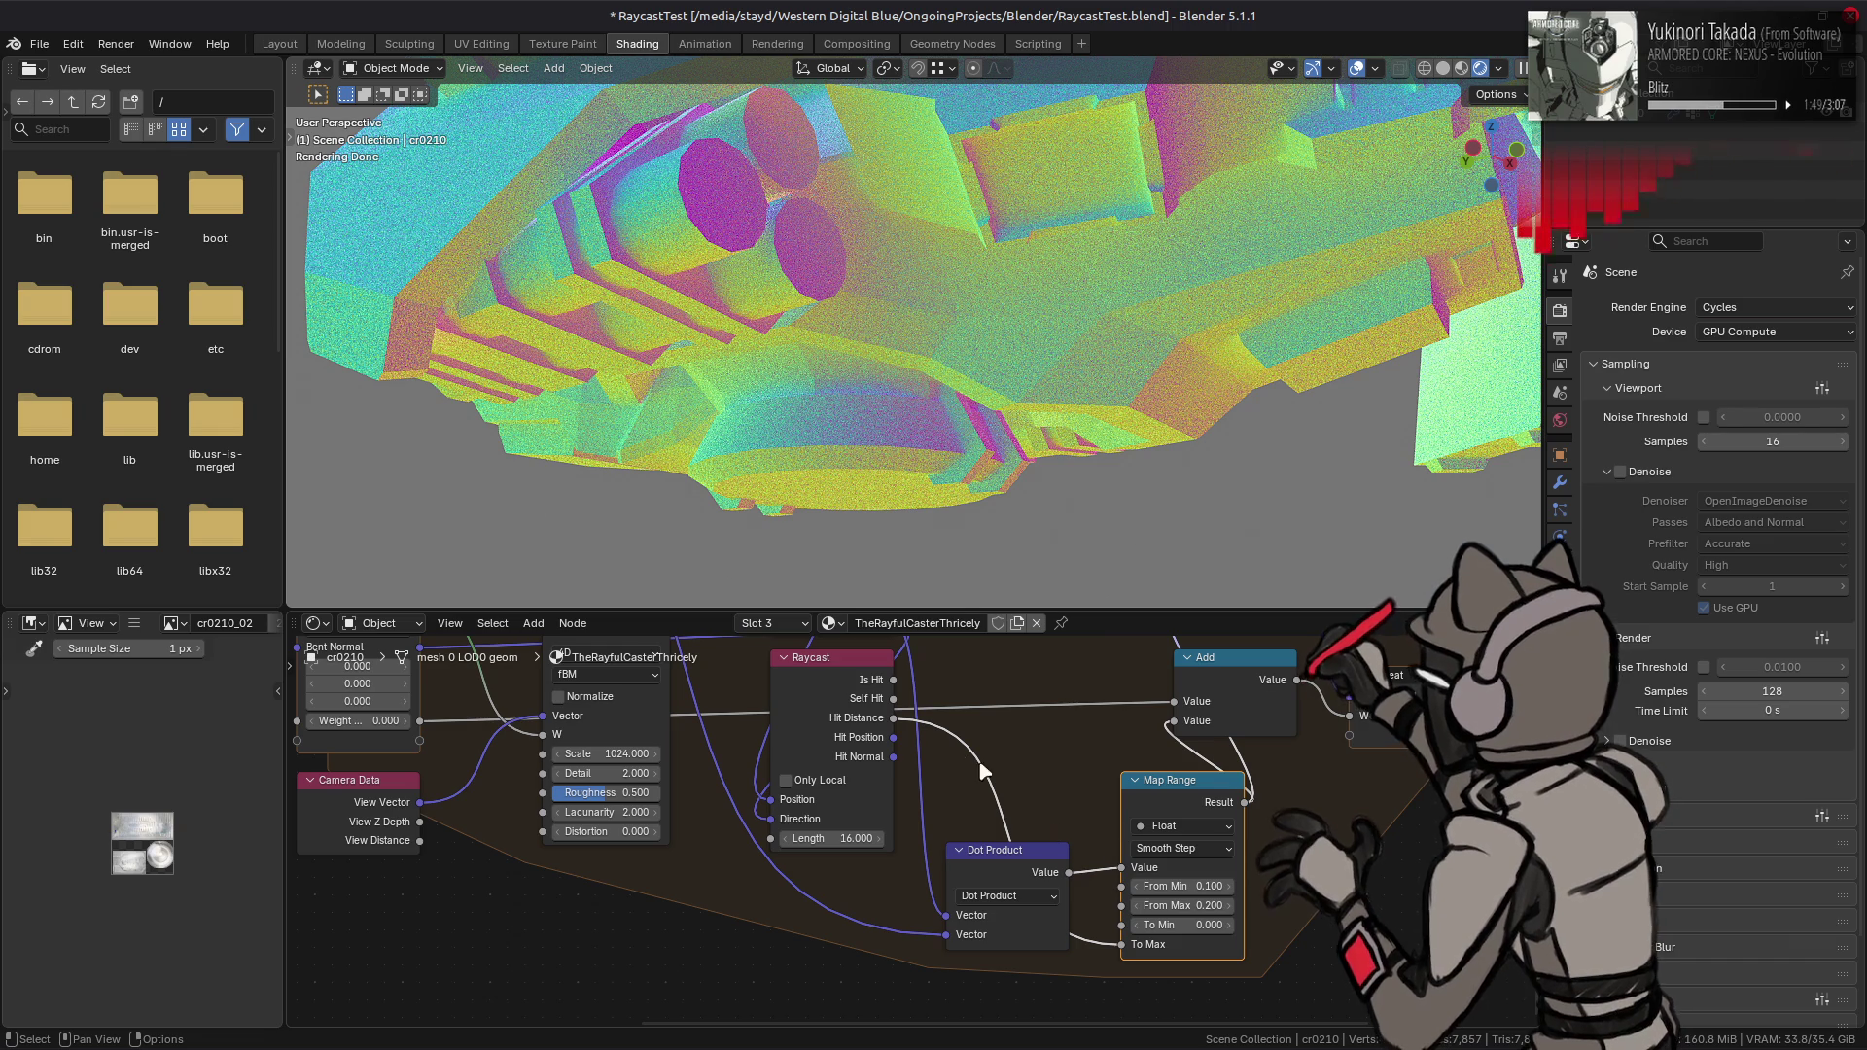
# - Test a Hit Distance link into Map Range To Min, toggling it with undo and redo
pyautogui.moveTo(894, 718); pyautogui.dragTo(1121, 925)
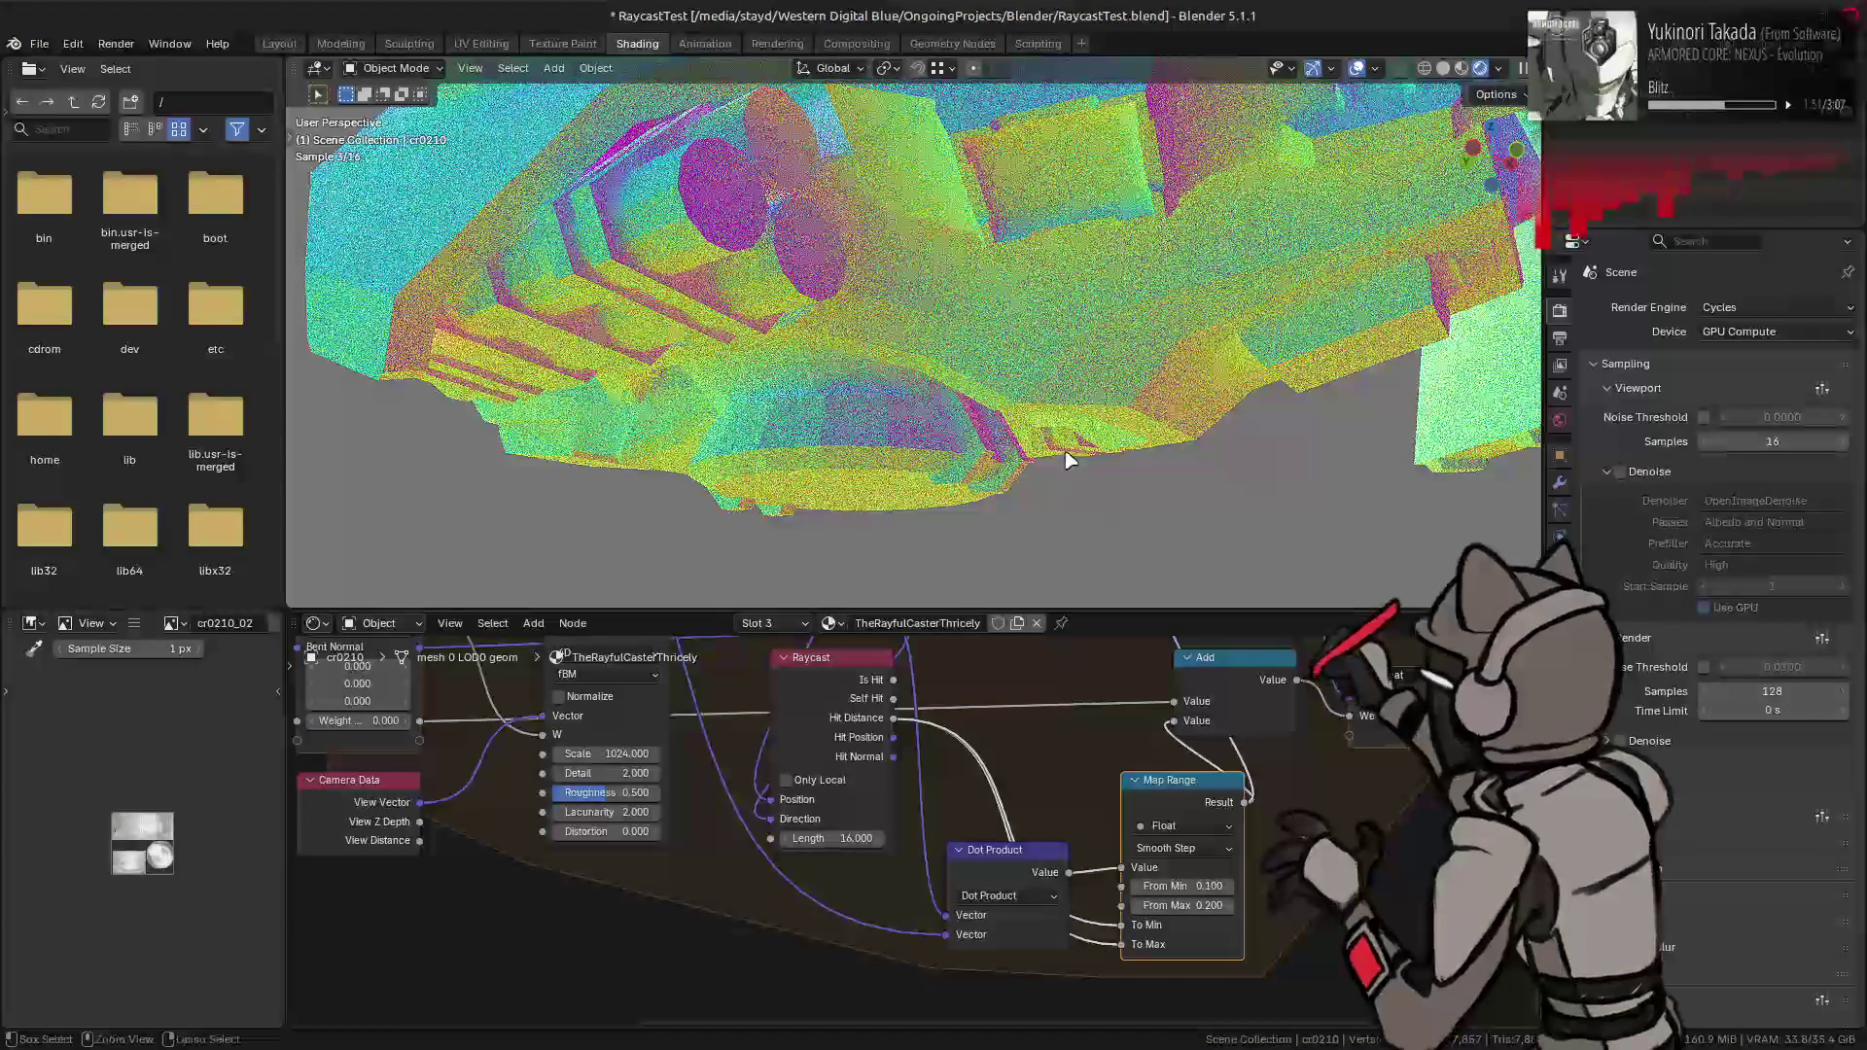
pyautogui.hotkey('ctrl', 'z')
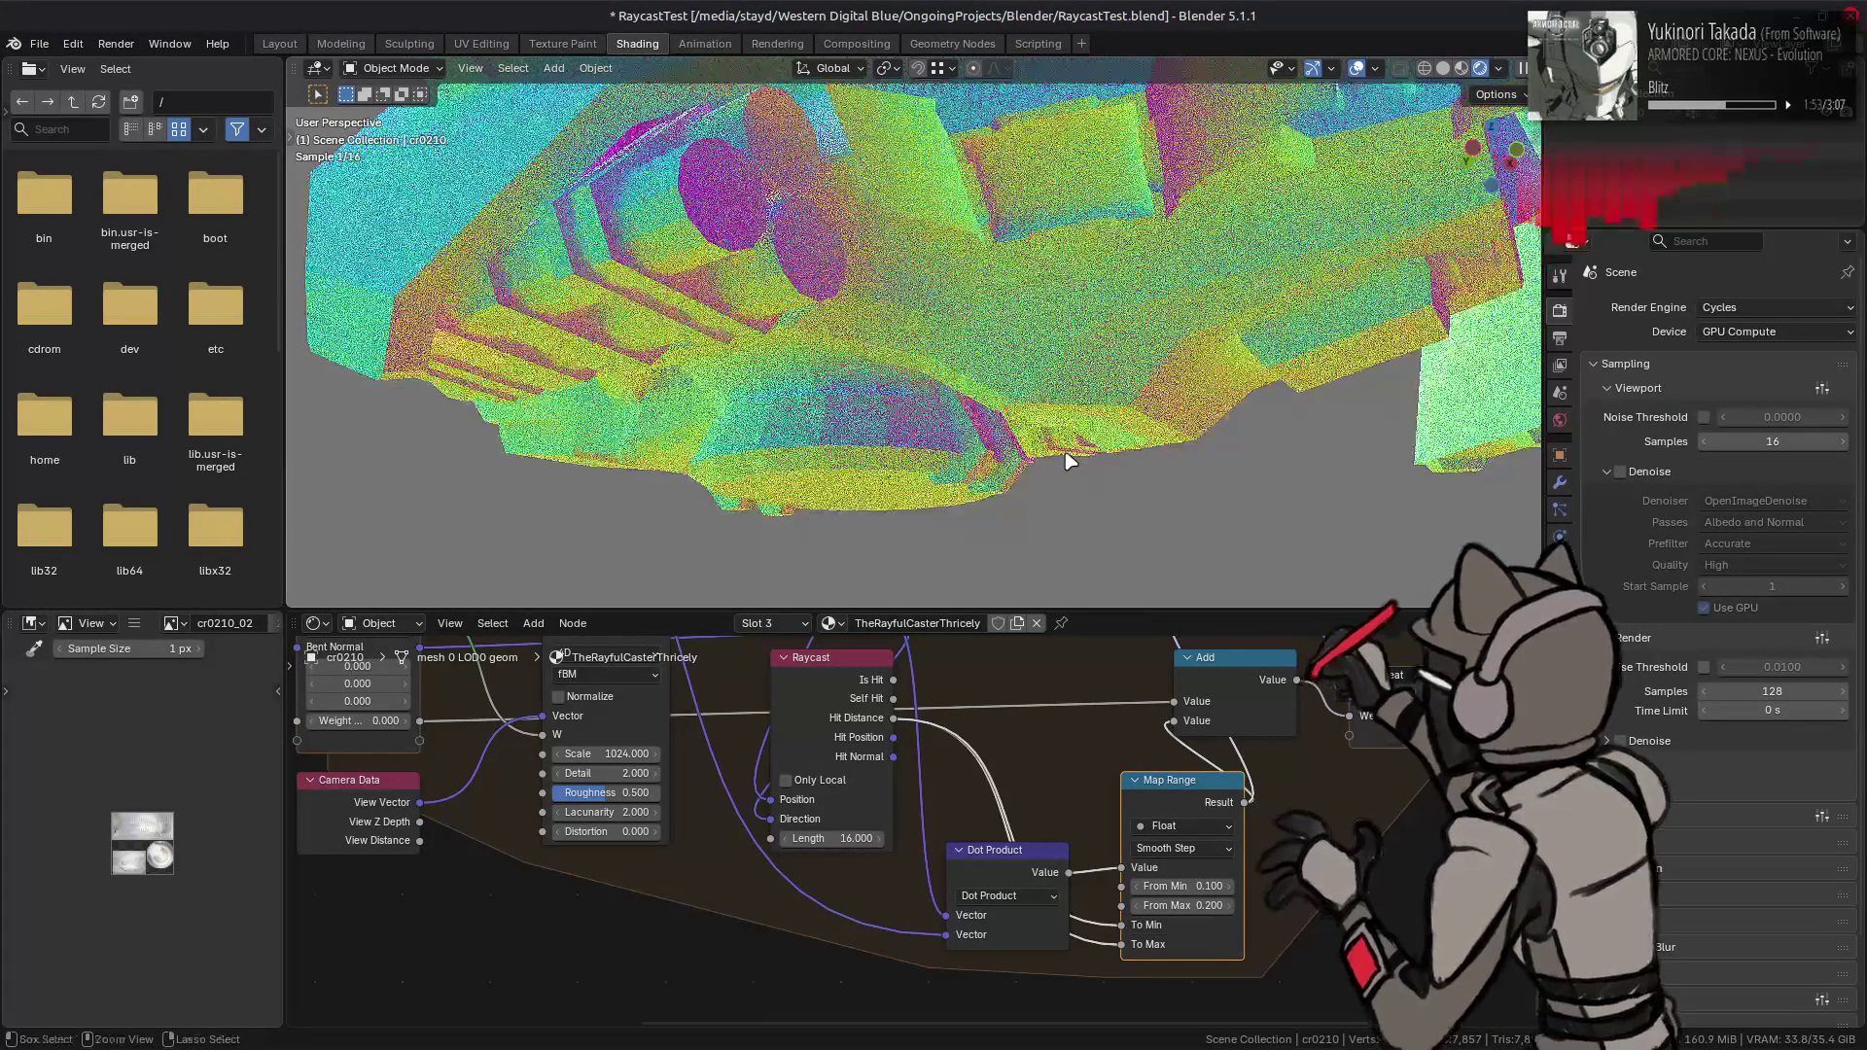
pyautogui.hotkey('ctrl', 'z')
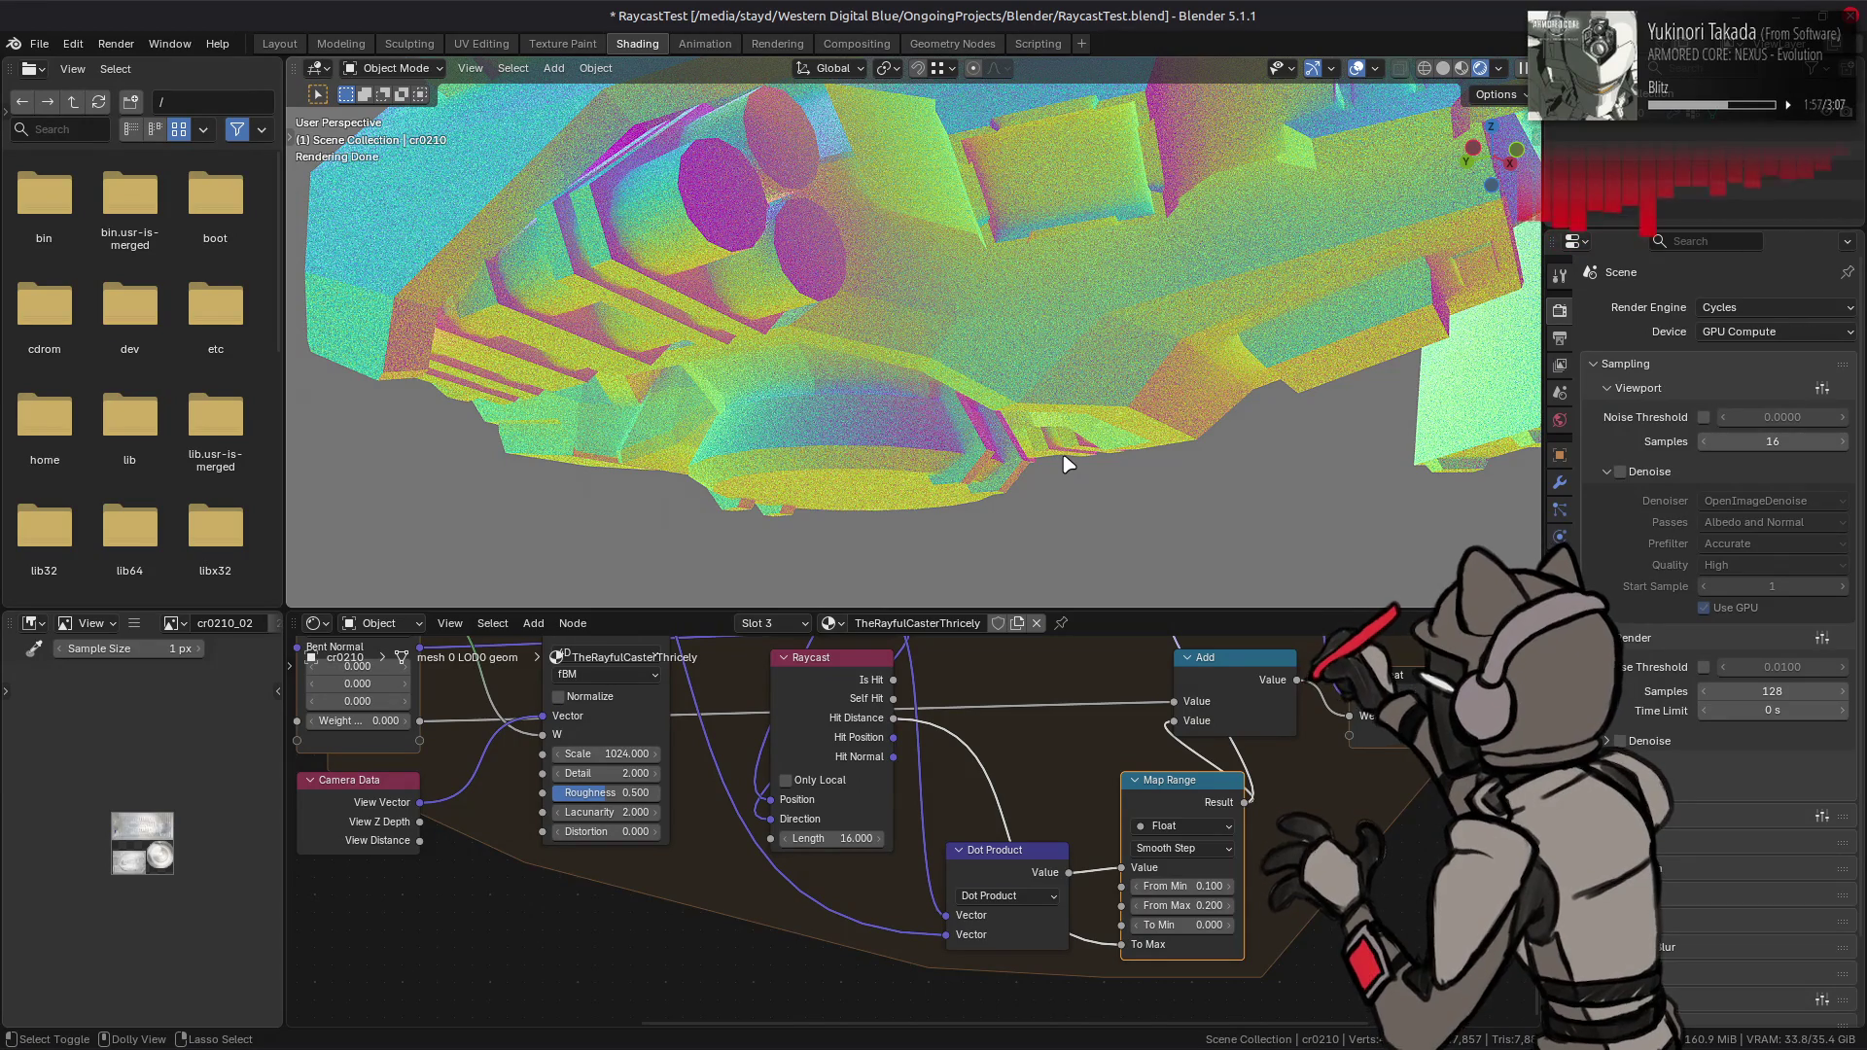
pyautogui.hotkey('ctrl', 'shift', 'z')
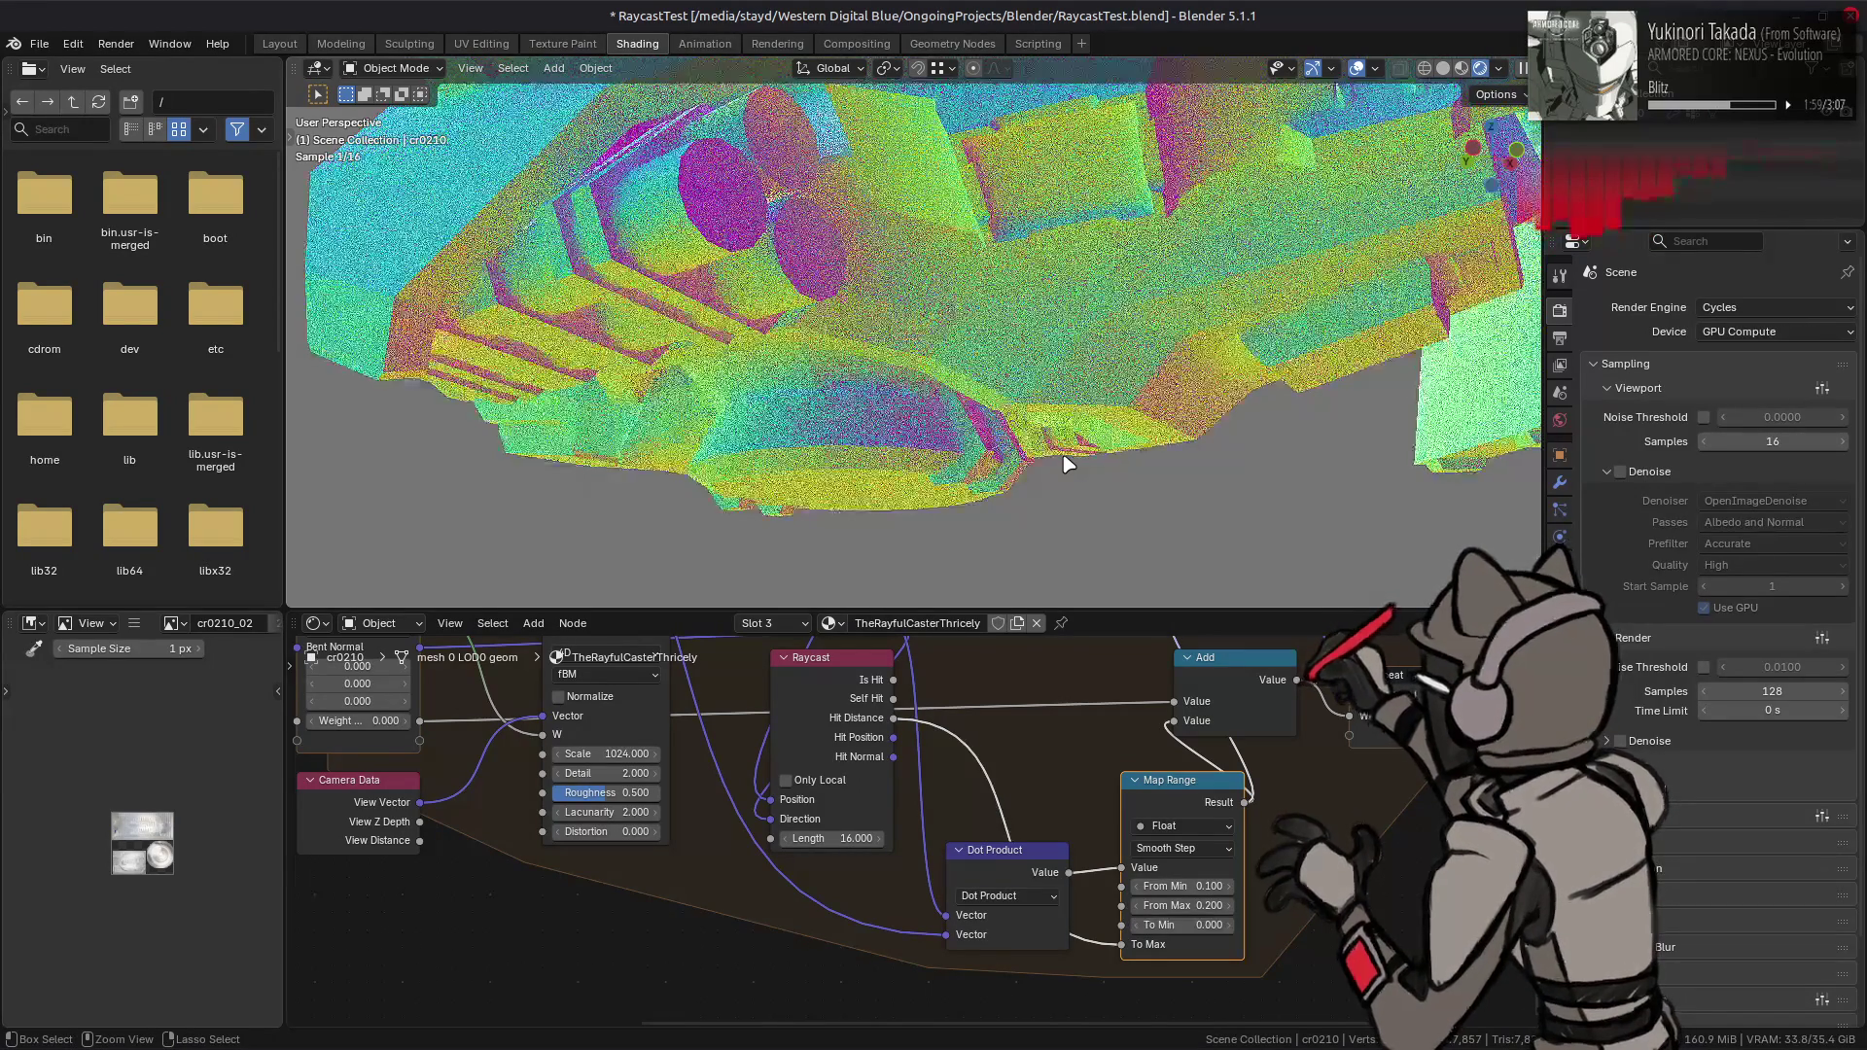
pyautogui.hotkey('ctrl', 'shift', 'z')
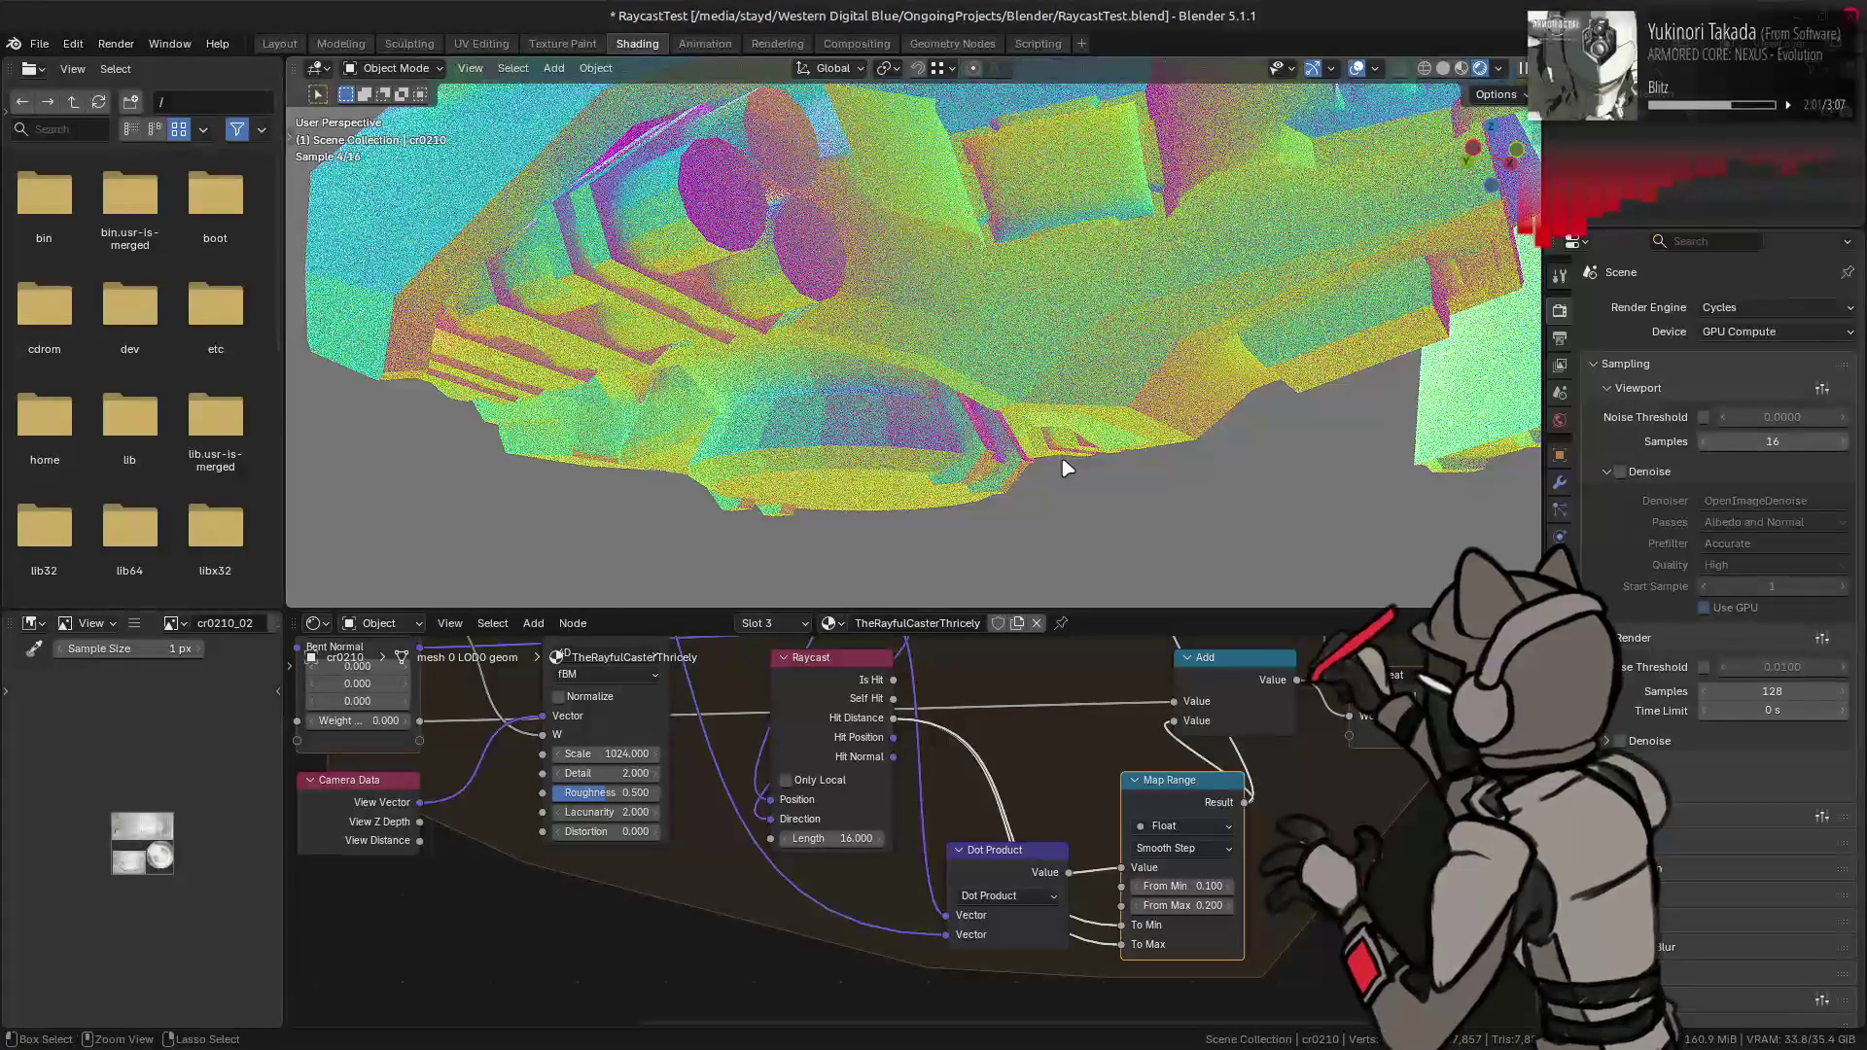
pyautogui.hotkey('ctrl', 'shift', 'z')
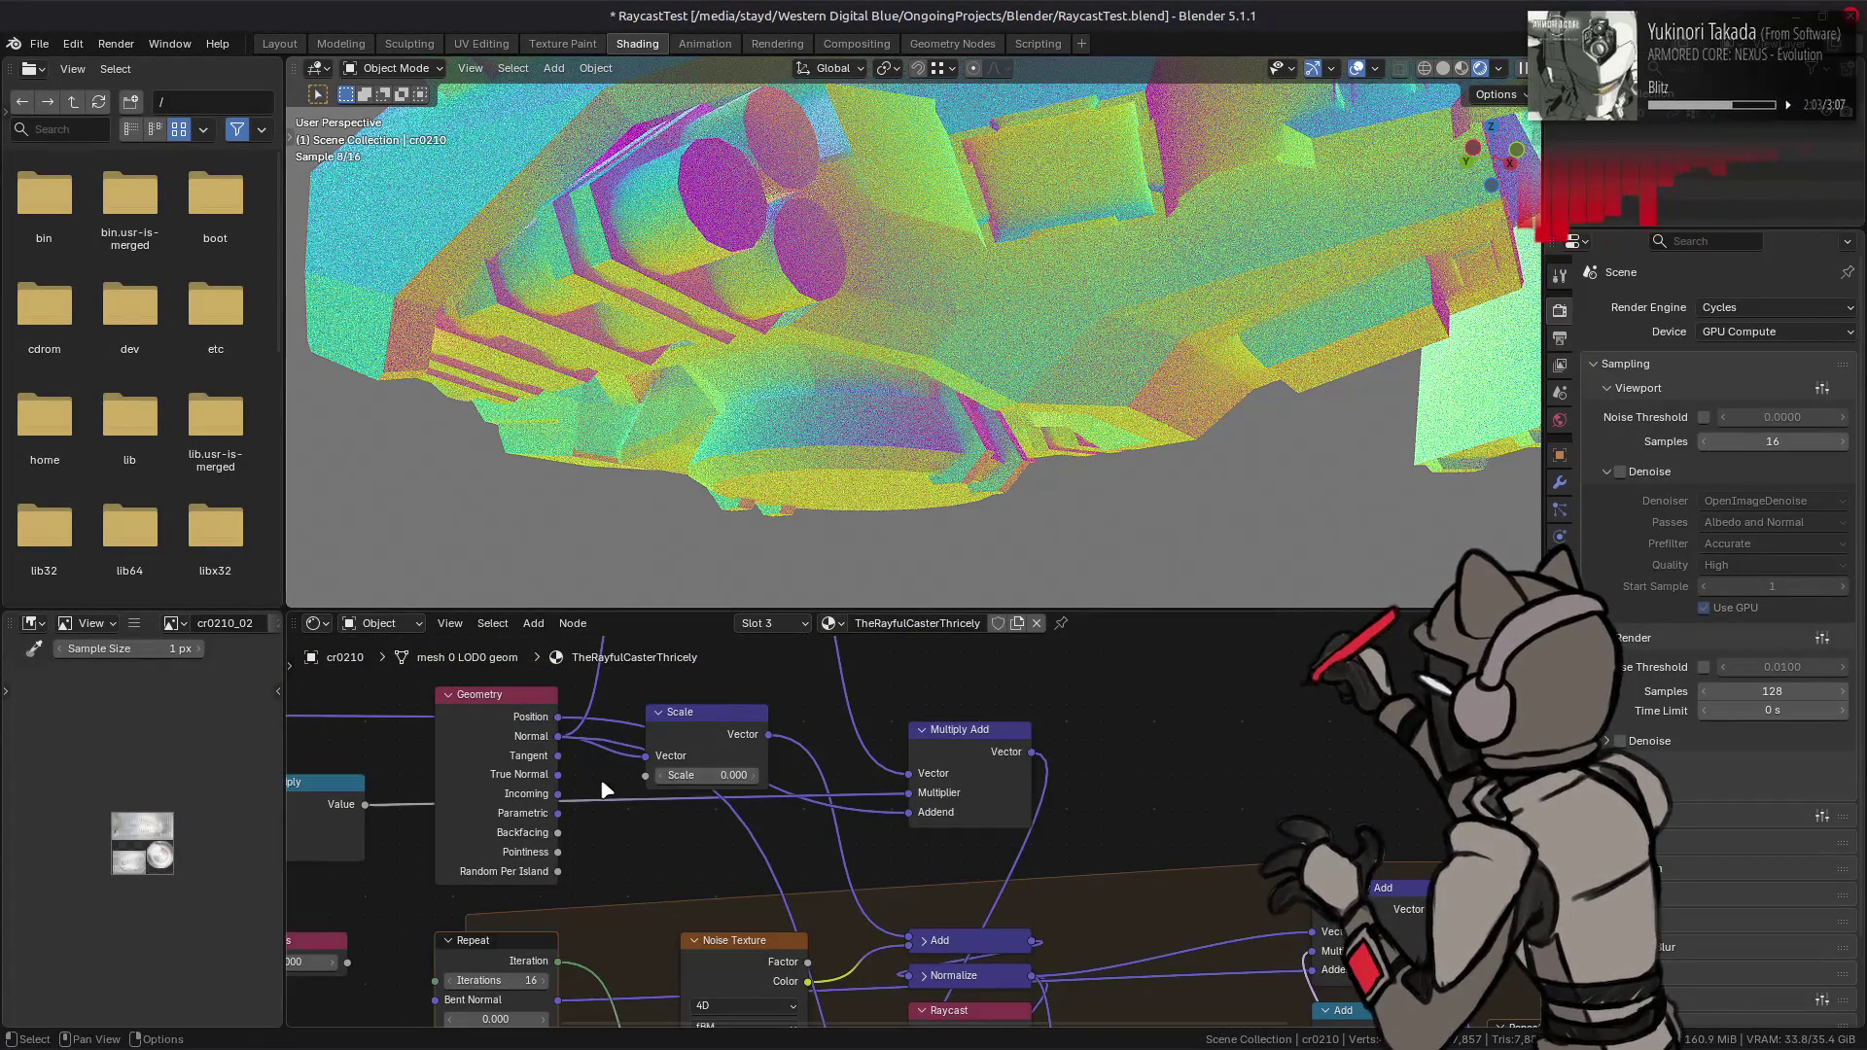
# - Wire Geometry True Normal into the Dot Product, adjust From Max, and start linking Normal
pyautogui.moveTo(554, 778)
pyautogui.mouseDown()
pyautogui.moveTo(739, 1001)
pyautogui.moveTo(872, 990)
pyautogui.moveTo(1084, 868)
pyautogui.mouseUp()
pyautogui.moveTo(1106, 802); pyautogui.dragTo(1034, 836, button='middle')
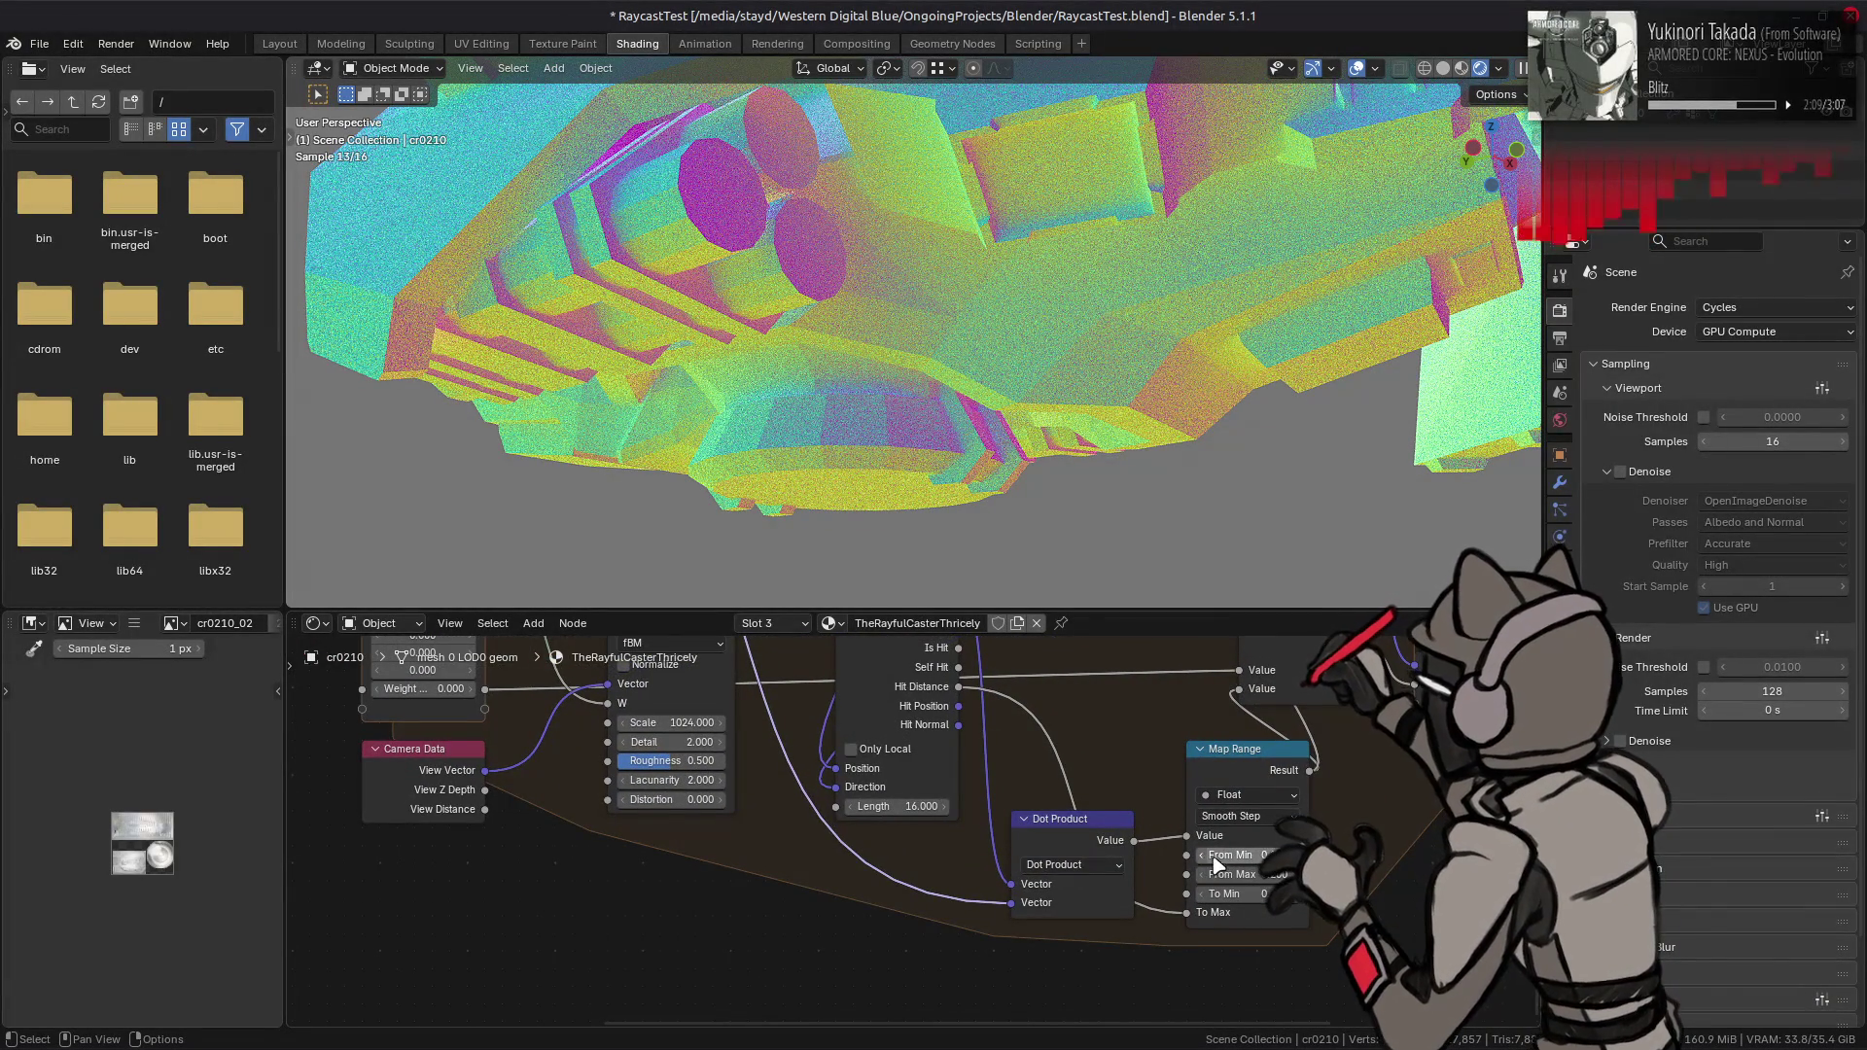
pyautogui.moveTo(1230, 874)
pyautogui.mouseDown()
pyautogui.moveTo(1254, 874)
pyautogui.moveTo(1254, 854)
pyautogui.mouseUp()
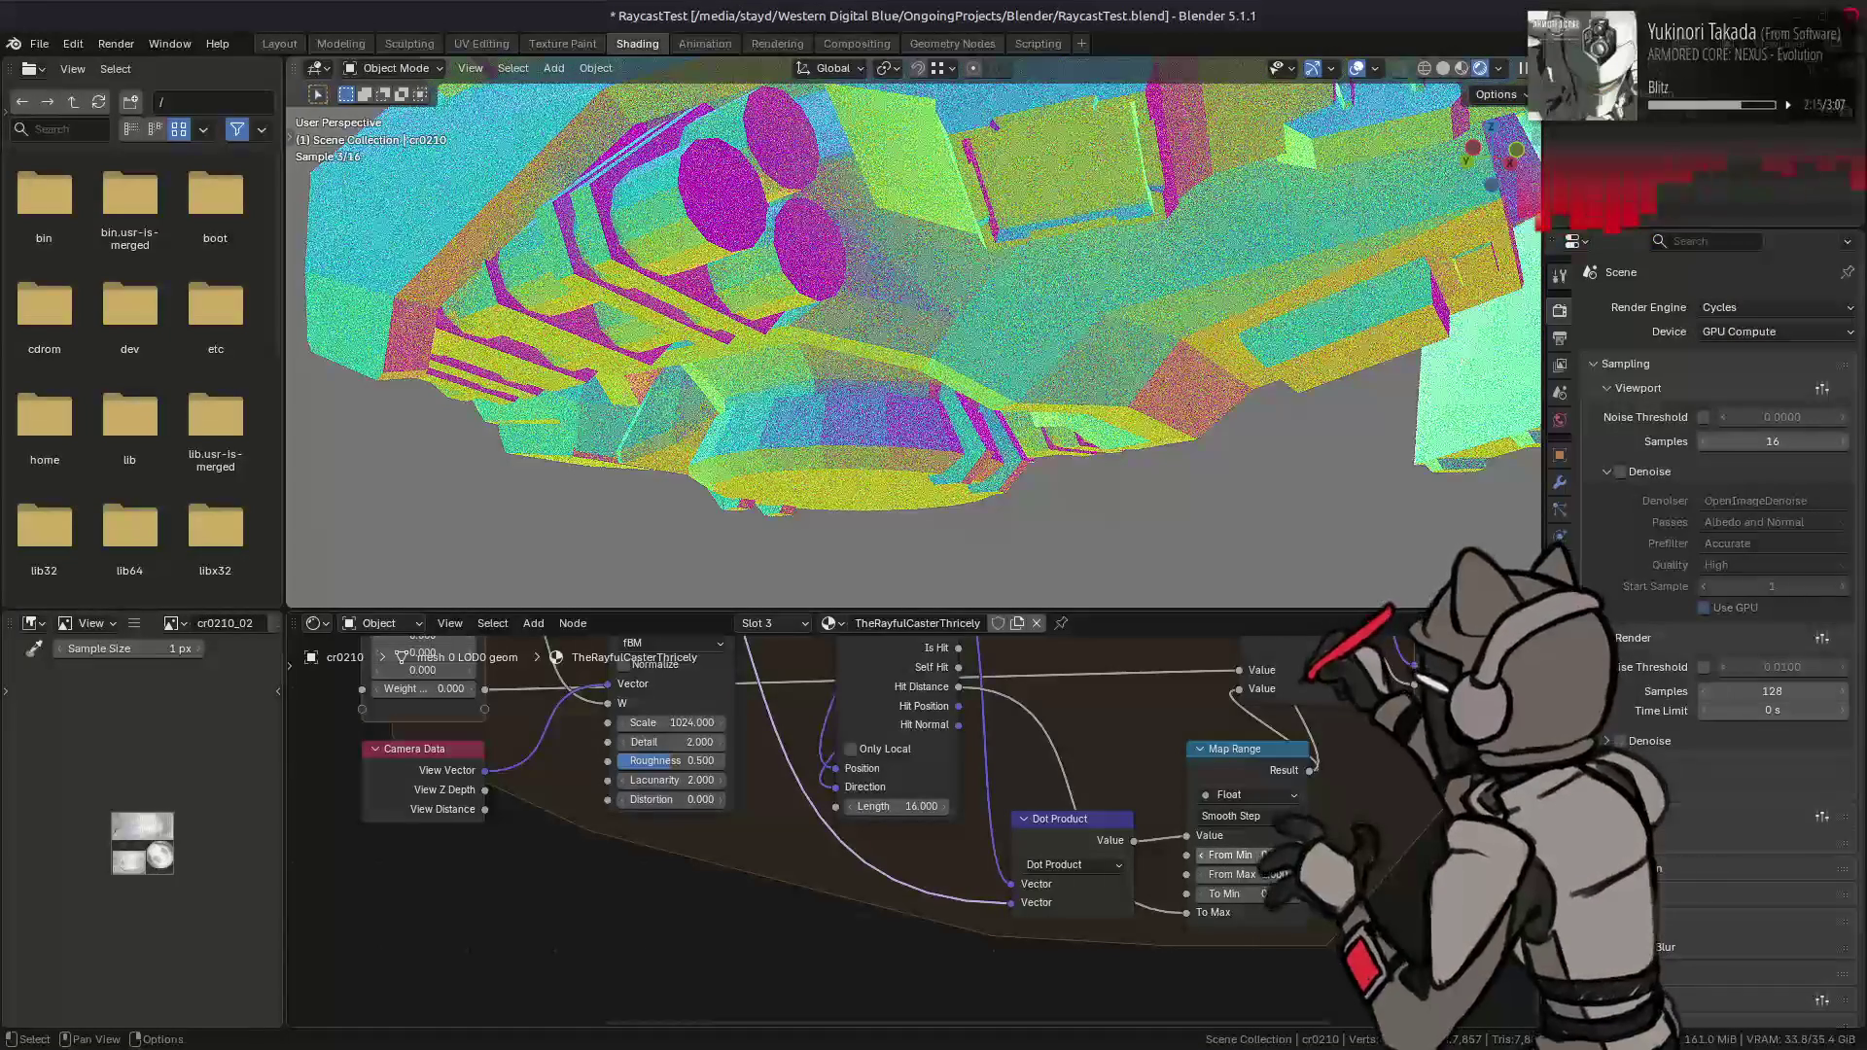
pyautogui.moveTo(681, 670); pyautogui.dragTo(836, 982, button='middle')
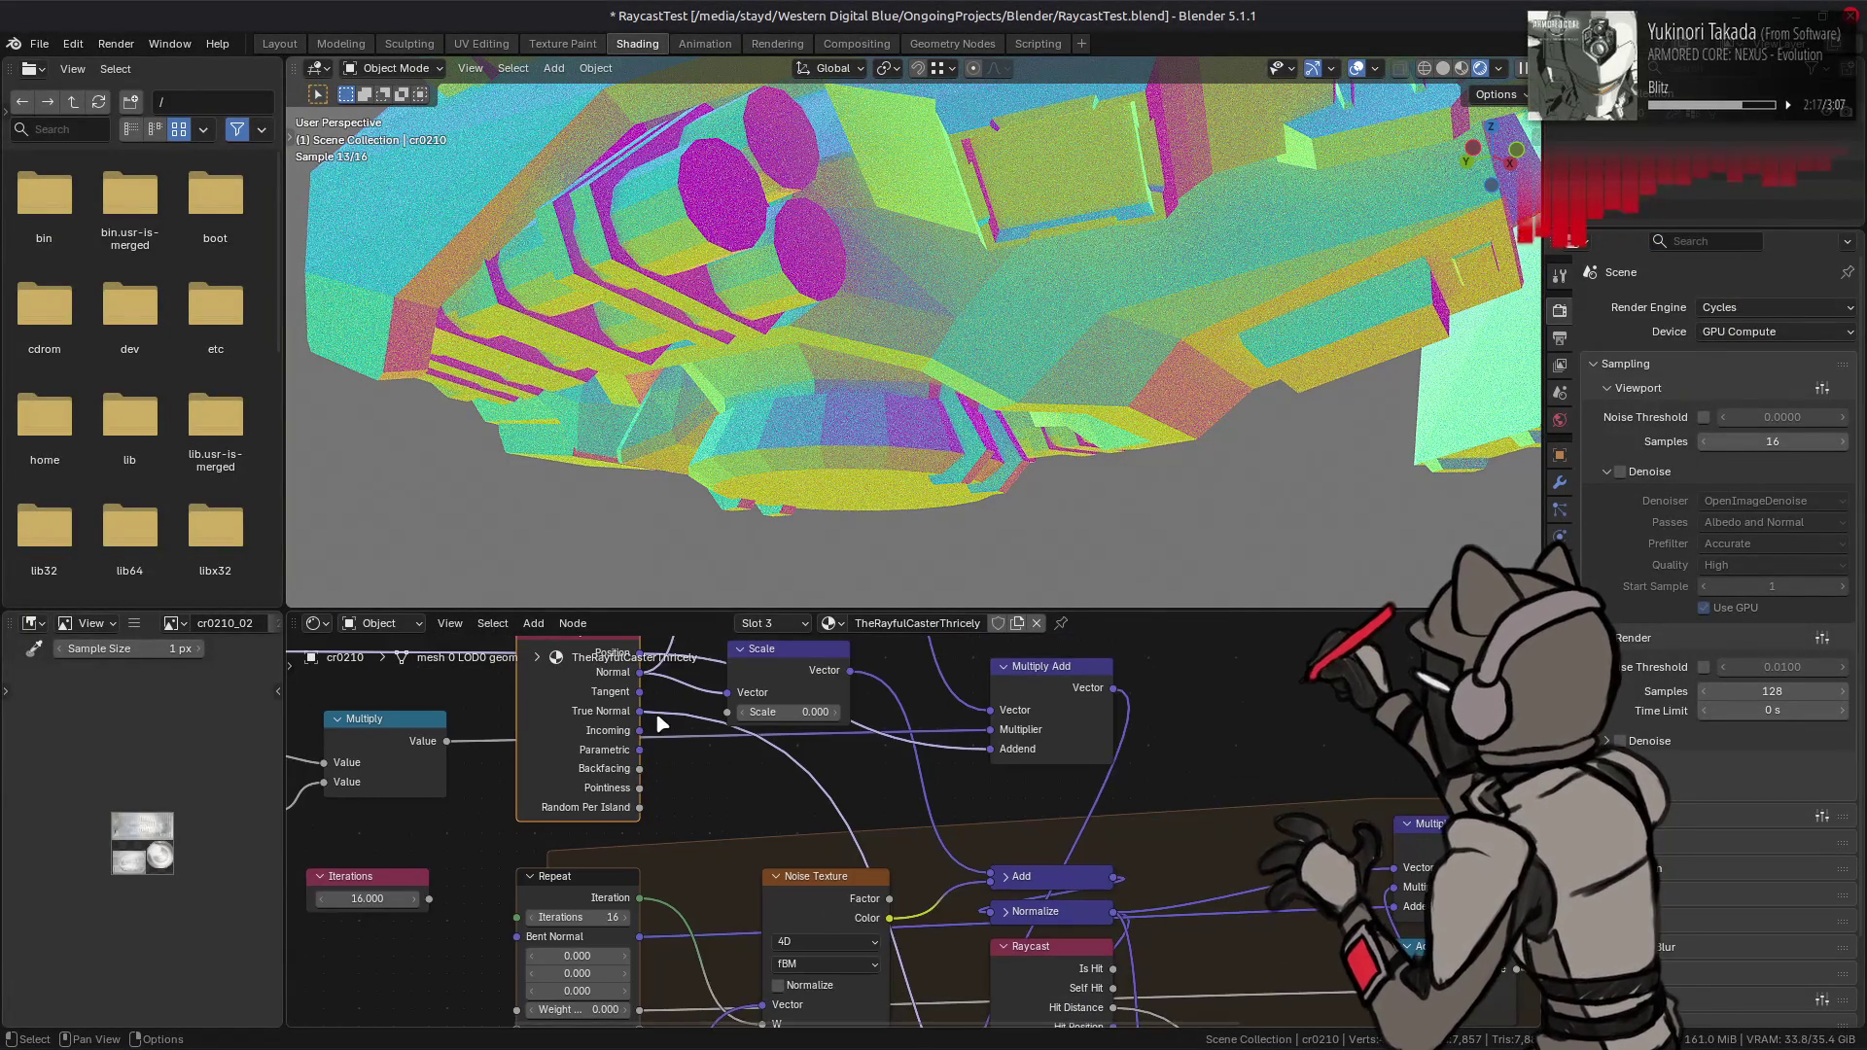
pyautogui.moveTo(638, 674)
pyautogui.mouseDown()
pyautogui.moveTo(875, 1011)
pyautogui.moveTo(973, 1016)
pyautogui.moveTo(1069, 973)
pyautogui.moveTo(1165, 871)
pyautogui.mouseUp()
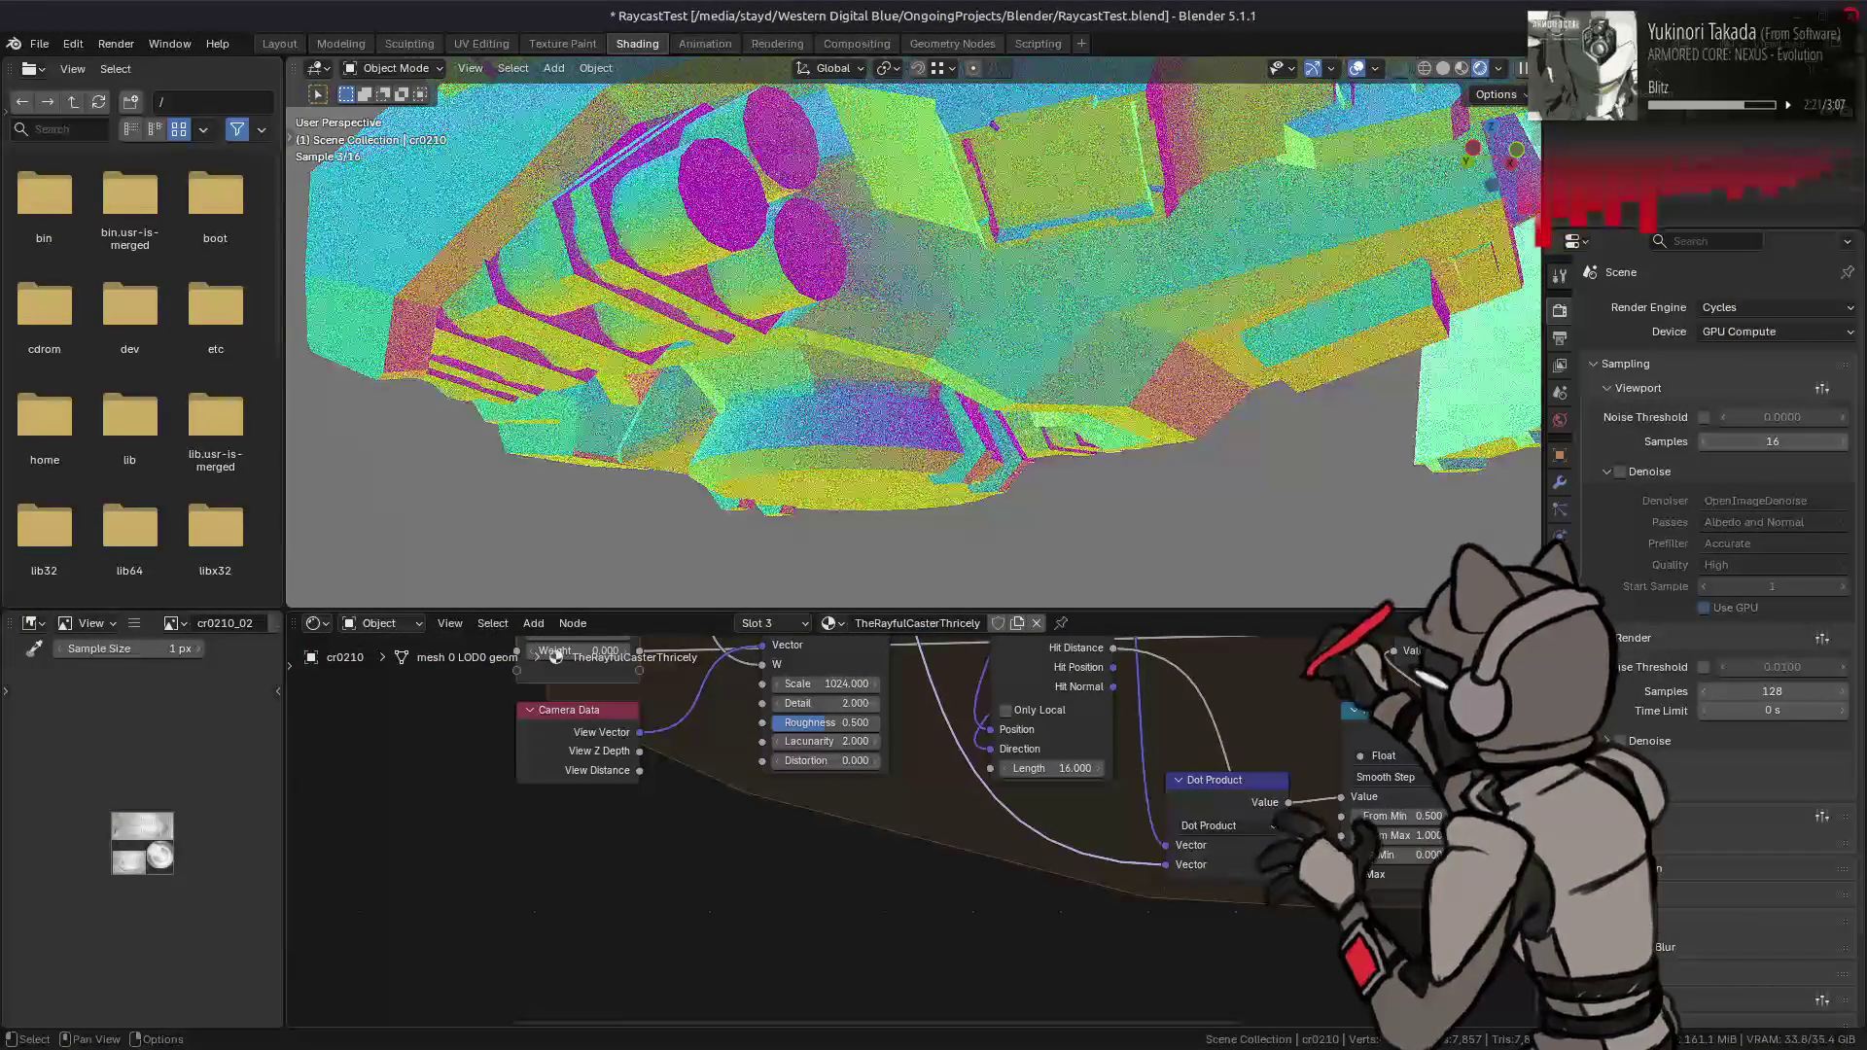
# - Plug Normal into the Dot Product's second vector and try From Min values 0 and -0.1
pyautogui.click(1394, 817)
pyautogui.write('0')
pyautogui.press('Return')
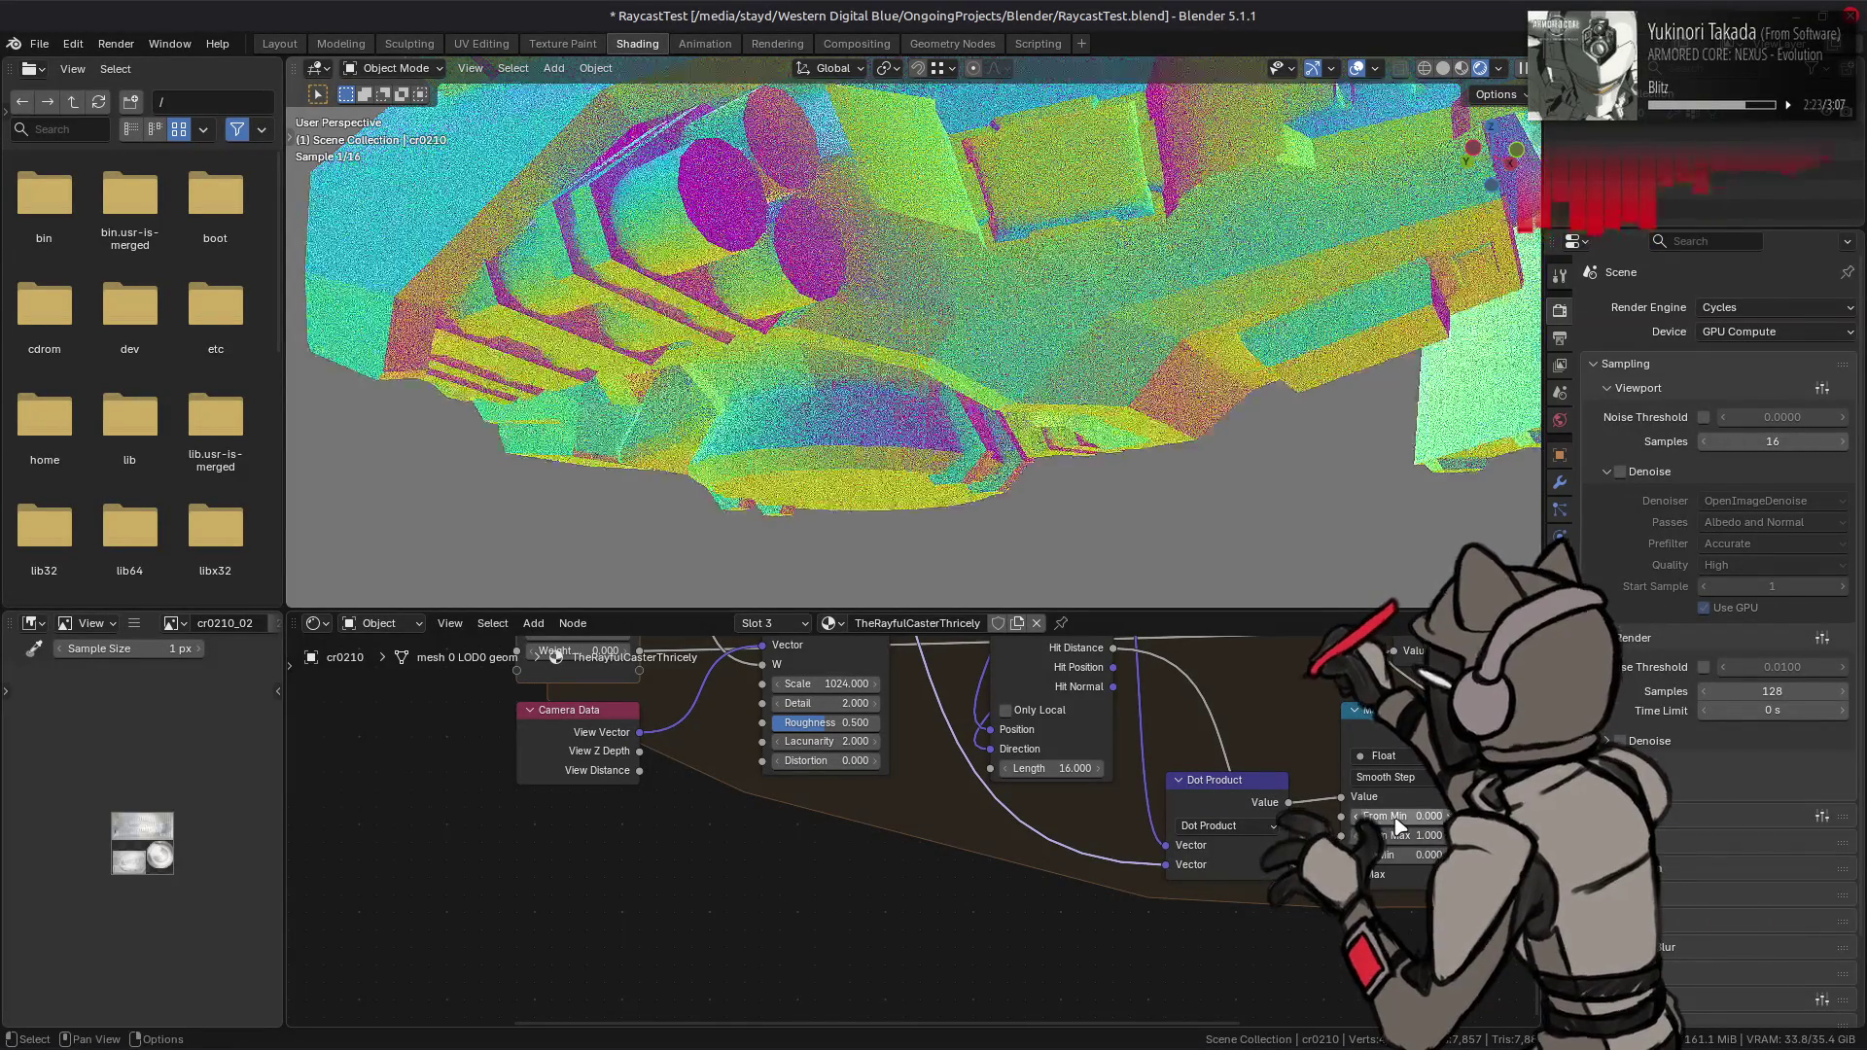
pyautogui.click(1354, 817)
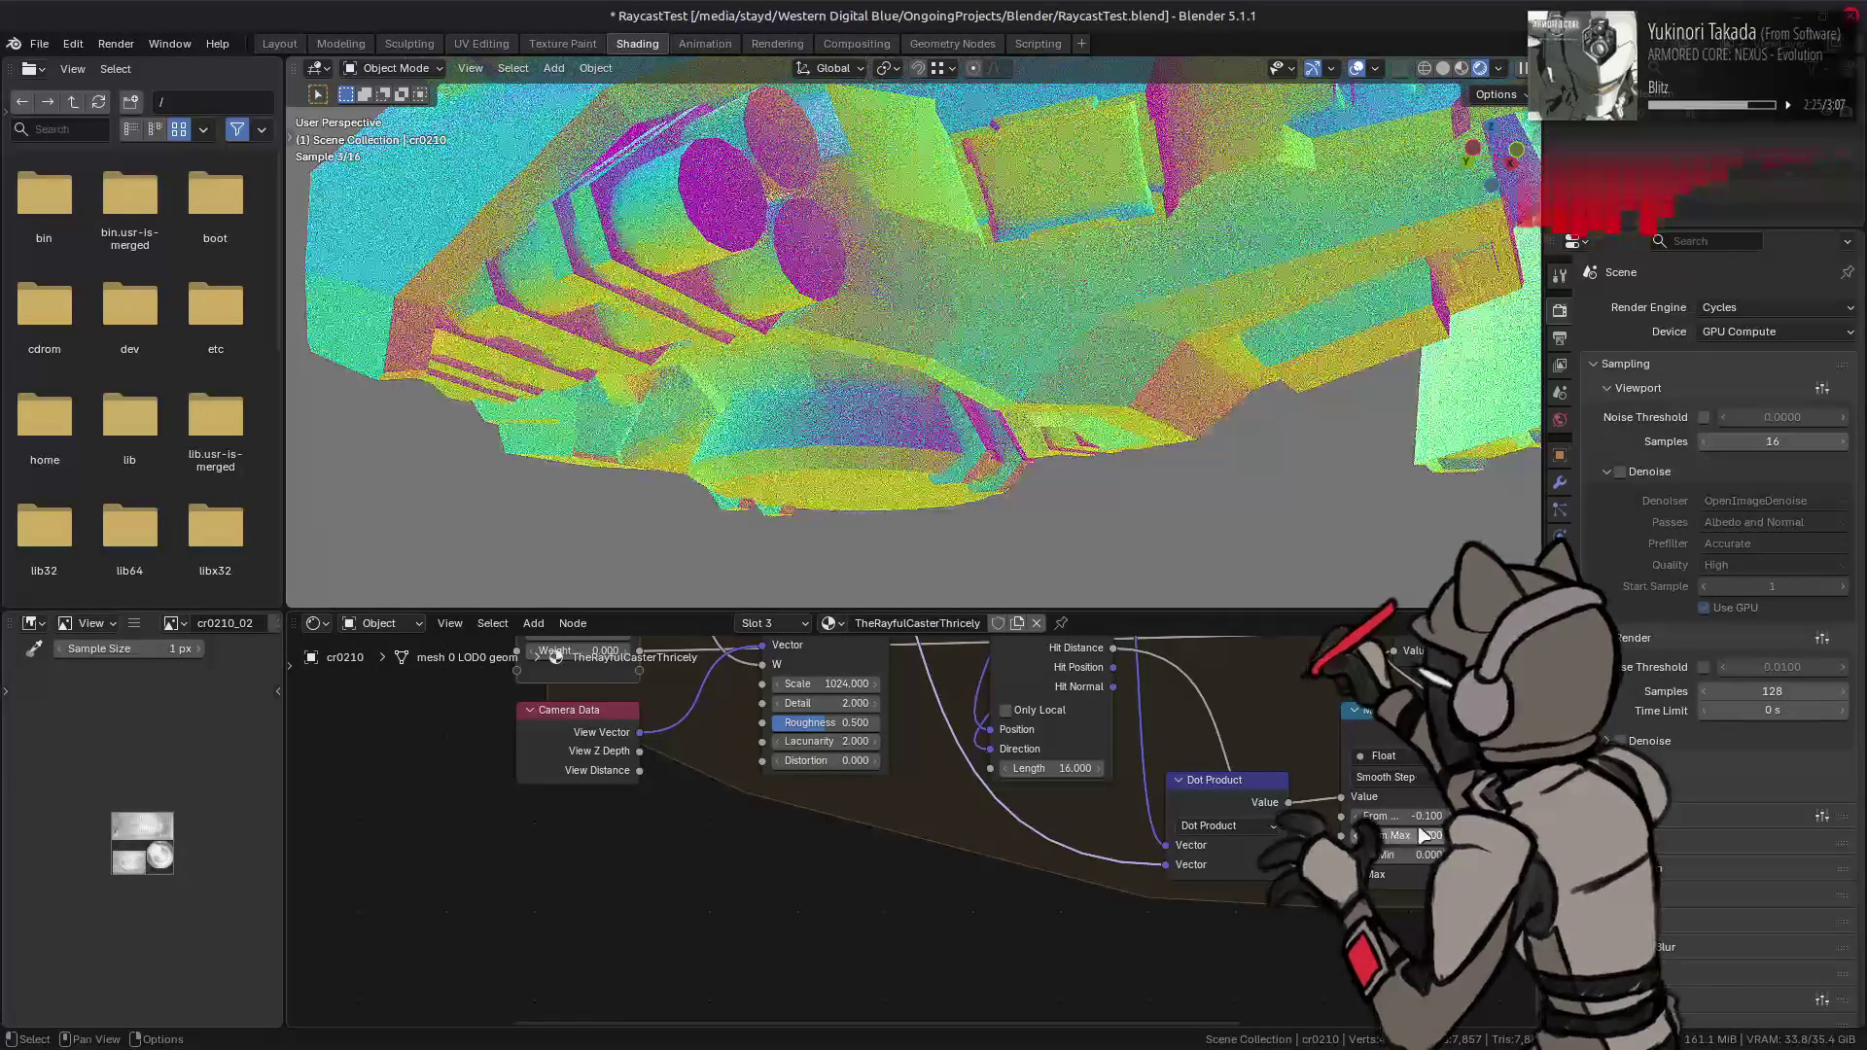
# - Try From Max 0.1, then undo and redo back to the 0.1–0.2 range
pyautogui.click(1438, 816)
pyautogui.click(1413, 834)
pyautogui.press('BackSpace')
pyautogui.write('0.1')
pyautogui.press('Return')
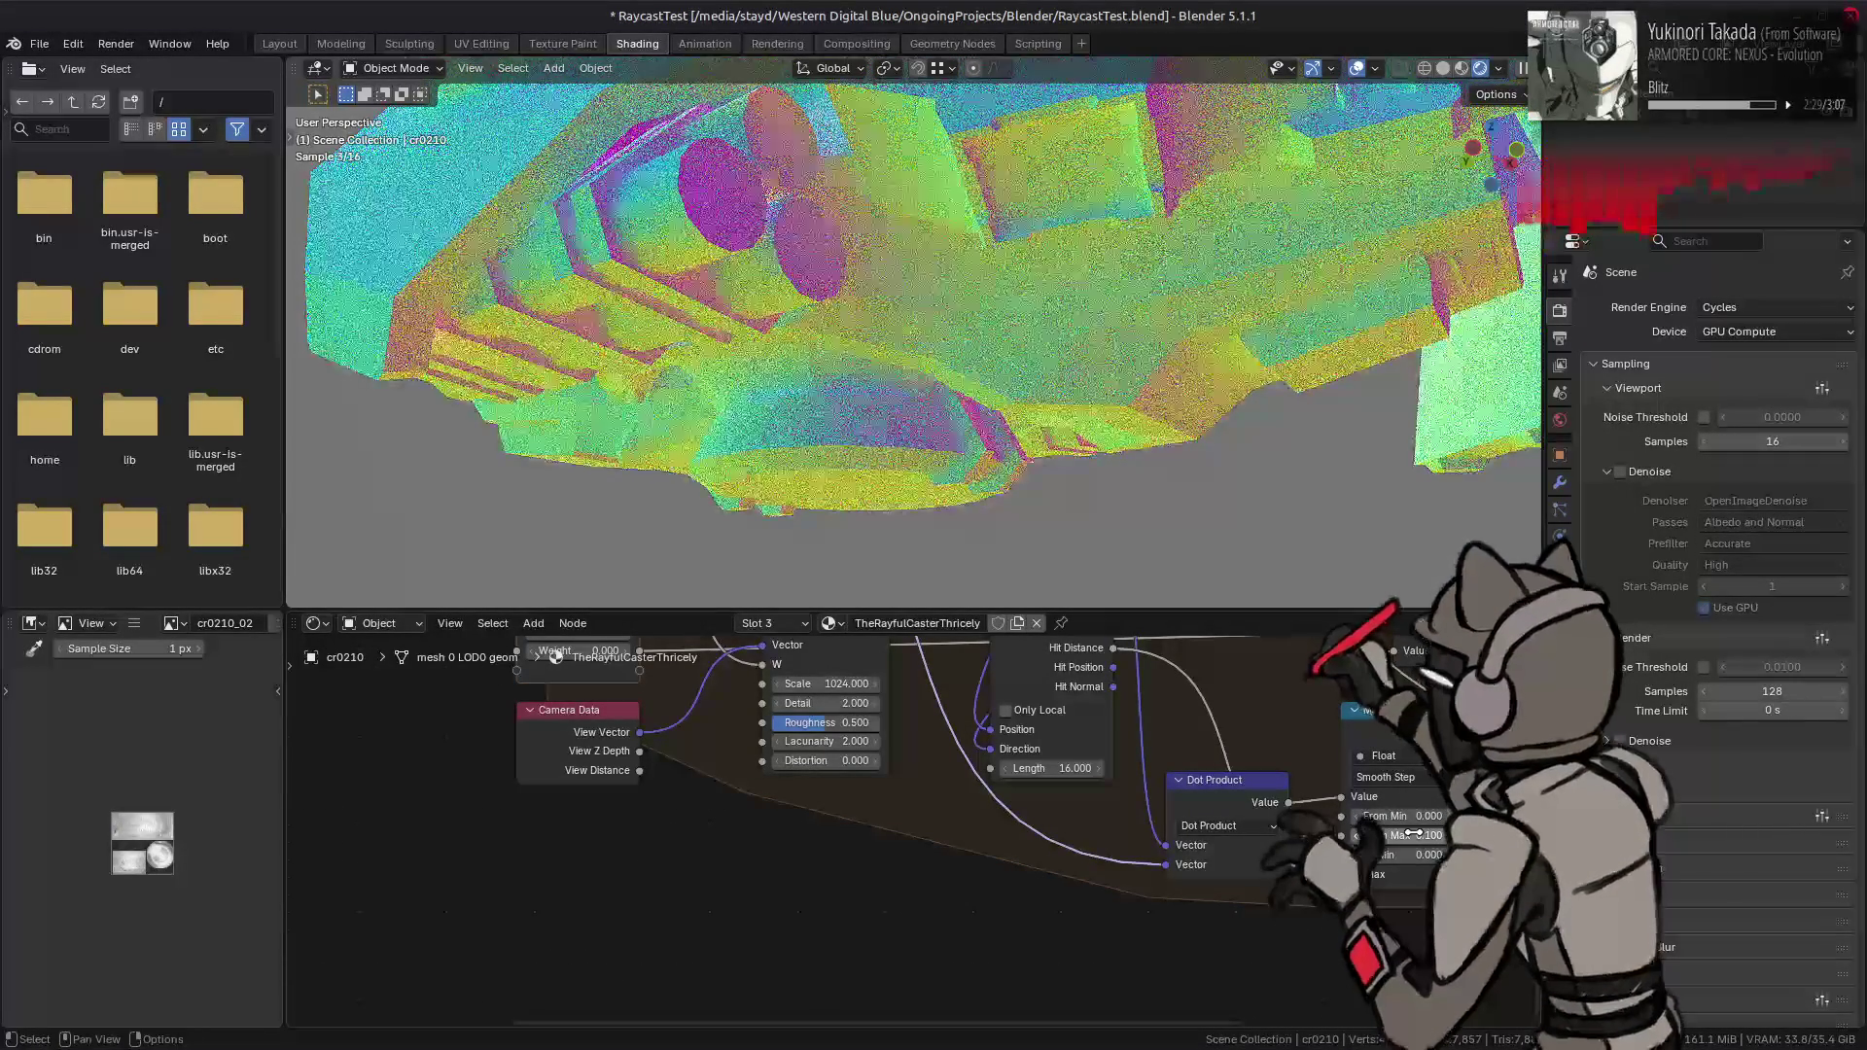
pyautogui.hotkey('ctrl', 'z')
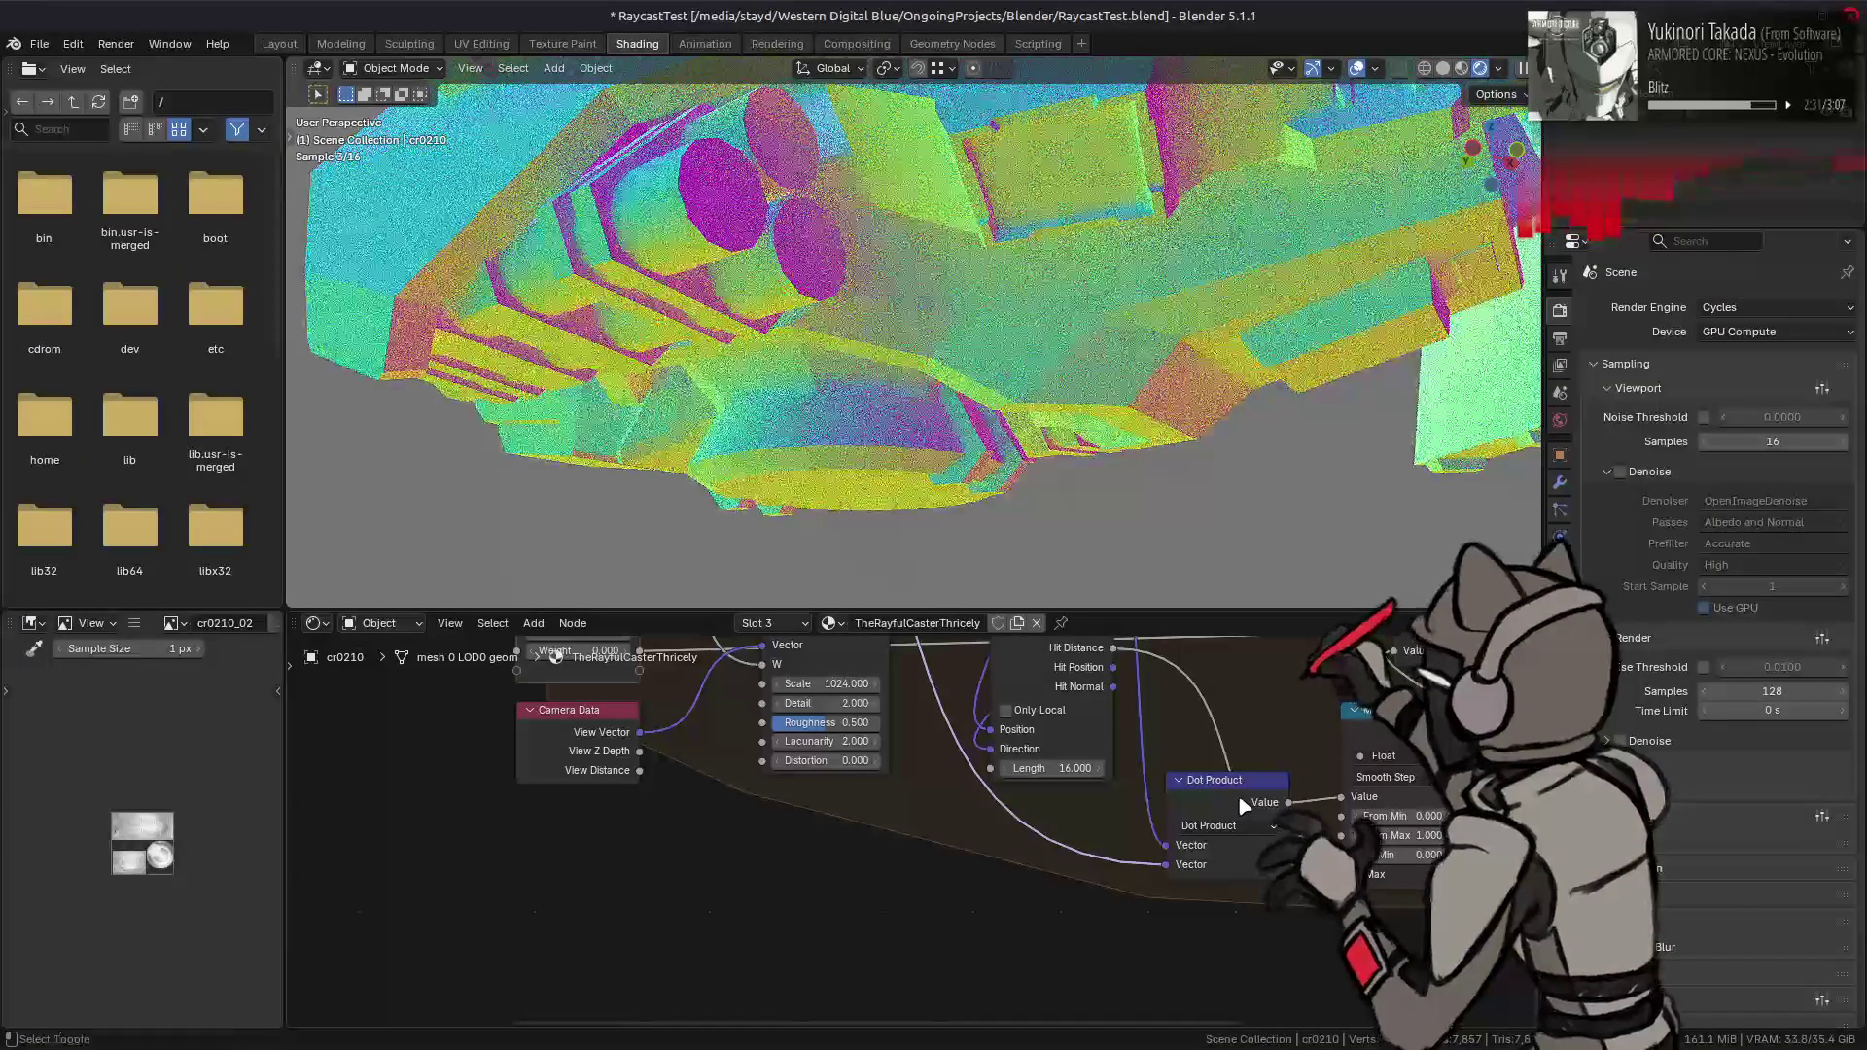
pyautogui.keyDown('ctrl'); pyautogui.scroll(-8, 1381, 834); pyautogui.keyUp('ctrl')
pyautogui.hotkey('ctrl', 'z')
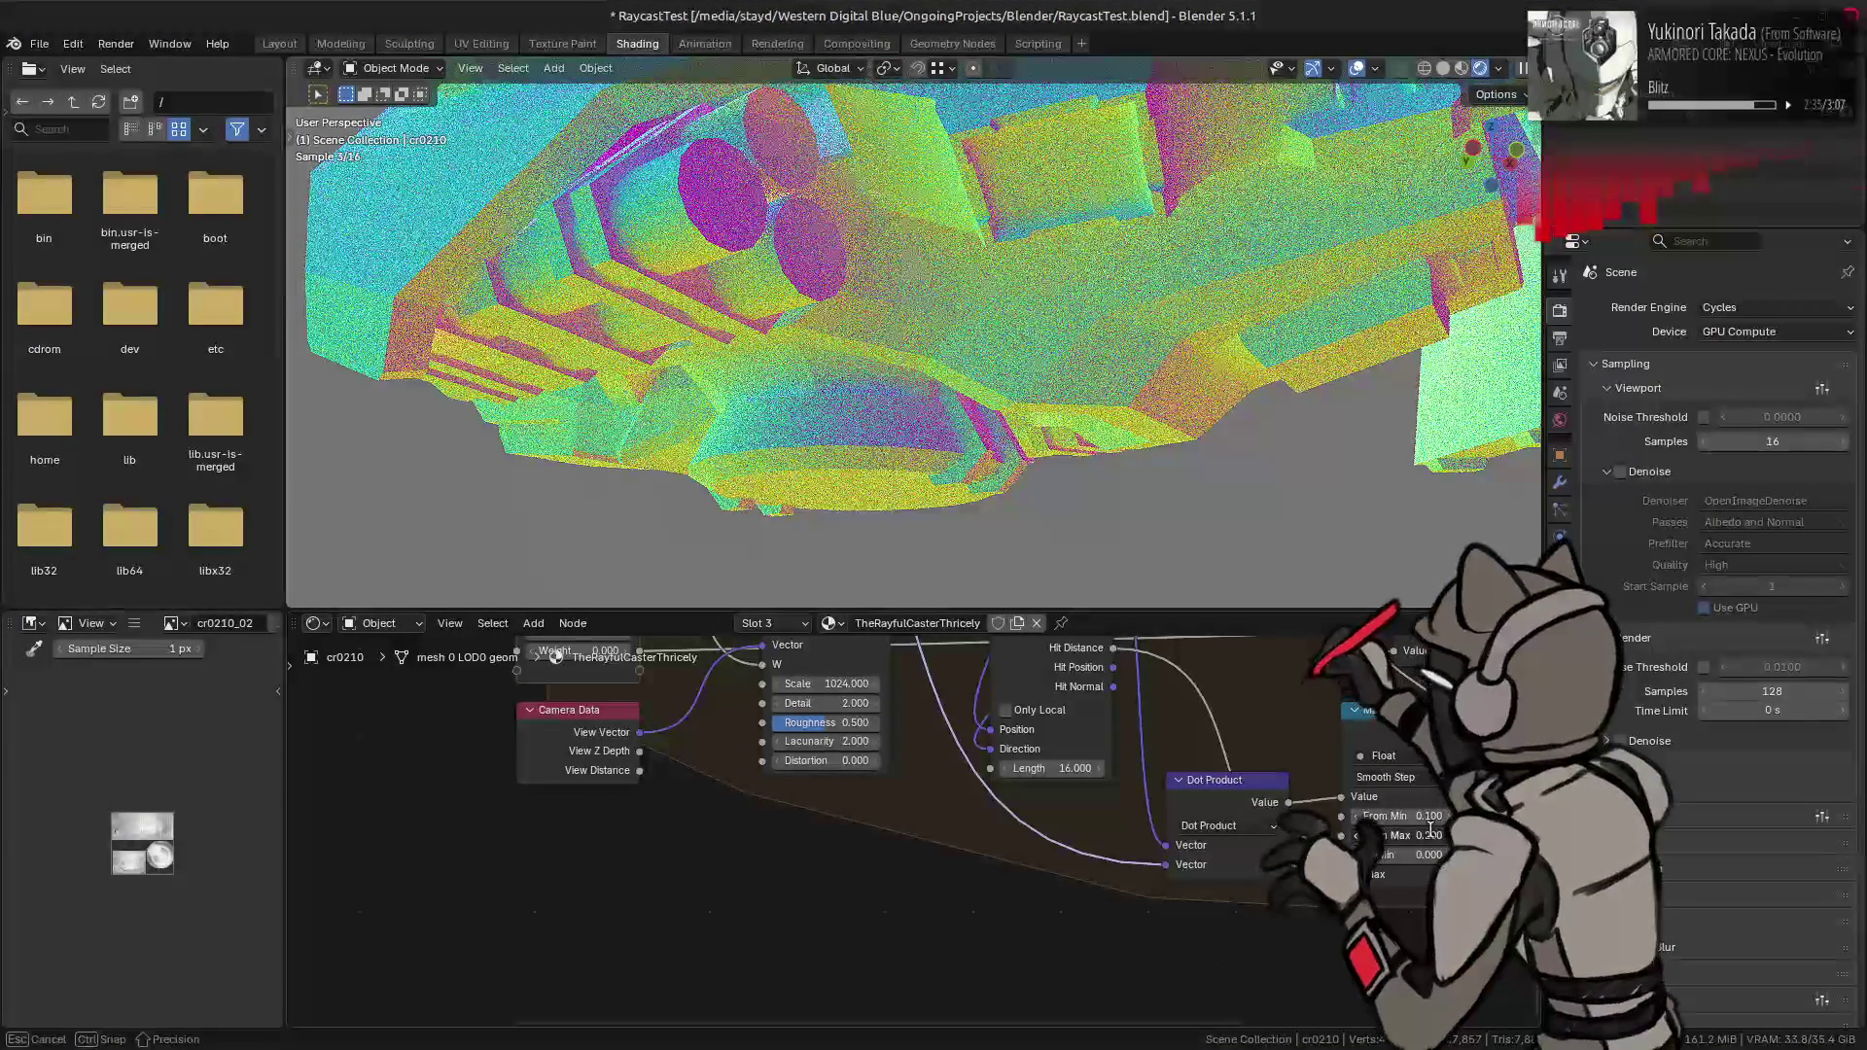
pyautogui.hotkey('ctrl', 'shift', 'z')
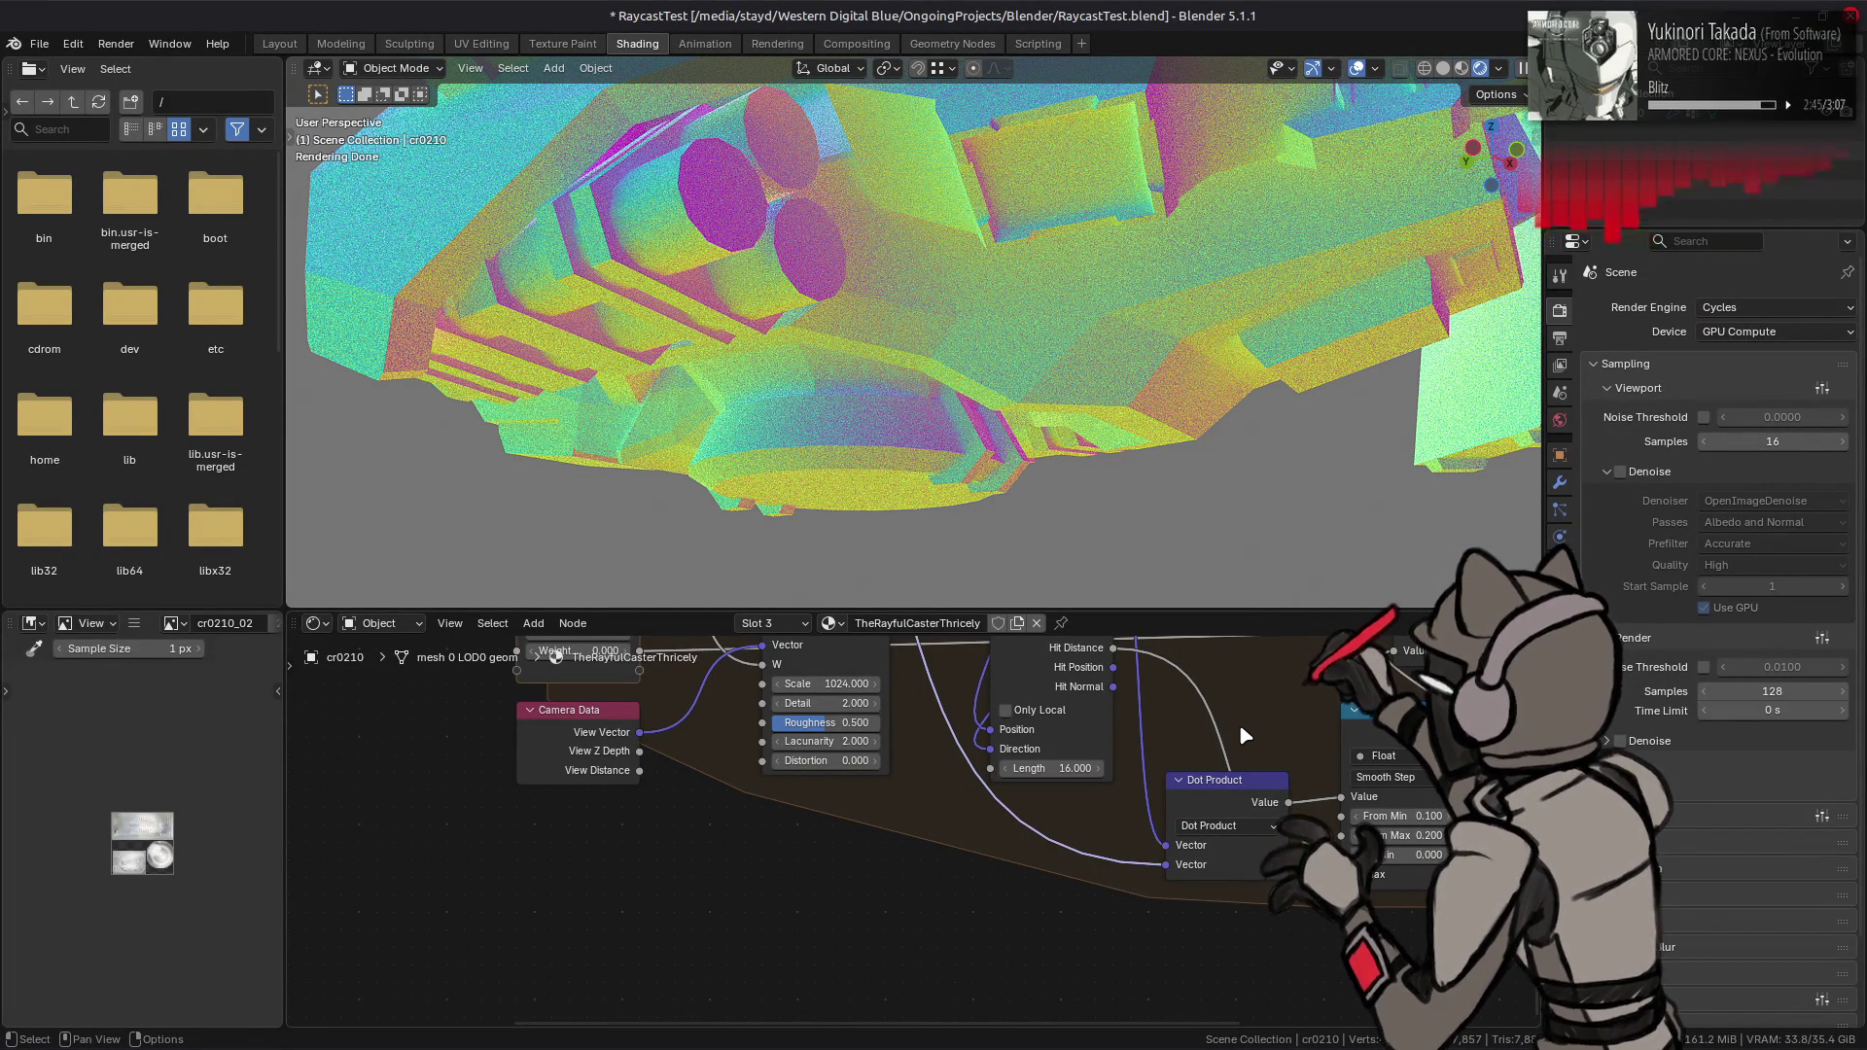
pyautogui.moveTo(1107, 814); pyautogui.dragTo(1029, 769, button='middle')
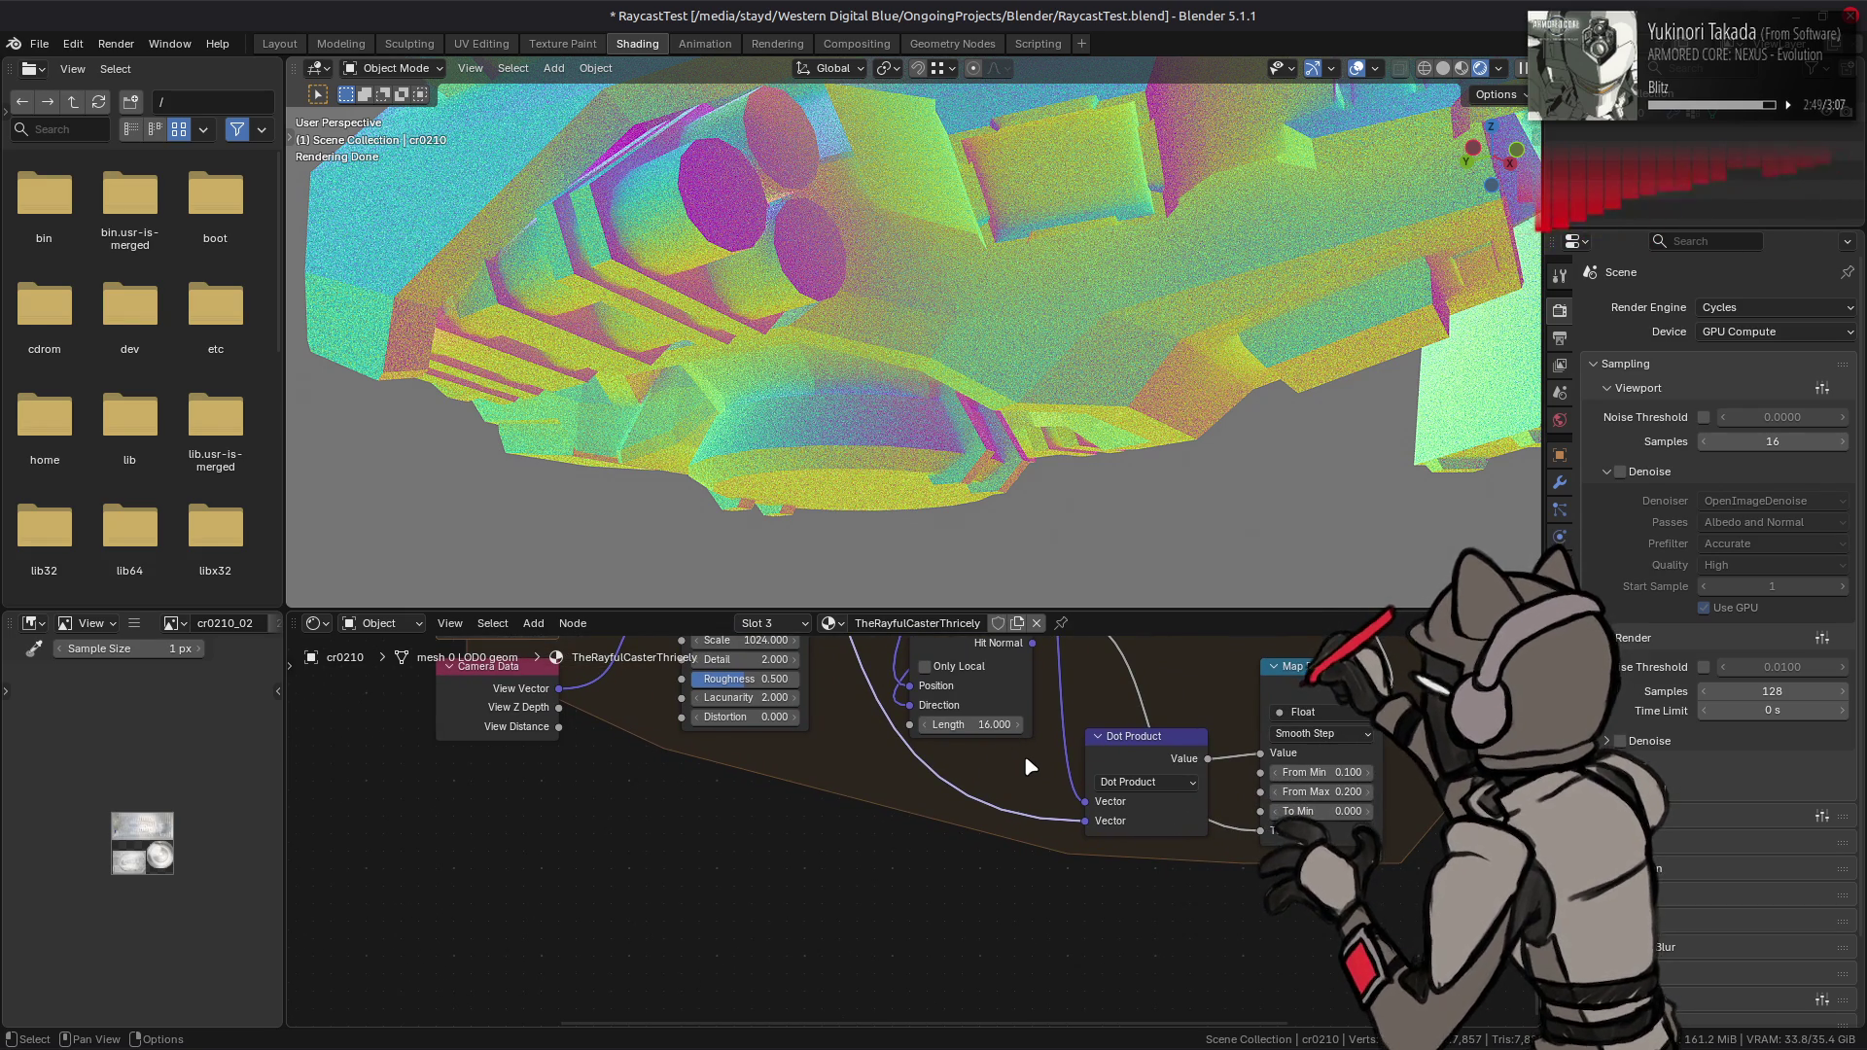
# - Duplicate the Map Range node and place the copy below the Dot Product
pyautogui.click(1274, 686)
pyautogui.hotkey('shift', 'd')
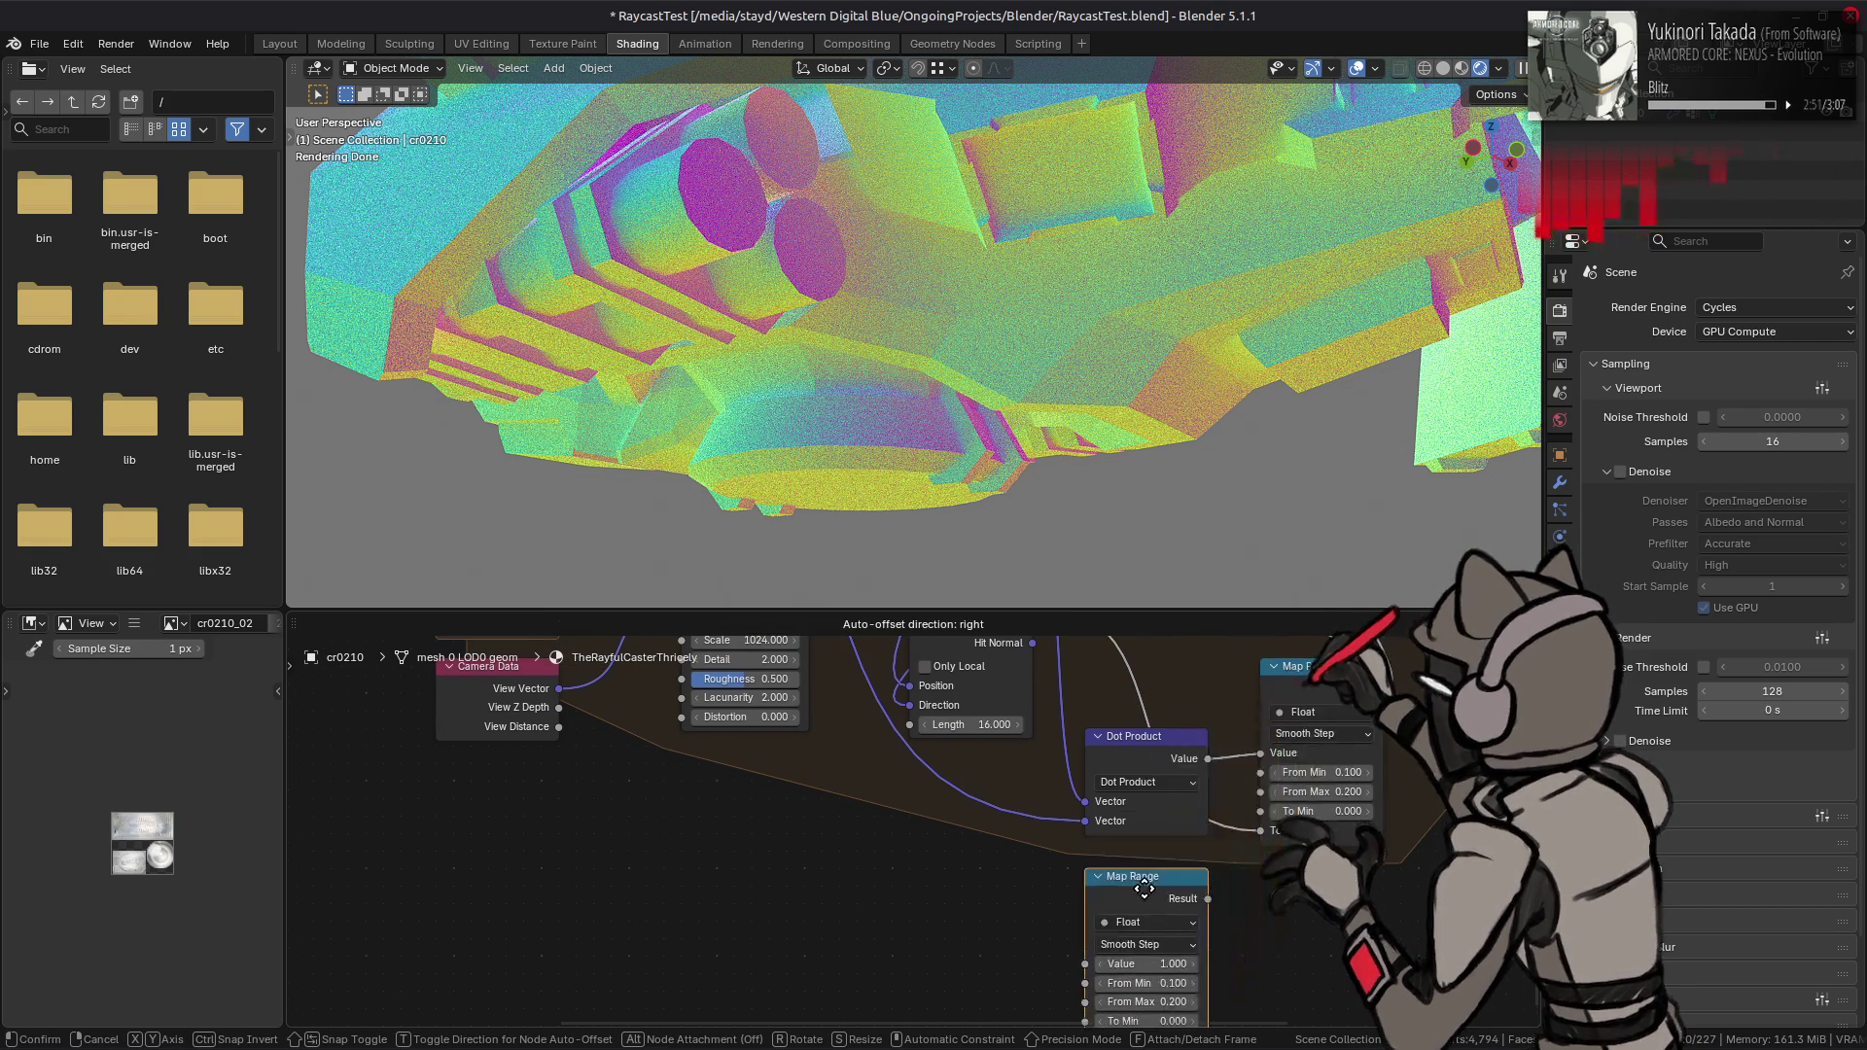
pyautogui.click(1162, 951)
# - Add a Math node from Utilities and set its operation to Arcsine
pyautogui.hotkey('shift', 'a')
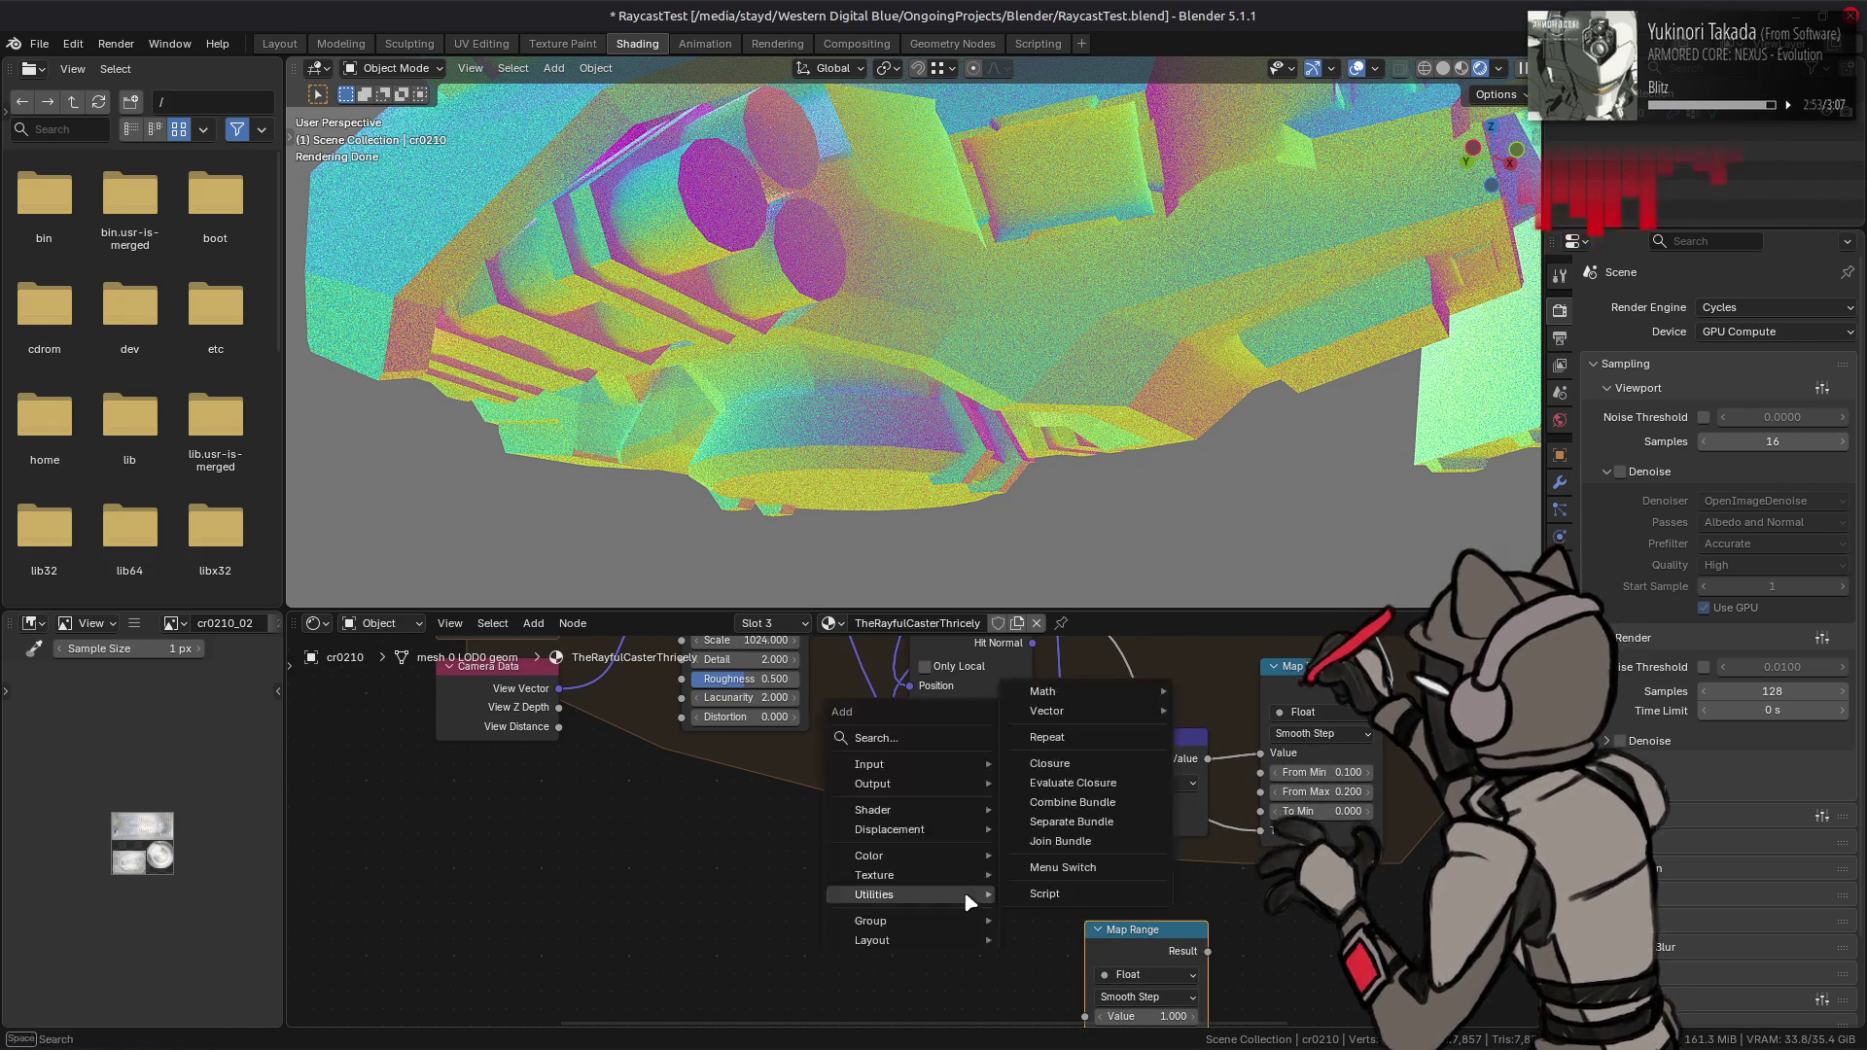
pyautogui.moveTo(1070, 692)
pyautogui.moveTo(1217, 750)
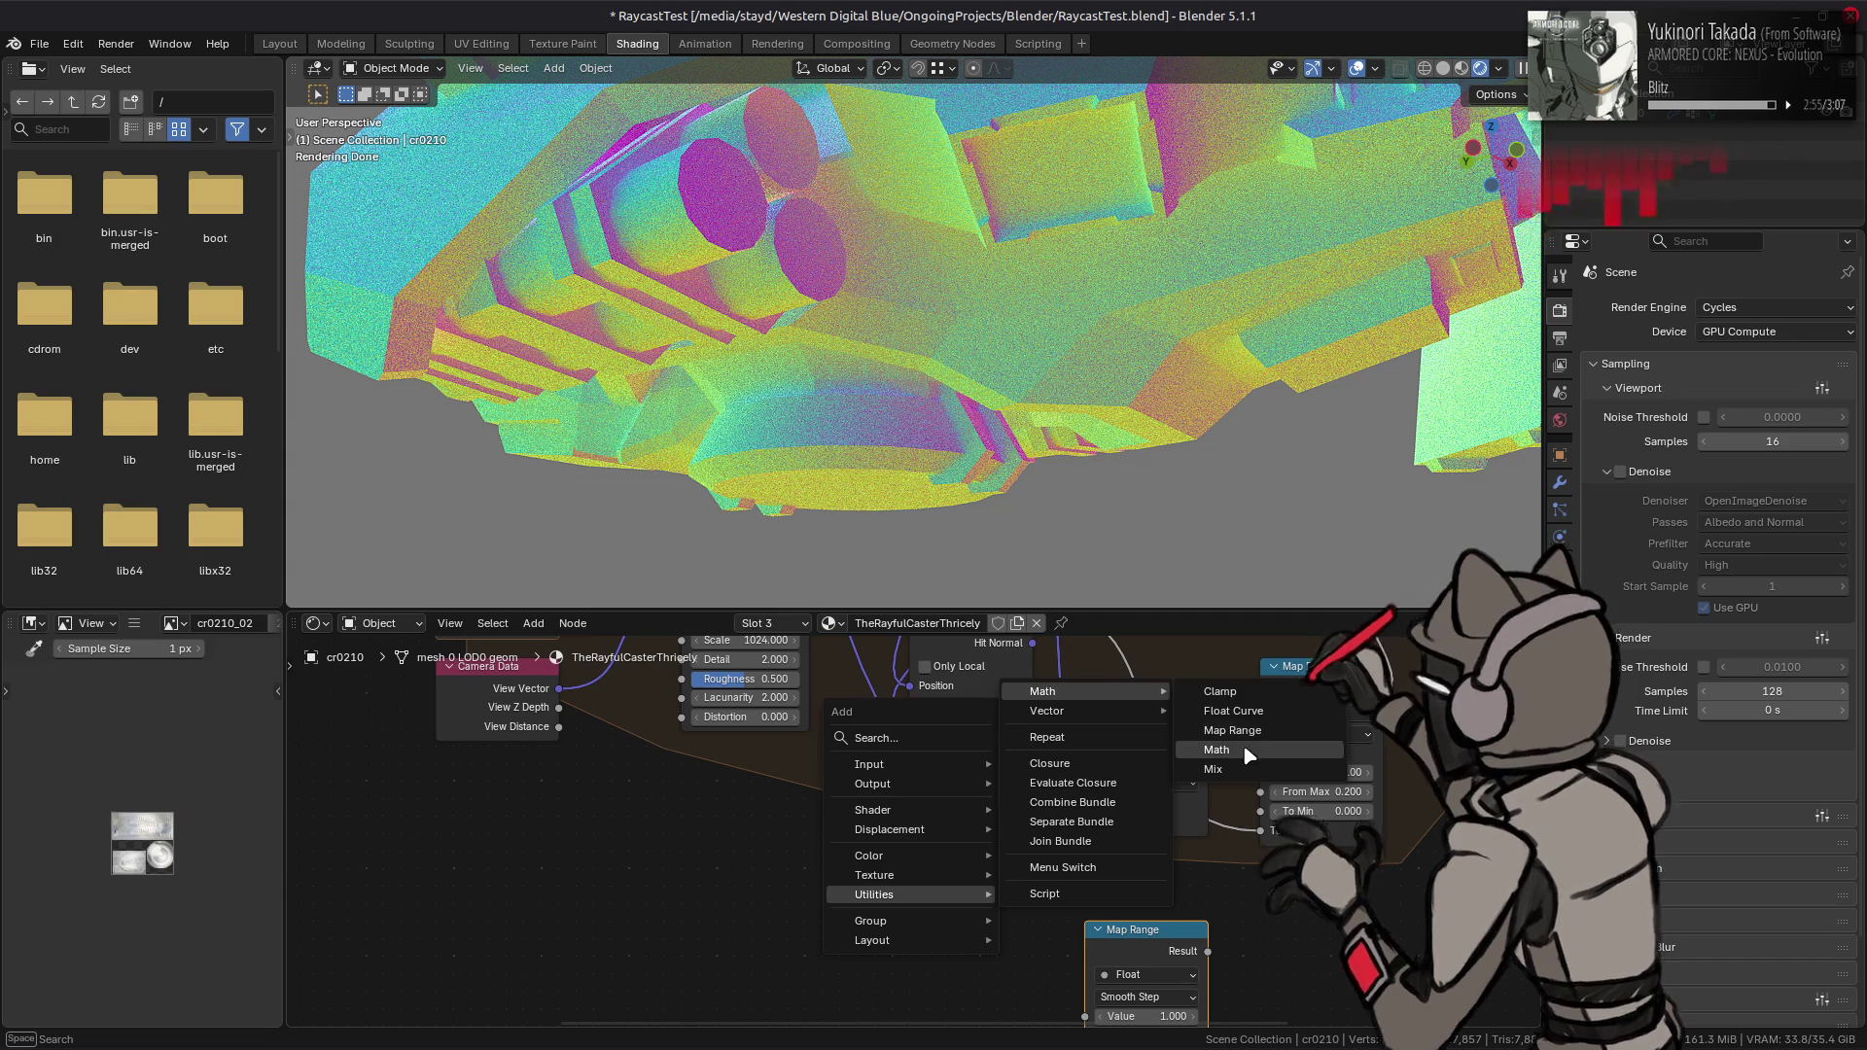
pyautogui.click(1133, 938)
pyautogui.click(1128, 853)
pyautogui.click(1128, 869)
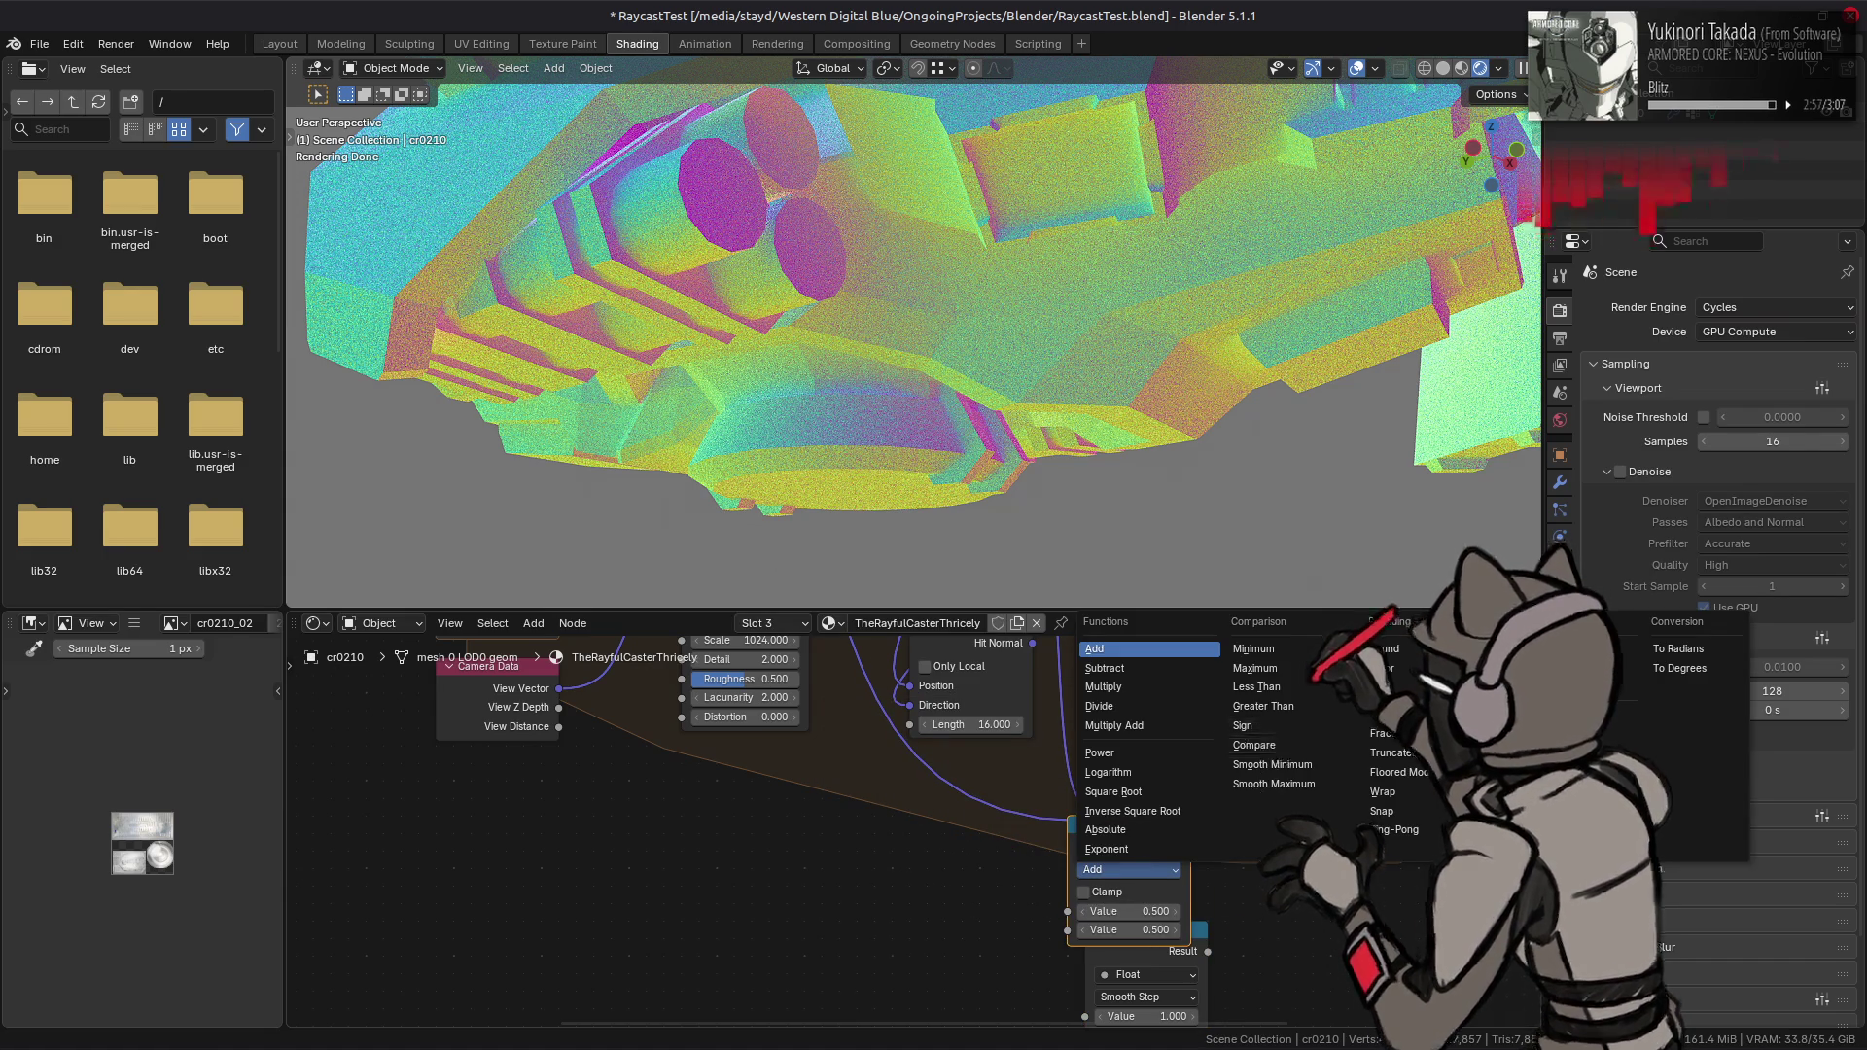
pyautogui.click(1517, 714)
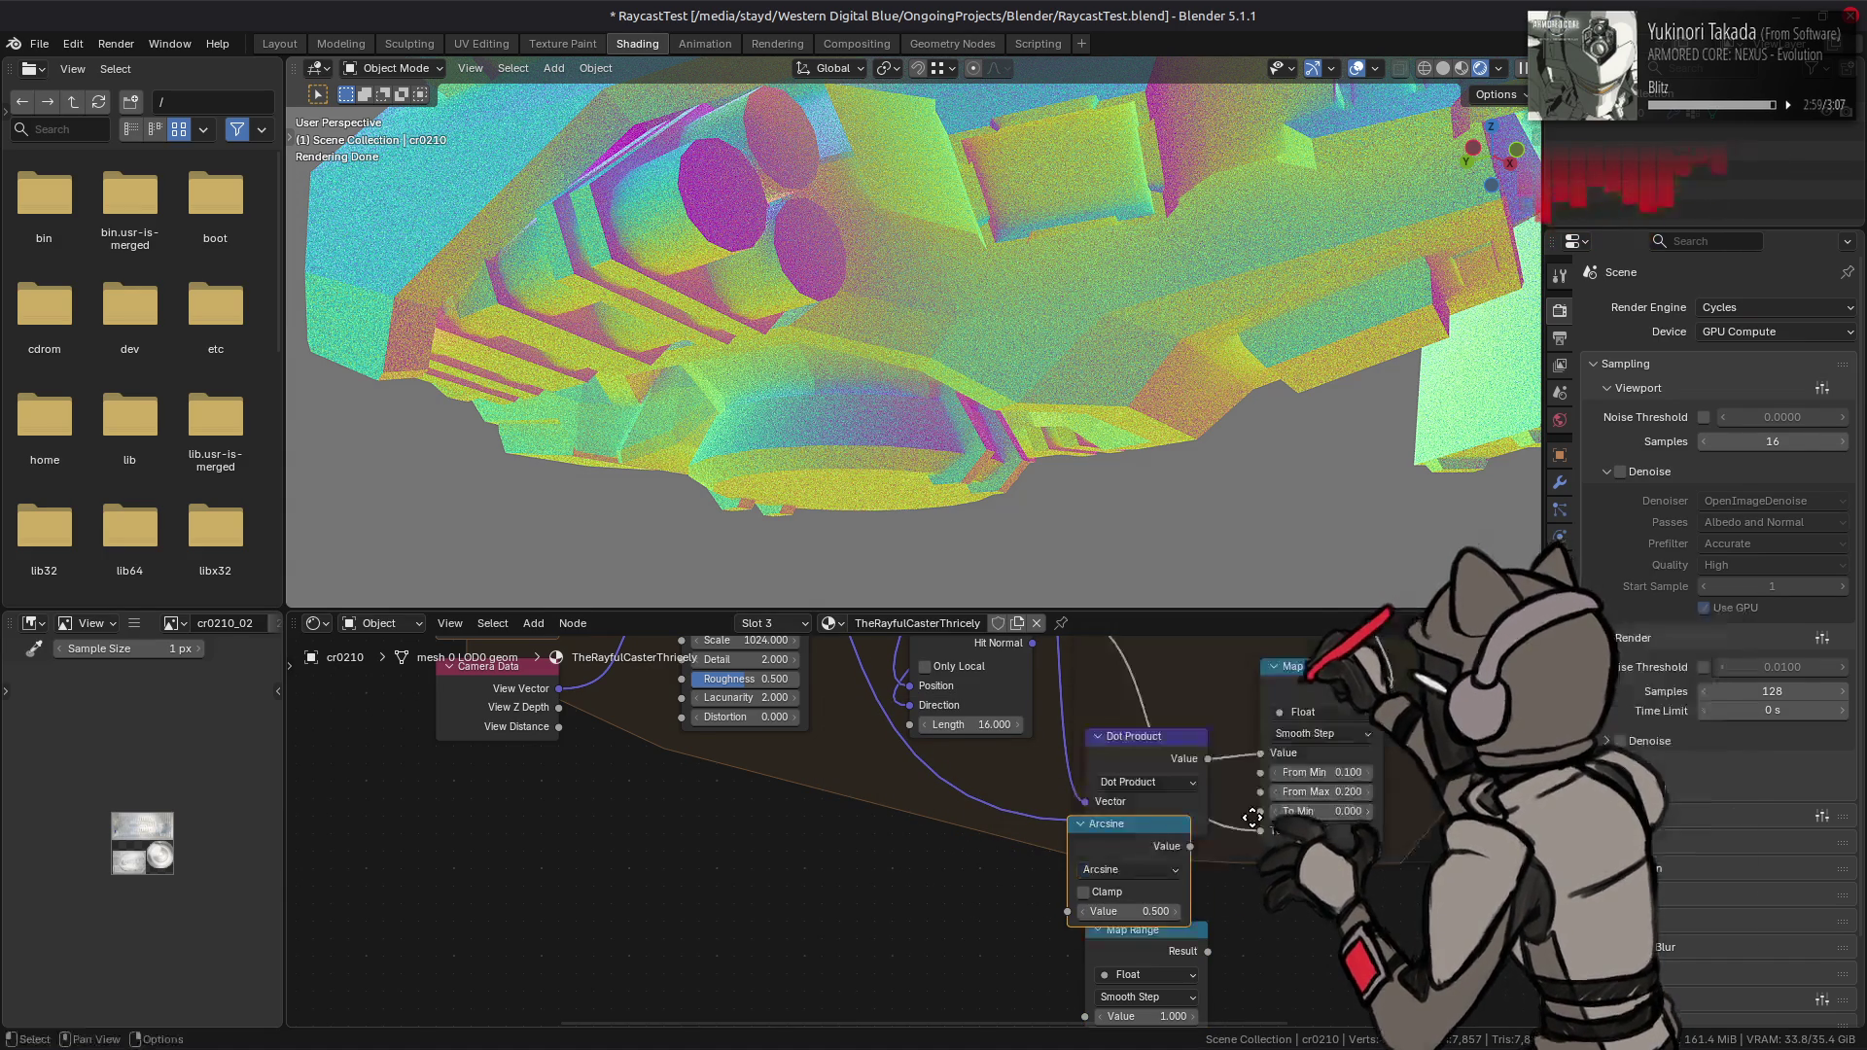
# - Feed the Dot Product value into Arcsine, collapse it, and line up the new Map Range beneath
pyautogui.moveTo(1160, 912); pyautogui.dragTo(1128, 863, button='middle')
pyautogui.moveTo(1119, 885); pyautogui.dragTo(1118, 938)
pyautogui.moveTo(1116, 796); pyautogui.dragTo(1134, 831)
pyautogui.moveTo(1176, 708); pyautogui.dragTo(1053, 896)
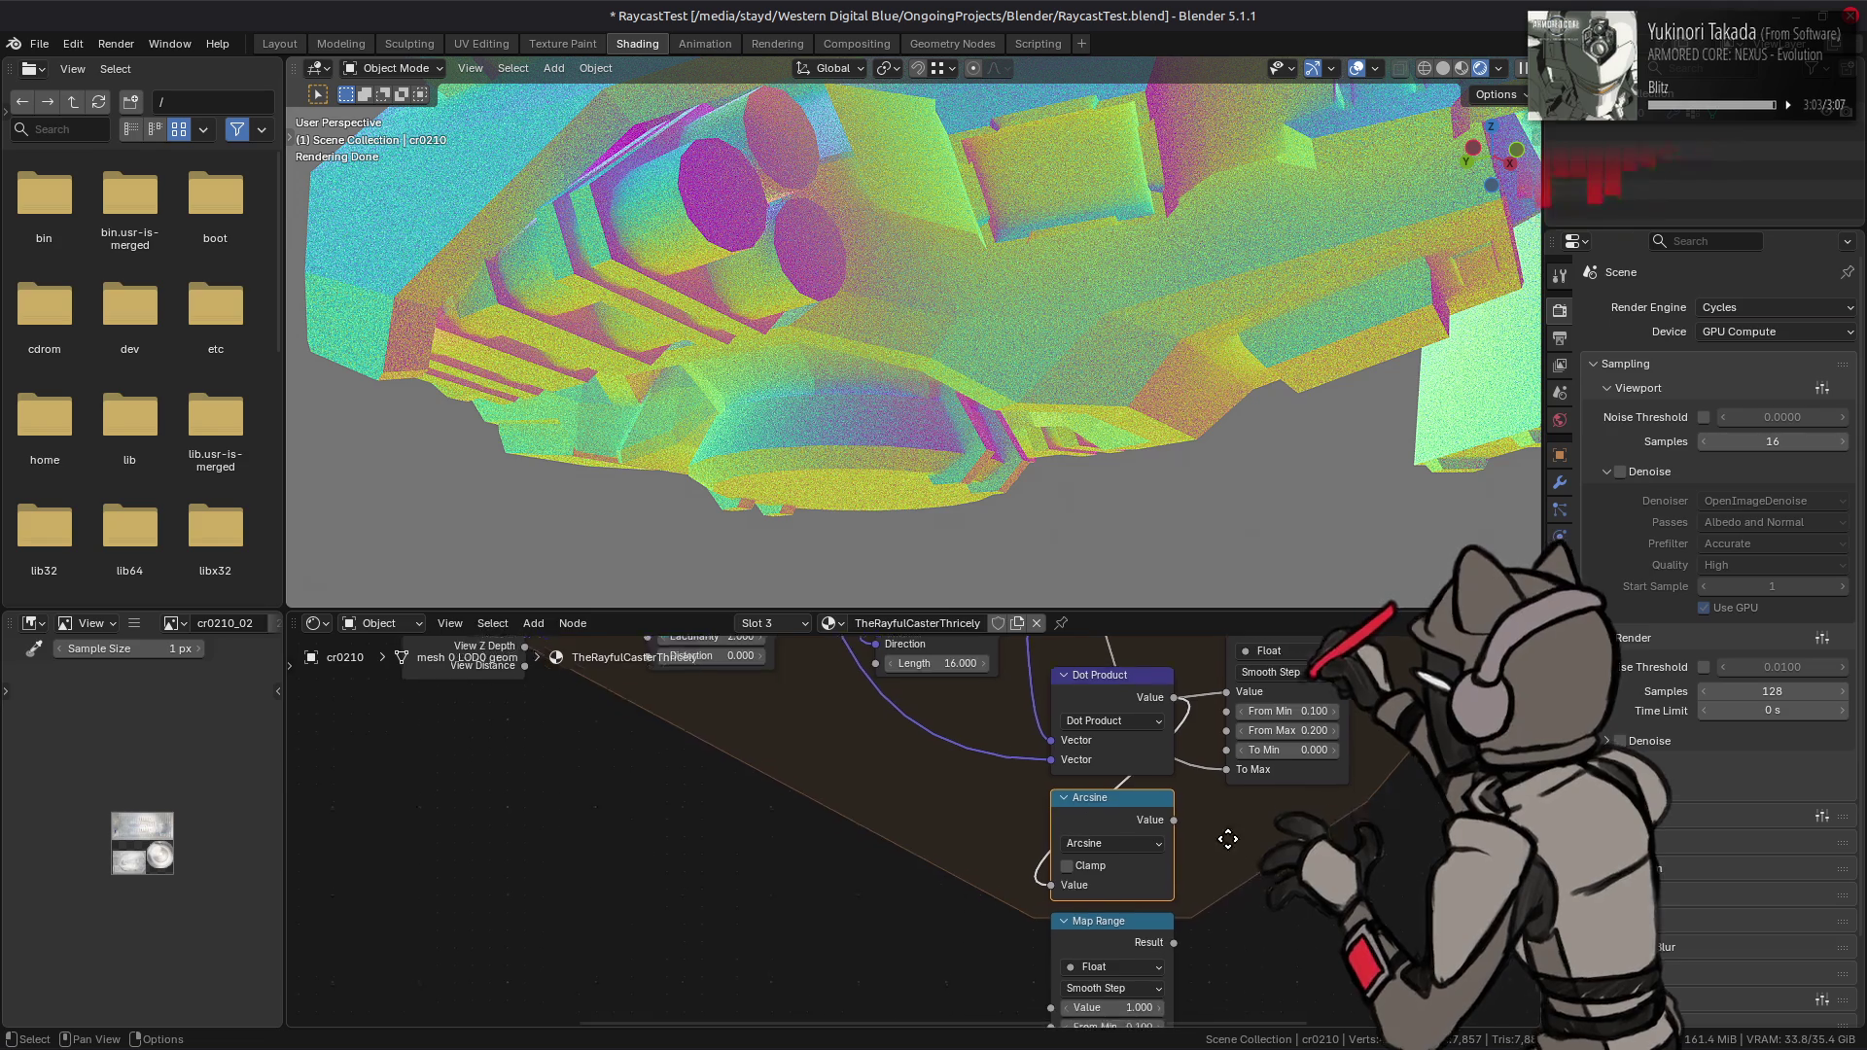
pyautogui.moveTo(1207, 880); pyautogui.dragTo(1191, 806, button='middle')
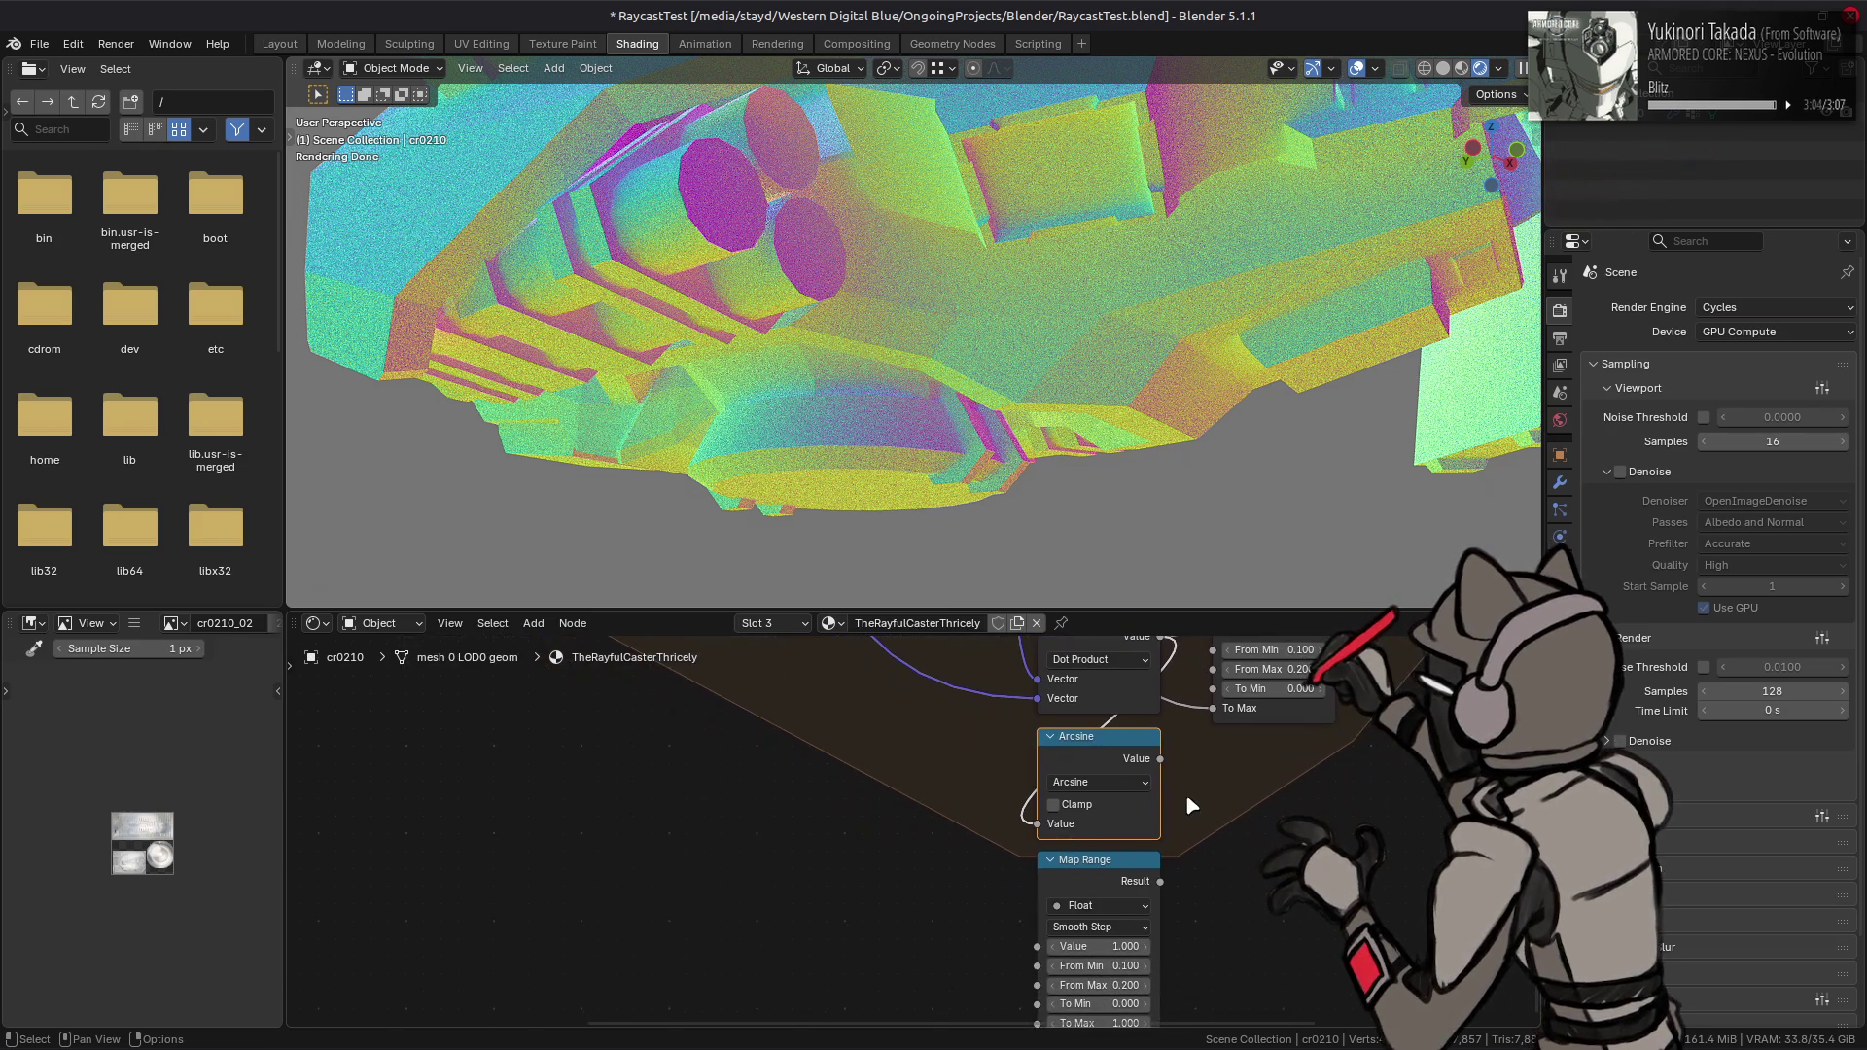
pyautogui.rightClick(1107, 761)
pyautogui.click(1100, 865)
pyautogui.moveTo(1099, 868)
pyautogui.mouseDown()
pyautogui.moveTo(1100, 780)
pyautogui.moveTo(1162, 740)
pyautogui.moveTo(1039, 862)
pyautogui.mouseUp()
# - Set the new Map Range to From -1.571 to 1.571, To Min -1, with Linear interpolation
pyautogui.click(1094, 873)
pyautogui.write('-3.14159265/2')
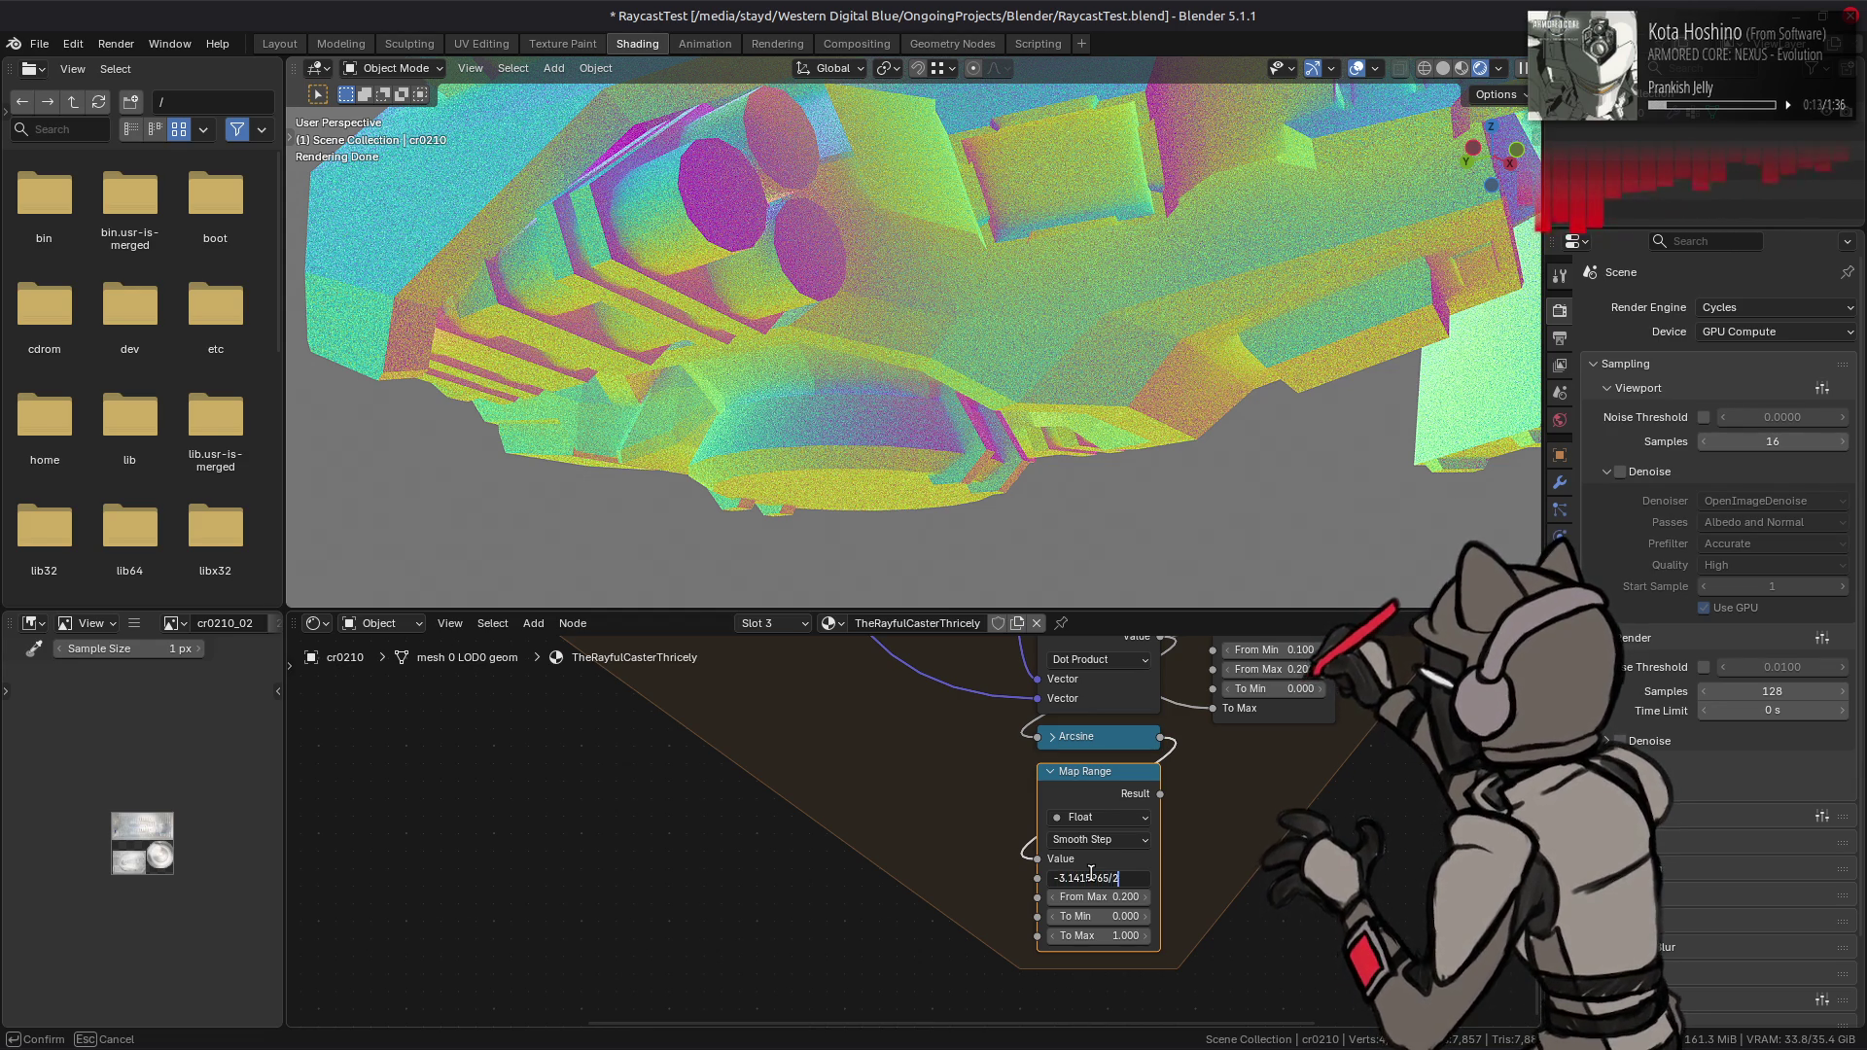
pyautogui.press('Return')
pyautogui.click(1089, 894)
pyautogui.write('3.14159265/2')
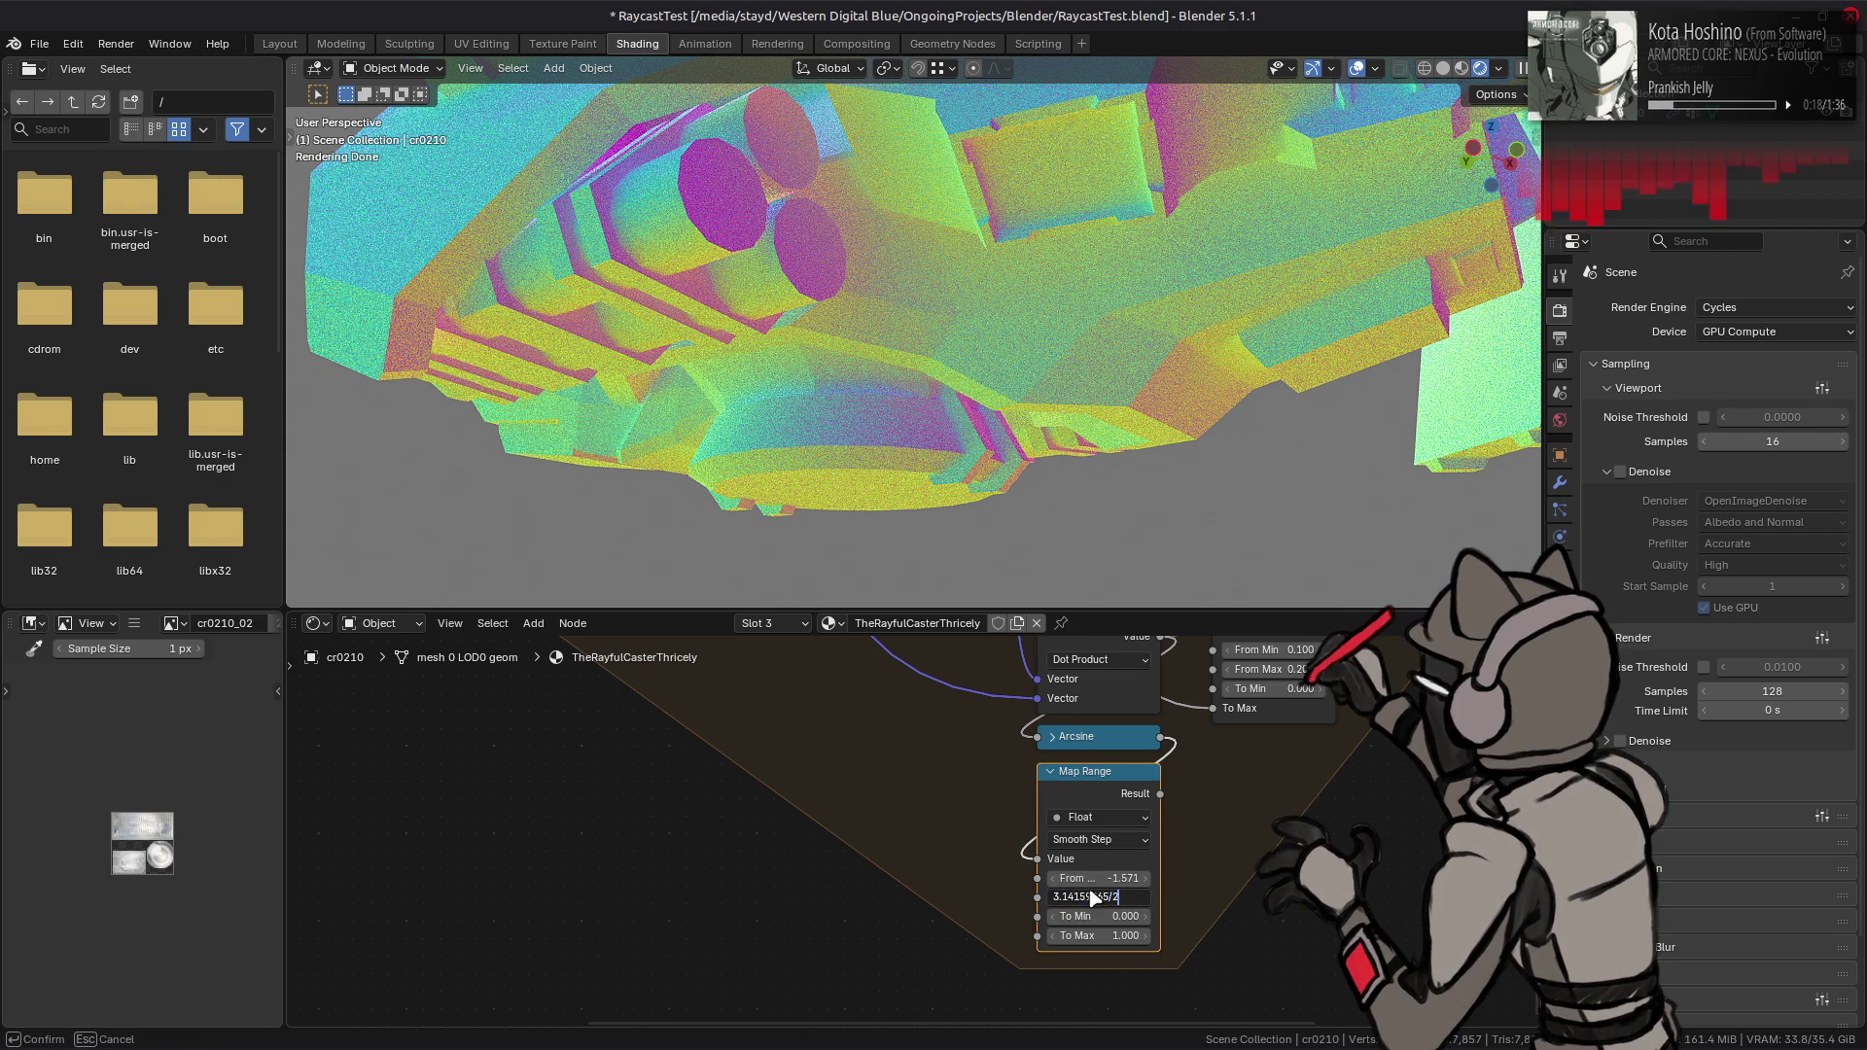
pyautogui.press('Return')
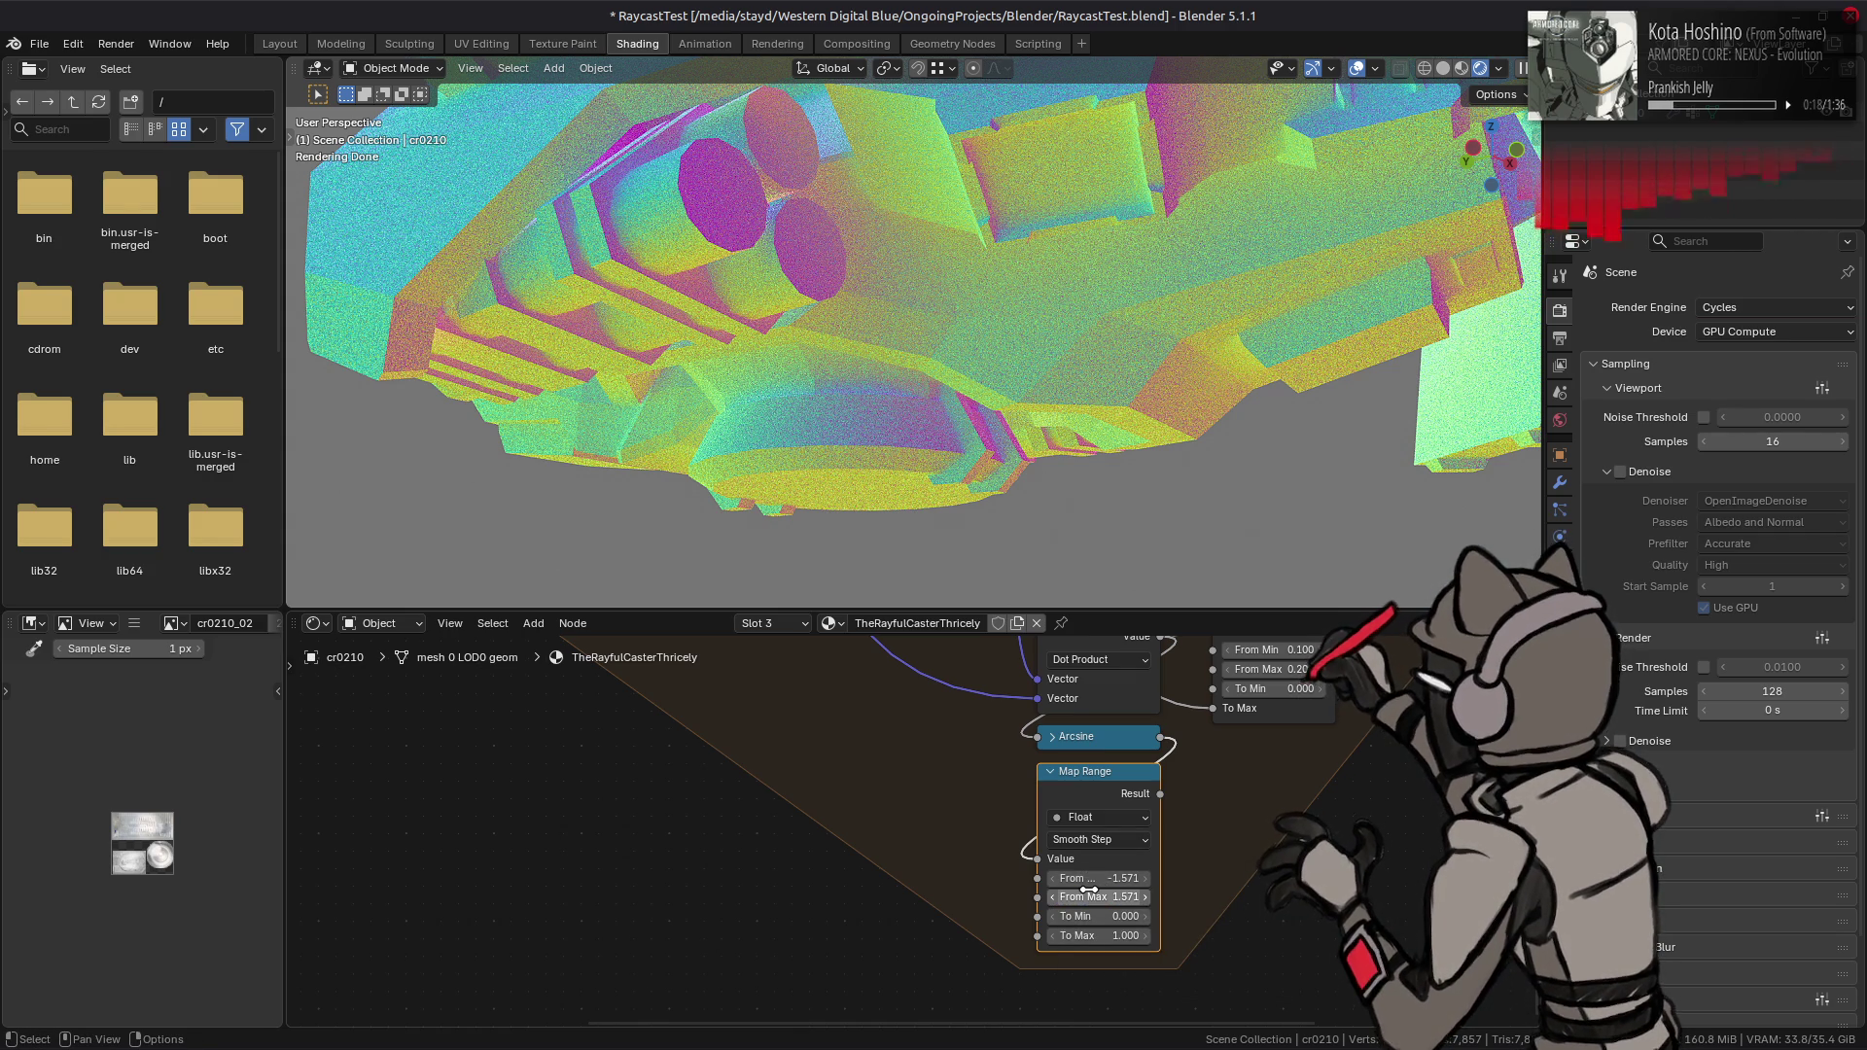
pyautogui.click(1105, 915)
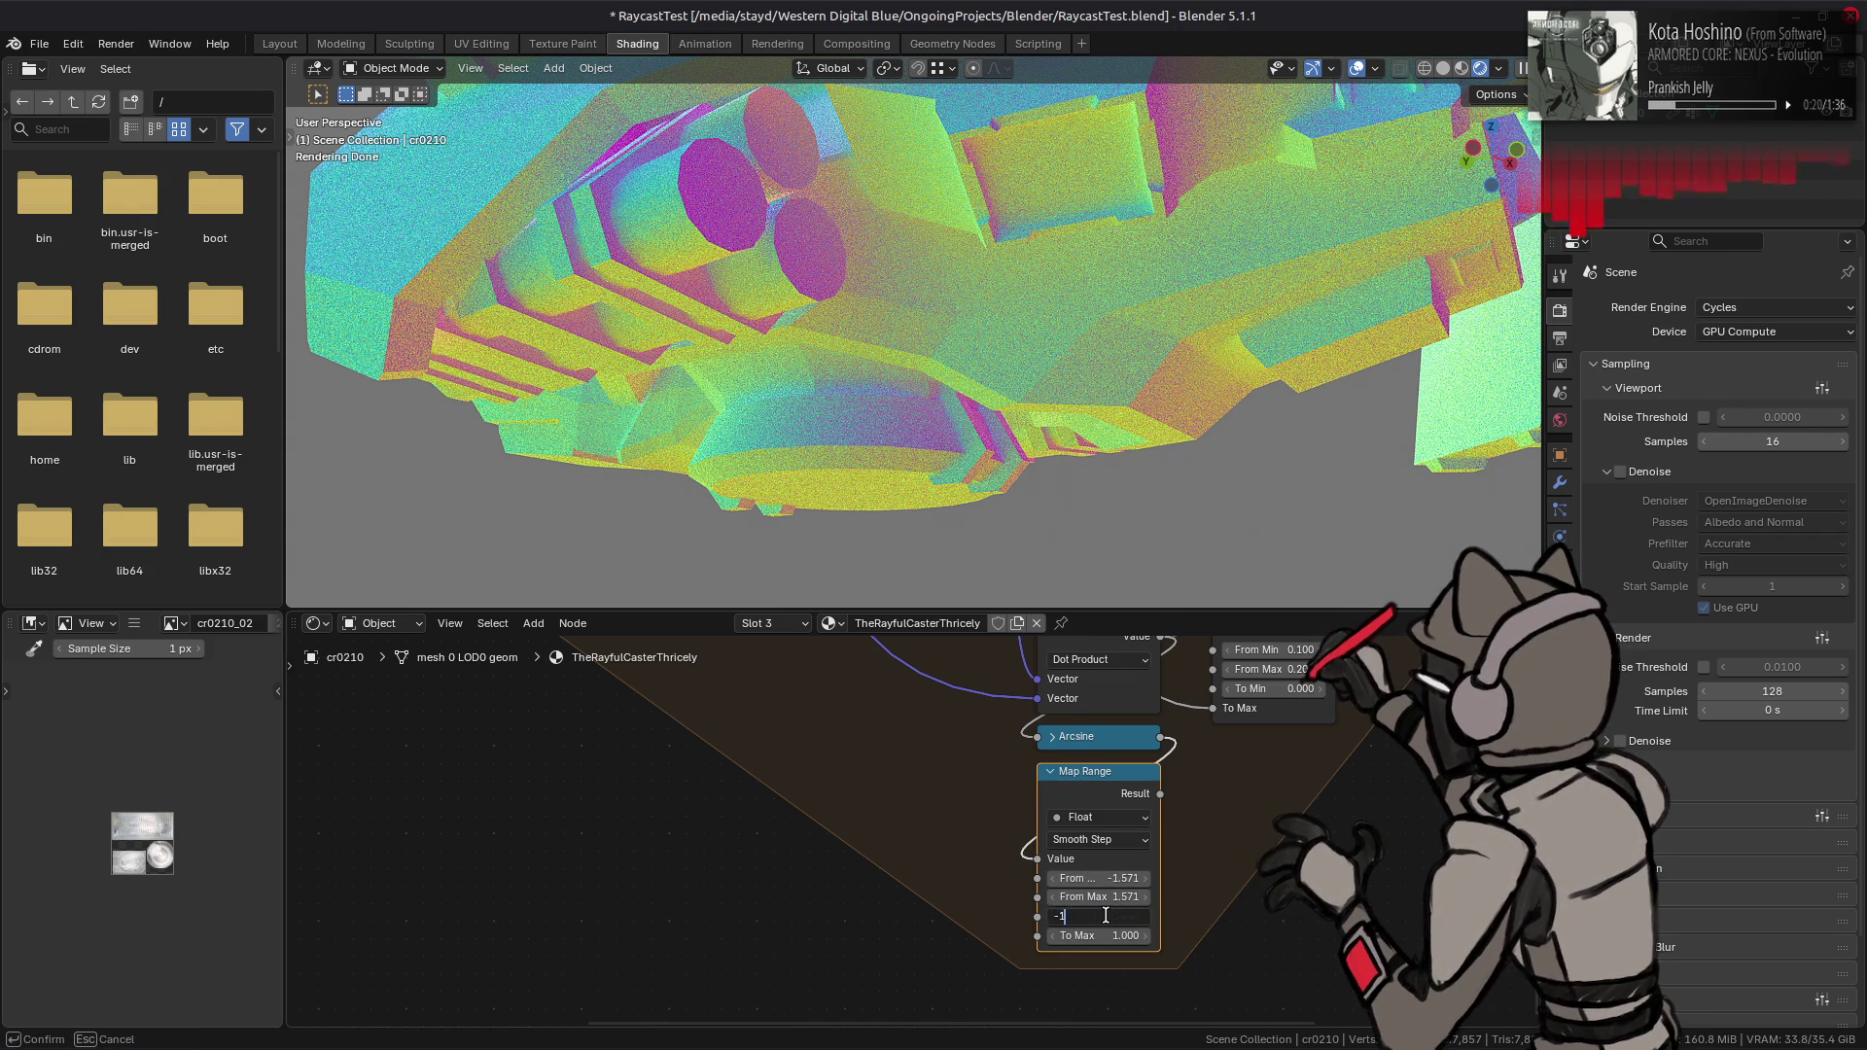
pyautogui.press('Return')
pyautogui.click(1129, 841)
pyautogui.click(1118, 875)
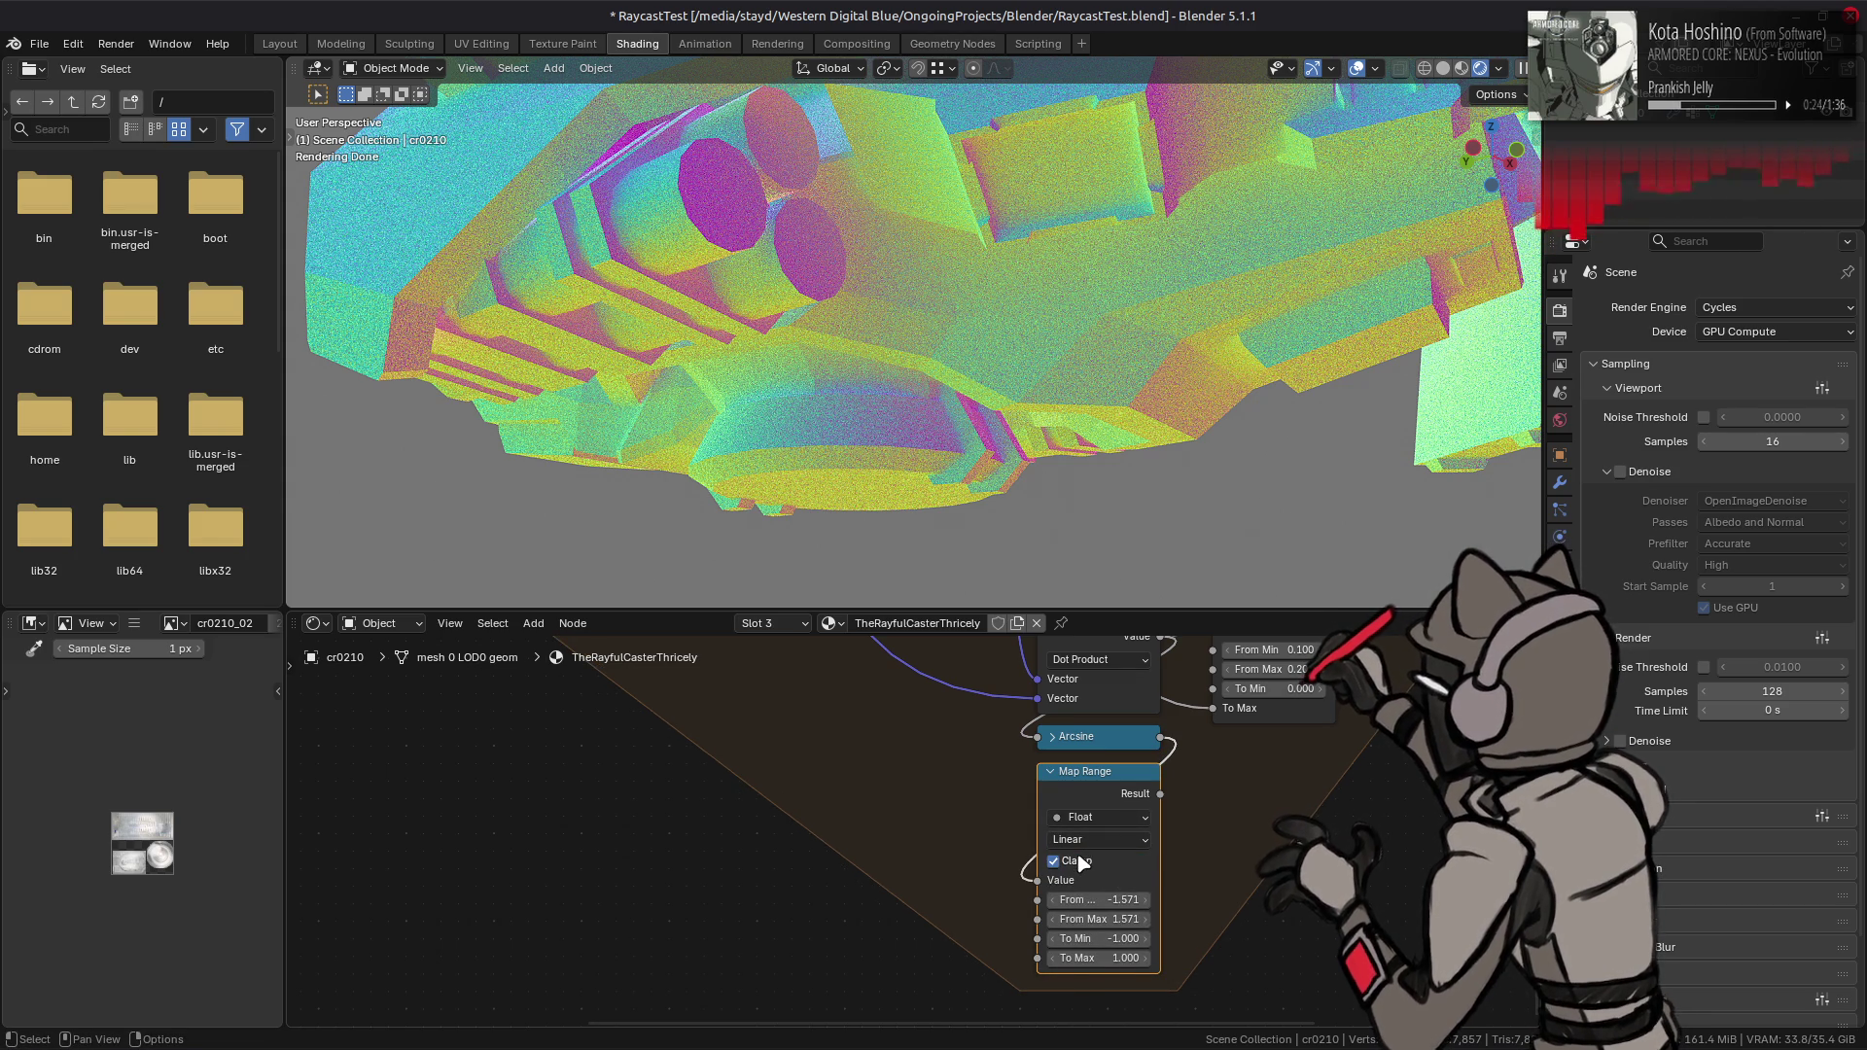
pyautogui.moveTo(1194, 778); pyautogui.dragTo(1106, 942, button='middle')
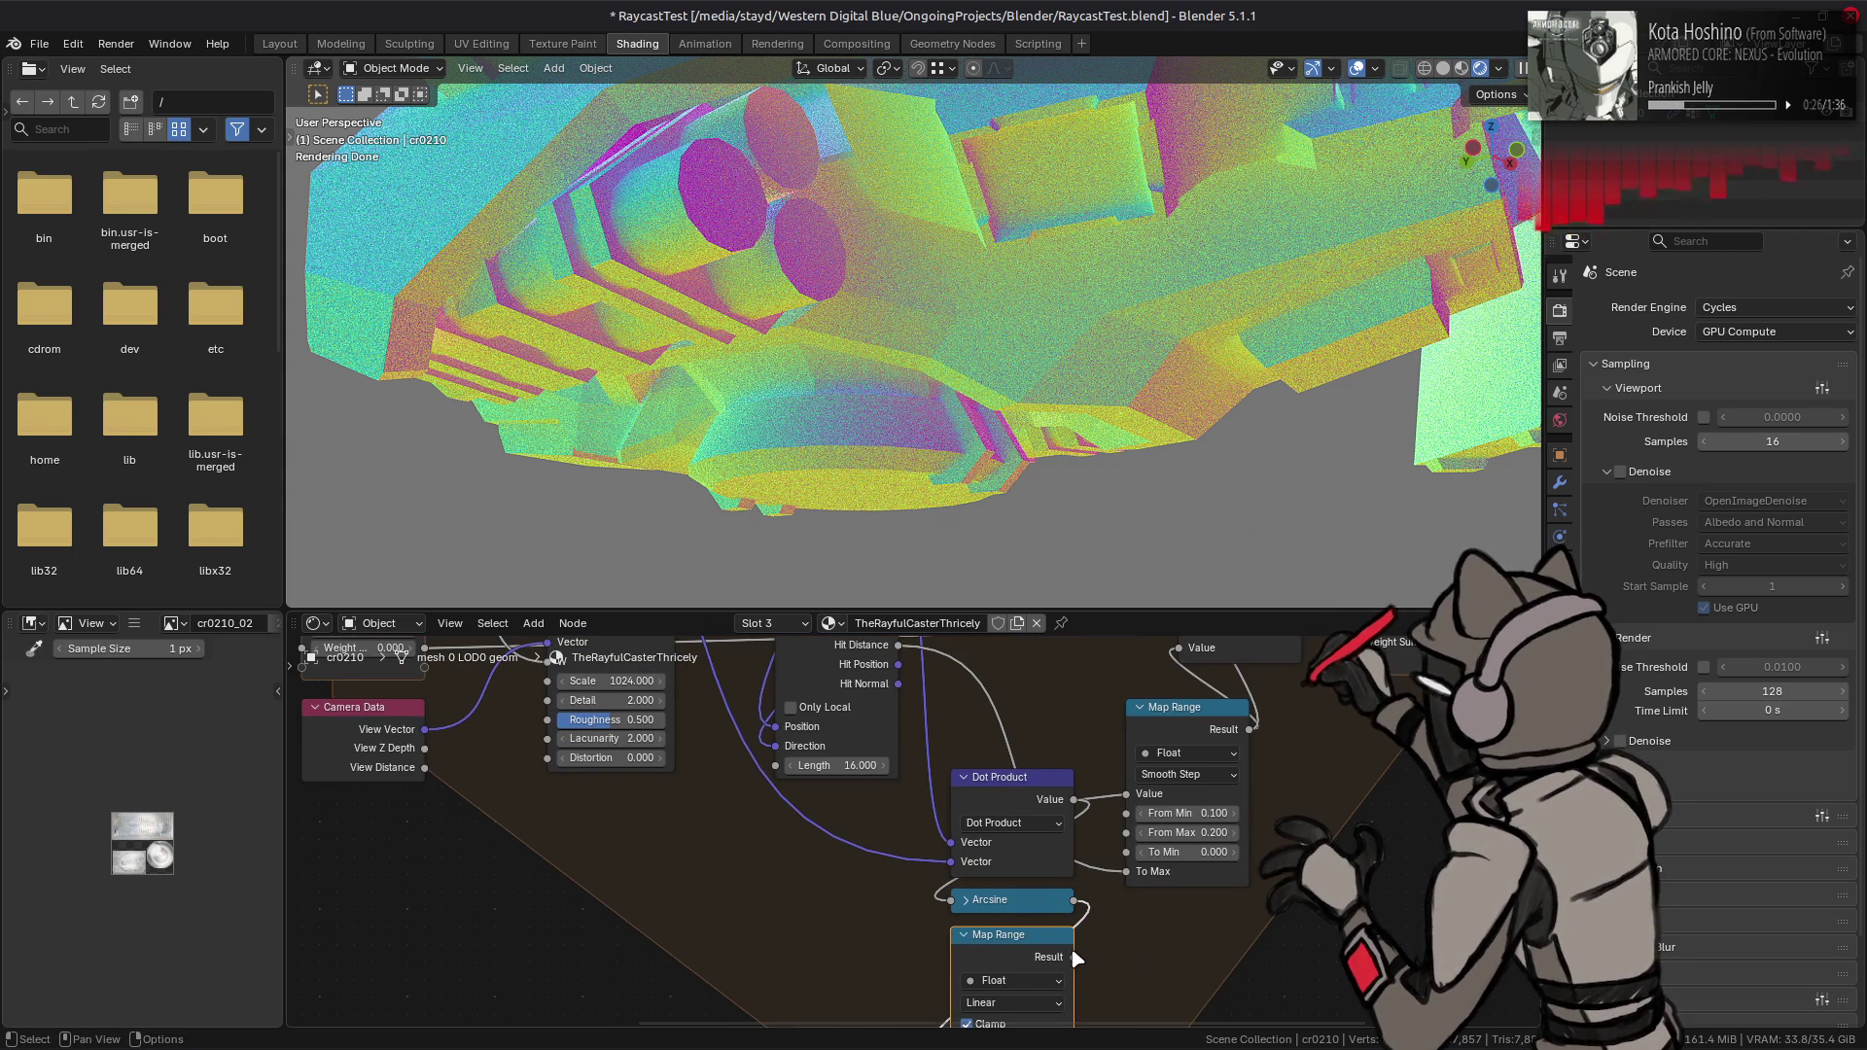
# - Link the lower Map Range Result into the upper Map Range Value, comparing with undo/redo
pyautogui.moveTo(1073, 957); pyautogui.dragTo(1126, 794)
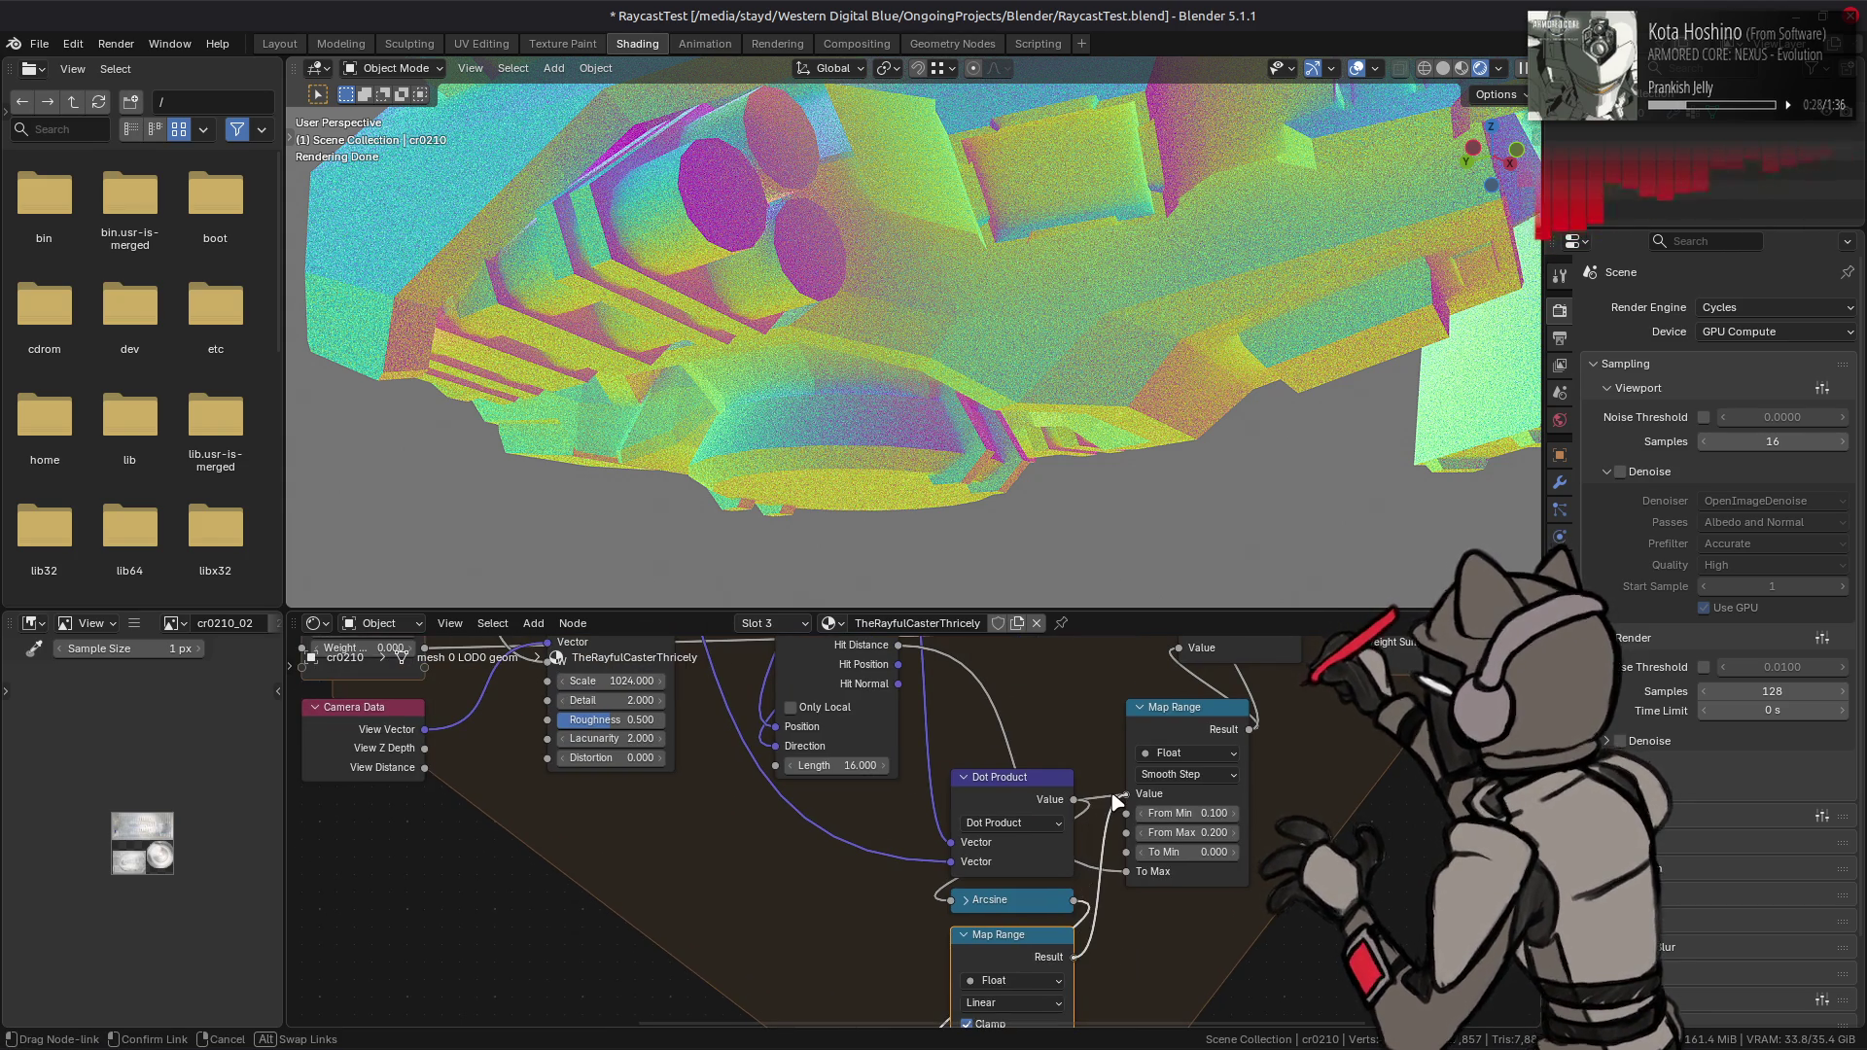
pyautogui.hotkey('ctrl', 'z')
pyautogui.hotkey('ctrl', 'shift', 'z')
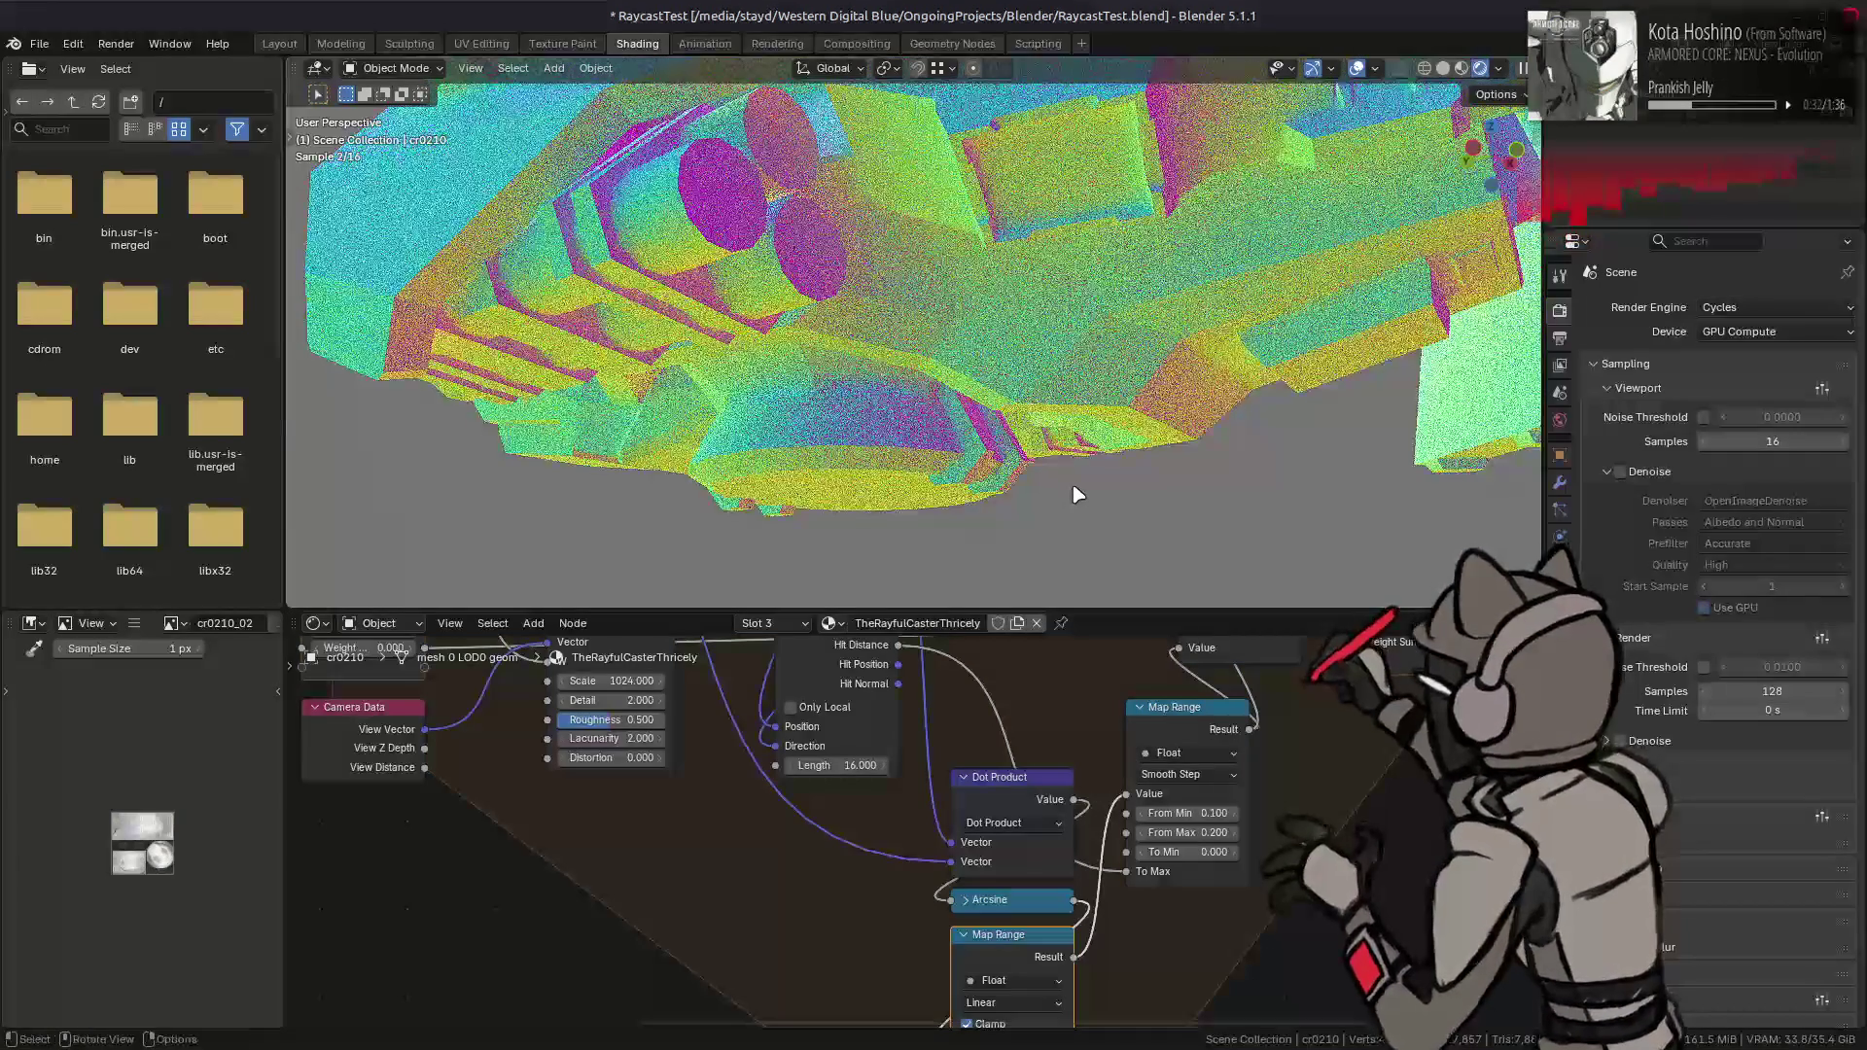
# - Try From Min 0 and From Max 0.1, then undo back to 0.1–0.2 and orbit the mech
pyautogui.click(1198, 813)
pyautogui.write('0.000')
pyautogui.press('Return')
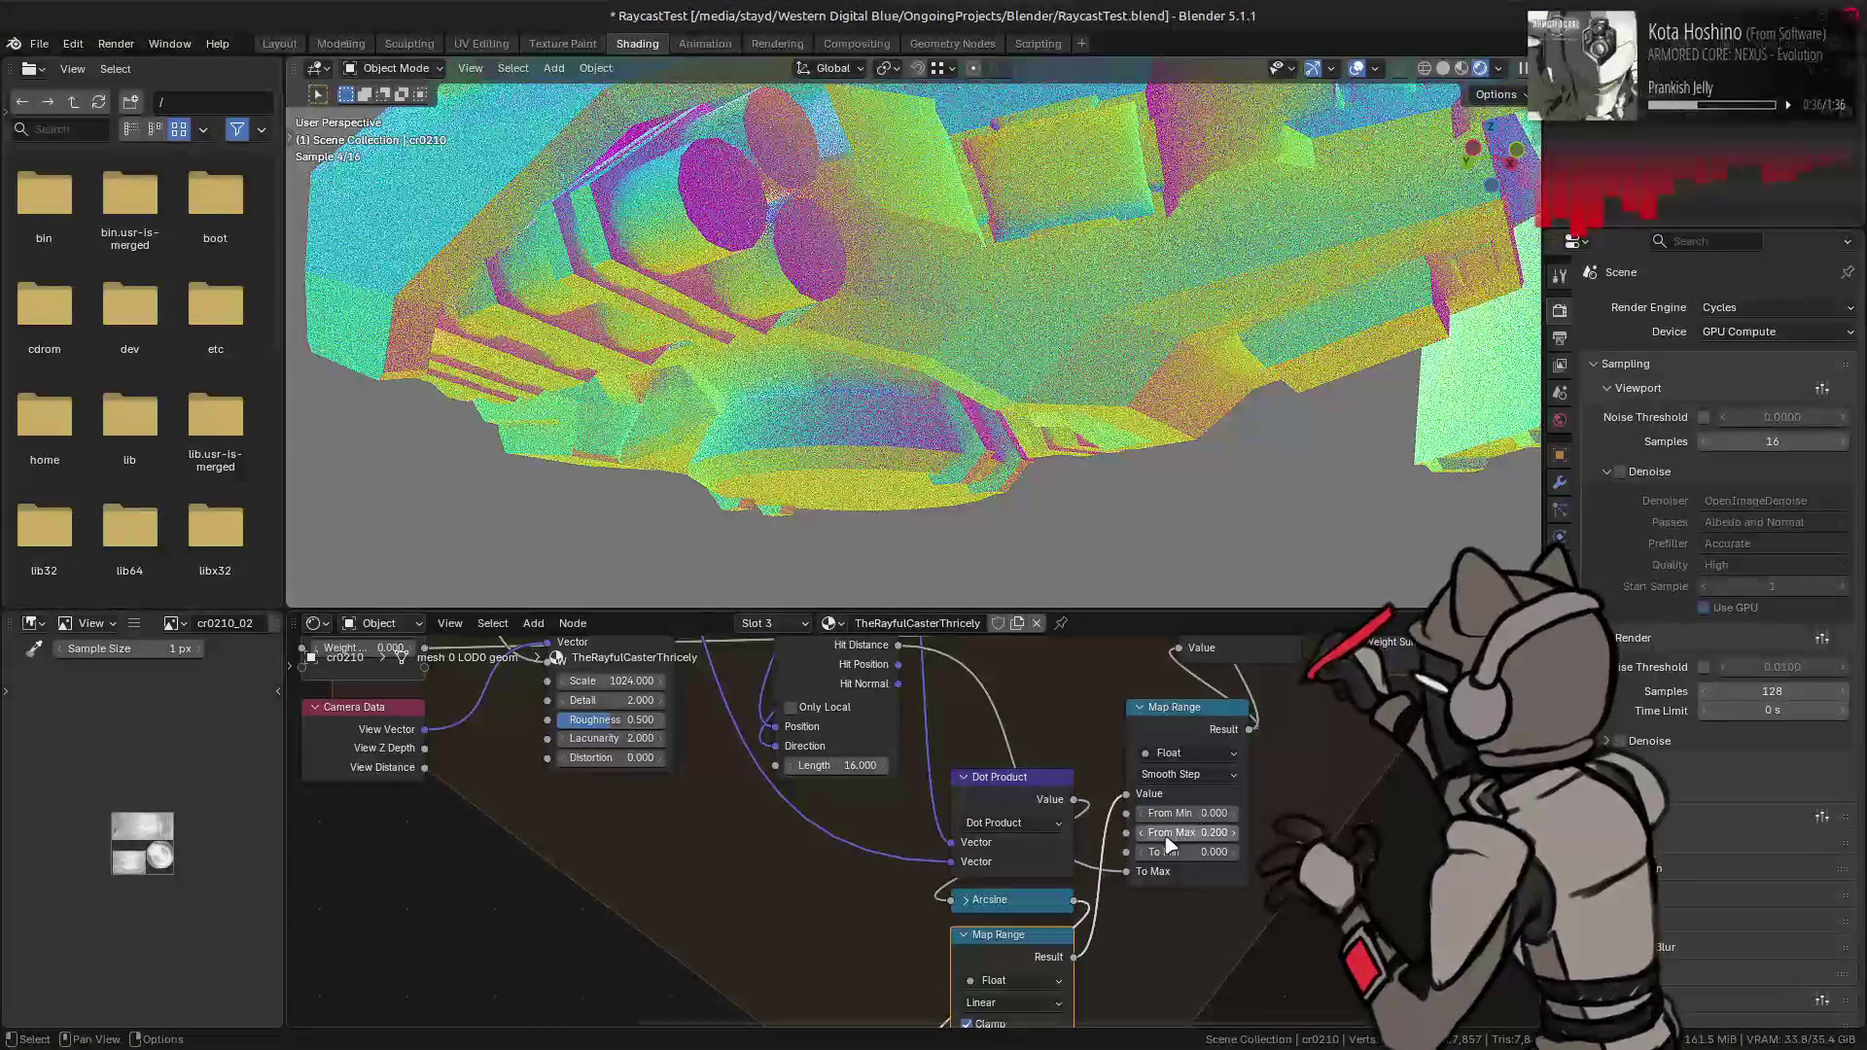
pyautogui.click(1144, 833)
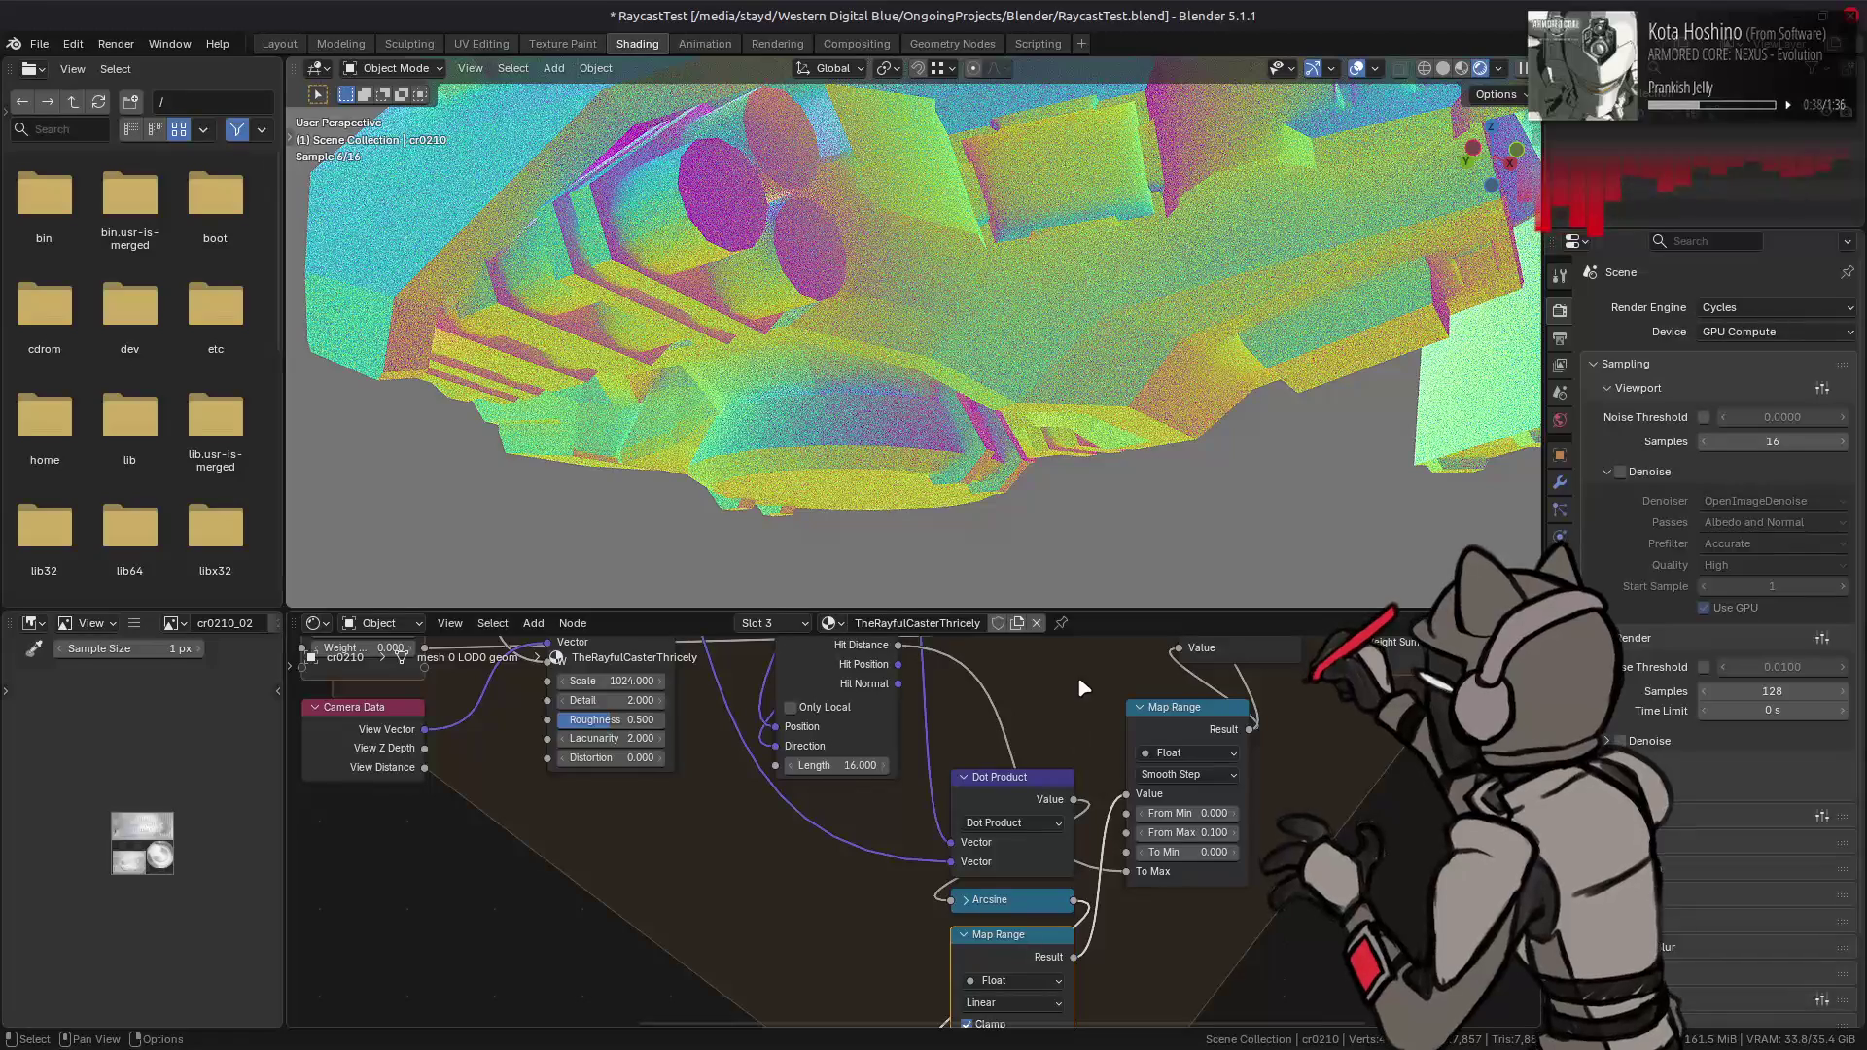
pyautogui.hotkey('ctrl', 'z')
pyautogui.hotkey('ctrl', 'z')
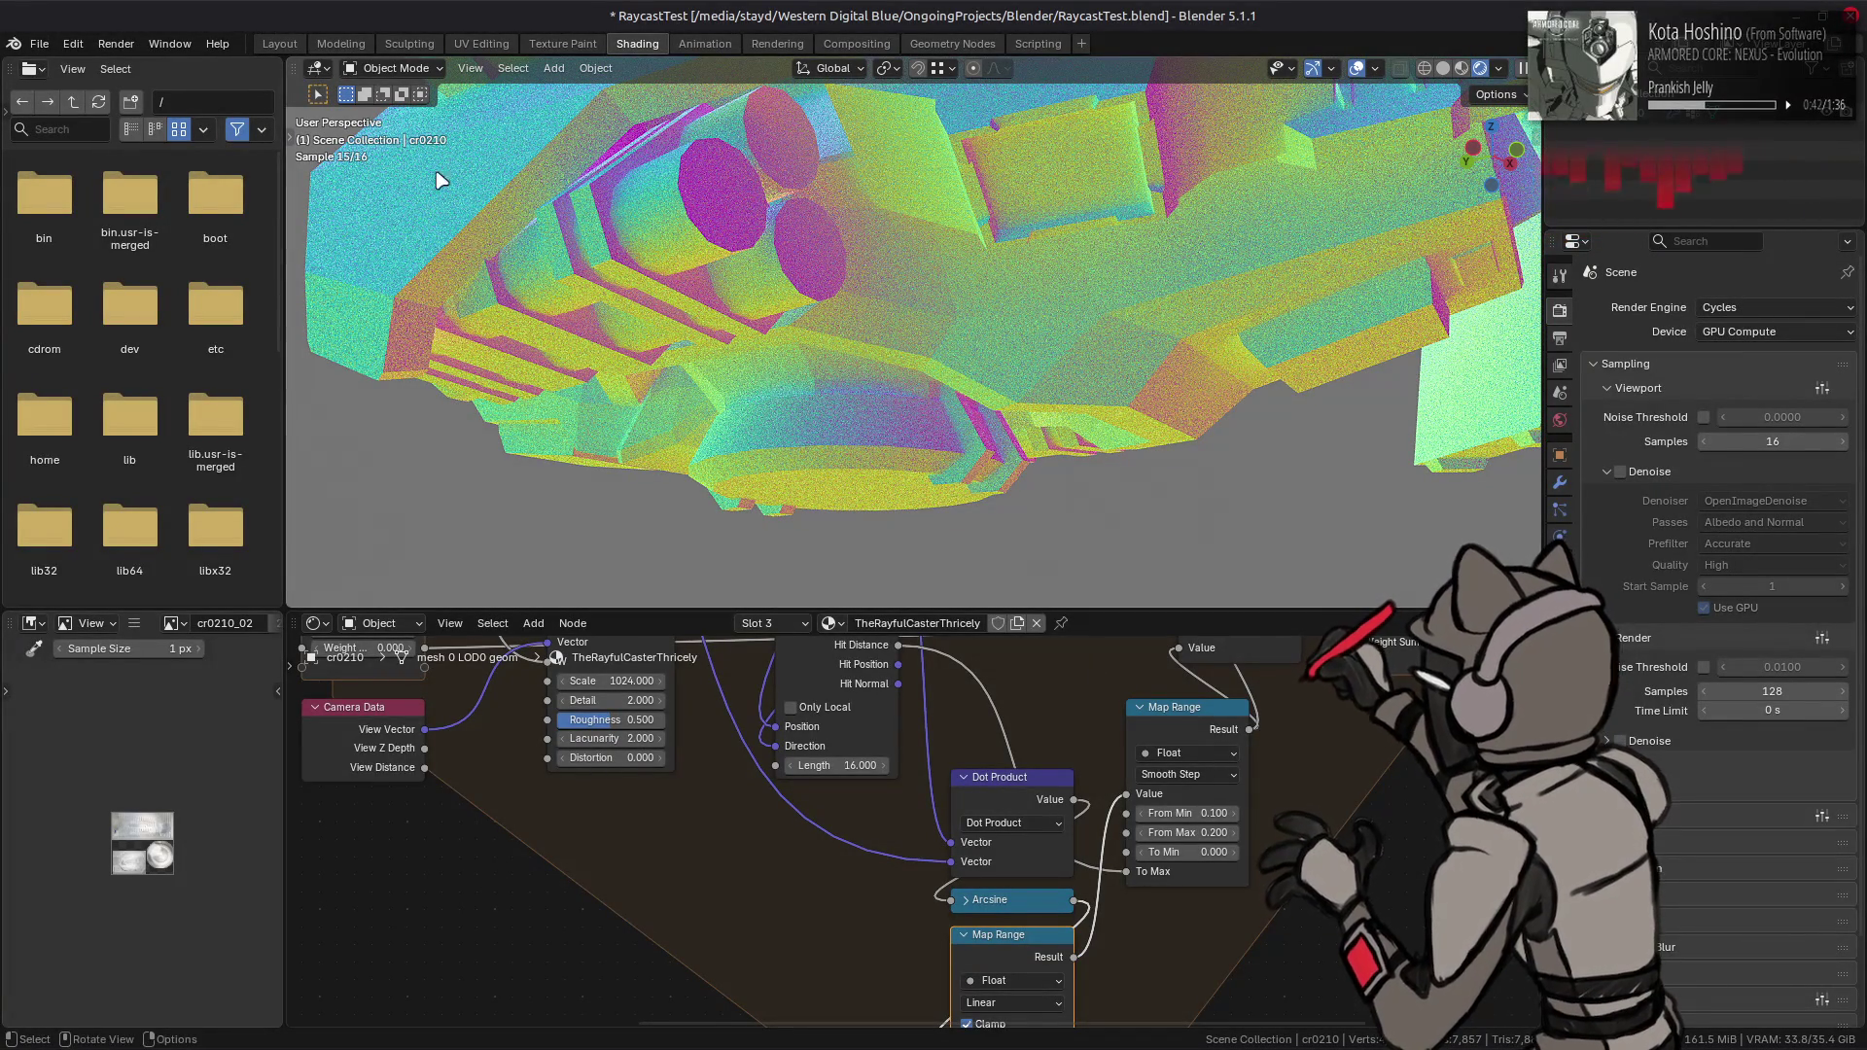
pyautogui.moveTo(832, 292)
pyautogui.mouseDown(button='middle')
pyautogui.moveTo(888, 258)
pyautogui.moveTo(812, 370)
pyautogui.moveTo(934, 564)
pyautogui.mouseUp(button='middle')
# - Select the Raycast node and undo to remove the link into To Min
pyautogui.moveTo(943, 740); pyautogui.dragTo(934, 790, button='middle')
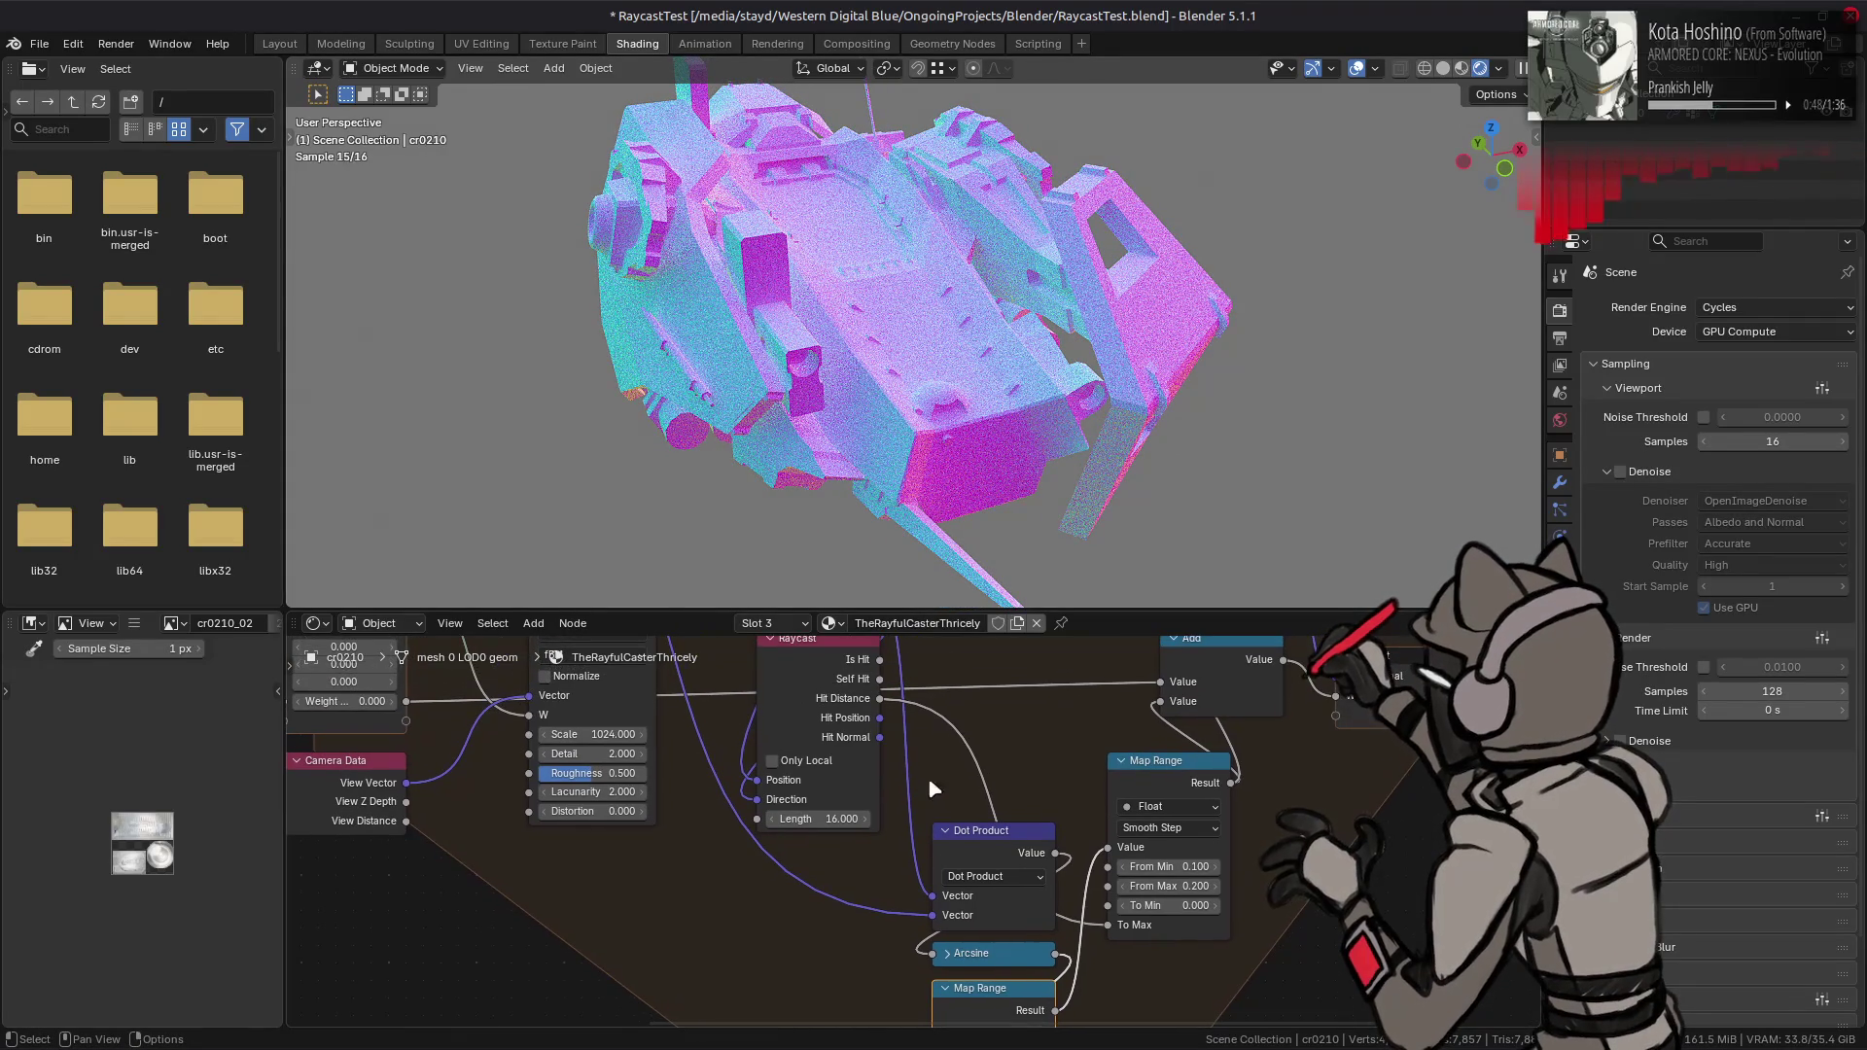
pyautogui.click(862, 722)
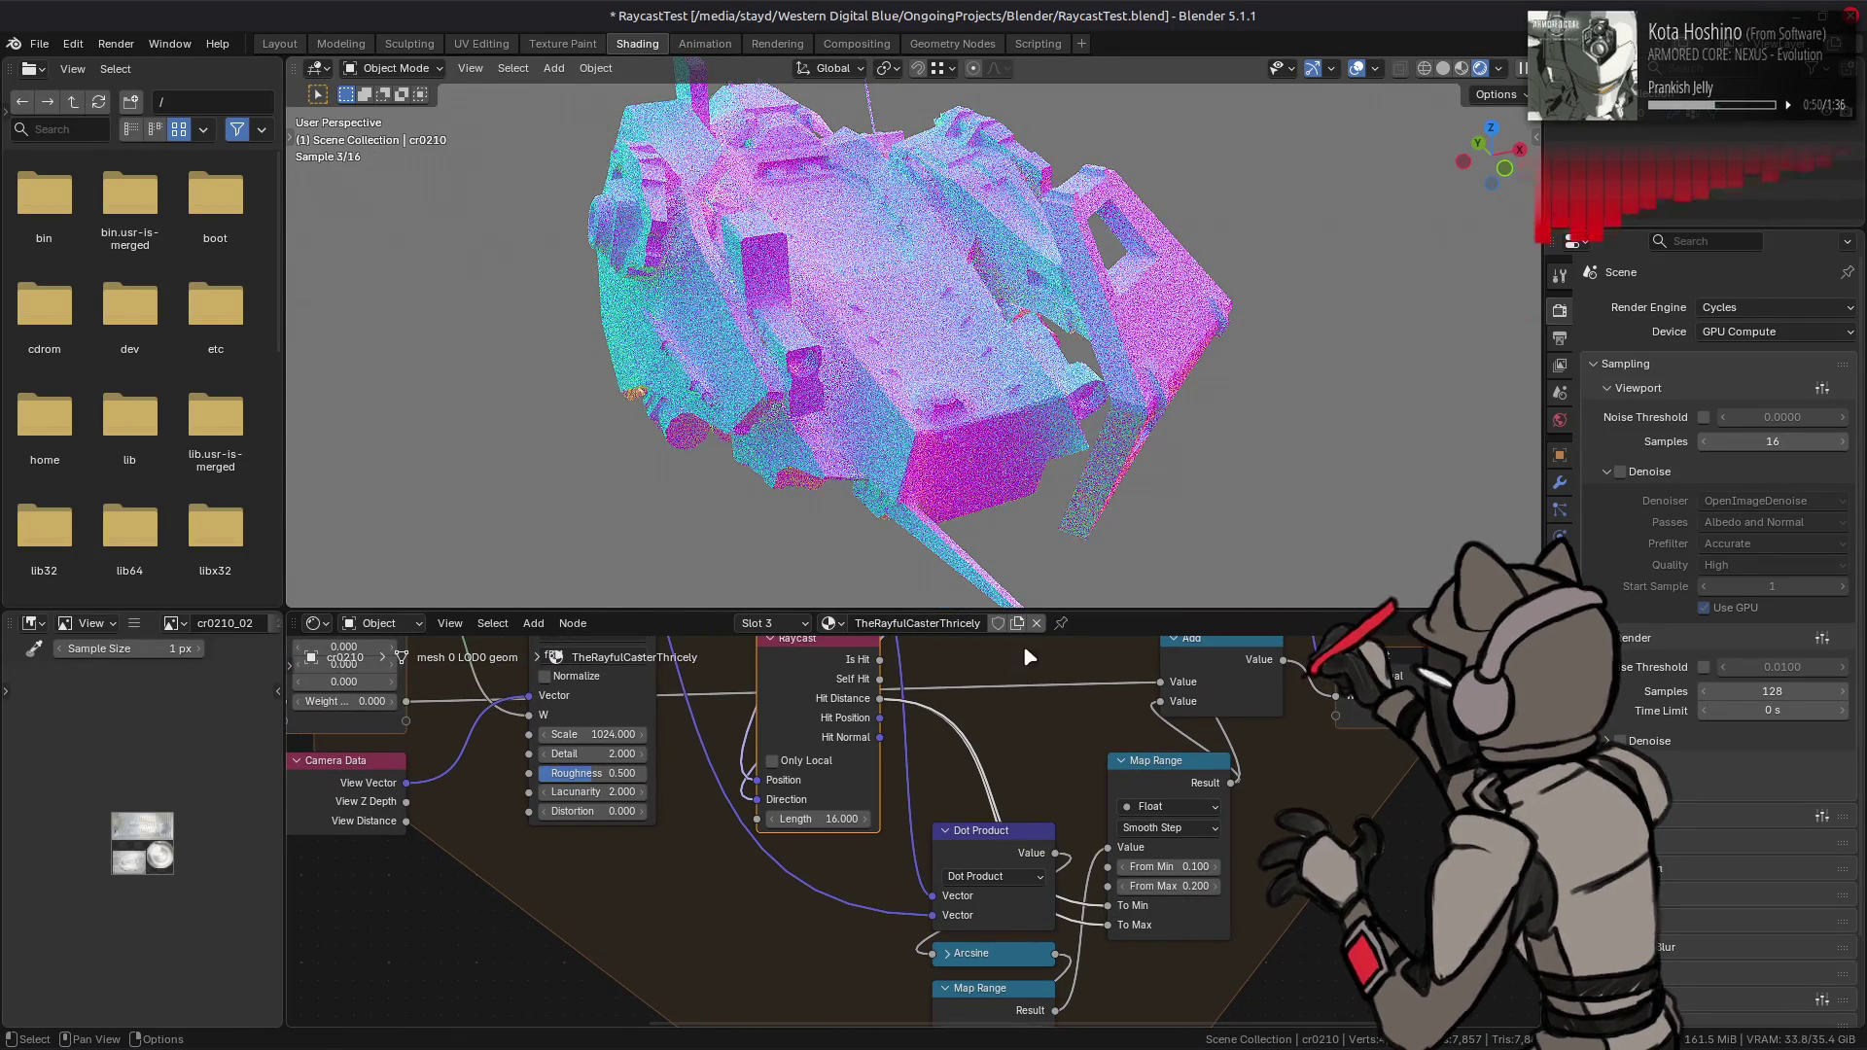
pyautogui.scroll(4, 1060, 483)
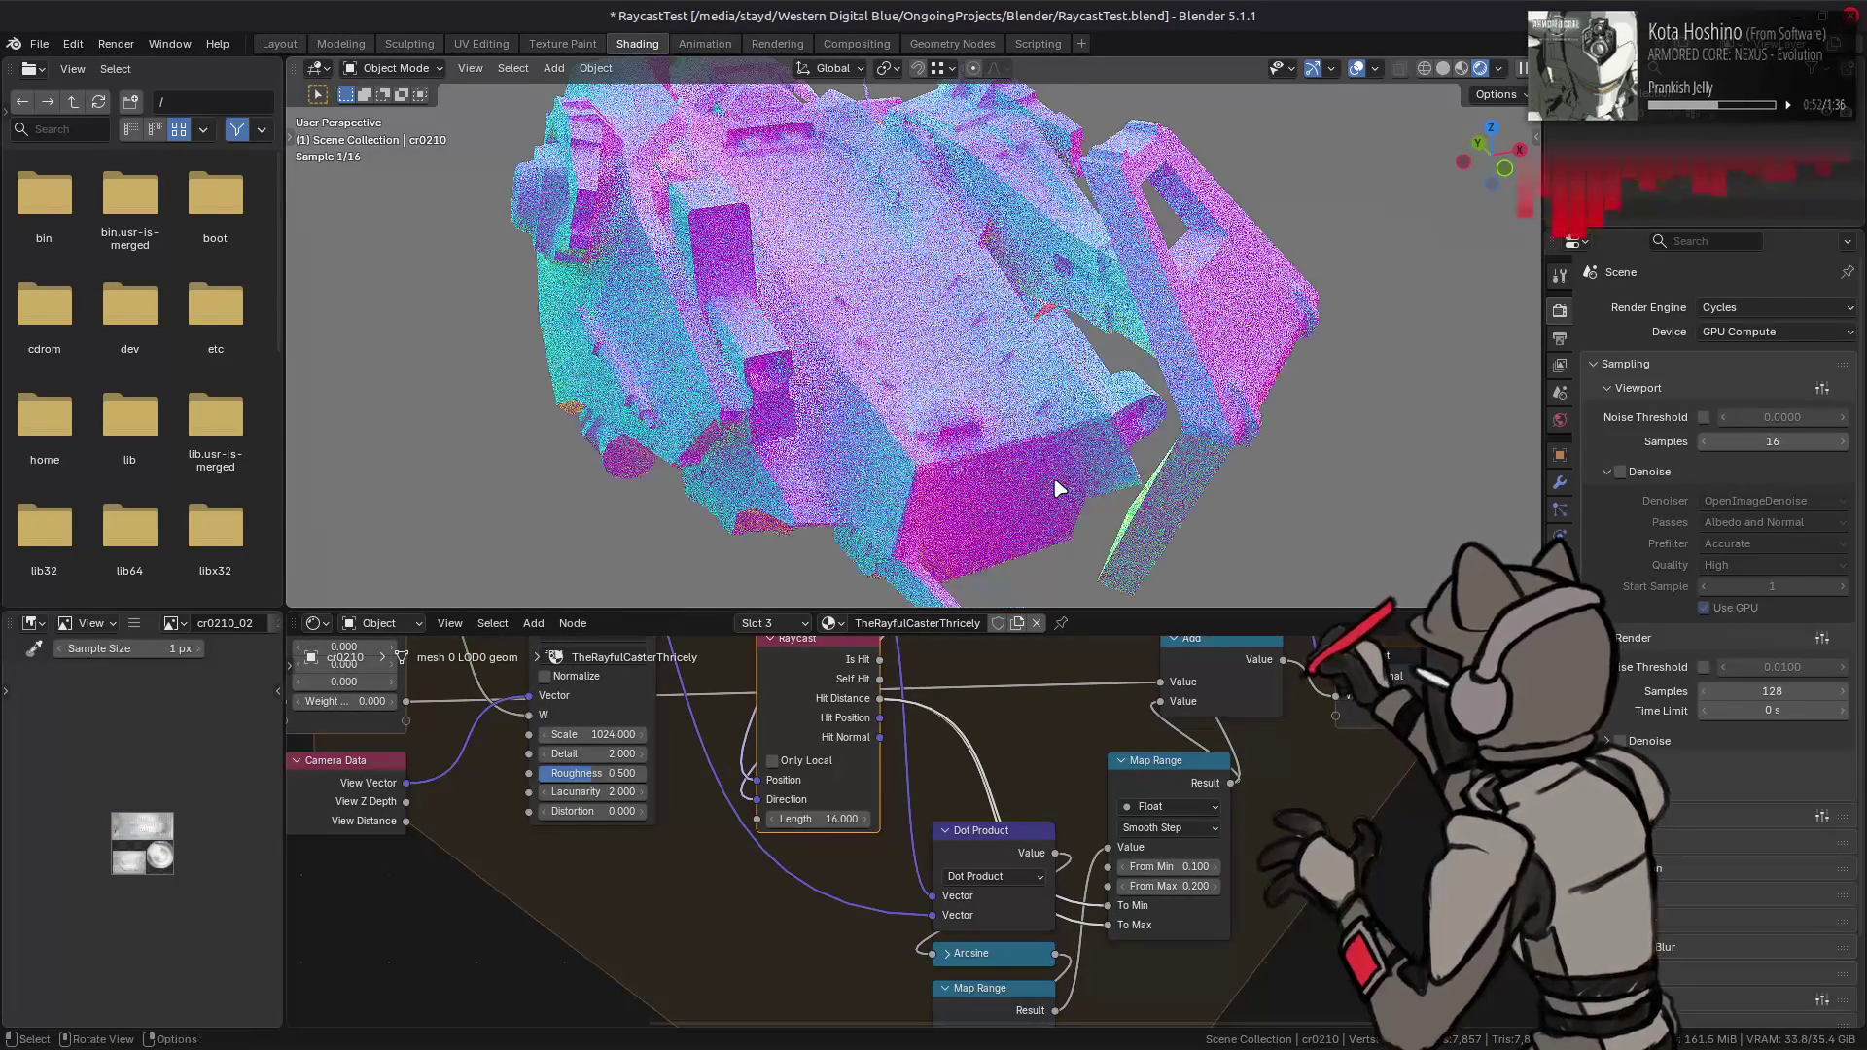
pyautogui.hotkey('ctrl', 'z')
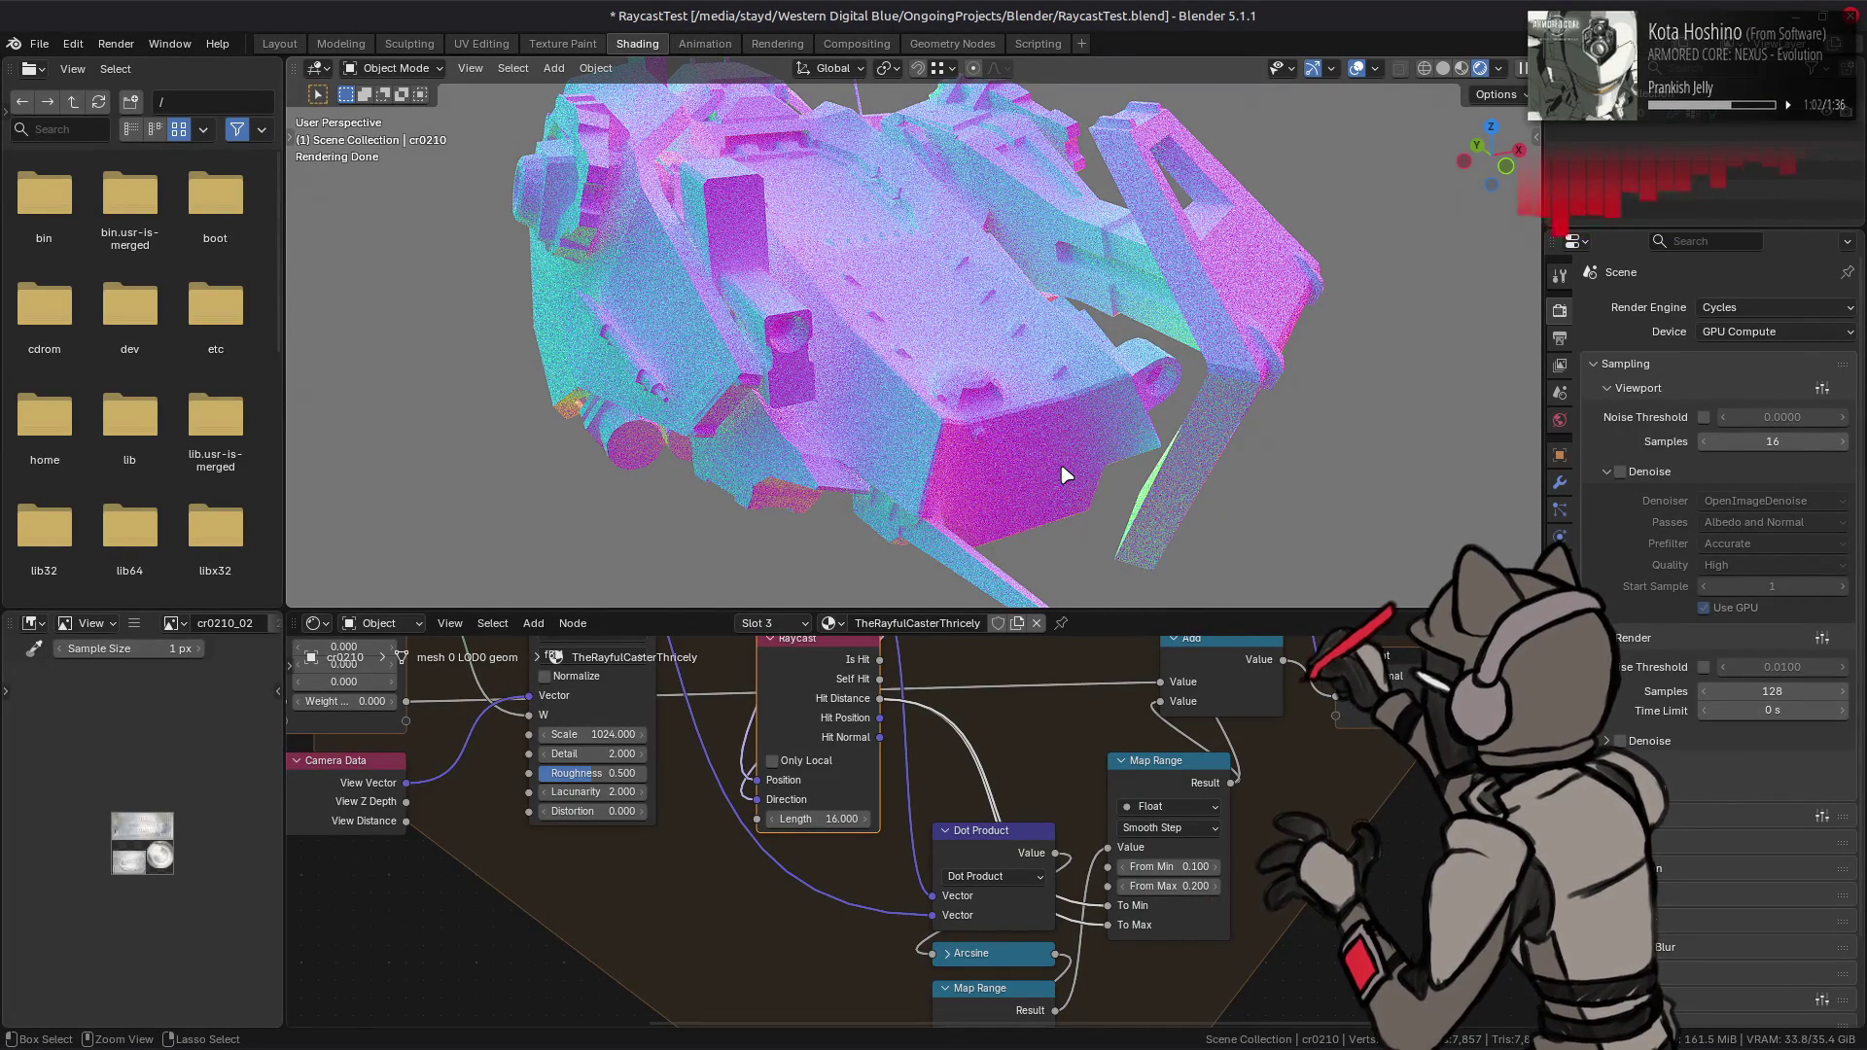
pyautogui.hotkey('ctrl', 'z')
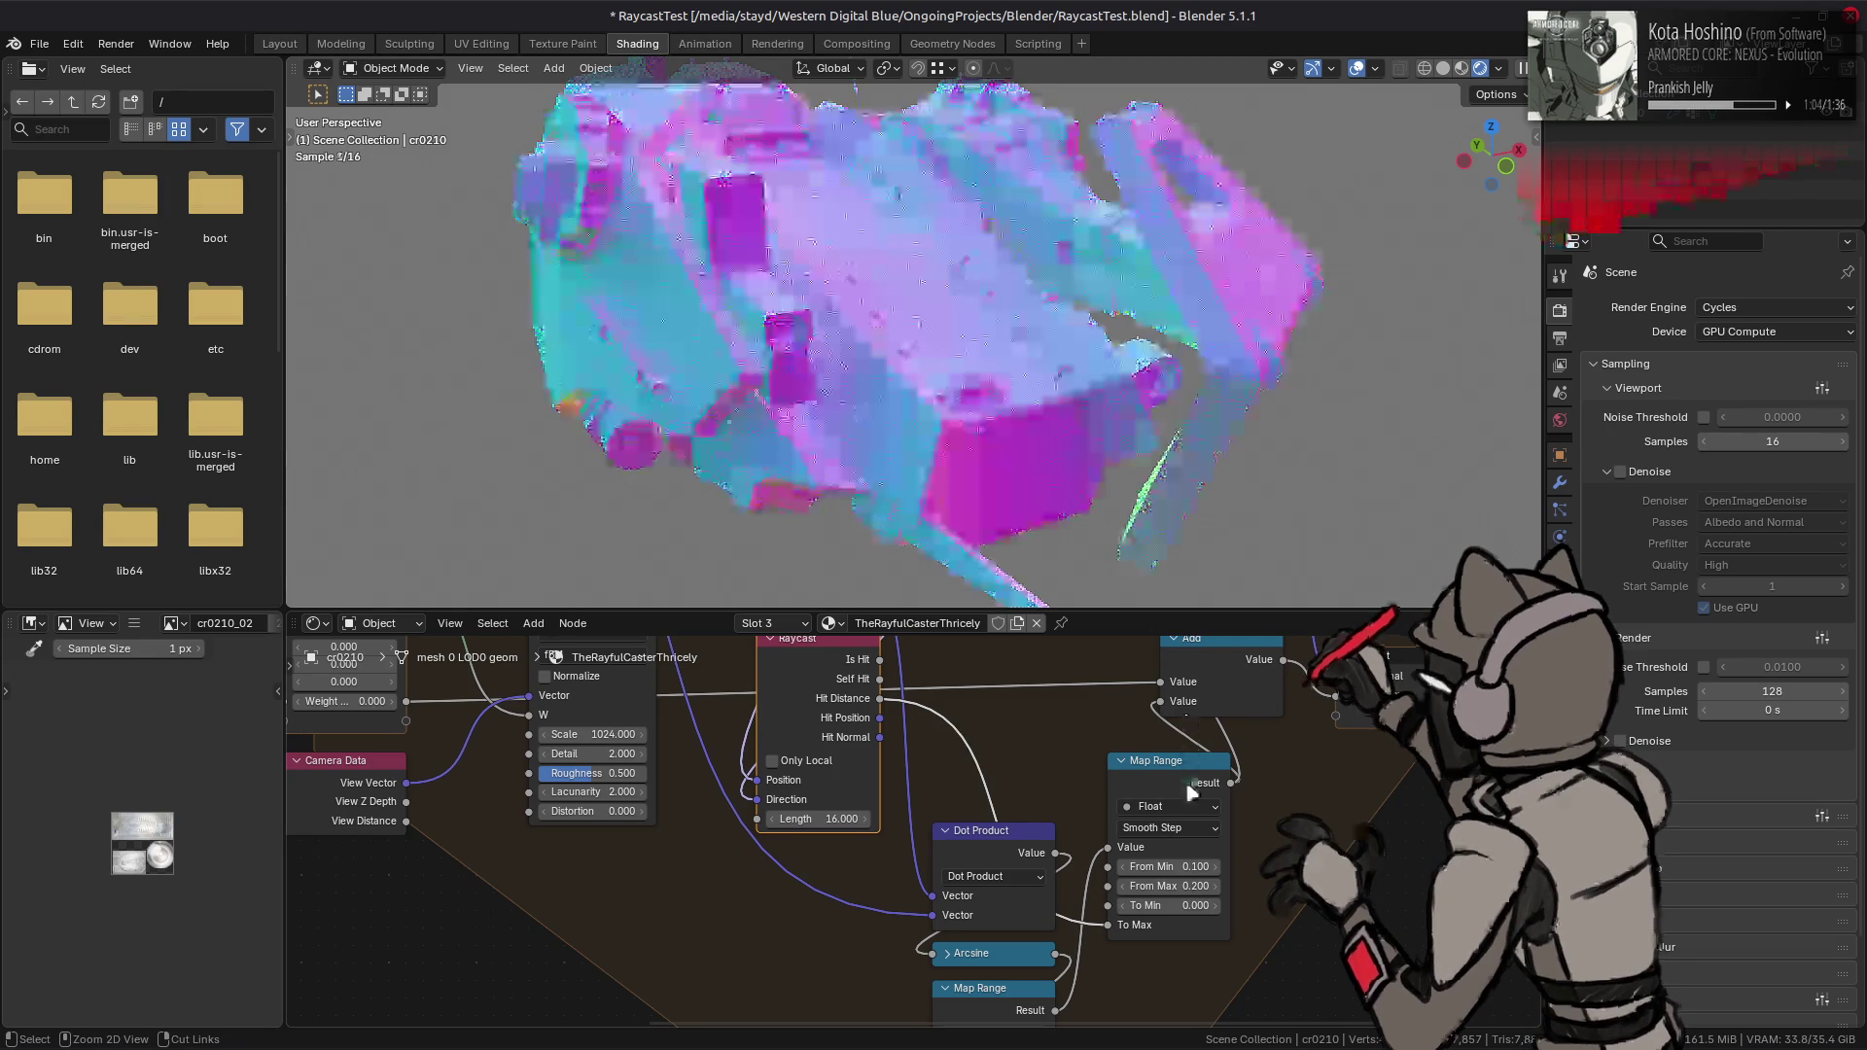
# - Set Map Range From Min to 0.010 and From Max to 0.020, then view the underside
pyautogui.click(1166, 867)
pyautogui.write('.01')
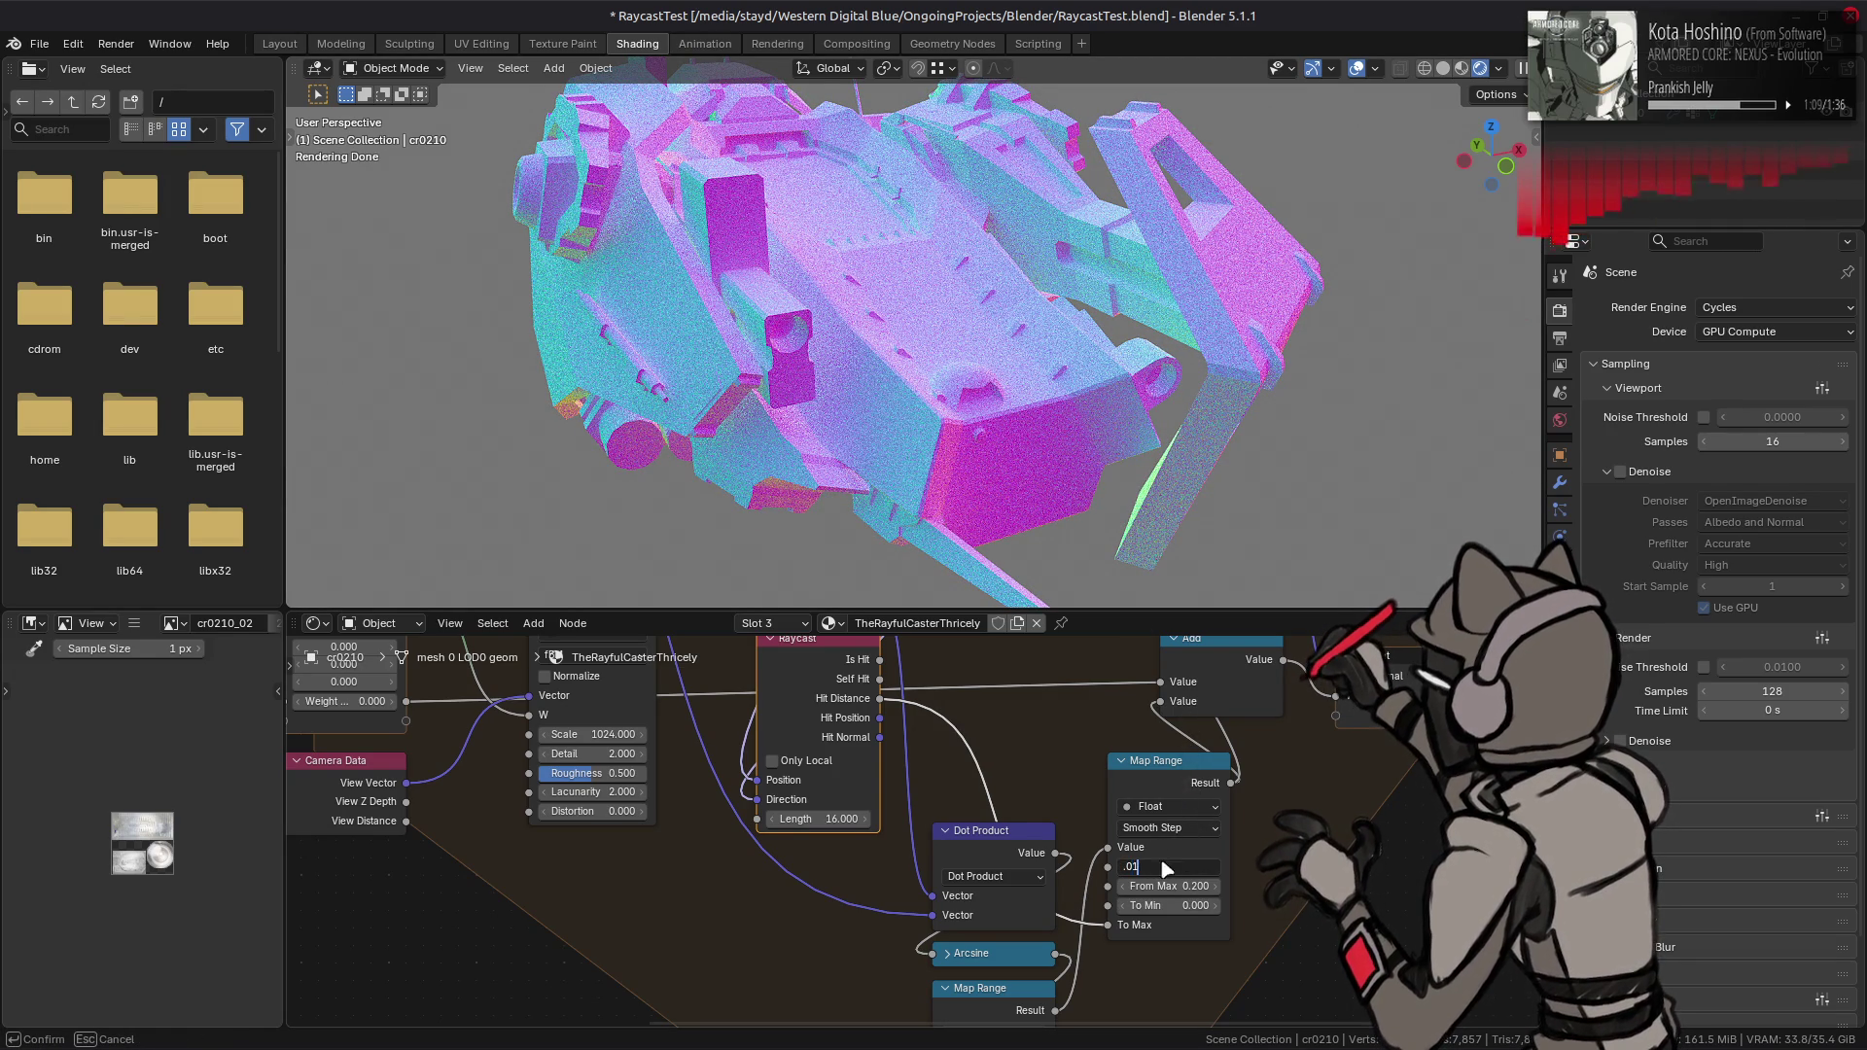
pyautogui.press('Return')
pyautogui.click(1166, 885)
pyautogui.write('2')
pyautogui.press('Return')
pyautogui.moveTo(953, 506)
pyautogui.mouseDown(button='middle')
pyautogui.moveTo(956, 355)
pyautogui.moveTo(1009, 367)
pyautogui.mouseUp(button='middle')
# - Nudge From Min to 0.110 and back to 0.010, then set From Max 0.030 and From Min 0.020
pyautogui.scroll(3, 950, 354)
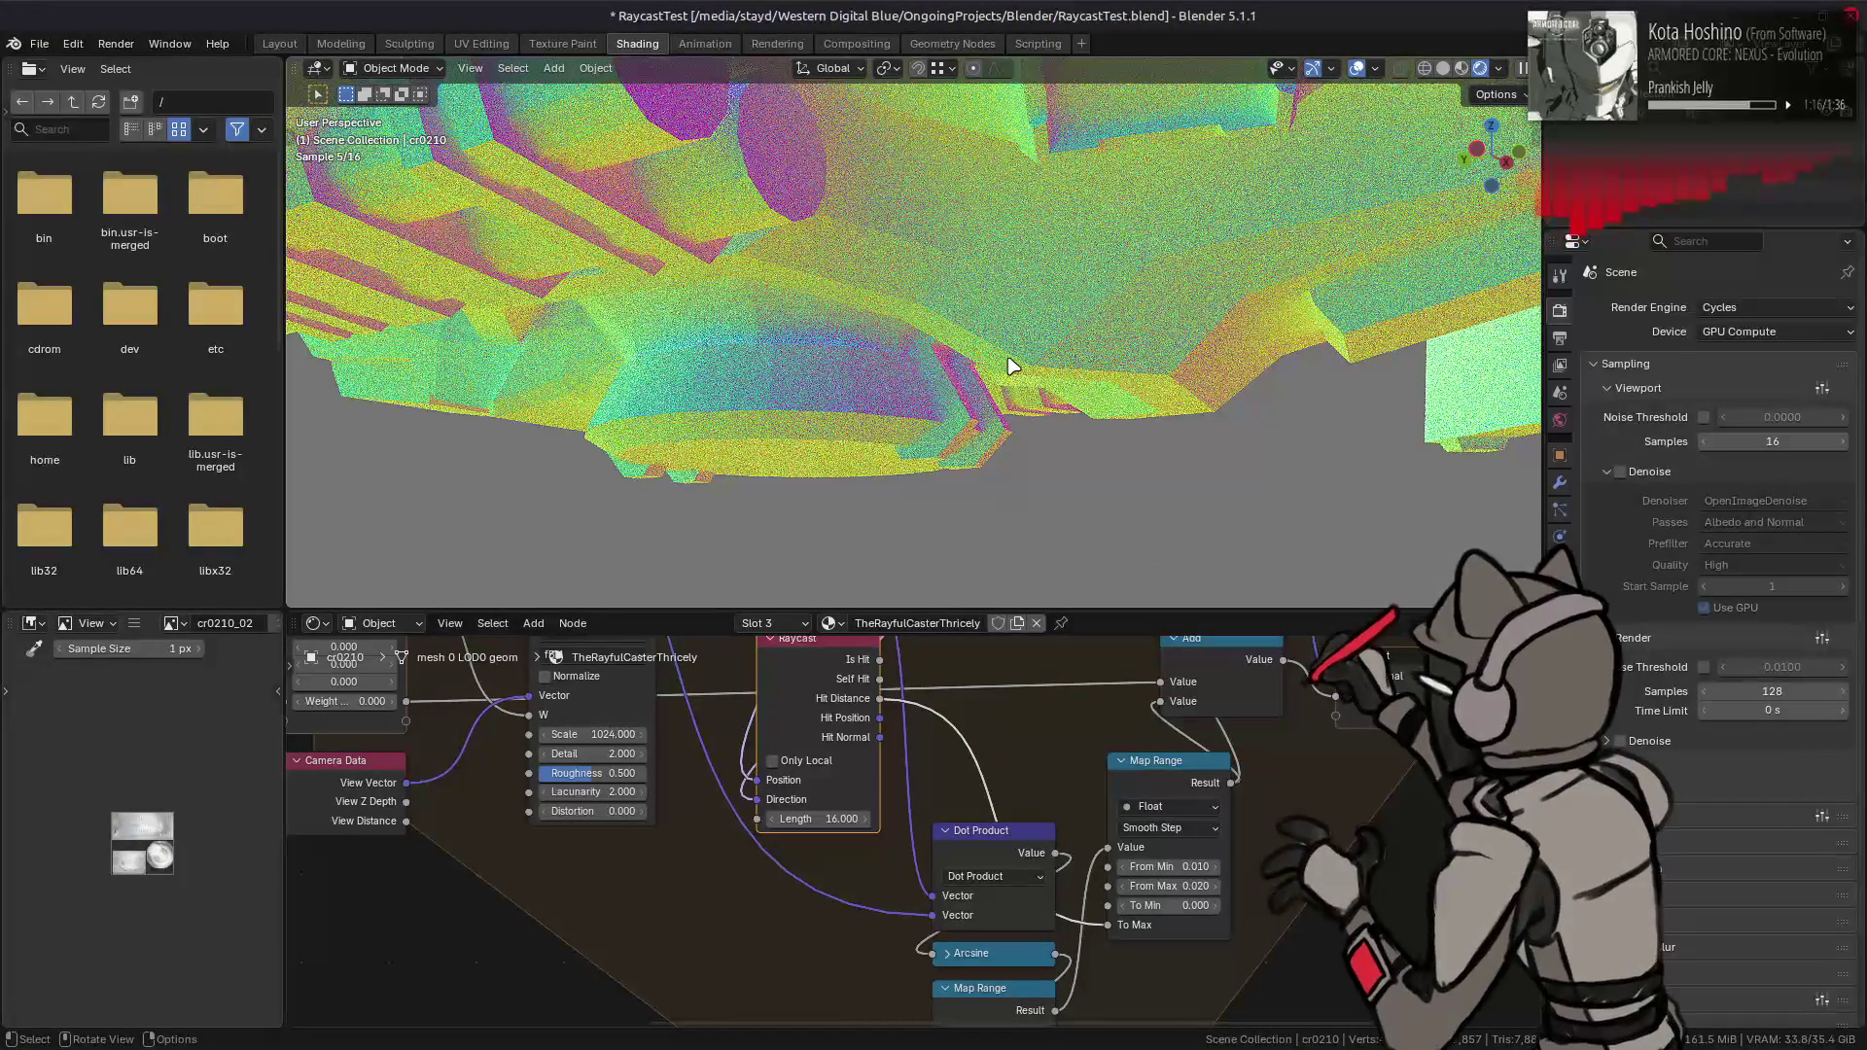
pyautogui.click(1214, 866)
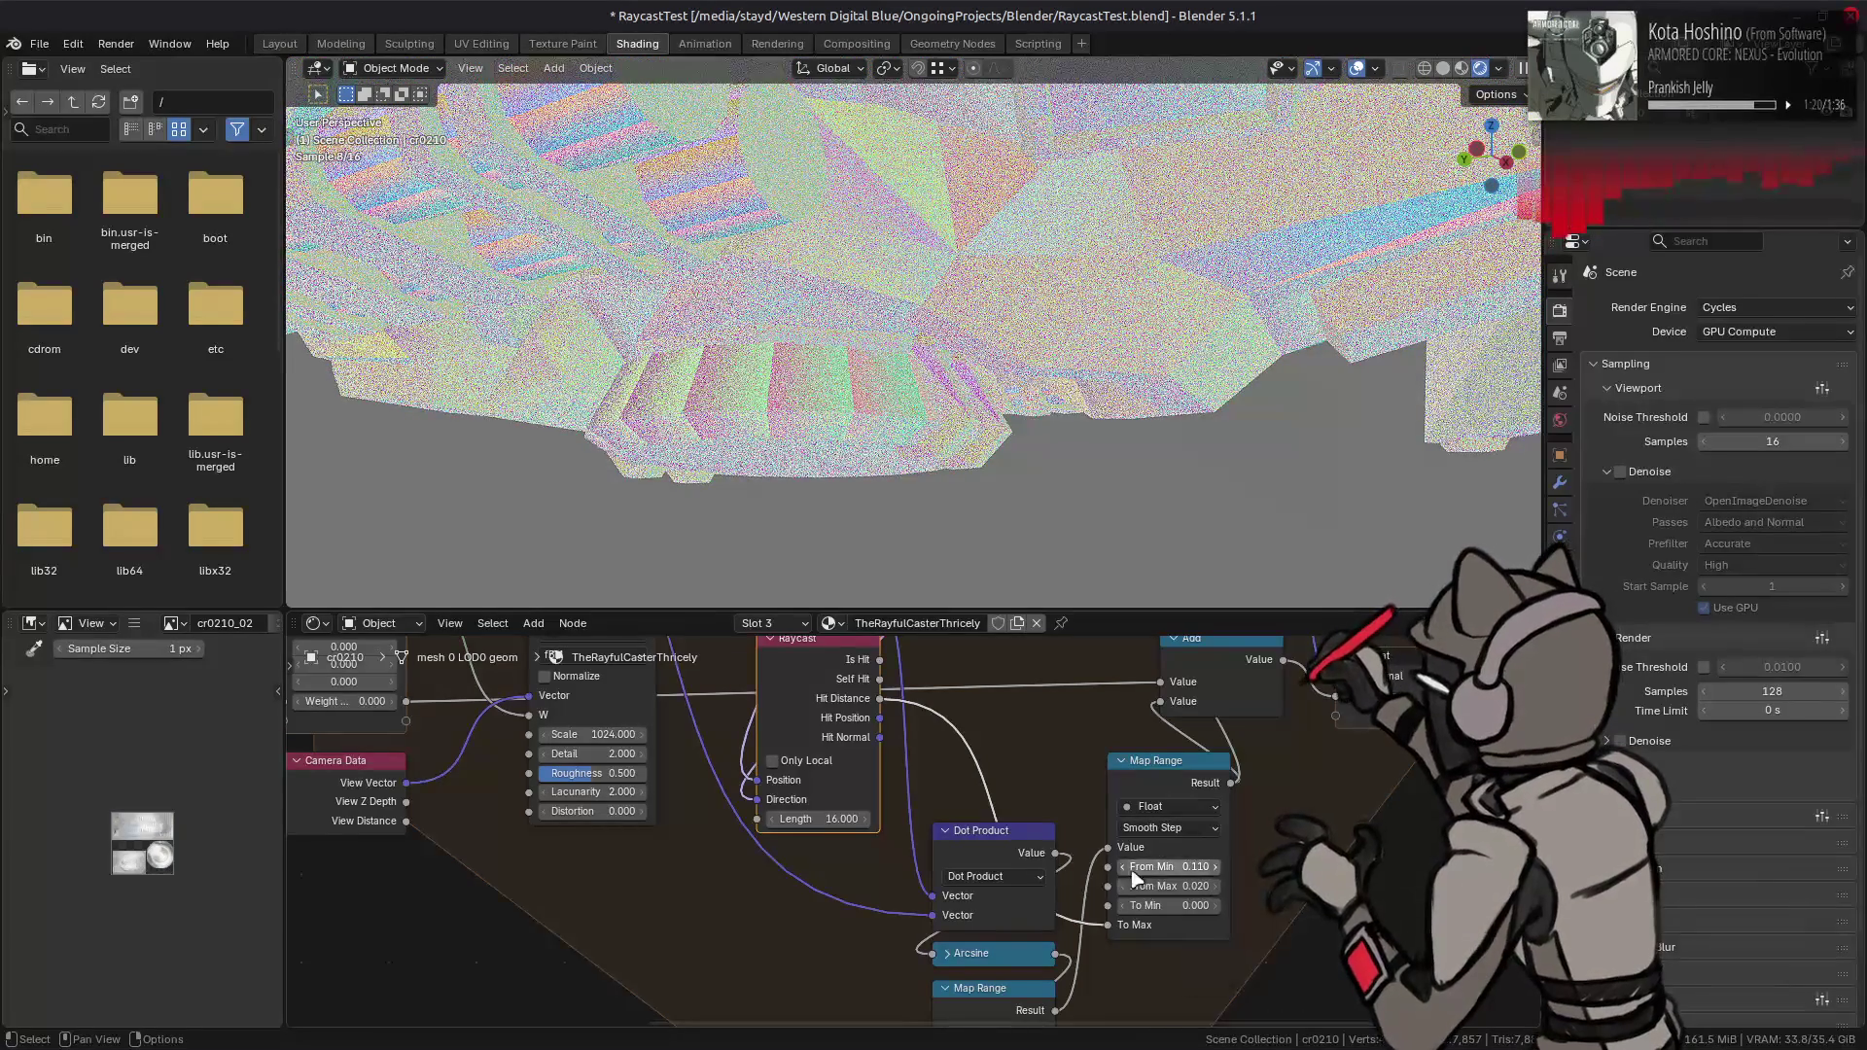
pyautogui.click(1124, 867)
pyautogui.click(1180, 883)
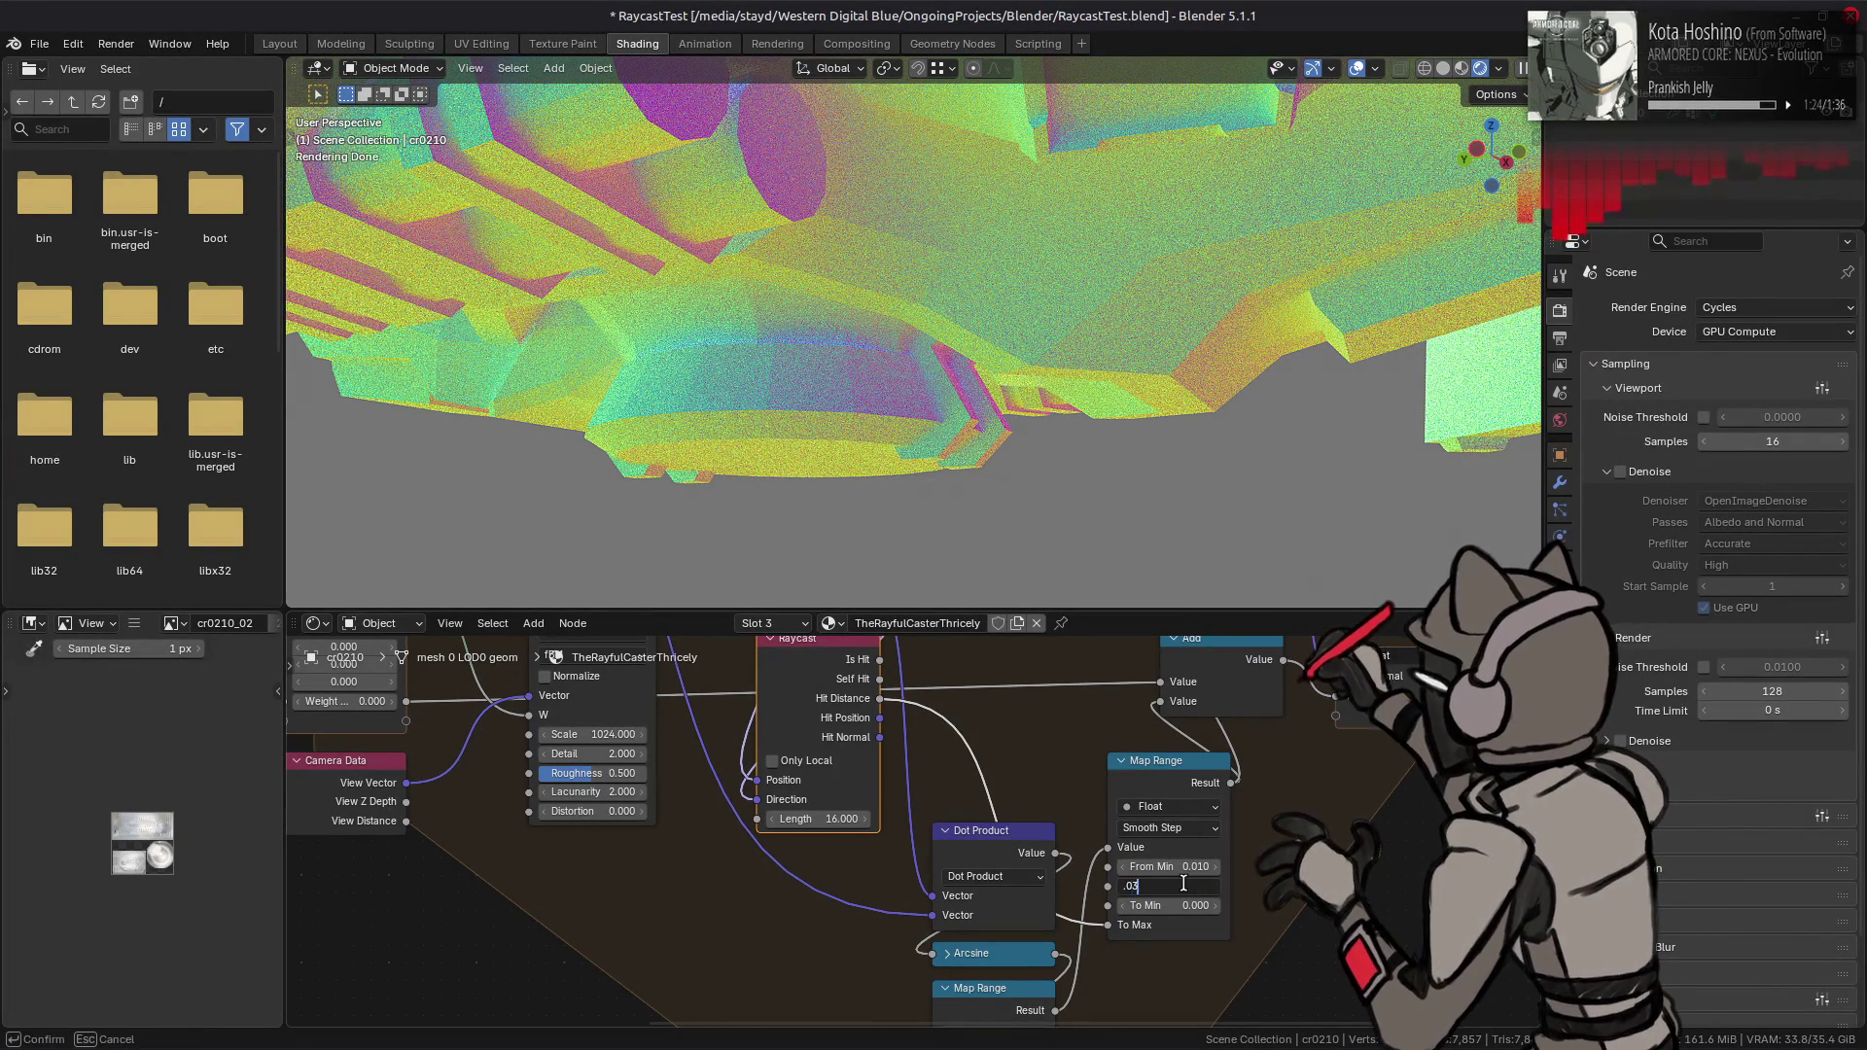
pyautogui.press('Return')
pyautogui.click(1180, 866)
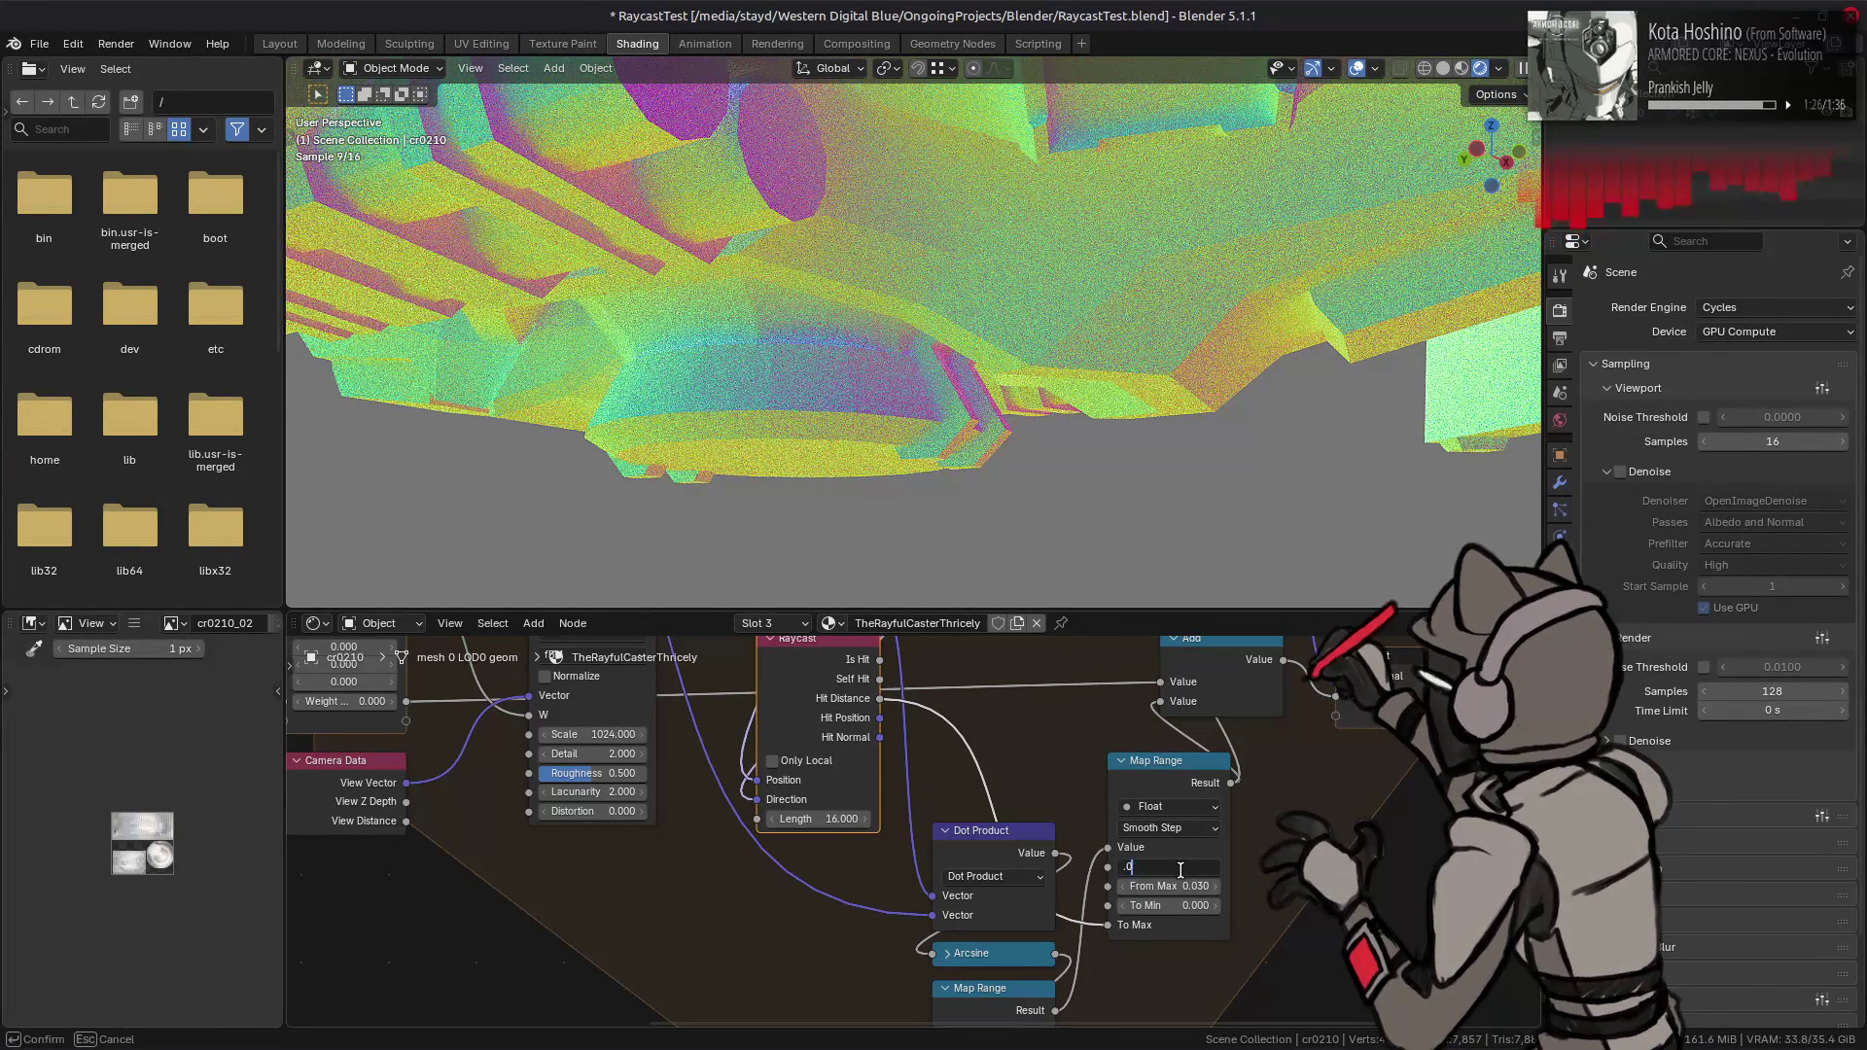
pyautogui.write('2')
pyautogui.press('Return')
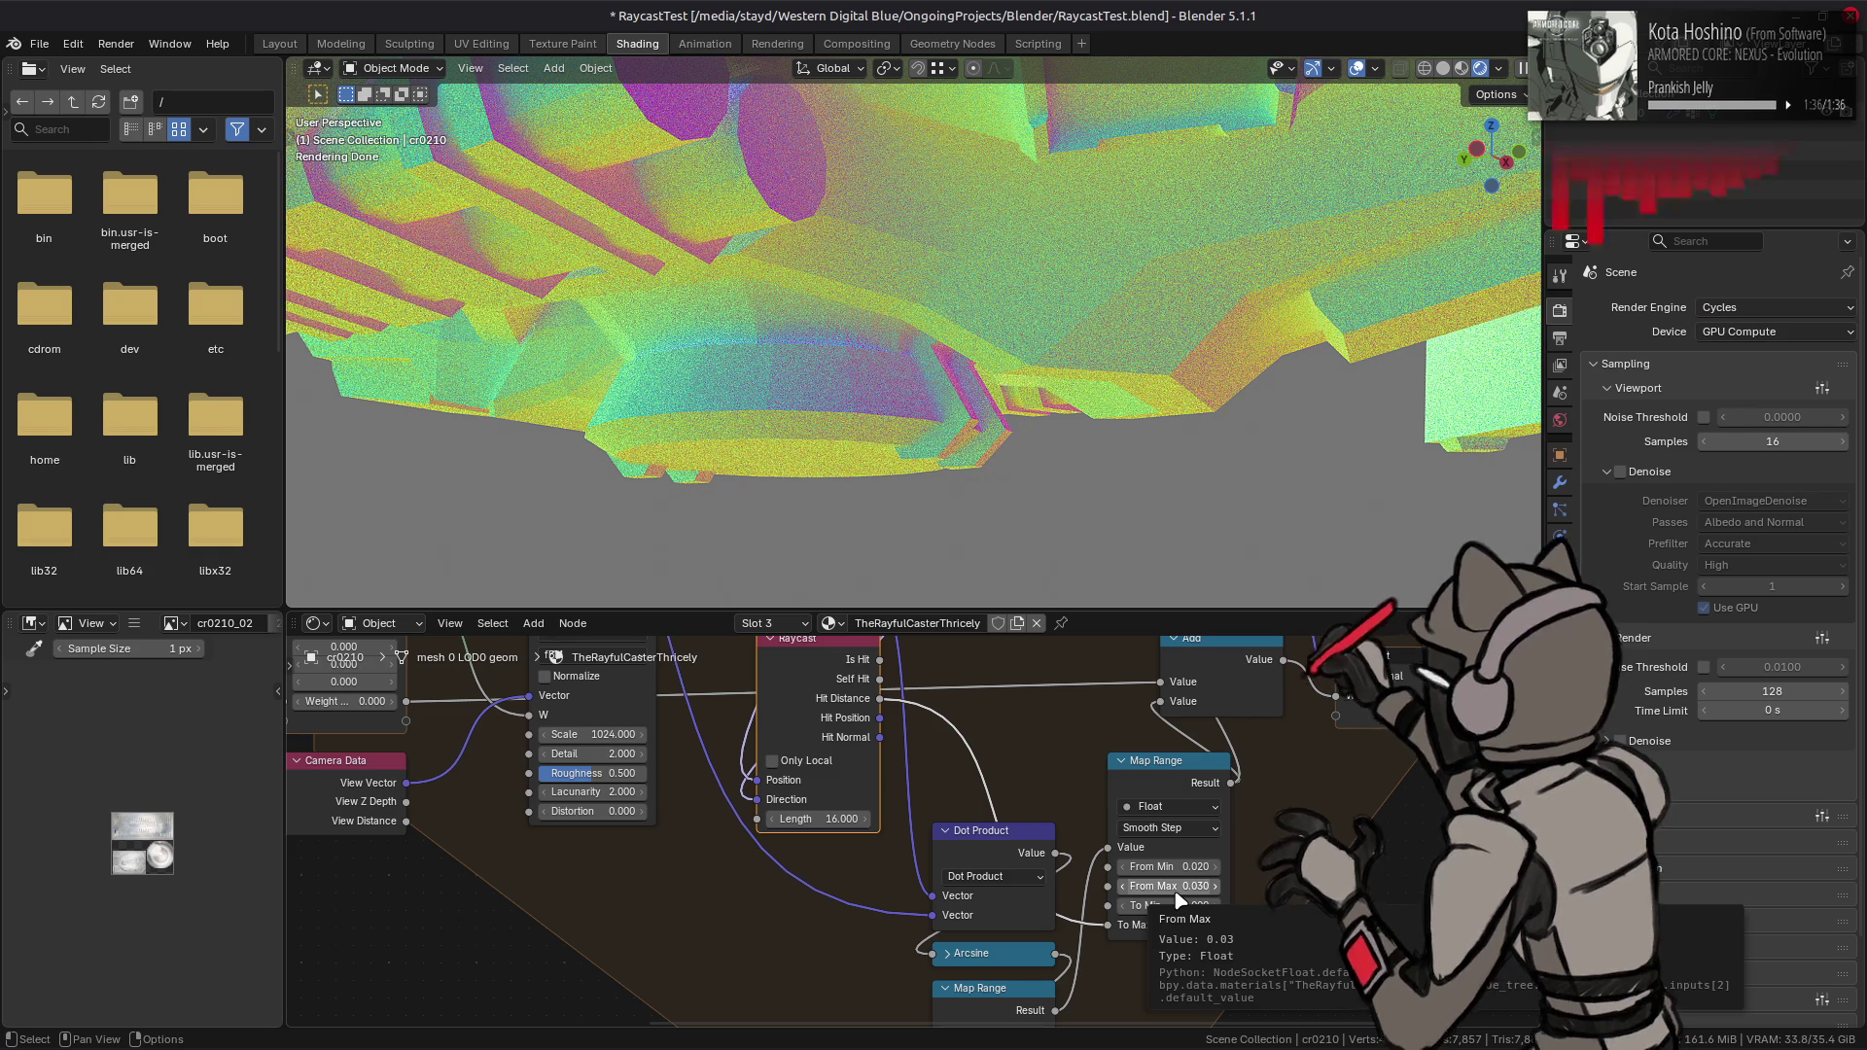
# - Widen the range to From Max 0.050, then 0.100, and From Min 0.050
pyautogui.click(1178, 885)
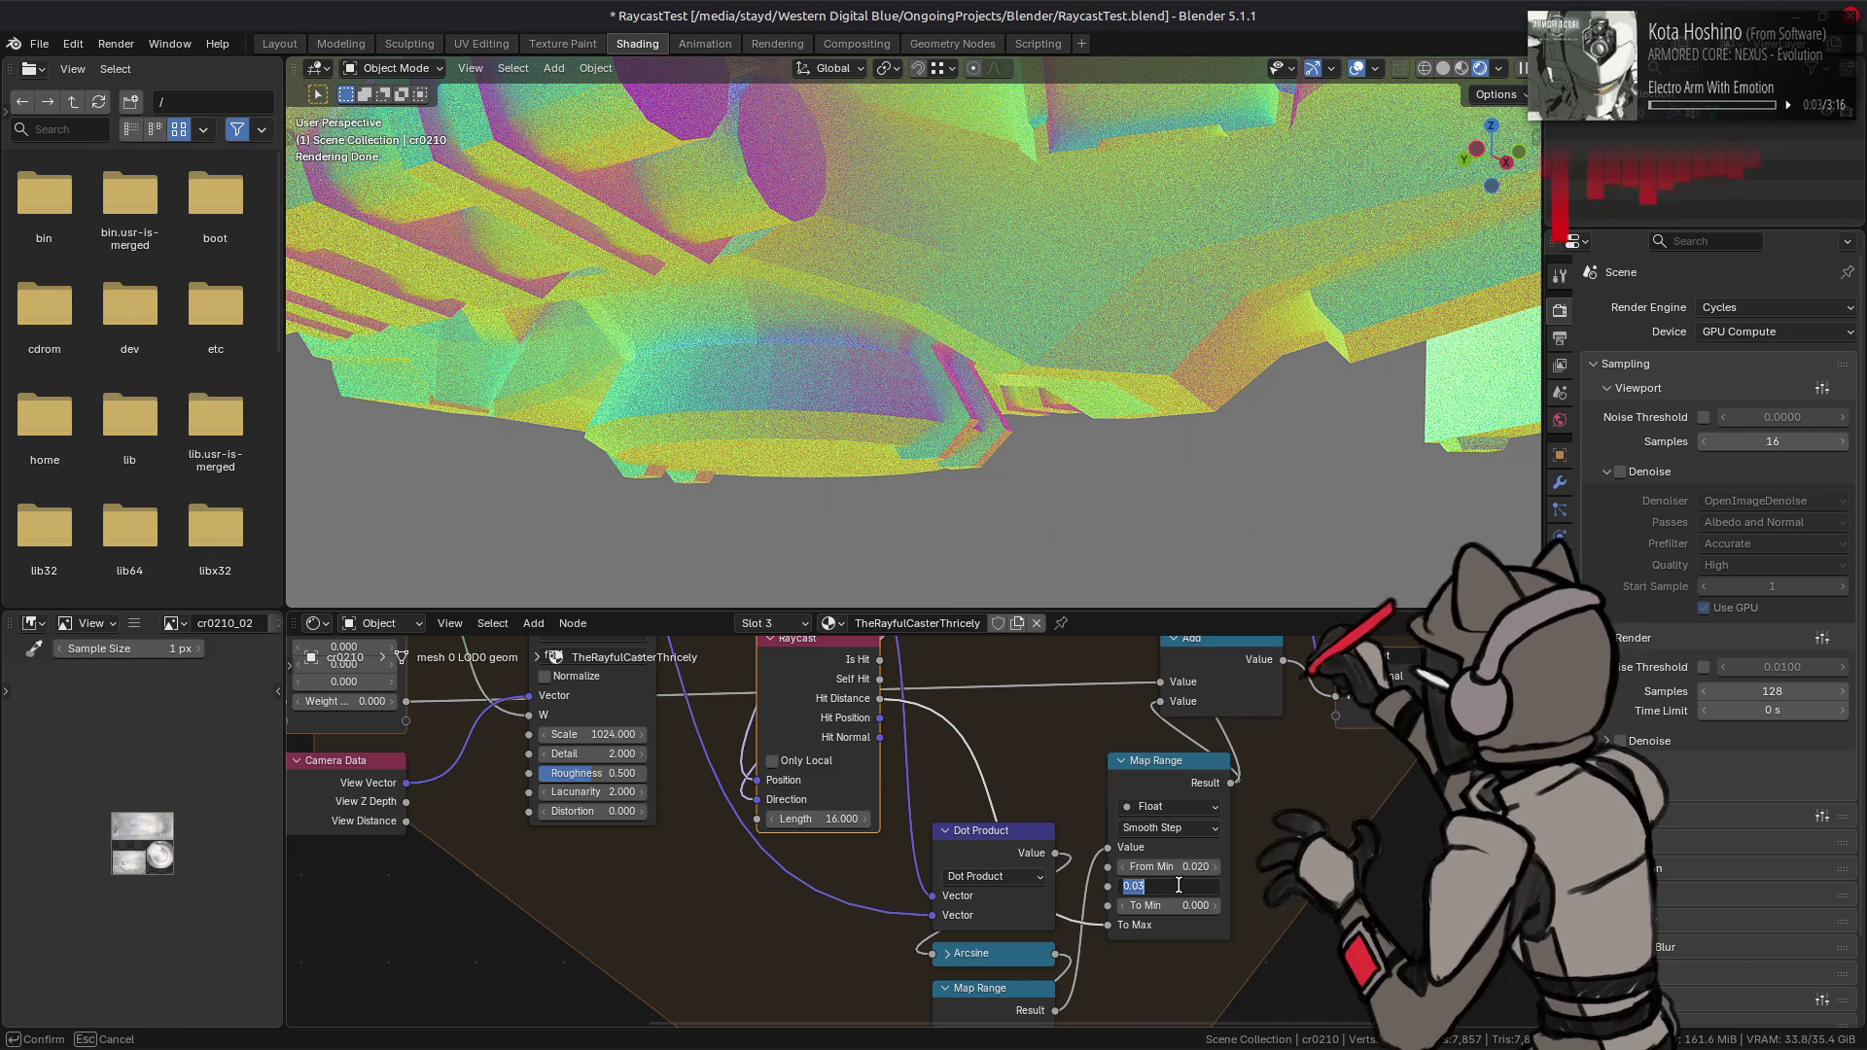
pyautogui.write('5')
pyautogui.press('Return')
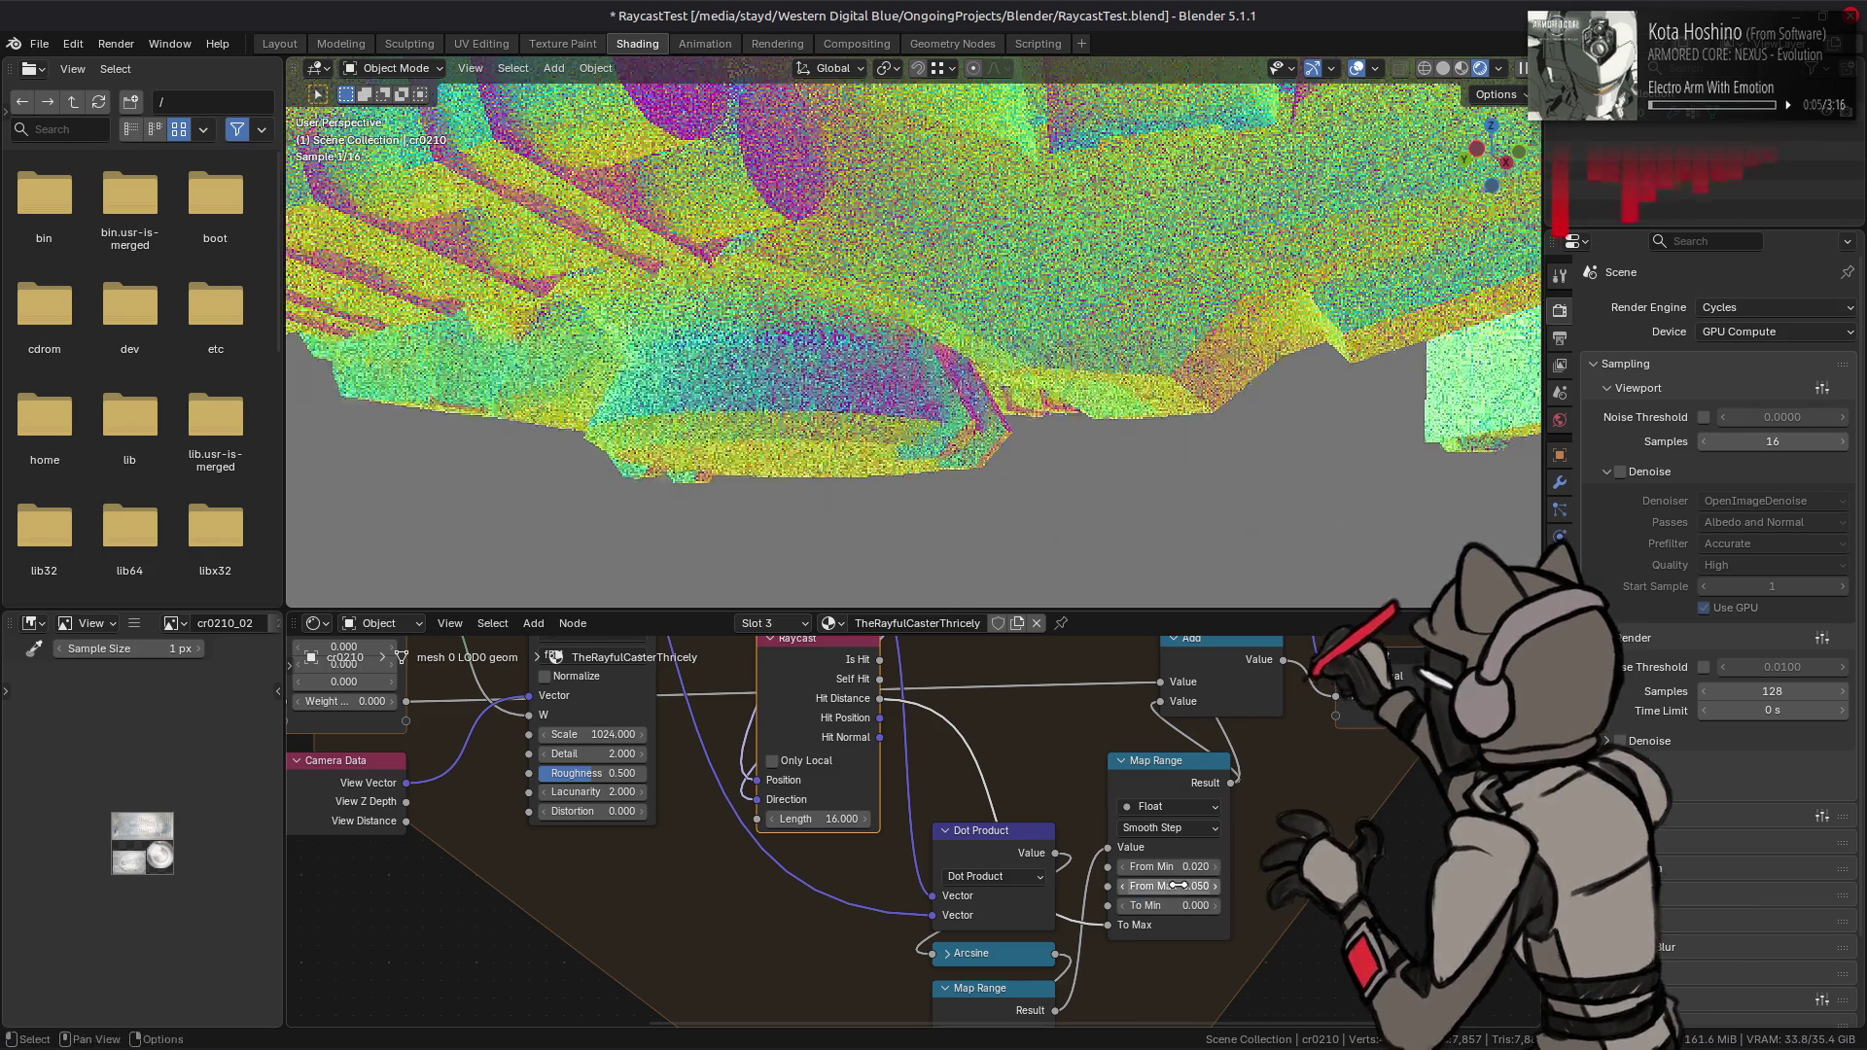
pyautogui.click(1178, 886)
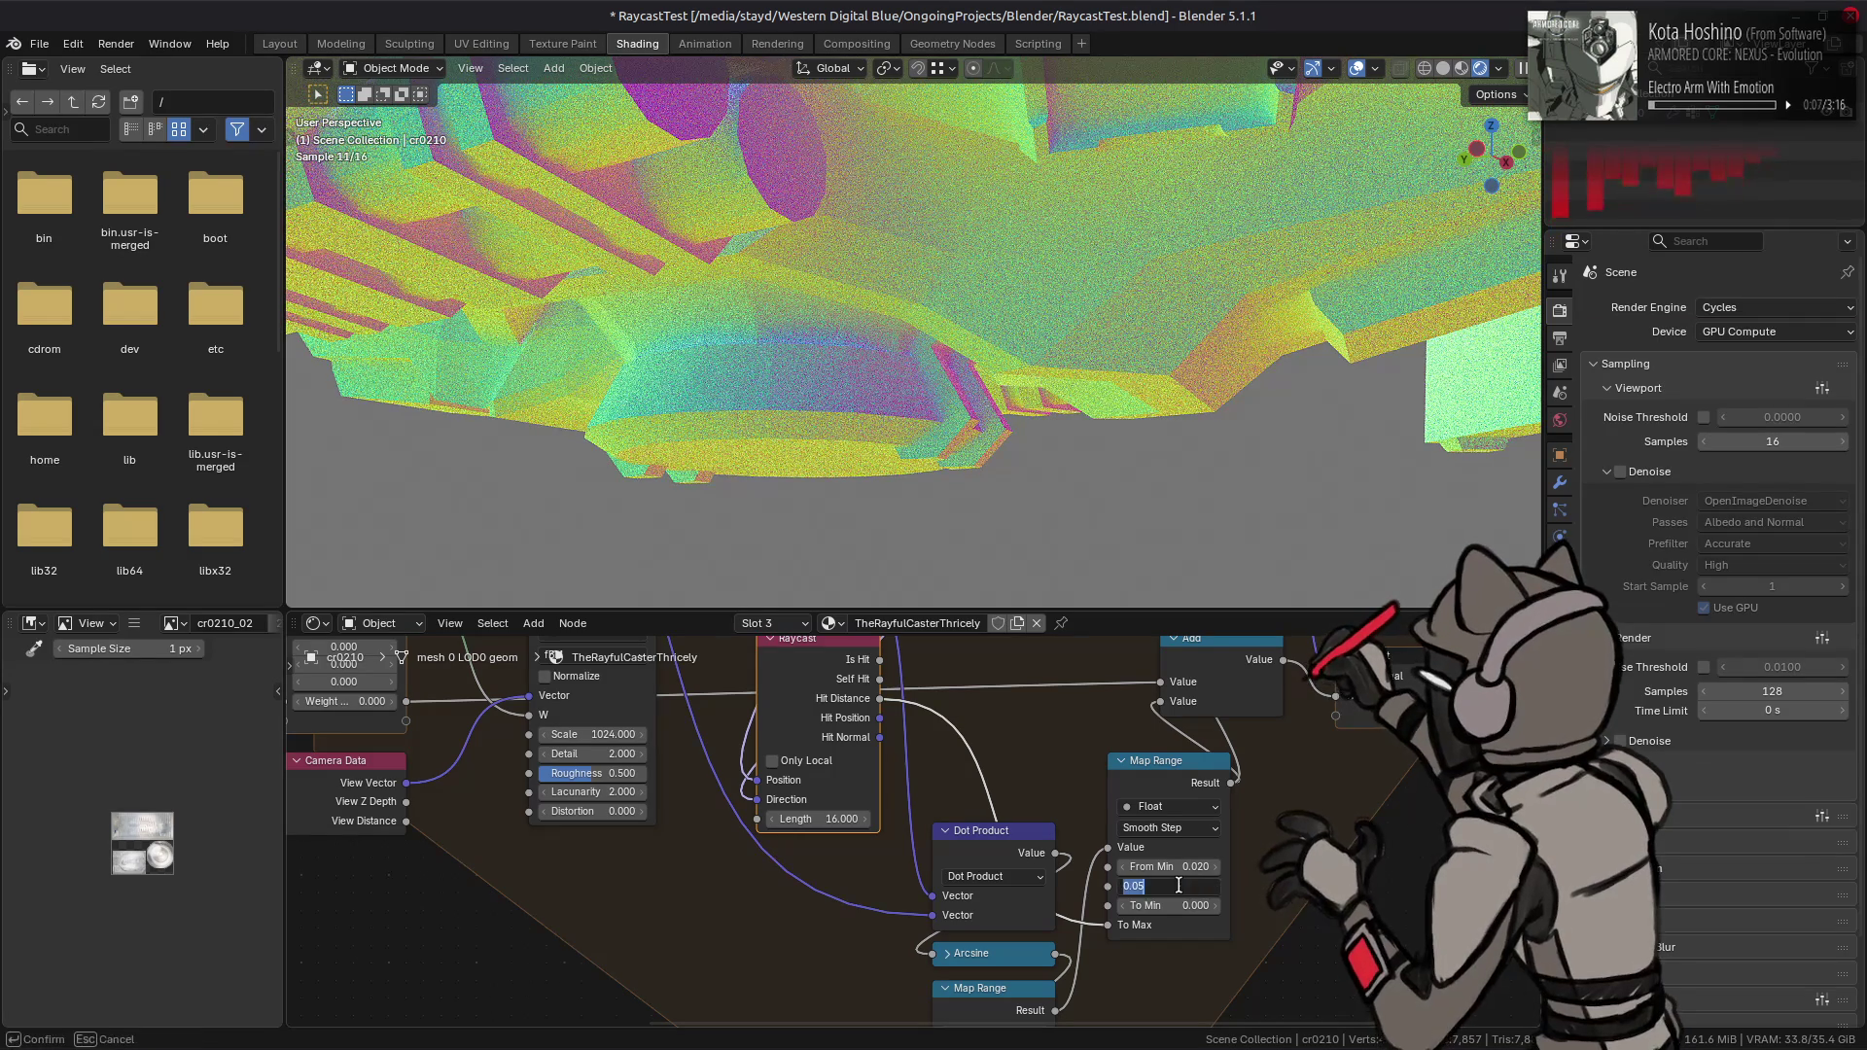
pyautogui.write('.1')
pyautogui.press('Return')
pyautogui.click(1166, 866)
pyautogui.write('5')
pyautogui.press('Return')
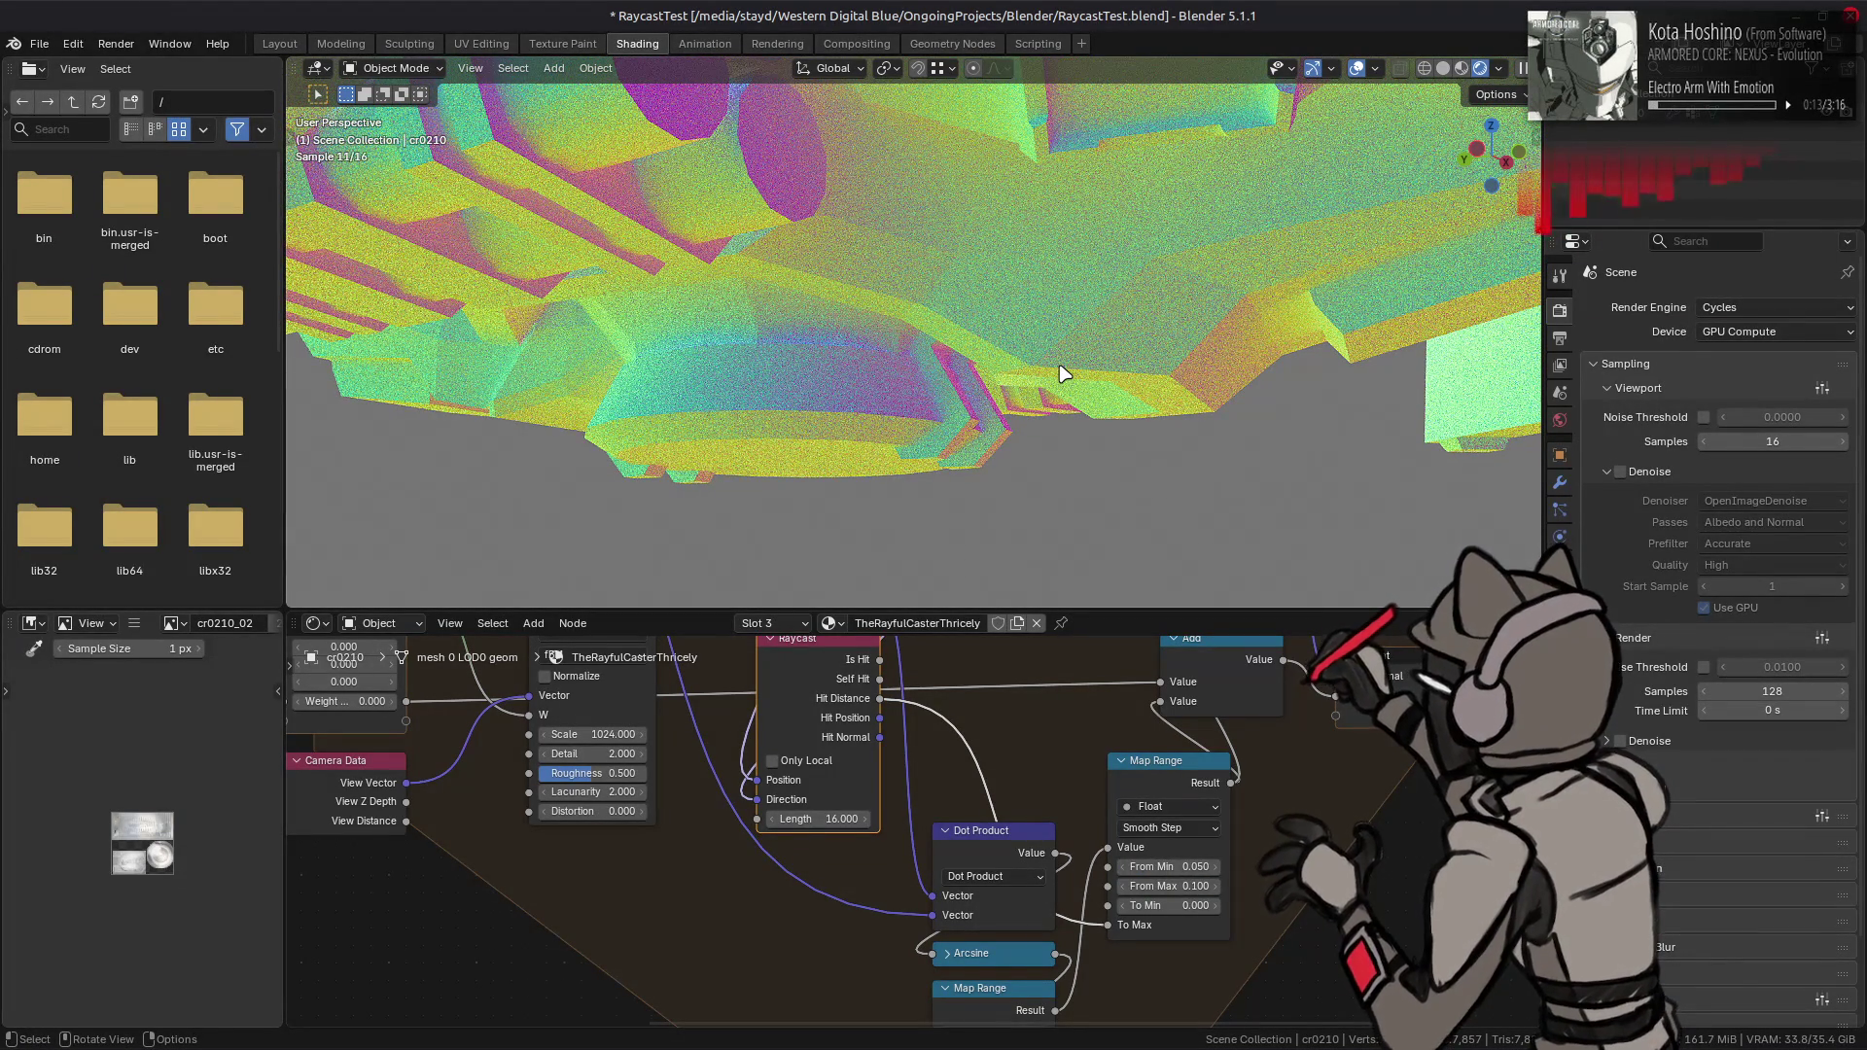
# - Link Hit Distance into the lower Map Range To Min and compare the render with and without it
pyautogui.moveTo(1055, 343); pyautogui.dragTo(1071, 375, button='middle')
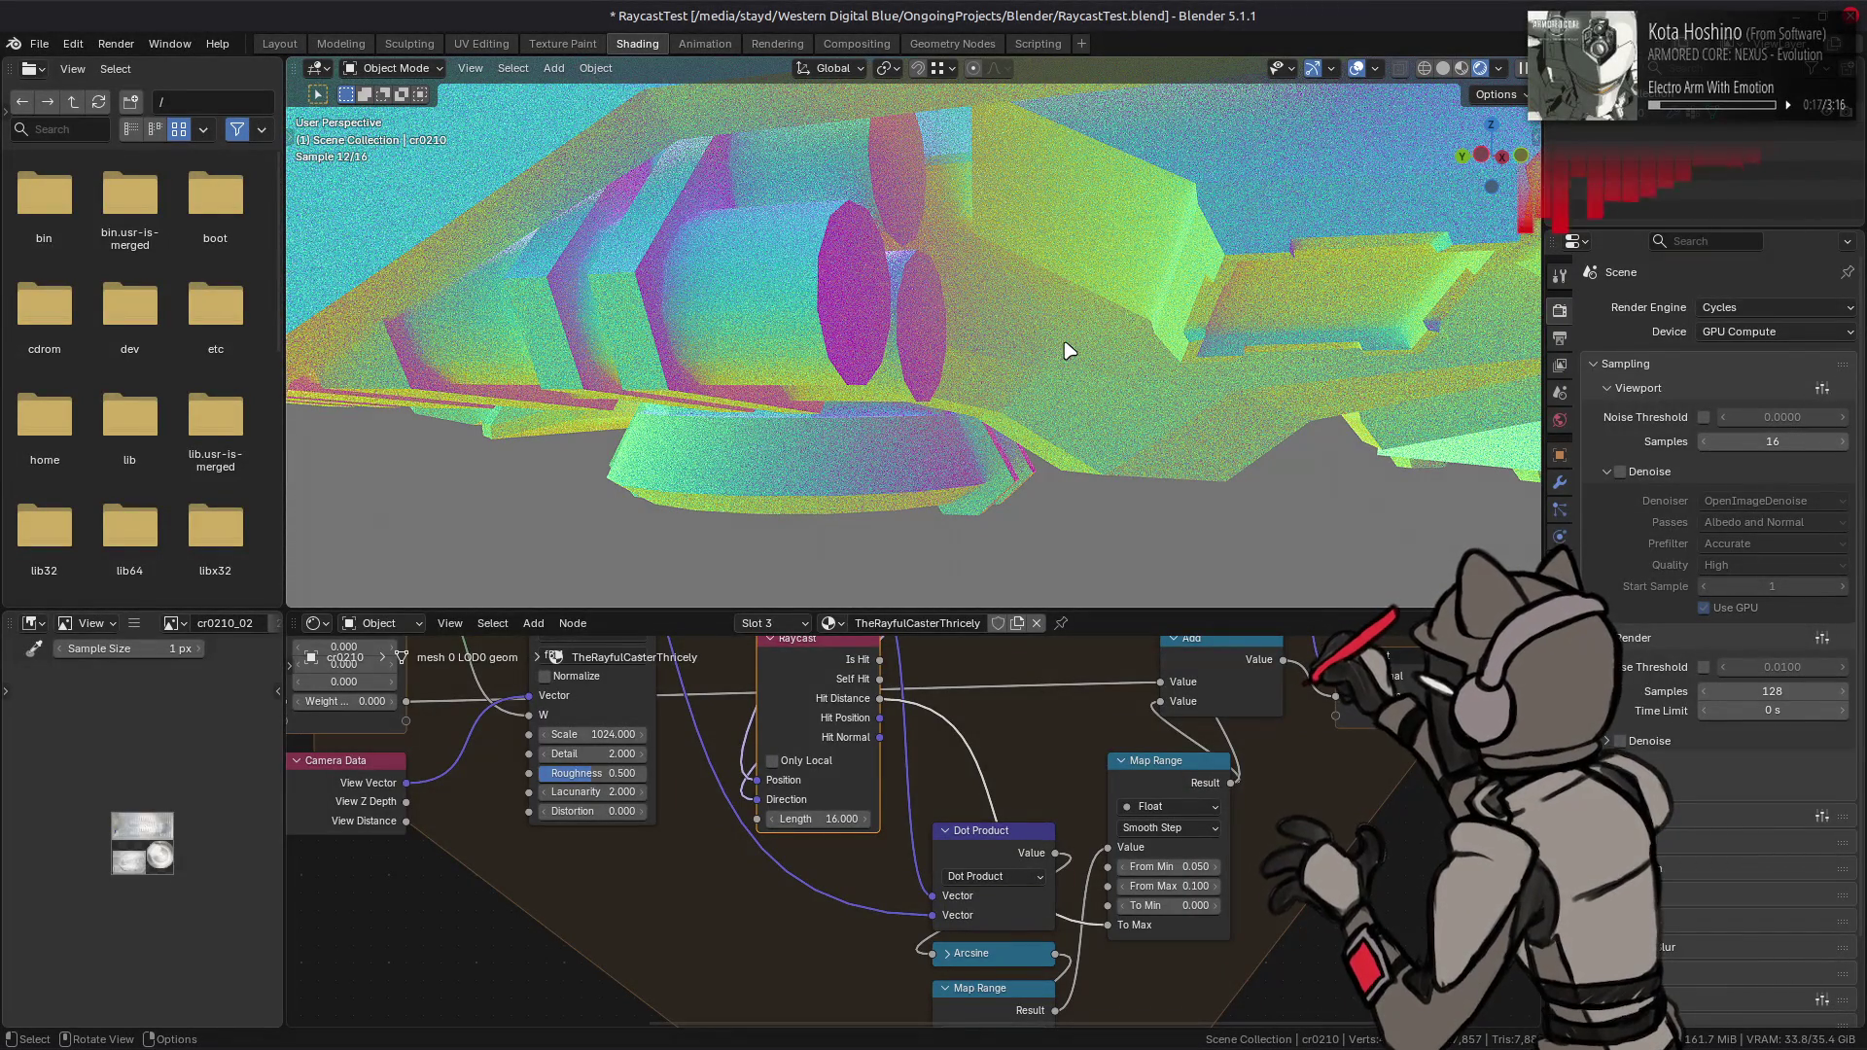
pyautogui.moveTo(1066, 350)
pyautogui.mouseDown(button='middle')
pyautogui.moveTo(925, 367)
pyautogui.moveTo(933, 404)
pyautogui.mouseUp(button='middle')
pyautogui.moveTo(951, 787)
pyautogui.mouseDown(button='middle')
pyautogui.moveTo(914, 696)
pyautogui.moveTo(929, 766)
pyautogui.mouseUp(button='middle')
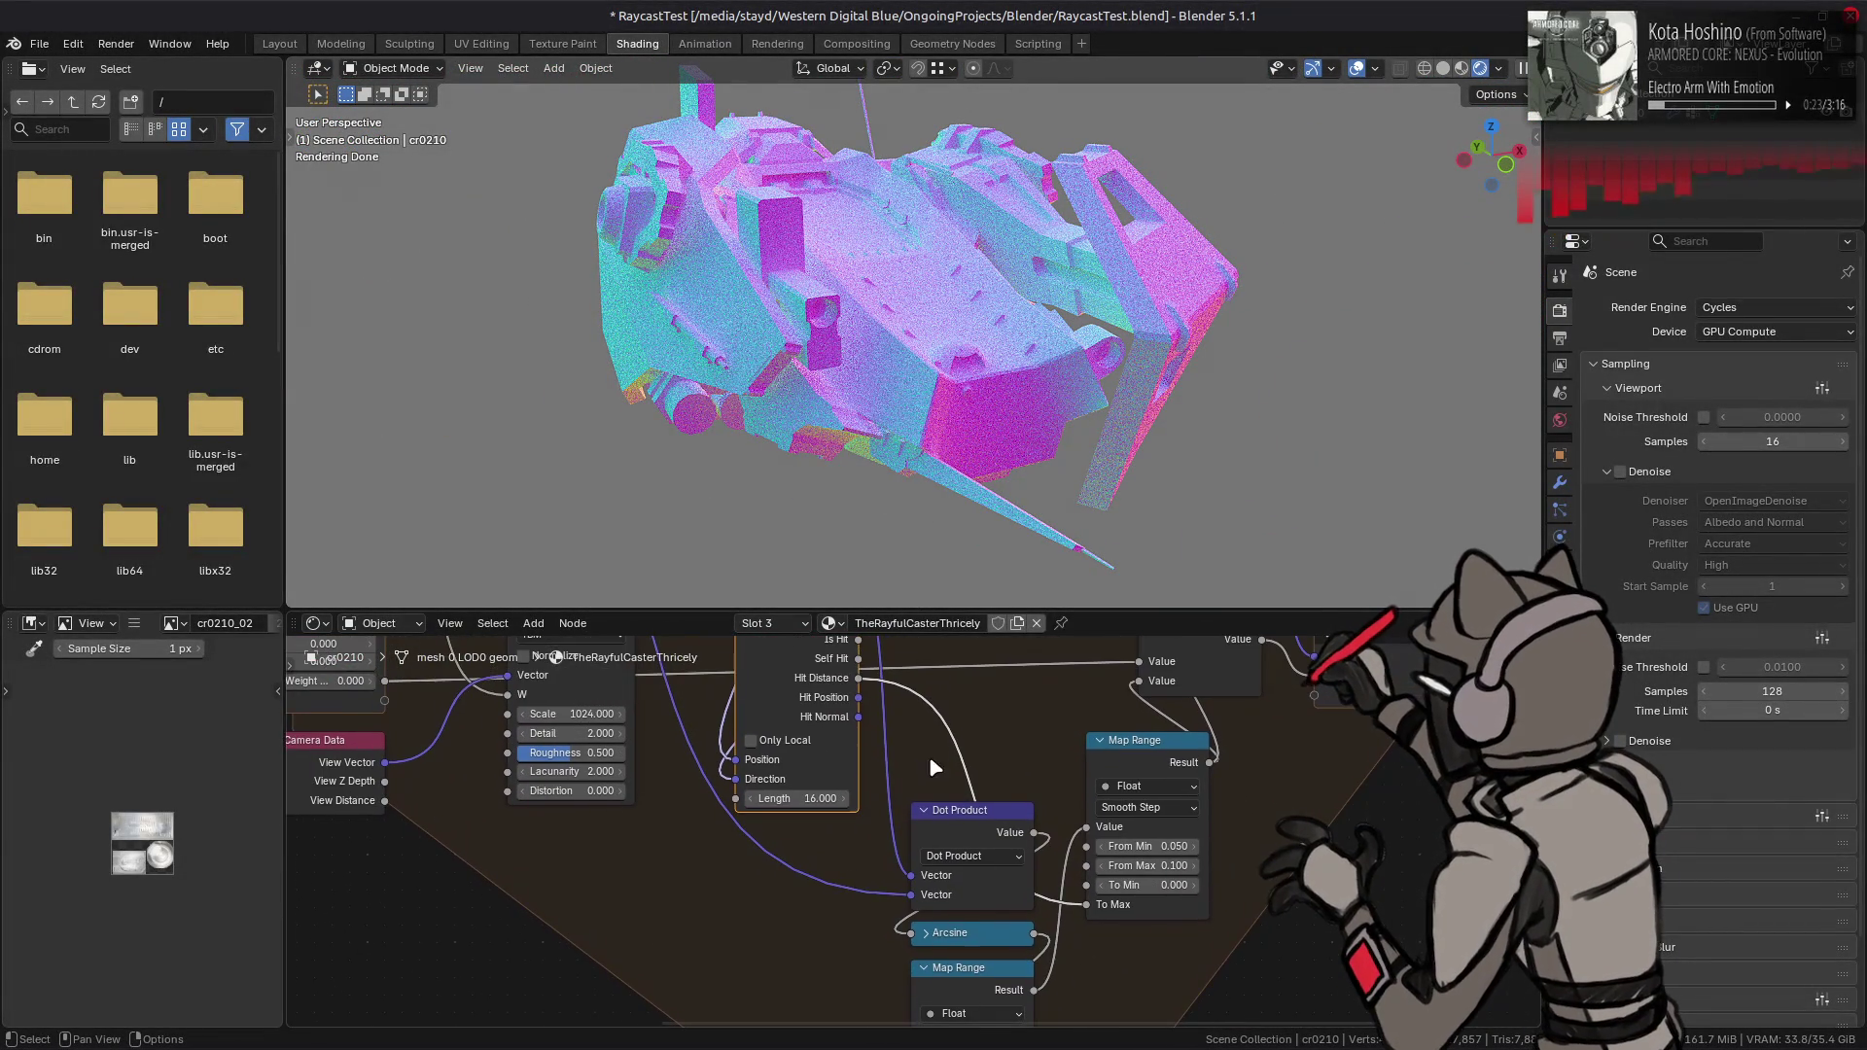
pyautogui.moveTo(859, 677); pyautogui.dragTo(1087, 884)
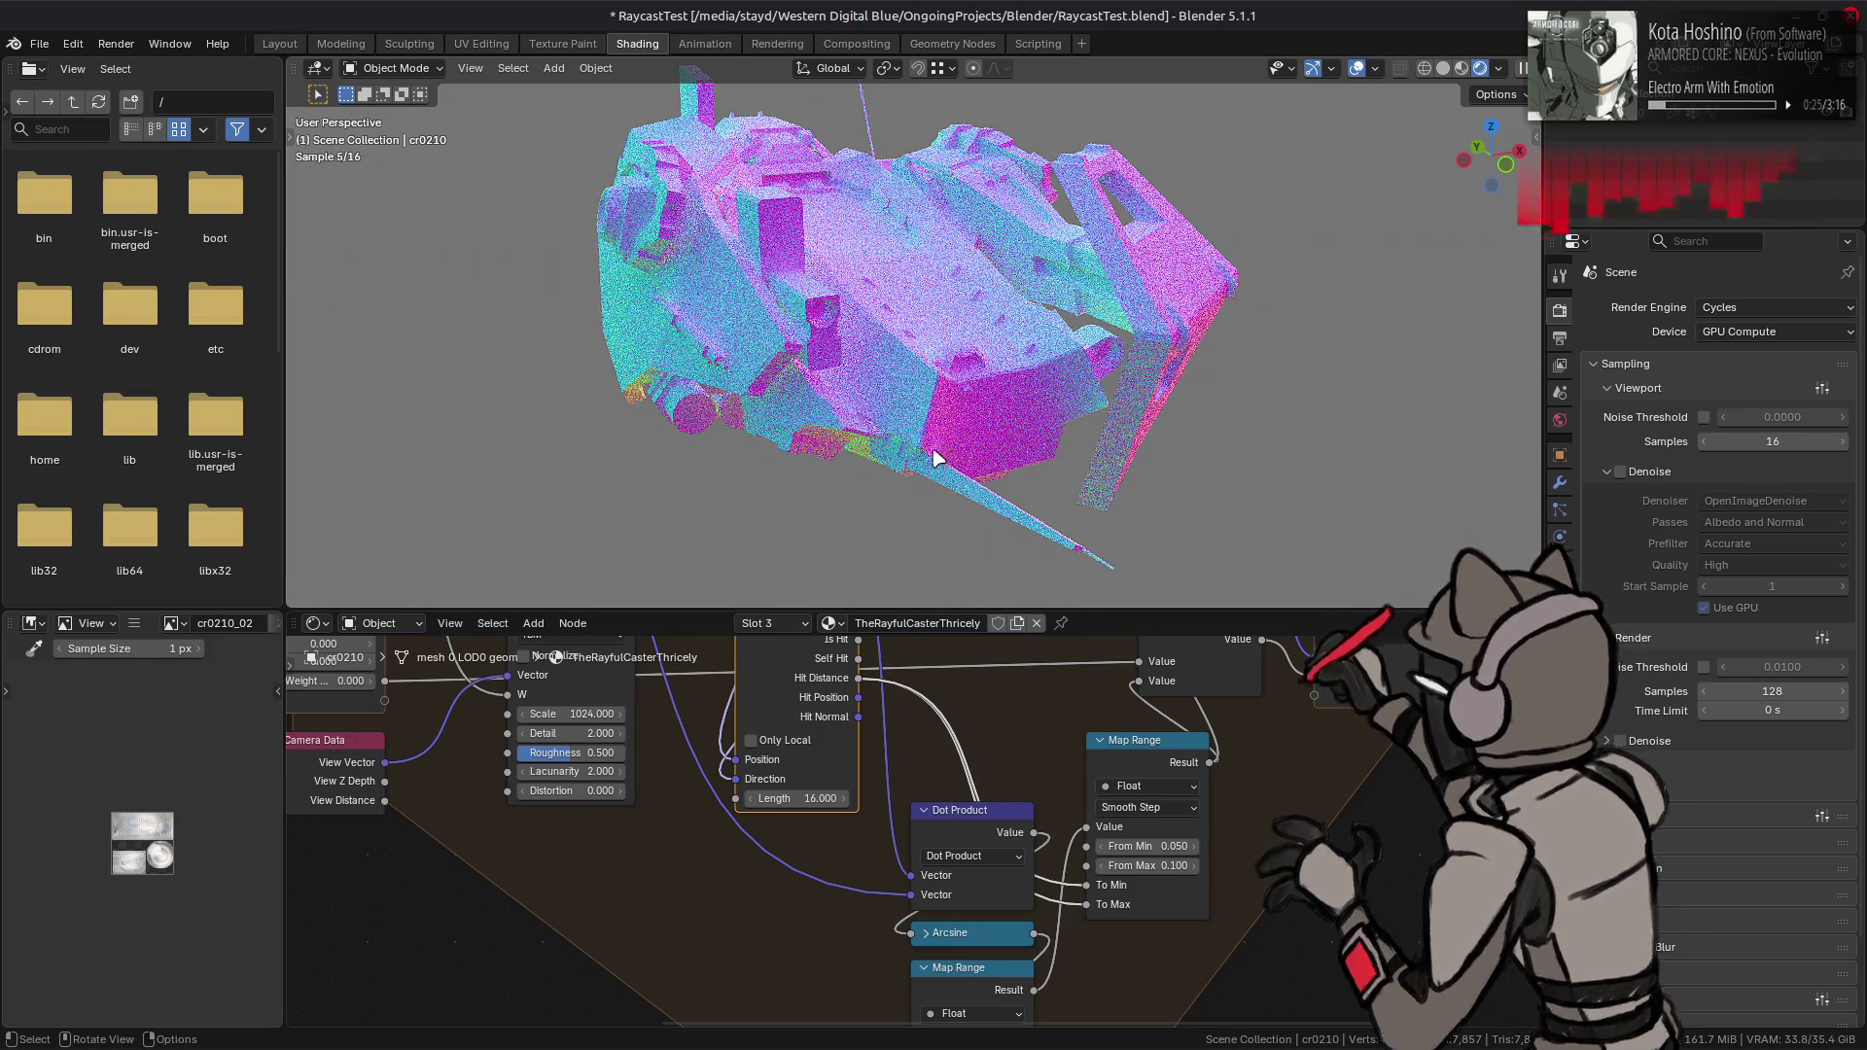
pyautogui.moveTo(972, 457); pyautogui.dragTo(932, 467, button='middle')
pyautogui.hotkey('ctrl', 'z')
pyautogui.hotkey('ctrl', 'shift', 'z')
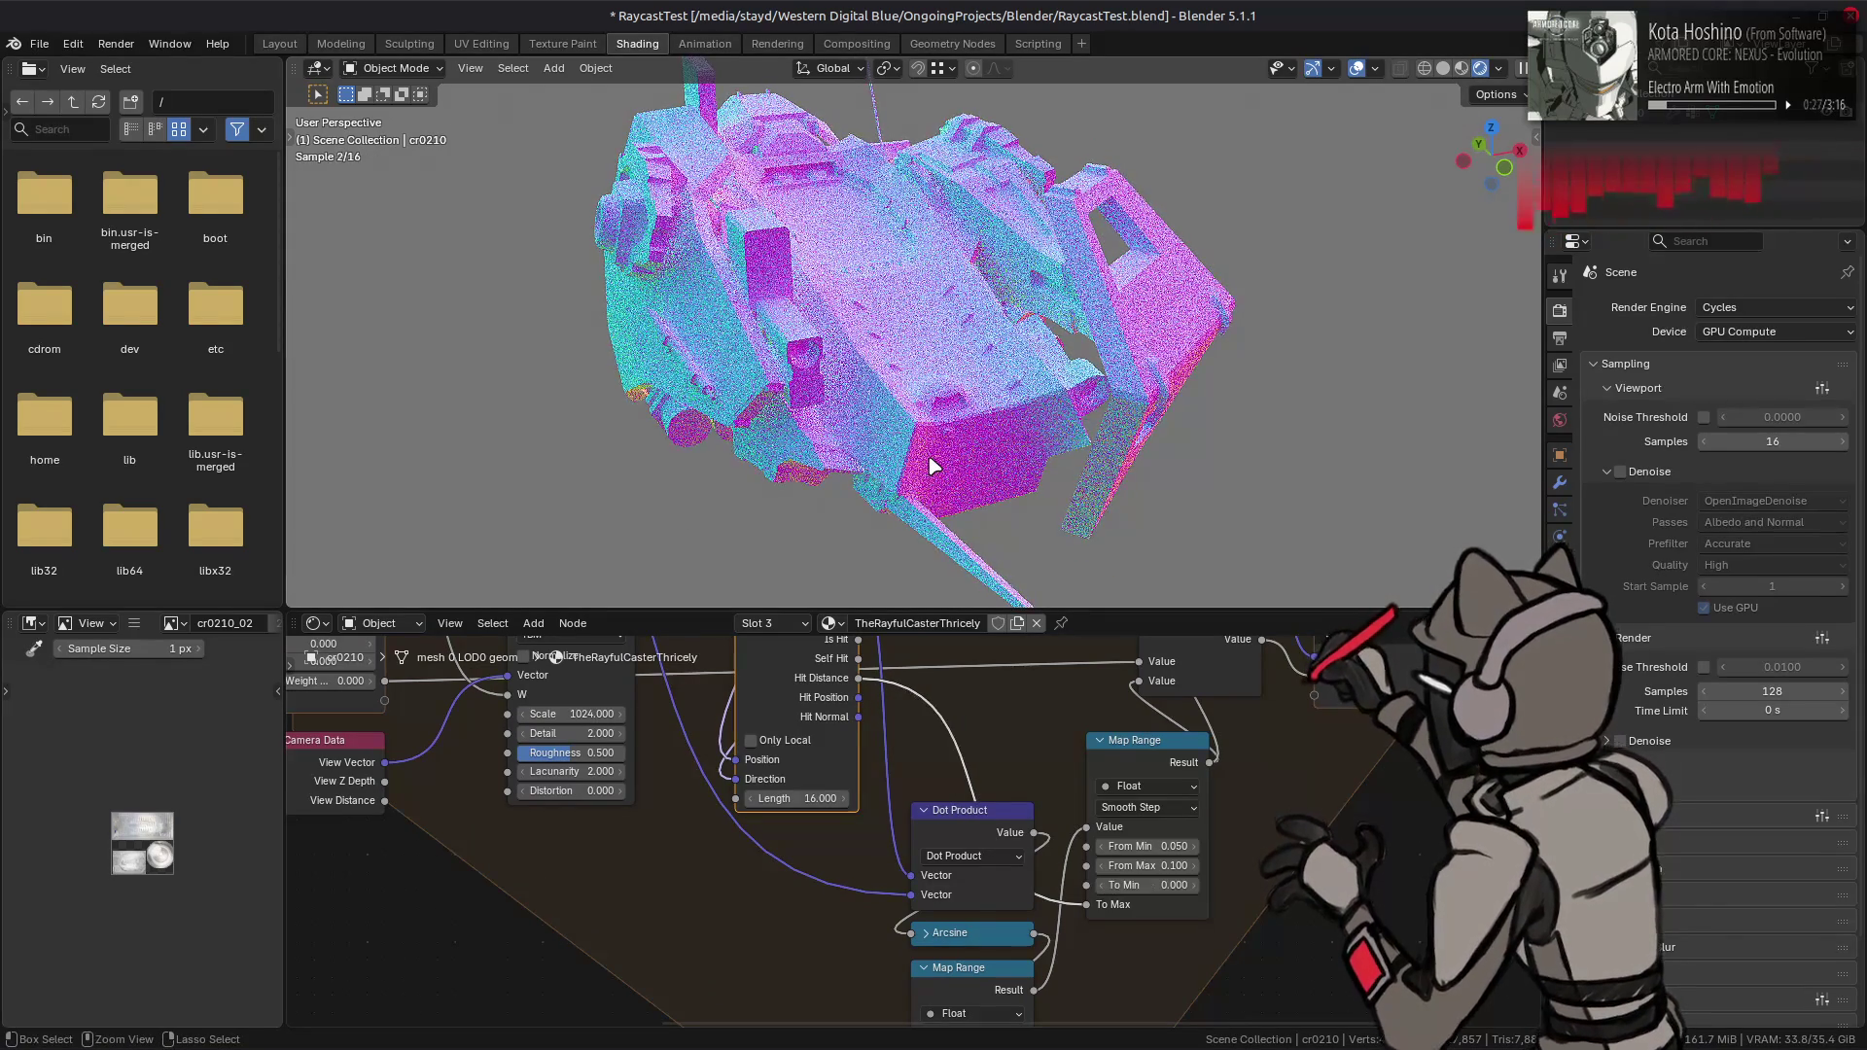
# - Leave the Hit Distance link removed after toggling it, and save RaycastTest.blend
pyautogui.hotkey('ctrl', 'z')
pyautogui.hotkey('ctrl', 'shift', 'z')
pyautogui.hotkey('ctrl', 'z')
pyautogui.hotkey('ctrl', 'shift', 'z')
pyautogui.hotkey('ctrl', 'z')
pyautogui.hotkey('ctrl', 'shift', 'z')
pyautogui.hotkey('ctrl', 'z')
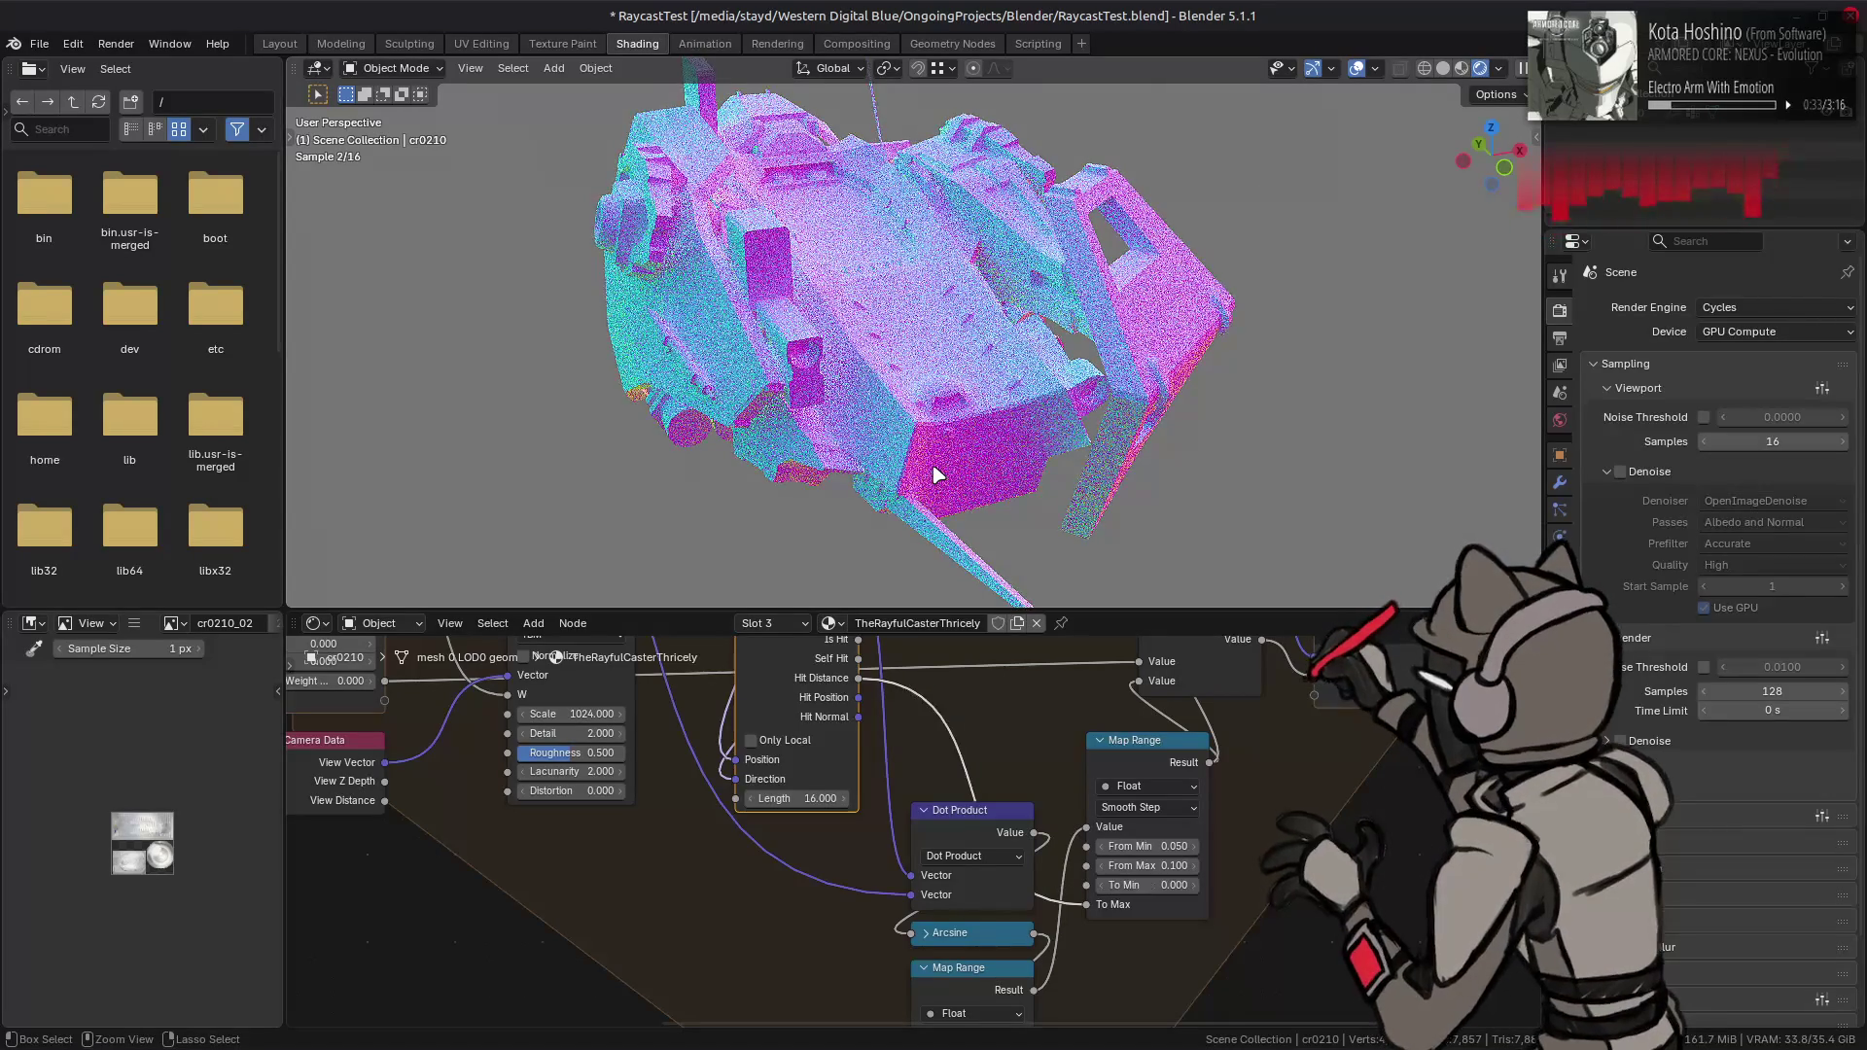
pyautogui.hotkey('ctrl', 's')
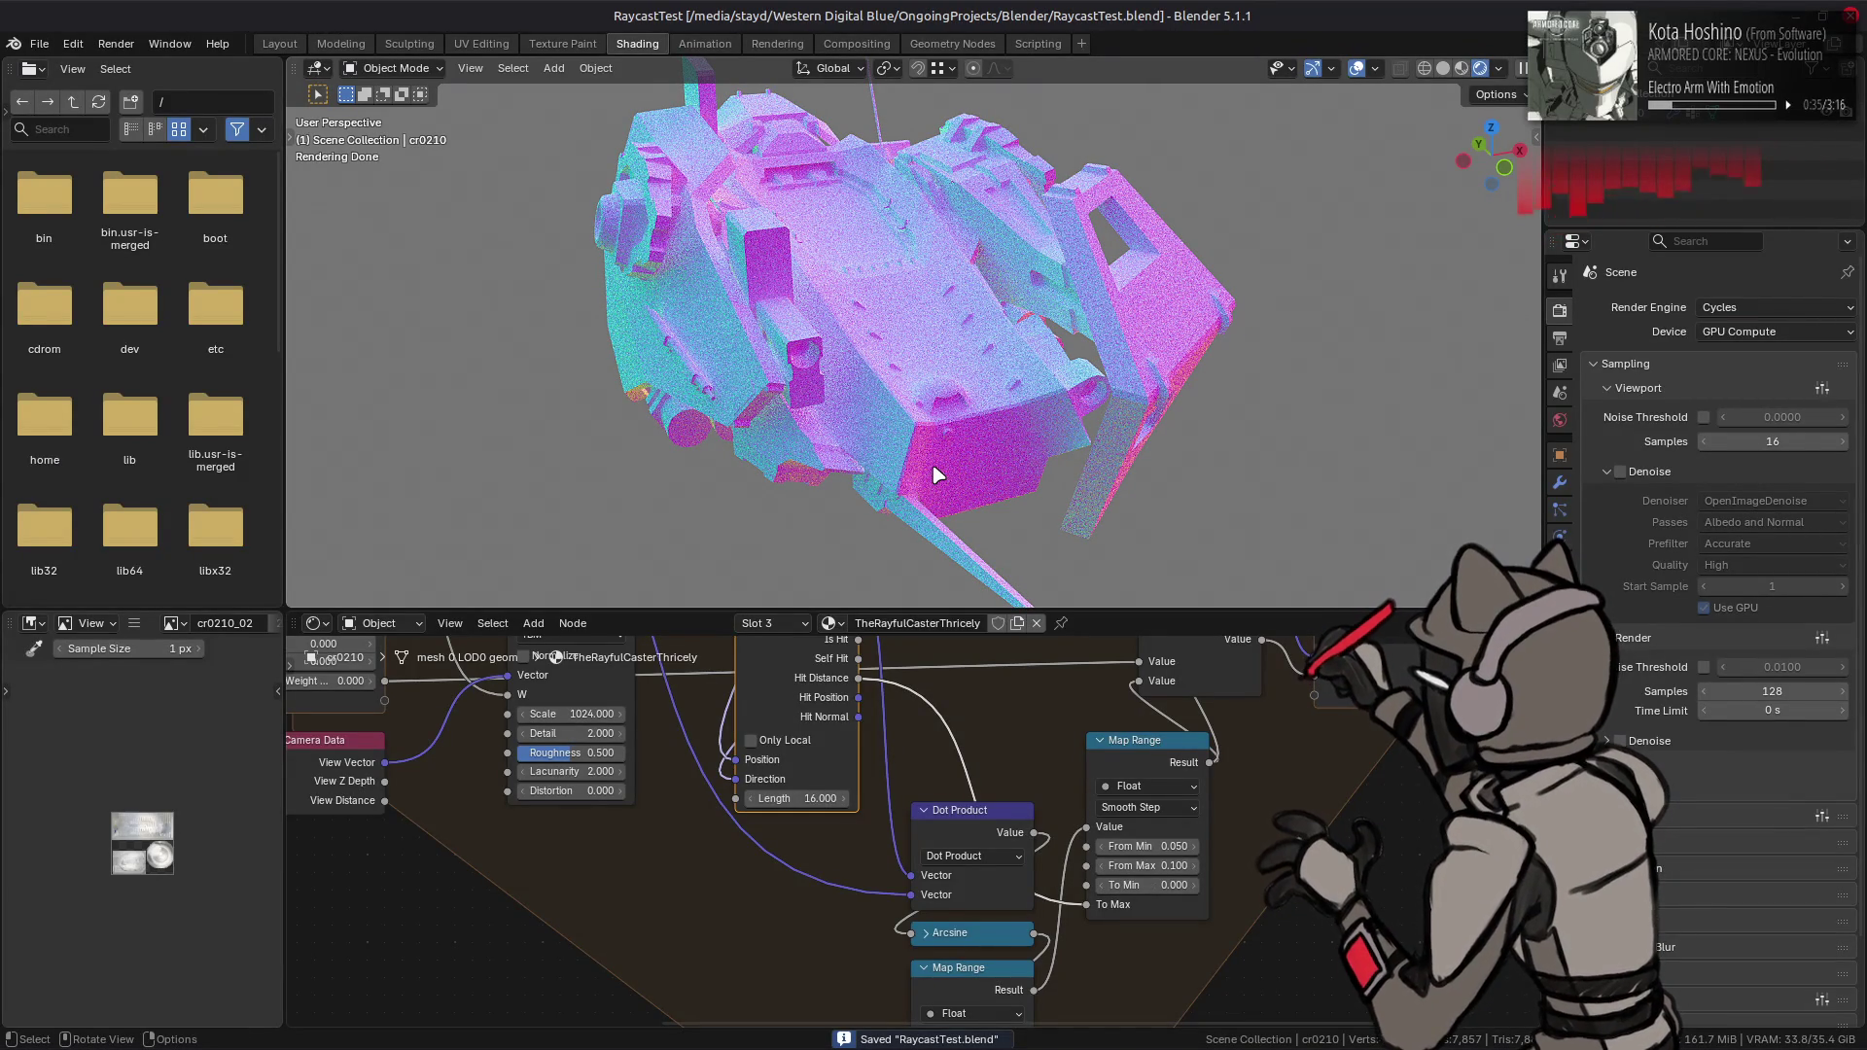
pyautogui.scroll(-1, 890, 774)
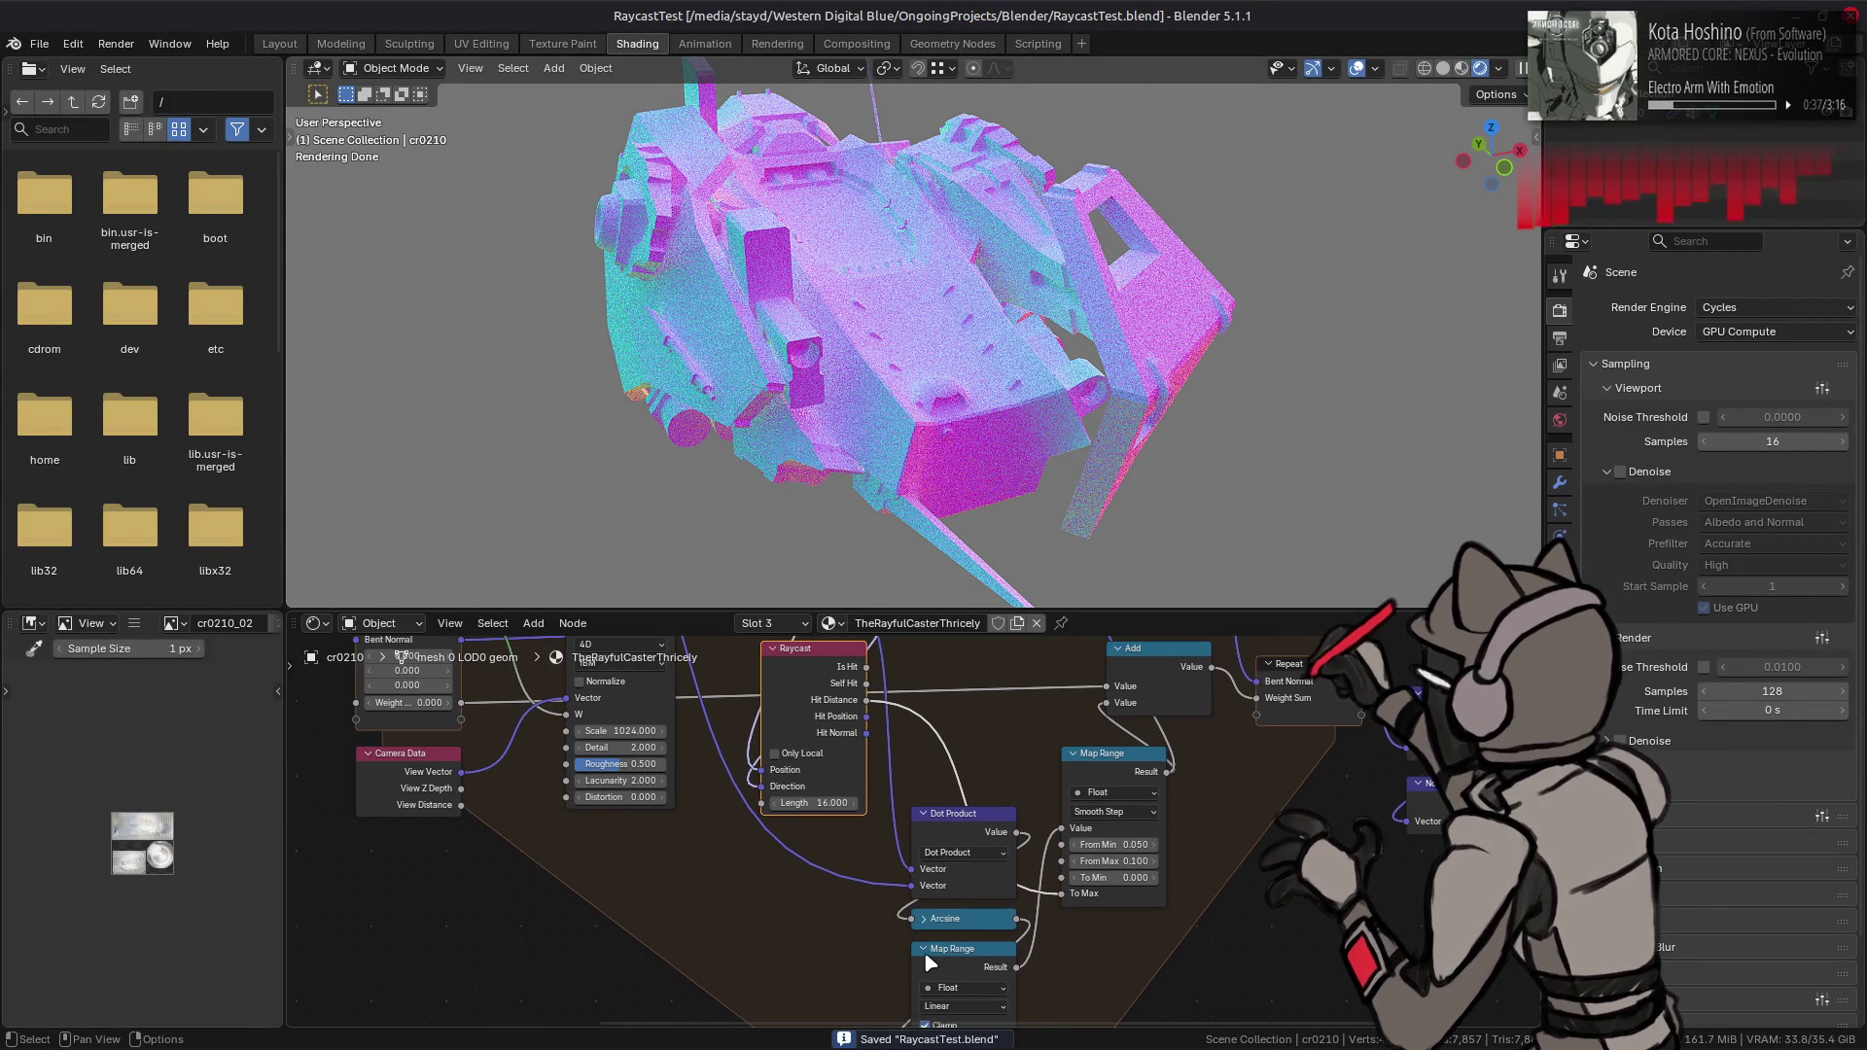
# - Hide the lower Map Range's unused sockets, then collapse it to its header via Show/Hide
pyautogui.moveTo(931, 963); pyautogui.dragTo(940, 838, button='middle')
pyautogui.click(935, 828)
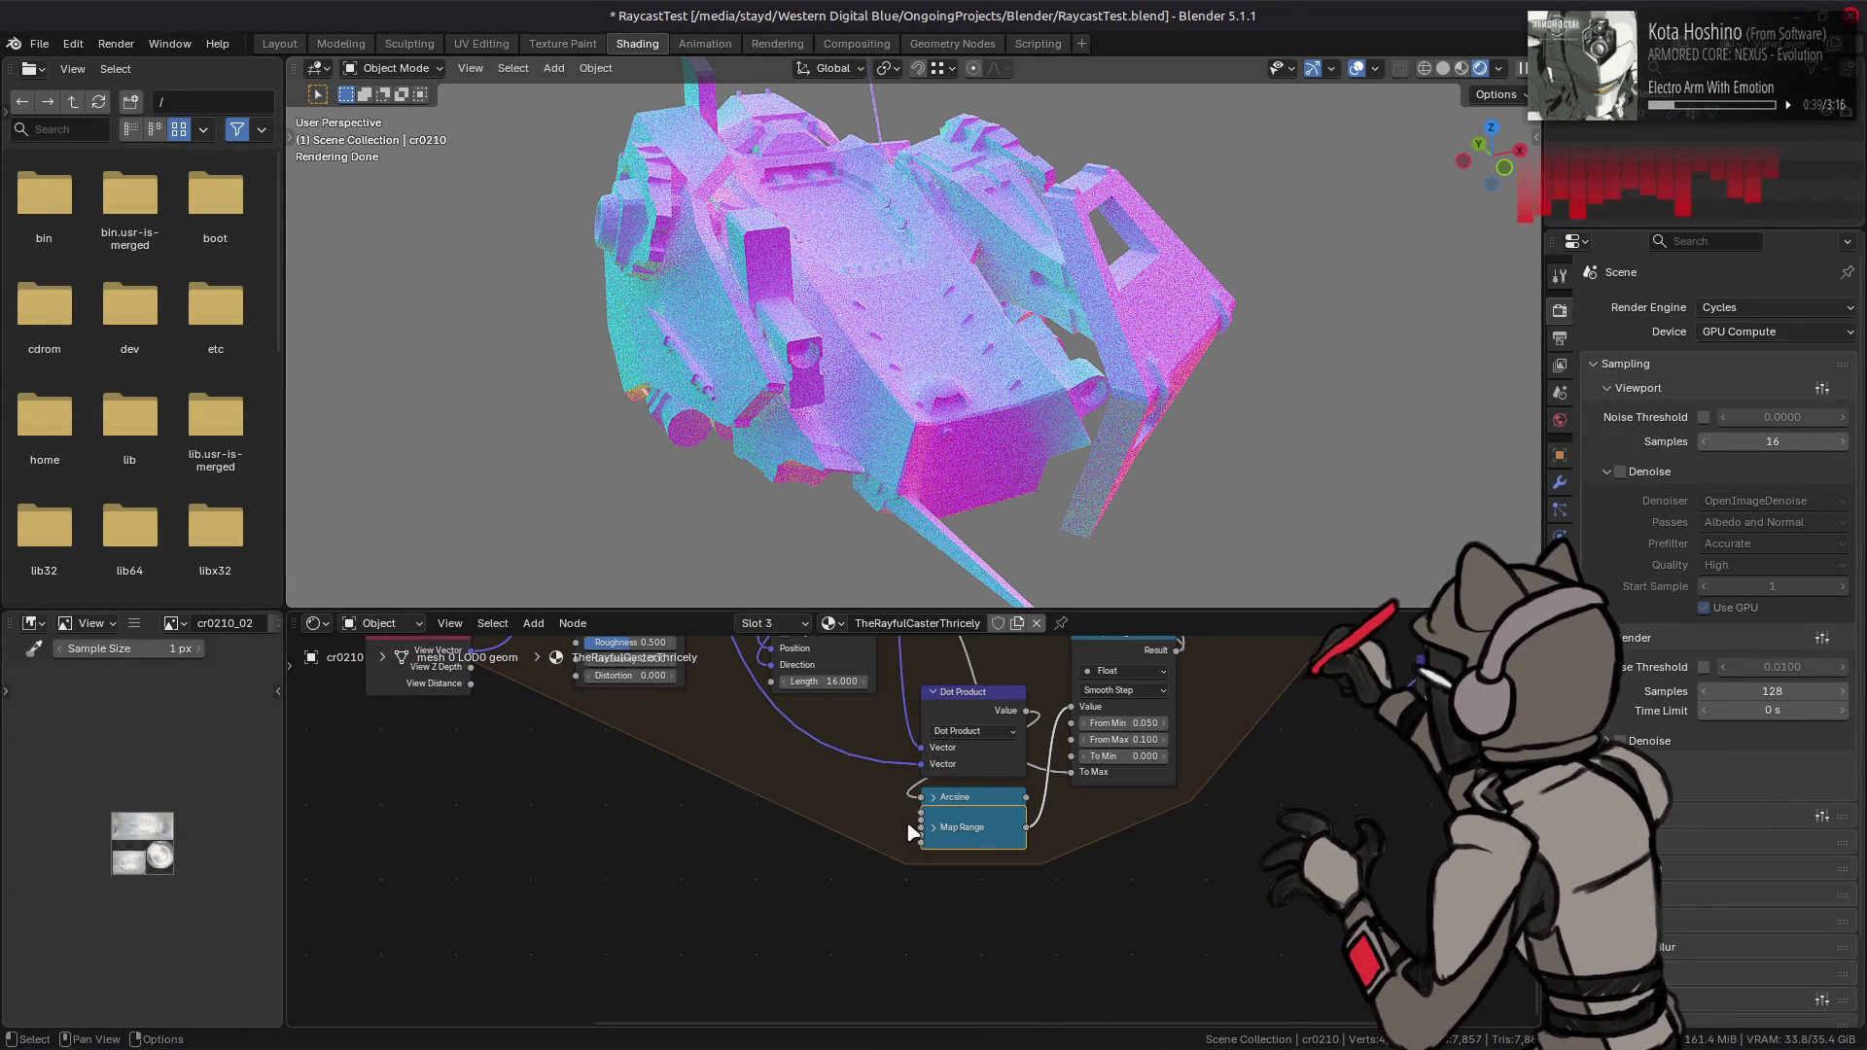
pyautogui.click(939, 830)
pyautogui.rightClick(958, 836)
pyautogui.moveTo(934, 967)
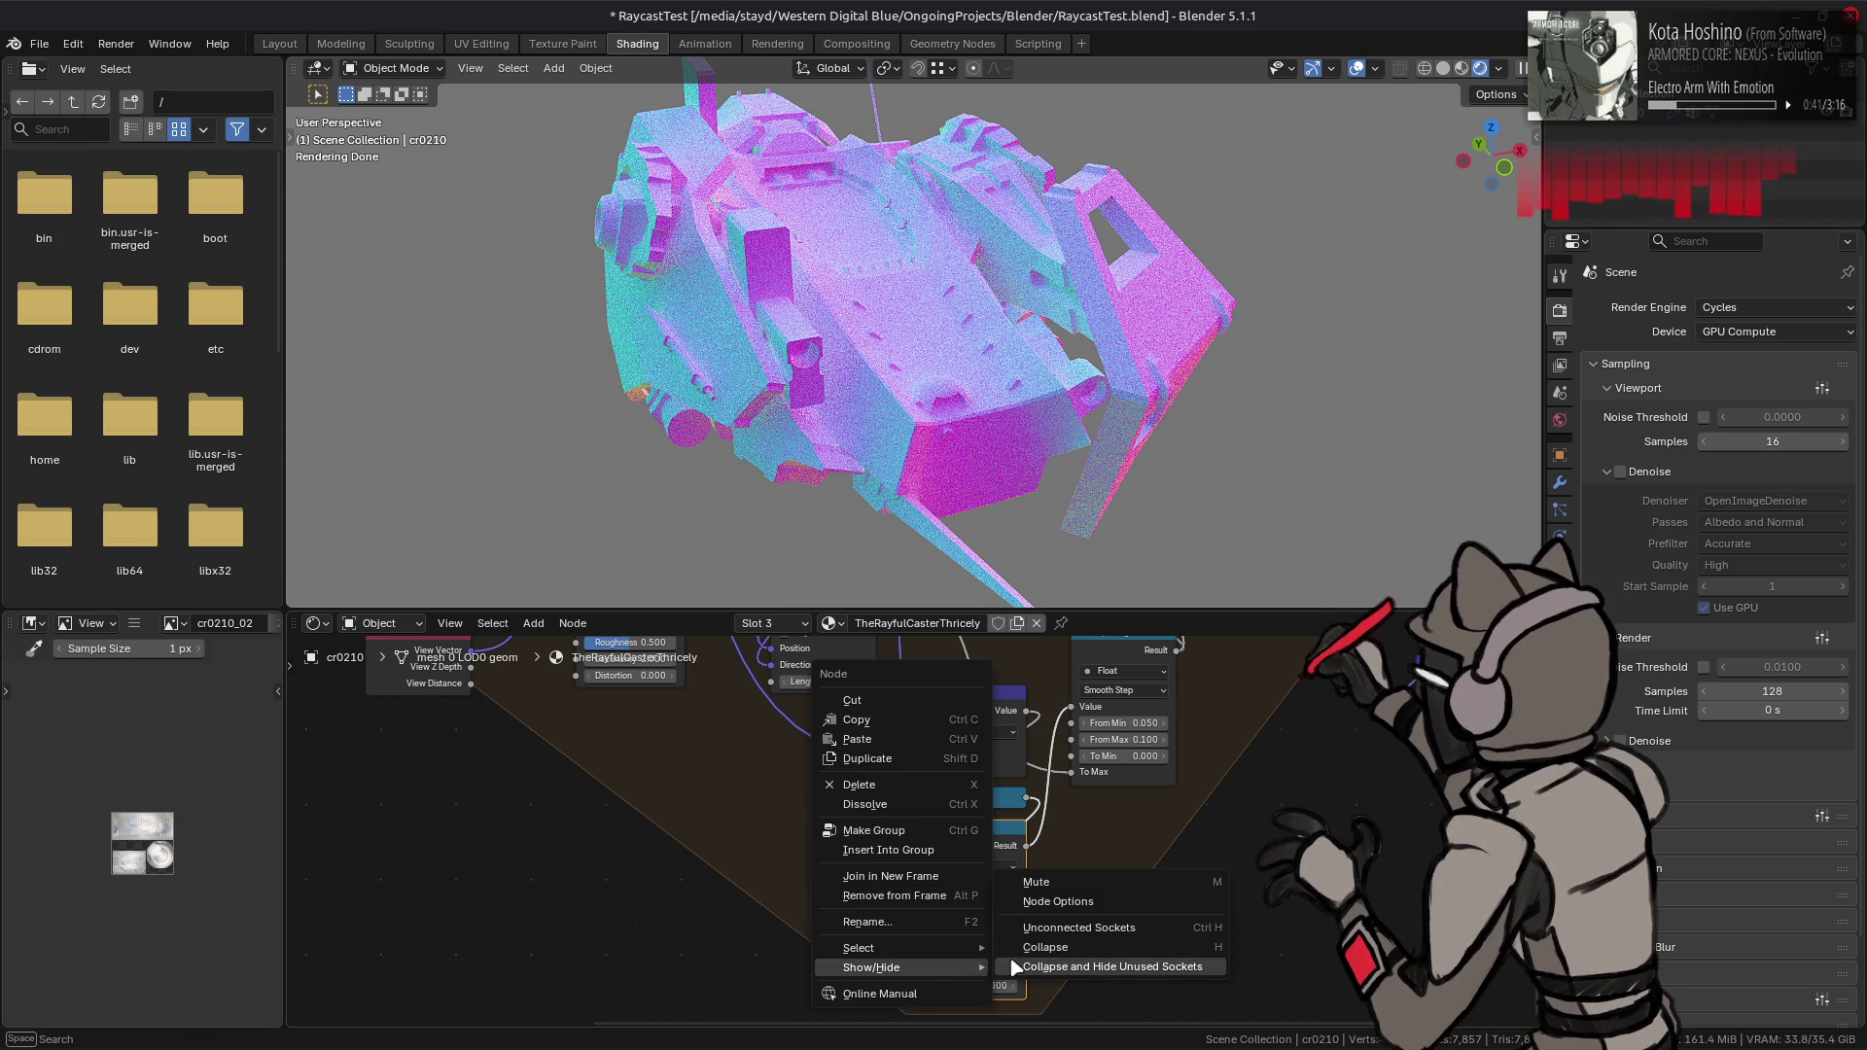
pyautogui.click(1065, 927)
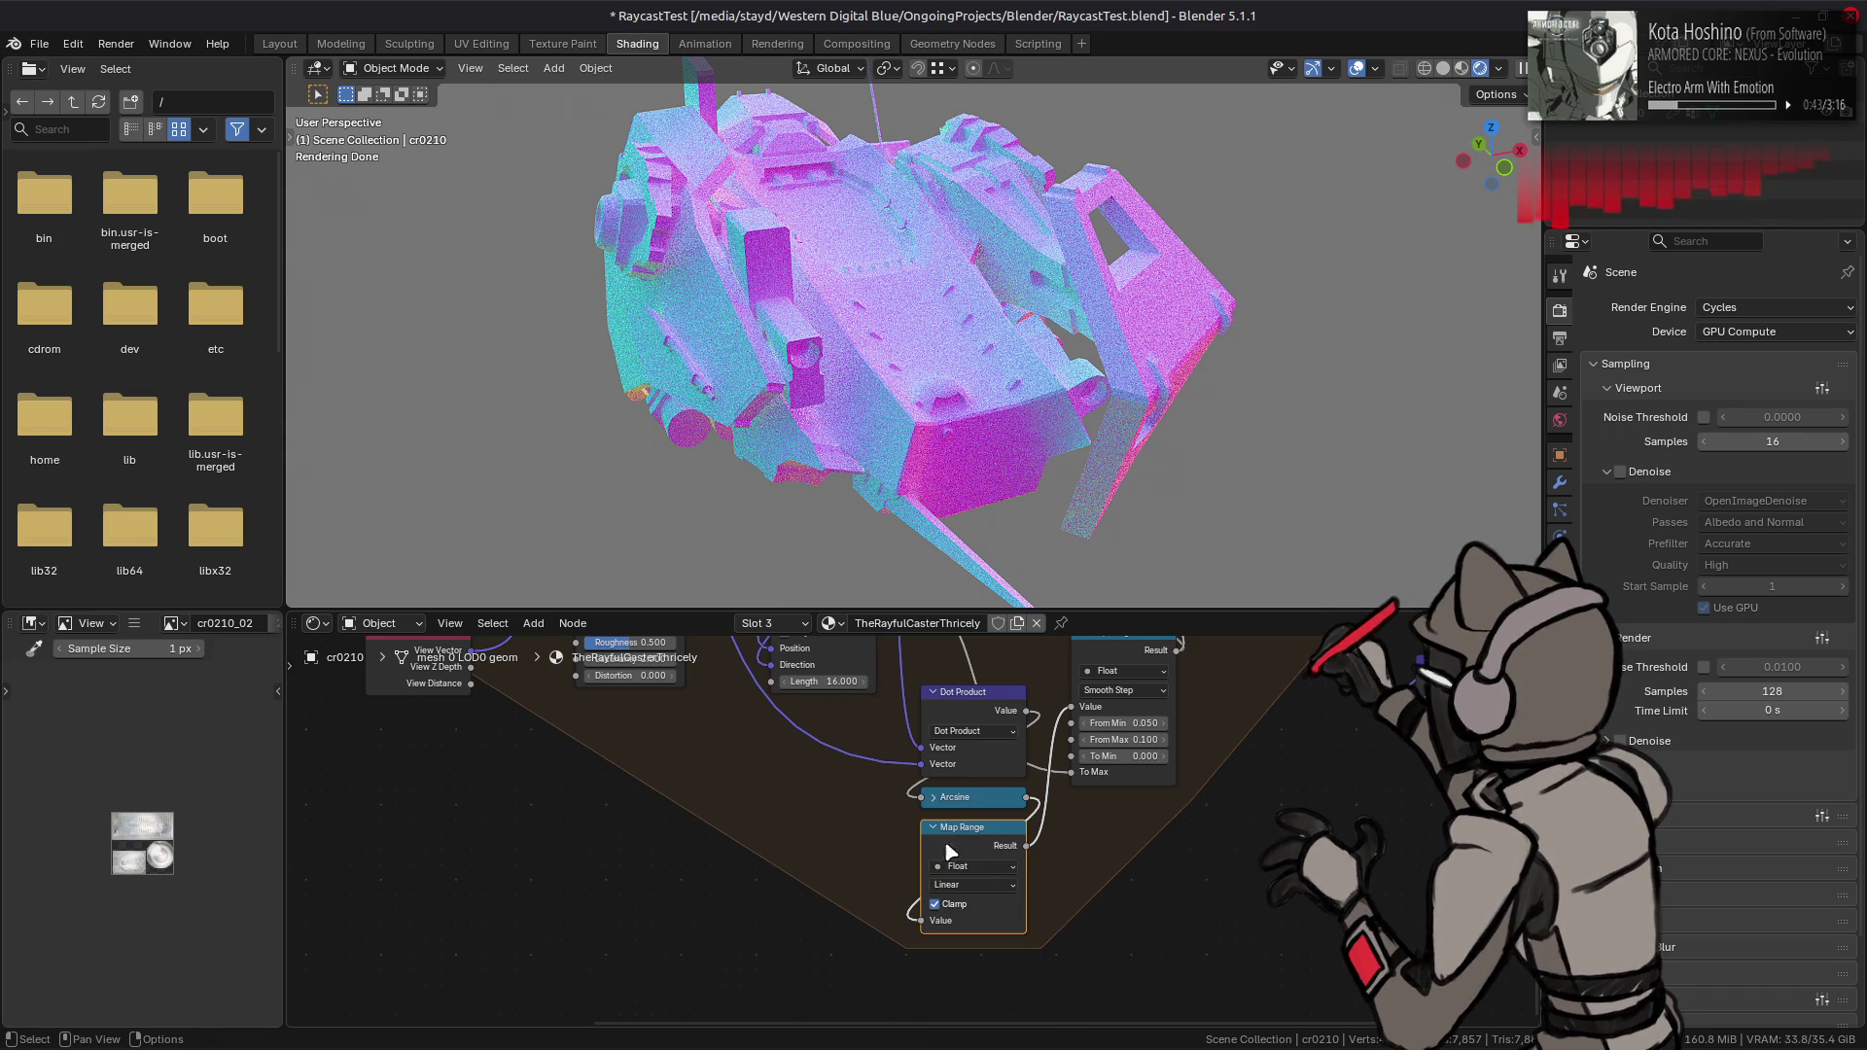
pyautogui.rightClick(936, 836)
pyautogui.moveTo(977, 861)
pyautogui.click(1059, 867)
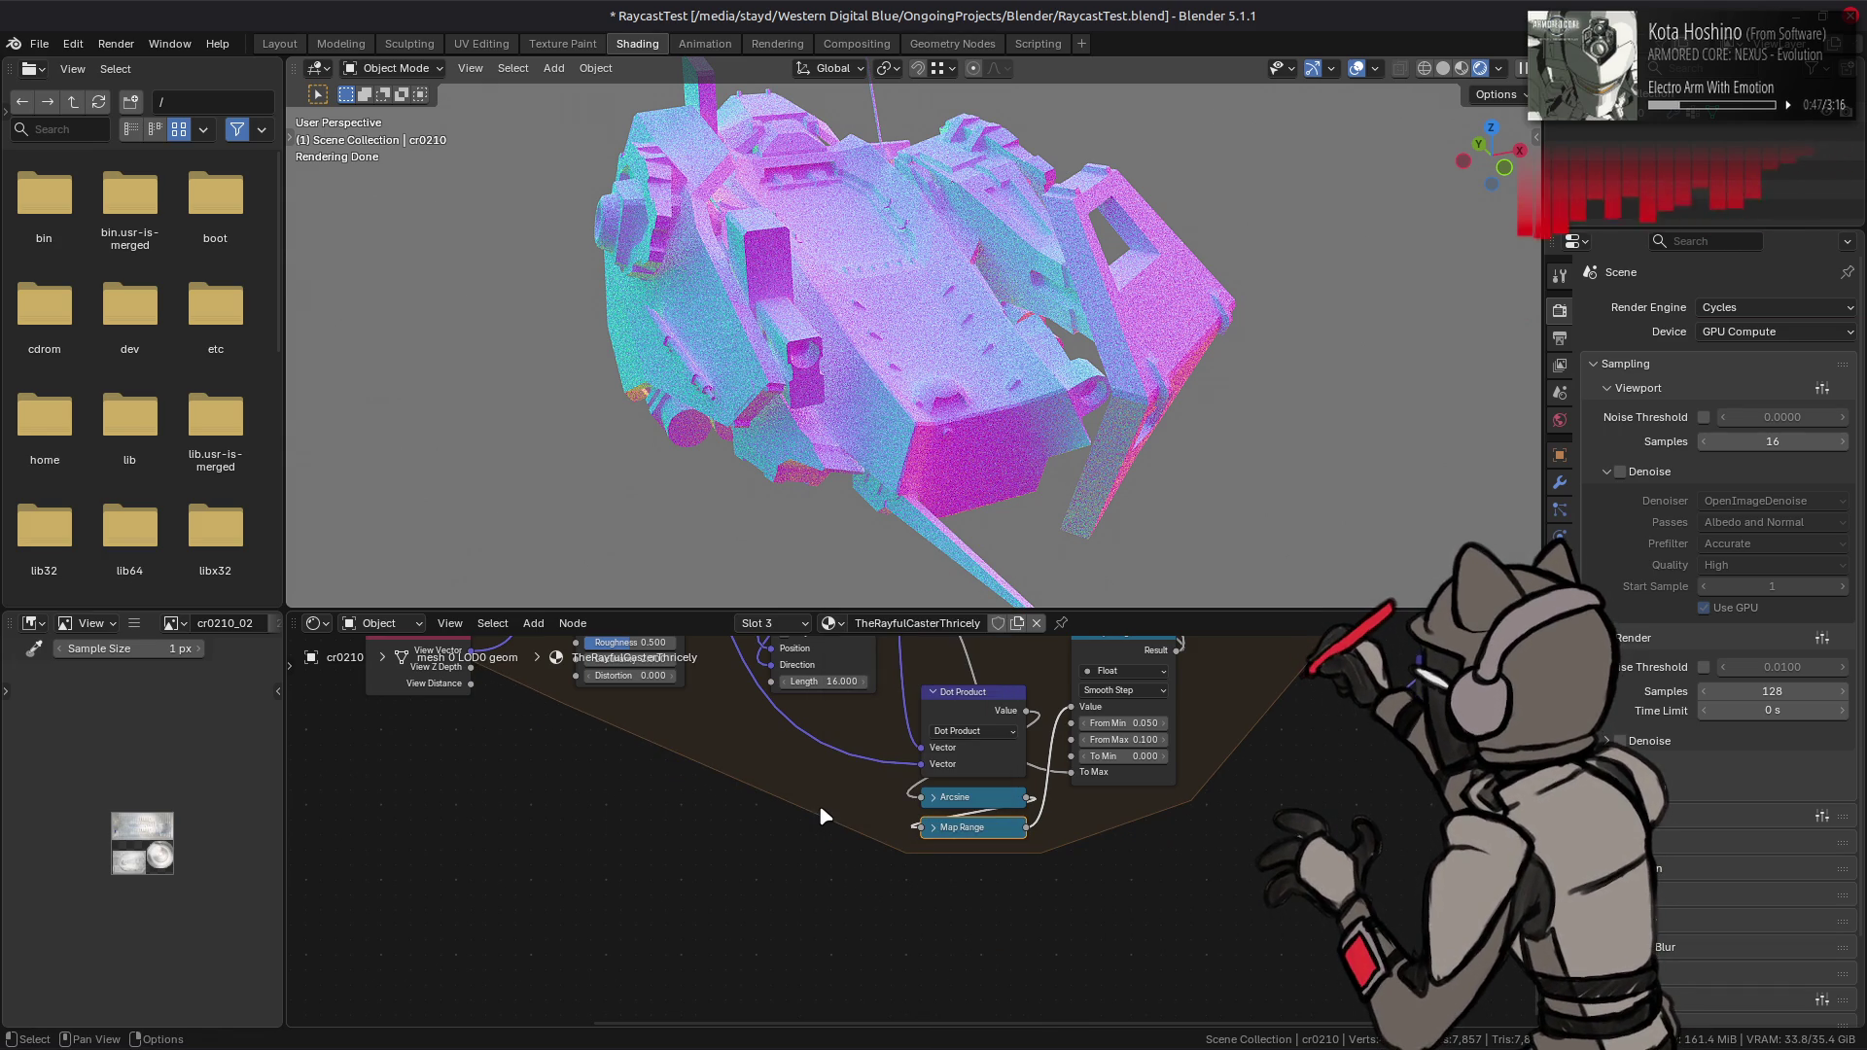
# - Save the file, bring the Repeat zone nodes into view, and select the Iterations value node
pyautogui.hotkey('ctrl', 's')
pyautogui.moveTo(754, 713); pyautogui.dragTo(814, 922, button='middle')
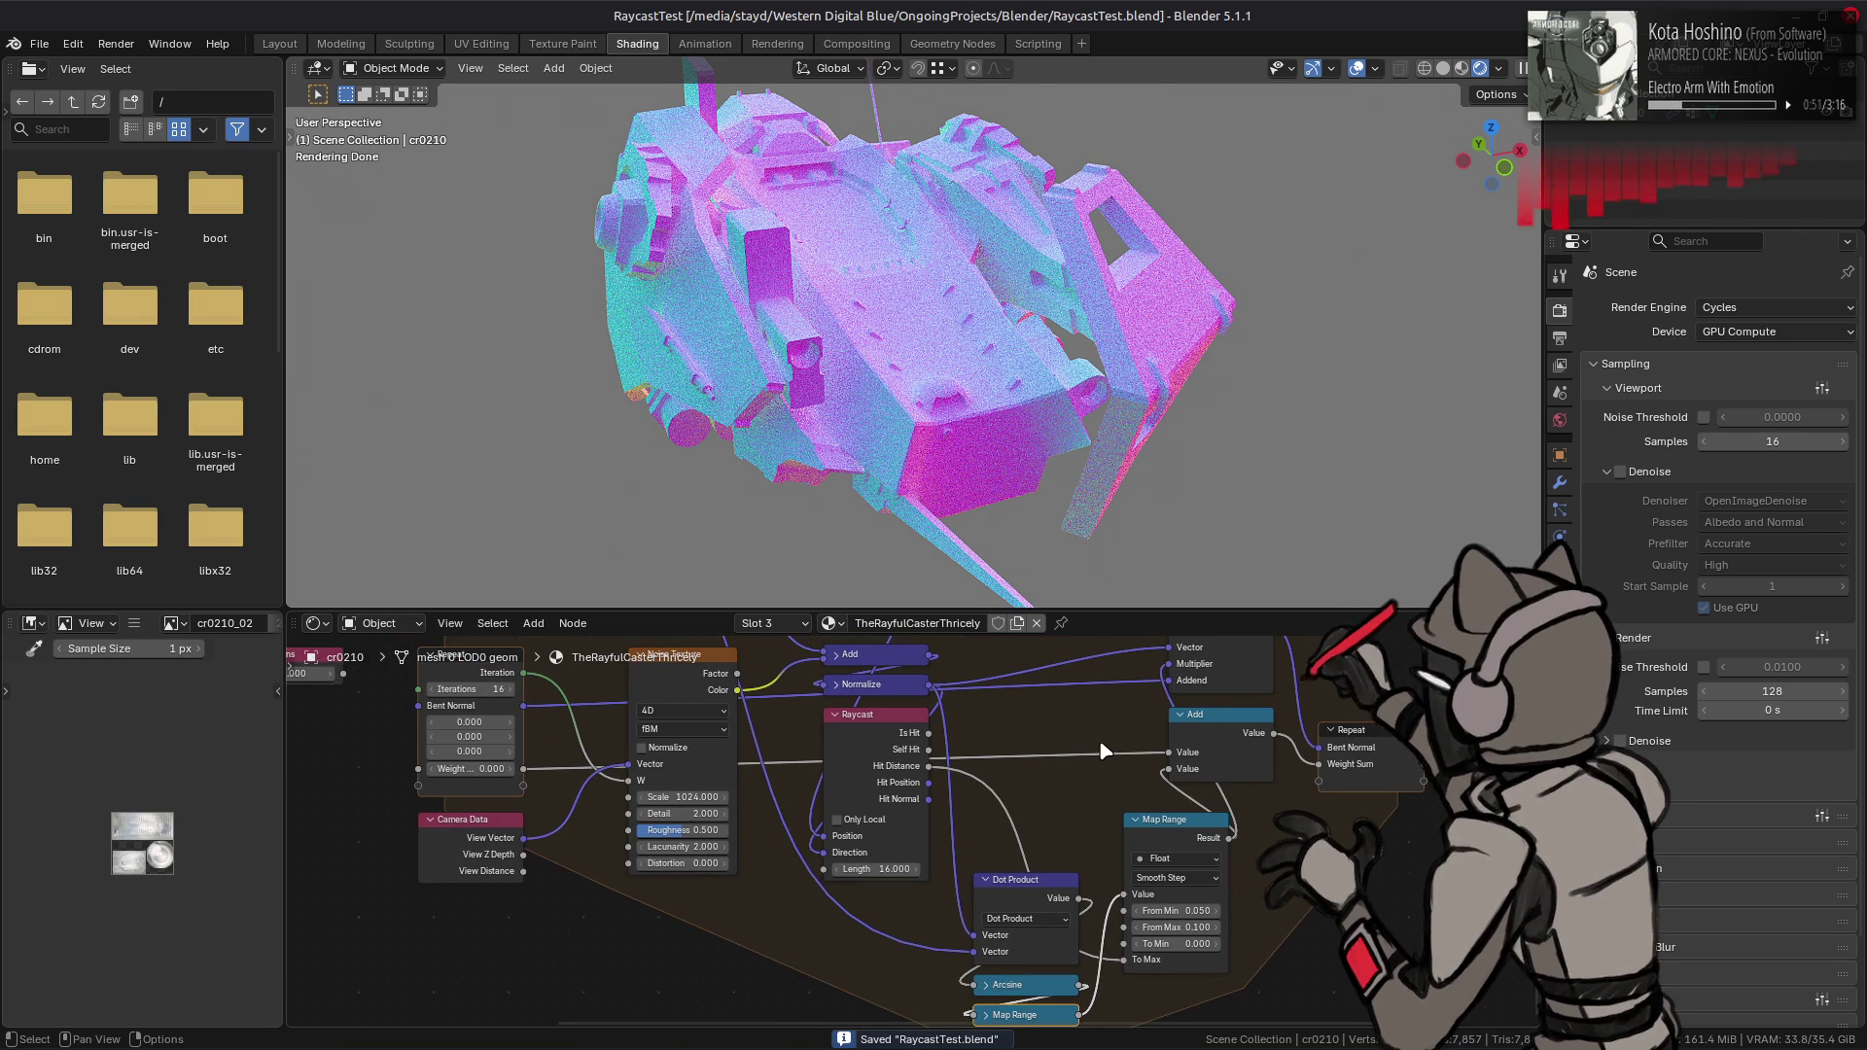
pyautogui.moveTo(1068, 756); pyautogui.dragTo(1251, 883, button='middle')
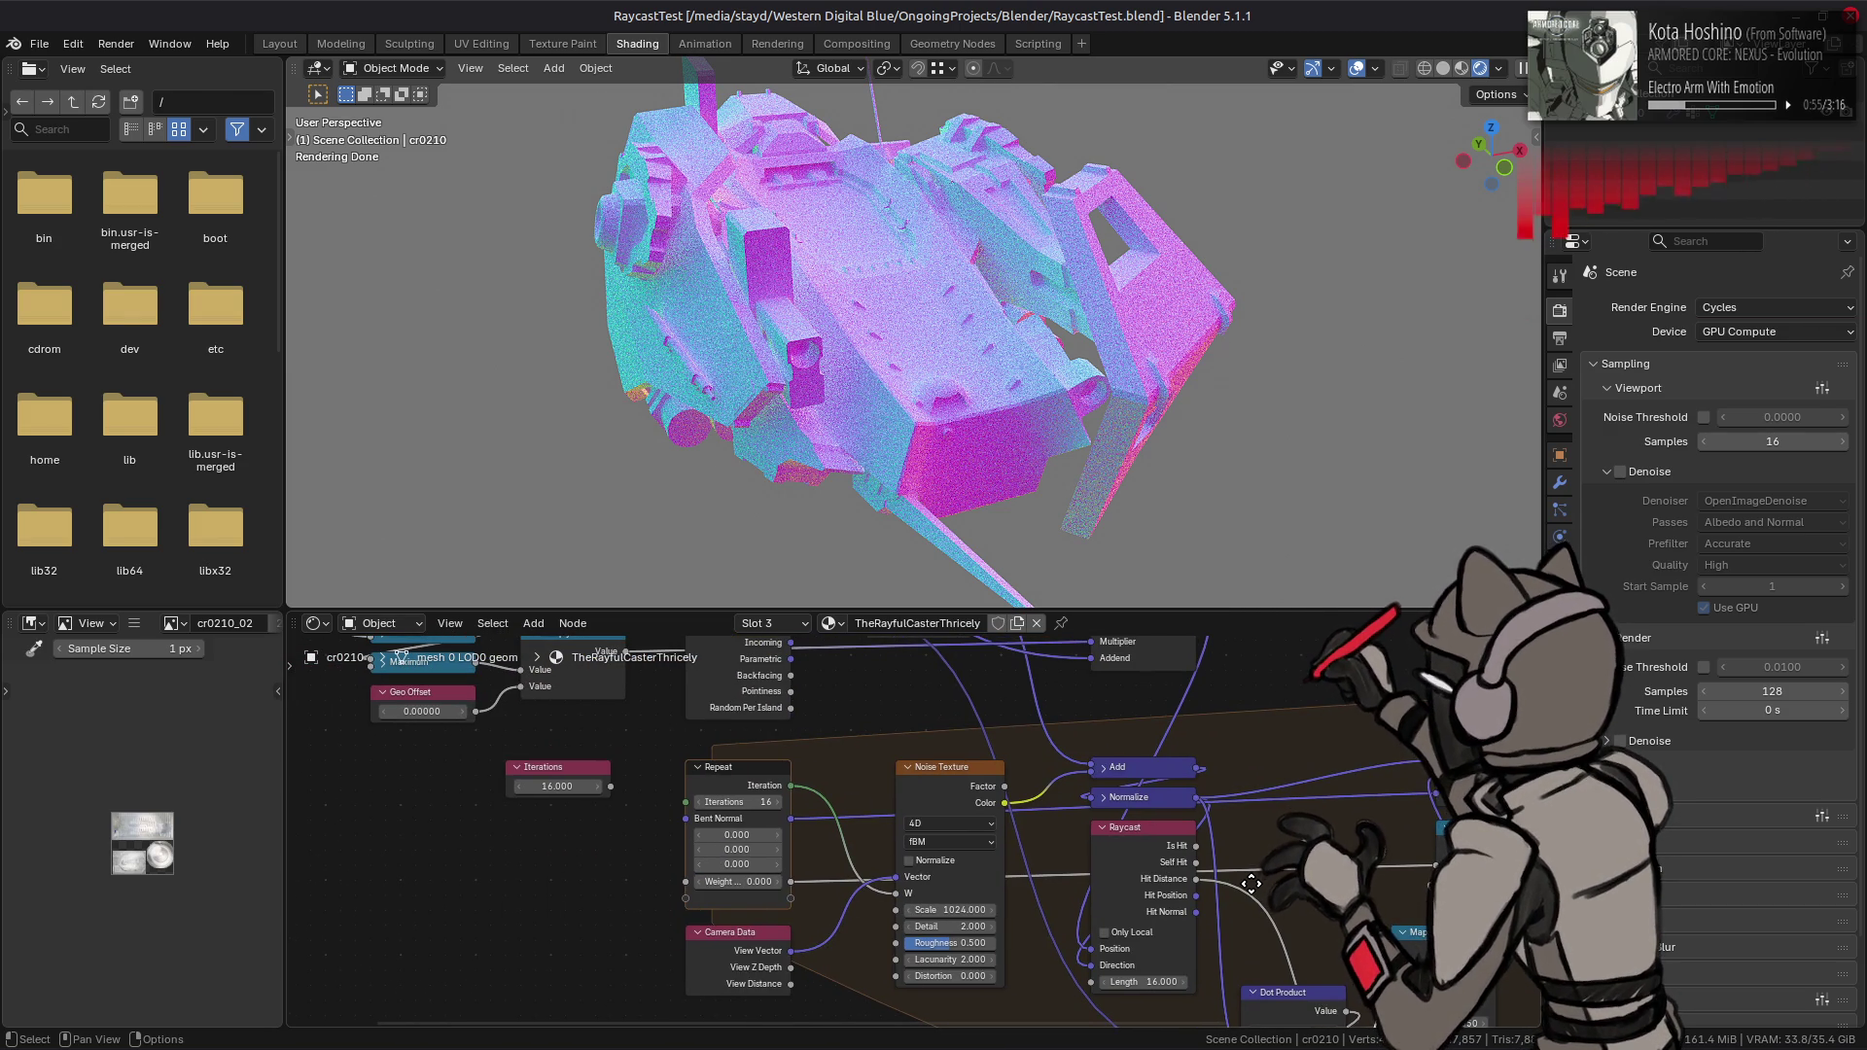
pyautogui.click(593, 777)
# - Delete the Iterations value node and bring the Geometry and Scale nodes into view
pyautogui.press('x')
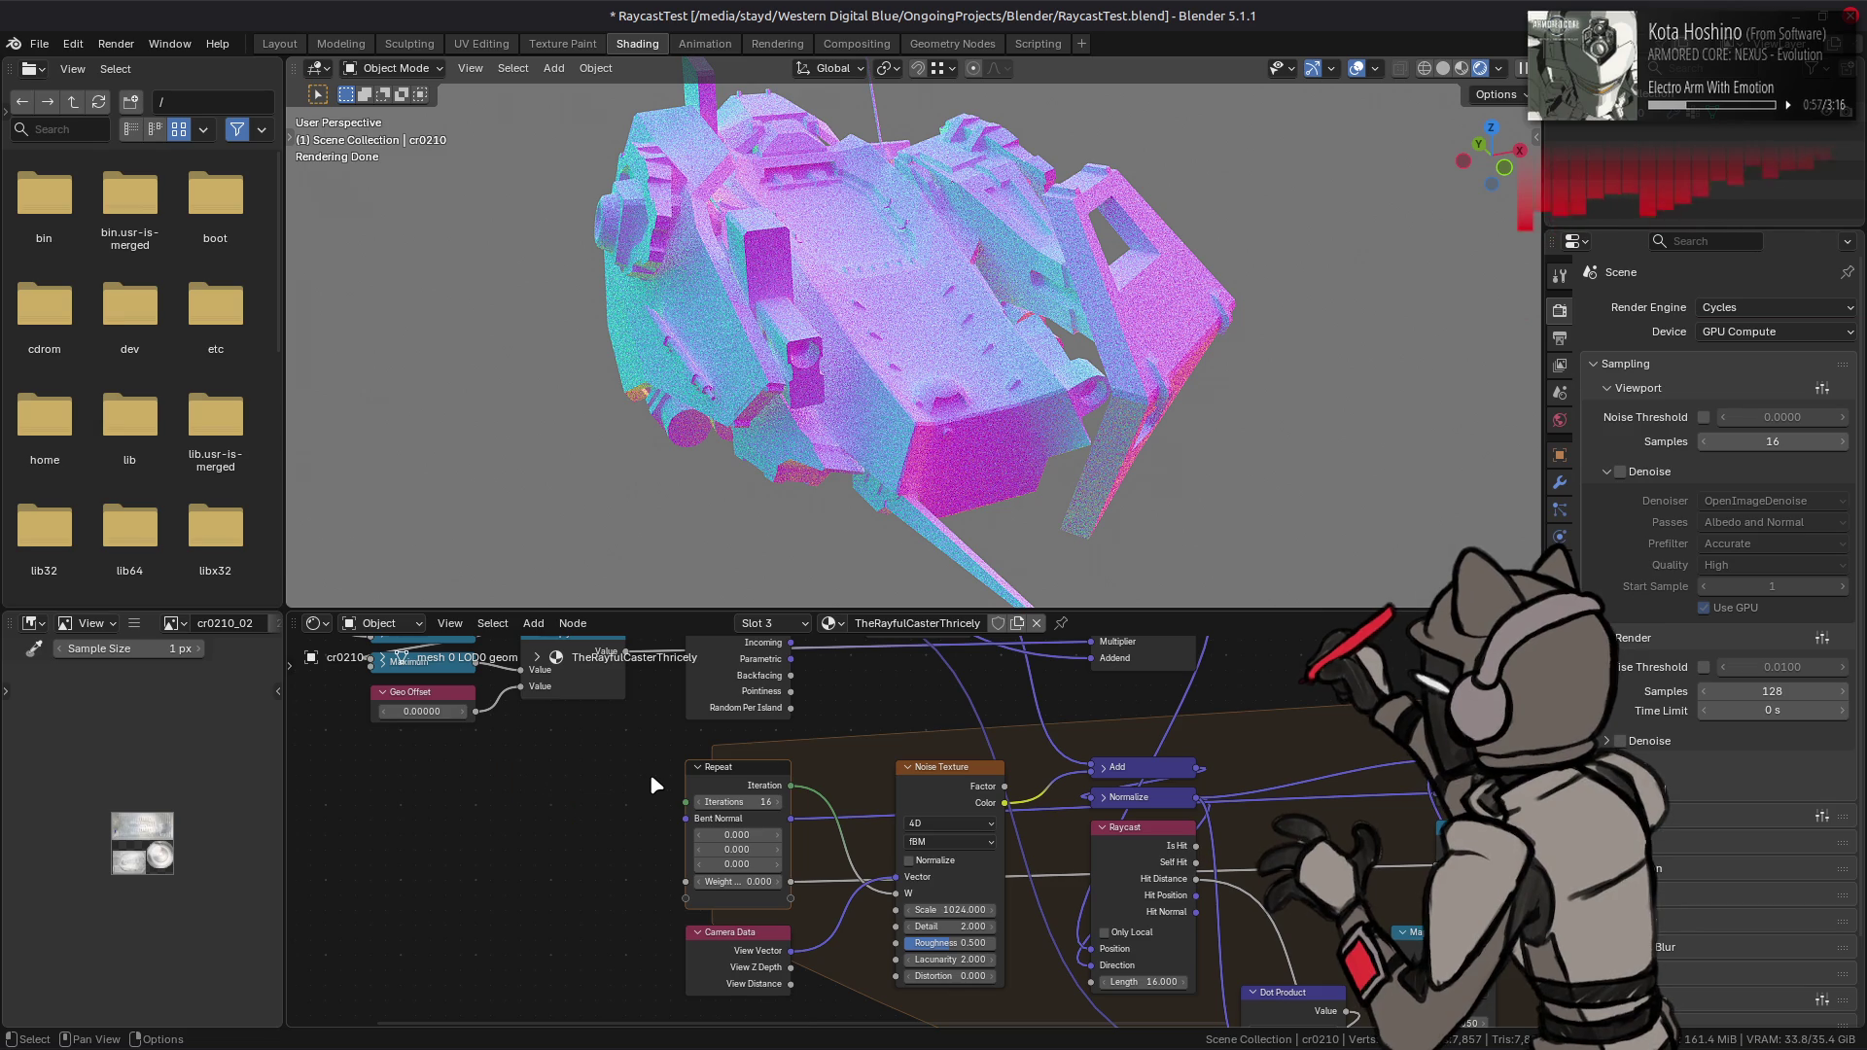
pyautogui.moveTo(623, 745); pyautogui.dragTo(904, 927, button='middle')
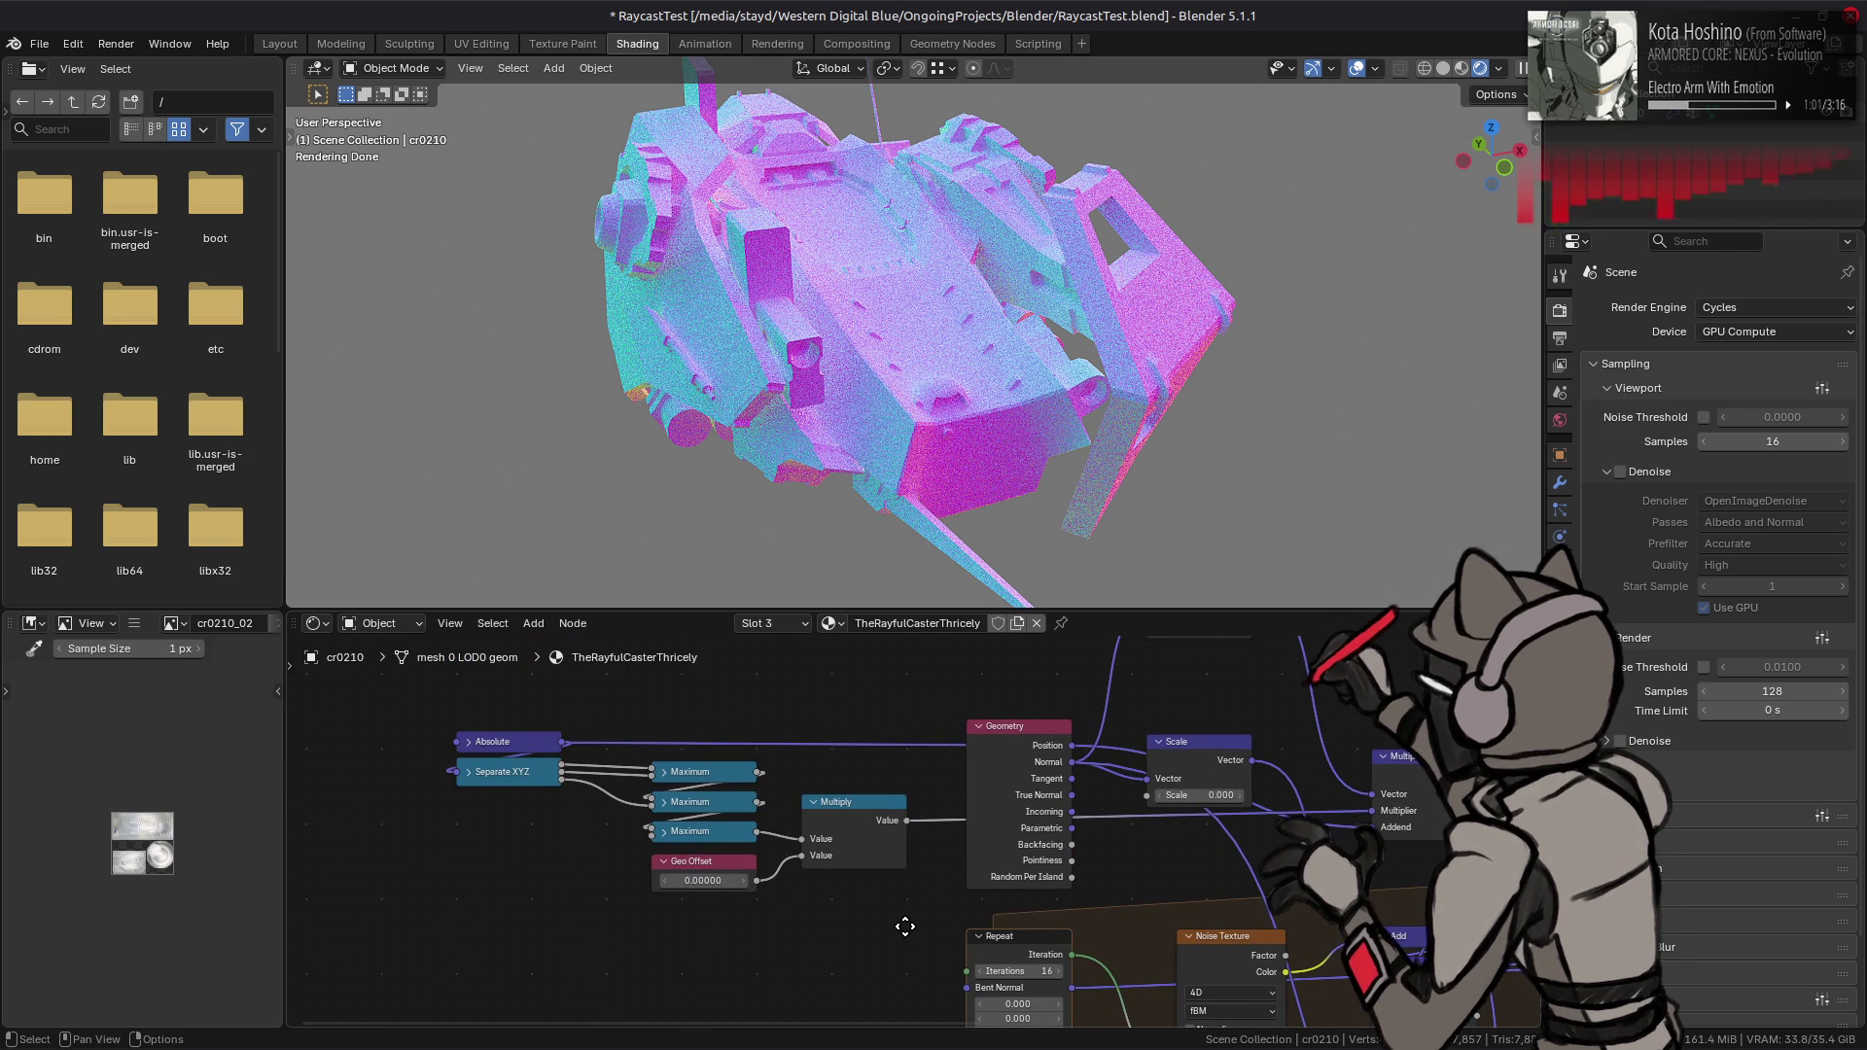
pyautogui.moveTo(904, 927)
pyautogui.mouseDown(button='middle')
pyautogui.moveTo(656, 1014)
pyautogui.moveTo(638, 666)
pyautogui.mouseUp(button='middle')
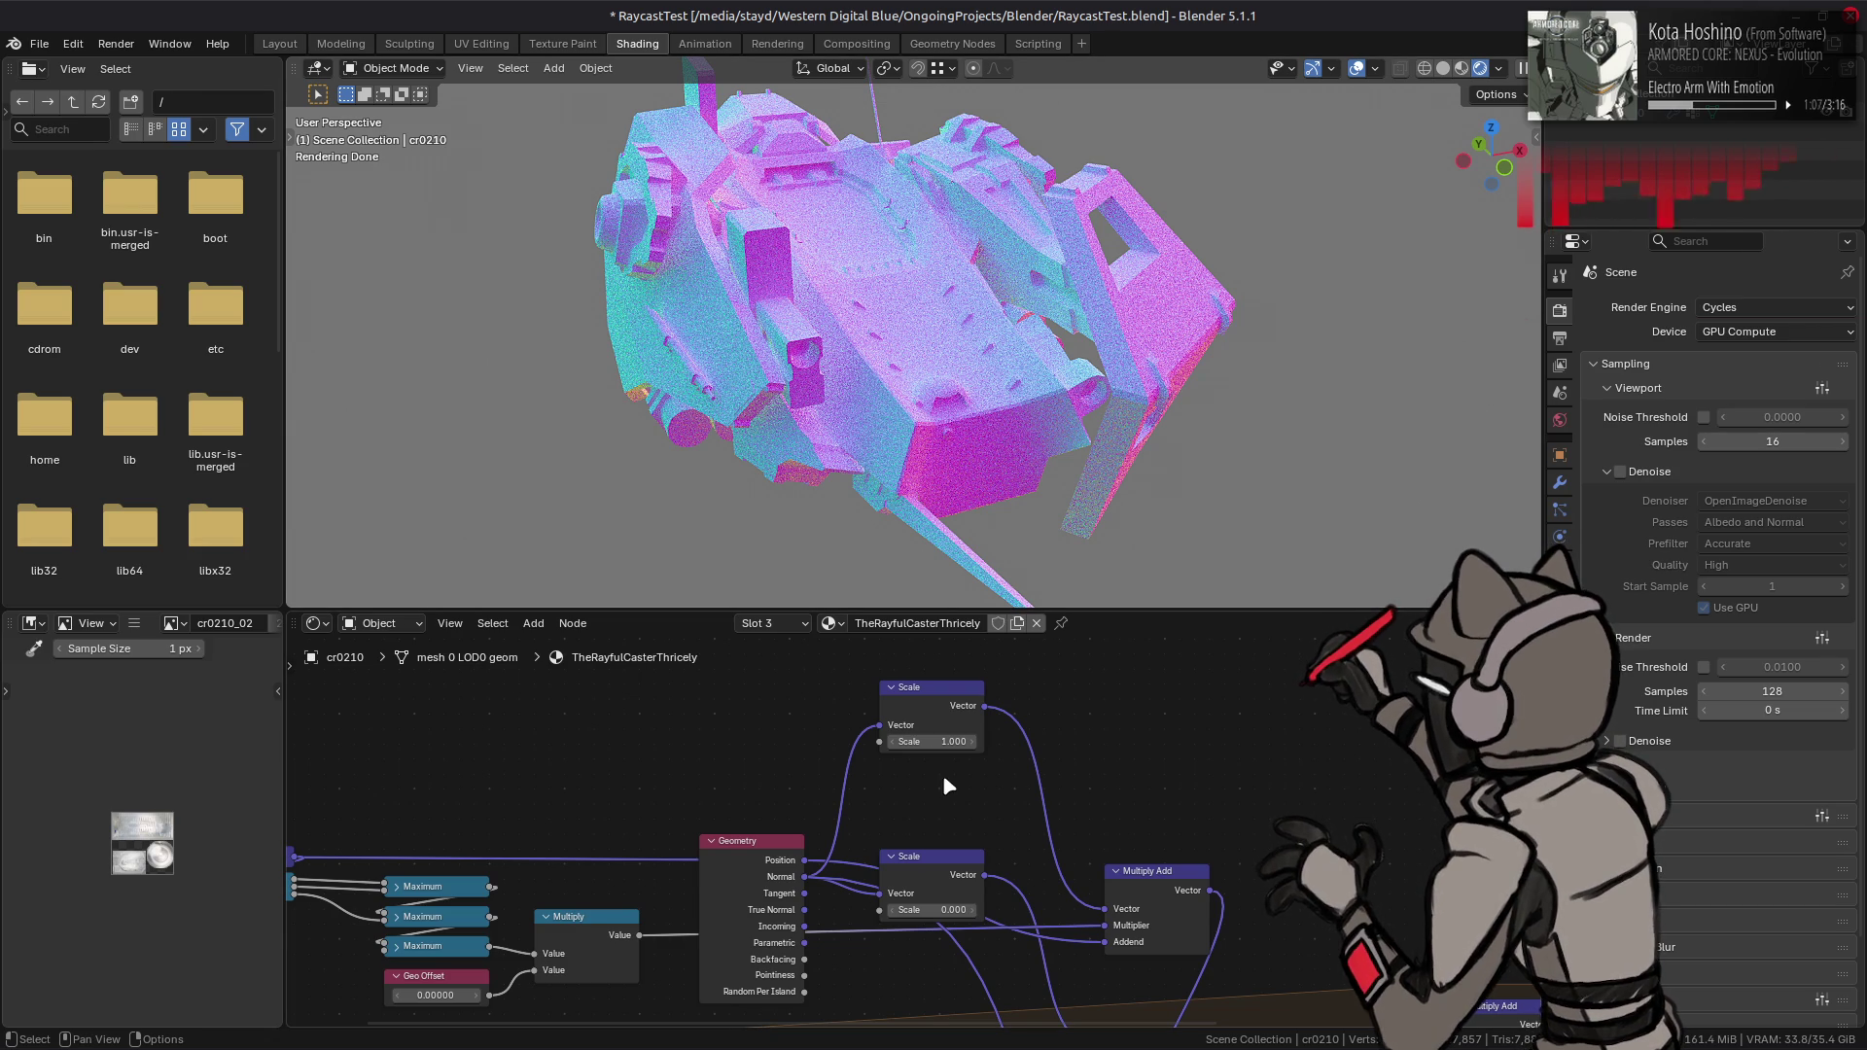
pyautogui.click(956, 875)
pyautogui.moveTo(1044, 894); pyautogui.dragTo(948, 718, button='middle')
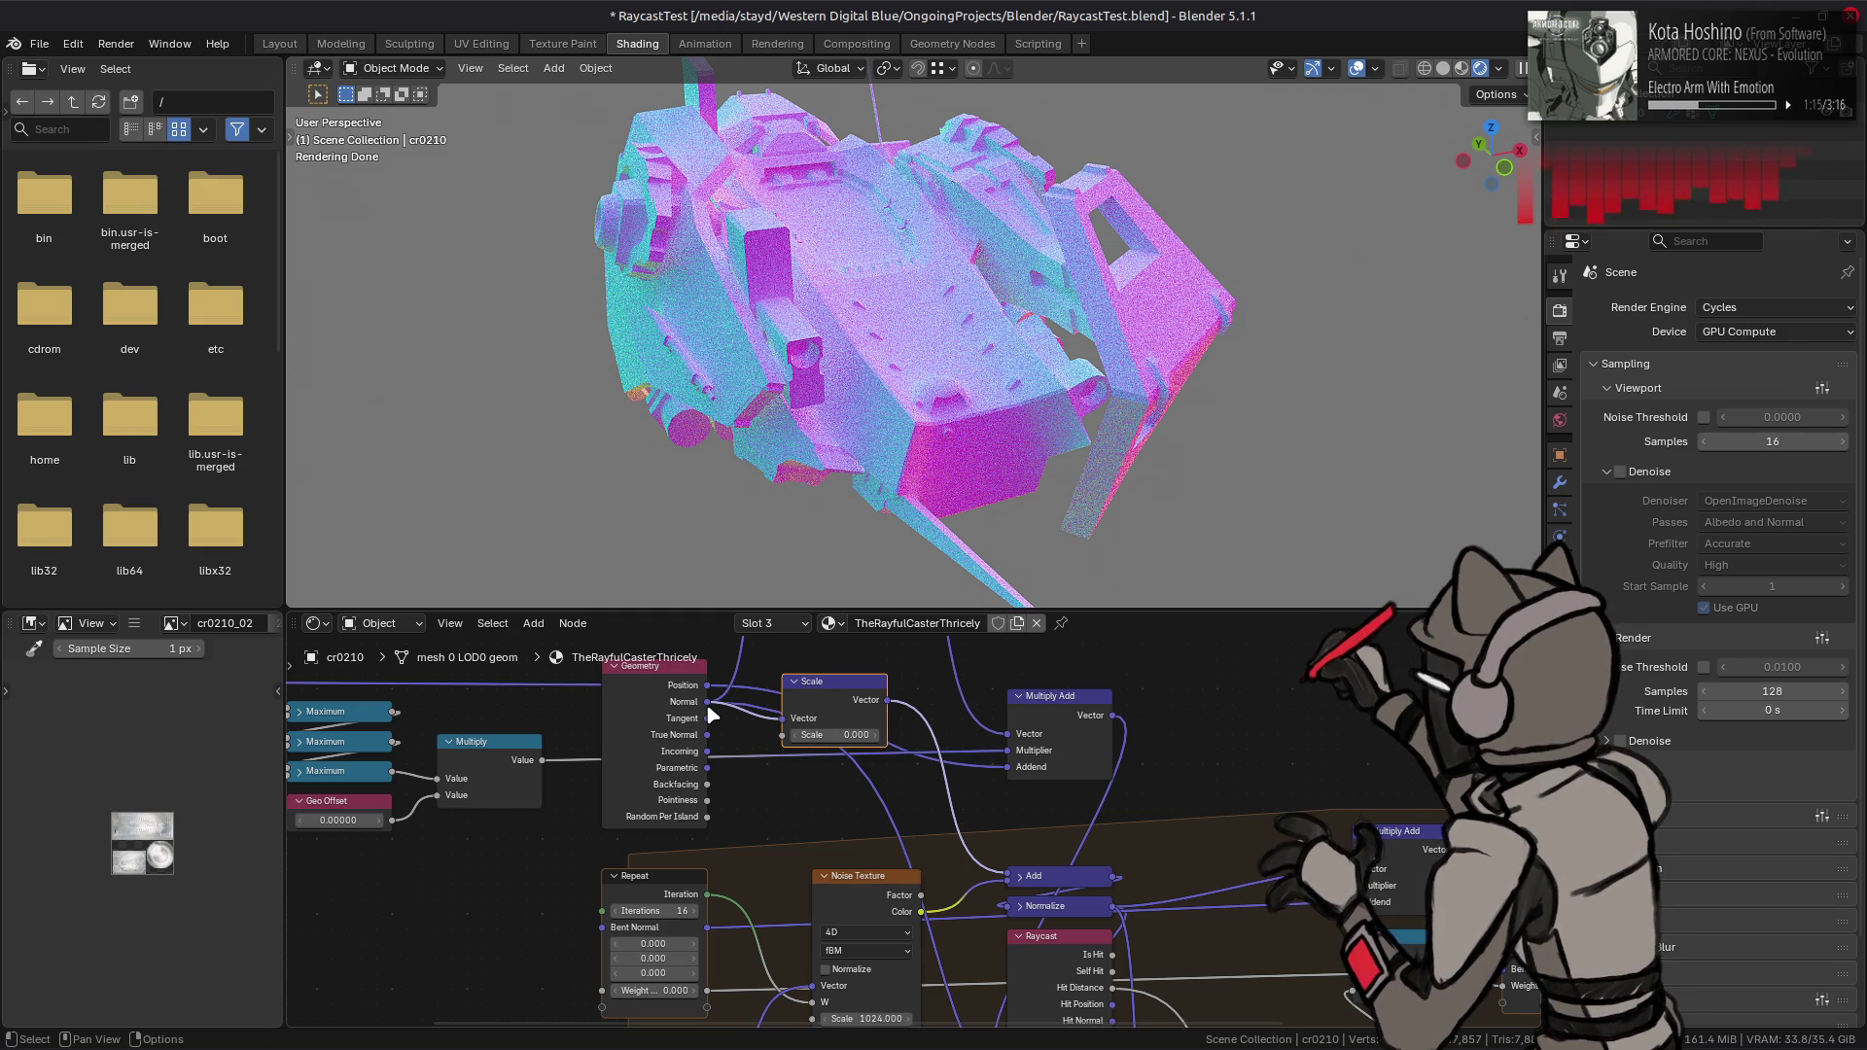
# - Remove the Add node so Noise Texture Color links directly into Normalize
pyautogui.click(1053, 878)
pyautogui.moveTo(924, 918); pyautogui.dragTo(922, 913)
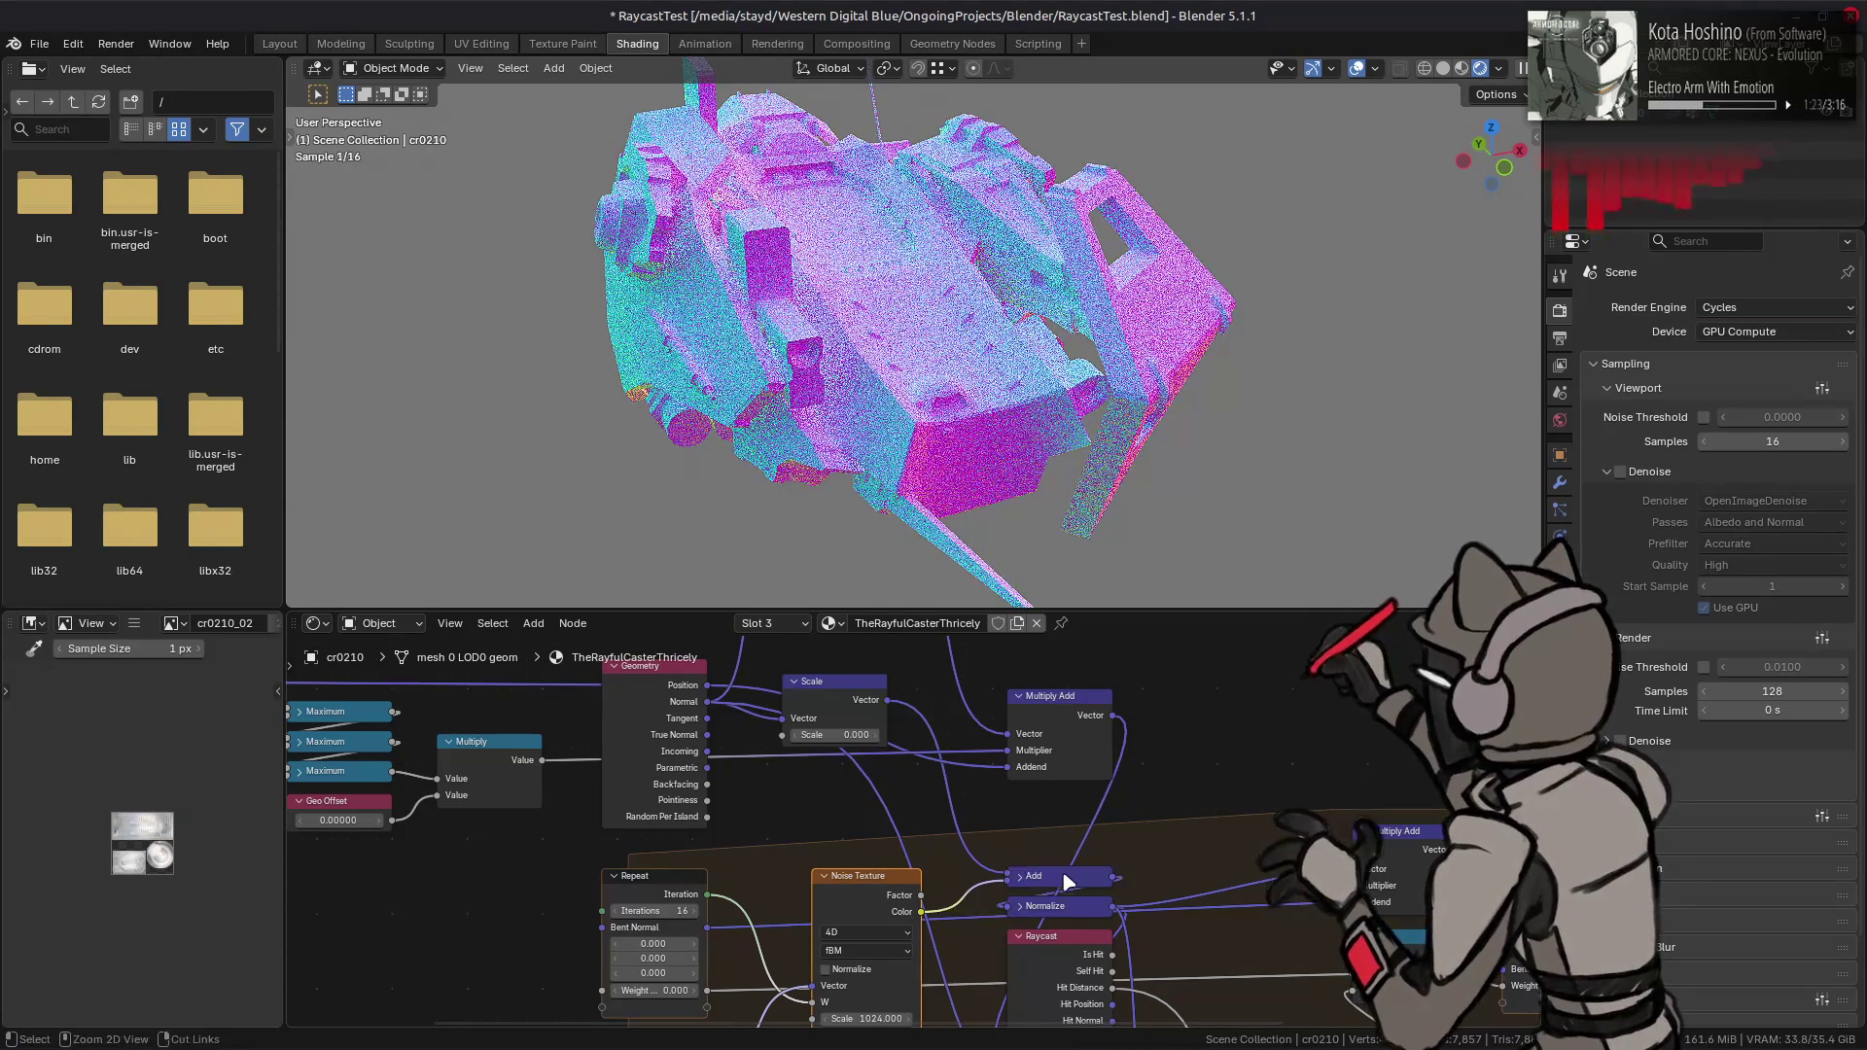
pyautogui.moveTo(921, 912); pyautogui.dragTo(1006, 906)
pyautogui.click(1023, 868)
pyautogui.press('x')
# - Wire Geometry Normal straight into Multiply Add's Vector, delete the Scale node, and save
pyautogui.click(833, 715)
pyautogui.hotkey('ctrl', 'x')
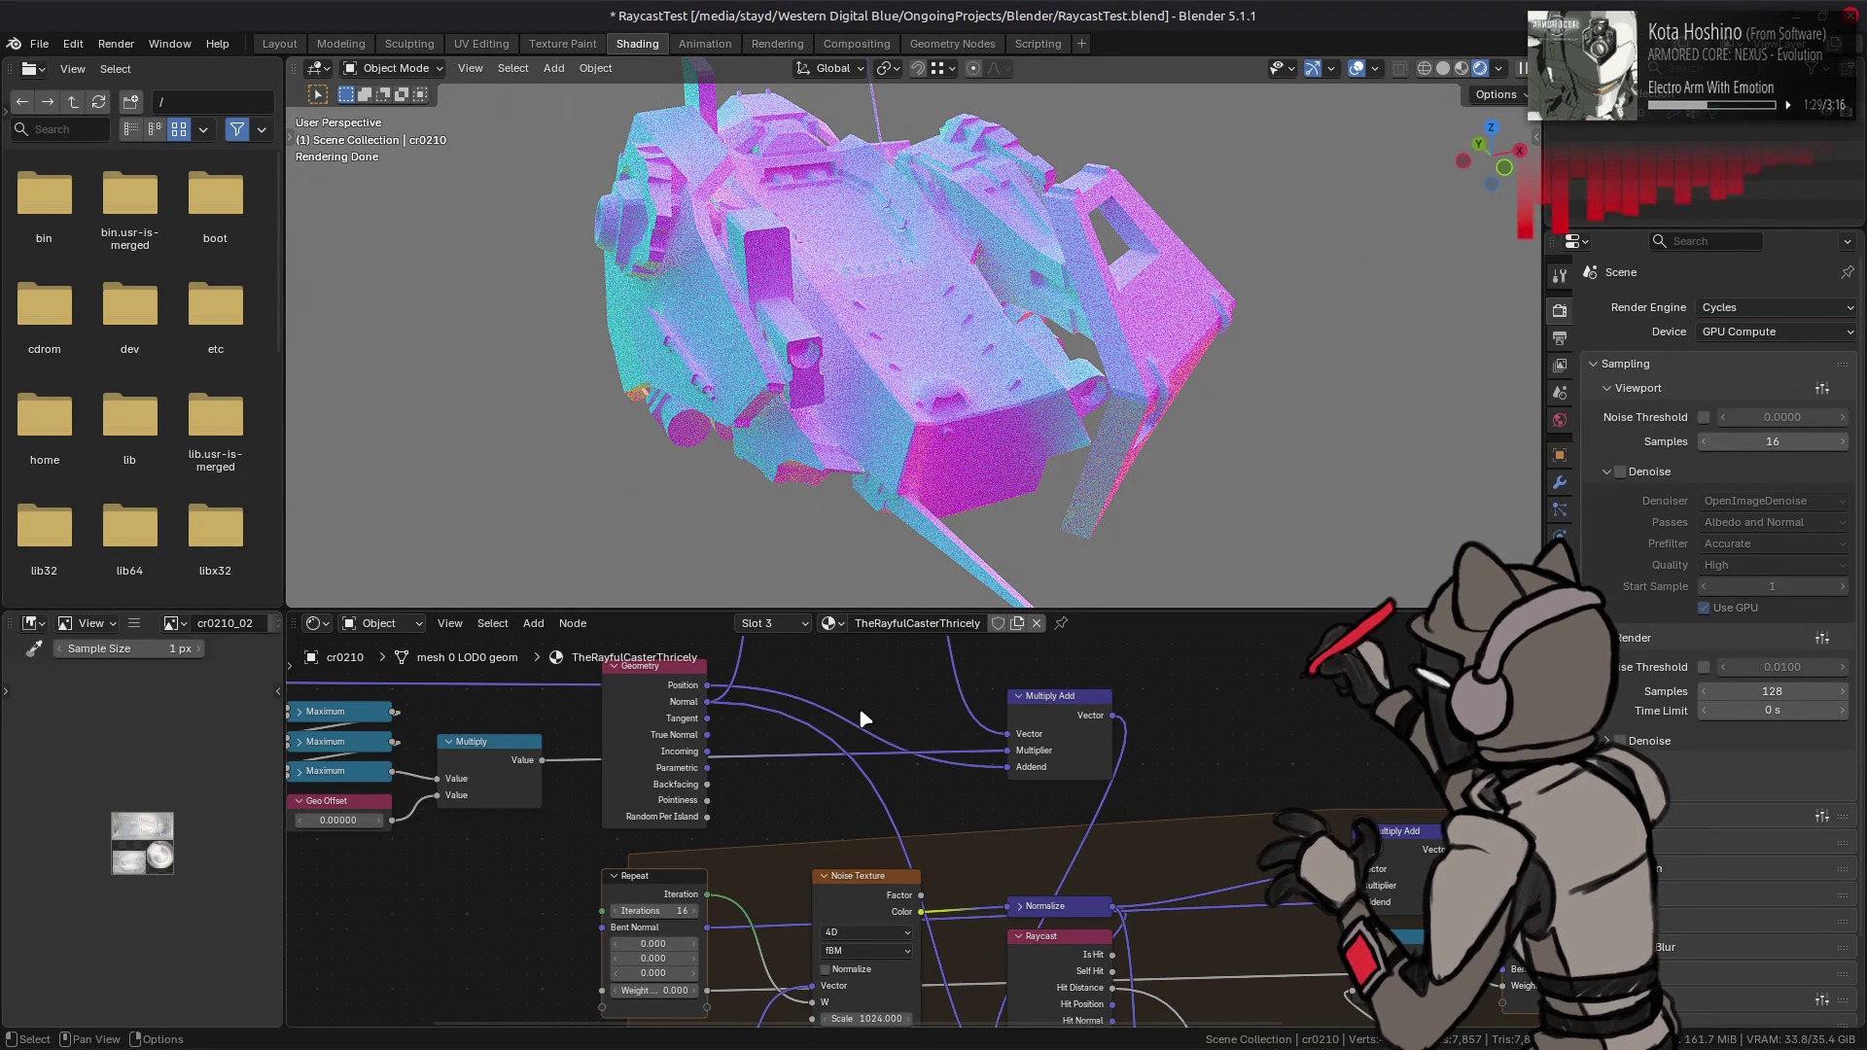
pyautogui.hotkey('ctrl', 'z')
pyautogui.hotkey('ctrl', 'z')
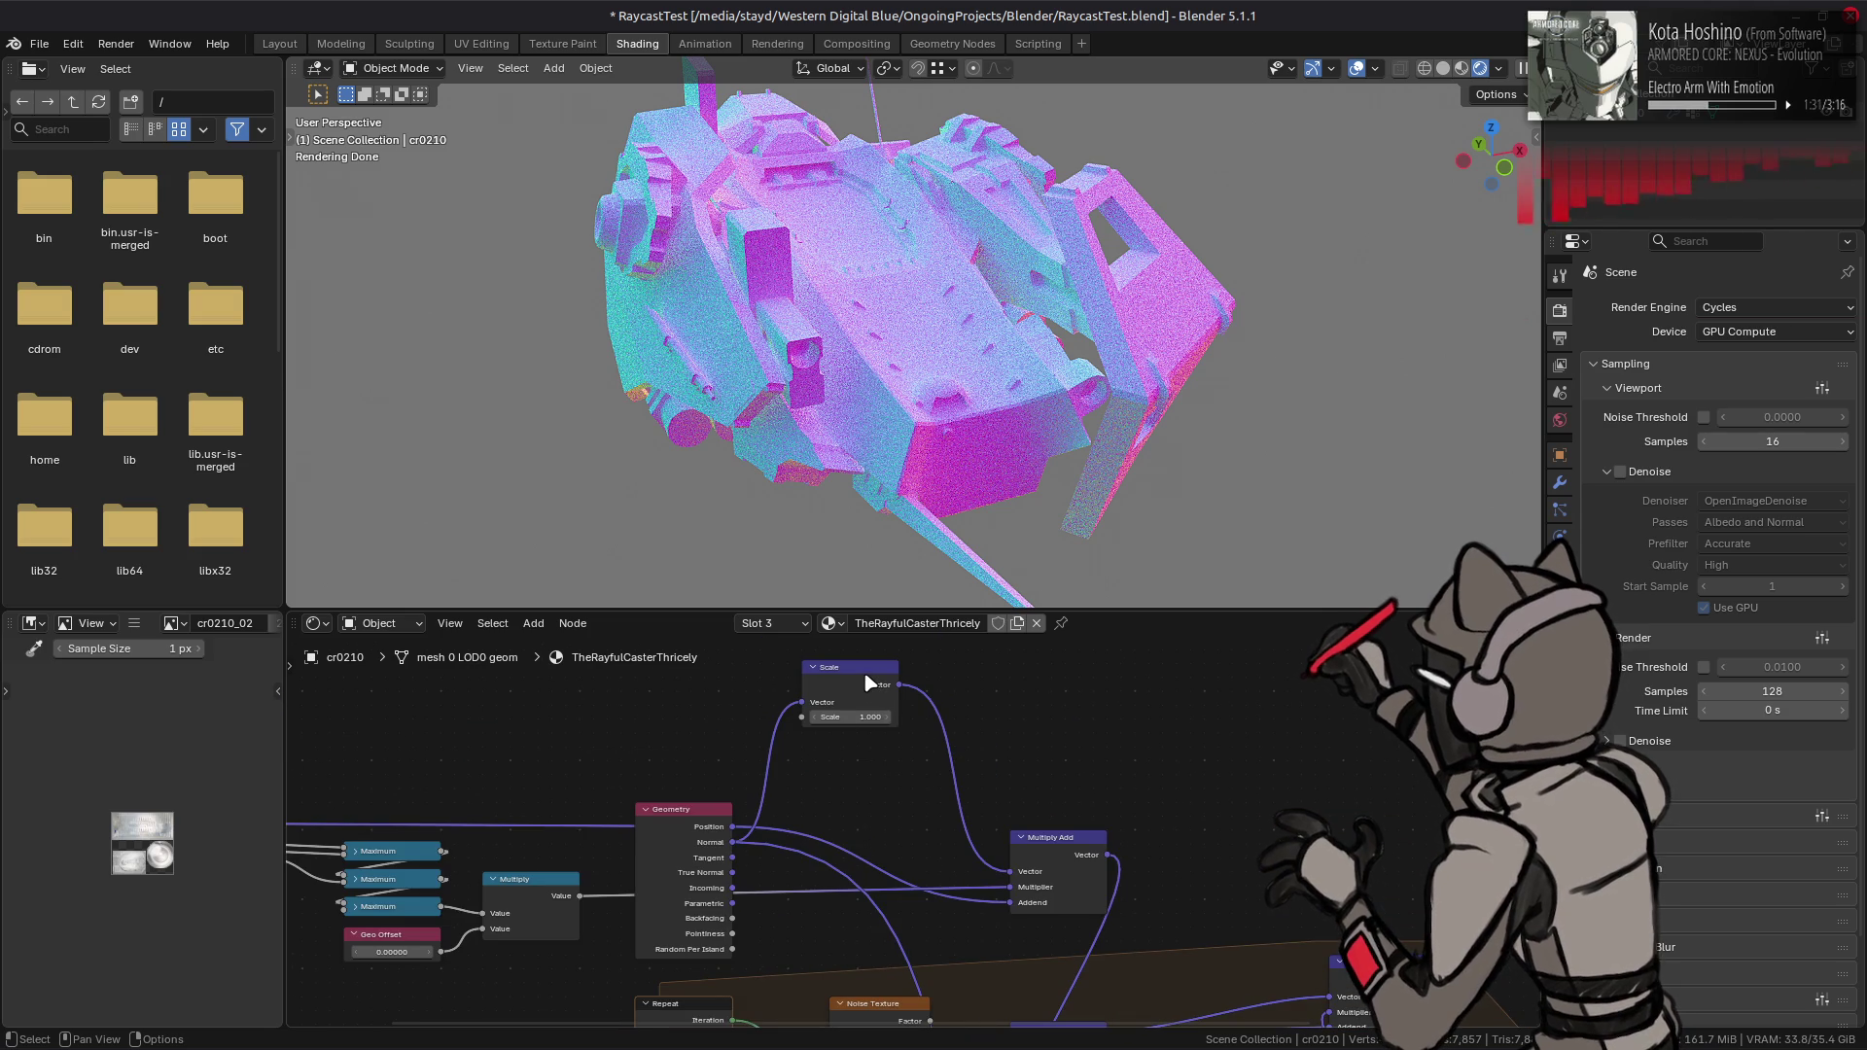
pyautogui.click(870, 683)
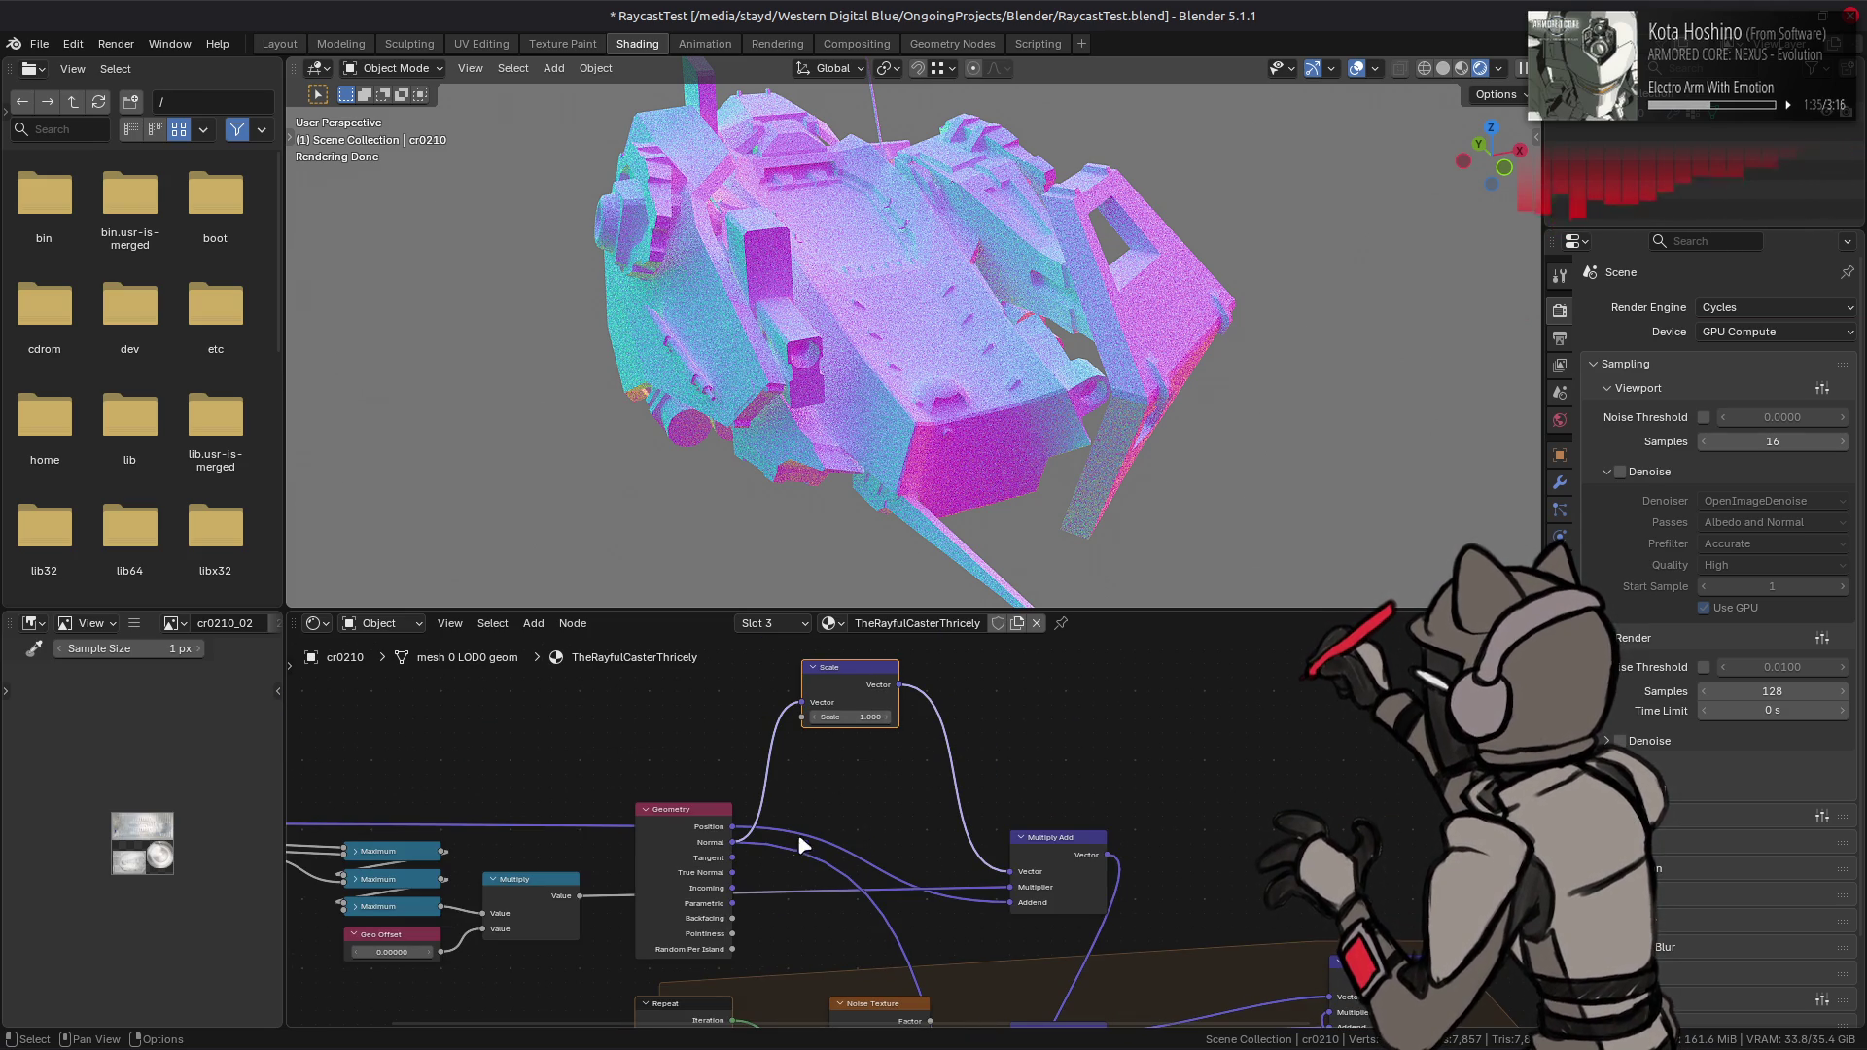
pyautogui.moveTo(734, 844); pyautogui.dragTo(1012, 872)
pyautogui.press('x')
pyautogui.moveTo(930, 887); pyautogui.dragTo(914, 842, button='middle')
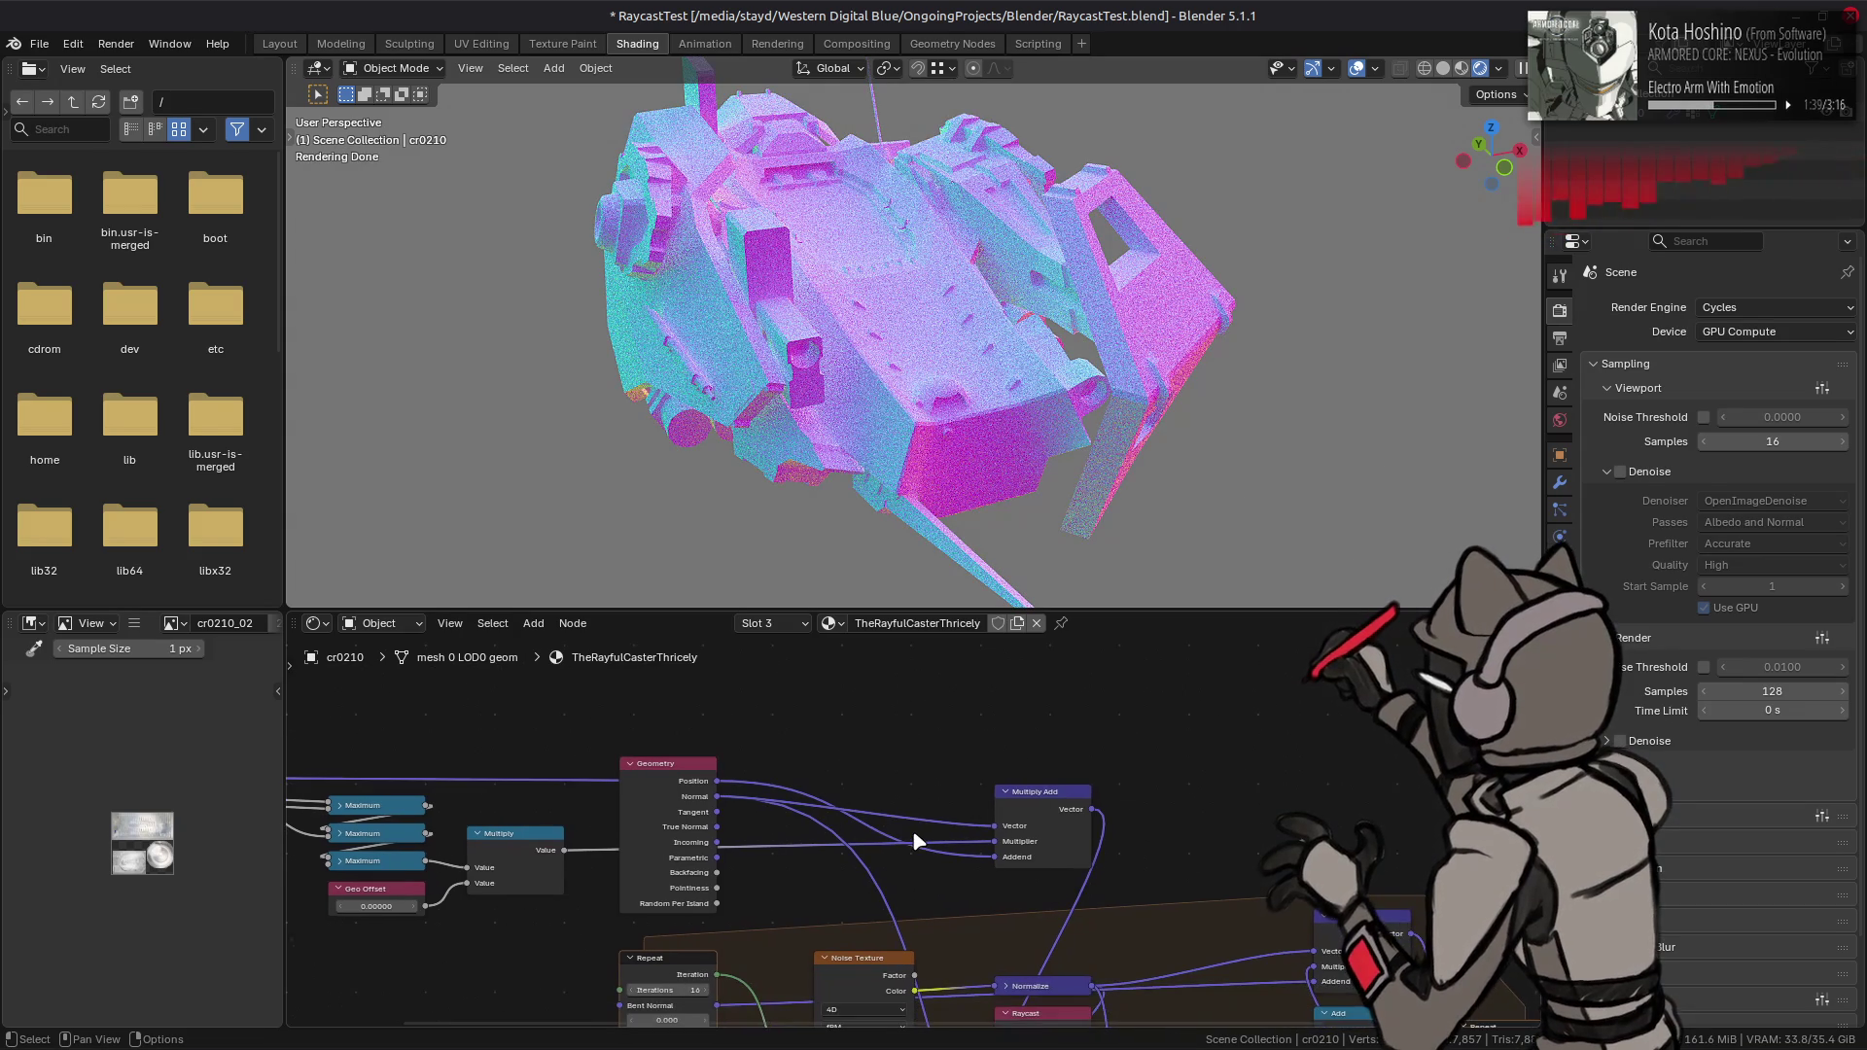
pyautogui.hotkey('ctrl', 's')
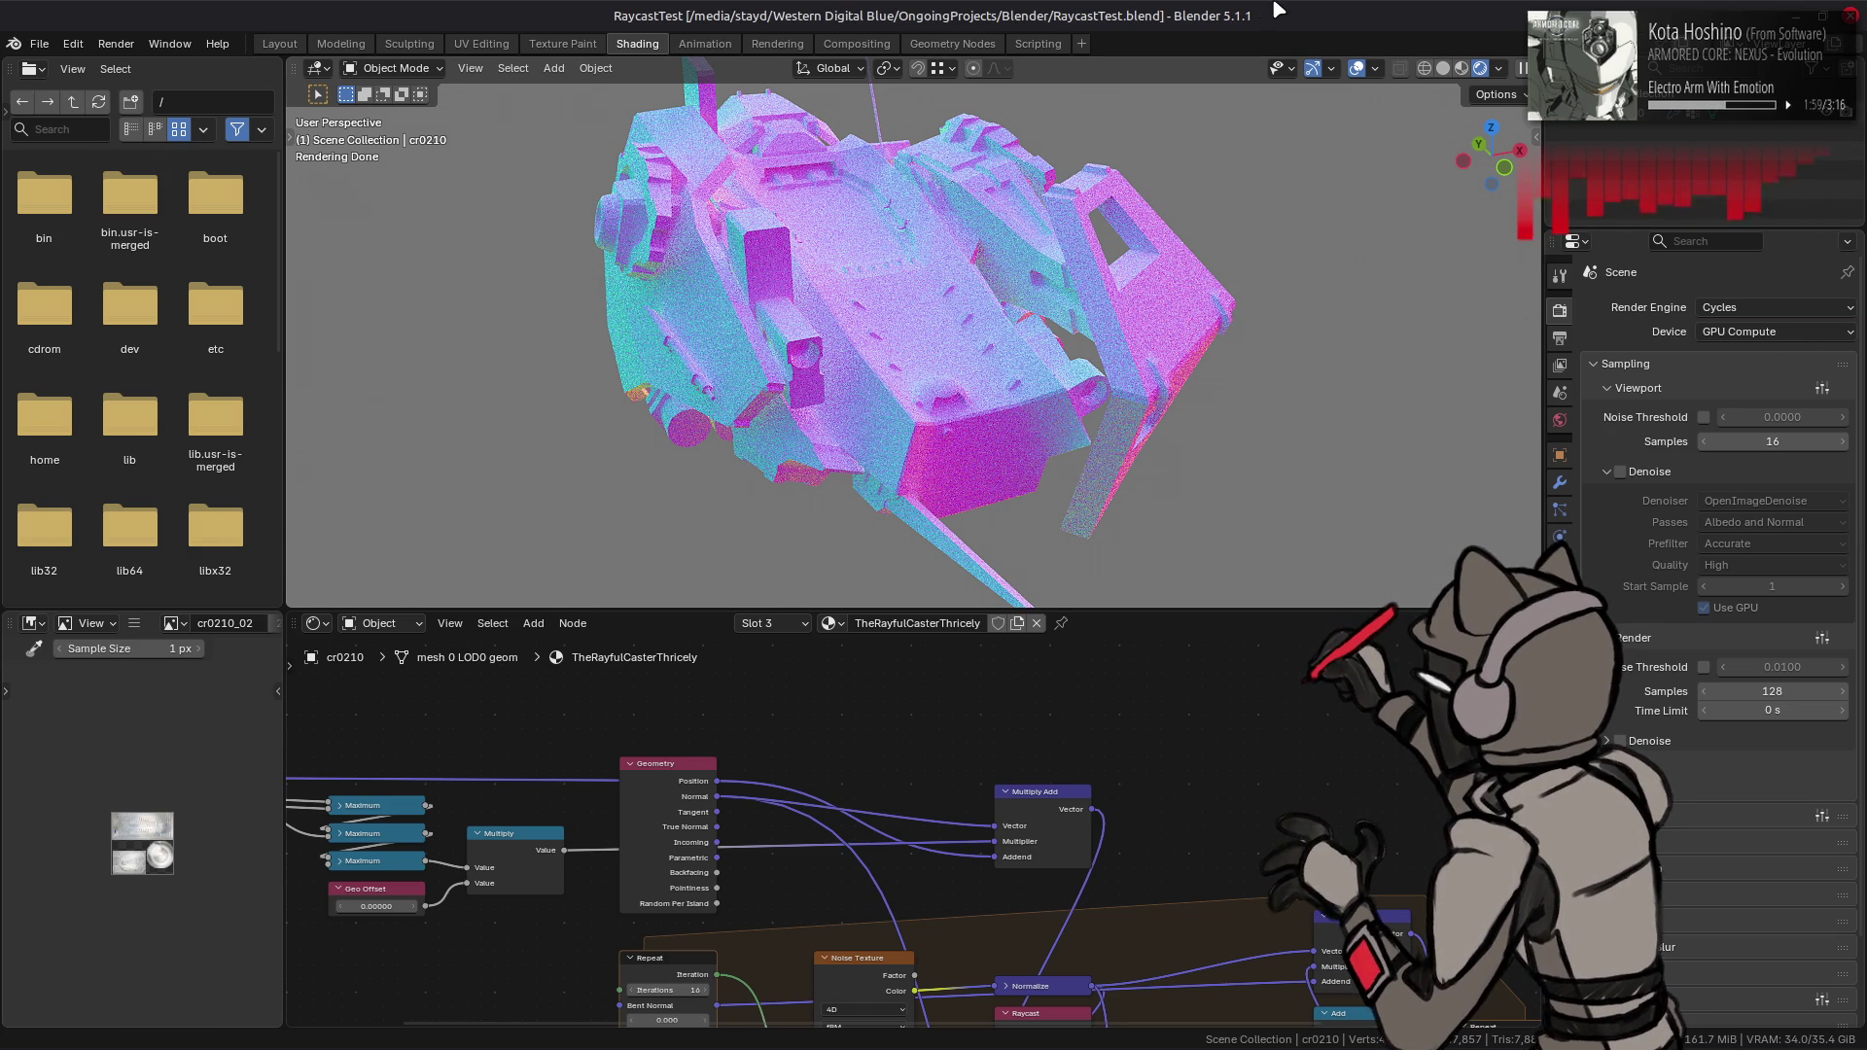
# - Pan to the Noise Texture and Raycast nodes and save RaycastTest.blend again
pyautogui.moveTo(1054, 775)
pyautogui.mouseDown(button='middle')
pyautogui.moveTo(1011, 878)
pyautogui.moveTo(919, 768)
pyautogui.mouseUp(button='middle')
pyautogui.hotkey('ctrl', 's')
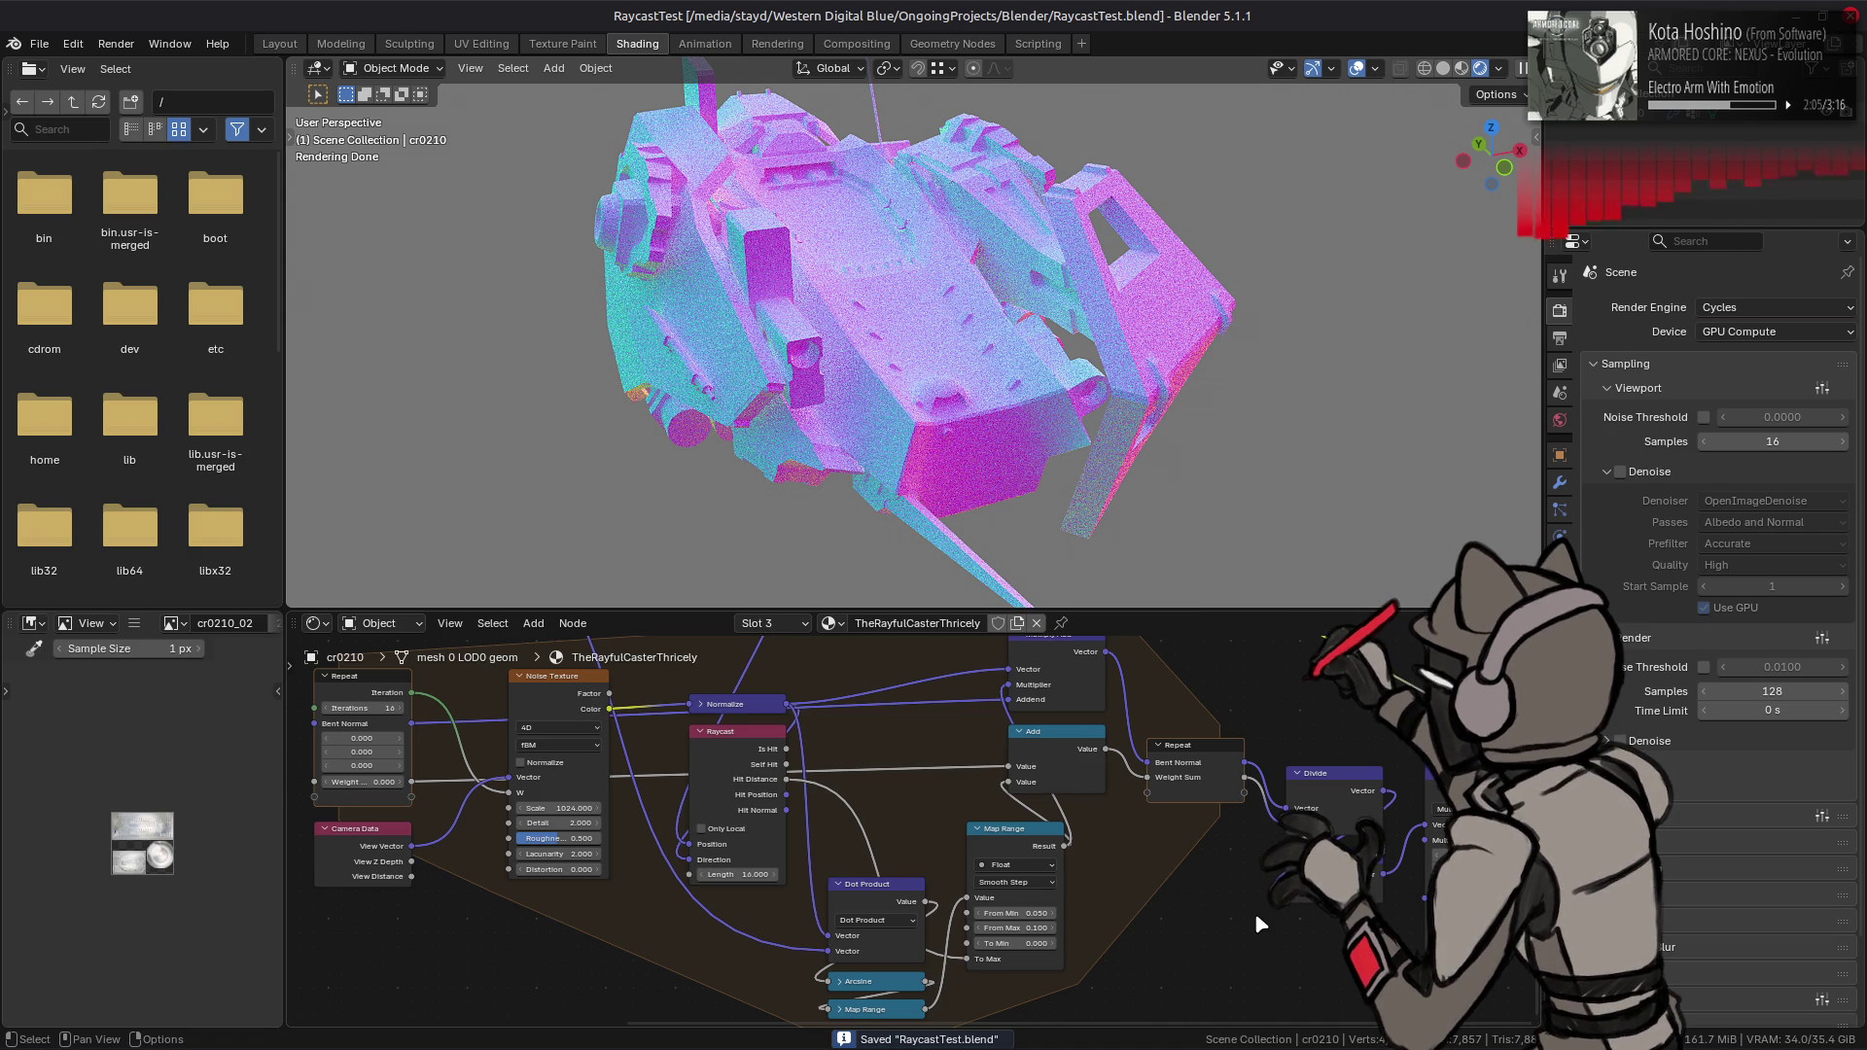
# - Select every node inside the frame and combine them with Make Group into a NodeGroup
pyautogui.moveTo(1264, 924)
pyautogui.mouseDown()
pyautogui.moveTo(1400, 763)
pyautogui.moveTo(1332, 729)
pyautogui.moveTo(1332, 708)
pyautogui.mouseUp()
pyautogui.scroll(-1, 1158, 884)
pyautogui.keyDown('ctrl'); pyautogui.hscroll(-1, 1158, 884); pyautogui.keyUp('ctrl')
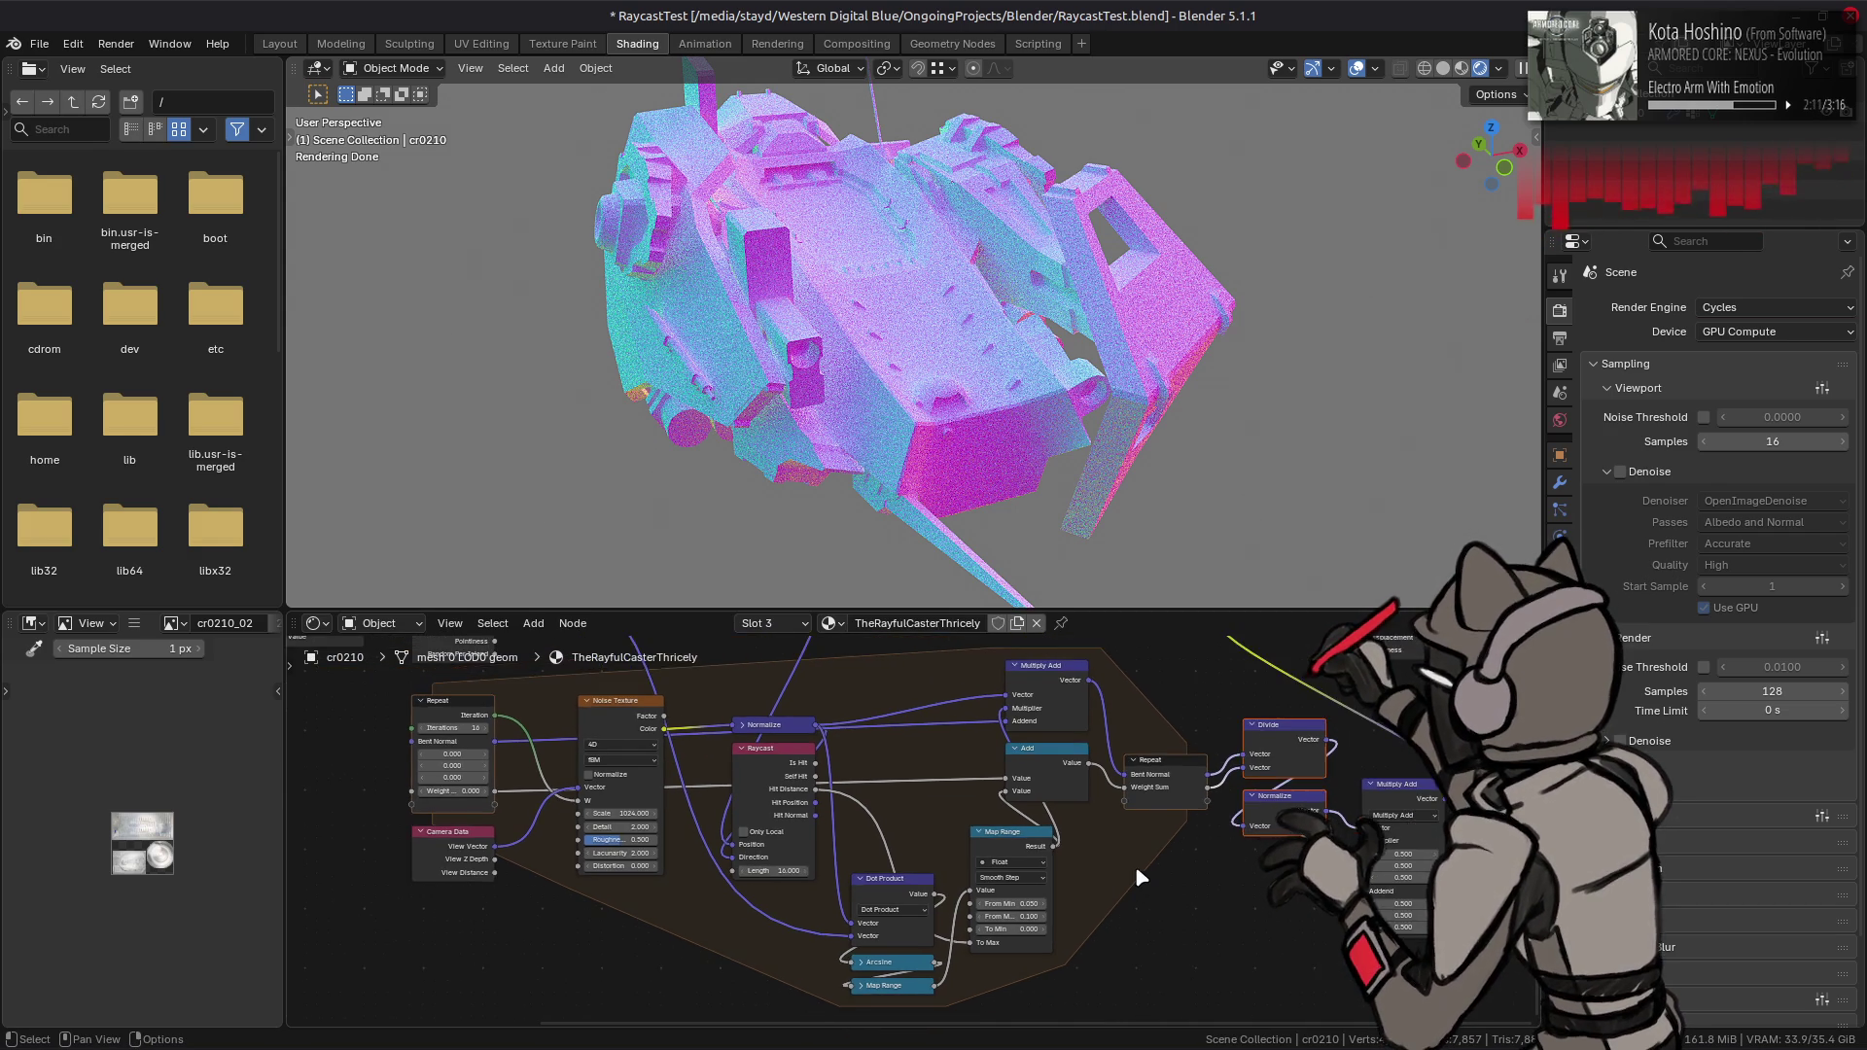
pyautogui.scroll(-1, 1155, 883)
pyautogui.moveTo(1278, 962); pyautogui.dragTo(1309, 974)
pyautogui.moveTo(1031, 889); pyautogui.dragTo(539, 727)
pyautogui.rightClick(867, 798)
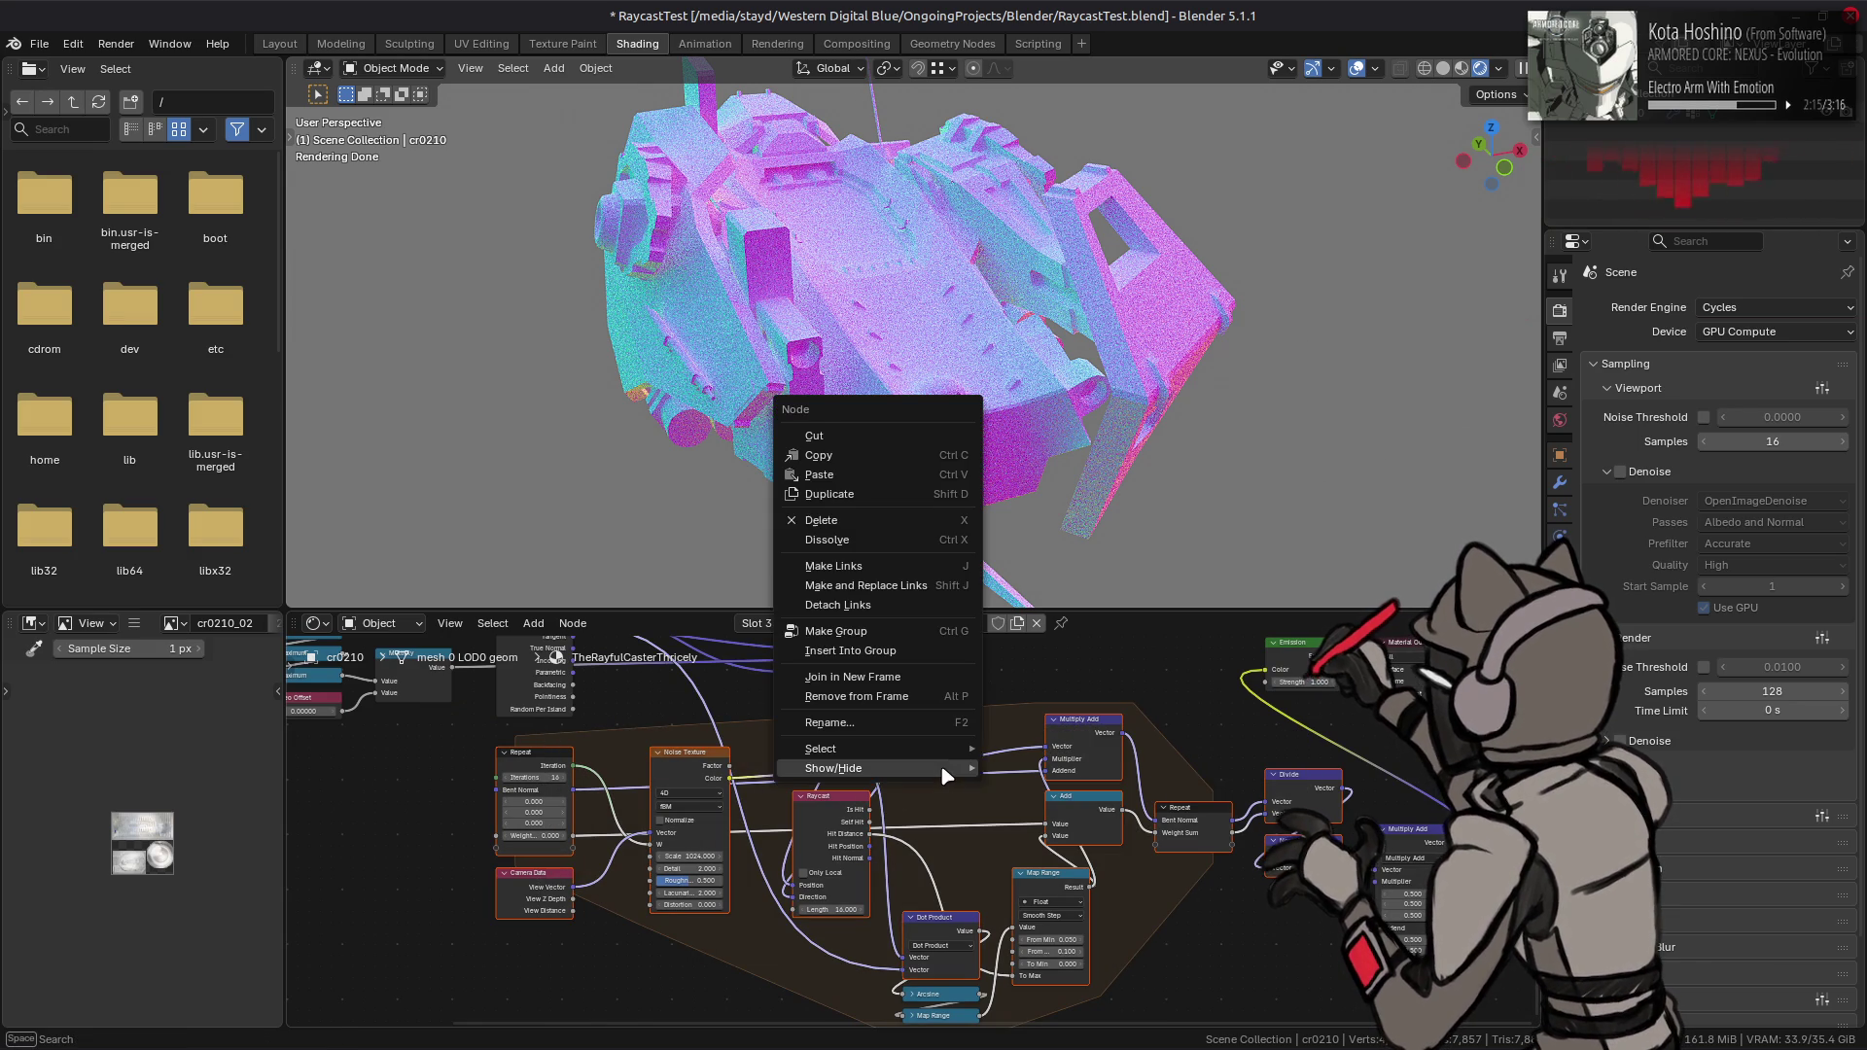
pyautogui.click(920, 662)
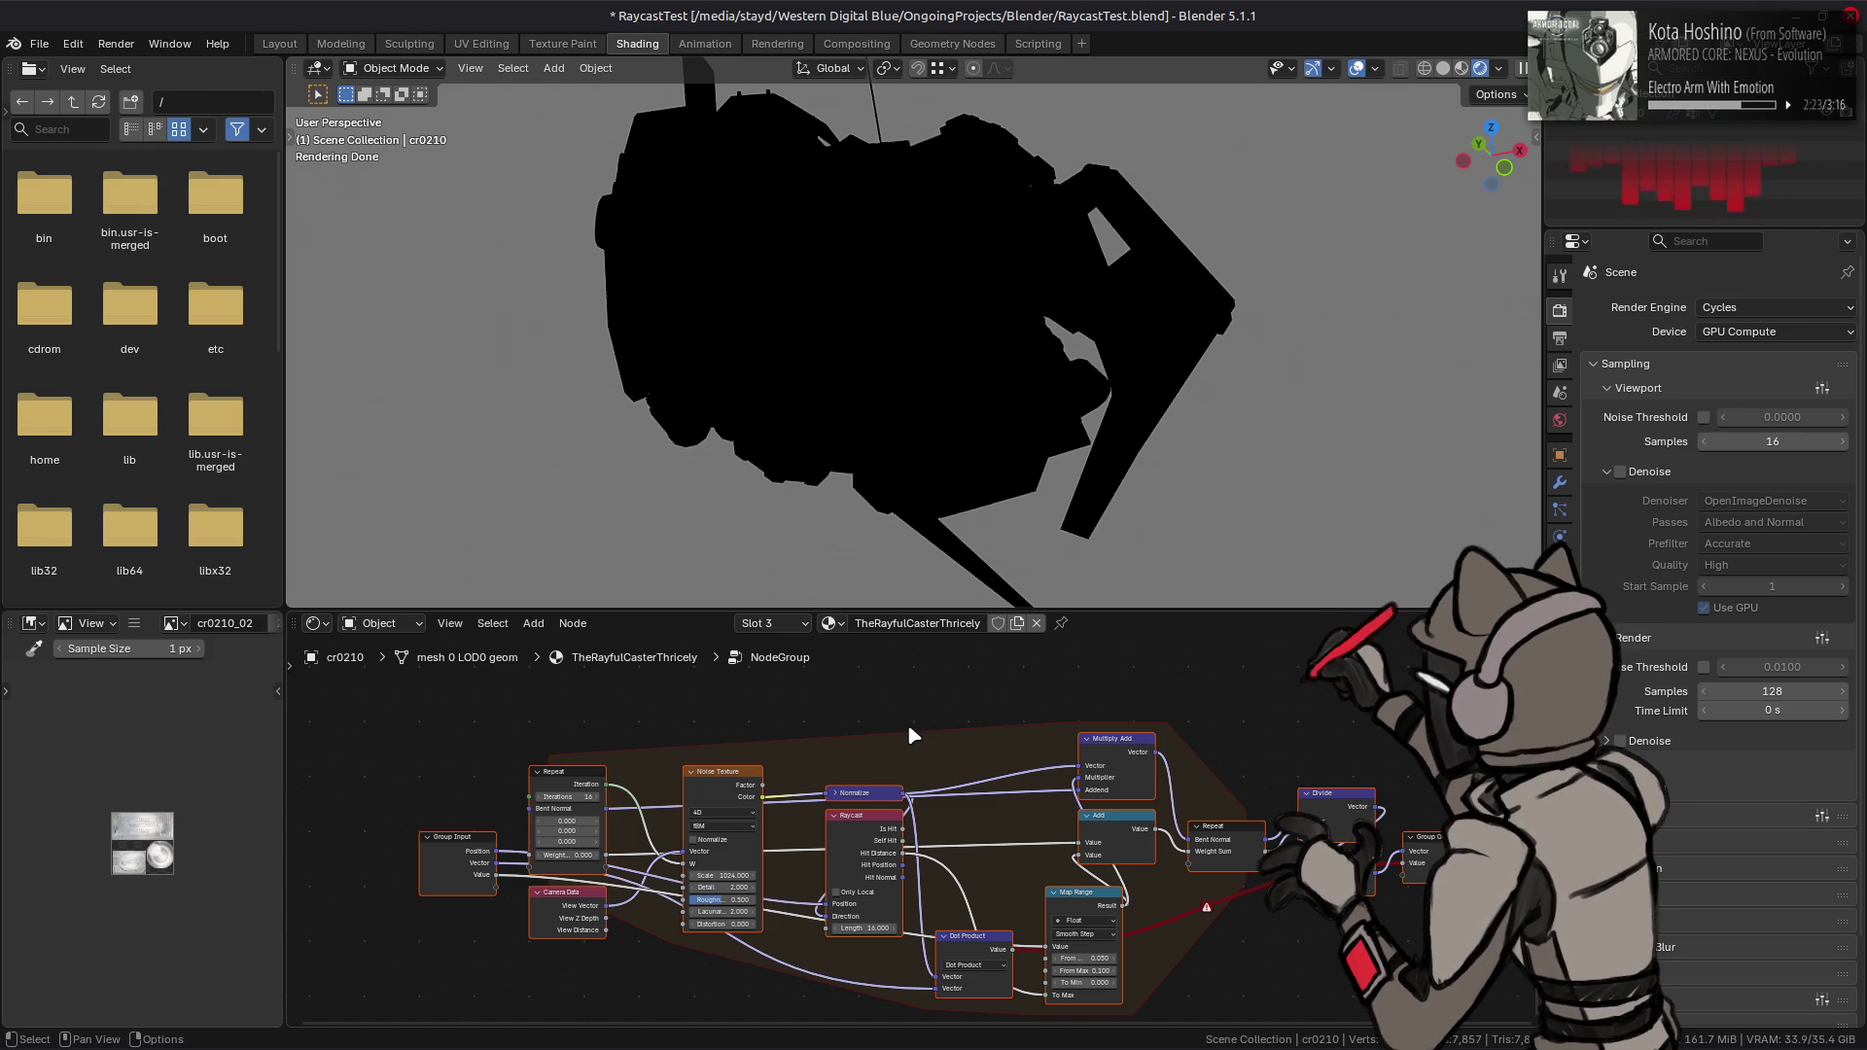
# - Undo the grouping that turned the render black and apply Make Group again
pyautogui.press('ctrl')
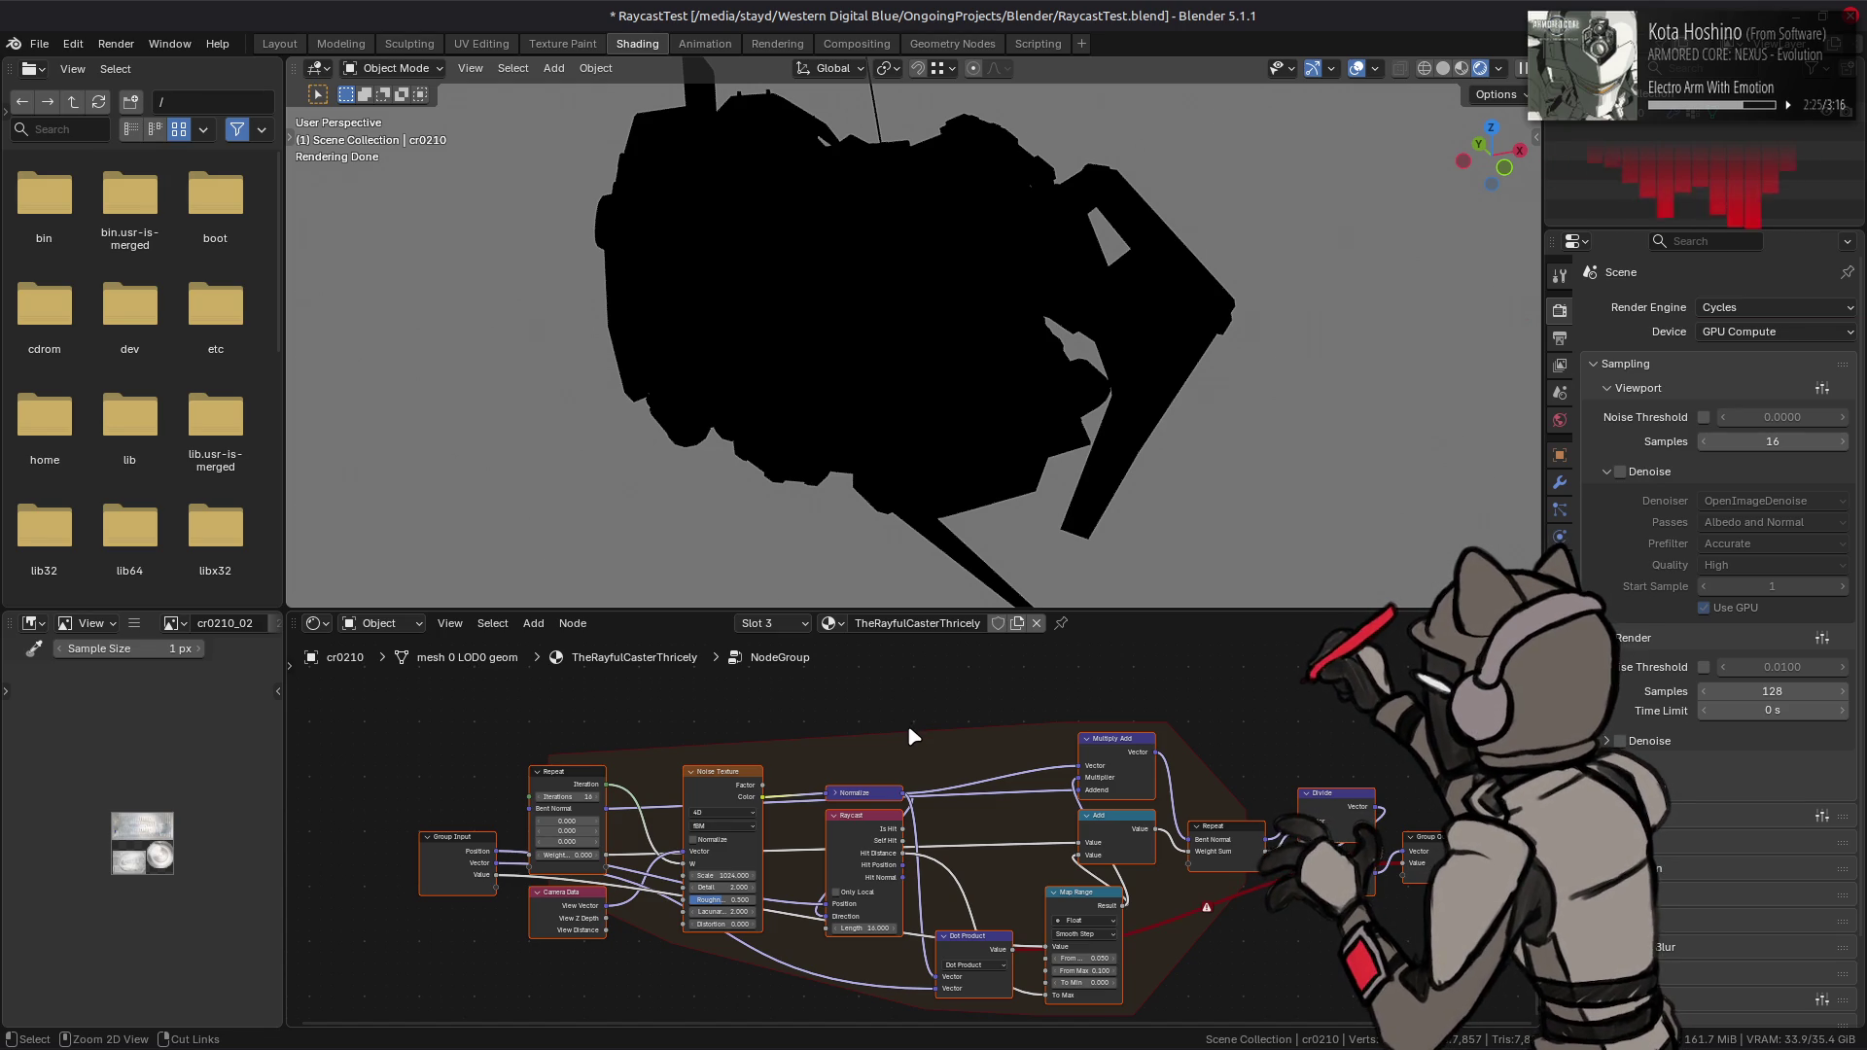
pyautogui.hotkey('ctrl', 'z')
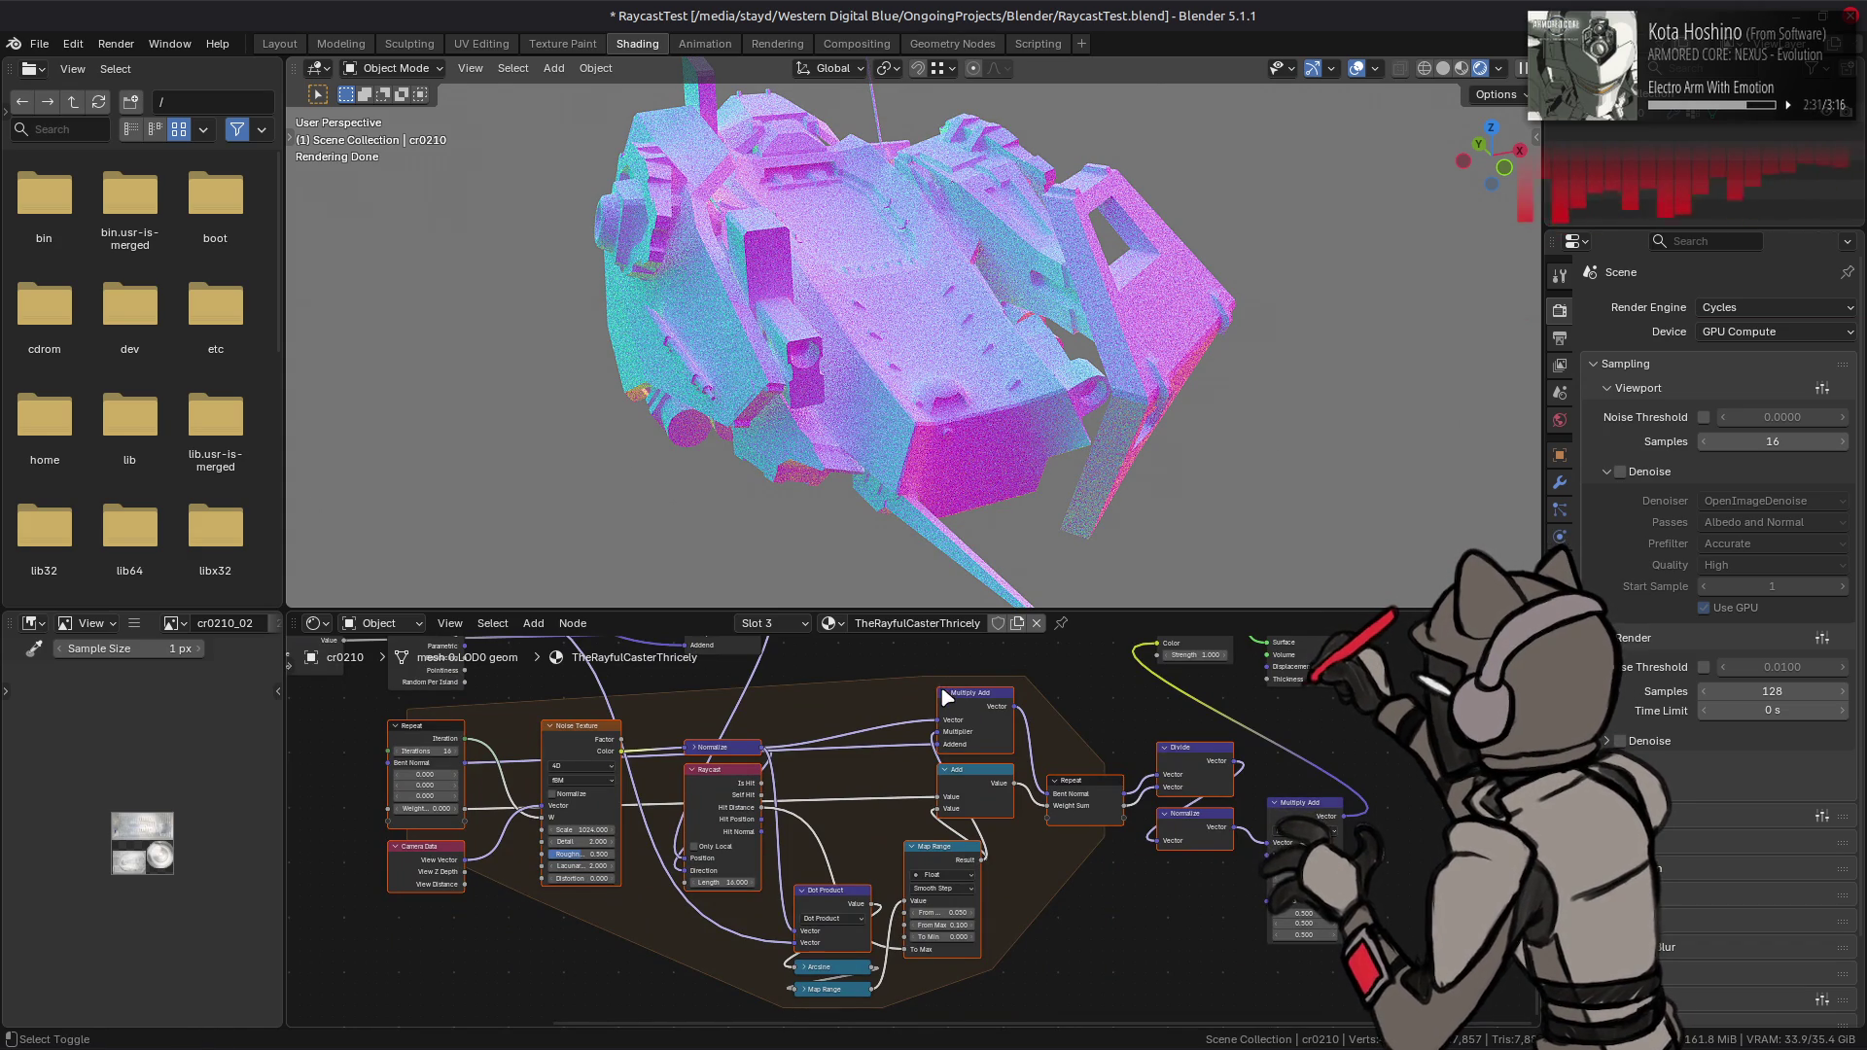
pyautogui.hotkey('ctrl', 'shift', 'z')
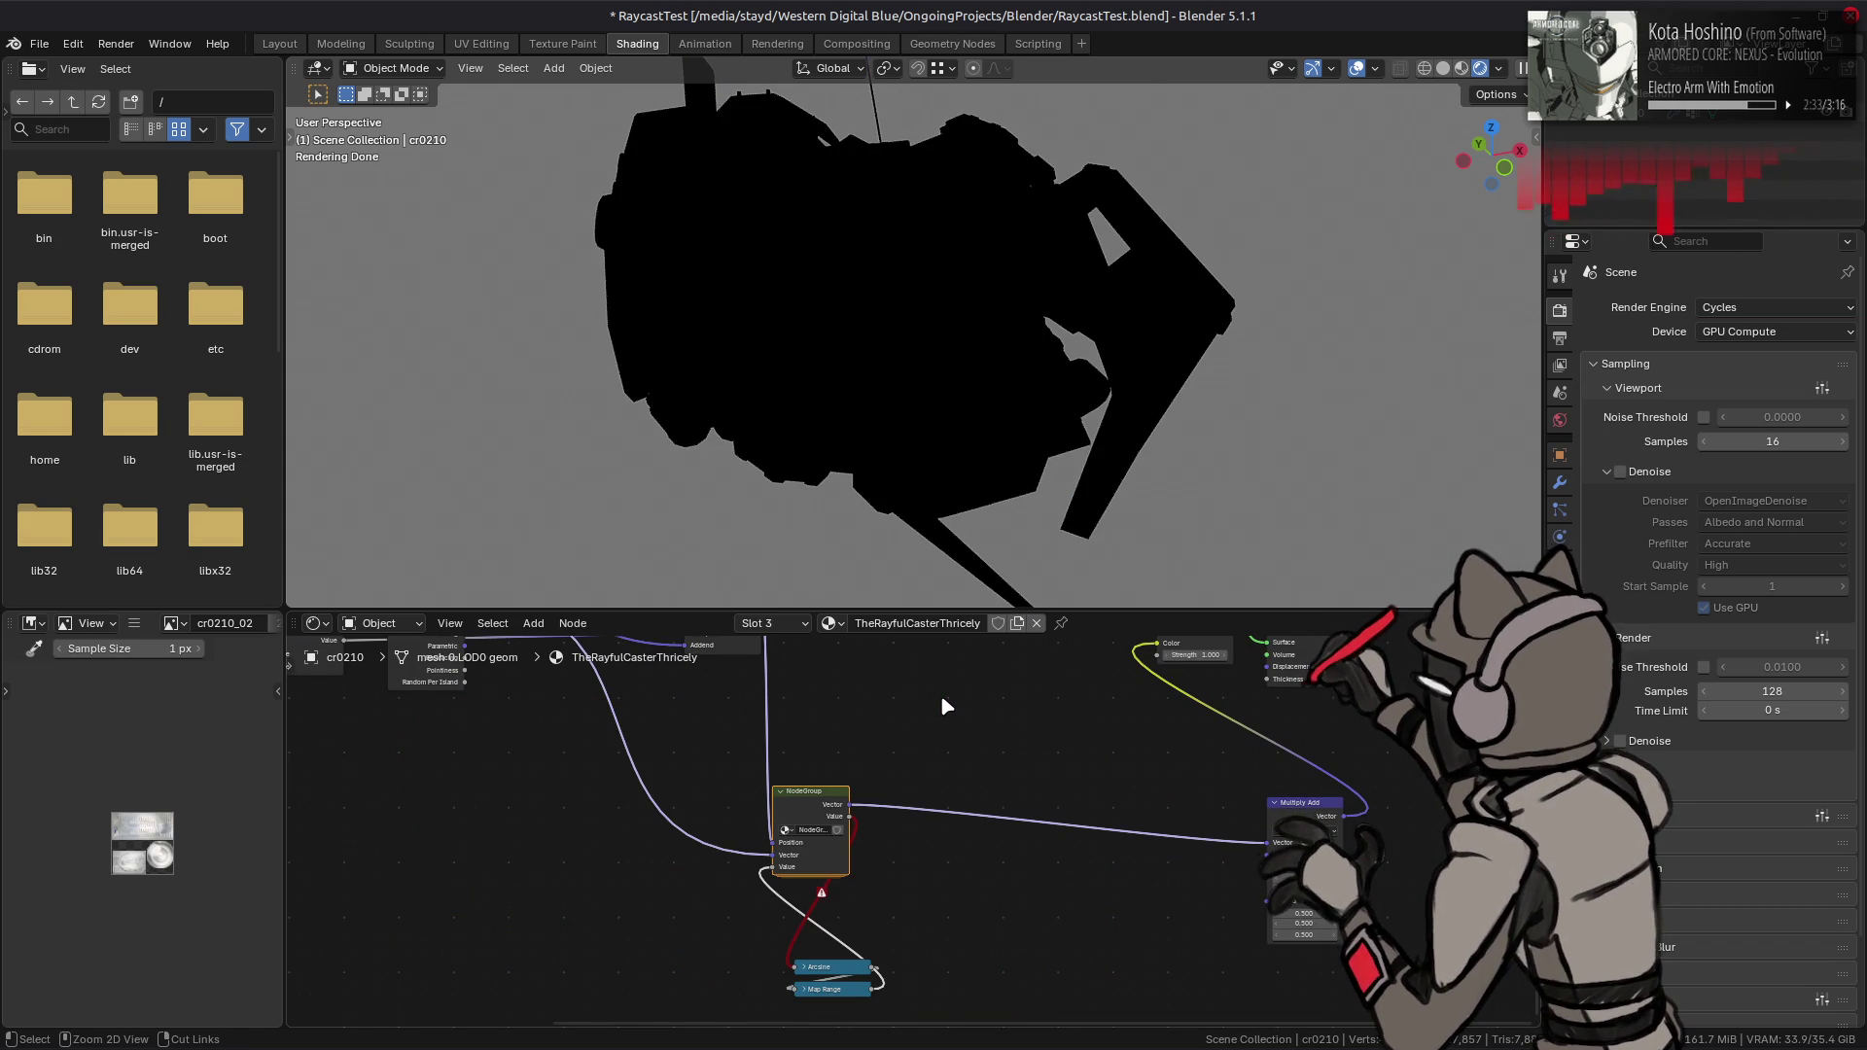
pyautogui.hotkey('ctrl', 'z')
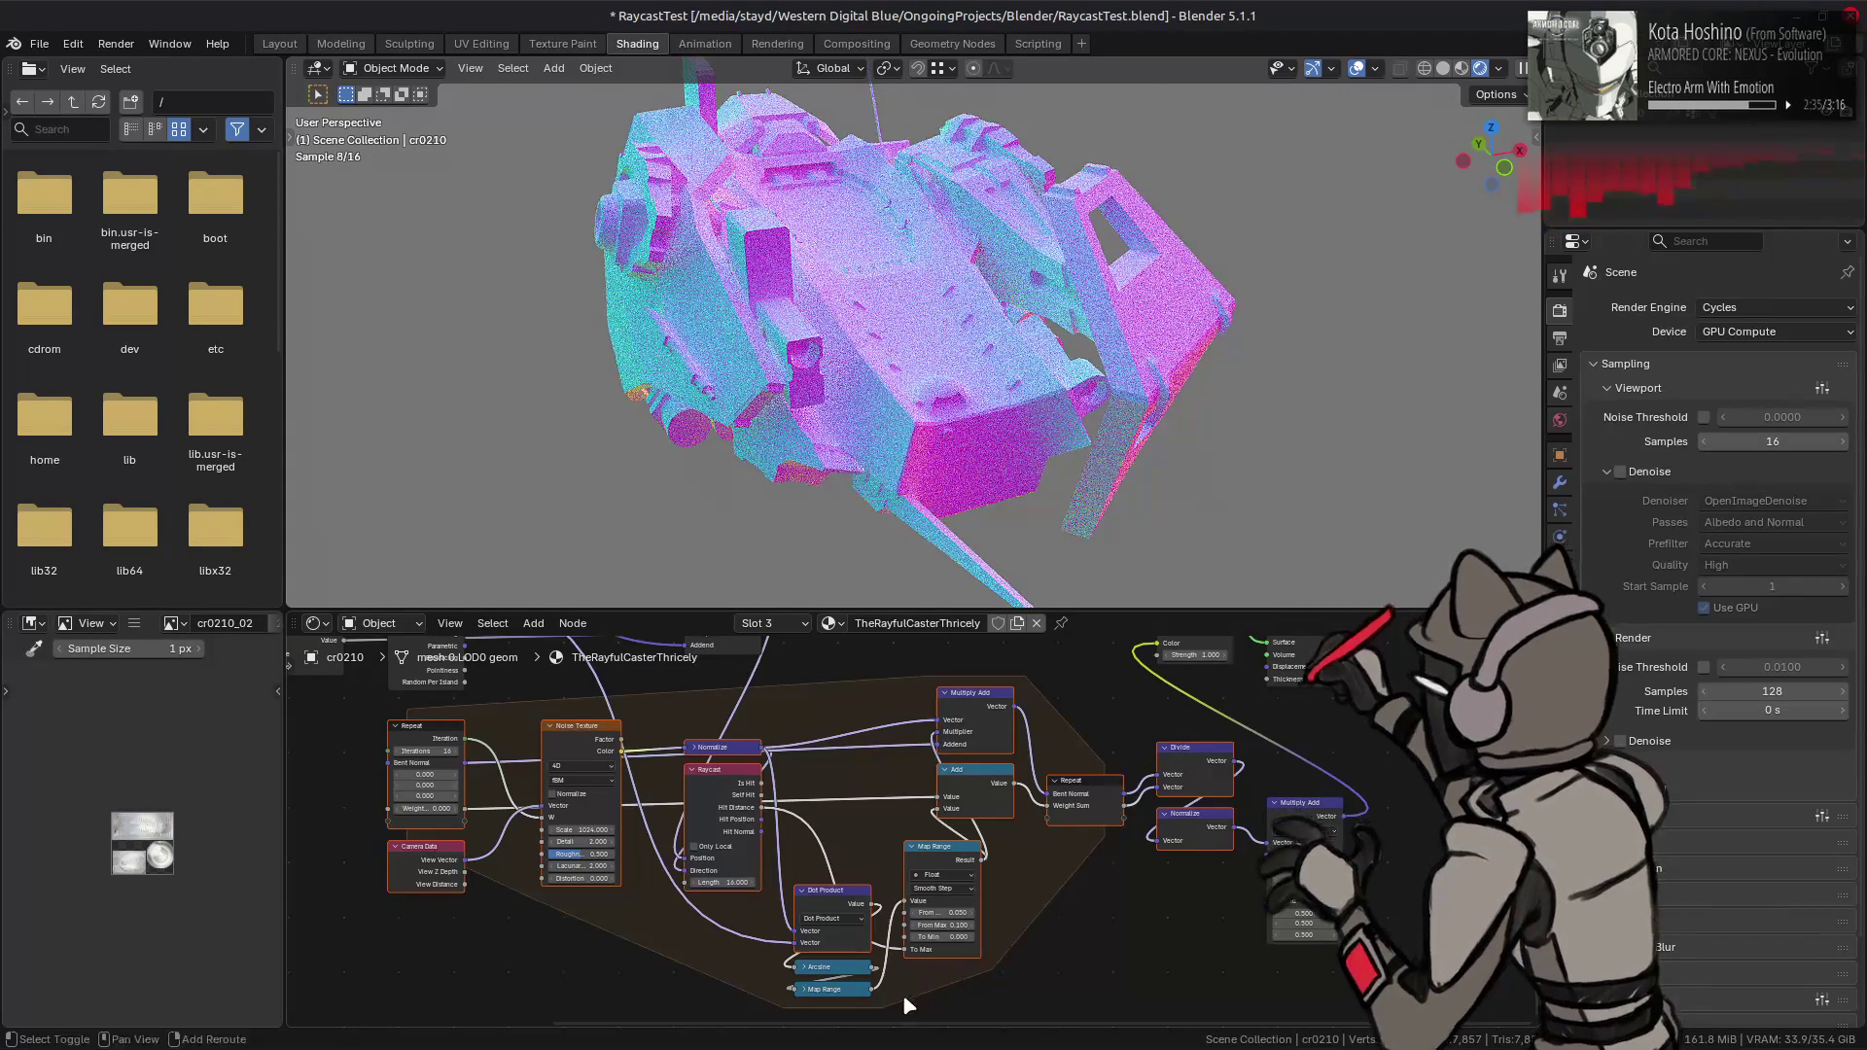
pyautogui.rightClick(1140, 892)
pyautogui.click(1140, 892)
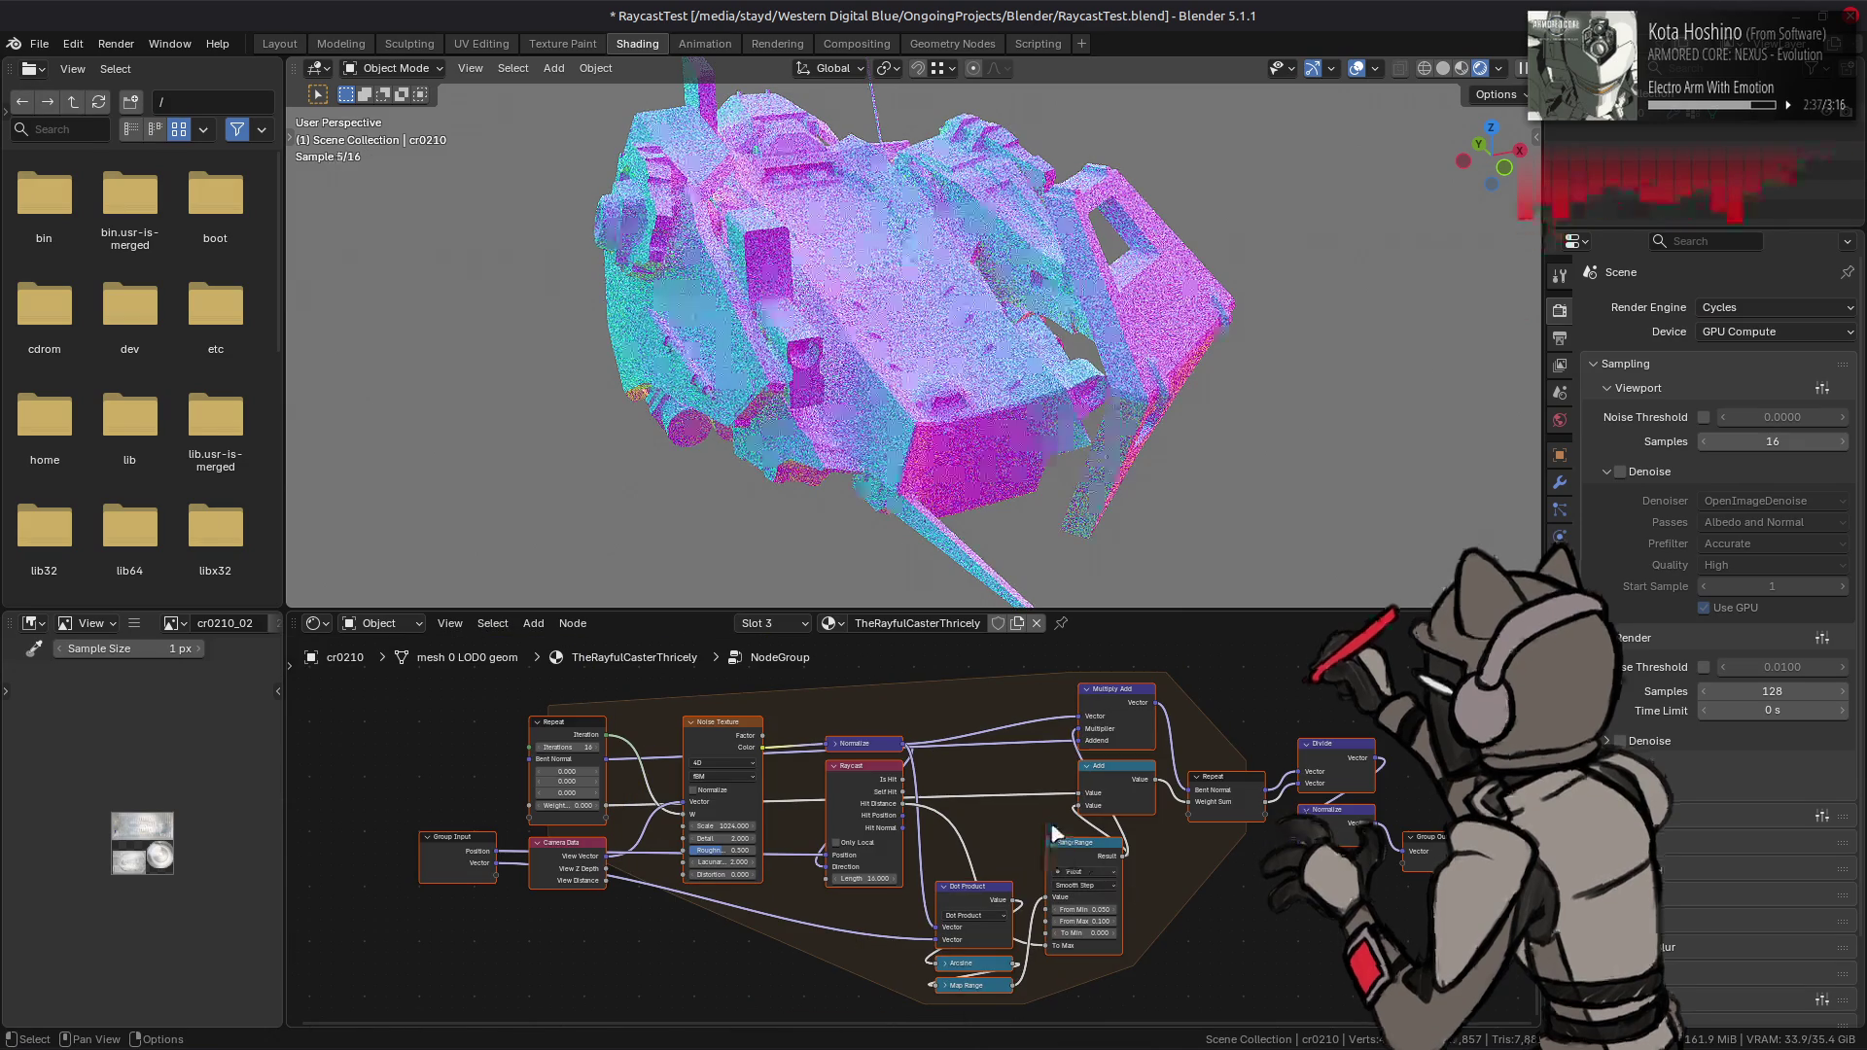
pyautogui.moveTo(634, 848); pyautogui.dragTo(756, 827, button='middle')
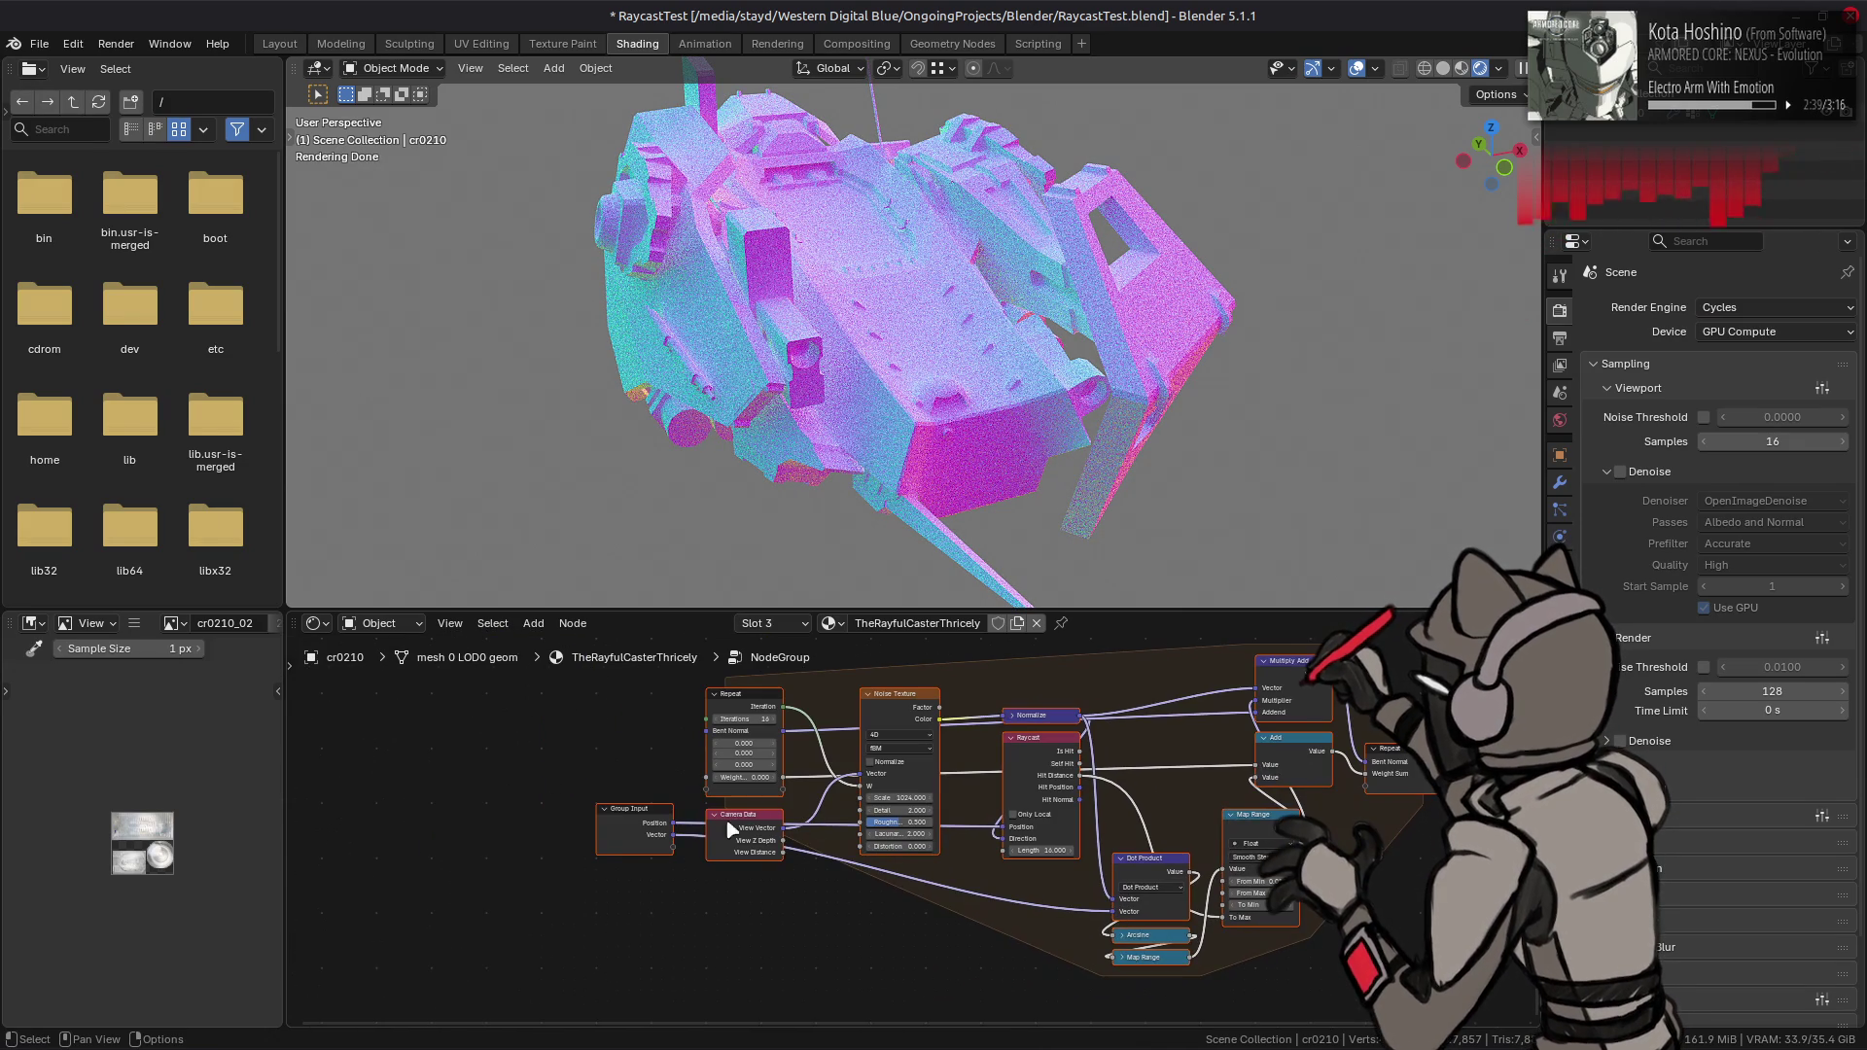
# - Rename the group's input socket to Normal in the sidebar
pyautogui.click(610, 824)
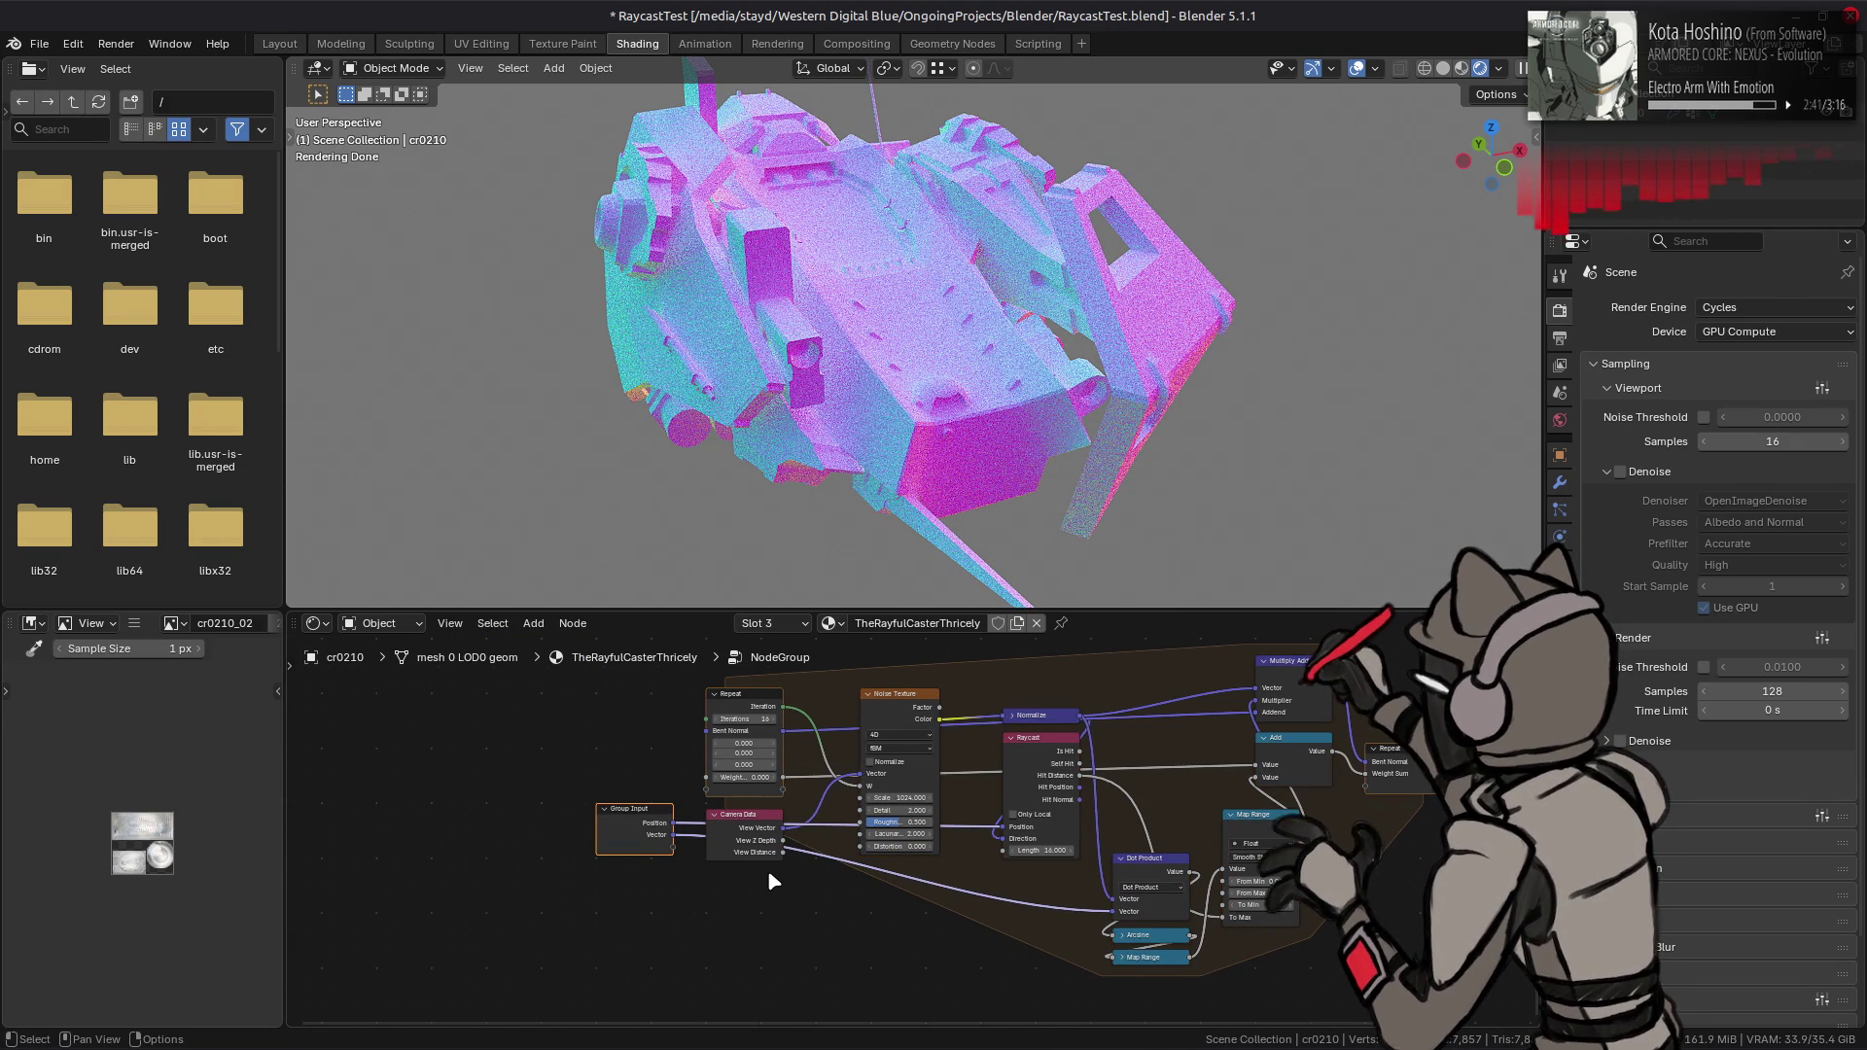
pyautogui.scroll(1, 769, 876)
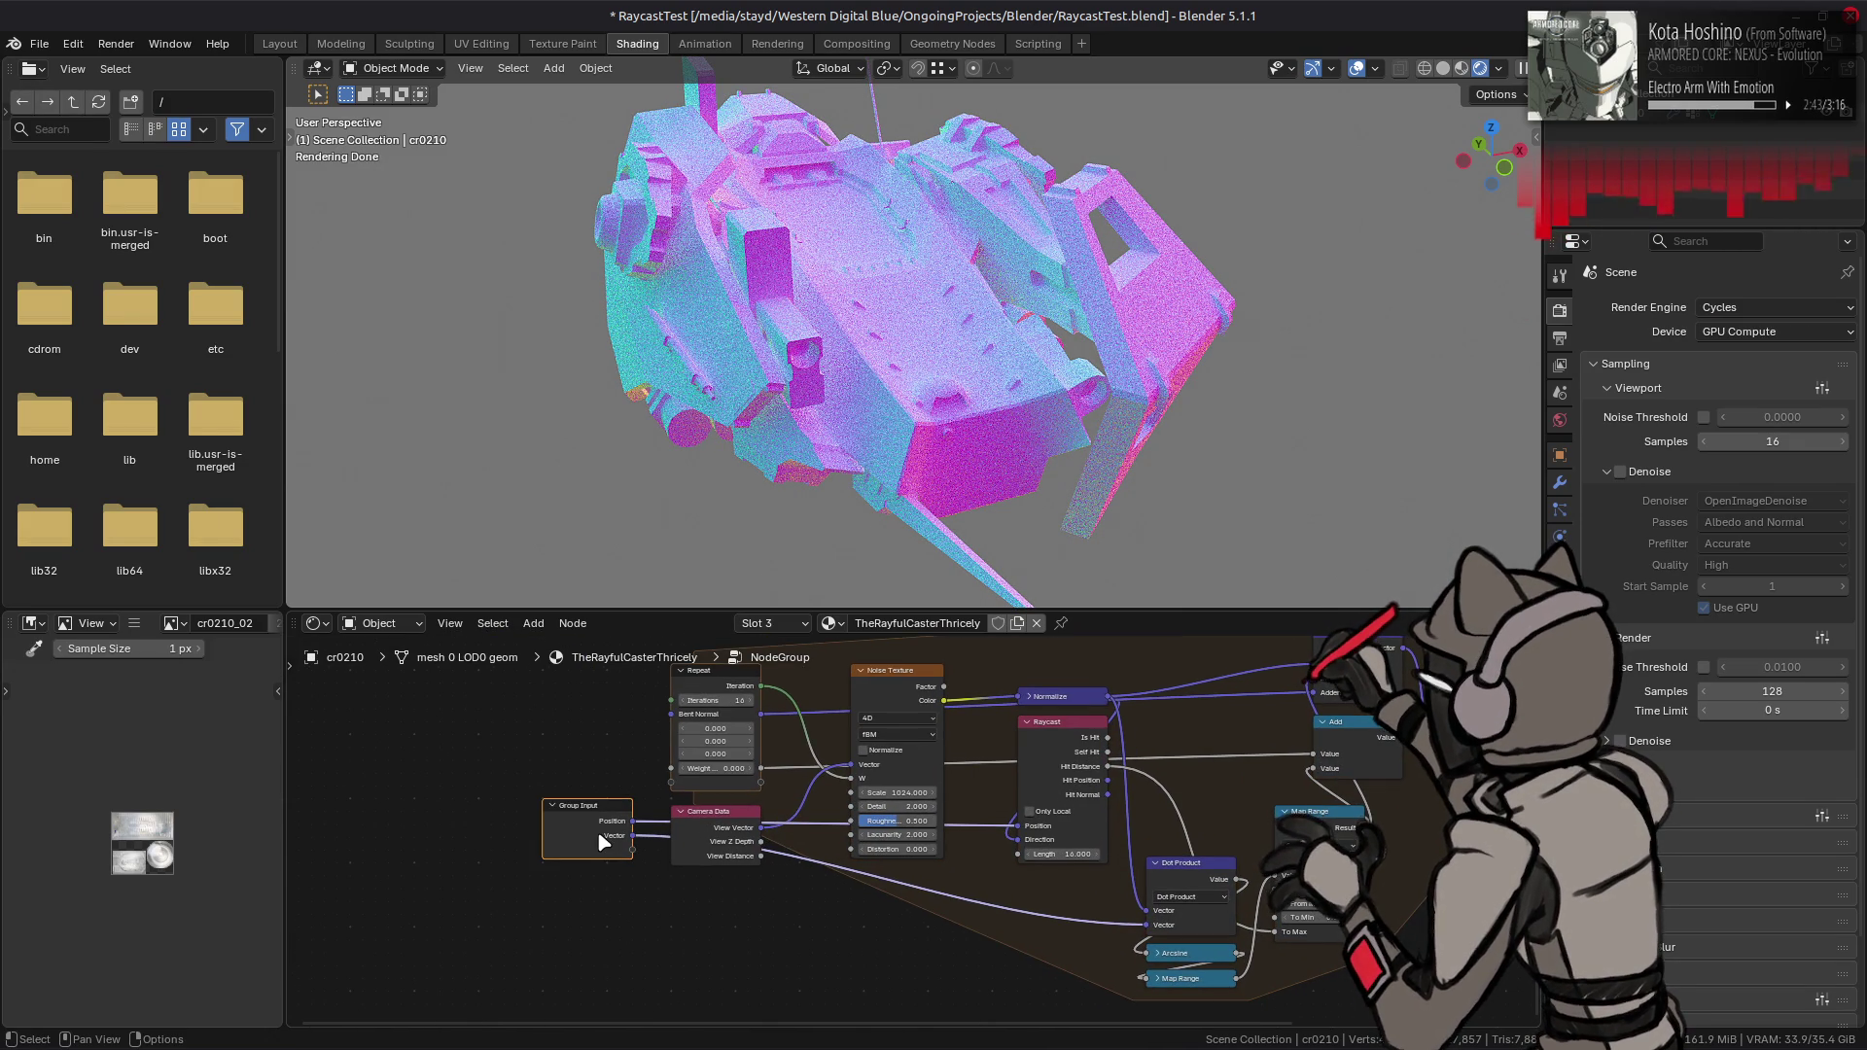
pyautogui.press('n')
pyautogui.click(1385, 873)
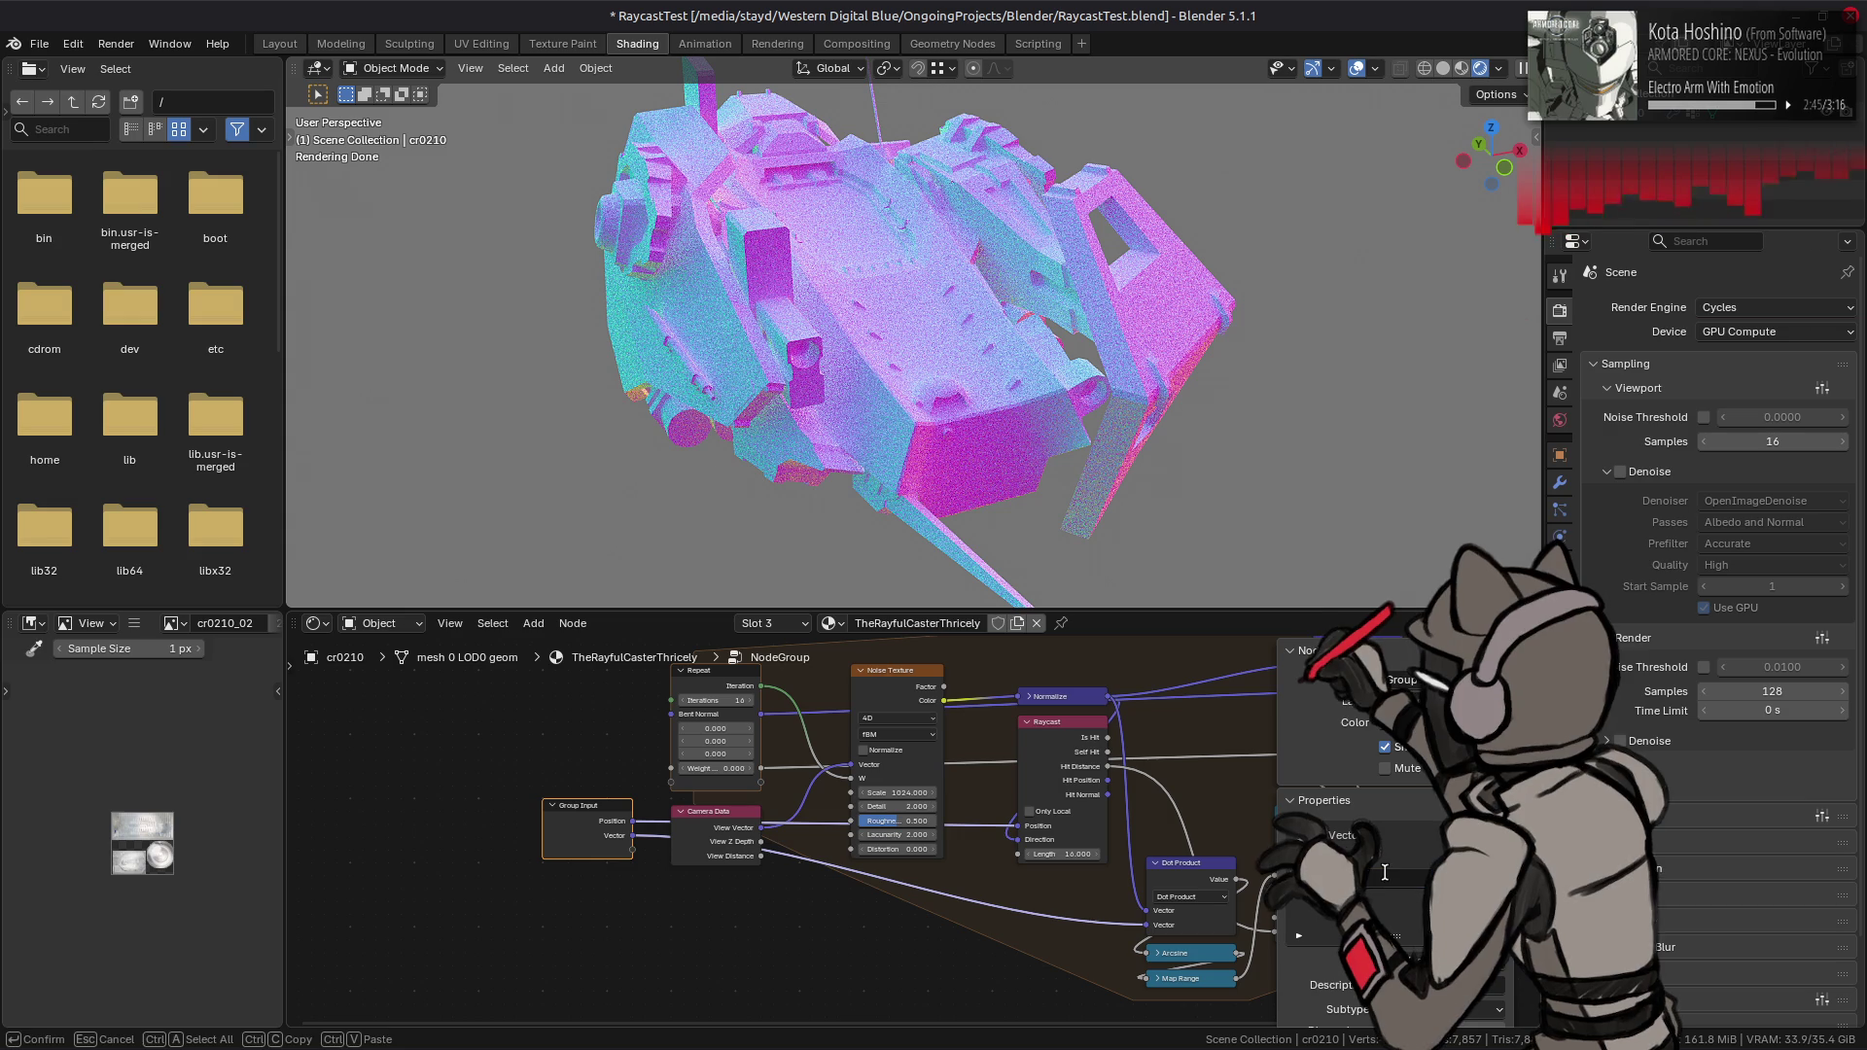
pyautogui.write('Normal')
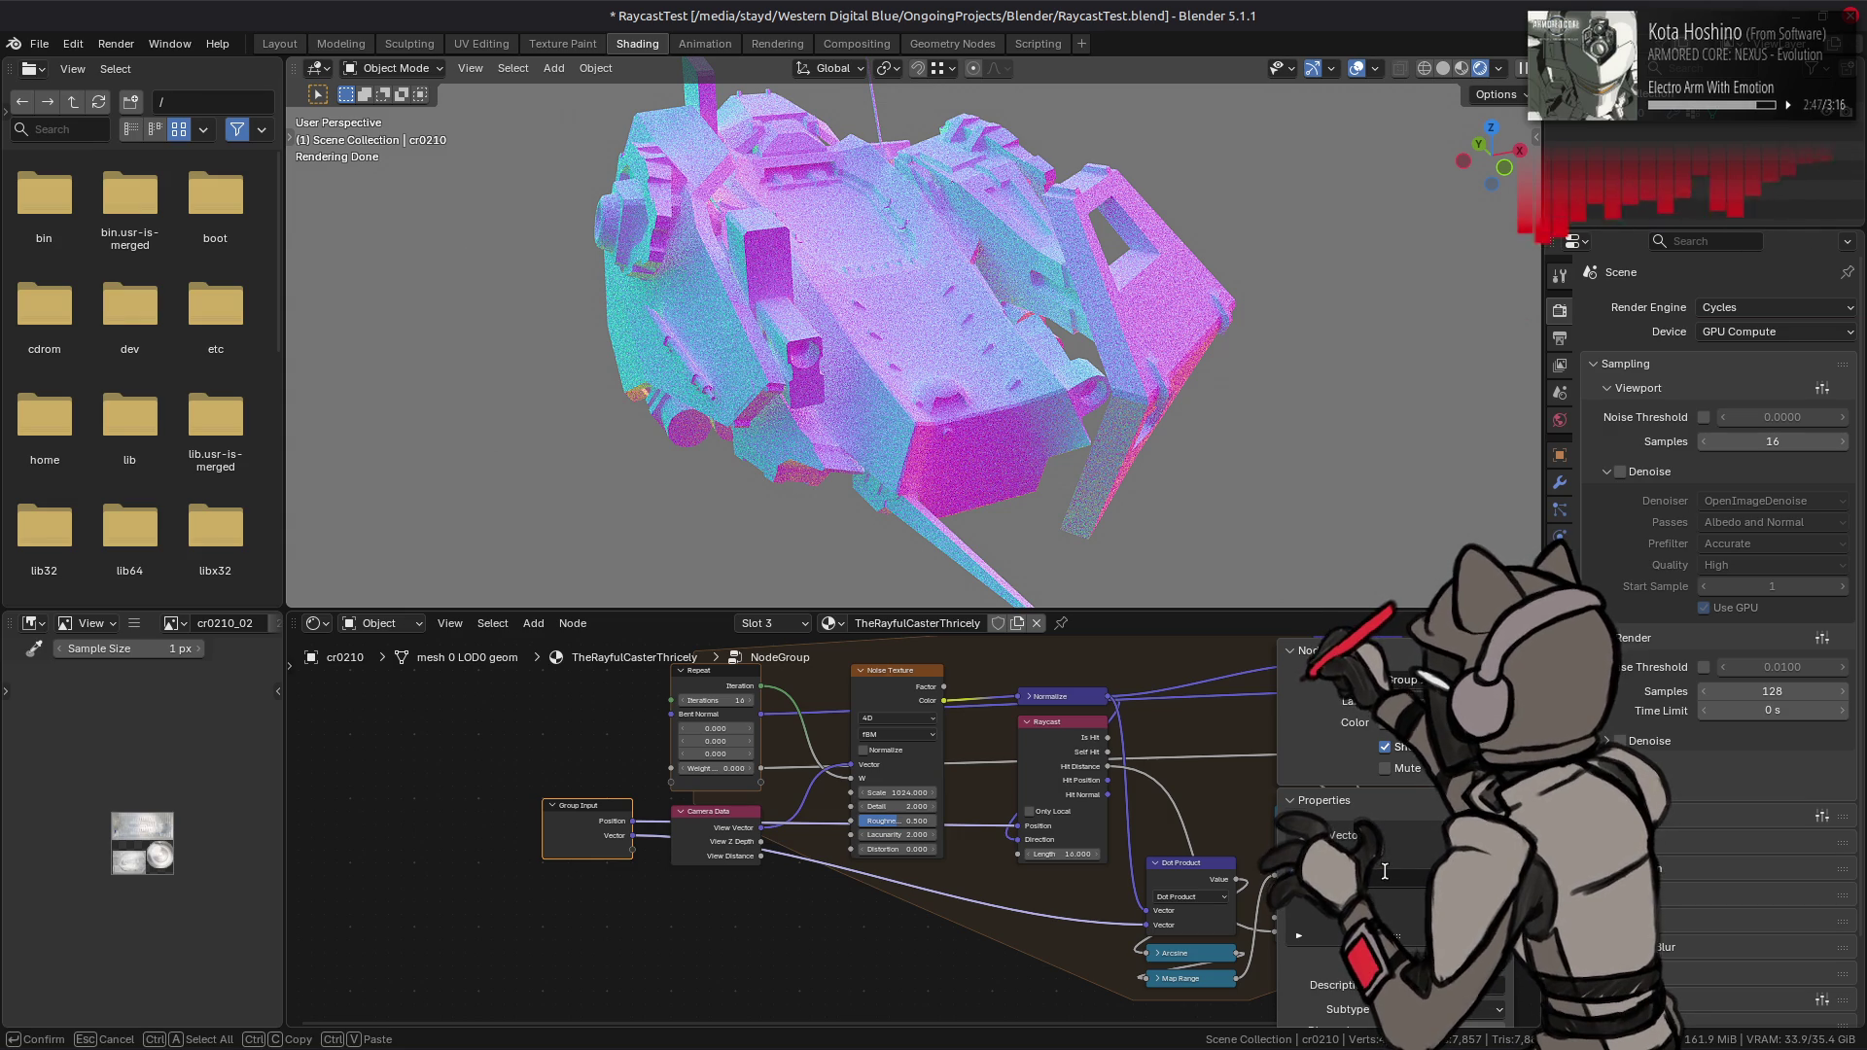
pyautogui.press('Return')
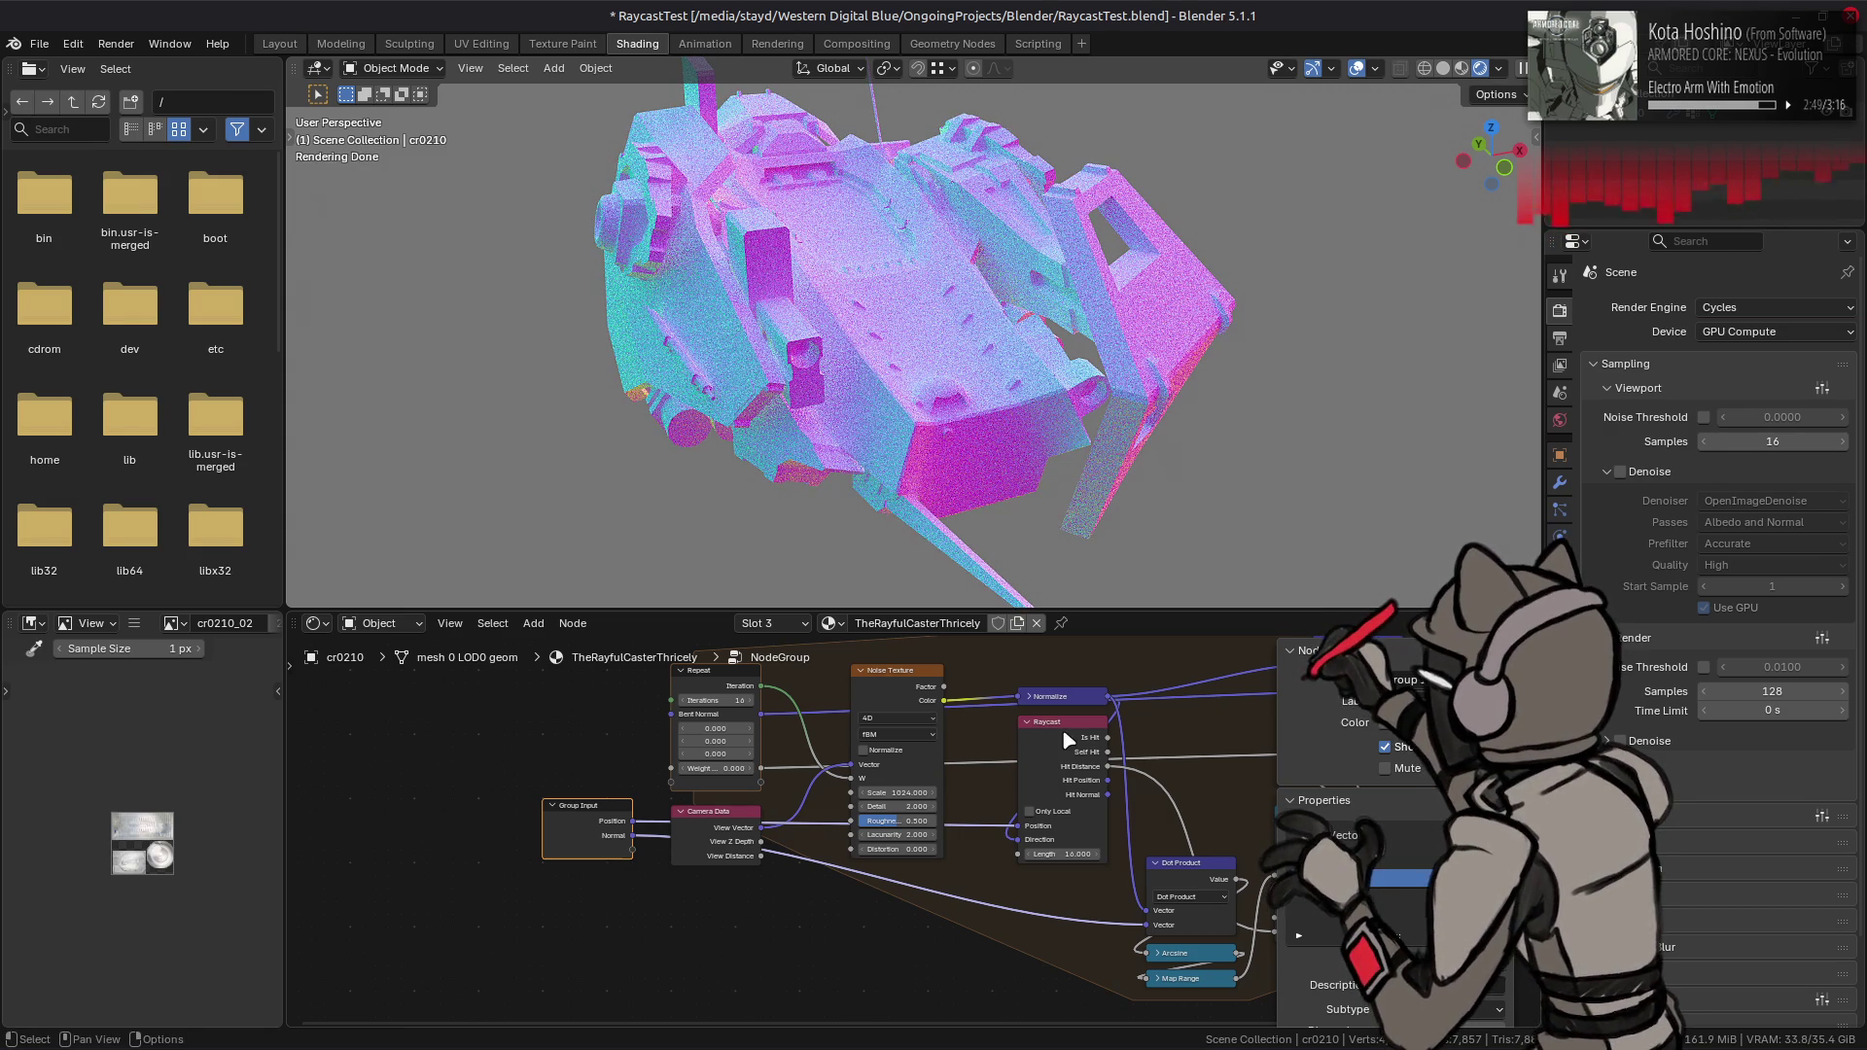
# - Rename the Group Output's Vector socket to Bent Normal
pyautogui.moveTo(970, 793)
pyautogui.mouseDown(button='middle')
pyautogui.moveTo(912, 837)
pyautogui.moveTo(899, 825)
pyautogui.mouseUp(button='middle')
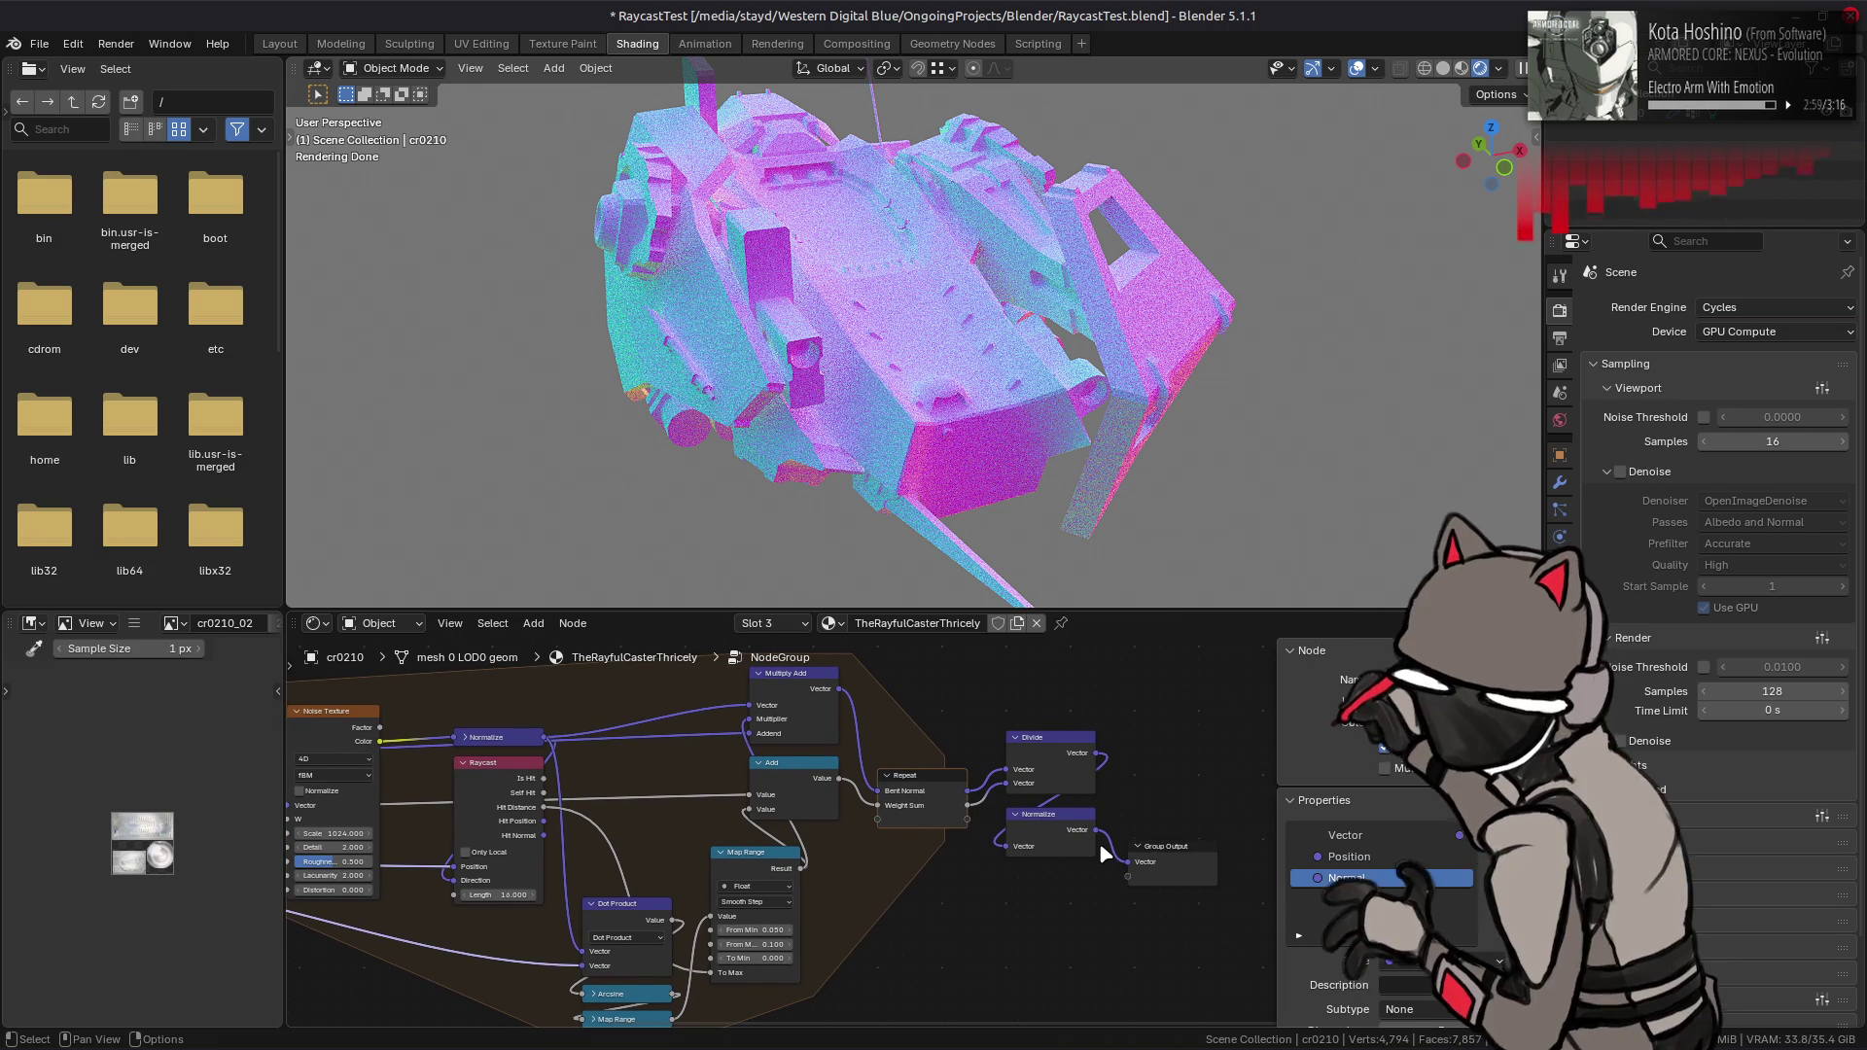
pyautogui.click(1181, 850)
pyautogui.click(1342, 835)
pyautogui.doubleClick(1342, 835)
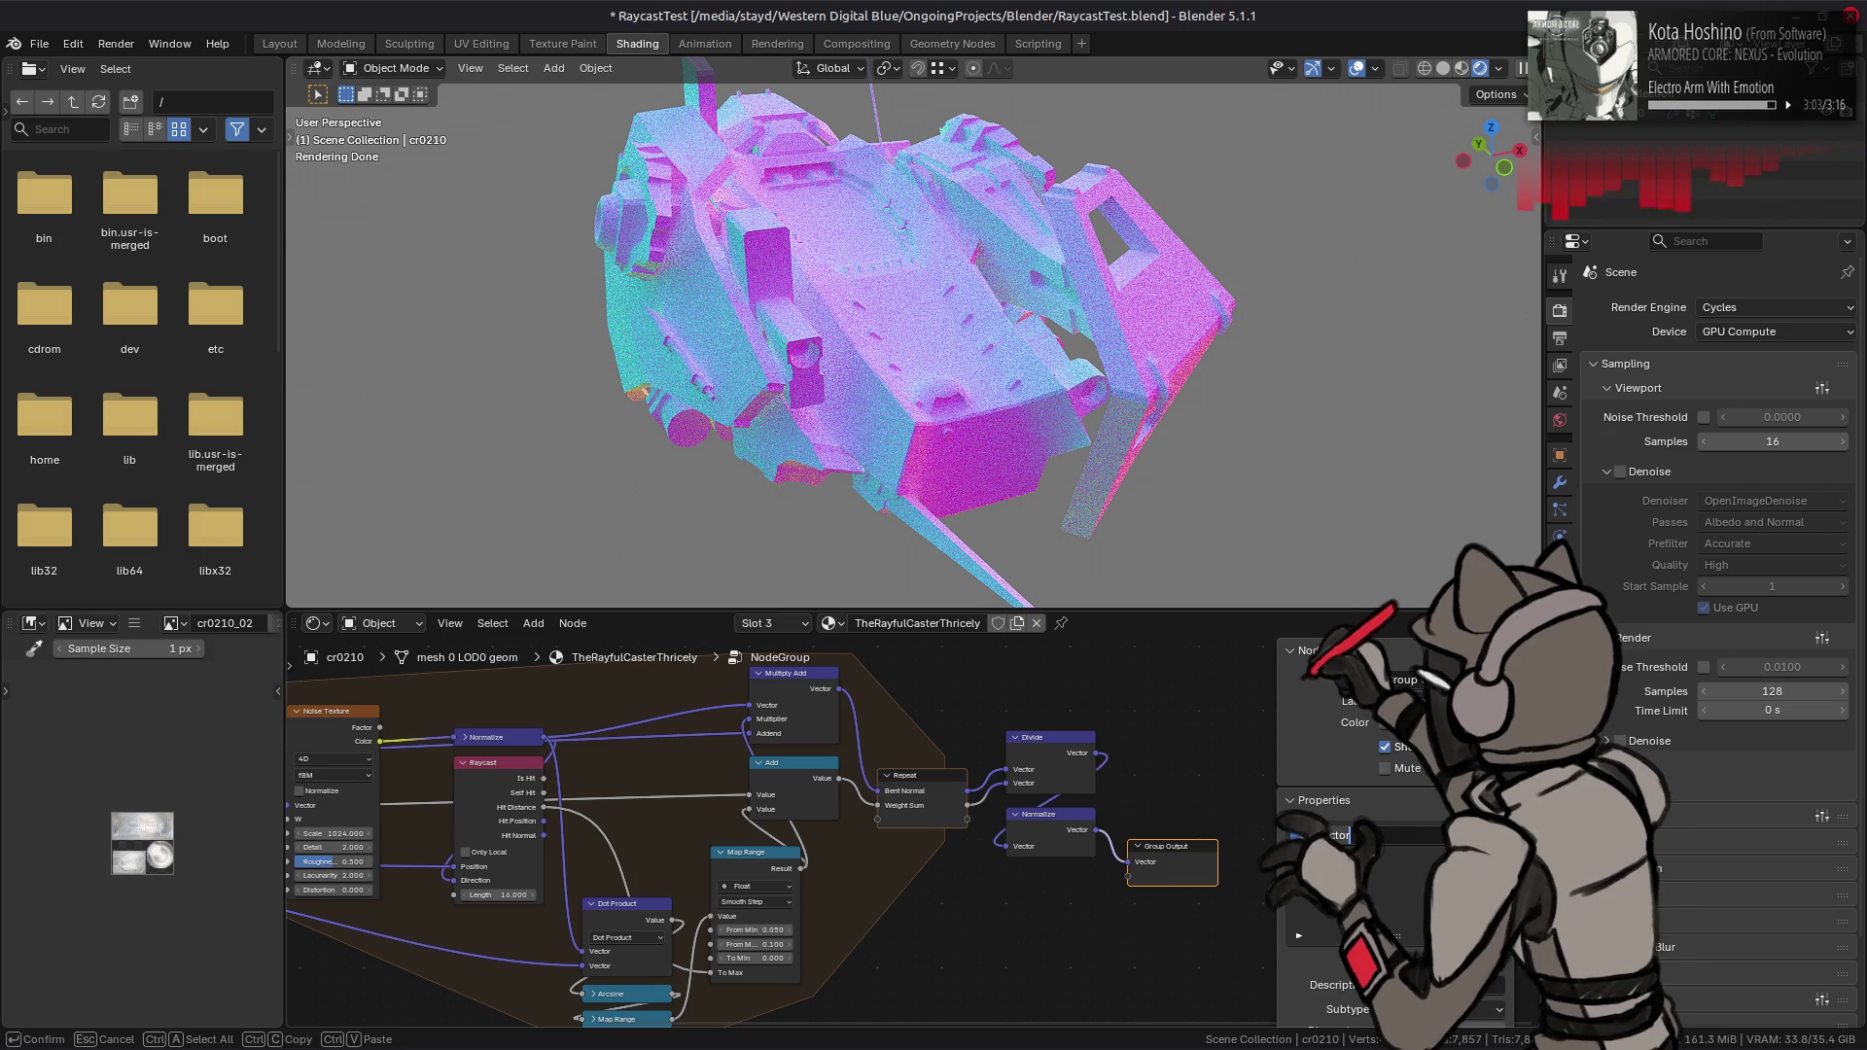
pyautogui.write('Bent Normal')
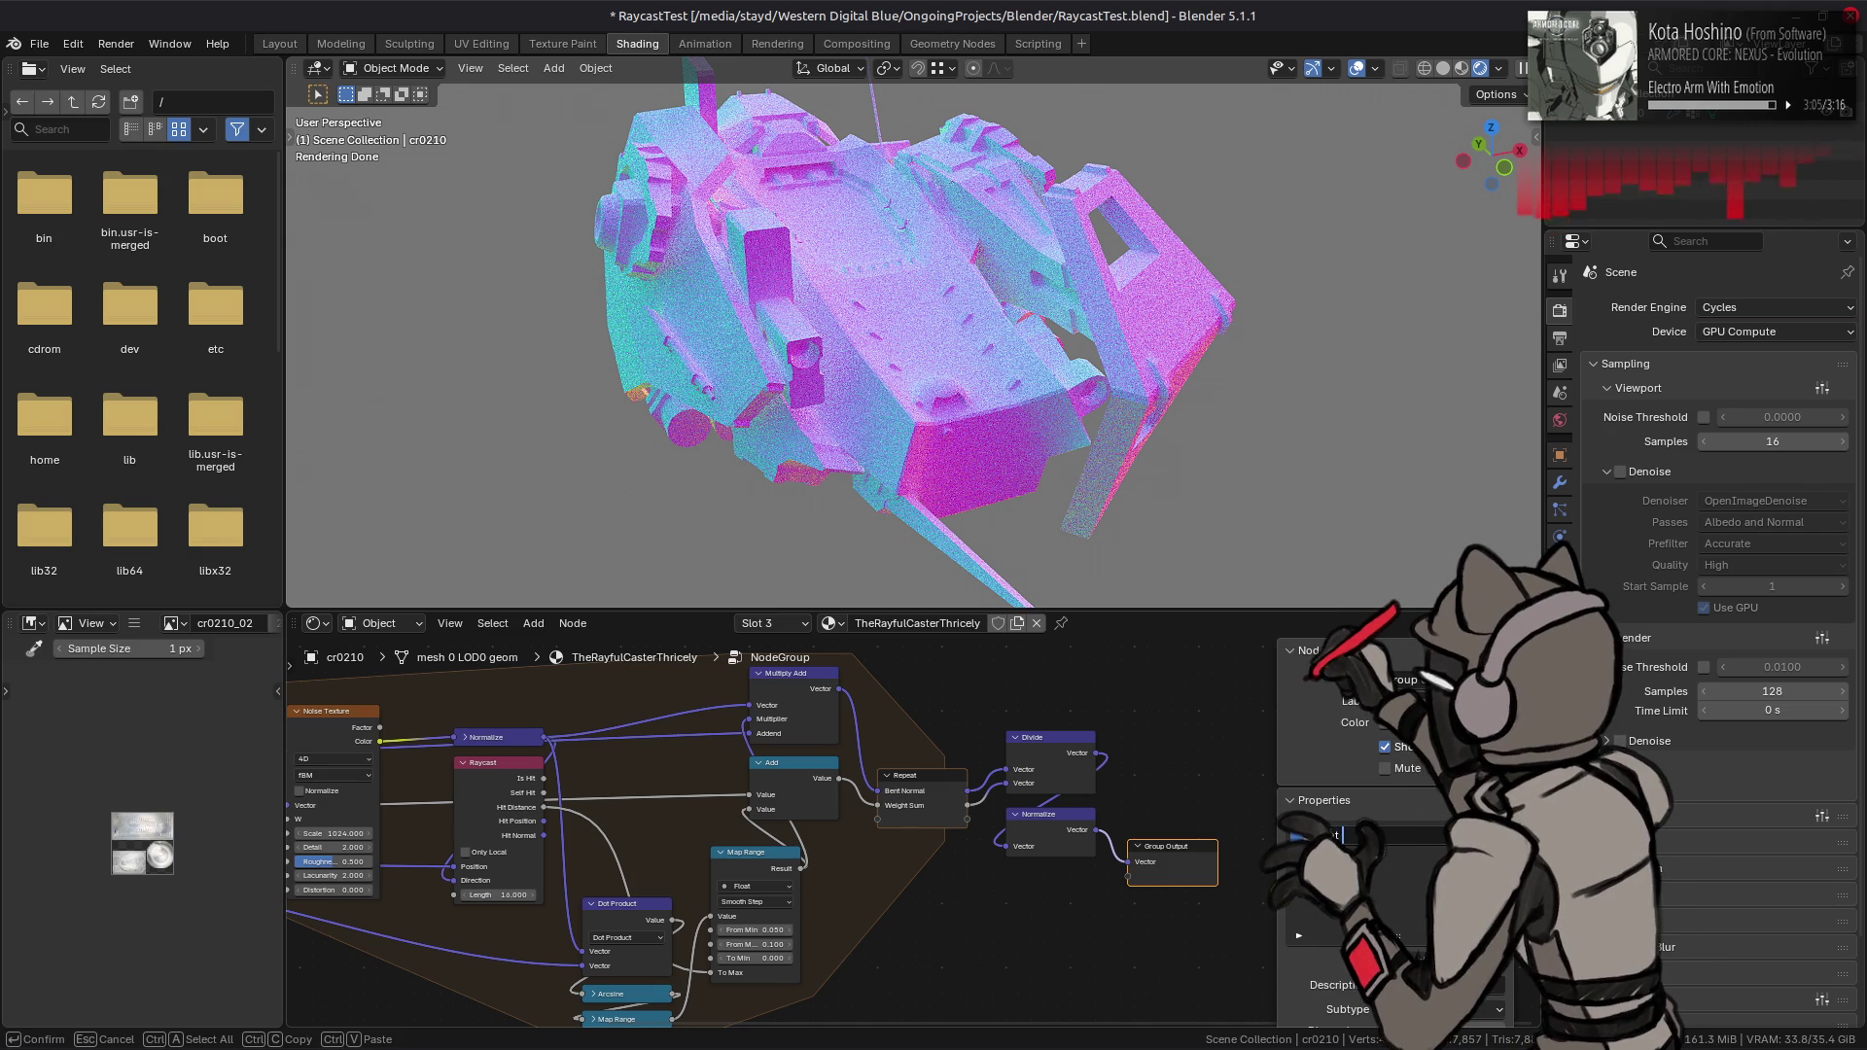
pyautogui.press('Return')
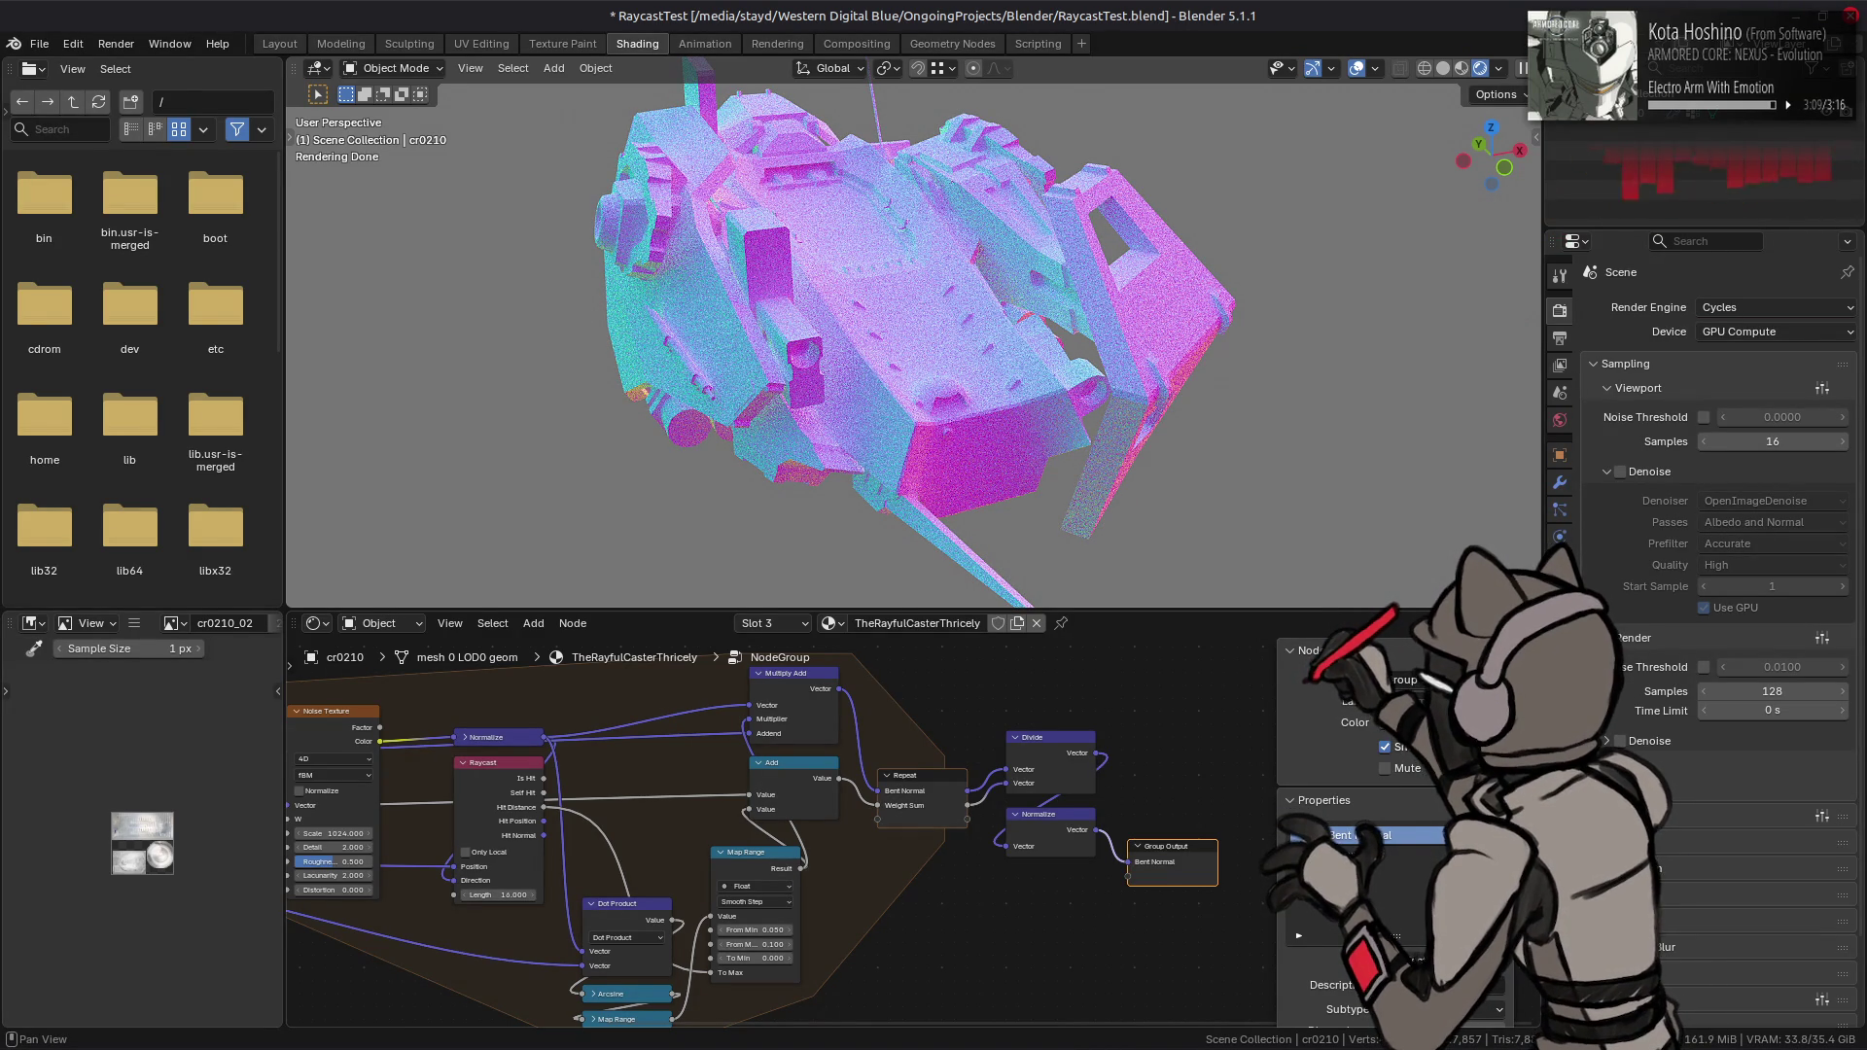
pyautogui.moveTo(996, 697); pyautogui.dragTo(1023, 739, button='middle')
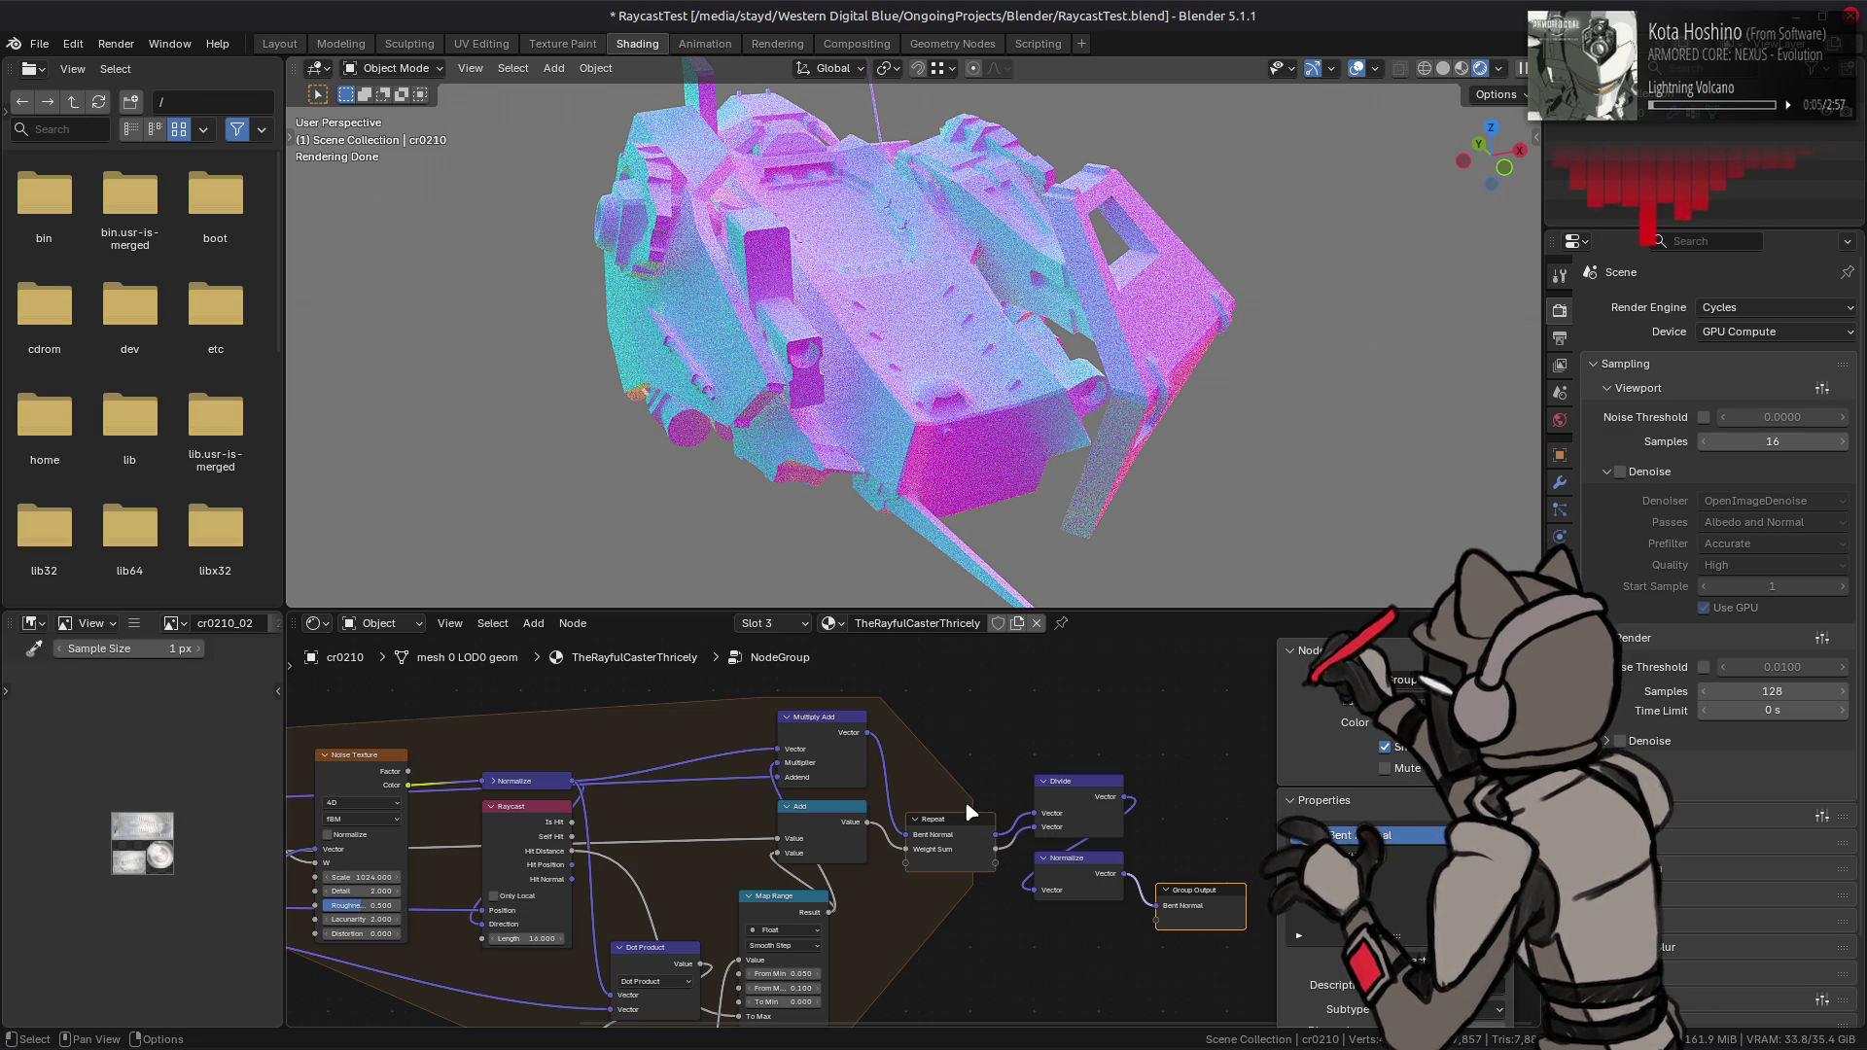
pyautogui.moveTo(915, 928); pyautogui.dragTo(935, 908, button='middle')
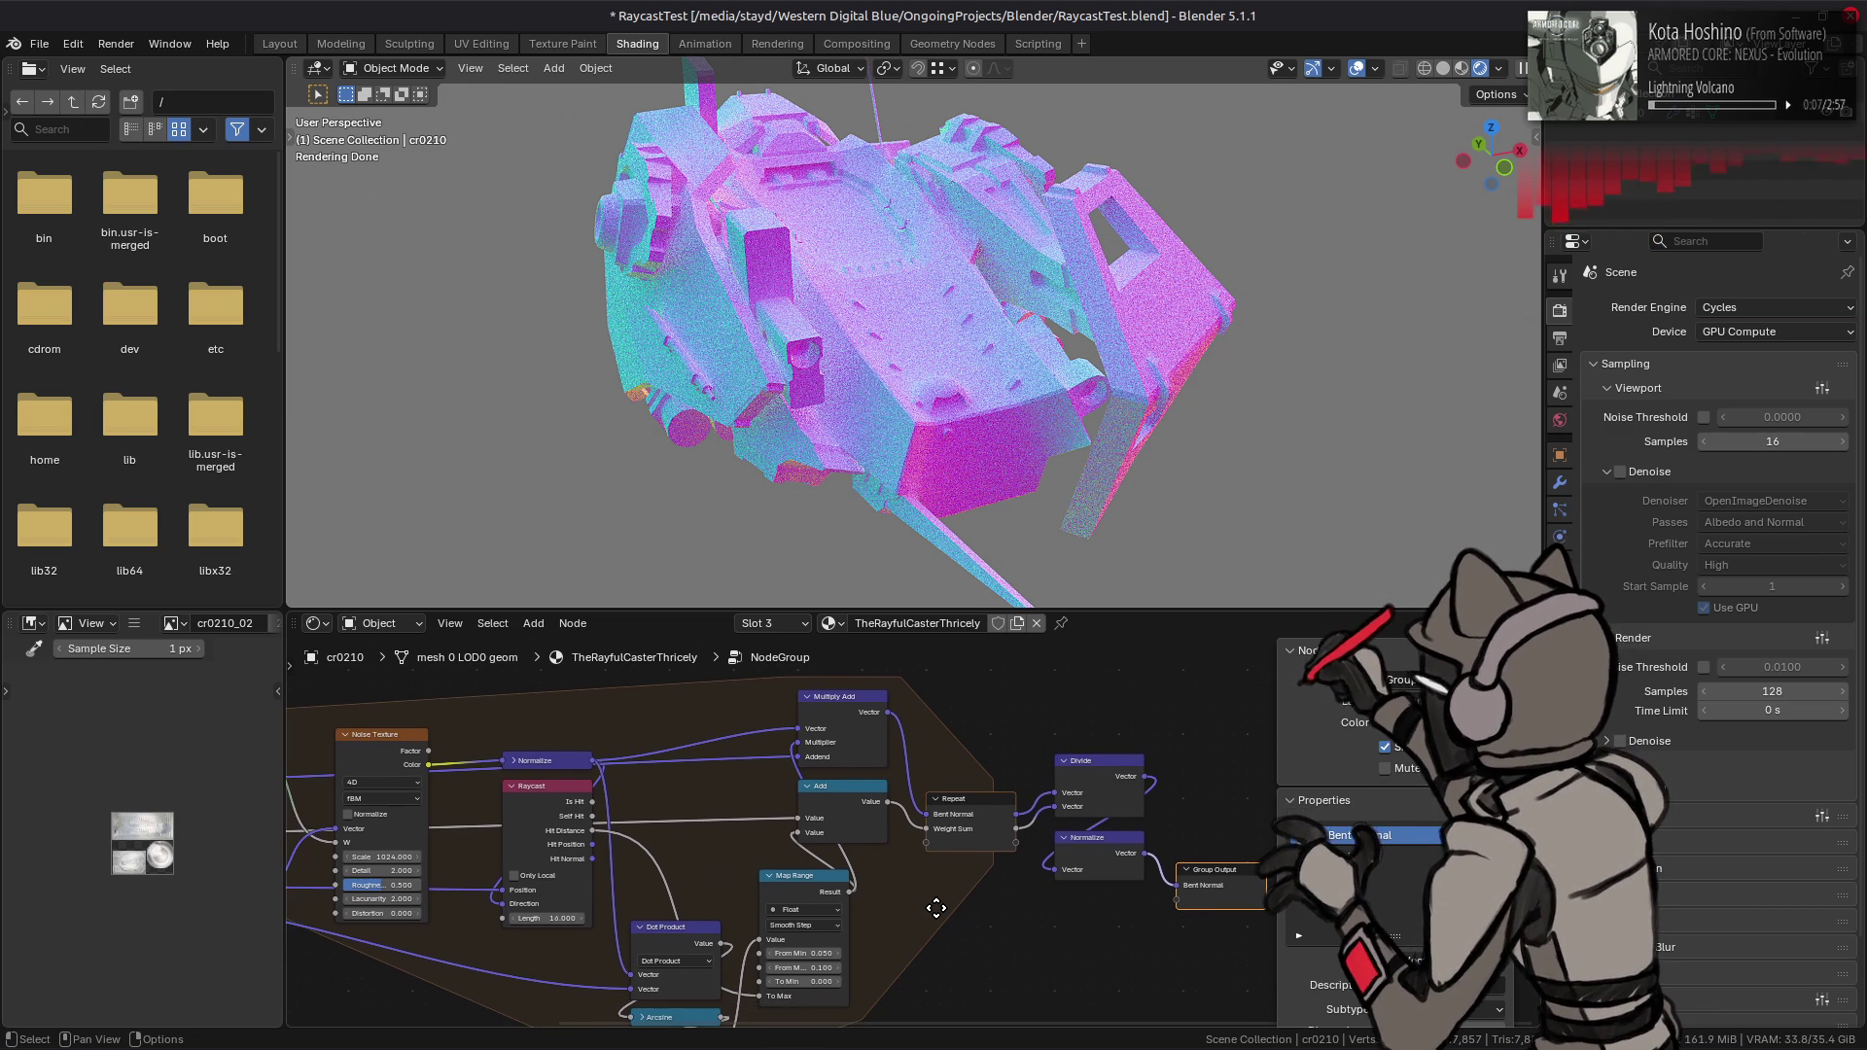
pyautogui.click(542, 873)
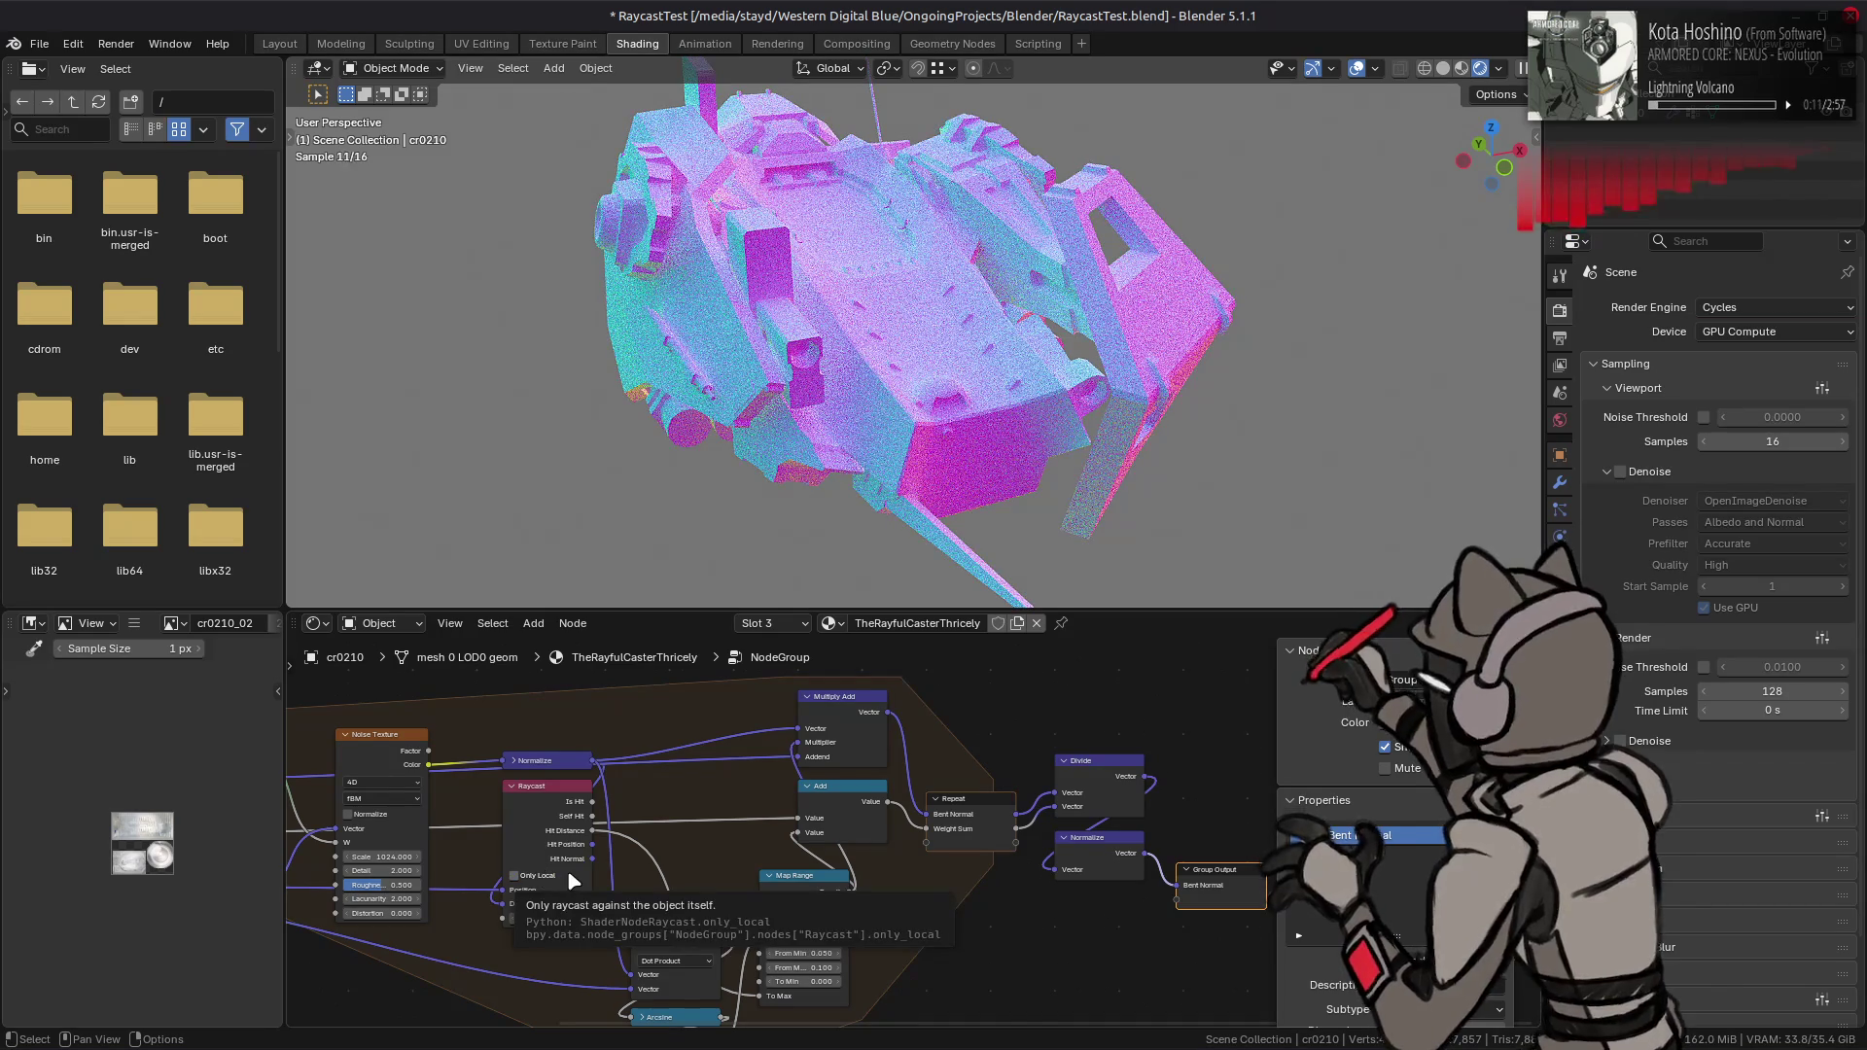
pyautogui.click(543, 877)
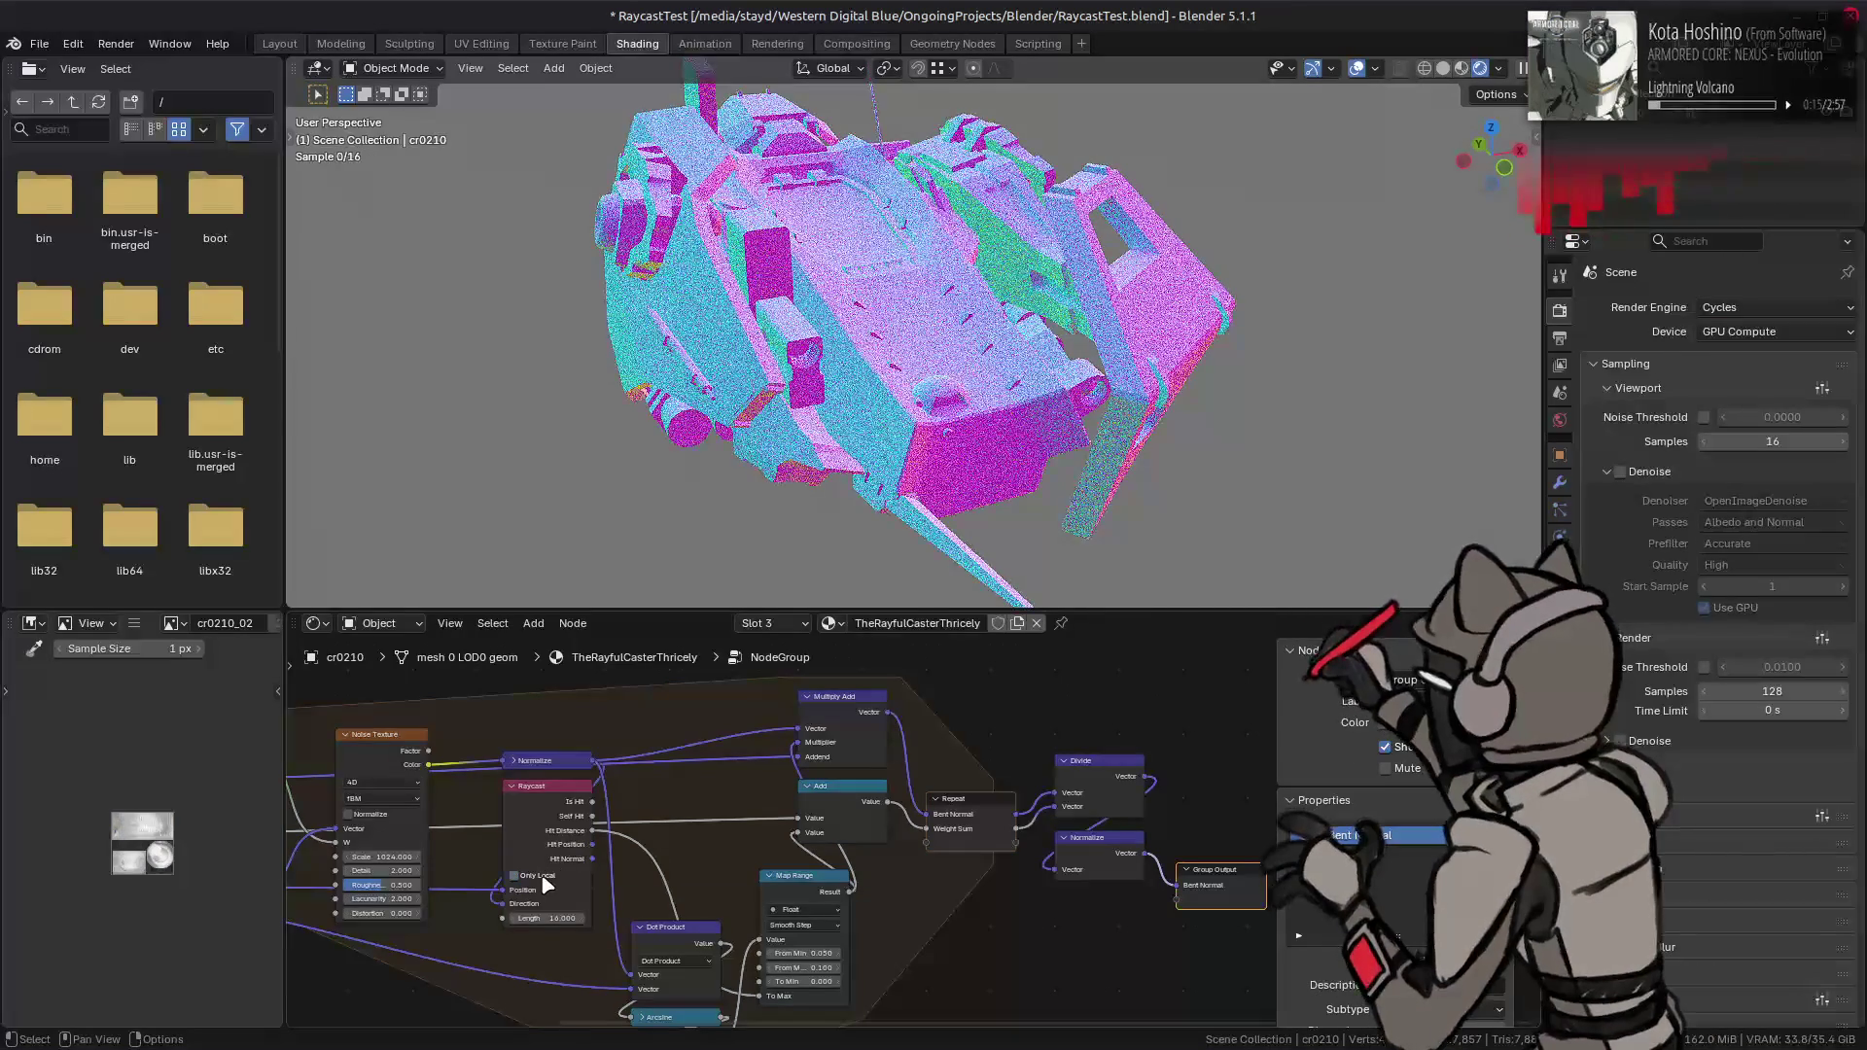
pyautogui.click(543, 876)
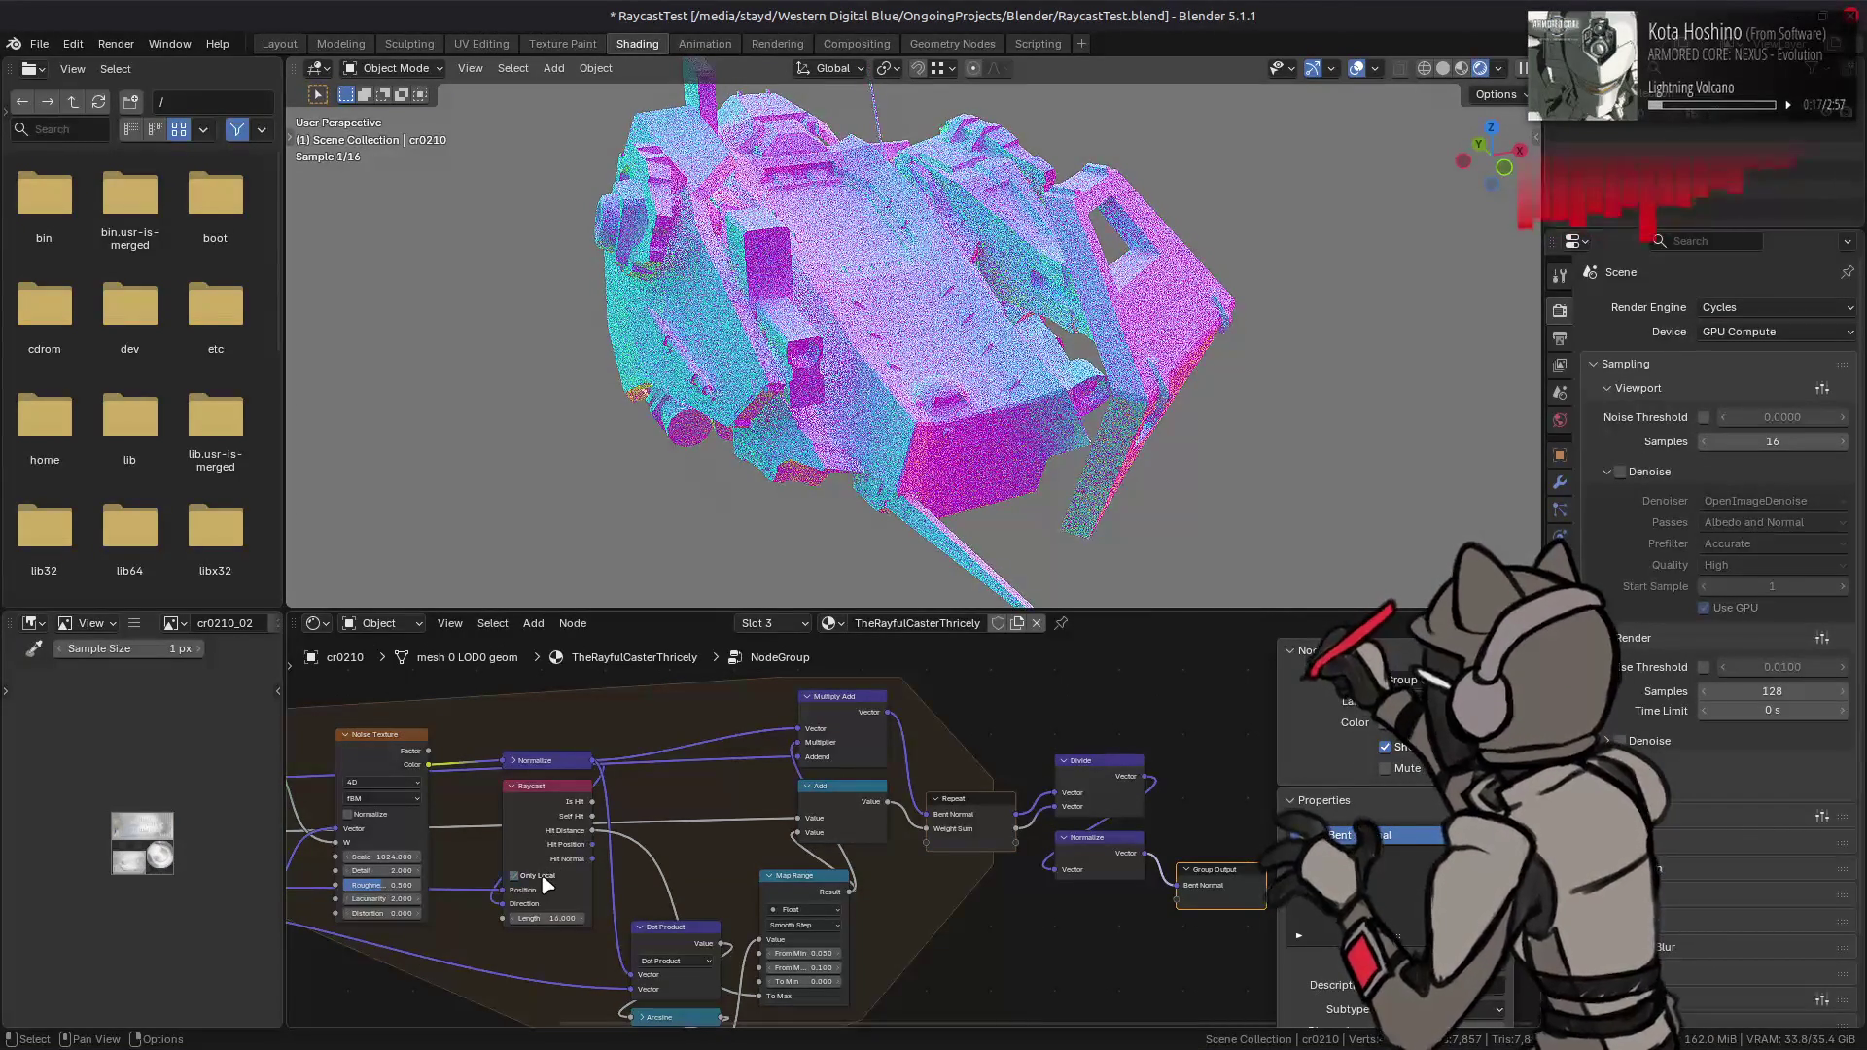
pyautogui.click(545, 881)
pyautogui.click(544, 879)
pyautogui.click(543, 878)
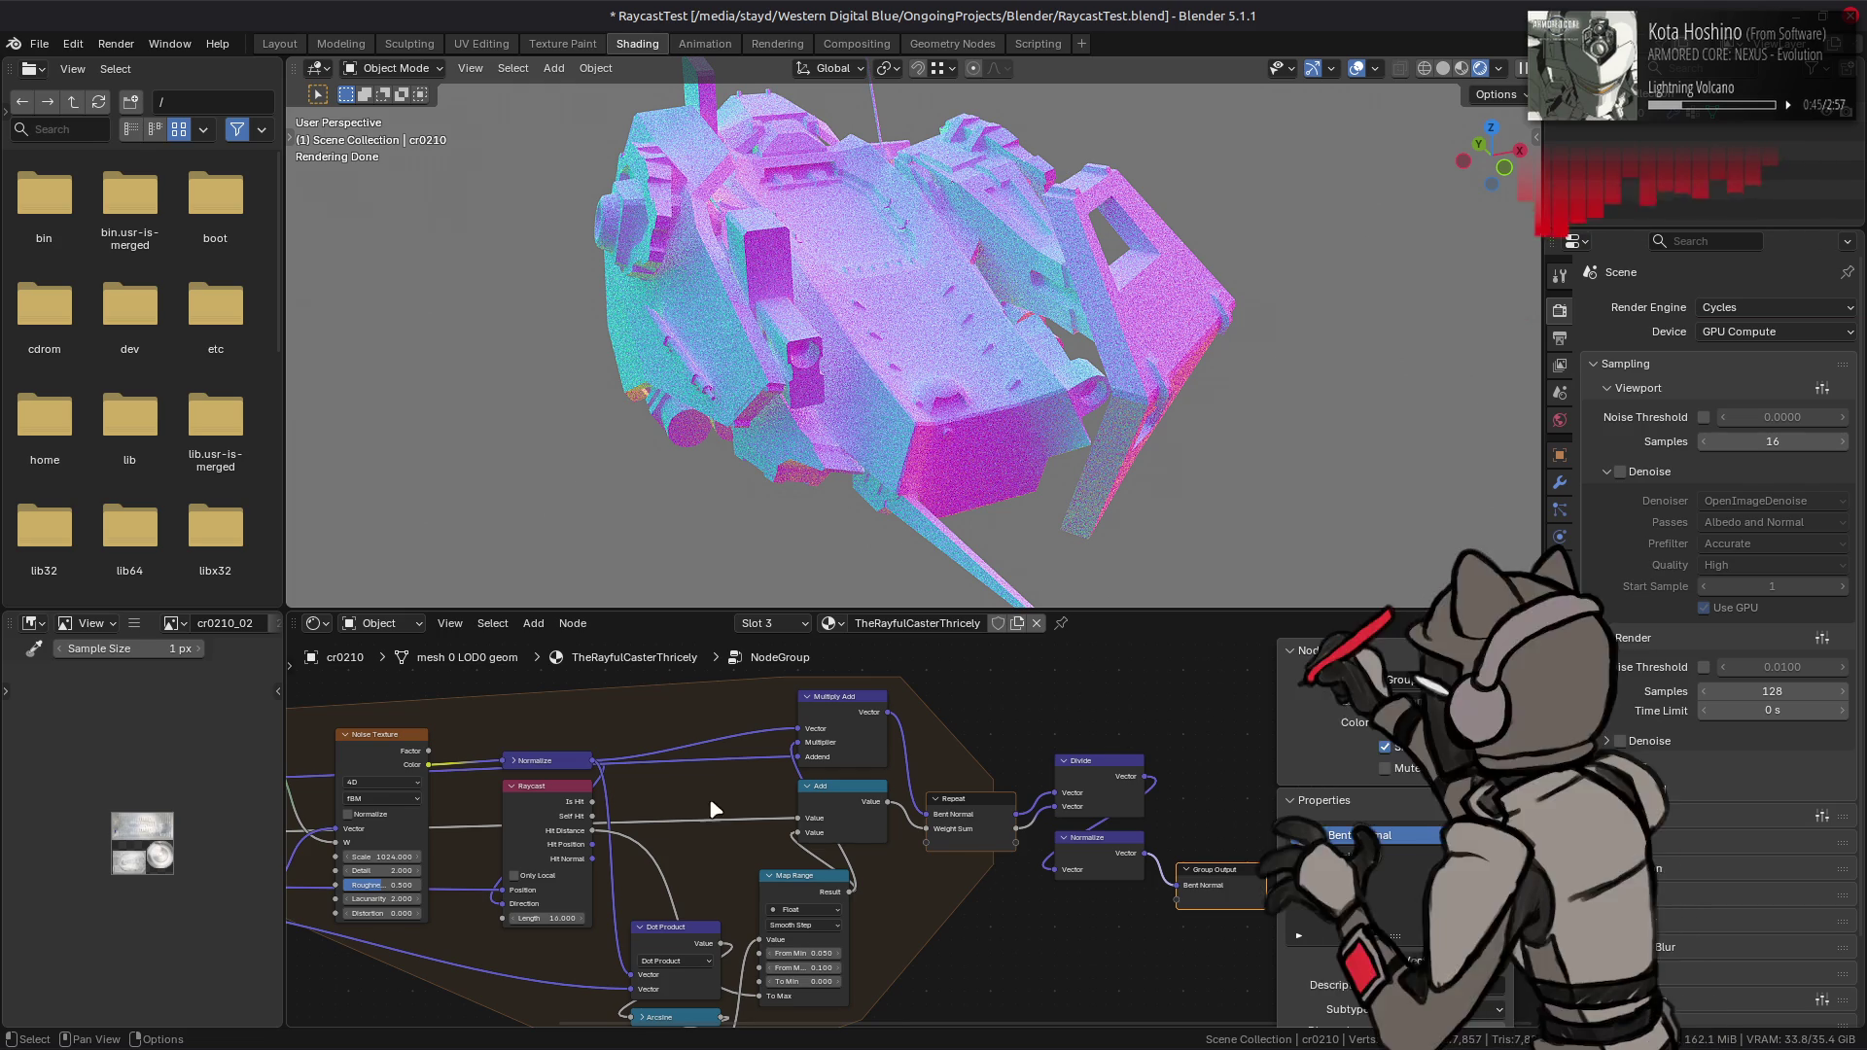
pyautogui.moveTo(750, 813); pyautogui.dragTo(952, 811, button='middle')
pyautogui.click(840, 803)
pyautogui.scroll(2, 840, 804)
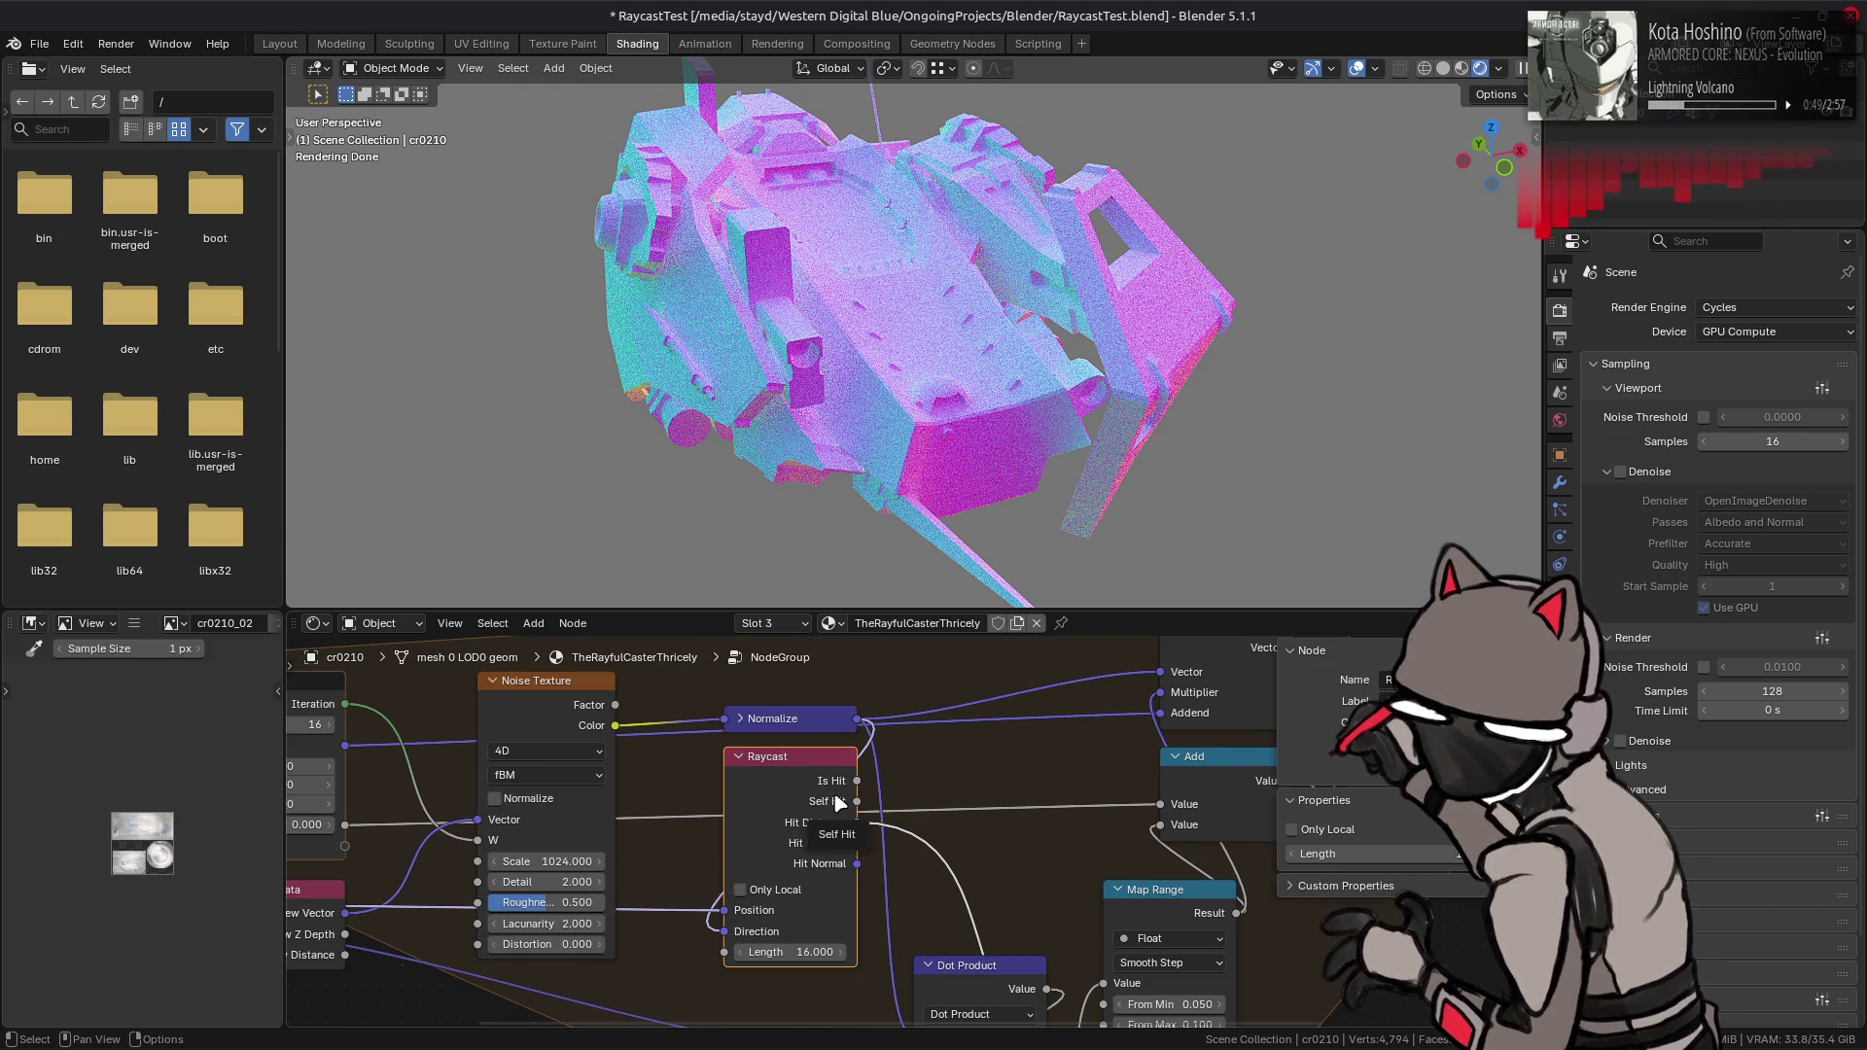
pyautogui.scroll(-3, 807, 792)
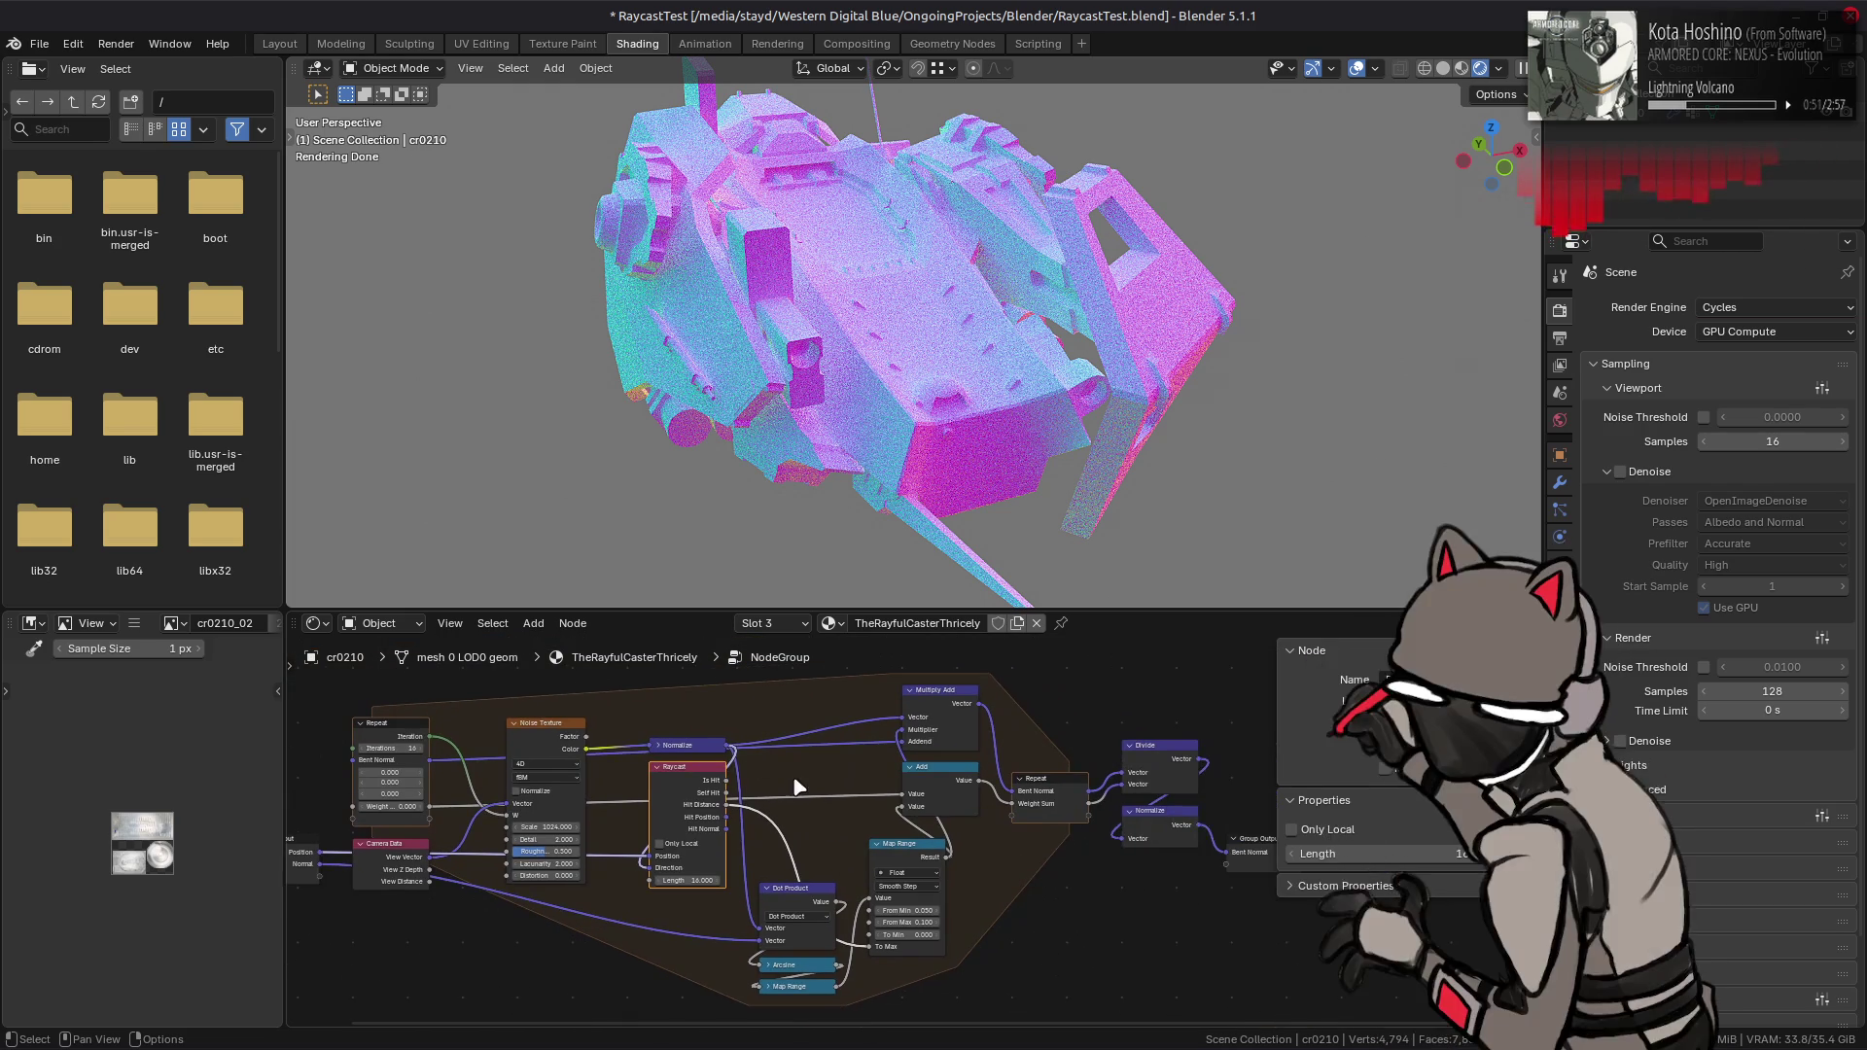
pyautogui.moveTo(817, 809); pyautogui.dragTo(854, 817, button='middle')
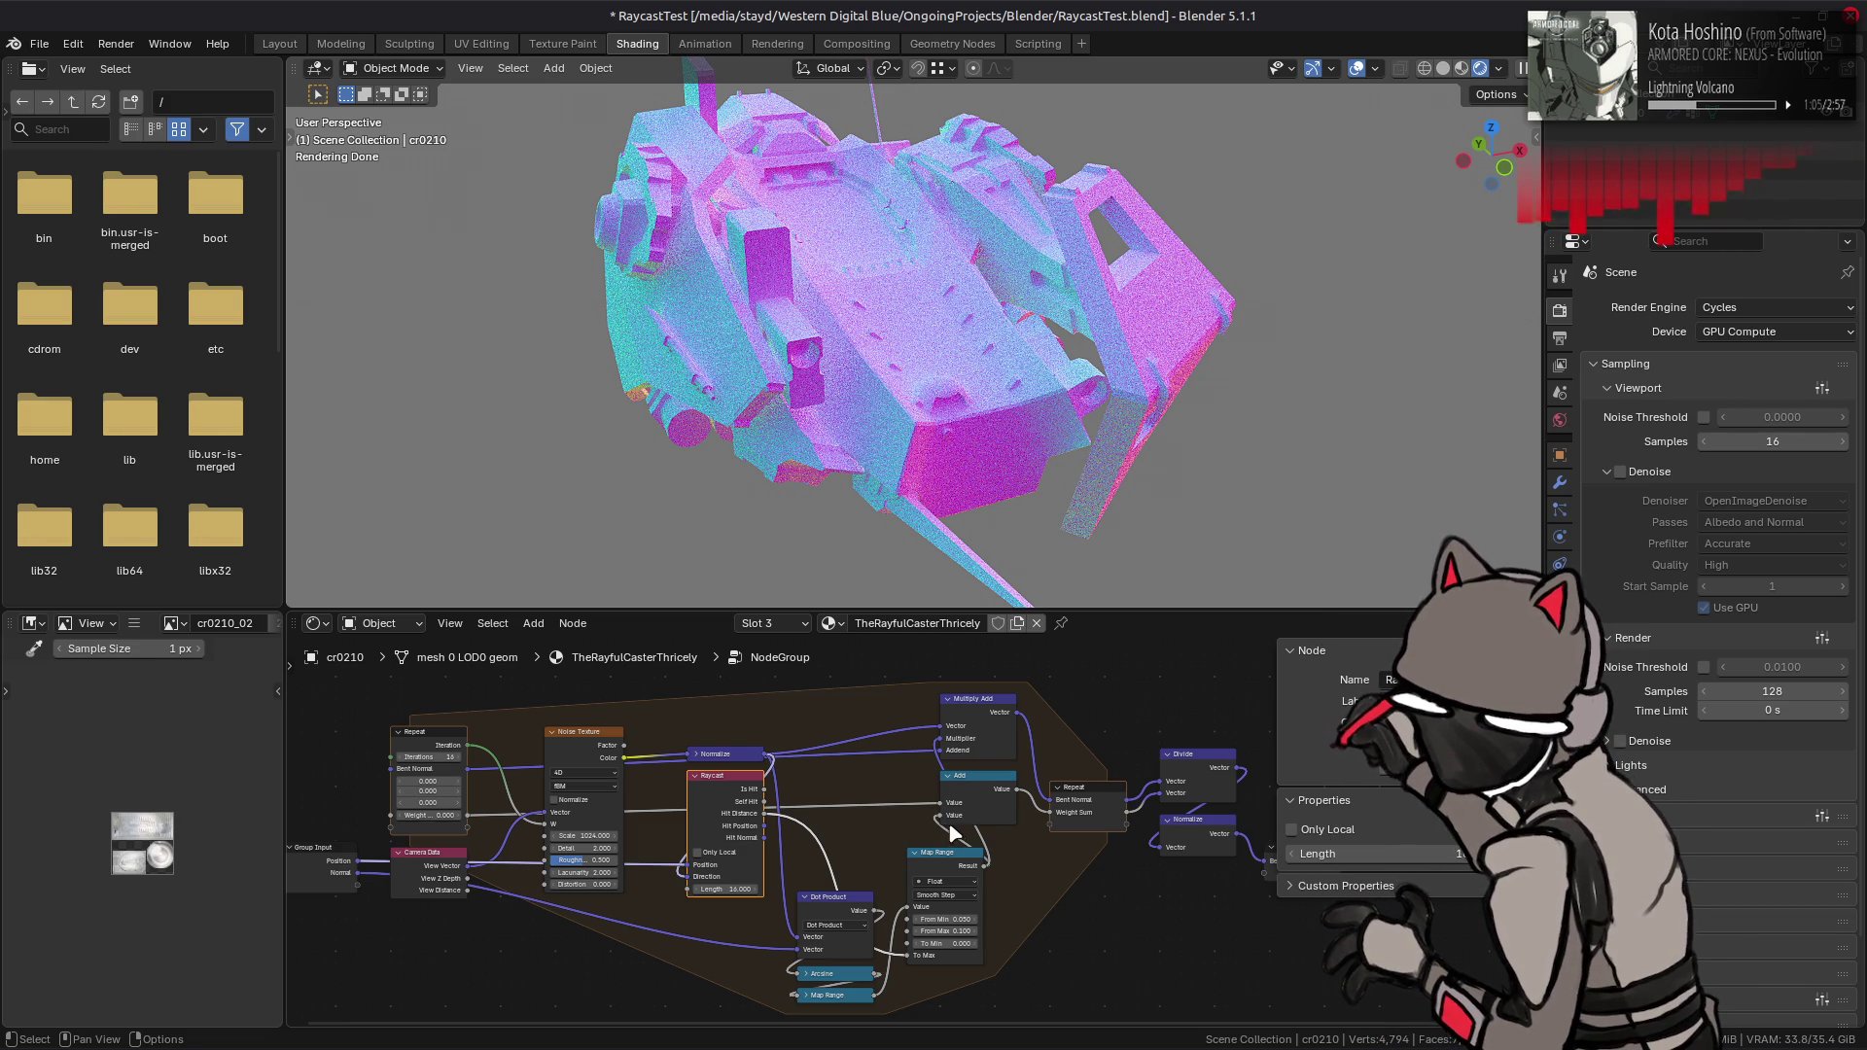
pyautogui.scroll(2, 754, 767)
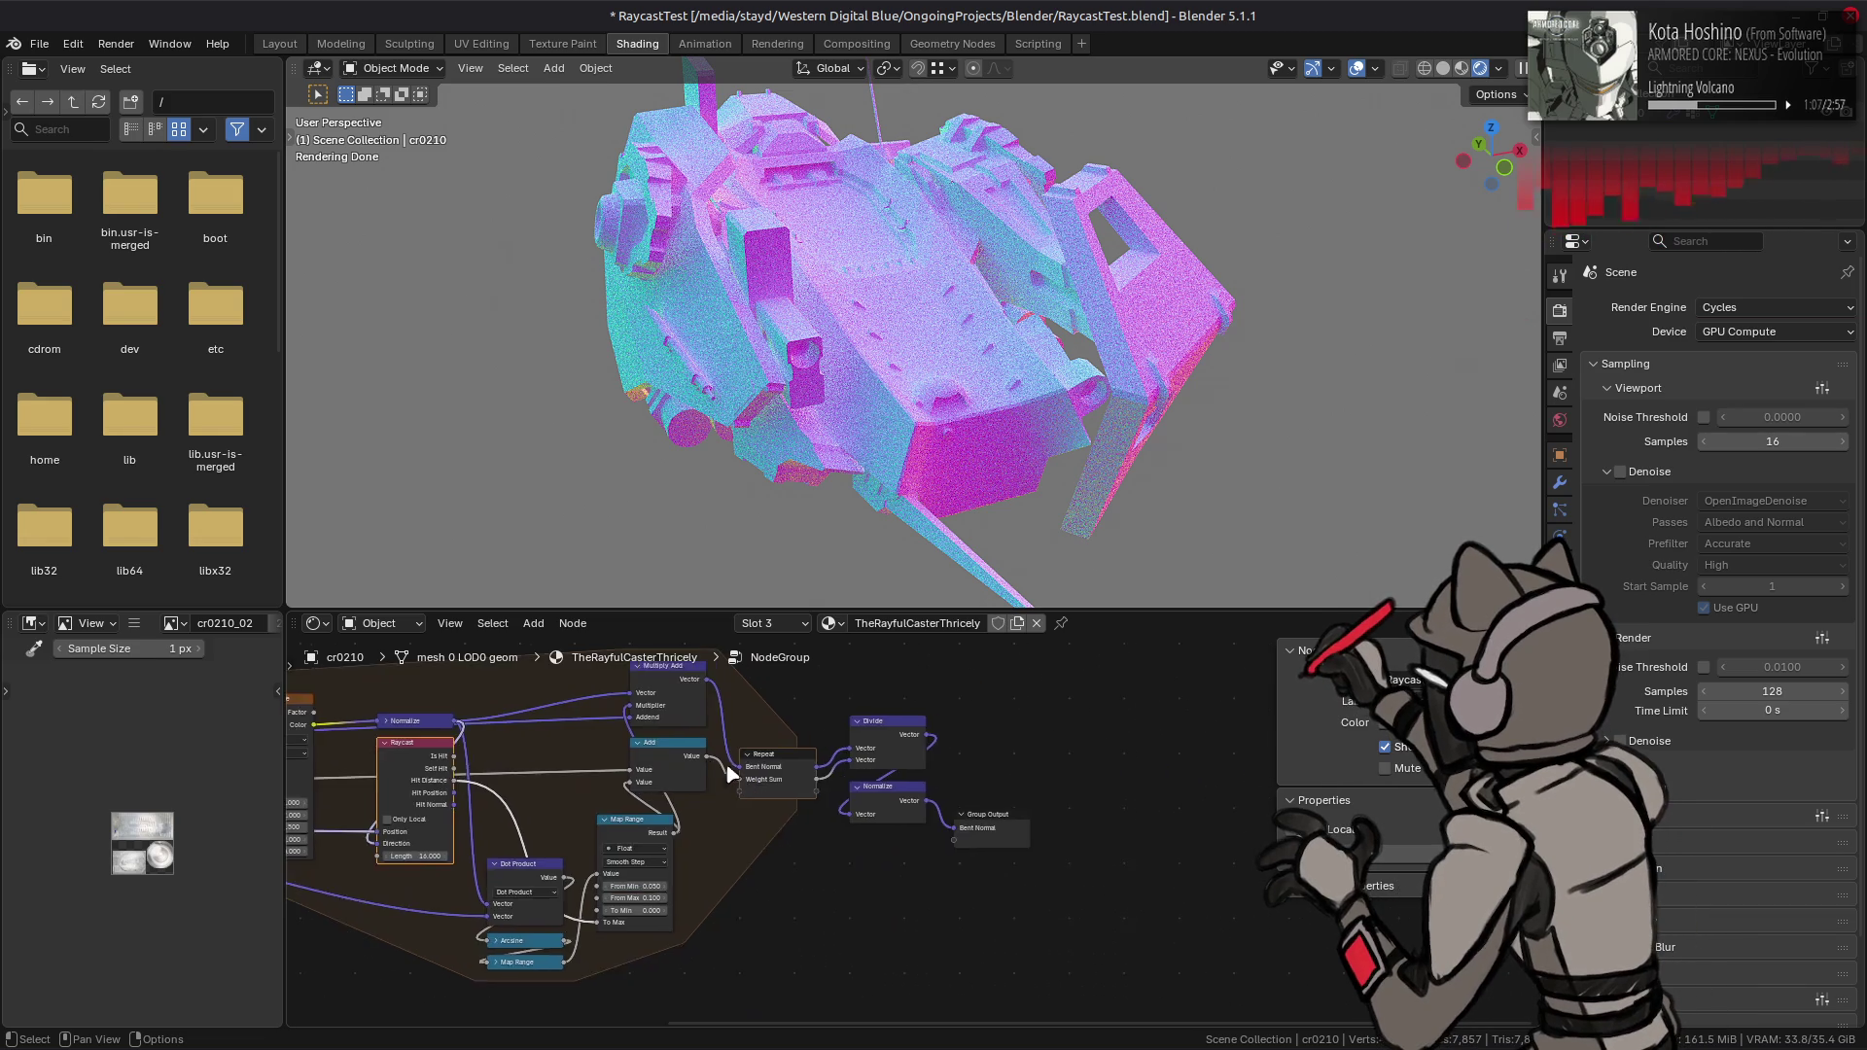
pyautogui.moveTo(775, 821)
pyautogui.mouseDown(button='middle')
pyautogui.moveTo(924, 879)
pyautogui.moveTo(846, 862)
pyautogui.moveTo(951, 863)
pyautogui.mouseUp(button='middle')
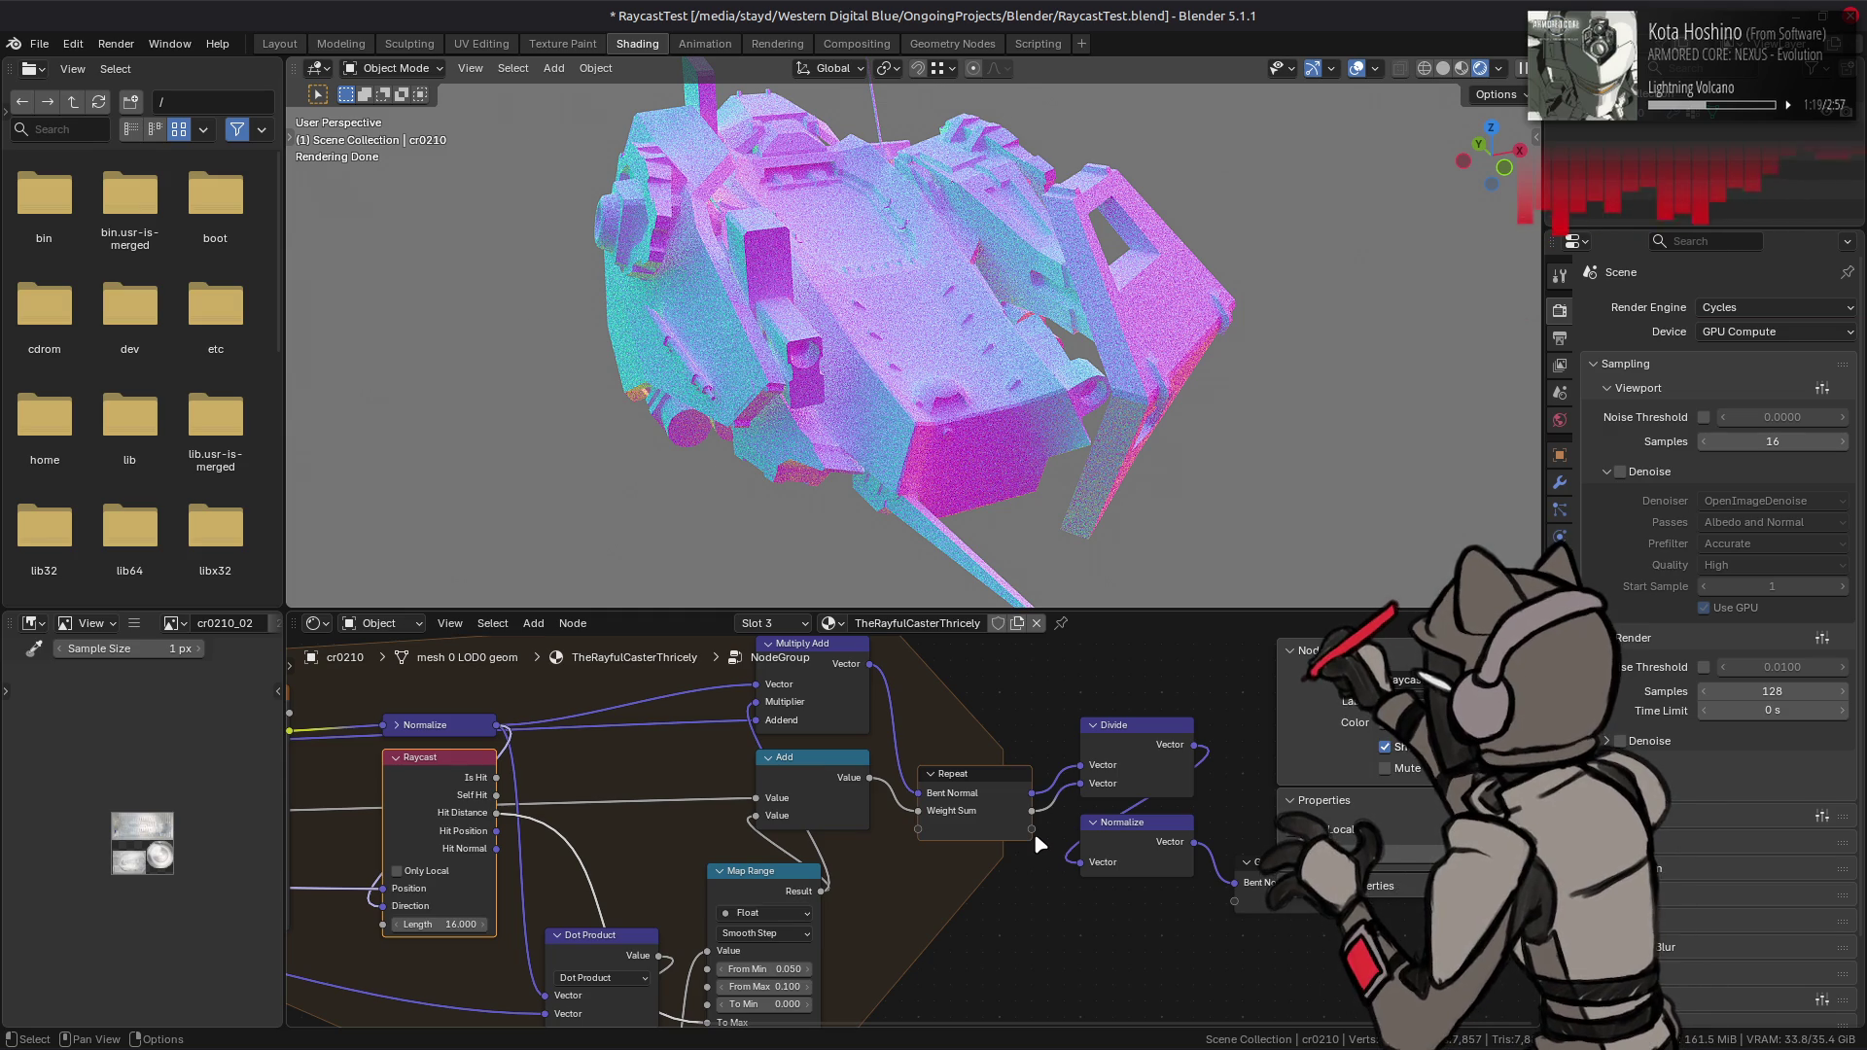
pyautogui.keyDown('ctrl'); pyautogui.hscroll(3, 1002, 838); pyautogui.keyUp('ctrl')
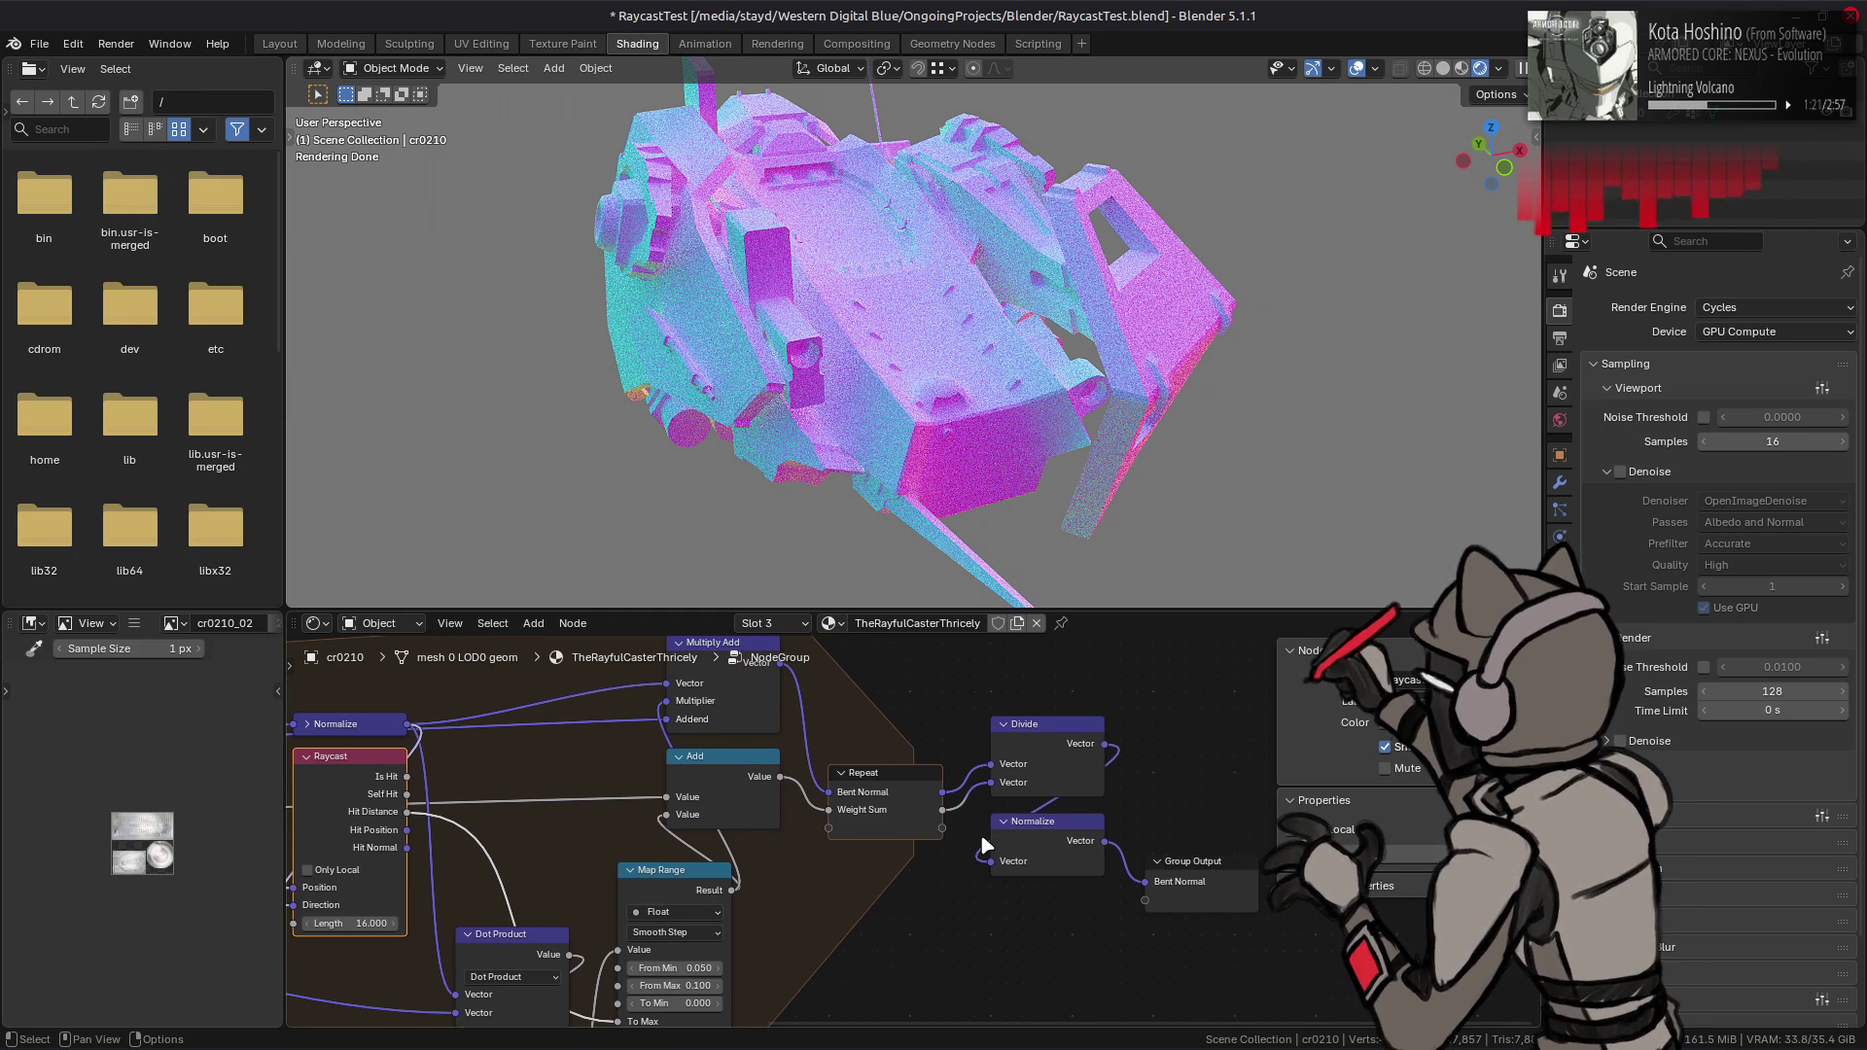
pyautogui.moveTo(986, 845); pyautogui.dragTo(1041, 750)
# - Copy and delete the Divide and Normalize nodes, linking Repeat's Bent Normal to Group Output
pyautogui.rightClick(1041, 750)
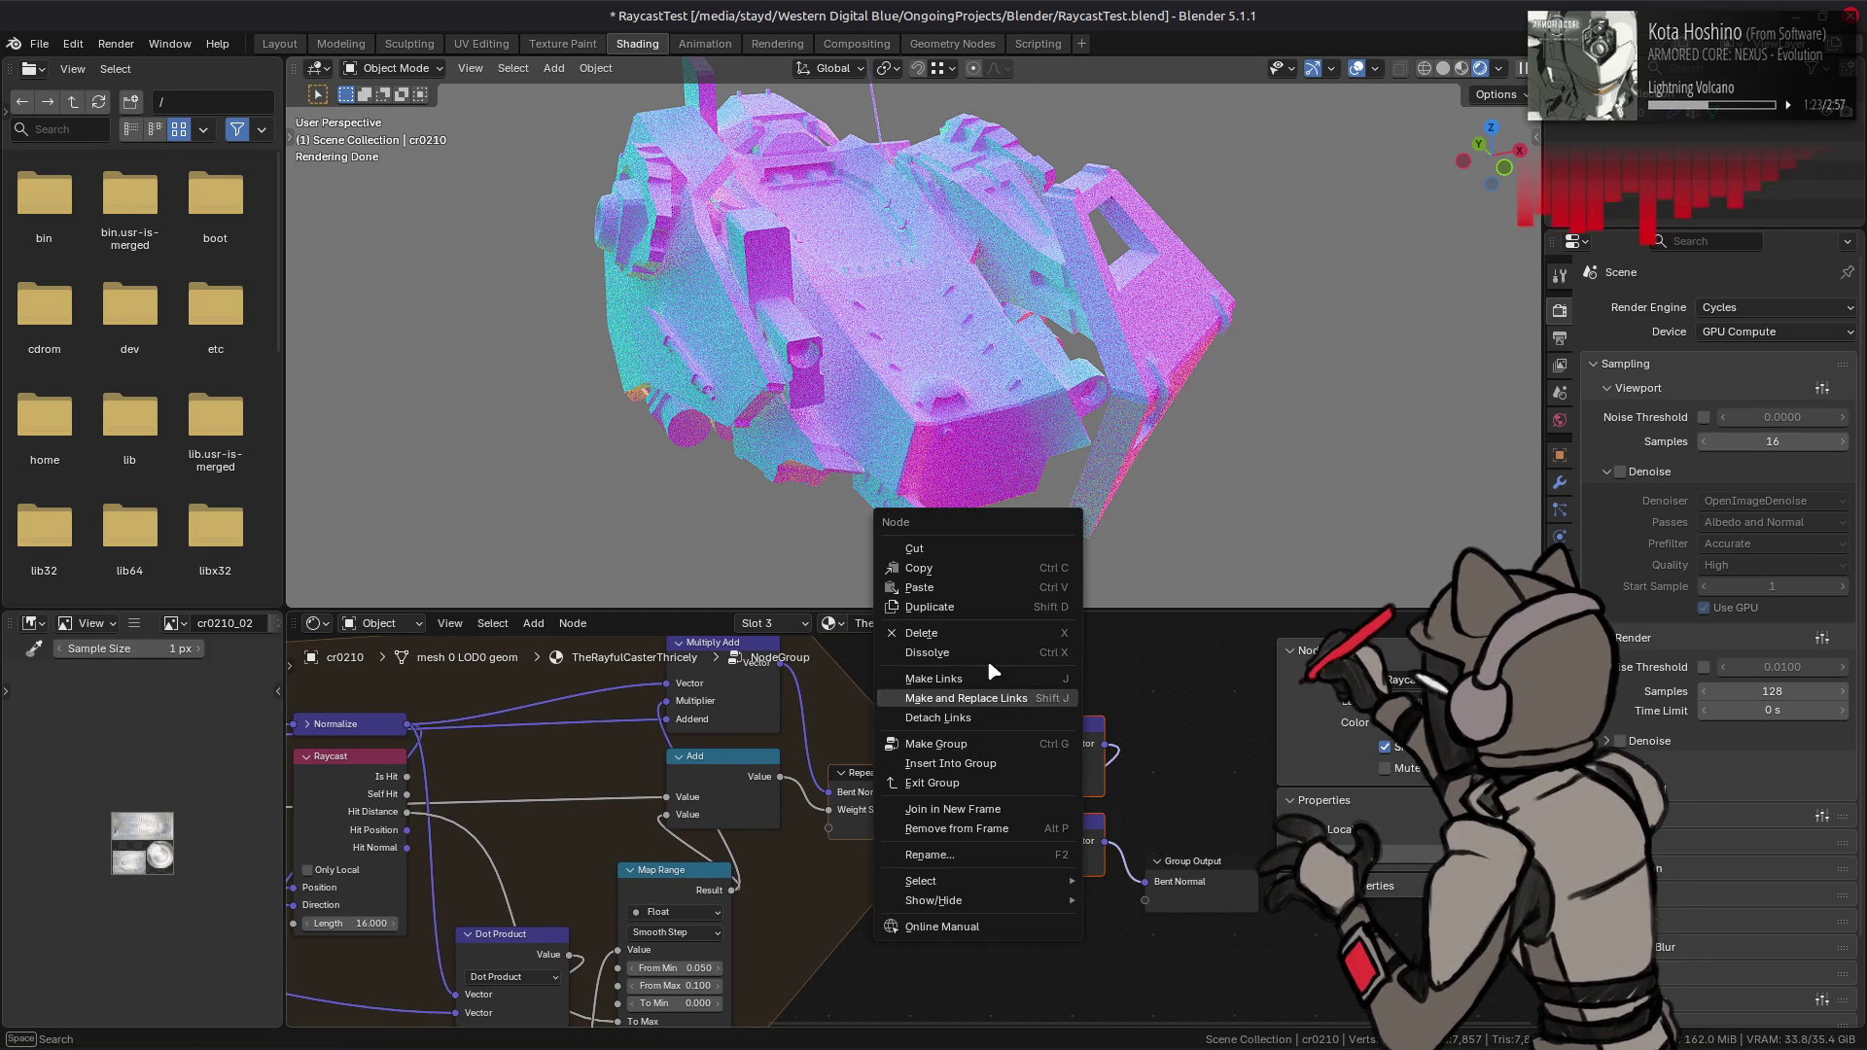
pyautogui.click(978, 570)
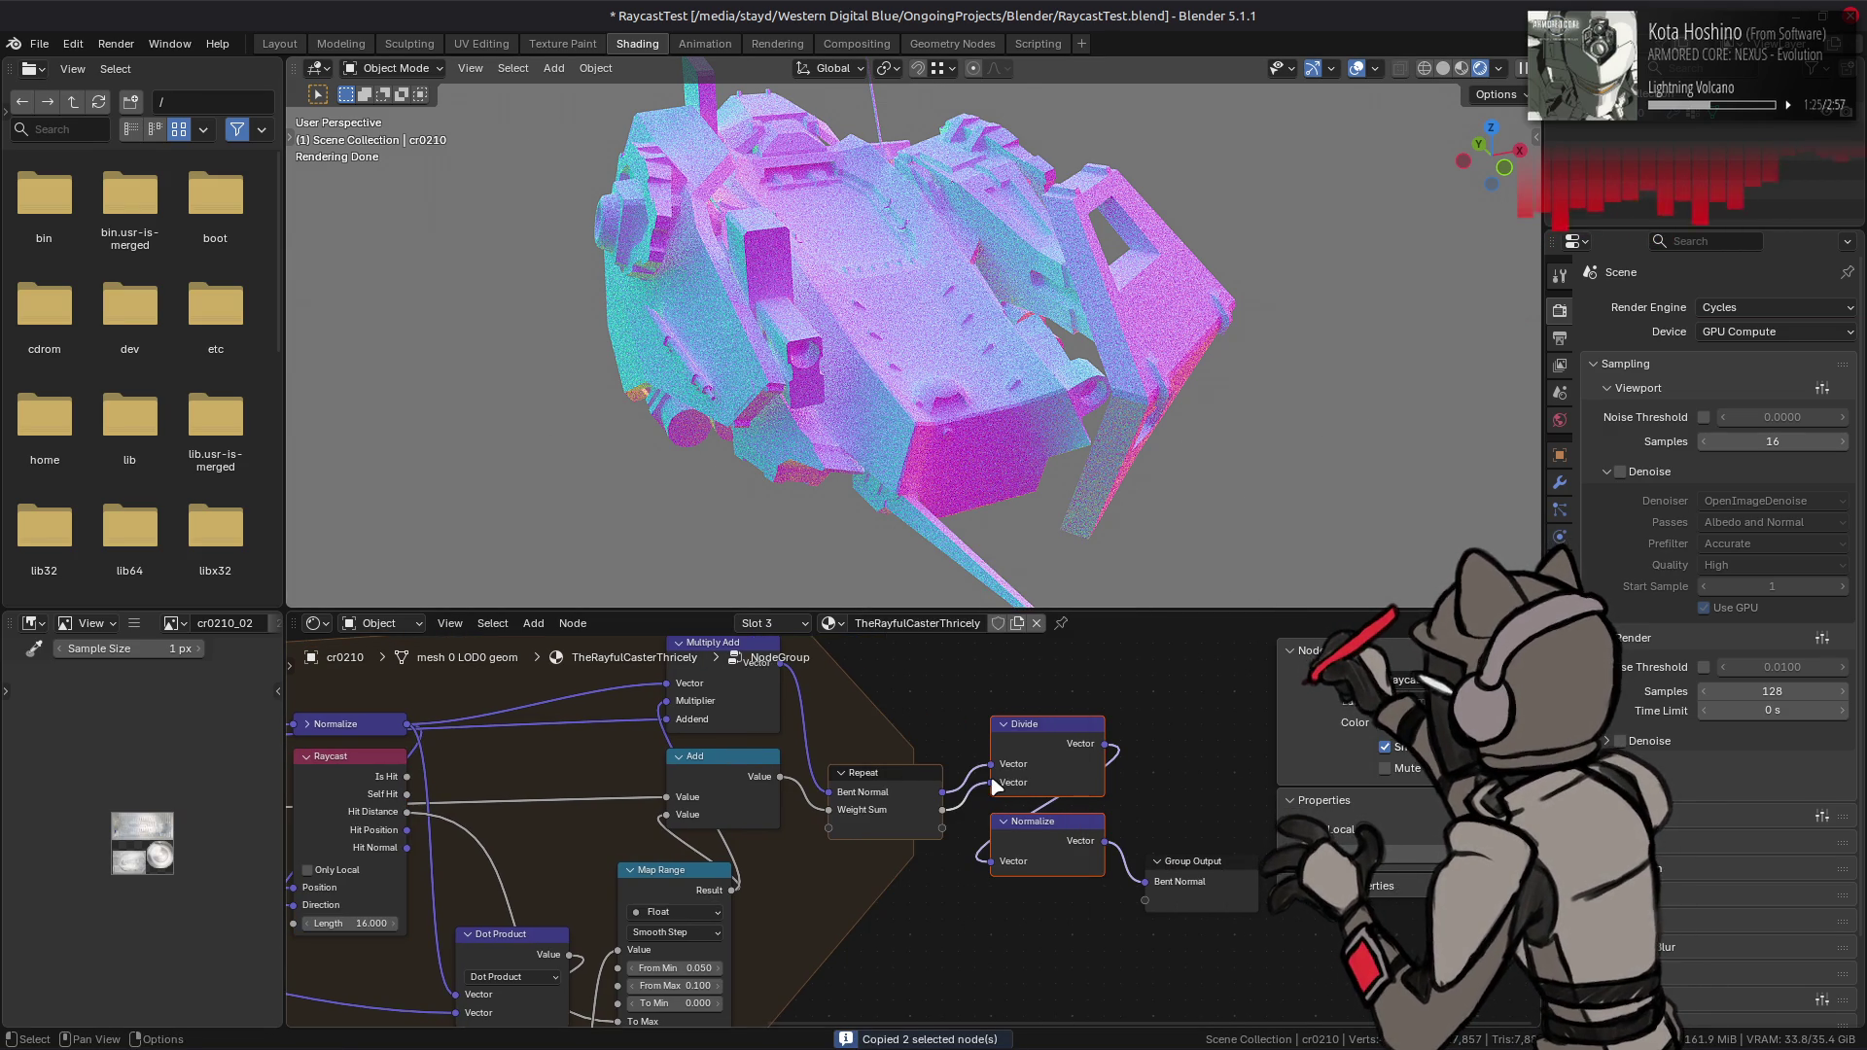
pyautogui.press('x')
pyautogui.moveTo(948, 793)
pyautogui.mouseDown()
pyautogui.moveTo(1145, 882)
pyautogui.moveTo(1046, 860)
pyautogui.moveTo(1087, 889)
pyautogui.moveTo(1145, 900)
pyautogui.mouseUp()
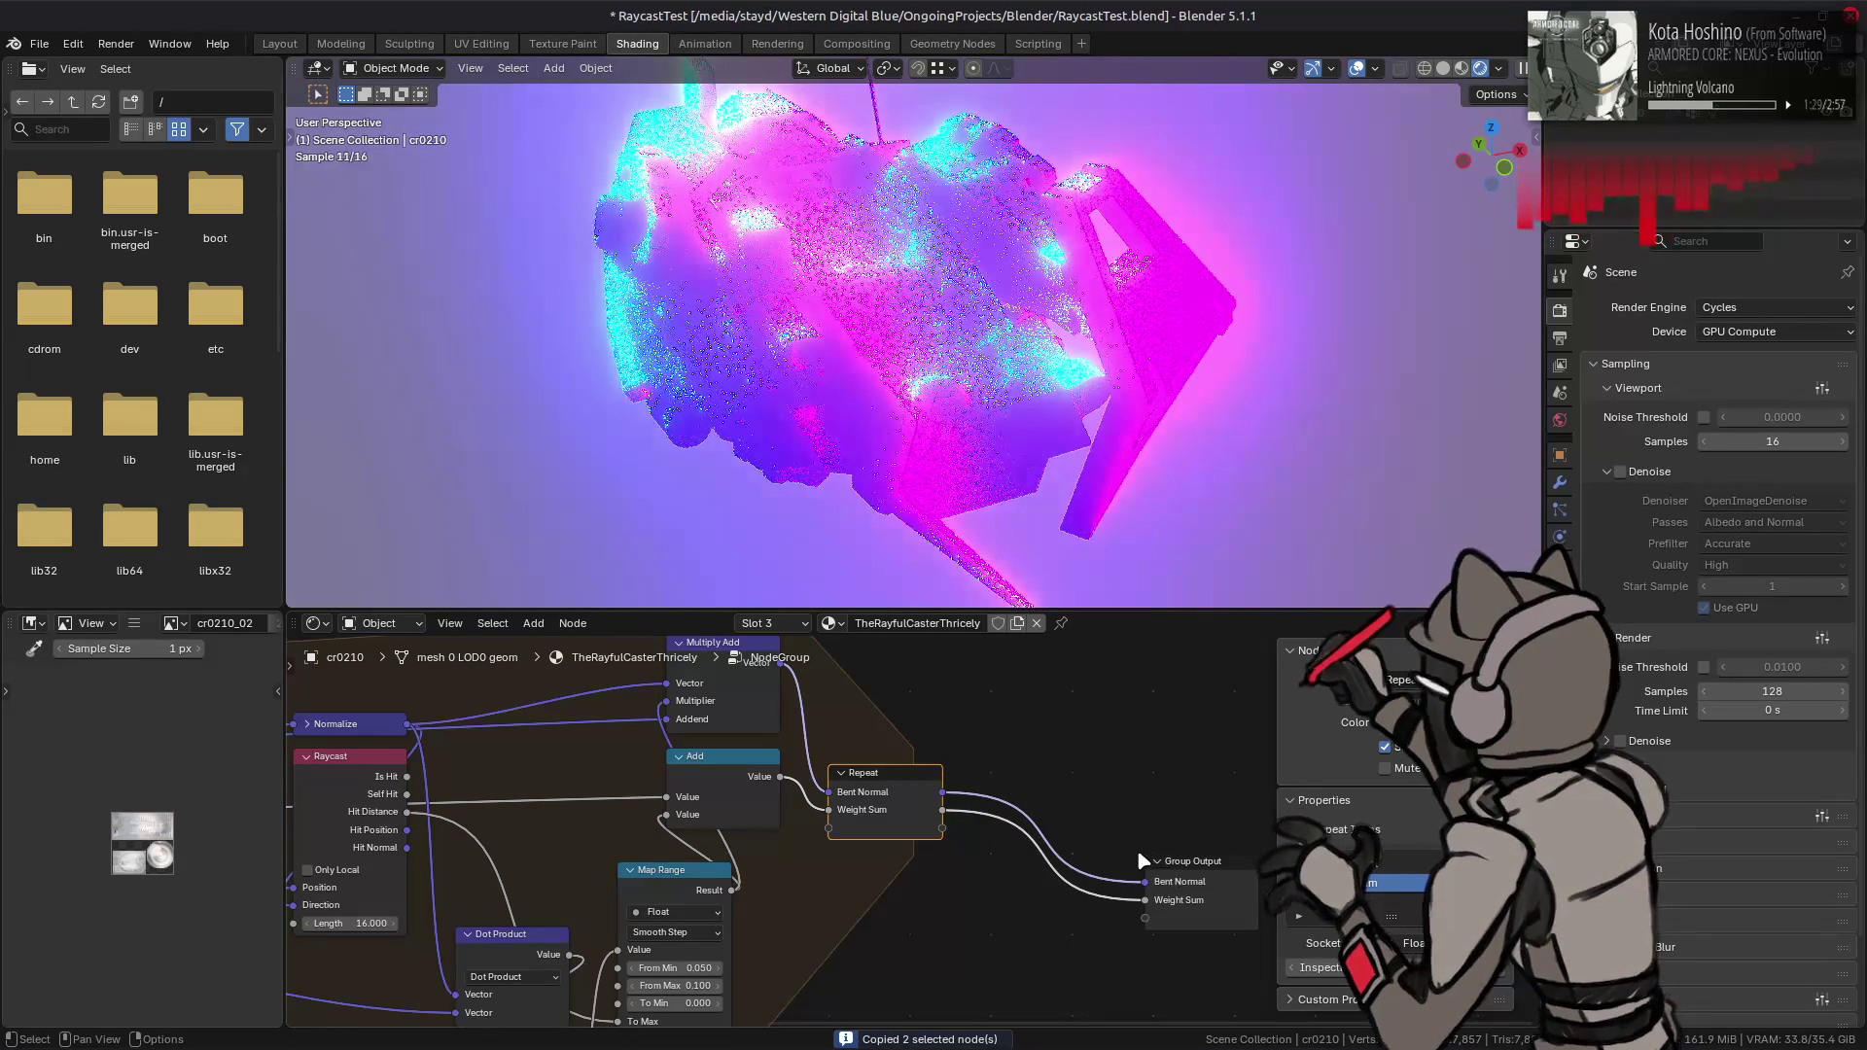
# - Back in the material tree, name the node group Bent Normals
pyautogui.press('Tab')
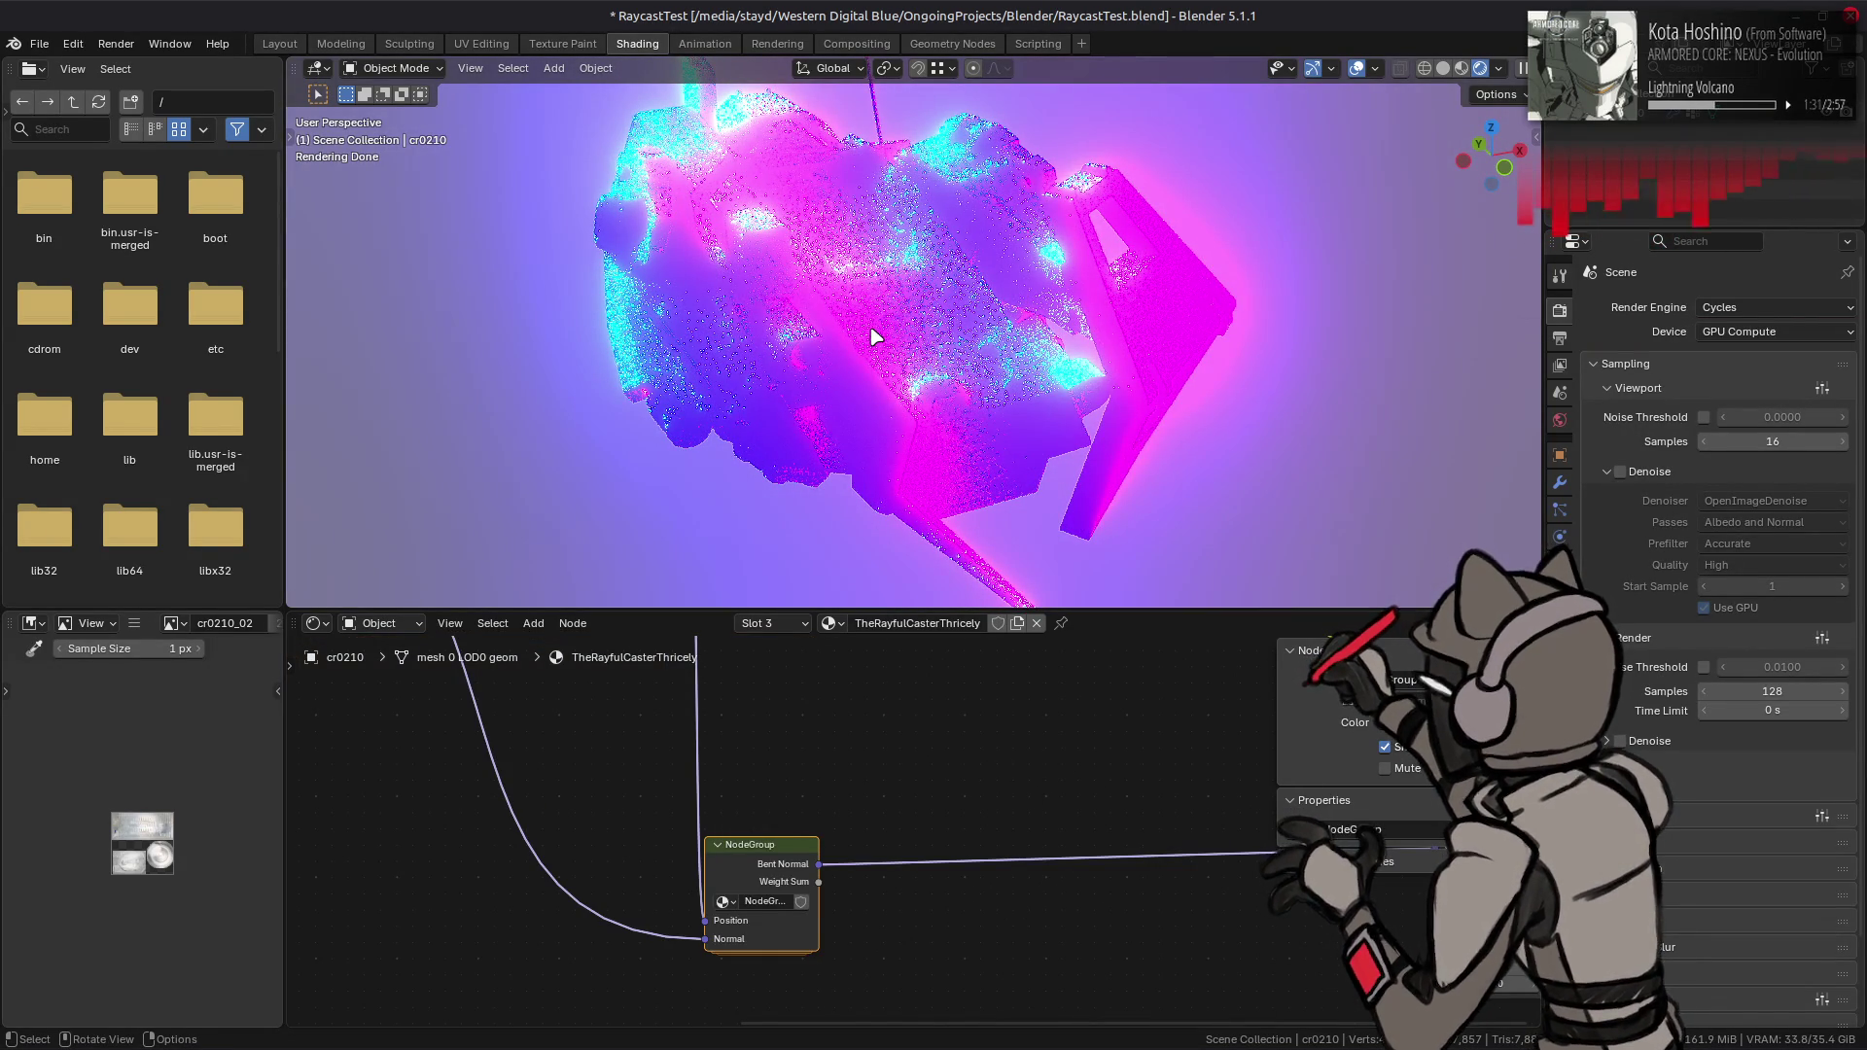
pyautogui.moveTo(1075, 729); pyautogui.dragTo(951, 741, button='middle')
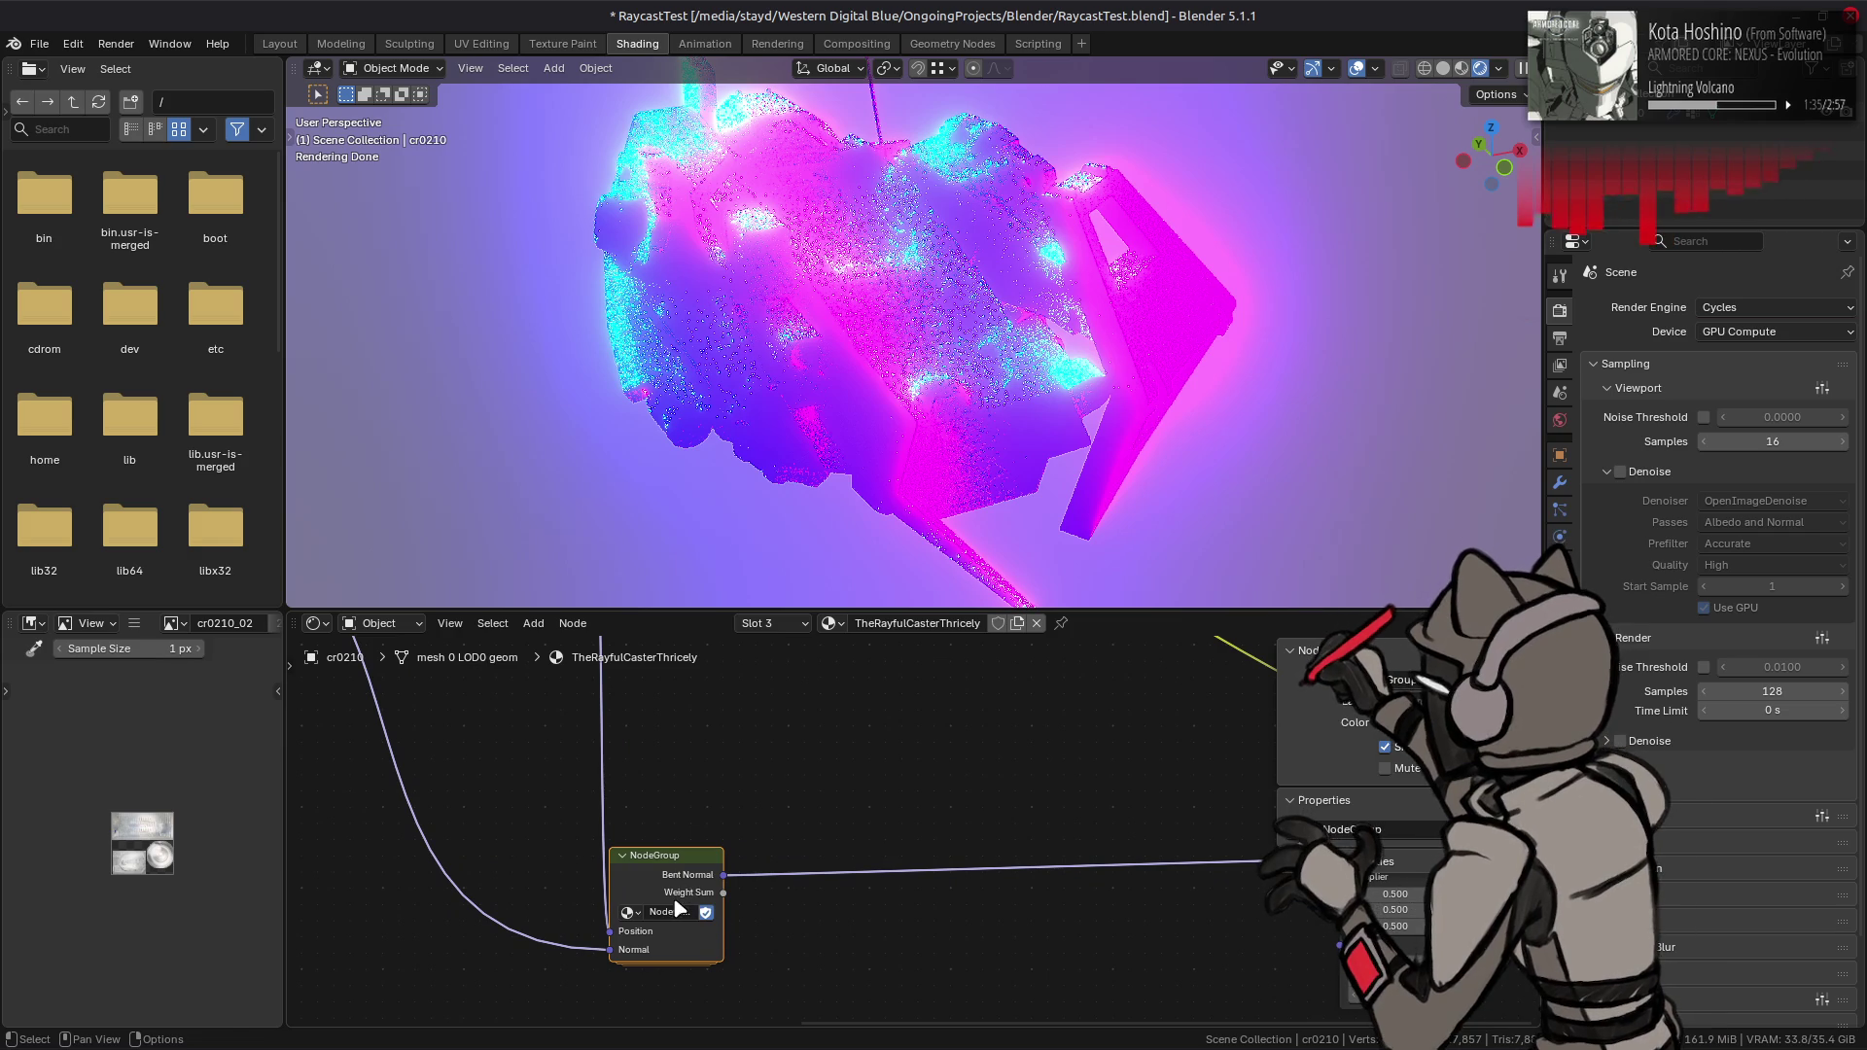
pyautogui.doubleClick(673, 911)
pyautogui.write('B')
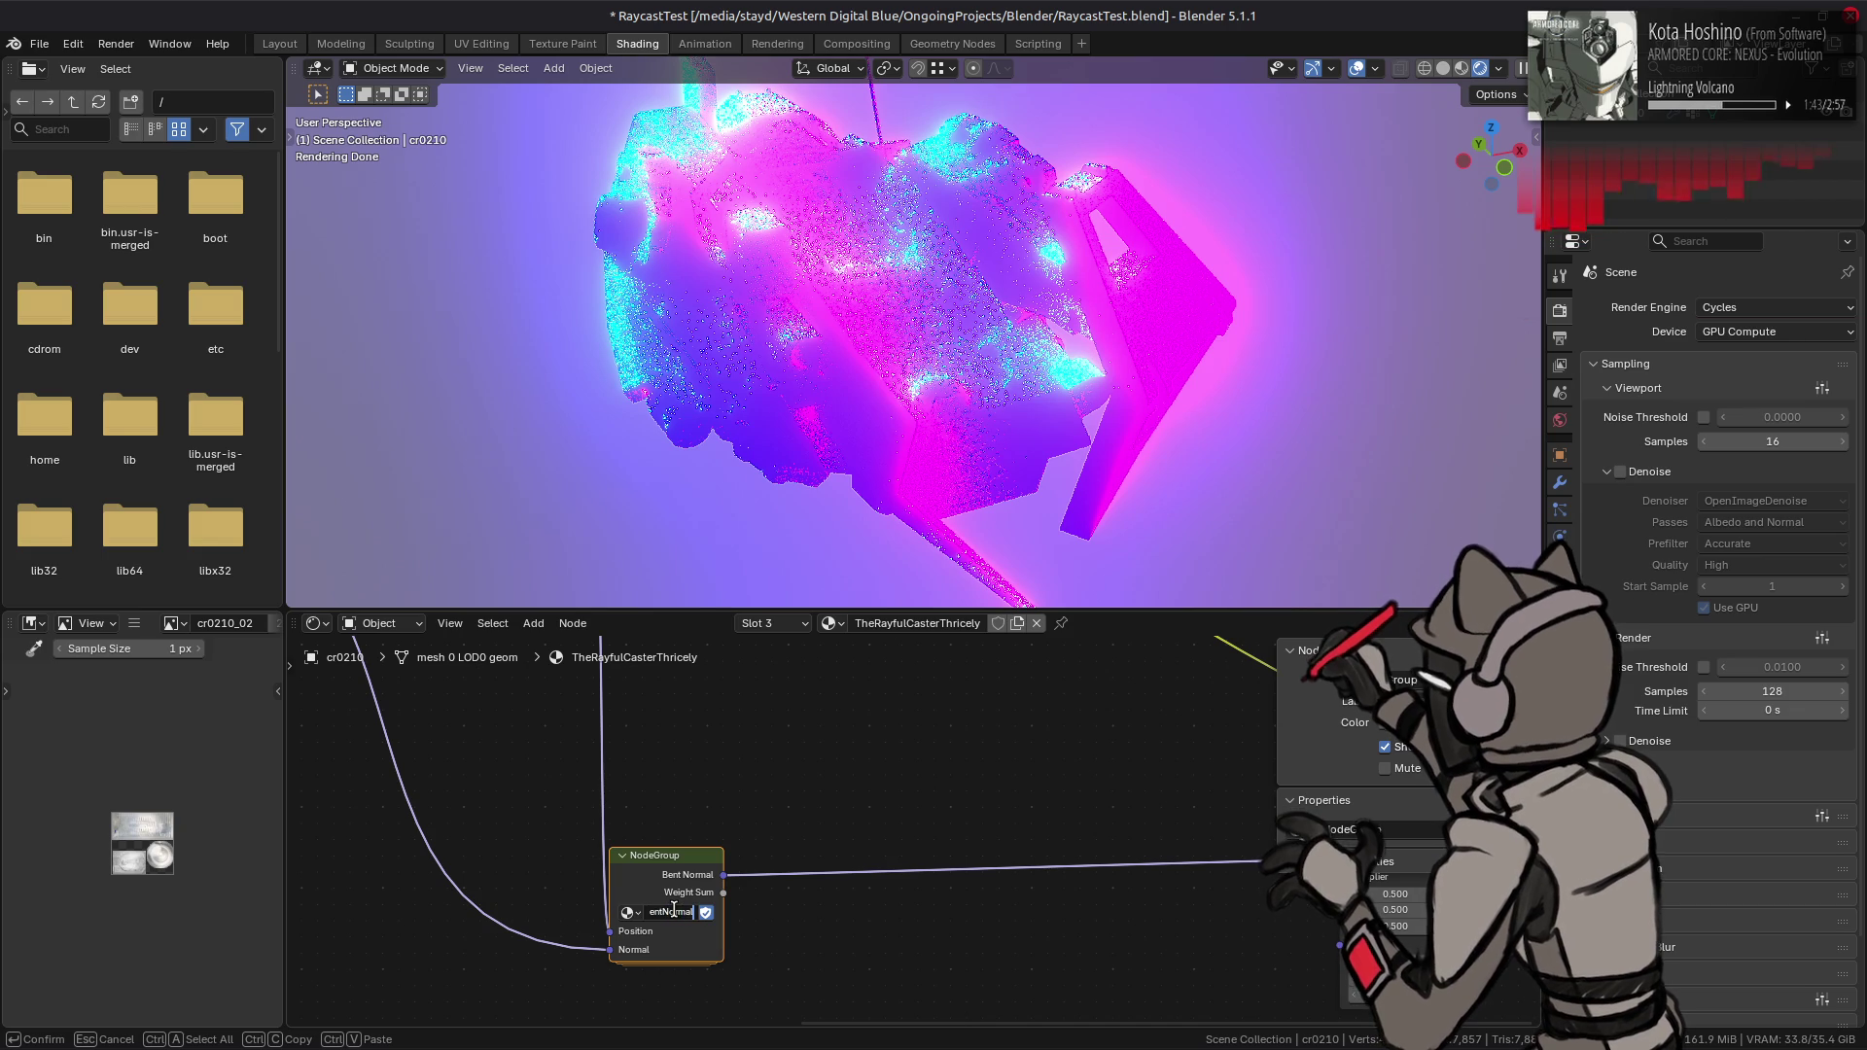
pyautogui.press('Home')
pyautogui.press('Return')
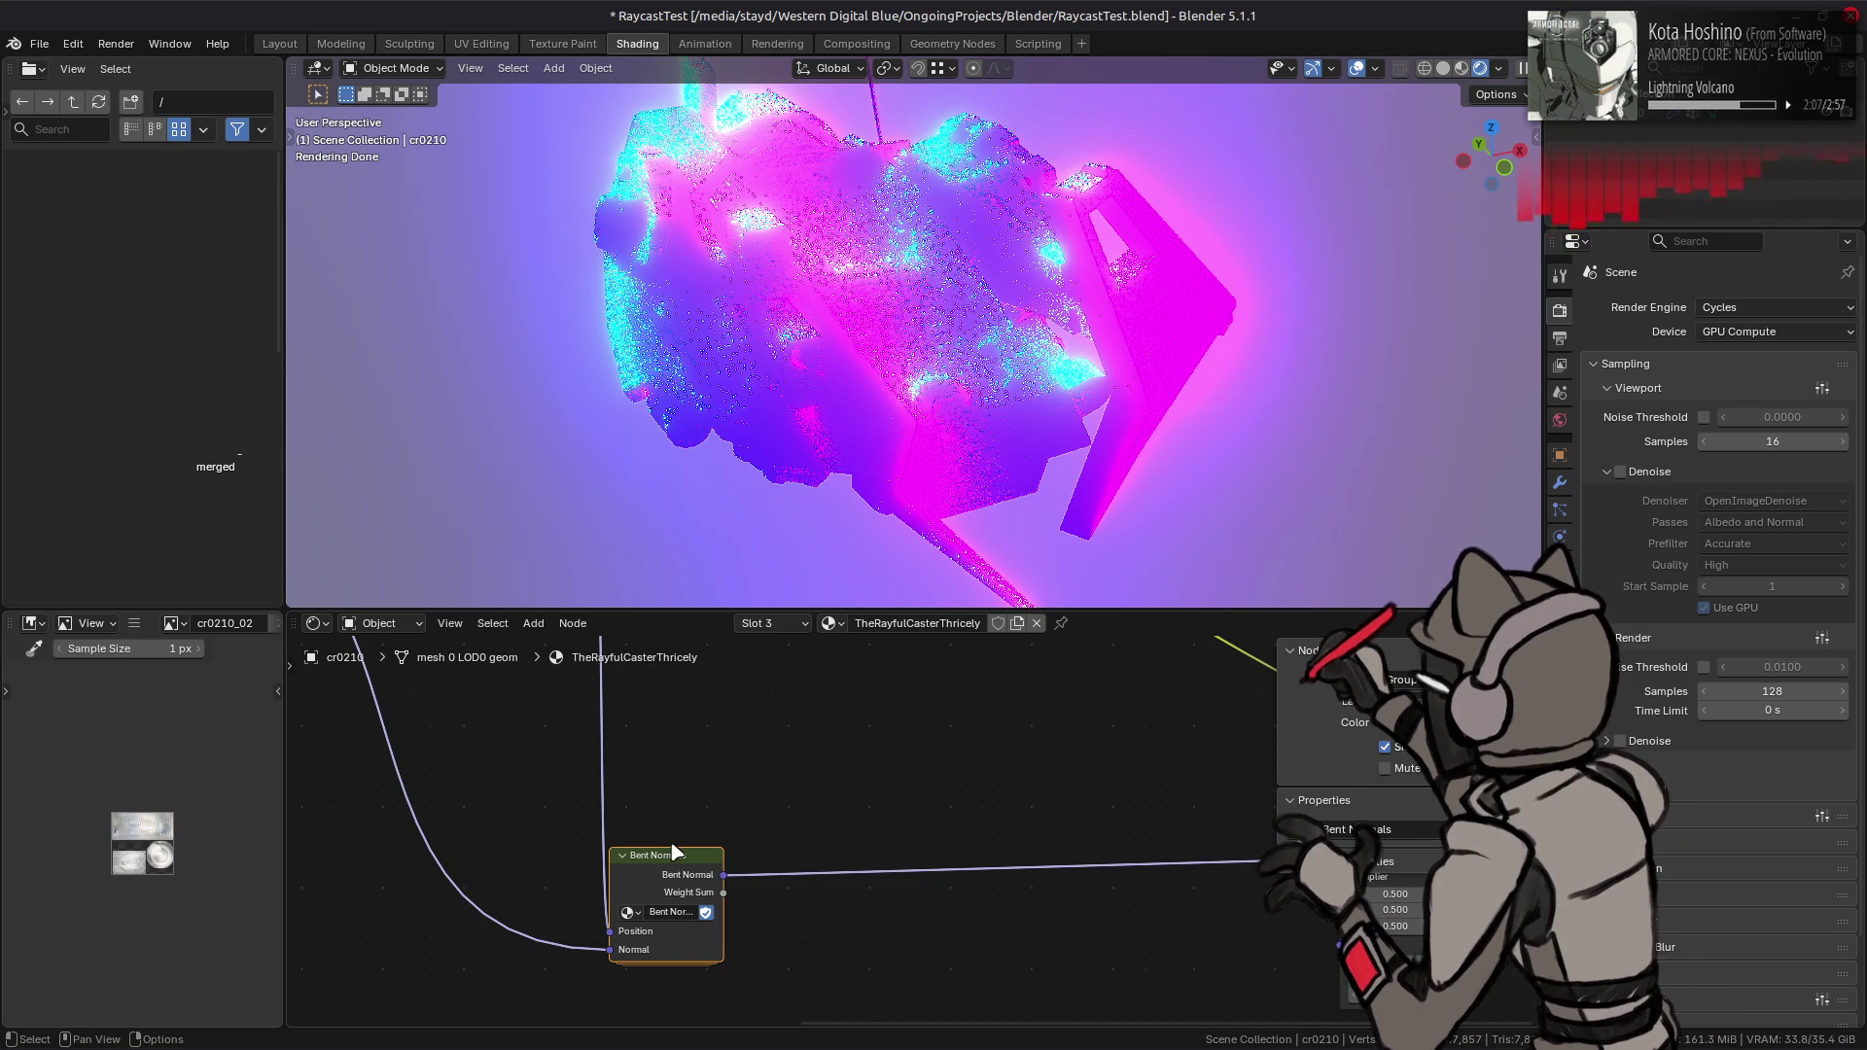
# - Inside Bent Normals, add a Float repeat item named Hash, then remove it again
pyautogui.press('Tab')
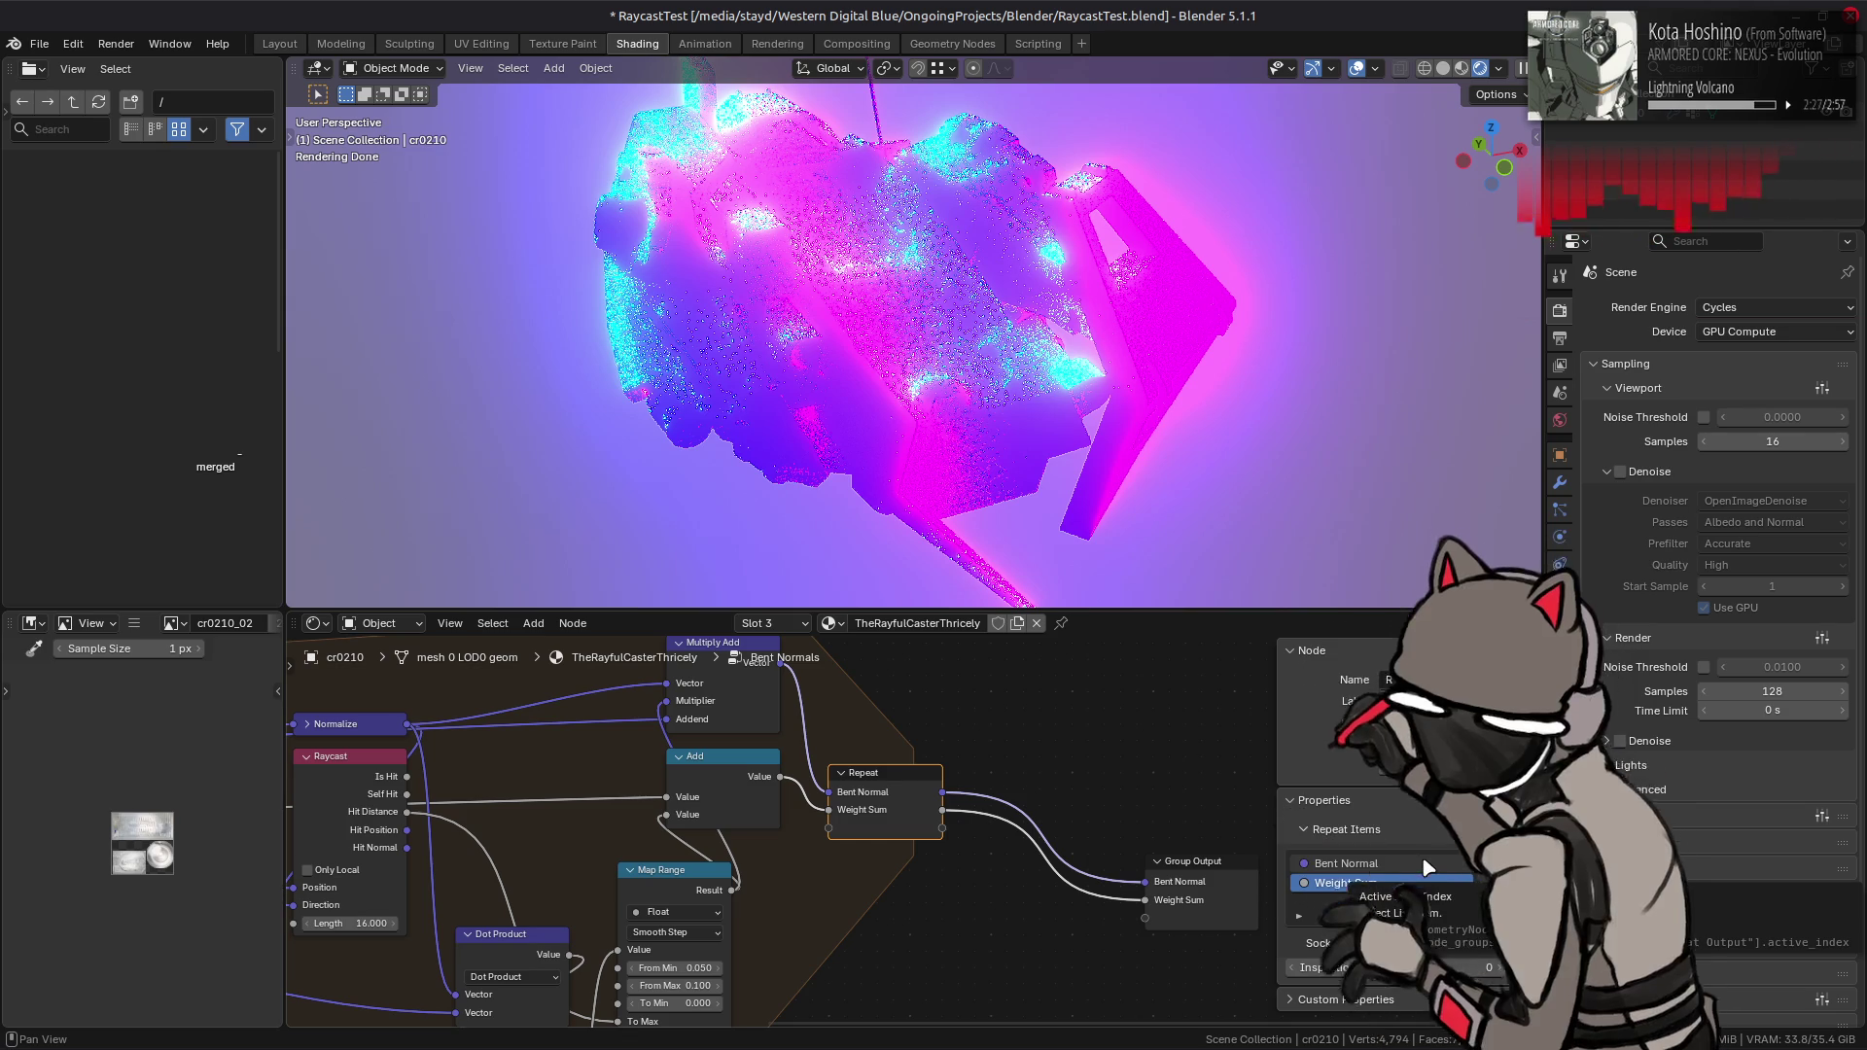
pyautogui.click(1500, 858)
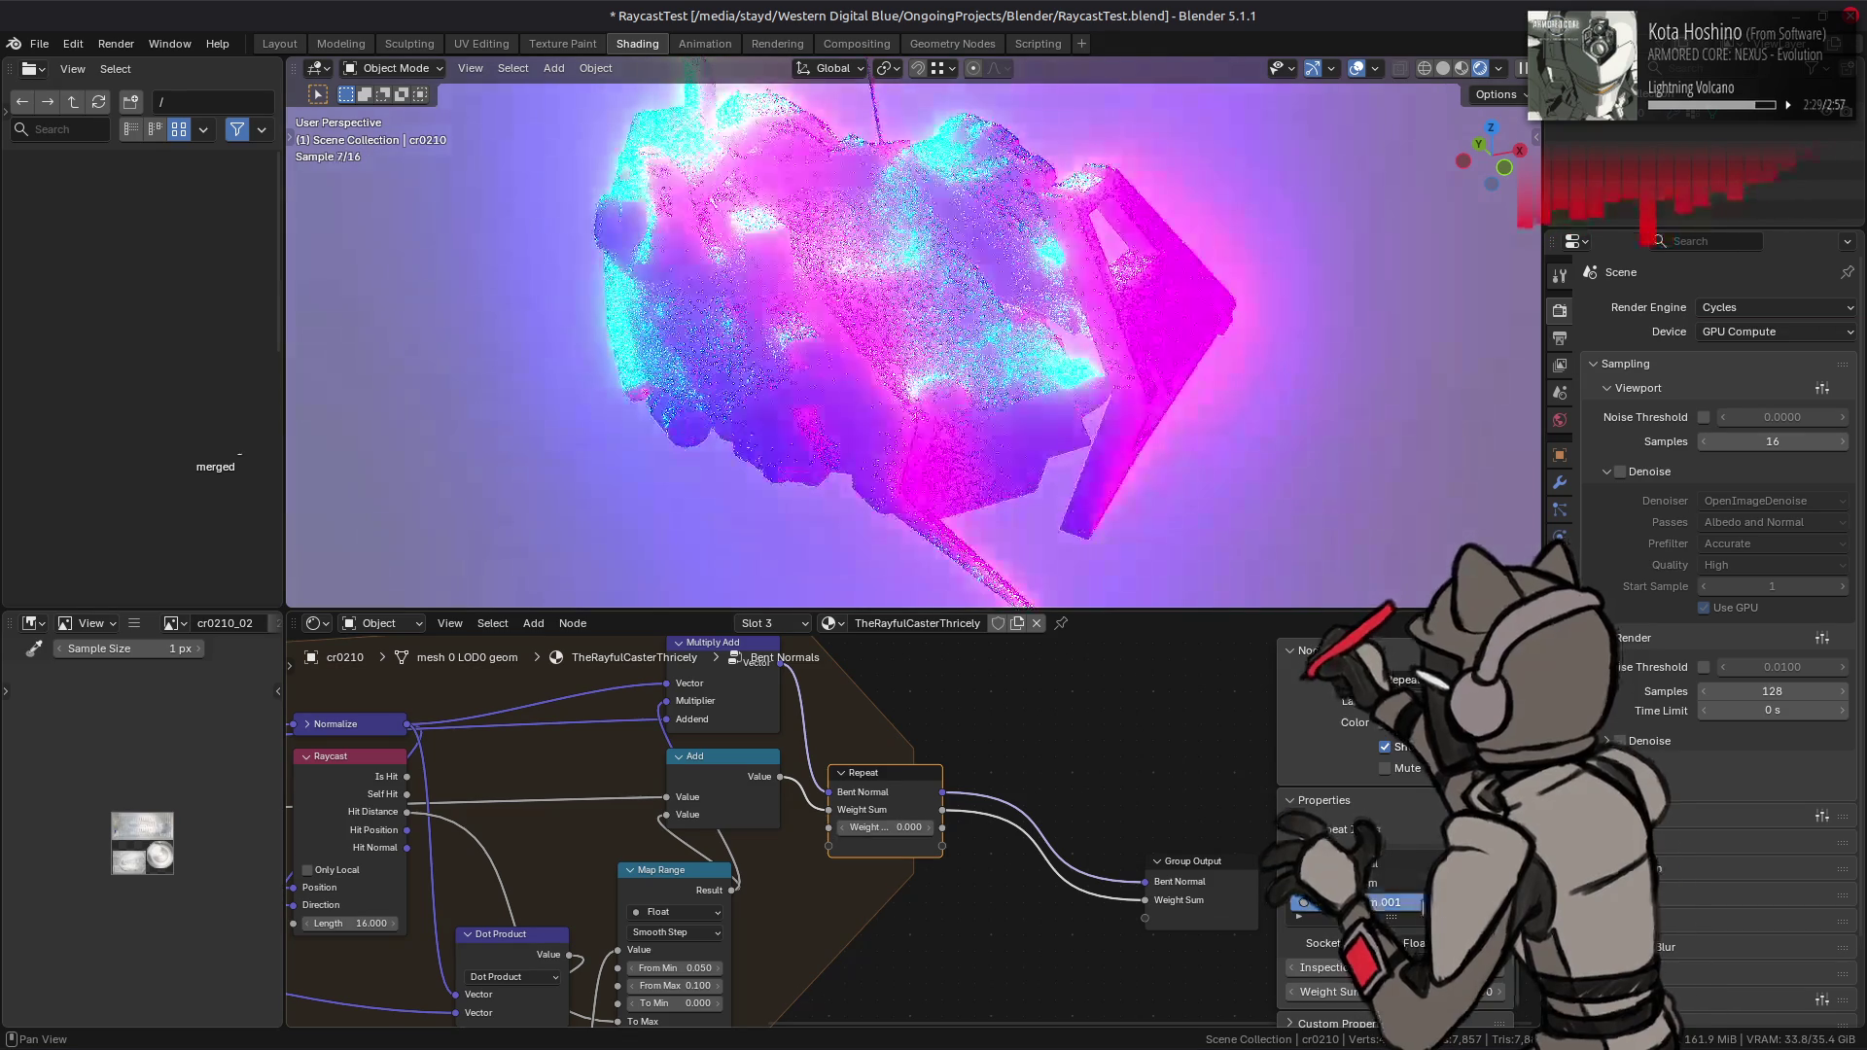
pyautogui.doubleClick(1398, 902)
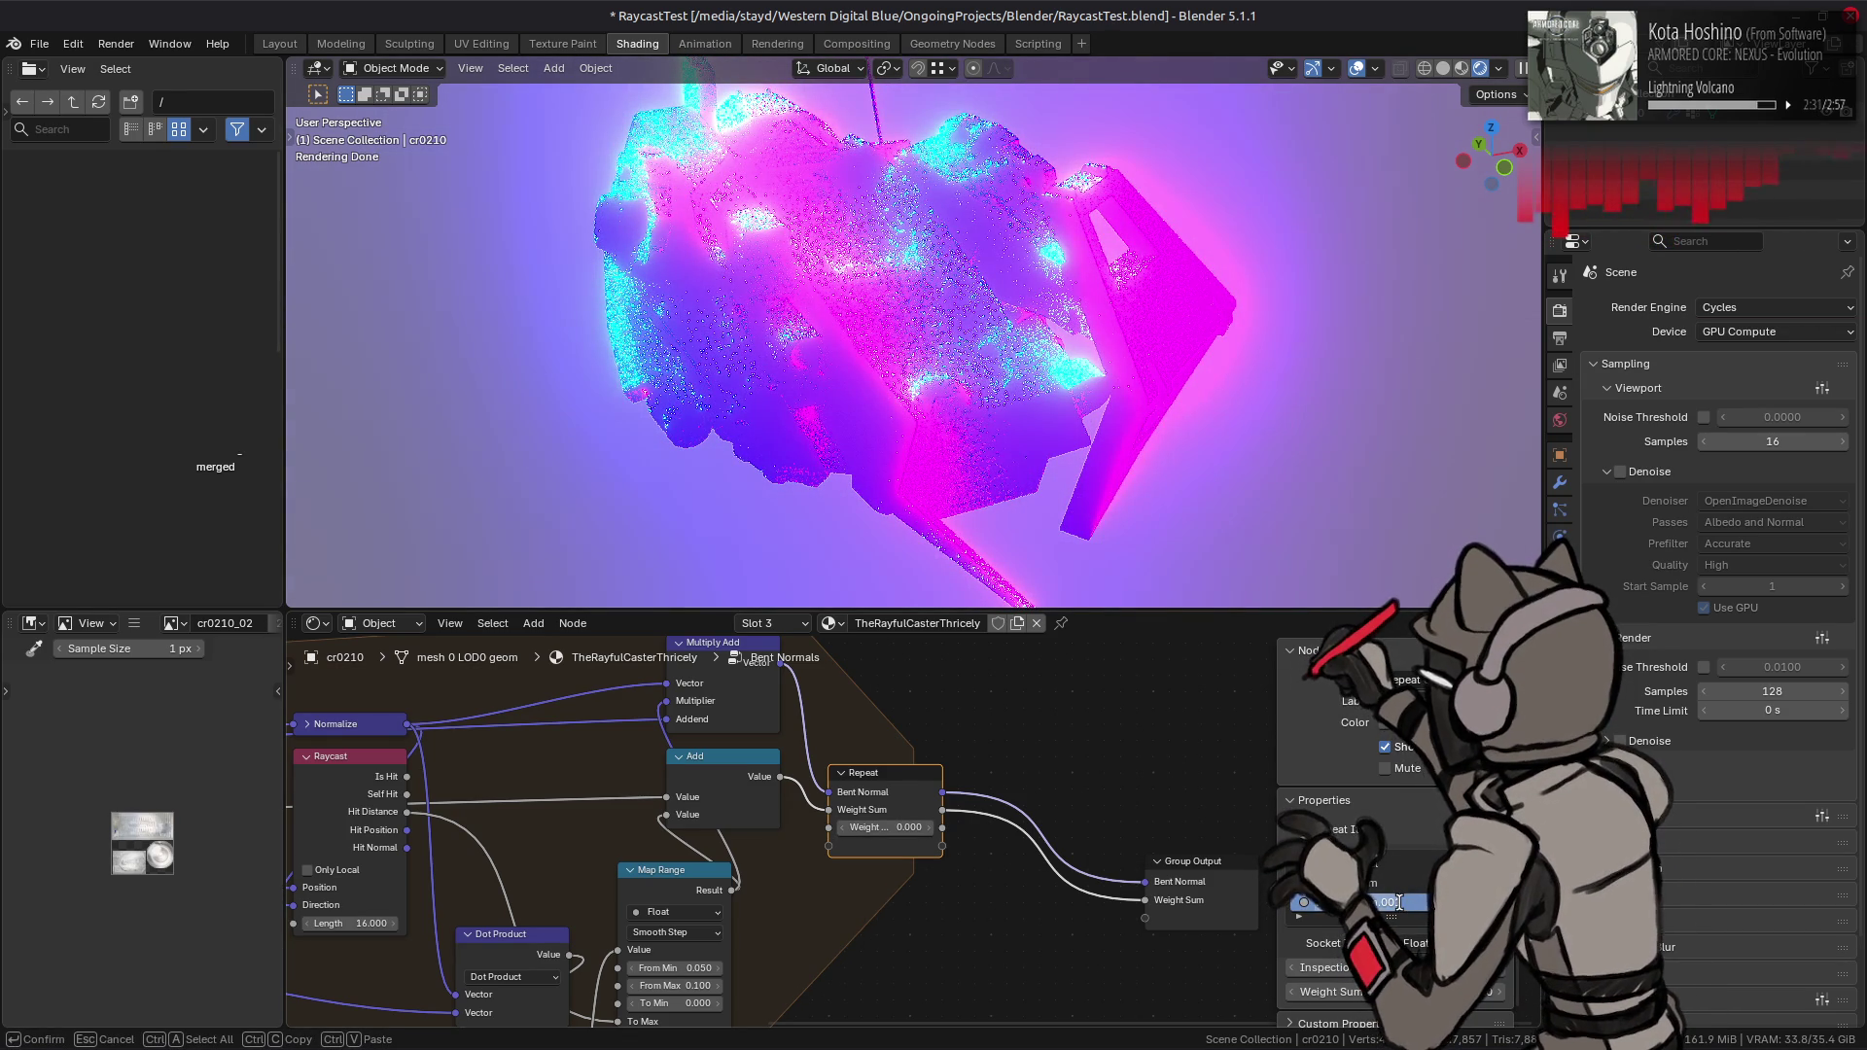
pyautogui.write('Hash')
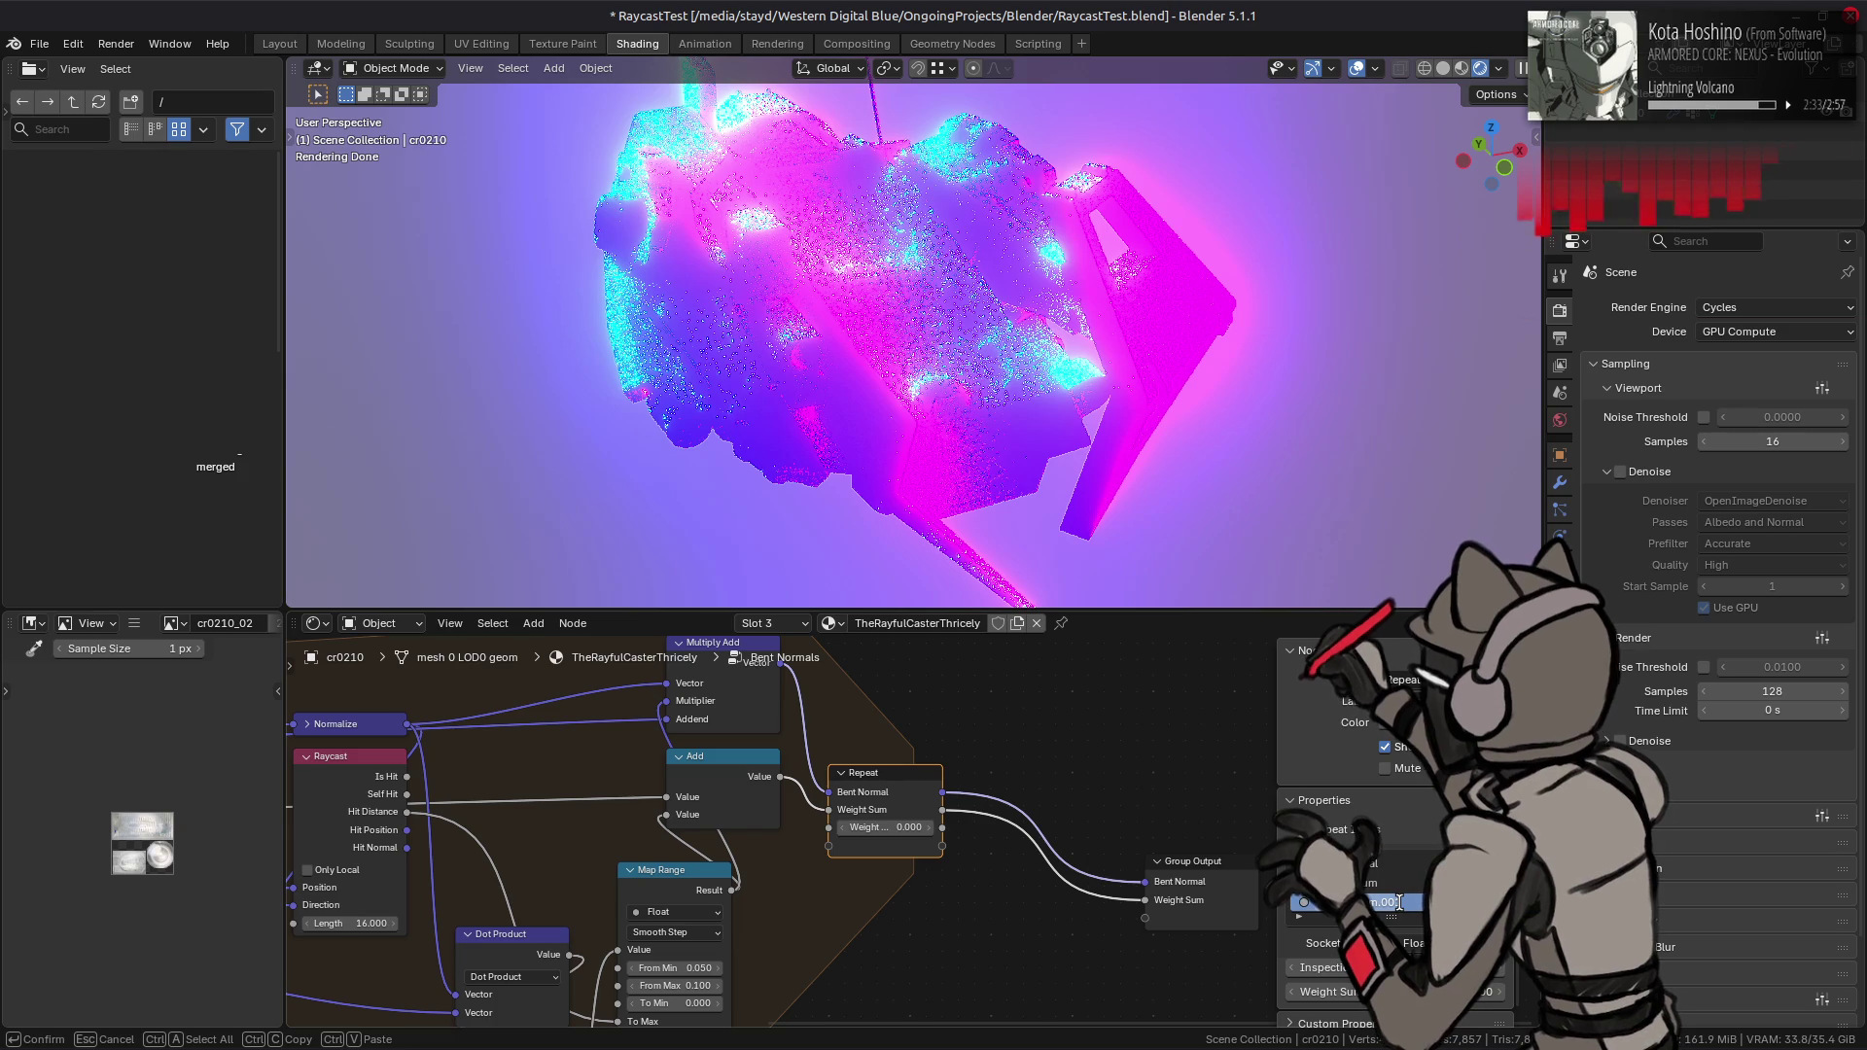
pyautogui.press('Return')
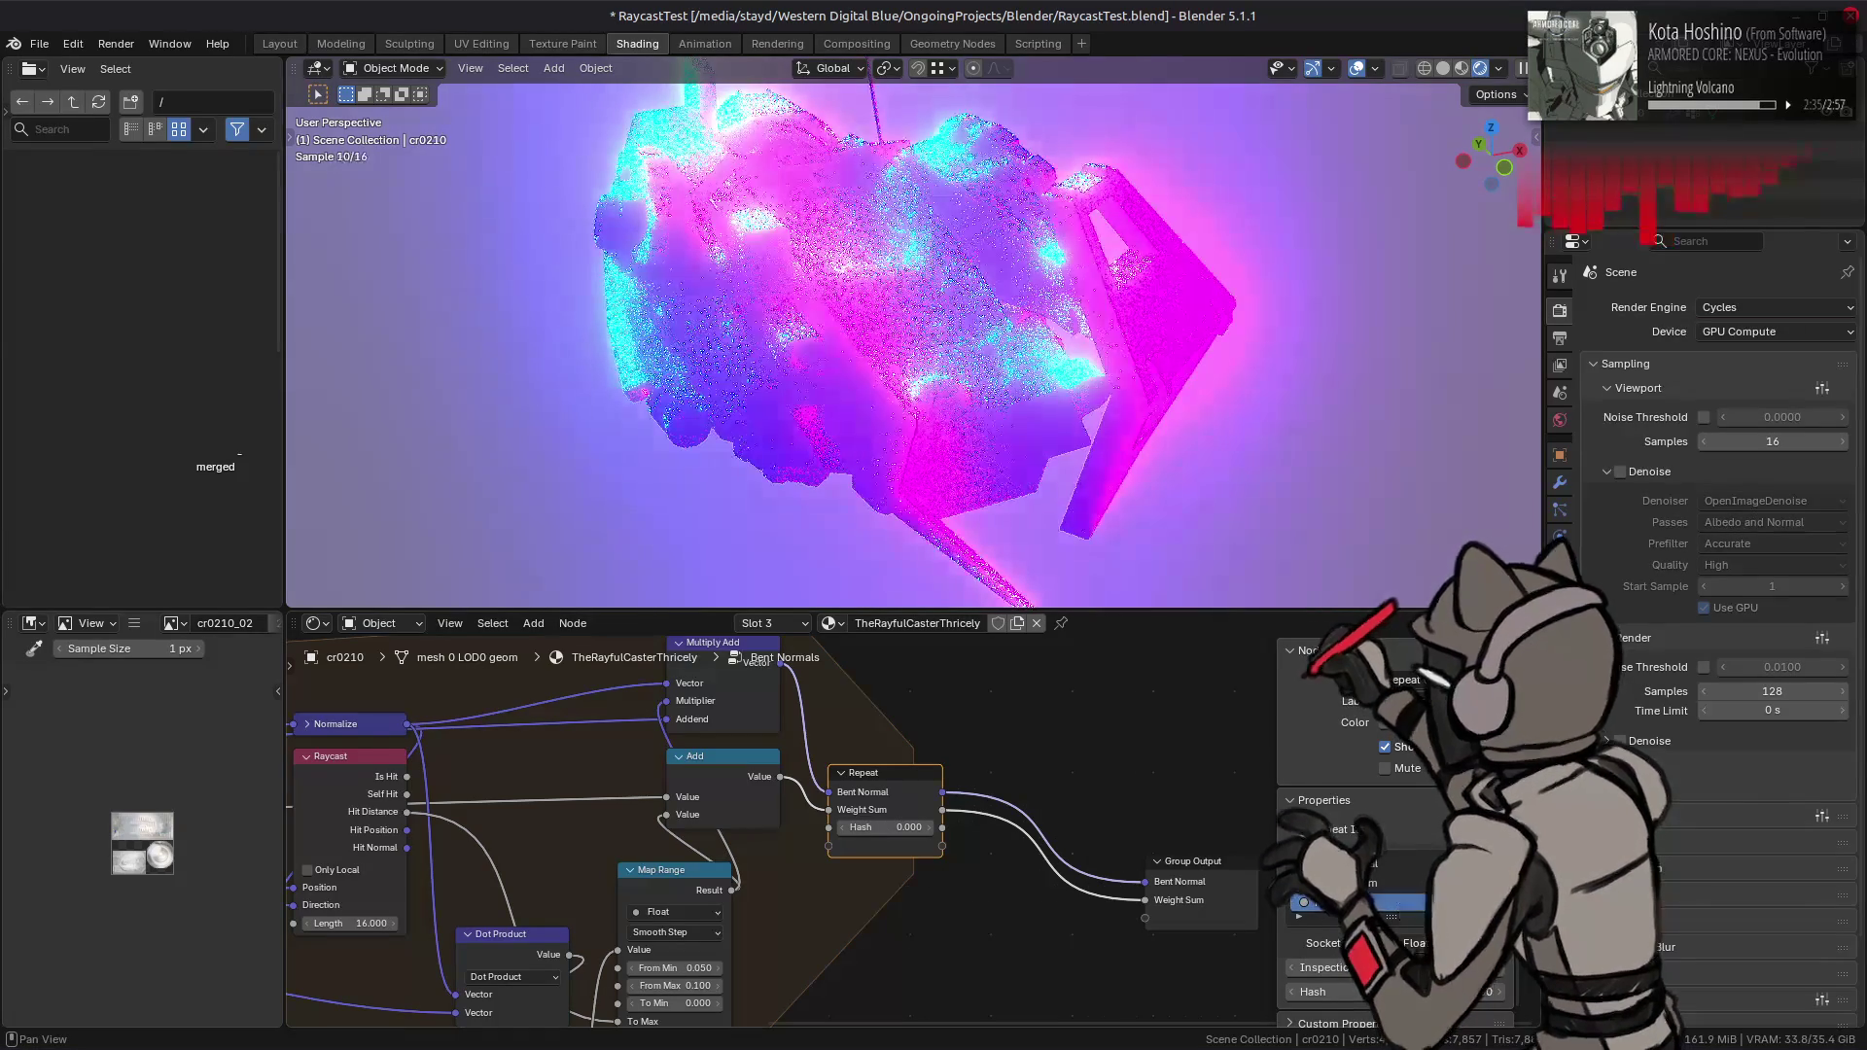
pyautogui.click(1412, 943)
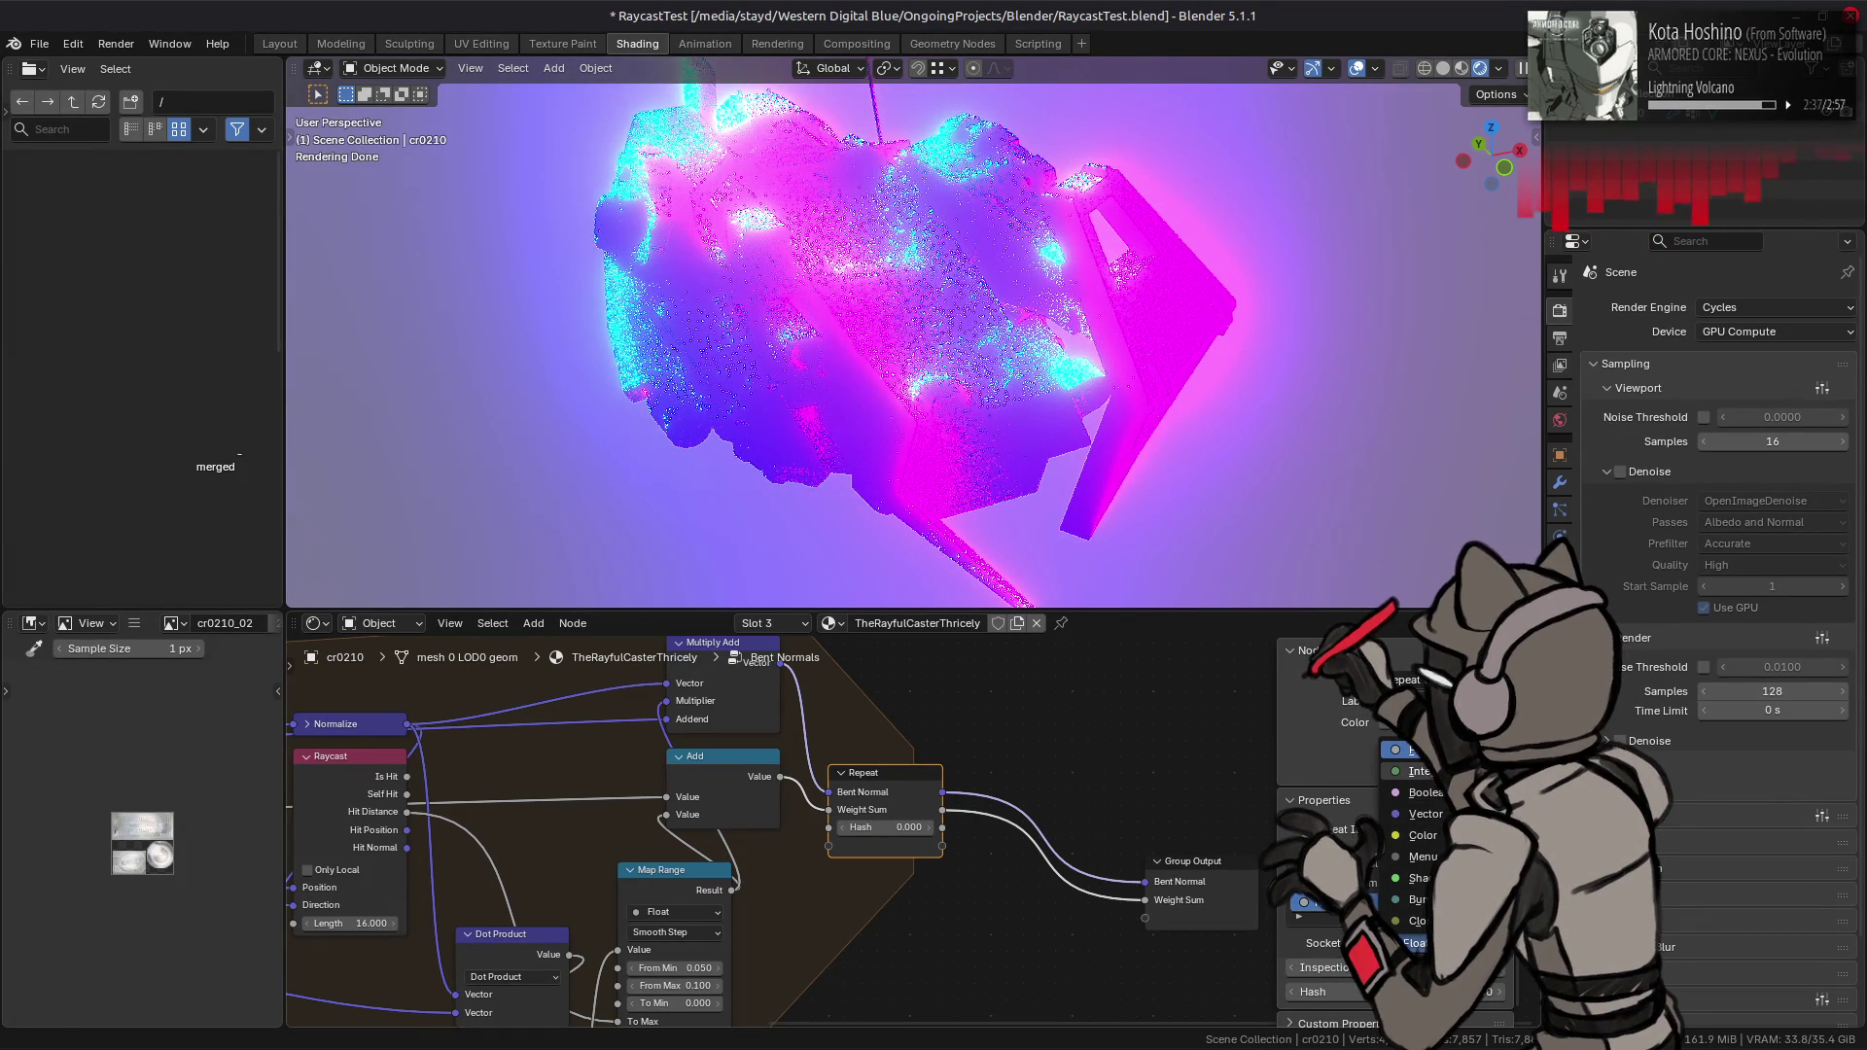
pyautogui.click(1410, 943)
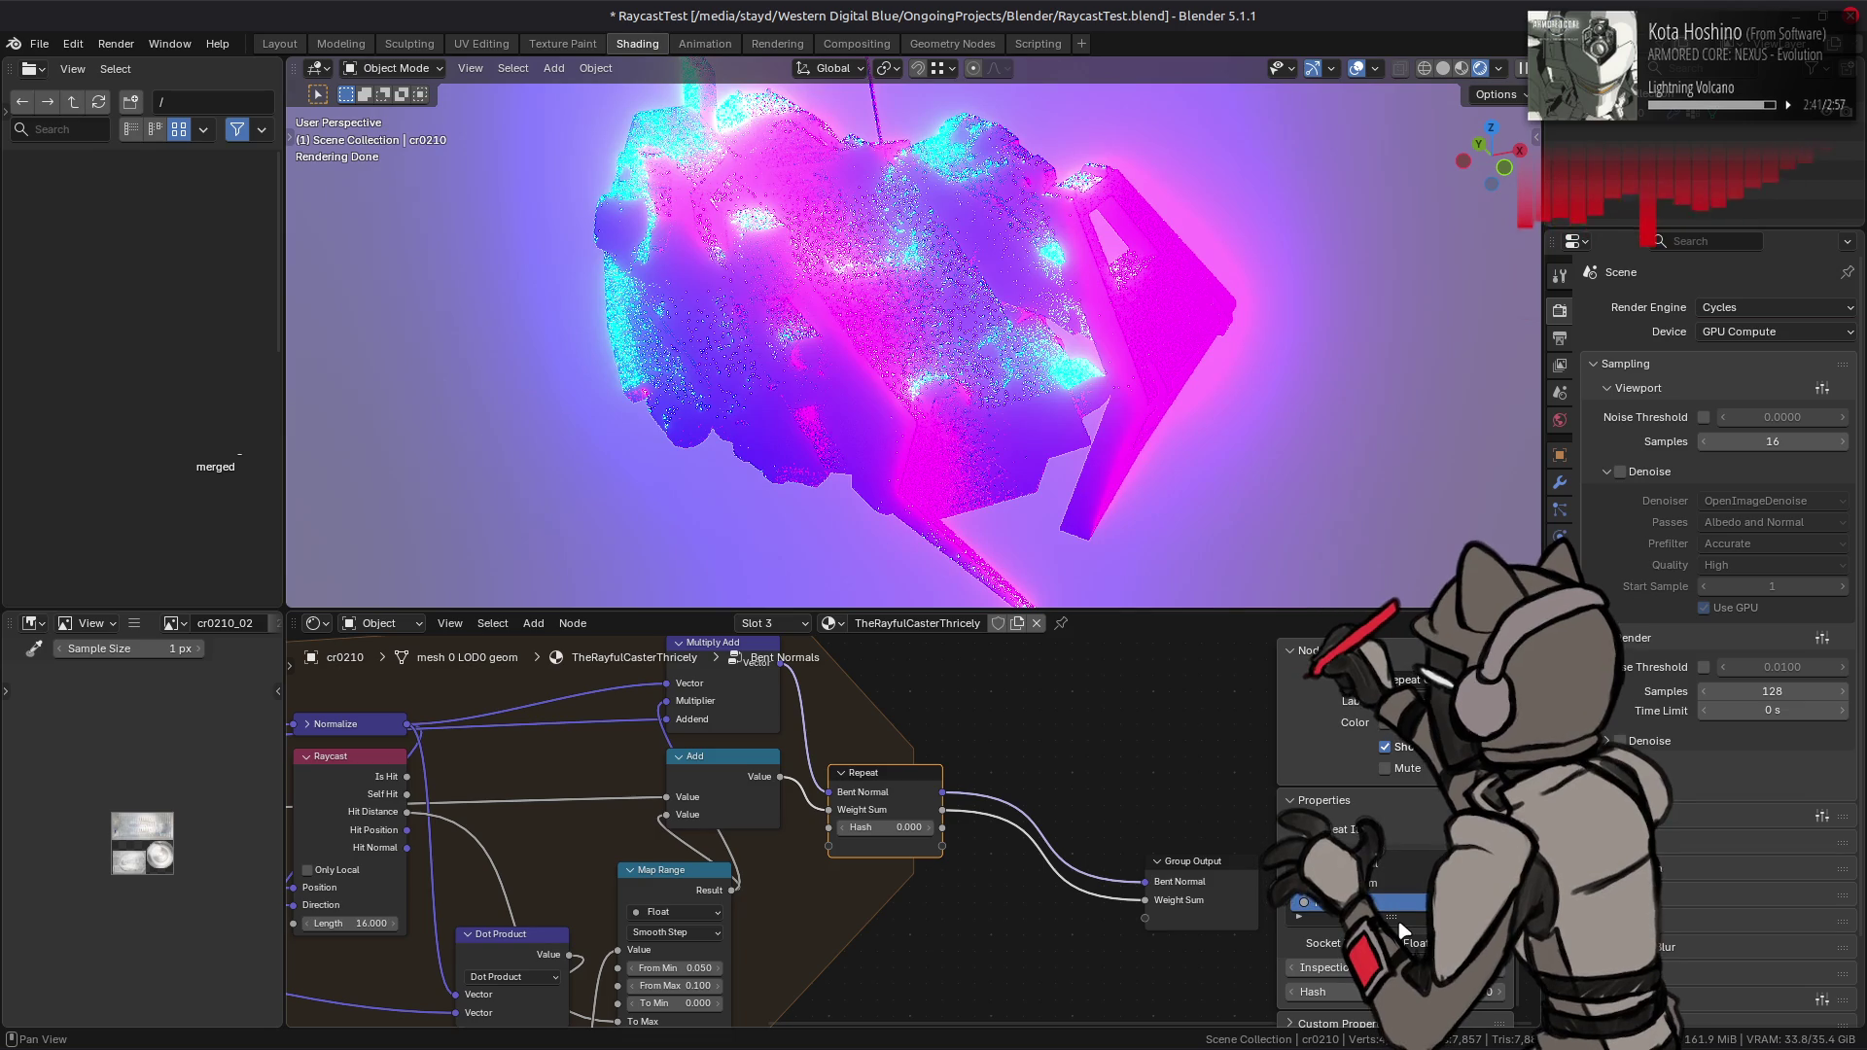
pyautogui.moveTo(914, 878); pyautogui.dragTo(1660, 880, button='middle')
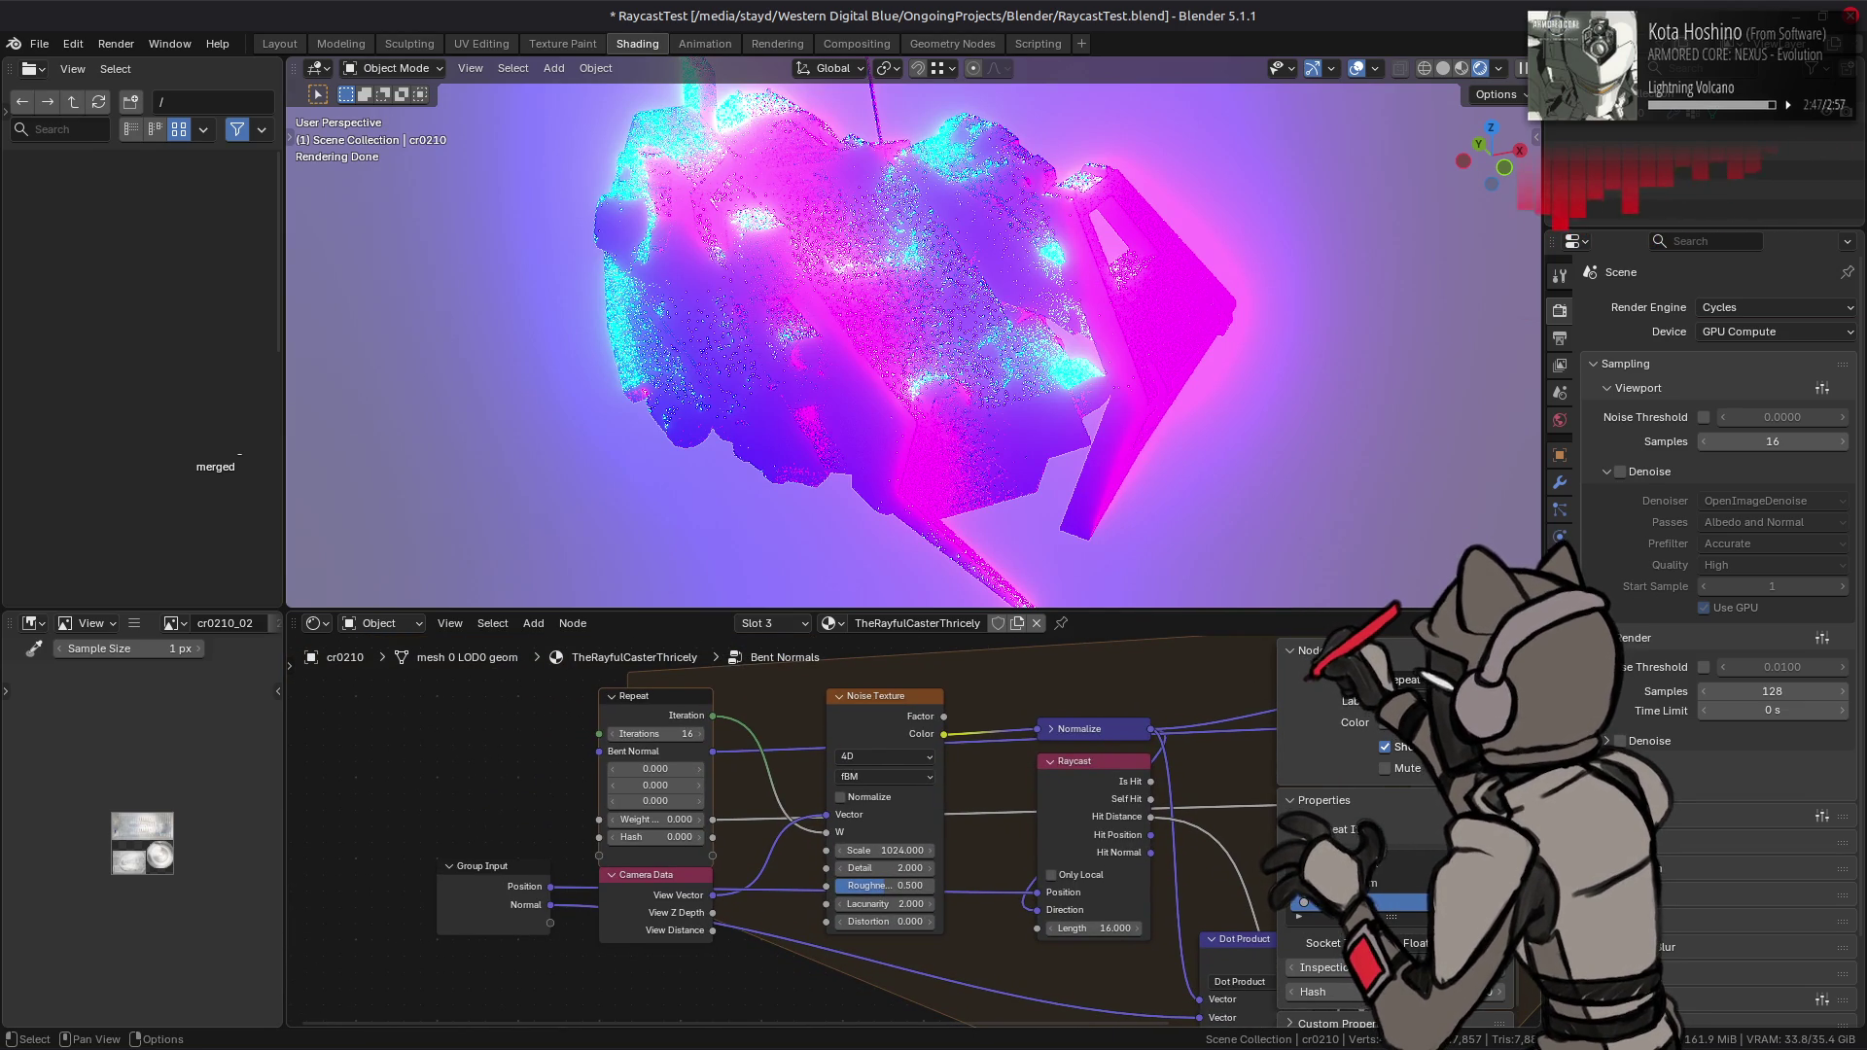
pyautogui.click(1505, 924)
# - Add a new group input named Hash on the Group Input
pyautogui.click(492, 876)
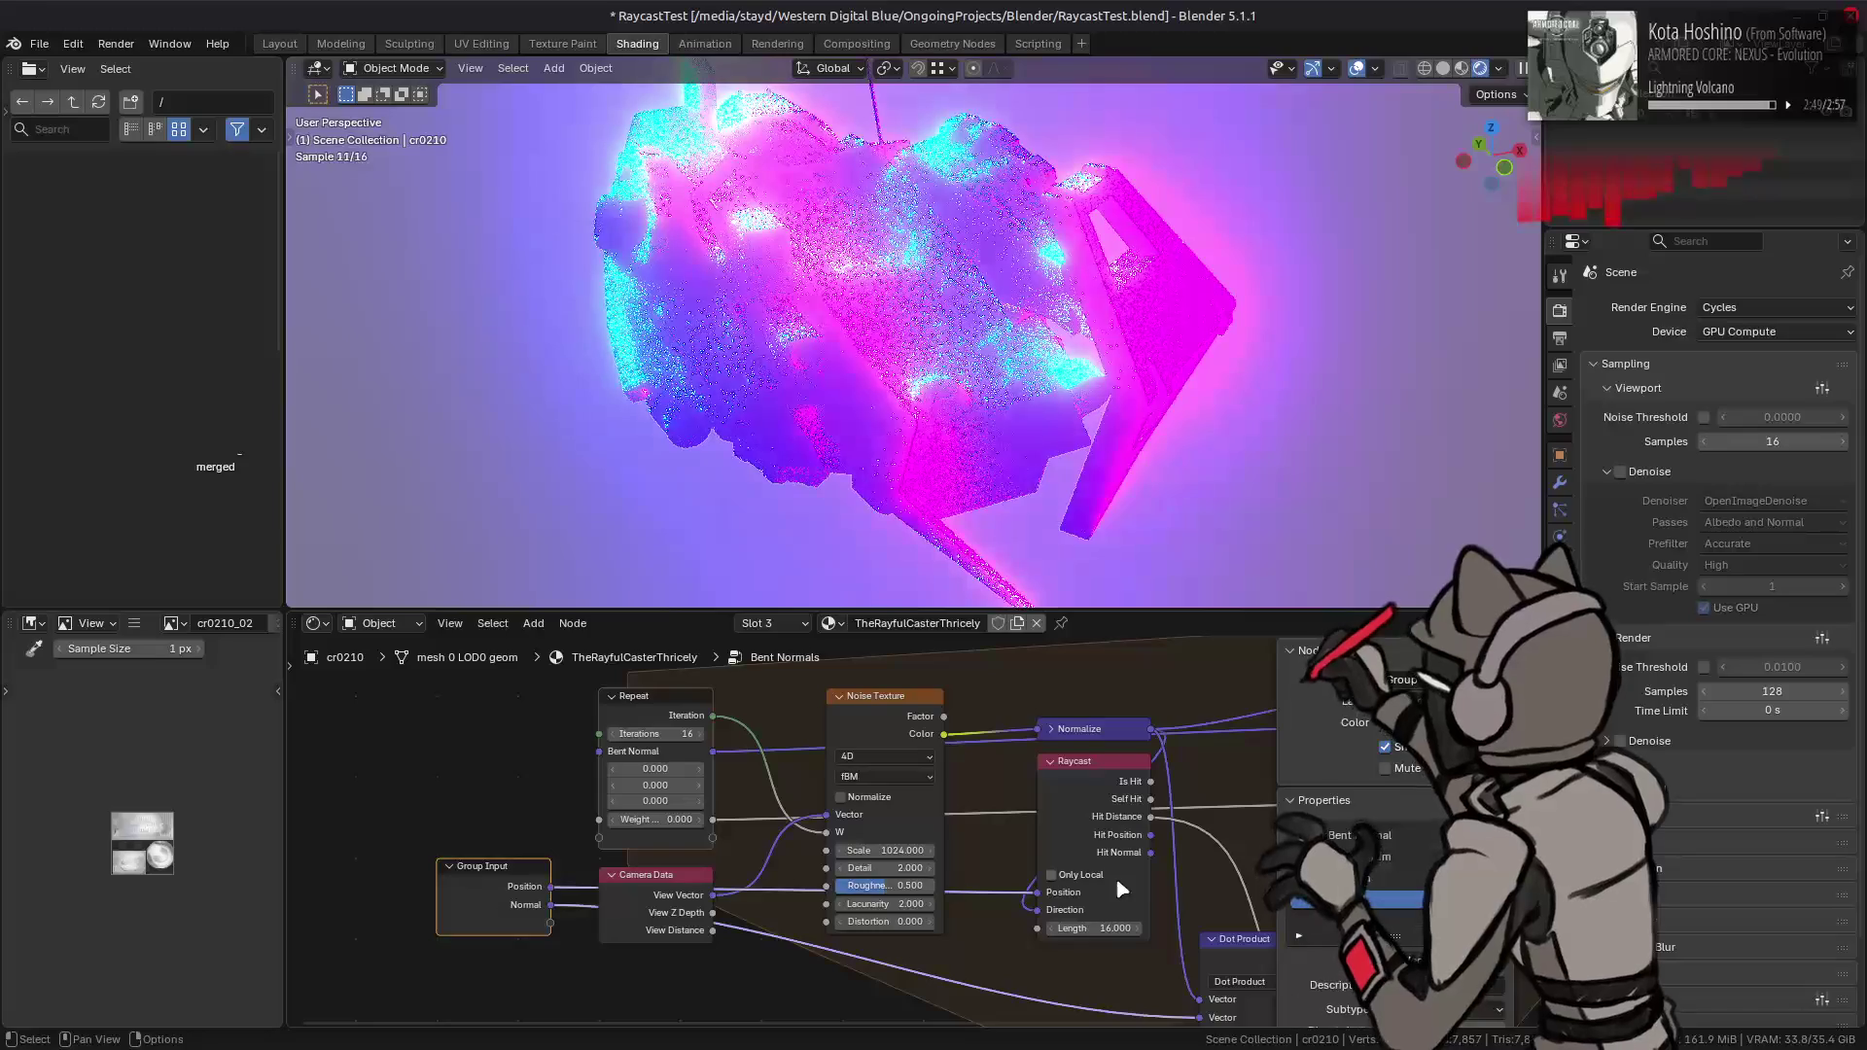
pyautogui.click(1497, 900)
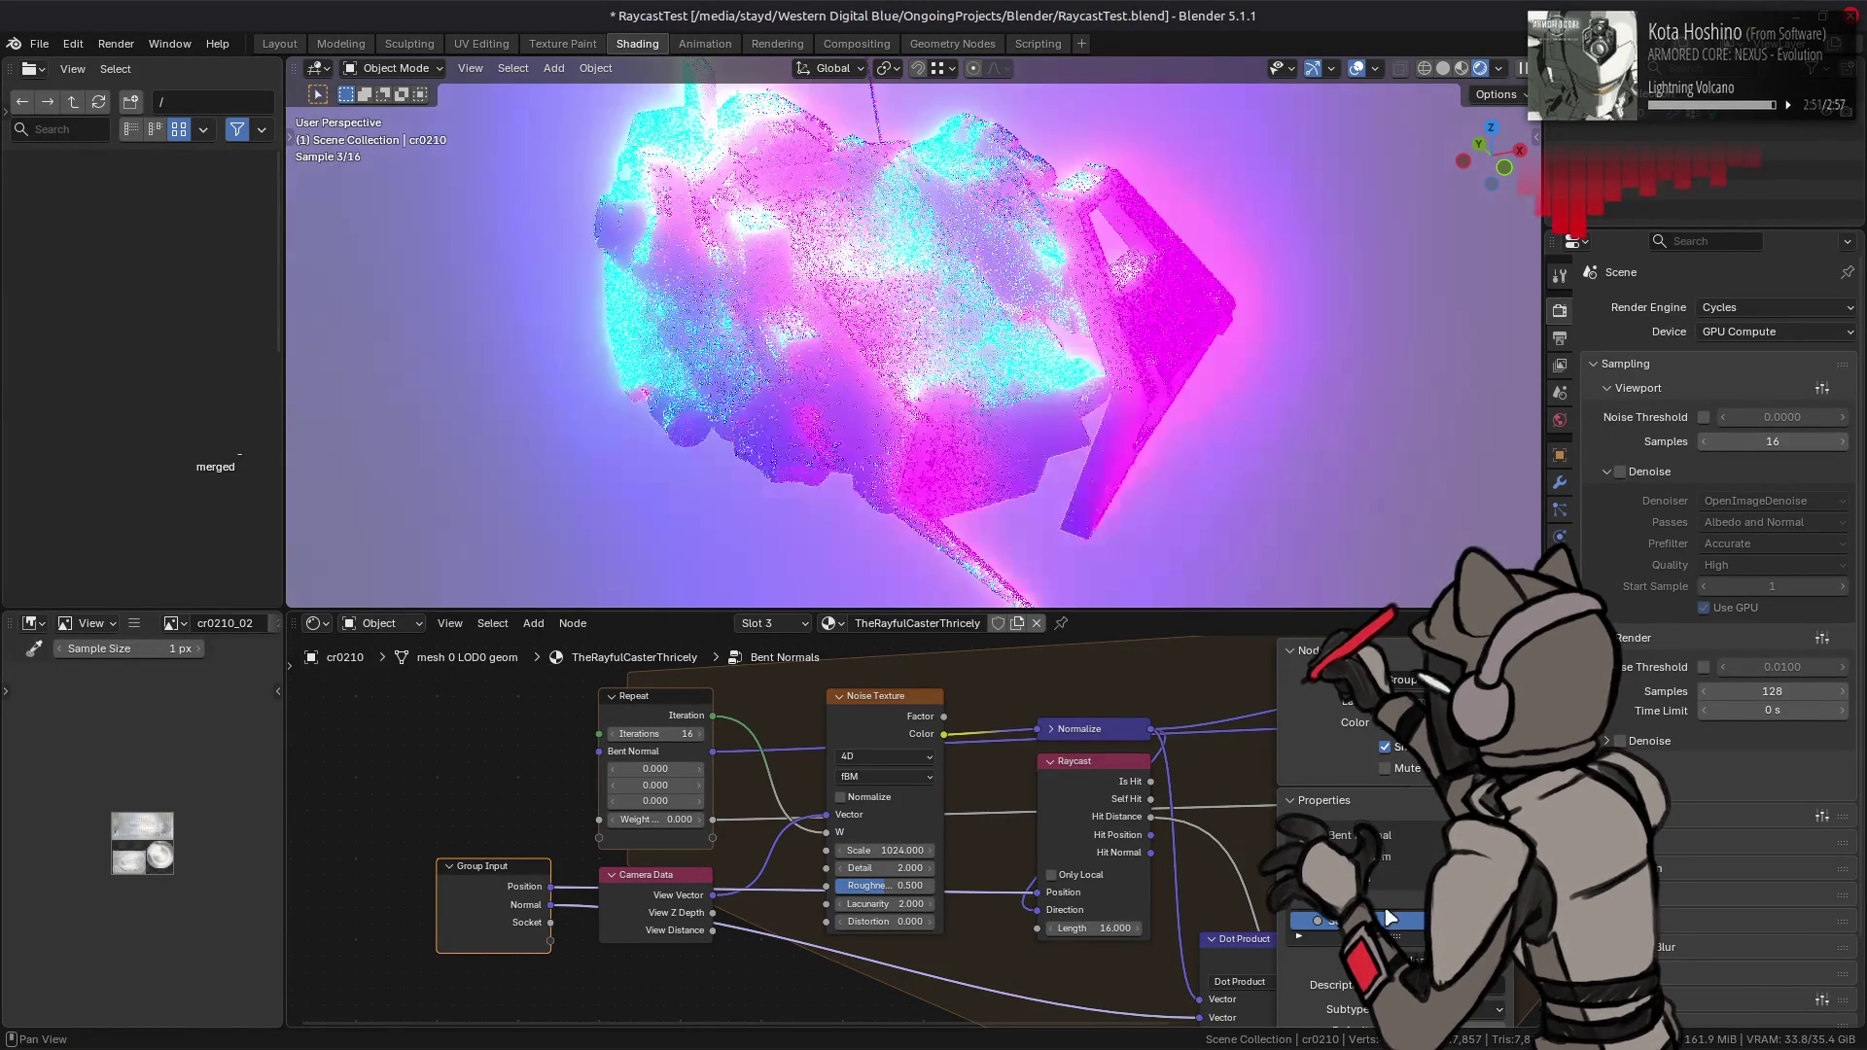
pyautogui.doubleClick(1351, 920)
pyautogui.write('Has')
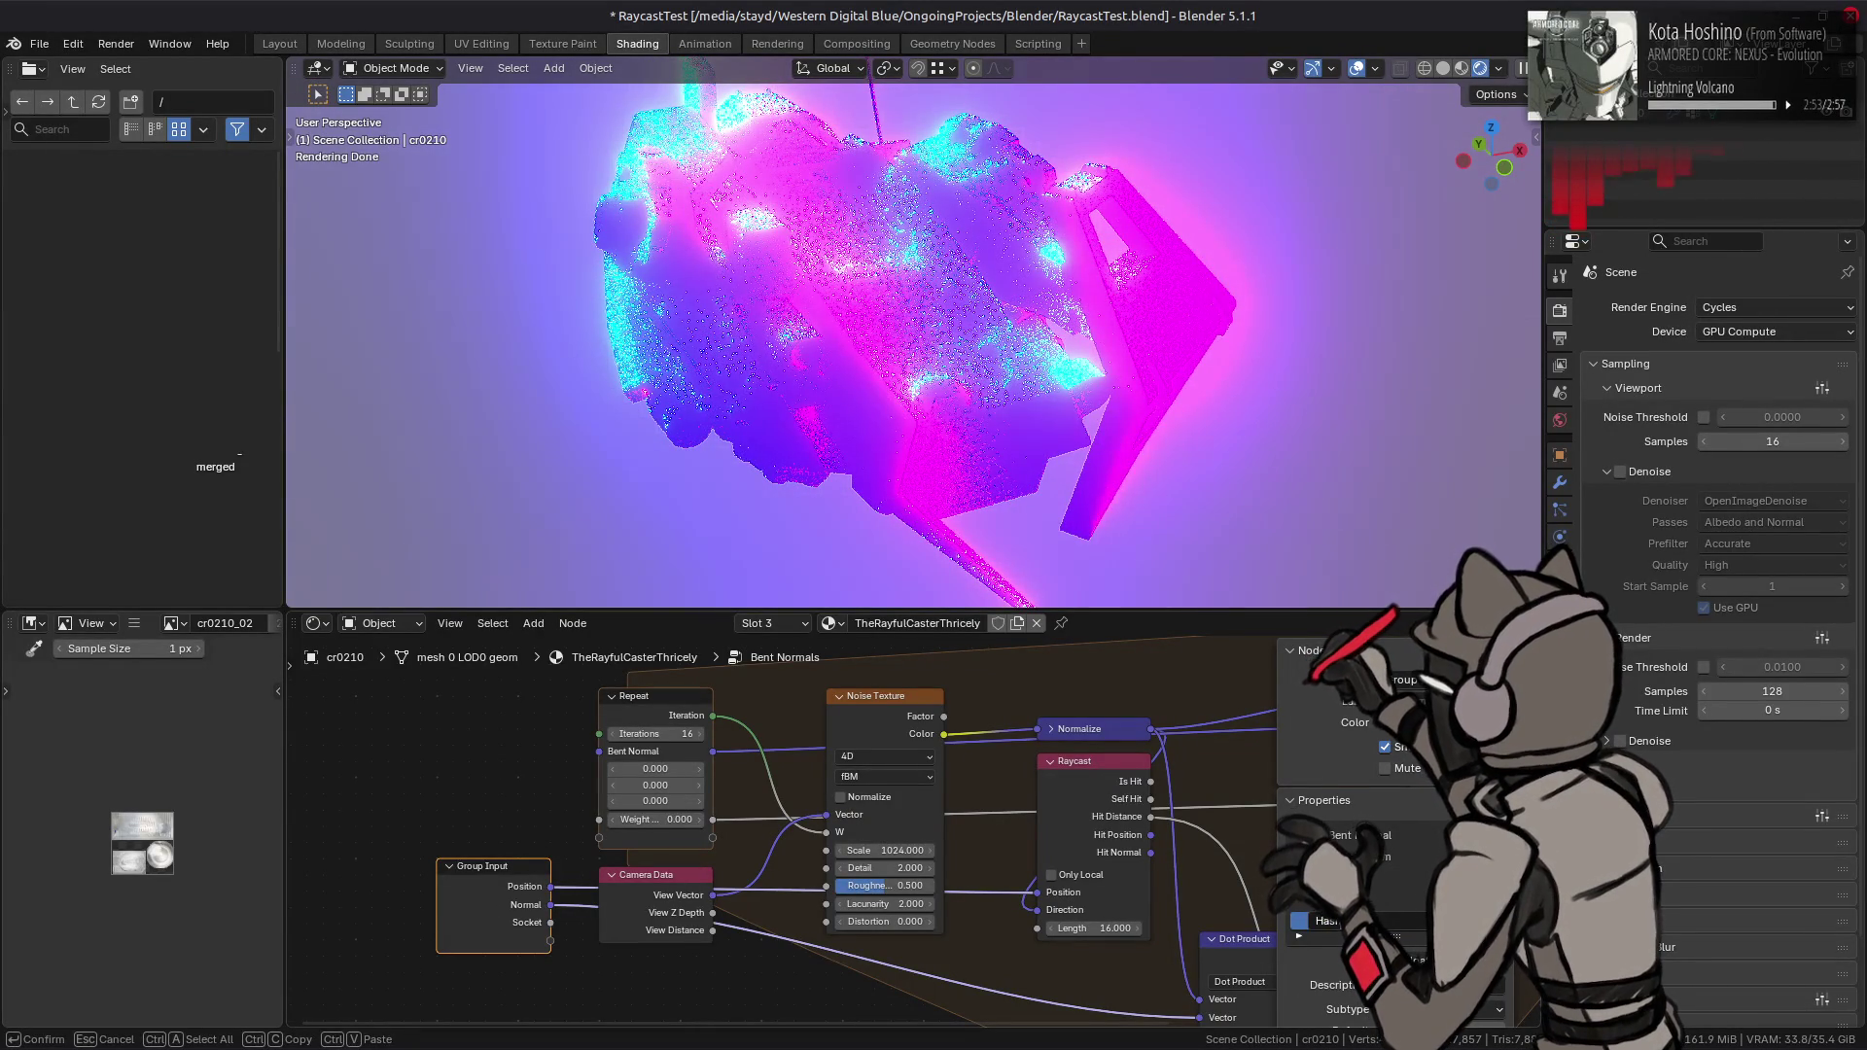
pyautogui.press('Return')
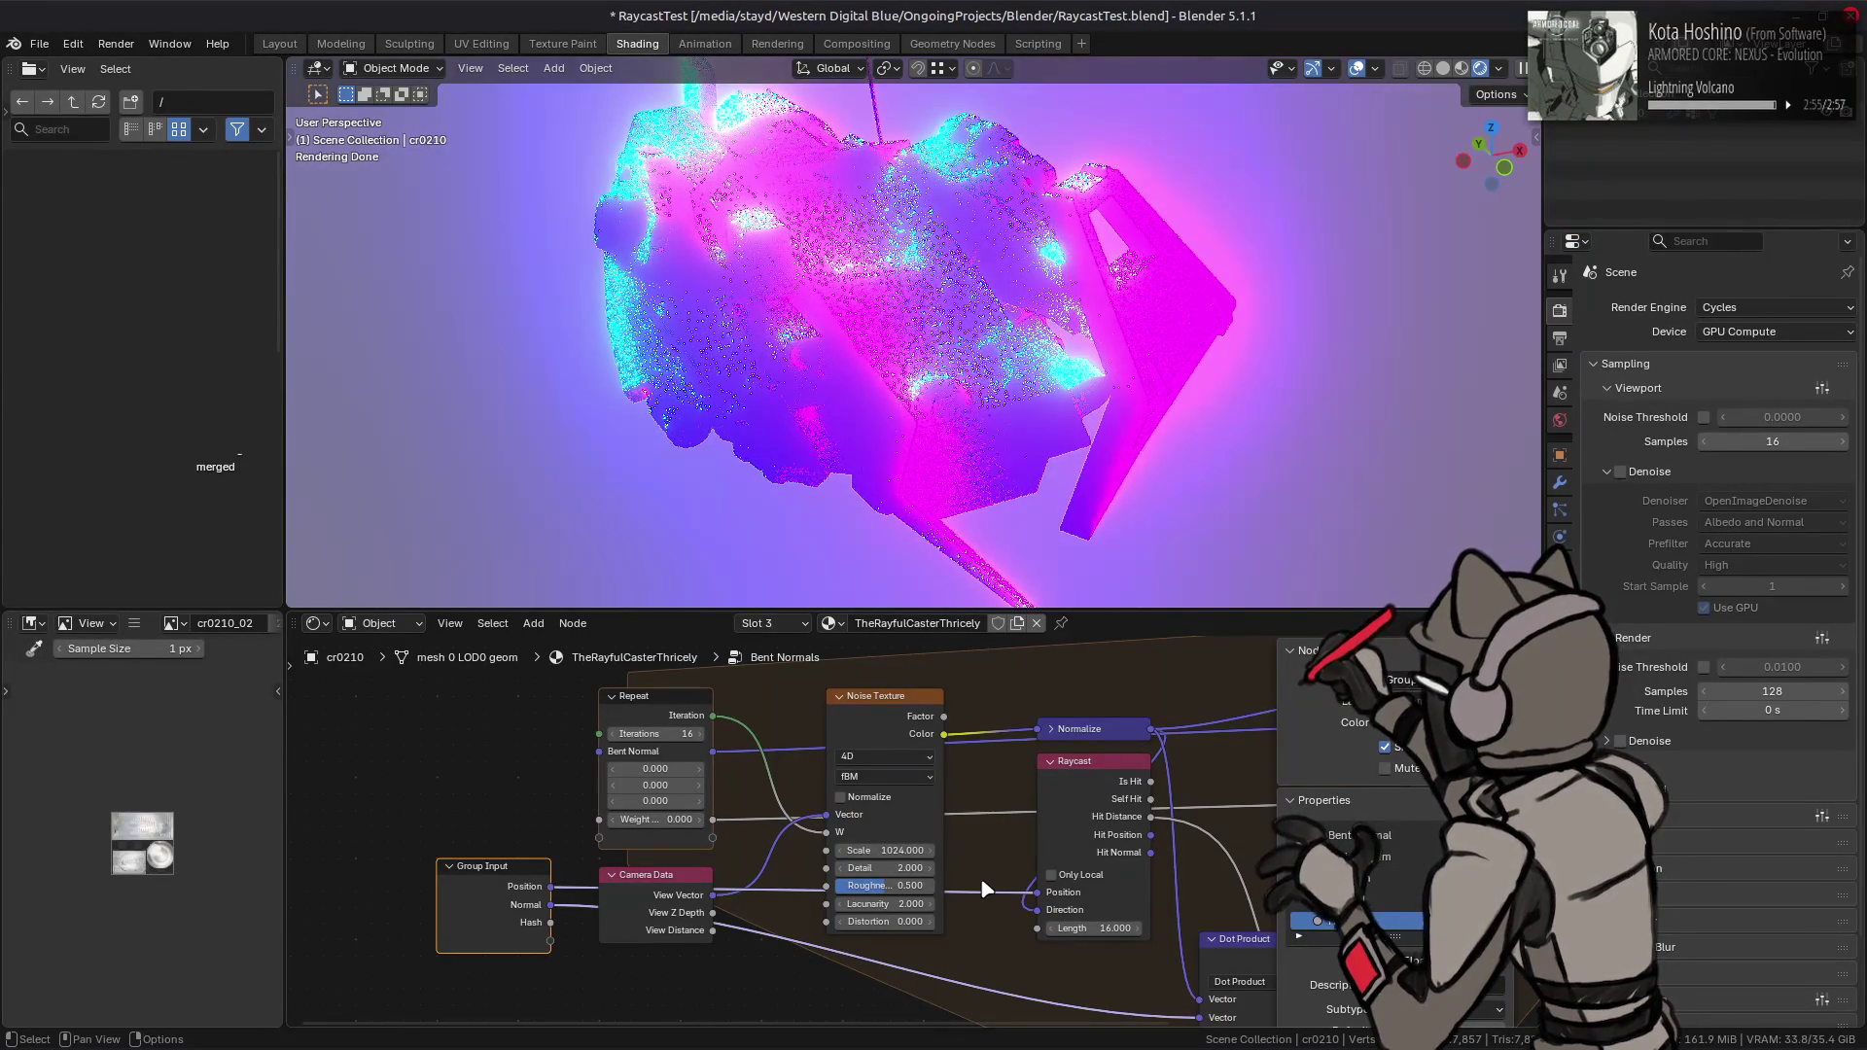
# - Adjust the Normal input's minimum and maximum limits (max 1), then bring up the Add menu
pyautogui.moveTo(1342, 975); pyautogui.dragTo(1285, 904, button='middle')
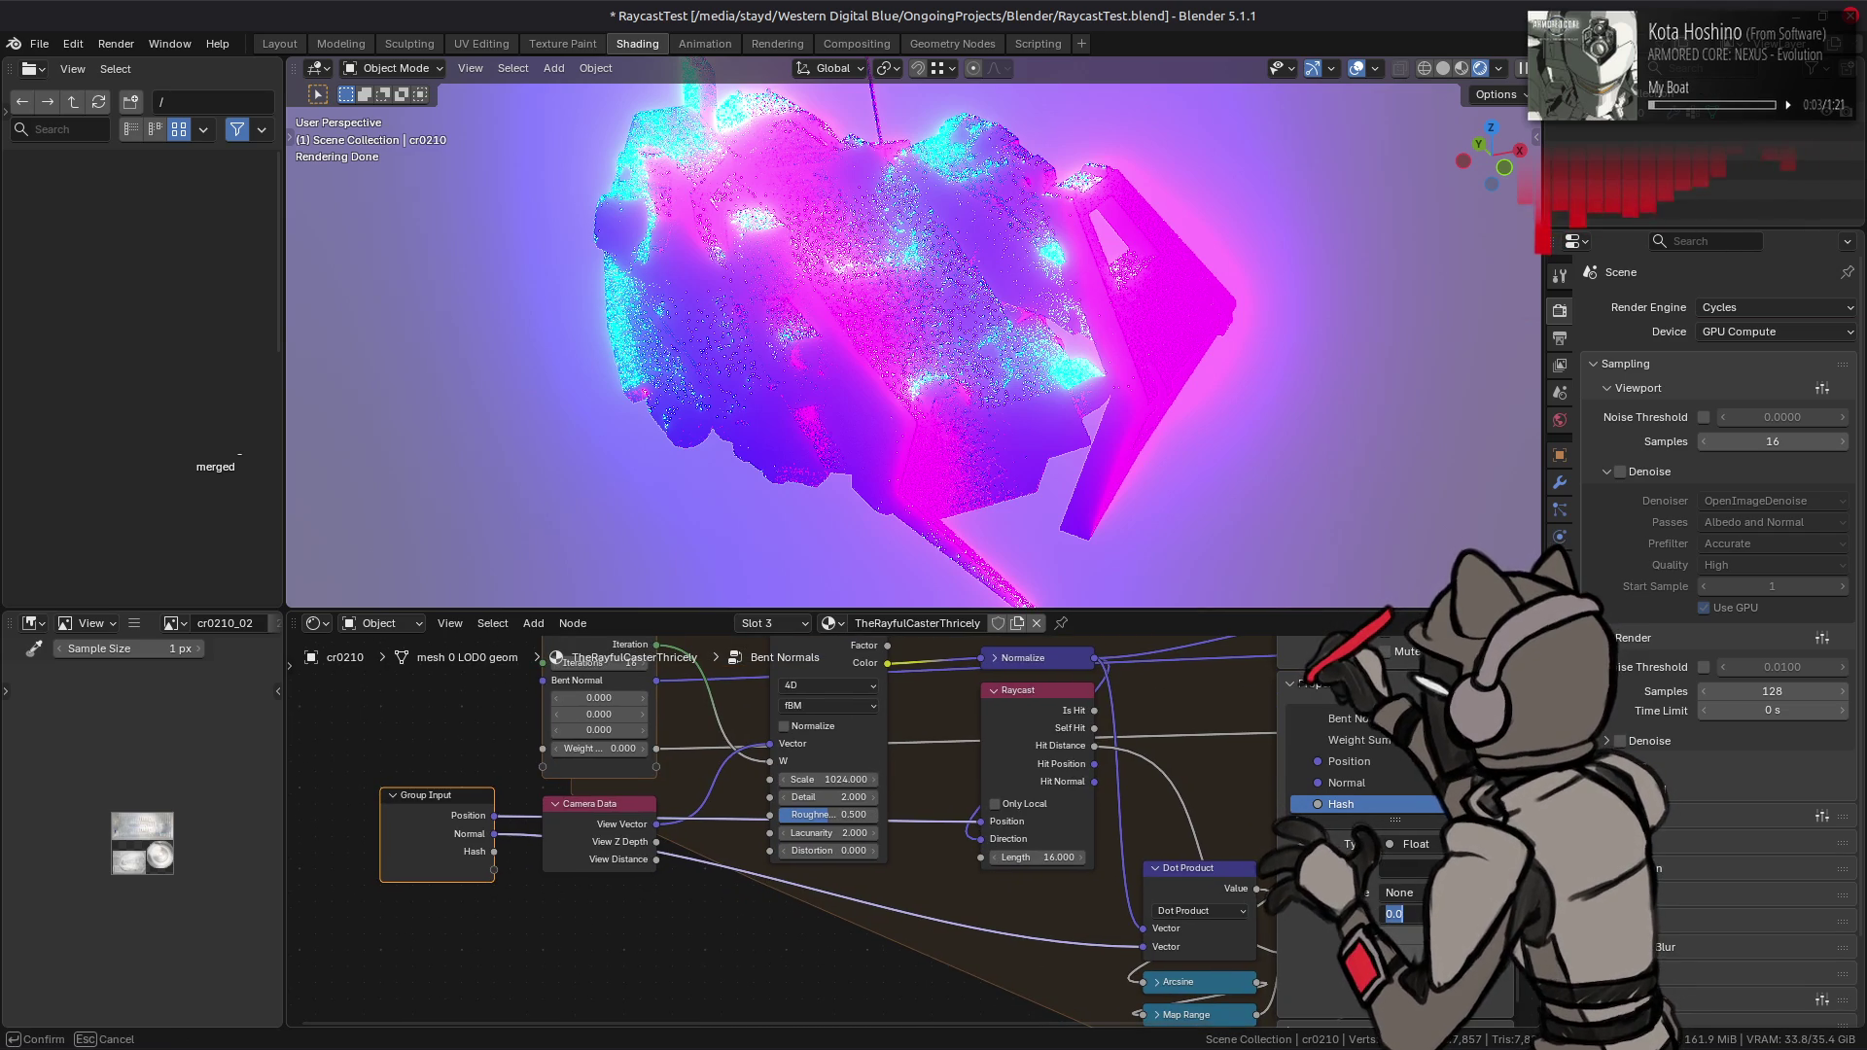
pyautogui.press('Return')
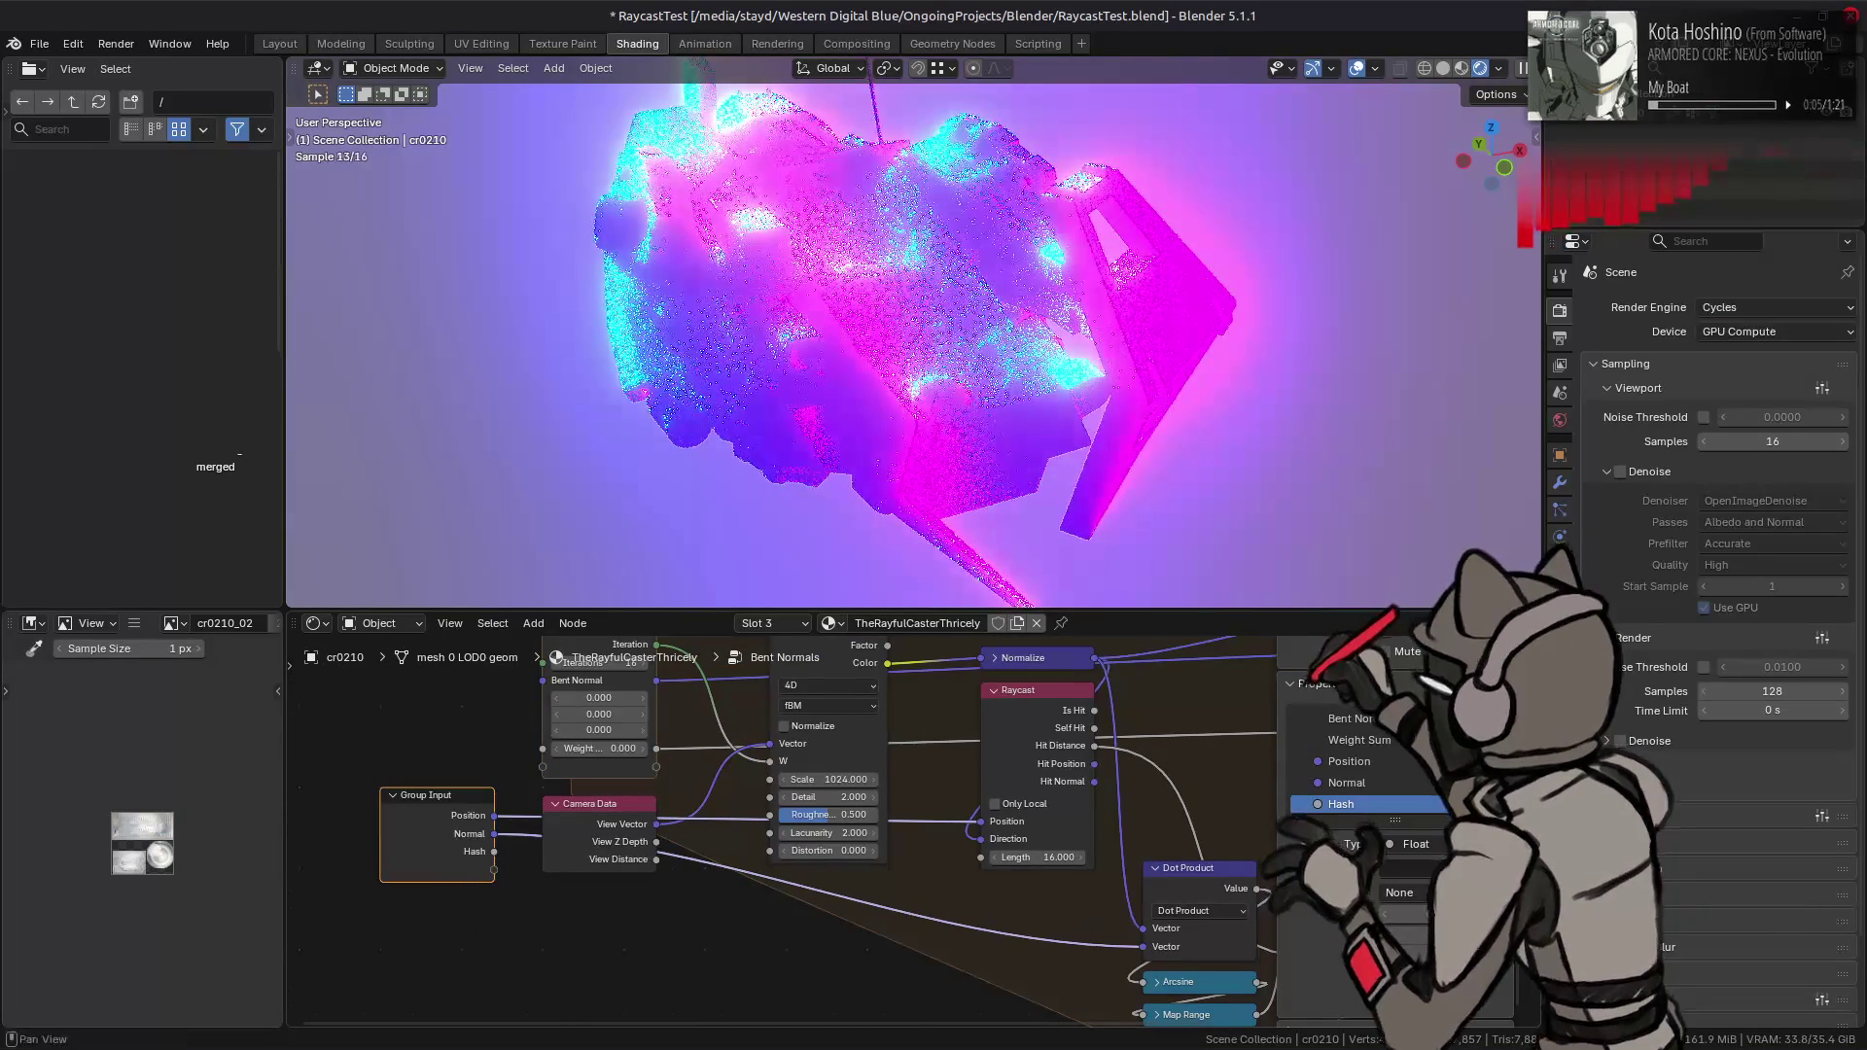
pyautogui.moveTo(822, 909); pyautogui.dragTo(822, 909, button='middle')
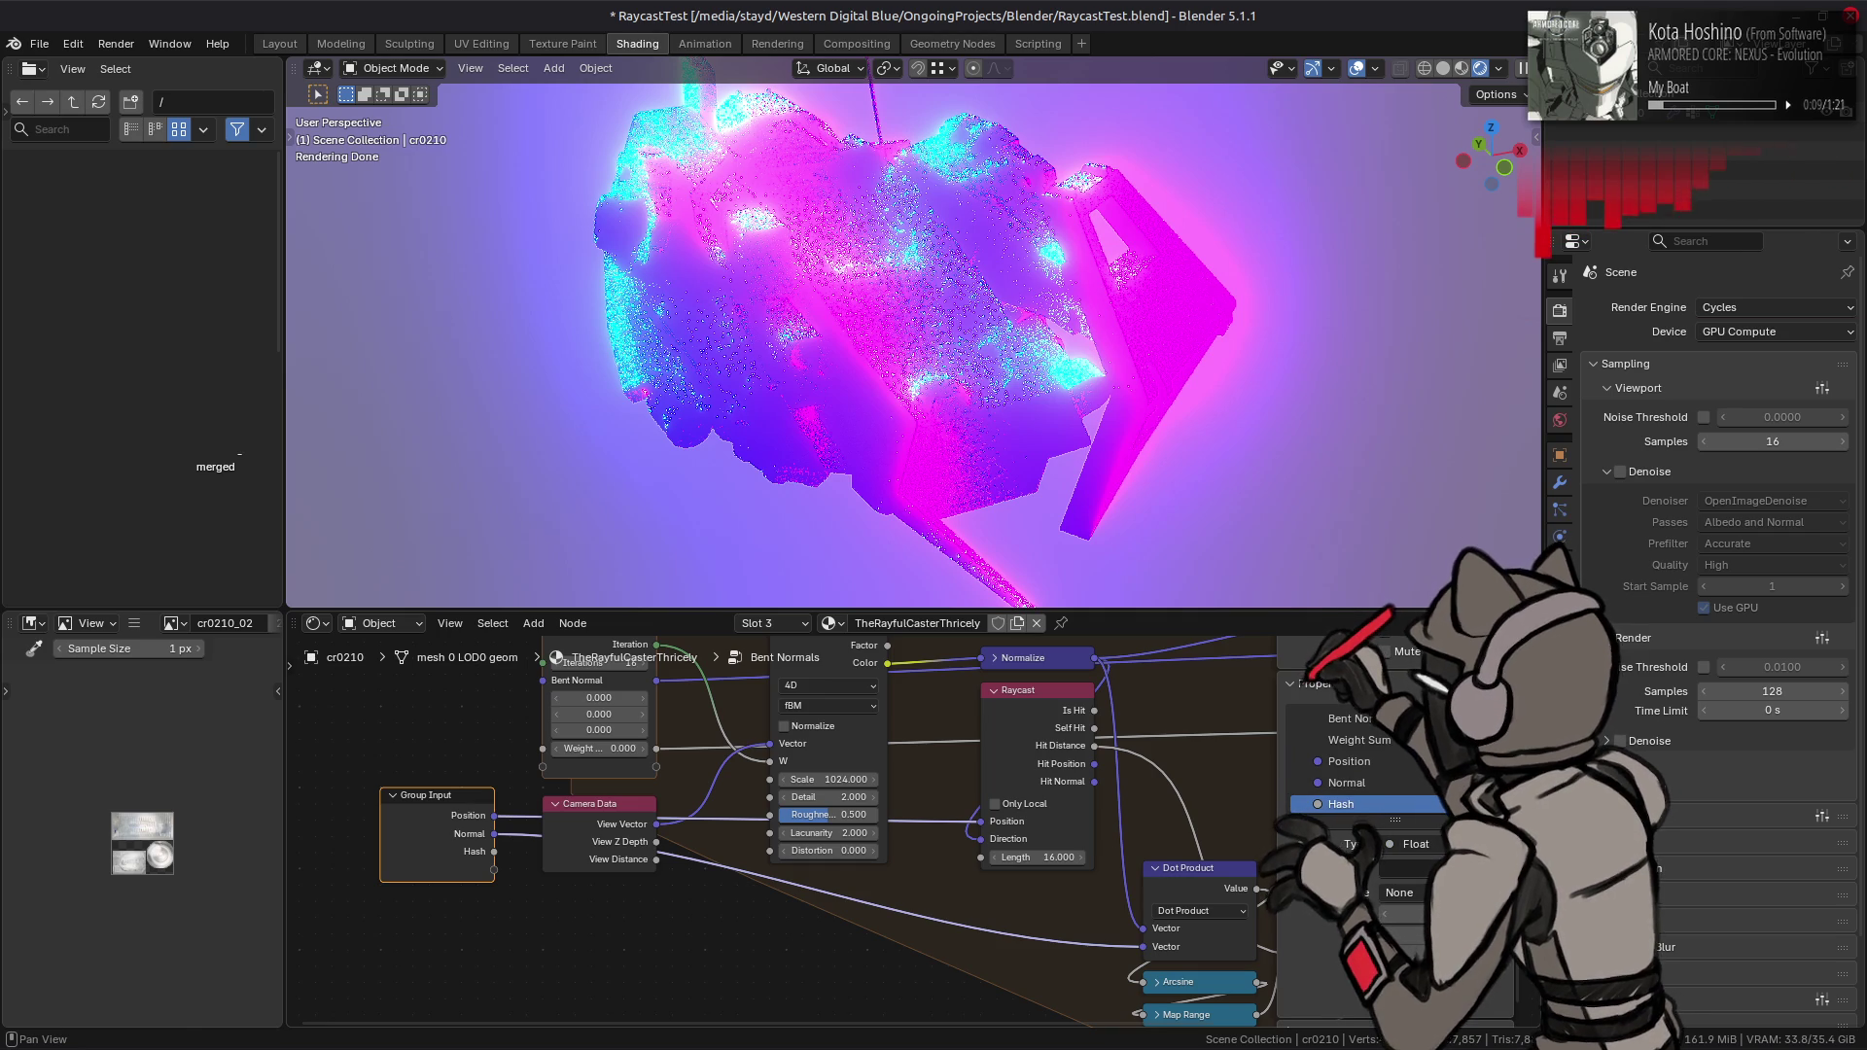
pyautogui.click(1351, 783)
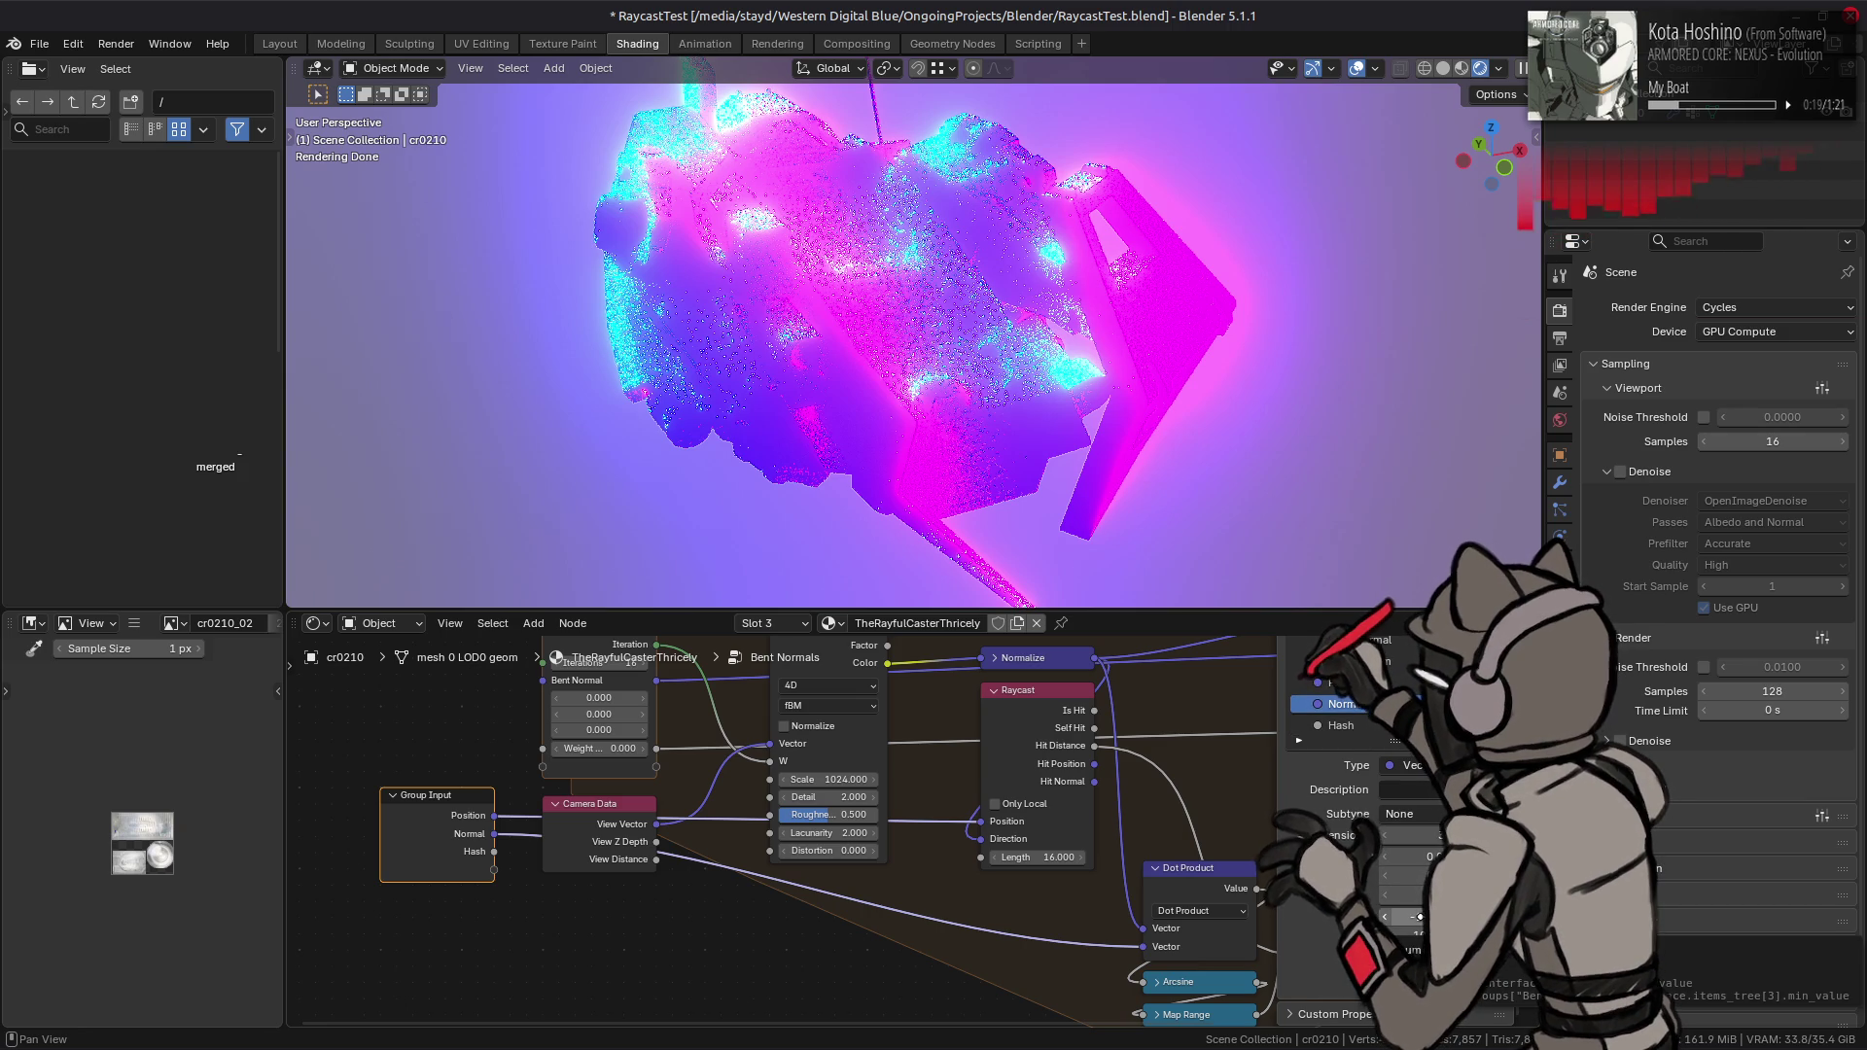
pyautogui.click(1421, 916)
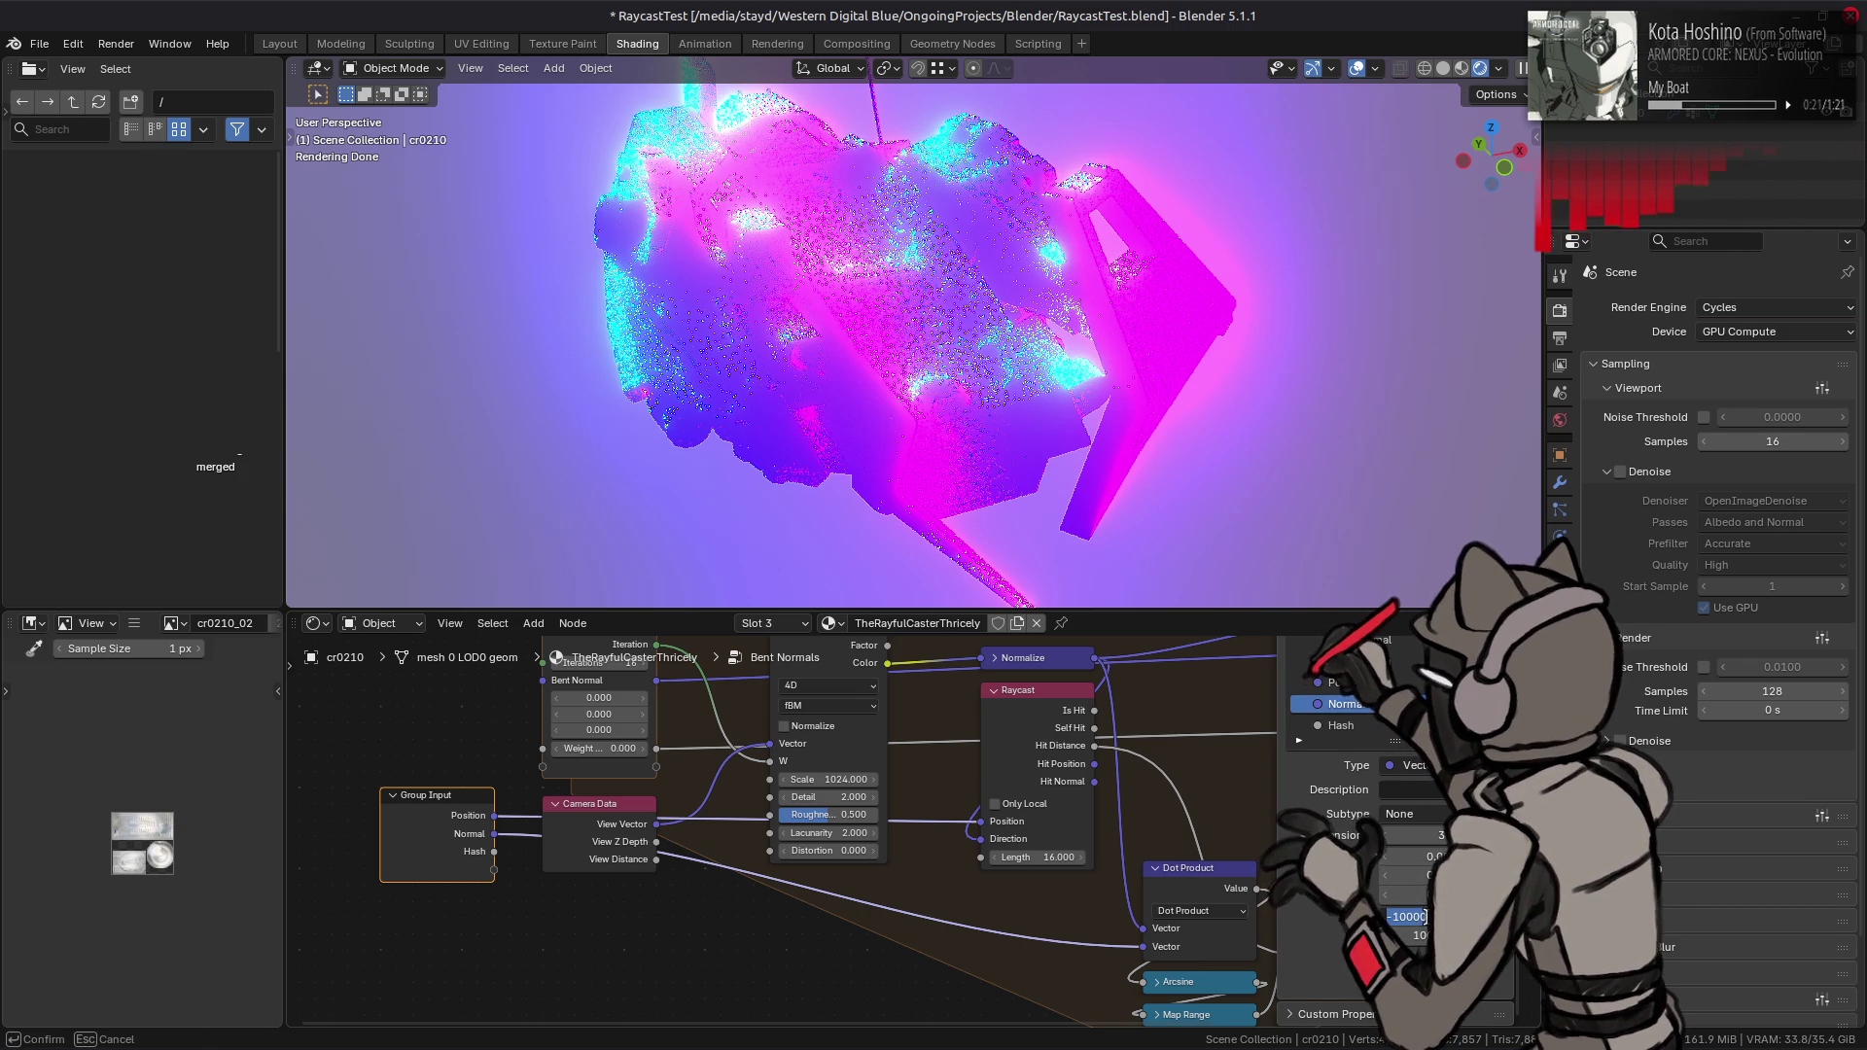
pyautogui.press('Return')
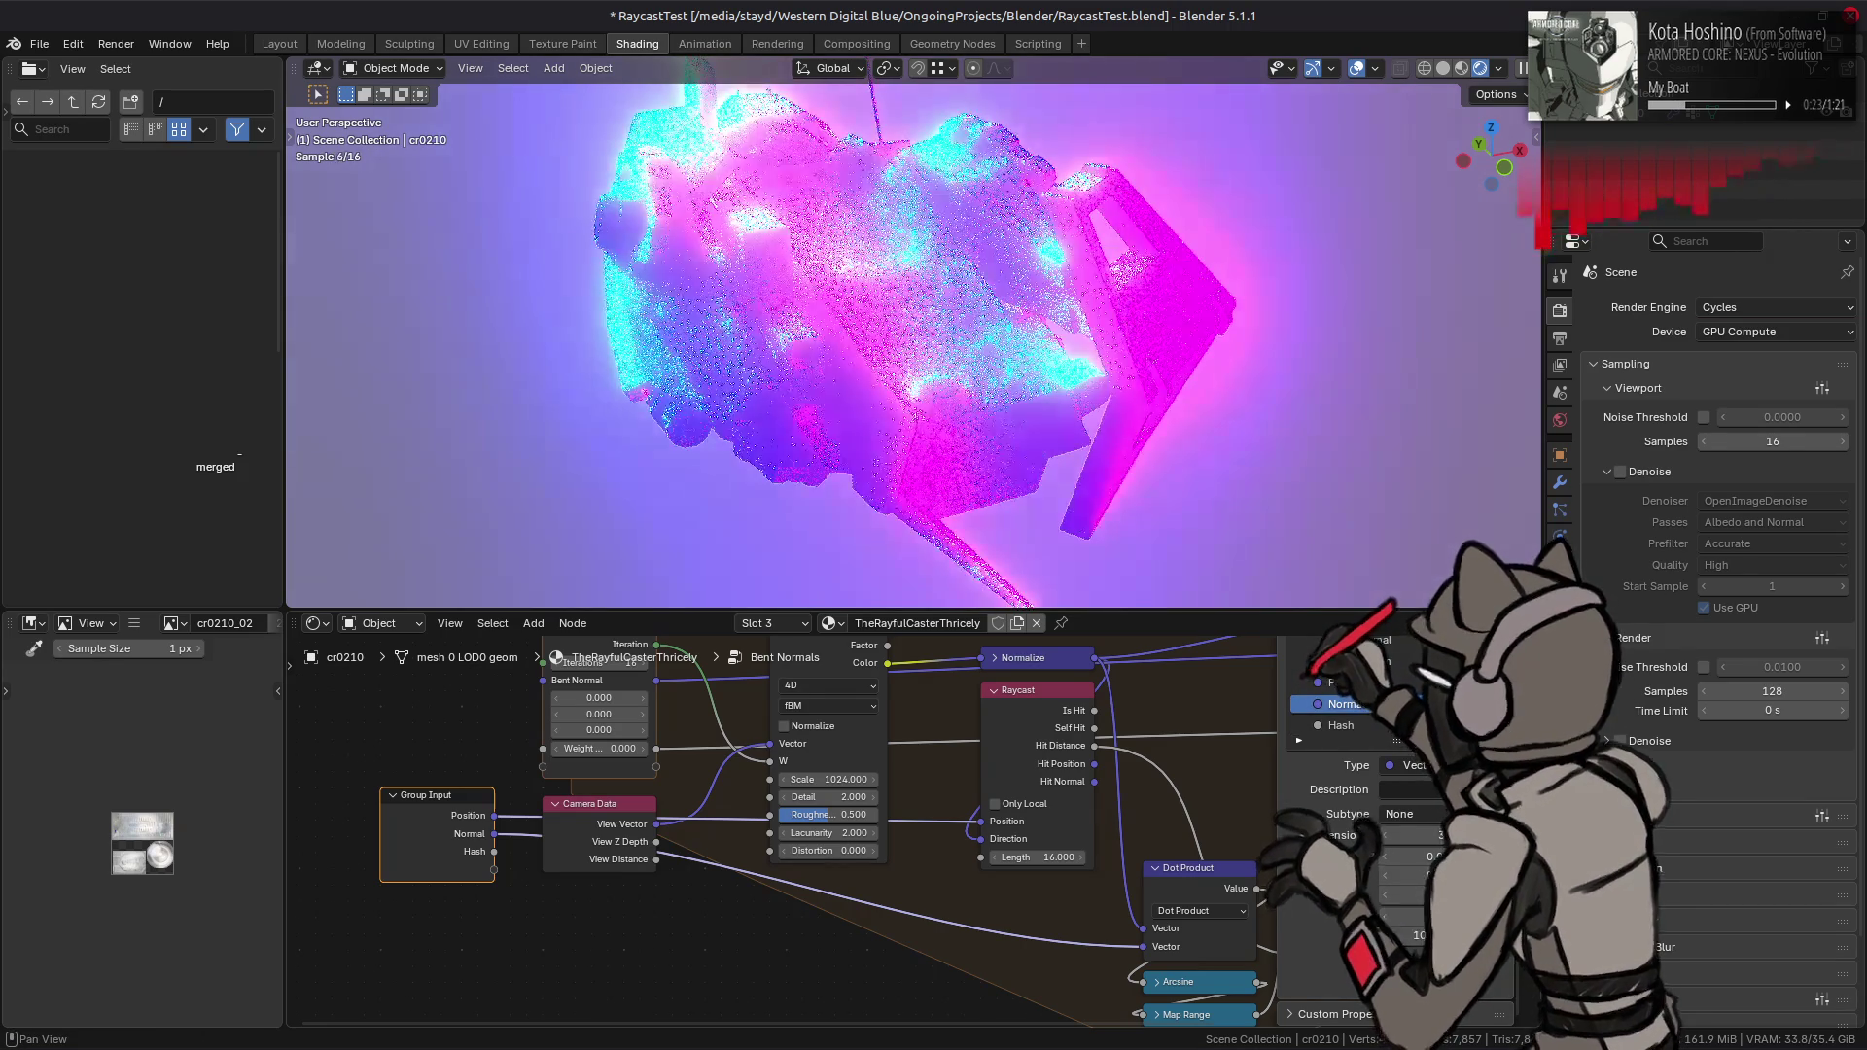
pyautogui.moveTo(1421, 916); pyautogui.dragTo(1421, 916)
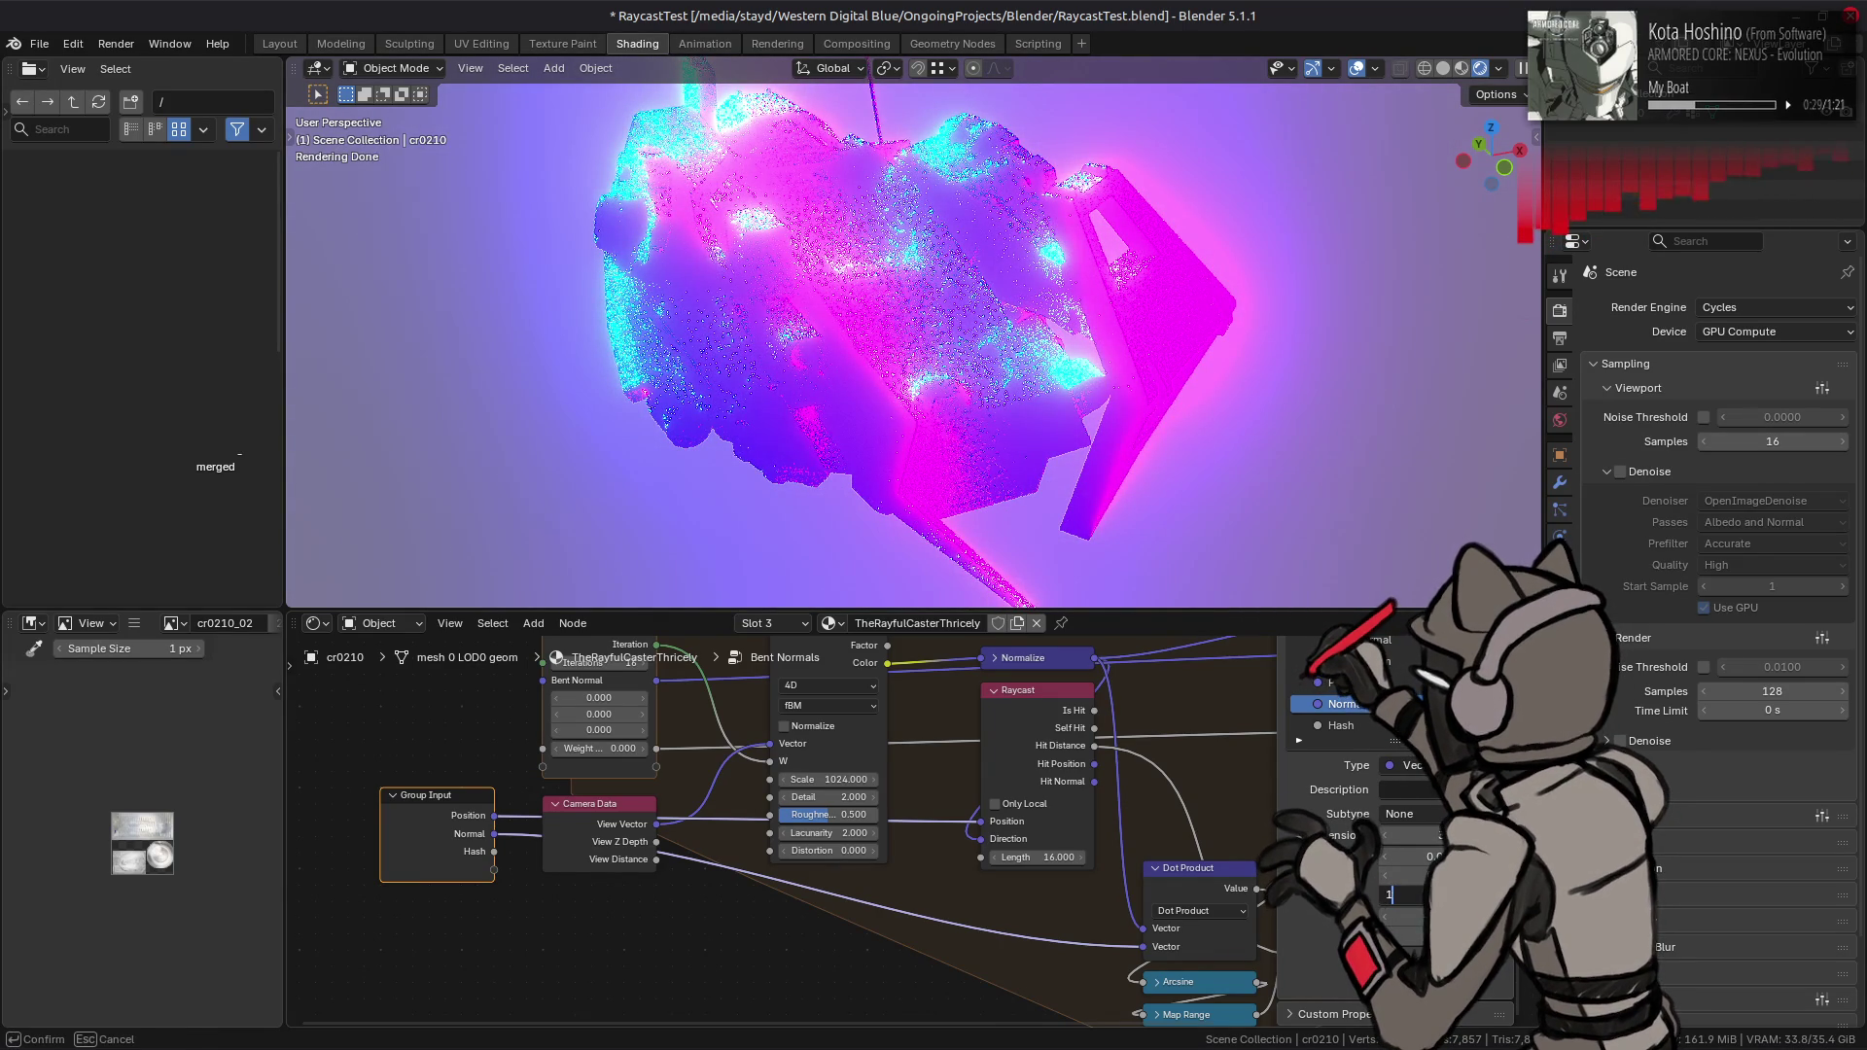
pyautogui.press('Return')
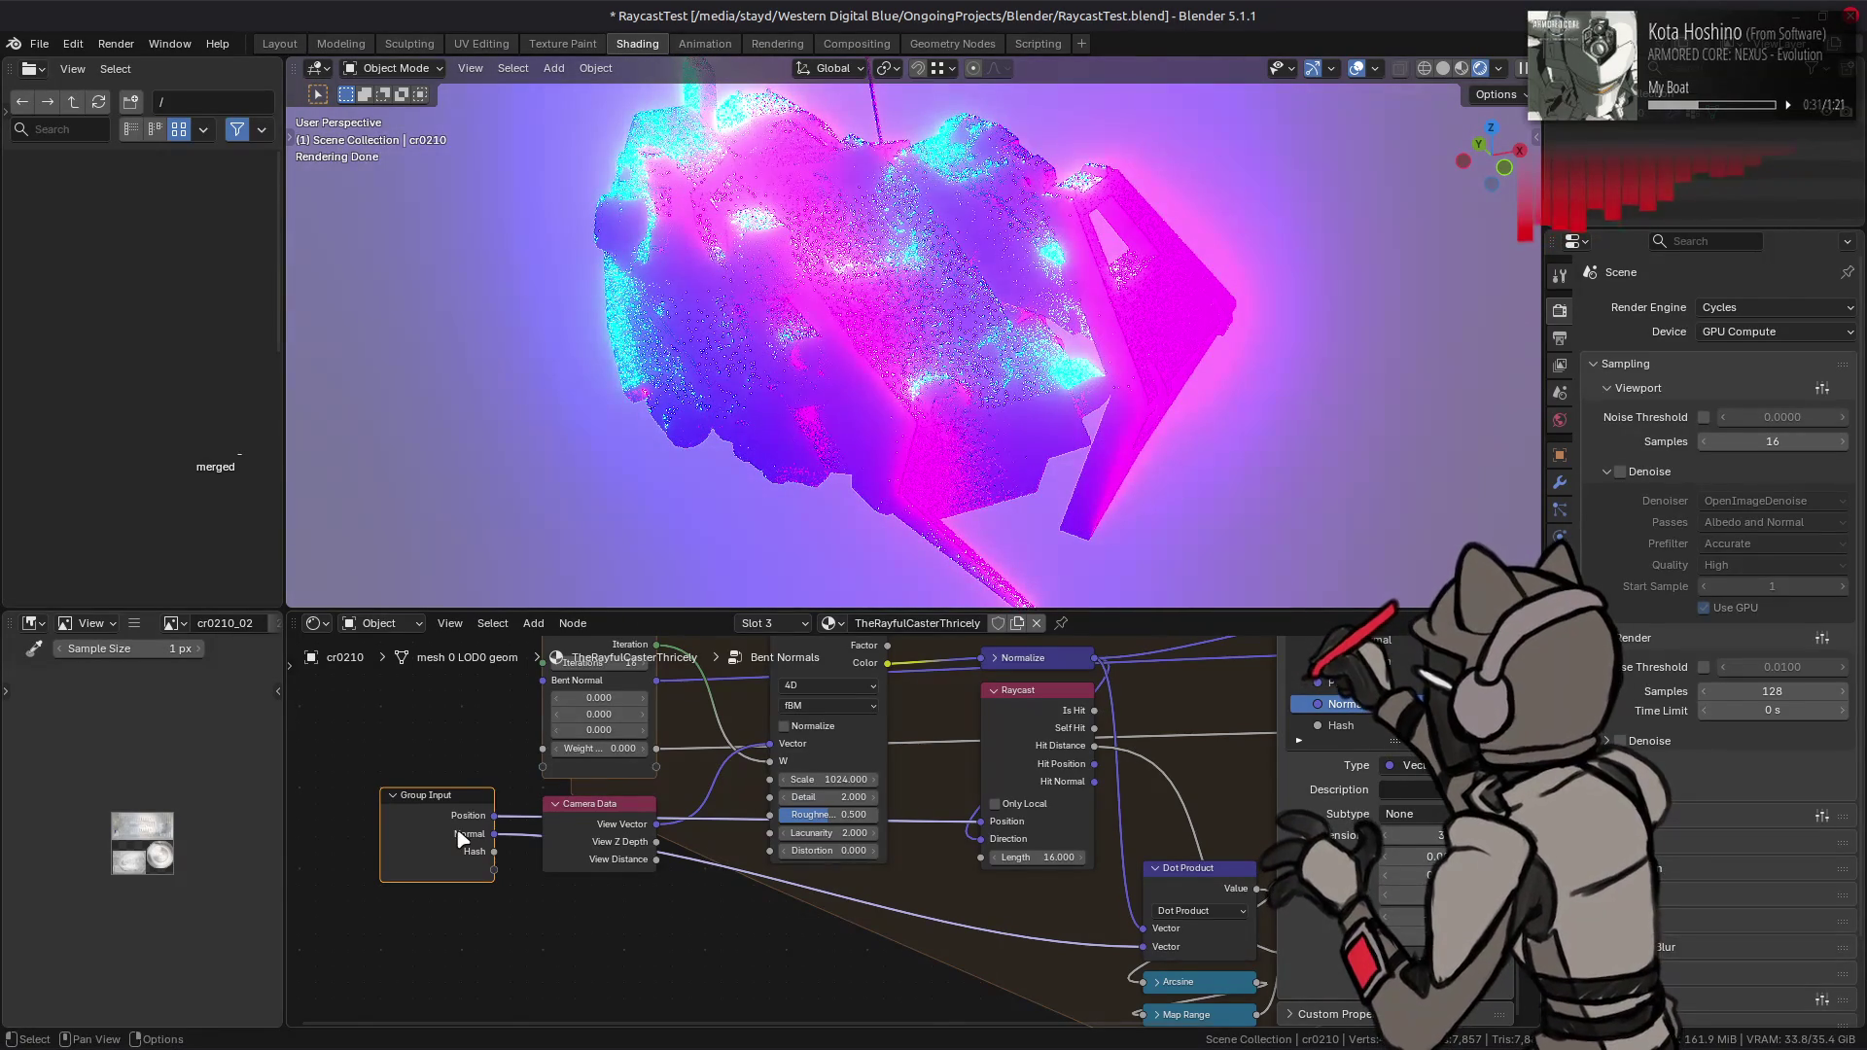
pyautogui.moveTo(462, 839)
pyautogui.mouseDown(button='middle')
pyautogui.moveTo(680, 856)
pyautogui.moveTo(805, 842)
pyautogui.mouseUp(button='middle')
pyautogui.hotkey('shift', 'a')
# - Add a Math Add node summing Repeat Iteration and group Hash, feeding the Noise Texture
pyautogui.moveTo(846, 884)
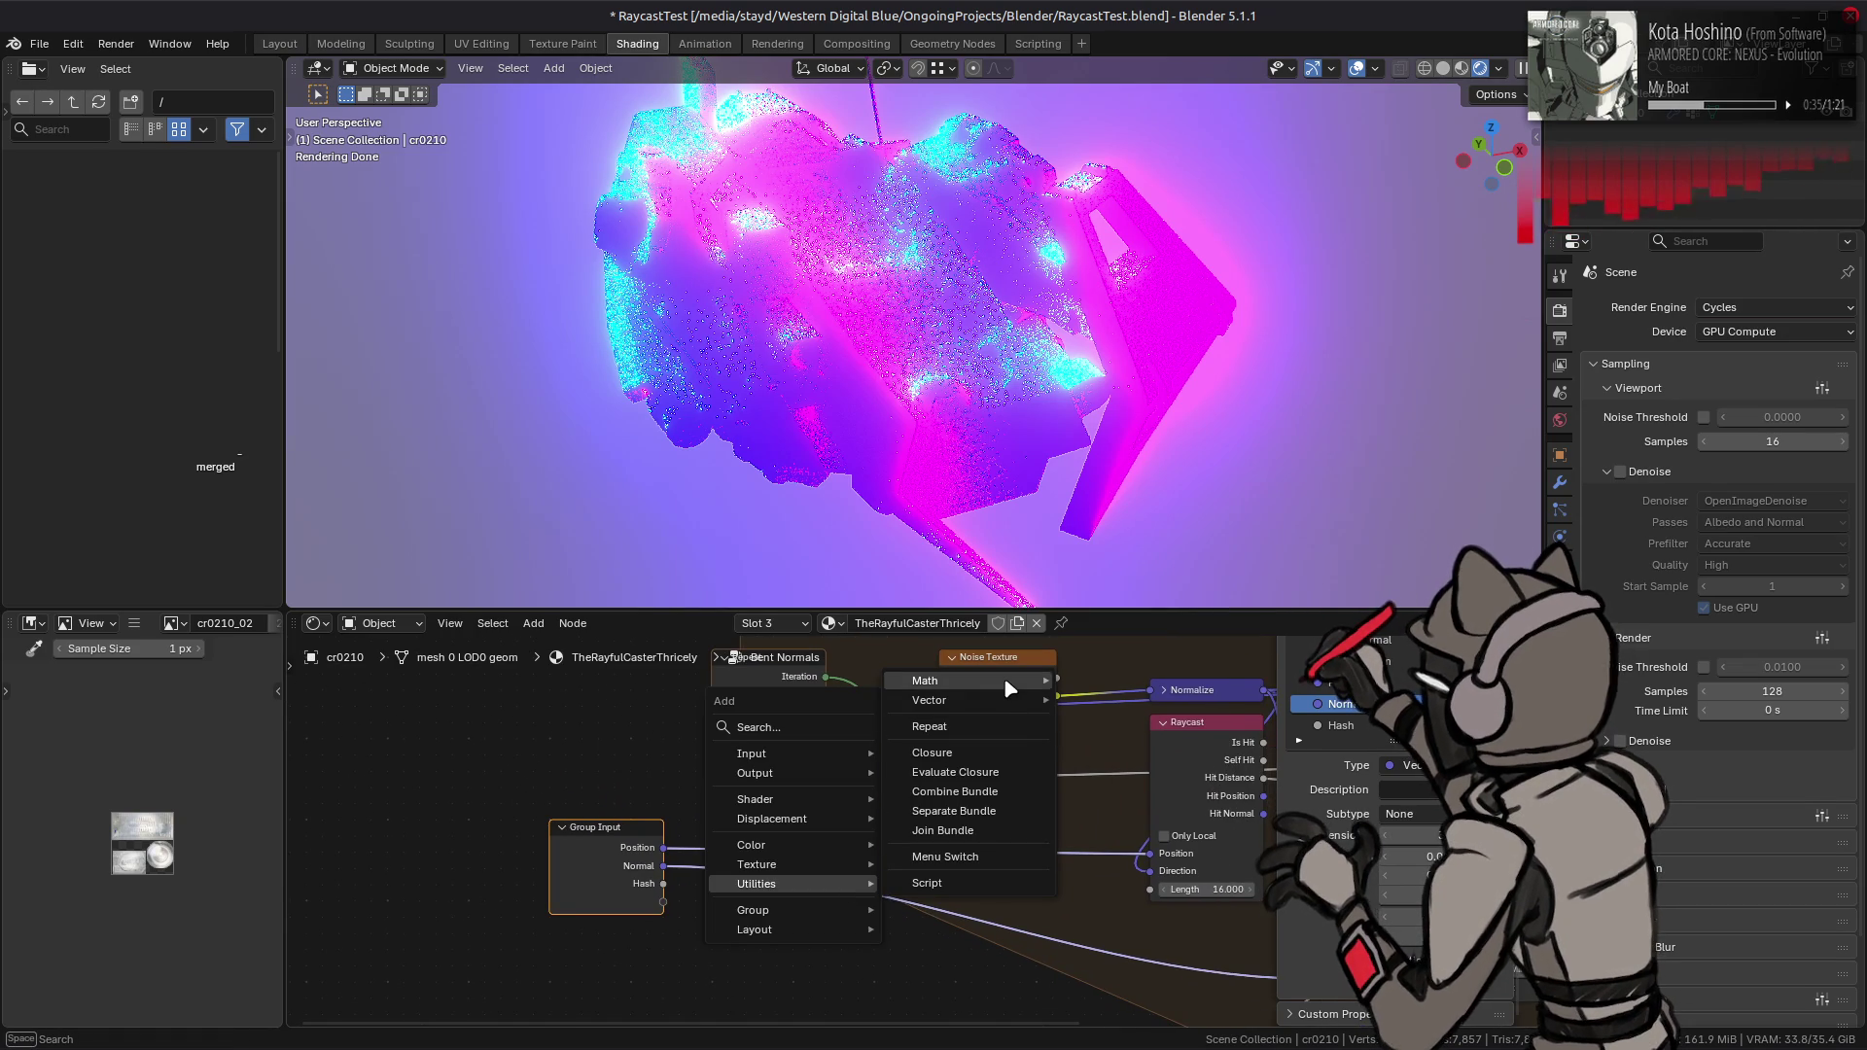
pyautogui.moveTo(1009, 686)
pyautogui.click(1099, 740)
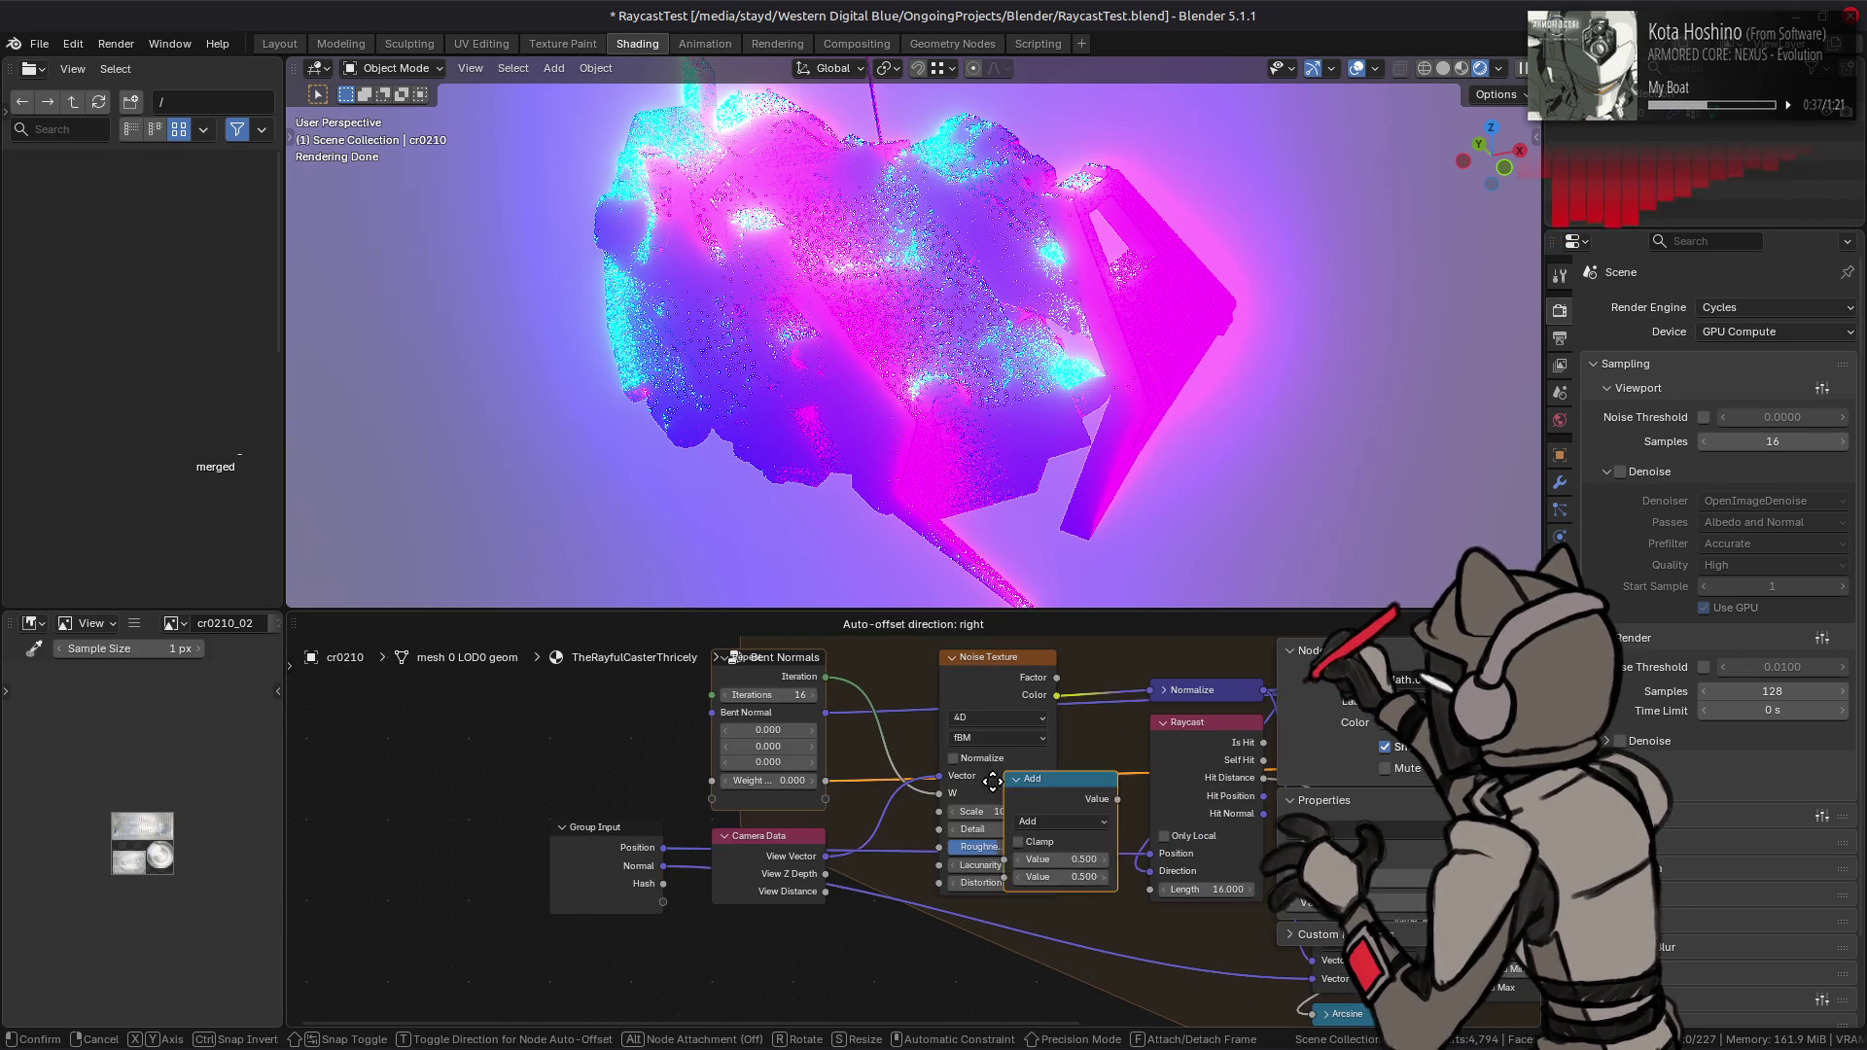
pyautogui.click(848, 727)
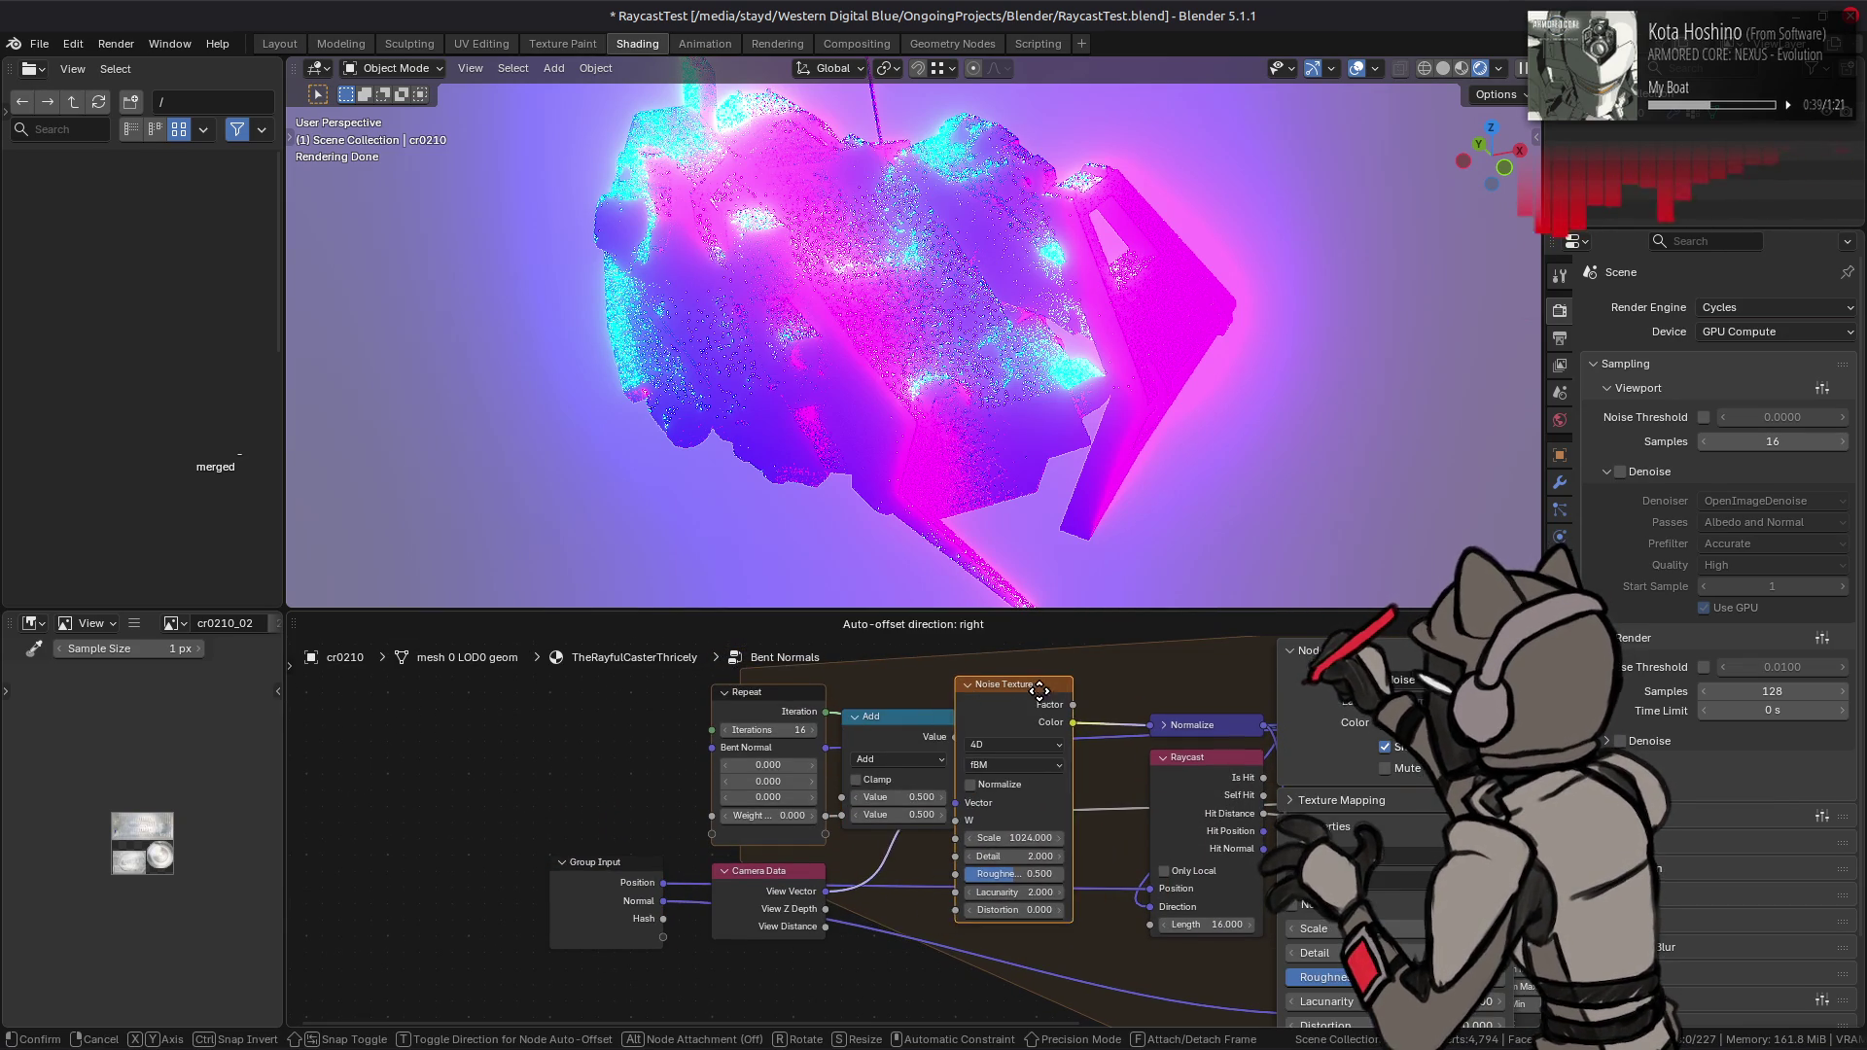
pyautogui.moveTo(663, 918)
pyautogui.mouseDown()
pyautogui.moveTo(798, 861)
pyautogui.moveTo(843, 815)
pyautogui.mouseUp()
pyautogui.moveTo(888, 716)
pyautogui.mouseDown()
pyautogui.moveTo(902, 683)
pyautogui.moveTo(842, 746)
pyautogui.moveTo(859, 767)
pyautogui.mouseUp()
pyautogui.click(903, 683)
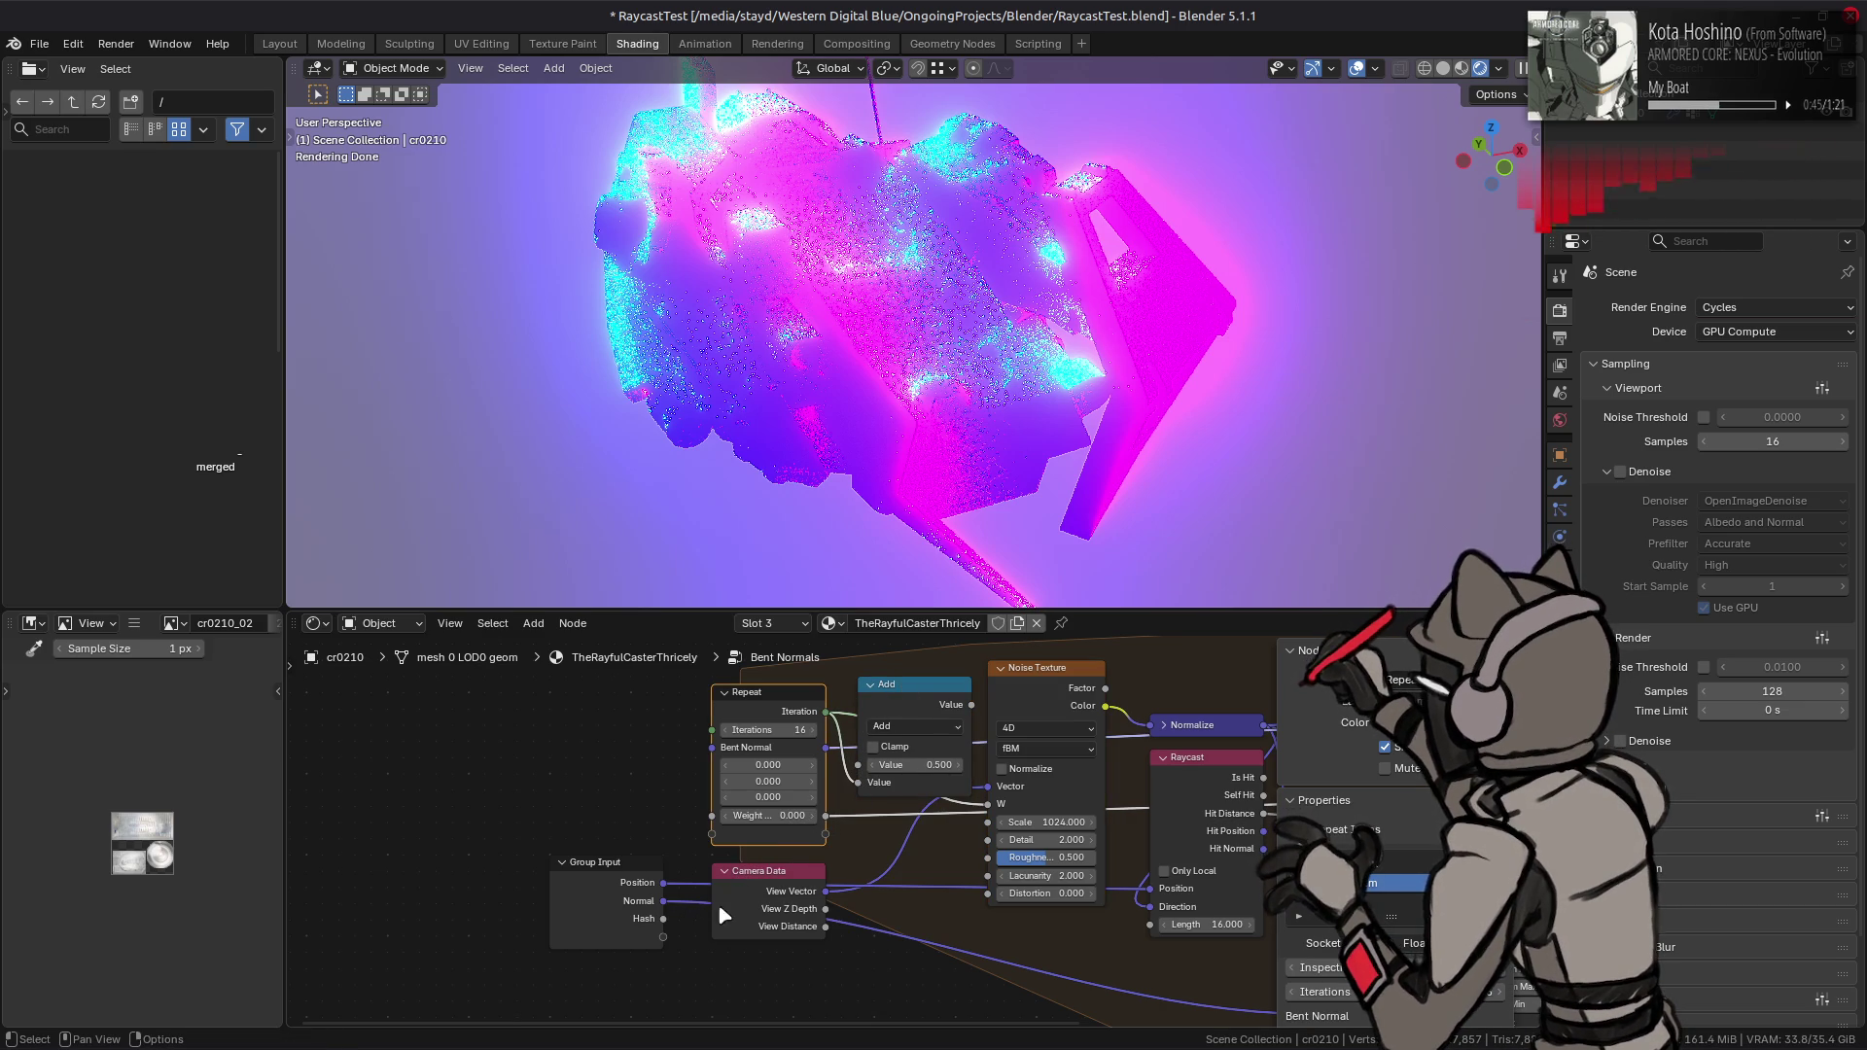
pyautogui.moveTo(663, 918)
pyautogui.mouseDown()
pyautogui.moveTo(768, 812)
pyautogui.moveTo(855, 782)
pyautogui.mouseUp()
pyautogui.moveTo(969, 704); pyautogui.dragTo(989, 803)
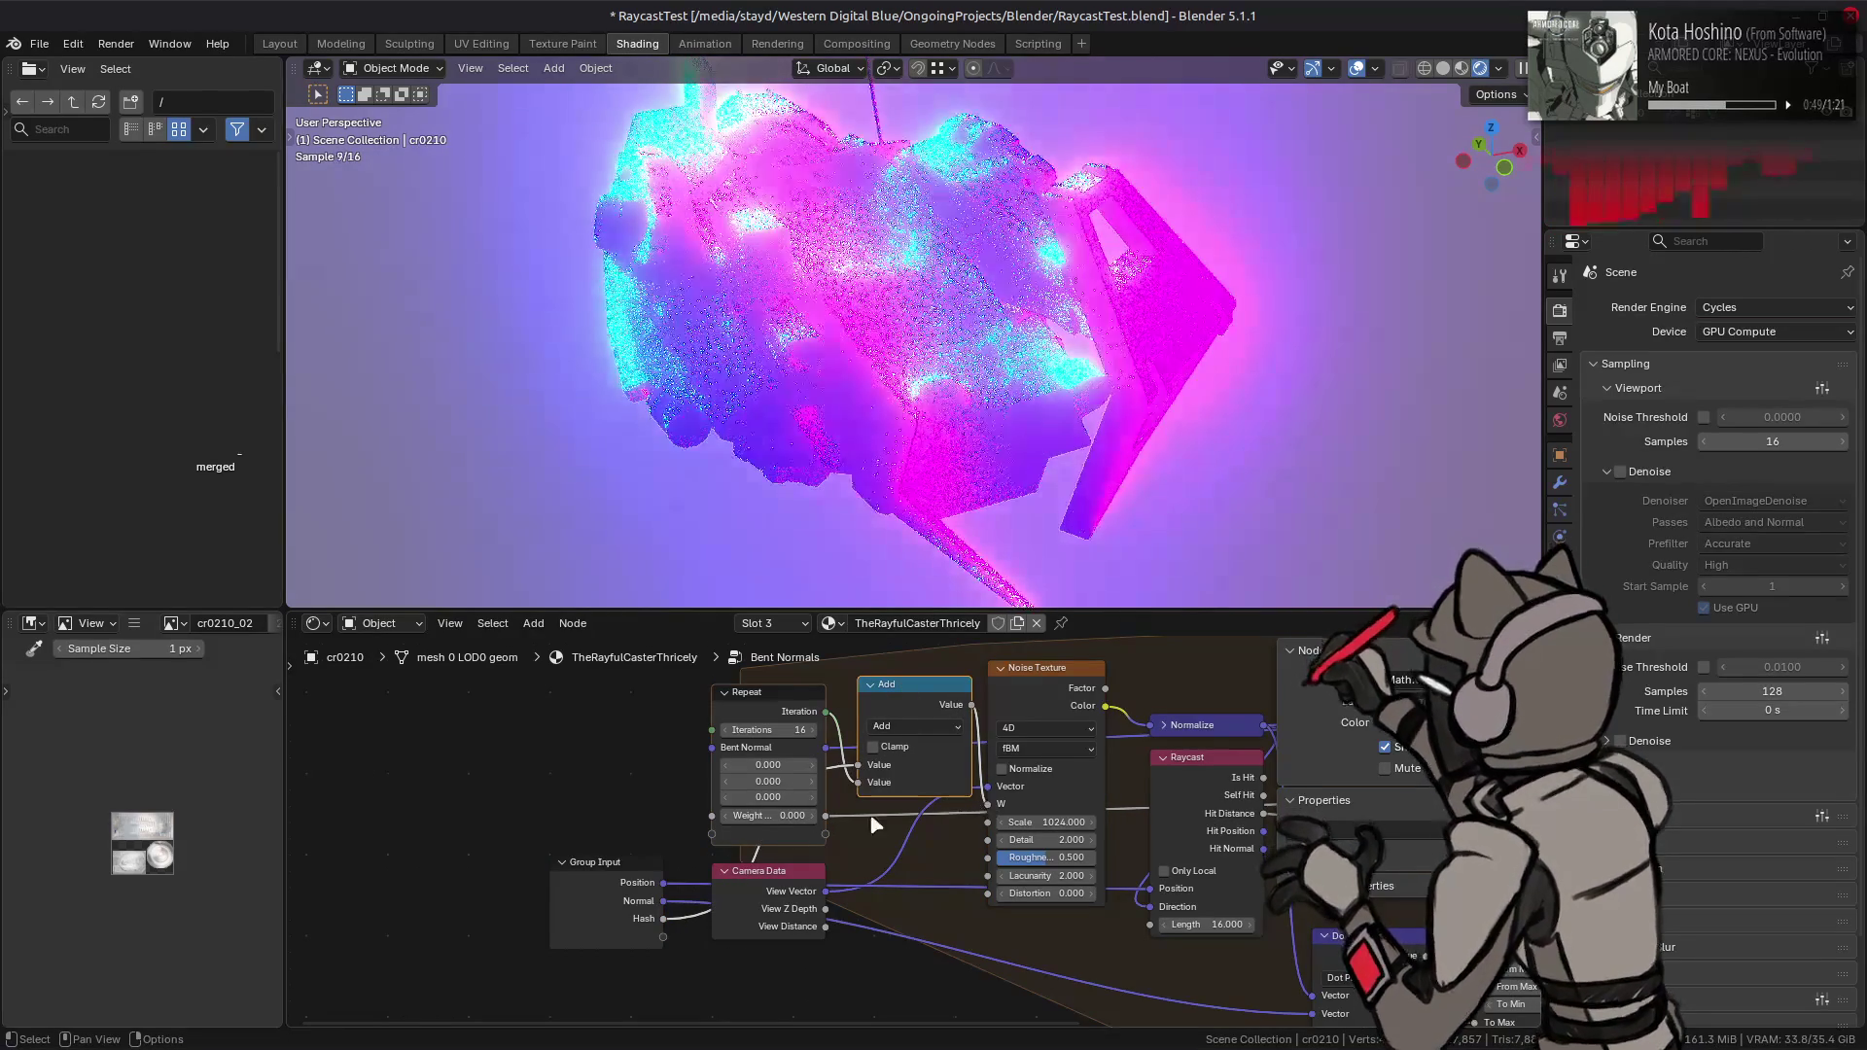
# - Show unconnected sockets on the Bent Normals node, check the Repeat items, and return to the parent tree
pyautogui.press('Tab')
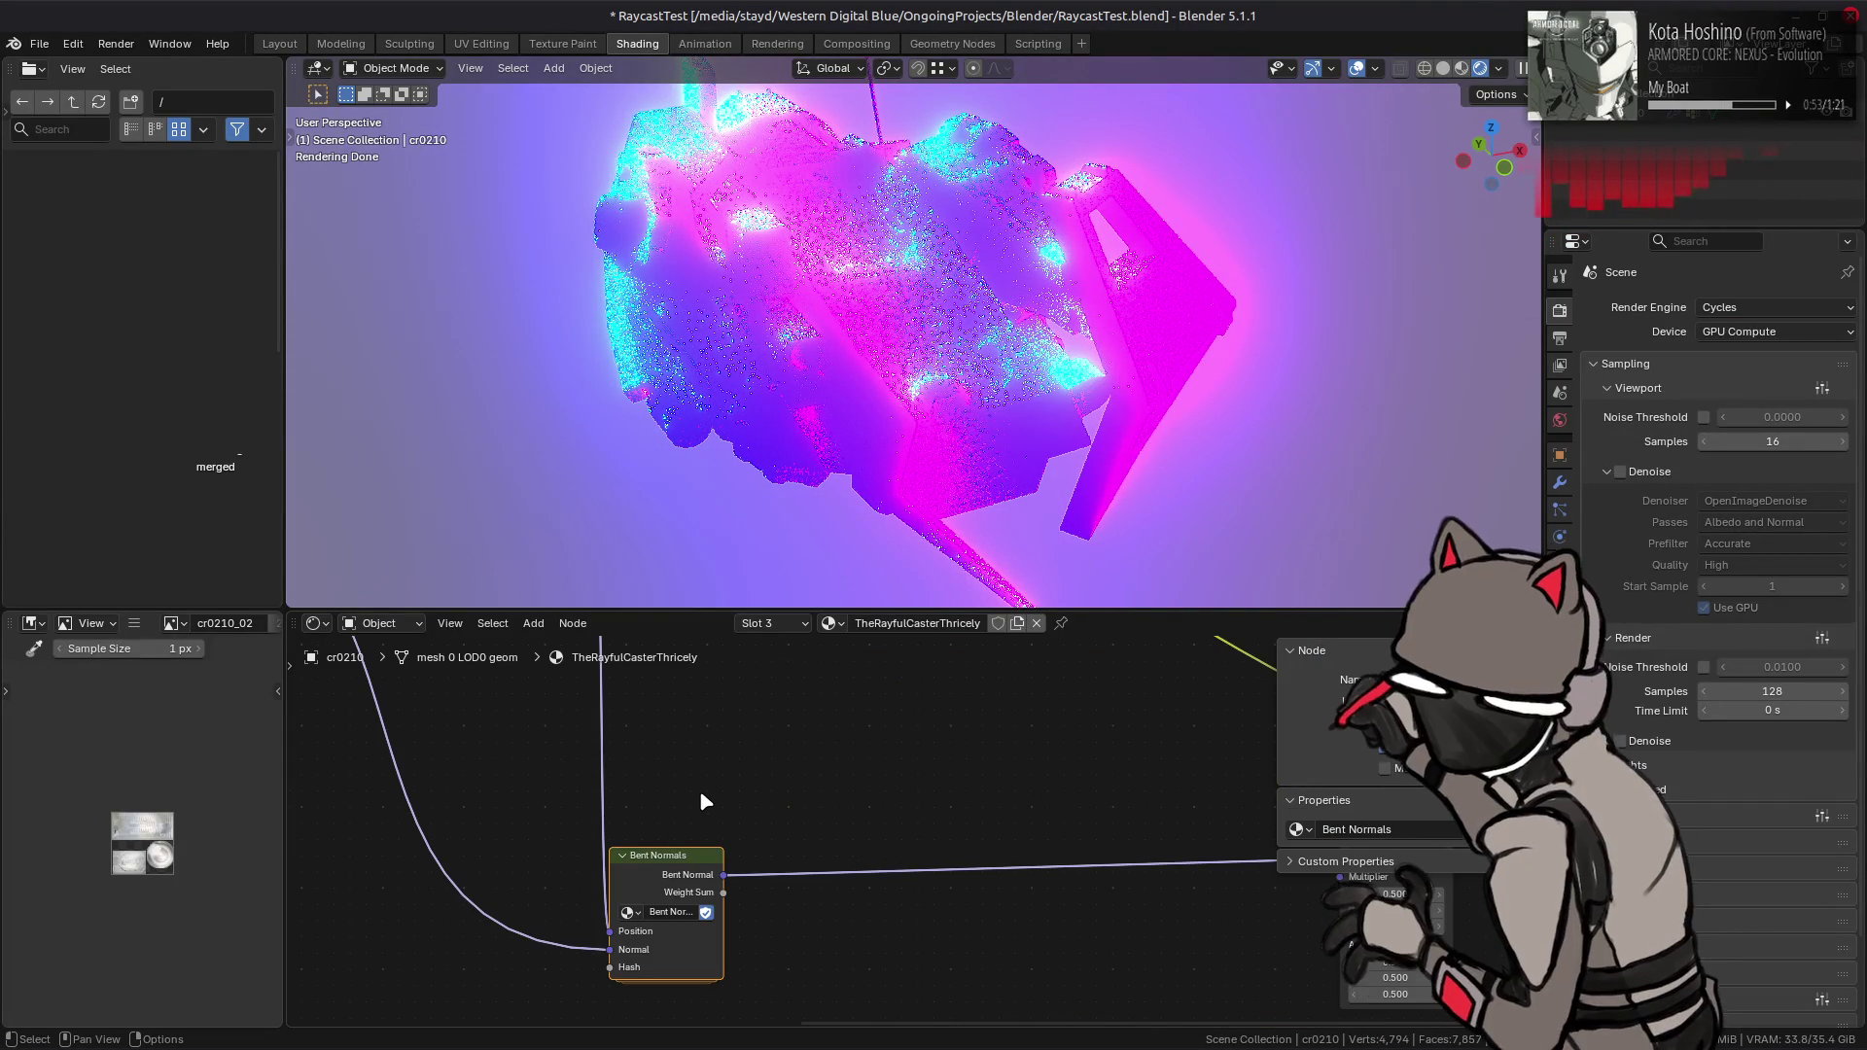
pyautogui.rightClick(674, 883)
pyautogui.moveTo(658, 999)
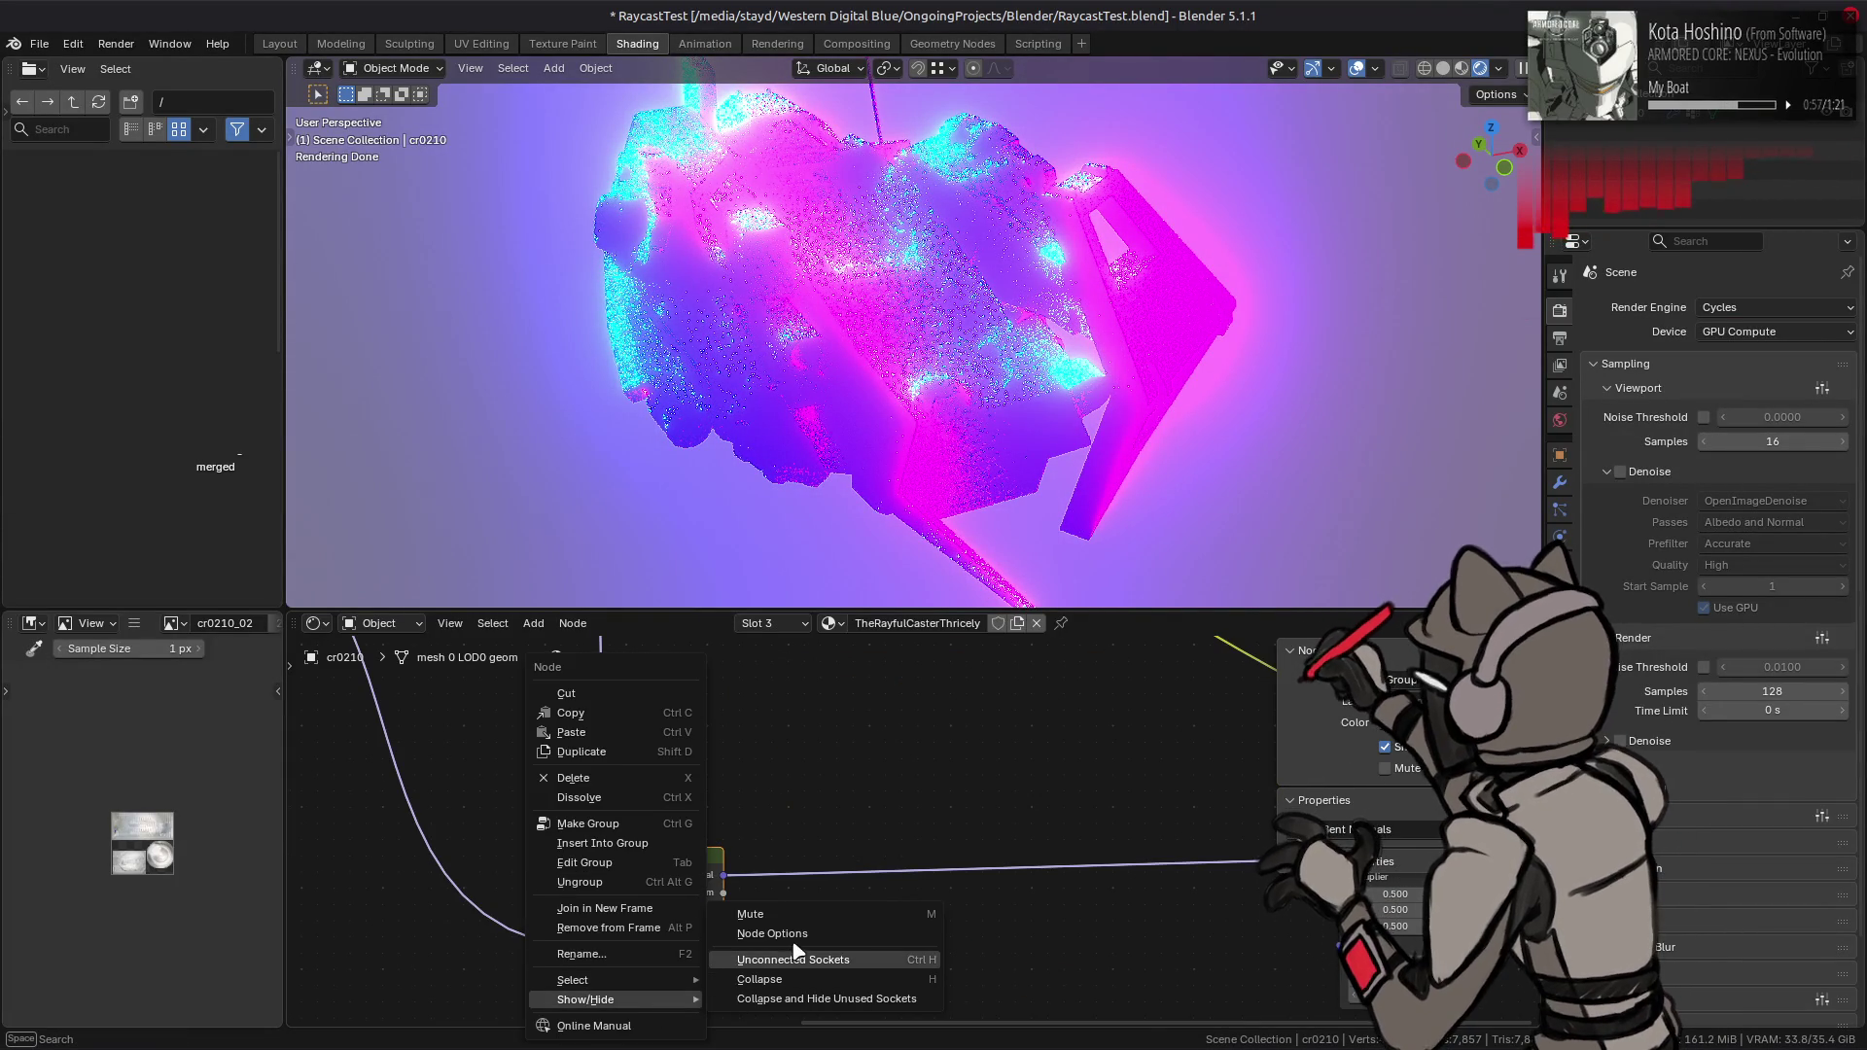
pyautogui.click(795, 952)
pyautogui.press('Tab')
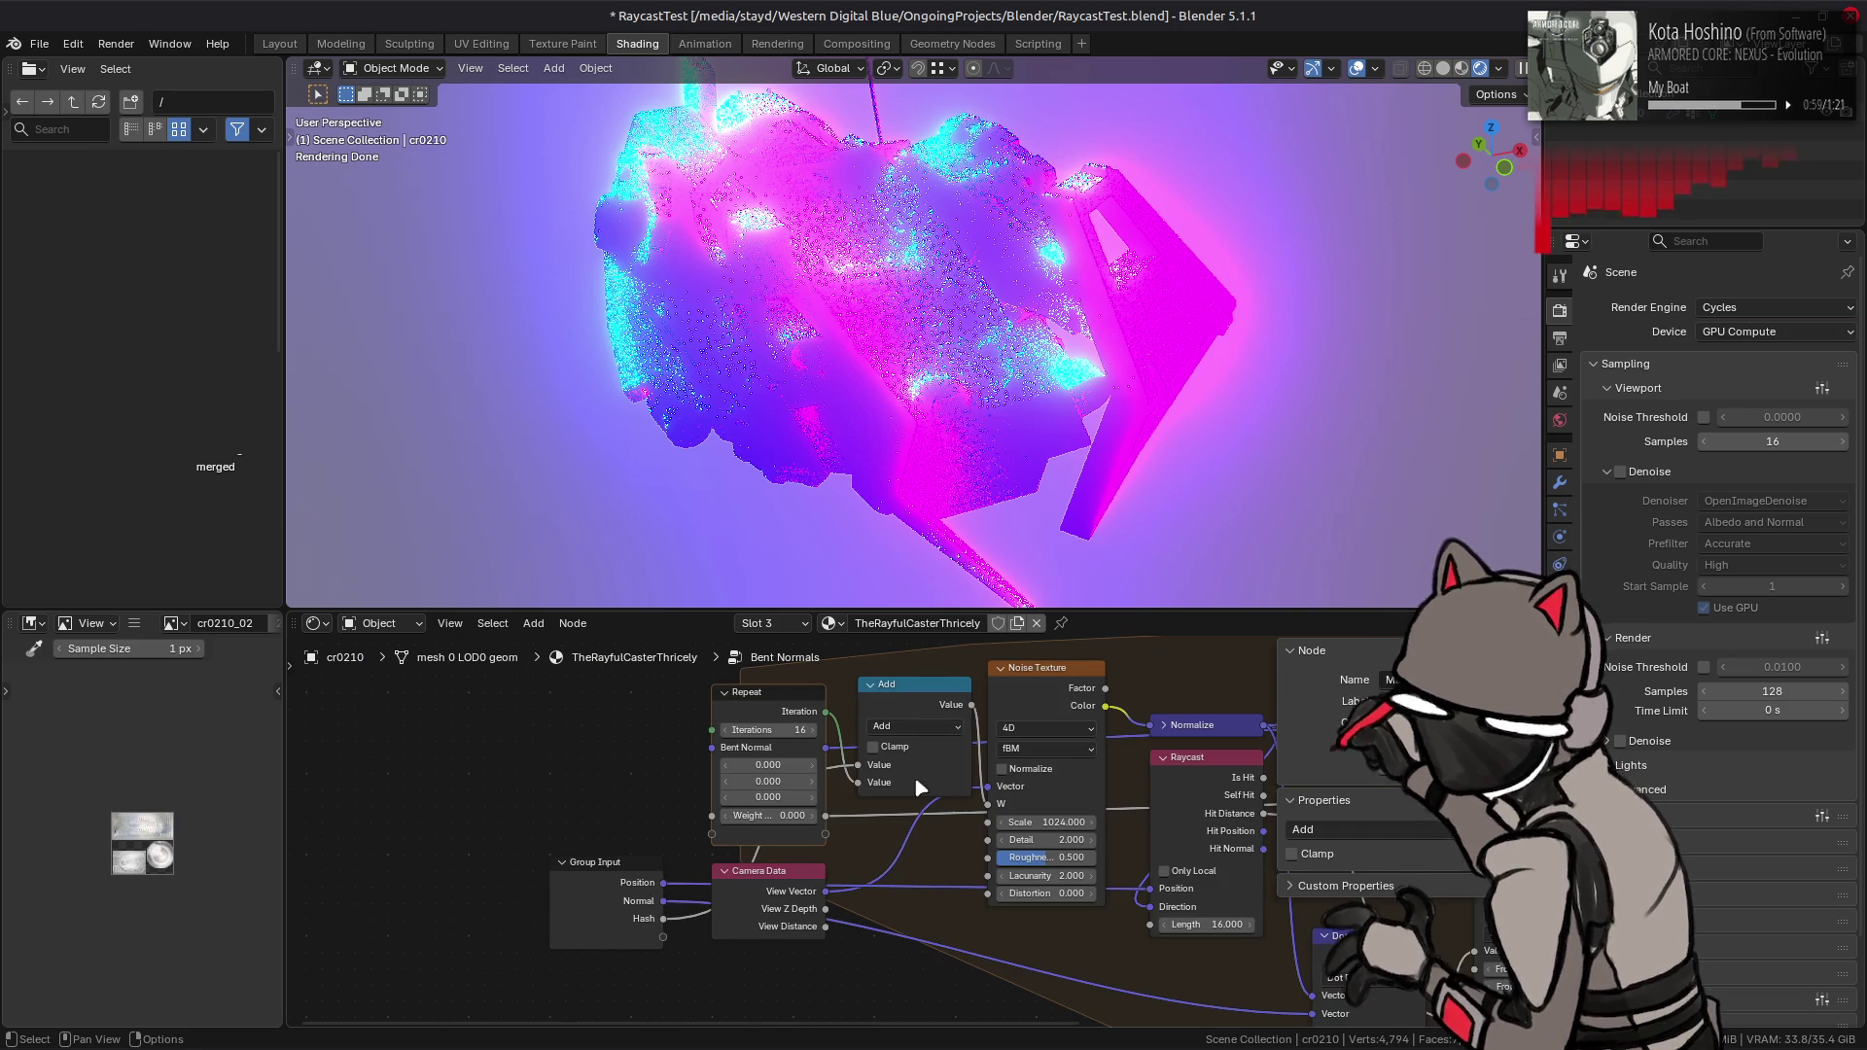
pyautogui.click(762, 698)
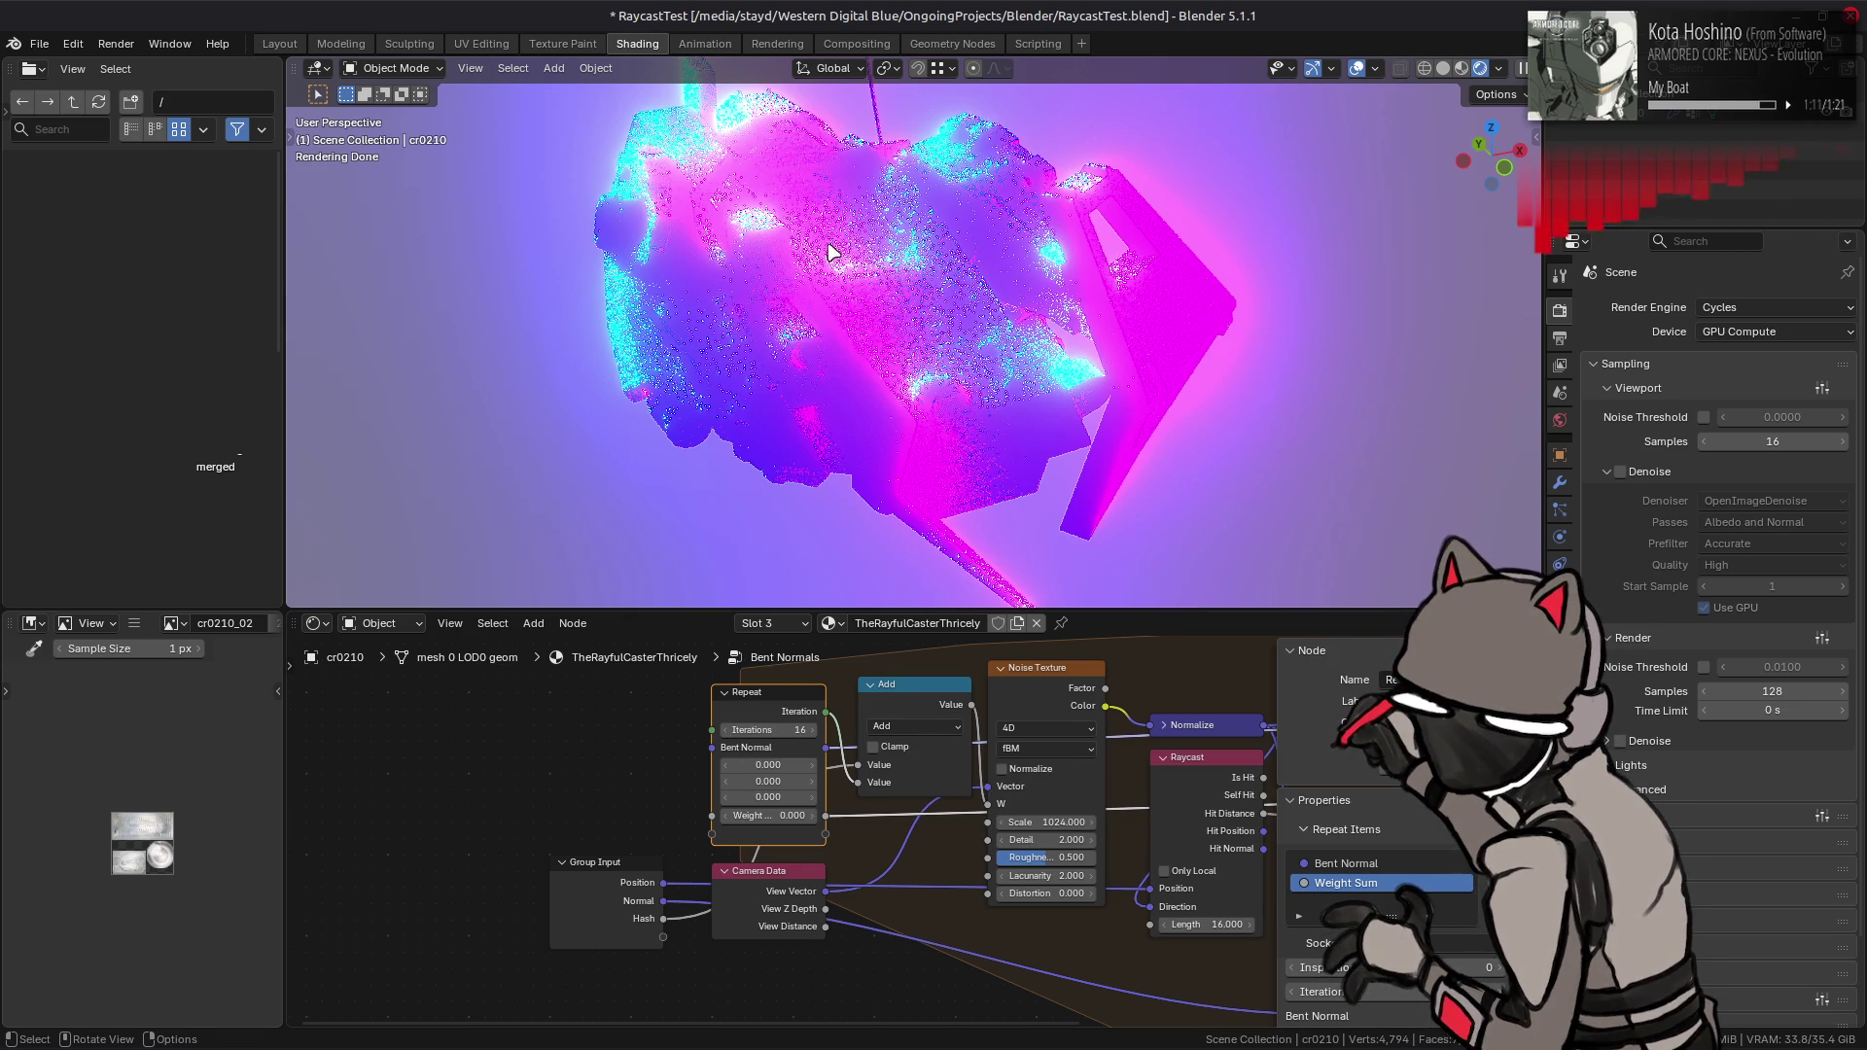
pyautogui.click(612, 890)
pyautogui.press('Tab')
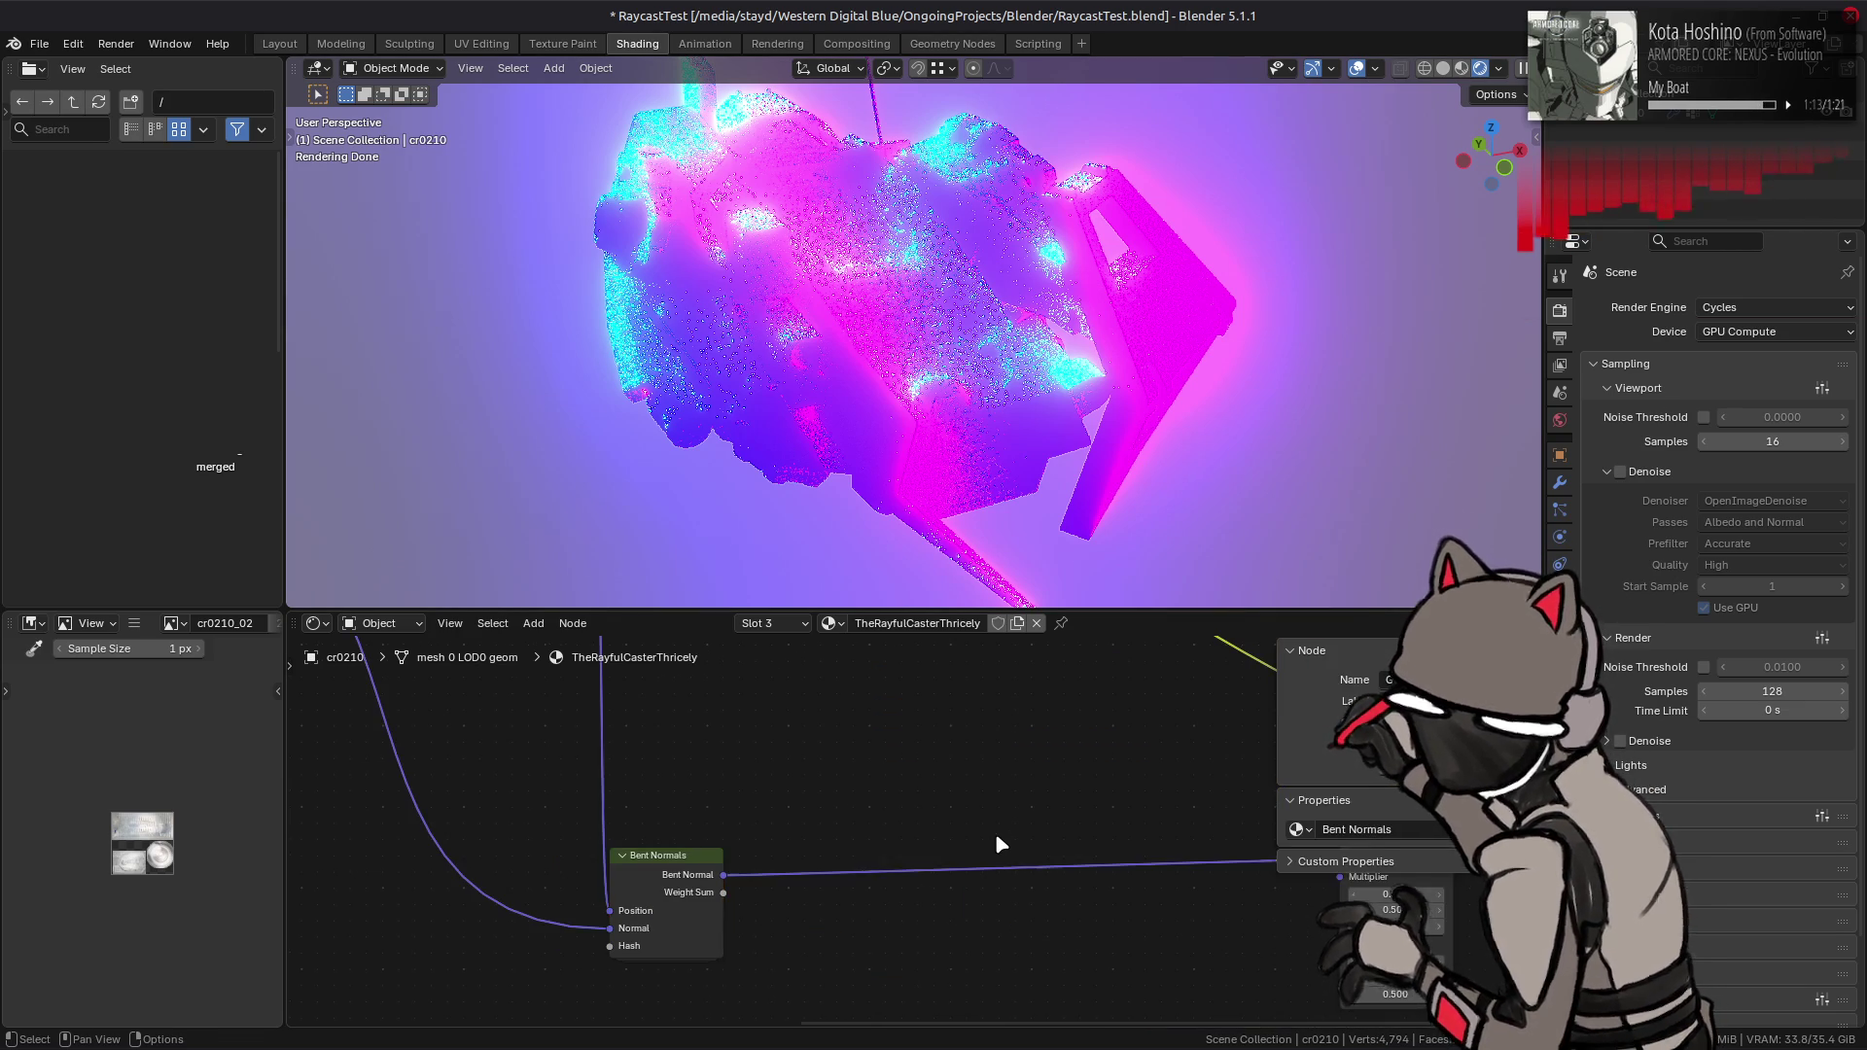
# - Add Vector Math Divide and Normalize nodes, dividing Bent Normal by Weight Sum
pyautogui.rightClick(995, 832)
pyautogui.moveTo(969, 840)
pyautogui.click(846, 854)
pyautogui.moveTo(937, 888)
pyautogui.mouseDown()
pyautogui.moveTo(815, 817)
pyautogui.moveTo(894, 817)
pyautogui.moveTo(895, 889)
pyautogui.mouseUp()
pyautogui.click(790, 767)
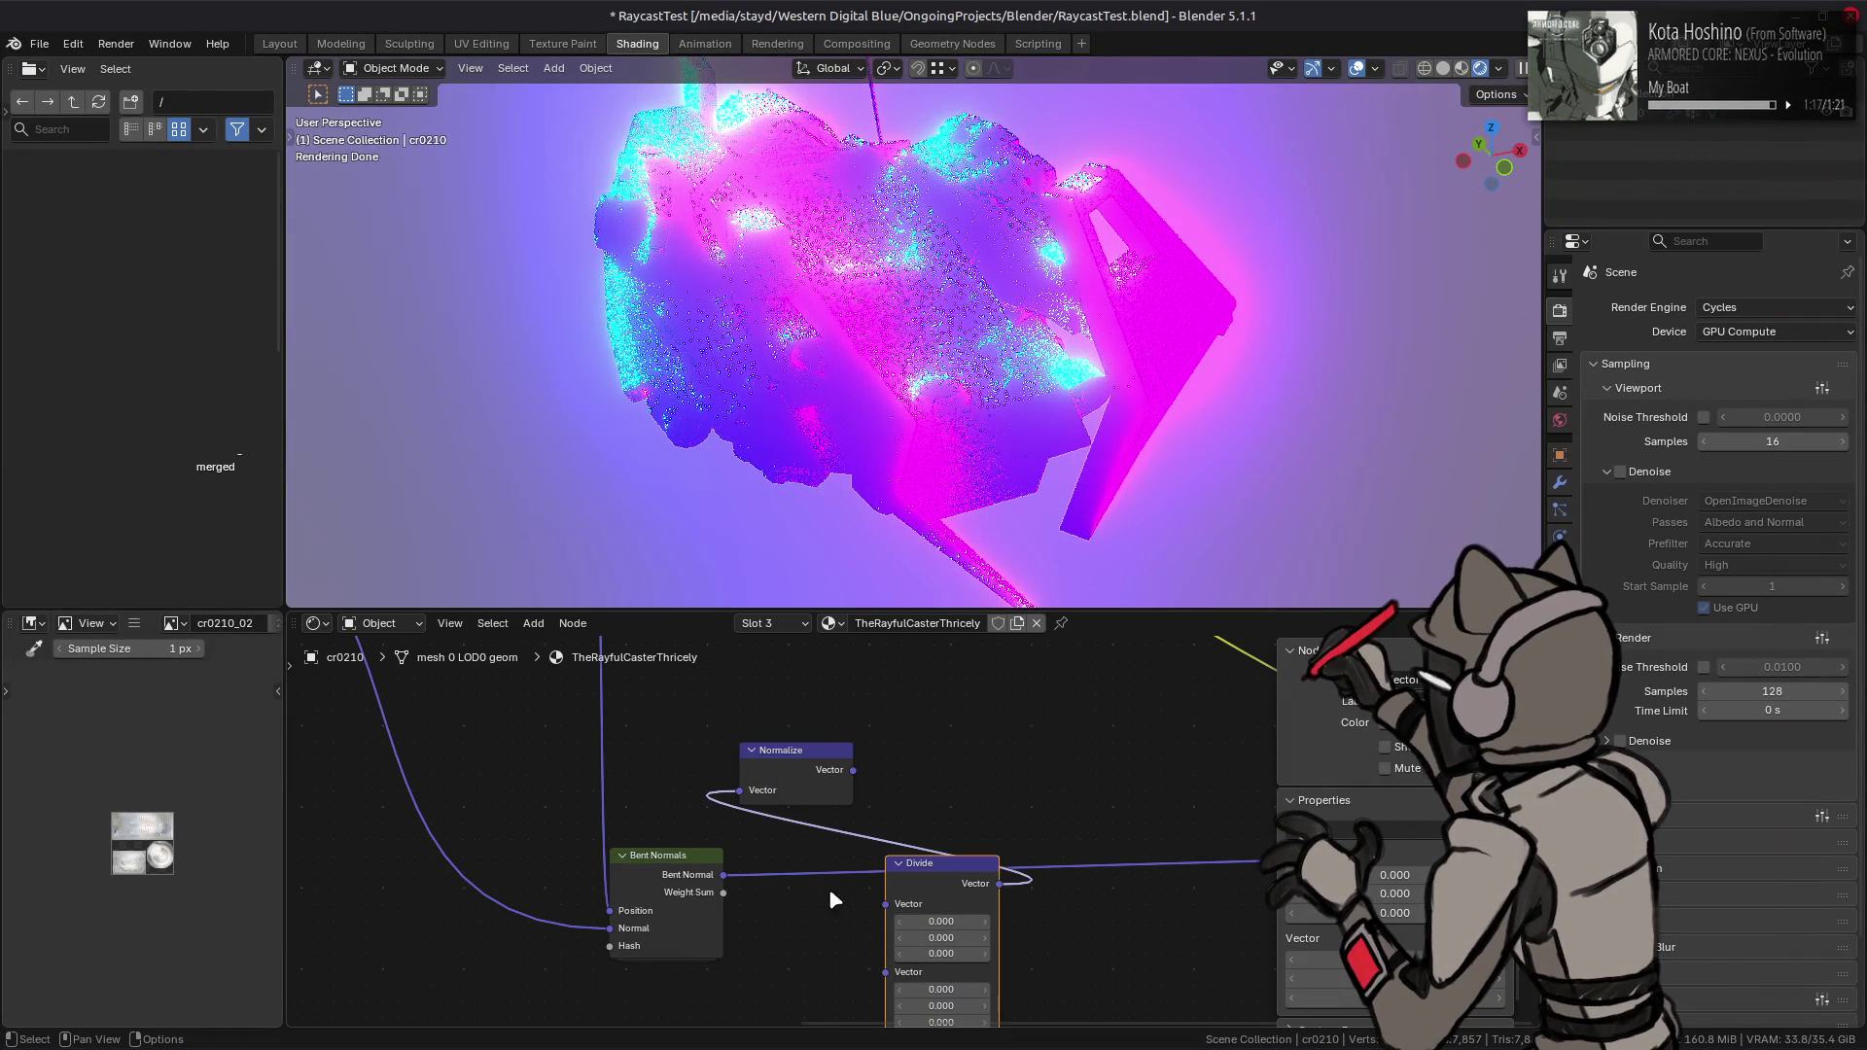
pyautogui.moveTo(729, 875); pyautogui.dragTo(887, 904)
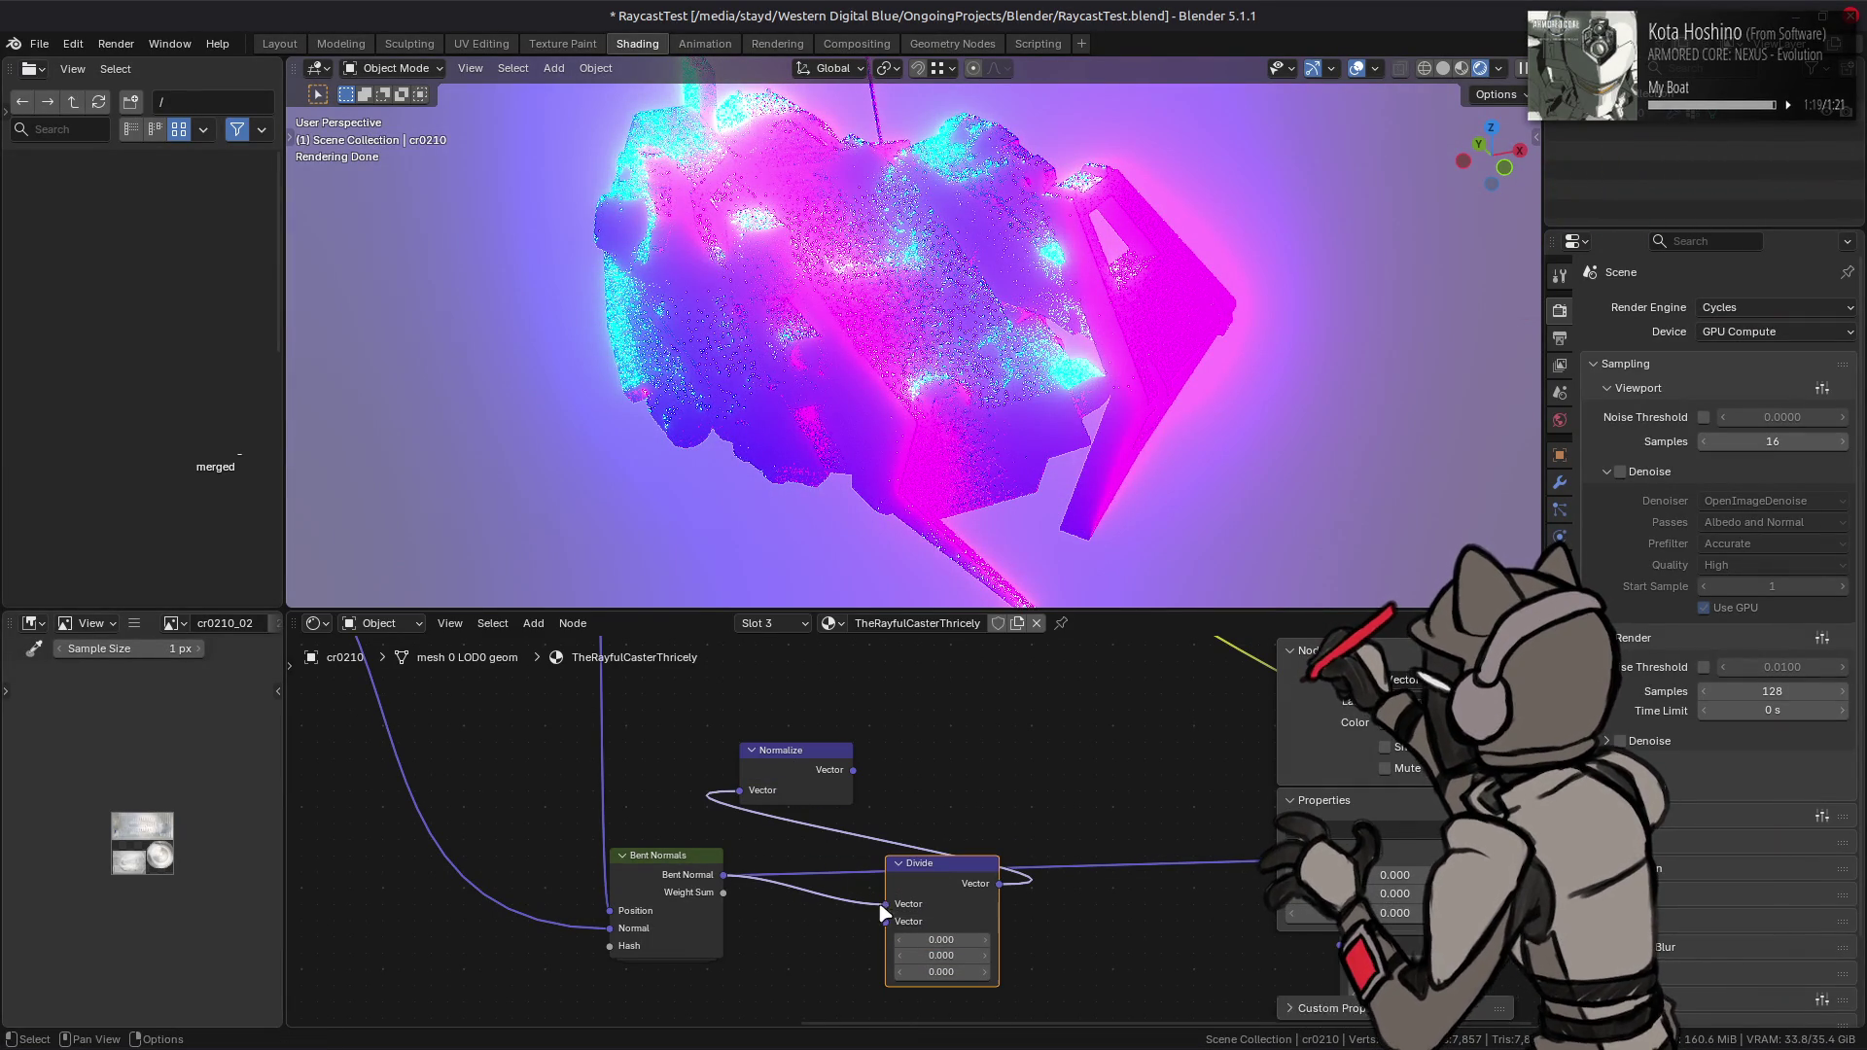
pyautogui.moveTo(726, 891); pyautogui.dragTo(886, 921)
# - Feed Normalize's output into Multiply Add and arrange Normalize below Divide
pyautogui.moveTo(863, 781); pyautogui.dragTo(736, 801, button='middle')
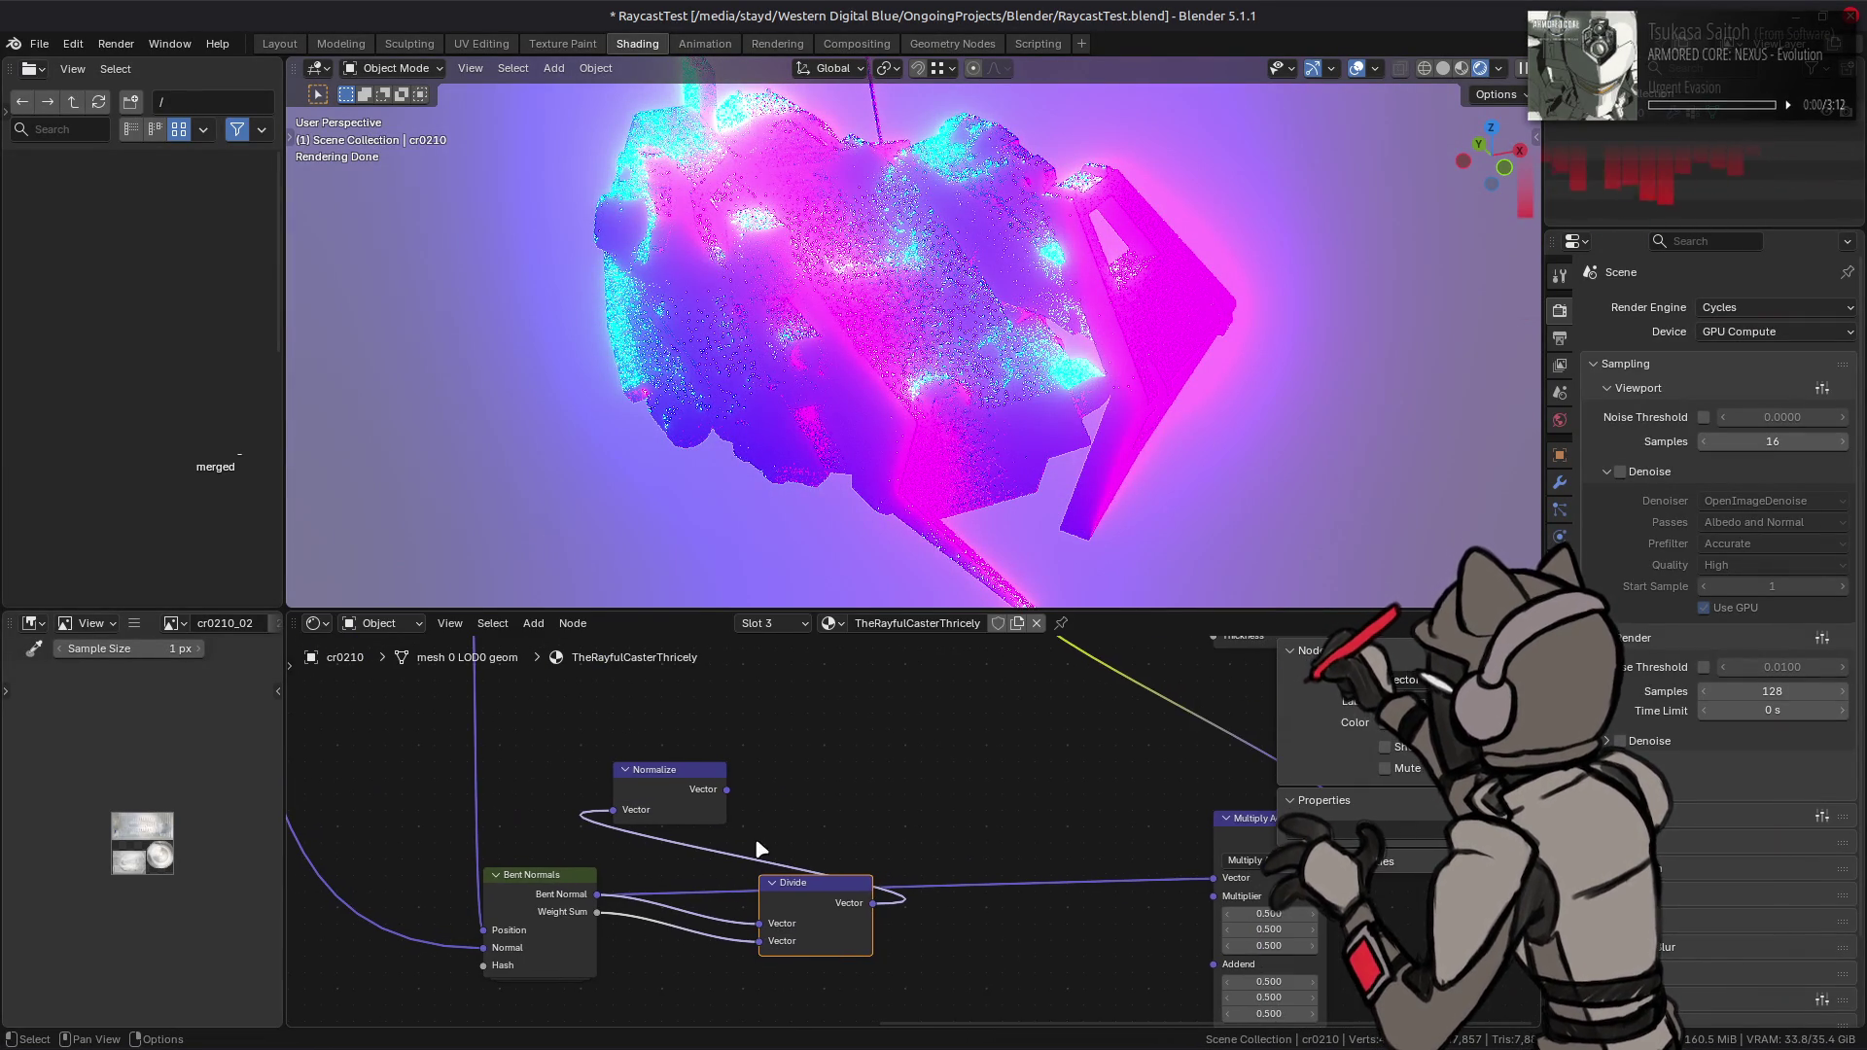
pyautogui.moveTo(728, 790); pyautogui.dragTo(1213, 879)
pyautogui.moveTo(902, 753); pyautogui.dragTo(953, 732, button='middle')
pyautogui.moveTo(700, 777)
pyautogui.mouseDown()
pyautogui.moveTo(1011, 856)
pyautogui.moveTo(911, 972)
pyautogui.moveTo(845, 988)
pyautogui.mouseUp()
pyautogui.moveTo(702, 865)
pyautogui.mouseDown(button='middle')
pyautogui.moveTo(814, 813)
pyautogui.moveTo(868, 844)
pyautogui.mouseUp(button='middle')
pyautogui.moveTo(868, 844)
pyautogui.mouseDown()
pyautogui.moveTo(753, 705)
pyautogui.moveTo(920, 791)
pyautogui.mouseUp()
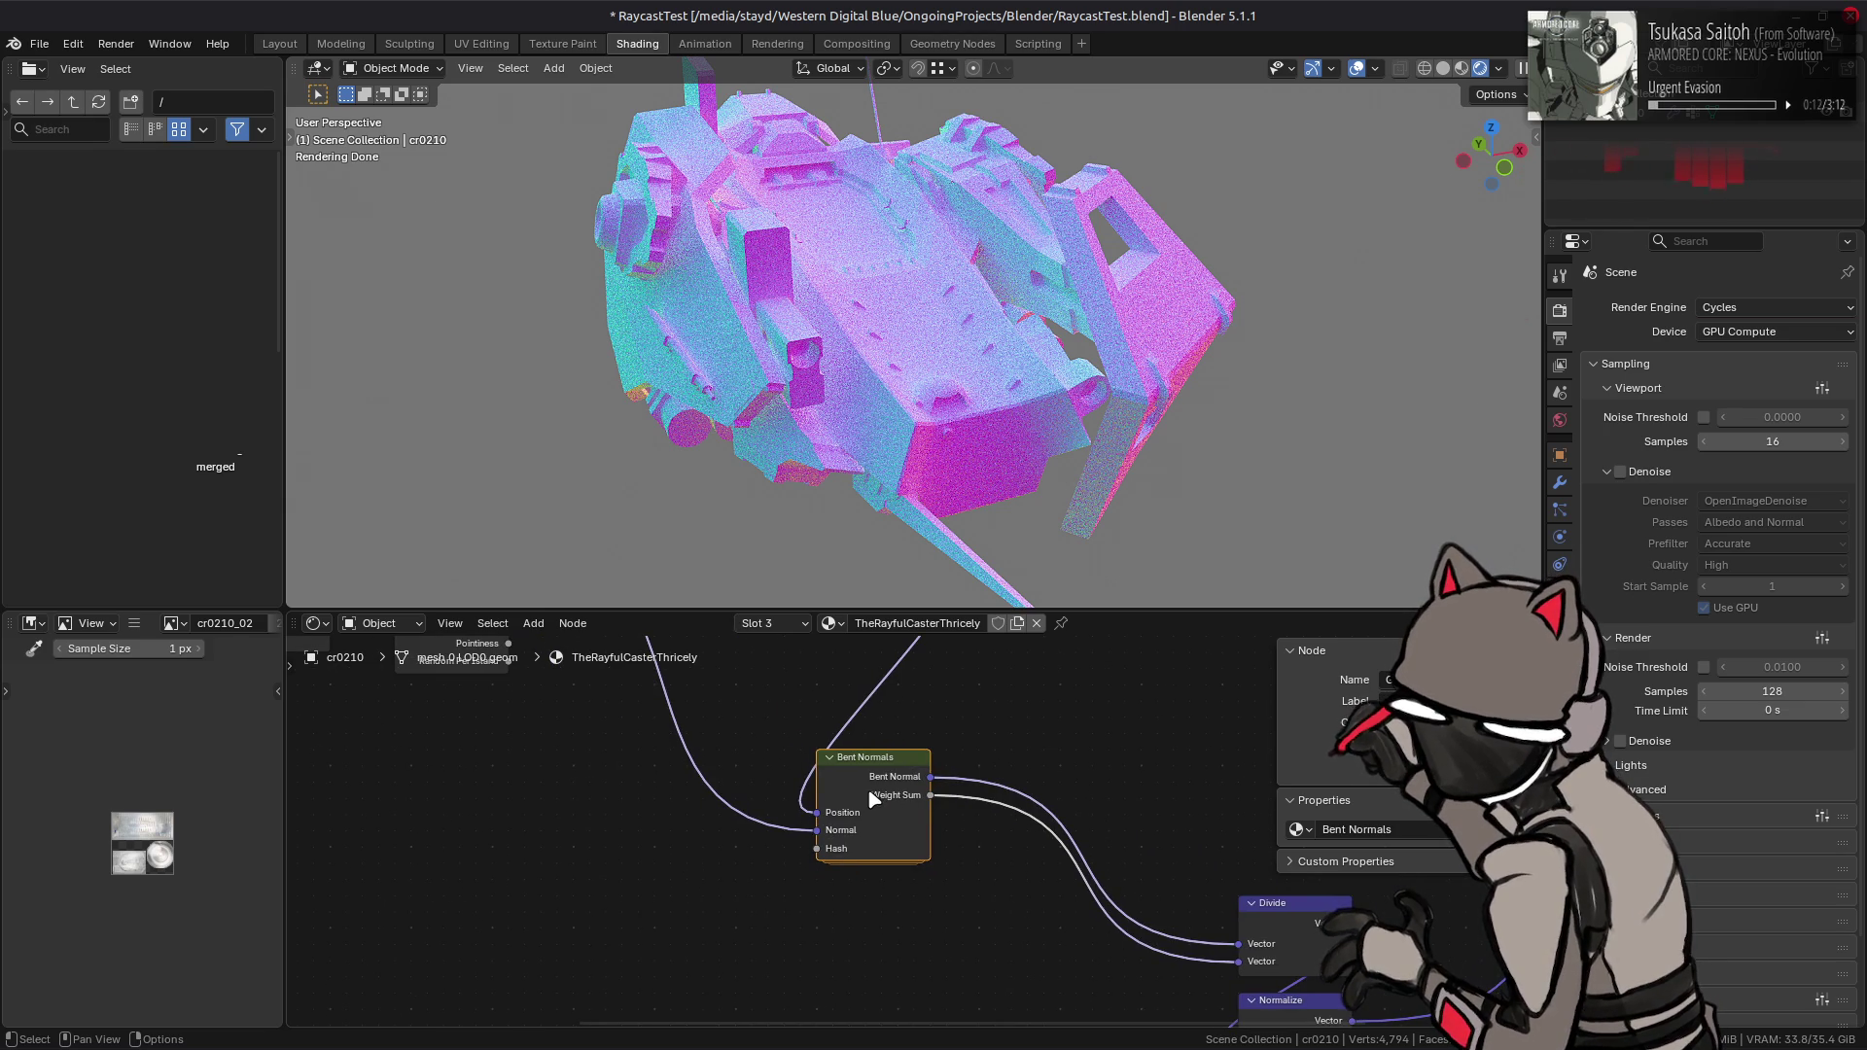
# - Make three stacked copies of the Bent Normals group node below the original
pyautogui.moveTo(873, 759); pyautogui.dragTo(883, 708, button='middle')
pyautogui.hotkey('shift', 'd')
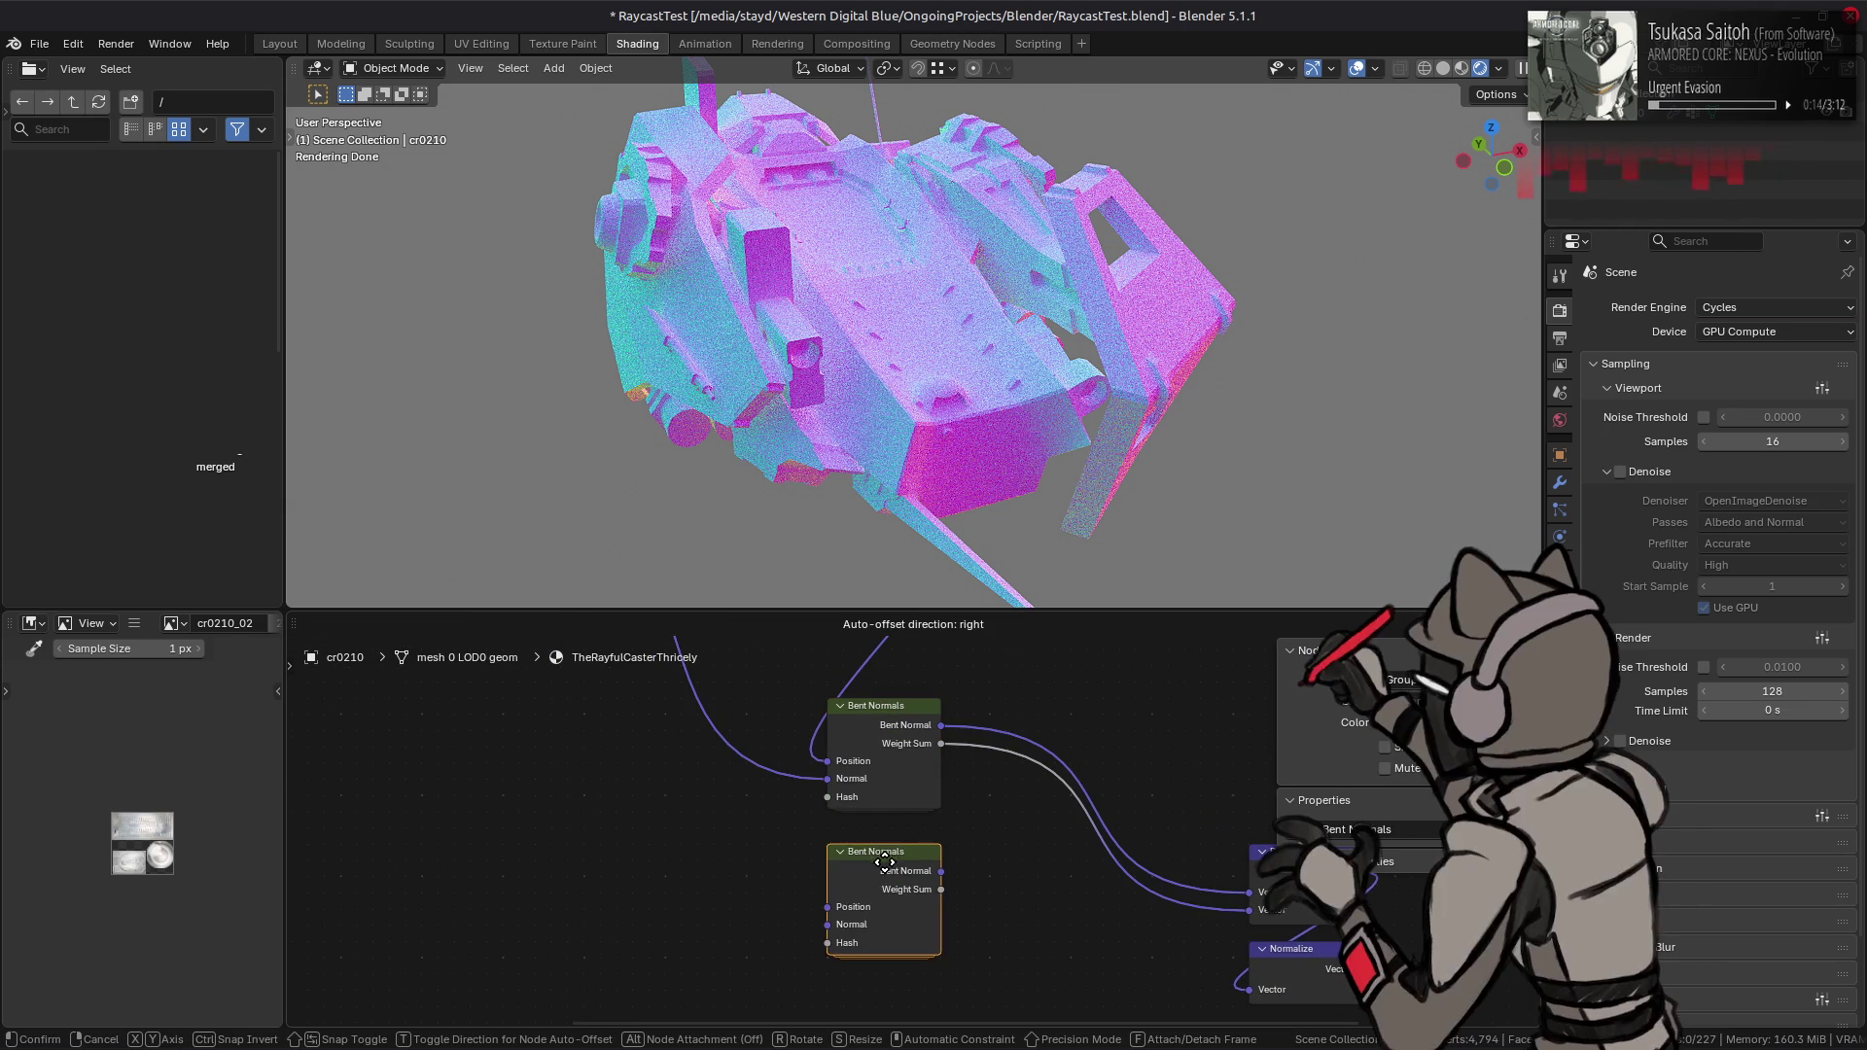
pyautogui.click(953, 845)
pyautogui.moveTo(953, 845); pyautogui.dragTo(926, 754, button='middle')
pyautogui.hotkey('shift', 'd')
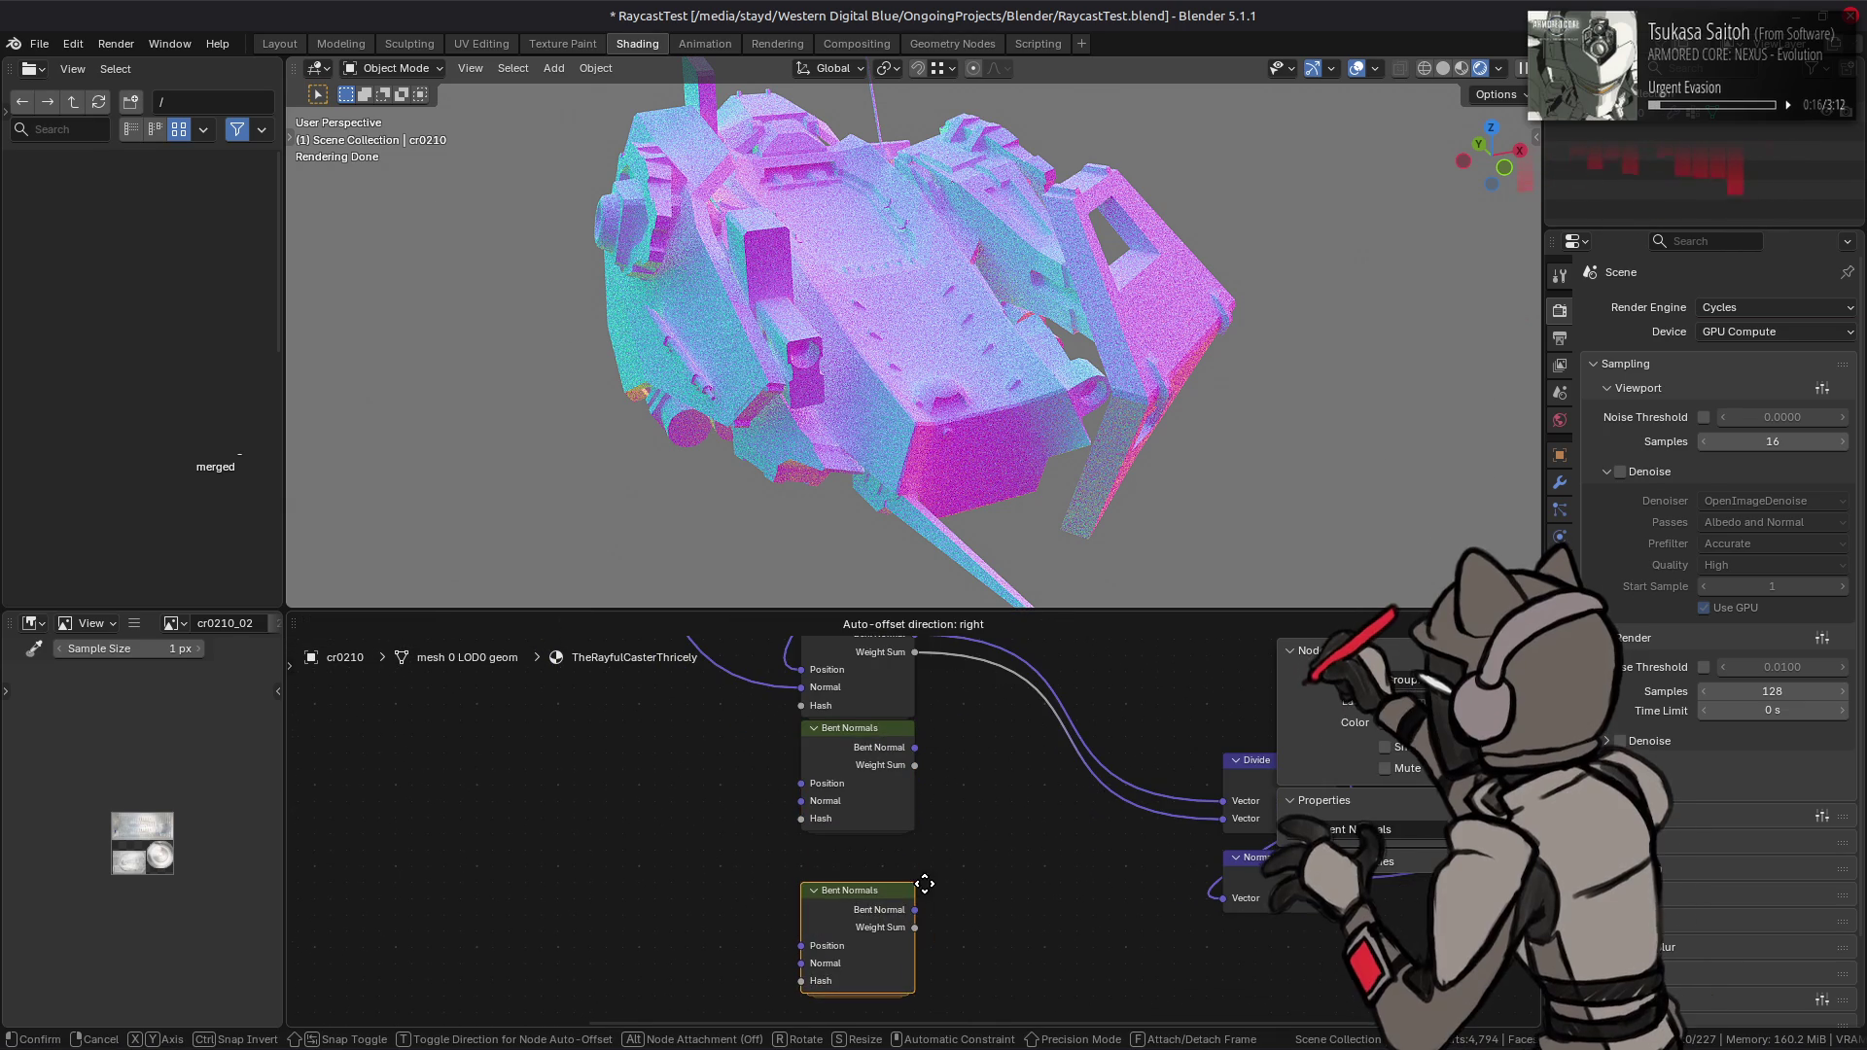
pyautogui.click(924, 849)
pyautogui.hotkey('shift', 'd')
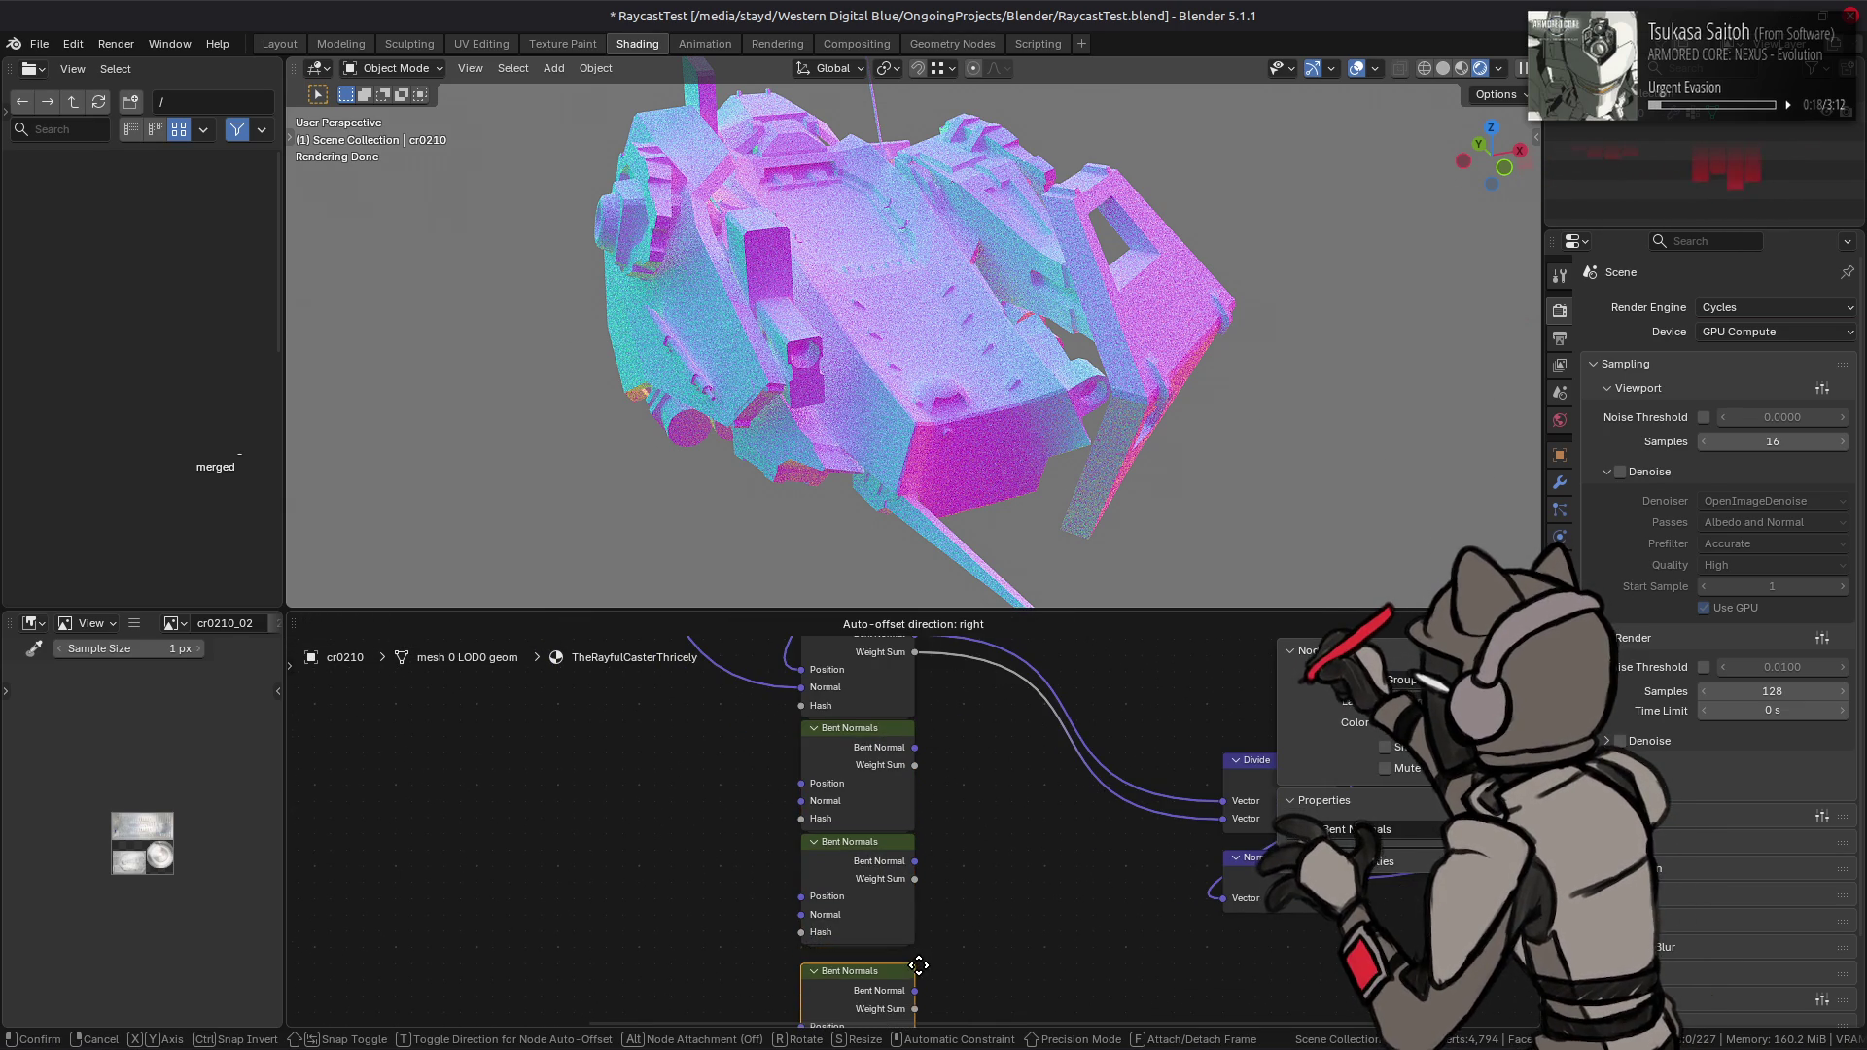
pyautogui.click(924, 963)
# - Wire Geometry Position and Normal into the Bent Normals copies, then enter the group for editing
pyautogui.moveTo(846, 658); pyautogui.dragTo(883, 955, button='middle')
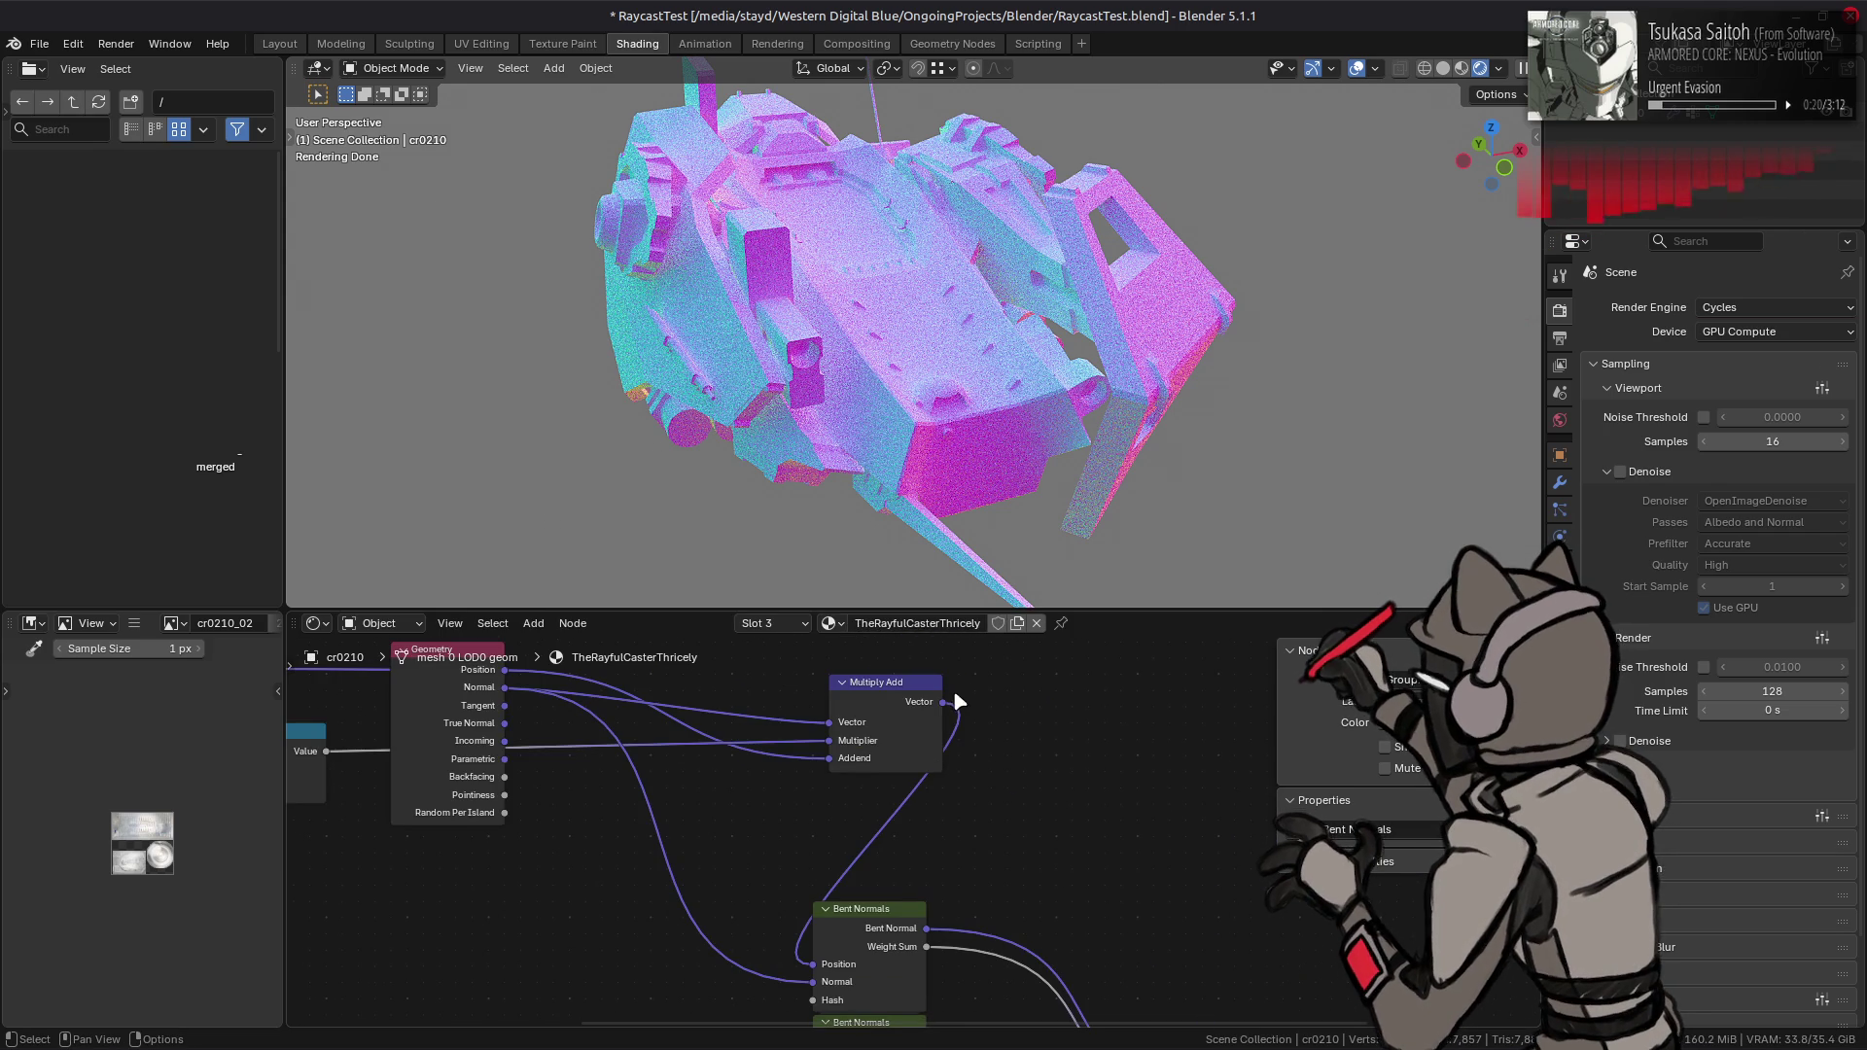
pyautogui.moveTo(508, 707); pyautogui.dragTo(599, 727, button='middle')
pyautogui.click(593, 729)
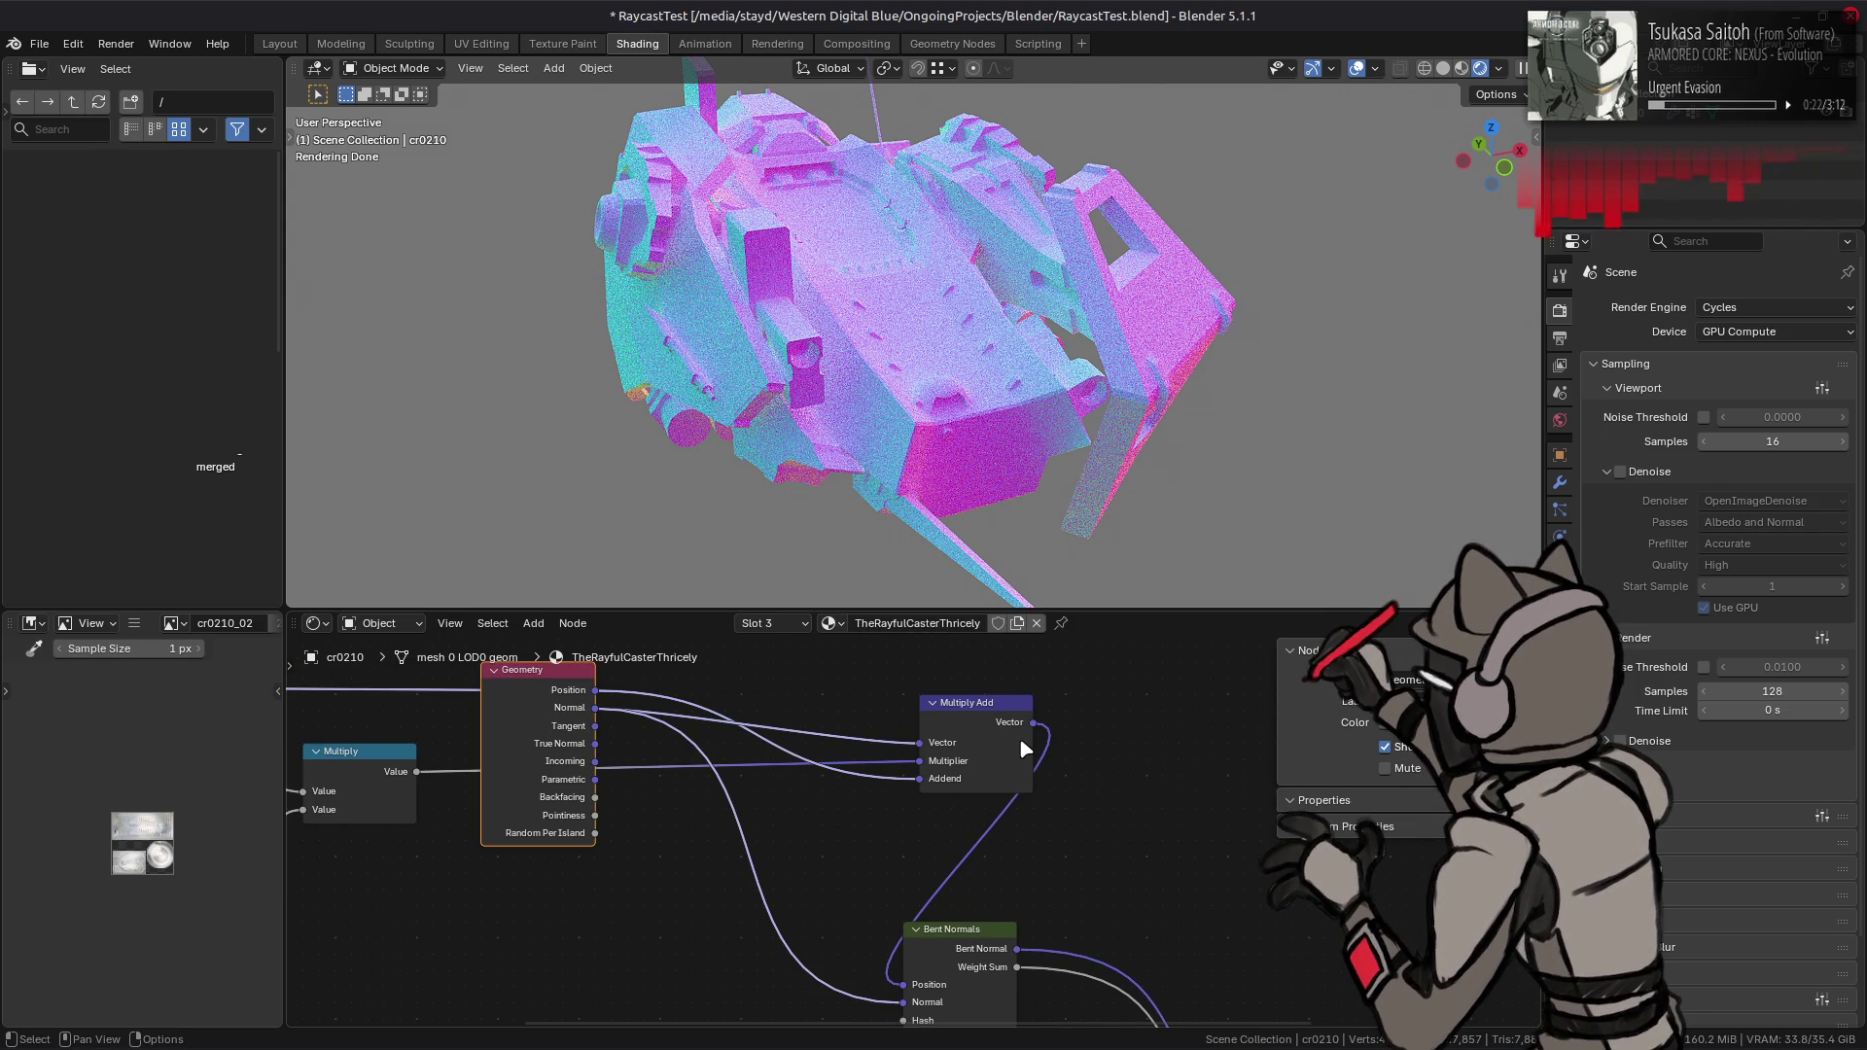
pyautogui.moveTo(589, 739)
pyautogui.mouseDown()
pyautogui.moveTo(775, 975)
pyautogui.moveTo(908, 966)
pyautogui.moveTo(804, 917)
pyautogui.moveTo(904, 836)
pyautogui.mouseUp()
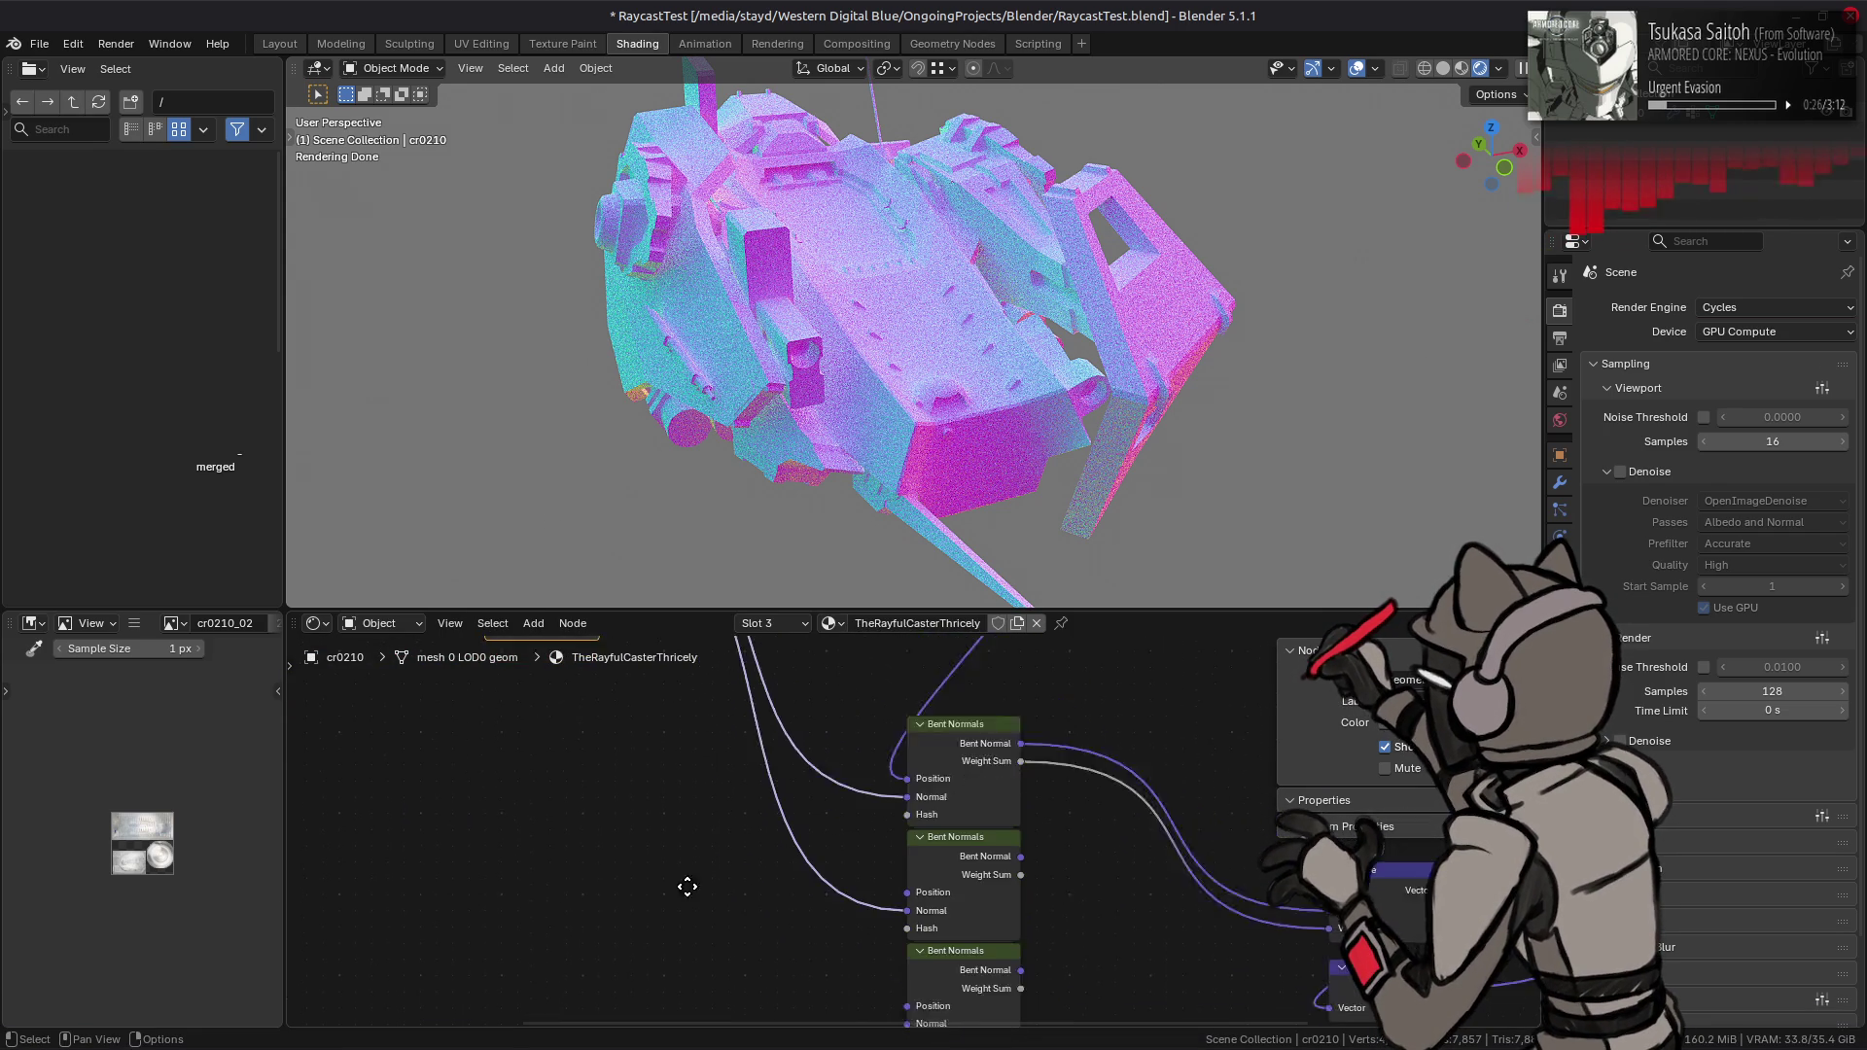
pyautogui.keyDown('shift'); pyautogui.scroll(5, 625, 755); pyautogui.keyUp('shift')
pyautogui.moveTo(588, 740)
pyautogui.mouseDown()
pyautogui.moveTo(681, 924)
pyautogui.moveTo(778, 1012)
pyautogui.moveTo(837, 972)
pyautogui.moveTo(848, 844)
pyautogui.mouseUp()
pyautogui.keyDown('shift'); pyautogui.scroll(5, 728, 851); pyautogui.keyUp('shift')
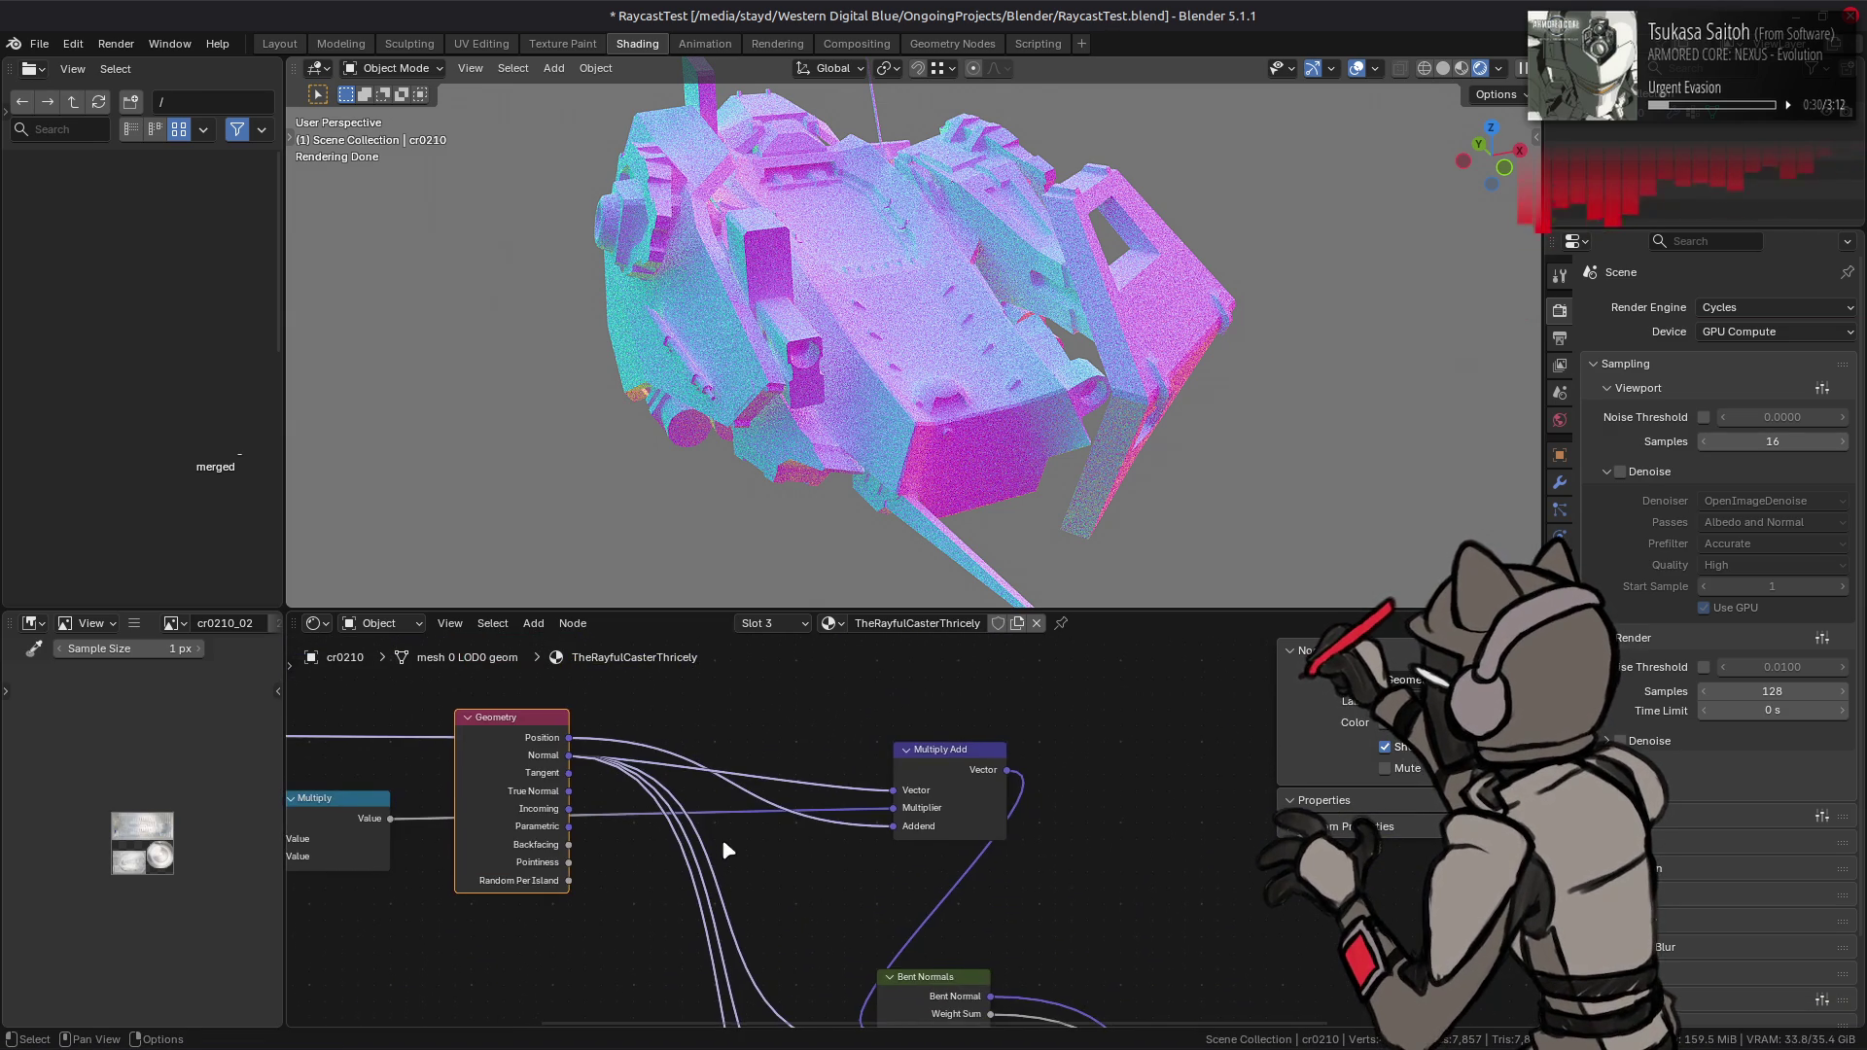
pyautogui.moveTo(591, 772)
pyautogui.mouseDown()
pyautogui.moveTo(875, 971)
pyautogui.moveTo(855, 1011)
pyautogui.moveTo(849, 873)
pyautogui.moveTo(880, 892)
pyautogui.mouseUp()
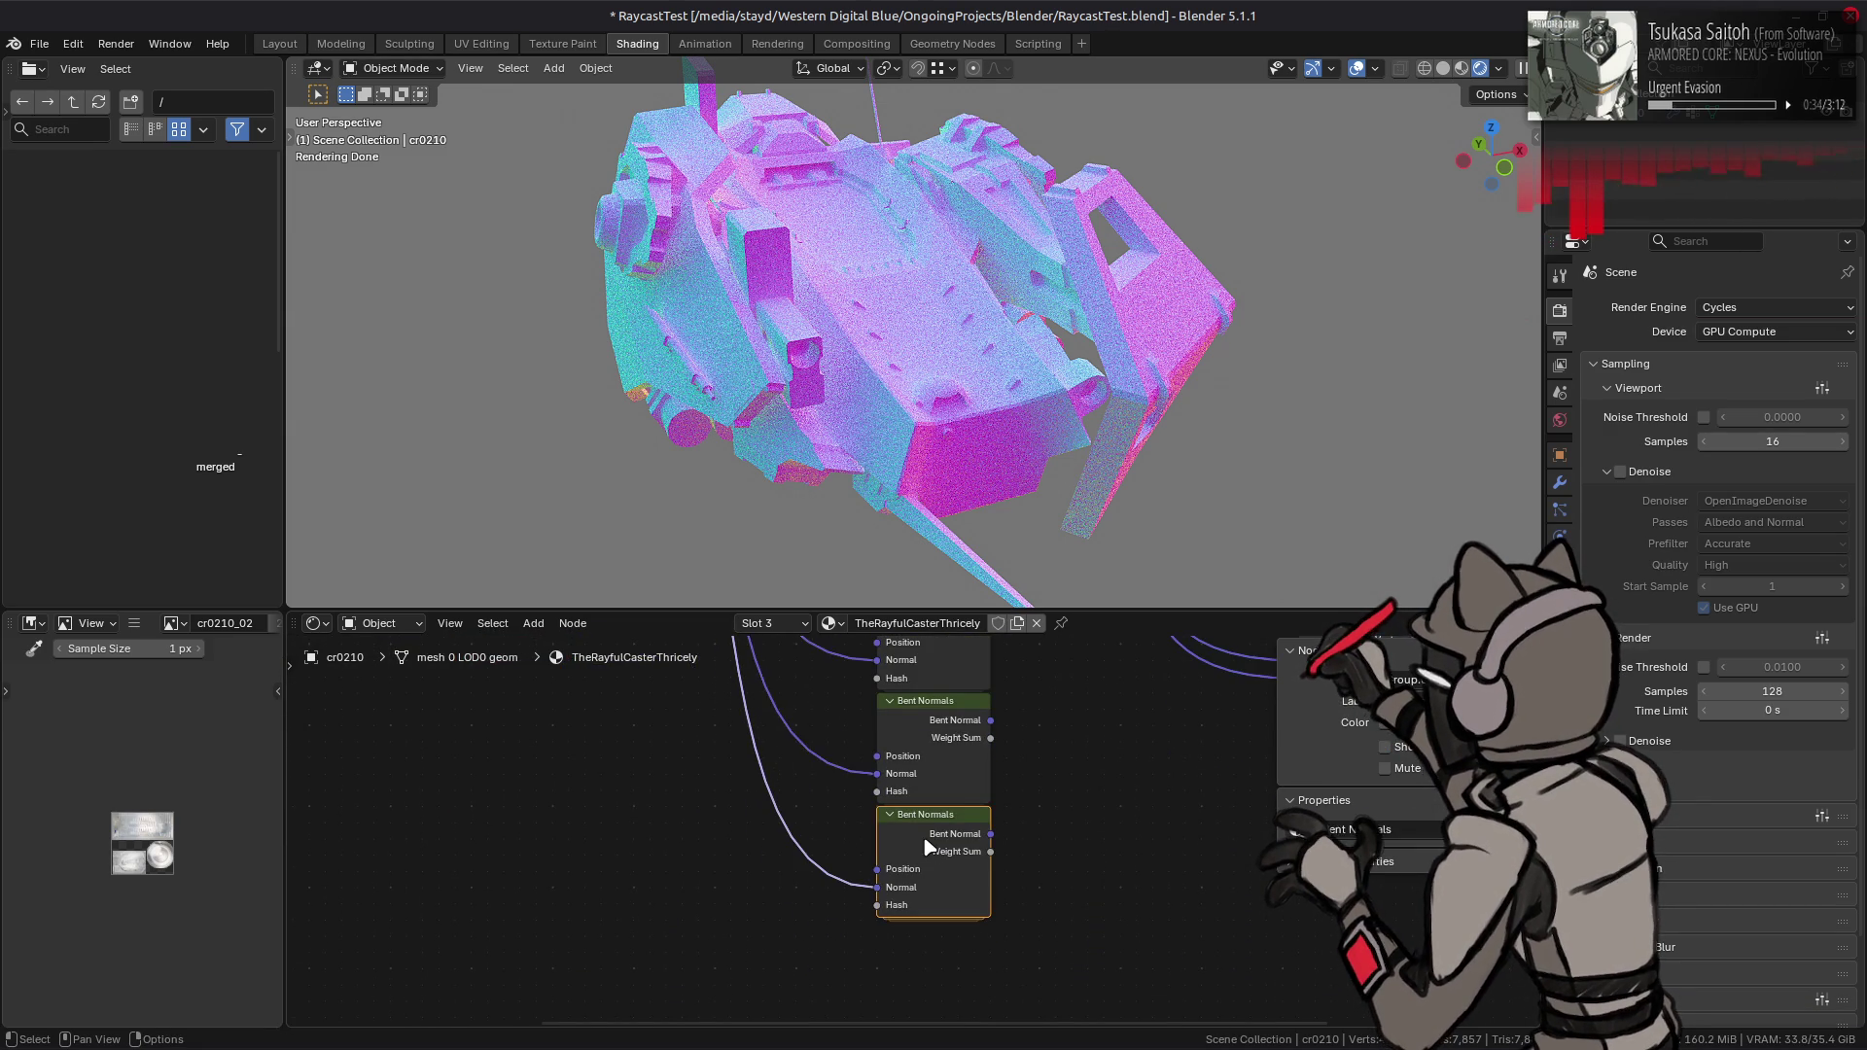
pyautogui.press('Tab')
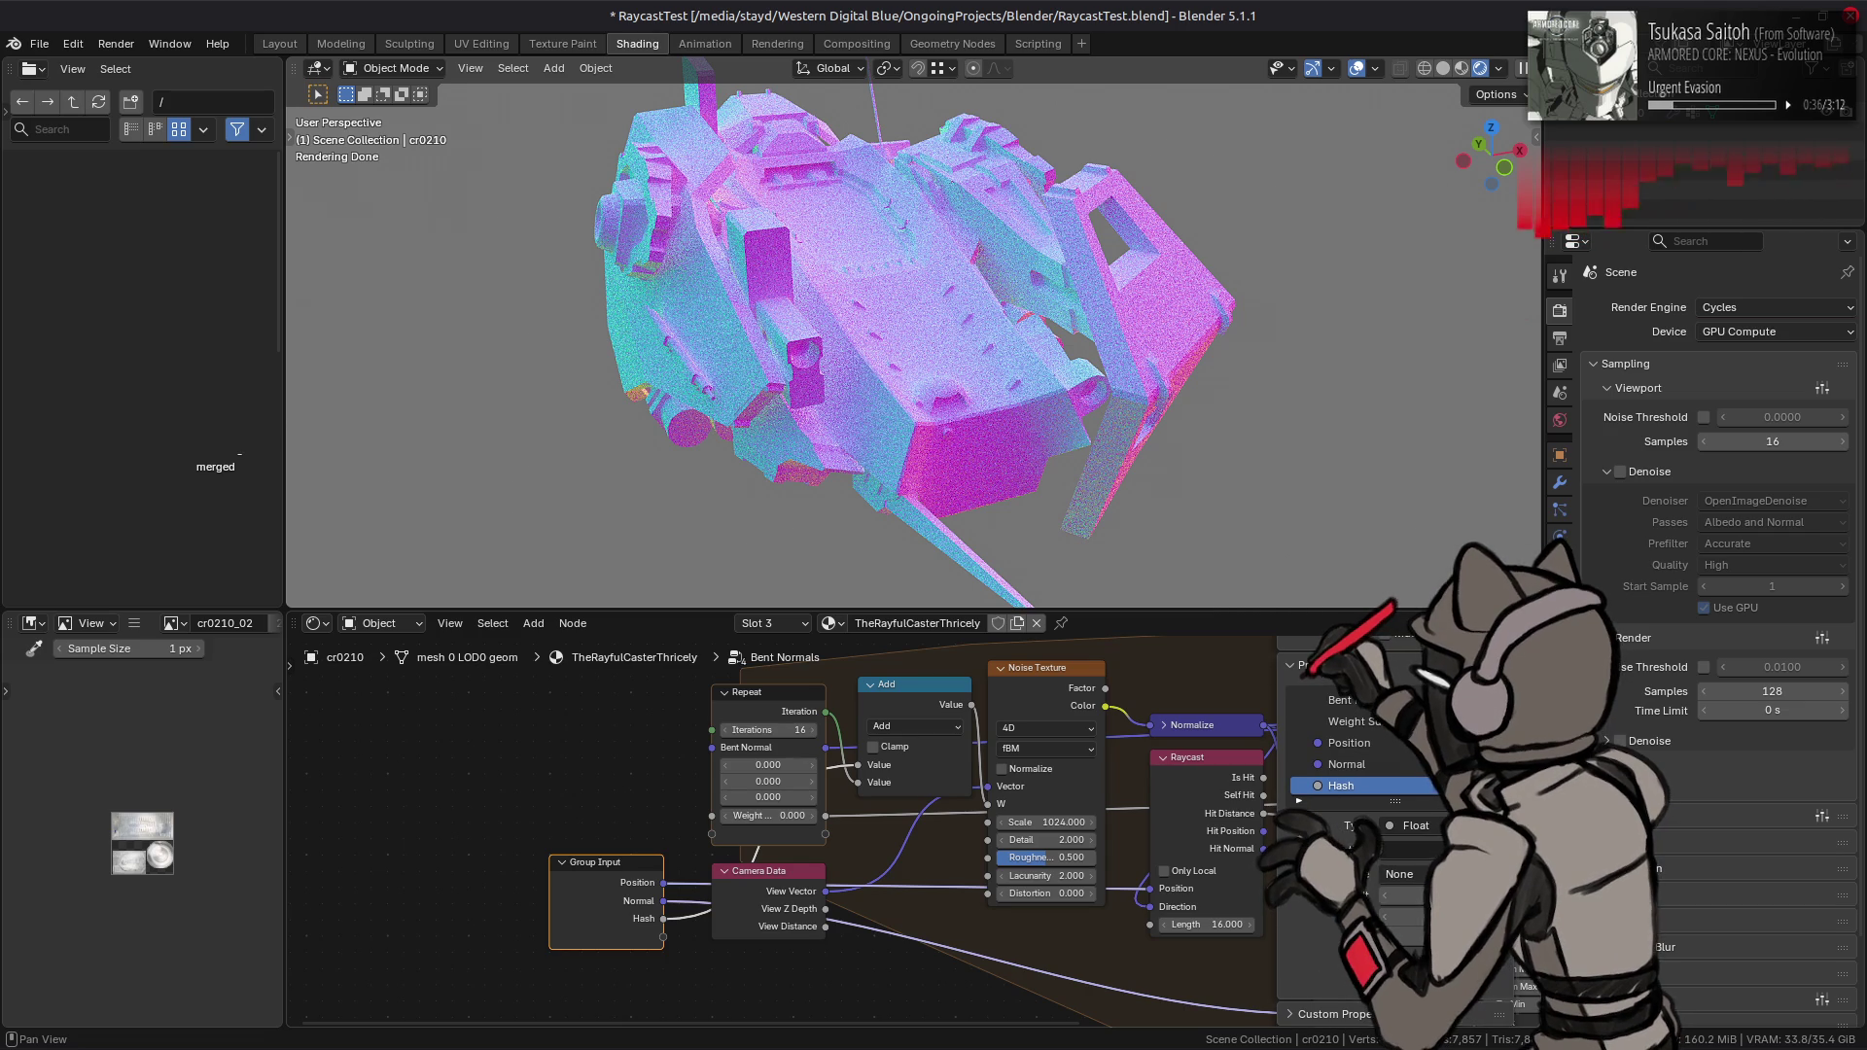
# - Change the Bent Normals group's Hash input to Integer and return to the material tree
pyautogui.click(1420, 870)
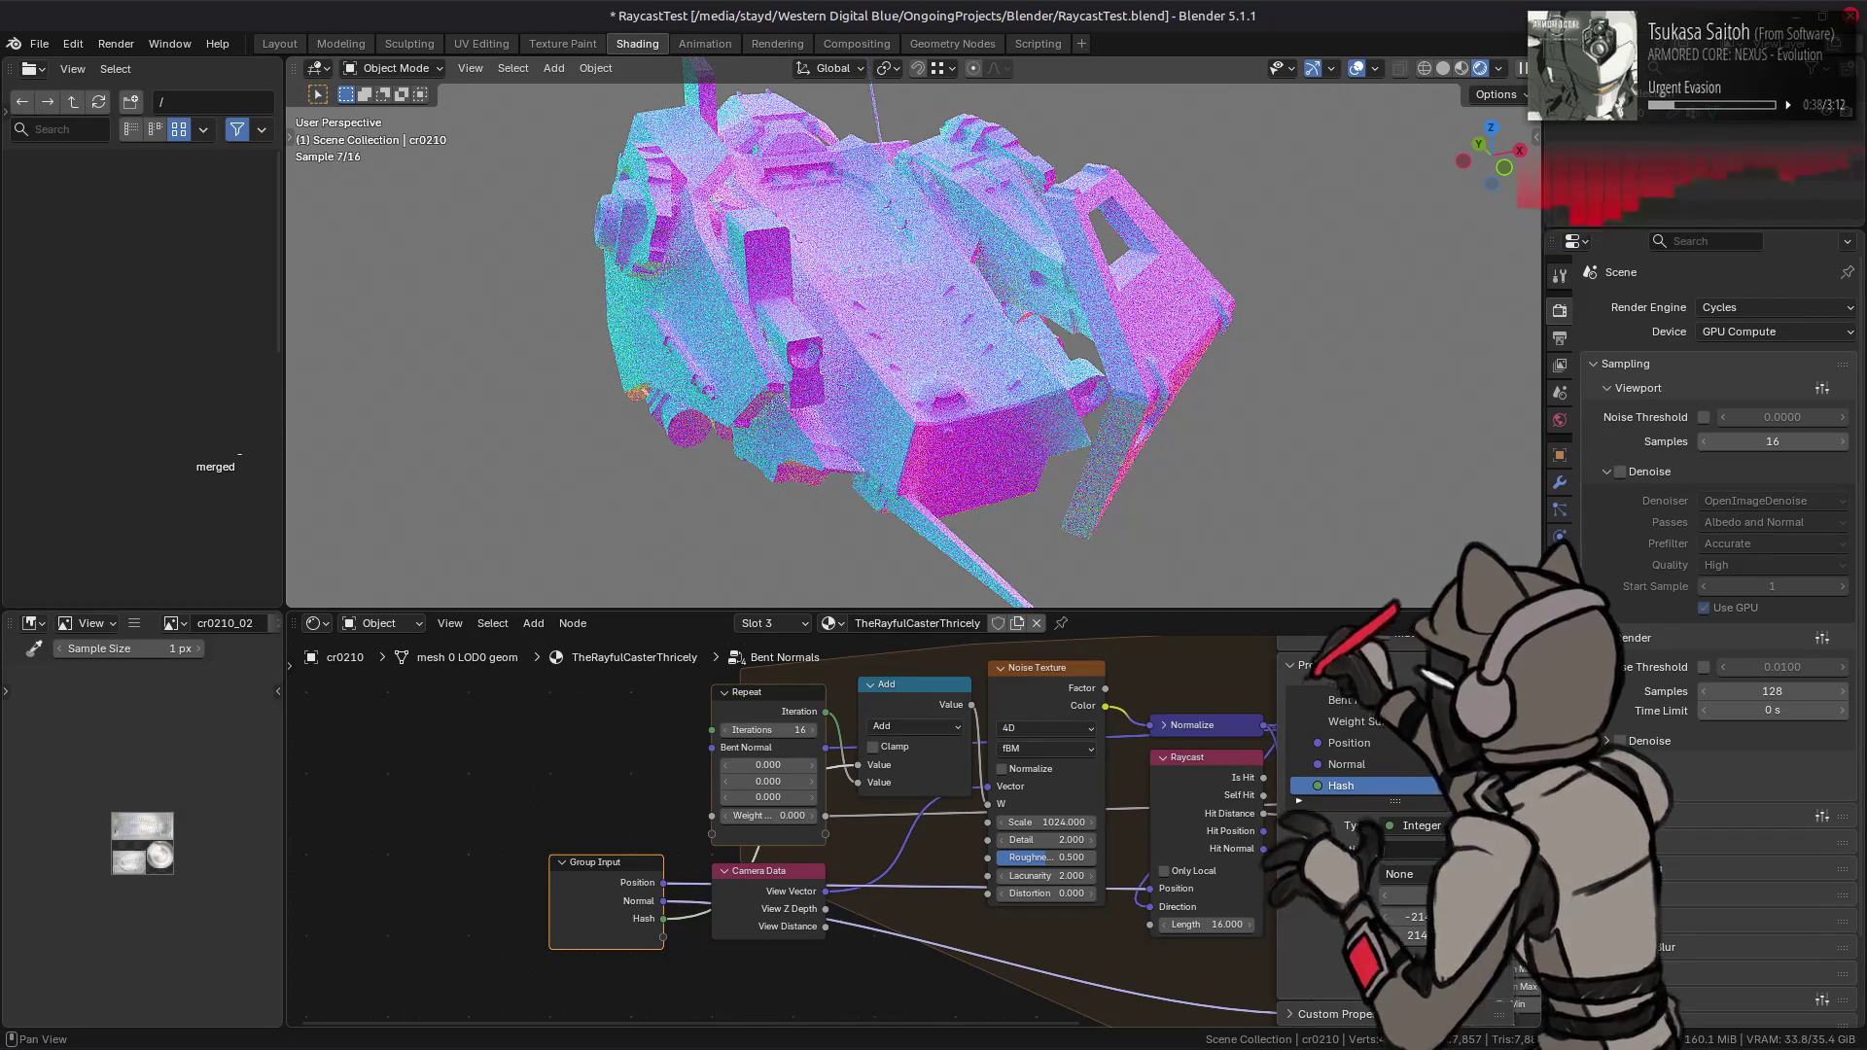
pyautogui.press('Return')
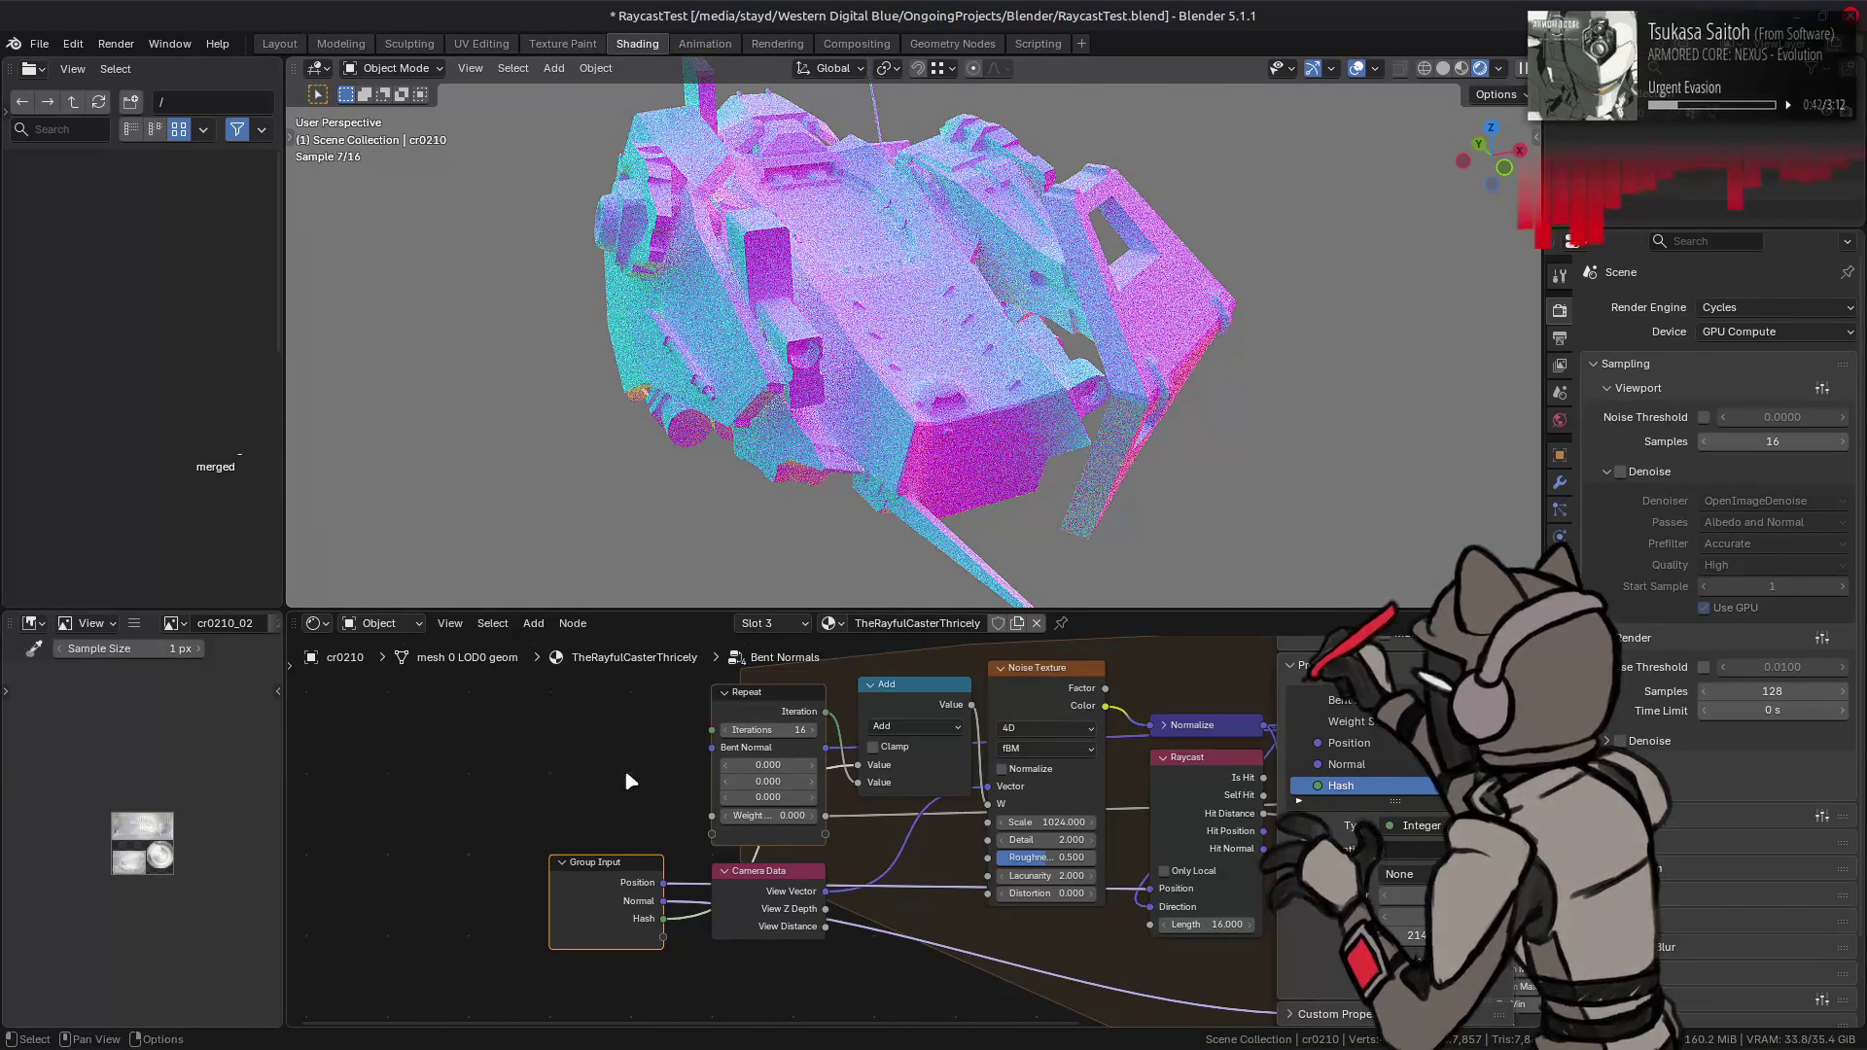
pyautogui.press('Tab')
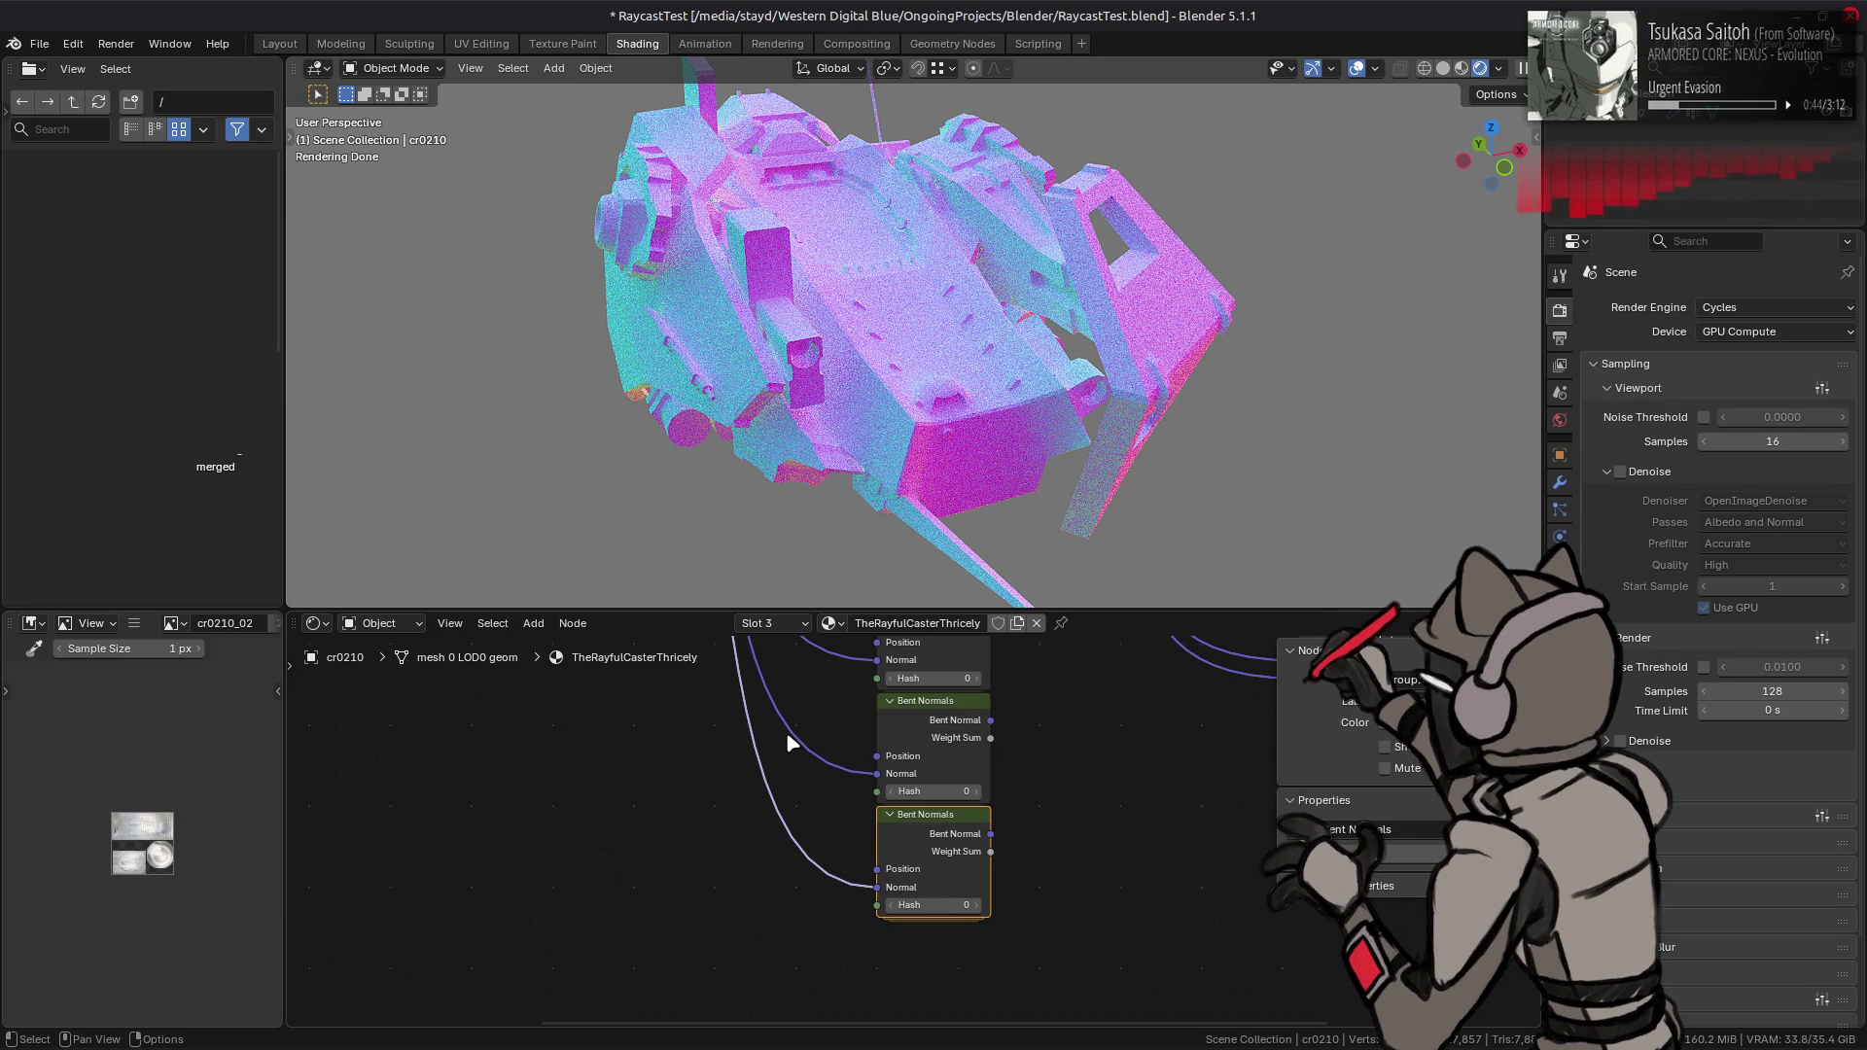
pyautogui.moveTo(786, 732)
pyautogui.mouseDown(button='middle')
pyautogui.moveTo(742, 965)
pyautogui.moveTo(737, 800)
pyautogui.mouseUp(button='middle')
# - Set the Hash values of the stacked Bent Normals copies to 16, 32 and 48
pyautogui.click(861, 830)
pyautogui.write('16')
pyautogui.press('Return')
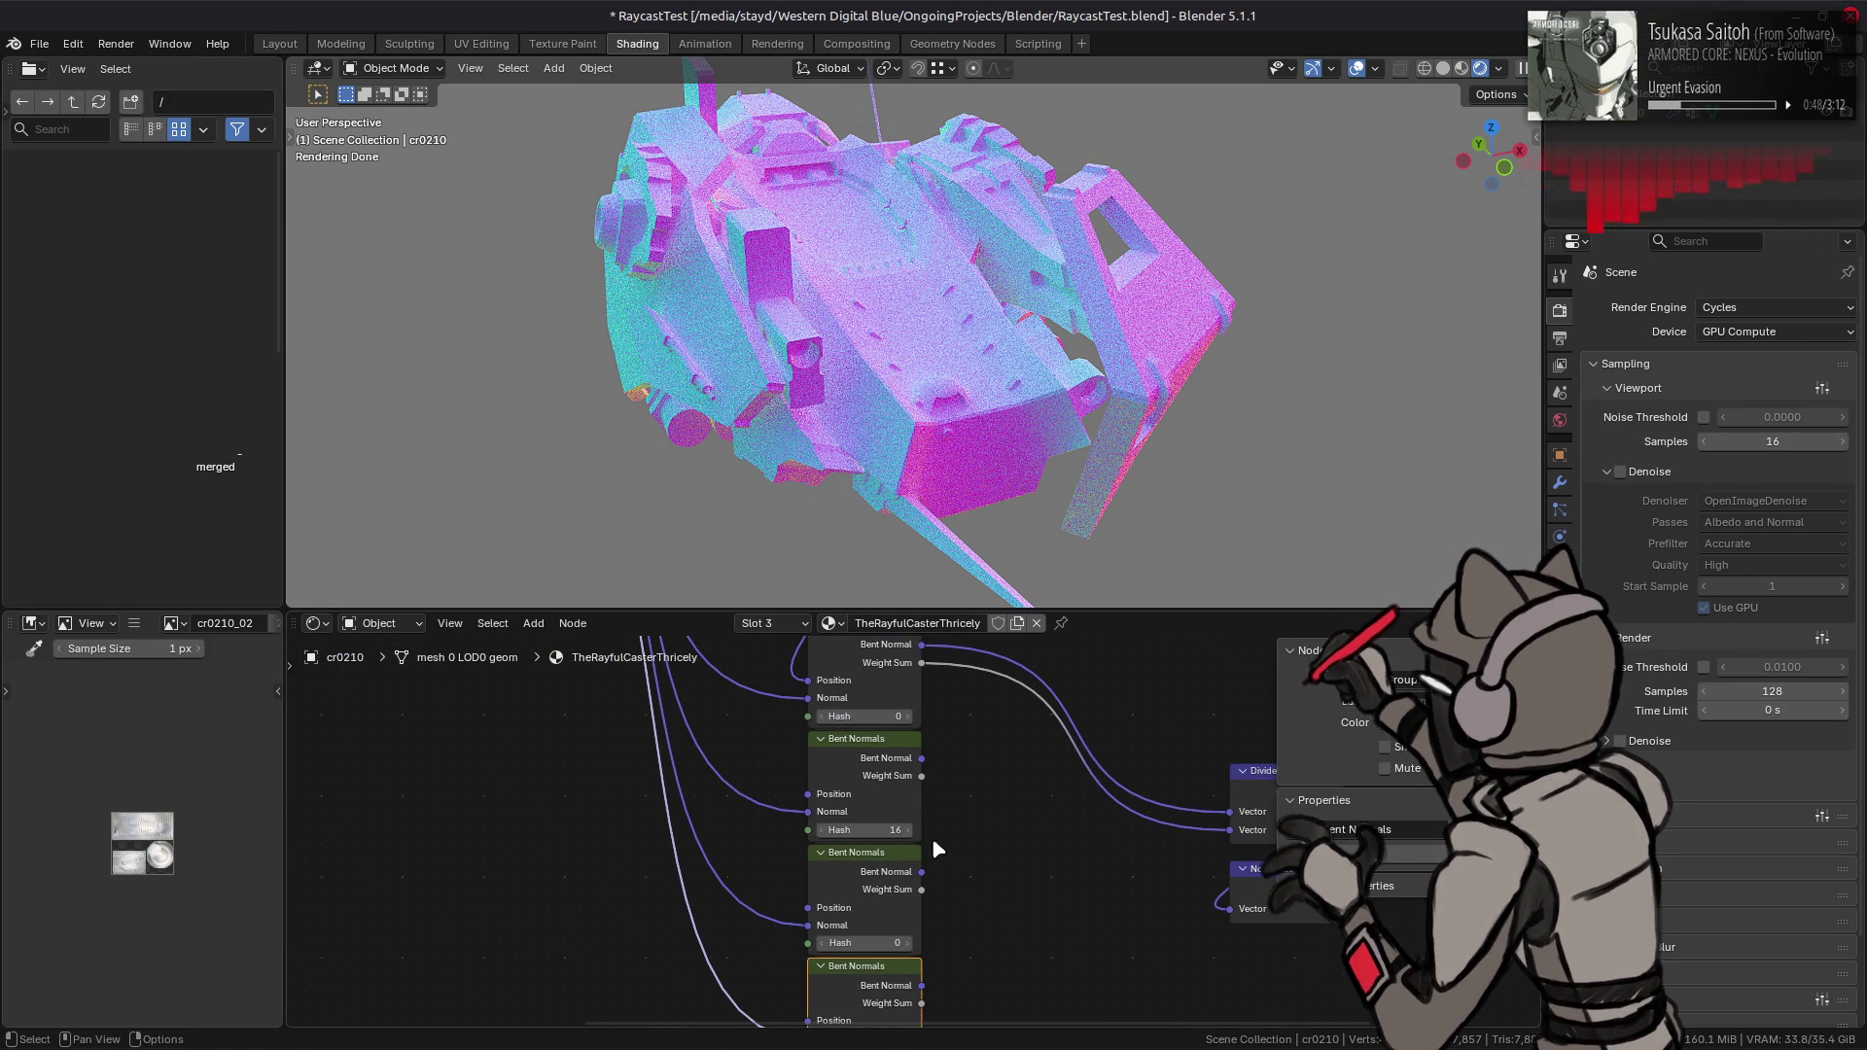
pyautogui.click(865, 942)
pyautogui.write('32')
pyautogui.press('Return')
pyautogui.moveTo(973, 948); pyautogui.dragTo(965, 863, button='middle')
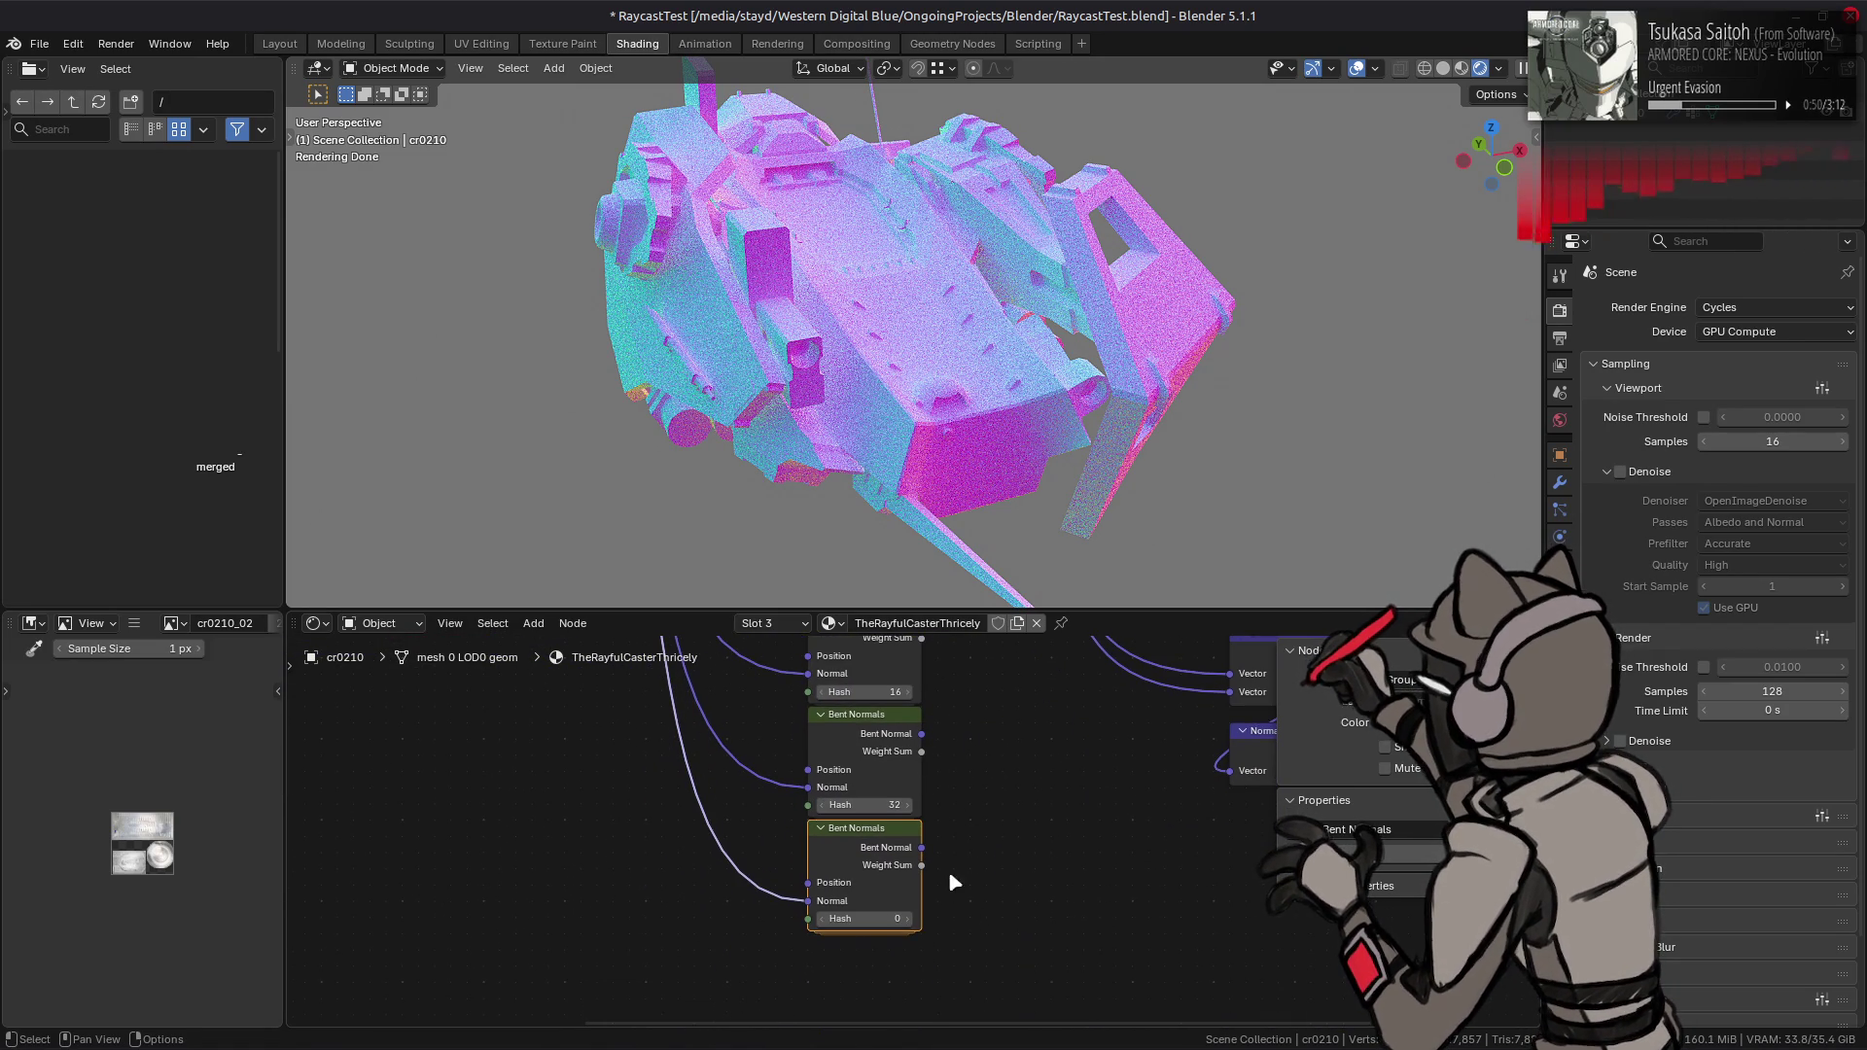
pyautogui.click(876, 919)
pyautogui.write('48')
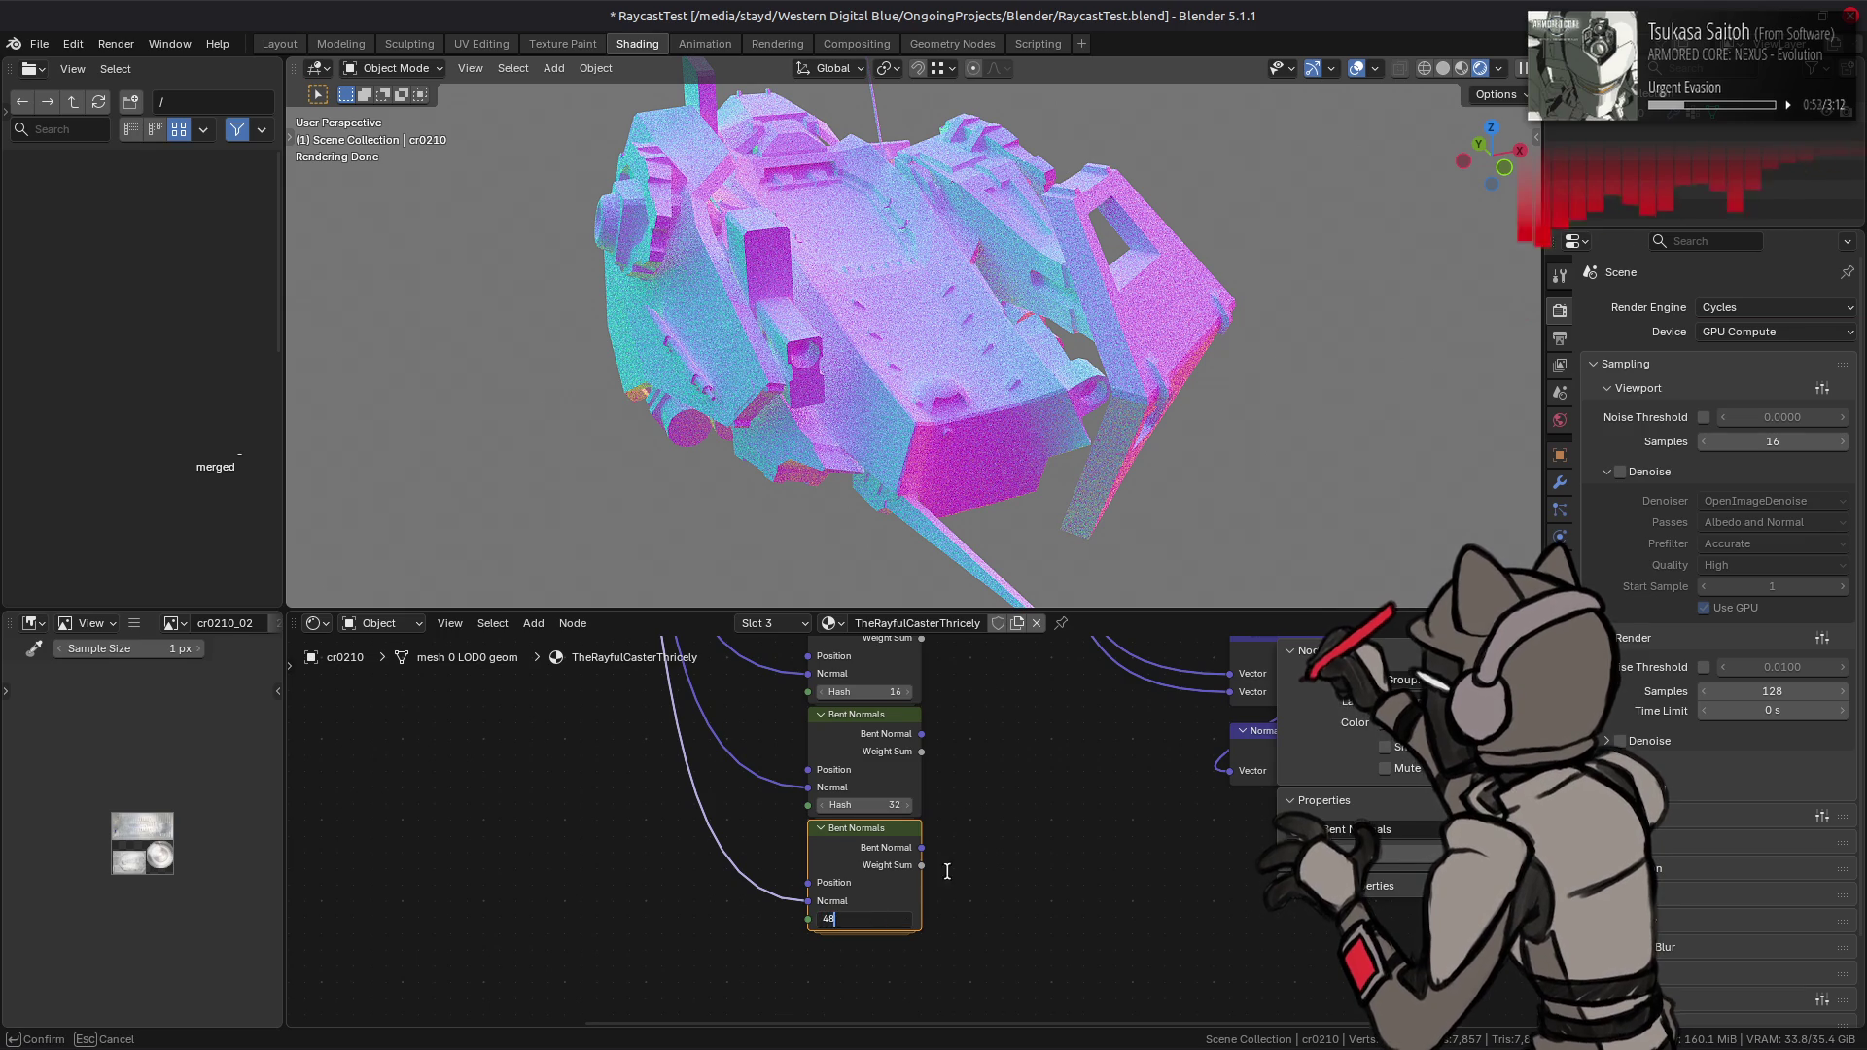
pyautogui.press('Return')
pyautogui.moveTo(982, 828); pyautogui.dragTo(953, 879, button='middle')
# - Link the position output into a Bent Normals Position input and review all four copies
pyautogui.moveTo(749, 761)
pyautogui.mouseDown(button='middle')
pyautogui.moveTo(846, 694)
pyautogui.moveTo(829, 770)
pyautogui.mouseUp(button='middle')
pyautogui.moveTo(983, 720); pyautogui.dragTo(792, 996)
pyautogui.moveTo(793, 997); pyautogui.dragTo(798, 774, button='middle')
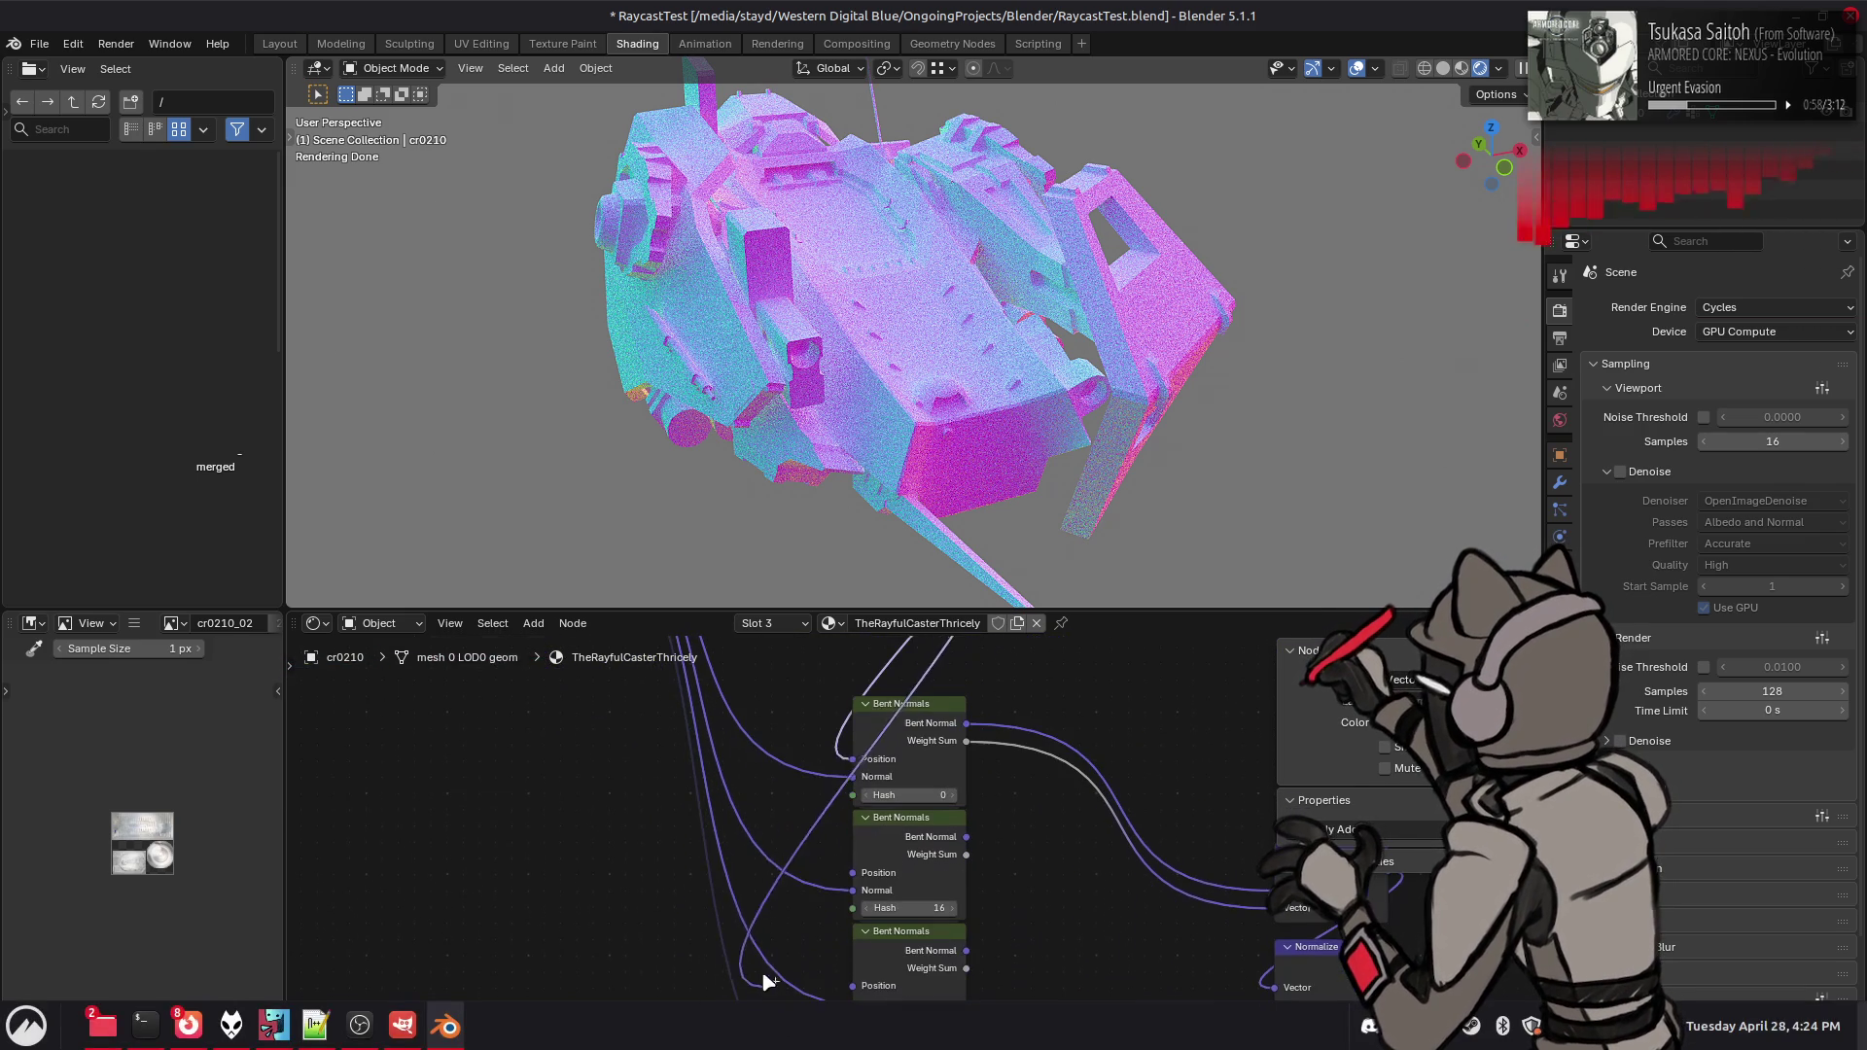
pyautogui.moveTo(921, 691); pyautogui.dragTo(919, 787, button='middle')
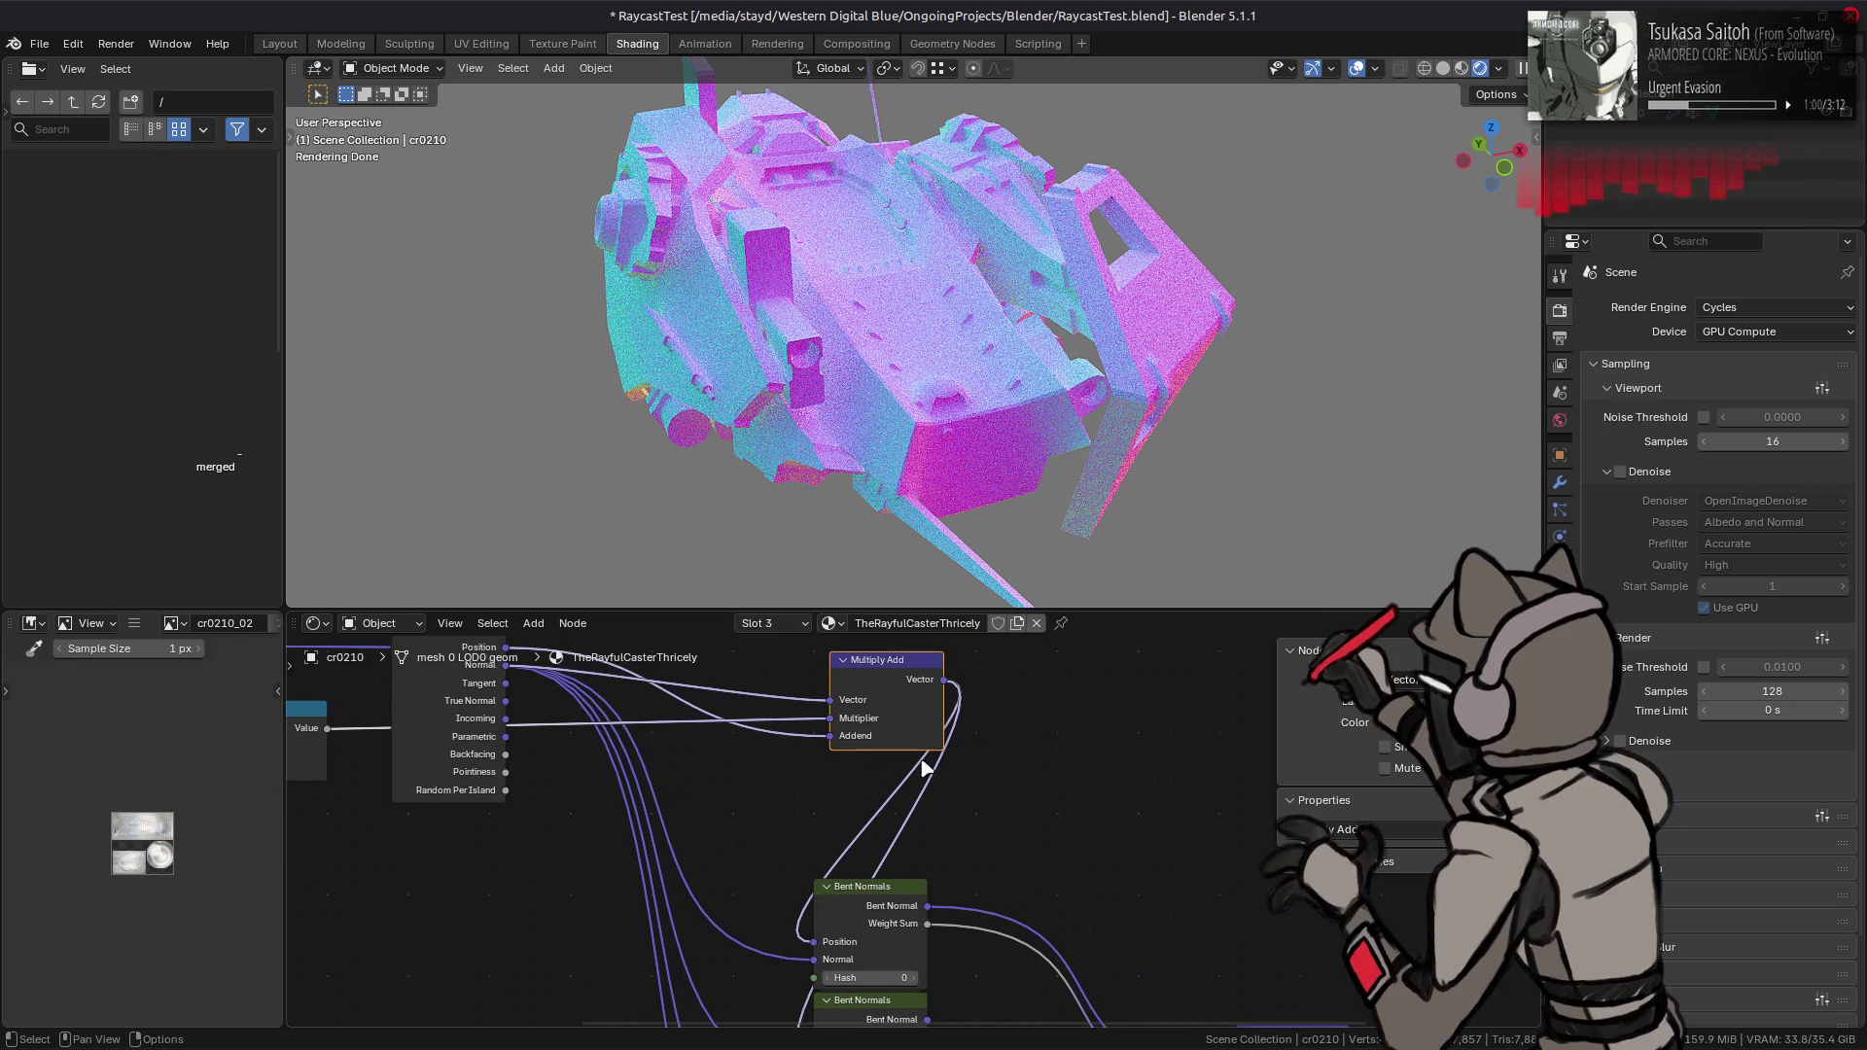
pyautogui.moveTo(952, 684)
pyautogui.mouseDown(button='middle')
pyautogui.moveTo(943, 1012)
pyautogui.moveTo(915, 735)
pyautogui.moveTo(864, 839)
pyautogui.mouseUp(button='middle')
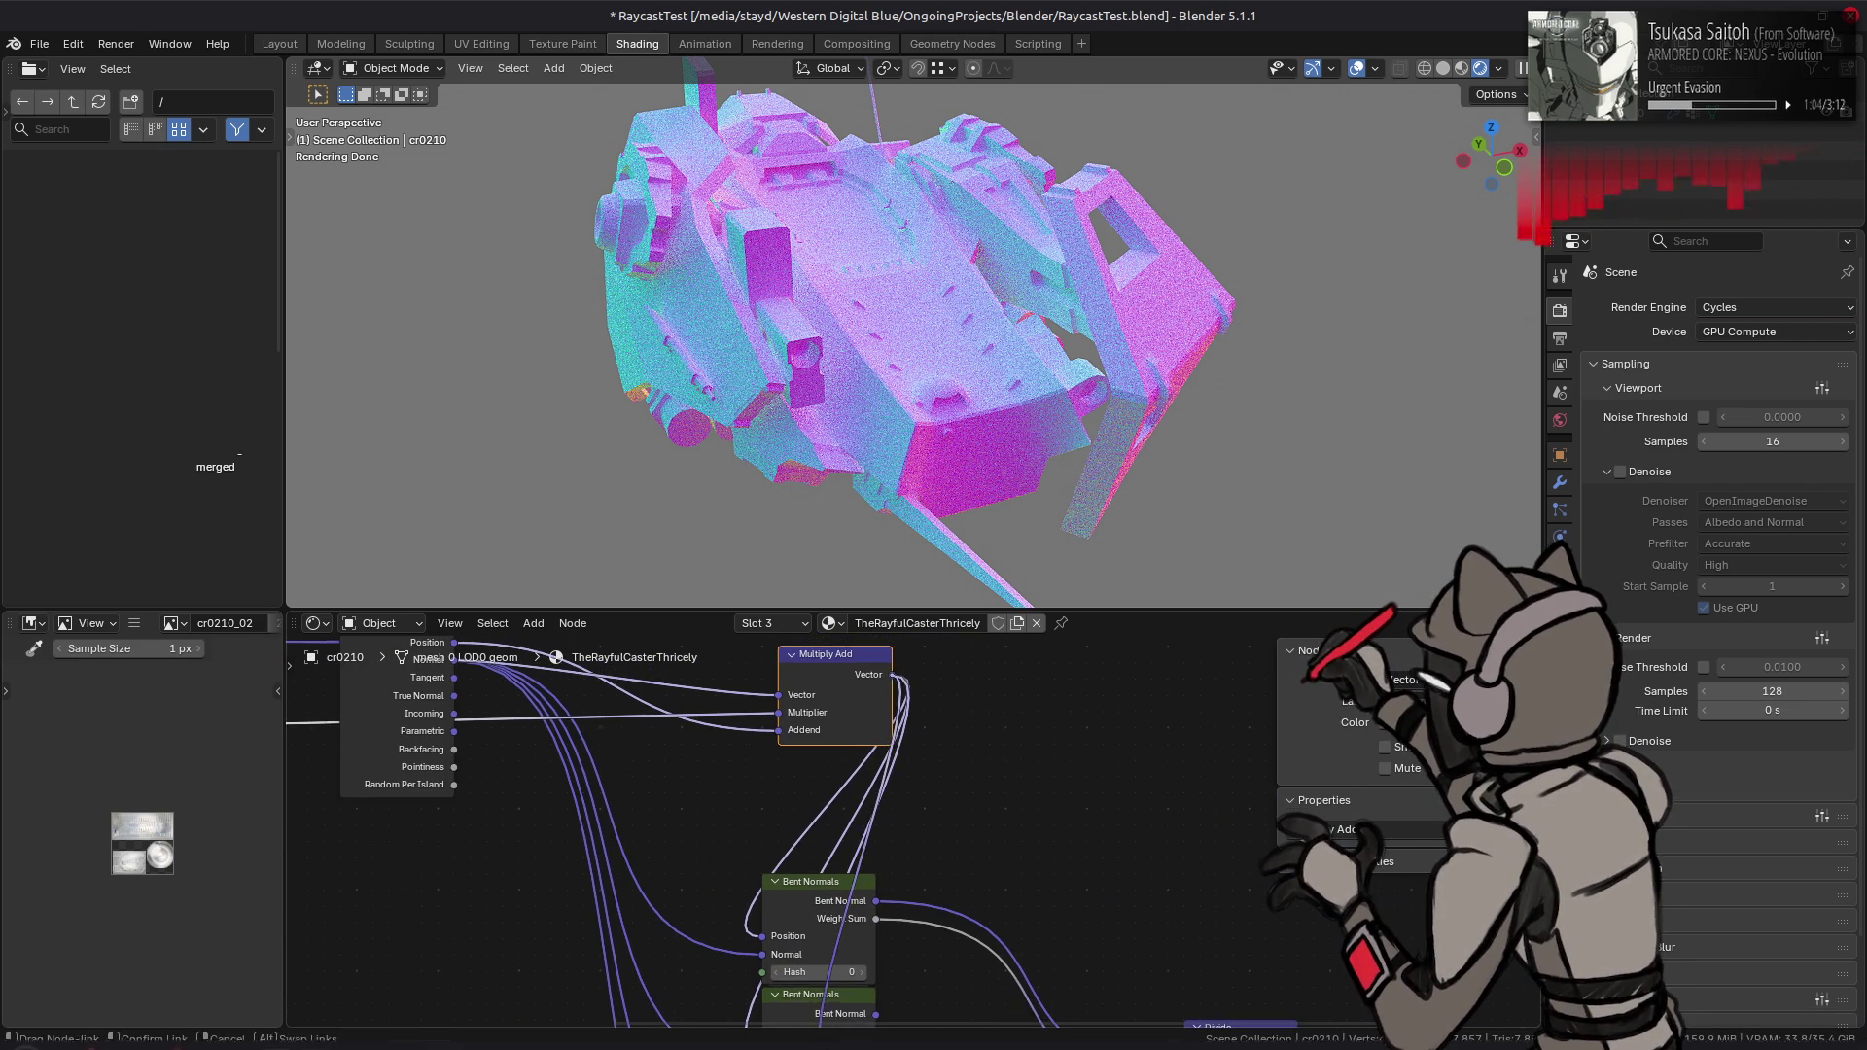
pyautogui.moveTo(778, 1031)
pyautogui.mouseDown(button='middle')
pyautogui.moveTo(768, 889)
pyautogui.moveTo(825, 856)
pyautogui.mouseUp(button='middle')
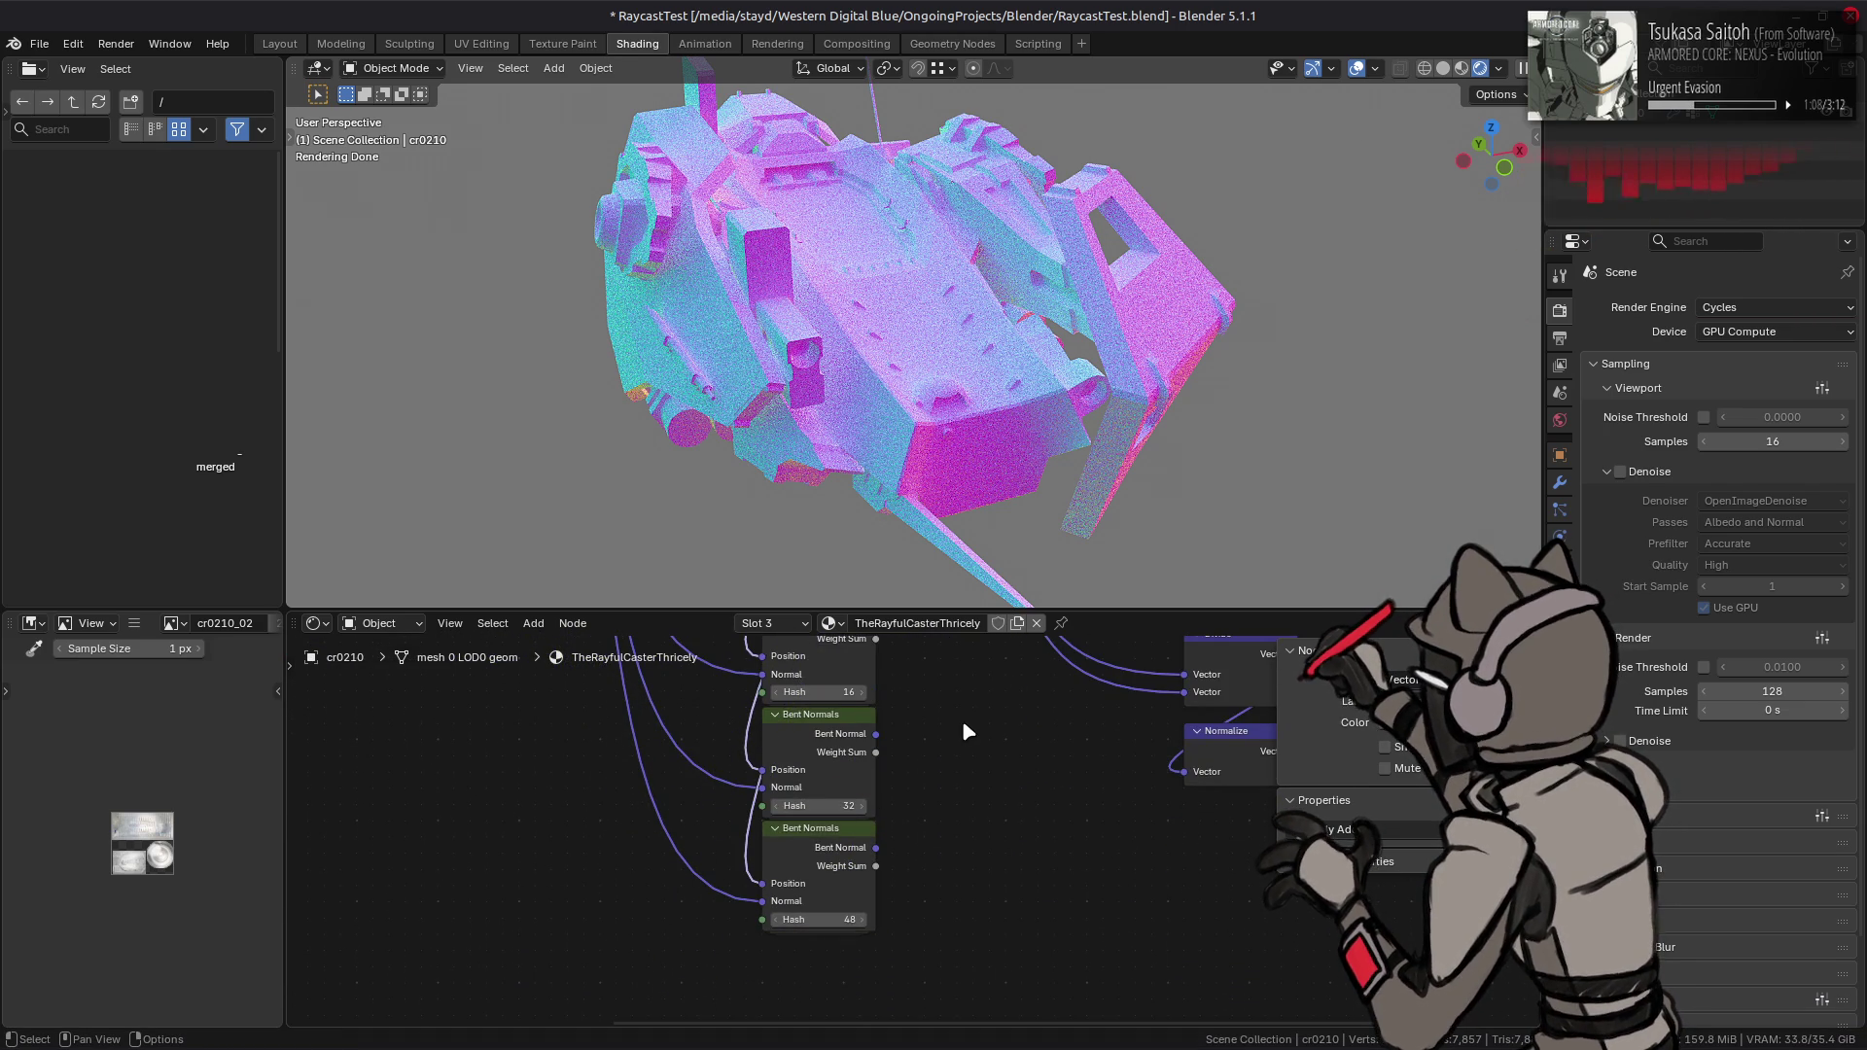
pyautogui.moveTo(984, 727); pyautogui.dragTo(909, 866, button='middle')
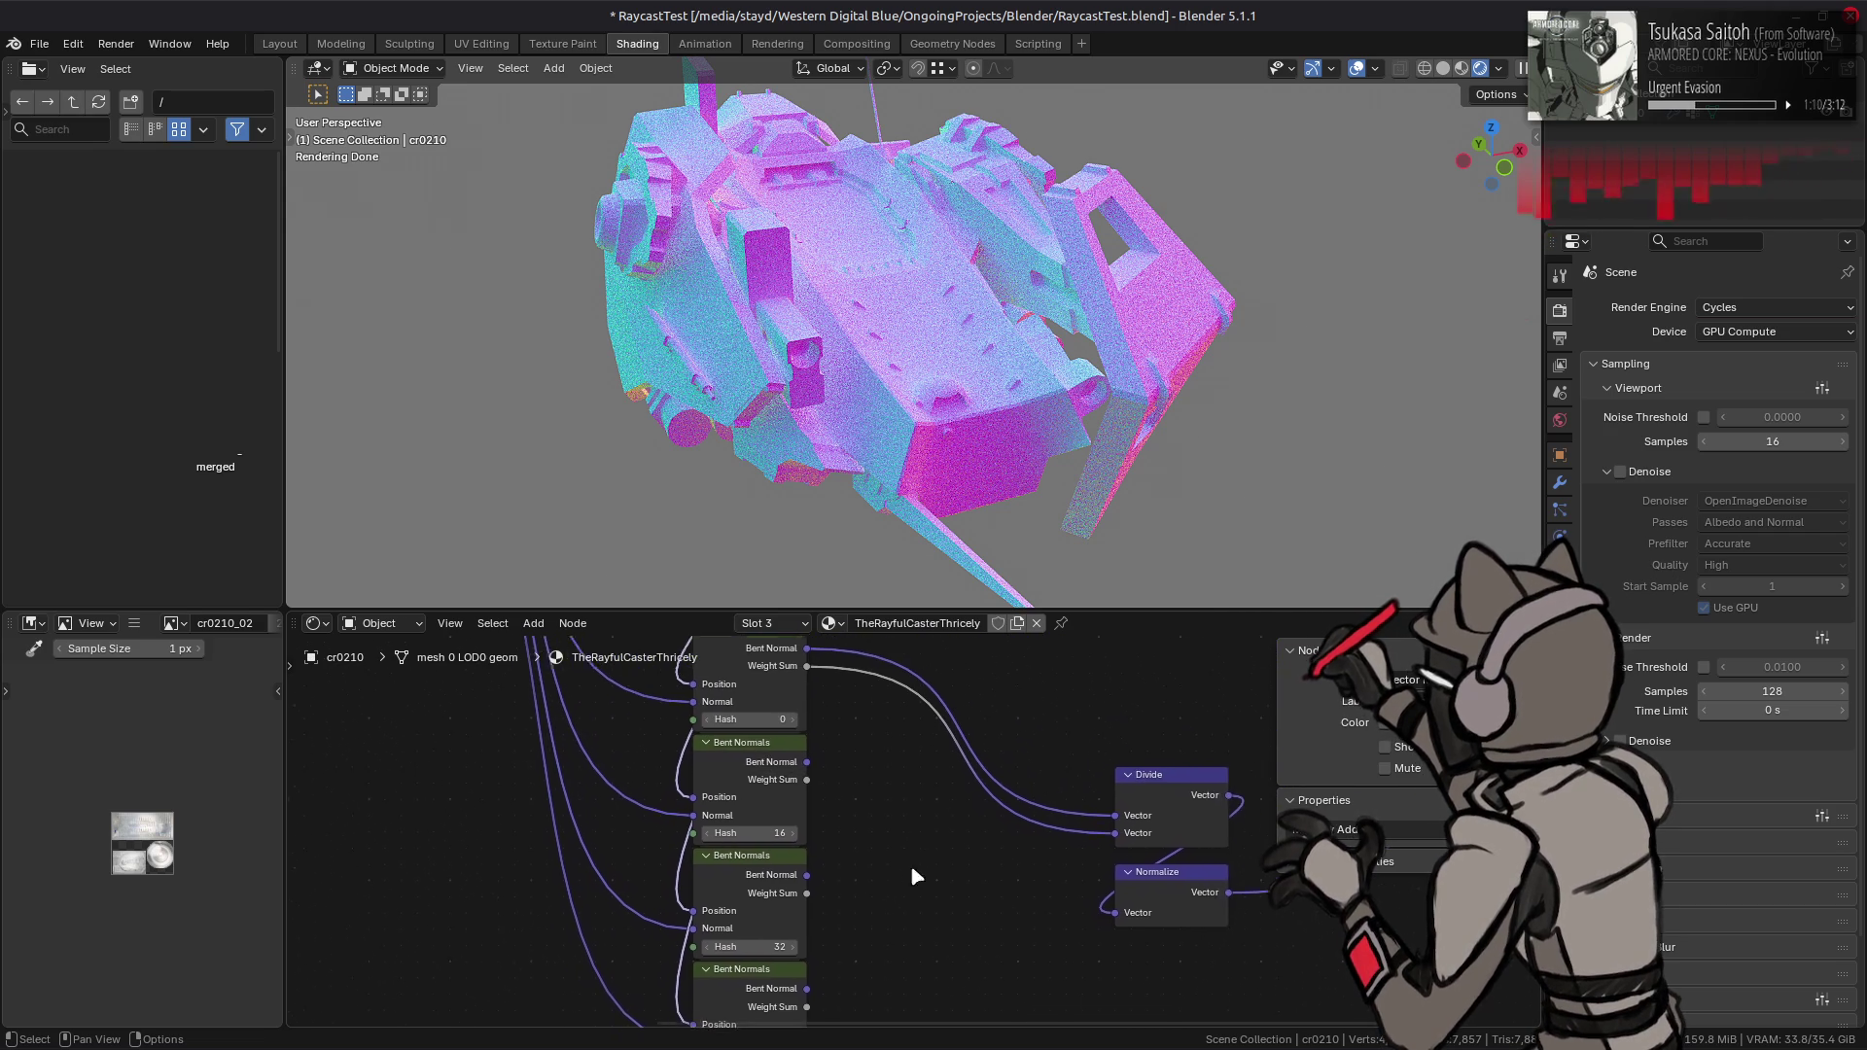
# - Add a collapsed vector Add node summing the first two Bent Normal outputs
pyautogui.hotkey('shift', 'a')
pyautogui.moveTo(929, 758)
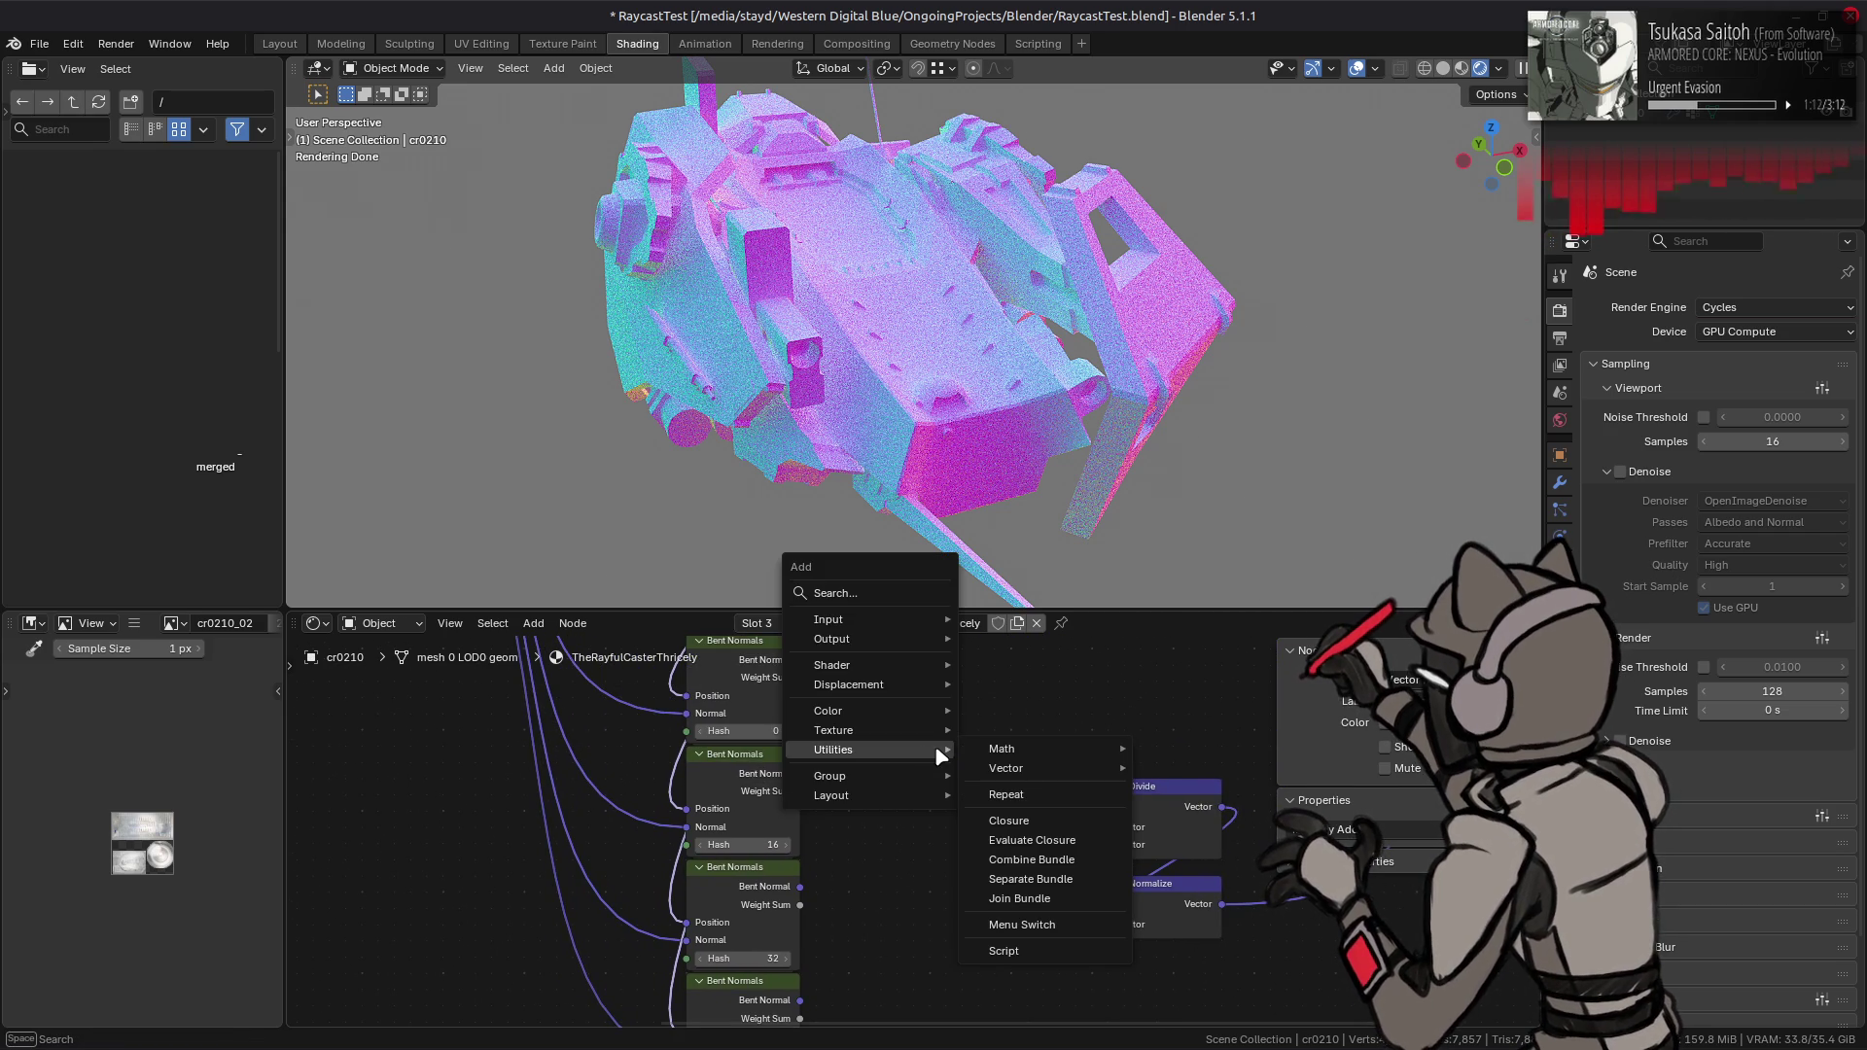
pyautogui.moveTo(1029, 768)
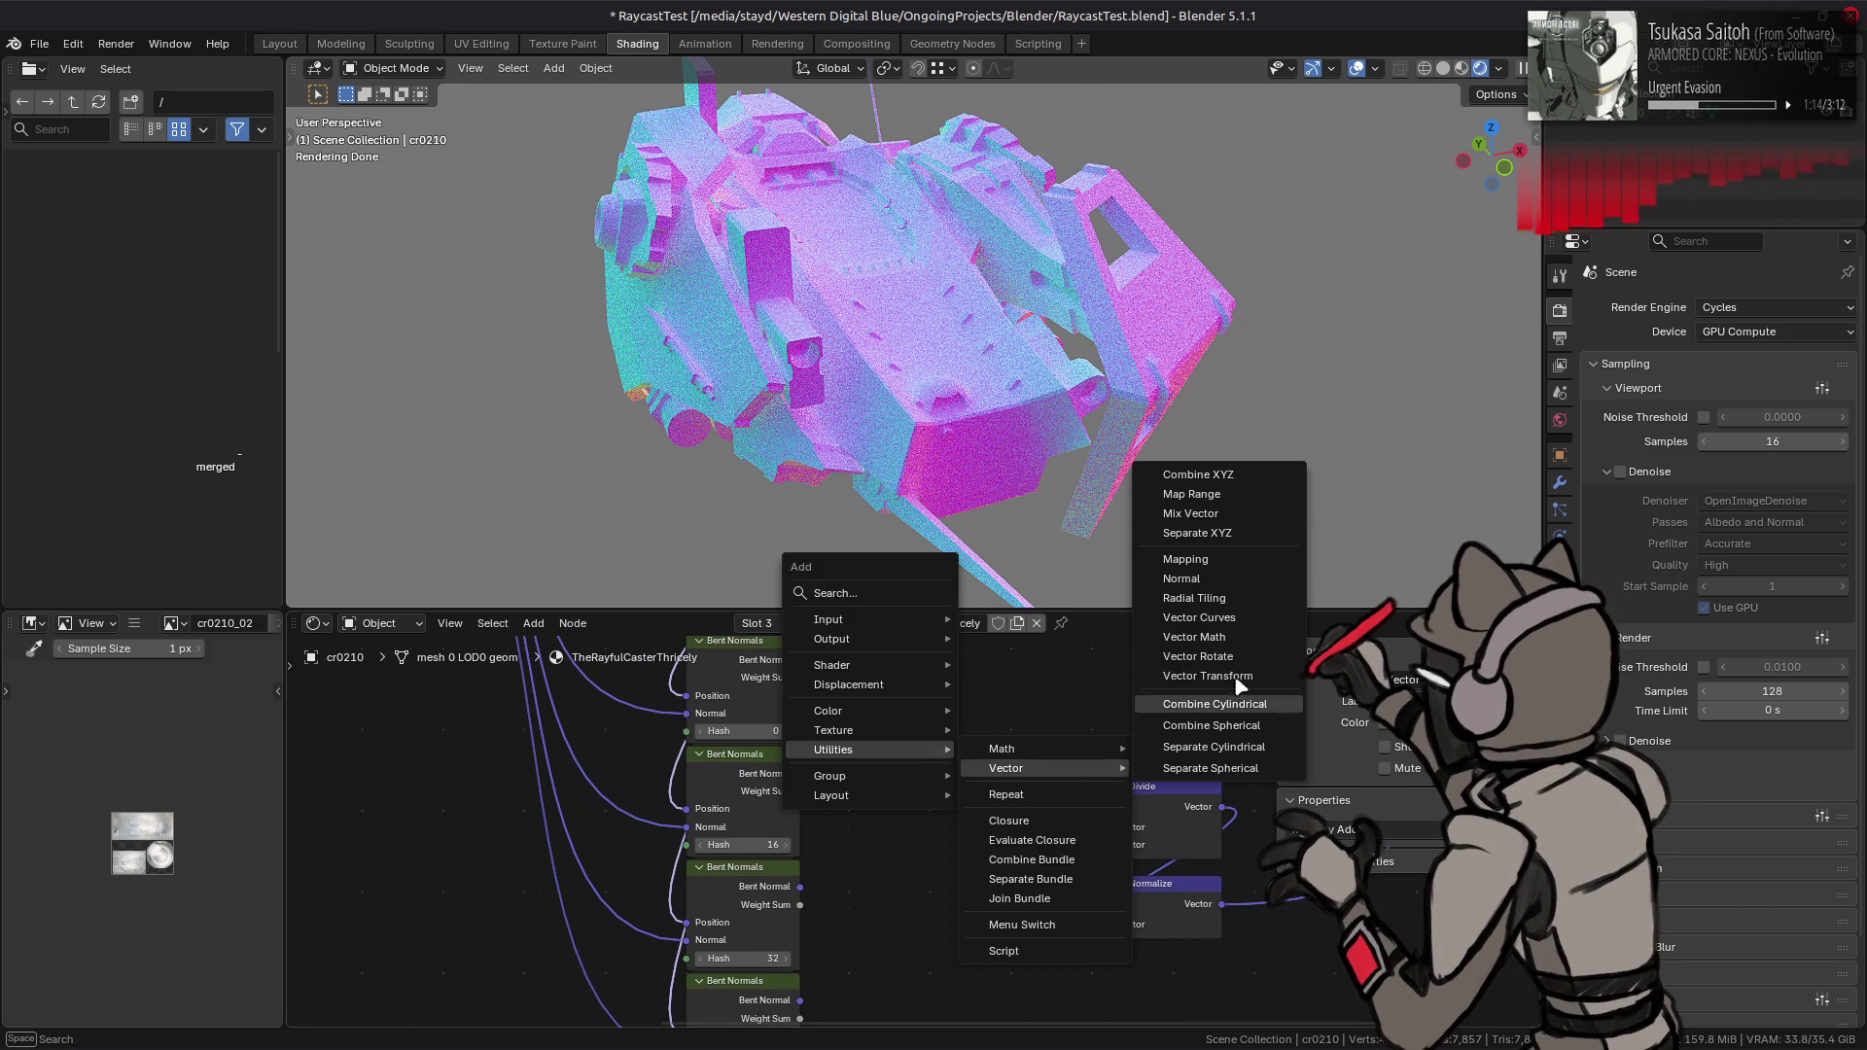
pyautogui.click(1217, 640)
pyautogui.click(887, 736)
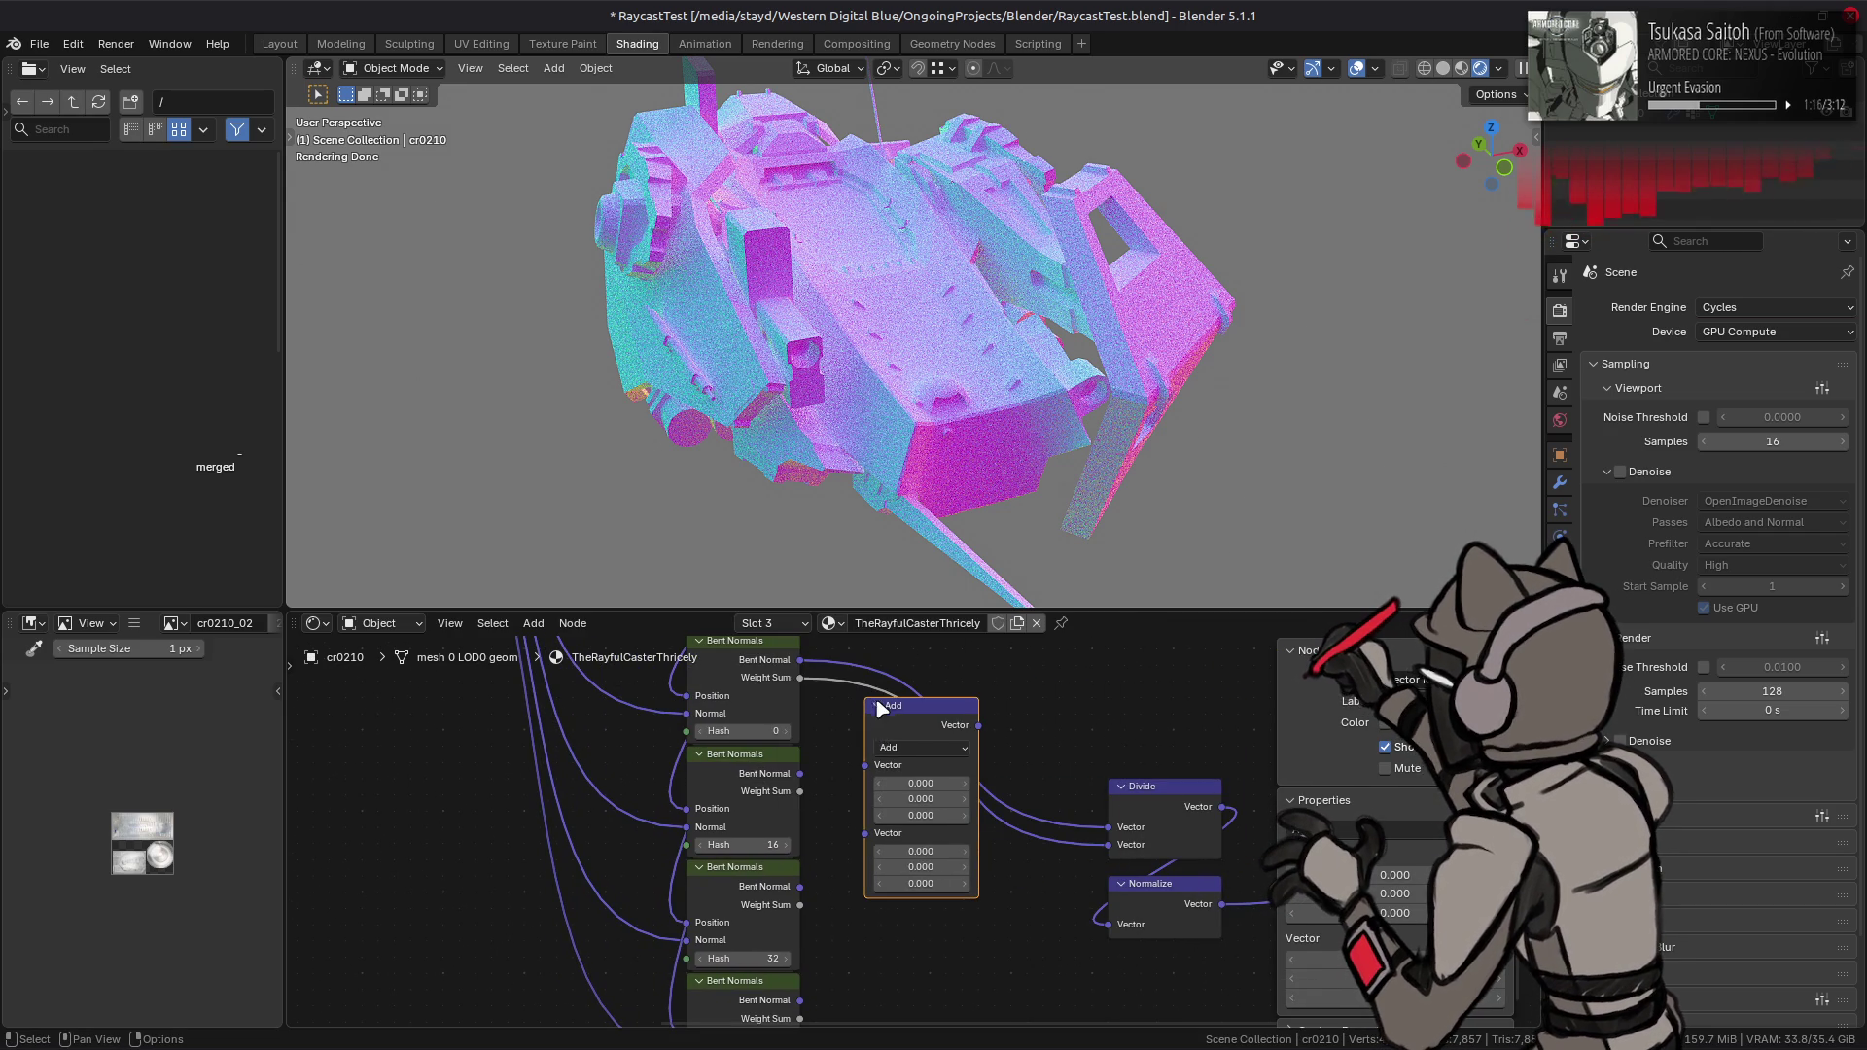
pyautogui.click(878, 706)
pyautogui.moveTo(801, 662)
pyautogui.mouseDown()
pyautogui.moveTo(900, 758)
pyautogui.moveTo(888, 738)
pyautogui.moveTo(837, 763)
pyautogui.moveTo(844, 747)
pyautogui.mouseUp()
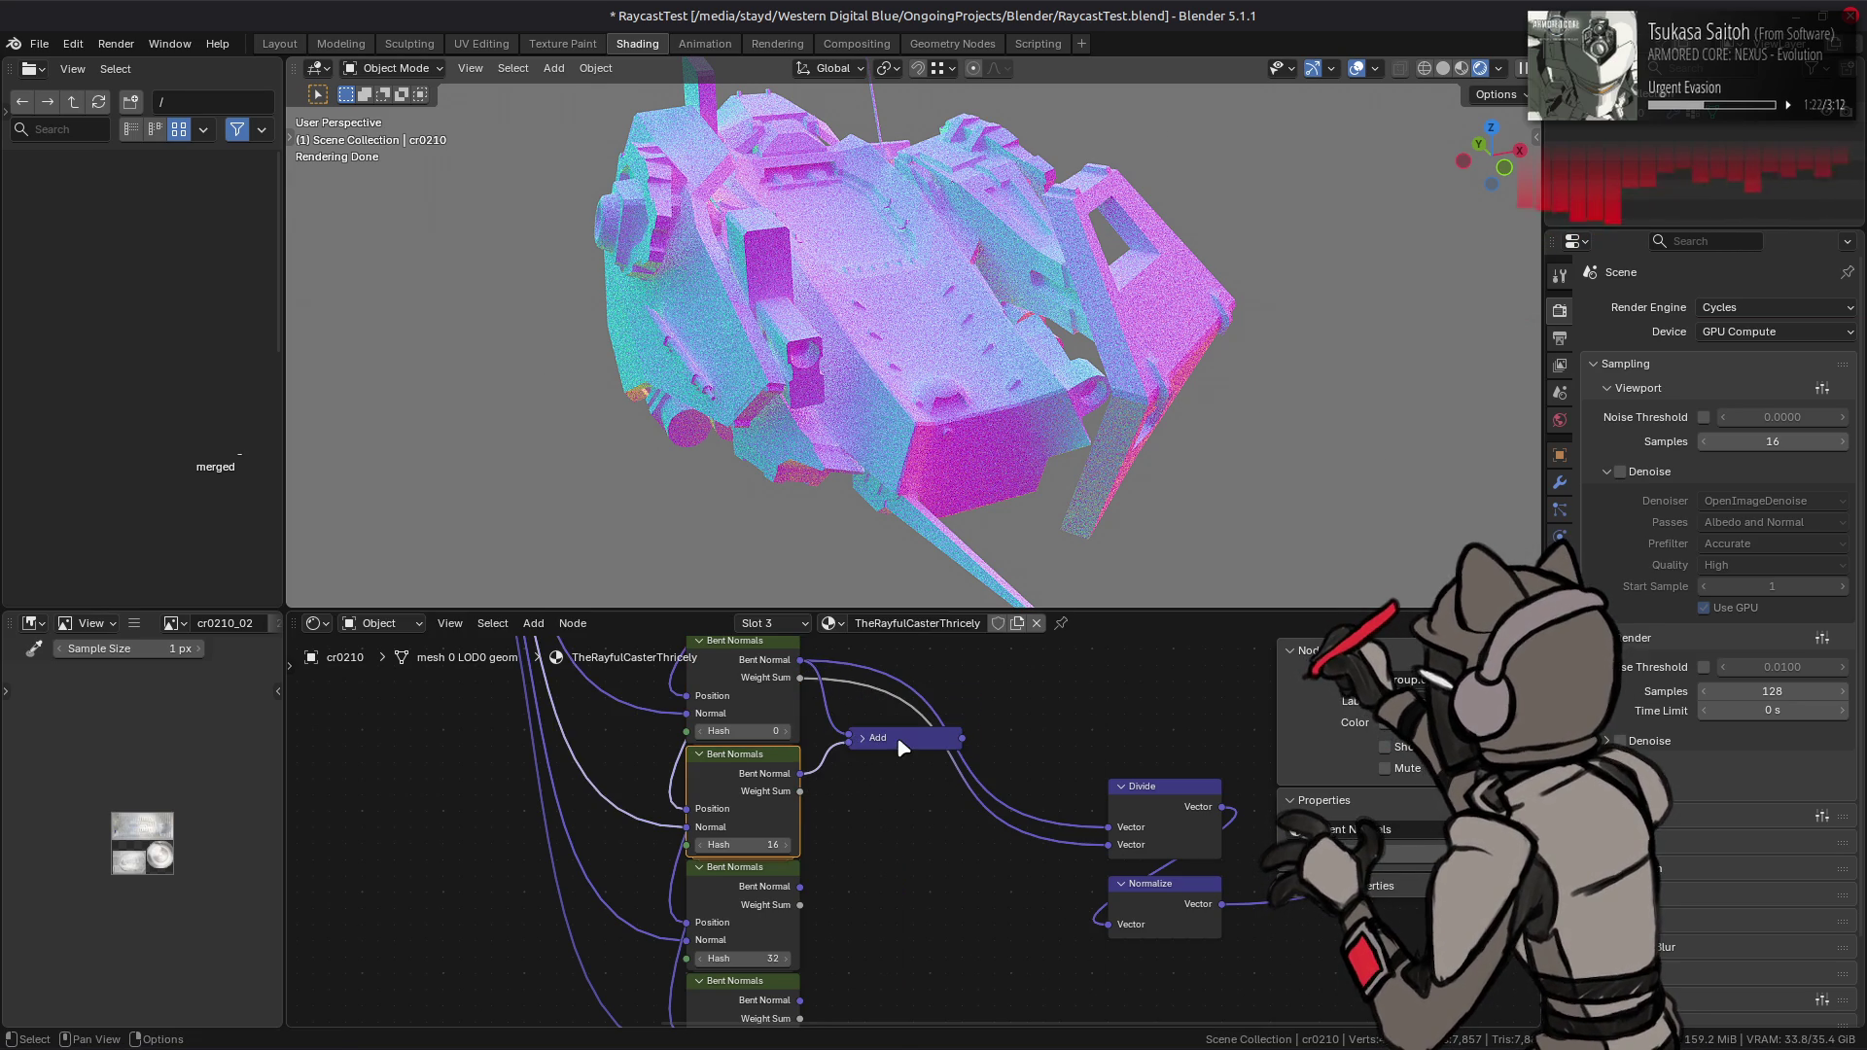
# - Duplicate the vector Add to sum the lower two Bent Normal outputs
pyautogui.hotkey('shift', 'd')
pyautogui.press('Escape')
pyautogui.press('g')
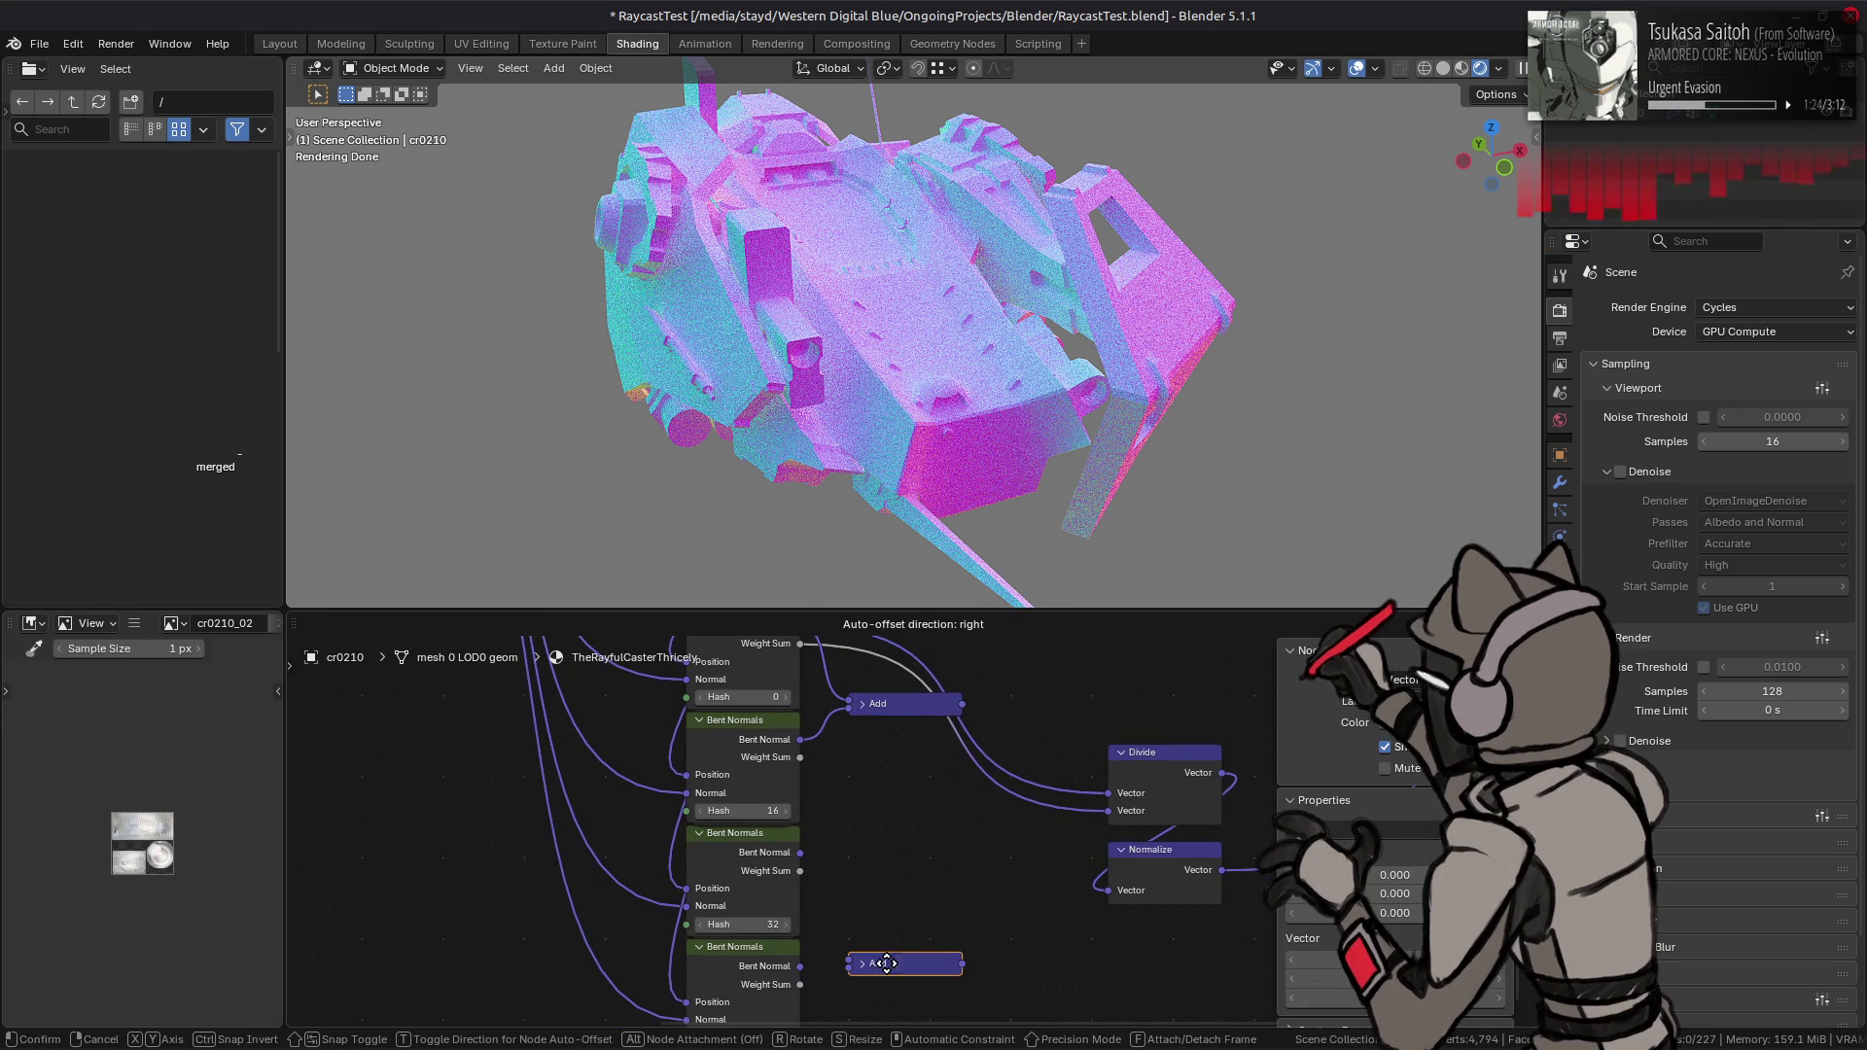
pyautogui.click(904, 917)
pyautogui.moveTo(852, 945)
pyautogui.mouseDown()
pyautogui.moveTo(807, 968)
pyautogui.moveTo(846, 919)
pyautogui.mouseUp()
pyautogui.moveTo(799, 853)
pyautogui.mouseDown()
pyautogui.moveTo(880, 918)
pyautogui.moveTo(893, 847)
pyautogui.mouseUp()
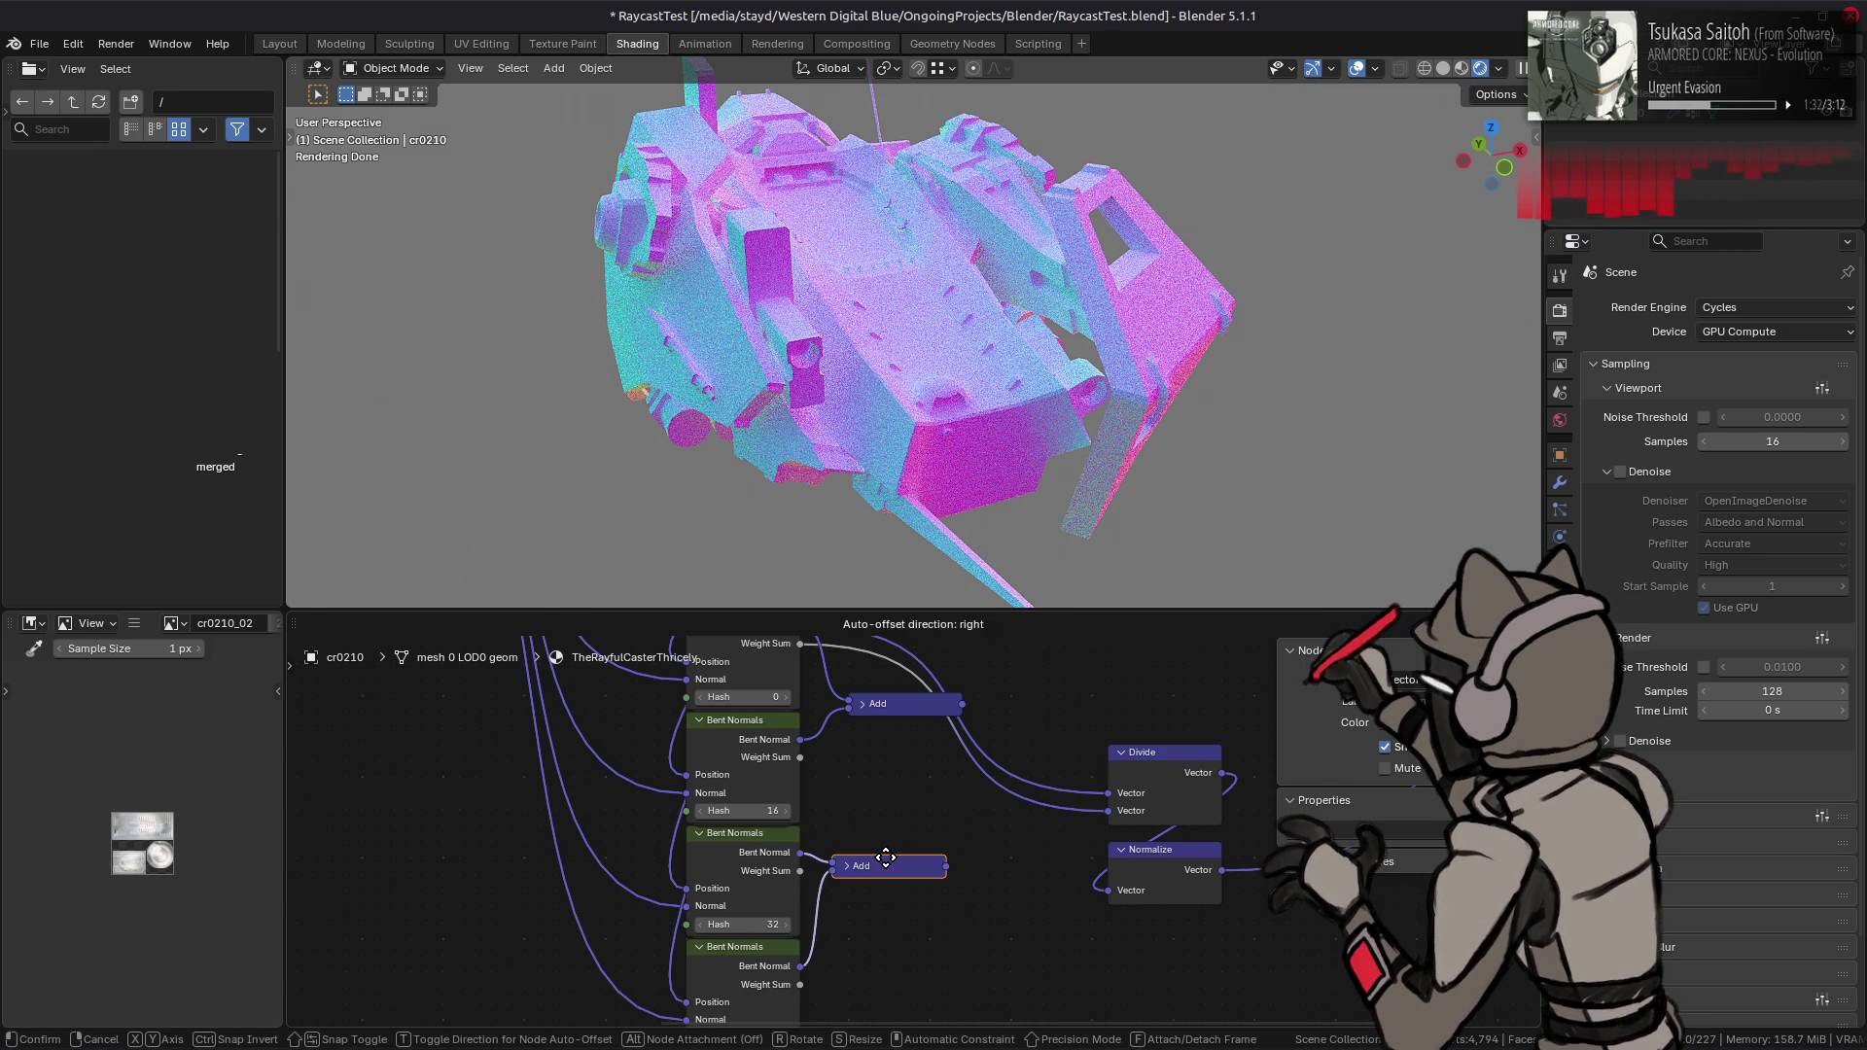
# - Place a third vector Add between the pair sums and feed the lower sum into it
pyautogui.press('g')
pyautogui.moveTo(895, 929)
pyautogui.mouseDown()
pyautogui.moveTo(882, 755)
pyautogui.moveTo(854, 879)
pyautogui.moveTo(871, 829)
pyautogui.moveTo(834, 763)
pyautogui.moveTo(851, 895)
pyautogui.moveTo(837, 758)
pyautogui.moveTo(863, 872)
pyautogui.moveTo(897, 852)
pyautogui.mouseUp()
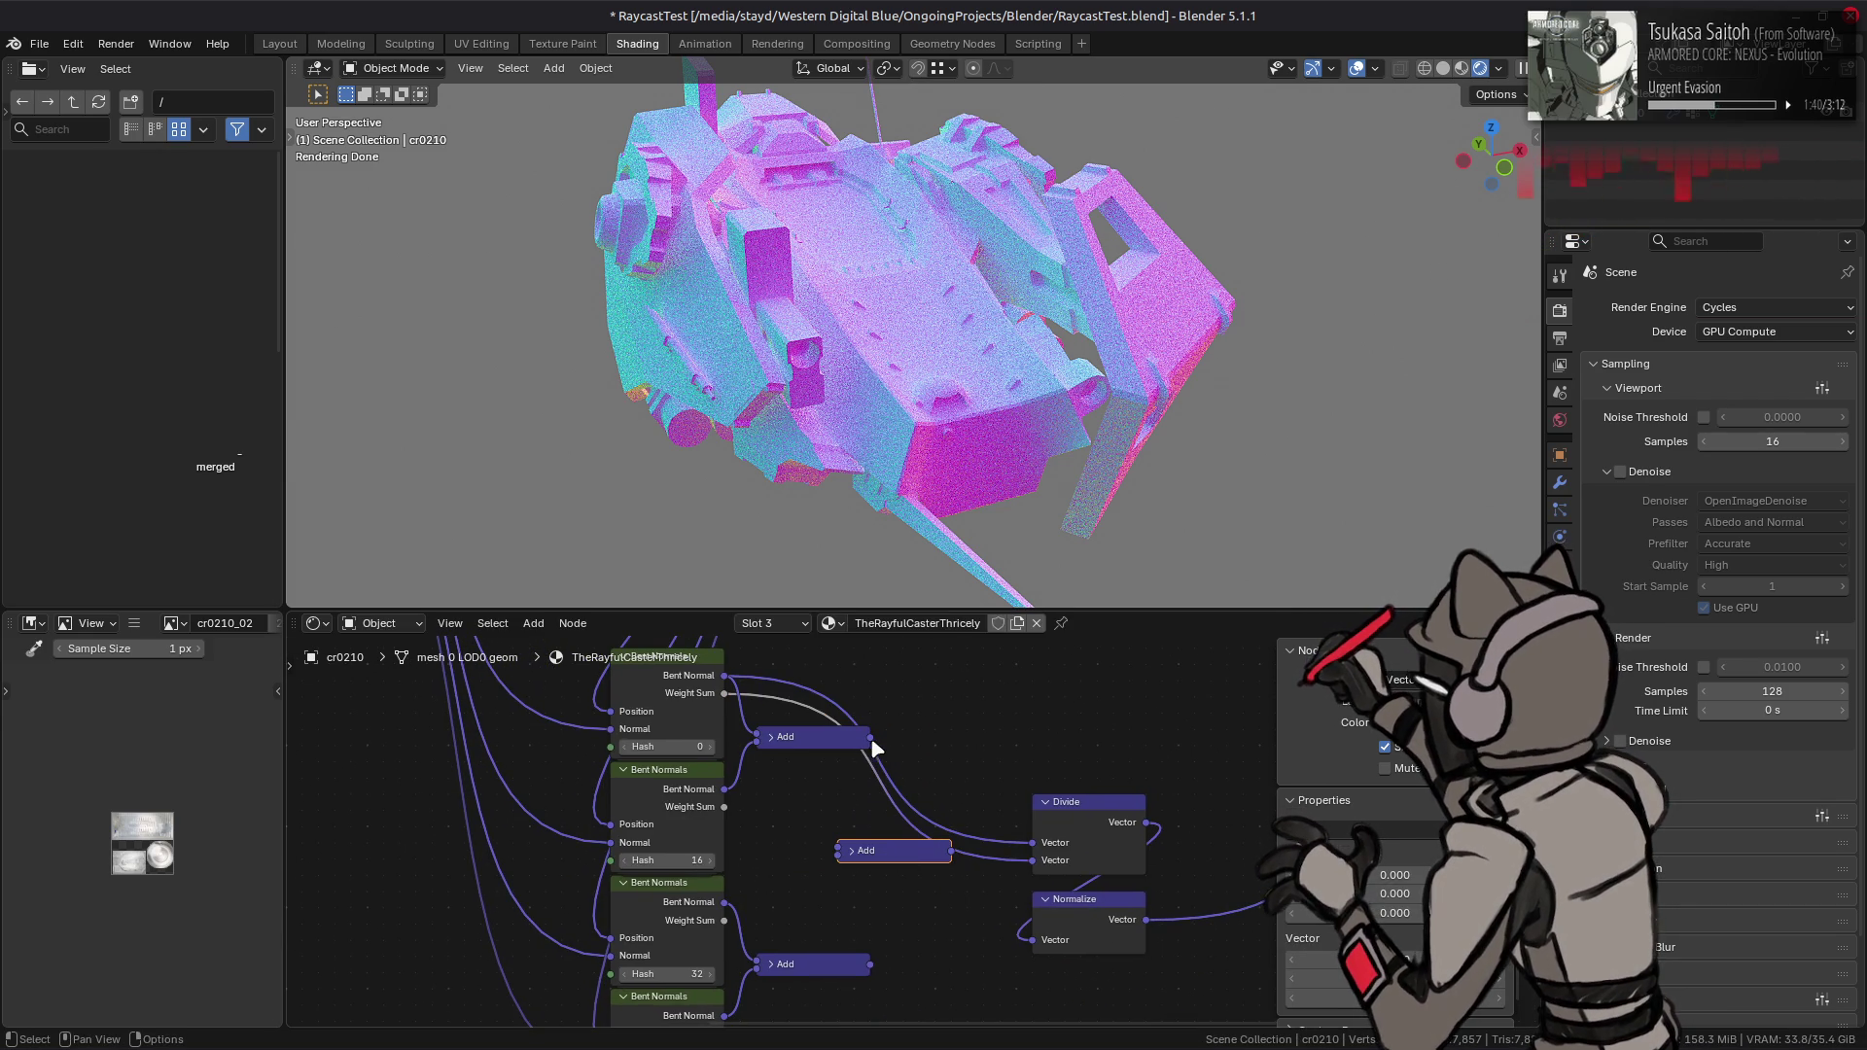
pyautogui.moveTo(871, 966); pyautogui.dragTo(836, 854)
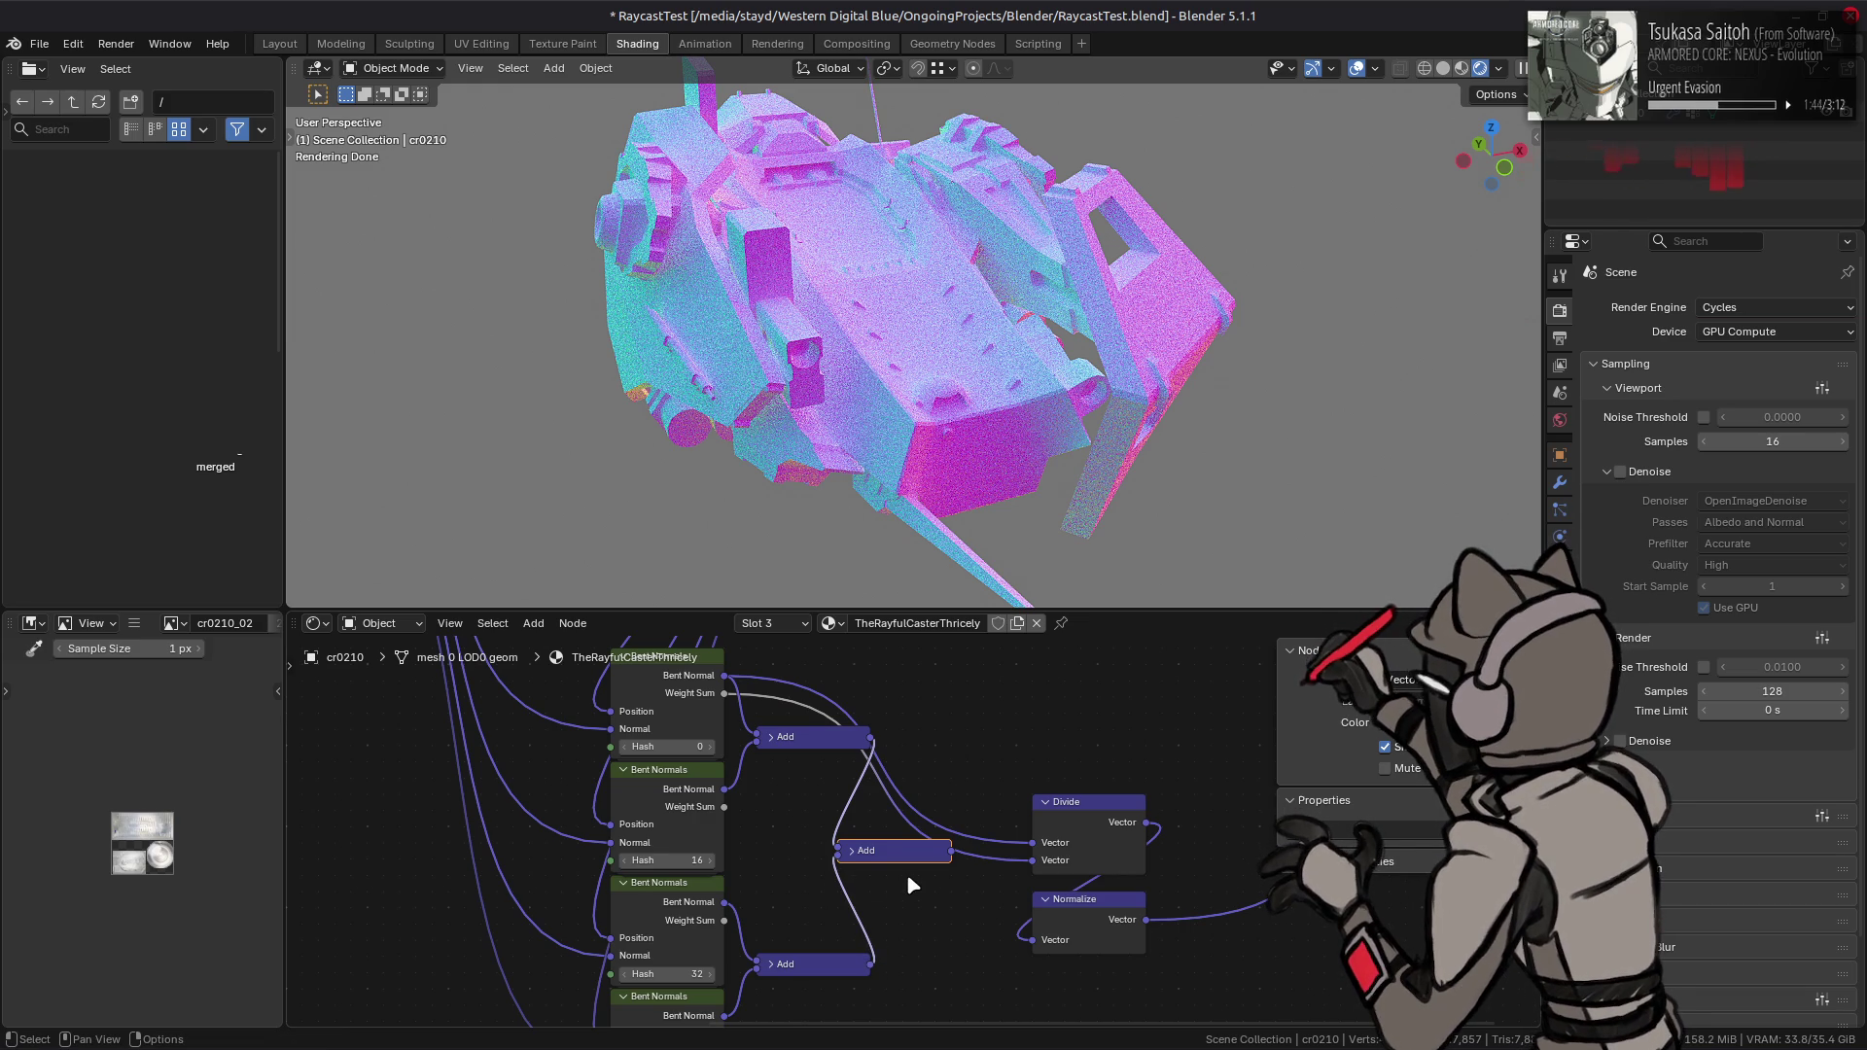
pyautogui.moveTo(794, 791); pyautogui.dragTo(820, 827, button='middle')
# - Add a collapsed math Add node beneath the upper vector Add
pyautogui.hotkey('shift', 'a')
pyautogui.moveTo(825, 826)
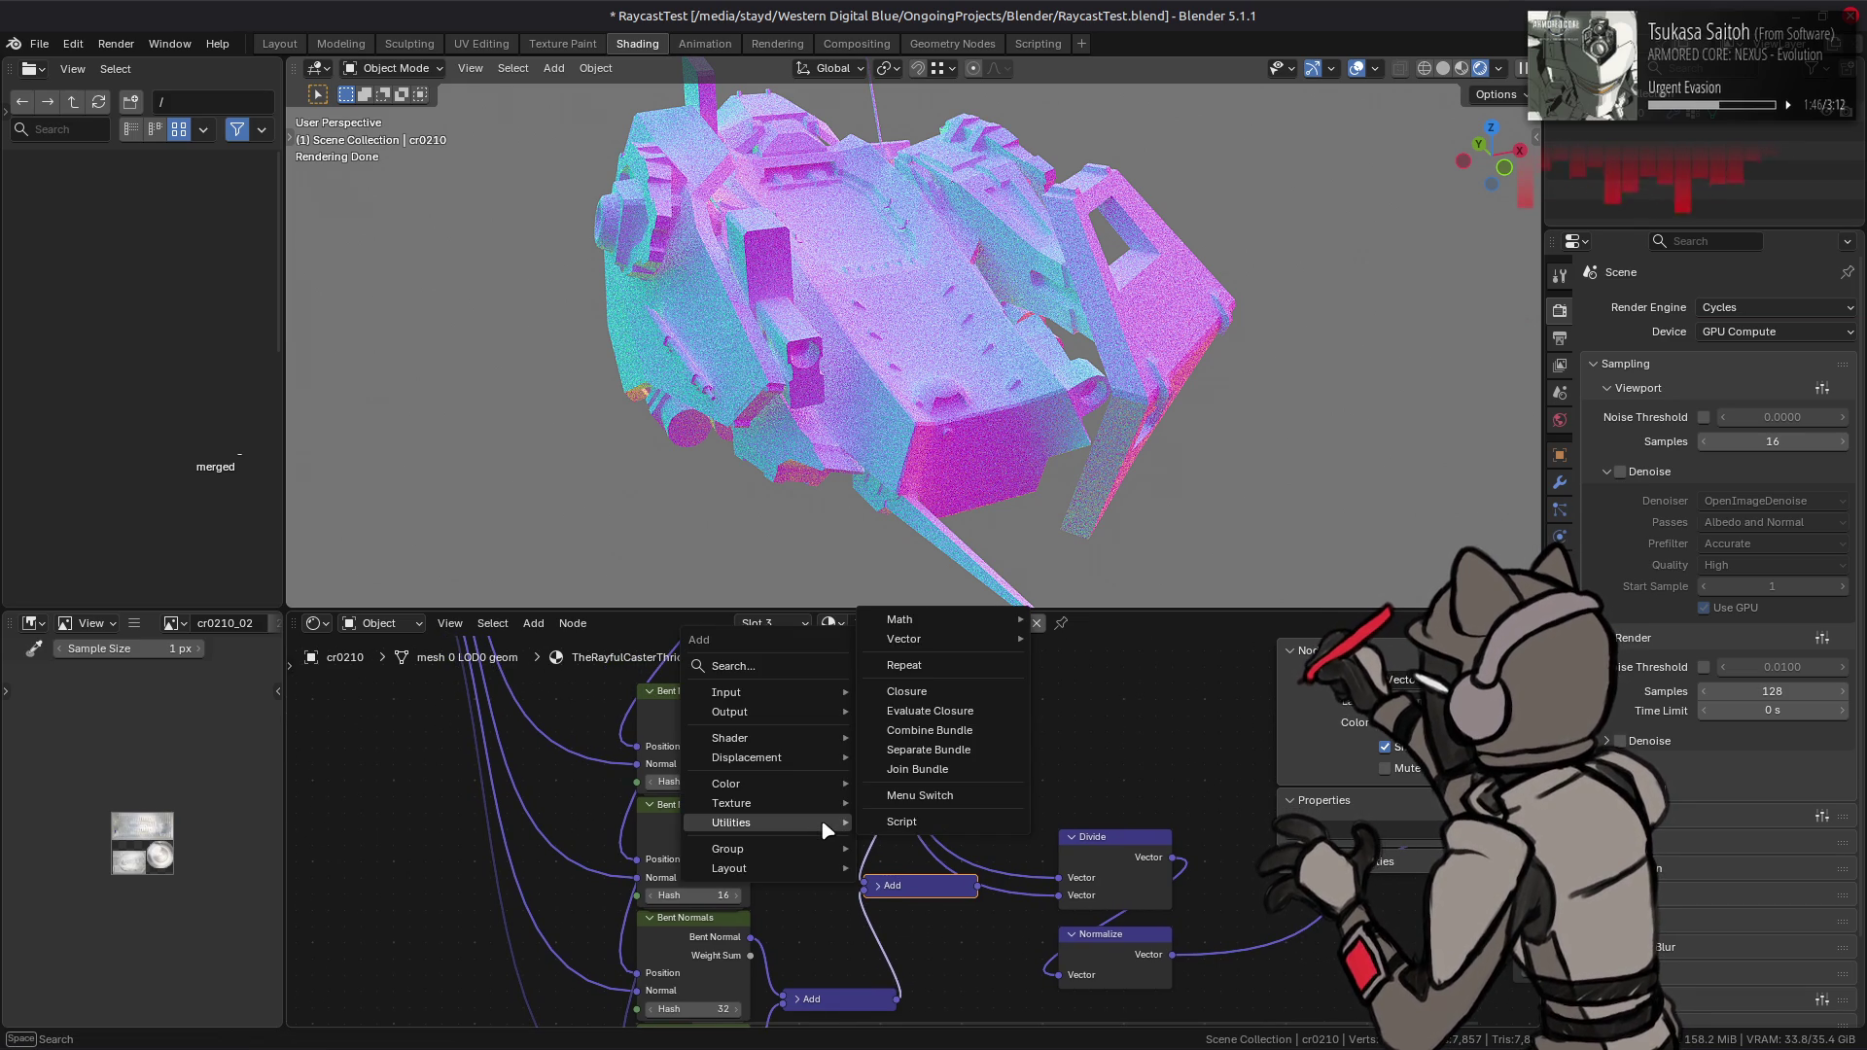
pyautogui.moveTo(934, 624)
pyautogui.click(1070, 678)
pyautogui.click(969, 677)
pyautogui.press('h')
pyautogui.press('g')
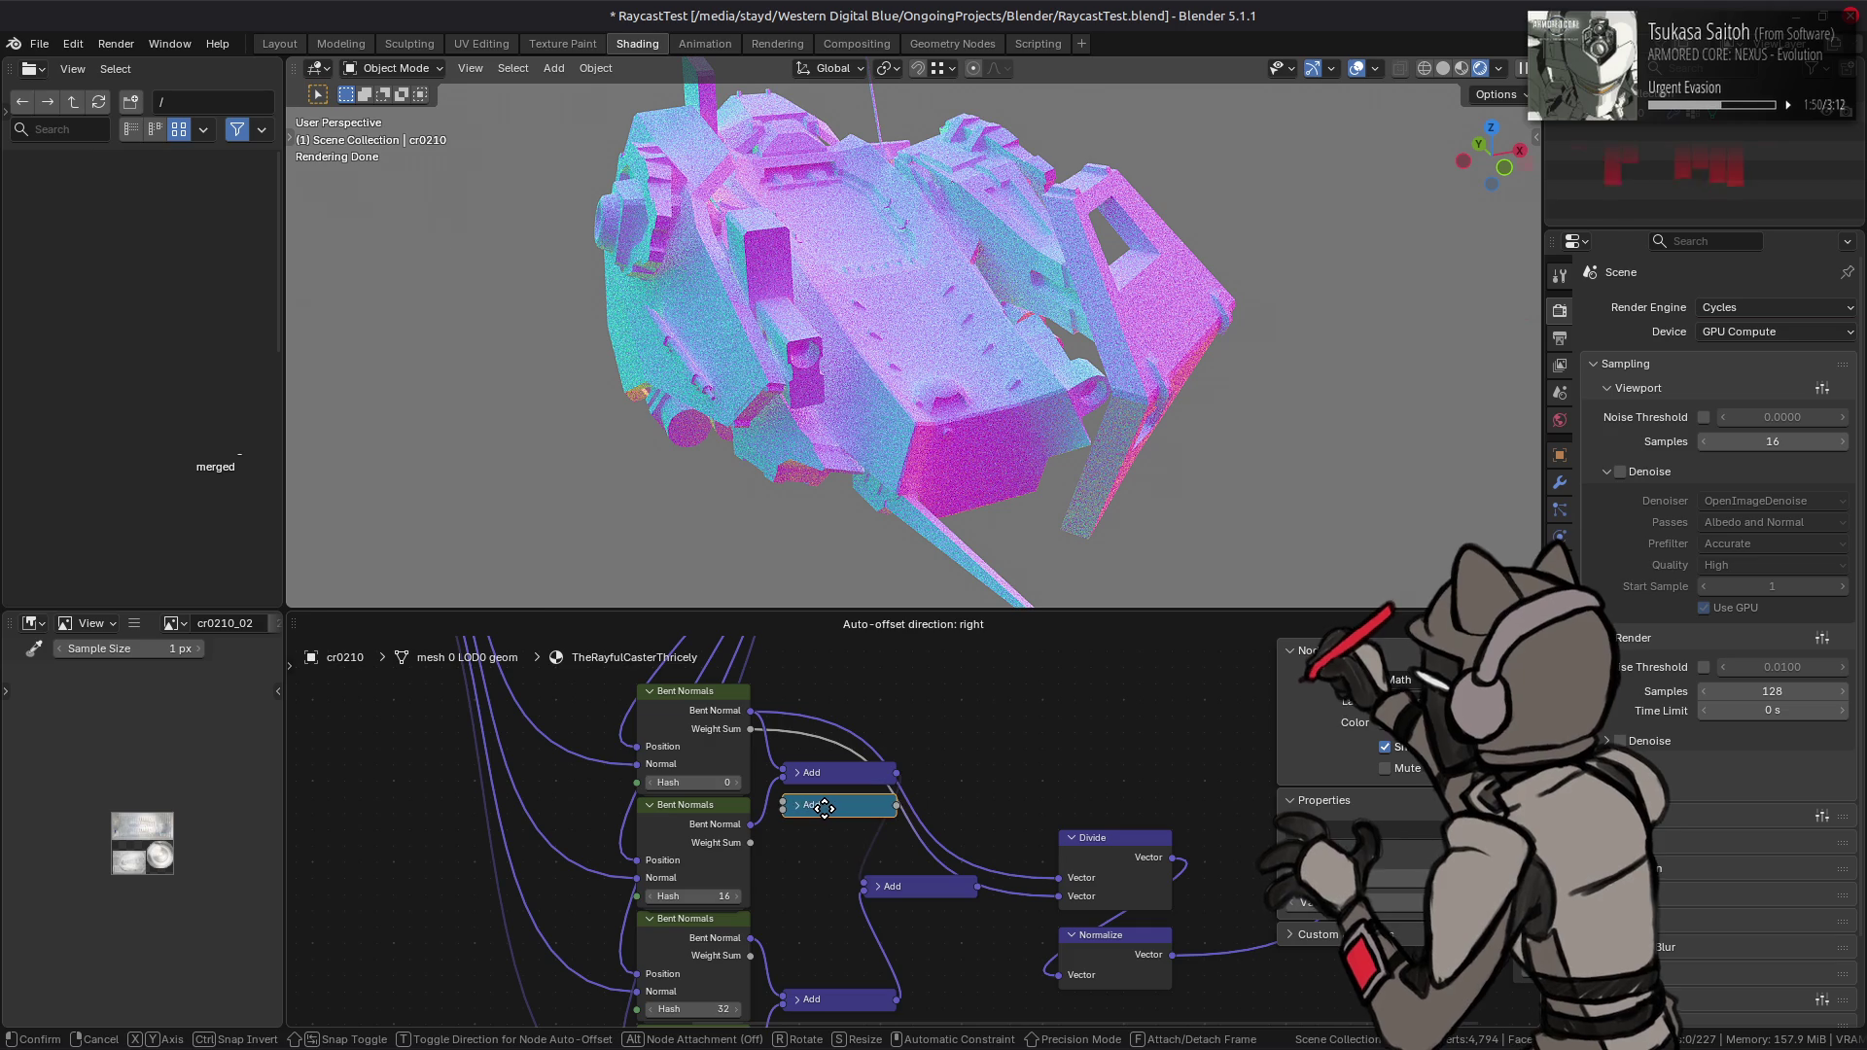
pyautogui.click(825, 808)
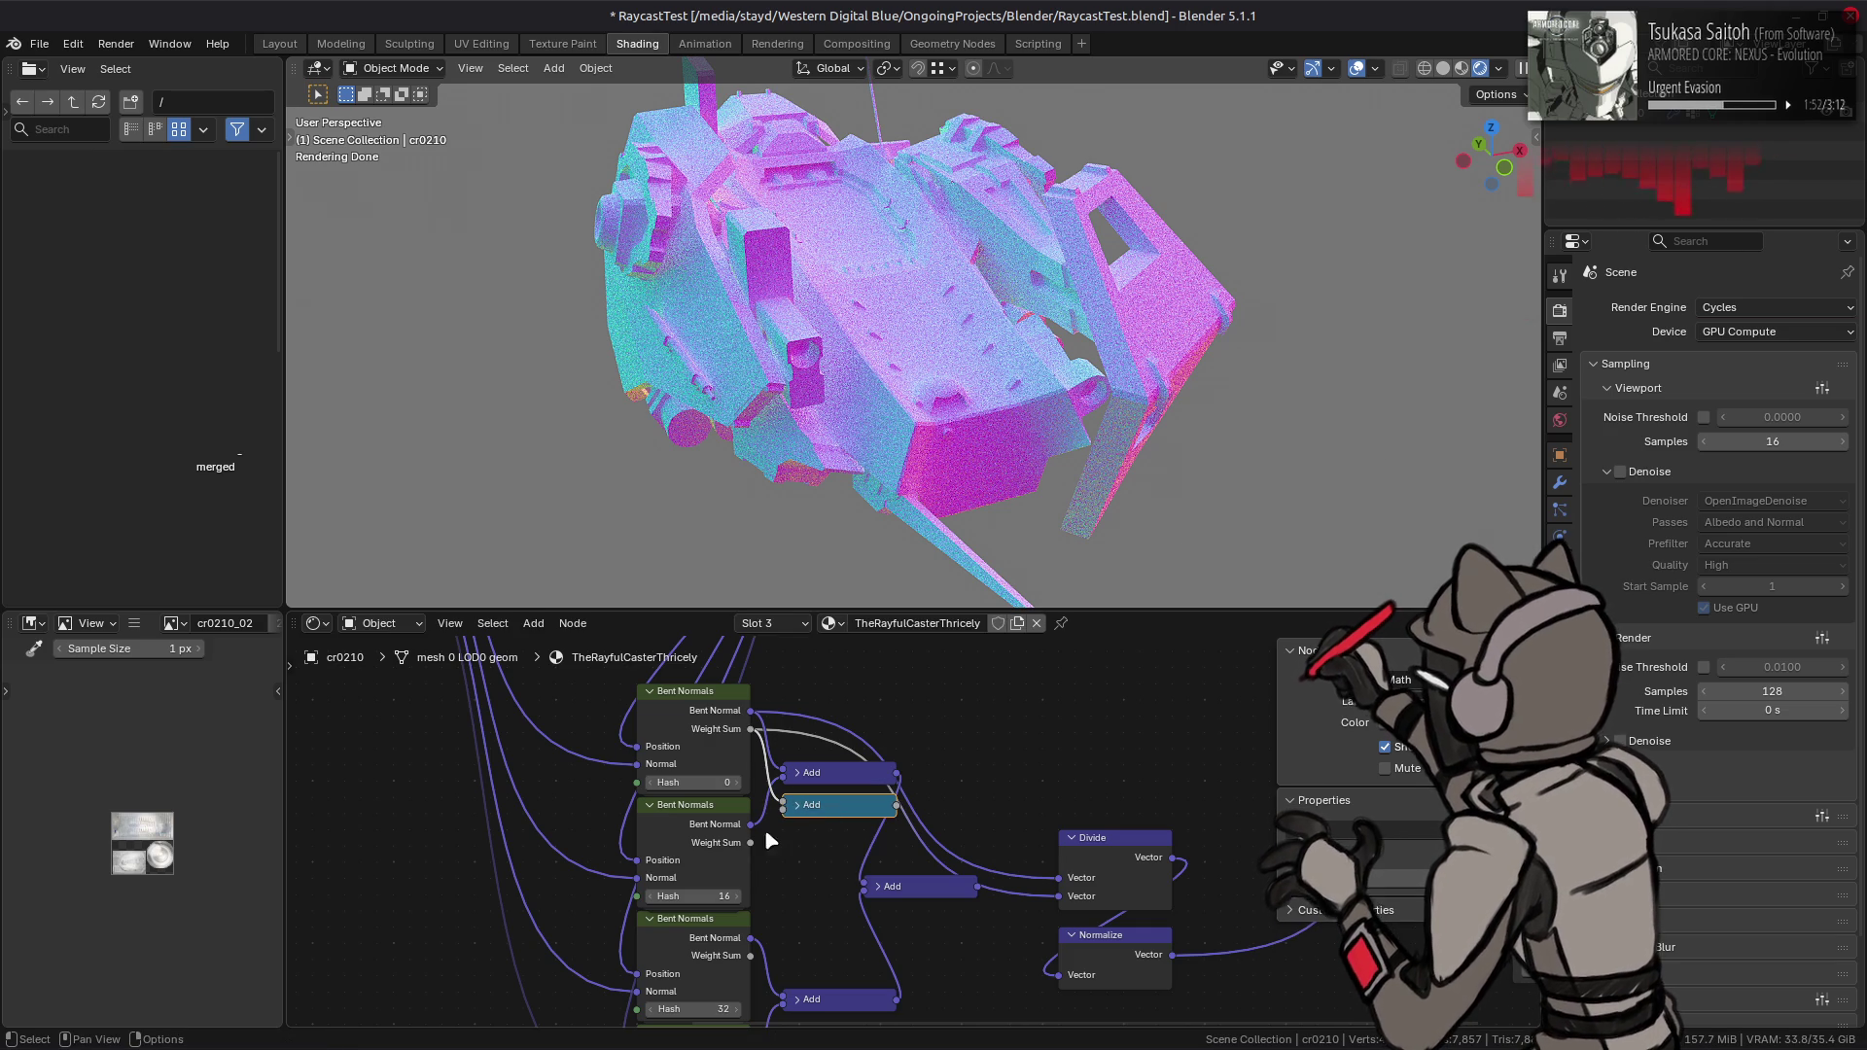
# - Duplicate the math Add and wire the lower two Weight Sum outputs into it
pyautogui.moveTo(784, 826); pyautogui.dragTo(813, 749, button='middle')
pyautogui.hotkey('shift', 'd')
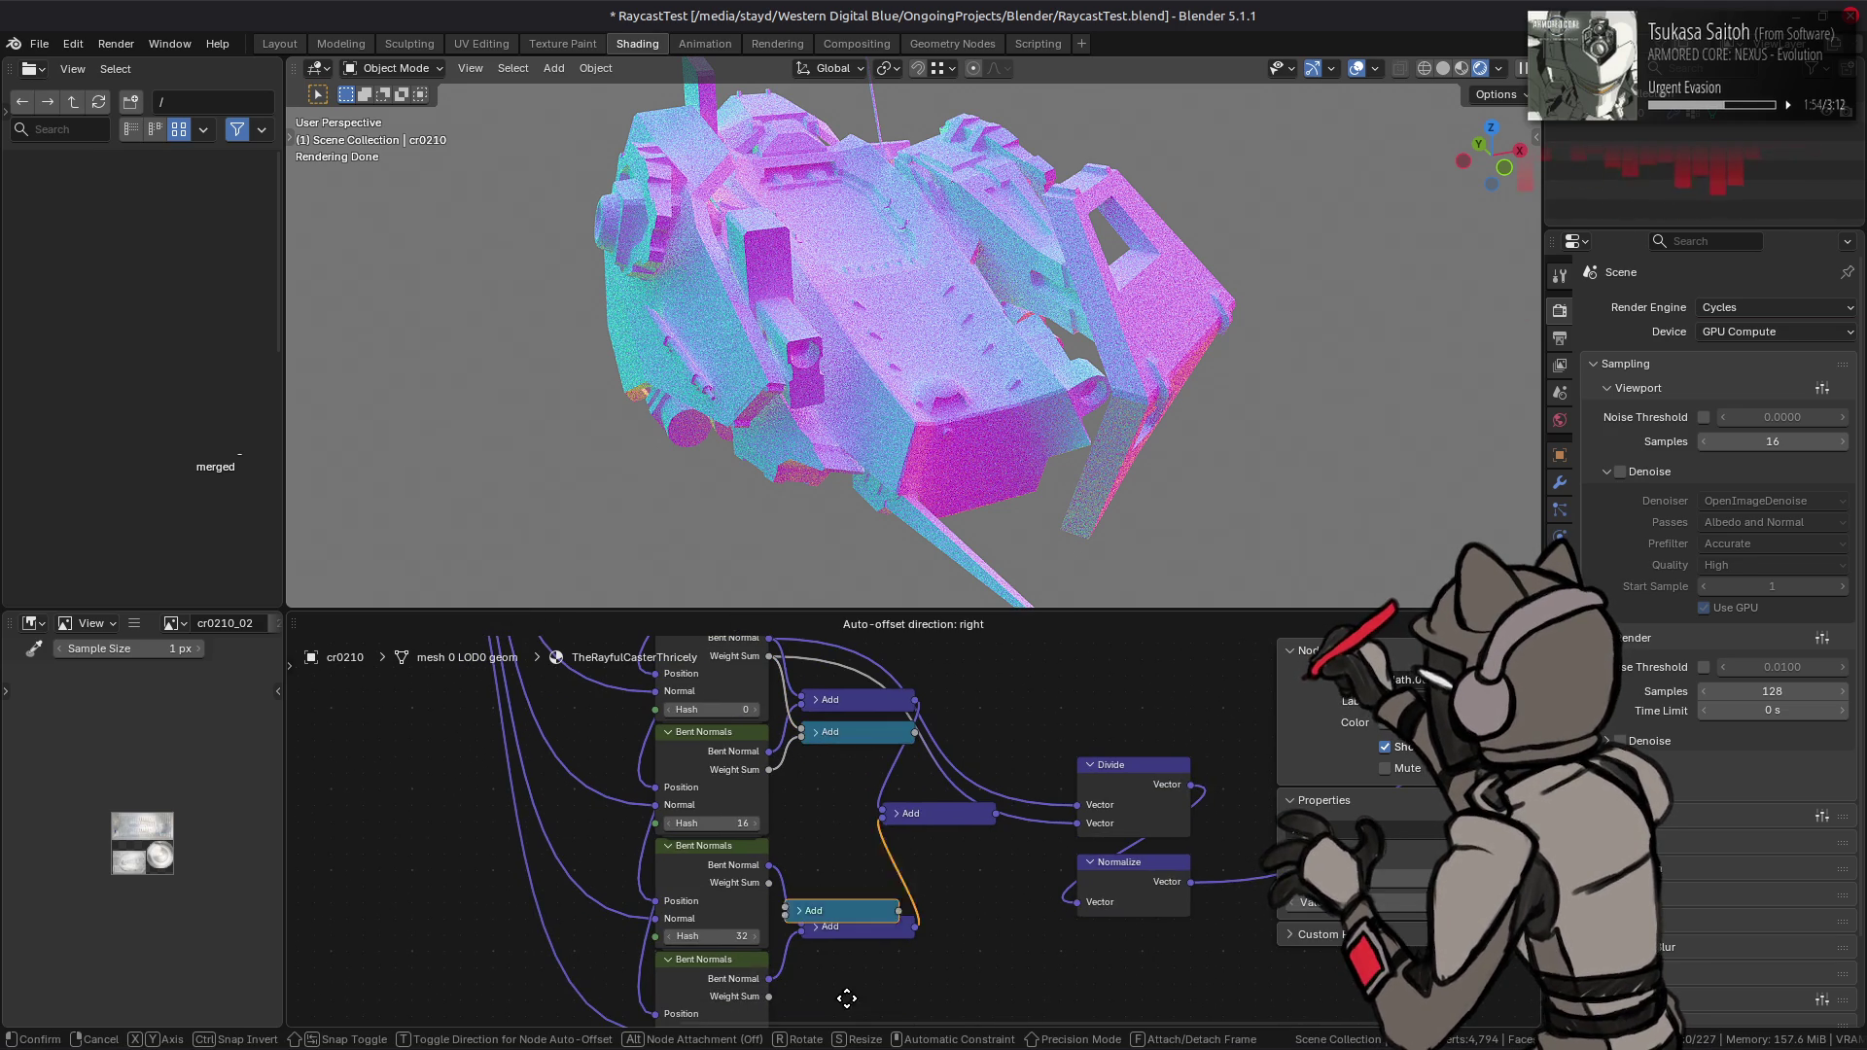
pyautogui.click(842, 963)
pyautogui.moveTo(769, 987); pyautogui.dragTo(803, 958)
pyautogui.moveTo(769, 873)
pyautogui.mouseDown()
pyautogui.moveTo(807, 953)
pyautogui.moveTo(843, 963)
pyautogui.mouseUp()
# - Add a middle math Add that combines the upper and lower weight pair sums
pyautogui.click(842, 958)
pyautogui.hotkey('shift', 'd')
pyautogui.click(925, 842)
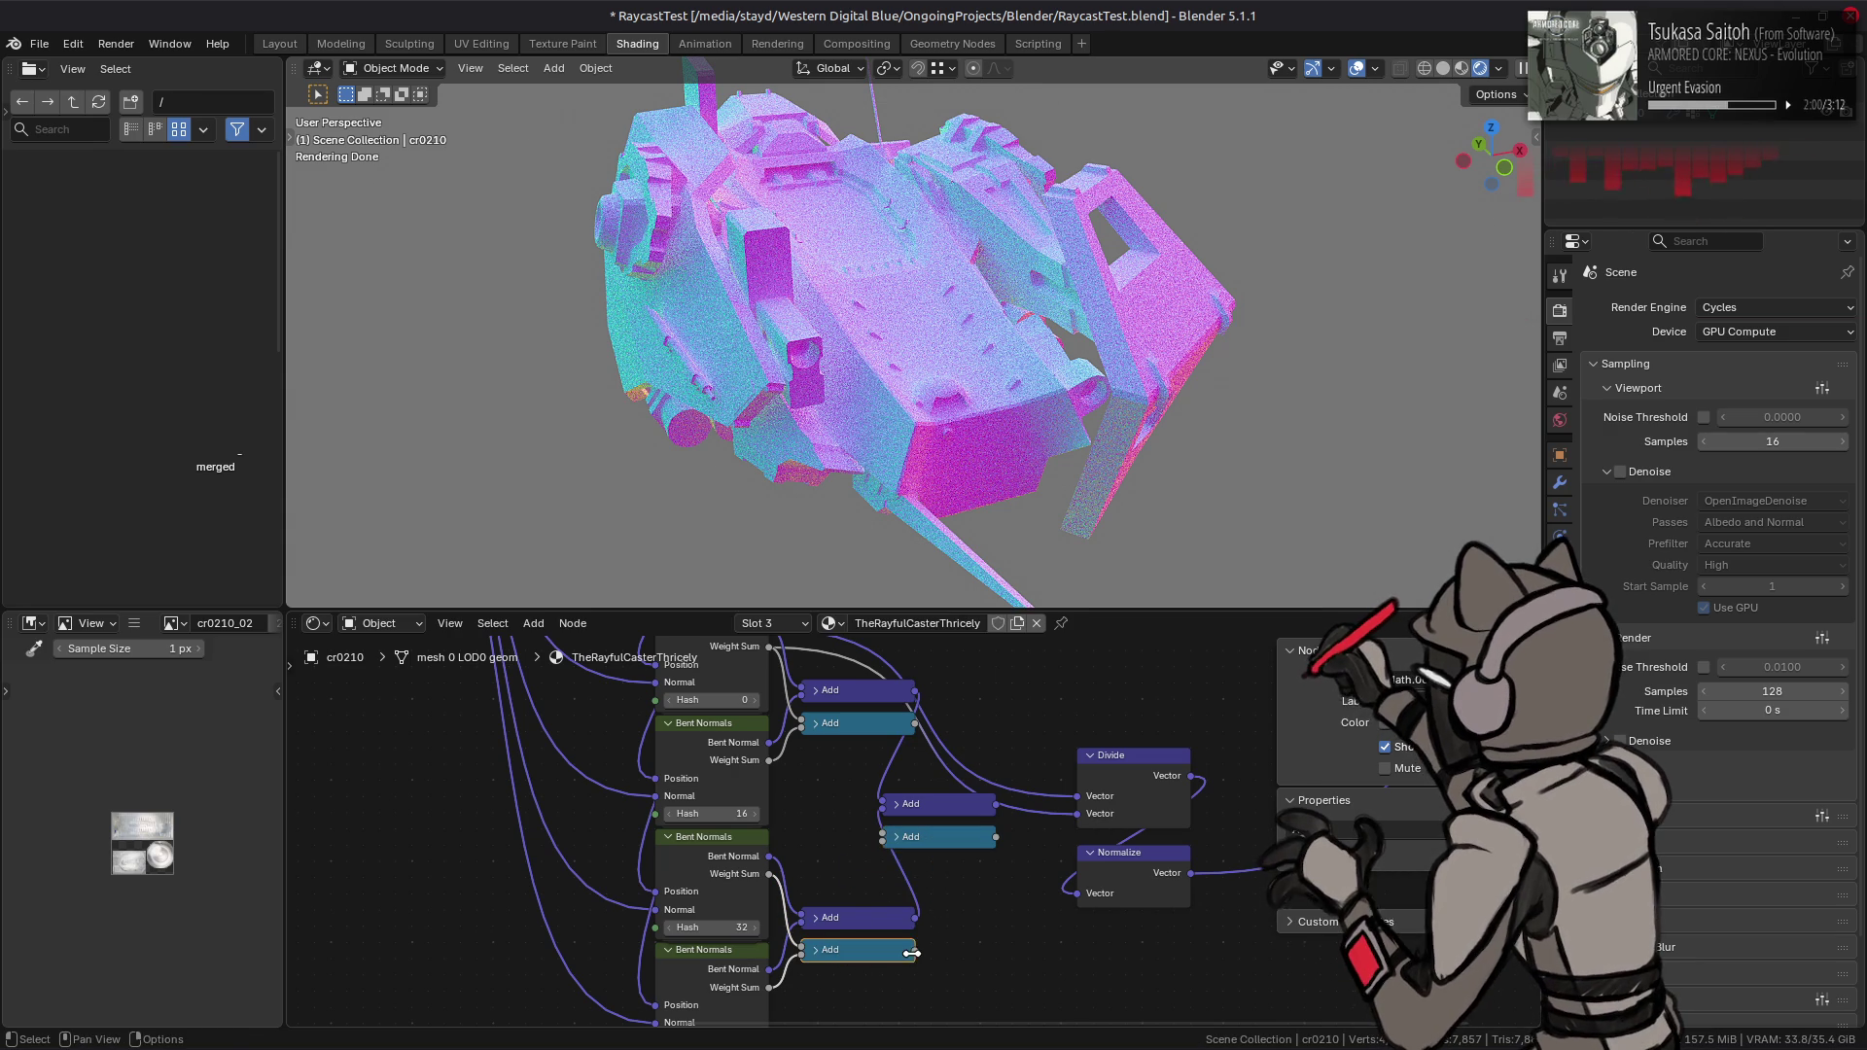
pyautogui.moveTo(912, 953)
pyautogui.mouseDown()
pyautogui.moveTo(924, 891)
pyautogui.moveTo(875, 856)
pyautogui.mouseUp()
pyautogui.moveTo(915, 723); pyautogui.dragTo(882, 838)
pyautogui.moveTo(977, 855); pyautogui.dragTo(896, 860, button='middle')
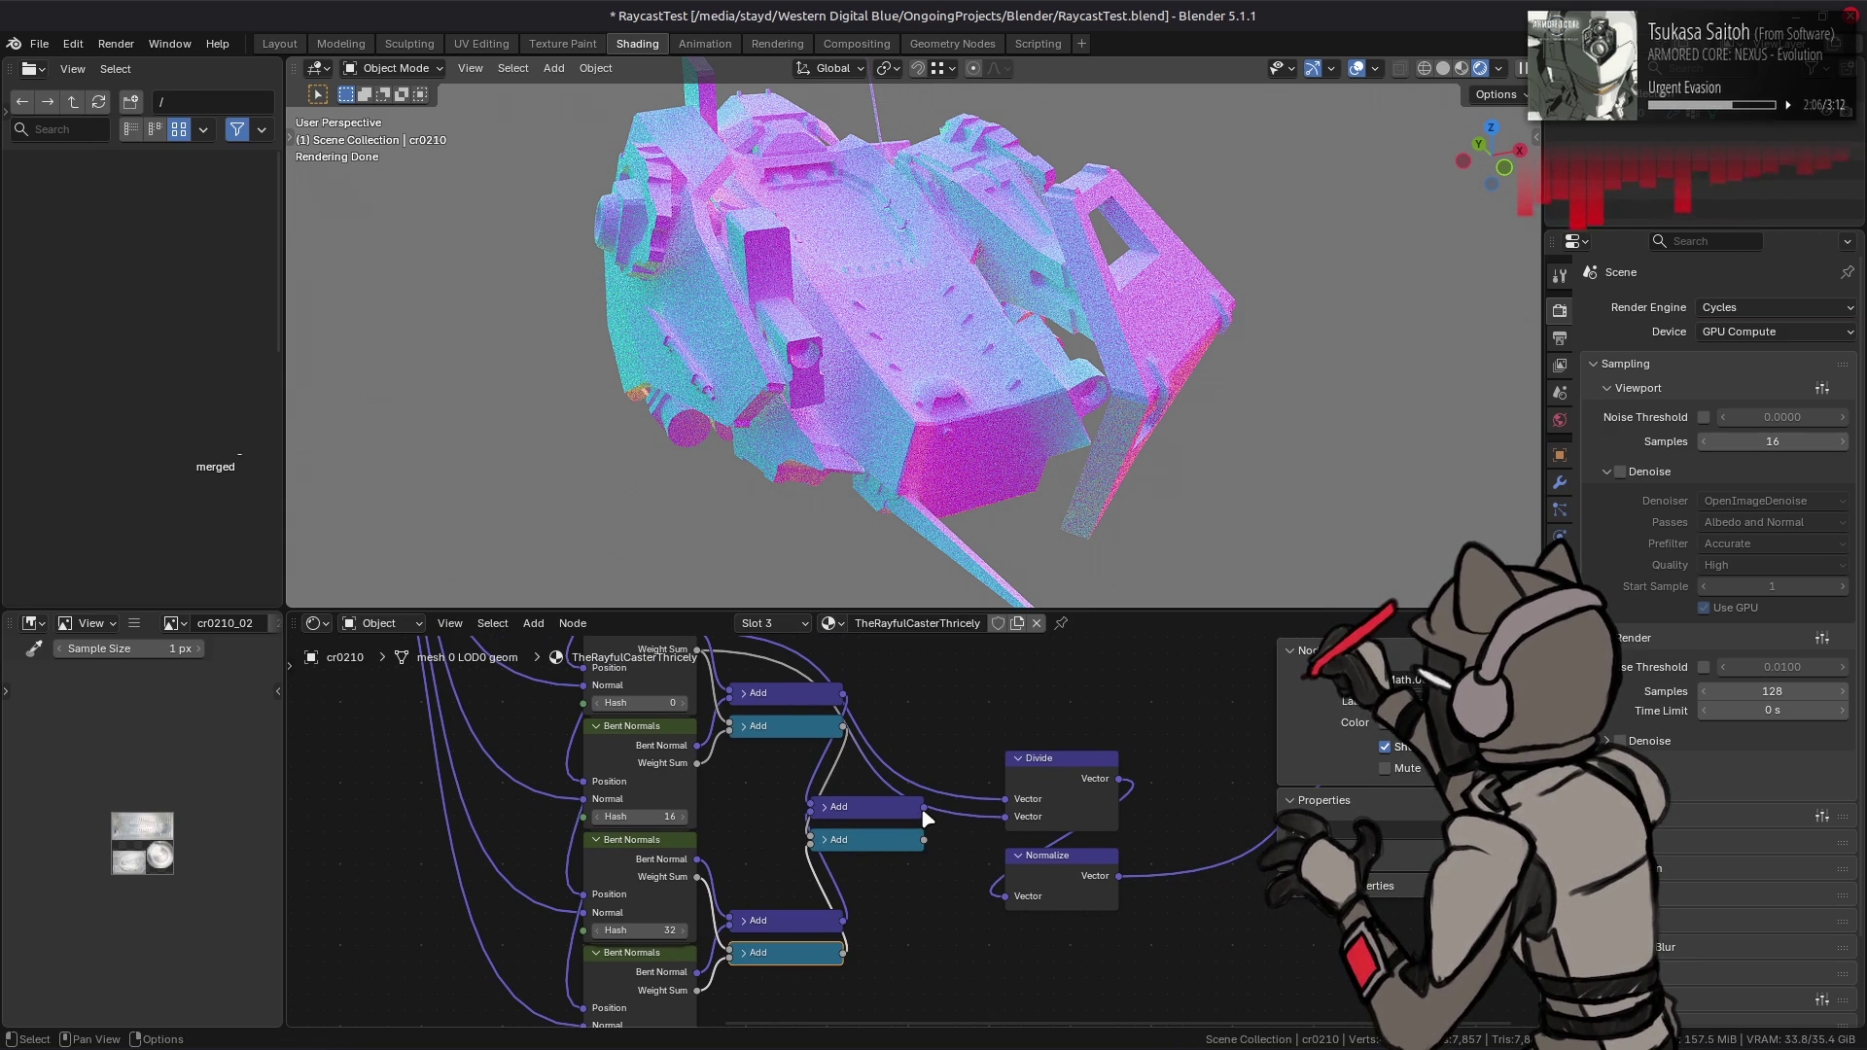
# - Feed the summed bent normals into Divide's first input and the summed weights into its second
pyautogui.moveTo(924, 808)
pyautogui.mouseDown()
pyautogui.moveTo(1007, 800)
pyautogui.moveTo(987, 834)
pyautogui.moveTo(1006, 817)
pyautogui.mouseUp()
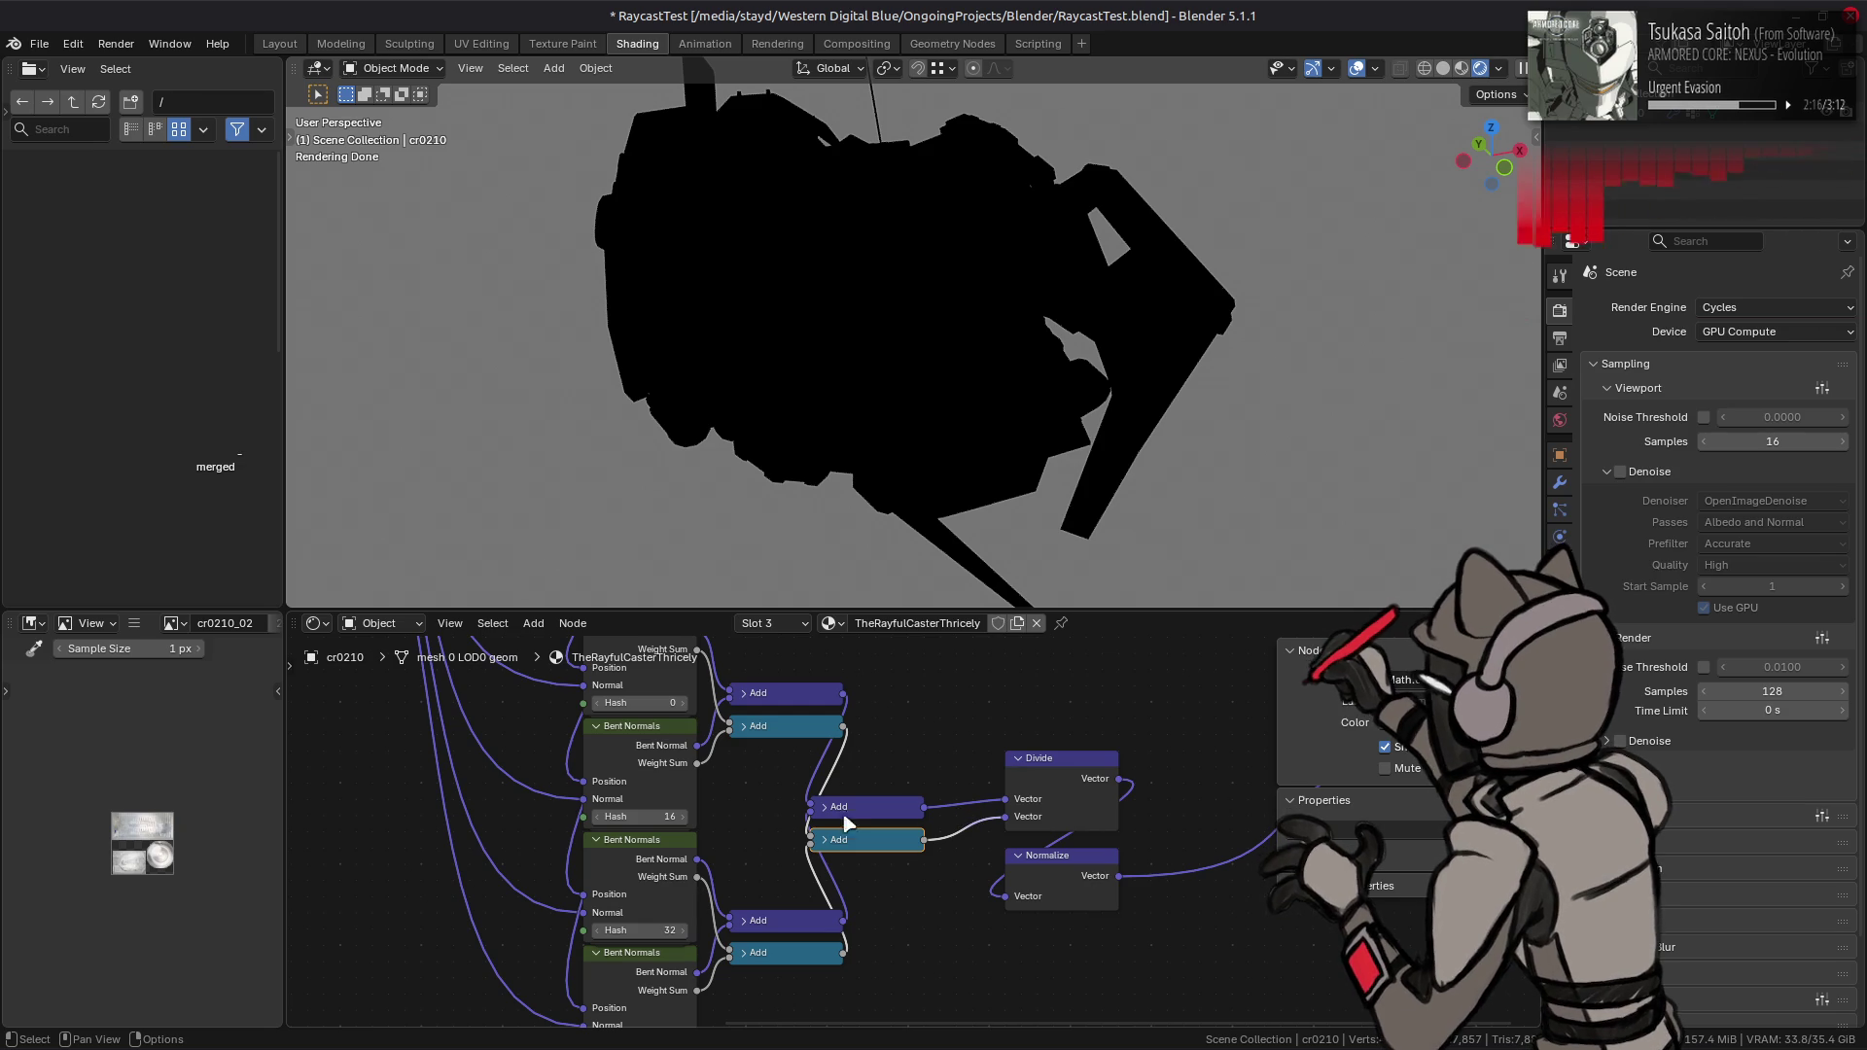
pyautogui.moveTo(694, 864)
pyautogui.mouseDown()
pyautogui.moveTo(1016, 800)
pyautogui.moveTo(1007, 821)
pyautogui.mouseUp()
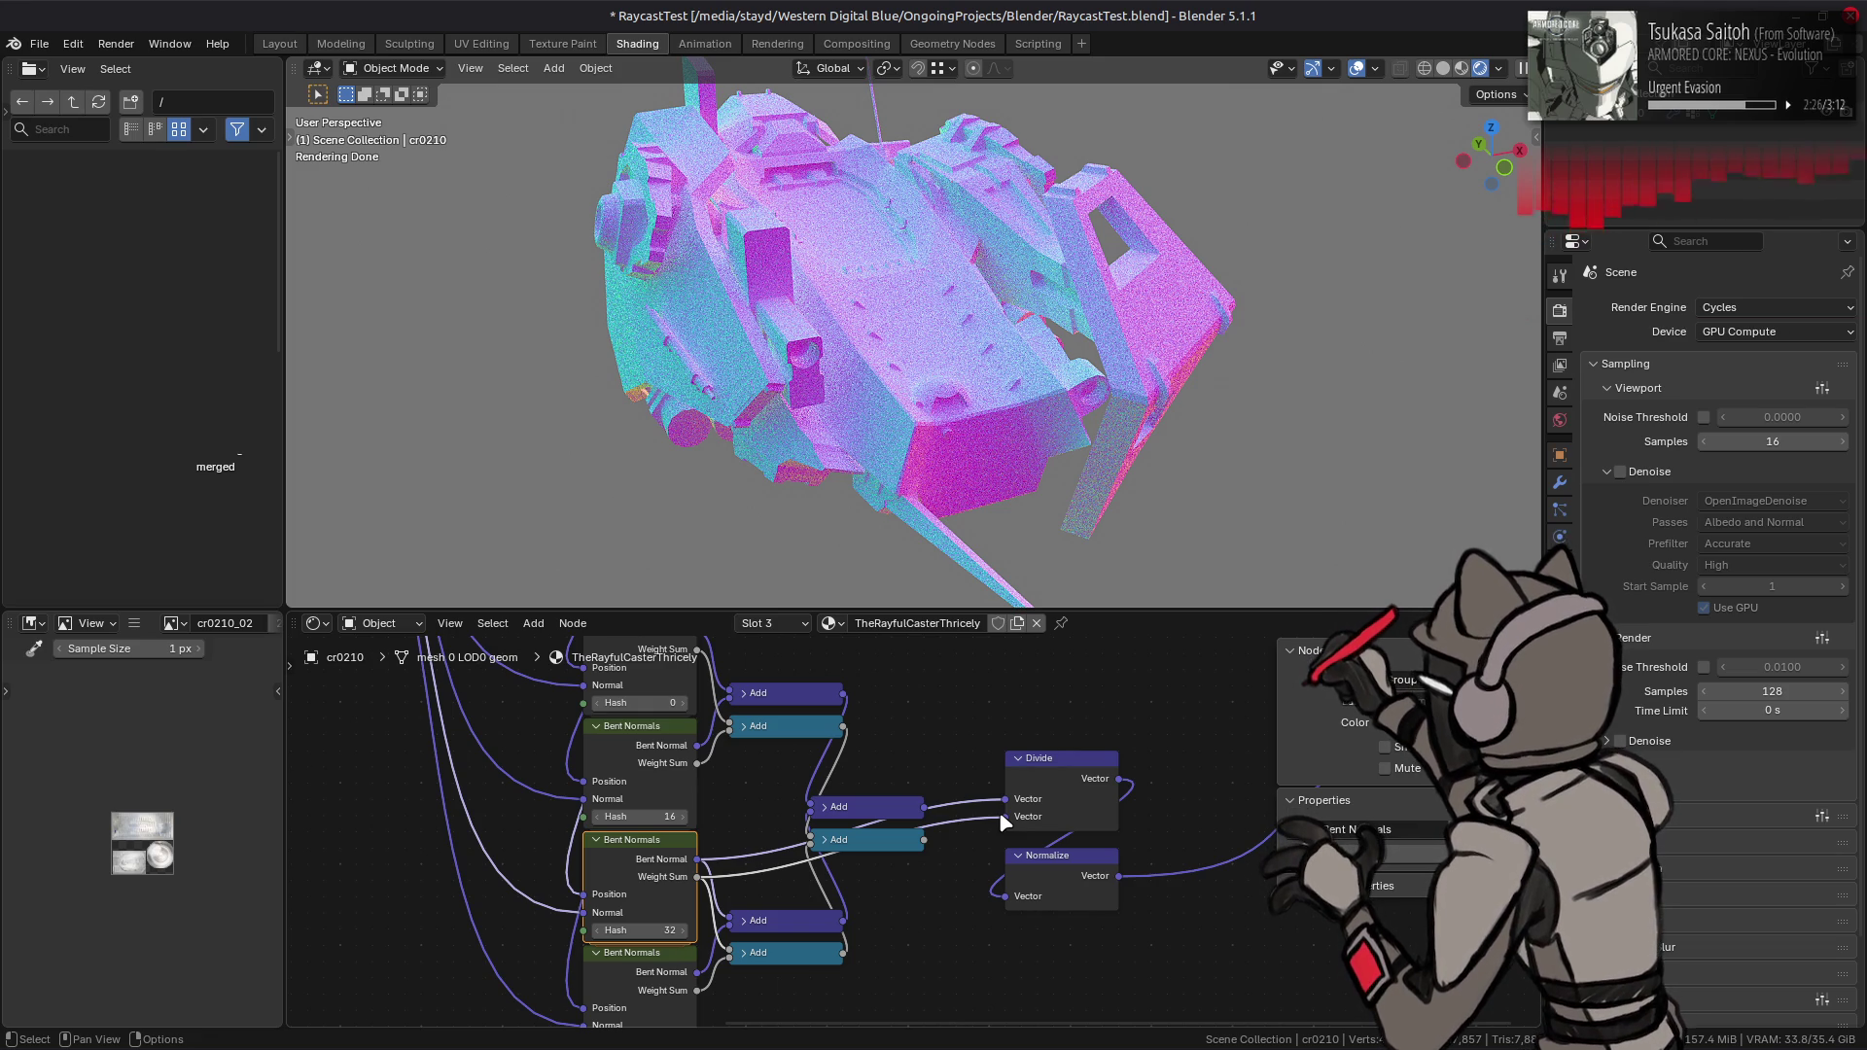
pyautogui.press('ctrl')
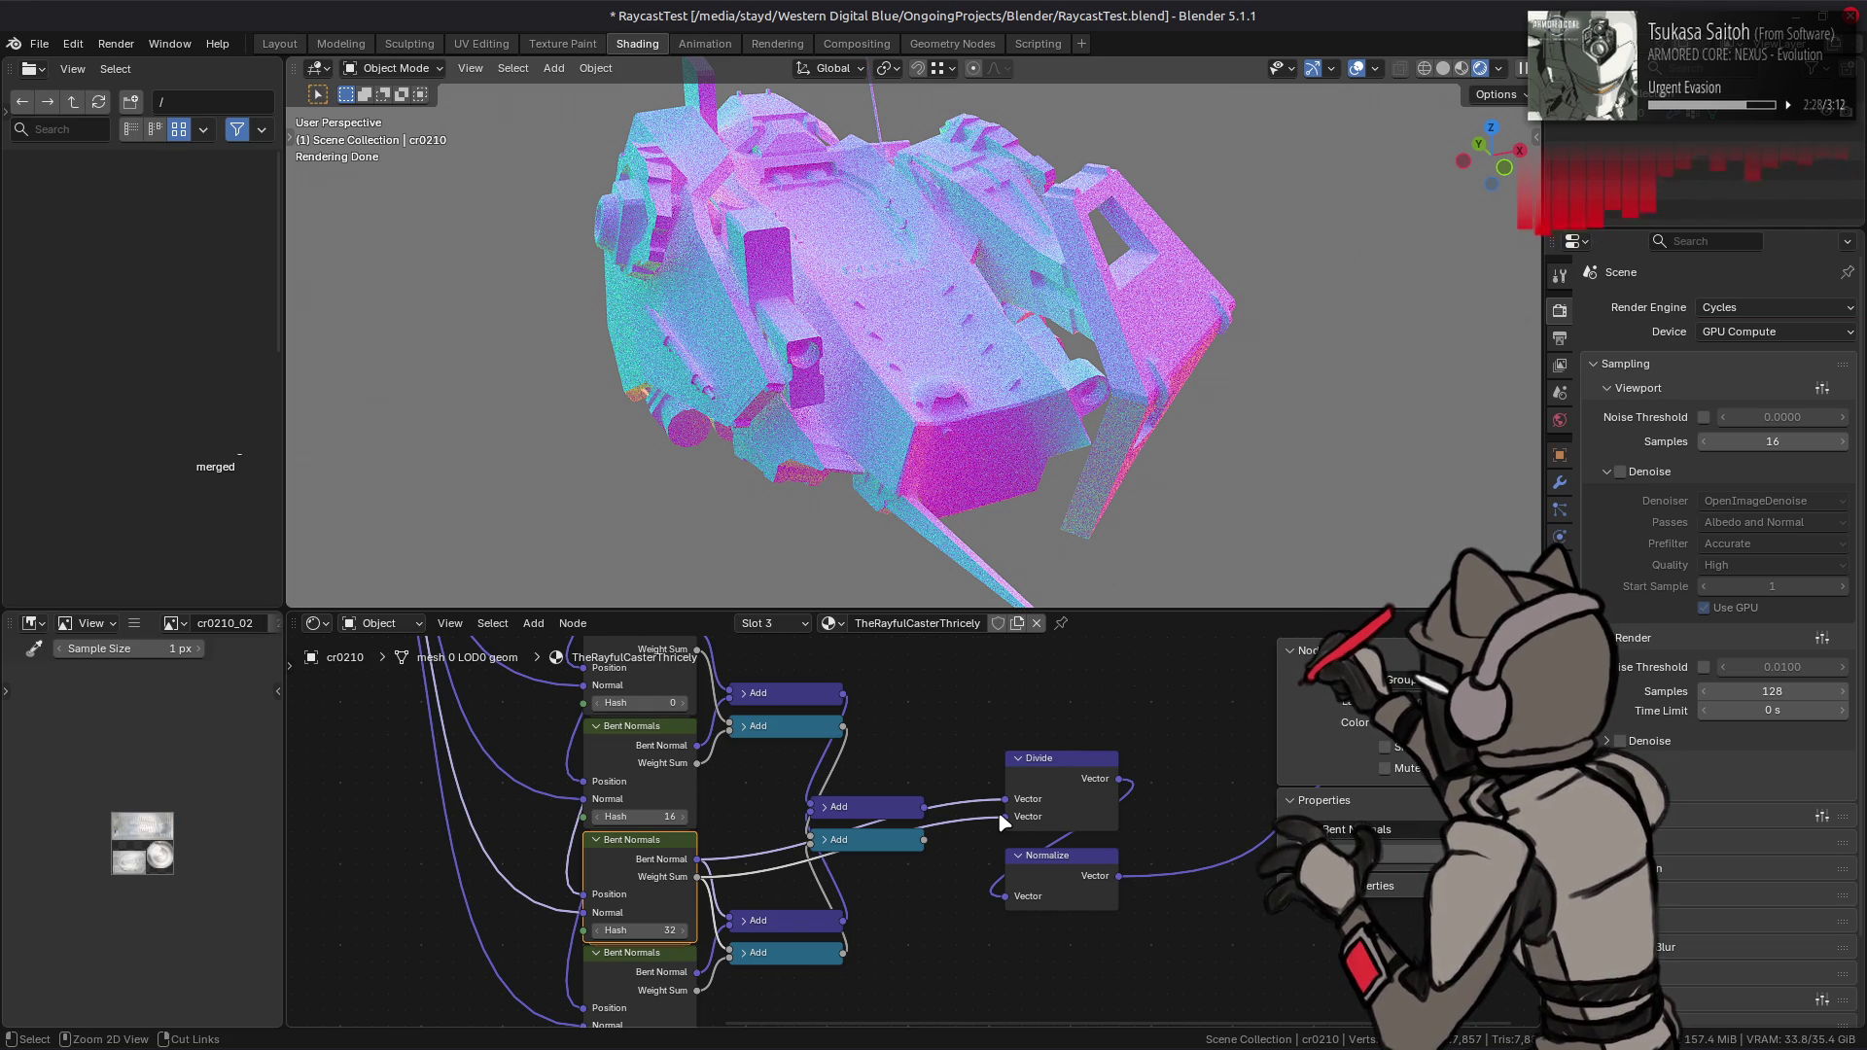
pyautogui.hotkey('ctrl', 'z')
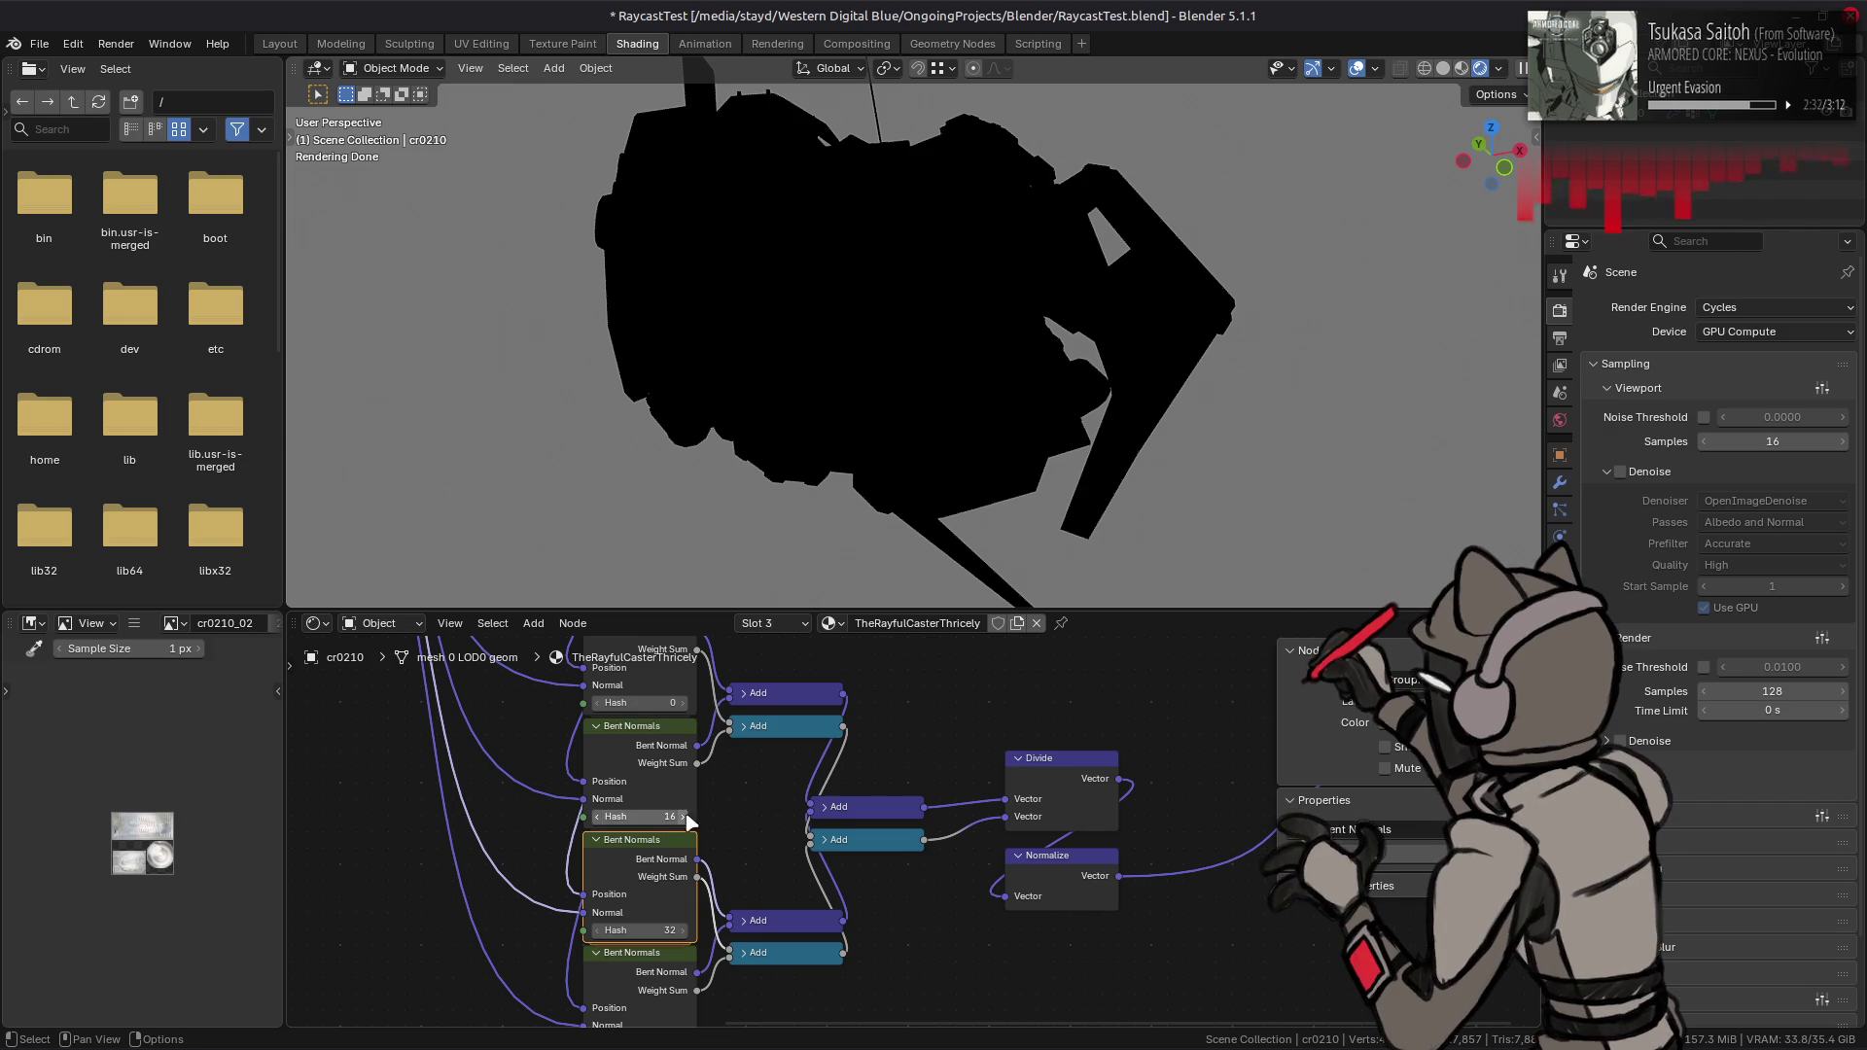
pyautogui.click(739, 817)
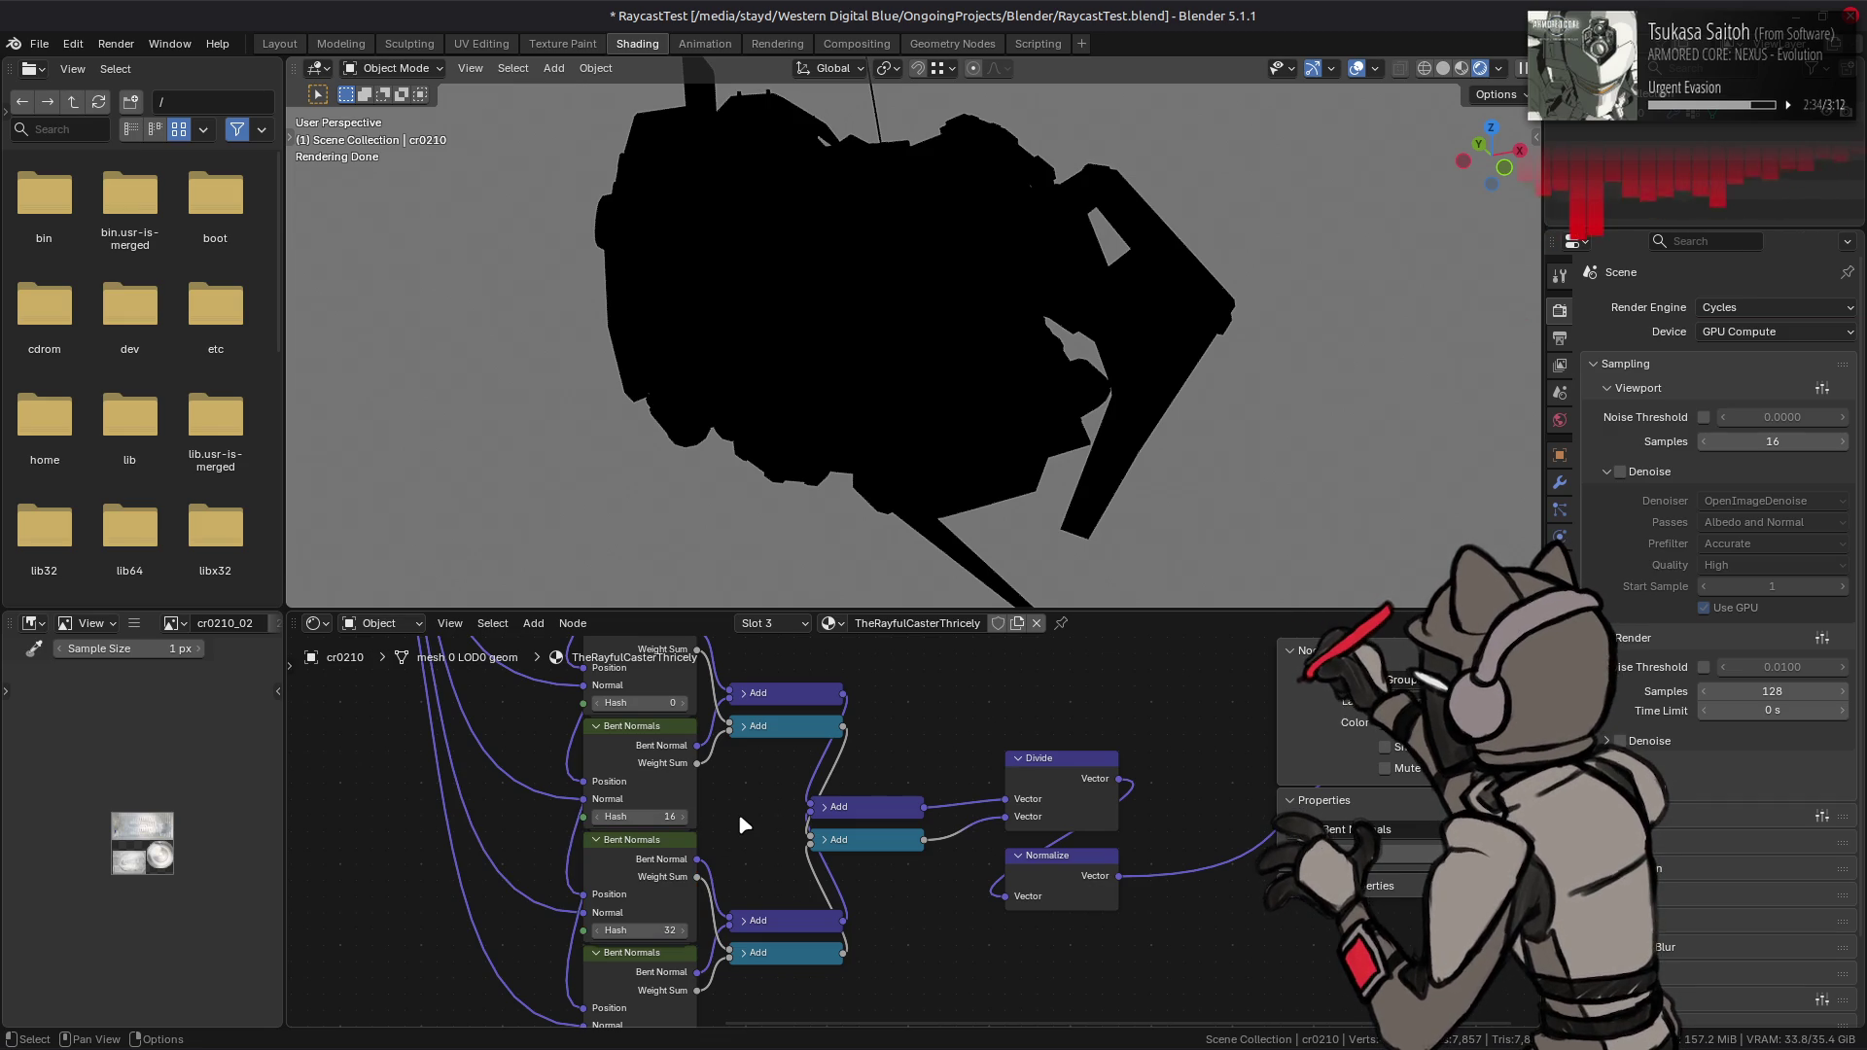
# - Save RaycastTest.blend and switch the viewport to Solid shading
pyautogui.click(1462, 69)
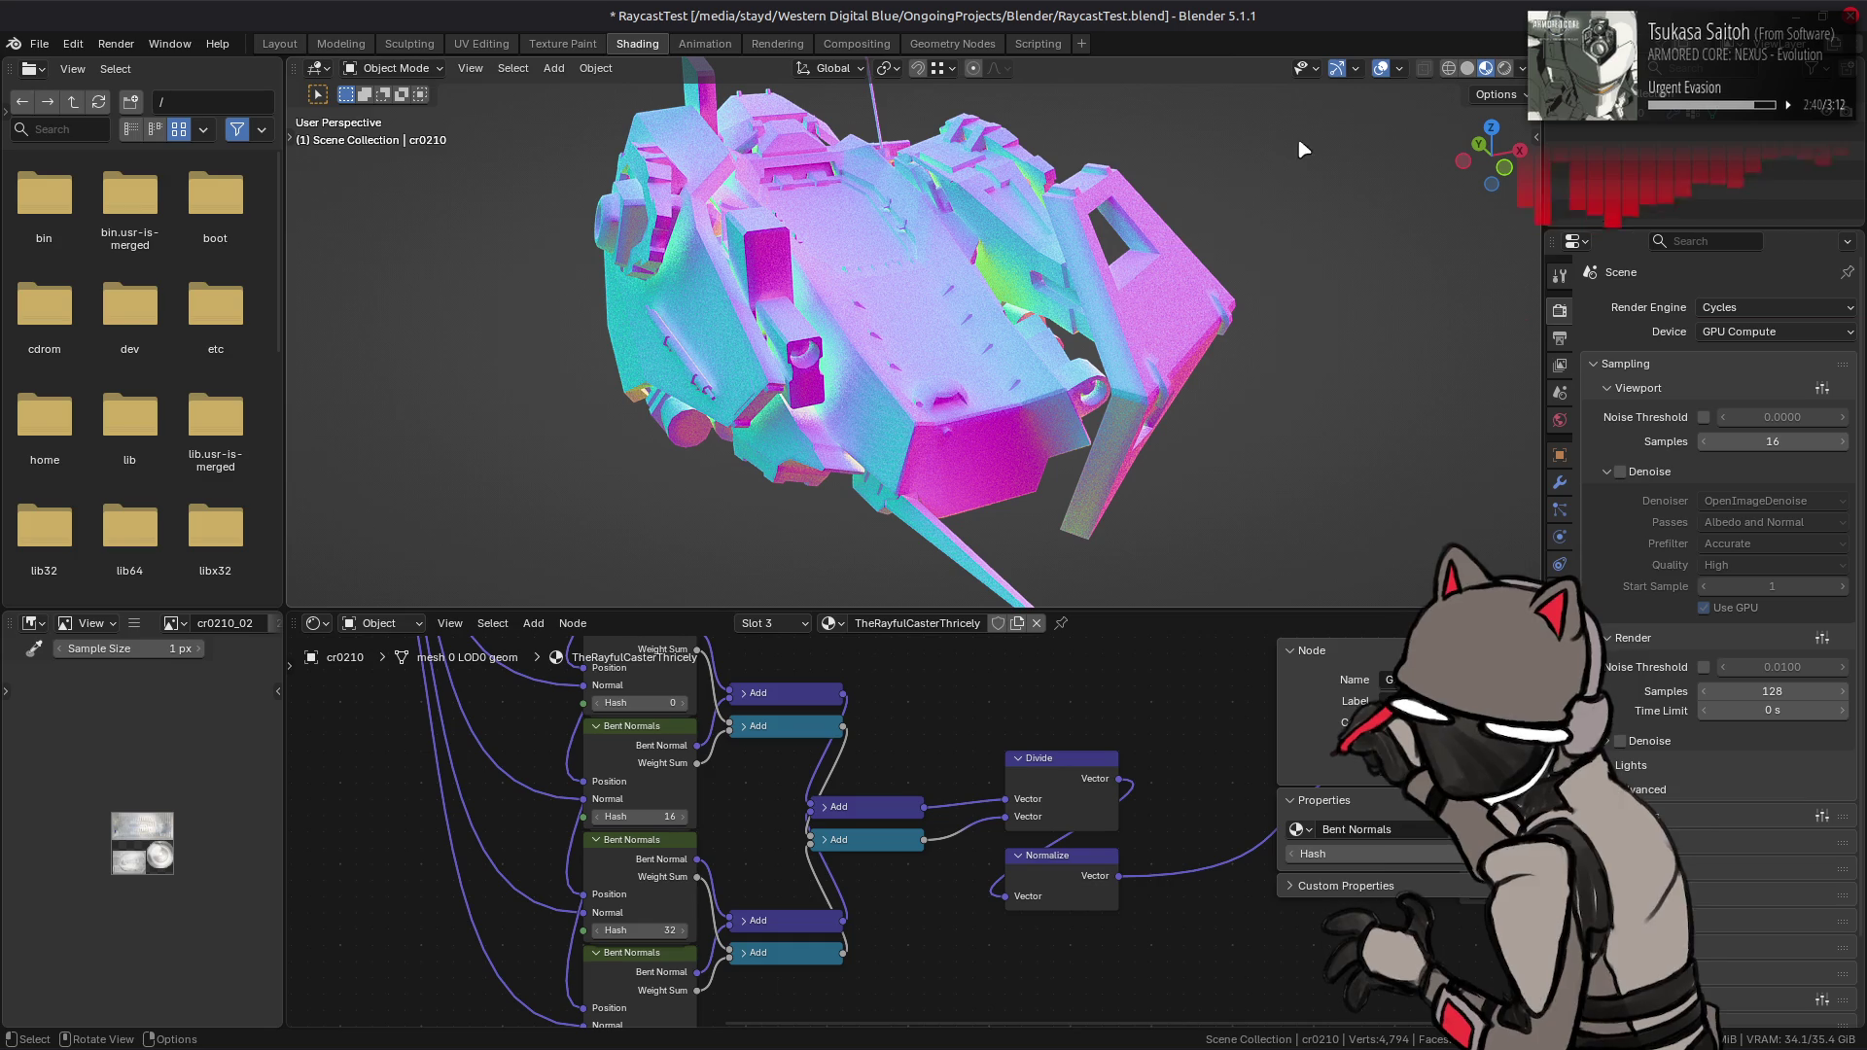
pyautogui.hotkey('ctrl', 's')
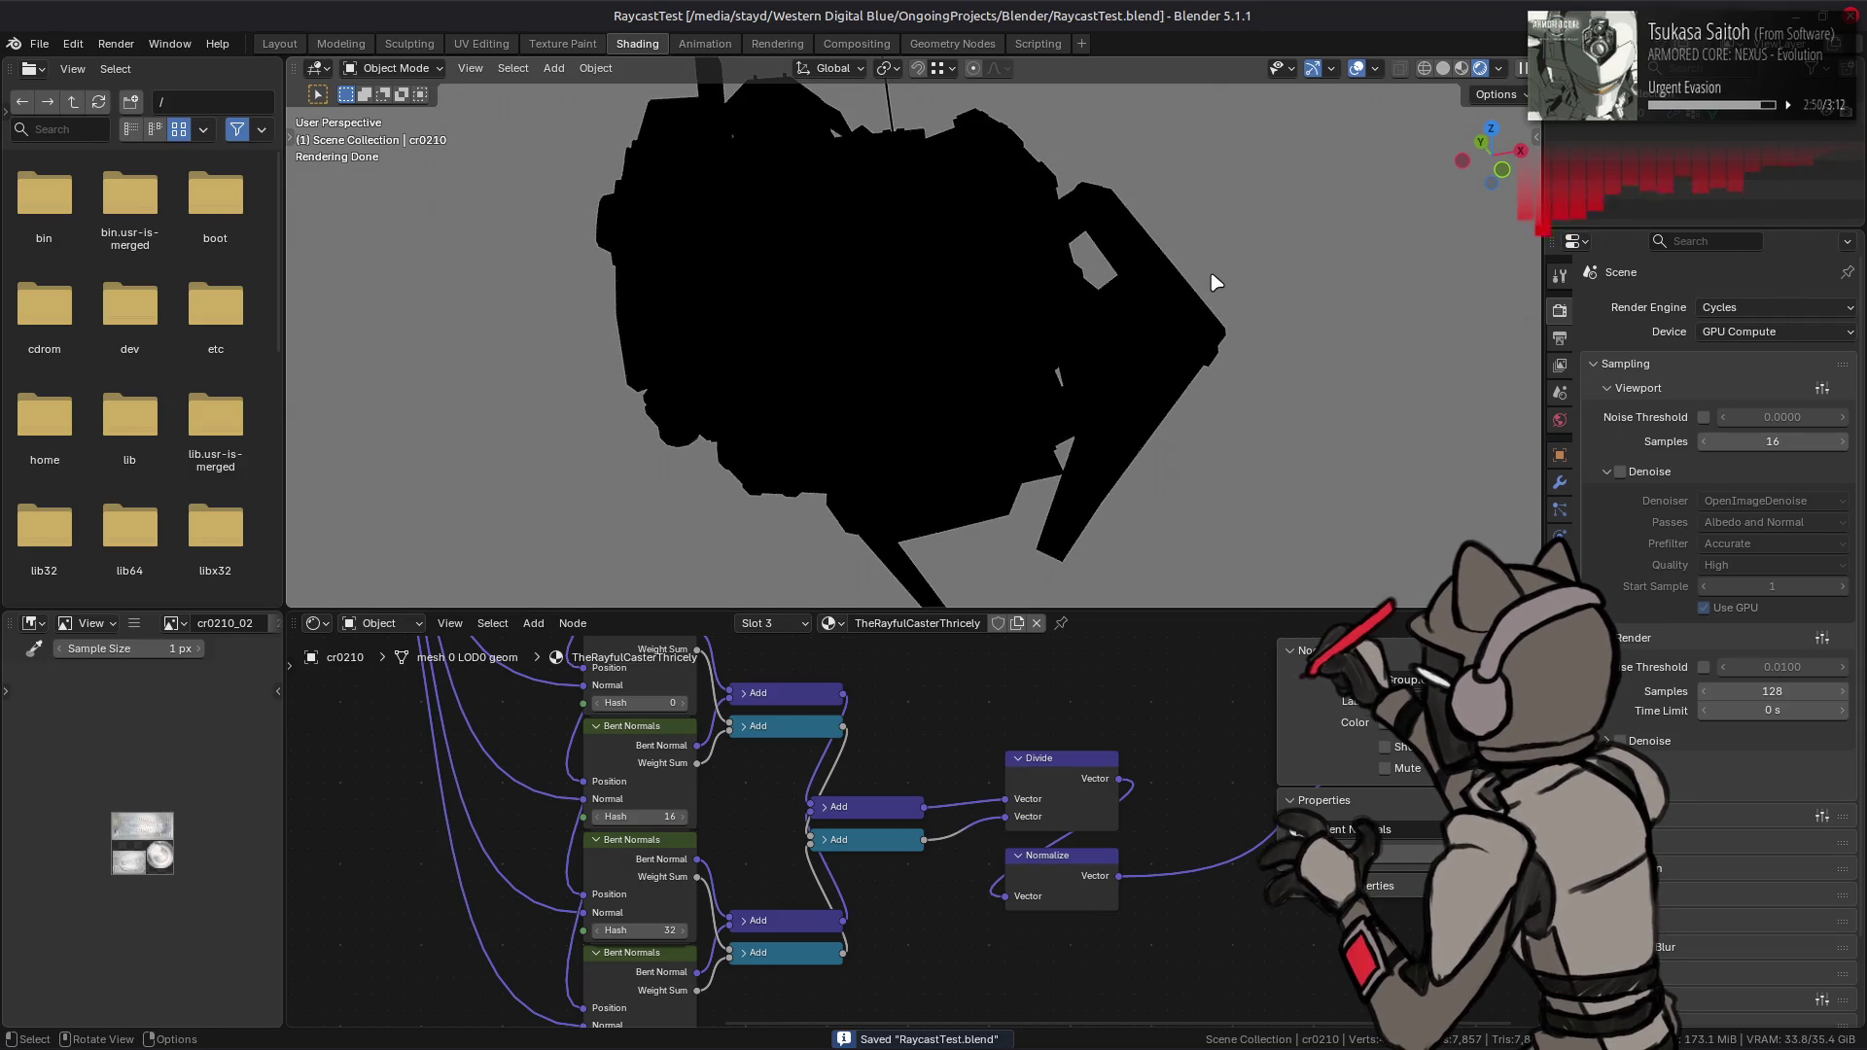
pyautogui.click(1450, 70)
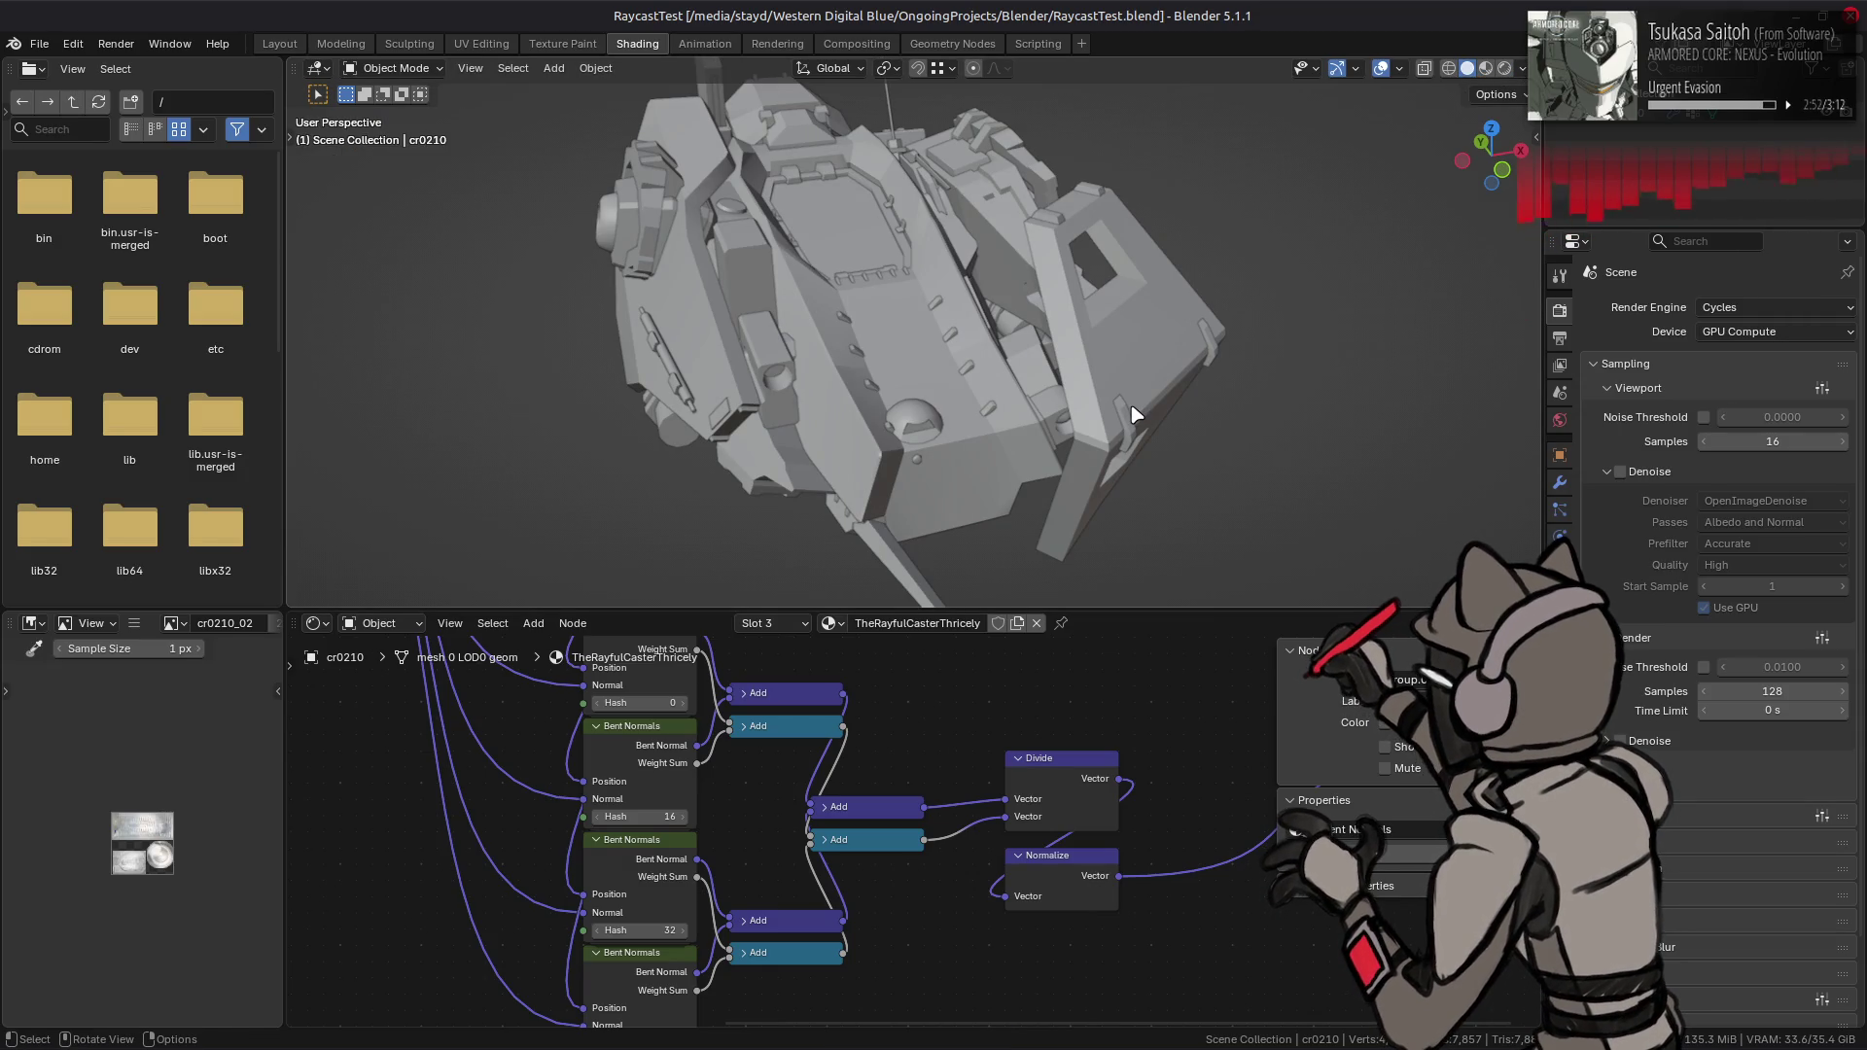
pyautogui.hotkey('ctrl', 's')
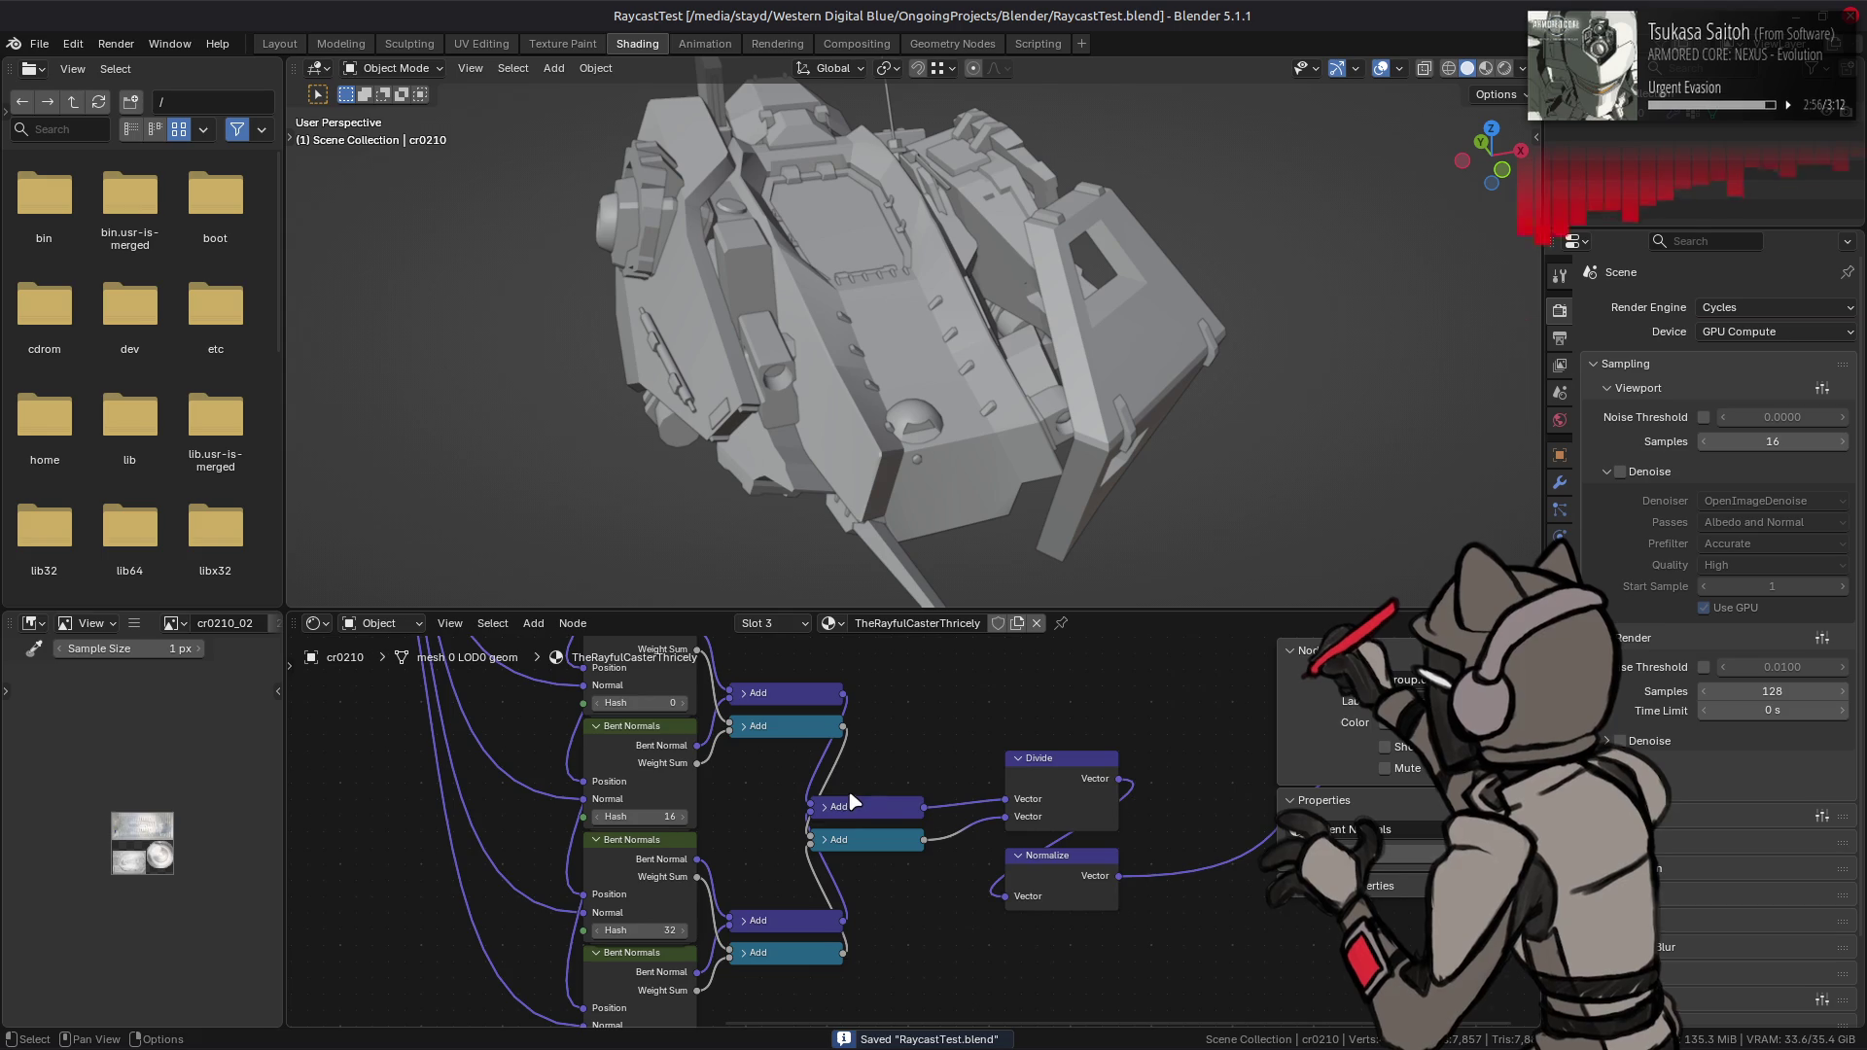
pyautogui.scroll(5, 848, 790)
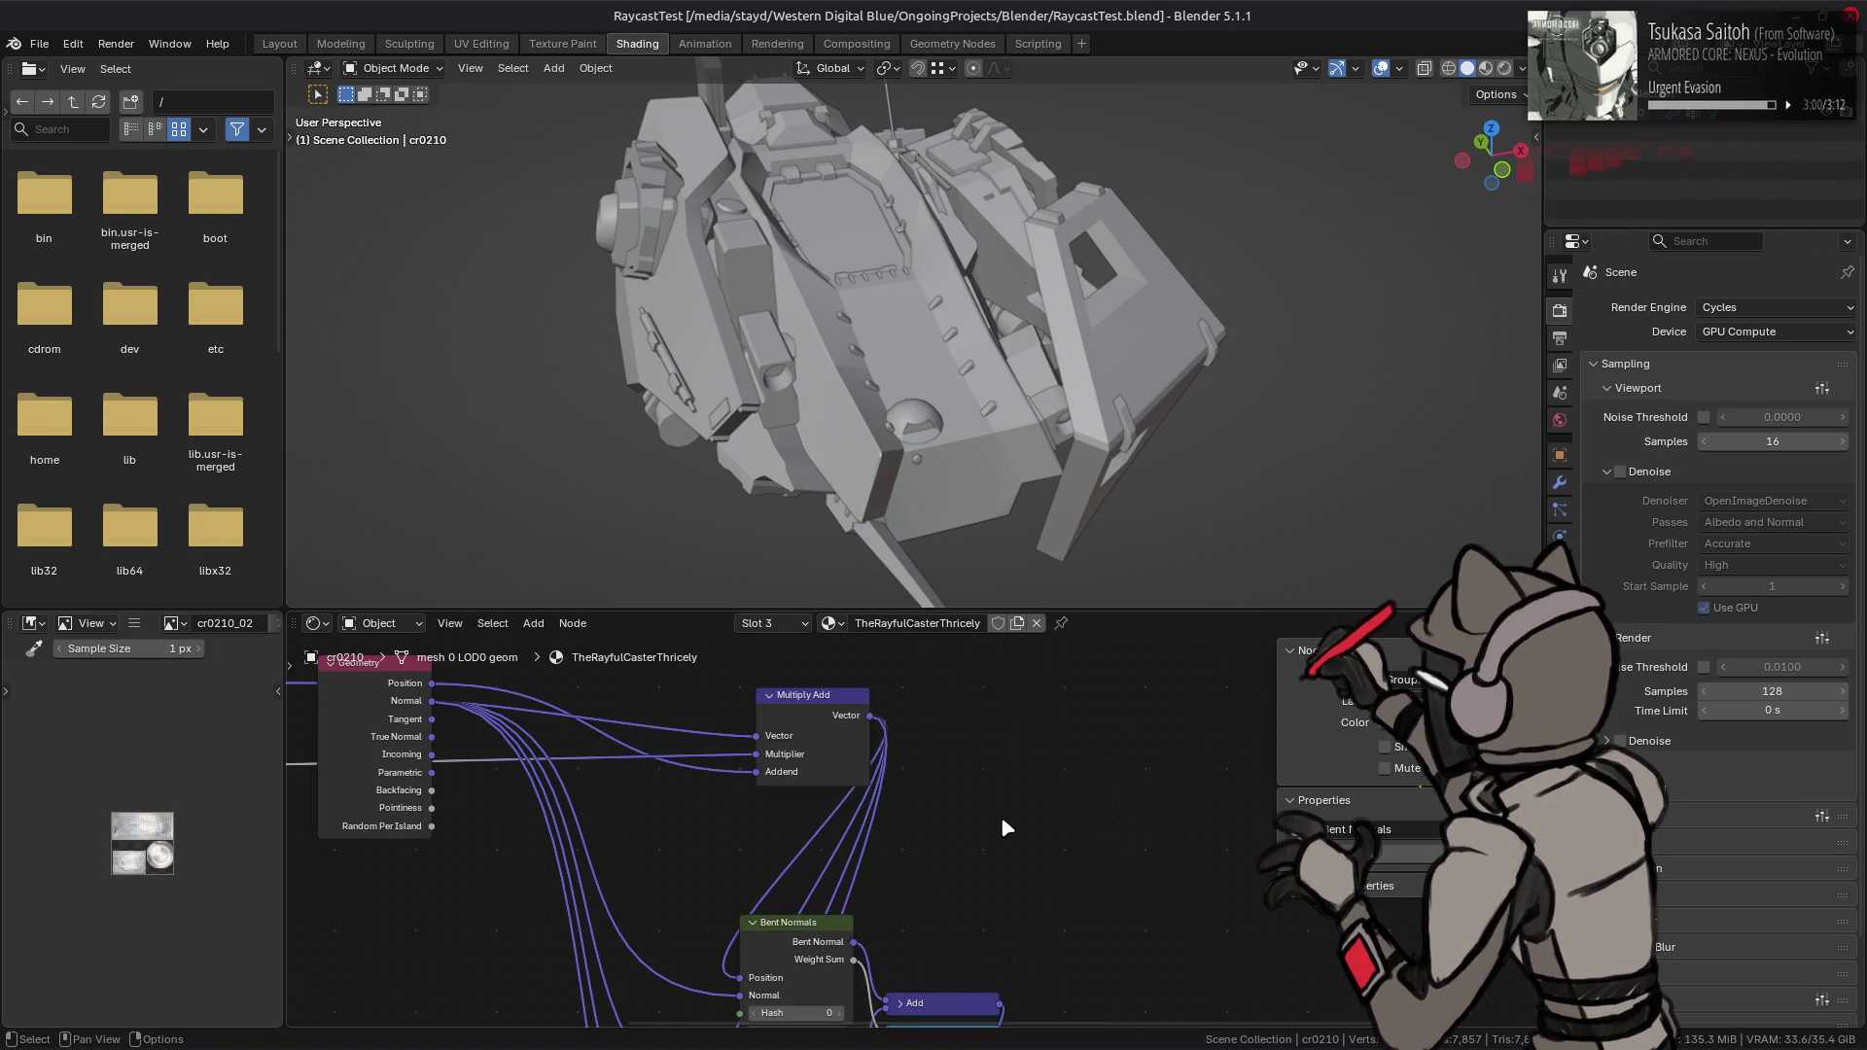
pyautogui.moveTo(1003, 828); pyautogui.dragTo(1014, 713, button='middle')
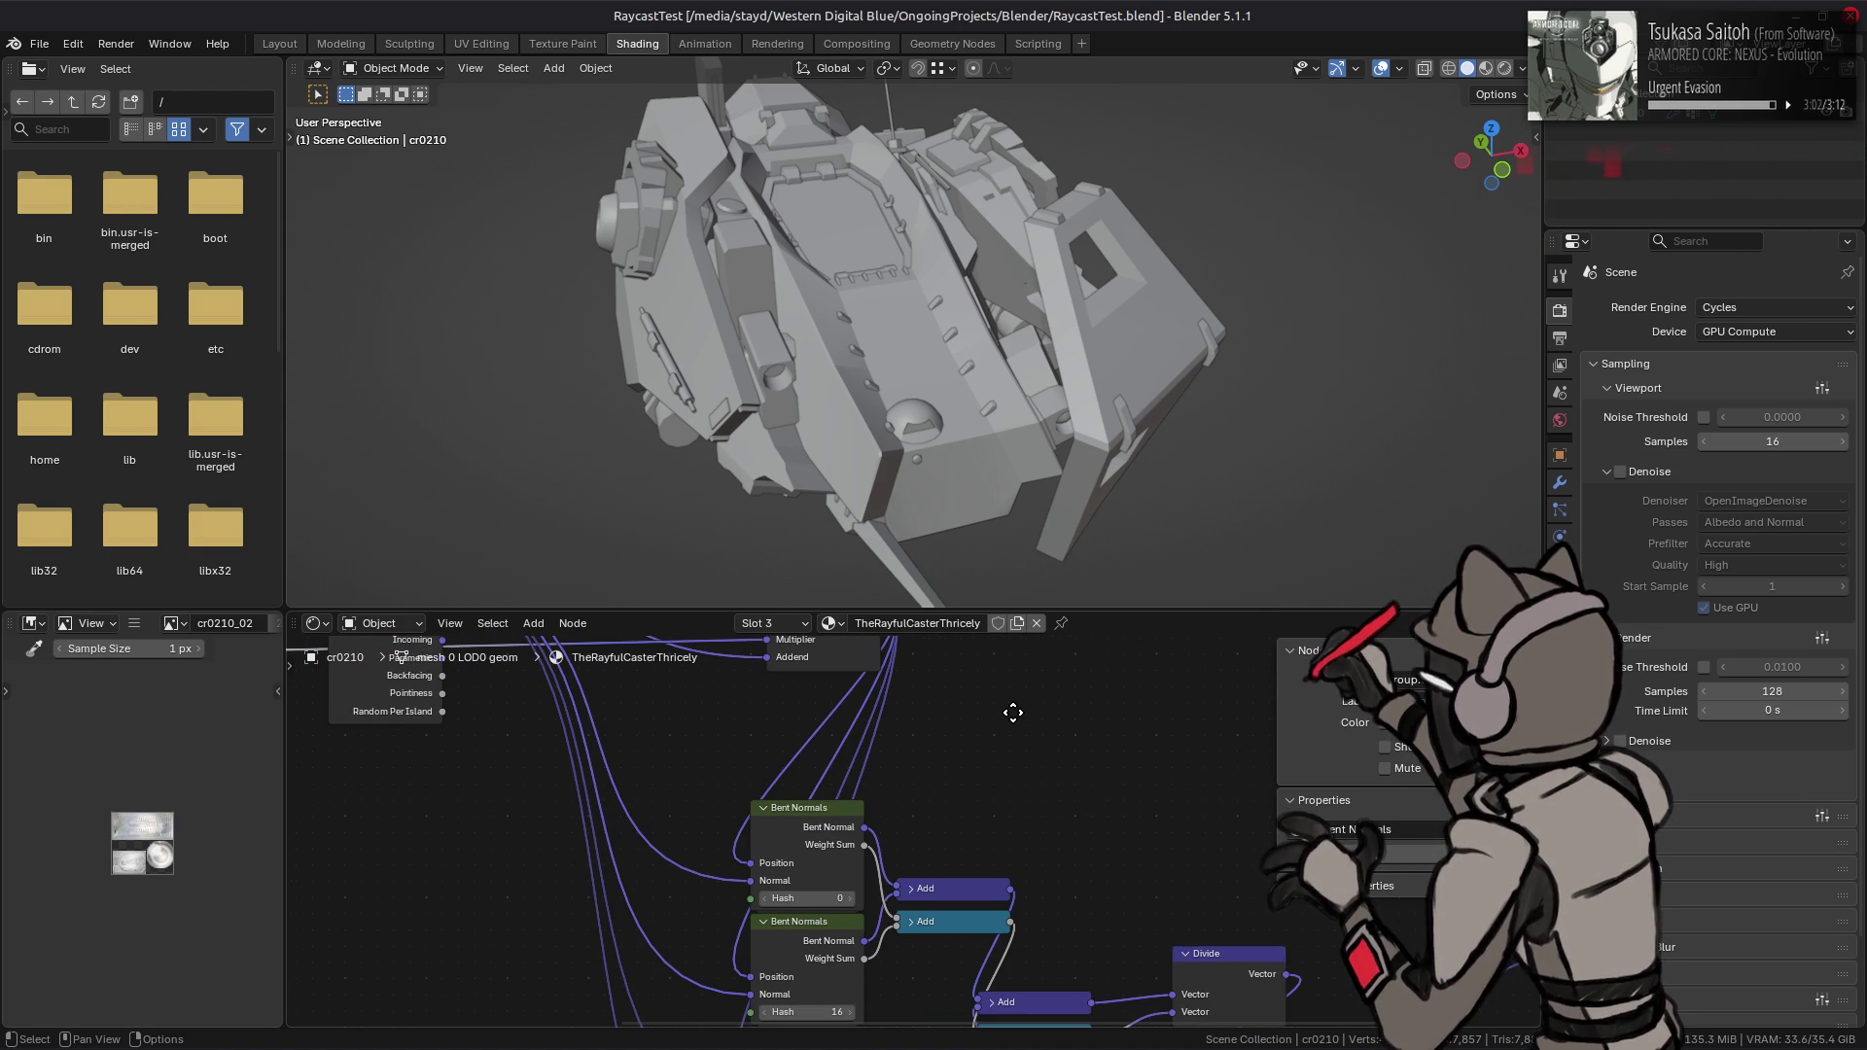
pyautogui.moveTo(1004, 853); pyautogui.dragTo(1000, 792, button='middle')
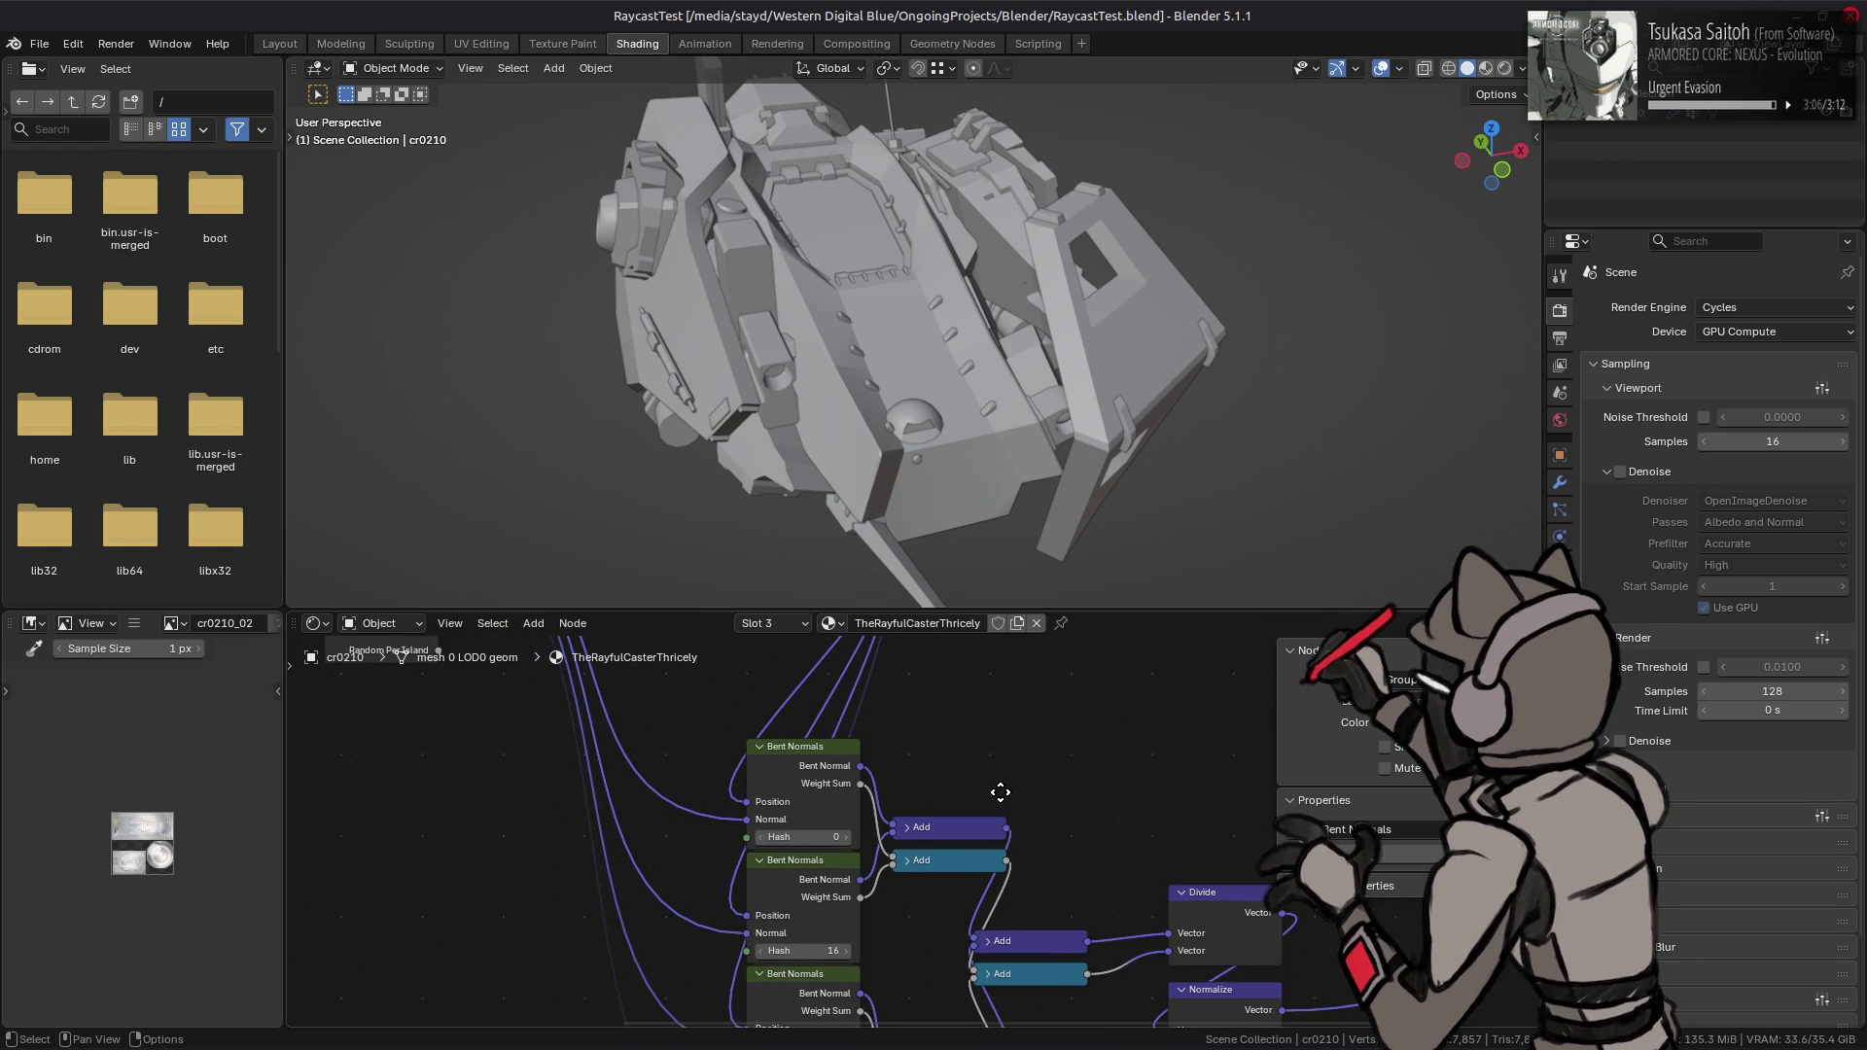
pyautogui.moveTo(1000, 793); pyautogui.dragTo(919, 737, button='middle')
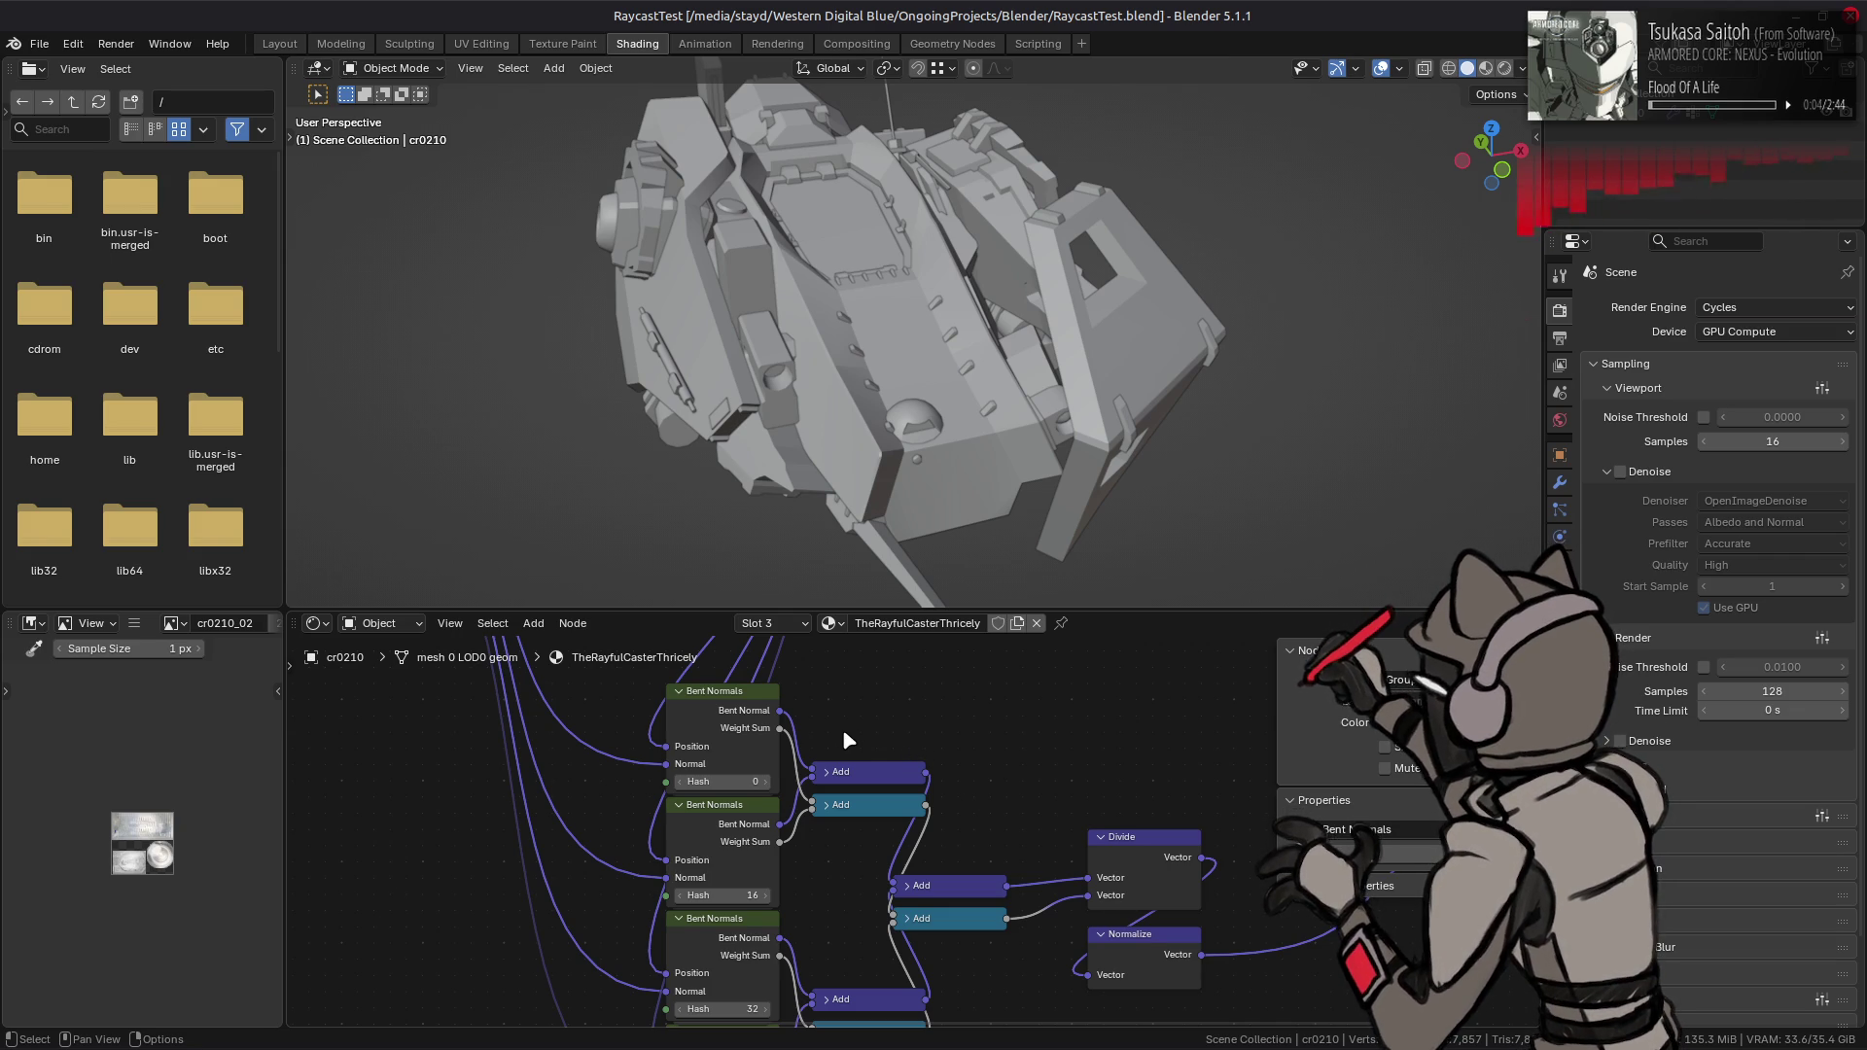
pyautogui.click(729, 732)
# - Copy the Divide and Normalize nodes and paste them inside the Bent Normals group
pyautogui.press('Tab')
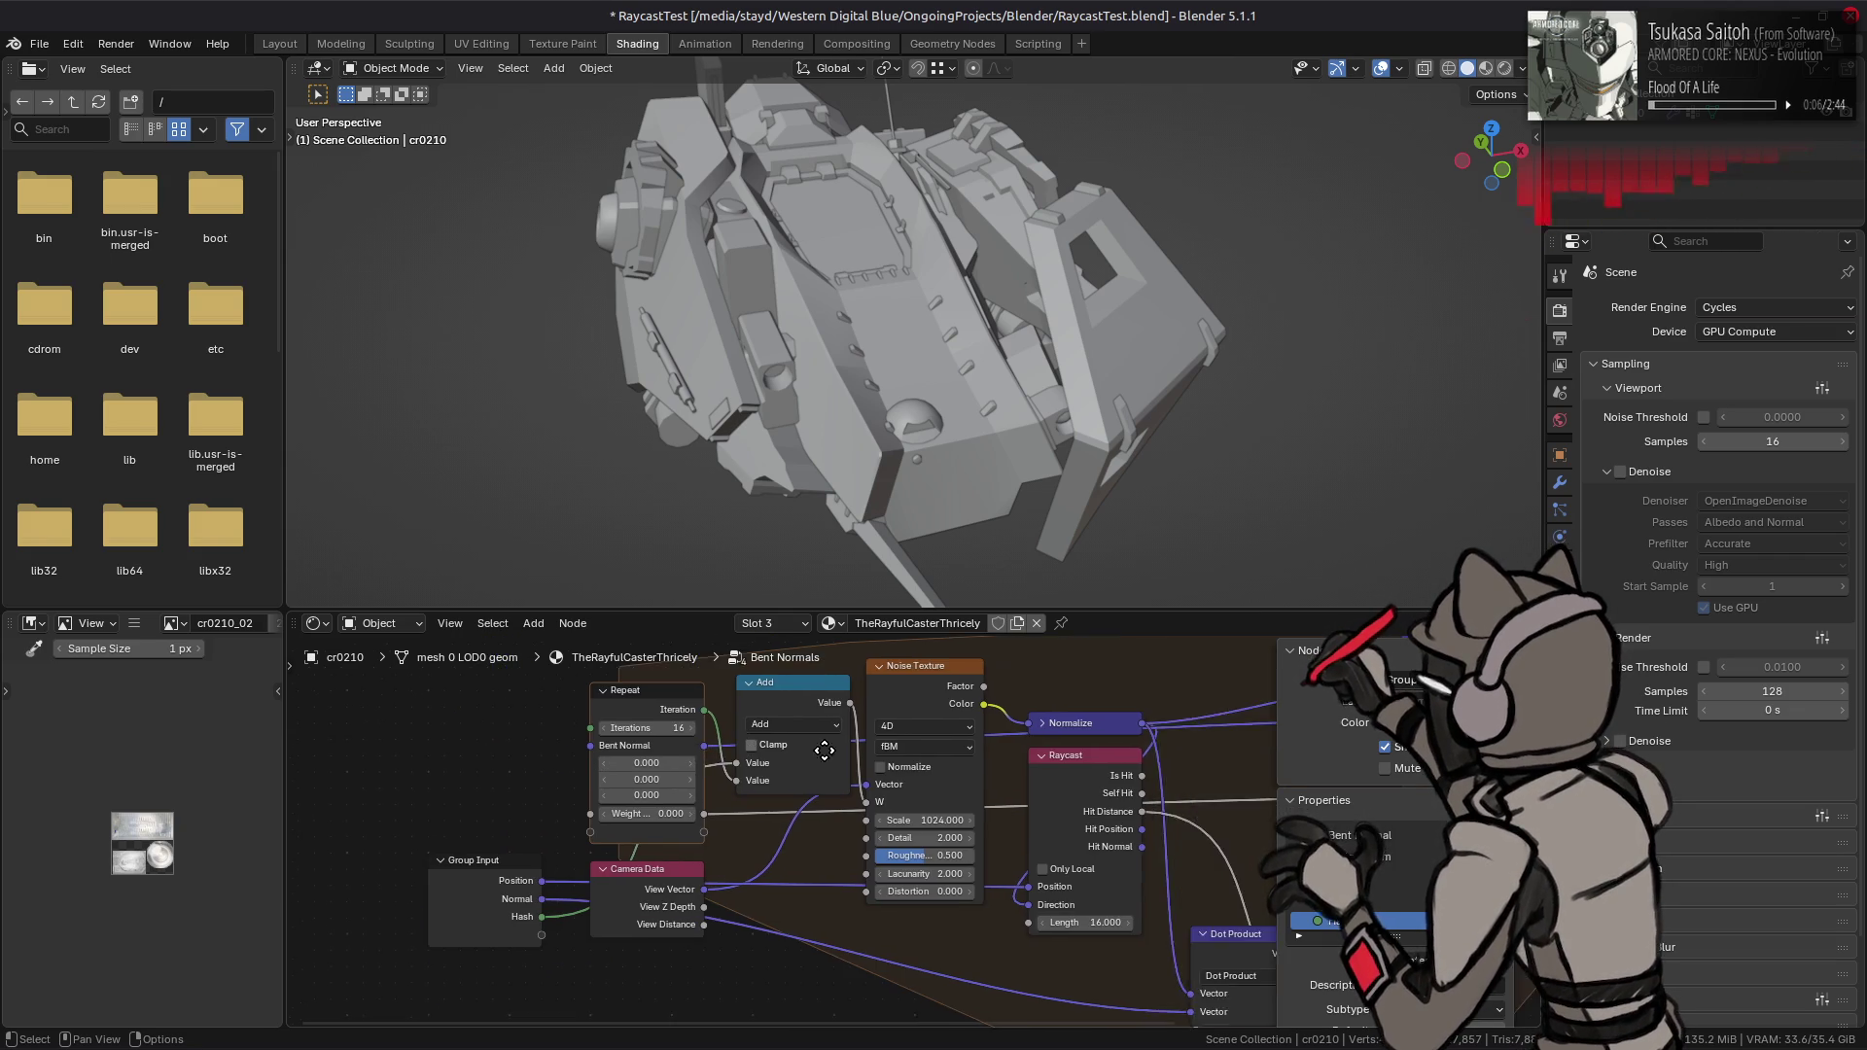
pyautogui.press('Tab')
pyautogui.moveTo(1080, 816); pyautogui.dragTo(1206, 977)
pyautogui.rightClick(1140, 846)
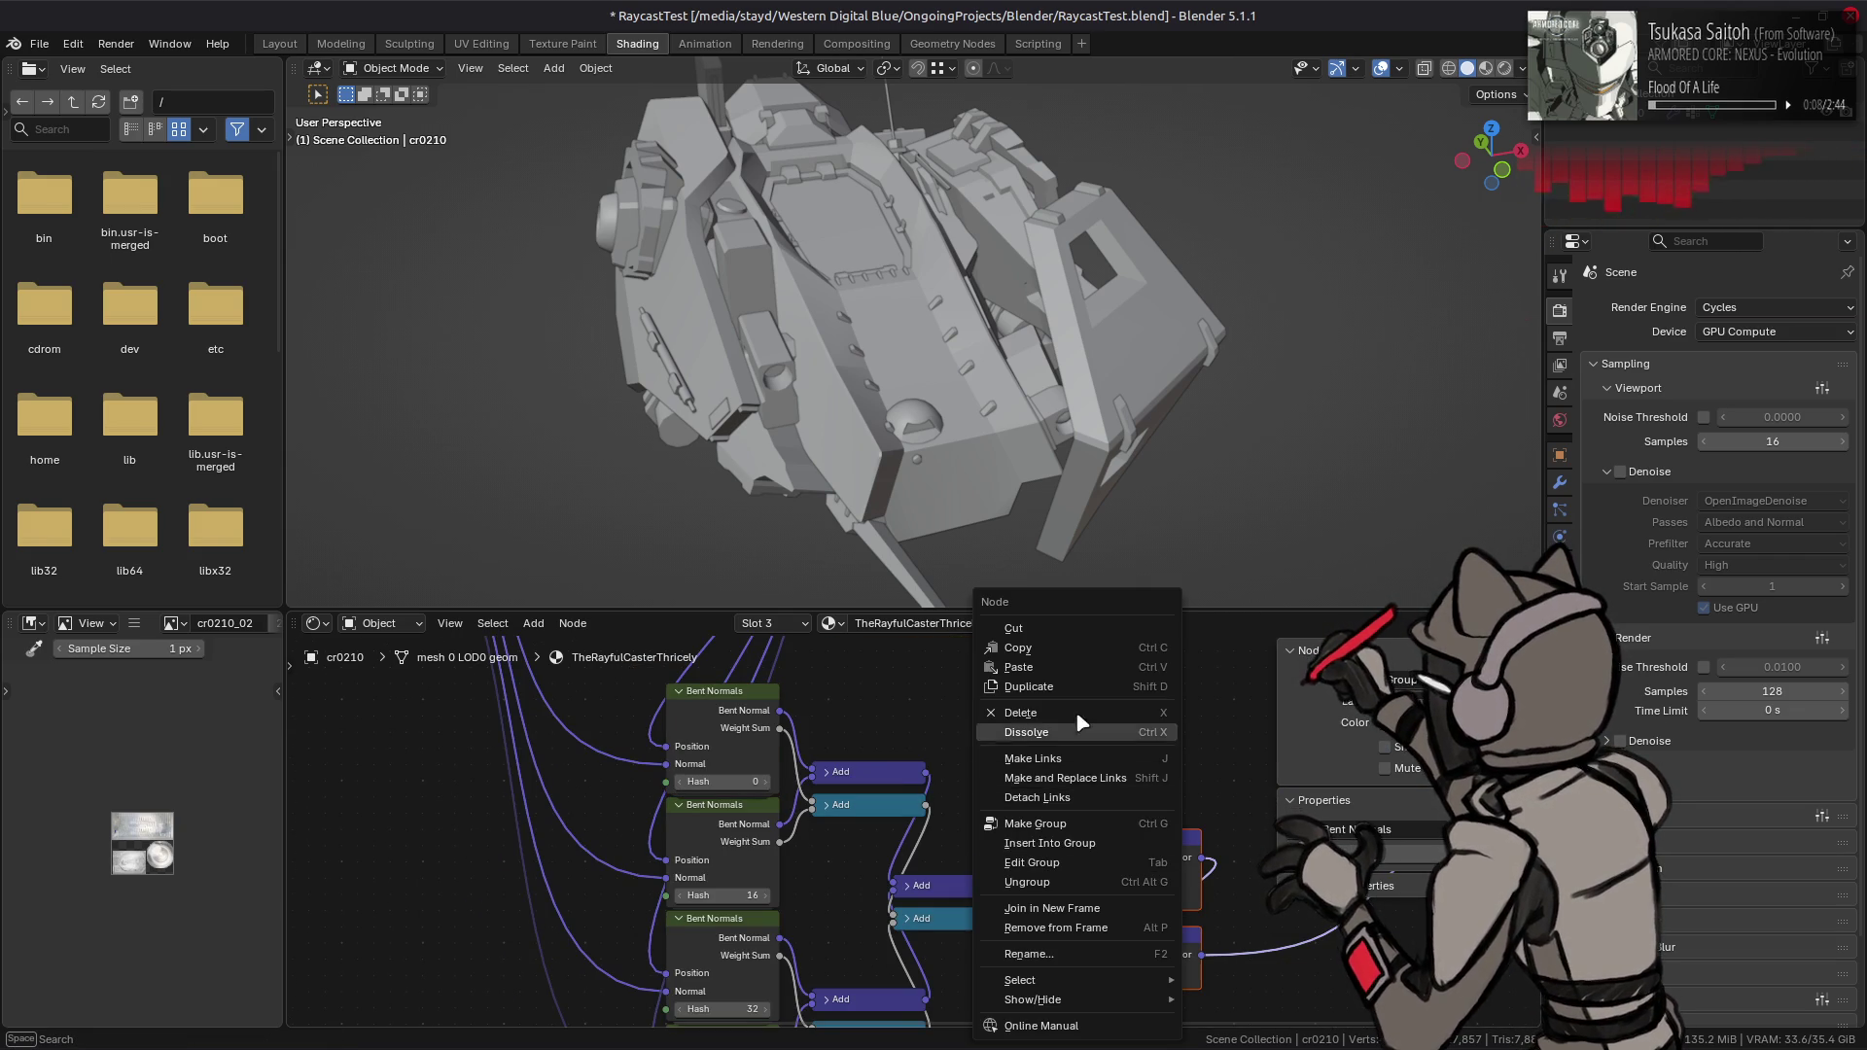
pyautogui.click(1017, 648)
pyautogui.press('Tab')
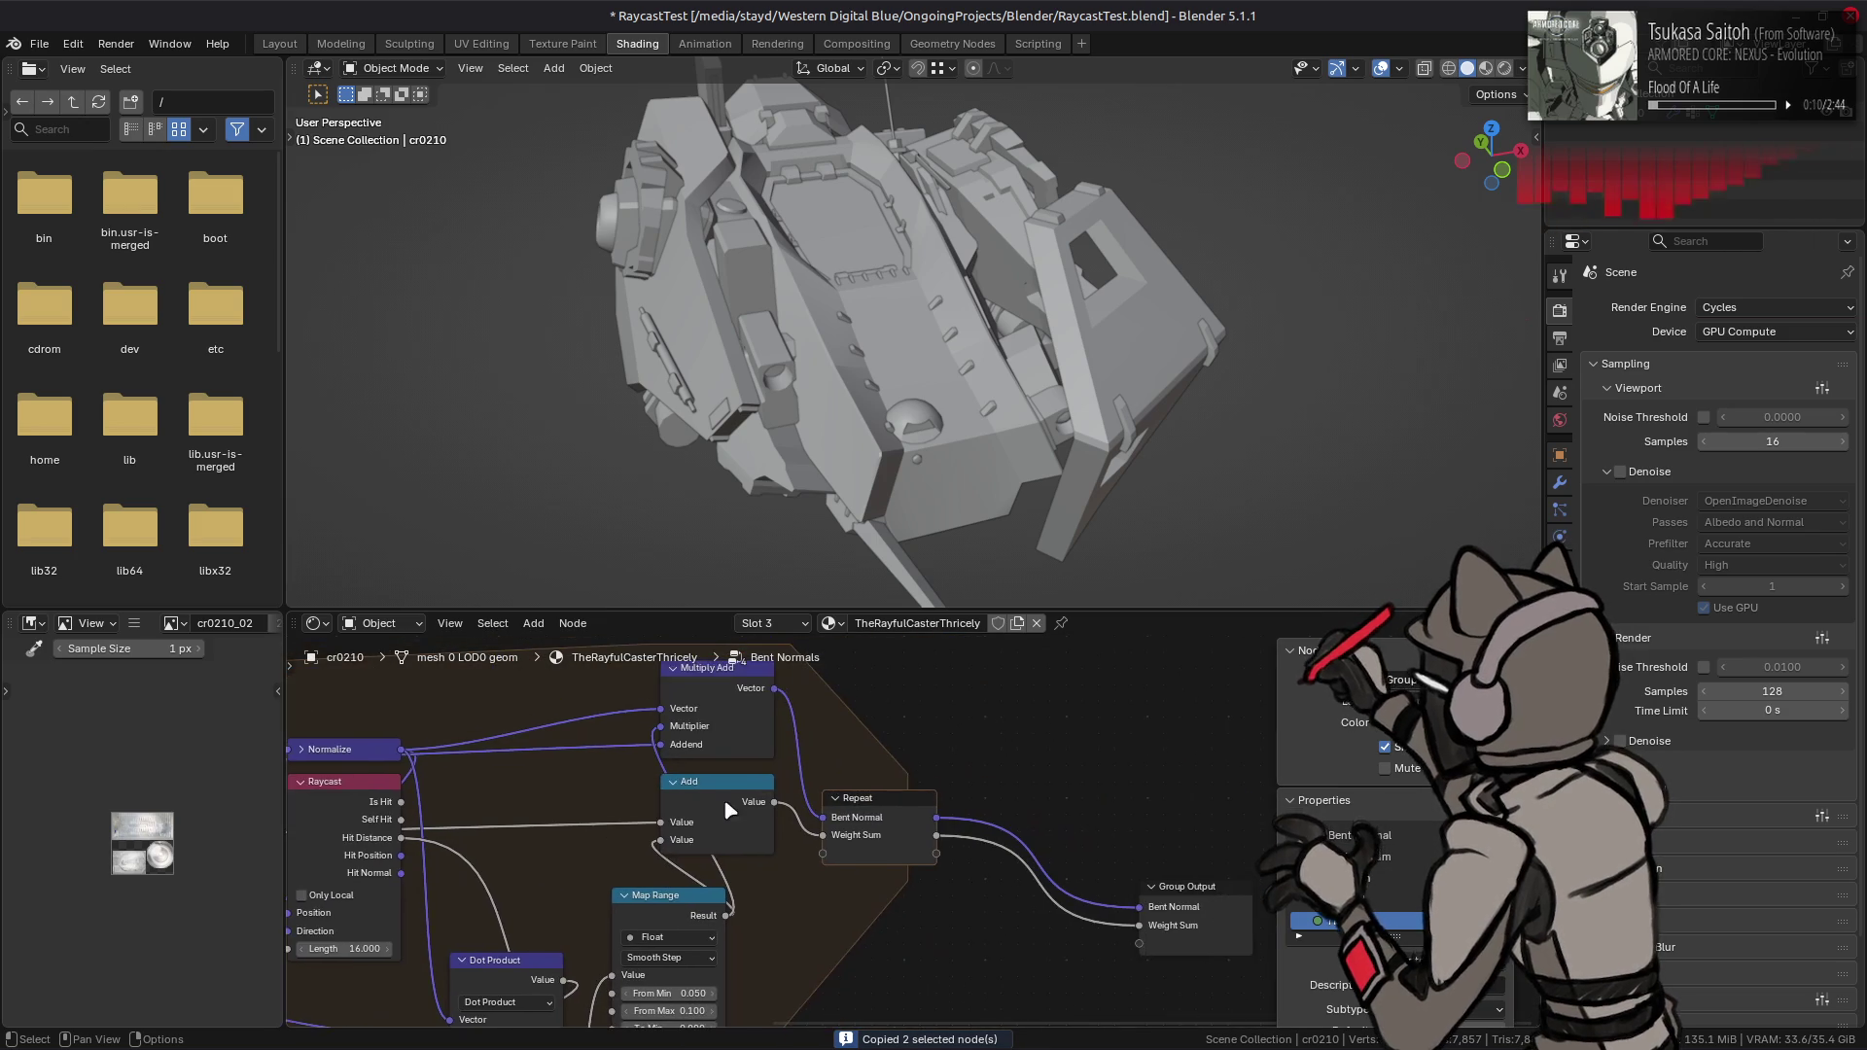
pyautogui.press('a')
pyautogui.rightClick(906, 788)
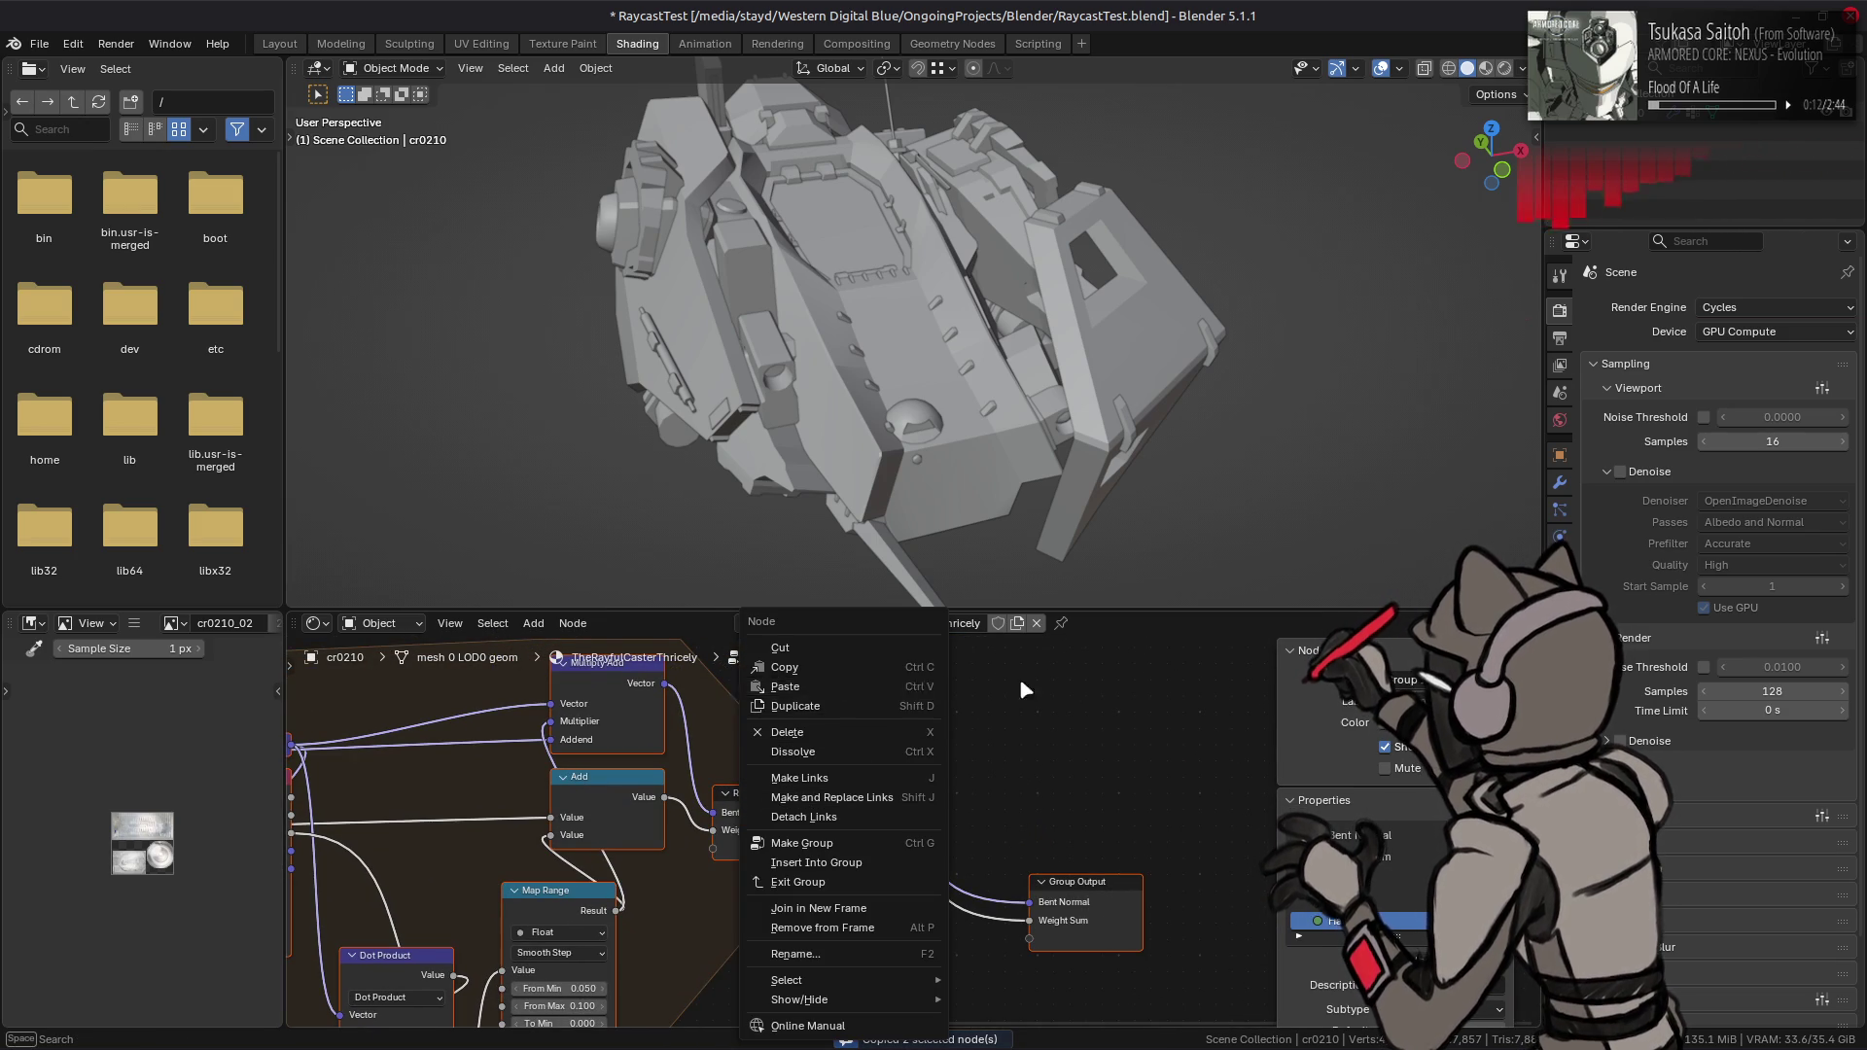
pyautogui.rightClick(990, 754)
pyautogui.click(1048, 745)
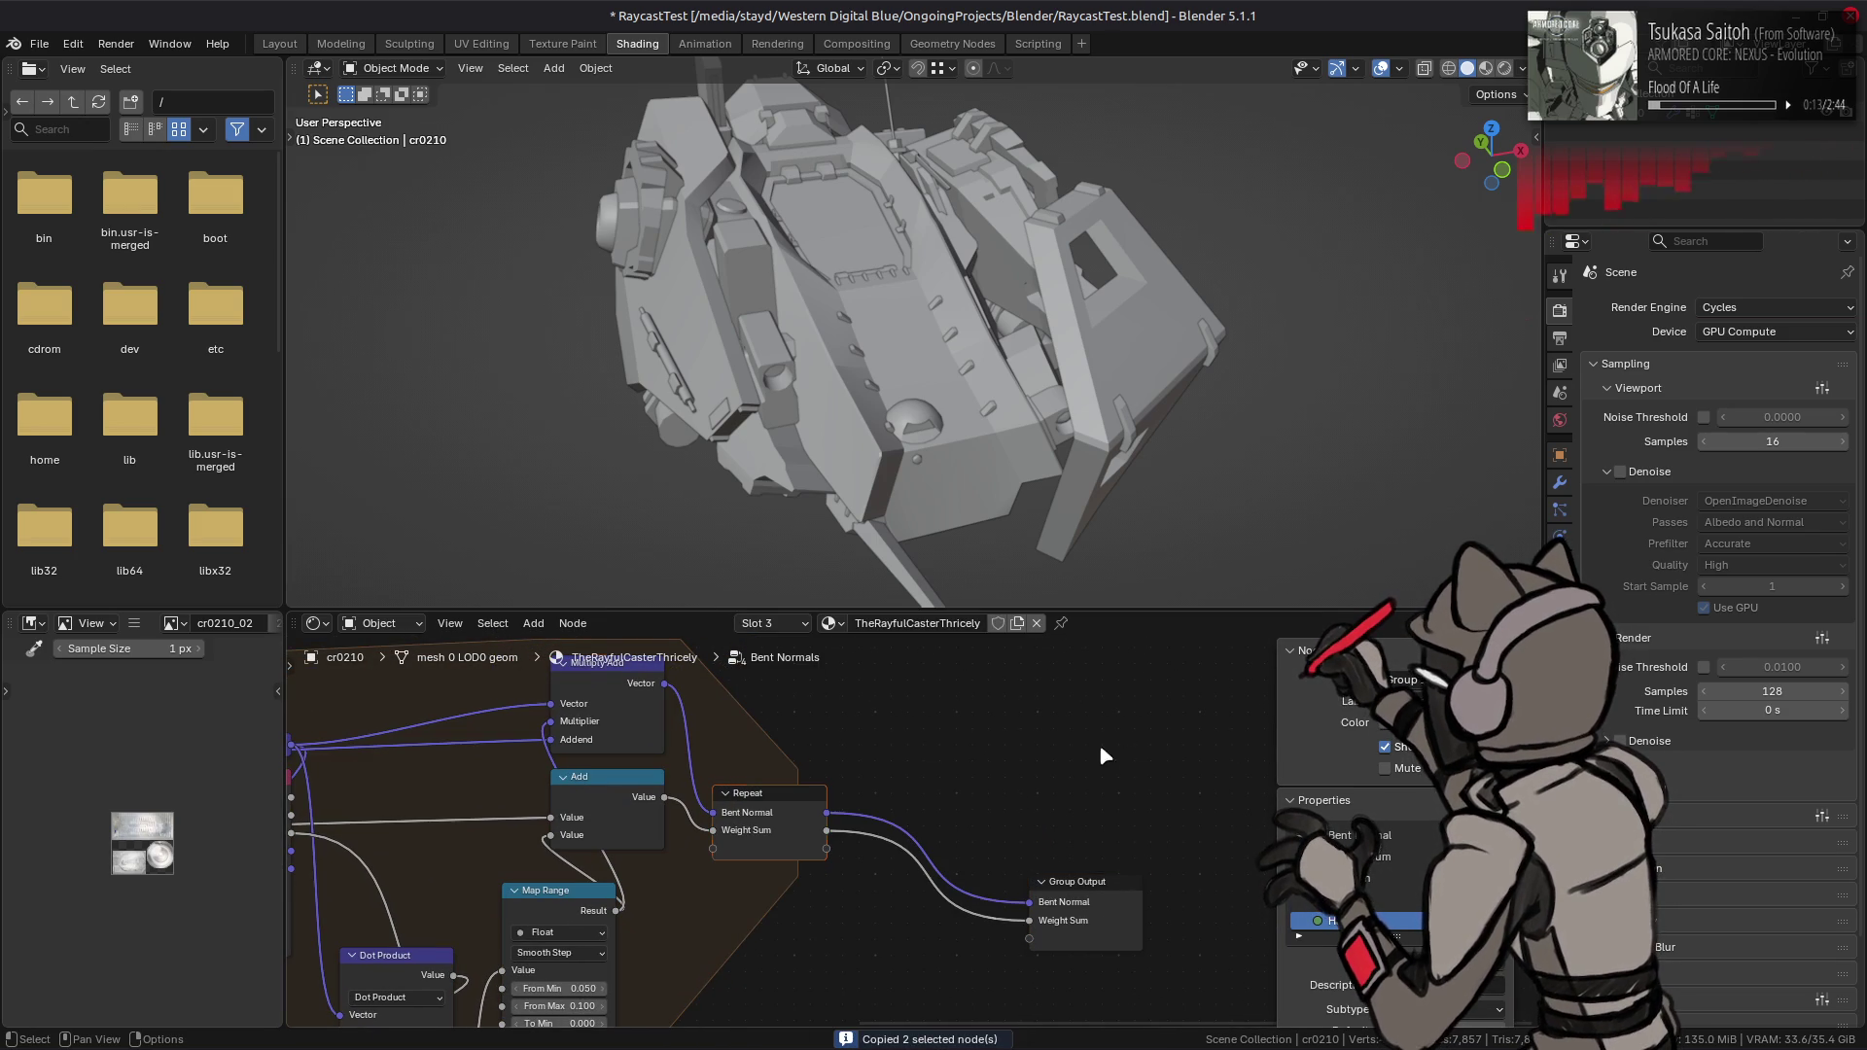
pyautogui.rightClick(1046, 747)
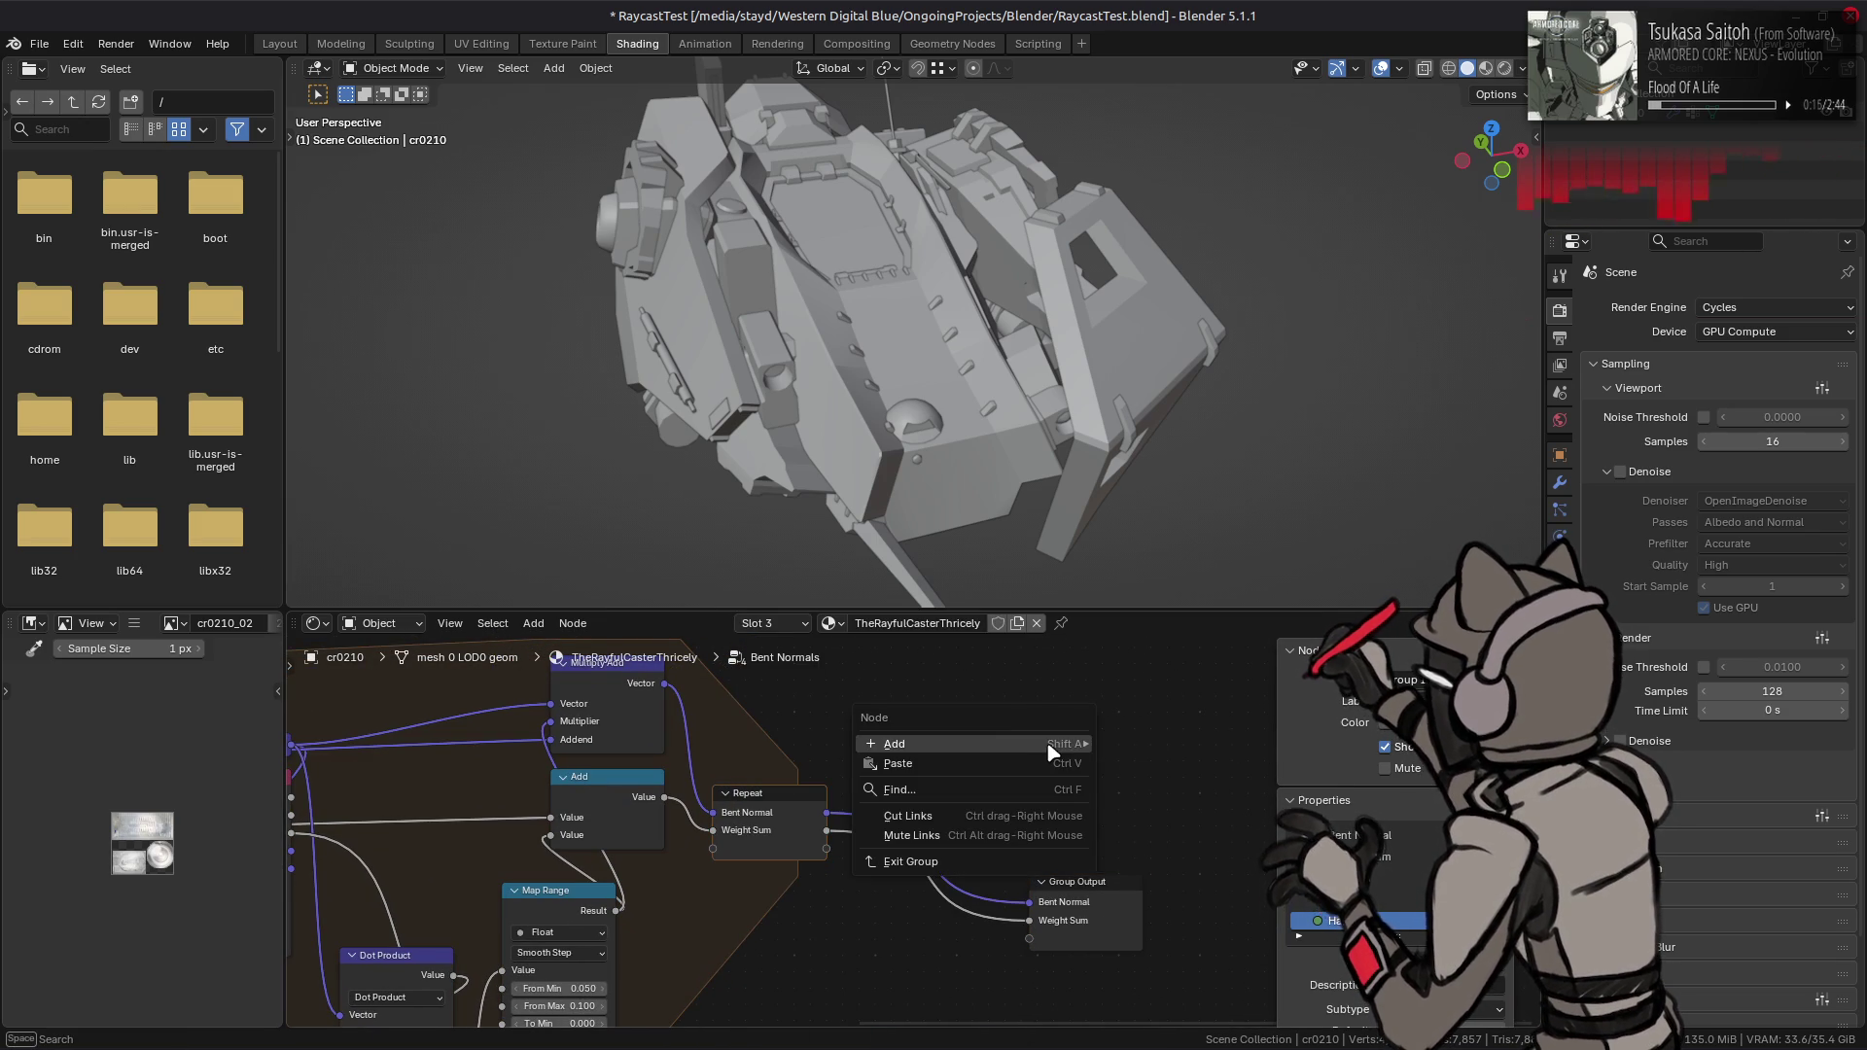
pyautogui.click(984, 764)
# - Link the Repeat output into the pasted Divide and delete the pasted Normalize node
pyautogui.click(984, 822)
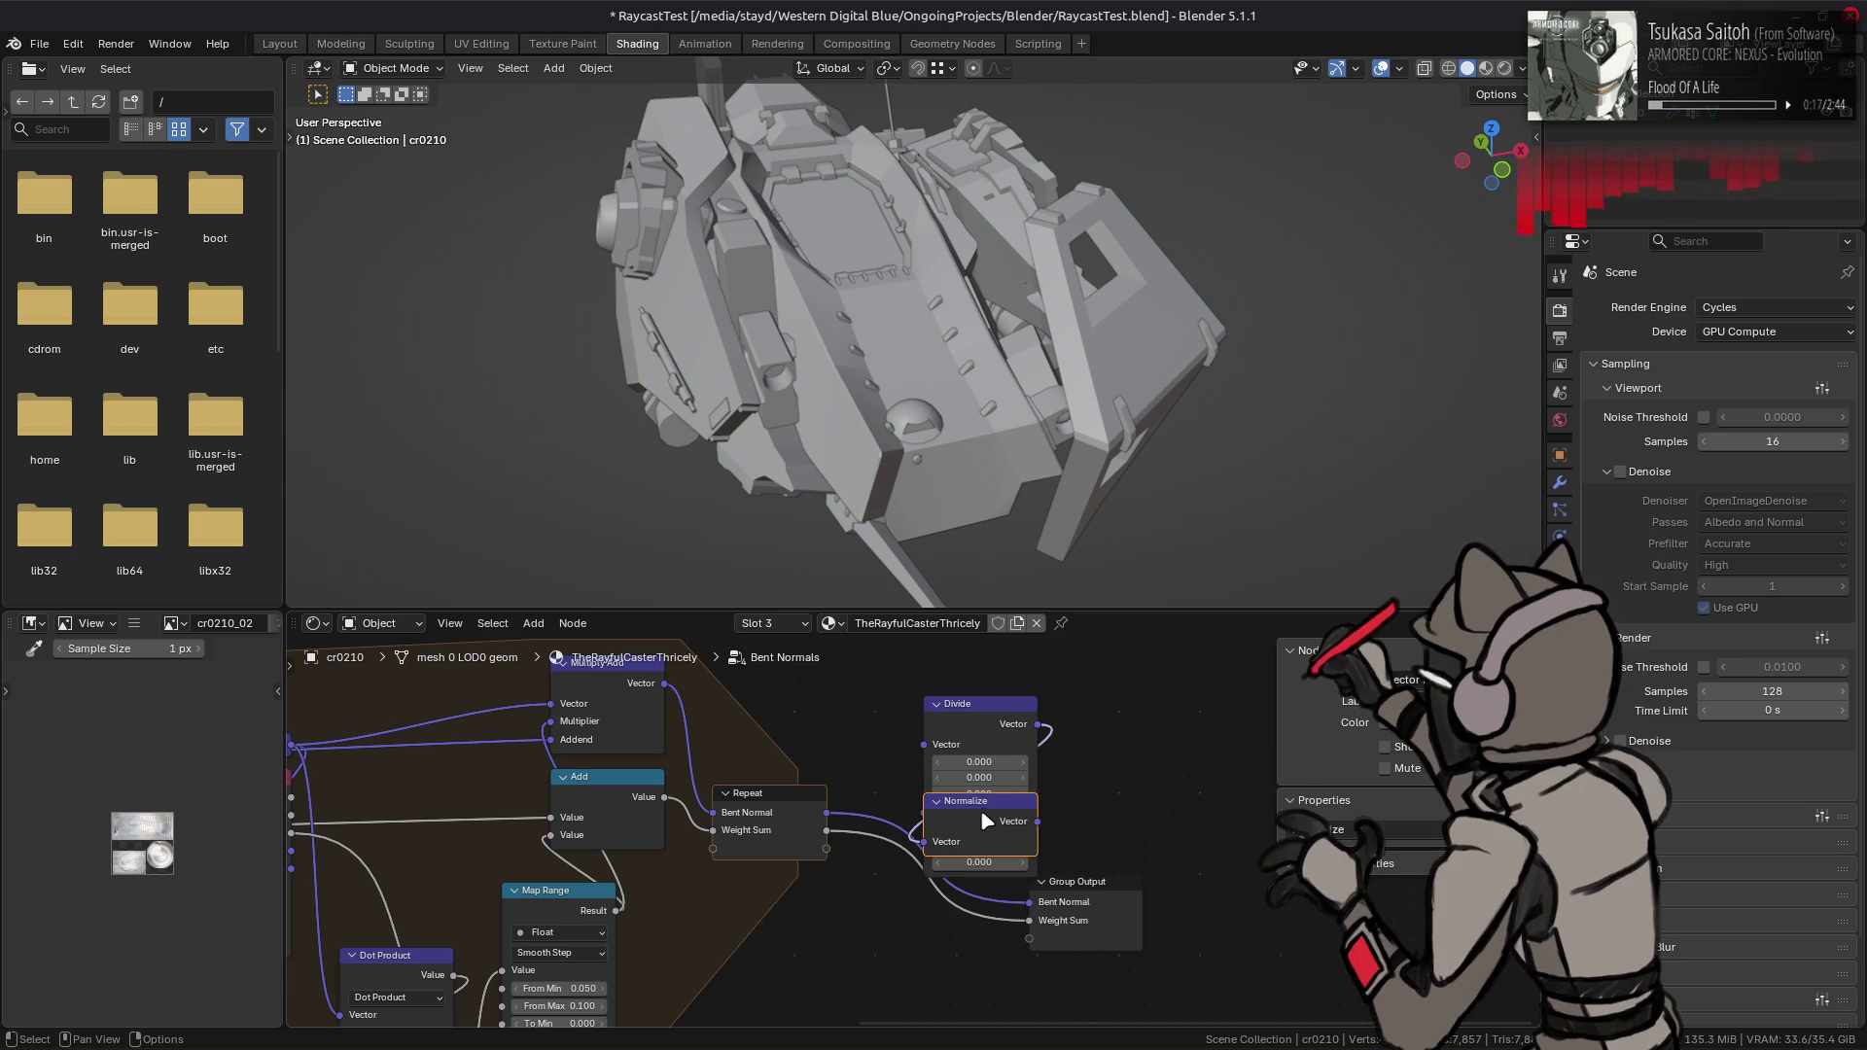
pyautogui.click(953, 712)
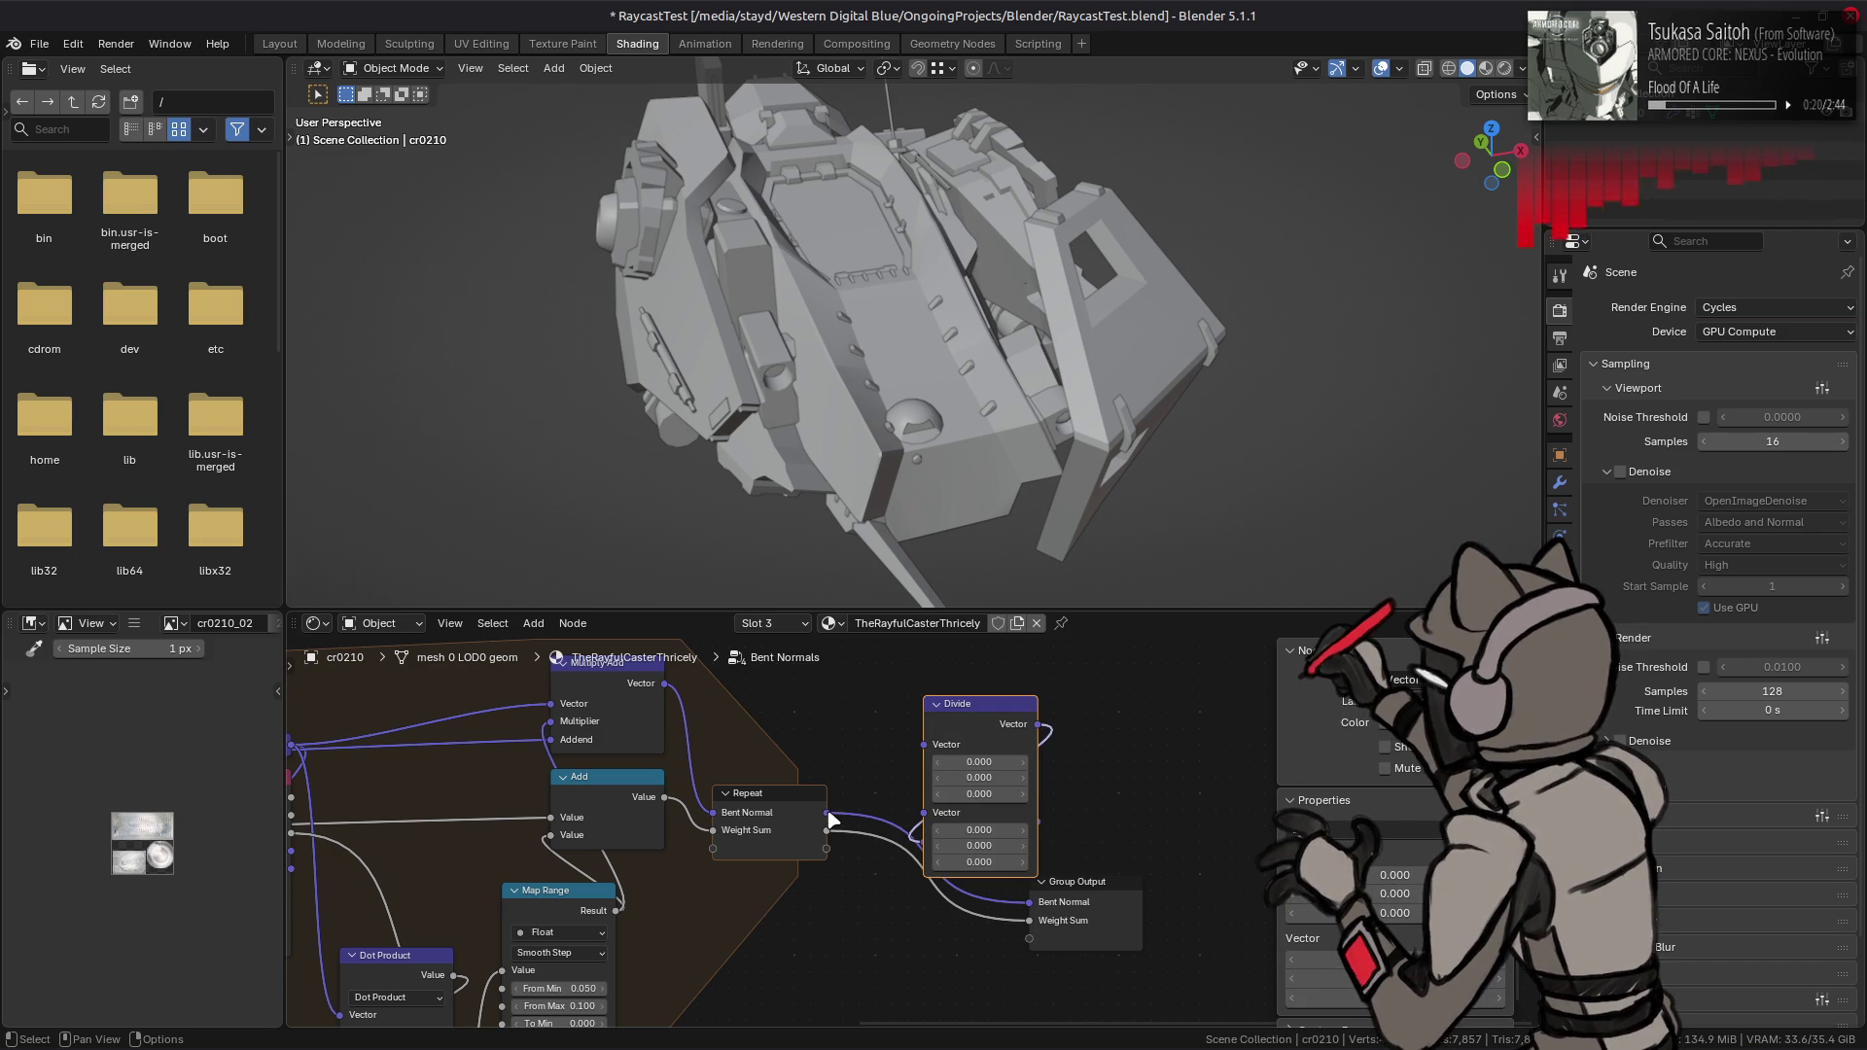
pyautogui.moveTo(961, 724)
pyautogui.mouseDown()
pyautogui.moveTo(965, 651)
pyautogui.moveTo(965, 734)
pyautogui.mouseUp()
pyautogui.click(822, 957)
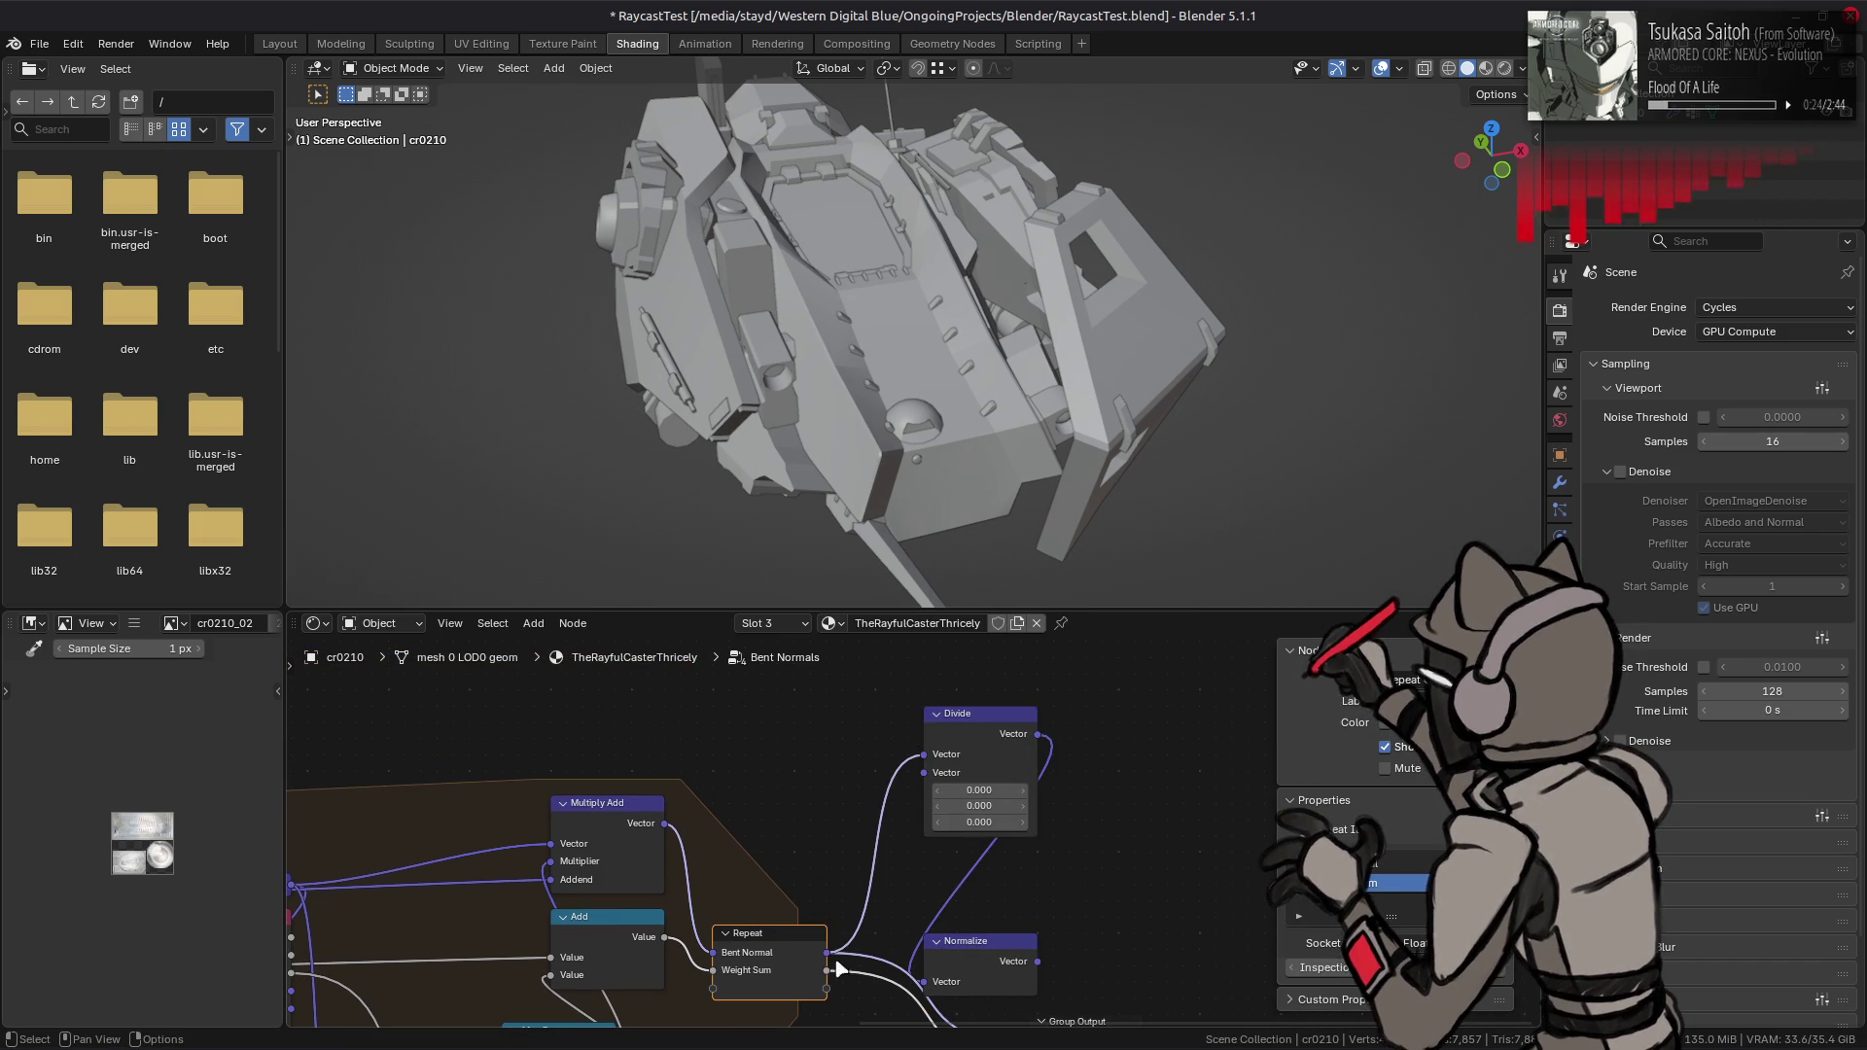
pyautogui.moveTo(825, 969)
pyautogui.mouseDown()
pyautogui.moveTo(924, 772)
pyautogui.moveTo(978, 861)
pyautogui.mouseUp()
pyautogui.moveTo(1082, 882); pyautogui.dragTo(1045, 751, button='middle')
pyautogui.click(957, 809)
pyautogui.press('x')
pyautogui.moveTo(997, 749)
pyautogui.mouseDown()
pyautogui.moveTo(953, 846)
pyautogui.moveTo(992, 911)
pyautogui.mouseUp()
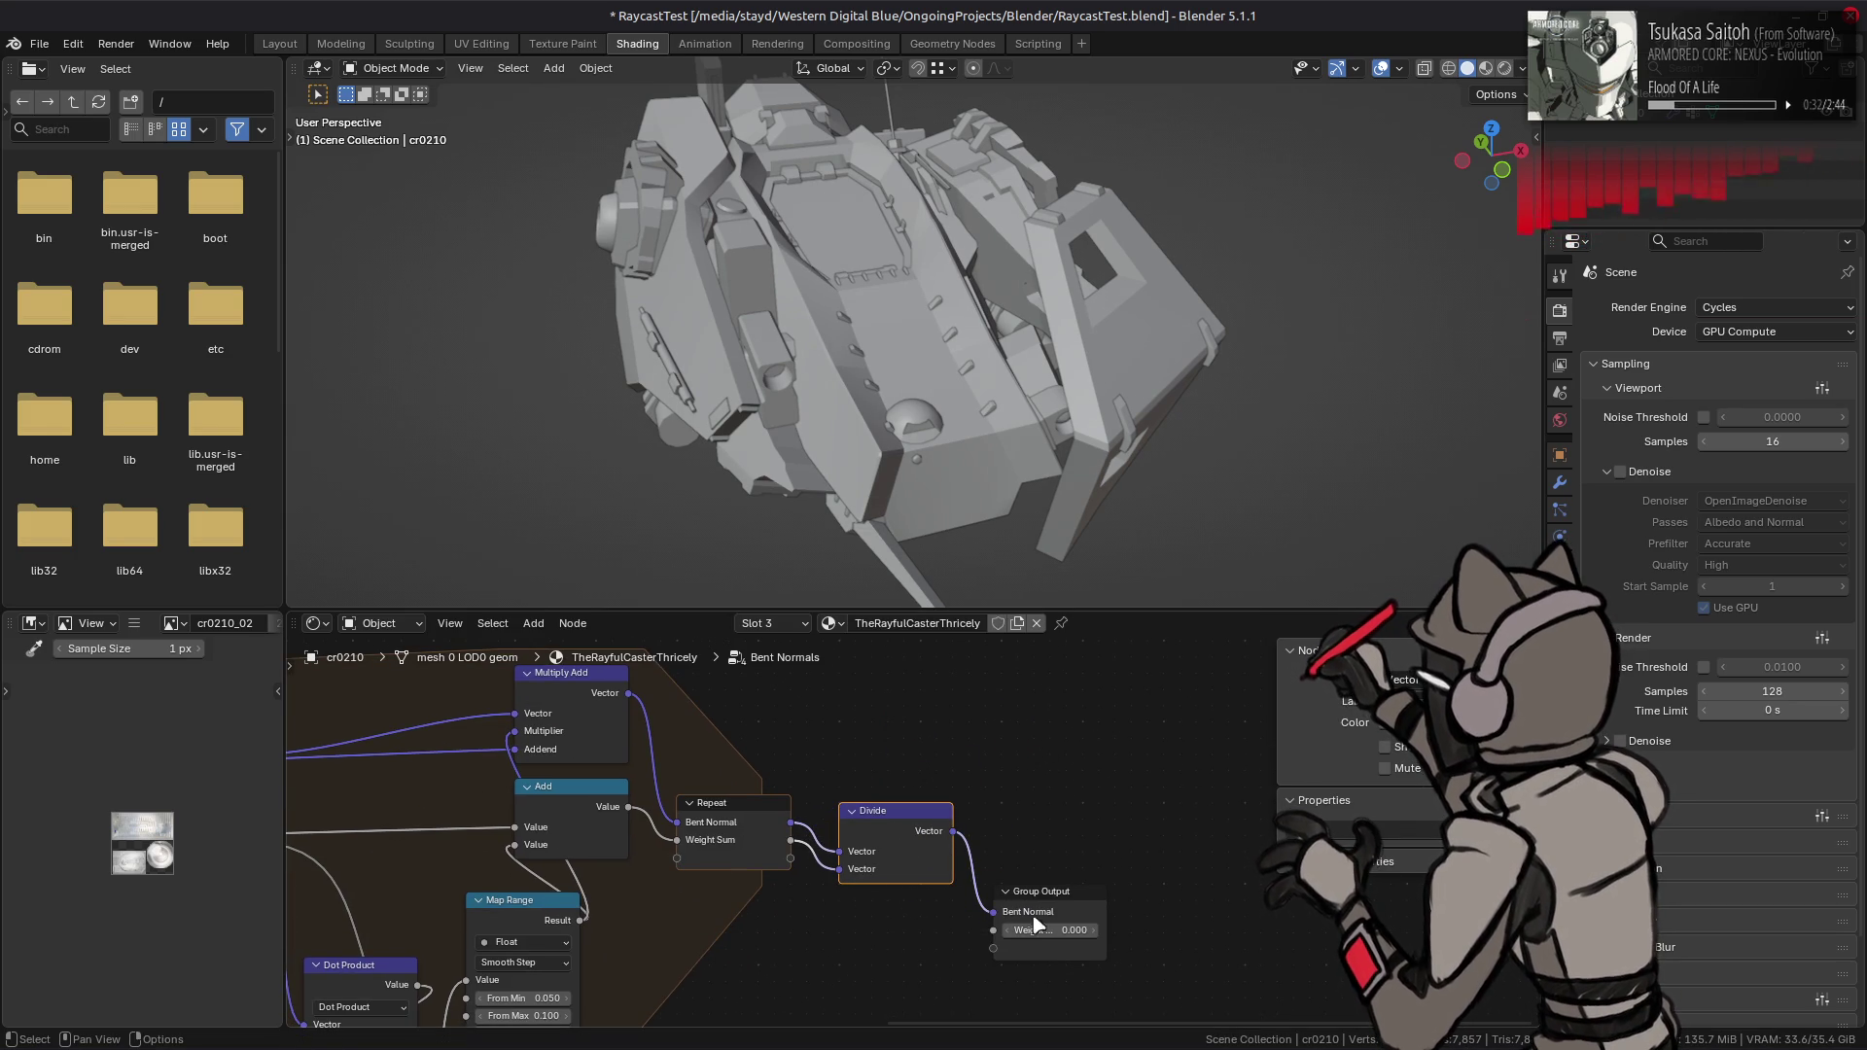
# - Remove the group's Weight Sum output and return to the parent tree
pyautogui.click(1035, 945)
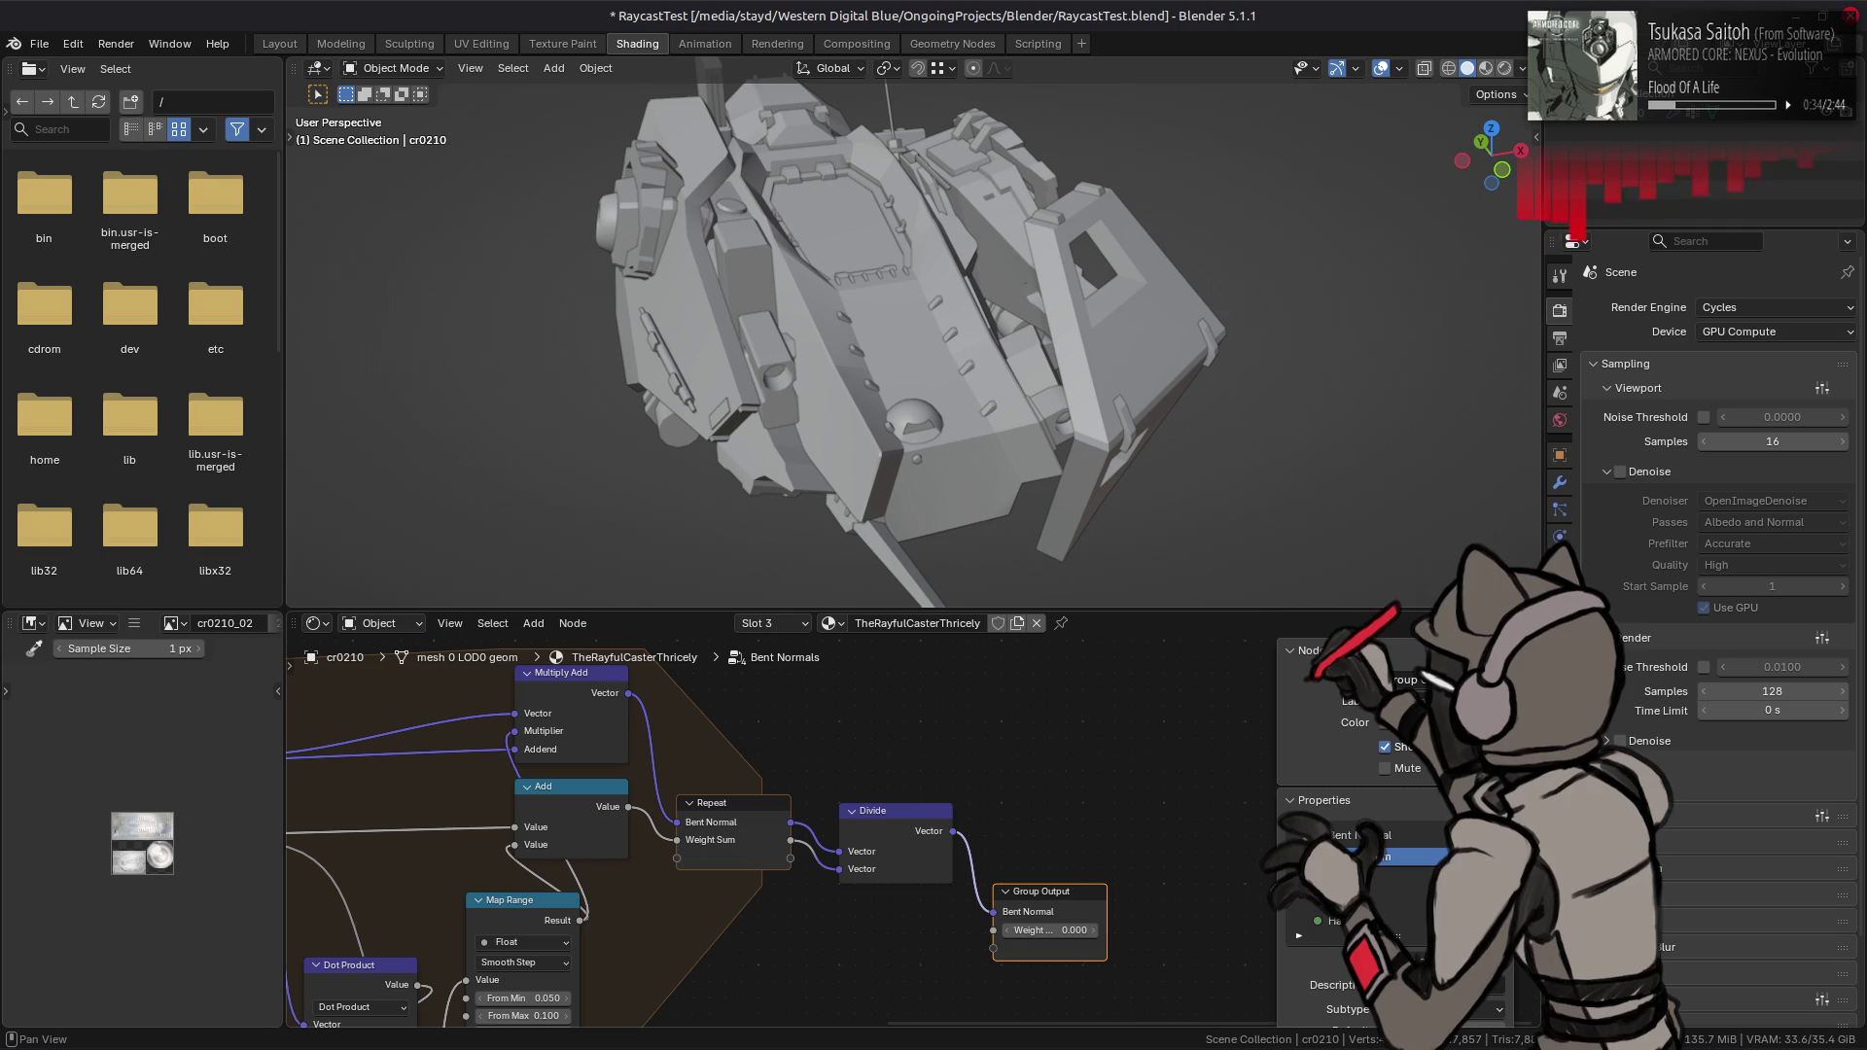
pyautogui.click(1500, 861)
pyautogui.moveTo(1070, 895); pyautogui.dragTo(1078, 832)
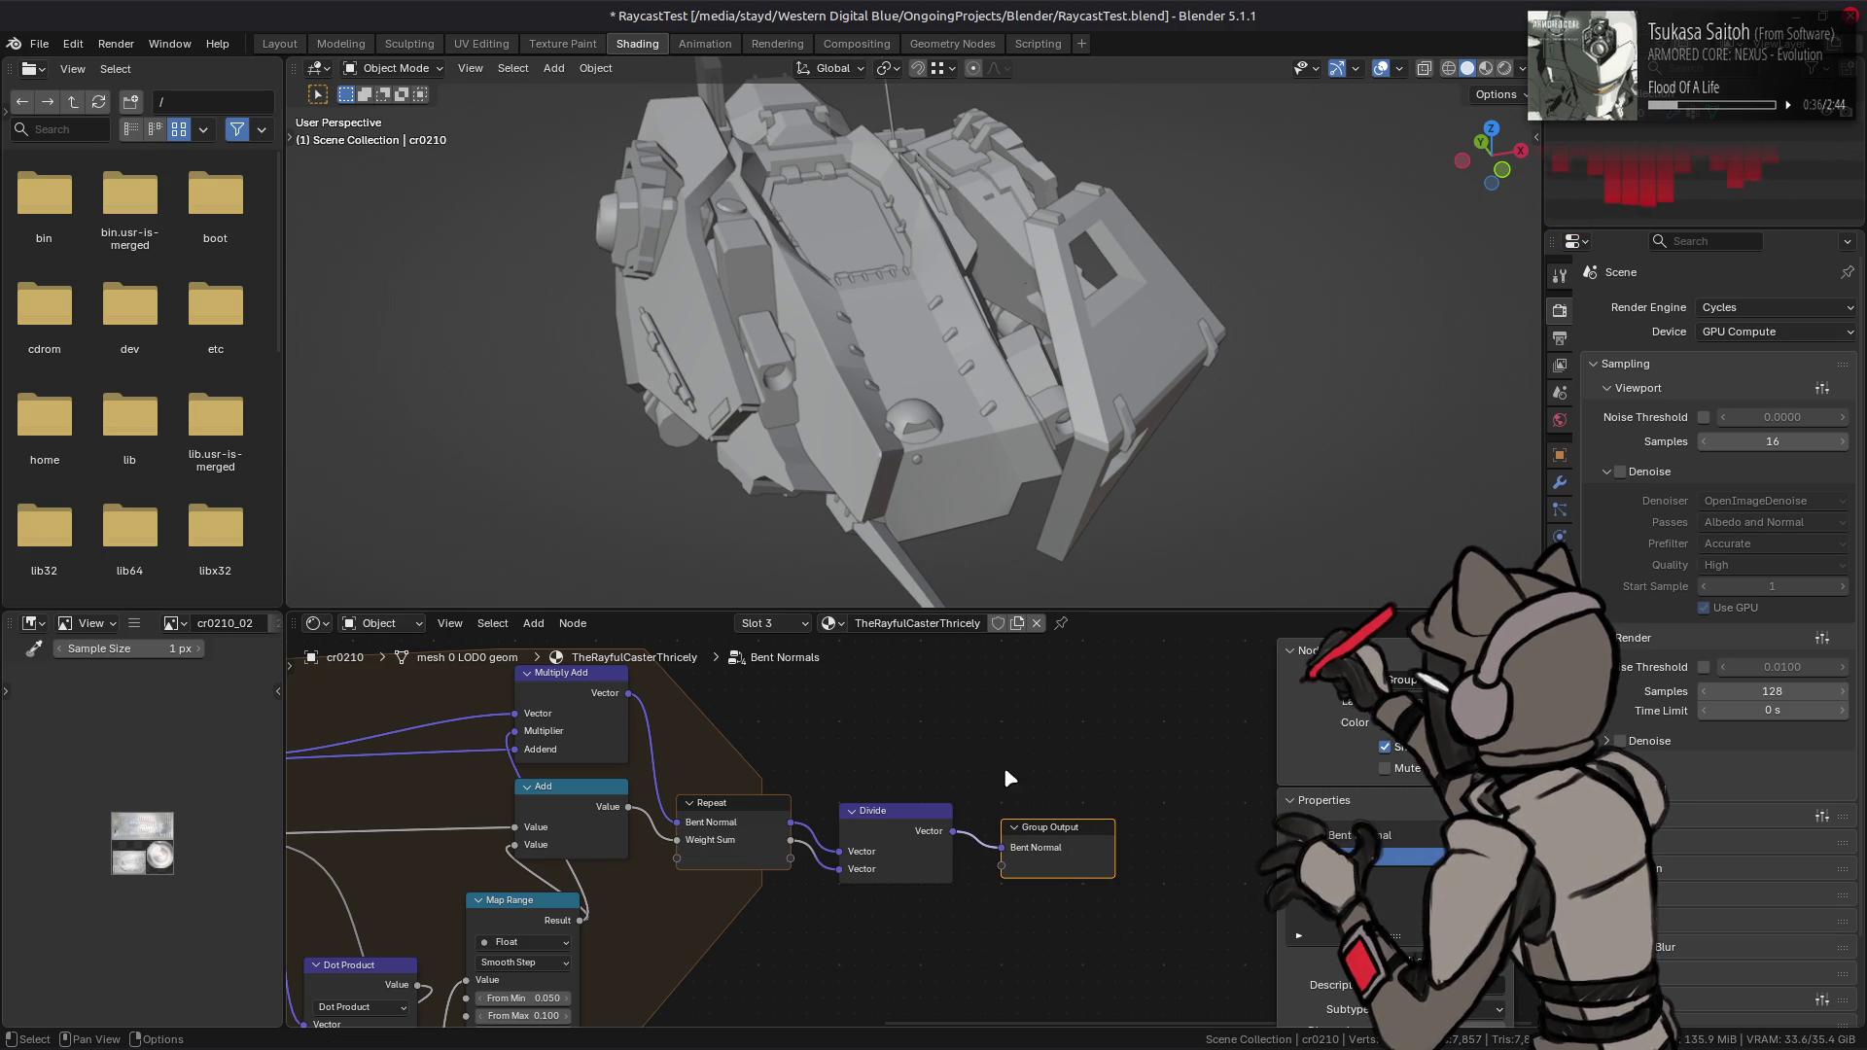
pyautogui.press('Tab')
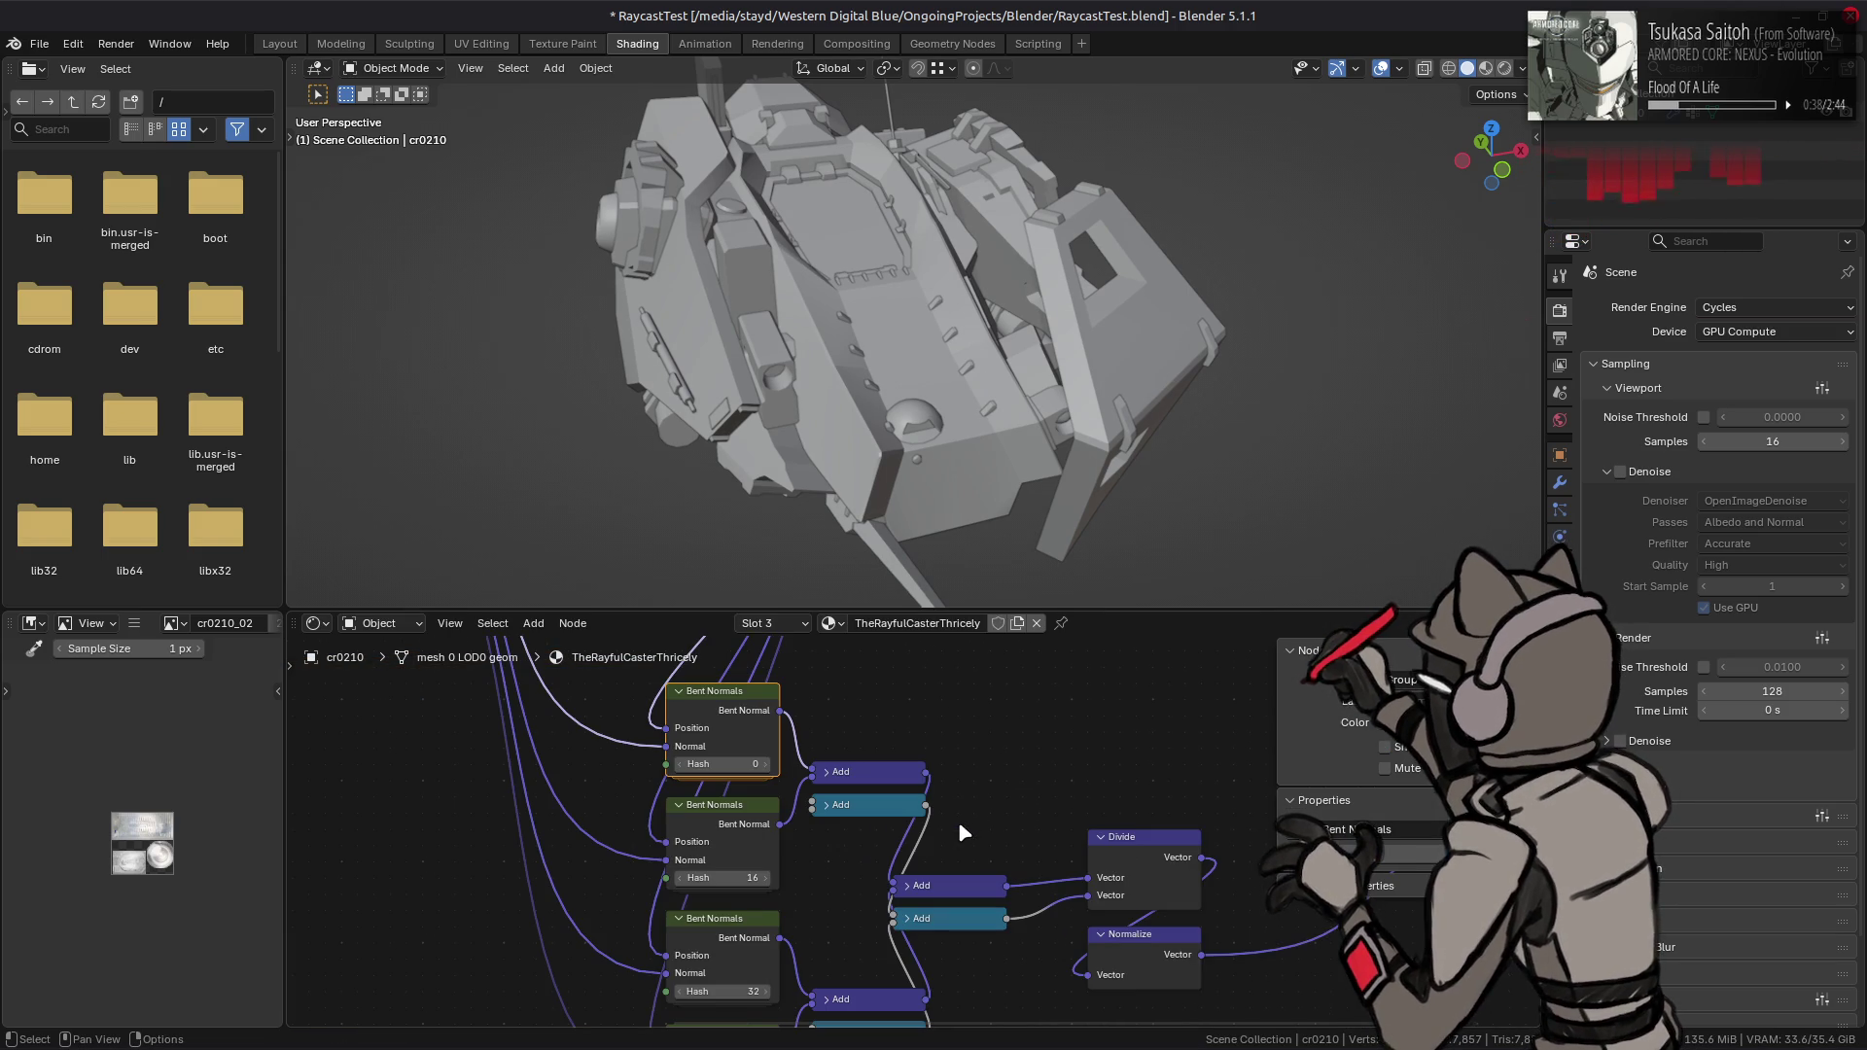
# - Delete the teal weight-sum Add nodes
pyautogui.moveTo(941, 838); pyautogui.dragTo(875, 793)
pyautogui.press('Delete')
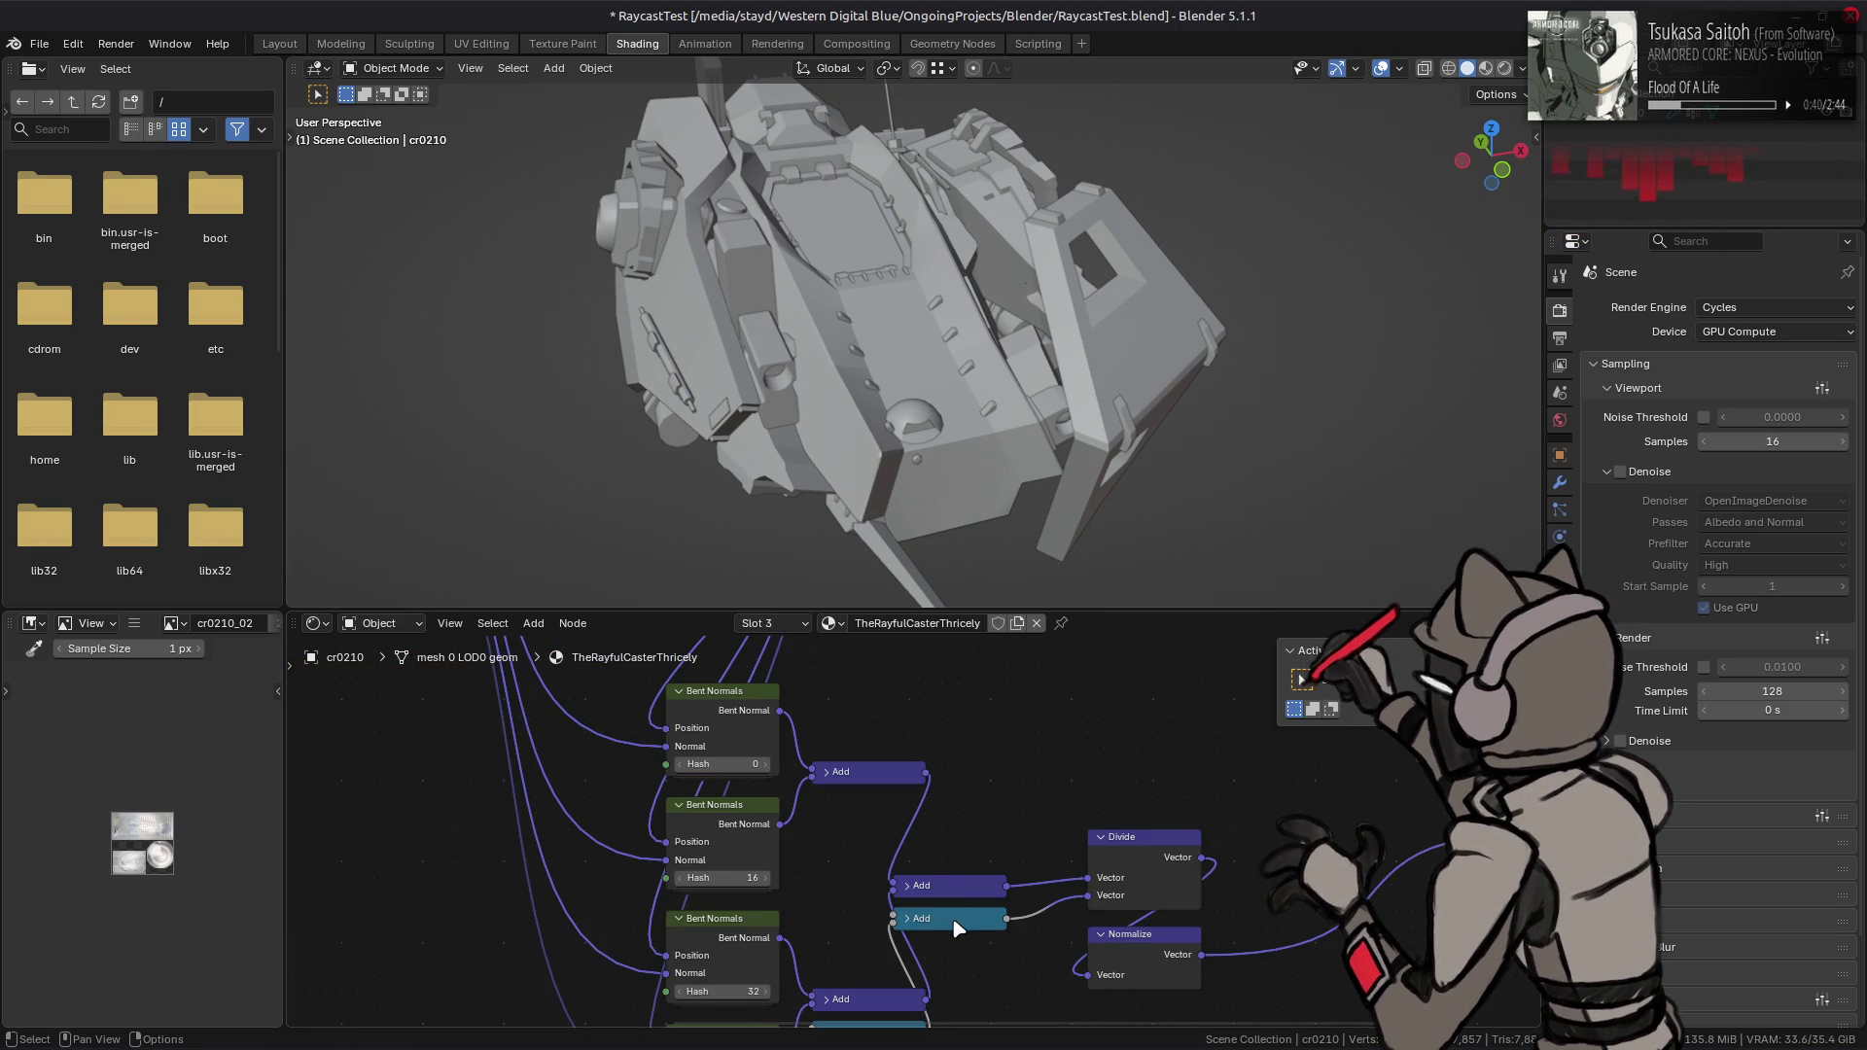
pyautogui.press('Delete')
pyautogui.moveTo(958, 929)
pyautogui.mouseDown(button='middle')
pyautogui.moveTo(943, 811)
pyautogui.moveTo(811, 851)
pyautogui.mouseUp(button='middle')
# - Set Divide's second vector to 4 and preview the mech in Rendered shading
pyautogui.moveTo(1070, 808)
pyautogui.mouseDown()
pyautogui.moveTo(1080, 739)
pyautogui.moveTo(1080, 755)
pyautogui.mouseUp()
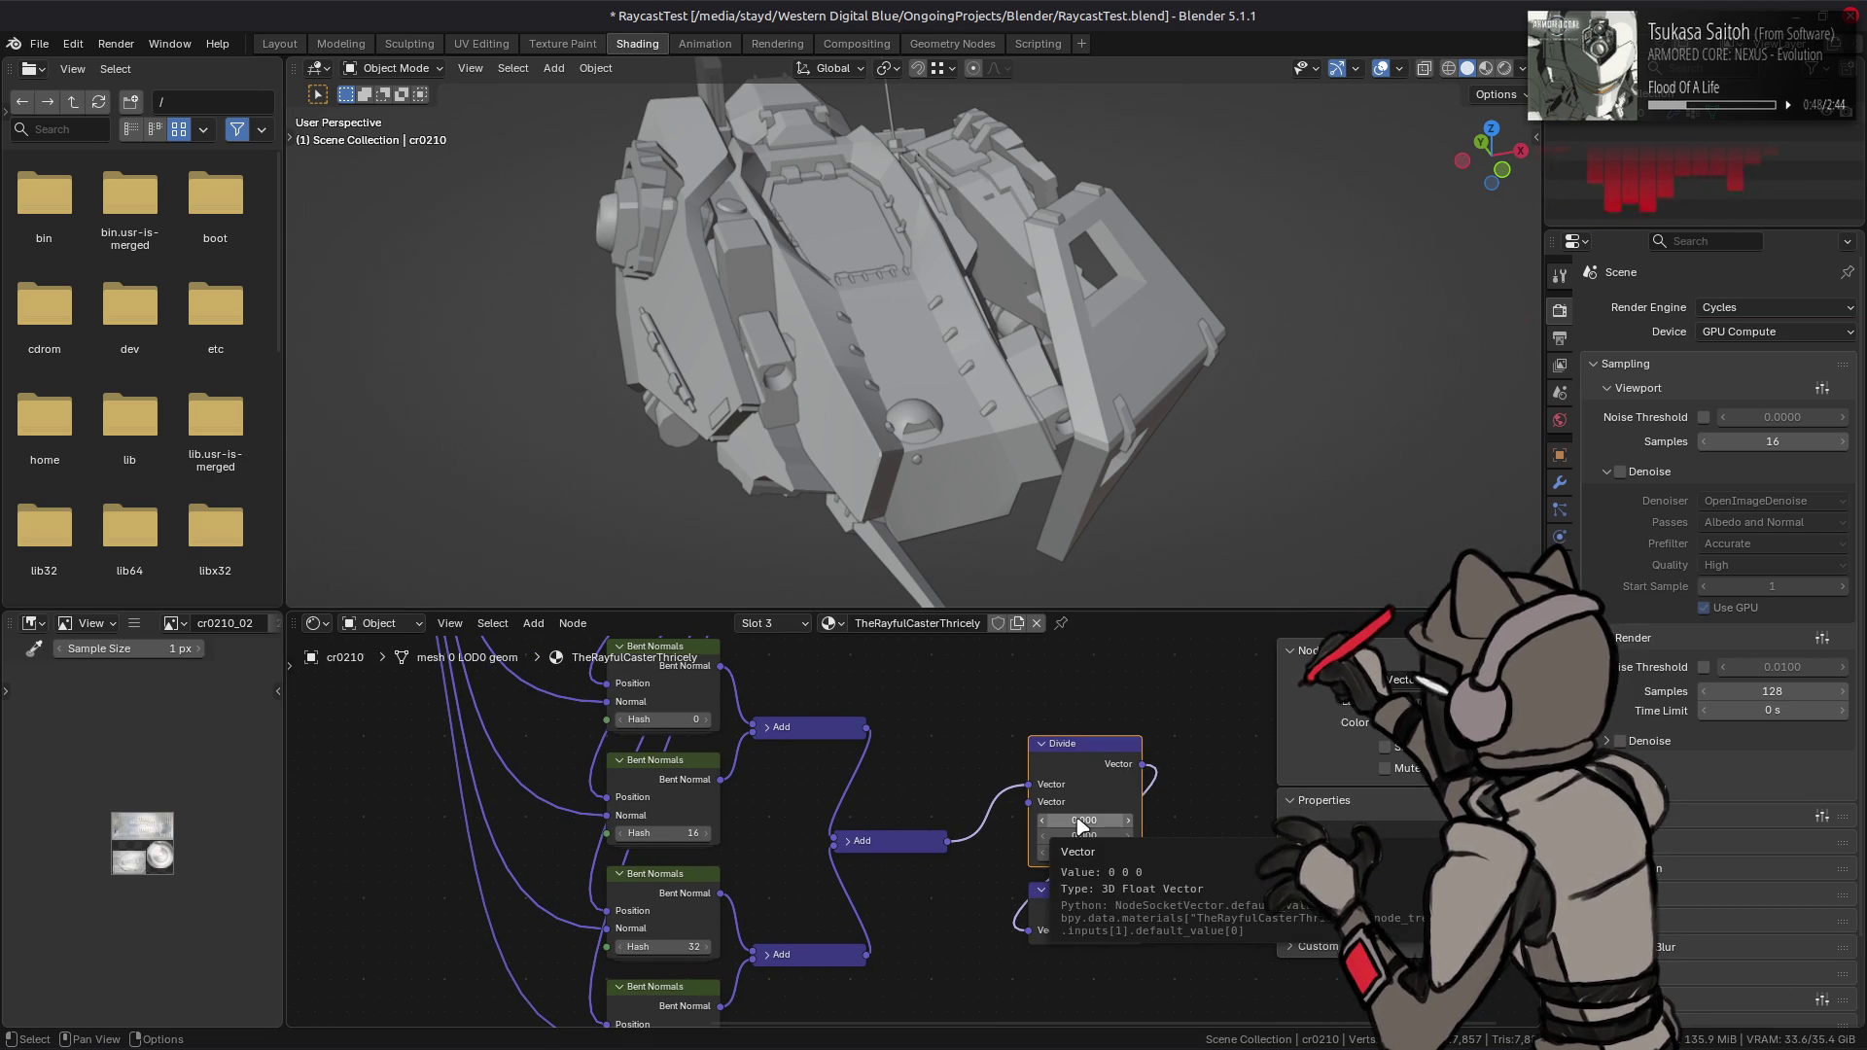
pyautogui.moveTo(1079, 820); pyautogui.dragTo(1080, 852)
pyautogui.write('4')
pyautogui.press('Return')
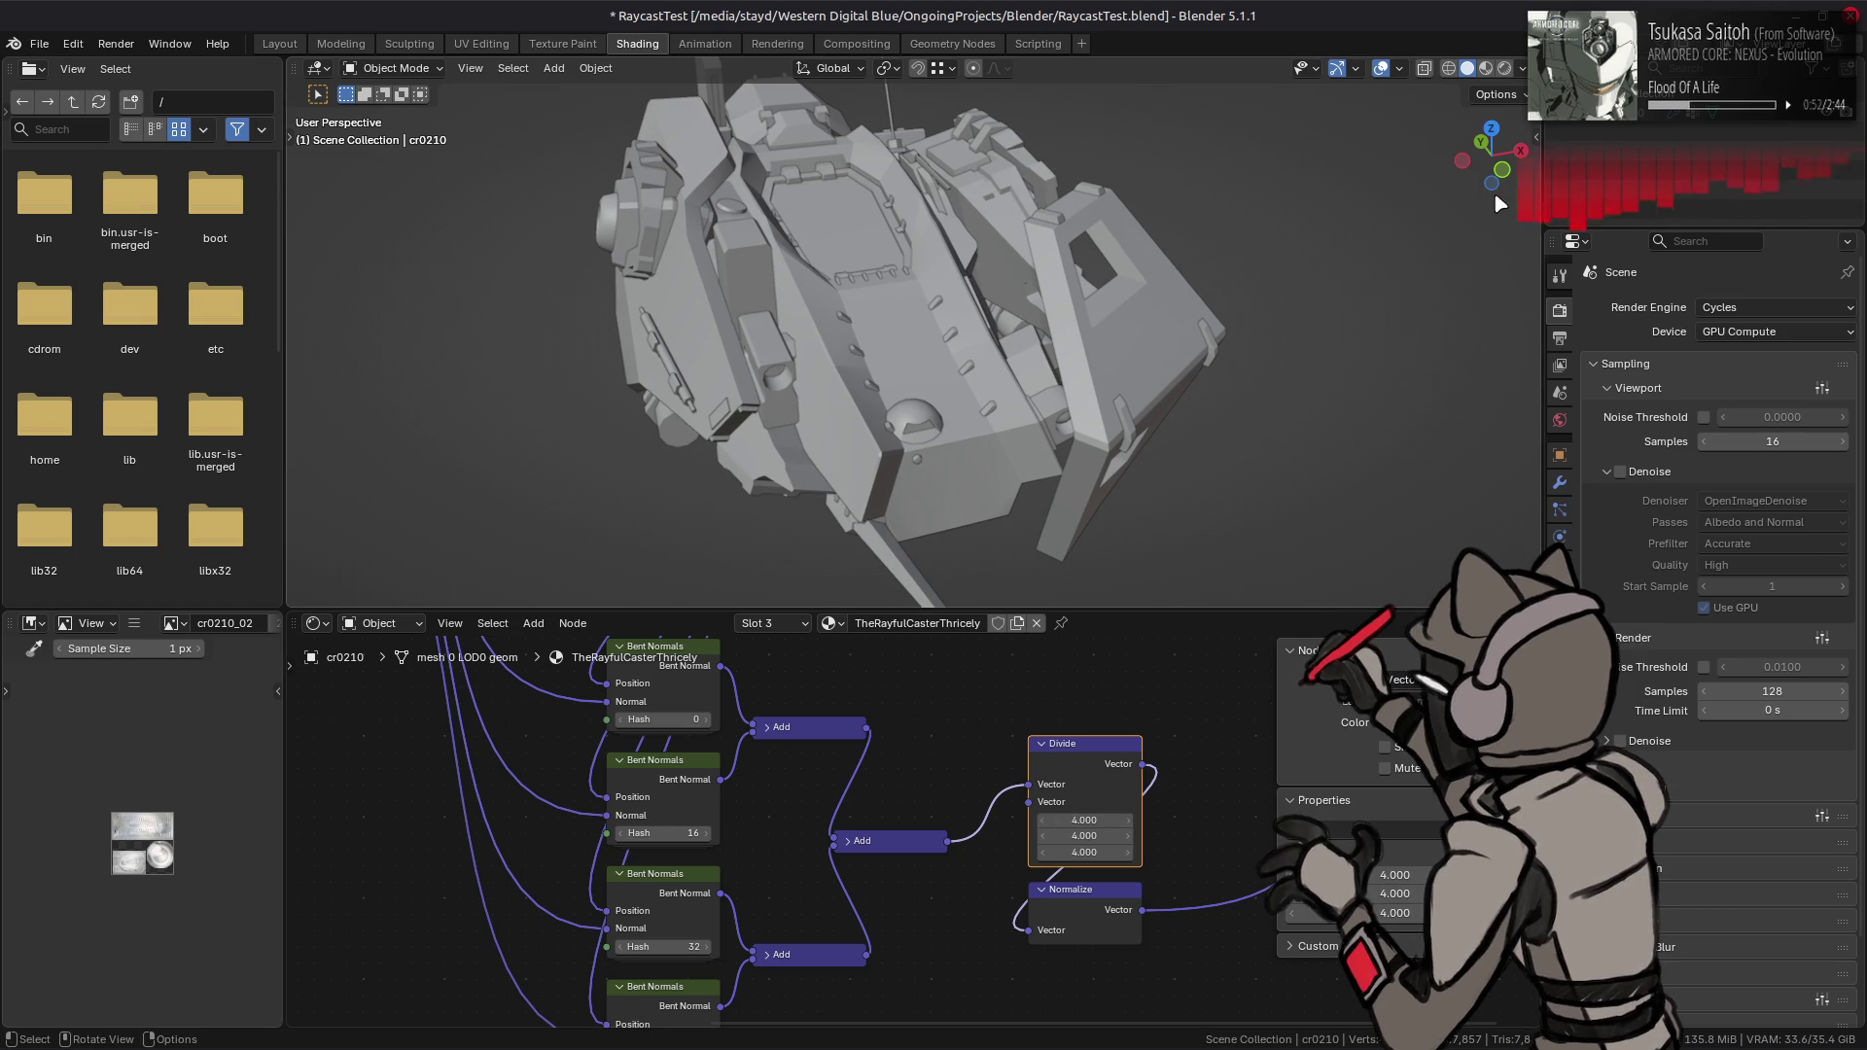
pyautogui.click(1505, 68)
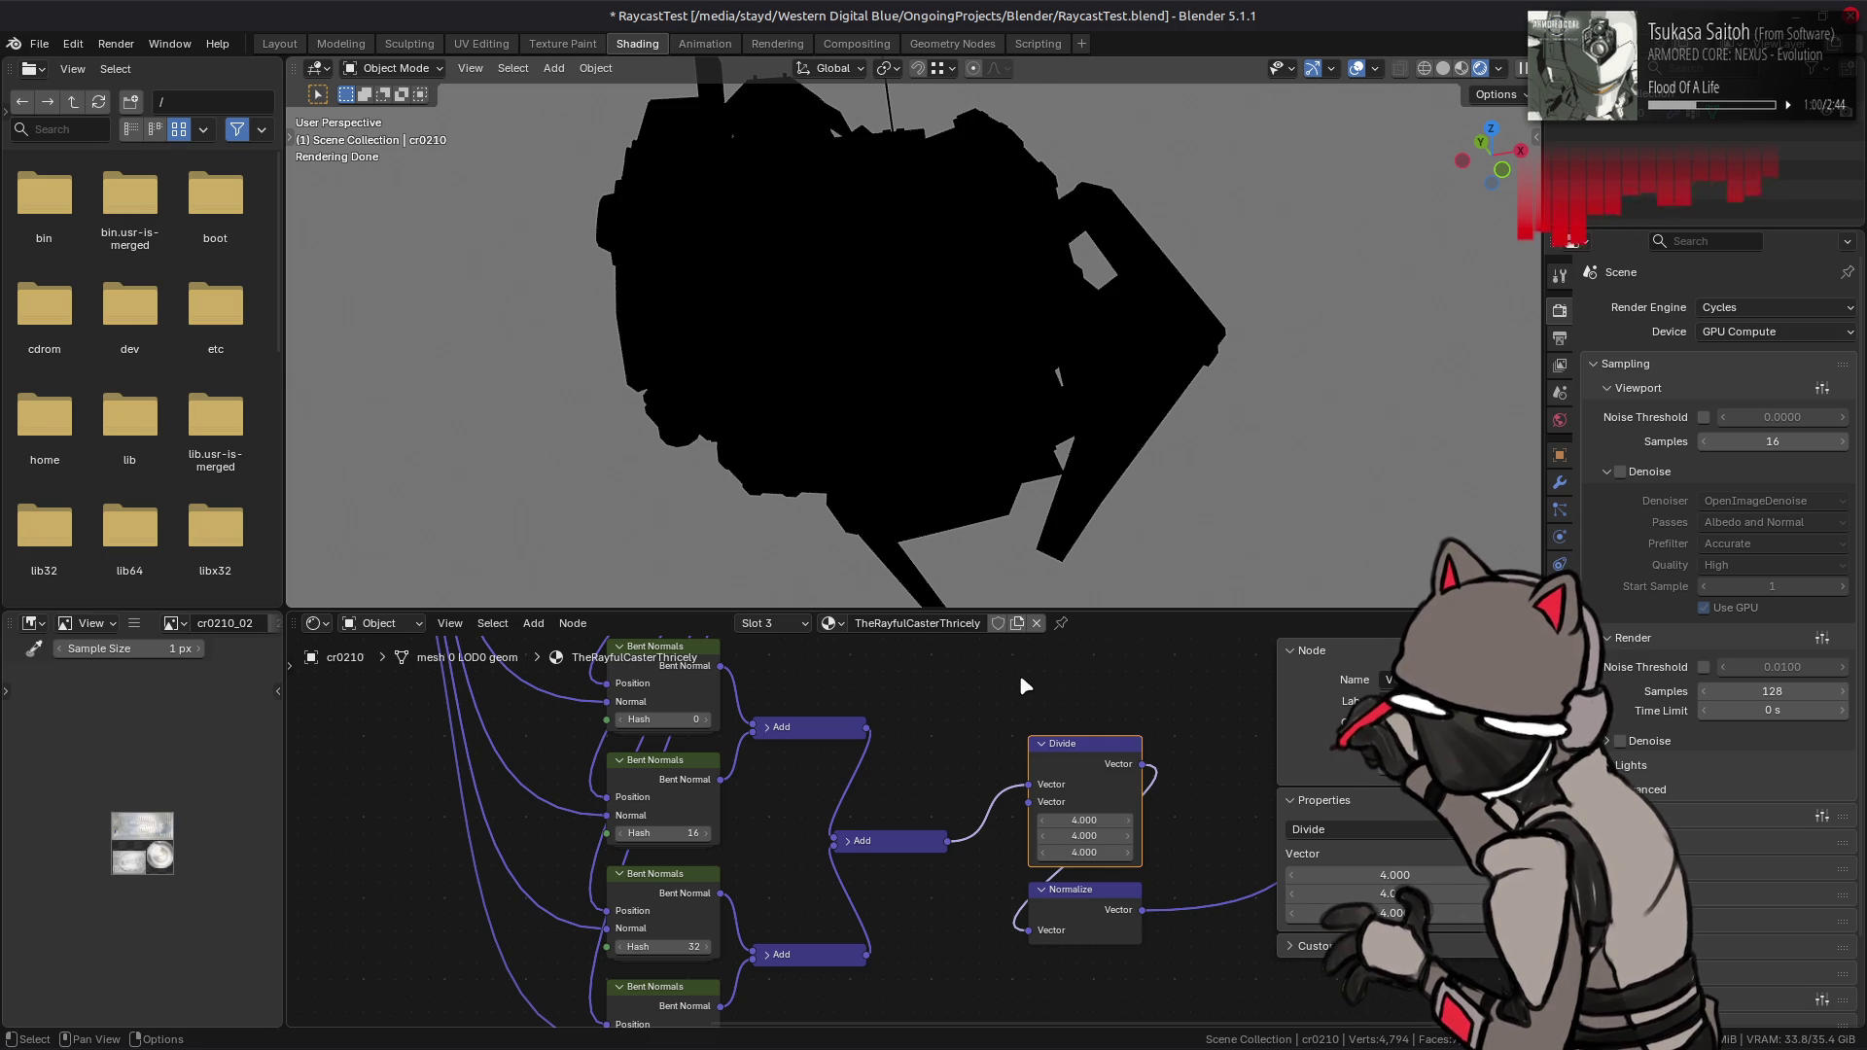
# - Connect the top Add into Divide's first input and lower the divisor to 2, then 1
pyautogui.moveTo(854, 784); pyautogui.dragTo(870, 802, button='middle')
pyautogui.moveTo(882, 745)
pyautogui.mouseDown()
pyautogui.moveTo(1046, 802)
pyautogui.moveTo(1089, 869)
pyautogui.mouseUp()
pyautogui.write('2')
pyautogui.press('Return')
pyautogui.write('1')
pyautogui.press('Return')
pyautogui.click(781, 746)
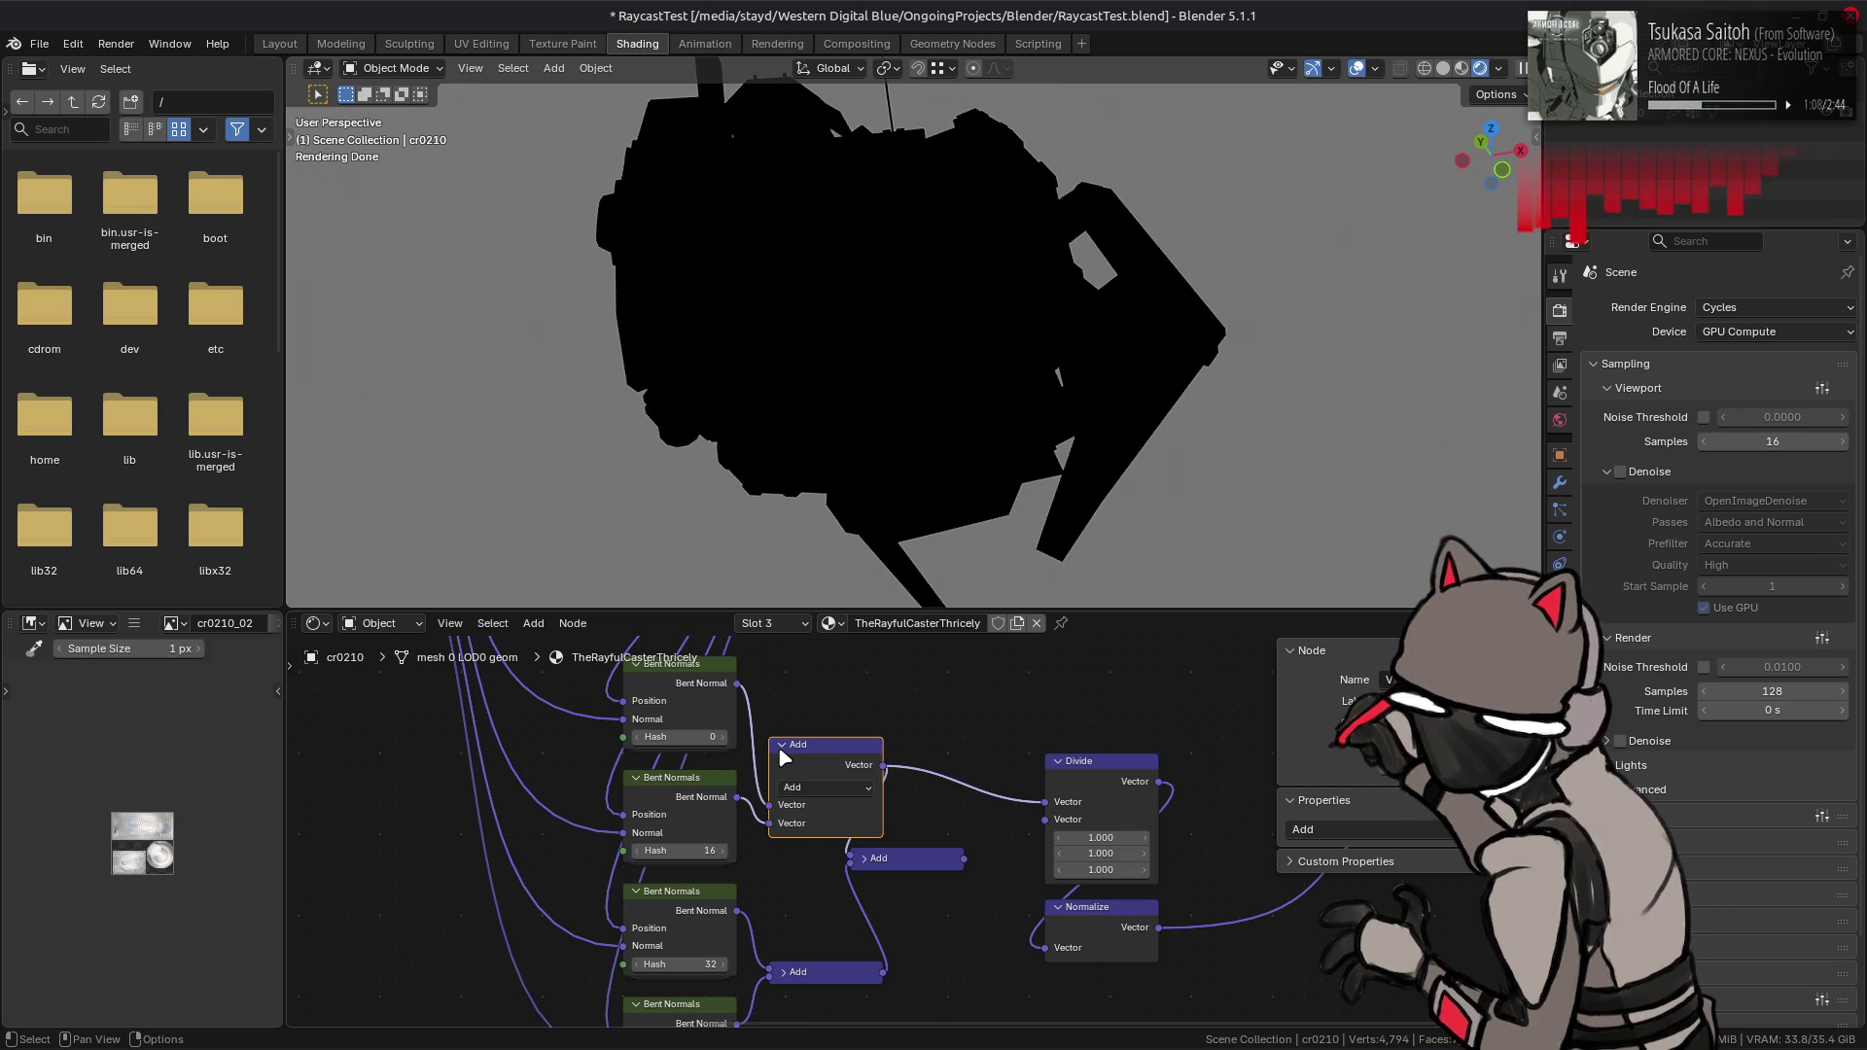
# - Show the top Add node's unconnected sockets and operation options
pyautogui.rightClick(778, 744)
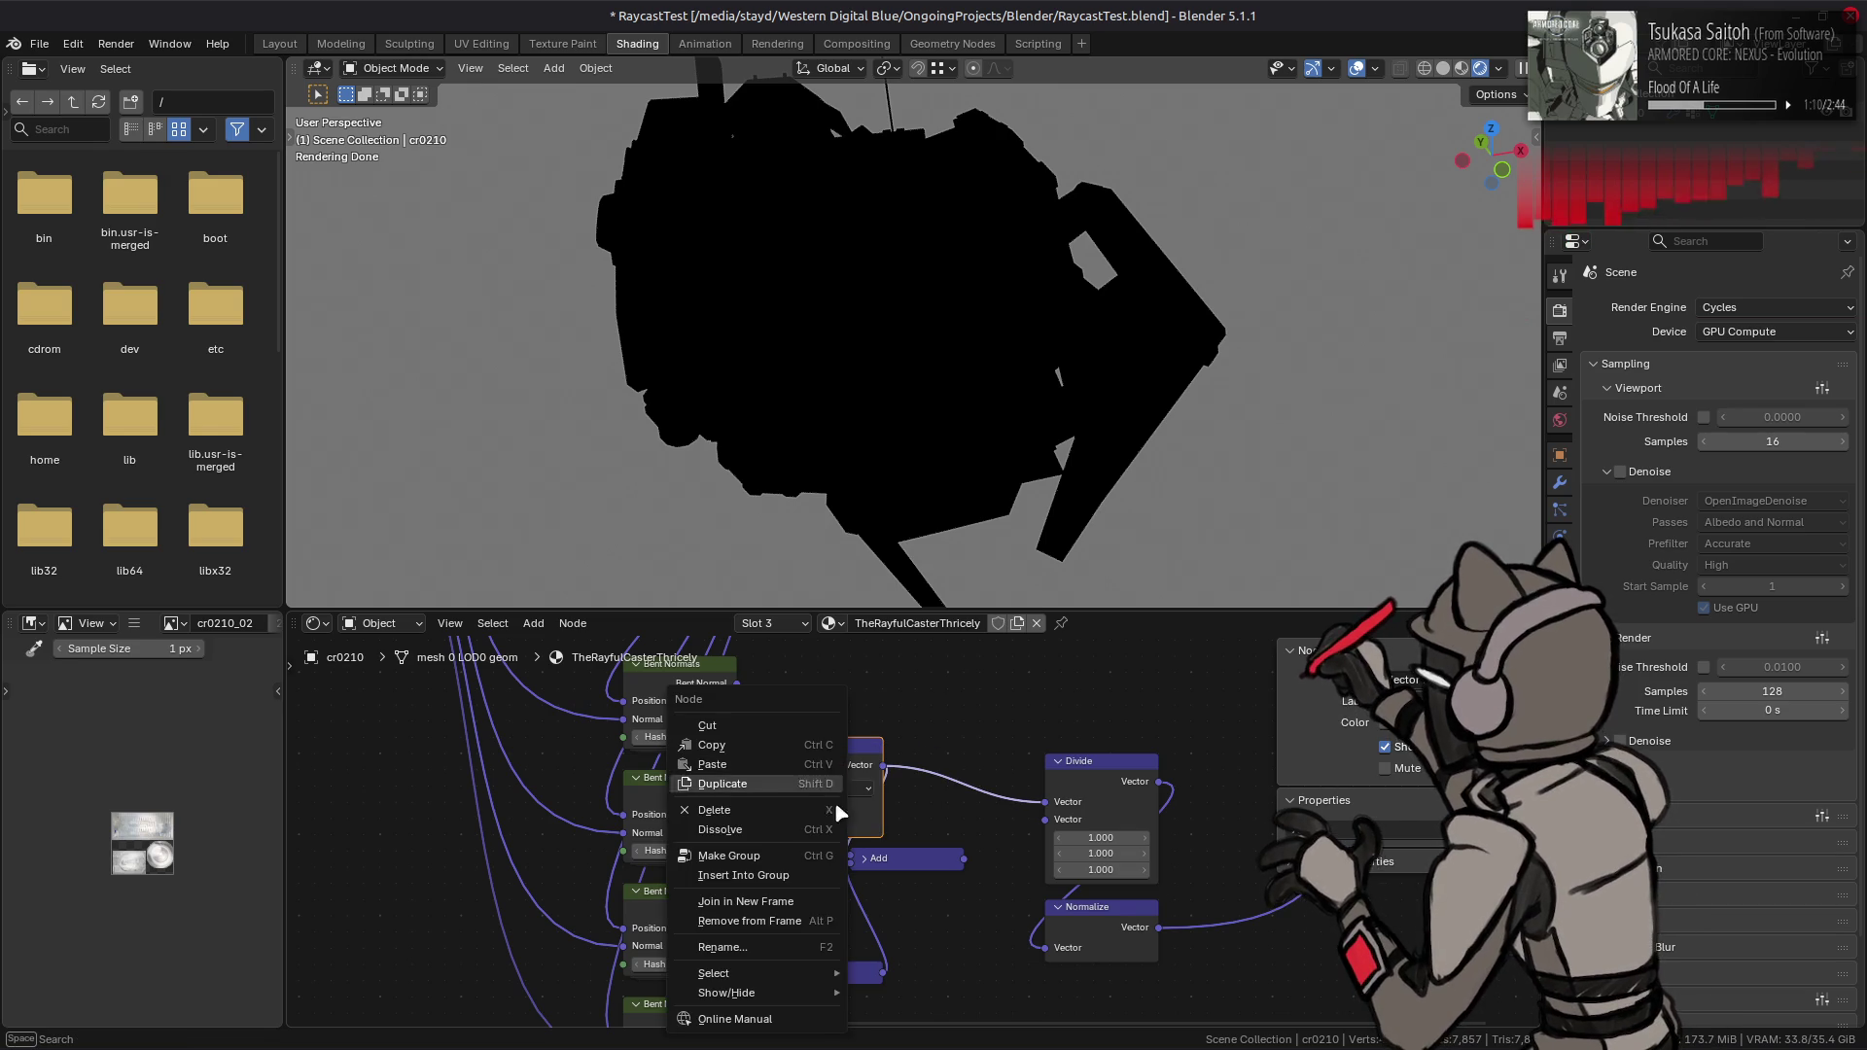
pyautogui.moveTo(822, 993)
pyautogui.click(891, 953)
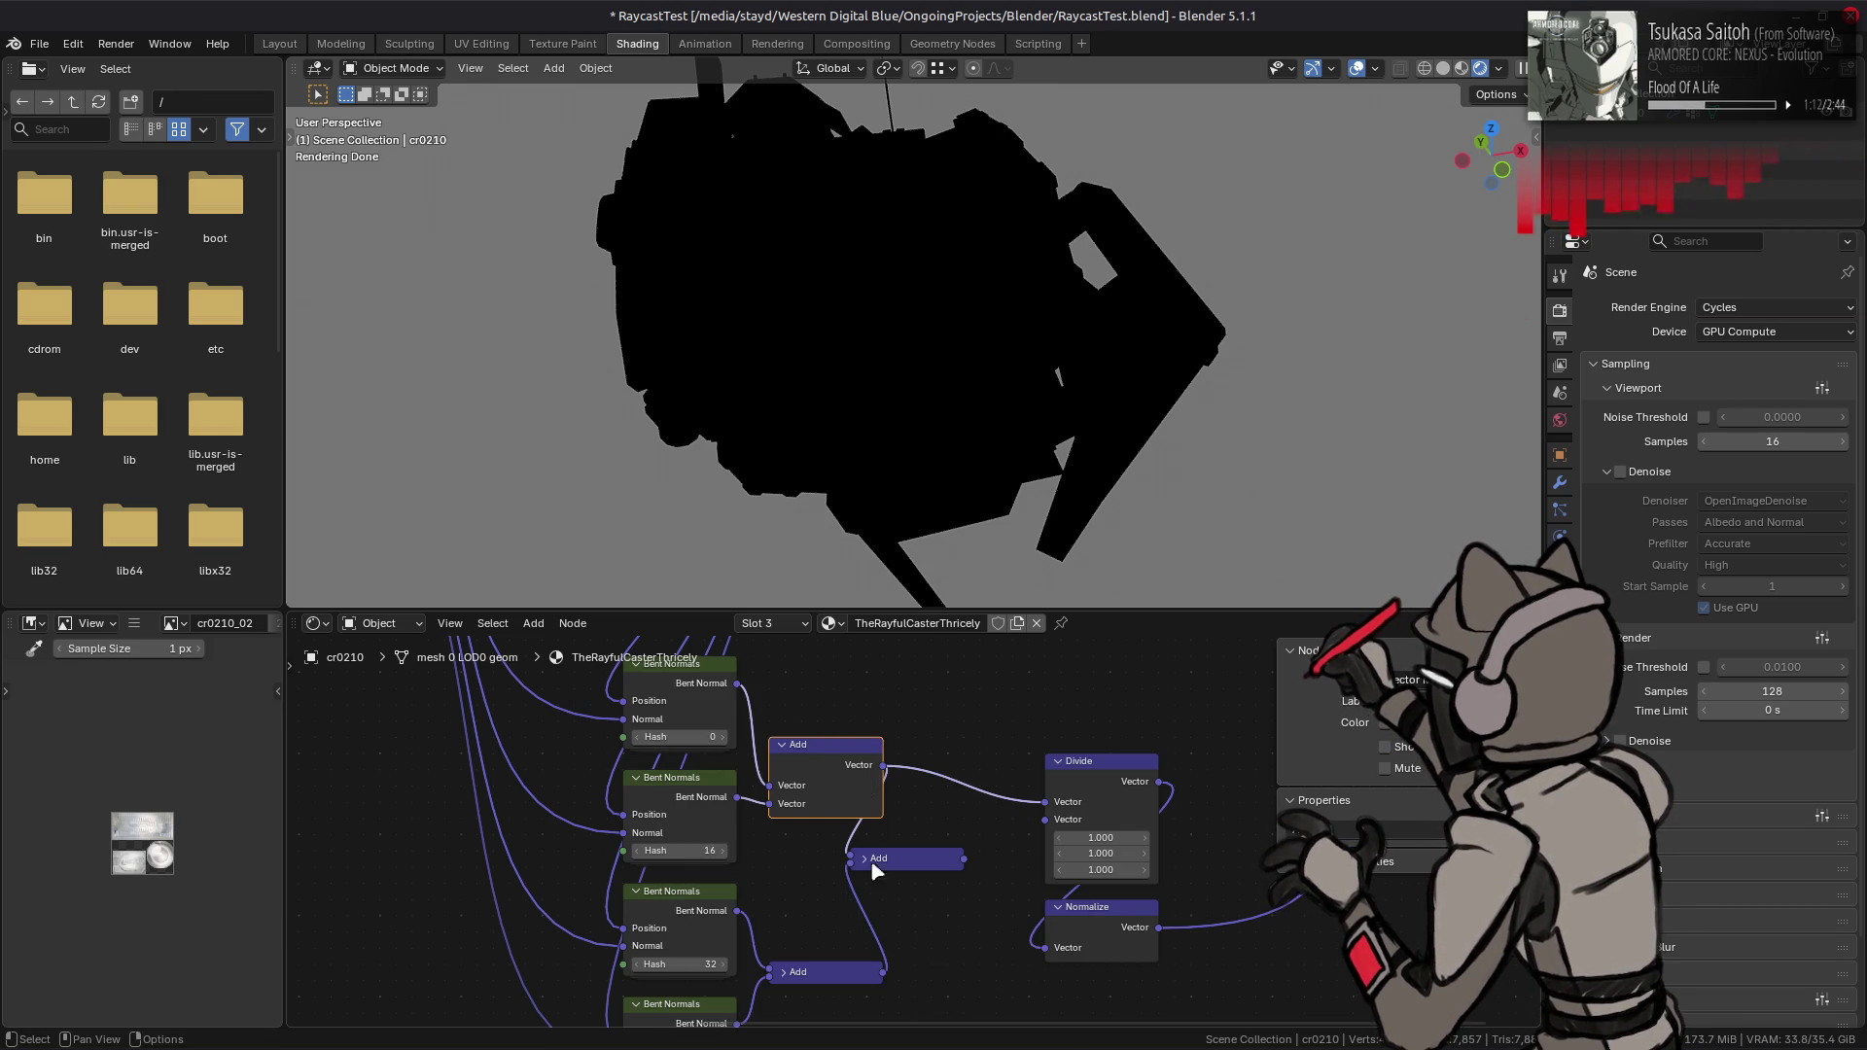
pyautogui.rightClick(798, 784)
pyautogui.moveTo(827, 784)
pyautogui.click(914, 807)
# - Relink the Hash 0 and Hash 16 Bent Normals outputs into the top Add, then collapse it
pyautogui.moveTo(805, 829)
pyautogui.mouseDown()
pyautogui.moveTo(756, 866)
pyautogui.moveTo(833, 844)
pyautogui.mouseUp()
pyautogui.press('BackSpace')
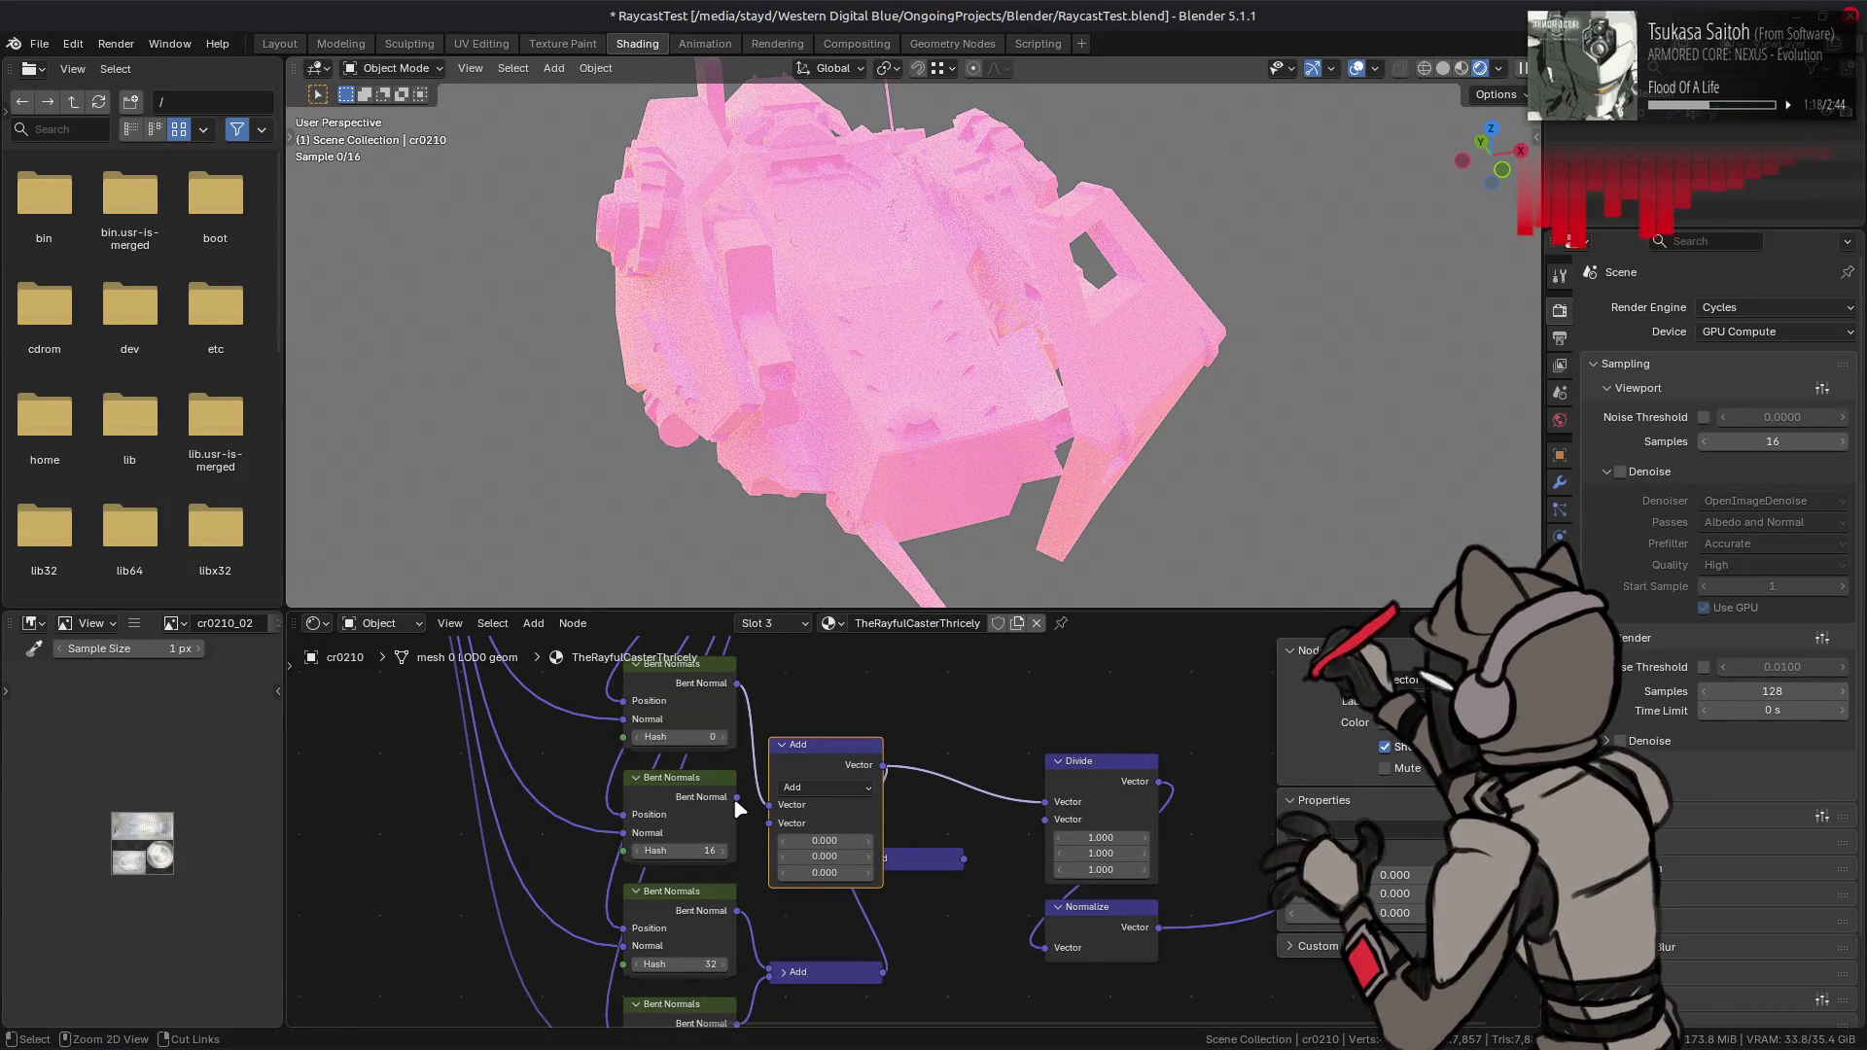
pyautogui.moveTo(737, 797); pyautogui.dragTo(768, 804)
pyautogui.moveTo(737, 684); pyautogui.dragTo(770, 830)
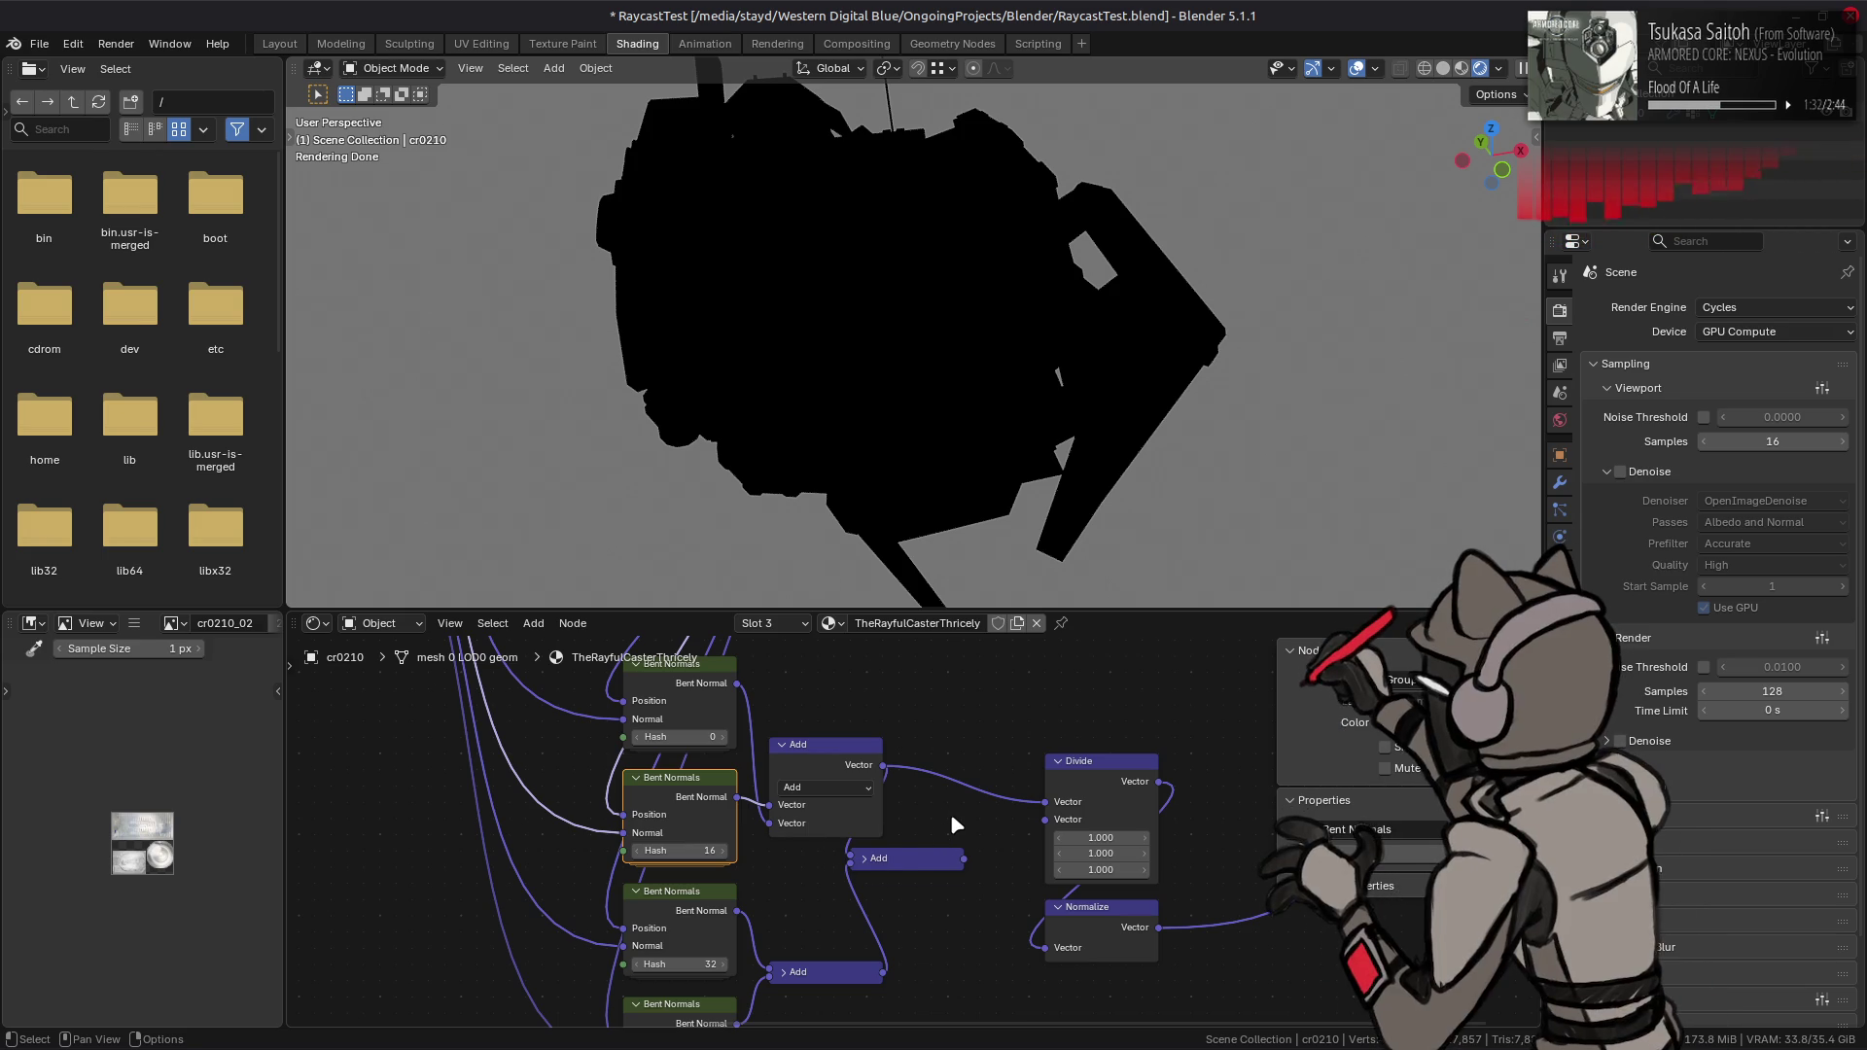
pyautogui.click(781, 745)
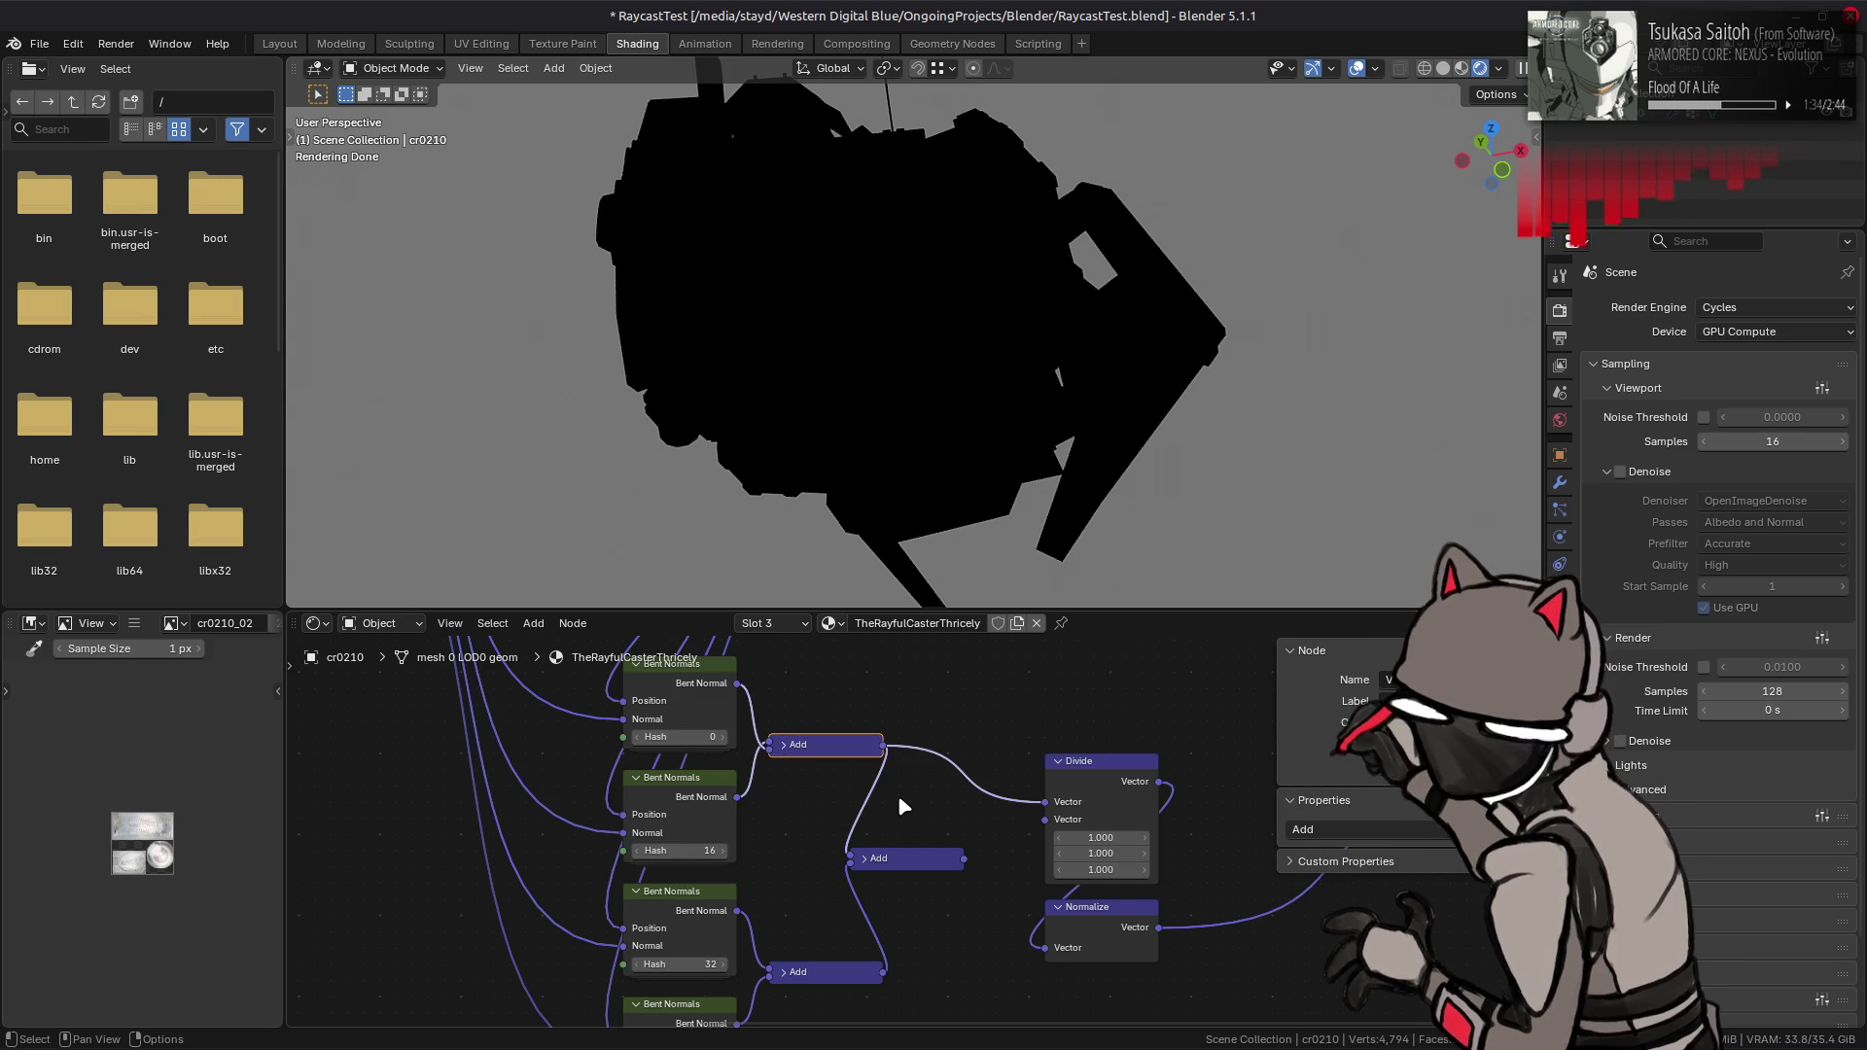
pyautogui.click(932, 813)
pyautogui.moveTo(754, 899); pyautogui.dragTo(998, 1016, button='middle')
pyautogui.moveTo(763, 750)
pyautogui.mouseDown(button='middle')
pyautogui.moveTo(884, 950)
pyautogui.moveTo(1169, 954)
pyautogui.moveTo(1262, 981)
pyautogui.moveTo(749, 750)
pyautogui.moveTo(804, 775)
pyautogui.moveTo(686, 675)
pyautogui.mouseUp(button='middle')
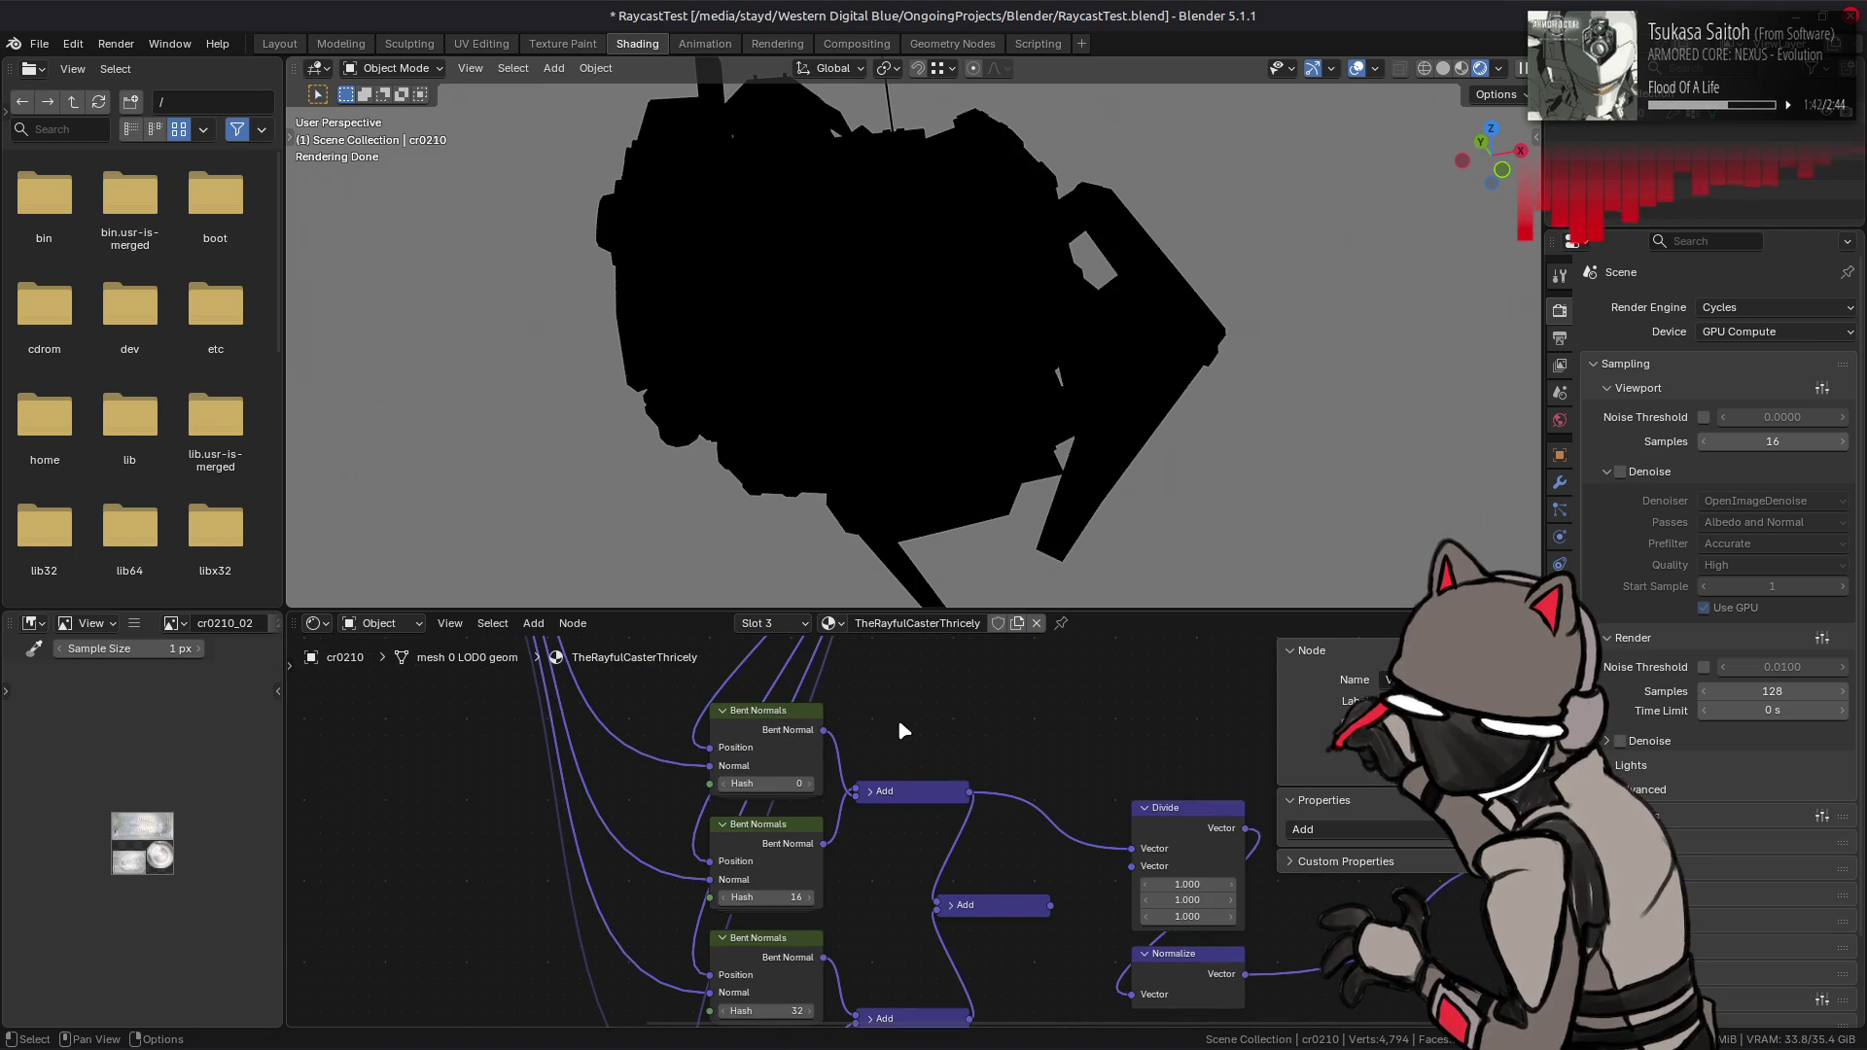
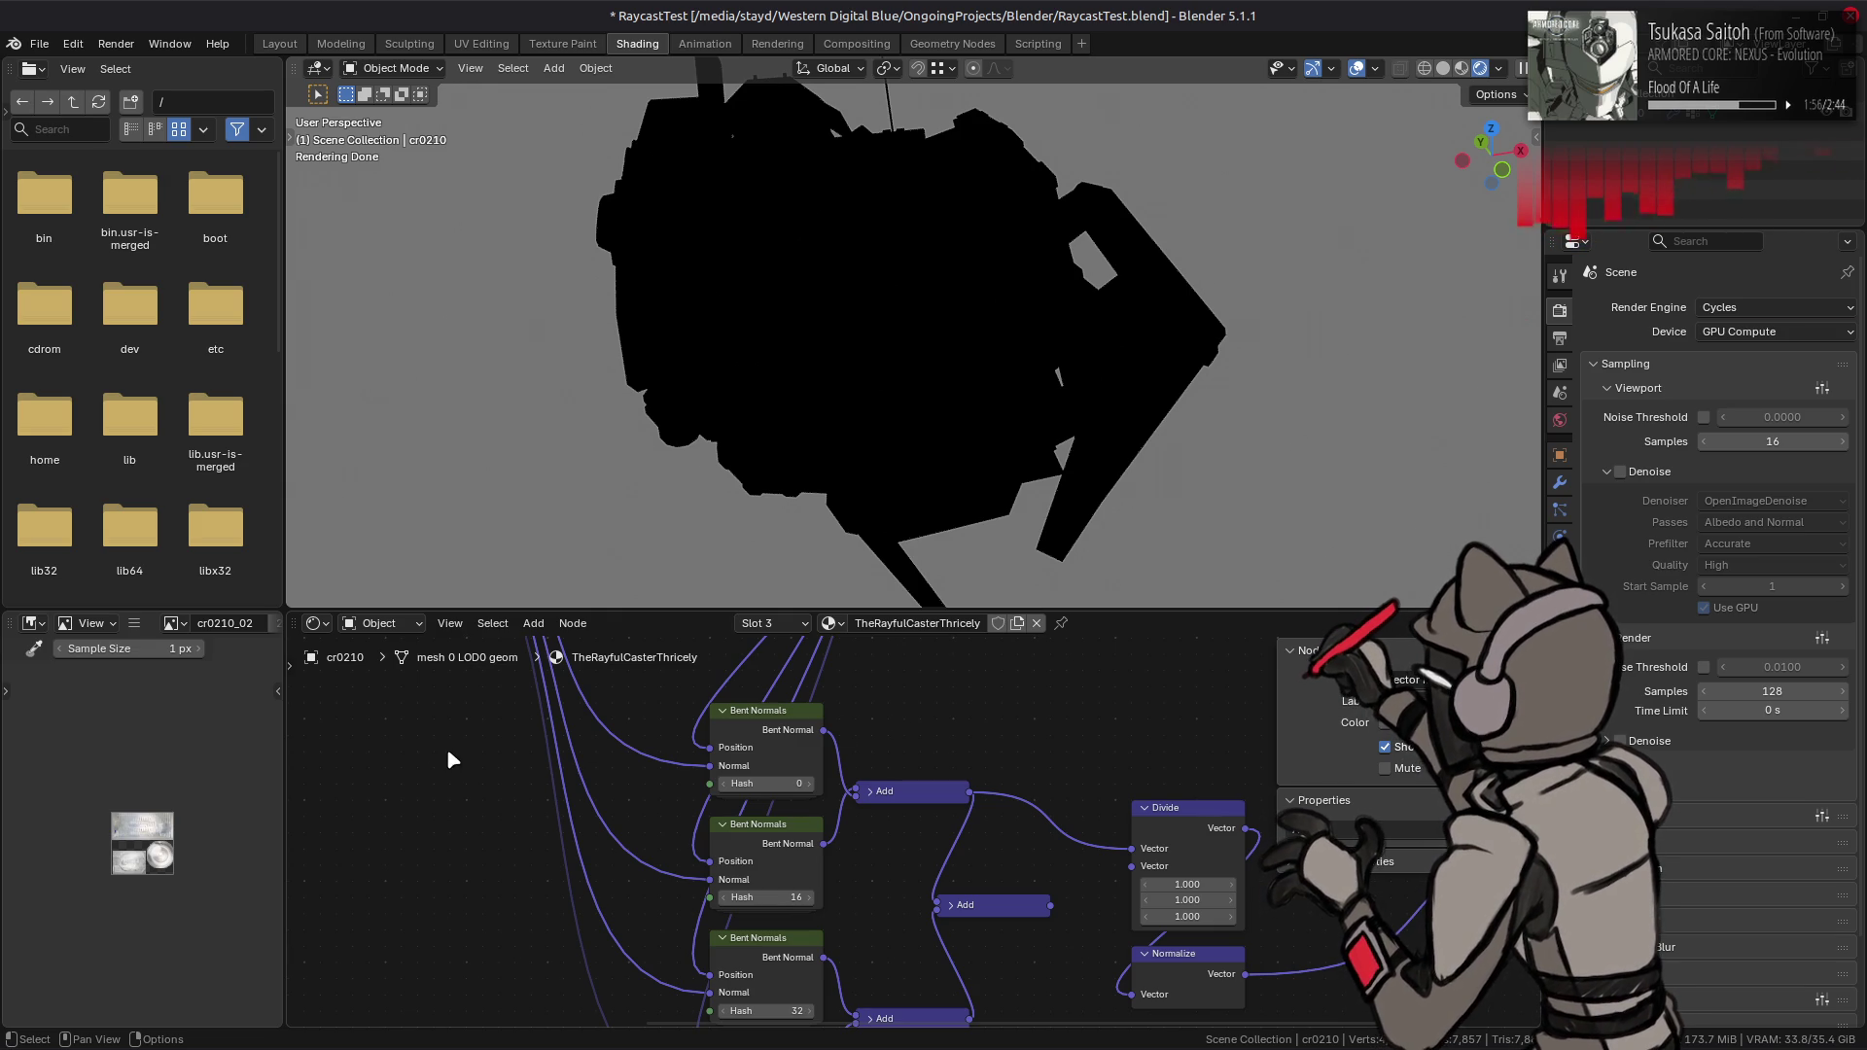
# - Add an Object Info node to the material, then delete it
pyautogui.hotkey('shift', 'a')
pyautogui.moveTo(350, 632)
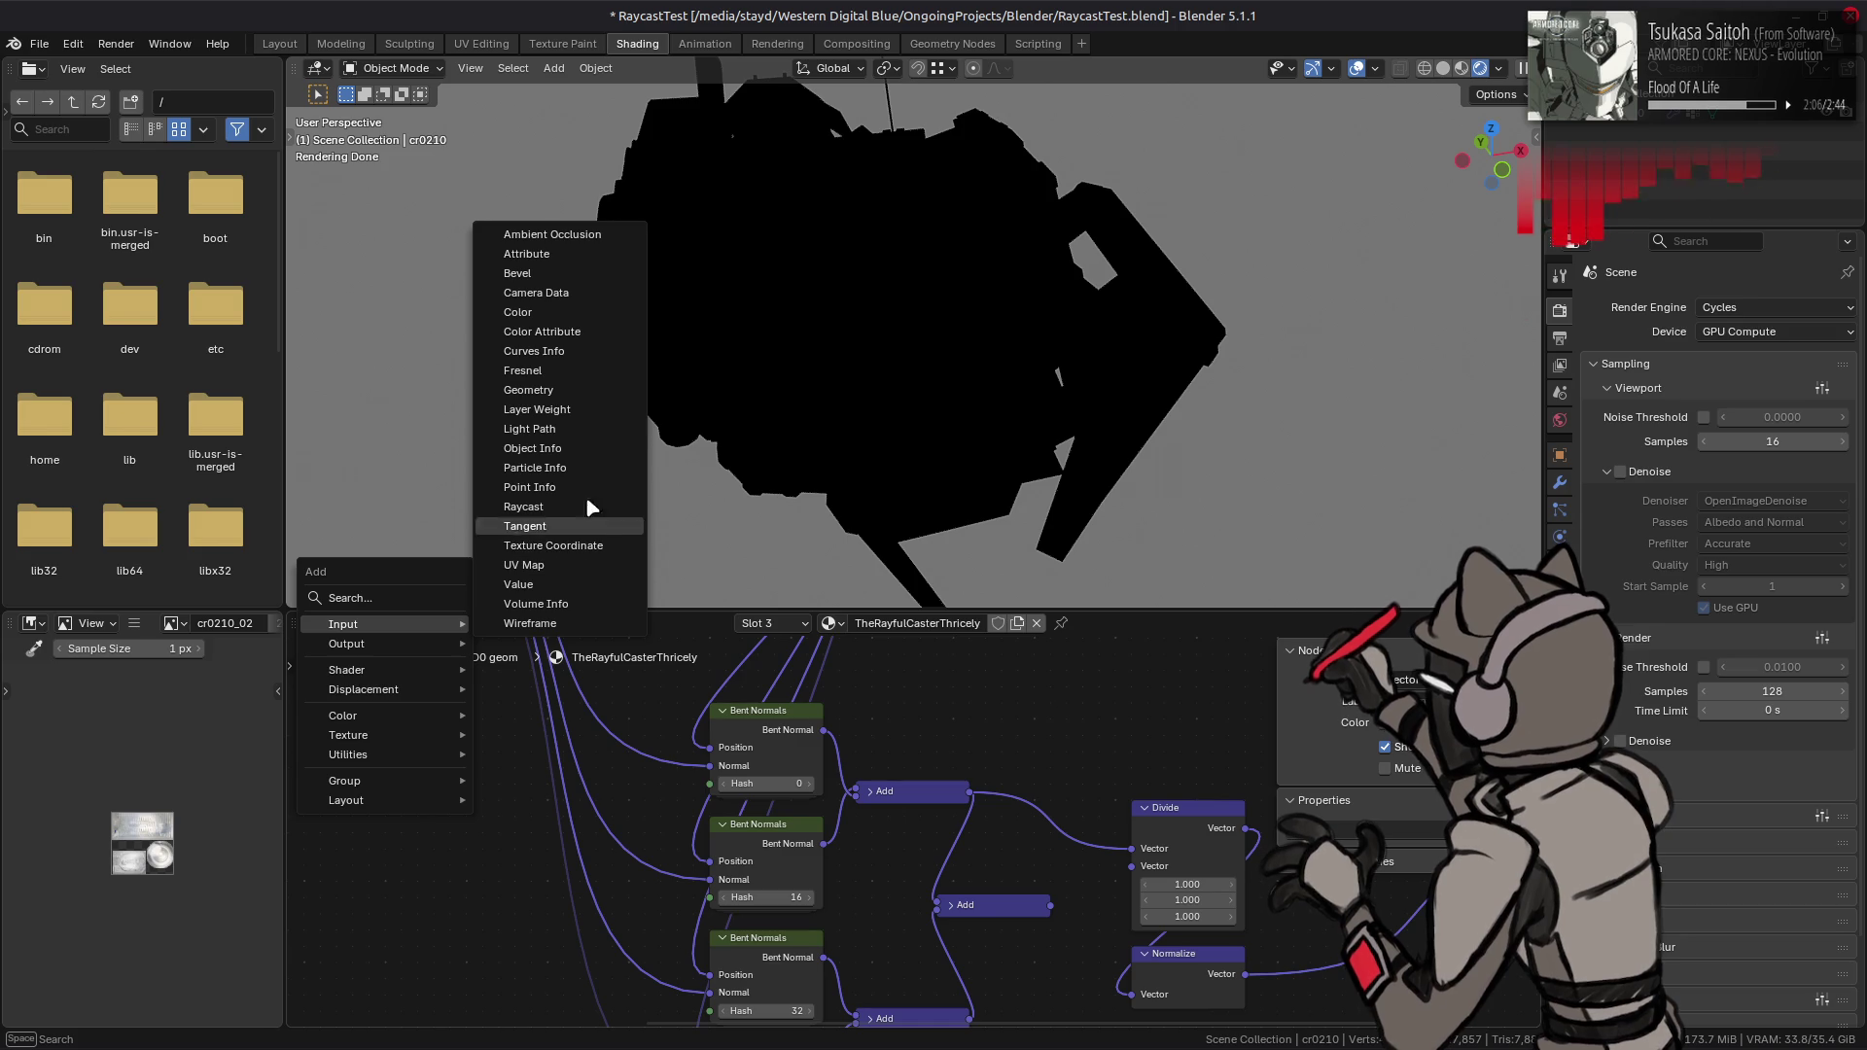
pyautogui.click(602, 448)
pyautogui.click(428, 899)
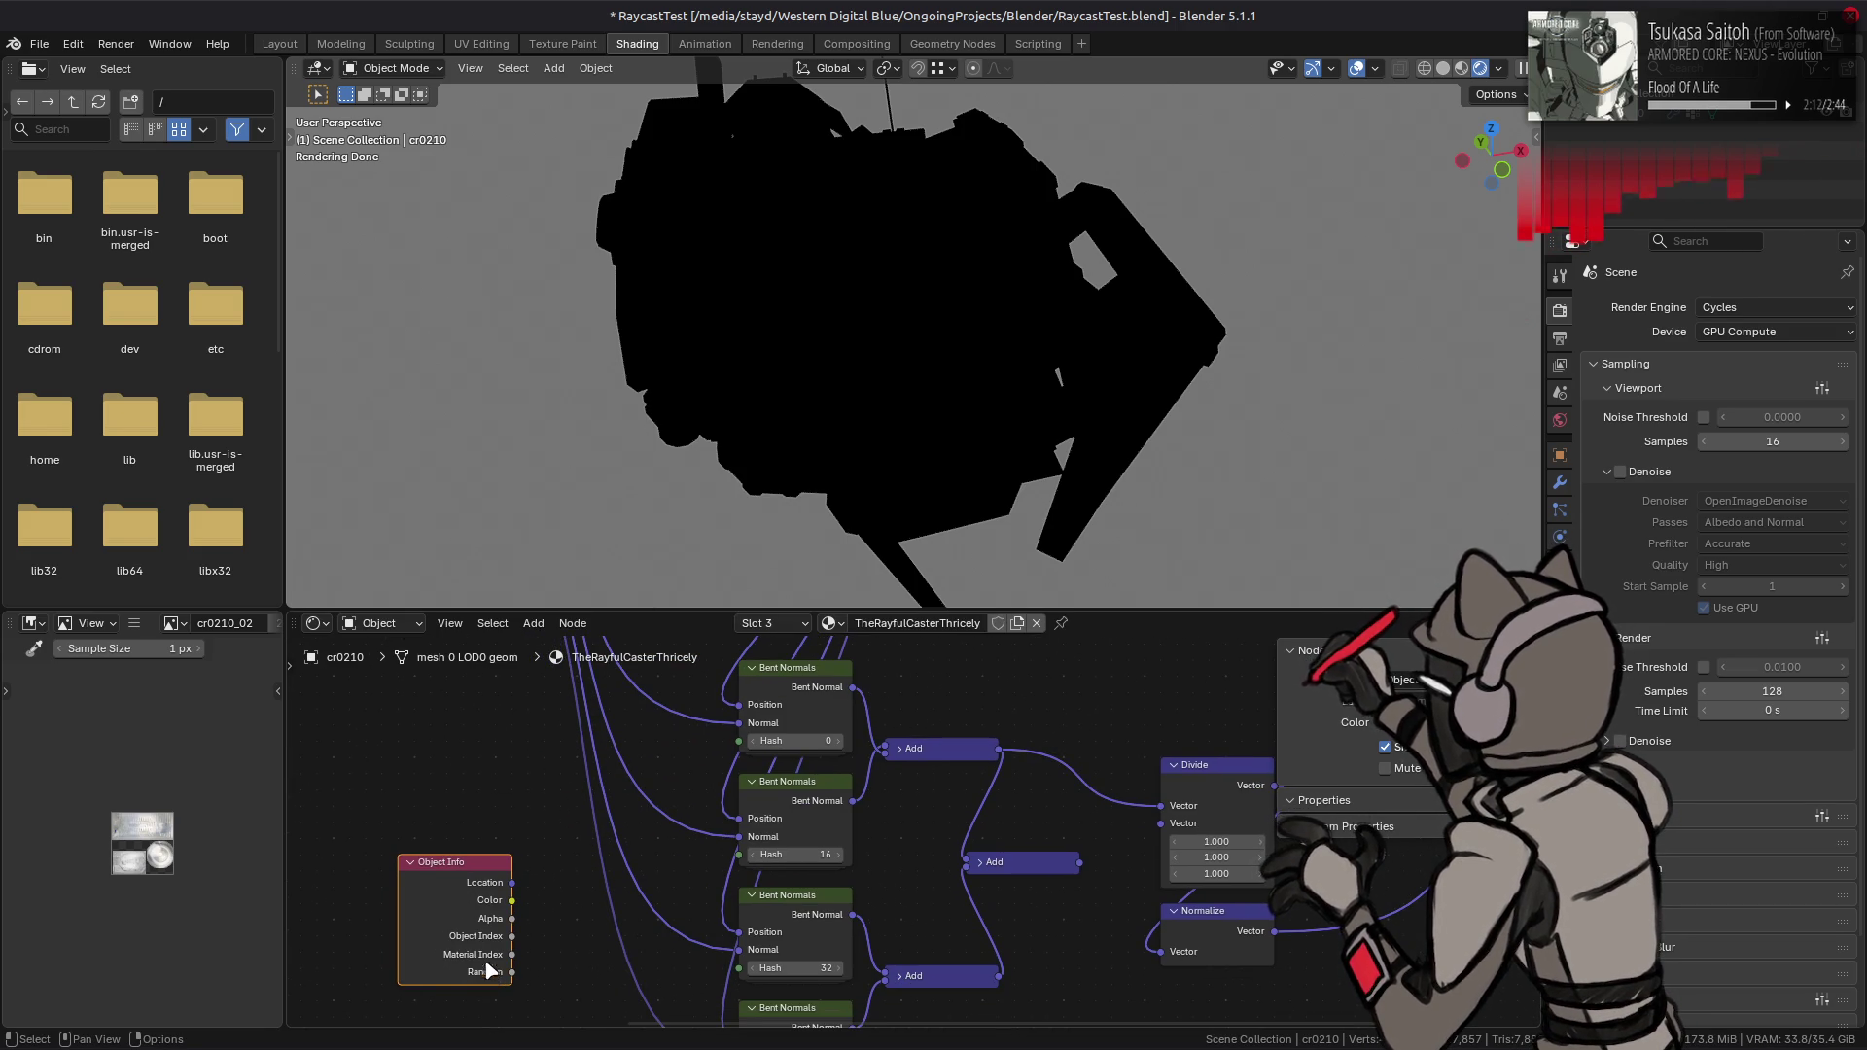
pyautogui.press('x')
# - Add a Light Path node, then delete it again
pyautogui.hotkey('shift', 'a')
pyautogui.moveTo(415, 813)
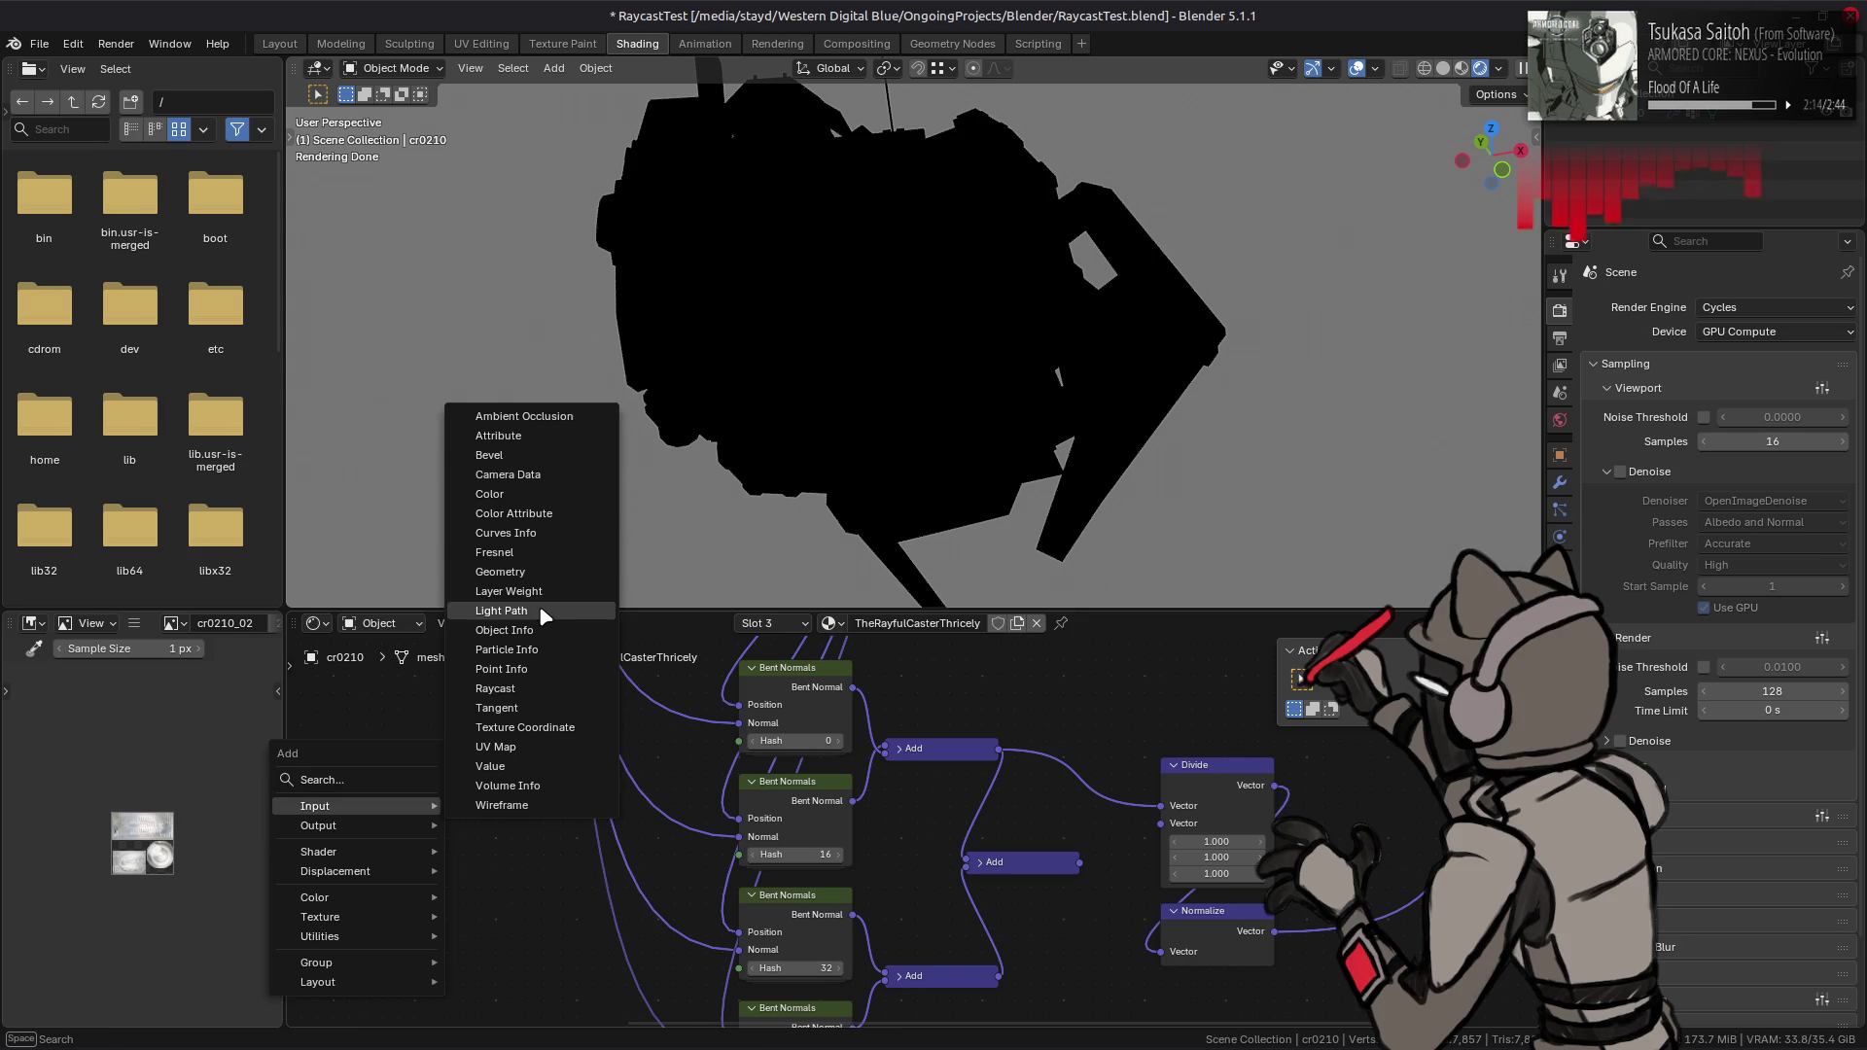
pyautogui.click(501, 610)
pyautogui.click(530, 820)
pyautogui.moveTo(545, 867); pyautogui.dragTo(580, 835, button='middle')
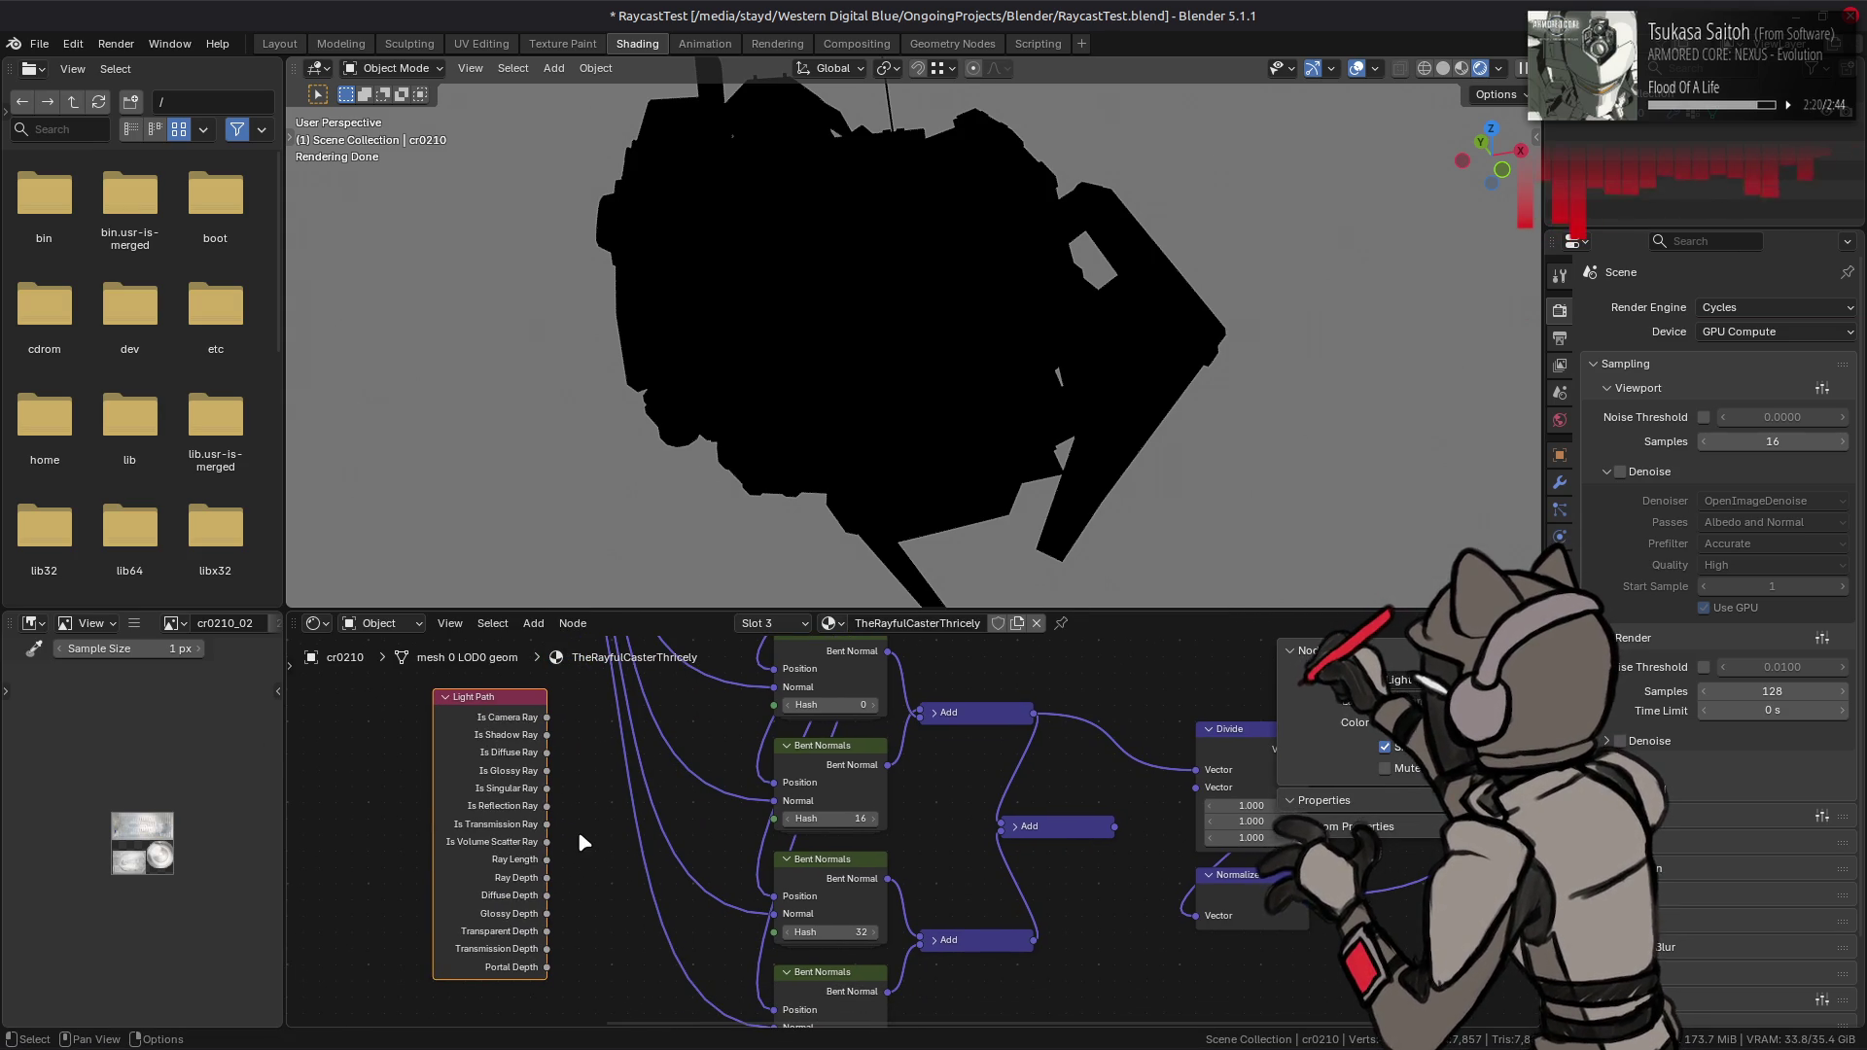
pyautogui.press('x')
# - Try a Light Output node, cancel it, and bring up the Shader node list
pyautogui.hotkey('shift', 'a')
pyautogui.moveTo(488, 810)
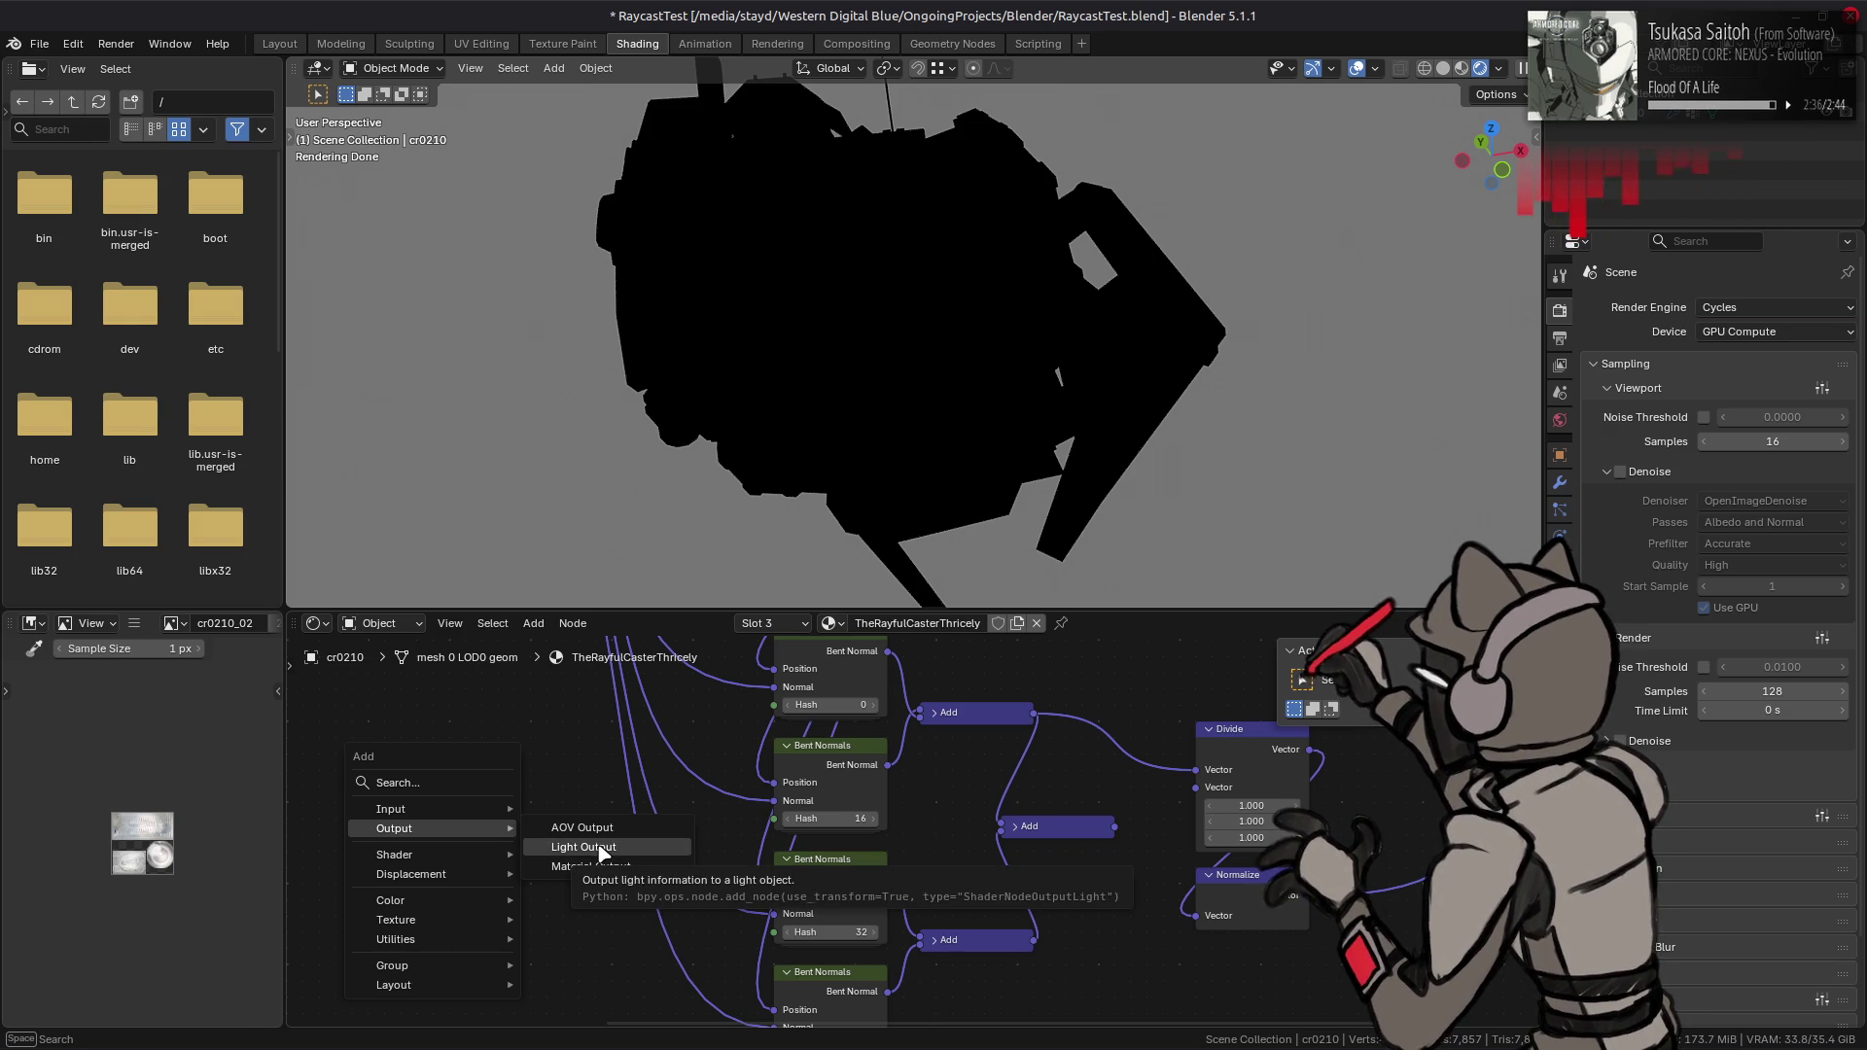
pyautogui.click(600, 848)
pyautogui.press('Escape')
pyautogui.hotkey('shift', 'a')
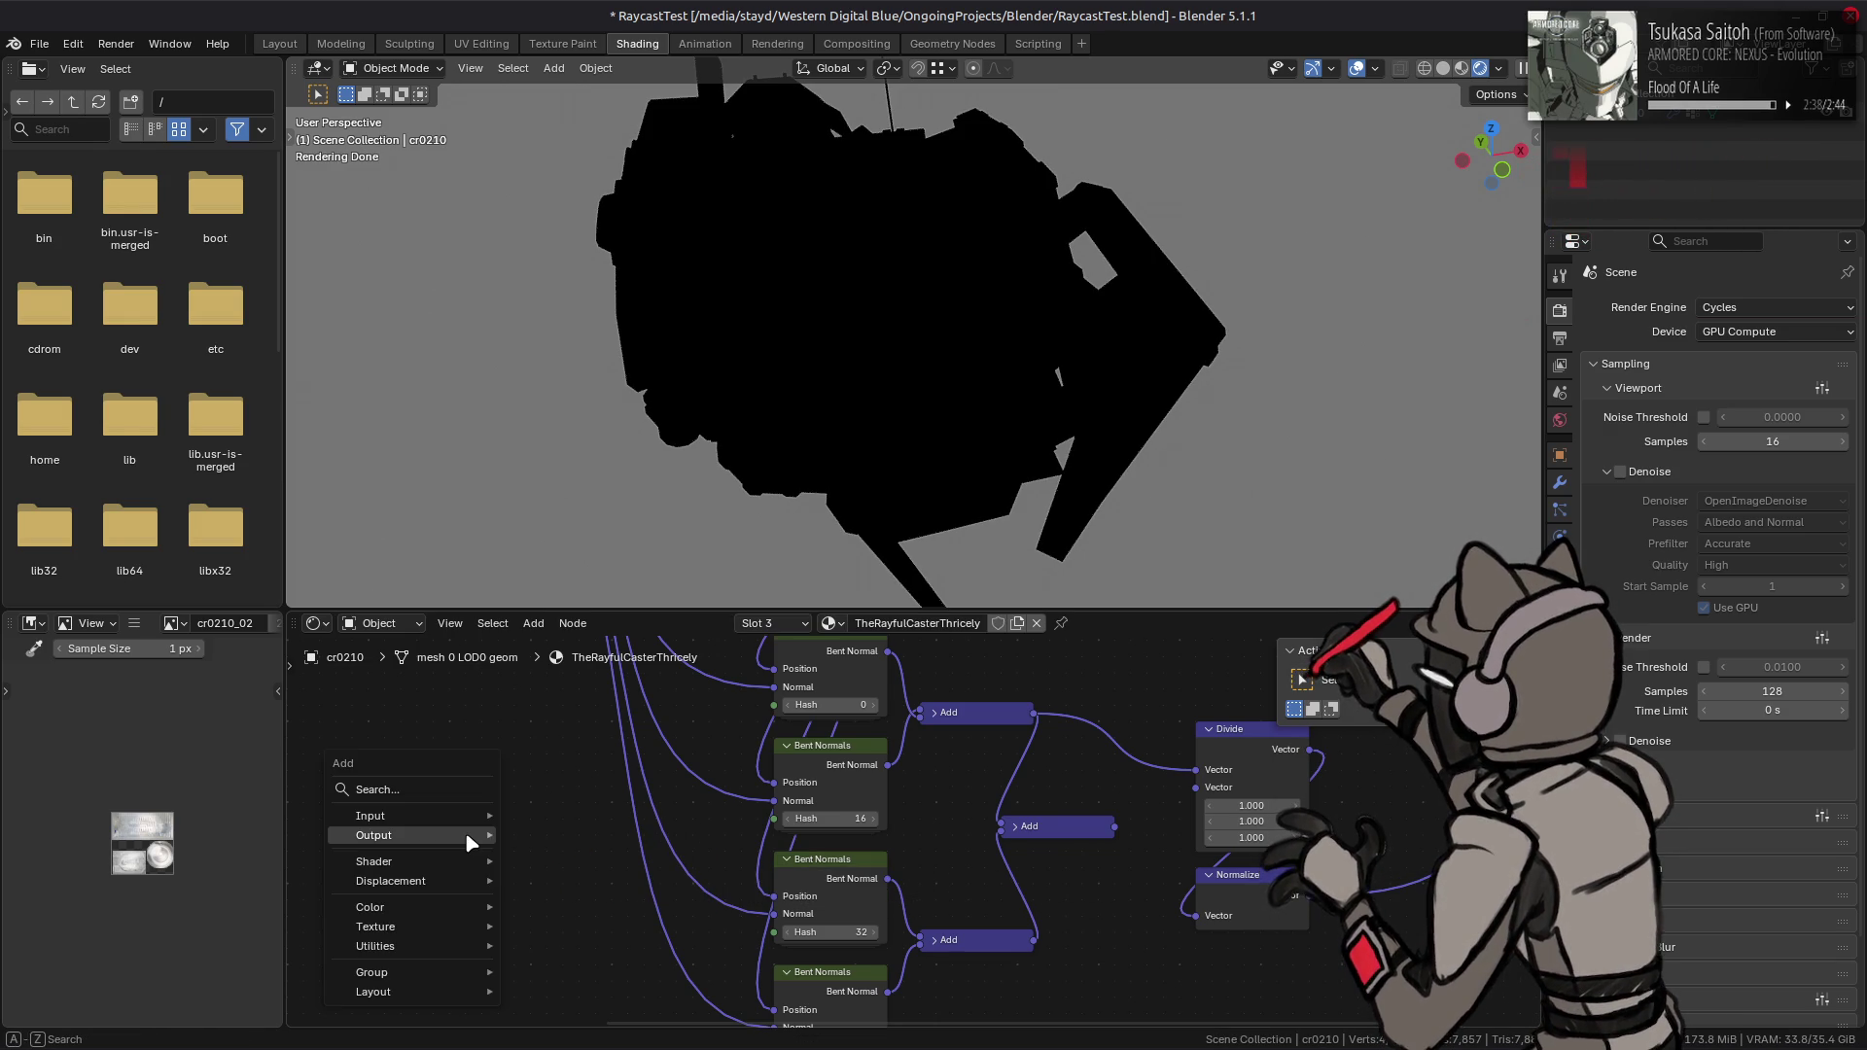
pyautogui.moveTo(442, 864)
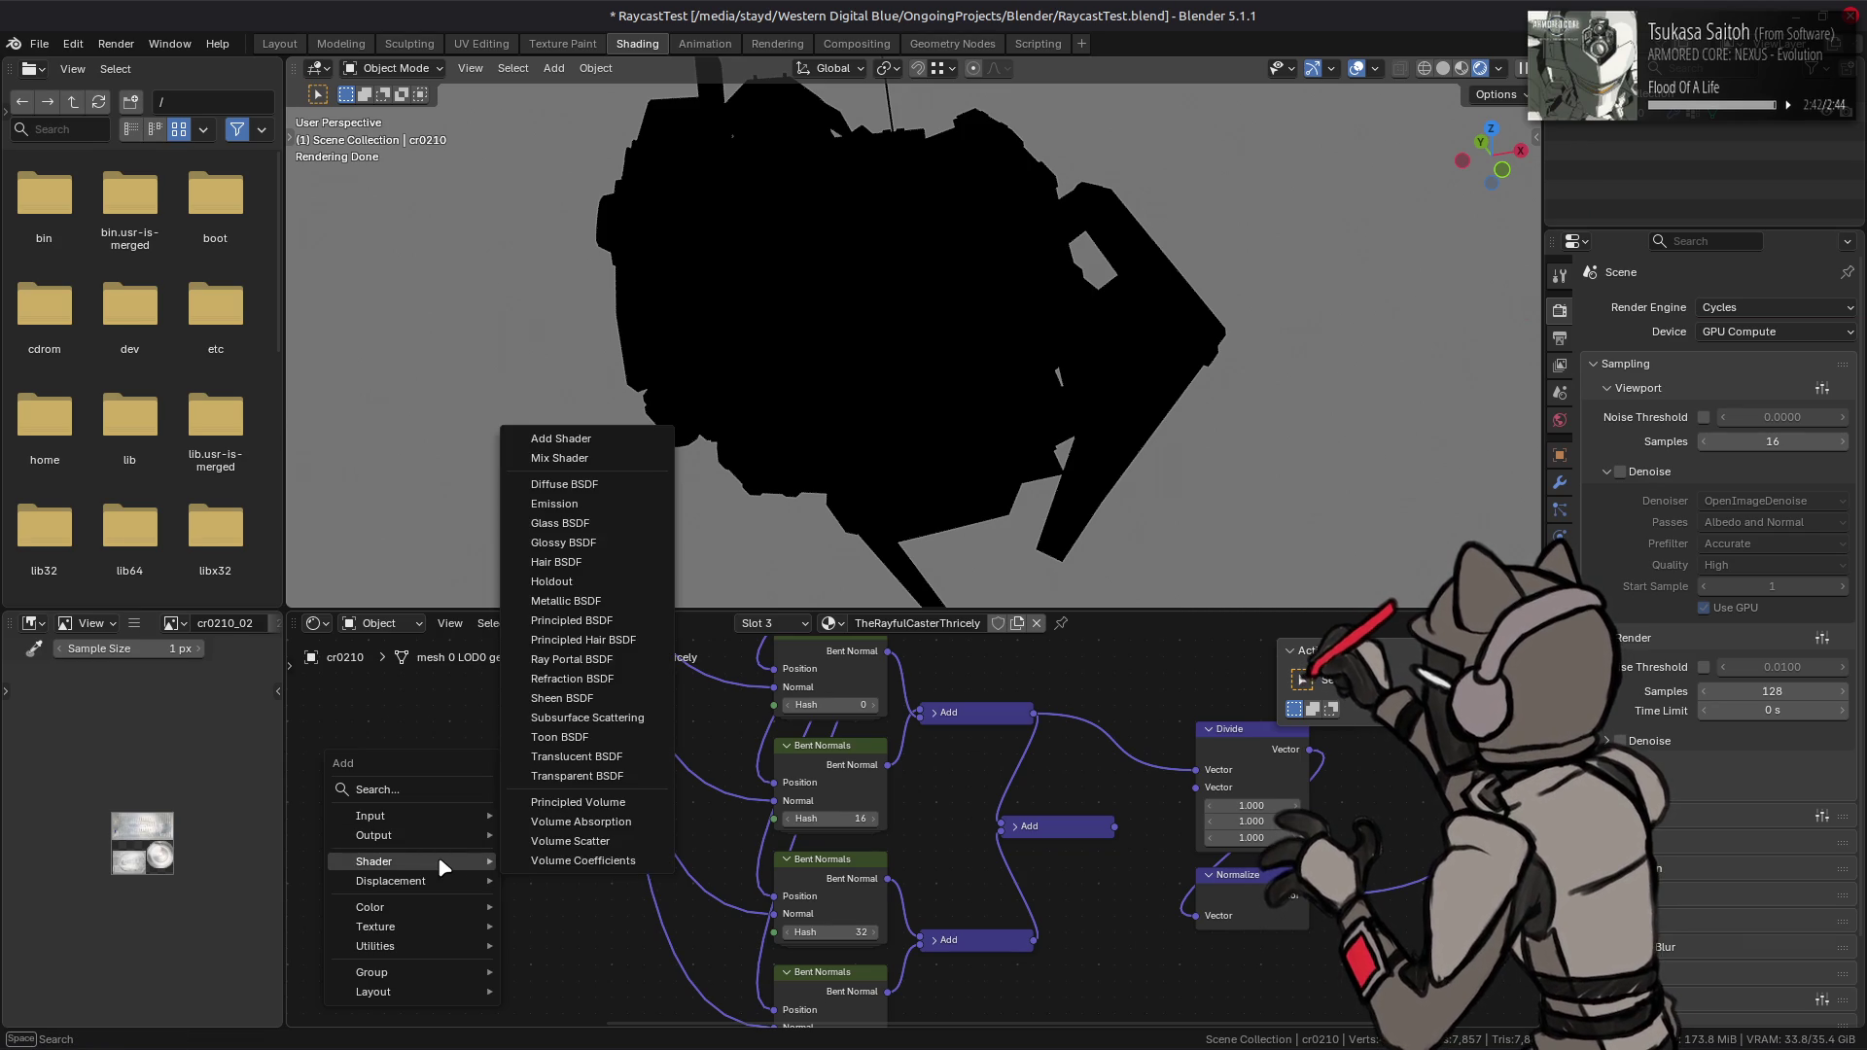
# - Connect Multiply Add straight to Material Output Surface and link the top Bent Normal output onward
pyautogui.moveTo(1205, 681)
pyautogui.mouseDown(button='middle')
pyautogui.moveTo(717, 917)
pyautogui.moveTo(731, 888)
pyautogui.mouseUp(button='middle')
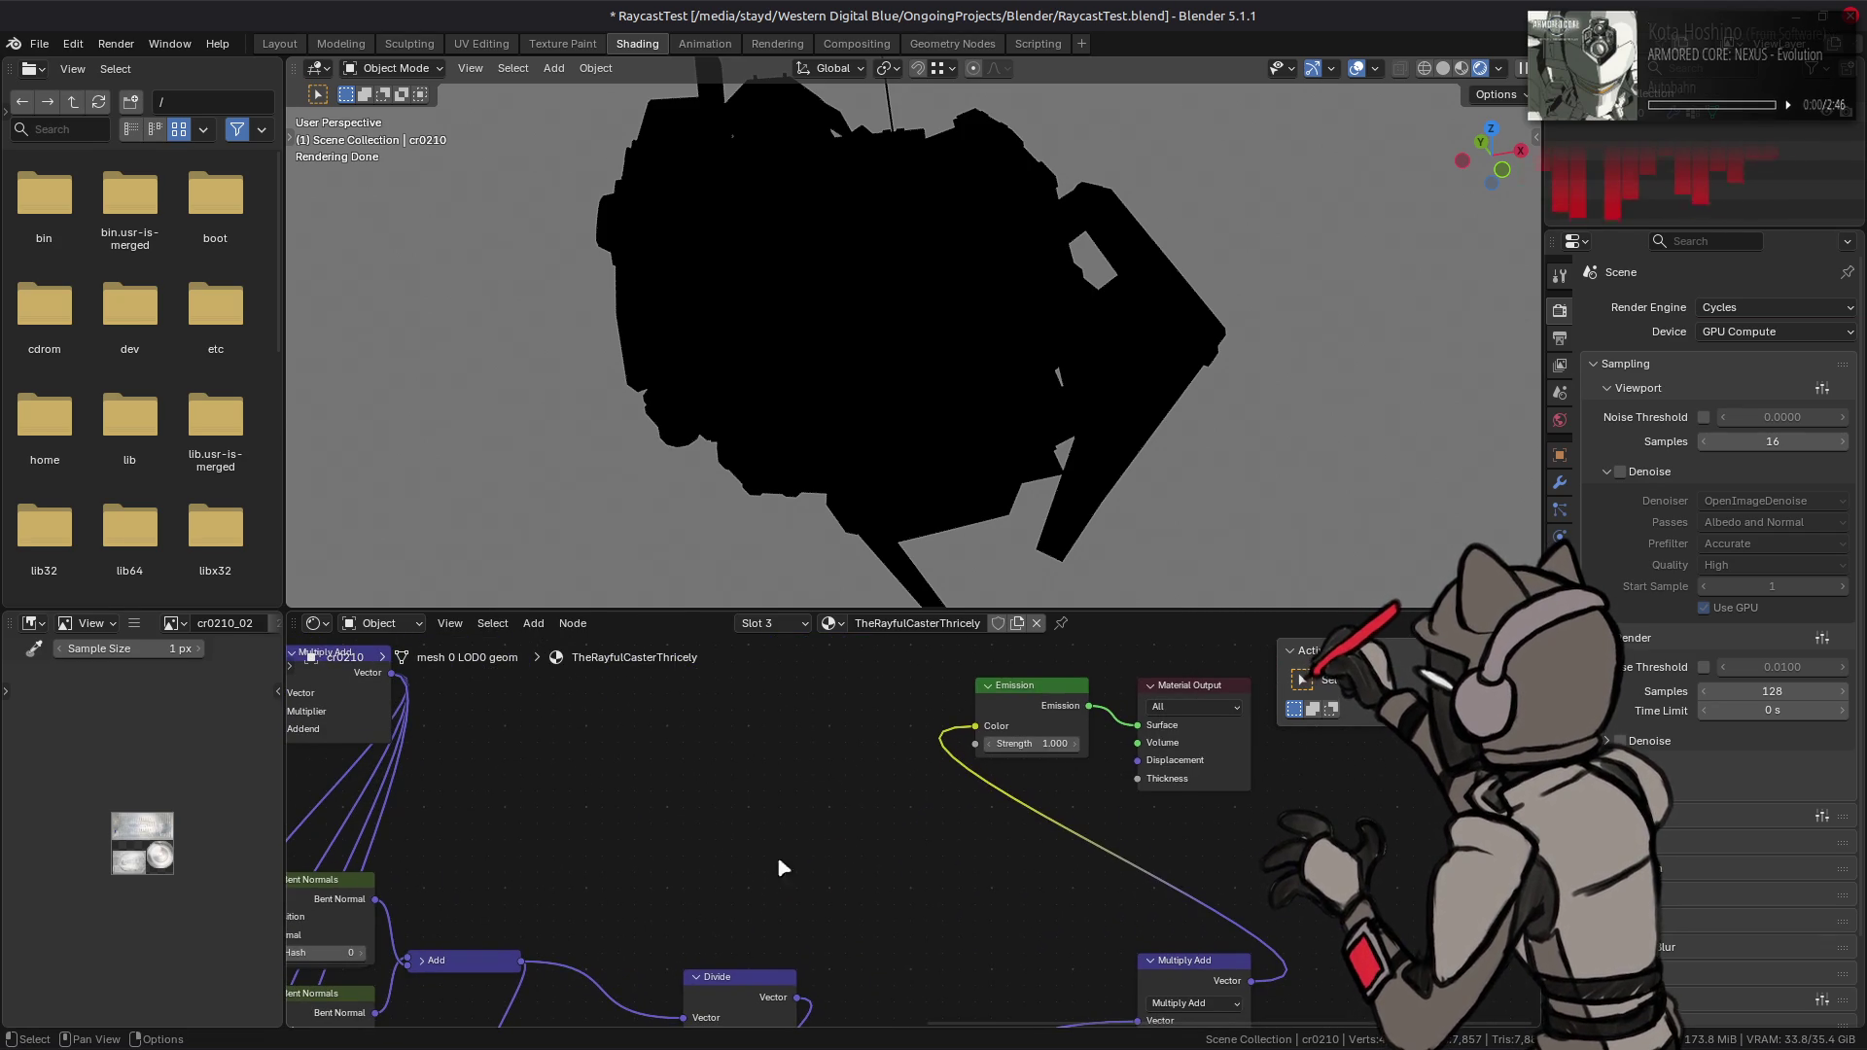
pyautogui.moveTo(975, 727); pyautogui.dragTo(1138, 726)
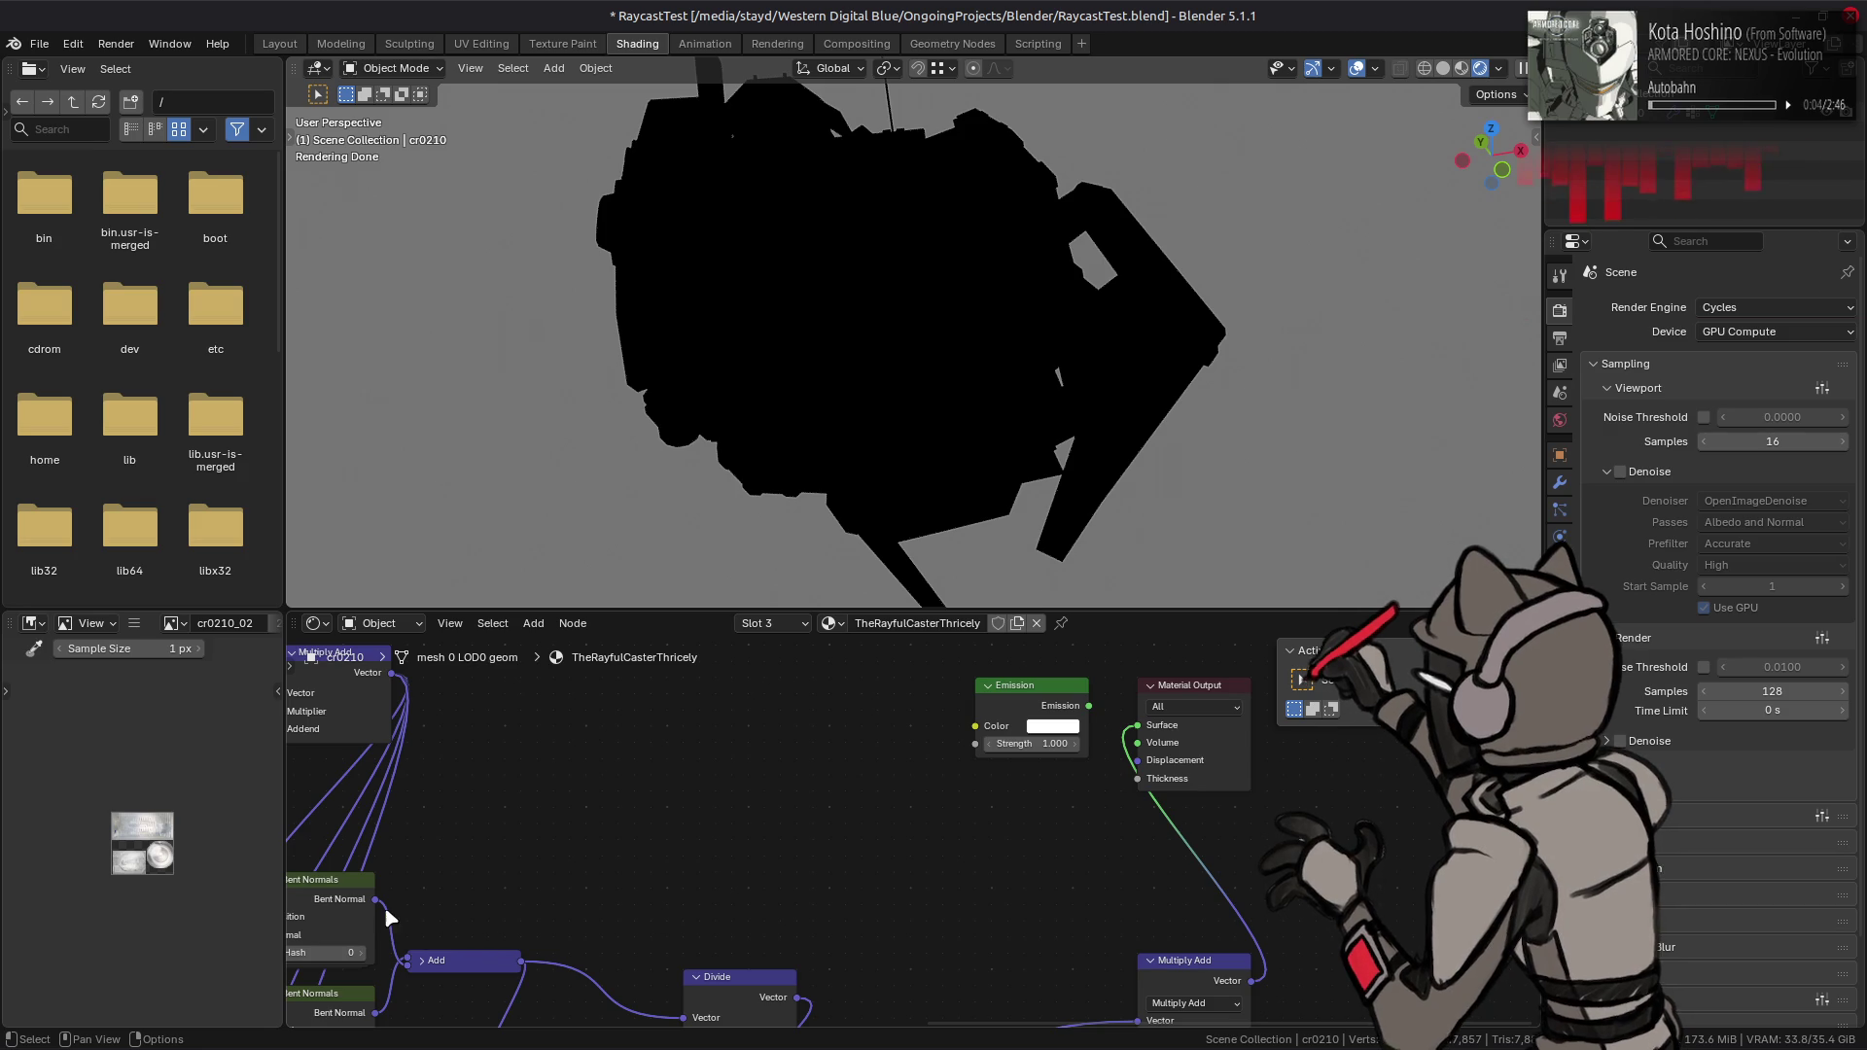
pyautogui.moveTo(408, 912)
pyautogui.mouseDown(button='middle')
pyautogui.moveTo(482, 745)
pyautogui.moveTo(451, 730)
pyautogui.moveTo(486, 737)
pyautogui.mouseUp(button='middle')
pyautogui.click(433, 747)
pyautogui.moveTo(707, 933); pyautogui.dragTo(776, 981)
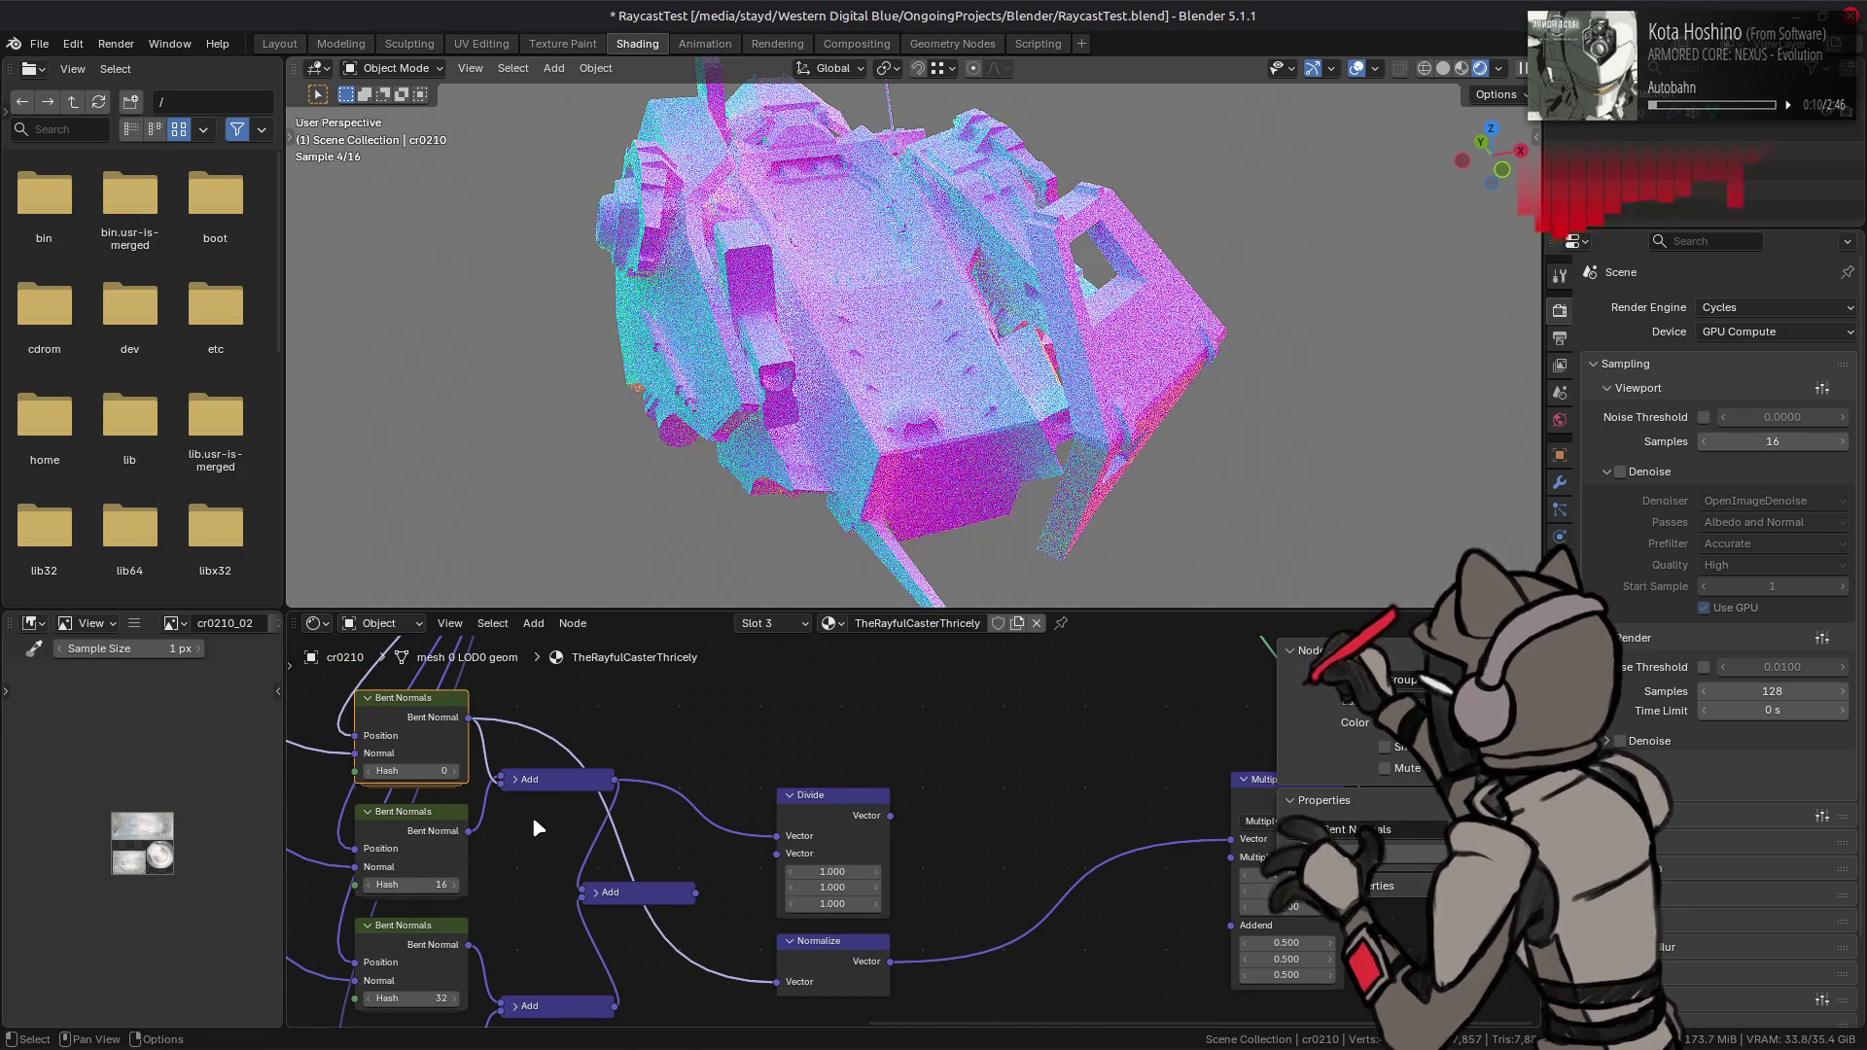
pyautogui.moveTo(471, 721)
pyautogui.mouseDown()
pyautogui.moveTo(513, 777)
pyautogui.moveTo(497, 794)
pyautogui.mouseUp()
pyautogui.scroll(-1, 601, 803)
pyautogui.moveTo(712, 890)
pyautogui.mouseDown(button='middle')
pyautogui.moveTo(687, 755)
pyautogui.moveTo(714, 858)
pyautogui.mouseUp(button='middle')
# - Delete the Add and Divide nodes and move Normalize beside Bent Normals
pyautogui.press('x')
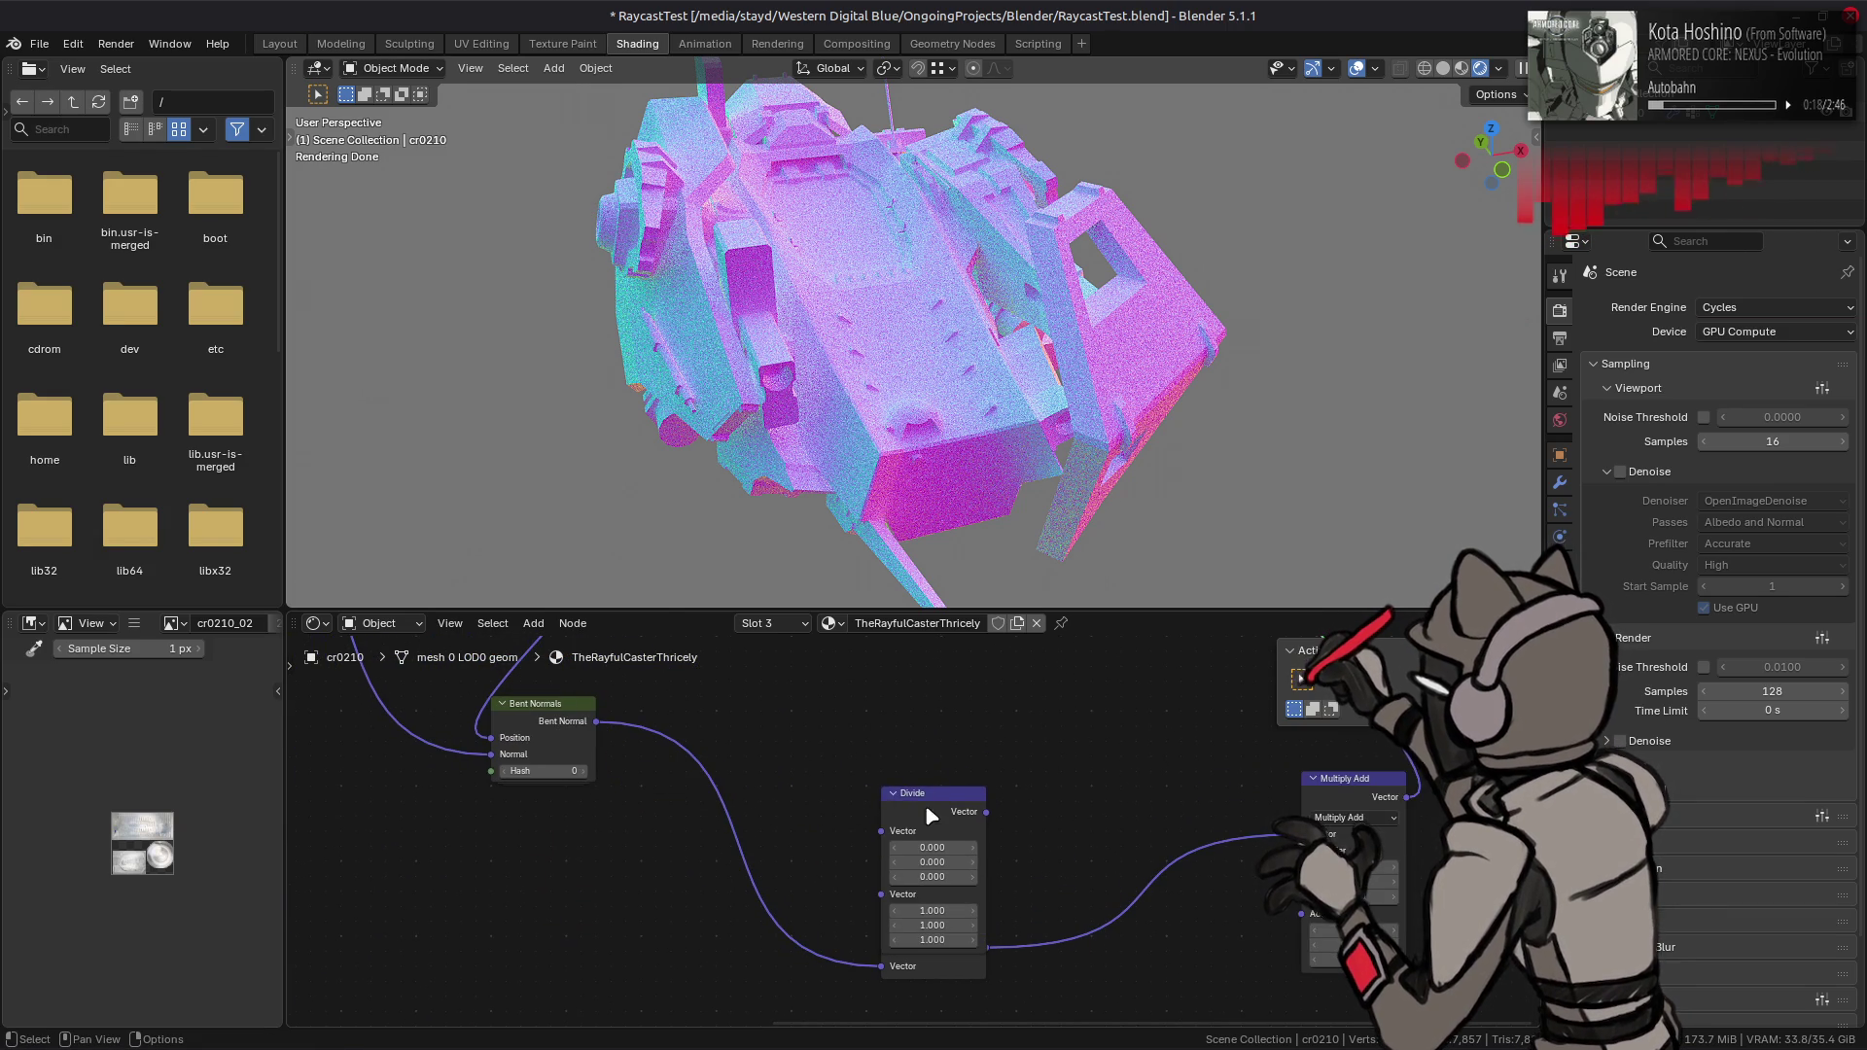
pyautogui.click(924, 803)
pyautogui.press('x')
pyautogui.moveTo(941, 928); pyautogui.dragTo(702, 721)
# - Copy Normalize into the Bent Normals group, wiring Divide through it to the Bent Normal output
pyautogui.click(520, 704)
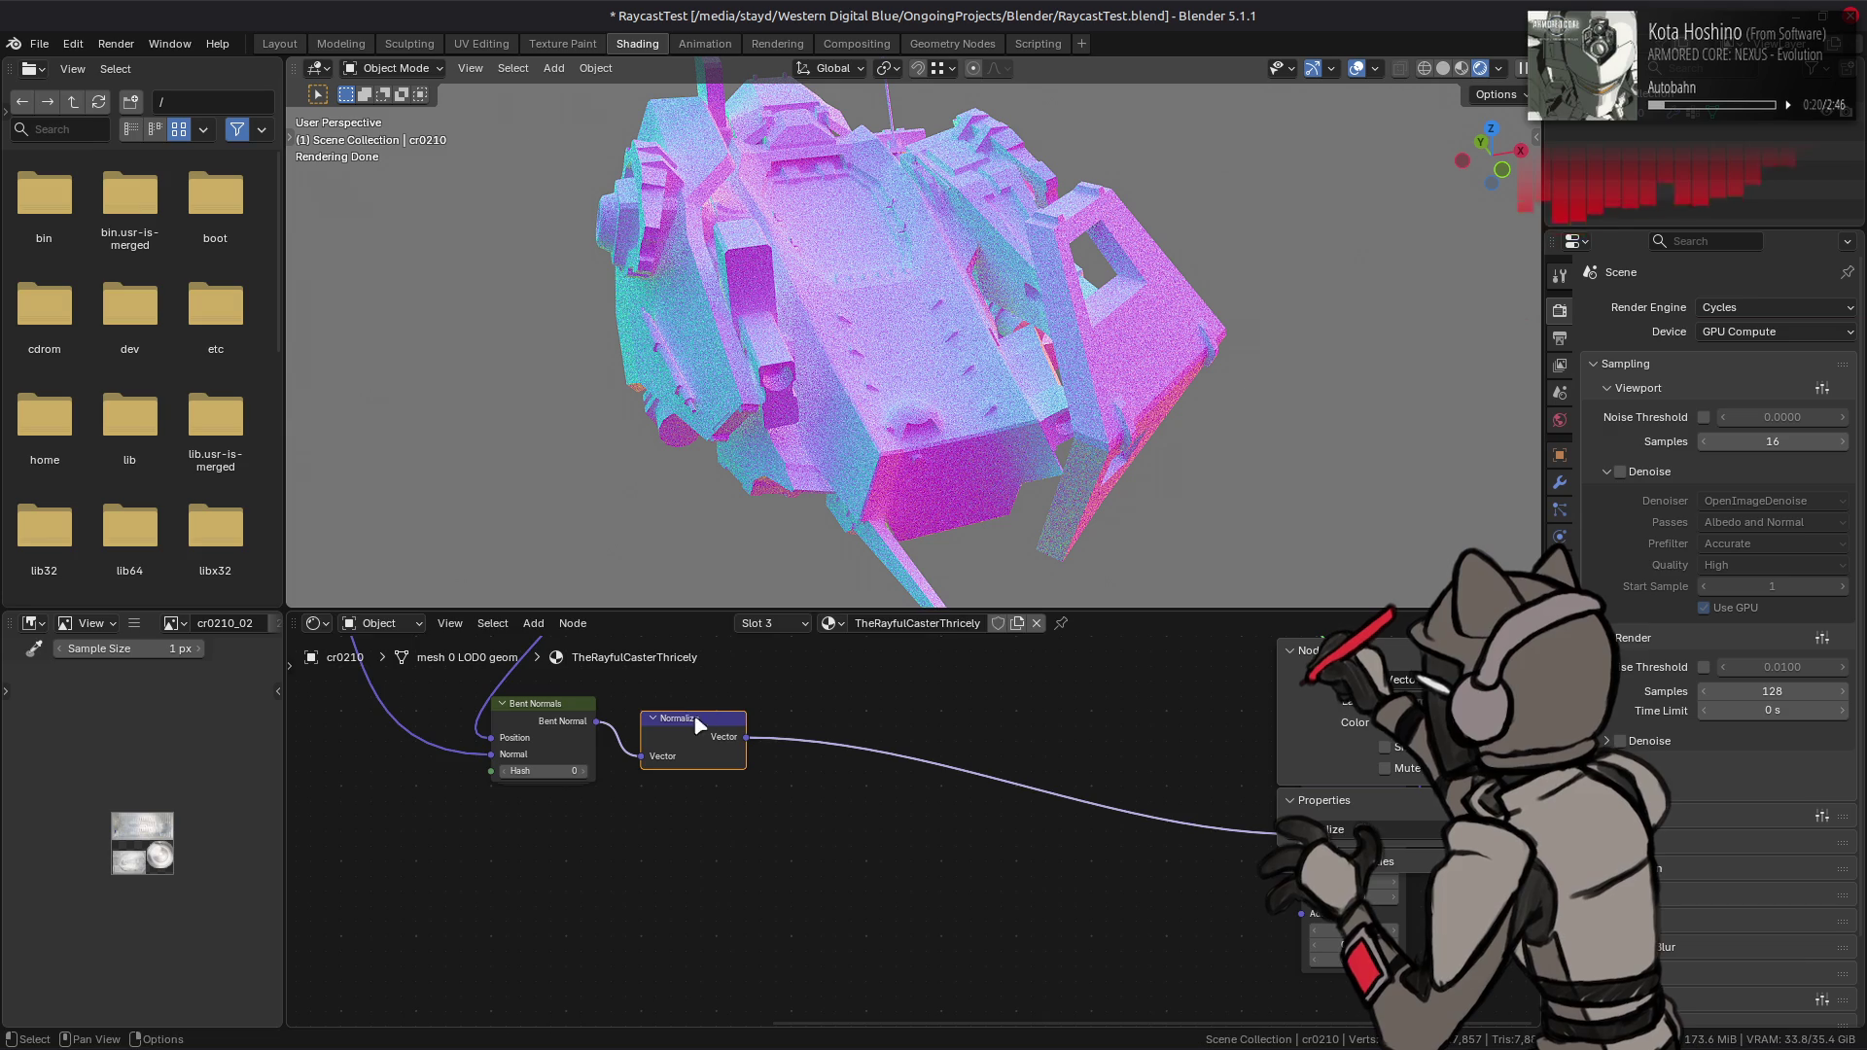
pyautogui.click(700, 725)
pyautogui.rightClick(698, 749)
pyautogui.click(671, 494)
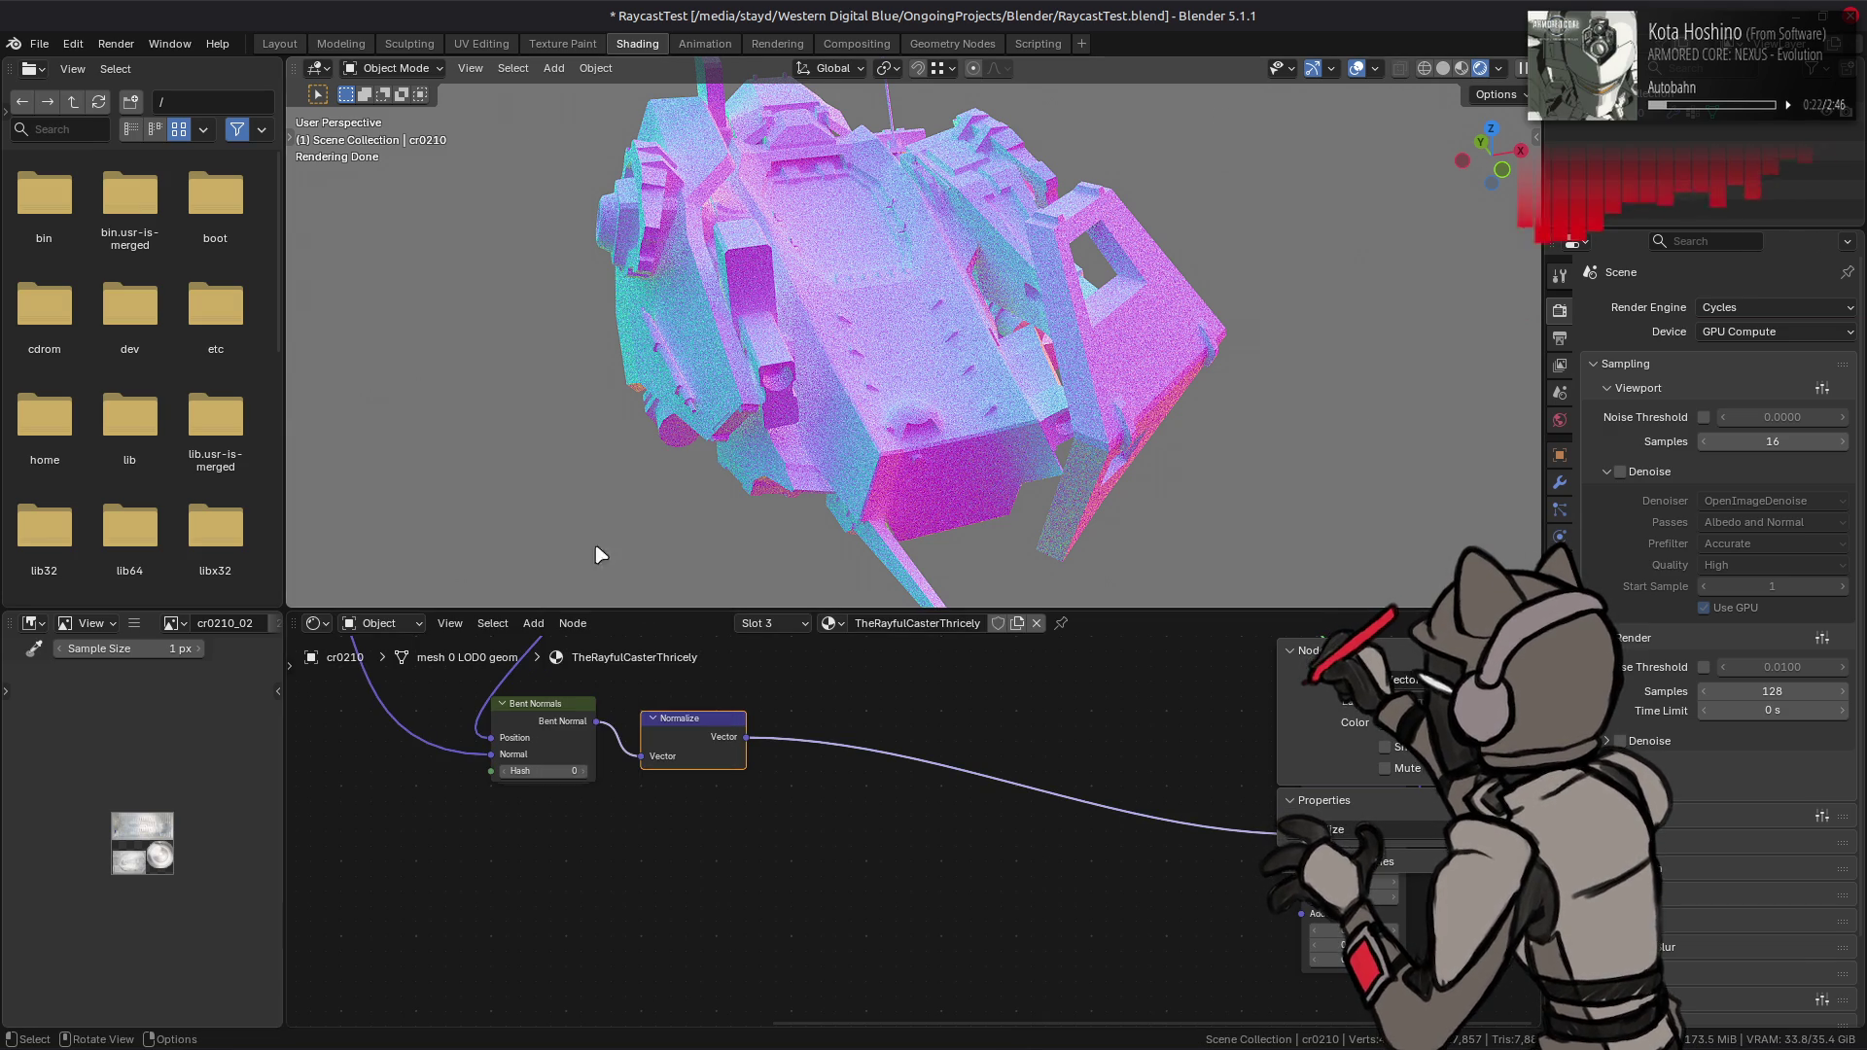
pyautogui.press('Tab')
pyautogui.rightClick(1042, 924)
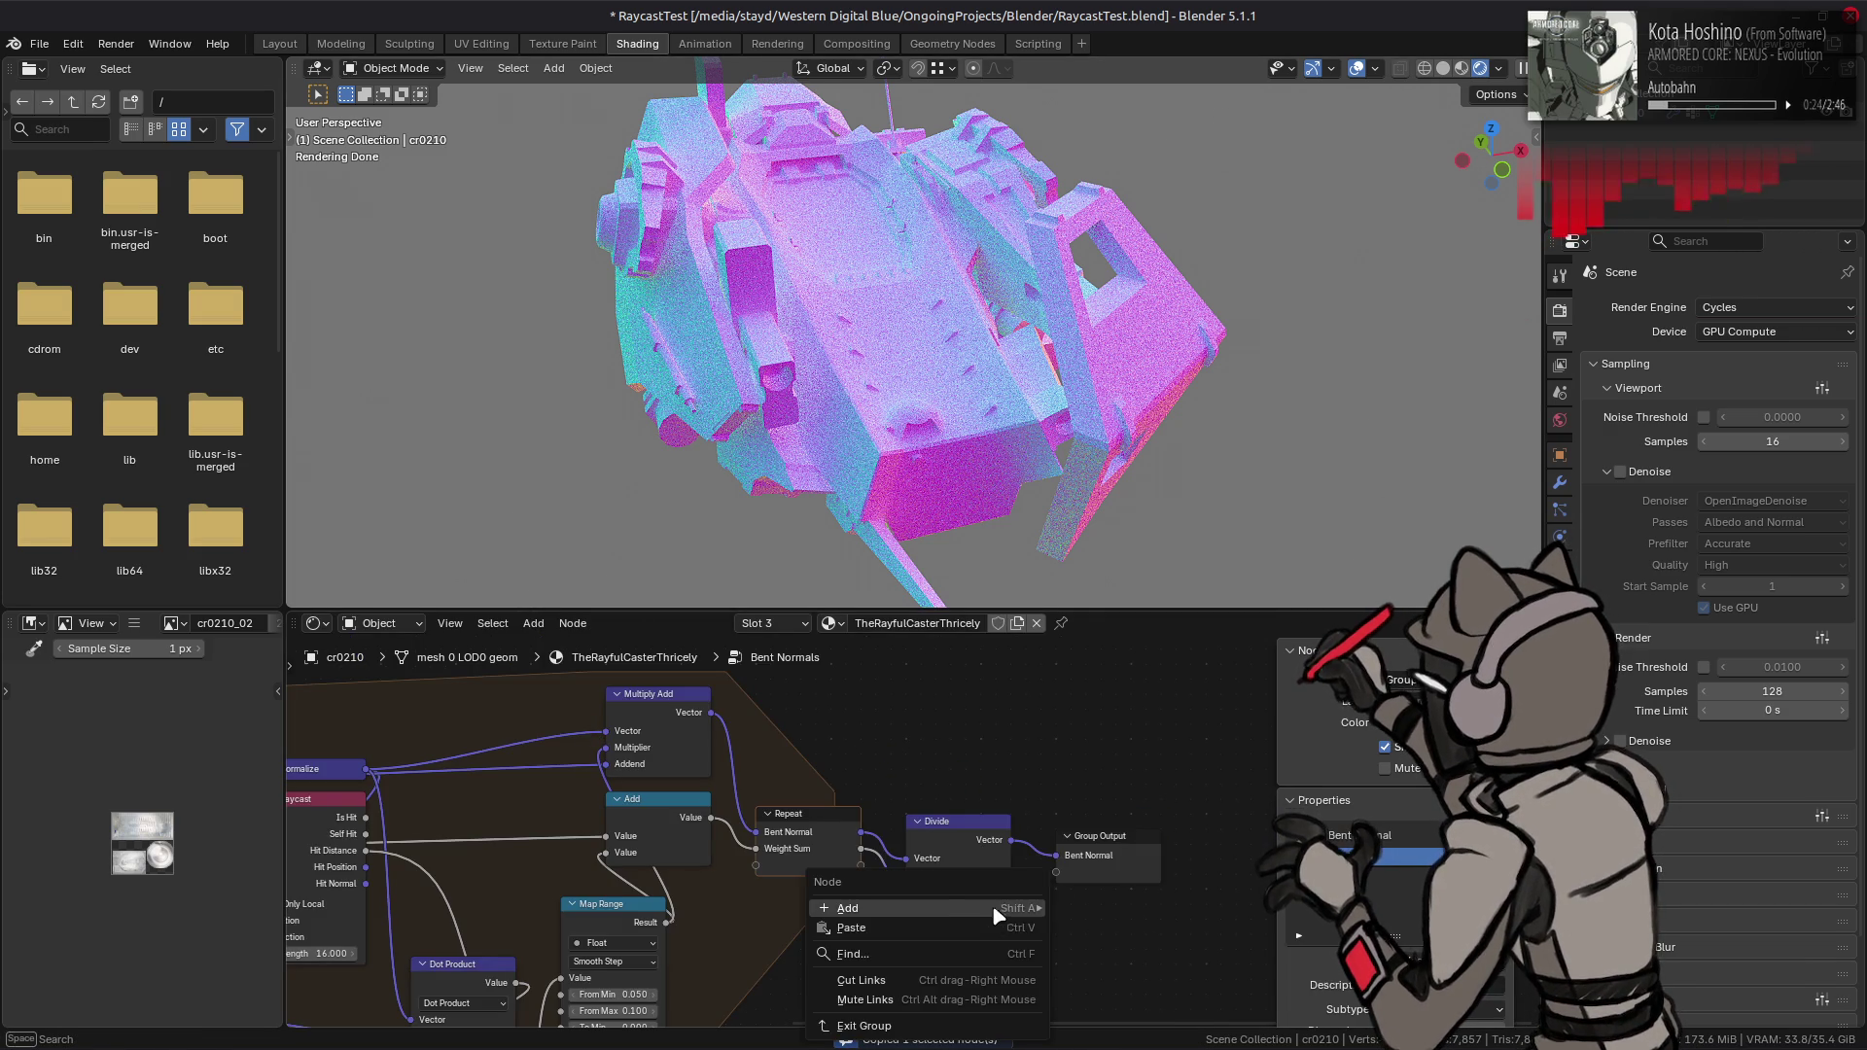
pyautogui.click(972, 946)
pyautogui.moveTo(1012, 794)
pyautogui.mouseDown()
pyautogui.moveTo(909, 902)
pyautogui.moveTo(1035, 846)
pyautogui.moveTo(1058, 811)
pyautogui.mouseUp()
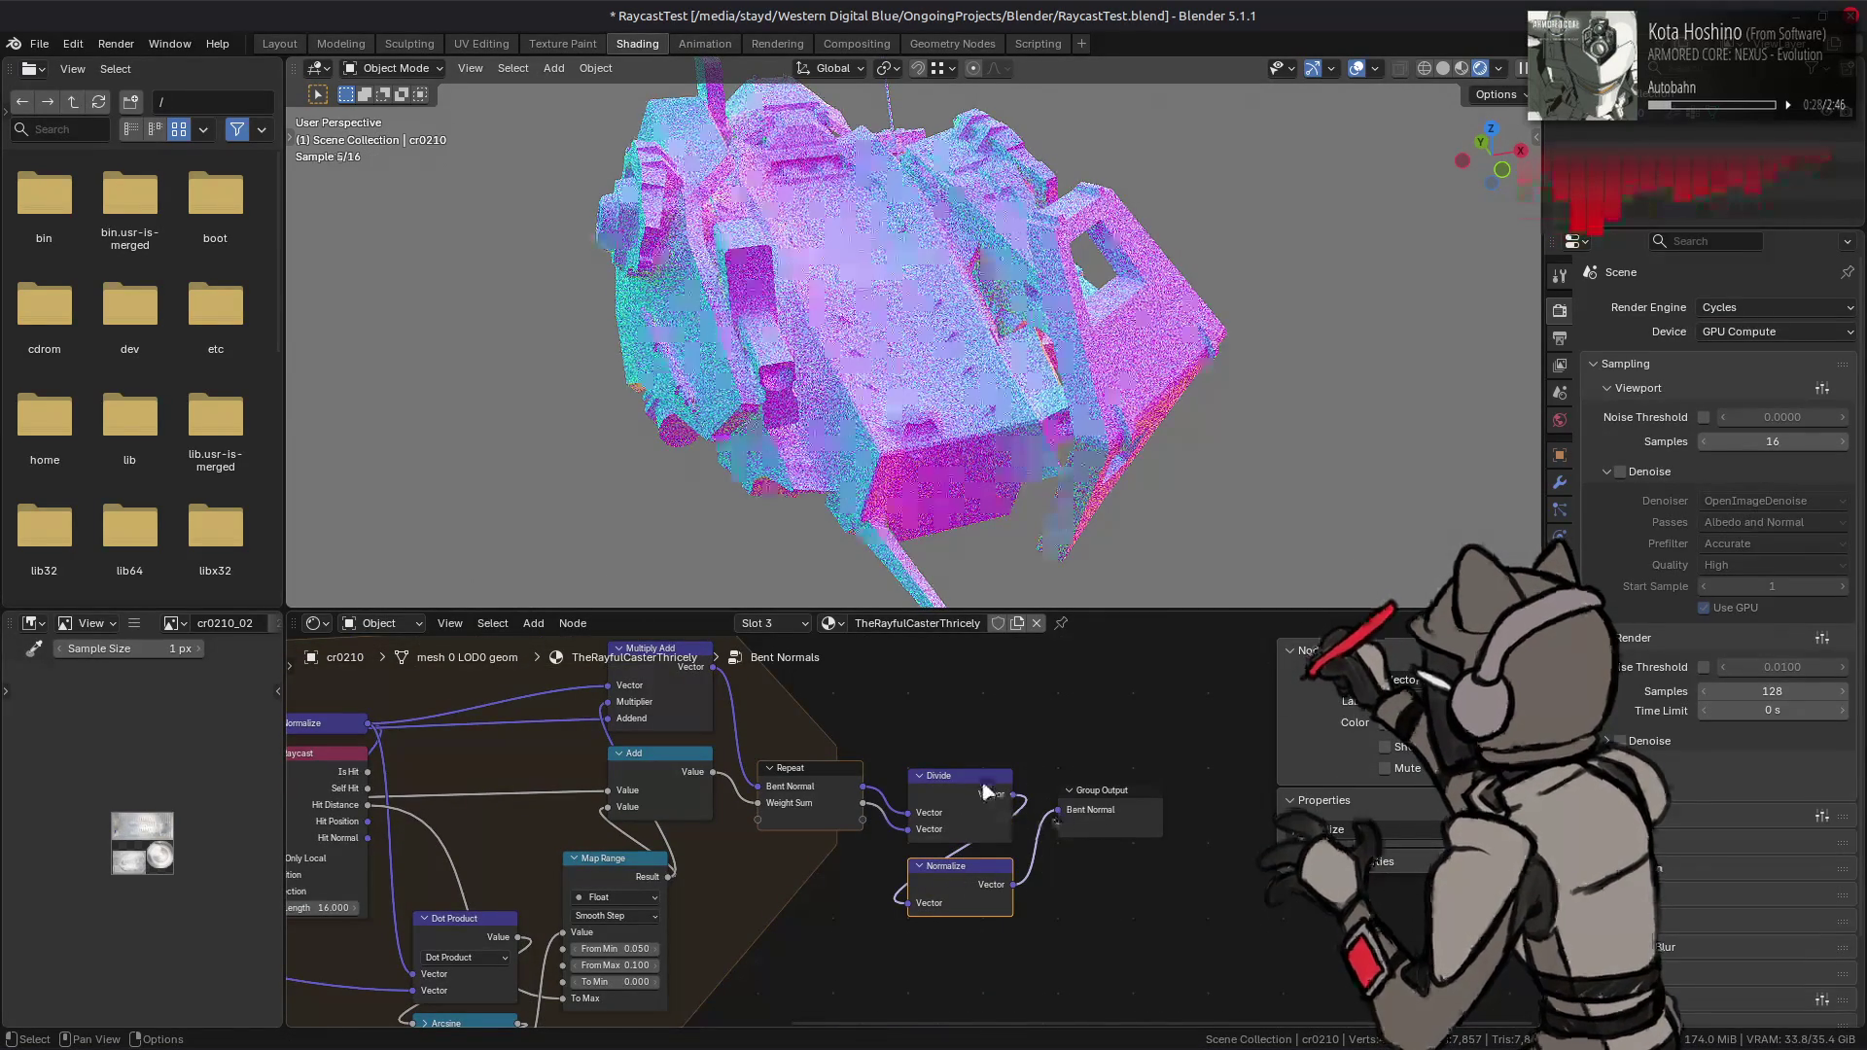
# - Back outside the group, delete the redundant outer Normalize node
pyautogui.press('Tab')
pyautogui.click(679, 741)
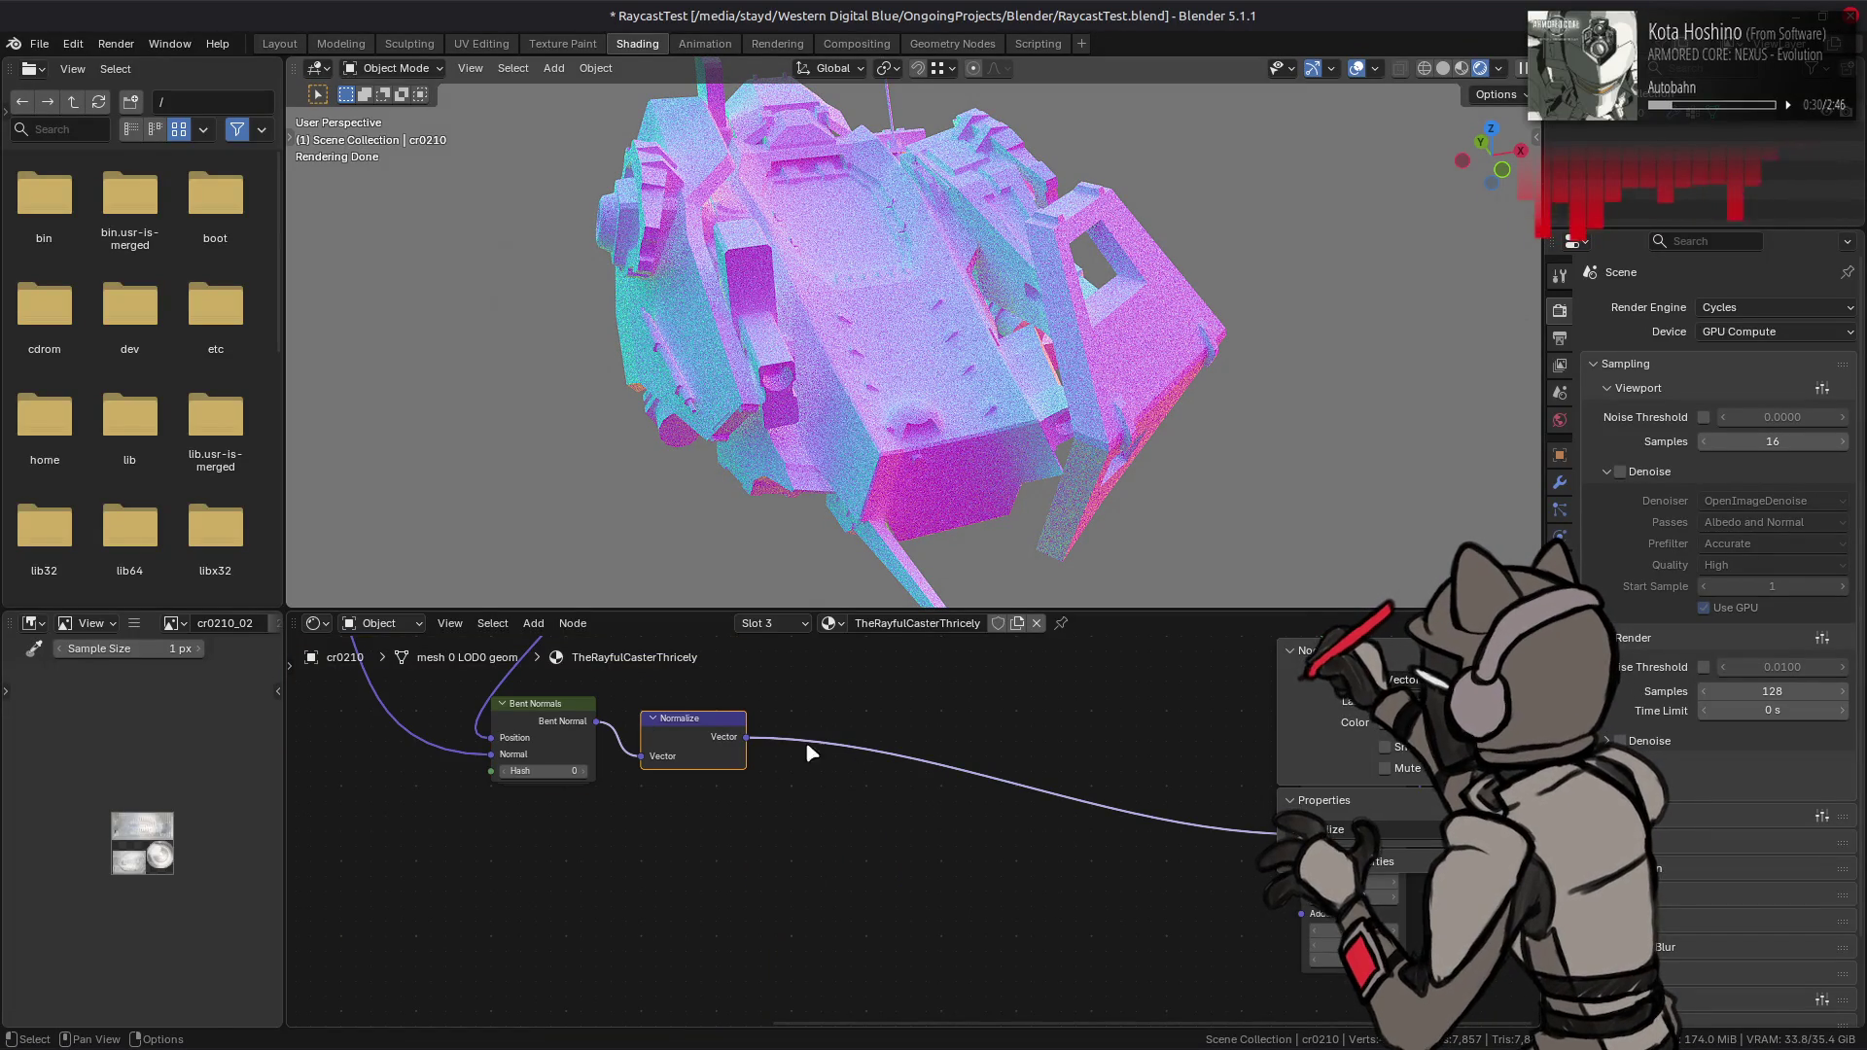
pyautogui.hotkey('ctrl', 'x')
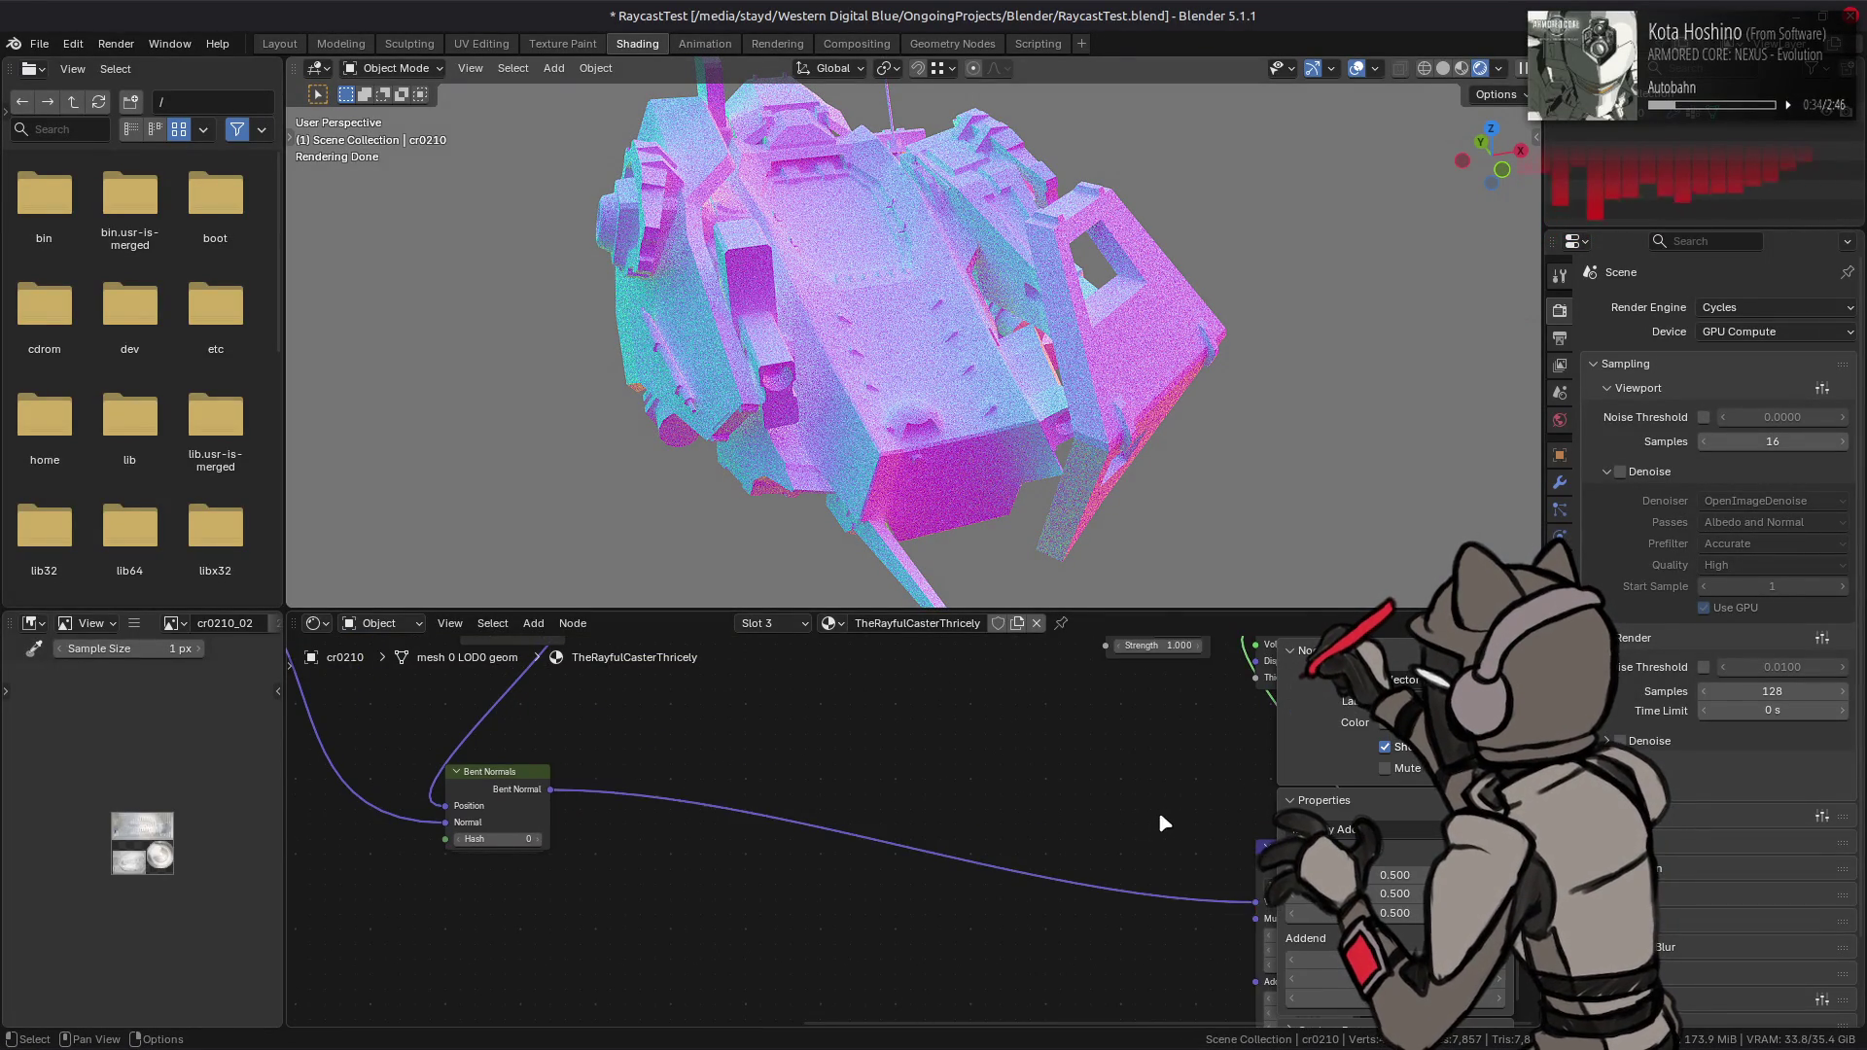
# - Rearrange the nodes and connect the Emission output to the Material Output
pyautogui.moveTo(1165, 813); pyautogui.dragTo(977, 748, button='middle')
pyautogui.moveTo(1060, 770)
pyautogui.mouseDown()
pyautogui.moveTo(1157, 842)
pyautogui.moveTo(1134, 759)
pyautogui.moveTo(1090, 778)
pyautogui.moveTo(1077, 887)
pyautogui.moveTo(1062, 825)
pyautogui.mouseUp()
pyautogui.moveTo(928, 782); pyautogui.dragTo(1117, 797, button='middle')
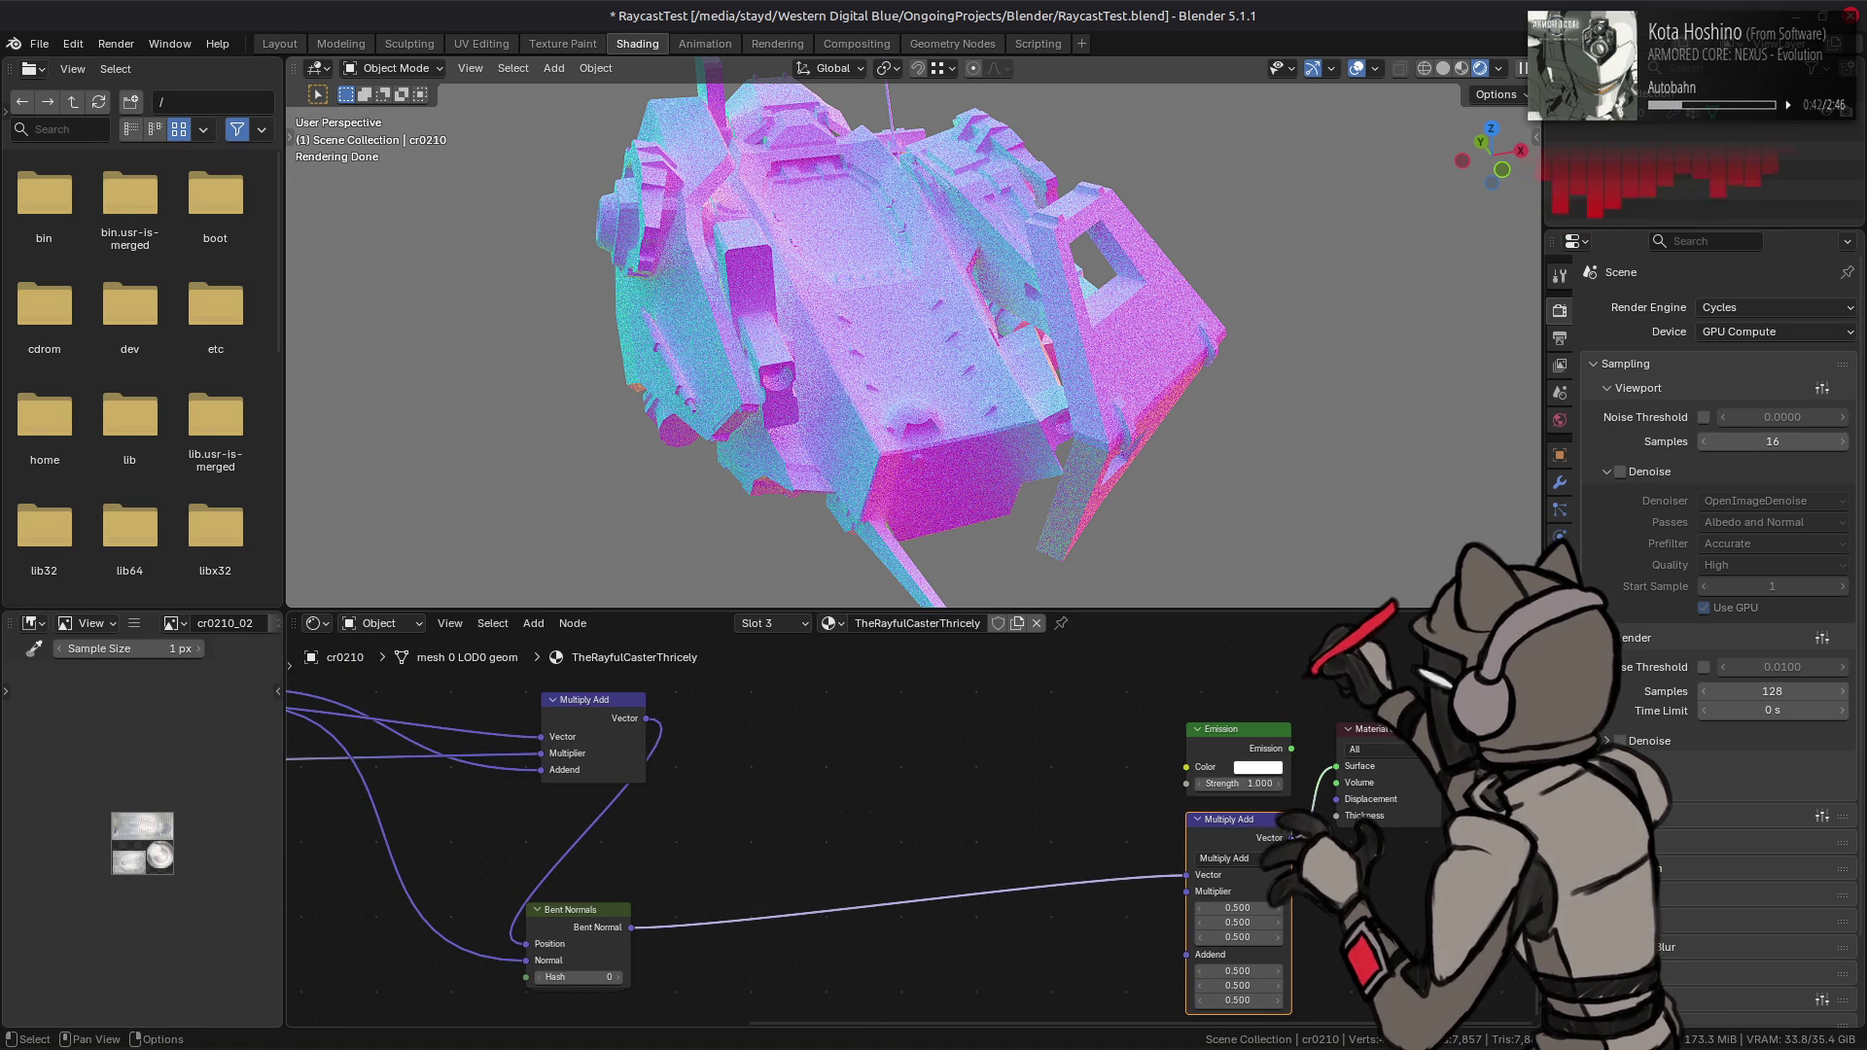
pyautogui.moveTo(1292, 748); pyautogui.dragTo(1341, 771)
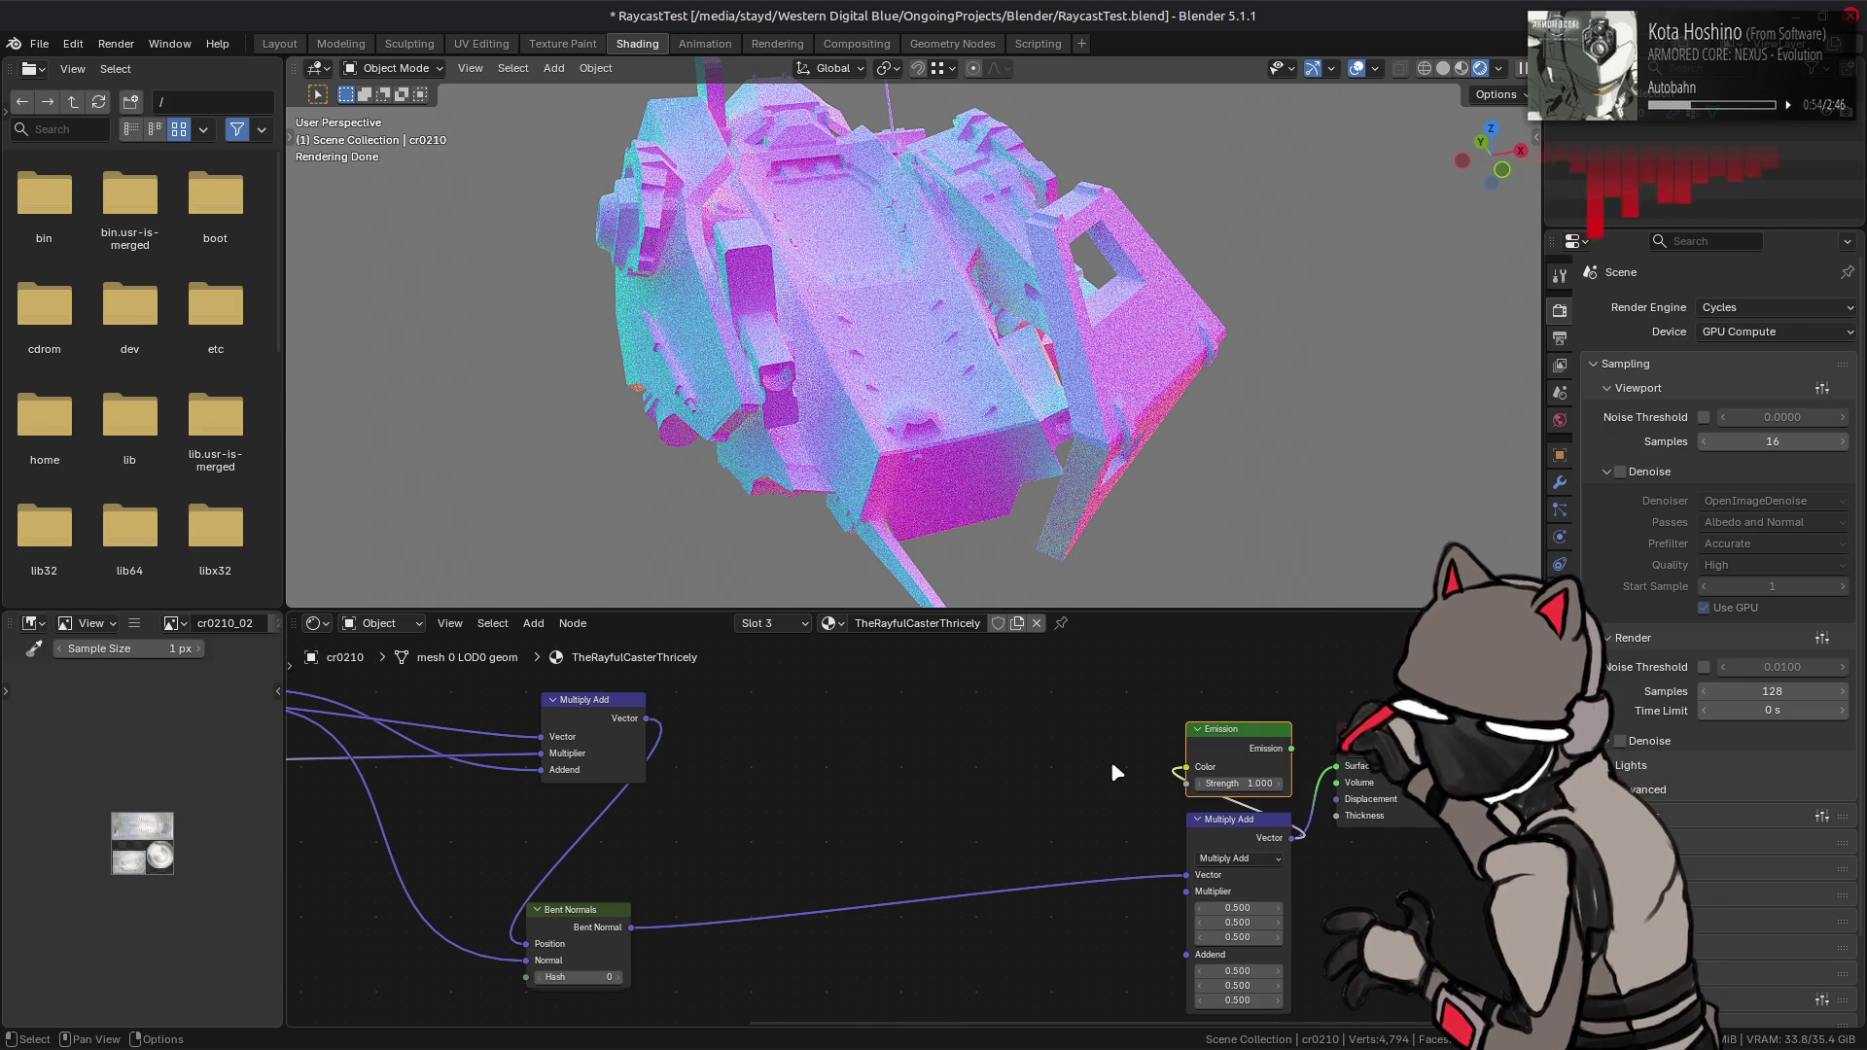
# - Insert a Multiply Add node onto the Bent Normals–Emission link
pyautogui.moveTo(1125, 783)
pyautogui.mouseDown(button='middle')
pyautogui.moveTo(1313, 766)
pyautogui.moveTo(1133, 906)
pyautogui.moveTo(853, 726)
pyautogui.mouseUp(button='middle')
pyautogui.hotkey('shift', 'a')
pyautogui.write('multiply add')
pyautogui.press('Return')
pyautogui.click(948, 799)
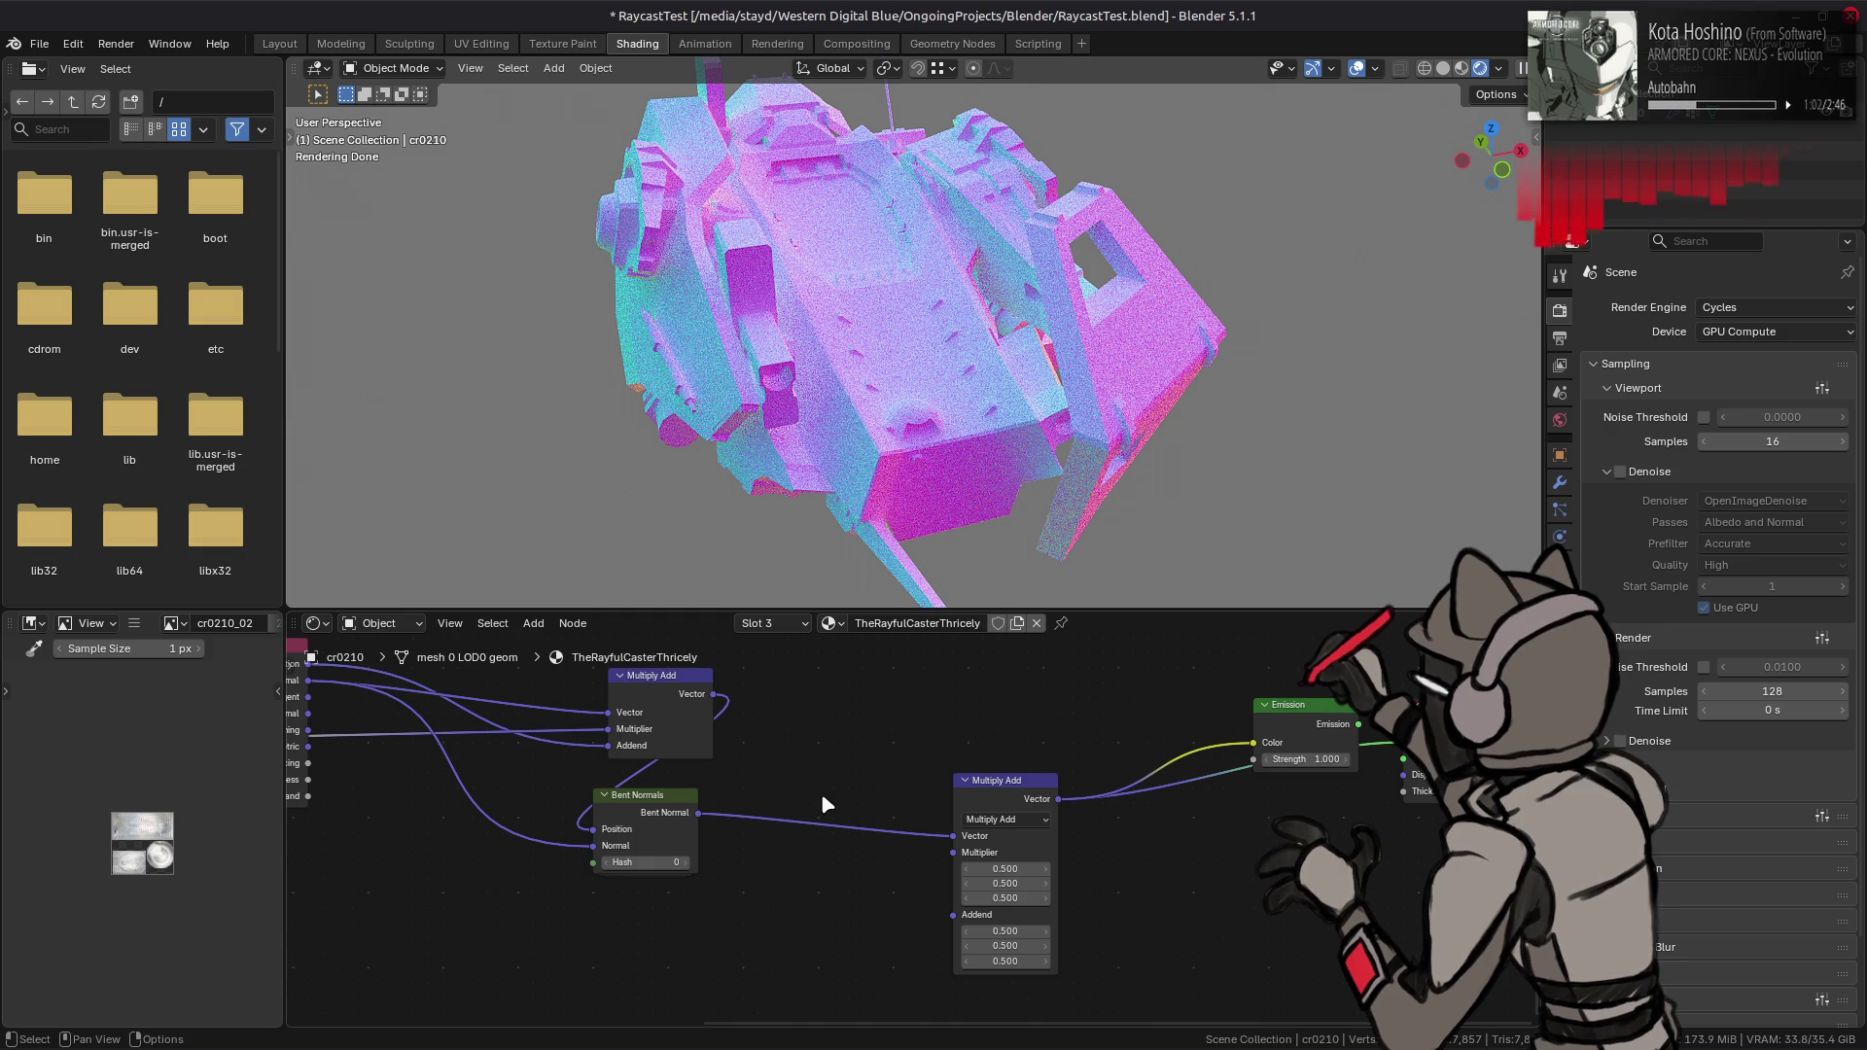
# - Reset the Bent Normals Hash to 0 and view the model from another angle
pyautogui.moveTo(635, 863)
pyautogui.mouseDown()
pyautogui.moveTo(651, 863)
pyautogui.moveTo(635, 861)
pyautogui.mouseUp()
pyautogui.click(635, 862)
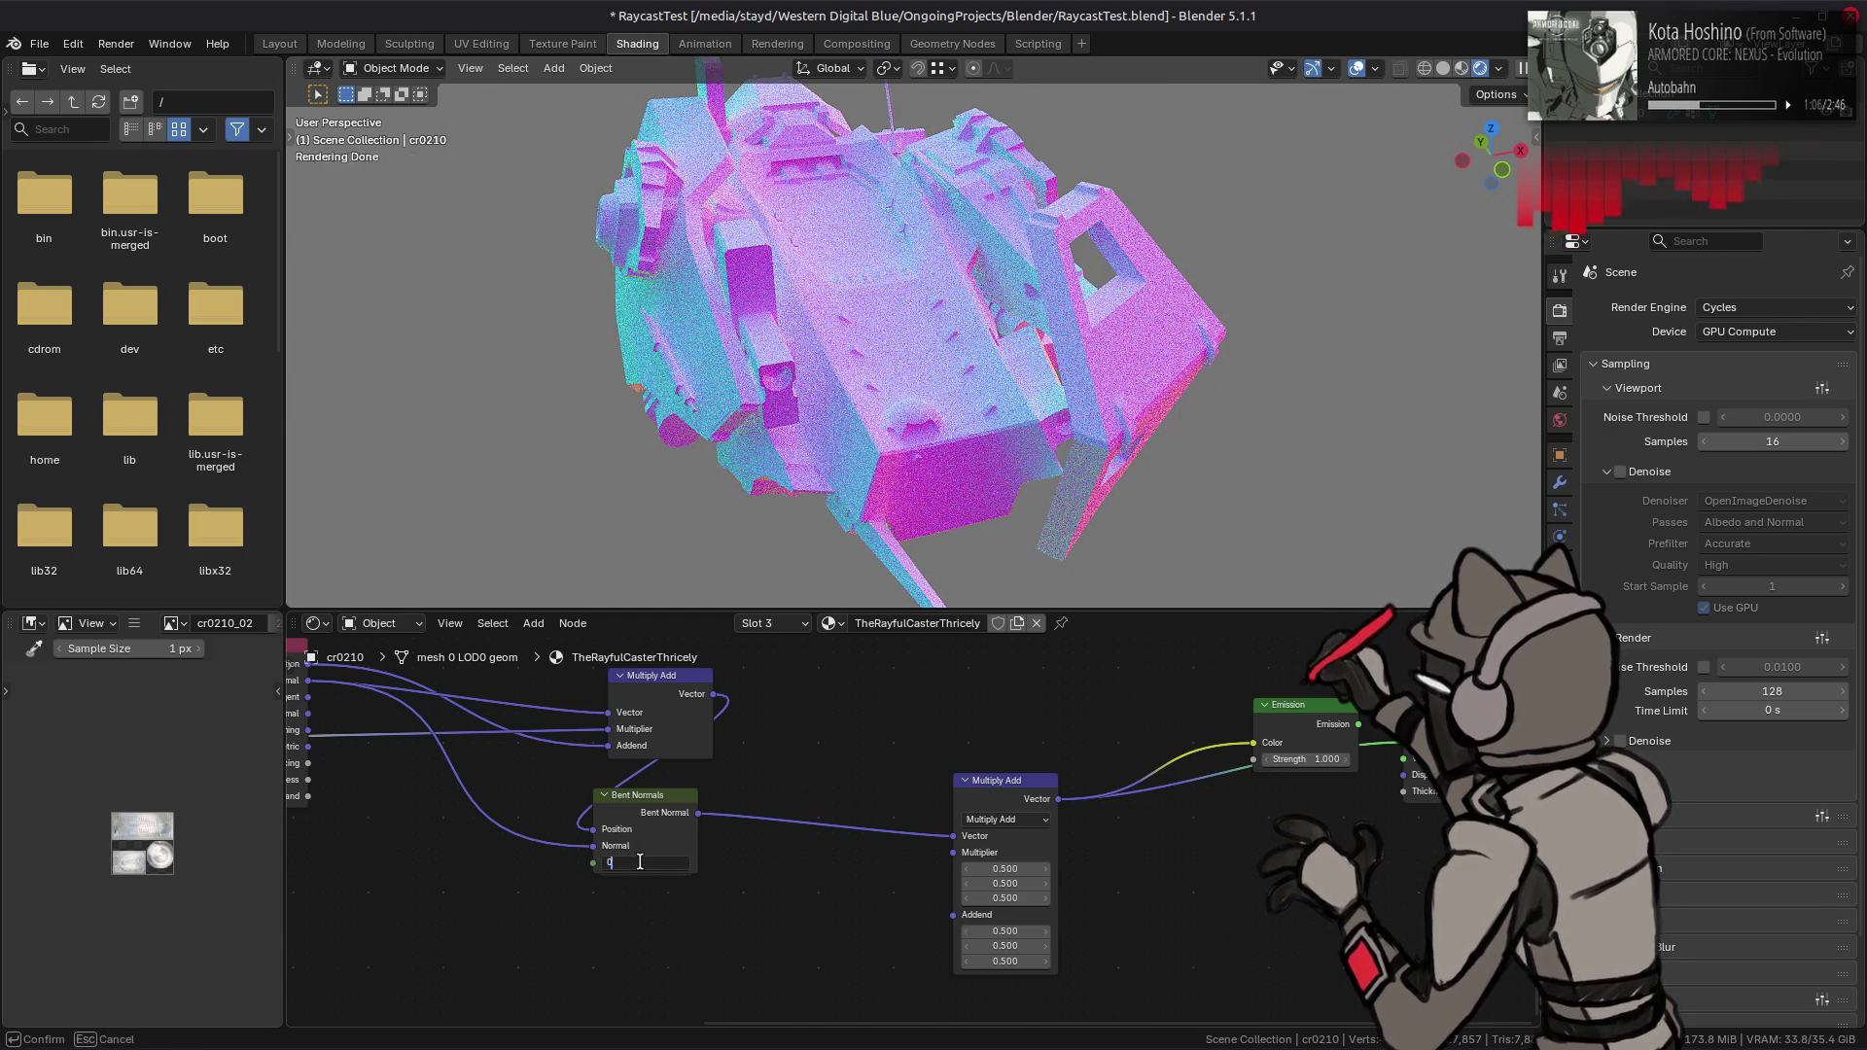
pyautogui.write('0')
pyautogui.press('Return')
pyautogui.moveTo(1157, 535); pyautogui.dragTo(1177, 513, button='middle')
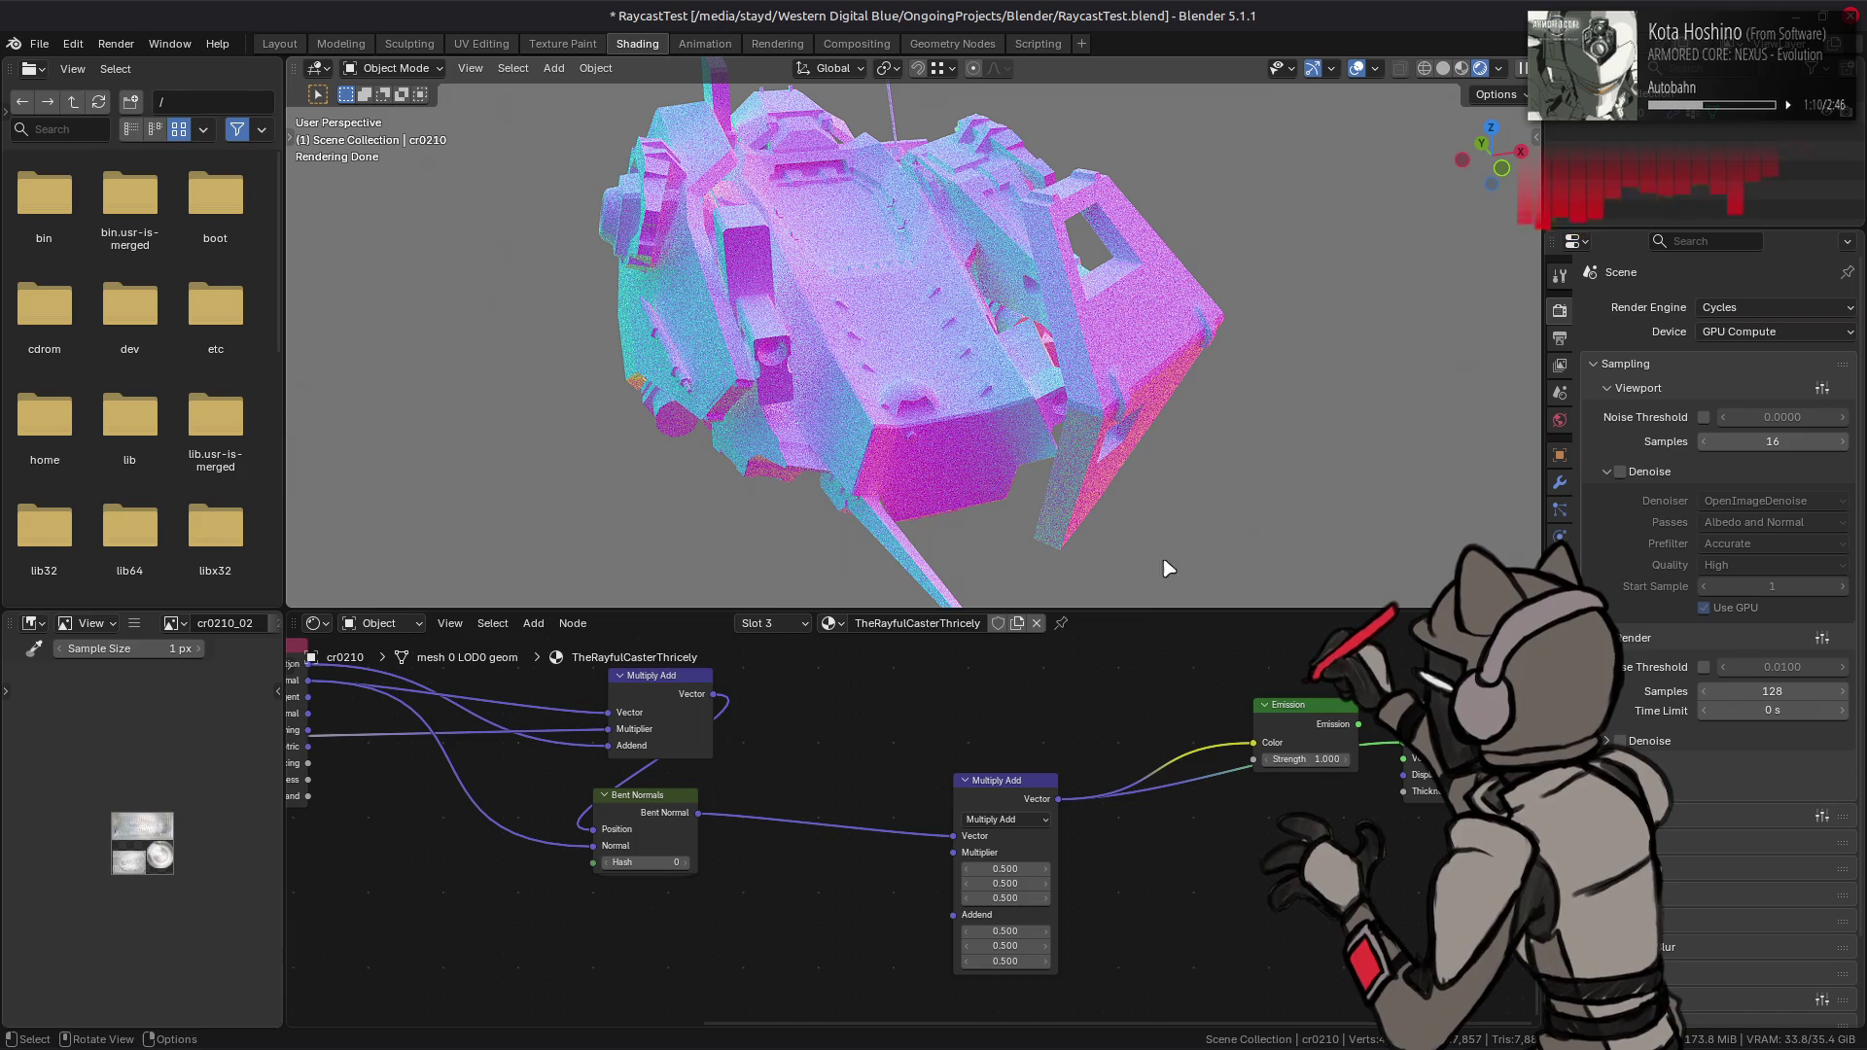
# - Set the viewport render samples to 32
pyautogui.click(1762, 442)
pyautogui.write('32')
pyautogui.press('Return')
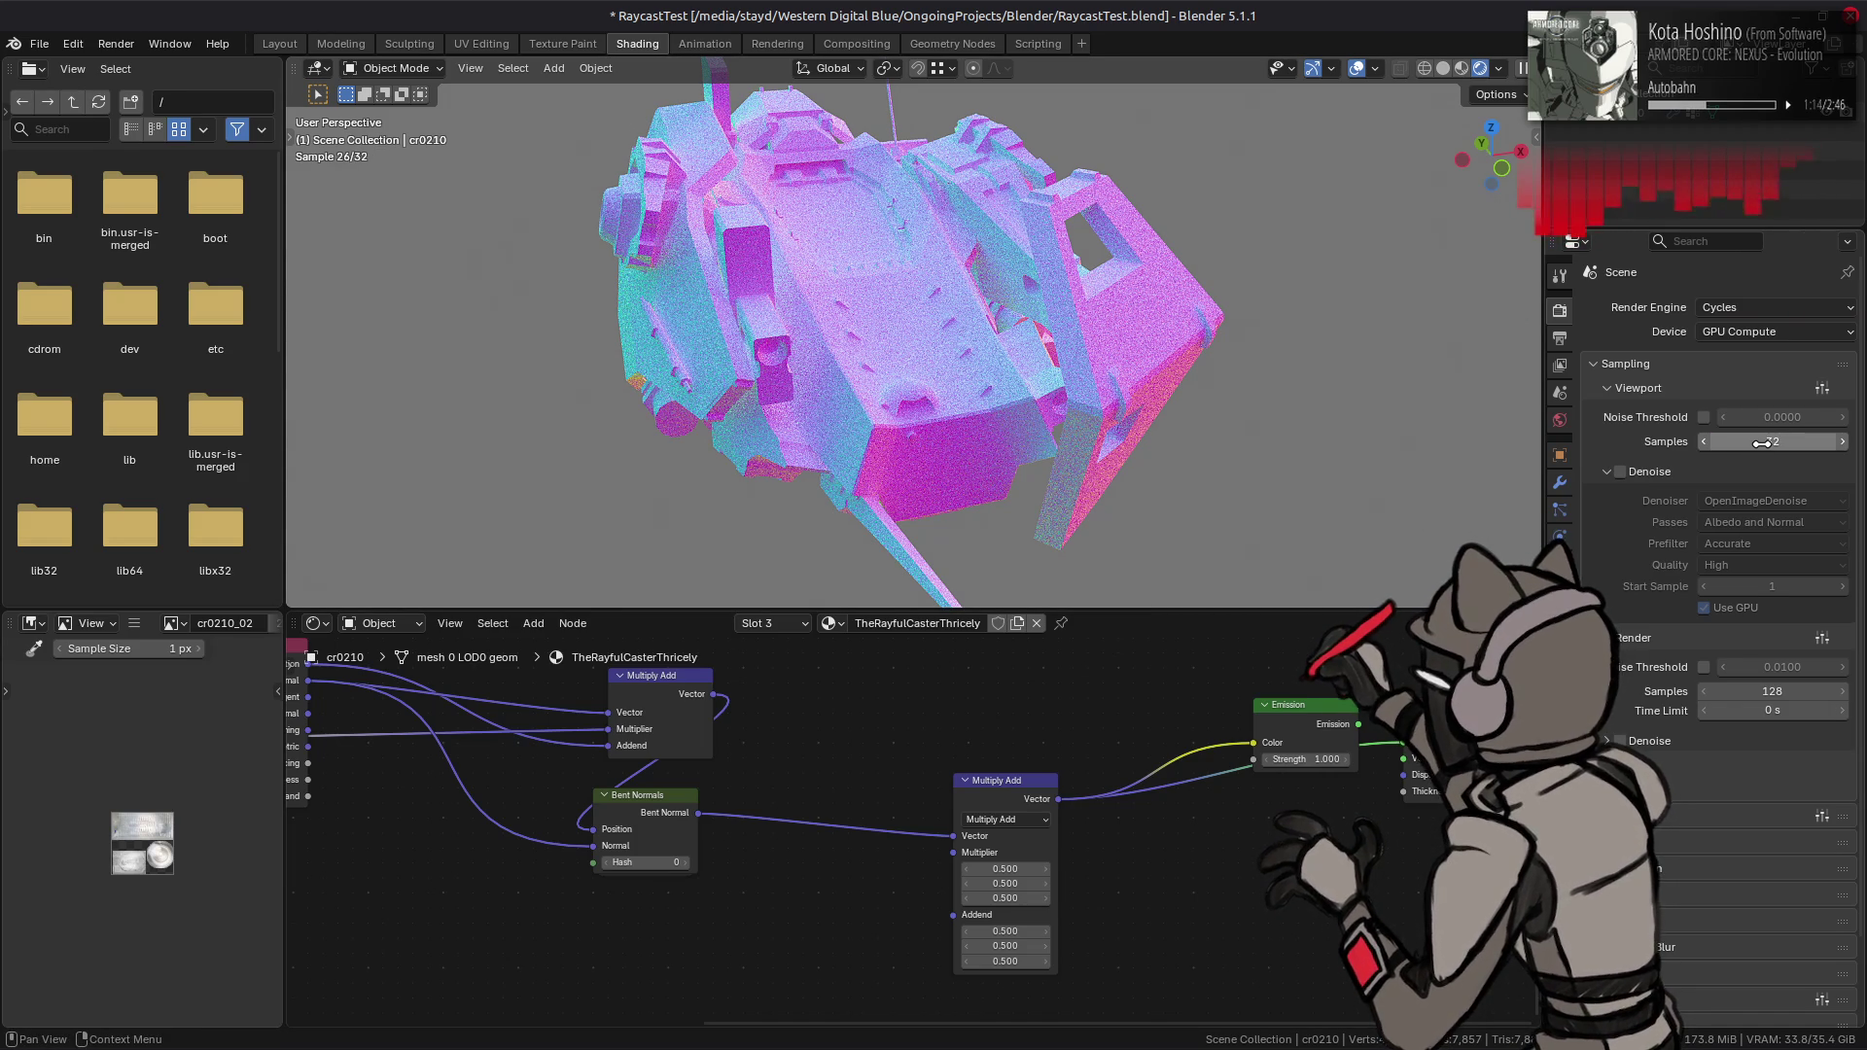
pyautogui.moveTo(1762, 442); pyautogui.dragTo(1762, 443)
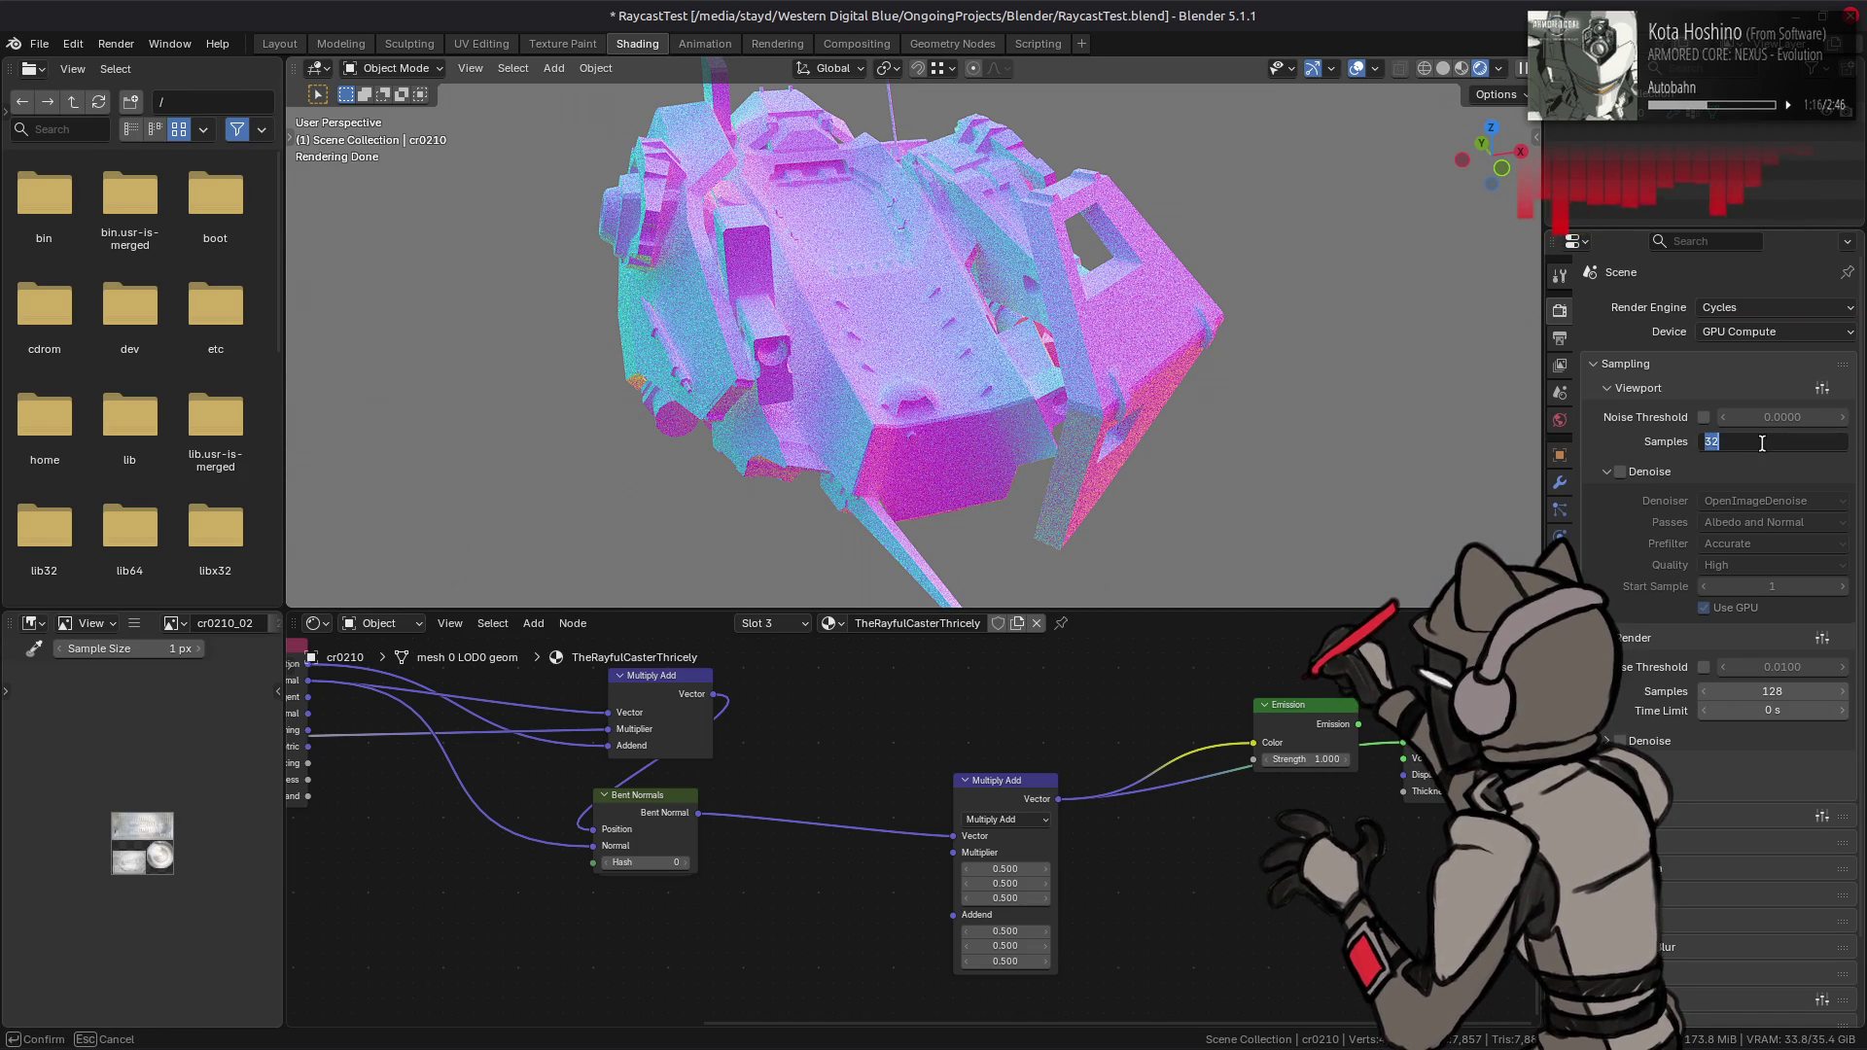
pyautogui.press('Return')
# - Lower the viewport samples to 1 and save RaycastTest.blend
pyautogui.moveTo(1254, 409); pyautogui.dragTo(1269, 398, button='middle')
pyautogui.click(1704, 442)
pyautogui.click(1704, 441)
pyautogui.click(1704, 441)
pyautogui.moveTo(1367, 455); pyautogui.dragTo(1358, 451, button='middle')
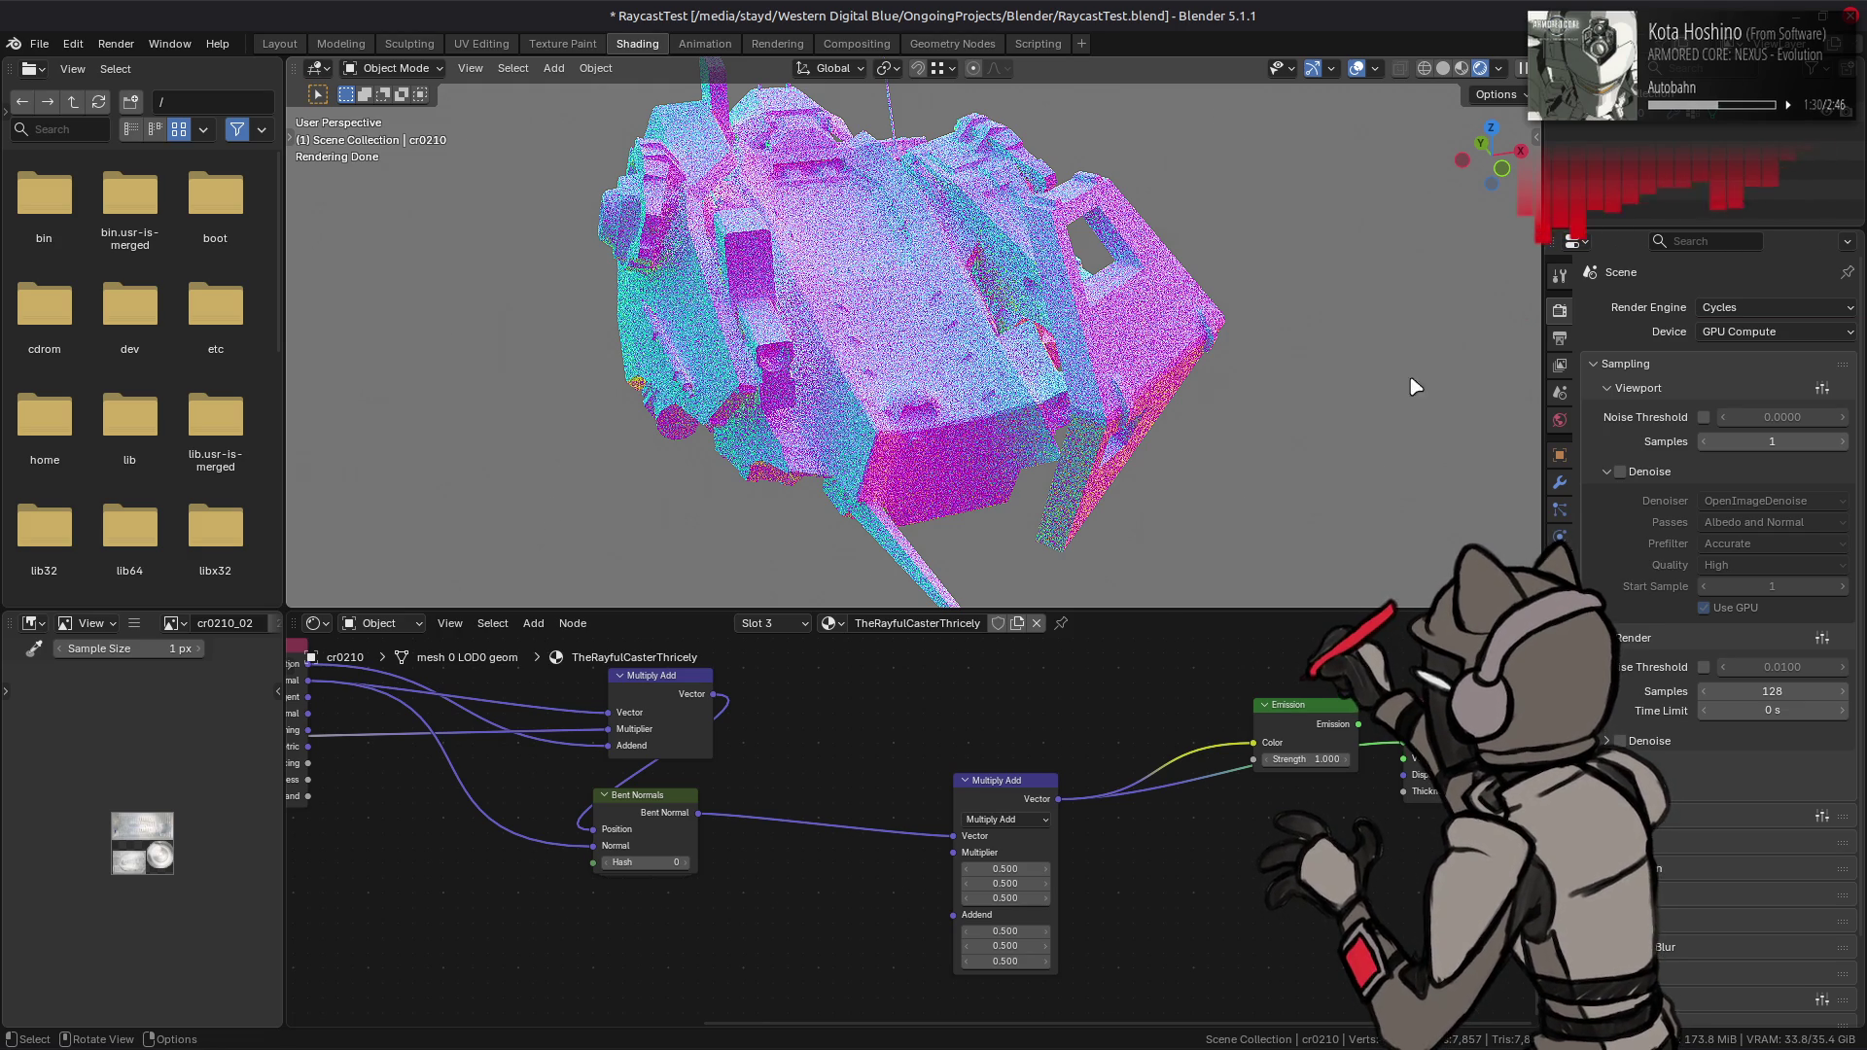
pyautogui.hotkey('ctrl', 's')
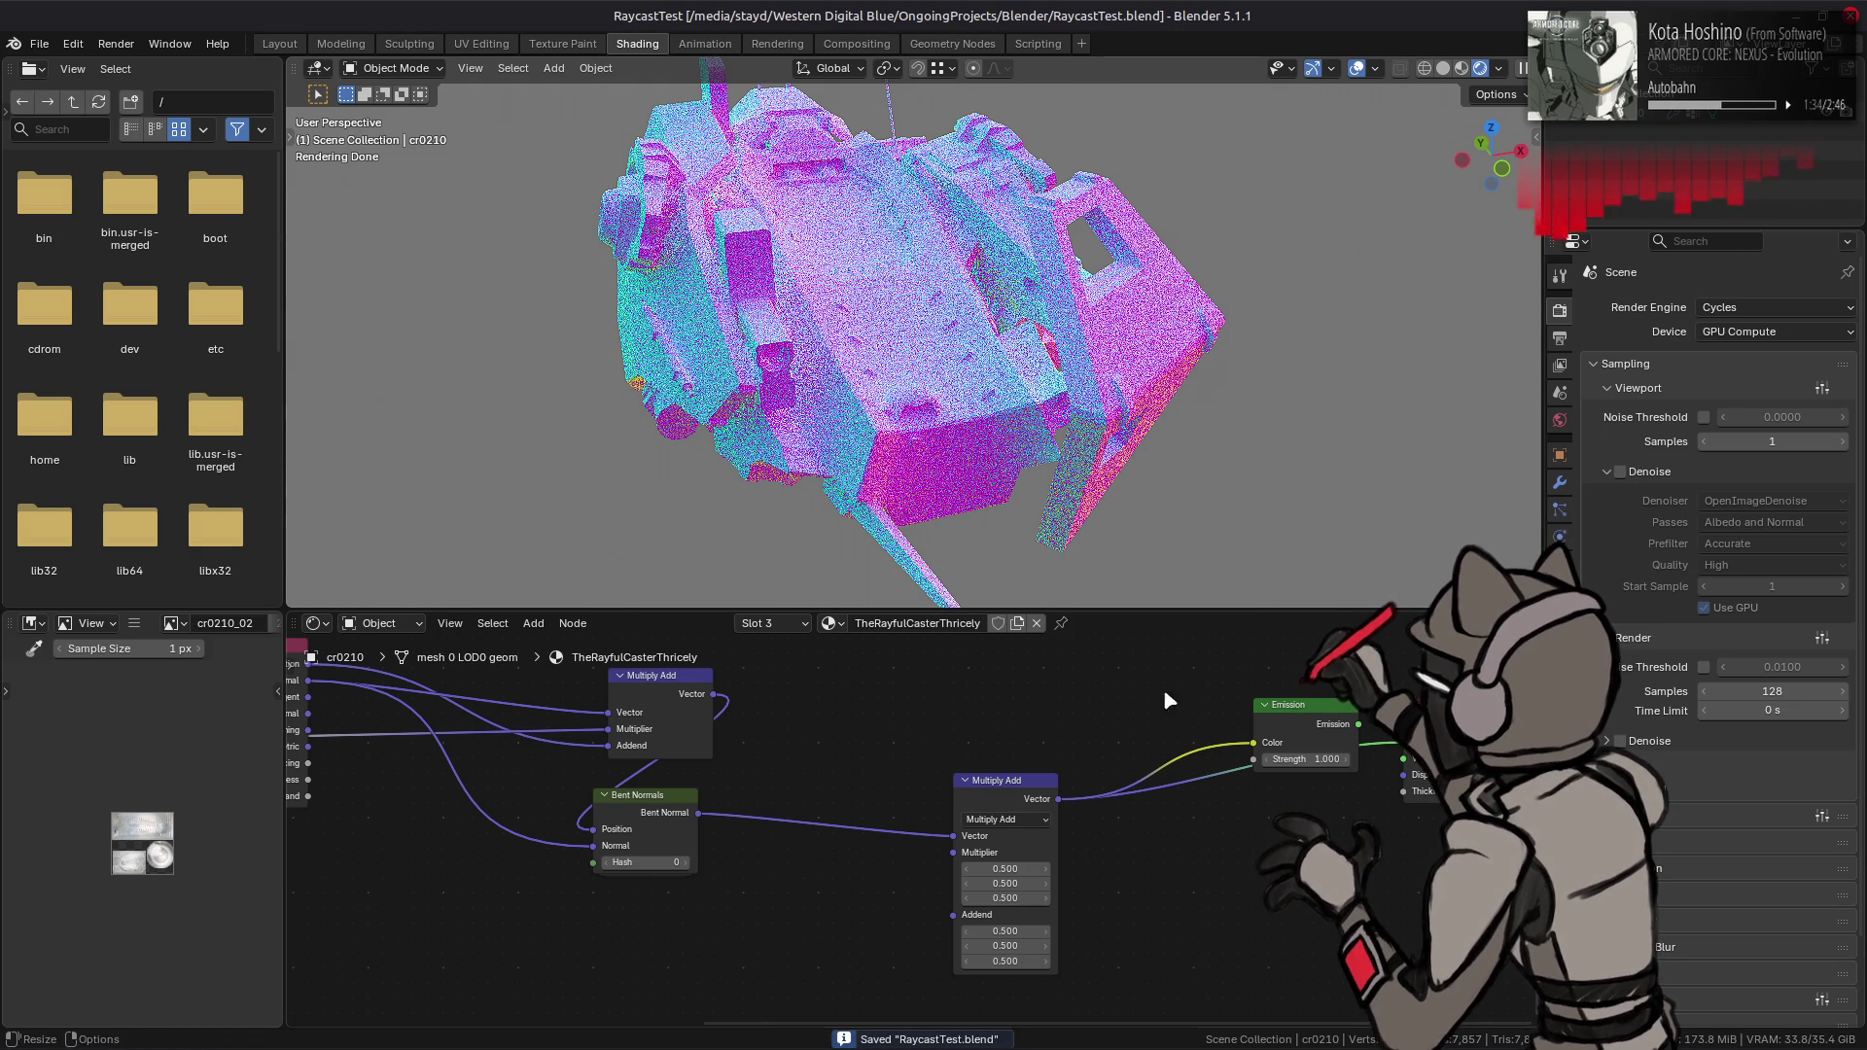
pyautogui.moveTo(1117, 693); pyautogui.dragTo(1072, 761, button='middle')
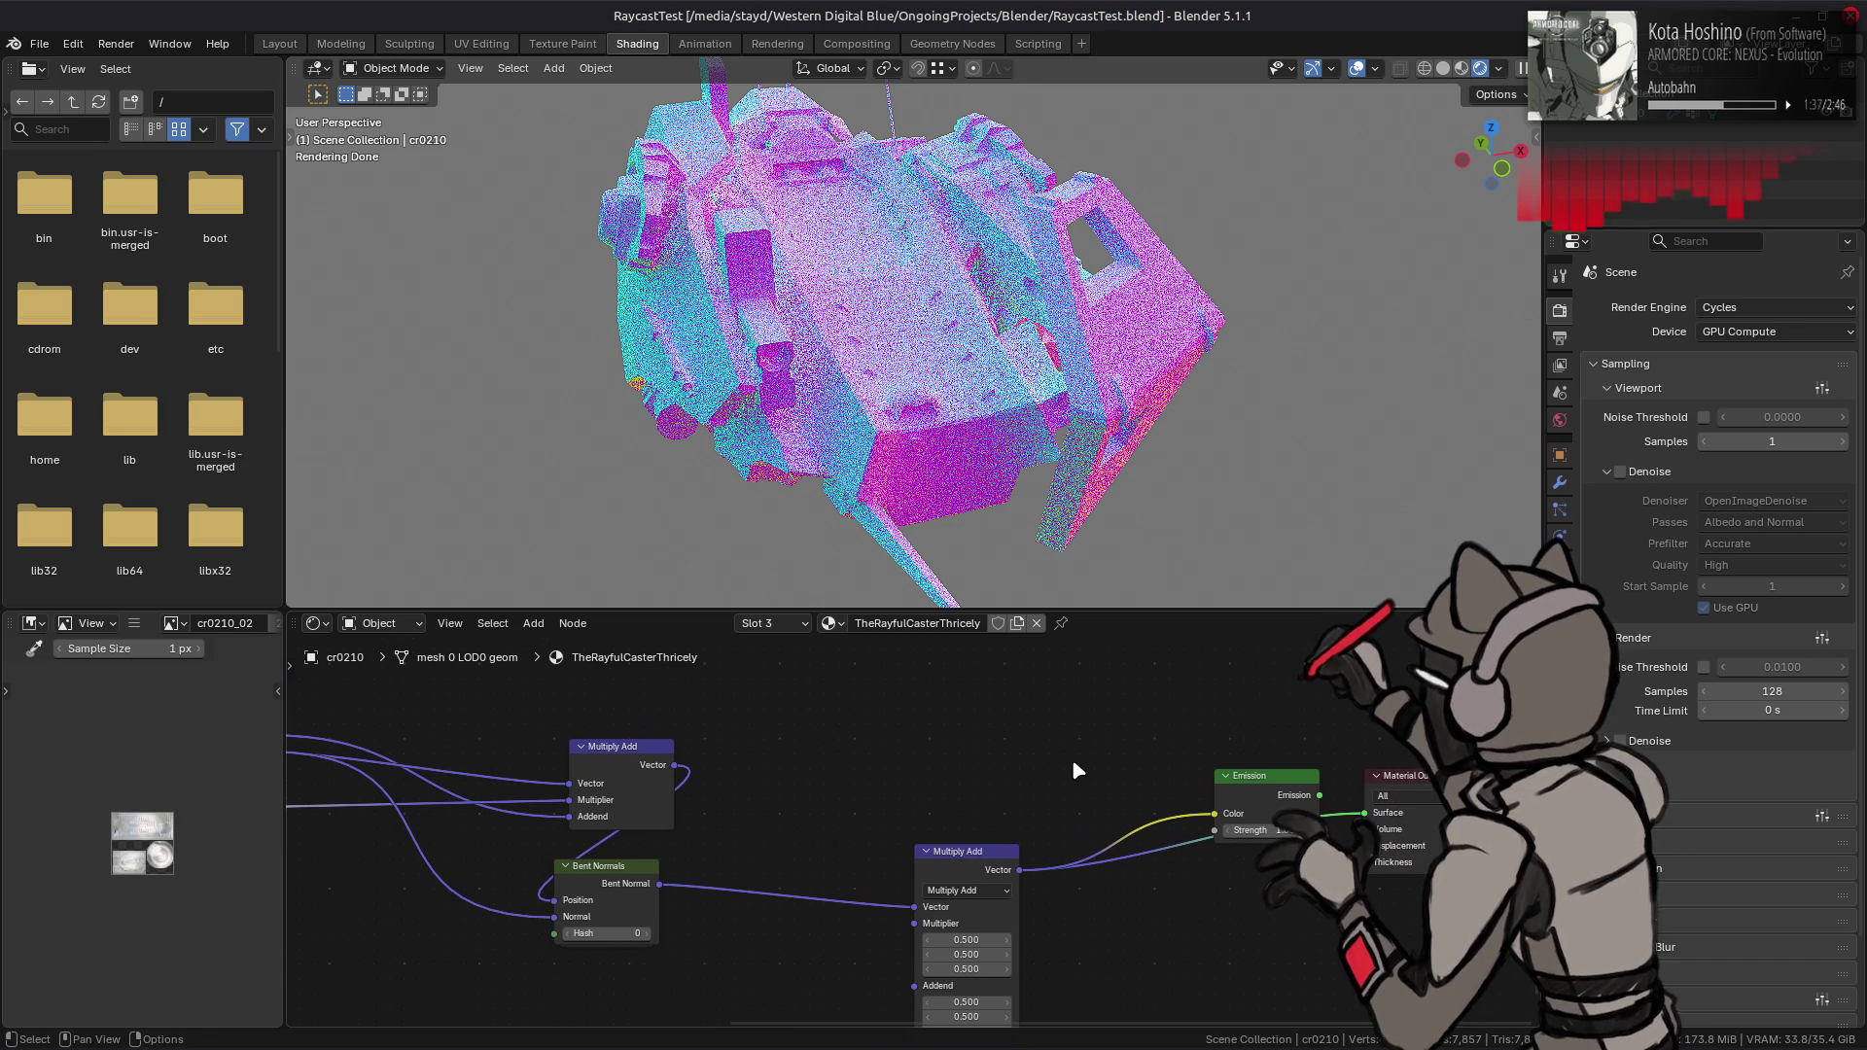
# - Make the world colour pure white in the World settings
pyautogui.click(1500, 69)
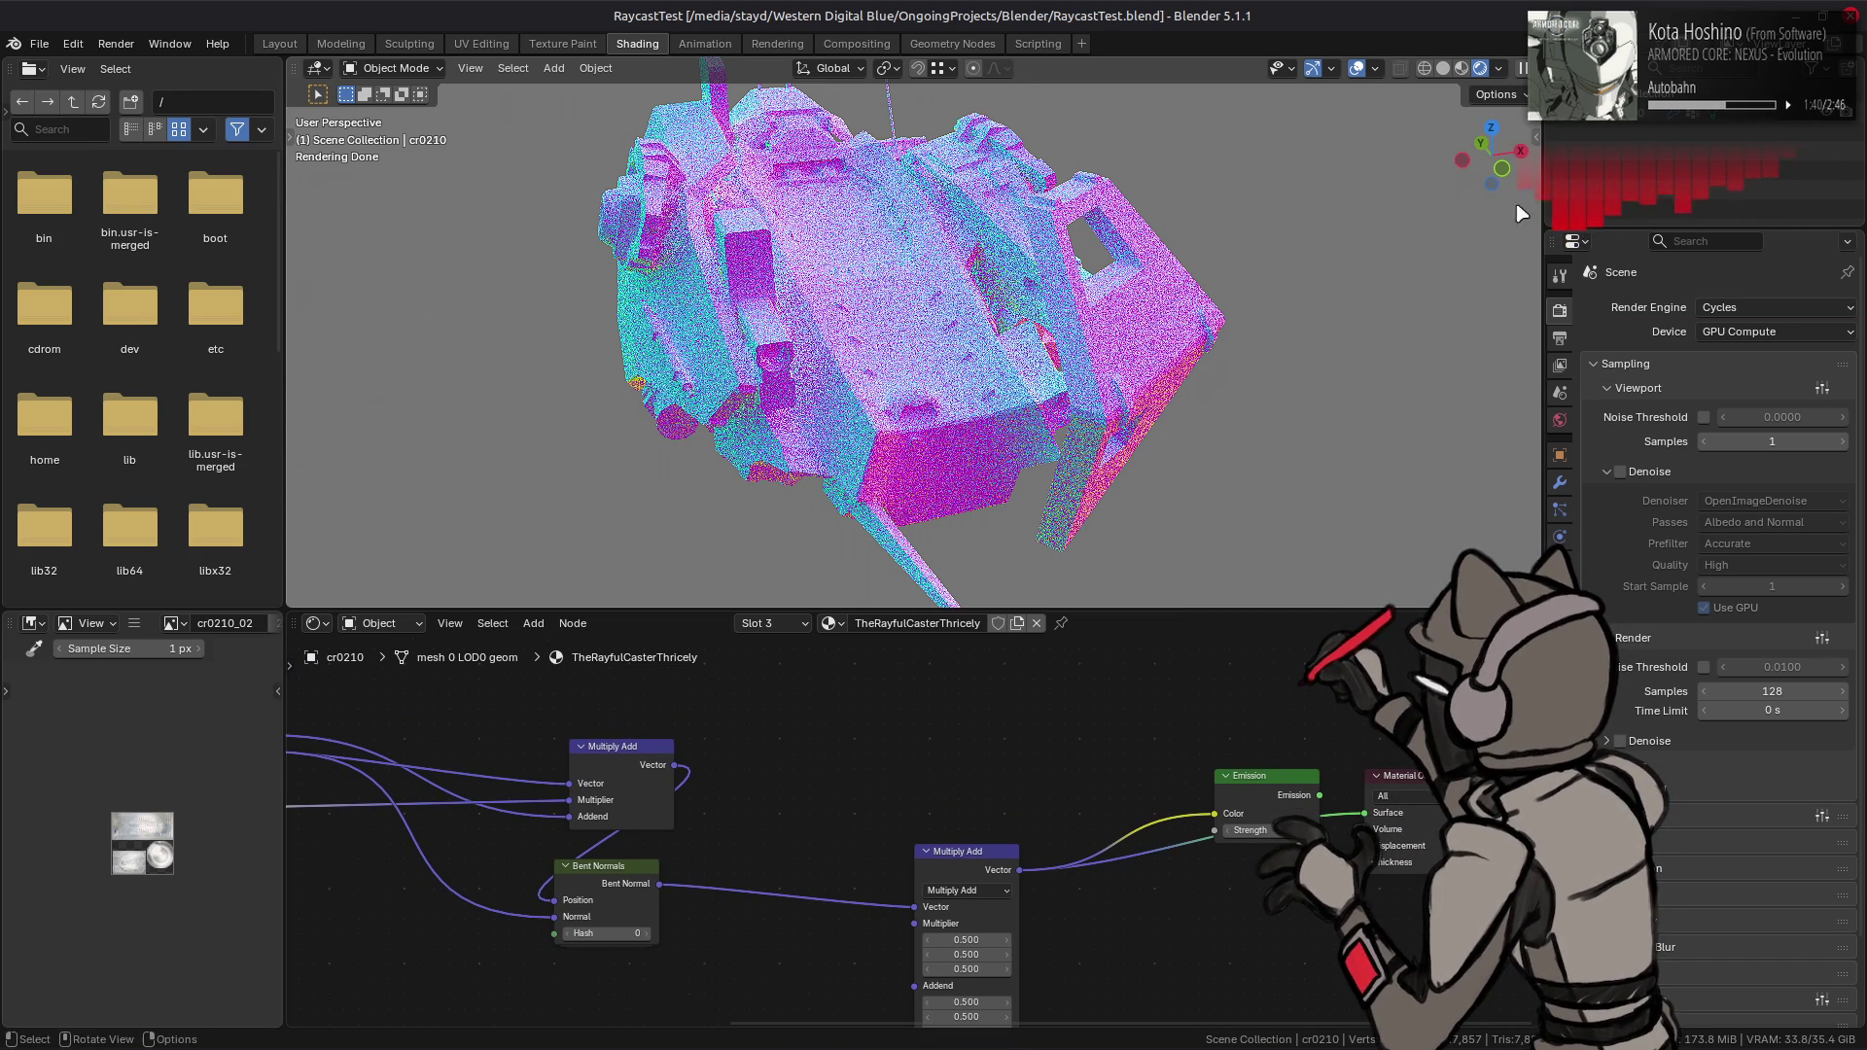
pyautogui.click(1560, 420)
pyautogui.click(1746, 430)
pyautogui.moveTo(1727, 352); pyautogui.dragTo(1819, 352)
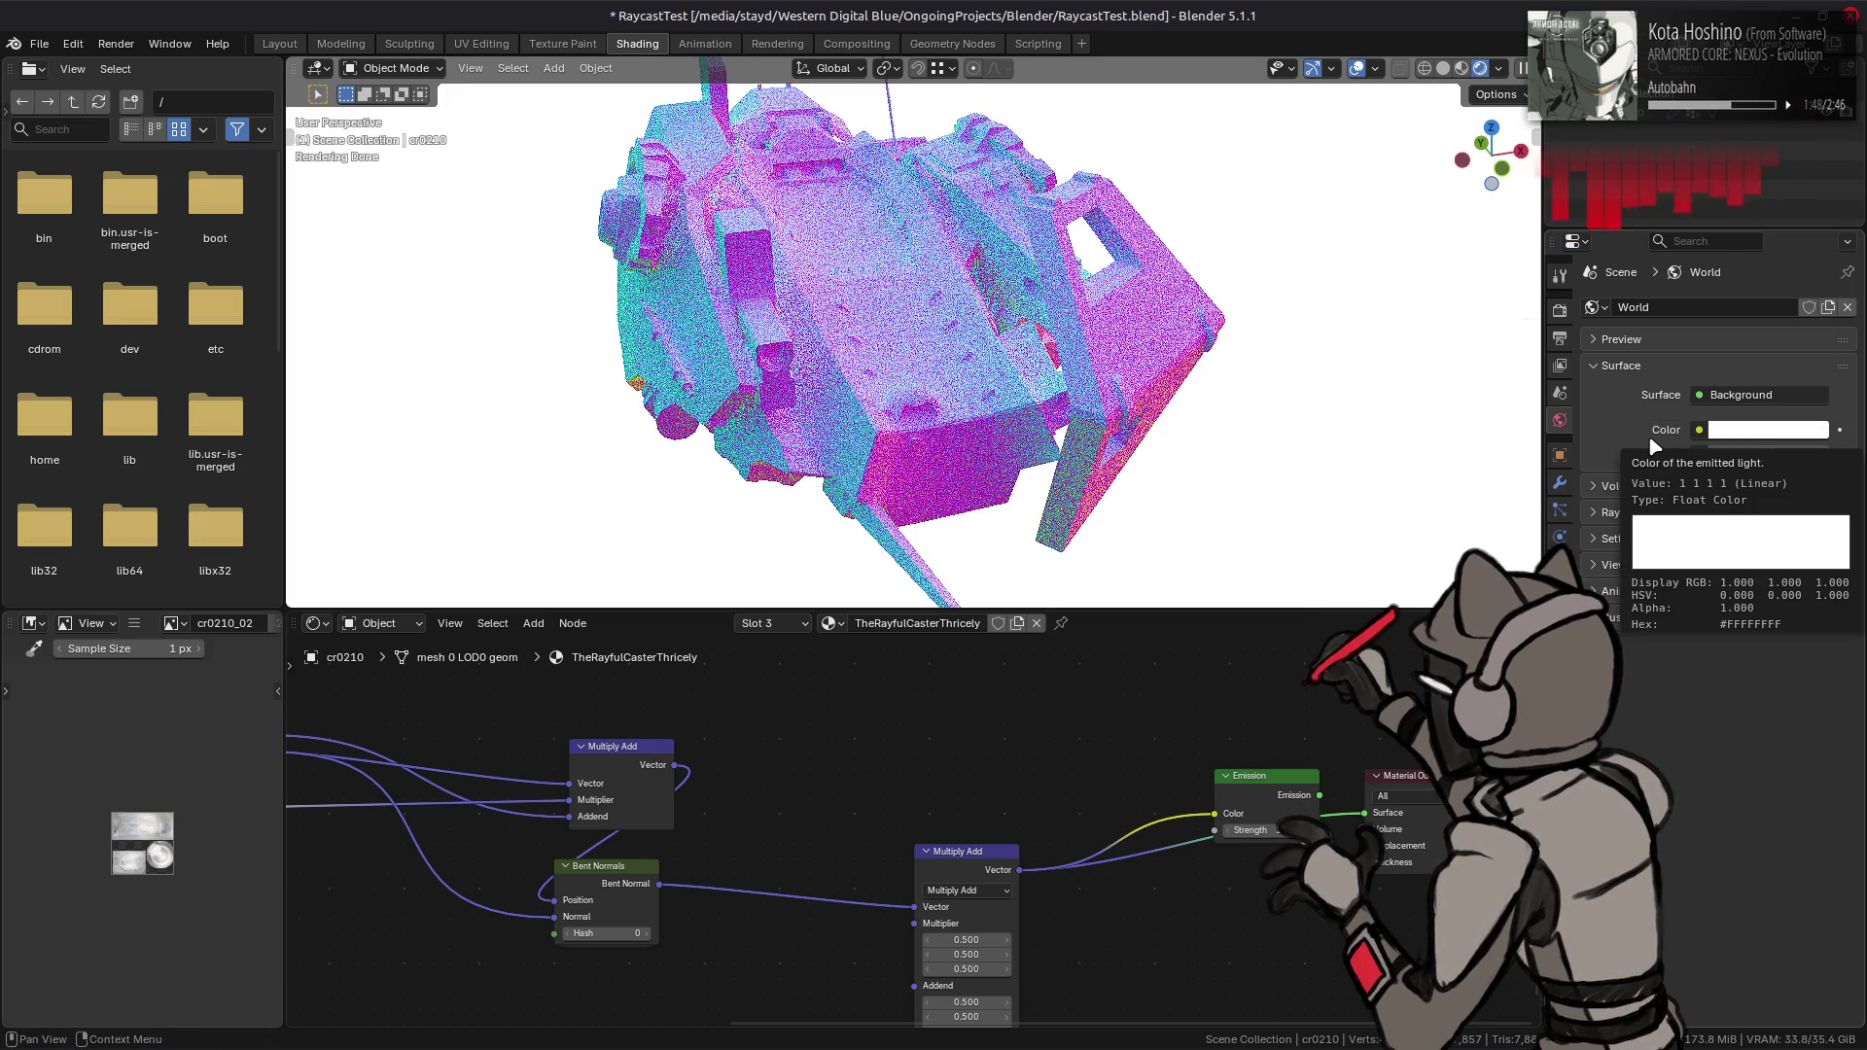
# - Set world Surface Sampling to None, then back to Auto
pyautogui.click(1654, 541)
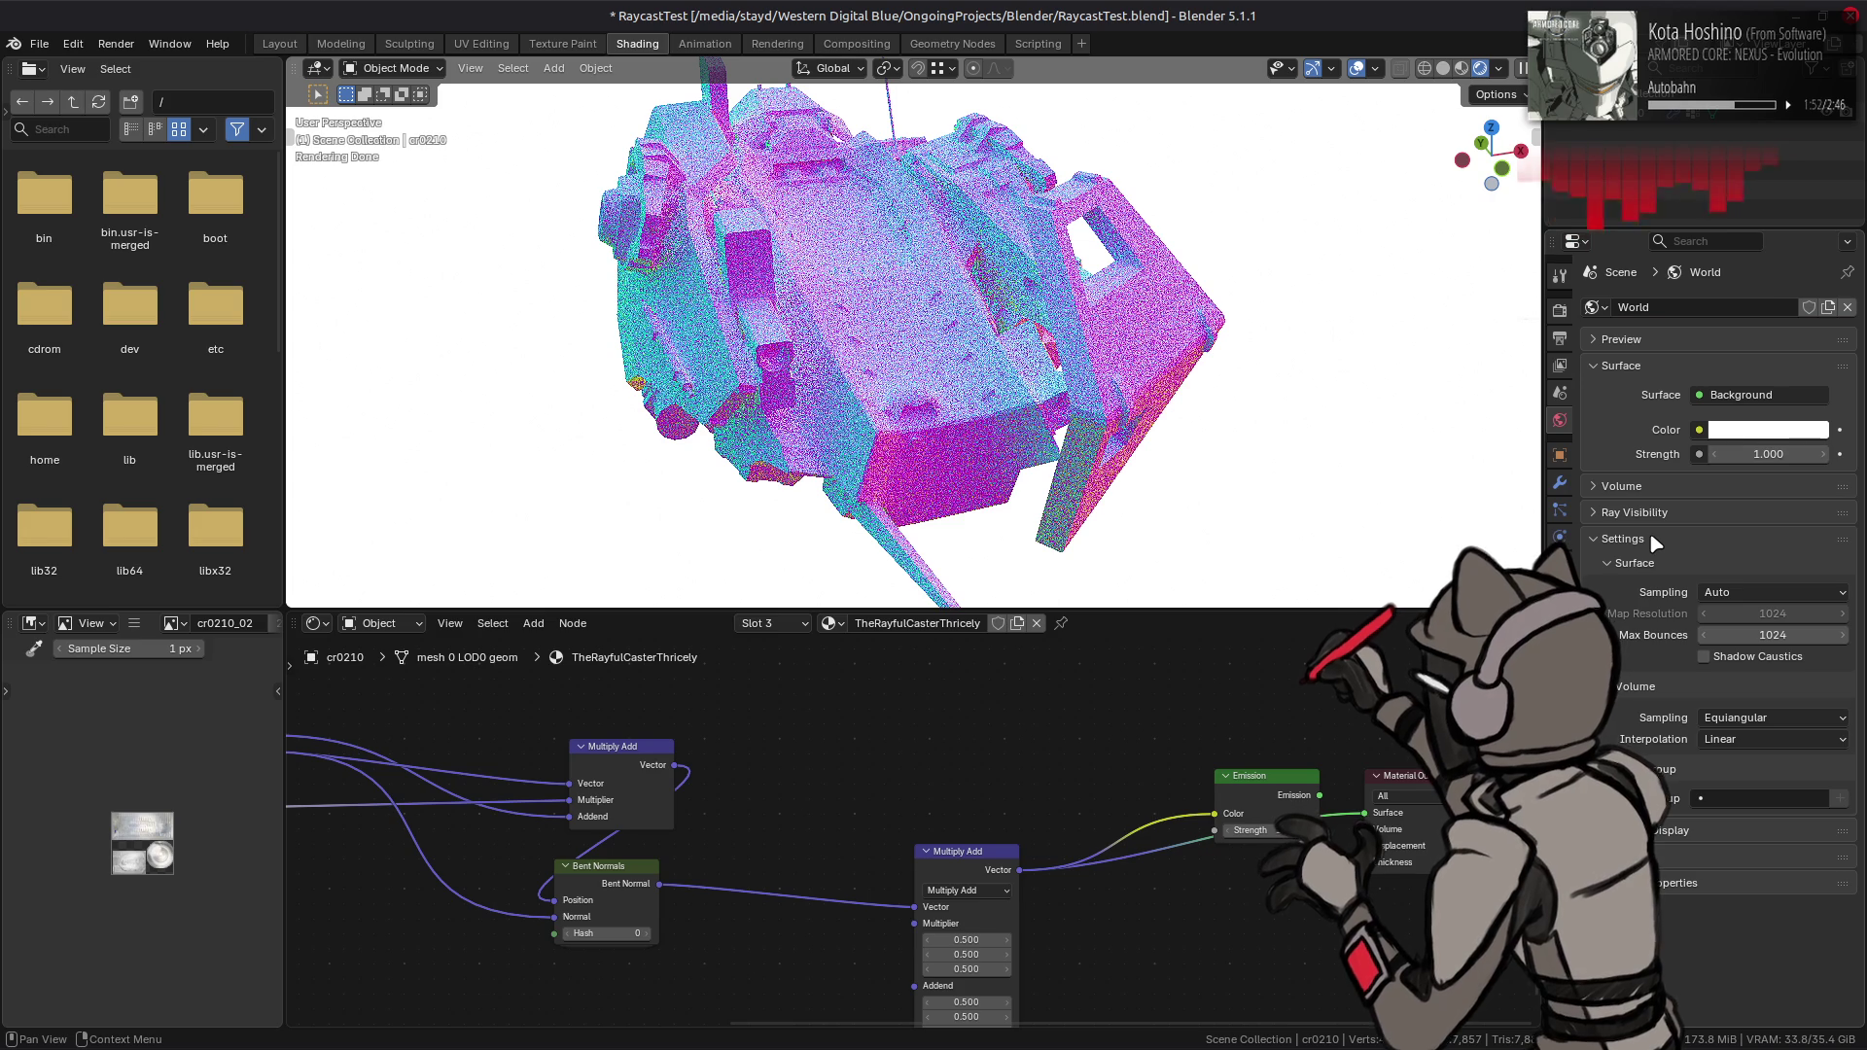
pyautogui.click(1731, 592)
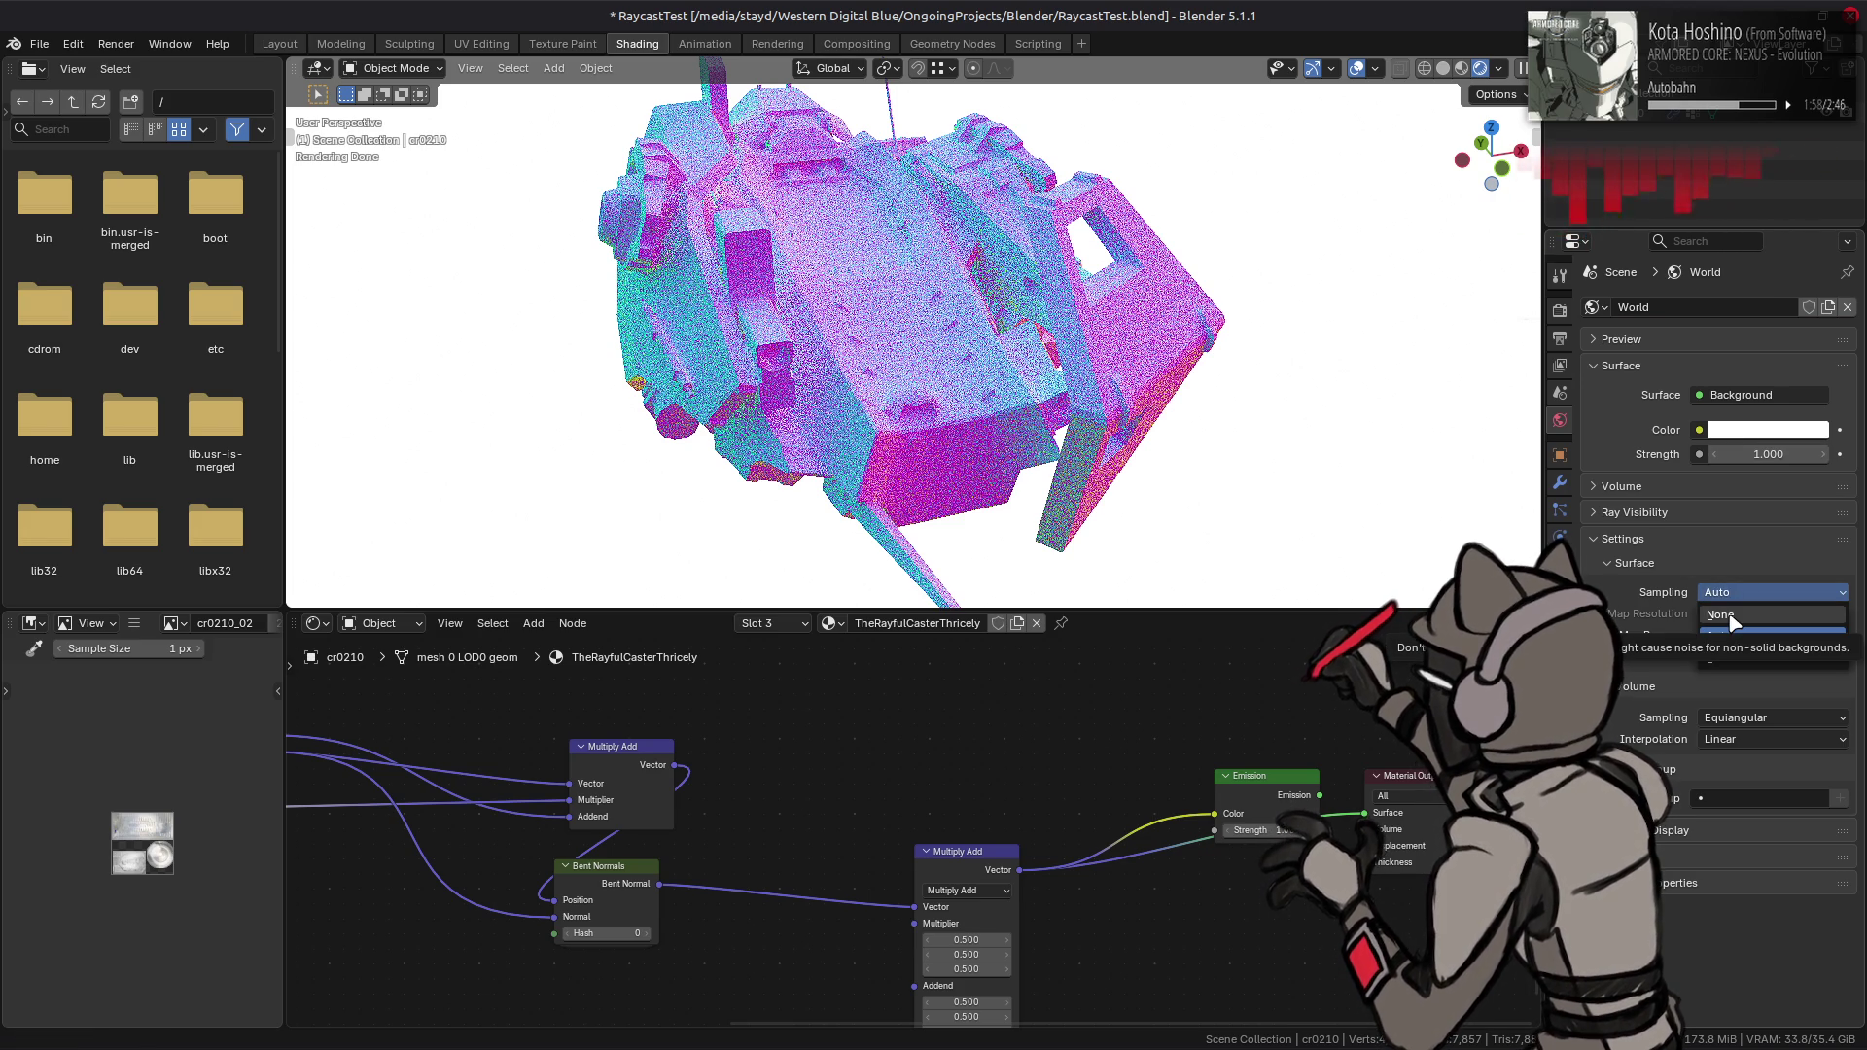
pyautogui.click(1729, 615)
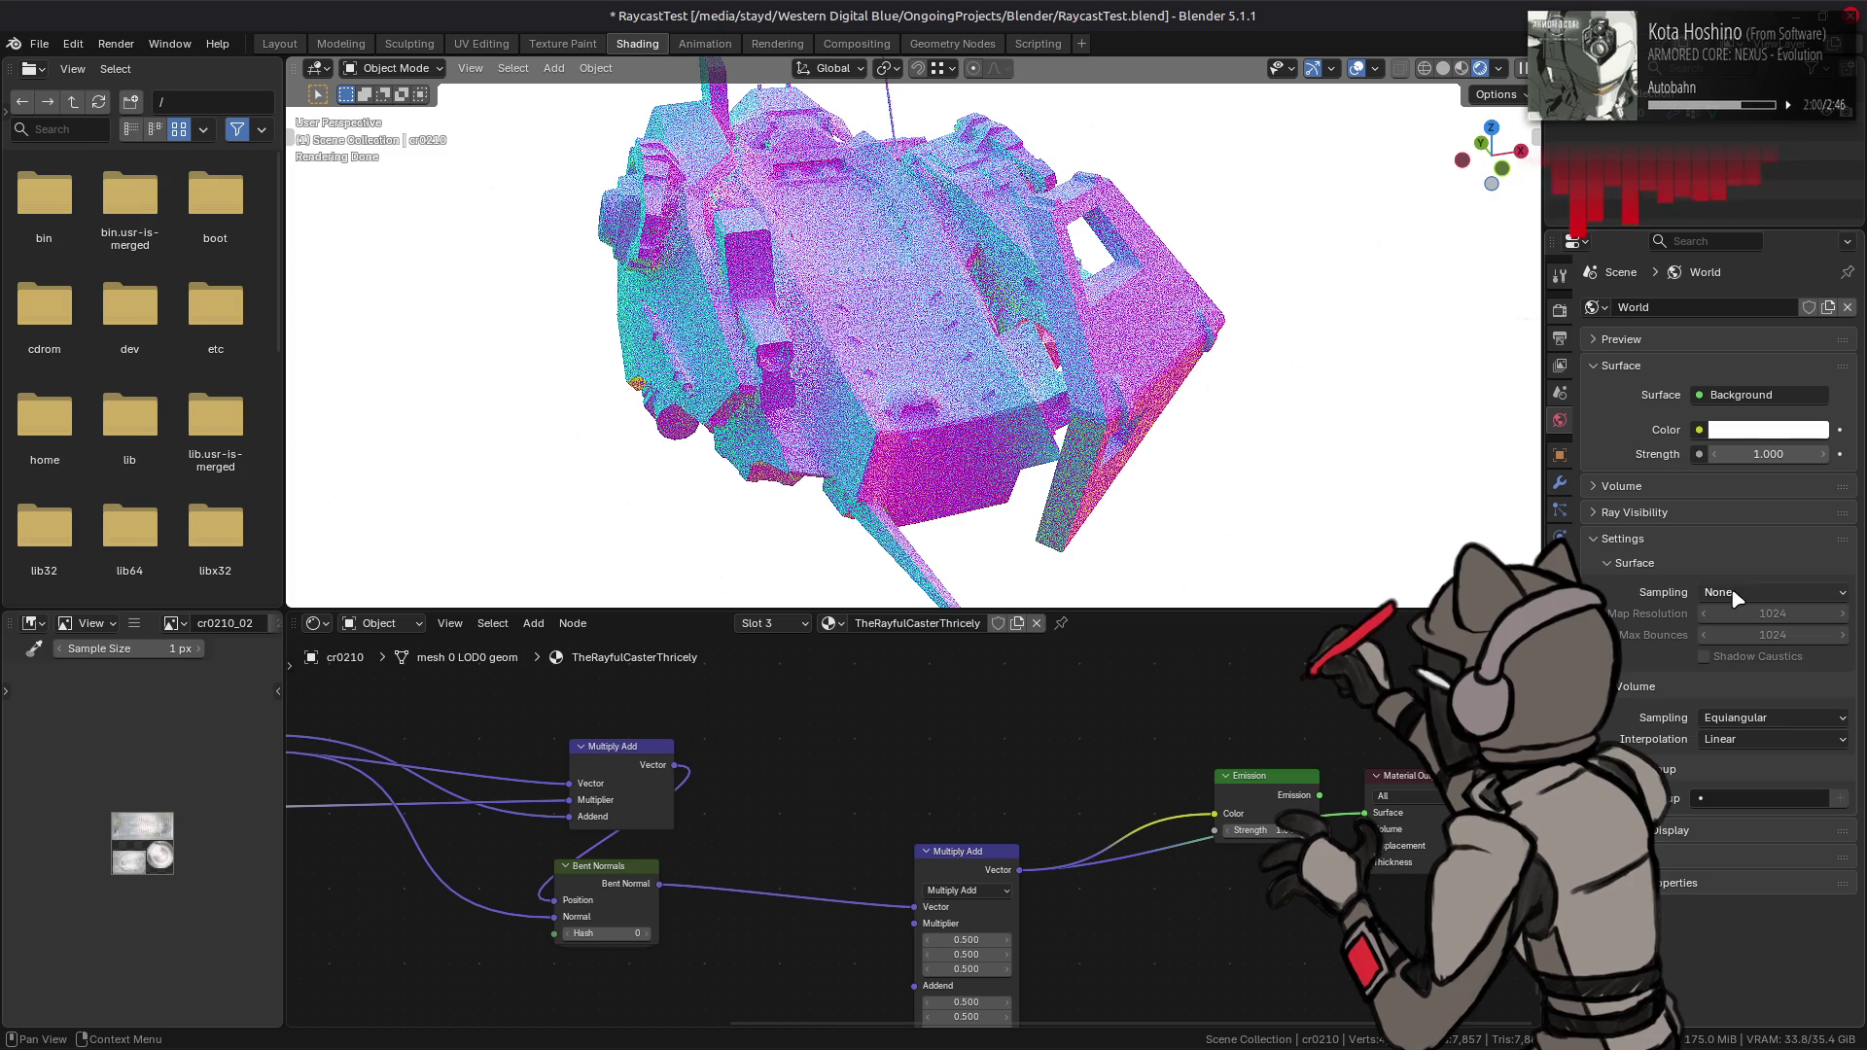
pyautogui.click(1741, 593)
pyautogui.click(1741, 614)
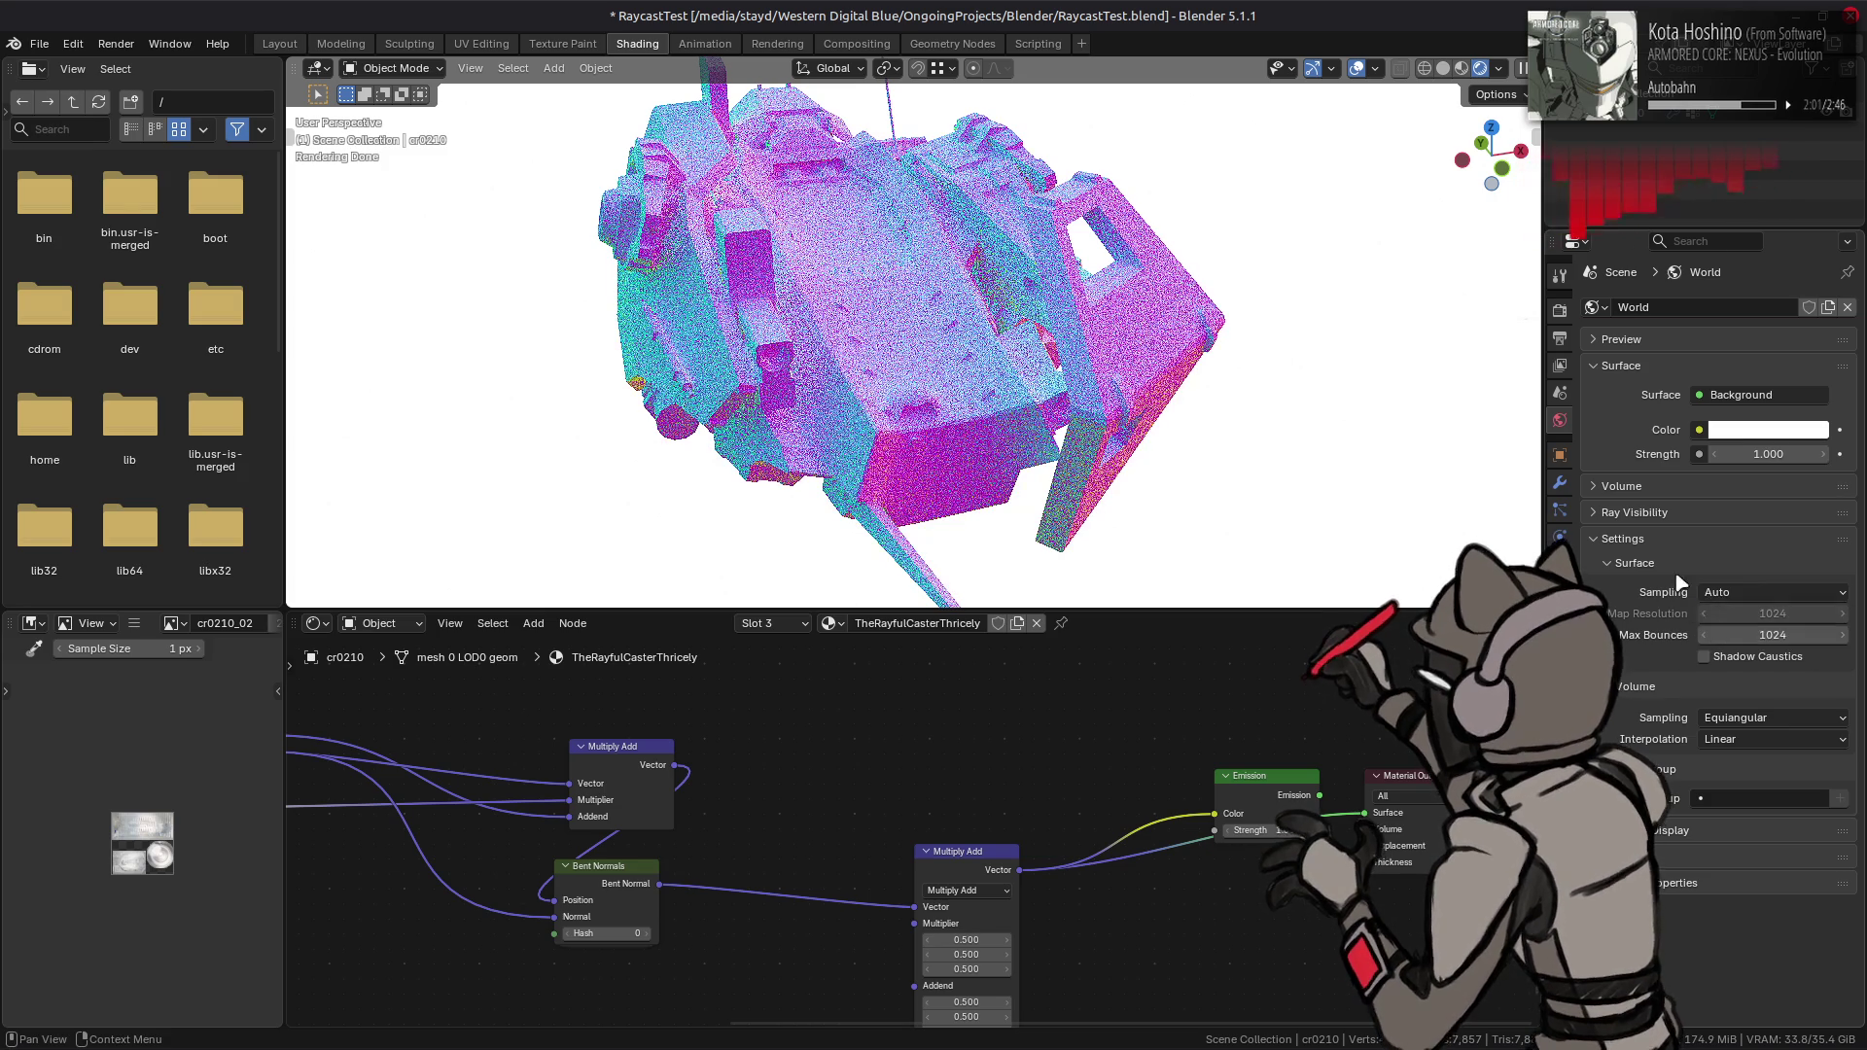
# - Uncheck Camera under the world's Ray Visibility
pyautogui.click(1641, 538)
pyautogui.click(1650, 513)
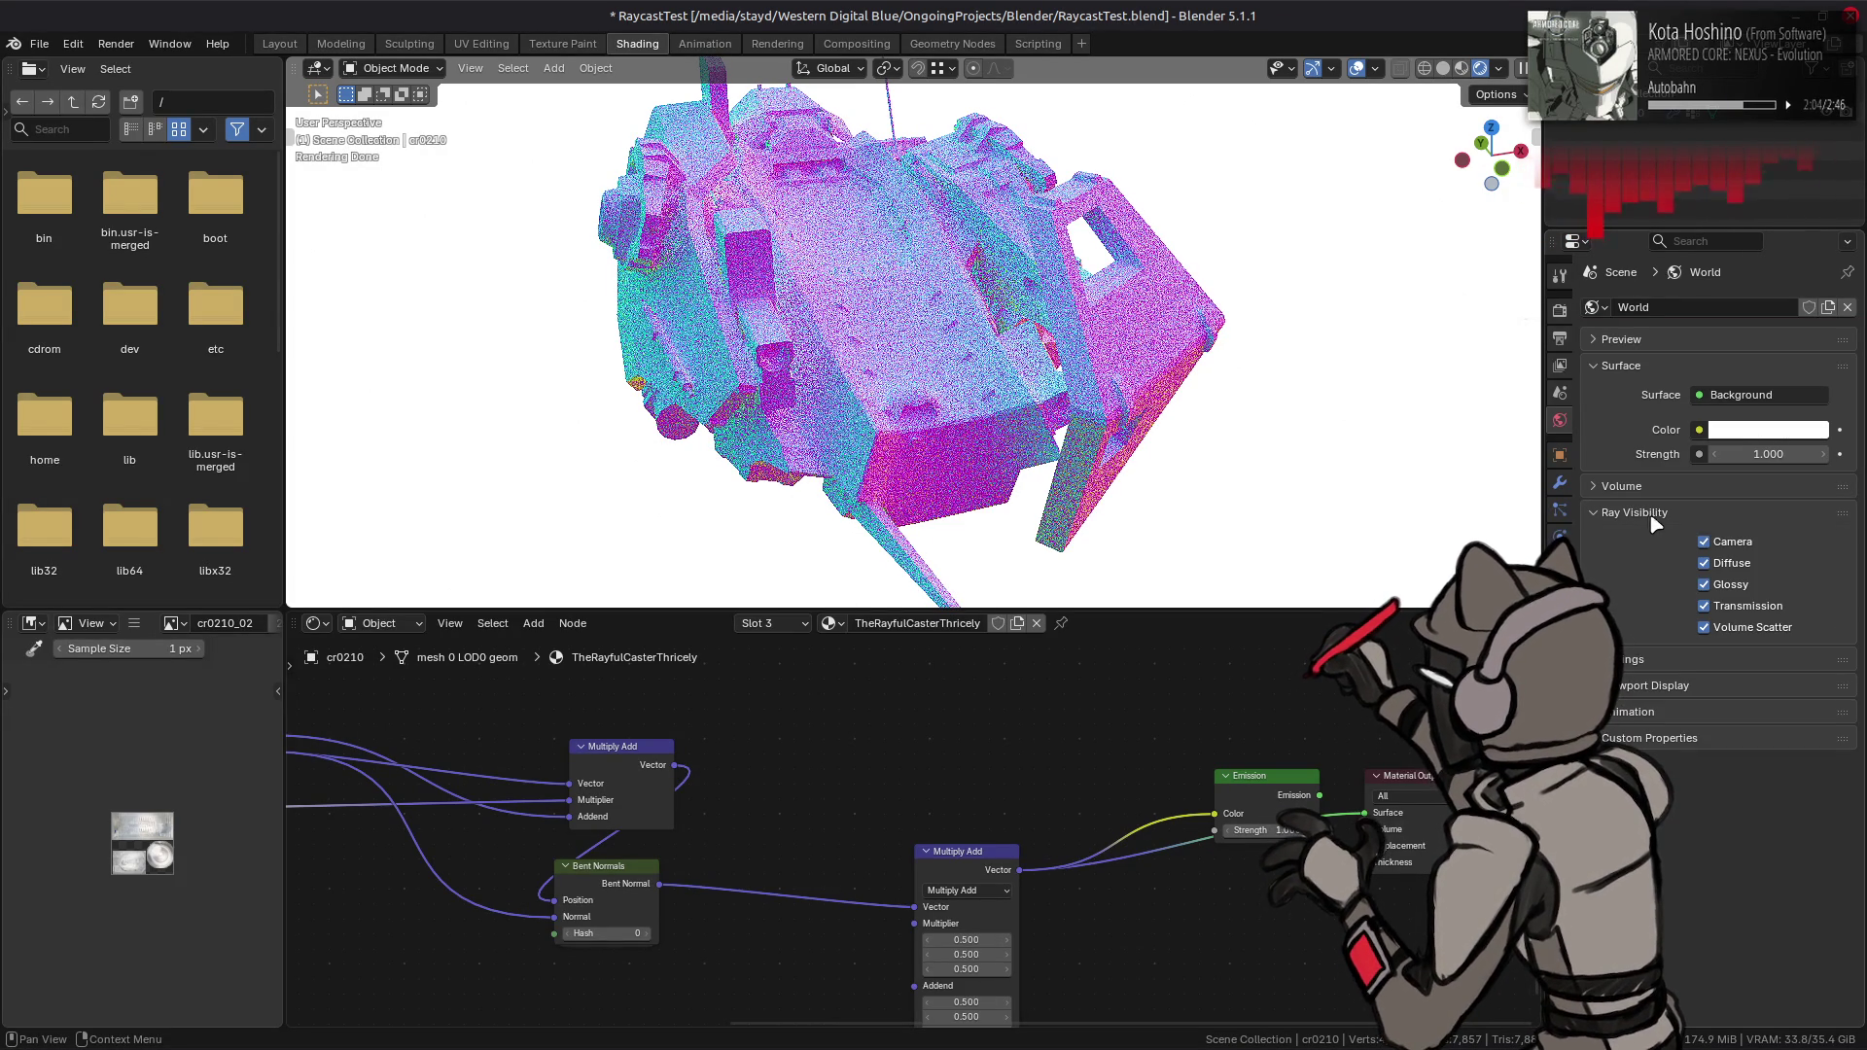
pyautogui.doubleClick(1726, 569)
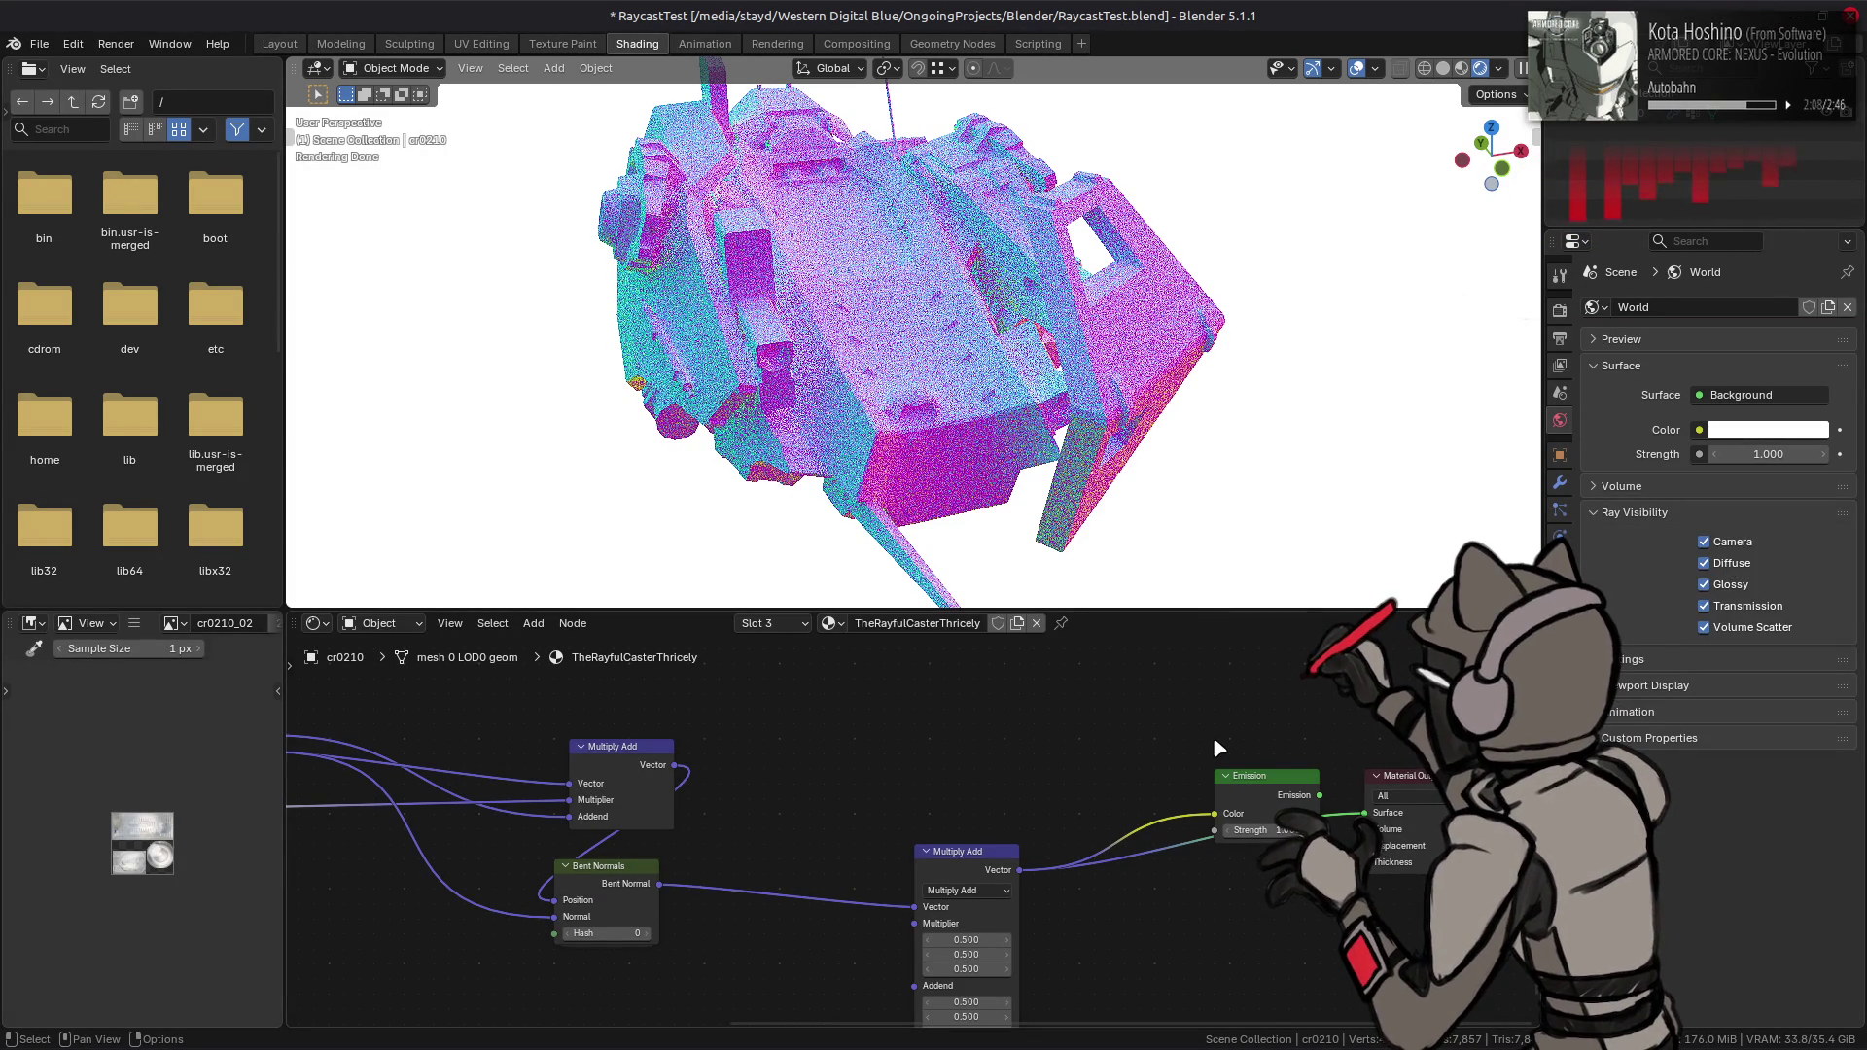
pyautogui.click(1738, 543)
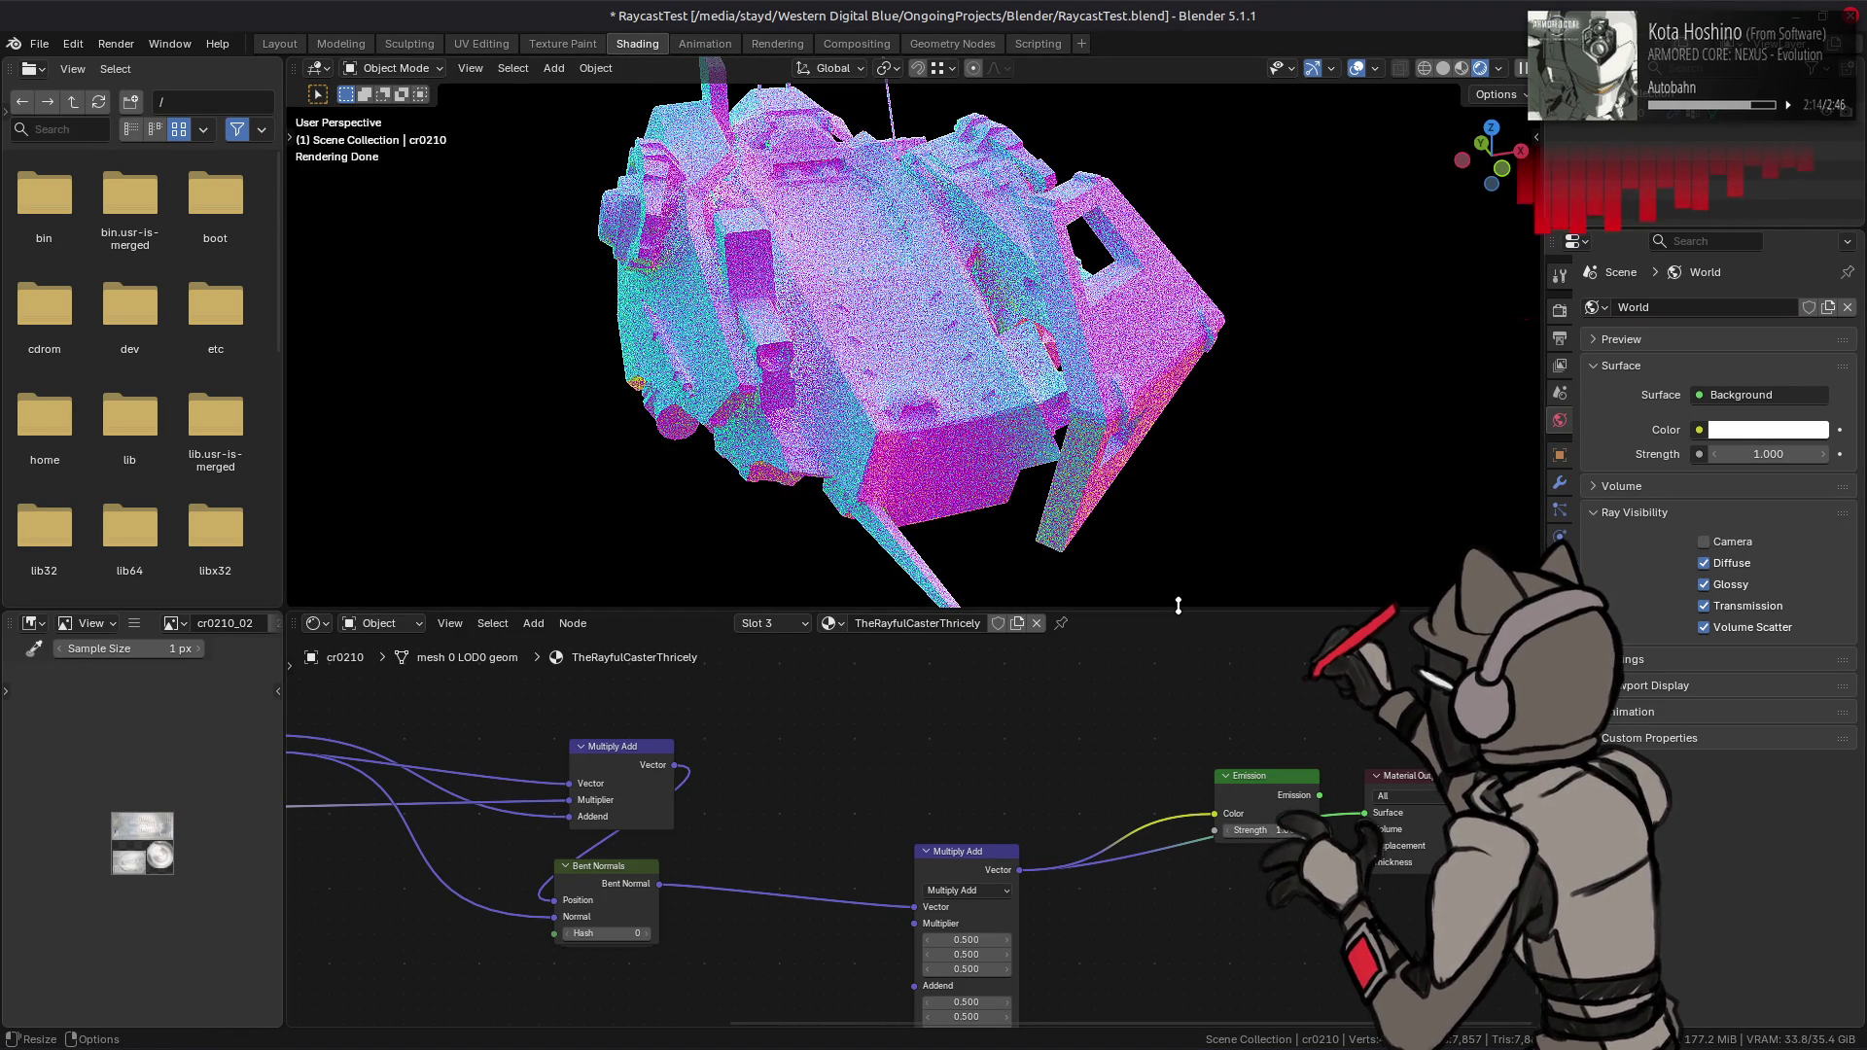
# - Add a Diffuse BSDF coloured by Multiply Add and connect it to the Material Output
pyautogui.hotkey('shift', 'a')
pyautogui.moveTo(1058, 782)
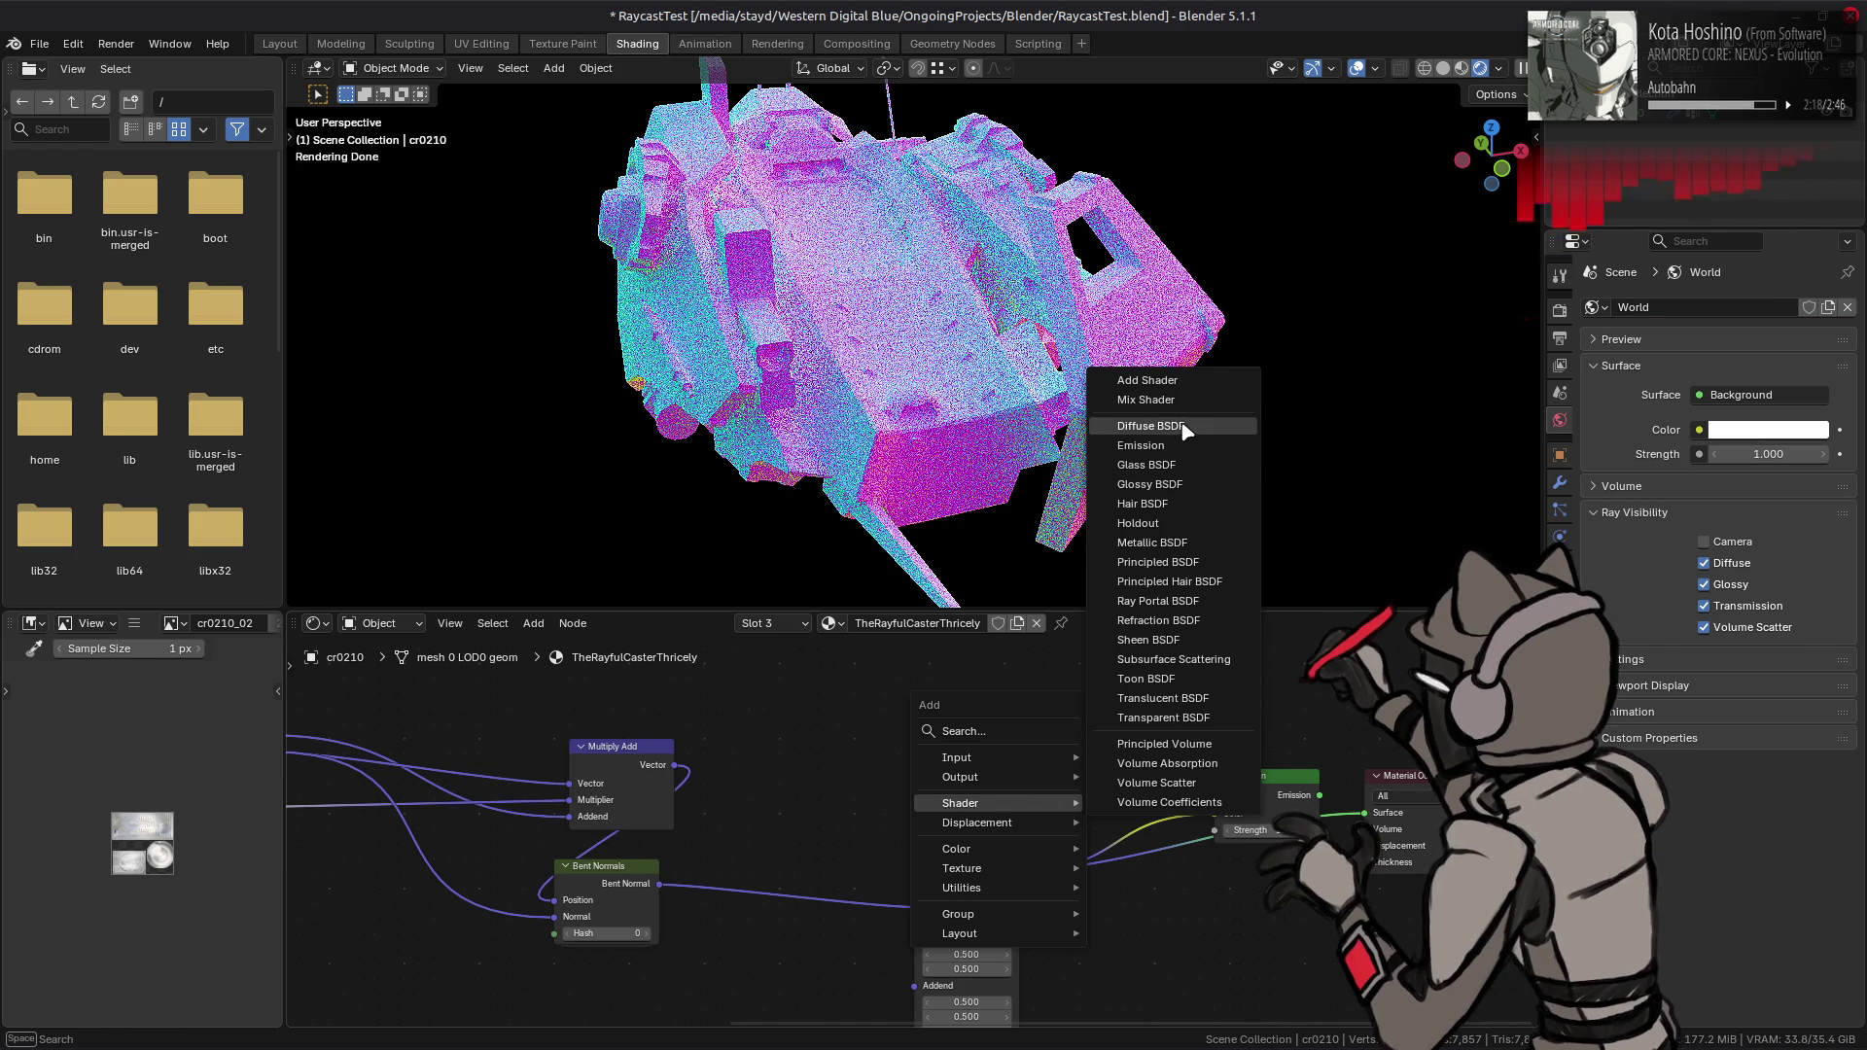
pyautogui.click(1151, 426)
pyautogui.click(1135, 700)
pyautogui.moveTo(1020, 870)
pyautogui.mouseDown()
pyautogui.moveTo(1048, 725)
pyautogui.moveTo(1079, 723)
pyautogui.mouseUp()
pyautogui.moveTo(1193, 704)
pyautogui.mouseDown()
pyautogui.moveTo(1264, 778)
pyautogui.moveTo(1364, 813)
pyautogui.mouseUp()
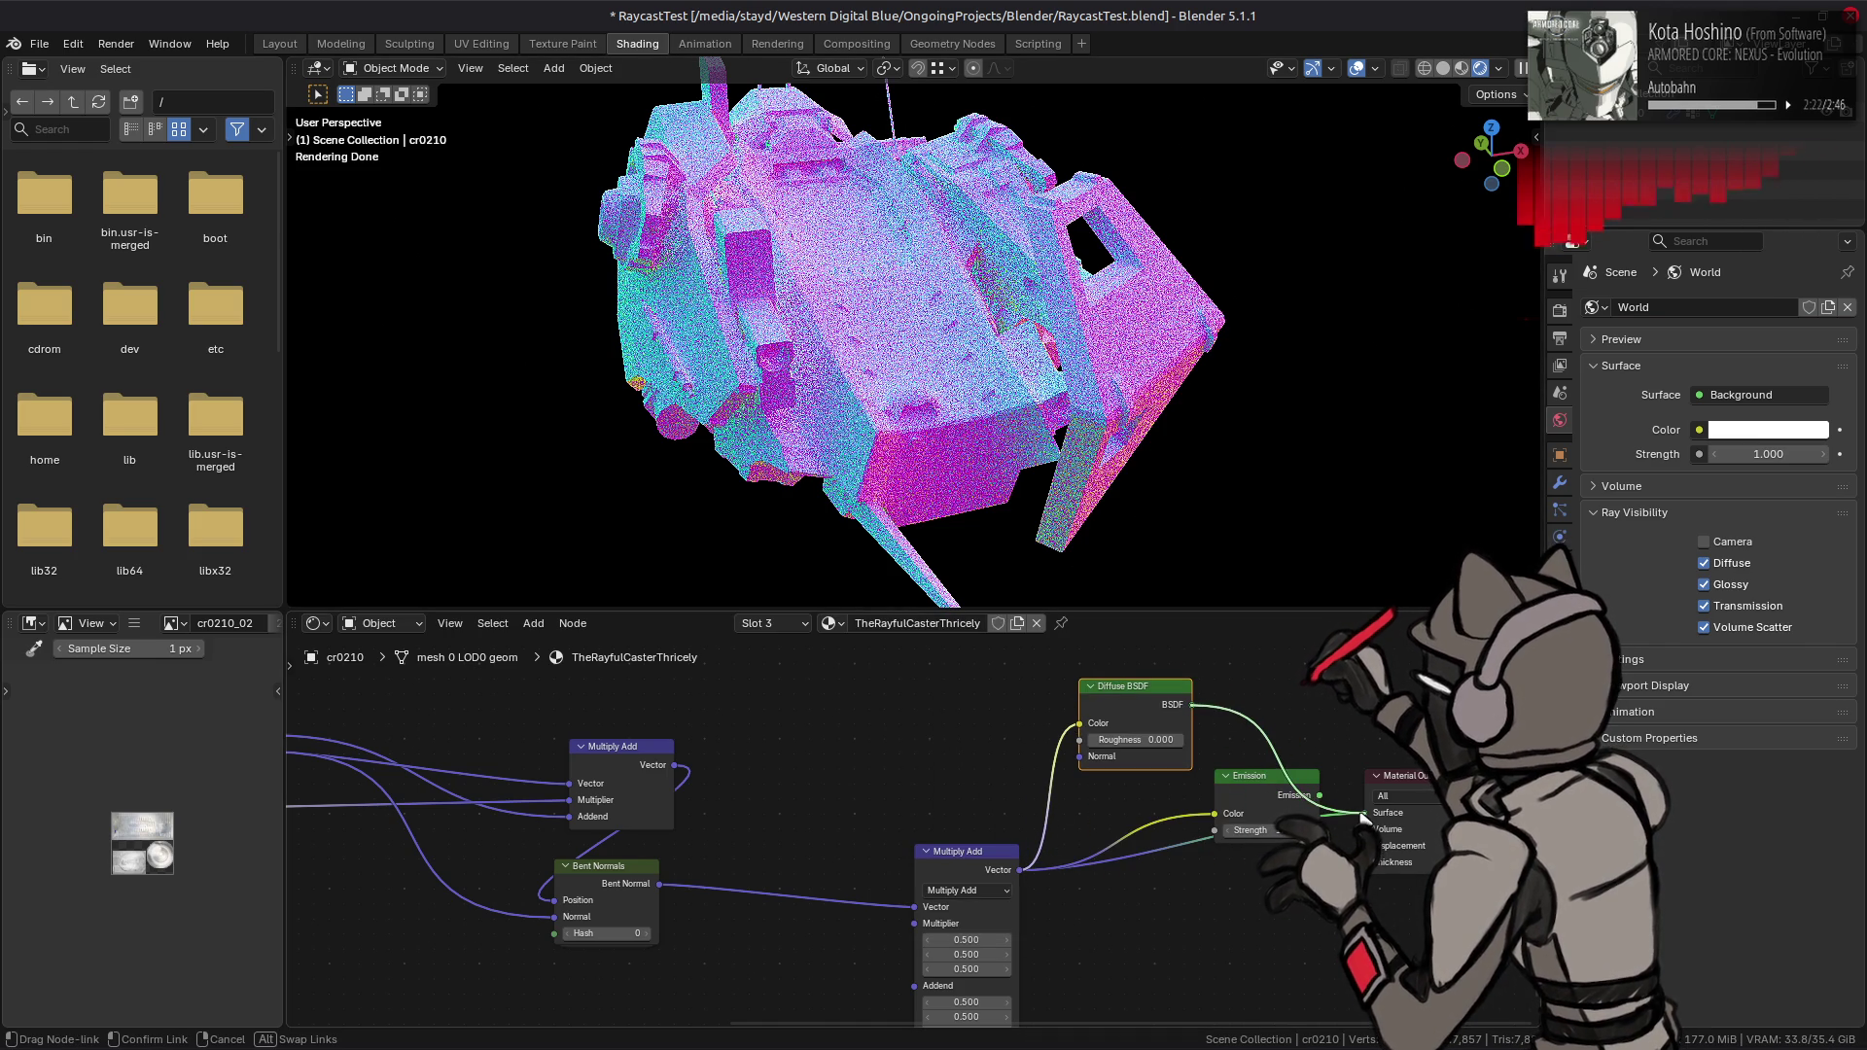
# - Briefly let the camera see the world, then hide it again
pyautogui.click(1743, 543)
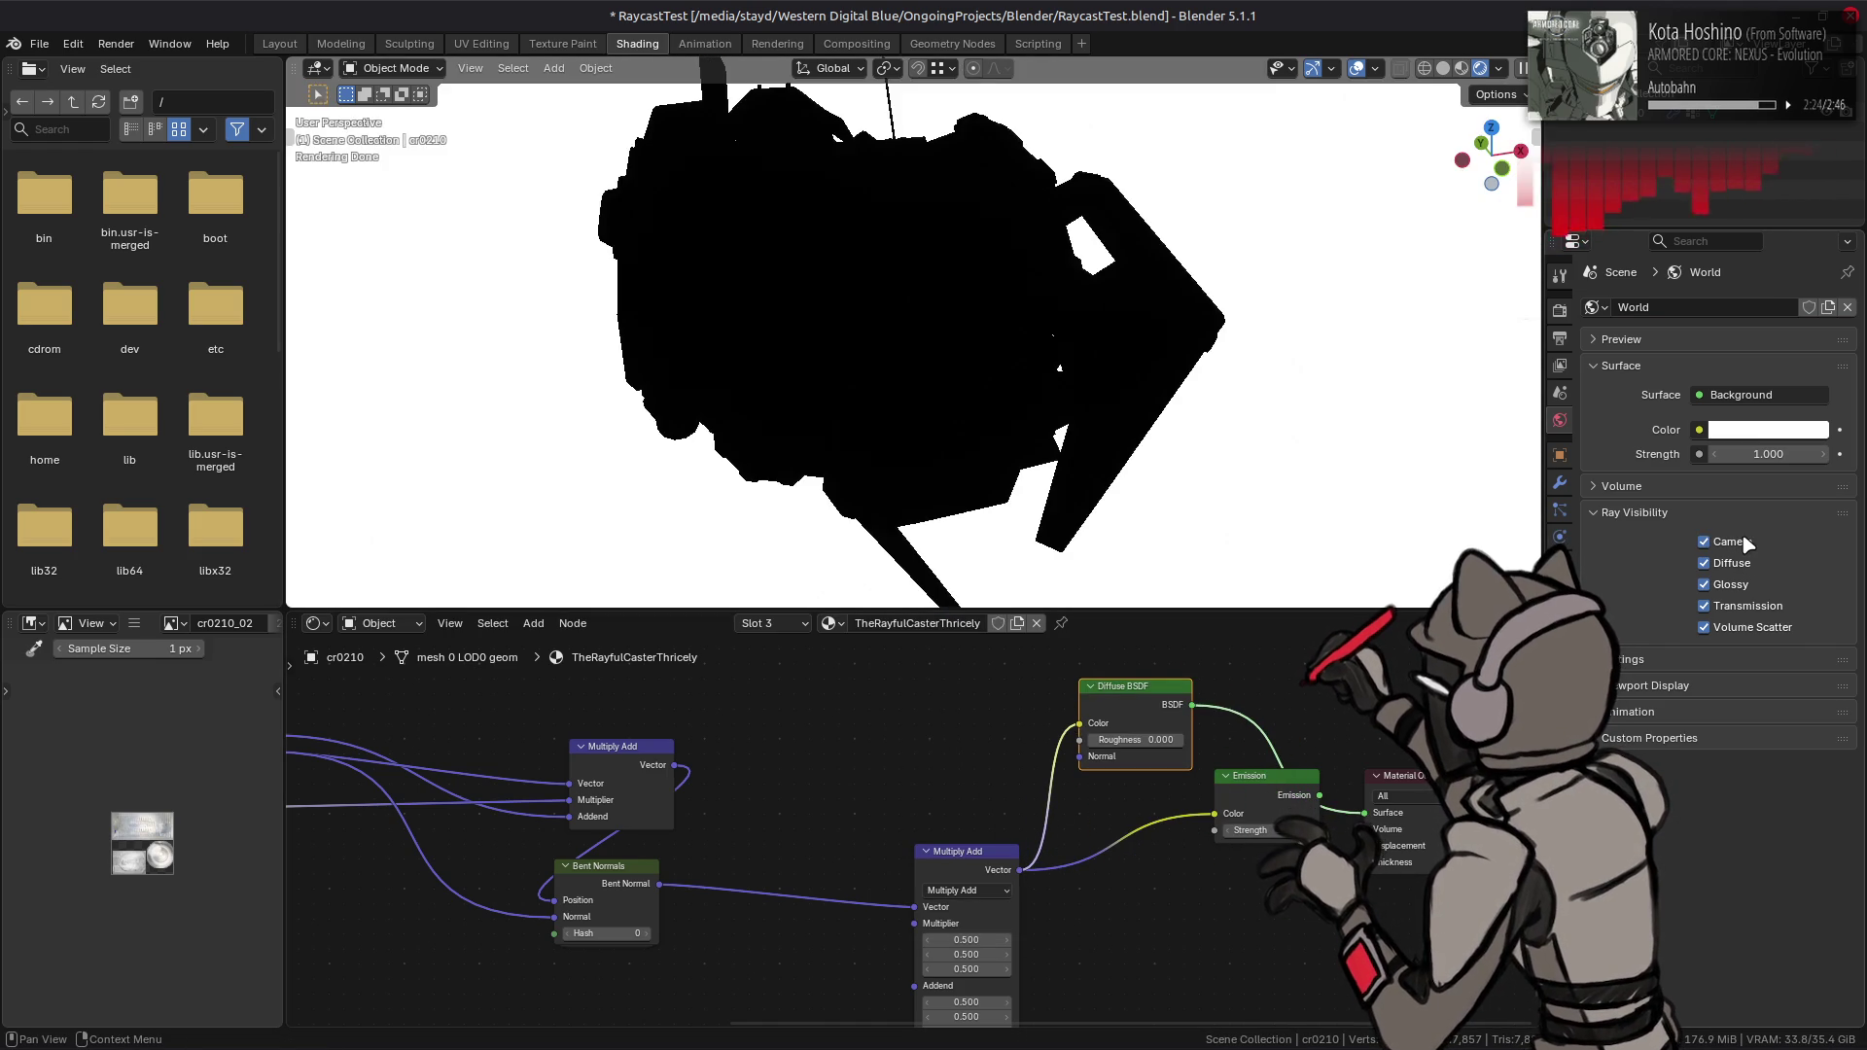
pyautogui.click(1742, 542)
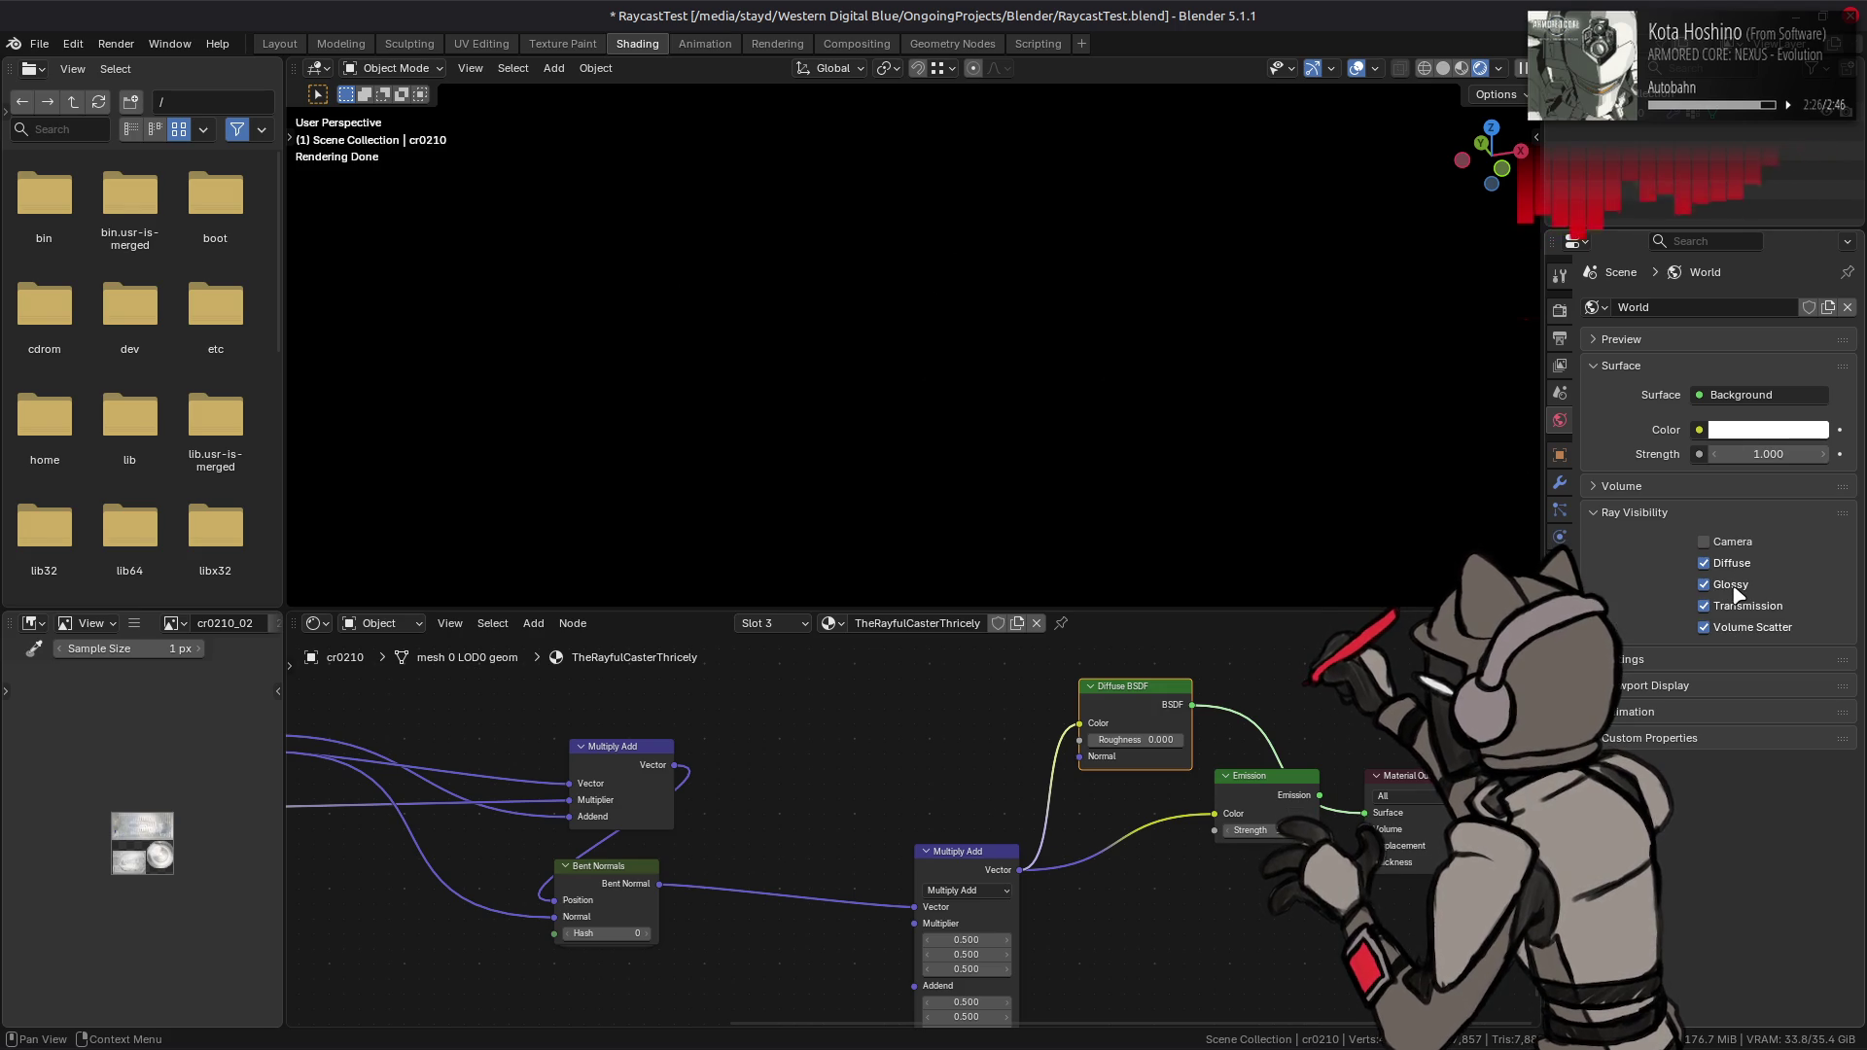
pyautogui.click(1673, 661)
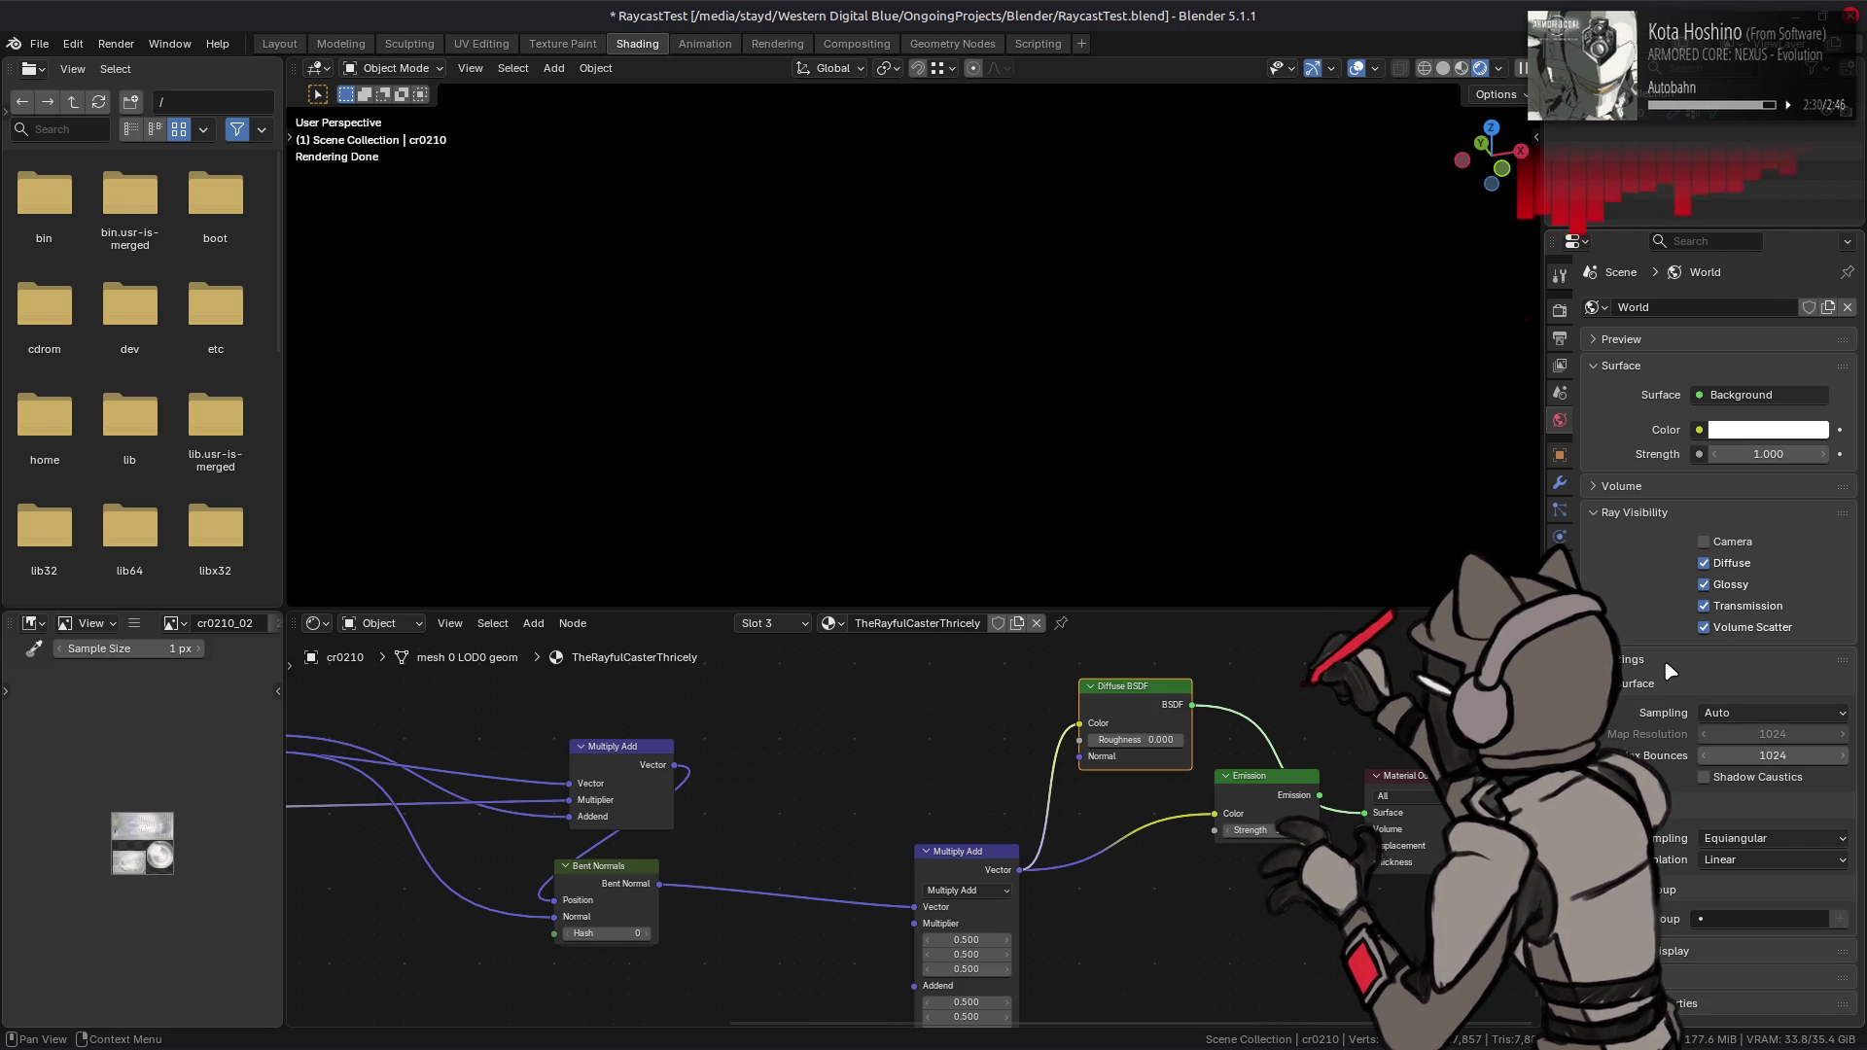
pyautogui.click(1669, 669)
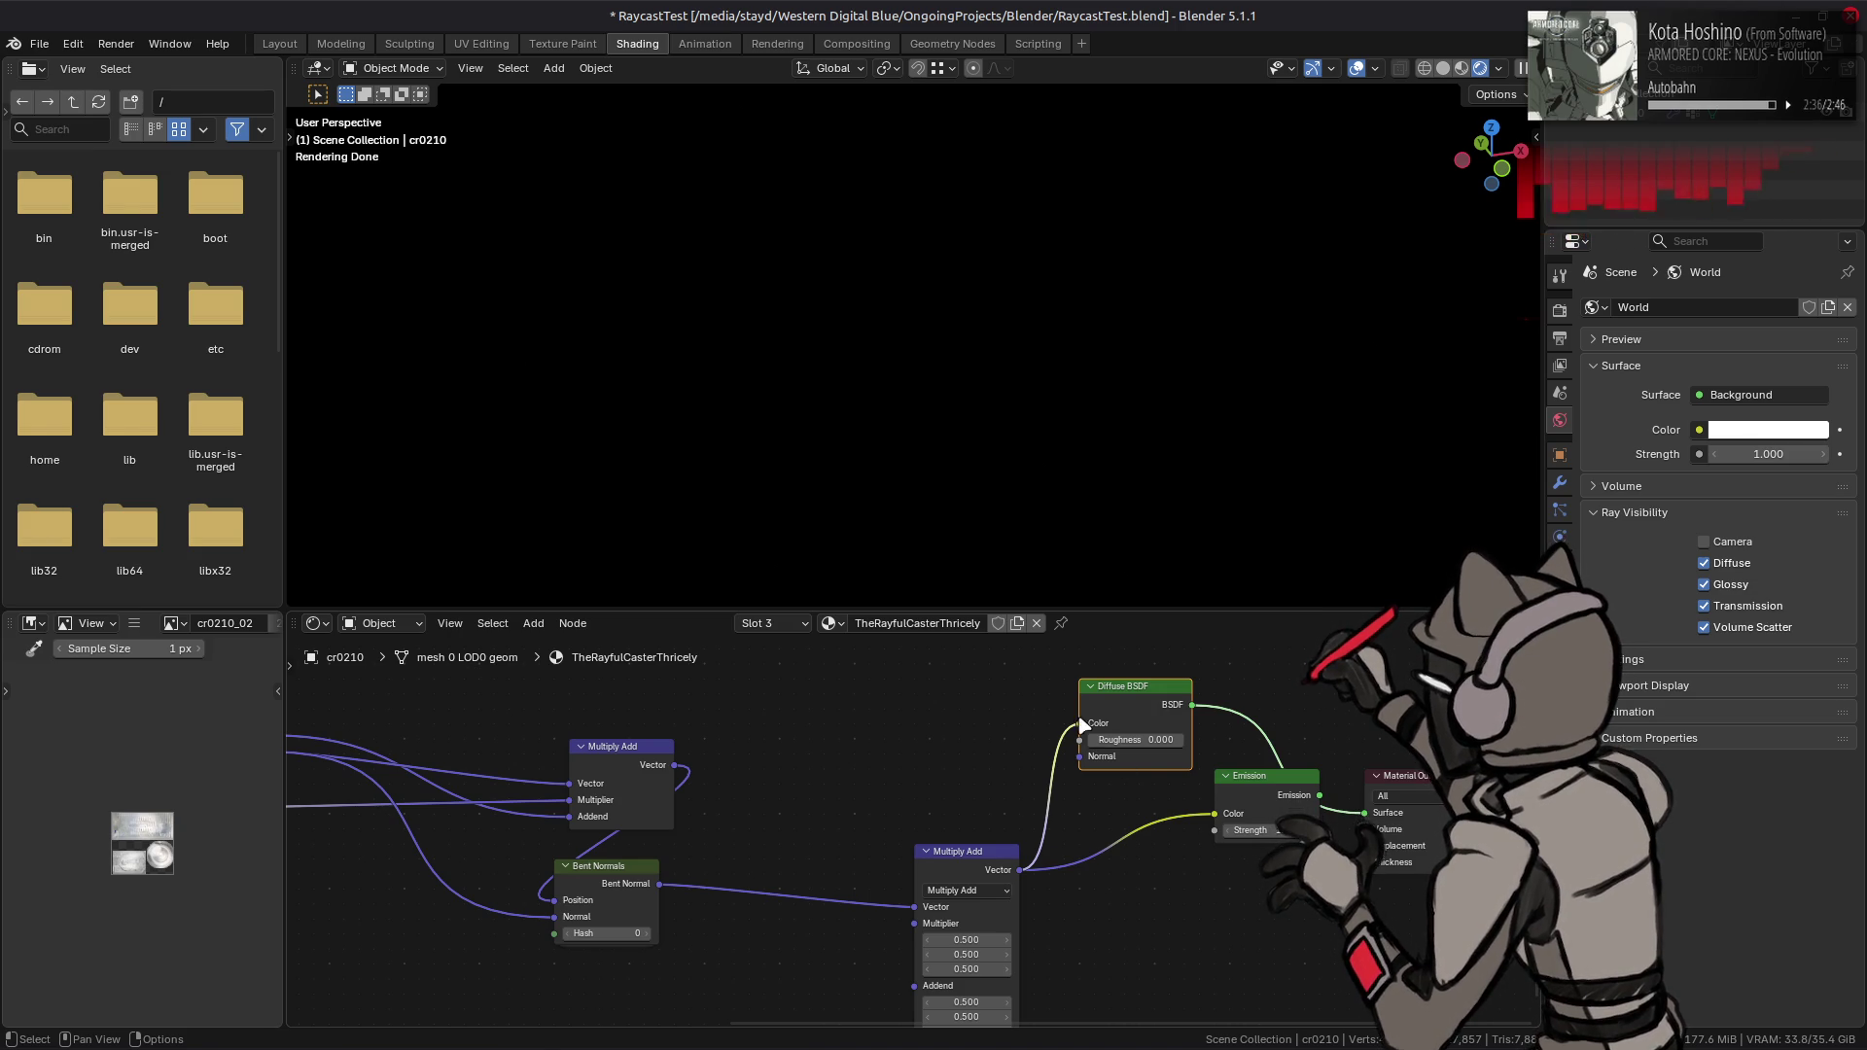
# - Drive the Diffuse BSDF Normal with Multiply Add and test world diffuse and glossy visibility
pyautogui.moveTo(1079, 723); pyautogui.dragTo(1080, 757)
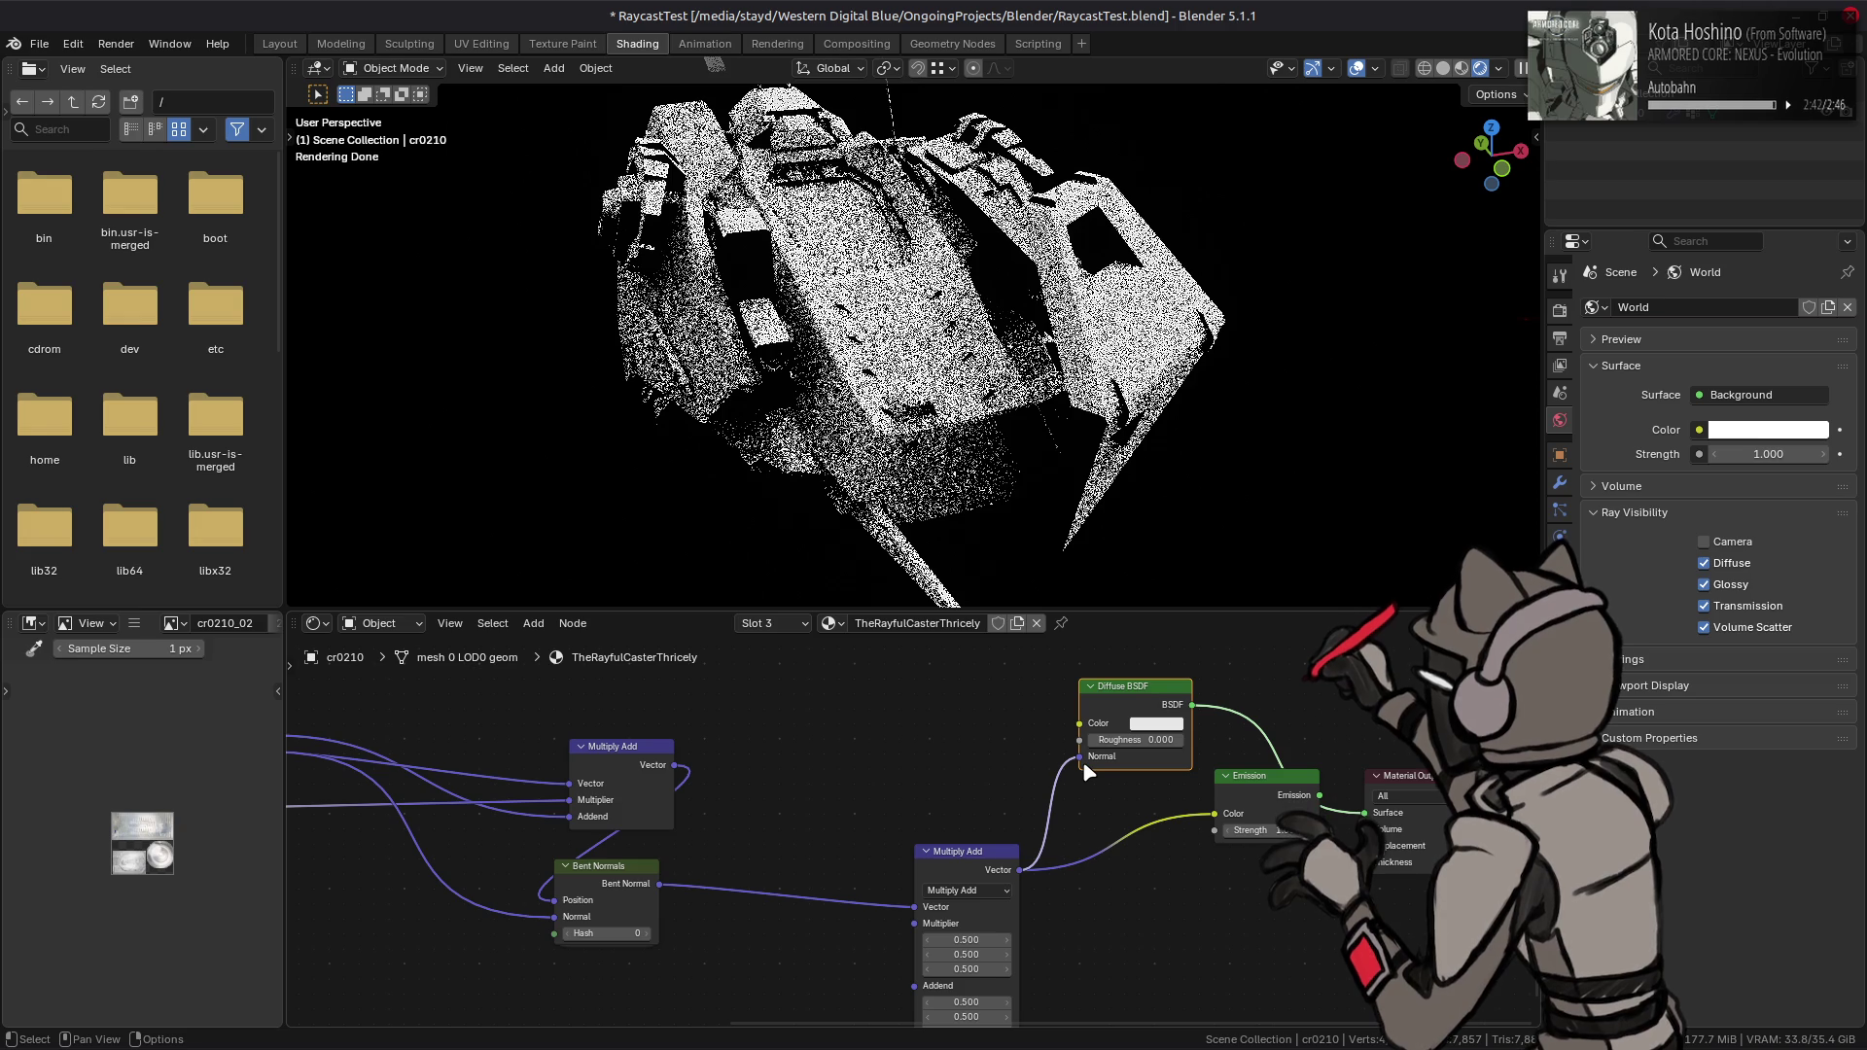
pyautogui.click(1727, 568)
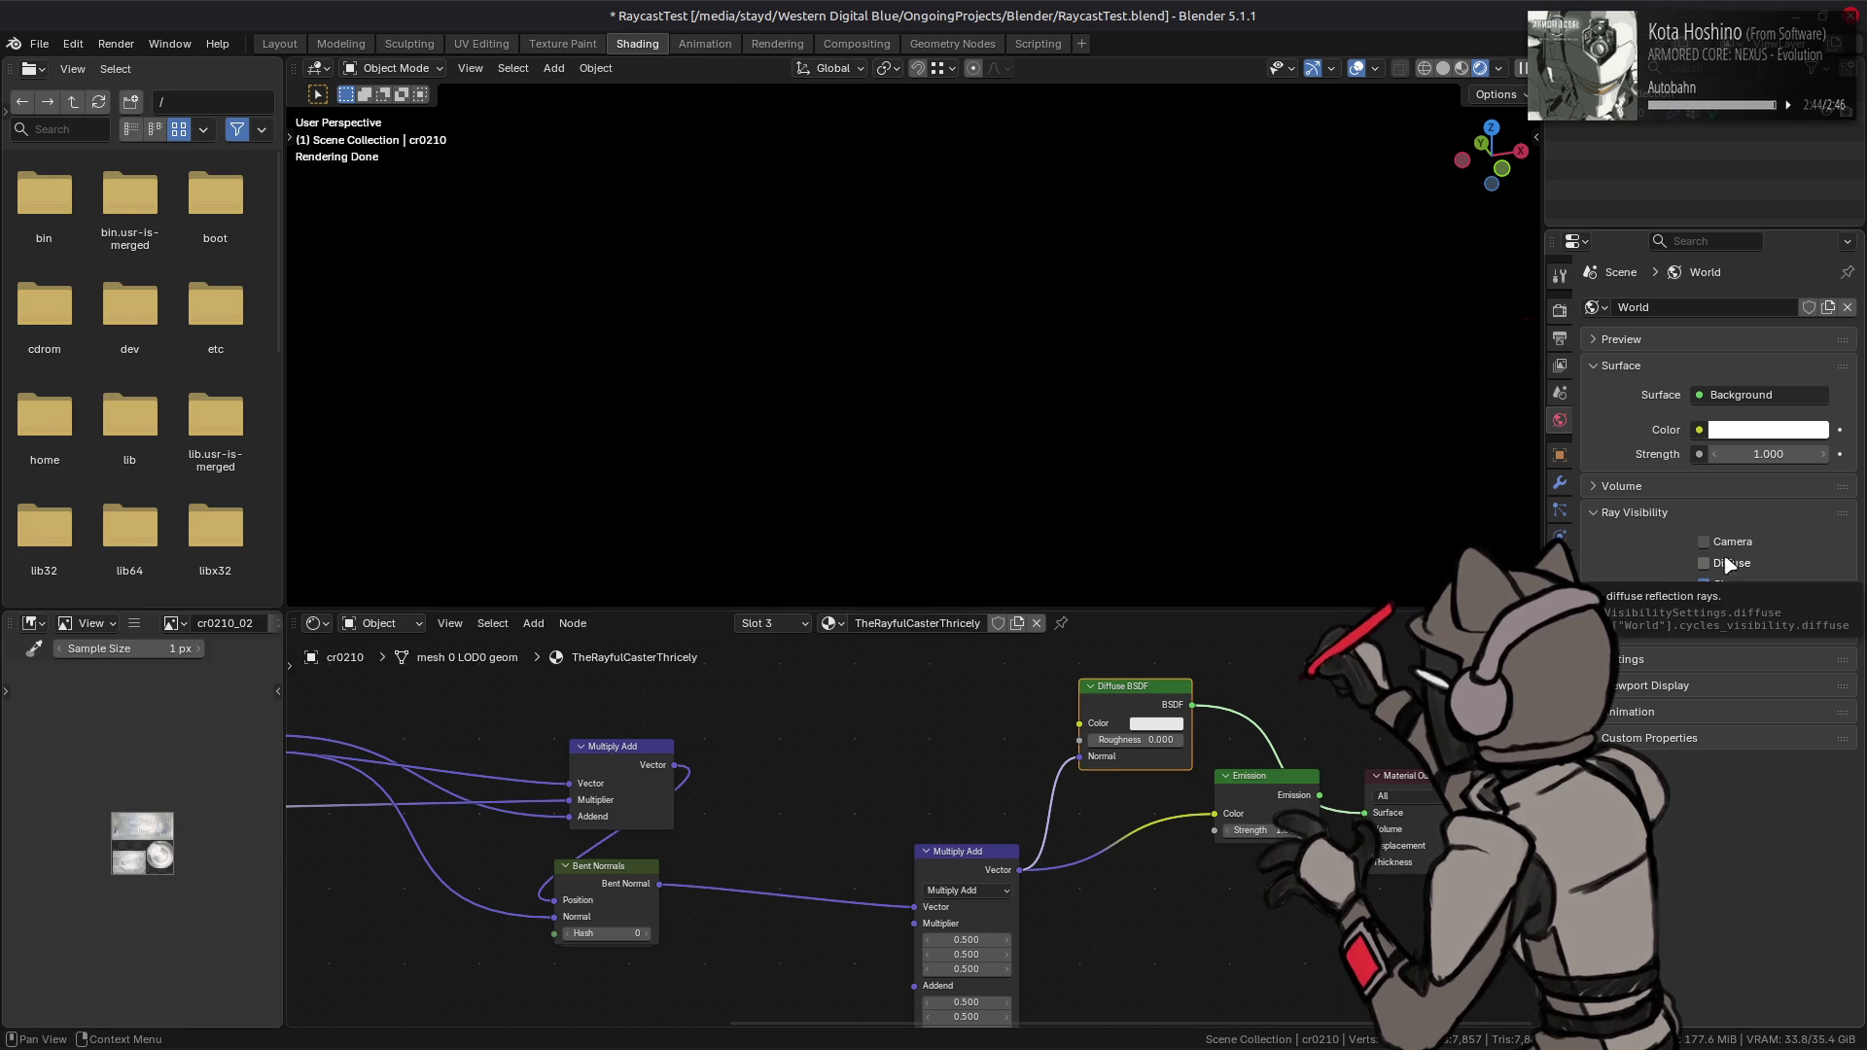
pyautogui.click(1729, 566)
pyautogui.click(1729, 584)
pyautogui.click(1727, 584)
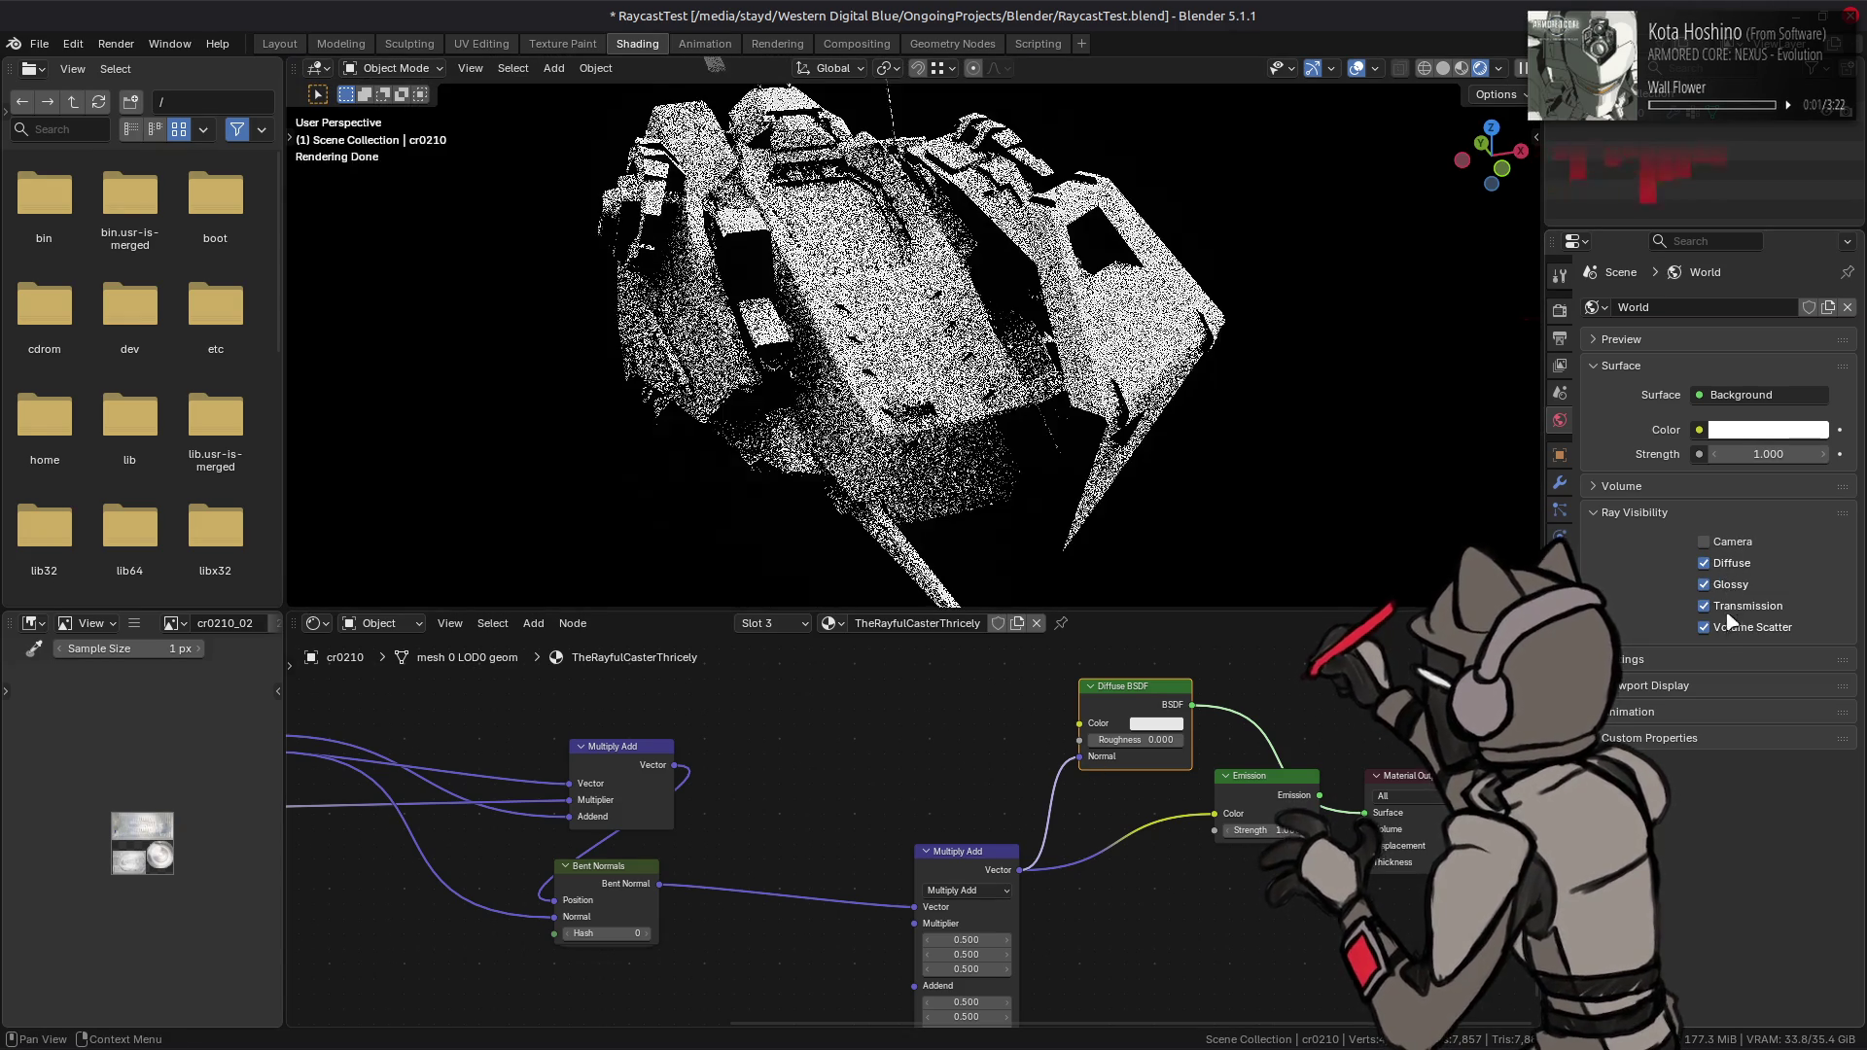
pyautogui.click(1658, 656)
pyautogui.click(1659, 656)
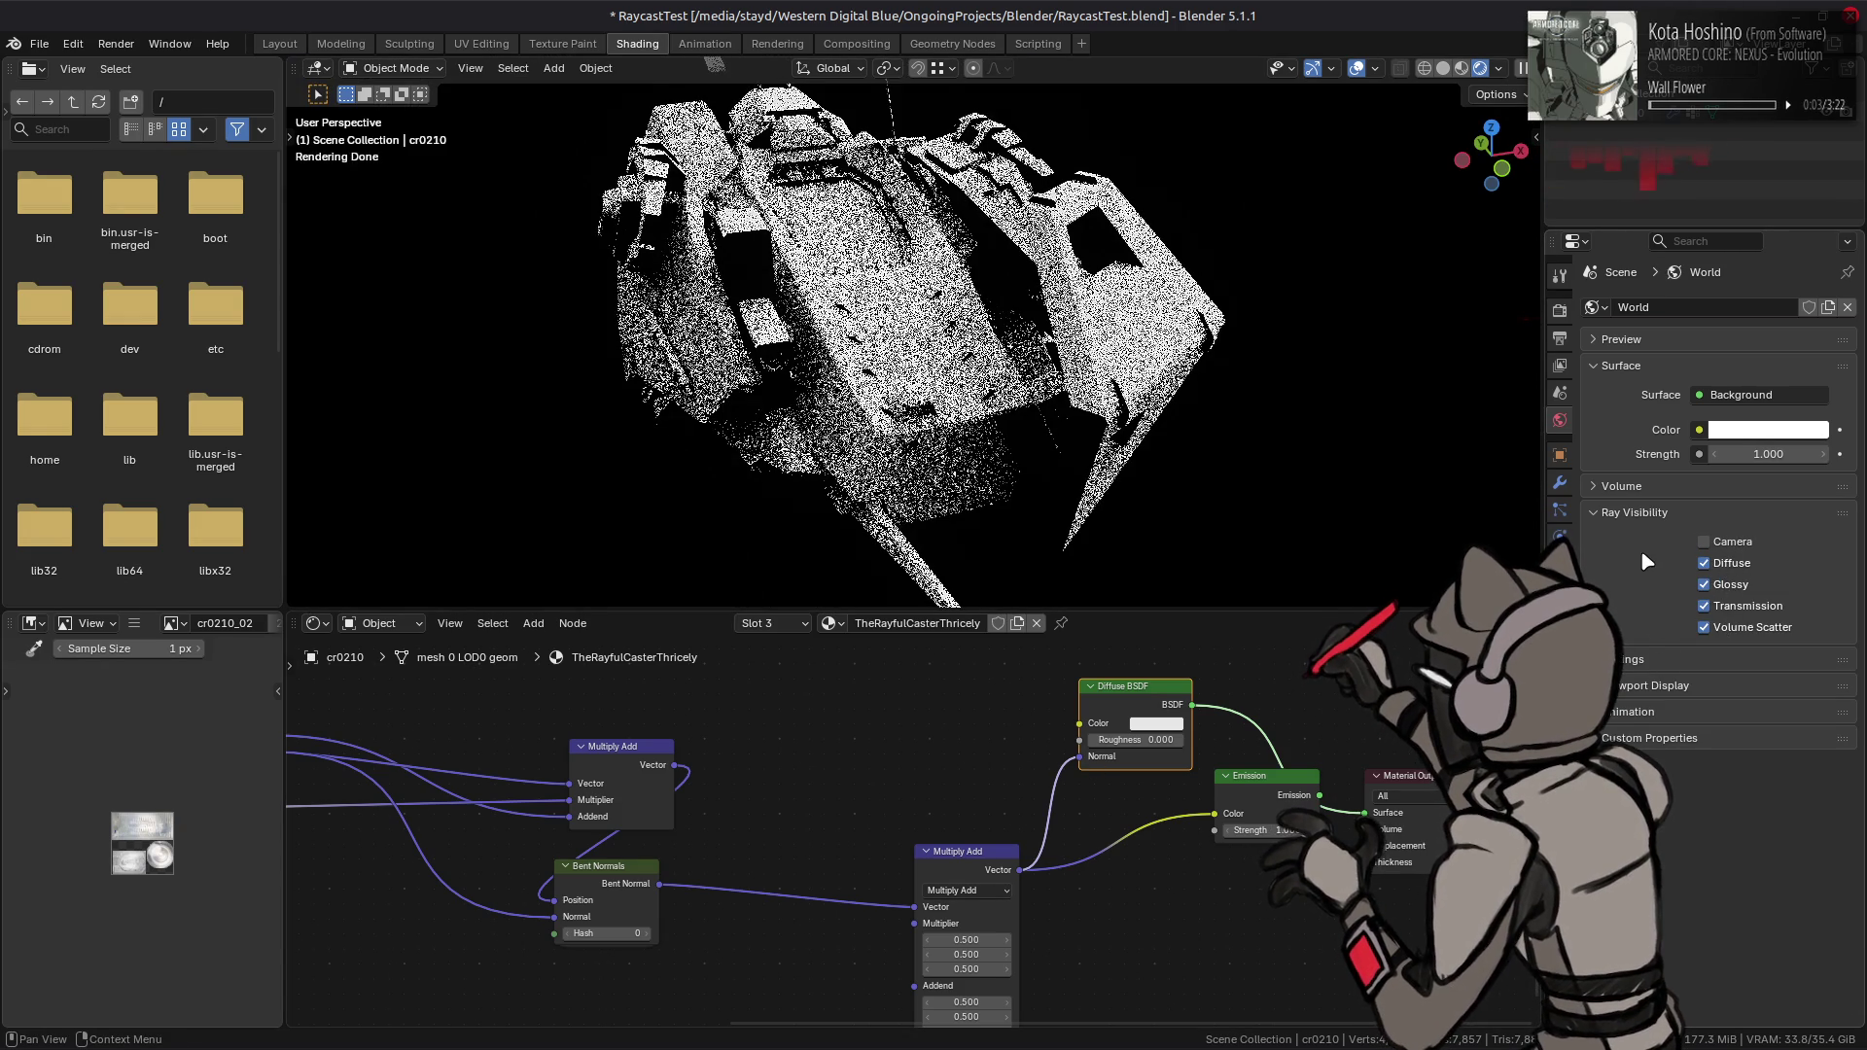
# - Reconnect the Emission shader to the Material Output after trying Multiply Add on Emission Strength
pyautogui.click(1561, 321)
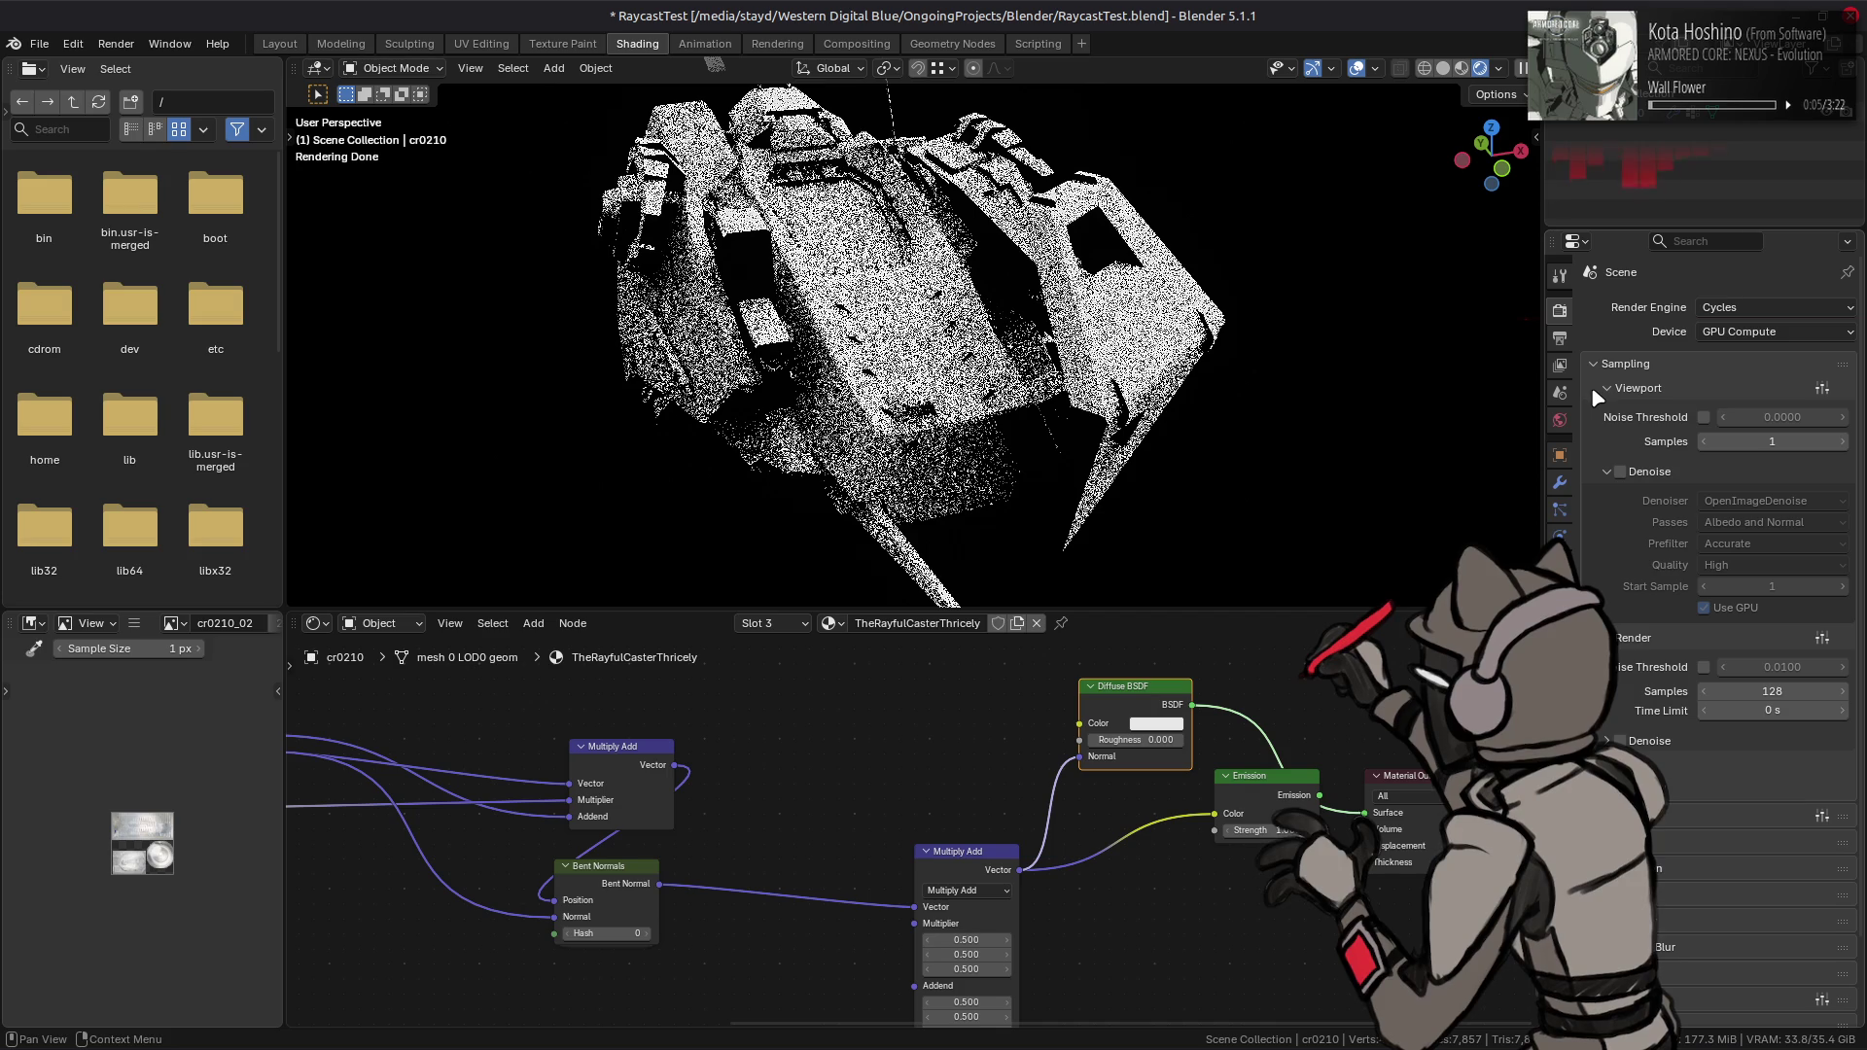
pyautogui.moveTo(1019, 871); pyautogui.dragTo(1250, 823)
pyautogui.keyDown('ctrl'); pyautogui.keyDown('shift'); pyautogui.click(1255, 778); pyautogui.keyUp('shift'); pyautogui.keyUp('ctrl')
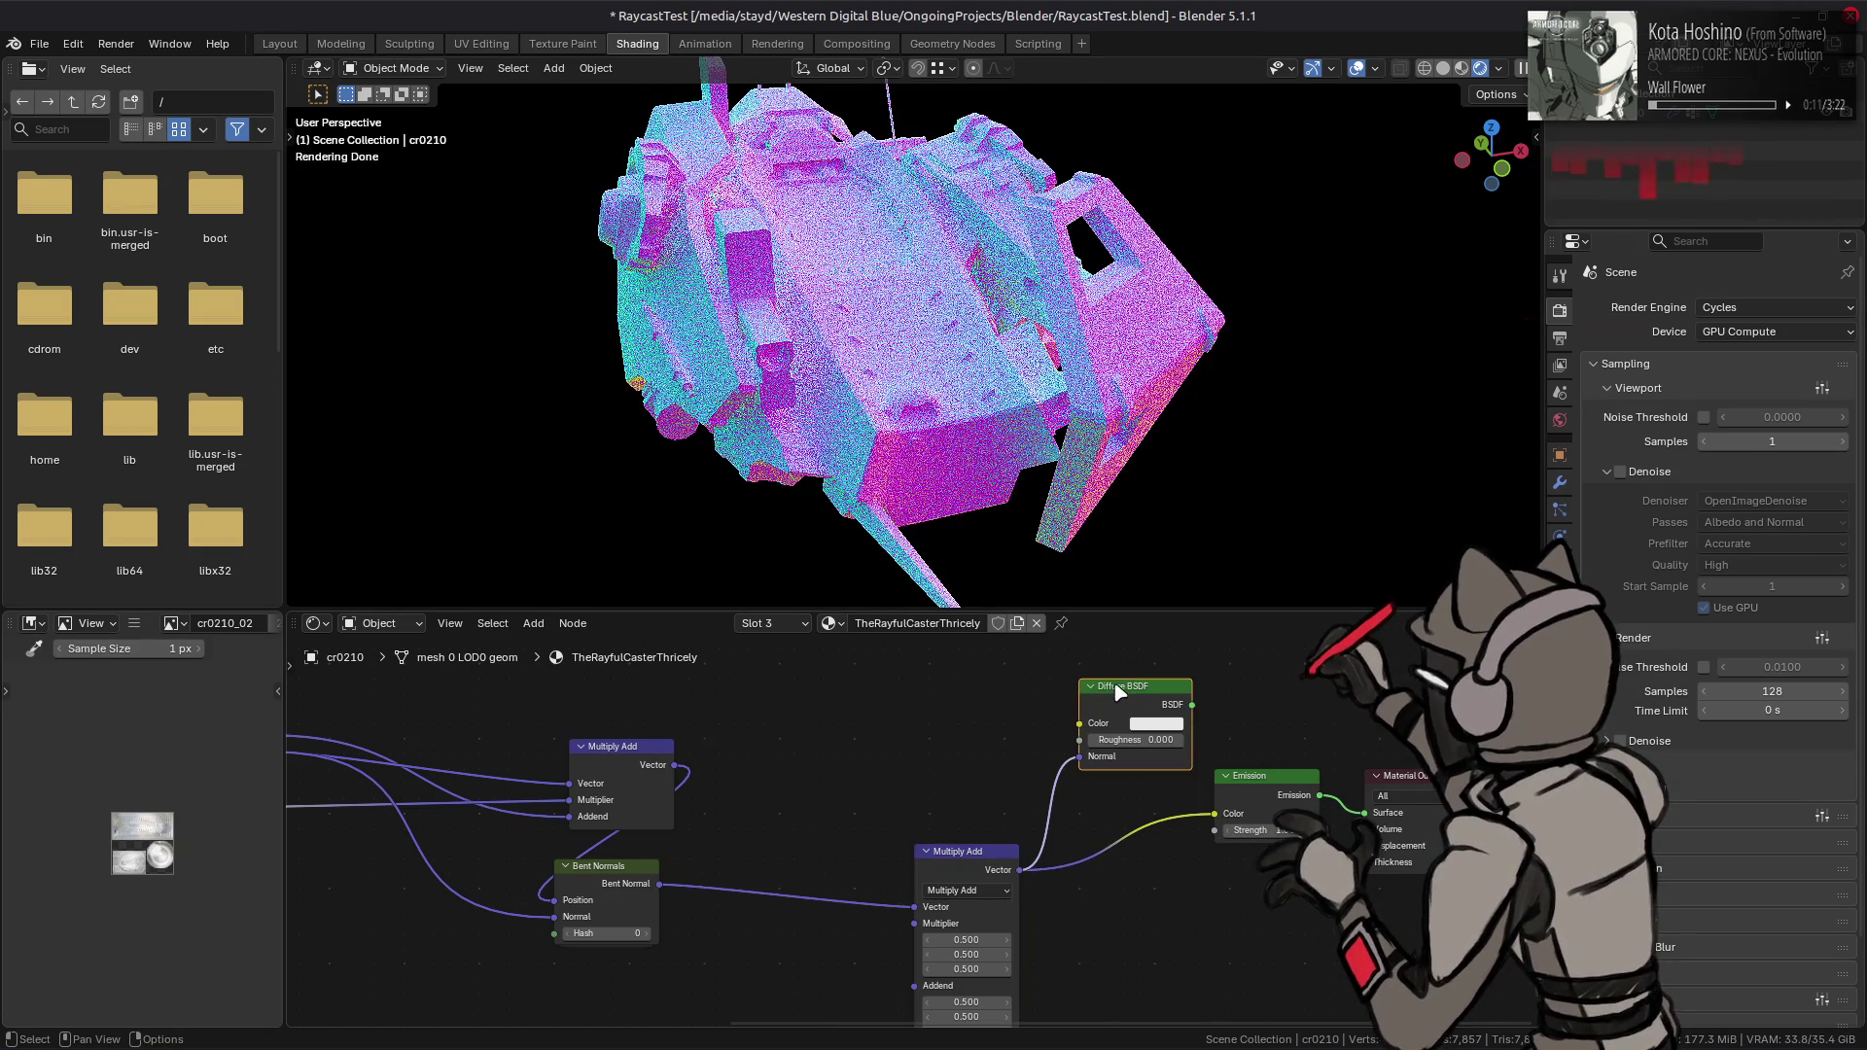
# - Delete the Diffuse BSDF node and let the camera see the world again
pyautogui.press('x')
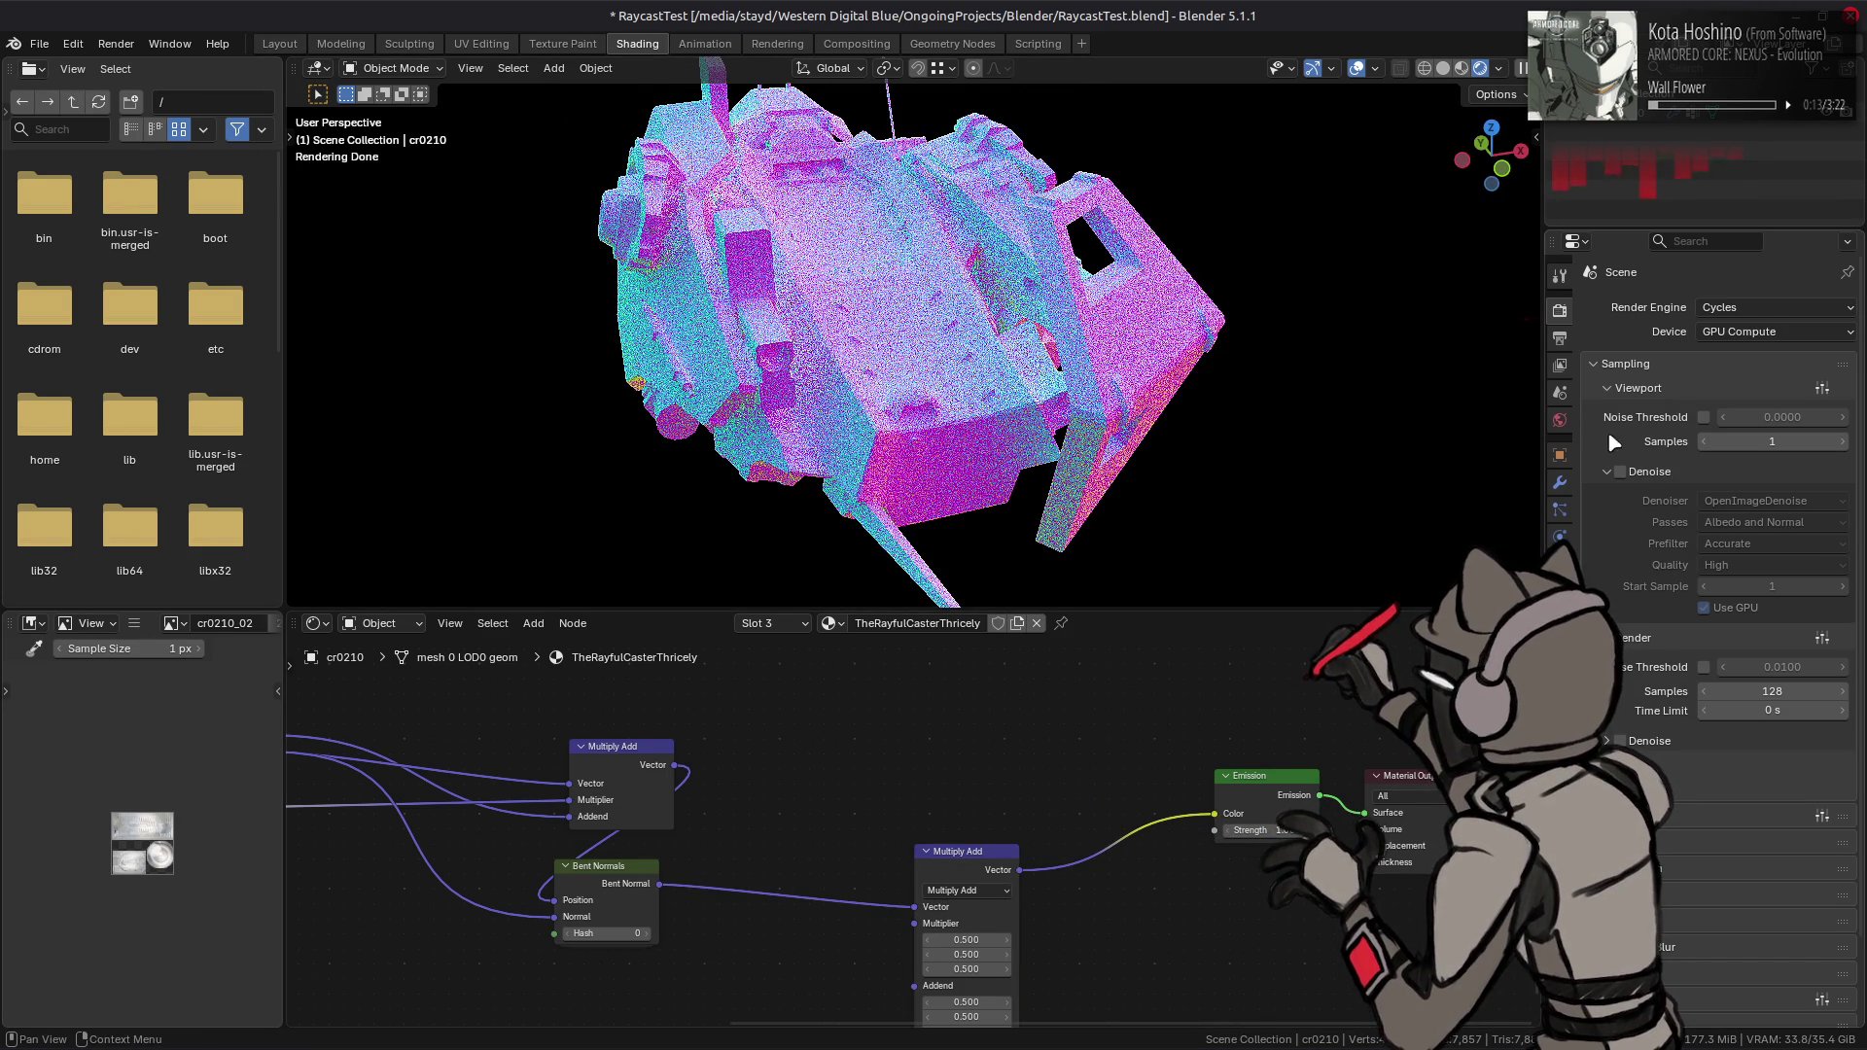
pyautogui.click(1560, 420)
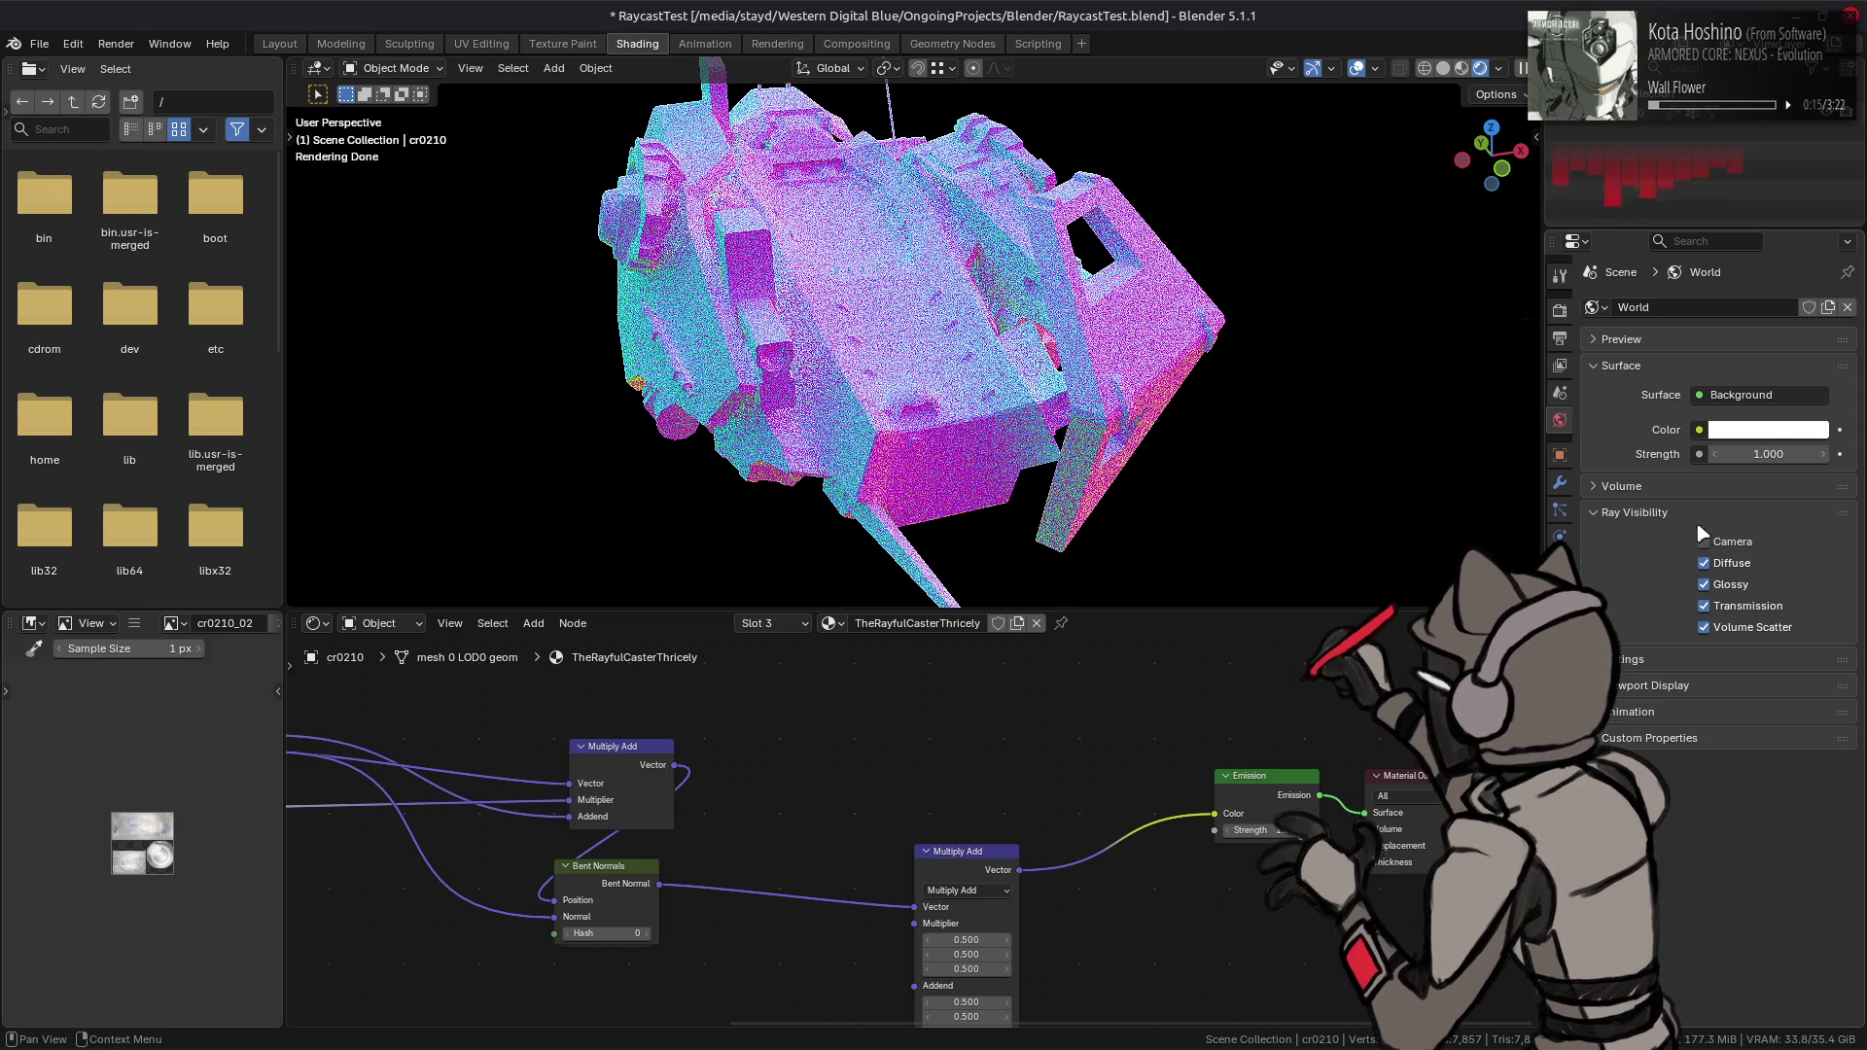
pyautogui.click(1703, 542)
# - Set the world colour value to 0.18 for a mid grey background
pyautogui.click(1738, 435)
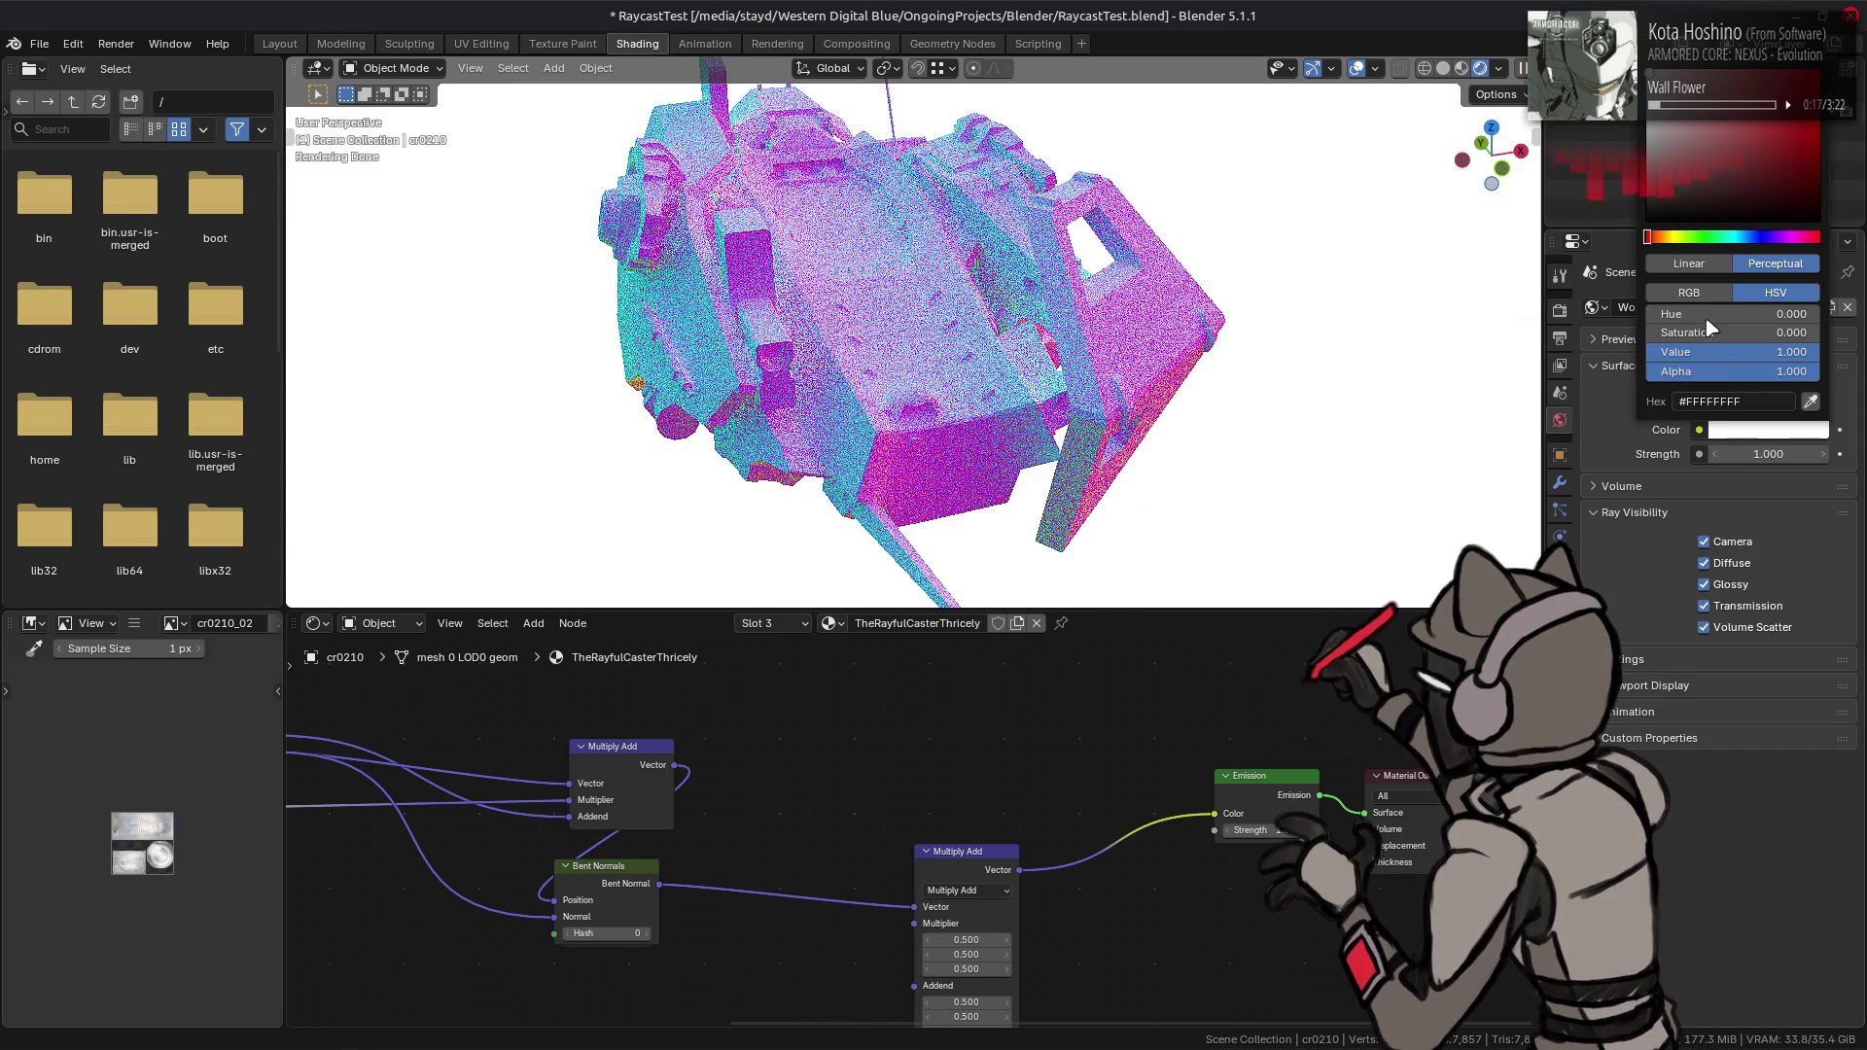
pyautogui.click(1741, 352)
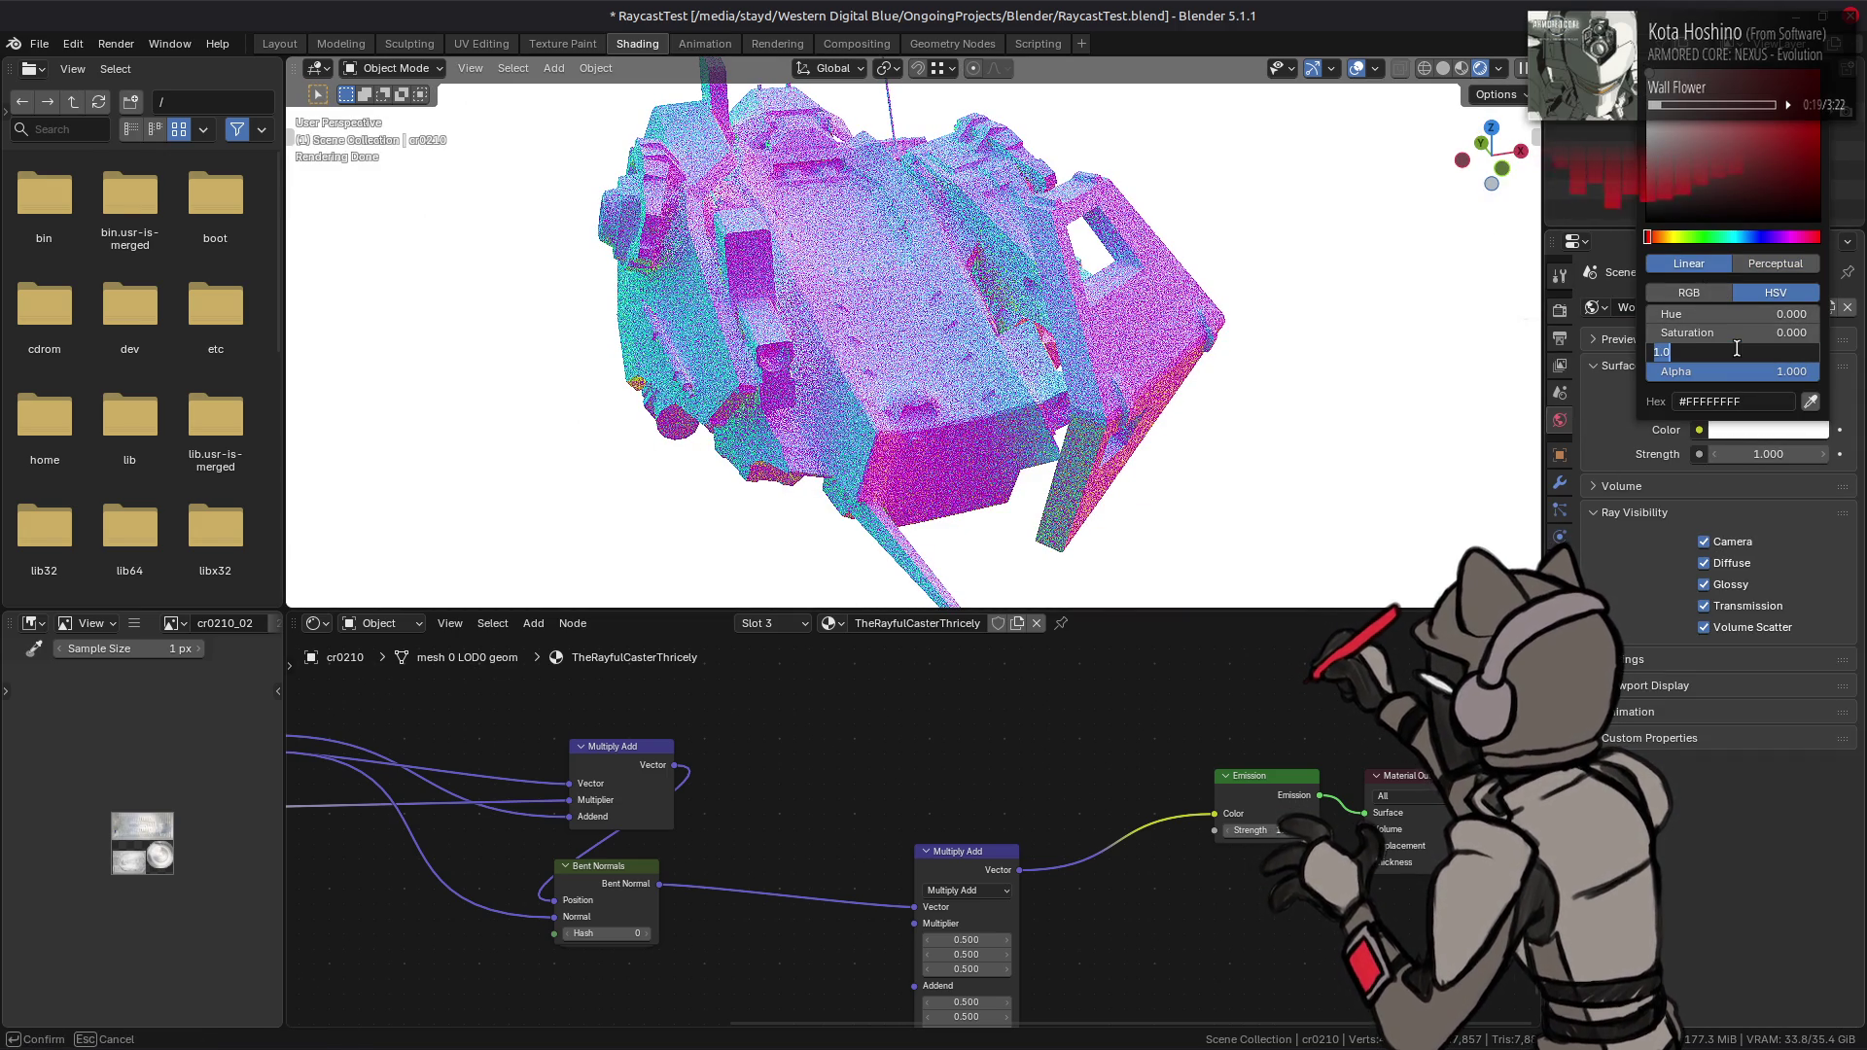
pyautogui.write('0.18')
pyautogui.press('Return')
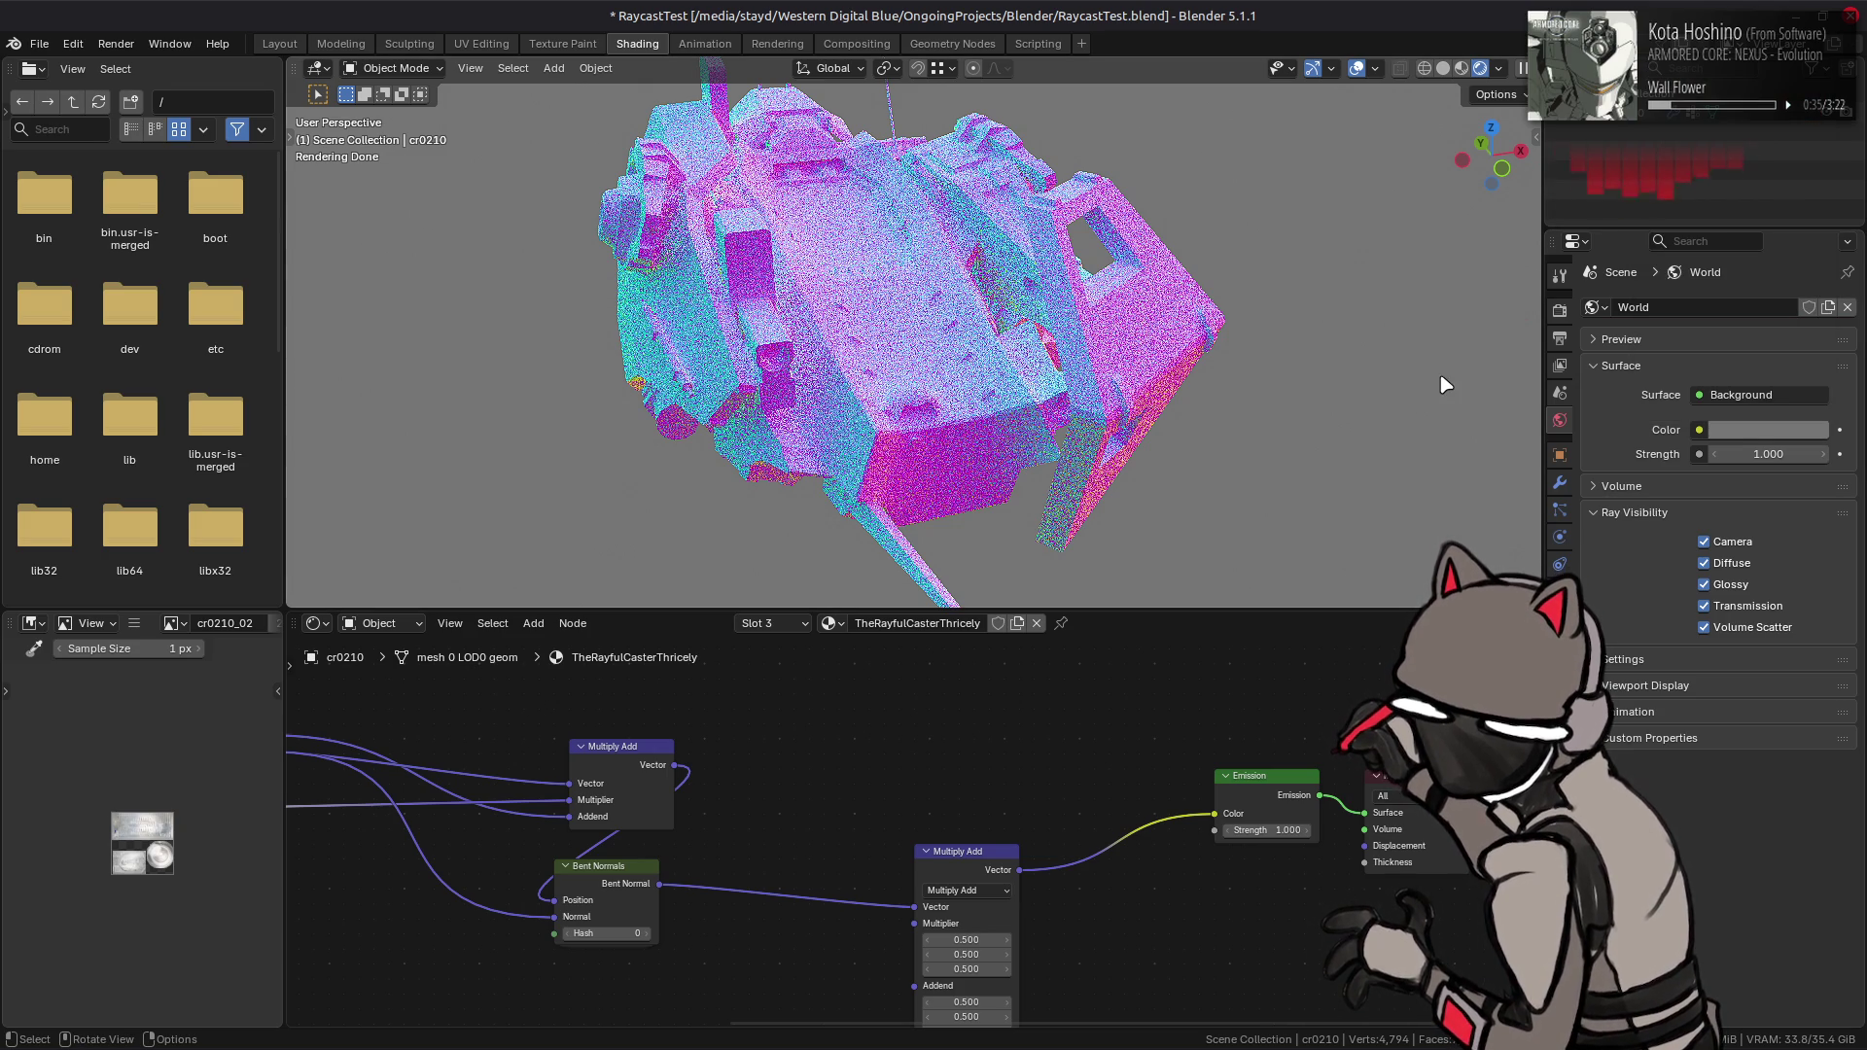
pyautogui.click(1560, 618)
# - Link the Bent Normal output directly to Emission Color, bypassing Multiply Add
pyautogui.click(1592, 421)
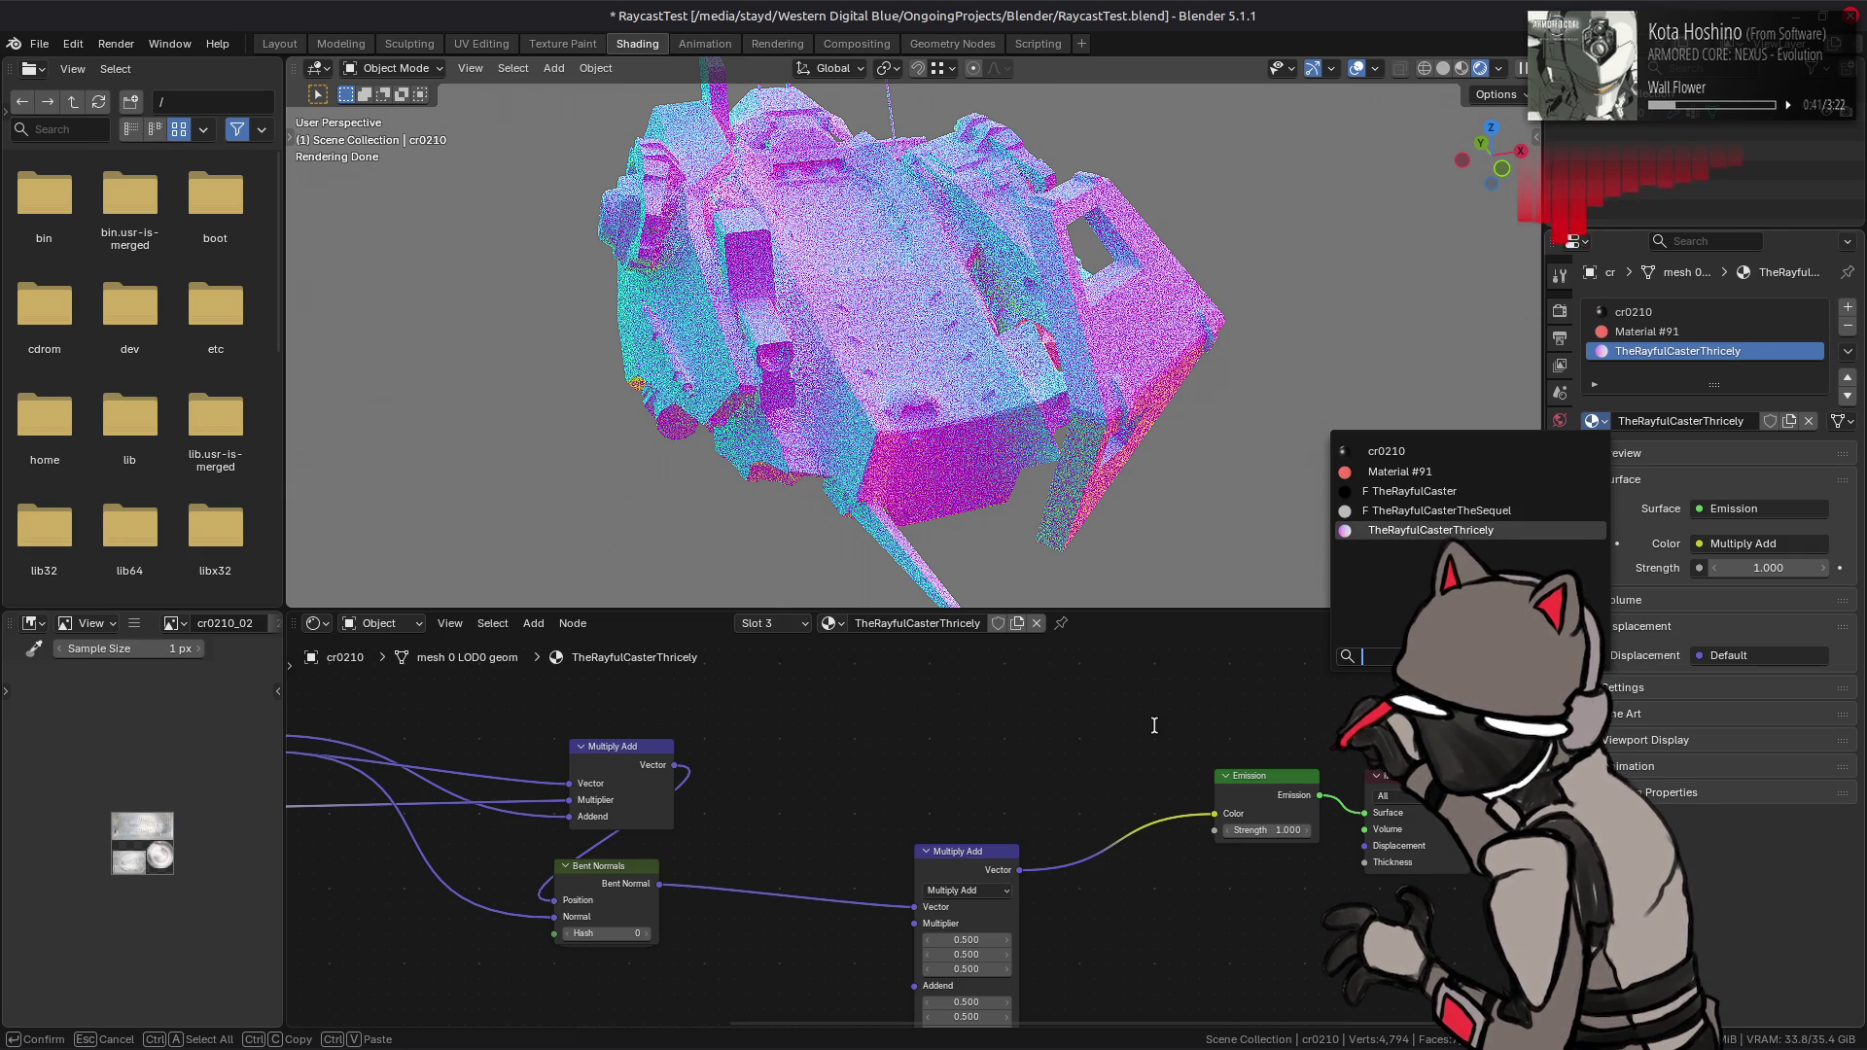
pyautogui.click(1084, 700)
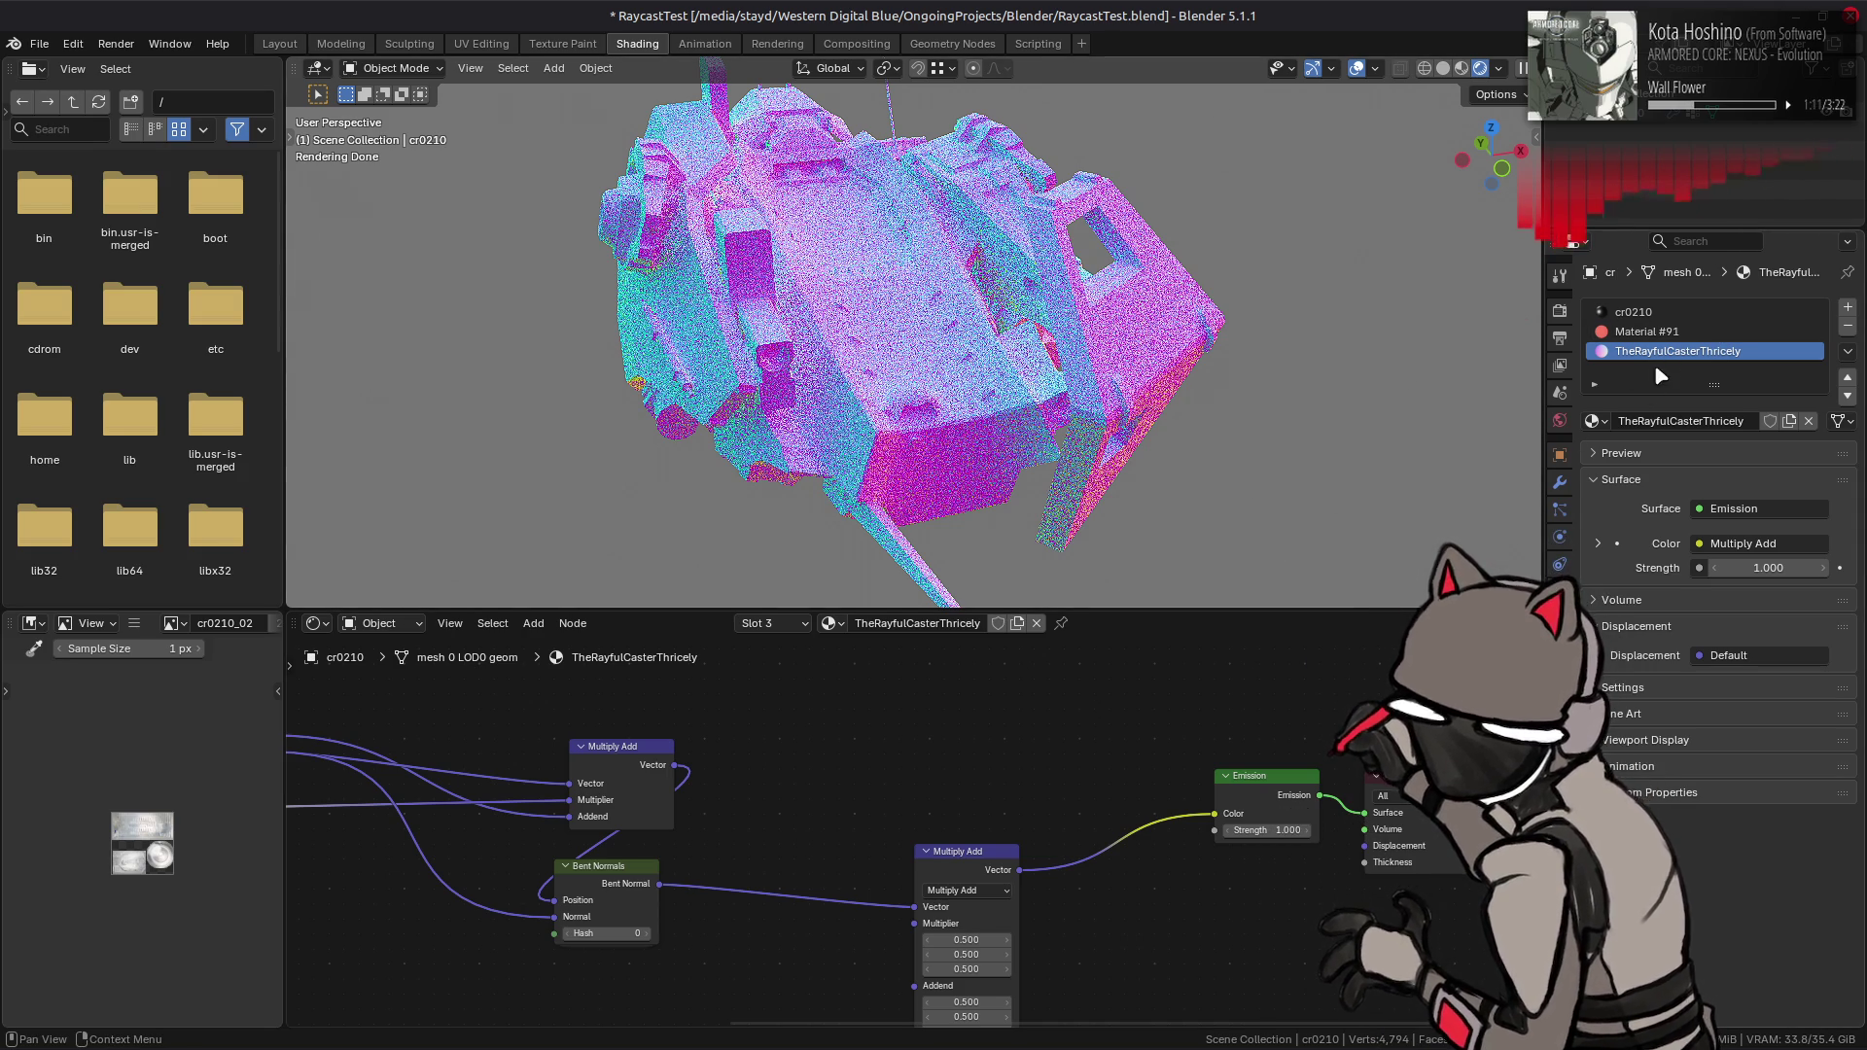
pyautogui.click(1599, 421)
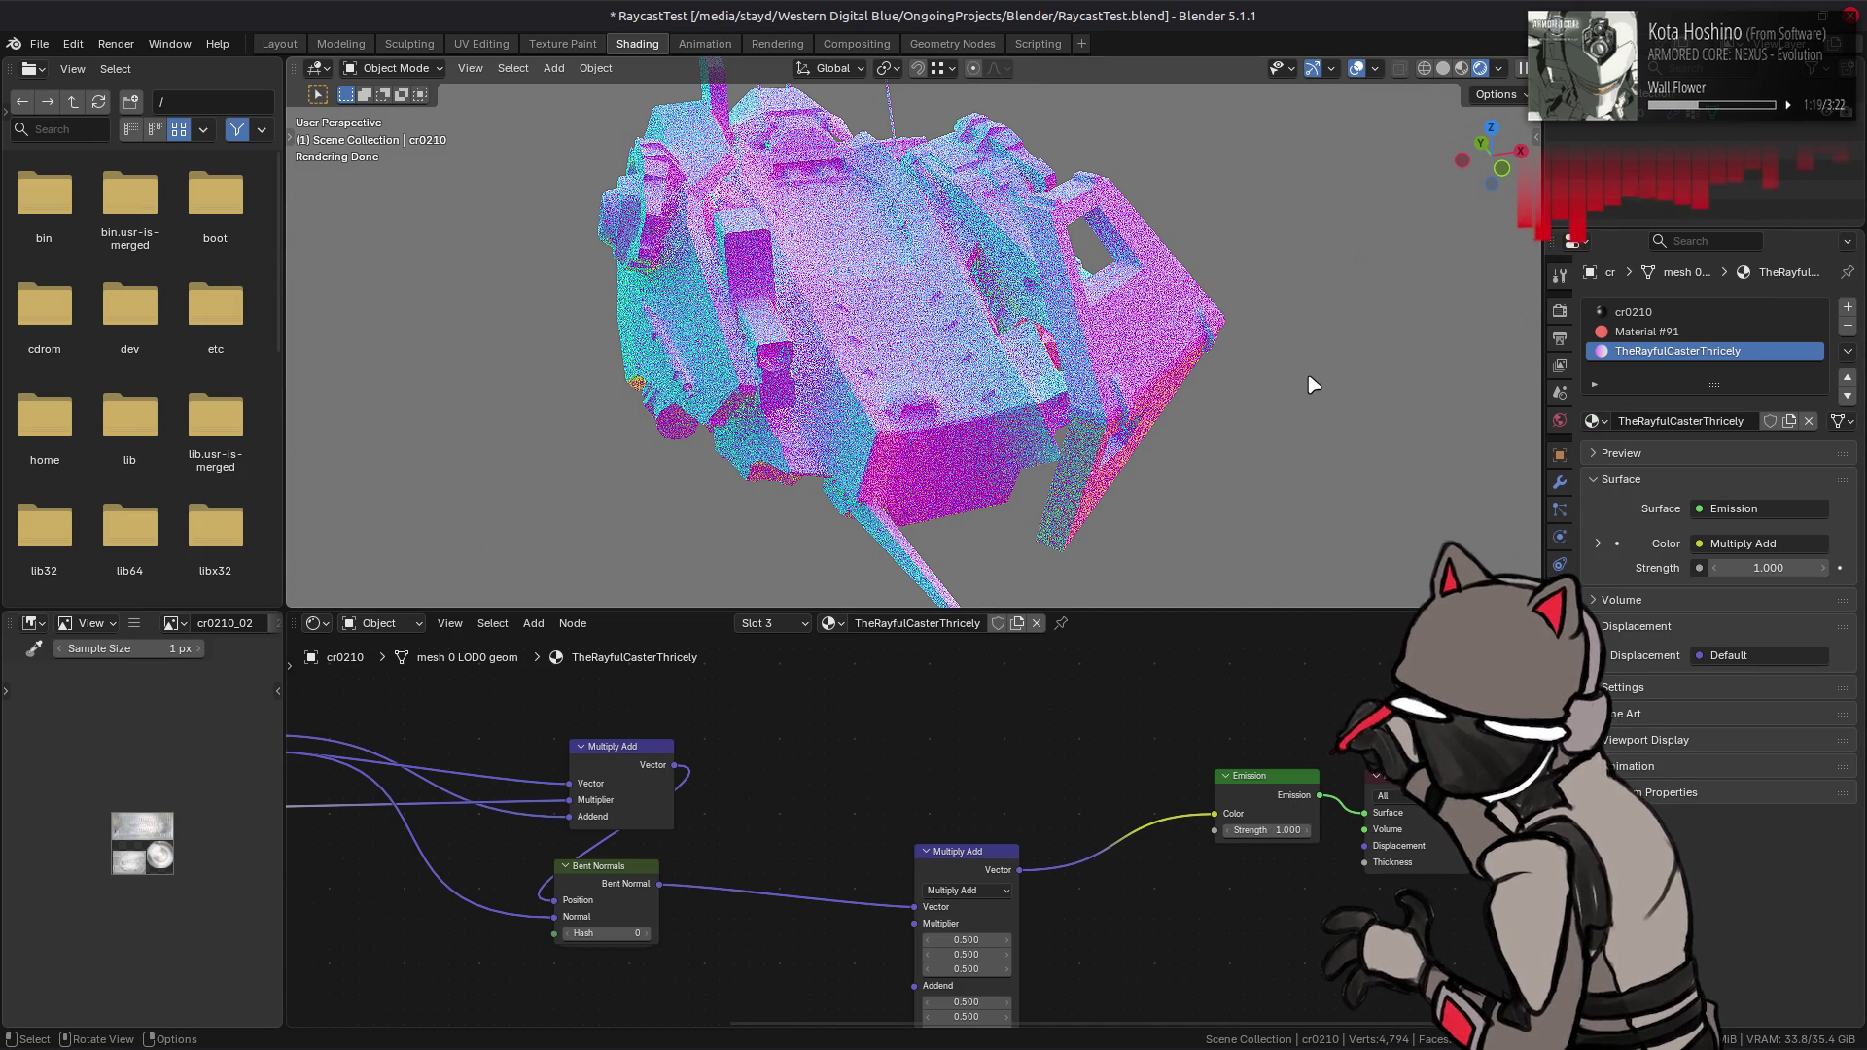
pyautogui.moveTo(631, 890); pyautogui.dragTo(658, 819, button='middle')
pyautogui.moveTo(685, 813); pyautogui.dragTo(1241, 743)
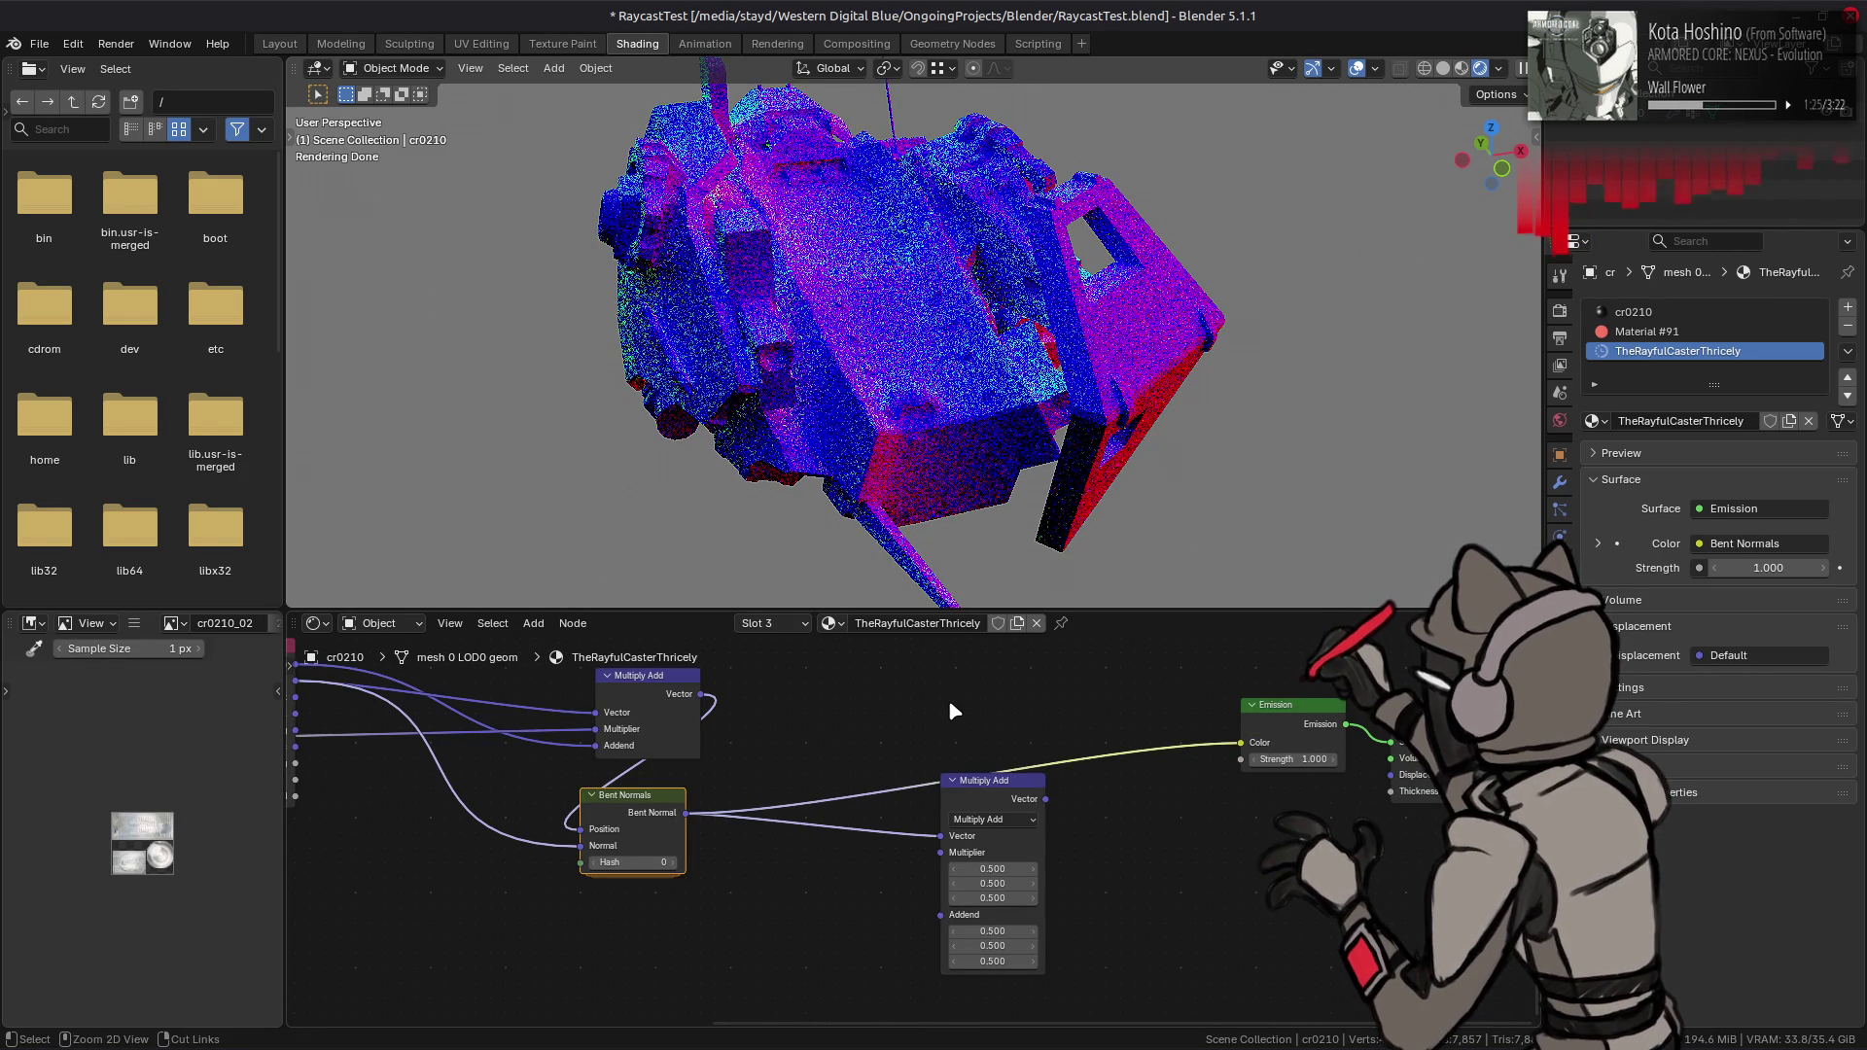
pyautogui.hotkey('ctrl', 'z')
pyautogui.hotkey('ctrl', 's')
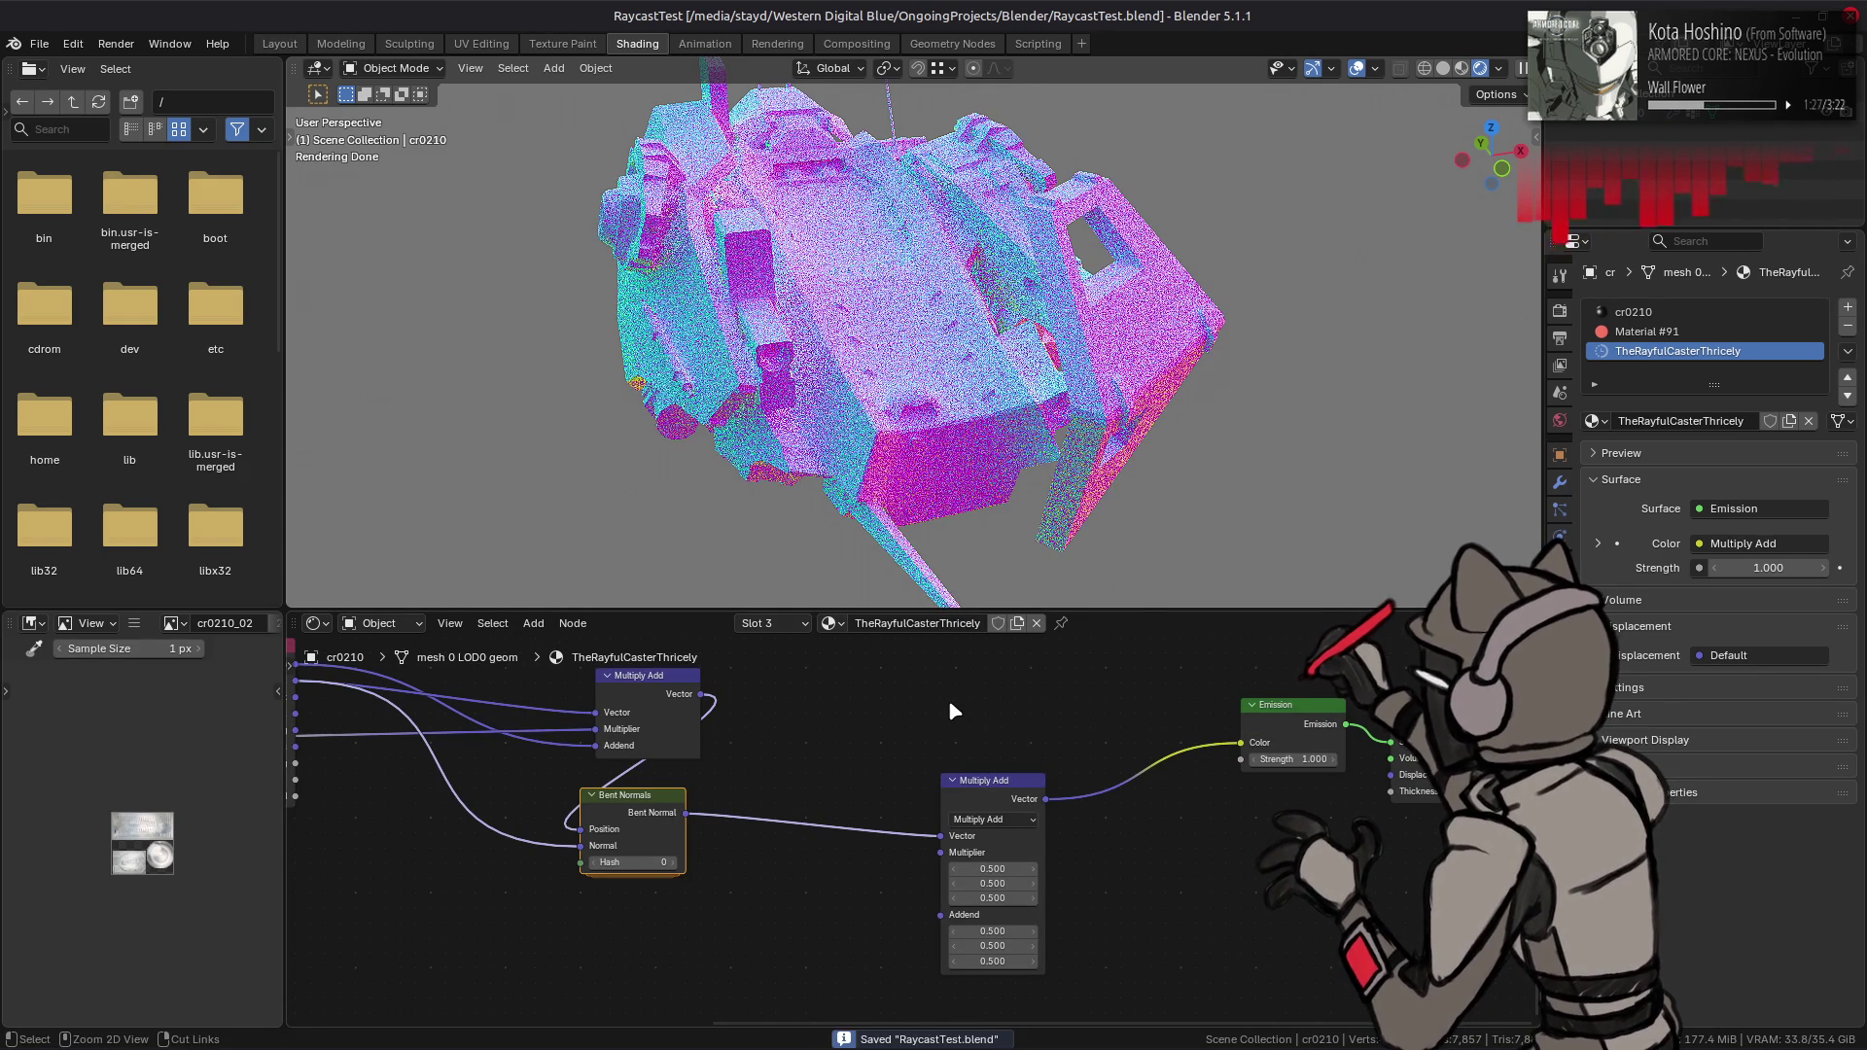
pyautogui.keyDown('ctrl'); pyautogui.scroll(3, 948, 710); pyautogui.keyUp('ctrl')
pyautogui.hotkey('shift', 'a')
pyautogui.moveTo(832, 712)
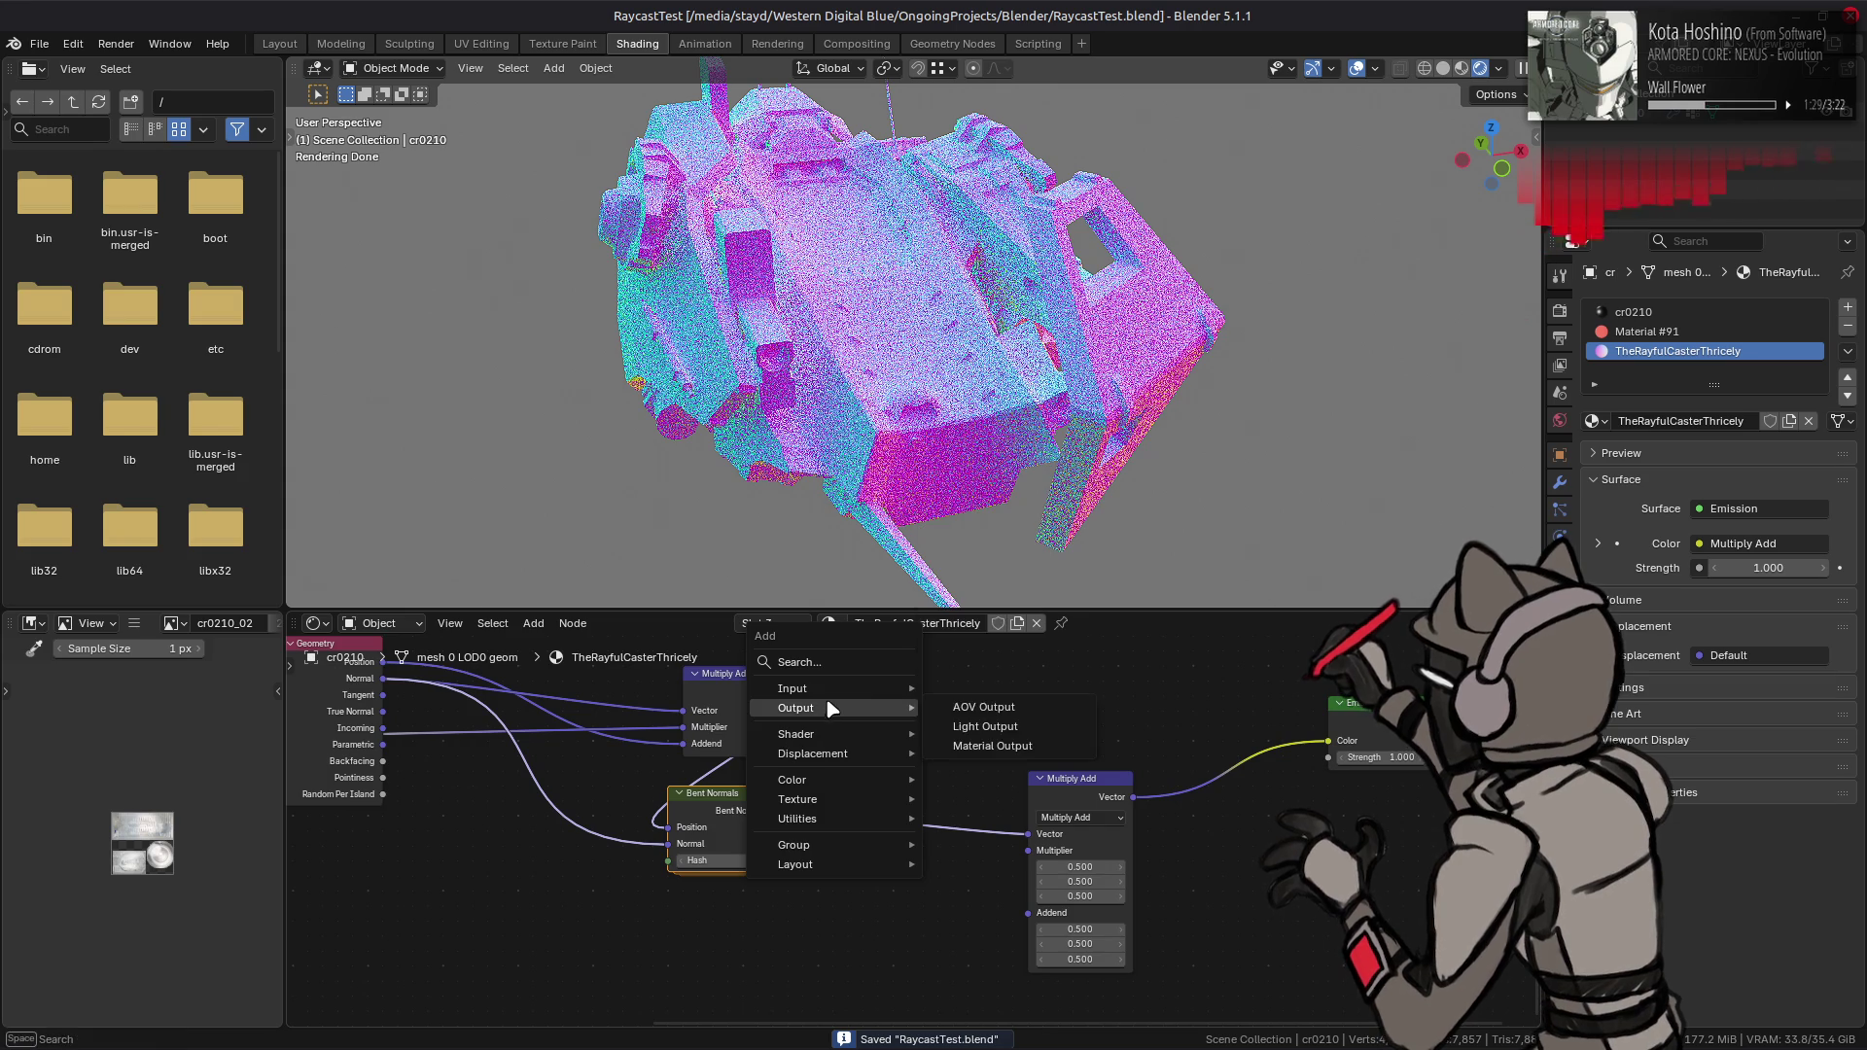
pyautogui.click(827, 661)
pyautogui.write('sa')
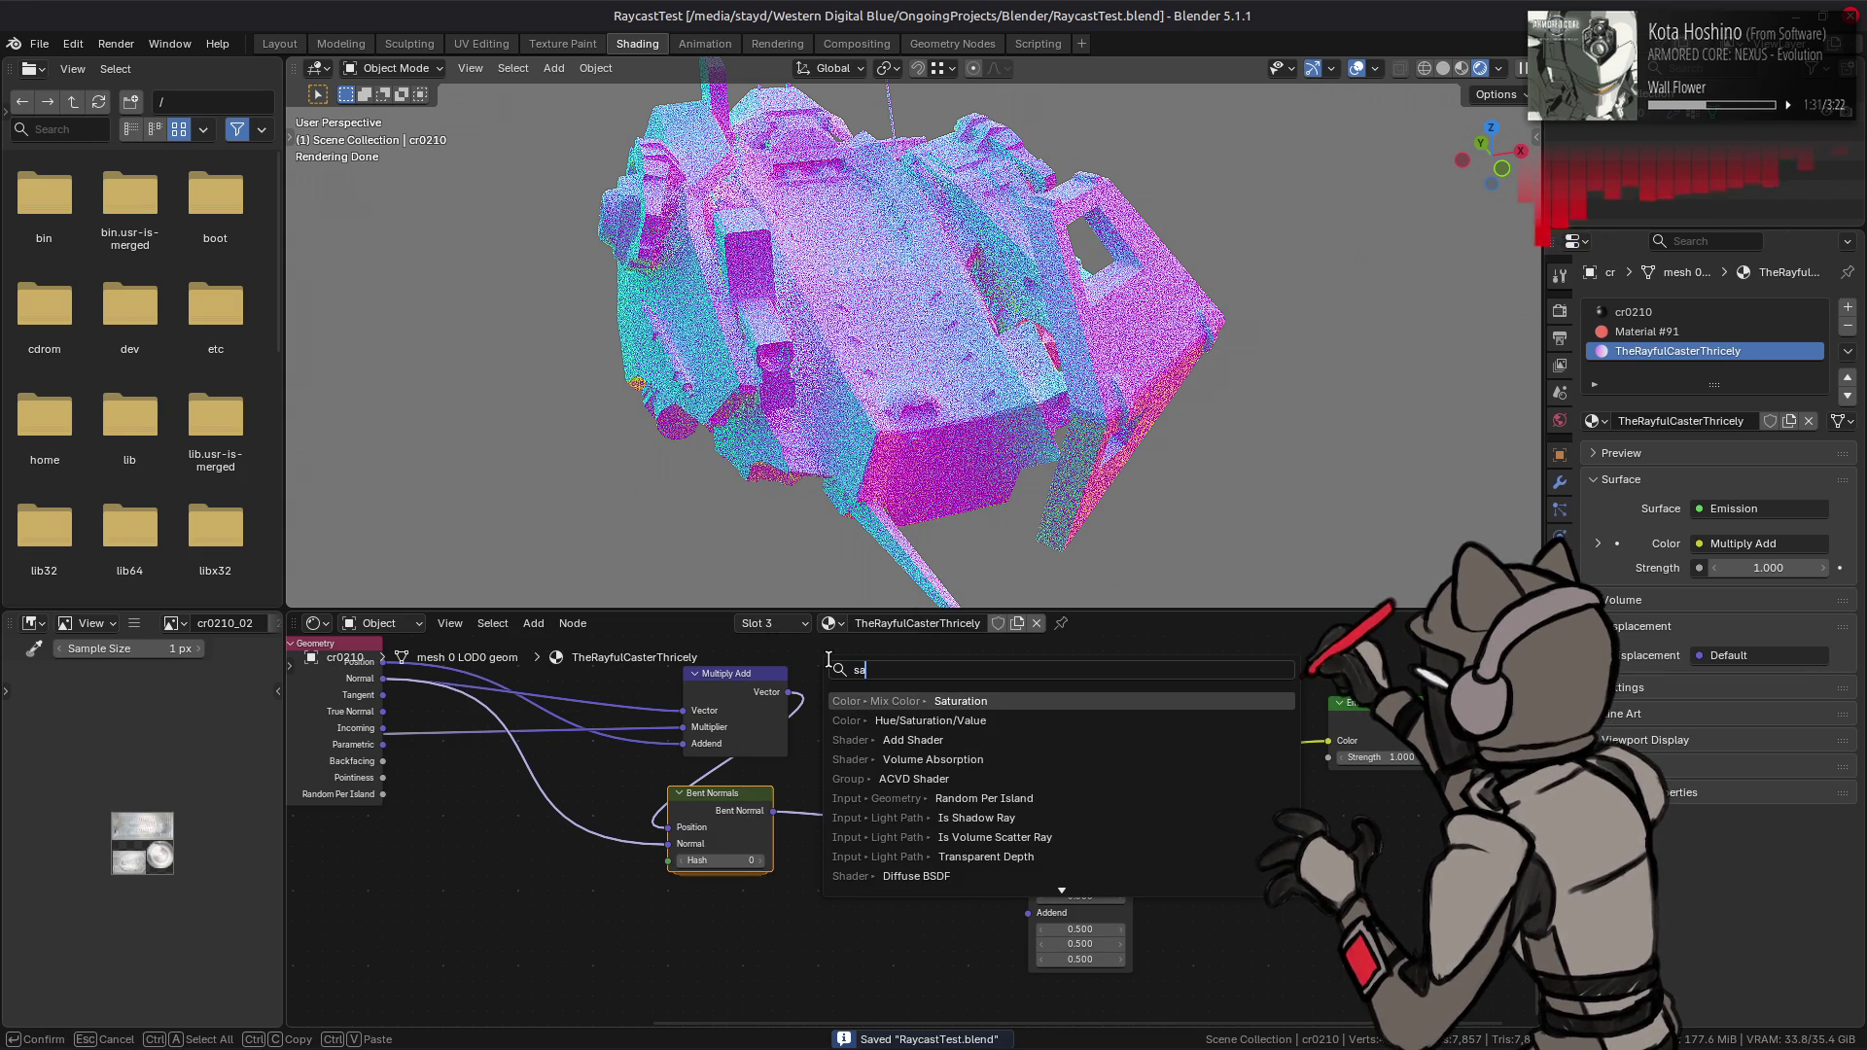
pyautogui.write('mpl')
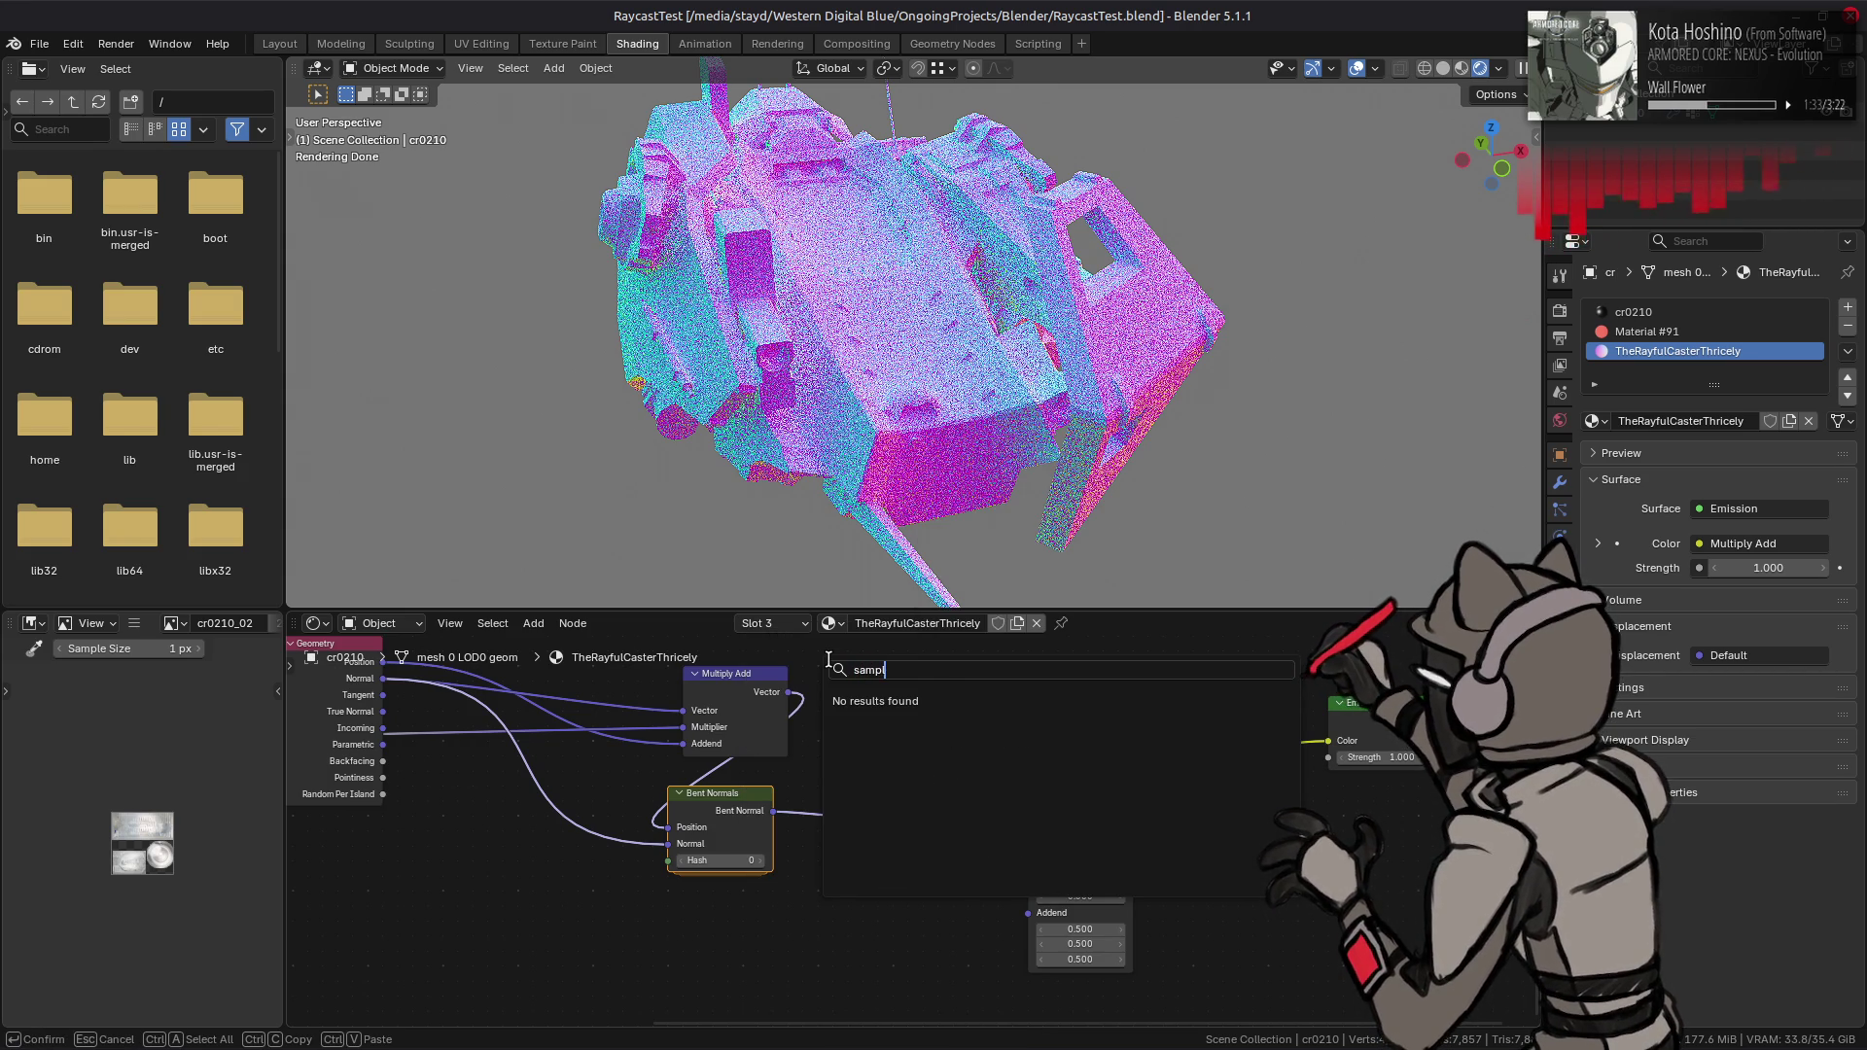
pyautogui.press('BackSpace')
pyautogui.press('BackSpace')
pyautogui.press('BackSpace')
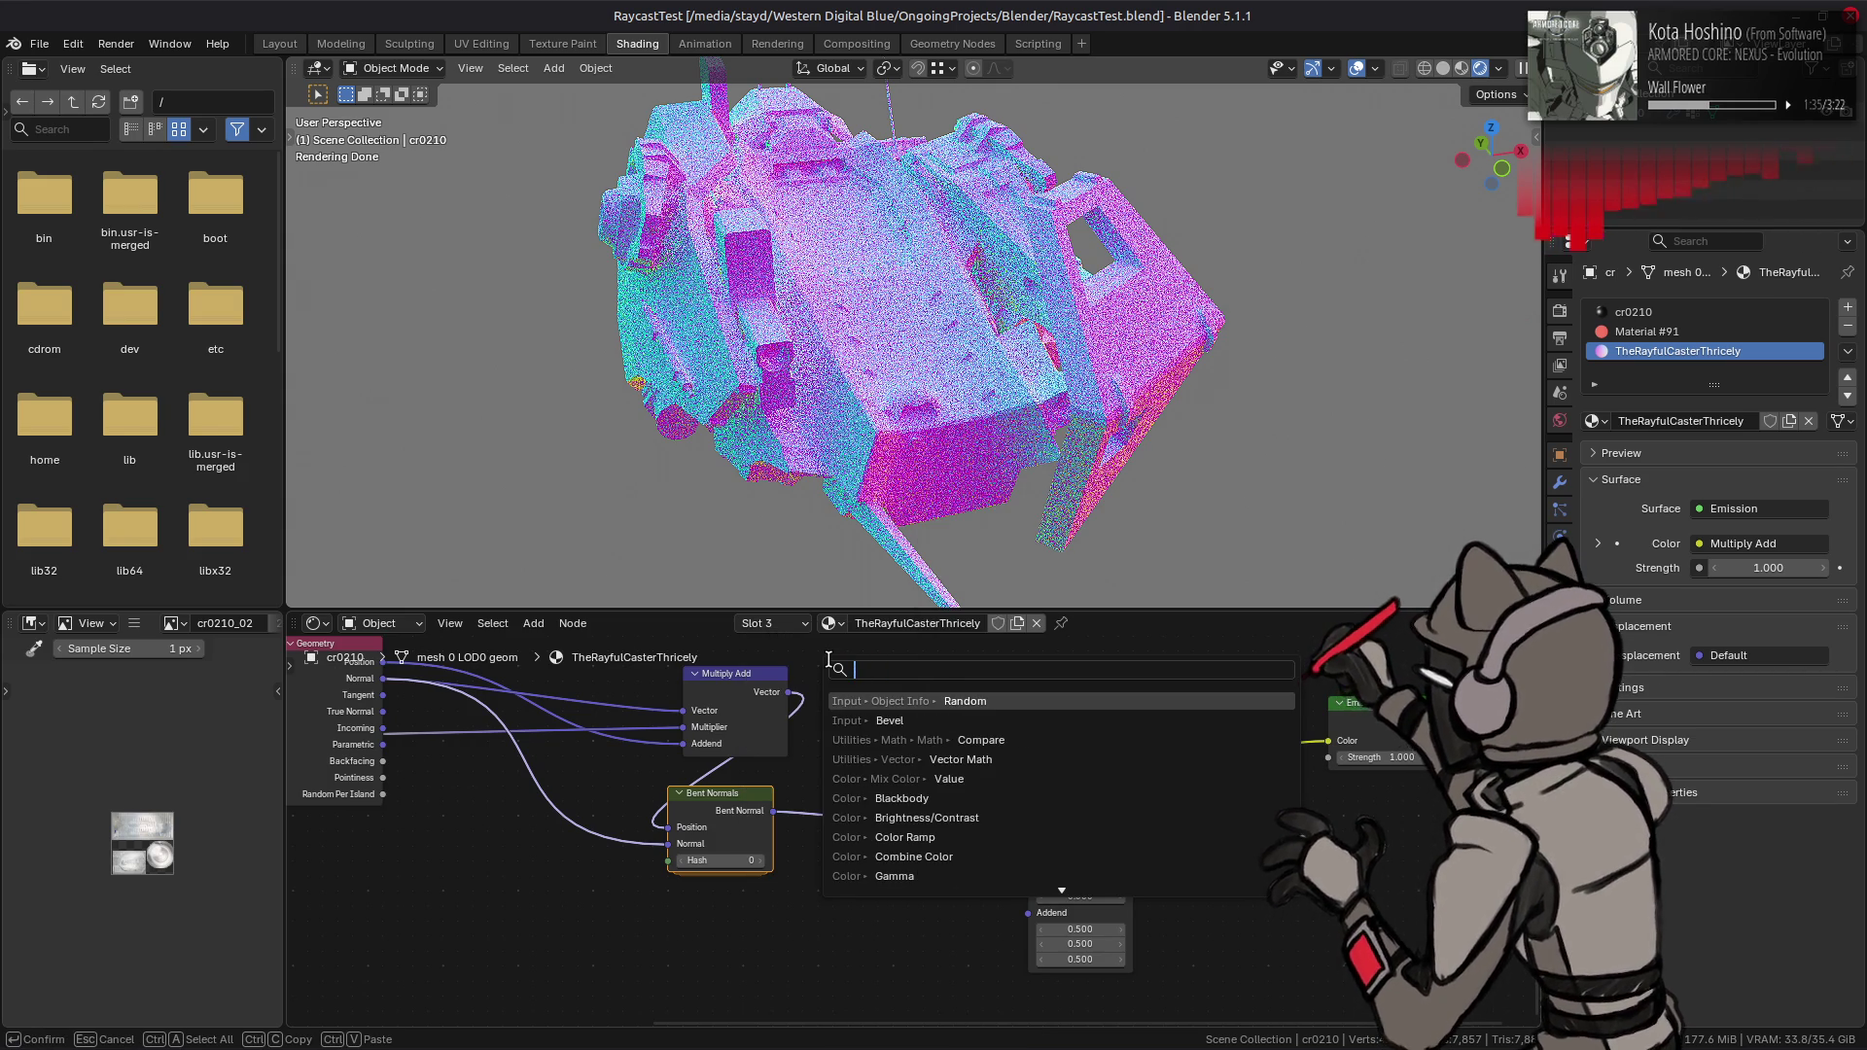
pyautogui.press('Escape')
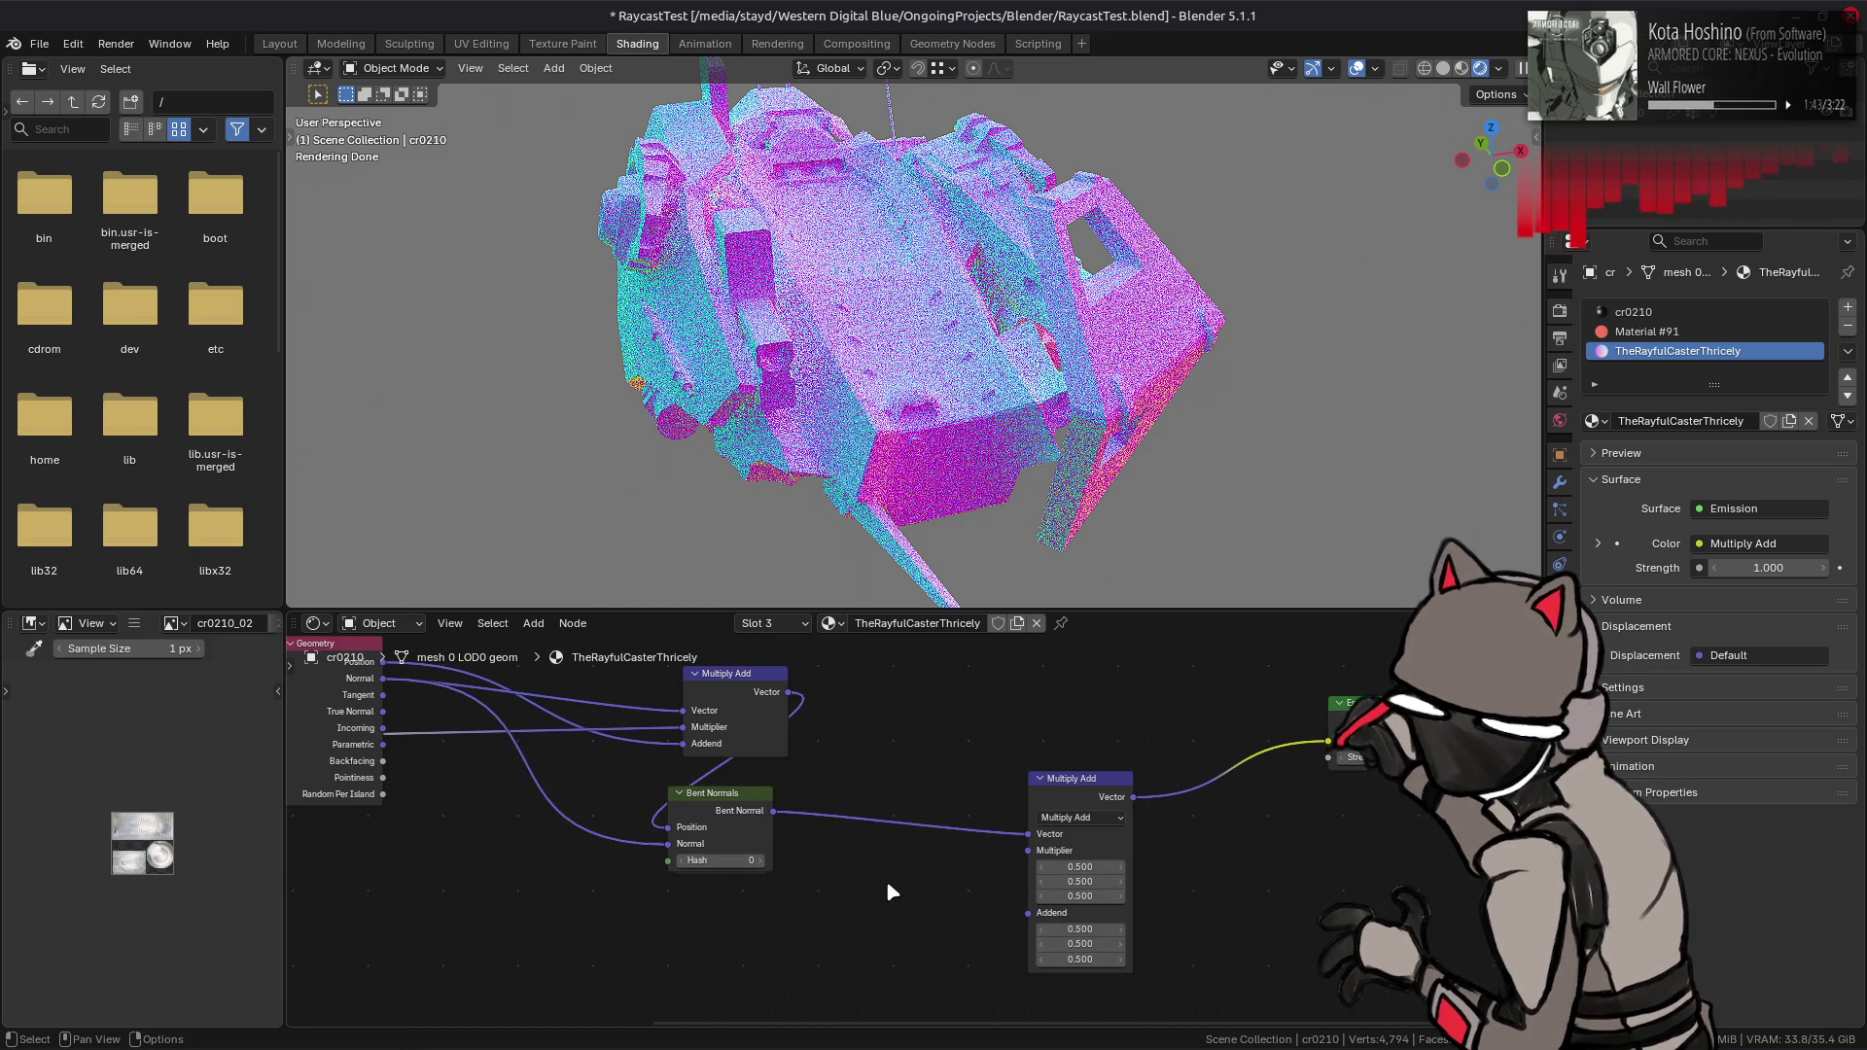
# - Add a Texture Coordinate node beside Multiply Add
pyautogui.moveTo(885, 881); pyautogui.dragTo(917, 796, button='middle')
pyautogui.hotkey('shift', 'a')
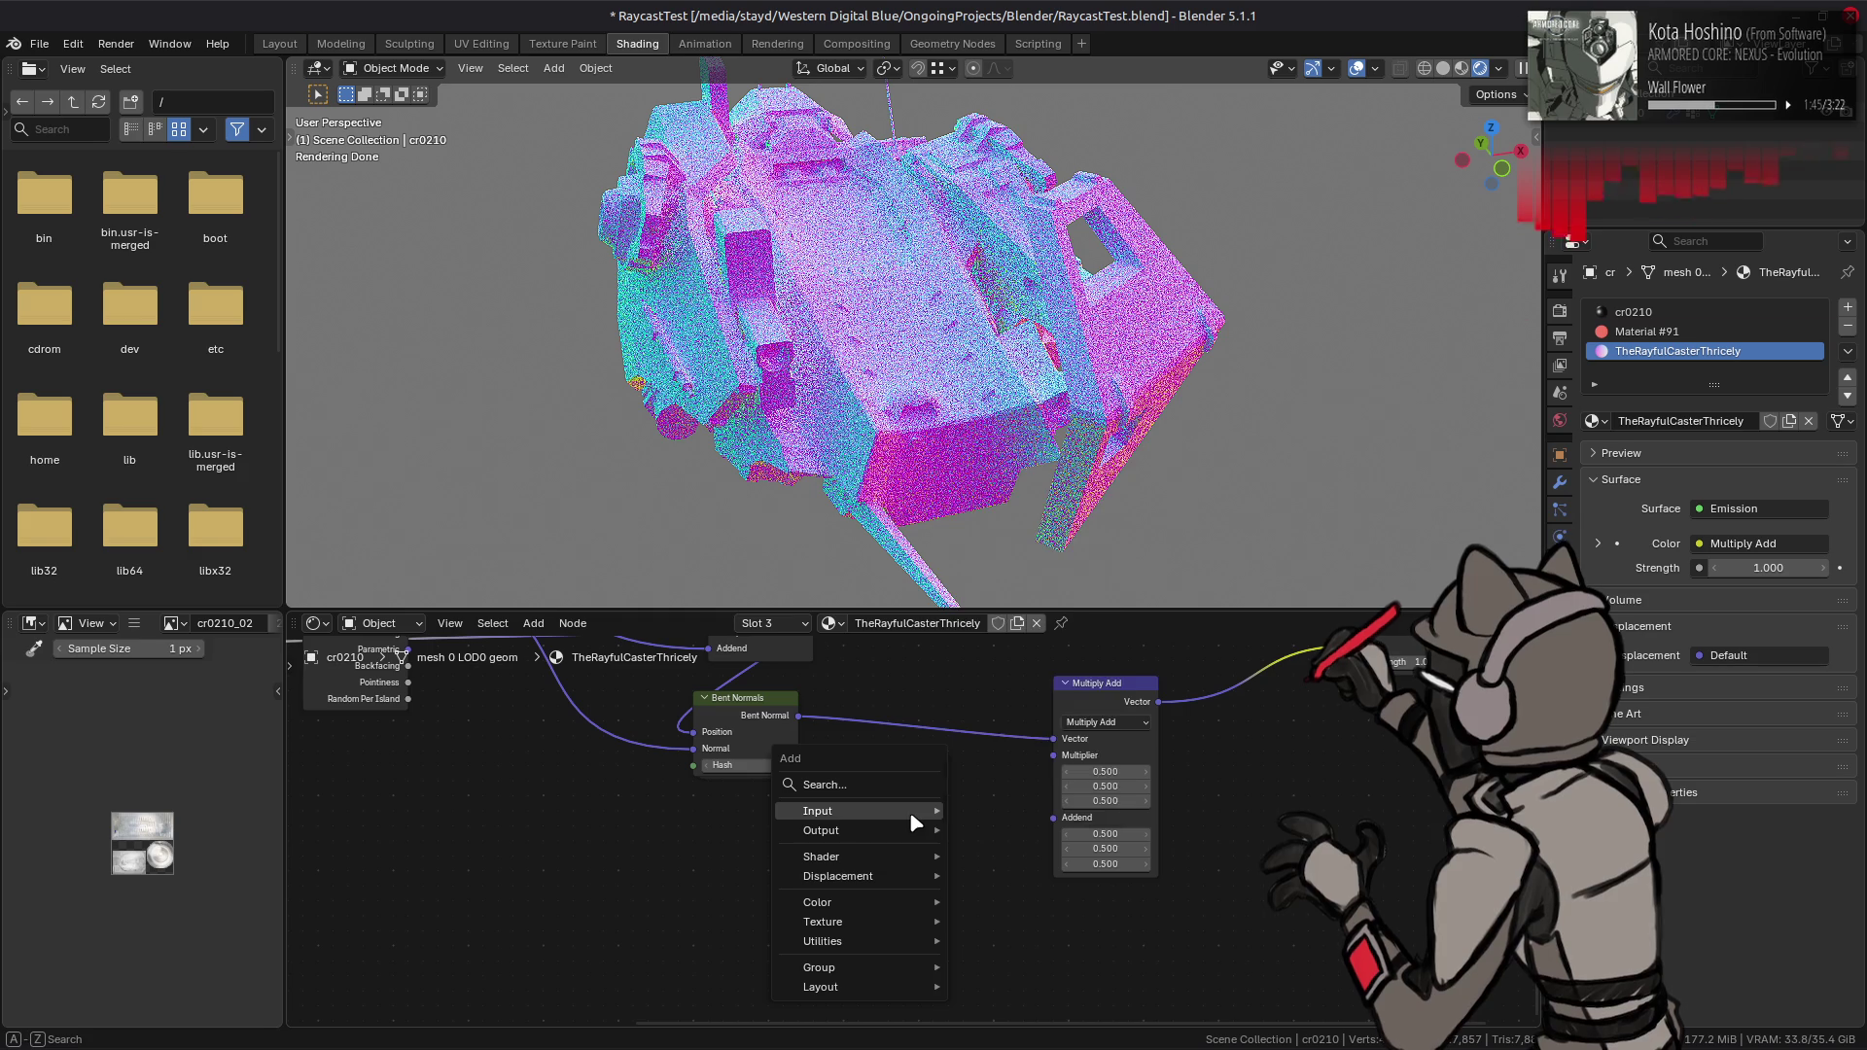
pyautogui.moveTo(913, 817)
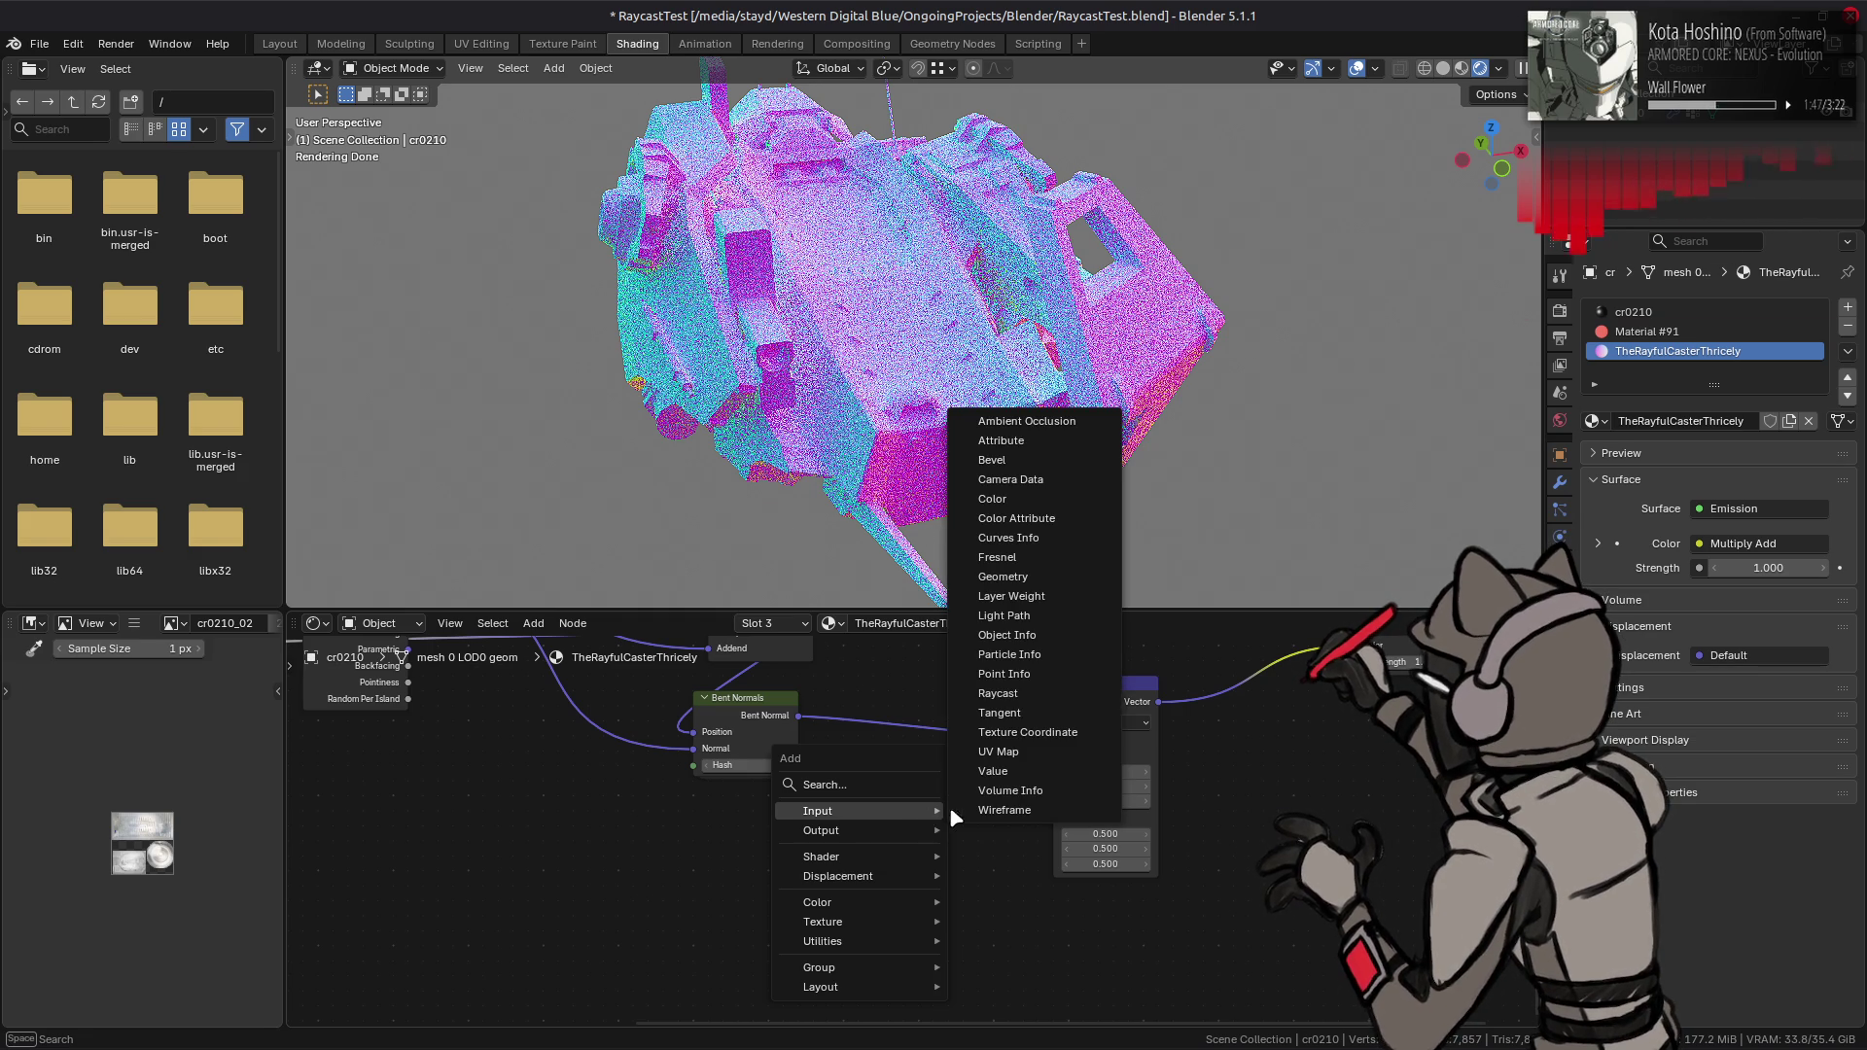
pyautogui.click(1038, 739)
pyautogui.click(807, 809)
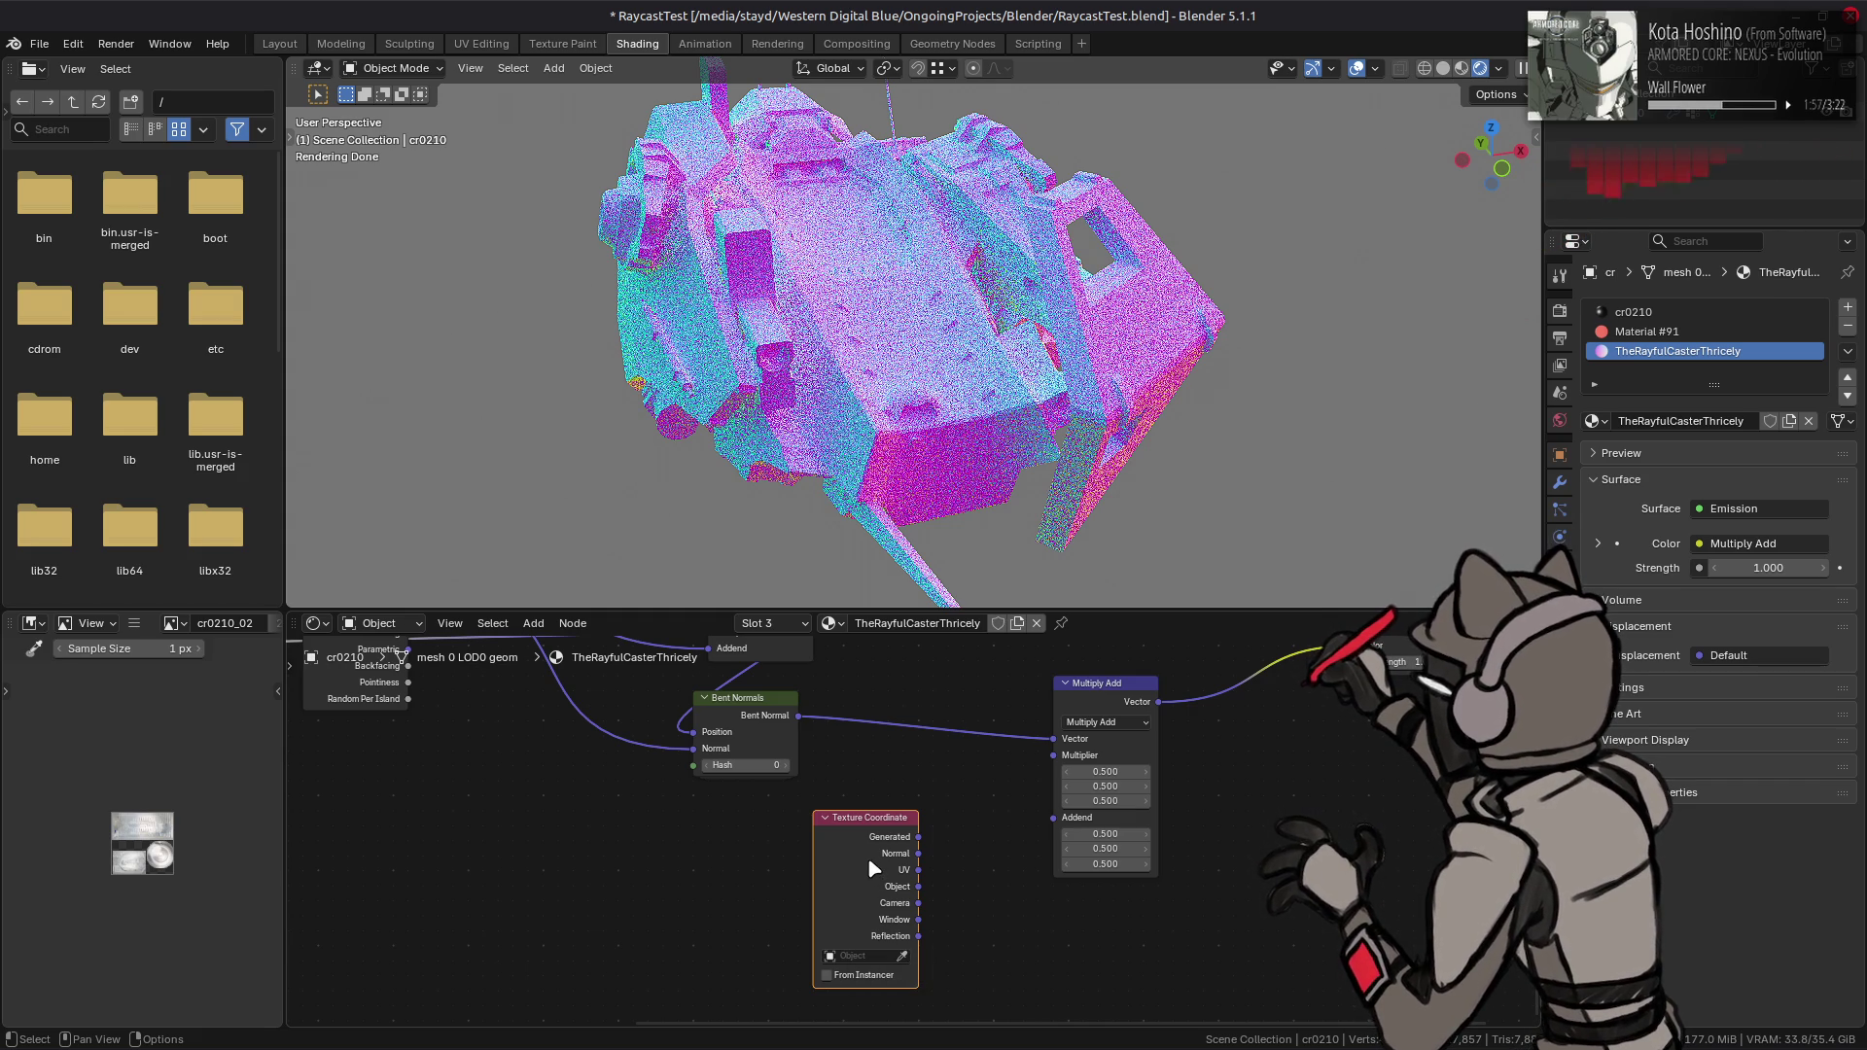
# - Select the Bent Normals group node and step inside it
pyautogui.click(751, 710)
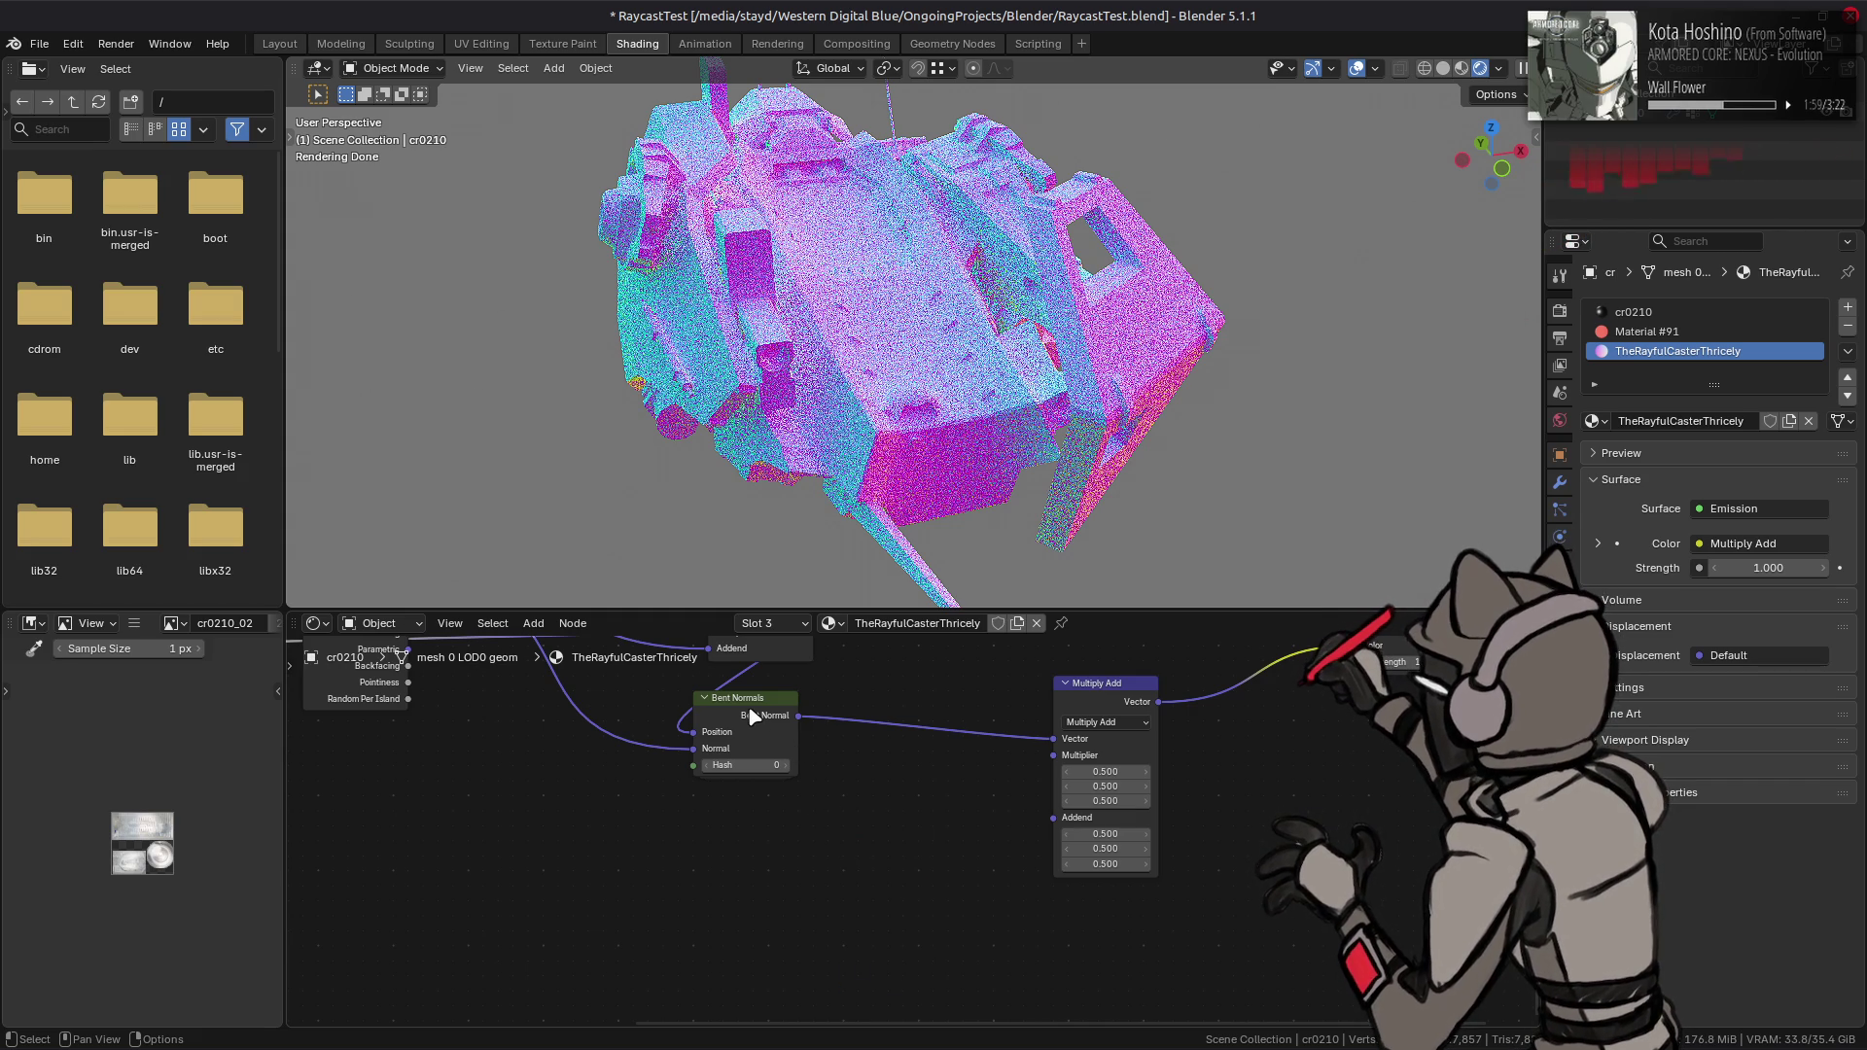
pyautogui.press('Tab')
pyautogui.keyDown('ctrl'); pyautogui.hscroll(-10, 749, 704); pyautogui.keyUp('ctrl')
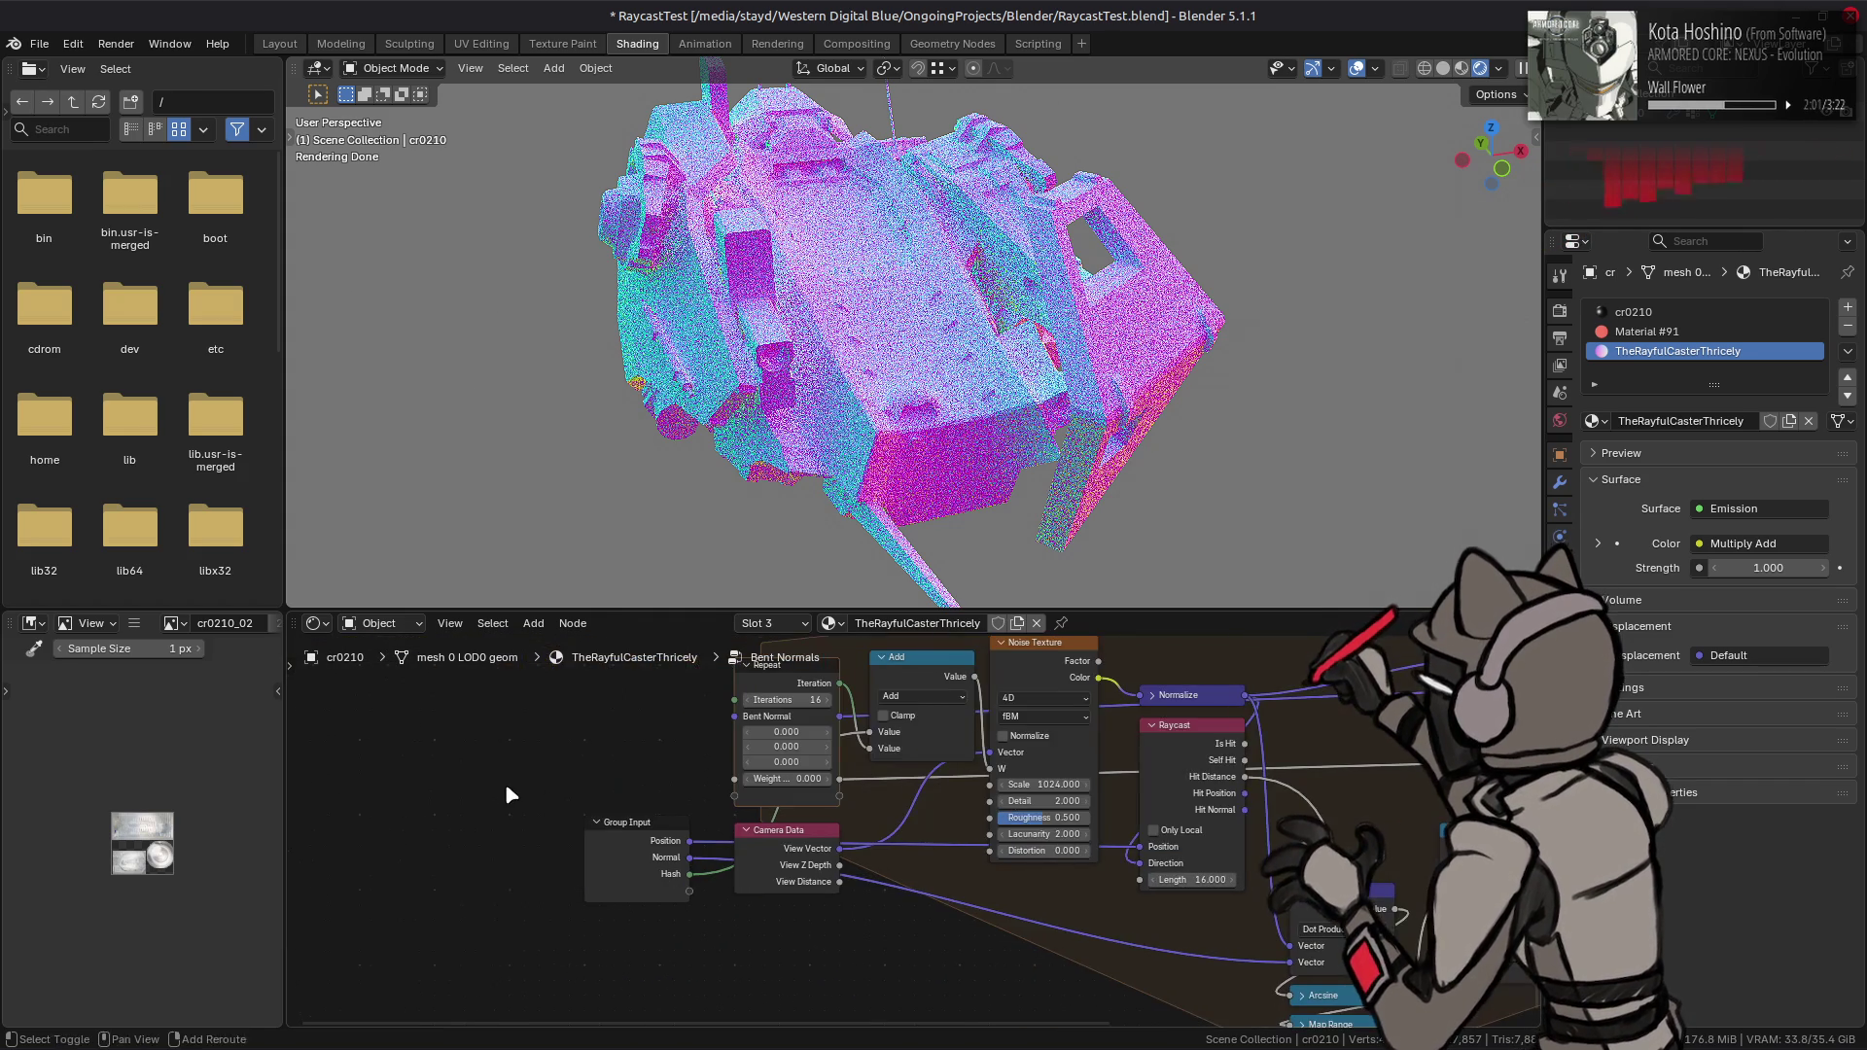
# - Add a Point Info node to the left of the group
pyautogui.hotkey('shift', 'a')
pyautogui.moveTo(502, 795)
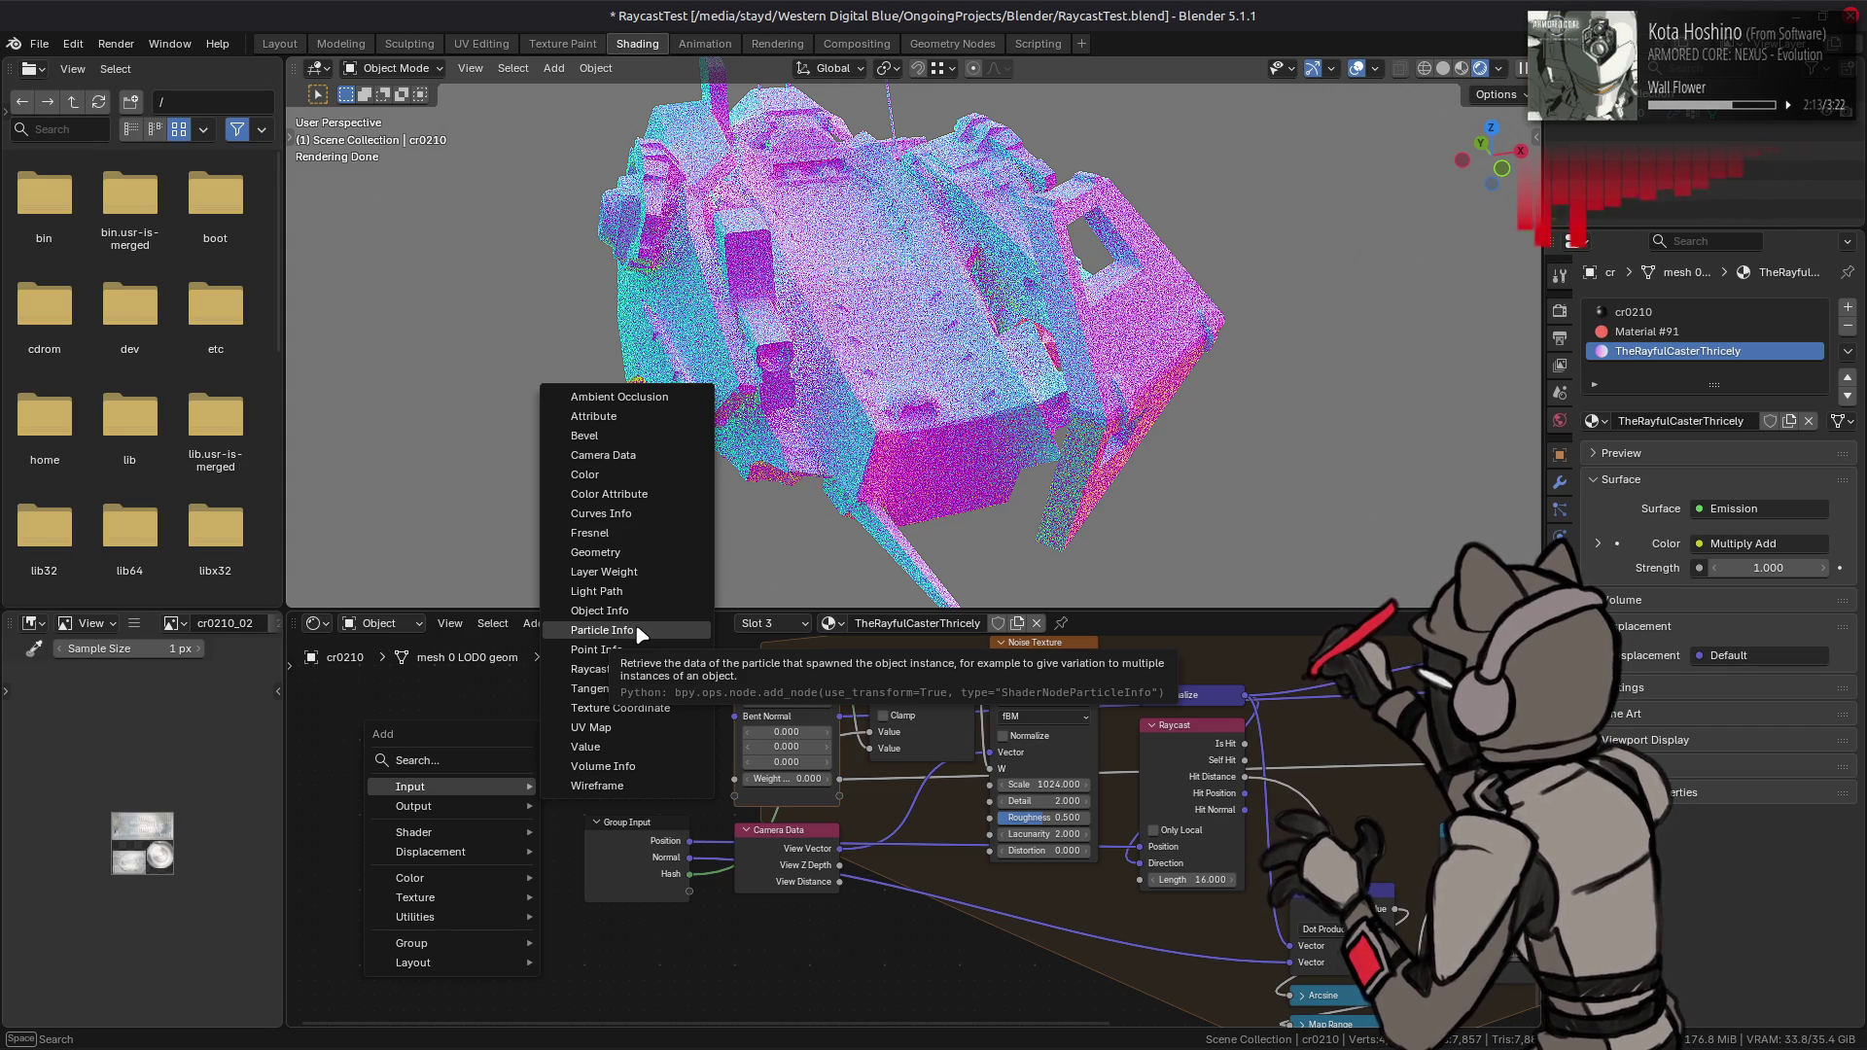
pyautogui.click(612, 650)
pyautogui.click(447, 691)
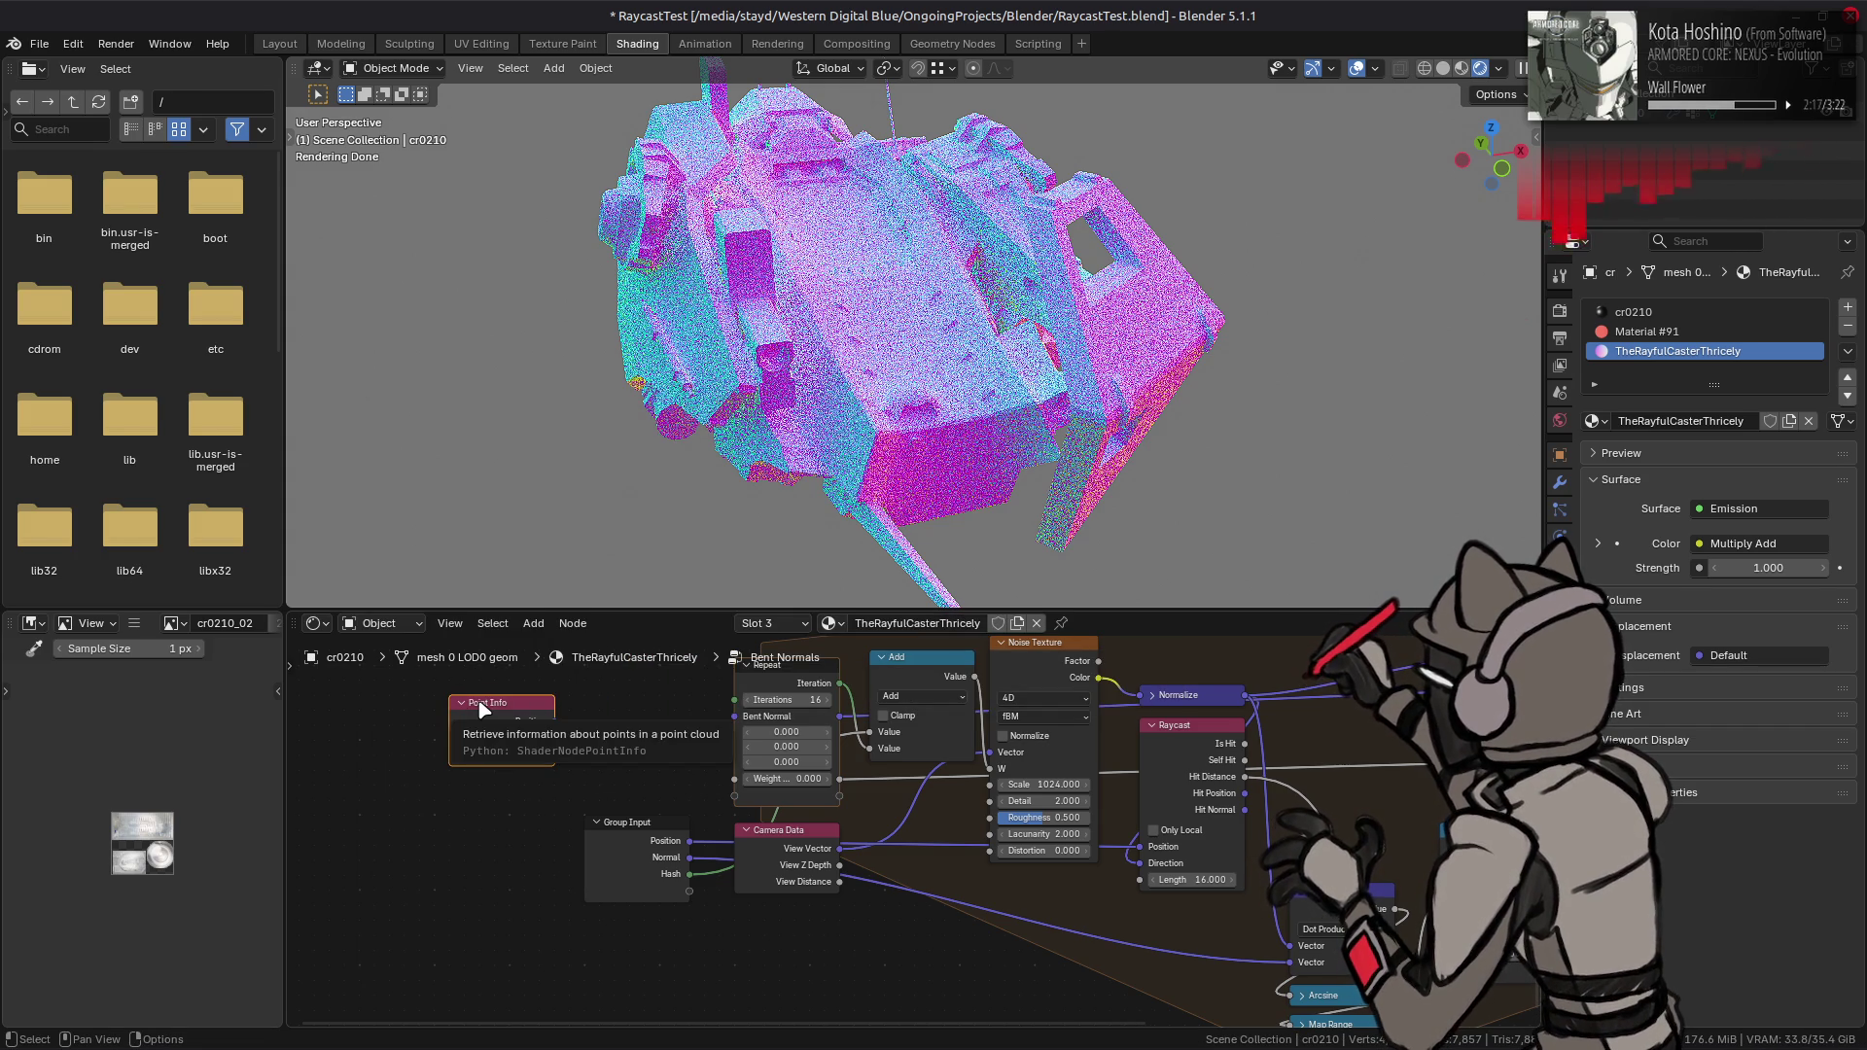
# - Add a Geometry node left of Group Input and link its Parametric output into the Add node
pyautogui.hotkey('shift', 'a')
pyautogui.moveTo(481, 709)
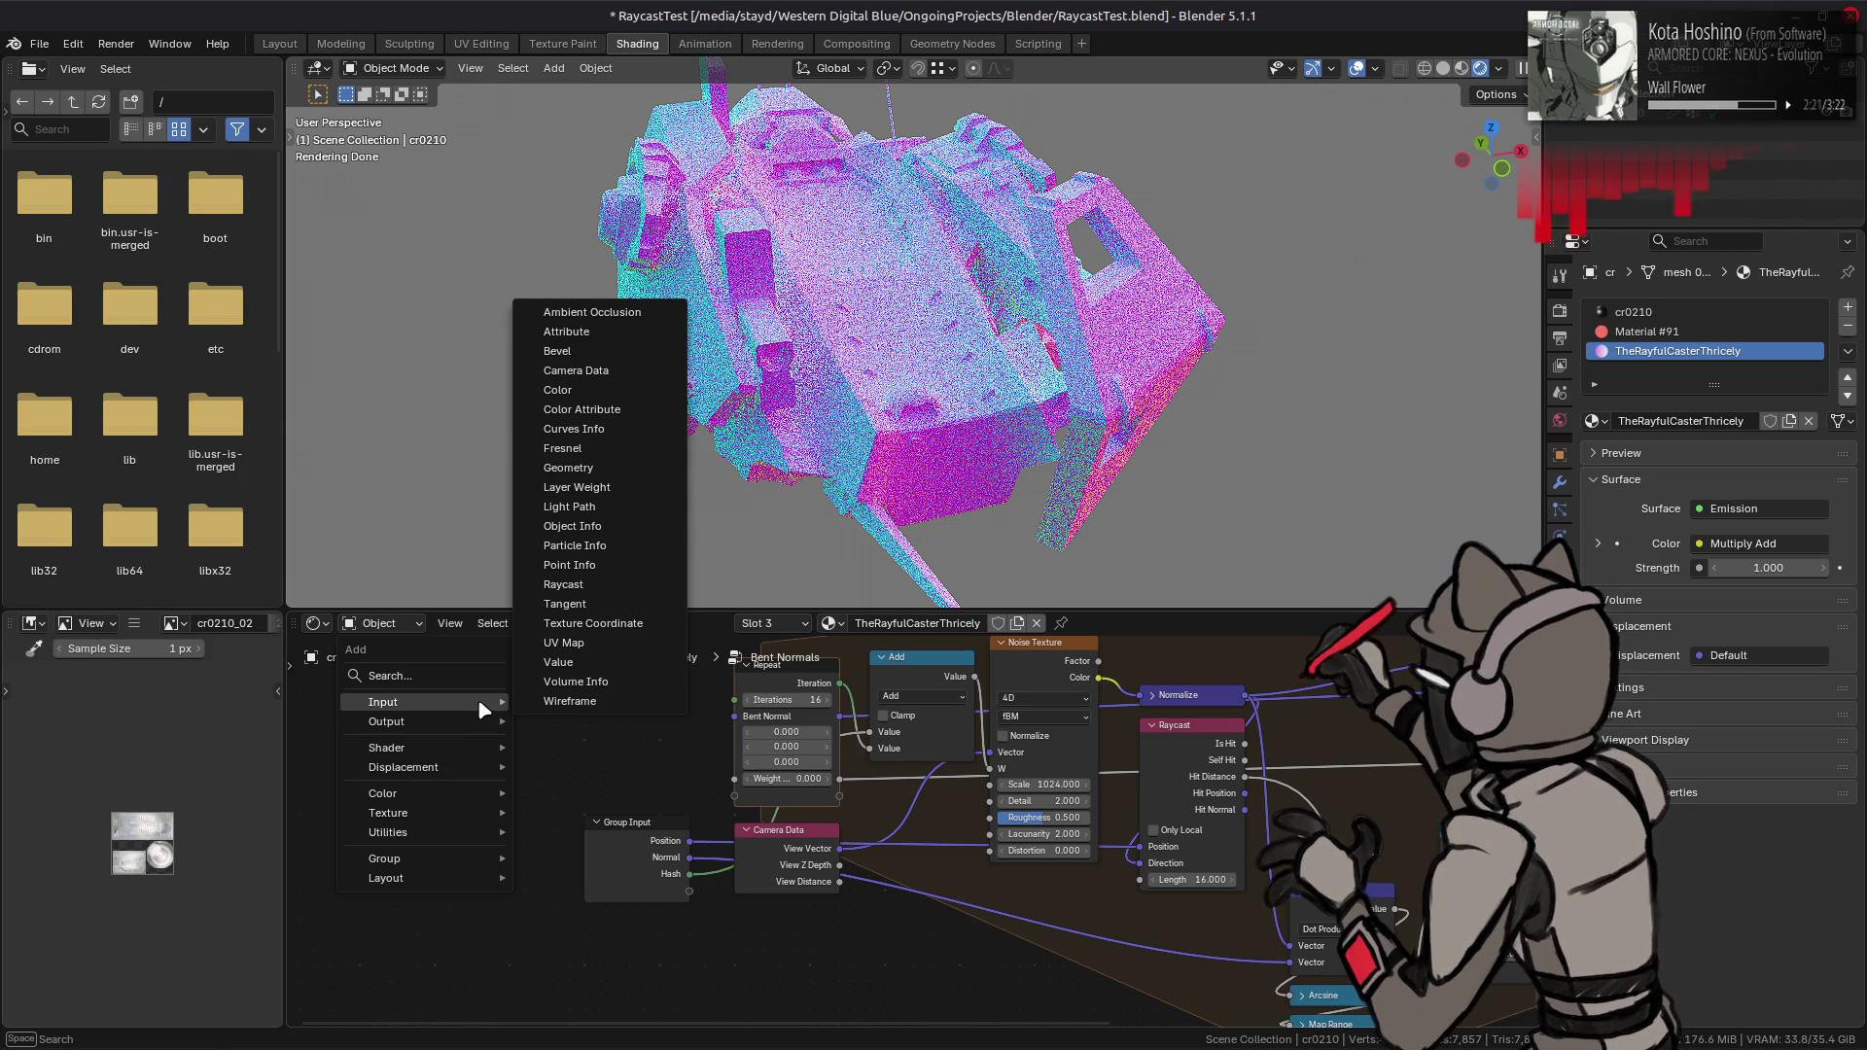
pyautogui.click(603, 468)
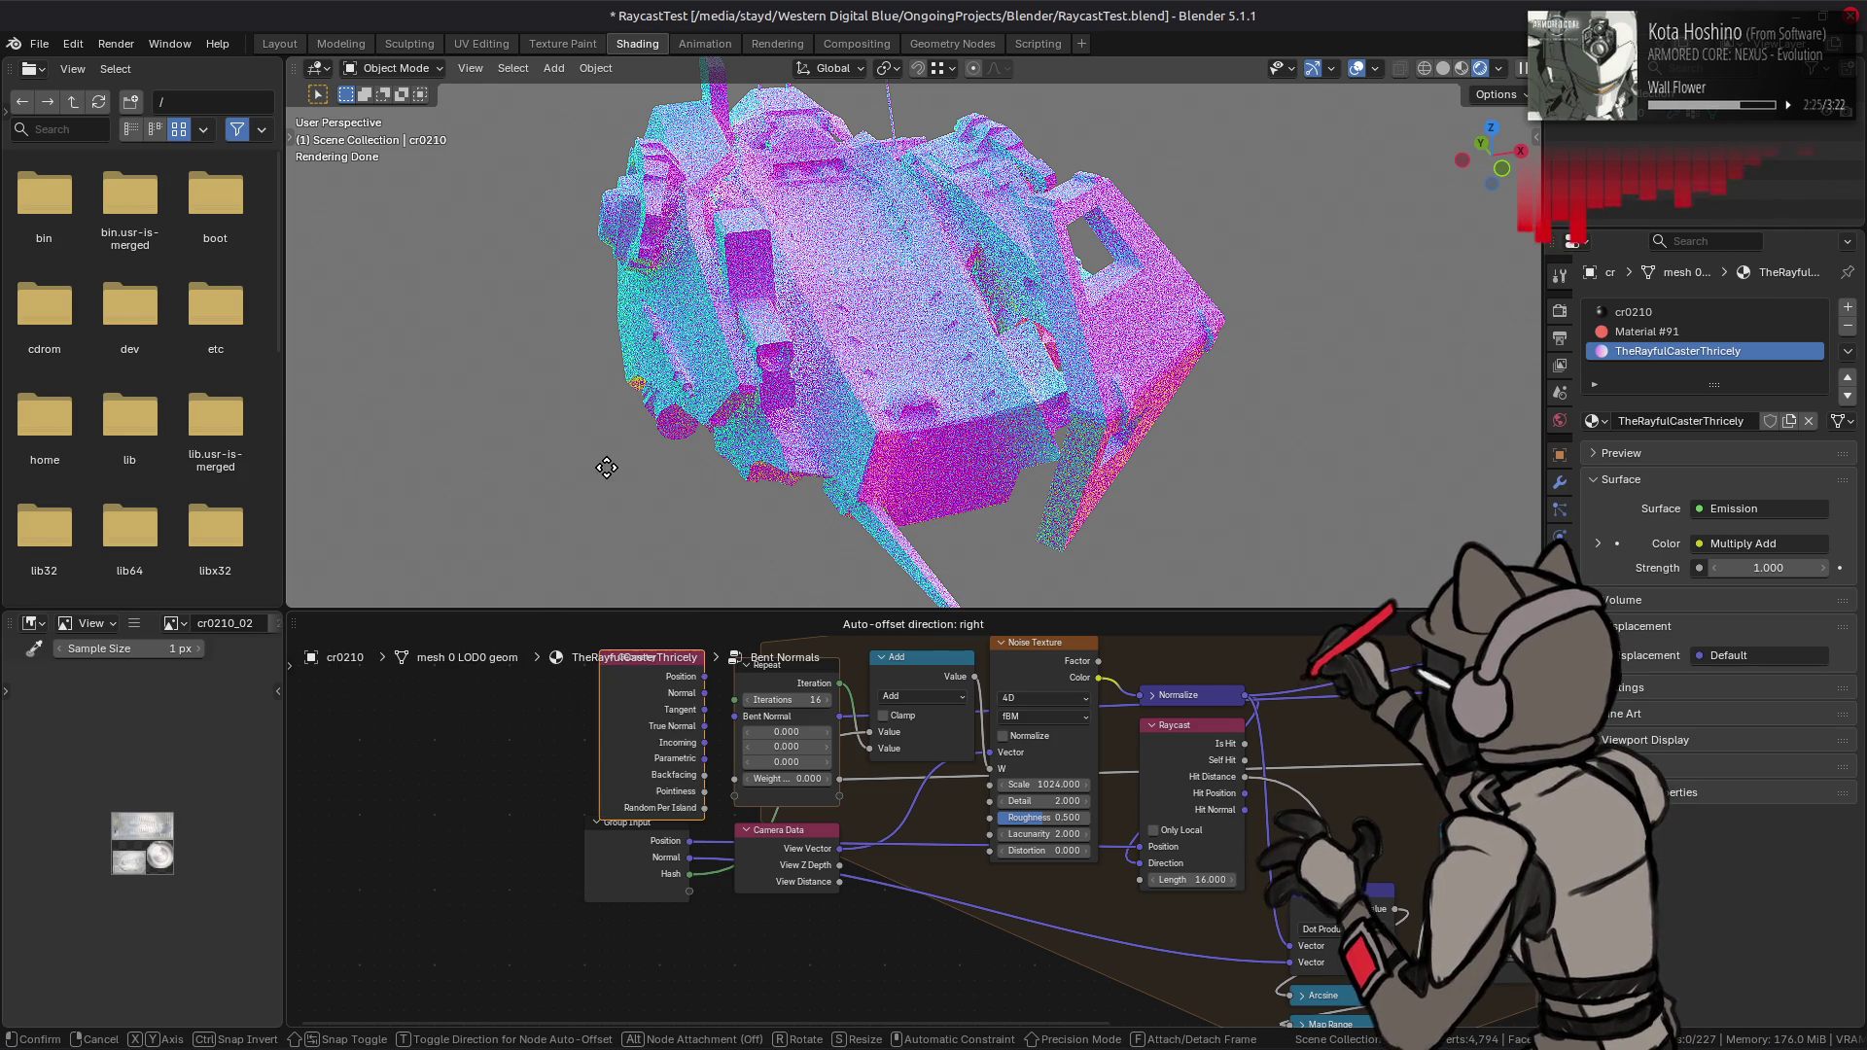
pyautogui.click(436, 799)
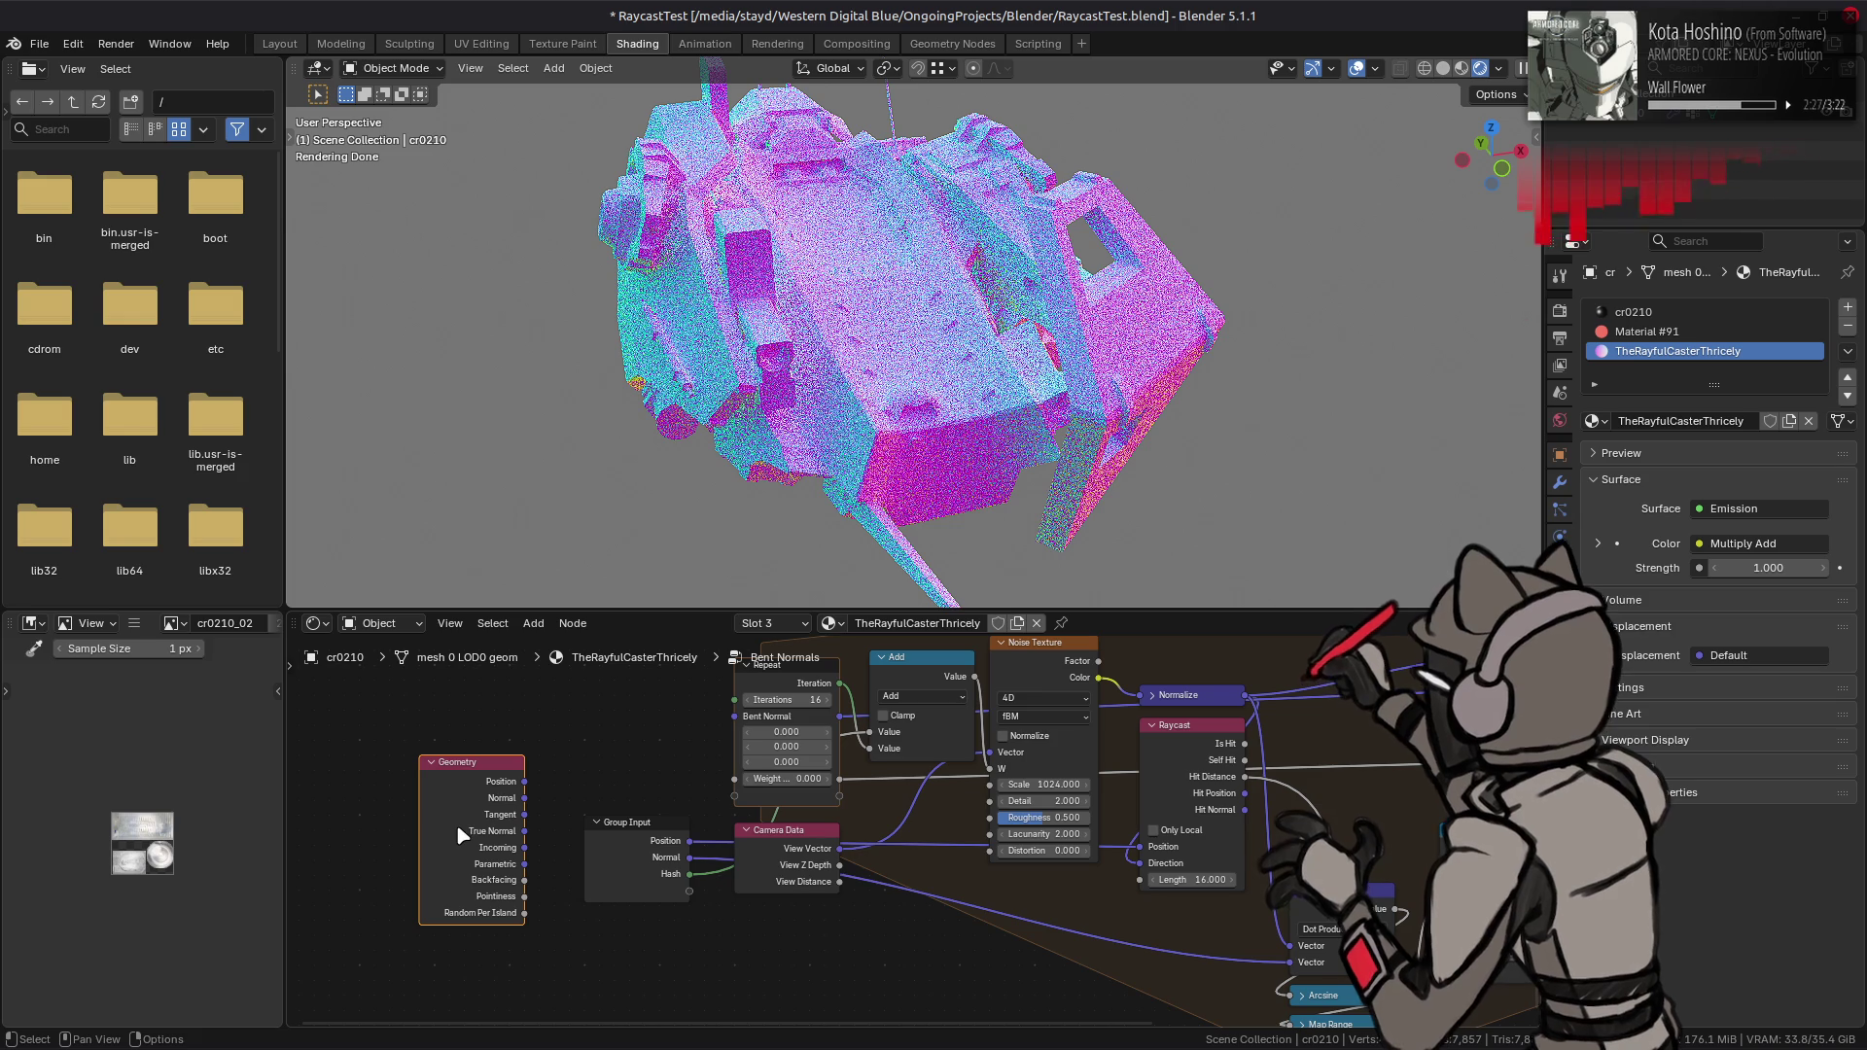
pyautogui.moveTo(524, 863)
pyautogui.mouseDown()
pyautogui.moveTo(924, 805)
pyautogui.moveTo(989, 753)
pyautogui.mouseUp()
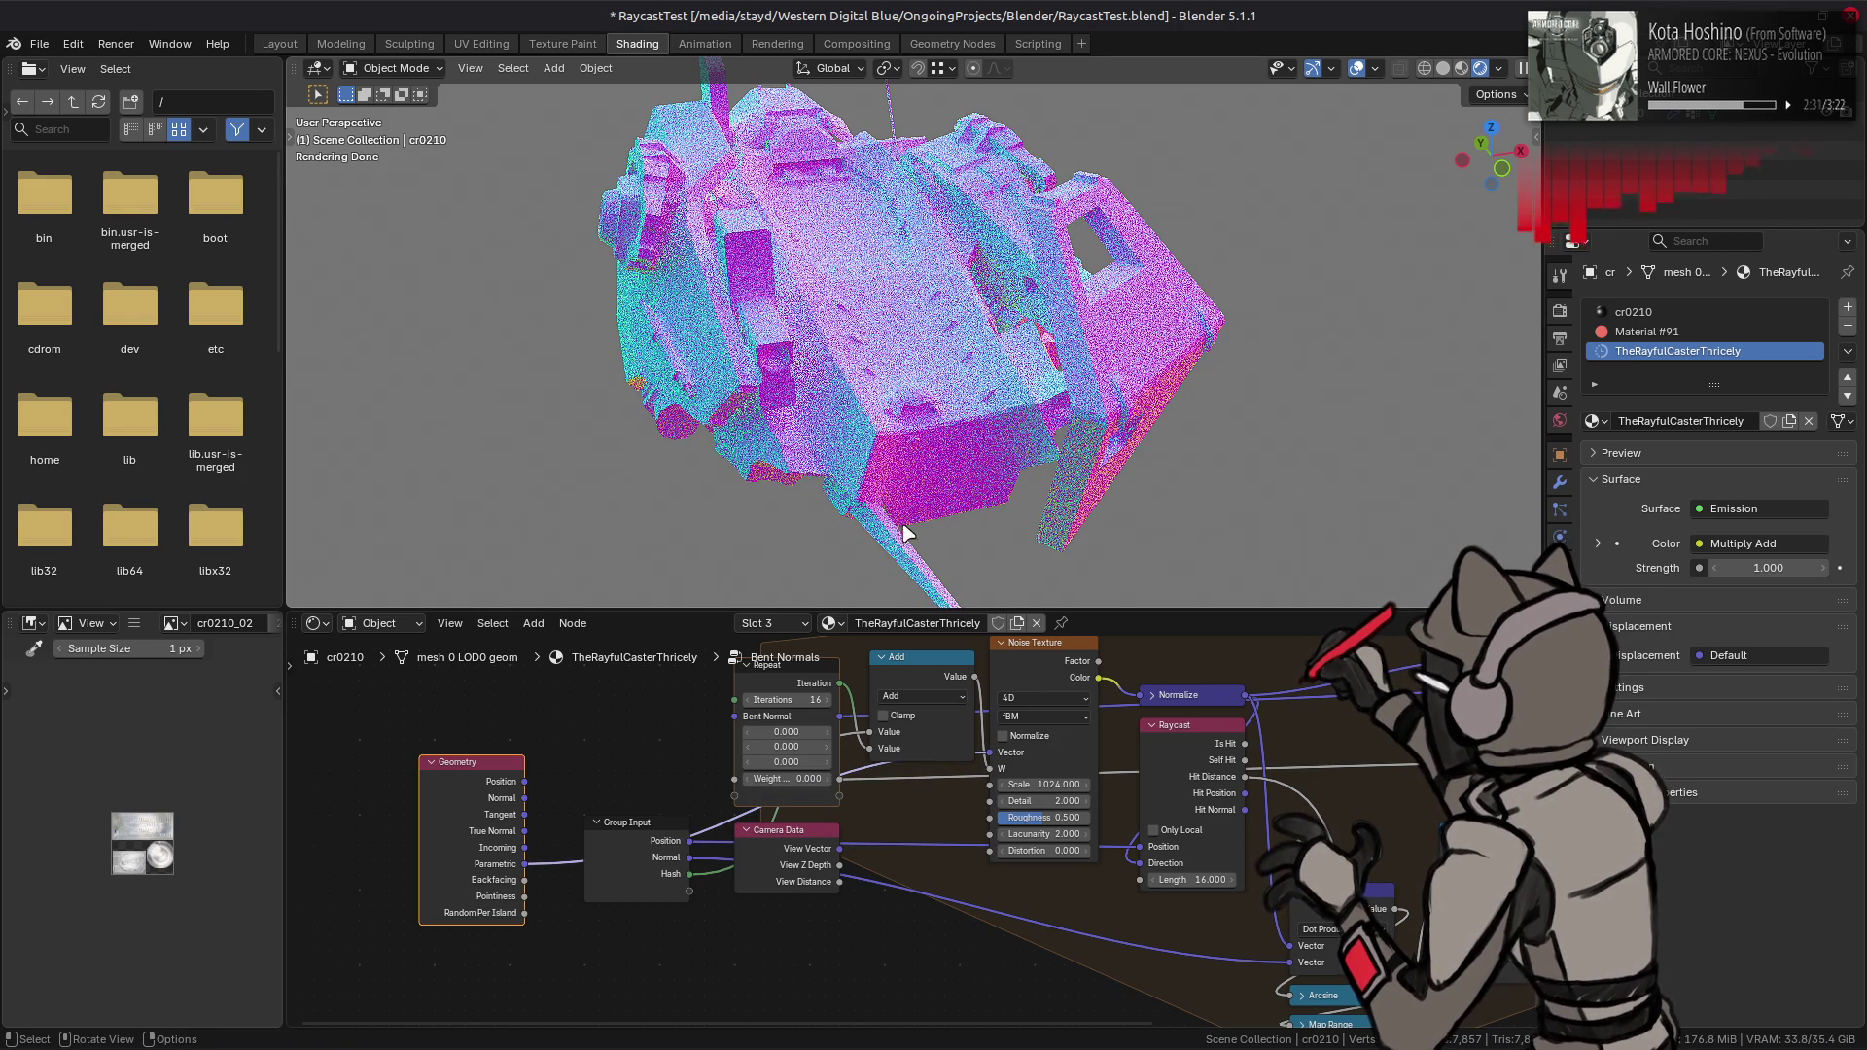
# - Set viewport render samples to 16
pyautogui.click(1560, 310)
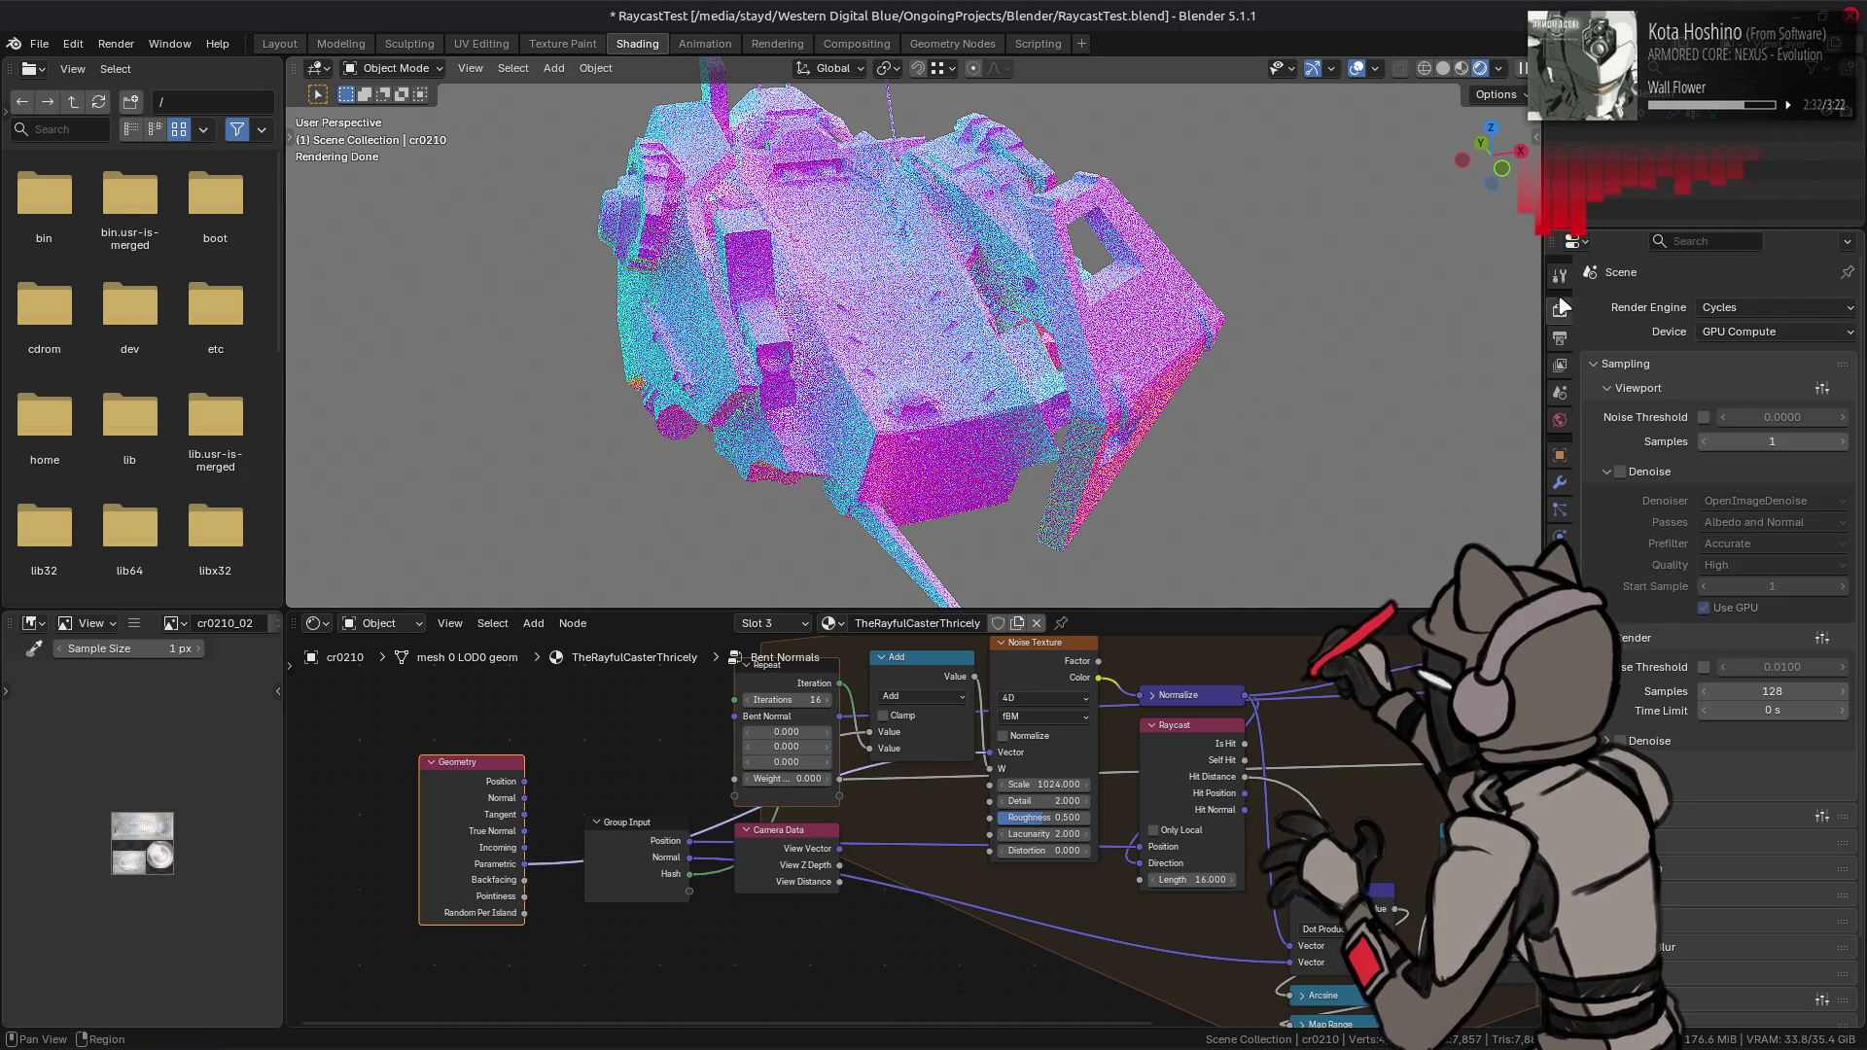
pyautogui.click(1756, 444)
pyautogui.press('Return')
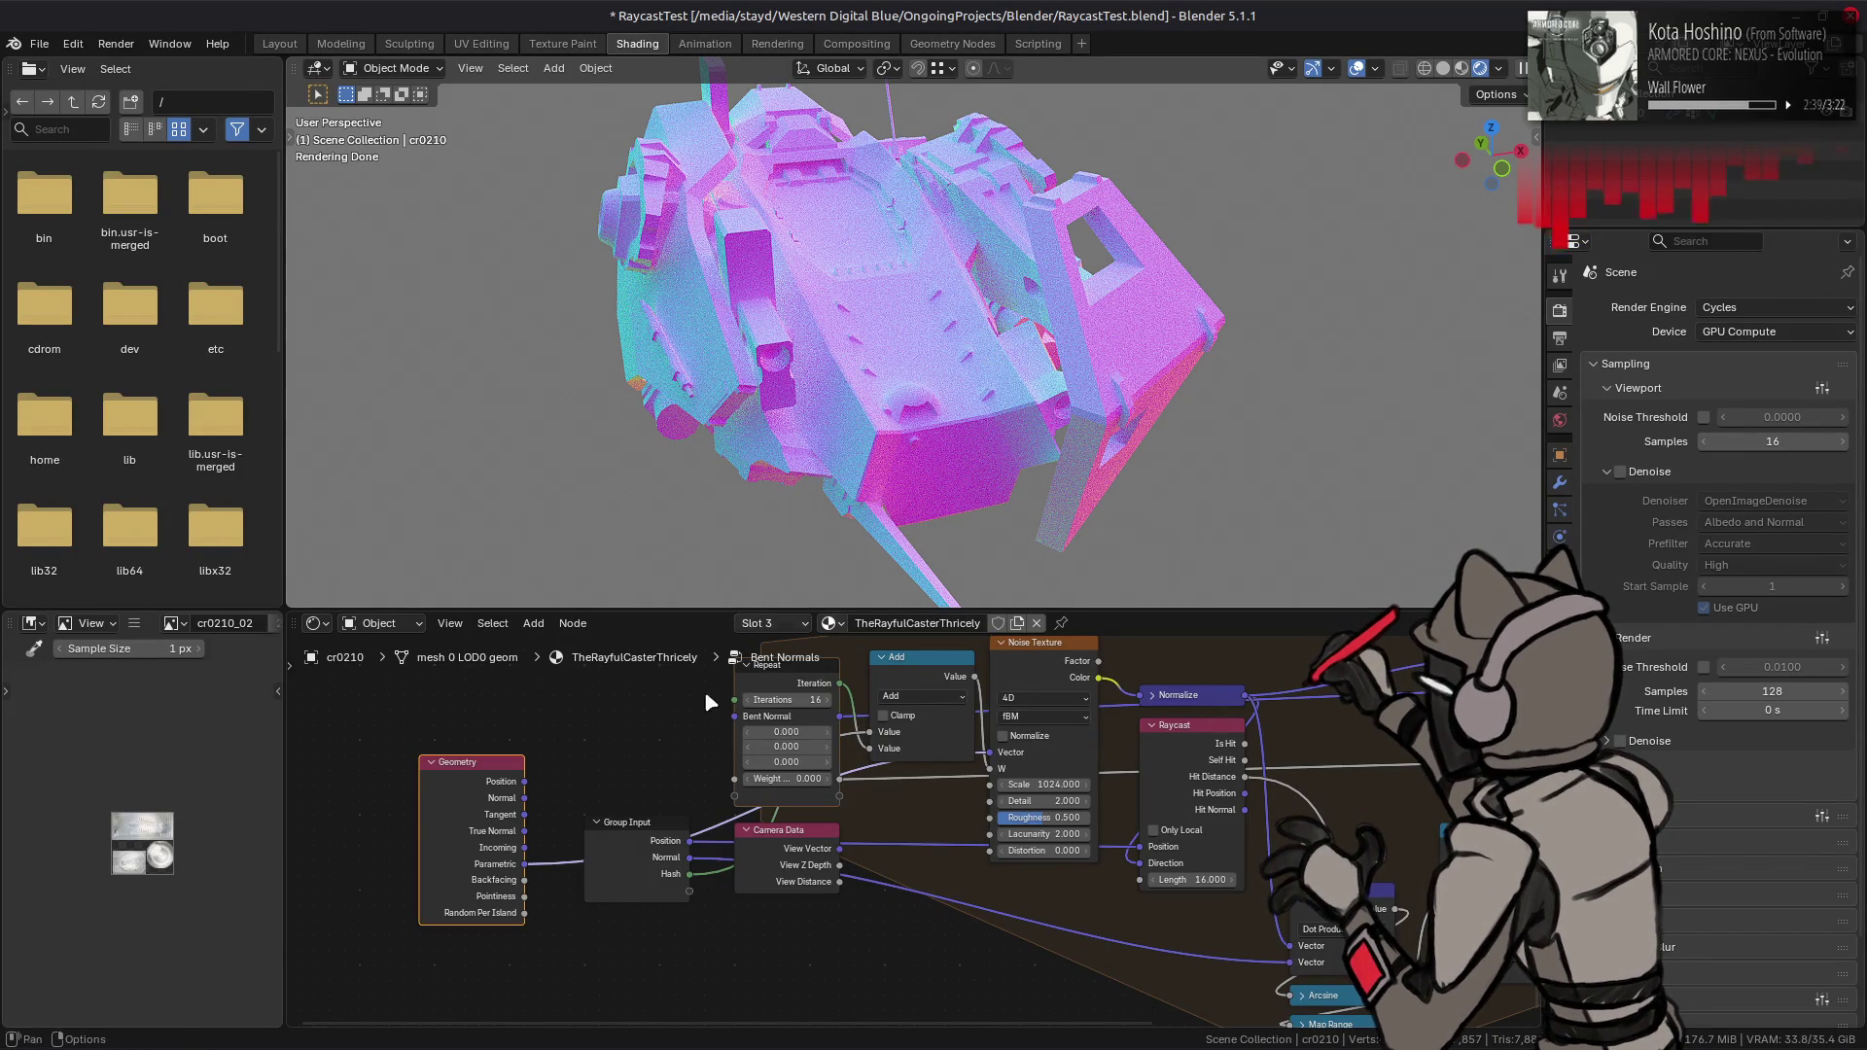
pyautogui.moveTo(614, 807)
pyautogui.mouseDown(button='middle')
pyautogui.moveTo(630, 784)
pyautogui.moveTo(583, 897)
pyautogui.moveTo(604, 800)
pyautogui.mouseUp(button='middle')
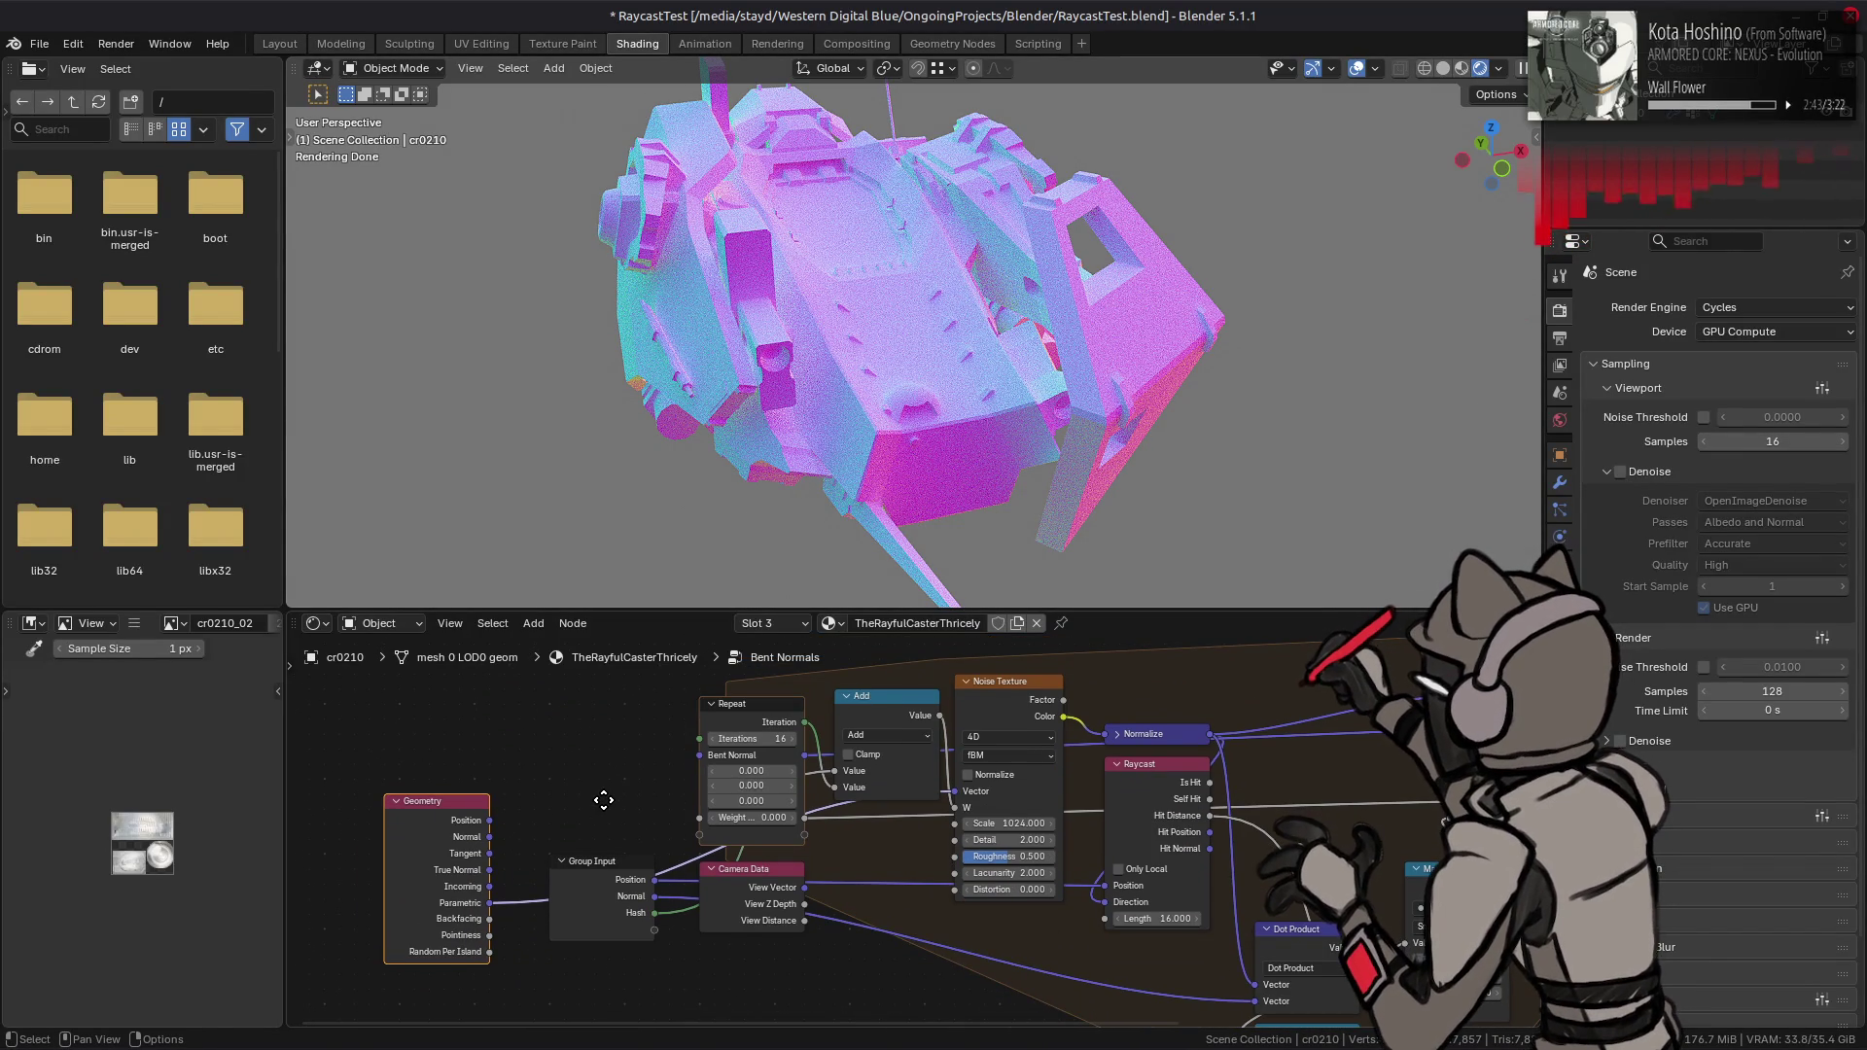
# - Undo and redo to compare the Parametric link with View Vector, leaving the link undone
pyautogui.hotkey('ctrl', 'z')
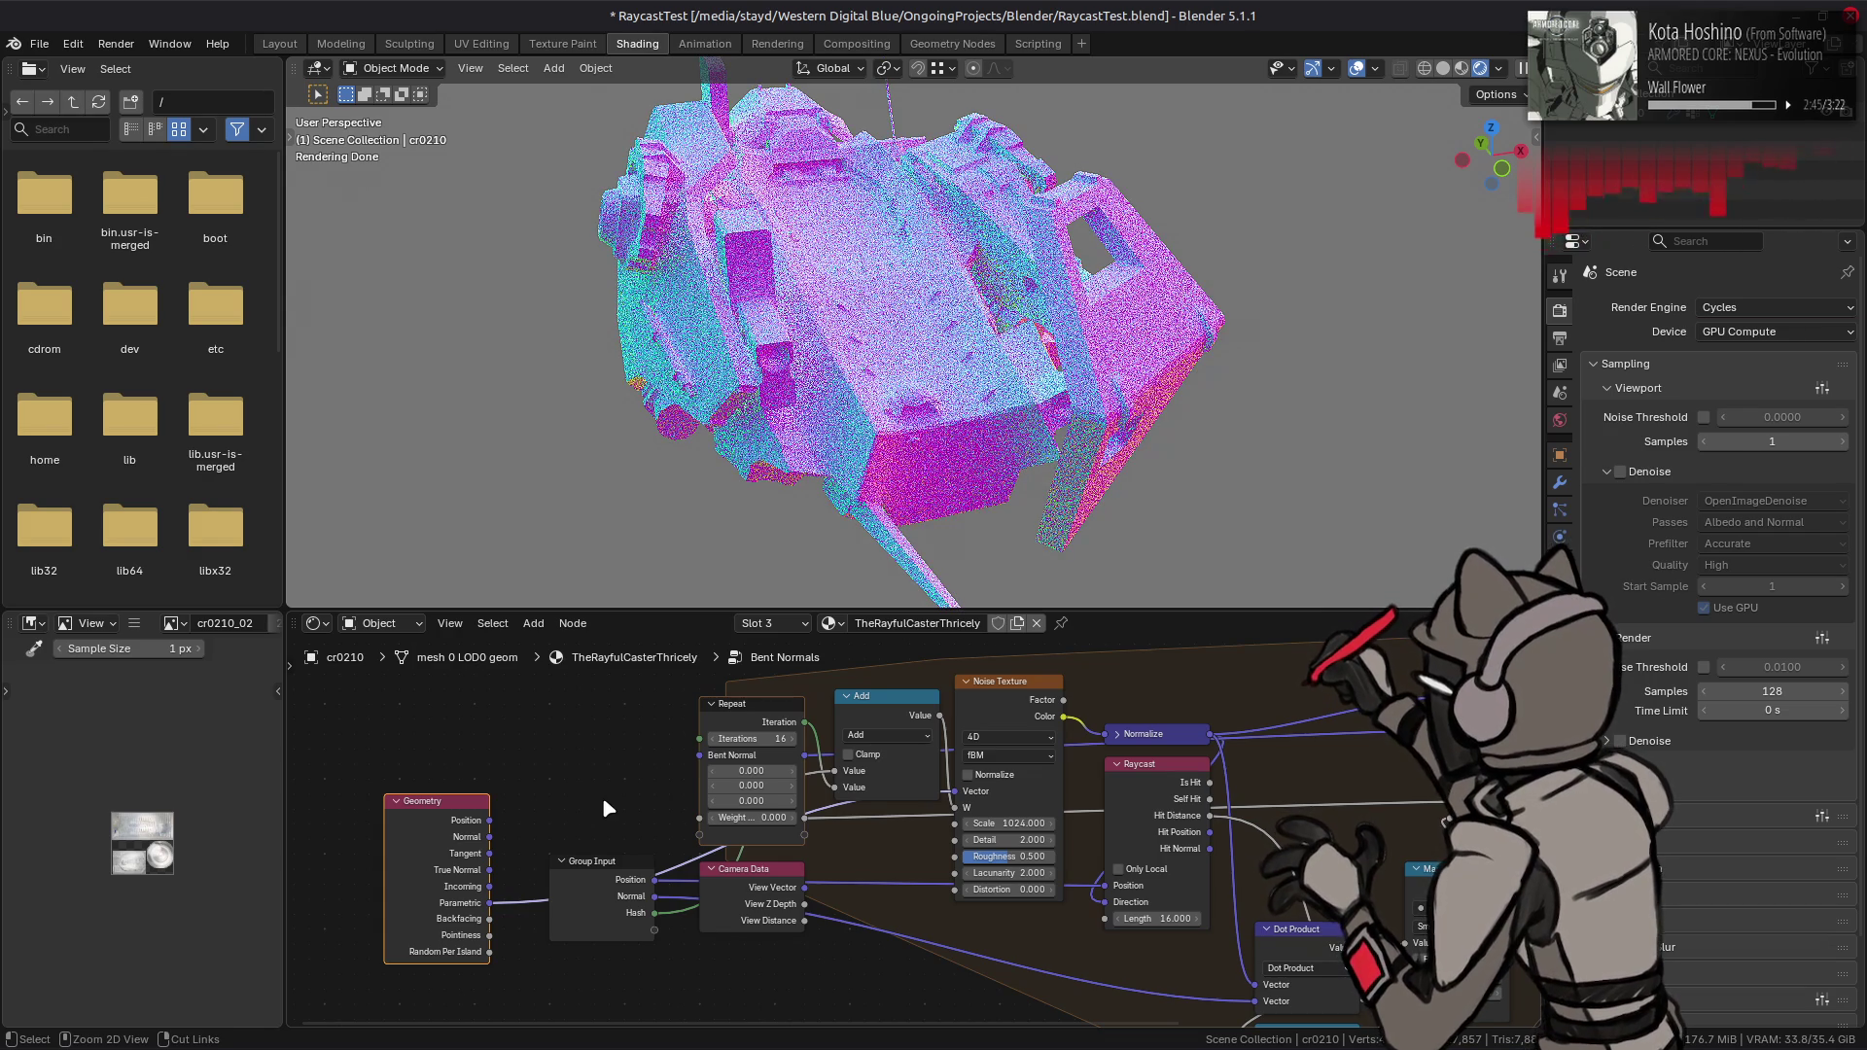
pyautogui.hotkey('ctrl', 'z')
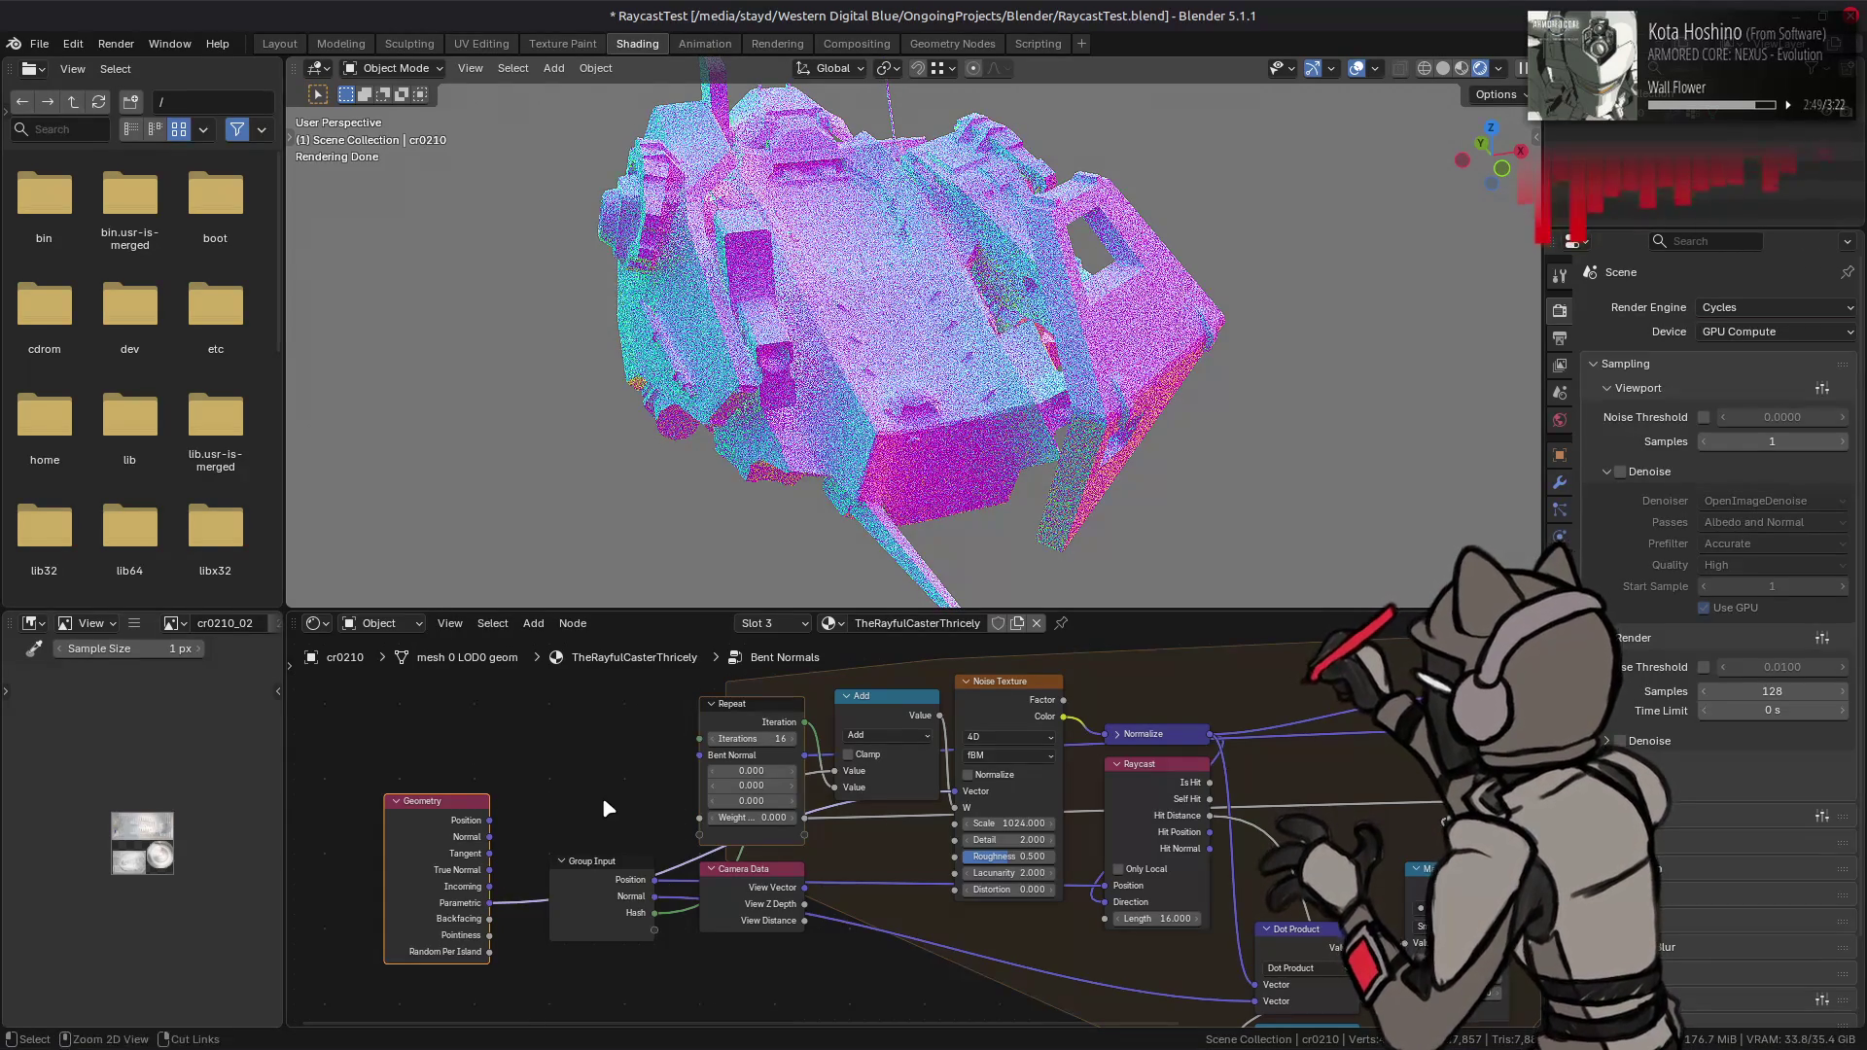
pyautogui.hotkey('ctrl', 'shift', 'z')
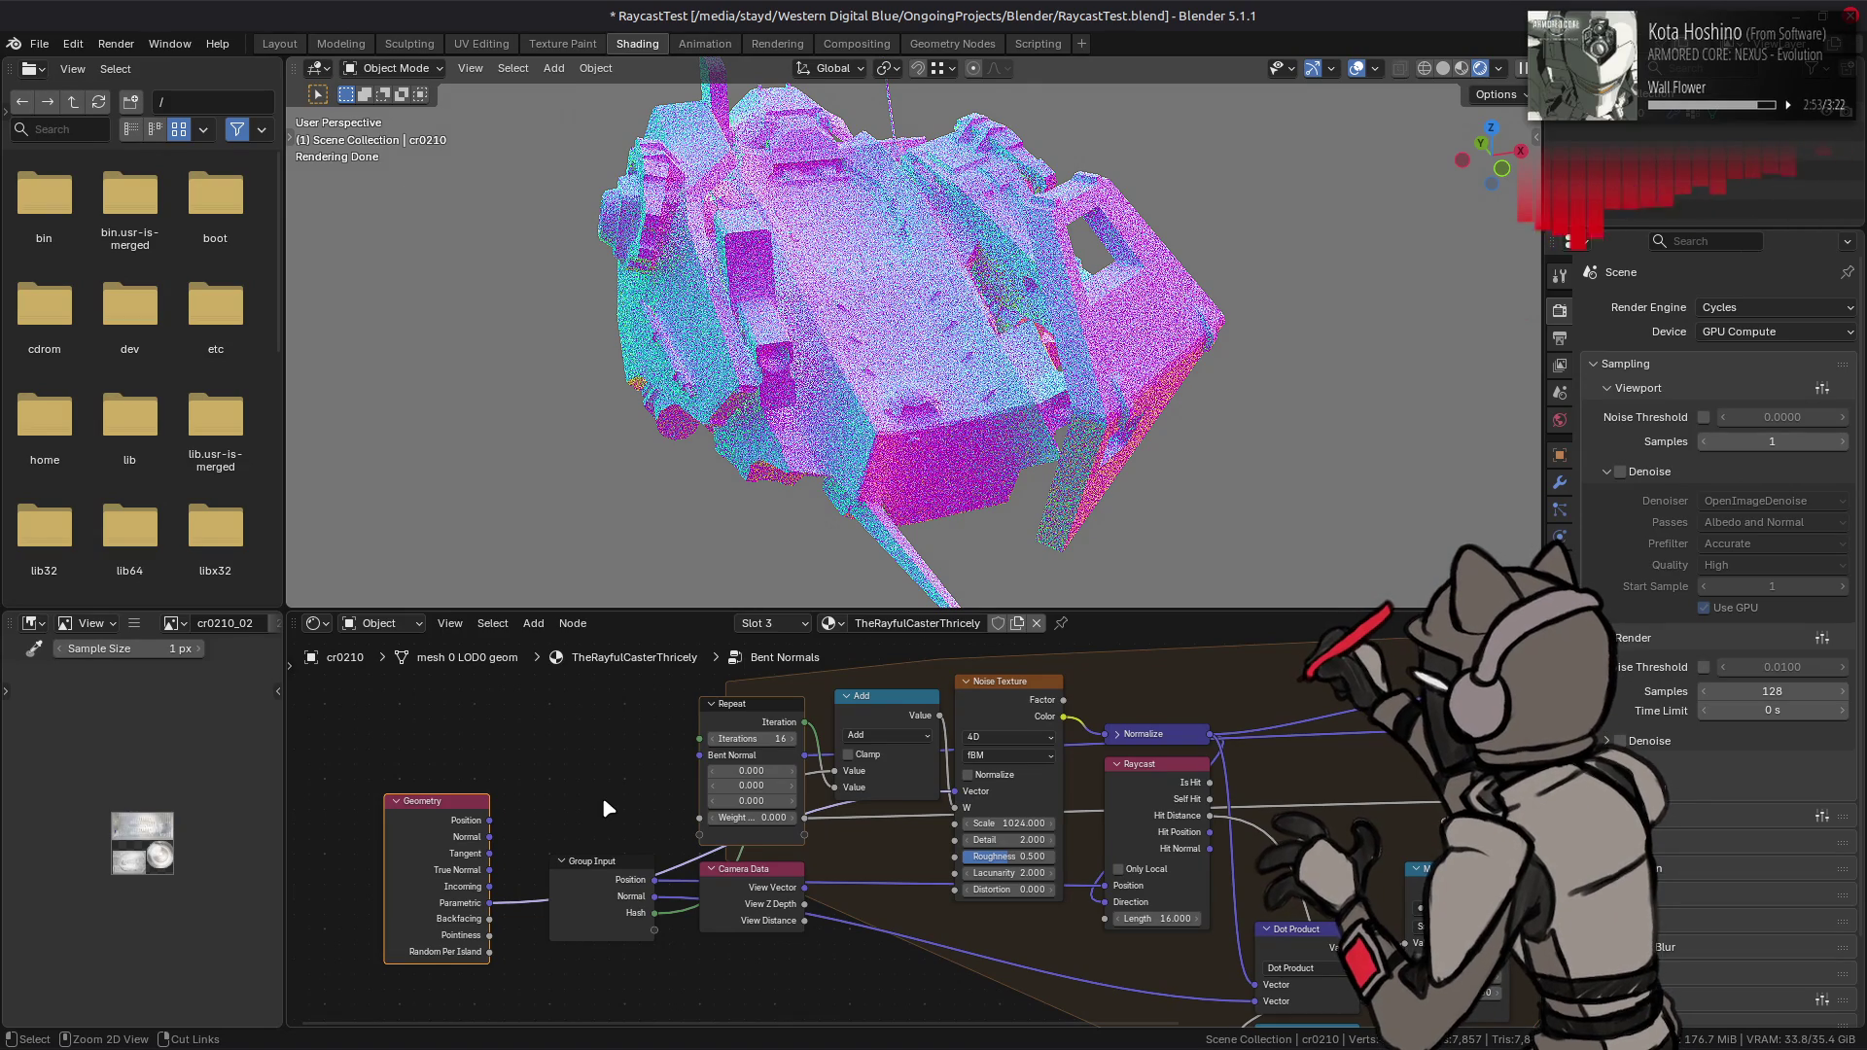
pyautogui.hotkey('ctrl', 'z')
# - Restore 16 viewport samples, then try Parametric into the Noise Texture Vector and undo it
pyautogui.click(1791, 442)
pyautogui.write('16')
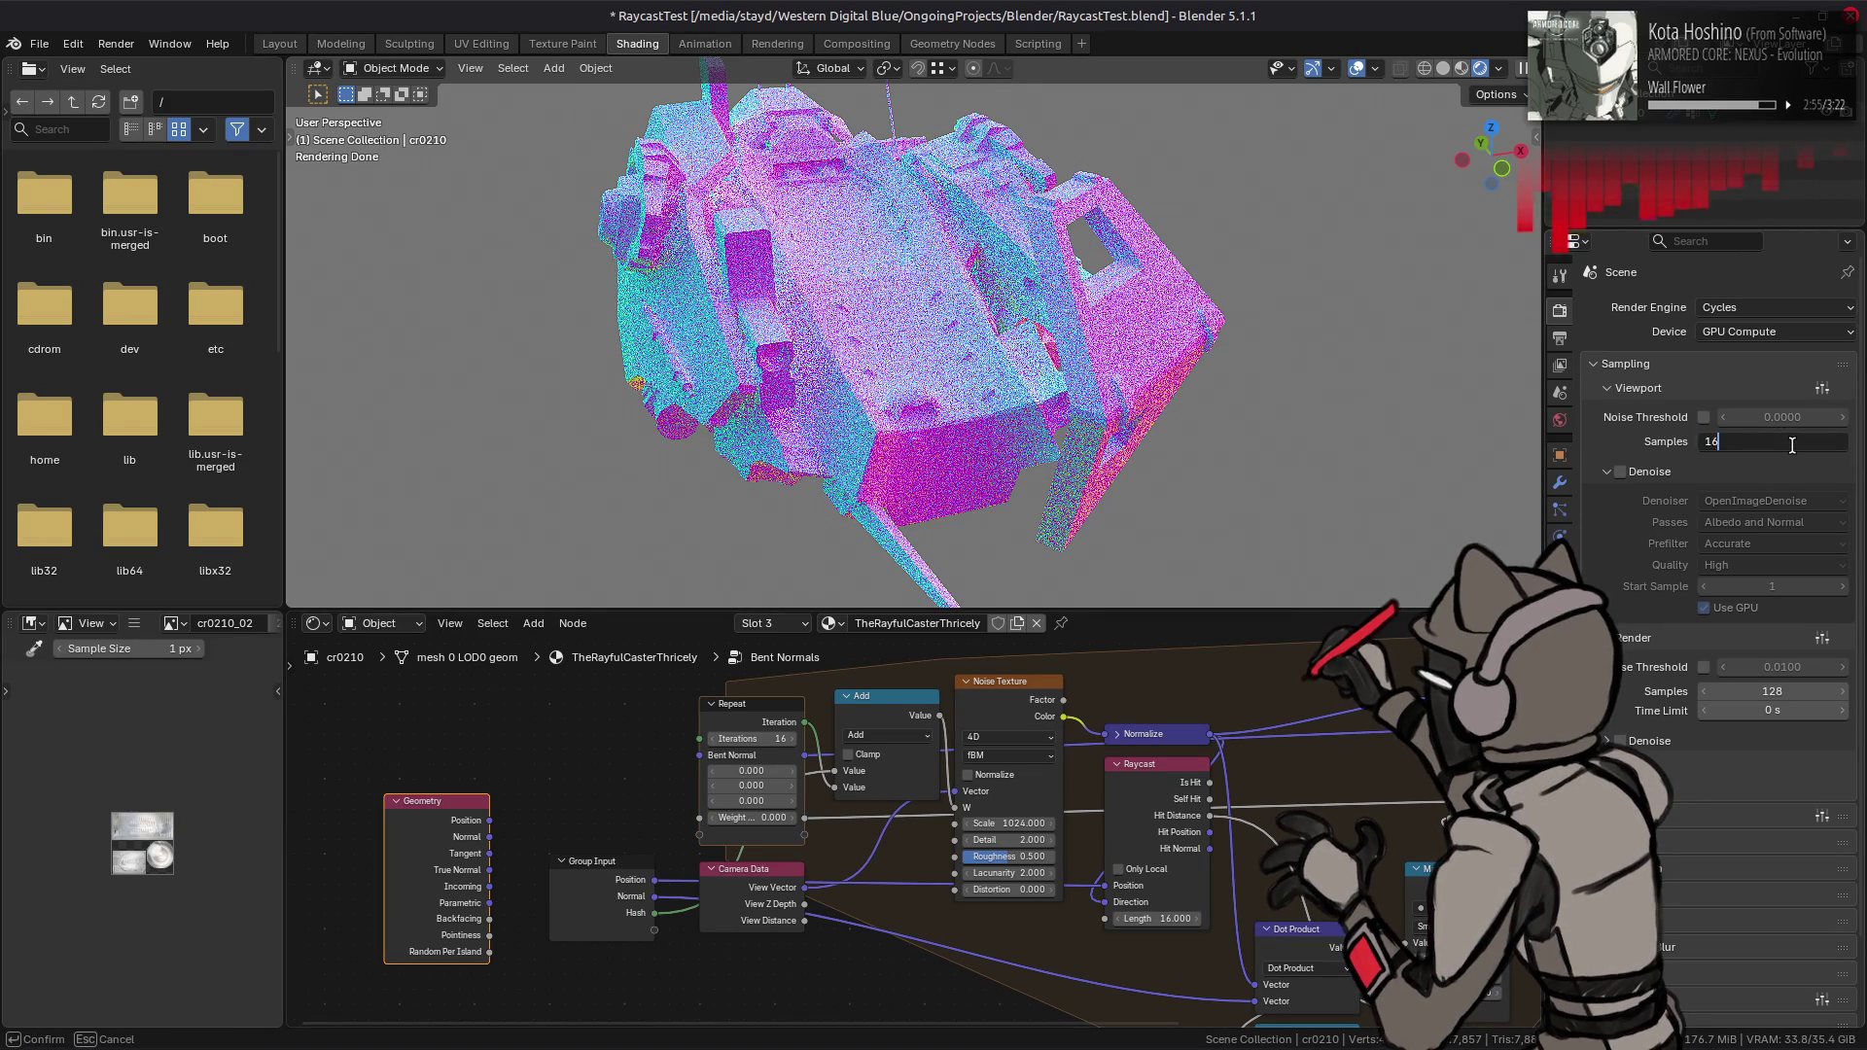
pyautogui.press('Return')
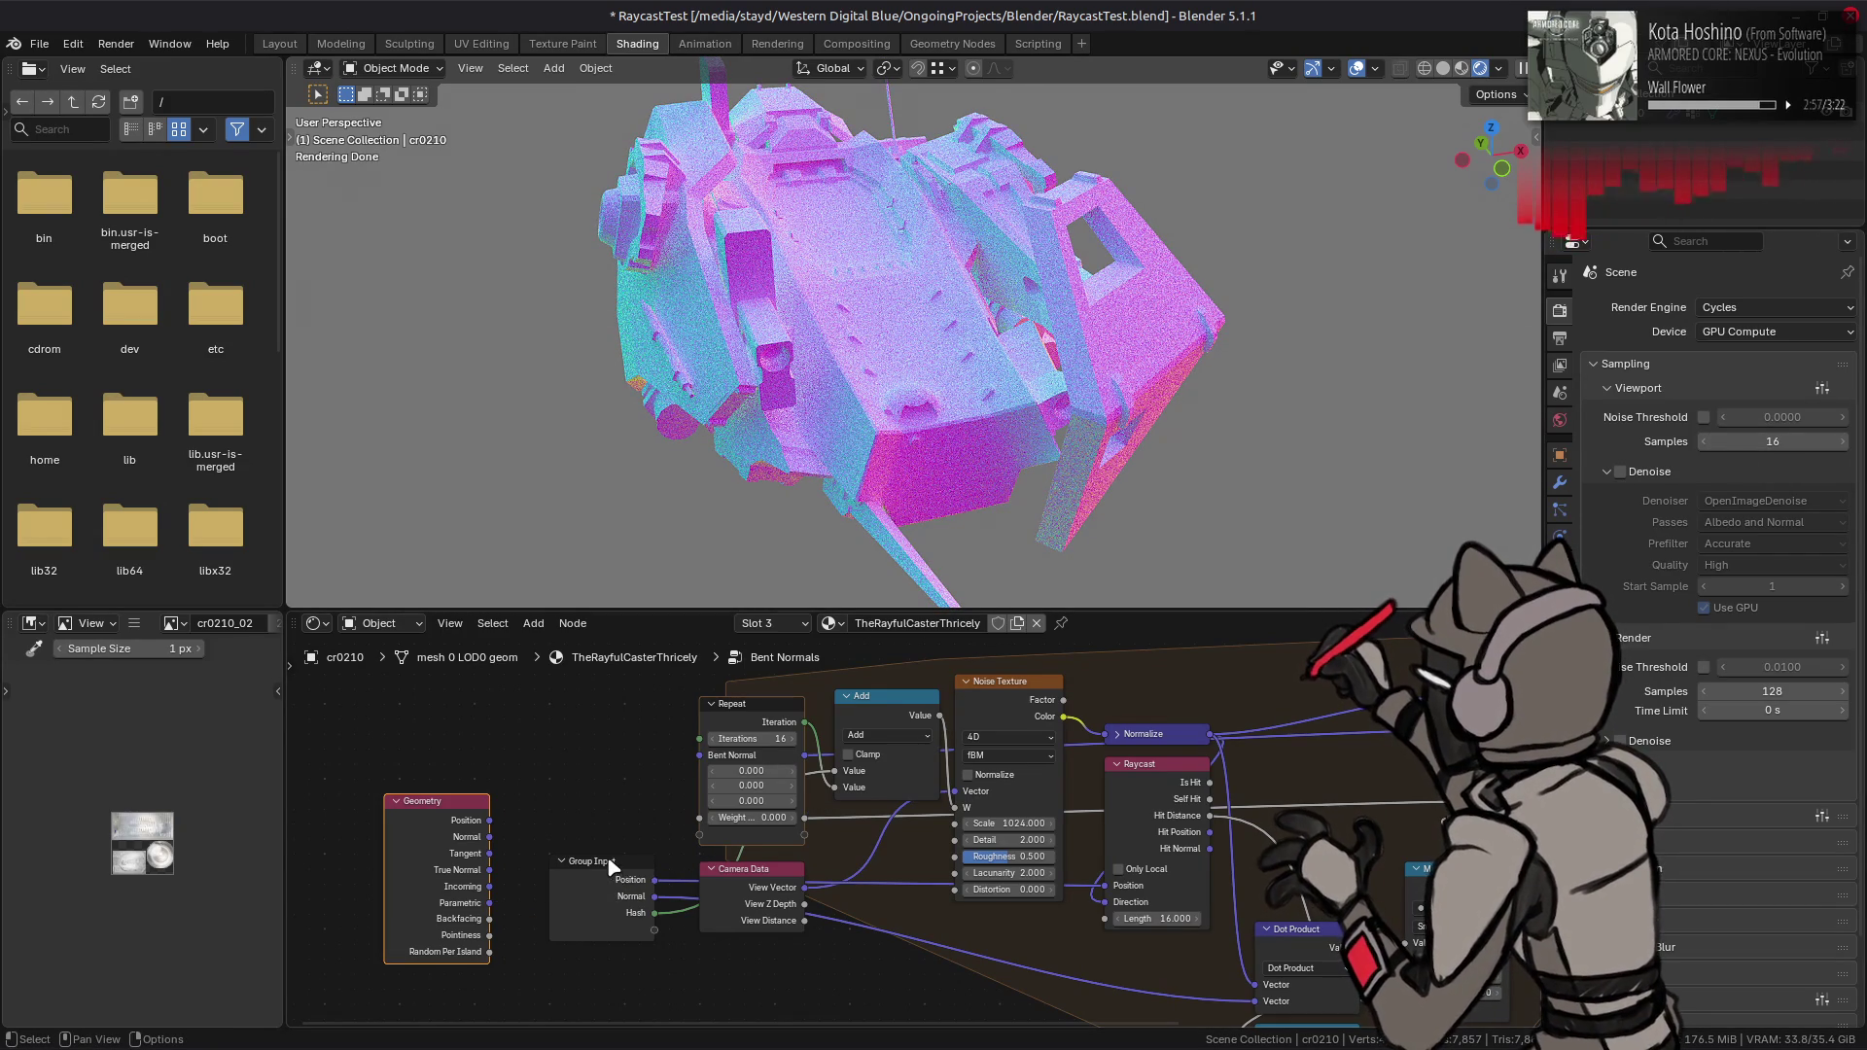
pyautogui.moveTo(491, 904); pyautogui.dragTo(960, 799)
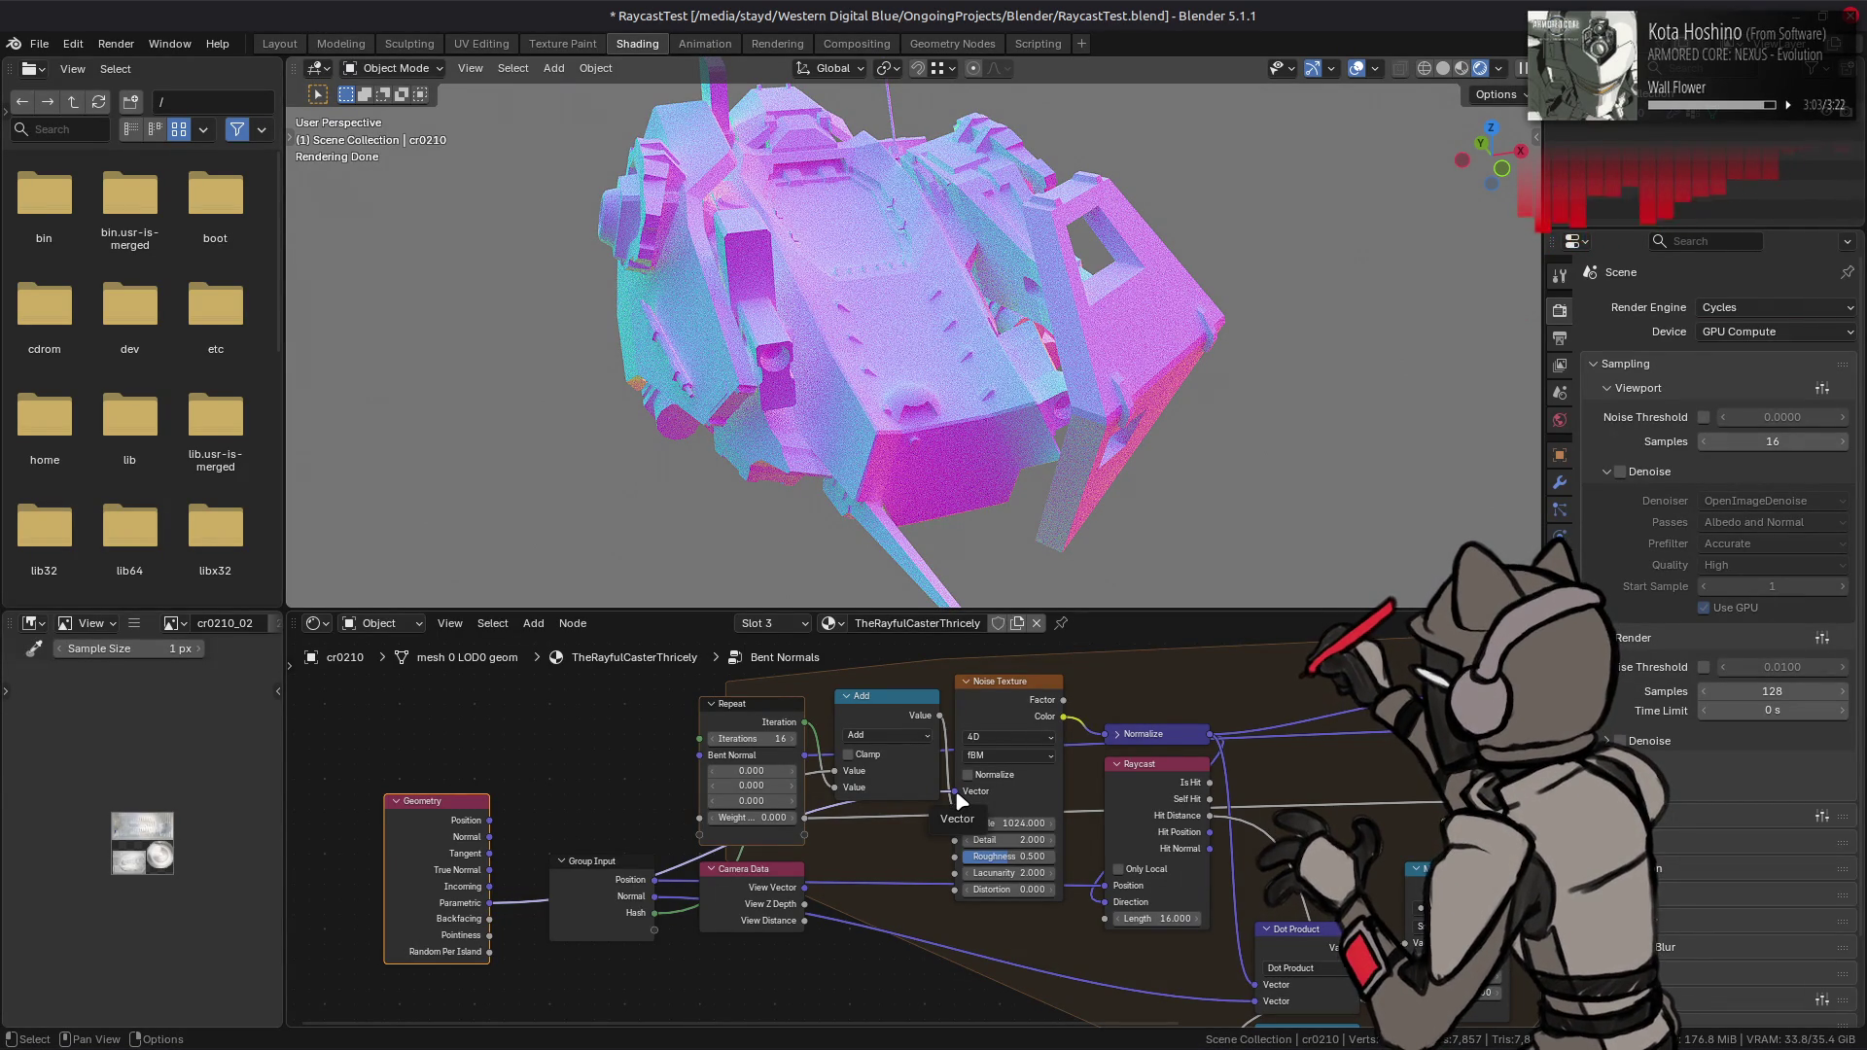
pyautogui.hotkey('ctrl', 'z')
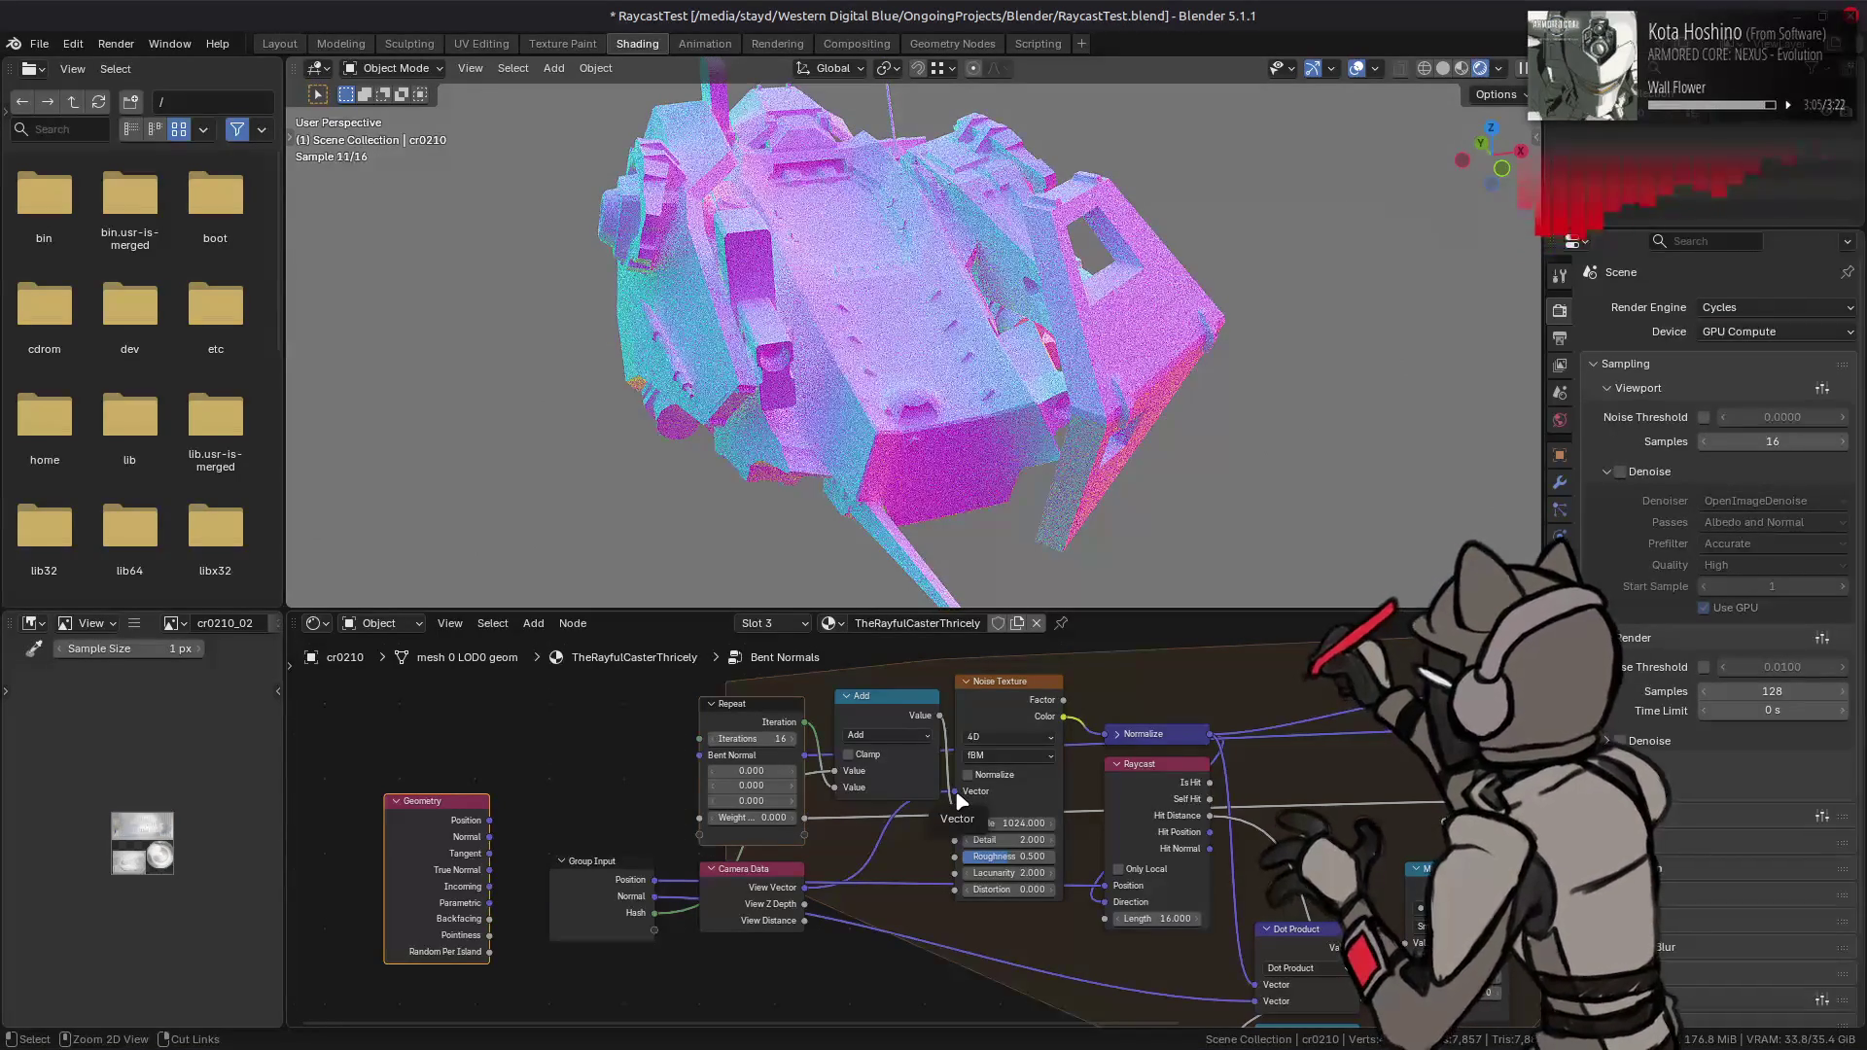
# - Feed Noise Texture Vector from Geometry Parametric, delete Camera Data, and move Geometry into its spot
pyautogui.moveTo(959, 794); pyautogui.dragTo(518, 903)
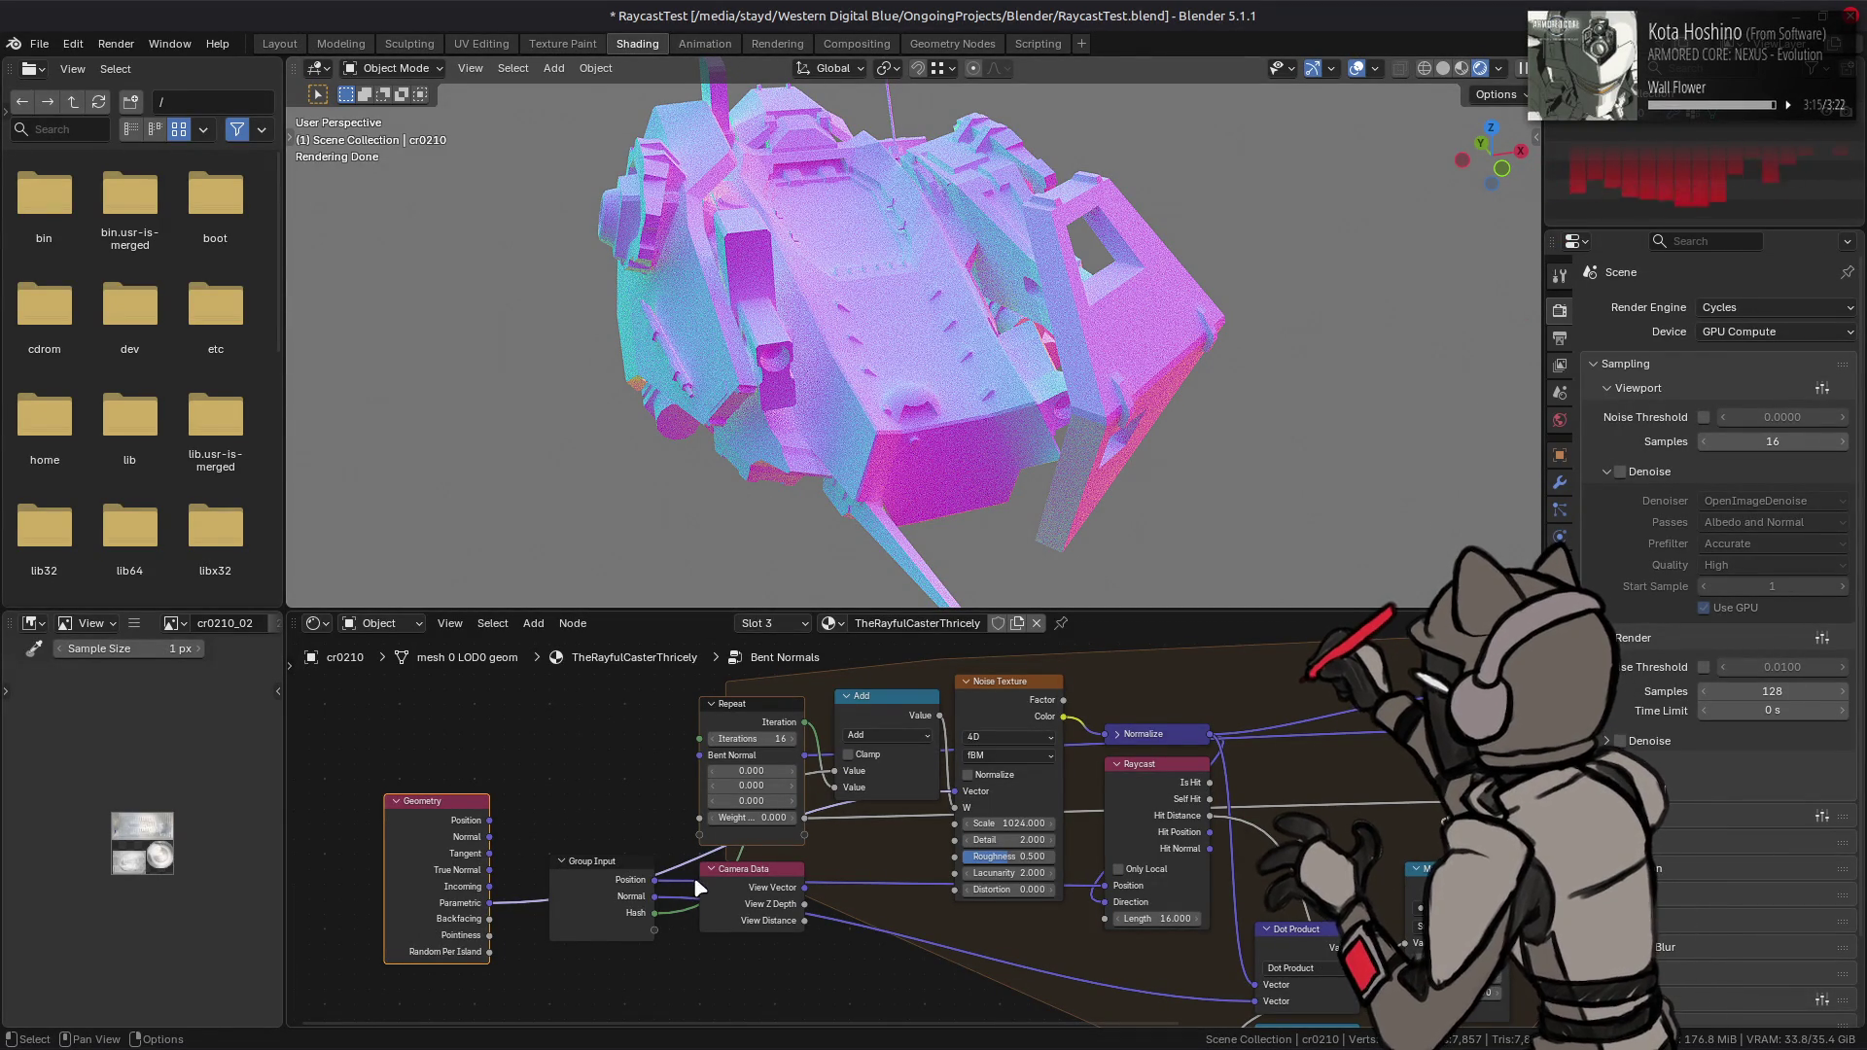
pyautogui.click(725, 888)
pyautogui.moveTo(586, 773); pyautogui.dragTo(553, 764, button='middle')
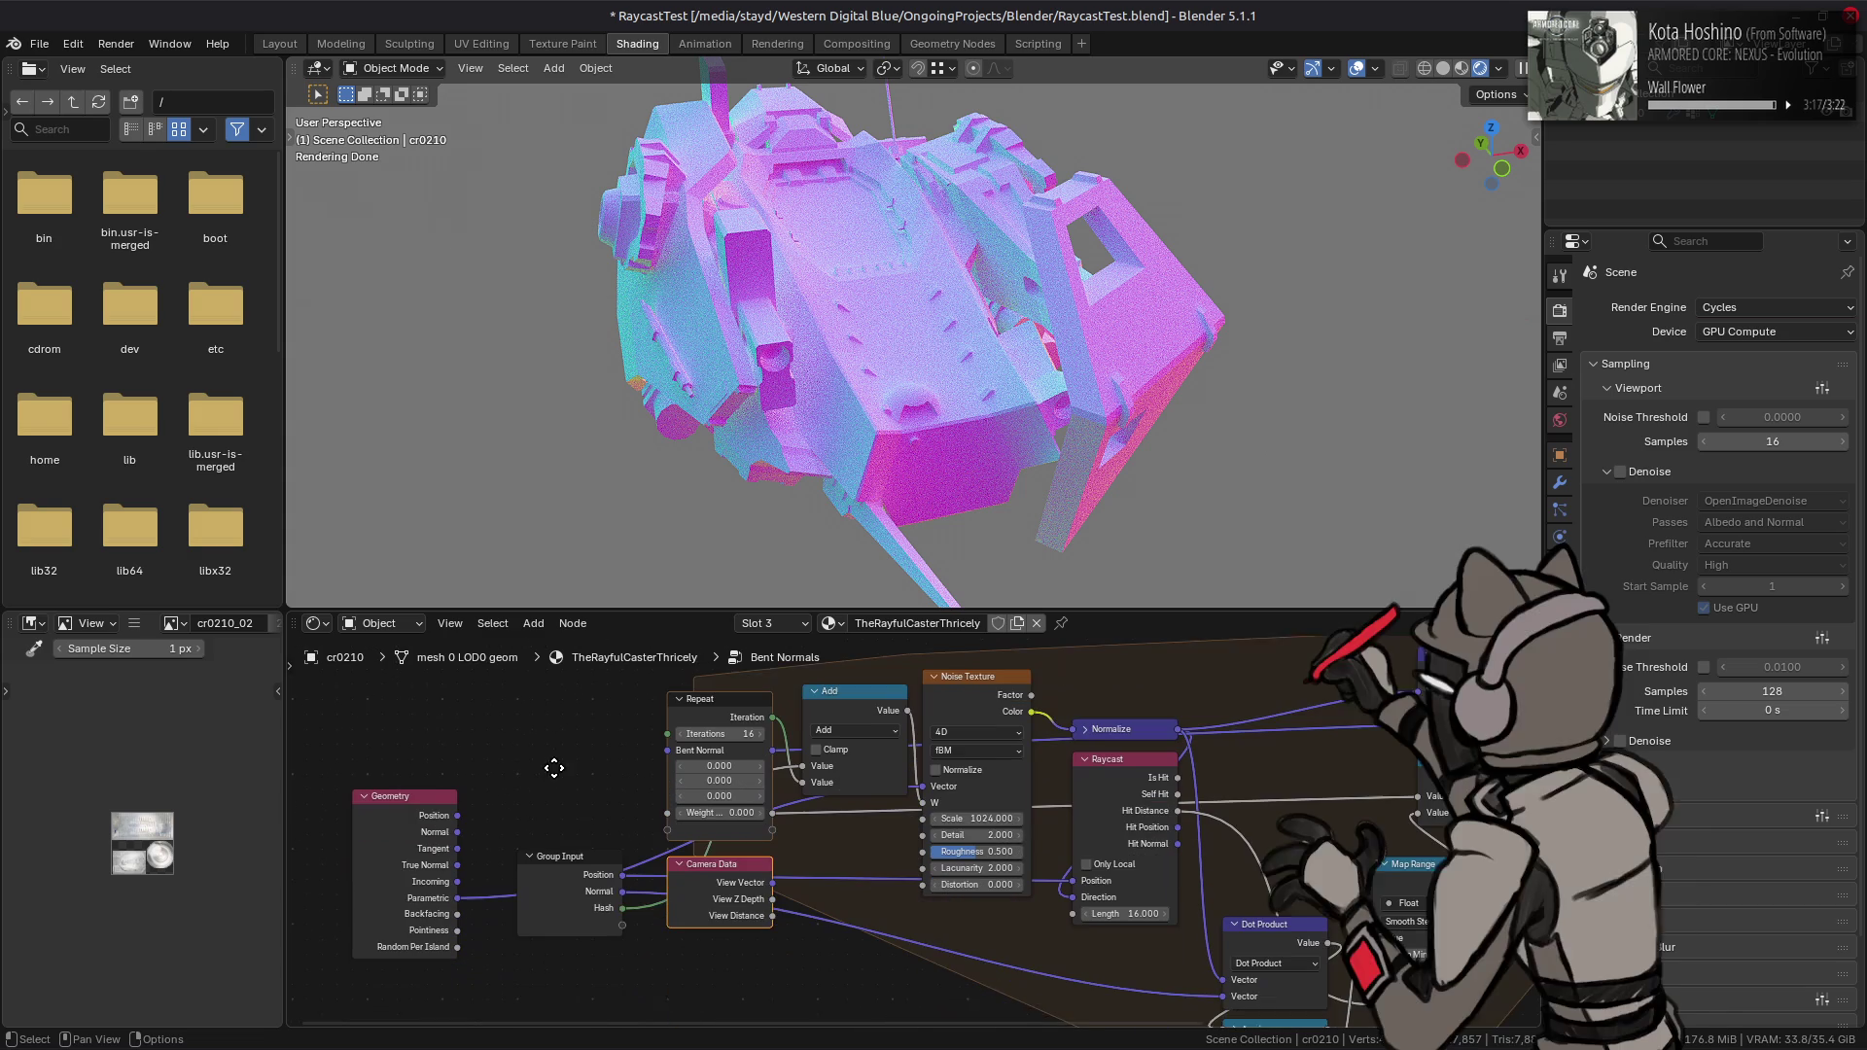
pyautogui.press('x')
pyautogui.moveTo(401, 826); pyautogui.dragTo(717, 886)
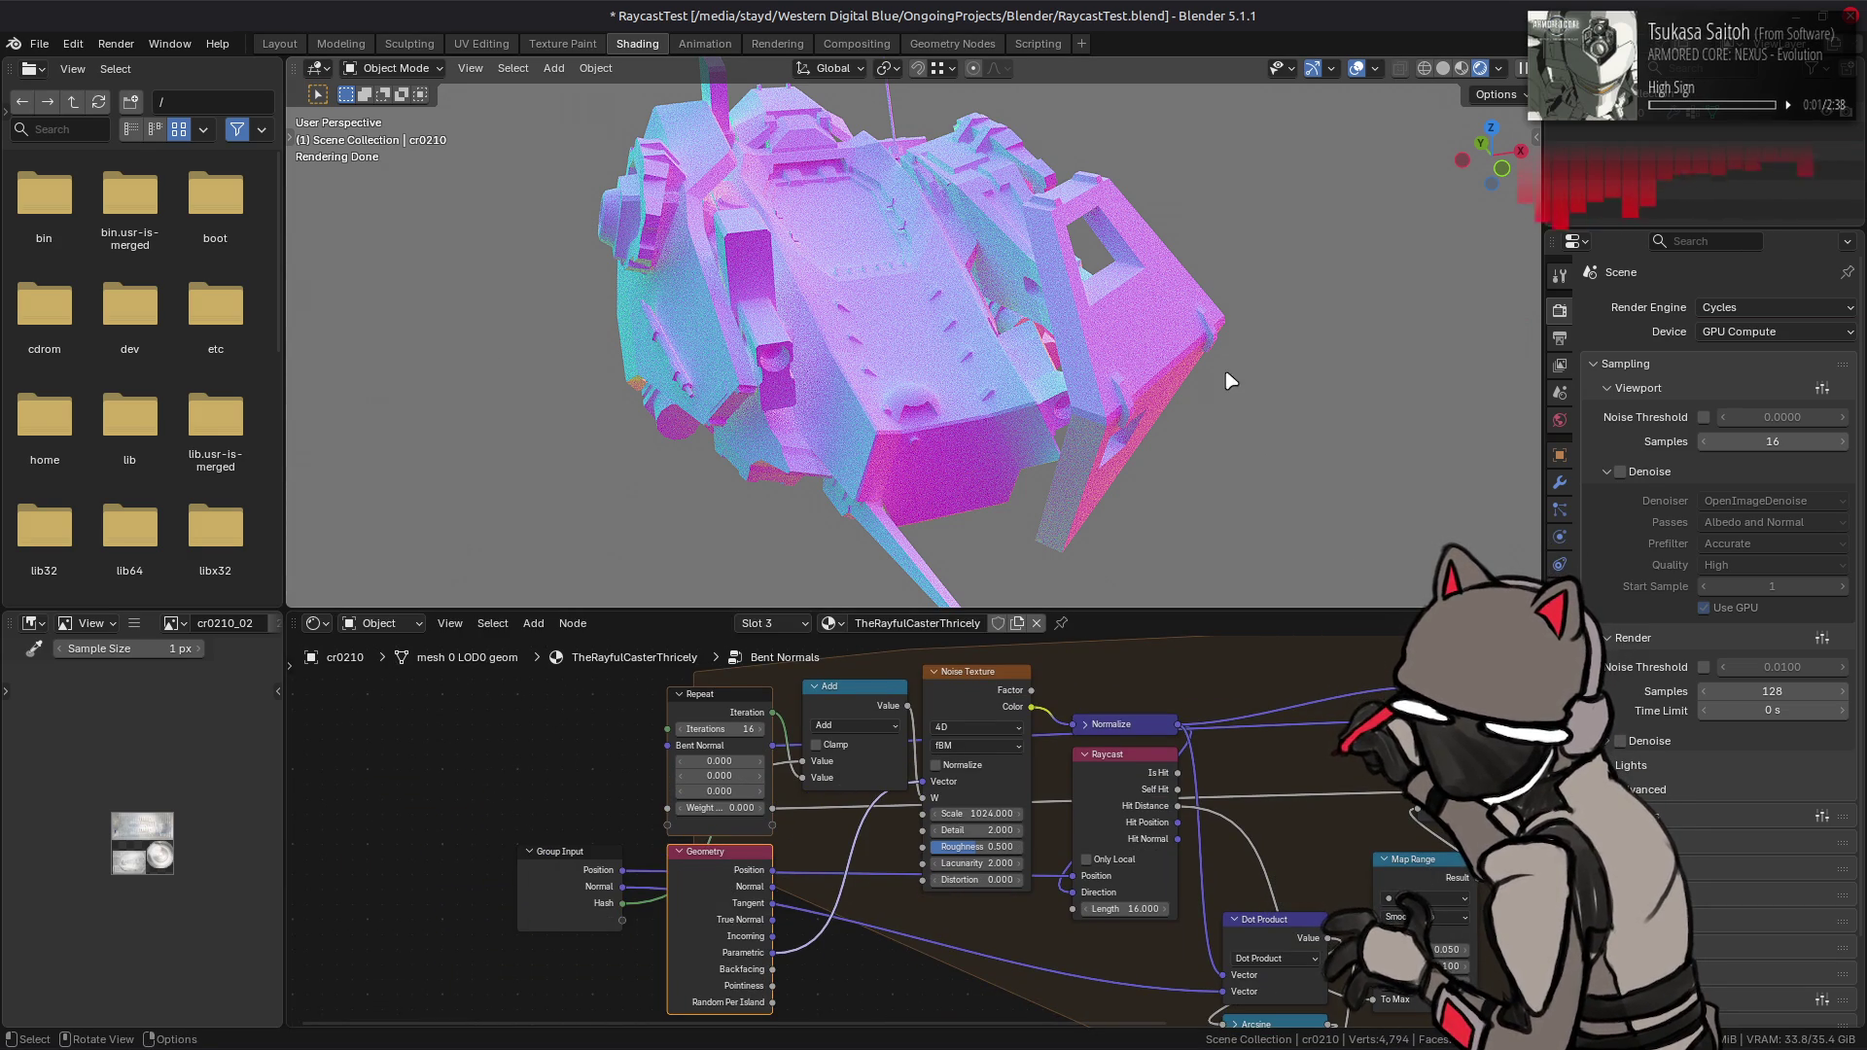
# - Set viewport samples to 128
pyautogui.click(1755, 442)
pyautogui.write('128')
pyautogui.press('Return')
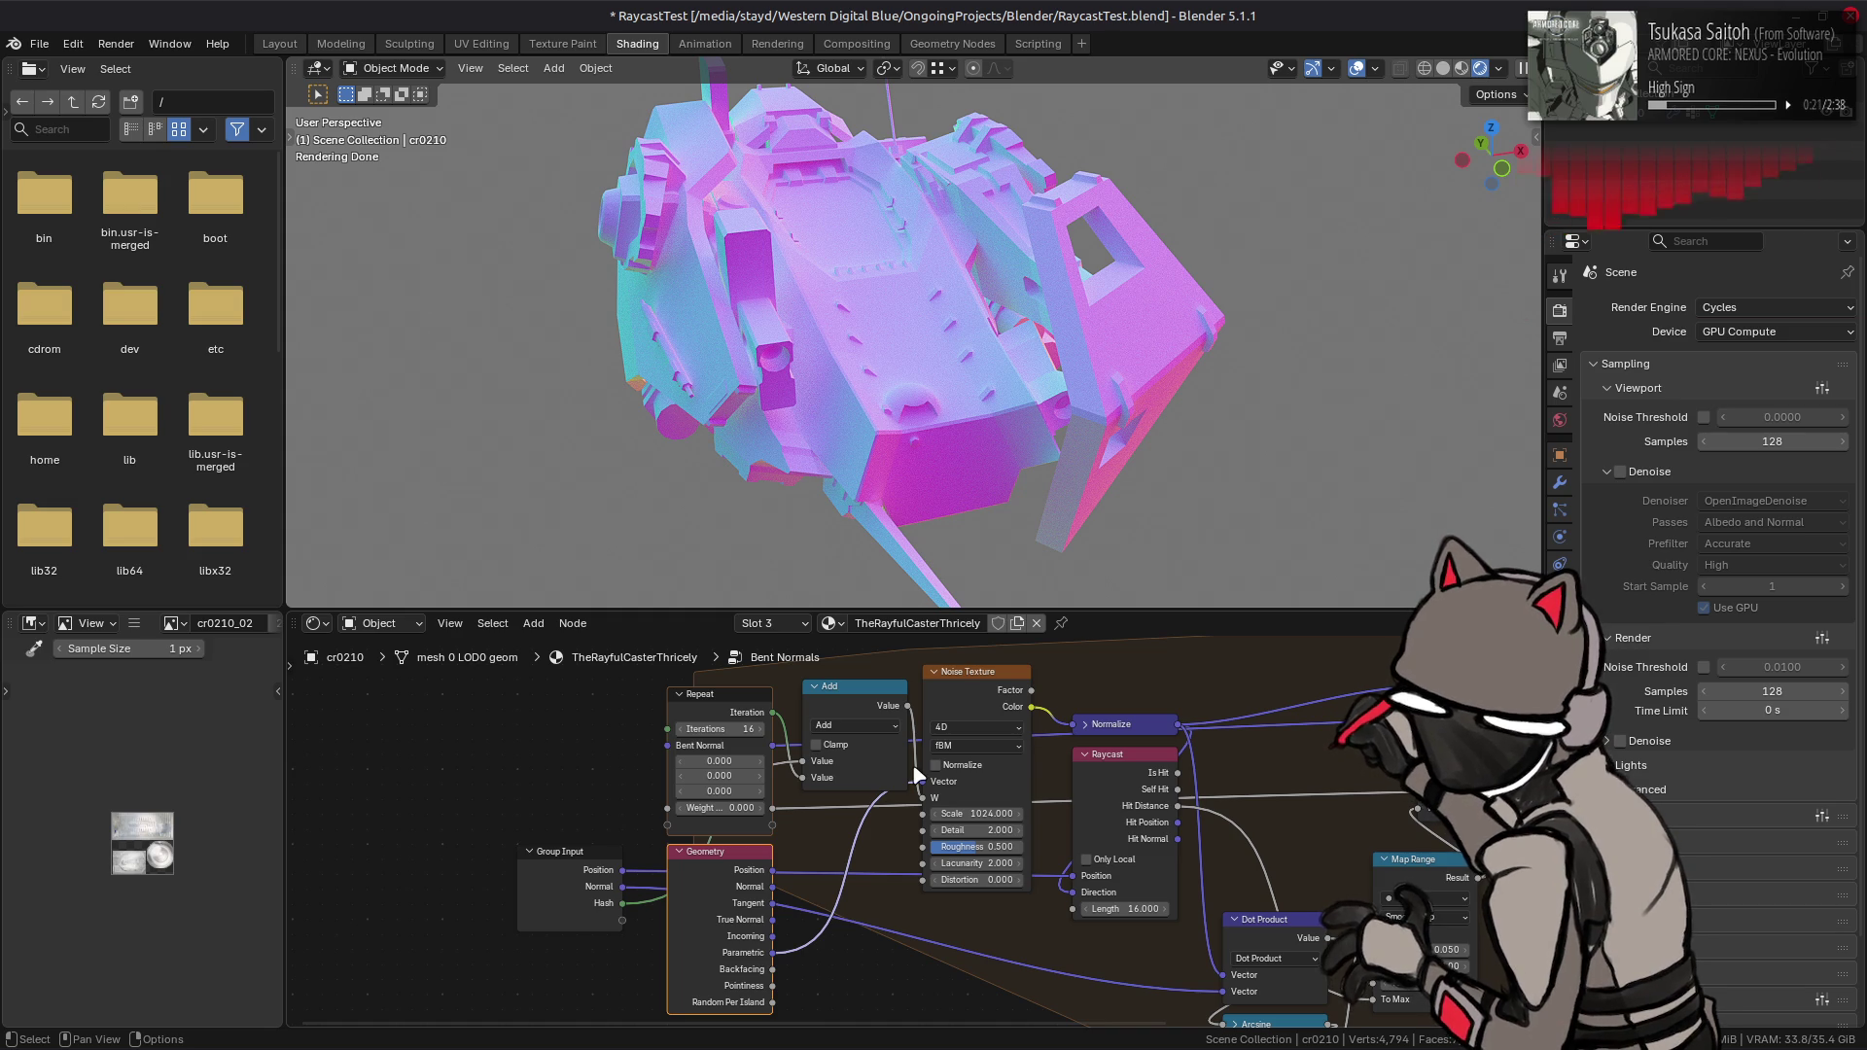
# - Try 4 Repeat iterations, revert to 16, and nudge the Noise Texture node right
pyautogui.moveTo(744, 730)
pyautogui.mouseDown()
pyautogui.moveTo(700, 729)
pyautogui.moveTo(725, 728)
pyautogui.mouseUp()
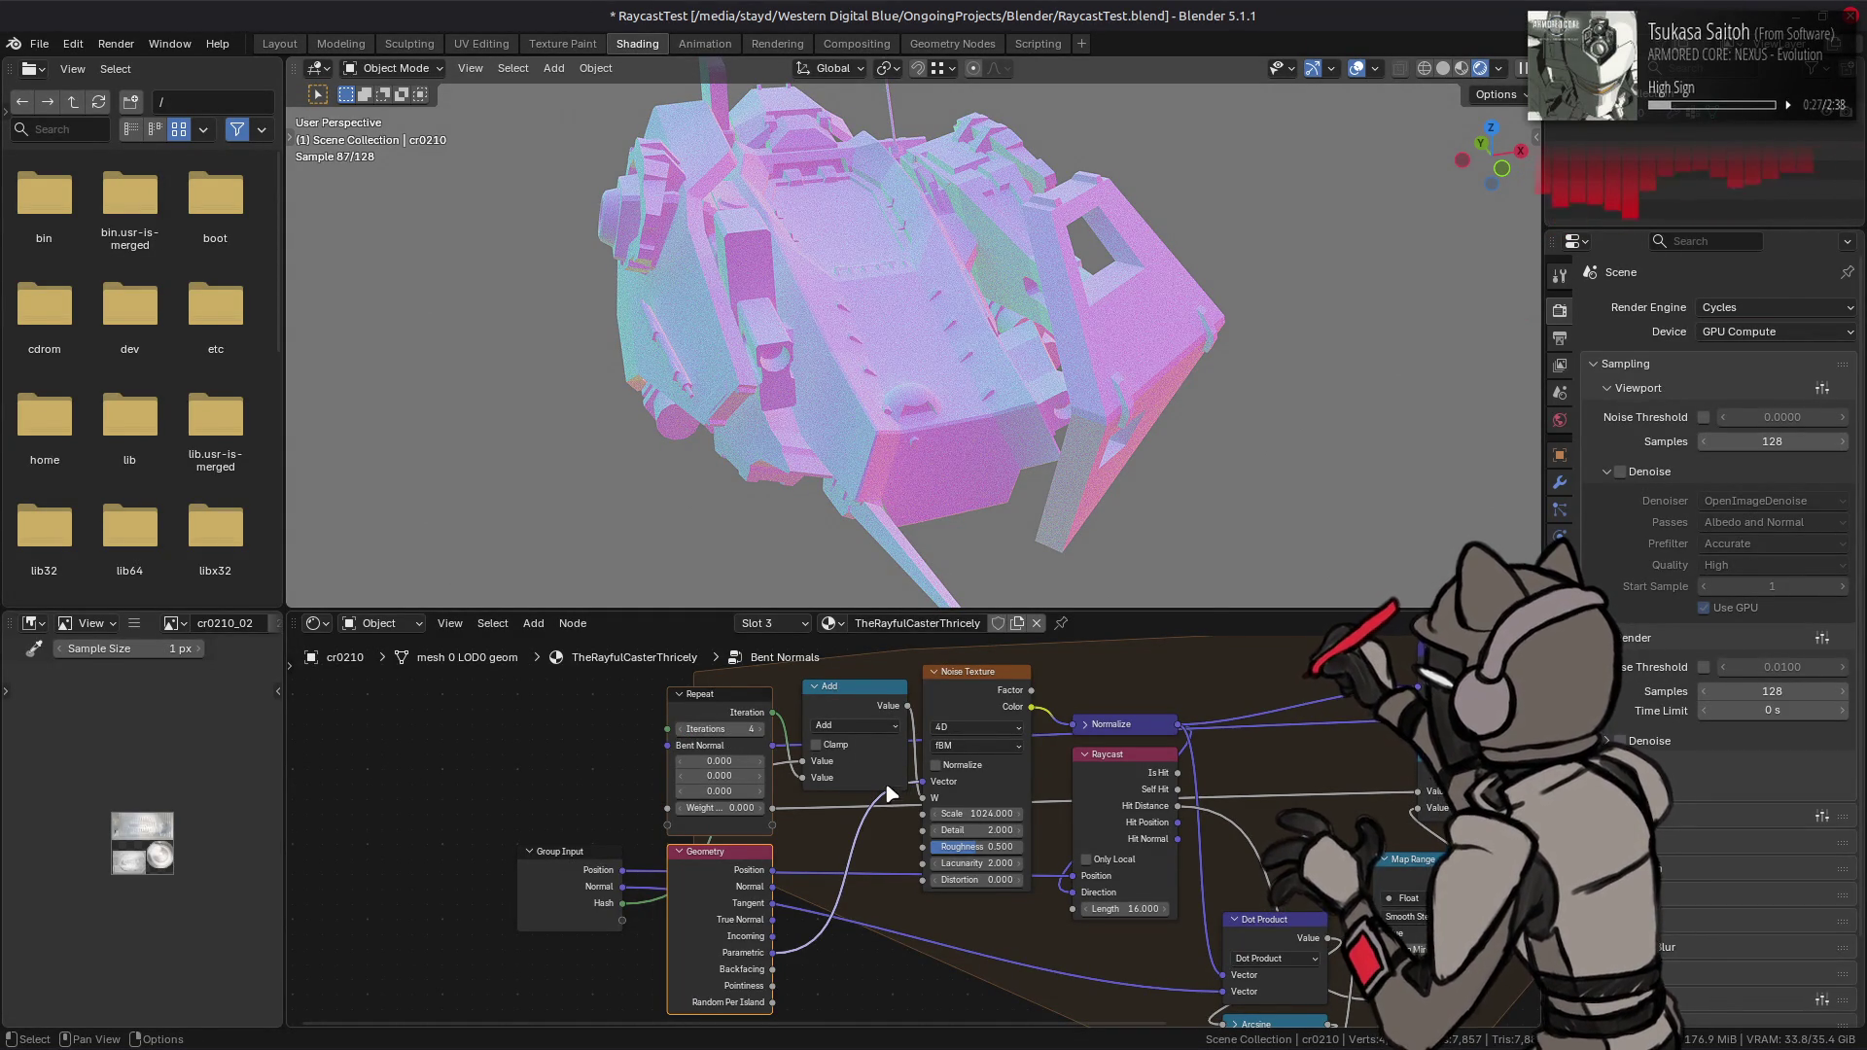
pyautogui.hotkey('ctrl', 'z')
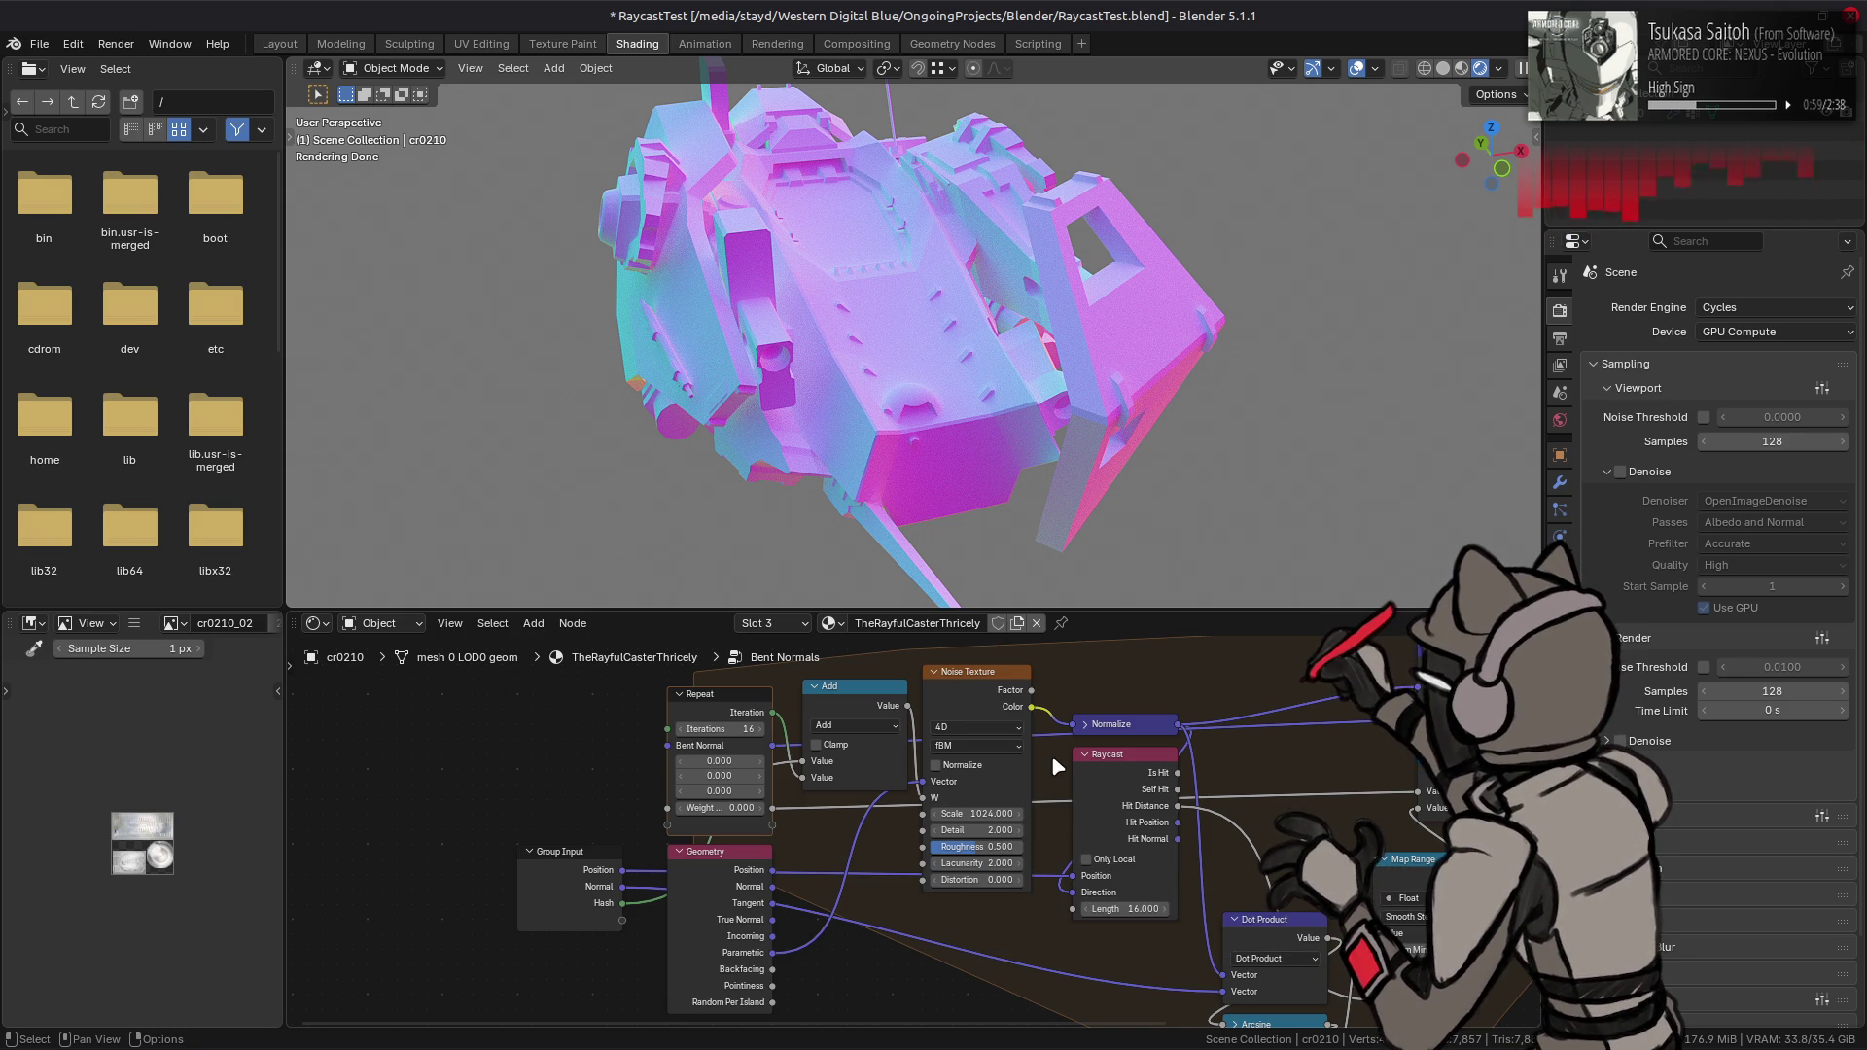
pyautogui.moveTo(943, 683); pyautogui.dragTo(958, 684)
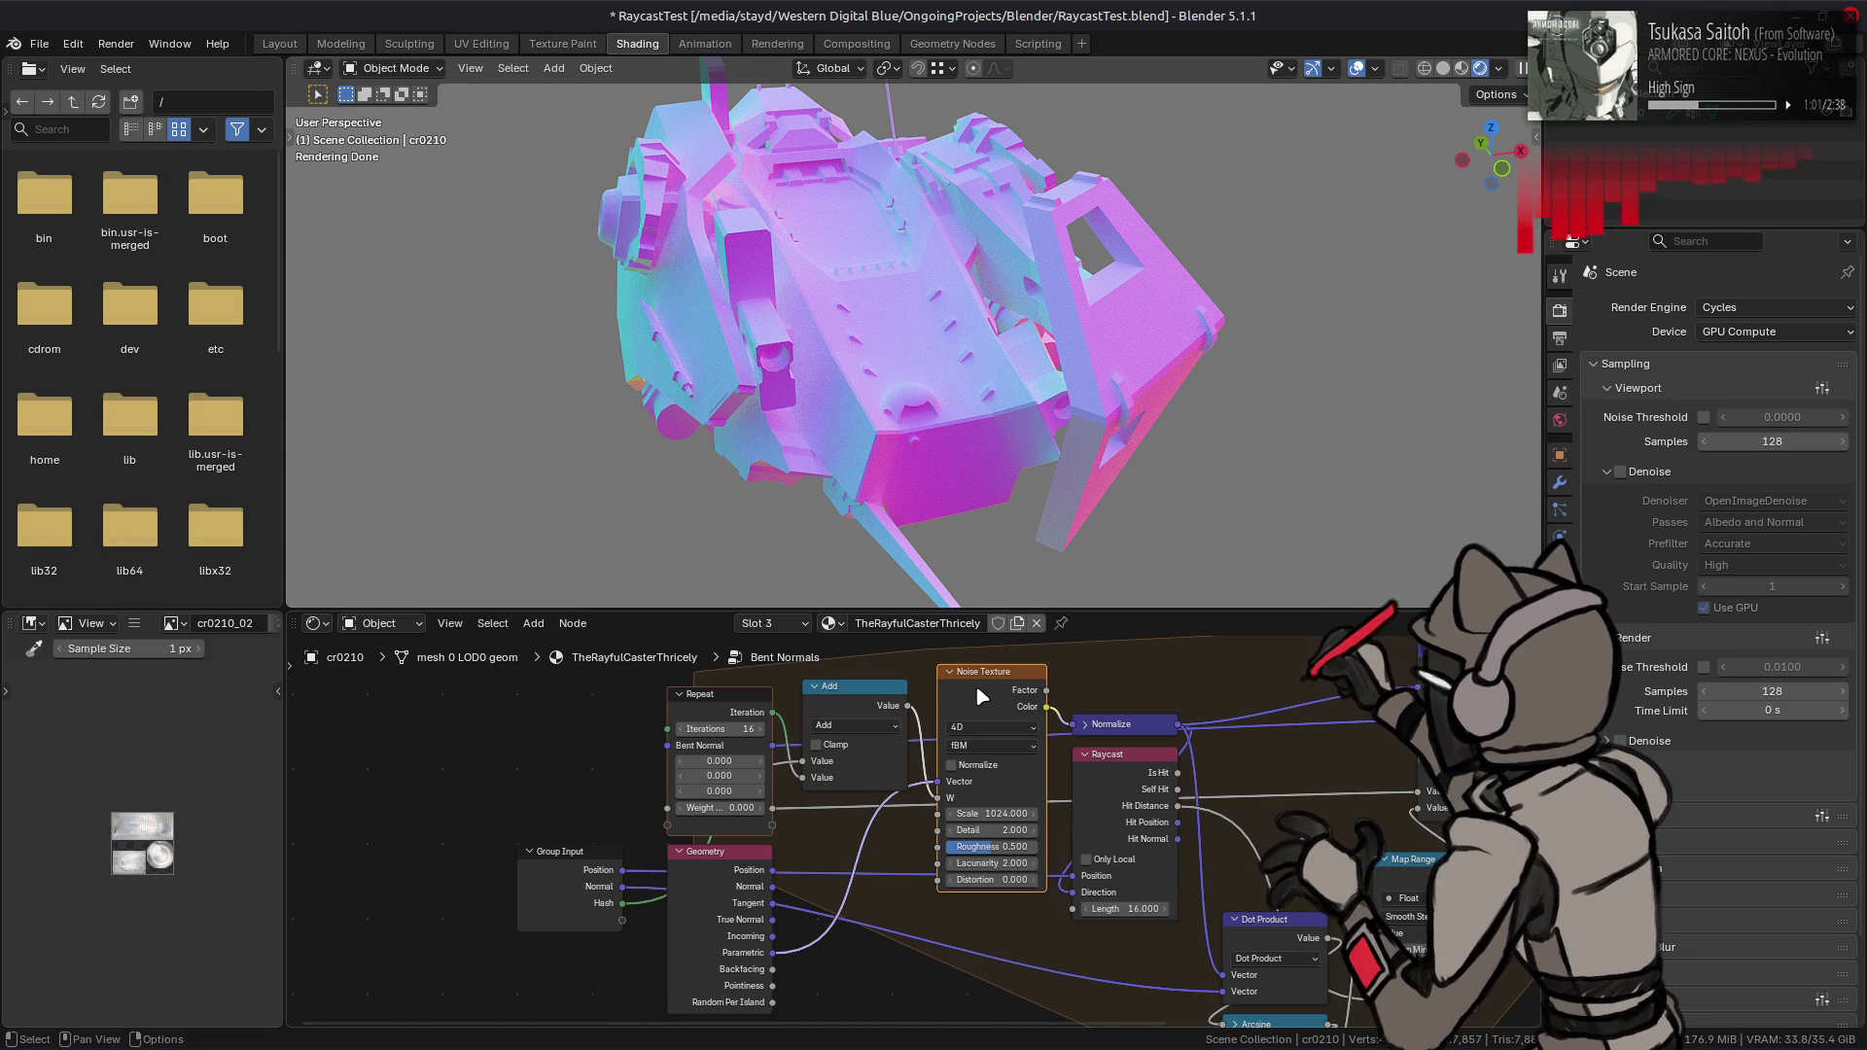
# - Link Repeat Iteration directly to Noise Texture W and delete the Add node
pyautogui.click(870, 696)
pyautogui.press('g')
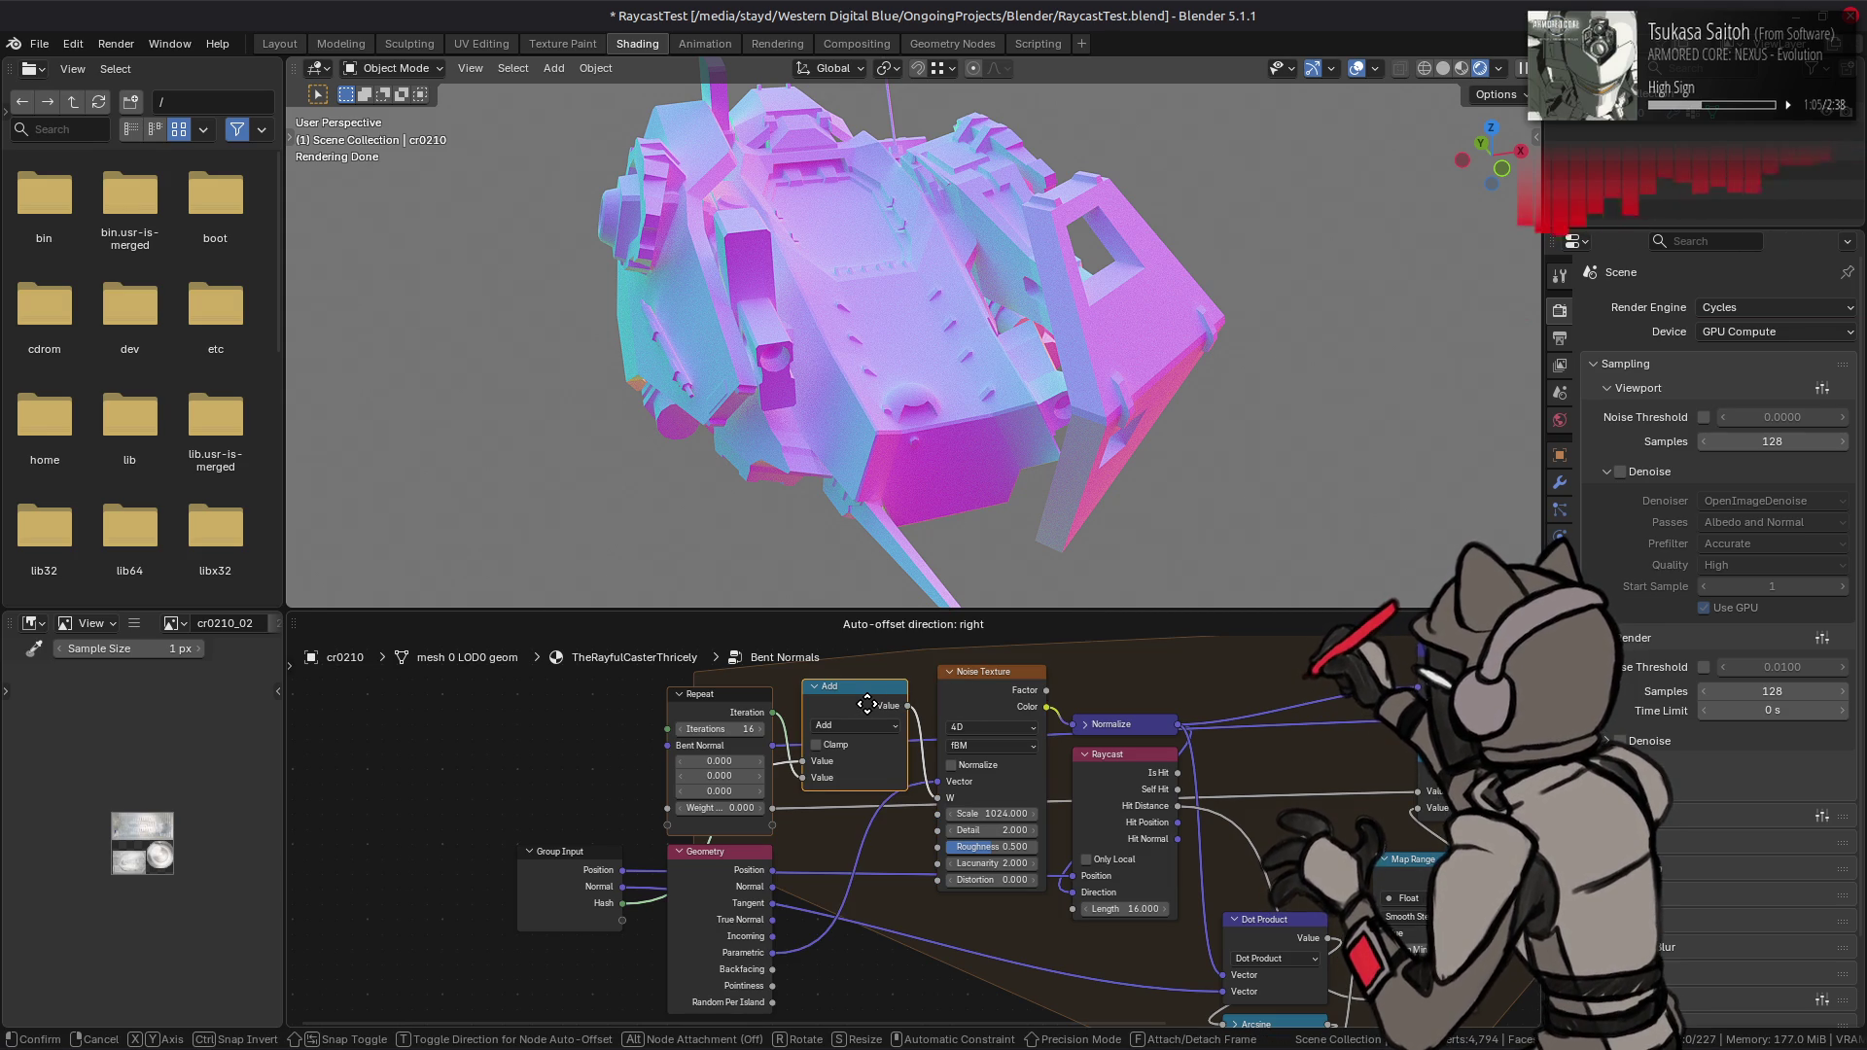
pyautogui.rightClick(867, 703)
pyautogui.click(775, 715)
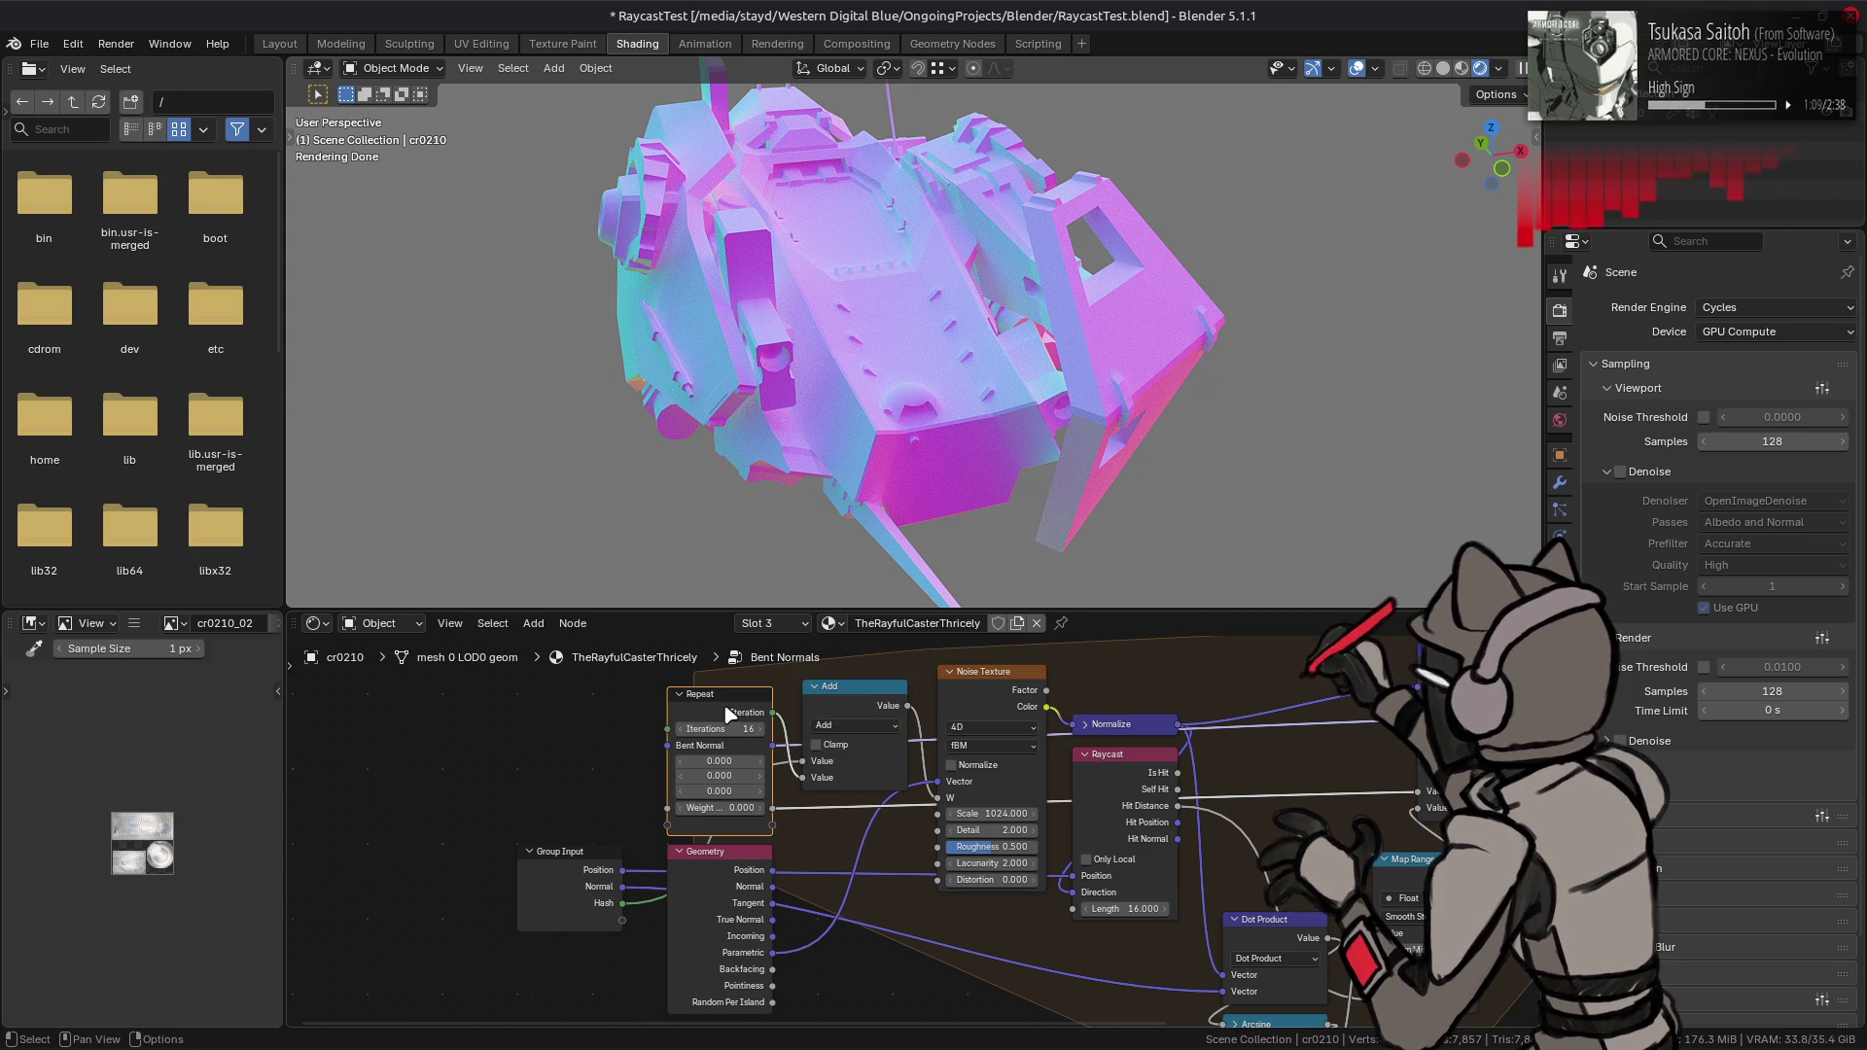
pyautogui.moveTo(772, 712); pyautogui.dragTo(936, 797)
pyautogui.click(850, 712)
pyautogui.press('x')
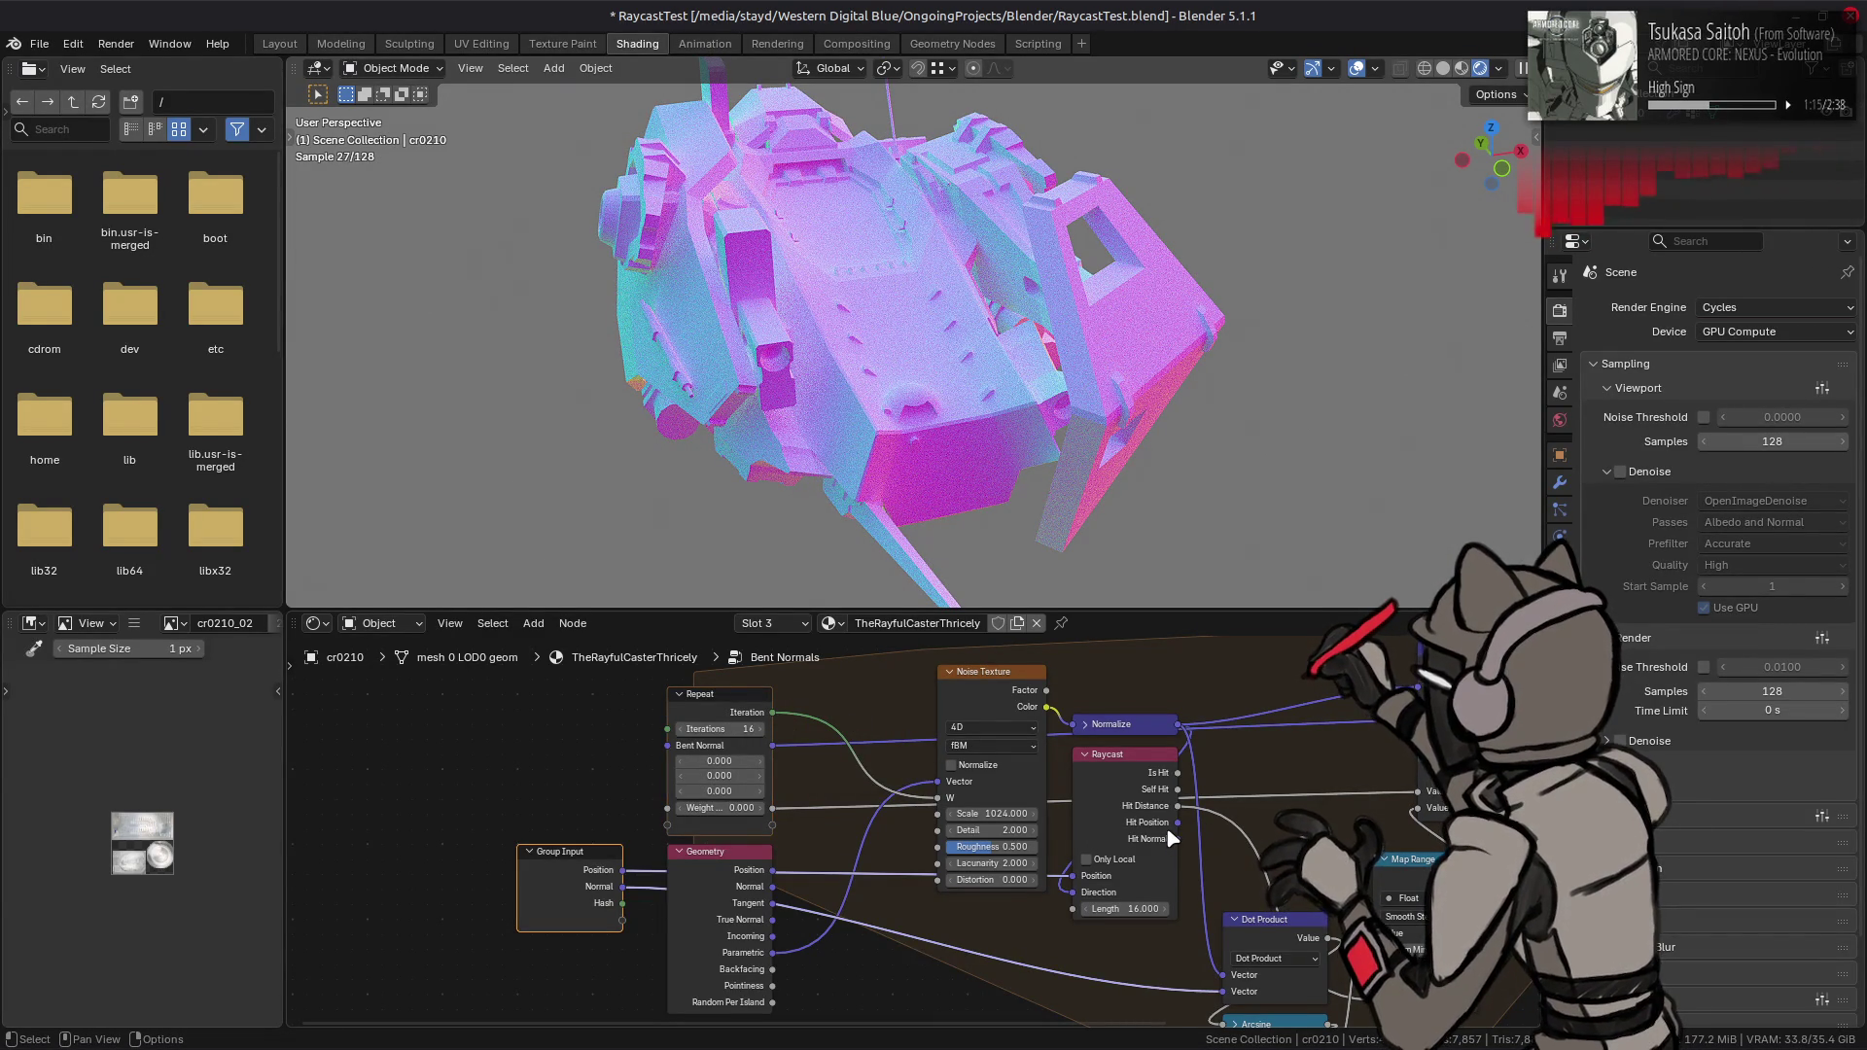
# - Remove the unused Hash socket from Group Input
pyautogui.press('n')
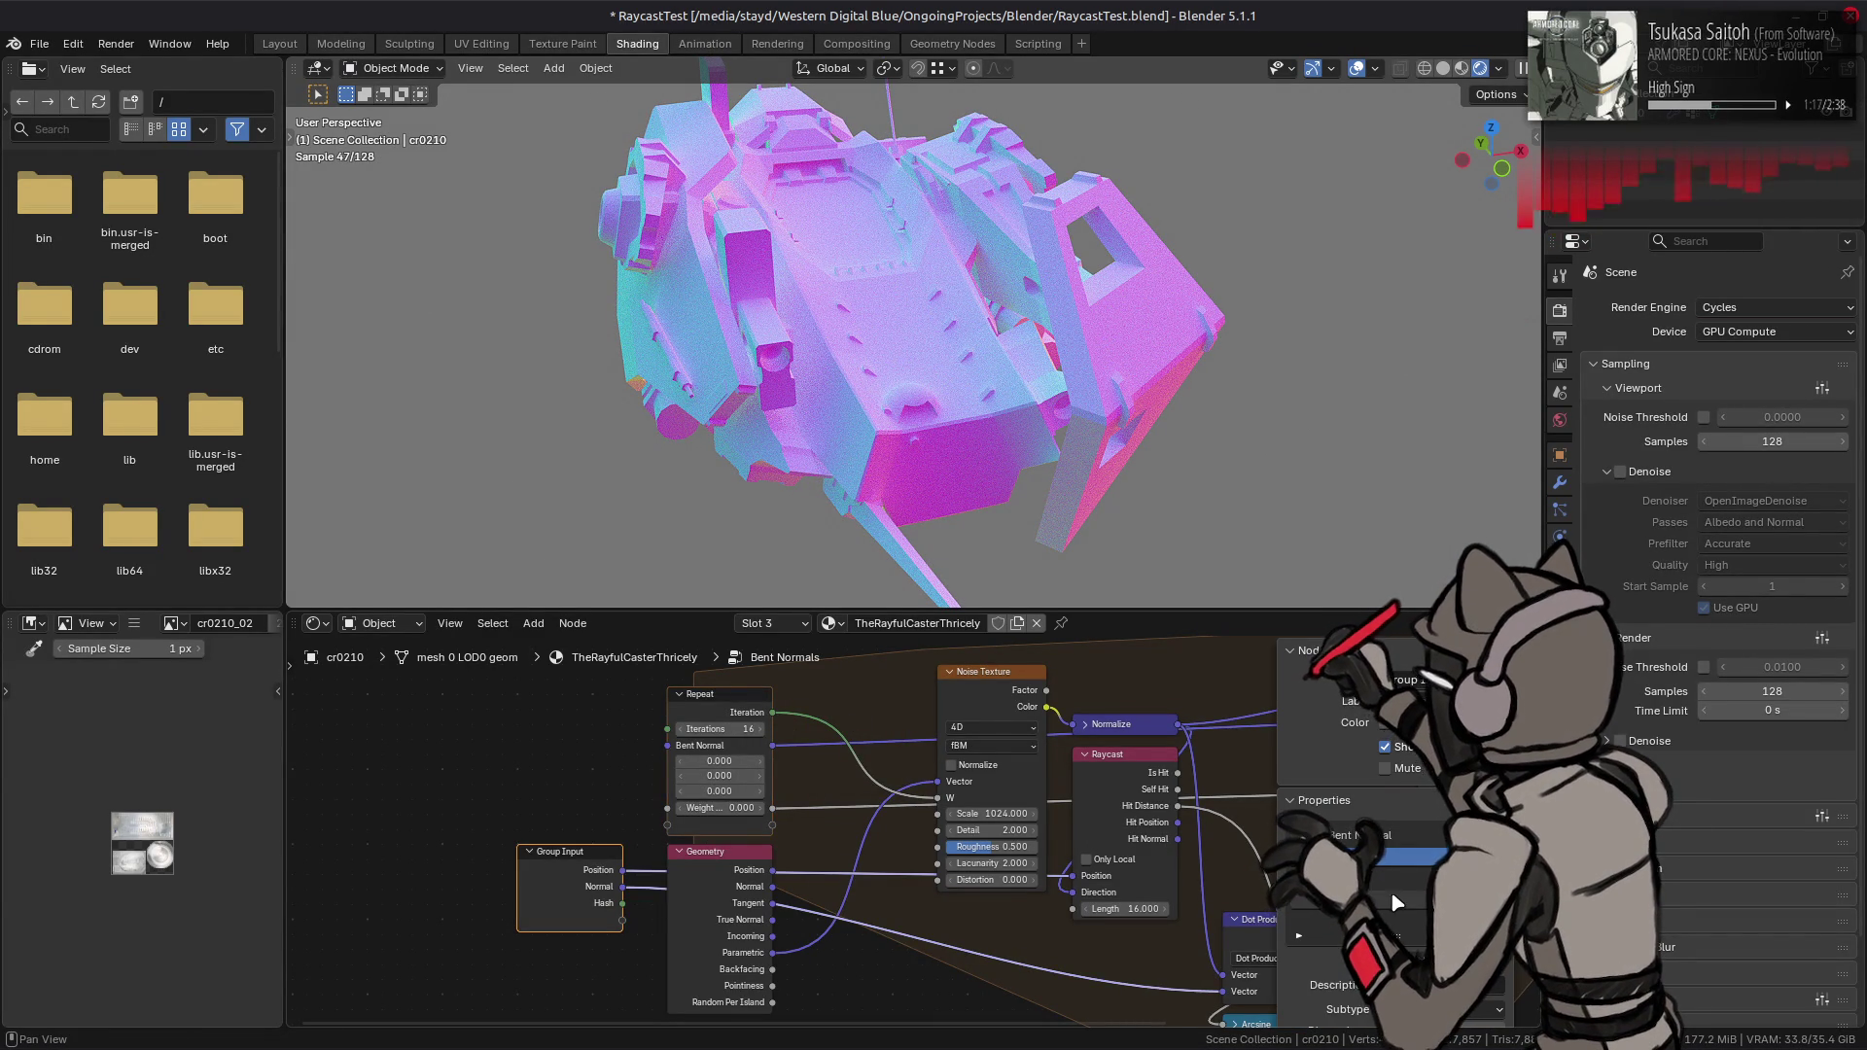
pyautogui.hotkey('ctrl', 'h')
pyautogui.press('n')
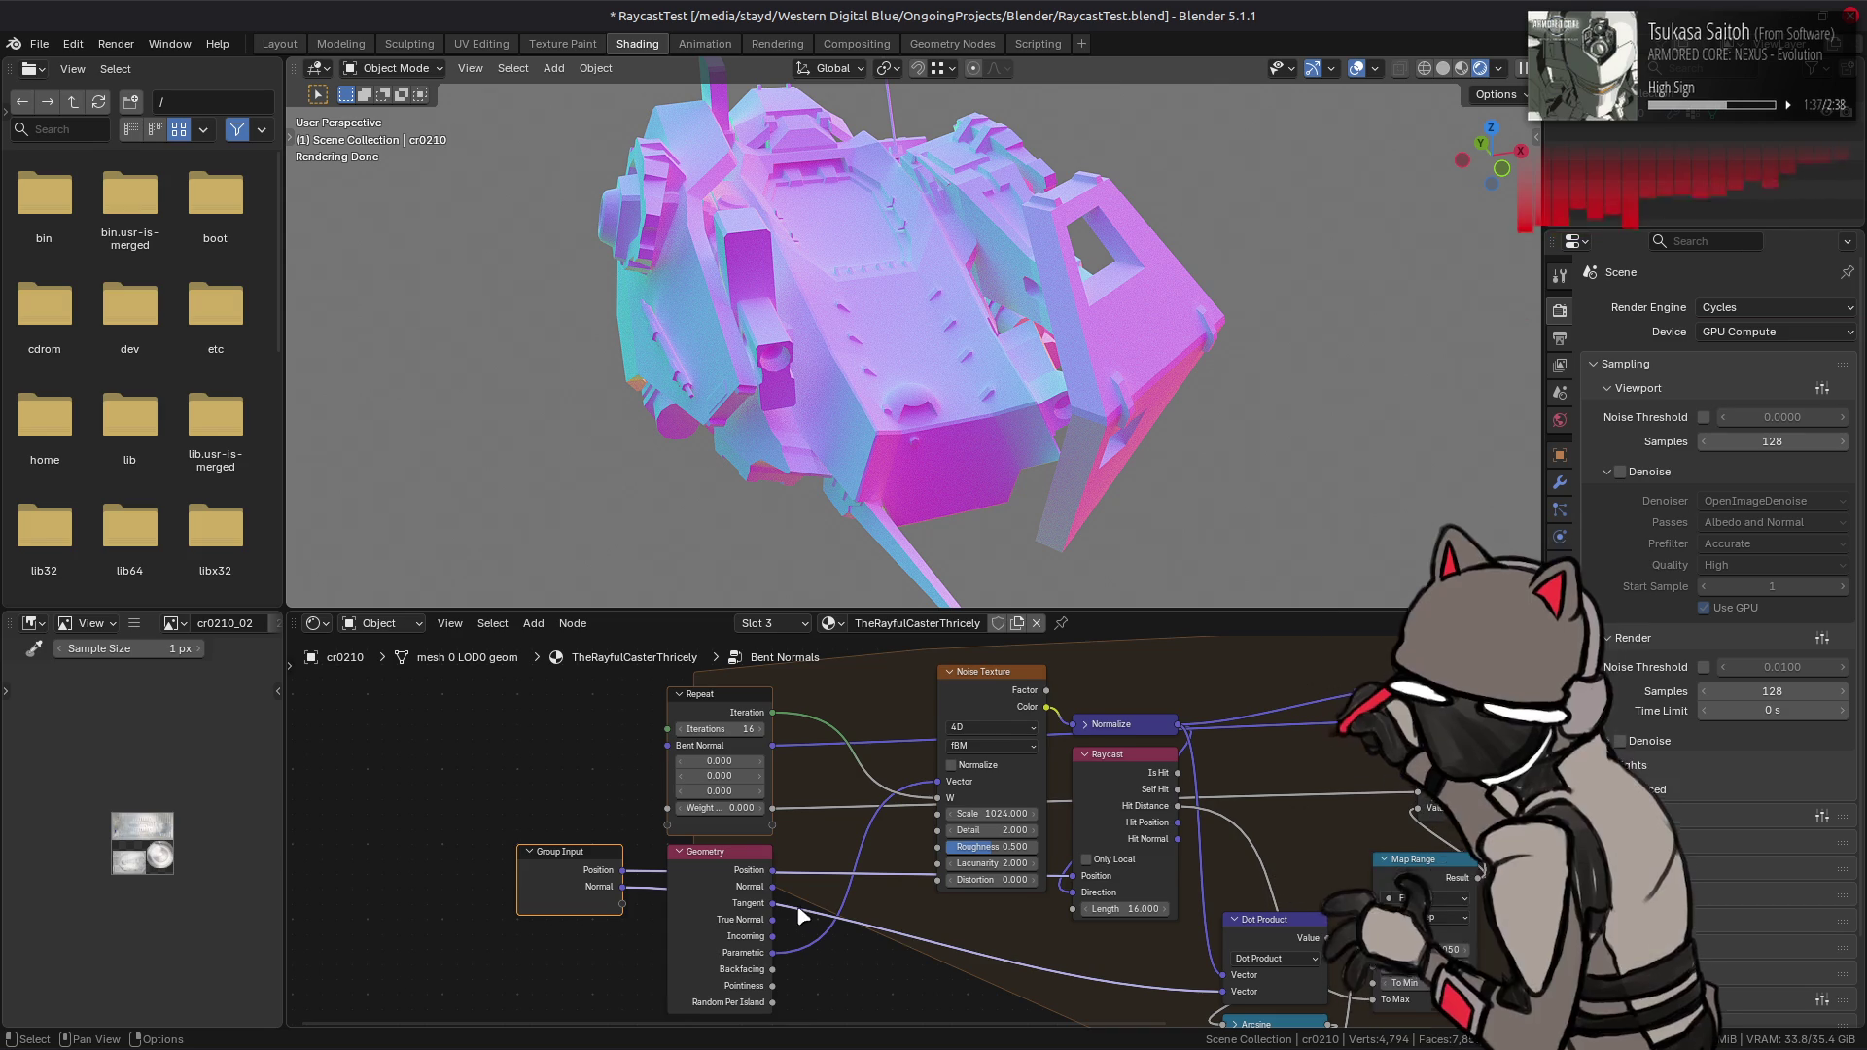
# - Move the Geometry node further down in the group
pyautogui.keyDown('shift'); pyautogui.scroll(-2, 749, 875); pyautogui.keyUp('shift')
pyautogui.click(706, 841)
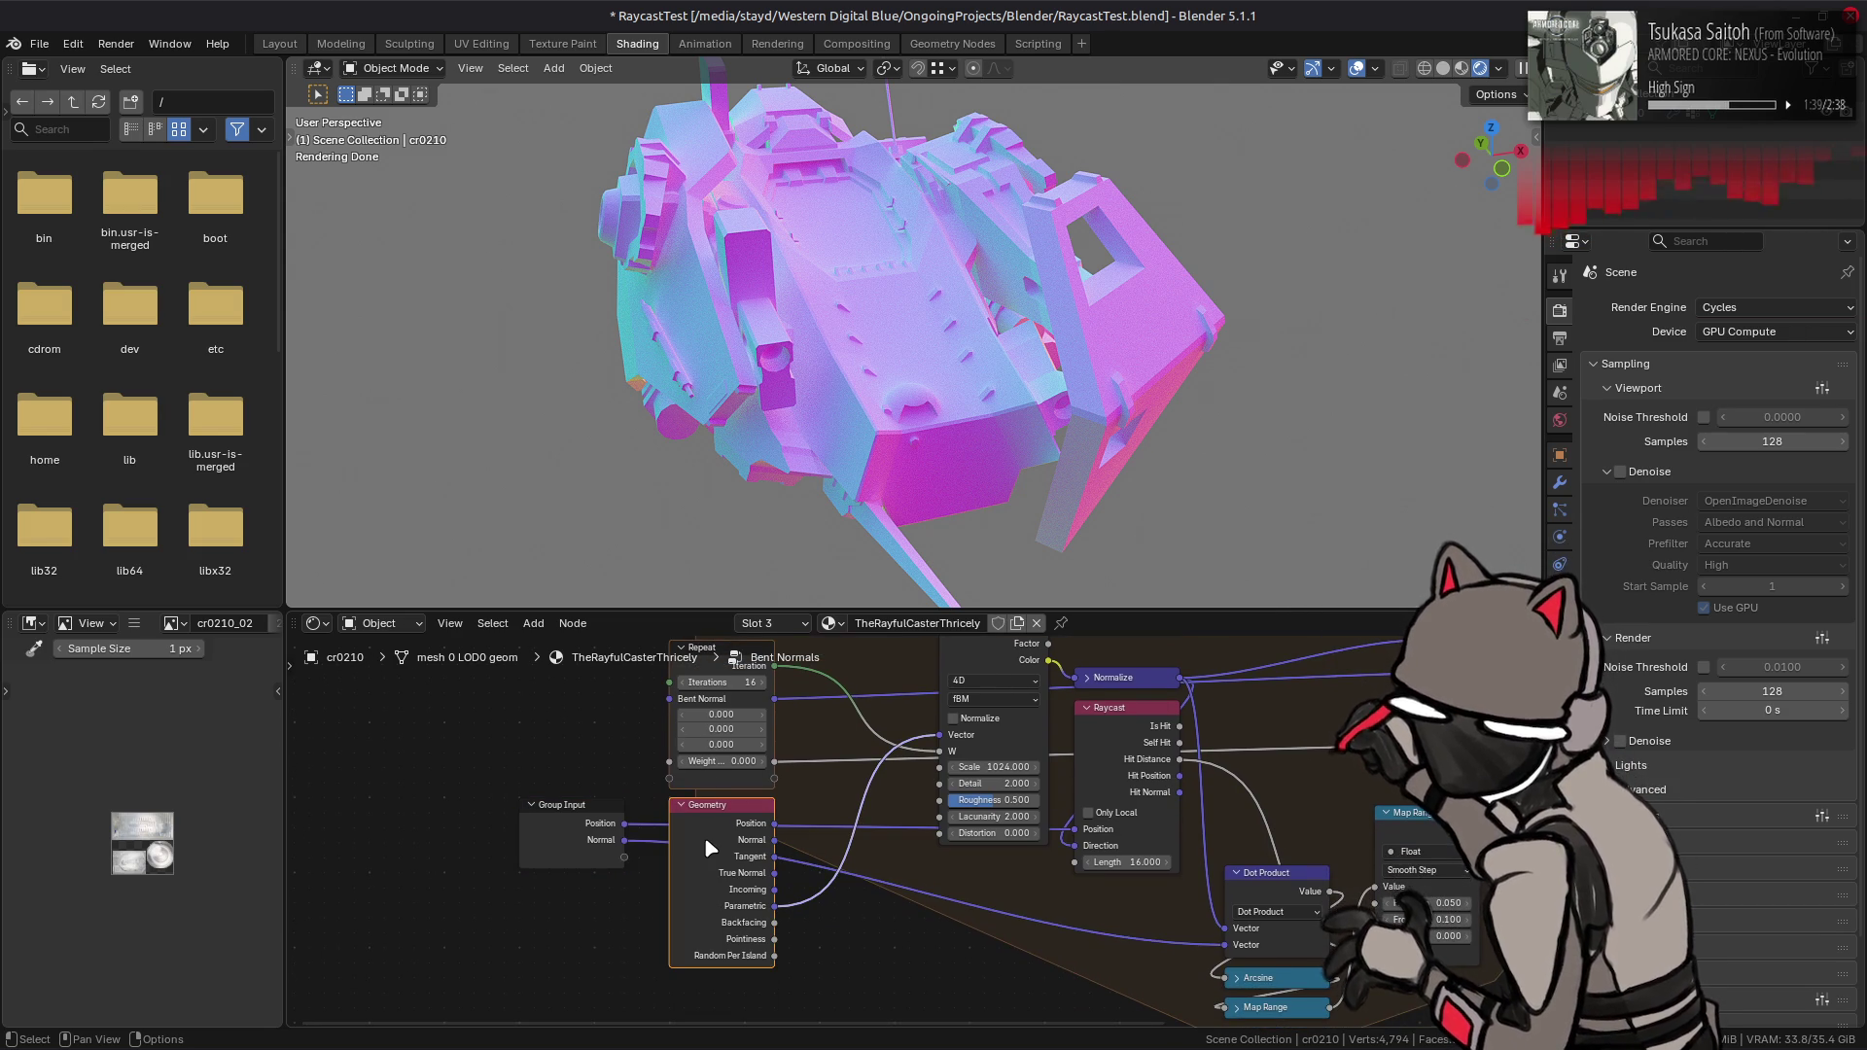
pyautogui.moveTo(706, 842); pyautogui.dragTo(712, 901)
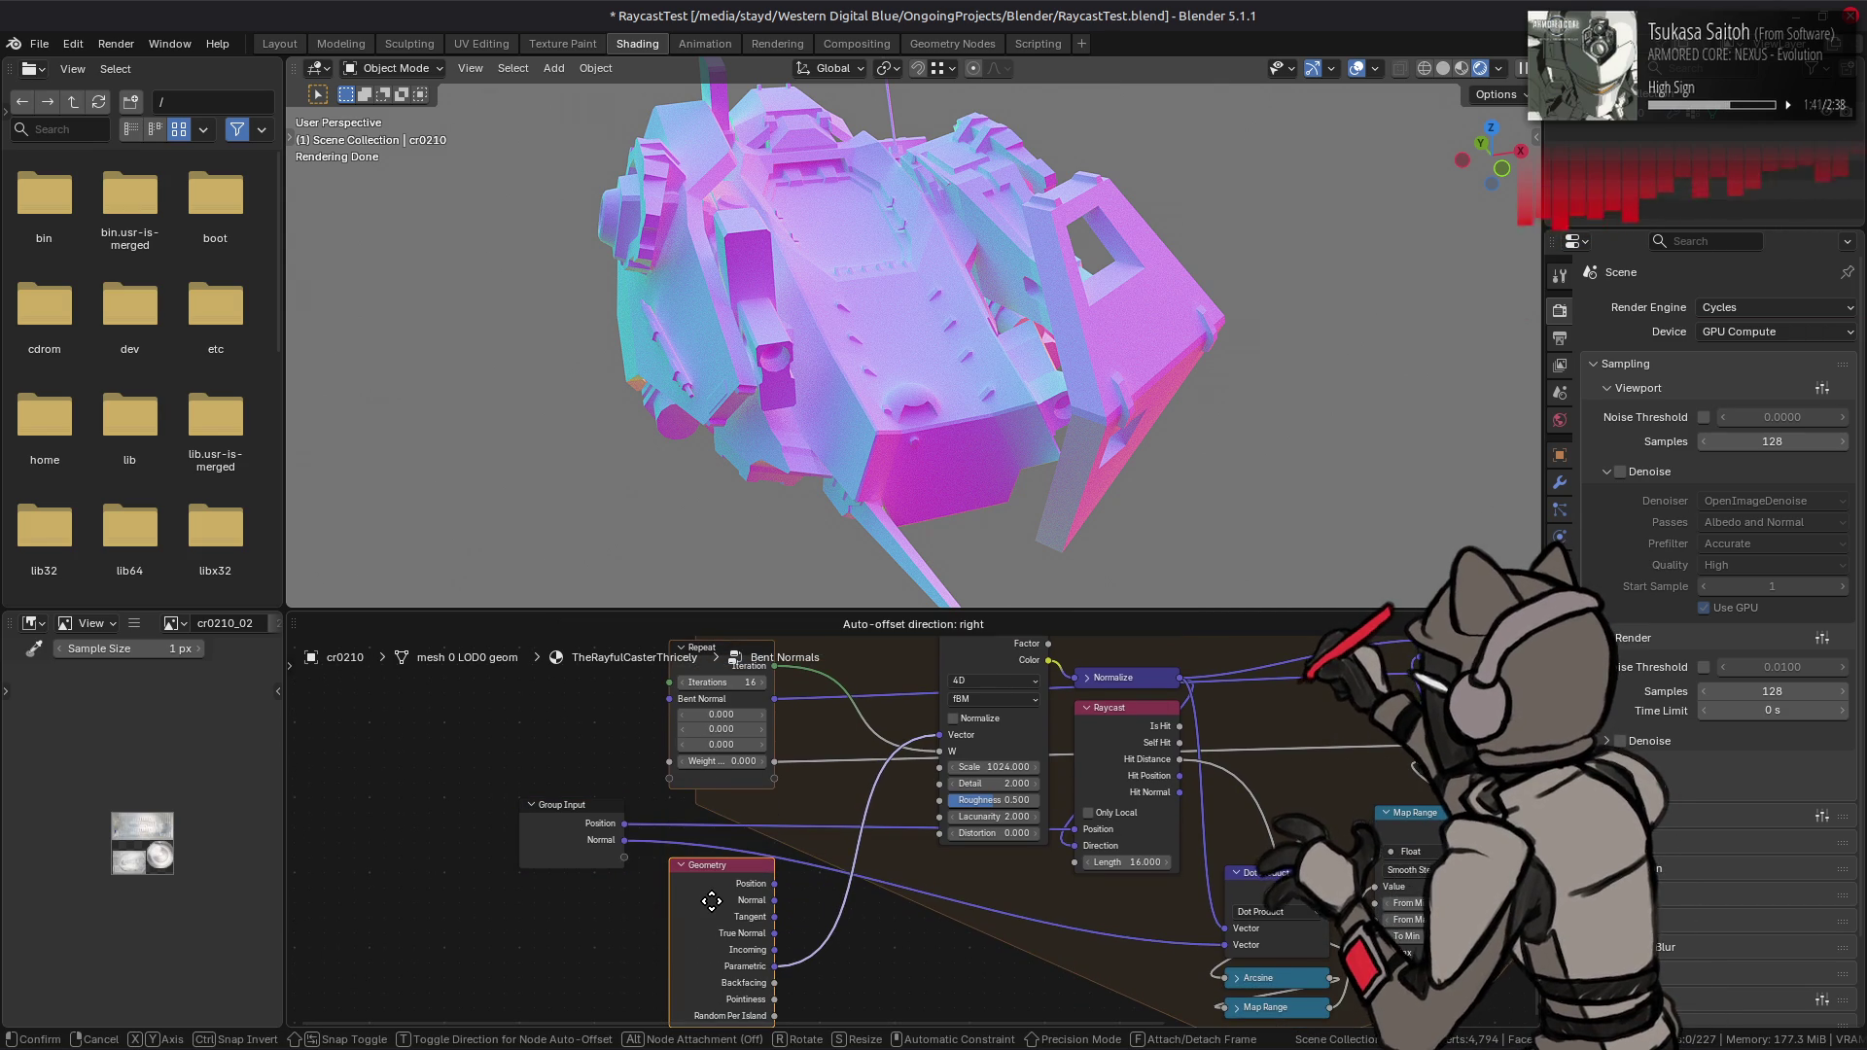
pyautogui.rightClick(711, 901)
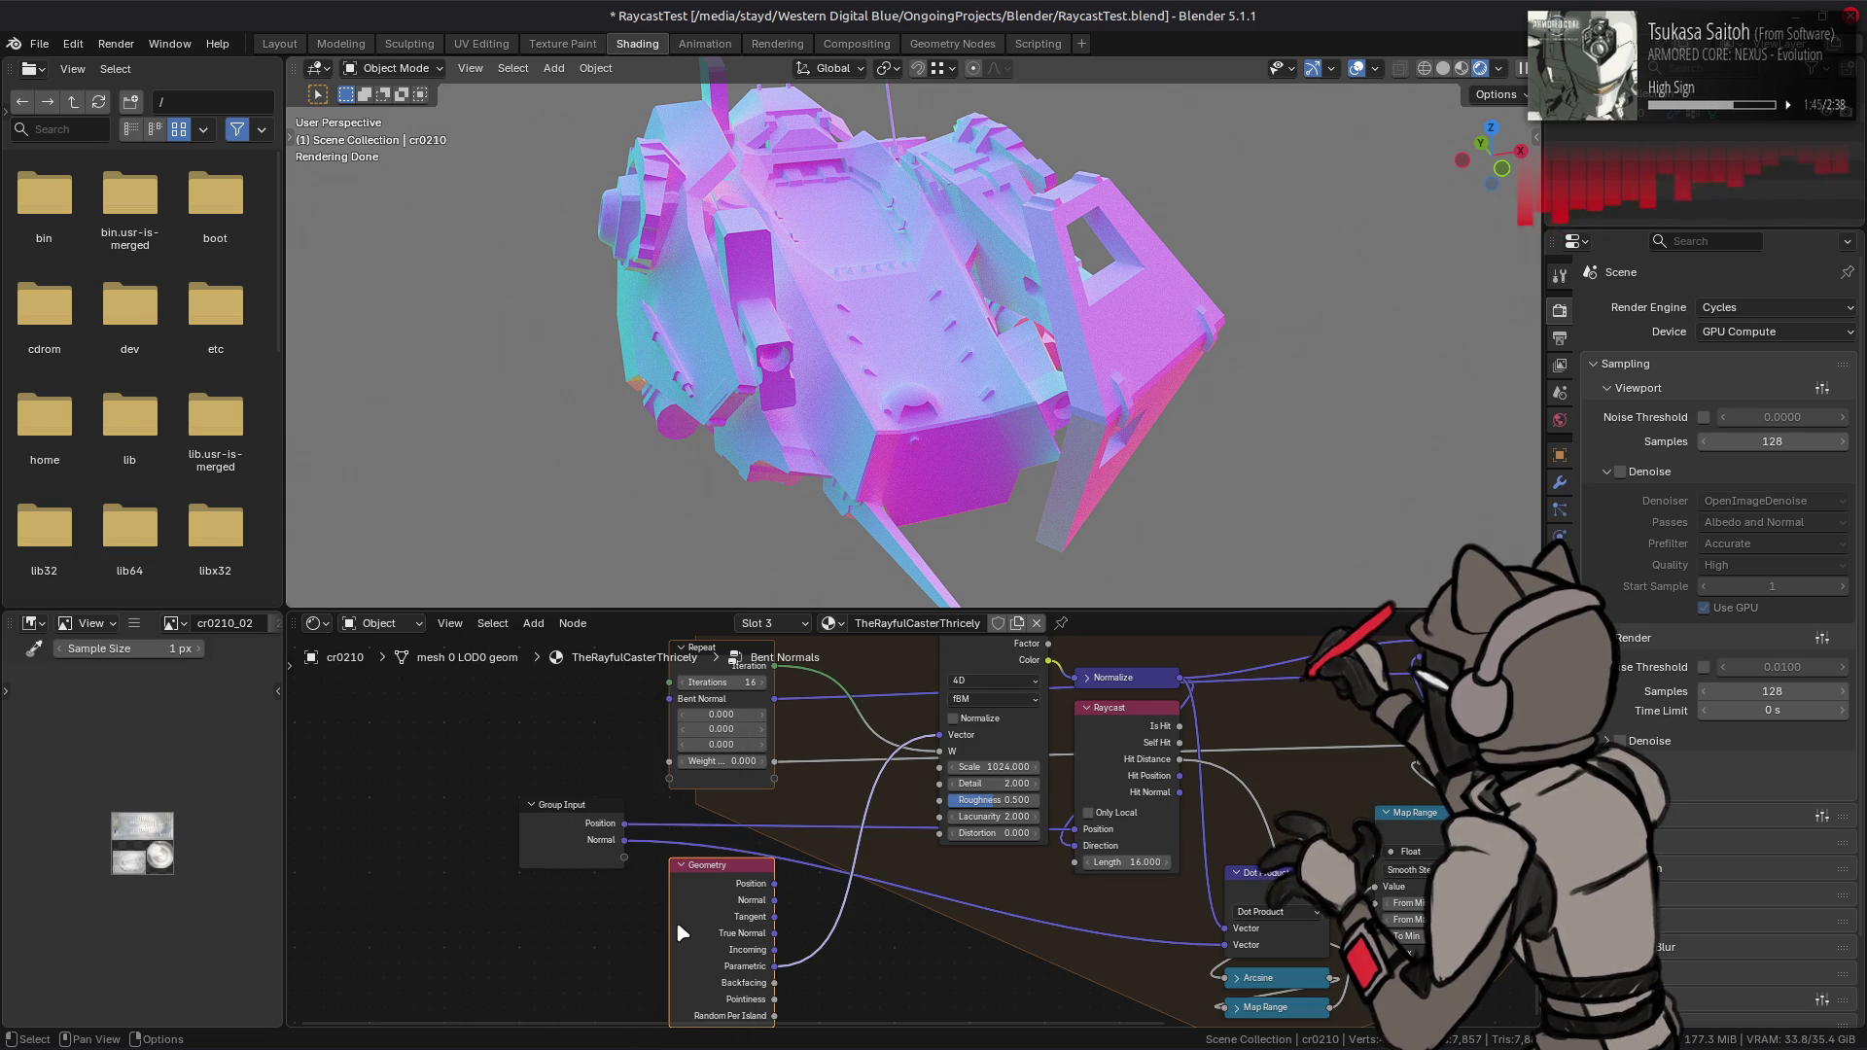
# - Lower the Noise Texture Scale to 1.000, producing iridescent streaks
pyautogui.rightClick(678, 926)
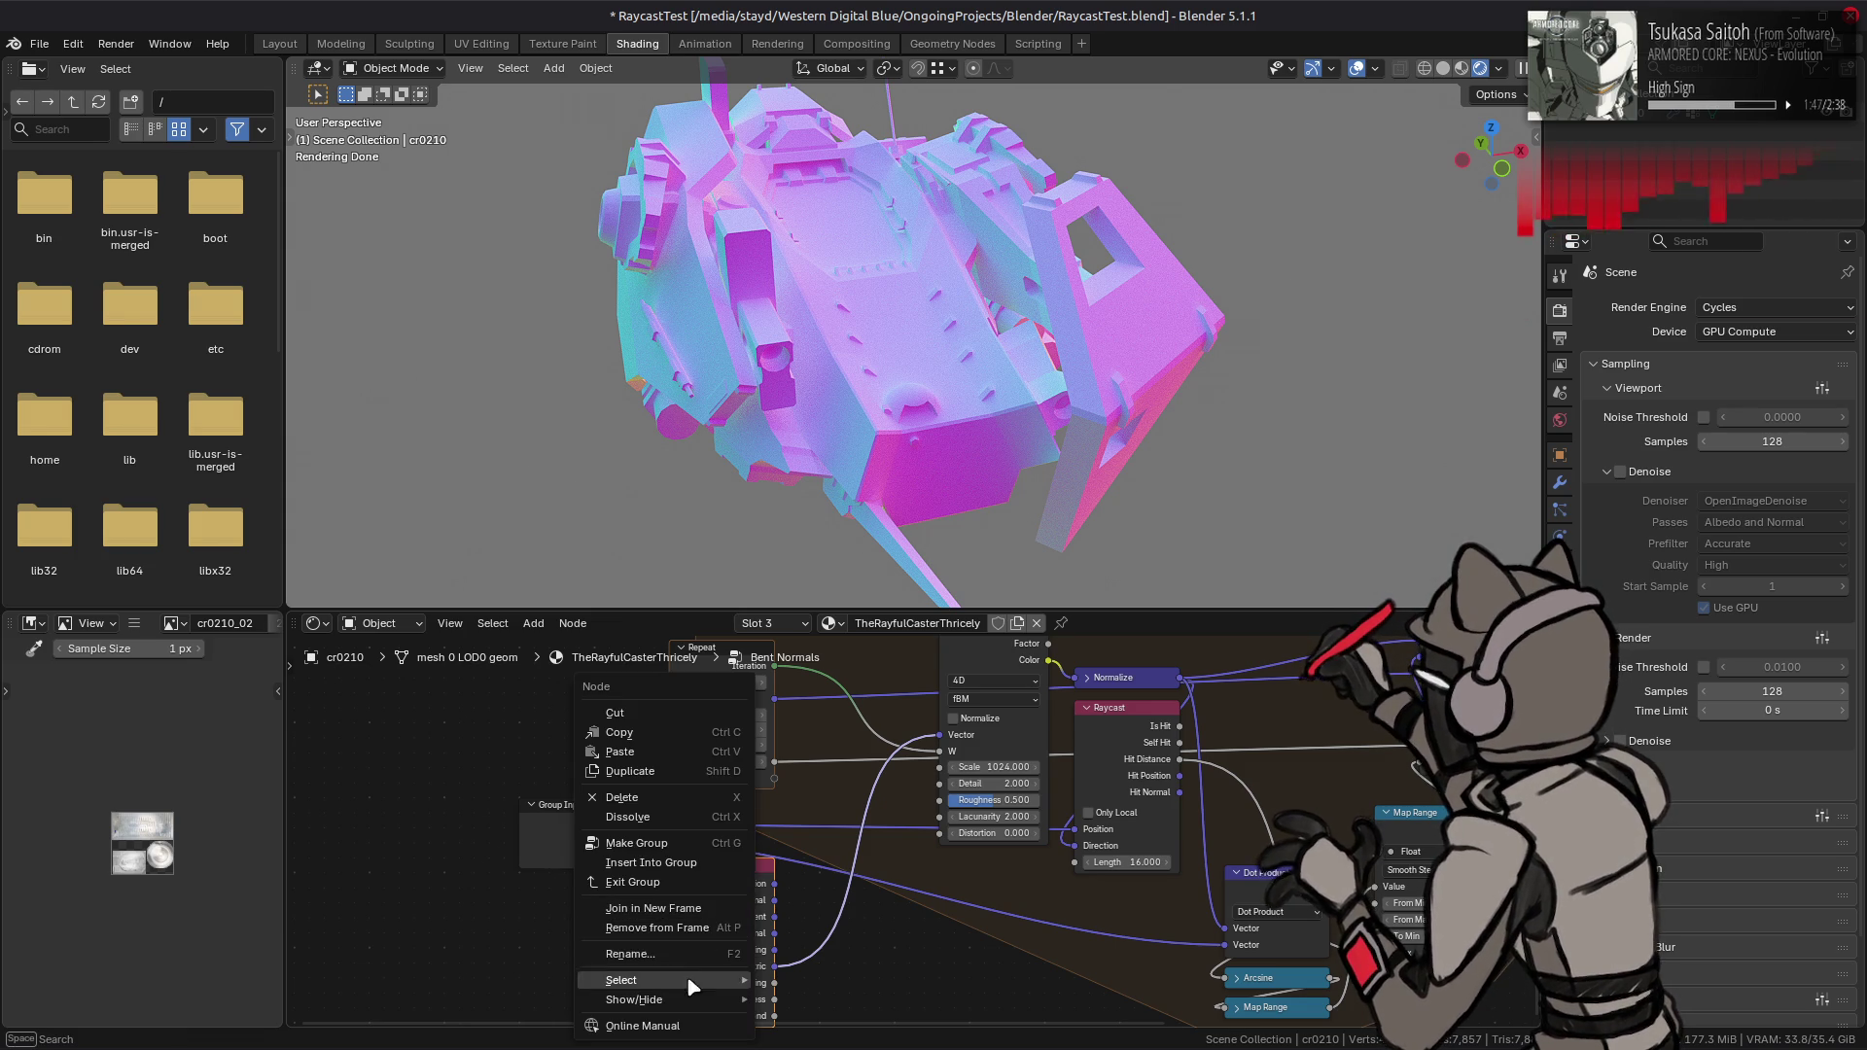
pyautogui.press('Escape')
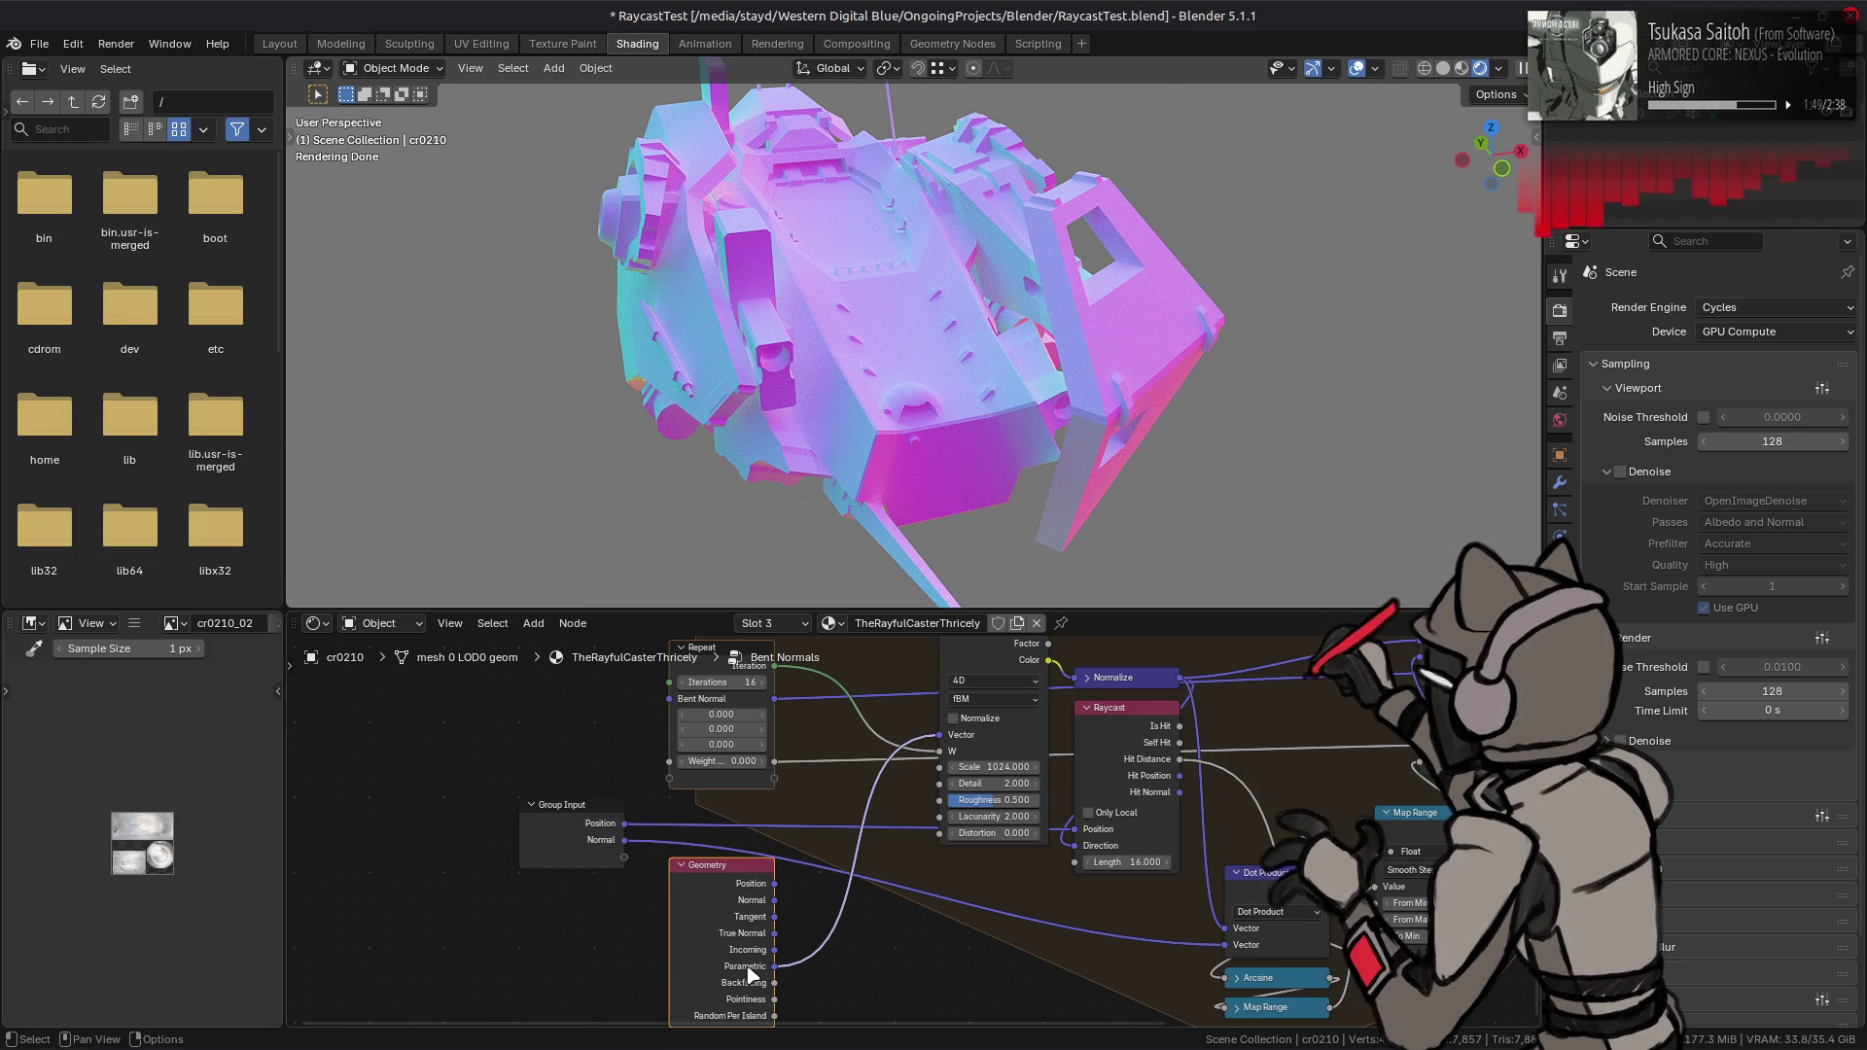
pyautogui.rightClick(718, 931)
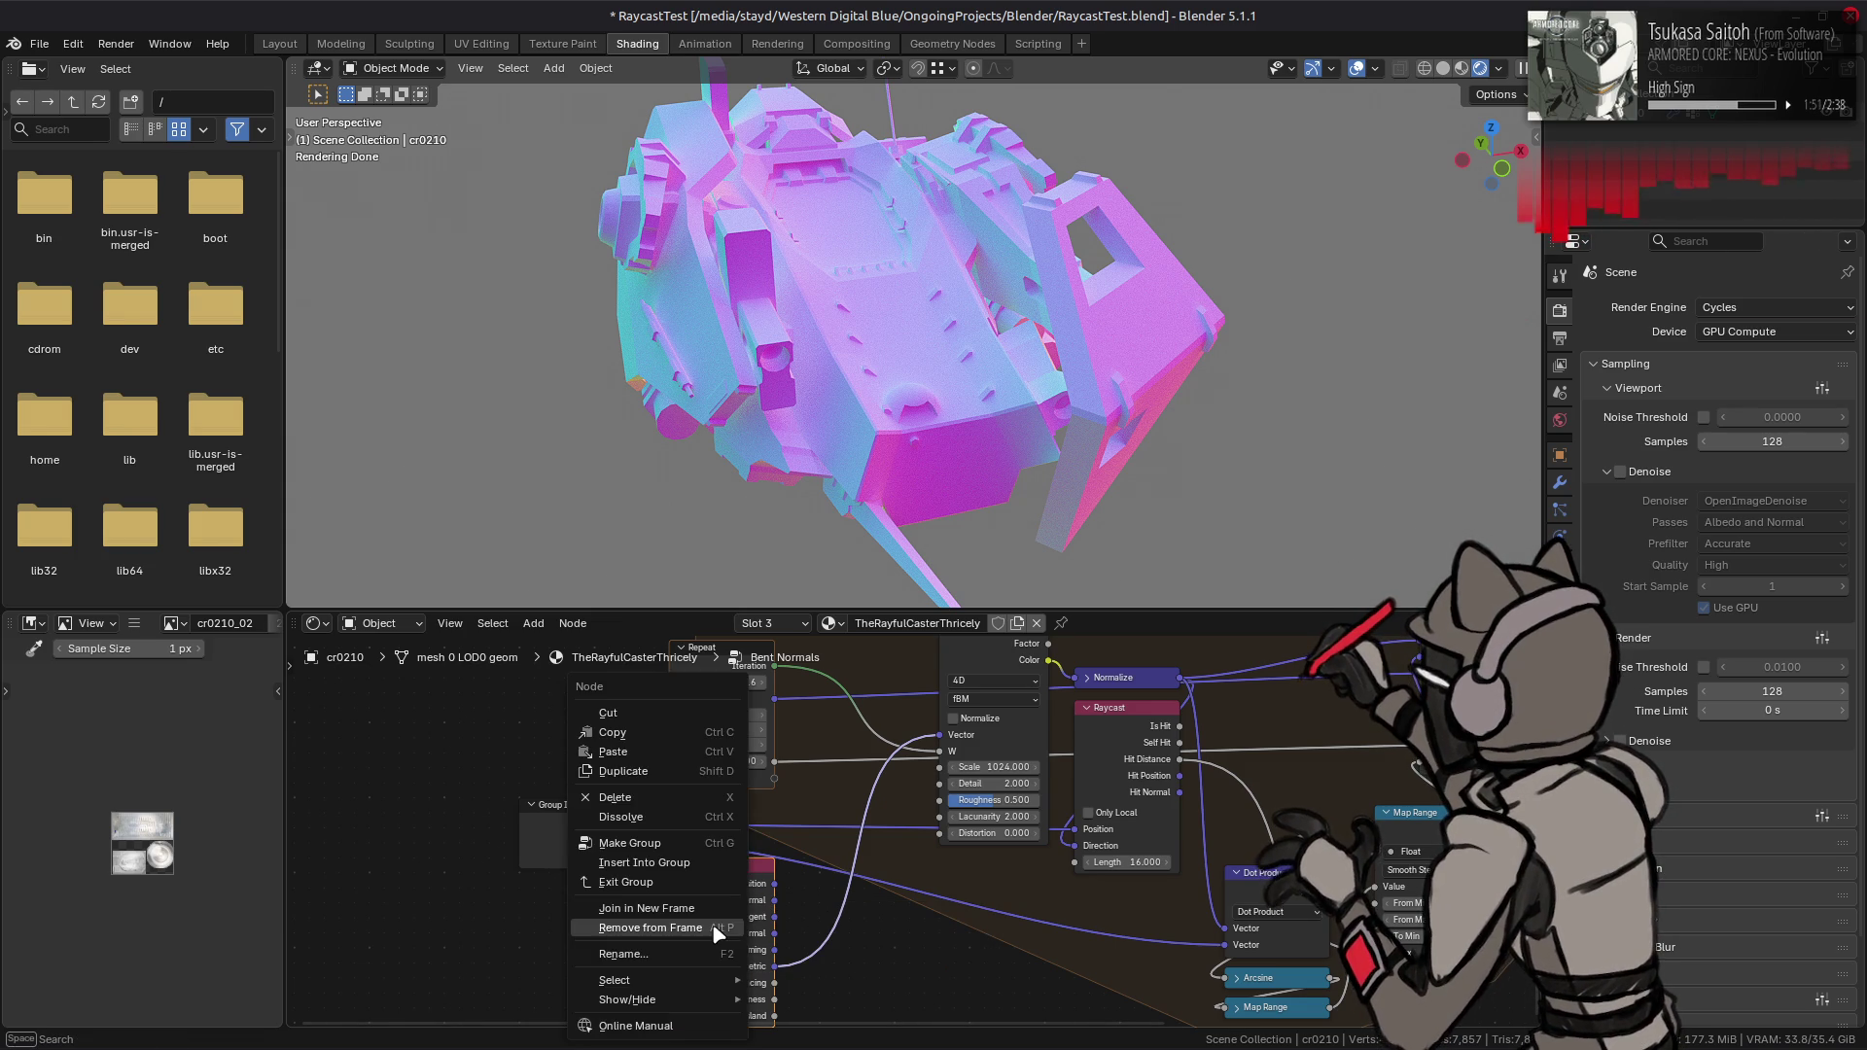
pyautogui.moveTo(1014, 768); pyautogui.dragTo(991, 768)
pyautogui.moveTo(973, 448)
pyautogui.mouseDown(button='middle')
pyautogui.moveTo(942, 452)
pyautogui.moveTo(1076, 421)
pyautogui.moveTo(1136, 457)
pyautogui.moveTo(861, 469)
pyautogui.moveTo(886, 453)
pyautogui.mouseUp(button='middle')
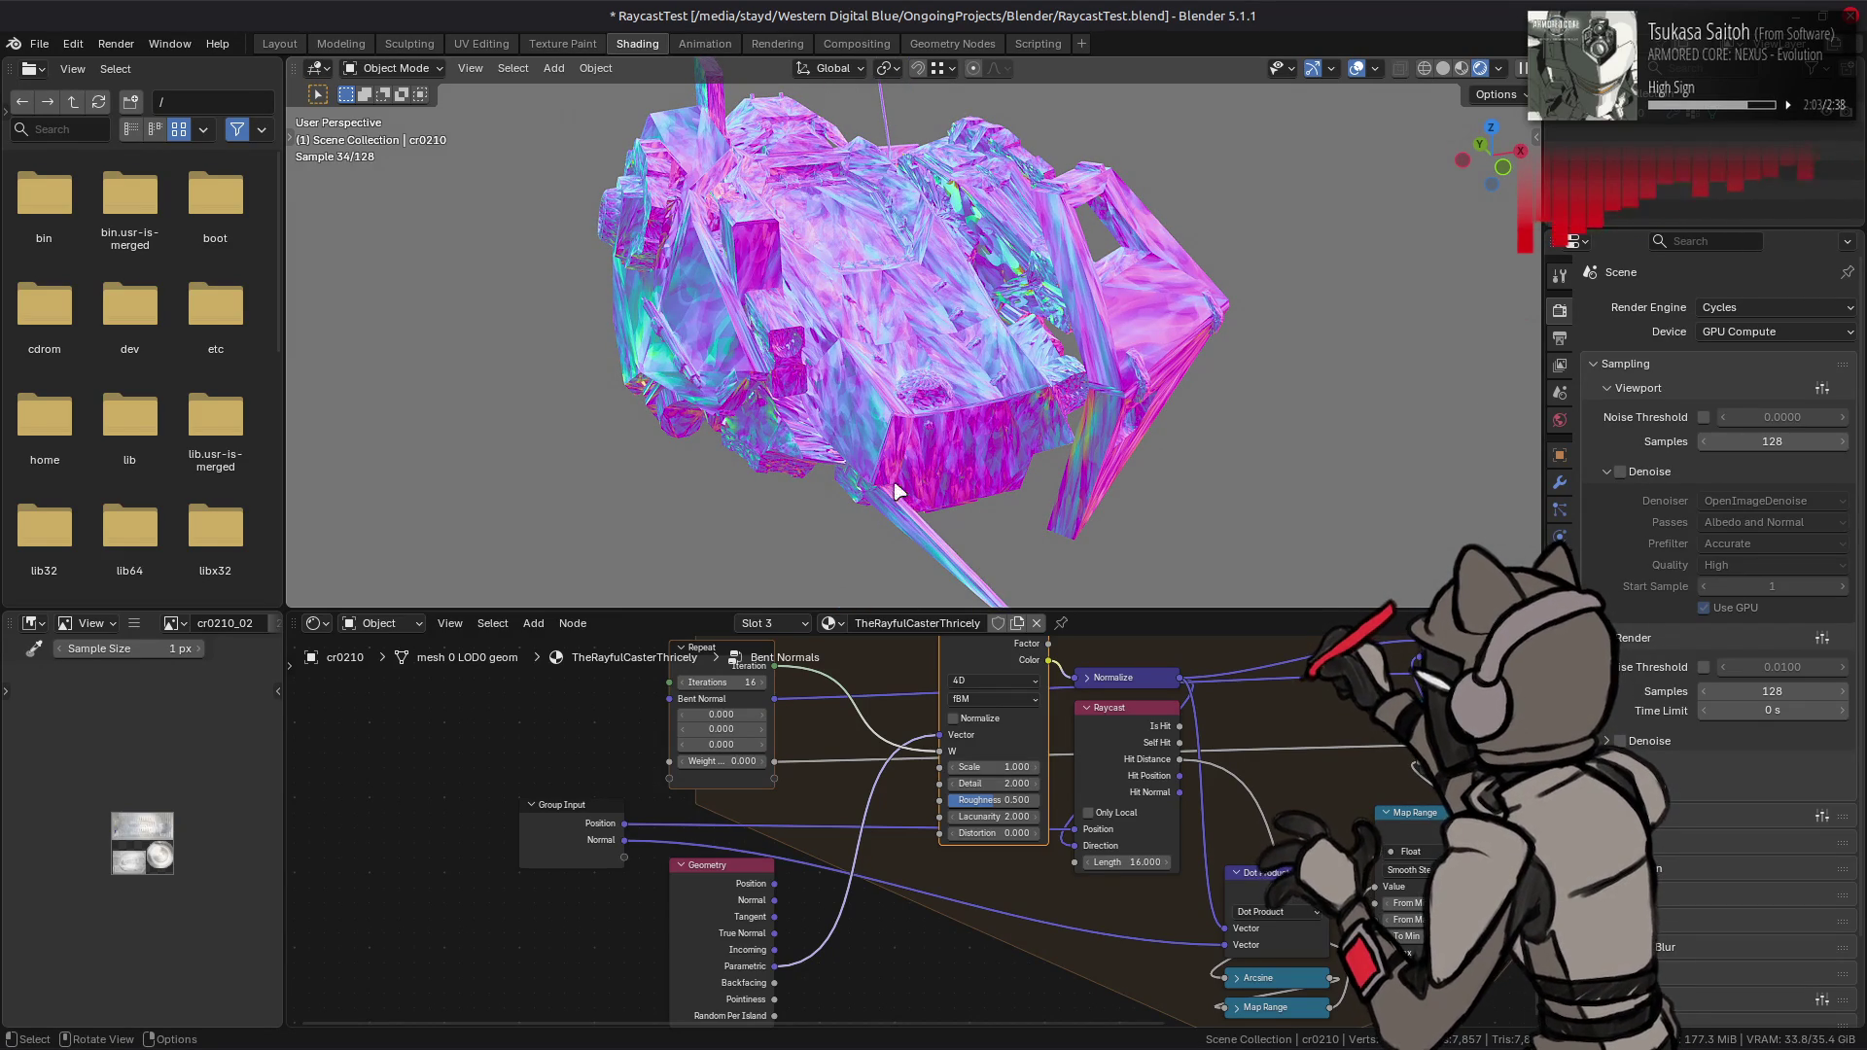
# - Try a Noise Texture Scale of 3.000, then set it back to 1024
pyautogui.moveTo(992, 768)
pyautogui.mouseDown()
pyautogui.moveTo(1080, 767)
pyautogui.moveTo(992, 782)
pyautogui.mouseUp()
pyautogui.doubleClick(995, 768)
pyautogui.write('1024')
pyautogui.press('Return')
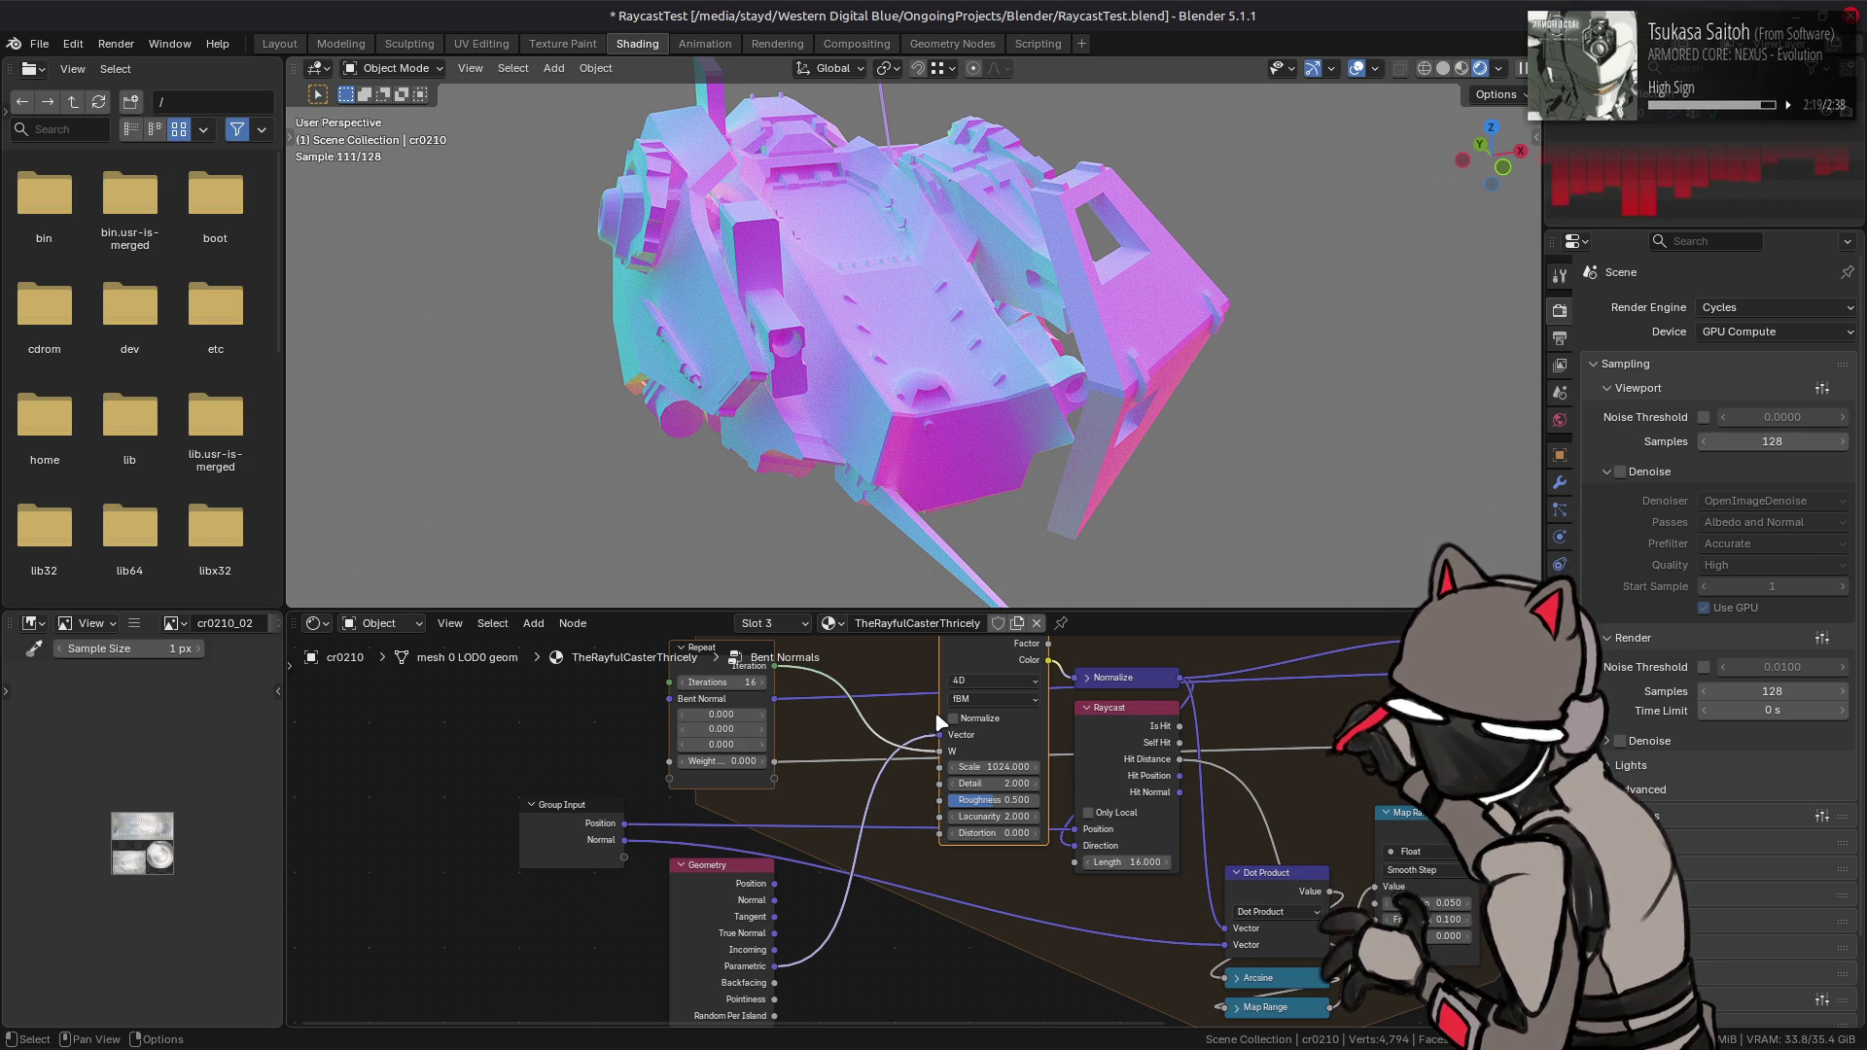
pyautogui.hscroll(5, 940, 721)
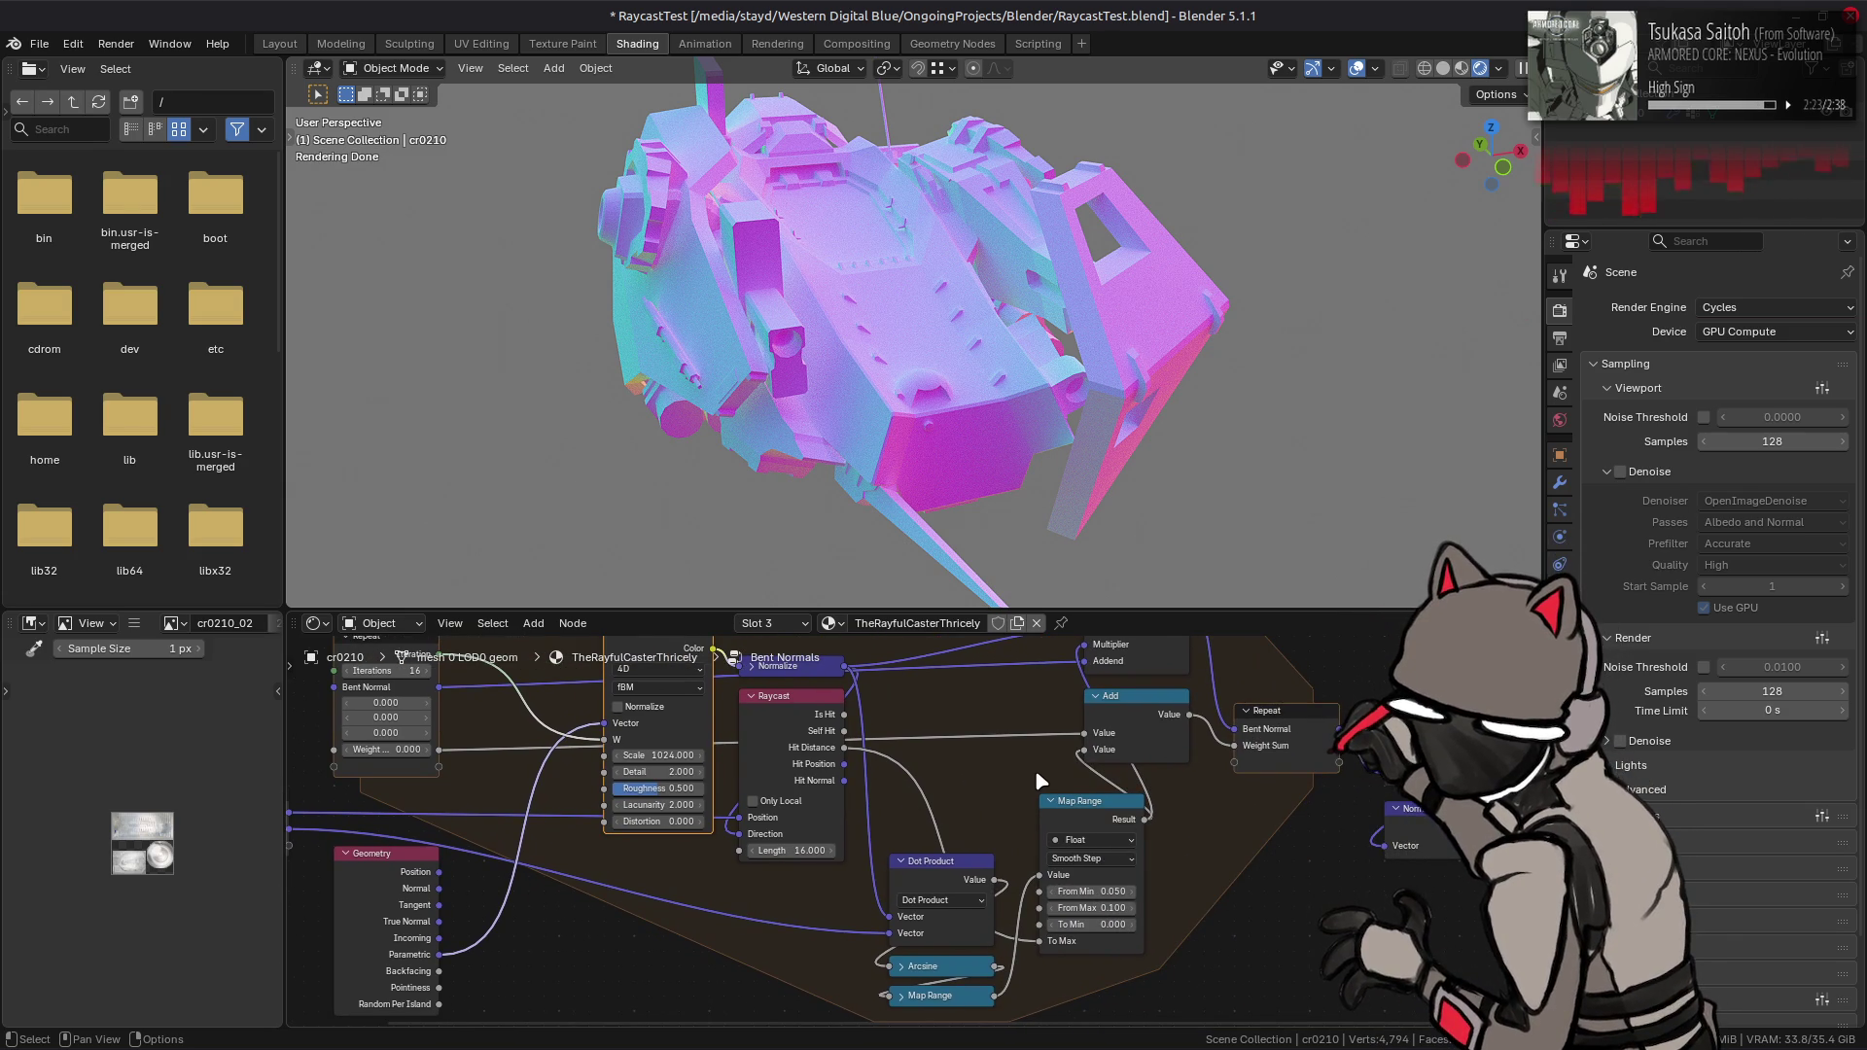
# - Link Raycast Hit Distance to Map Range To Min and drop viewport samples from 128 to 16
pyautogui.moveTo(1035, 770); pyautogui.dragTo(1046, 785, button='middle')
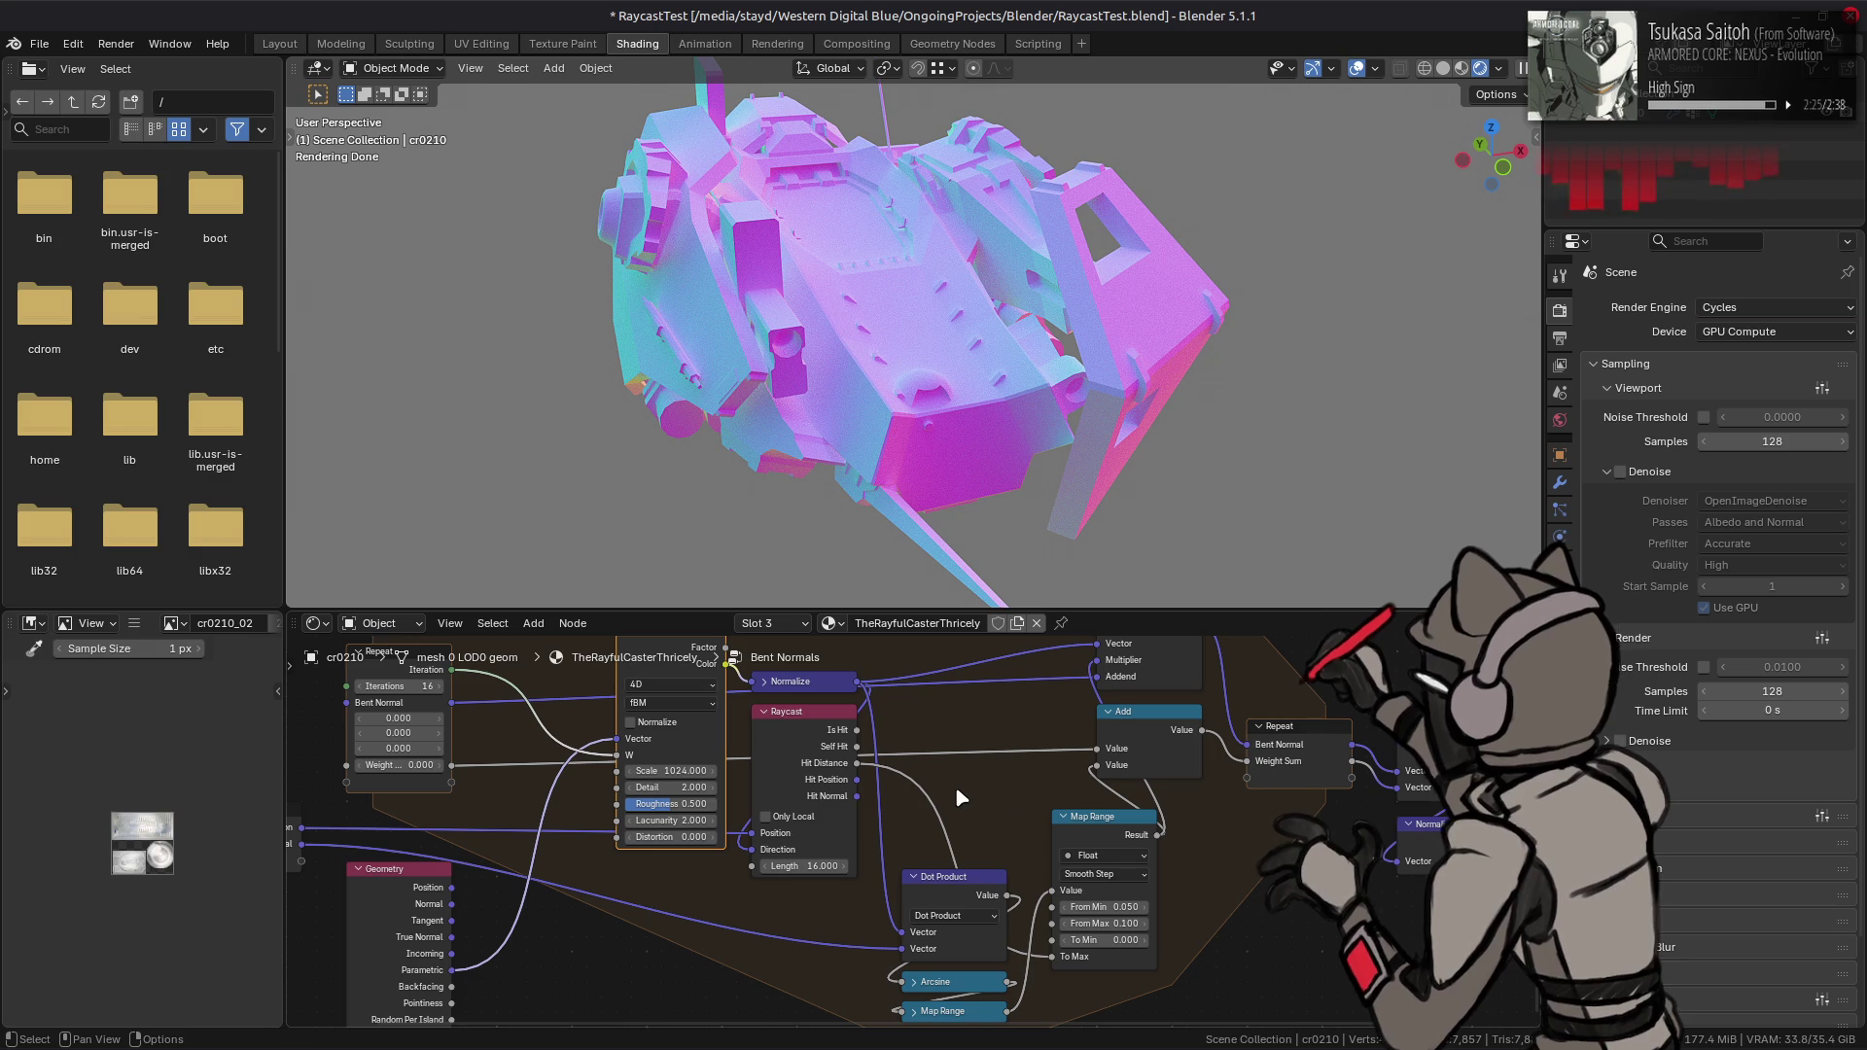
pyautogui.moveTo(858, 765); pyautogui.dragTo(1062, 939)
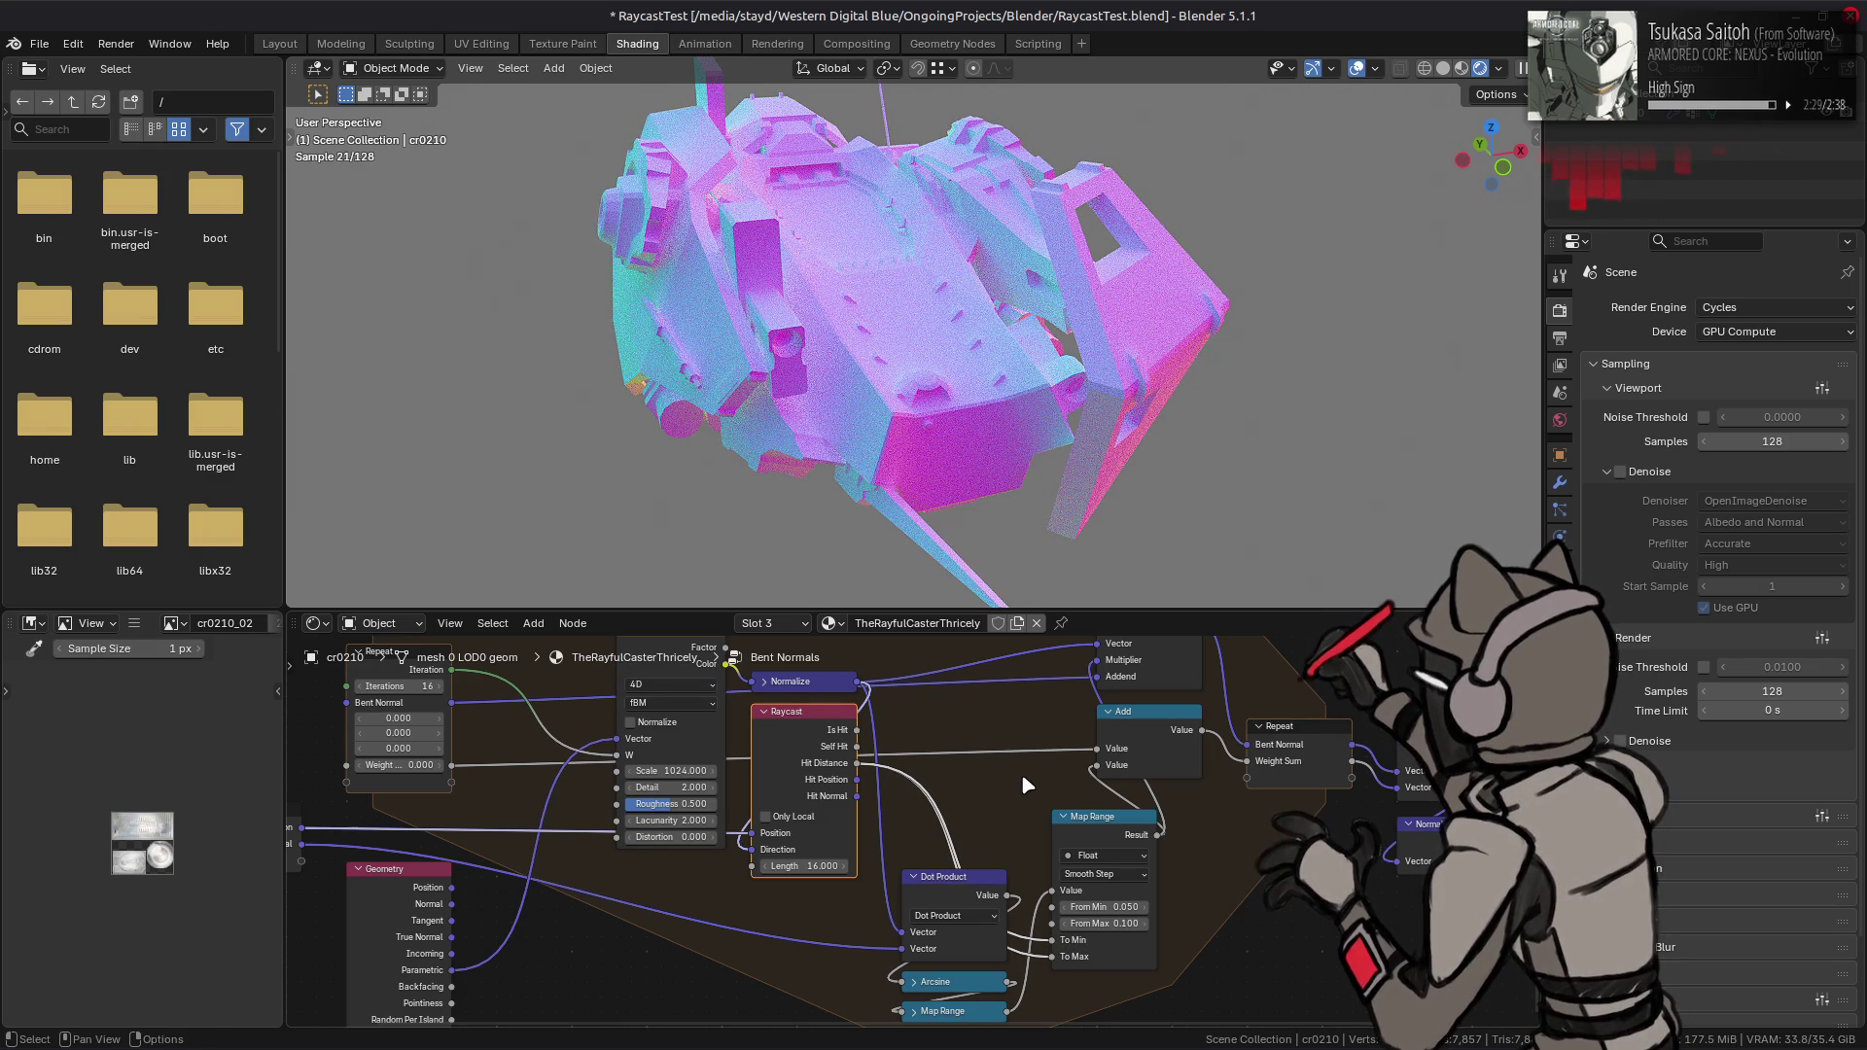
pyautogui.moveTo(962, 409); pyautogui.dragTo(971, 377, button='middle')
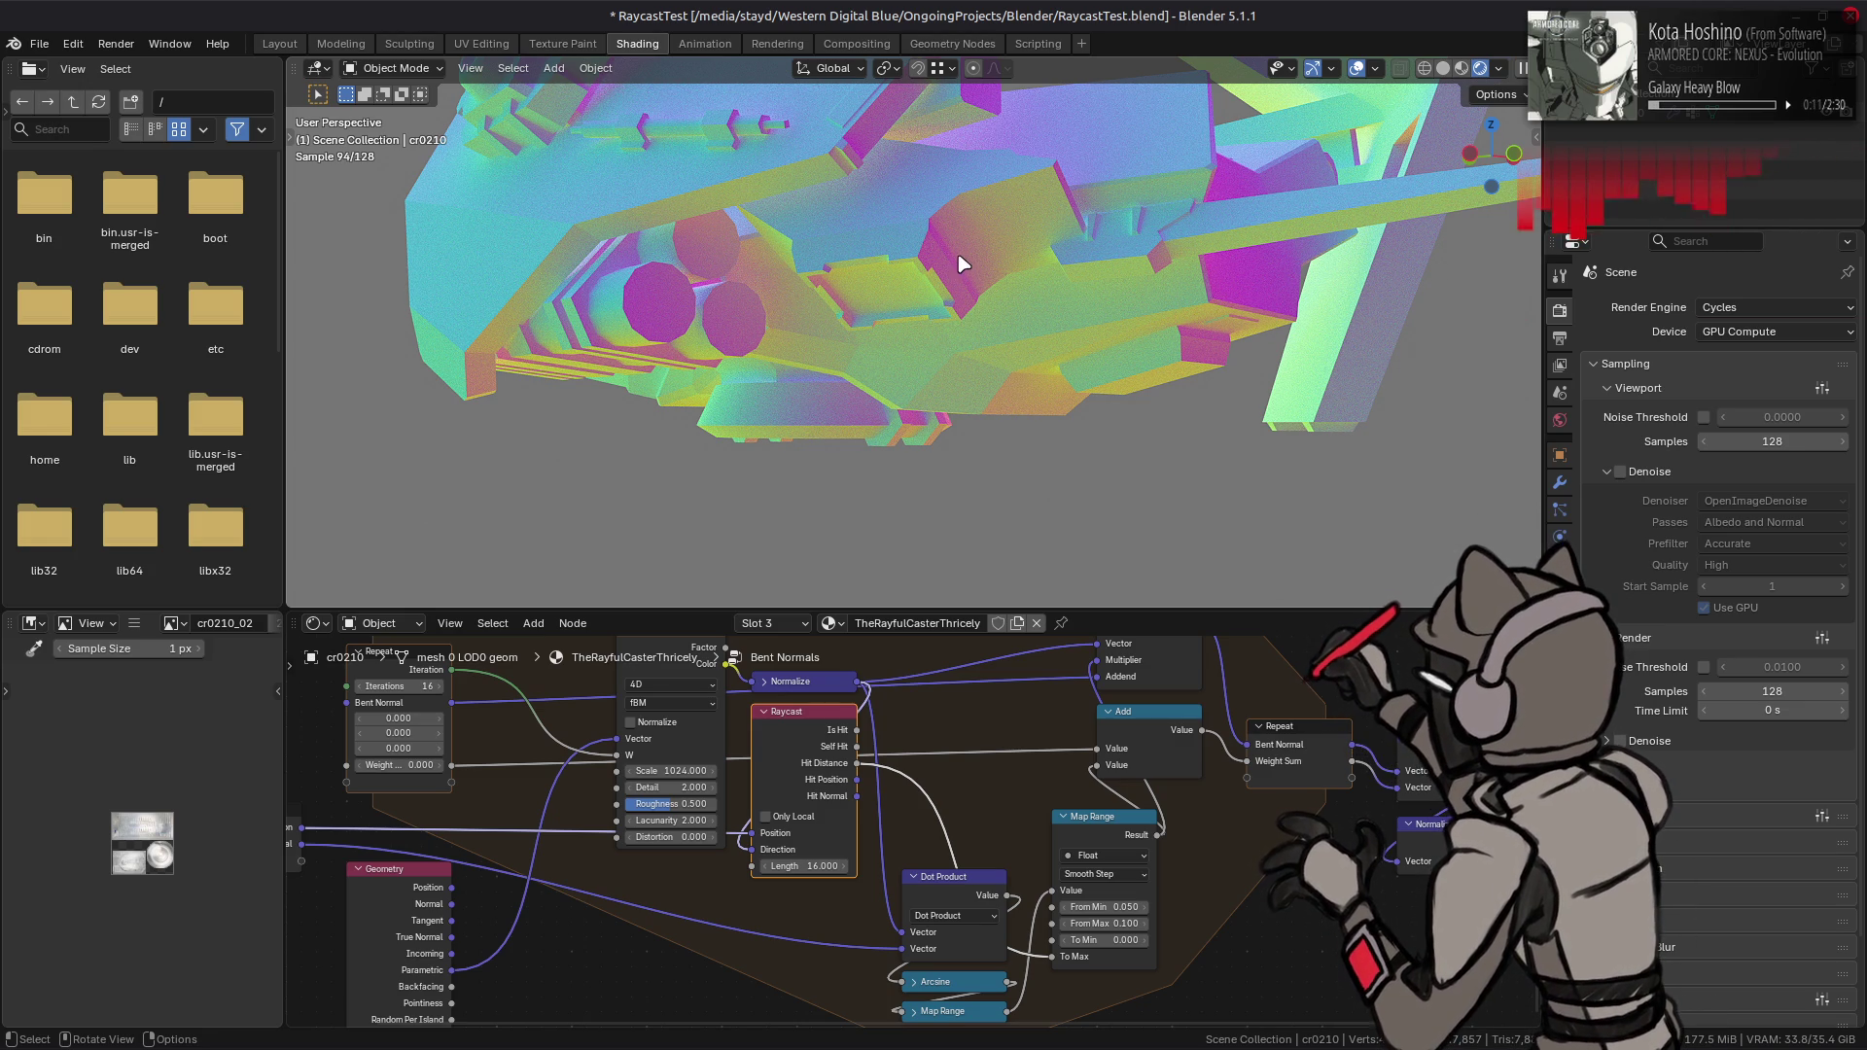
pyautogui.scroll(-5, 963, 263)
pyautogui.moveTo(963, 262); pyautogui.dragTo(1001, 194, button='middle')
pyautogui.moveTo(1771, 440); pyautogui.dragTo(1184, 429)
pyautogui.moveTo(1065, 416); pyautogui.dragTo(1072, 416, button='middle')
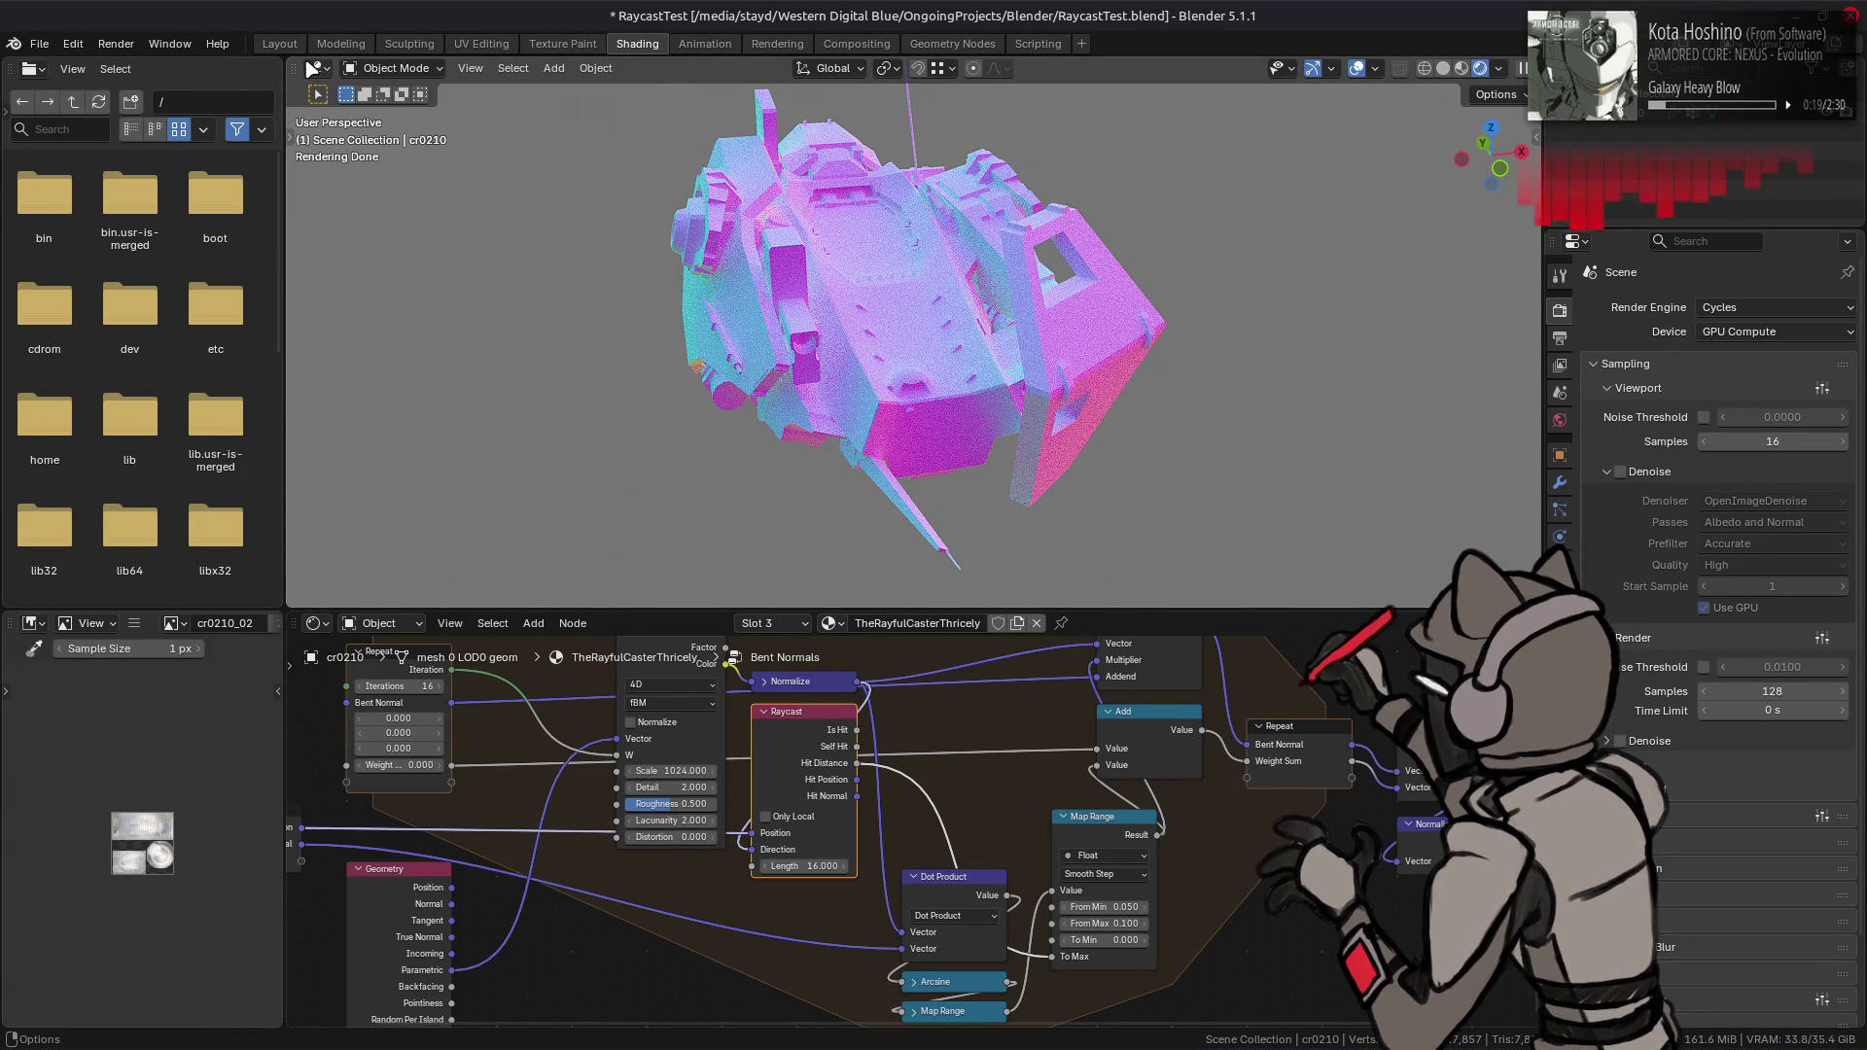
# - Save RaycastTest.blend and open terrain_test.blend from recent files
pyautogui.hotkey('ctrl', 's')
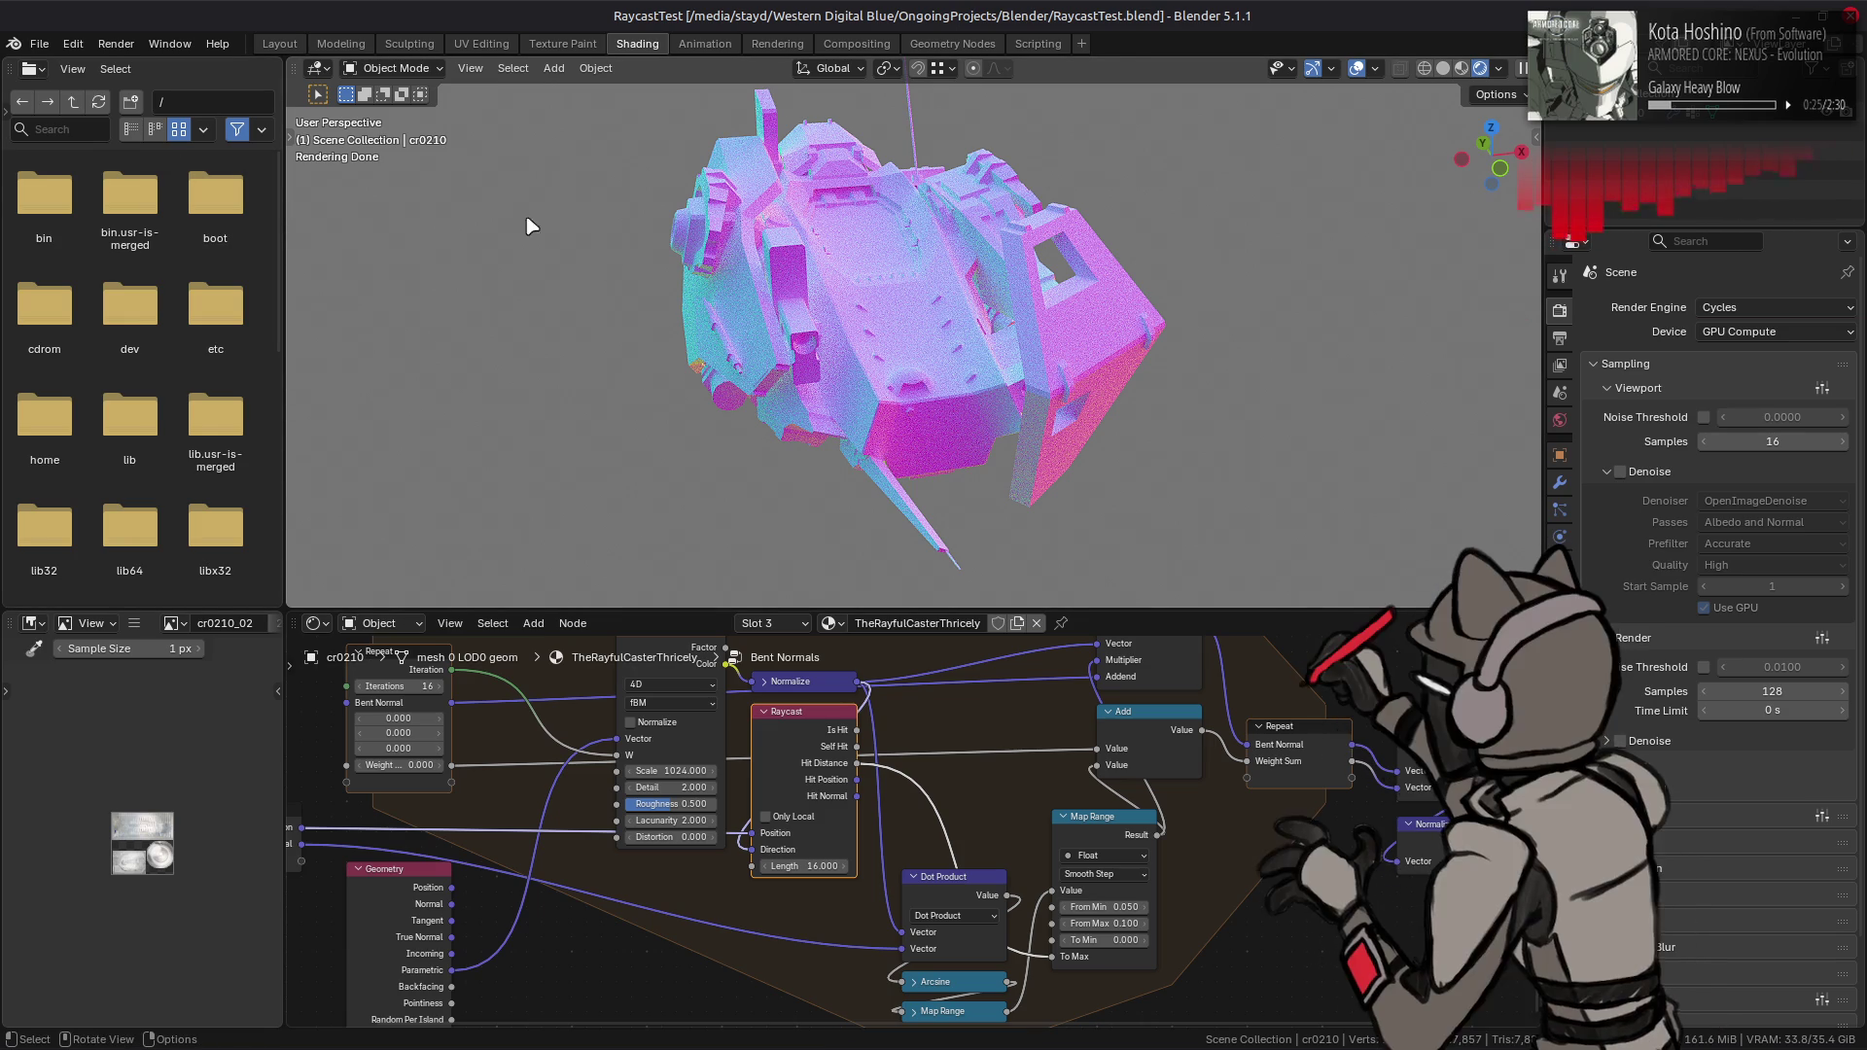
pyautogui.click(39, 44)
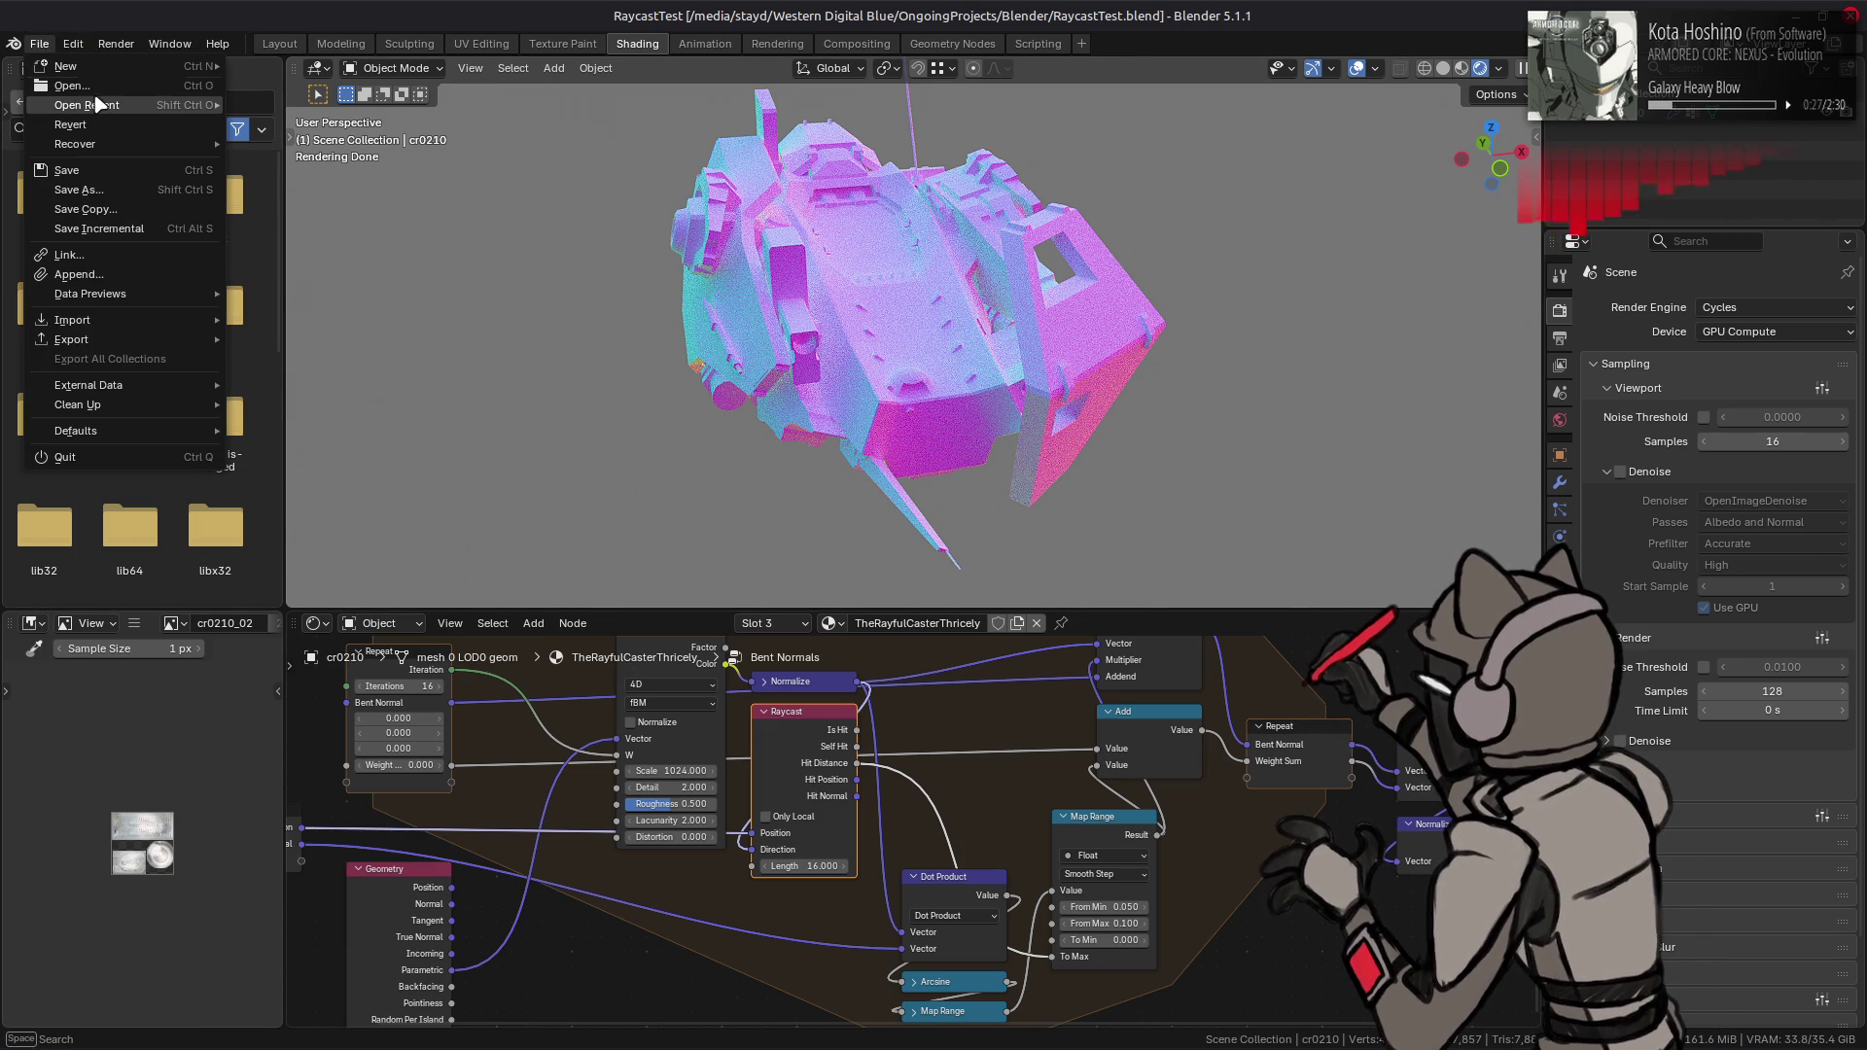
pyautogui.moveTo(98, 105)
pyautogui.click(360, 128)
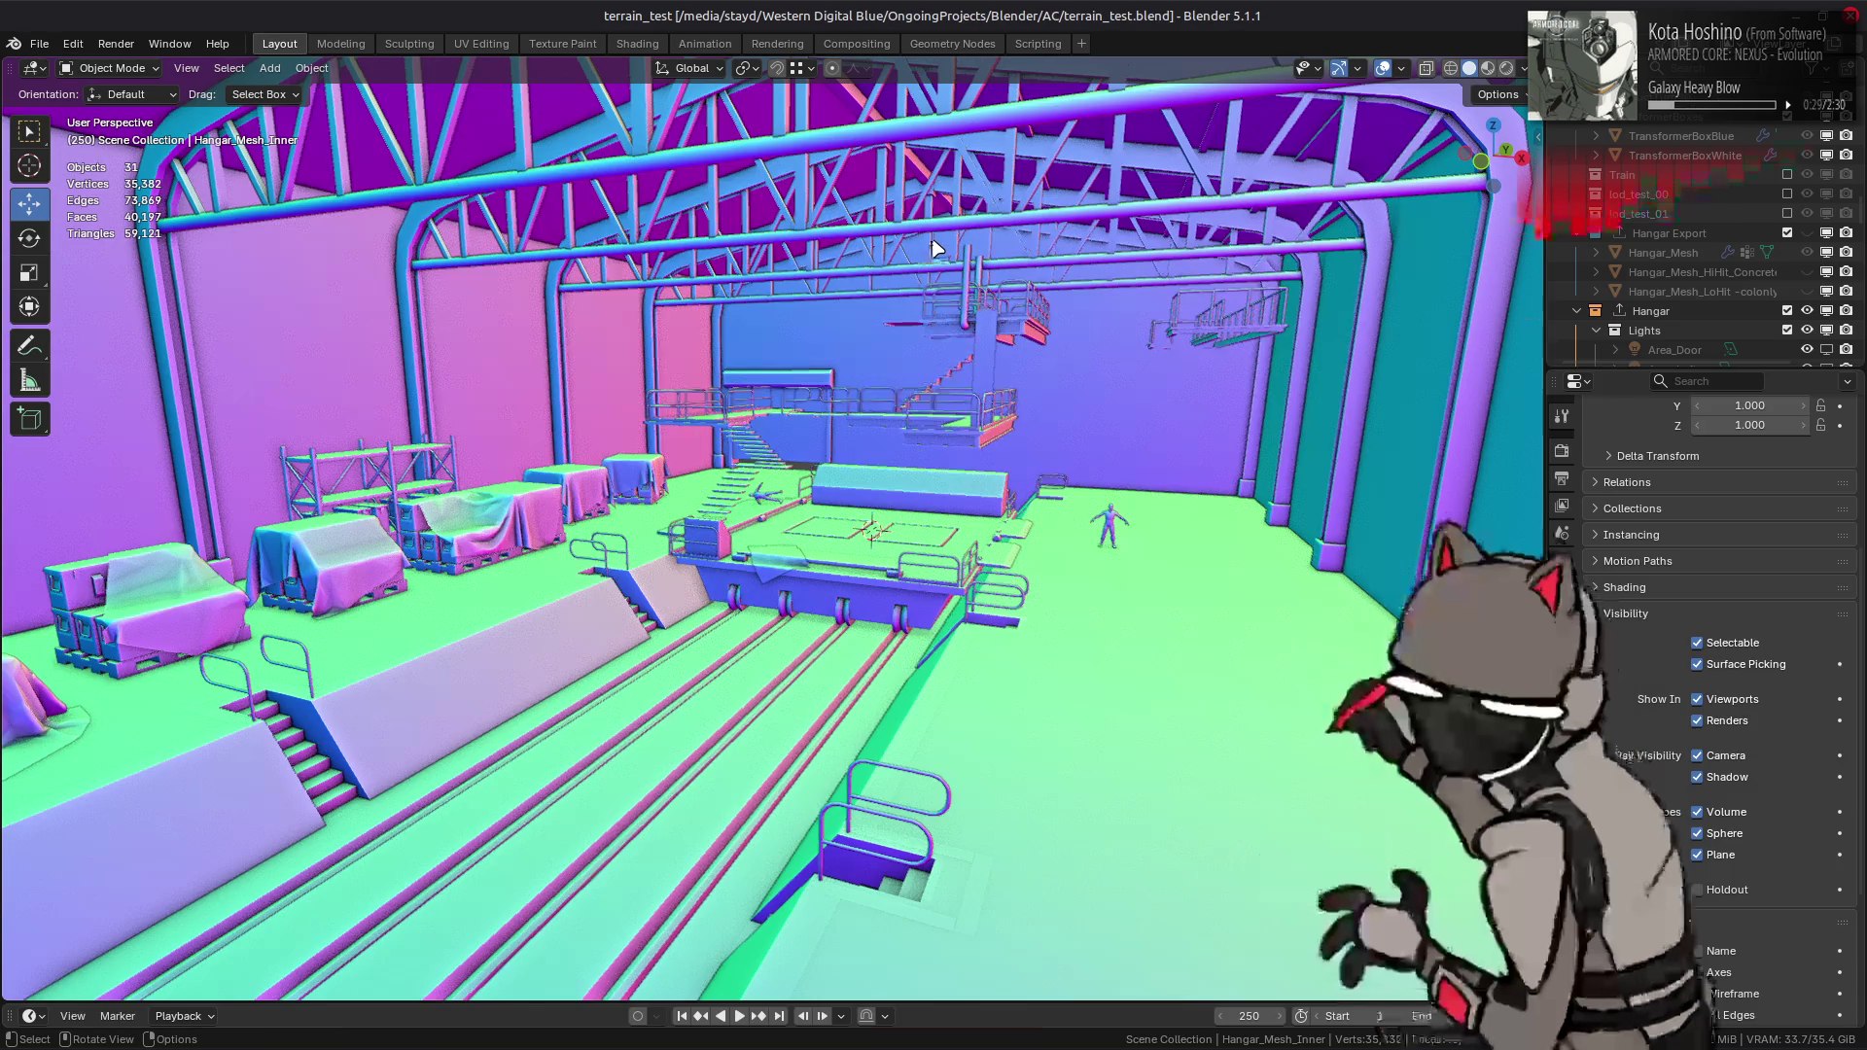
pyautogui.scroll(-6, 1725, 254)
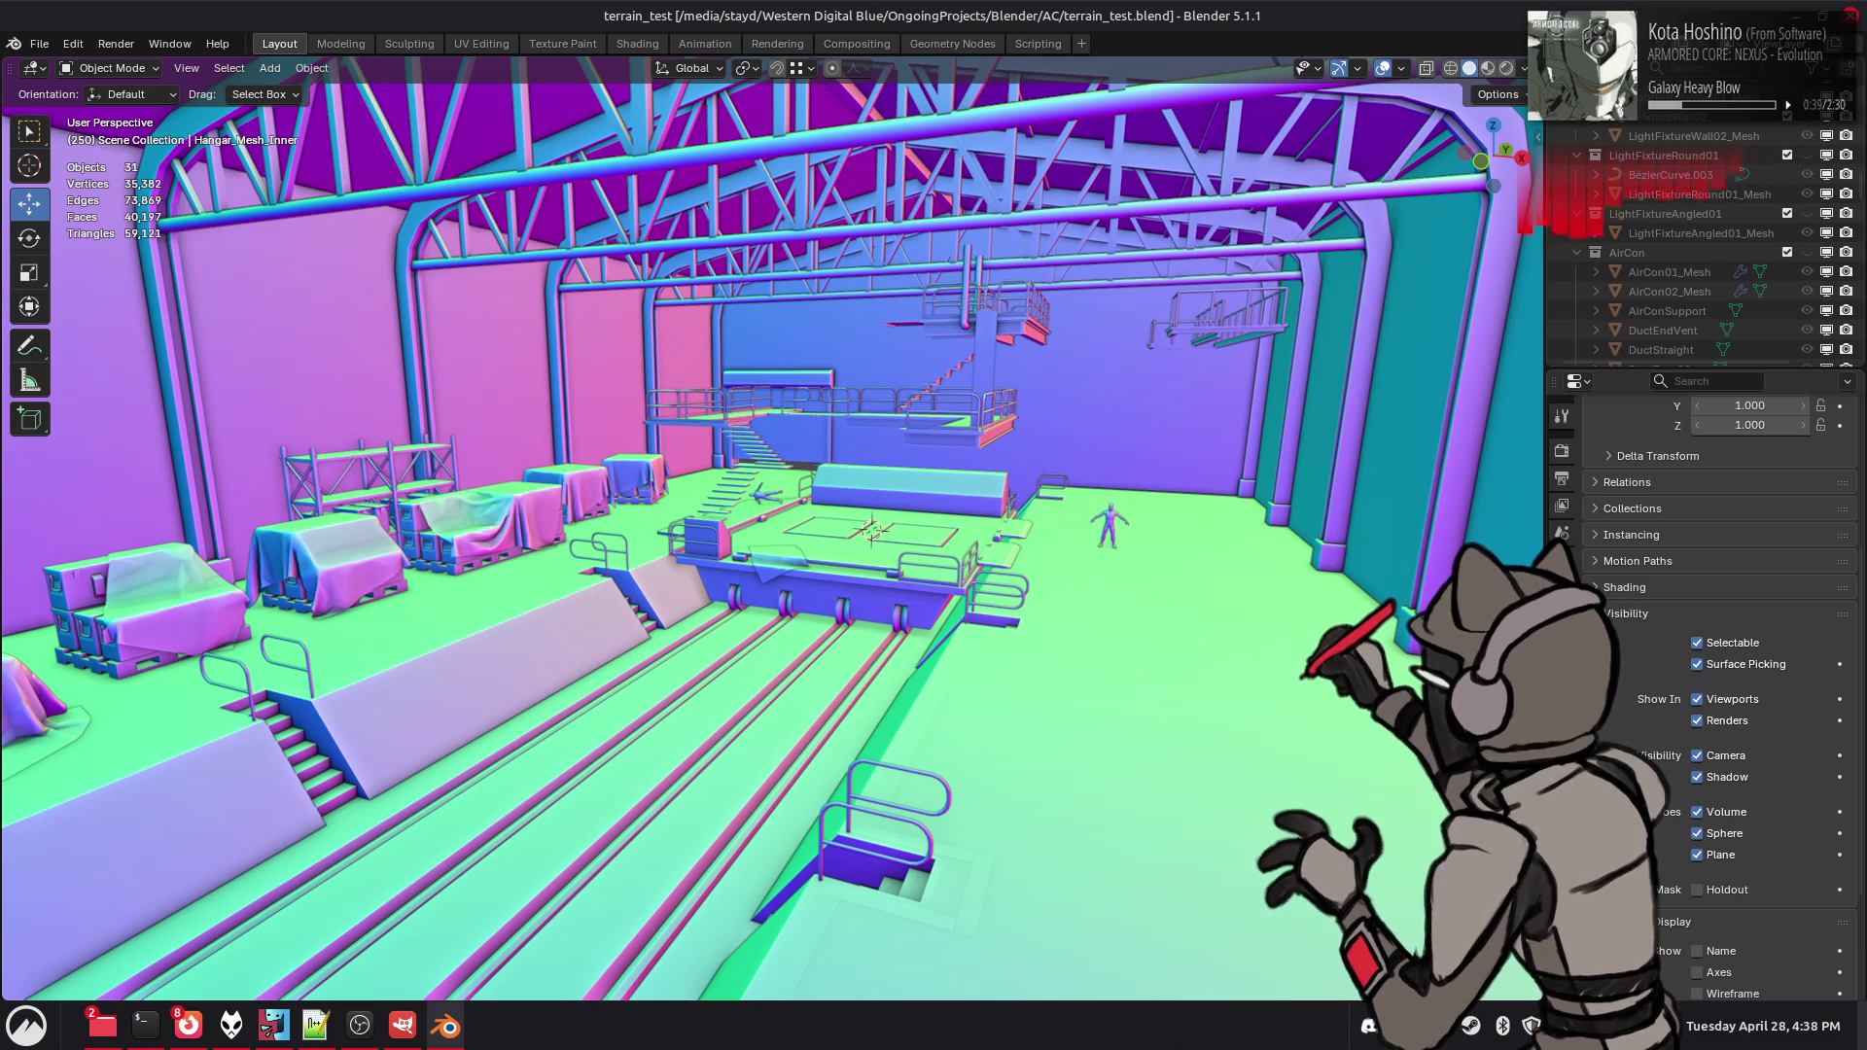
pyautogui.scroll(3, 1731, 194)
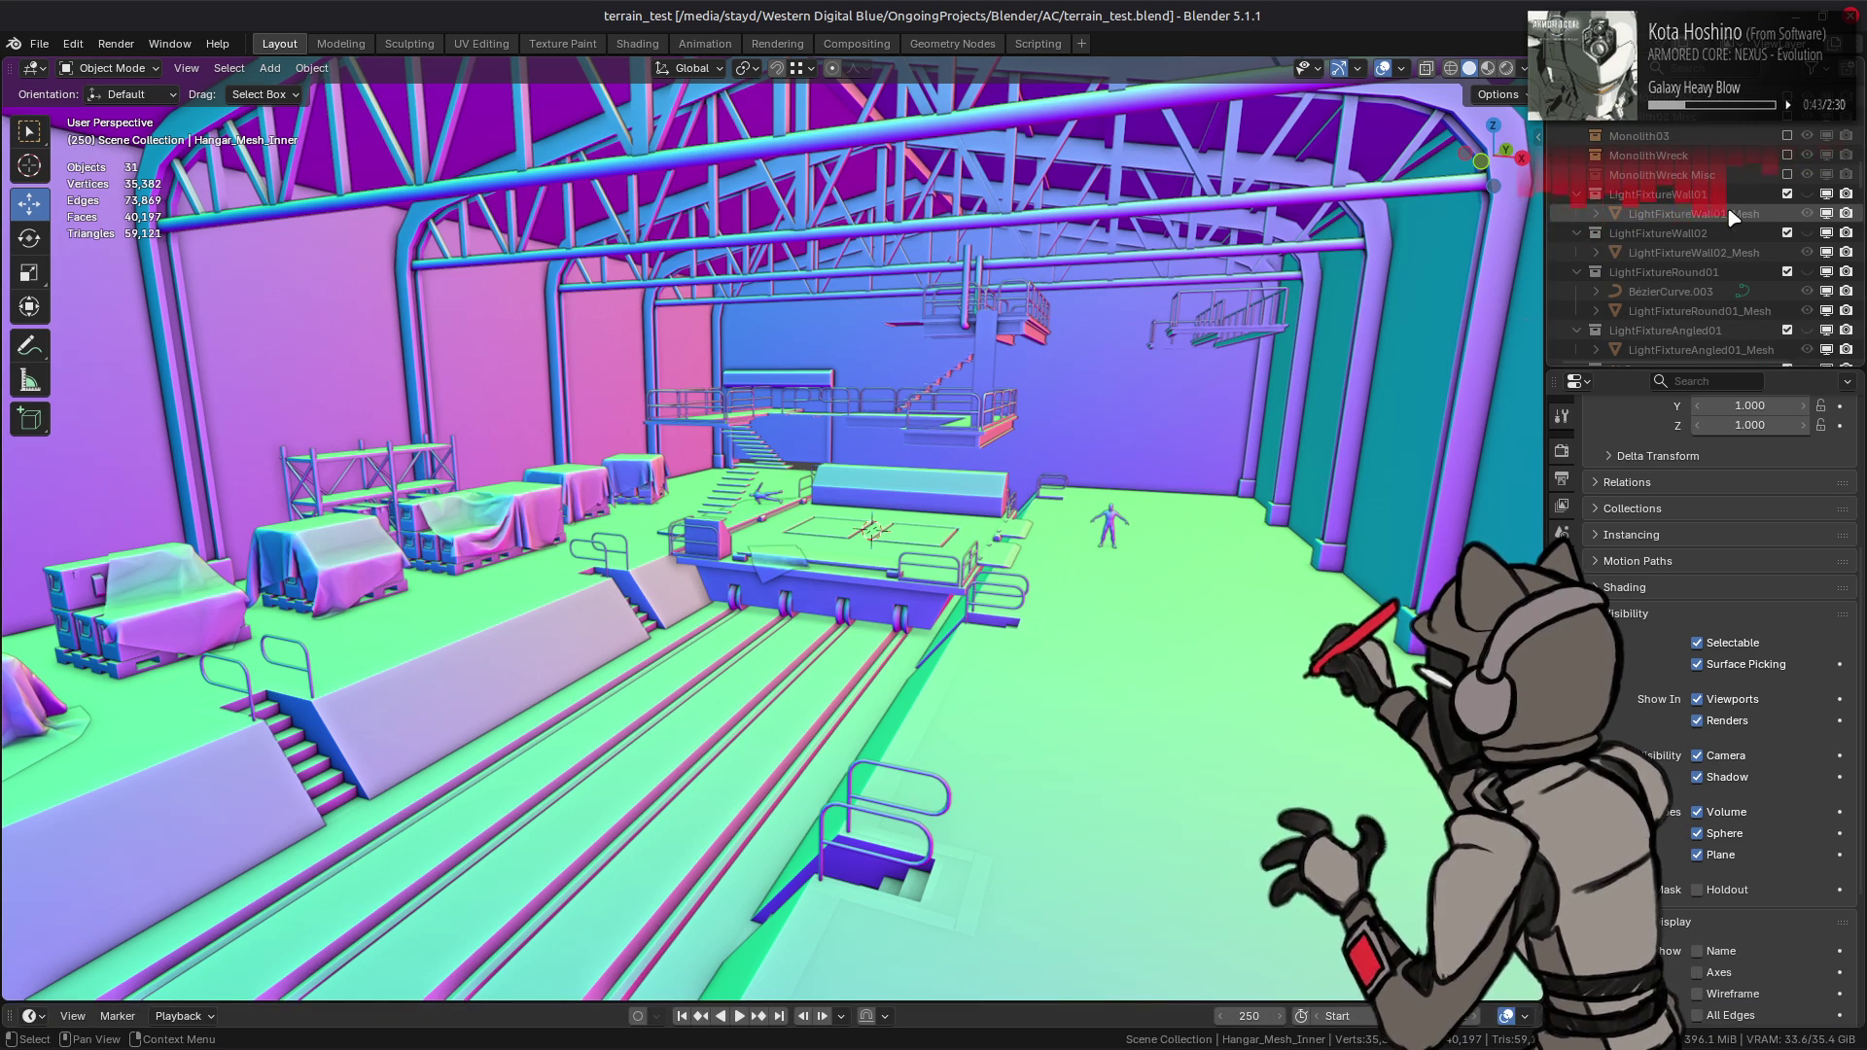
pyautogui.scroll(1, 1731, 218)
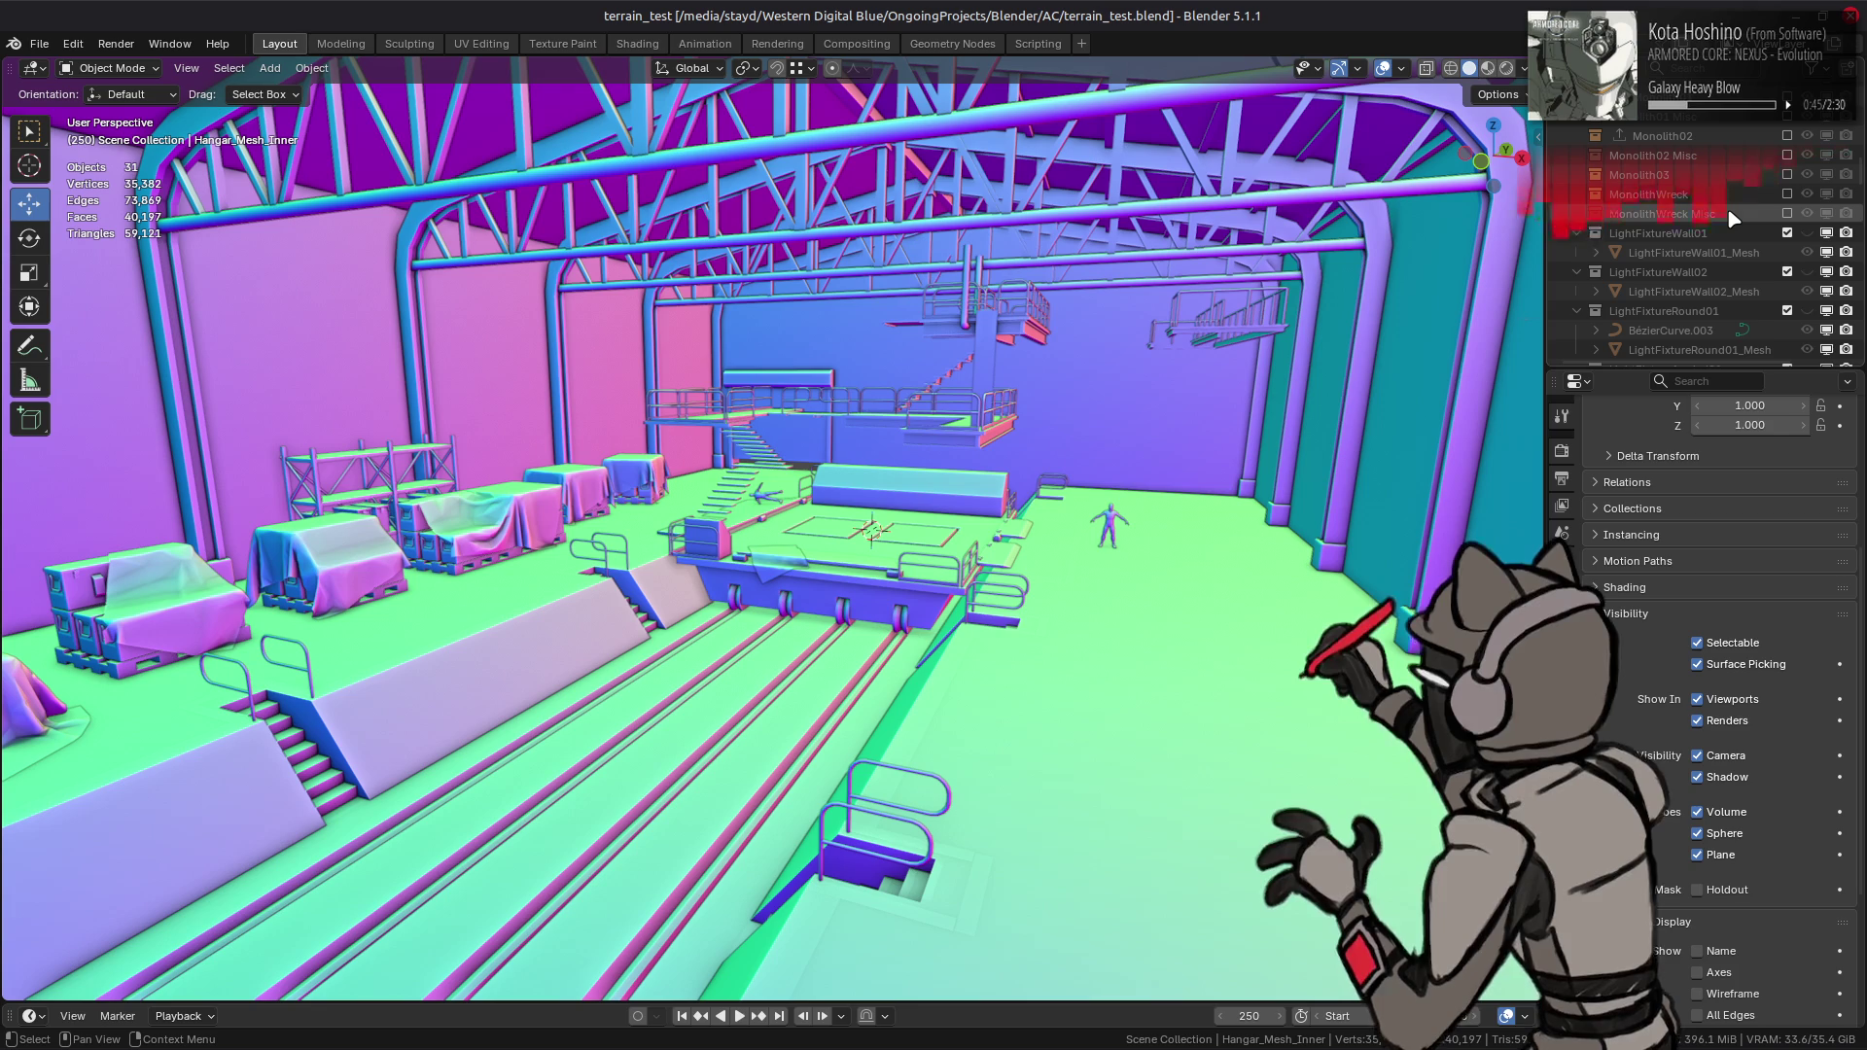
pyautogui.scroll(1, 1731, 218)
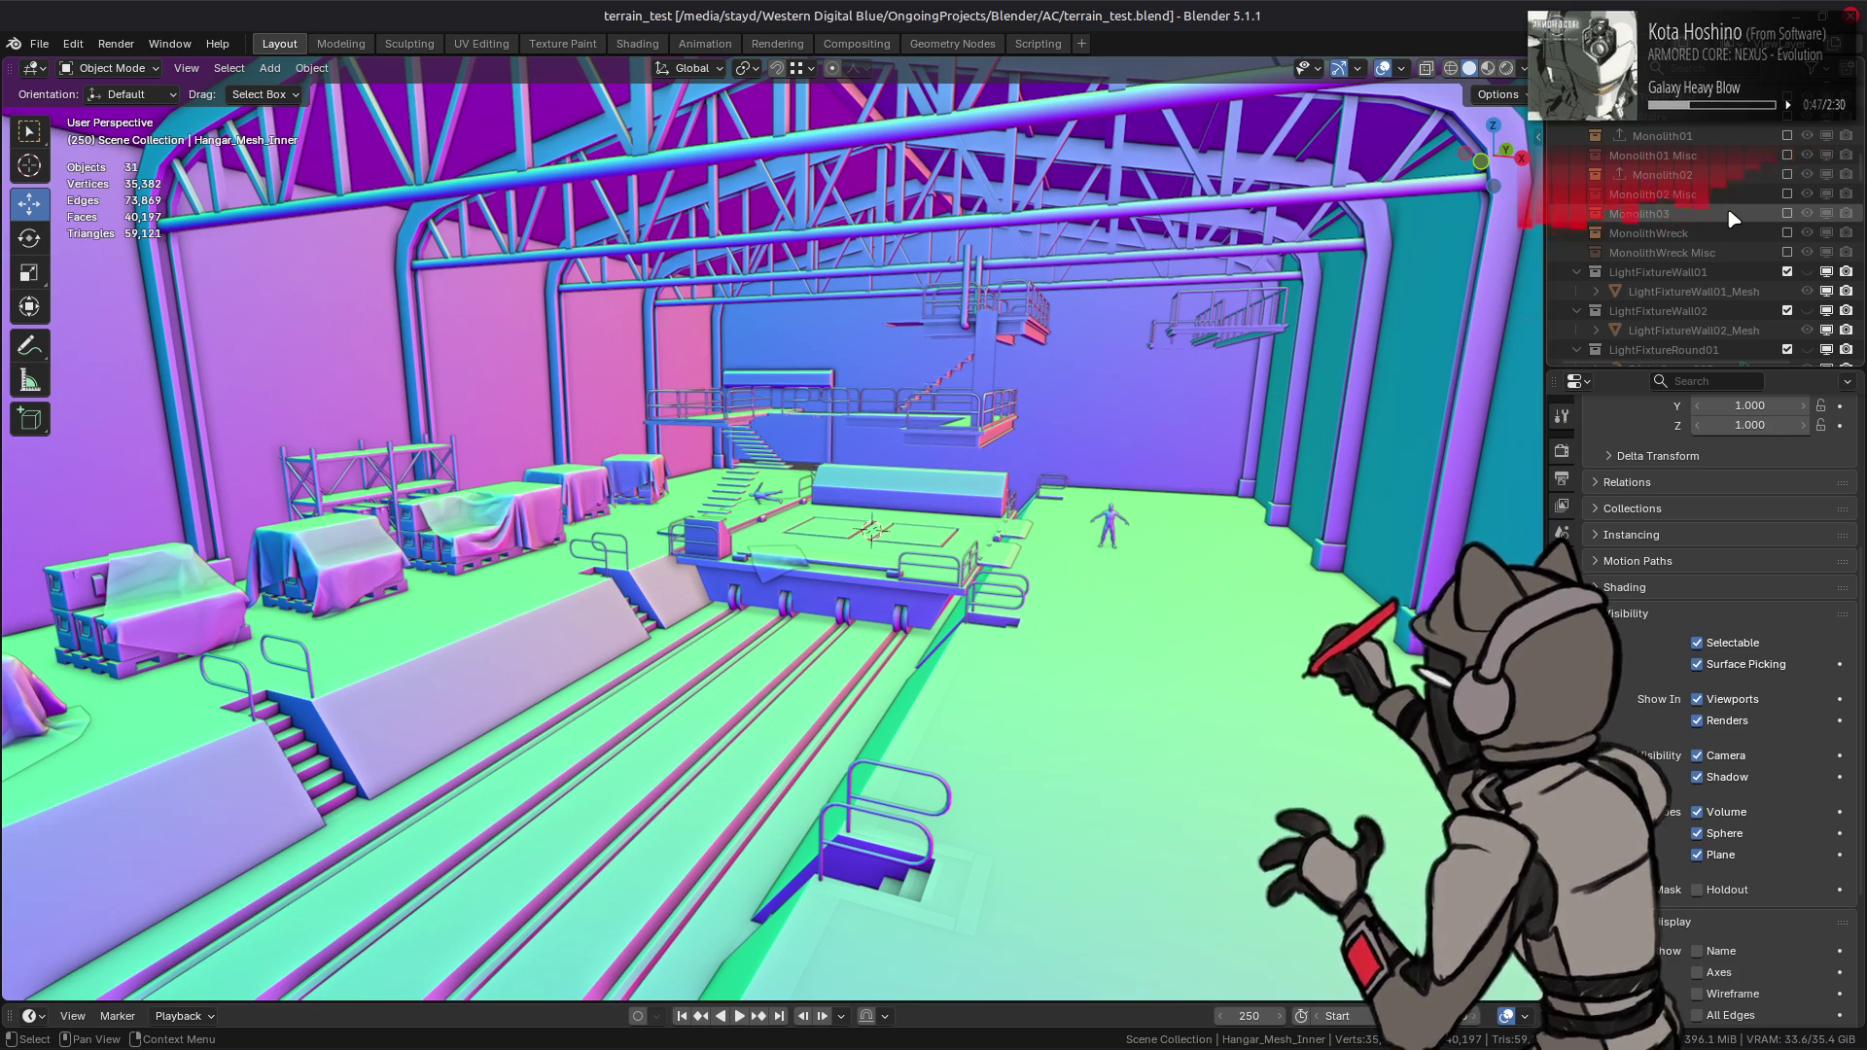
pyautogui.scroll(2, 1731, 218)
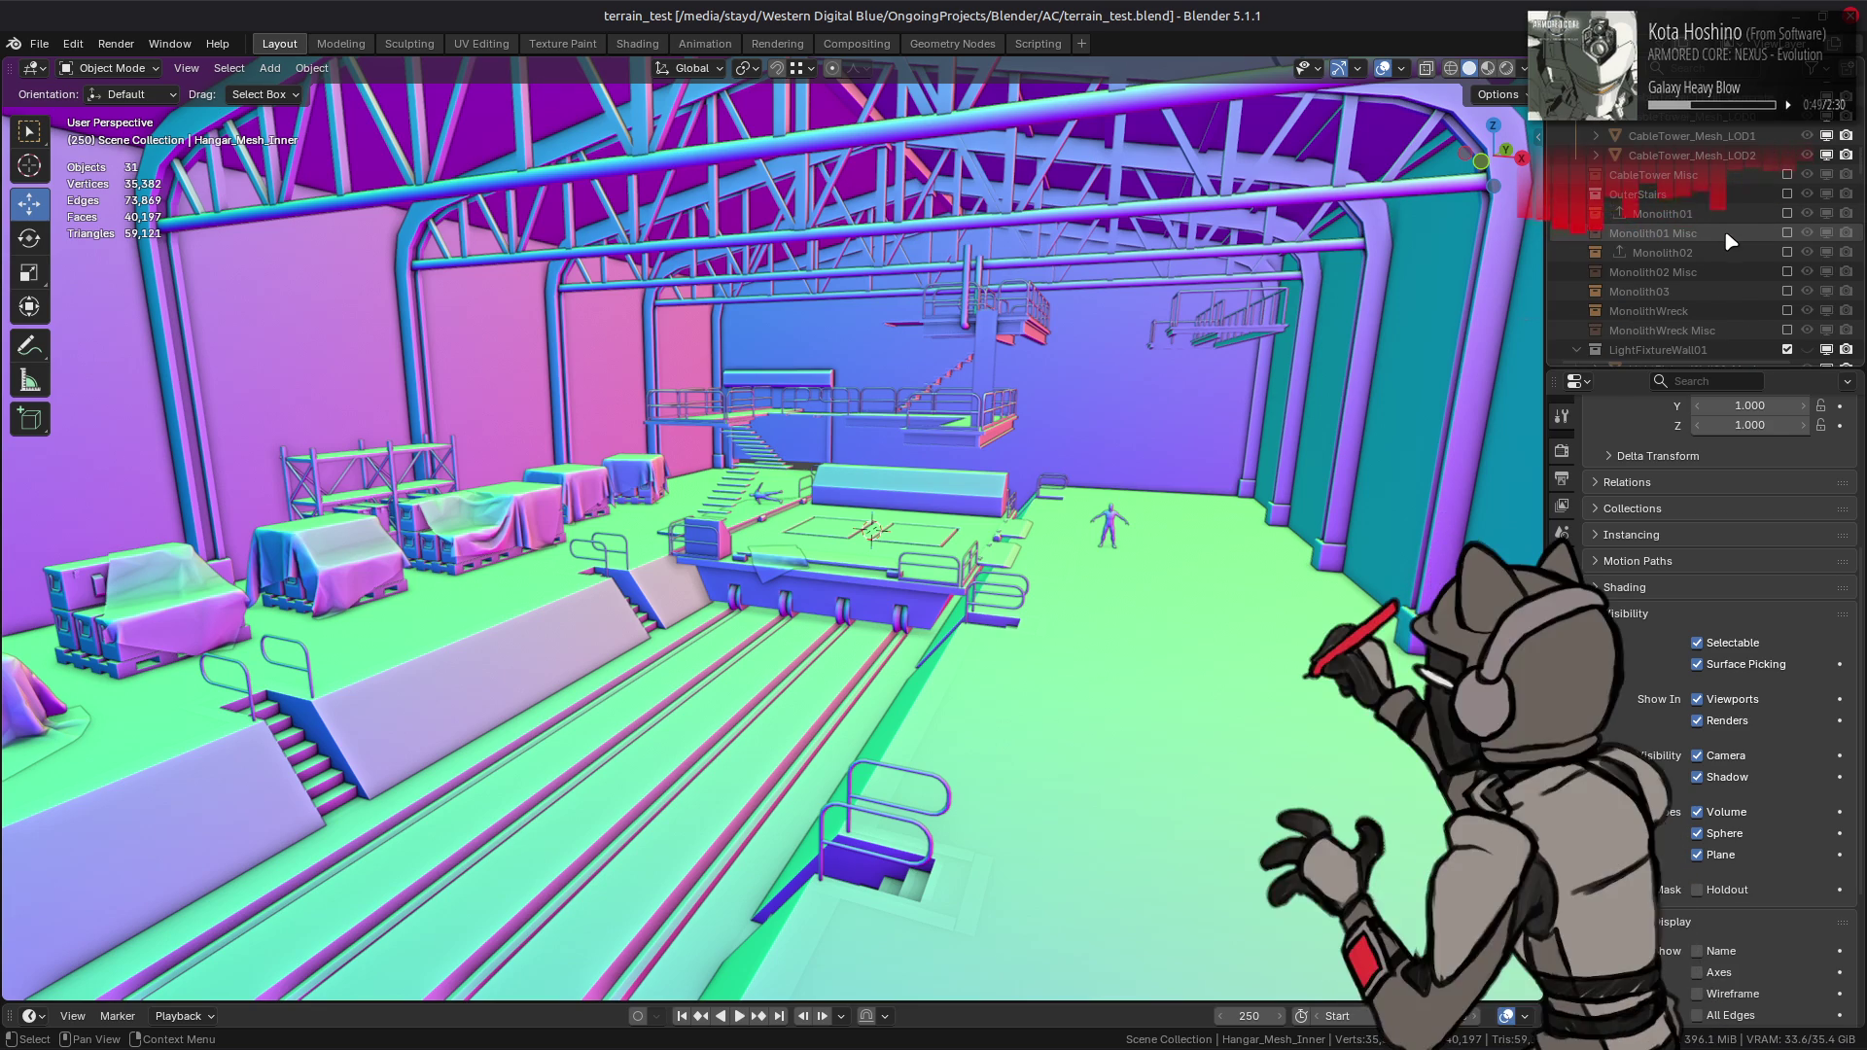
pyautogui.scroll(2, 1730, 241)
pyautogui.scroll(4, 1733, 253)
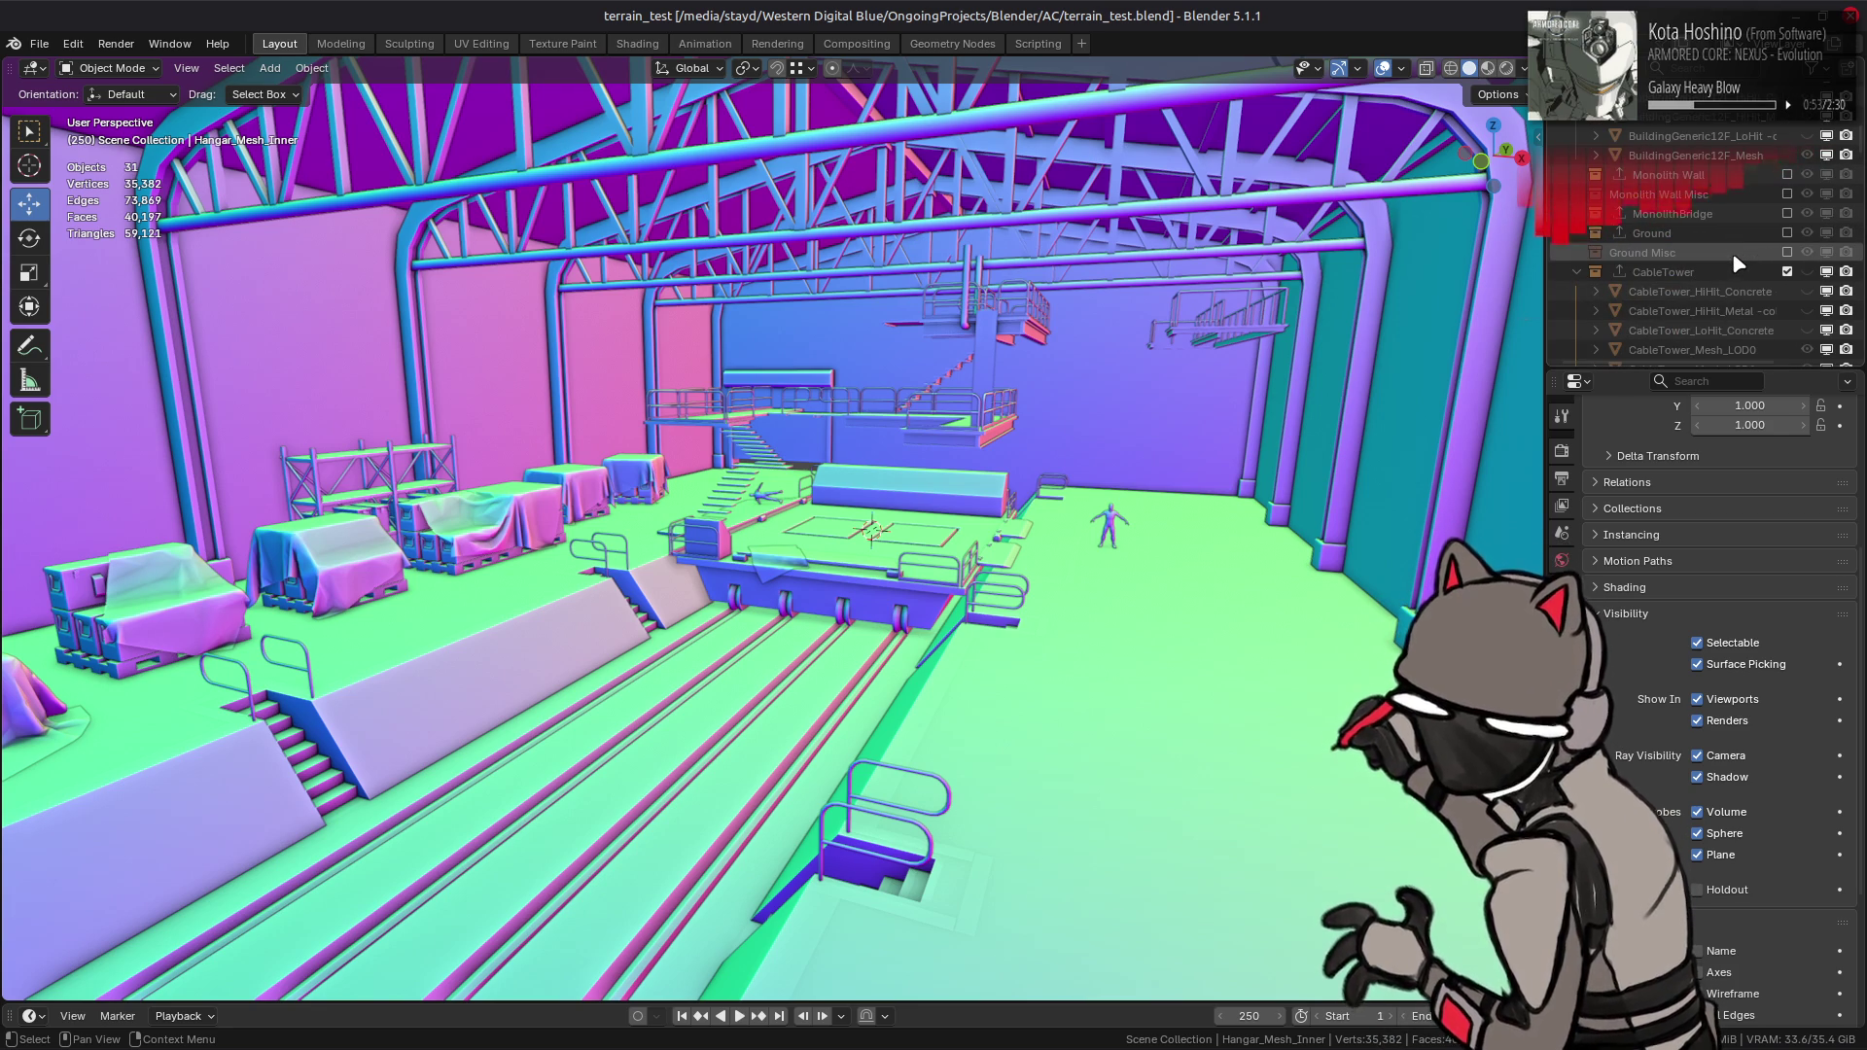
pyautogui.scroll(8, 1738, 264)
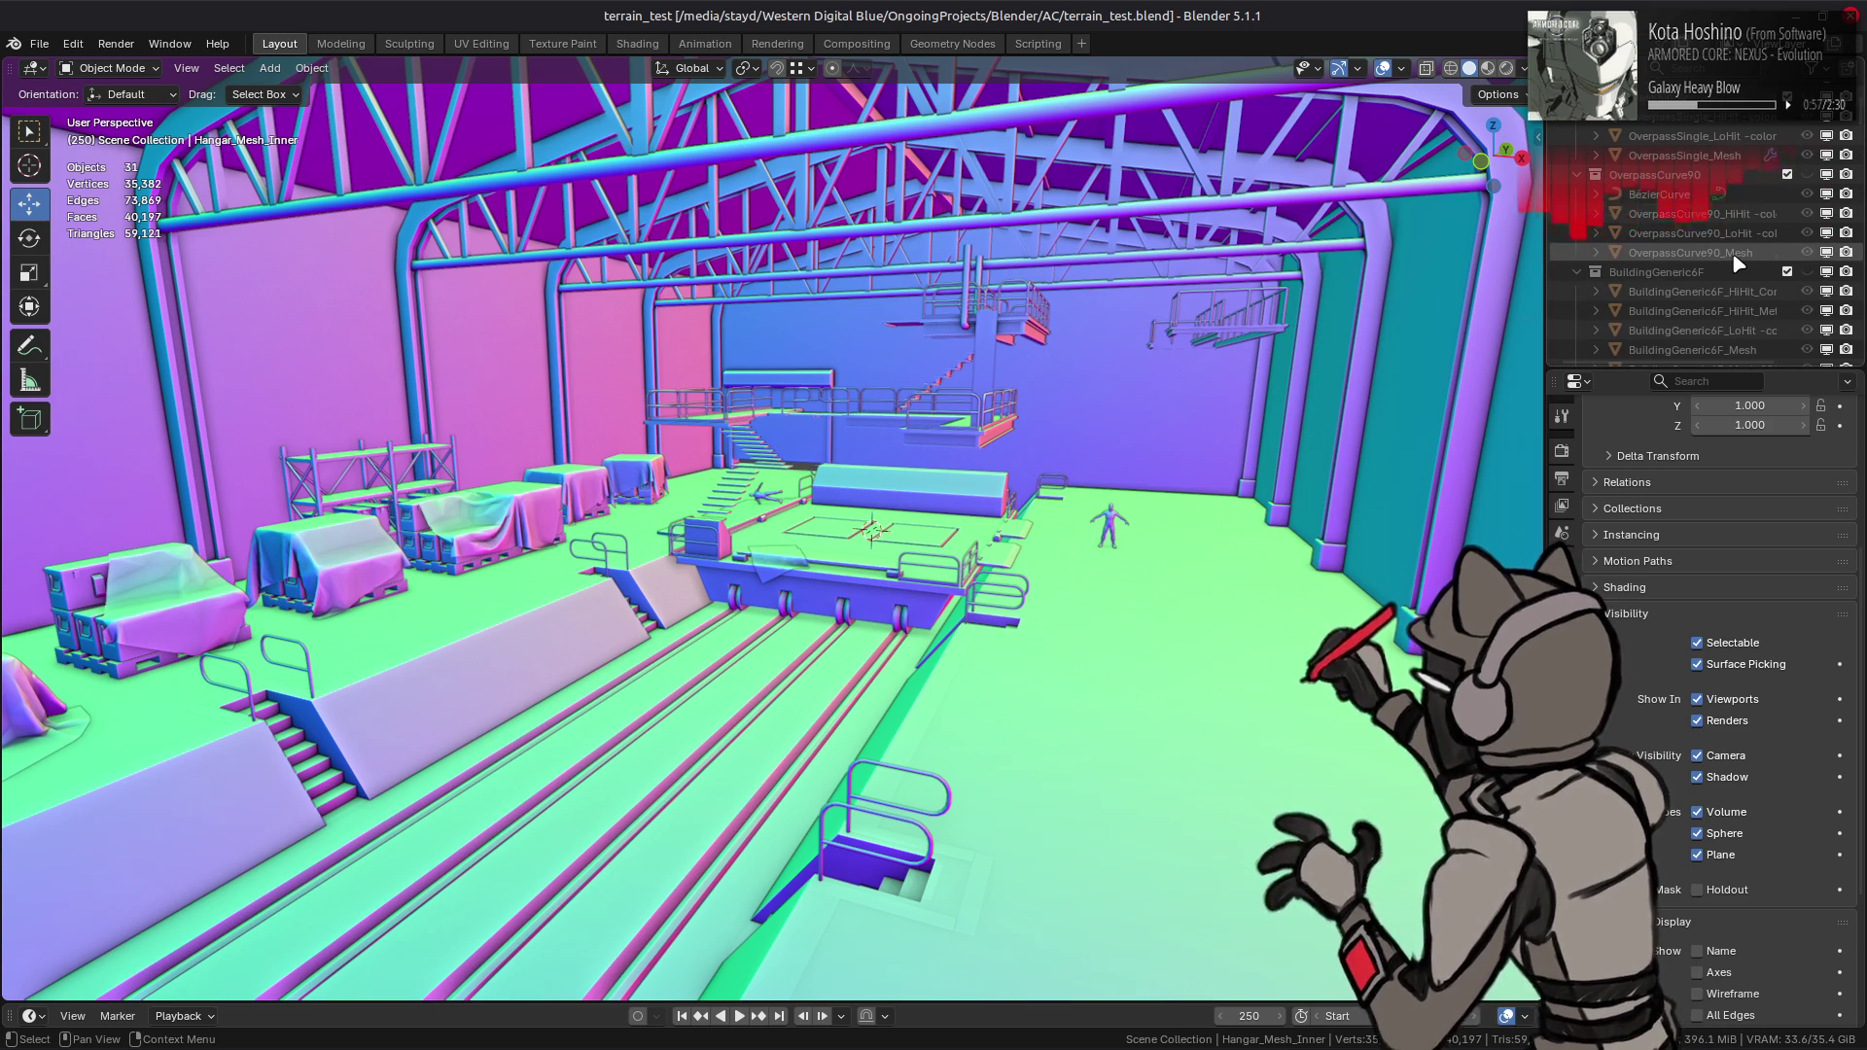
pyautogui.click(1727, 271)
# - Show BuildingGeneric6F and hide its HiHit, LoHit and Mesh.001 placeholder pieces
pyautogui.scroll(-3, 1736, 278)
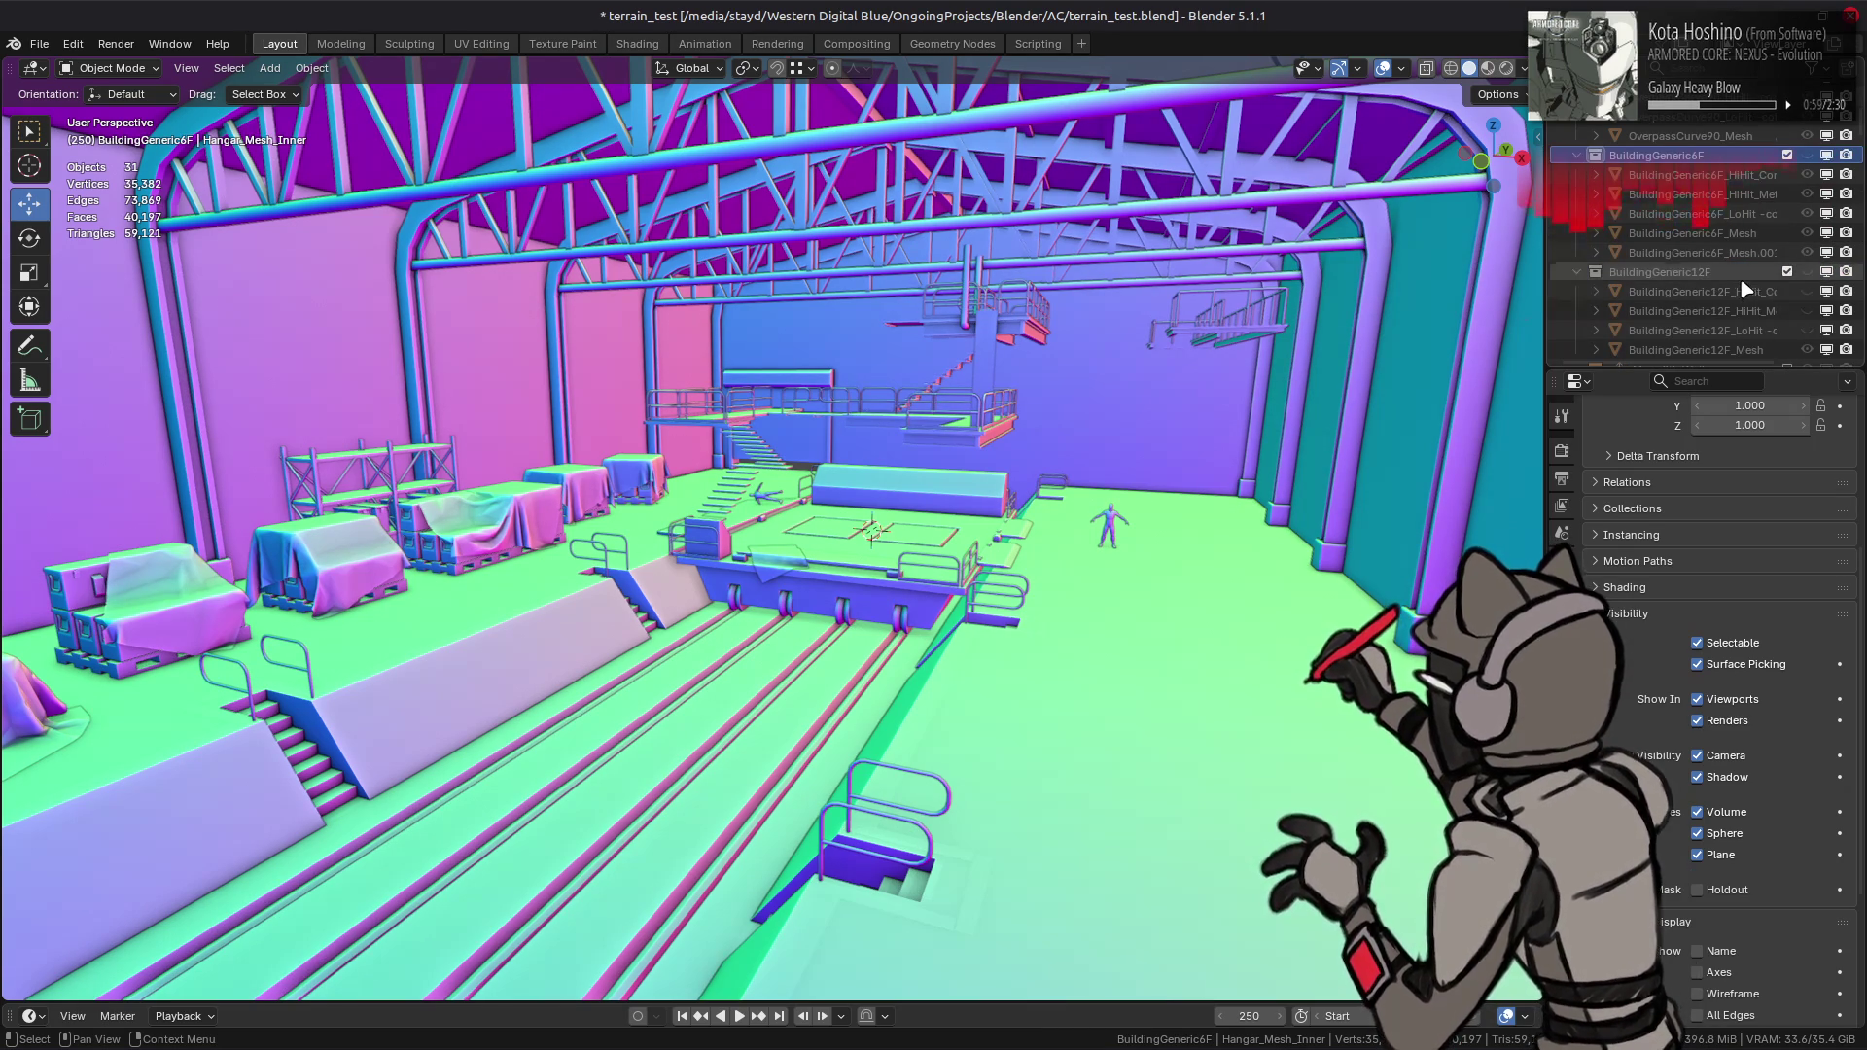
pyautogui.click(1806, 155)
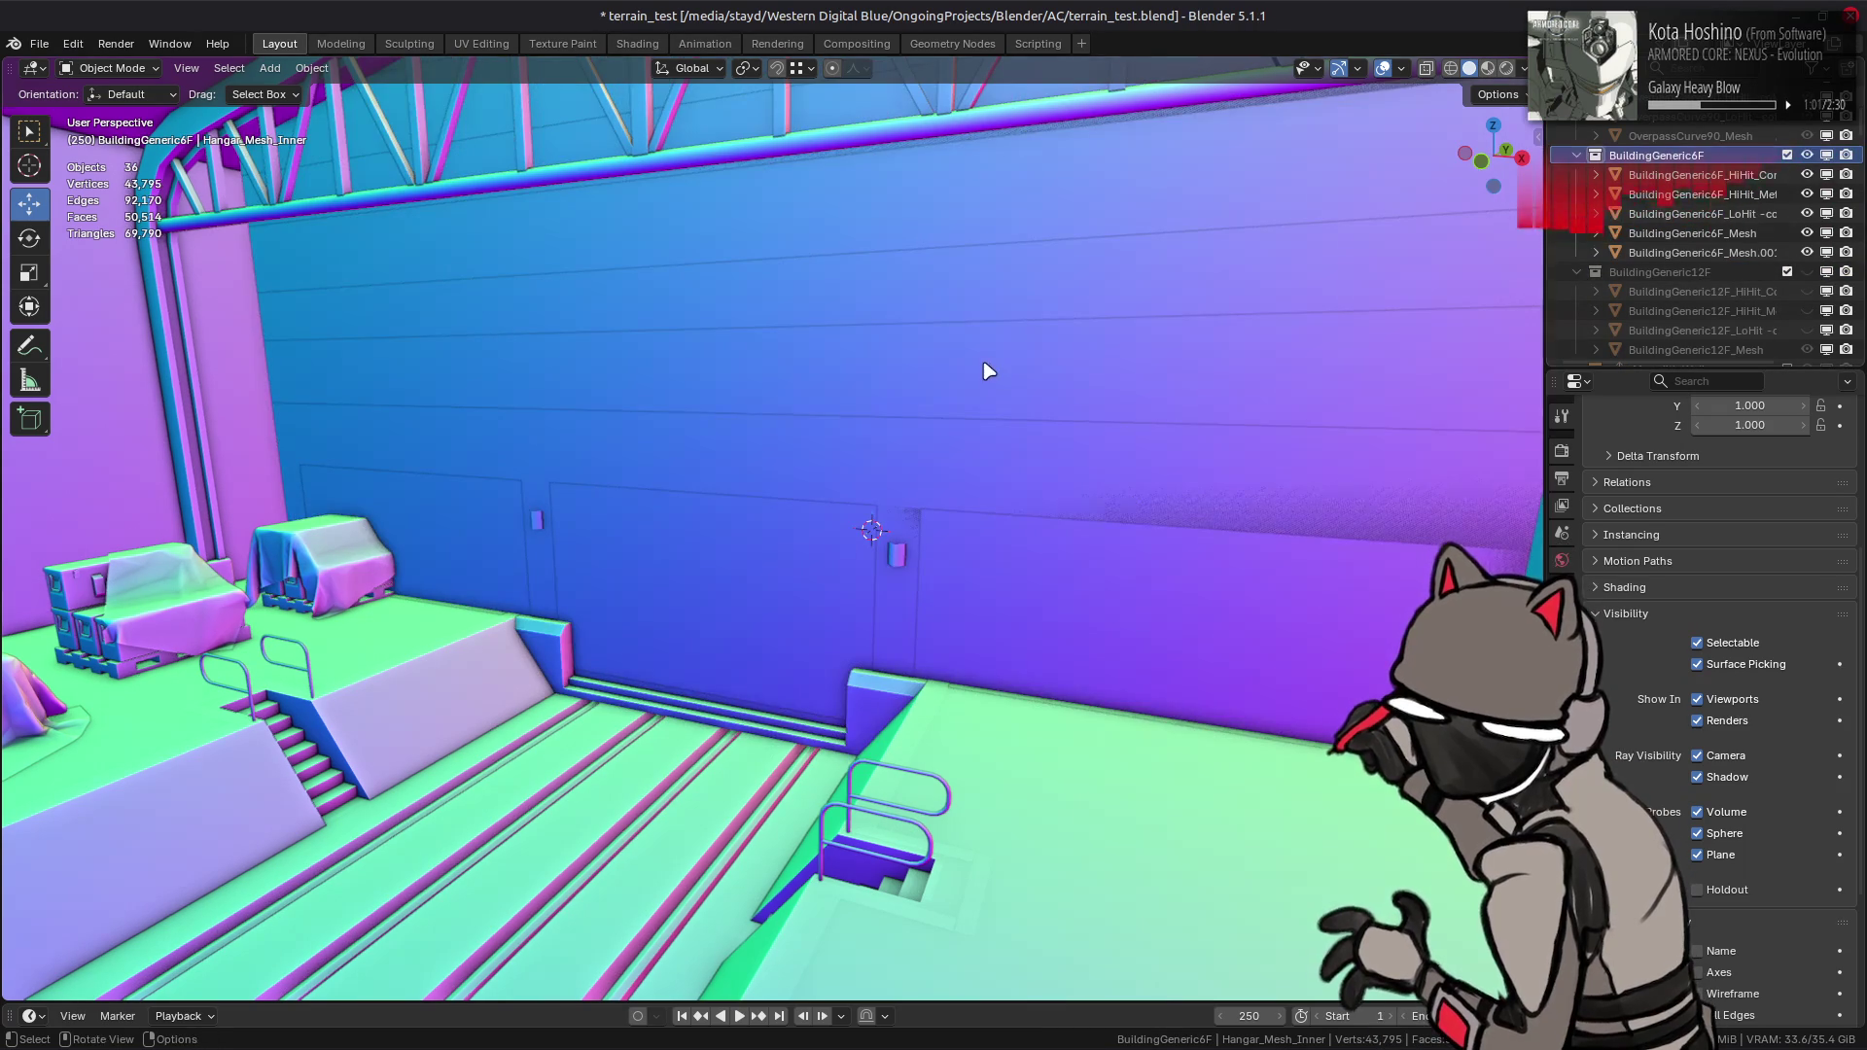
pyautogui.scroll(-5, 1009, 367)
pyautogui.moveTo(1008, 367); pyautogui.dragTo(1016, 399, button='middle')
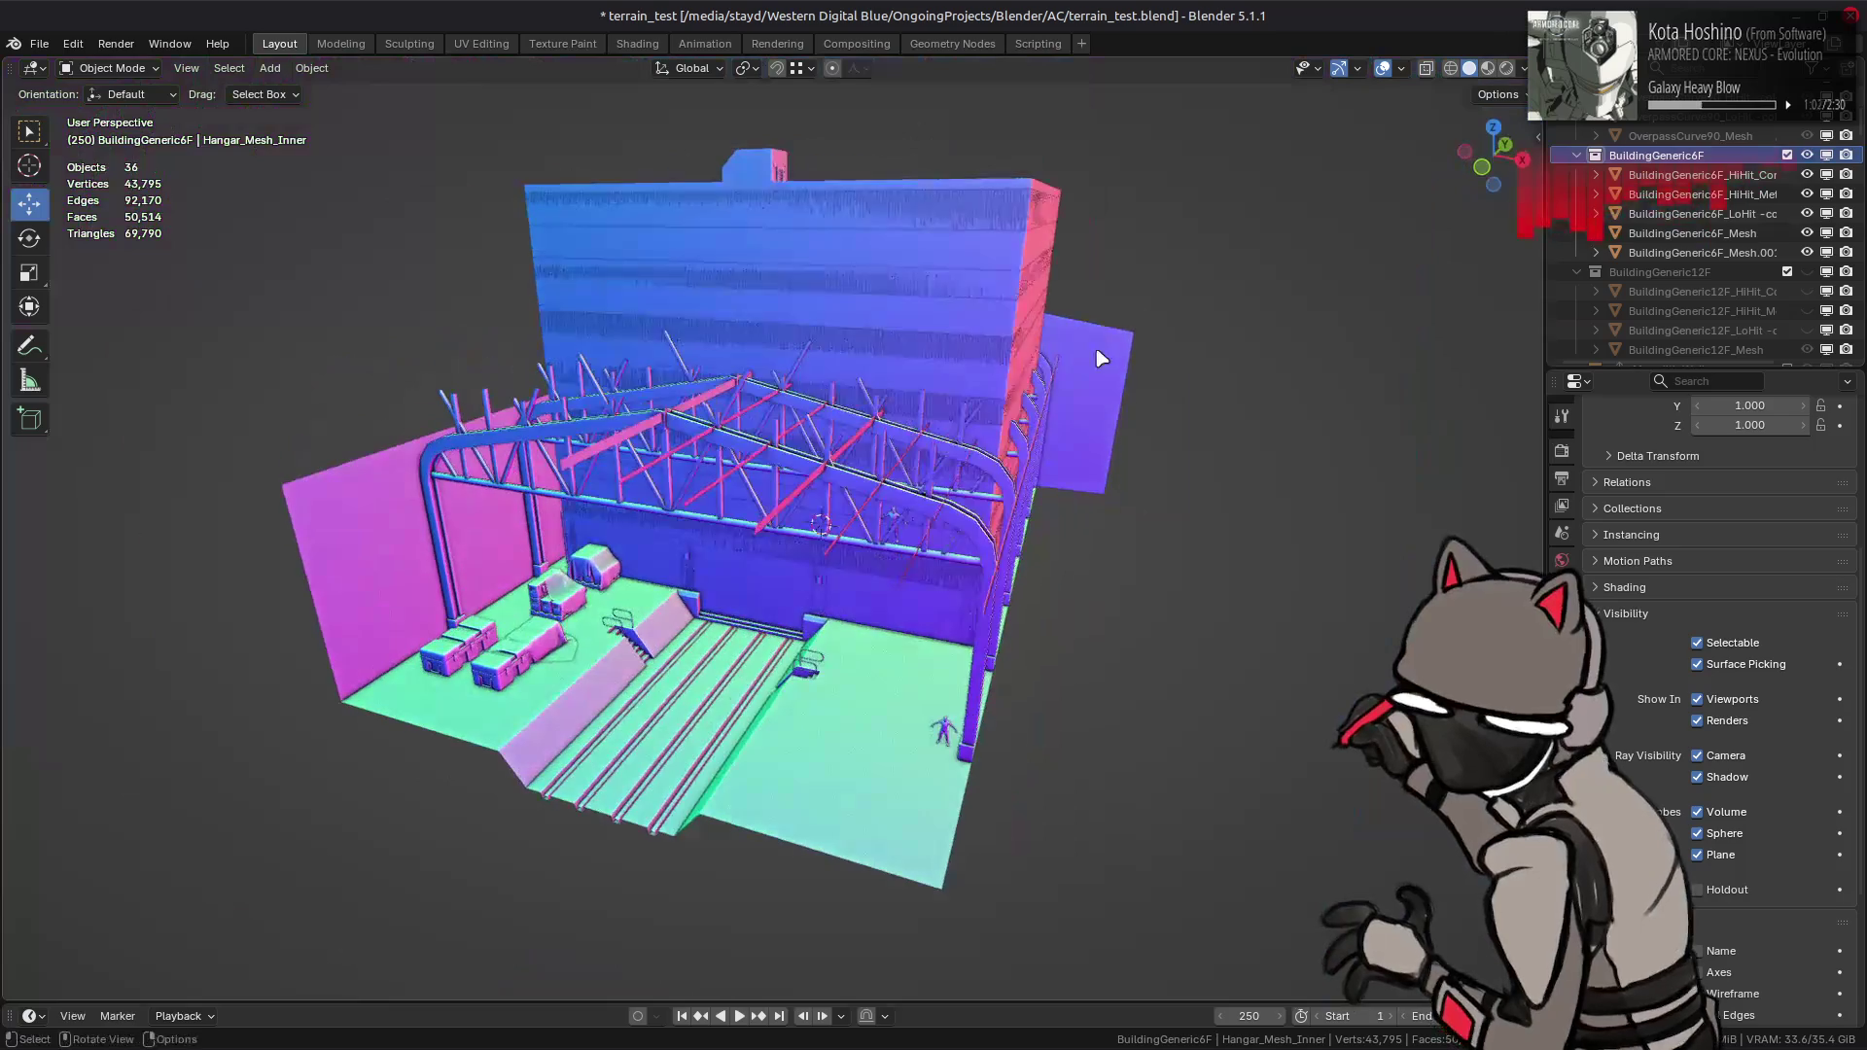
pyautogui.click(1789, 252)
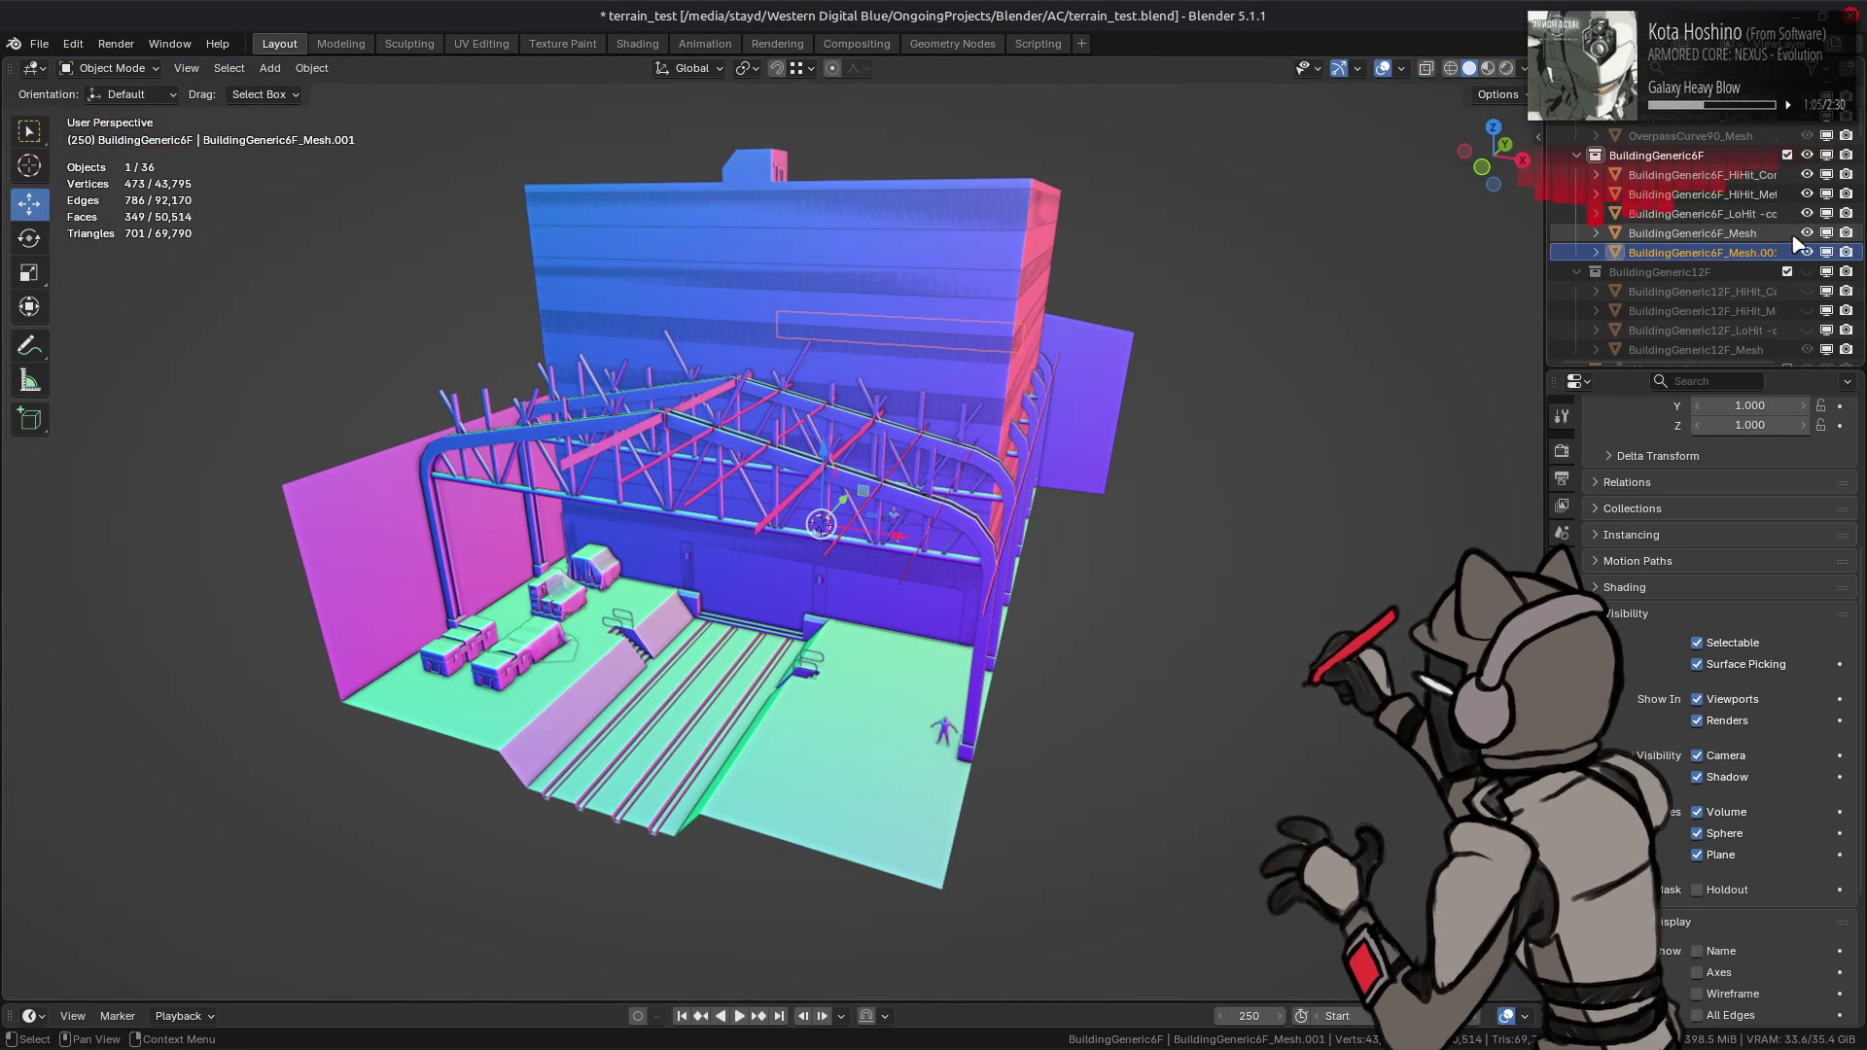
pyautogui.moveTo(1807, 213); pyautogui.dragTo(1807, 174)
pyautogui.click(1807, 252)
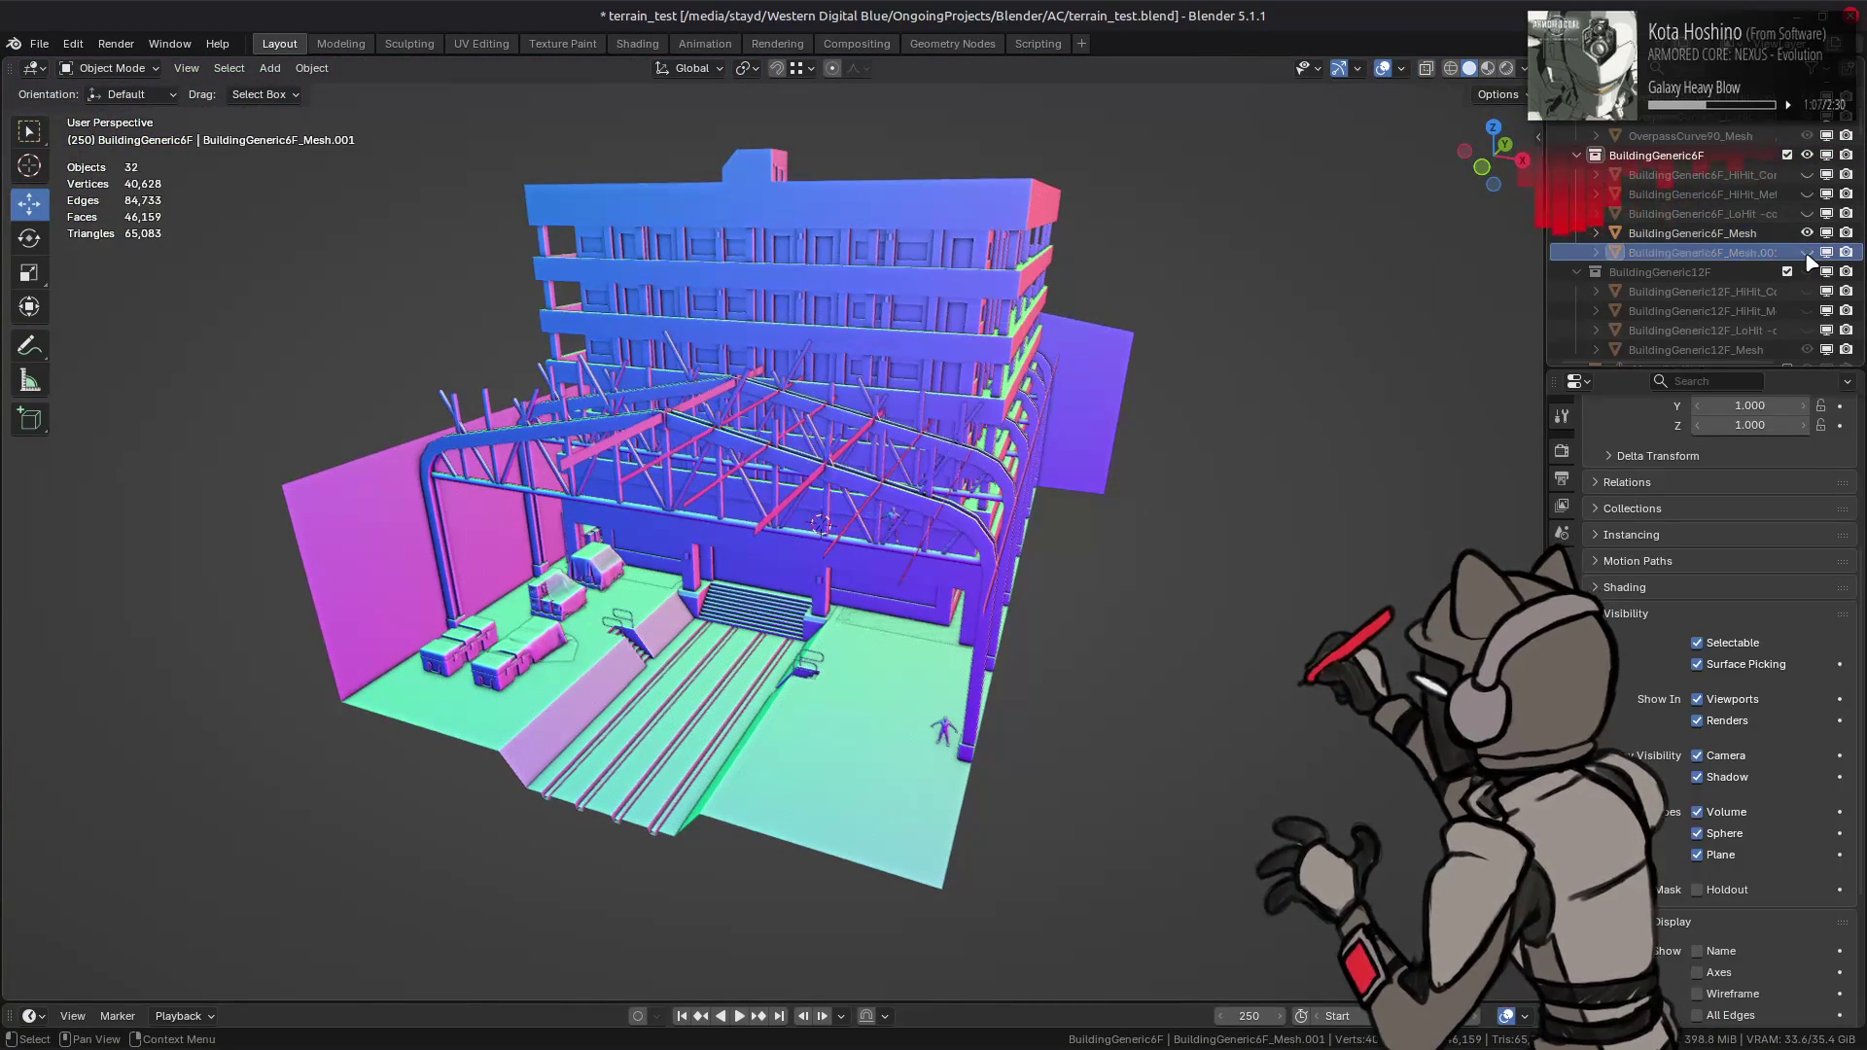
# - Frame the building mesh and orbit around it to inspect its walls and windows
pyautogui.click(1707, 253)
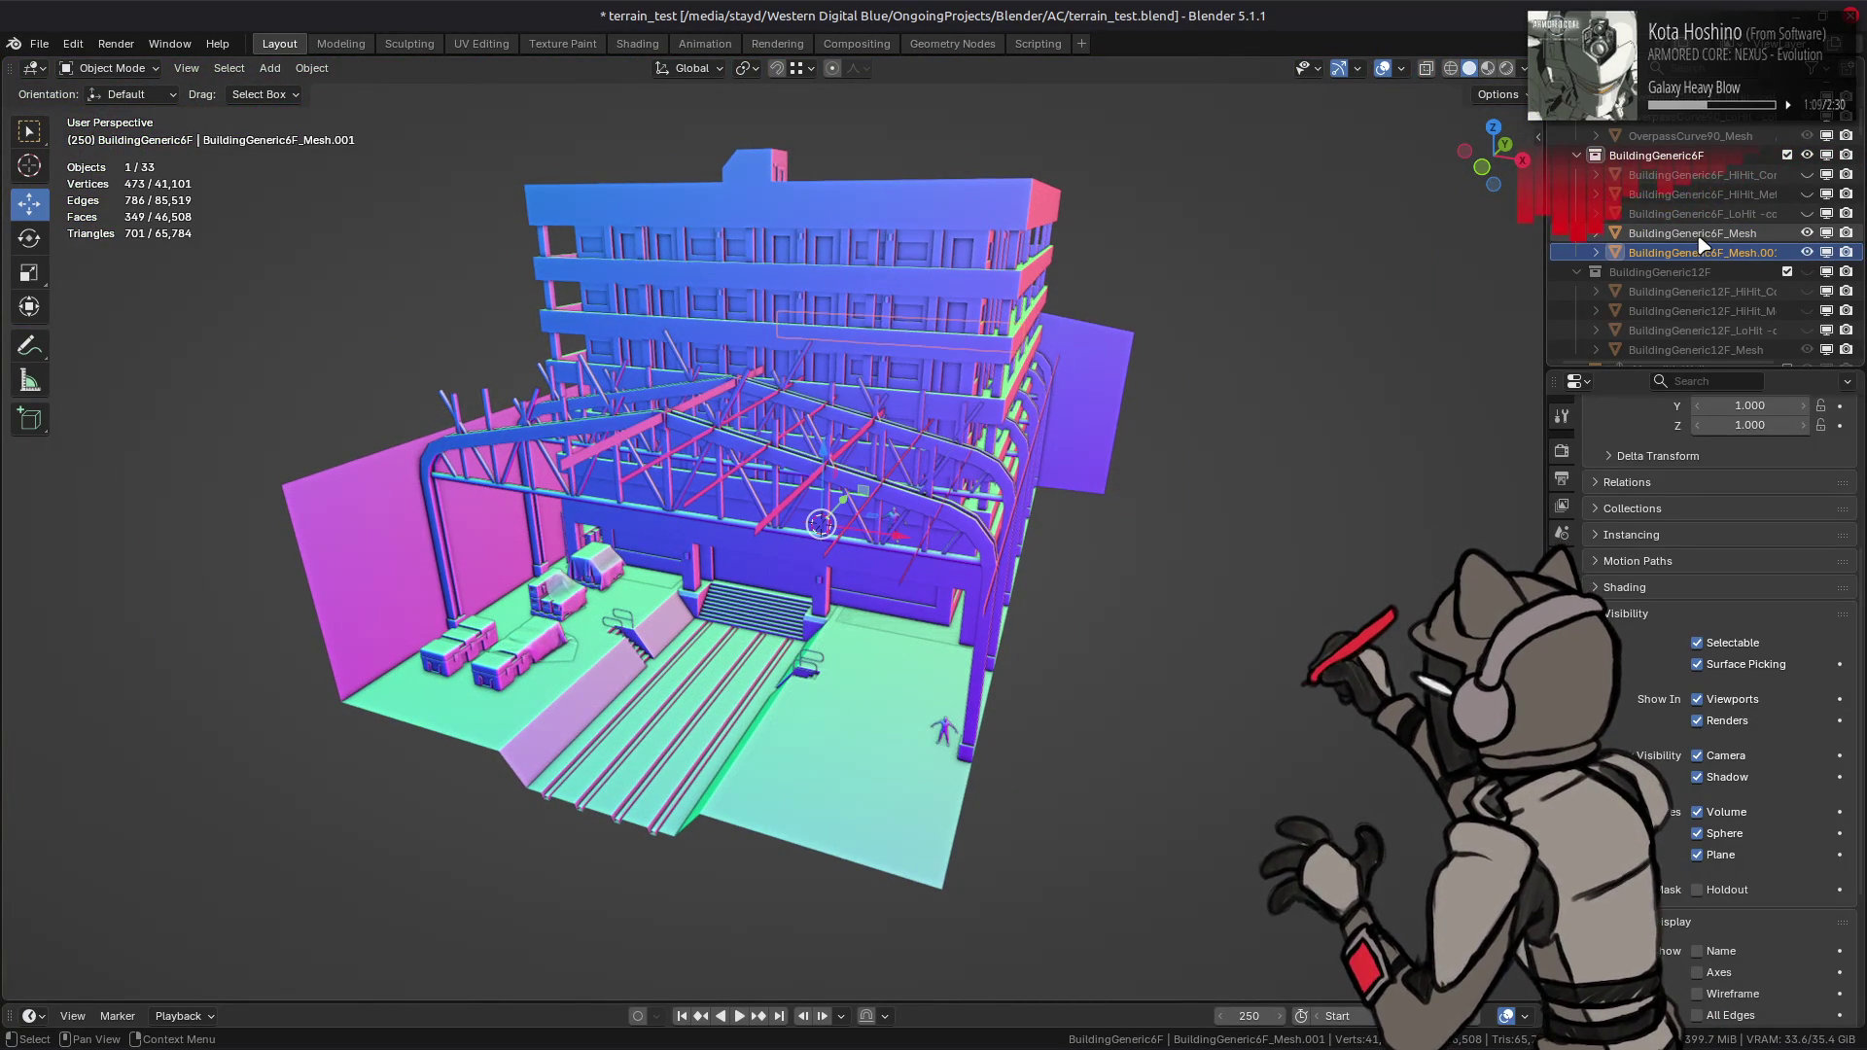
pyautogui.press('KP_Decimal')
pyautogui.moveTo(875, 291)
pyautogui.mouseDown(button='middle')
pyautogui.moveTo(749, 285)
pyautogui.moveTo(730, 258)
pyautogui.moveTo(763, 279)
pyautogui.moveTo(815, 470)
pyautogui.moveTo(820, 438)
pyautogui.moveTo(821, 388)
pyautogui.moveTo(795, 409)
pyautogui.moveTo(774, 356)
pyautogui.moveTo(715, 438)
pyautogui.moveTo(862, 496)
pyautogui.moveTo(810, 611)
pyautogui.moveTo(1033, 541)
pyautogui.moveTo(992, 570)
pyautogui.moveTo(671, 597)
pyautogui.moveTo(1008, 574)
pyautogui.moveTo(880, 577)
pyautogui.moveTo(959, 546)
pyautogui.mouseUp(button='middle')
pyautogui.press('KP_Decimal')
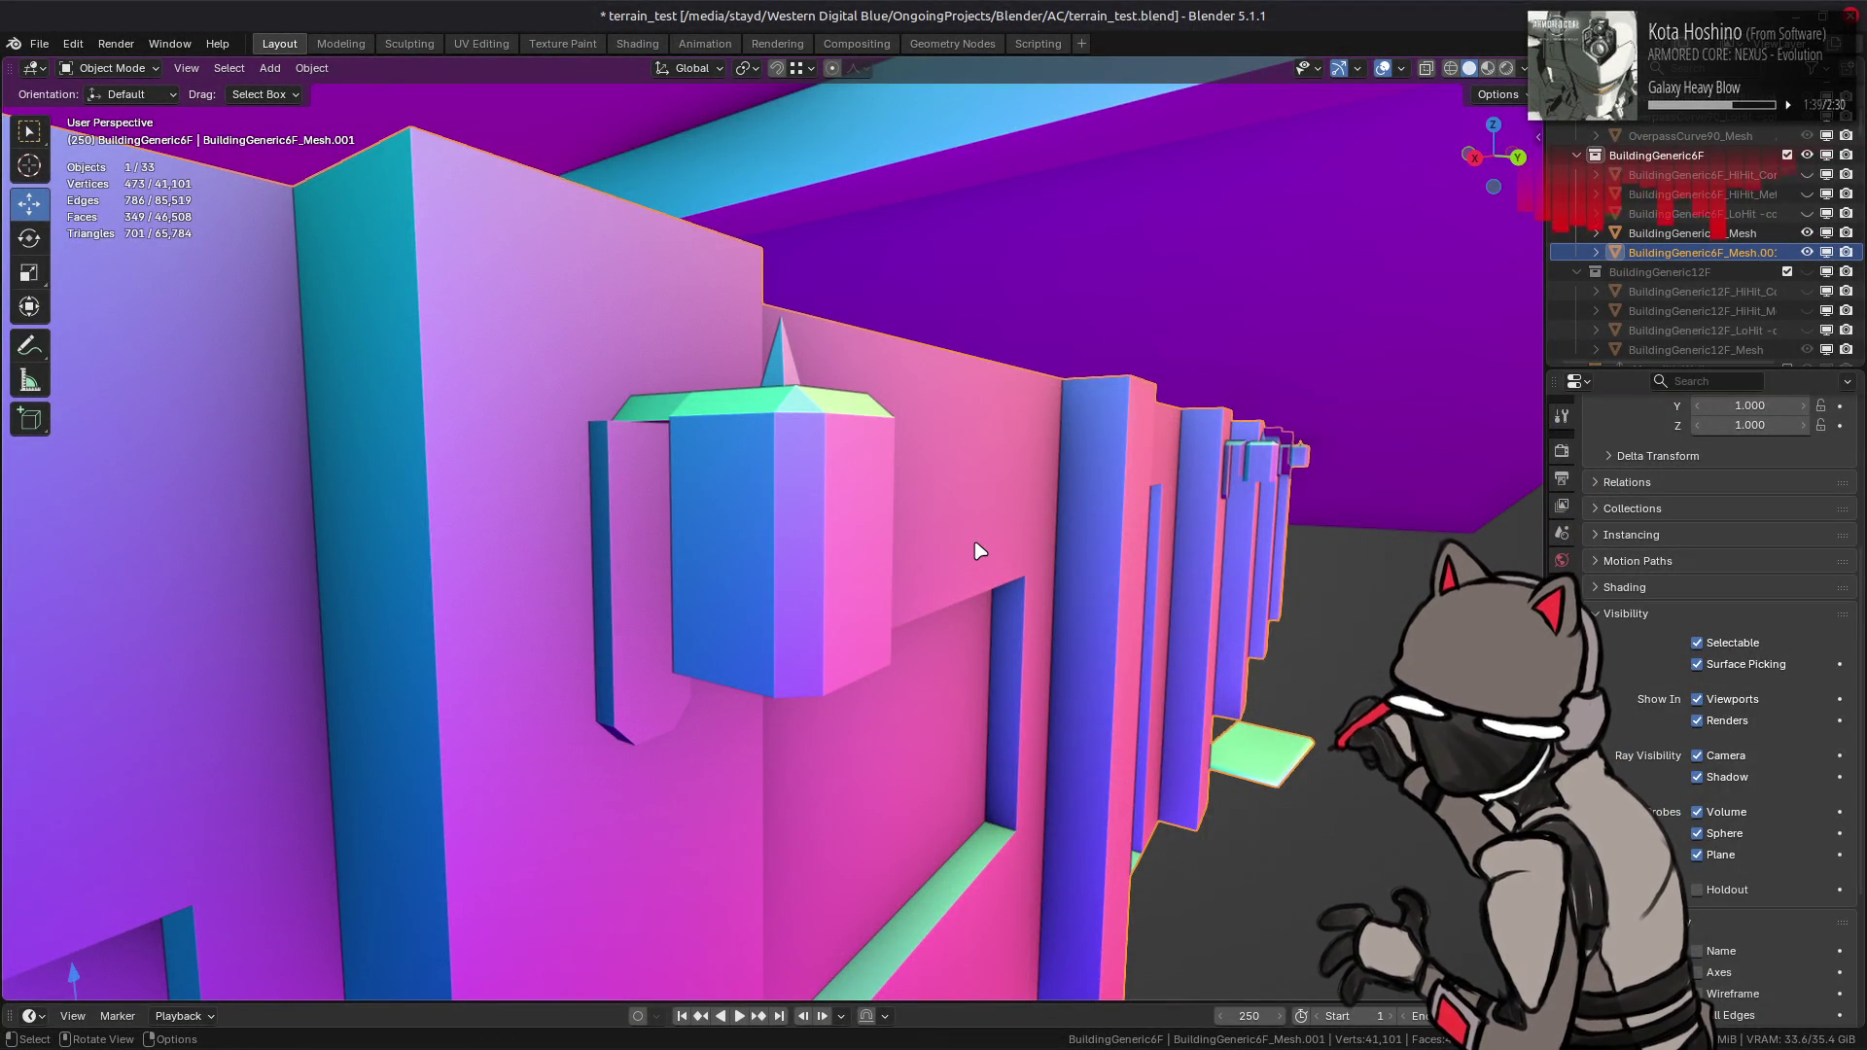
pyautogui.moveTo(966, 553)
pyautogui.mouseDown(button='middle')
pyautogui.moveTo(583, 534)
pyautogui.moveTo(1187, 555)
pyautogui.moveTo(1001, 534)
pyautogui.moveTo(888, 559)
pyautogui.moveTo(971, 546)
pyautogui.moveTo(914, 533)
pyautogui.mouseUp(button='middle')
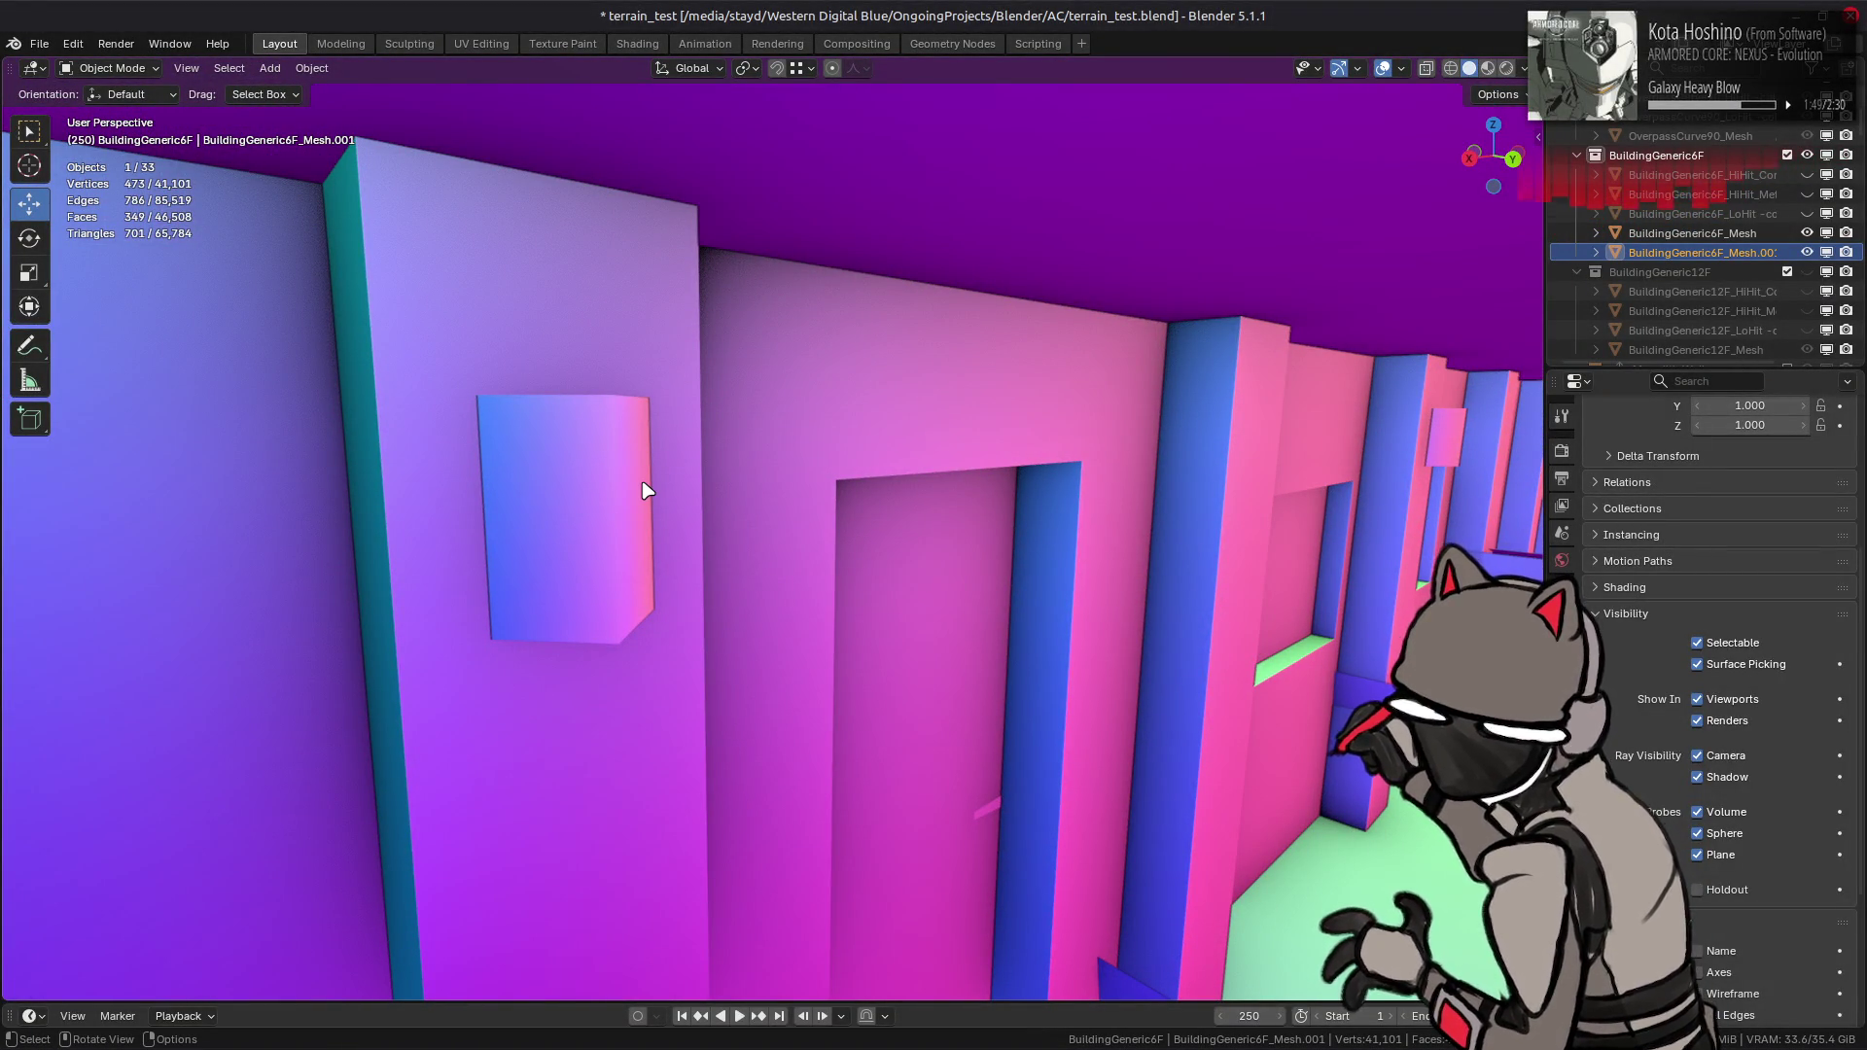
pyautogui.scroll(-10, 779, 503)
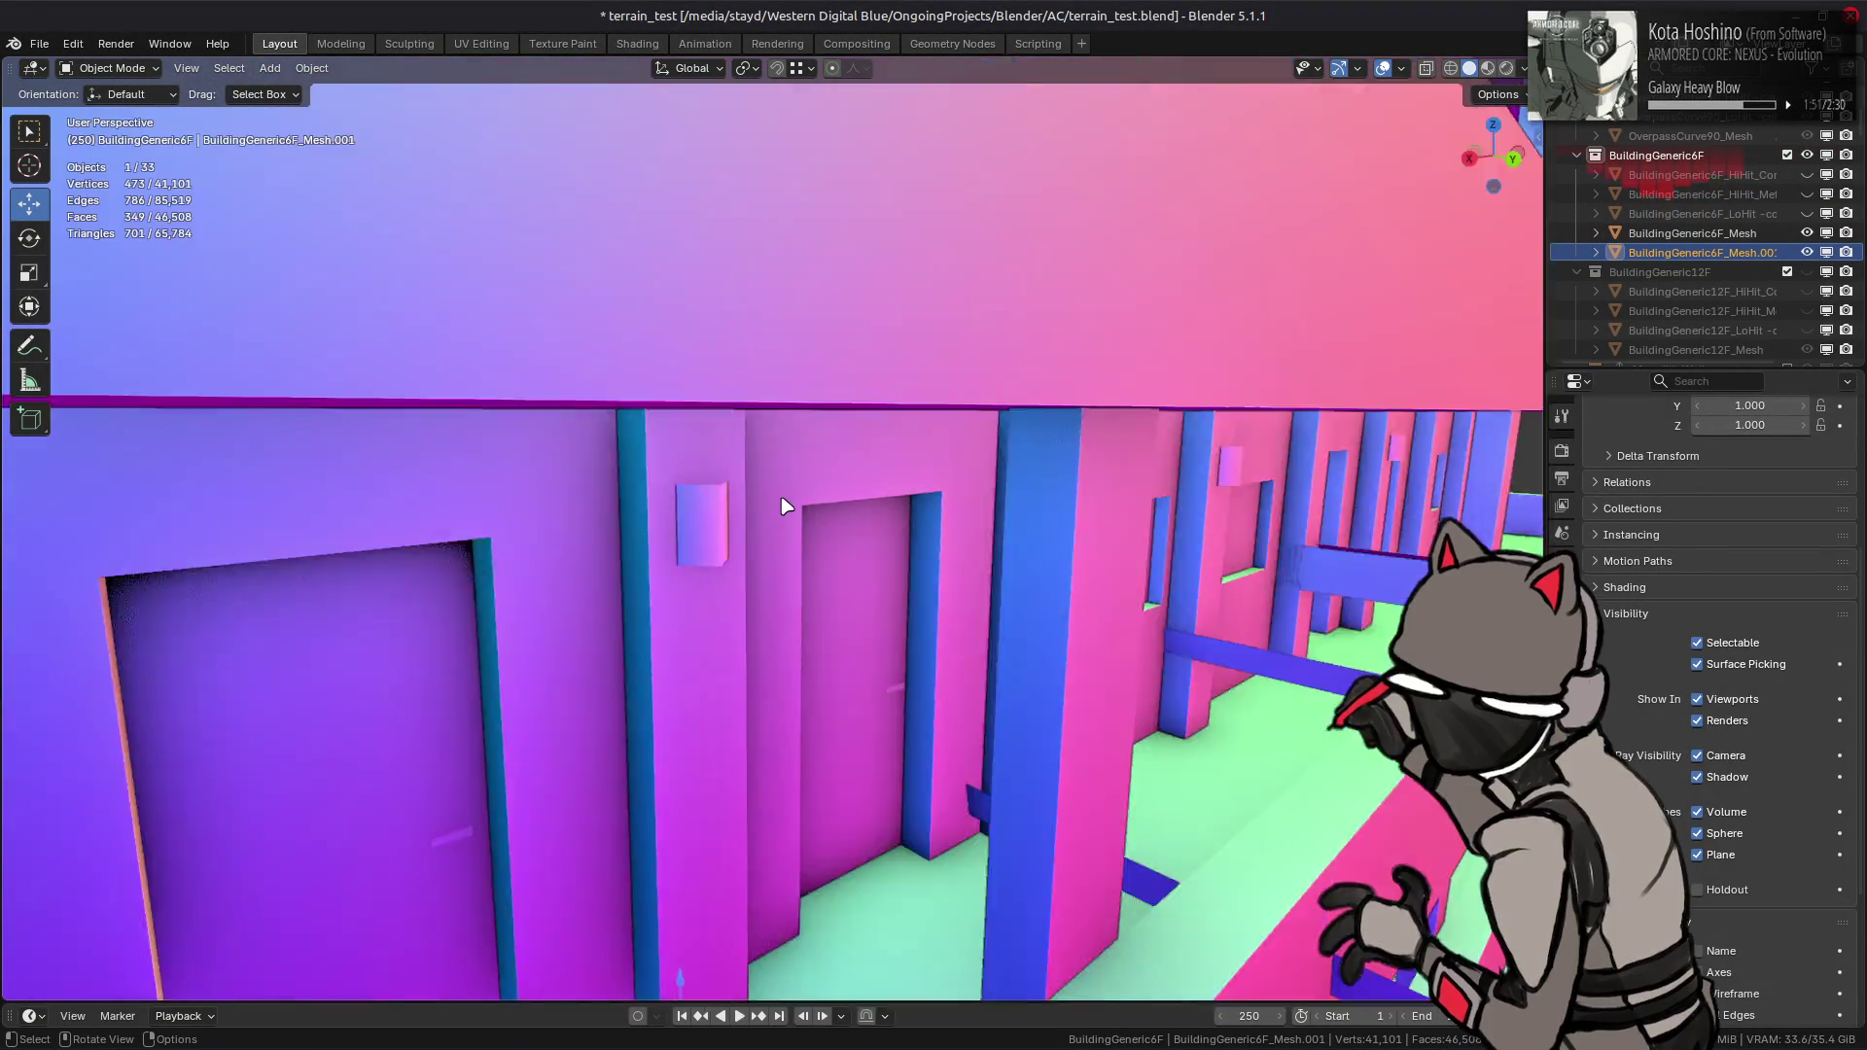
pyautogui.scroll(8, 625, 292)
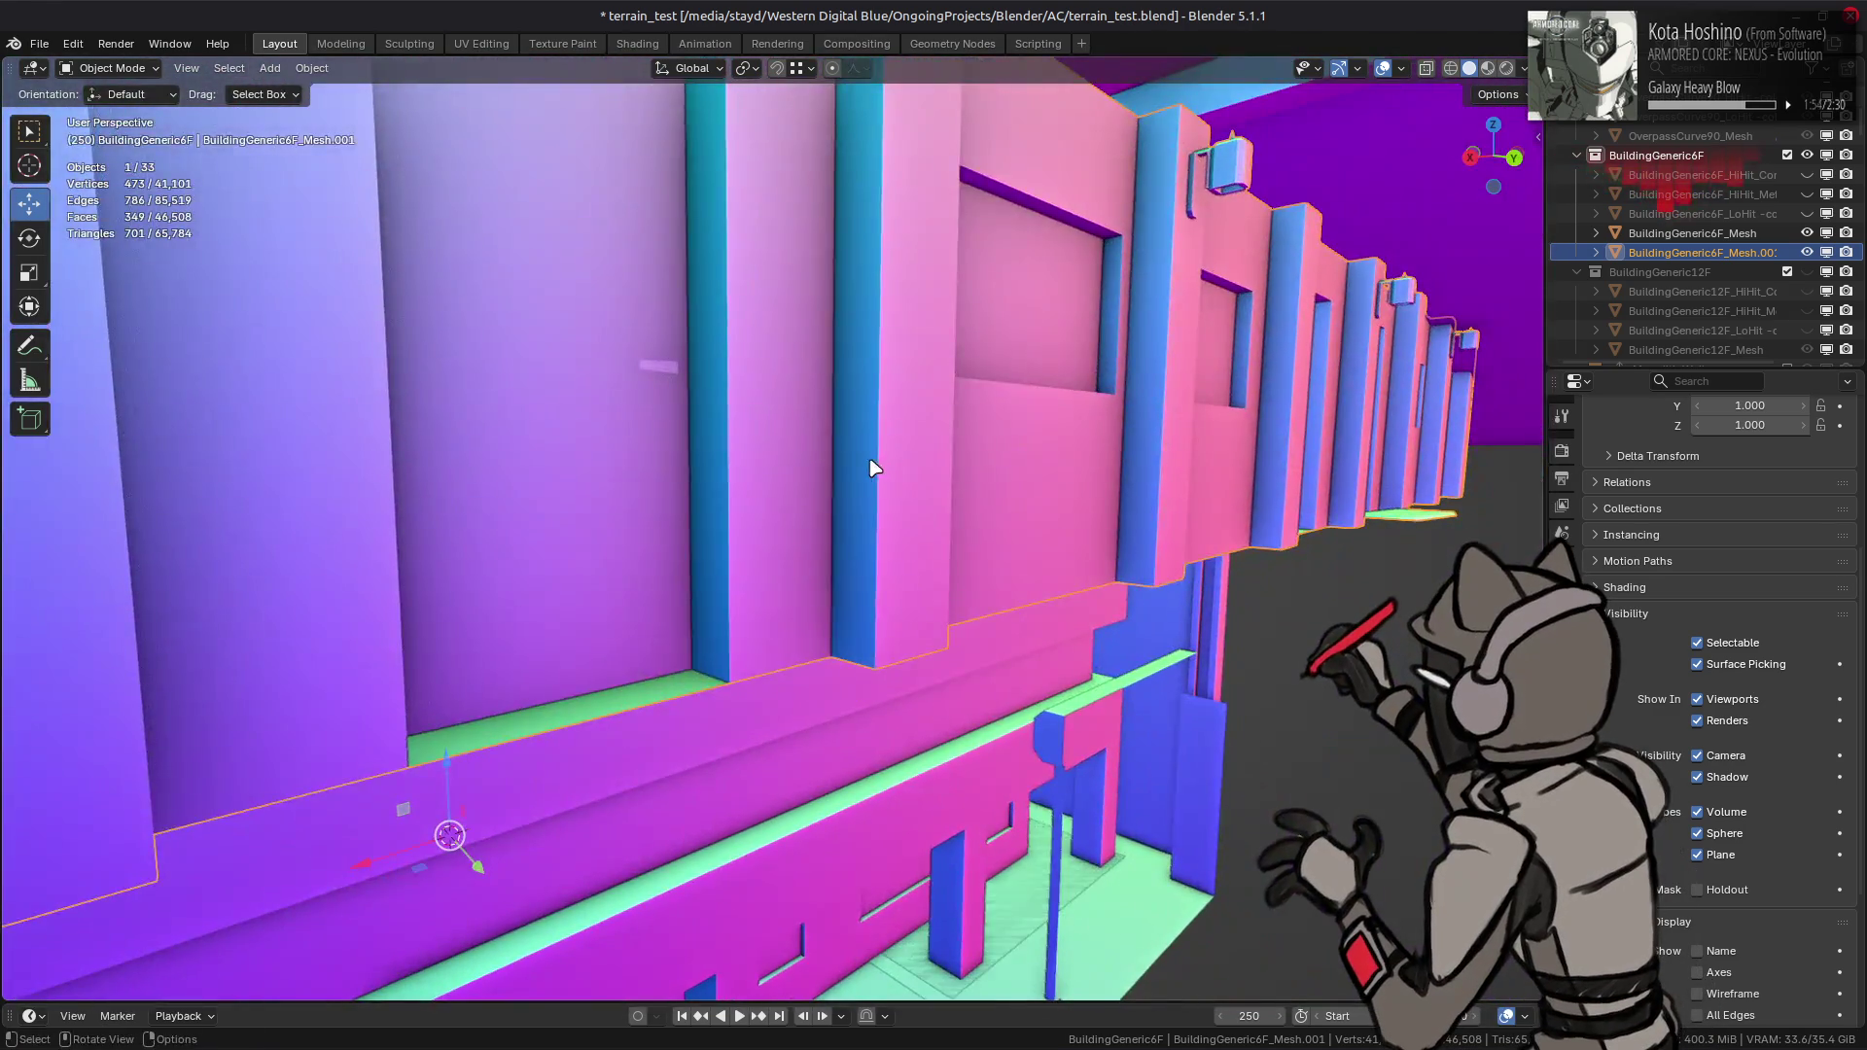
pyautogui.keyDown('shift'); pyautogui.moveTo(875, 458); pyautogui.dragTo(825, 501, button='middle'); pyautogui.keyUp('shift')
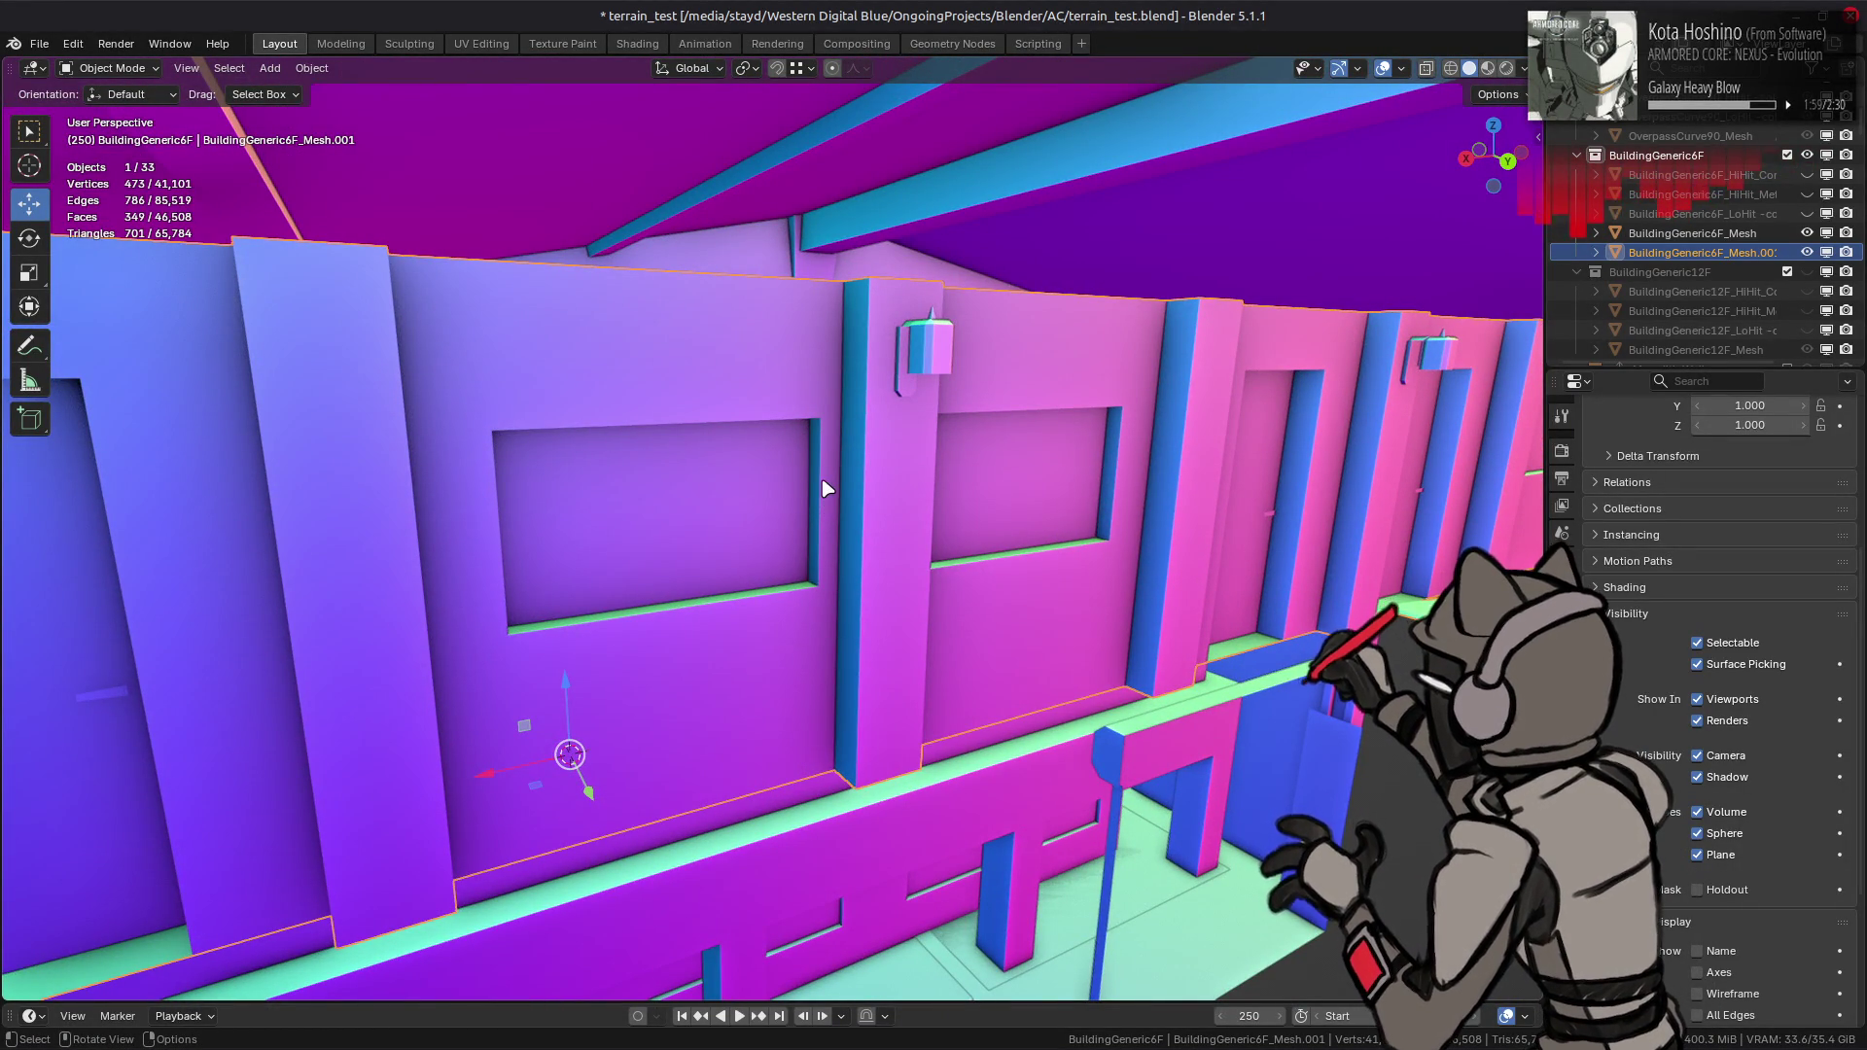
pyautogui.scroll(-8, 824, 489)
pyautogui.moveTo(824, 489); pyautogui.dragTo(803, 319, button='middle')
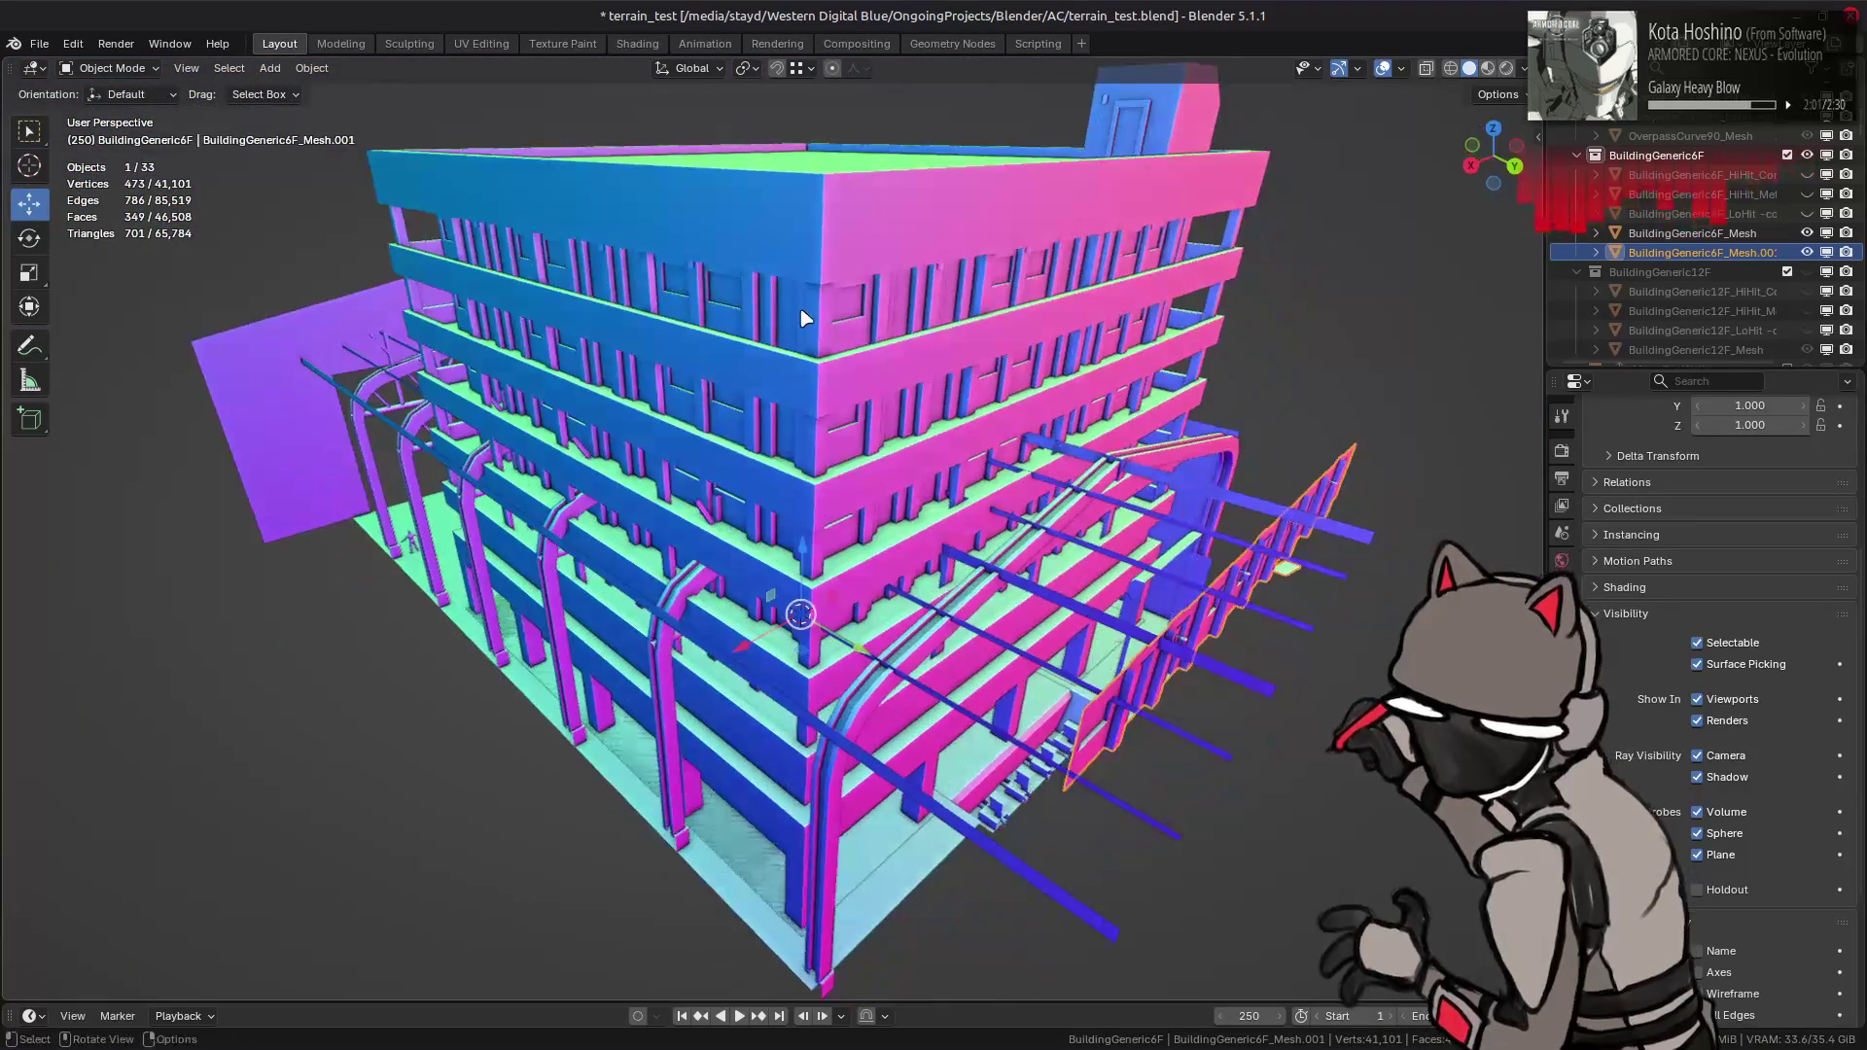
pyautogui.click(1692, 234)
# - Check the building's aggregate_01 material, then copy BuildingGeneric6F_Mesh to the clipboard
pyautogui.rightClick(1687, 234)
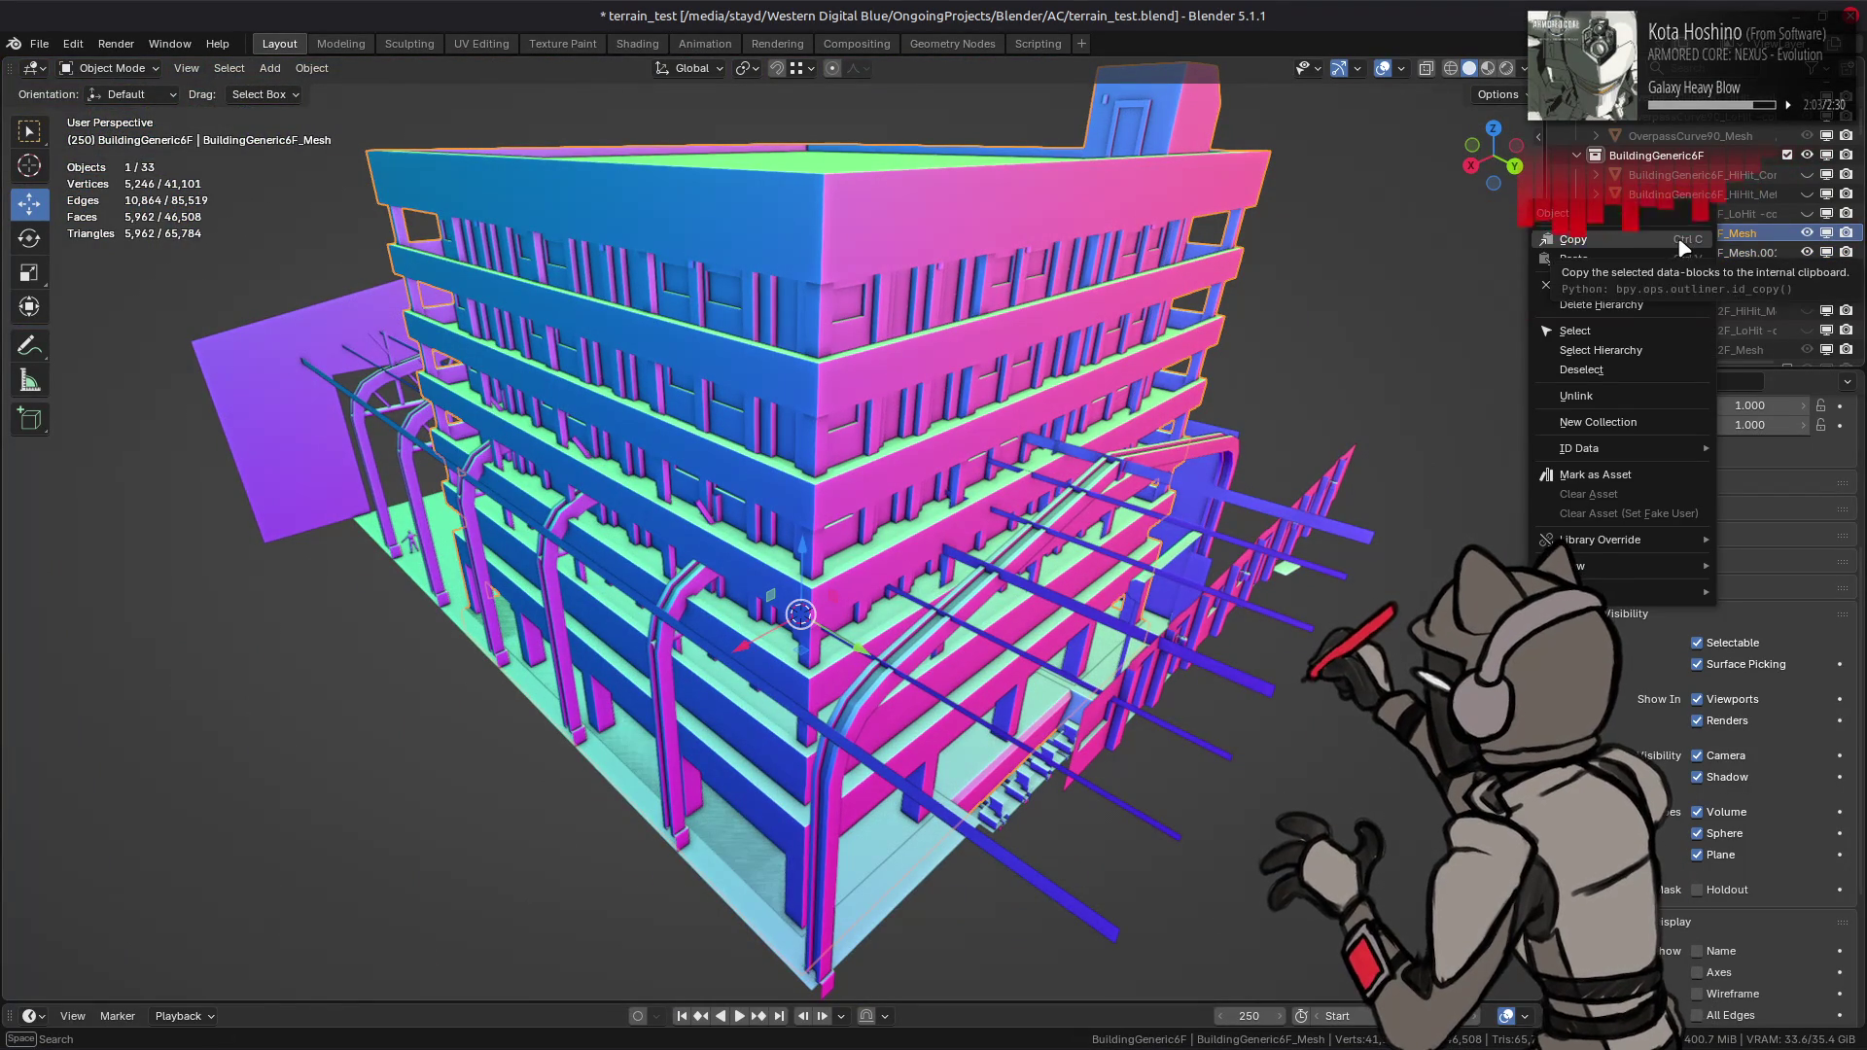
pyautogui.click(1685, 249)
pyautogui.click(1561, 788)
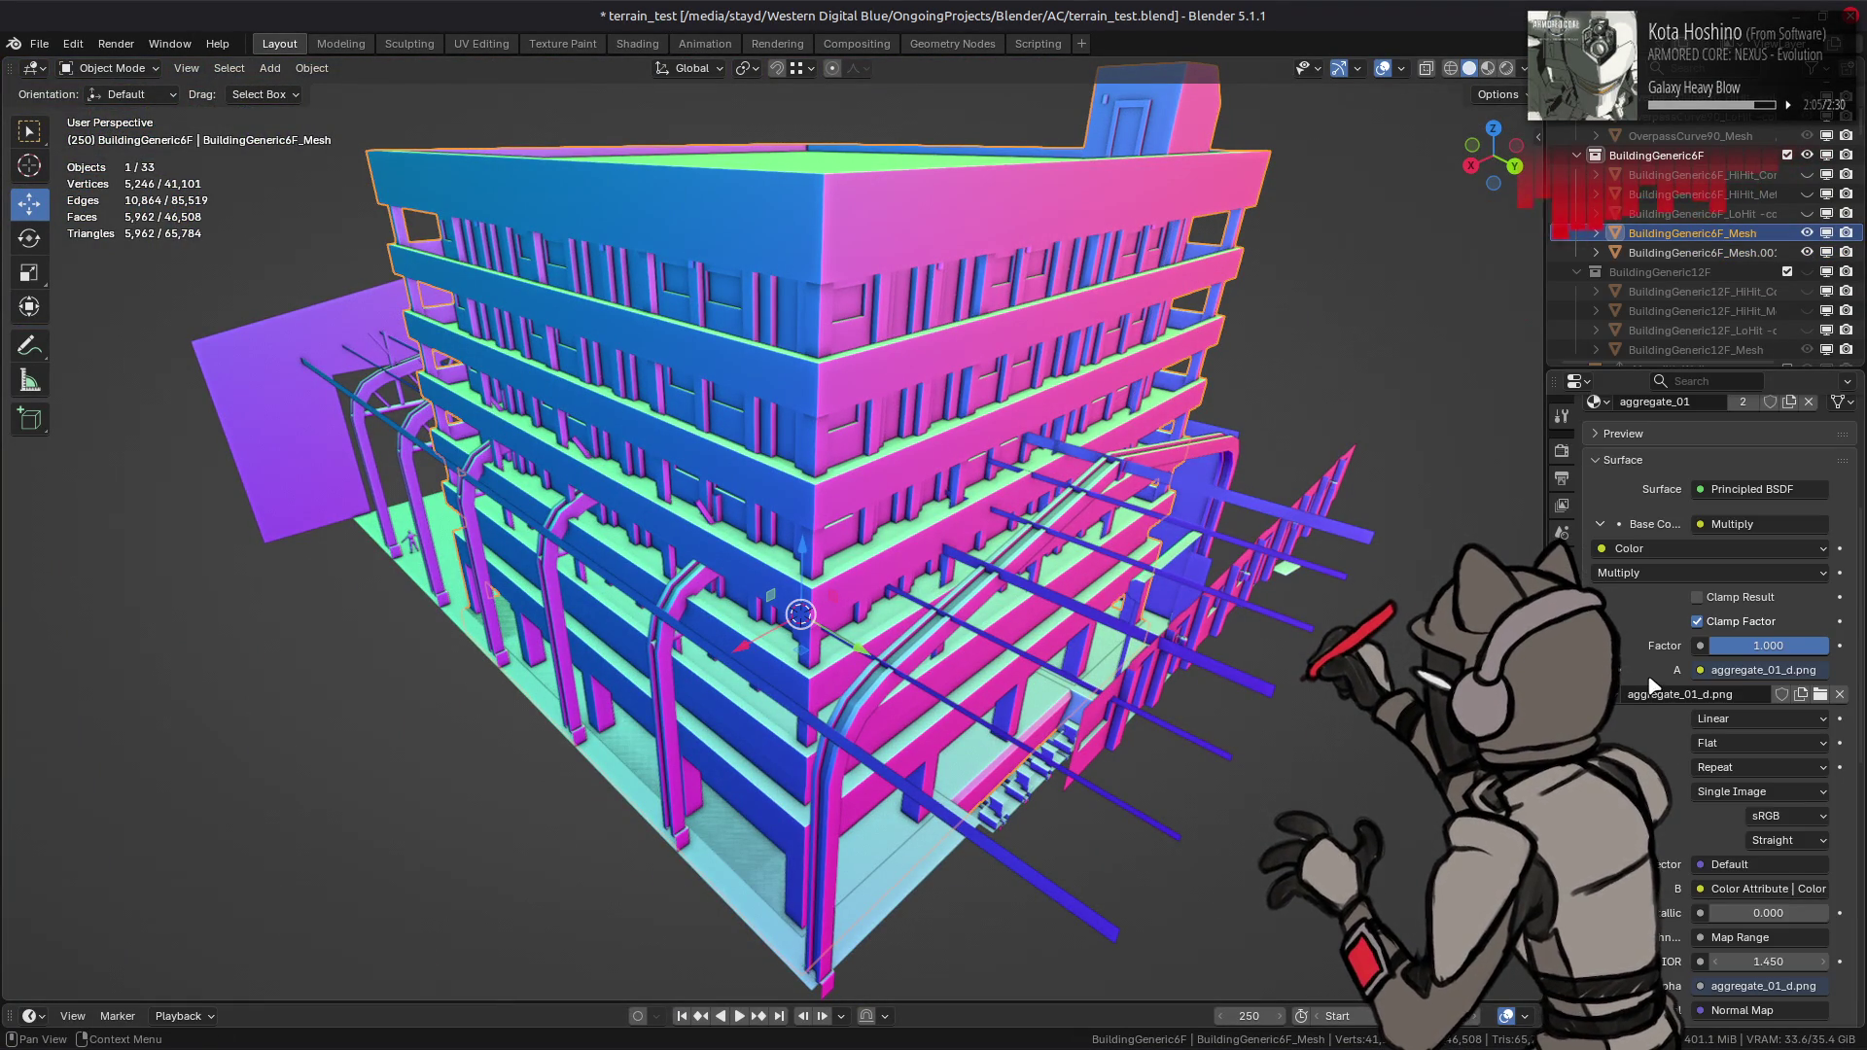
pyautogui.scroll(7, 1651, 686)
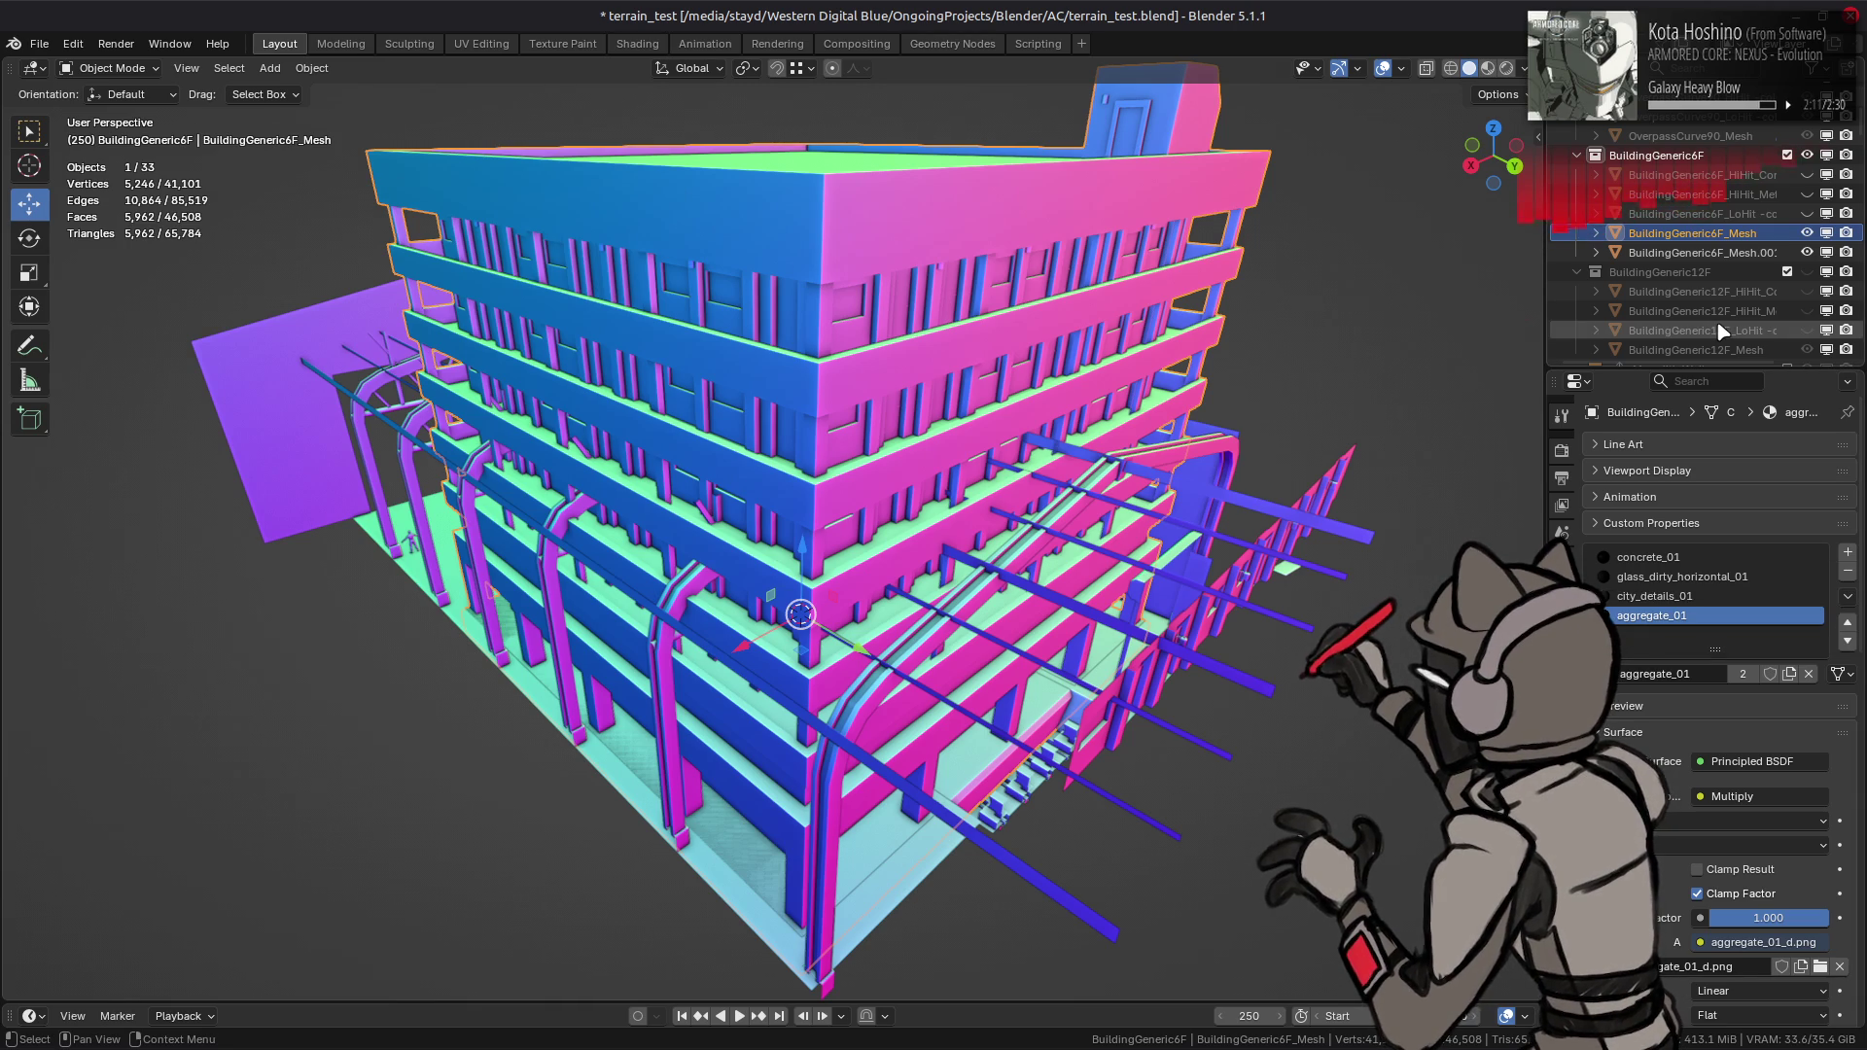
pyautogui.rightClick(1699, 239)
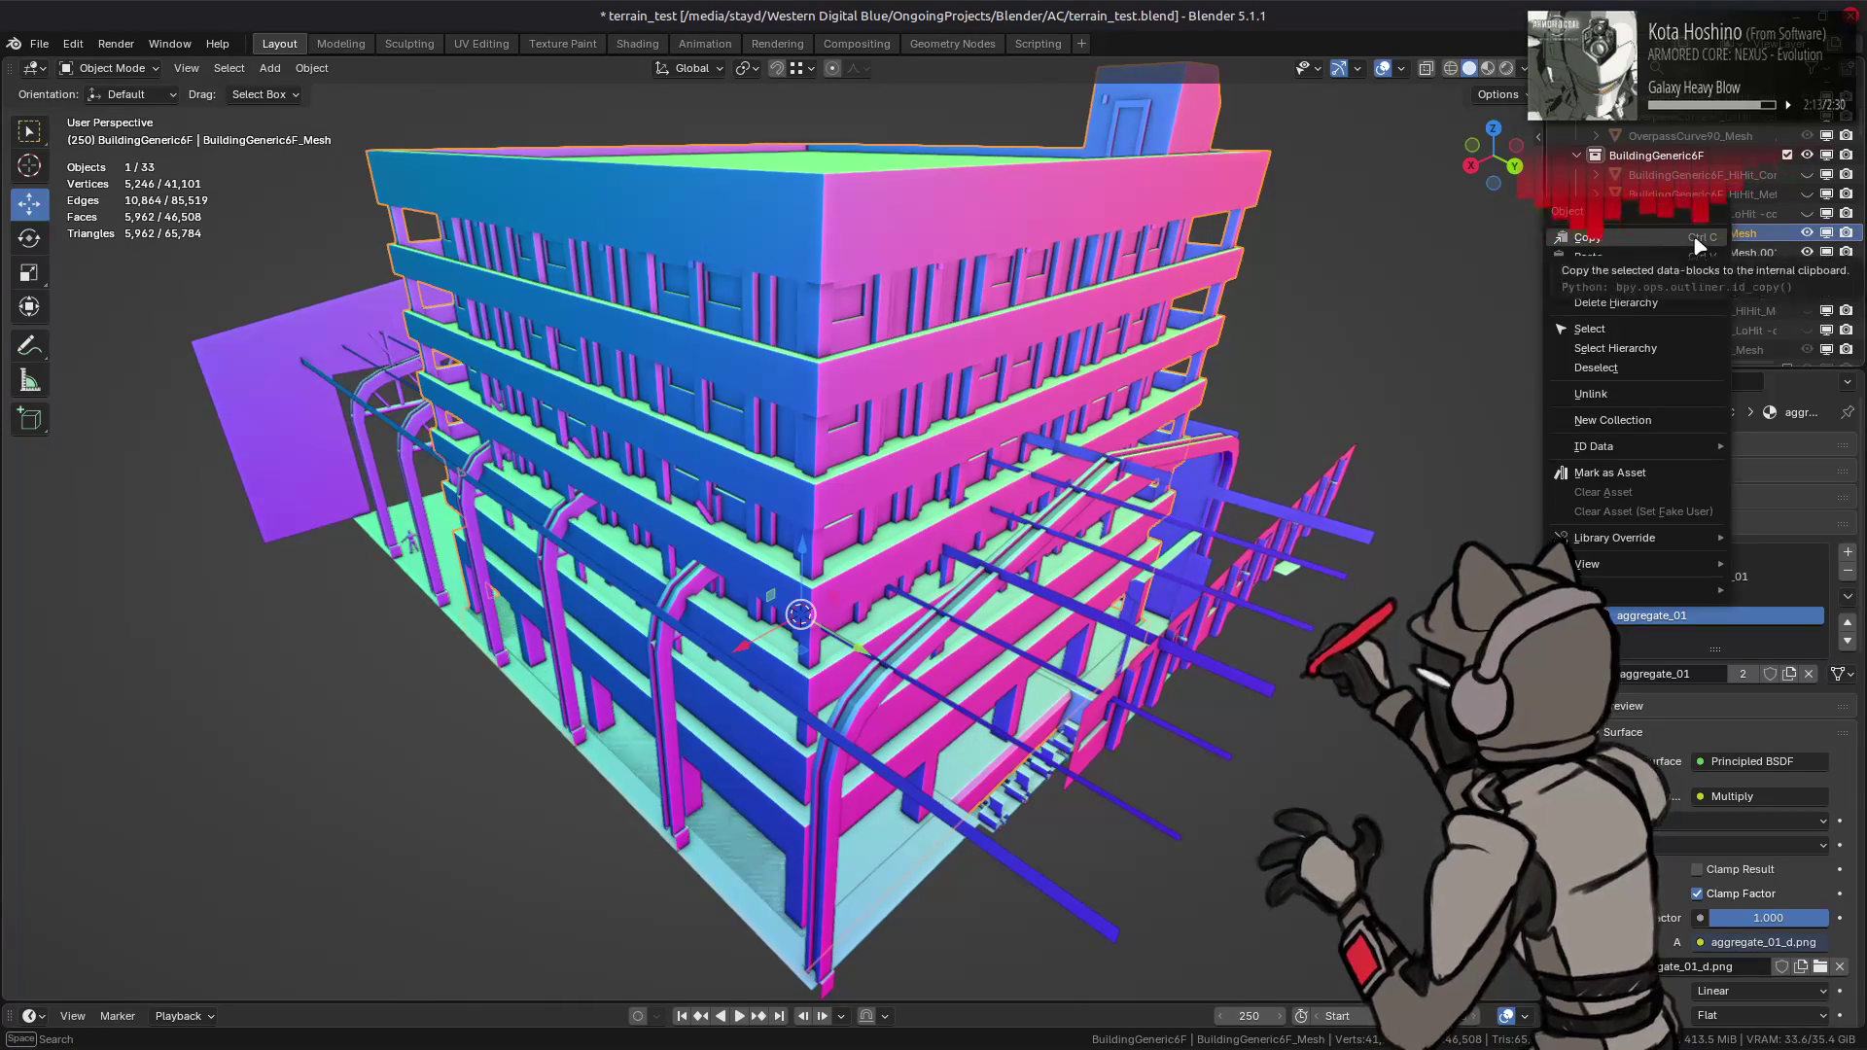
pyautogui.click(1698, 245)
# - Open the recent RaycastTest.blend without saving terrain_test, returning to the Layout workspace
pyautogui.click(39, 44)
pyautogui.moveTo(87, 105)
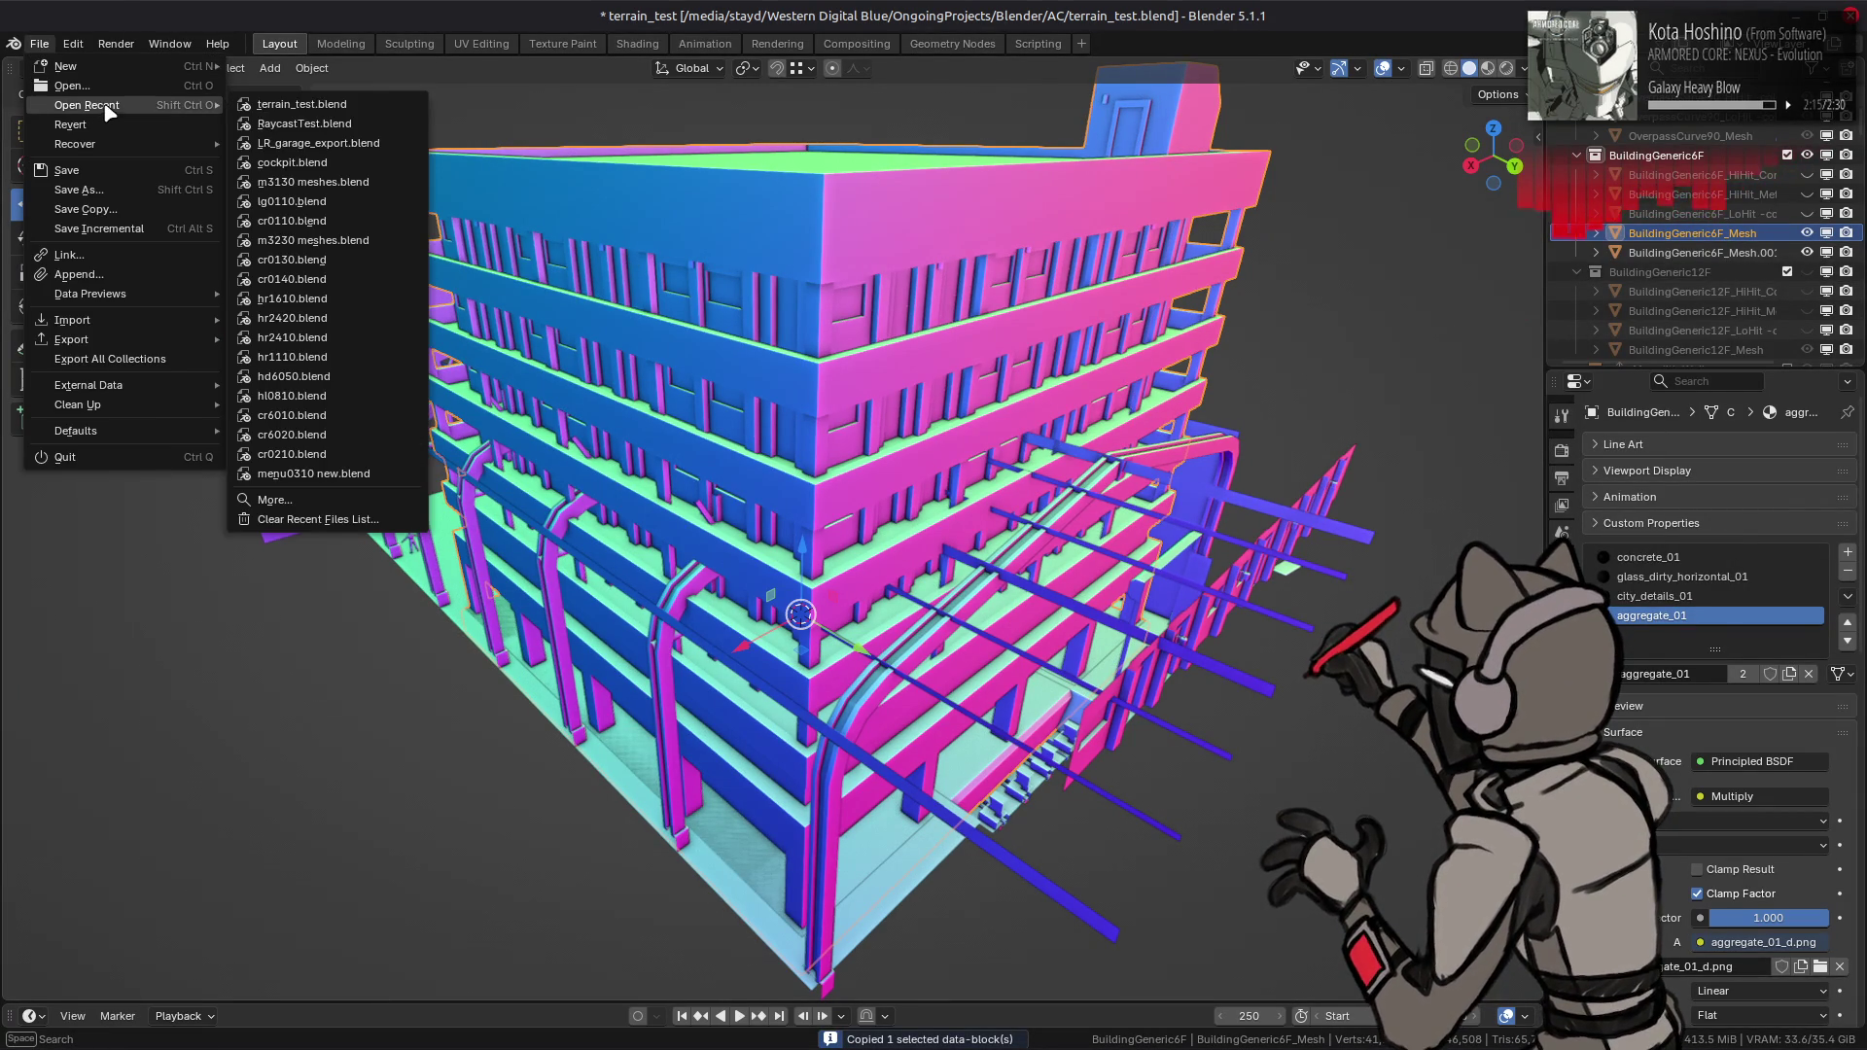
pyautogui.click(370, 122)
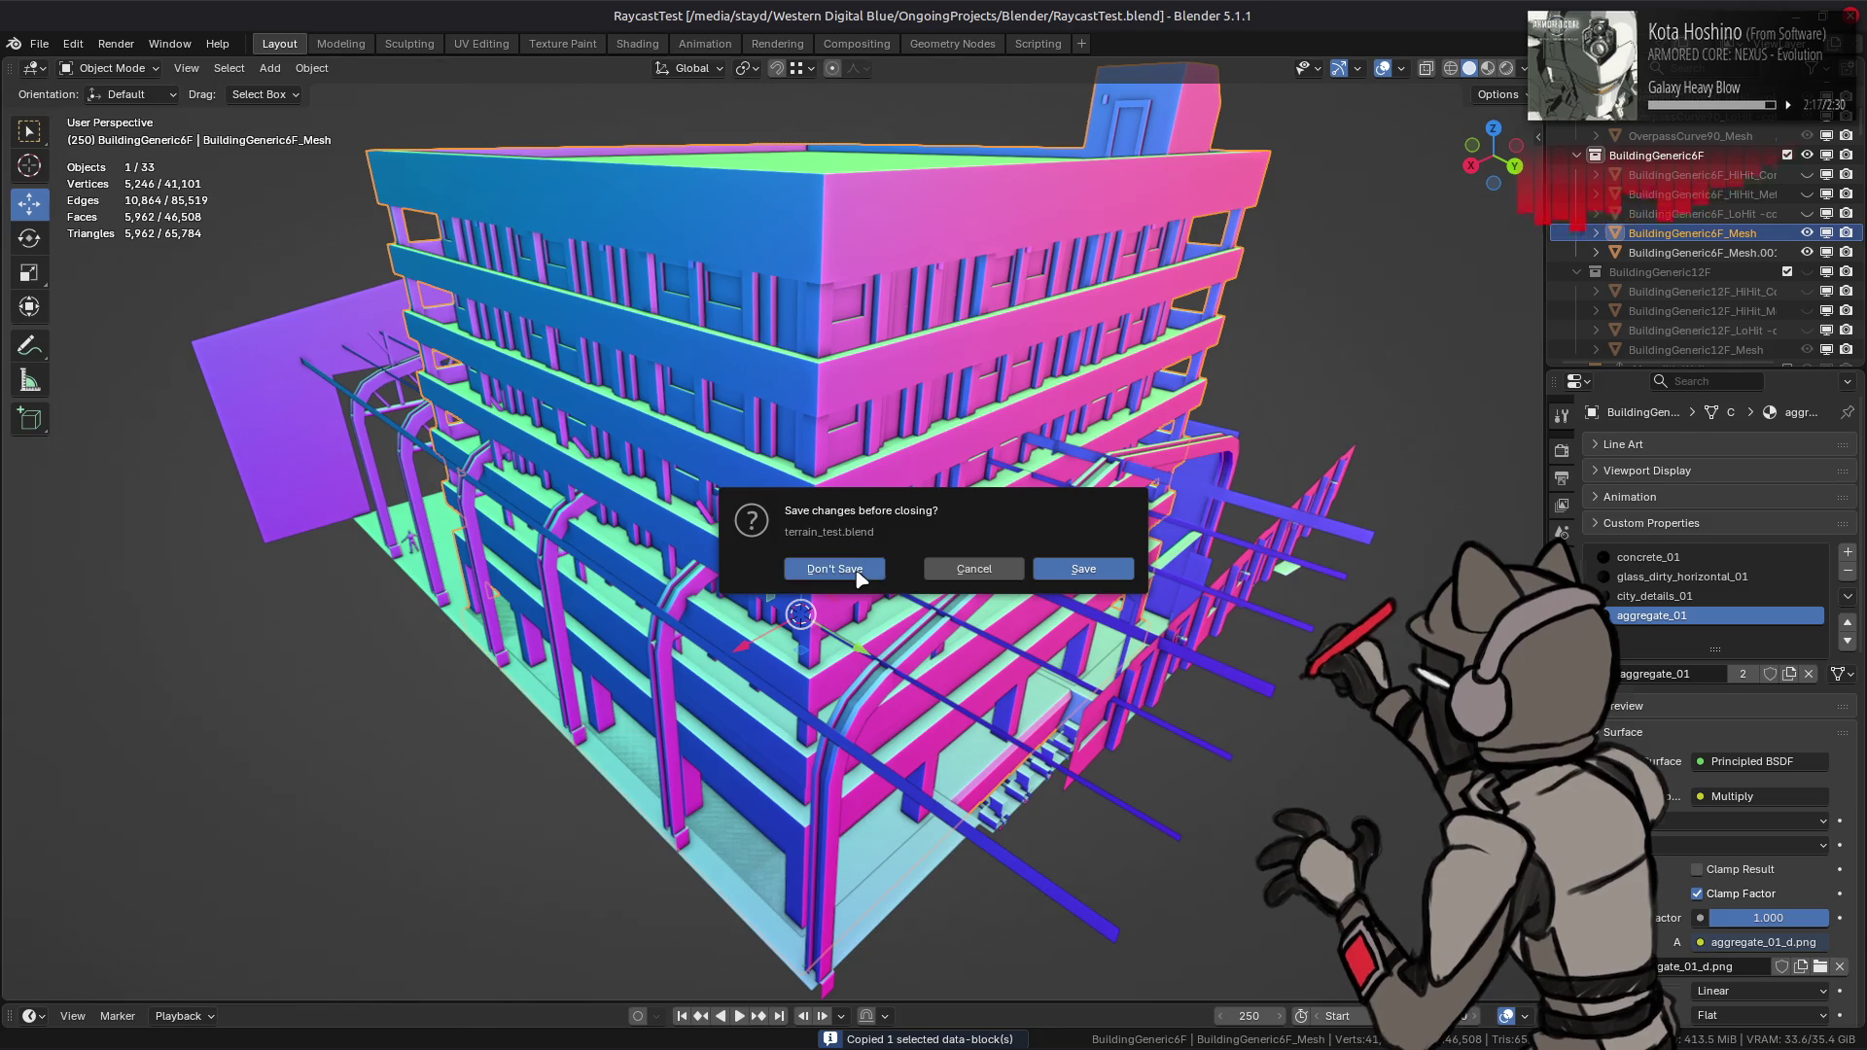
pyautogui.click(834, 573)
pyautogui.click(279, 43)
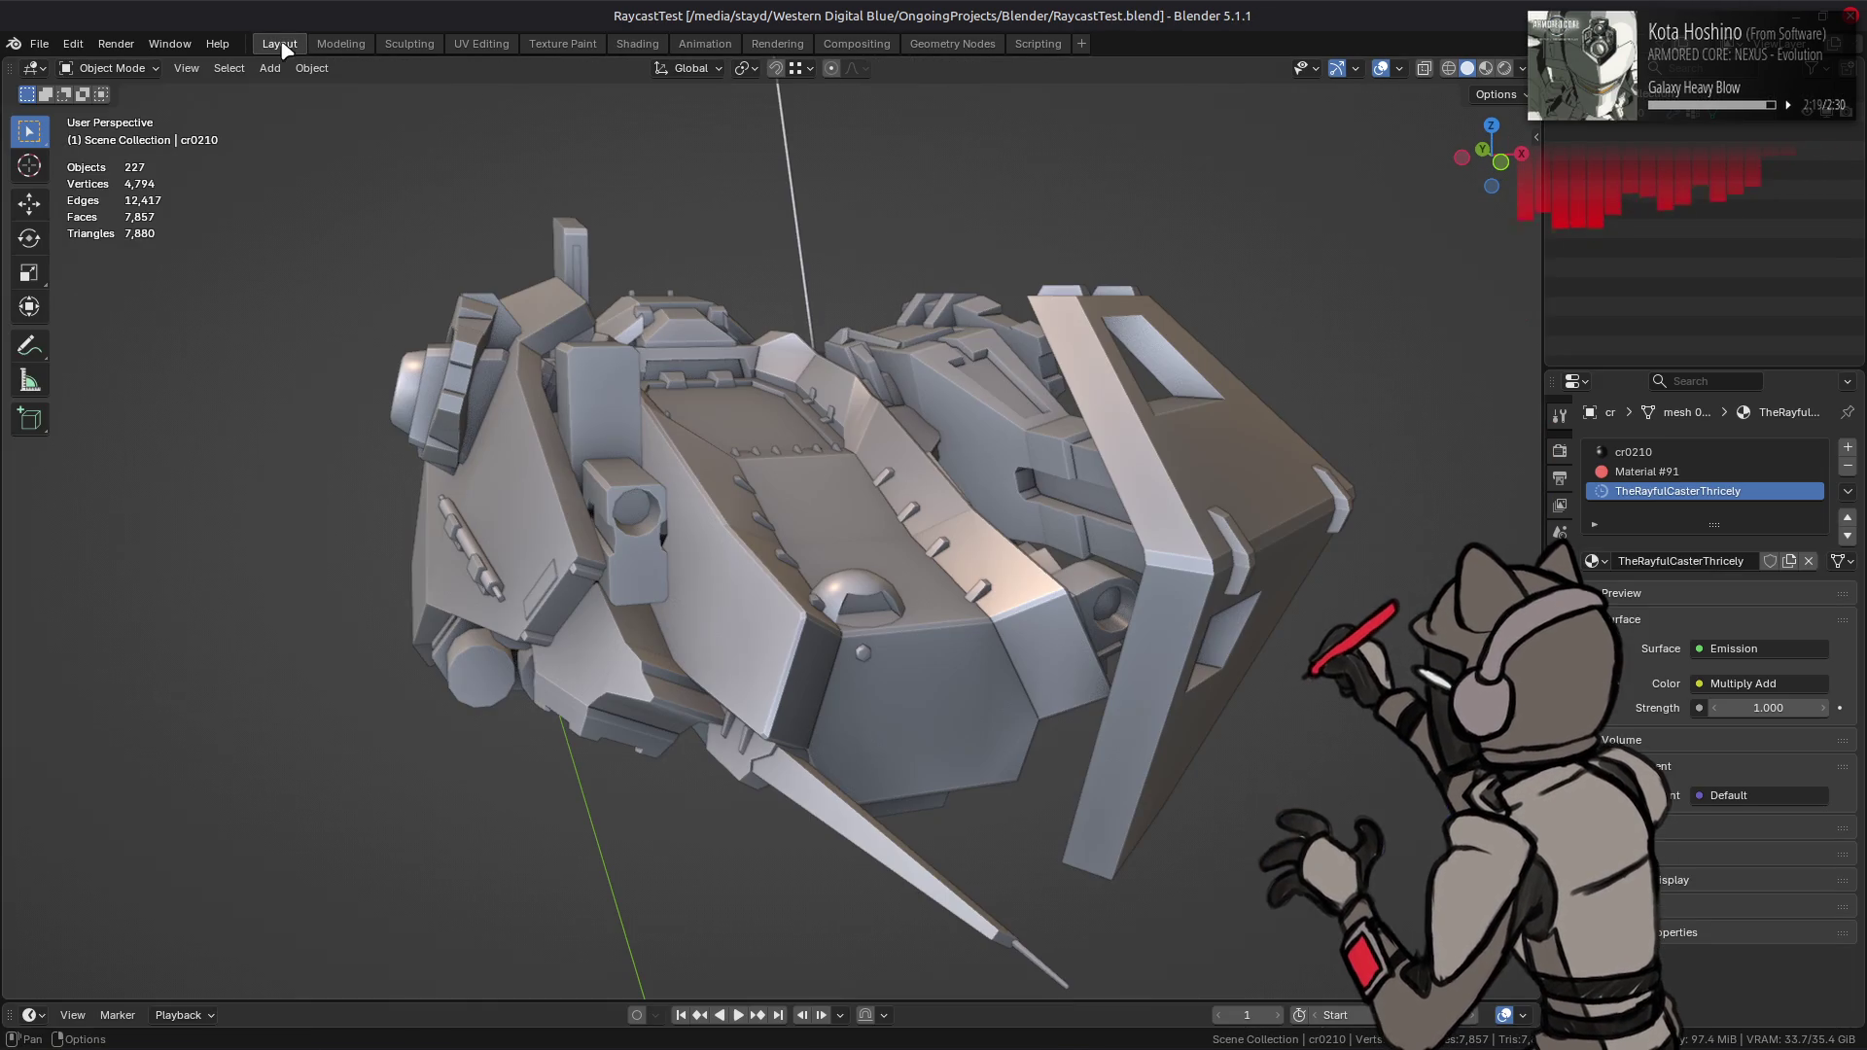
# - Paste BuildingGeneric6F_Mesh into the RaycastTest scene, select it and frame it in view
pyautogui.rightClick(1539, 213)
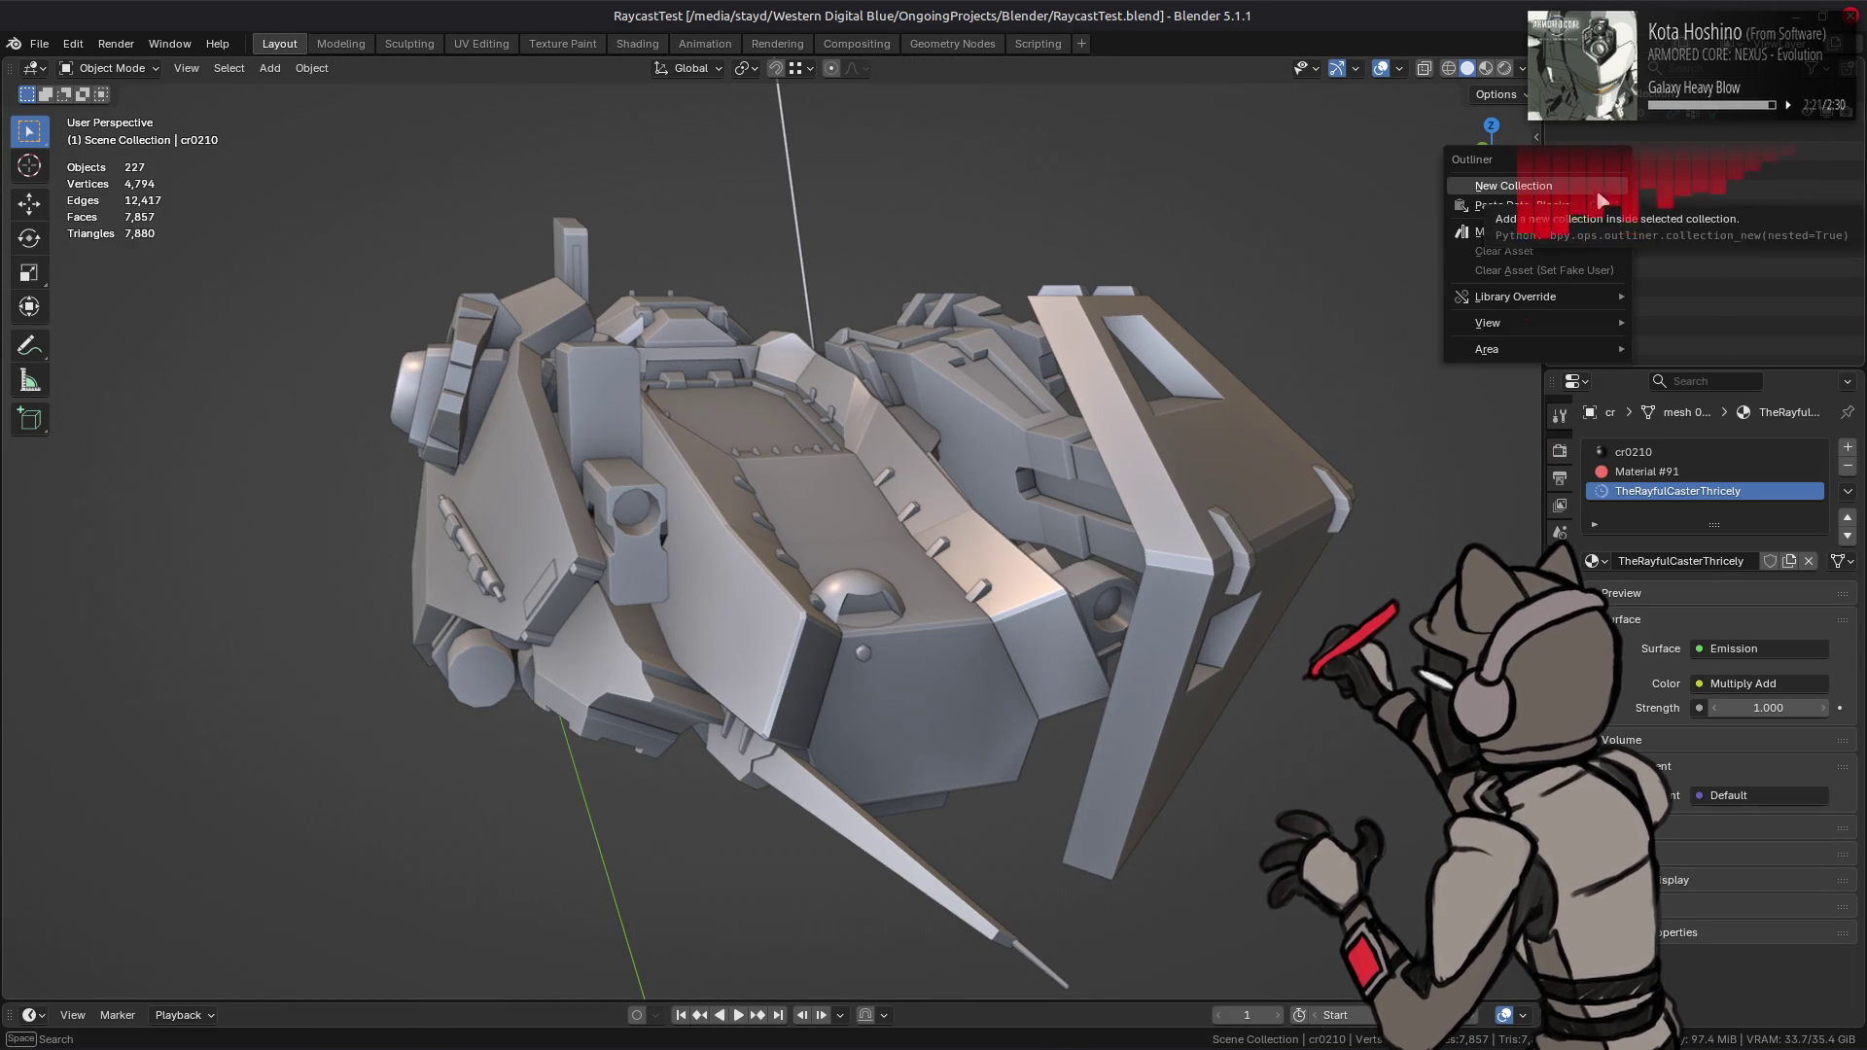
pyautogui.click(1556, 204)
pyautogui.click(1098, 387)
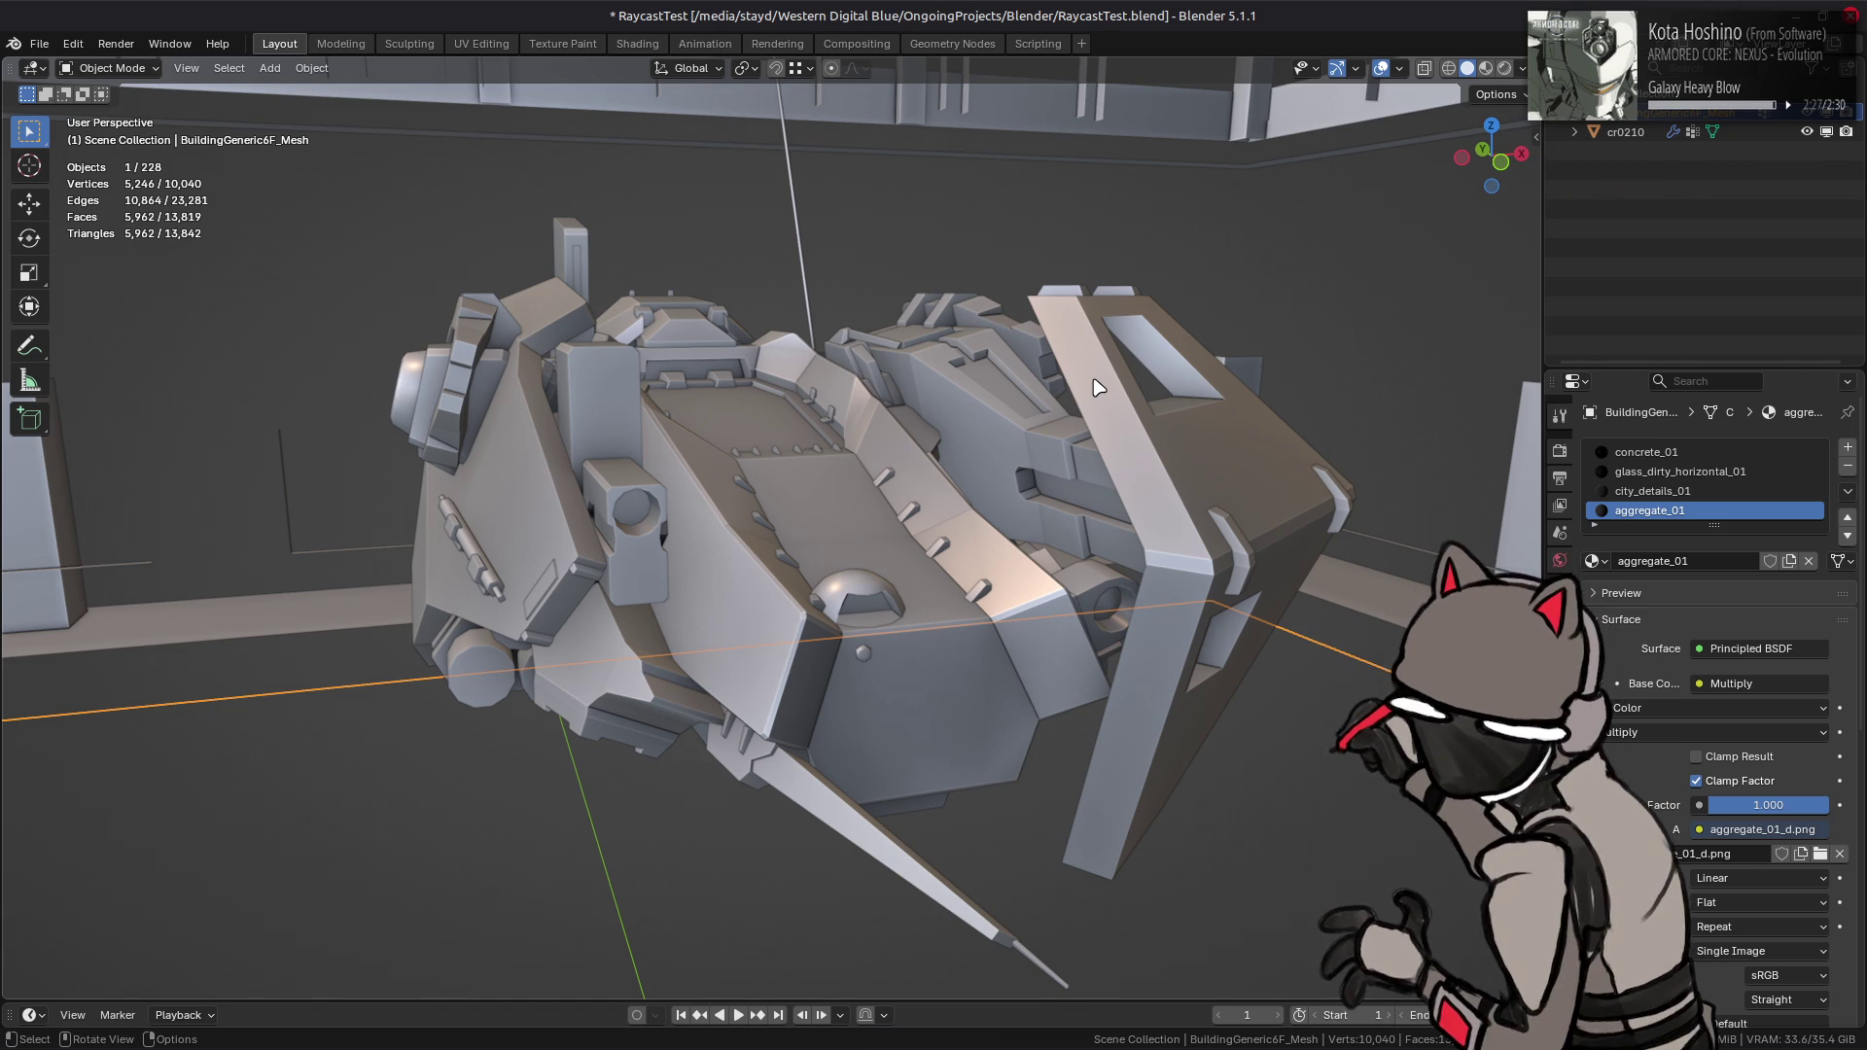
pyautogui.press('KP_Decimal')
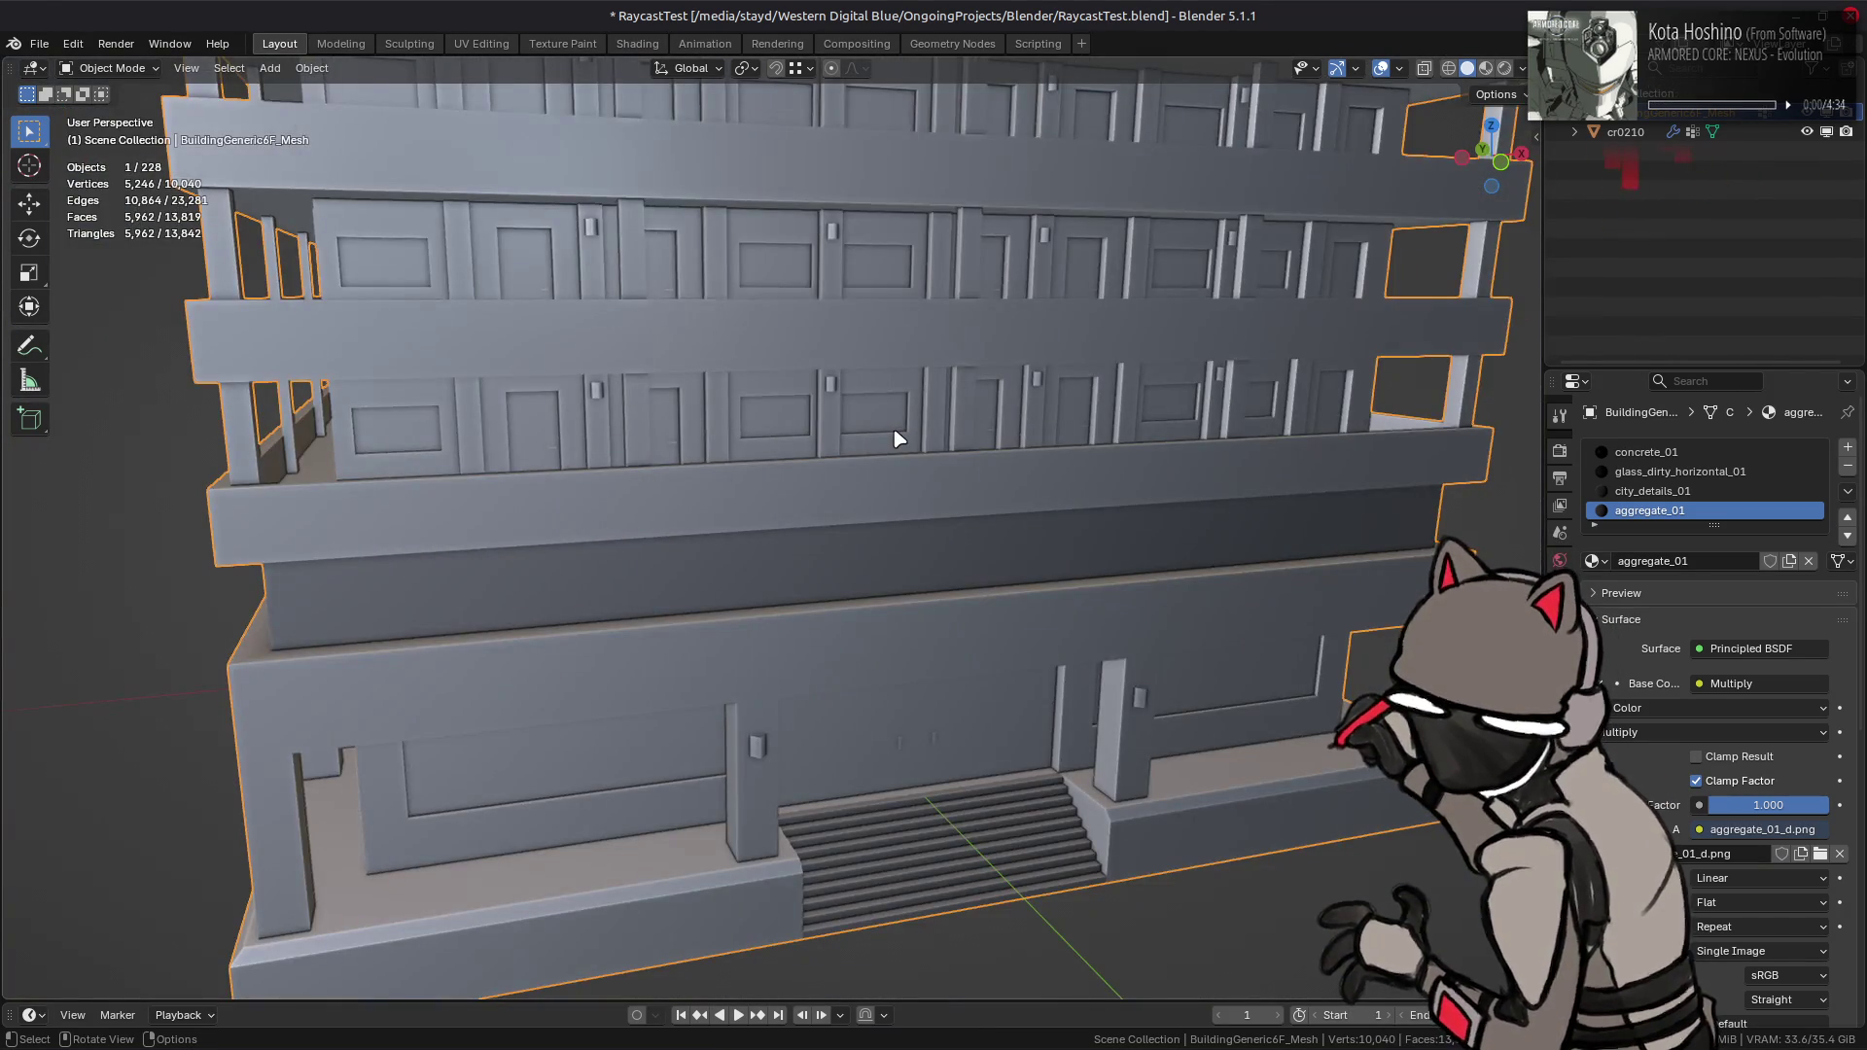
pyautogui.moveTo(897, 440)
pyautogui.mouseDown(button='middle')
pyautogui.moveTo(849, 434)
pyautogui.moveTo(909, 417)
pyautogui.moveTo(896, 516)
pyautogui.moveTo(833, 547)
pyautogui.moveTo(883, 472)
pyautogui.mouseUp(button='middle')
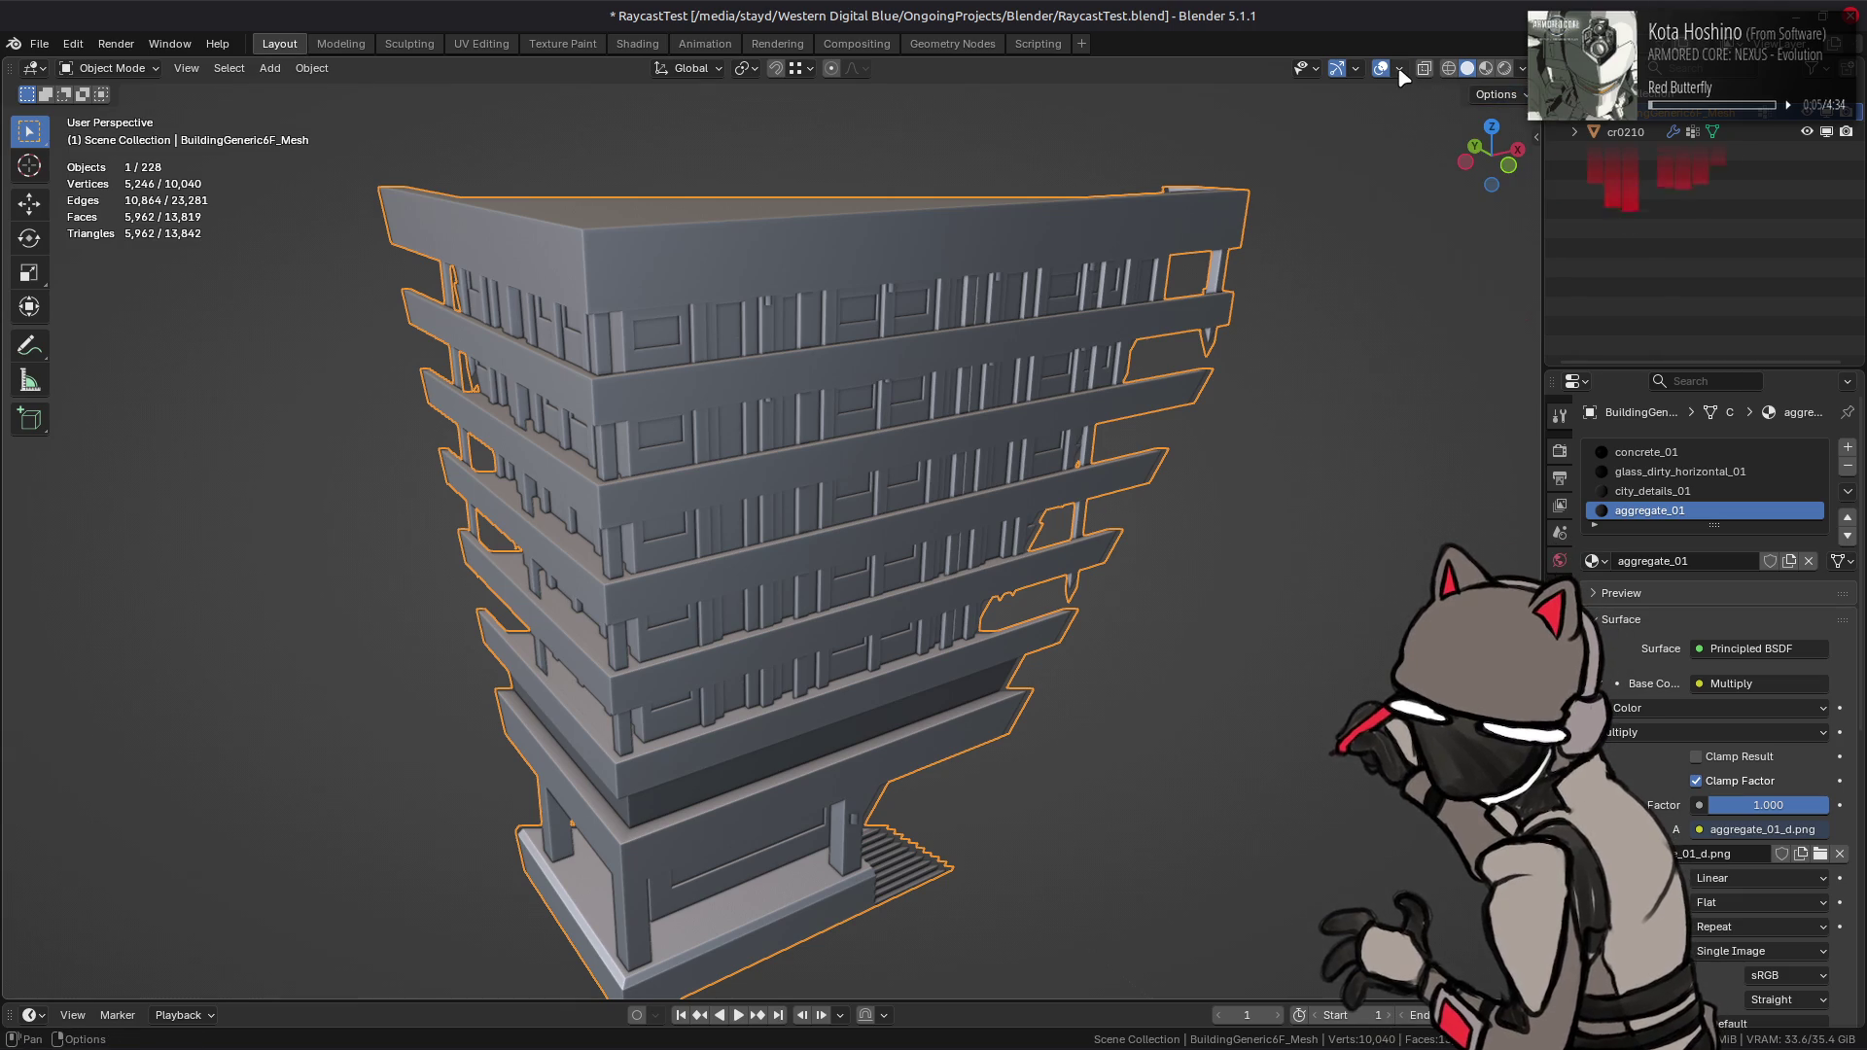
# - Set the viewport Clip End to 150 m in the sidebar's View settings
pyautogui.press('n')
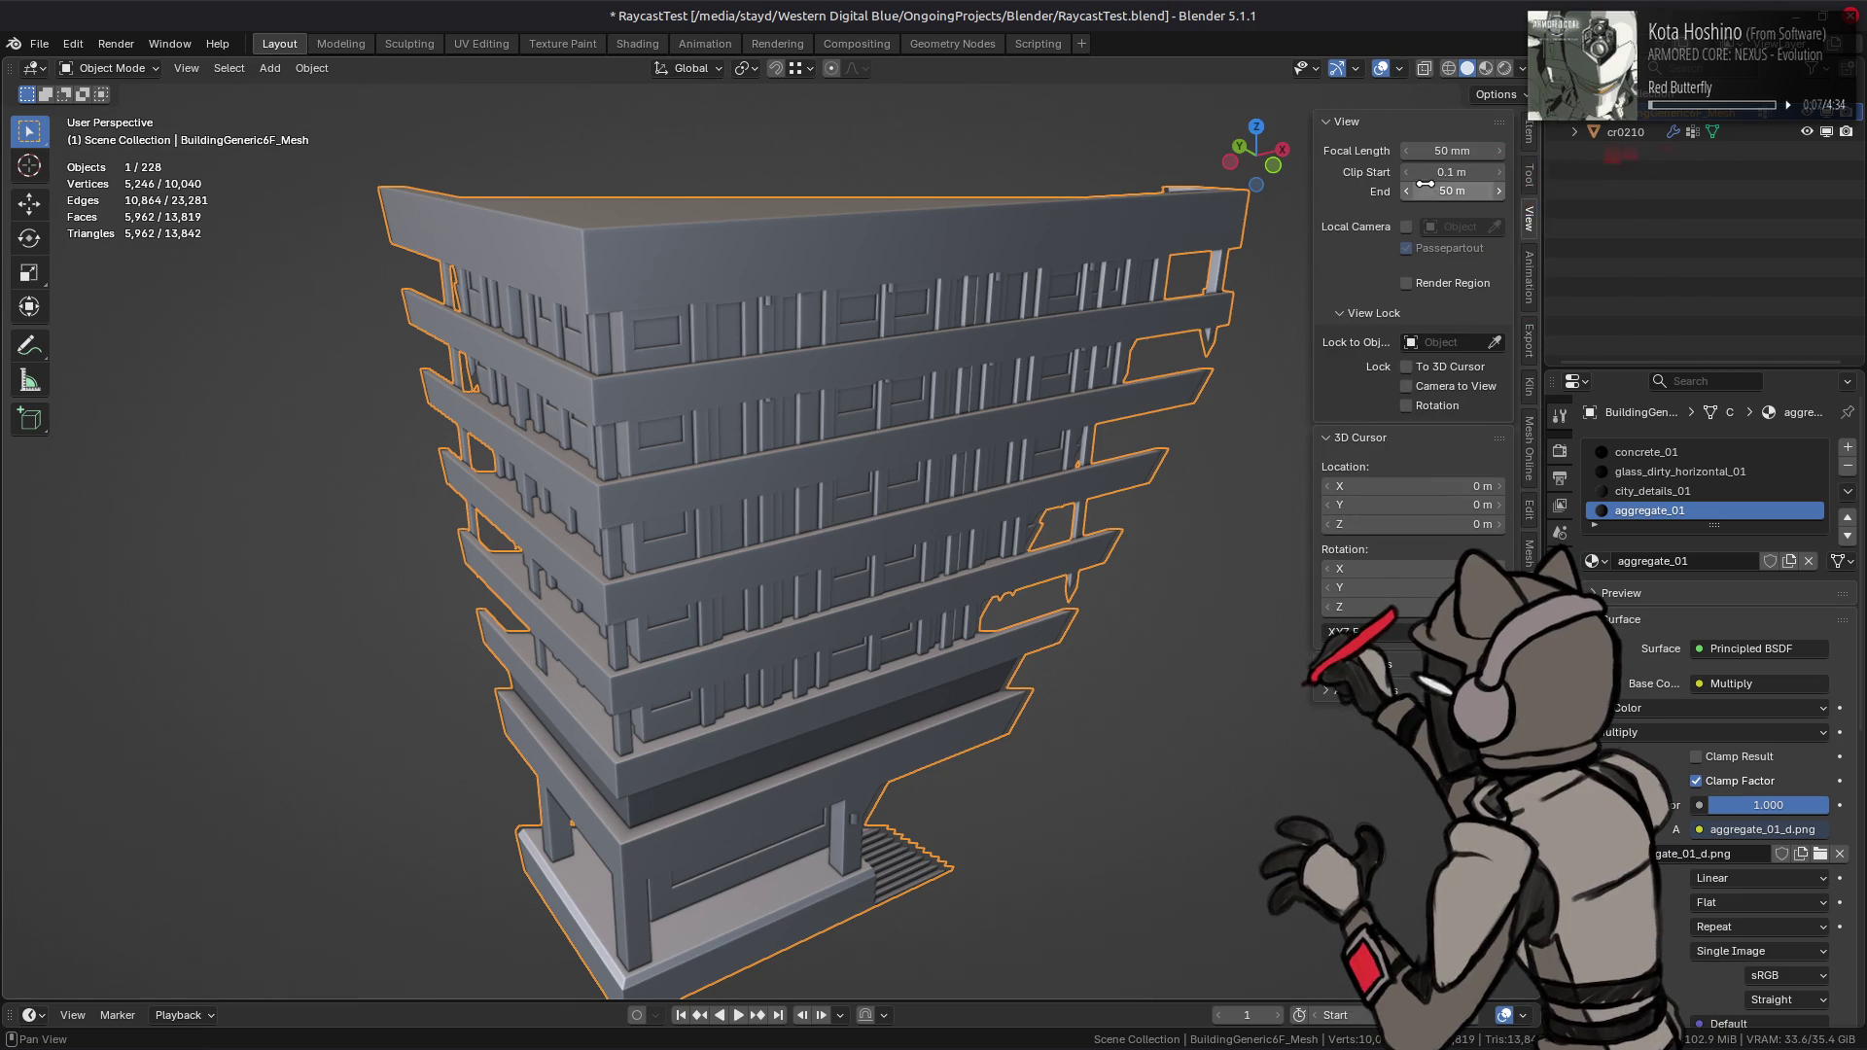
pyautogui.click(1422, 190)
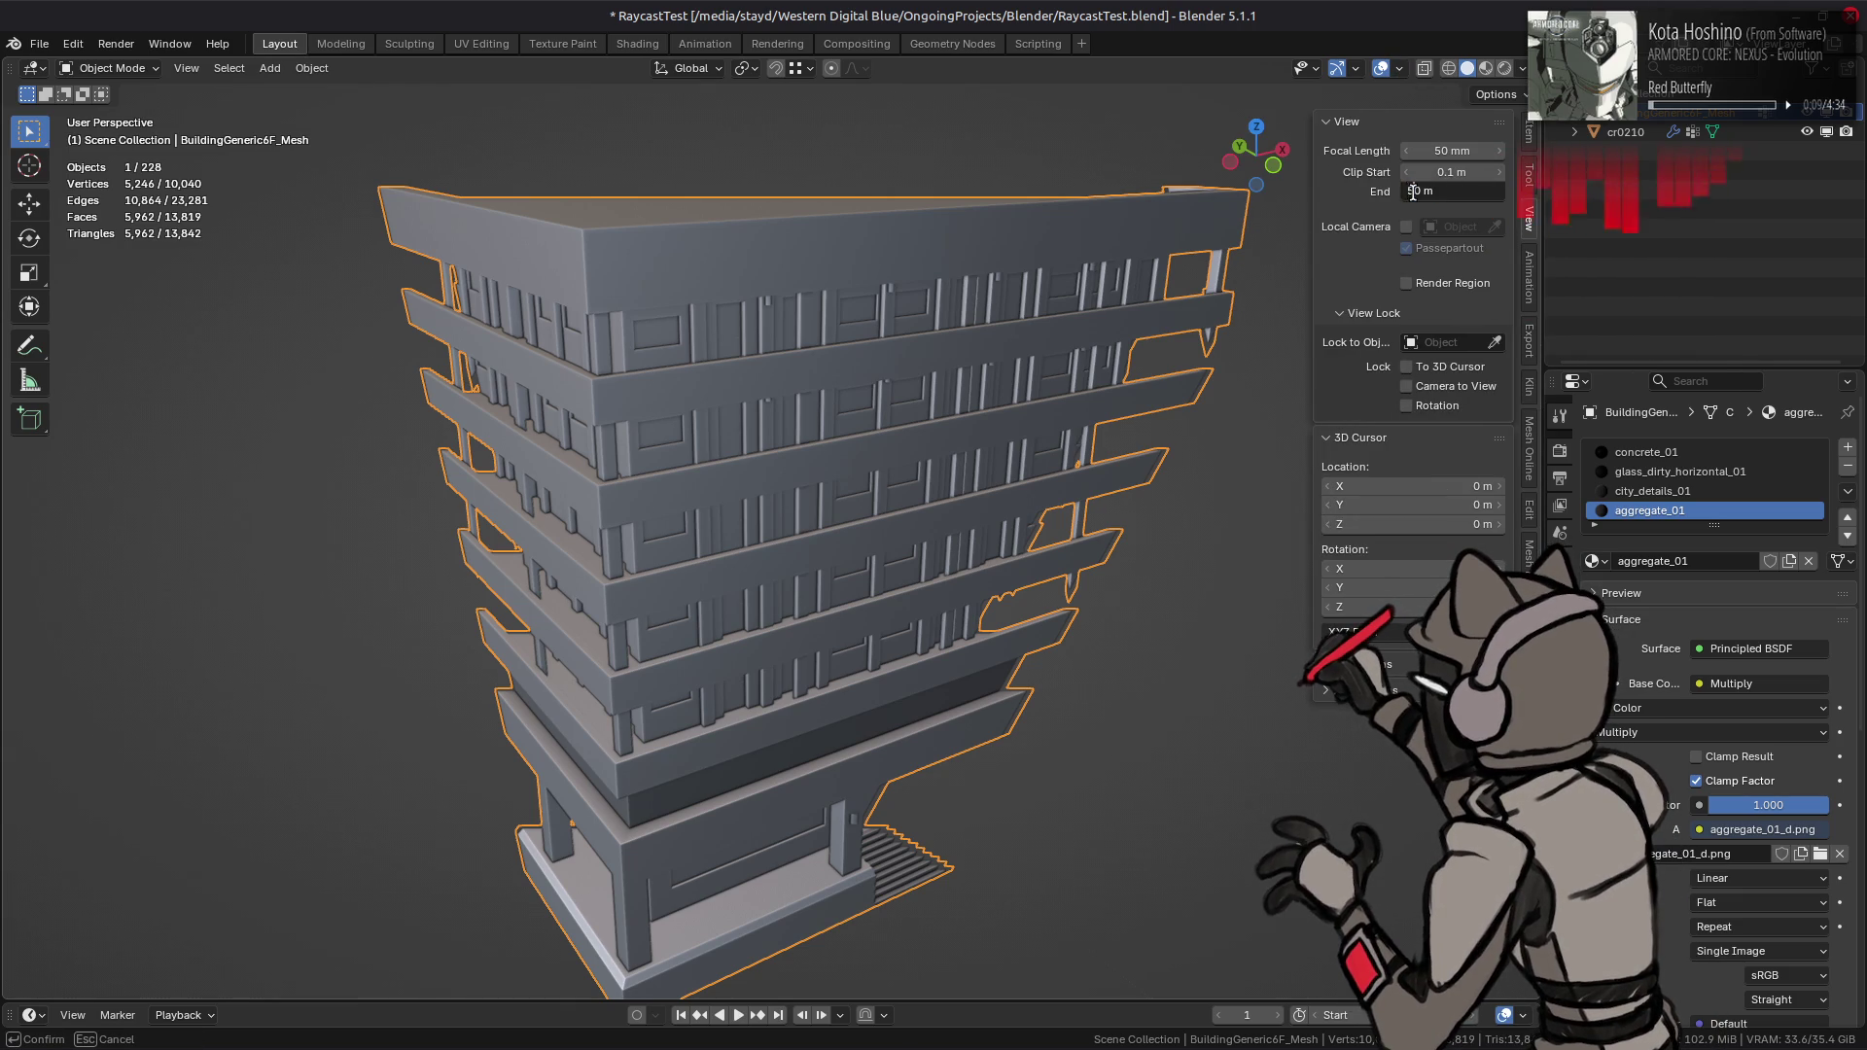
pyautogui.write('1')
pyautogui.press('Return')
pyautogui.moveTo(1298, 173)
pyautogui.mouseDown()
pyautogui.moveTo(1079, 445)
pyautogui.moveTo(1233, 412)
pyautogui.mouseUp()
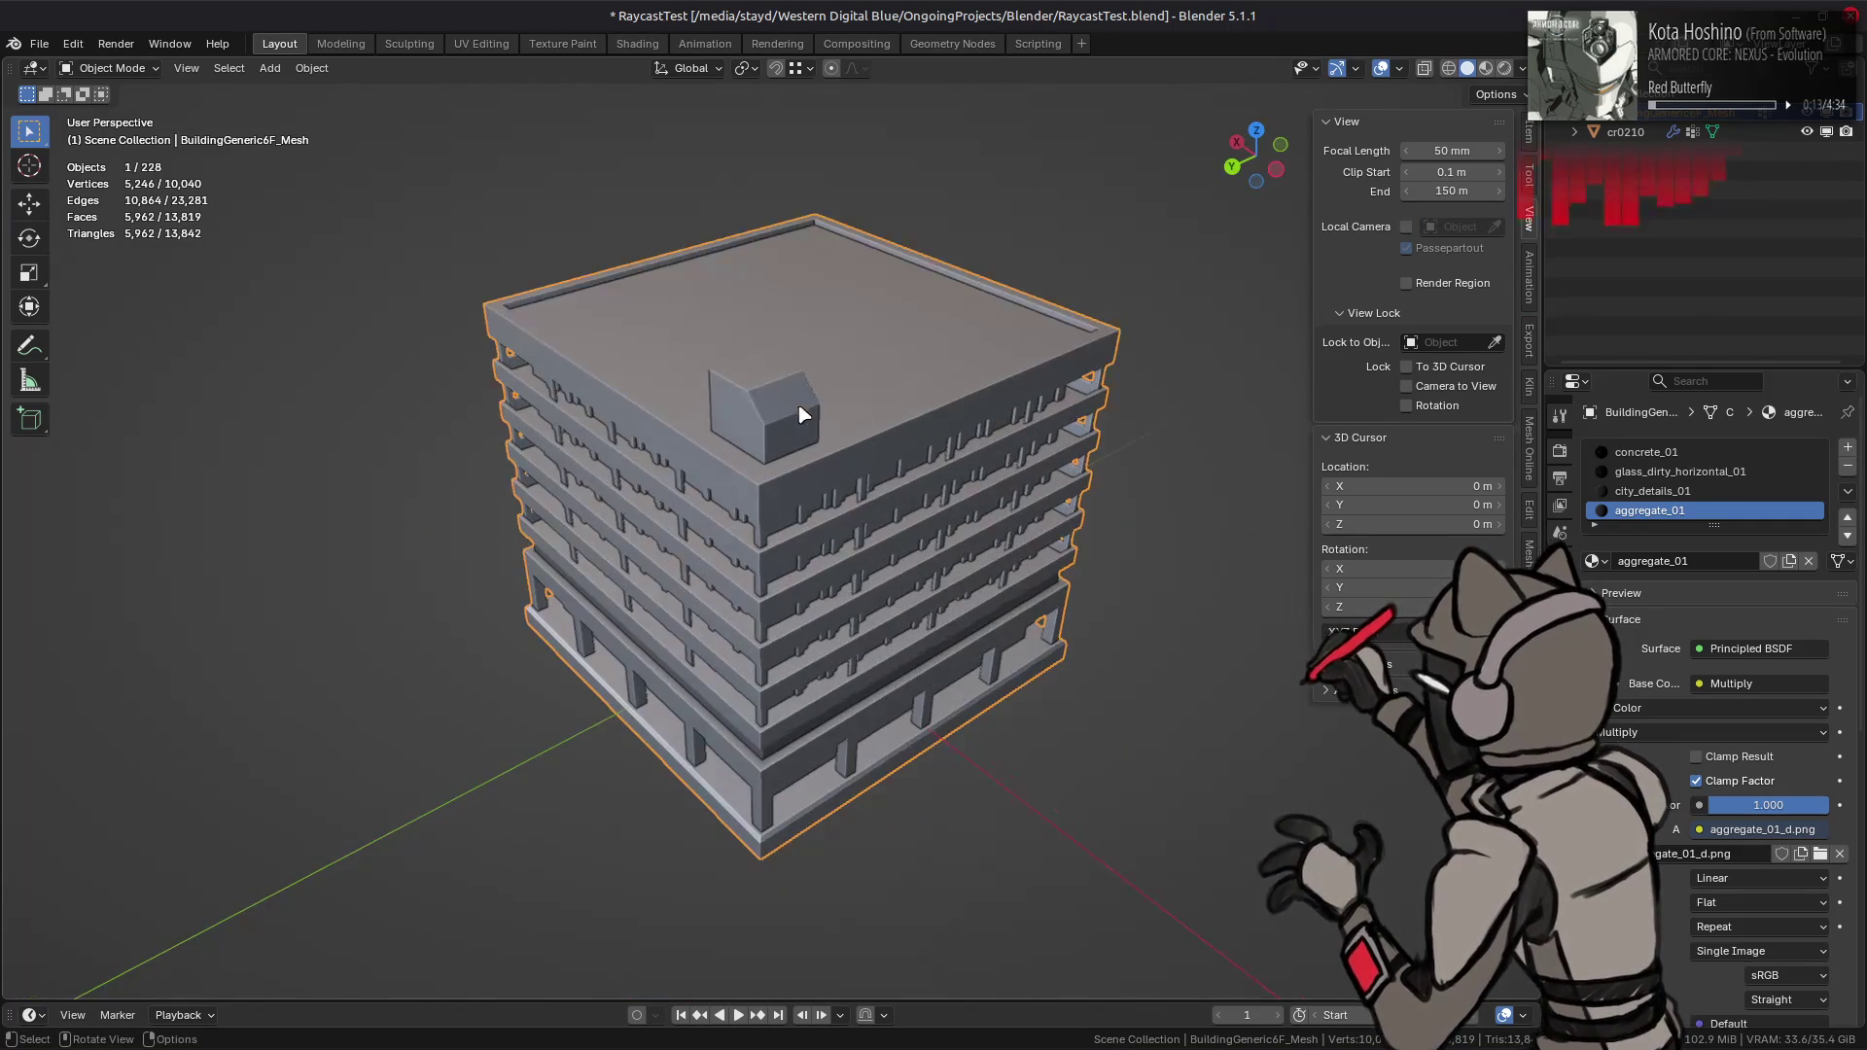
pyautogui.press('n')
# - Orbit around the building from rooftop to underside, then switch to Material Preview shading
pyautogui.scroll(3, 855, 405)
pyautogui.moveTo(854, 406)
pyautogui.mouseDown(button='middle')
pyautogui.moveTo(1084, 388)
pyautogui.moveTo(616, 405)
pyautogui.moveTo(950, 691)
pyautogui.mouseUp(button='middle')
pyautogui.scroll(4, 1139, 579)
pyautogui.moveTo(1140, 580)
pyautogui.mouseDown(button='middle')
pyautogui.moveTo(1054, 525)
pyautogui.moveTo(1075, 580)
pyautogui.moveTo(1021, 541)
pyautogui.moveTo(1153, 568)
pyautogui.mouseUp(button='middle')
pyautogui.scroll(3, 1054, 525)
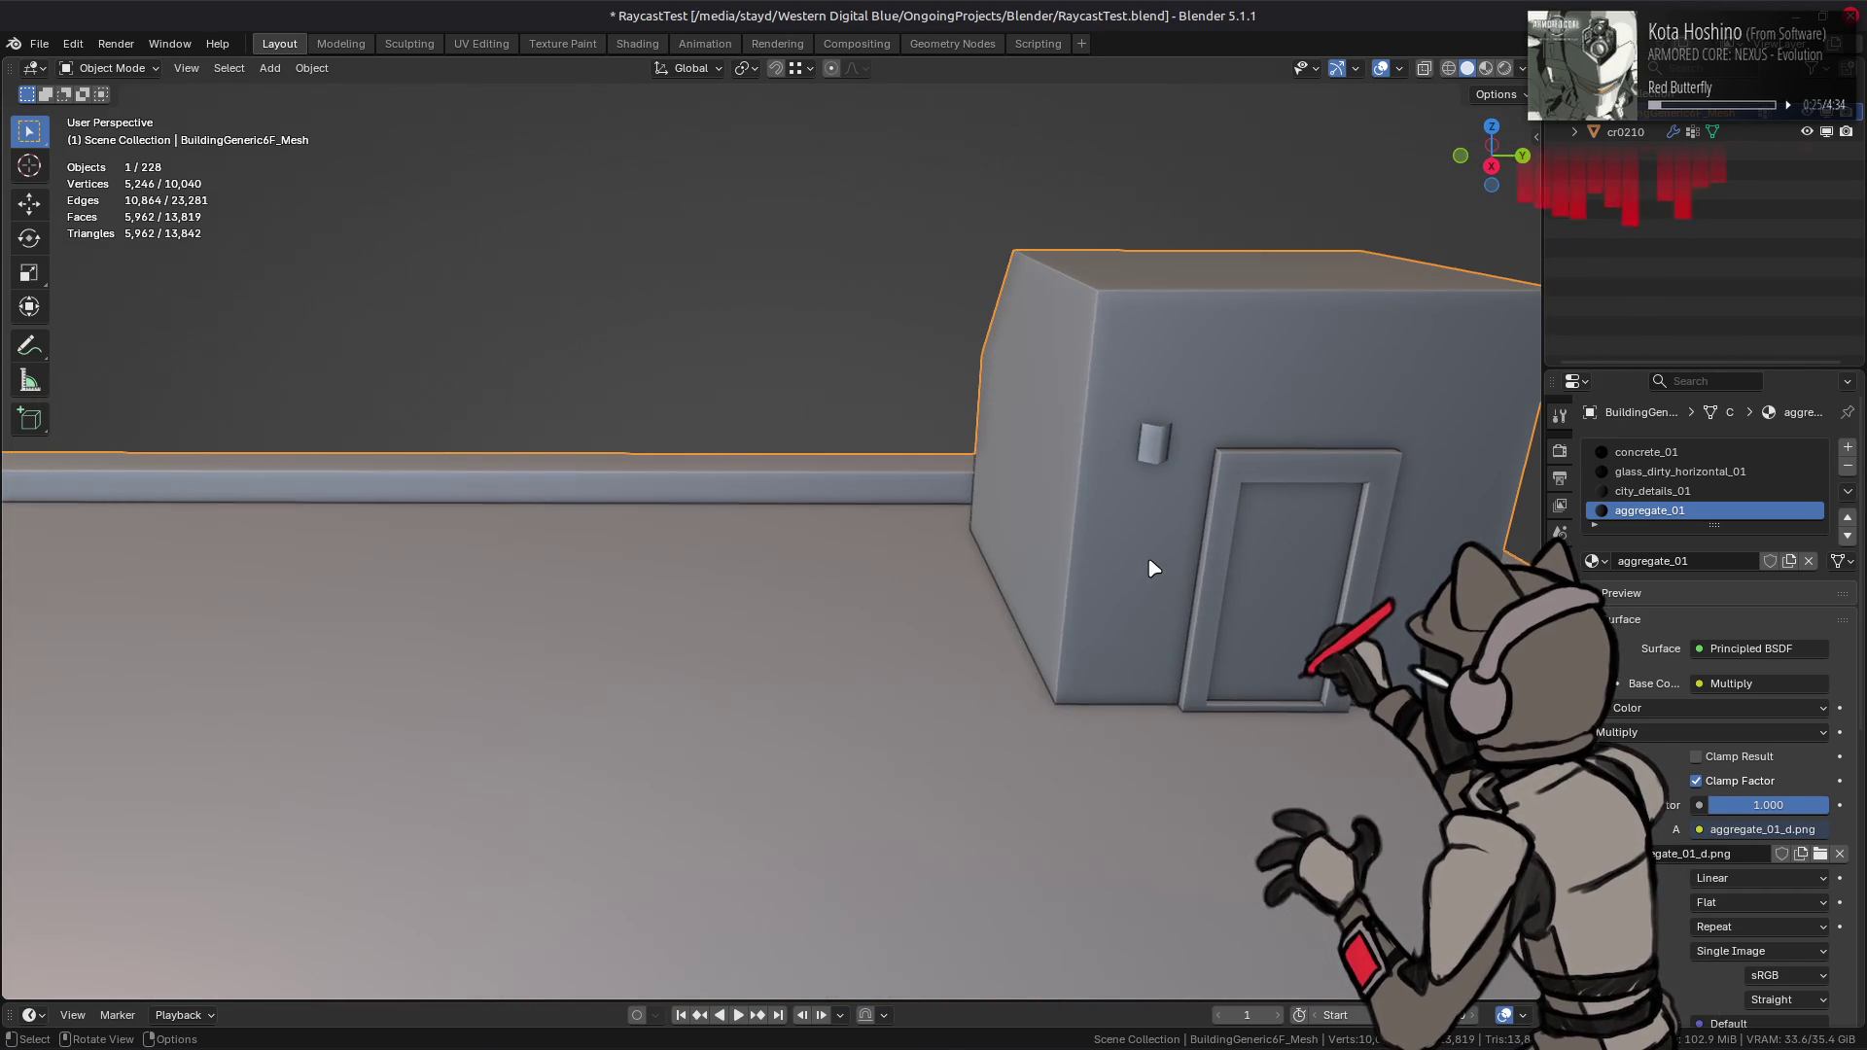
pyautogui.scroll(-5, 1153, 568)
pyautogui.moveTo(925, 597)
pyautogui.mouseDown(button='middle')
pyautogui.moveTo(1129, 596)
pyautogui.moveTo(1067, 696)
pyautogui.moveTo(834, 404)
pyautogui.moveTo(800, 471)
pyautogui.moveTo(817, 488)
pyautogui.moveTo(942, 441)
pyautogui.moveTo(956, 389)
pyautogui.moveTo(925, 417)
pyautogui.moveTo(925, 366)
pyautogui.moveTo(924, 420)
pyautogui.moveTo(899, 415)
pyautogui.mouseUp(button='middle')
pyautogui.scroll(-3, 1006, 395)
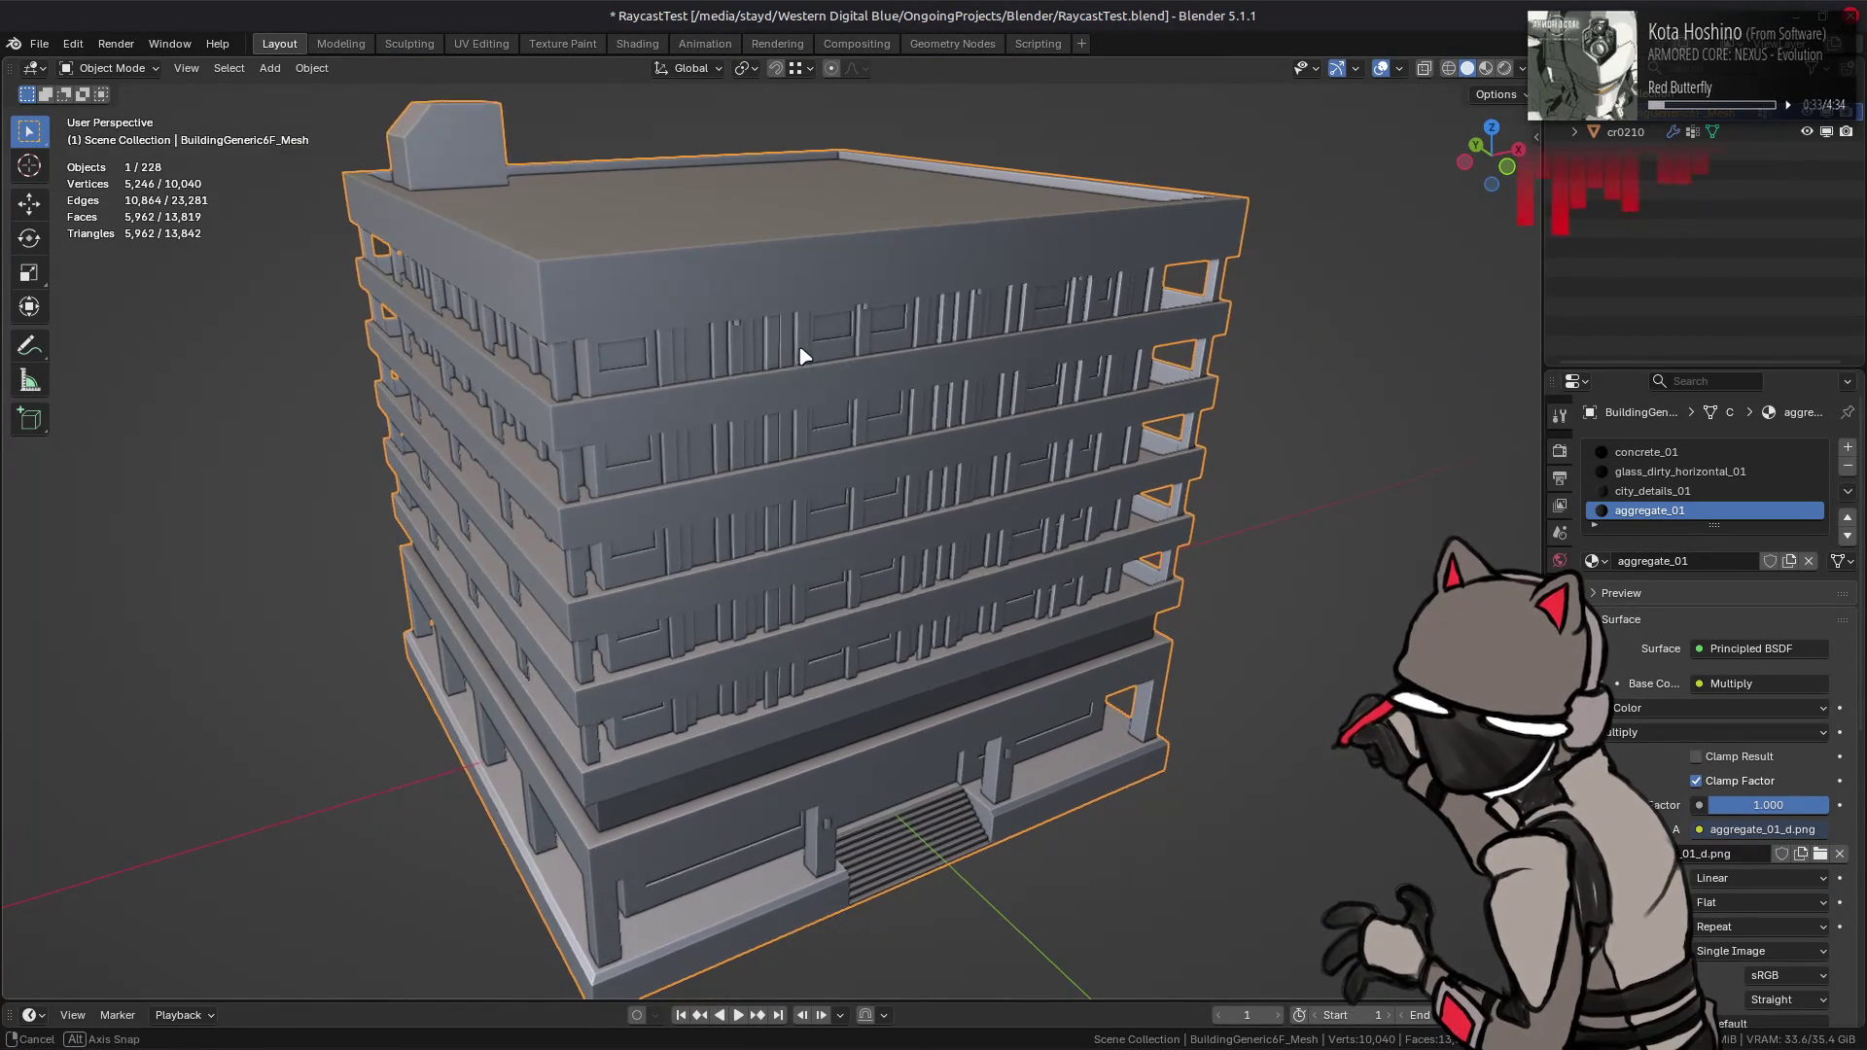
pyautogui.moveTo(801, 359); pyautogui.dragTo(822, 339, button='middle')
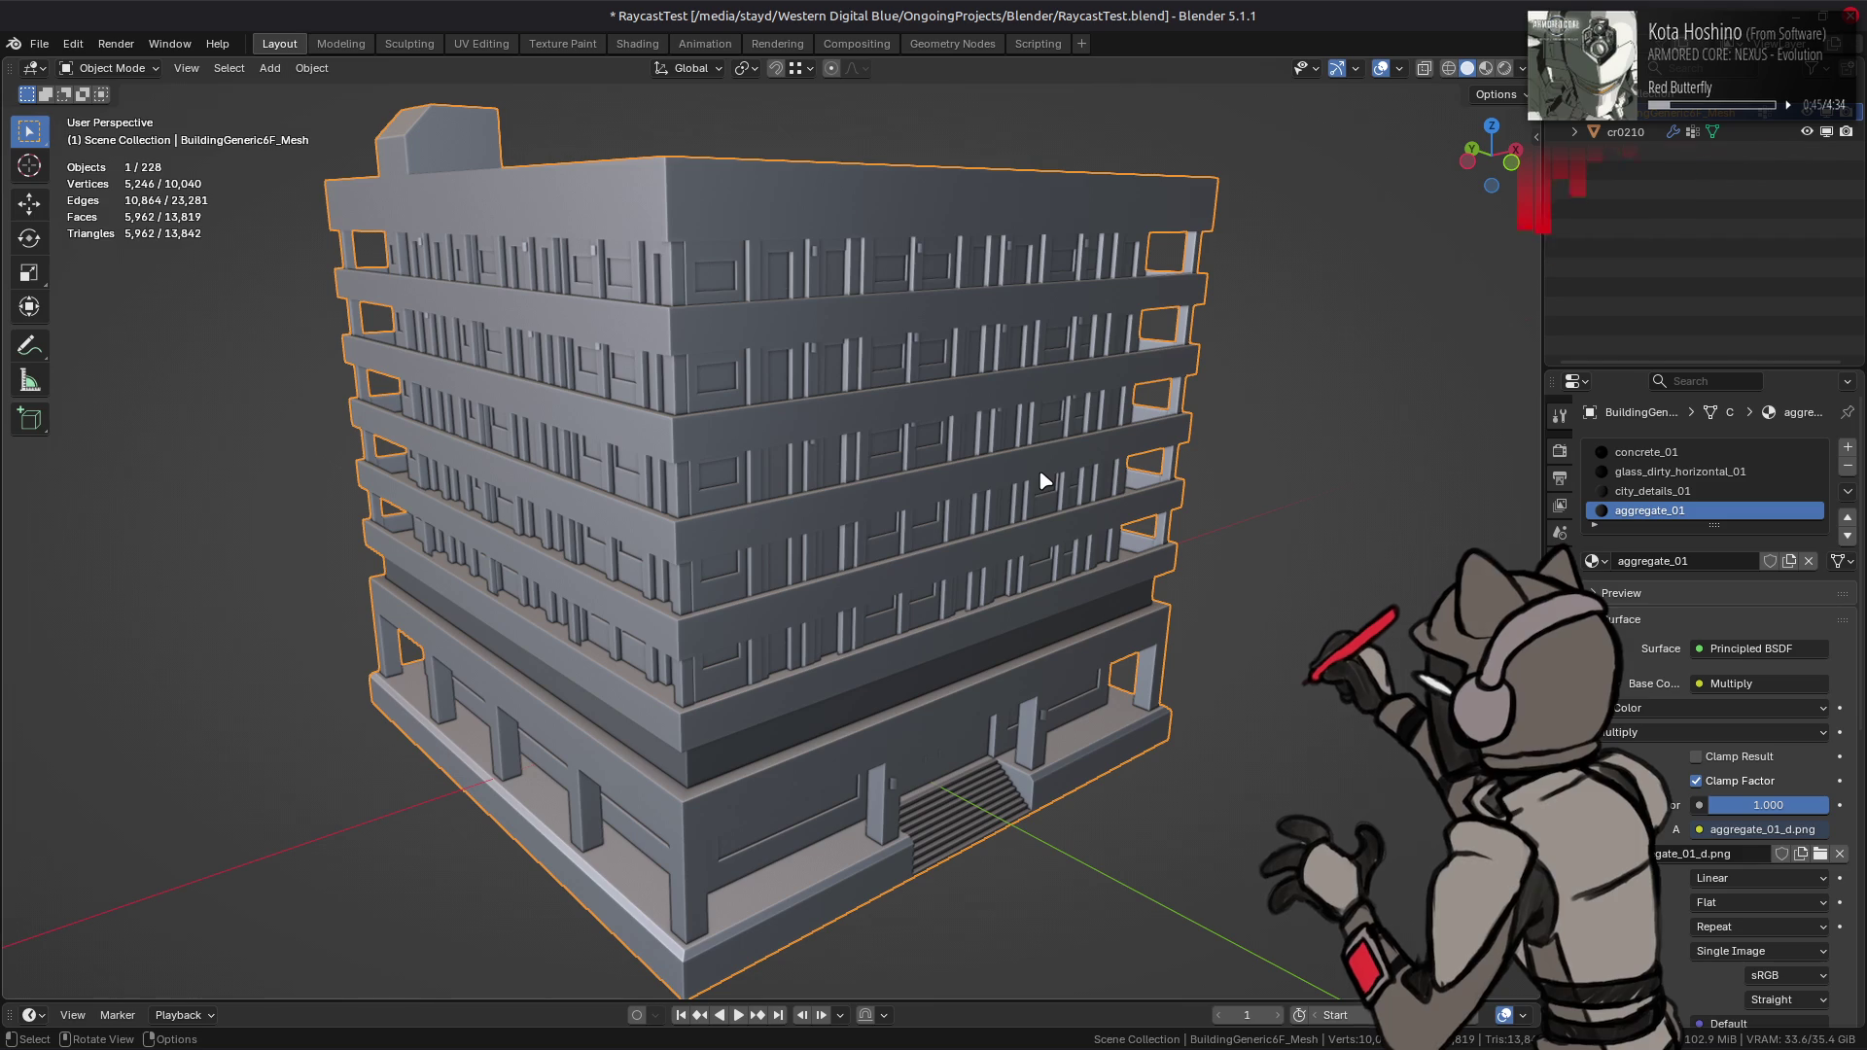
pyautogui.moveTo(1044, 480)
pyautogui.mouseDown(button='middle')
pyautogui.moveTo(946, 367)
pyautogui.moveTo(954, 350)
pyautogui.moveTo(1002, 422)
pyautogui.moveTo(988, 438)
pyautogui.mouseUp(button='middle')
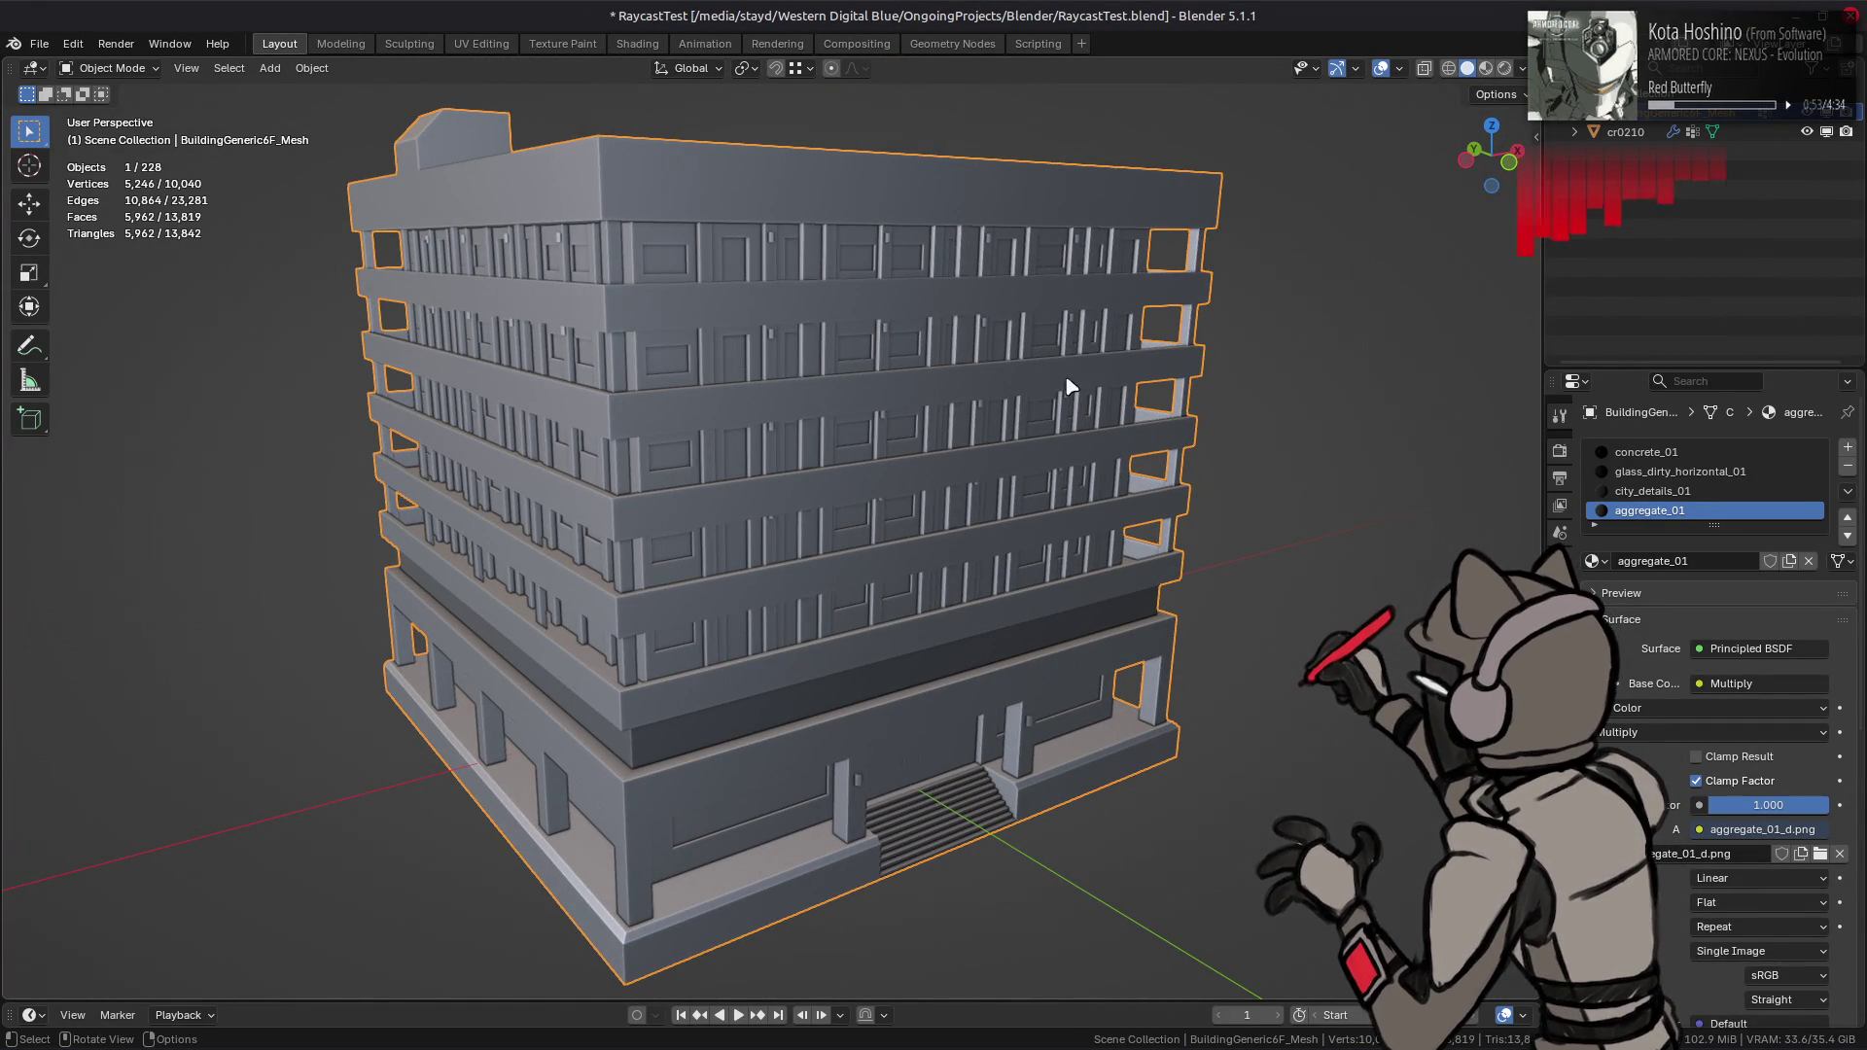
pyautogui.click(1487, 69)
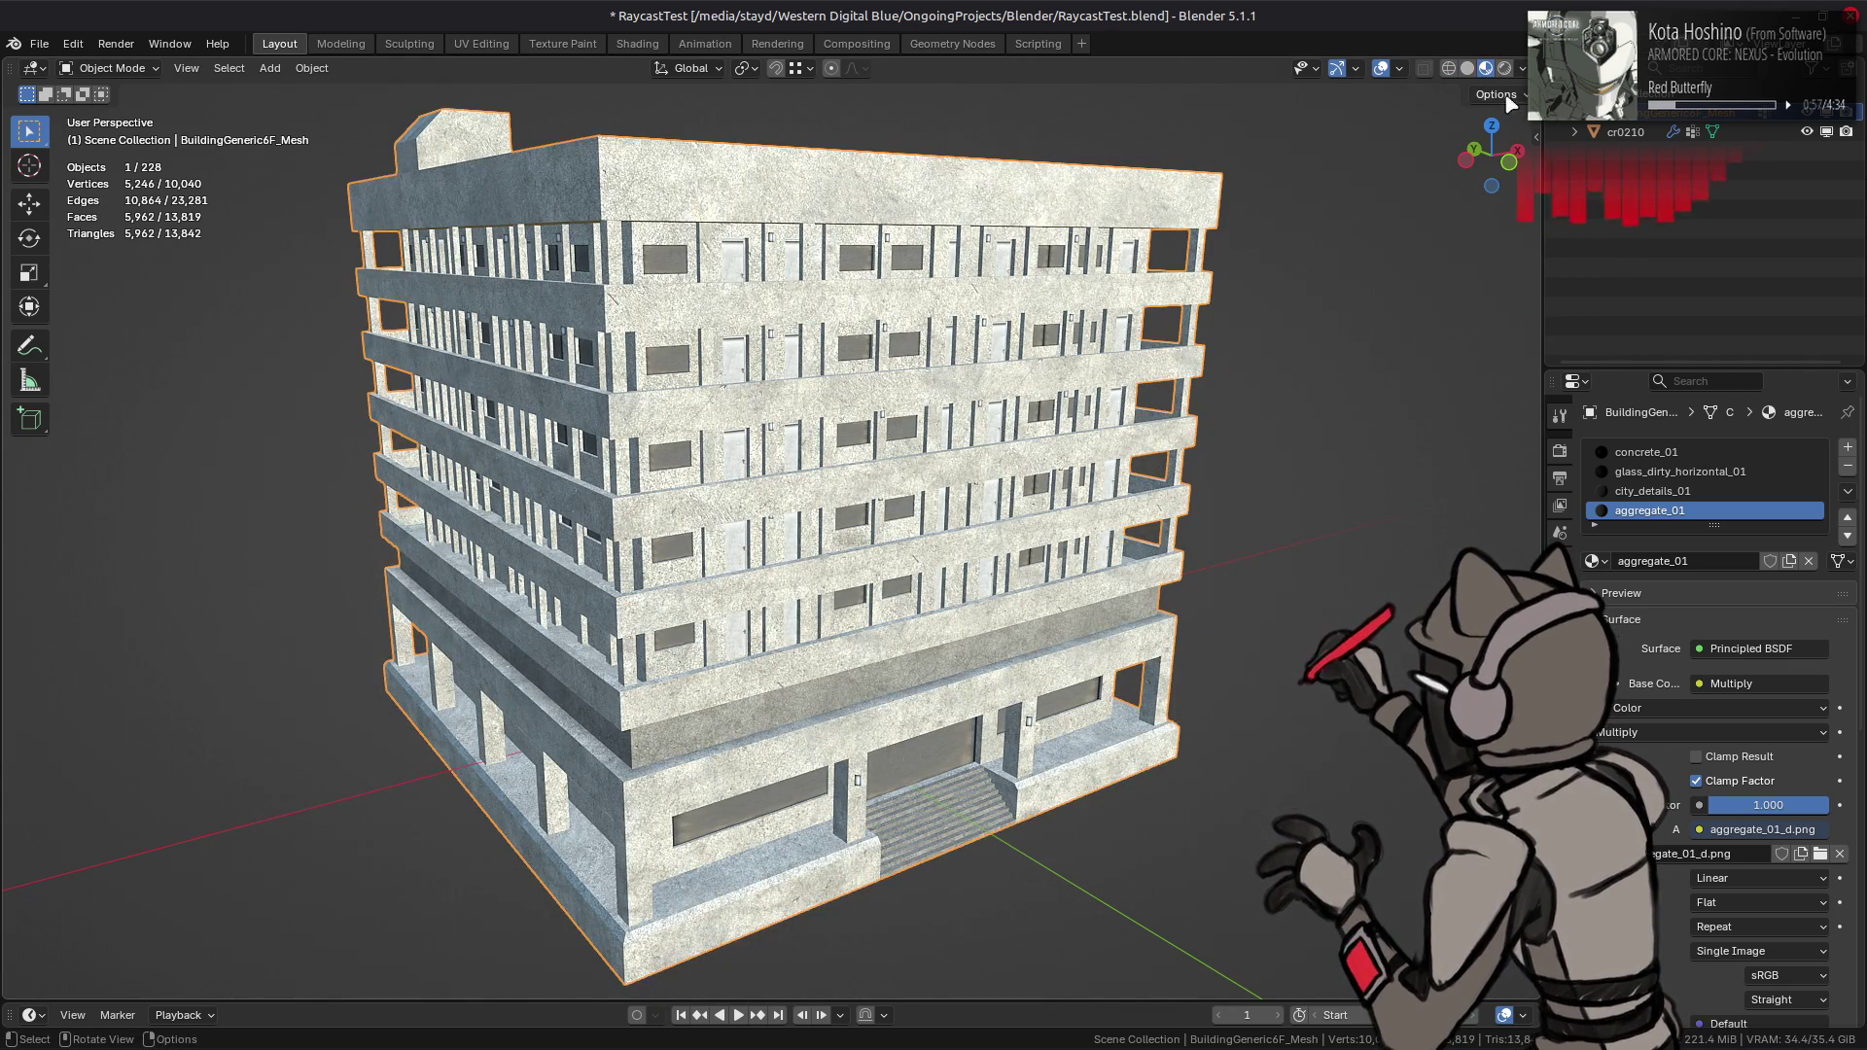
# - Try the AgX and ACES 2.0 view transforms, settling back on Standard
pyautogui.click(1522, 68)
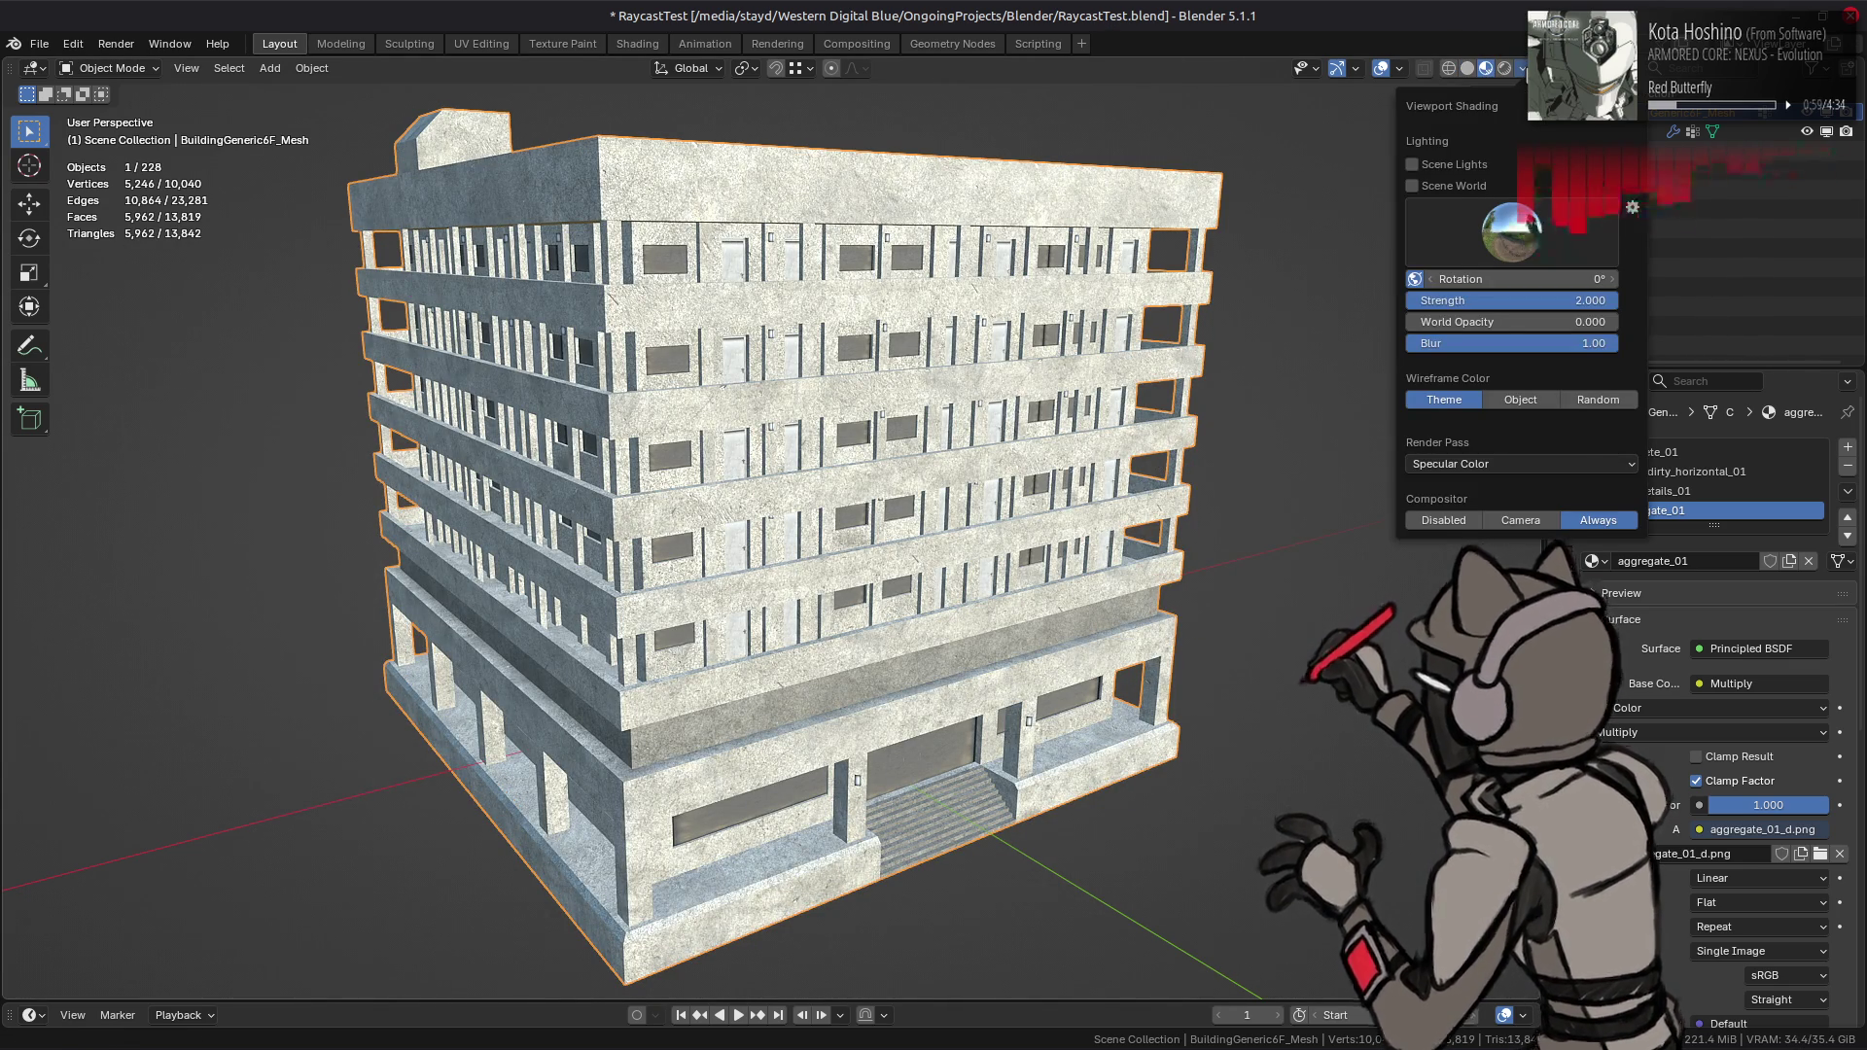
pyautogui.click(1560, 450)
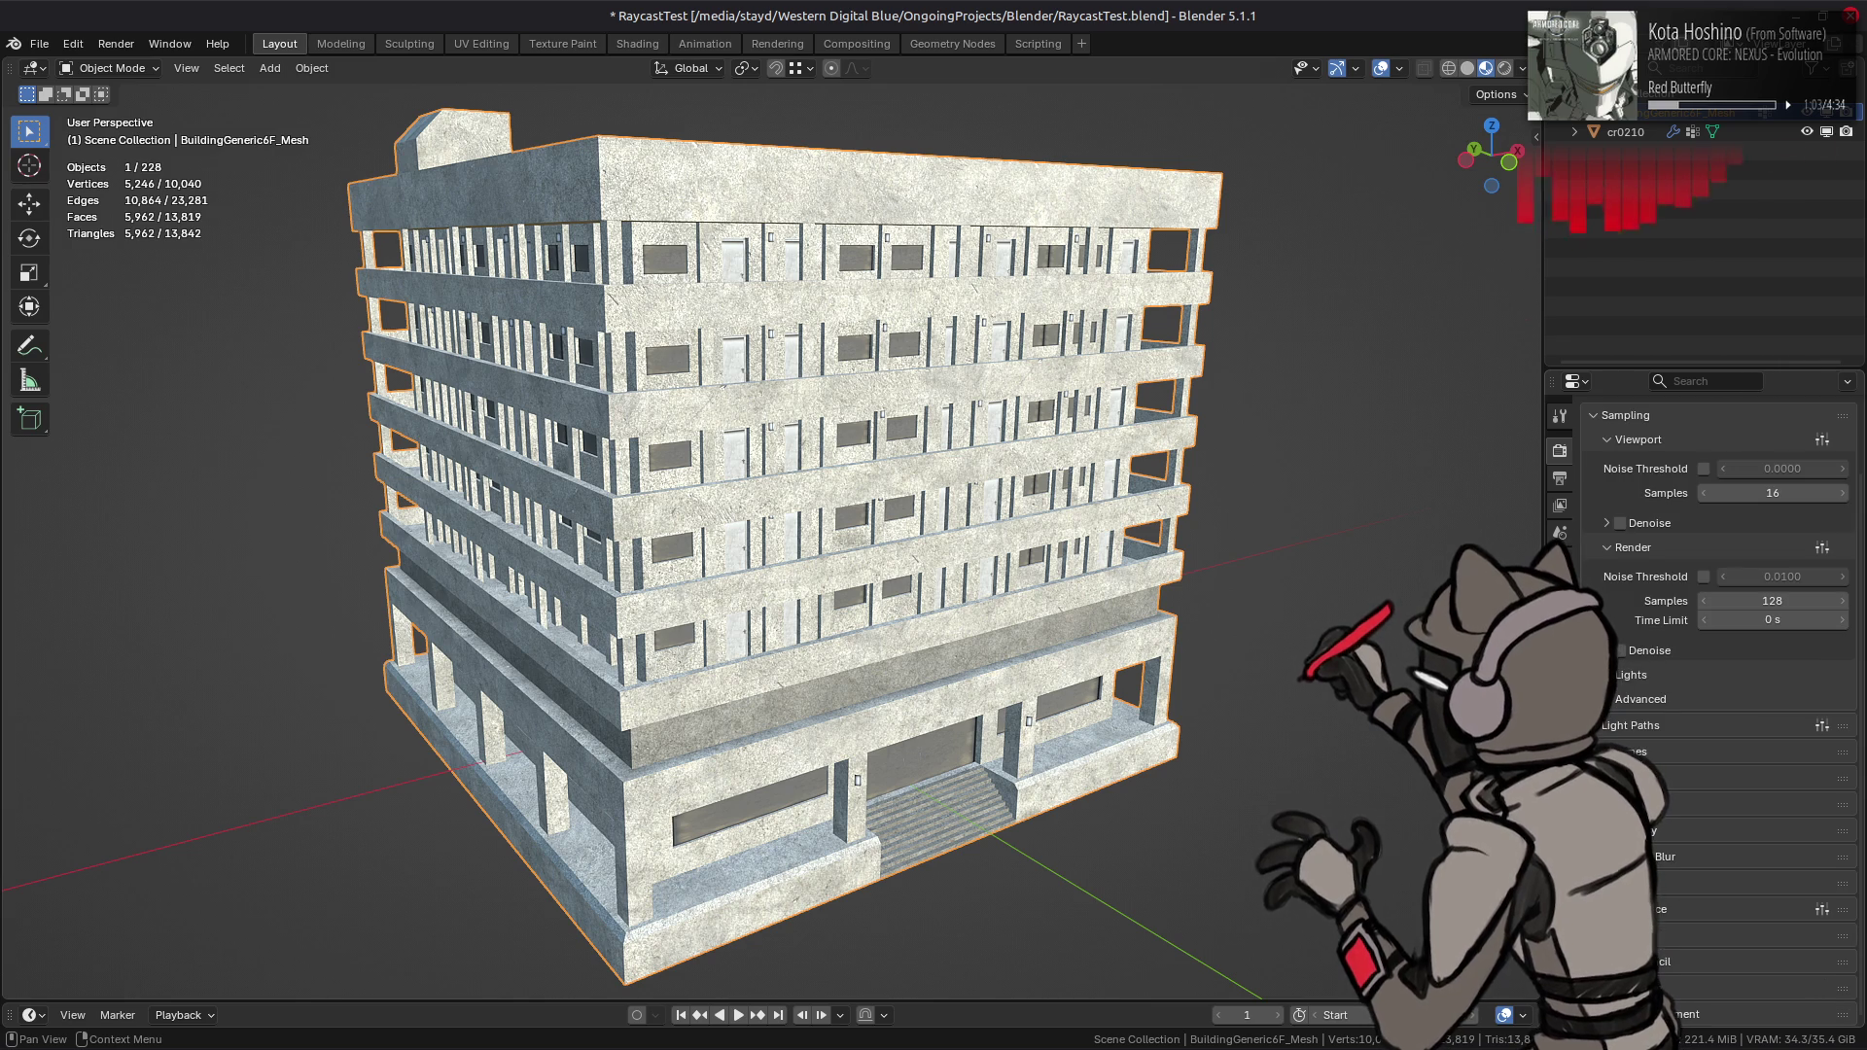
pyautogui.scroll(-5, 1717, 909)
pyautogui.click(1741, 878)
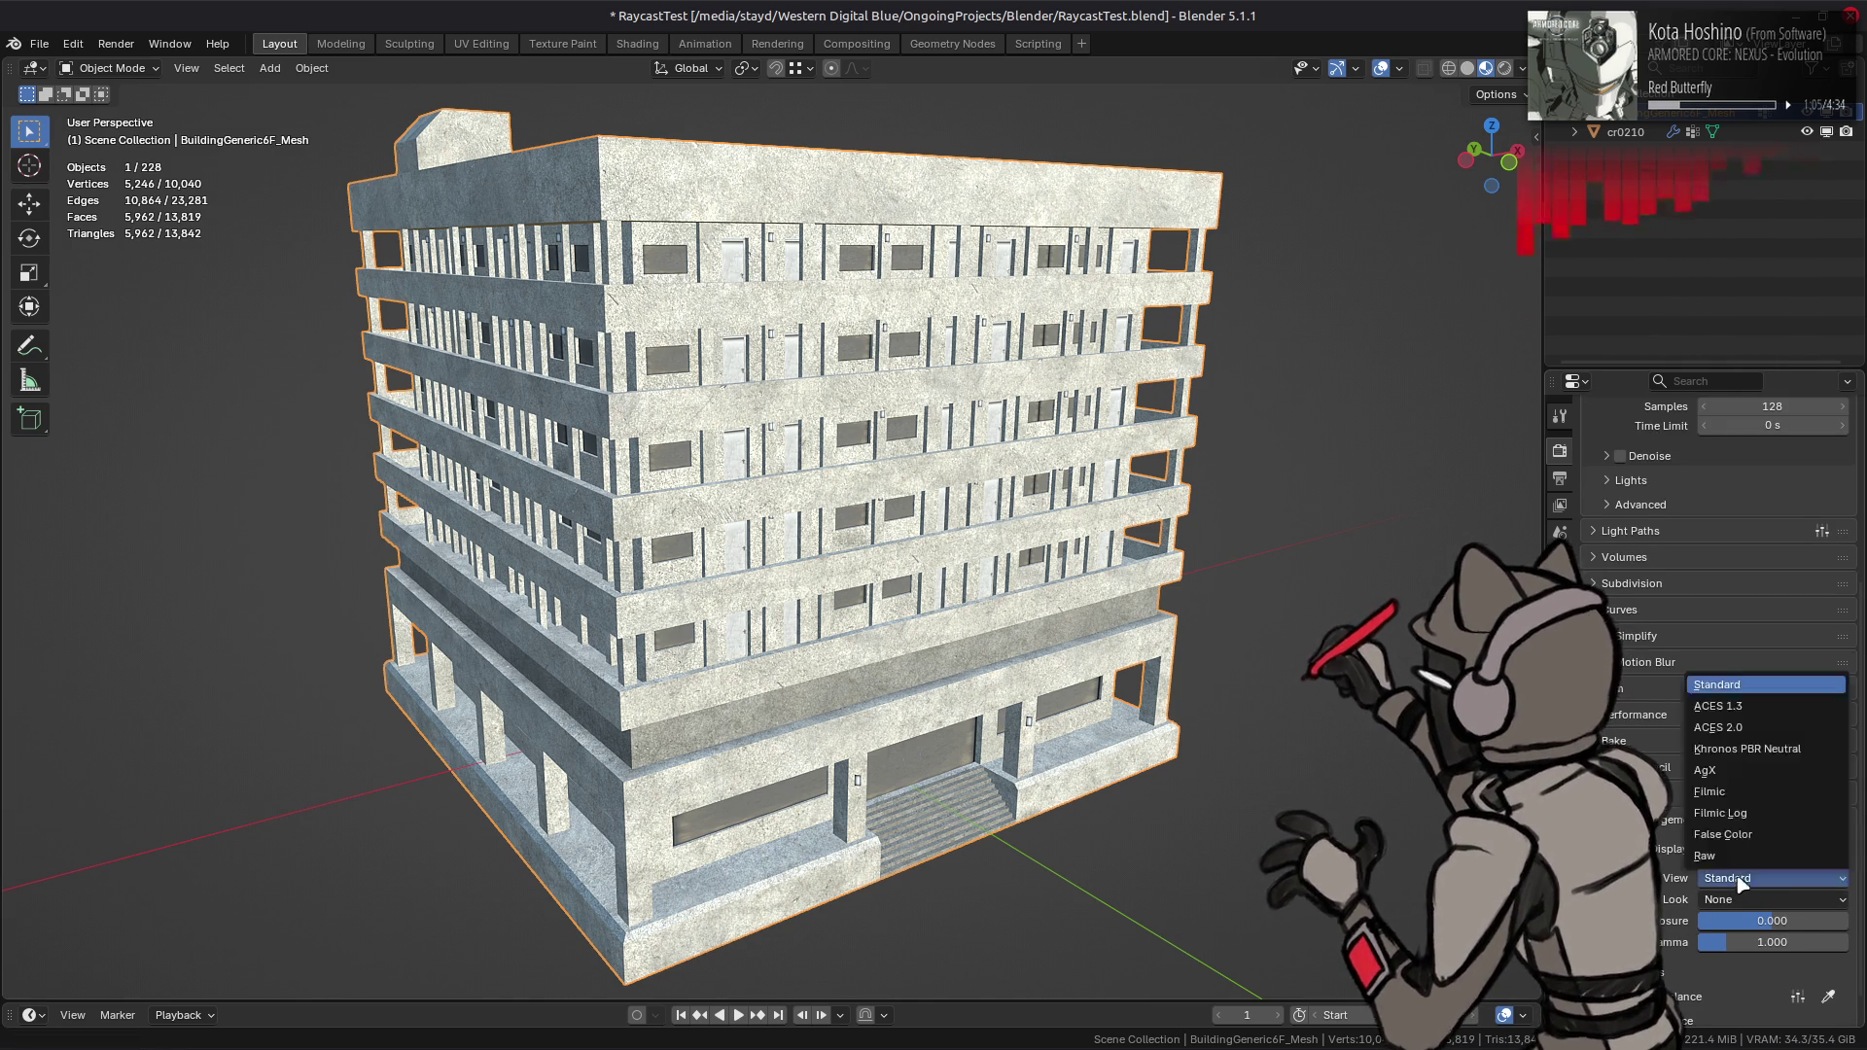
pyautogui.click(1740, 778)
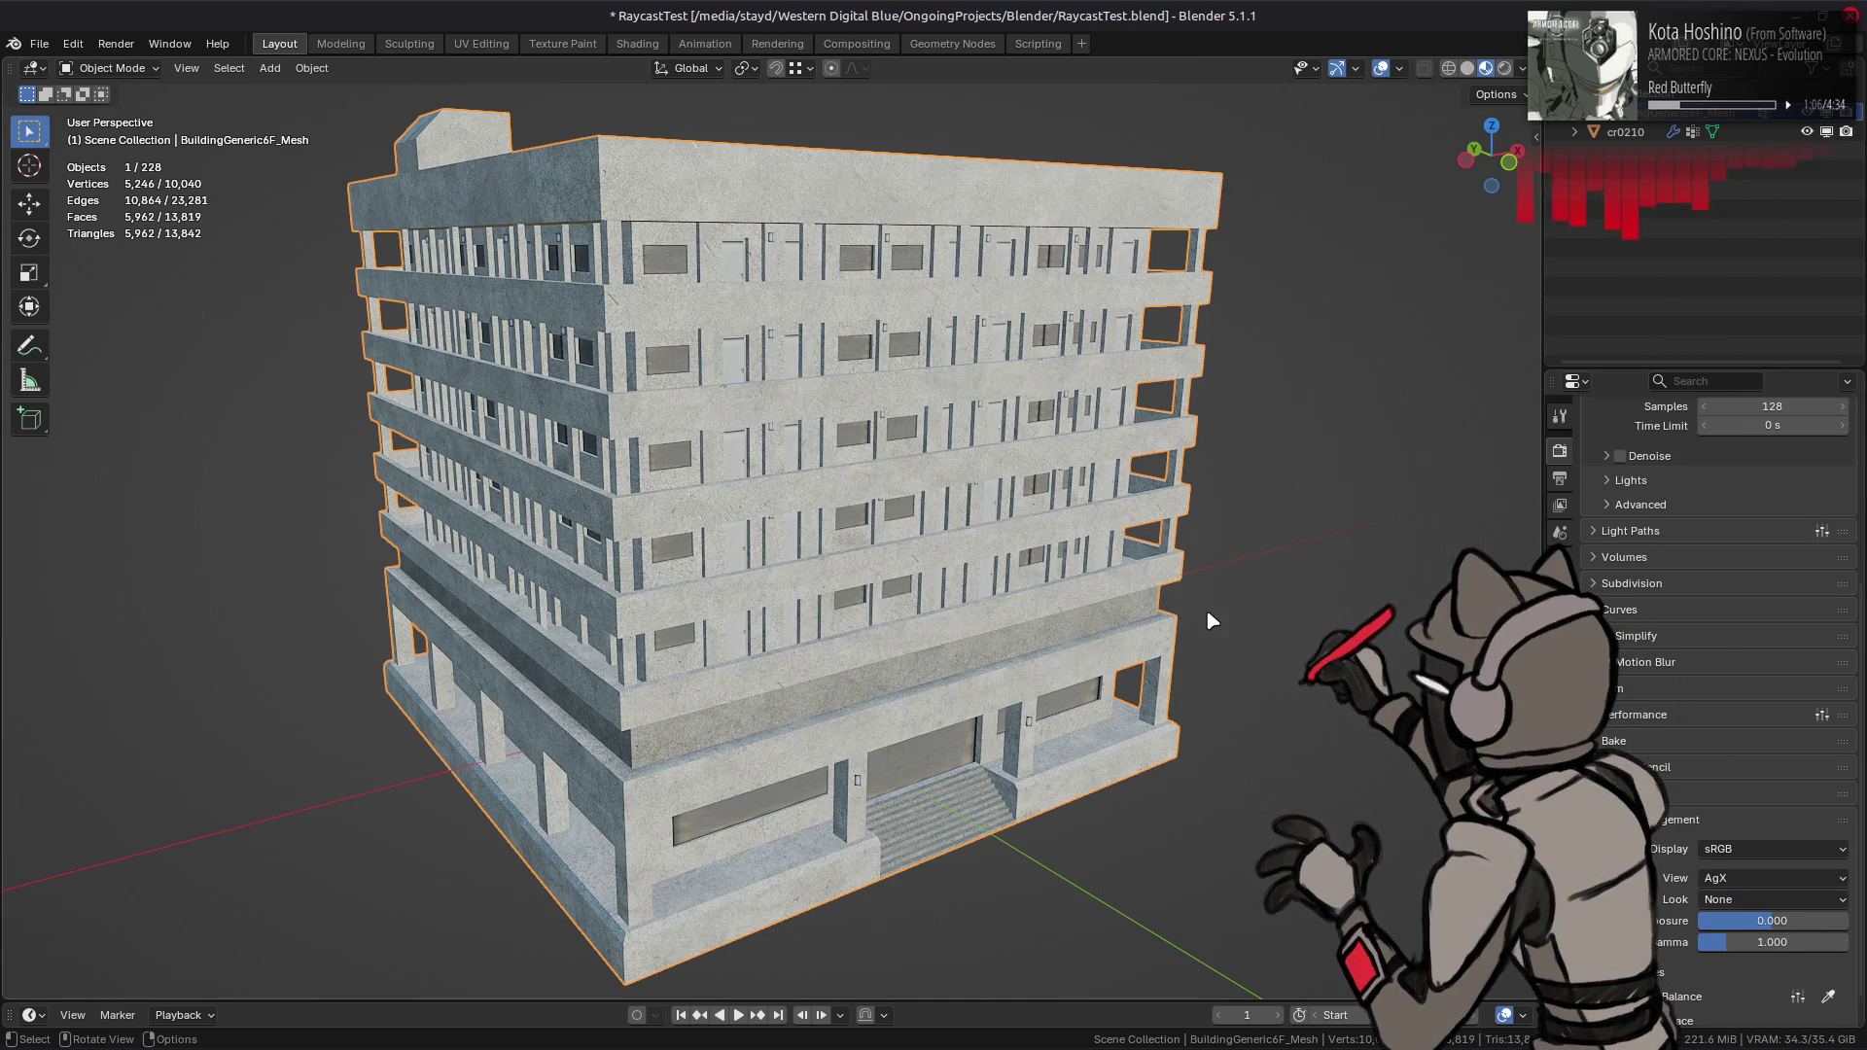
pyautogui.click(1740, 878)
pyautogui.click(1729, 729)
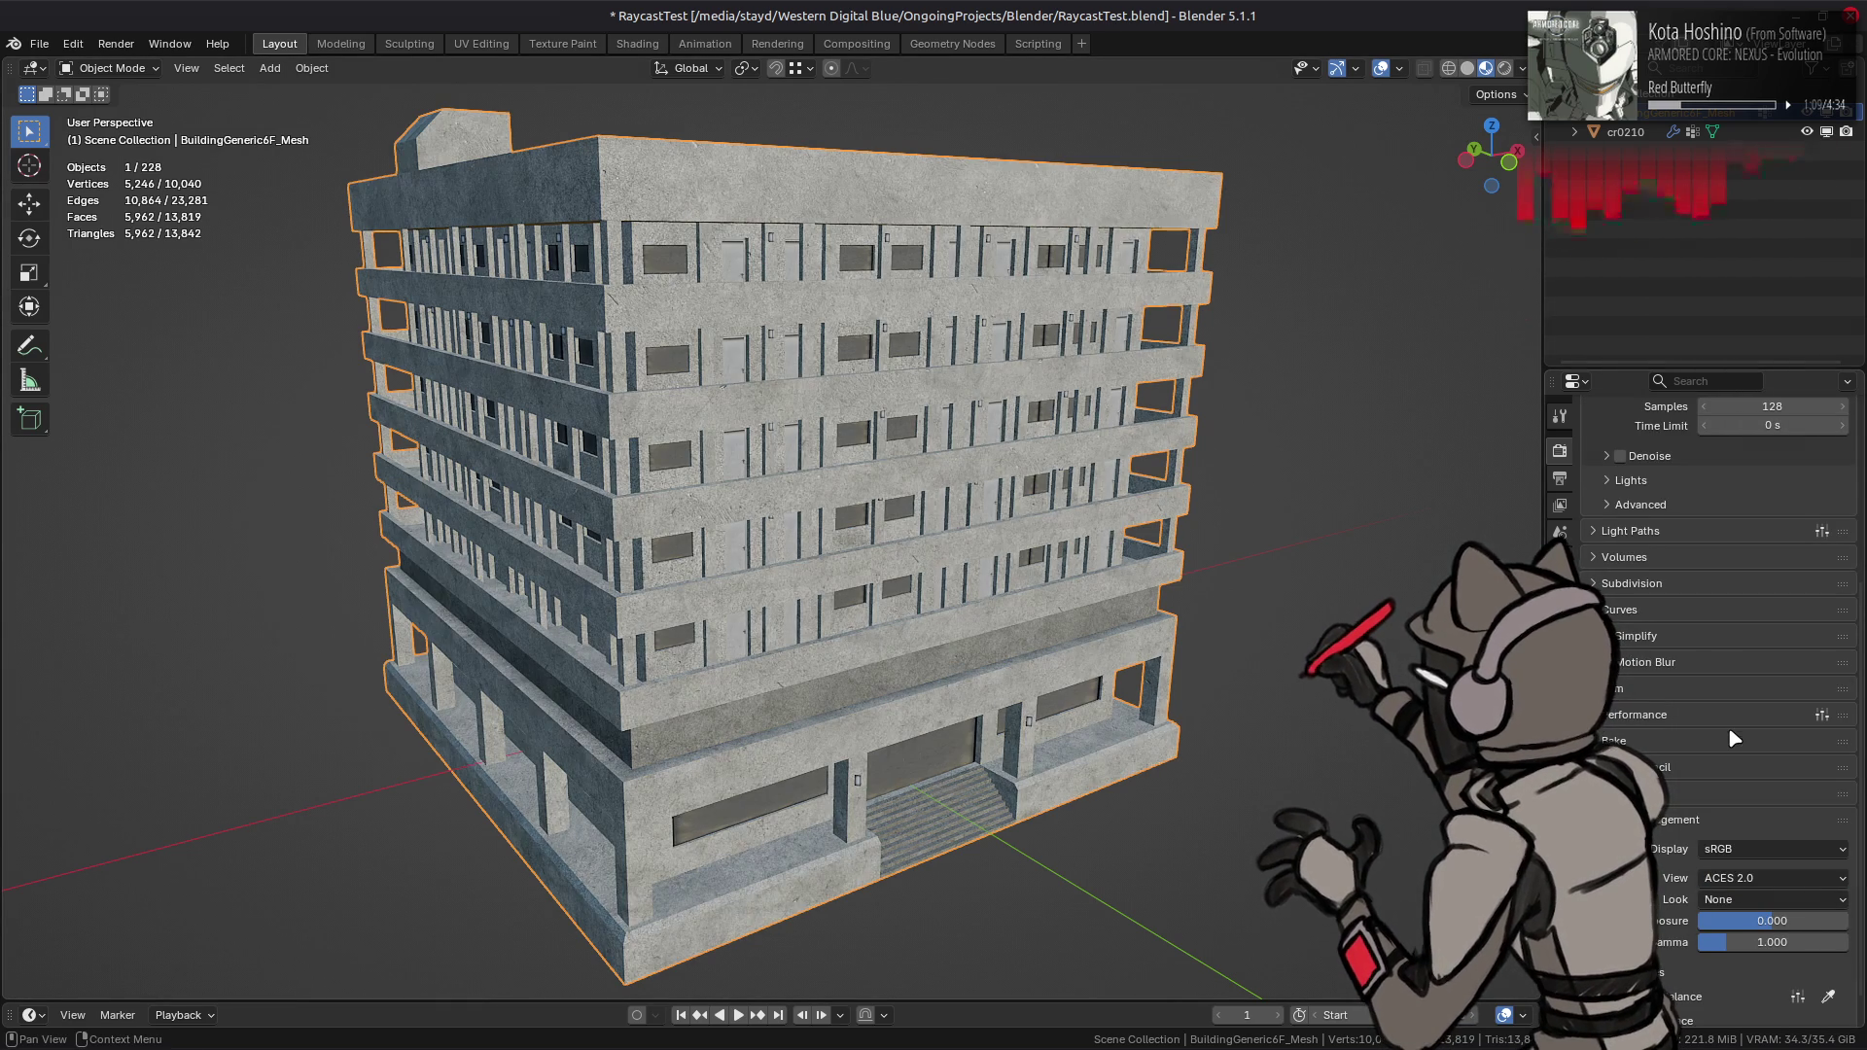
pyautogui.click(1741, 878)
pyautogui.click(1732, 685)
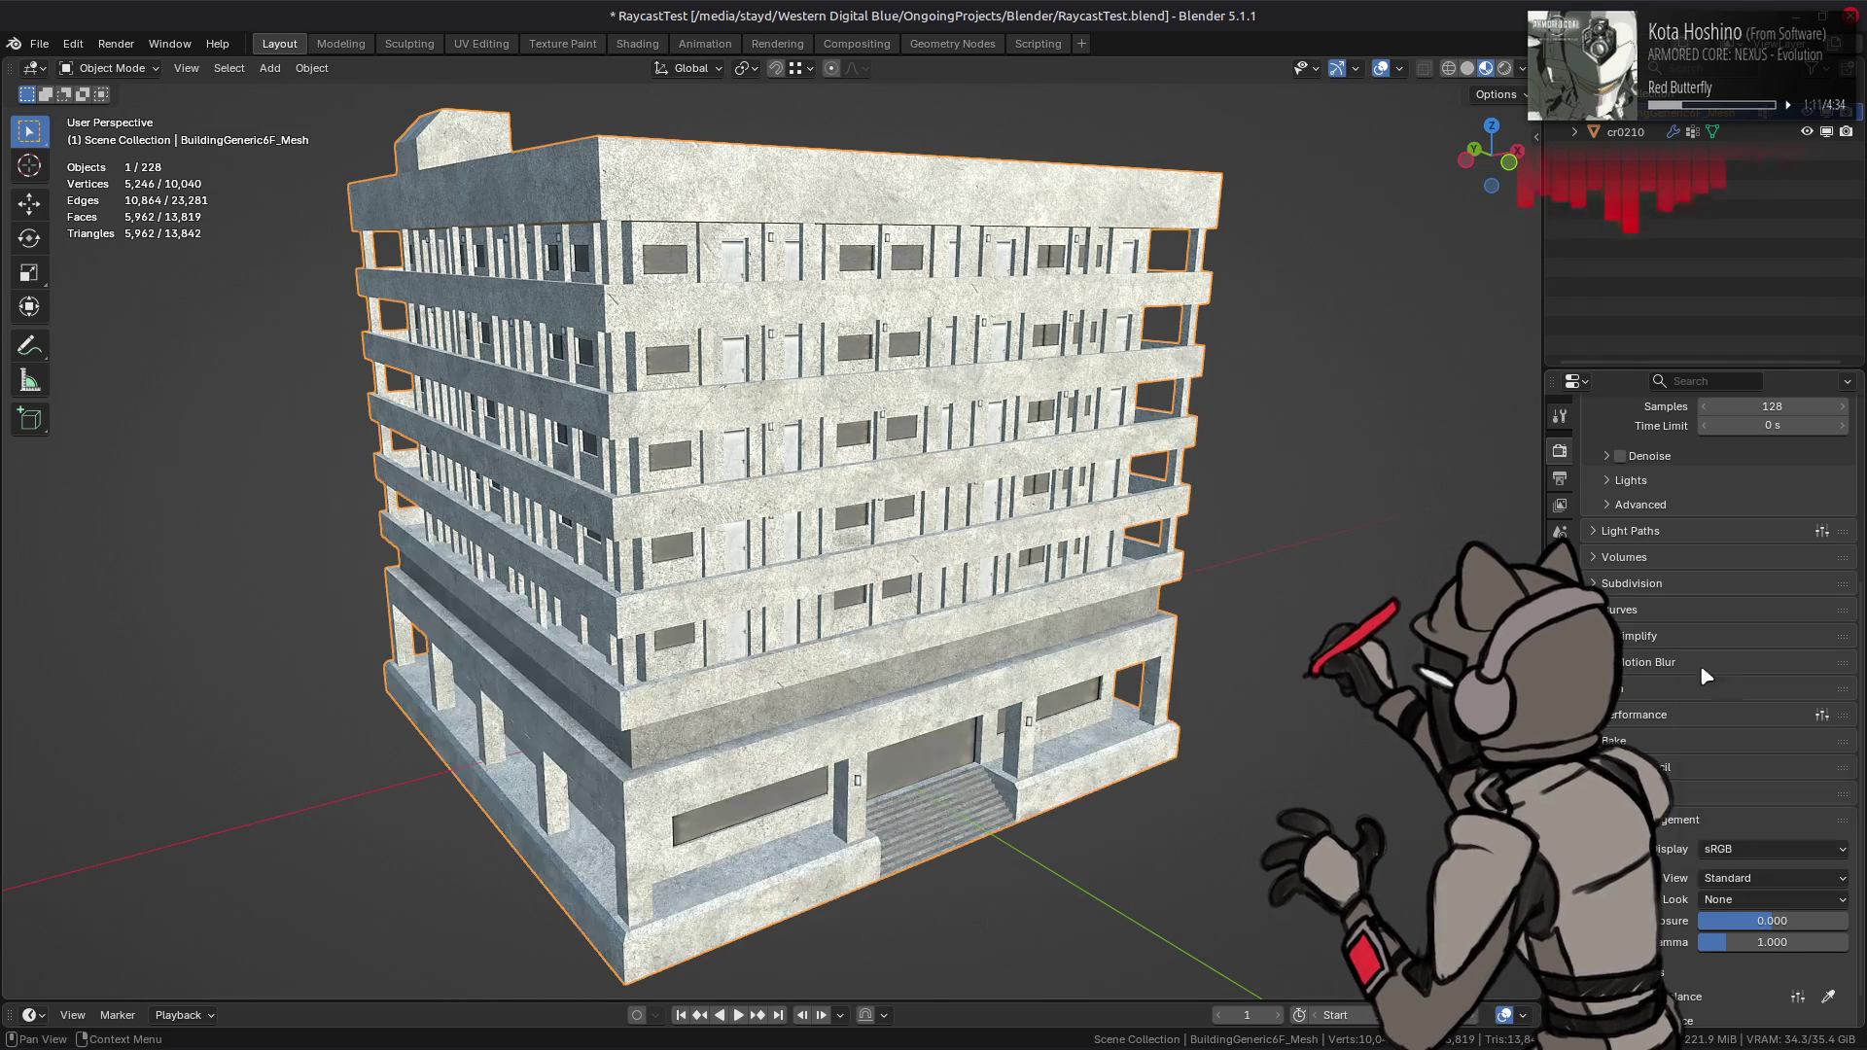
# - Keep studio lighting at strength 1.0, hide the cr0210 collection and save the file
pyautogui.click(1523, 68)
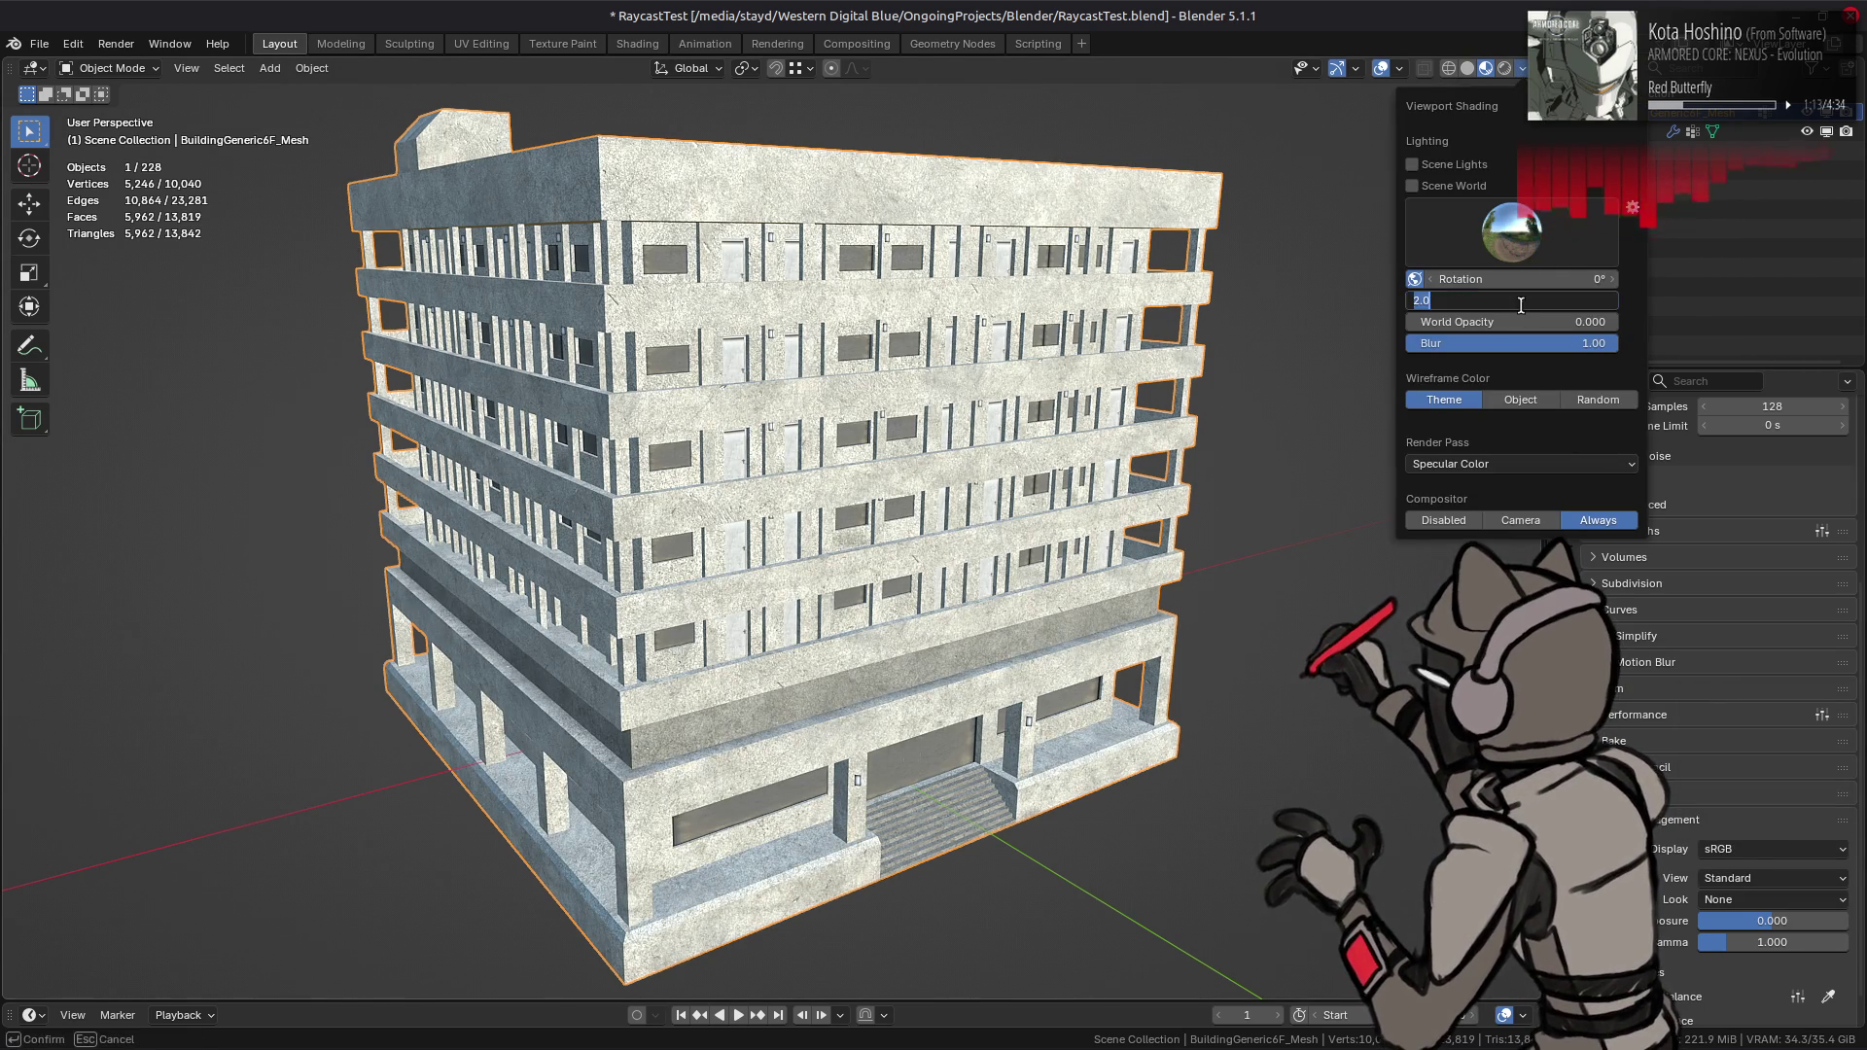
pyautogui.press('BackSpace')
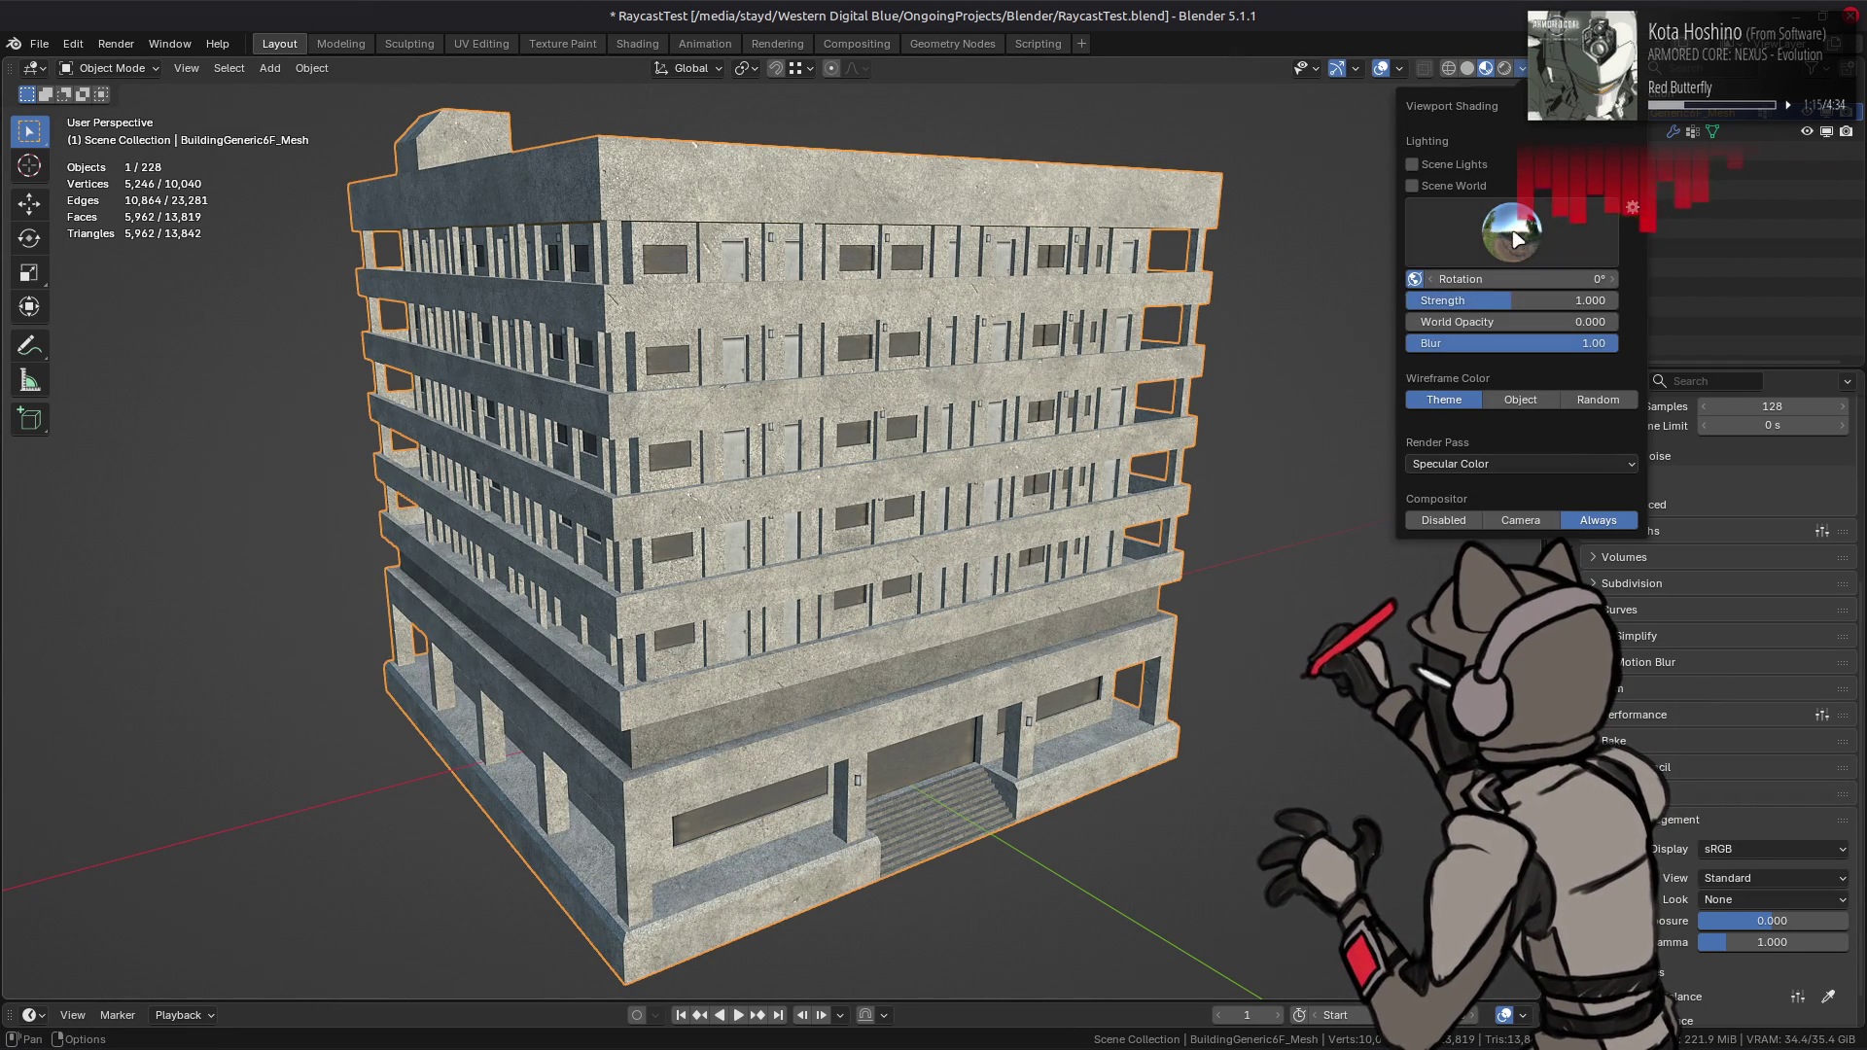
pyautogui.click(1471, 186)
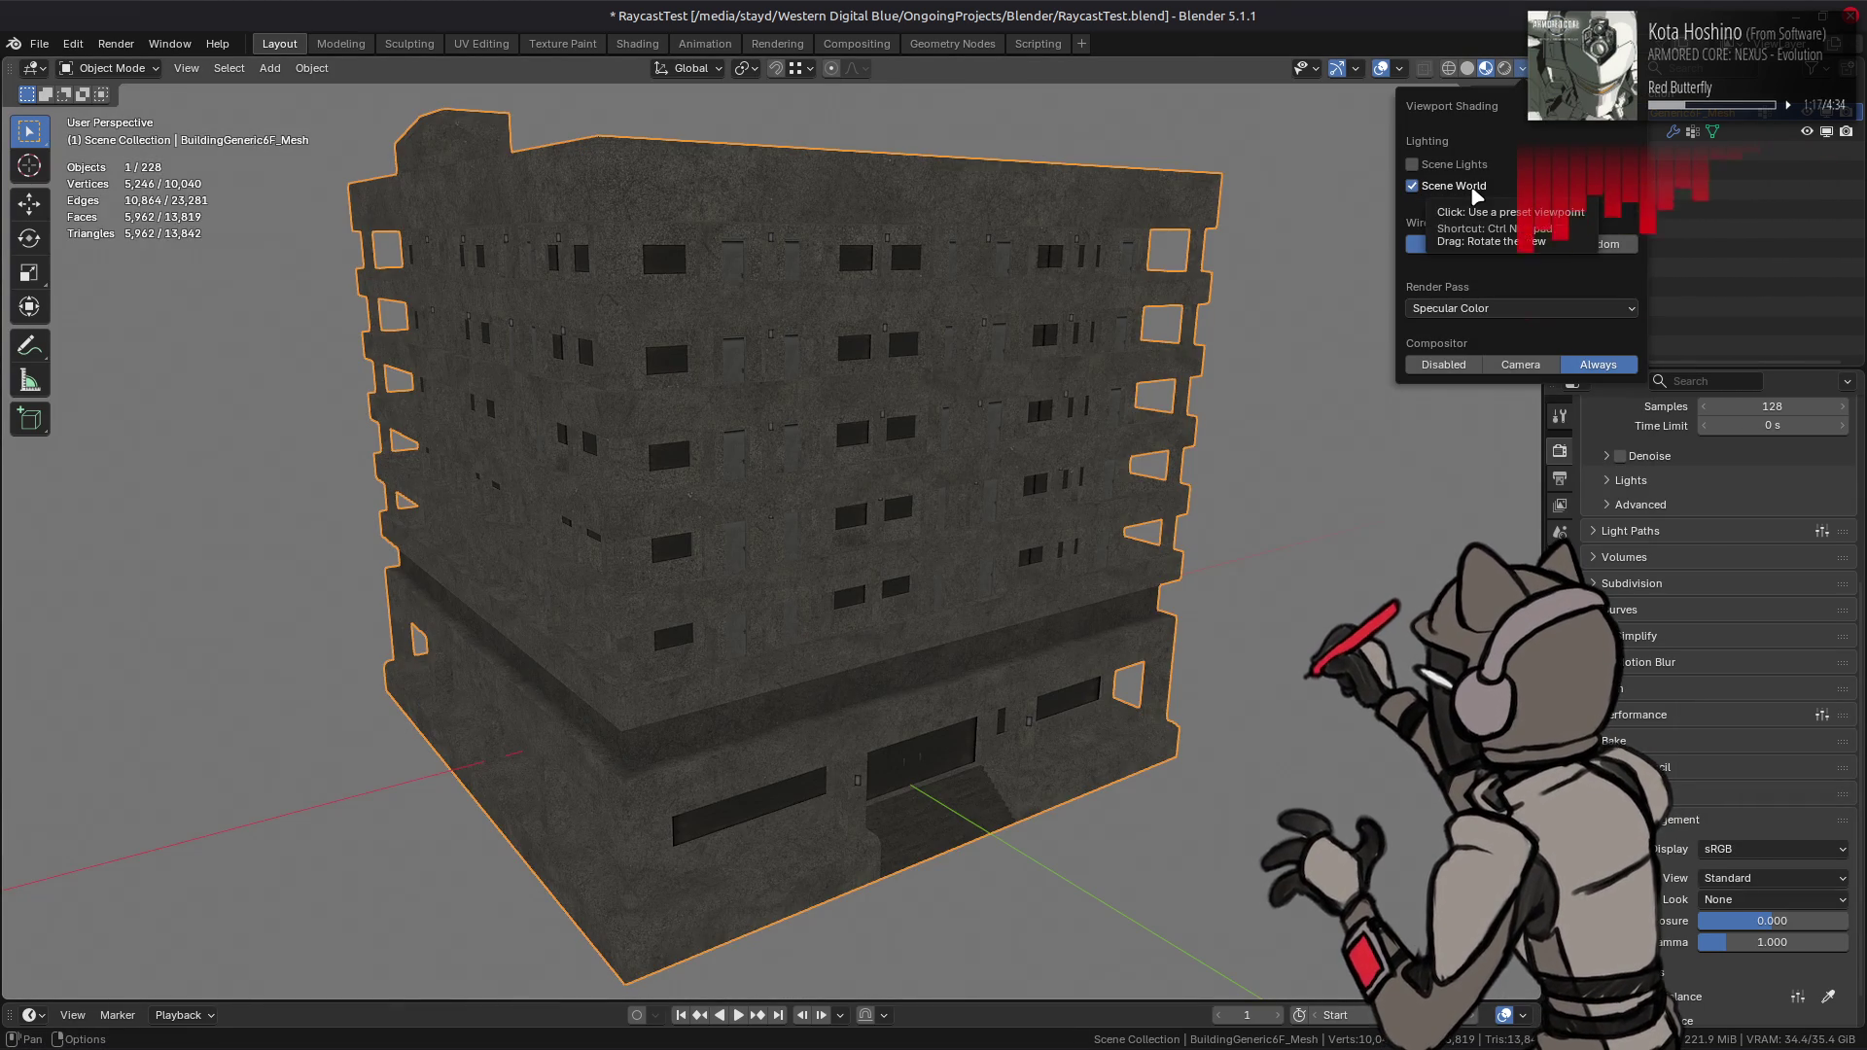
pyautogui.click(1476, 197)
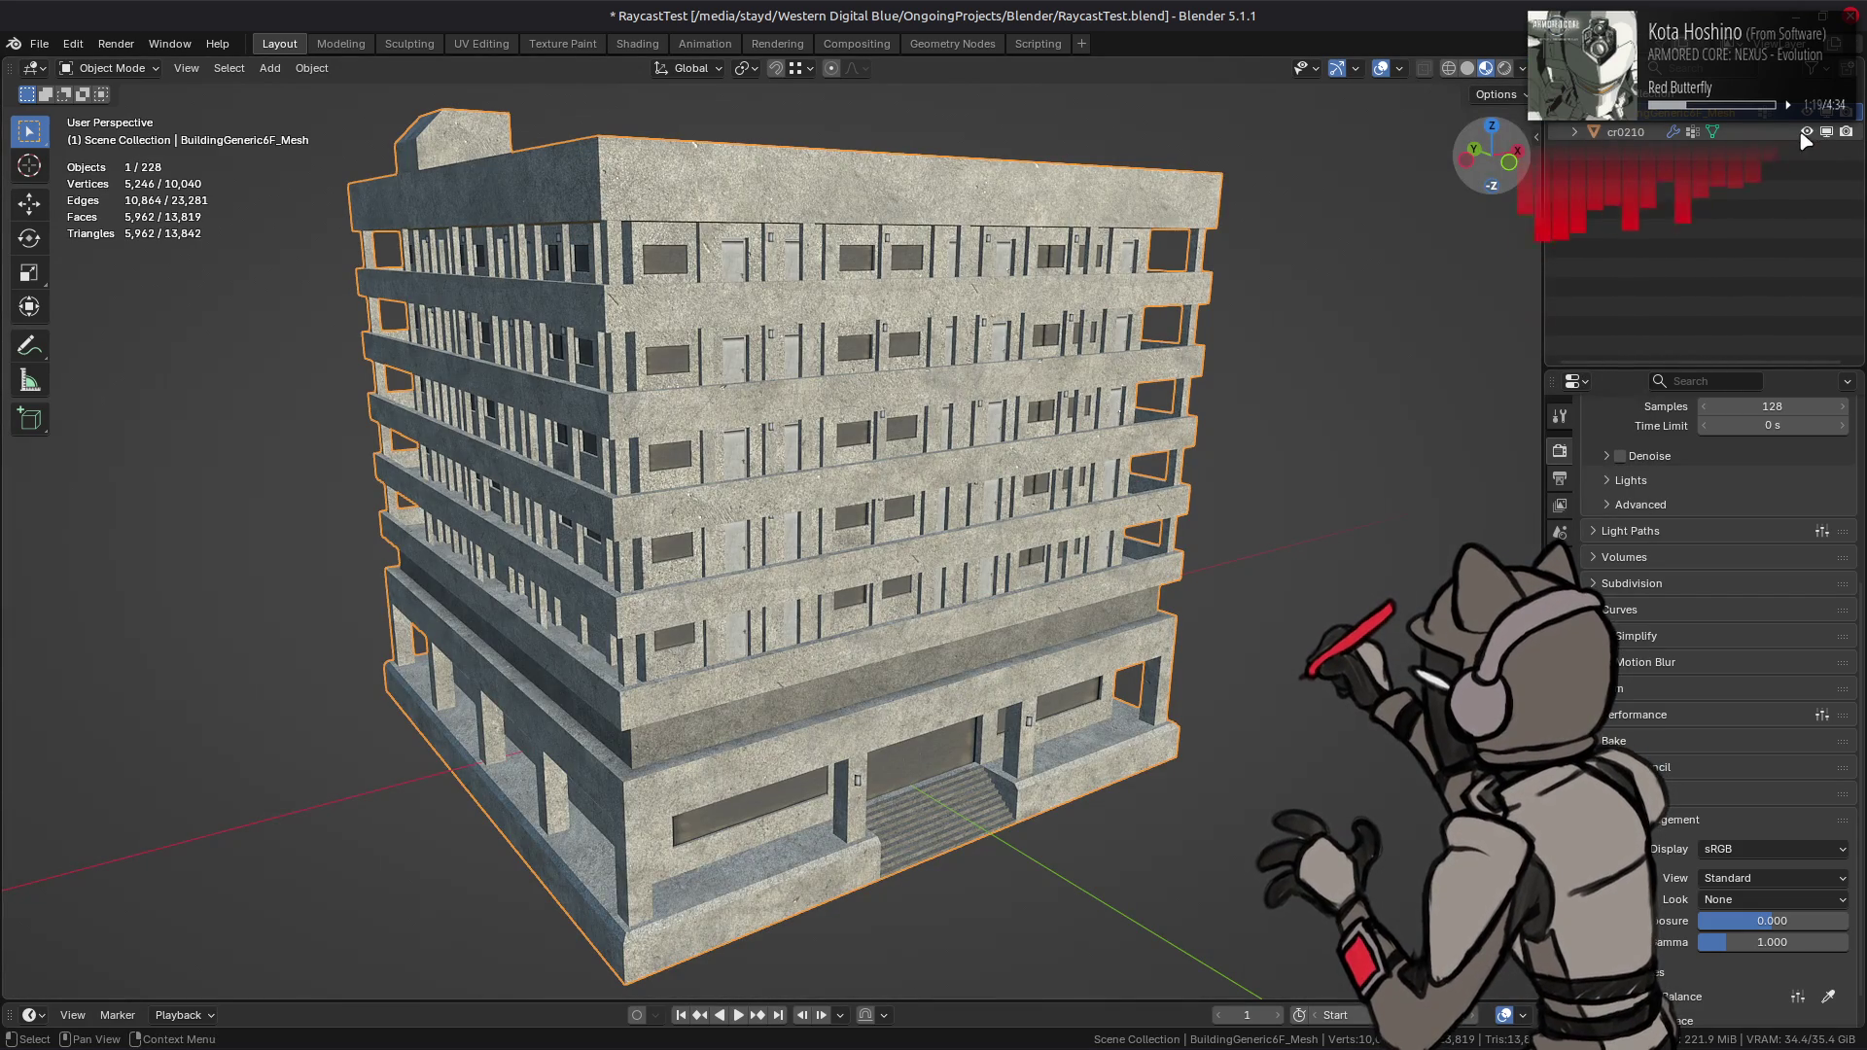
pyautogui.click(1806, 134)
pyautogui.hotkey('ctrl', 's')
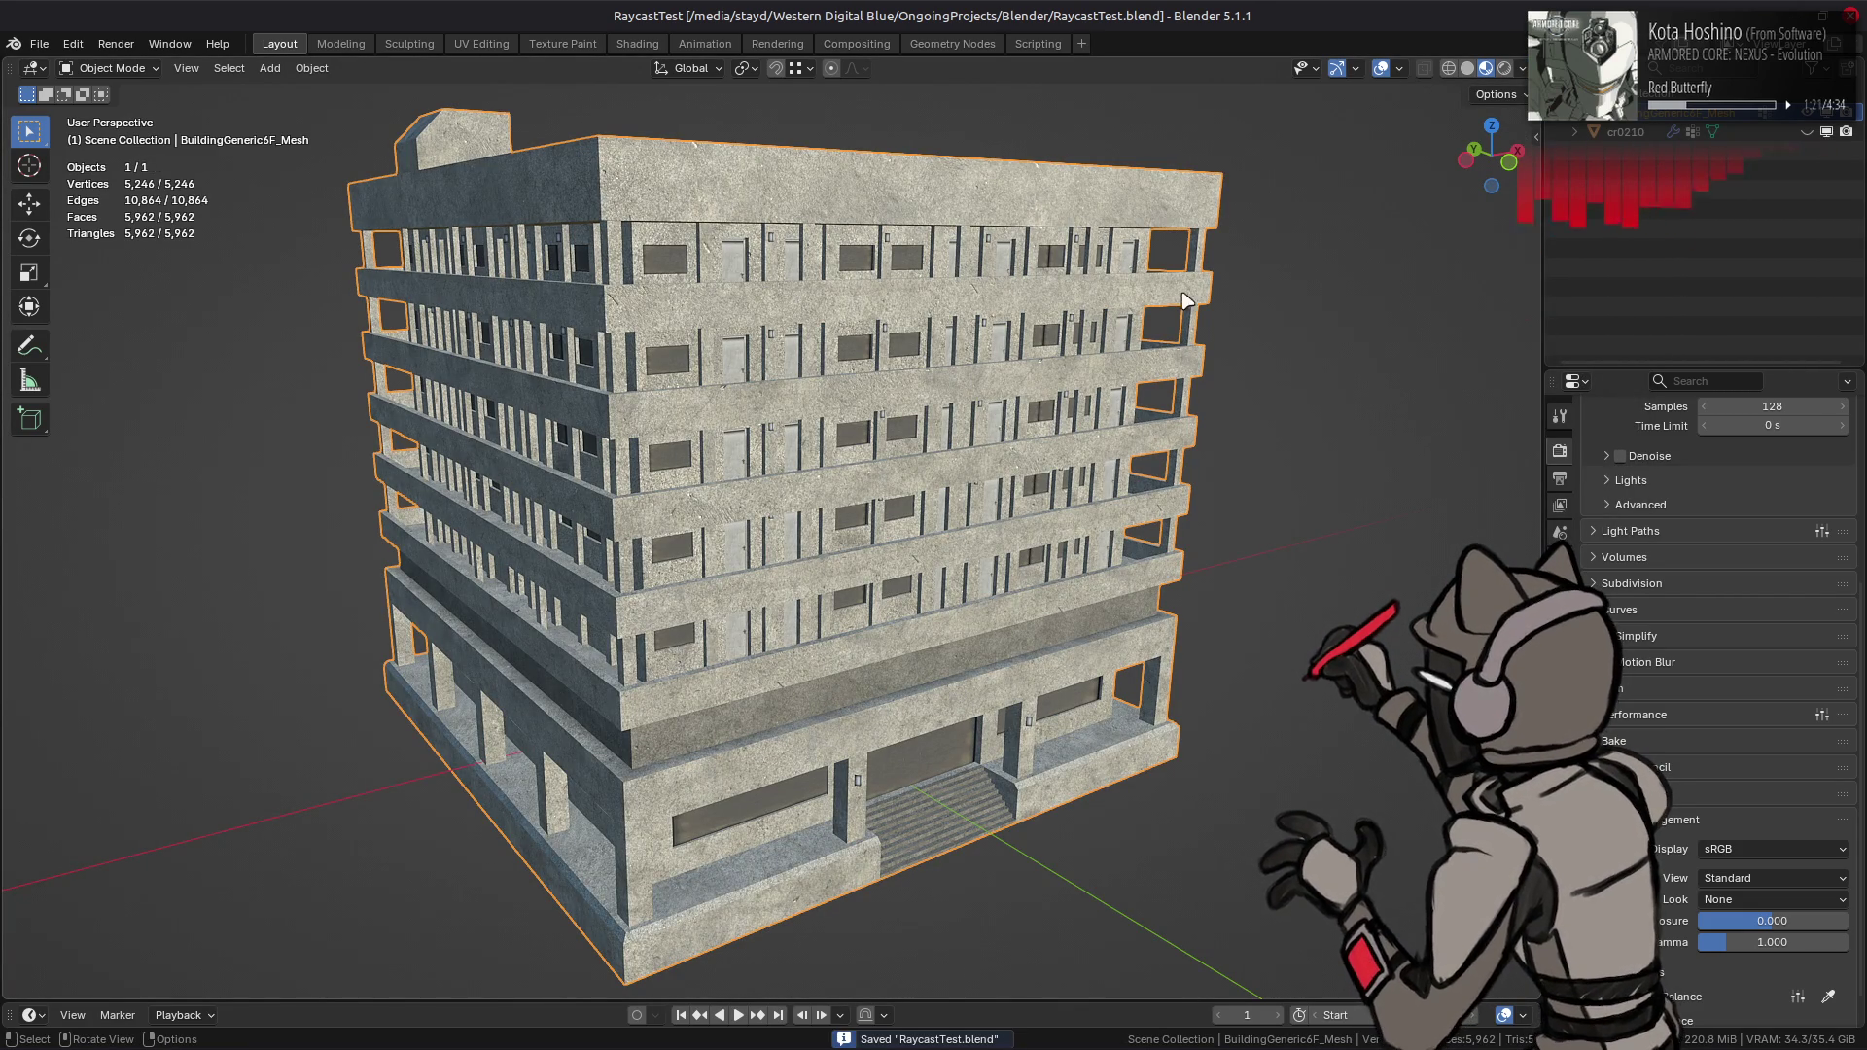
pyautogui.moveTo(1188, 284)
pyautogui.keyDown('ctrl'); pyautogui.mouseDown(button='middle')
pyautogui.moveTo(1056, 273)
pyautogui.moveTo(1069, 331)
pyautogui.moveTo(1128, 355)
pyautogui.moveTo(1196, 460)
pyautogui.mouseUp(button='middle'); pyautogui.keyUp('ctrl')
# - Zoom in and out around the building and bring up its aggregate_01 material settings
pyautogui.scroll(-3, 1021, 308)
pyautogui.scroll(-3, 1128, 355)
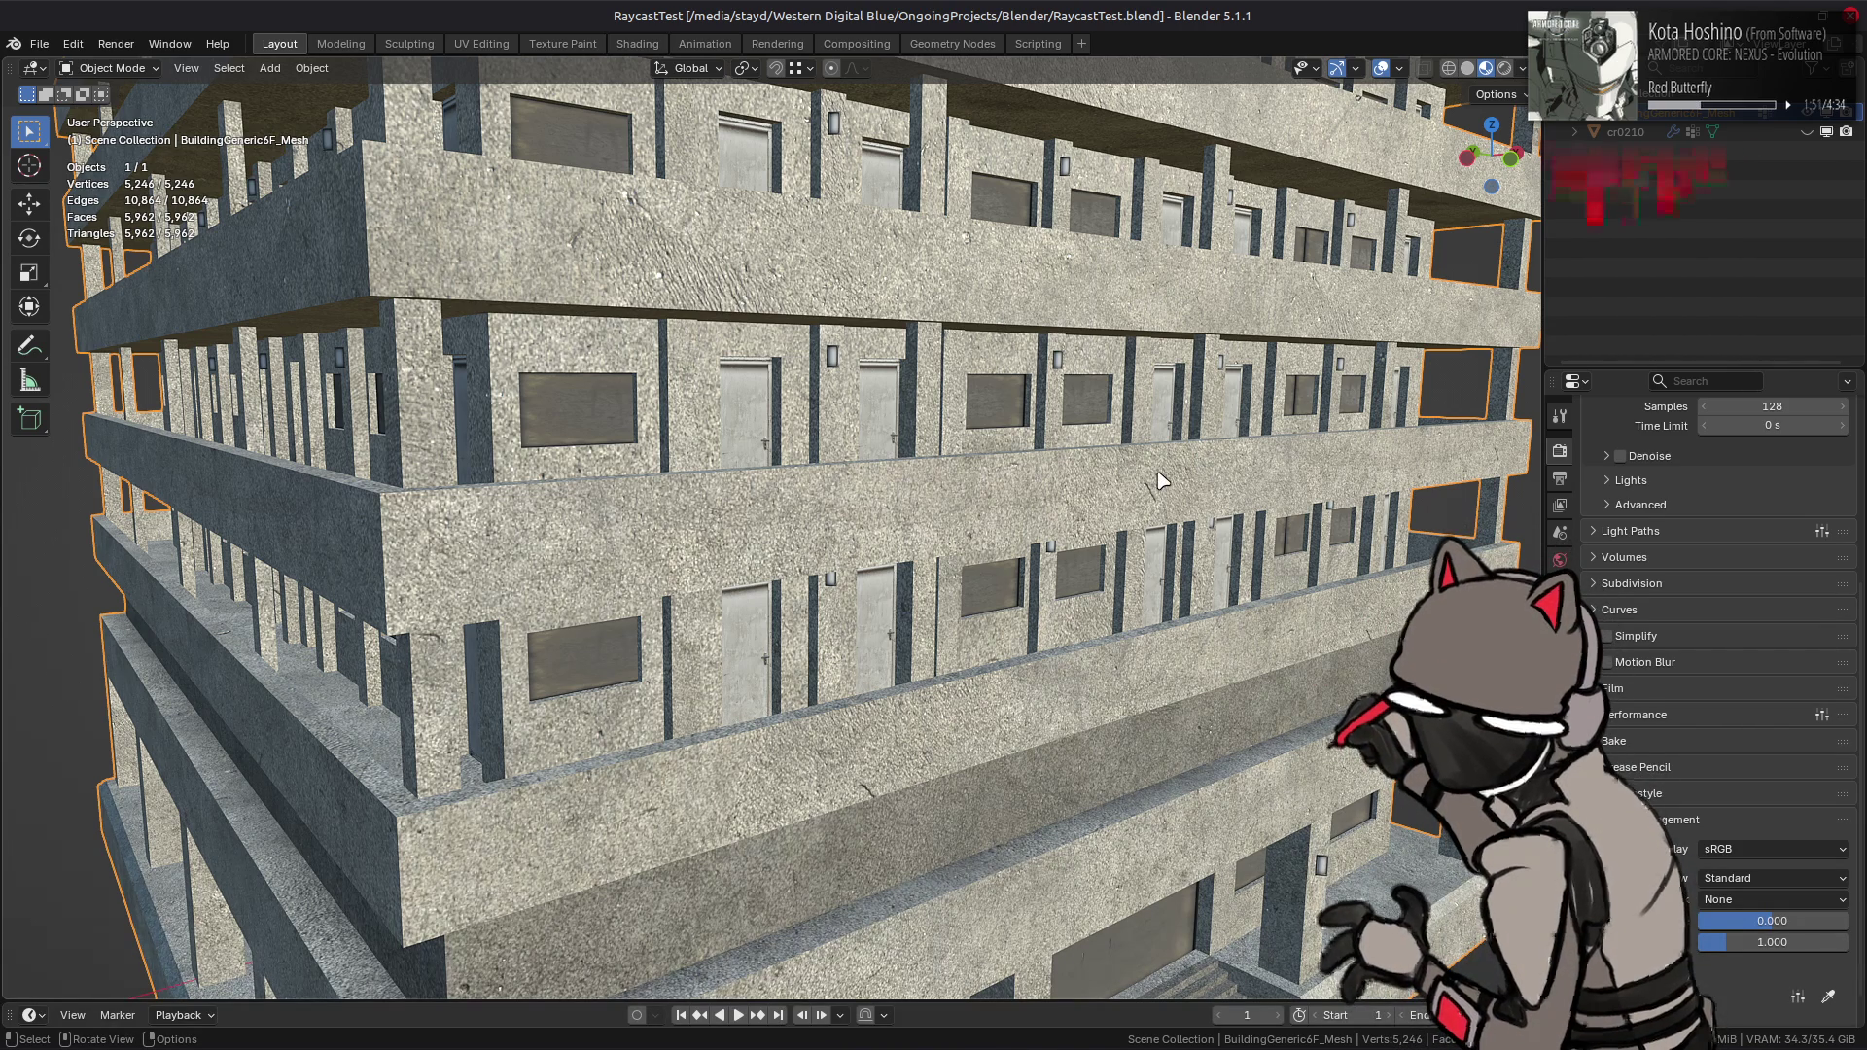
pyautogui.scroll(-5, 1134, 467)
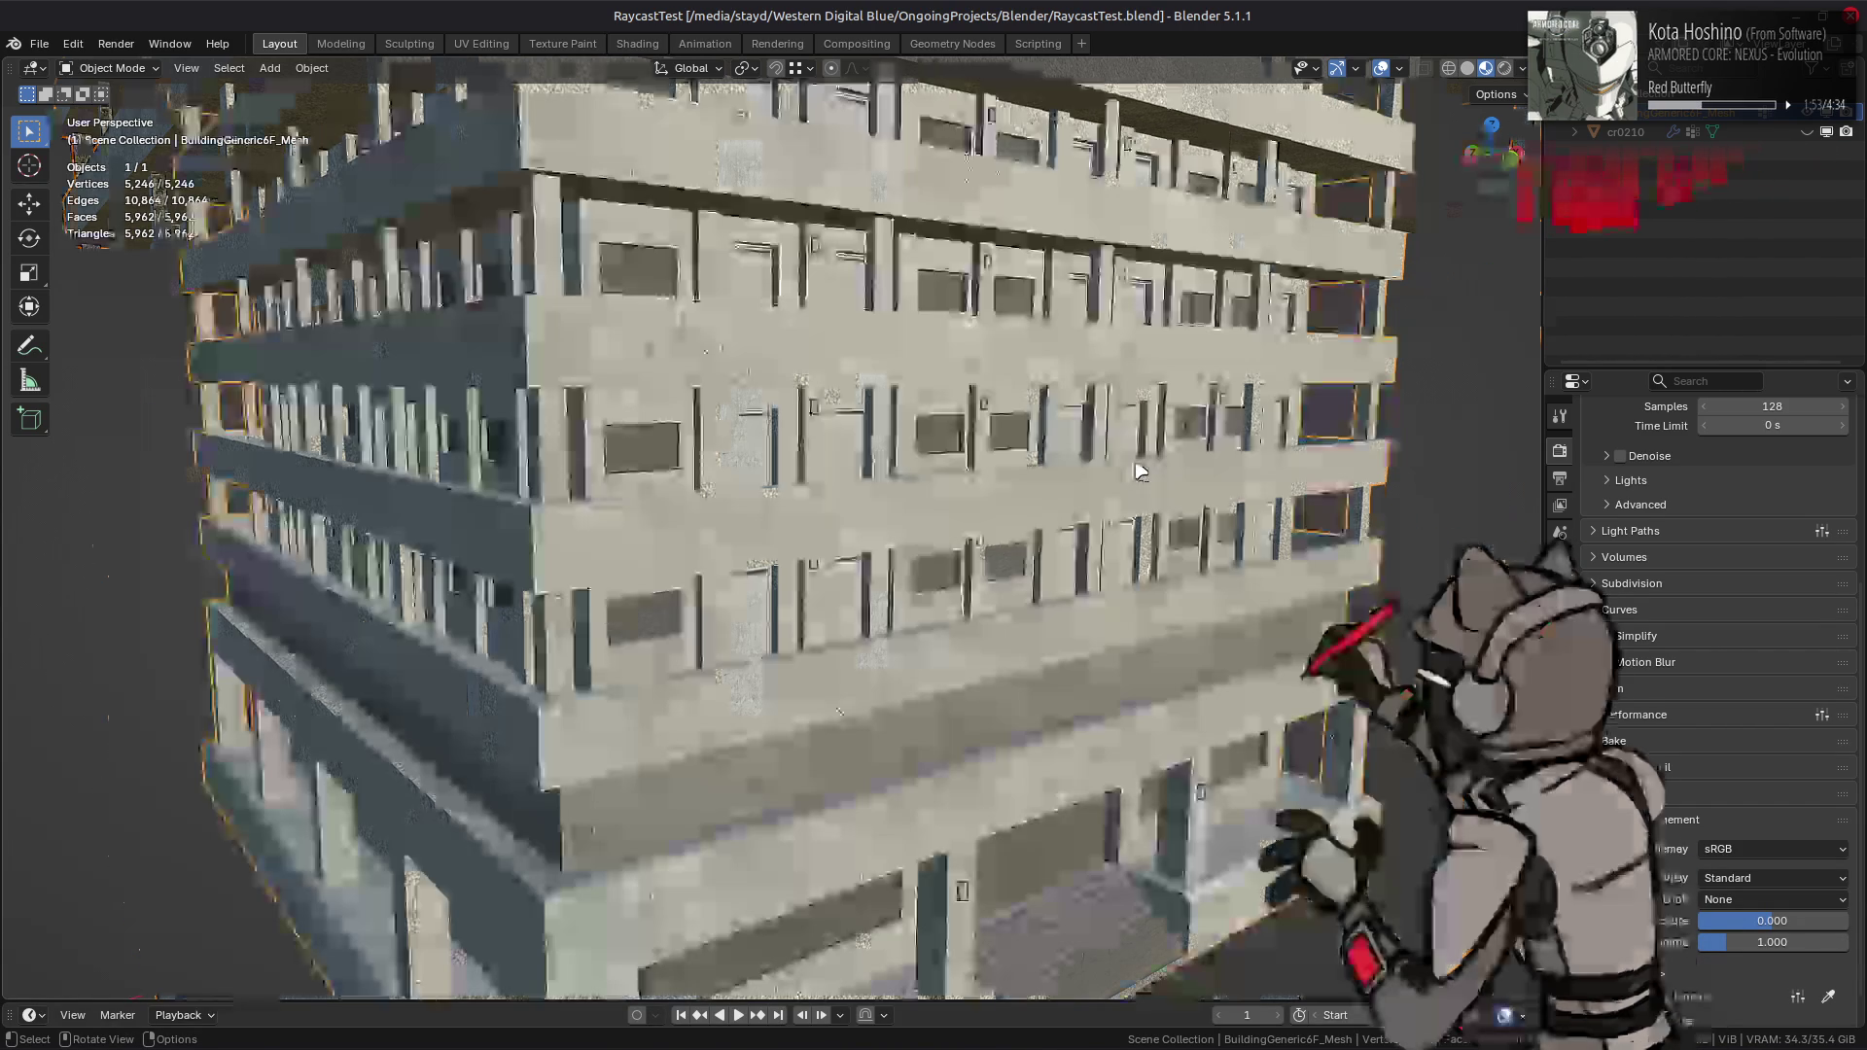
pyautogui.moveTo(667, 508)
pyautogui.mouseDown(button='middle')
pyautogui.moveTo(838, 564)
pyautogui.moveTo(800, 534)
pyautogui.moveTo(859, 601)
pyautogui.moveTo(875, 562)
pyautogui.moveTo(925, 555)
pyautogui.moveTo(934, 622)
pyautogui.moveTo(951, 601)
pyautogui.moveTo(1017, 607)
pyautogui.mouseUp(button='middle')
pyautogui.scroll(5, 800, 534)
pyautogui.scroll(-3, 924, 546)
pyautogui.scroll(-3, 927, 580)
pyautogui.scroll(8, 933, 616)
pyautogui.scroll(-5, 931, 617)
pyautogui.scroll(2, 935, 618)
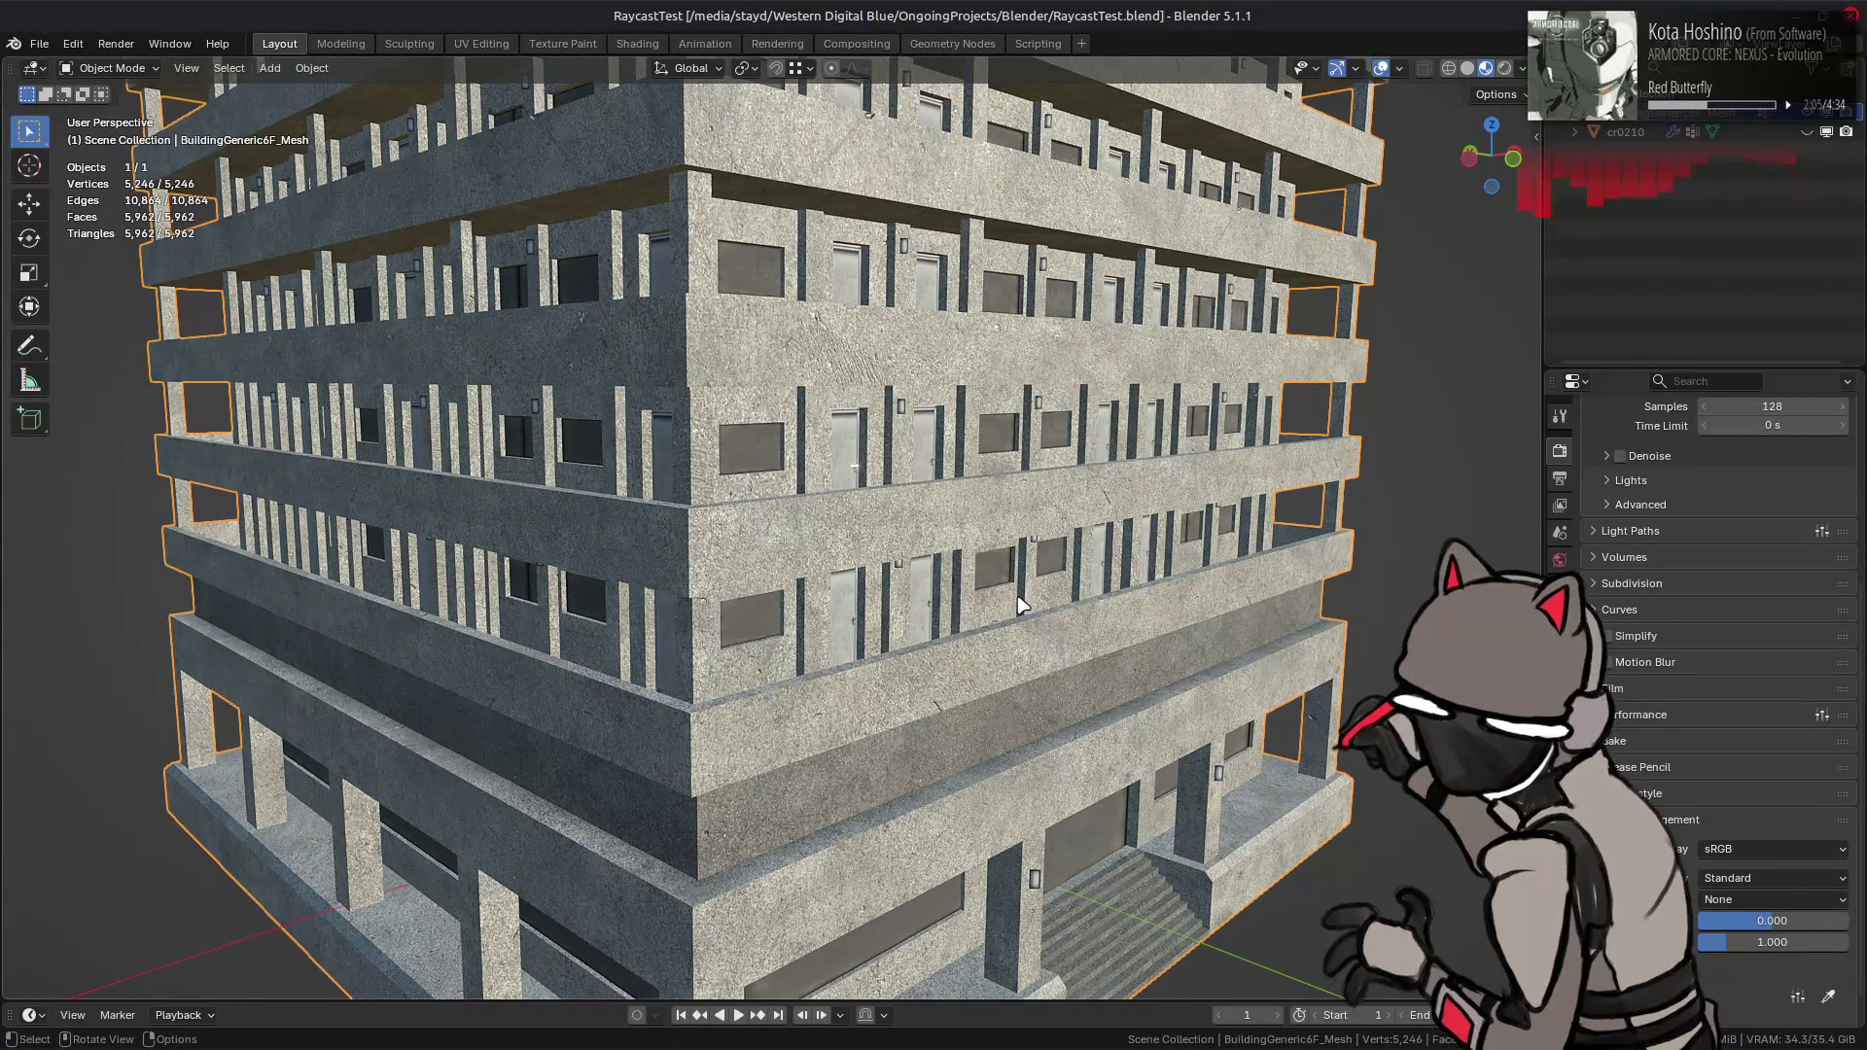
pyautogui.click(1560, 769)
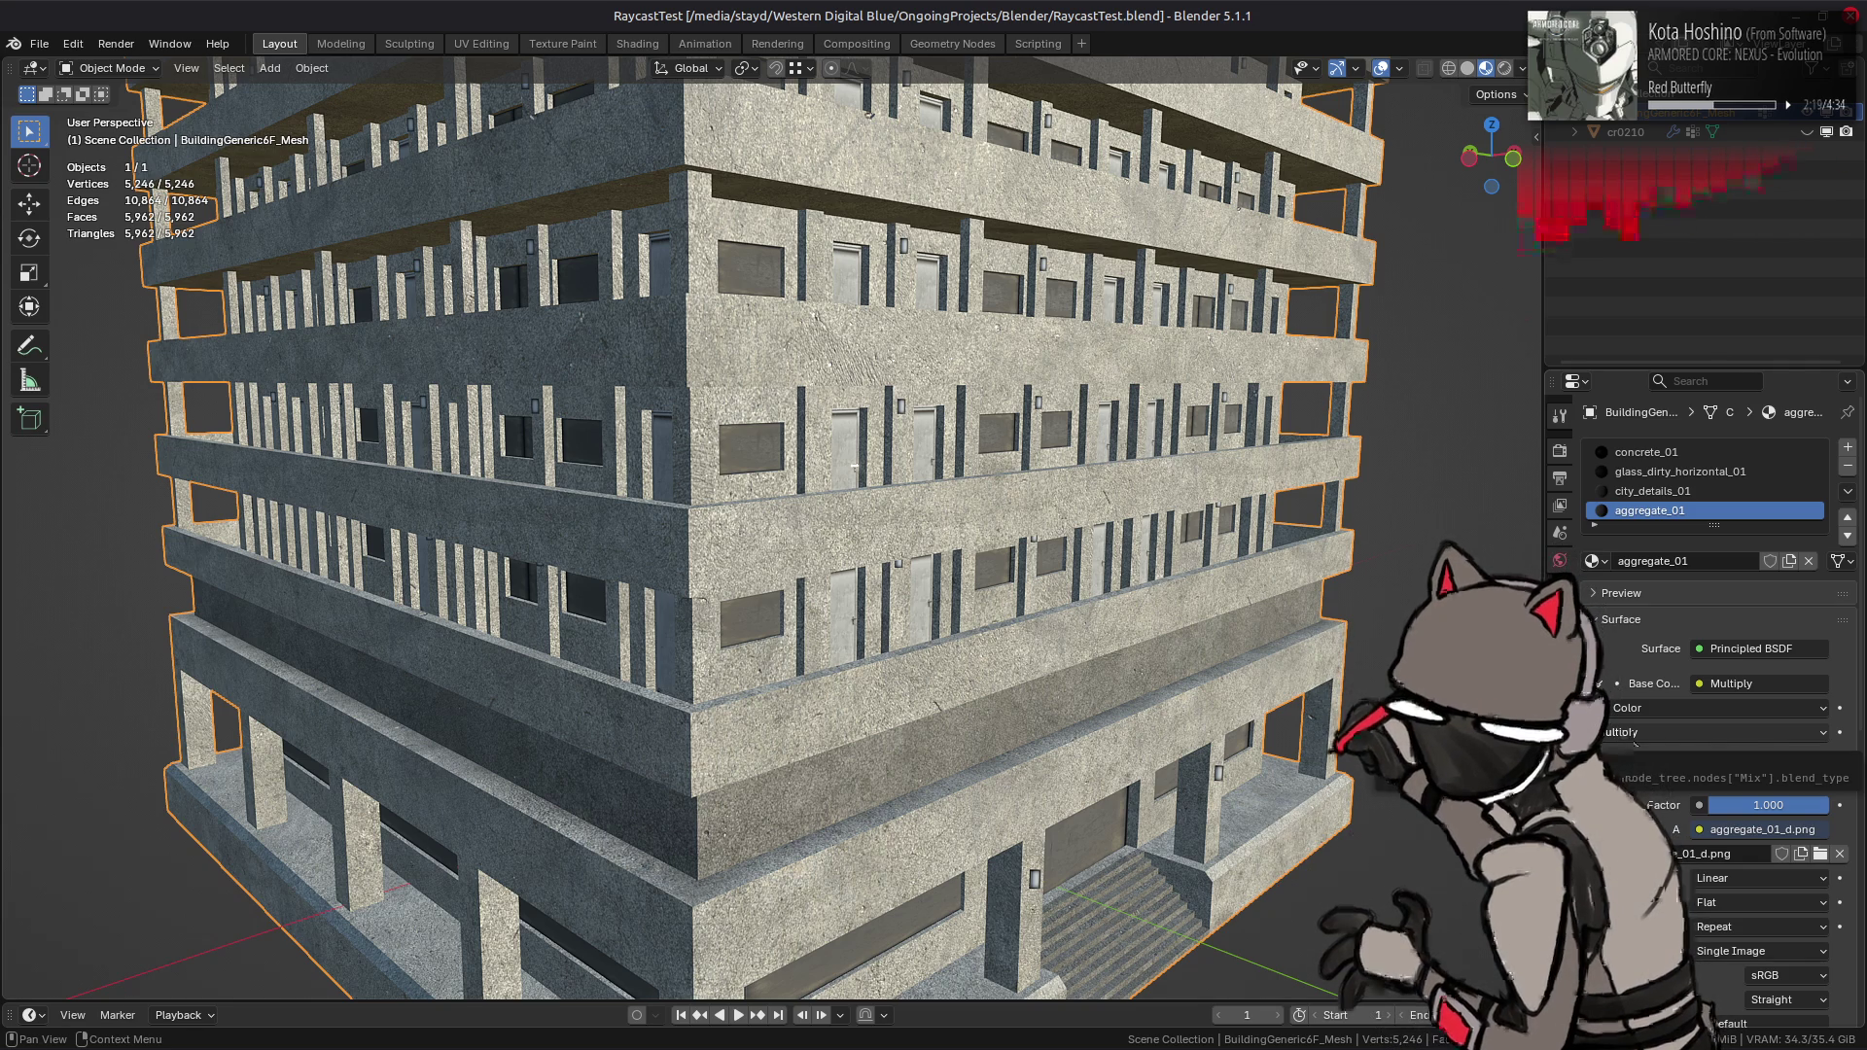
# - Orbit to other angles of the building, deselect it and save the file
pyautogui.moveTo(1186, 595)
pyautogui.keyDown('ctrl'); pyautogui.mouseDown(button='middle')
pyautogui.moveTo(989, 671)
pyautogui.moveTo(1113, 592)
pyautogui.mouseUp(button='middle'); pyautogui.keyUp('ctrl')
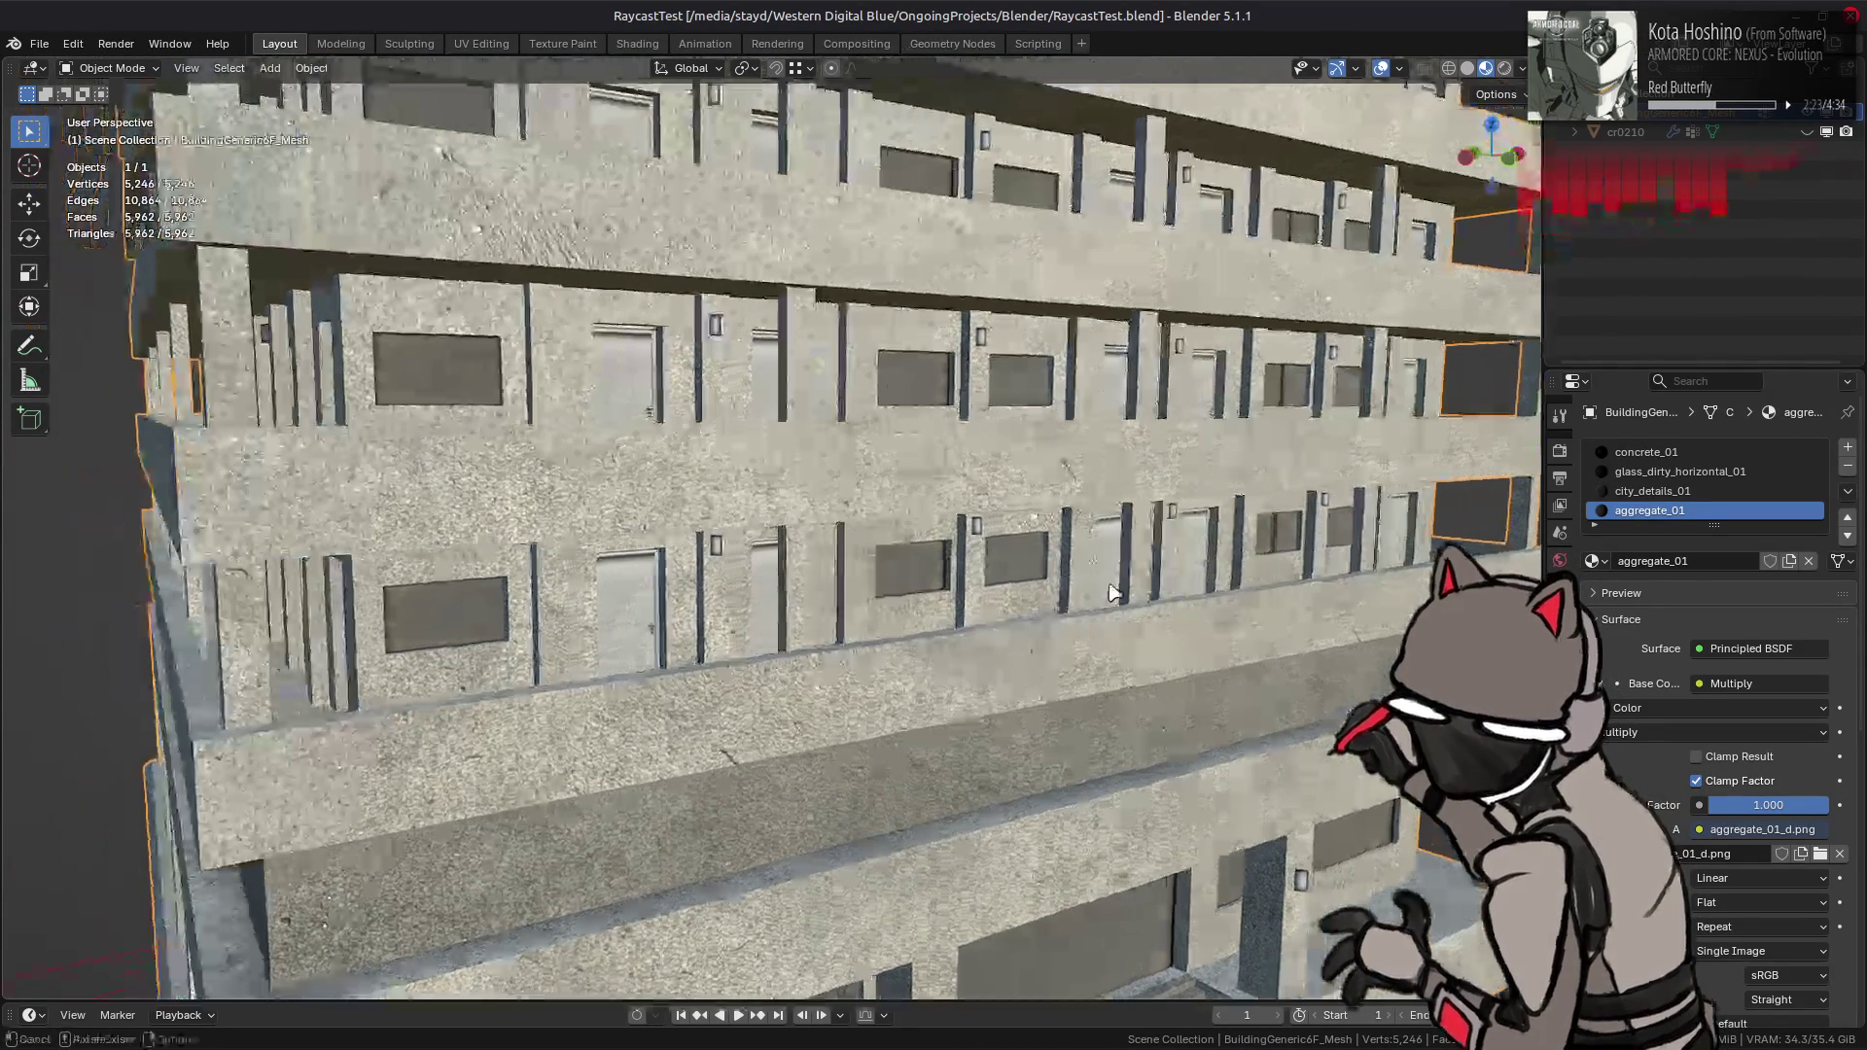
pyautogui.scroll(-5, 1114, 591)
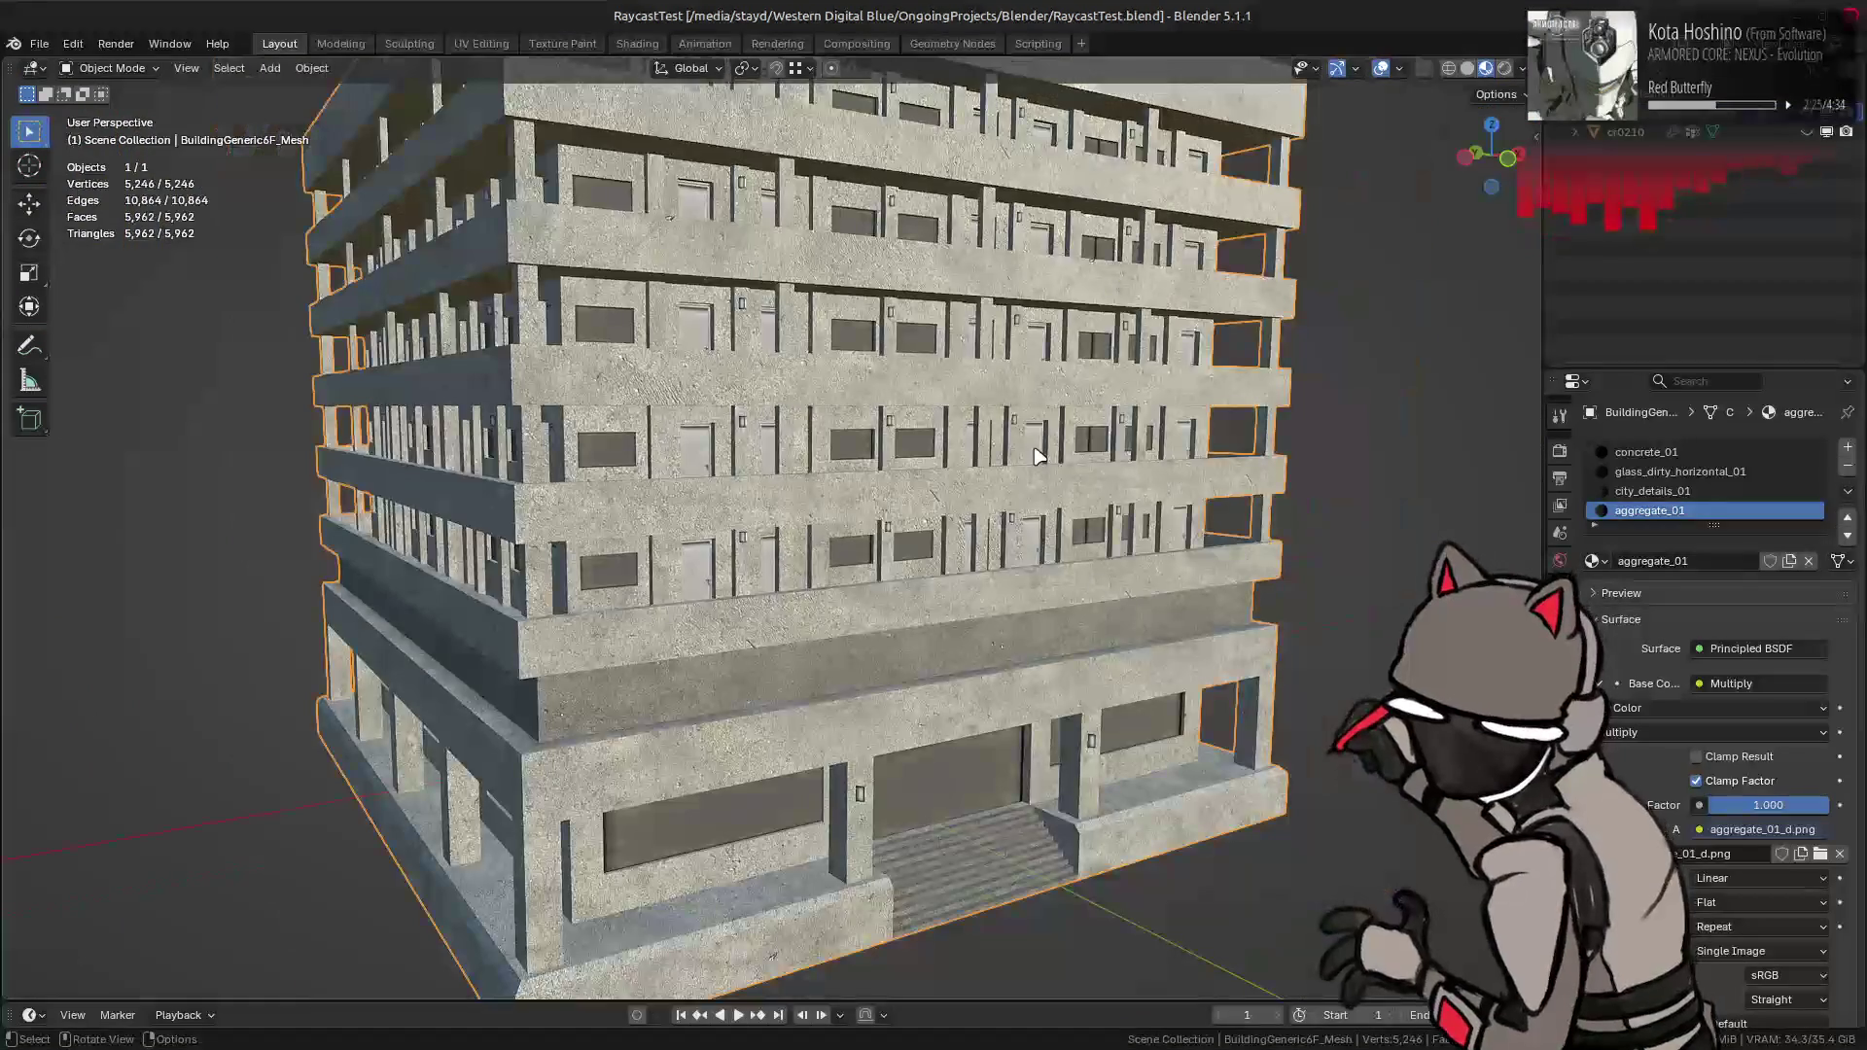
pyautogui.scroll(-5, 1032, 439)
pyautogui.moveTo(778, 919); pyautogui.dragTo(797, 564, button='middle')
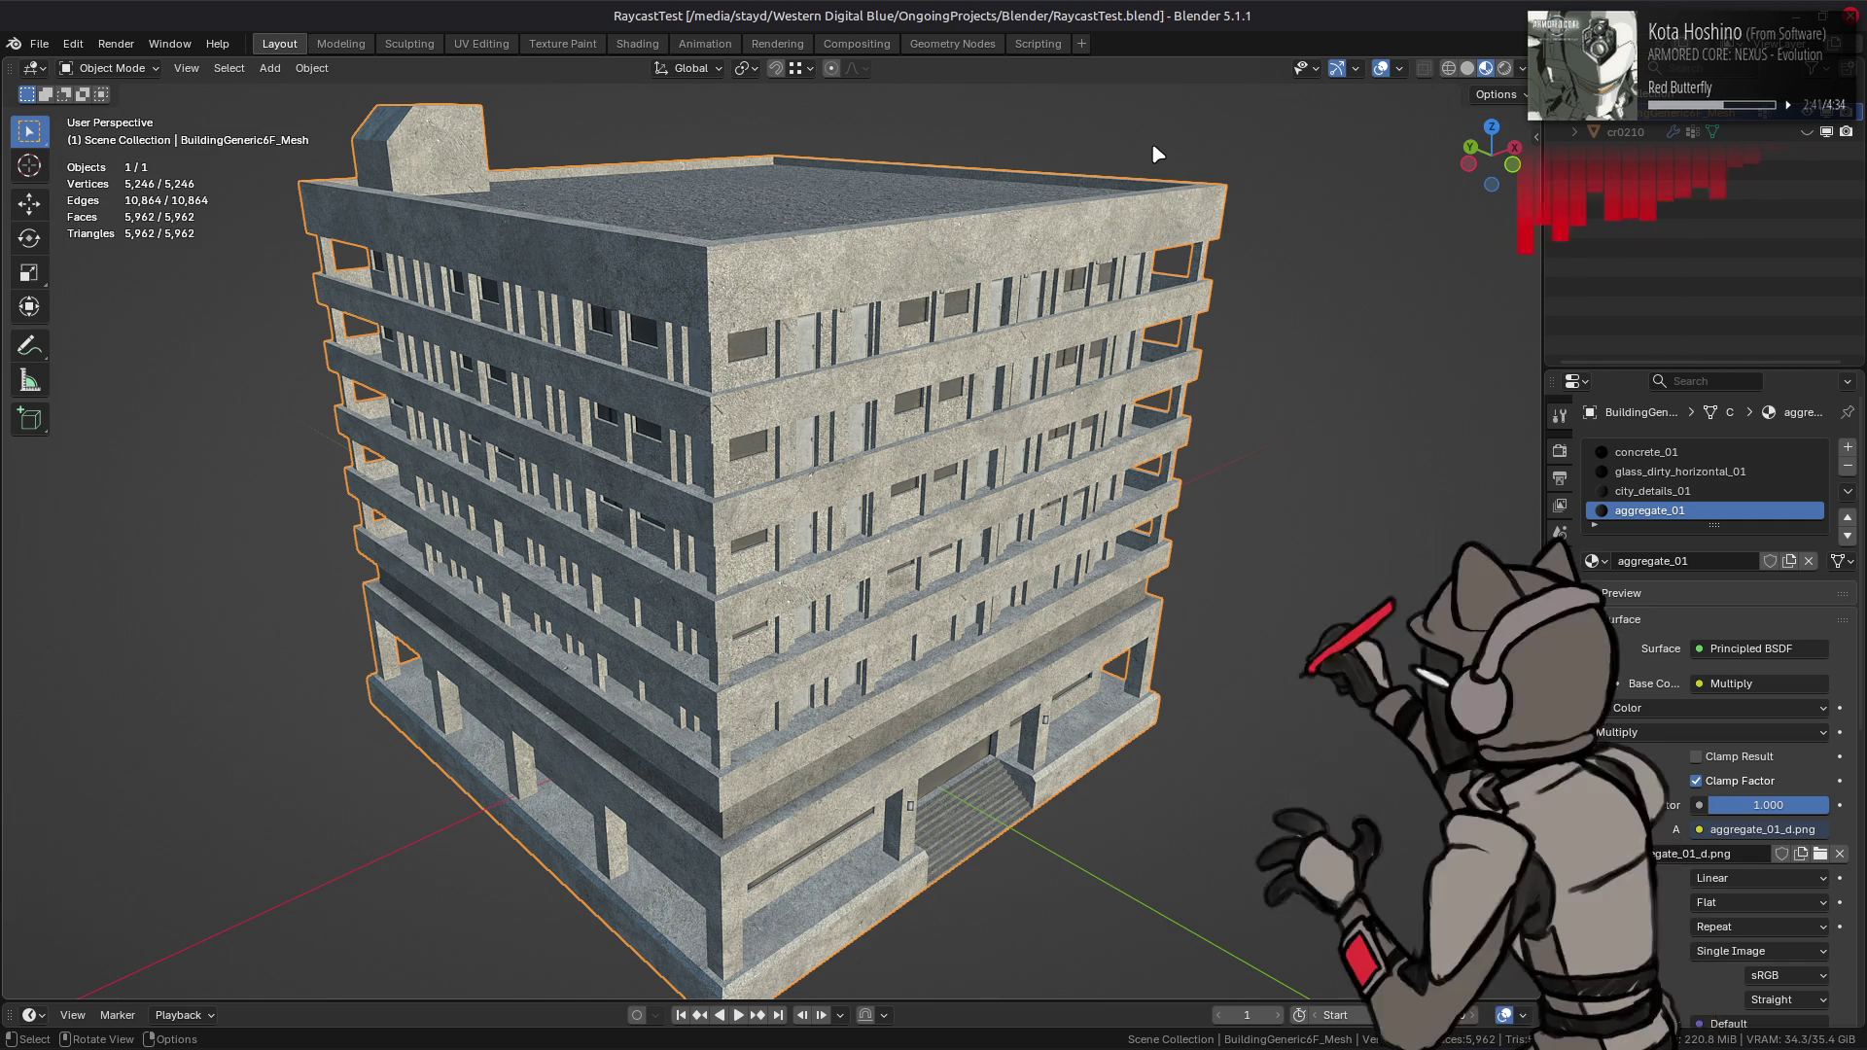
pyautogui.scroll(4, 1157, 154)
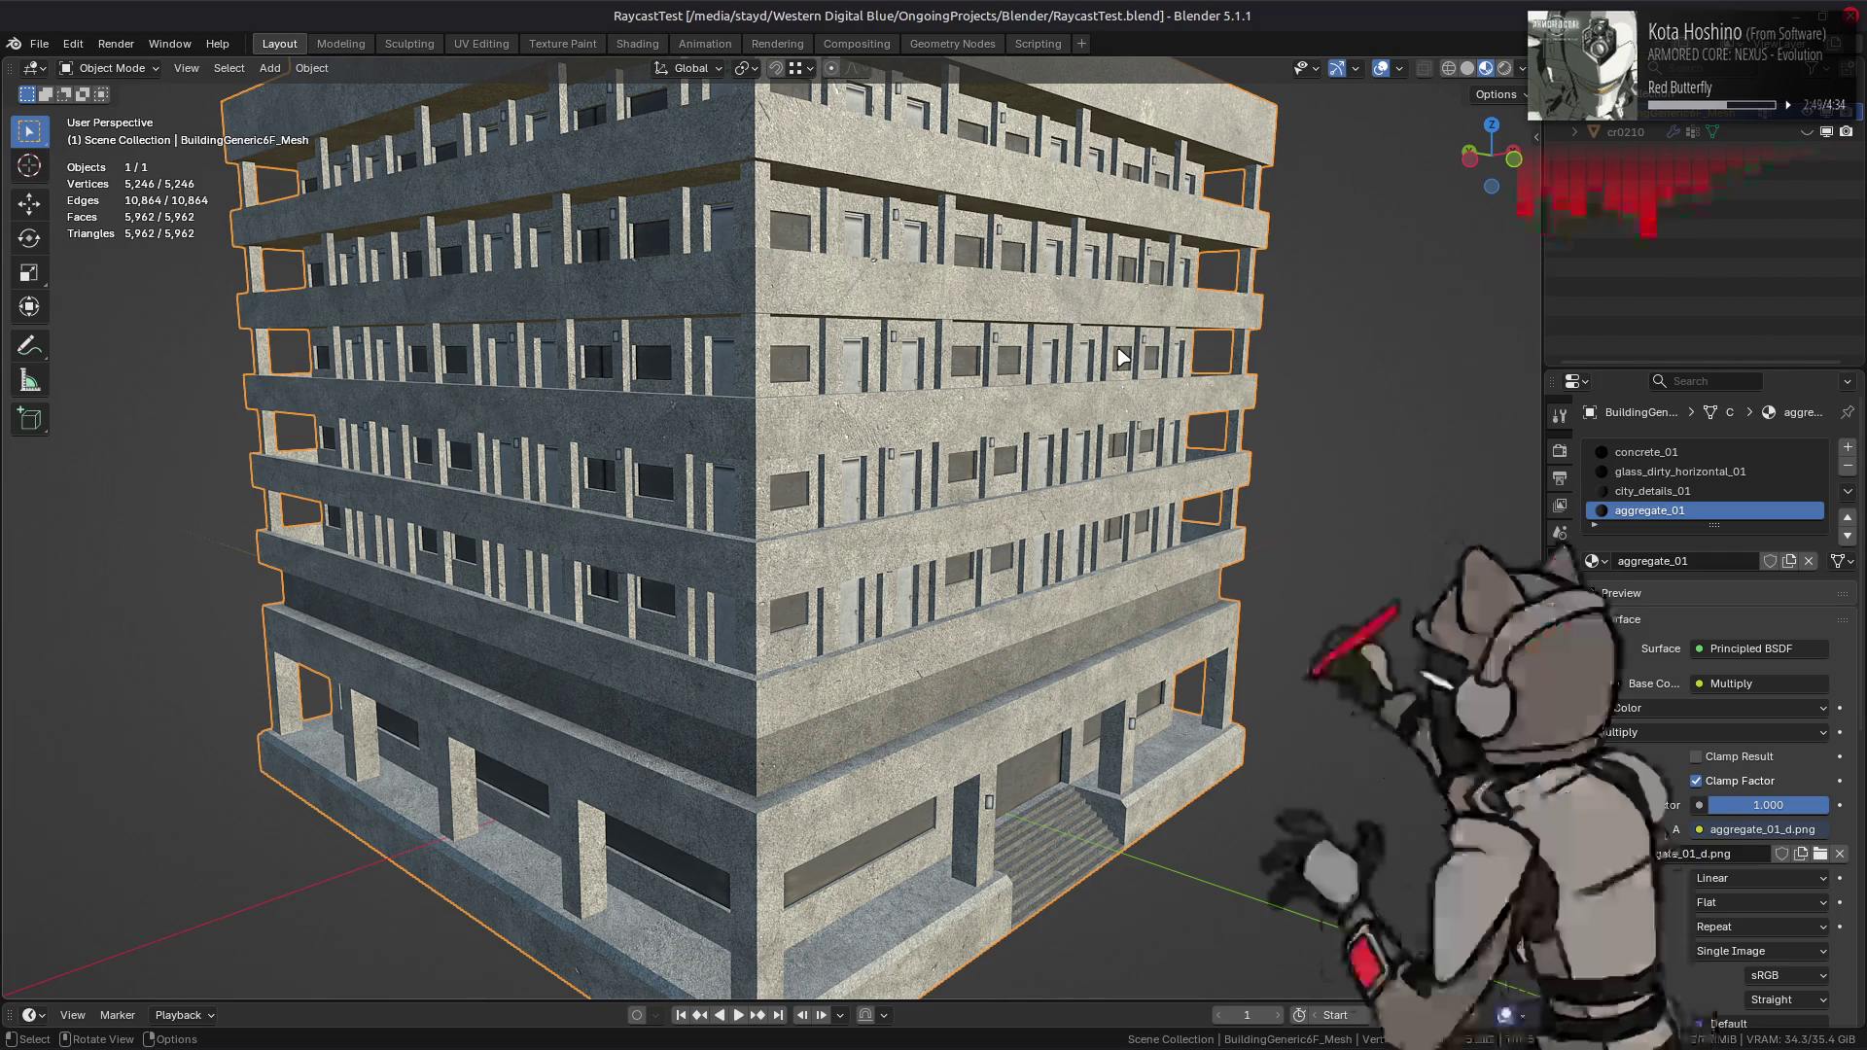
pyautogui.moveTo(1123, 358); pyautogui.dragTo(1107, 382, button='middle')
pyautogui.hotkey('alt', 'a')
pyautogui.hotkey('ctrl', 's')
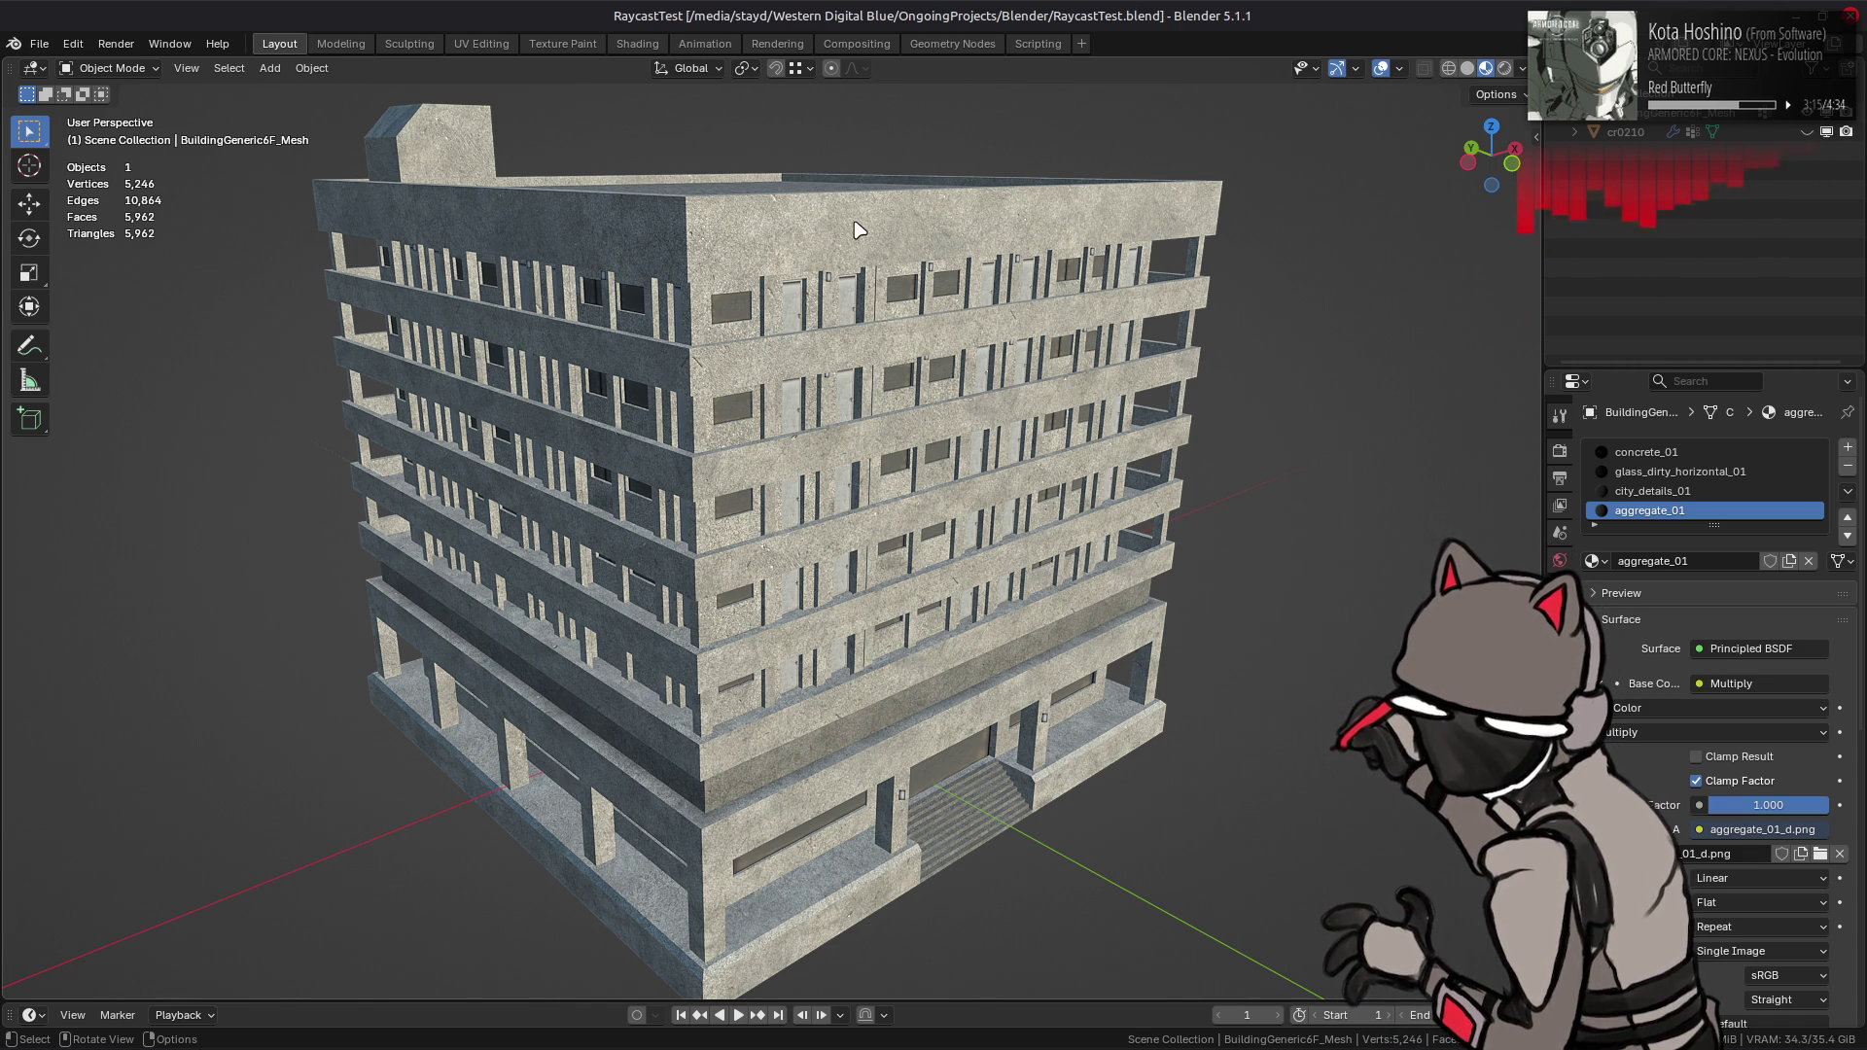
# - Try a 17.4° rotation of the building, undo it, save, and reselect it
pyautogui.click(960, 409)
pyautogui.press('r')
pyautogui.click(1095, 471)
pyautogui.moveTo(1095, 471); pyautogui.dragTo(895, 166, button='middle')
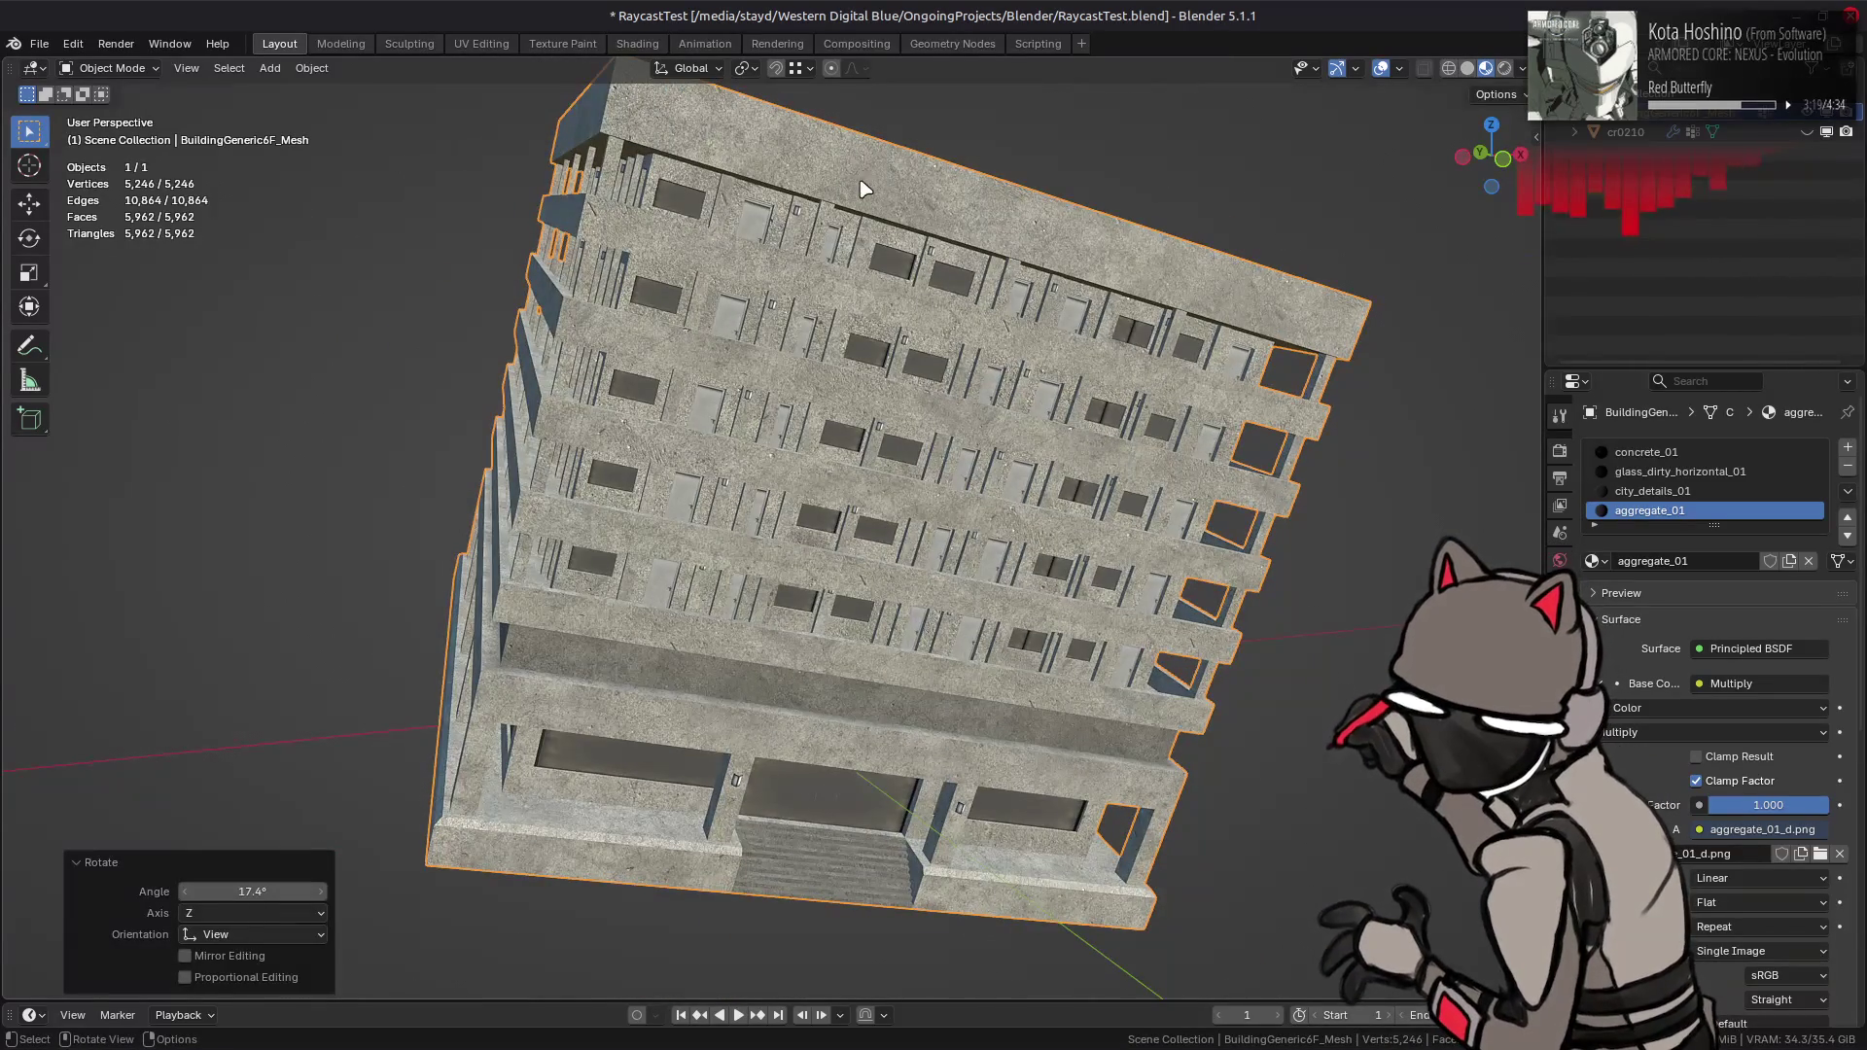
pyautogui.moveTo(895, 655)
pyautogui.mouseDown(button='middle')
pyautogui.moveTo(959, 645)
pyautogui.moveTo(934, 467)
pyautogui.moveTo(951, 475)
pyautogui.mouseUp(button='middle')
pyautogui.hotkey('ctrl', 'z')
pyautogui.hotkey('ctrl', 'z')
pyautogui.hotkey('ctrl', 's')
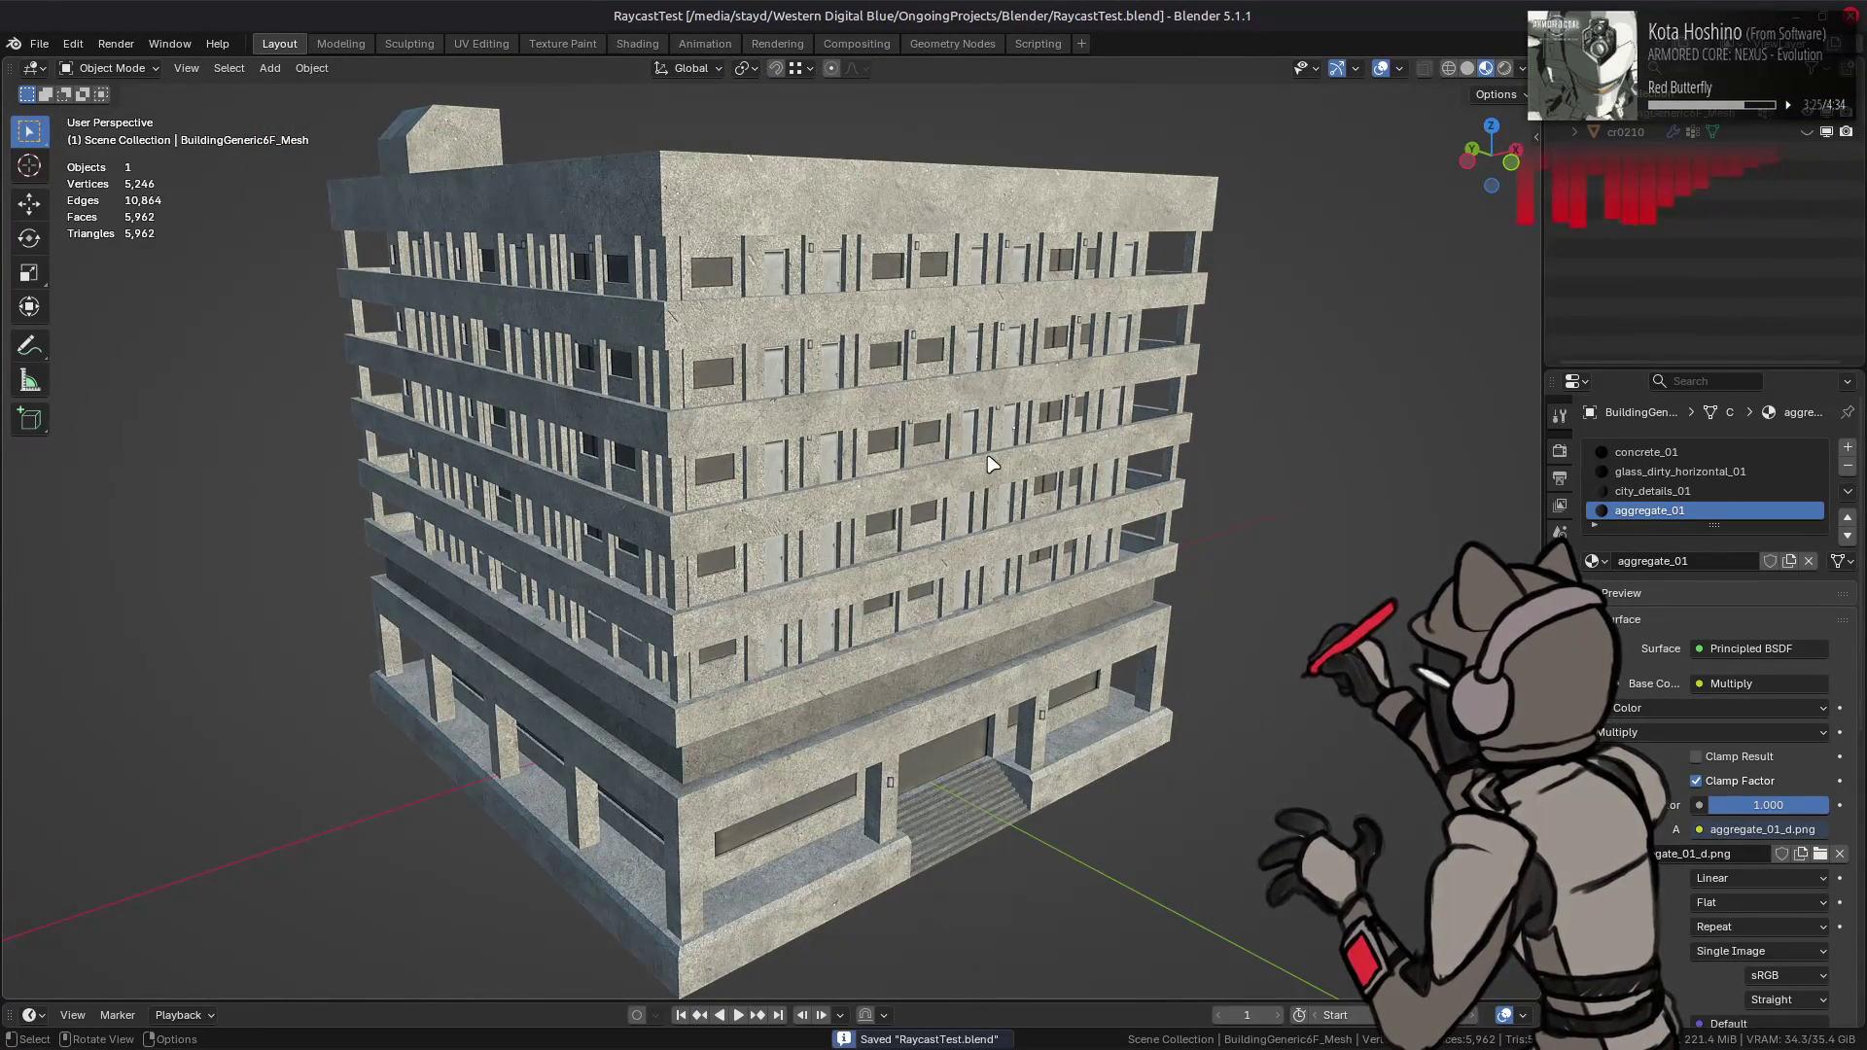
pyautogui.click(989, 461)
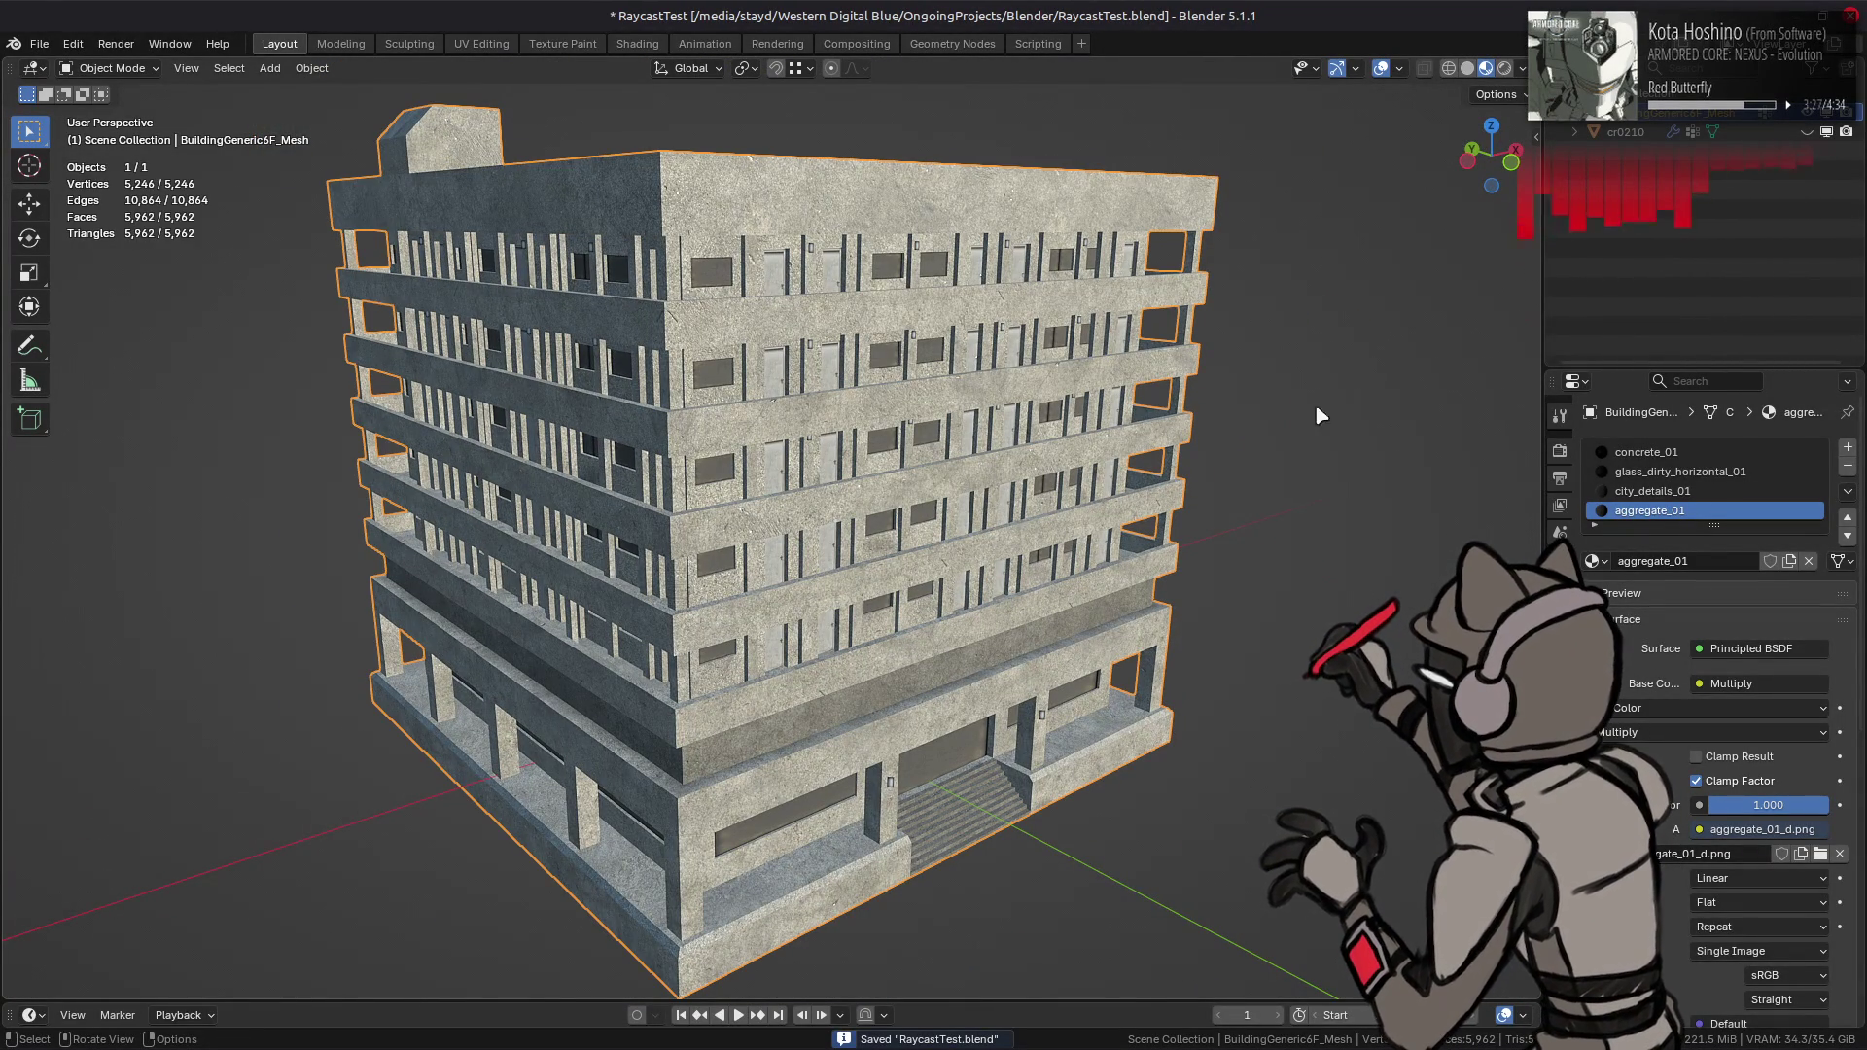
pyautogui.click(1560, 416)
# - Add a Geometry Nodes modifier using Split to Instances, renaming the group 'Split by Material'
pyautogui.click(1672, 450)
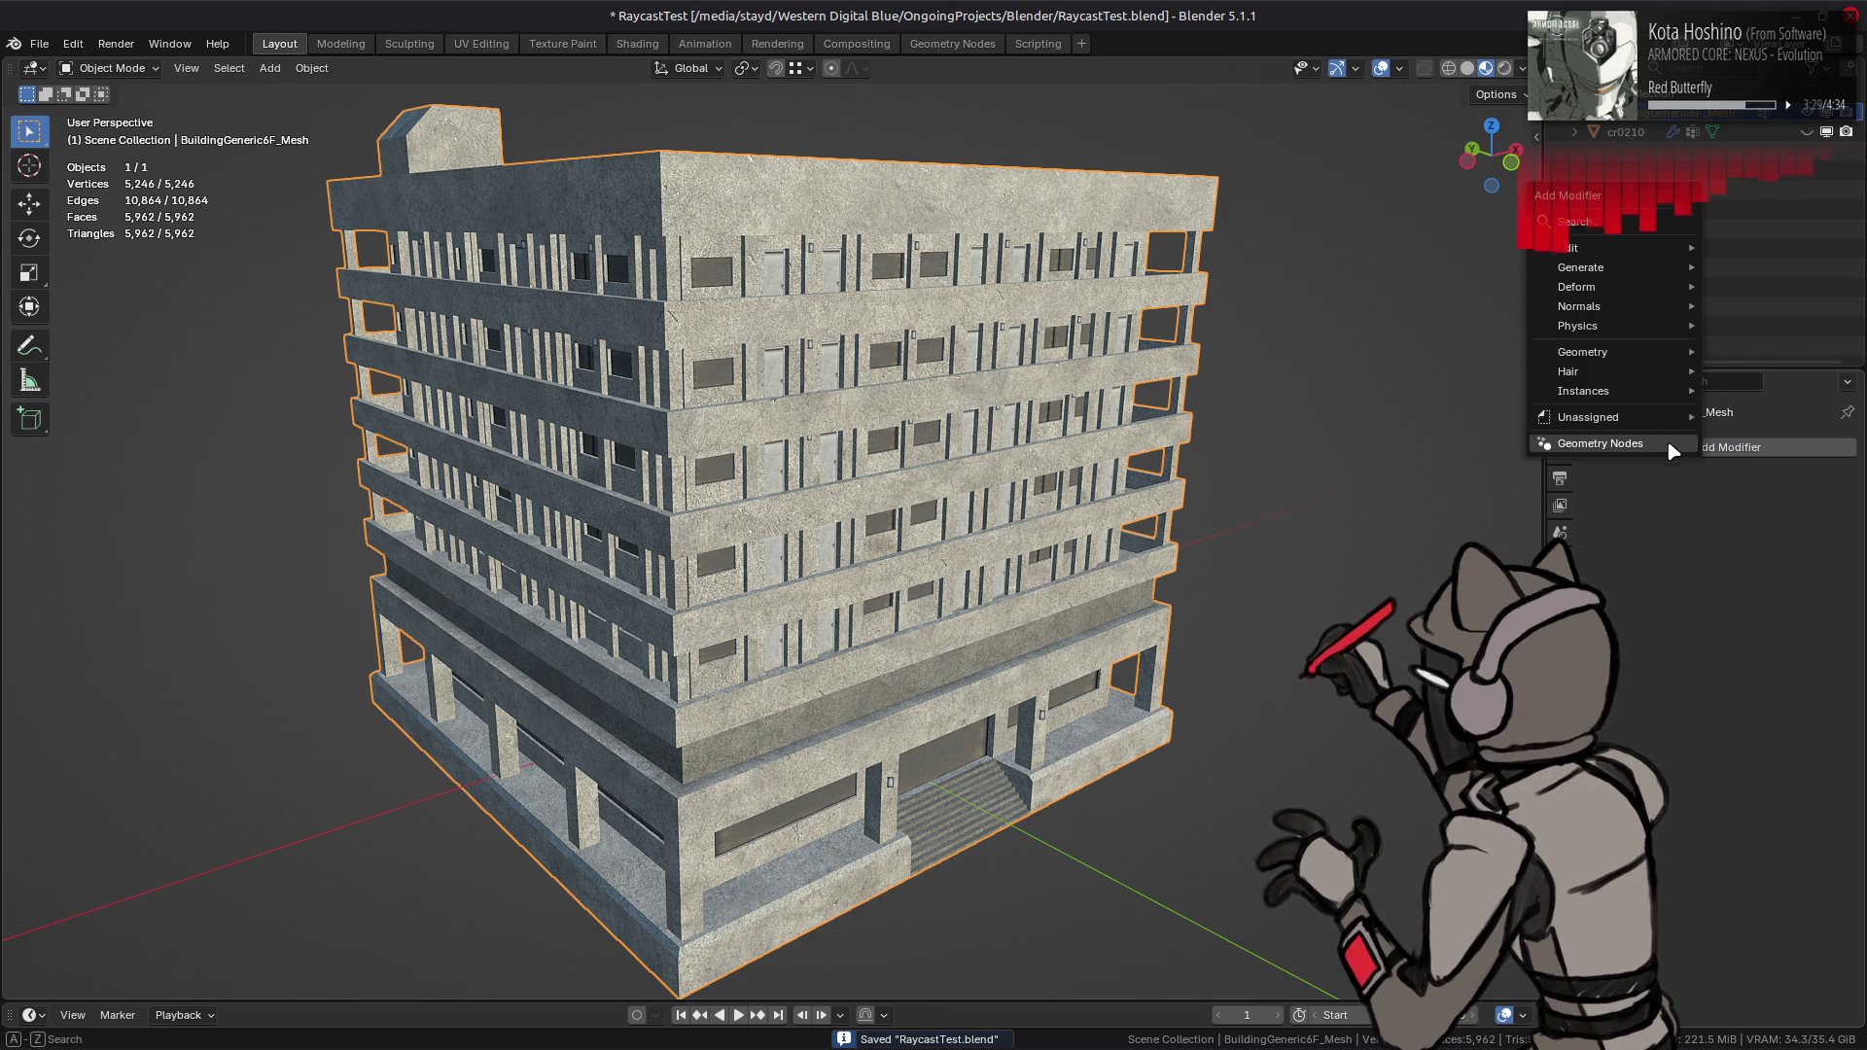
pyautogui.click(1653, 433)
pyautogui.click(1604, 551)
pyautogui.press('Return')
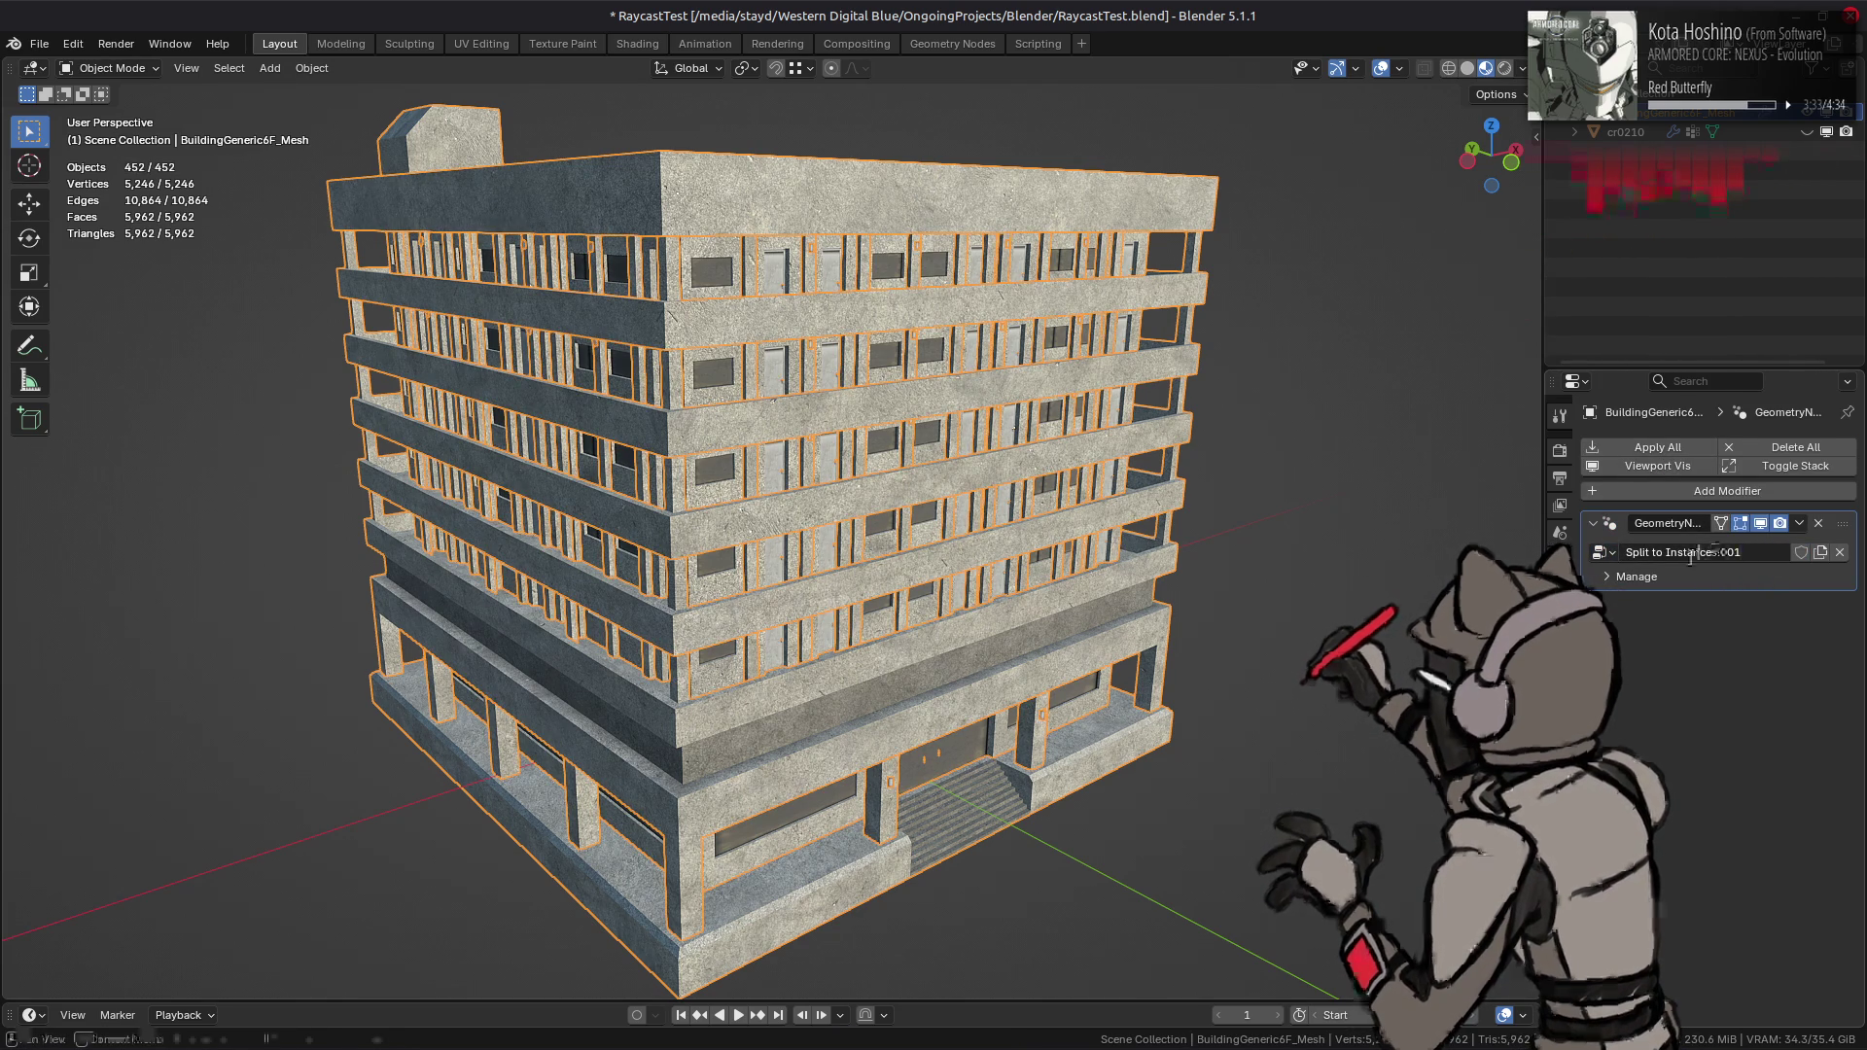
pyautogui.click(1739, 552)
pyautogui.write('Split by Material')
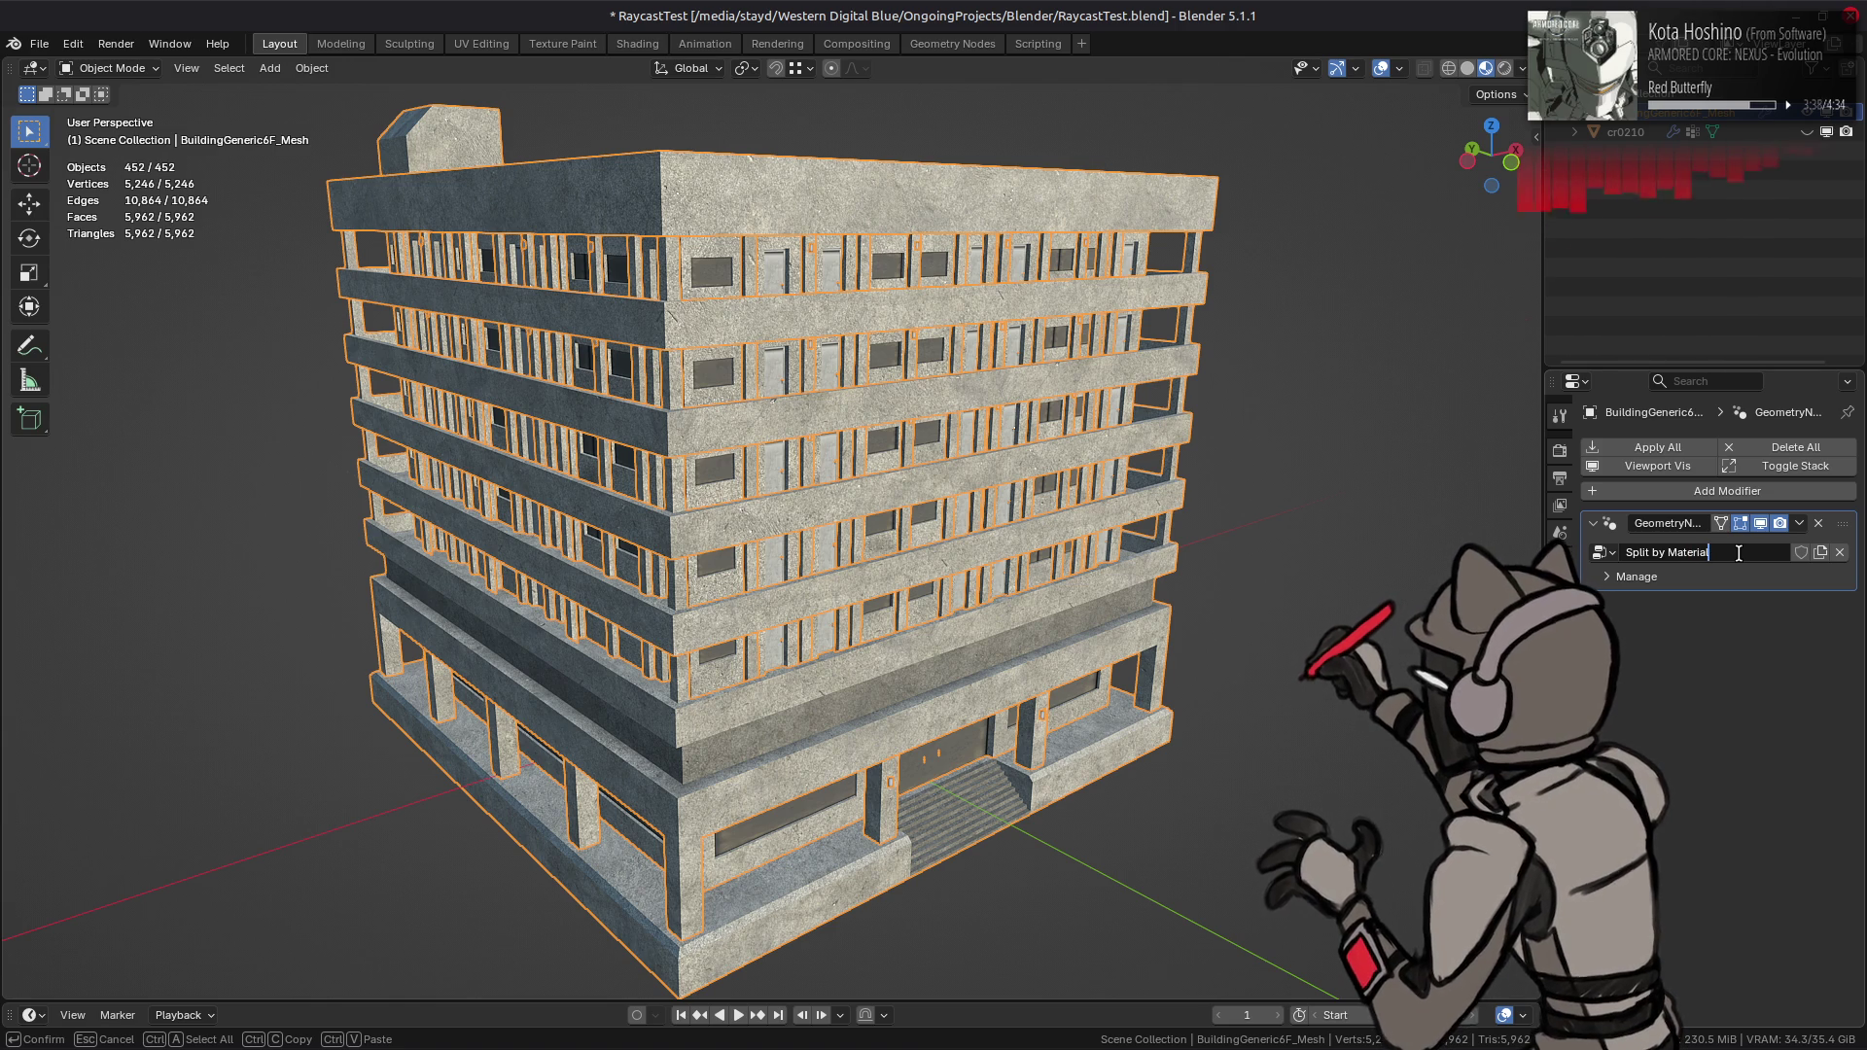
pyautogui.press('Return')
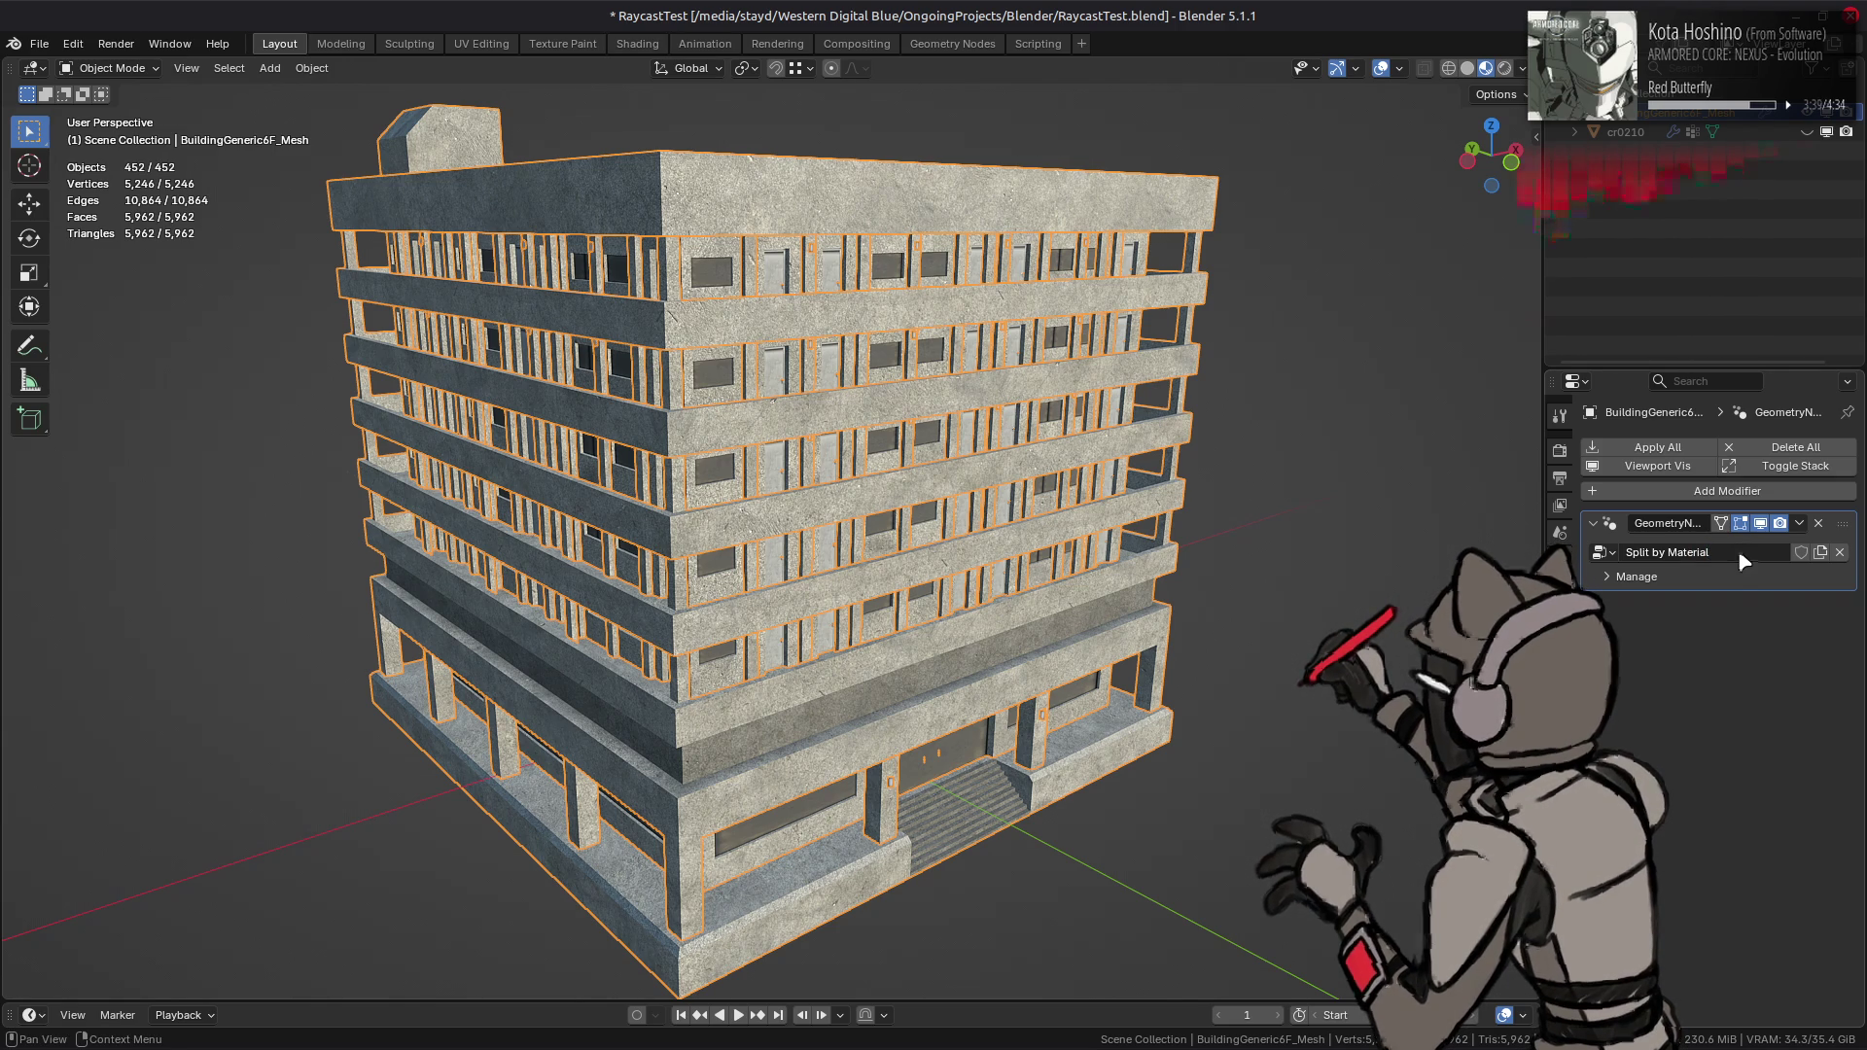
# - Add a Material Index node feeding Split to Instances' Group ID, then return to Layout
pyautogui.click(637, 44)
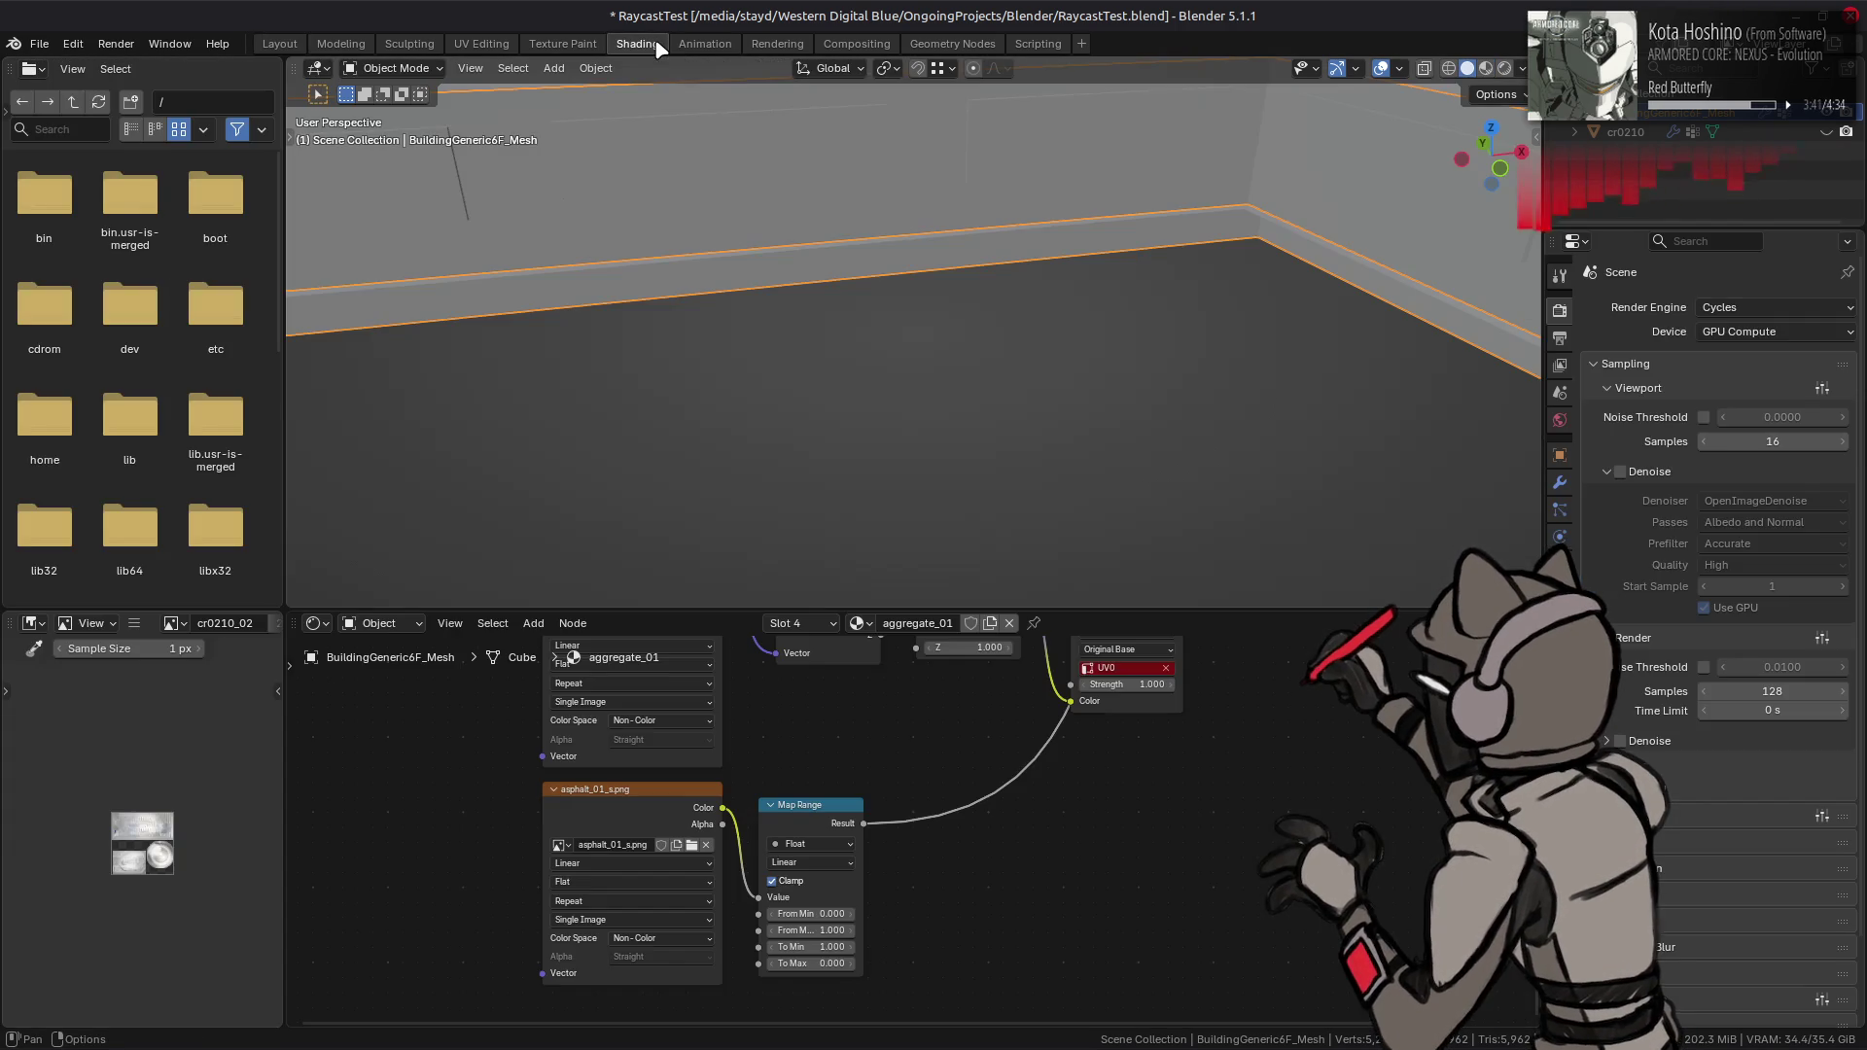
pyautogui.click(950, 45)
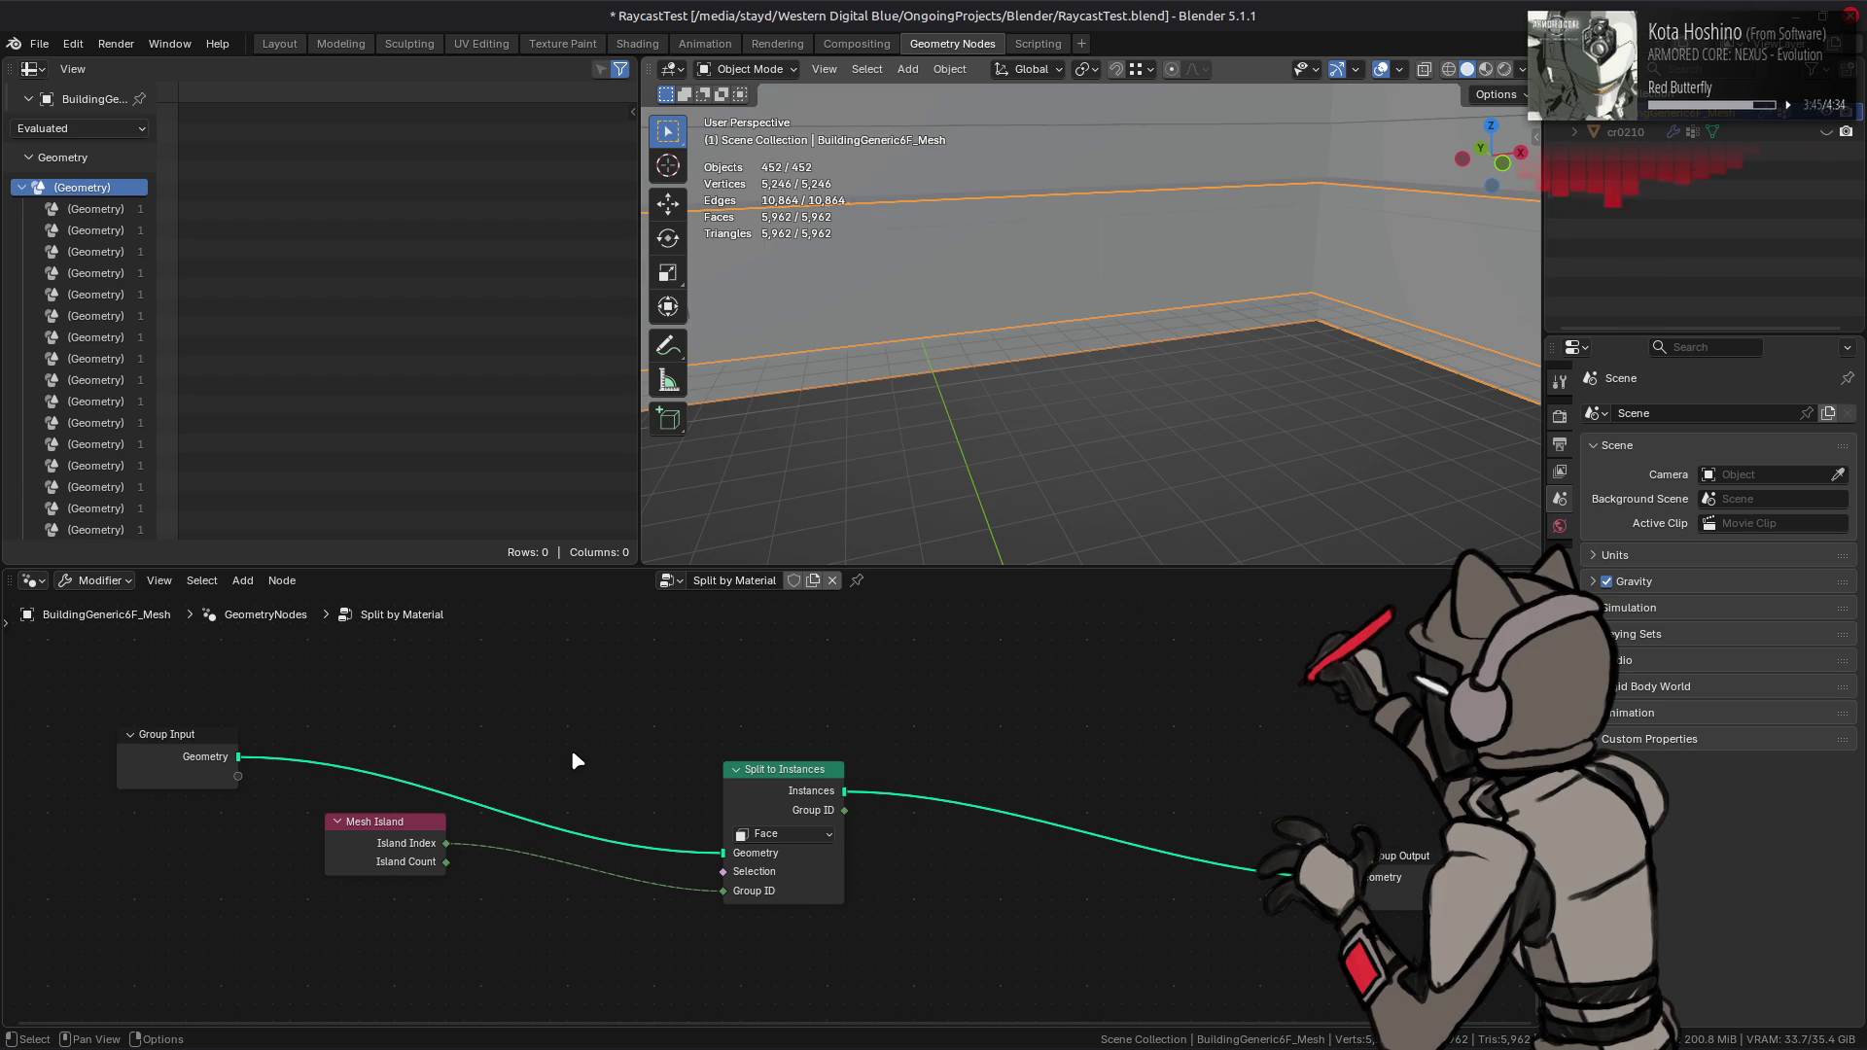
pyautogui.moveTo(584, 745); pyautogui.dragTo(710, 711, button='middle')
pyautogui.hotkey('shift', 'a')
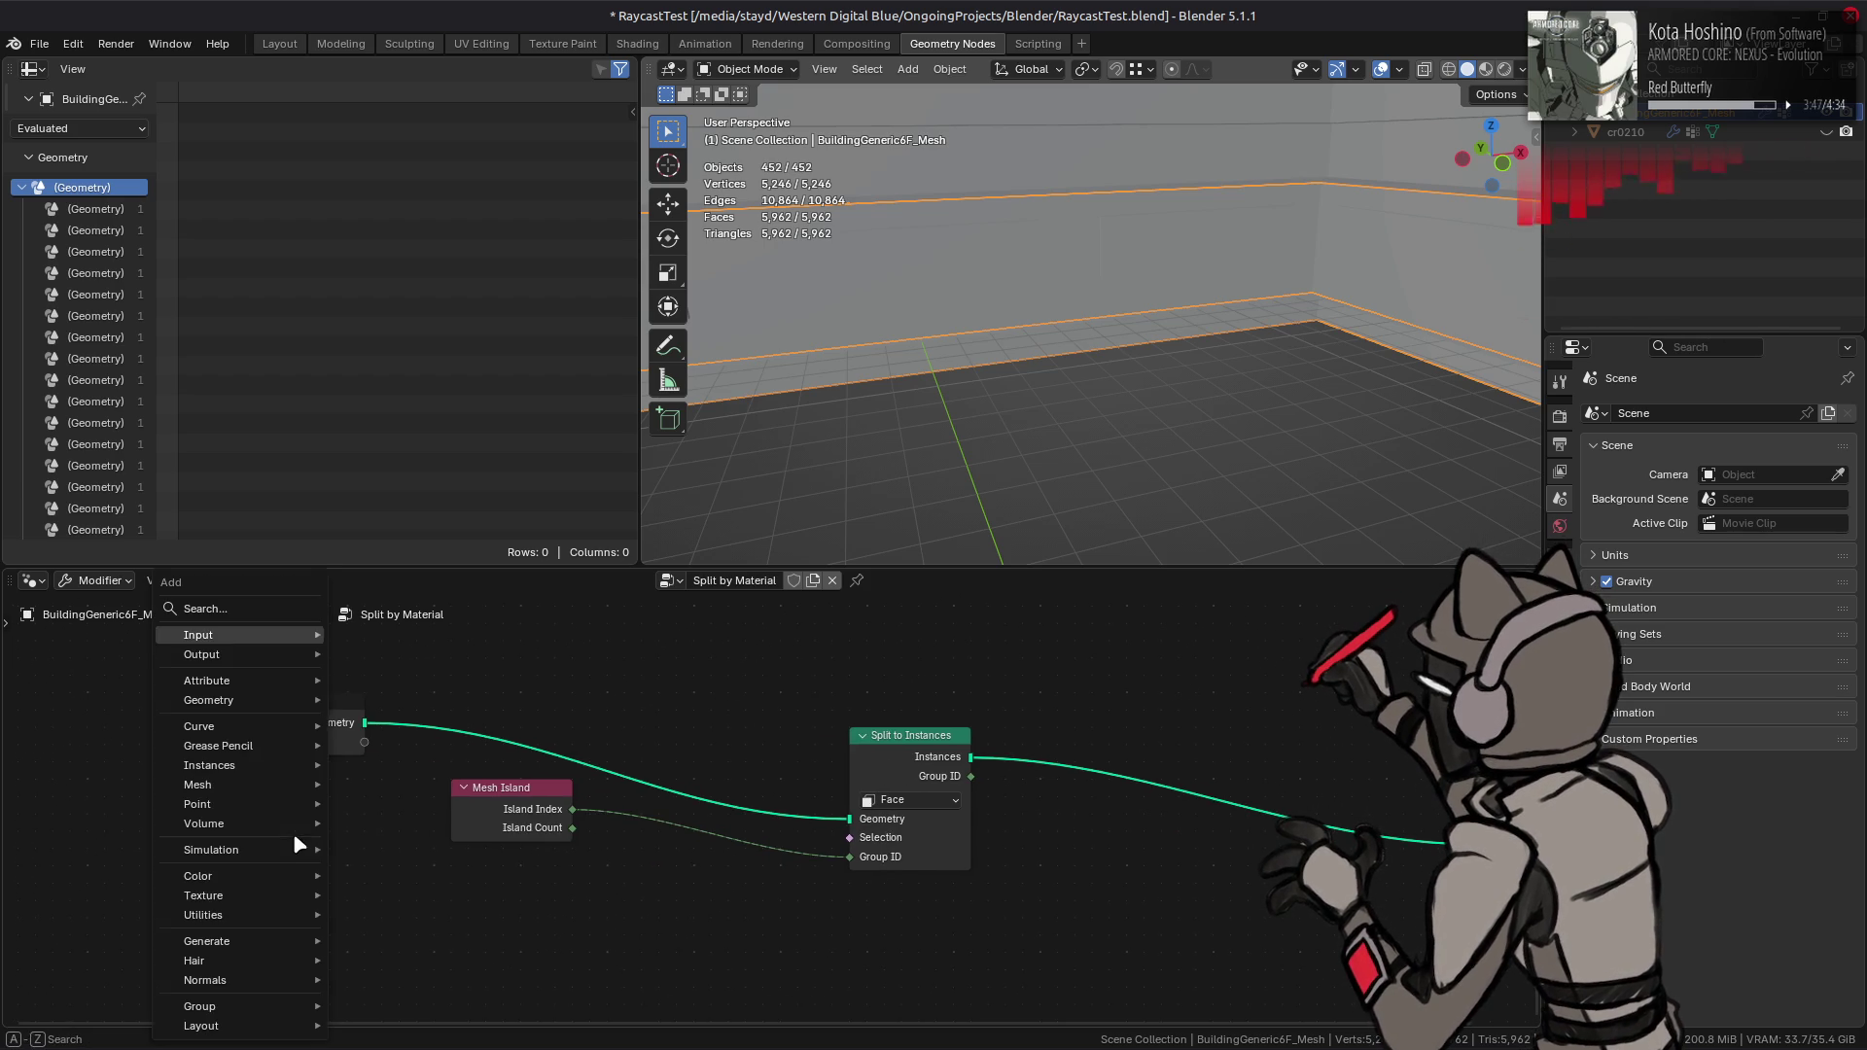
pyautogui.write('material')
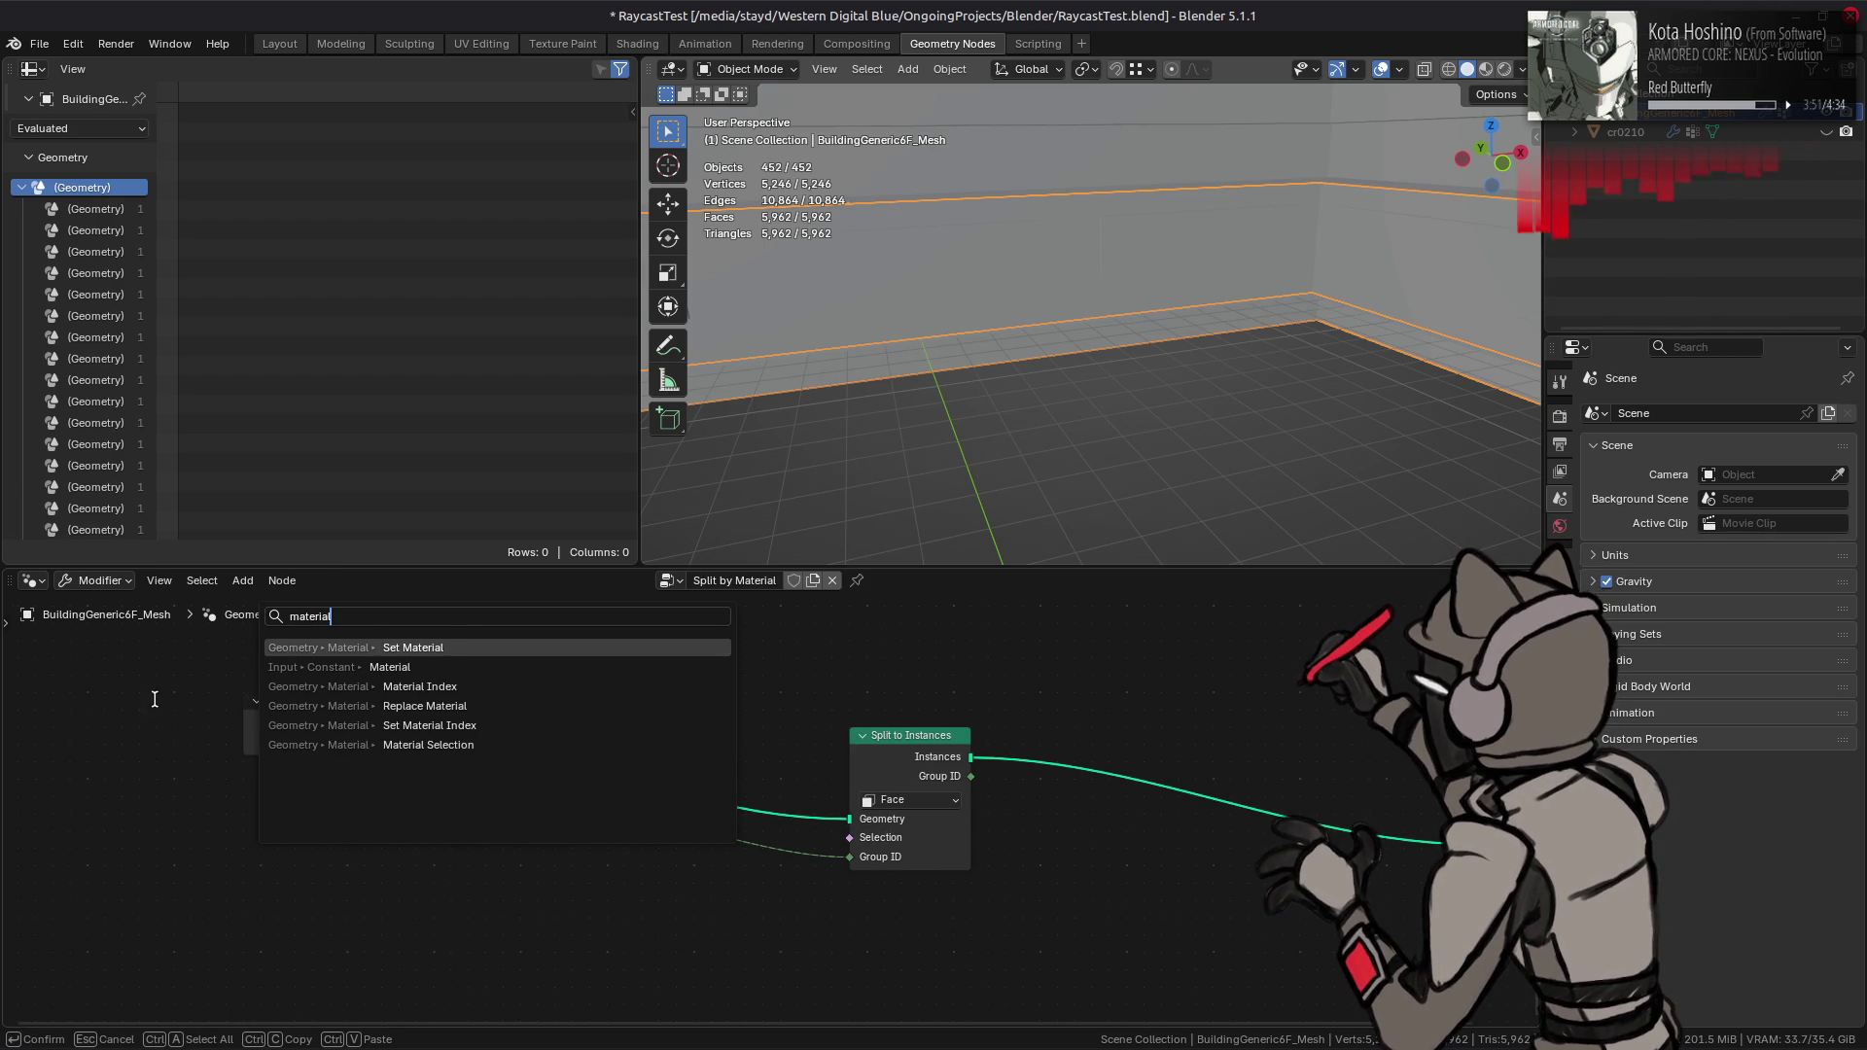
pyautogui.click(292, 688)
pyautogui.click(238, 770)
pyautogui.moveTo(366, 792)
pyautogui.mouseDown()
pyautogui.moveTo(762, 866)
pyautogui.moveTo(856, 858)
pyautogui.mouseUp()
pyautogui.moveTo(510, 787); pyautogui.dragTo(303, 821)
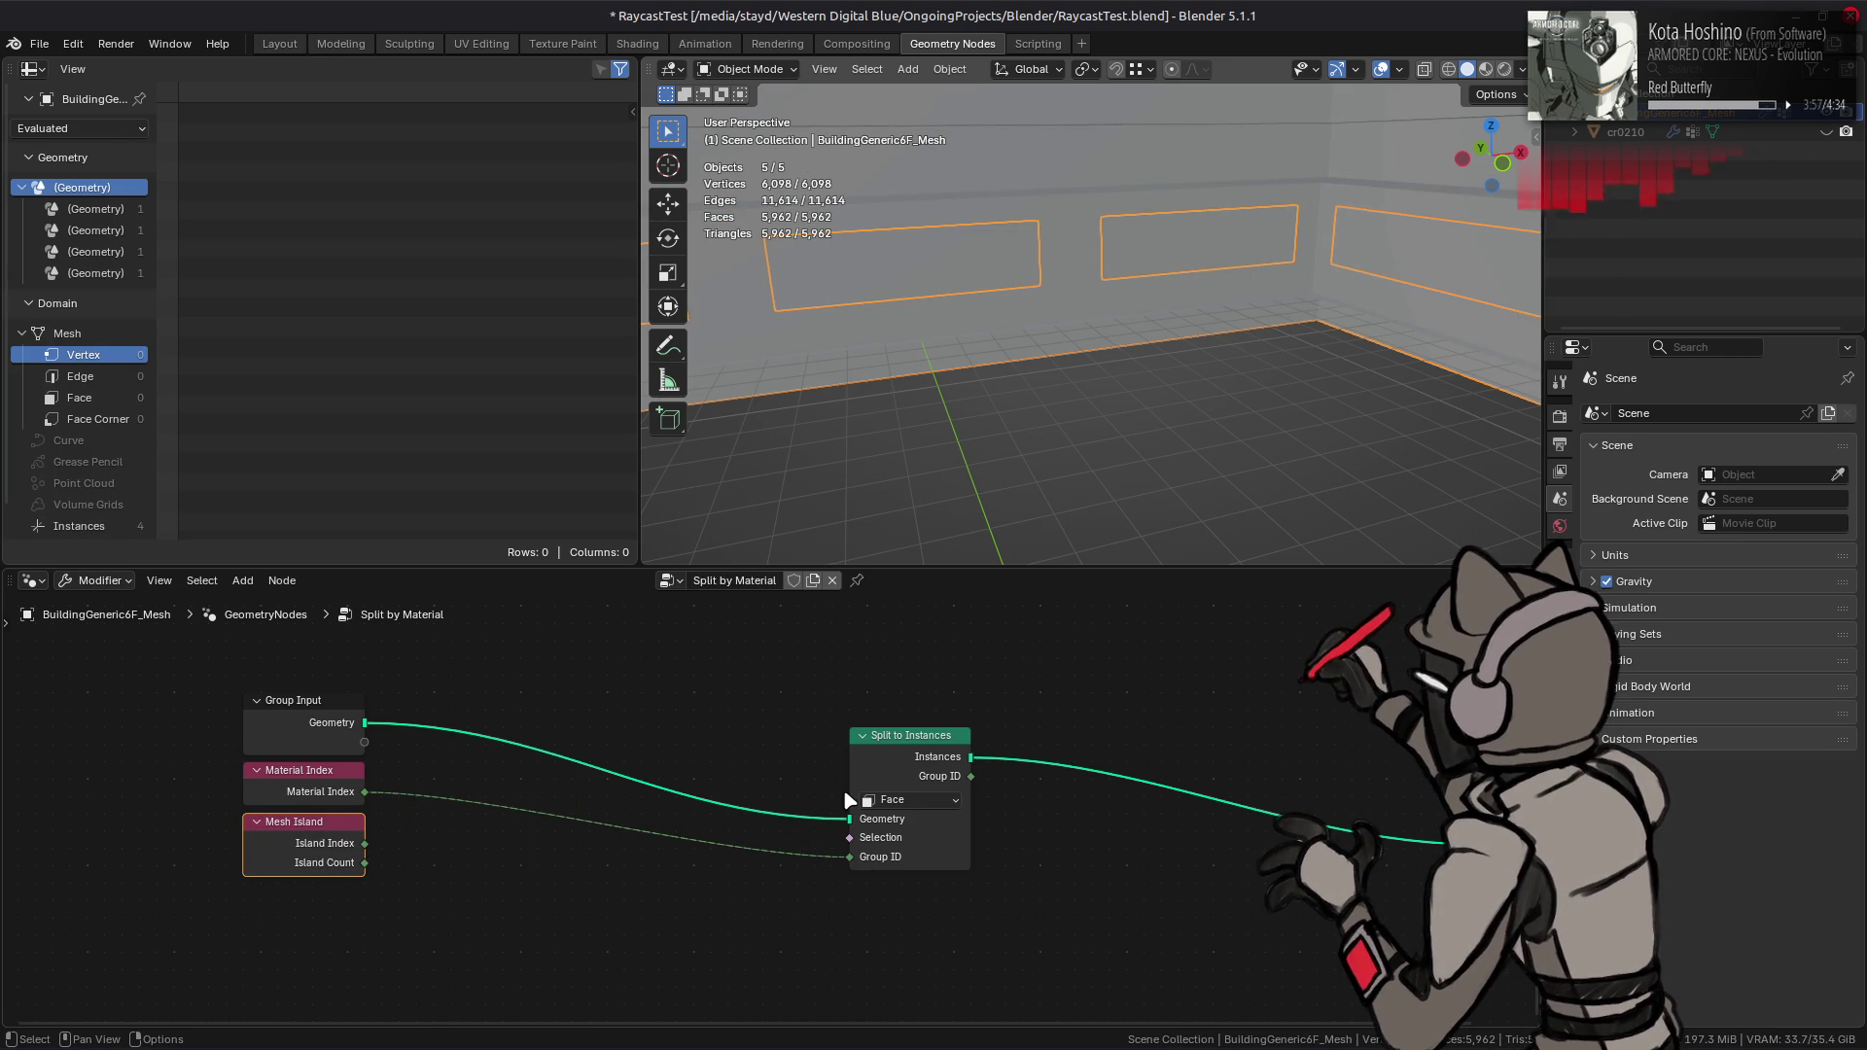
pyautogui.click(275, 46)
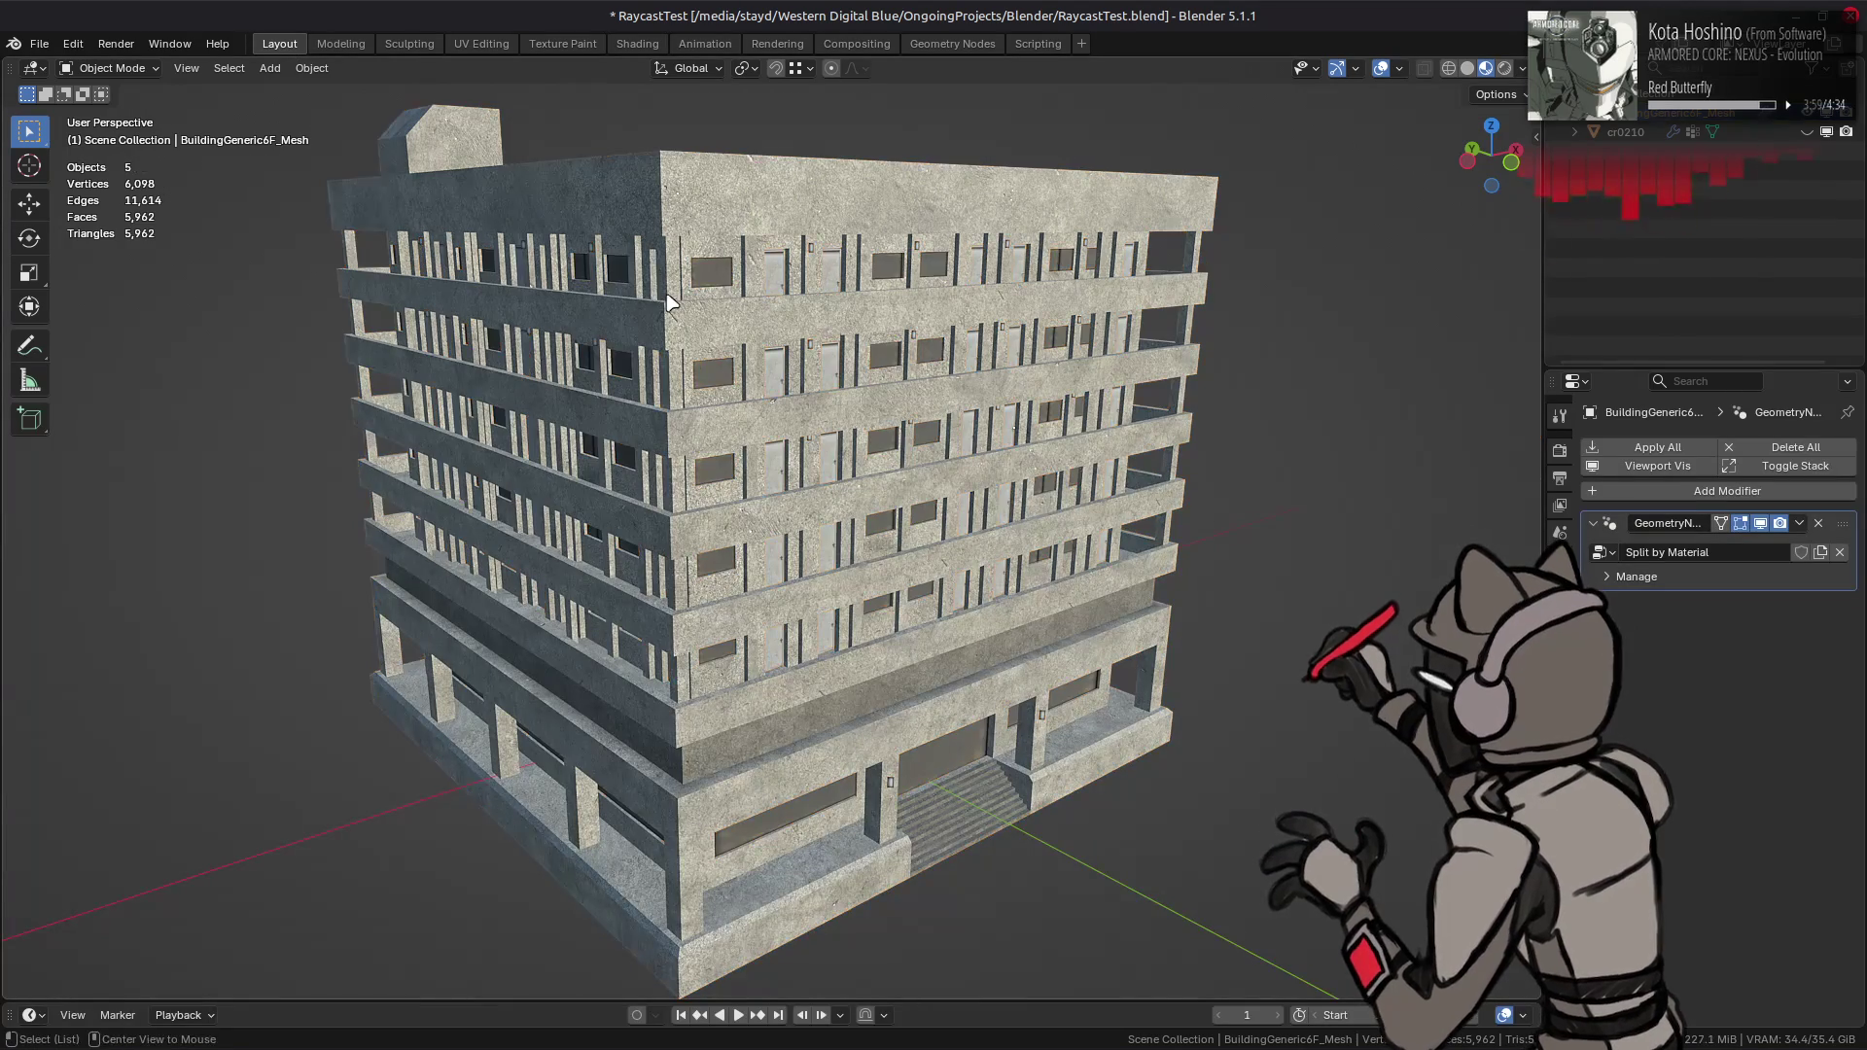
# - Save the file, unhide cr0210 and select all objects
pyautogui.hotkey('ctrl', 's')
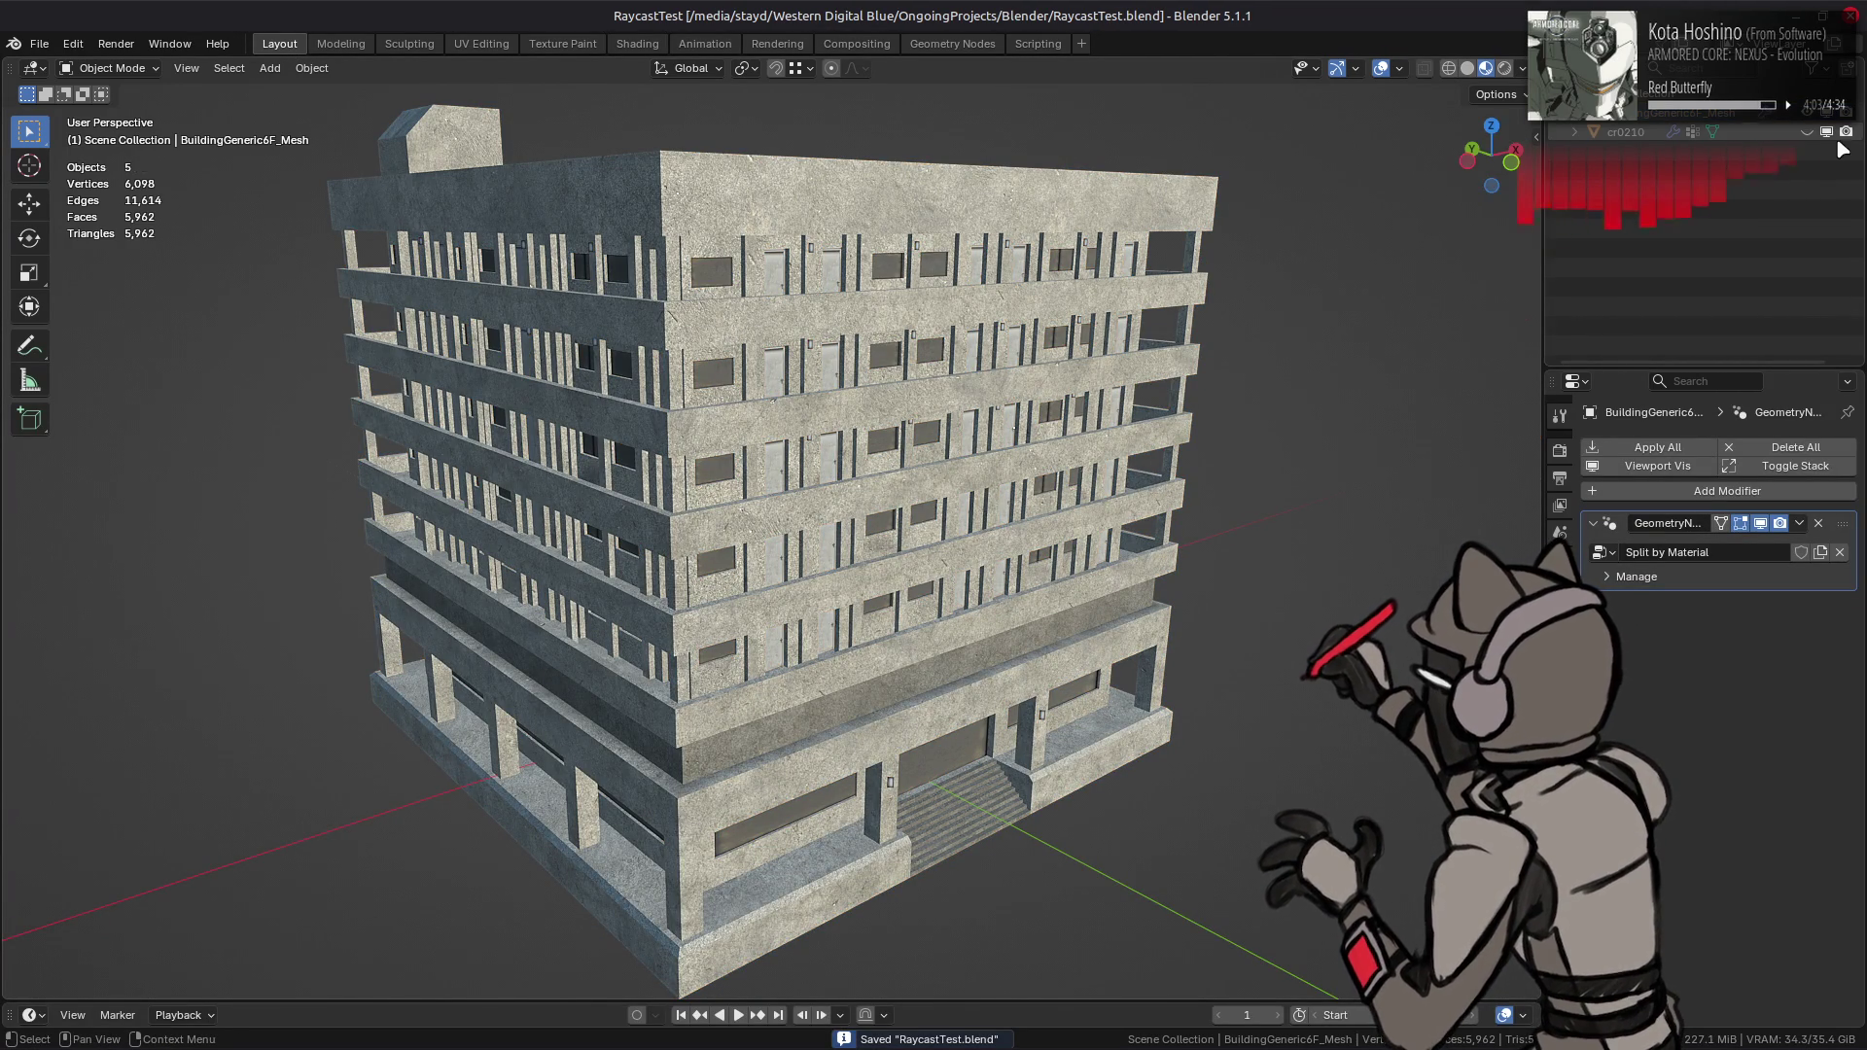
pyautogui.click(1807, 131)
pyautogui.press('a')
pyautogui.click(1560, 761)
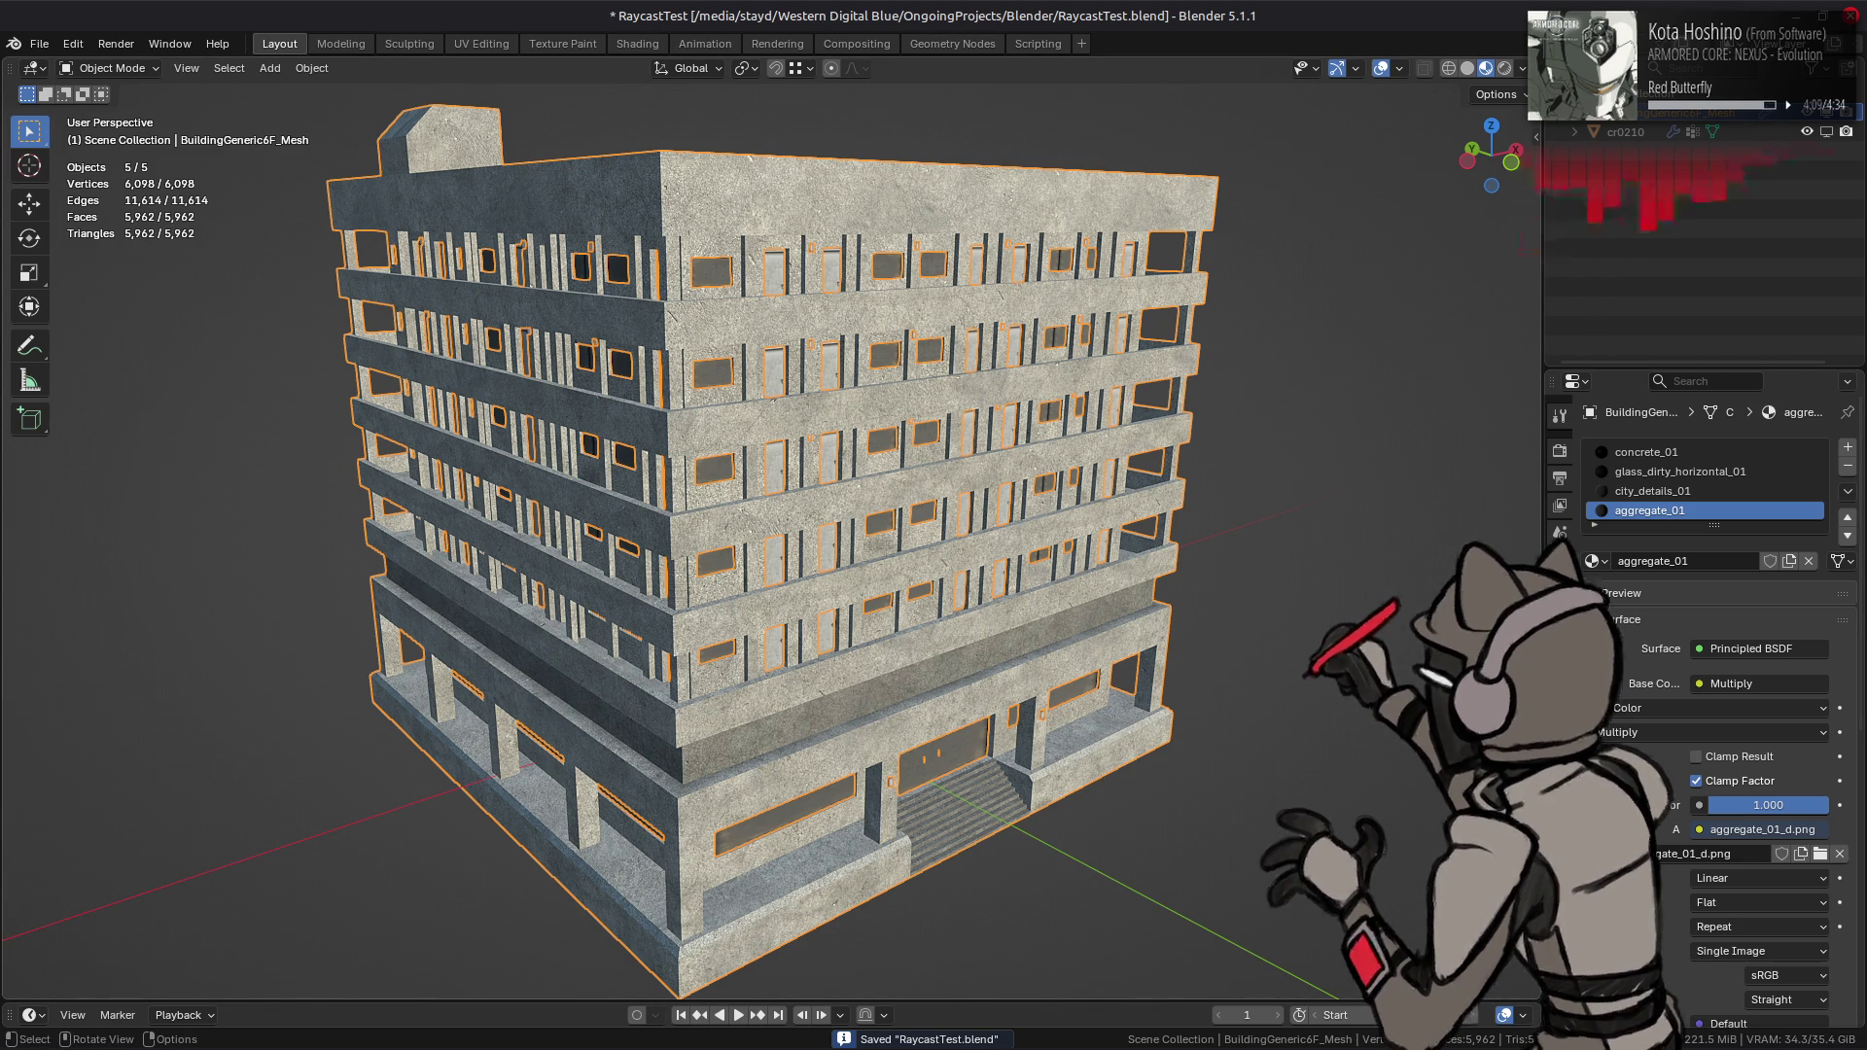
pyautogui.click(1560, 622)
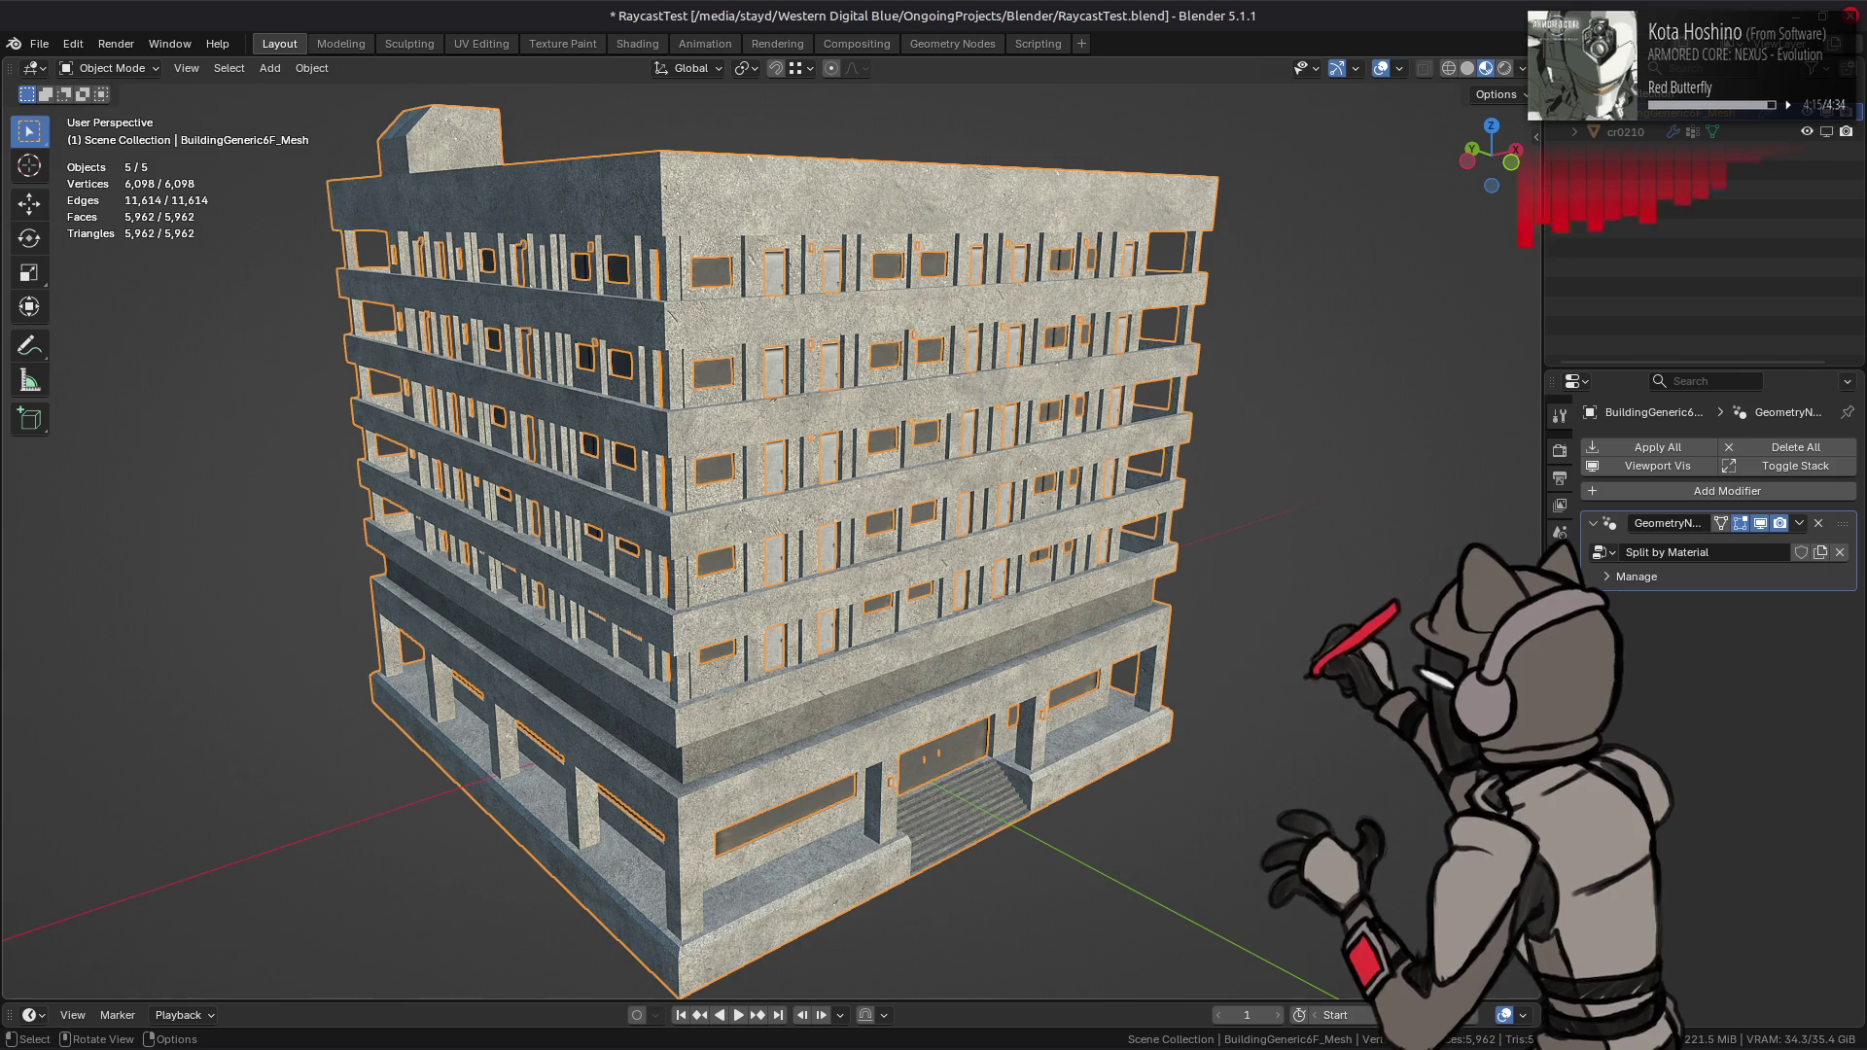
pyautogui.scroll(5, 1057, 618)
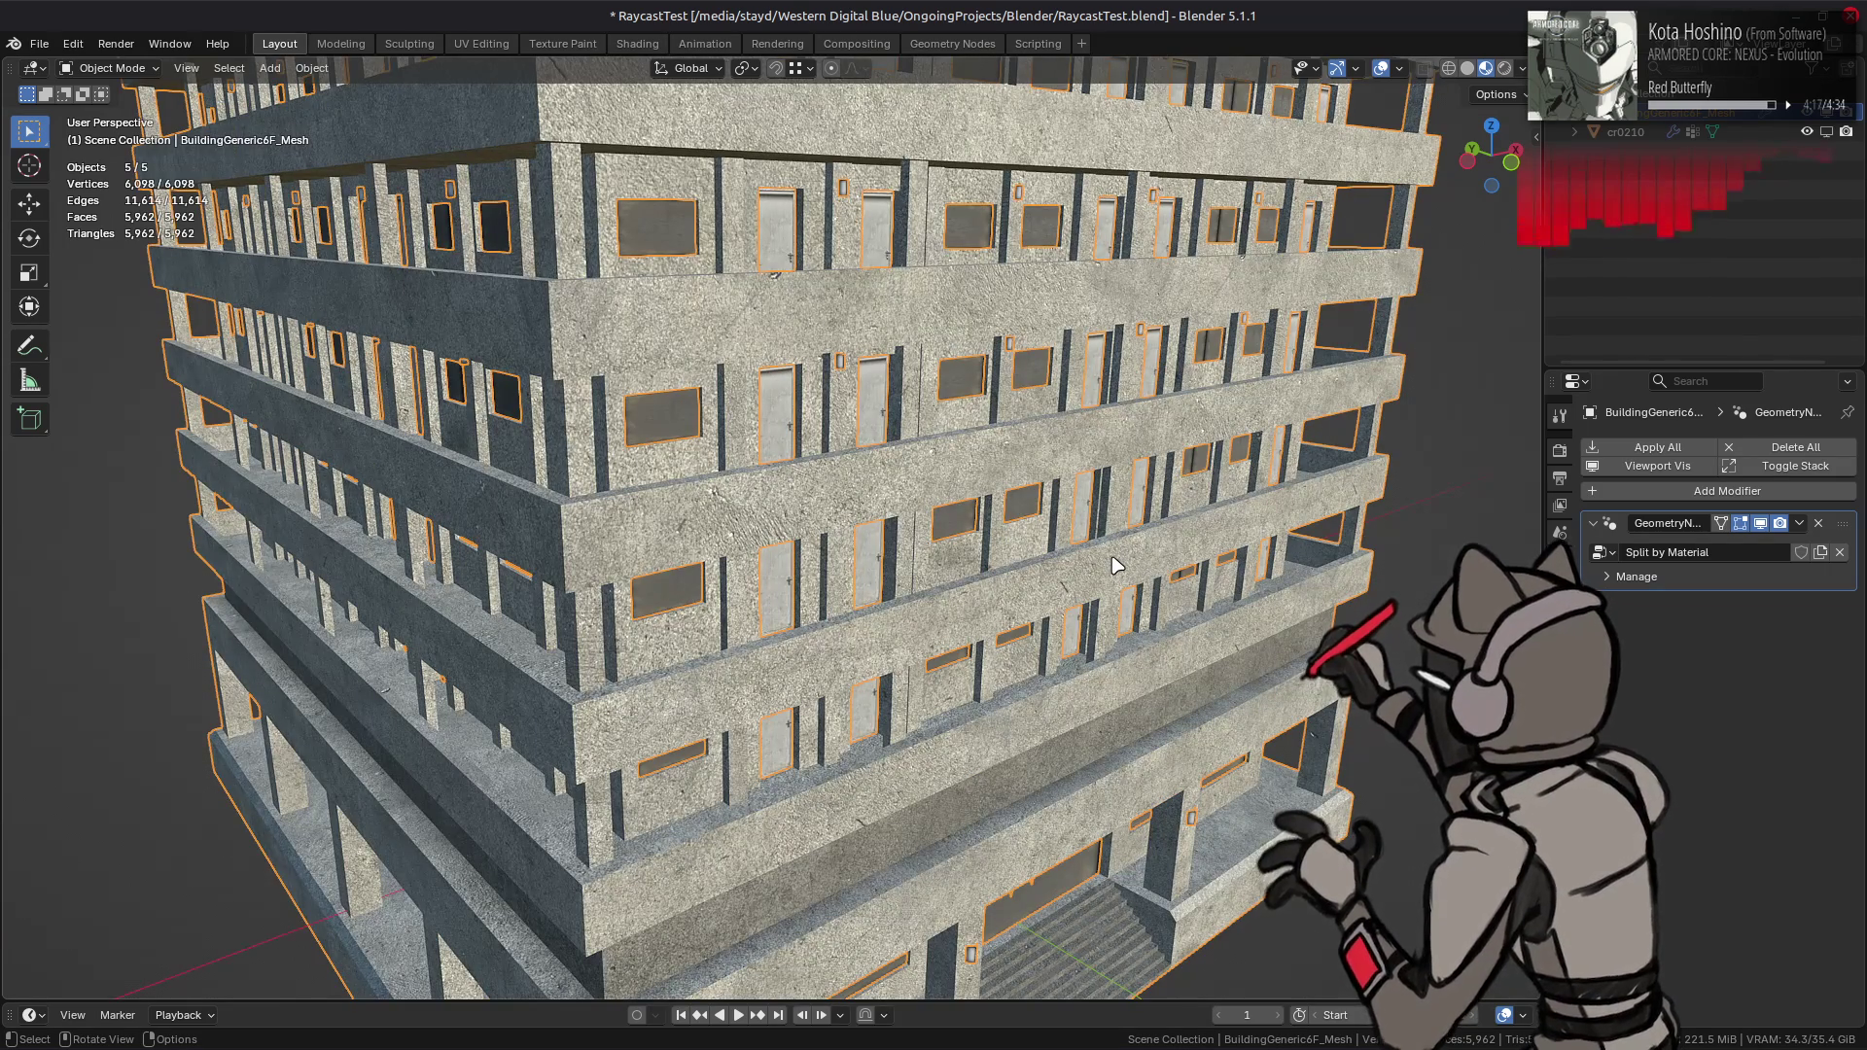
# - In face edit mode, select and inspect the city_details_01 faces, then return to object mode
pyautogui.press('Tab')
pyautogui.press('3')
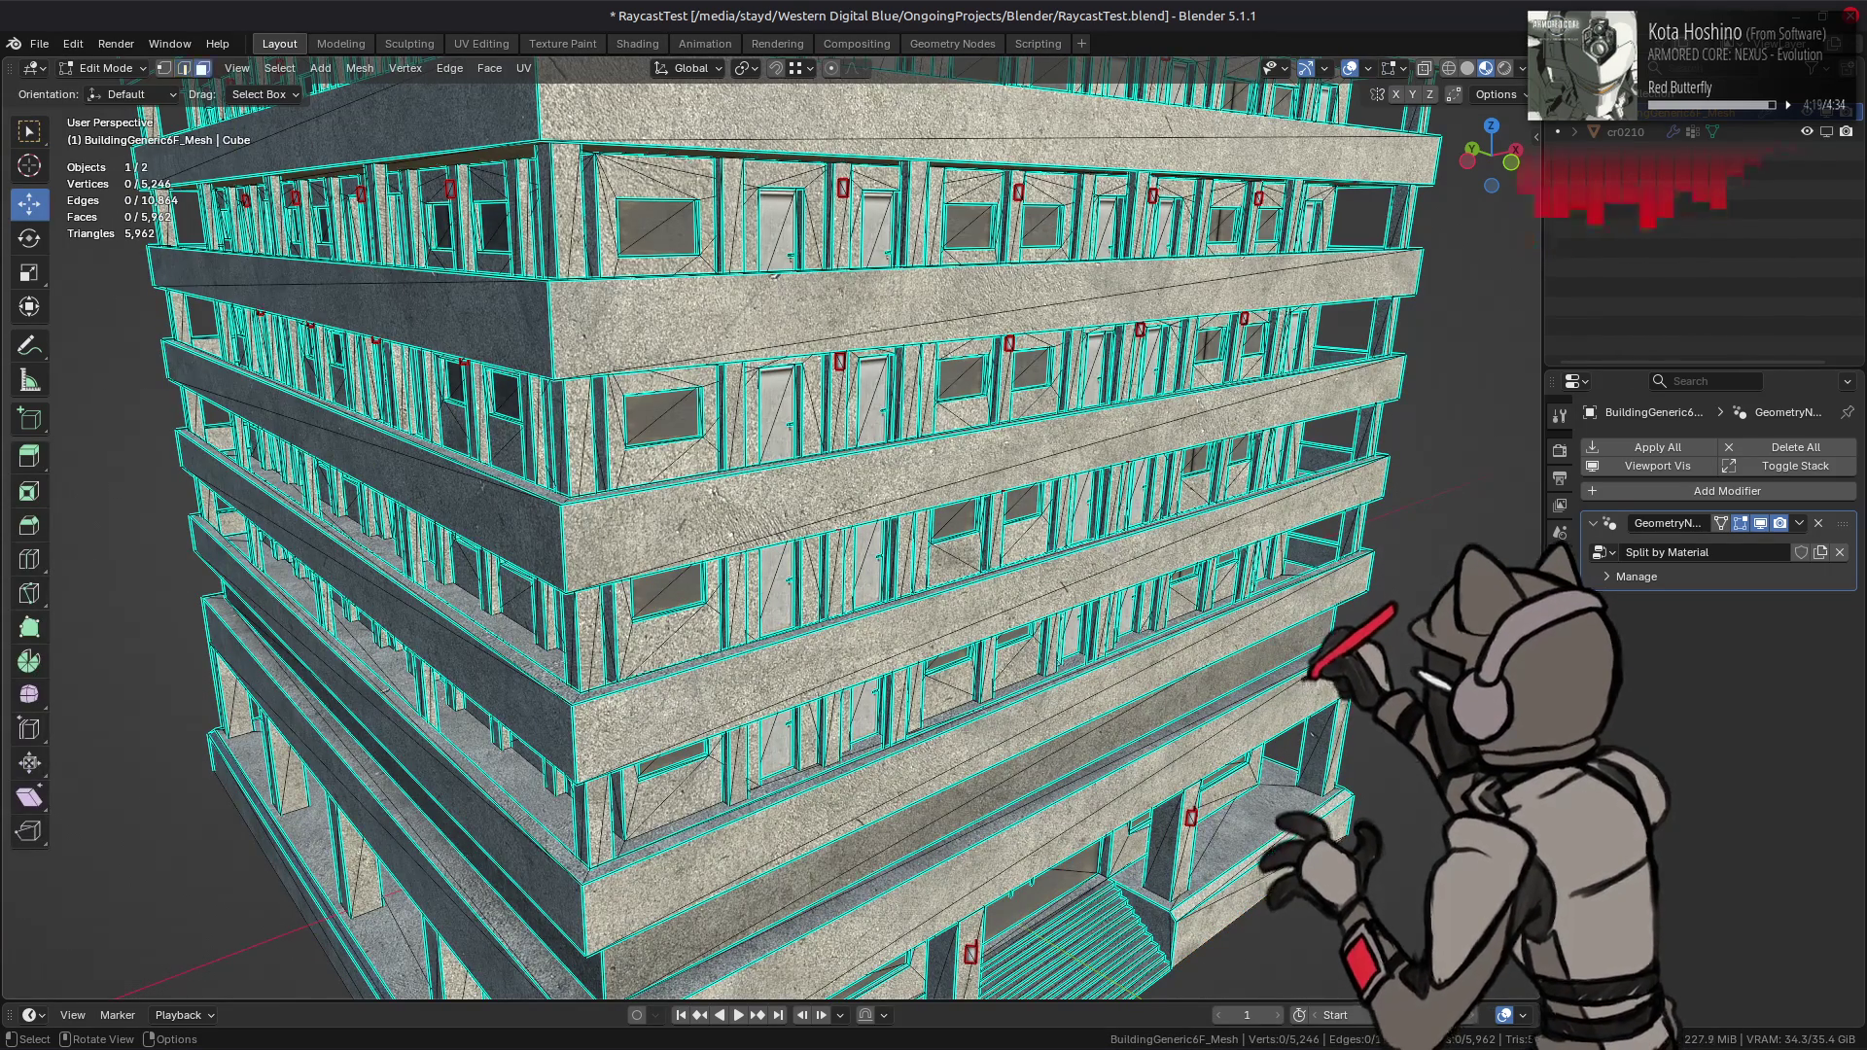
pyautogui.click(1559, 792)
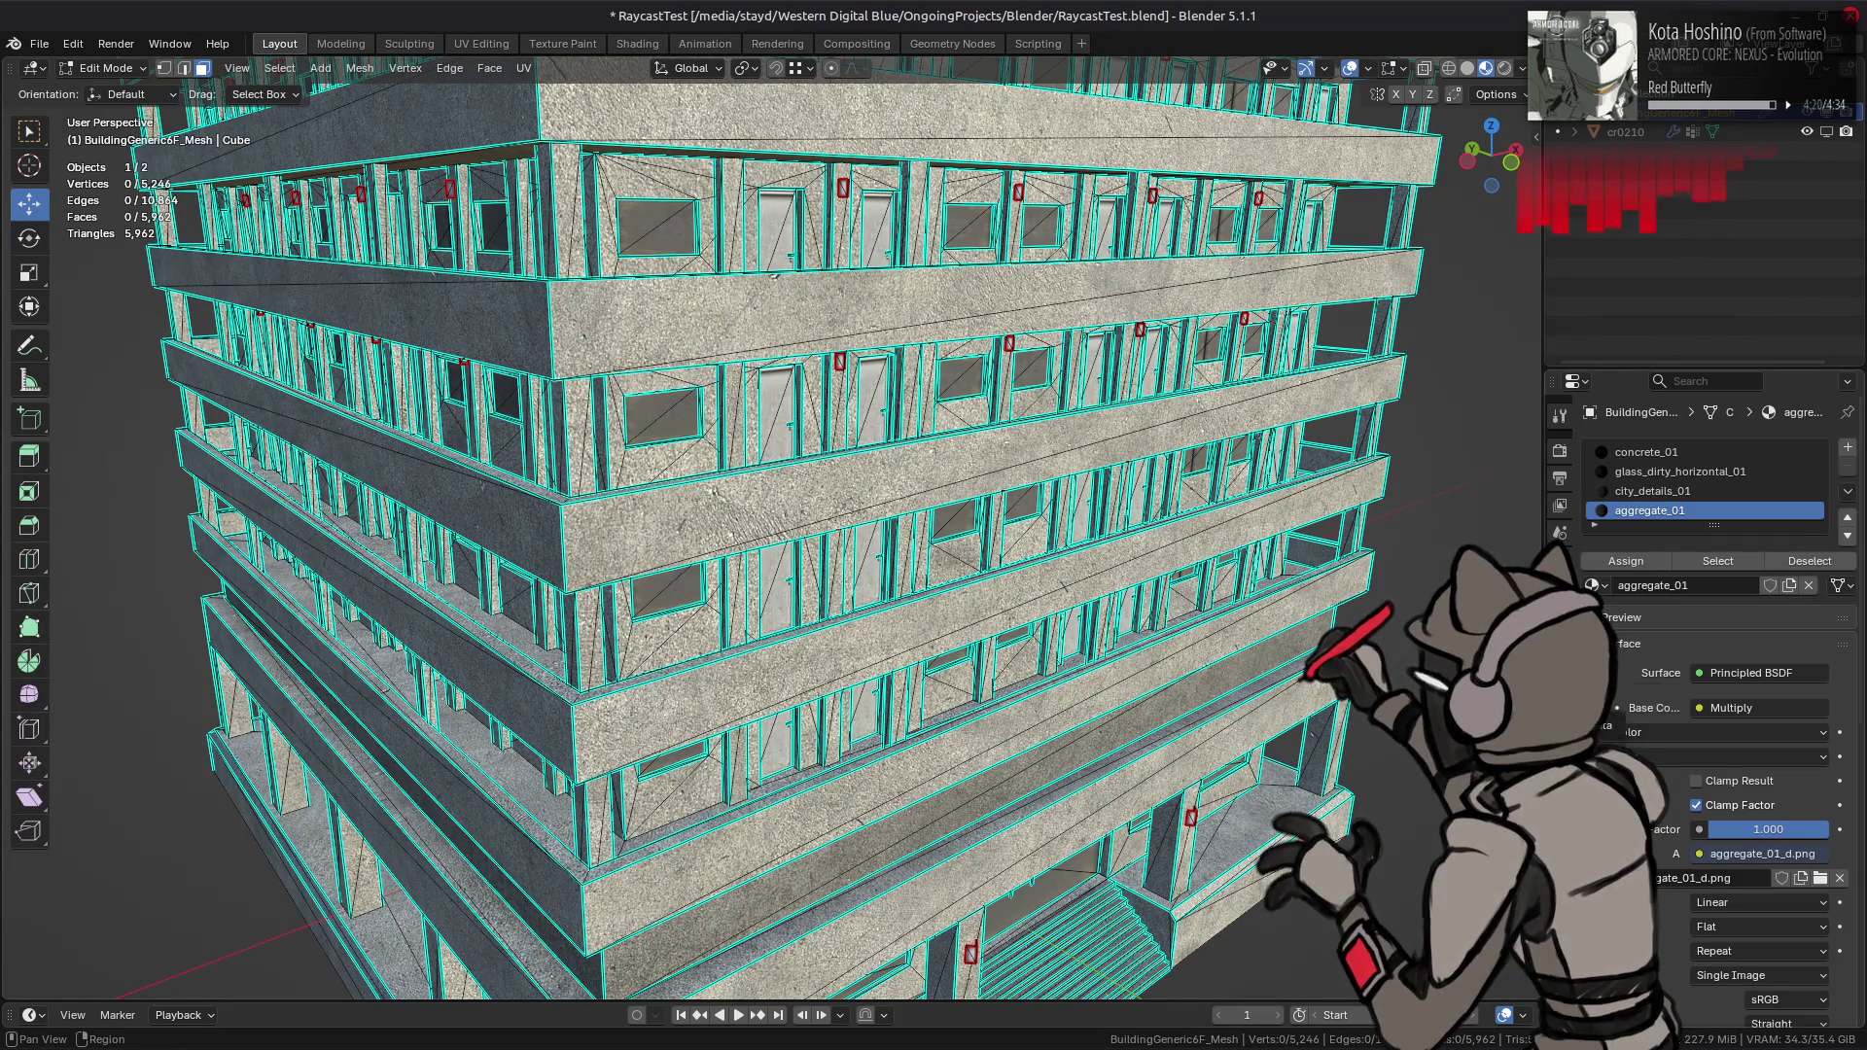
pyautogui.click(1668, 492)
pyautogui.click(1661, 511)
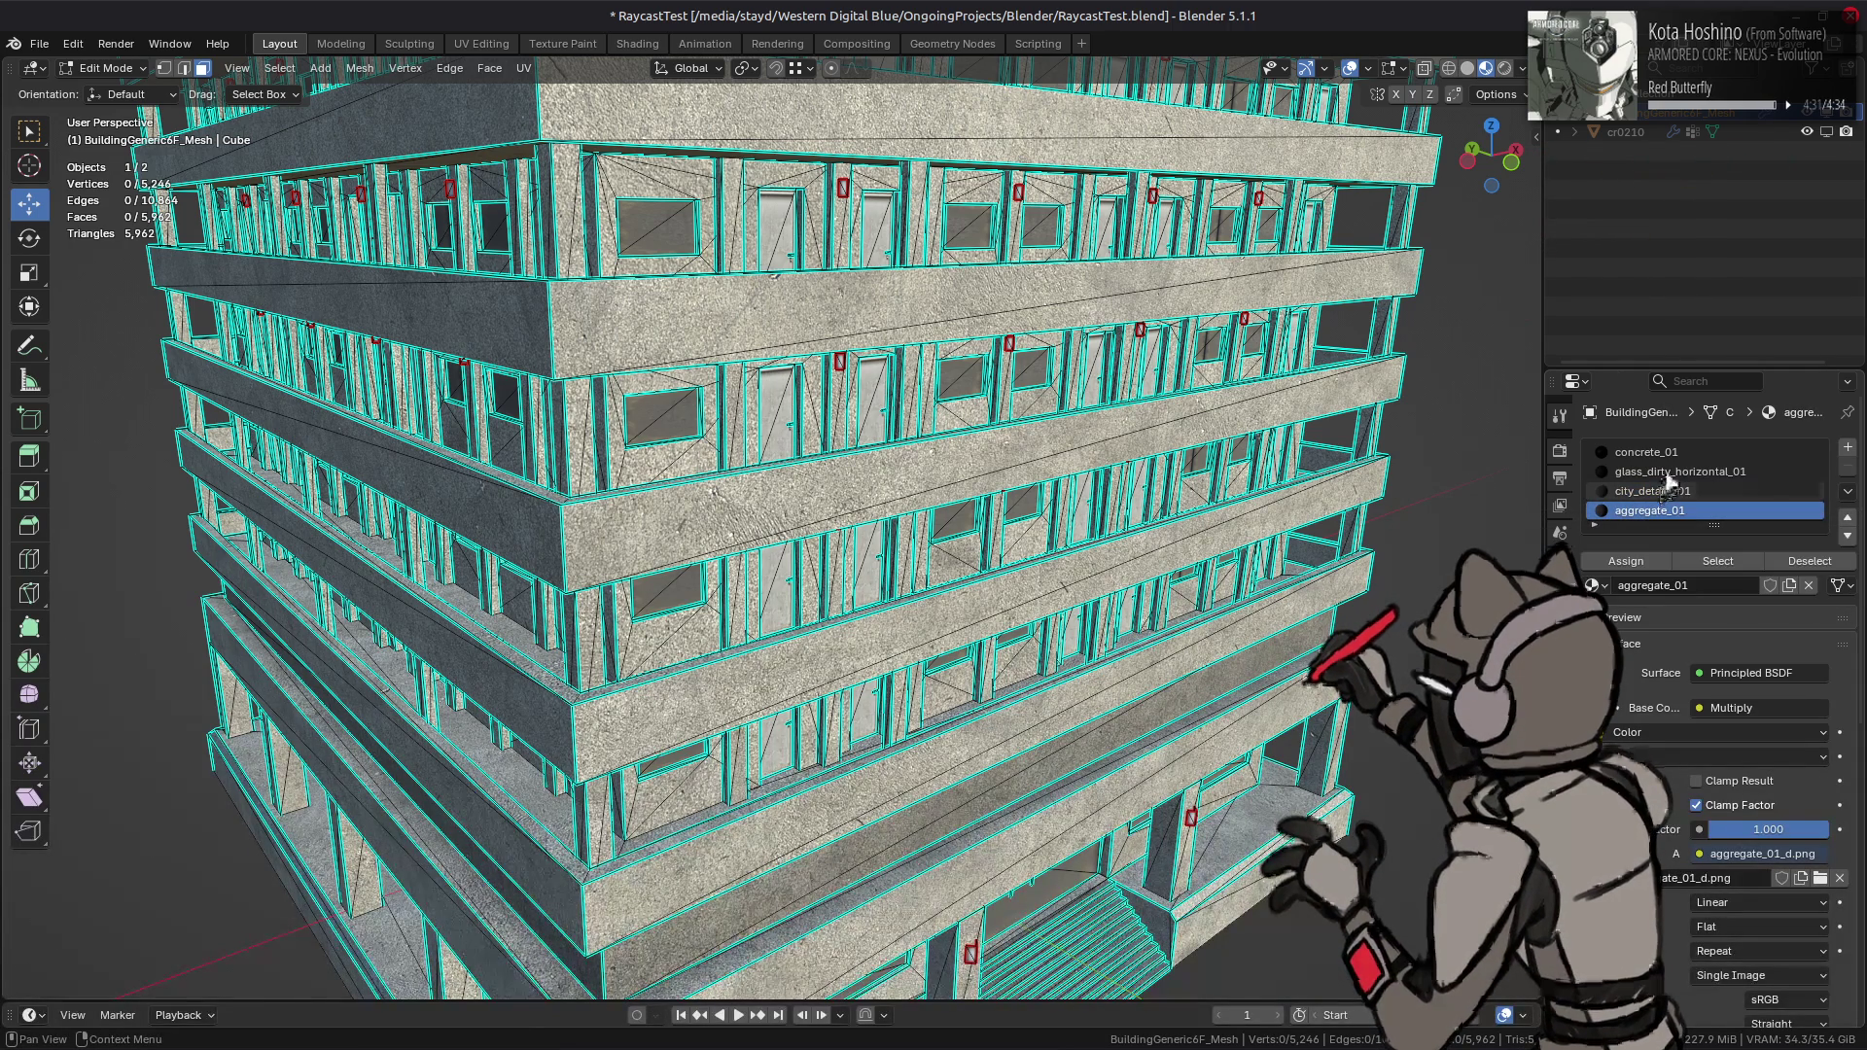
pyautogui.click(1669, 491)
pyautogui.click(1714, 564)
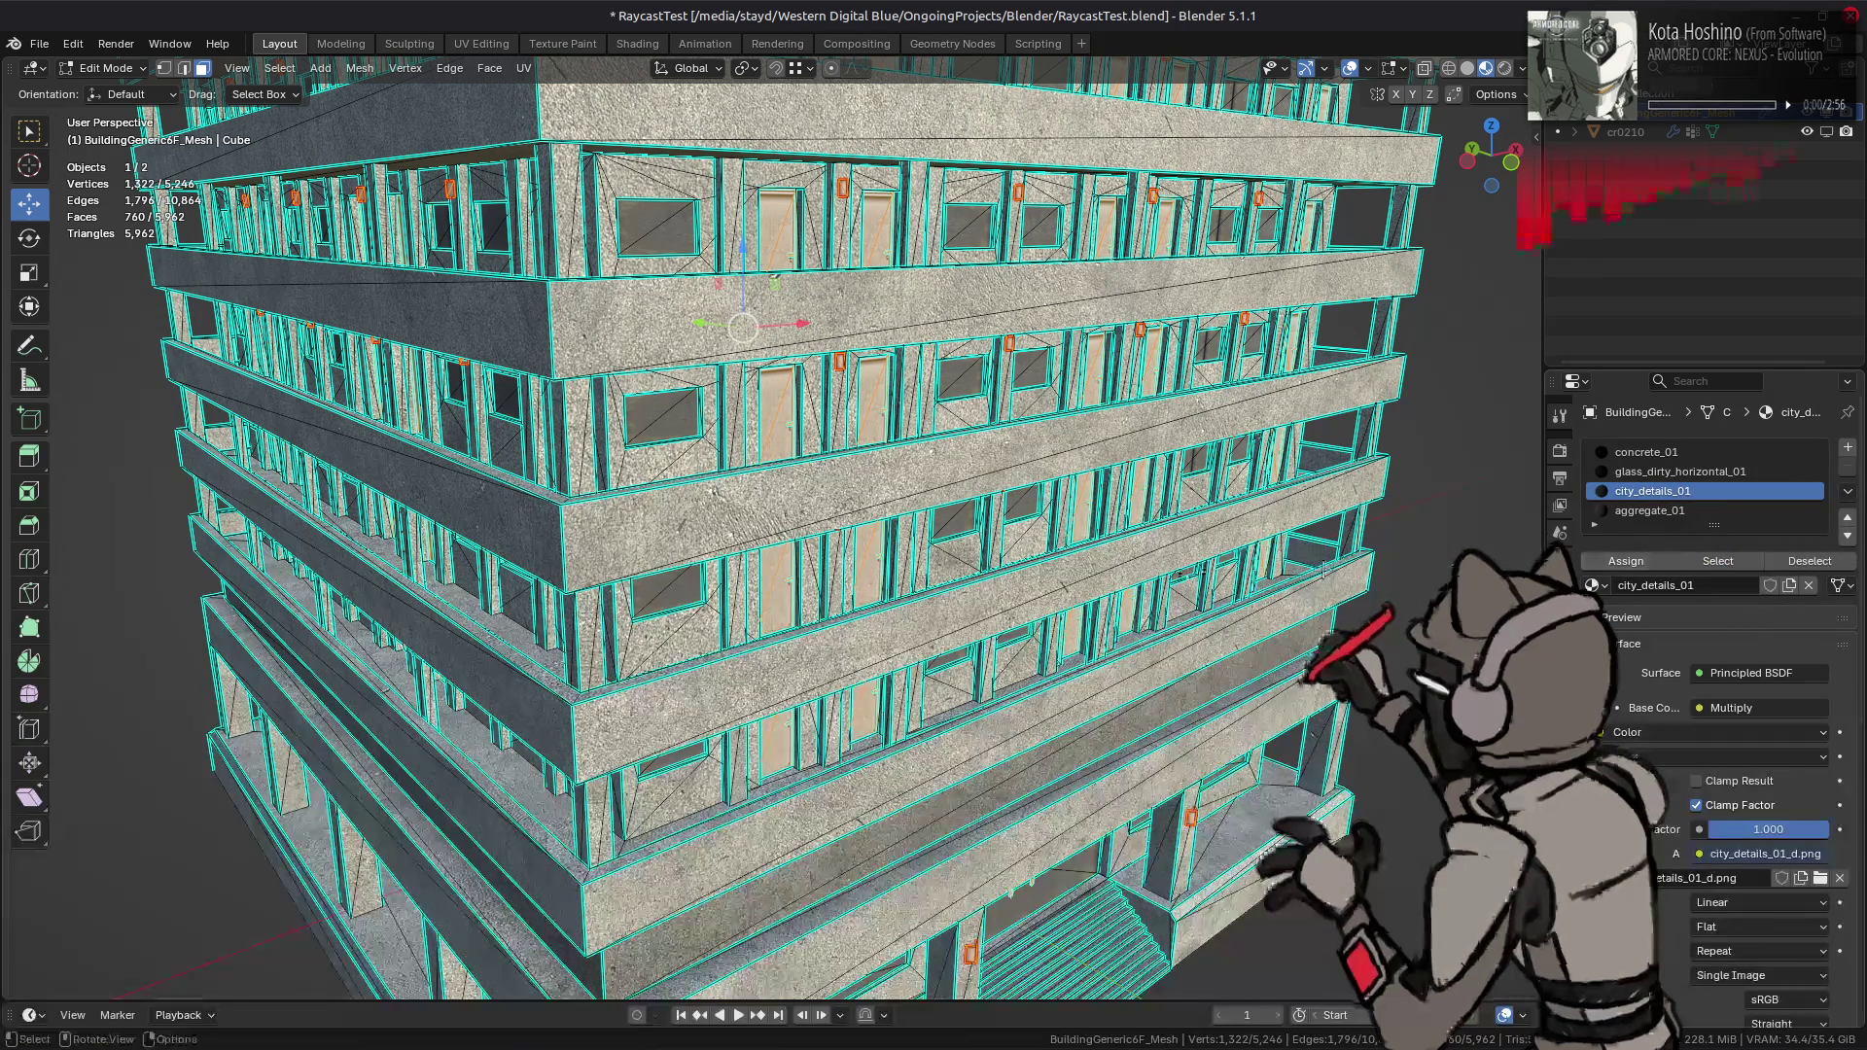
pyautogui.moveTo(1081, 584); pyautogui.dragTo(1058, 526, button='middle')
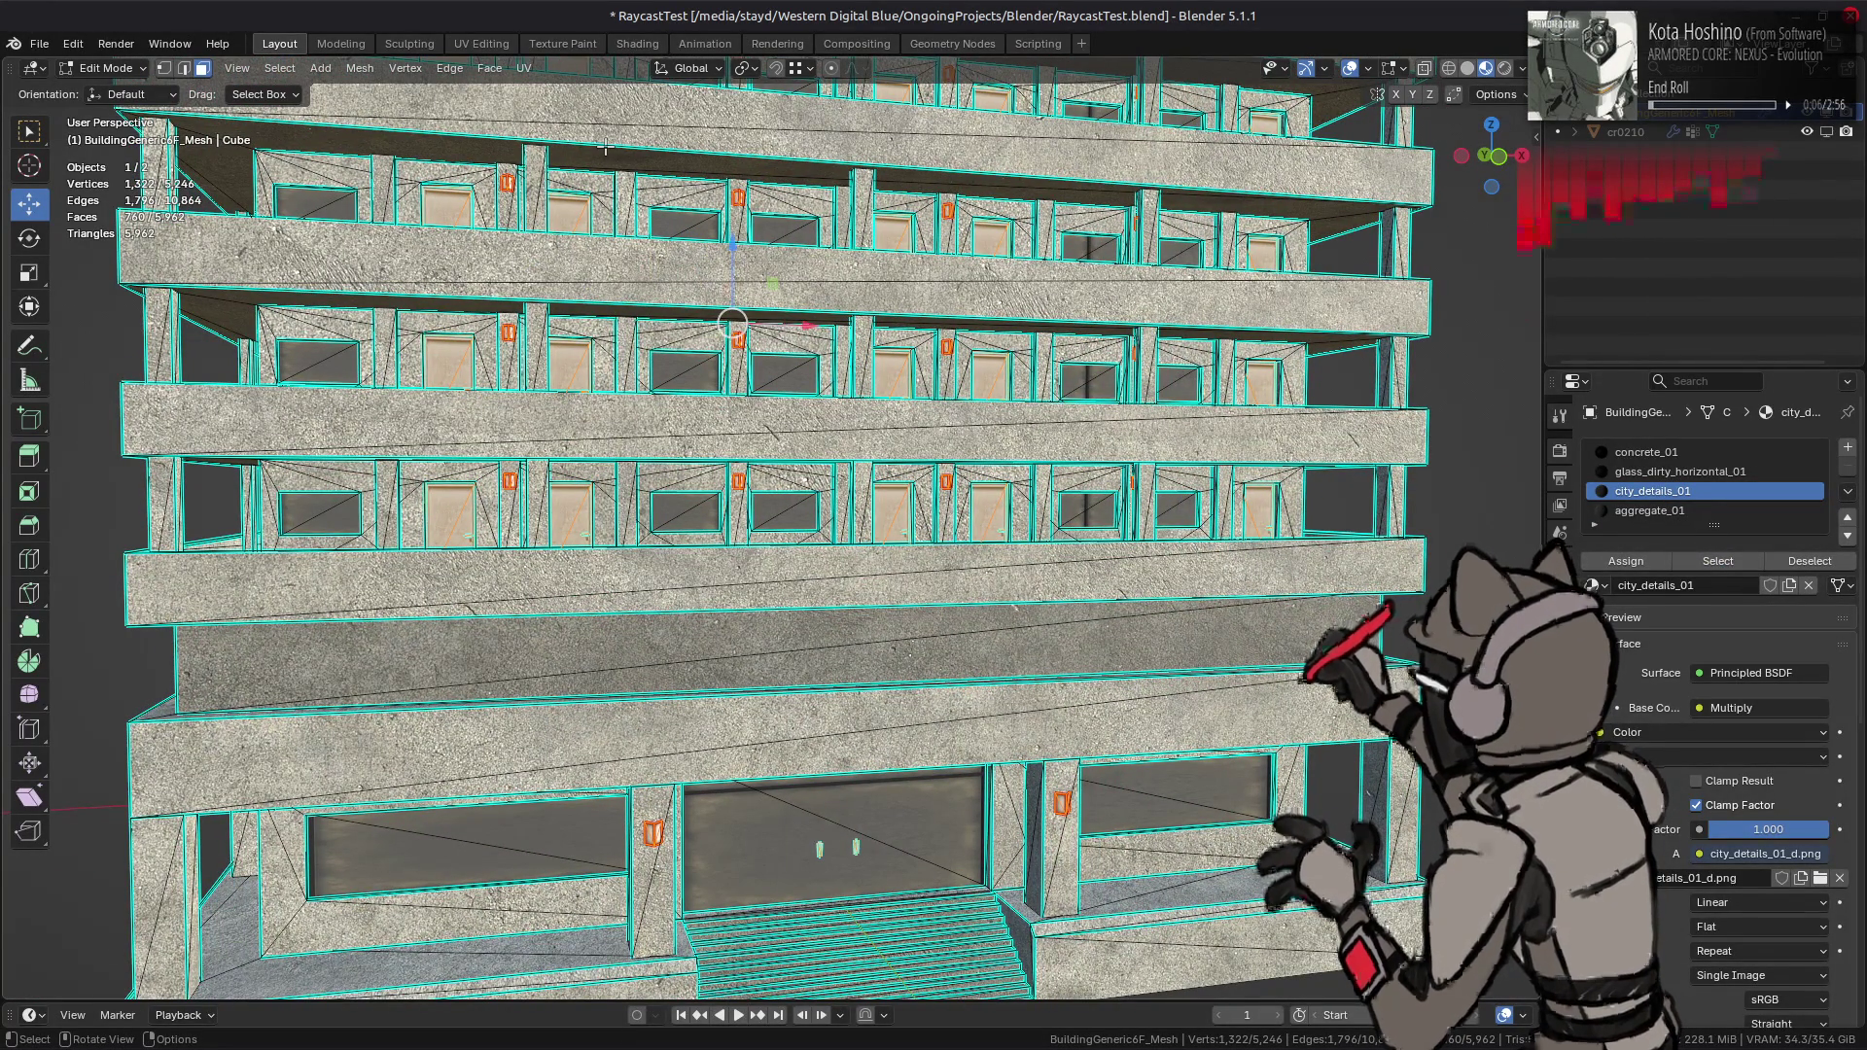
pyautogui.moveTo(605, 147); pyautogui.dragTo(609, 169, button='middle')
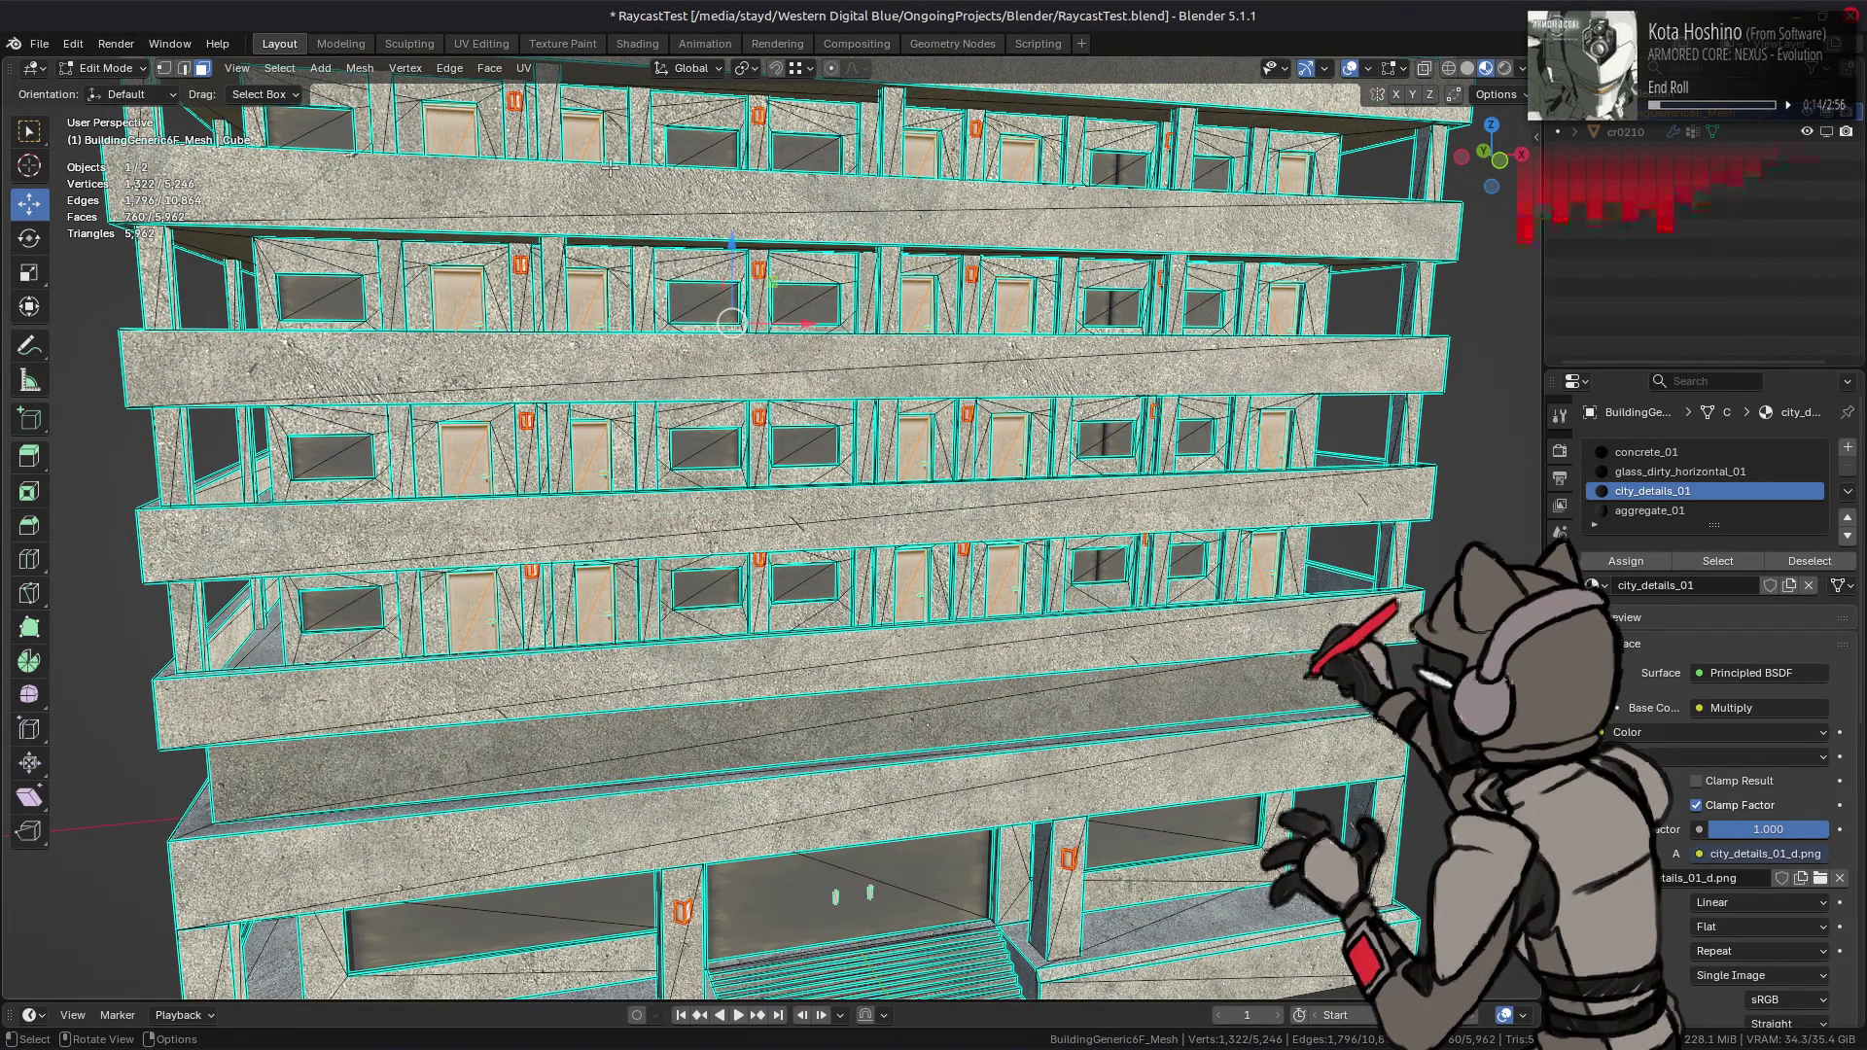
pyautogui.press('Tab')
pyautogui.scroll(-5, 914, 403)
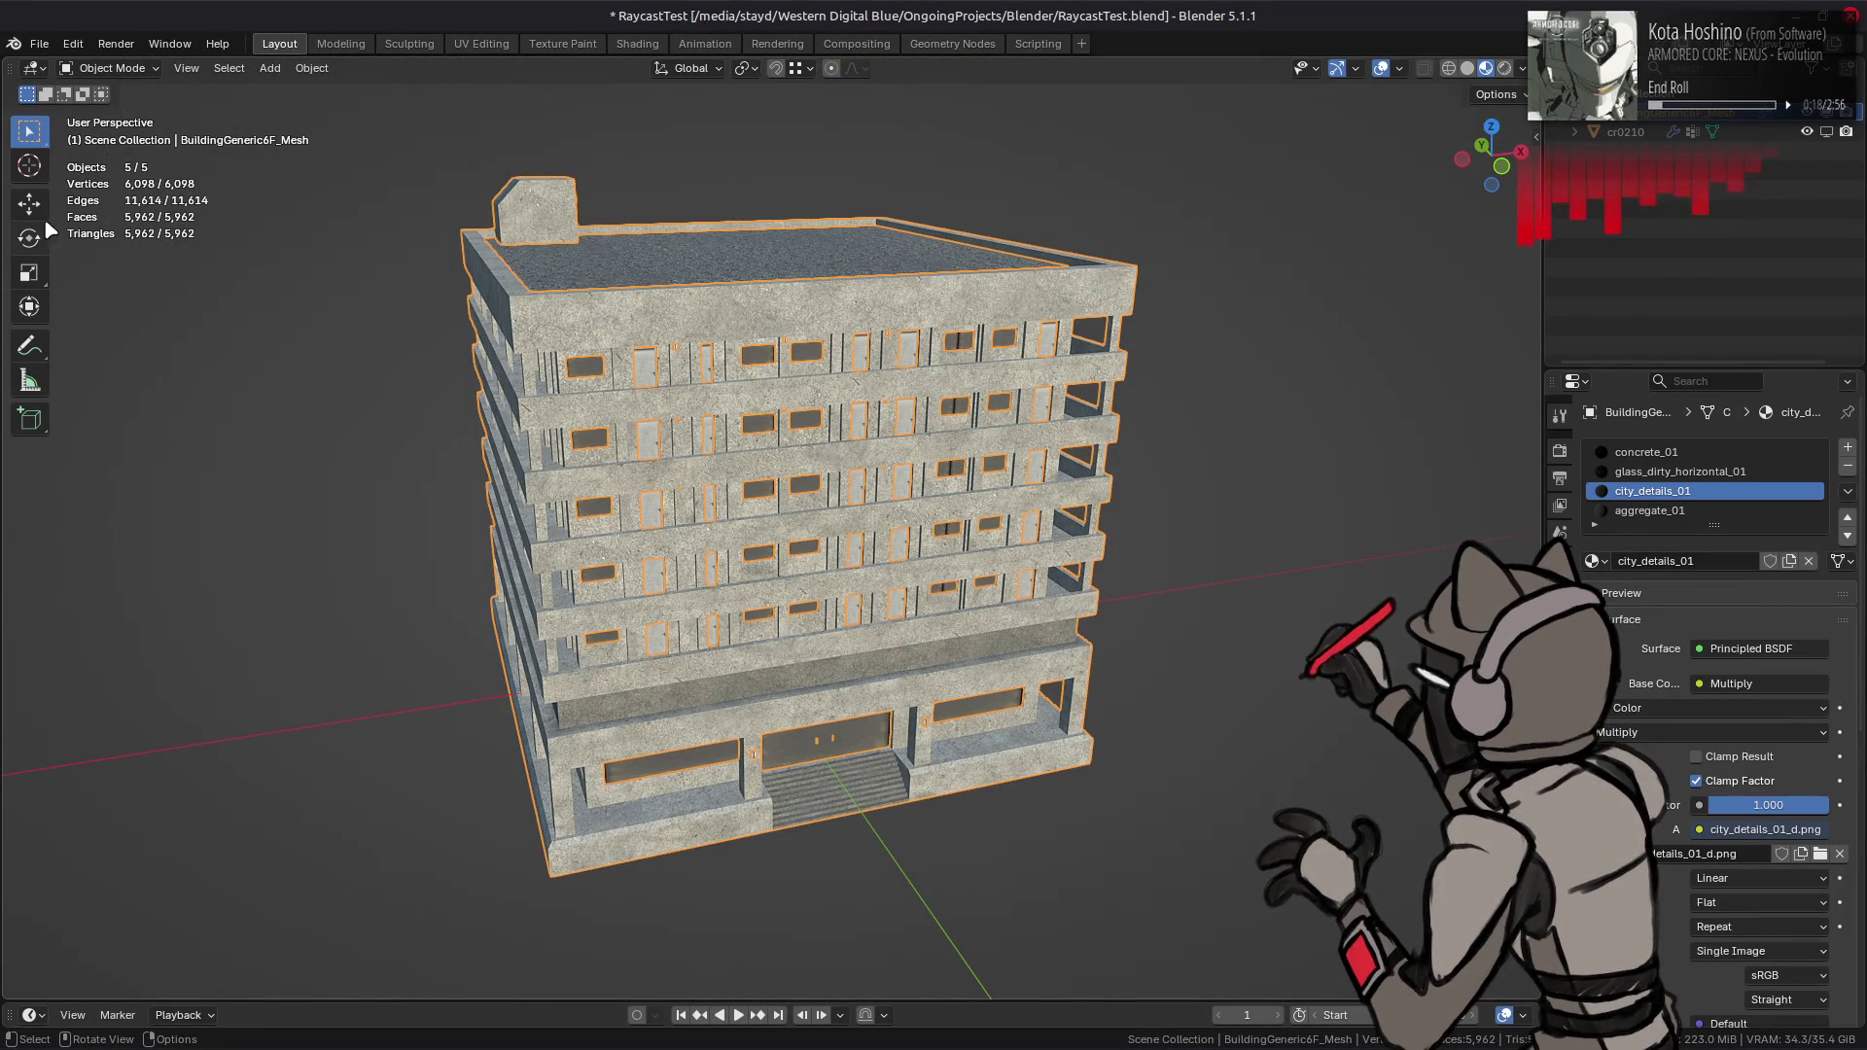
# - Duplicate the building in place and remove the copy's Geometry Nodes modifier
pyautogui.click(37, 216)
pyautogui.hotkey('shift', 'd')
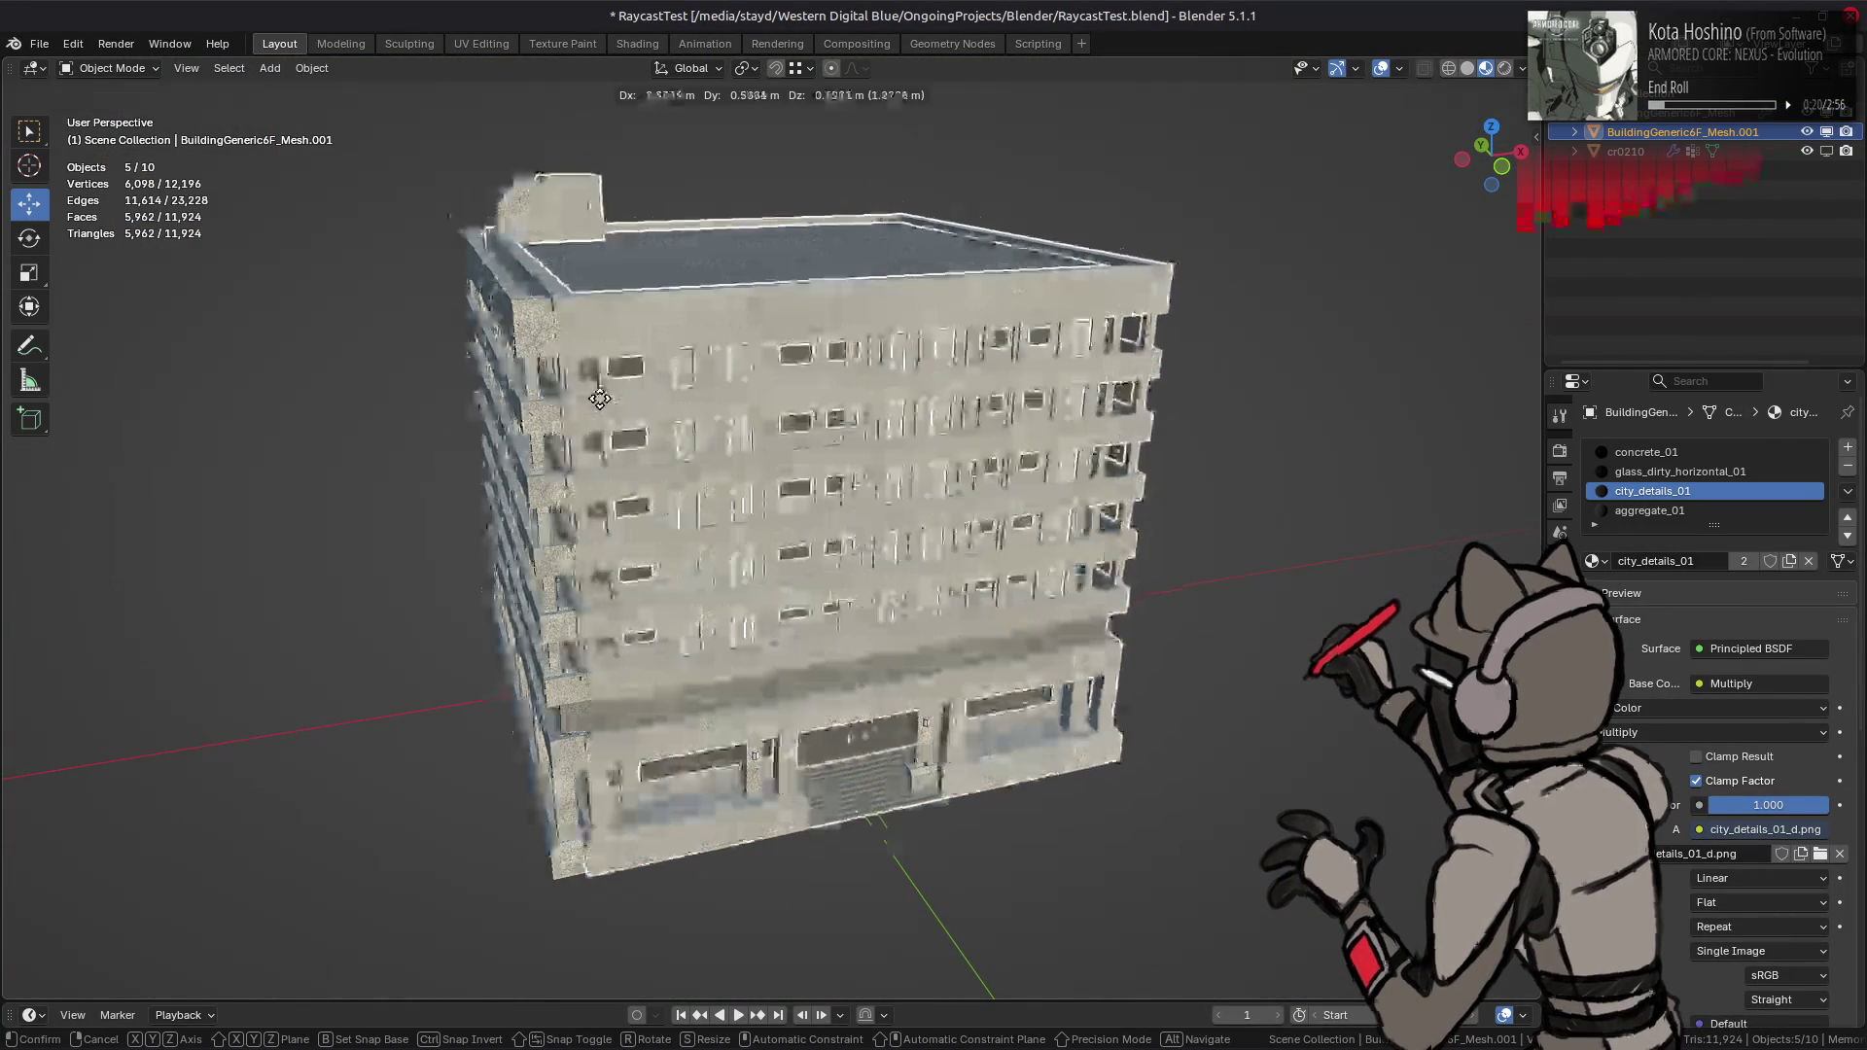
pyautogui.rightClick(973, 410)
pyautogui.hotkey('ctrl', 'z')
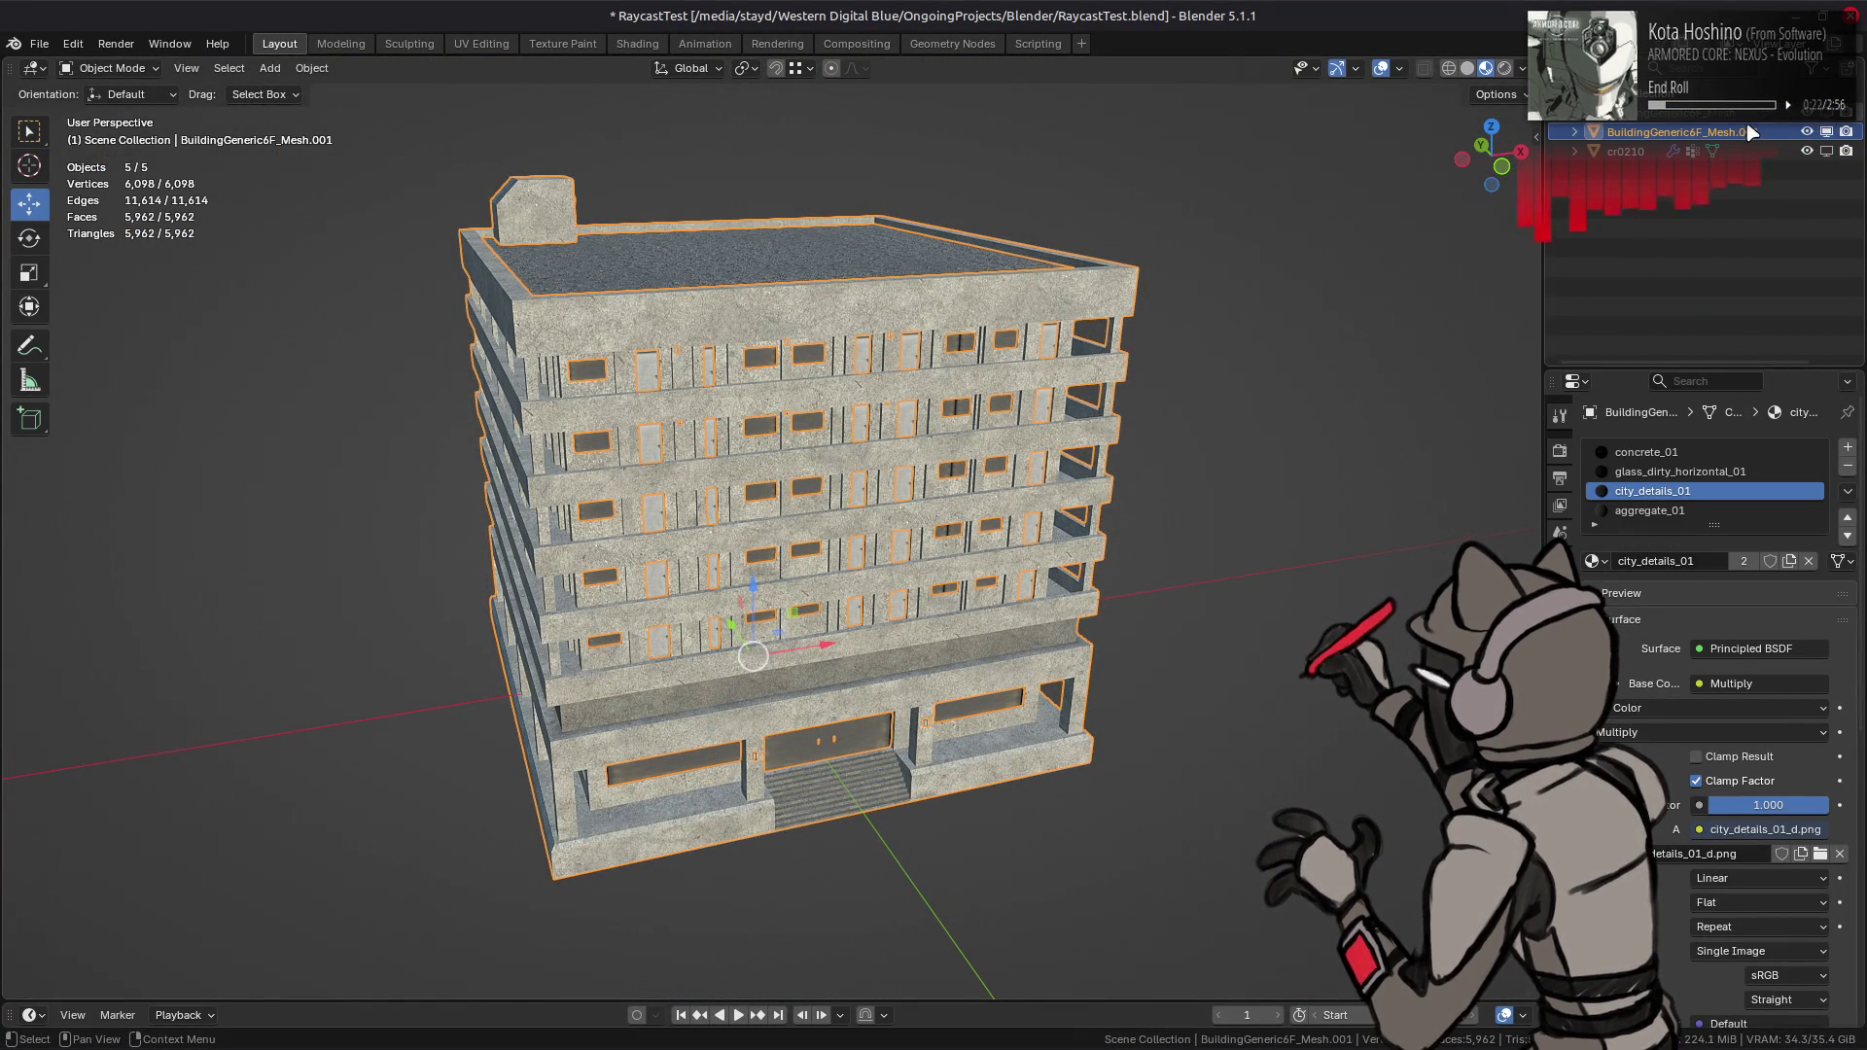
pyautogui.click(1559, 646)
pyautogui.click(1819, 525)
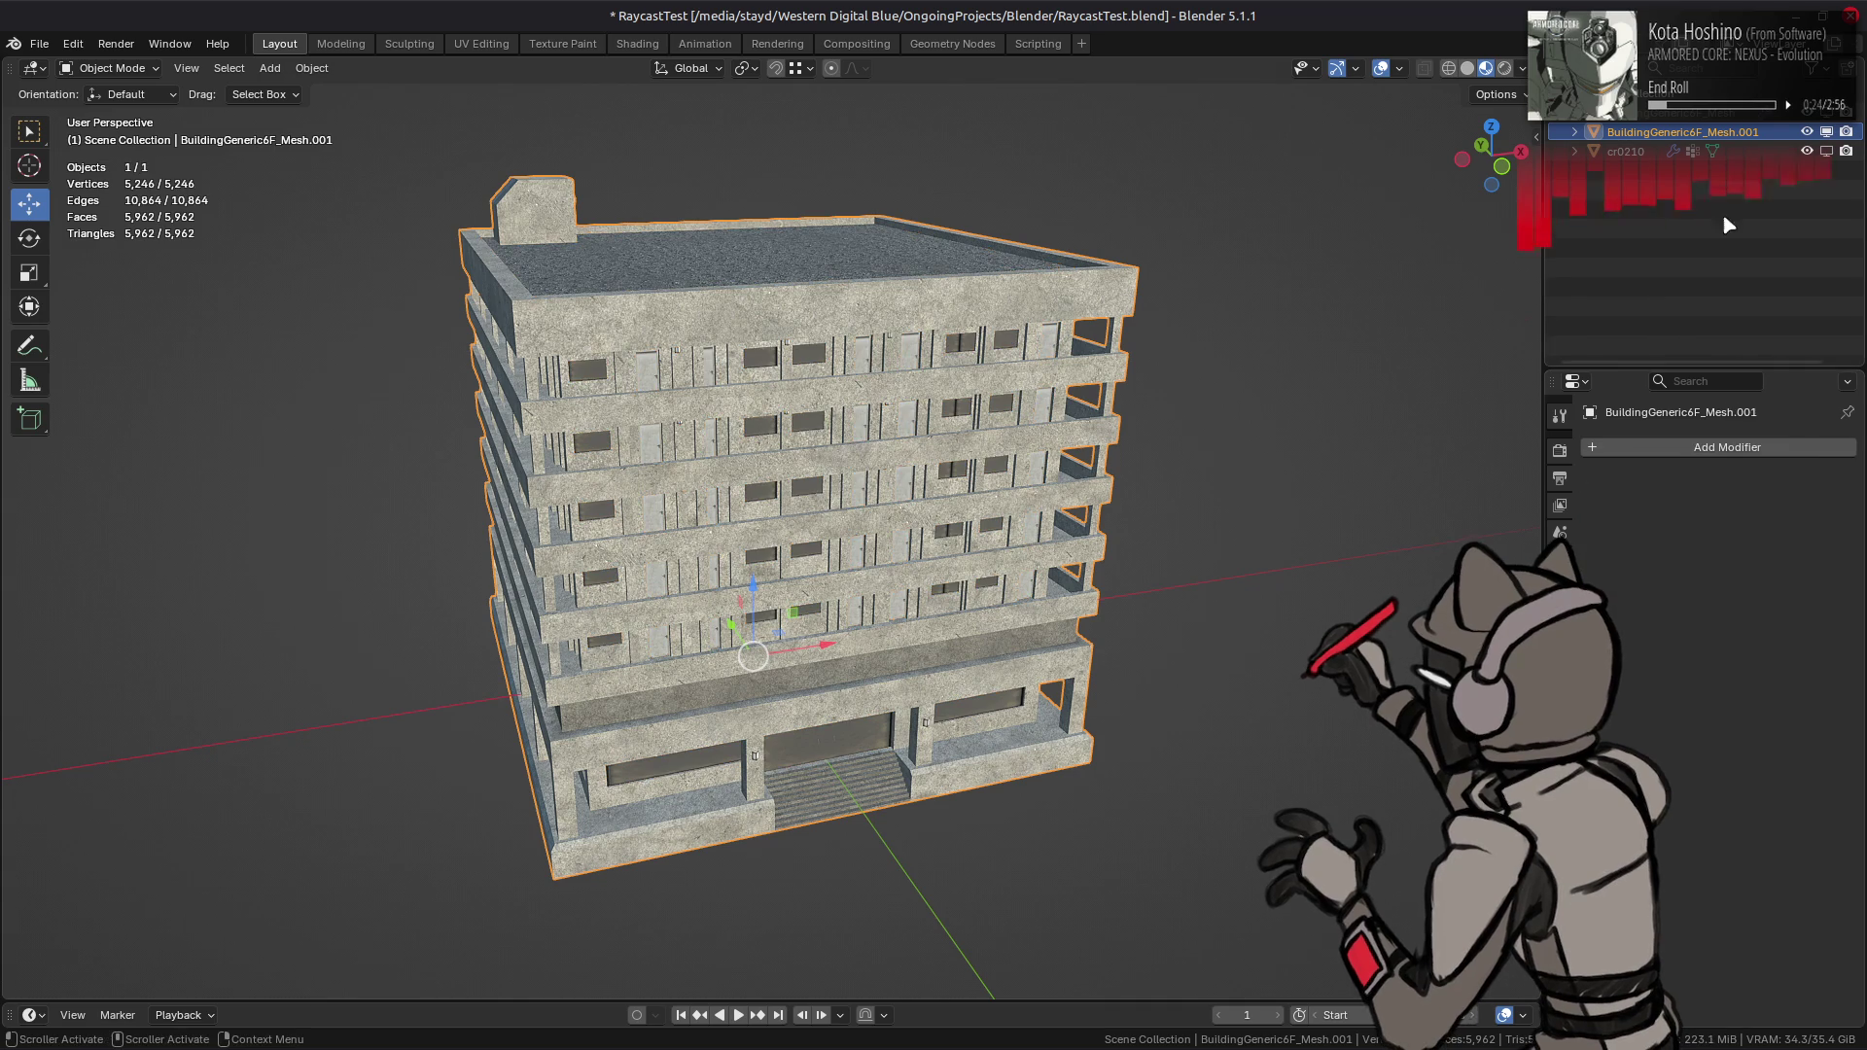
# - Rename the copy 'BuildingGeneric6F dummy' and remove all its material slots
pyautogui.doubleClick(1727, 134)
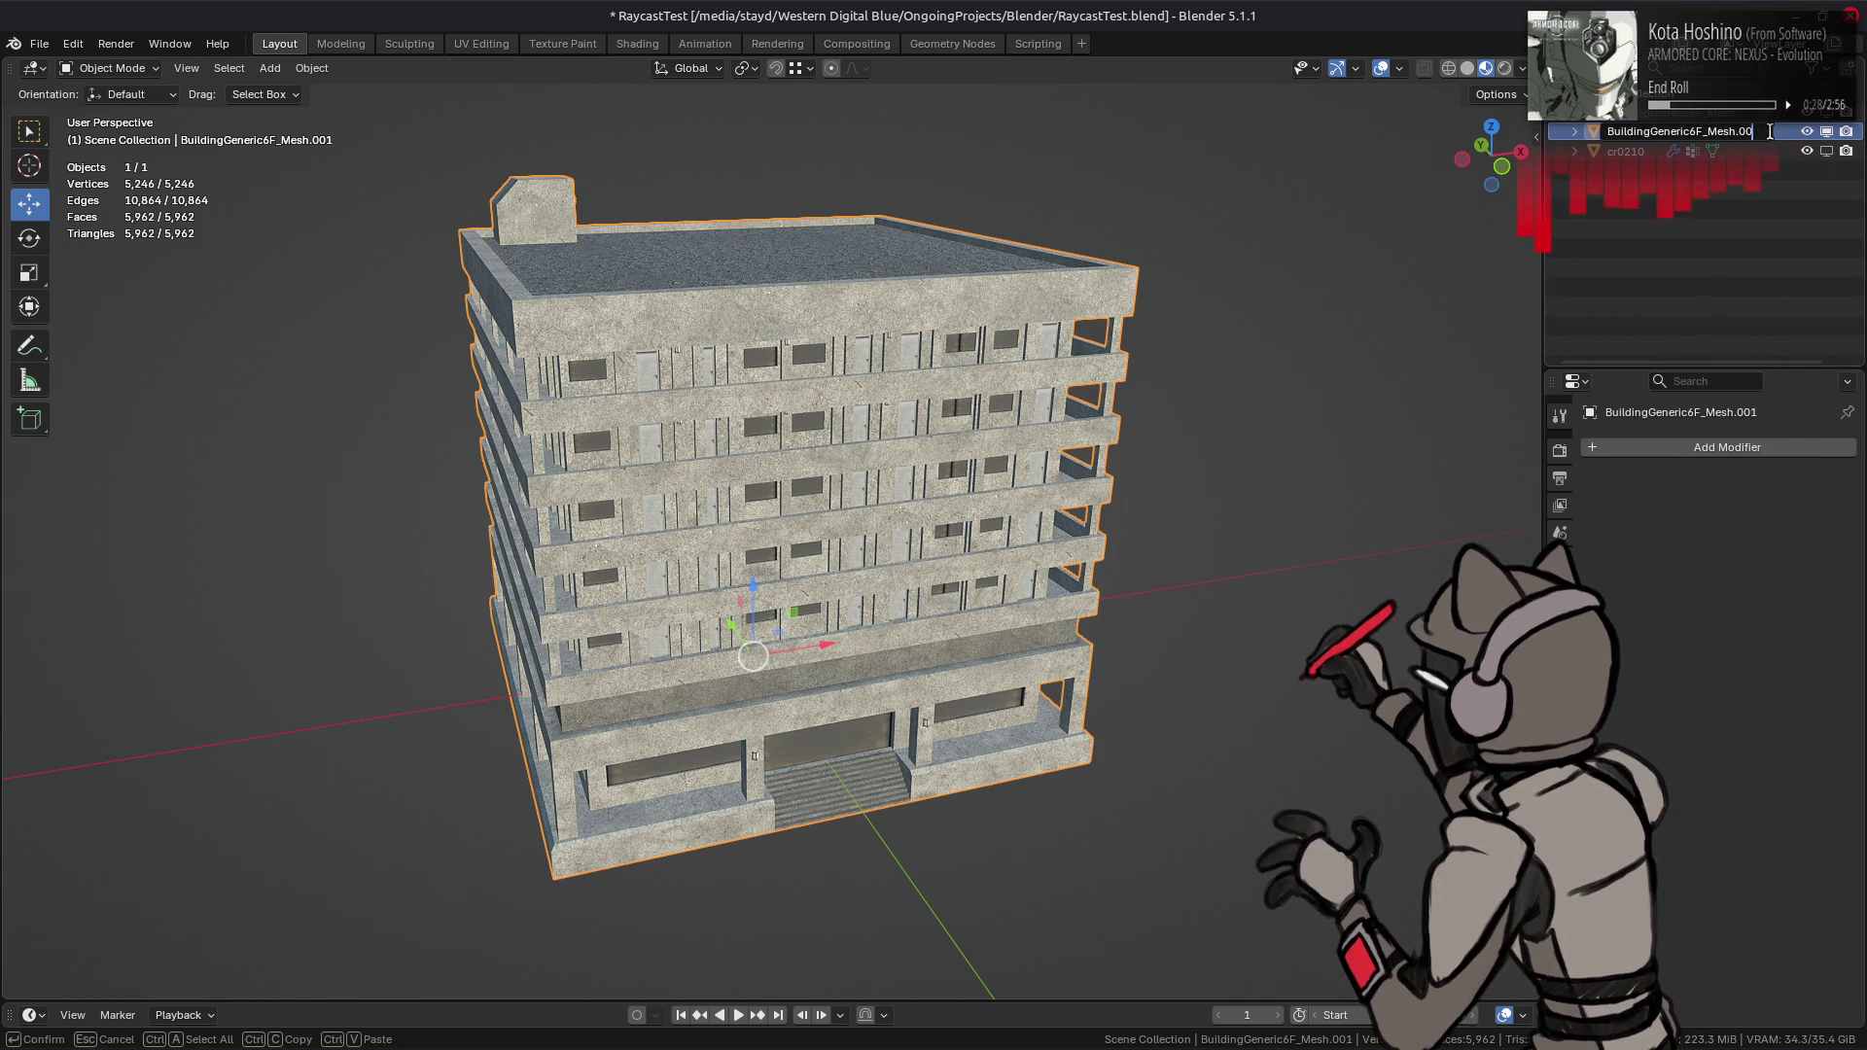
pyautogui.press('BackSpace')
pyautogui.write('d')
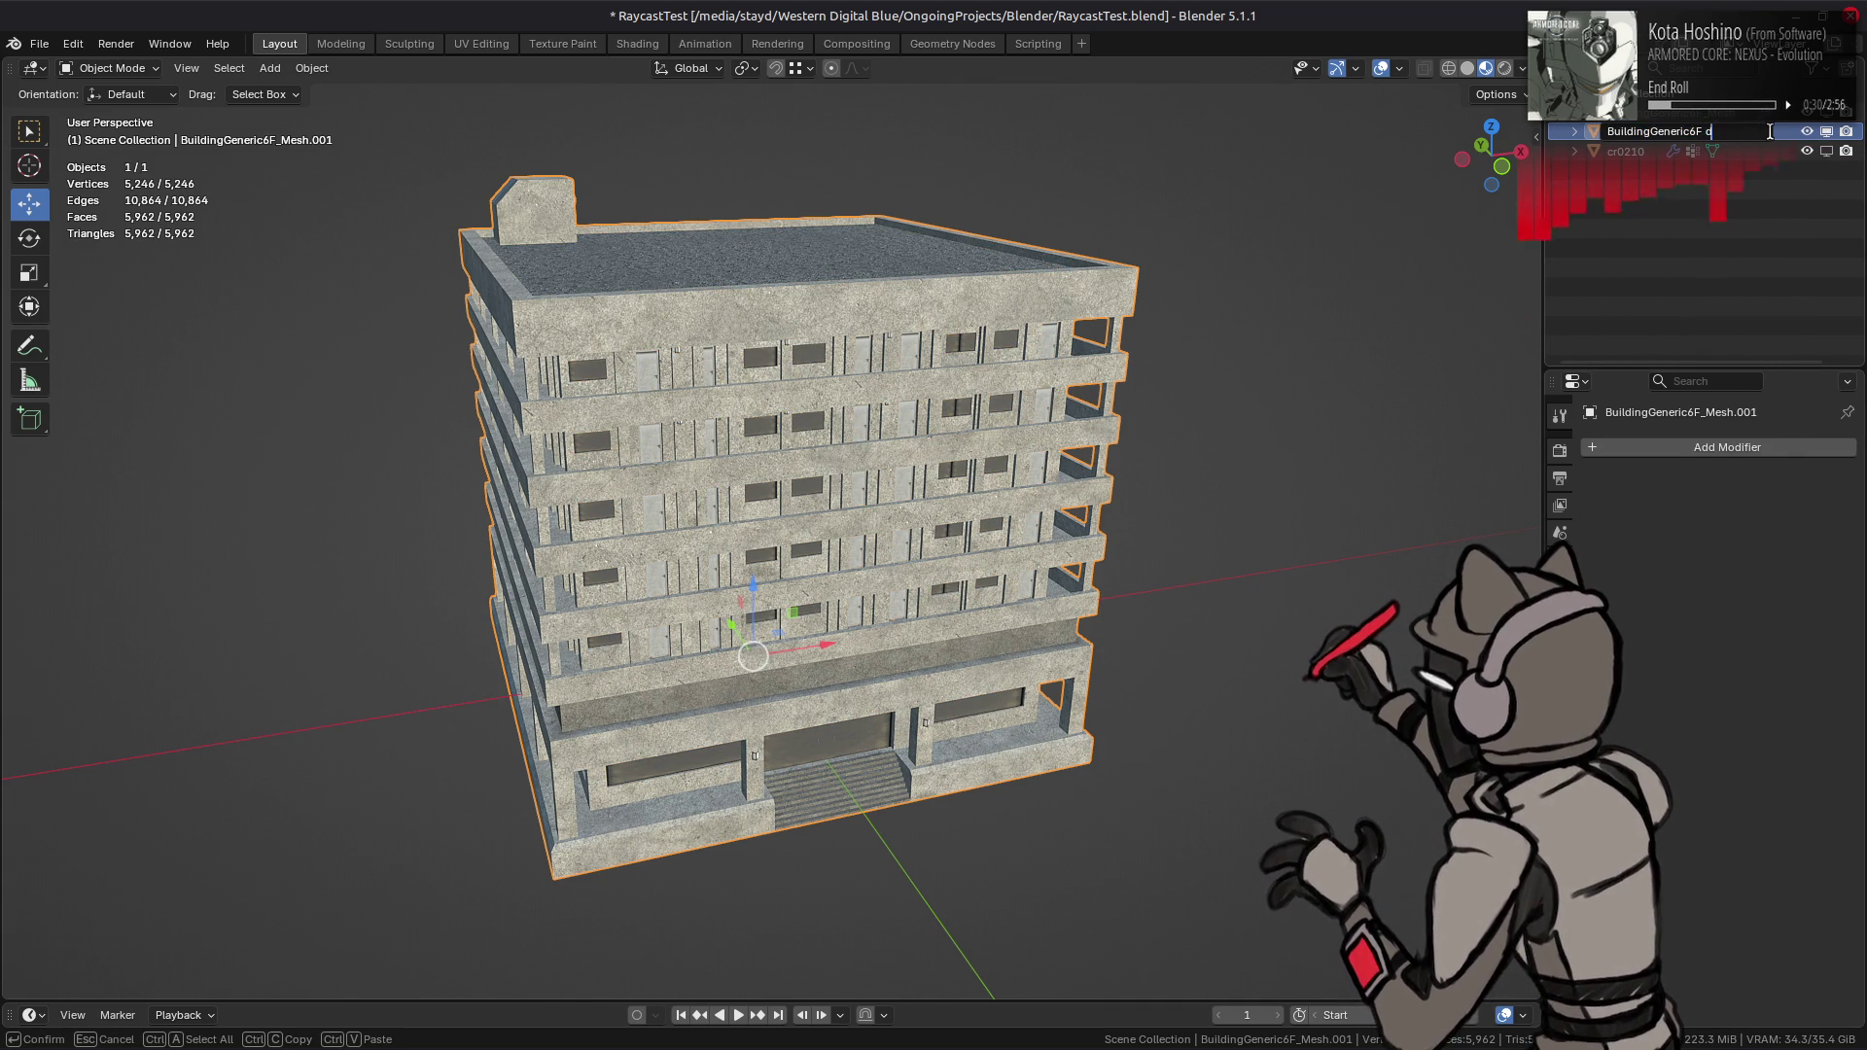
pyautogui.write('ummy')
pyautogui.press('Return')
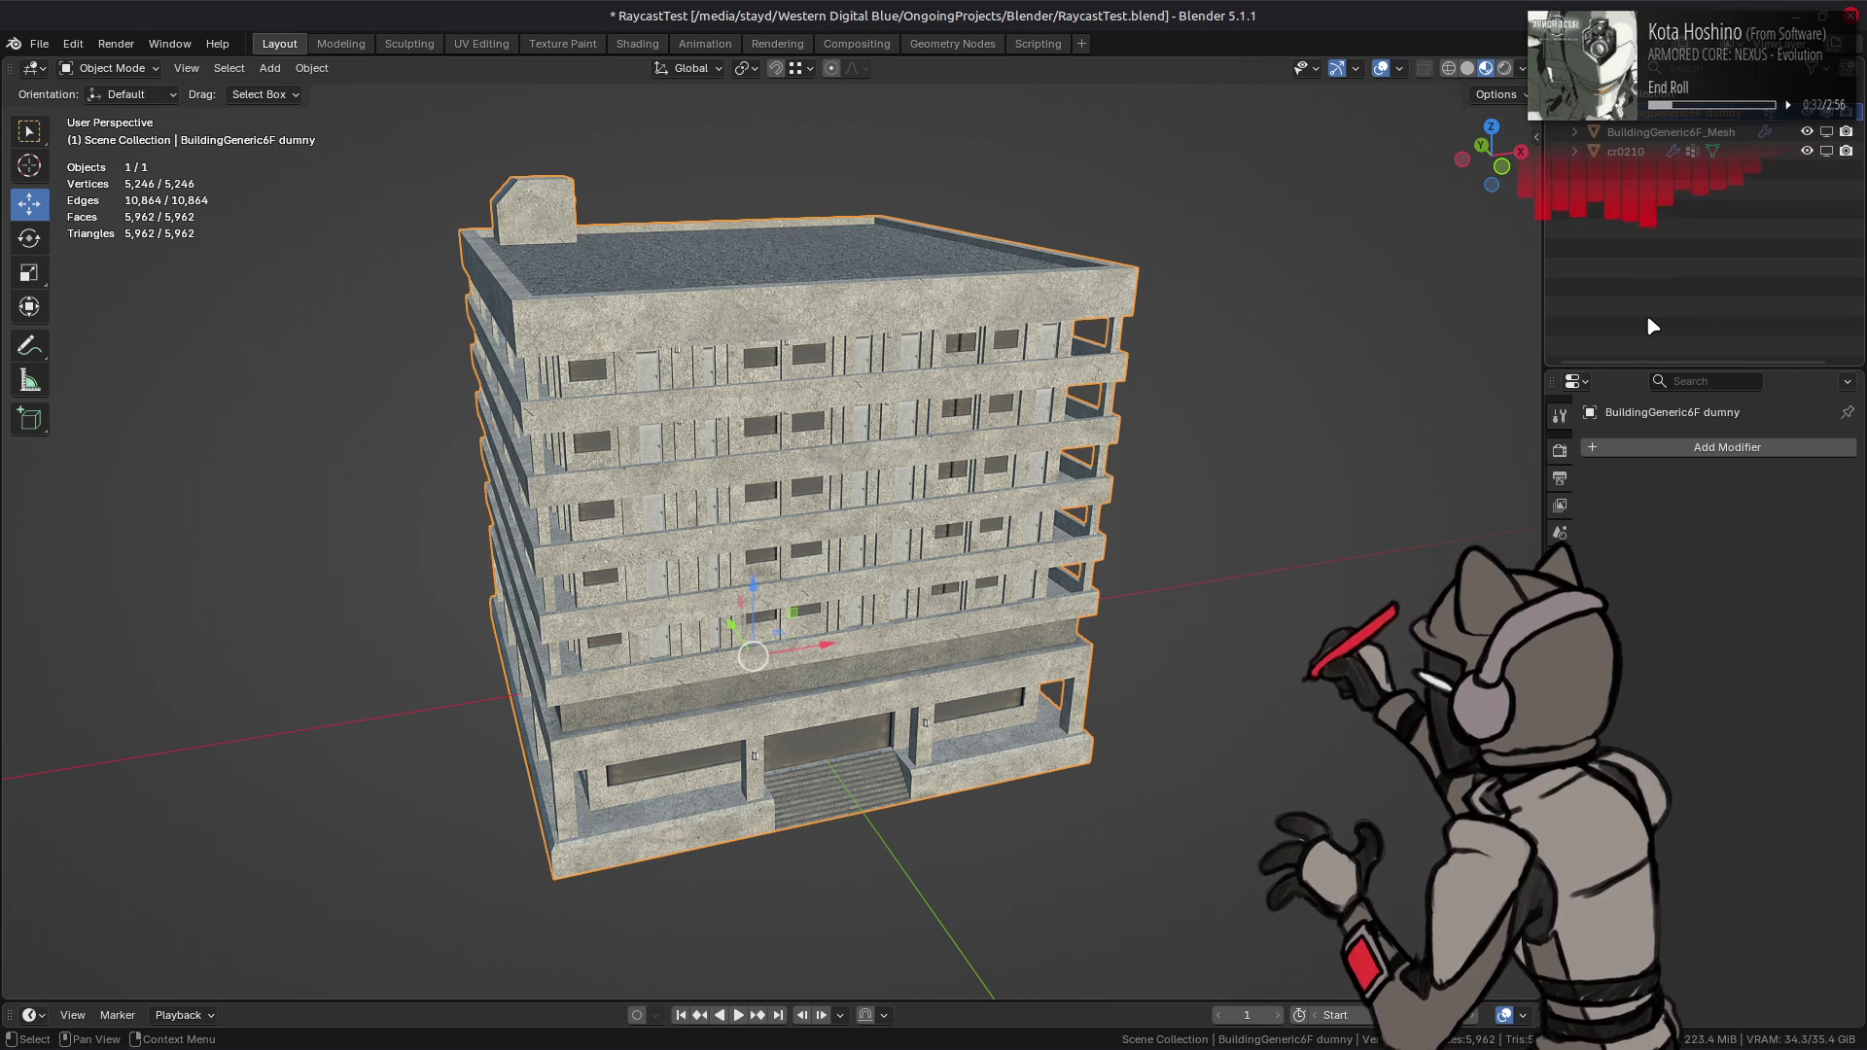
pyautogui.click(1559, 783)
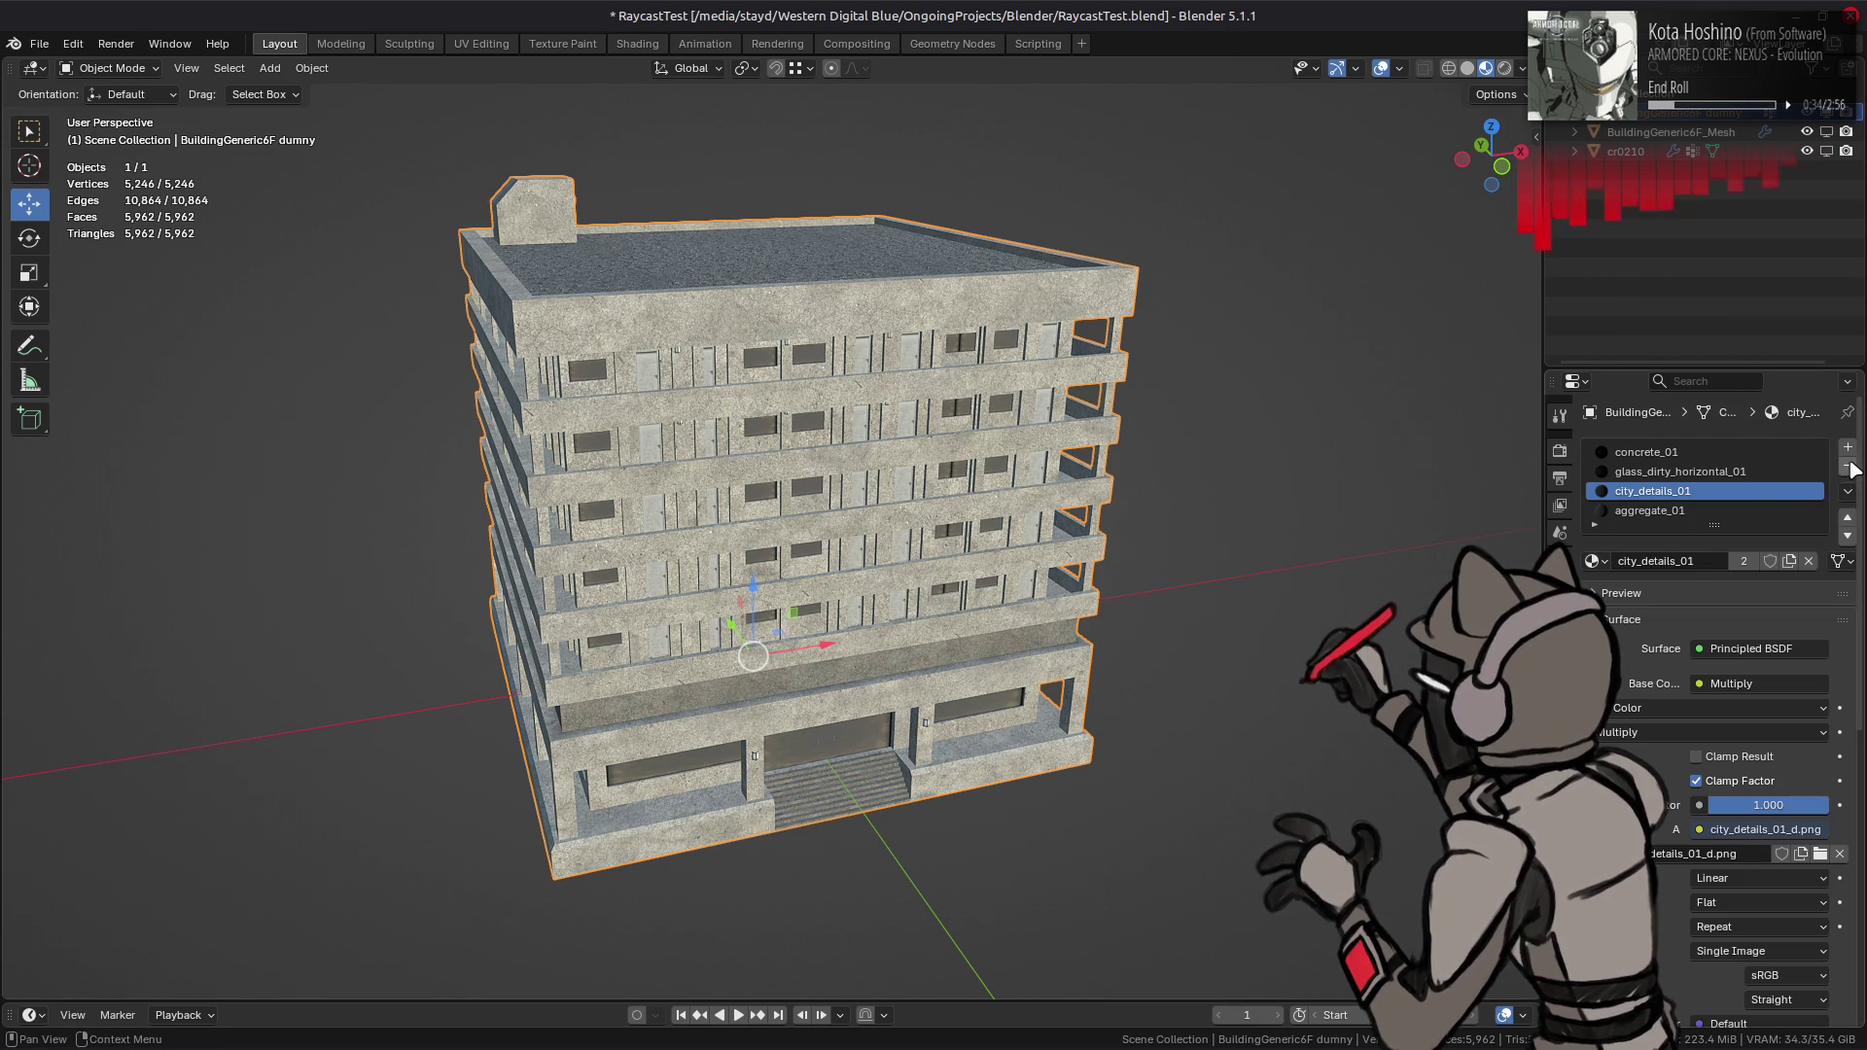
pyautogui.click(1848, 467)
pyautogui.click(1848, 468)
pyautogui.click(1847, 467)
pyautogui.click(1848, 467)
# - In solid shading, delete the dummy's UV map and Lamp vertex group
pyautogui.moveTo(1147, 413); pyautogui.dragTo(1214, 410, button='middle')
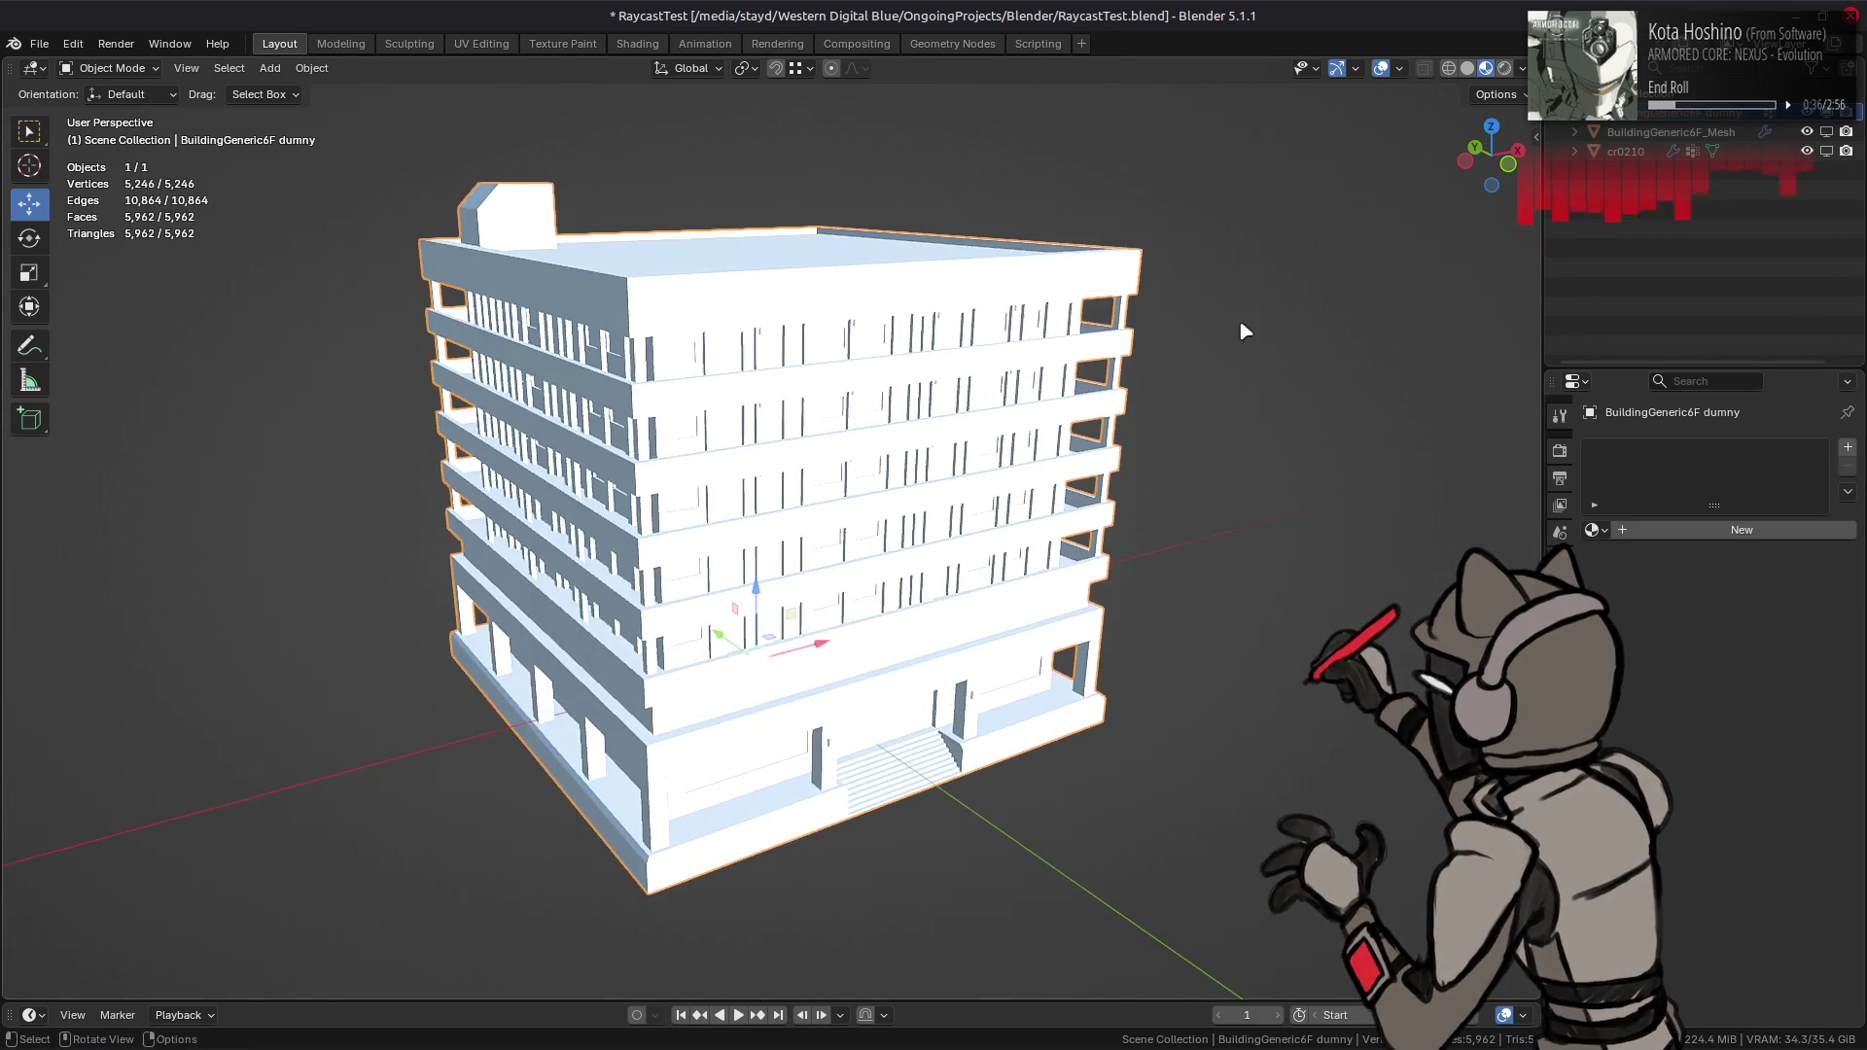
pyautogui.click(1467, 68)
pyautogui.scroll(2, 1304, 292)
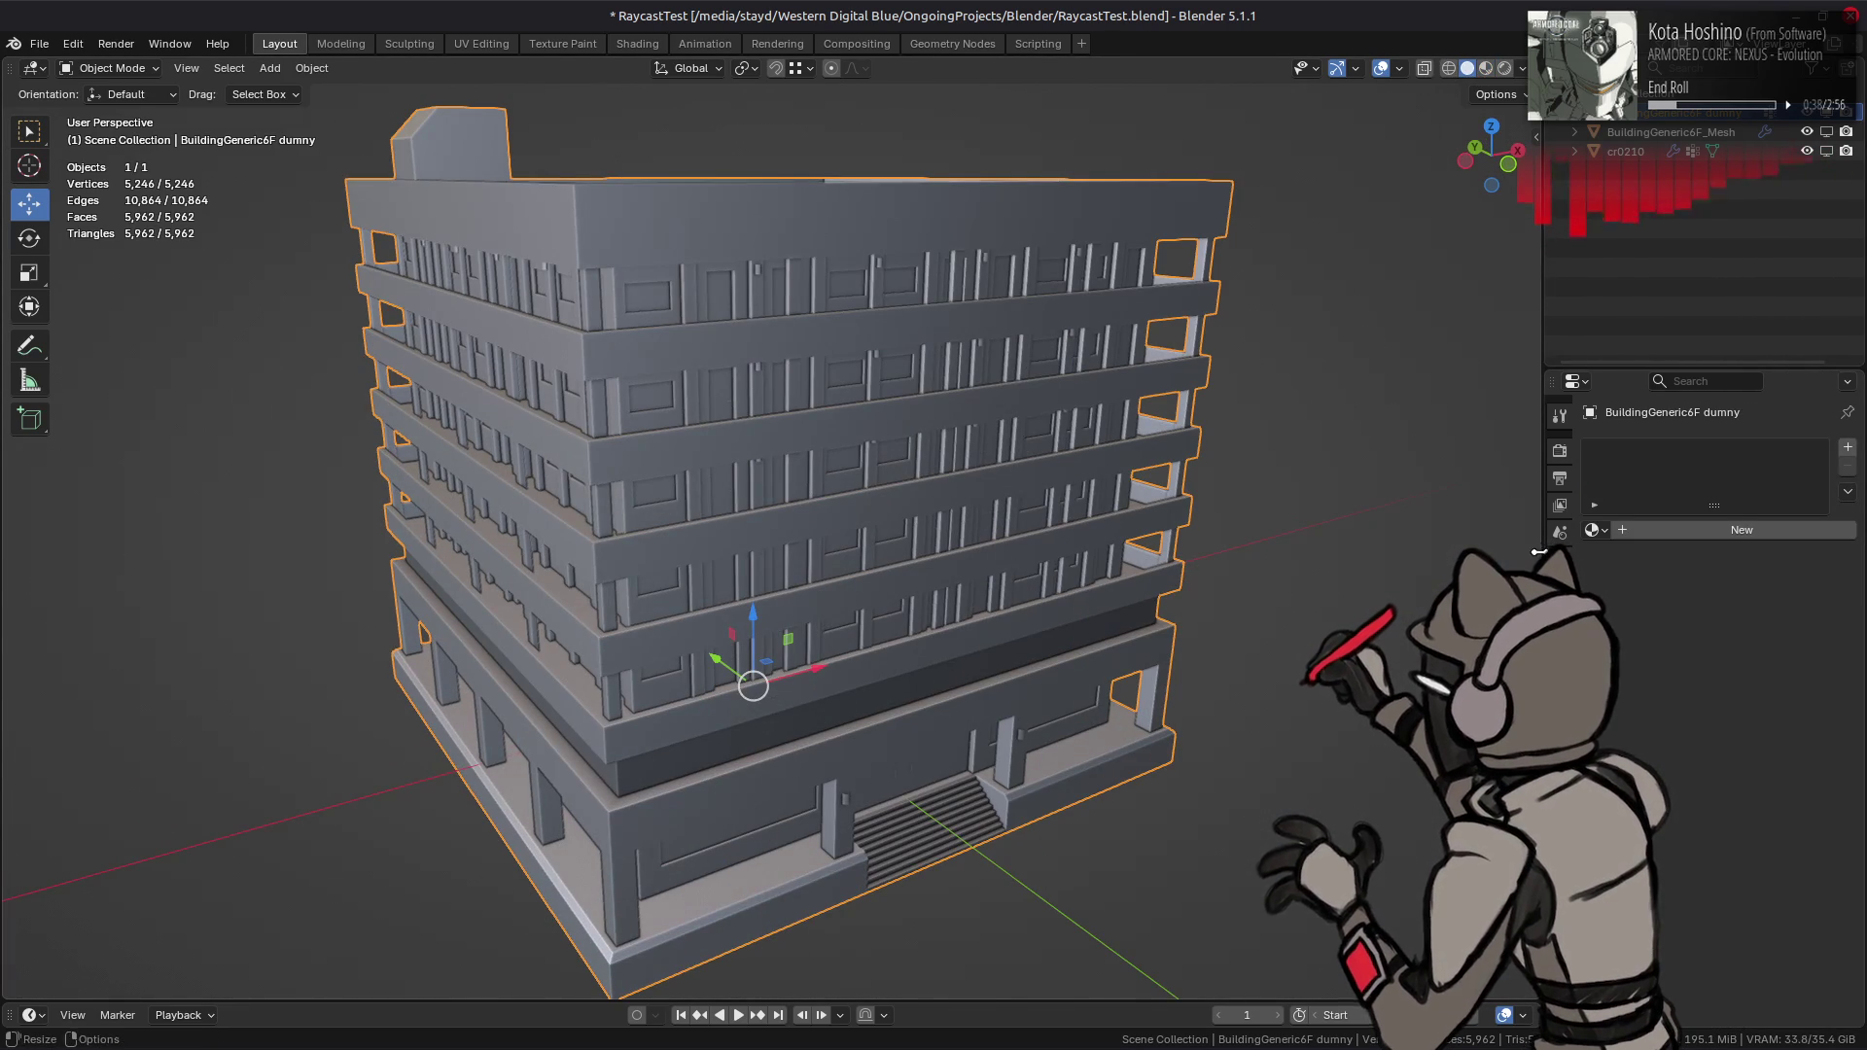
pyautogui.click(1560, 755)
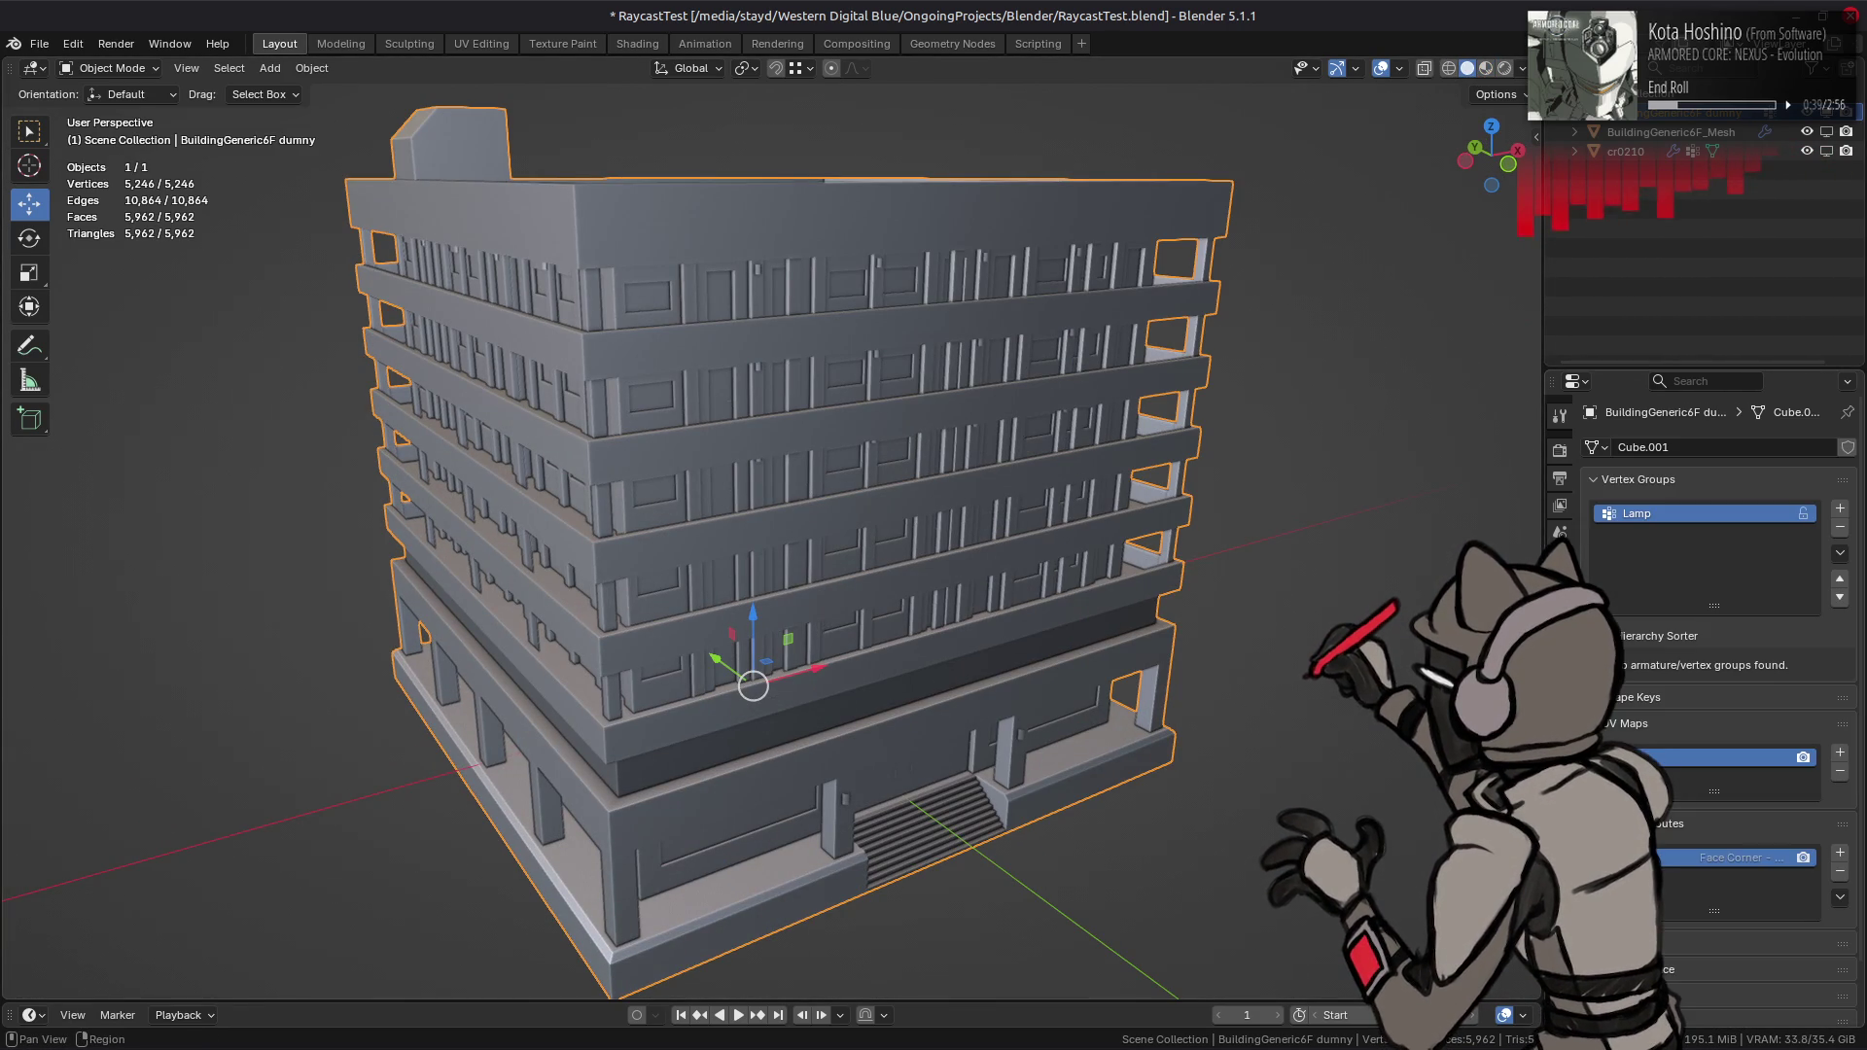
pyautogui.click(1840, 771)
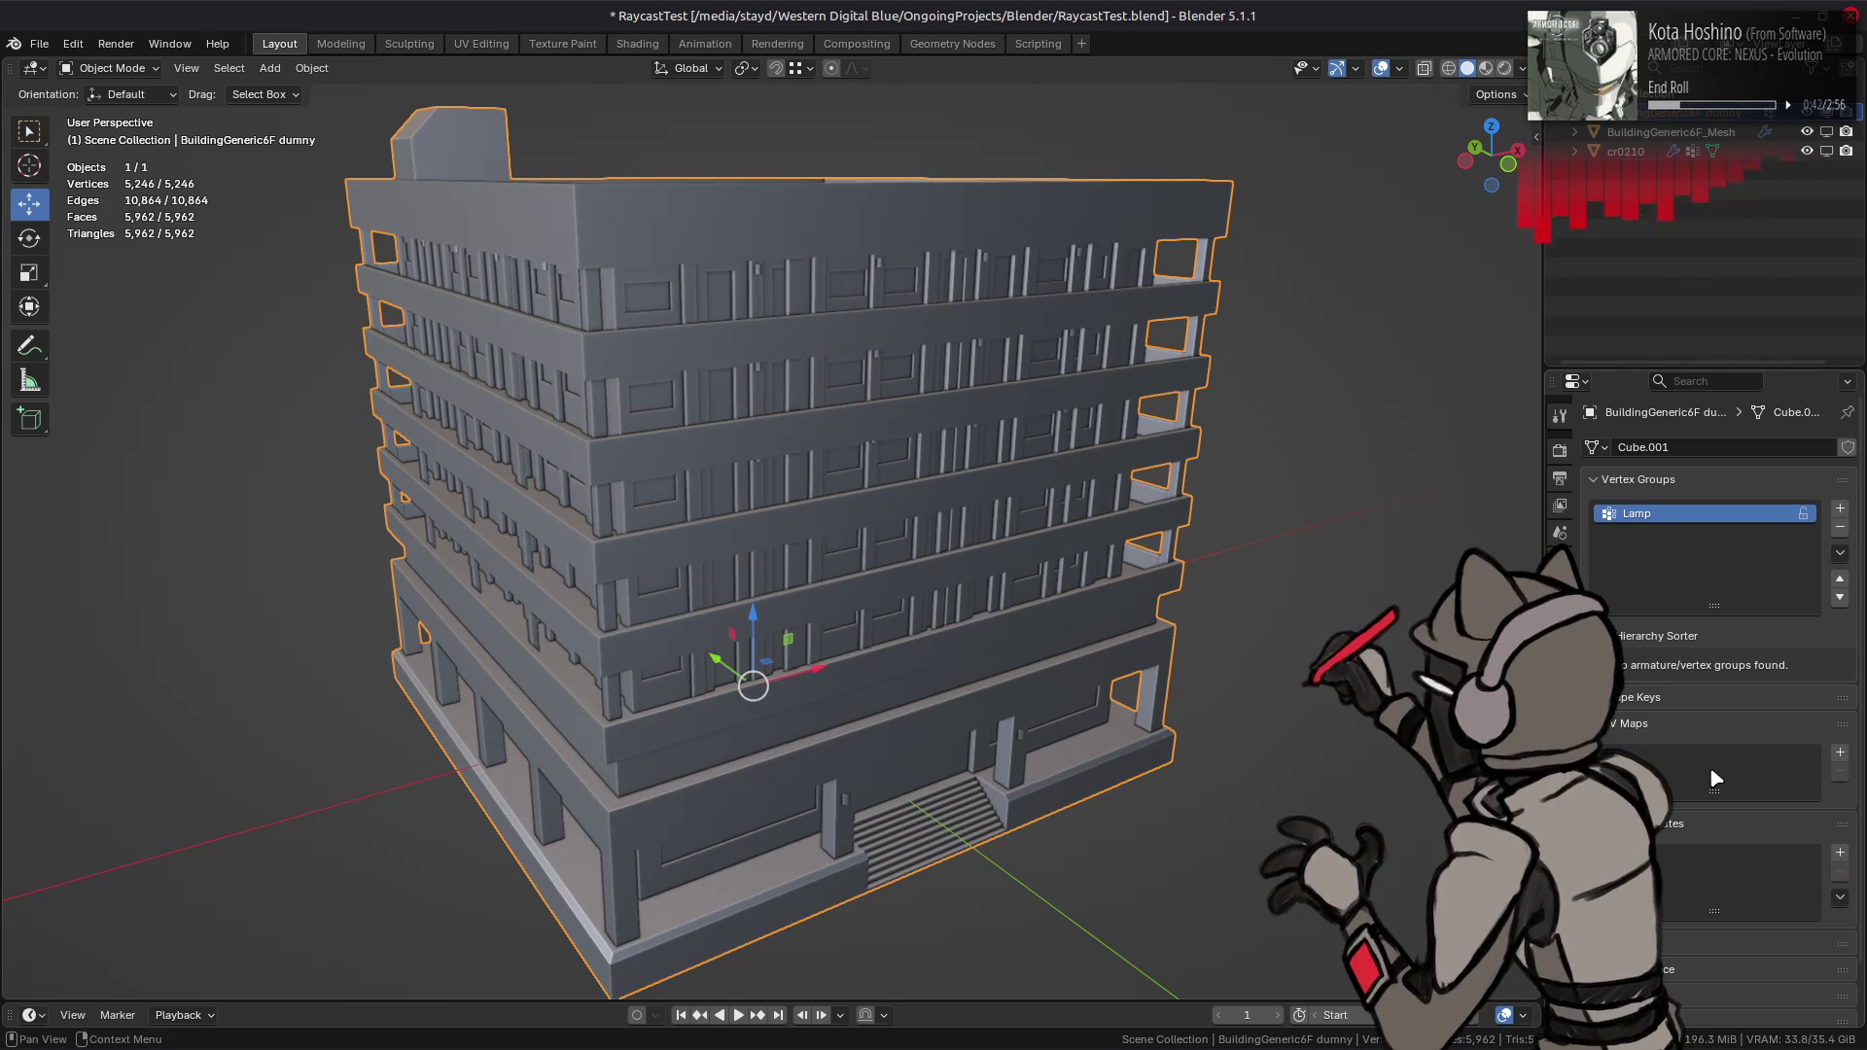
pyautogui.click(1840, 527)
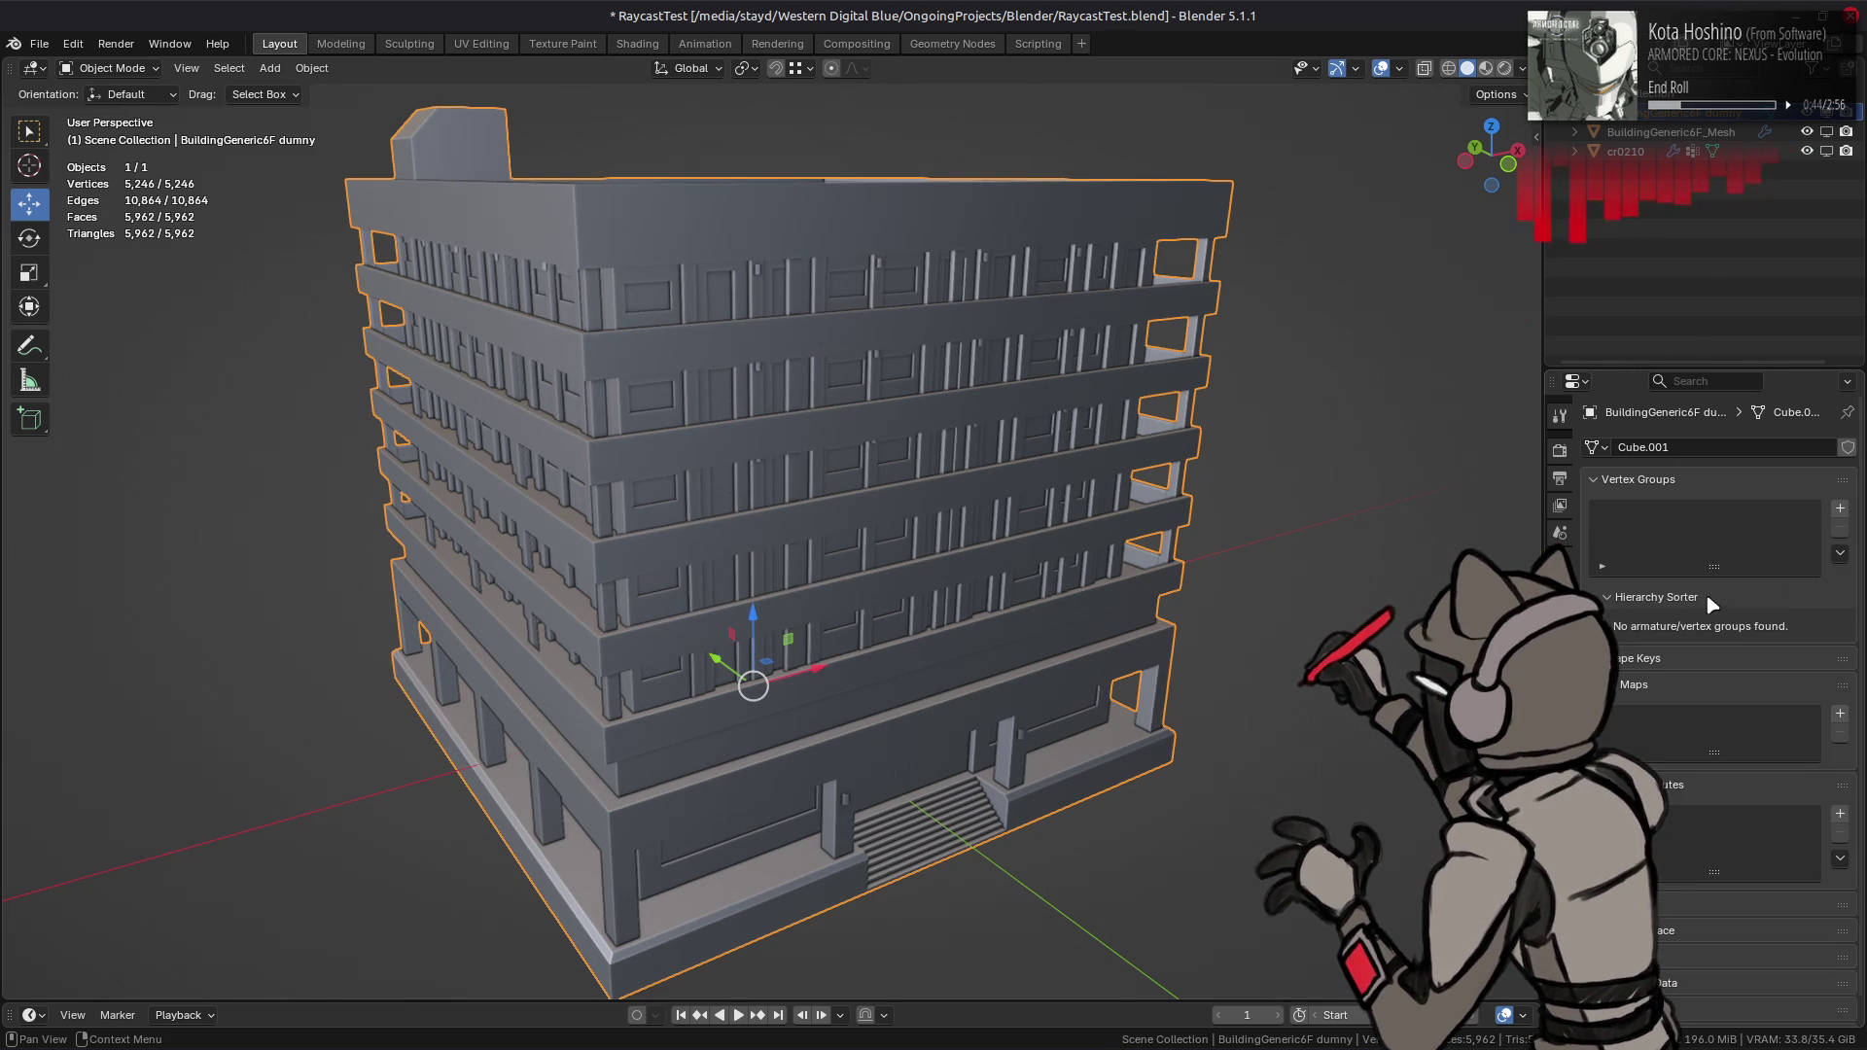
pyautogui.click(1712, 599)
pyautogui.scroll(-2, 1691, 826)
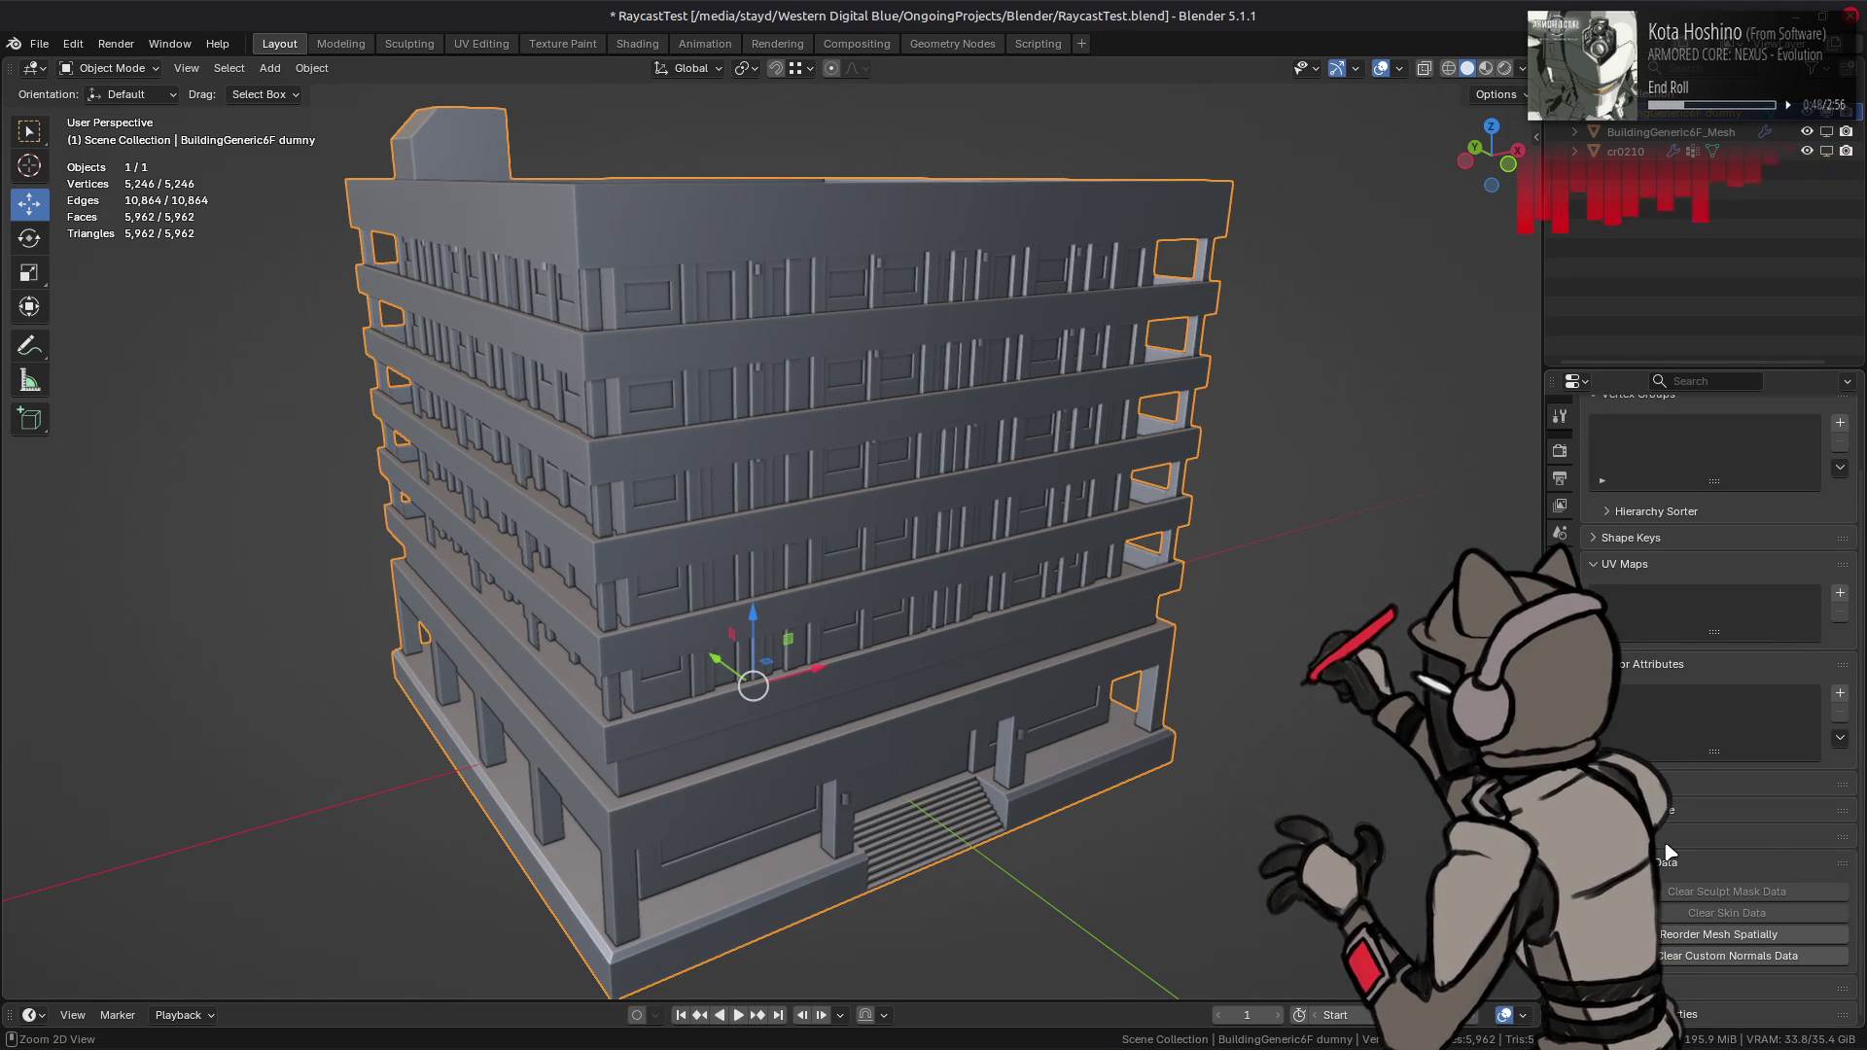
pyautogui.scroll(2, 1664, 843)
# - Enter edit mode on the dummy and select the whole mesh
pyautogui.press('Tab')
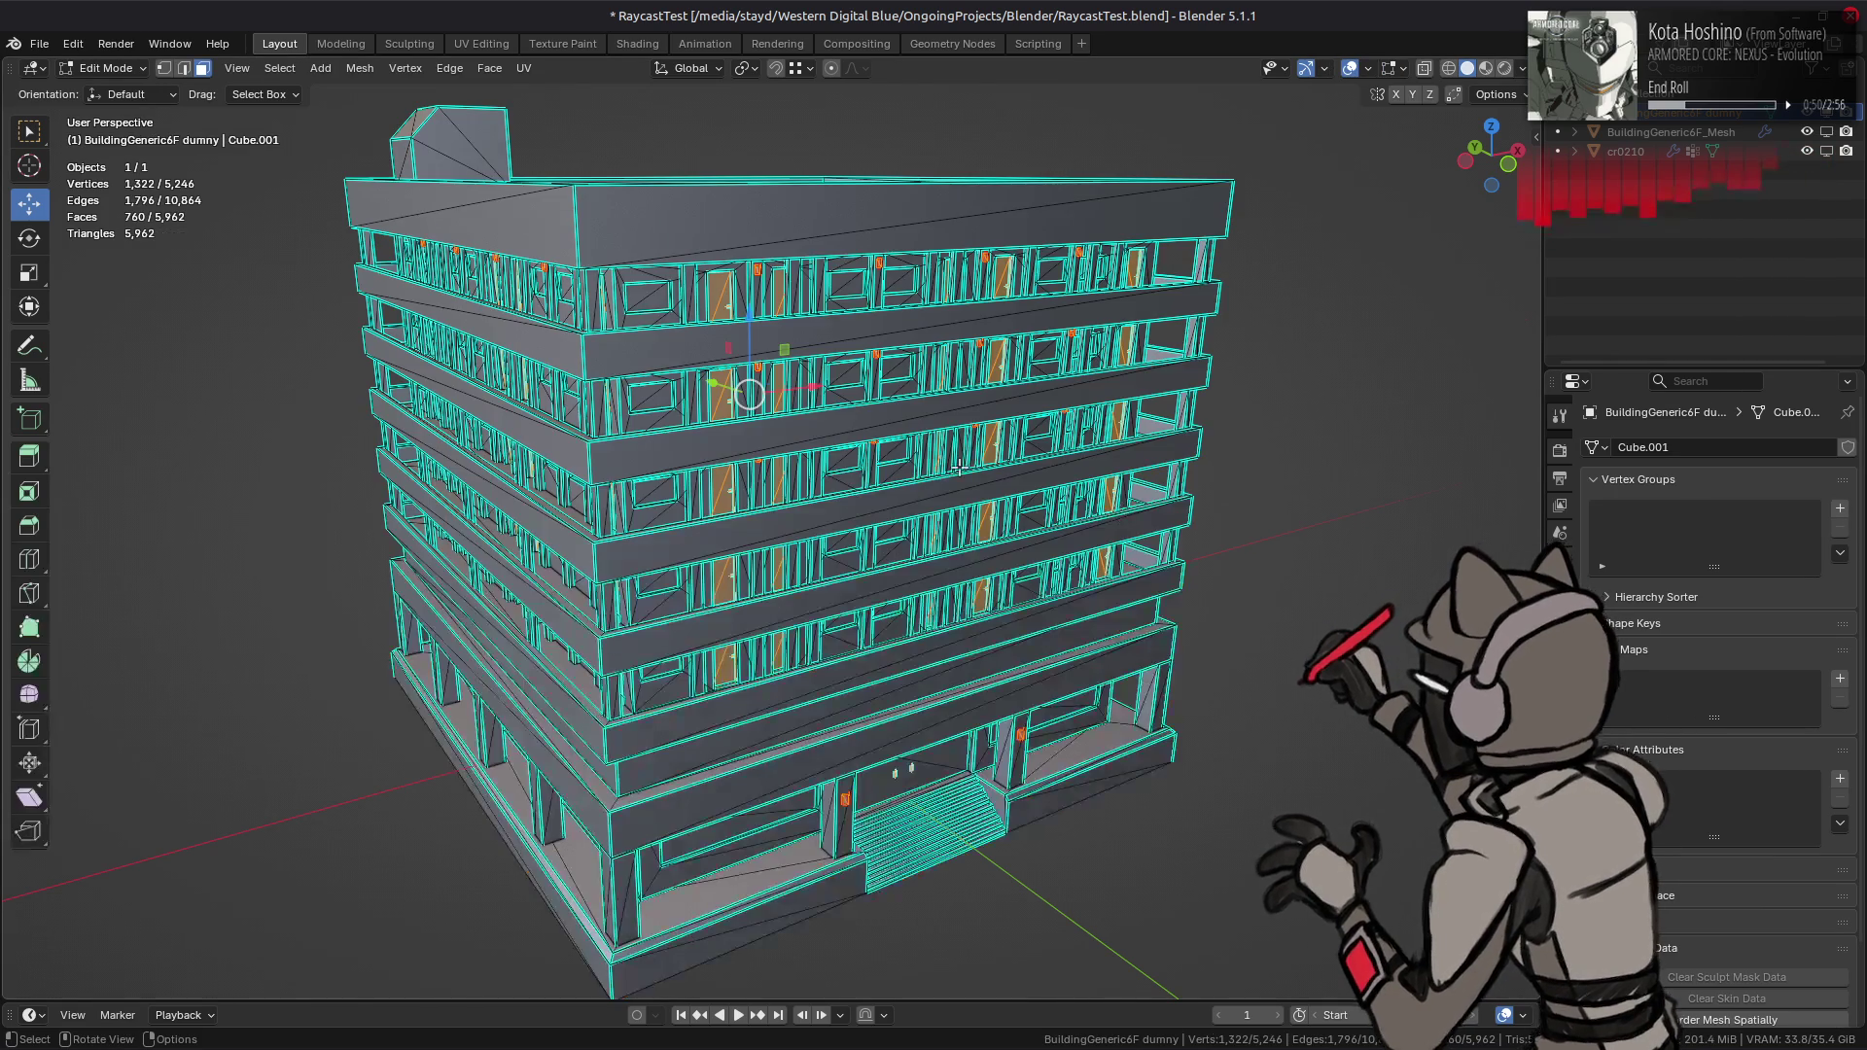
pyautogui.press('a')
pyautogui.scroll(3, 676, 311)
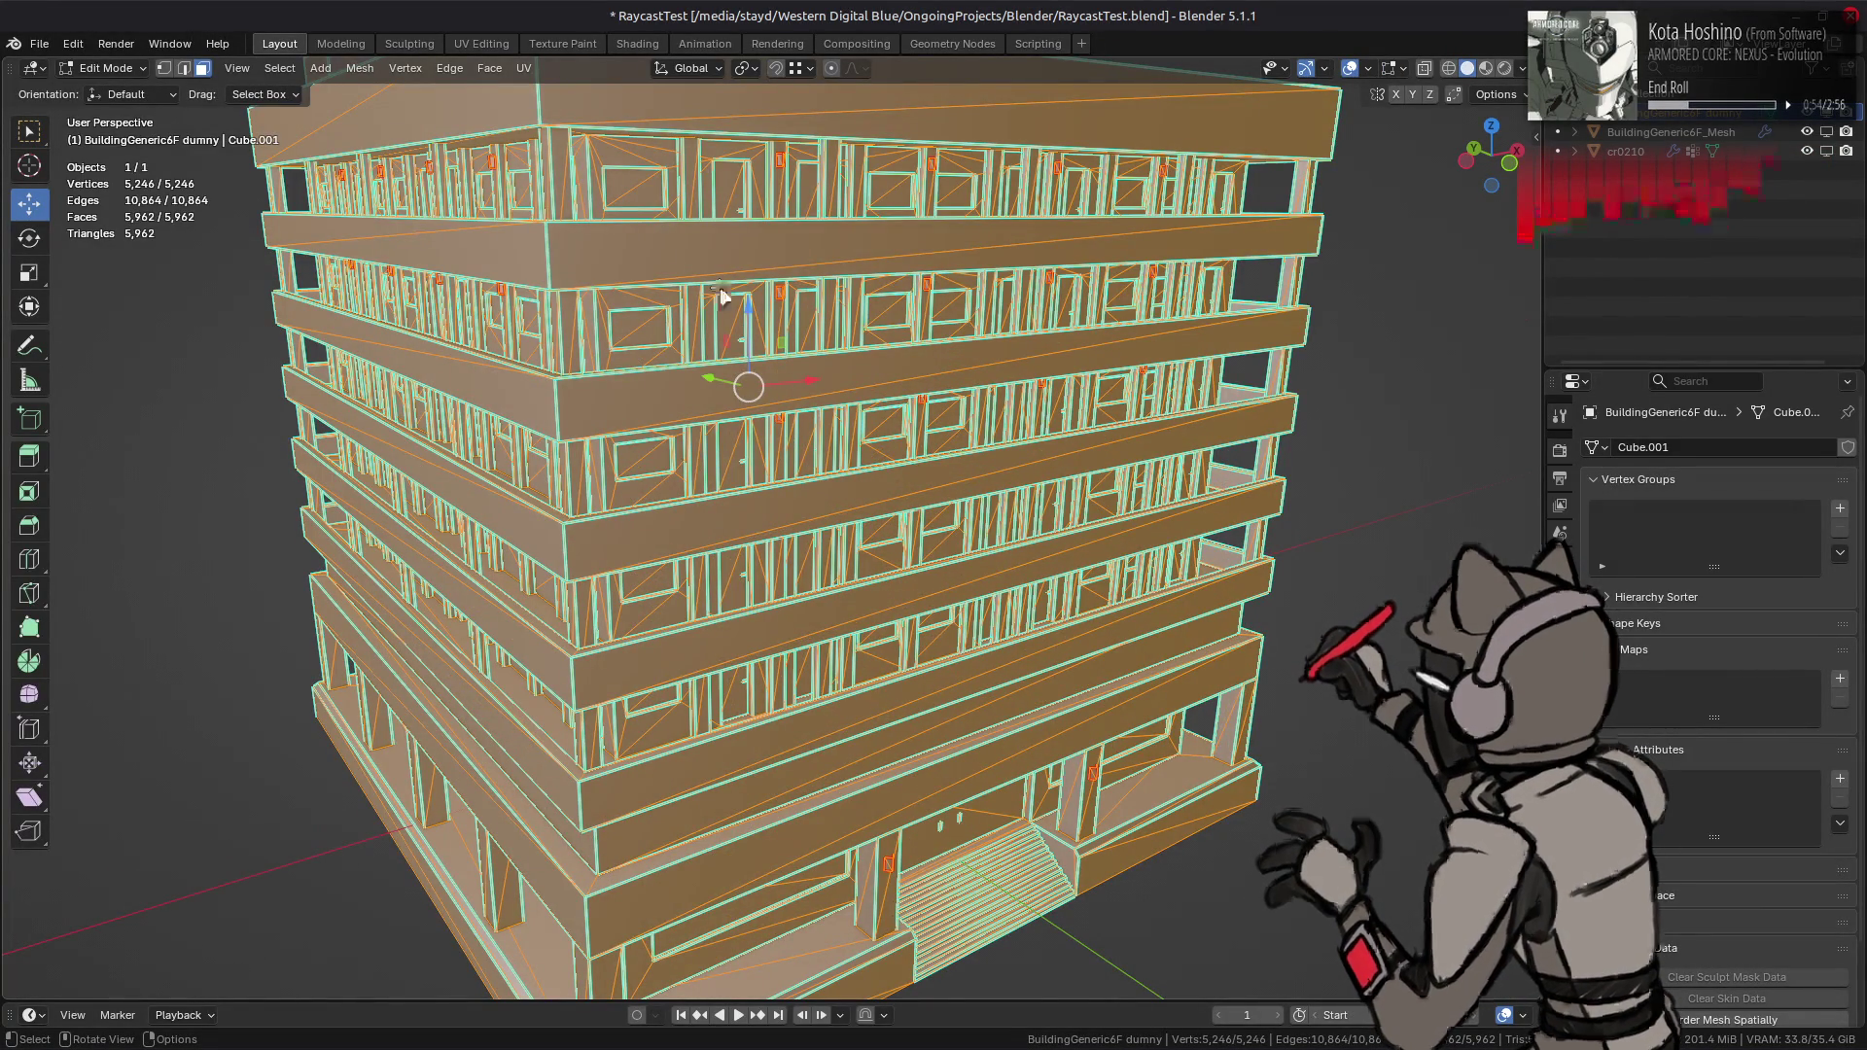
pyautogui.press('Tab')
pyautogui.press('Tab')
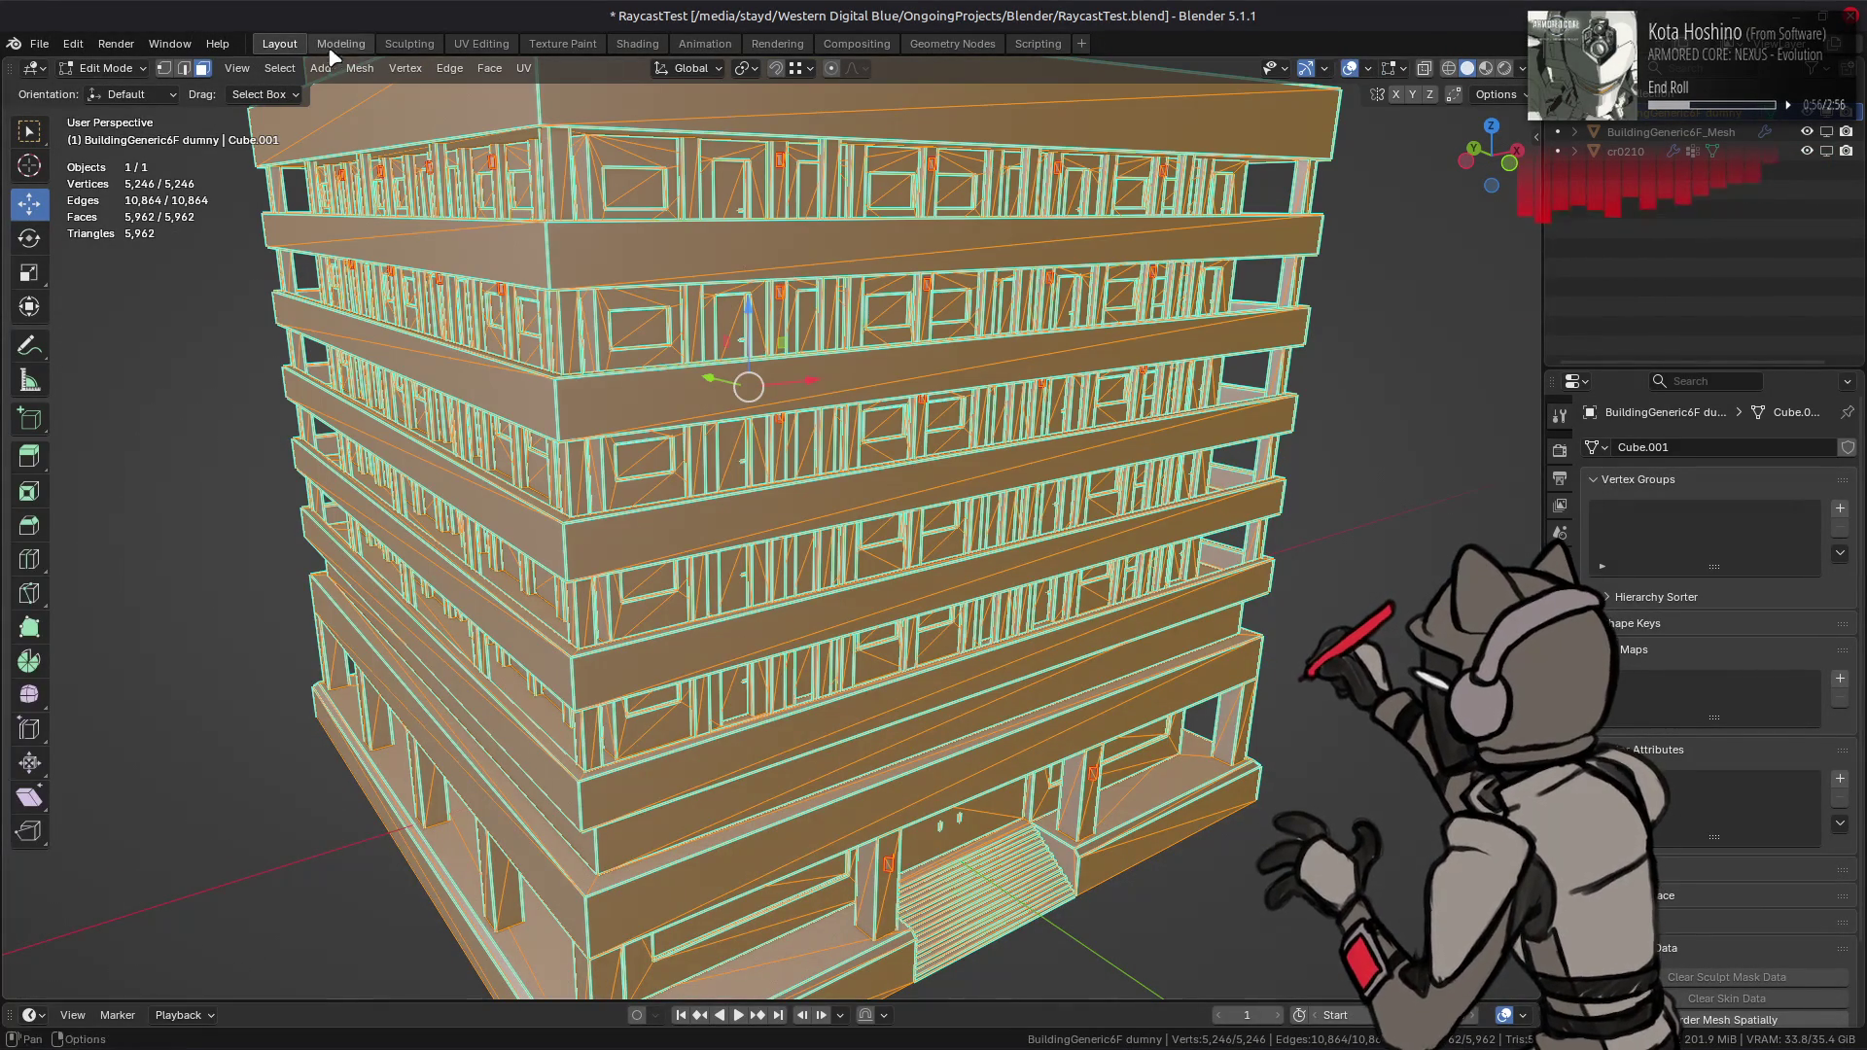
# - Merge the dummy building's triangles into quads at 89° max shape angle and 0.5 topology influence, leaving 2,989 faces
pyautogui.click(360, 67)
pyautogui.moveTo(442, 525)
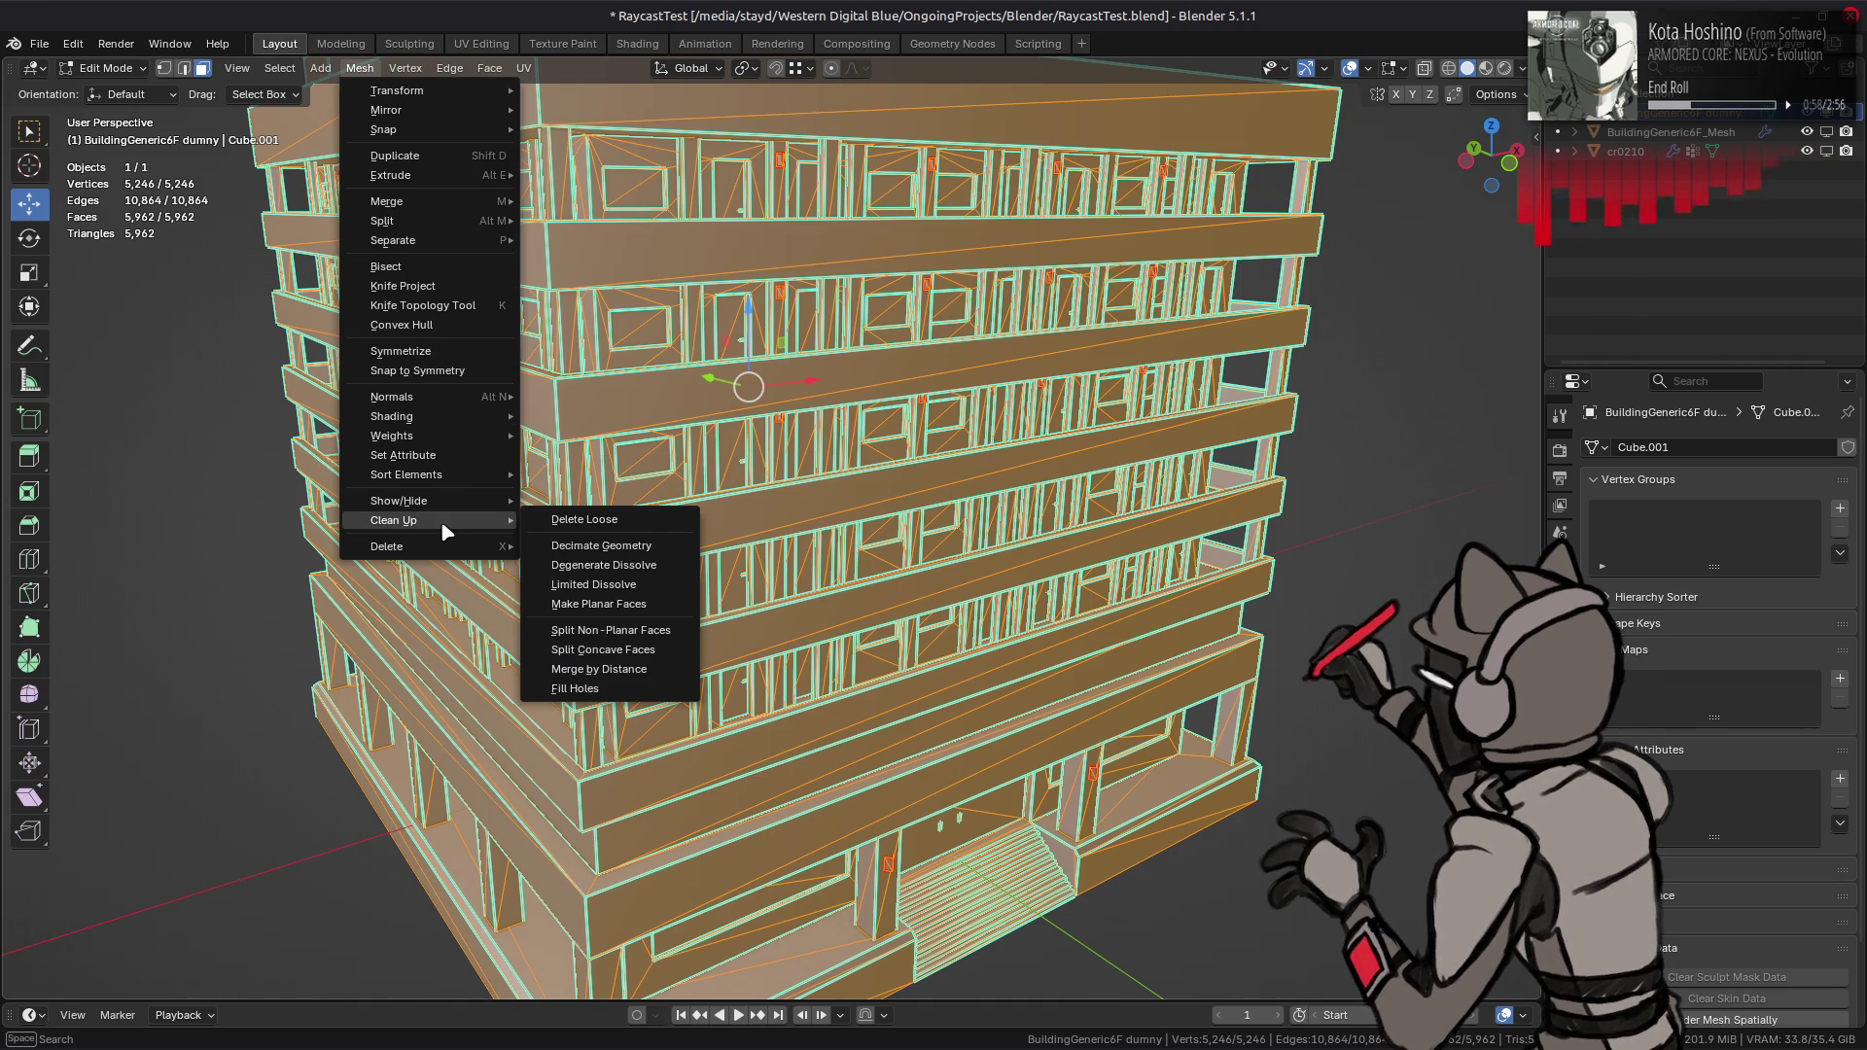
pyautogui.moveTo(489, 67)
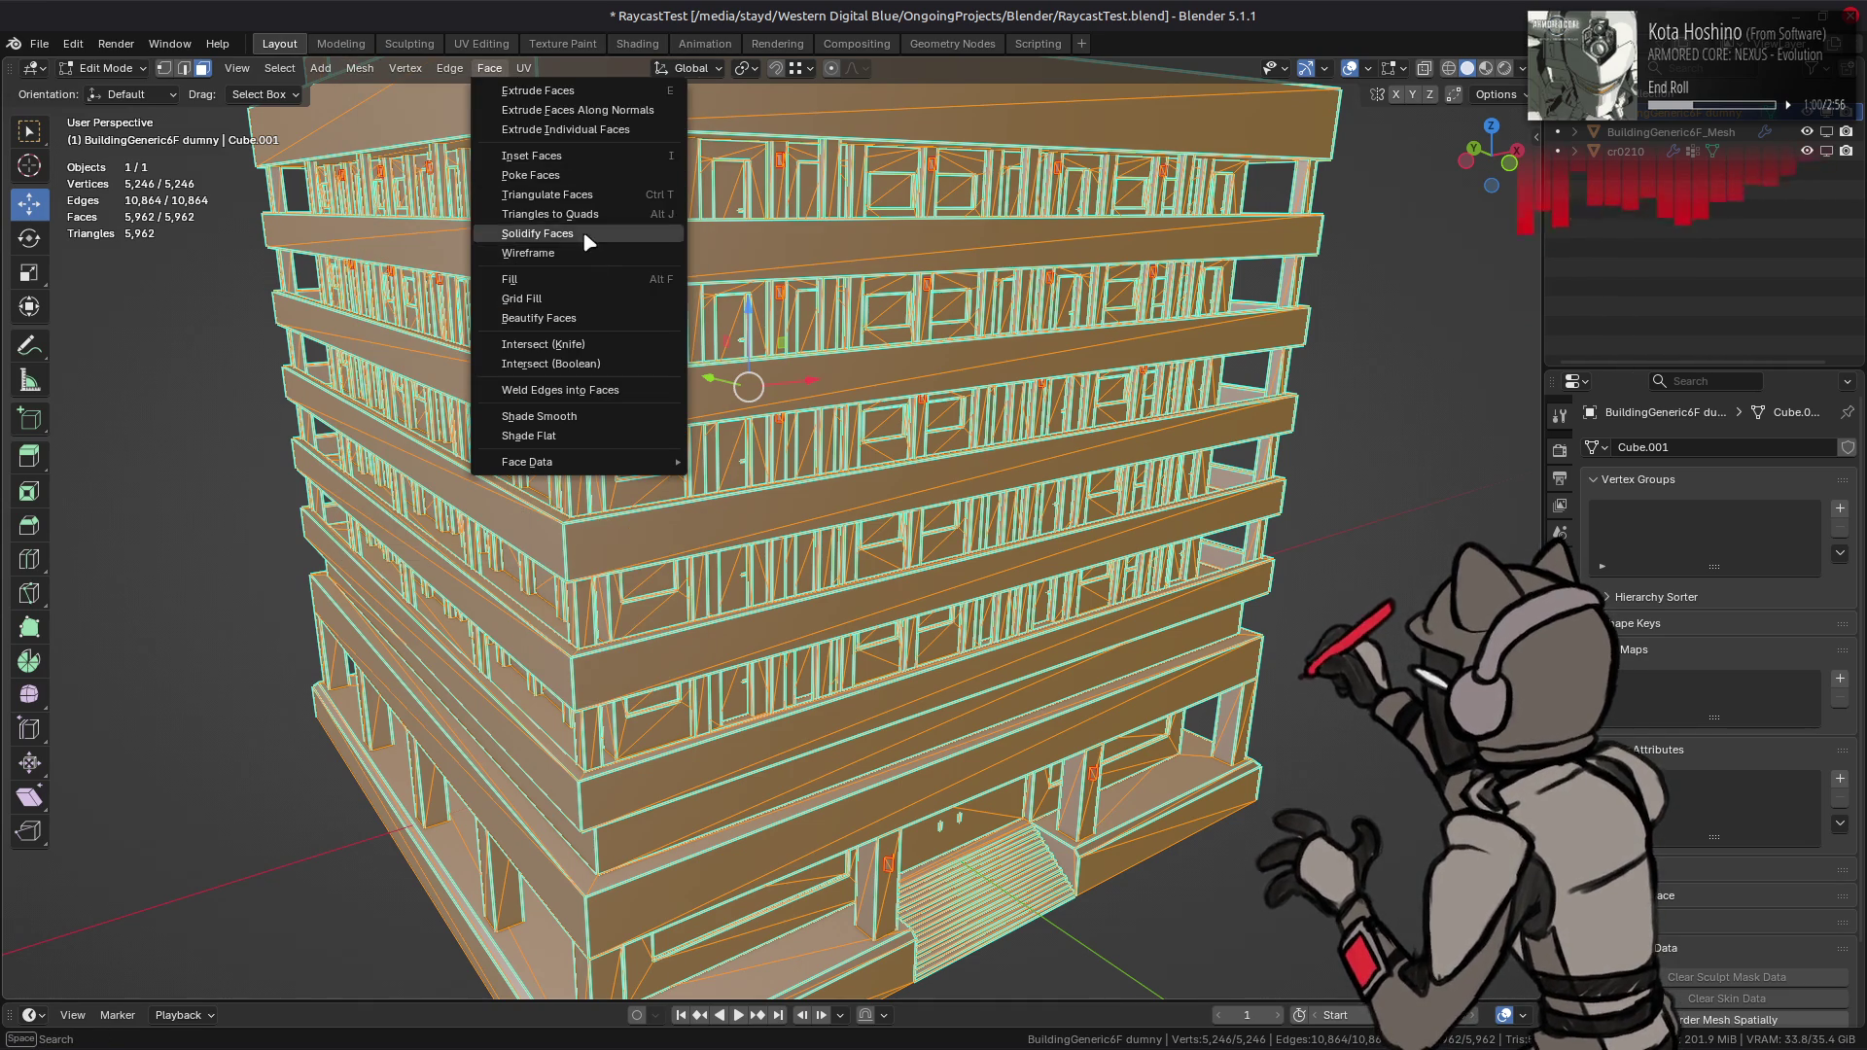
pyautogui.click(584, 214)
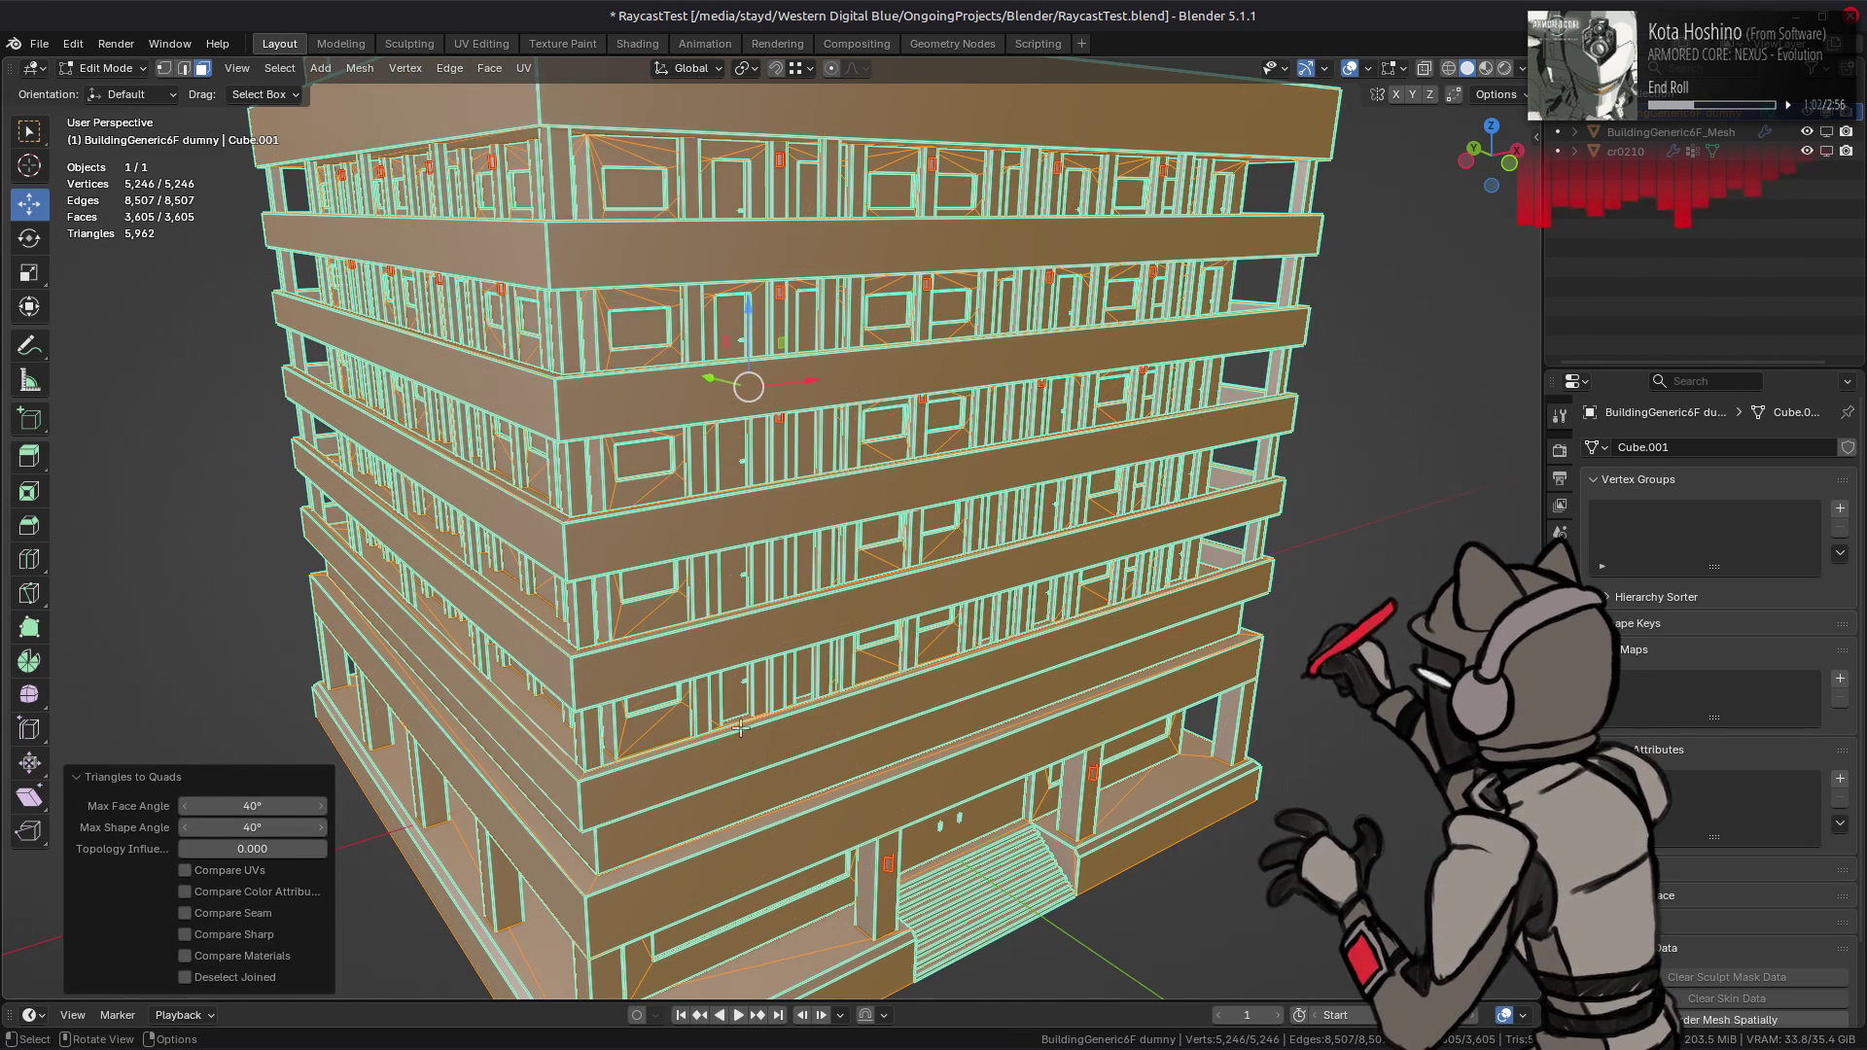
pyautogui.hotkey('ctrl', 'z')
pyautogui.hotkey('ctrl', 'z')
pyautogui.hotkey('ctrl', 'z')
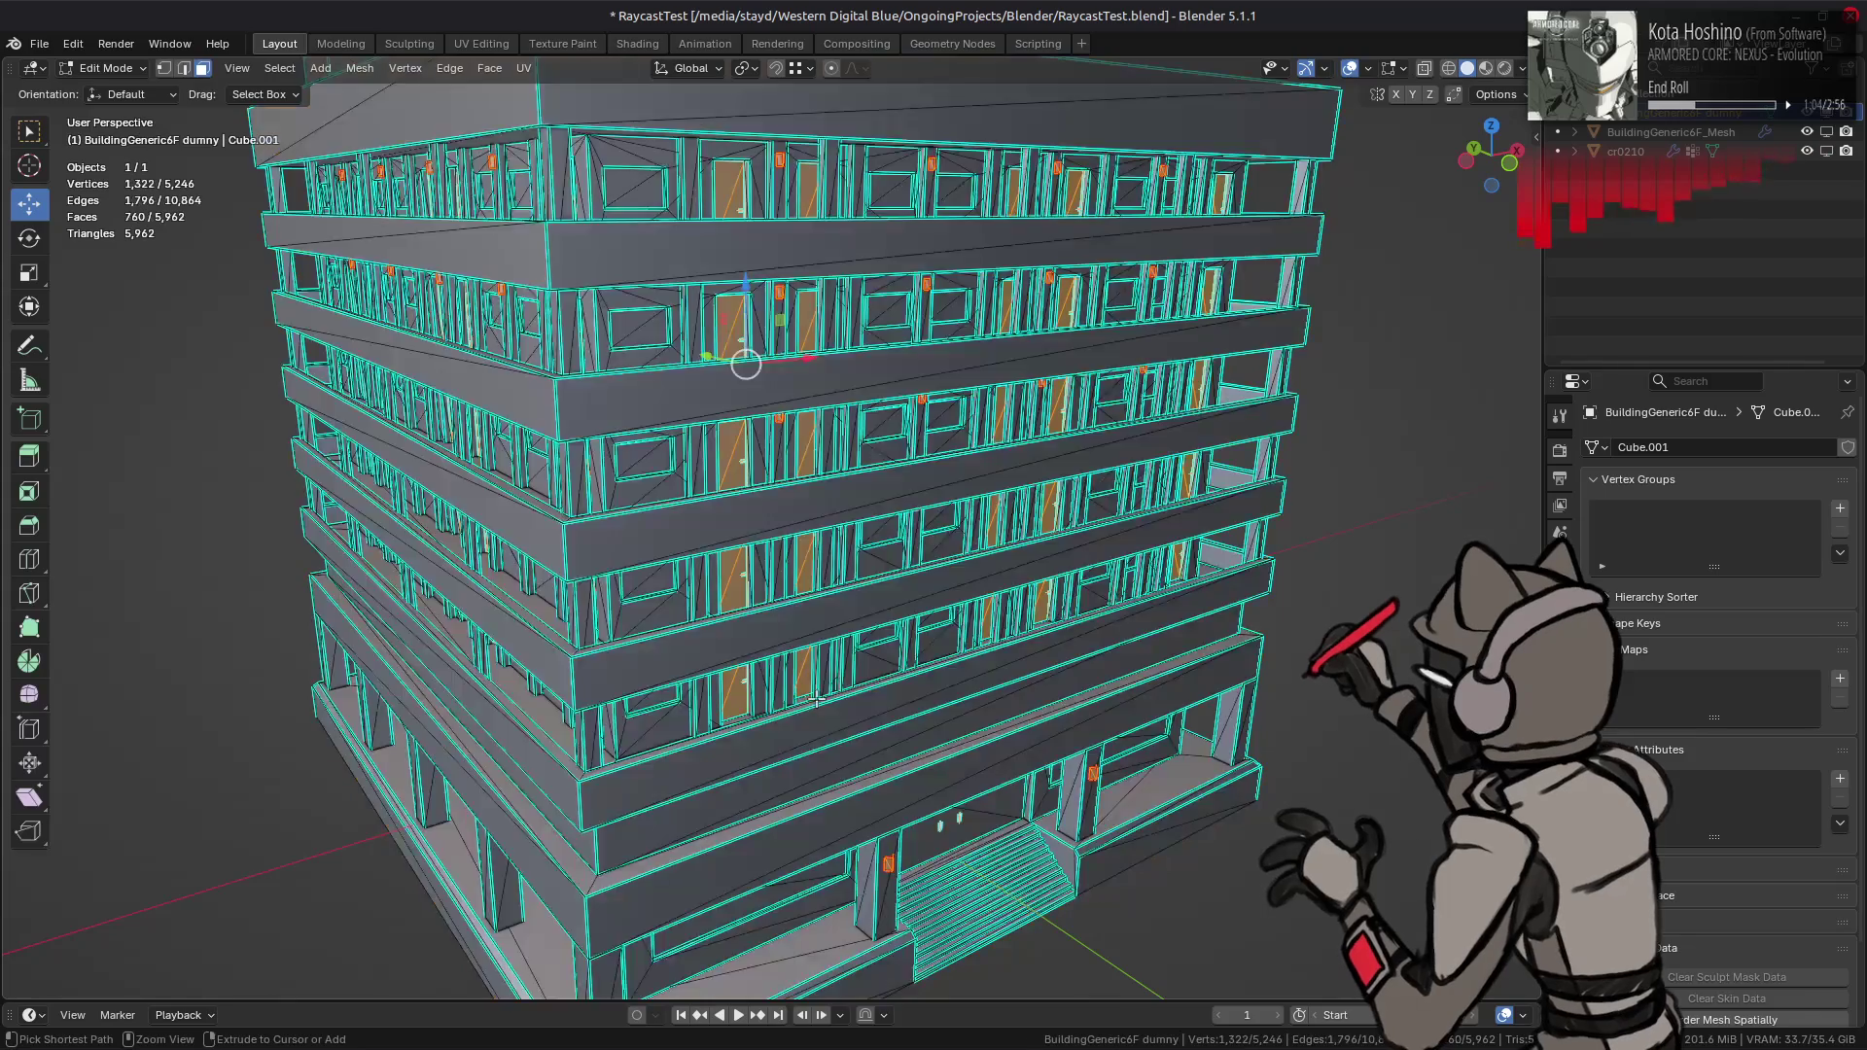
pyautogui.hotkey('ctrl', 'z')
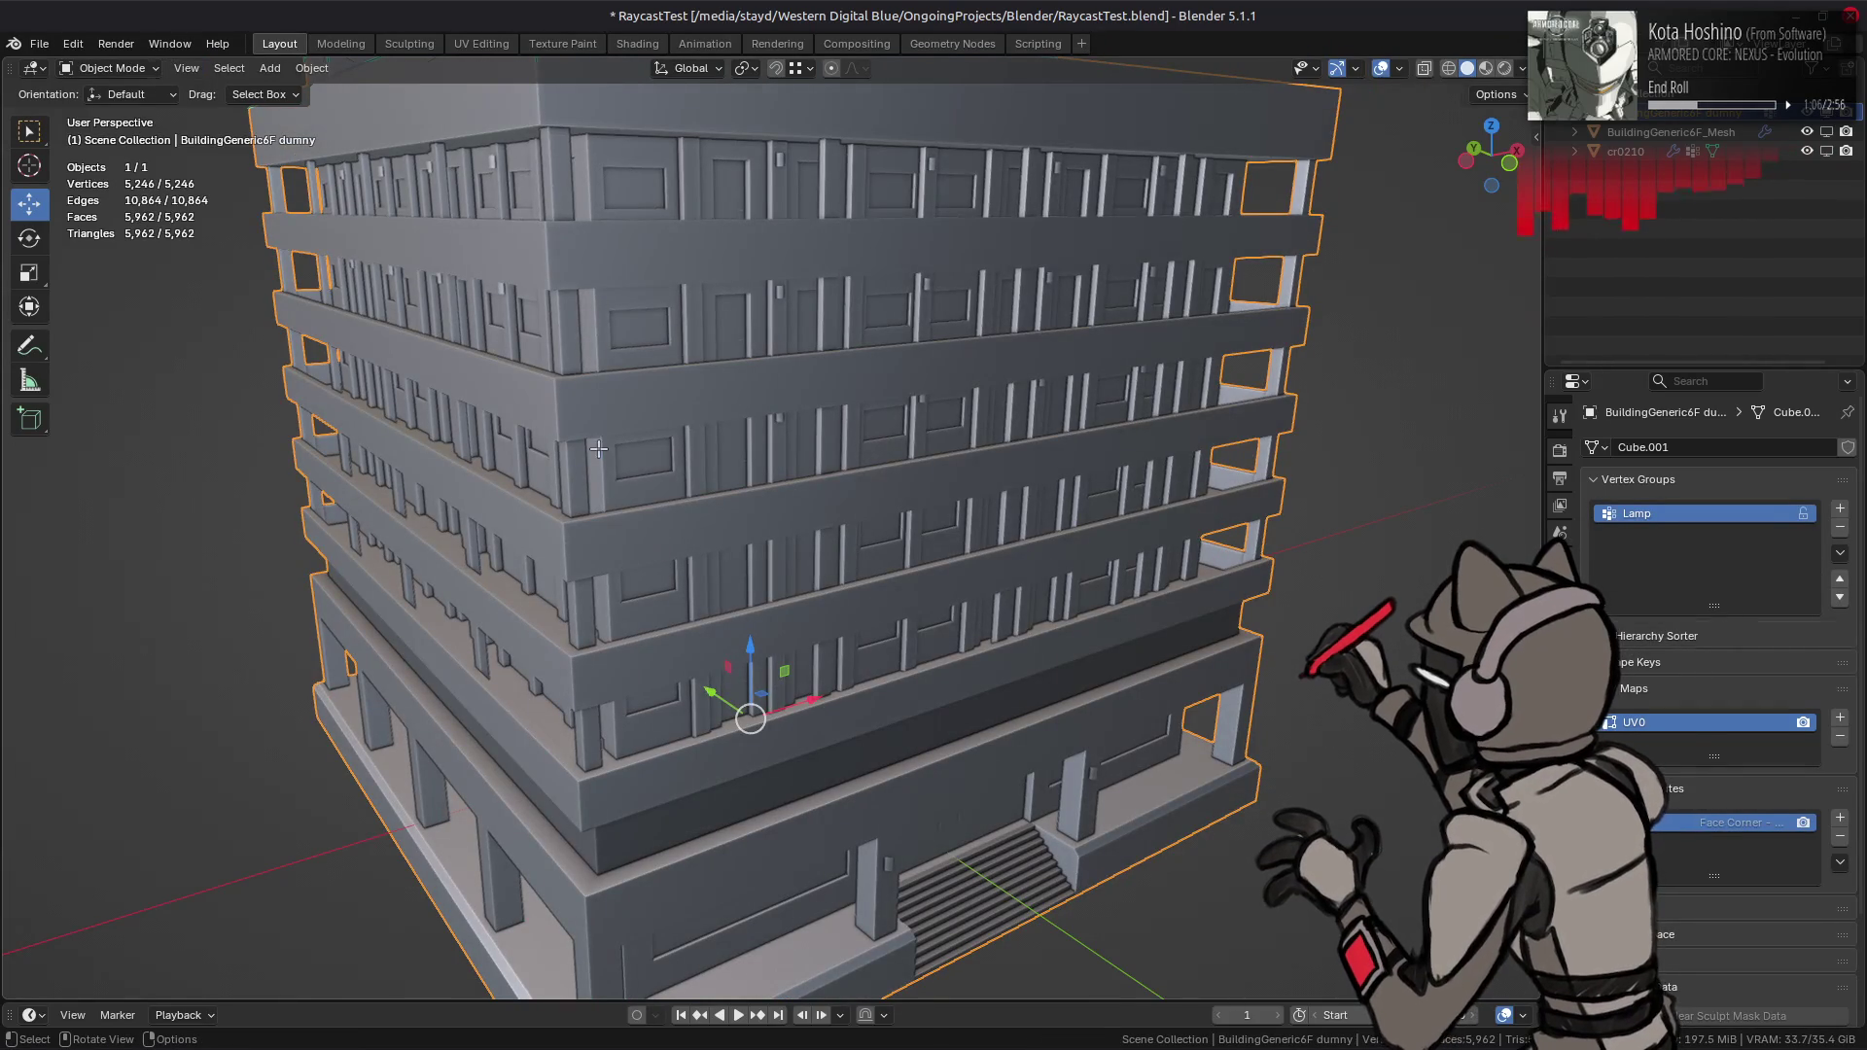
pyautogui.press('Tab')
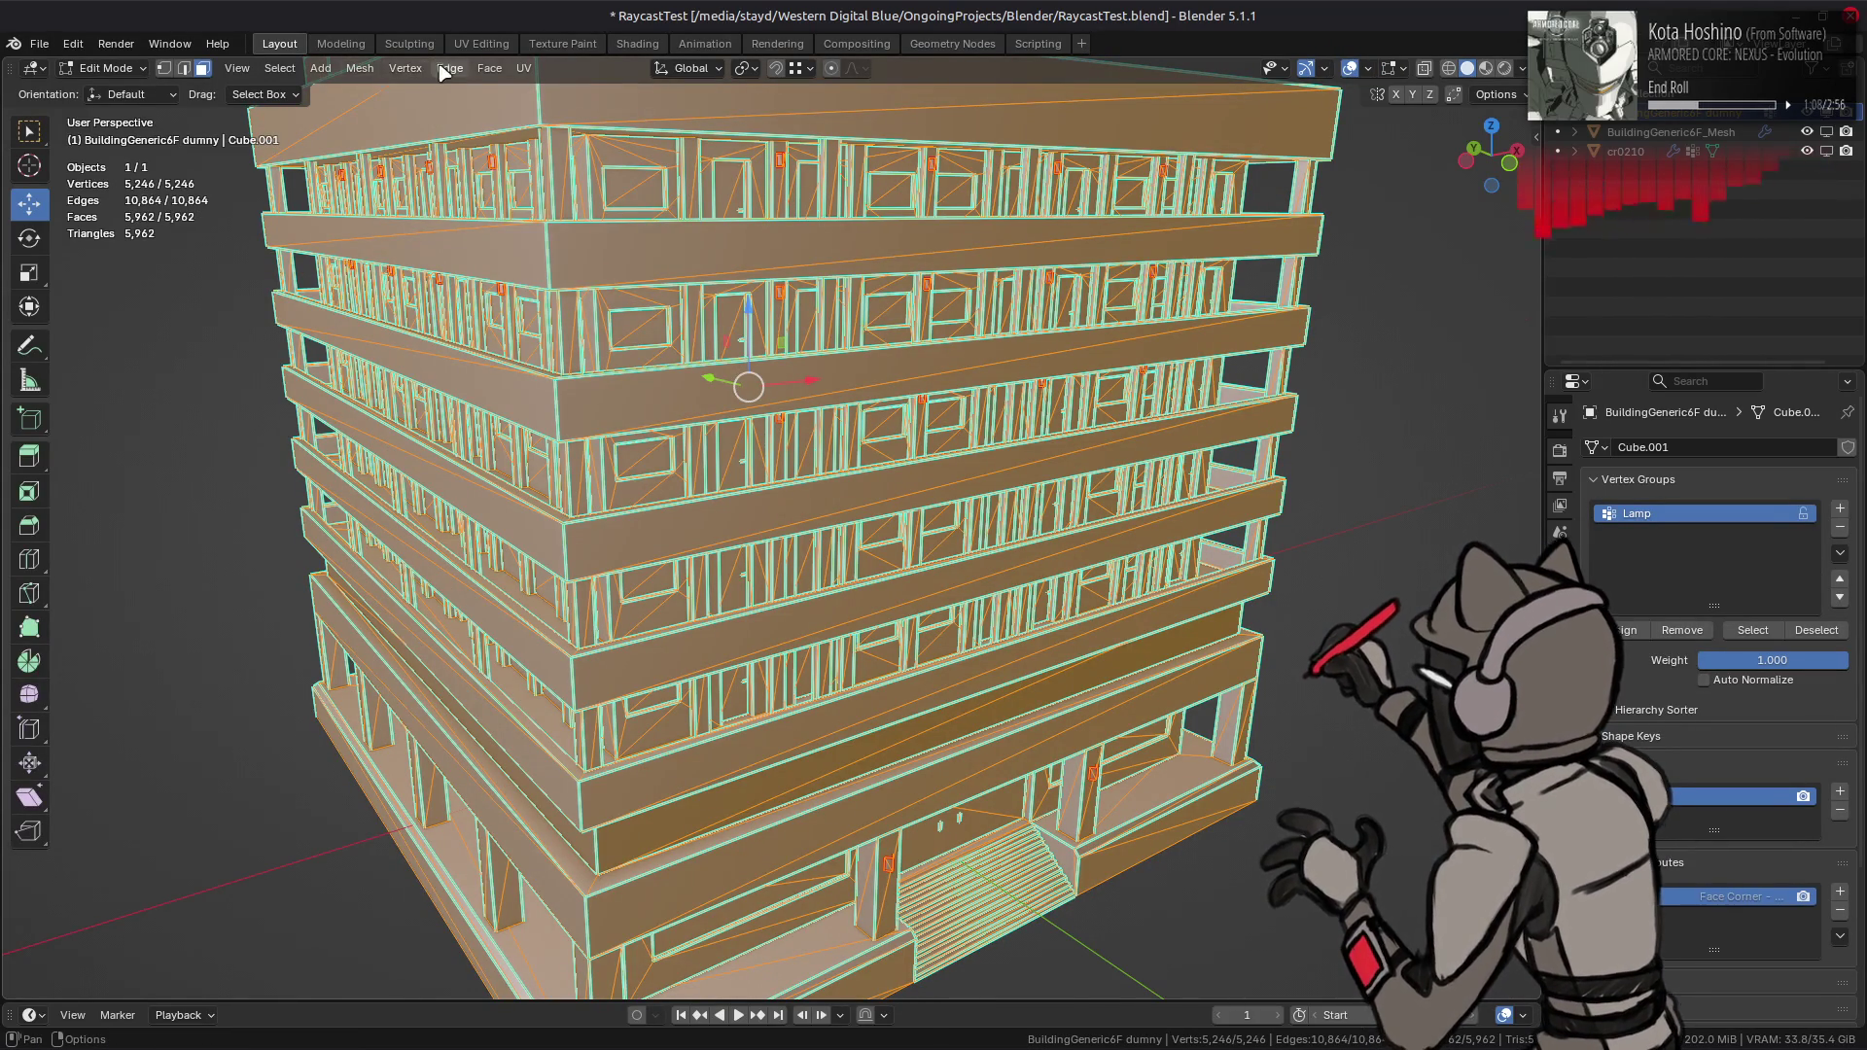
pyautogui.click(489, 68)
pyautogui.click(567, 230)
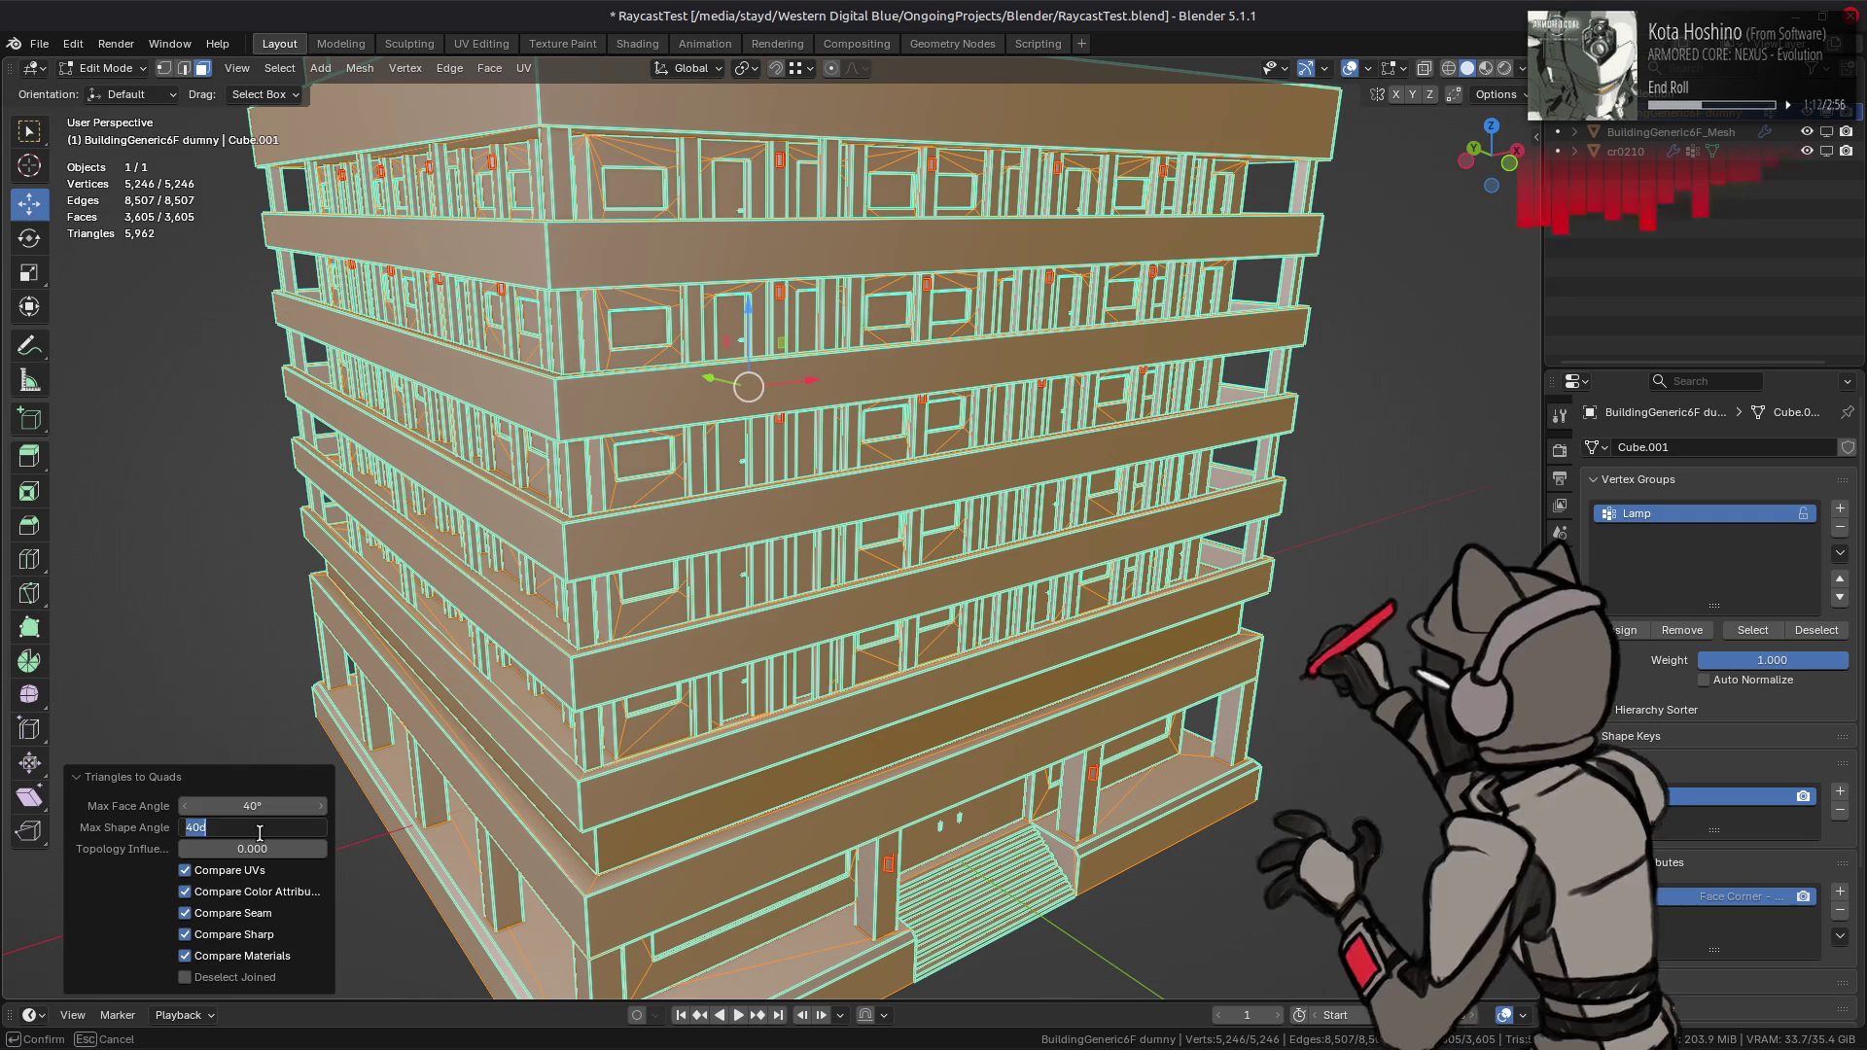
pyautogui.press('Tab')
pyautogui.write('0.500')
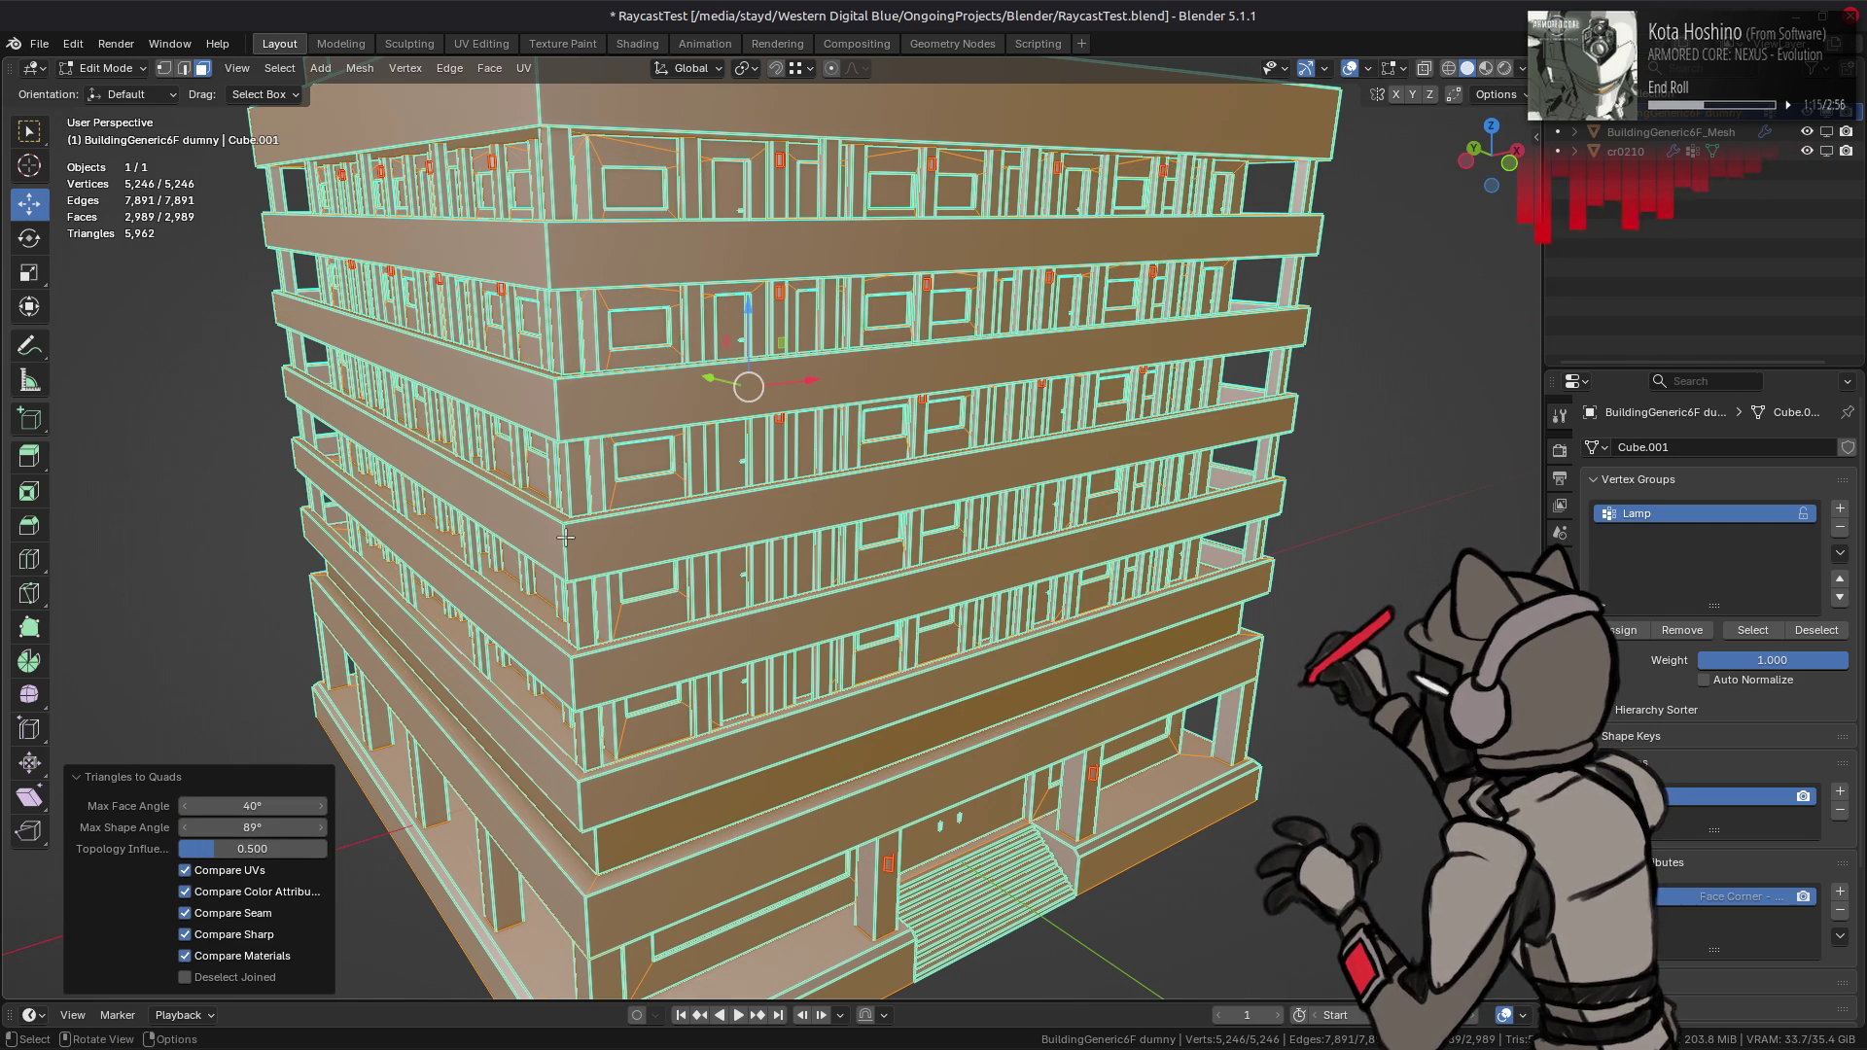
pyautogui.moveTo(565, 538); pyautogui.dragTo(623, 491, button='middle')
# - Run Limited Dissolve from Quick Favorites with every Delimit option enabled and a 0.5° max angle
pyautogui.press('q')
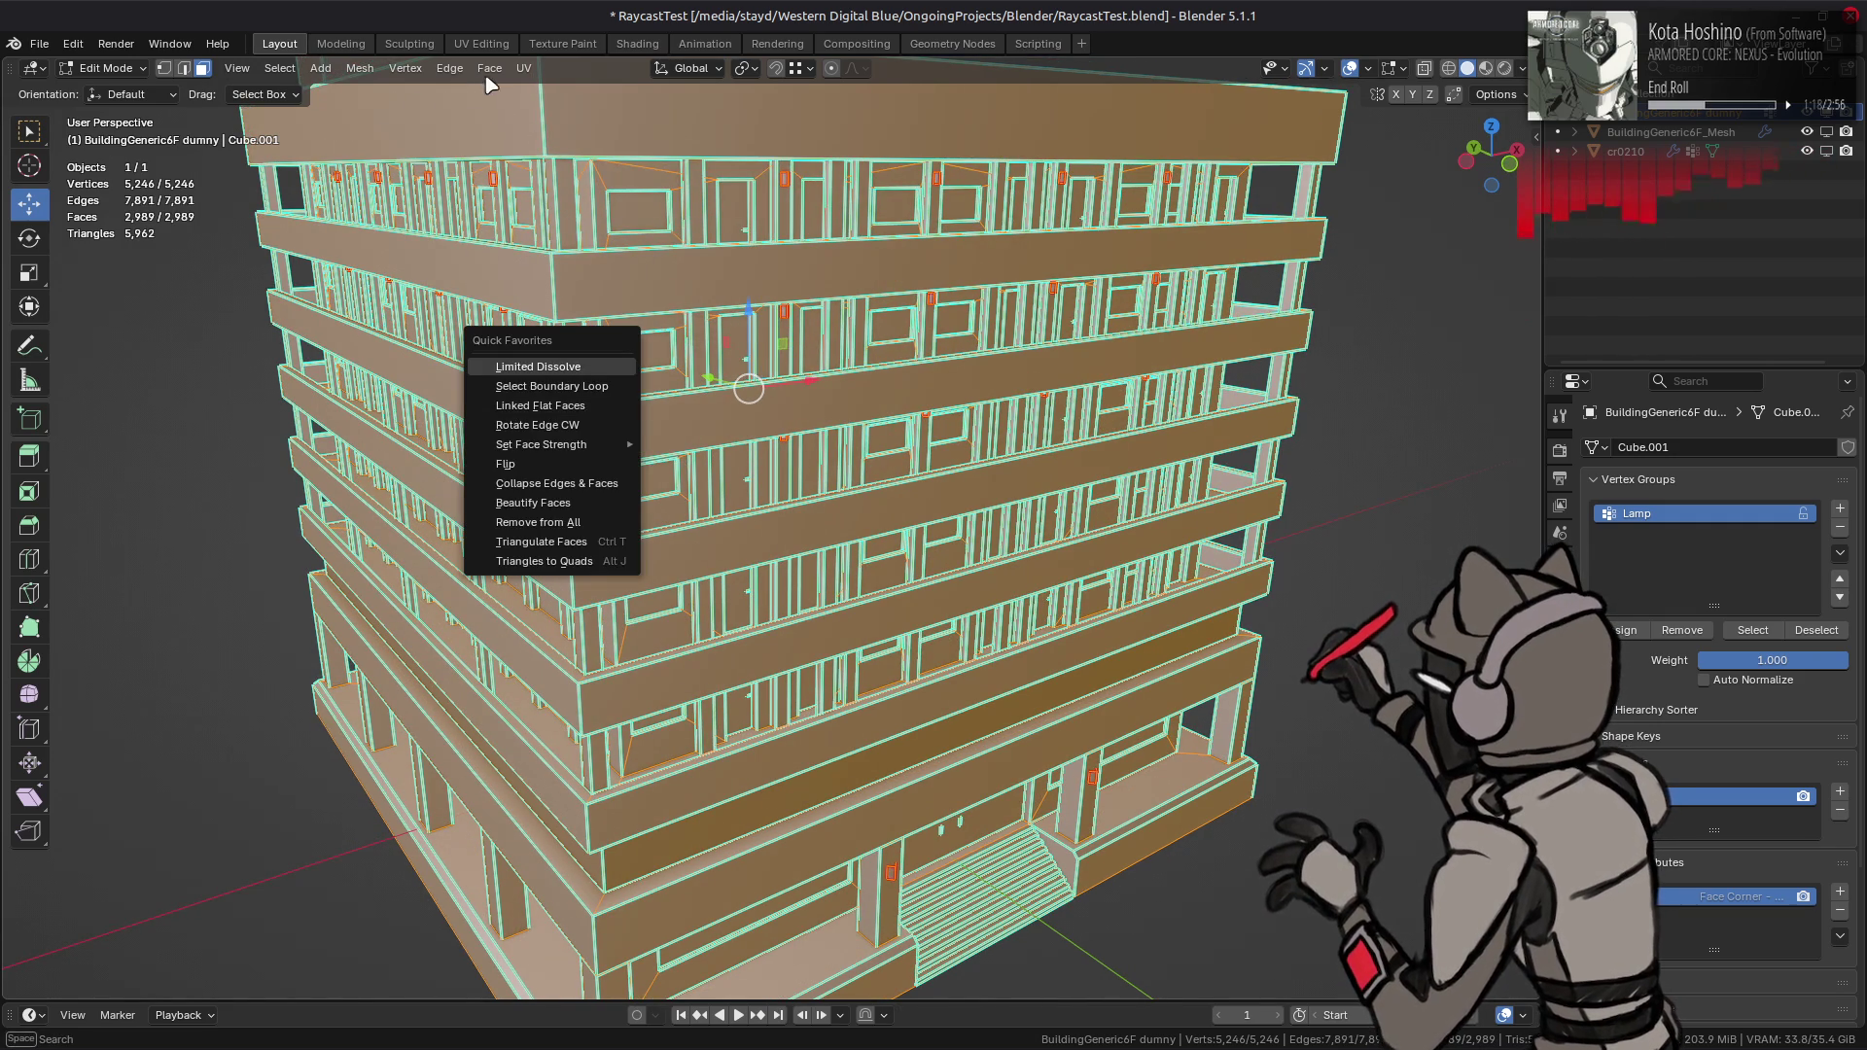
pyautogui.click(491, 70)
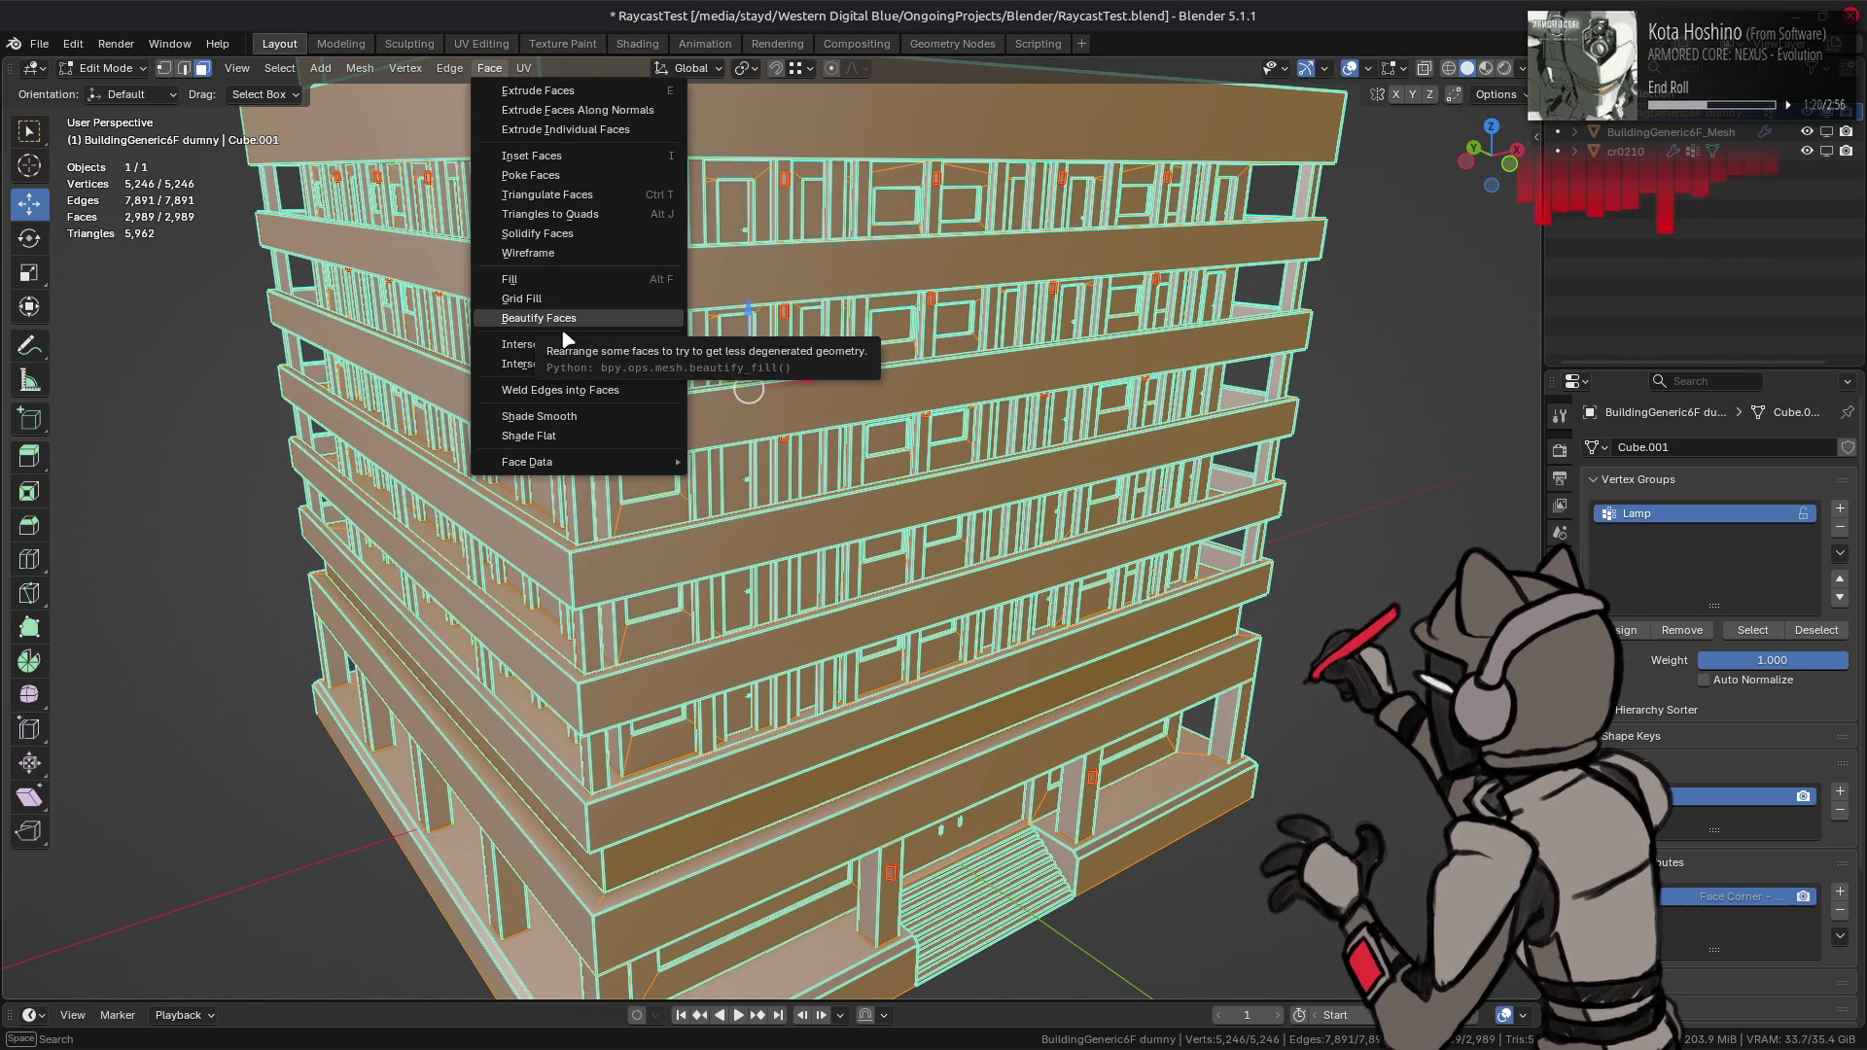
pyautogui.press('Escape')
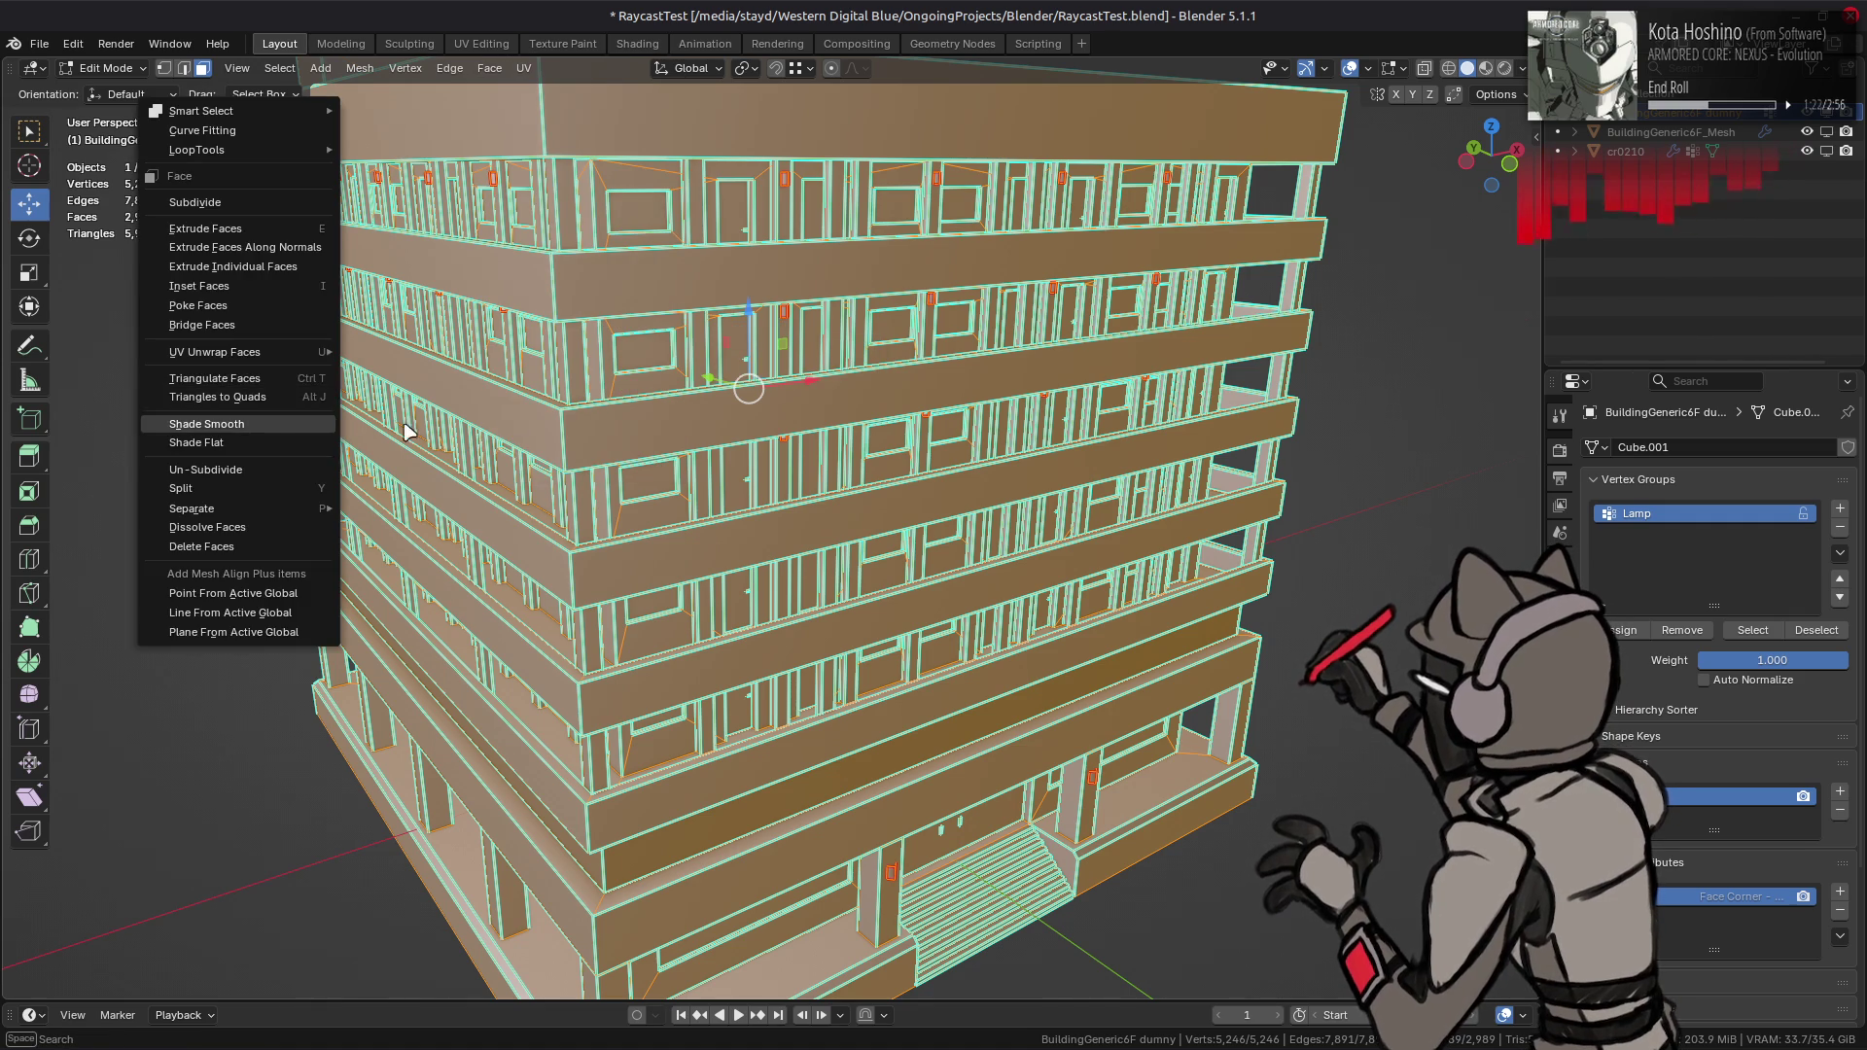
pyautogui.press('q')
pyautogui.click(623, 375)
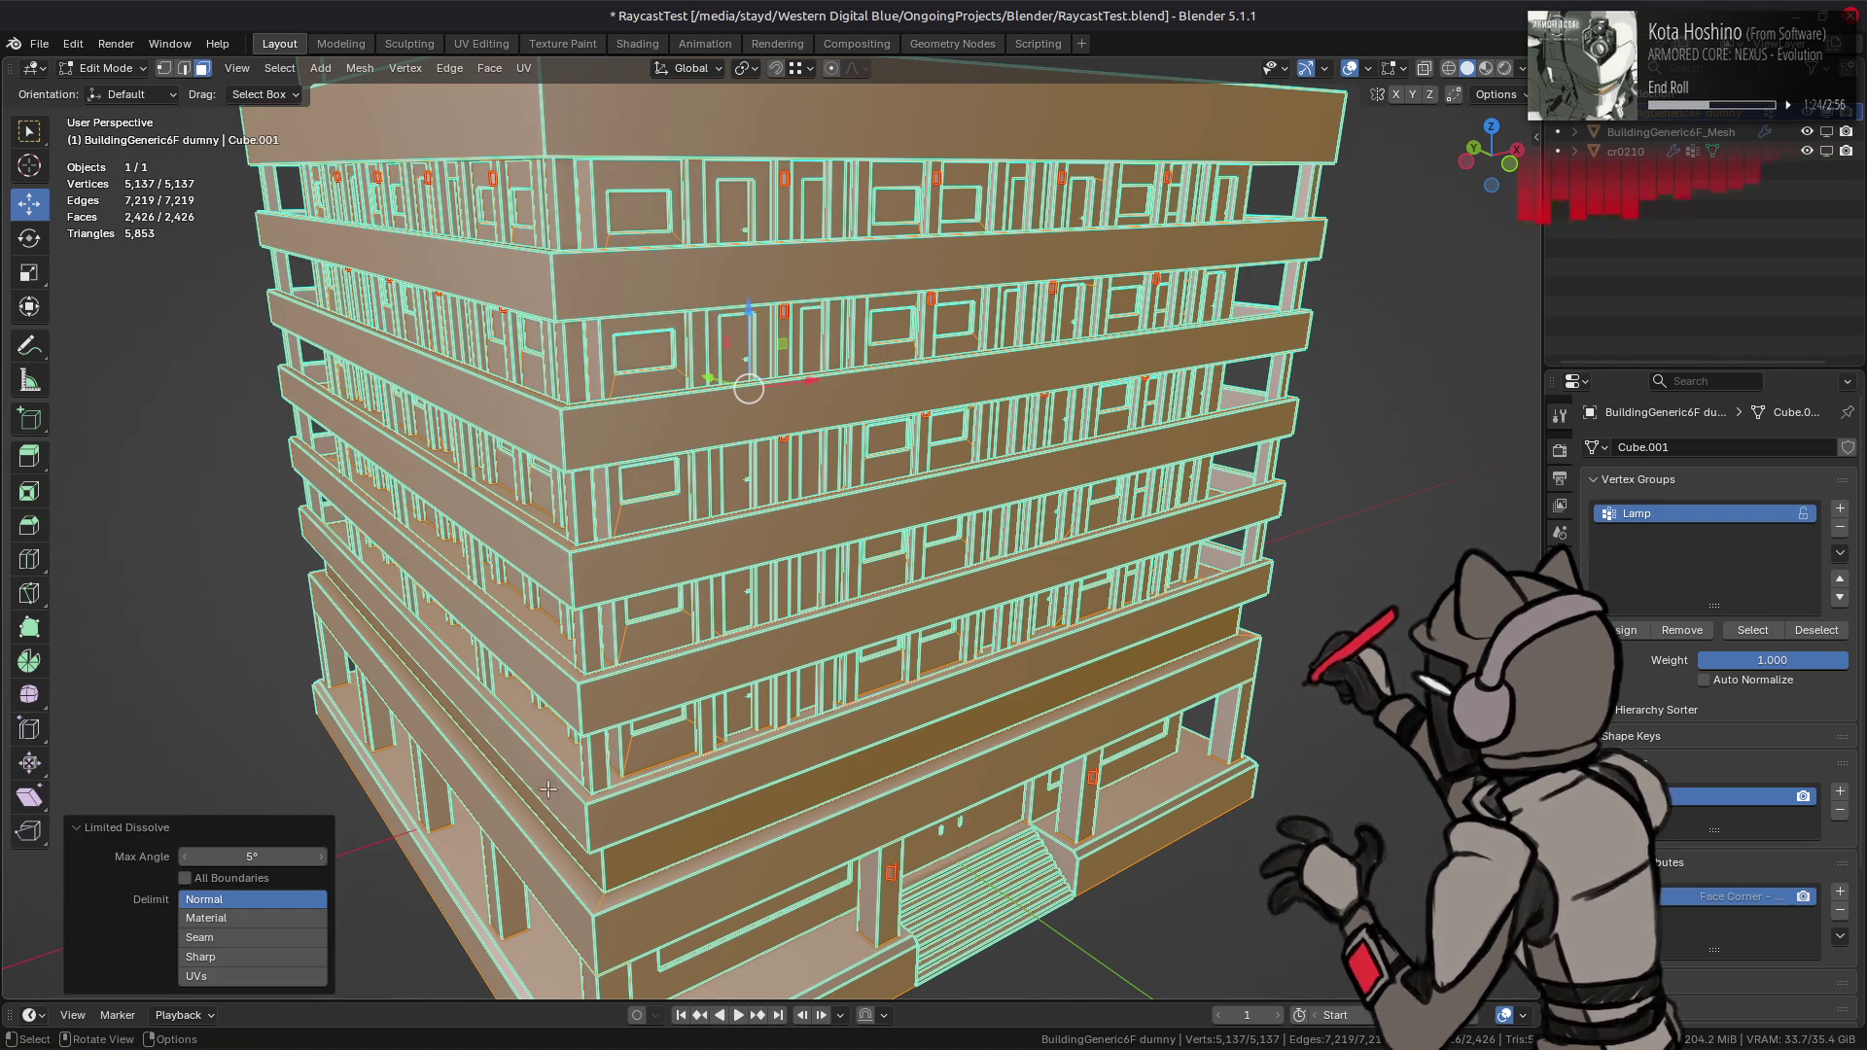
pyautogui.moveTo(260, 976); pyautogui.dragTo(279, 922)
pyautogui.click(273, 856)
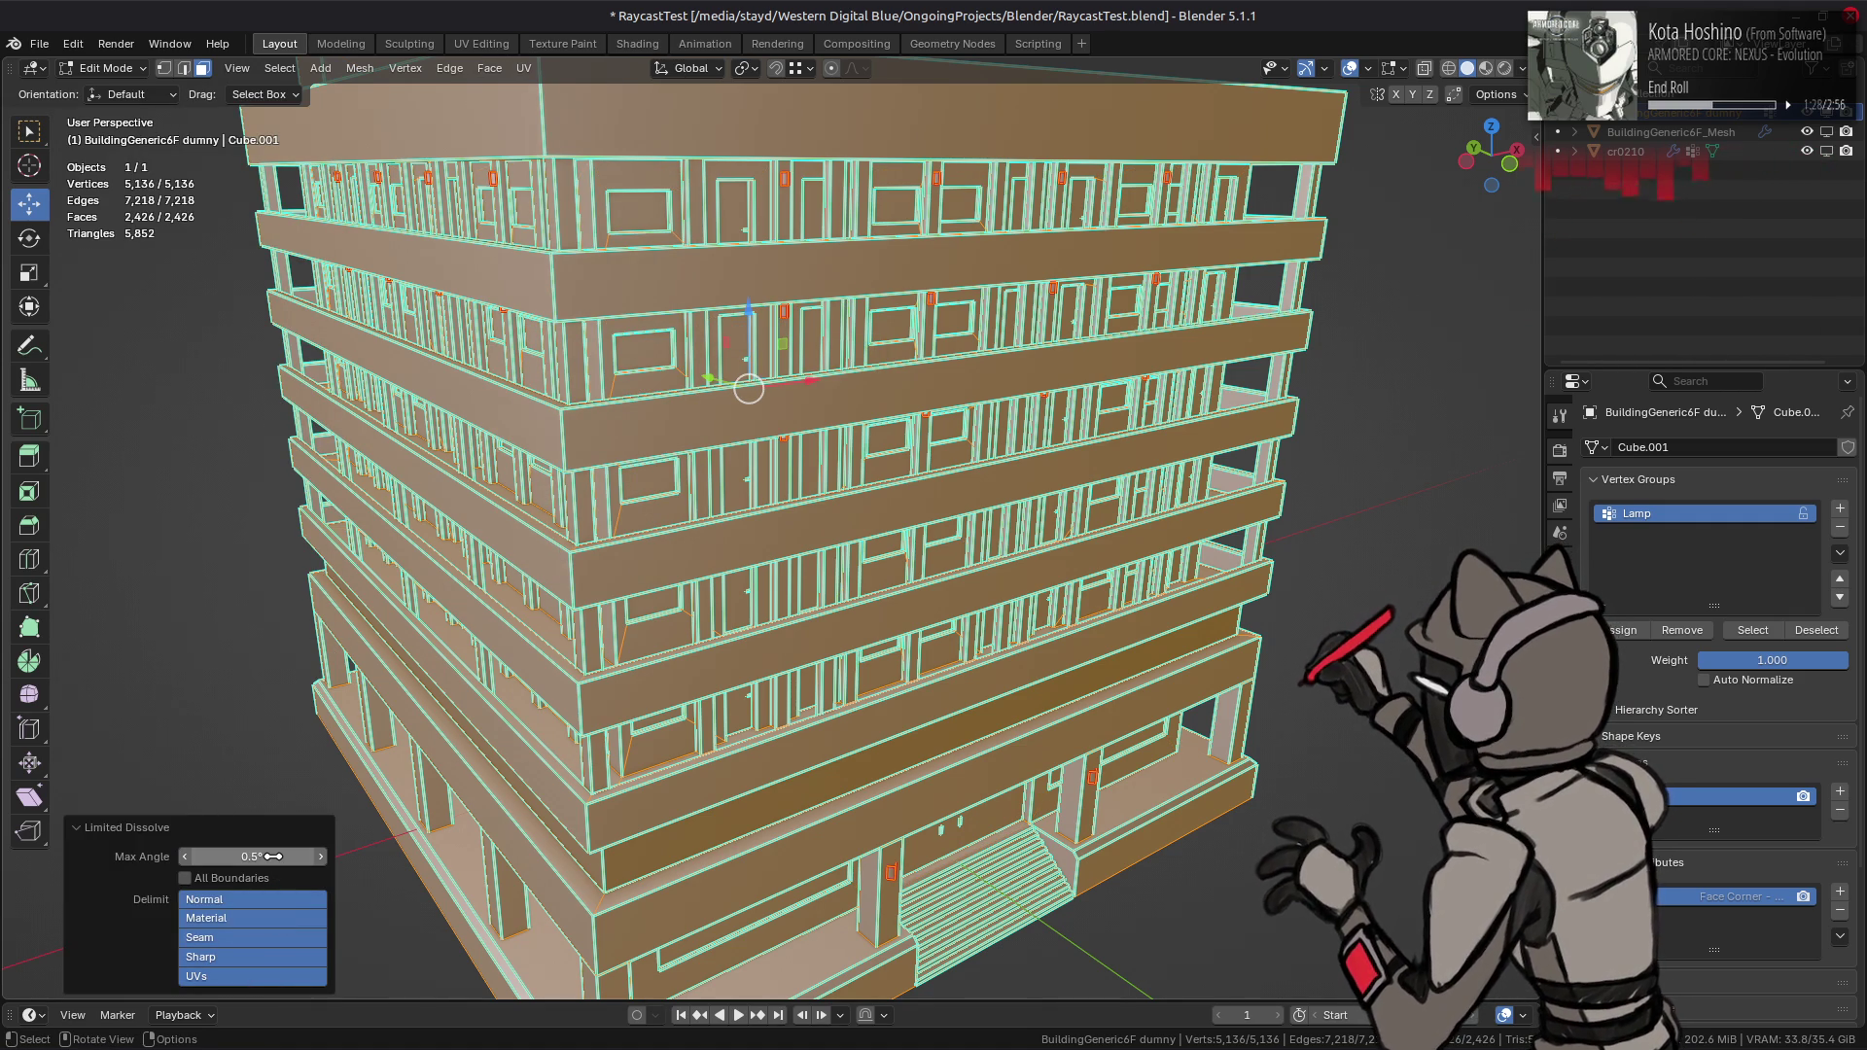
pyautogui.scroll(2, 715, 505)
pyautogui.hotkey('ctrl', 'z')
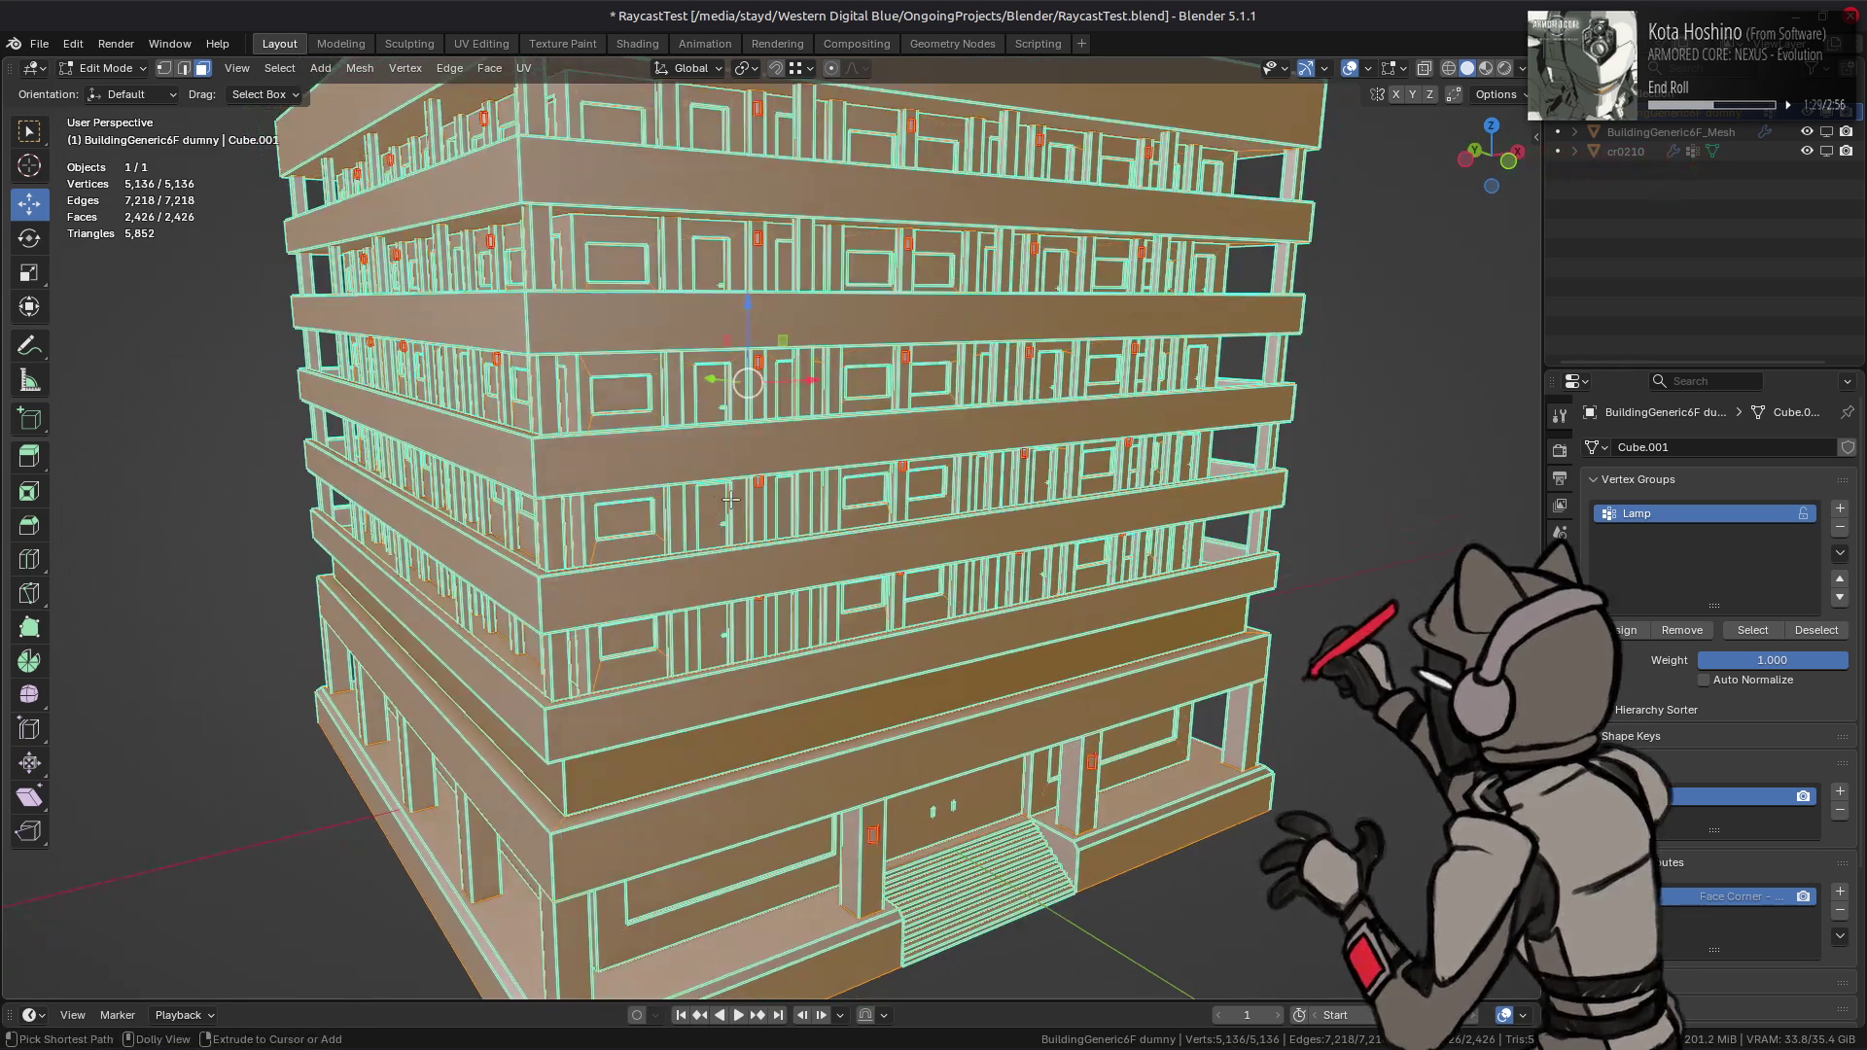
# - Return to Object Mode and view the plain grey building from a corner
pyautogui.keyDown('ctrl'); pyautogui.moveTo(730, 500); pyautogui.dragTo(704, 456, button='middle'); pyautogui.keyUp('ctrl')
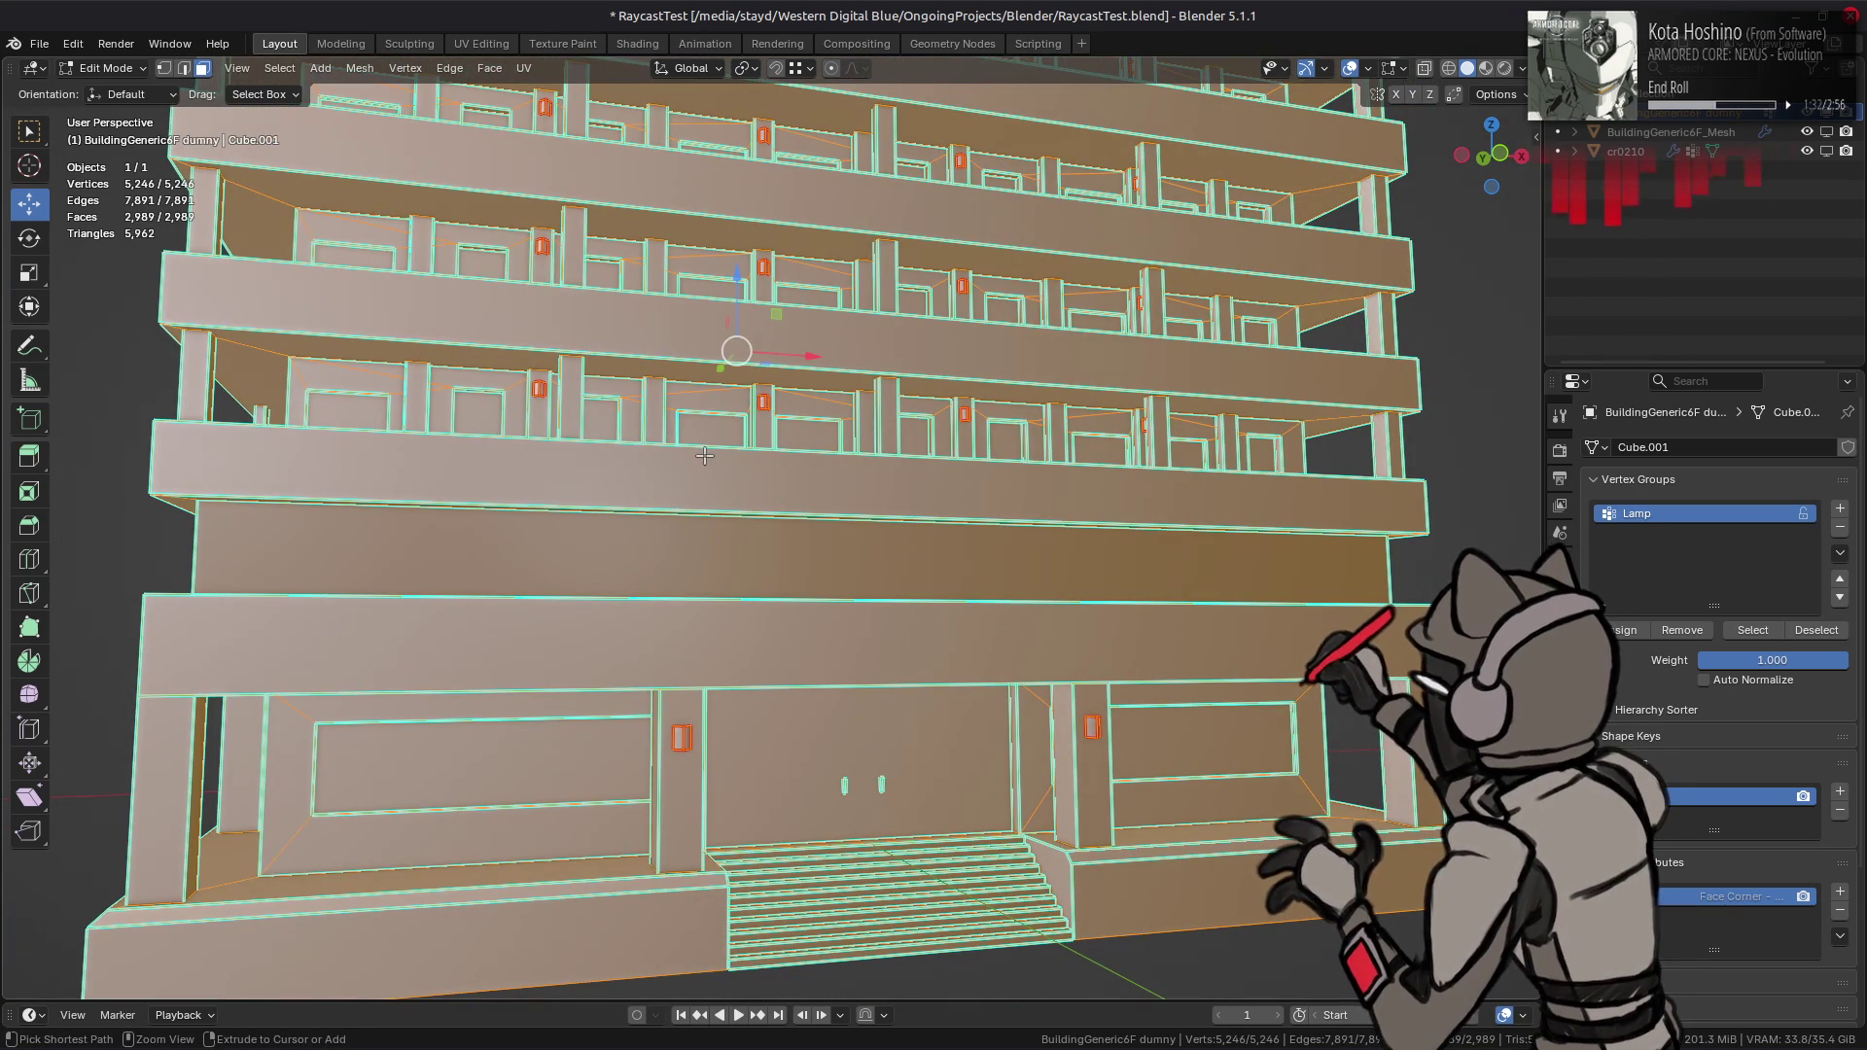
pyautogui.moveTo(906, 410)
pyautogui.mouseDown(button='middle')
pyautogui.moveTo(717, 460)
pyautogui.moveTo(768, 442)
pyautogui.moveTo(768, 476)
pyautogui.mouseUp(button='middle')
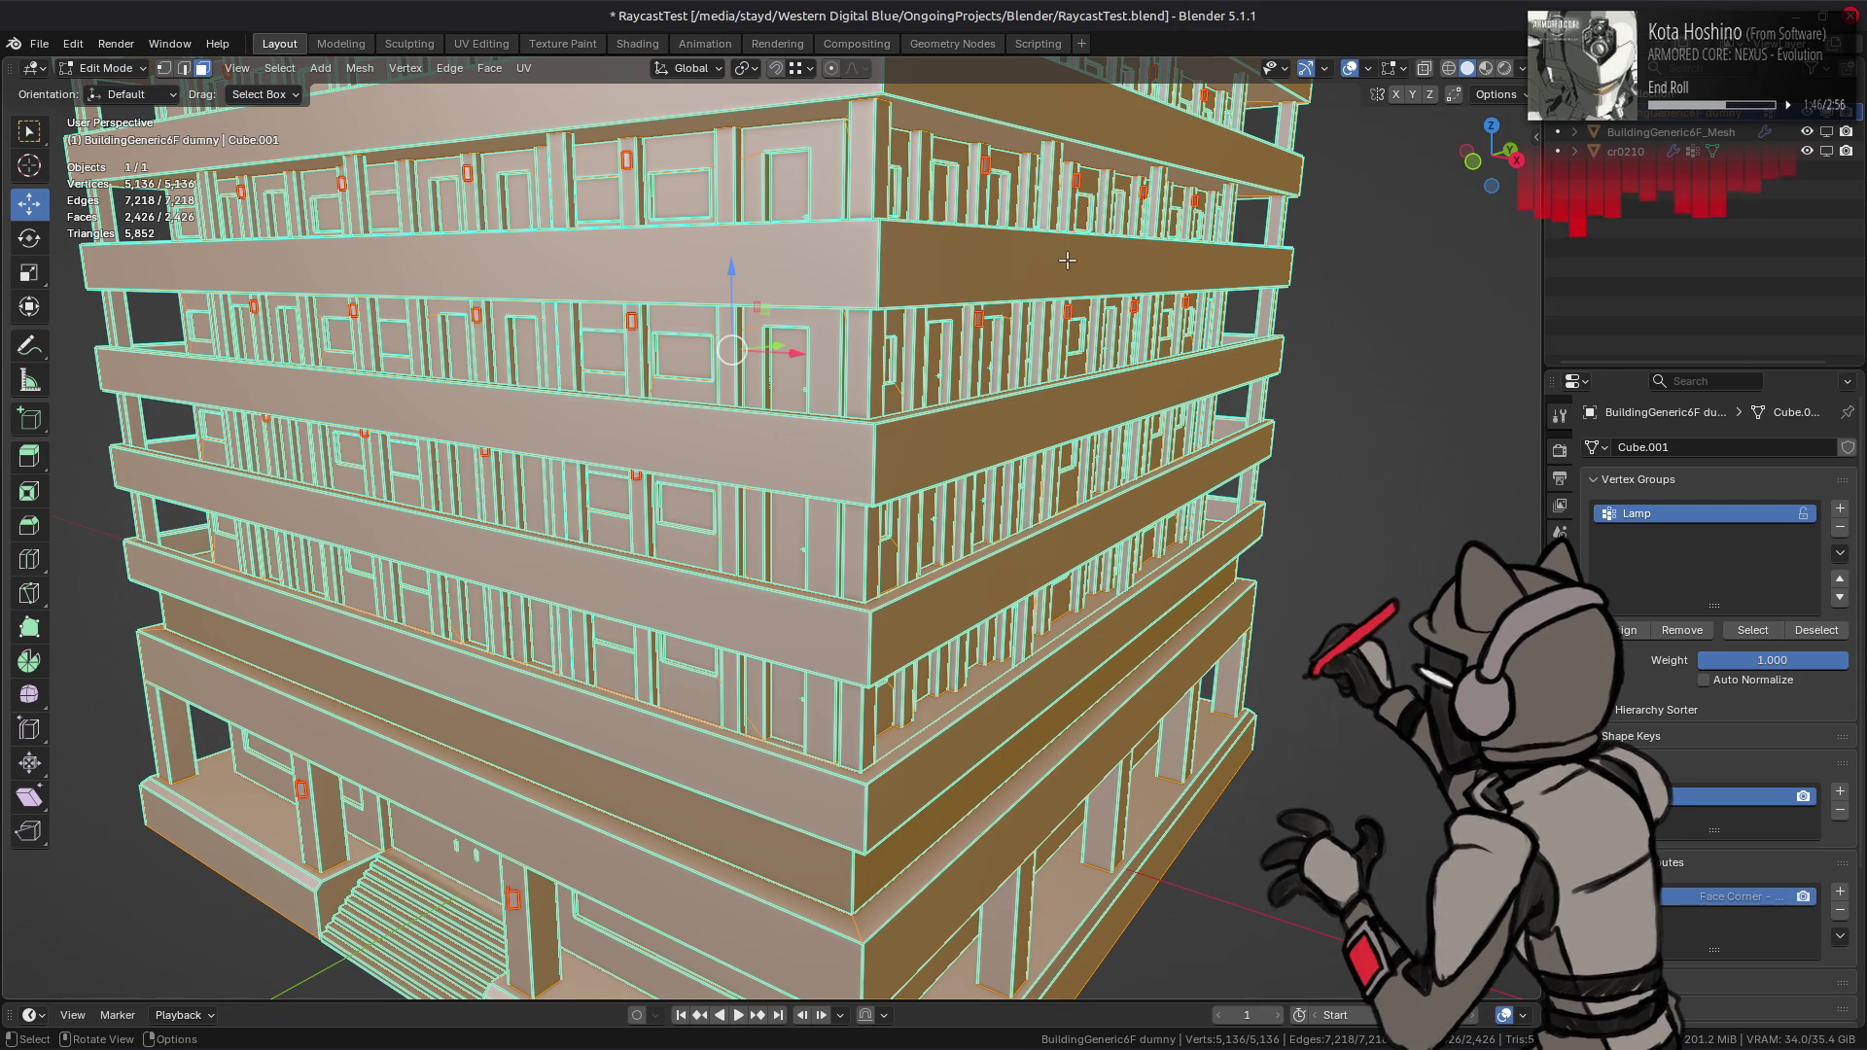
pyautogui.press('Tab')
pyautogui.scroll(-5, 856, 515)
pyautogui.moveTo(833, 521); pyautogui.dragTo(1012, 518, button='middle')
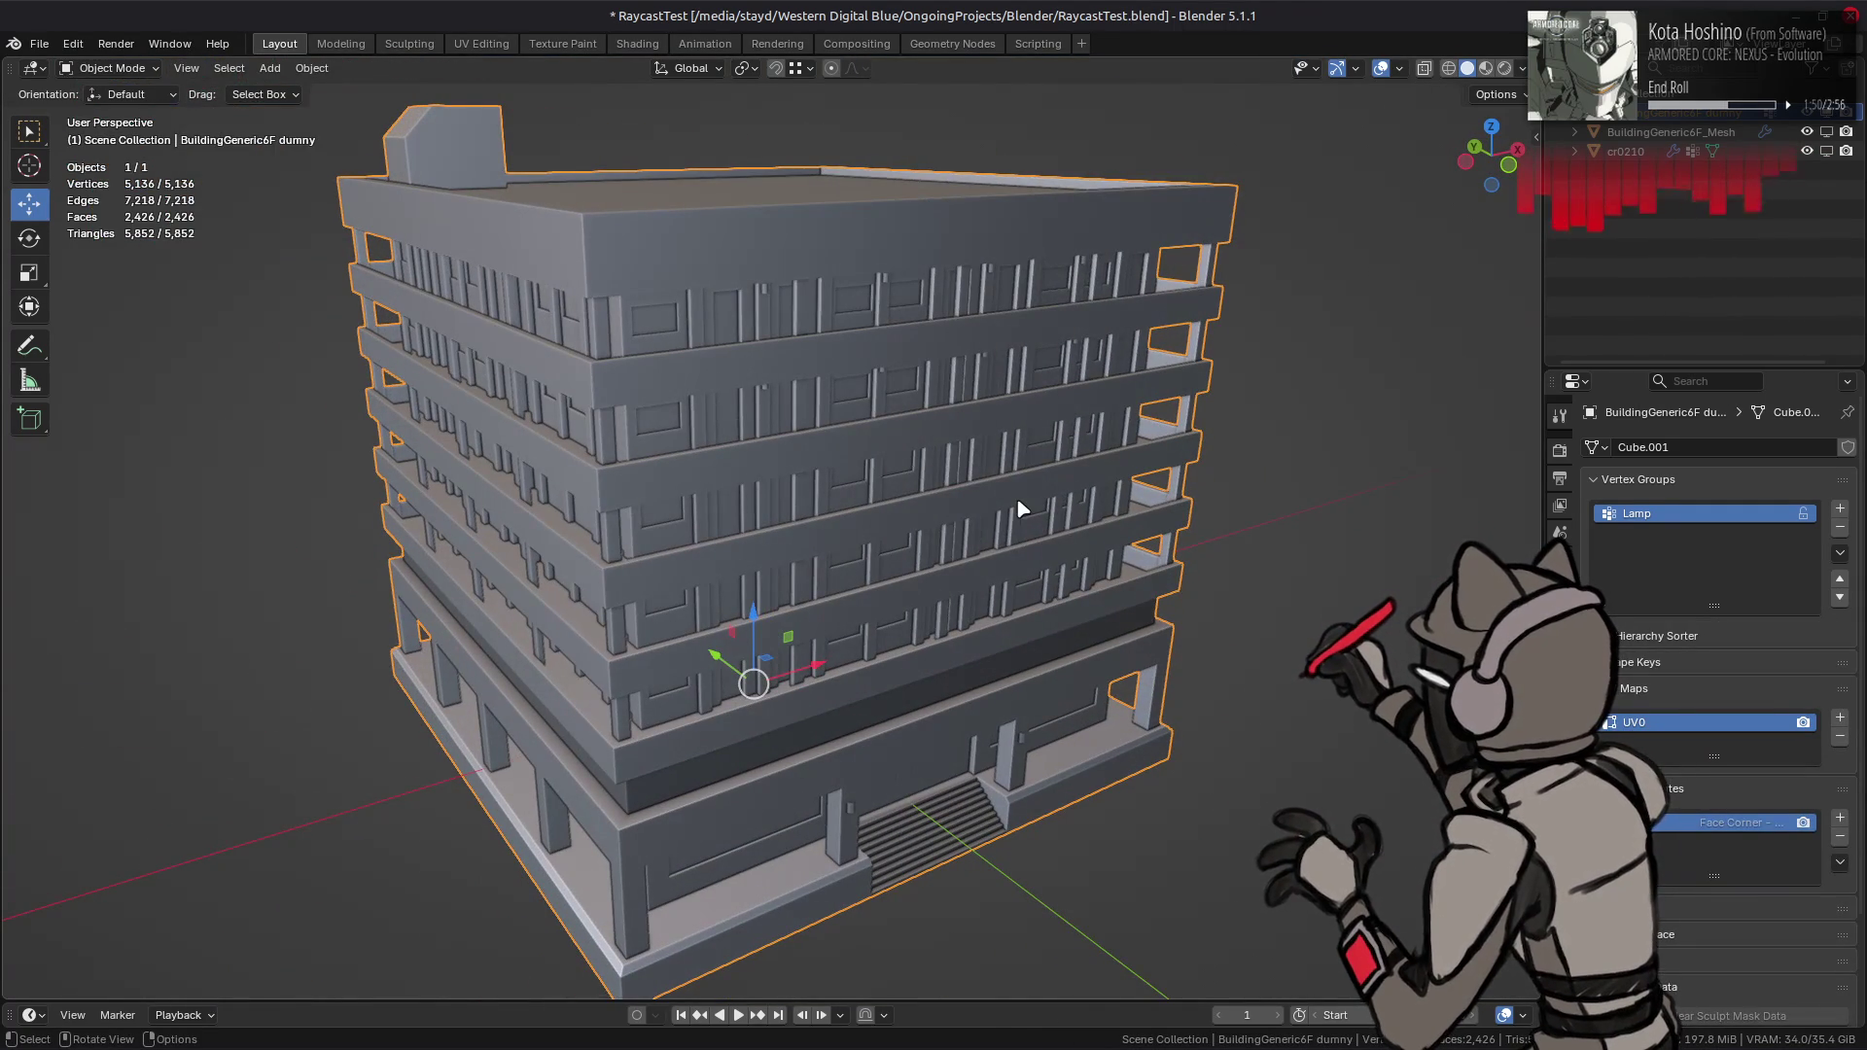
# - Hide the dummy building, then show and select BuildingGeneric6F_Mesh and review its properties
pyautogui.click(1826, 113)
pyautogui.click(1827, 131)
pyautogui.click(1712, 134)
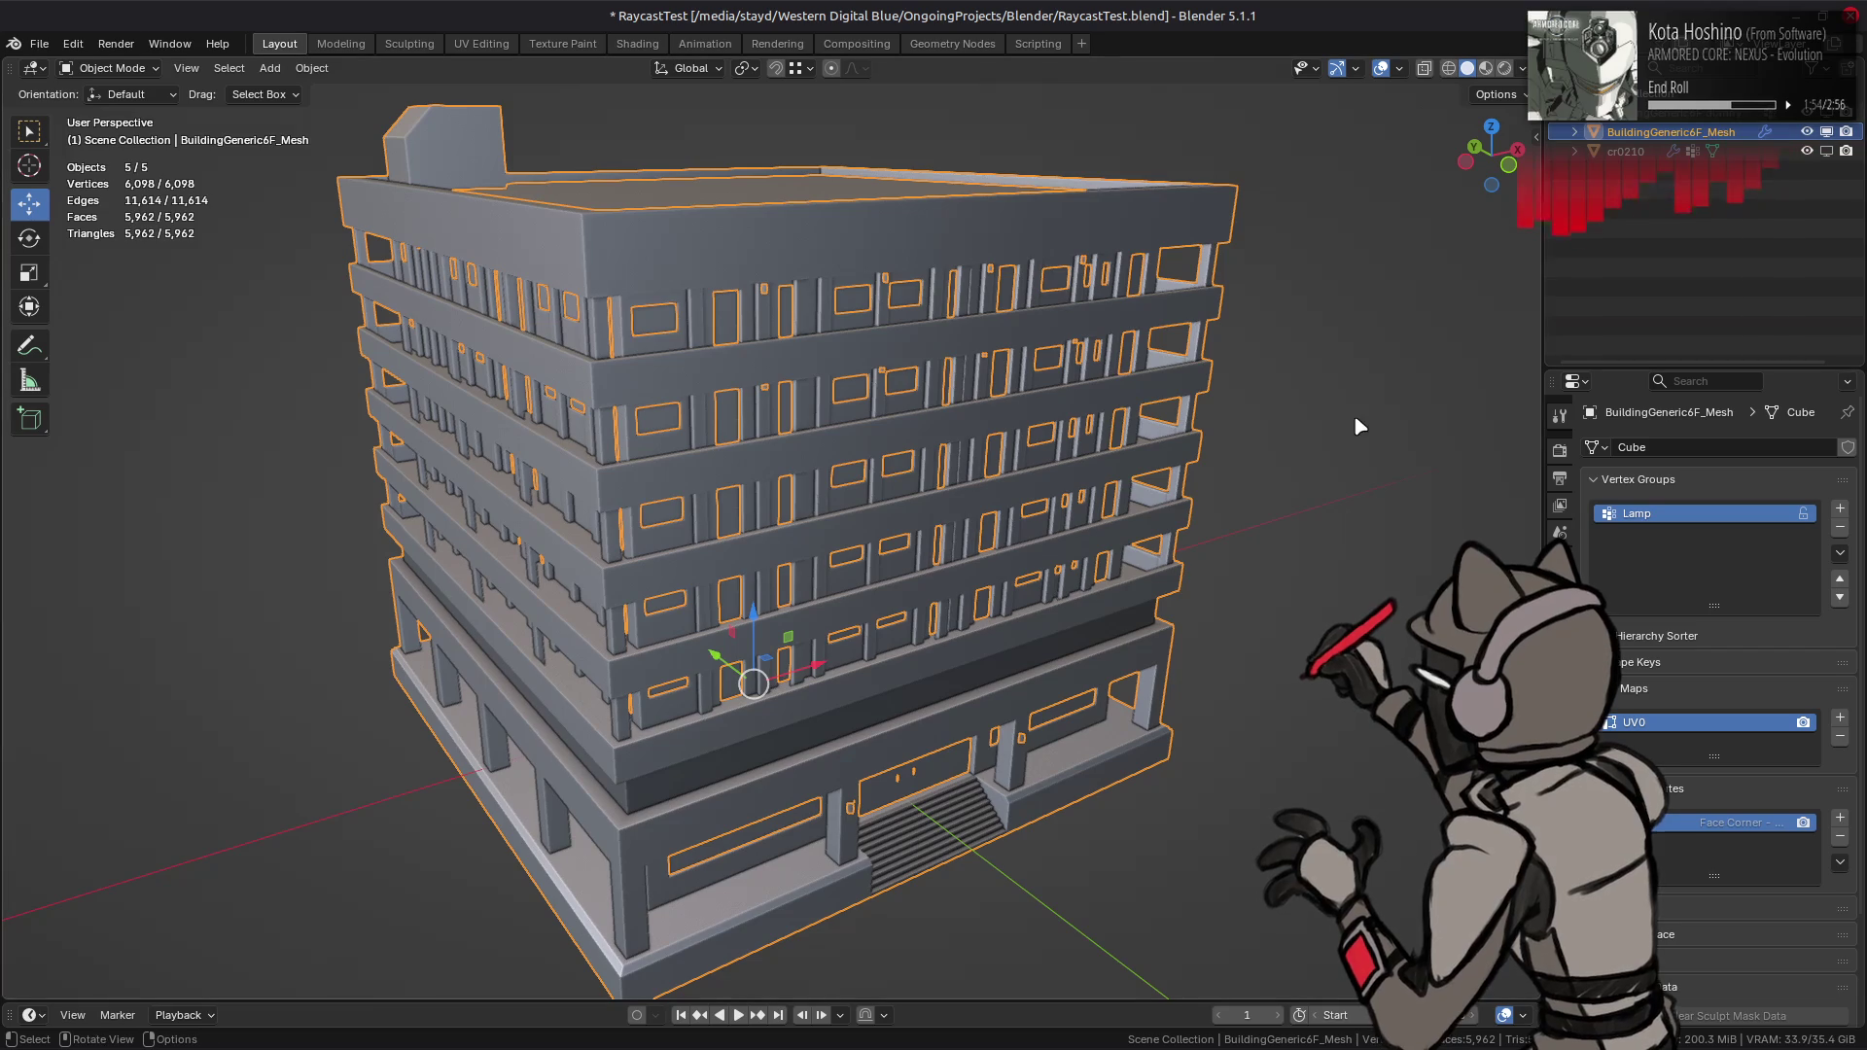
pyautogui.click(1559, 785)
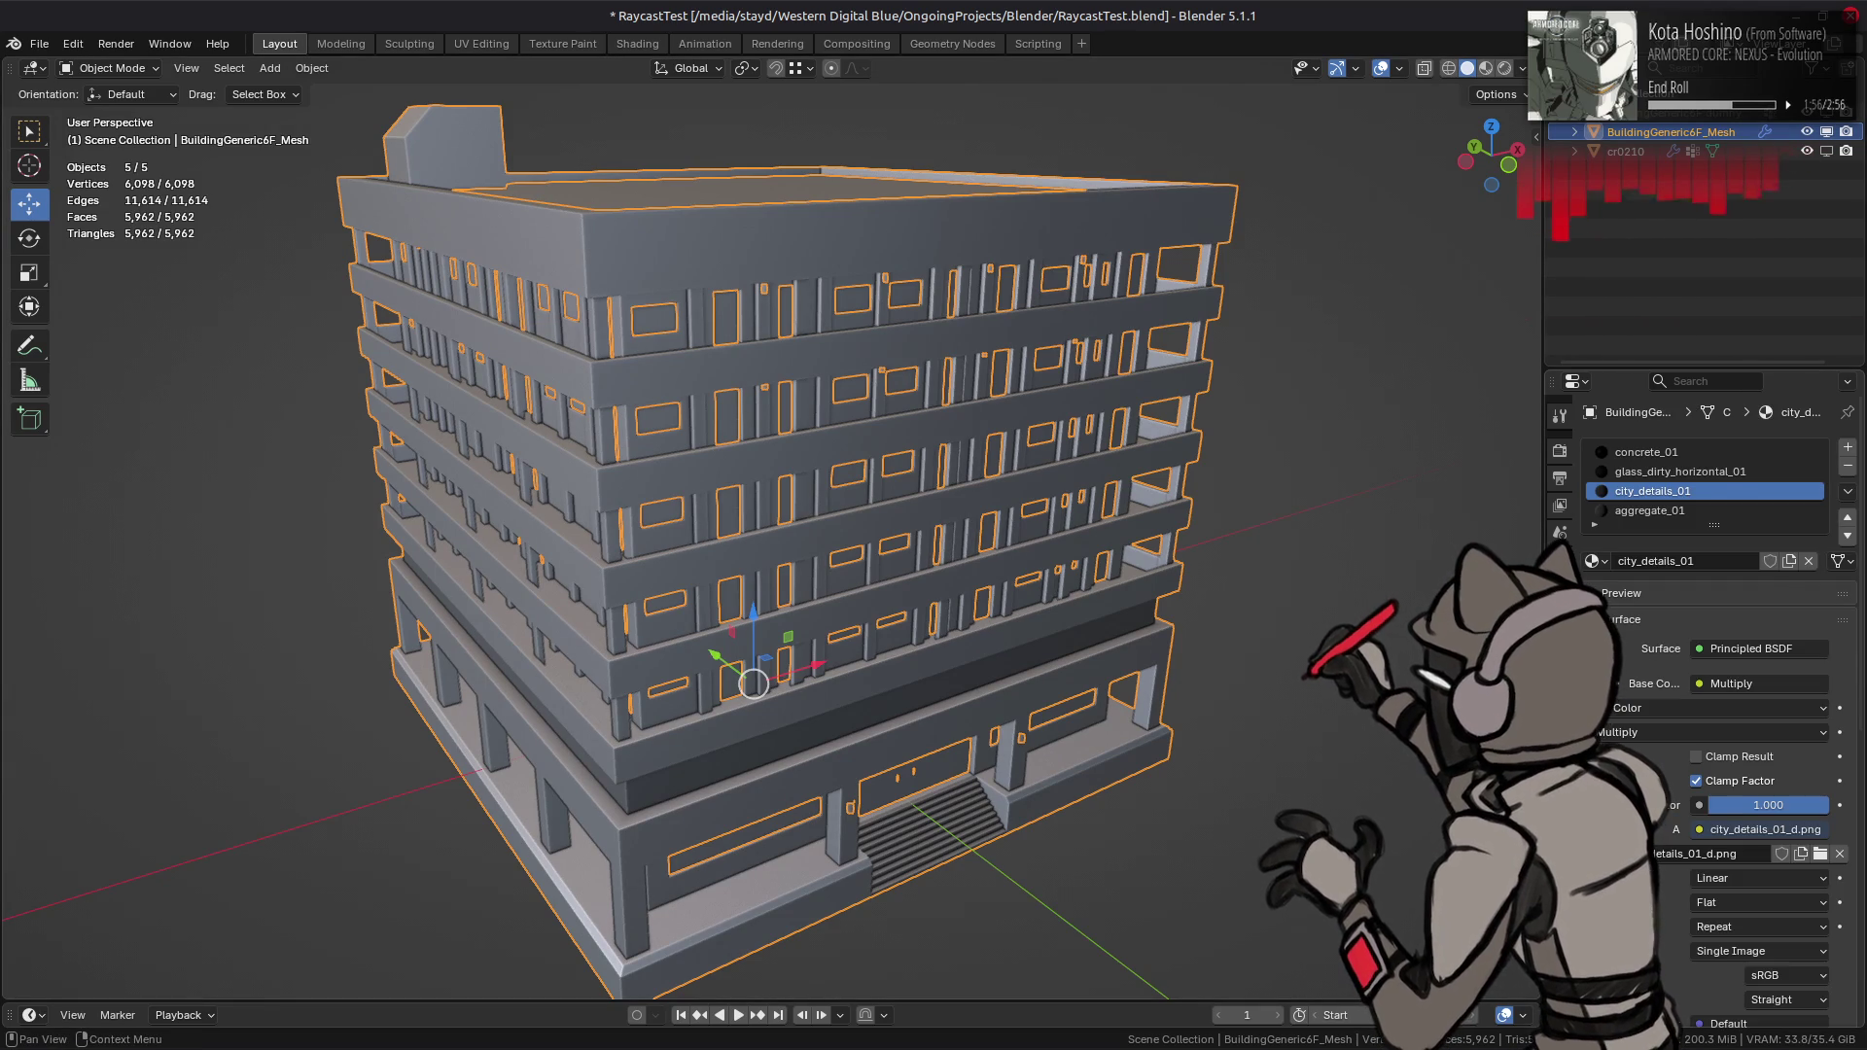
pyautogui.click(1560, 642)
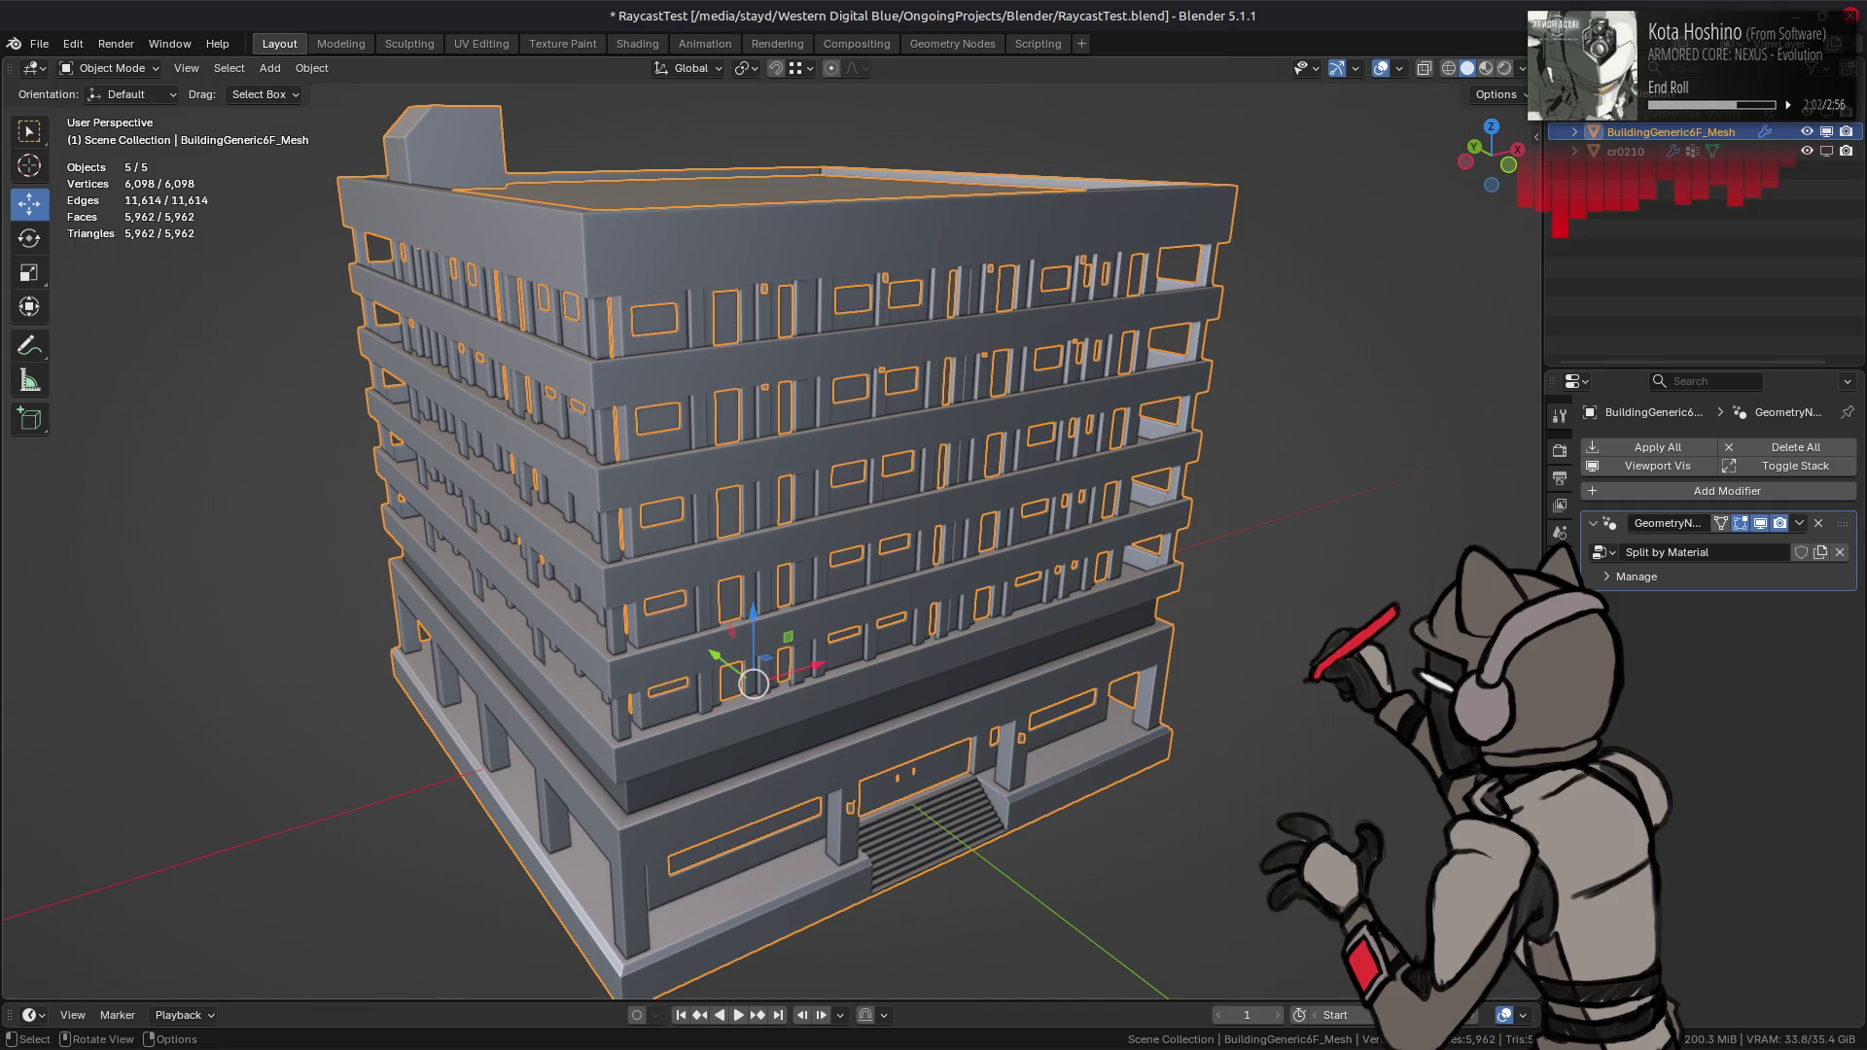
pyautogui.click(1559, 758)
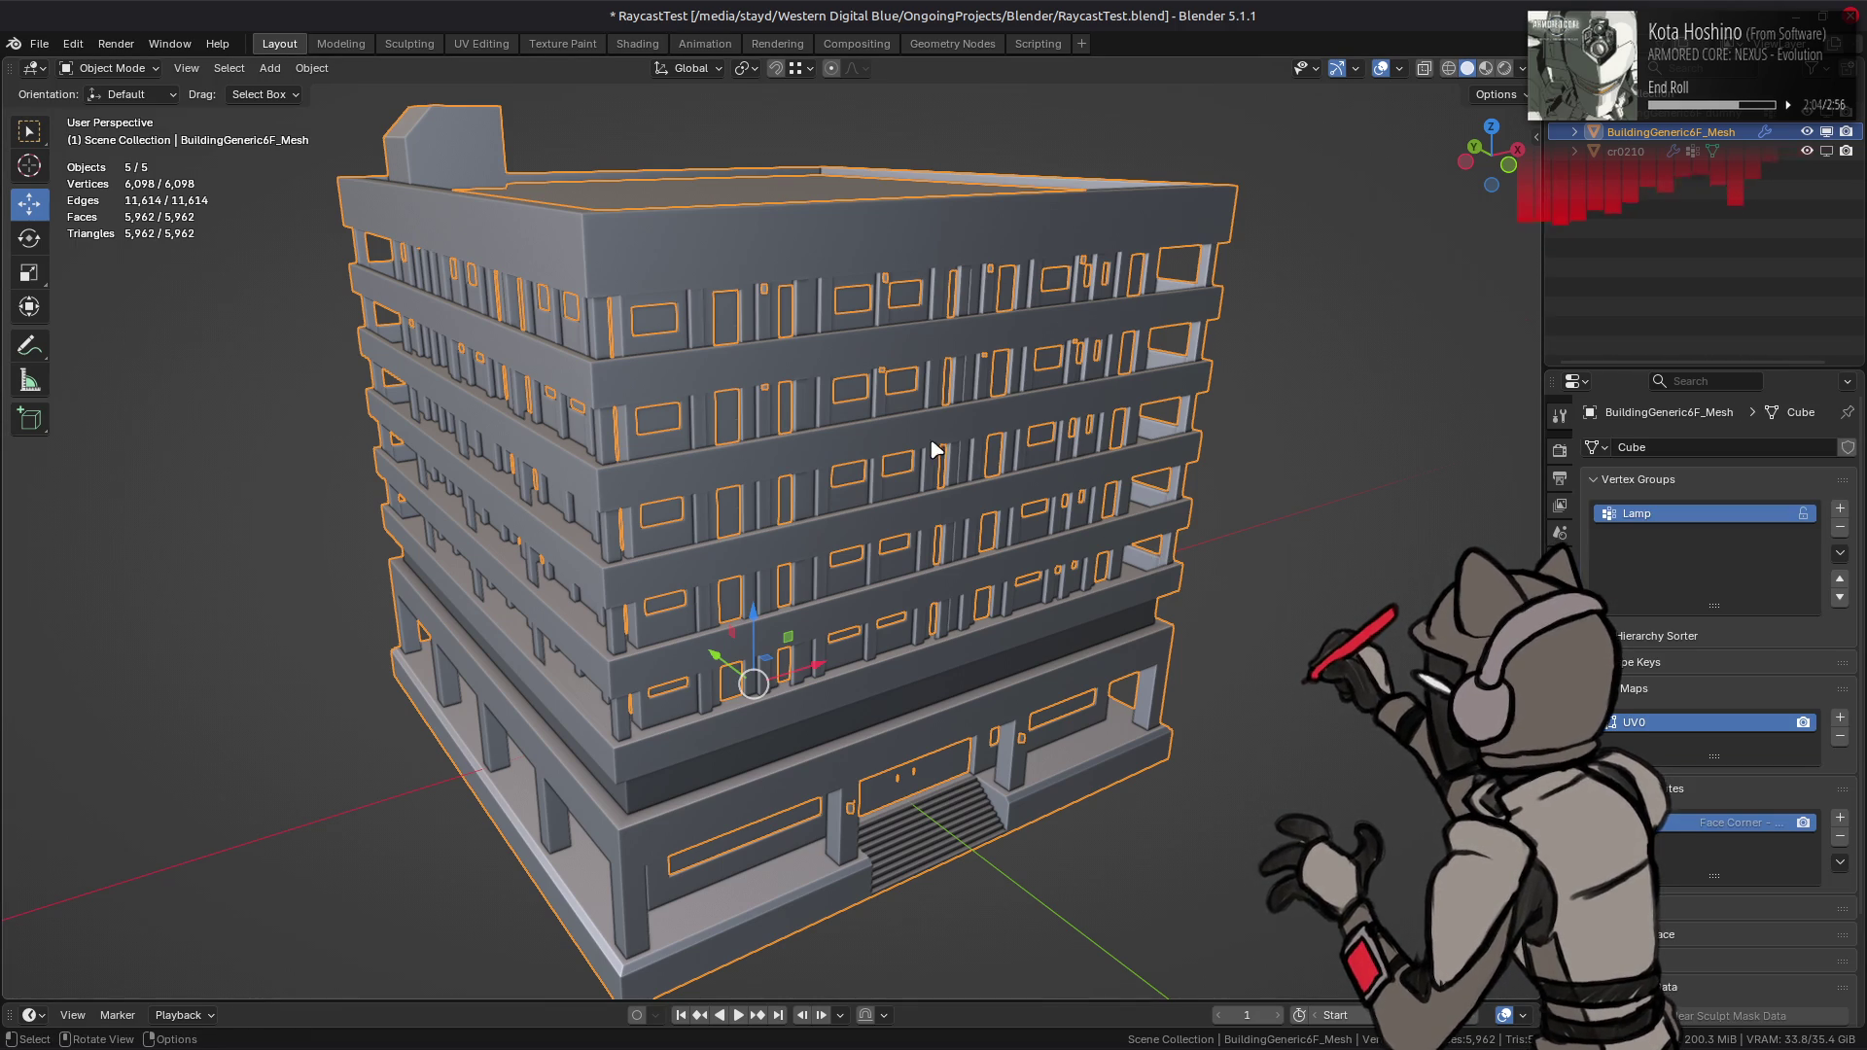
# - In Edit Mode, select all faces using the concrete_01 and aggregate_01 material slots
pyautogui.press('Tab')
pyautogui.press('a')
pyautogui.hotkey('alt', 'a')
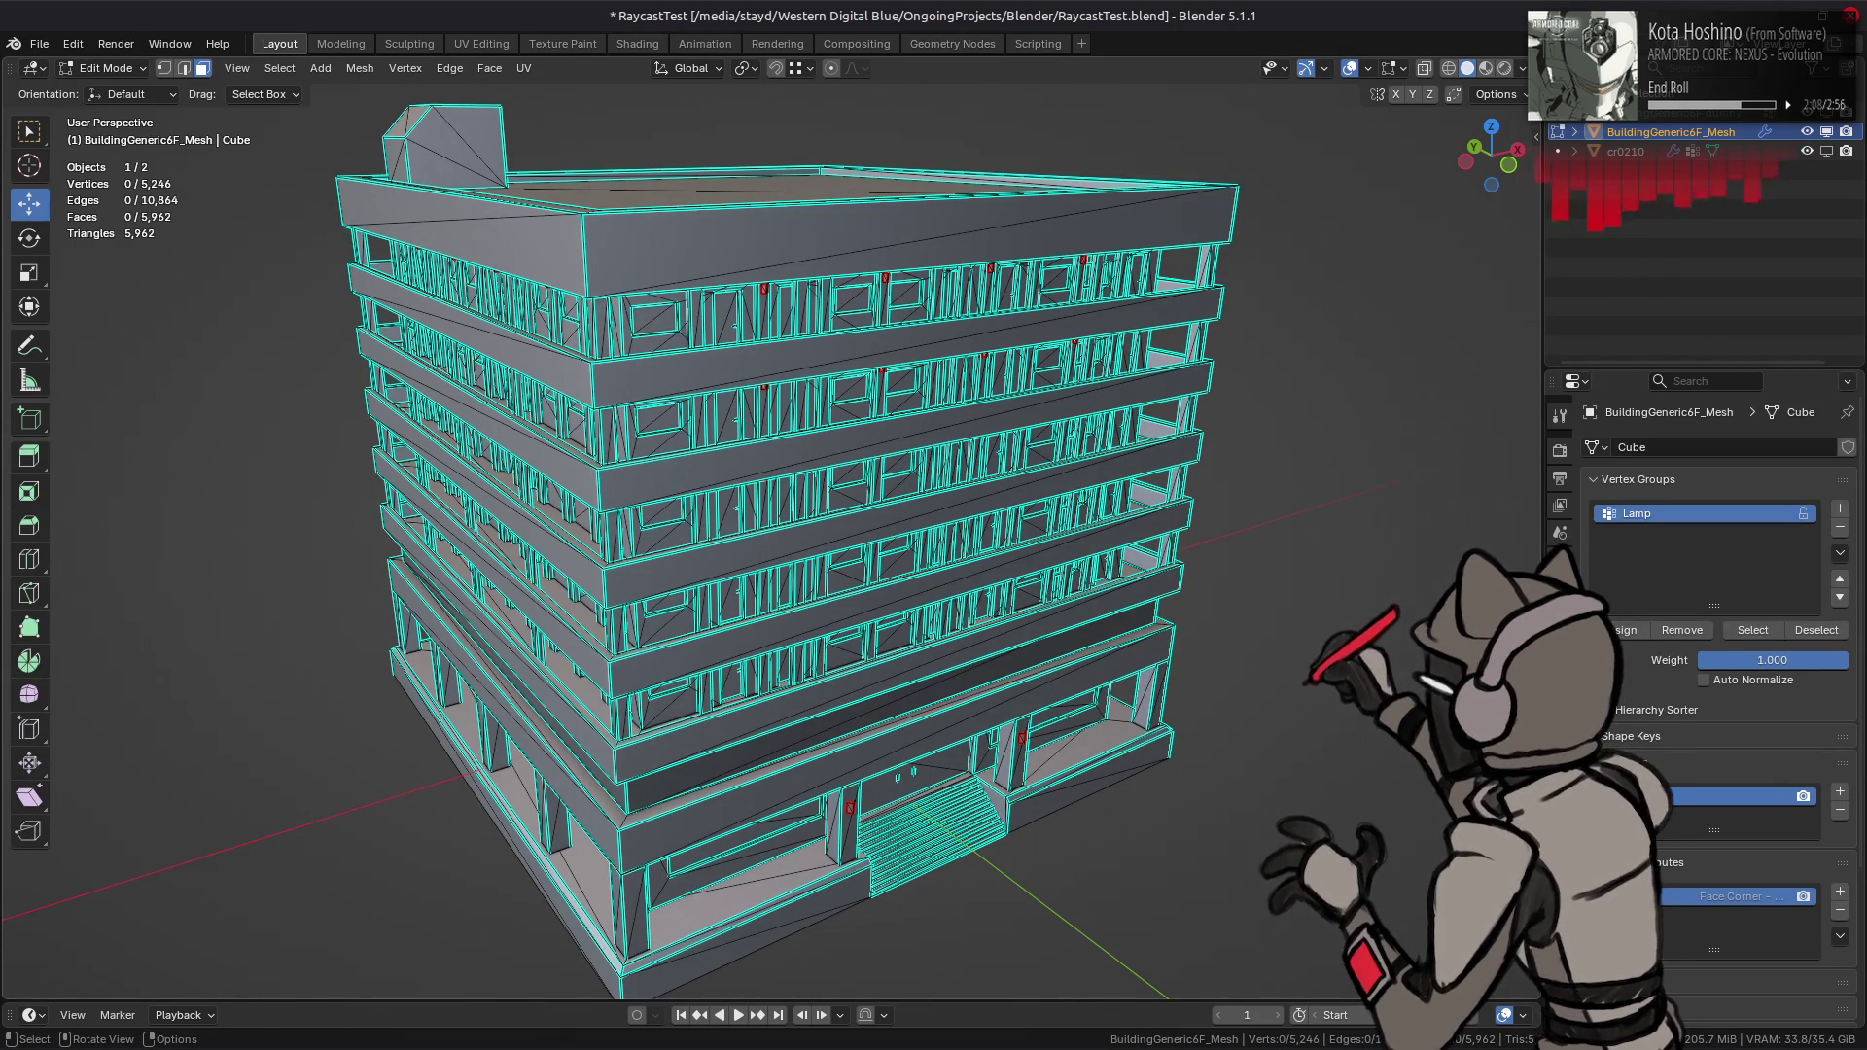
pyautogui.click(1560, 784)
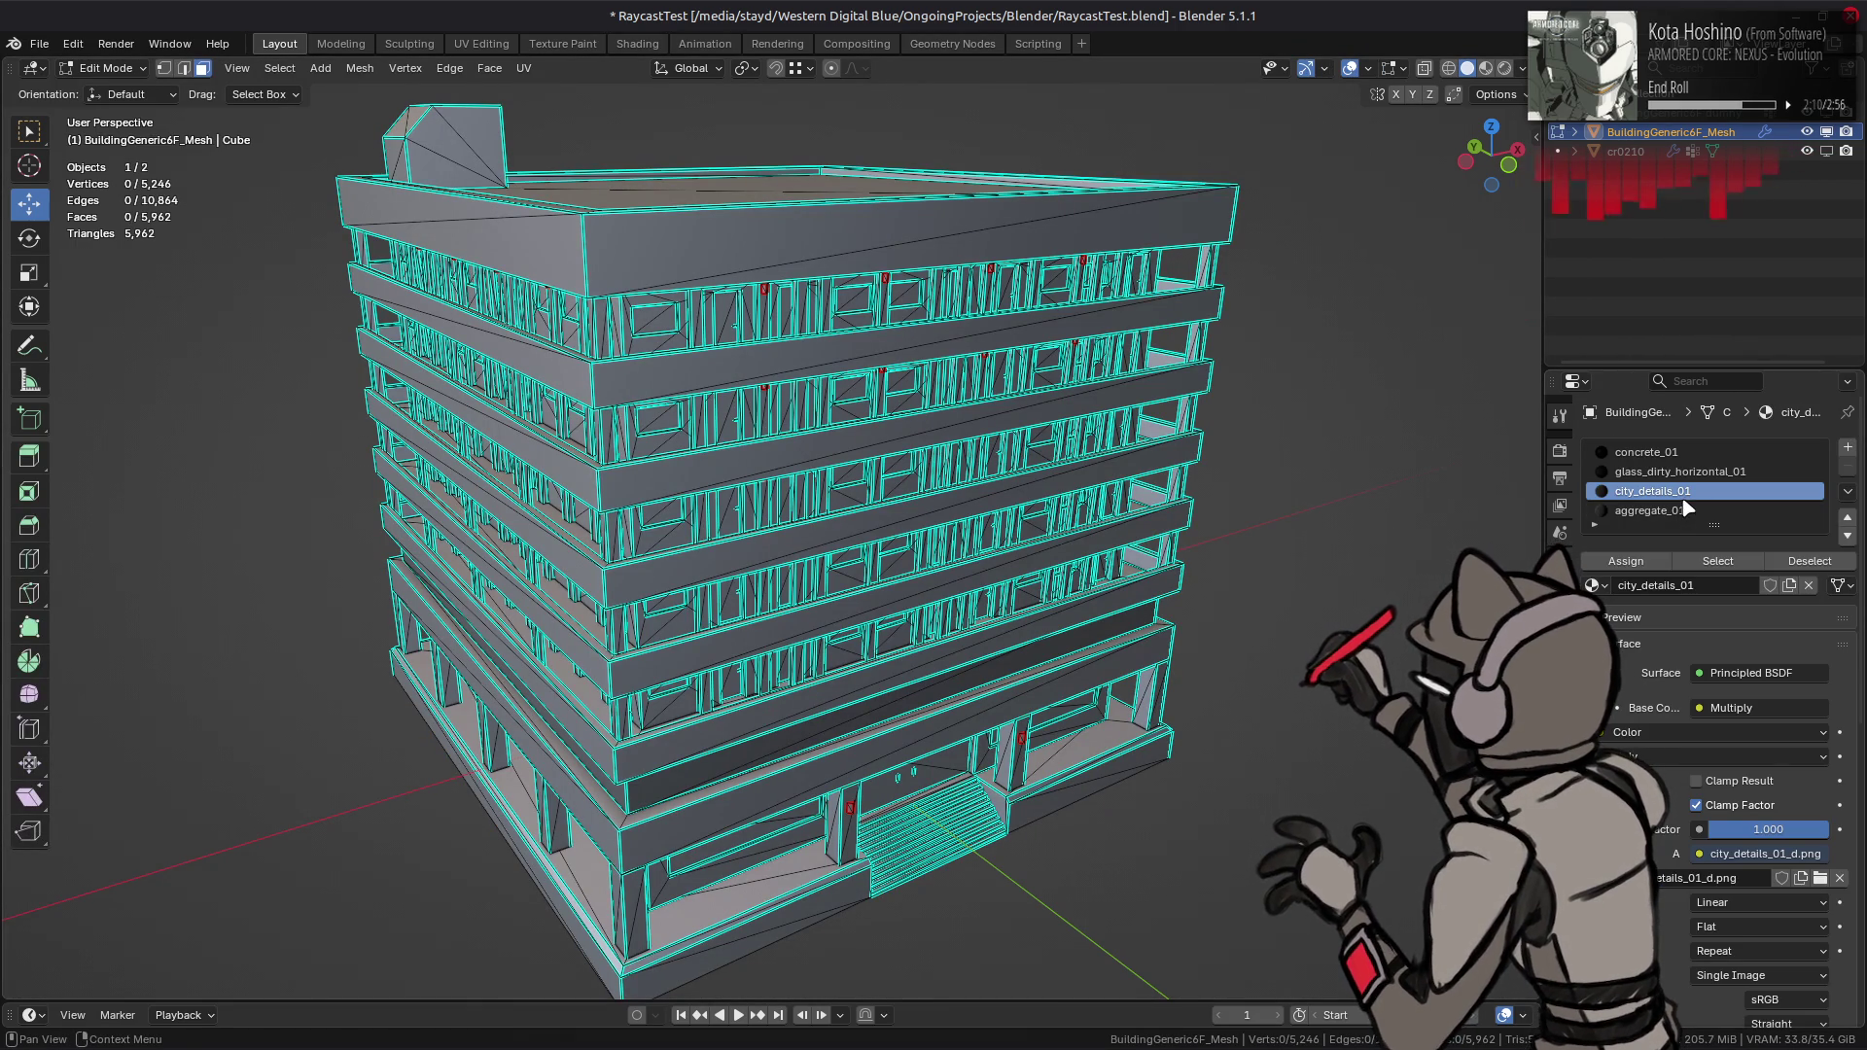
pyautogui.click(1702, 473)
pyautogui.click(1653, 452)
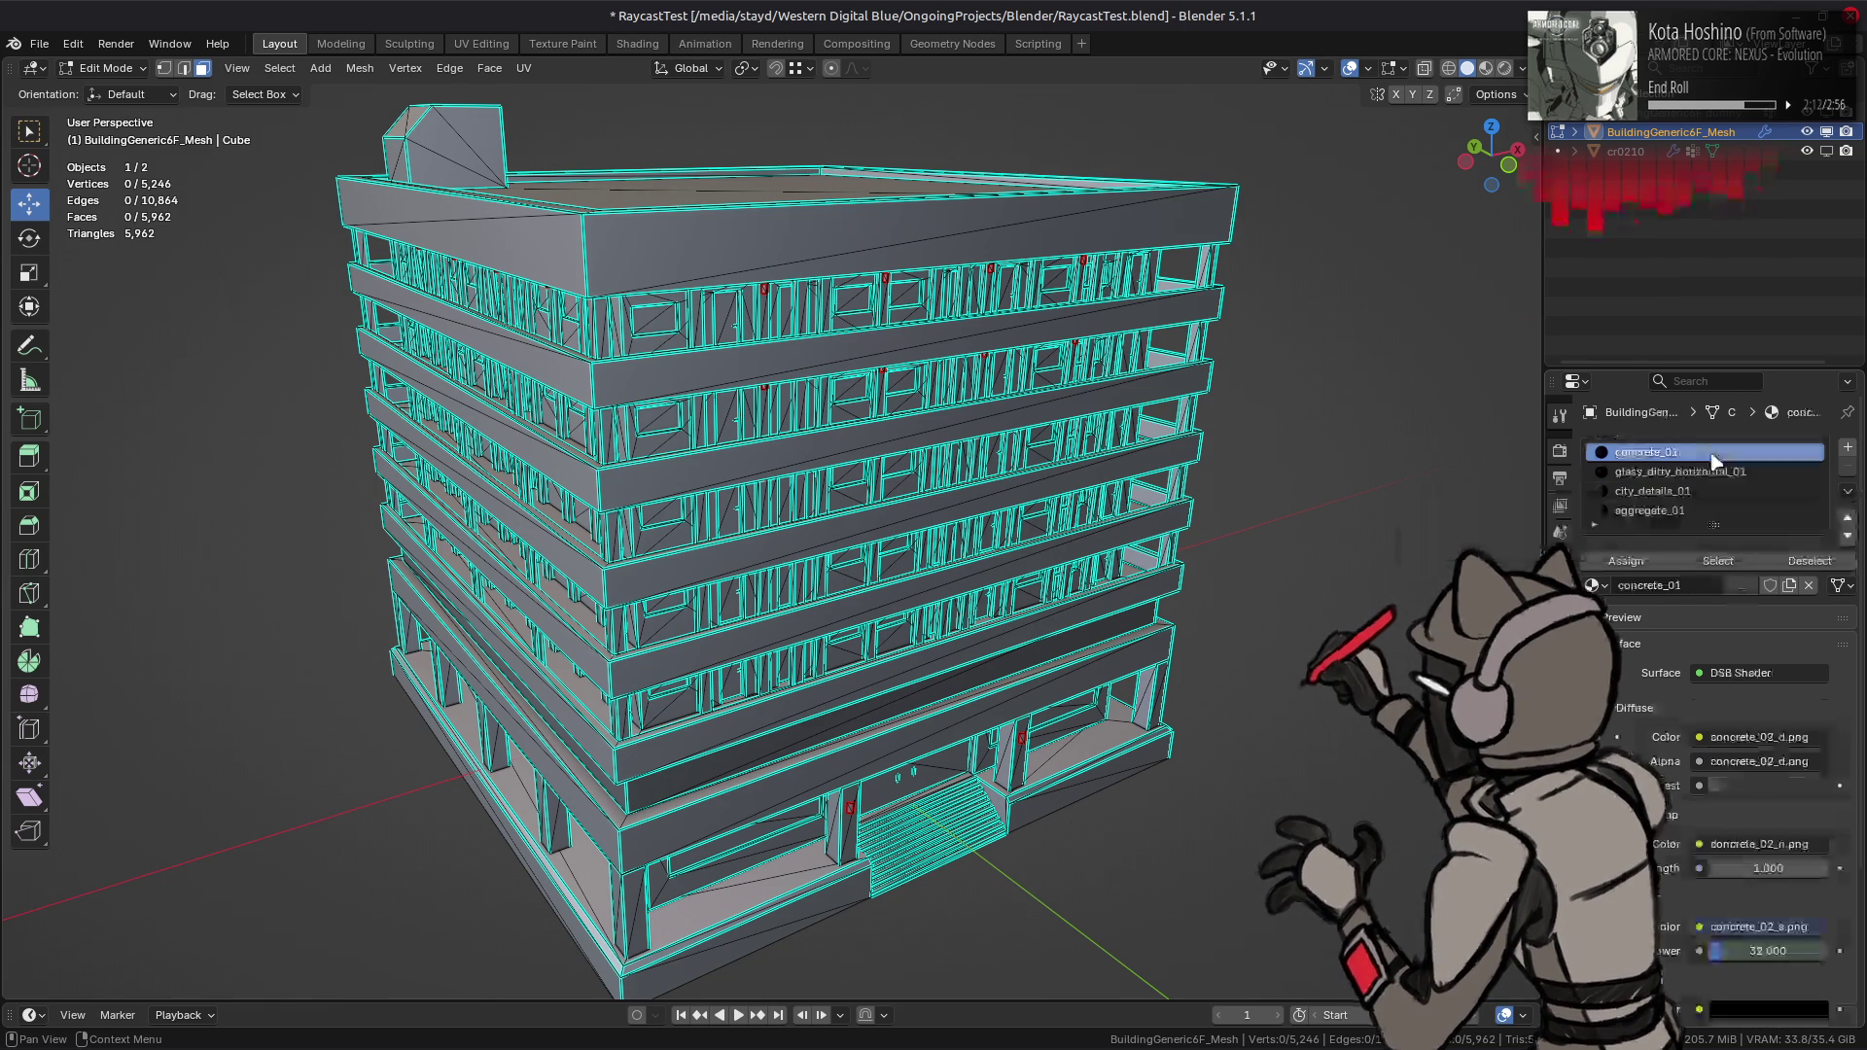
pyautogui.click(1712, 561)
pyautogui.click(1650, 510)
pyautogui.click(1697, 564)
# - Invert the face selection and separate those faces into a new object
pyautogui.moveTo(1078, 643); pyautogui.dragTo(999, 702, button='middle')
pyautogui.hotkey('ctrl', 'i')
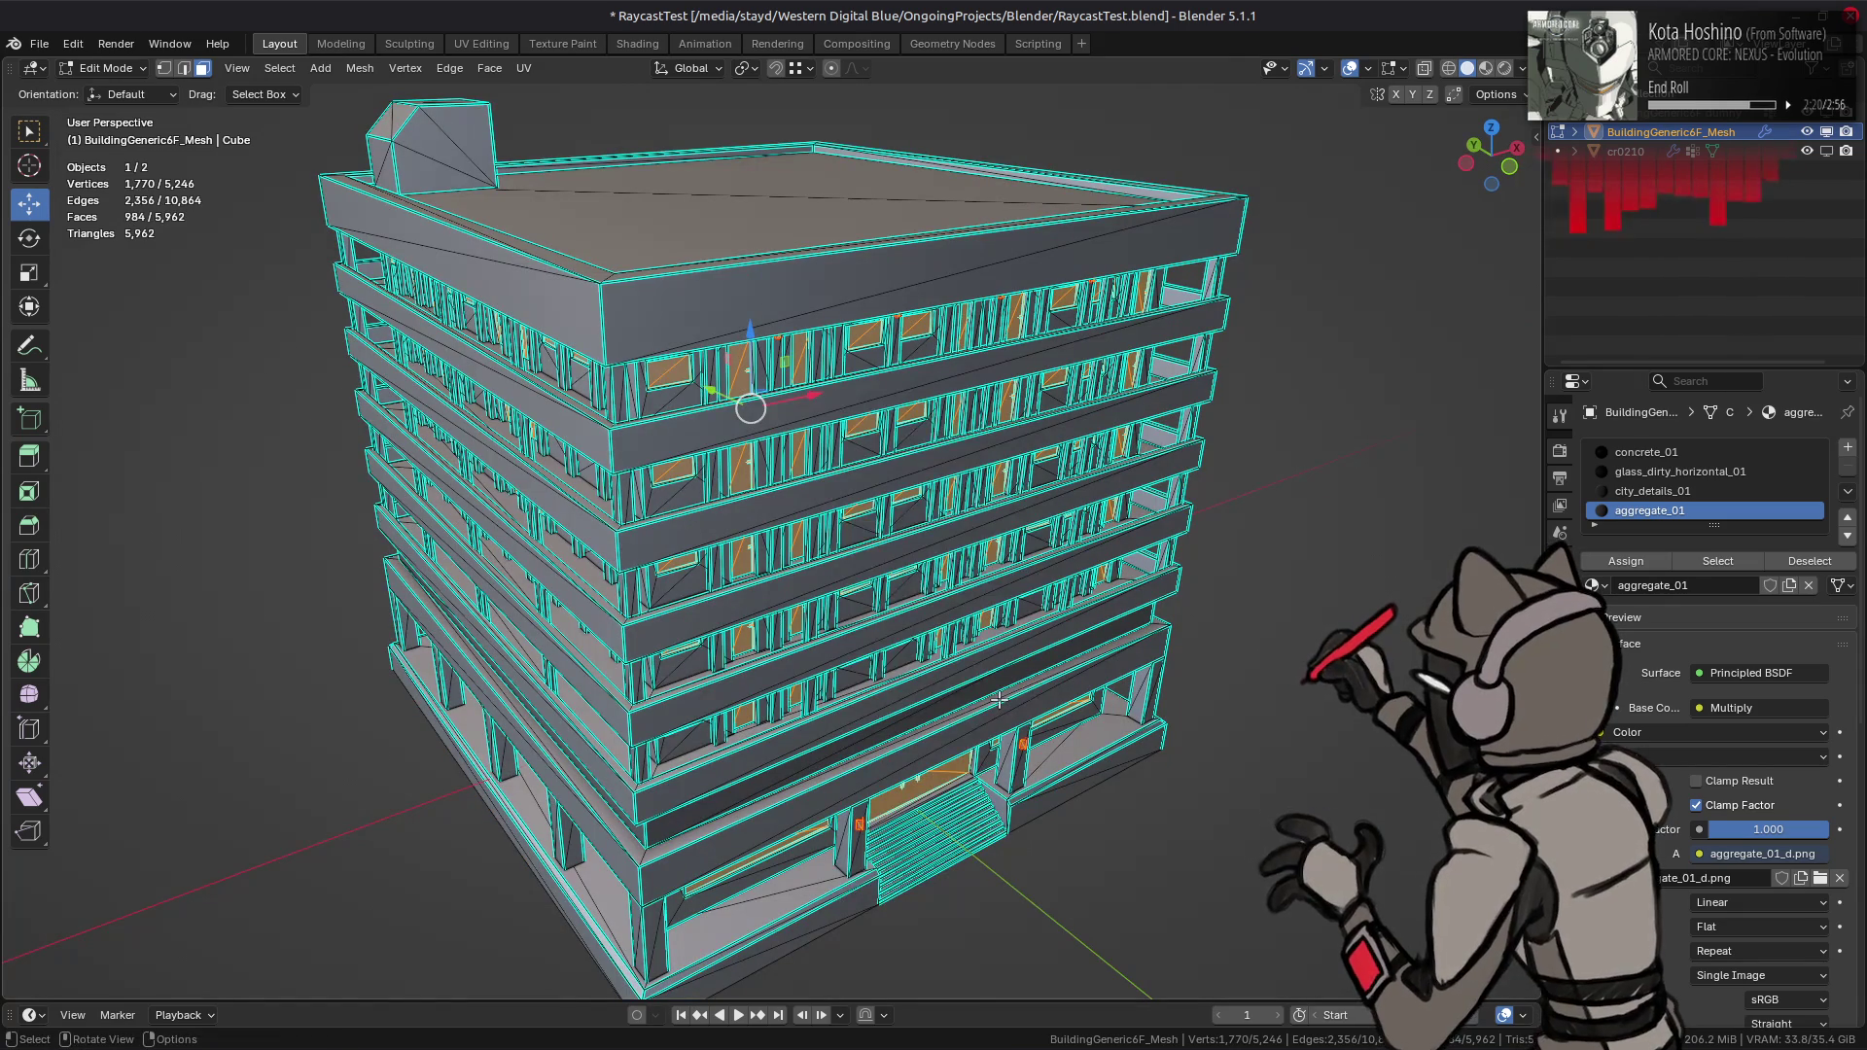
pyautogui.rightClick(998, 700)
pyautogui.click(959, 833)
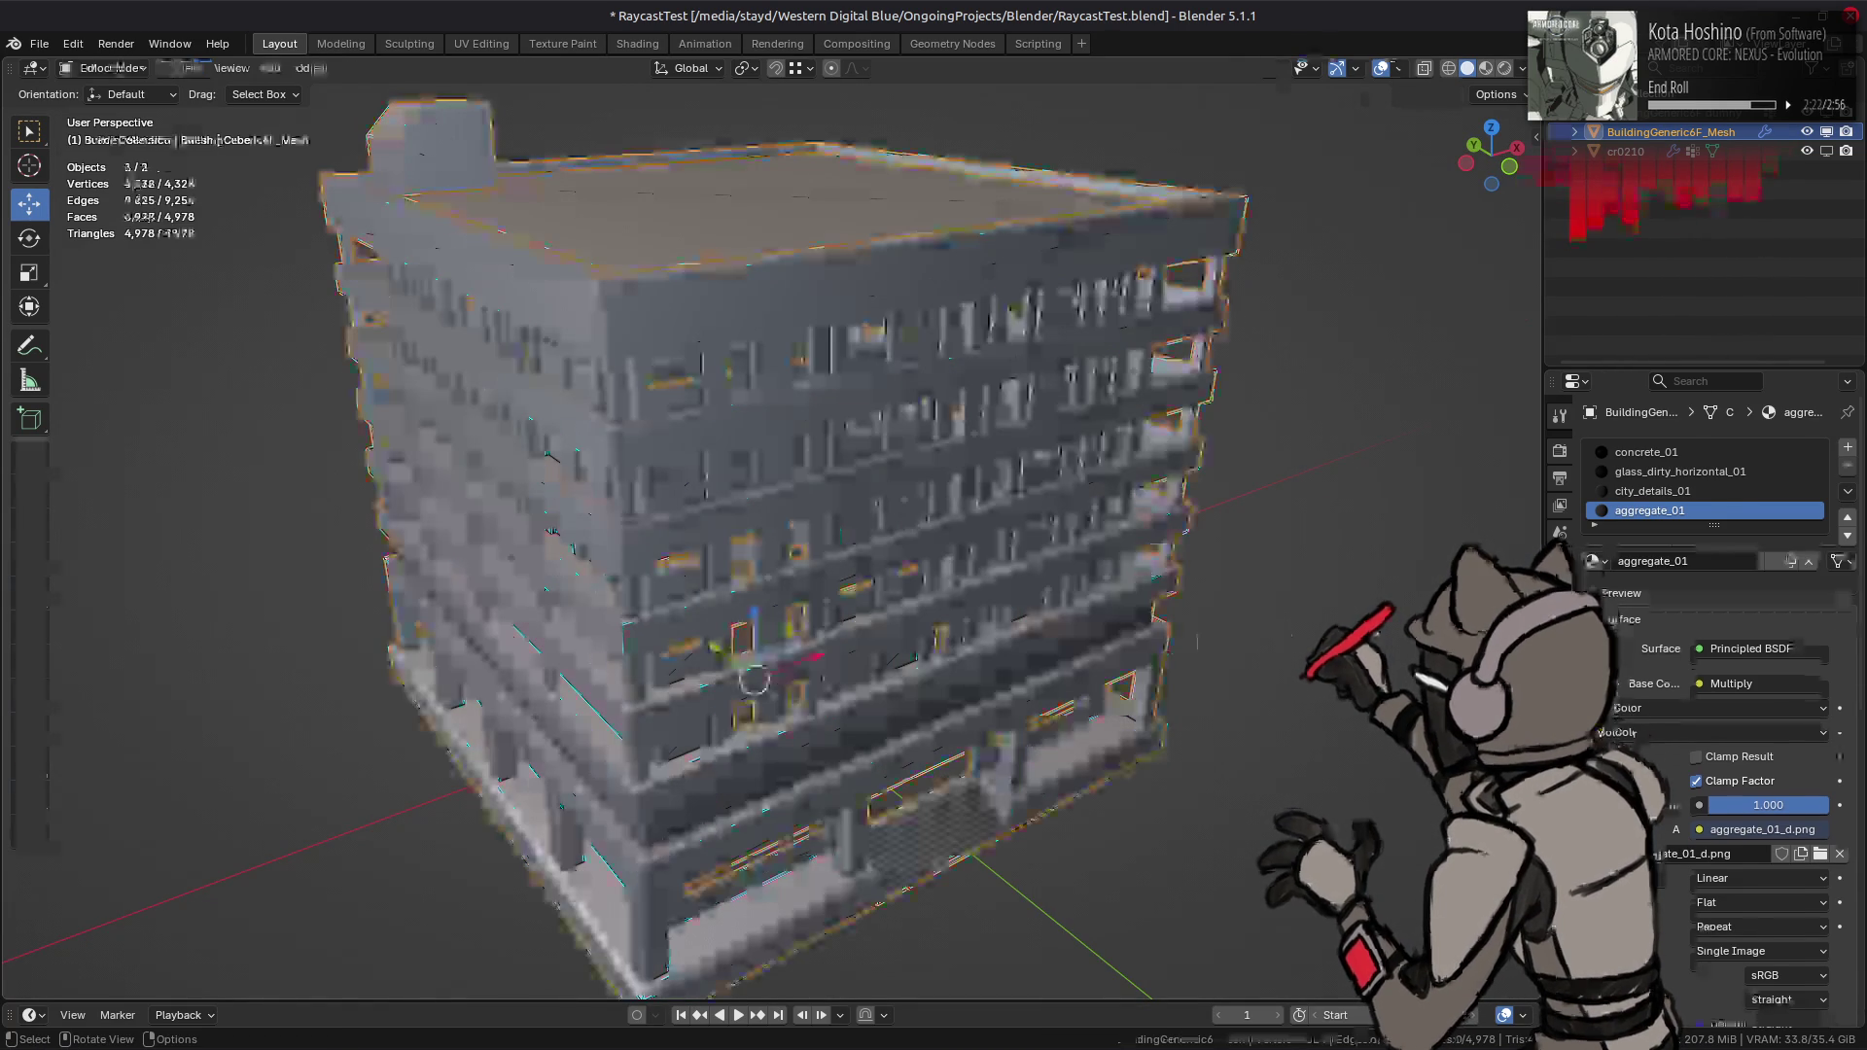
# - Delete the Split by Material GeometryNodes modifier from the building
pyautogui.click(1560, 623)
pyautogui.click(1819, 523)
pyautogui.moveTo(1099, 554); pyautogui.dragTo(1037, 467, button='middle')
pyautogui.hotkey('alt', 'a')
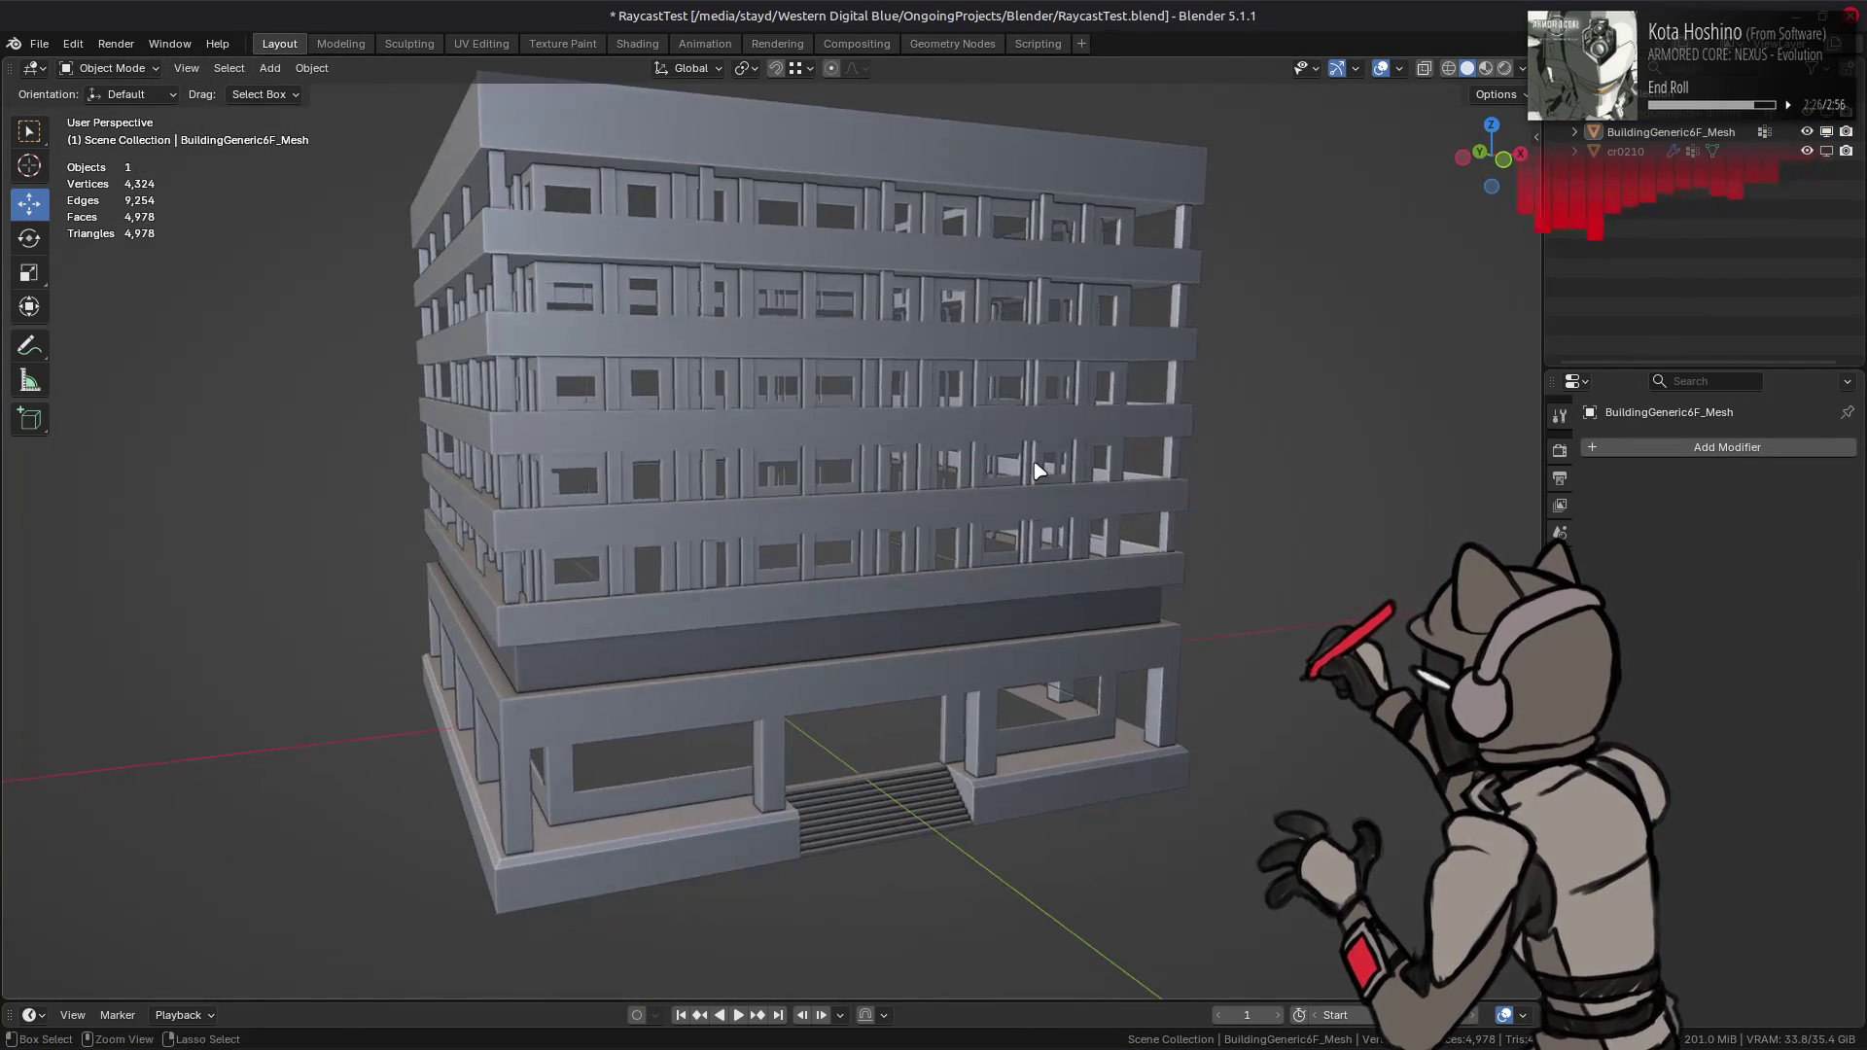
# - Save the file and remove all existing material slots from the building
pyautogui.hotkey('ctrl', 's')
pyautogui.click(1090, 471)
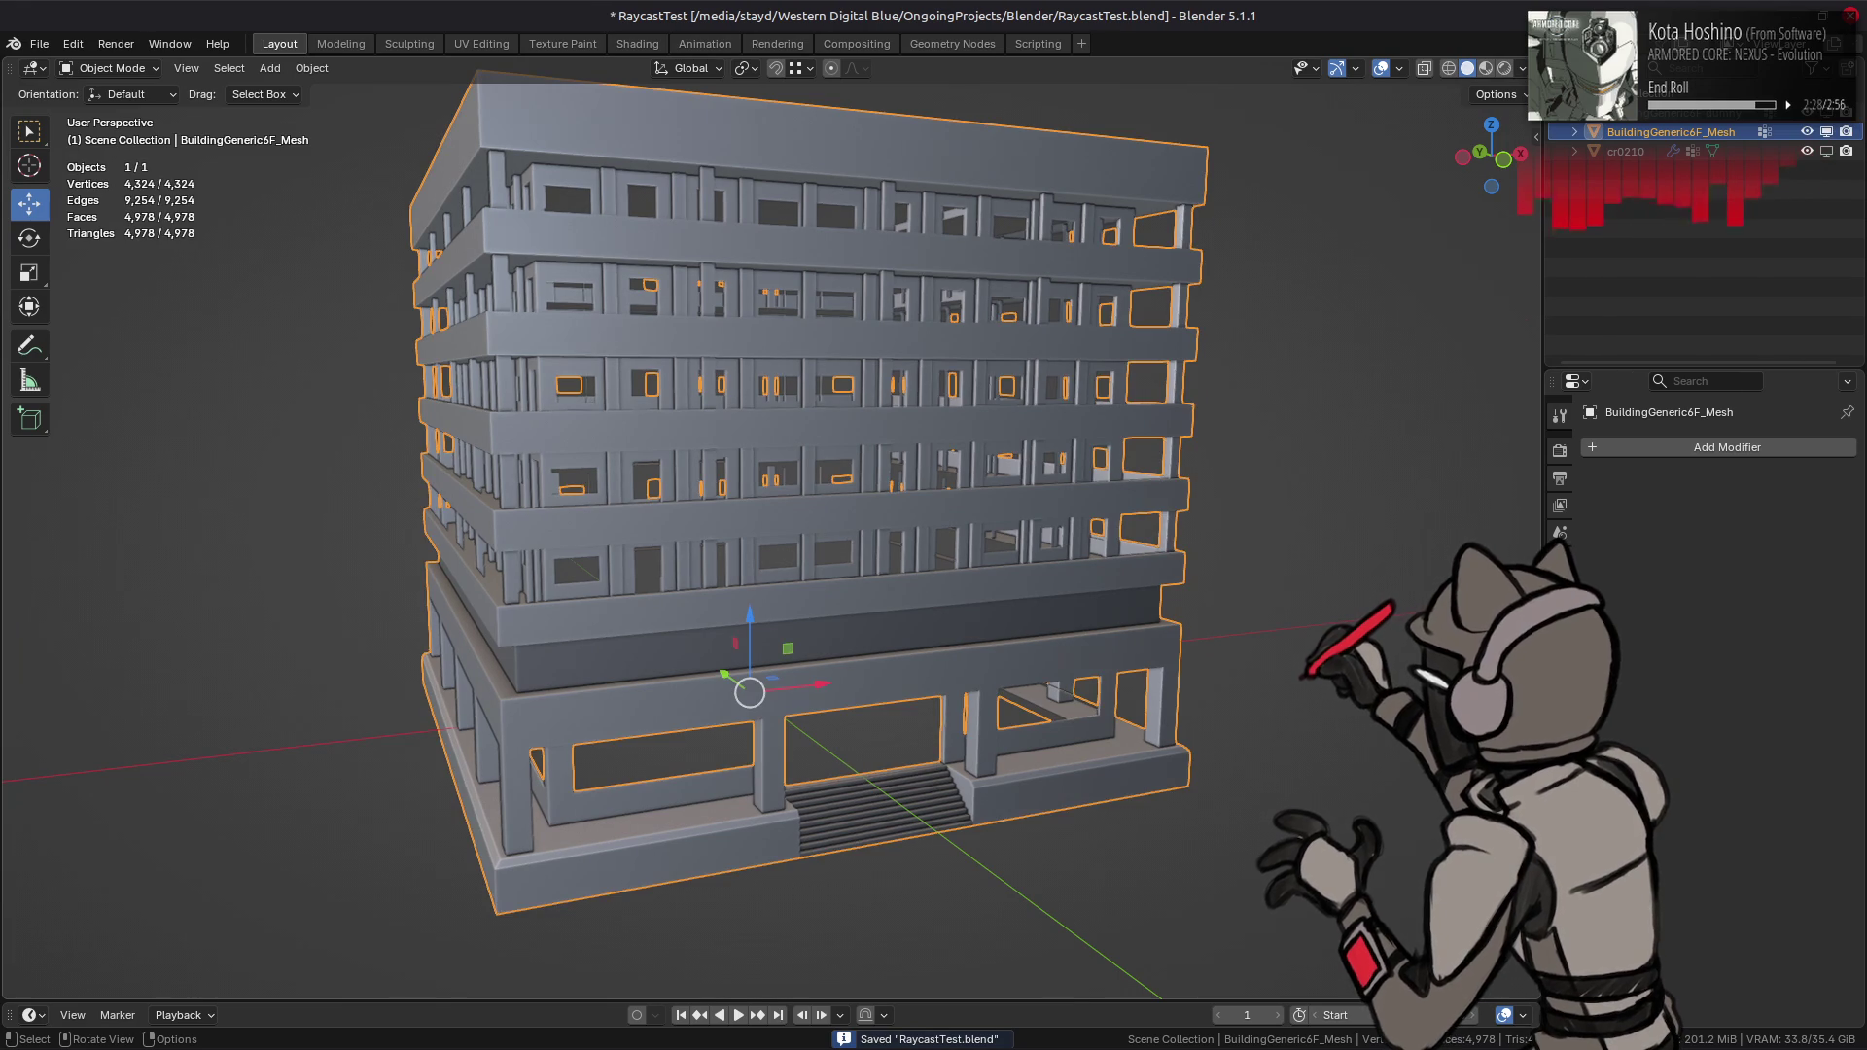
pyautogui.click(1560, 739)
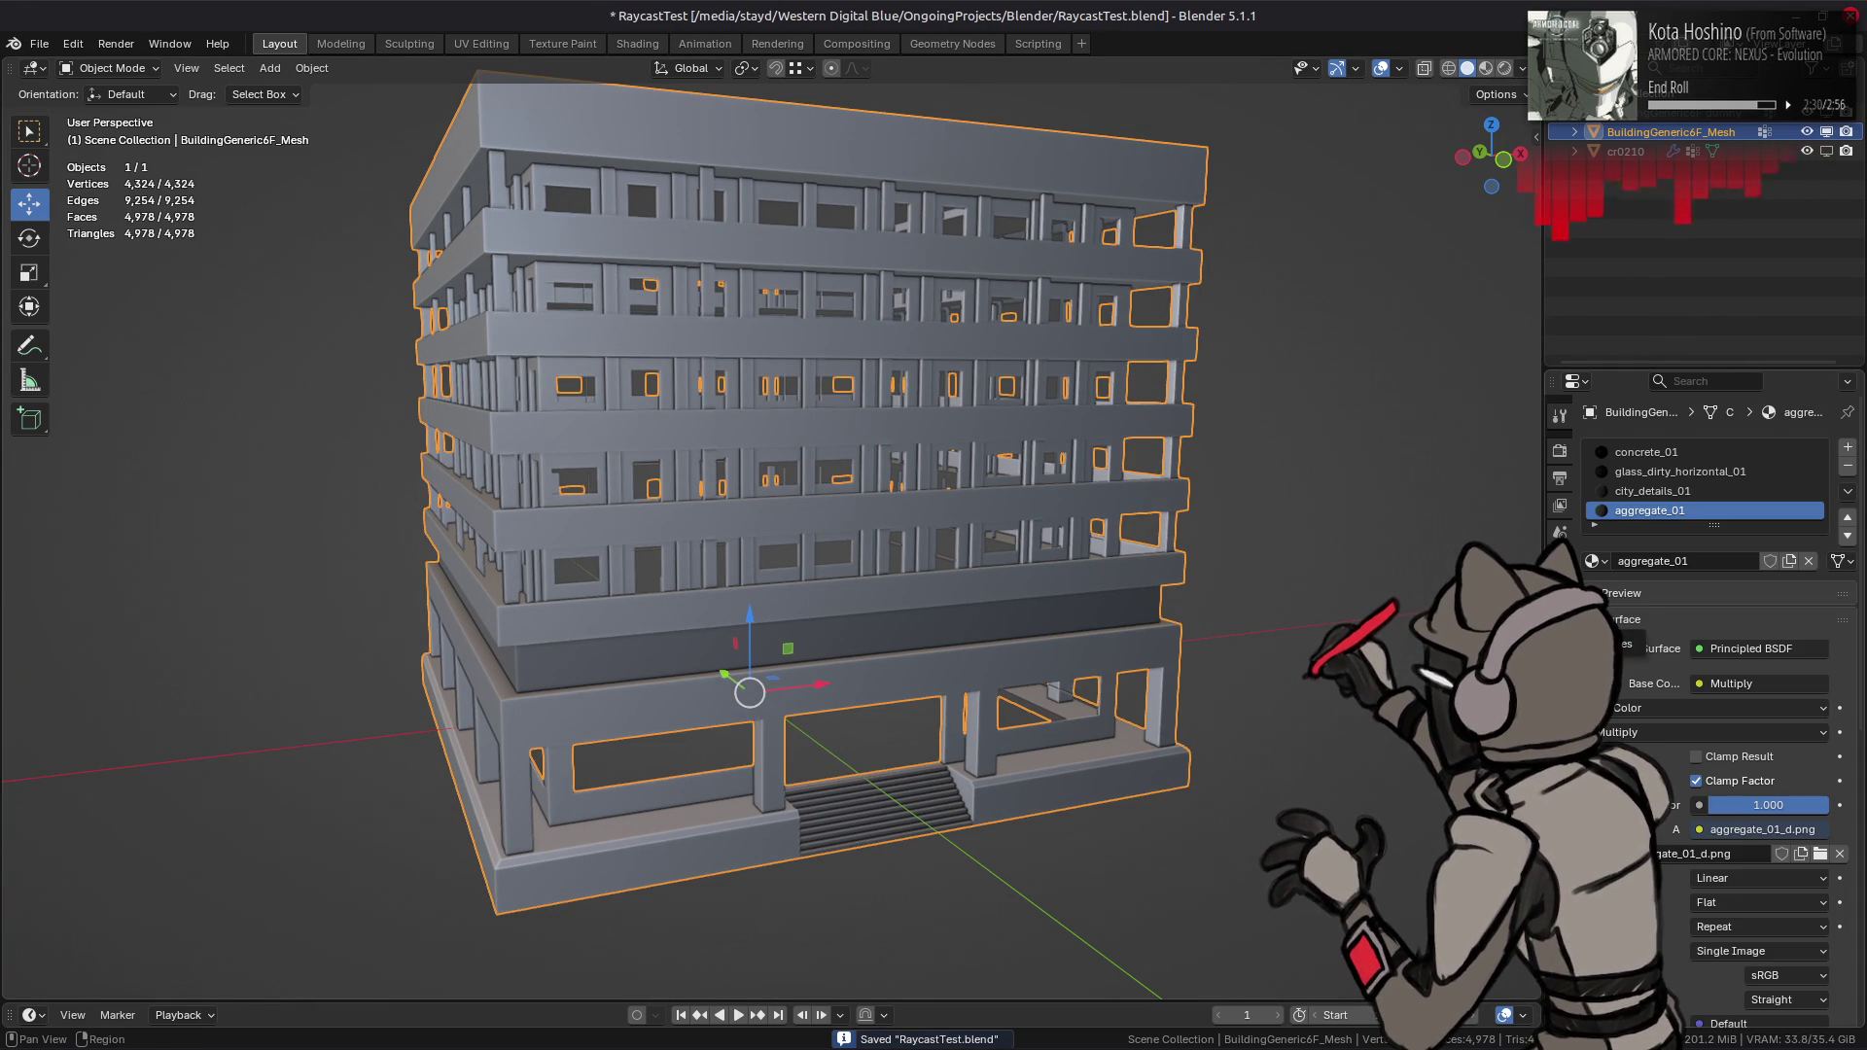
pyautogui.click(1849, 470)
pyautogui.click(1849, 469)
pyautogui.click(1848, 470)
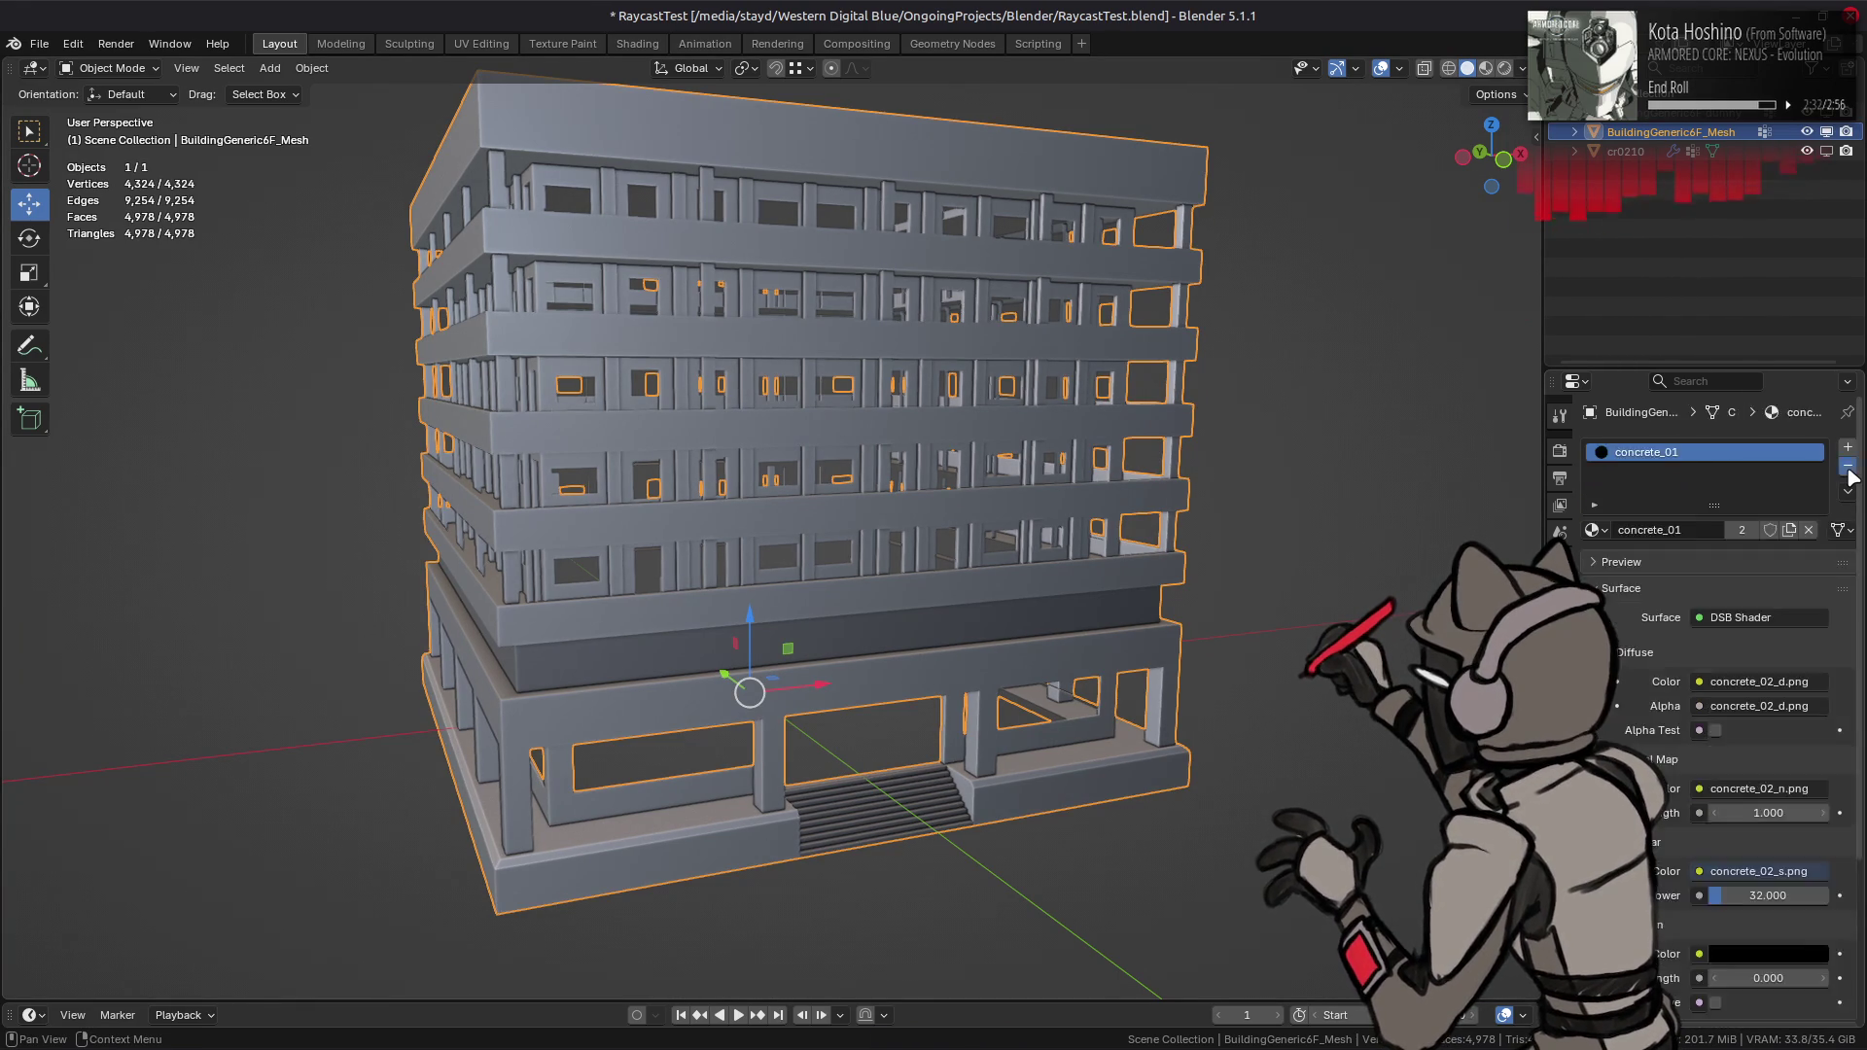
pyautogui.click(1849, 470)
pyautogui.click(1560, 415)
# - Add a material slot using TheRayfulCasterThricely and open the Shading workspace
pyautogui.click(1670, 455)
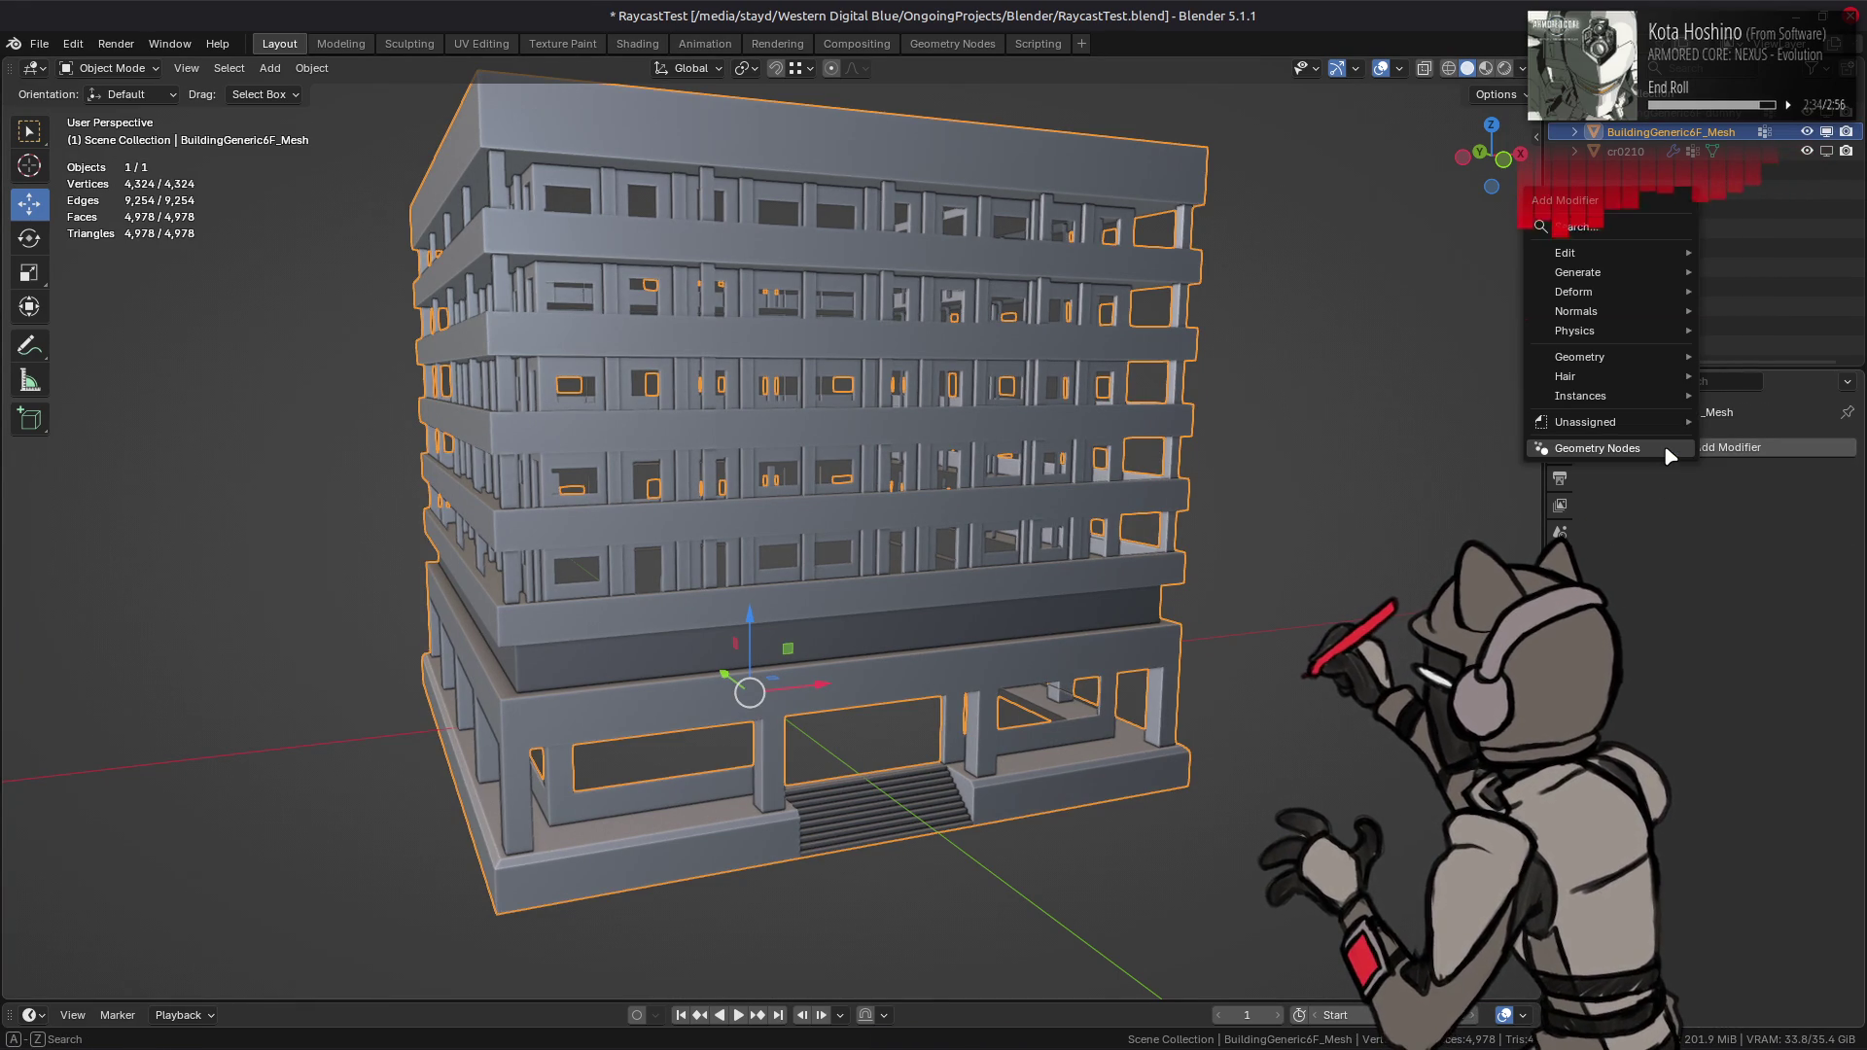
pyautogui.click(1559, 739)
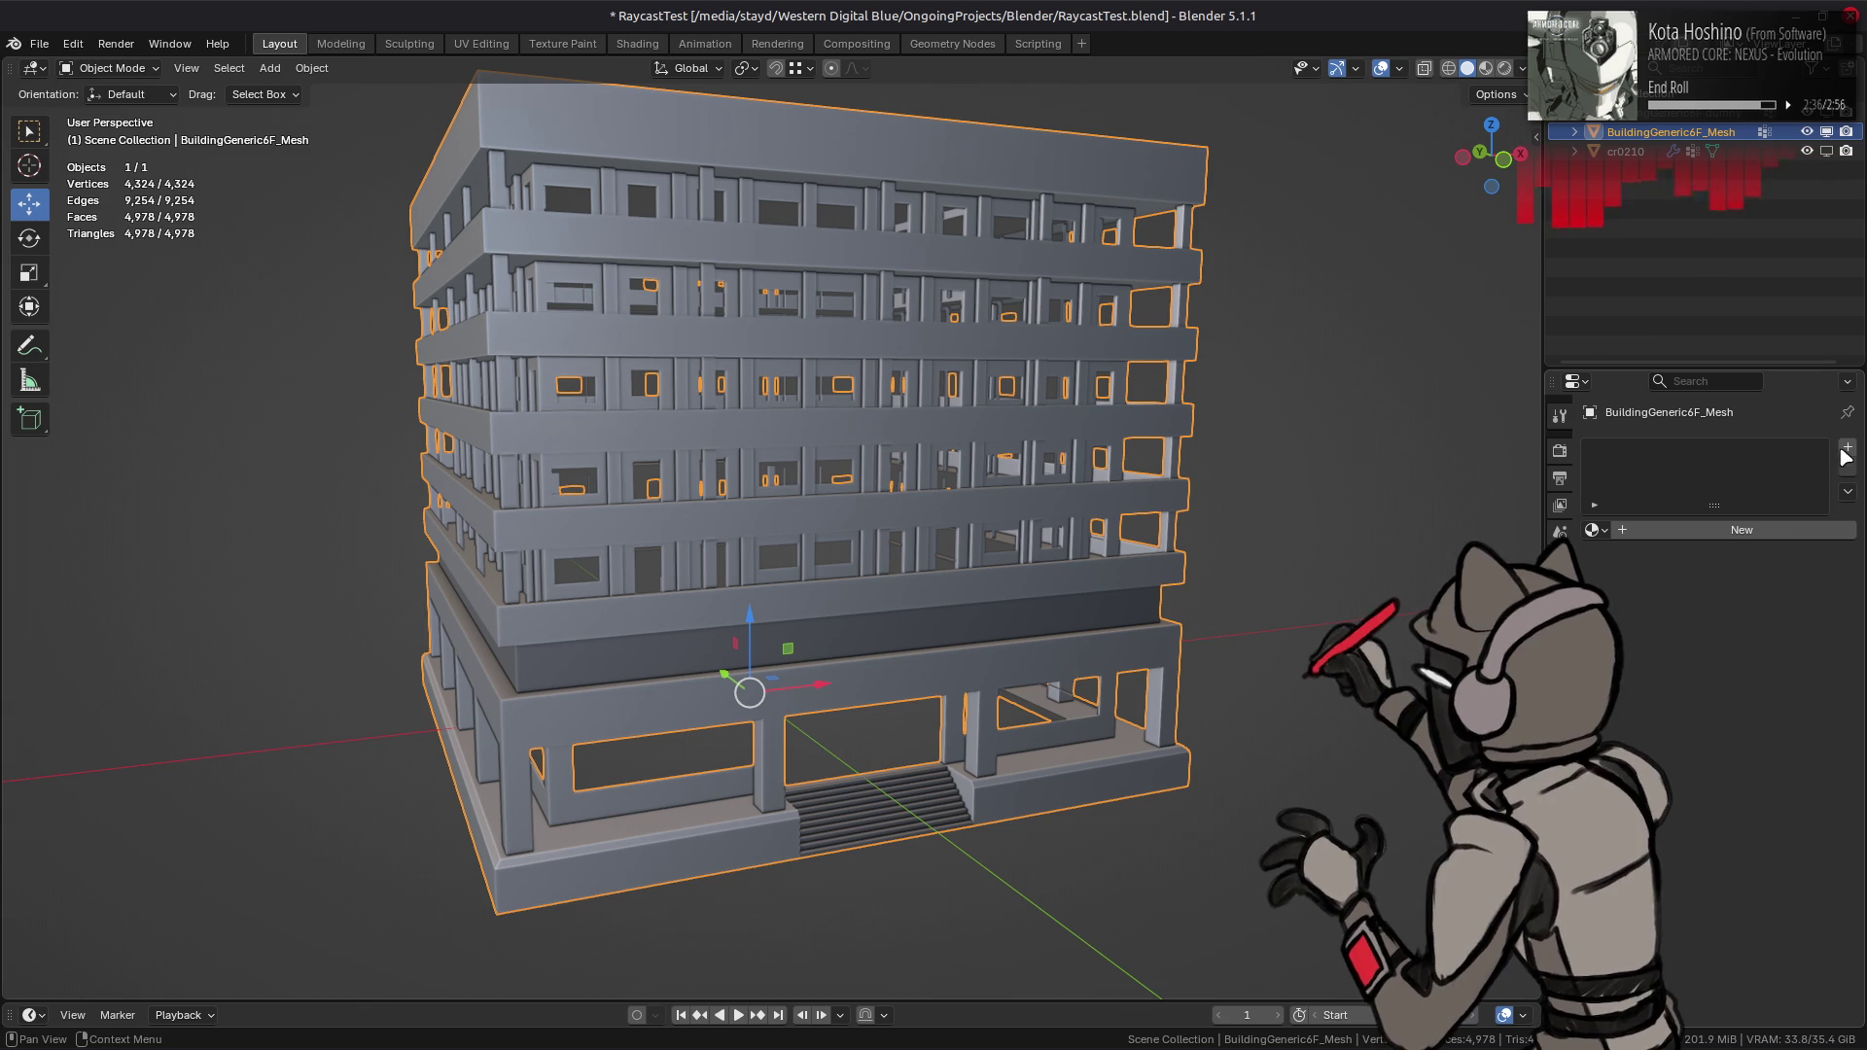
pyautogui.click(1847, 447)
pyautogui.click(1596, 530)
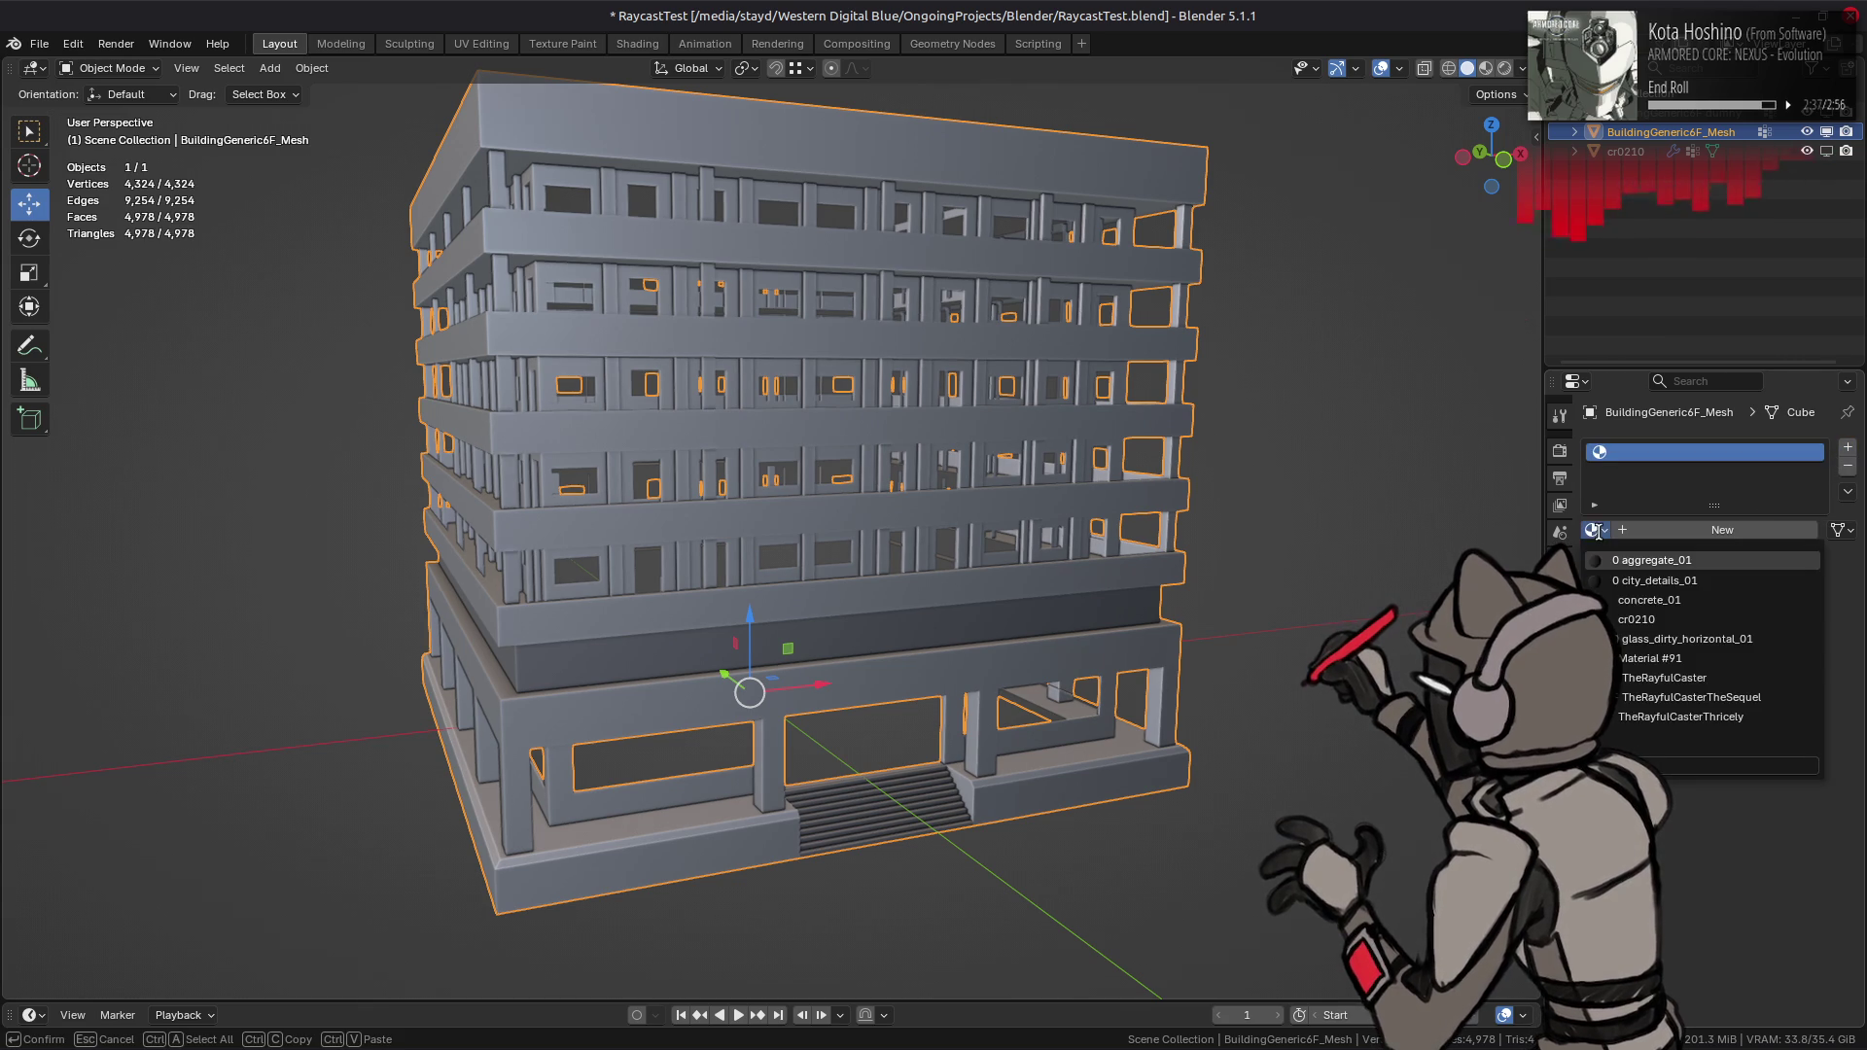
pyautogui.click(1677, 717)
pyautogui.moveTo(1191, 488); pyautogui.dragTo(1157, 632, button='middle')
pyautogui.click(641, 46)
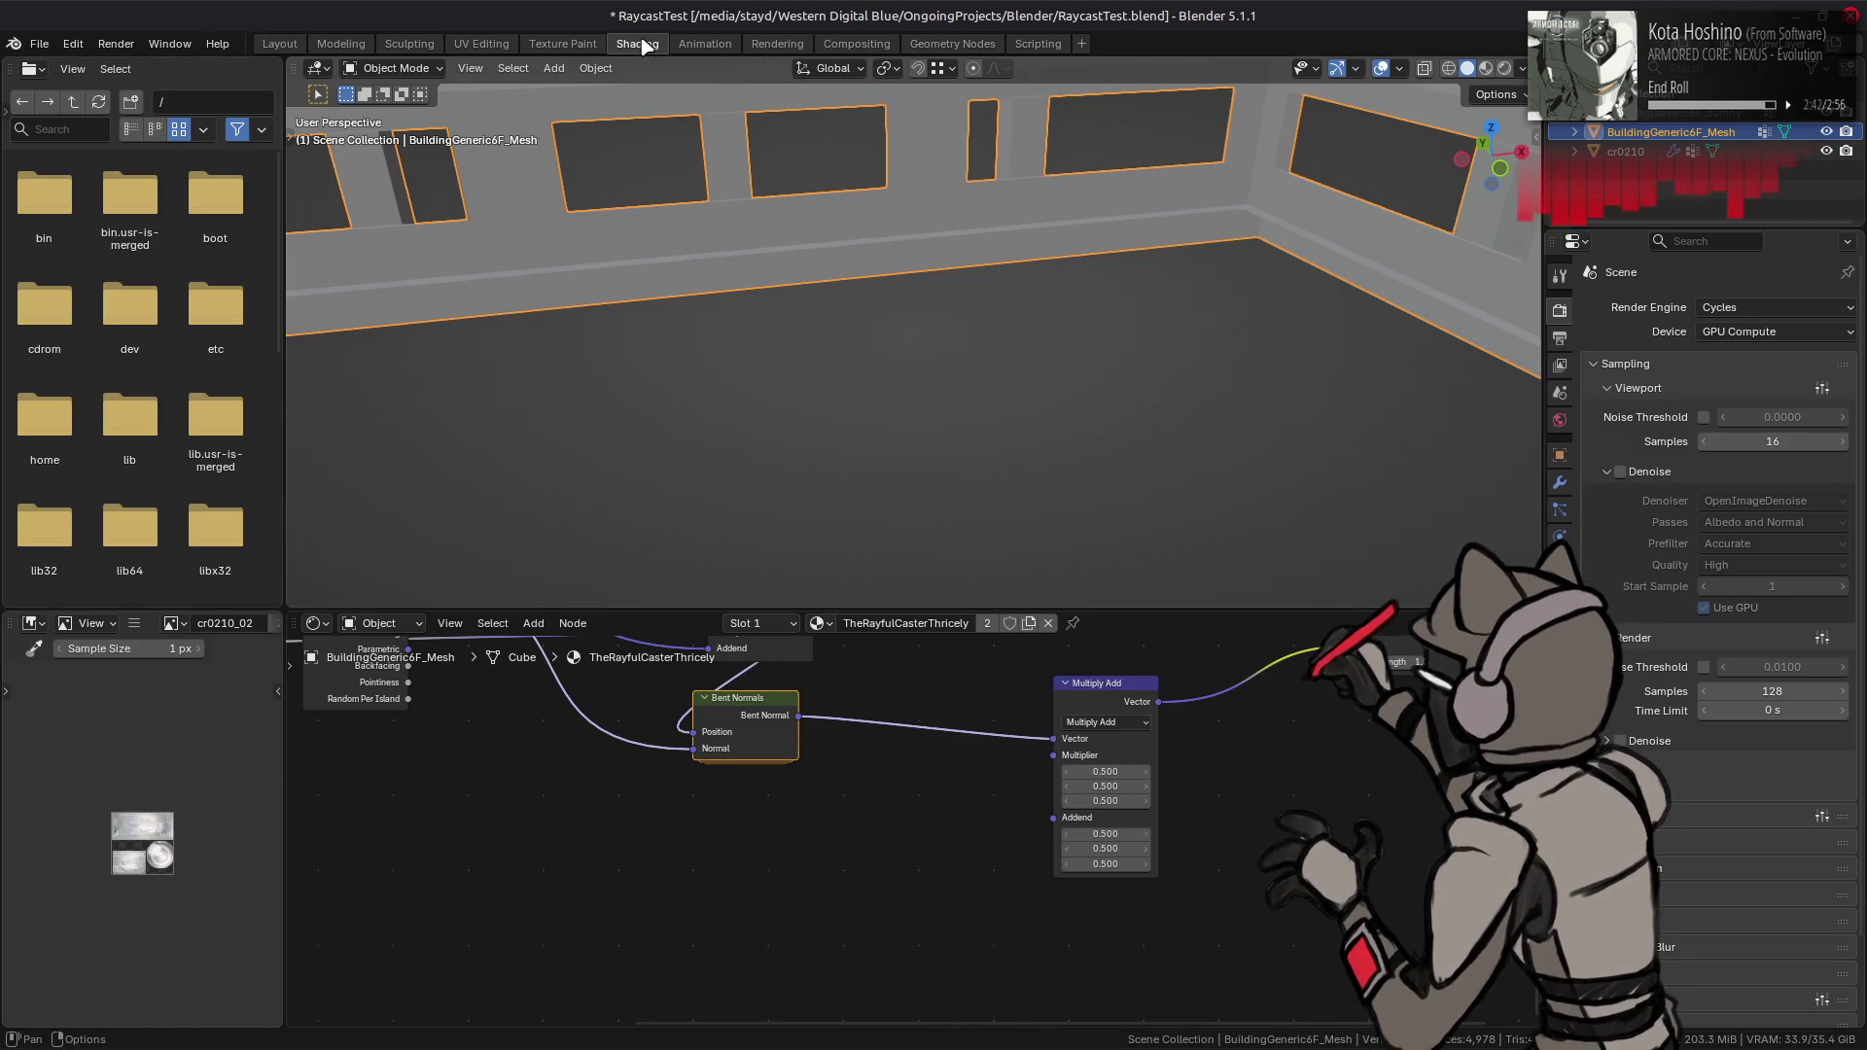
# - Review the nodes inside the Bent Normals group, then go back to Layout
pyautogui.scroll(2, 744, 846)
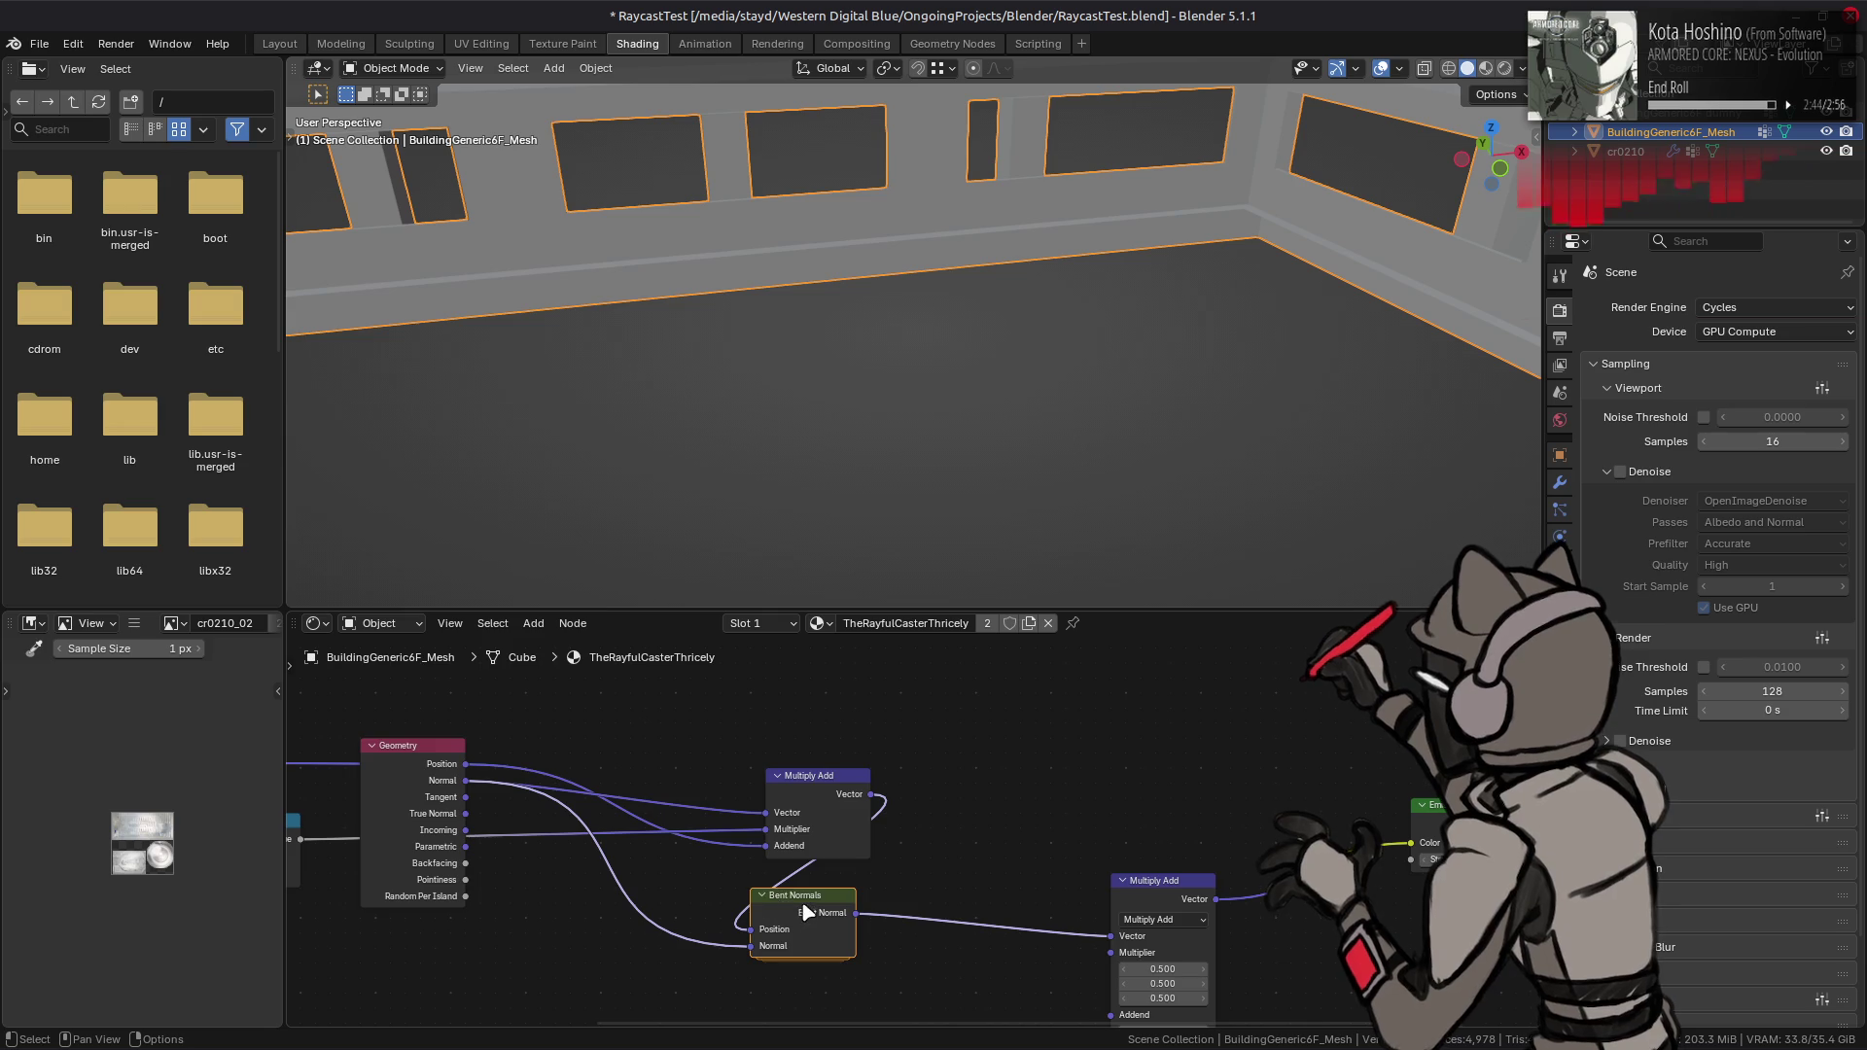
pyautogui.press('Tab')
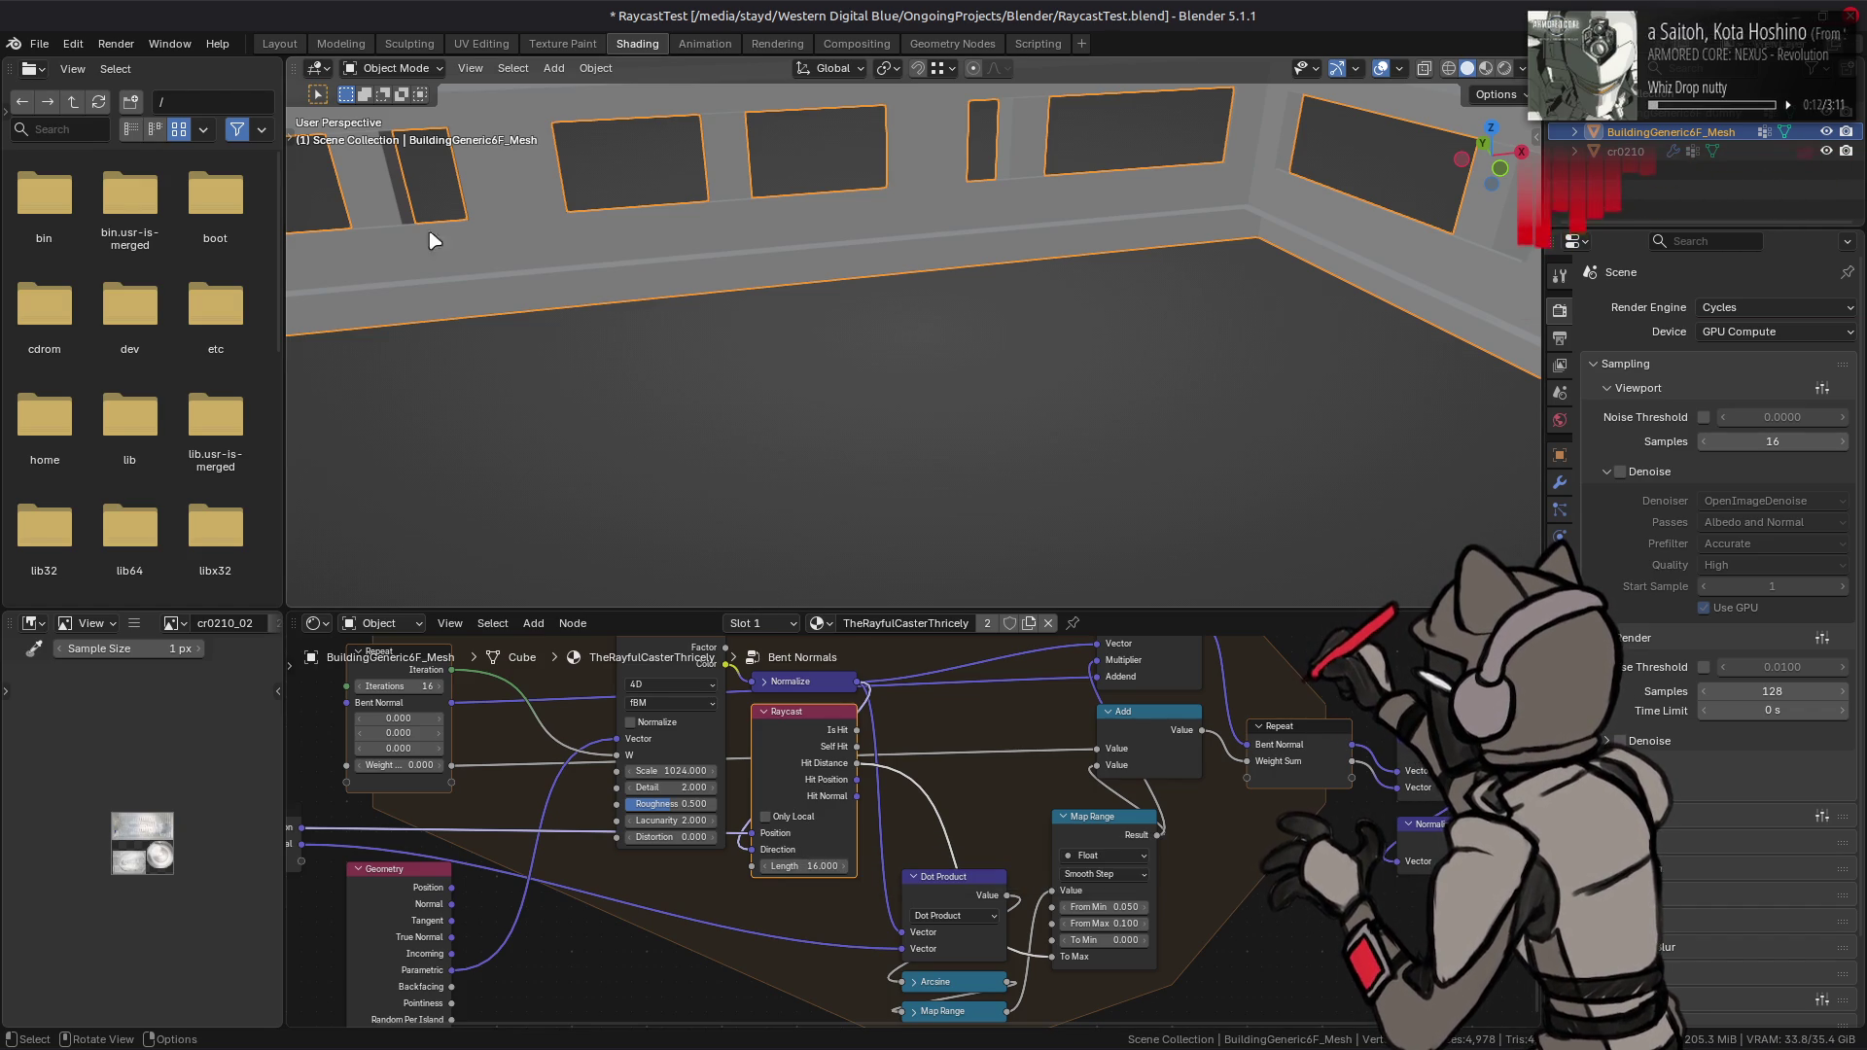
pyautogui.click(280, 44)
# - Save the file and preview the building in Rendered viewport shading
pyautogui.moveTo(790, 434); pyautogui.dragTo(783, 421, button='middle')
pyautogui.press('z')
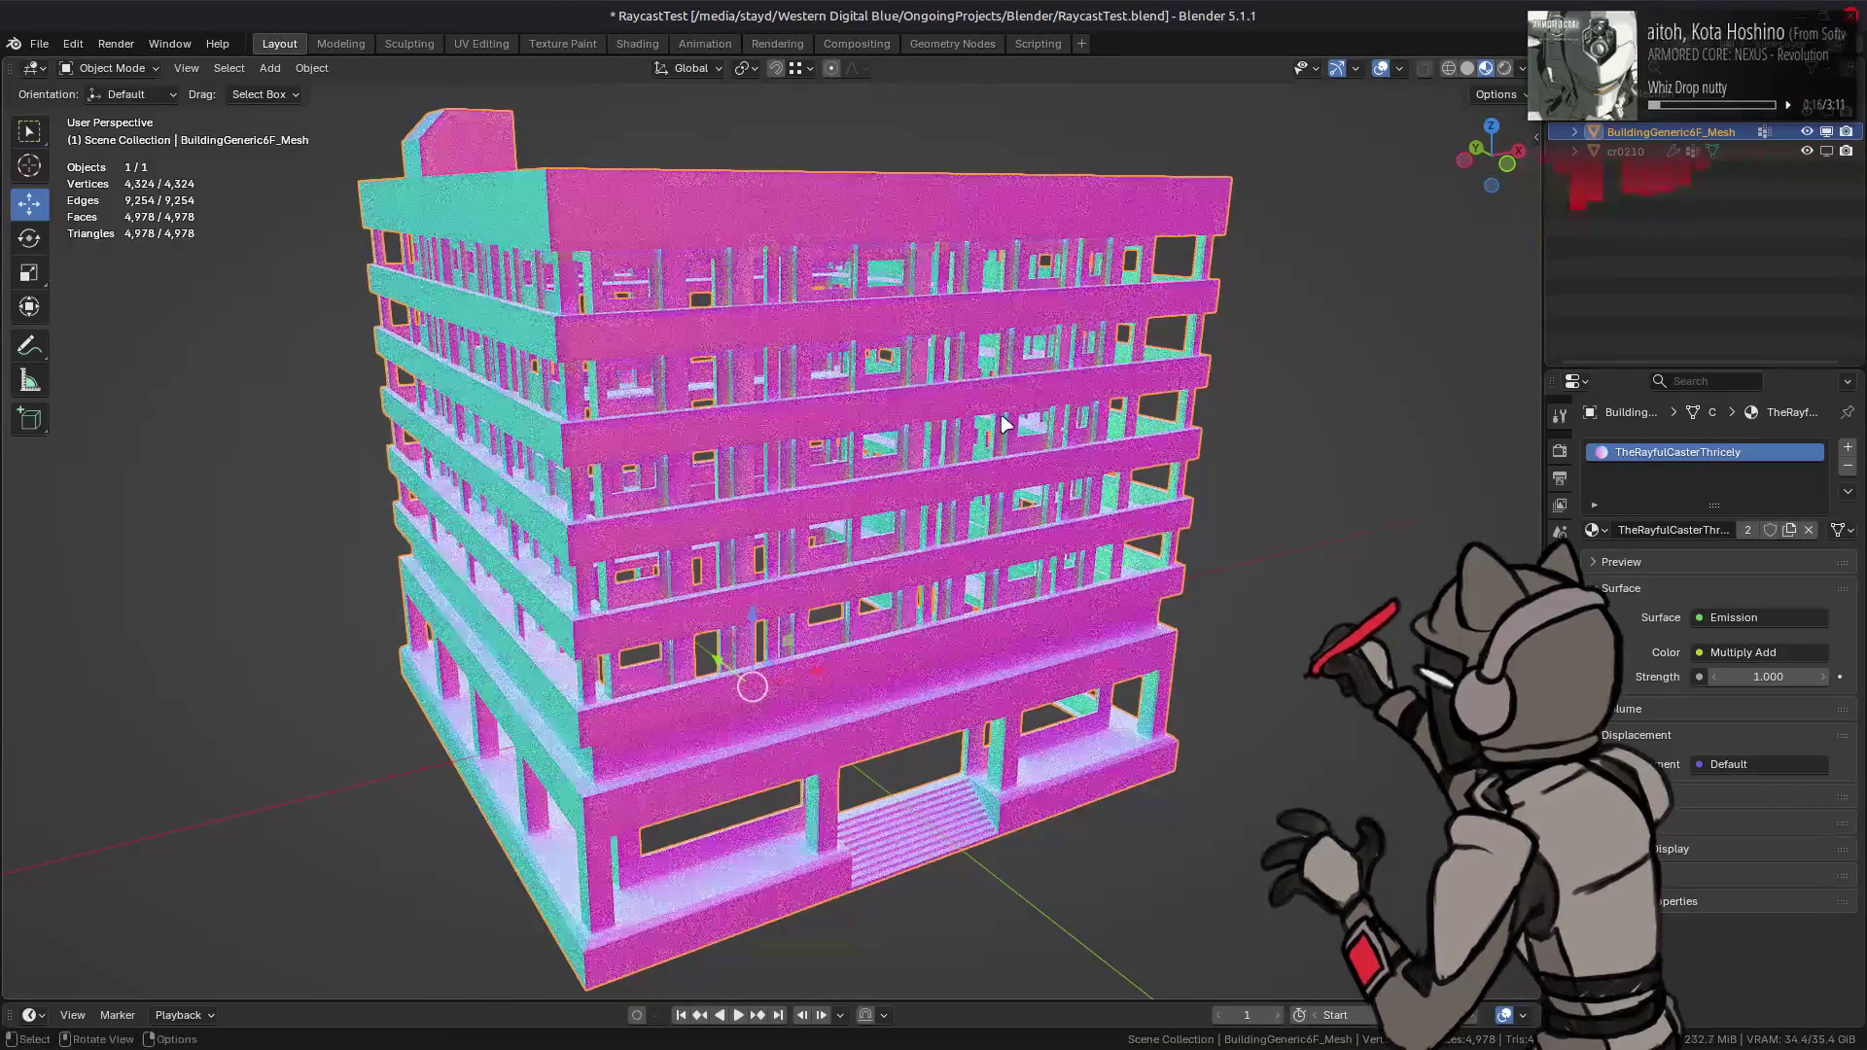
pyautogui.moveTo(1006, 420); pyautogui.dragTo(1108, 418, button='middle')
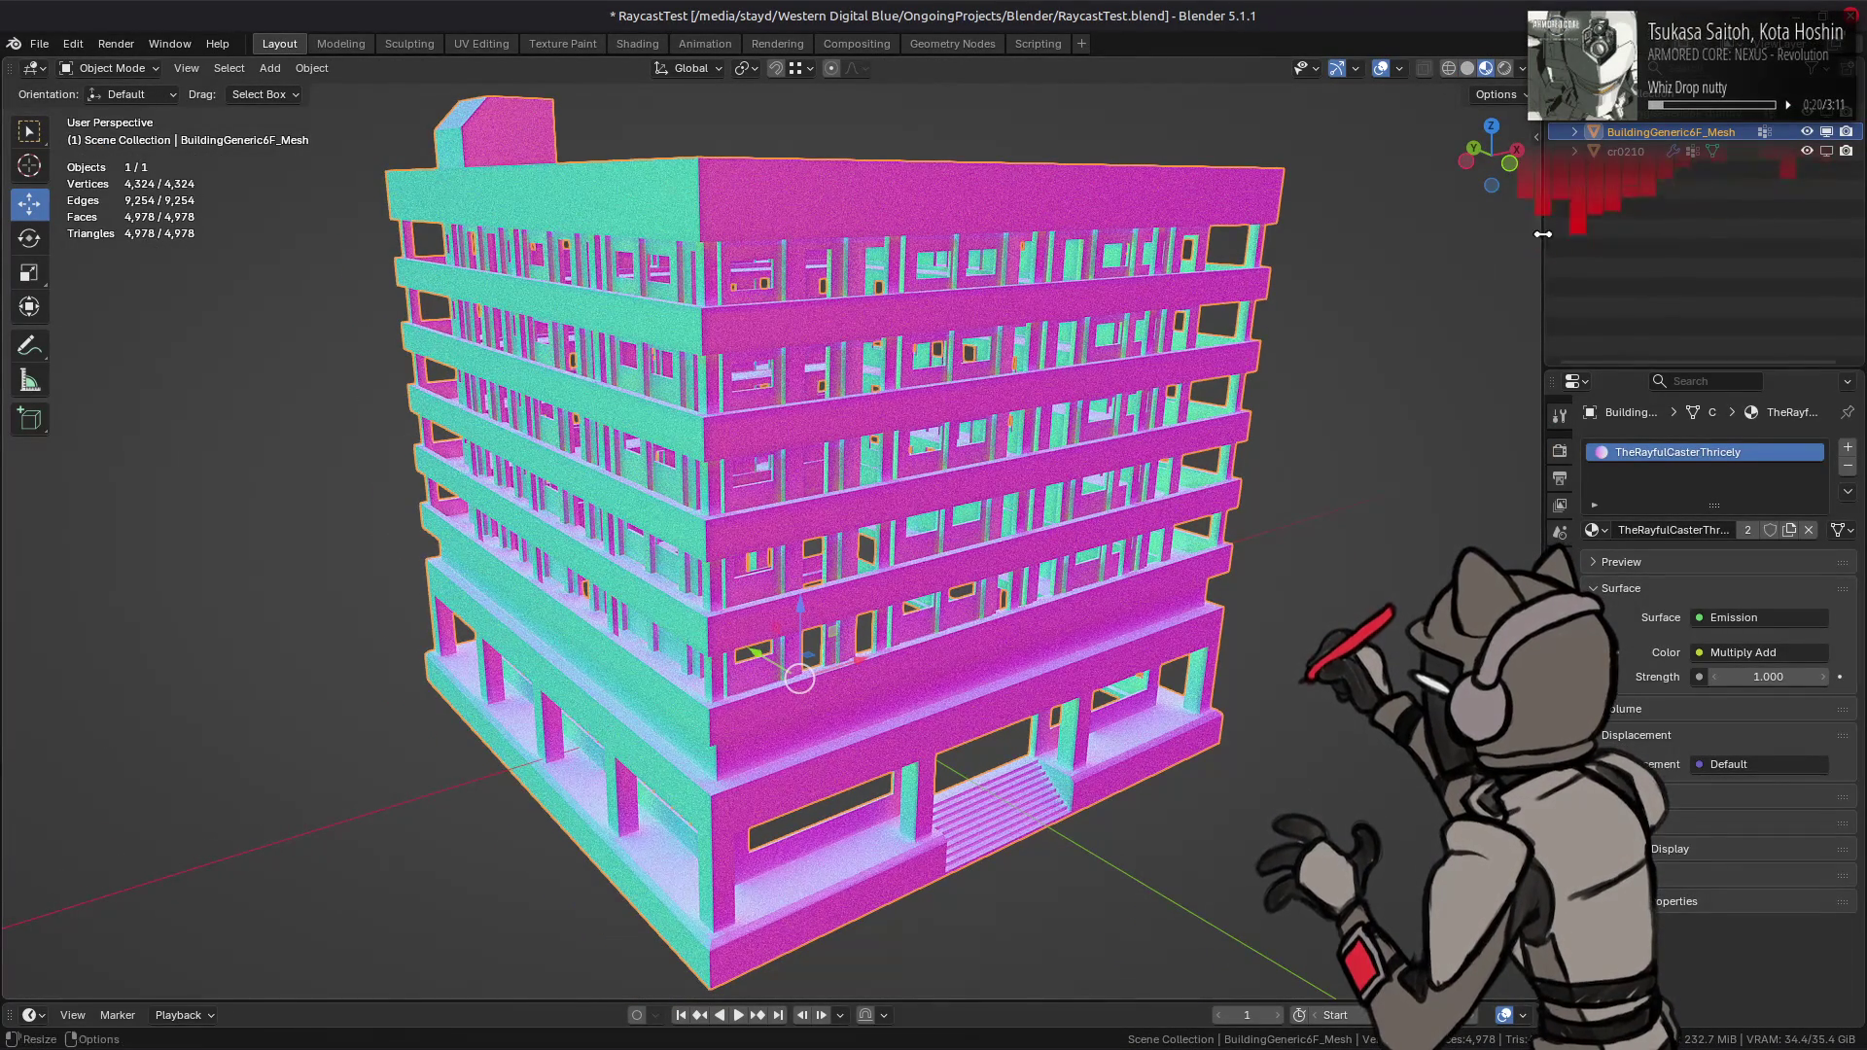
pyautogui.click(1560, 649)
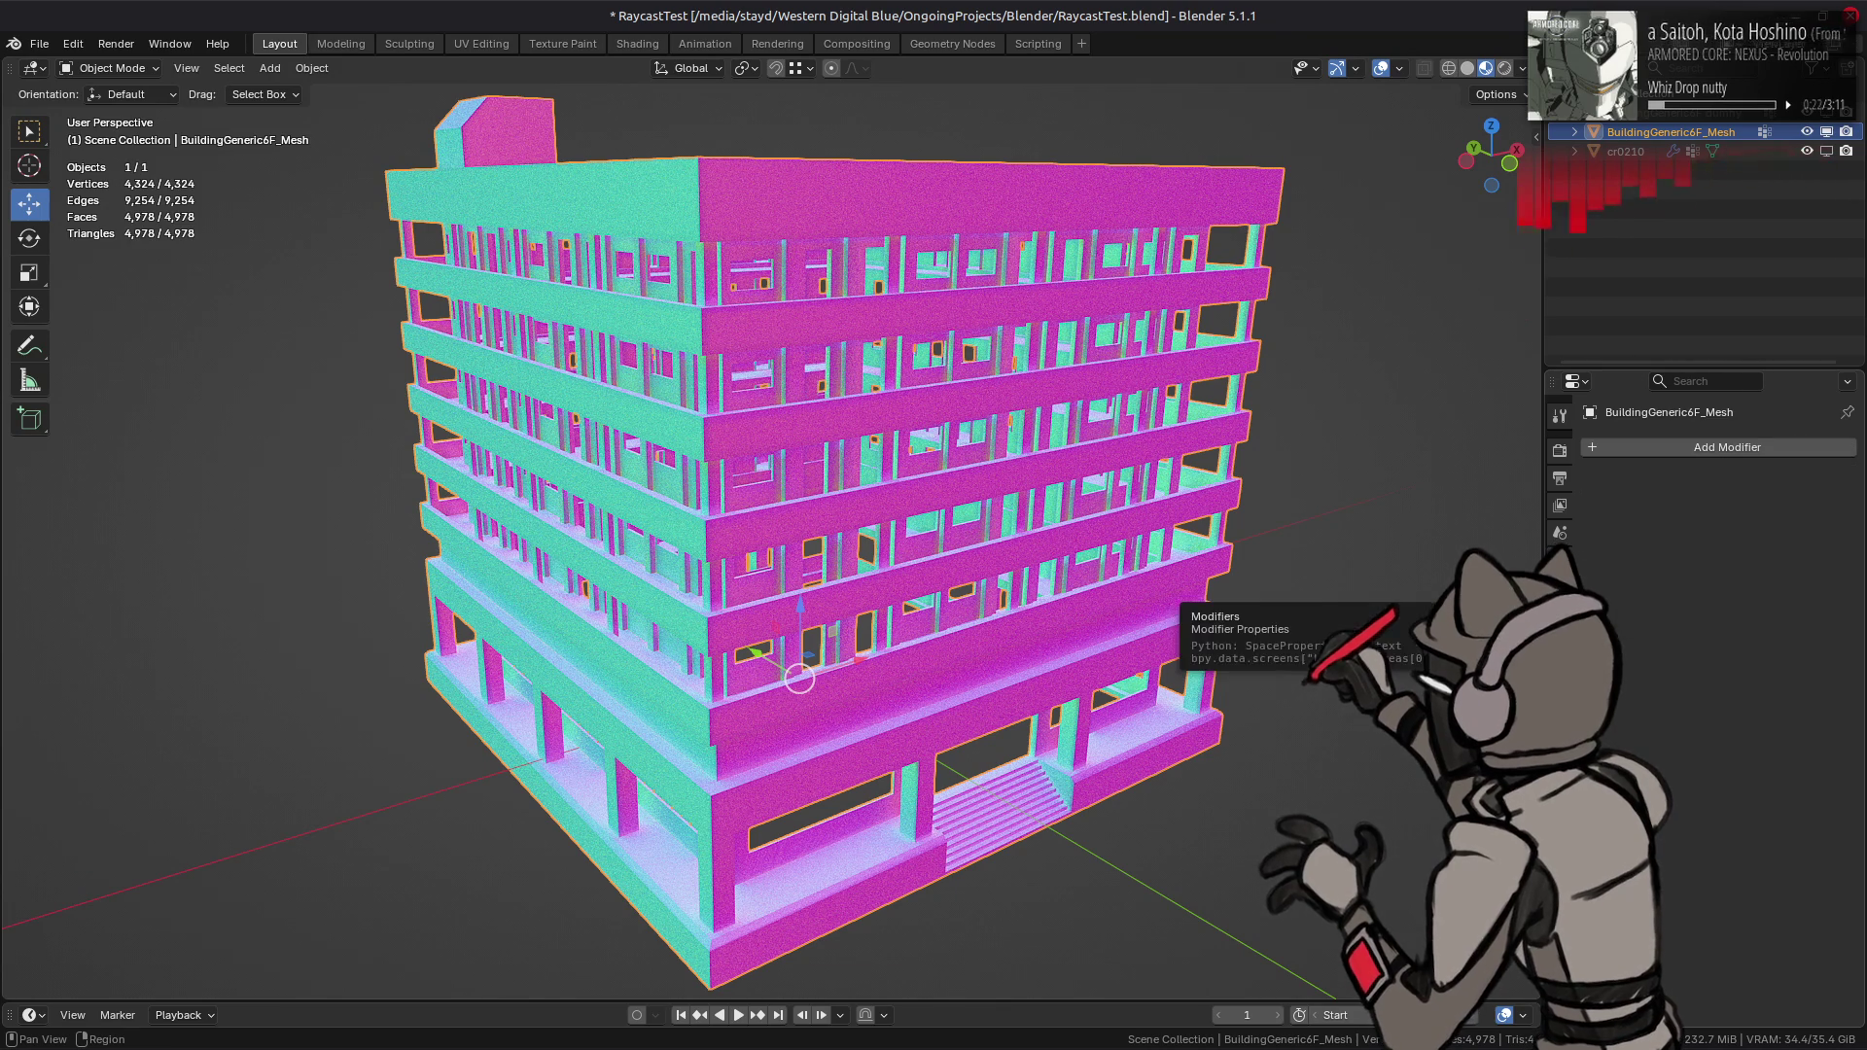
pyautogui.moveTo(1313, 595); pyautogui.dragTo(1306, 591, button='middle')
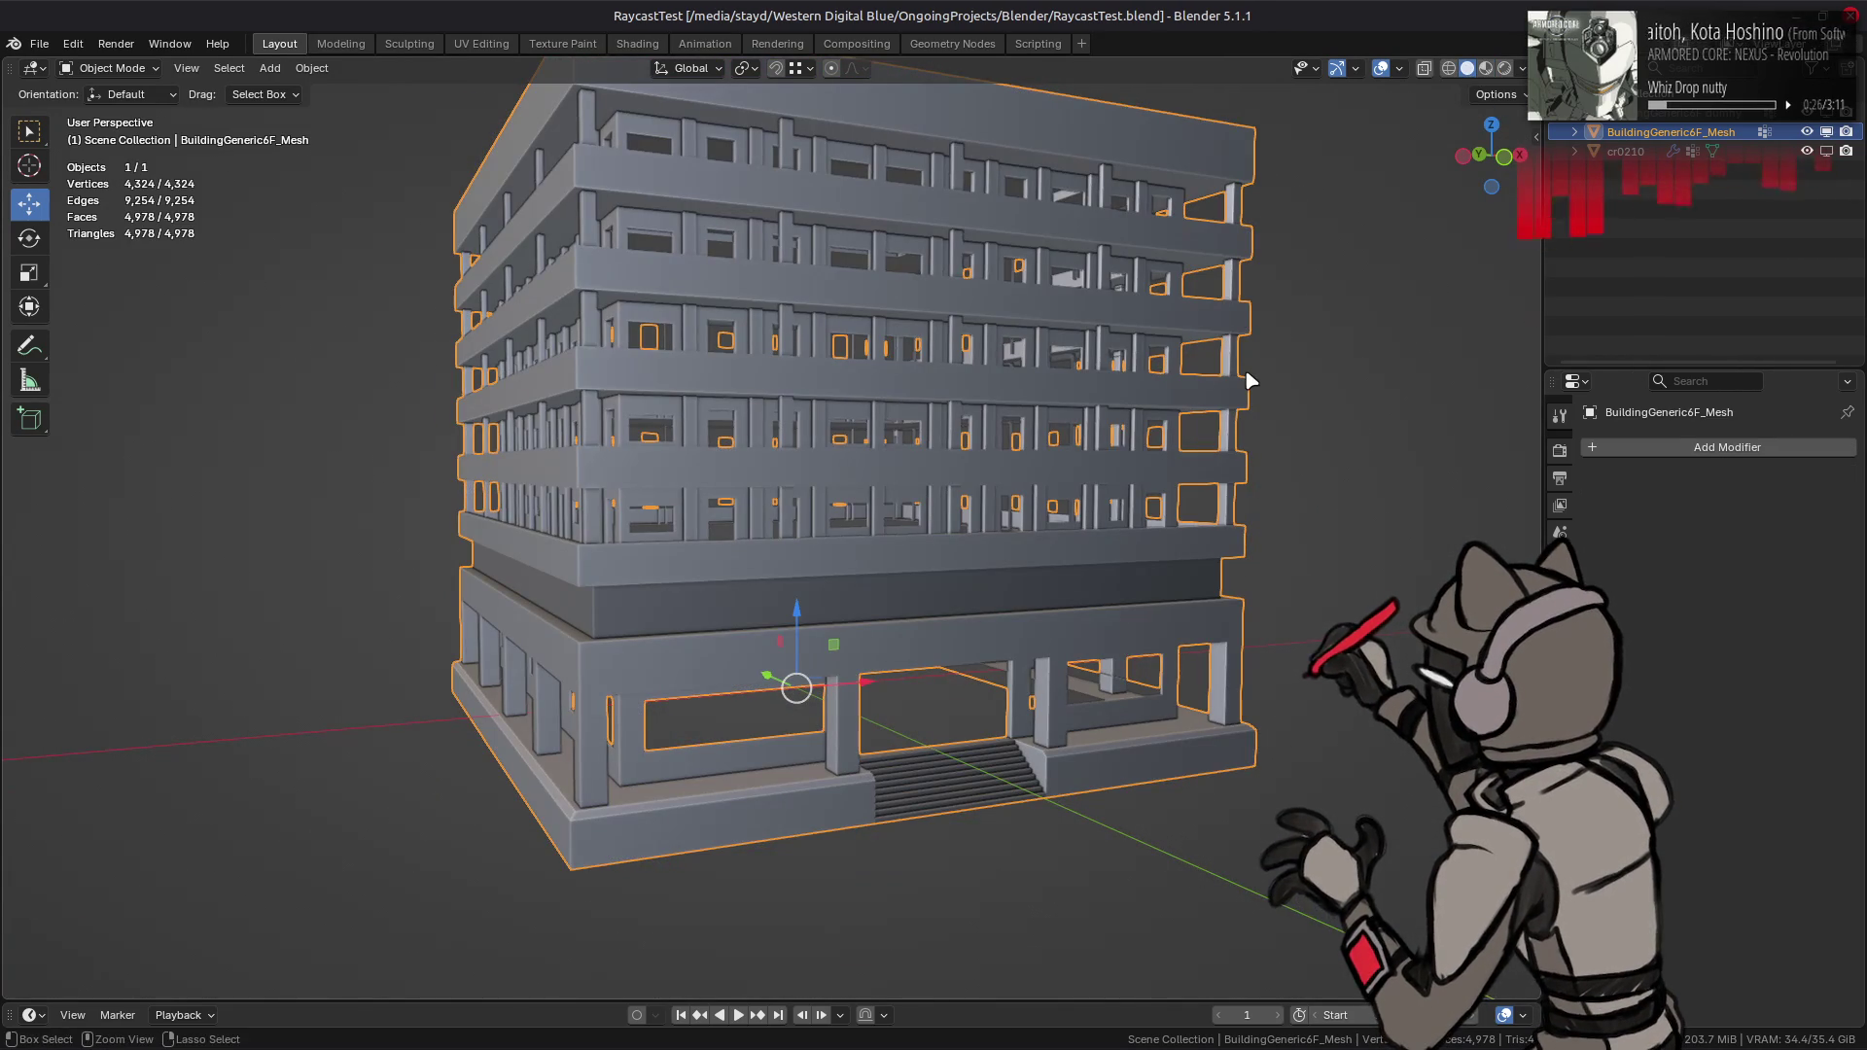
pyautogui.hotkey('ctrl', 's')
pyautogui.press('z')
pyautogui.click(1338, 396)
pyautogui.scroll(1, 1274, 486)
pyautogui.moveTo(1274, 486)
pyautogui.mouseDown(button='middle')
pyautogui.moveTo(1227, 486)
pyautogui.moveTo(1225, 525)
pyautogui.mouseUp(button='middle')
pyautogui.scroll(5, 1225, 484)
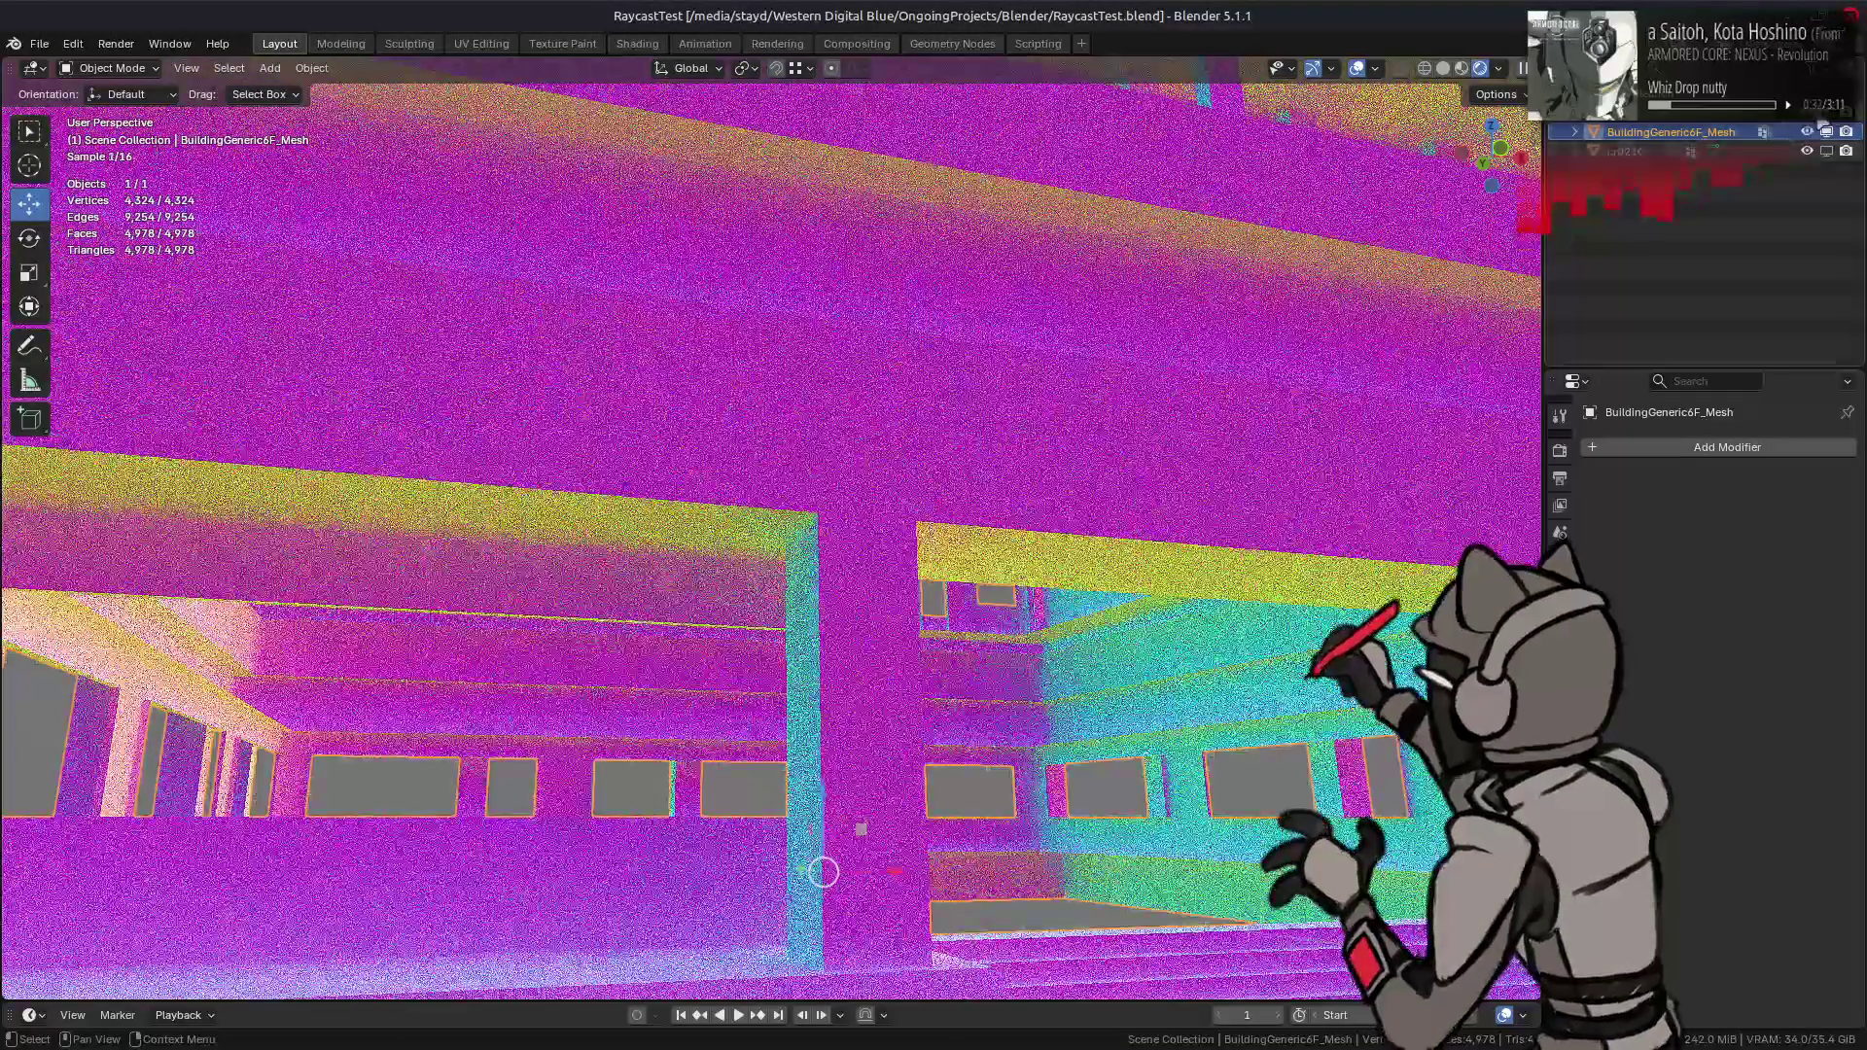
# - Show the BuildingGeneric6F dummy and uncheck its Ray Visibility Camera option
pyautogui.click(1826, 150)
pyautogui.click(1673, 114)
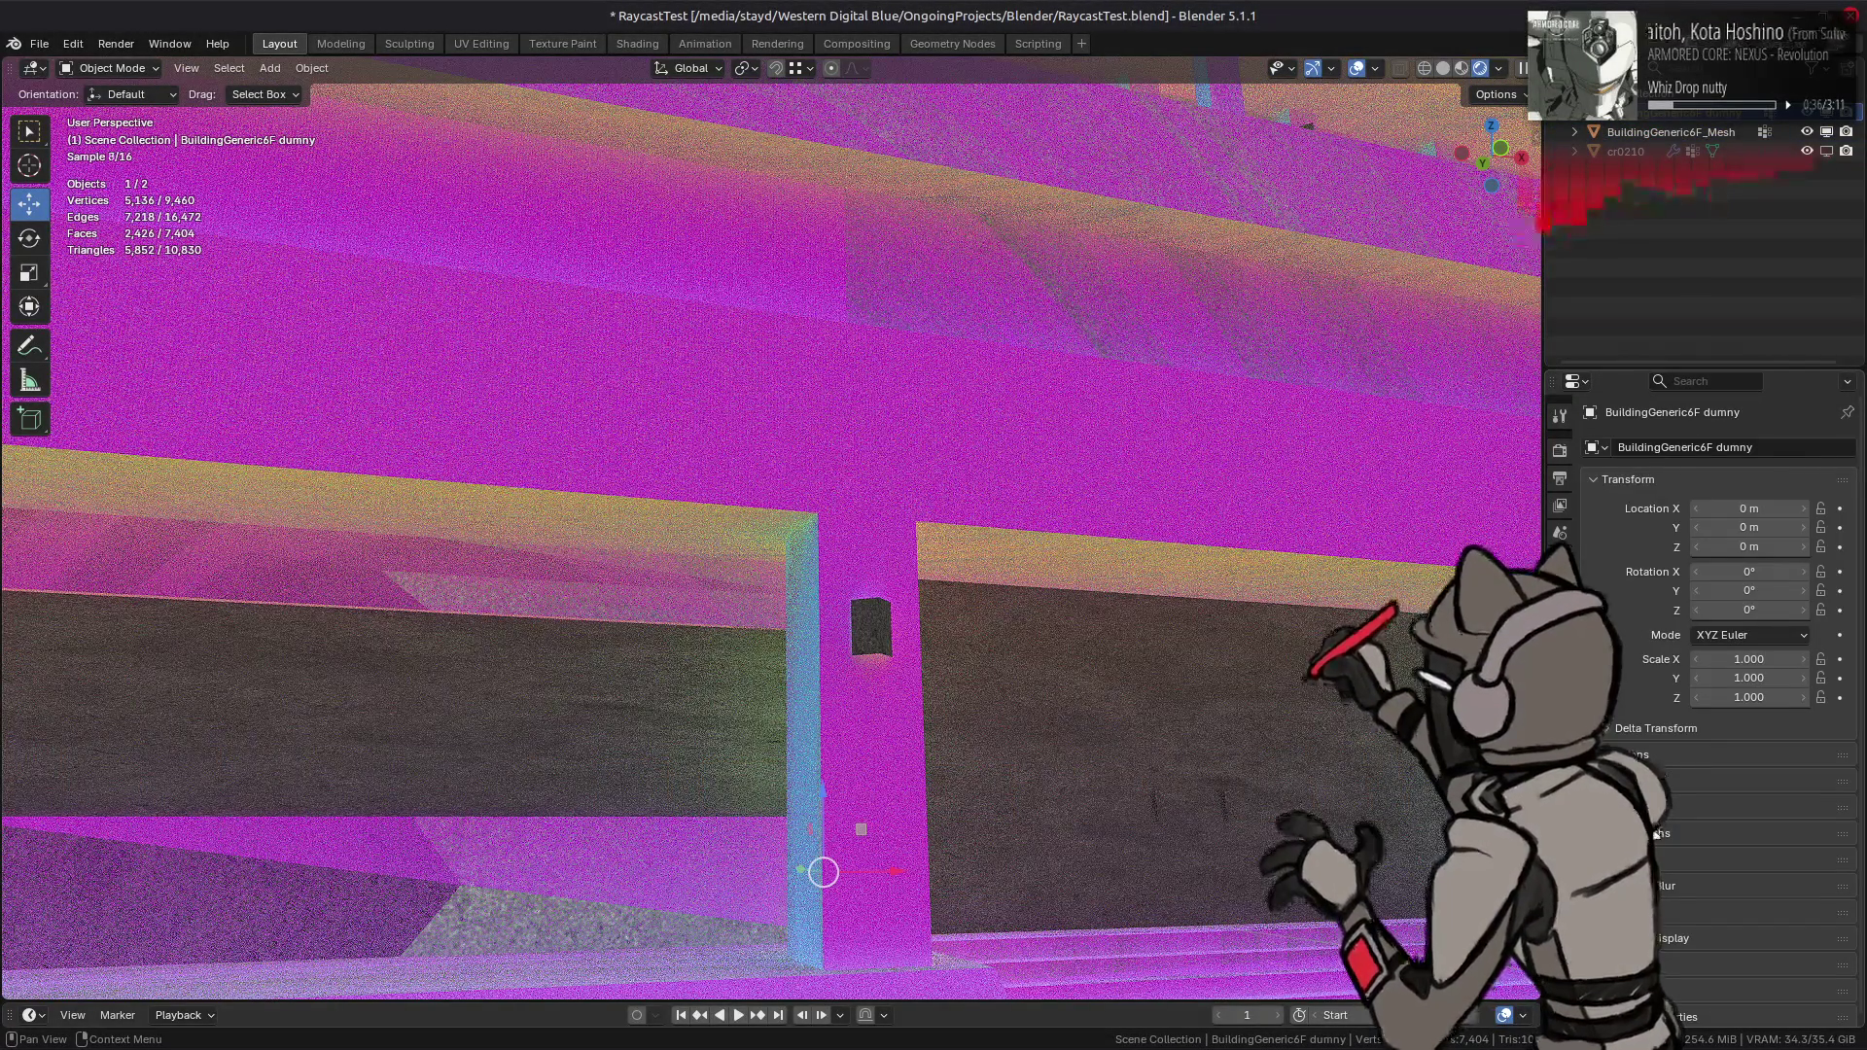
pyautogui.click(1653, 912)
pyautogui.scroll(-4, 1664, 928)
pyautogui.scroll(-4, 1664, 928)
pyautogui.click(1703, 805)
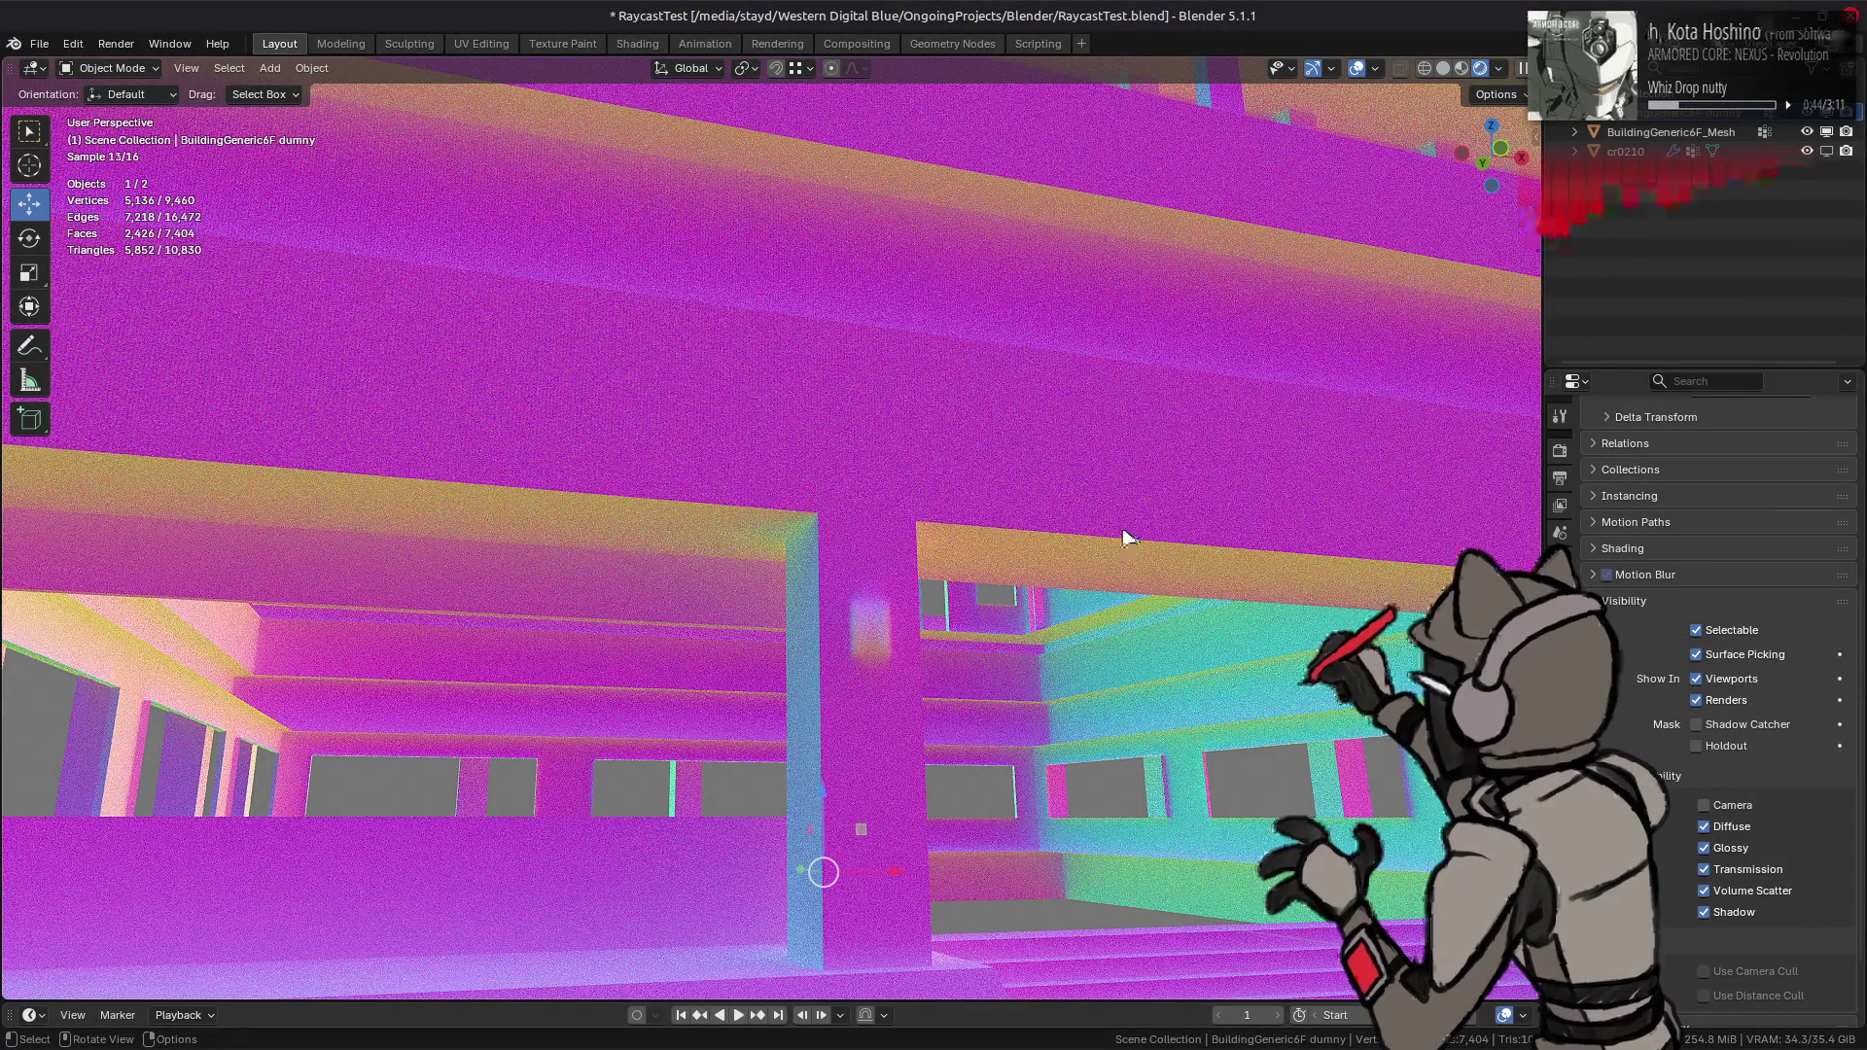
pyautogui.scroll(-3, 1030, 391)
pyautogui.scroll(-4, 1021, 407)
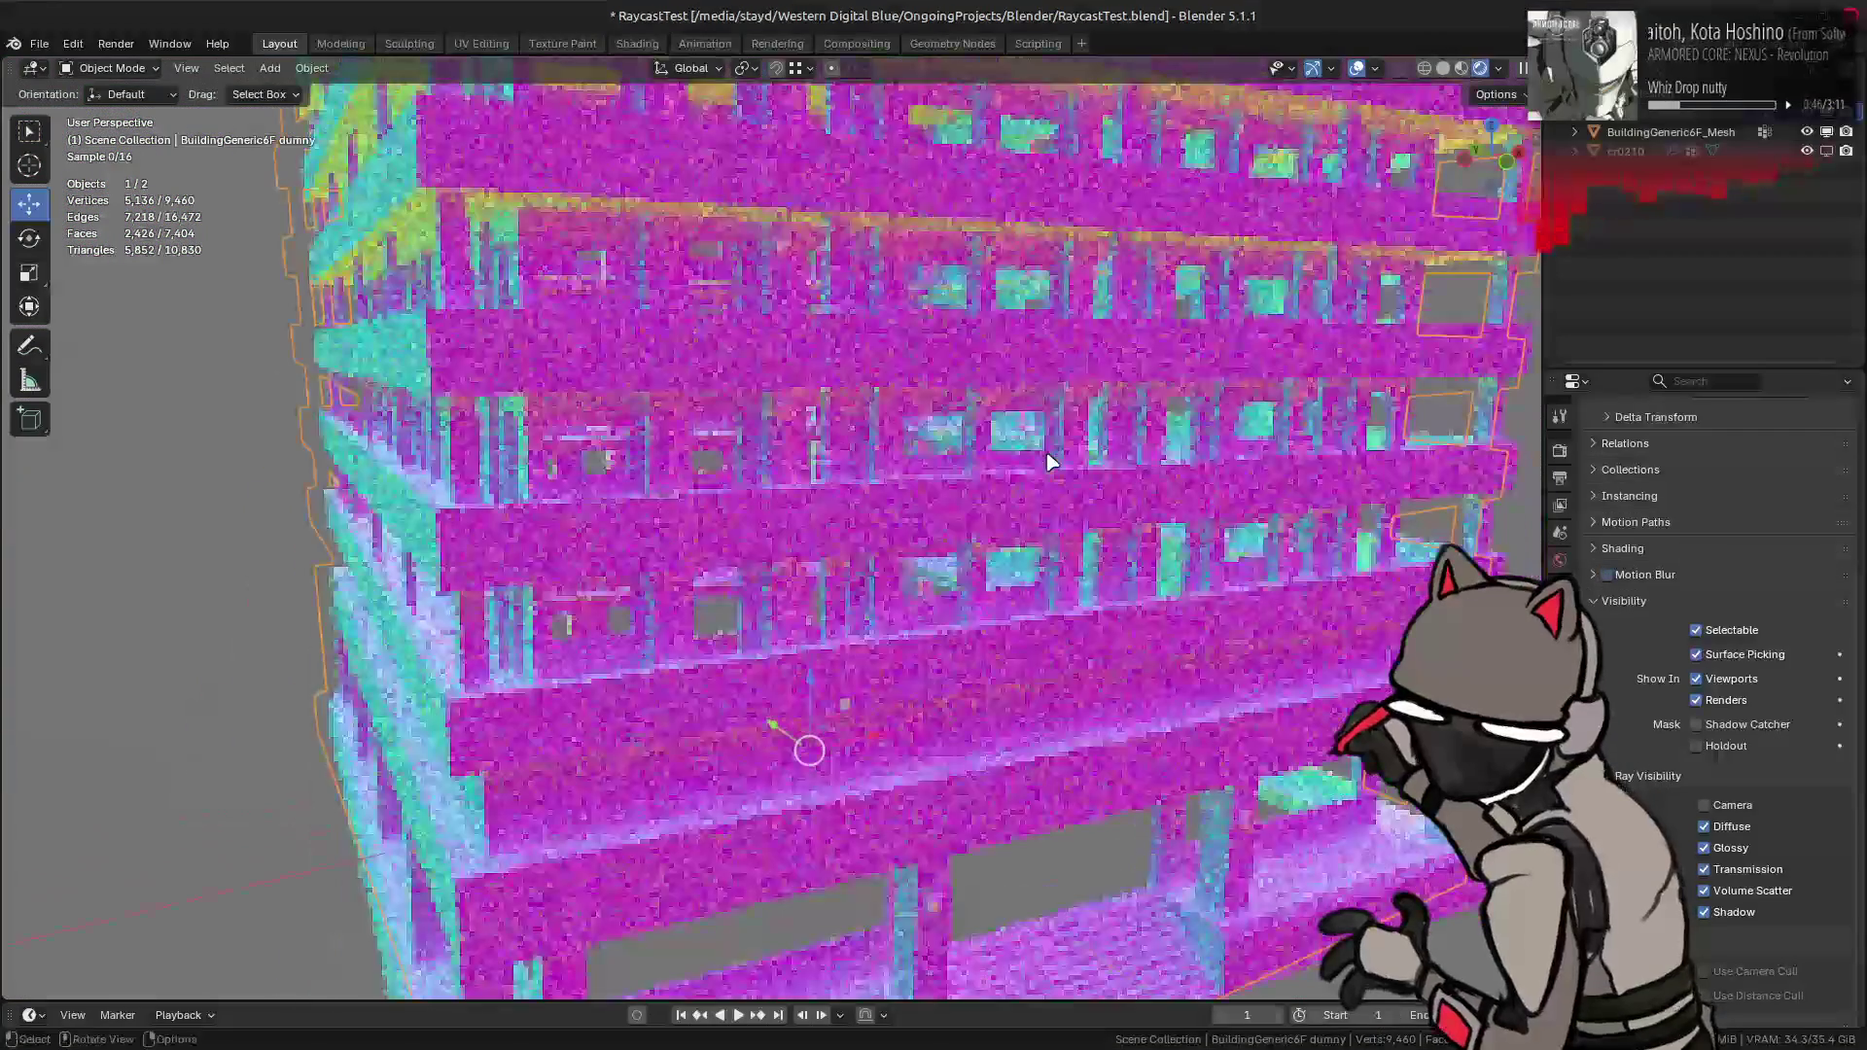
pyautogui.moveTo(1026, 418); pyautogui.dragTo(1060, 472, button='middle')
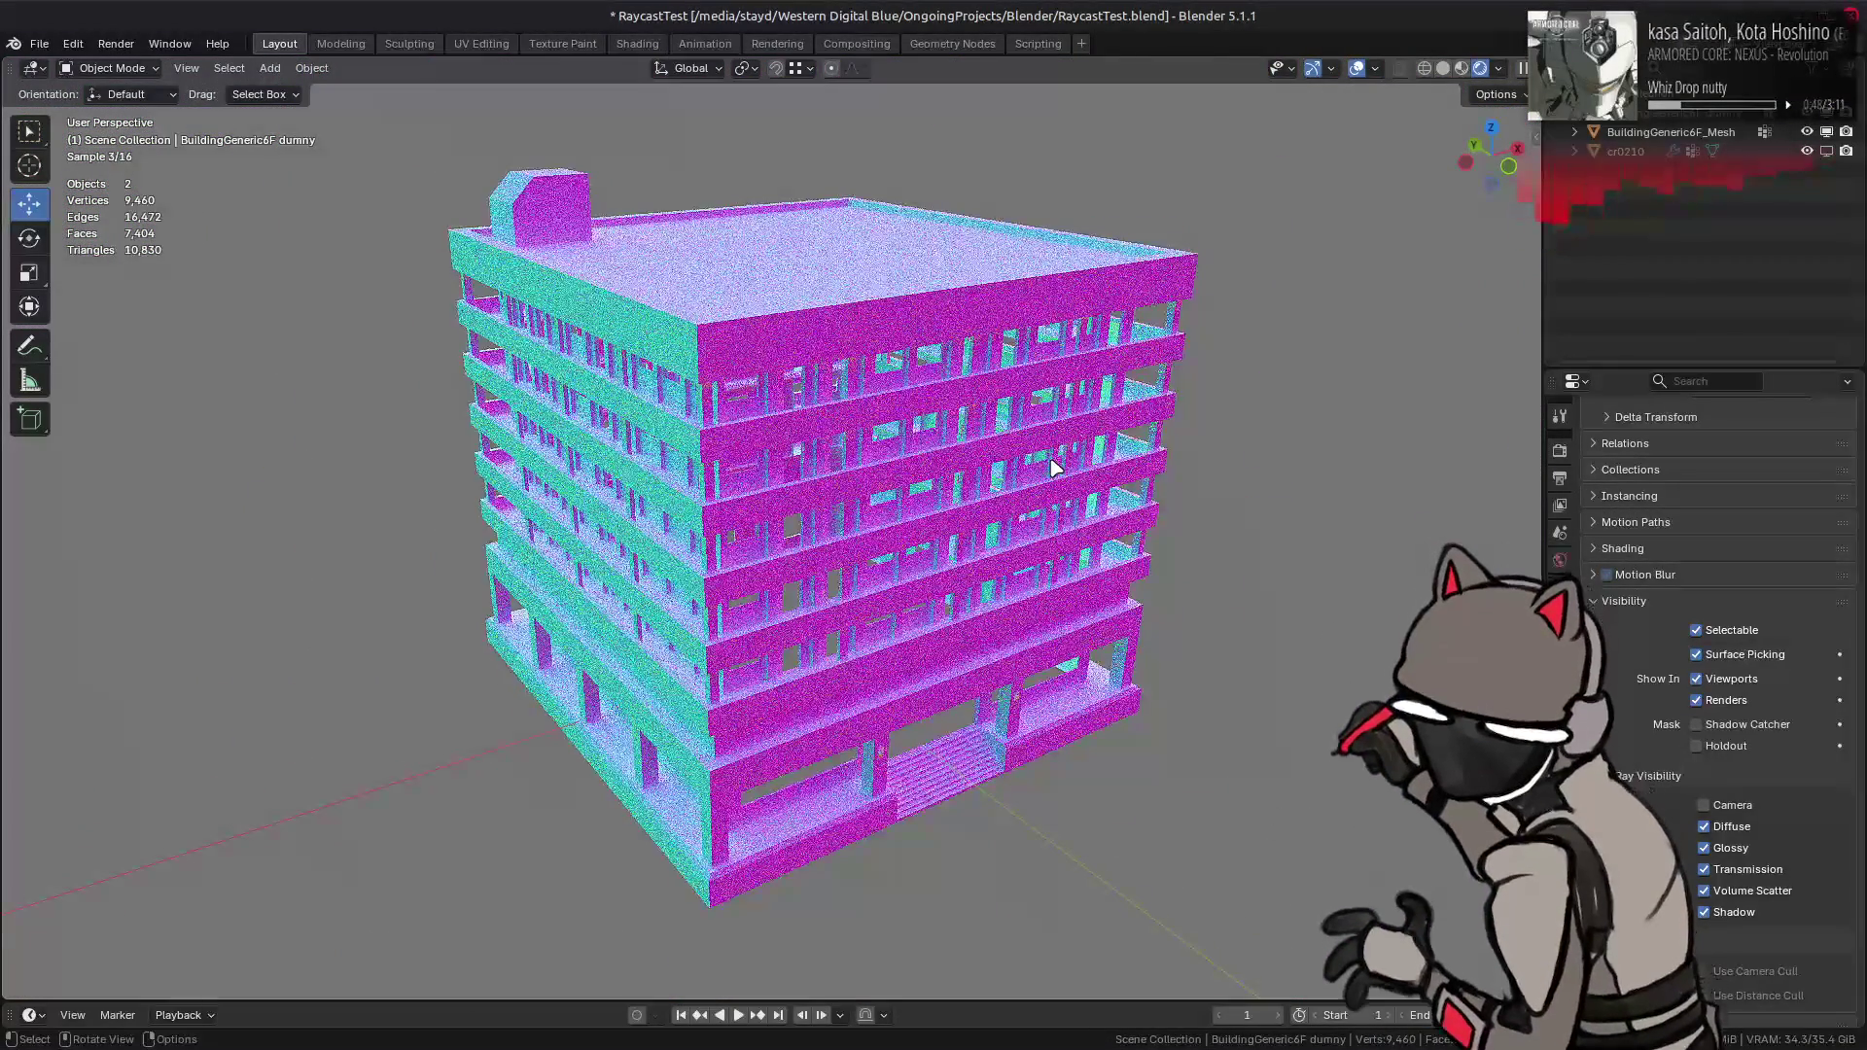
# - In Shading, select the building mesh and try a Raycast Length of 128 with rendered preview
pyautogui.click(631, 45)
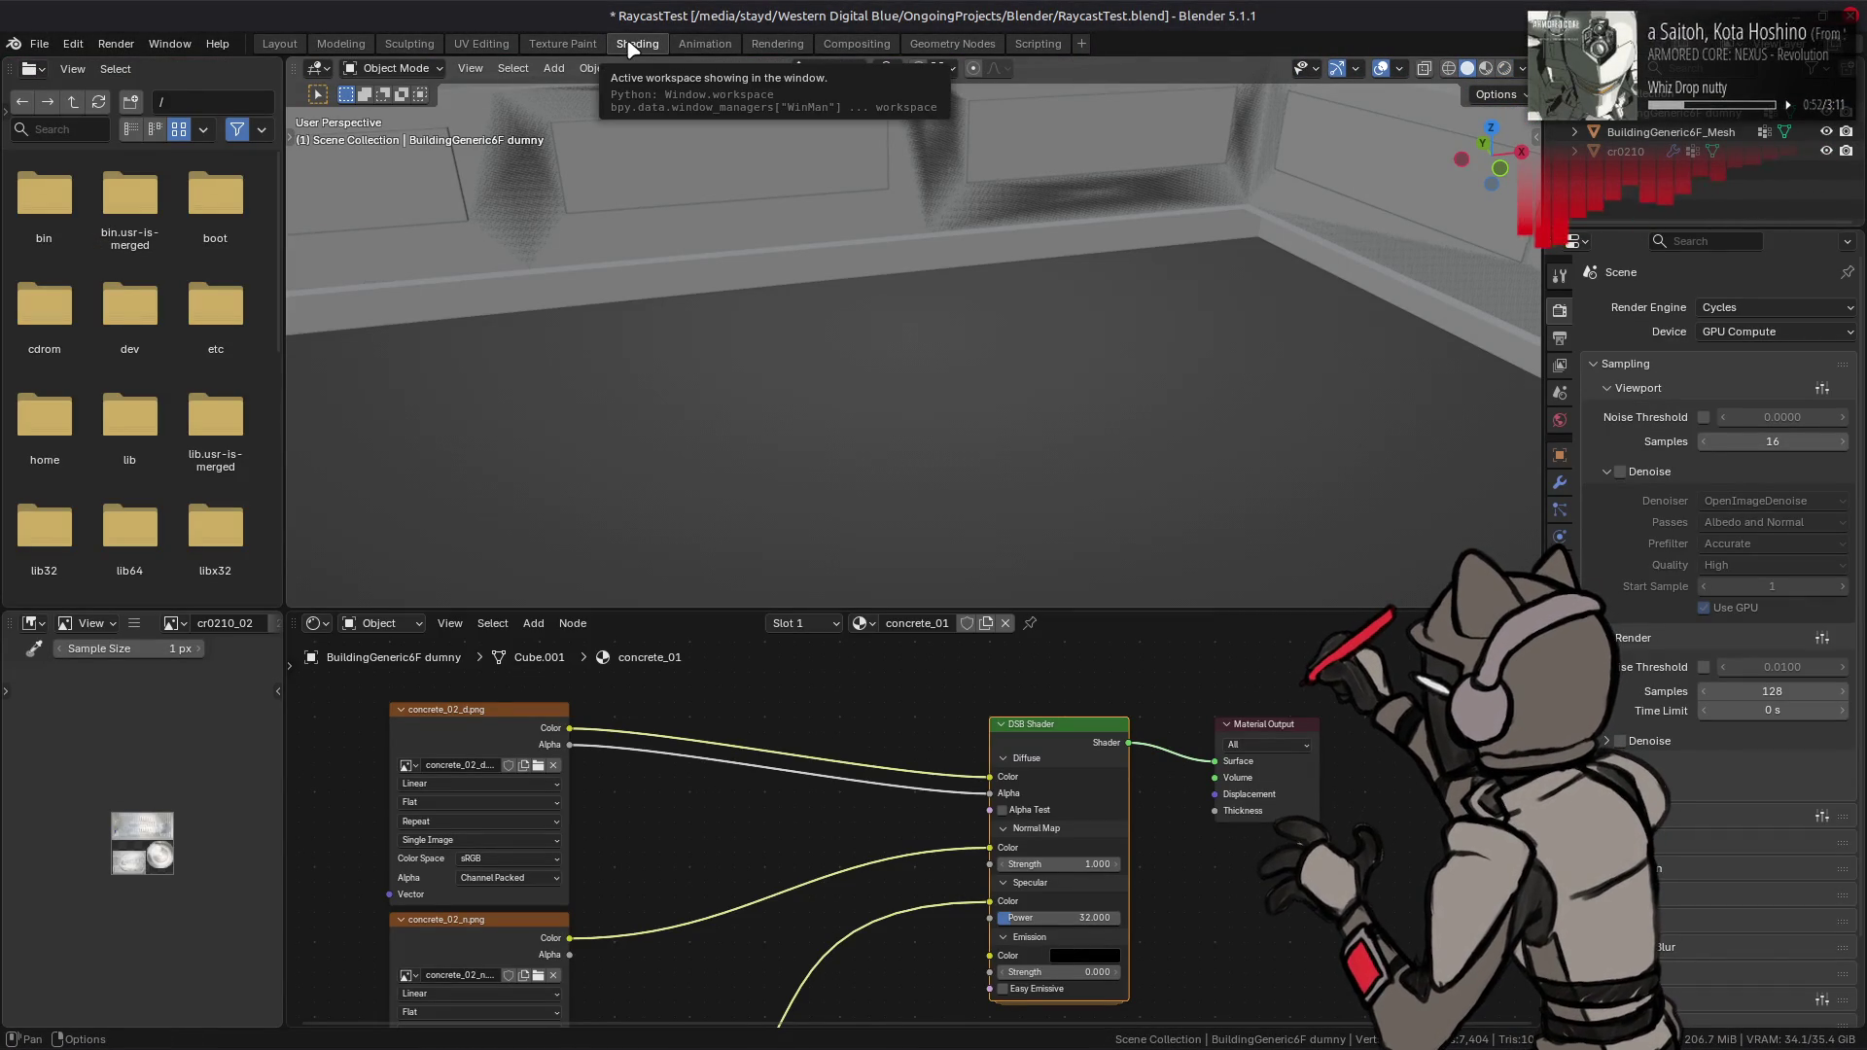
pyautogui.click(1644, 136)
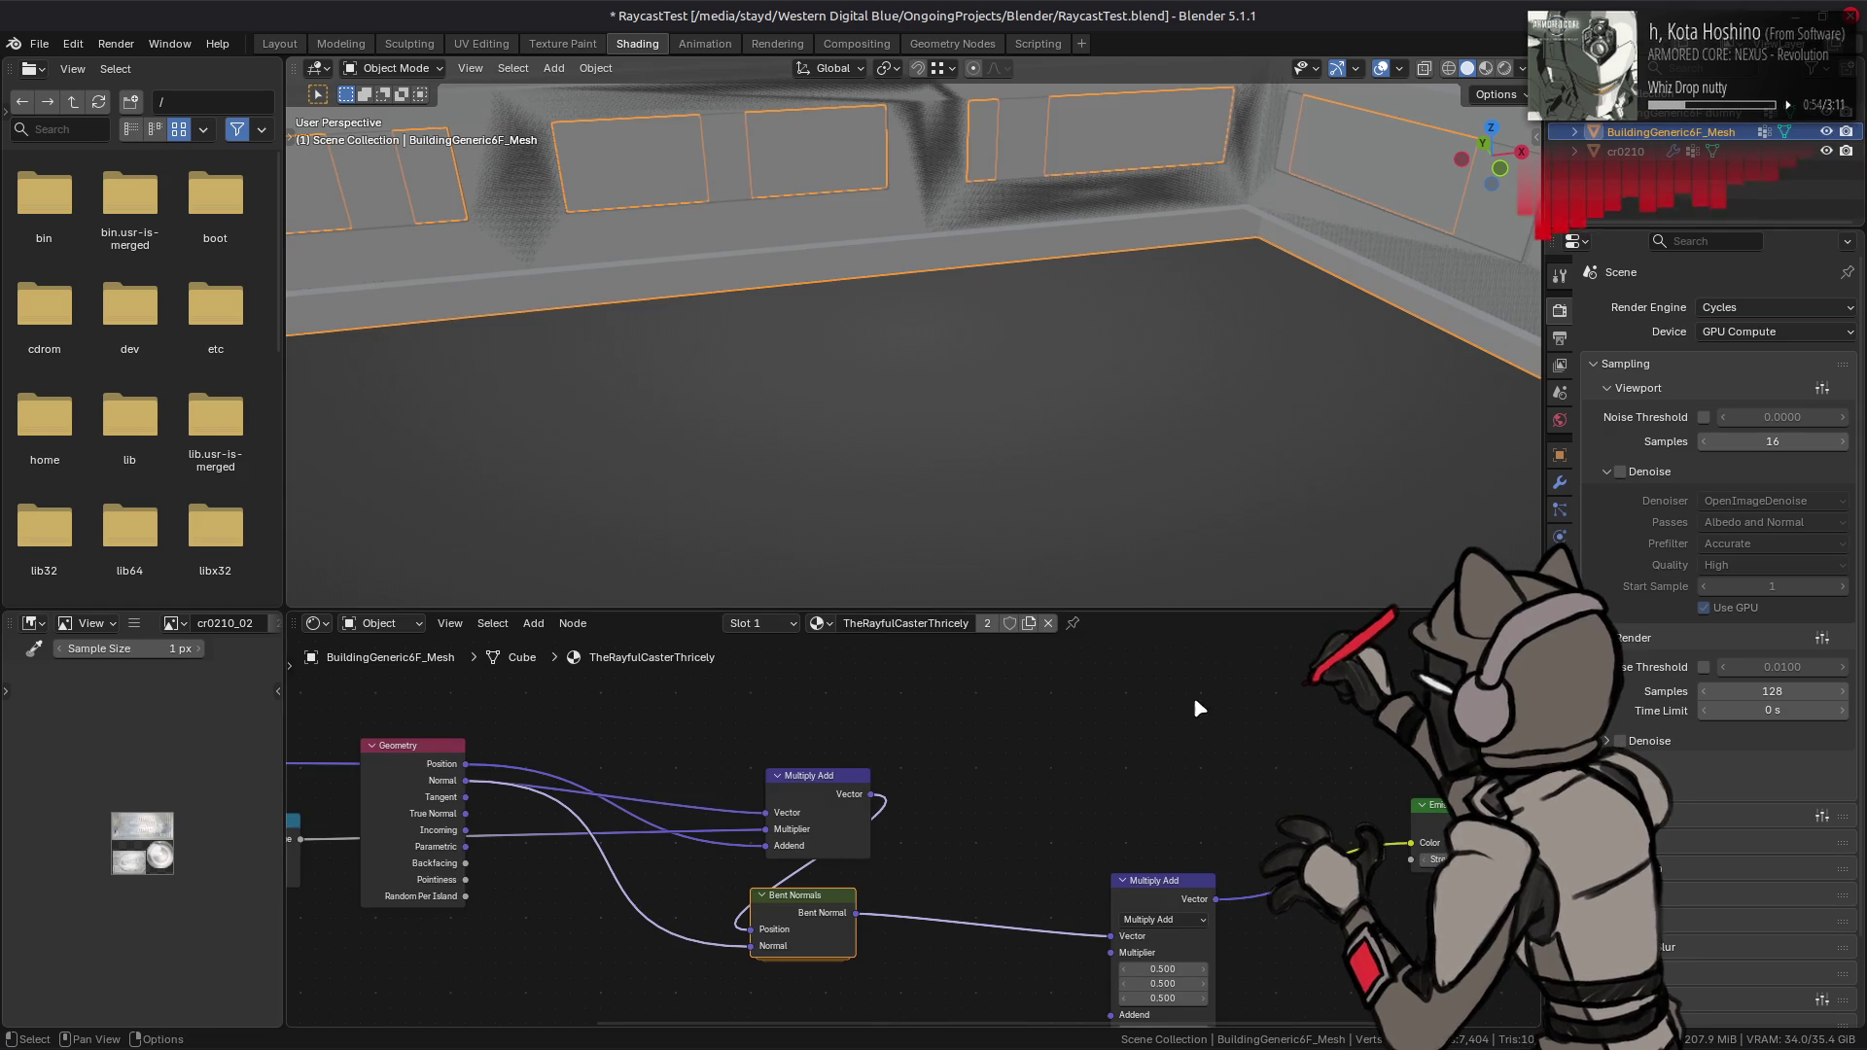
pyautogui.click(801, 865)
pyautogui.write('128')
pyautogui.press('Return')
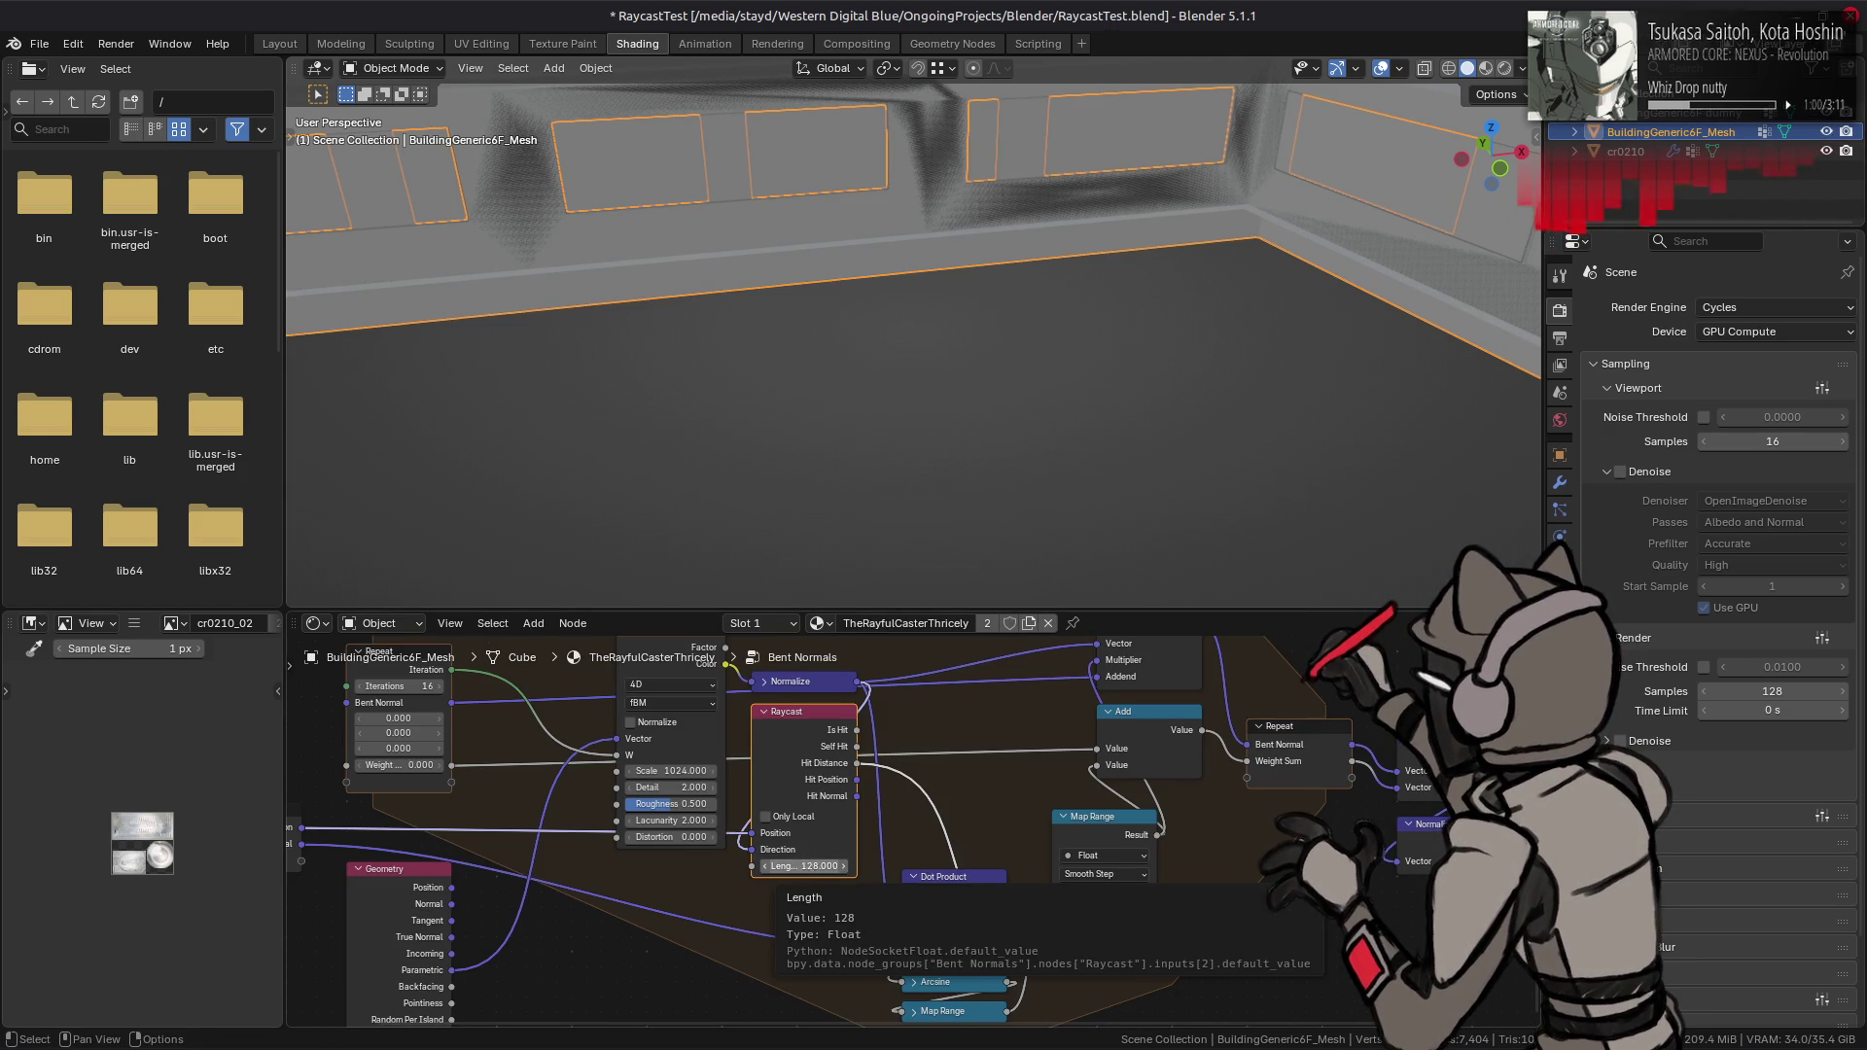
pyautogui.press('BackSpace')
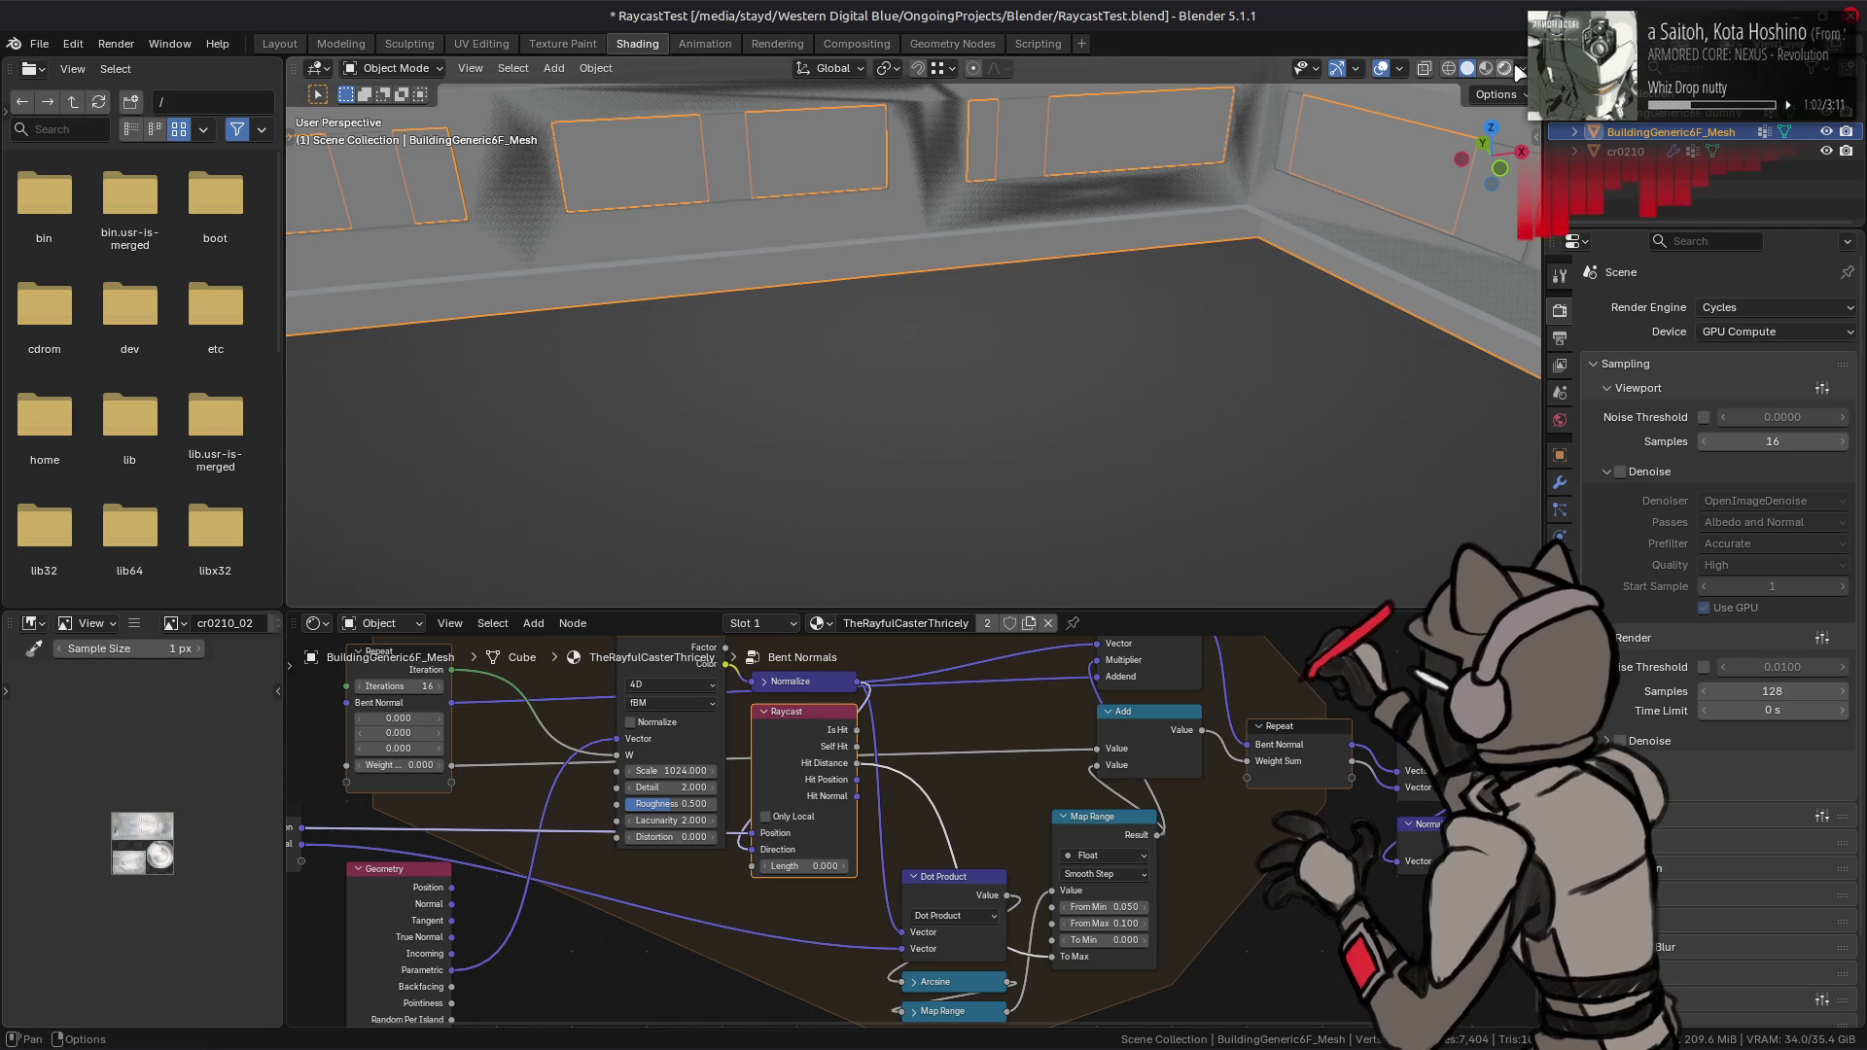
pyautogui.press('z')
pyautogui.scroll(5, 1117, 295)
pyautogui.scroll(-5, 1117, 295)
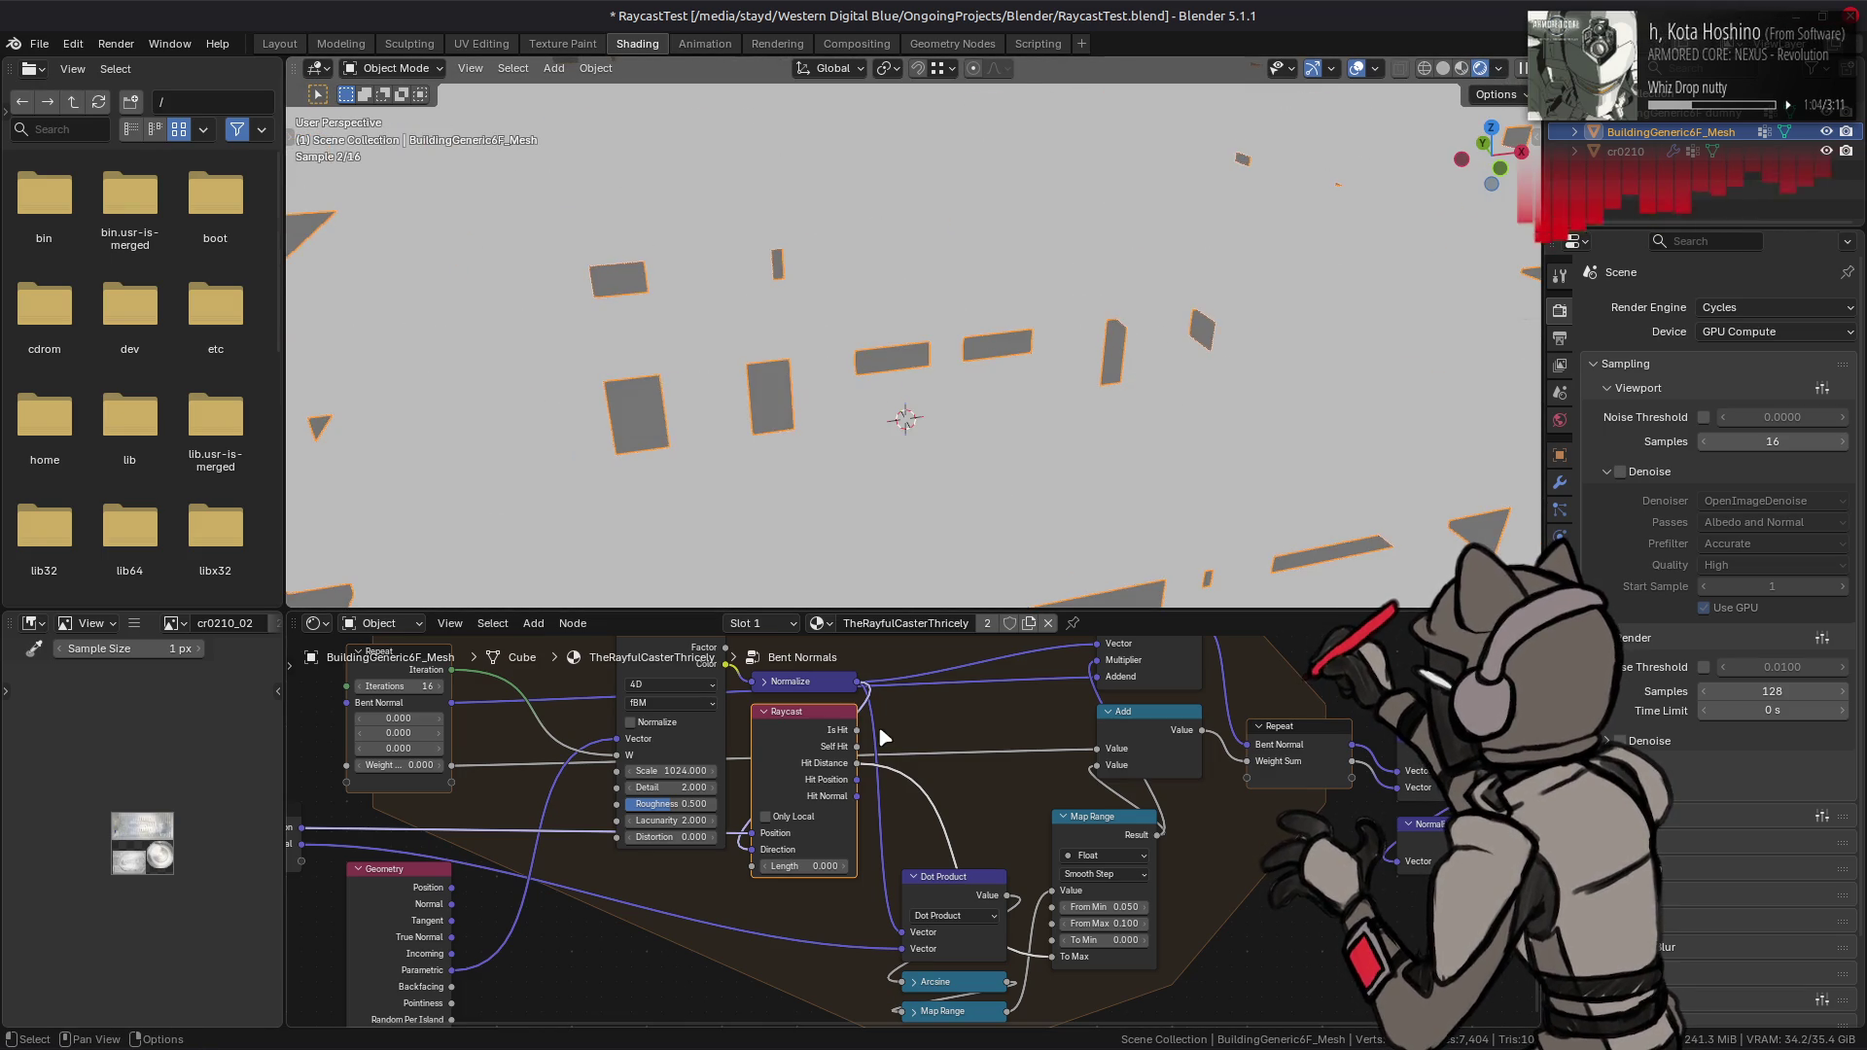
# - Raise the Raycast Length through 128 and 1024 to 16384, then return to Layout
pyautogui.click(808, 865)
pyautogui.write('128')
pyautogui.press('Return')
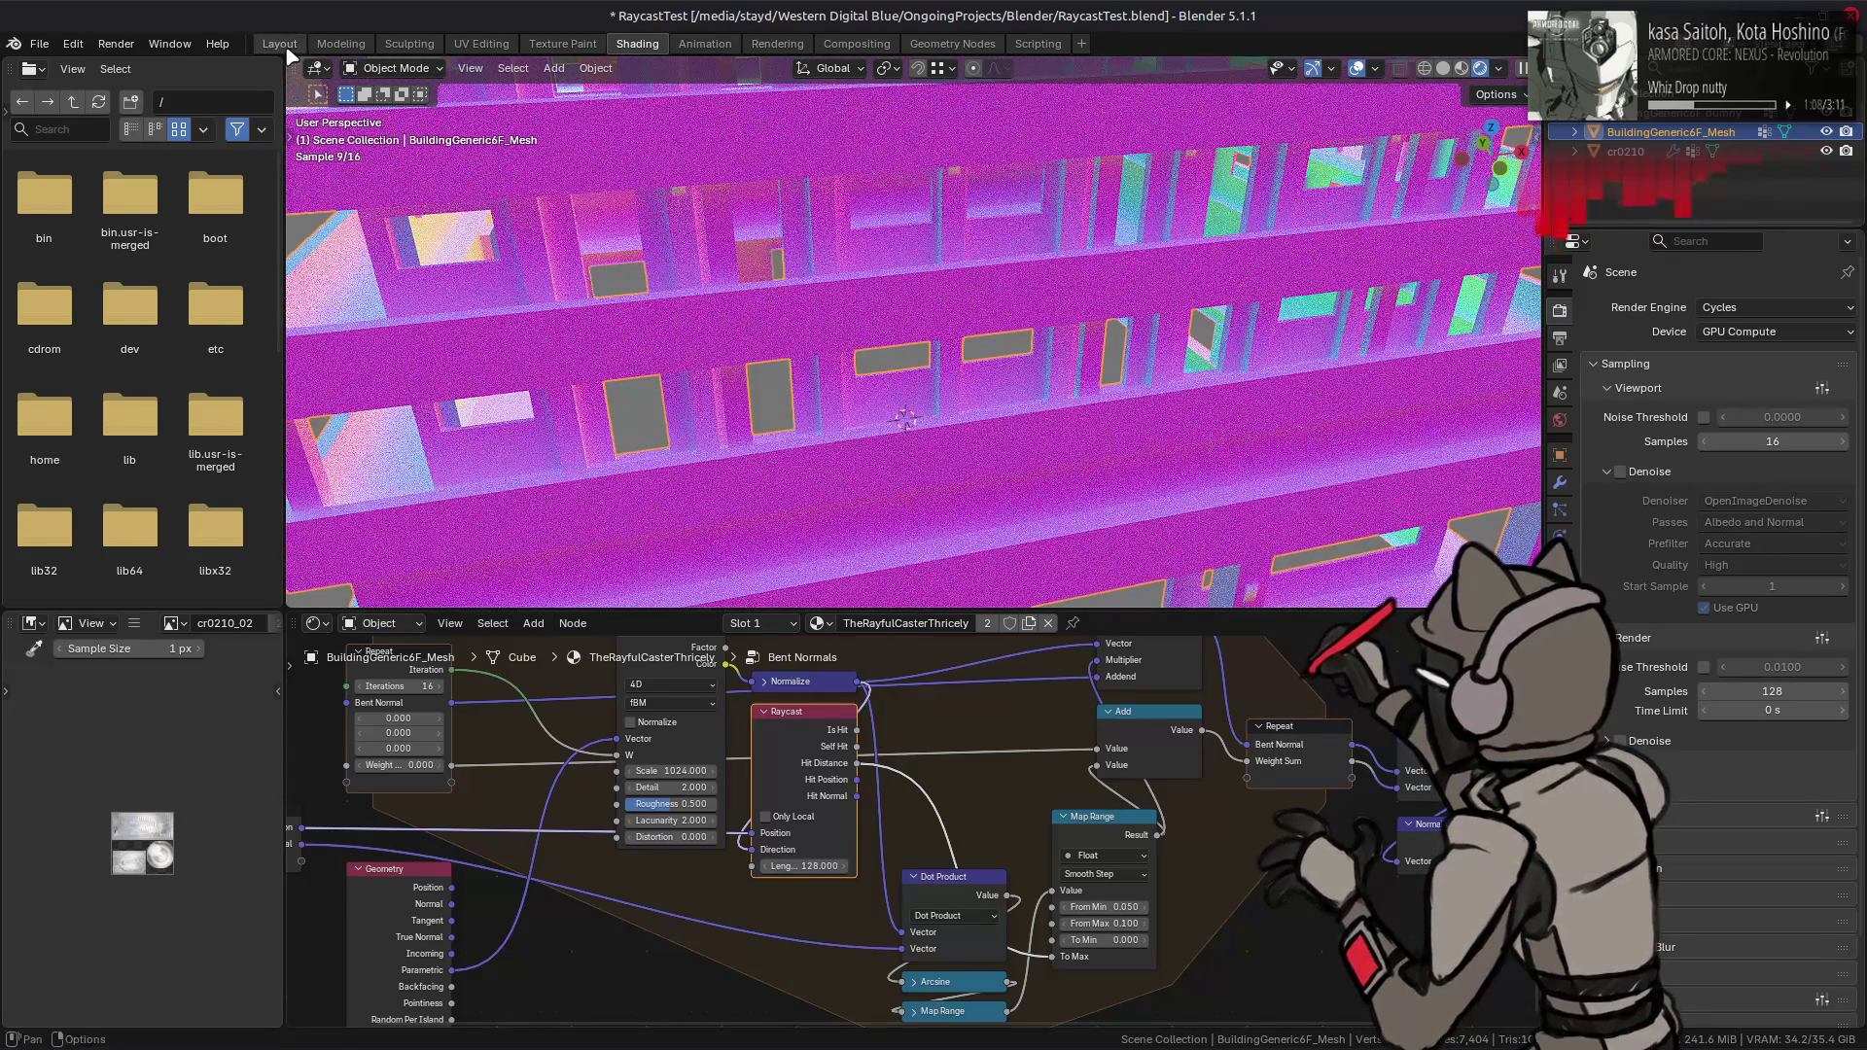
pyautogui.click(812, 866)
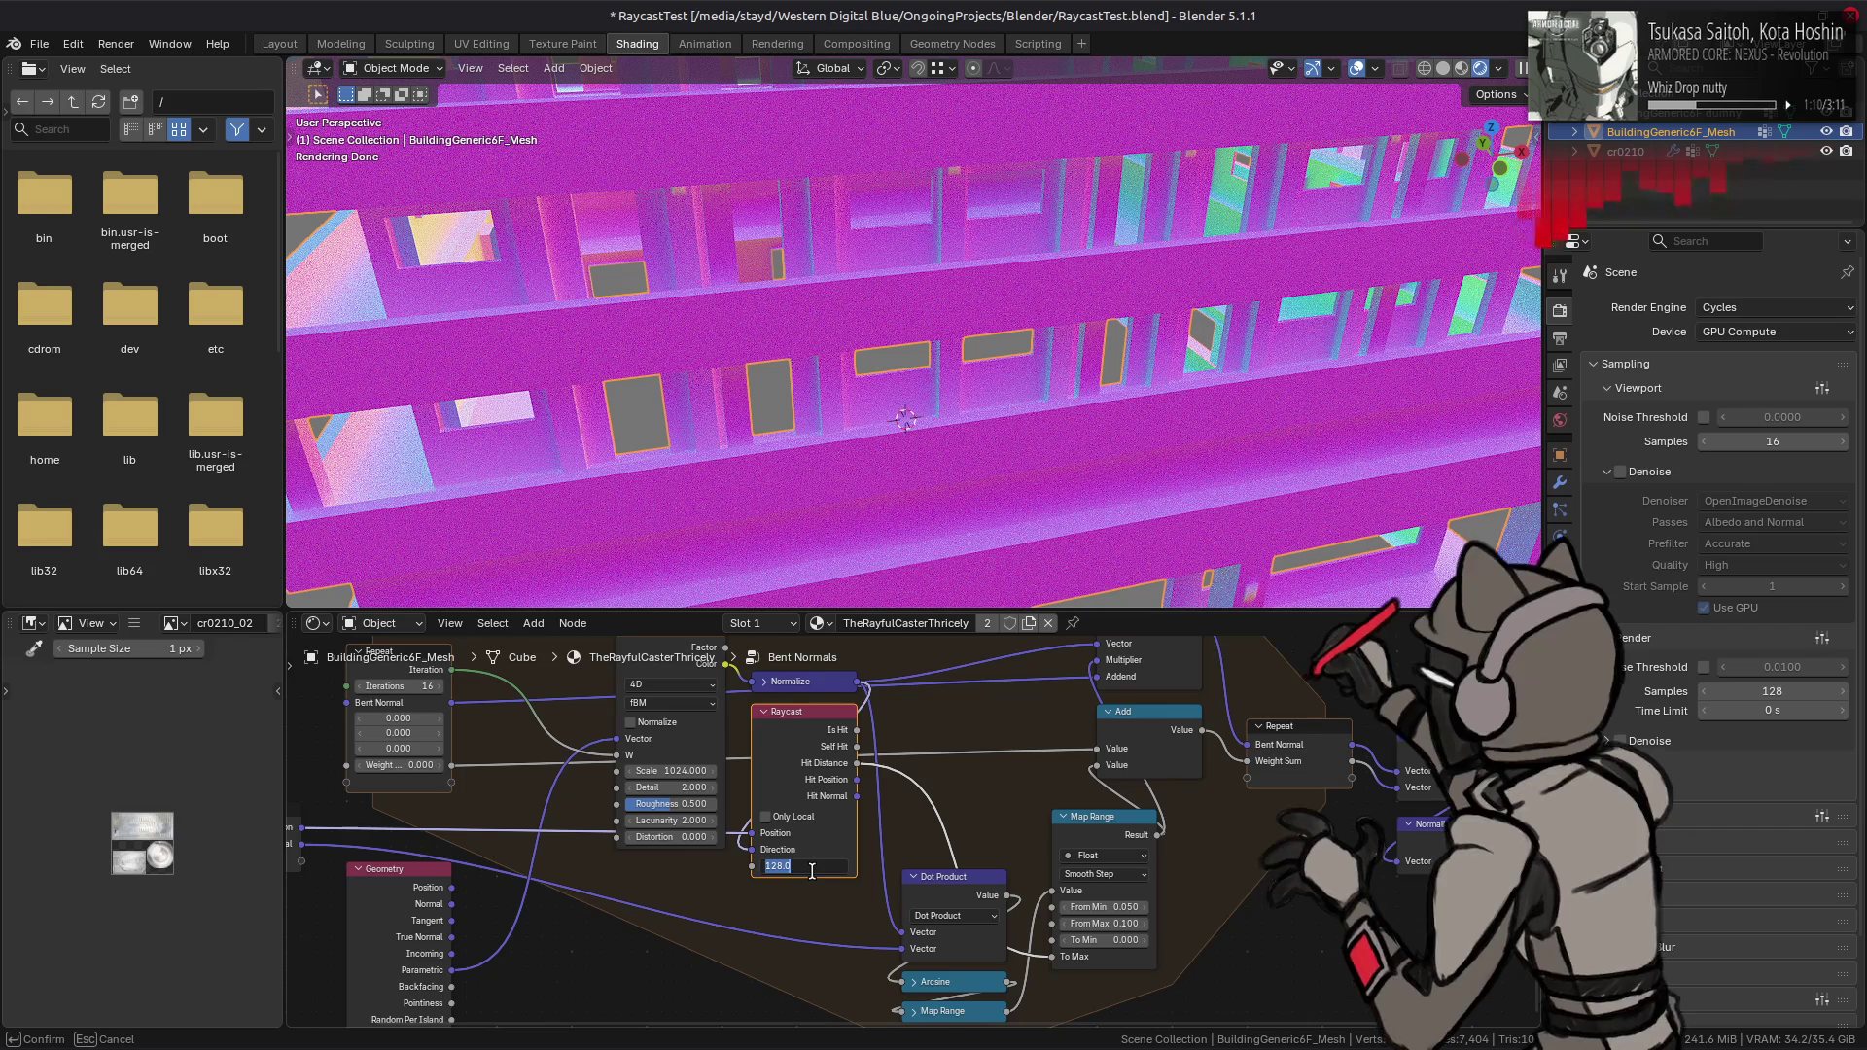
pyautogui.write('1024')
pyautogui.press('Return')
pyautogui.click(811, 865)
pyautogui.write('163')
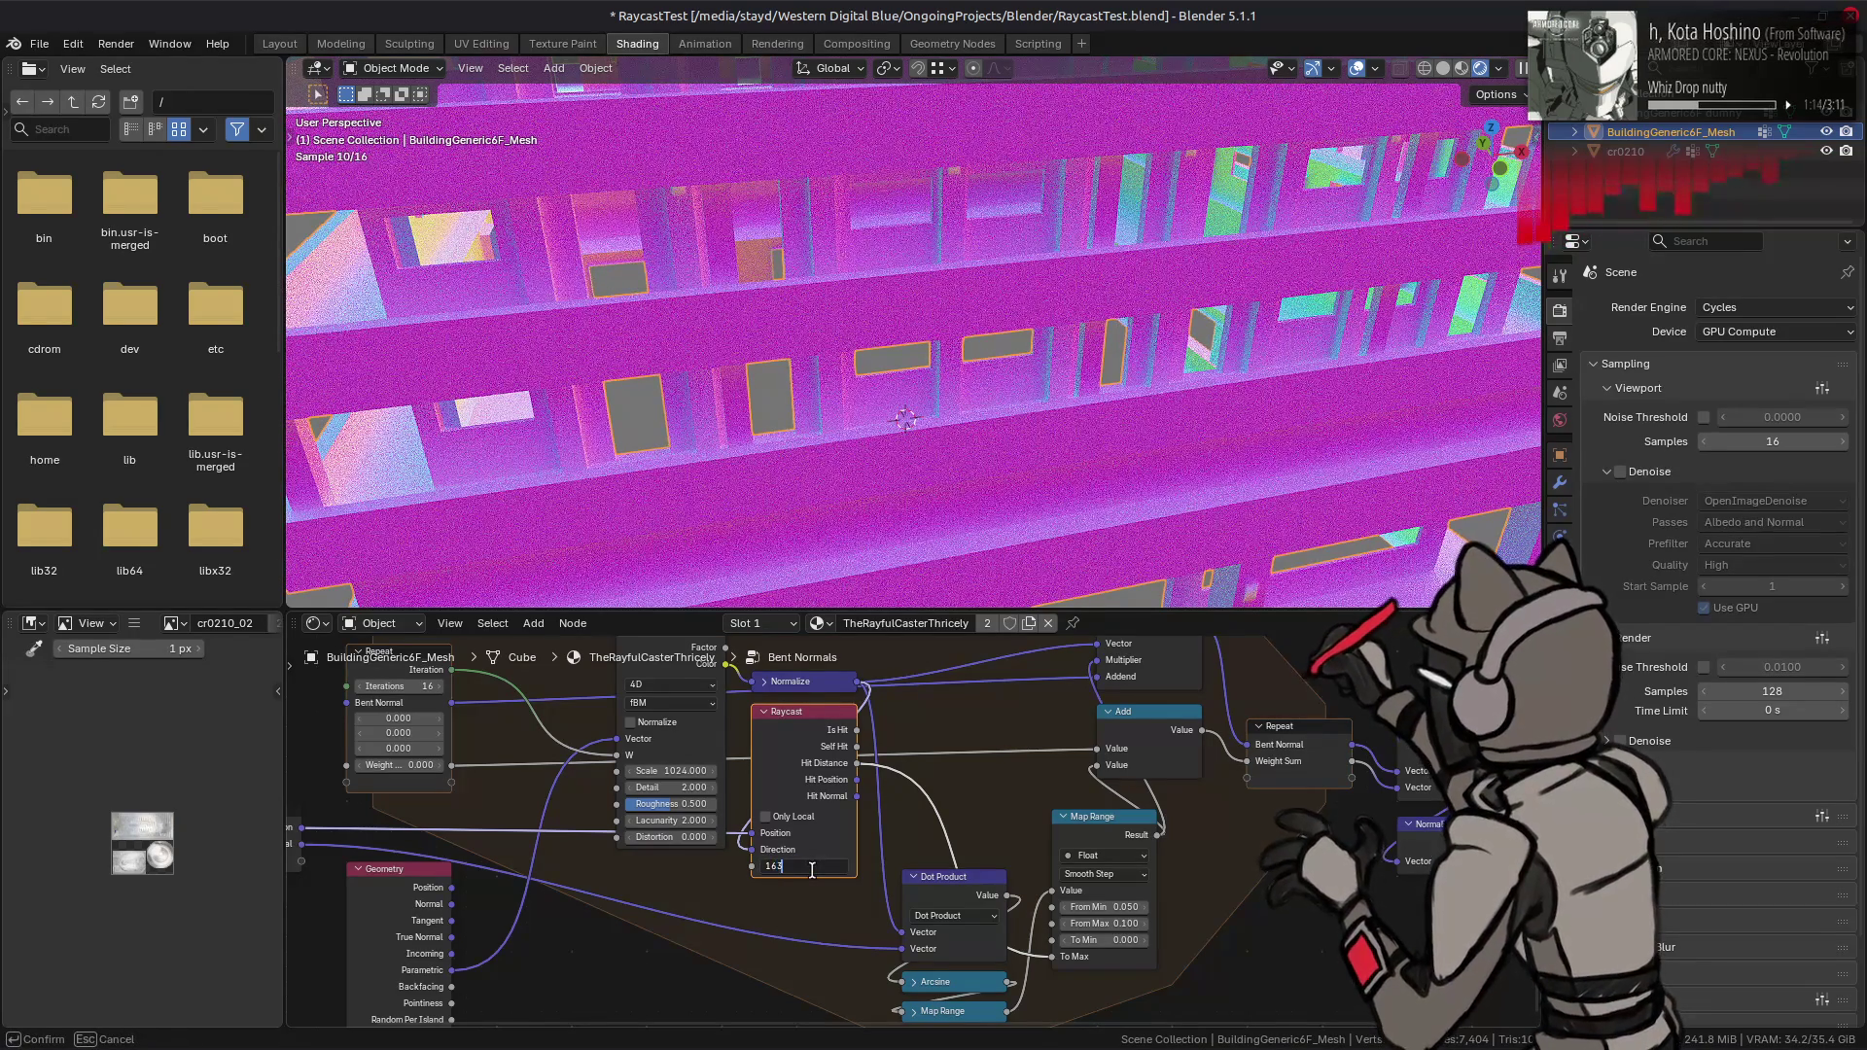
pyautogui.write('84')
pyautogui.press('Return')
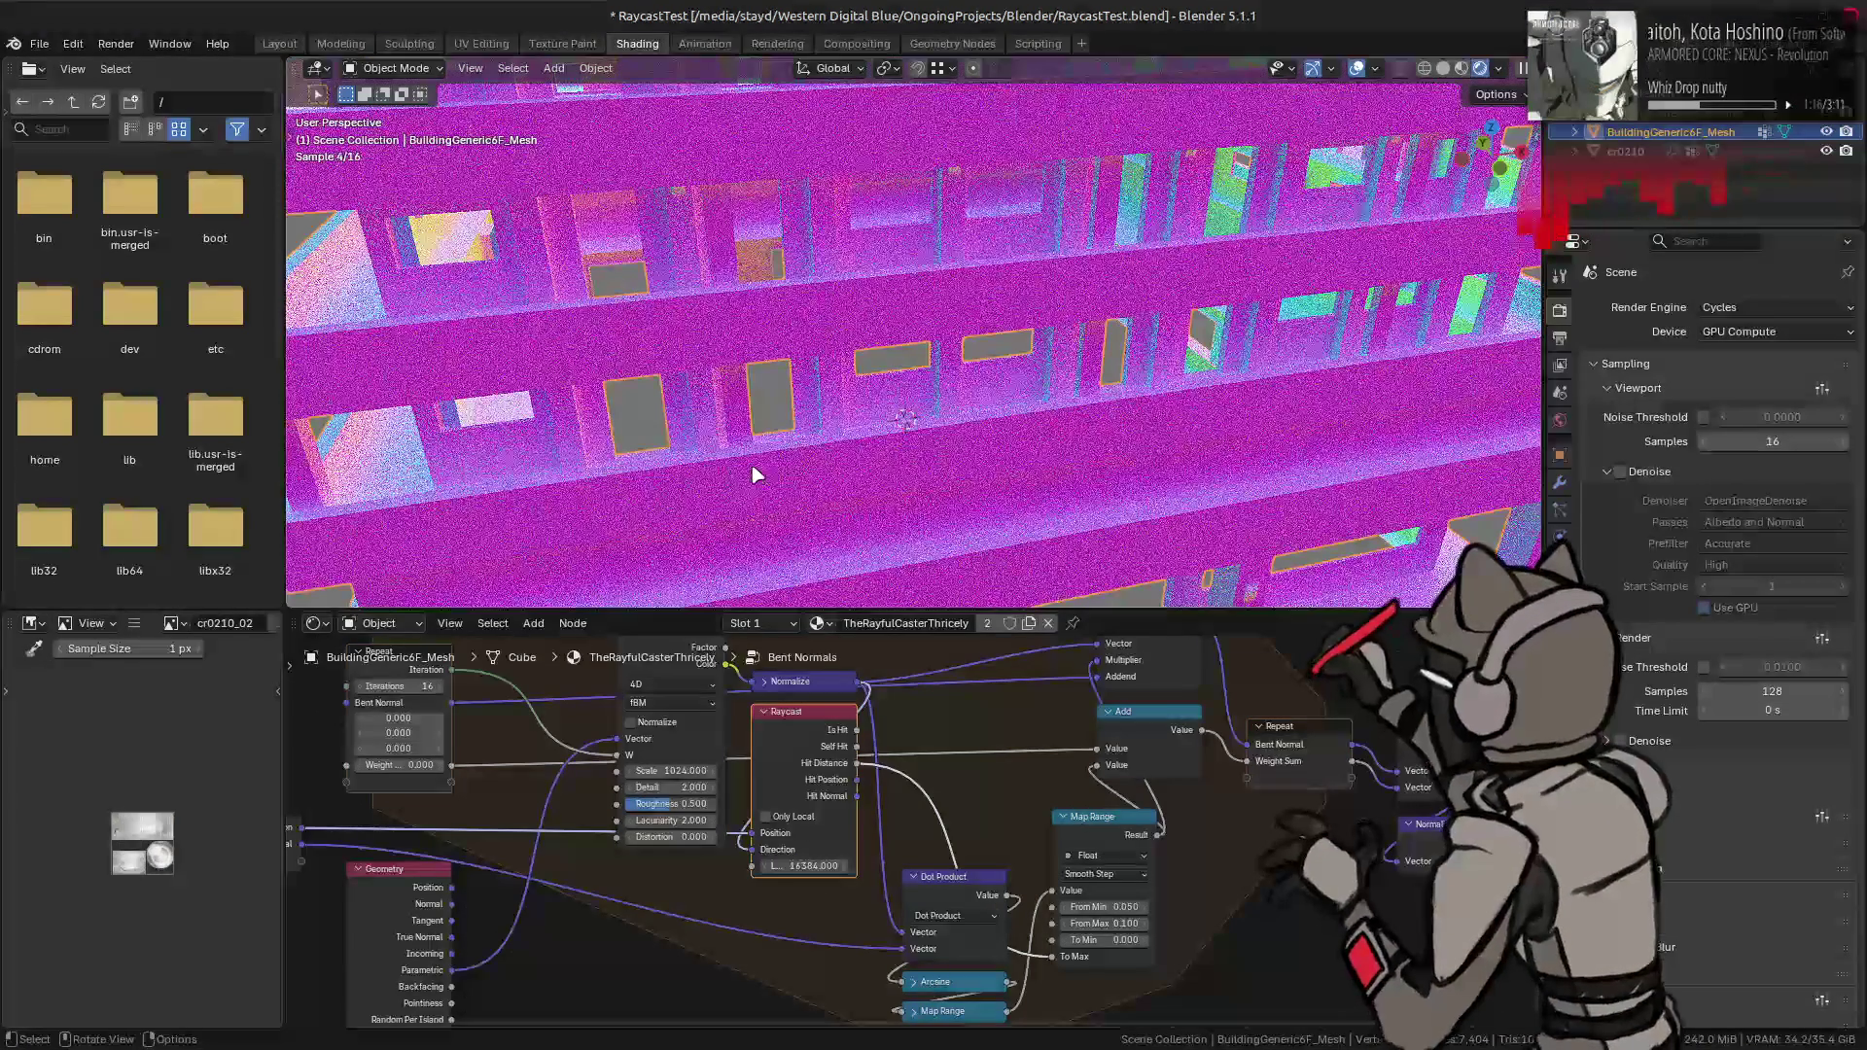
pyautogui.click(279, 43)
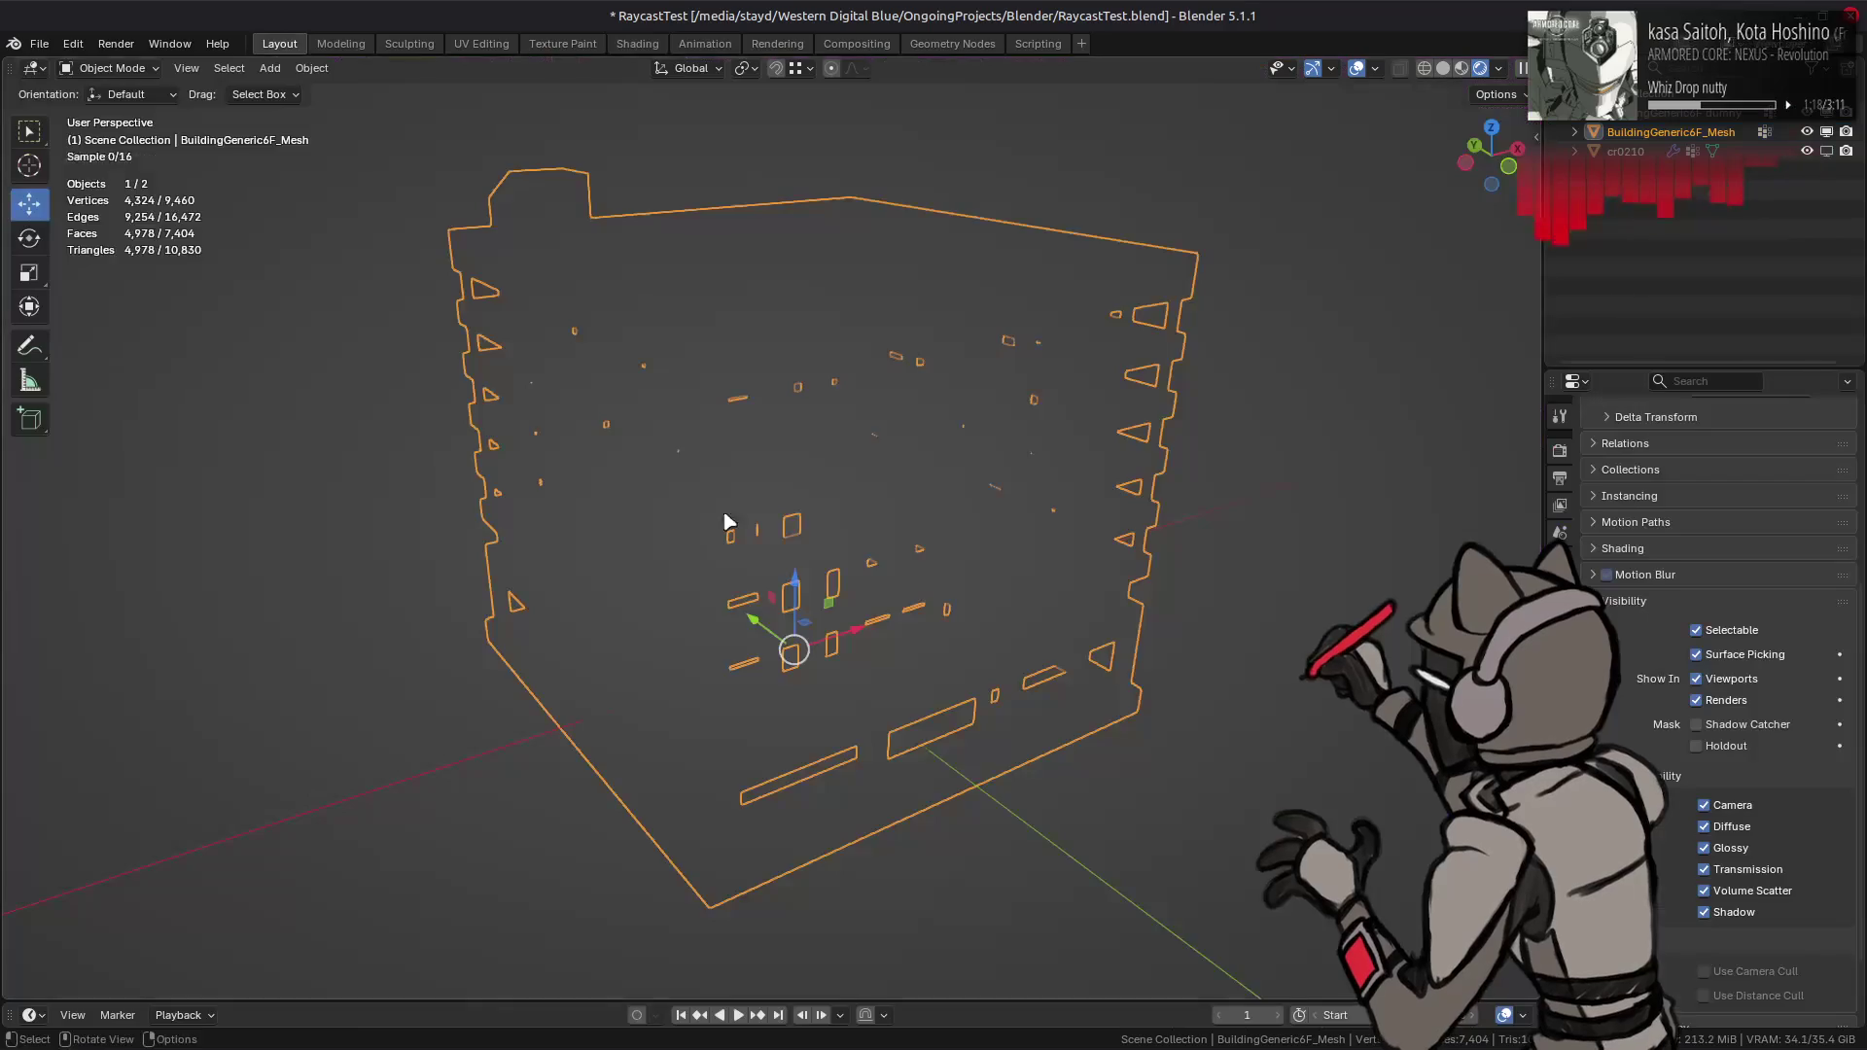
# - Deselect the building mesh and save the file
pyautogui.scroll(2, 764, 499)
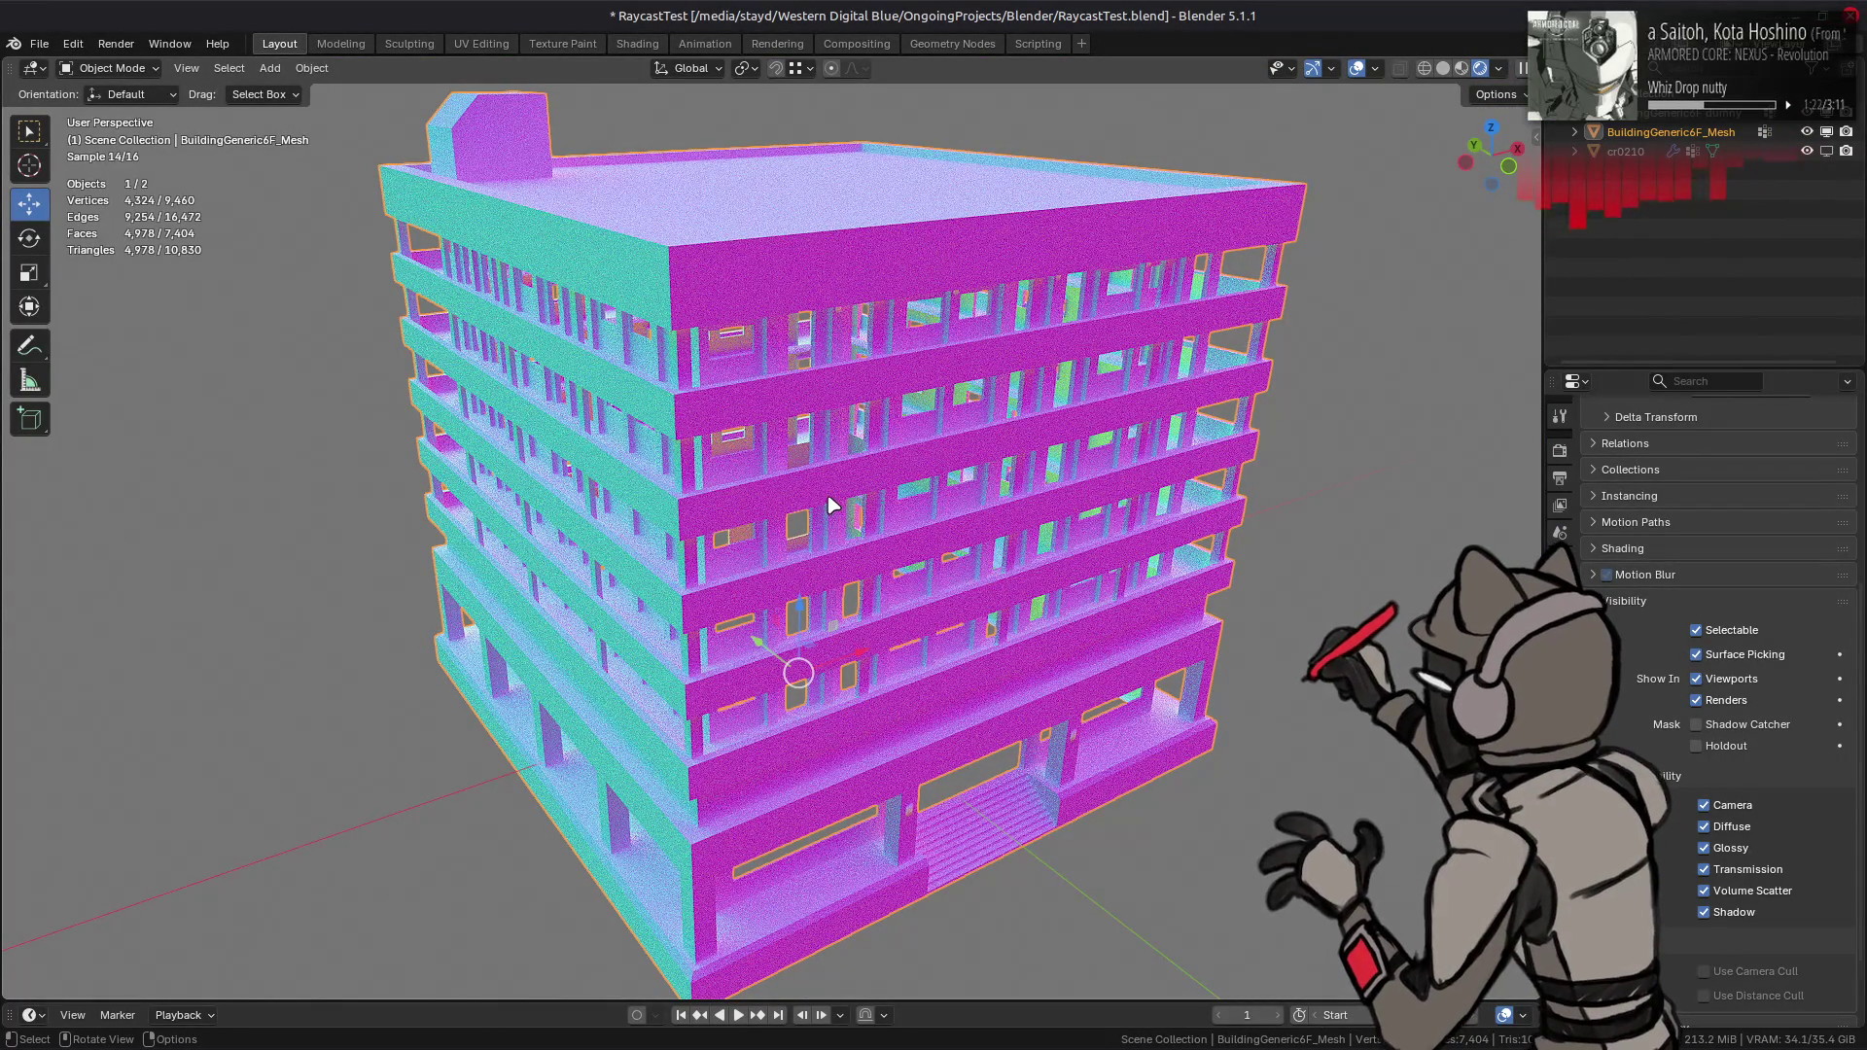
pyautogui.moveTo(825, 487); pyautogui.dragTo(815, 467, button='middle')
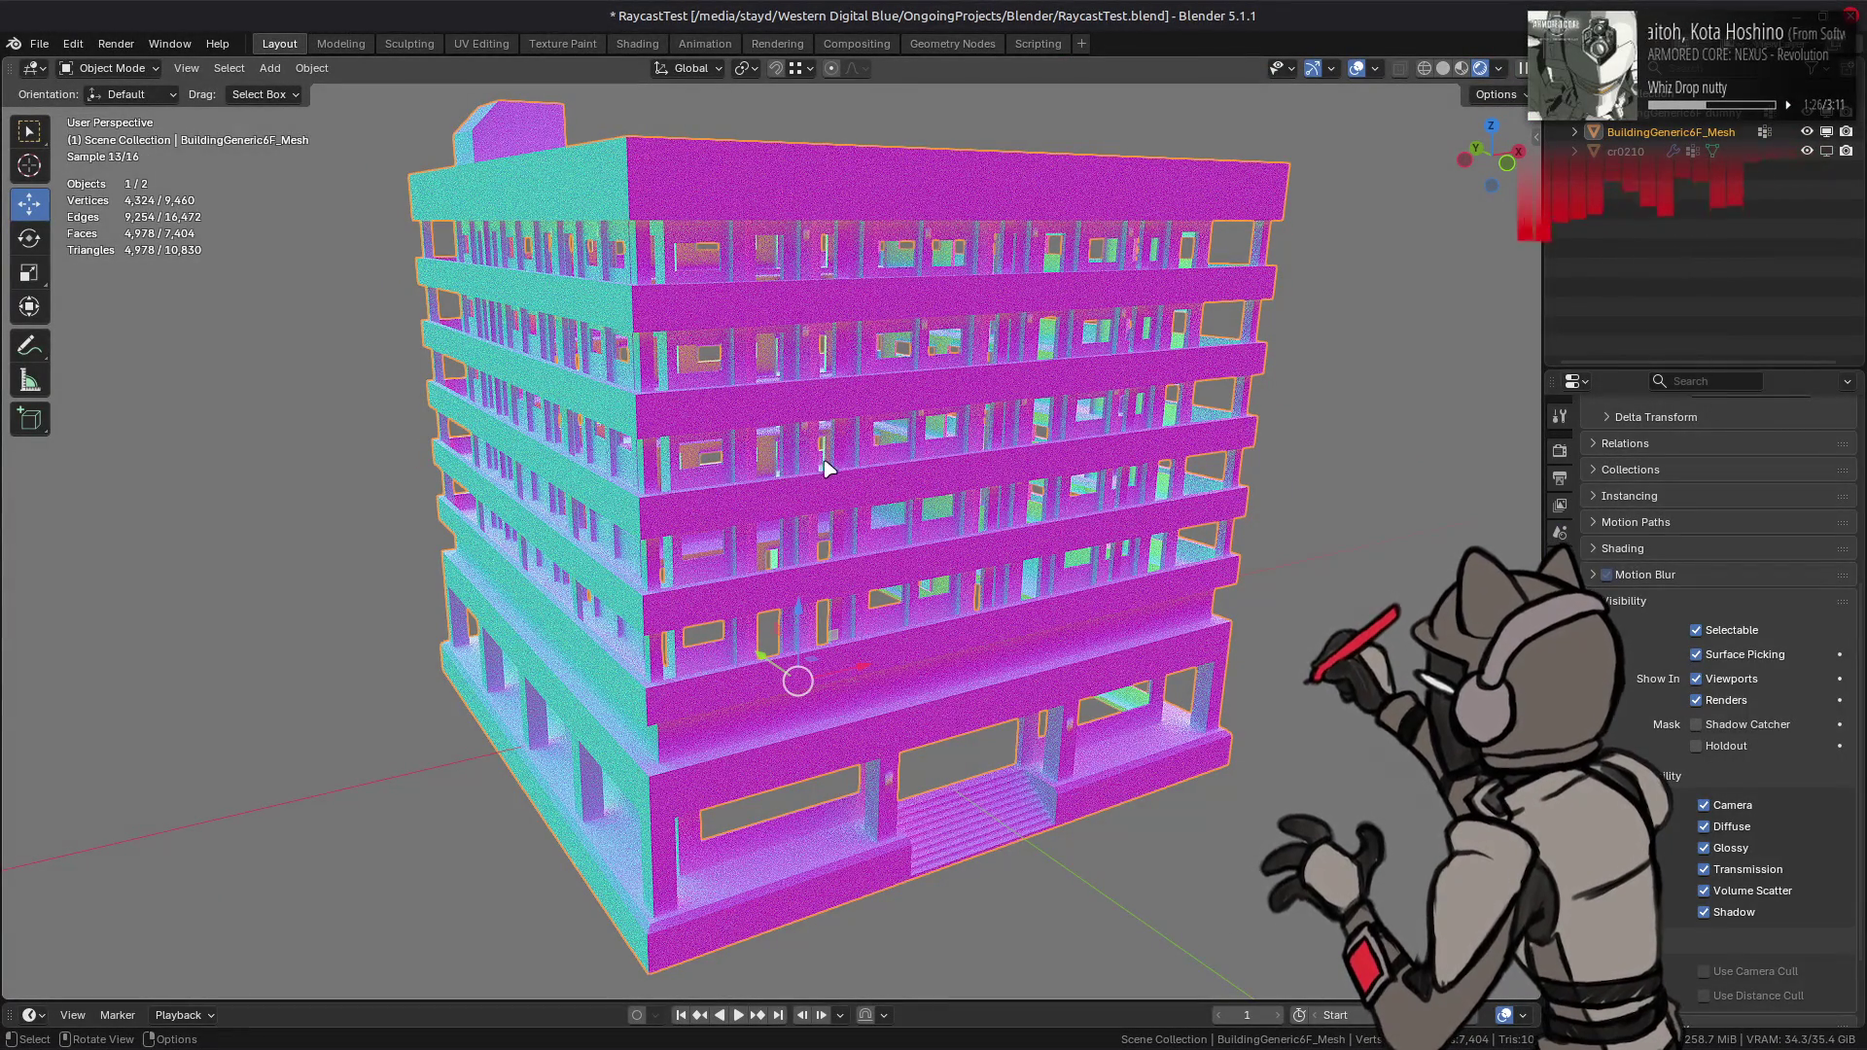
pyautogui.hotkey('alt', 'a')
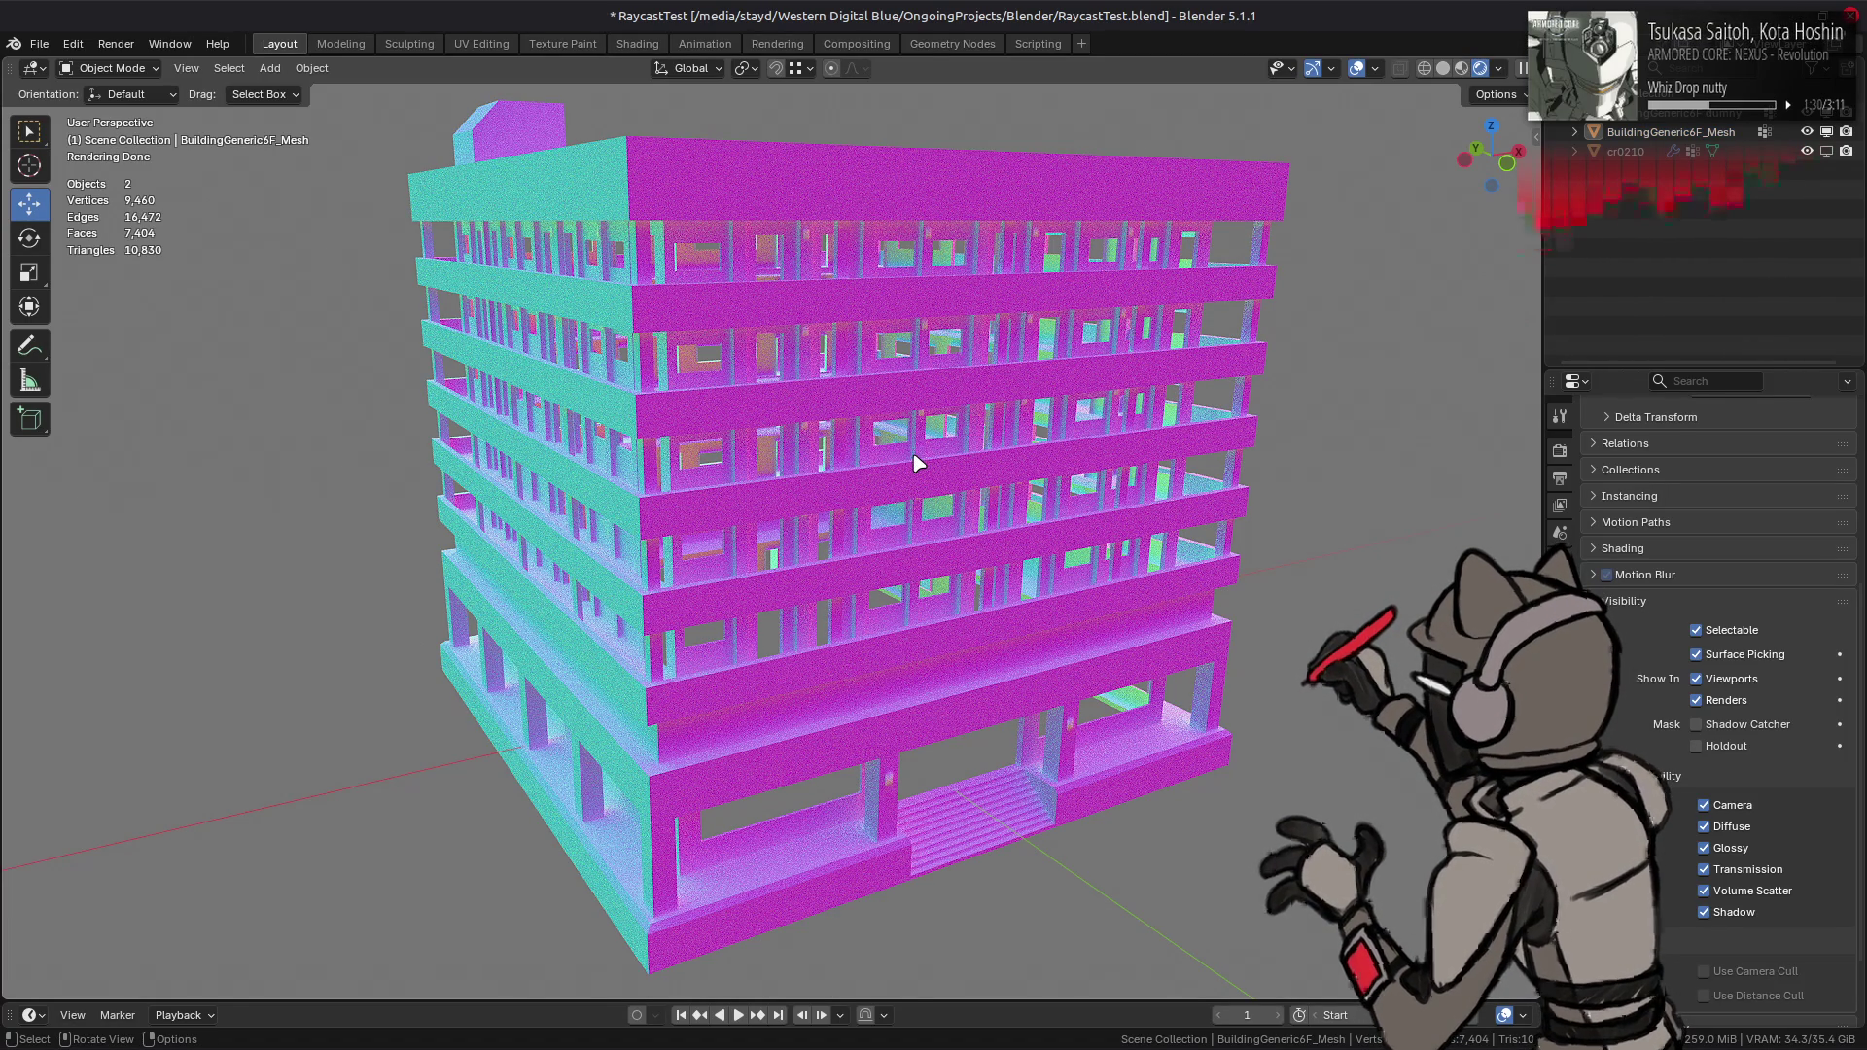
pyautogui.hotkey('ctrl', 's')
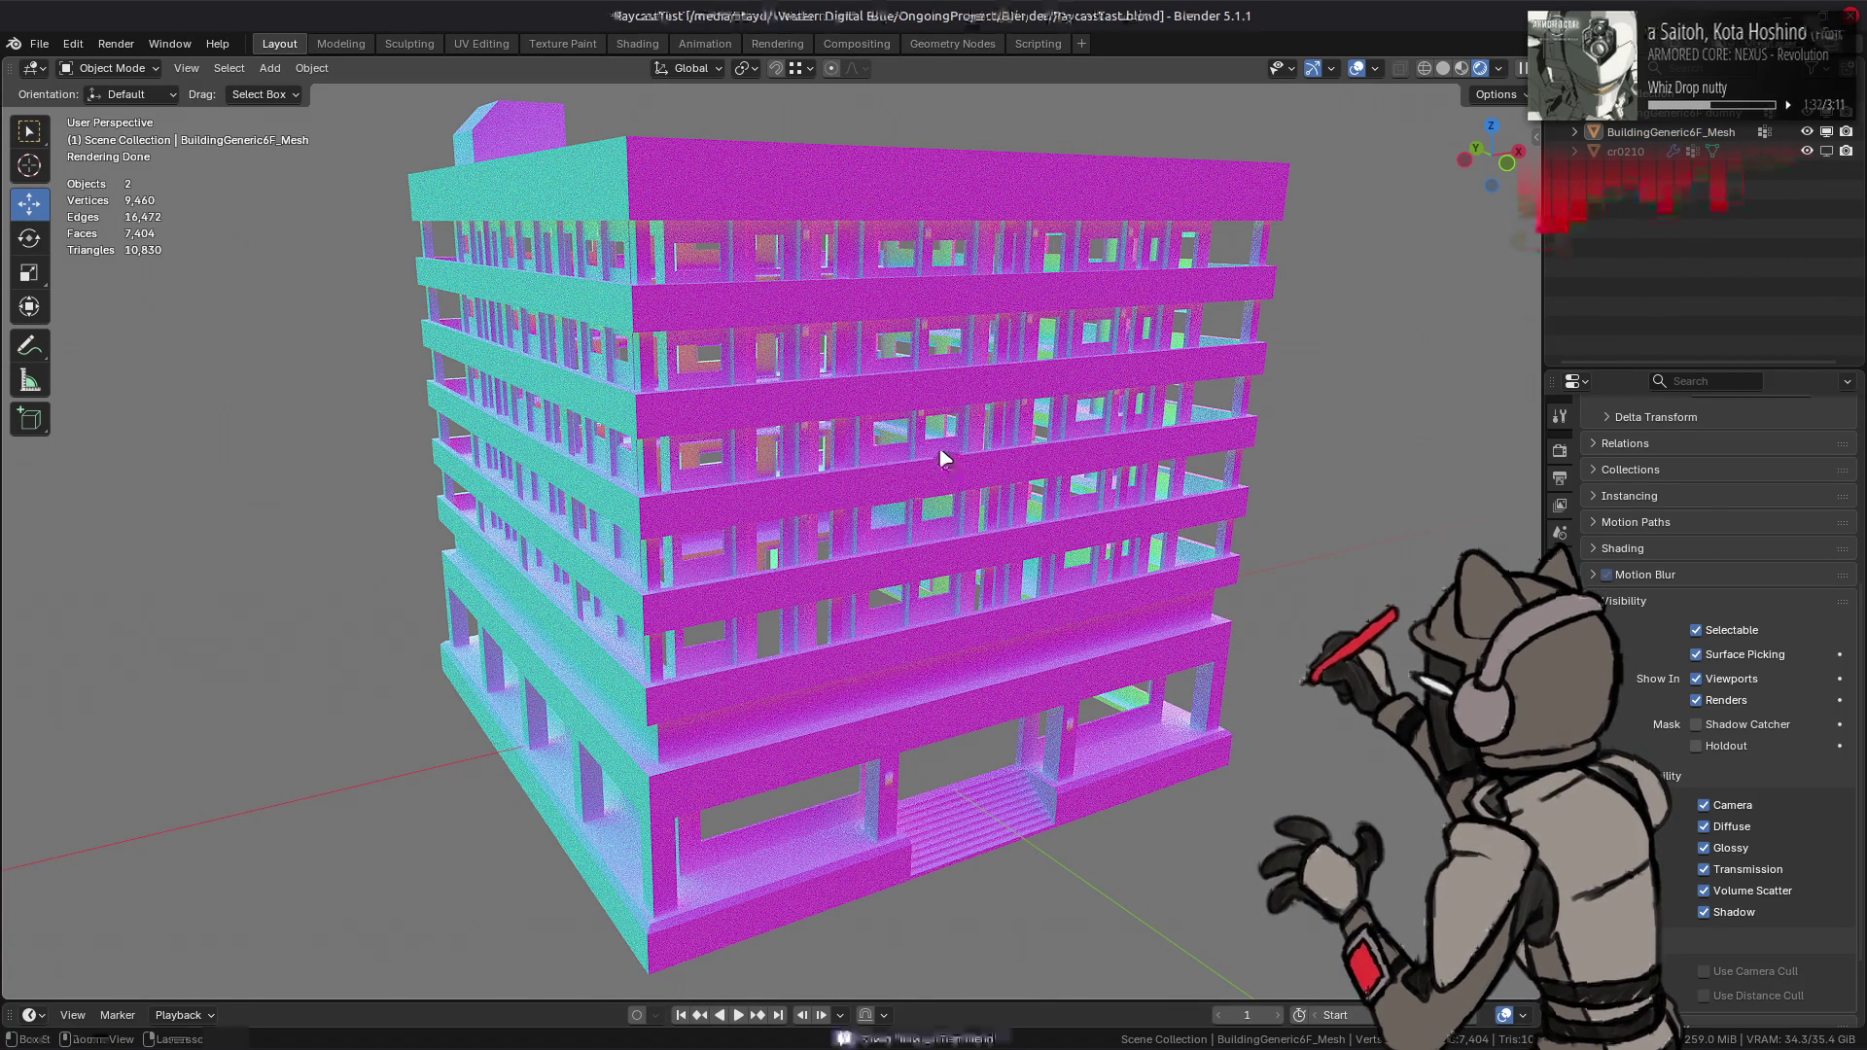
# - Try TheRayfulCasterTheSequel, assign TheRayfulCaster instead, and open the Shading workspace
pyautogui.click(1560, 783)
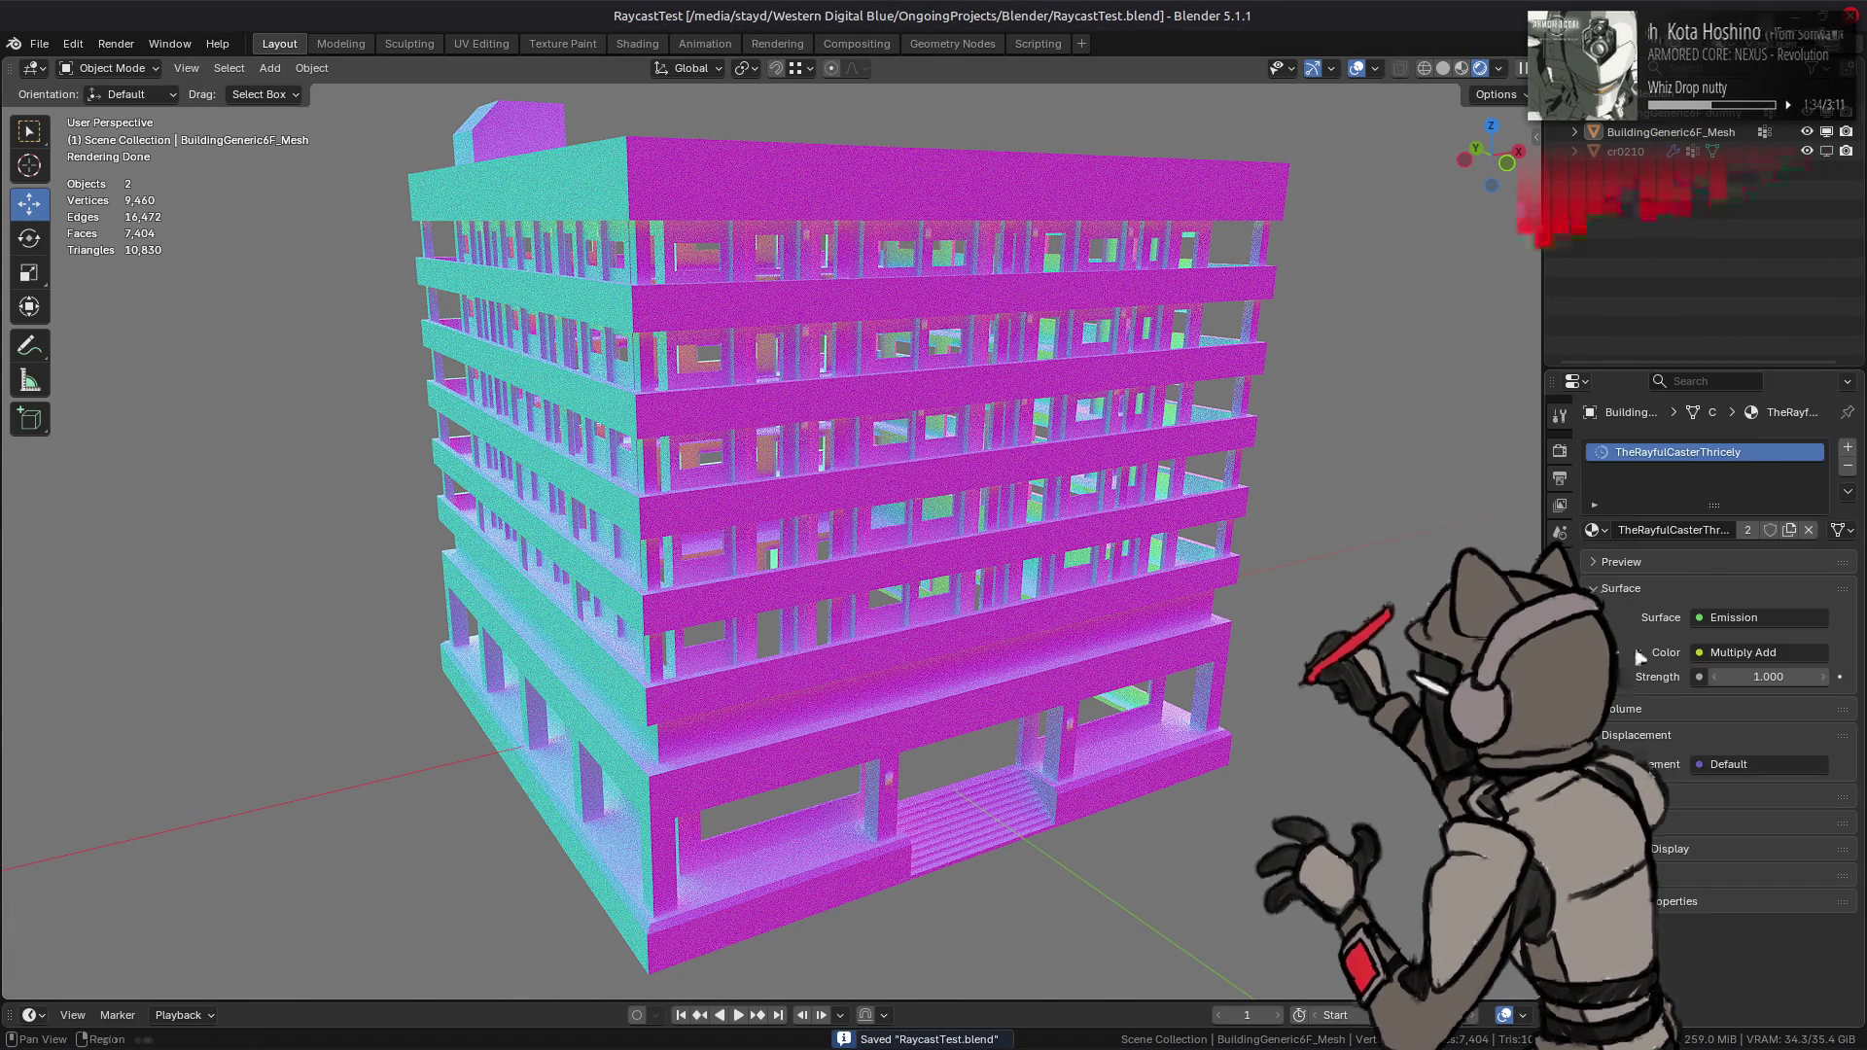
pyautogui.click(1595, 528)
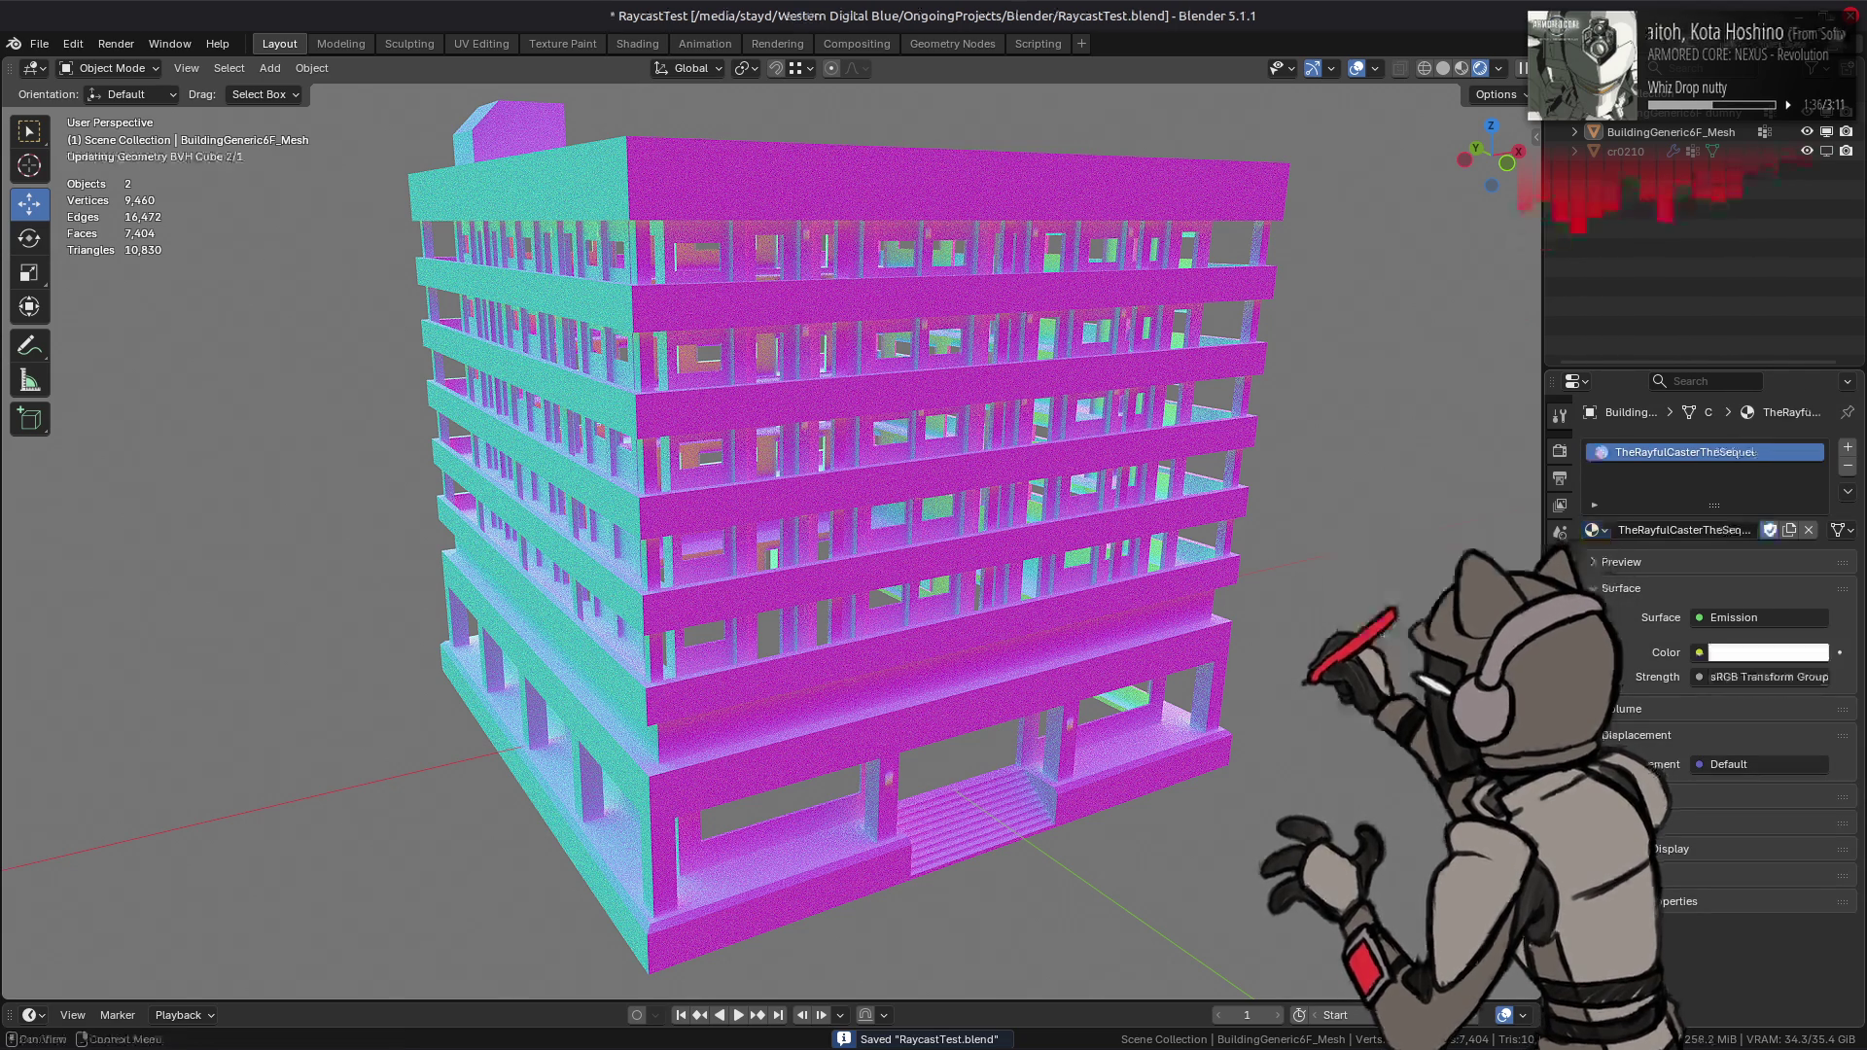
pyautogui.click(1391, 697)
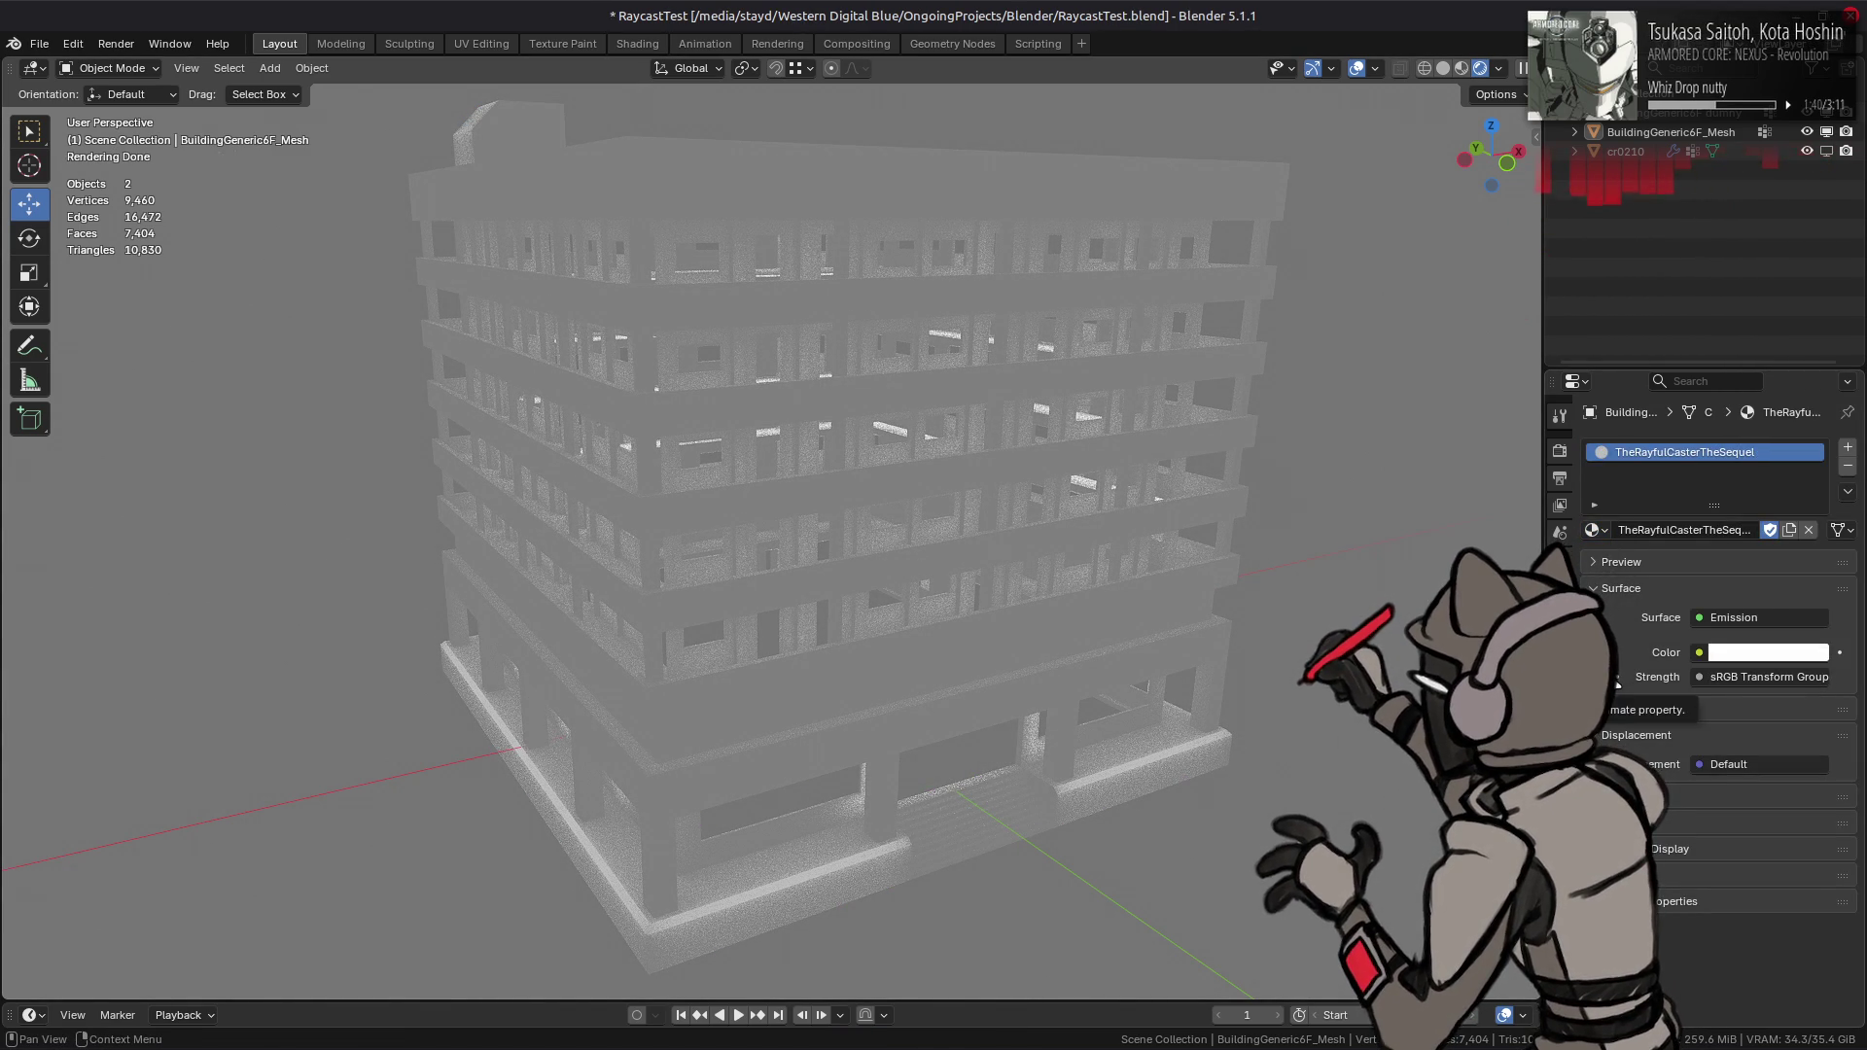
pyautogui.click(1595, 530)
pyautogui.click(1400, 678)
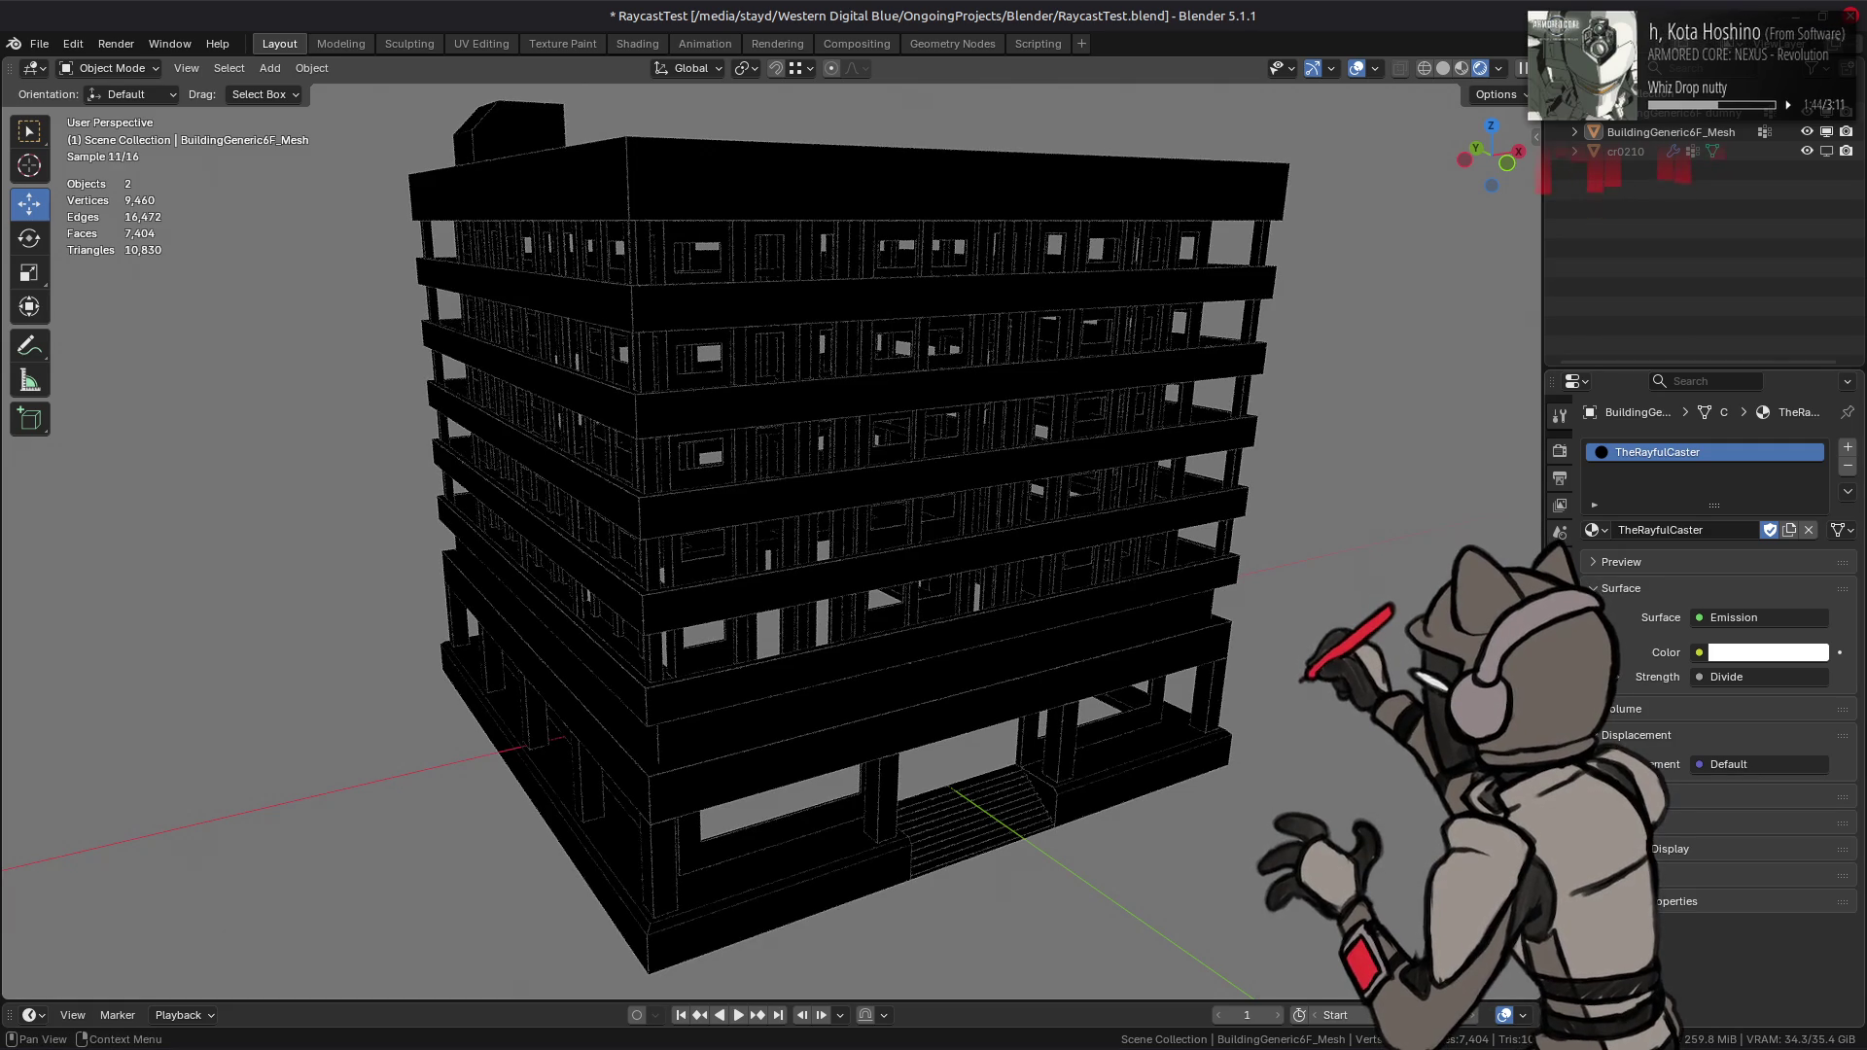
pyautogui.click(1617, 677)
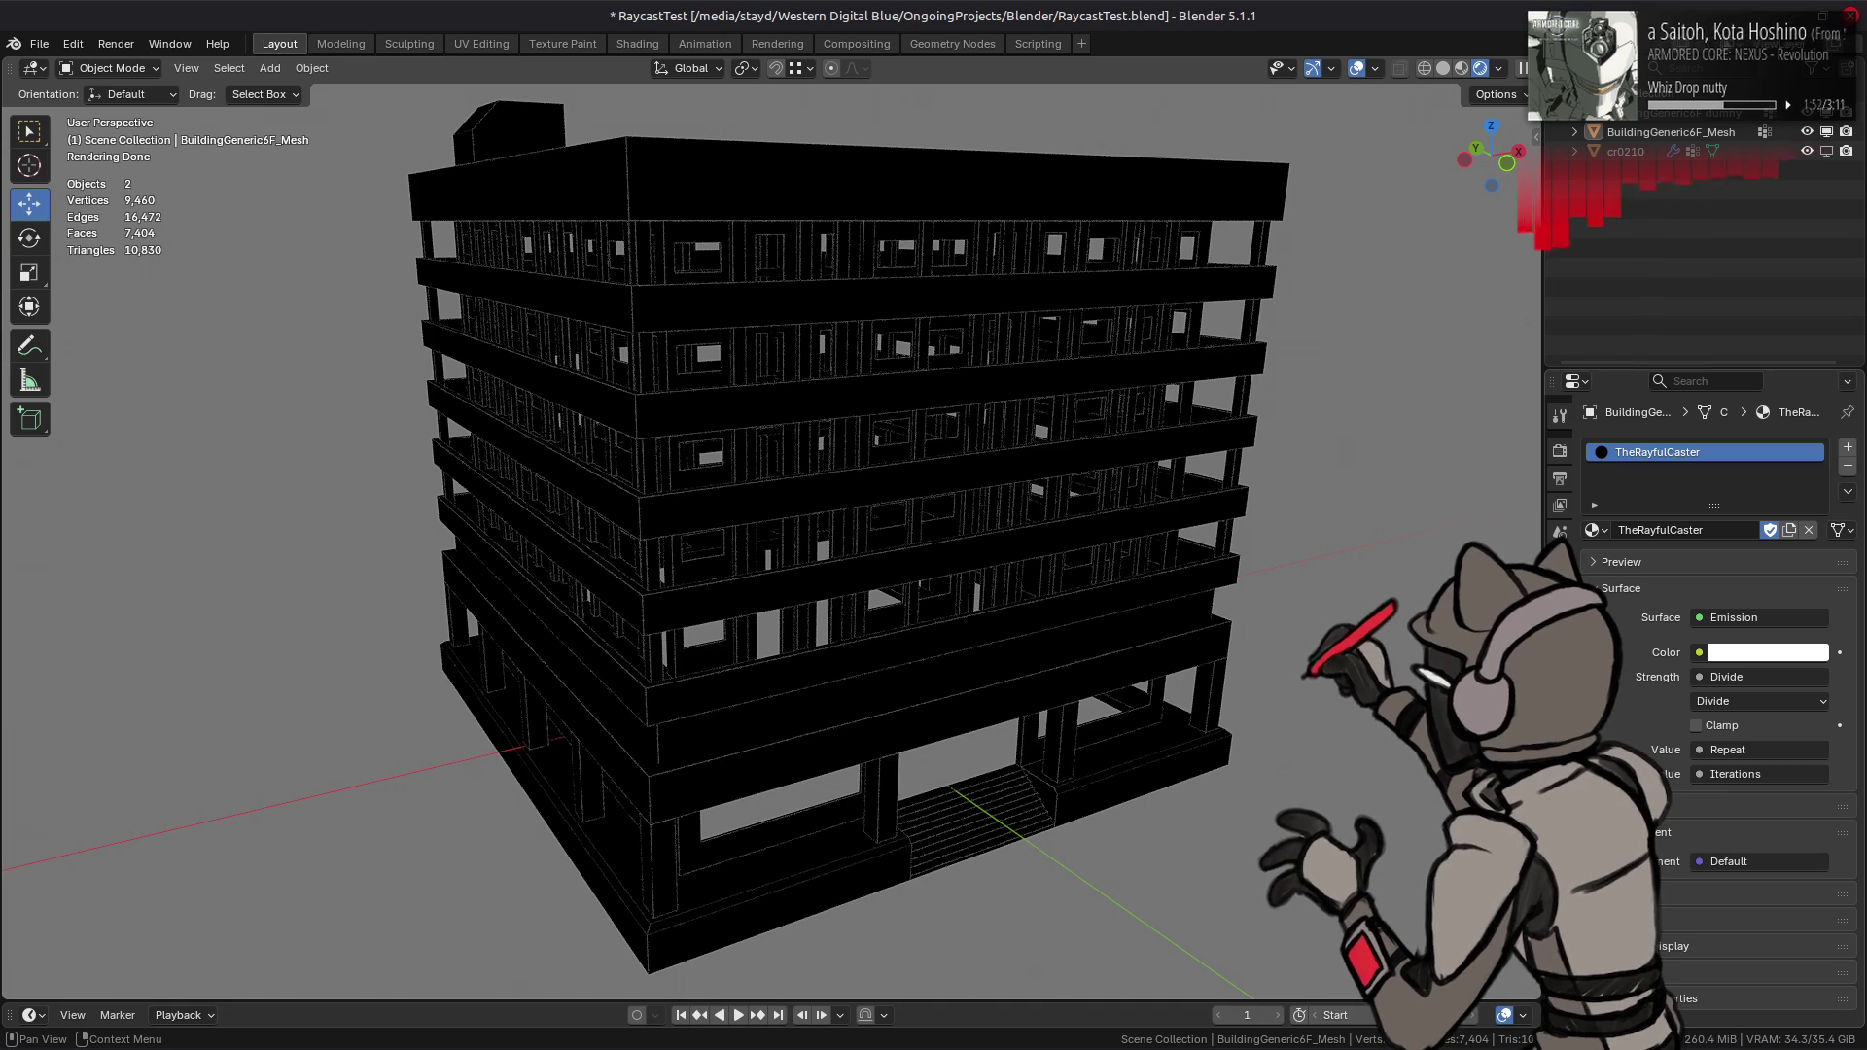
pyautogui.click(1617, 676)
pyautogui.click(637, 44)
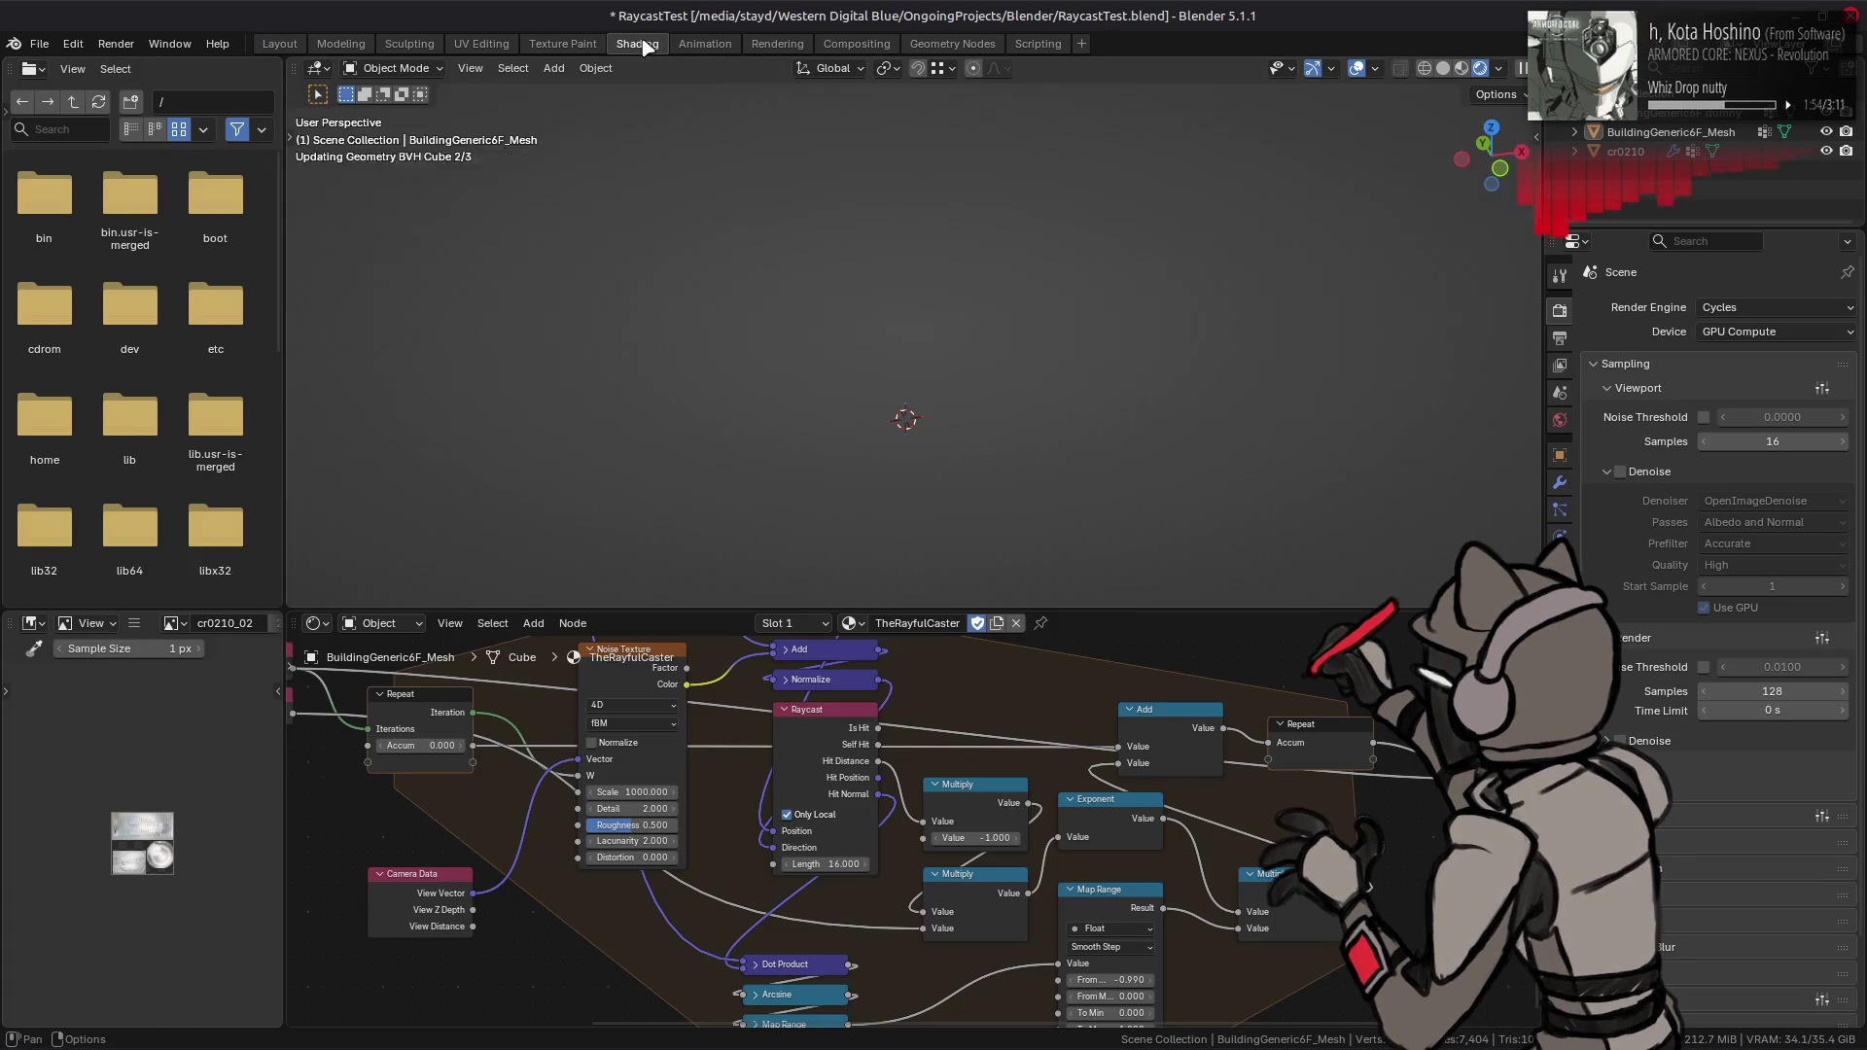
# - Pan the node graph, show the Material tab, and dismiss the add-node menu
pyautogui.moveTo(694, 779)
pyautogui.mouseDown(button='middle')
pyautogui.moveTo(847, 794)
pyautogui.moveTo(993, 849)
pyautogui.moveTo(890, 720)
pyautogui.moveTo(955, 755)
pyautogui.moveTo(960, 833)
pyautogui.moveTo(846, 934)
pyautogui.moveTo(843, 995)
pyautogui.mouseUp(button='middle')
pyautogui.click(1560, 619)
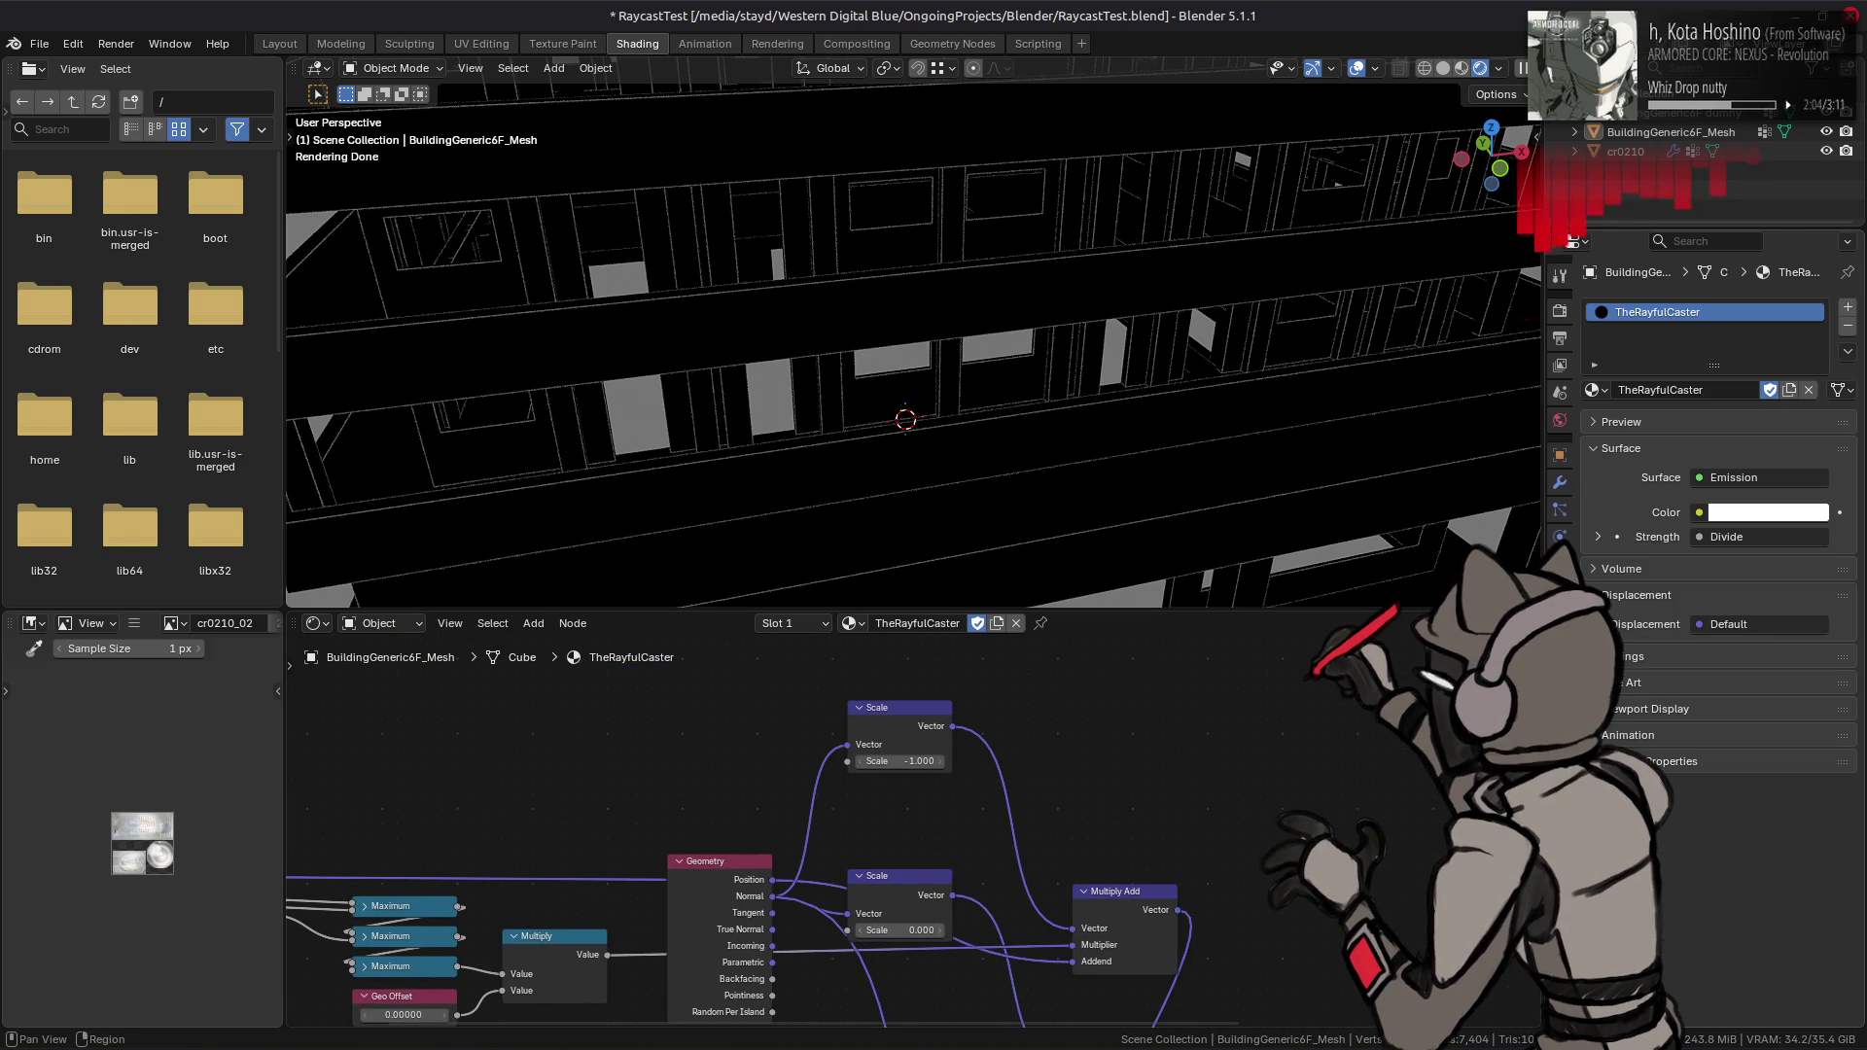
pyautogui.moveTo(487, 972); pyautogui.dragTo(631, 674, button='middle')
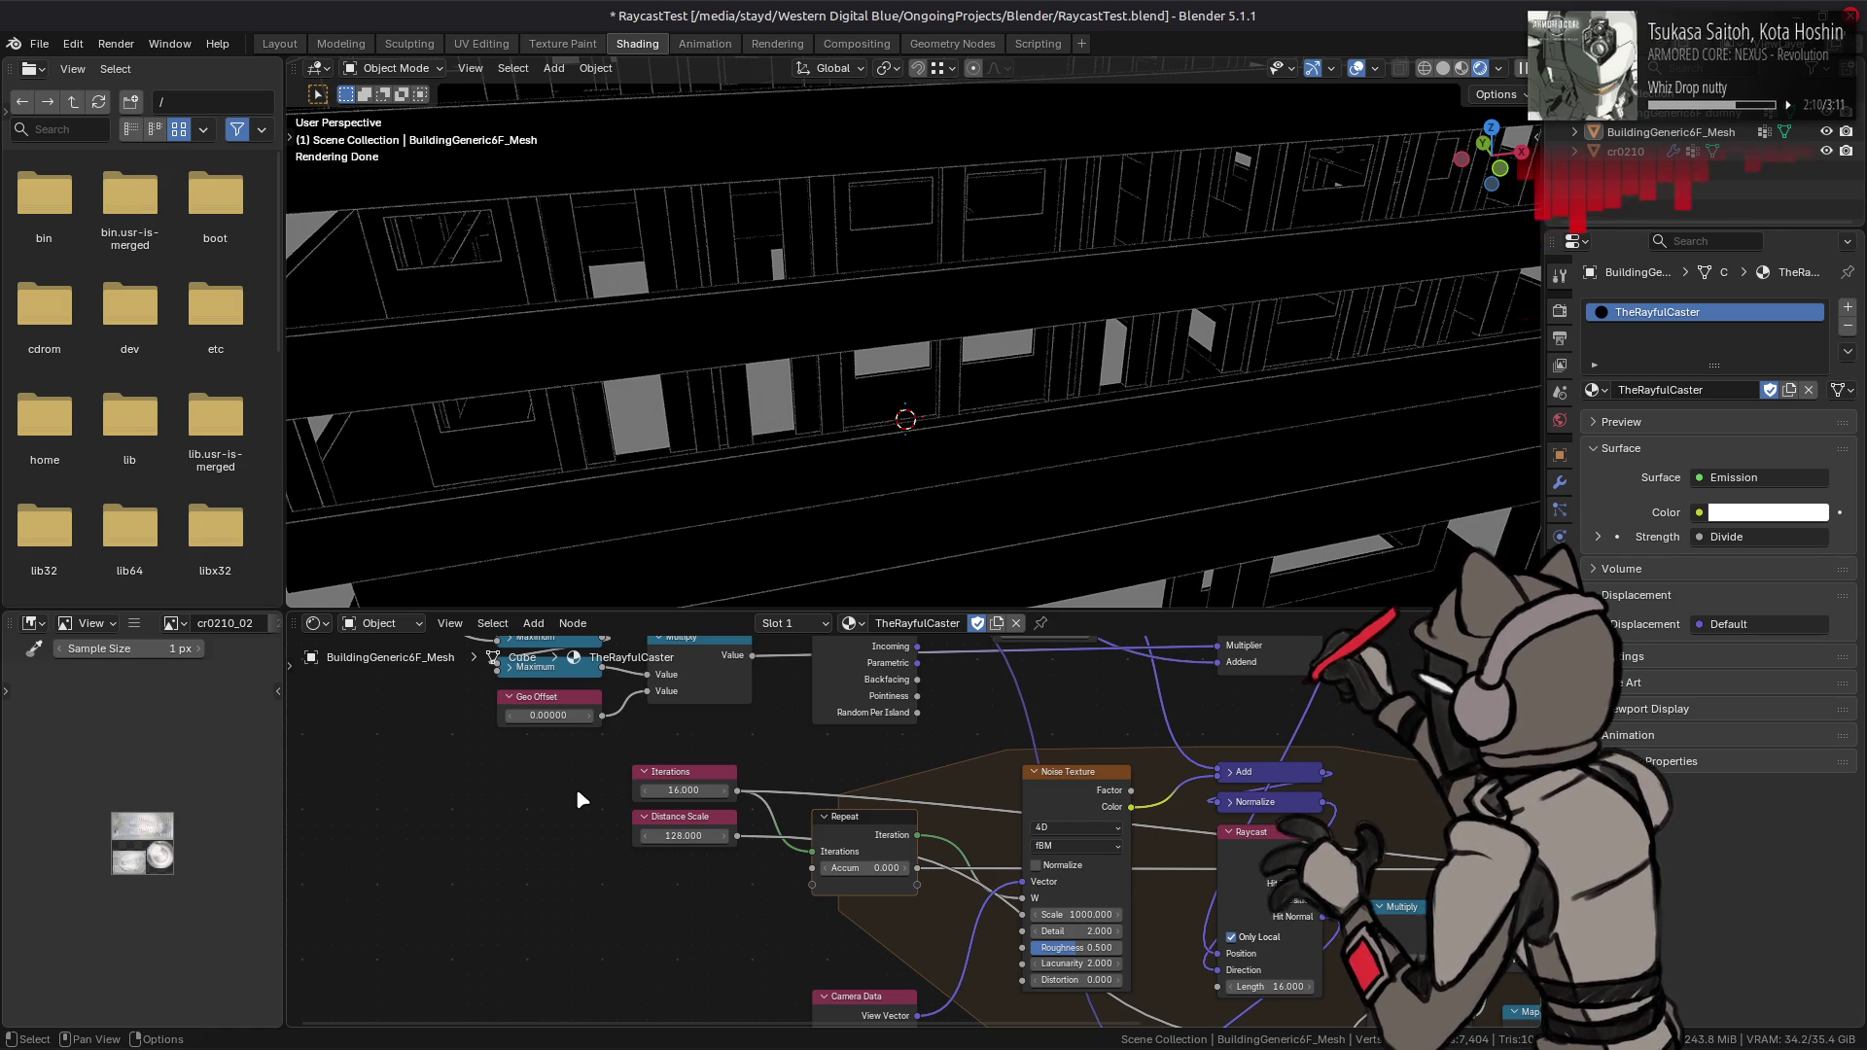
pyautogui.hotkey('shift', 'a')
pyautogui.moveTo(543, 854)
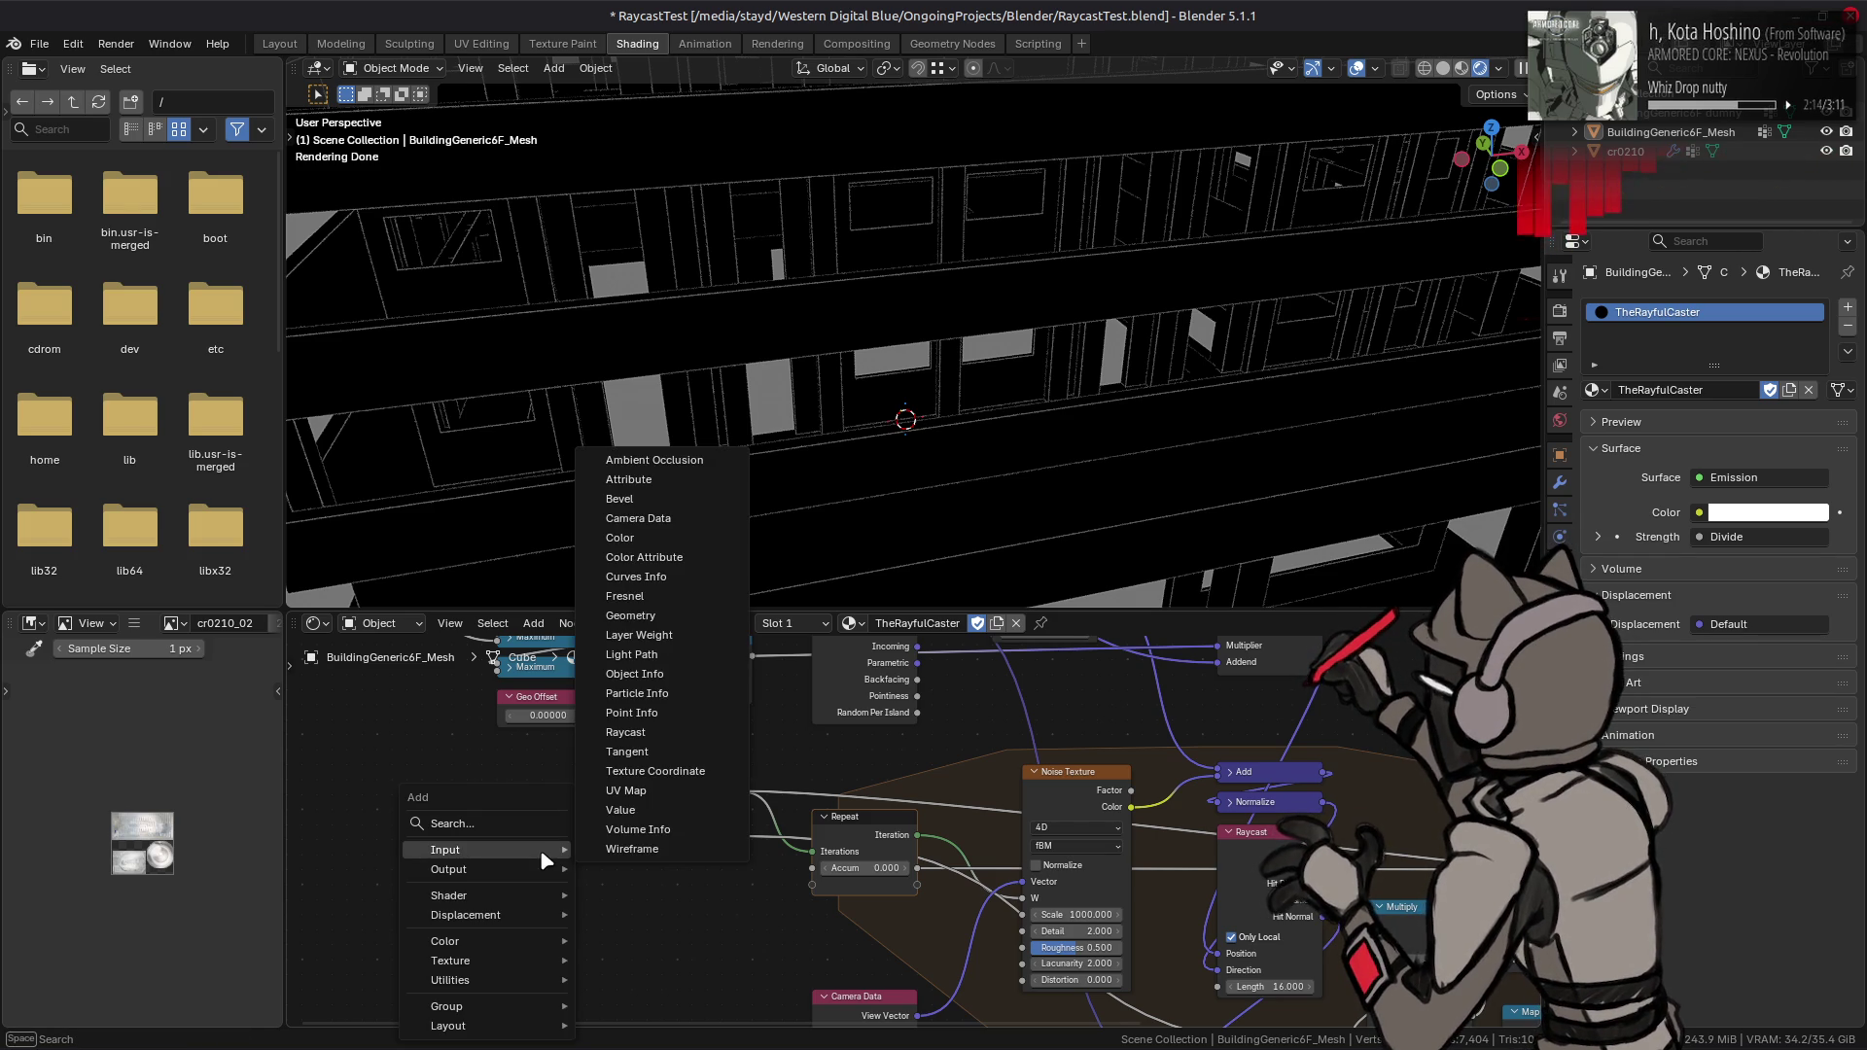
pyautogui.moveTo(516, 1016)
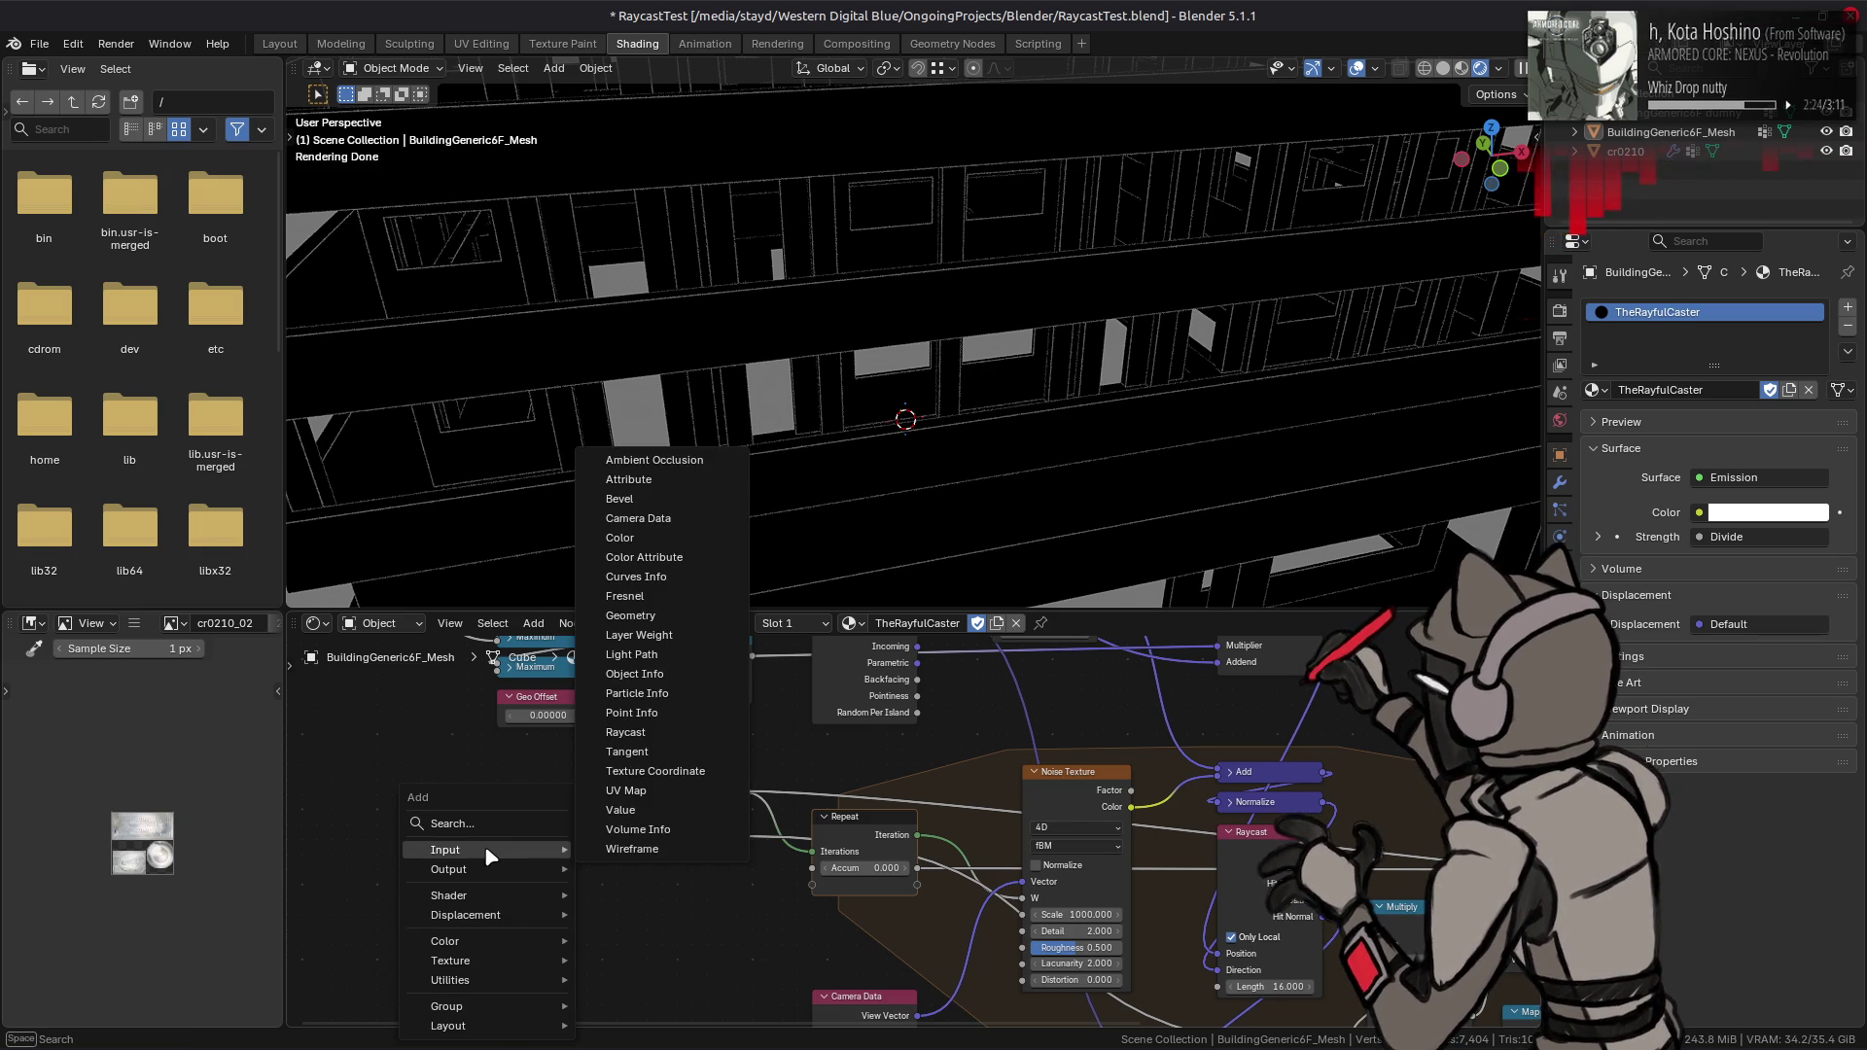
pyautogui.moveTo(1218, 746)
pyautogui.mouseDown(button='middle')
pyautogui.moveTo(545, 784)
pyautogui.moveTo(690, 855)
pyautogui.moveTo(1149, 812)
pyautogui.moveTo(1030, 765)
pyautogui.mouseUp(button='middle')
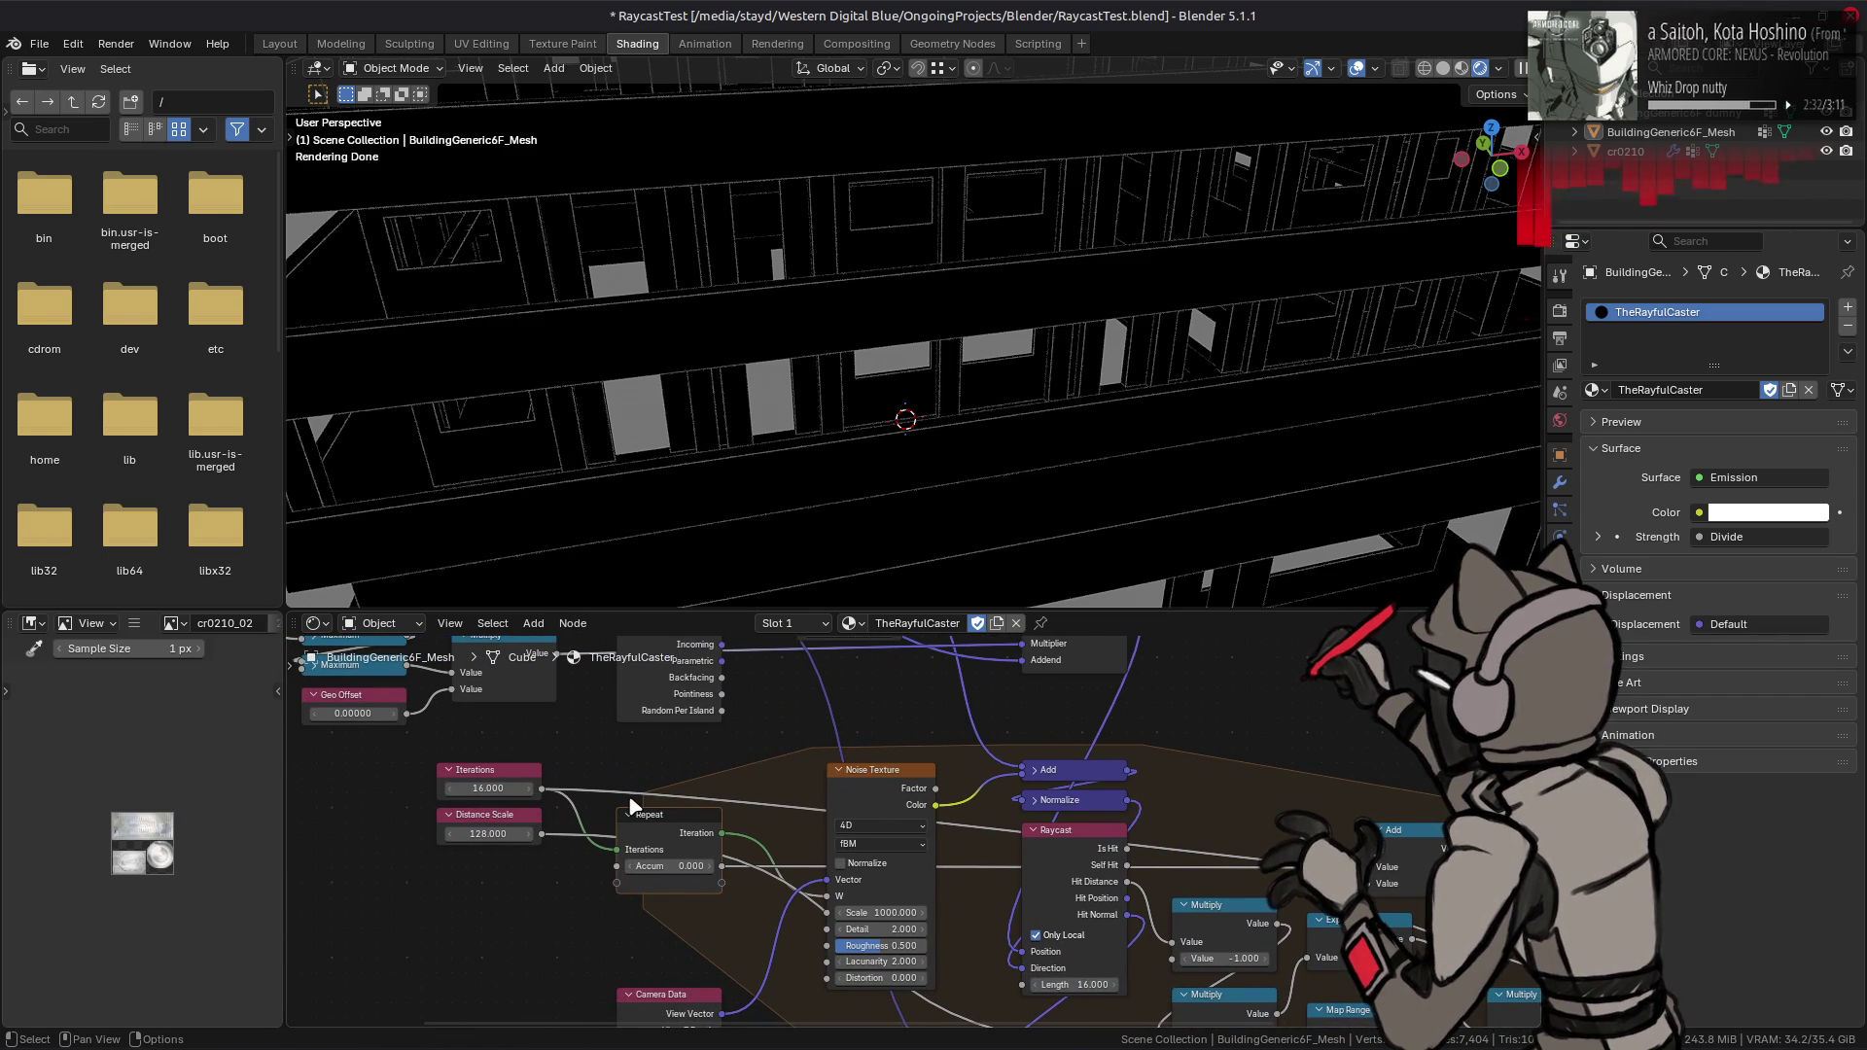
# - Set the Distance Scale node to 16 and return to Layout
pyautogui.click(489, 834)
pyautogui.write('16')
pyautogui.press('Return')
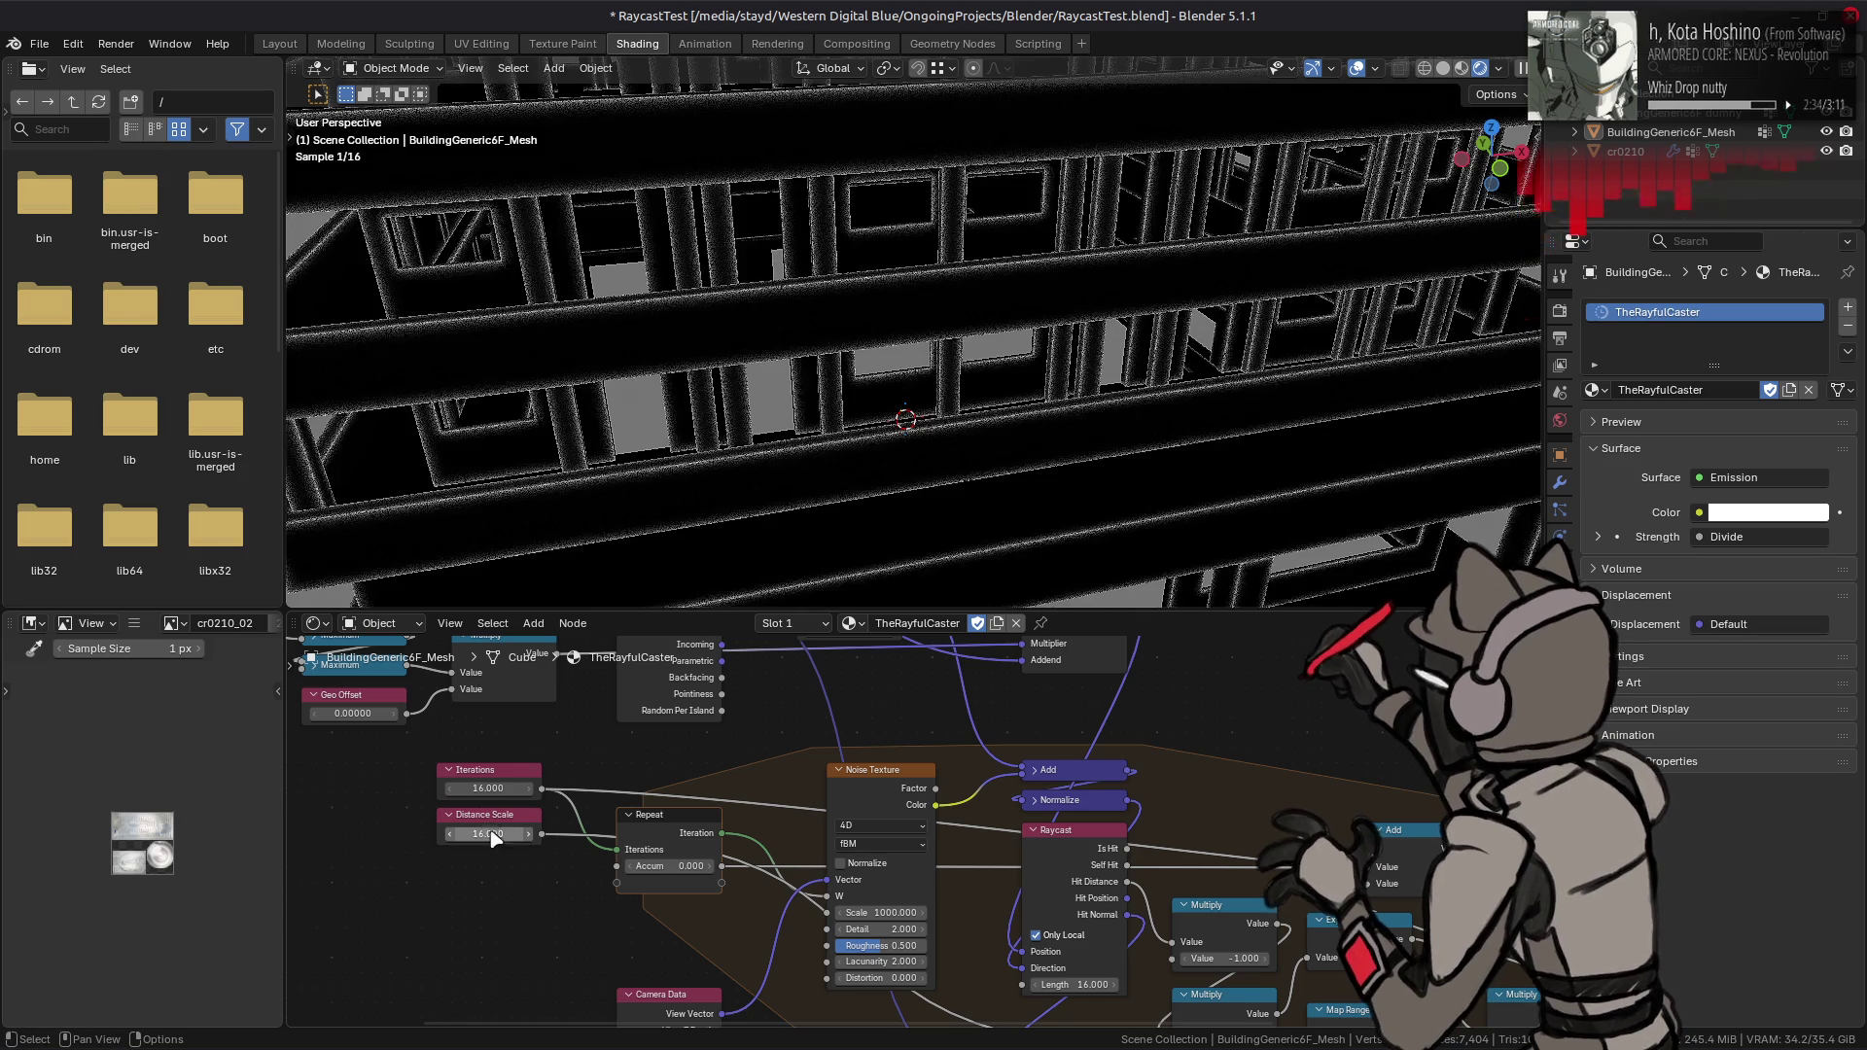
pyautogui.moveTo(646, 312); pyautogui.dragTo(691, 330, button='middle')
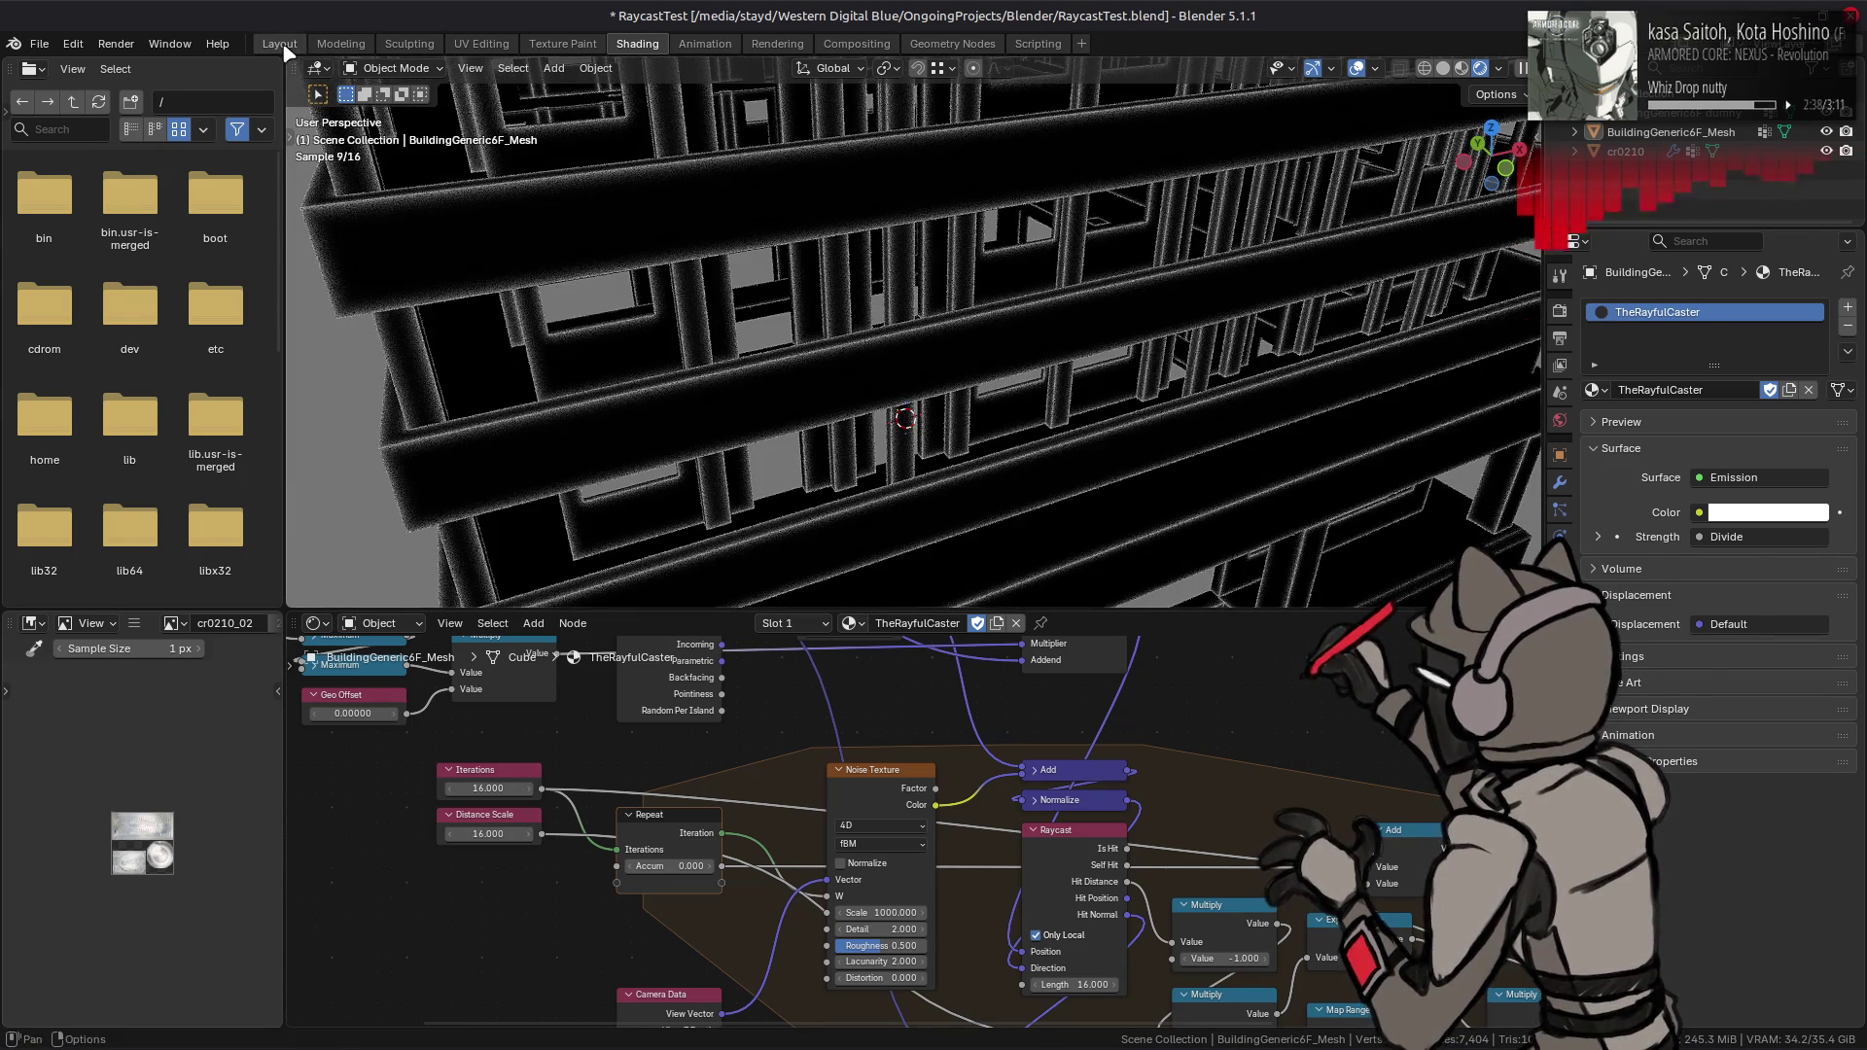
pyautogui.click(281, 45)
pyautogui.scroll(2, 691, 281)
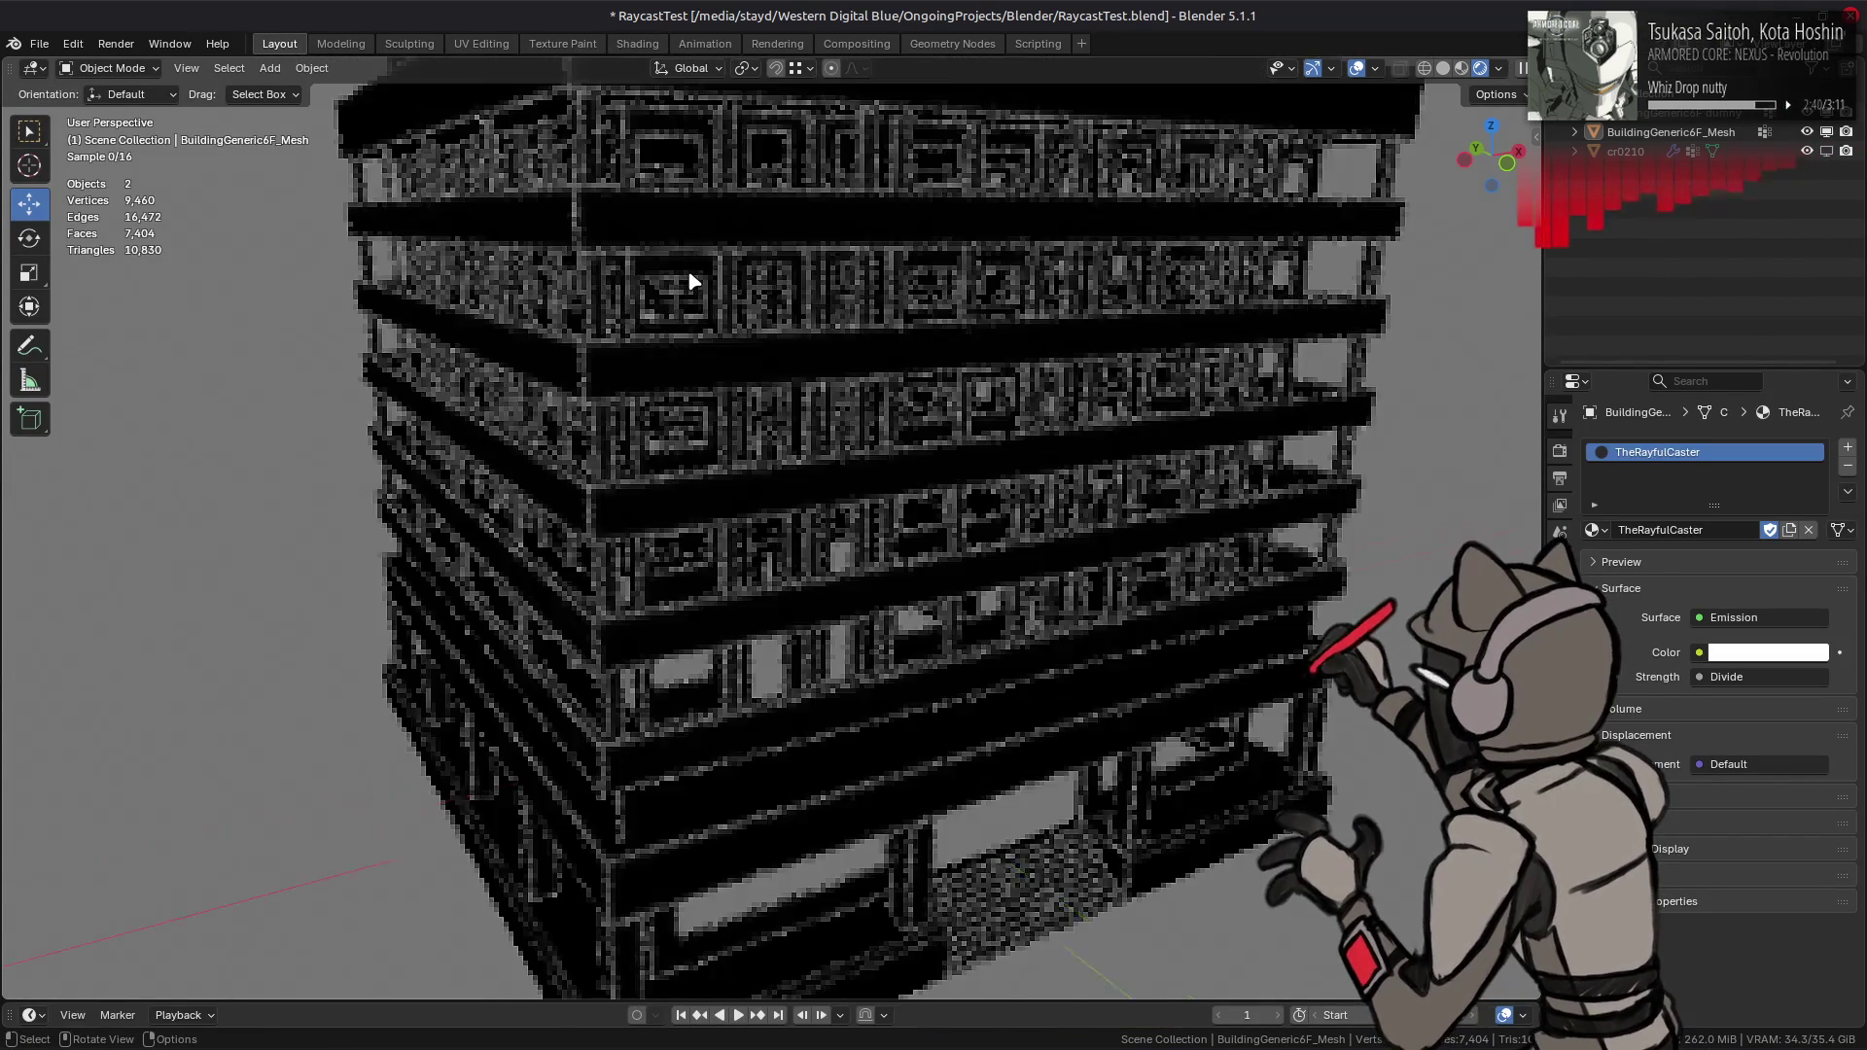
# - Preview TheRayfulCasterTheSequel, undo back to TheRayfulCaster, and reopen the Shading node tree
pyautogui.scroll(2, 689, 281)
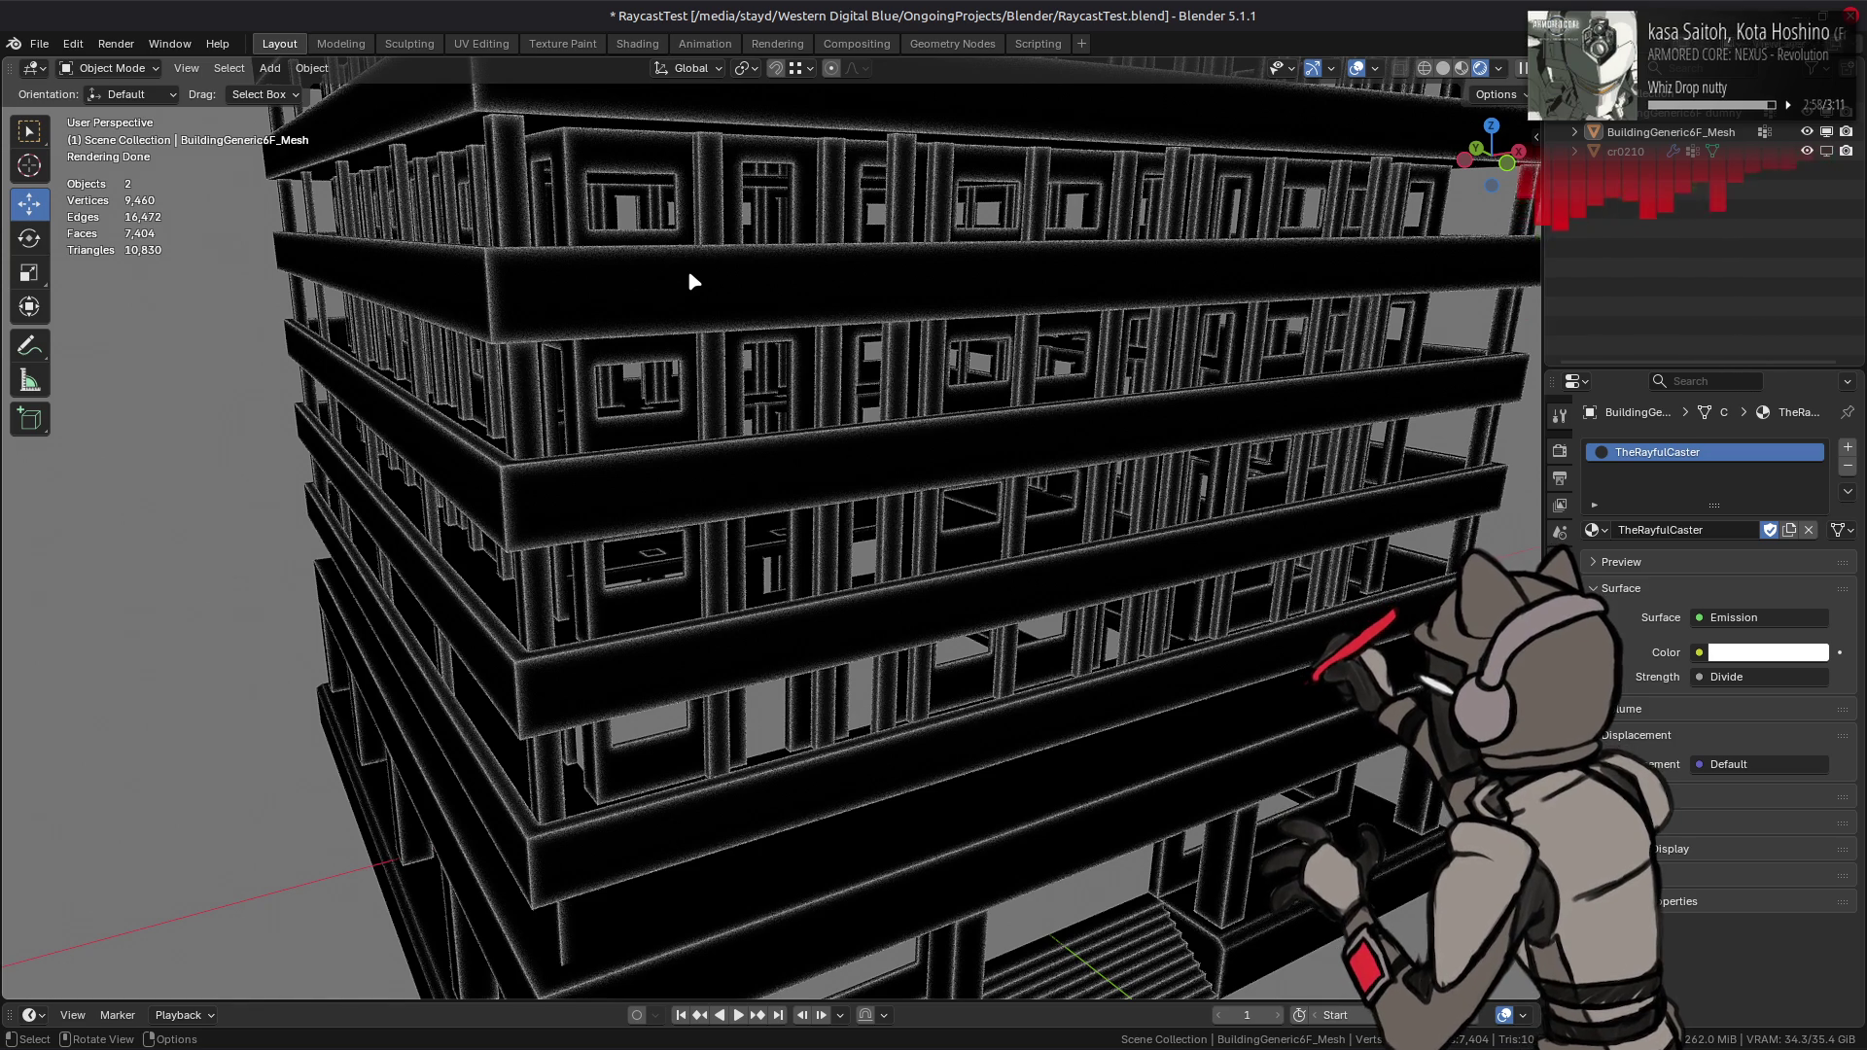
pyautogui.click(1593, 528)
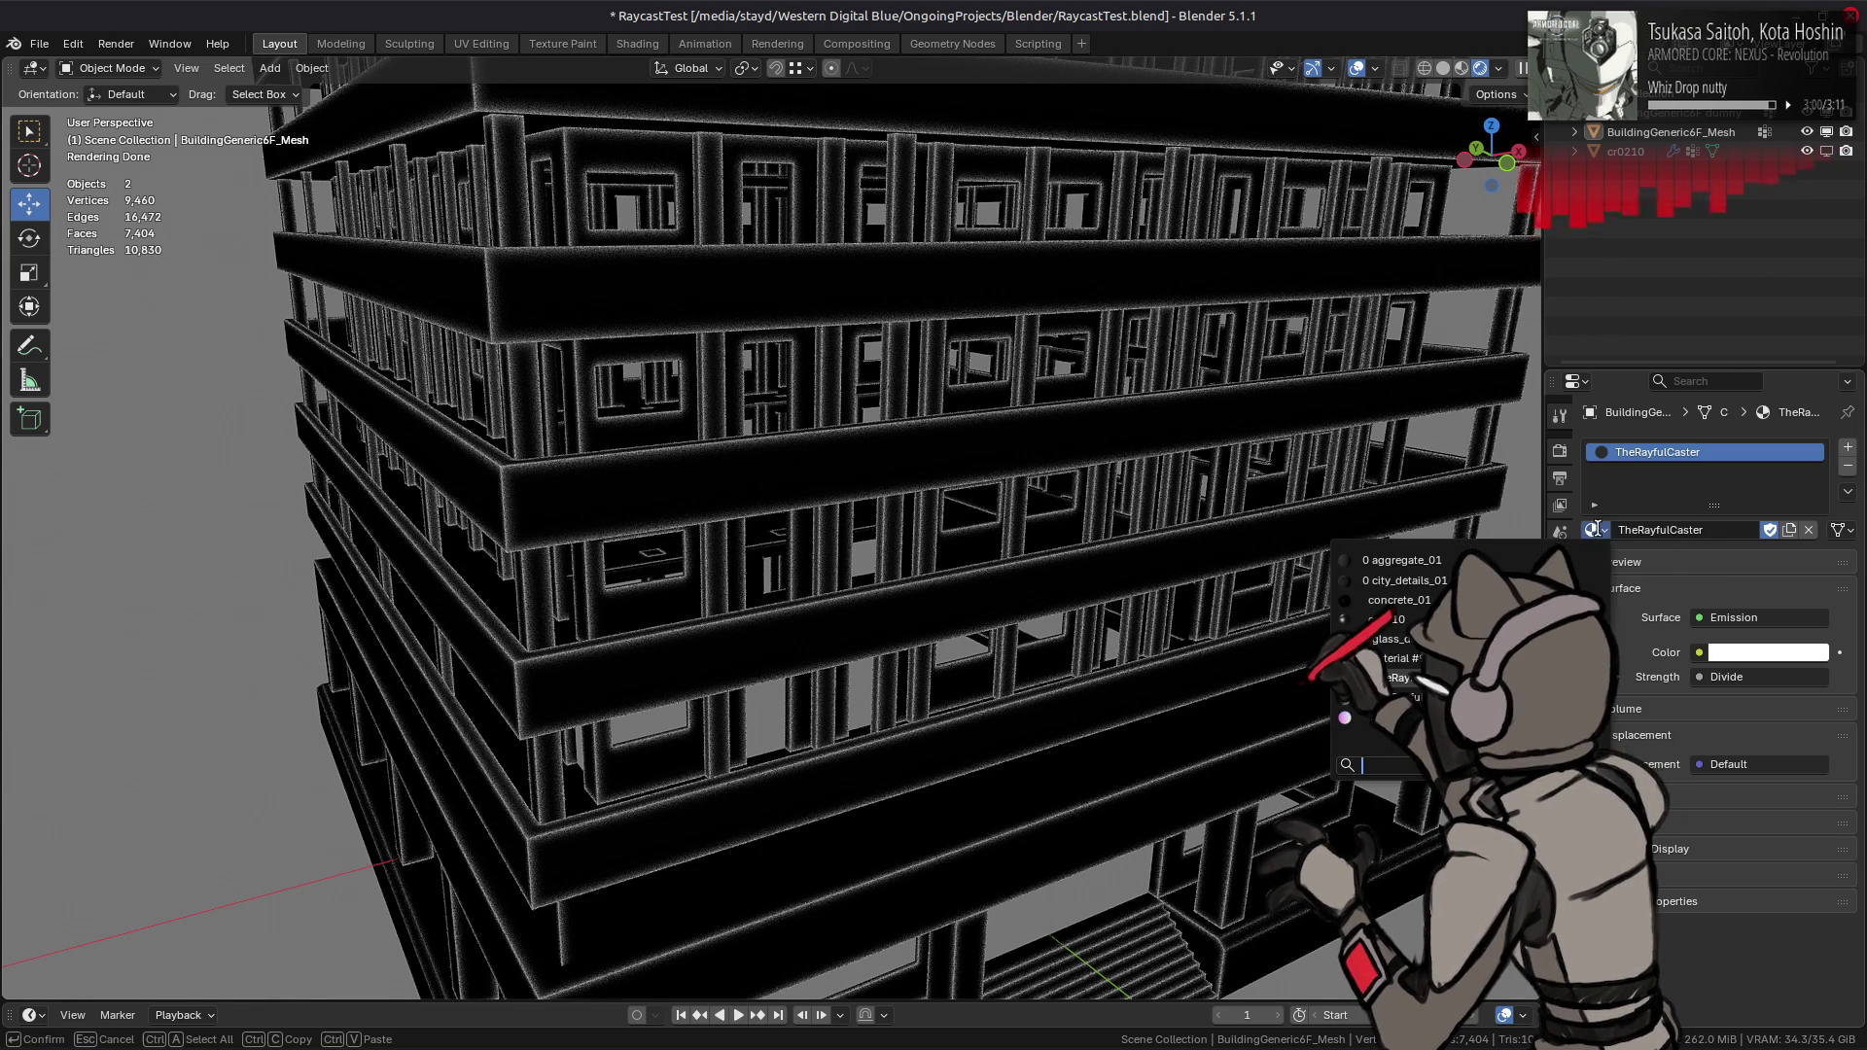
pyautogui.click(1381, 717)
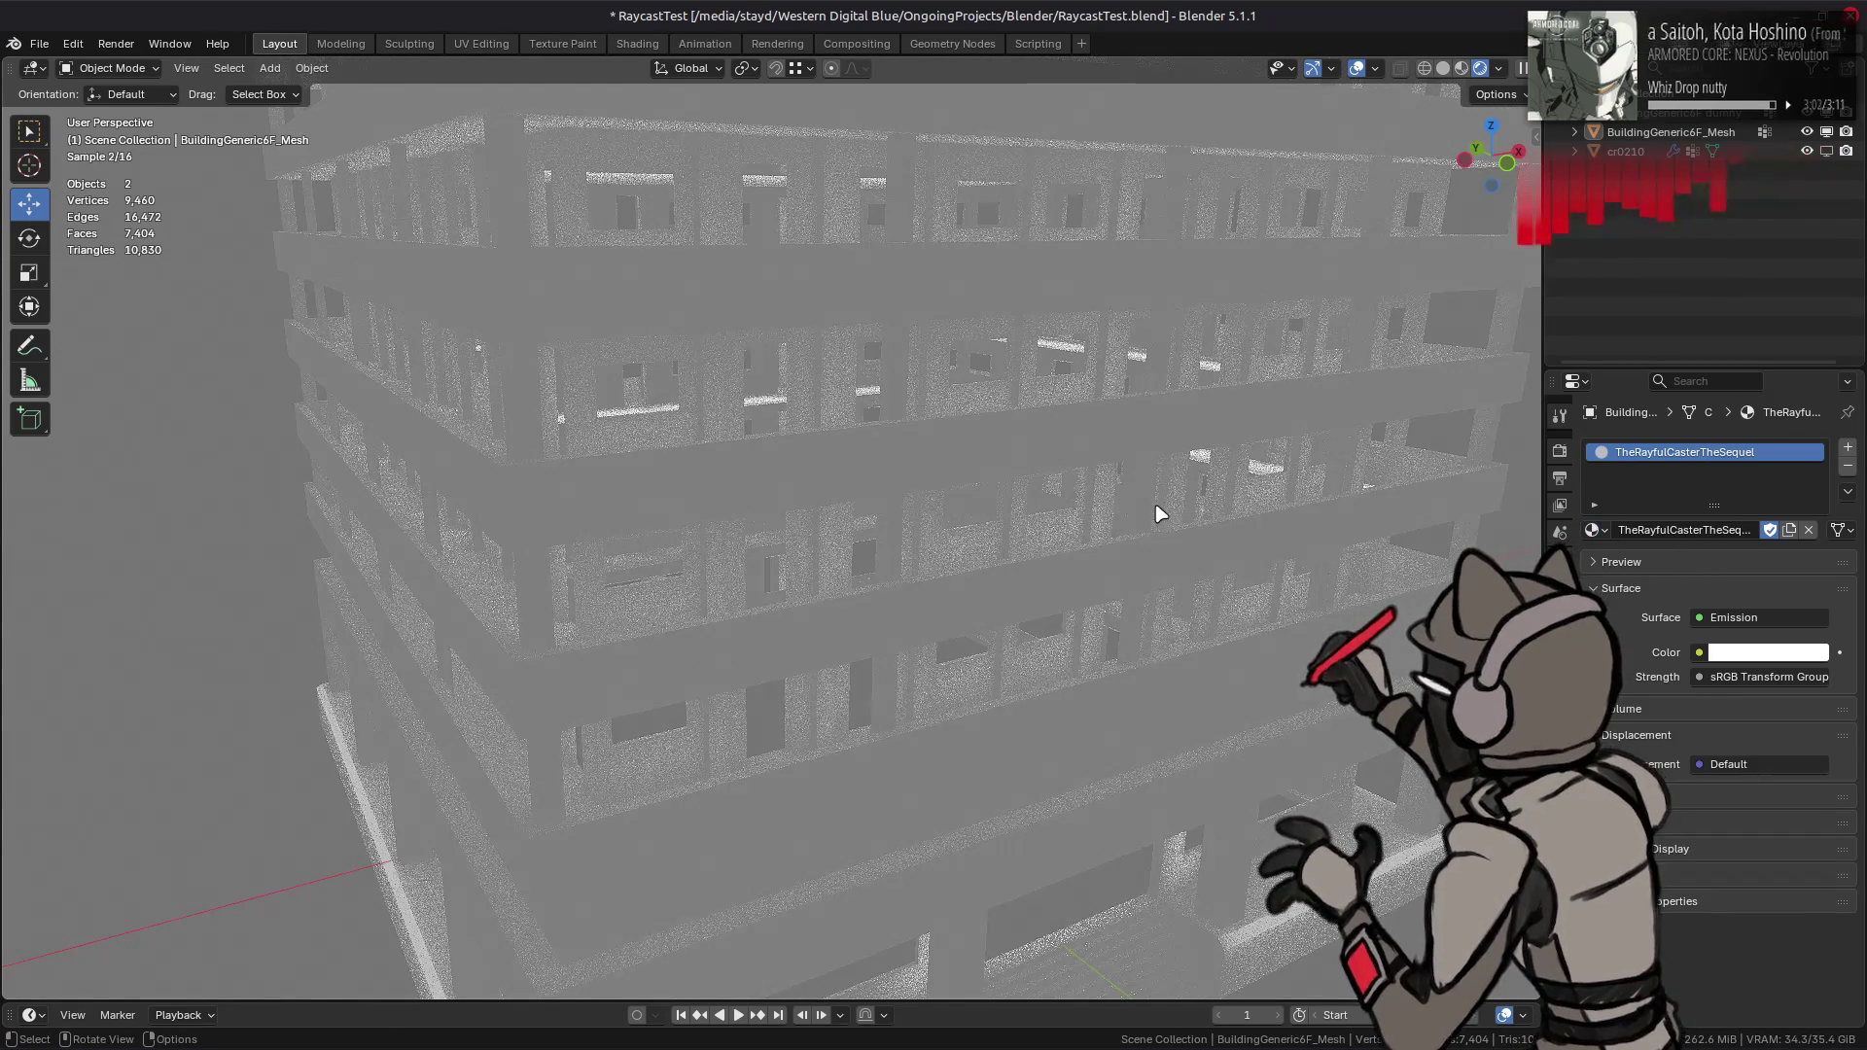
pyautogui.hotkey('ctrl', 'z')
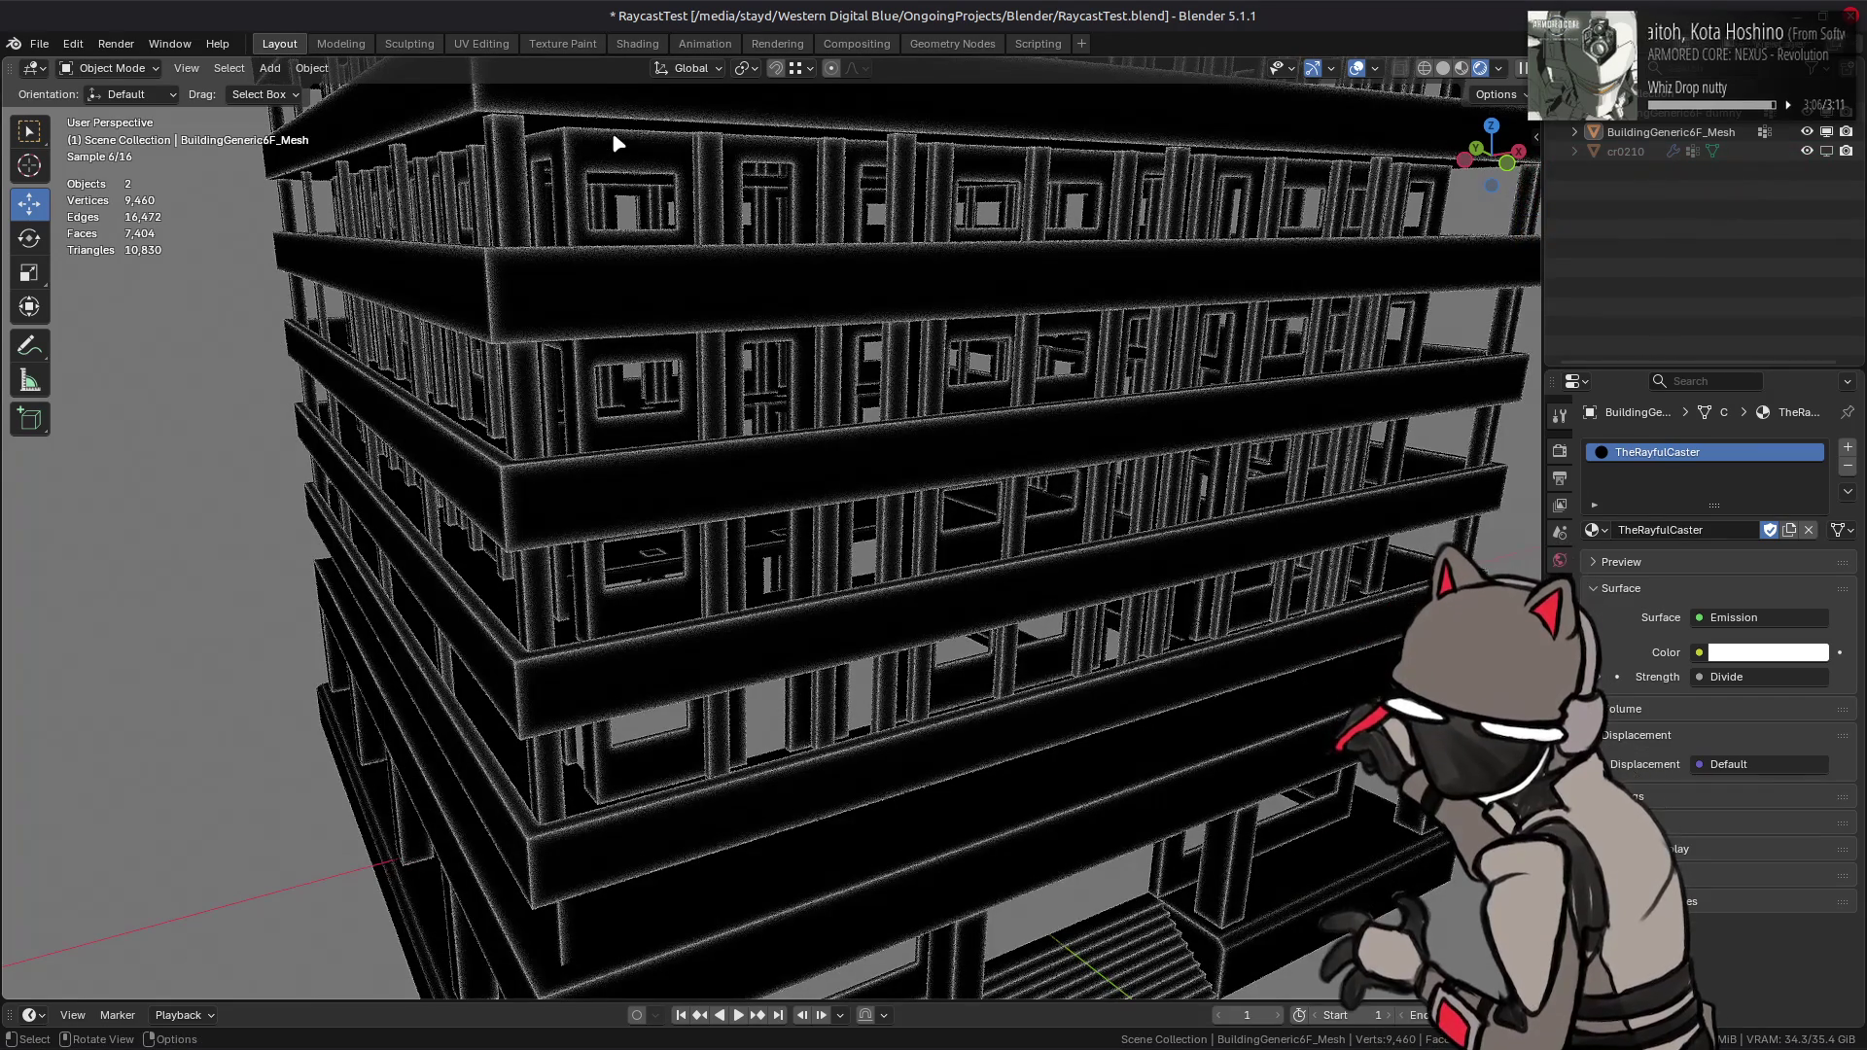
pyautogui.click(637, 44)
pyautogui.moveTo(802, 706); pyautogui.dragTo(775, 802, button='middle')
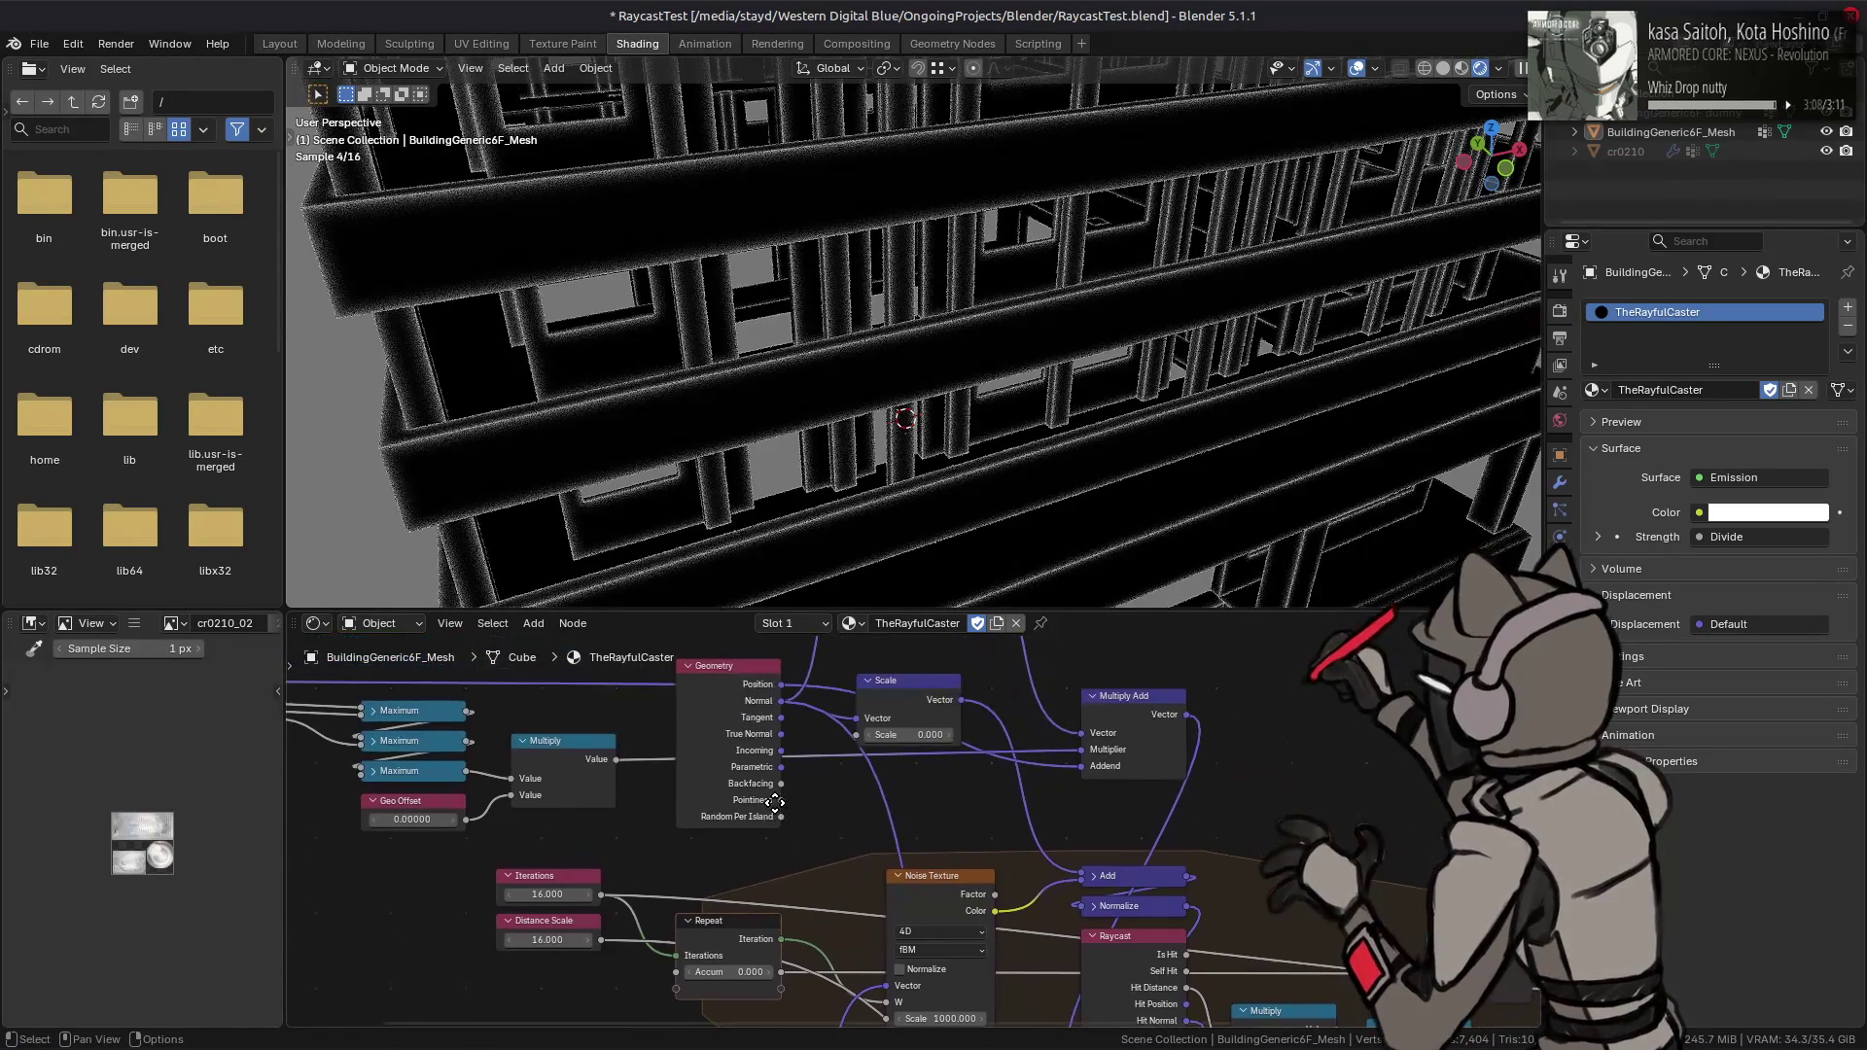
# - Change TheRayfulCaster's Noise Texture Scale from 1000 to 1024, then check the building render in Layout
pyautogui.moveTo(803, 708)
pyautogui.mouseDown(button='middle')
pyautogui.moveTo(757, 783)
pyautogui.moveTo(748, 720)
pyautogui.moveTo(659, 968)
pyautogui.moveTo(713, 880)
pyautogui.moveTo(668, 751)
pyautogui.mouseUp(button='middle')
pyautogui.moveTo(657, 743)
pyautogui.mouseDown()
pyautogui.moveTo(692, 955)
pyautogui.moveTo(720, 836)
pyautogui.moveTo(758, 814)
pyautogui.mouseUp()
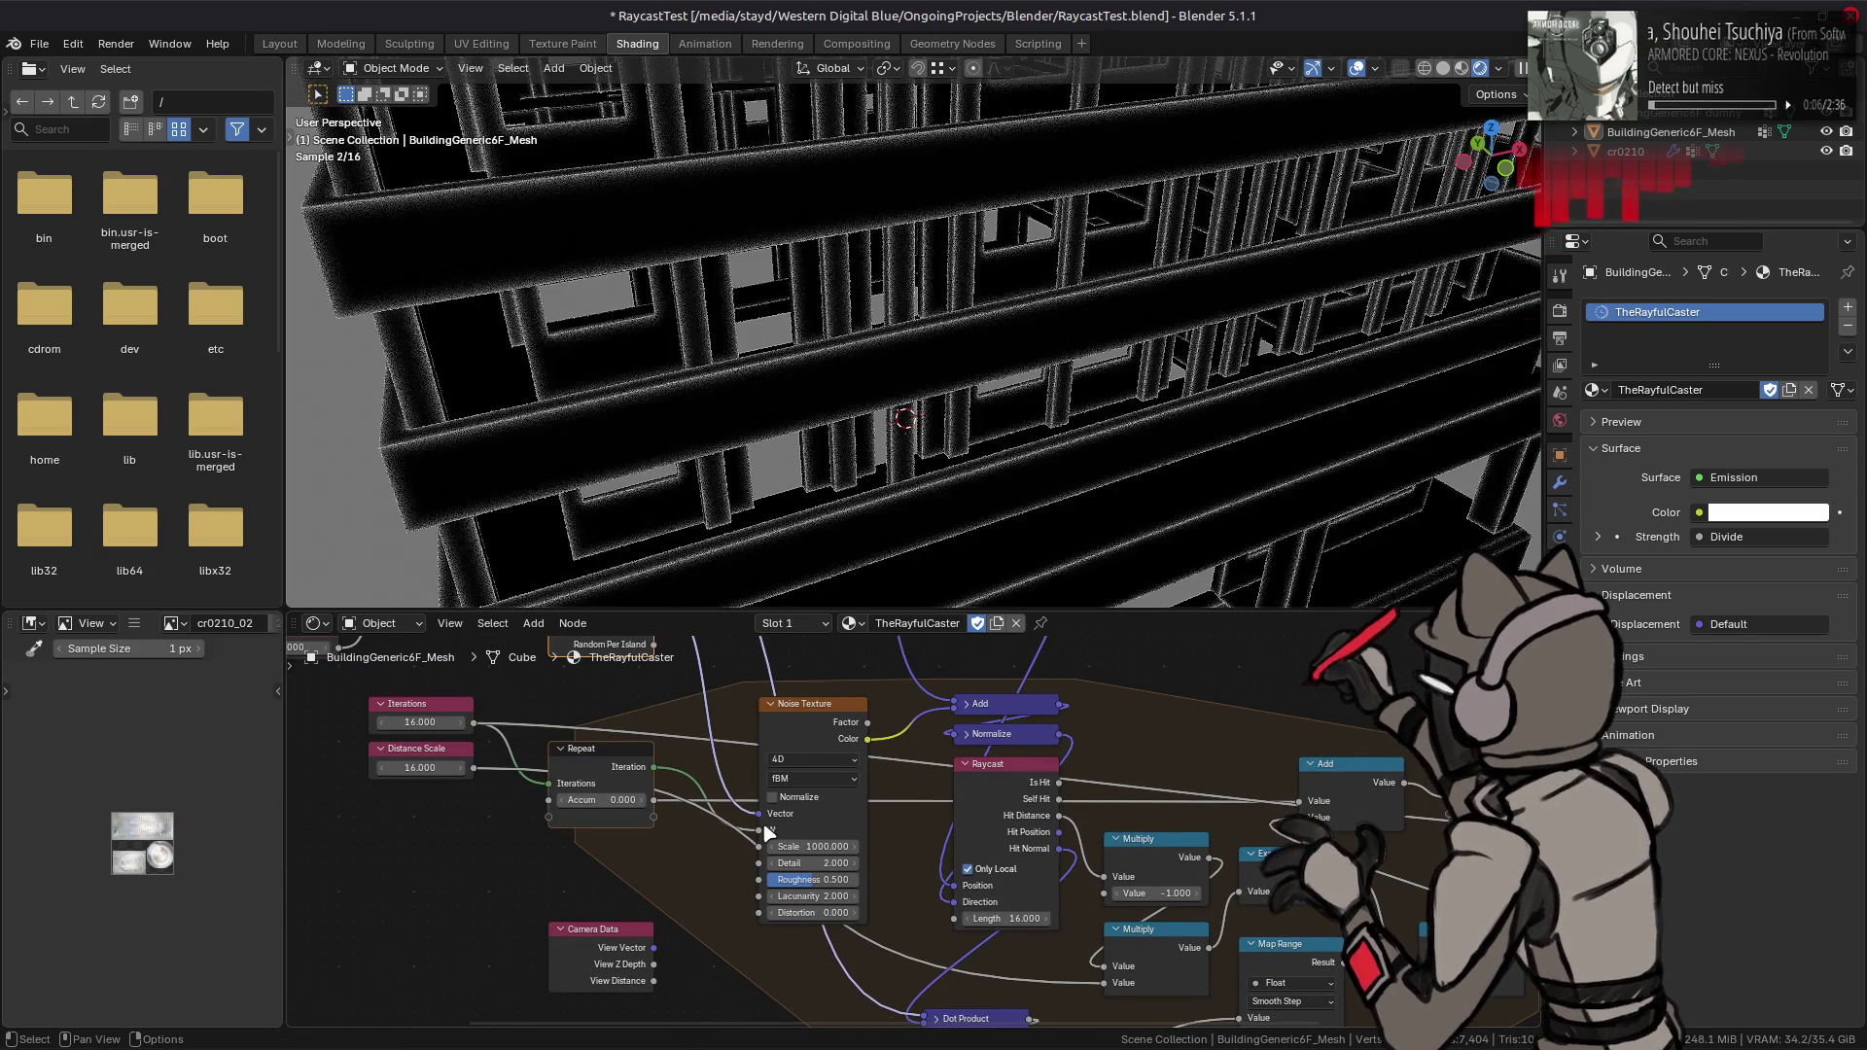
pyautogui.click(812, 847)
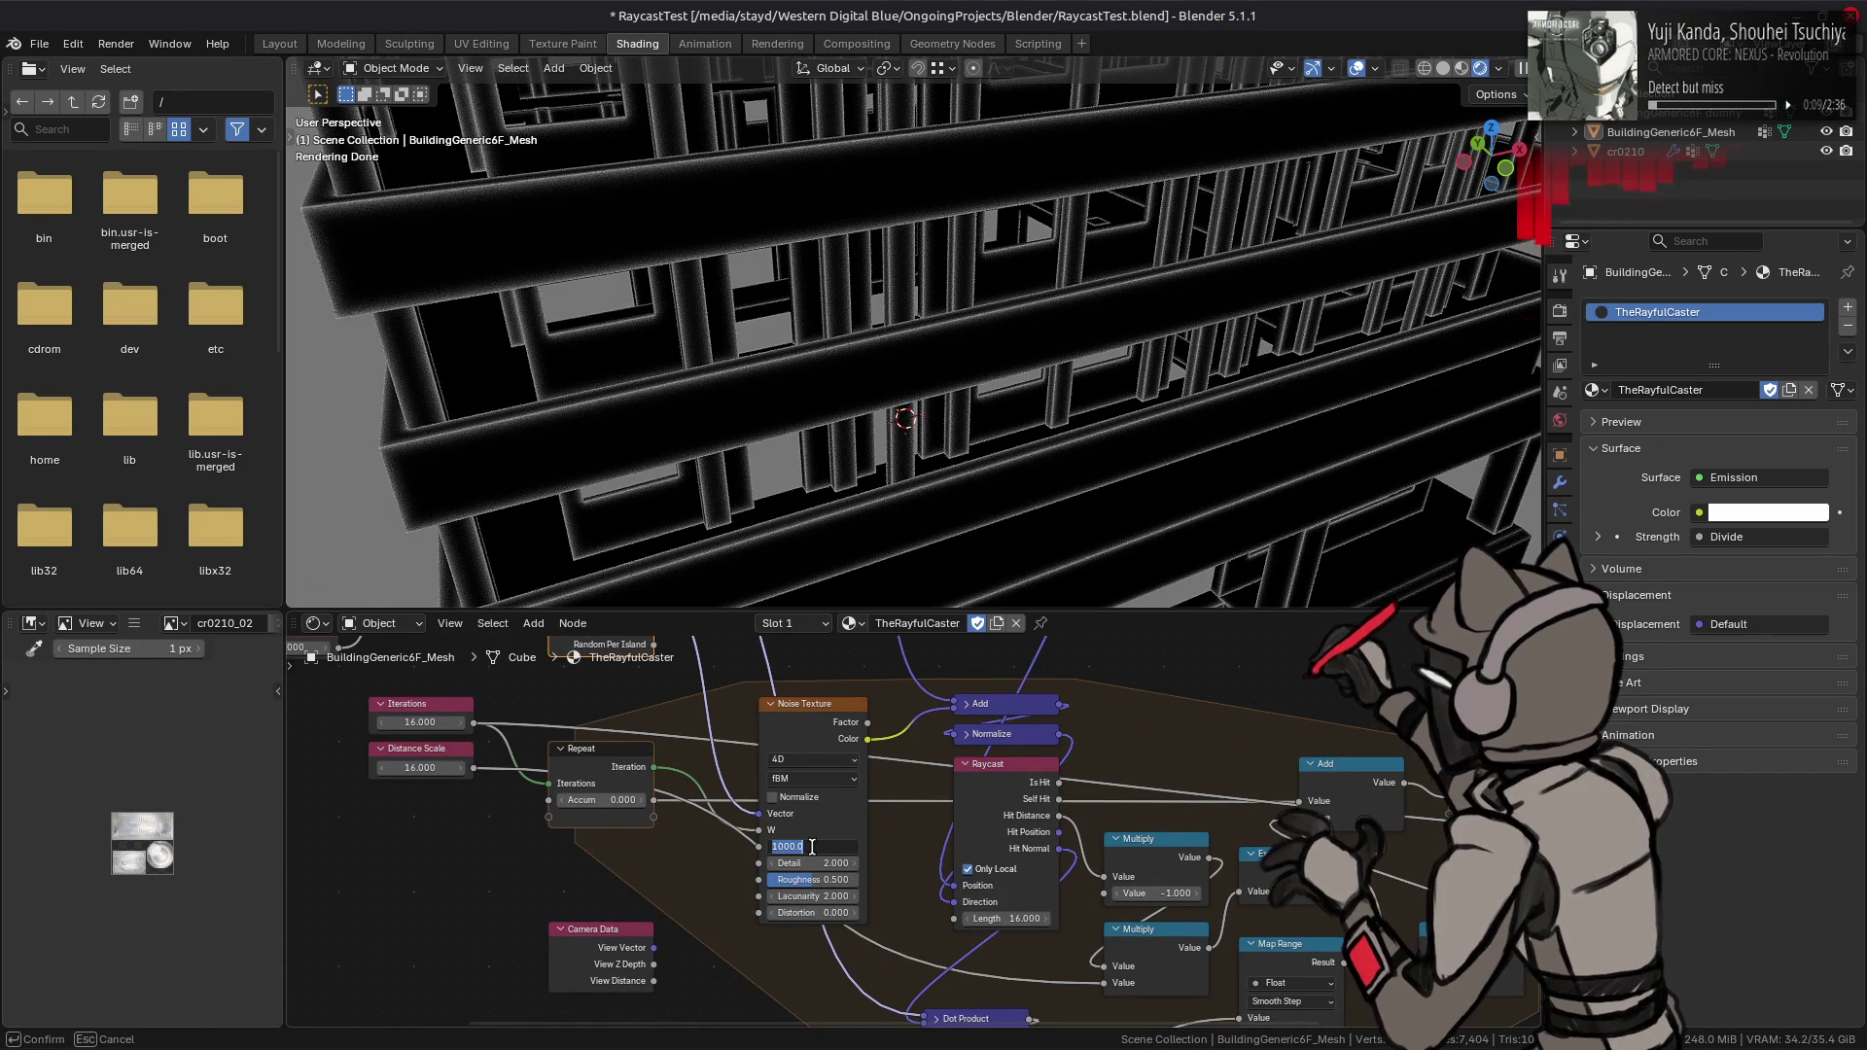
pyautogui.write('024')
pyautogui.press('Return')
pyautogui.click(584, 931)
pyautogui.click(280, 43)
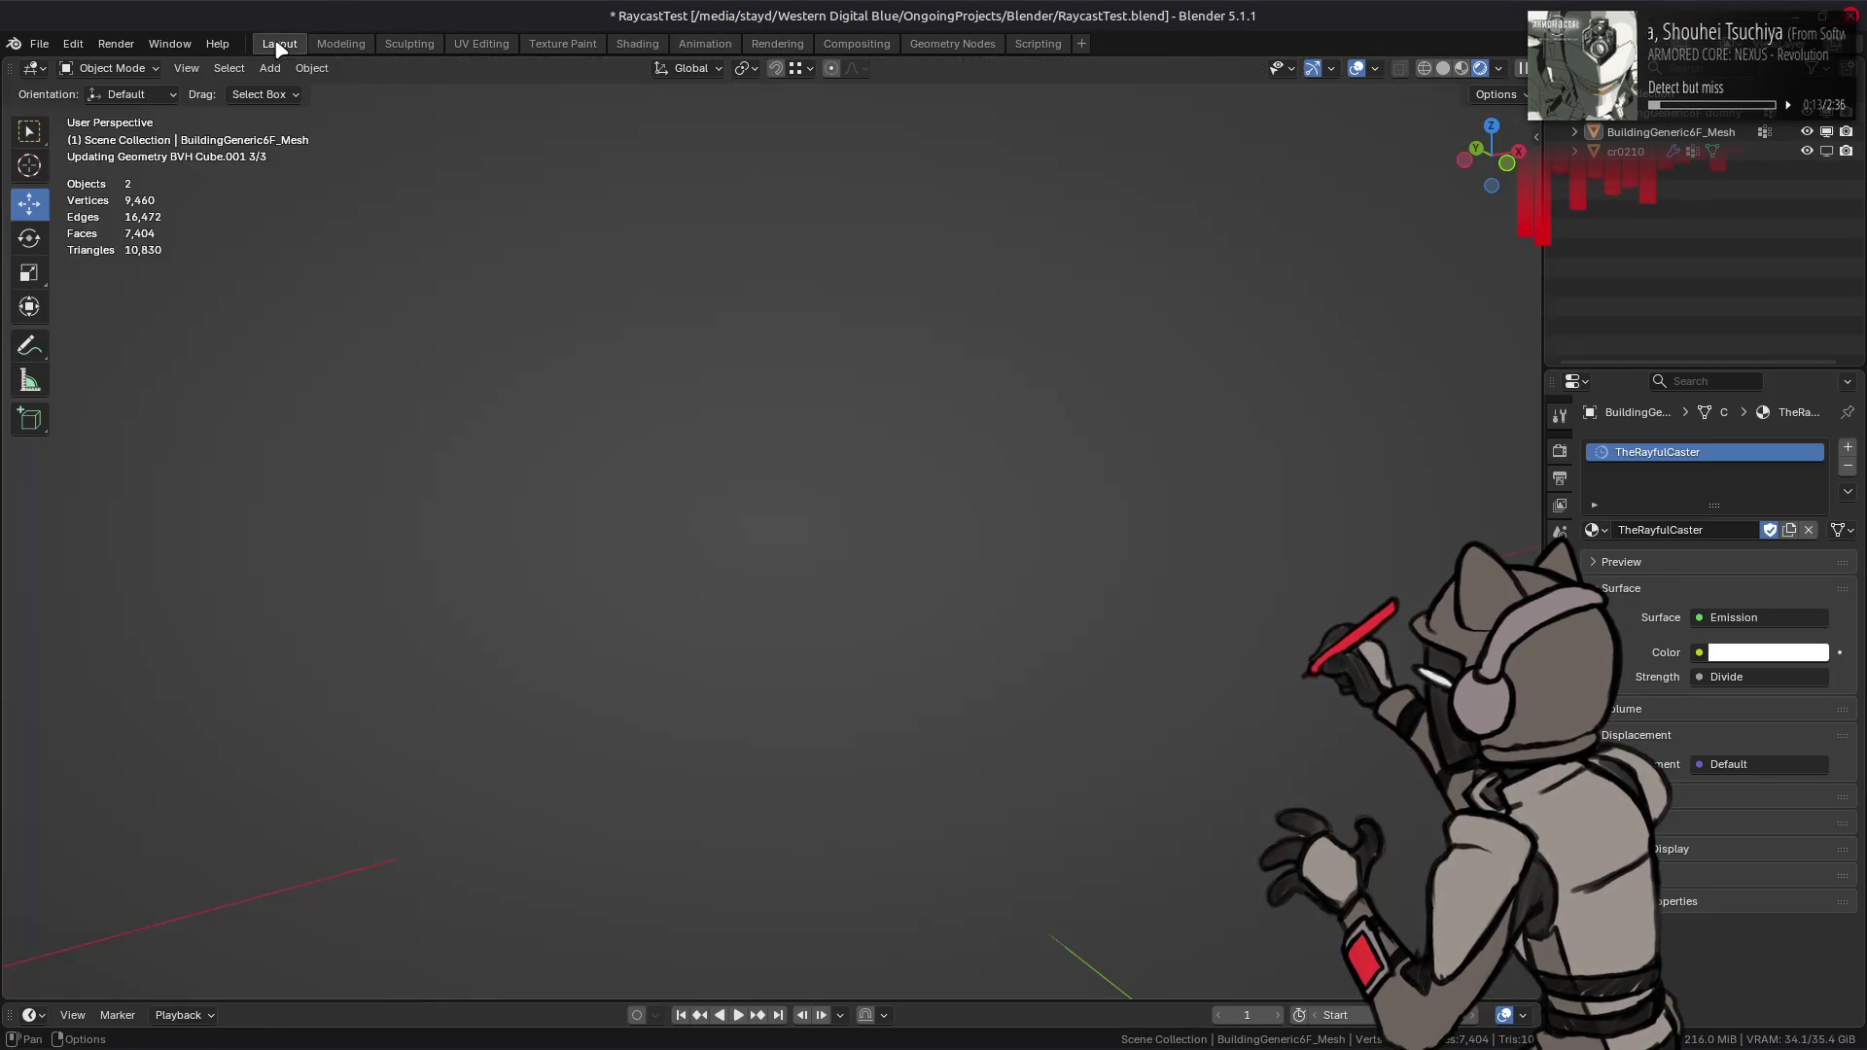
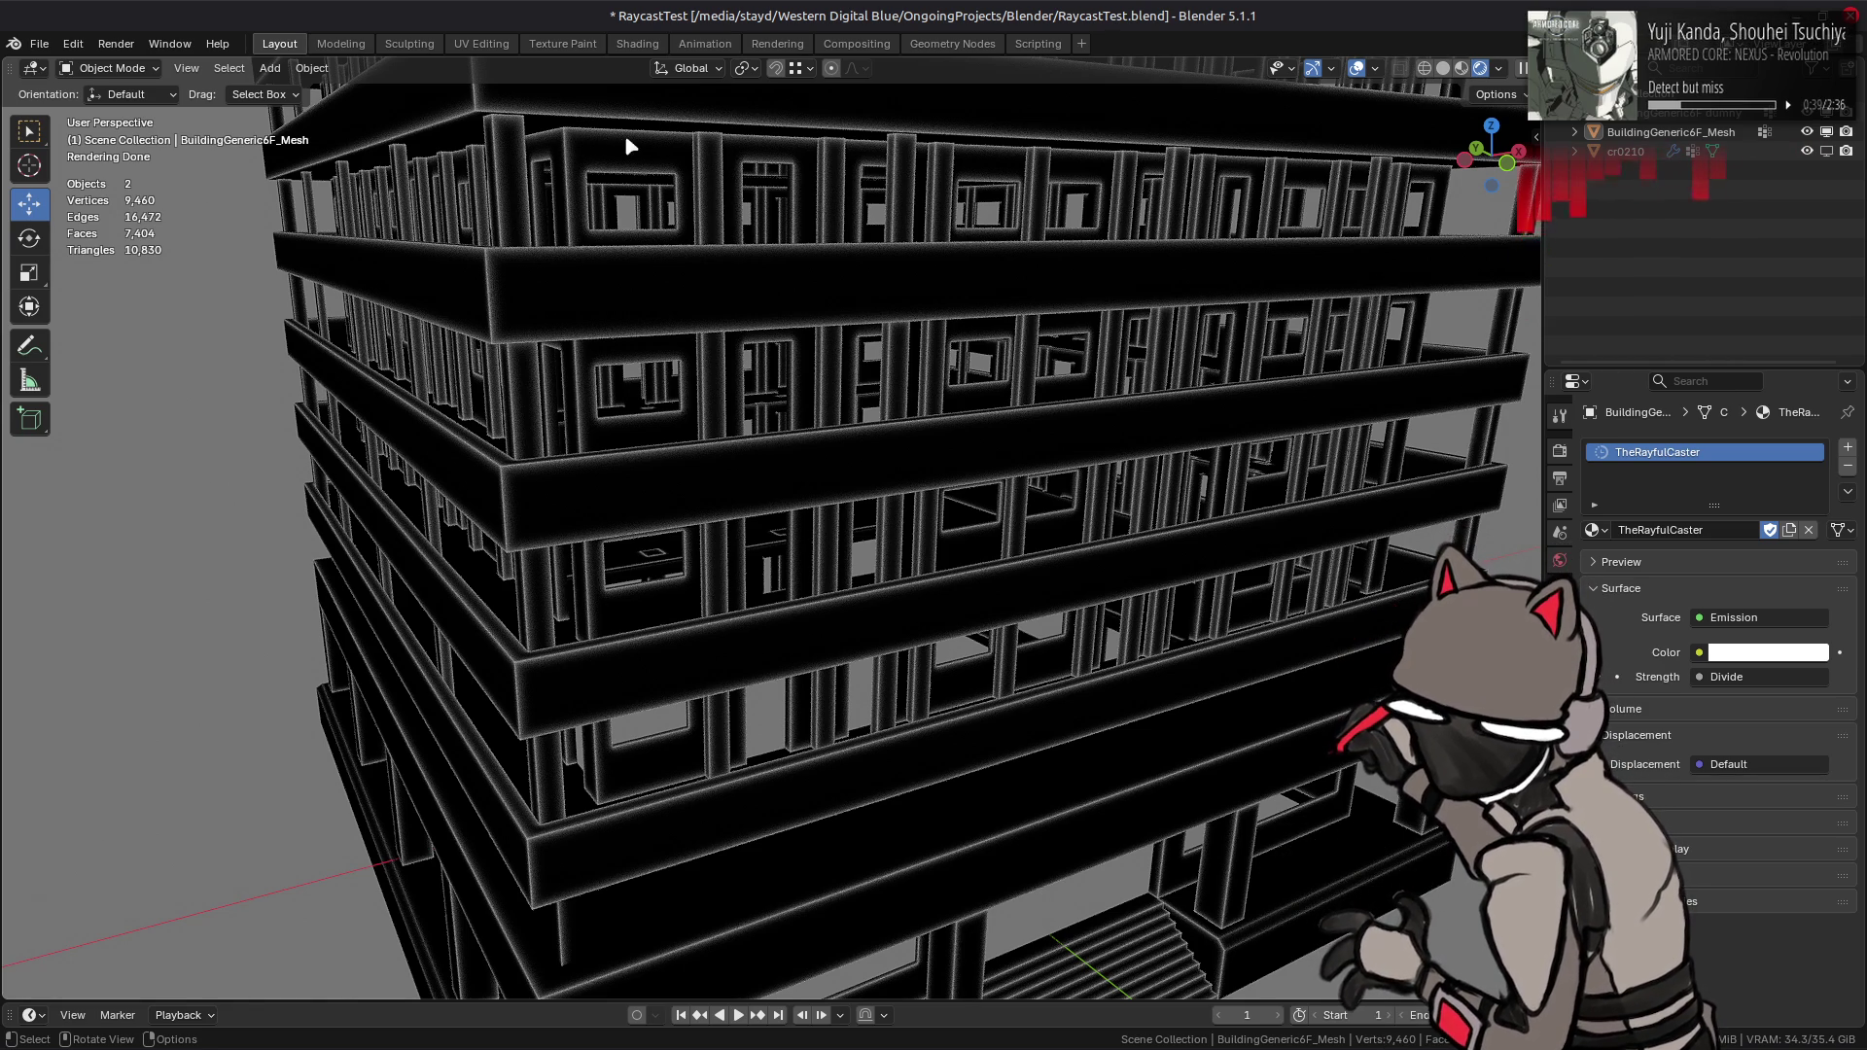
# - Select the BuildingGeneric6F_Mesh, briefly isolate it, then reveal the other objects again
pyautogui.moveTo(702, 161)
pyautogui.mouseDown(button='middle')
pyautogui.moveTo(783, 250)
pyautogui.moveTo(792, 324)
pyautogui.moveTo(761, 250)
pyautogui.mouseUp(button='middle')
pyautogui.moveTo(866, 611)
pyautogui.mouseDown(button='middle')
pyautogui.moveTo(844, 470)
pyautogui.moveTo(831, 502)
pyautogui.moveTo(851, 509)
pyautogui.mouseUp(button='middle')
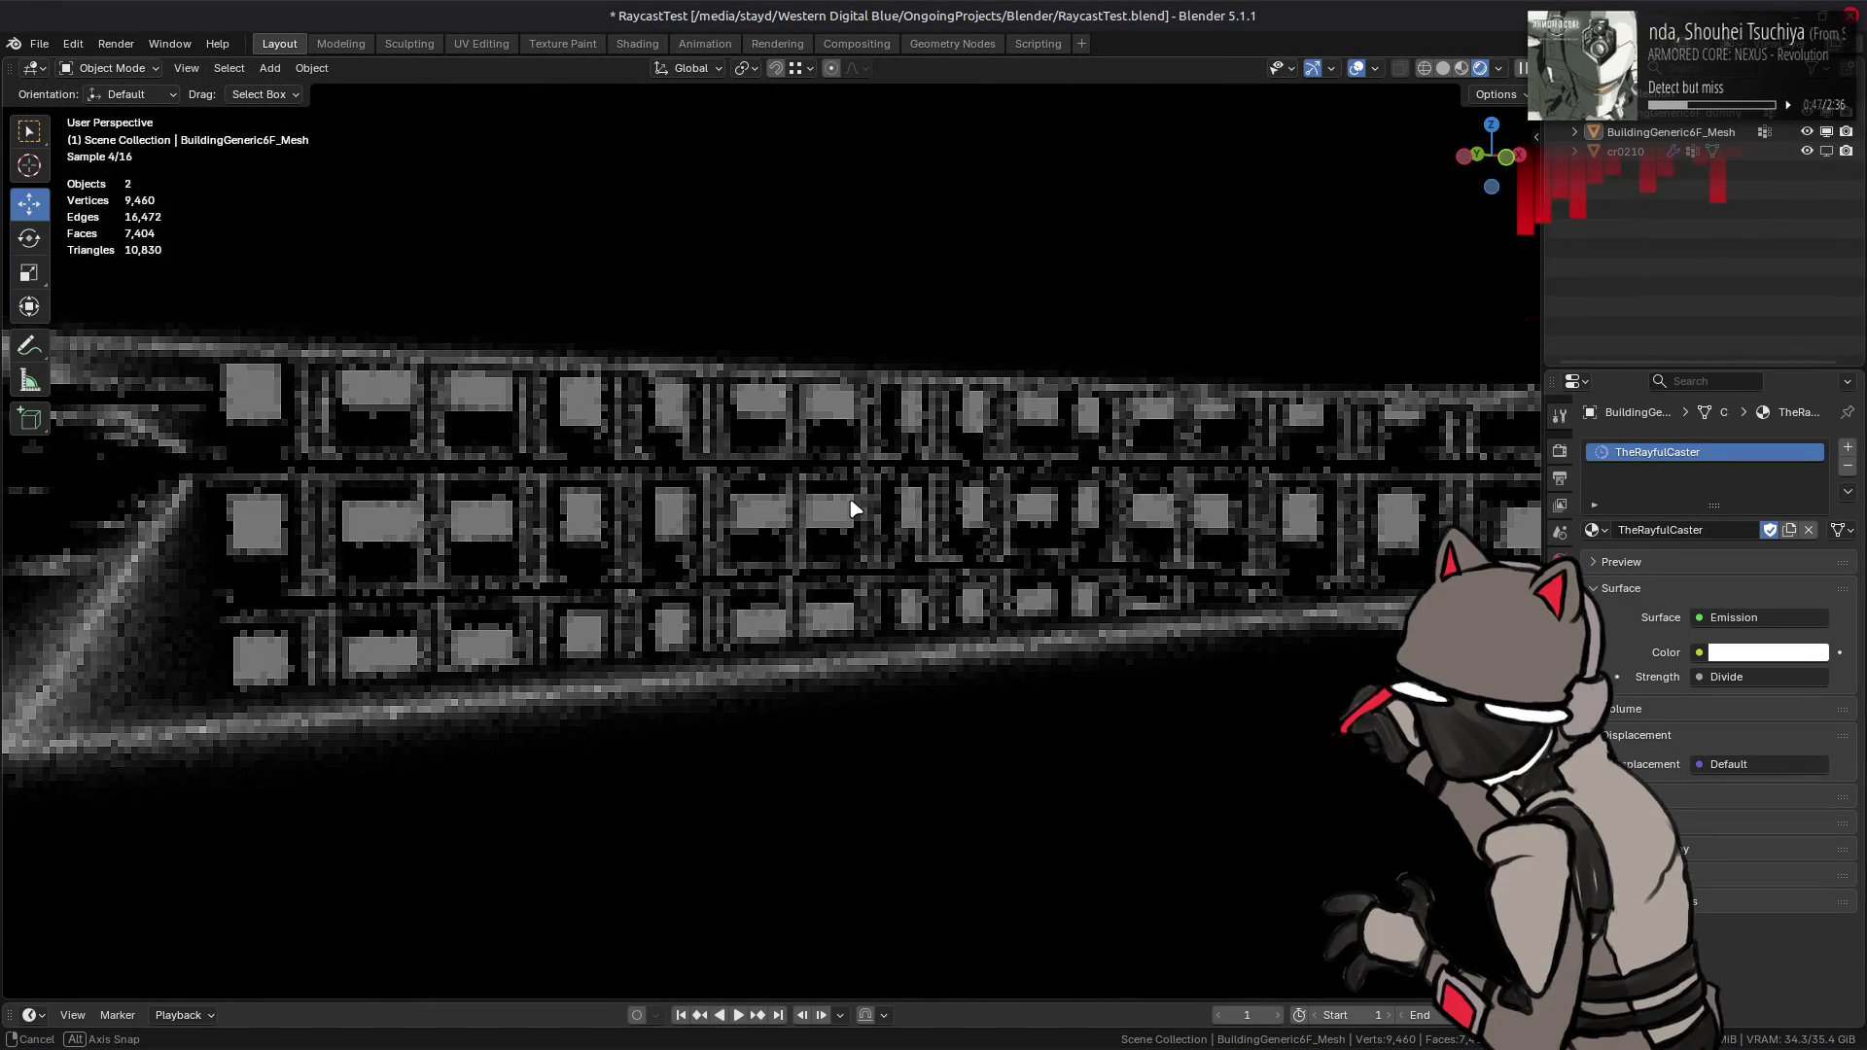
pyautogui.click(864, 461)
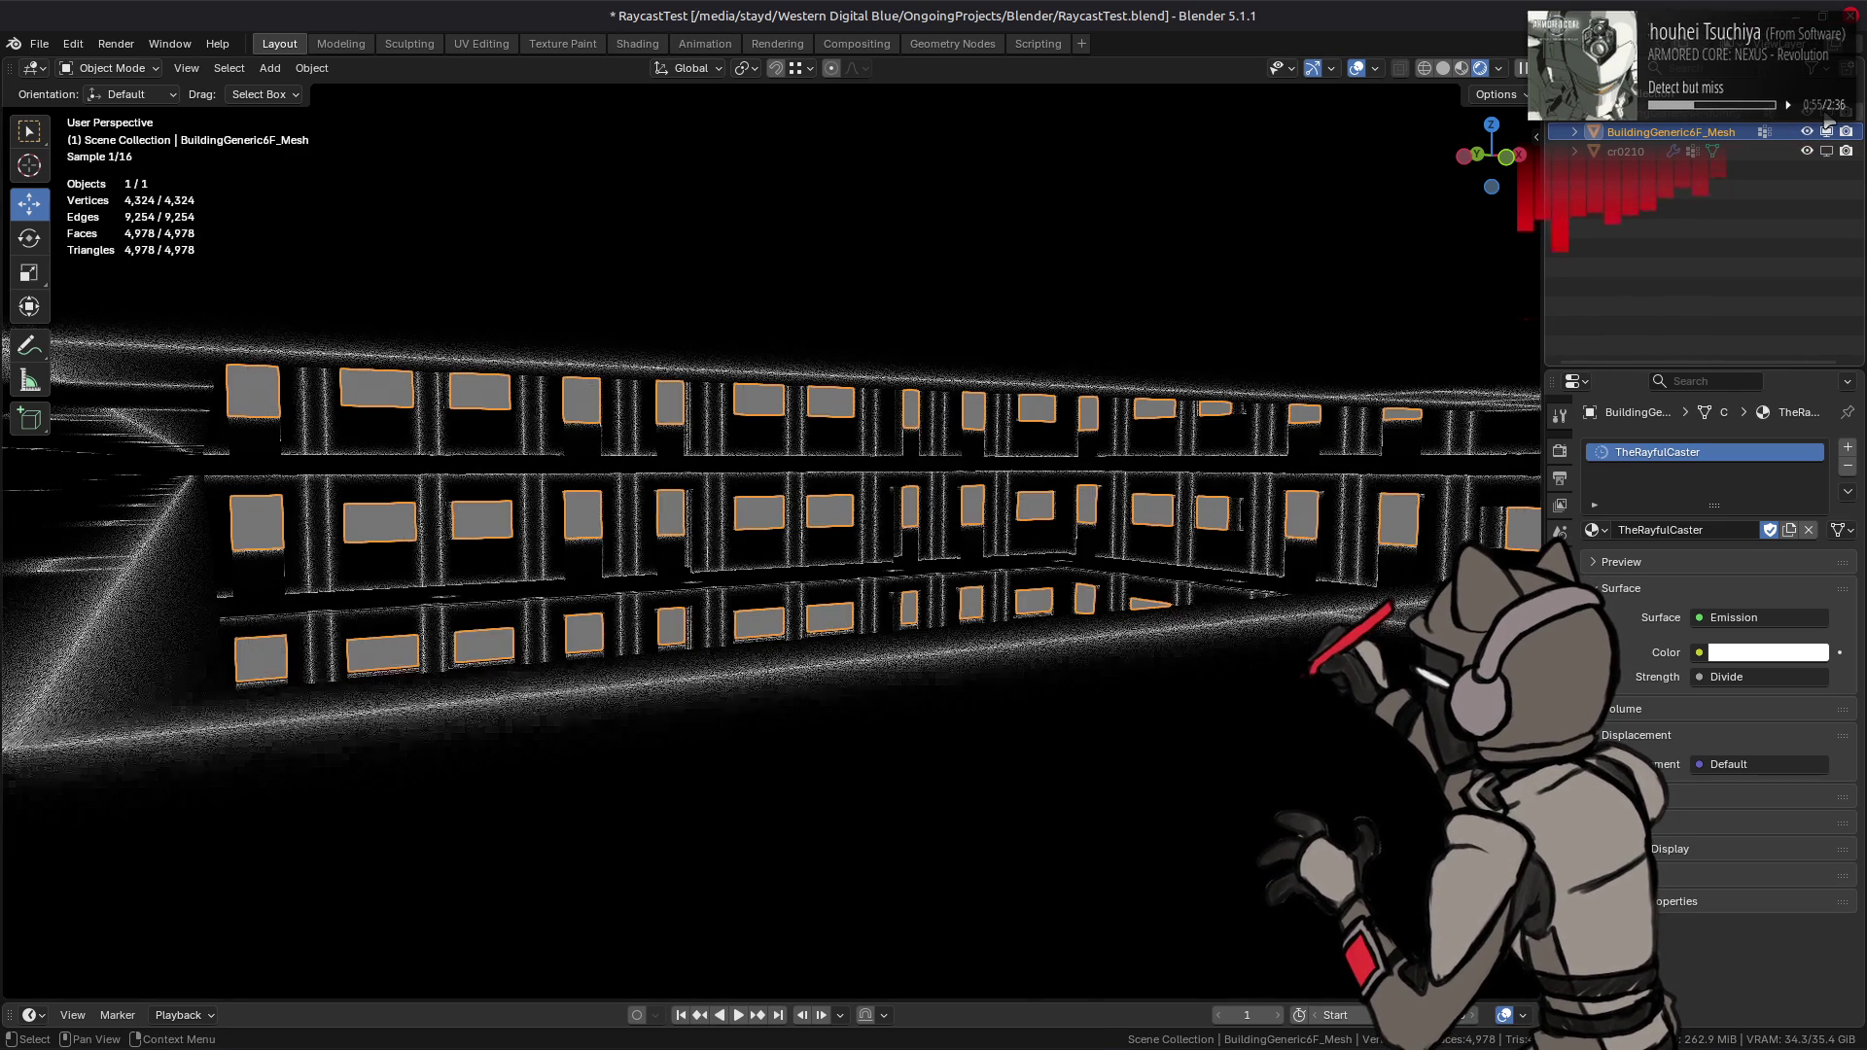
pyautogui.hotkey('shift', 'h')
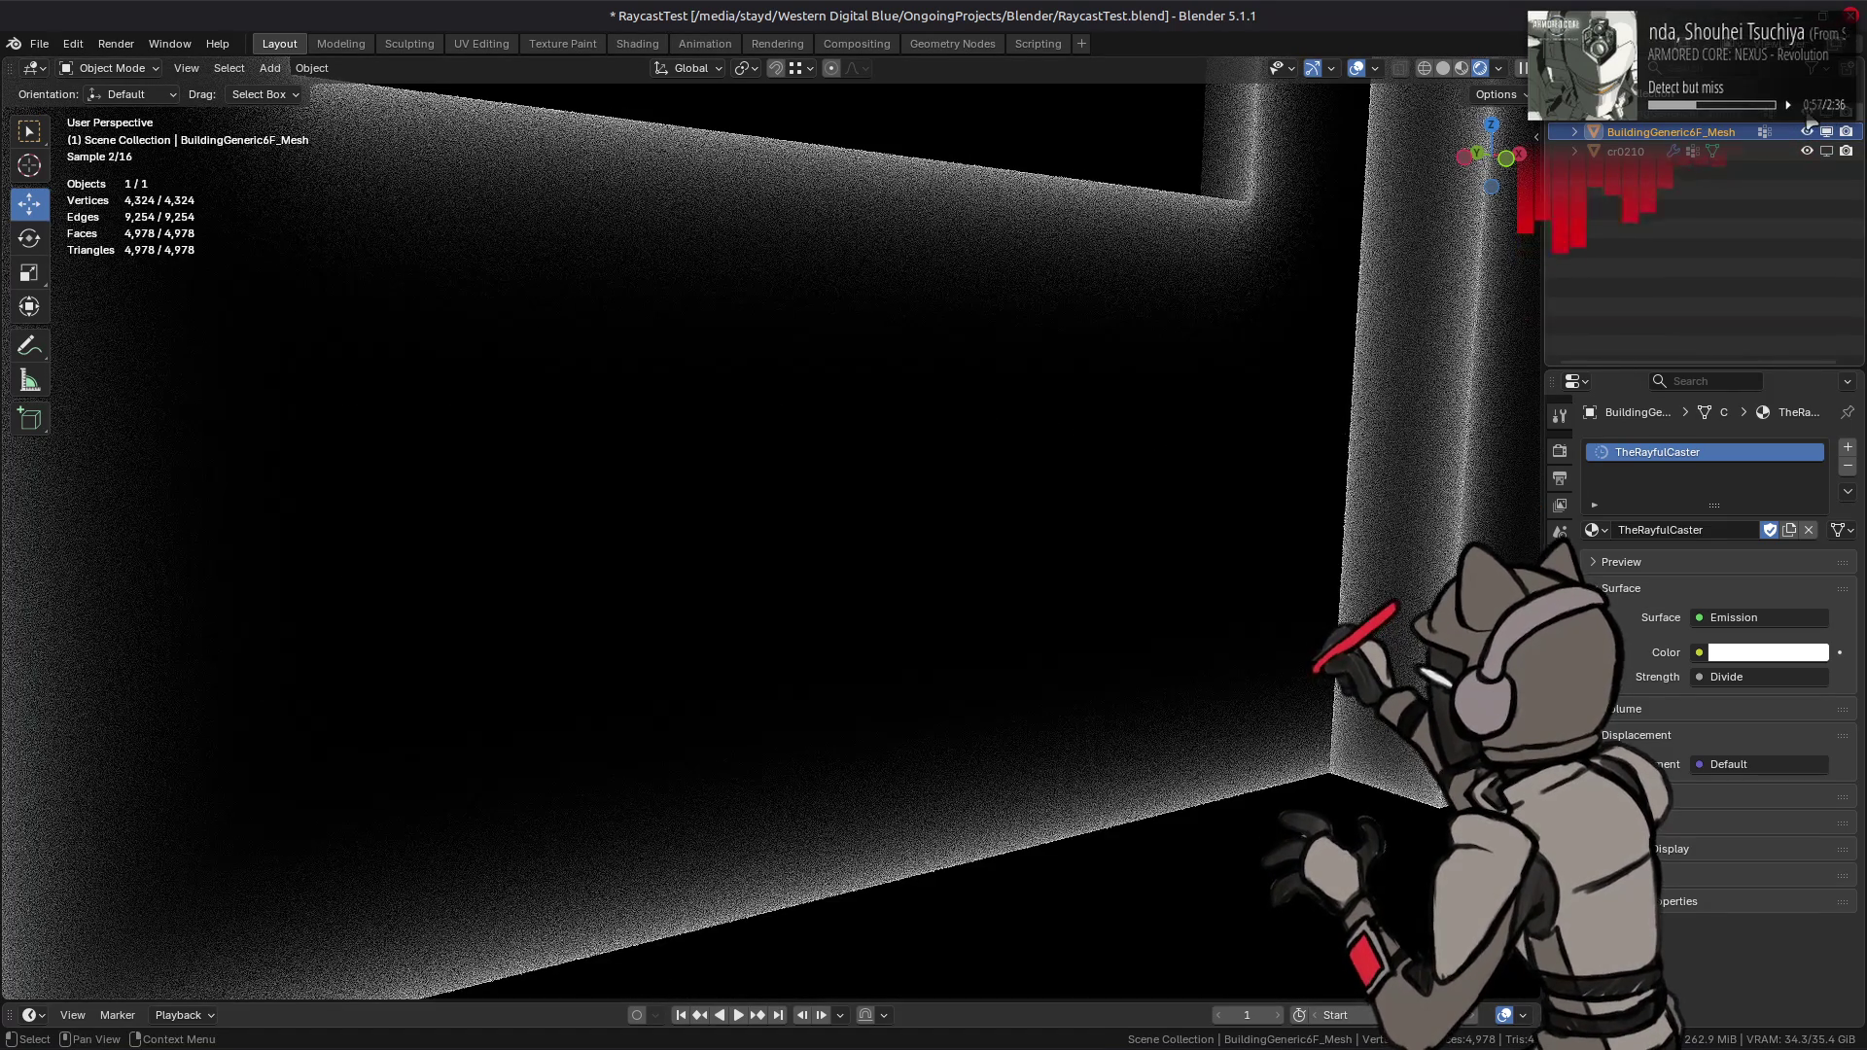
pyautogui.hotkey('alt', 'h')
# - Delete the BuildingGeneric6F dummy object, then undo the deletion
pyautogui.click(1661, 113)
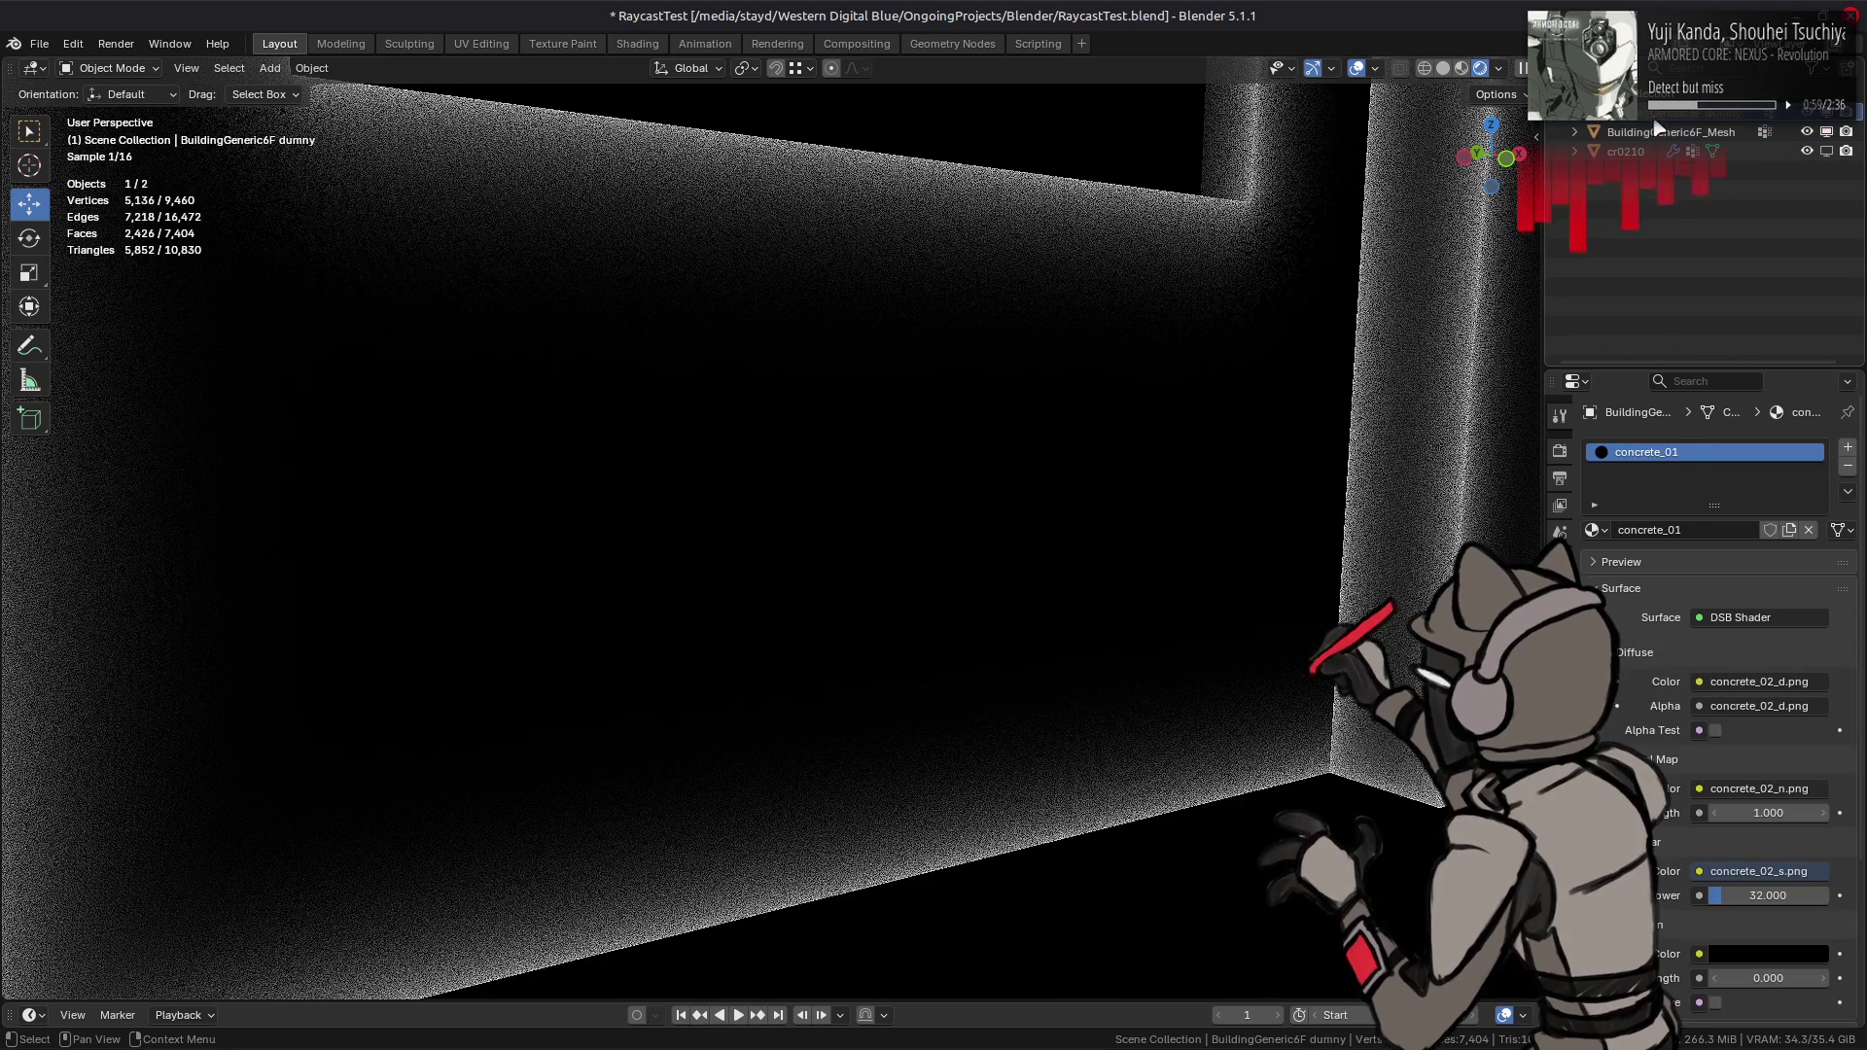
pyautogui.press('x')
pyautogui.click(1419, 250)
pyautogui.moveTo(1284, 421)
pyautogui.mouseDown(button='middle')
pyautogui.moveTo(1255, 559)
pyautogui.moveTo(1167, 283)
pyautogui.moveTo(1140, 387)
pyautogui.mouseUp(button='middle')
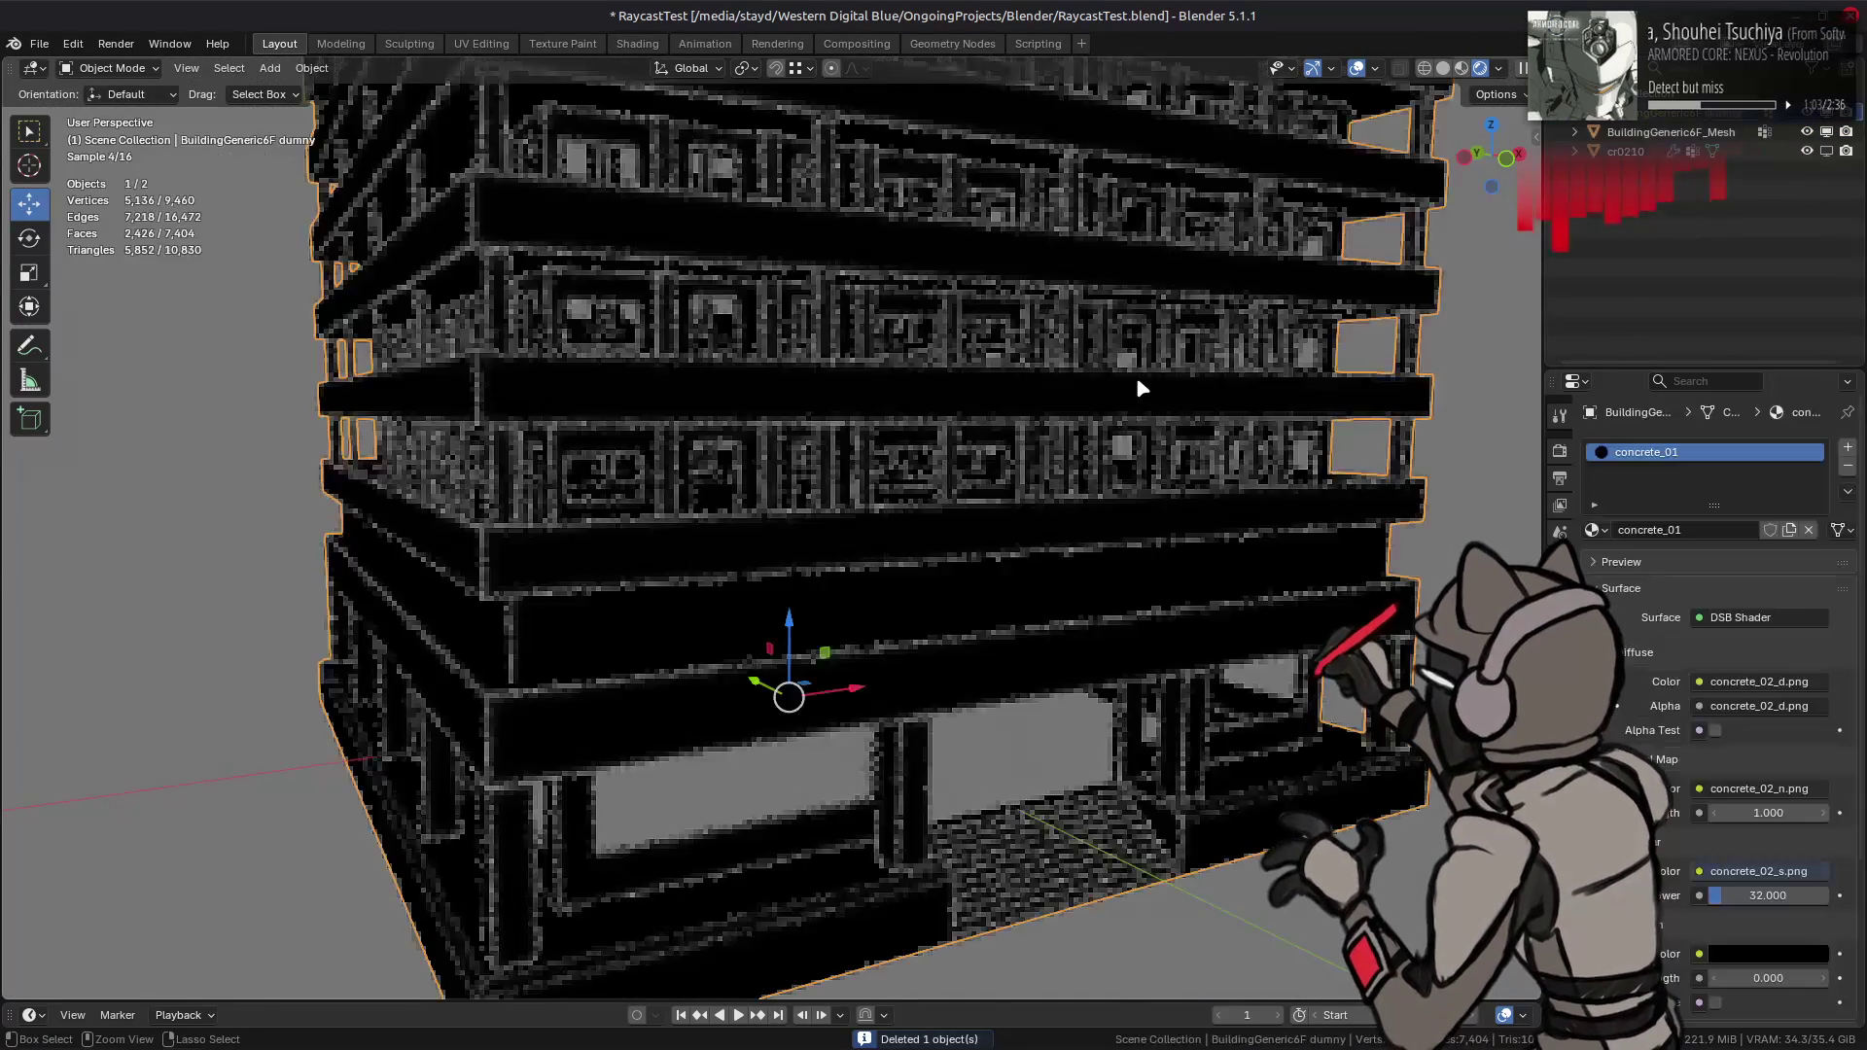
pyautogui.hotkey('ctrl', 'z')
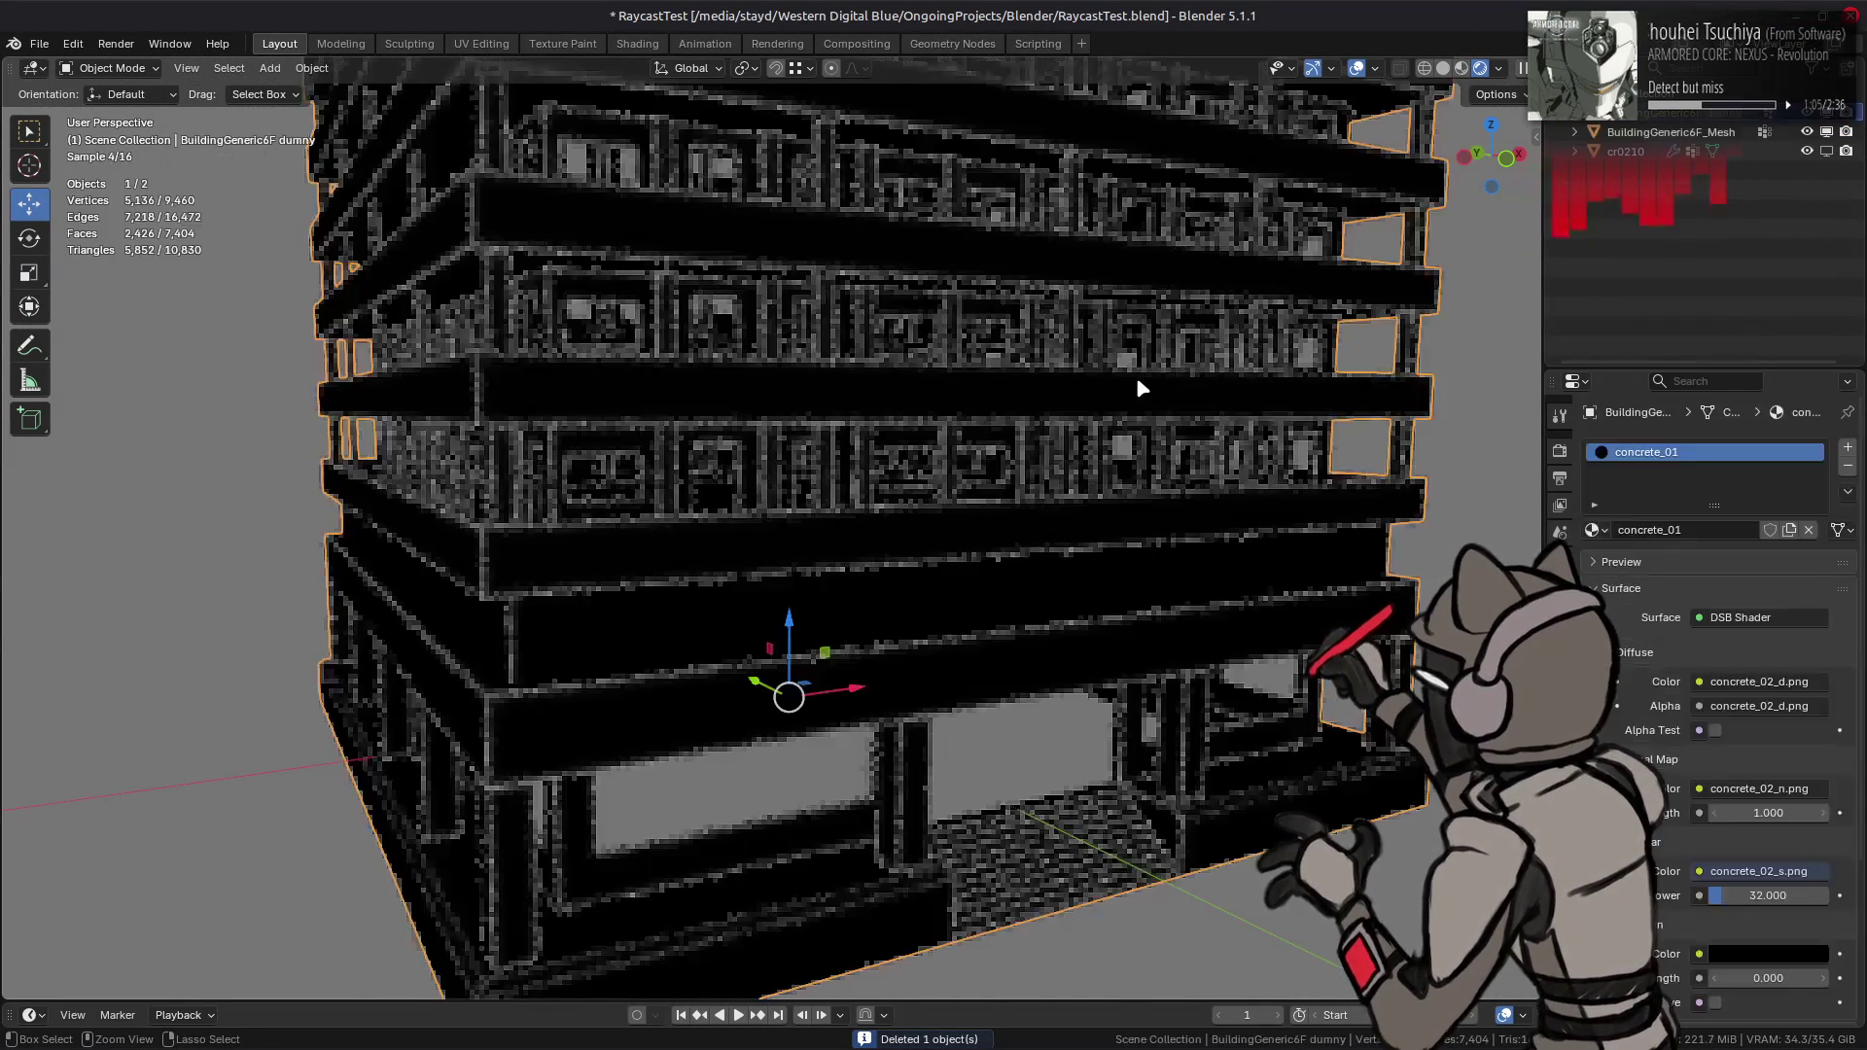
# - In the Shading workspace, toggle the Raycast node's Only Local option off and back on
pyautogui.click(637, 43)
pyautogui.moveTo(862, 806); pyautogui.dragTo(818, 748, button='middle')
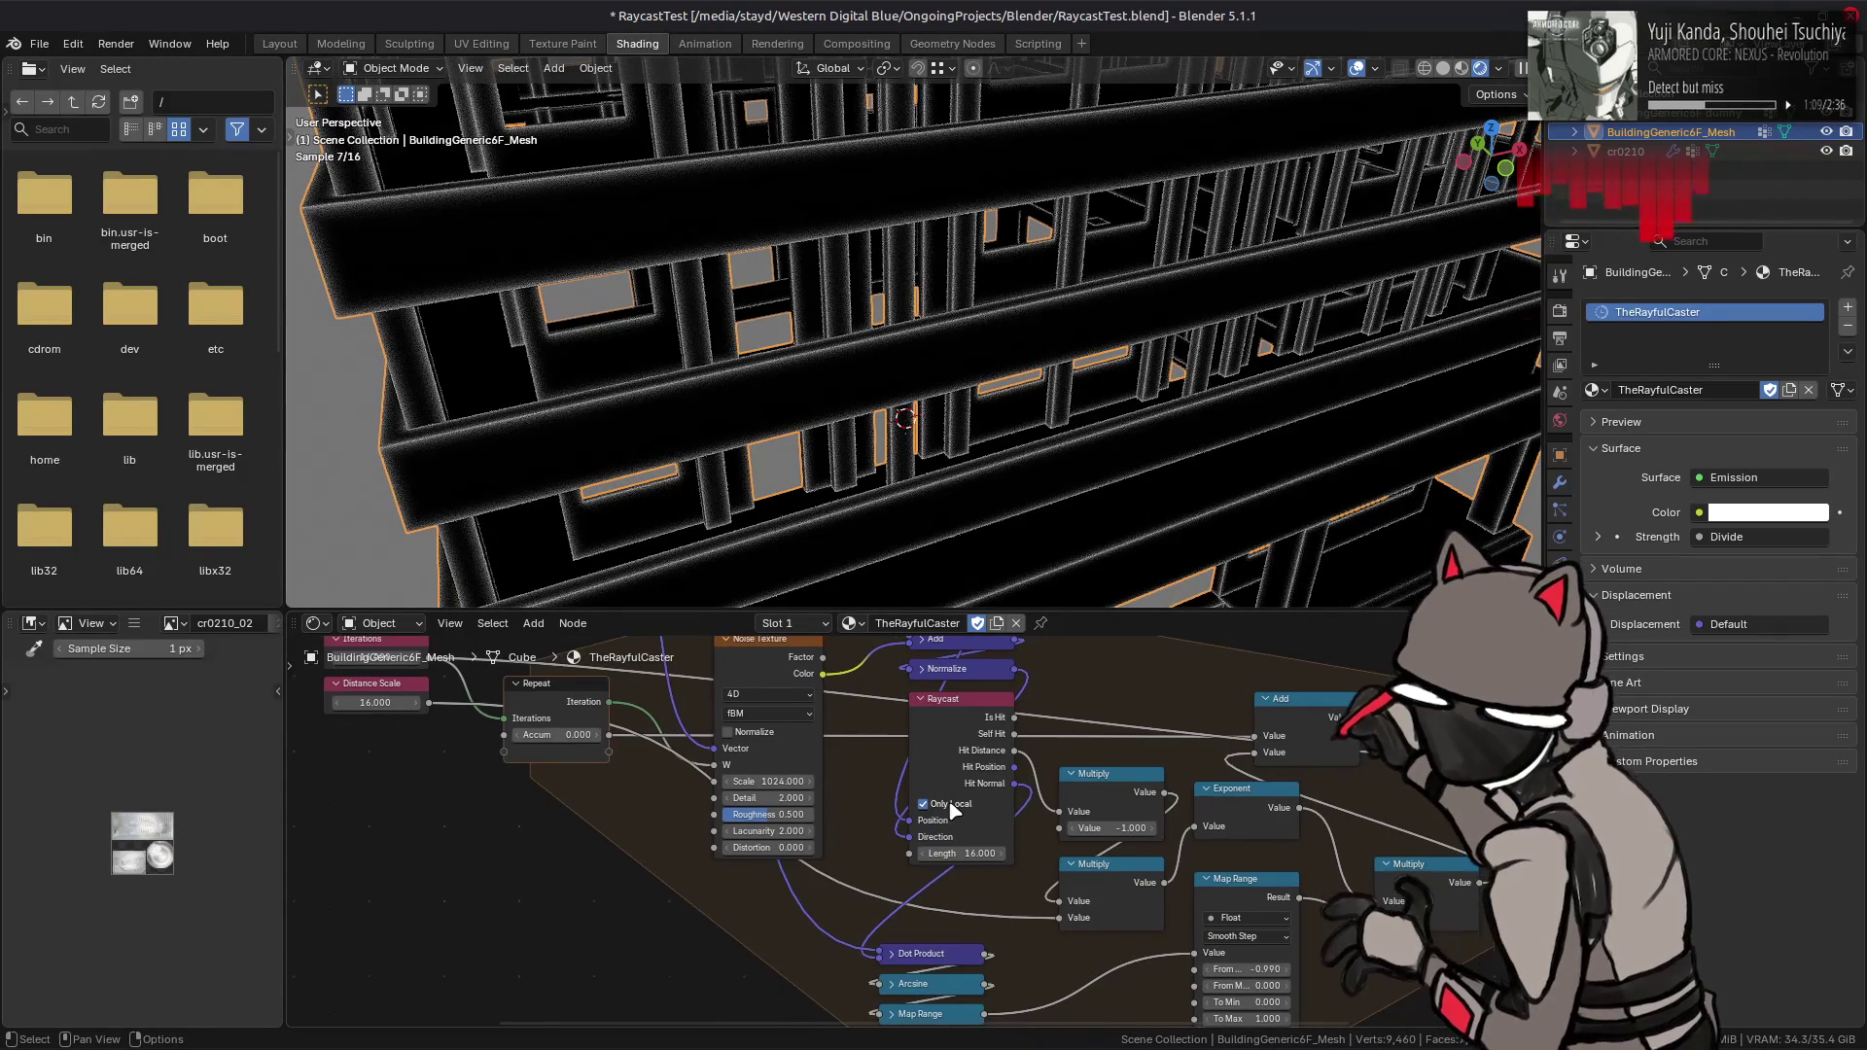
pyautogui.click(951, 805)
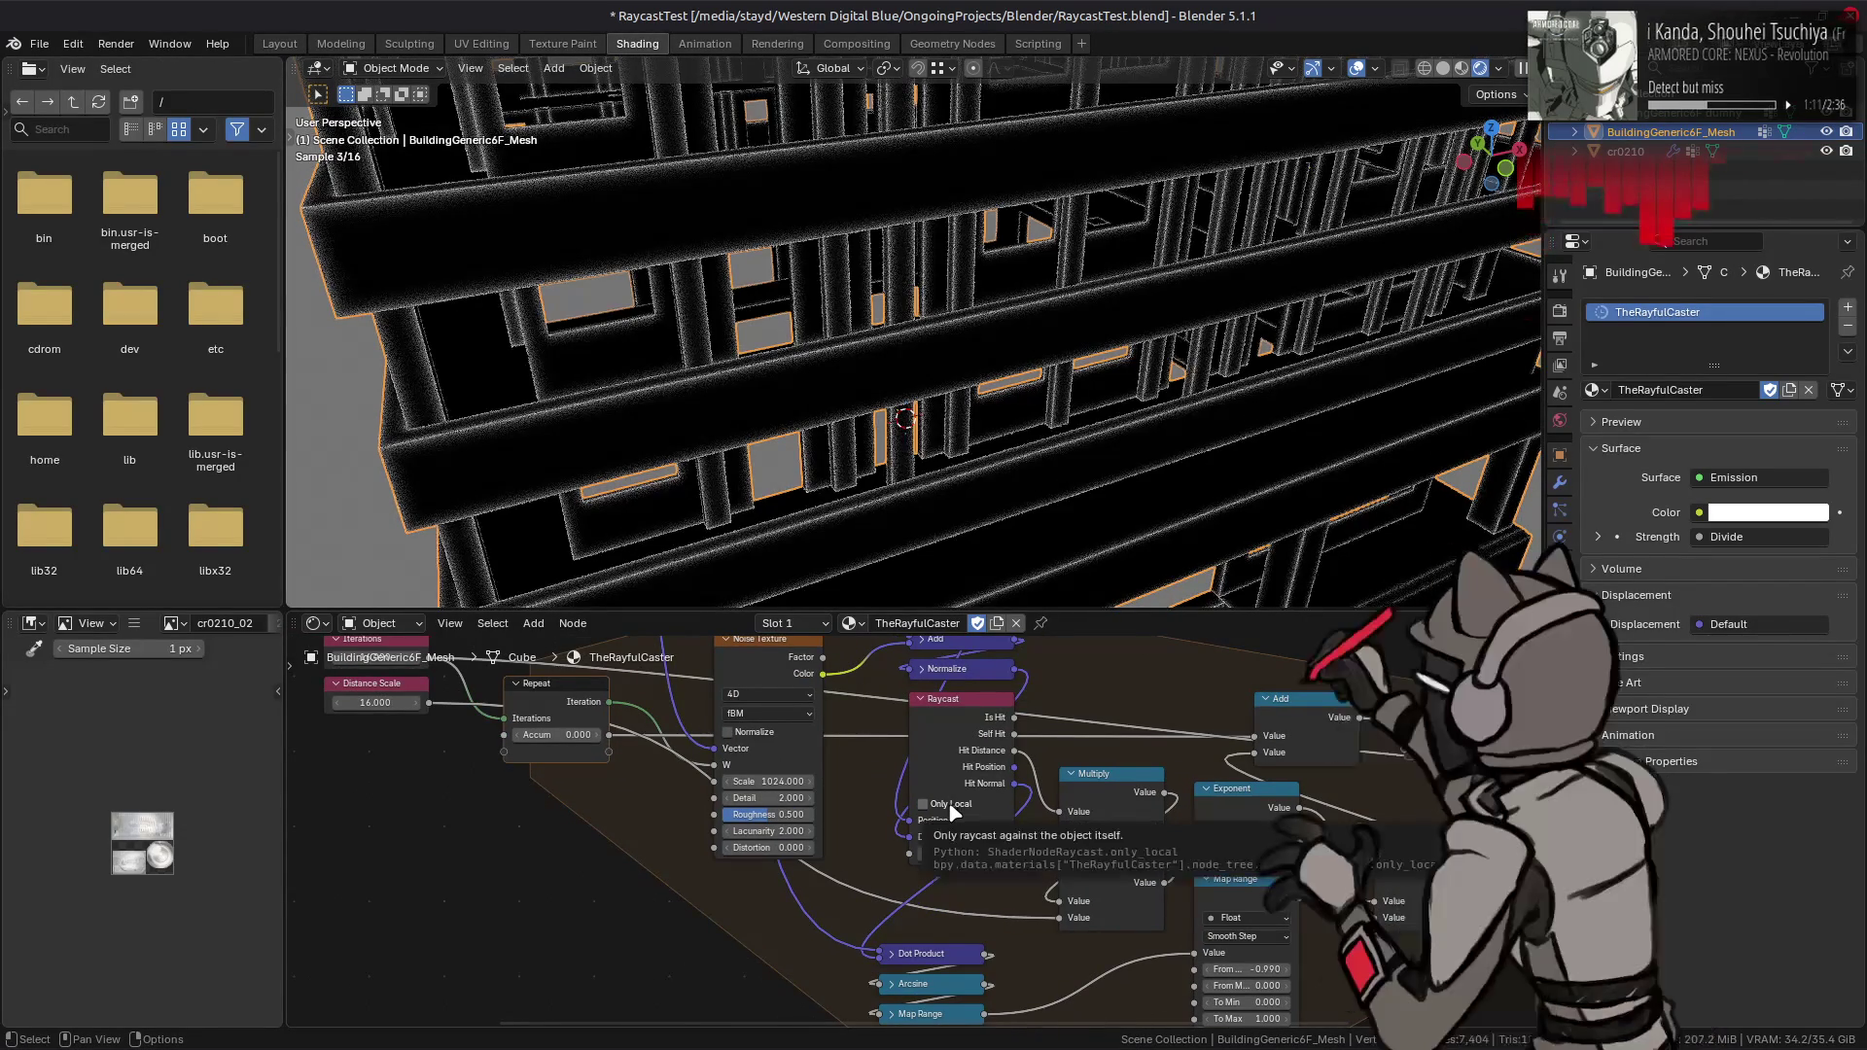
pyautogui.click(951, 806)
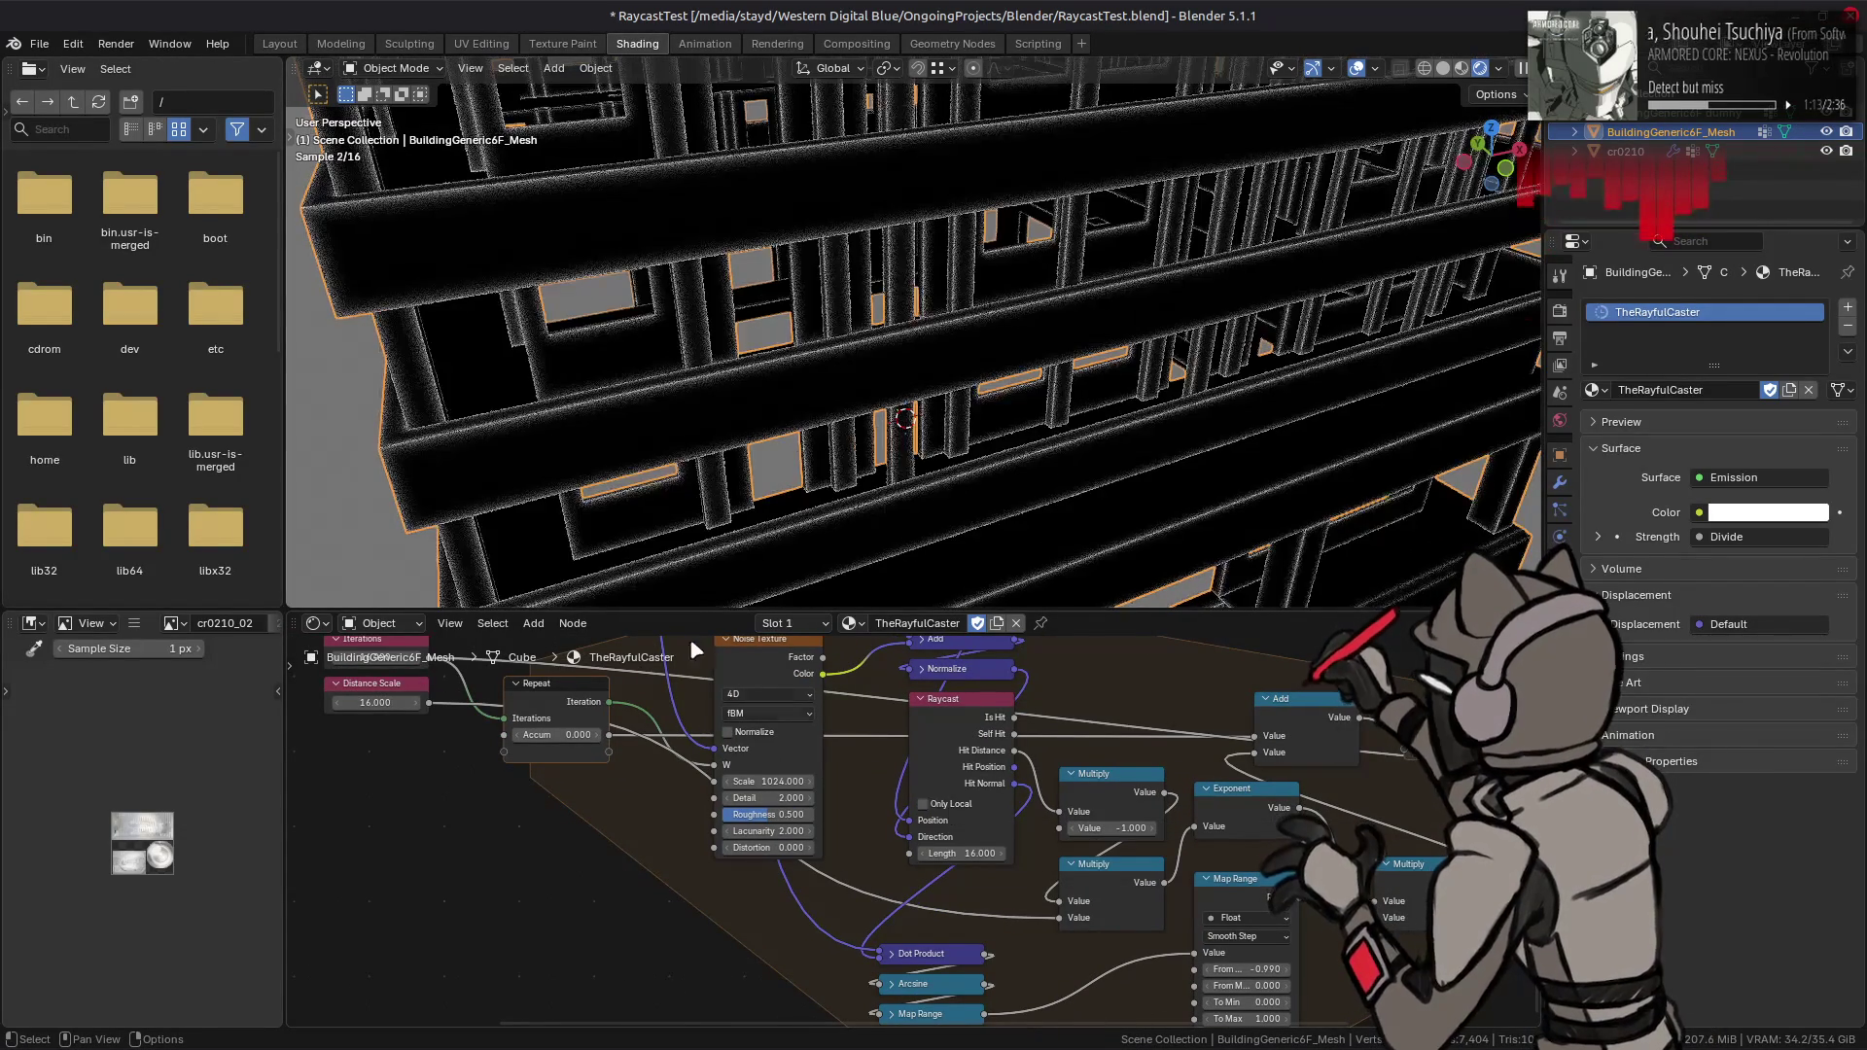
pyautogui.moveTo(749, 443); pyautogui.dragTo(720, 320, button='middle')
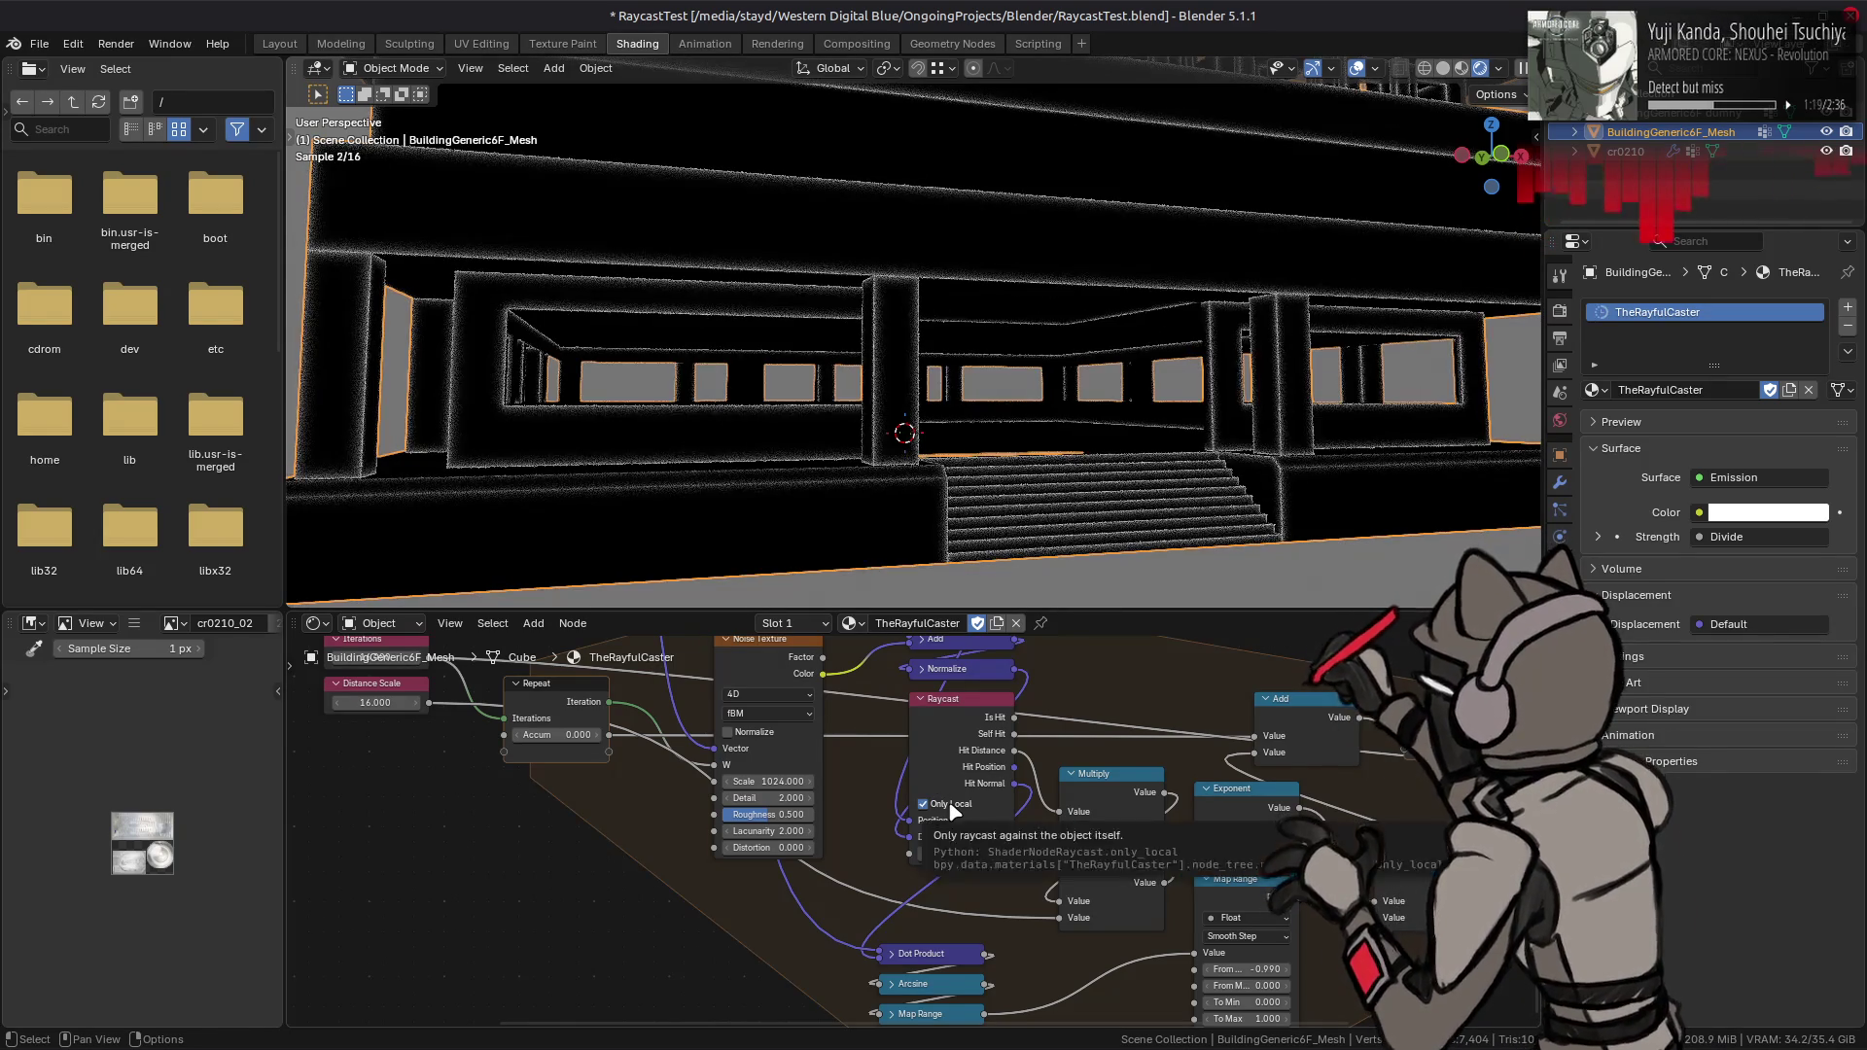
# - Add a Geometry Nodes modifier to the building using the Split to Instances node group
pyautogui.click(1561, 486)
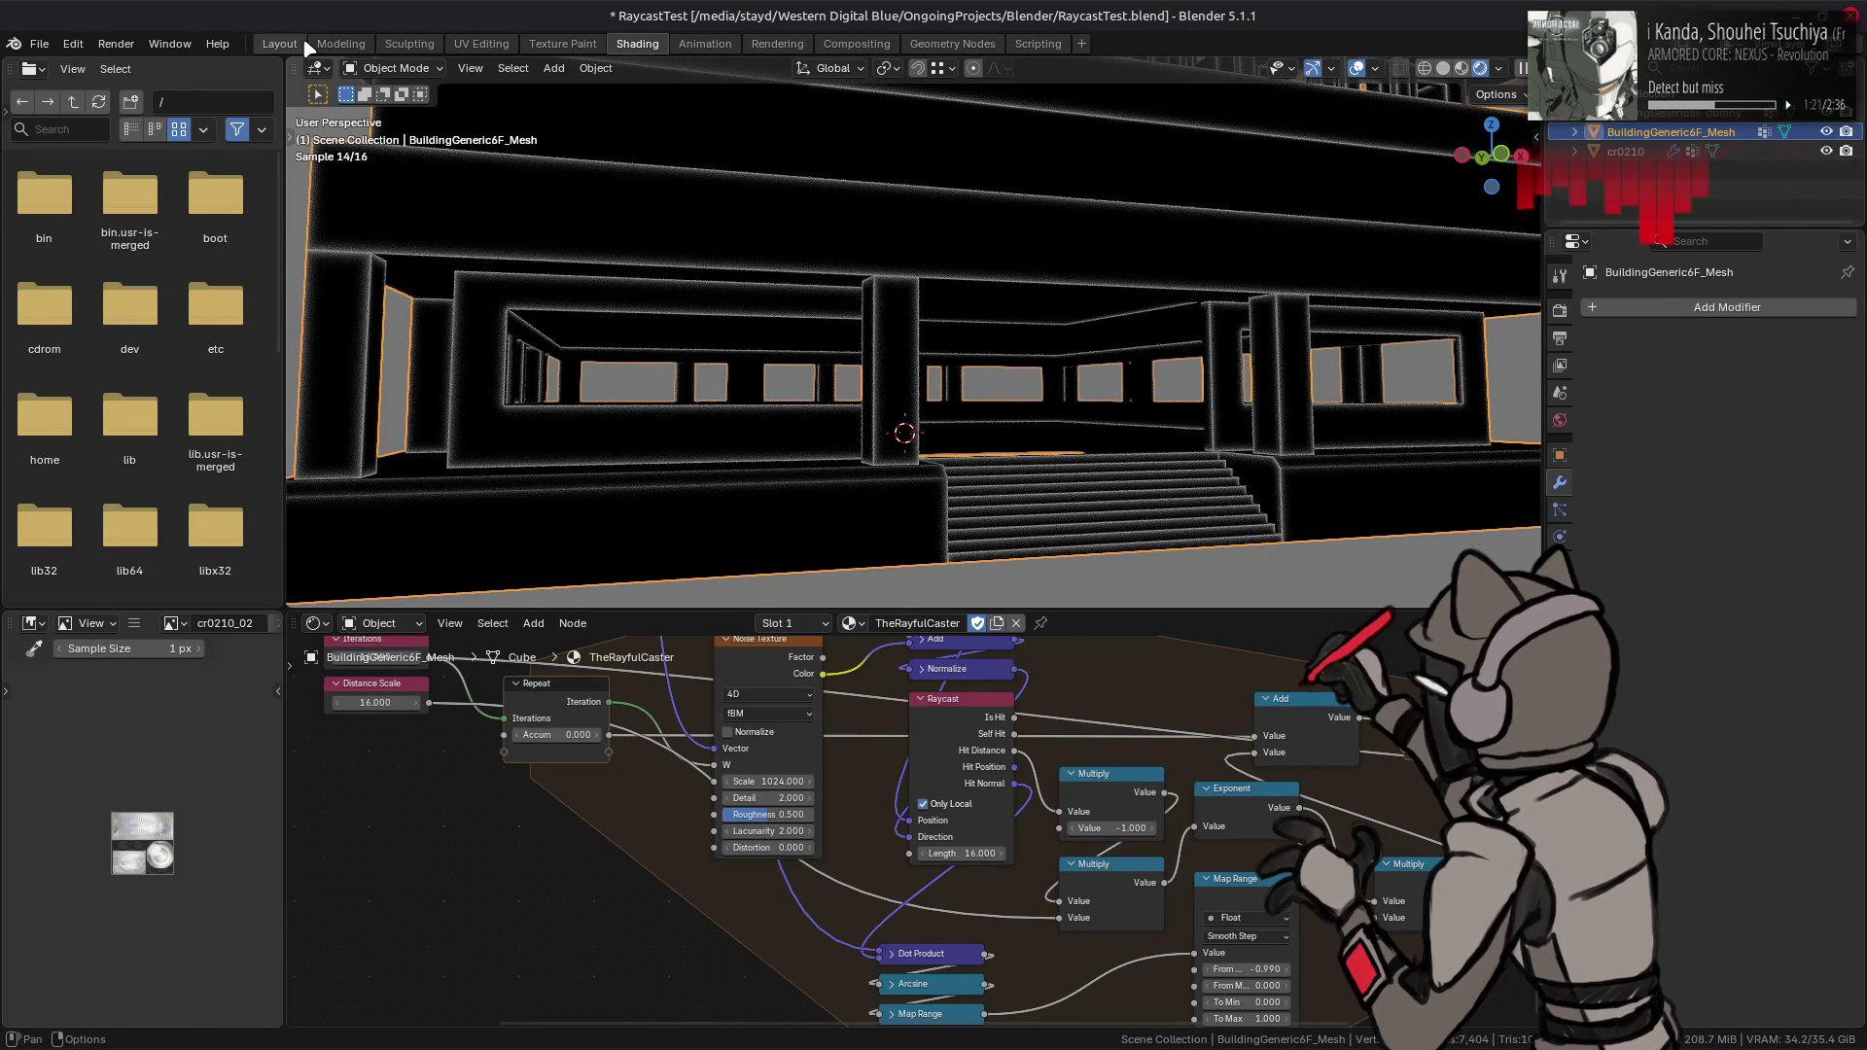
pyautogui.click(280, 43)
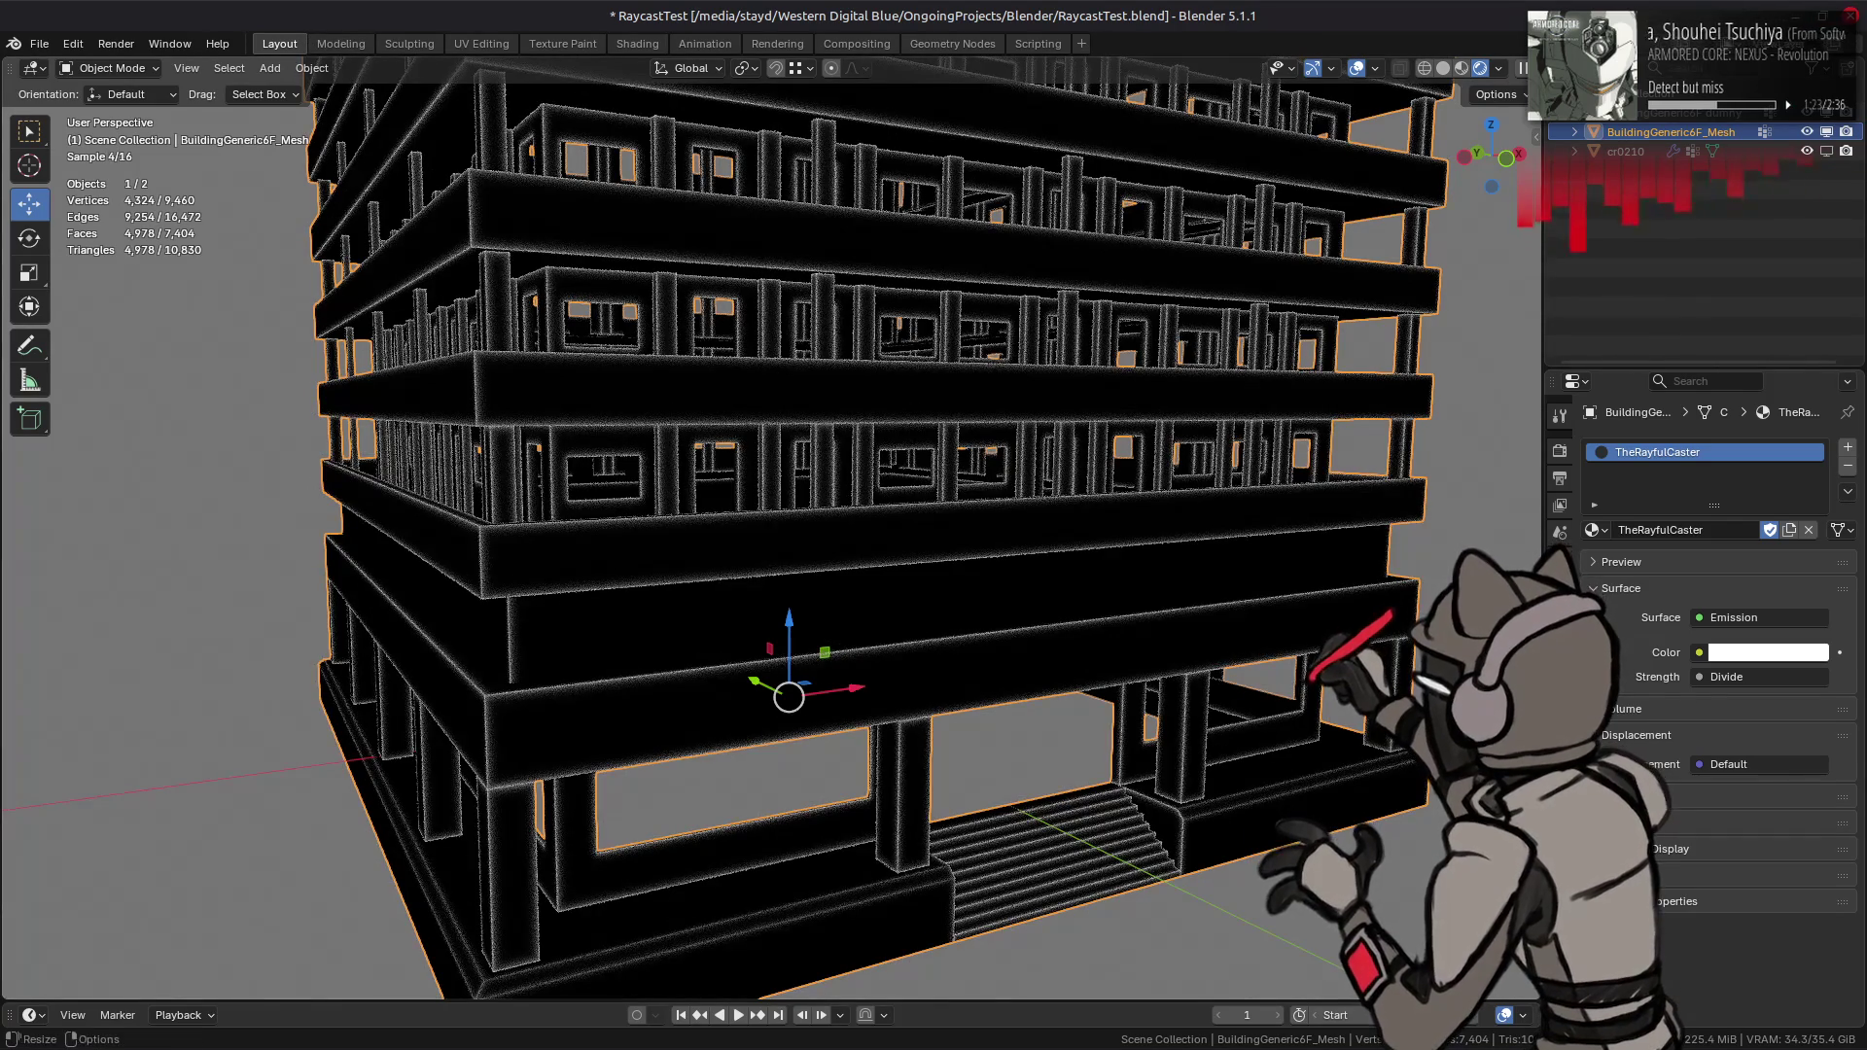
pyautogui.click(1561, 614)
pyautogui.click(1642, 450)
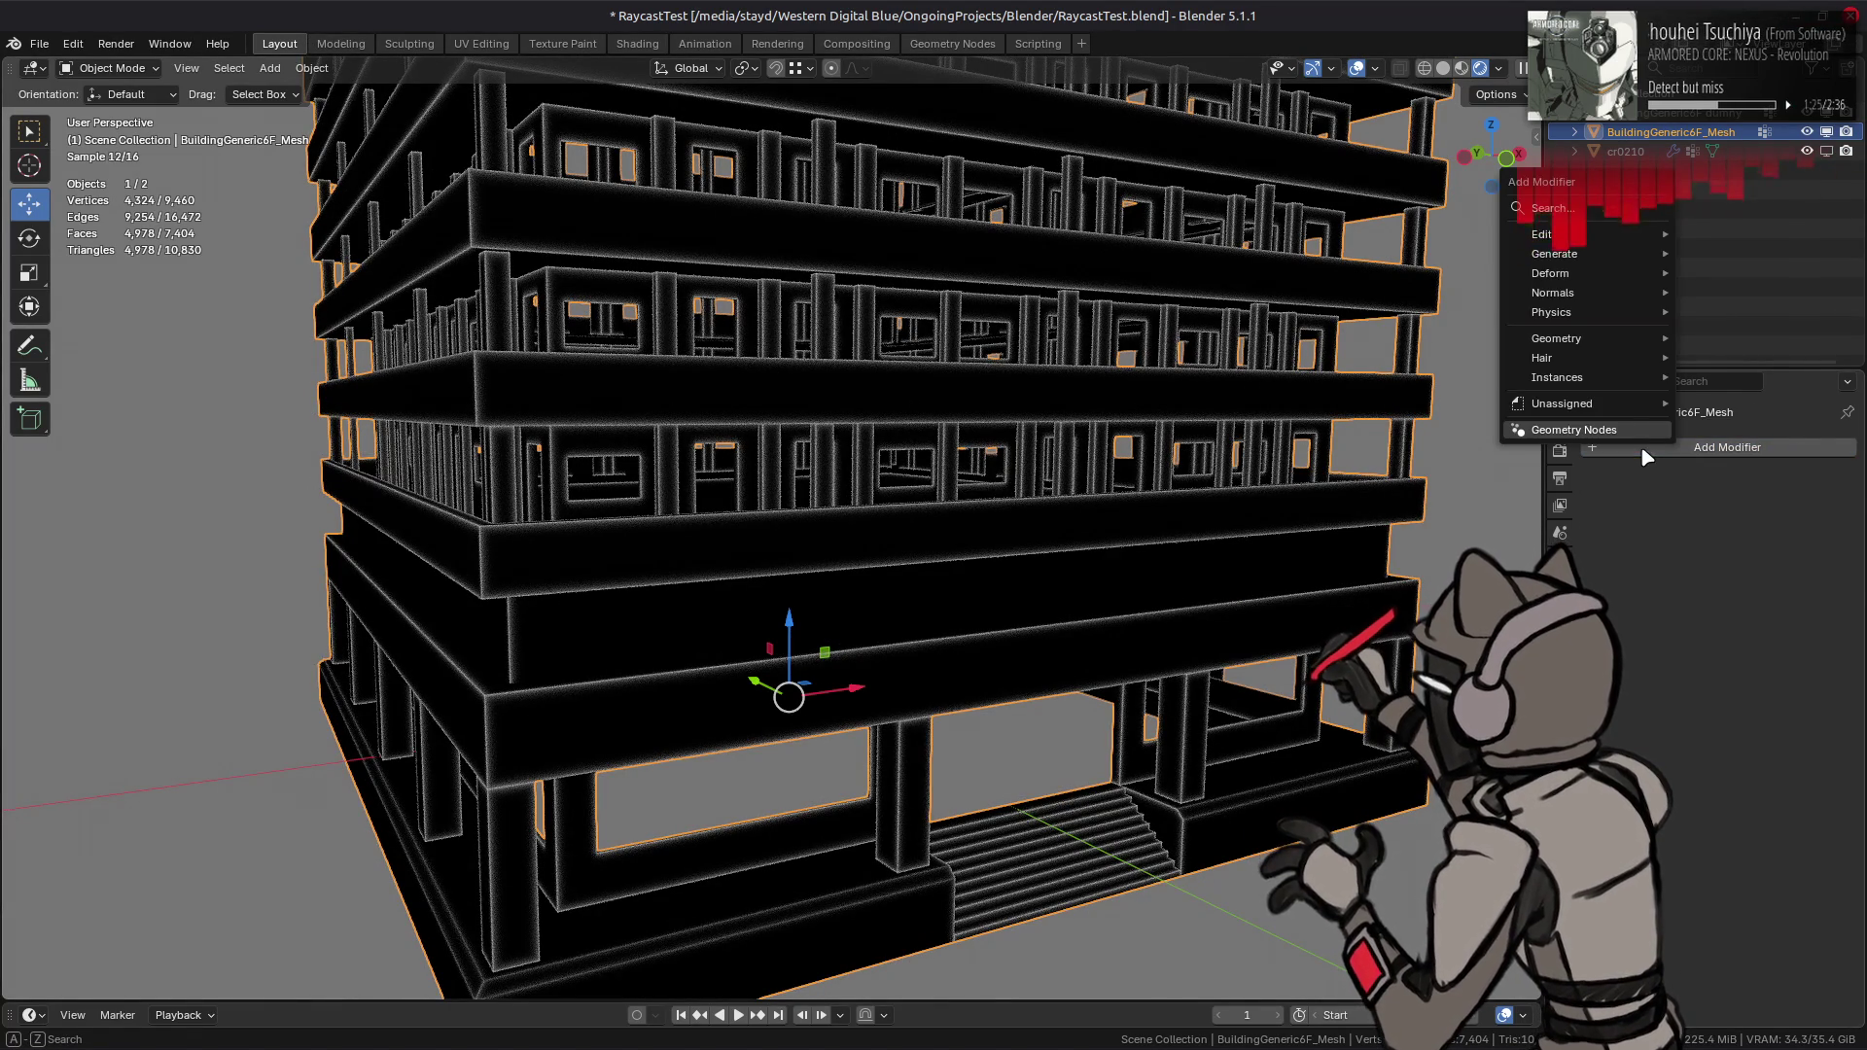
pyautogui.click(1641, 445)
pyautogui.click(1598, 554)
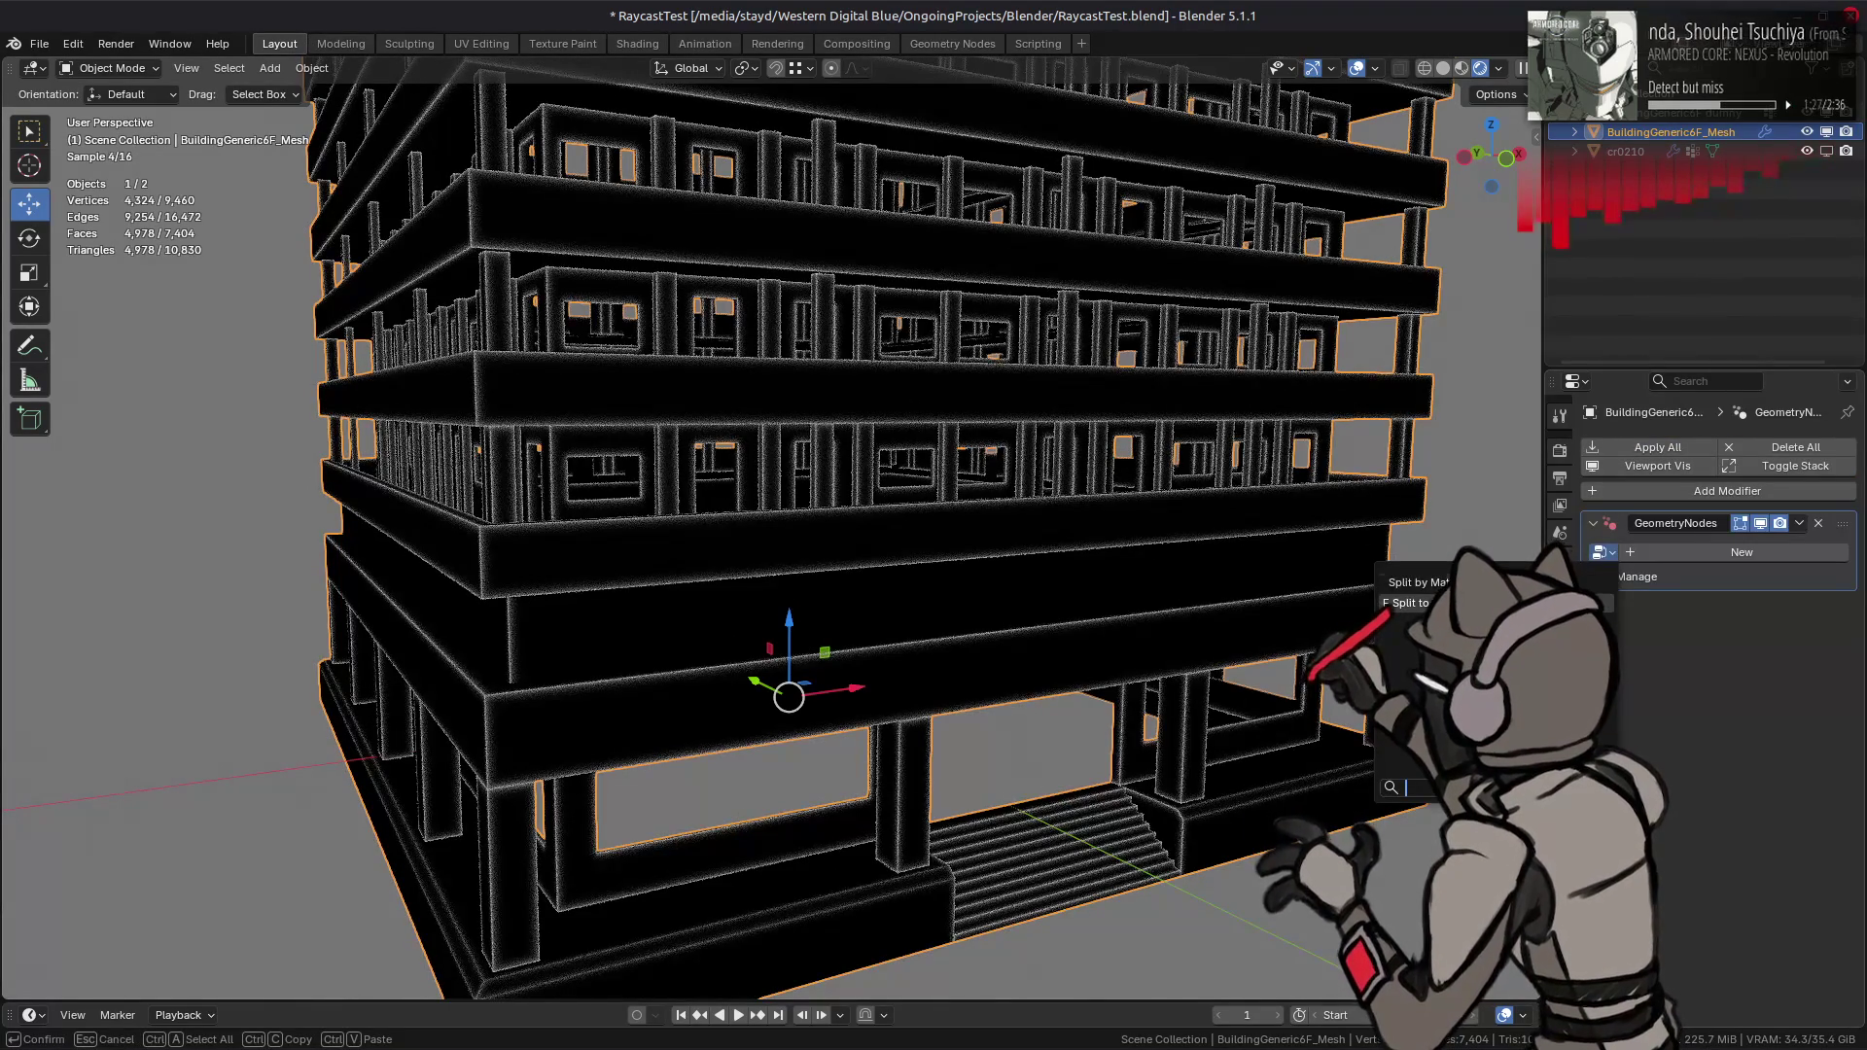
pyautogui.click(1410, 603)
# - Toggle the modifier's viewport display repeatedly to compare, leaving it enabled, then return to Shading
pyautogui.moveTo(1188, 435); pyautogui.dragTo(1196, 496, button='middle')
pyautogui.hotkey('alt', 'a')
pyautogui.click(1761, 524)
pyautogui.click(1761, 524)
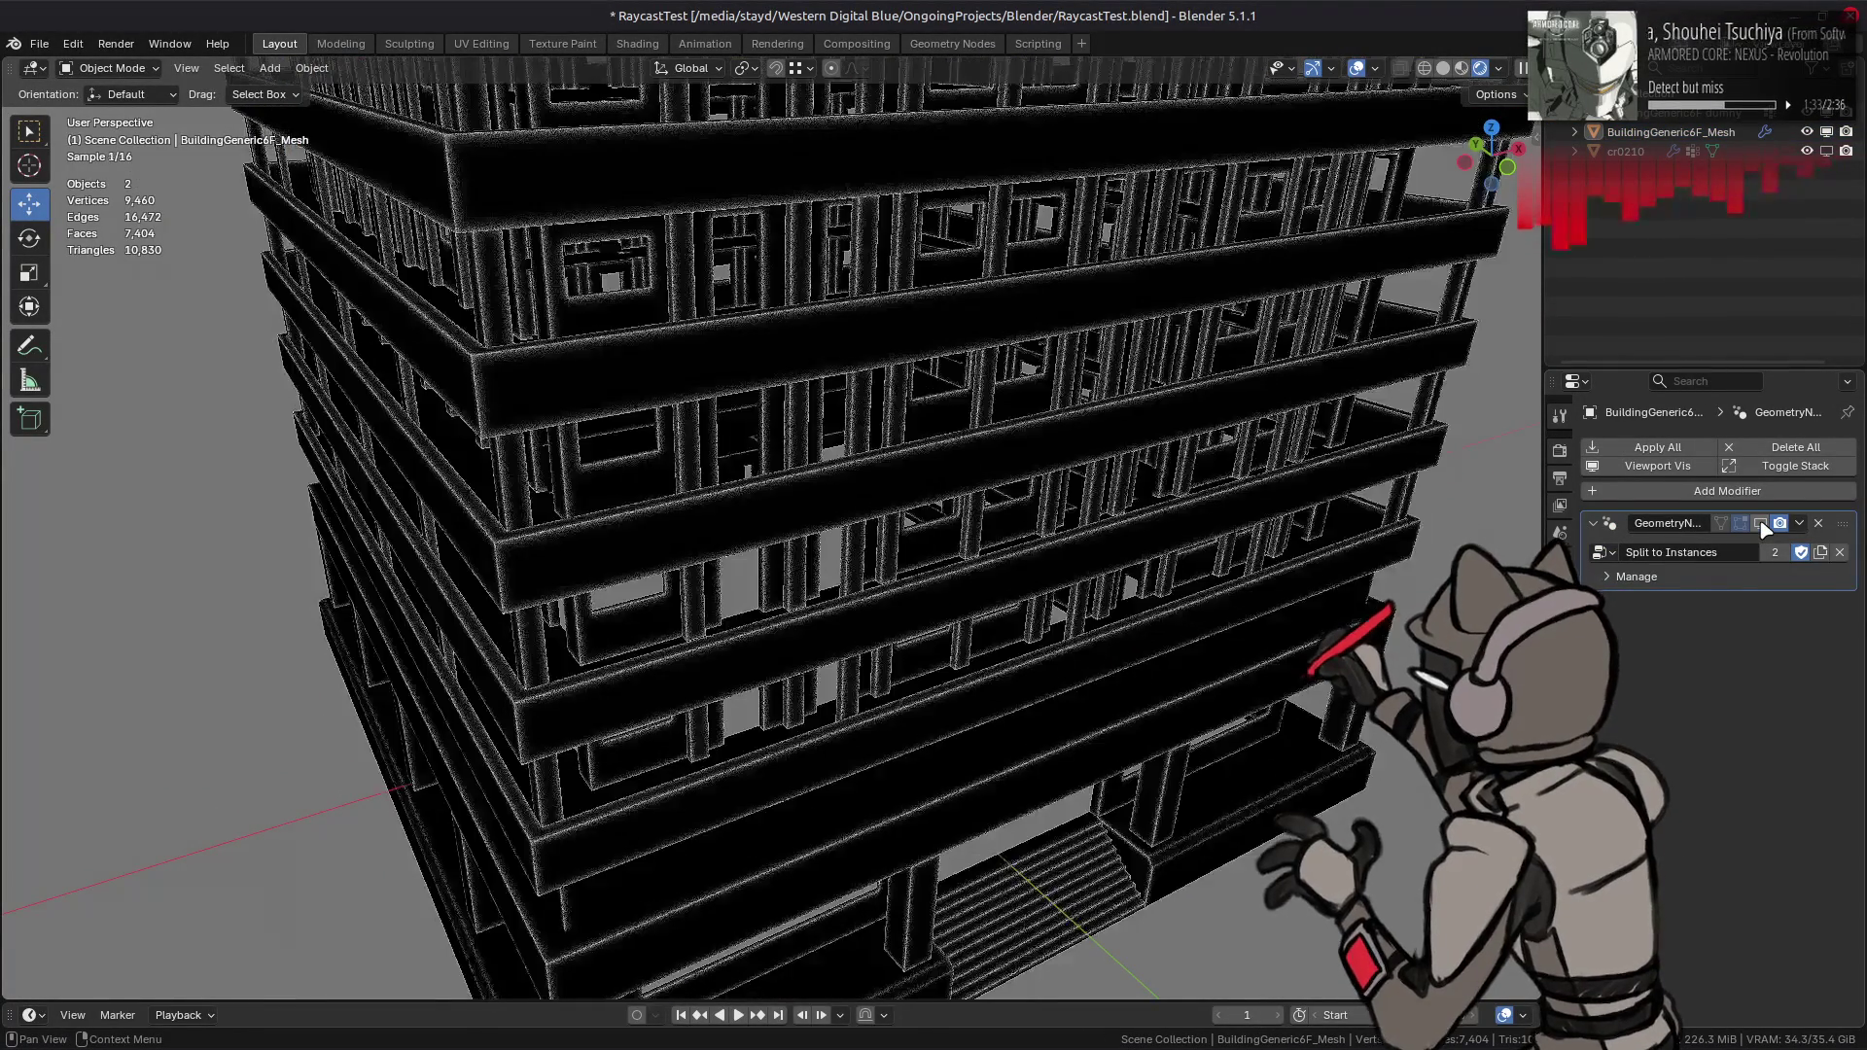
pyautogui.click(1761, 524)
pyautogui.click(1761, 524)
pyautogui.click(1761, 525)
pyautogui.click(1761, 524)
pyautogui.click(1761, 525)
pyautogui.click(1761, 524)
pyautogui.click(1761, 525)
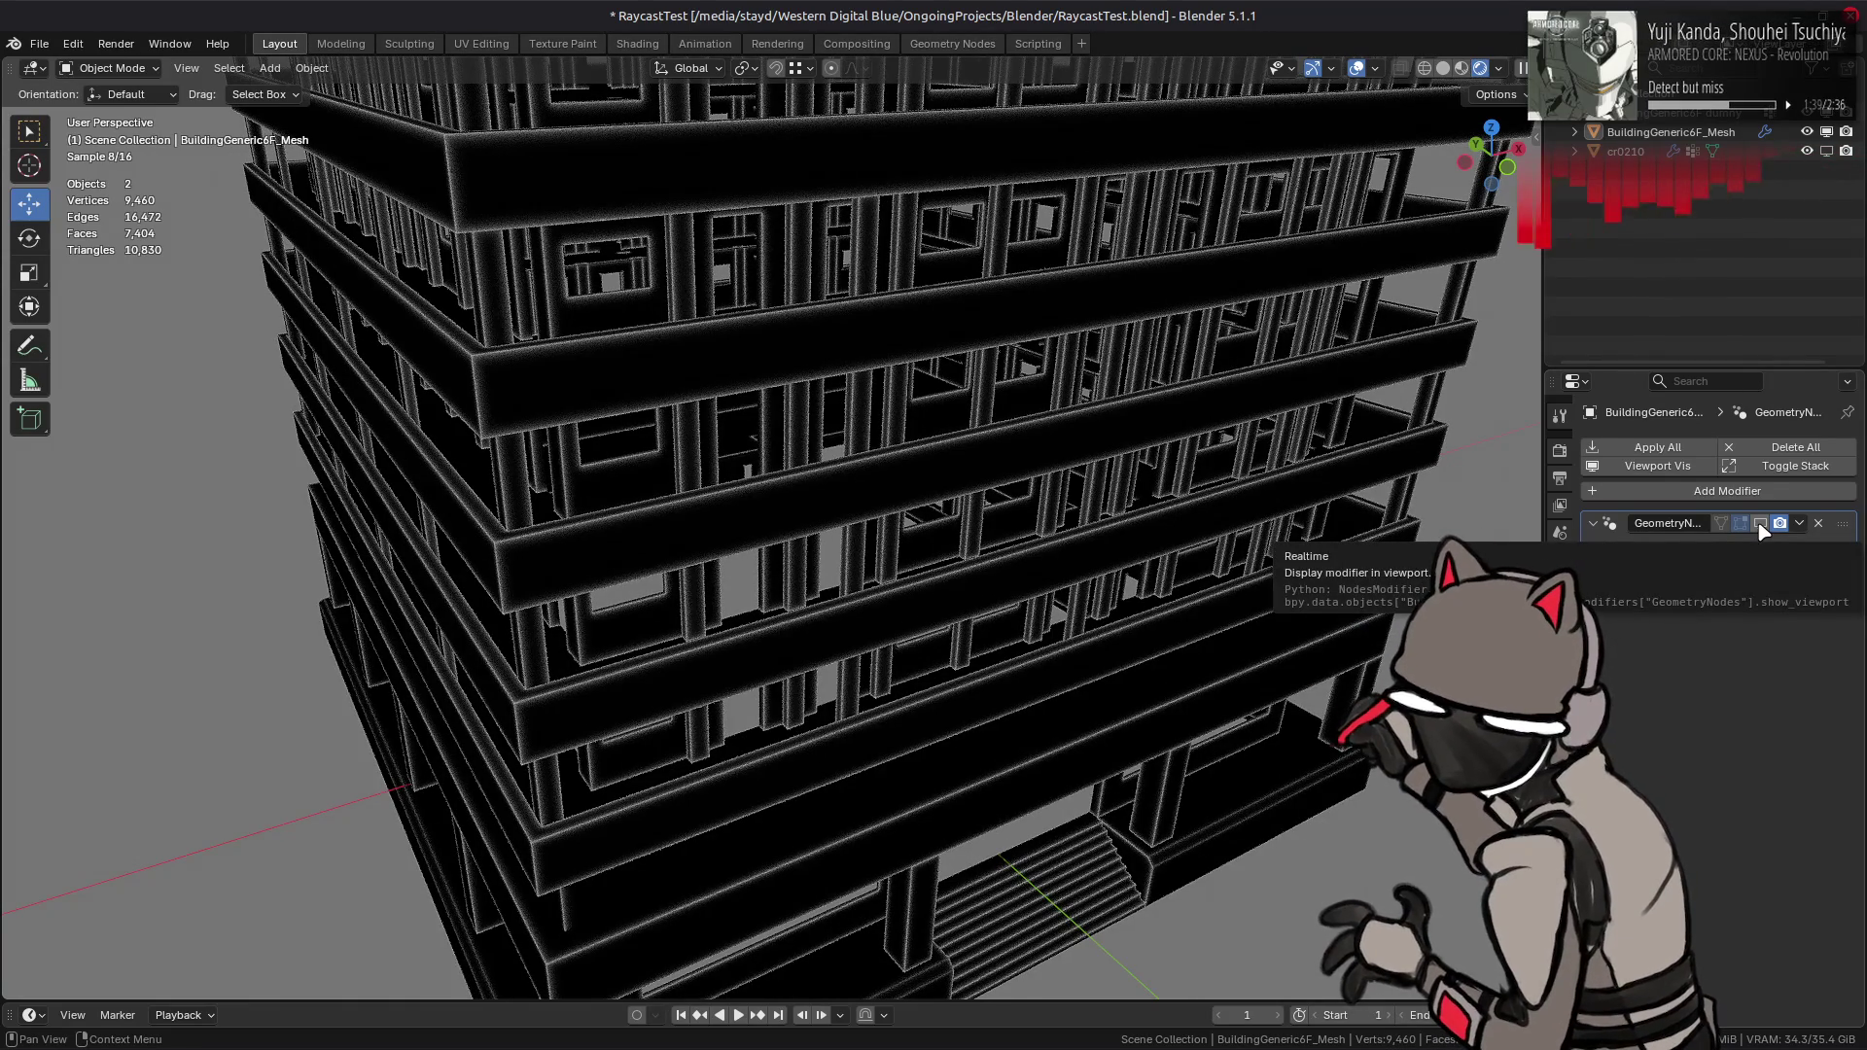
pyautogui.click(1761, 524)
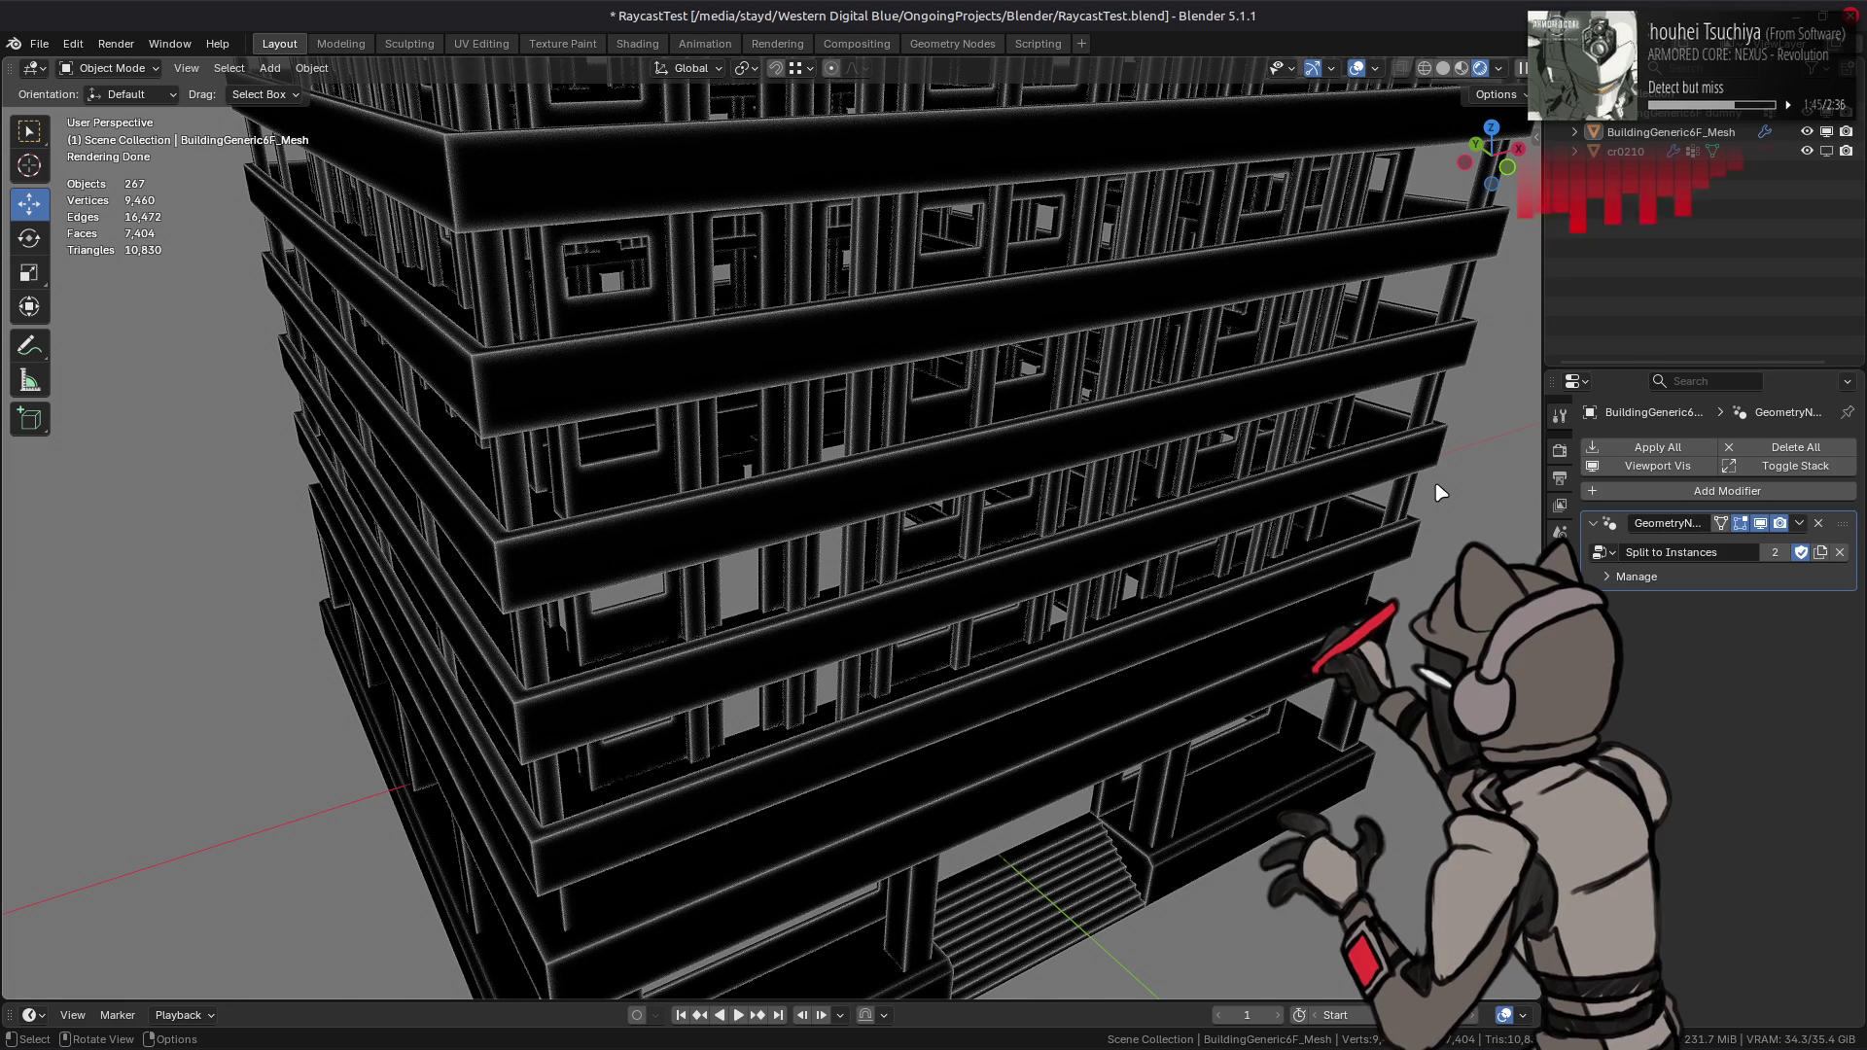
pyautogui.click(657, 44)
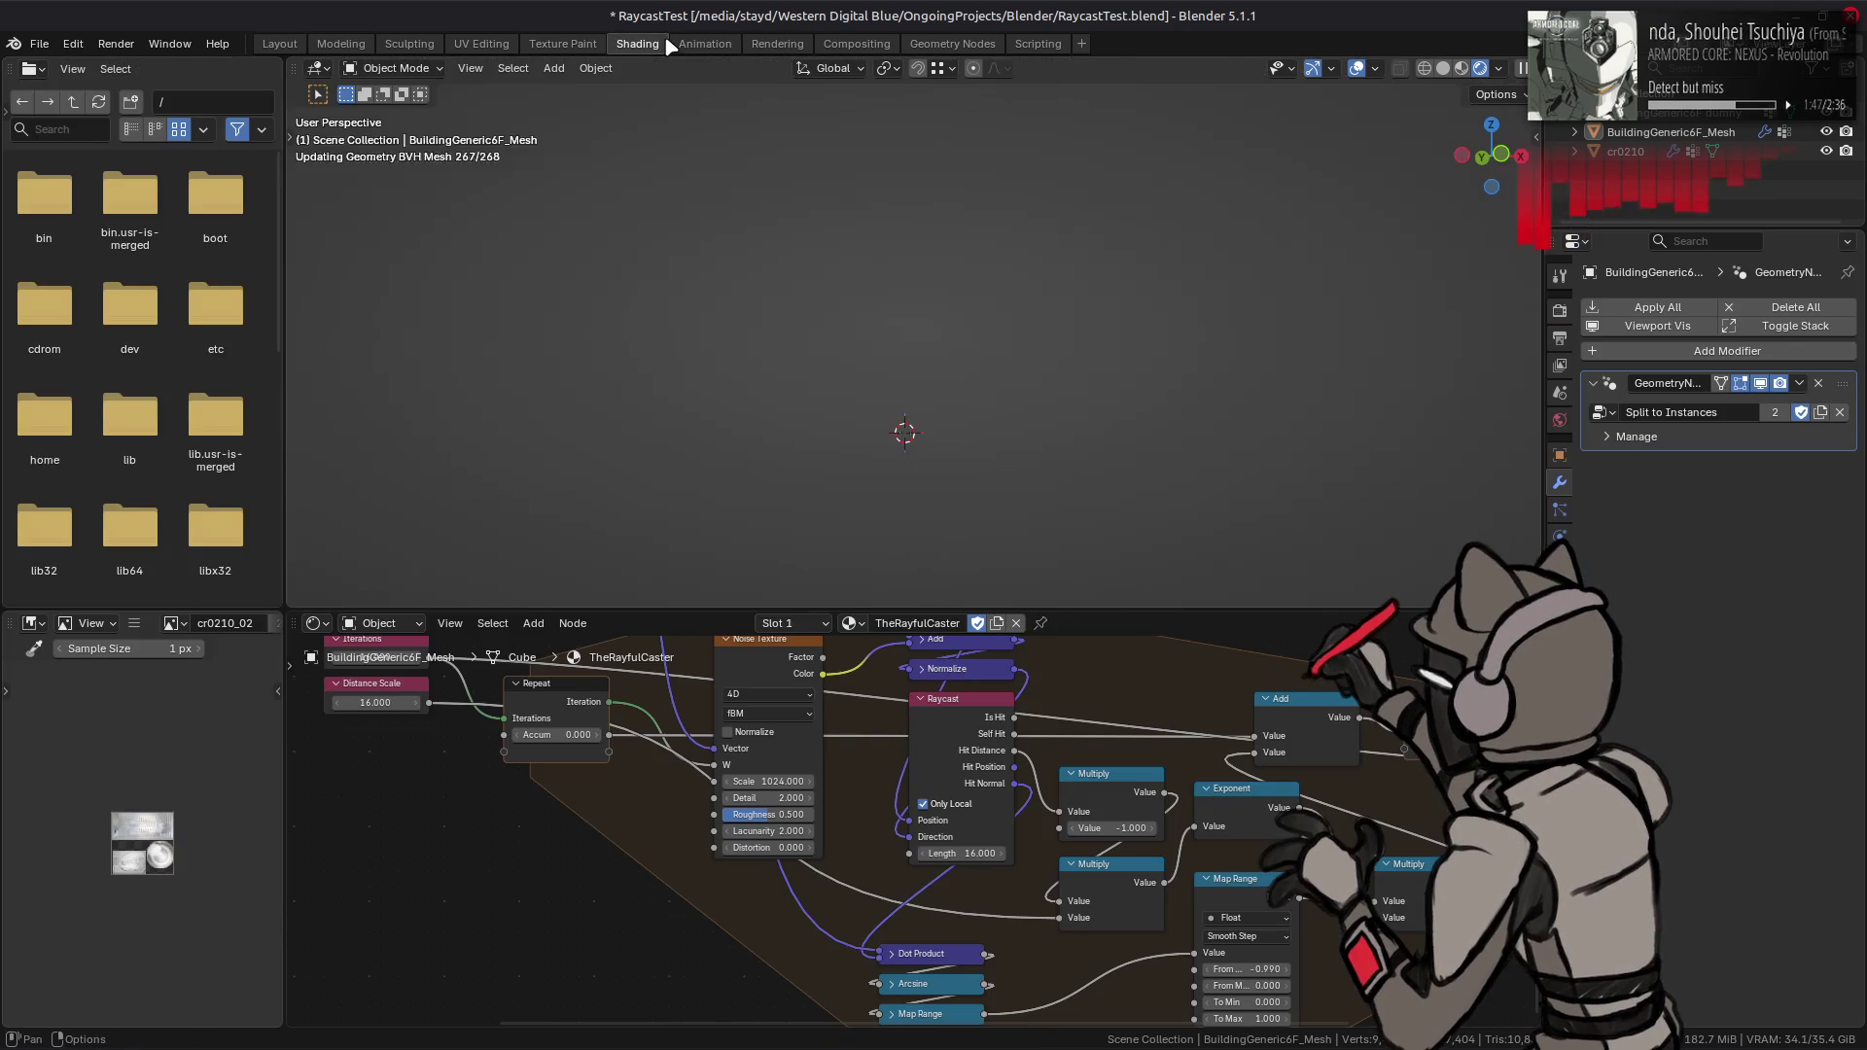
# - Unlink the Iterations input from the repeat and enter a fixed value of 16
pyautogui.moveTo(497, 713)
pyautogui.mouseDown(button='middle')
pyautogui.moveTo(506, 782)
pyautogui.moveTo(577, 778)
pyautogui.mouseUp(button='middle')
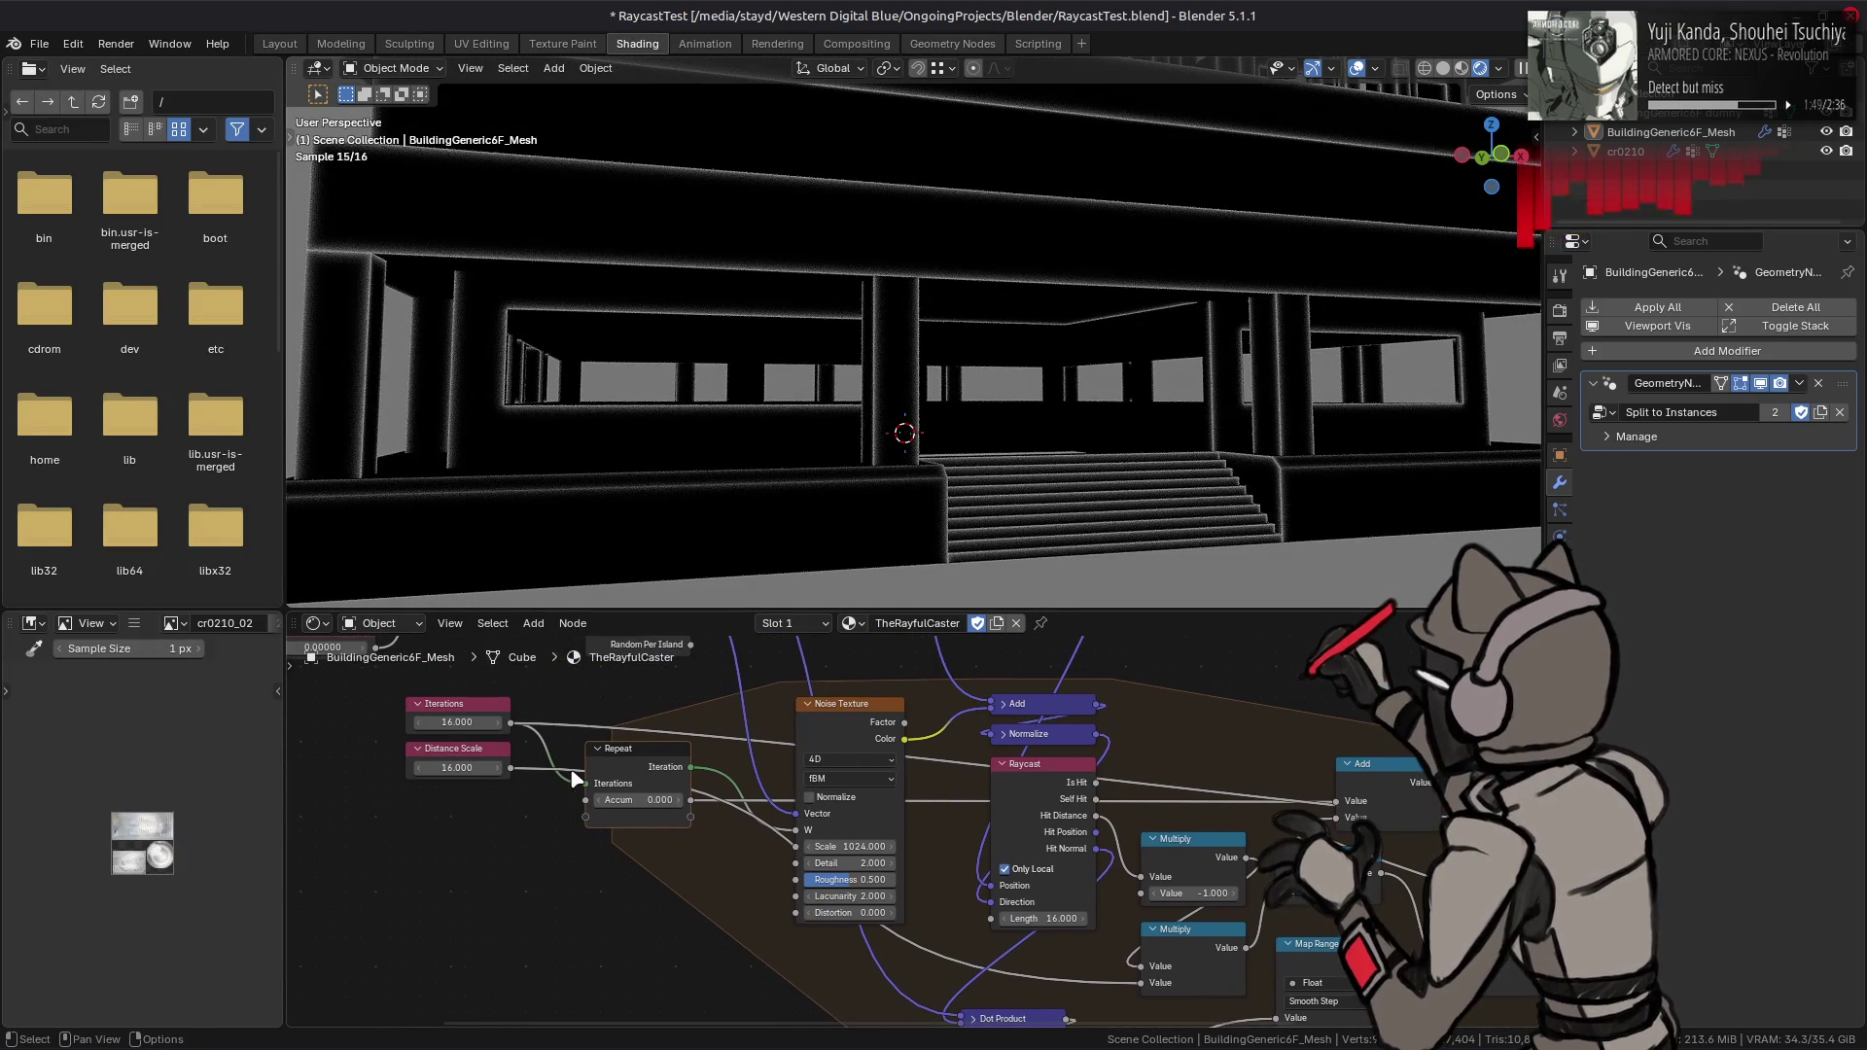
pyautogui.click(457, 704)
pyautogui.moveTo(1111, 765)
pyautogui.mouseDown(button='middle')
pyautogui.moveTo(850, 741)
pyautogui.moveTo(870, 747)
pyautogui.mouseUp(button='middle')
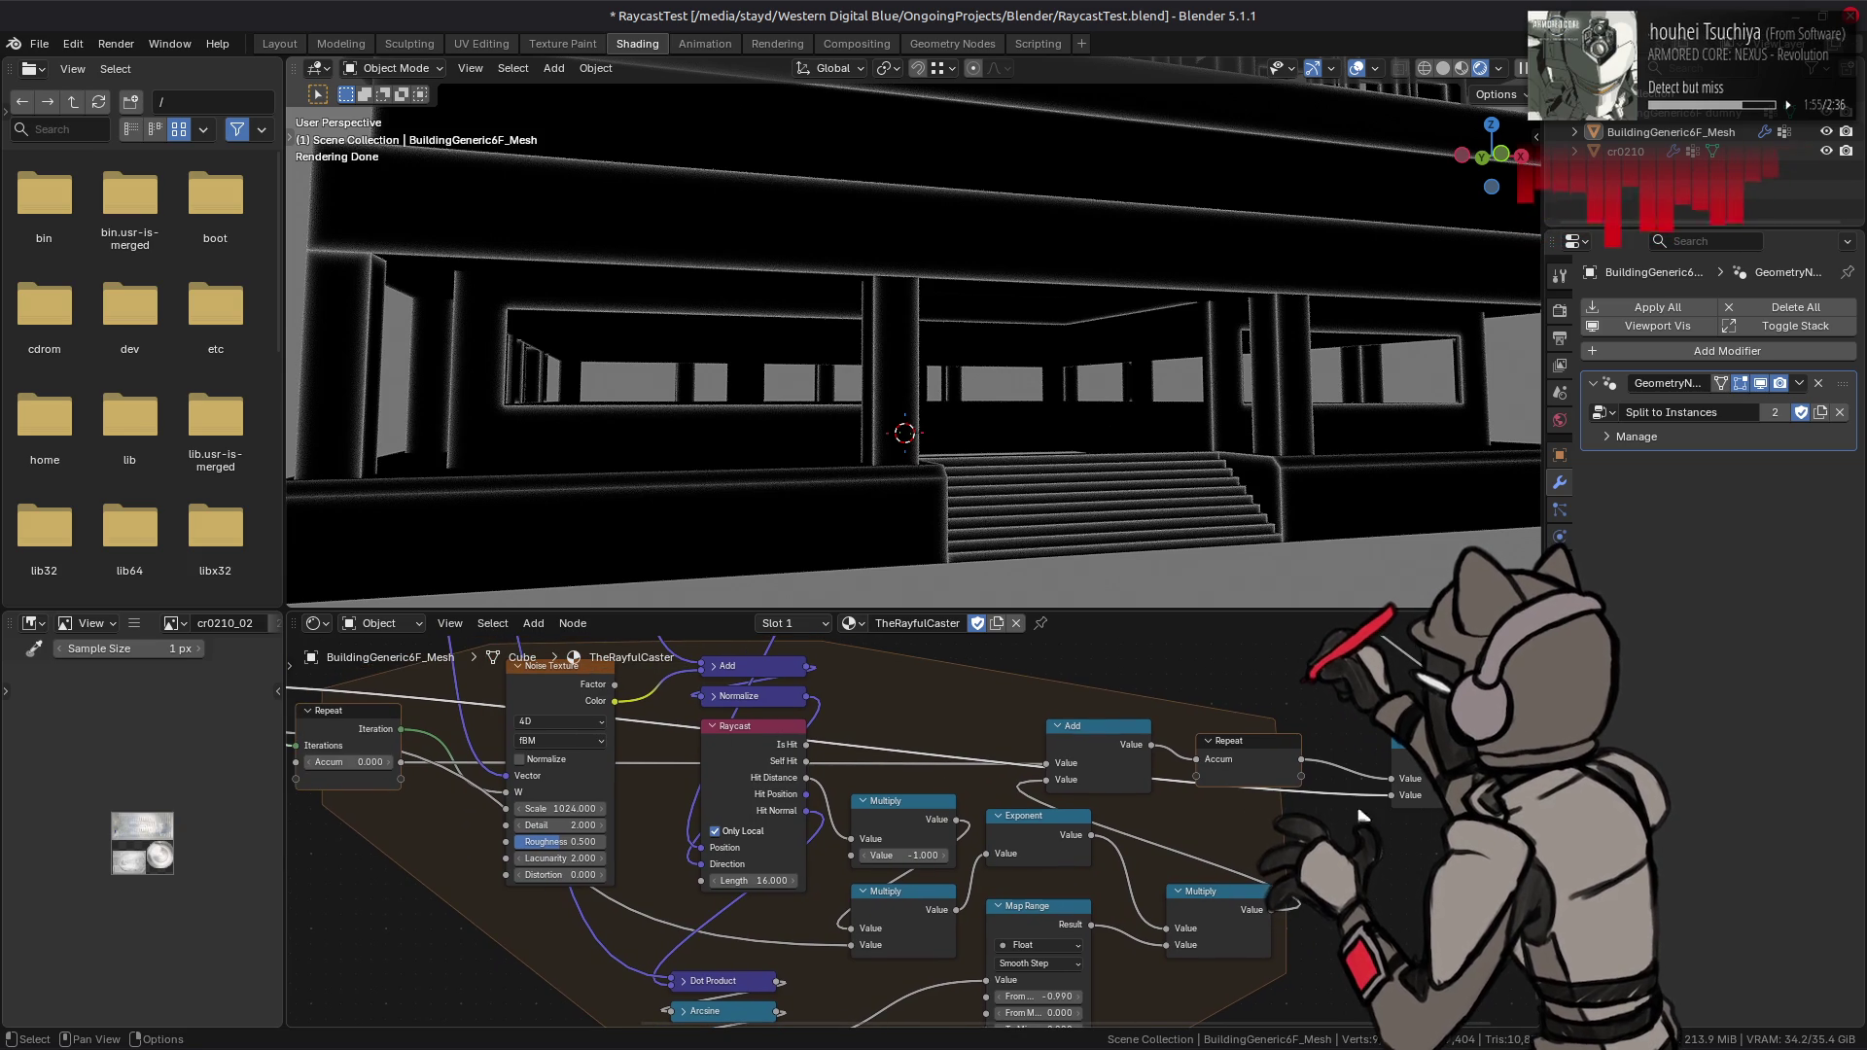
pyautogui.moveTo(1391, 794)
pyautogui.mouseDown()
pyautogui.moveTo(1430, 817)
pyautogui.moveTo(291, 807)
pyautogui.moveTo(731, 815)
pyautogui.moveTo(757, 798)
pyautogui.mouseUp()
pyautogui.click(1415, 794)
pyautogui.write('16')
pyautogui.press('Return')
# - Delete the Iterations input node and set Distance Scale to 4
pyautogui.click(632, 718)
pyautogui.press('x')
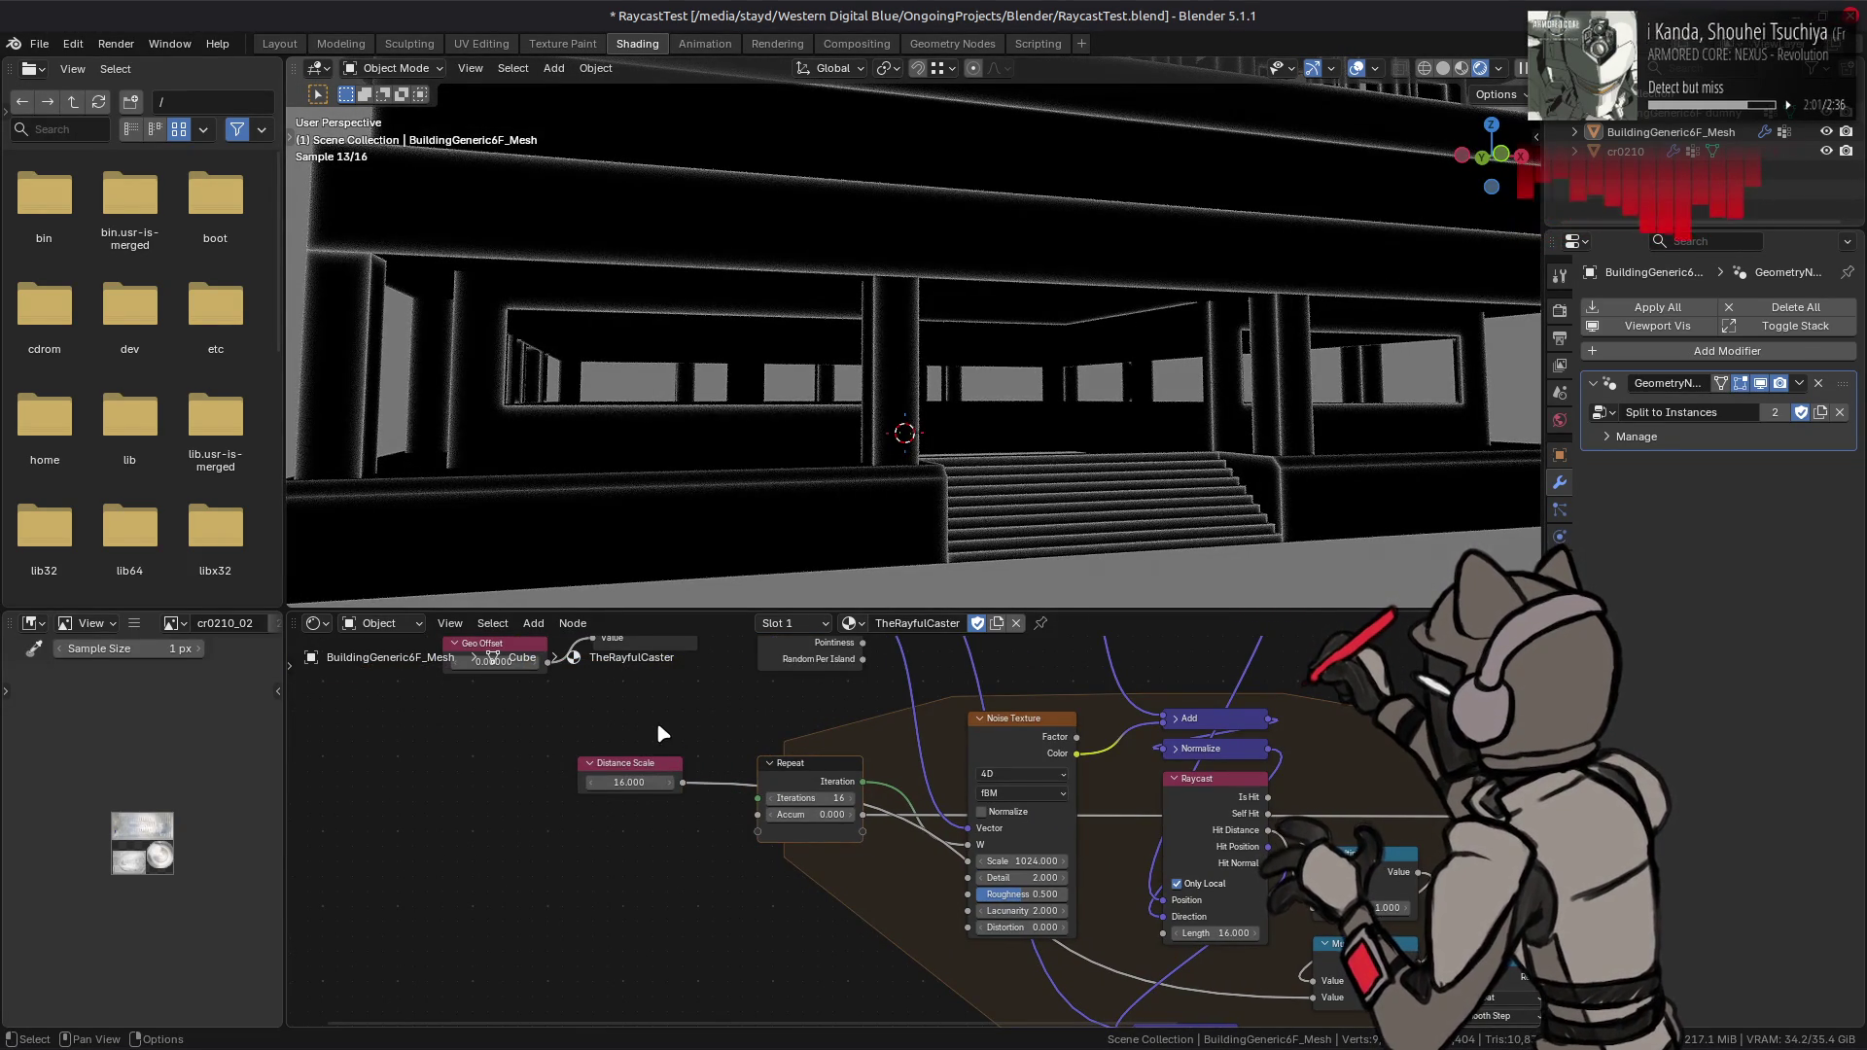
pyautogui.click(629, 781)
pyautogui.write('4')
pyautogui.press('Return')
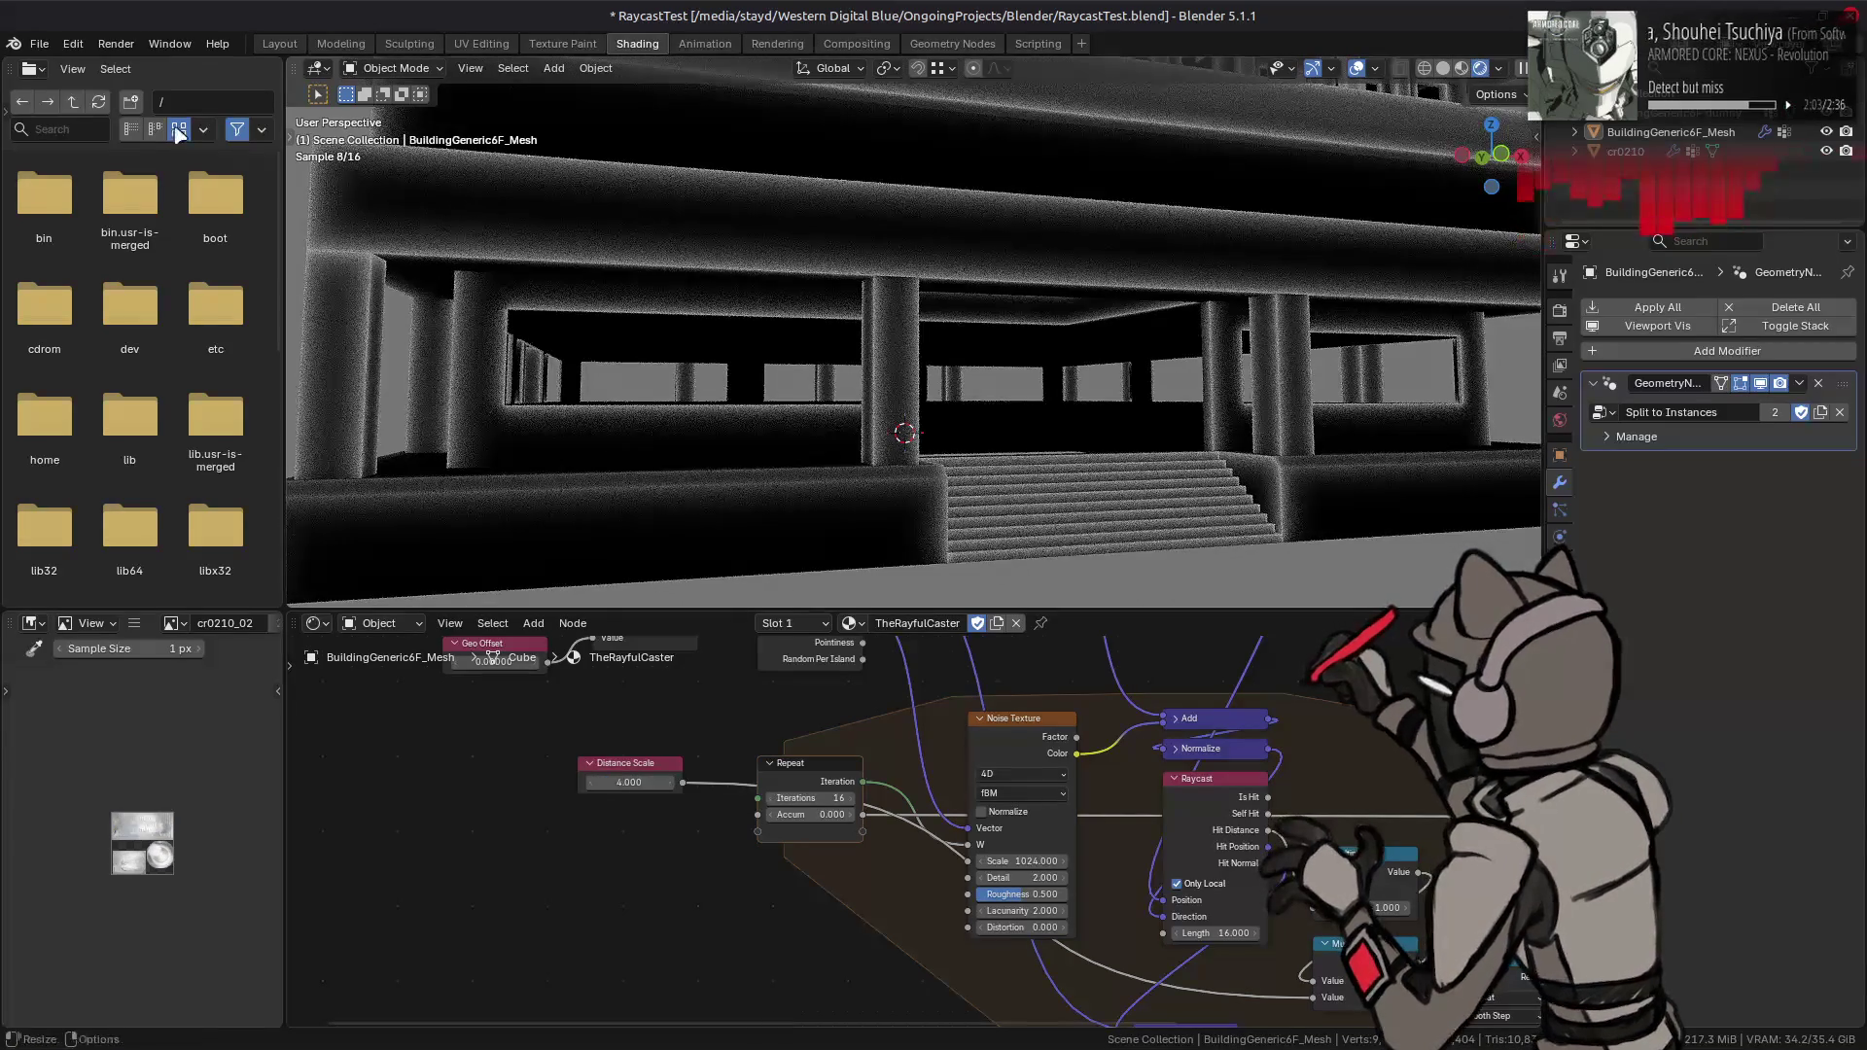
pyautogui.click(275, 45)
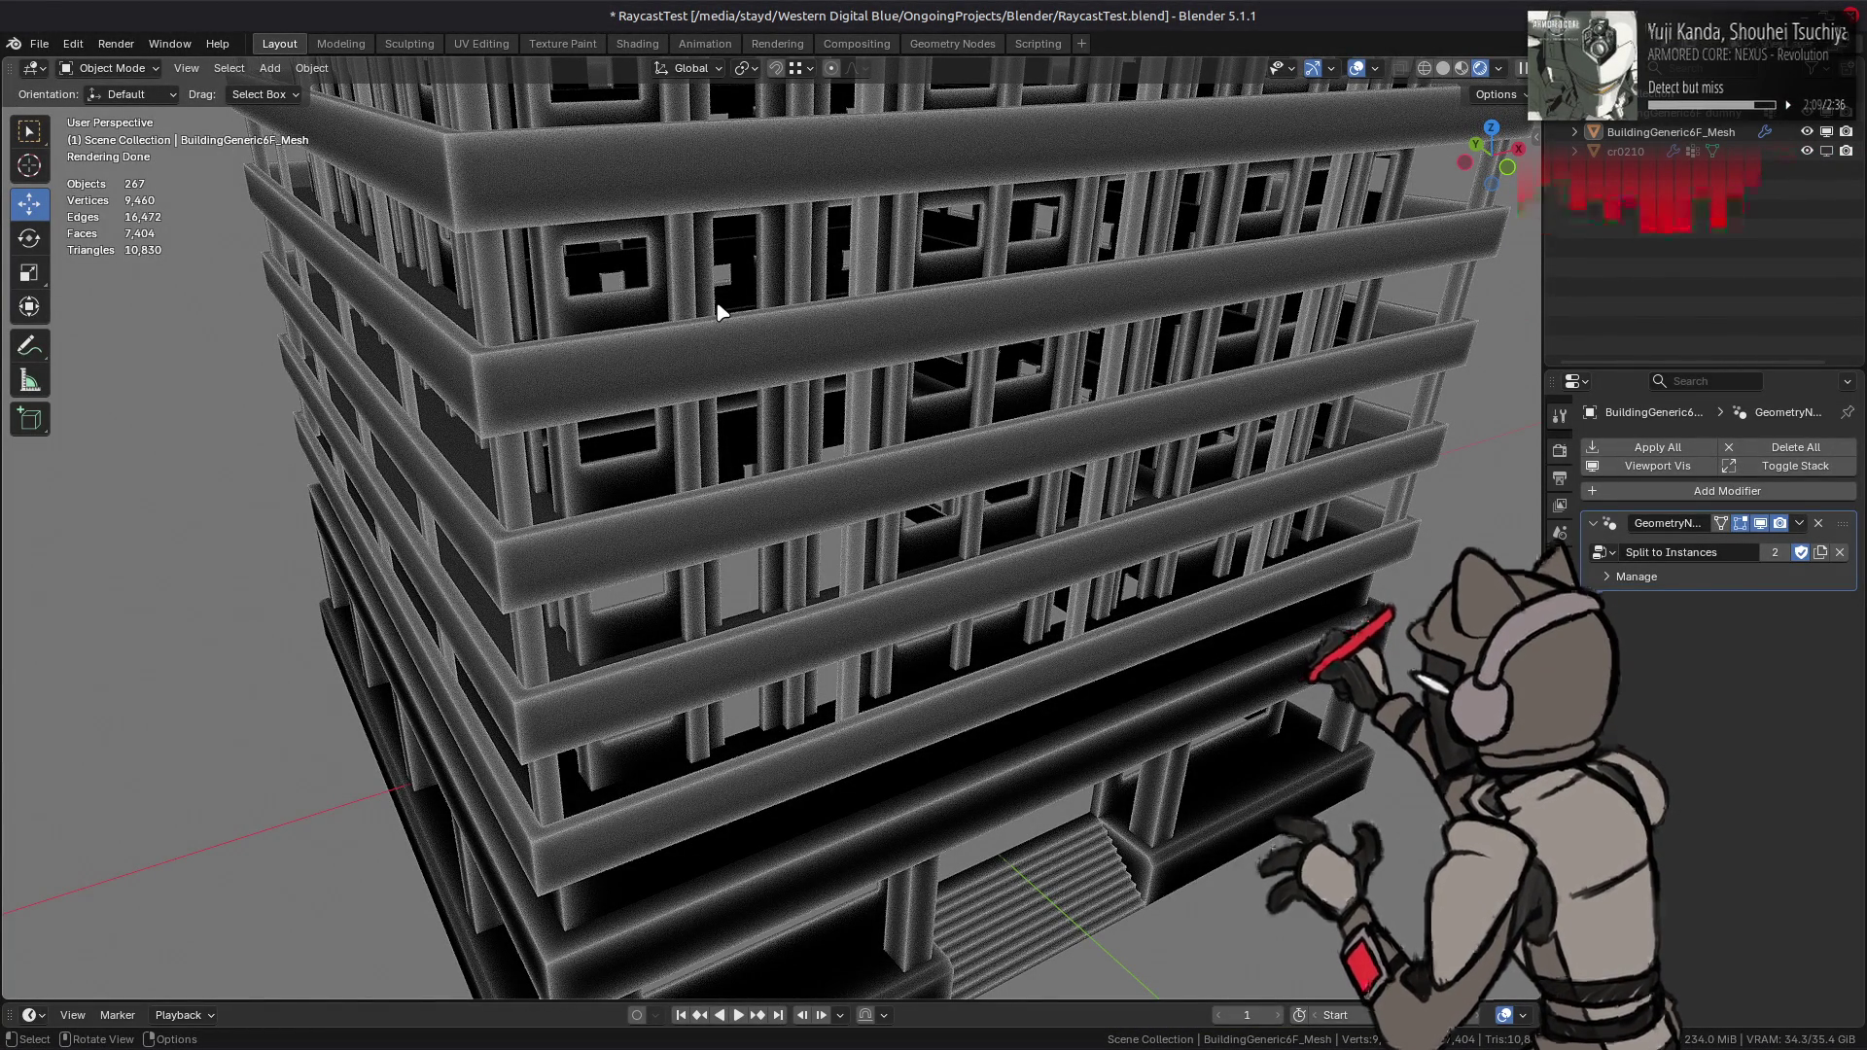
pyautogui.scroll(-4, 742, 388)
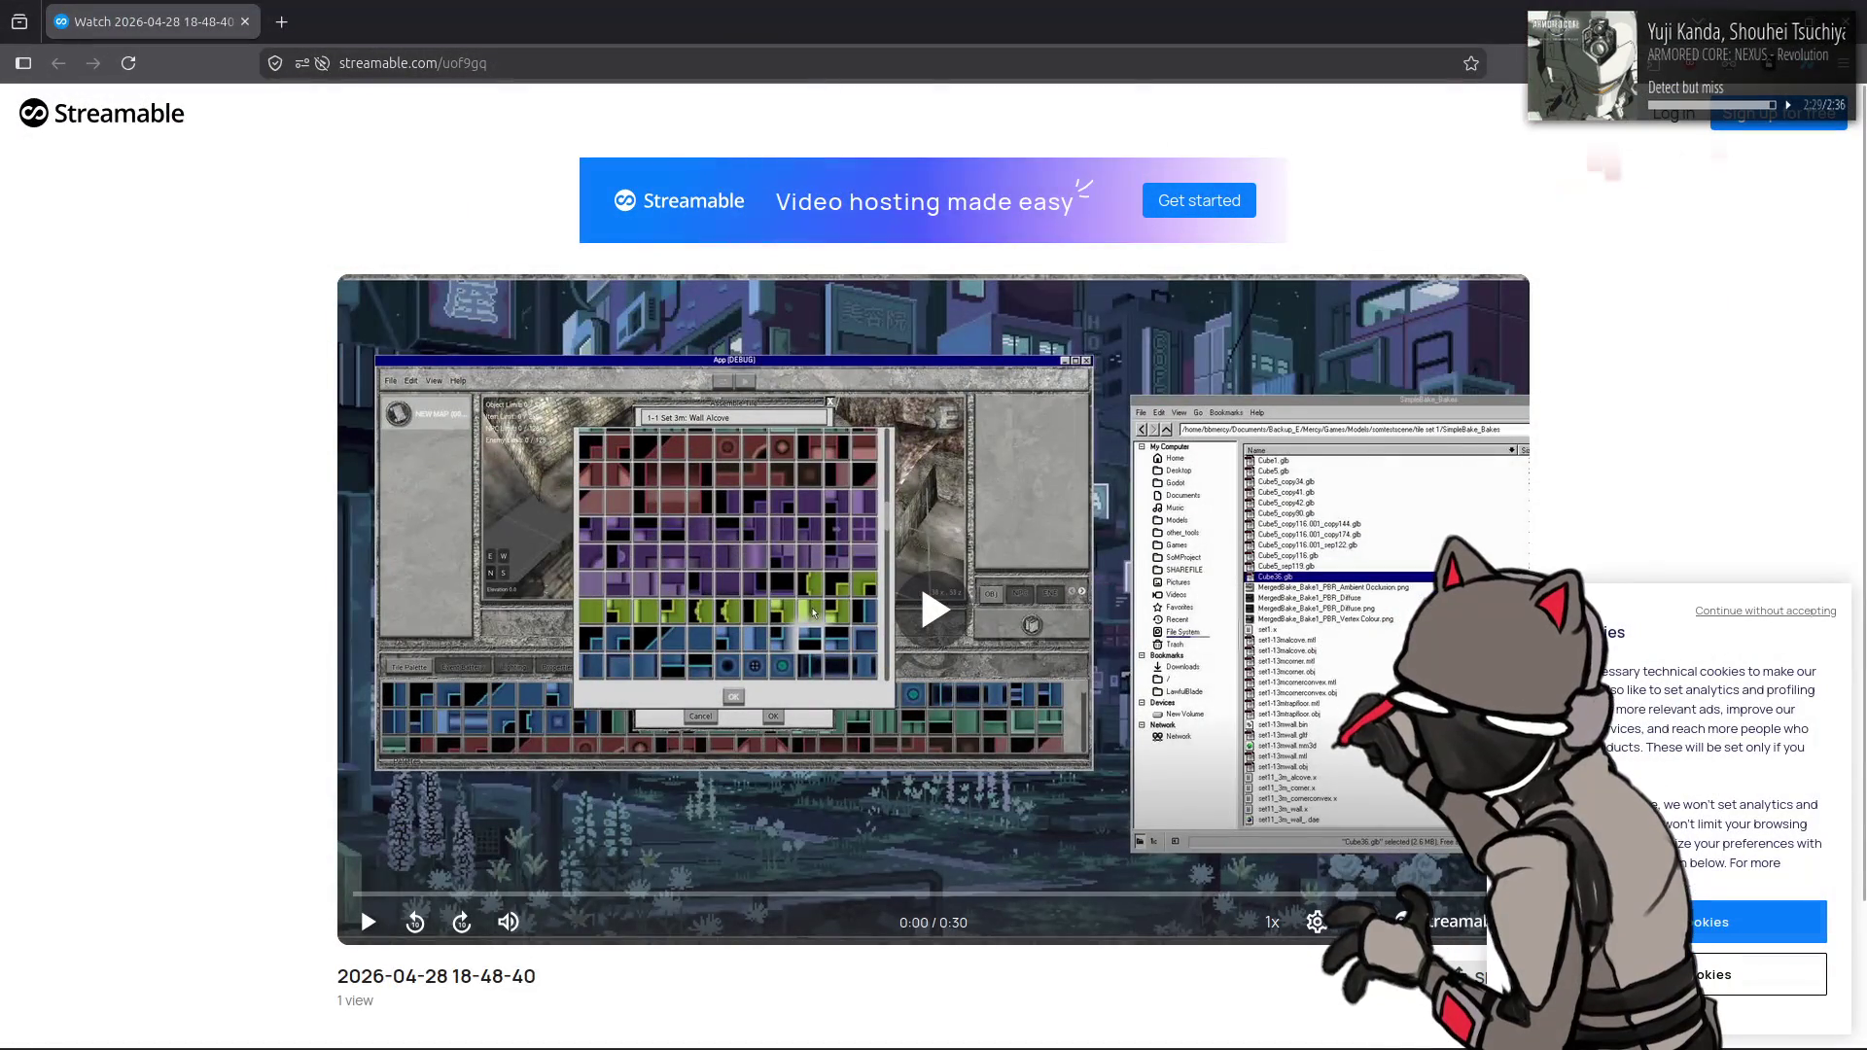
# - Dismiss the cookie panel, play the Streamable clip, skip ahead to about 0:24, then close the page
pyautogui.click(1711, 974)
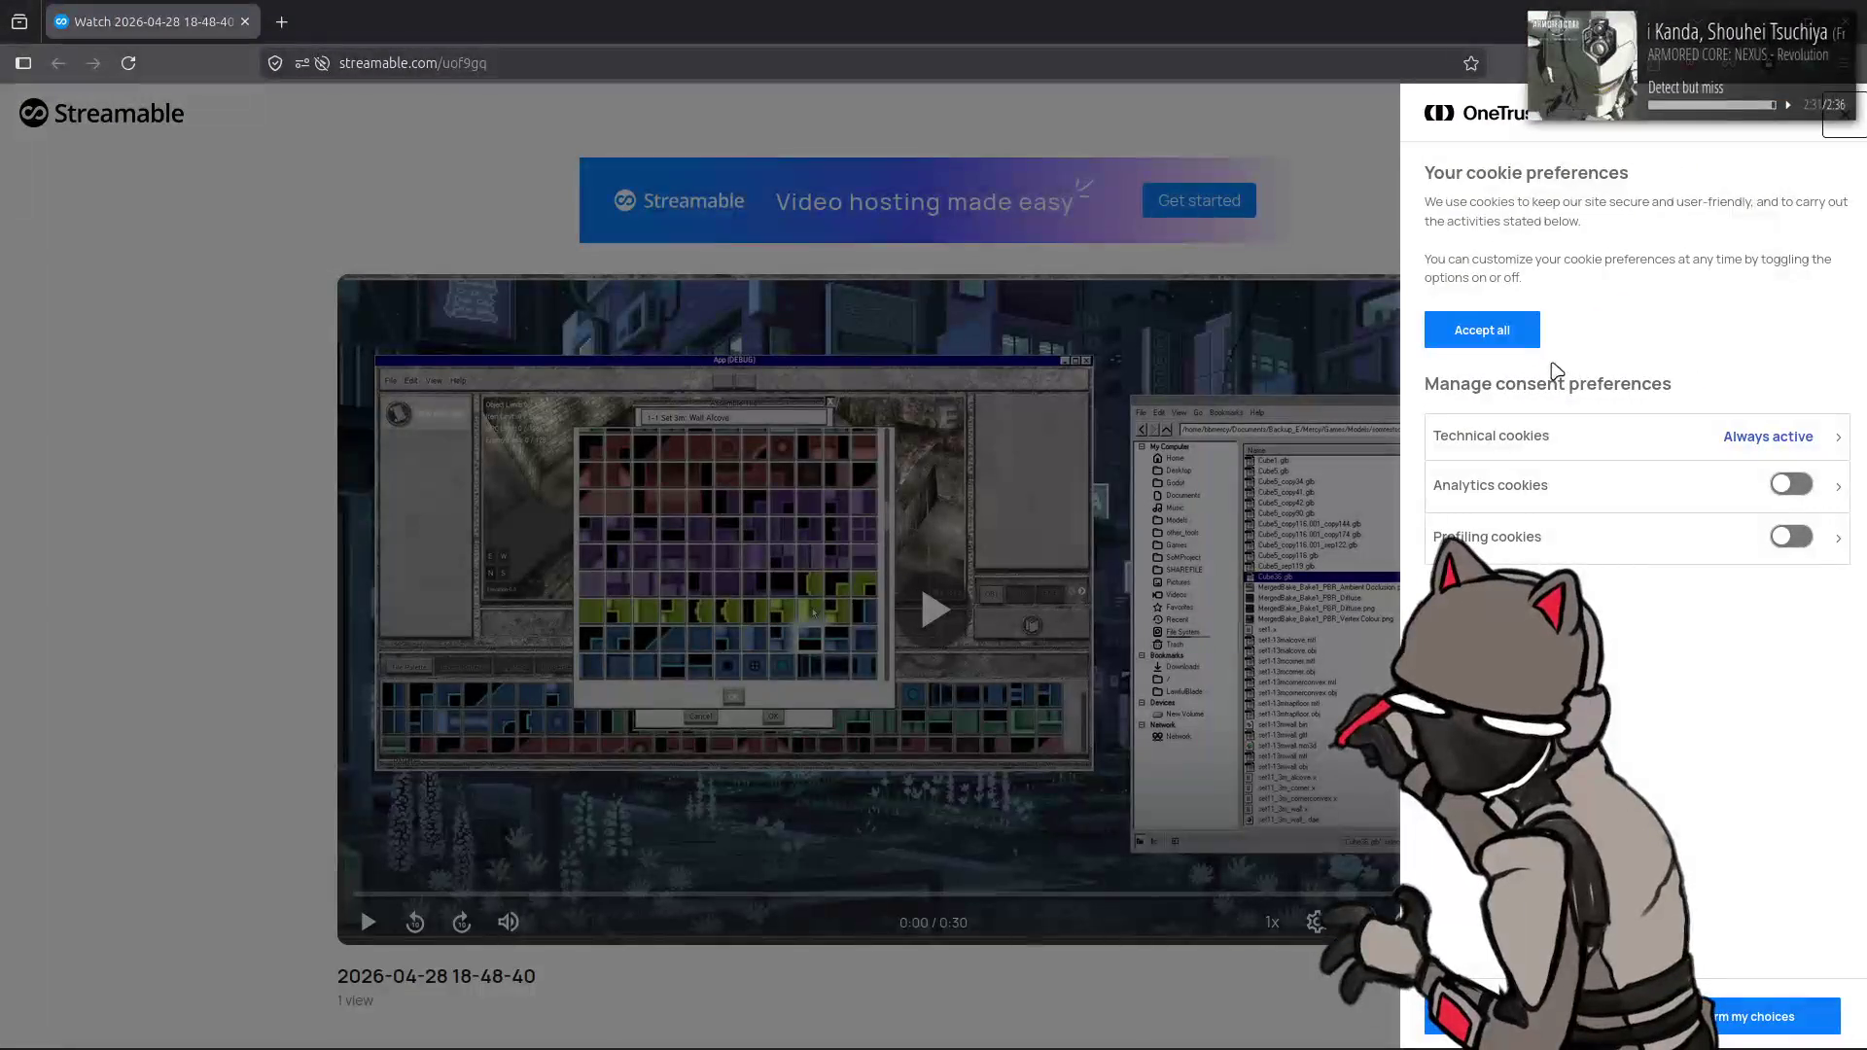
pyautogui.click(1760, 1017)
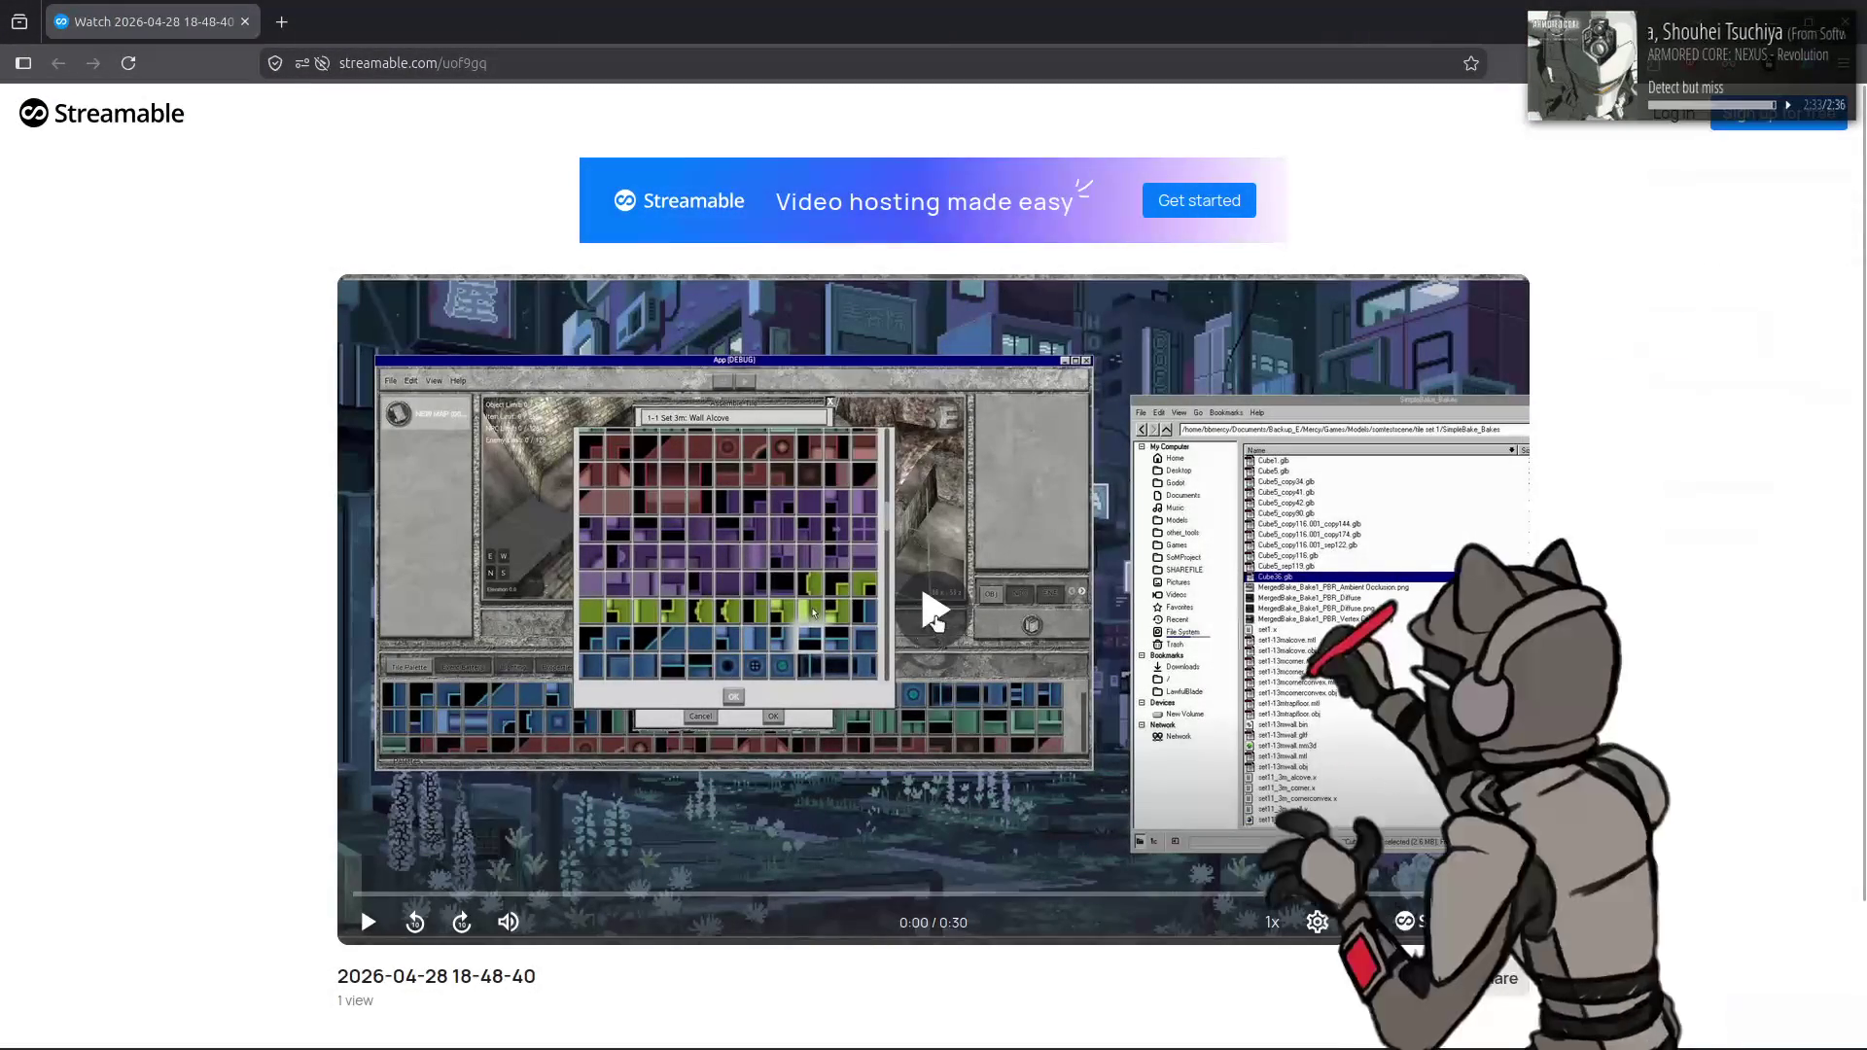
pyautogui.click(936, 610)
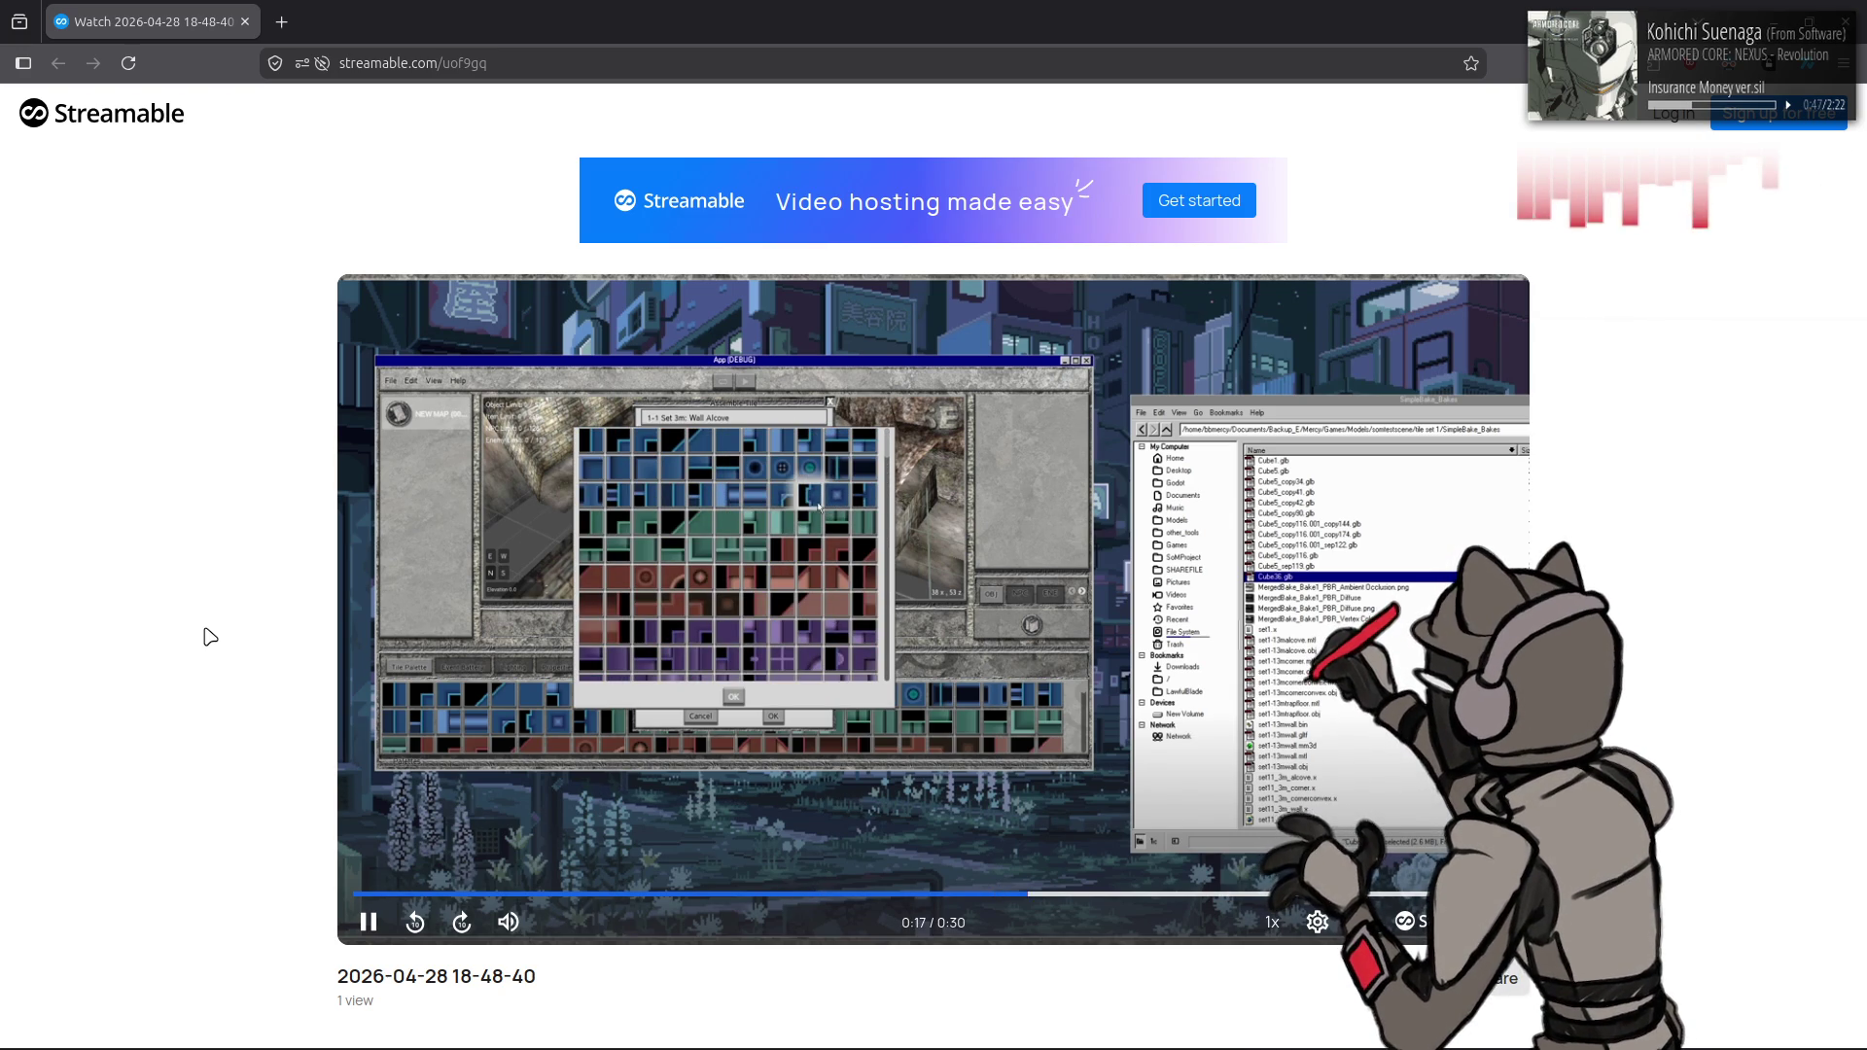
pyautogui.click(1308, 893)
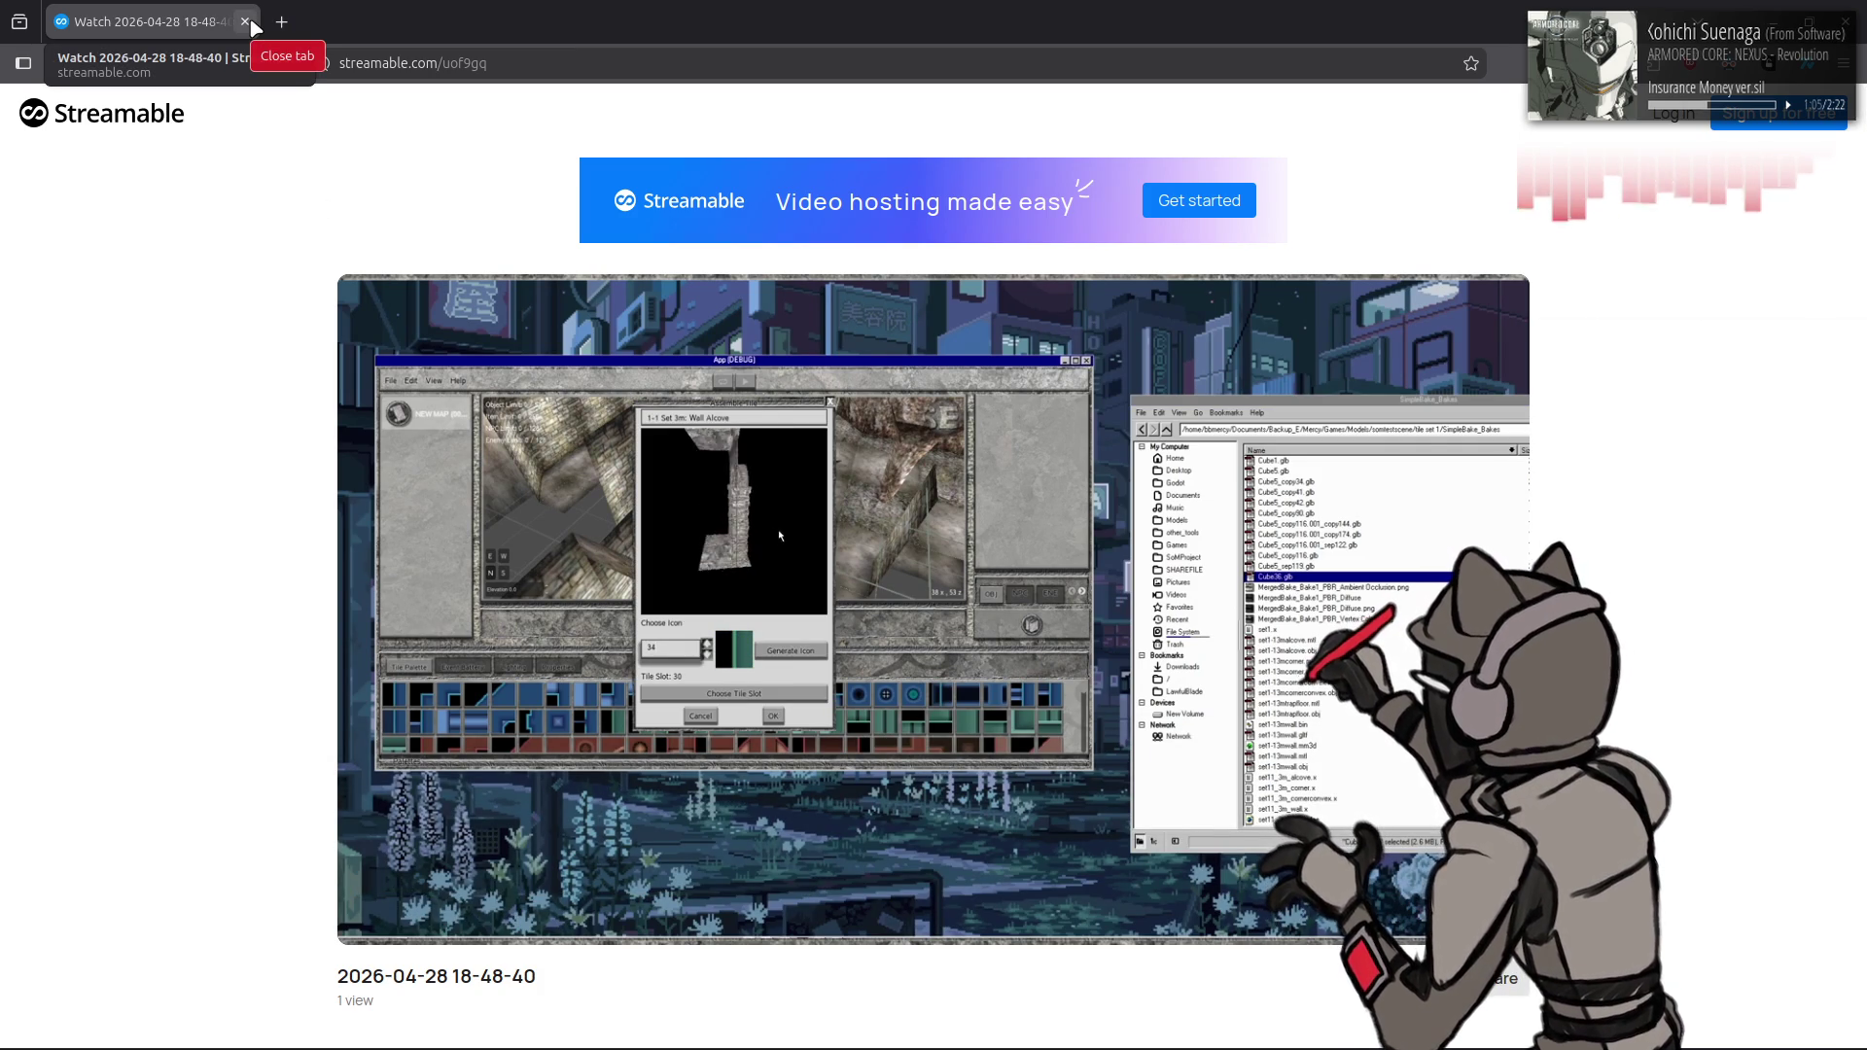
pyautogui.click(247, 21)
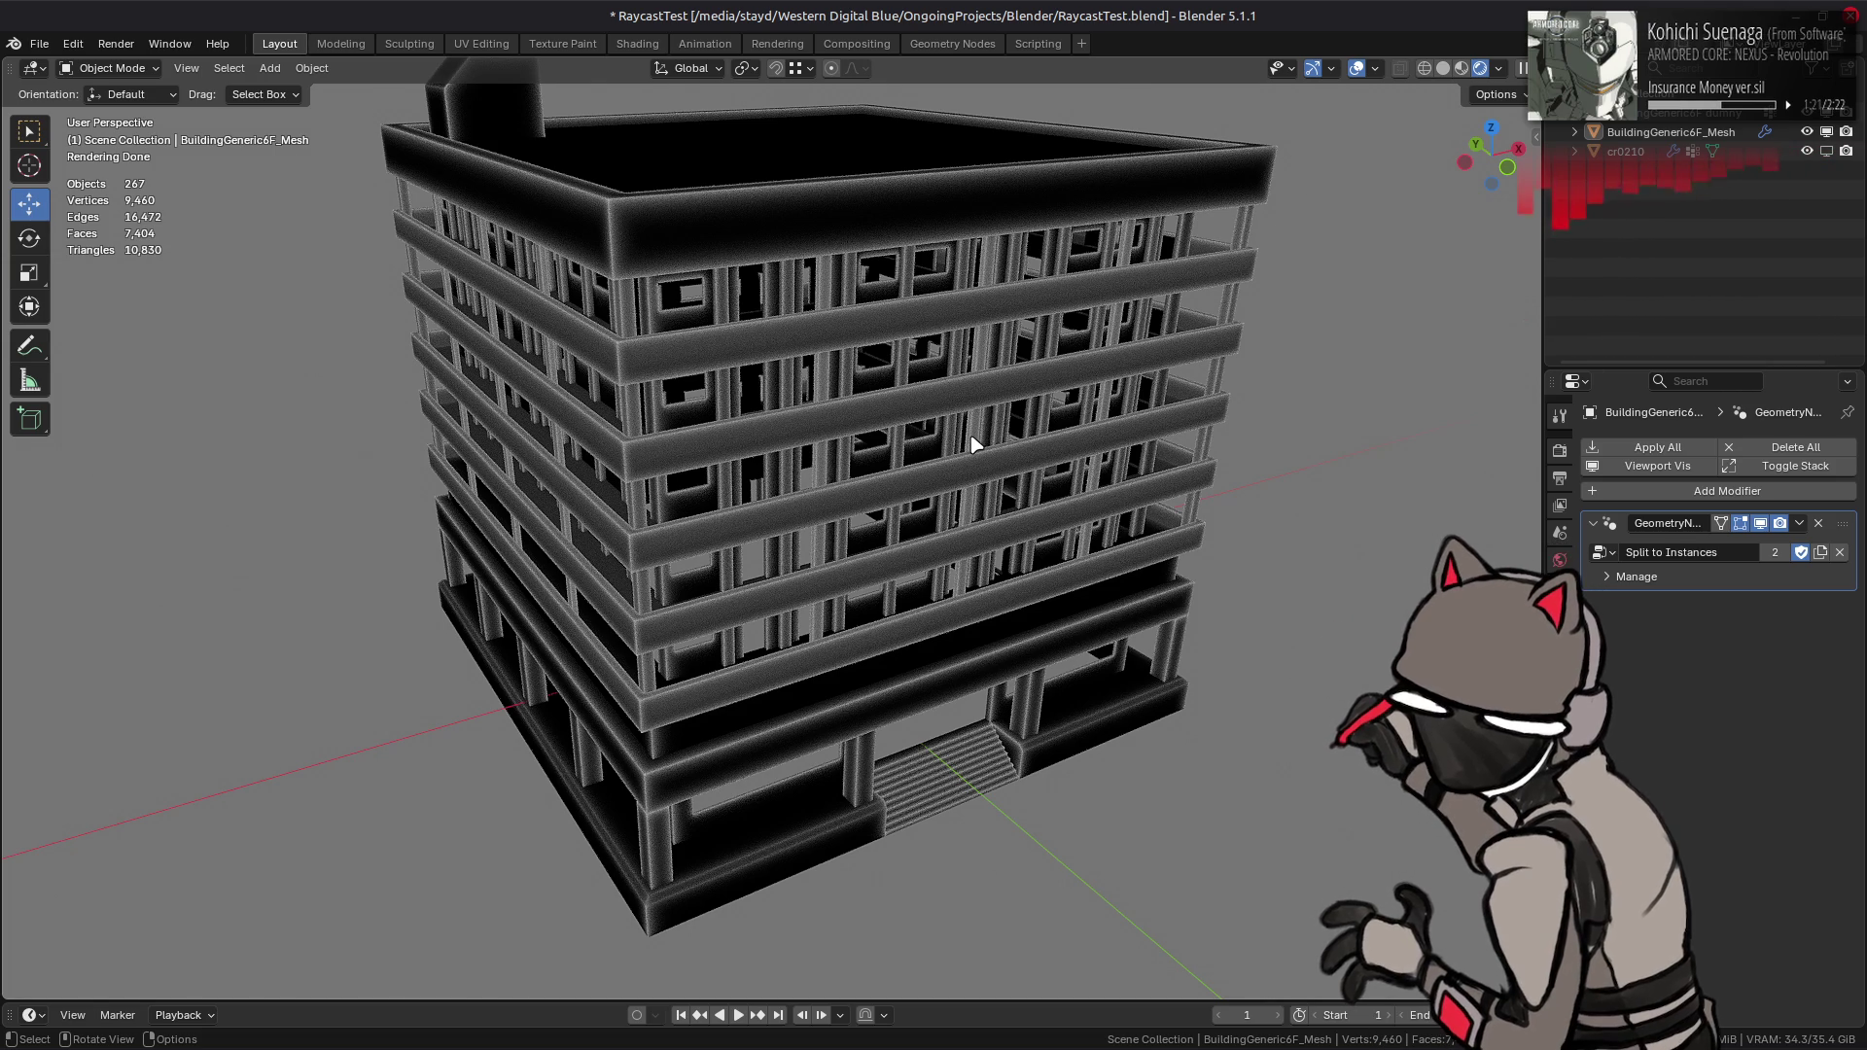
# - Duplicate the Map Range node in the material and place the copy below the original
pyautogui.click(637, 44)
pyautogui.moveTo(895, 325)
pyautogui.mouseDown(button='middle')
pyautogui.moveTo(983, 325)
pyautogui.moveTo(1023, 295)
pyautogui.moveTo(1069, 408)
pyautogui.mouseUp(button='middle')
pyautogui.moveTo(1163, 796); pyautogui.dragTo(842, 634, button='middle')
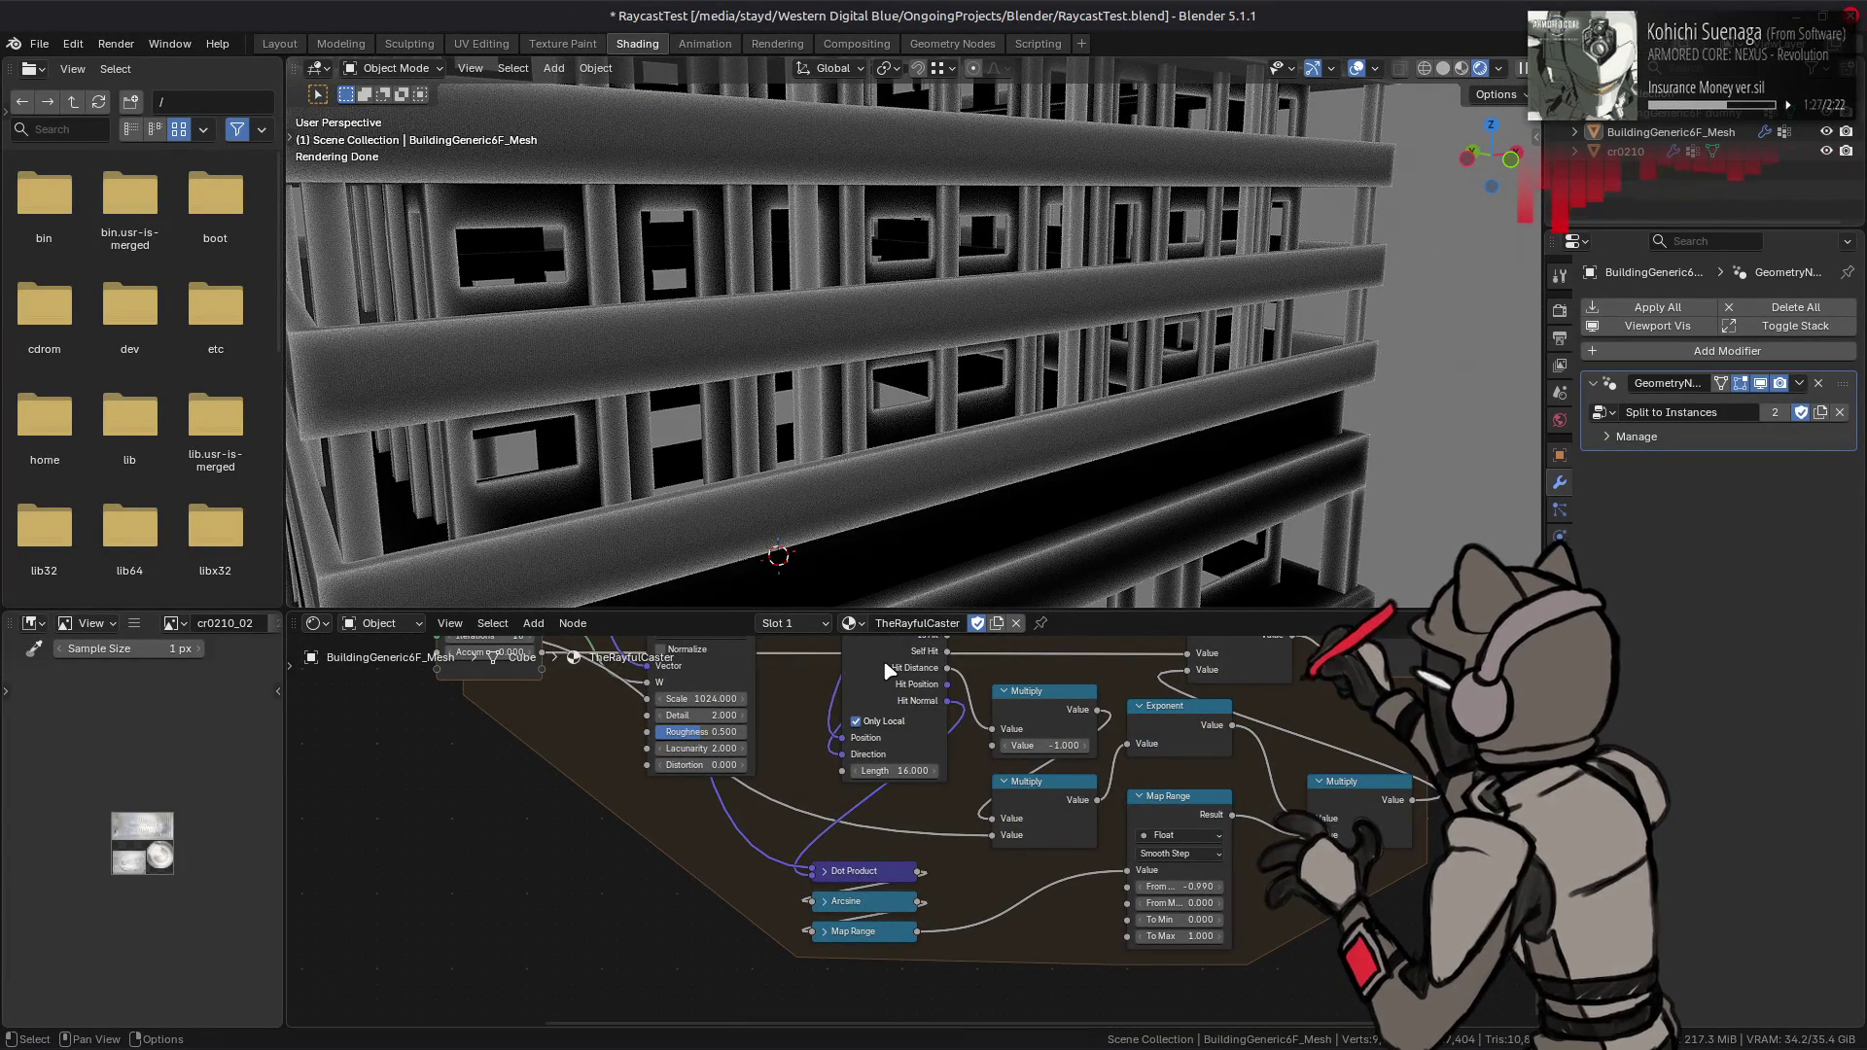
pyautogui.moveTo(1001, 793); pyautogui.dragTo(896, 735, button='middle')
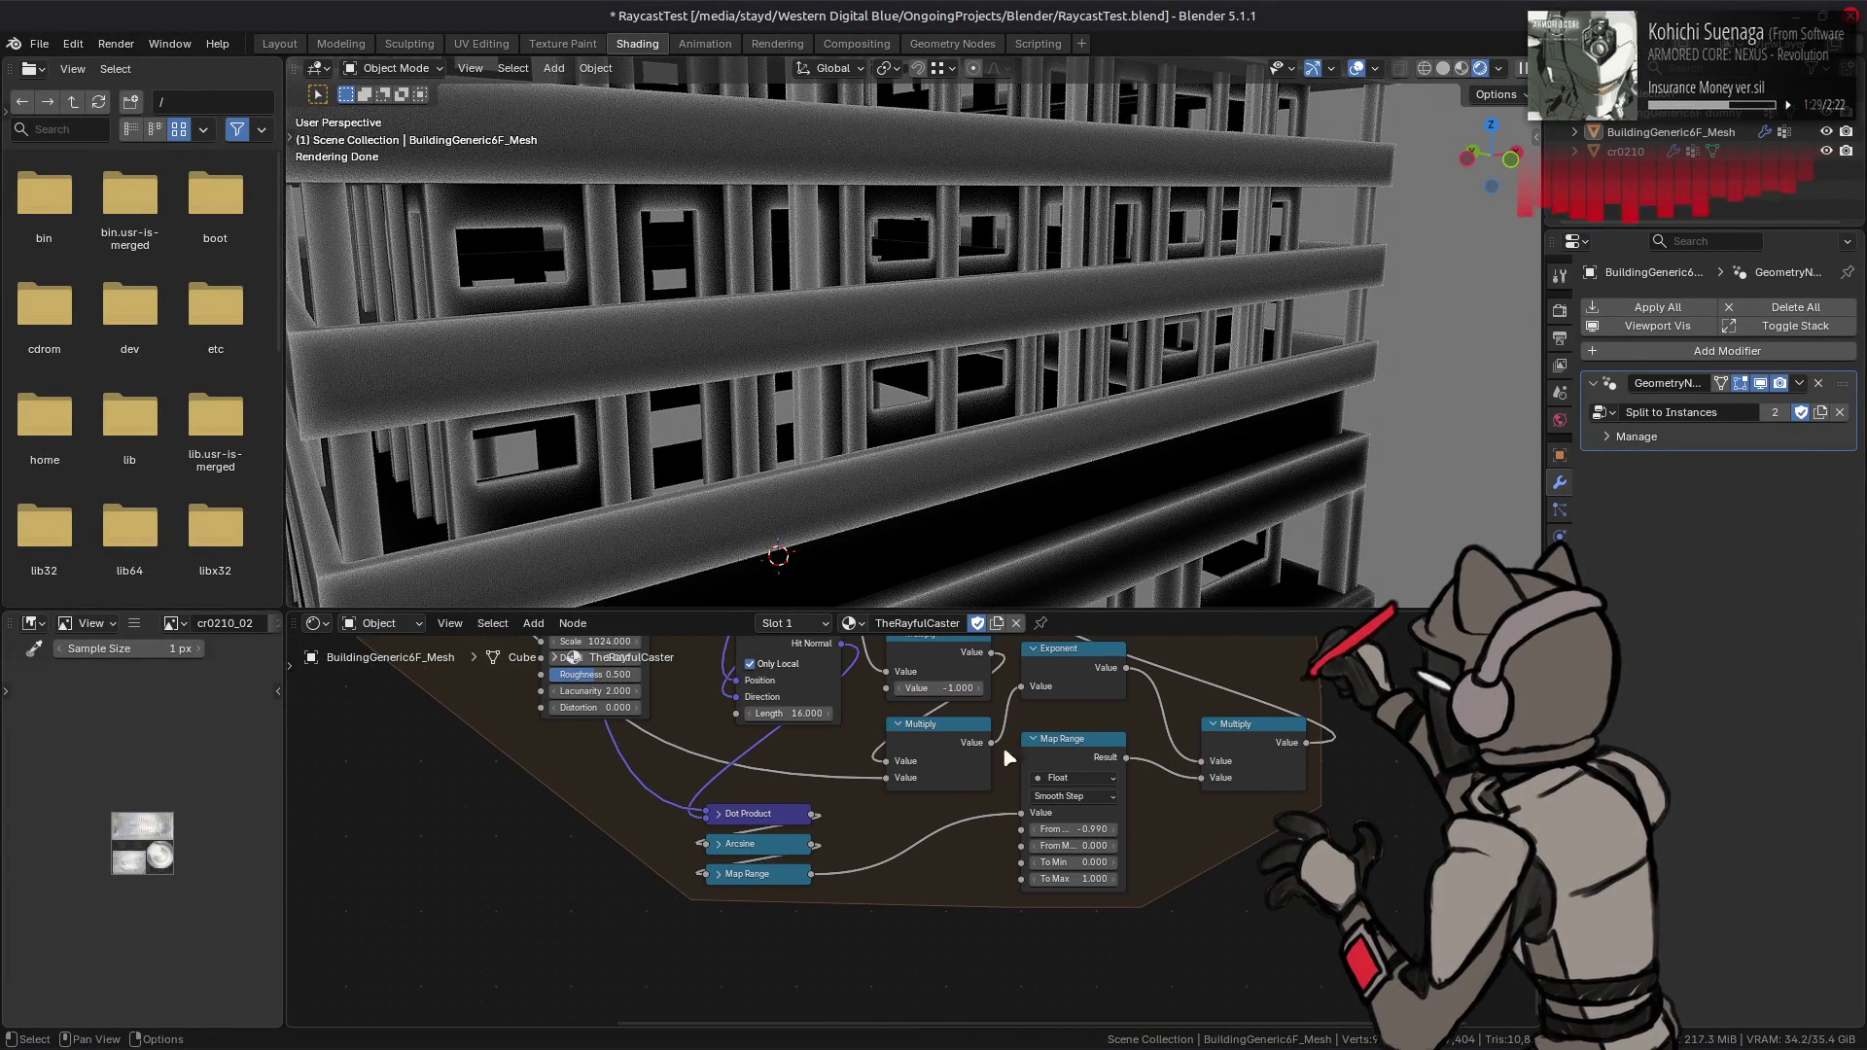
pyautogui.click(1062, 756)
pyautogui.hotkey('shift', 'd')
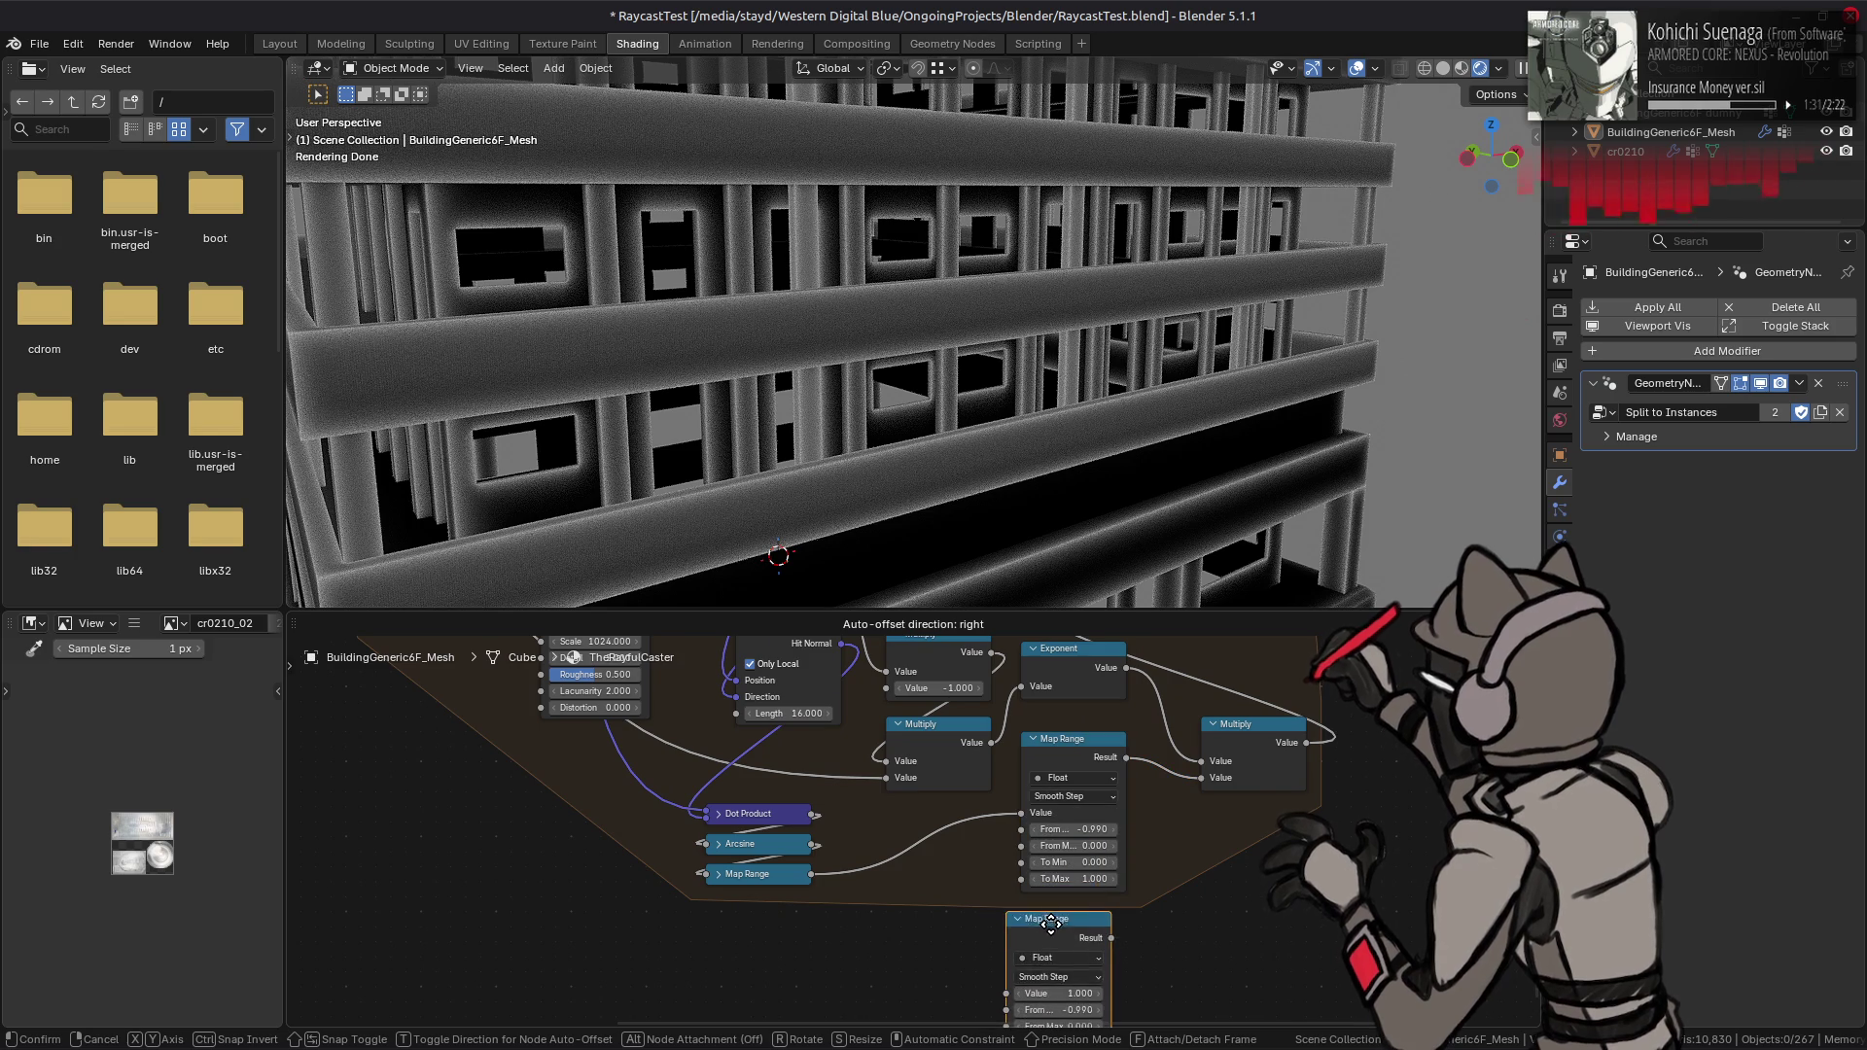
pyautogui.click(1051, 910)
# - Feed the small Map Range into the copy, its Result into Multiply, and set From Max to 1
pyautogui.moveTo(1030, 901); pyautogui.dragTo(1018, 859, button='middle')
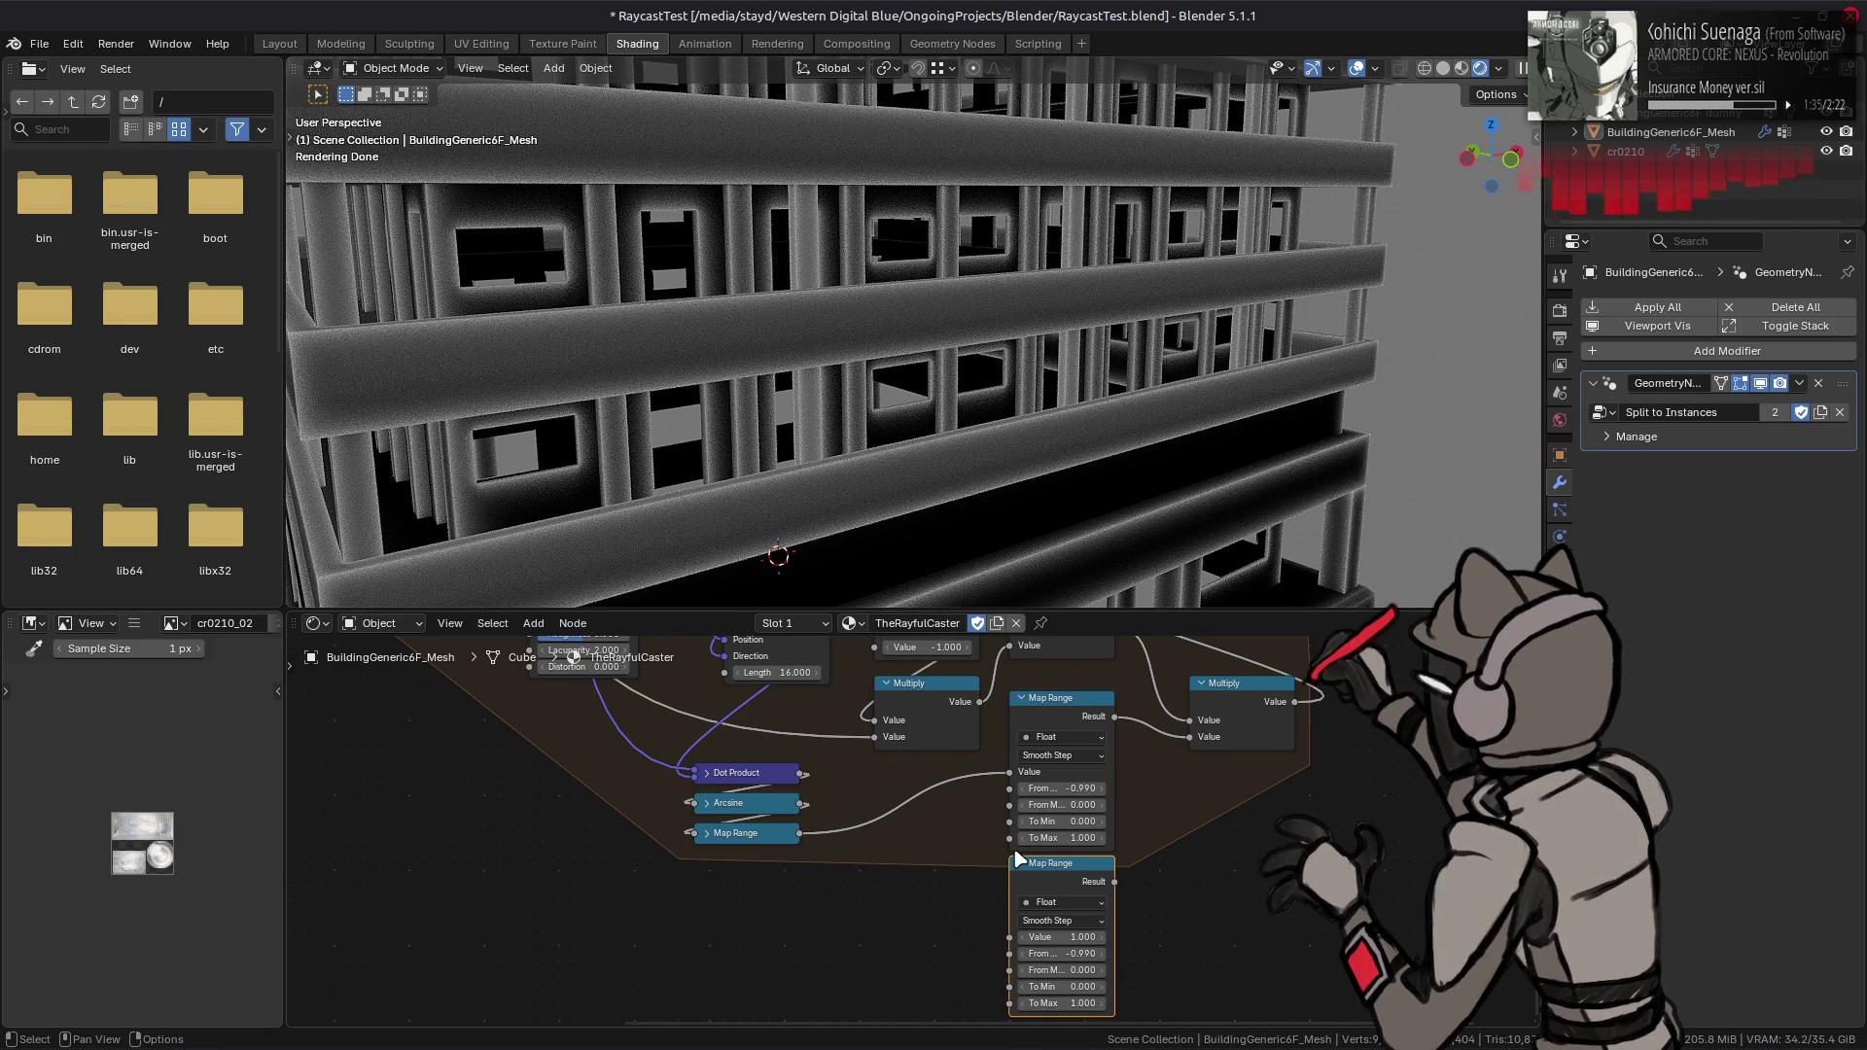
pyautogui.moveTo(798, 835); pyautogui.dragTo(1011, 936)
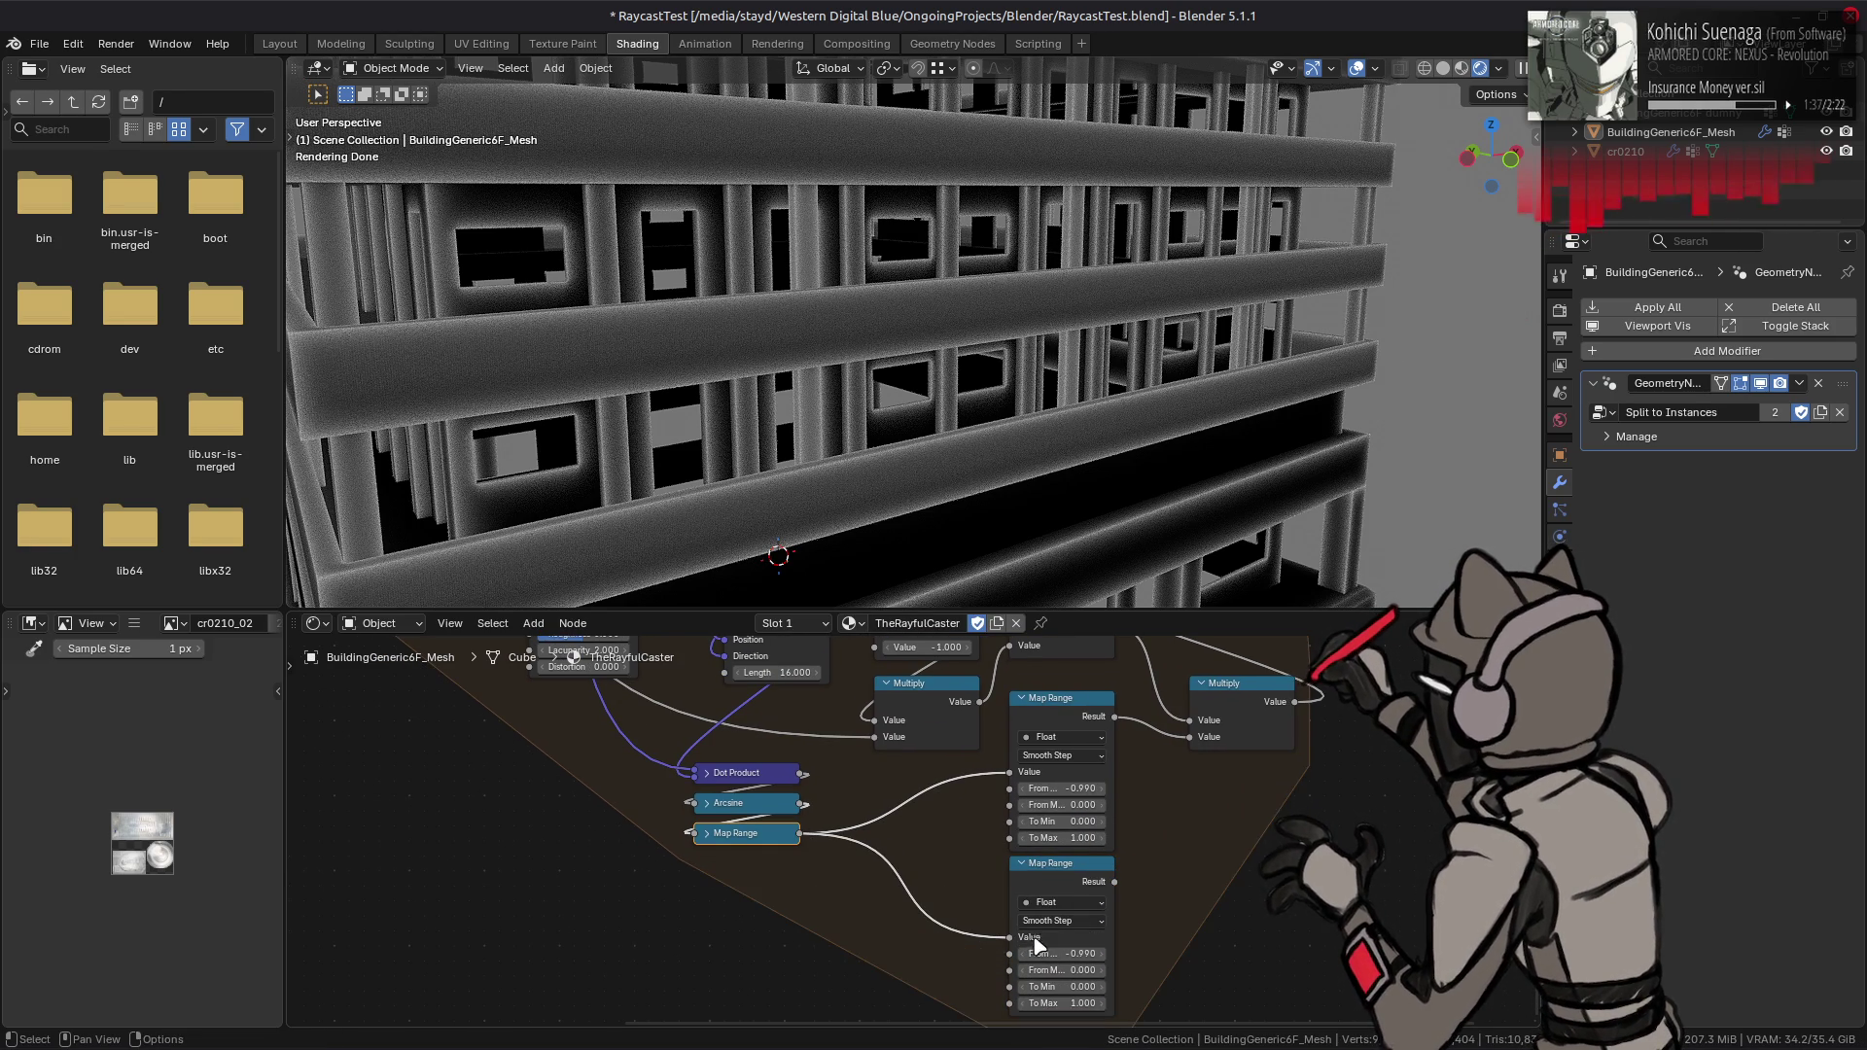
pyautogui.moveTo(1114, 881); pyautogui.dragTo(1189, 737)
pyautogui.moveTo(1121, 941); pyautogui.dragTo(1179, 904, button='middle')
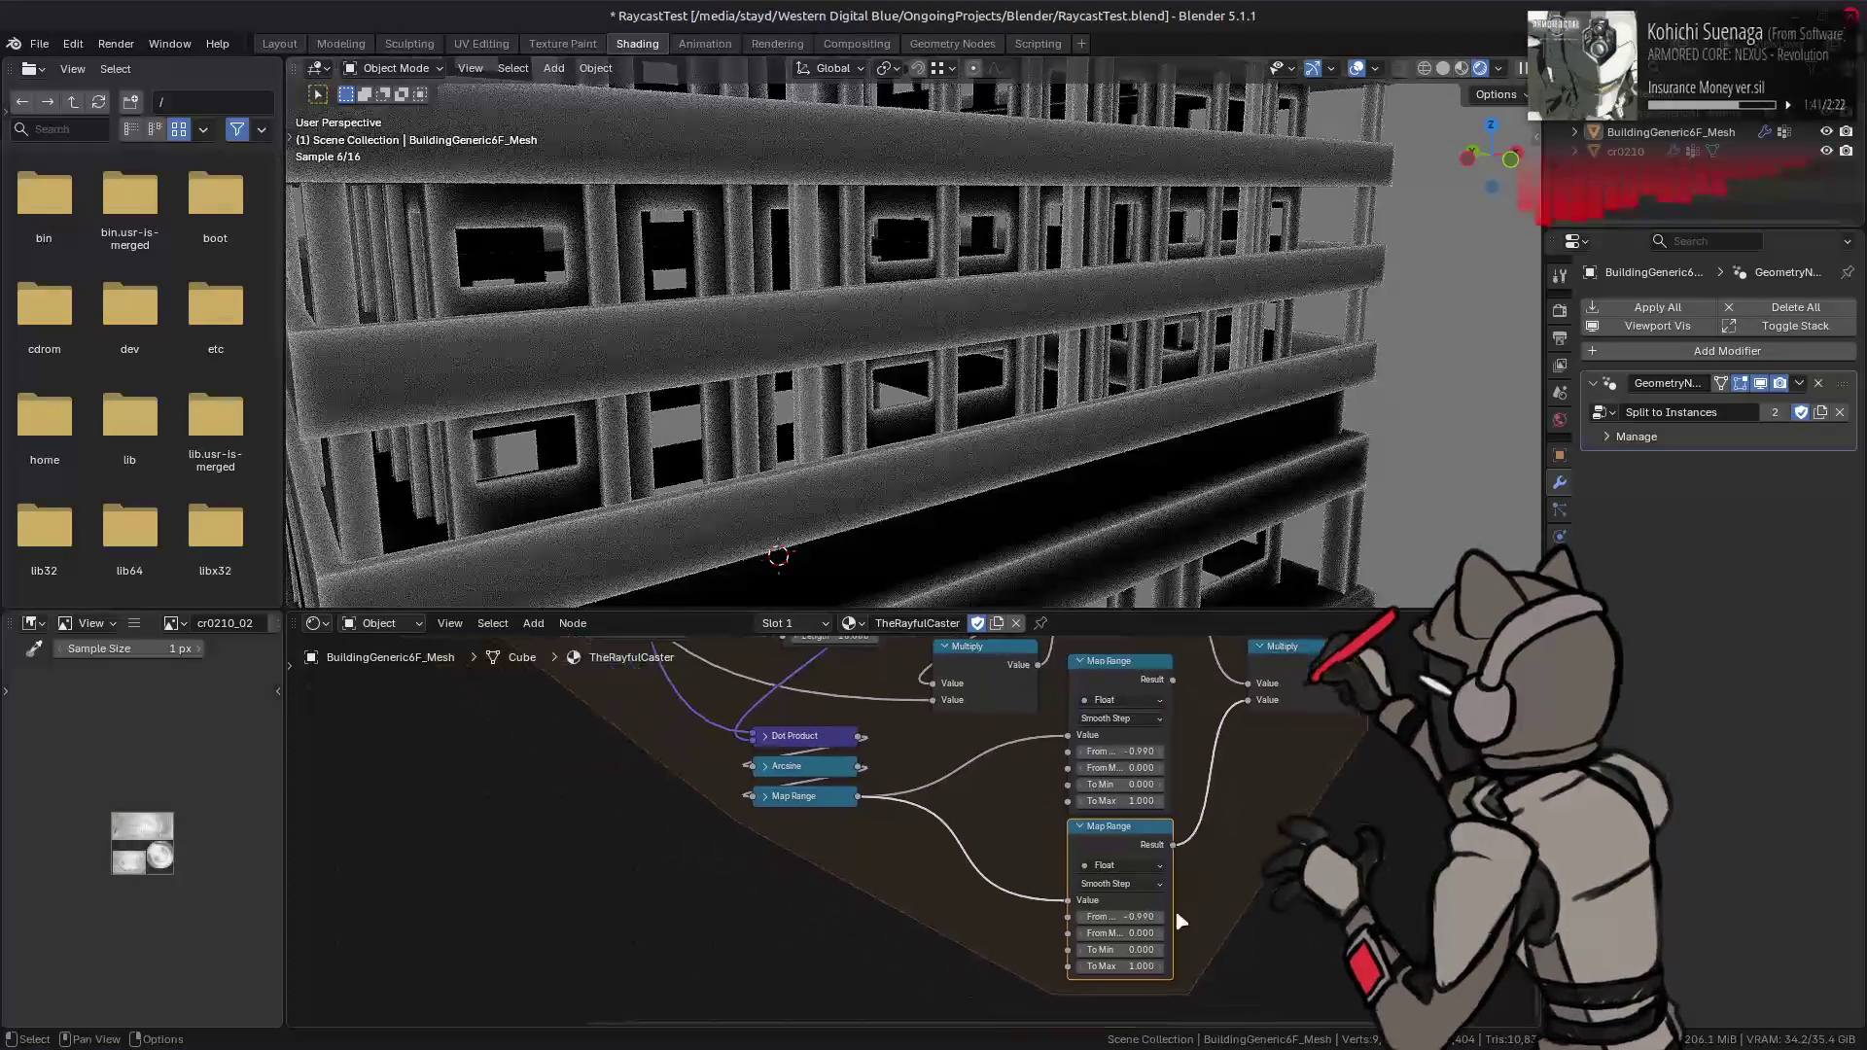
pyautogui.click(1135, 937)
pyautogui.write('1')
pyautogui.press('Return')
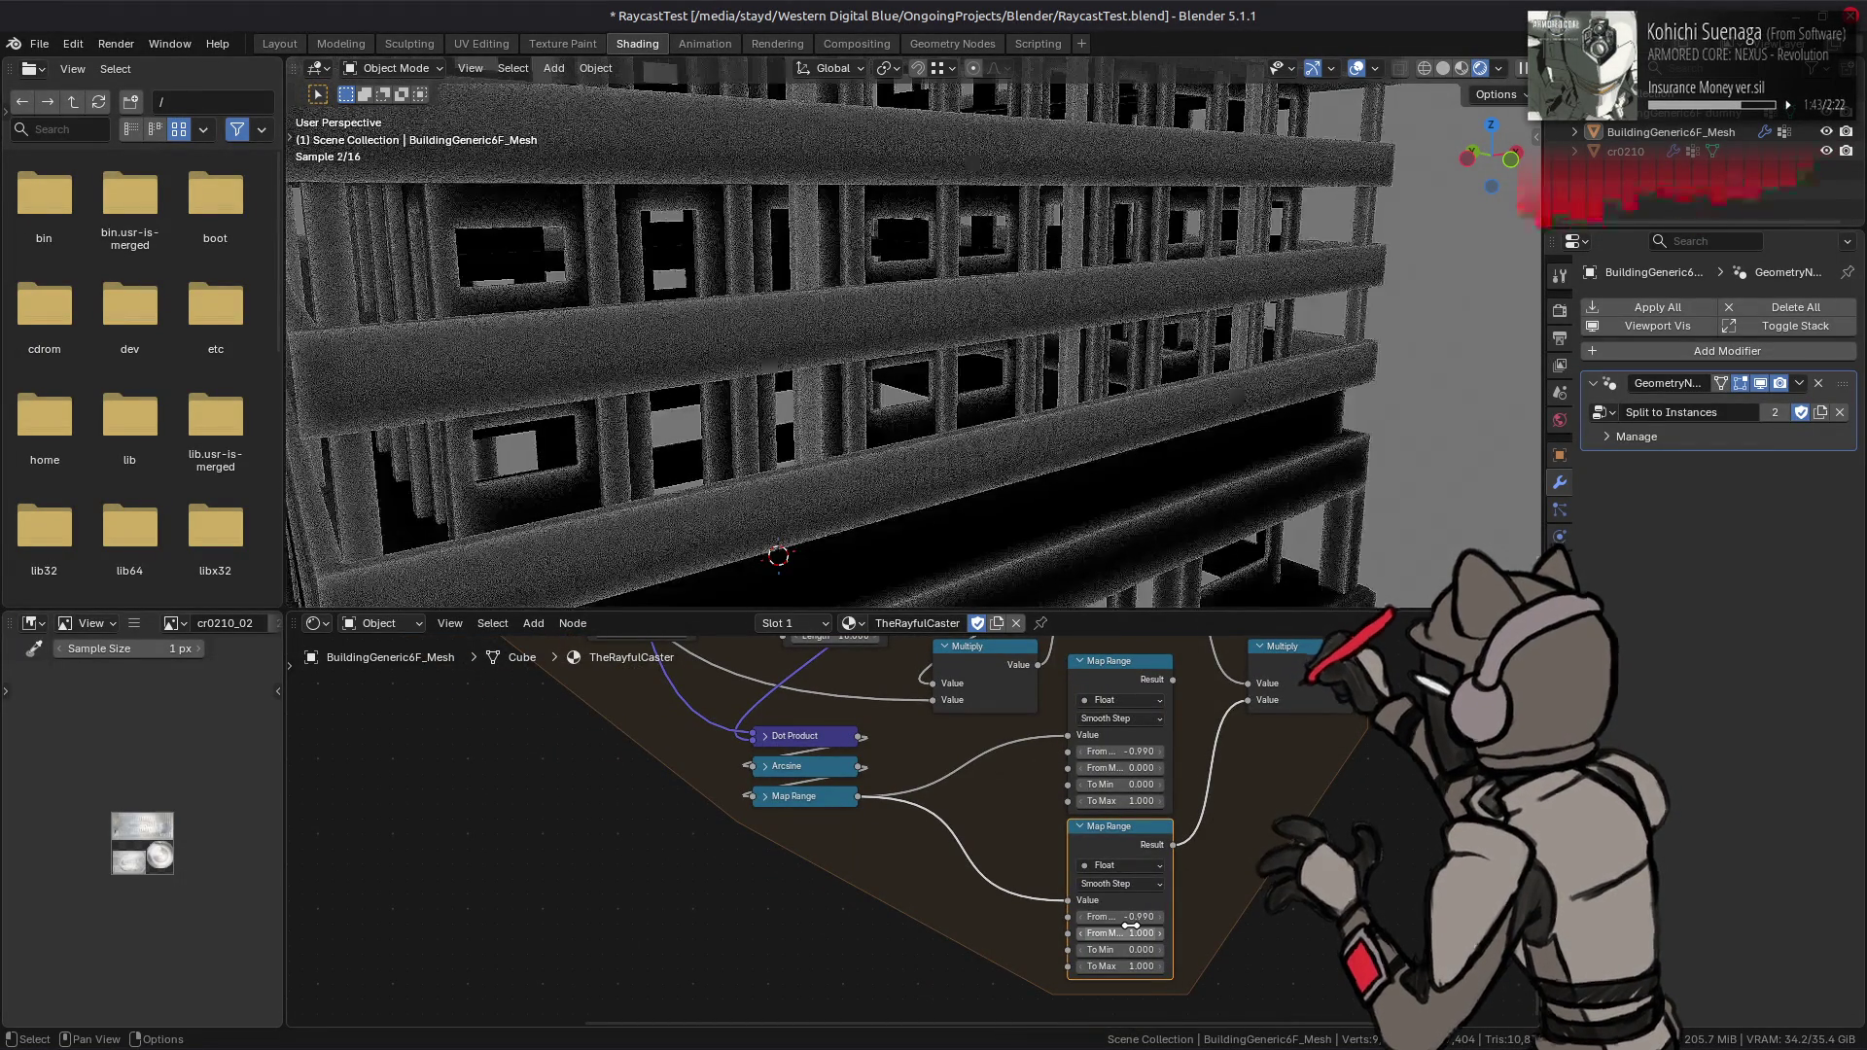
# - Set the lower Map Range's From Min to 0, To Min to 1 and To Max to 0
pyautogui.click(1119, 918)
pyautogui.write('0')
pyautogui.press('Return')
pyautogui.scroll(-3, 1128, 467)
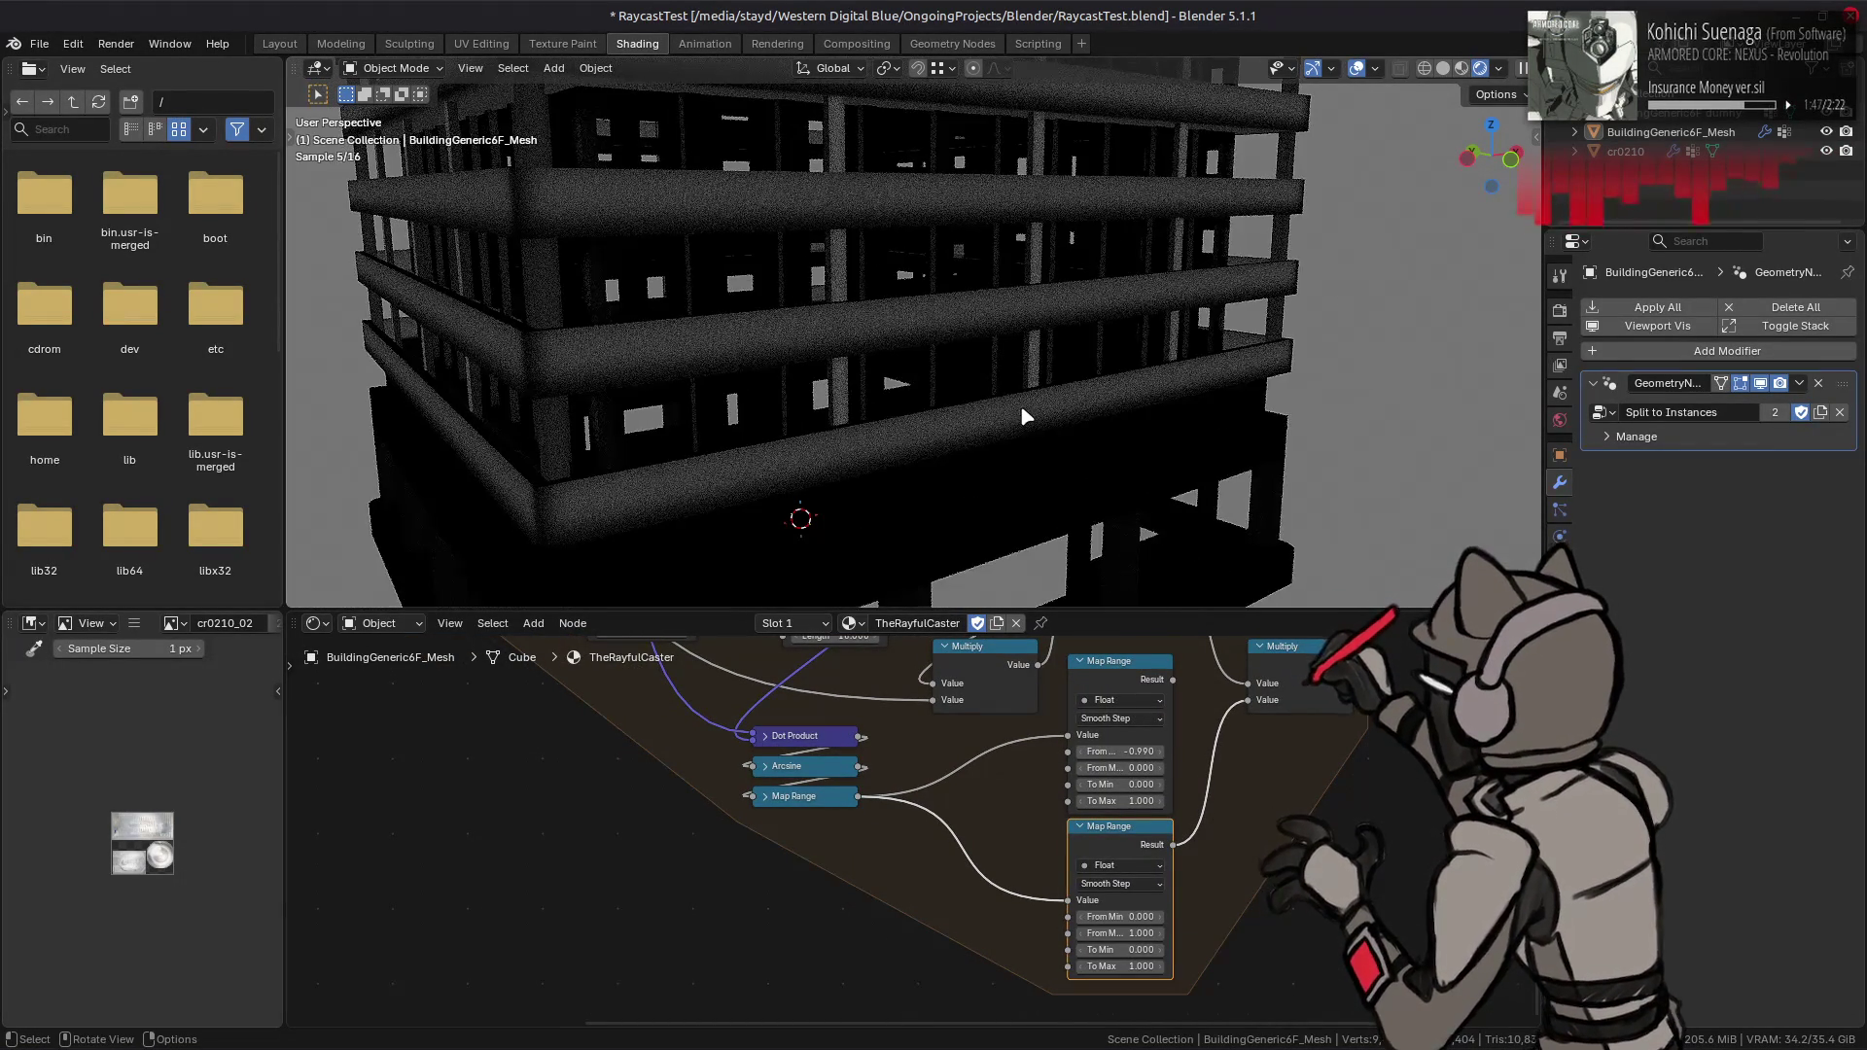
pyautogui.moveTo(1058, 314); pyautogui.dragTo(1148, 292, button='middle')
pyautogui.click(1118, 950)
pyautogui.write('1')
pyautogui.press('Return')
pyautogui.click(1121, 966)
pyautogui.write('0')
pyautogui.press('Return')
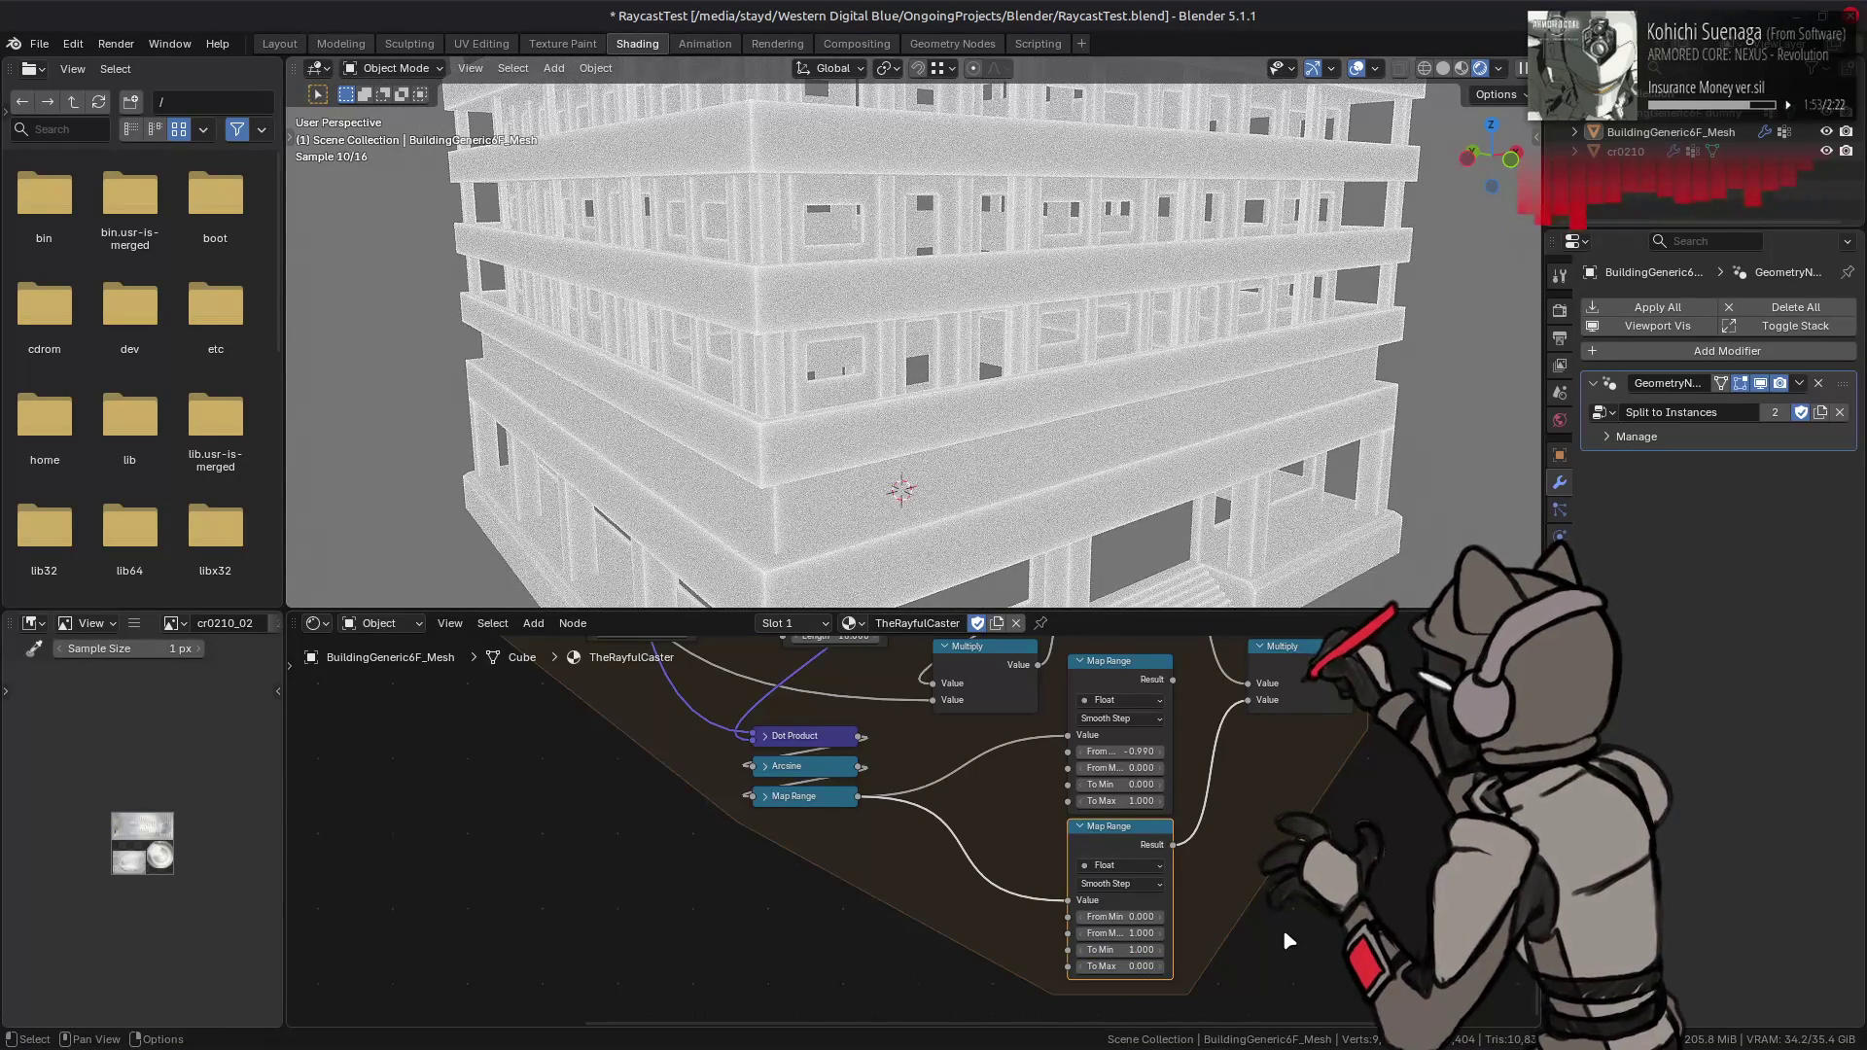
# - Experiment with the To Max and To Min values, then set the lower Map Range's From Min to 1
pyautogui.moveTo(1120, 966); pyautogui.dragTo(1007, 967)
pyautogui.press('Escape')
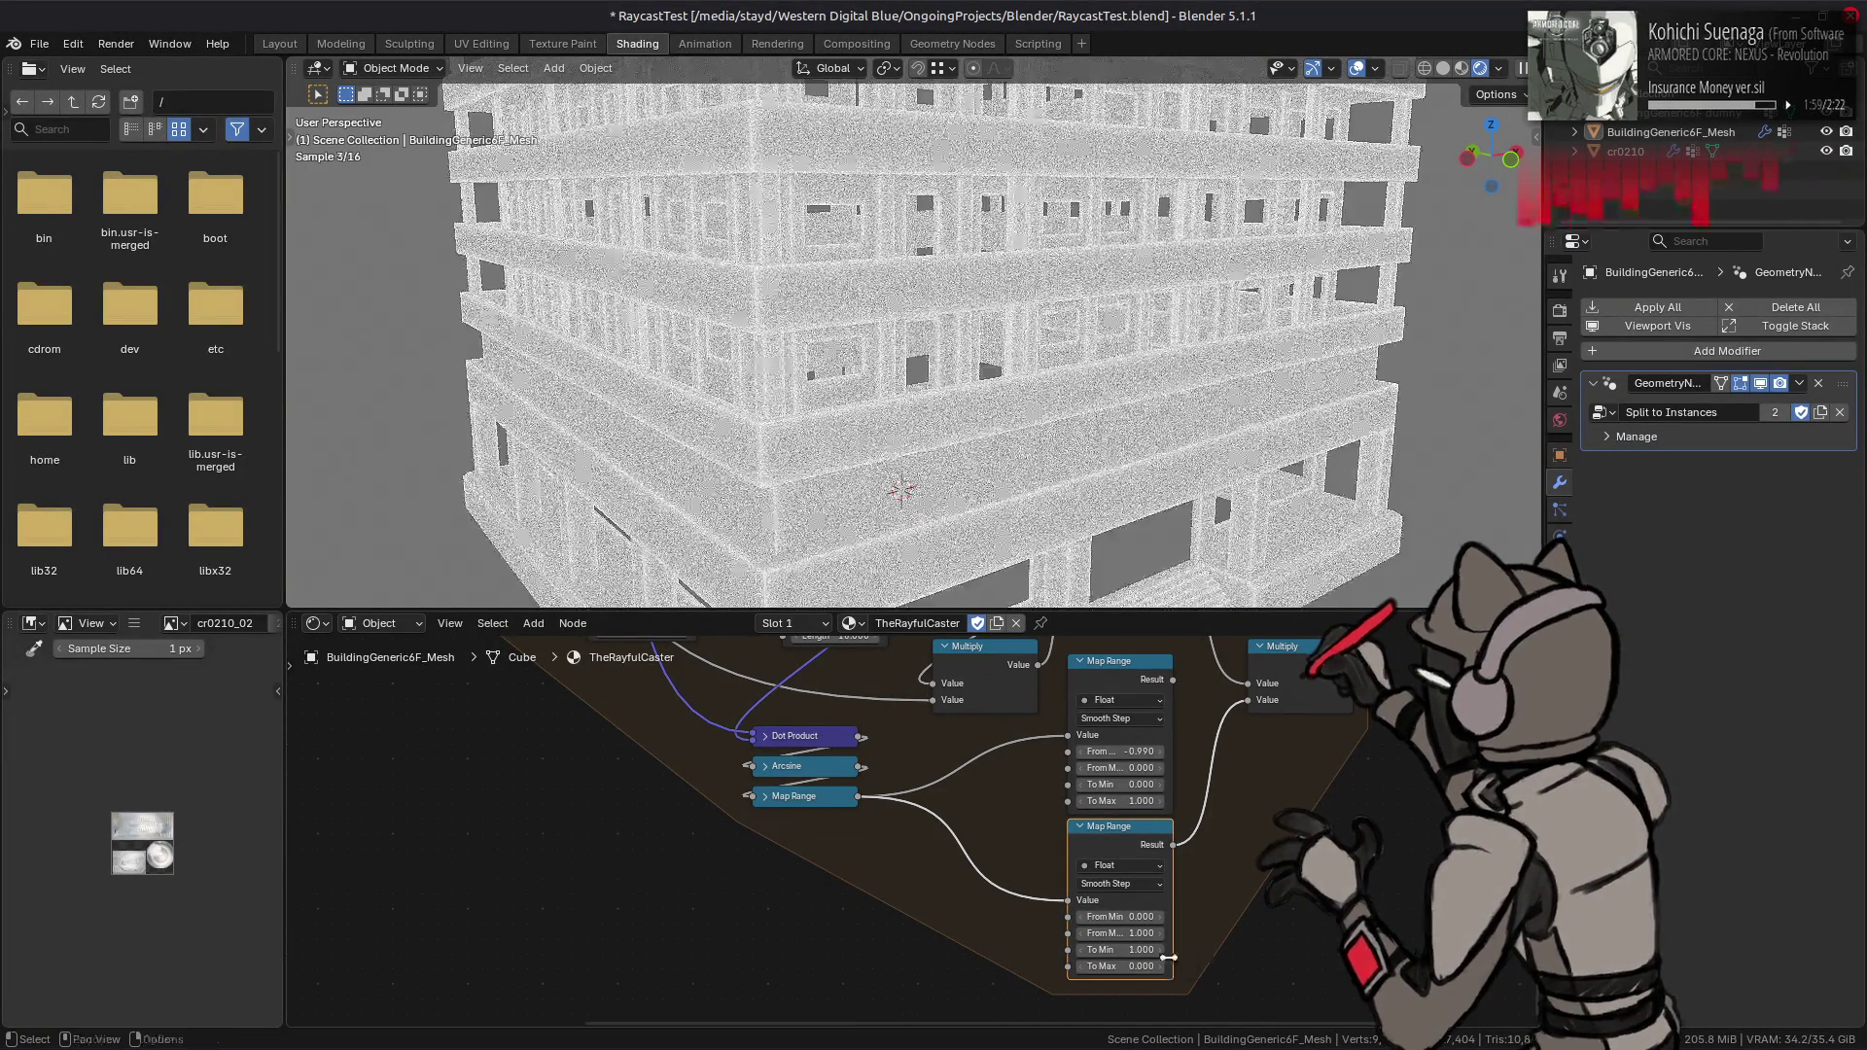
pyautogui.moveTo(1120, 950)
pyautogui.mouseDown()
pyautogui.moveTo(1147, 950)
pyautogui.moveTo(1117, 950)
pyautogui.mouseUp()
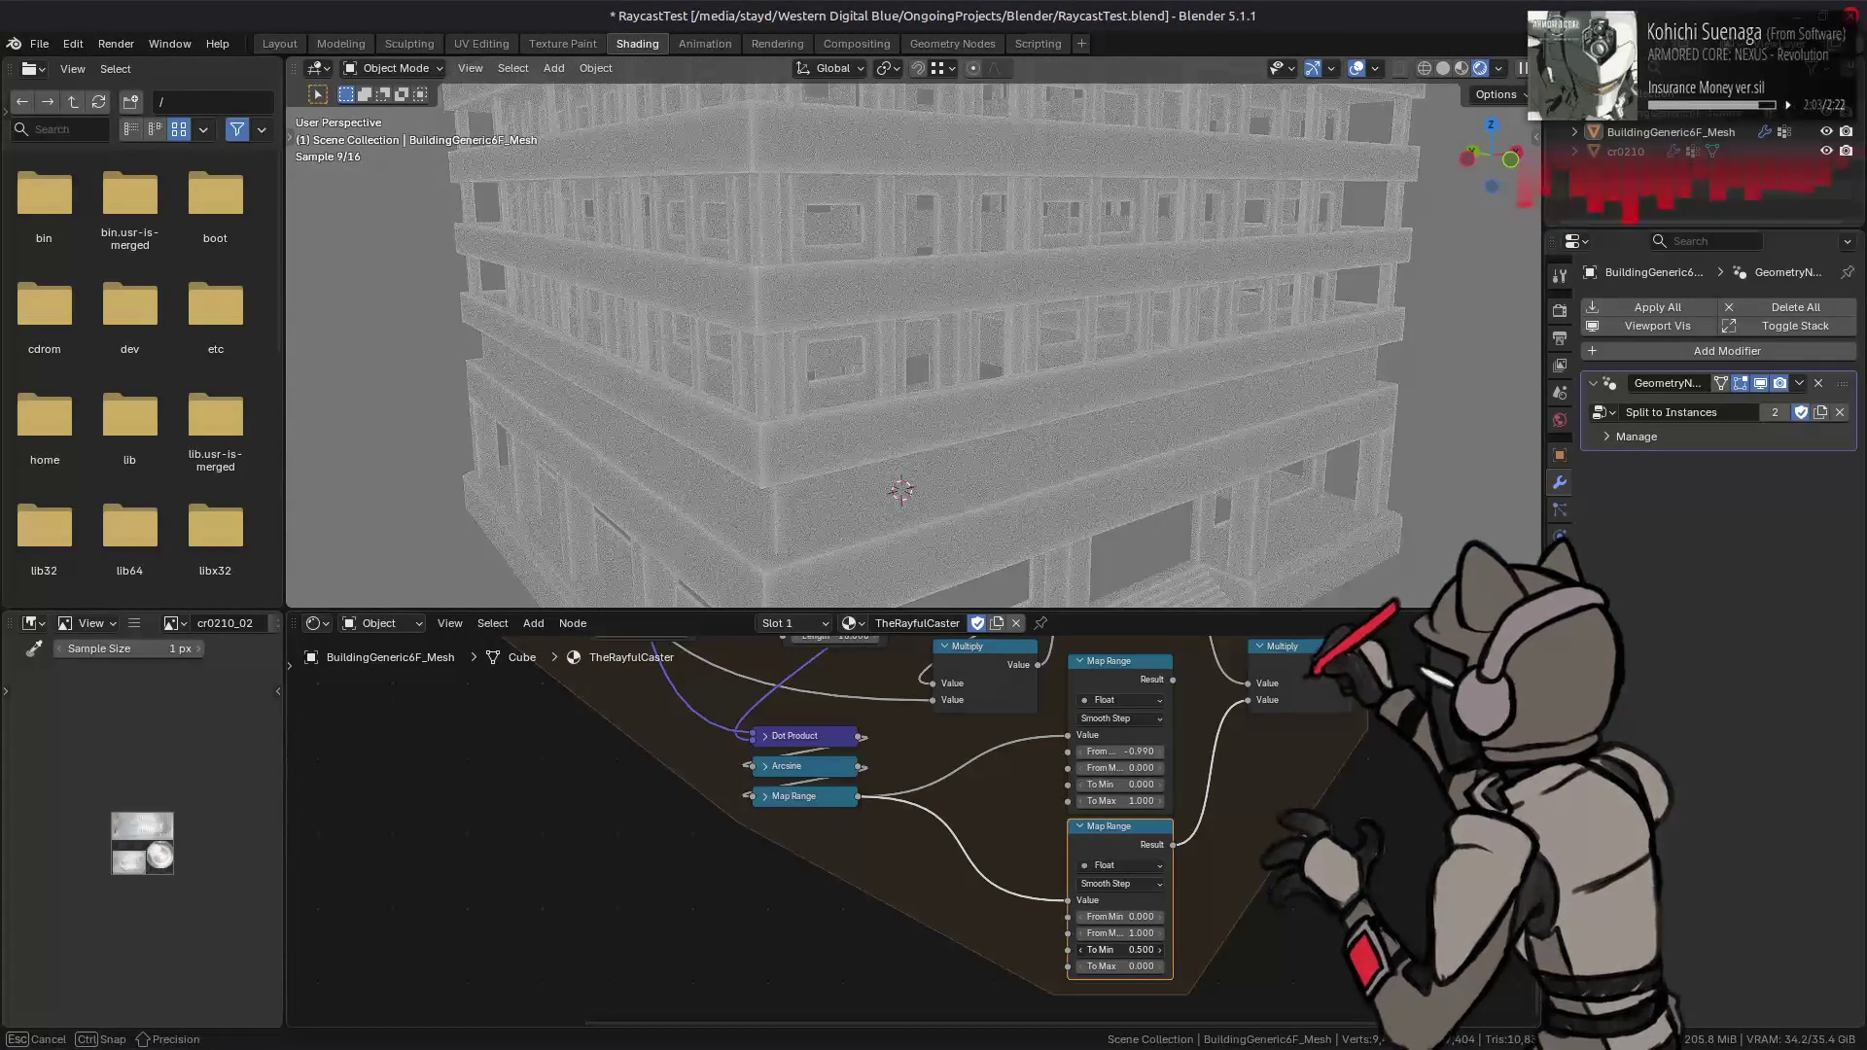
pyautogui.hotkey('ctrl', 'z')
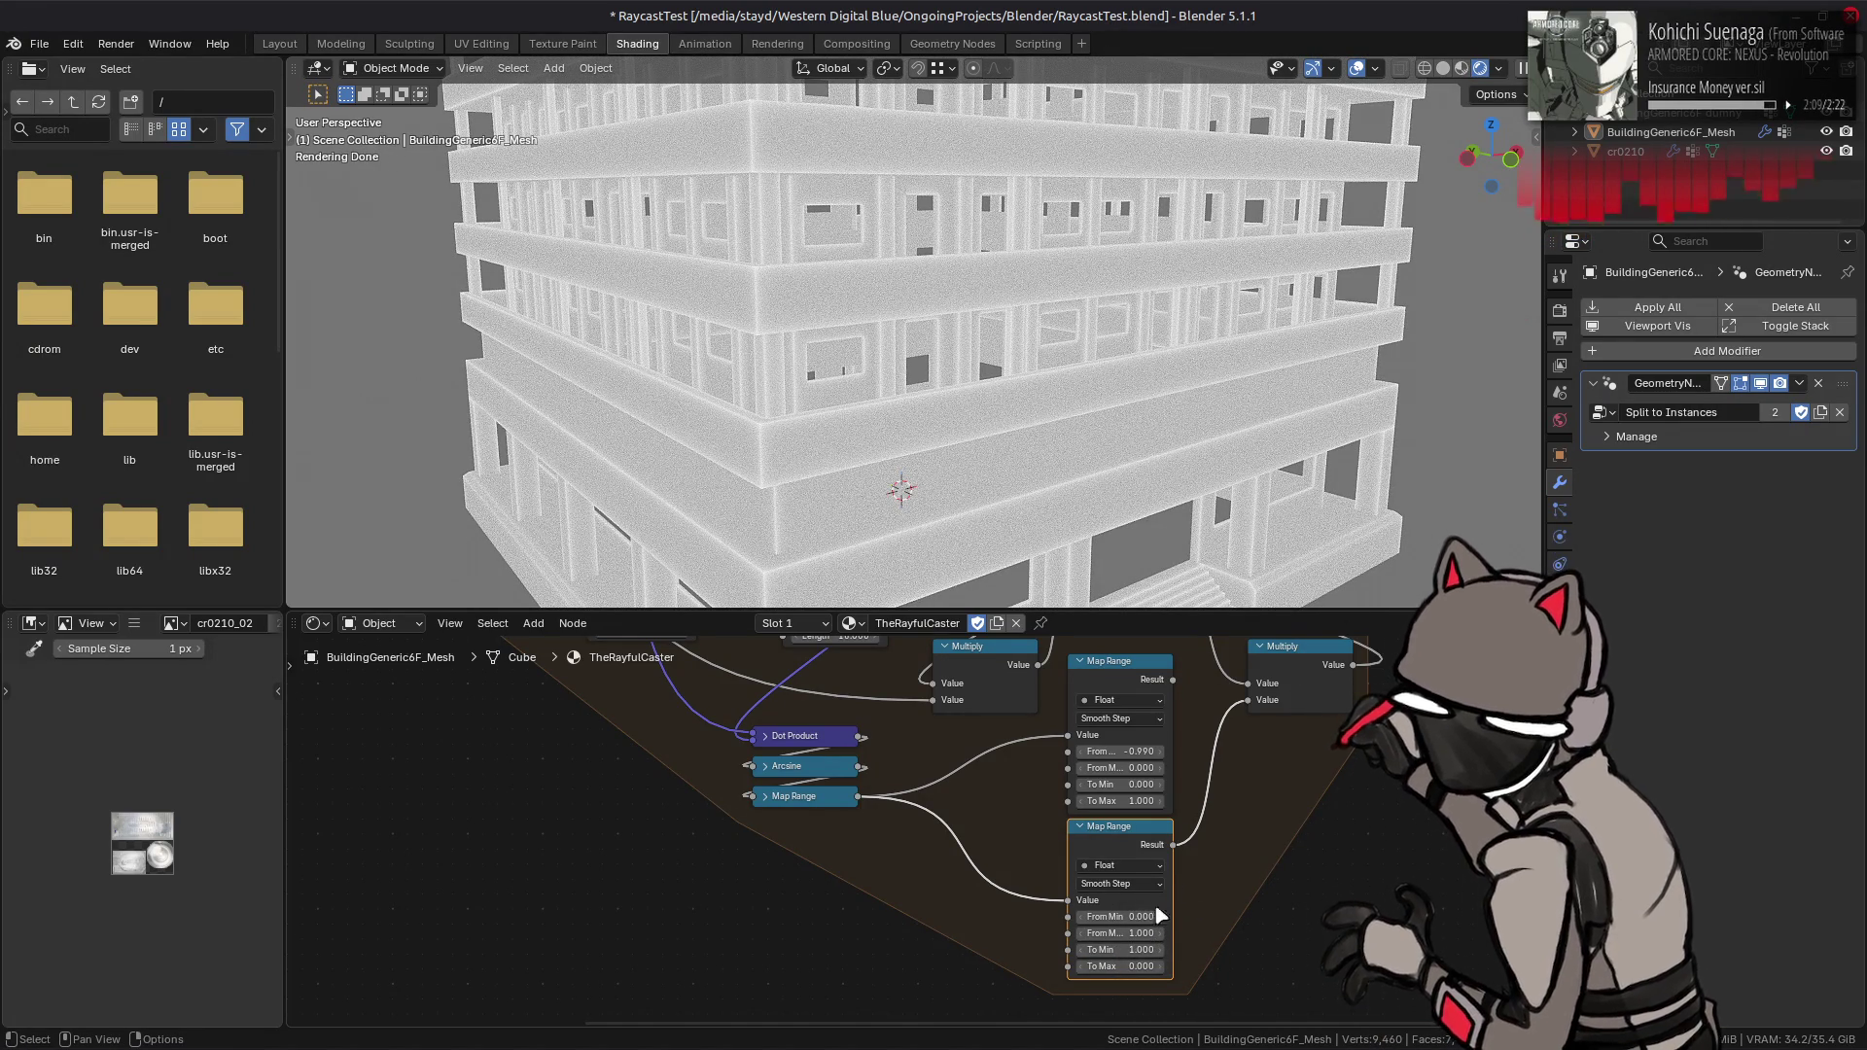
pyautogui.click(1122, 916)
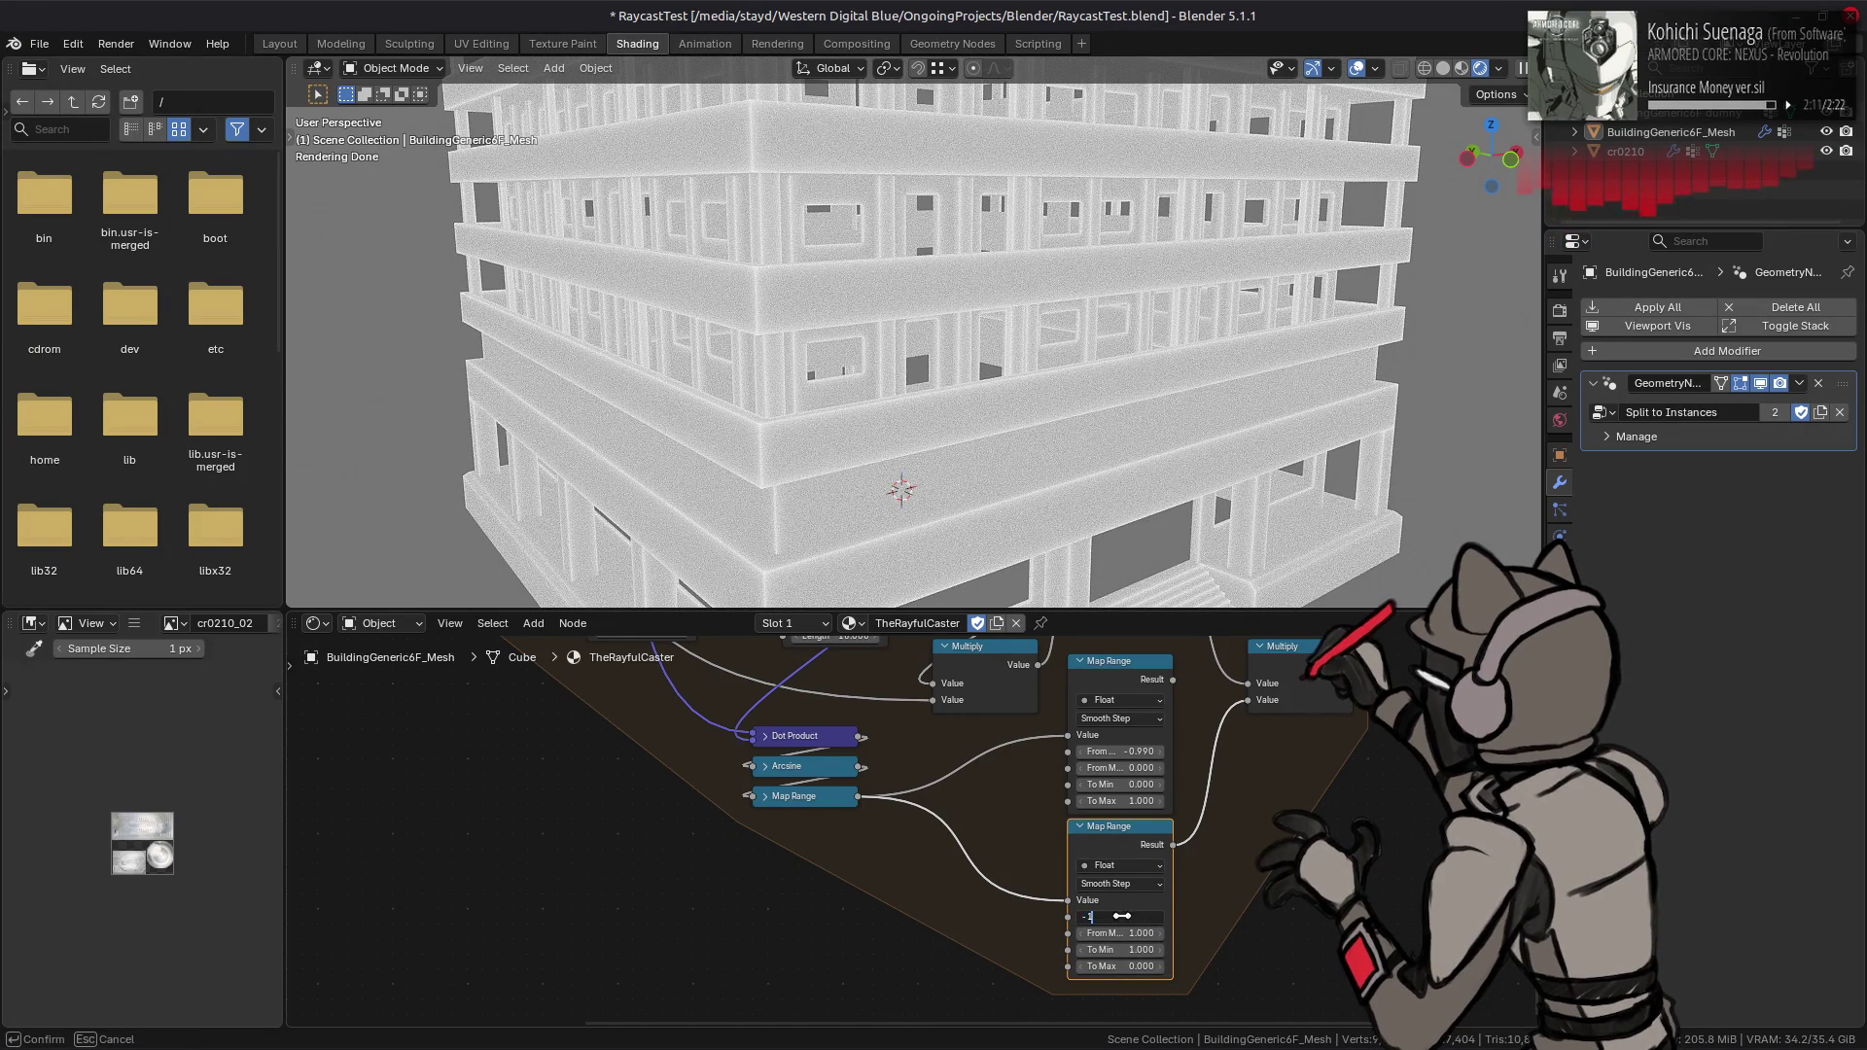
pyautogui.press('Return')
pyautogui.moveTo(1122, 916); pyautogui.dragTo(1168, 924)
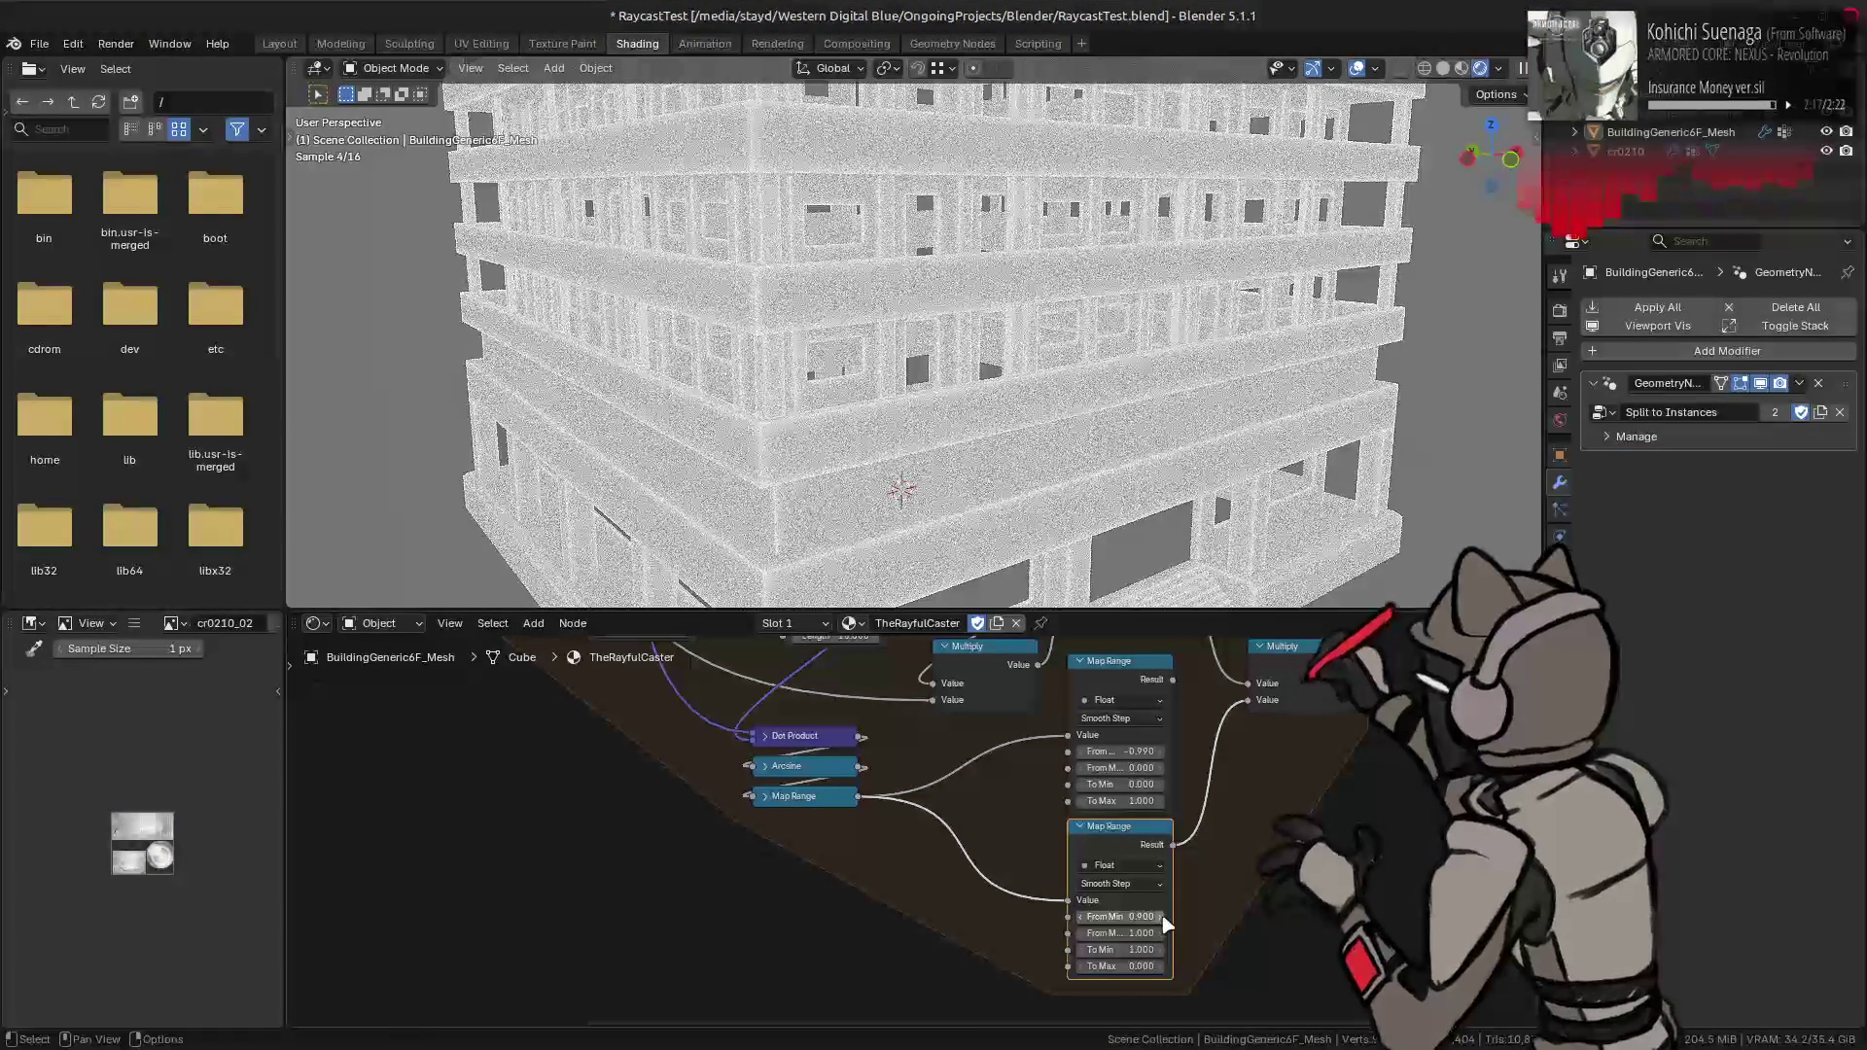
pyautogui.click(1138, 917)
pyautogui.write('1')
pyautogui.press('Return')
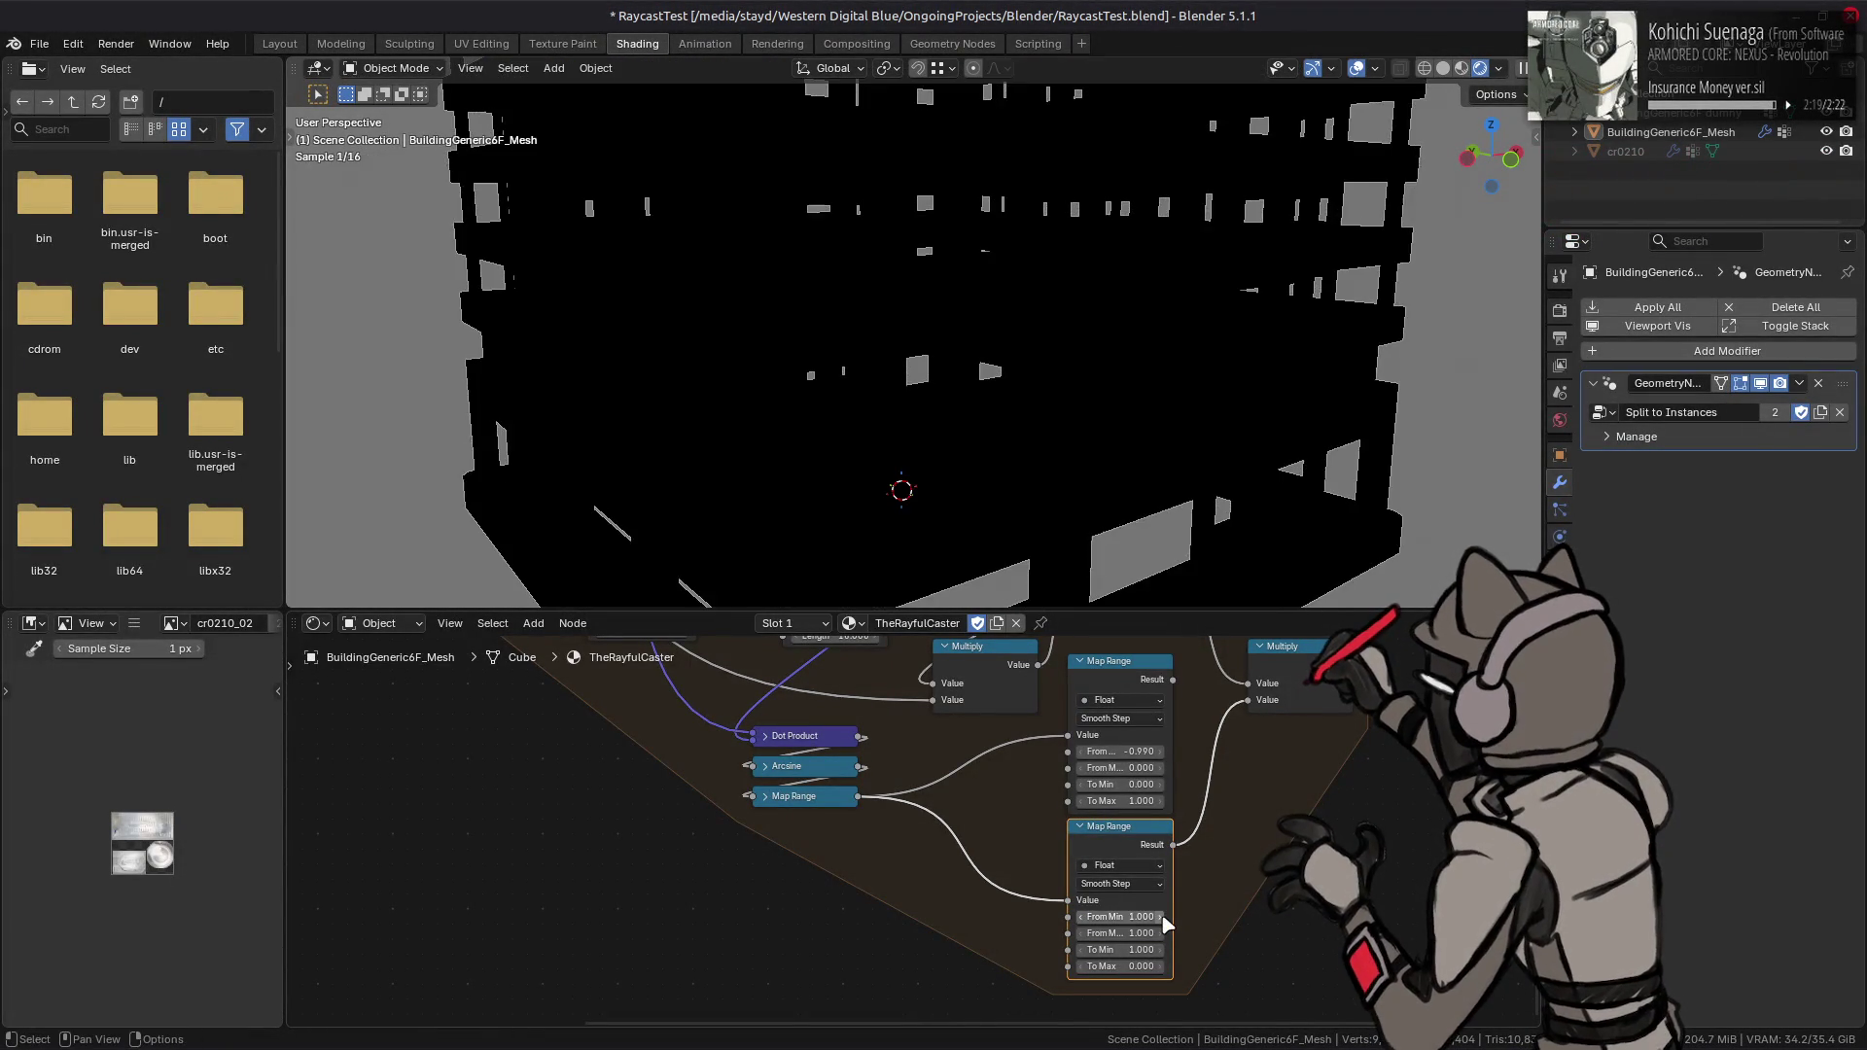
pyautogui.click(1137, 917)
pyautogui.write('0.990')
pyautogui.press('Return')
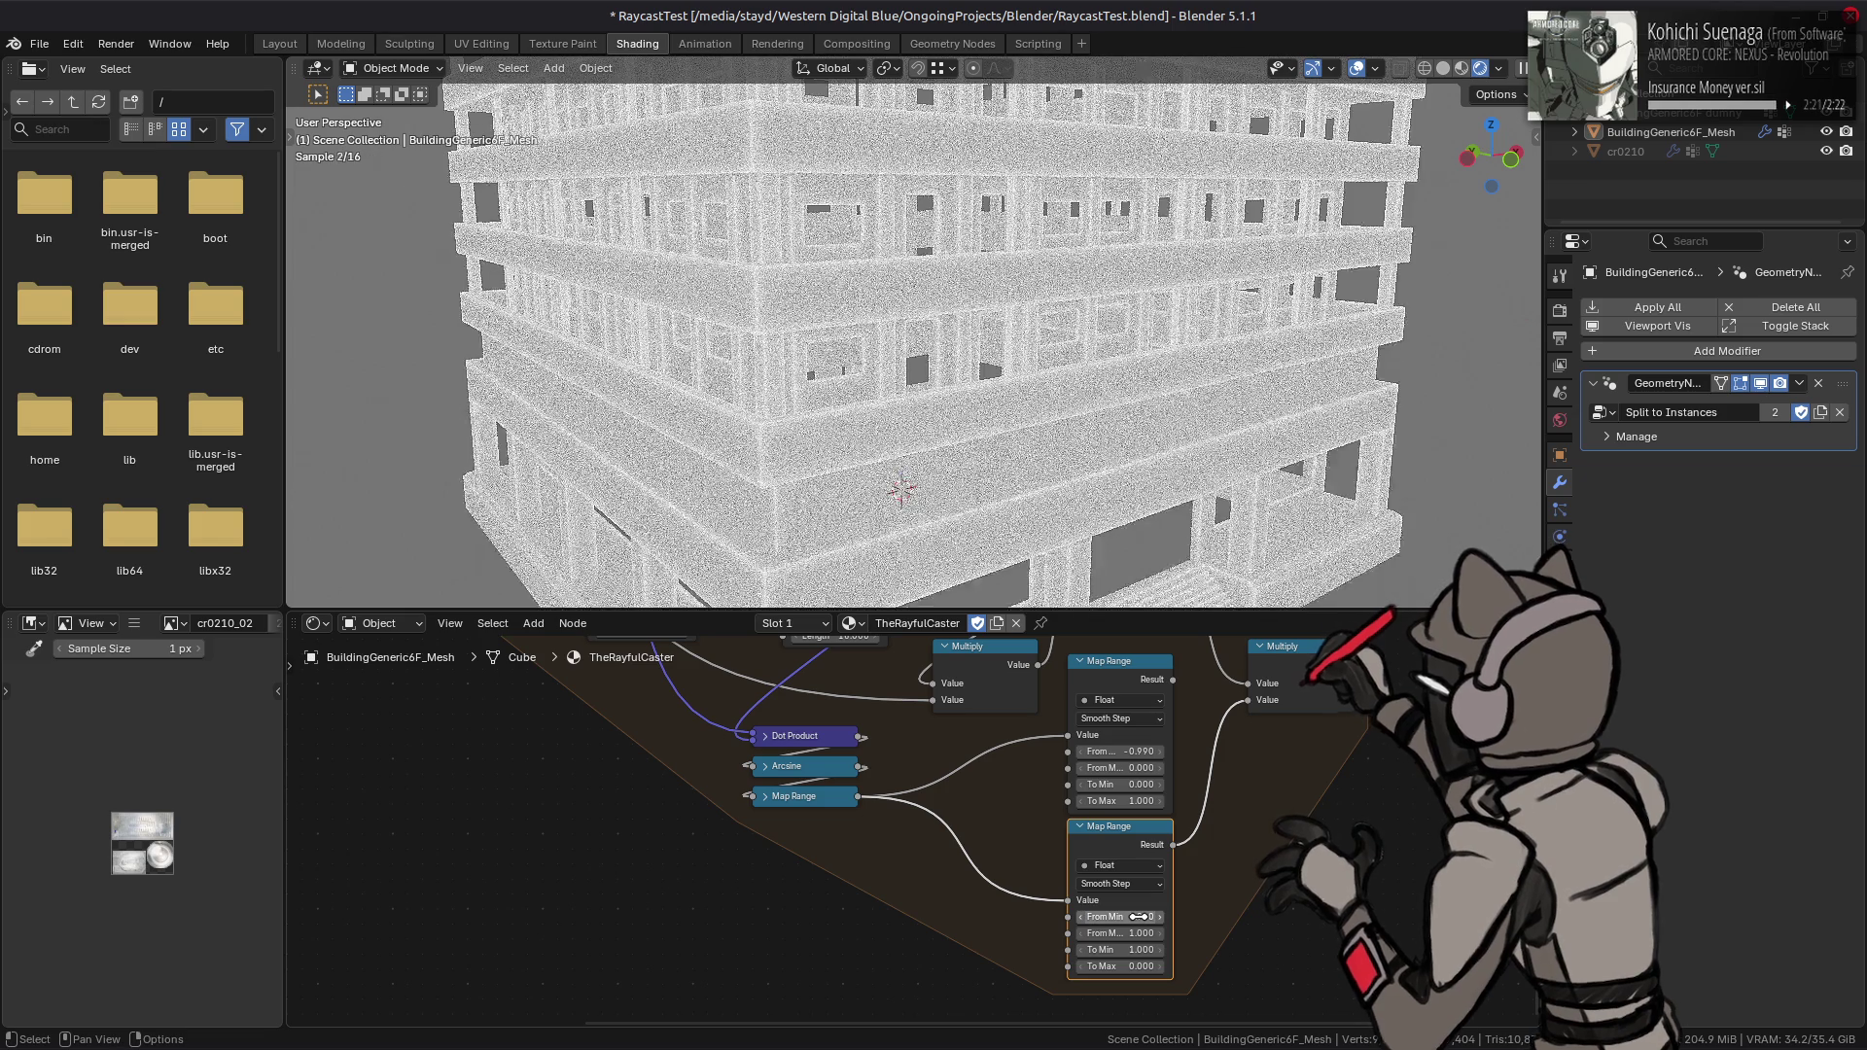
# - Switch the lower Map Range to Linear and compare feeding Multiply from the top versus lower Map Range
pyautogui.click(1143, 885)
pyautogui.click(1133, 926)
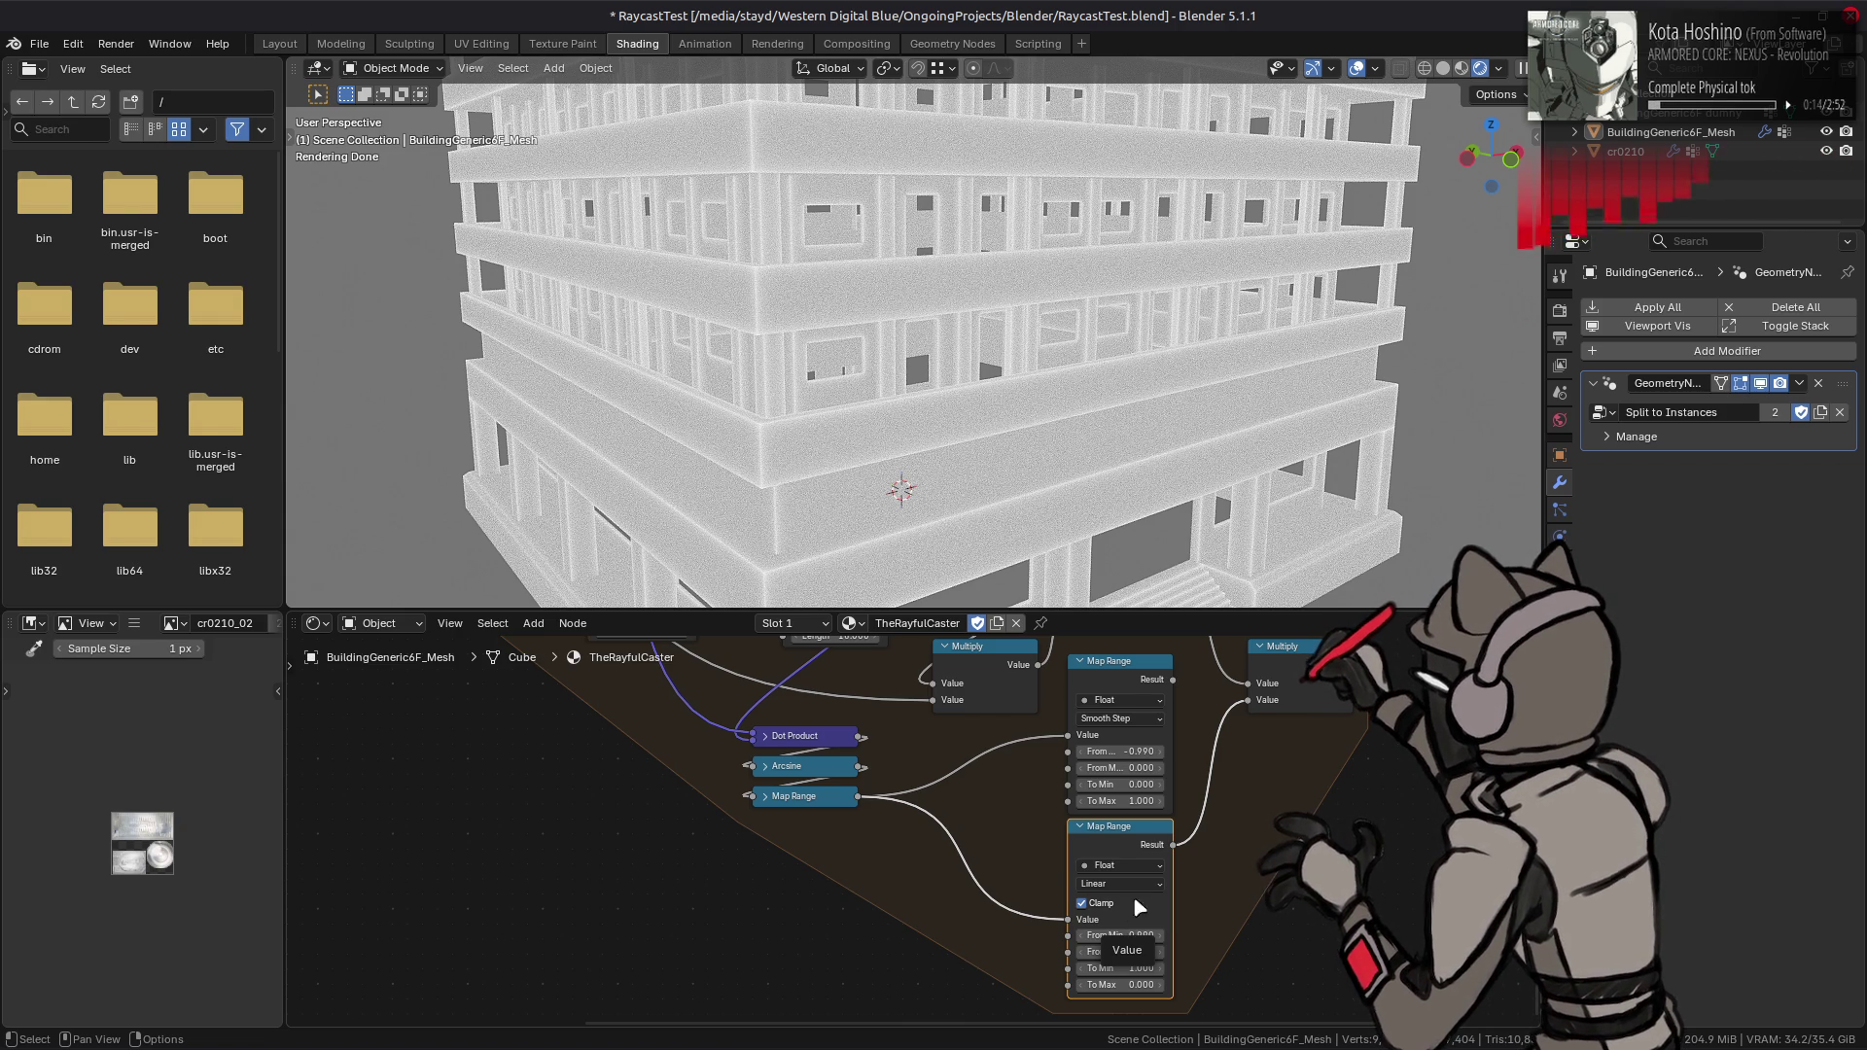
pyautogui.moveTo(1131, 926)
pyautogui.mouseDown(button='middle')
pyautogui.moveTo(933, 924)
pyautogui.moveTo(1015, 863)
pyautogui.mouseUp(button='middle')
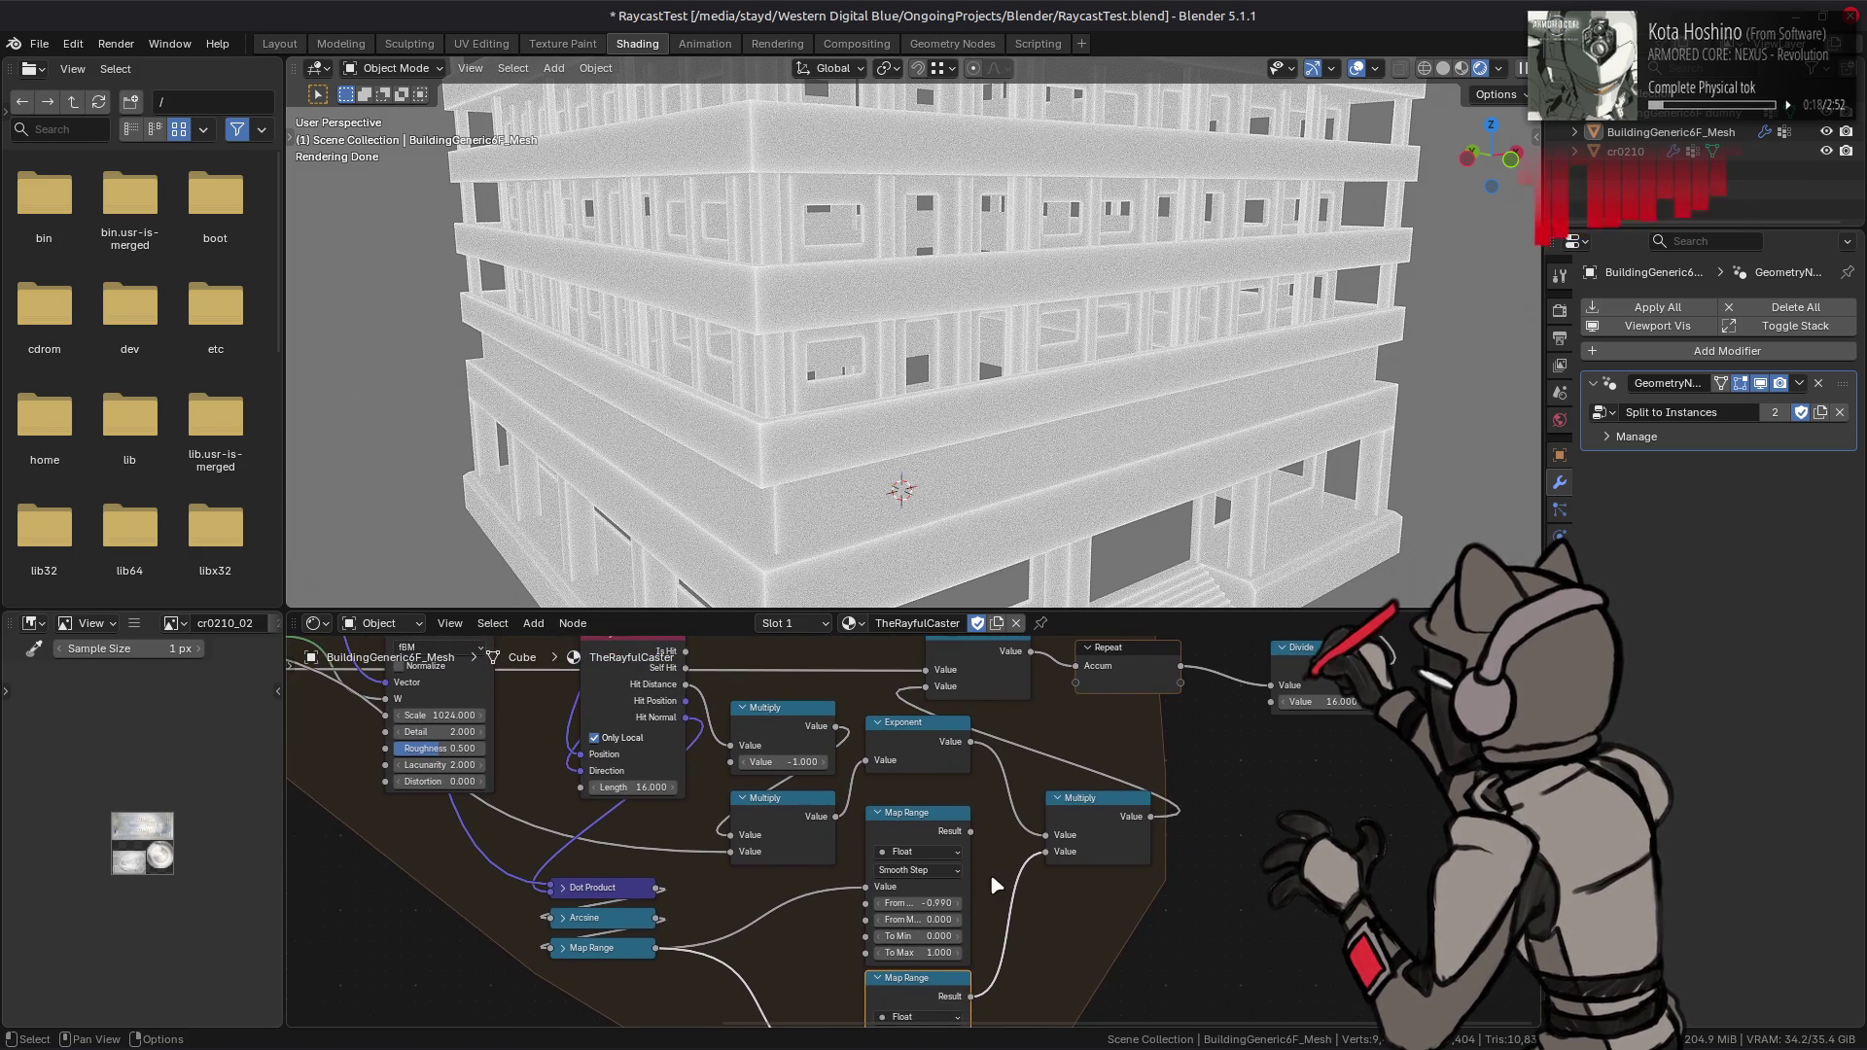
pyautogui.moveTo(970, 832); pyautogui.dragTo(1045, 852)
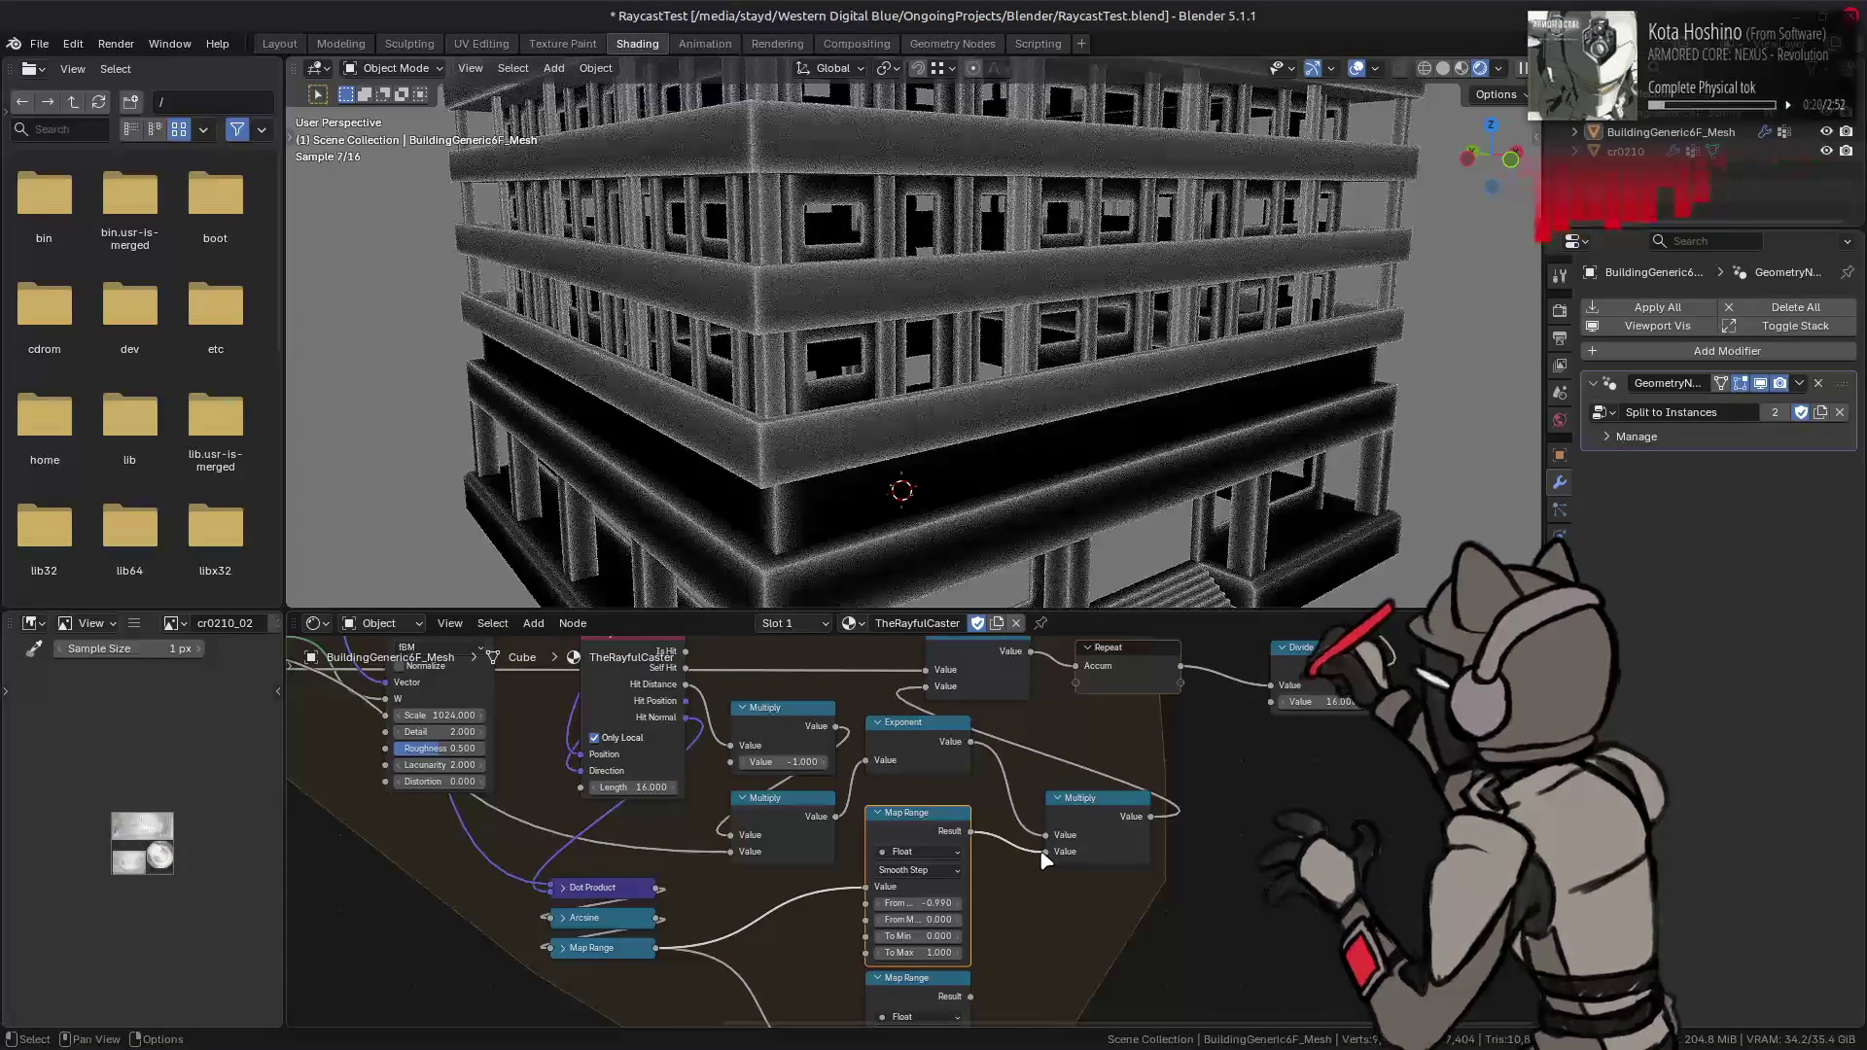
pyautogui.hotkey('ctrl', 'z')
pyautogui.hotkey('ctrl', 'shift', 'z')
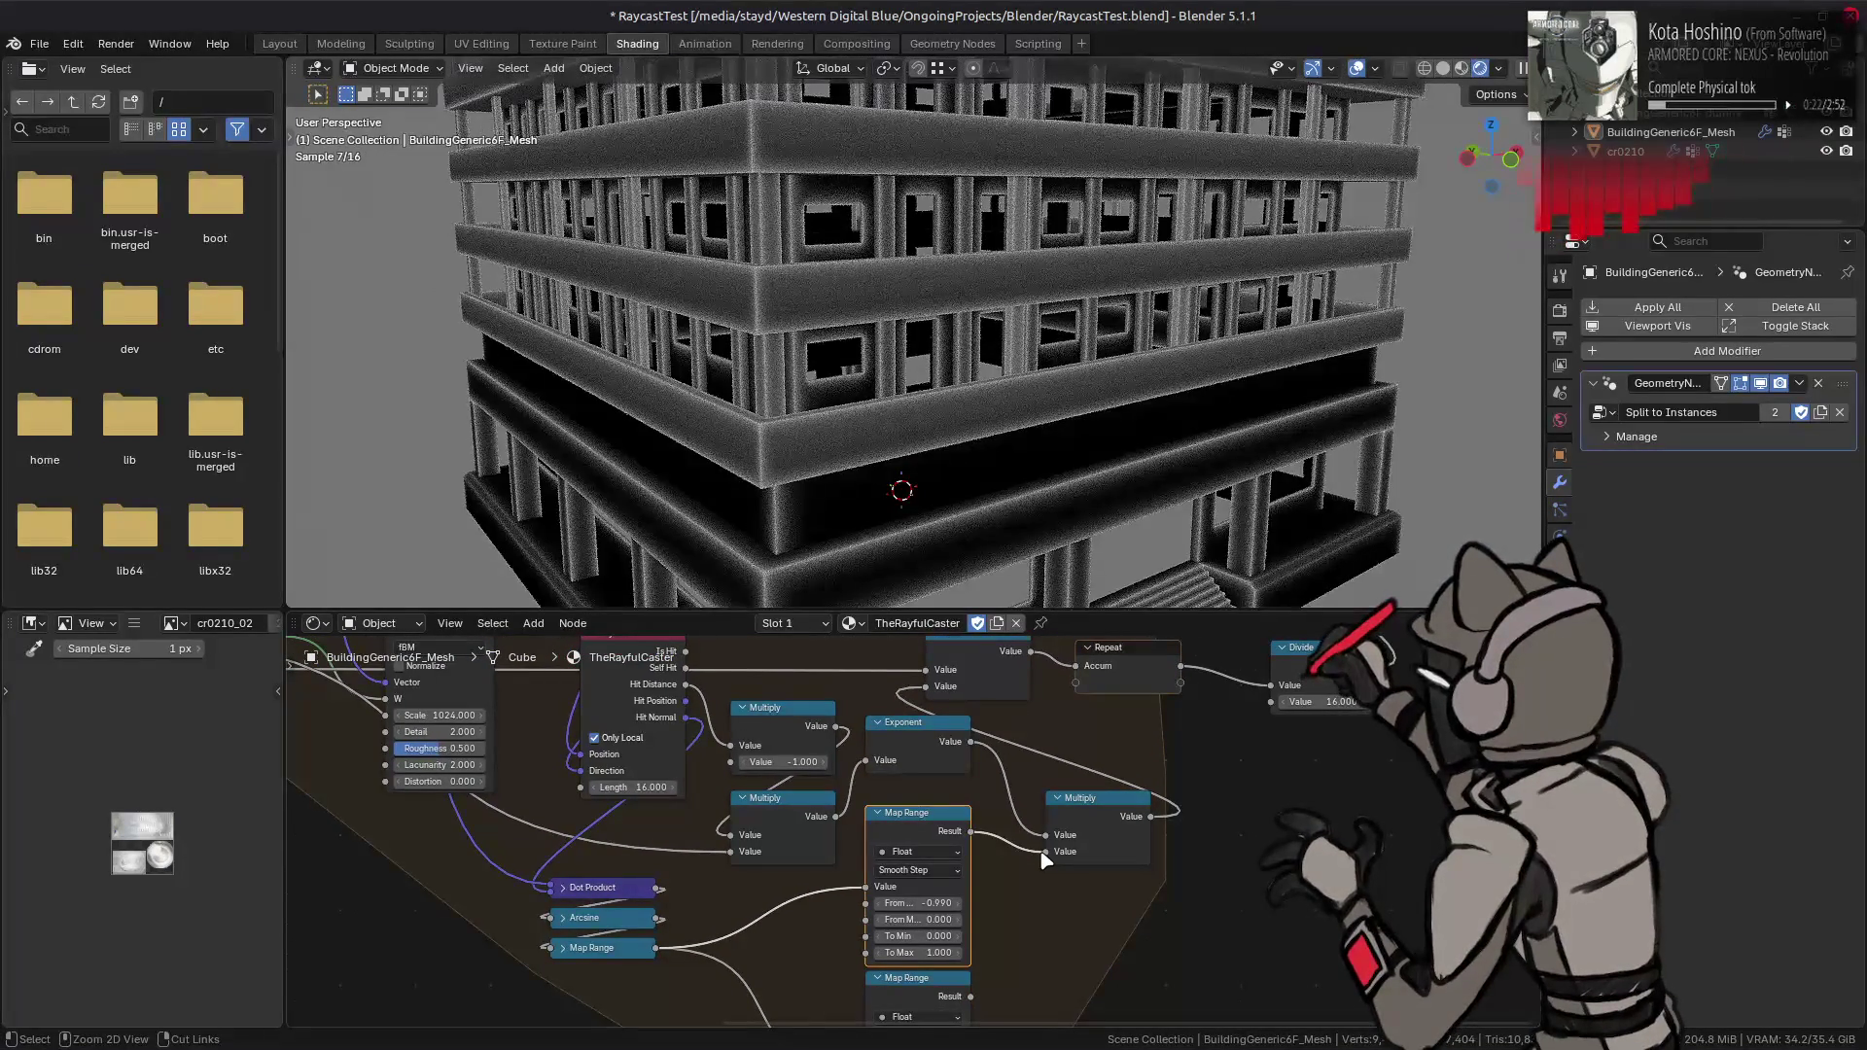
pyautogui.hotkey('ctrl', 'z')
pyautogui.hotkey('ctrl', 'shift', 'z')
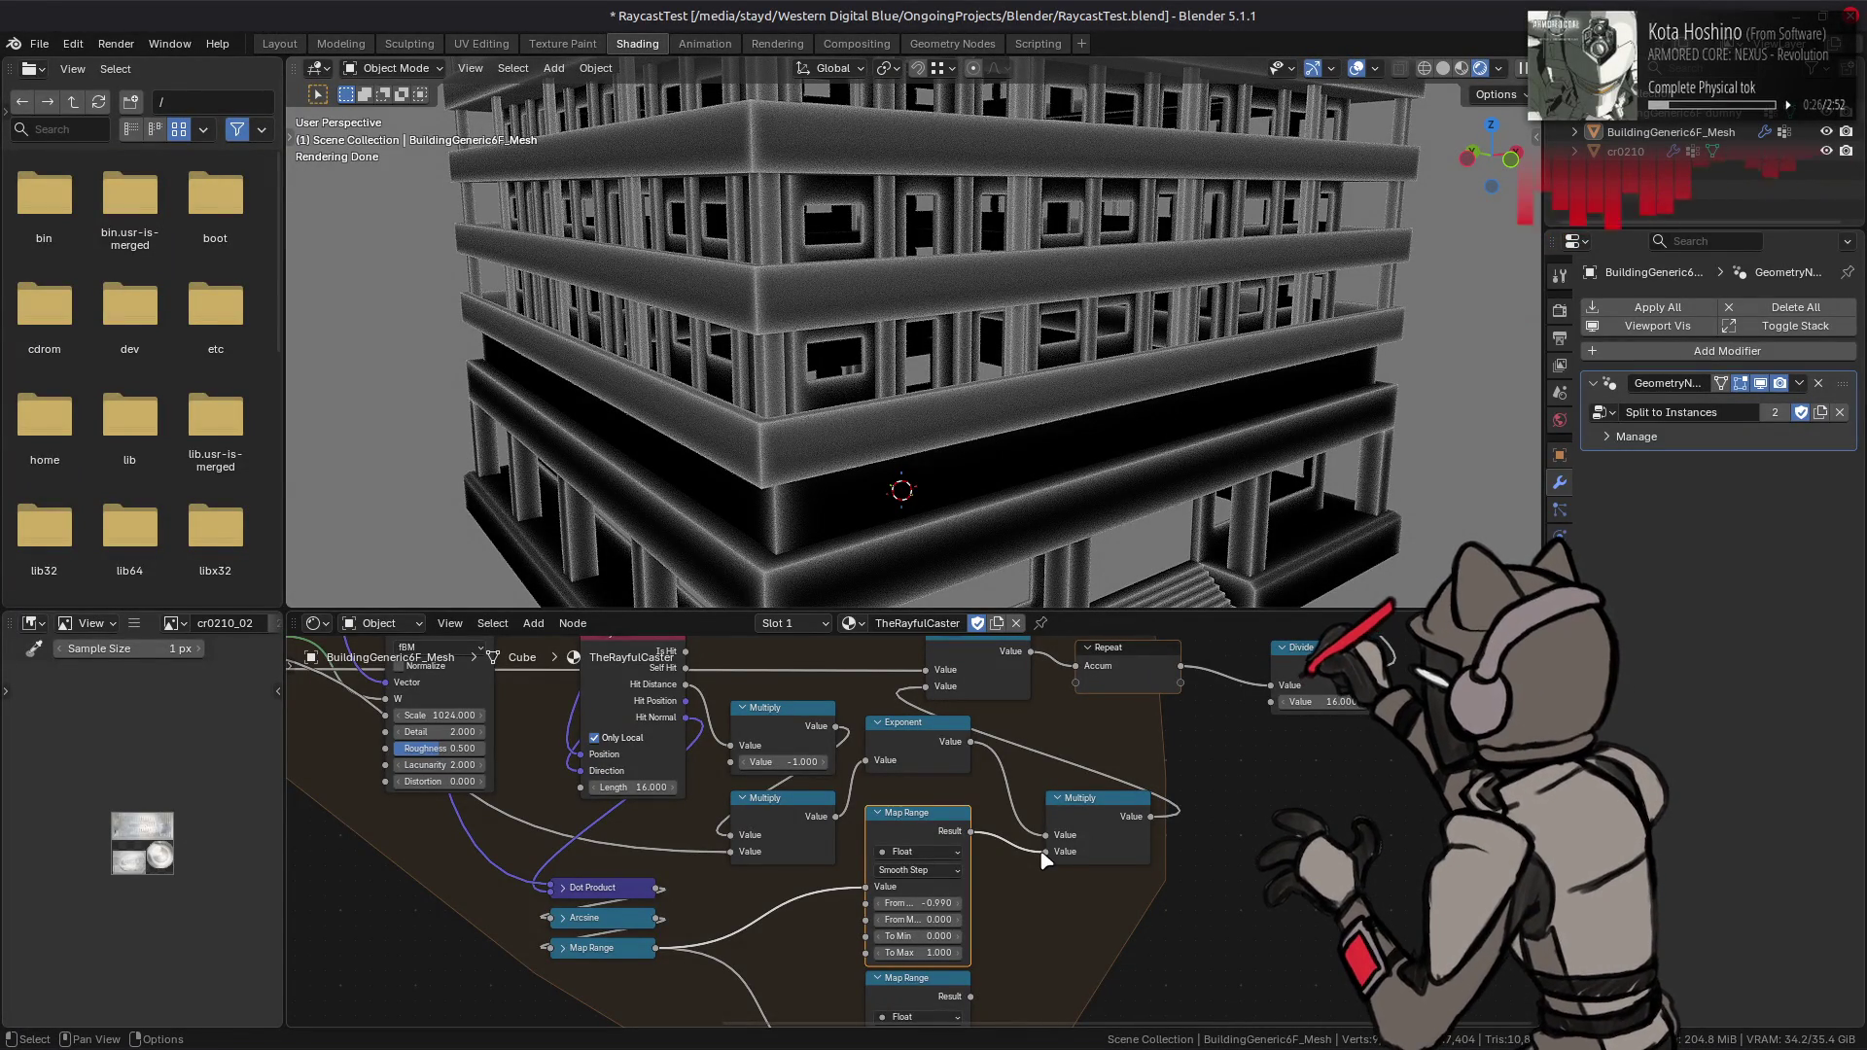
pyautogui.scroll(-3, 1017, 873)
pyautogui.moveTo(1015, 923)
pyautogui.mouseDown()
pyautogui.moveTo(1087, 775)
pyautogui.moveTo(1021, 755)
pyautogui.moveTo(1086, 775)
pyautogui.mouseUp()
# - Set the upper Map Range to Linear and connect the lower Map Range Result into Multiply's second Value
pyautogui.click(959, 794)
pyautogui.click(975, 837)
pyautogui.moveTo(973, 880)
pyautogui.mouseDown()
pyautogui.moveTo(990, 921)
pyautogui.moveTo(969, 948)
pyautogui.mouseUp()
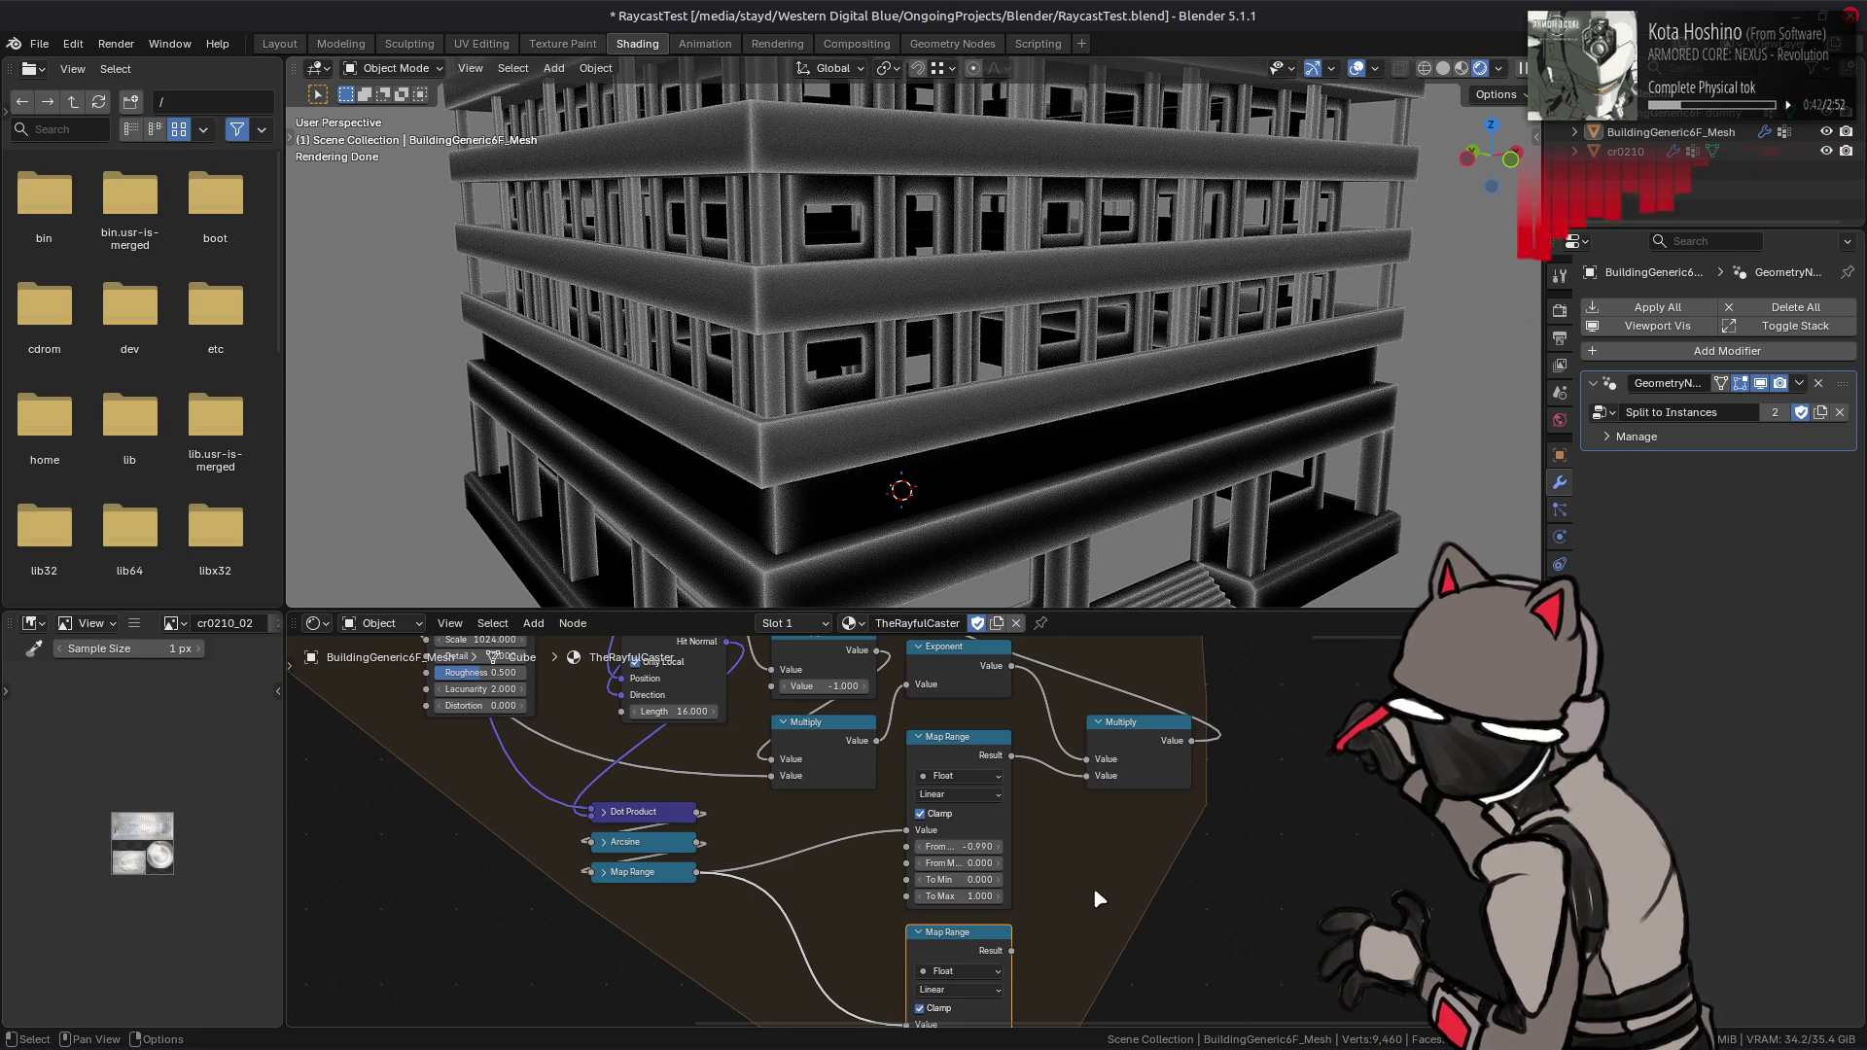
pyautogui.moveTo(1059, 885); pyautogui.dragTo(1085, 767, button='middle')
pyautogui.moveTo(1044, 843)
pyautogui.mouseDown()
pyautogui.moveTo(1048, 646)
pyautogui.moveTo(1096, 724)
pyautogui.moveTo(1118, 721)
pyautogui.mouseUp()
pyautogui.moveTo(1081, 856); pyautogui.dragTo(1097, 794, button='middle')
# - Set the lower From Min to 0 and compare both results, keeping the lower Map Range on Multiply
pyautogui.moveTo(1015, 930); pyautogui.dragTo(1017, 929)
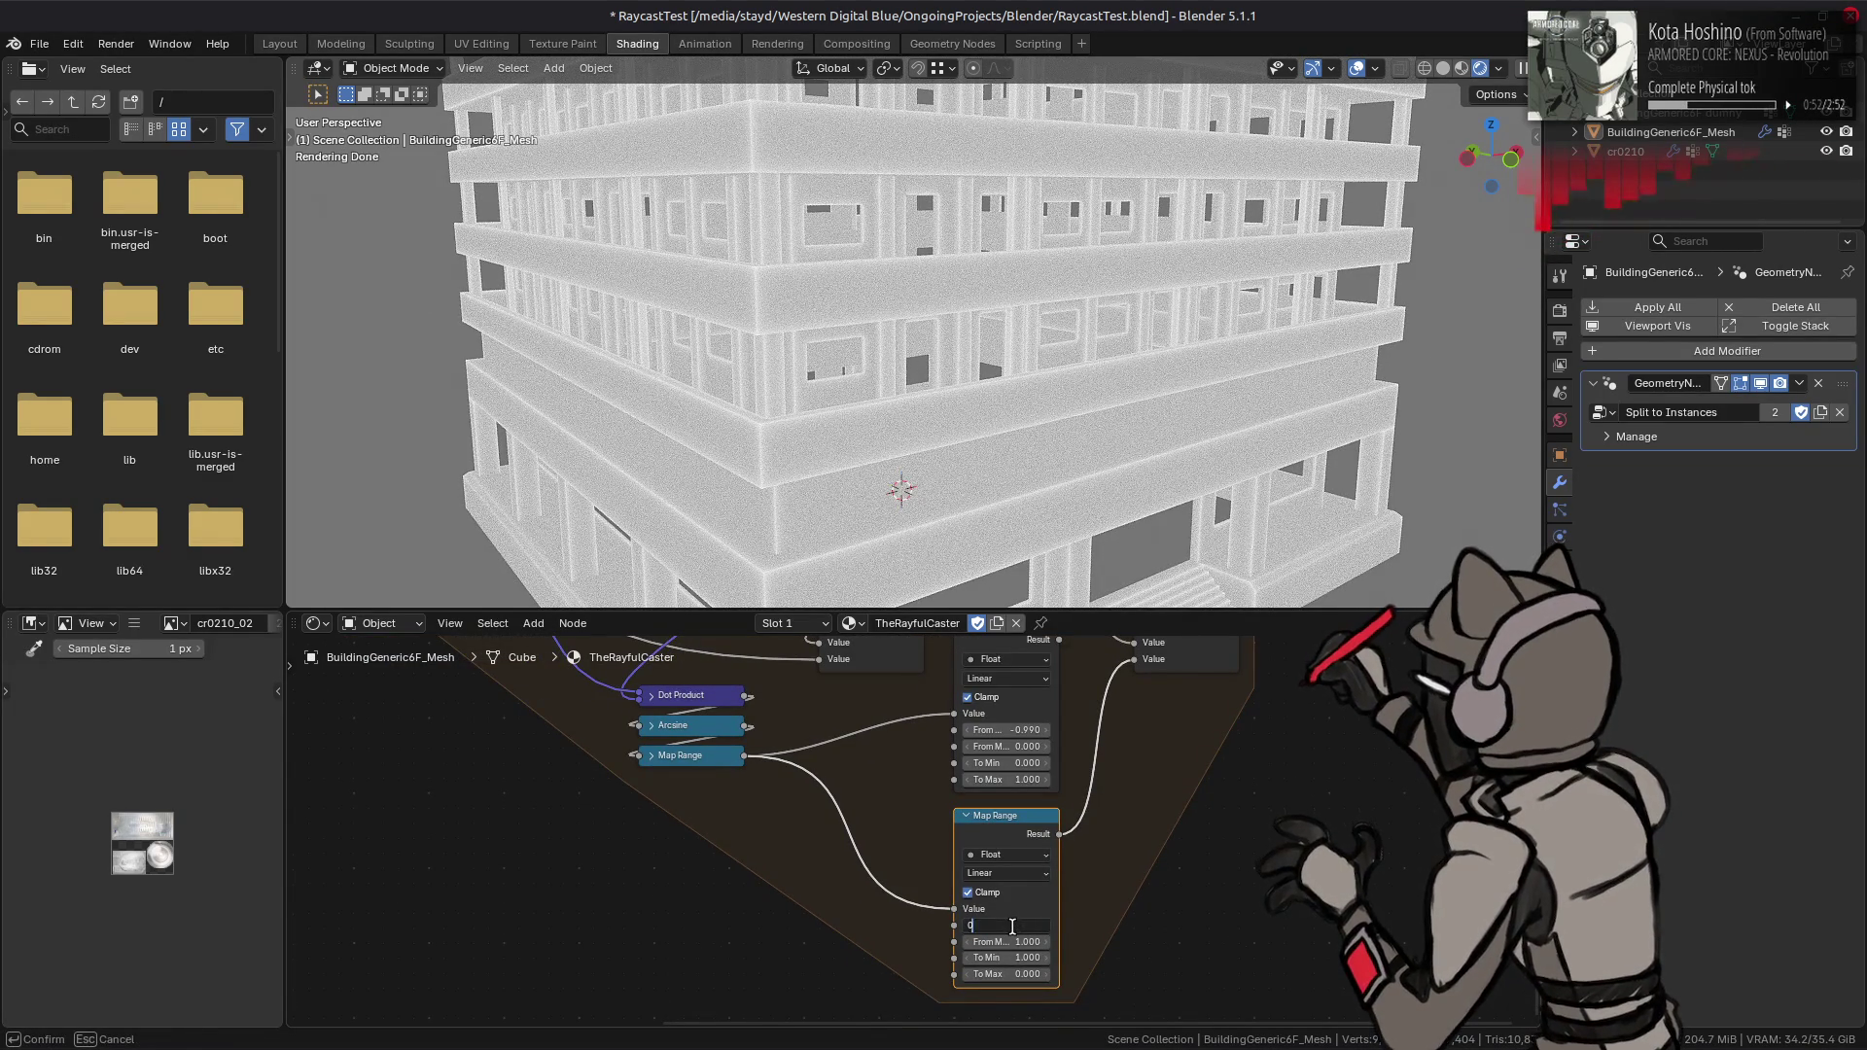
pyautogui.press('Return')
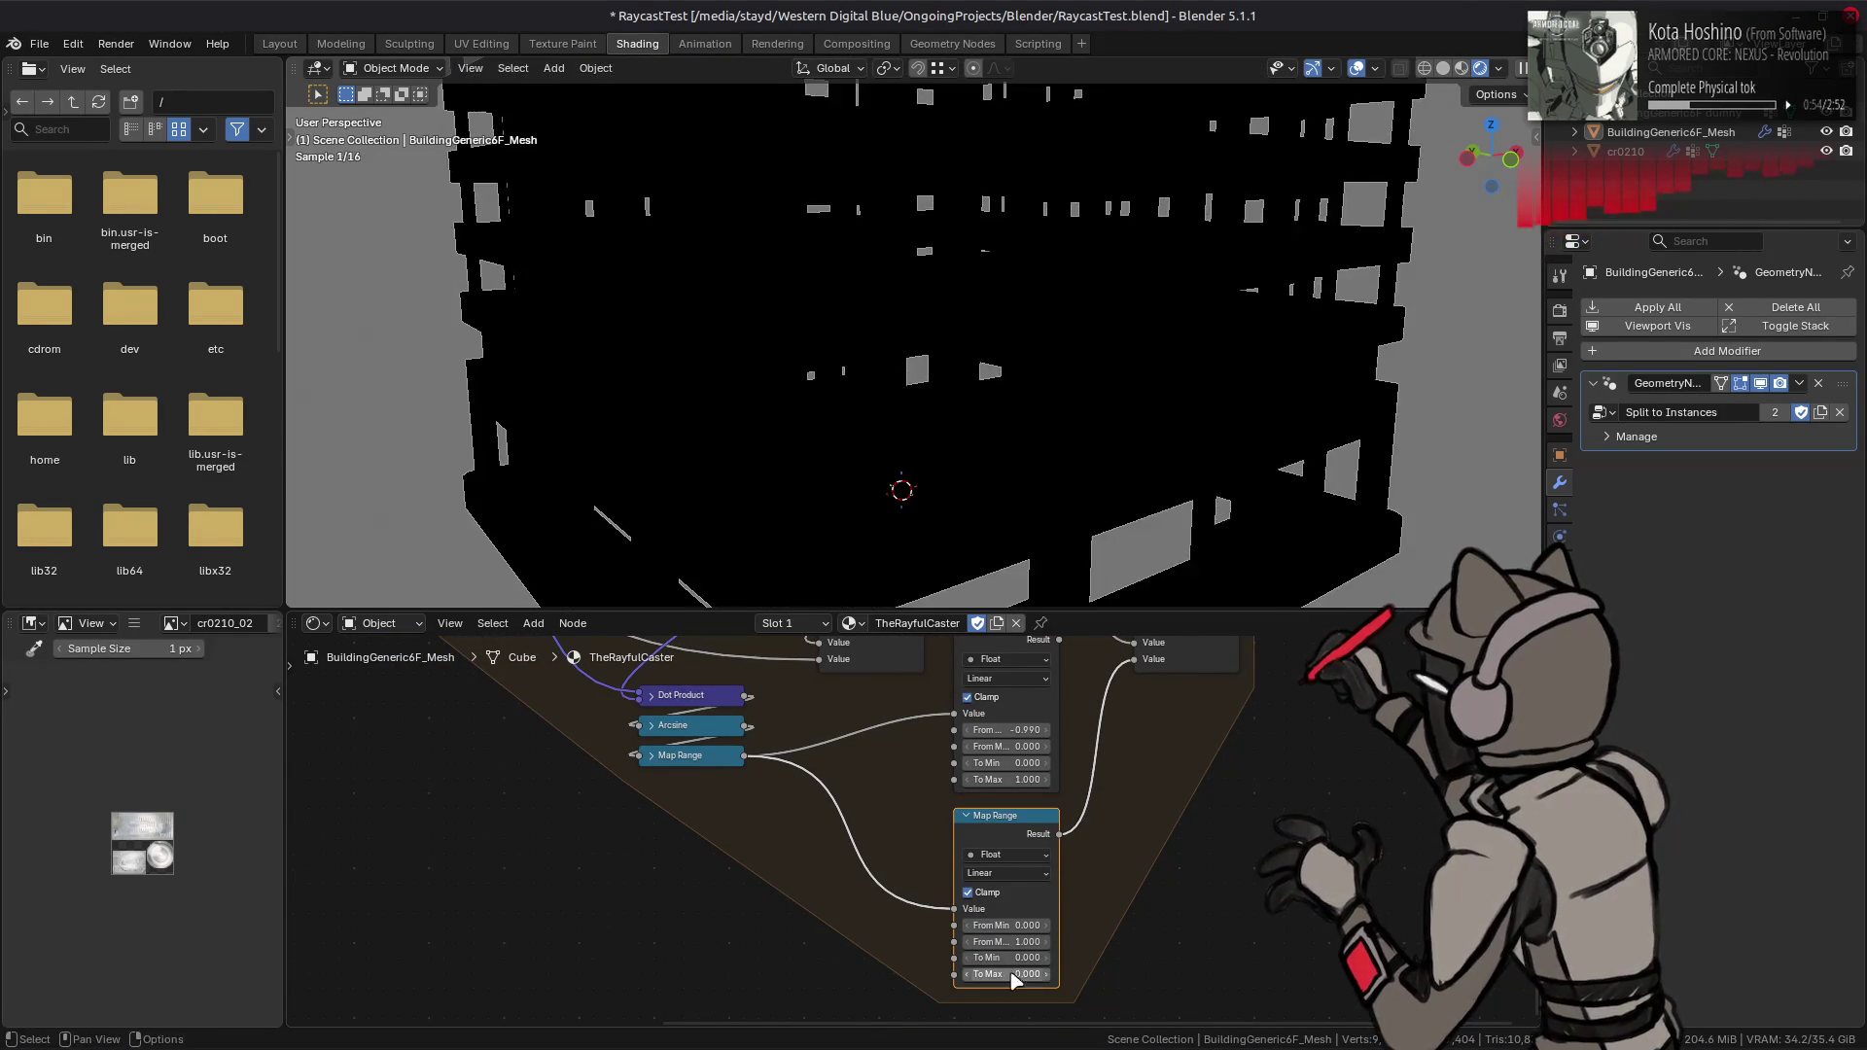
pyautogui.moveTo(1059, 702); pyautogui.dragTo(1031, 783, button='middle')
pyautogui.moveTo(1034, 736); pyautogui.dragTo(1108, 755)
pyautogui.hotkey('ctrl', 'z')
pyautogui.hotkey('ctrl', 'shift', 'z')
pyautogui.hotkey('ctrl', 'z')
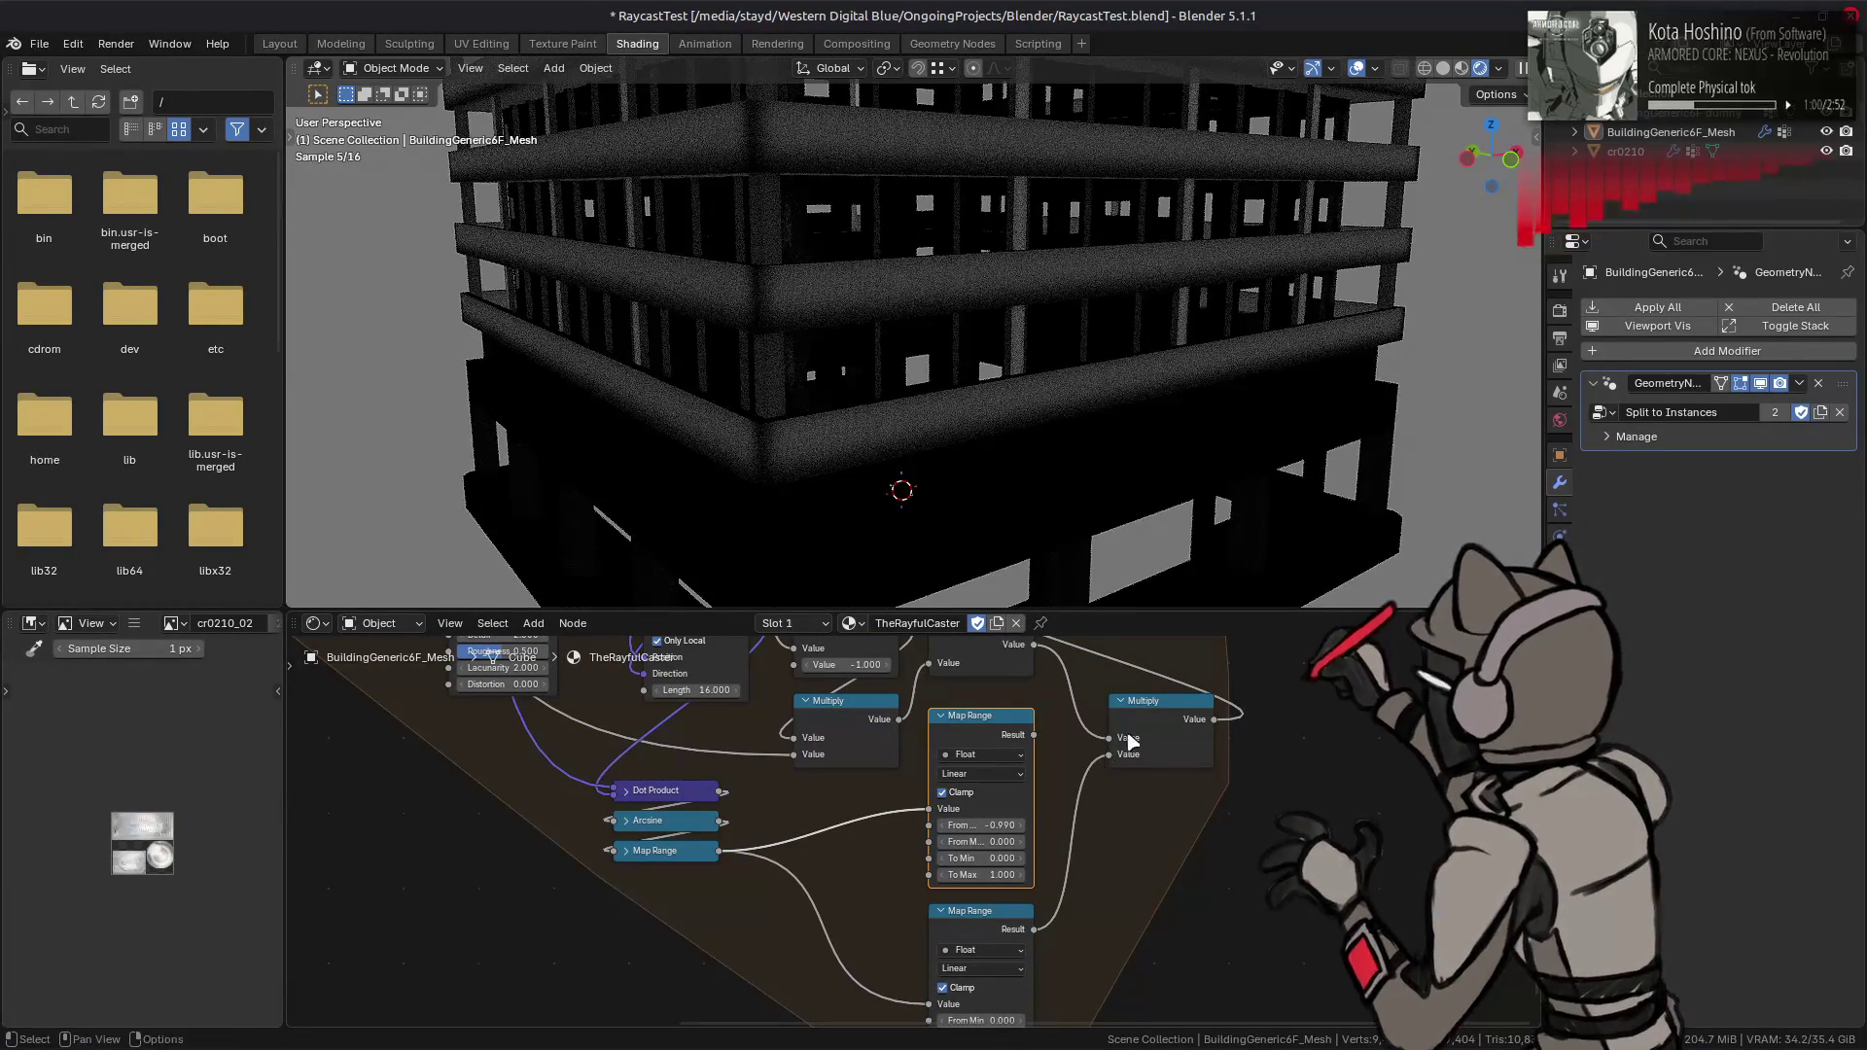
pyautogui.click(1153, 707)
pyautogui.hotkey('shift', 'd')
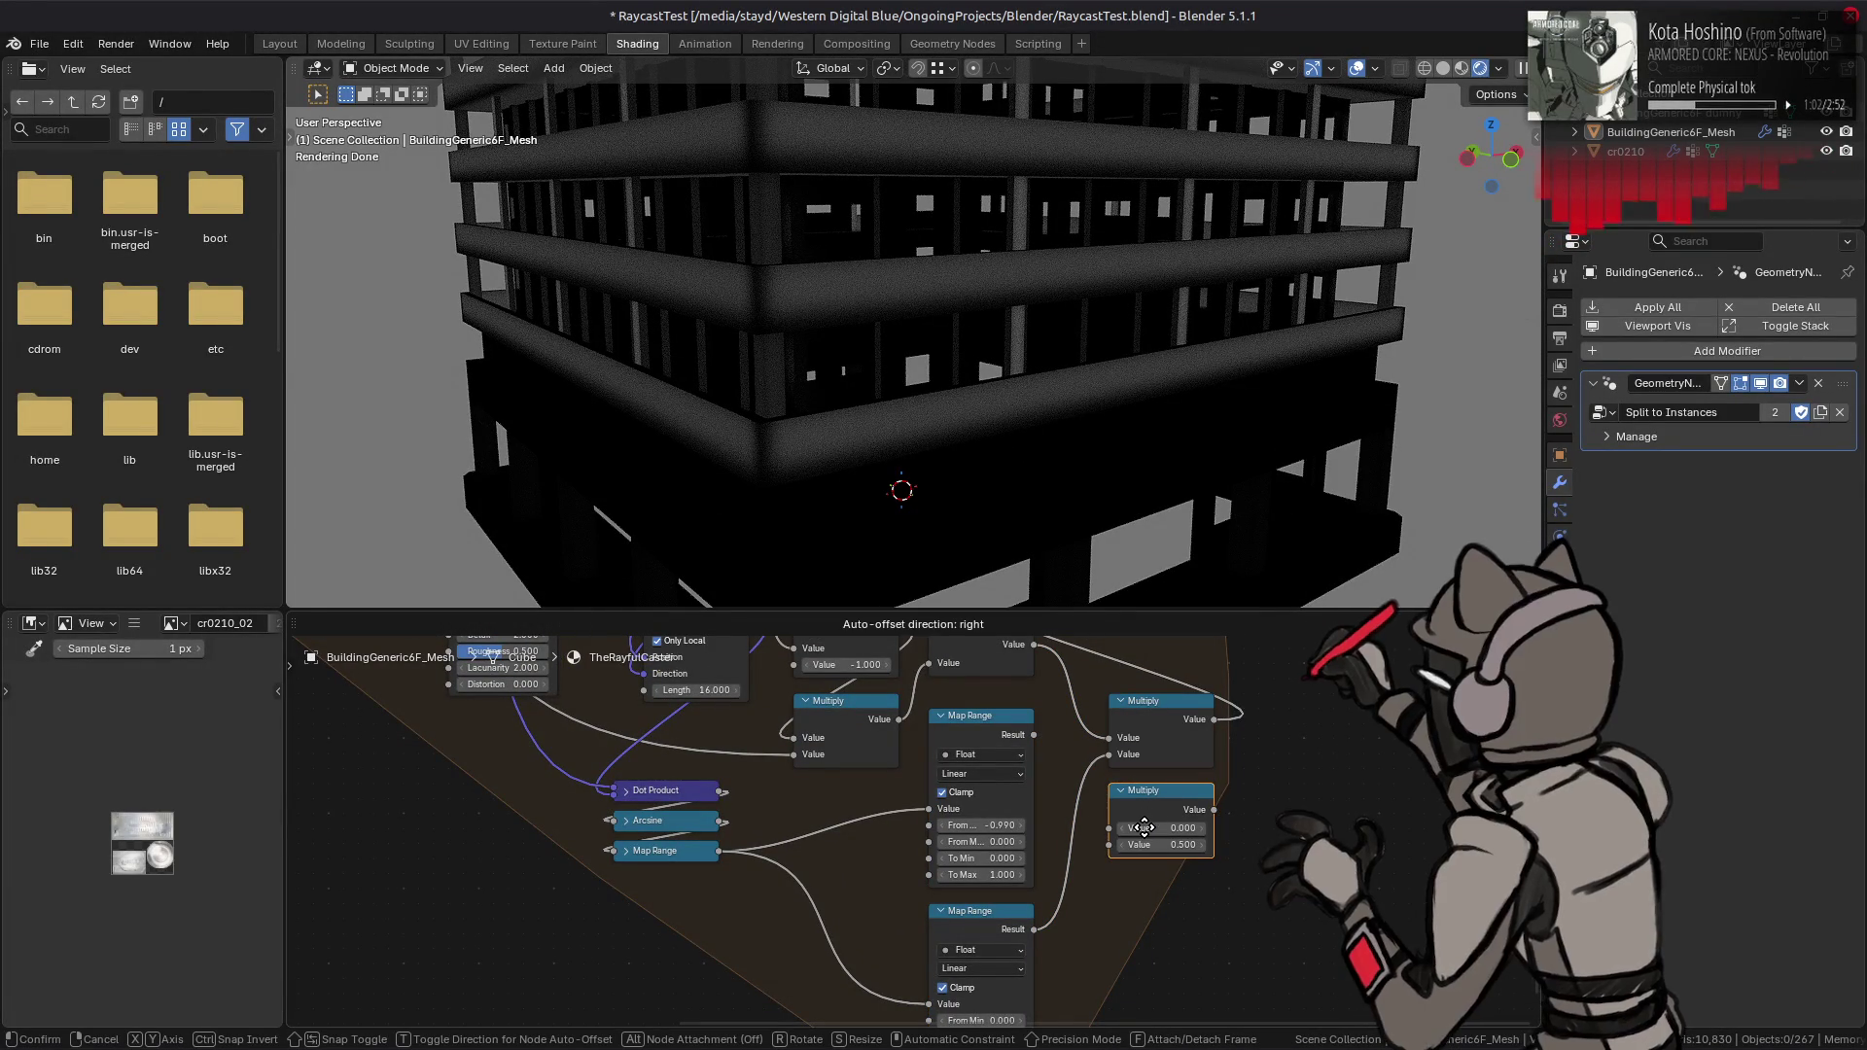
pyautogui.click(1145, 830)
pyautogui.moveTo(1115, 775)
pyautogui.mouseDown(button='middle')
pyautogui.moveTo(1091, 888)
pyautogui.moveTo(1041, 780)
pyautogui.mouseUp(button='middle')
pyautogui.click(967, 796)
pyautogui.rightClick(1040, 780)
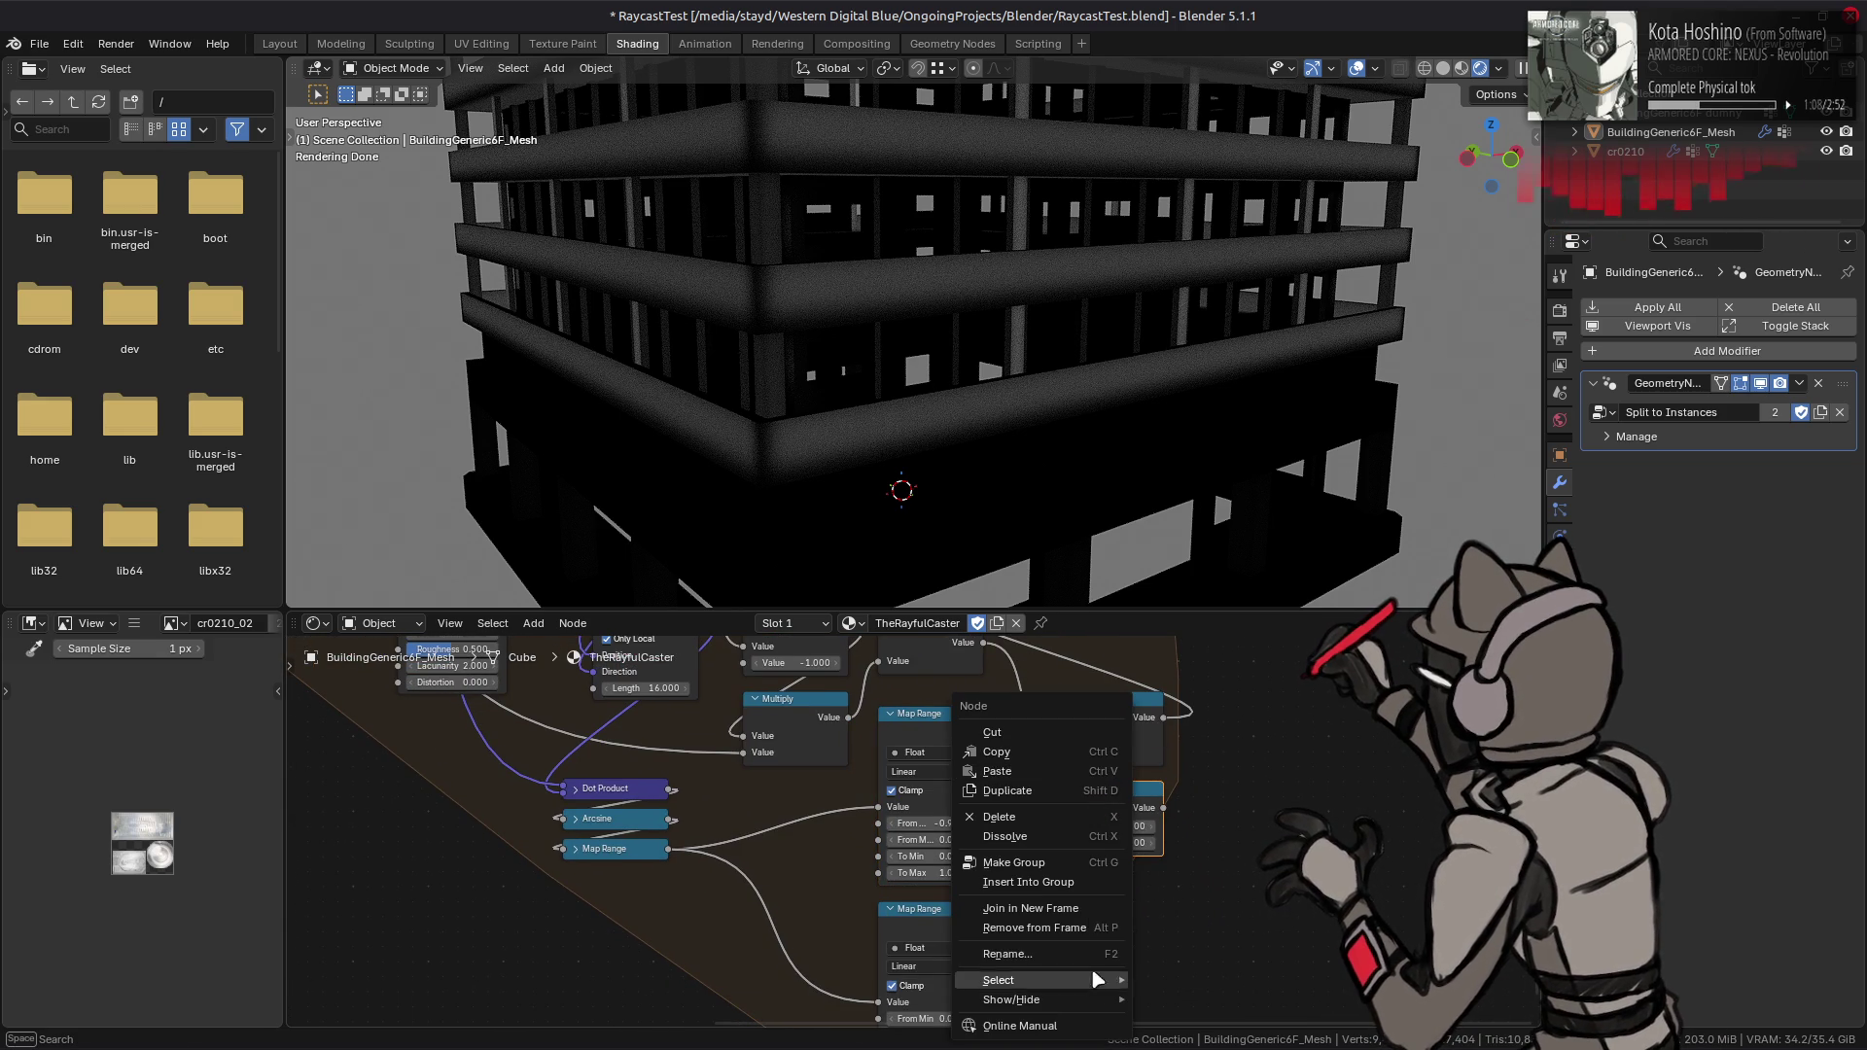
pyautogui.click(1225, 936)
pyautogui.click(1126, 831)
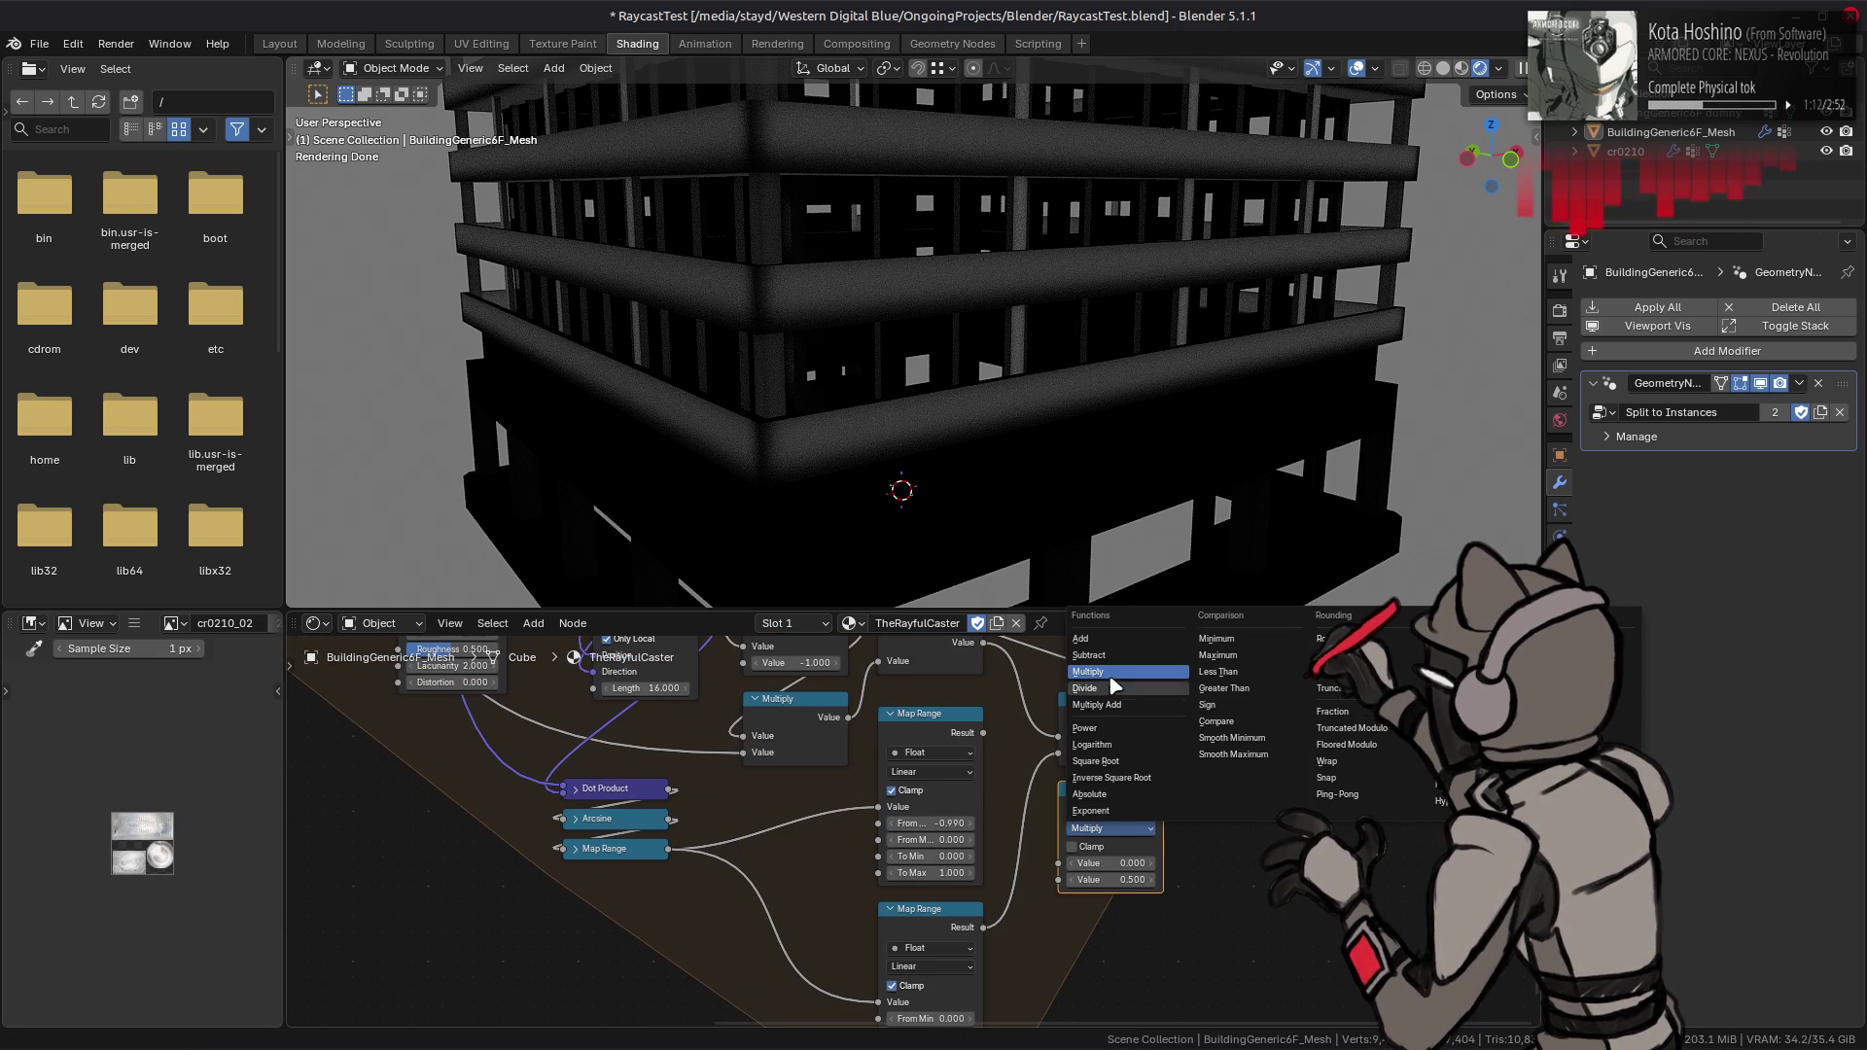
pyautogui.click(1089, 656)
pyautogui.moveTo(983, 732); pyautogui.dragTo(990, 750)
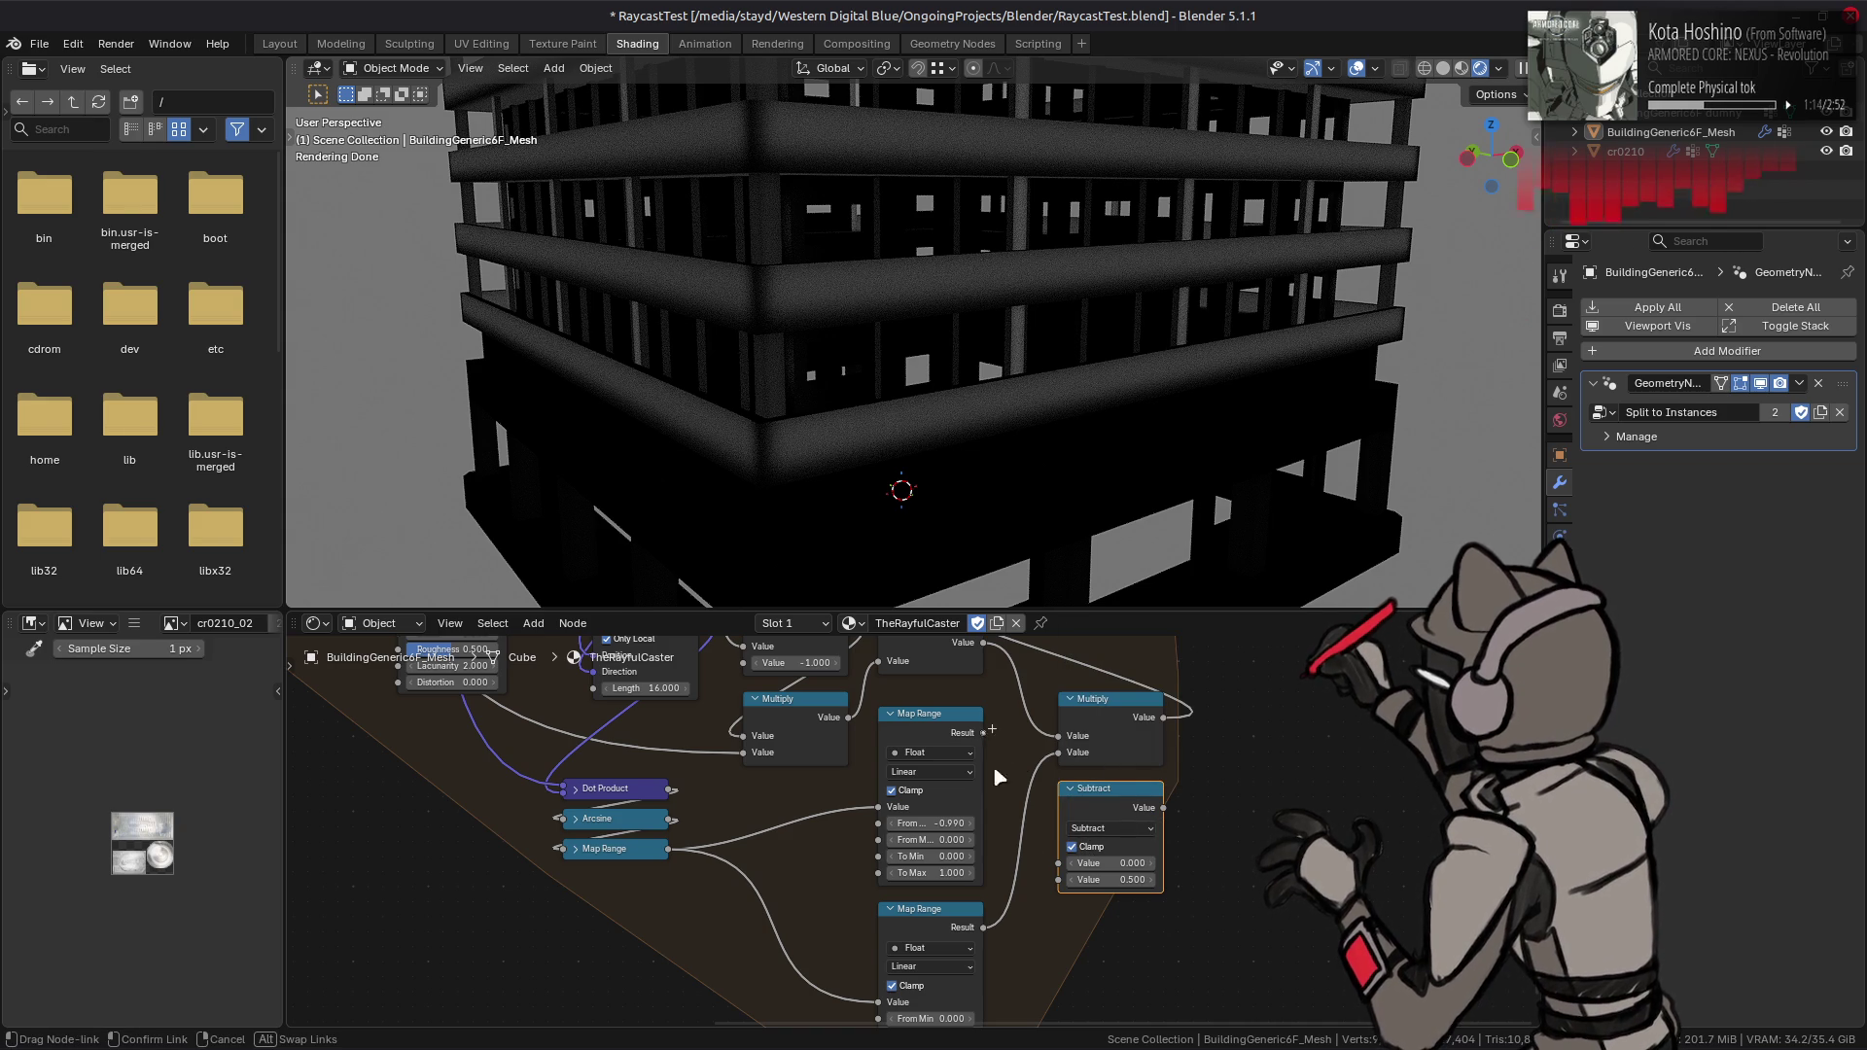
pyautogui.moveTo(1050, 868); pyautogui.dragTo(1058, 862)
pyautogui.moveTo(983, 927); pyautogui.dragTo(1058, 879)
pyautogui.moveTo(1163, 807); pyautogui.dragTo(1069, 772)
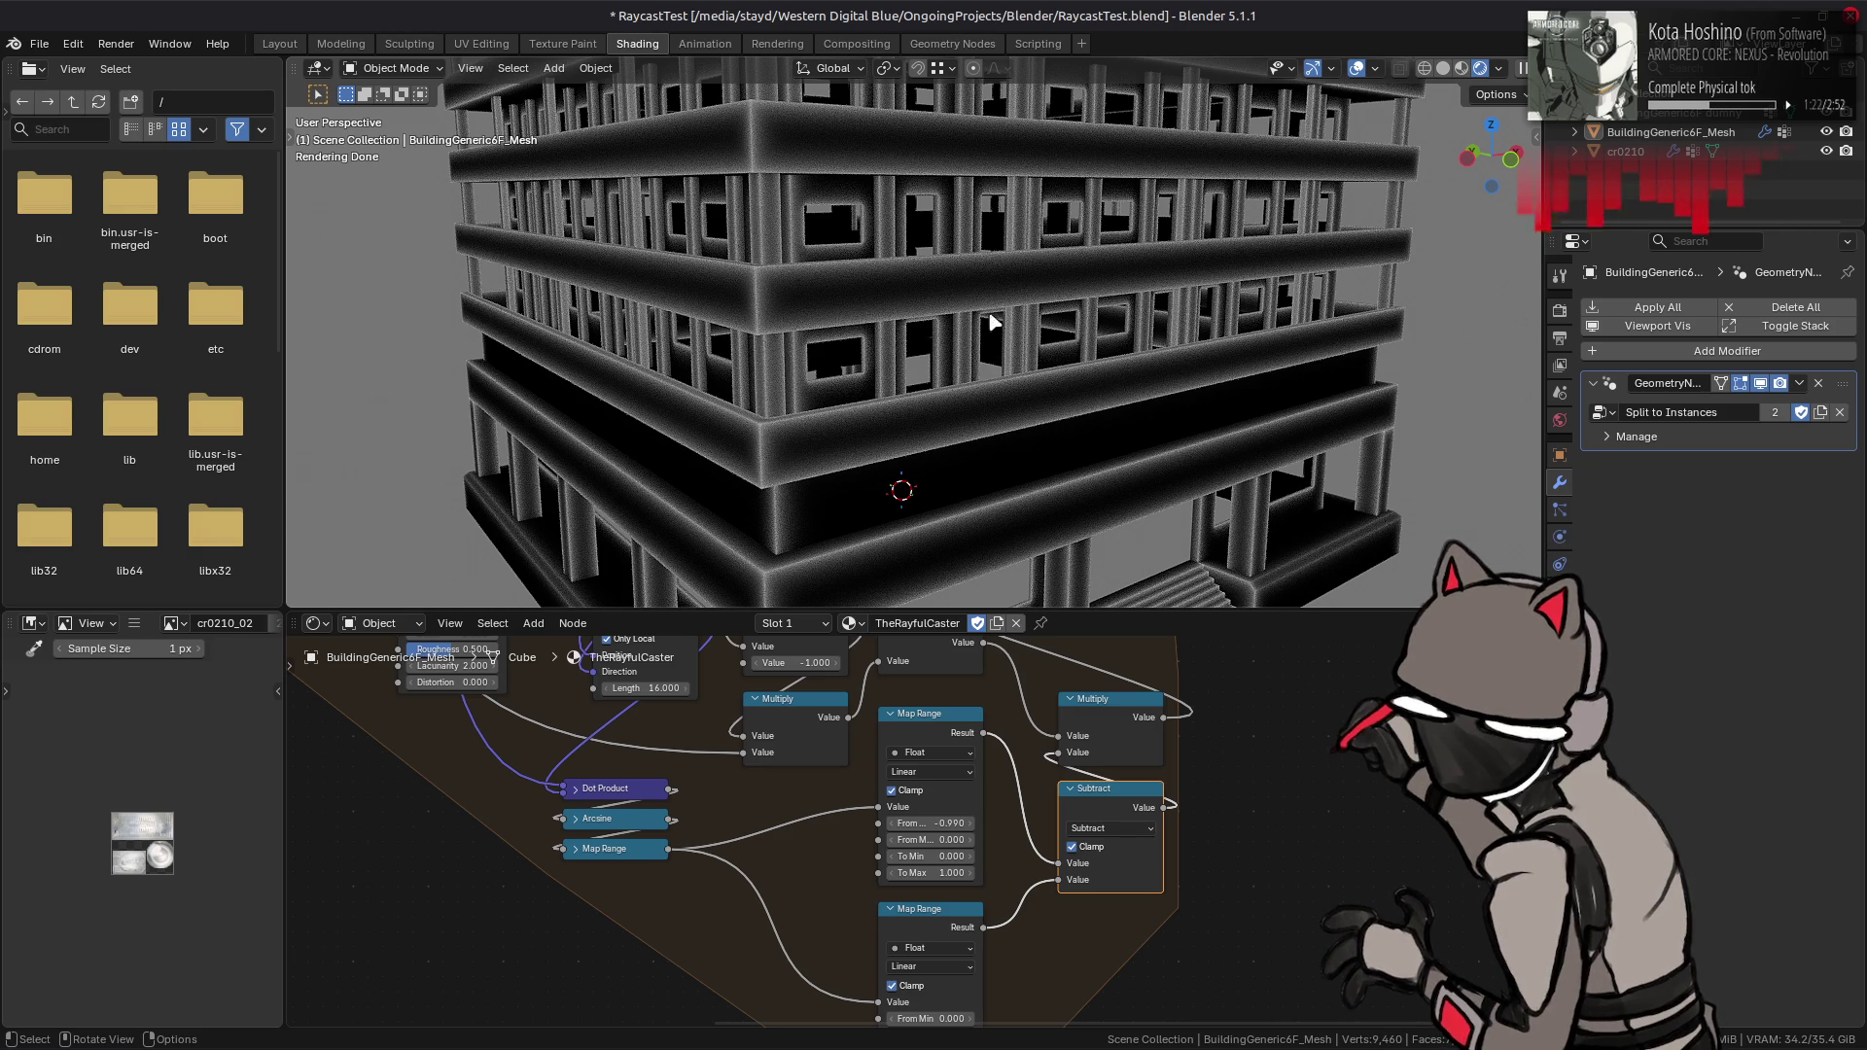
pyautogui.moveTo(984, 734); pyautogui.dragTo(1058, 753)
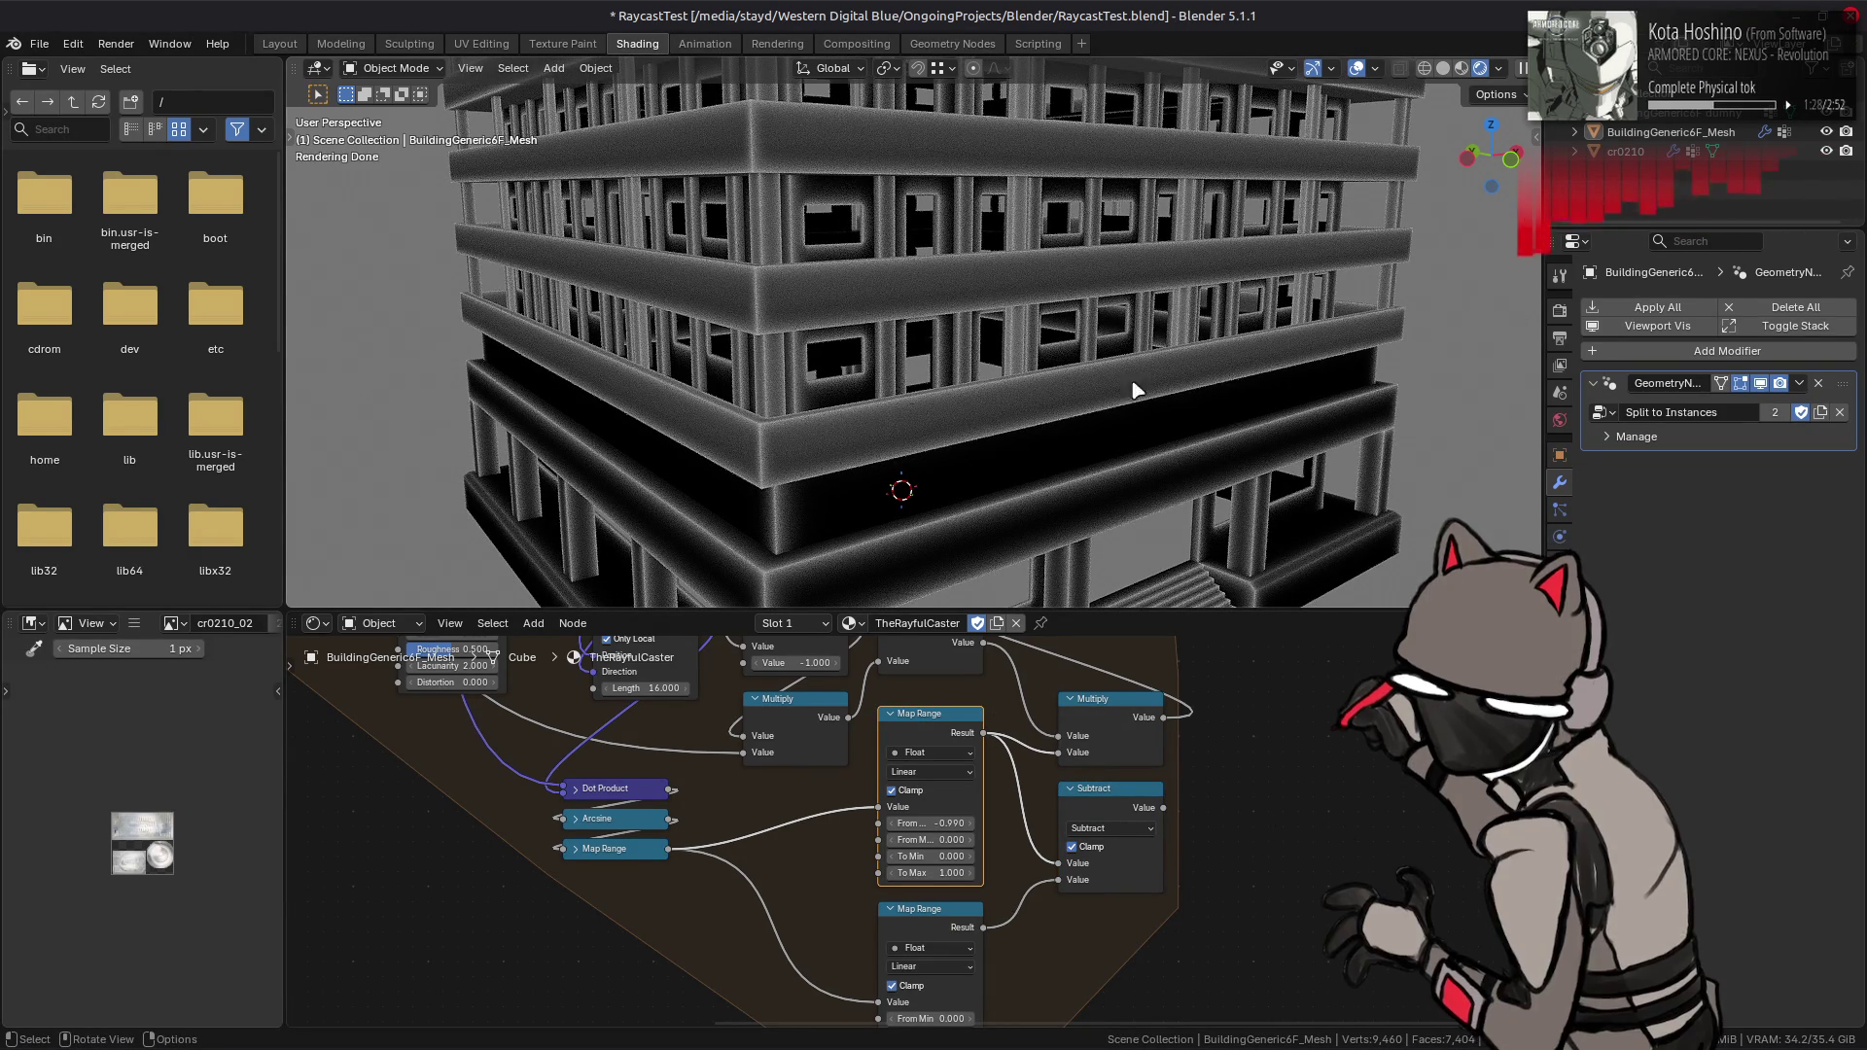
pyautogui.hotkey('ctrl', 'z')
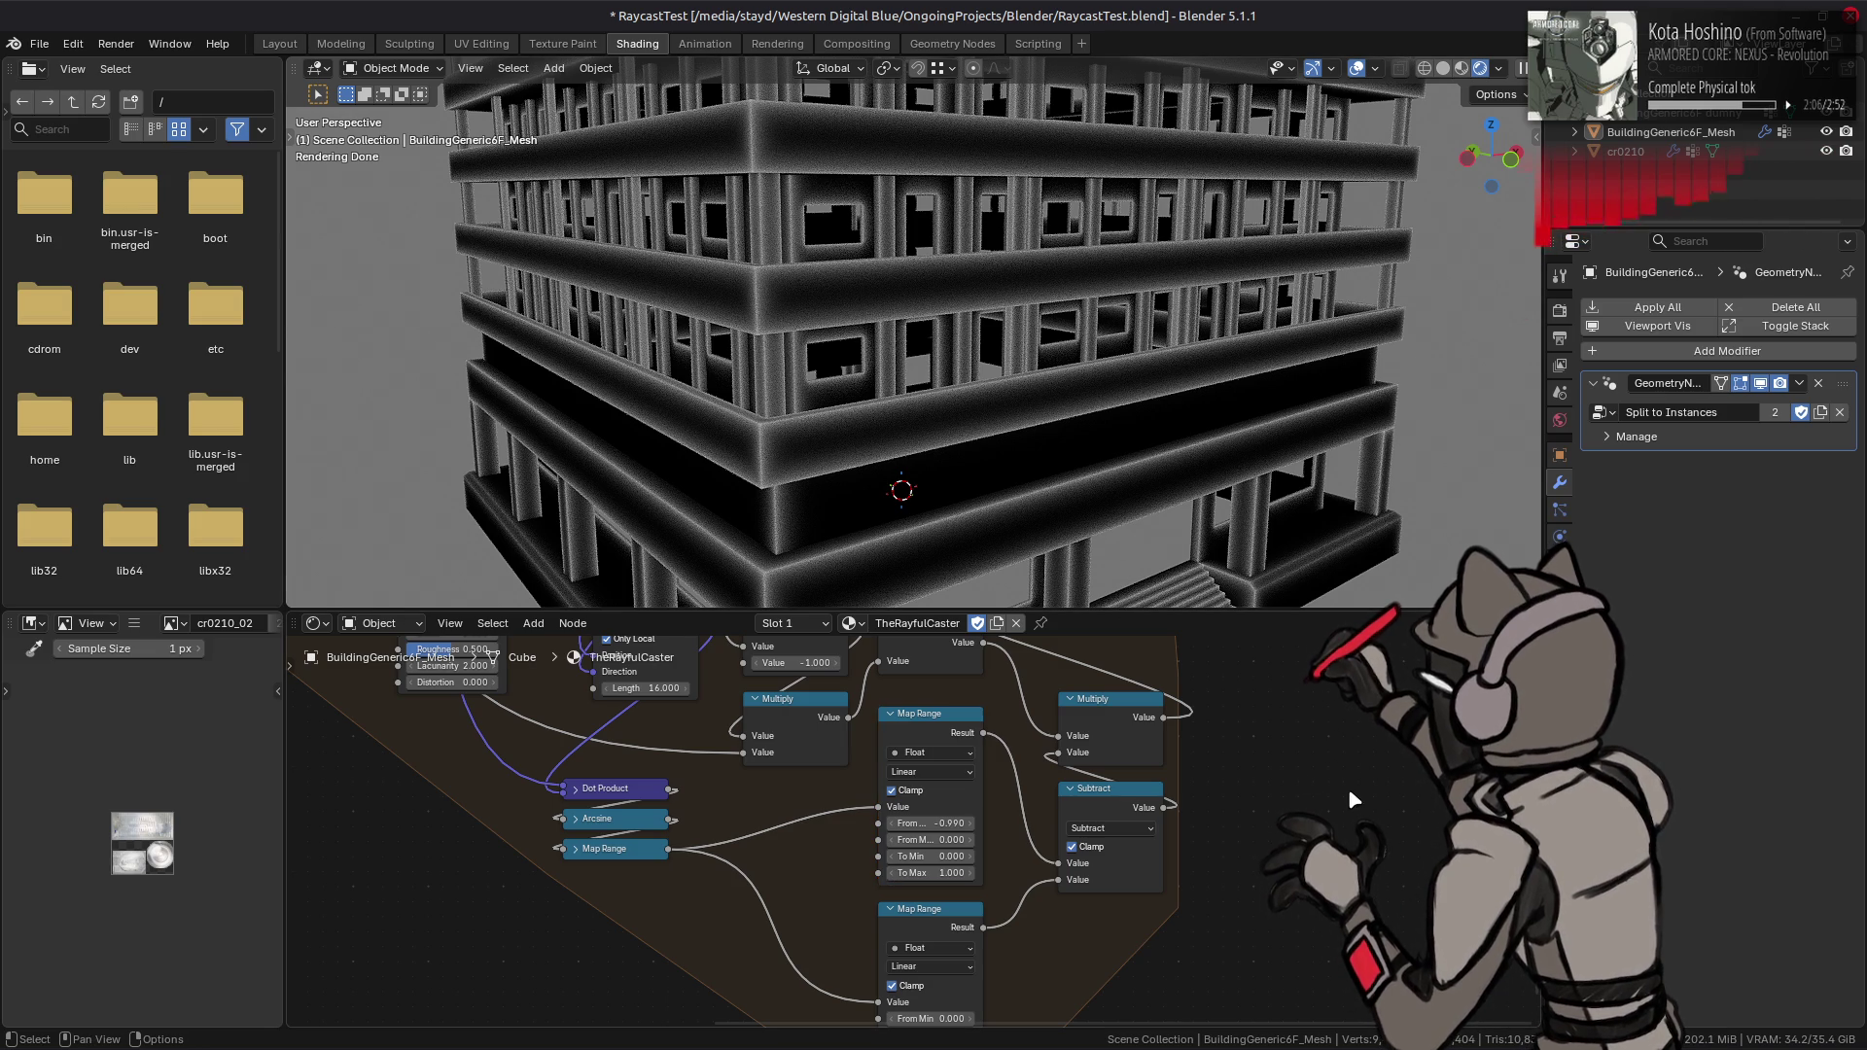
# - Switch to the Layout workspace to view the 267-object building with the updated raycast material
pyautogui.click(279, 43)
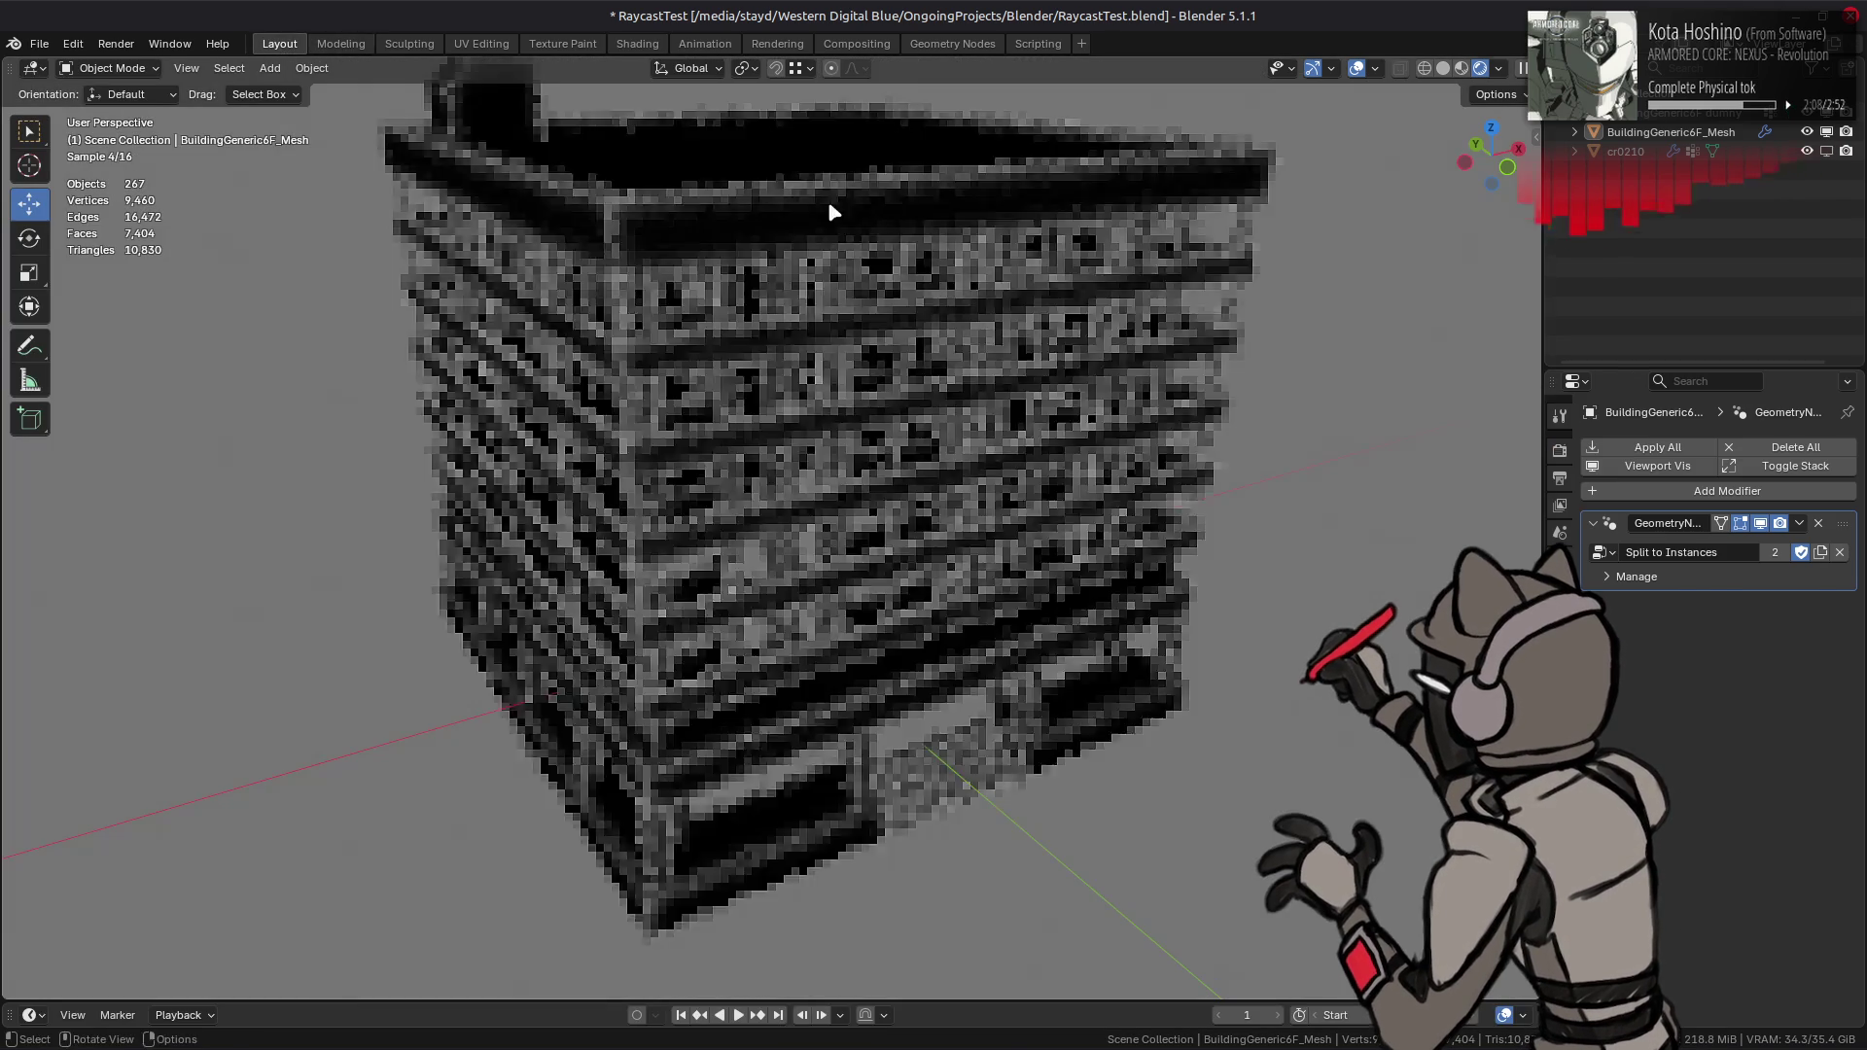
# - Save the file, hide the building, and show and frame the cr0210 mech model
pyautogui.hotkey('ctrl', 's')
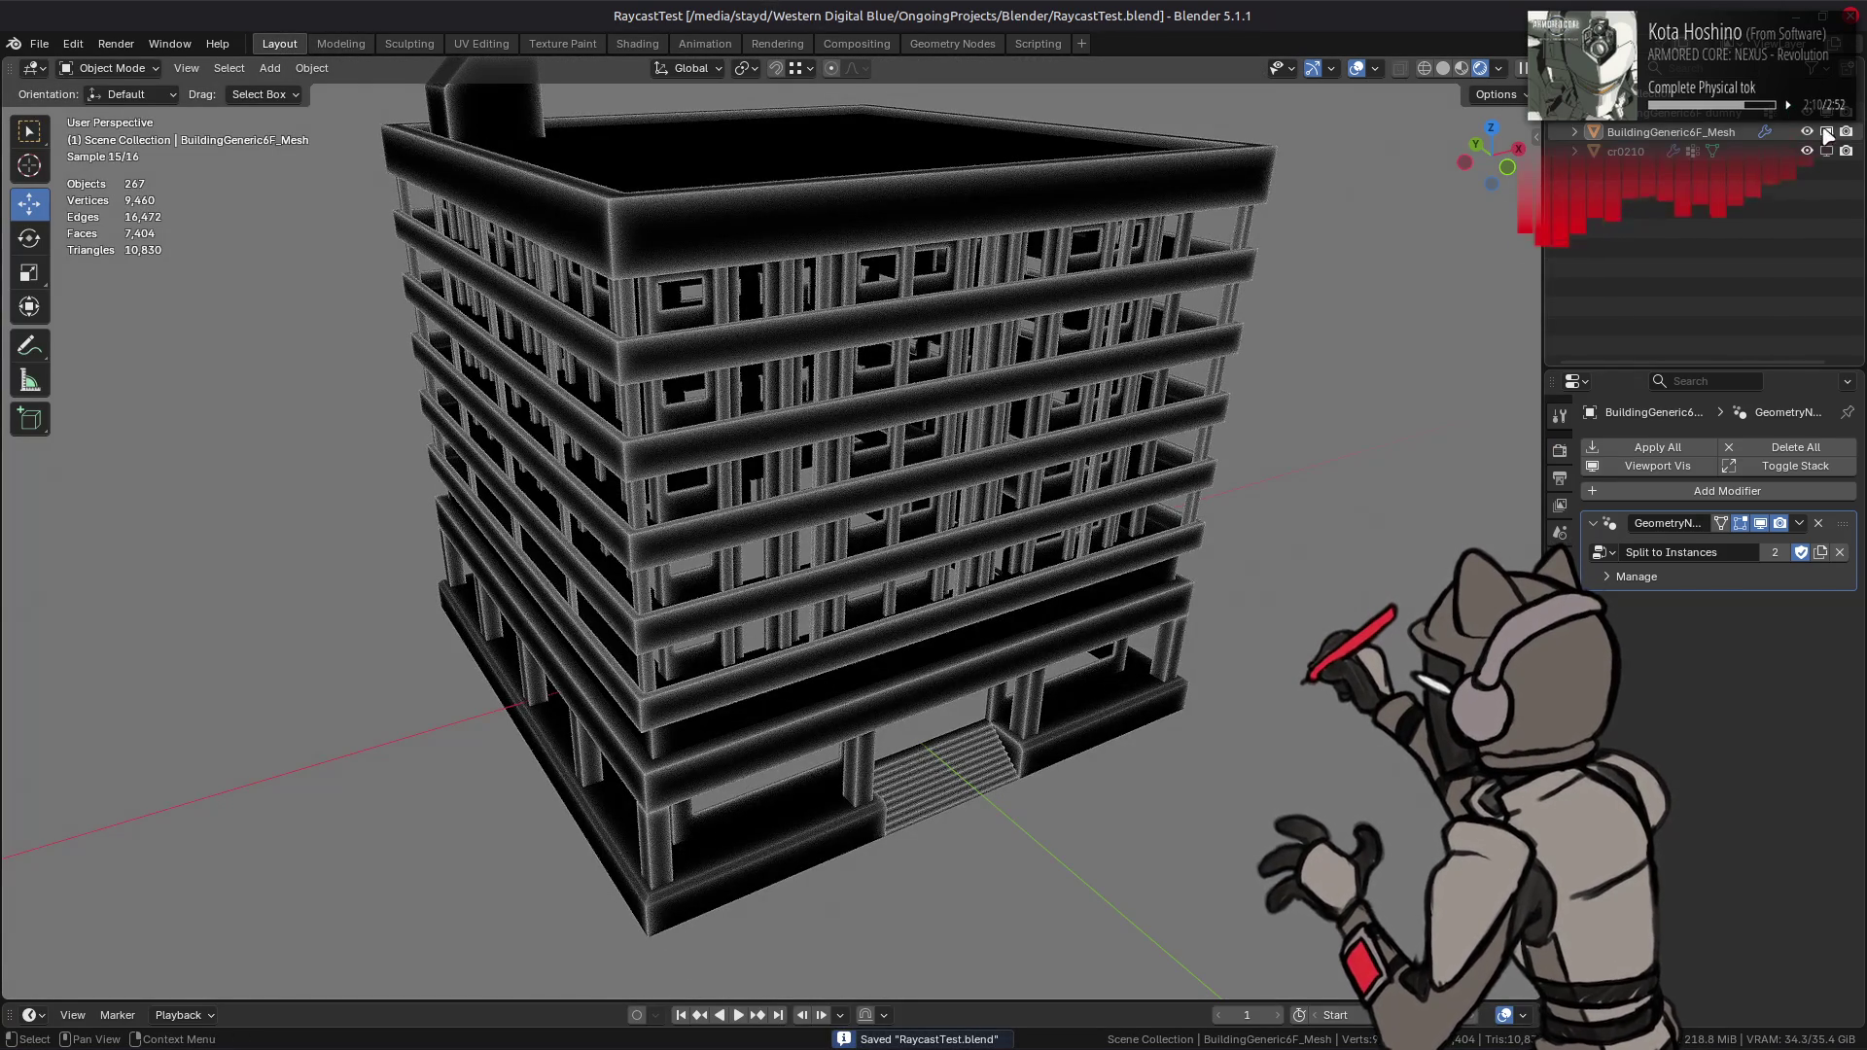
pyautogui.click(1827, 133)
pyautogui.click(1827, 152)
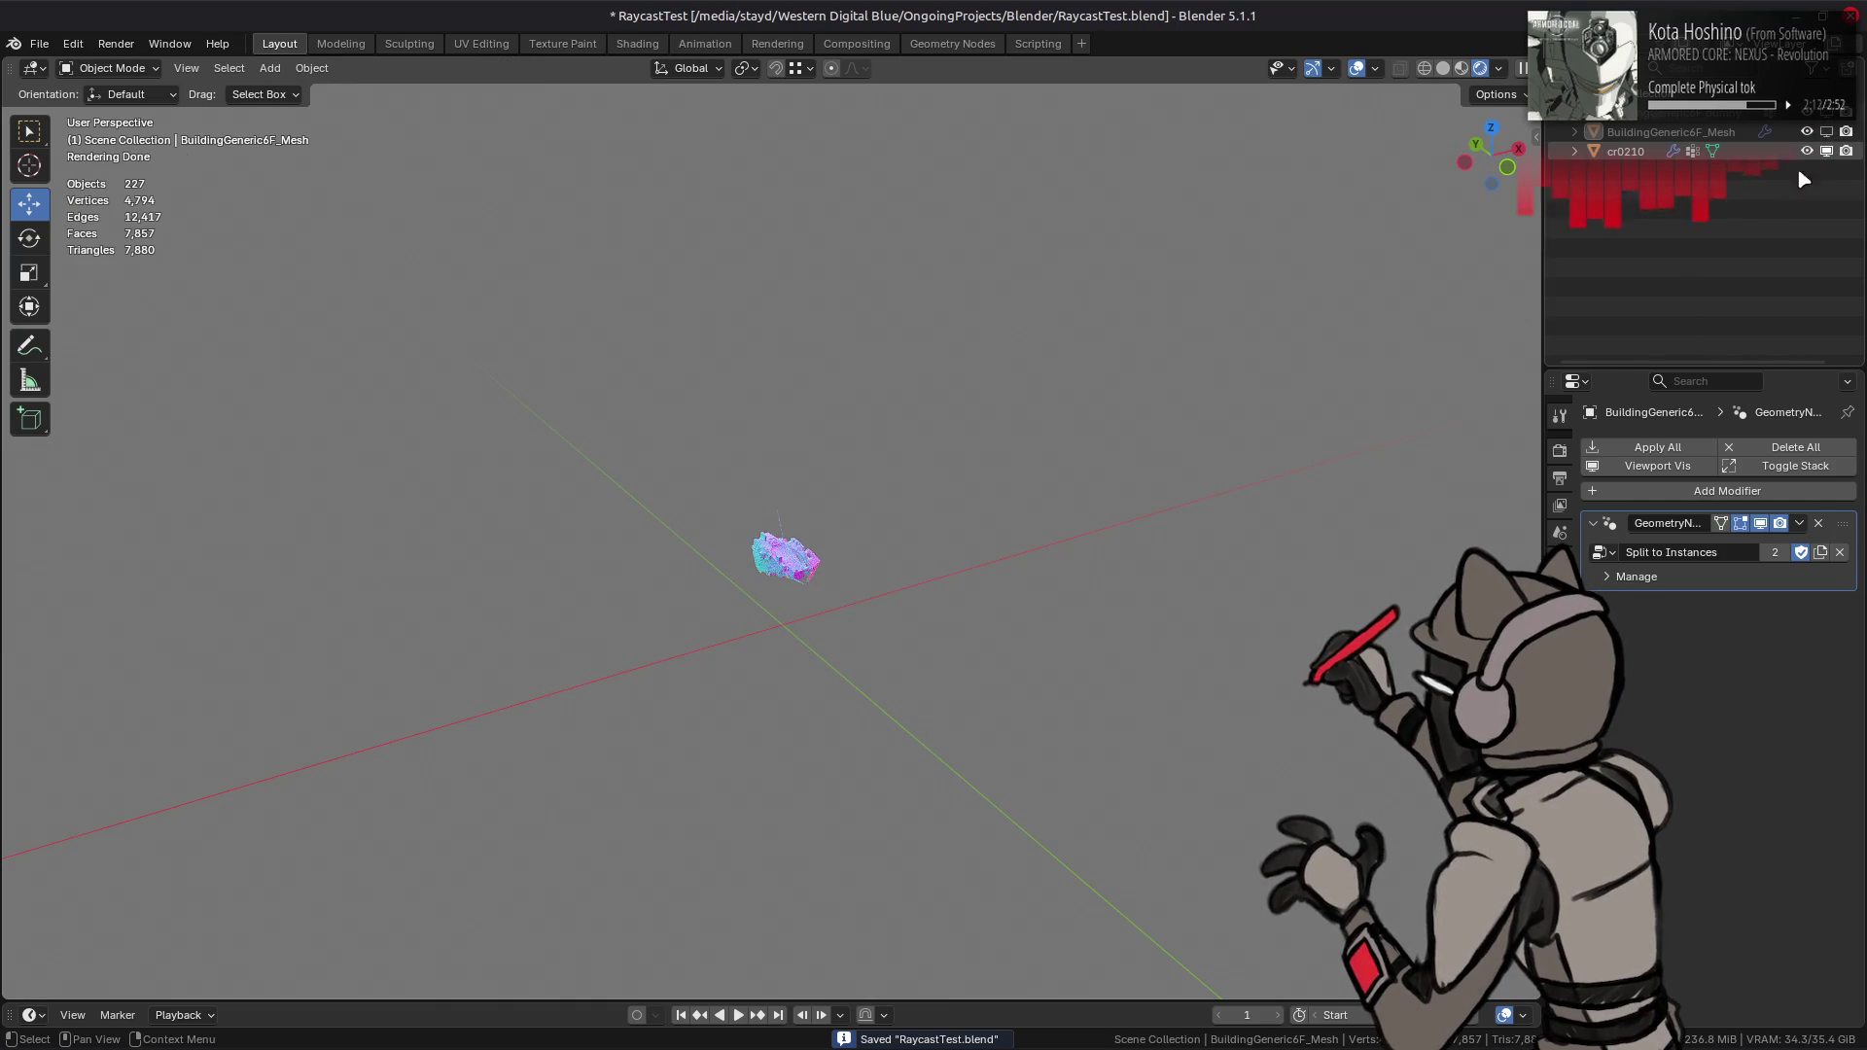
pyautogui.click(1626, 151)
pyautogui.press('KP_Decimal')
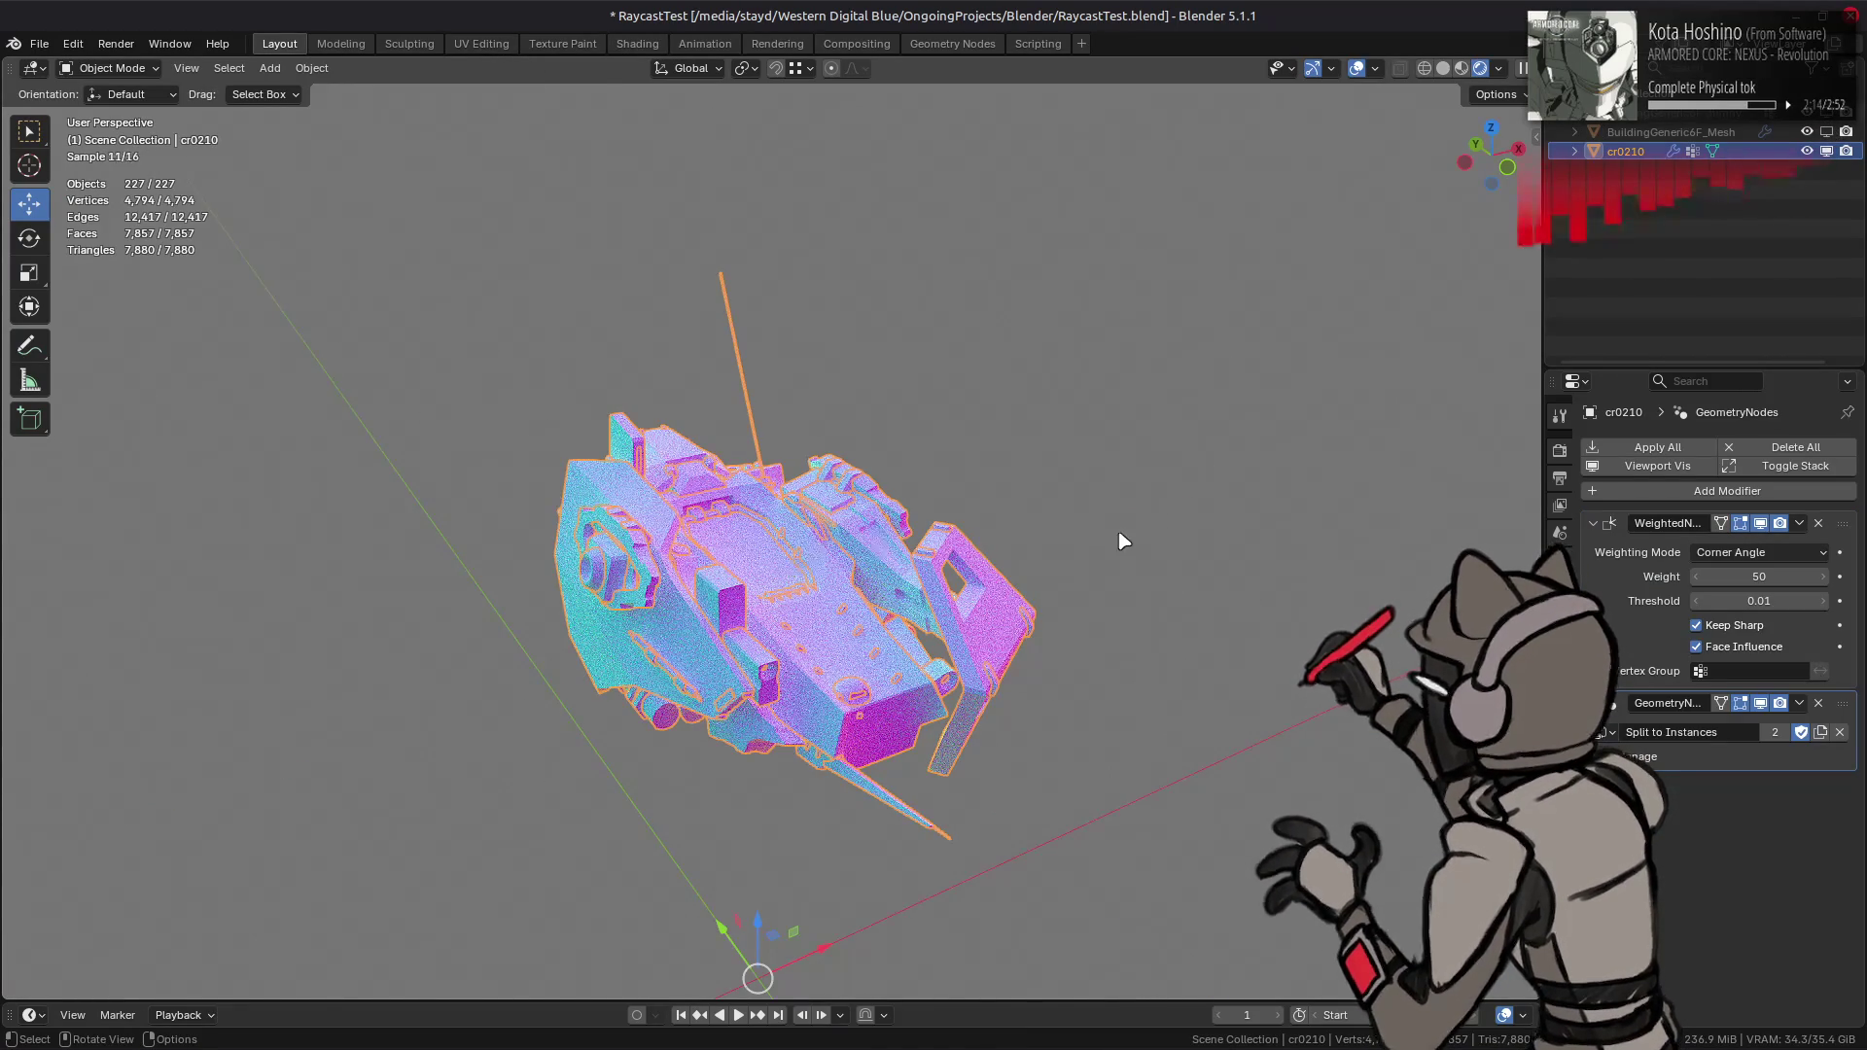
pyautogui.scroll(8, 1118, 534)
pyautogui.hotkey('alt', 'a')
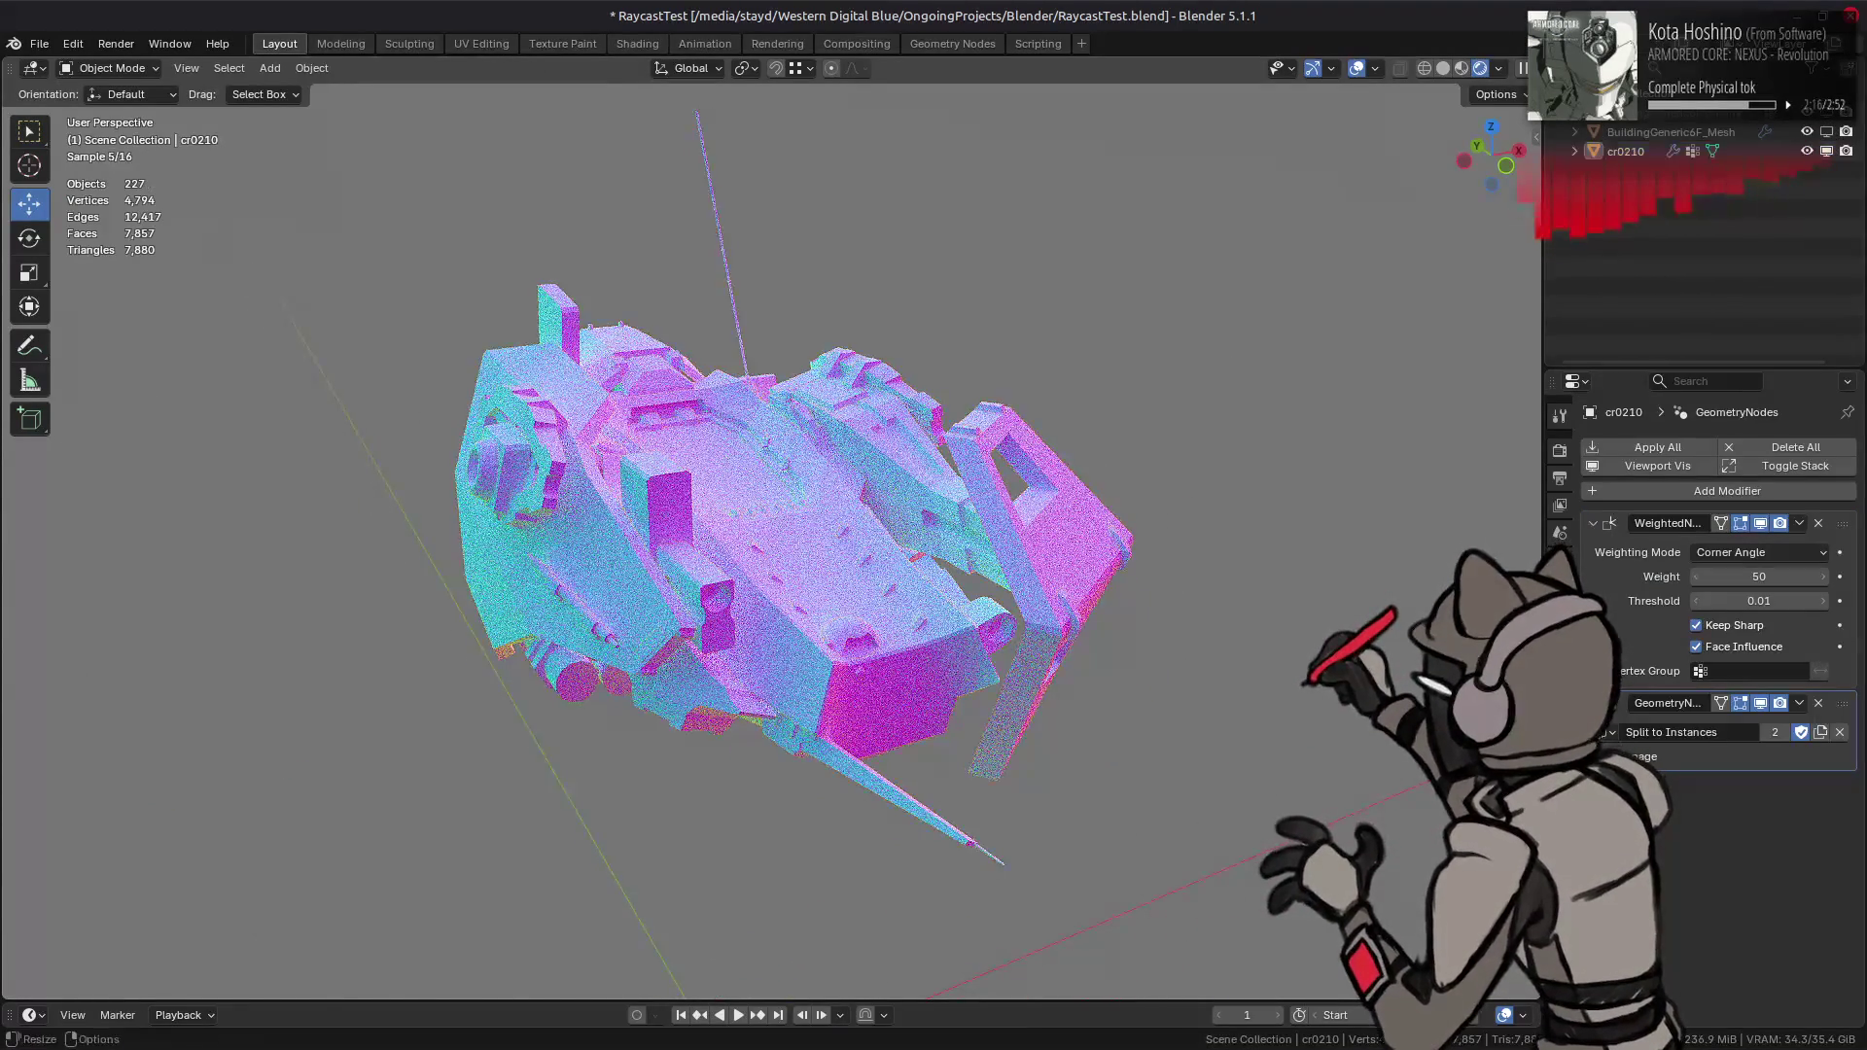
# - Assign the TheRayfulCaster material to cr0210 and view the mech framed in the Shading workspace
pyautogui.click(1560, 778)
pyautogui.click(1592, 561)
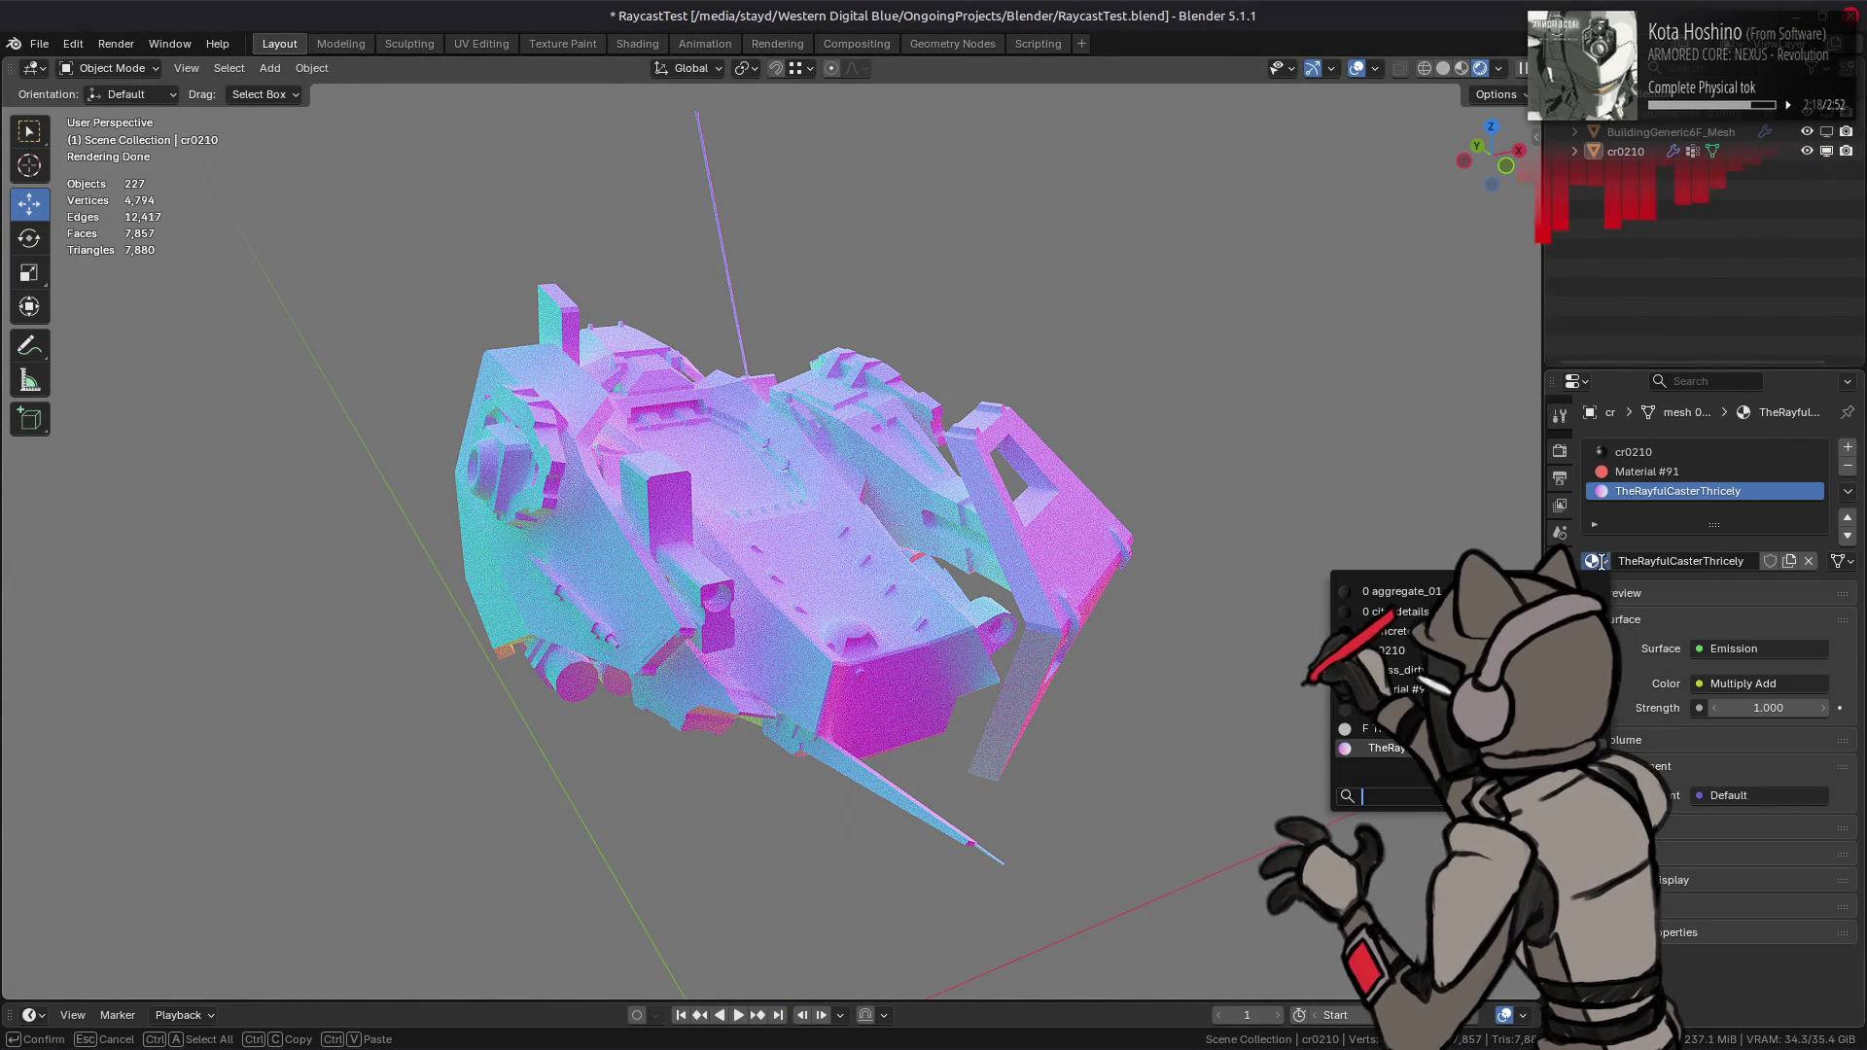
pyautogui.click(1376, 728)
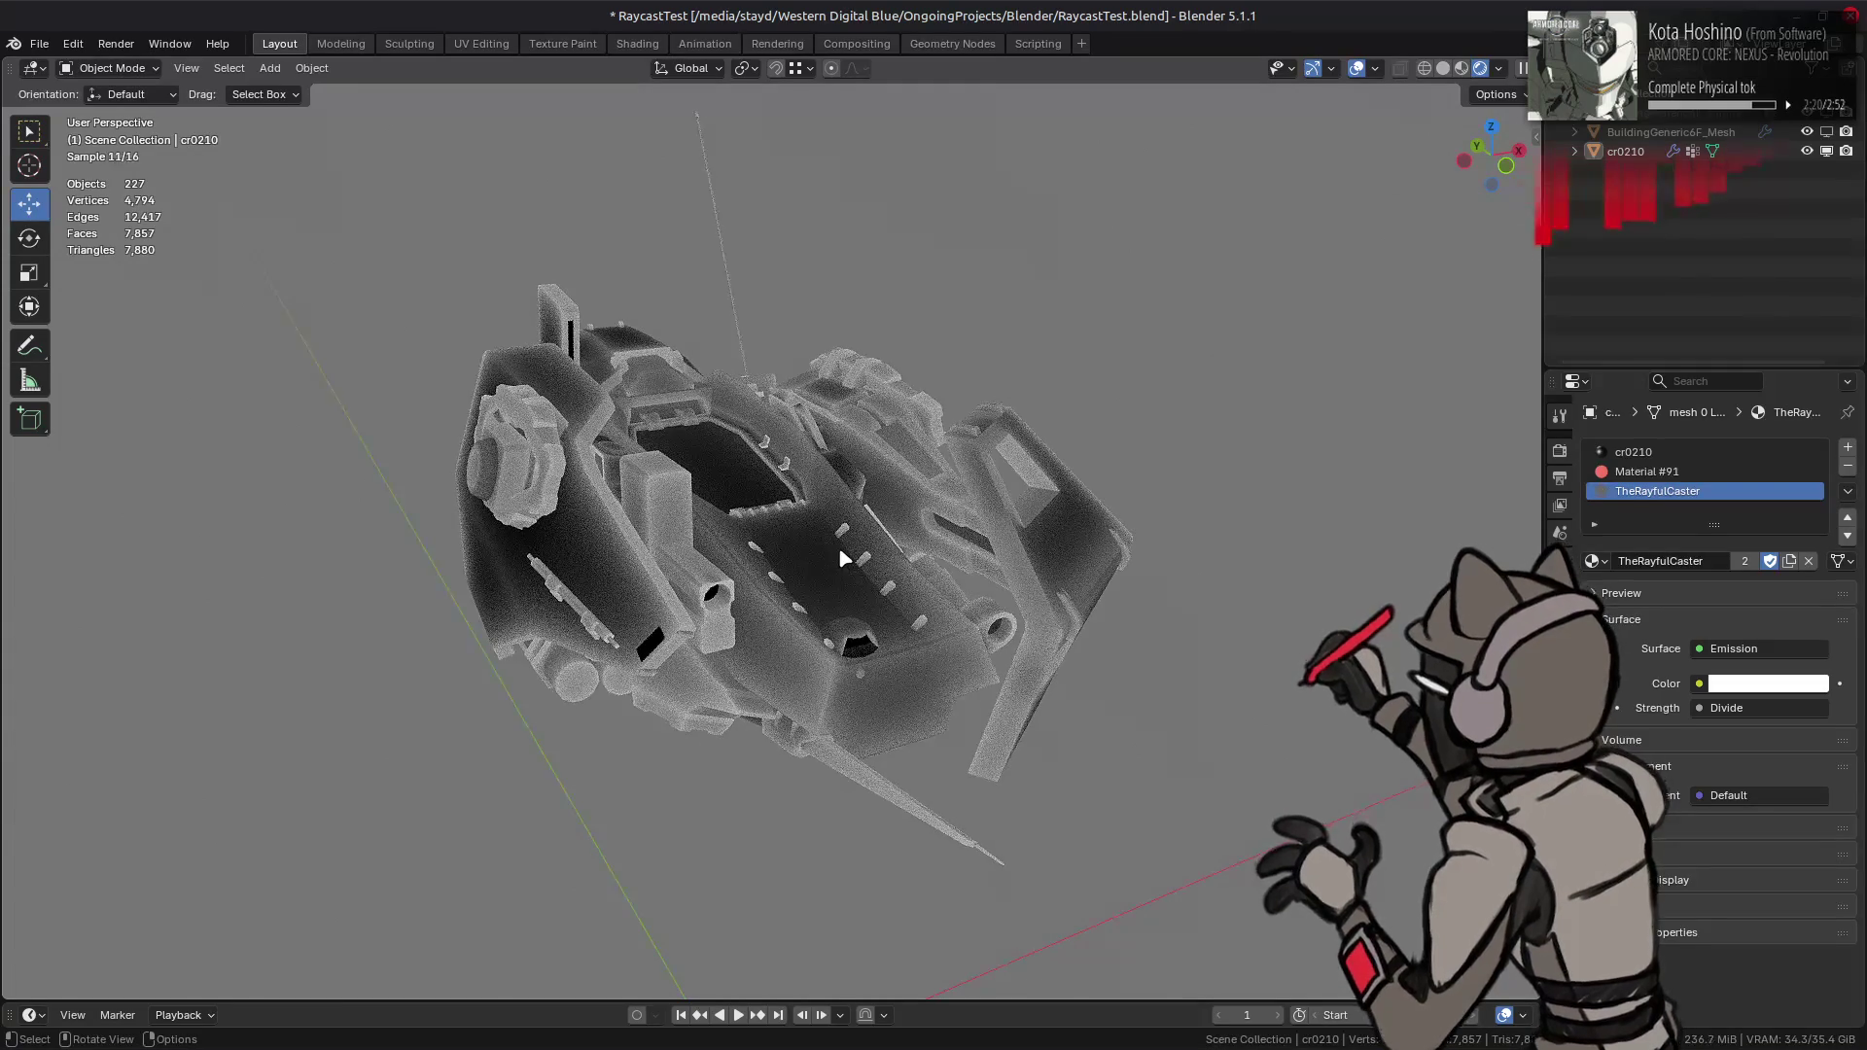
pyautogui.moveTo(855, 562); pyautogui.dragTo(1105, 542, button='middle')
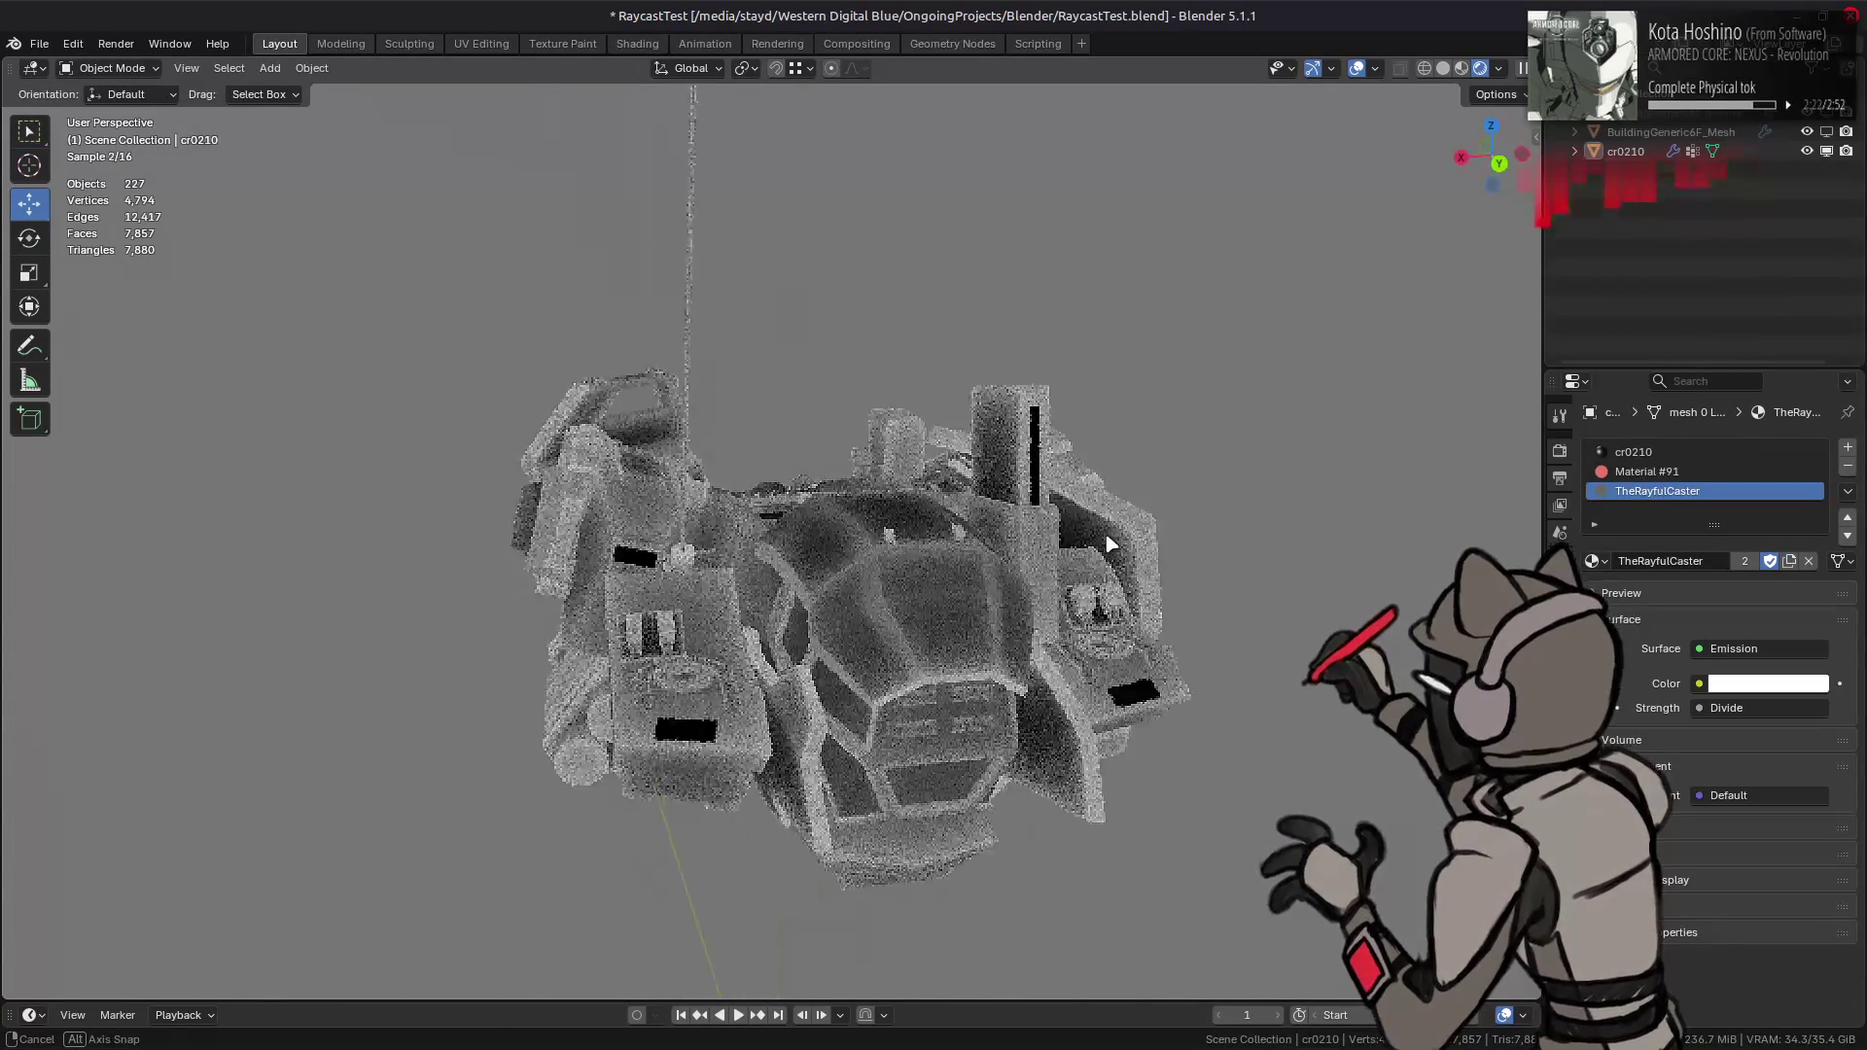
pyautogui.moveTo(932, 561); pyautogui.dragTo(951, 541, button='middle')
pyautogui.click(951, 542)
pyautogui.click(637, 43)
pyautogui.press('KP_Decimal')
pyautogui.moveTo(842, 324); pyautogui.dragTo(846, 376, button='middle')
pyautogui.hotkey('alt', 'a')
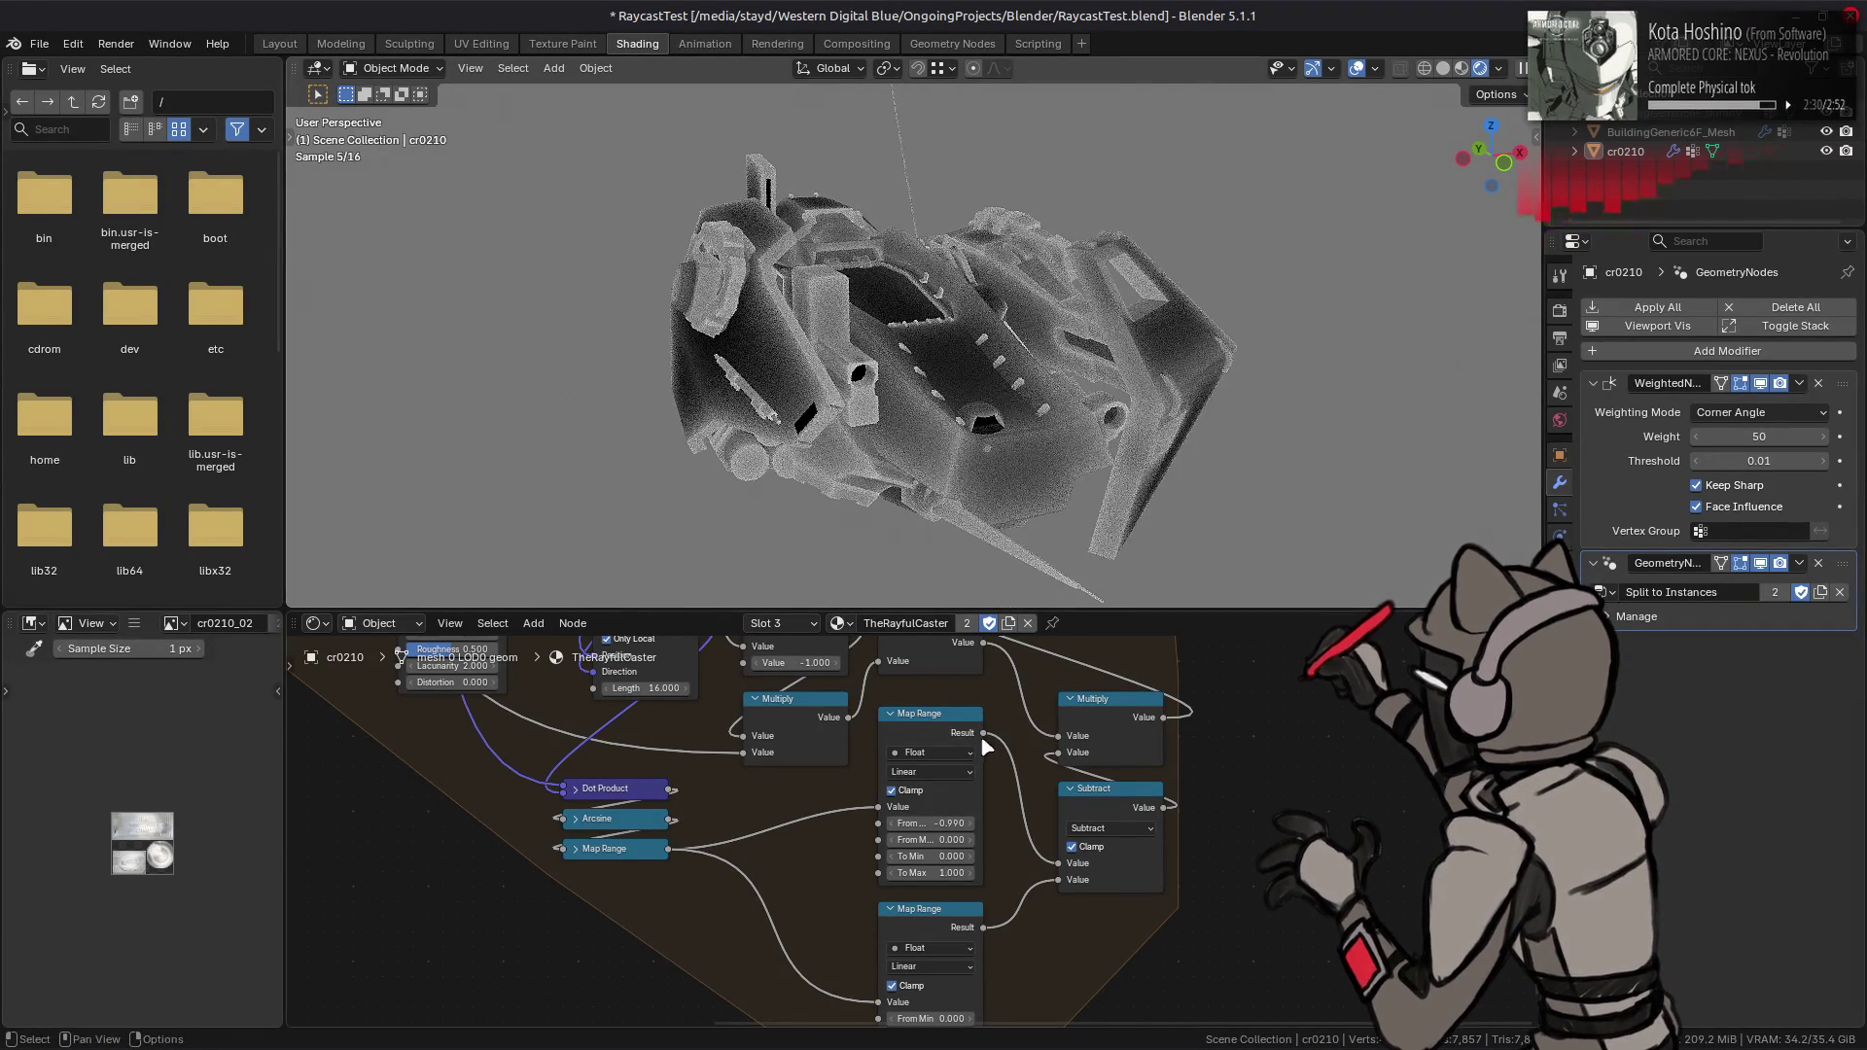
# - Try linking the Map Range result into the right Multiply, then undo the link
pyautogui.moveTo(985, 732); pyautogui.dragTo(1057, 752)
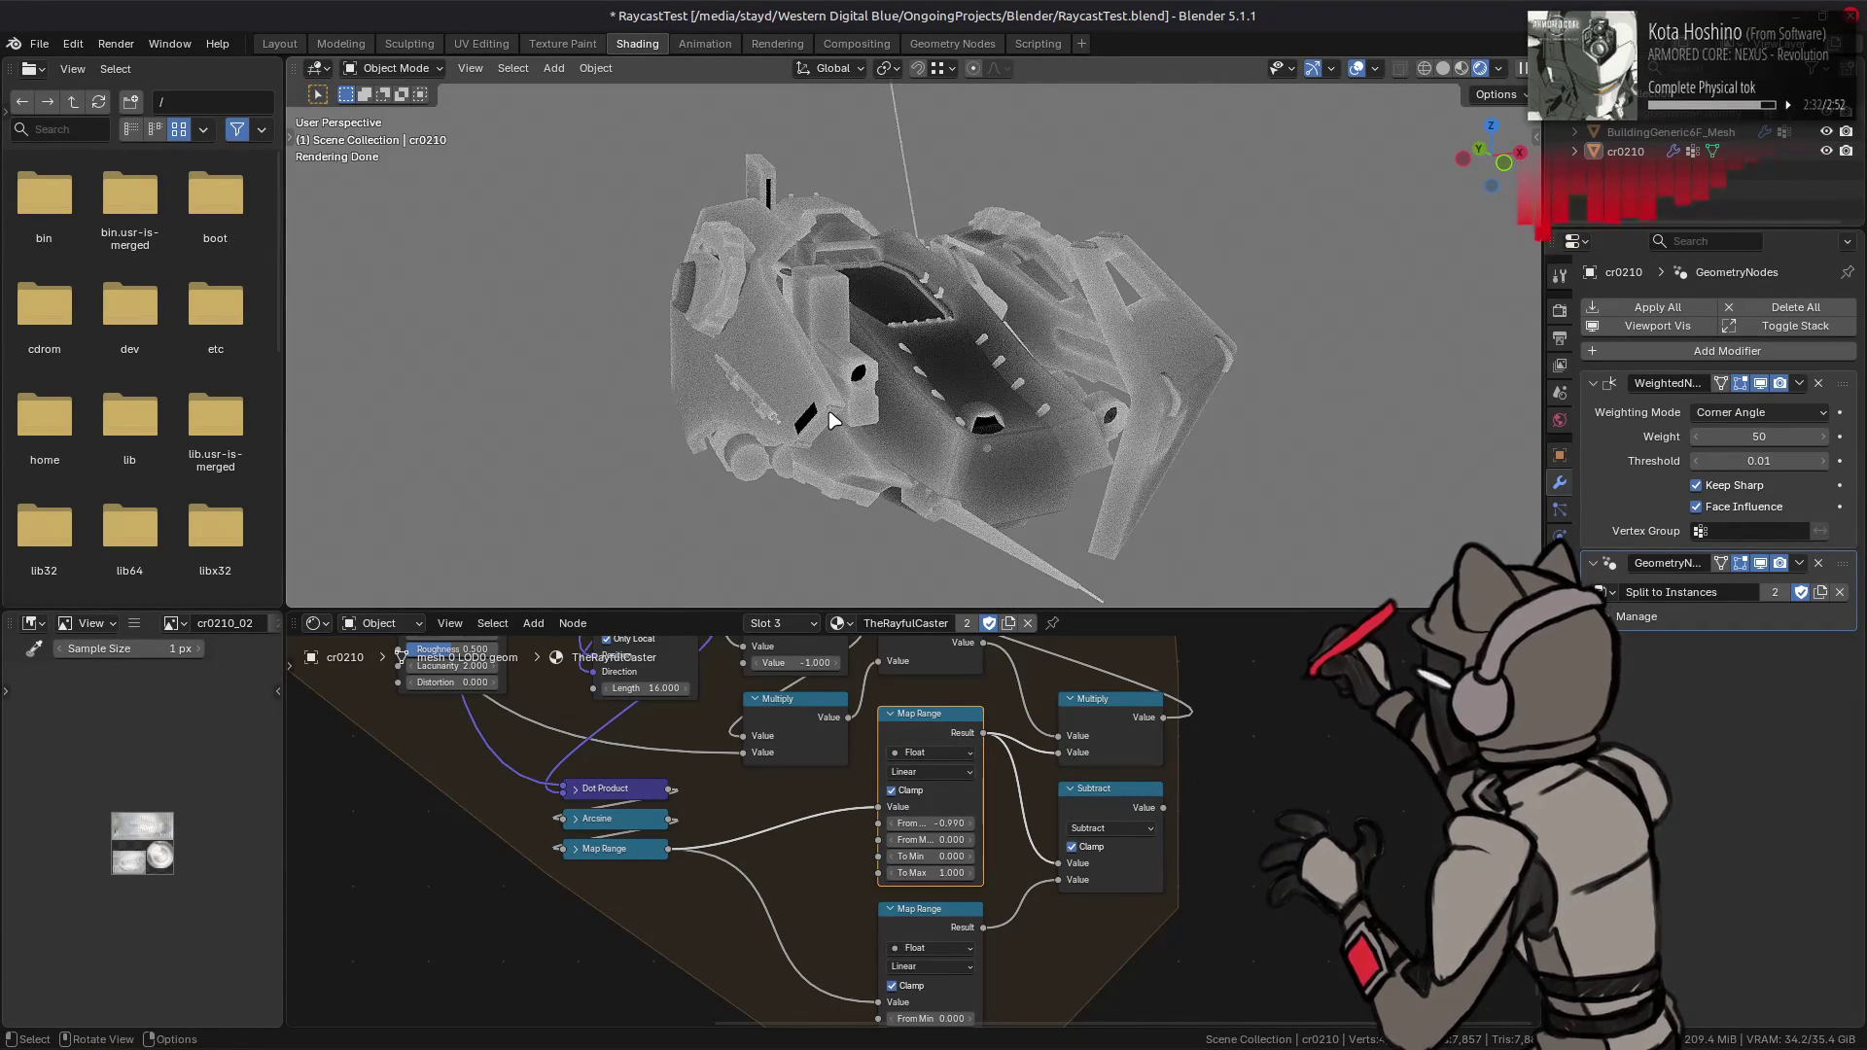
pyautogui.hotkey('ctrl', 'z')
pyautogui.moveTo(833, 420)
pyautogui.mouseDown(button='middle')
pyautogui.moveTo(1092, 434)
pyautogui.moveTo(942, 429)
pyautogui.moveTo(899, 330)
pyautogui.moveTo(866, 363)
pyautogui.moveTo(889, 369)
pyautogui.mouseUp(button='middle')
pyautogui.scroll(5, 948, 427)
pyautogui.scroll(4, 876, 336)
pyautogui.hotkey('ctrl', 'z')
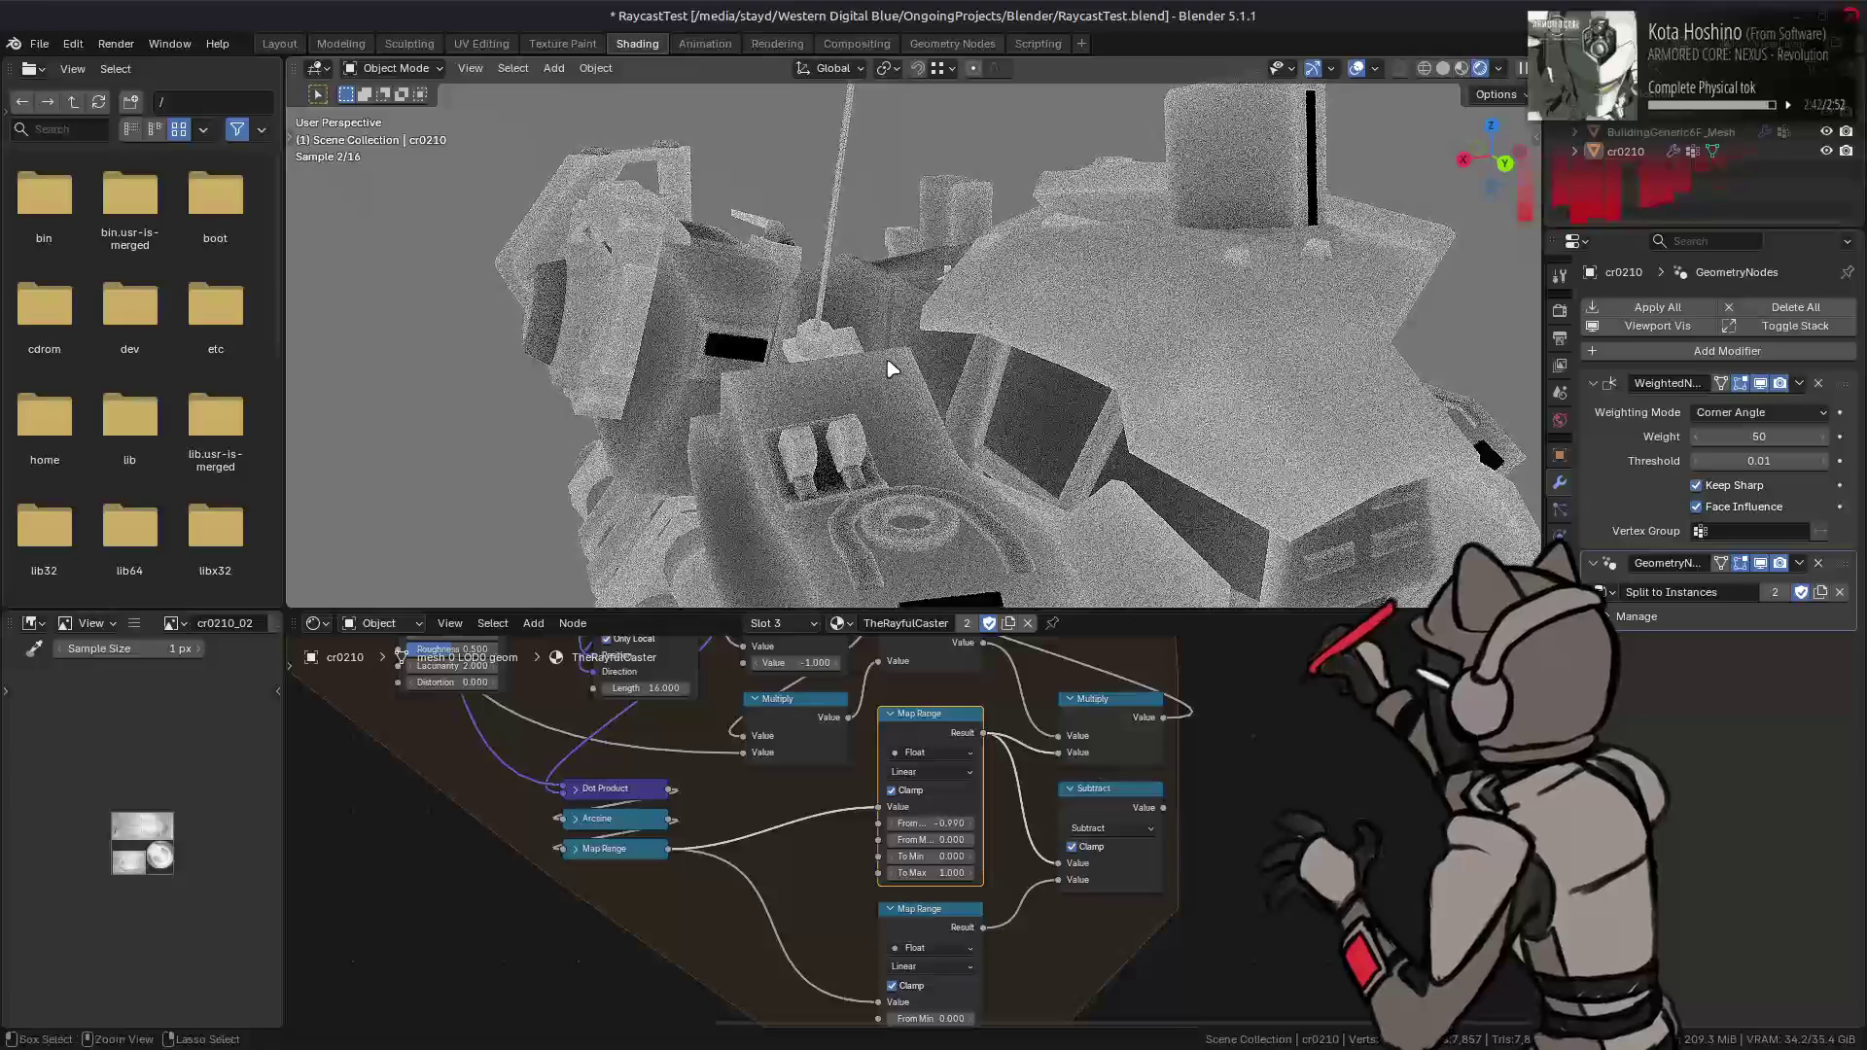
pyautogui.scroll(-3, 904, 416)
pyautogui.moveTo(908, 416)
pyautogui.mouseDown(button='middle')
pyautogui.moveTo(888, 404)
pyautogui.moveTo(914, 542)
pyautogui.mouseUp(button='middle')
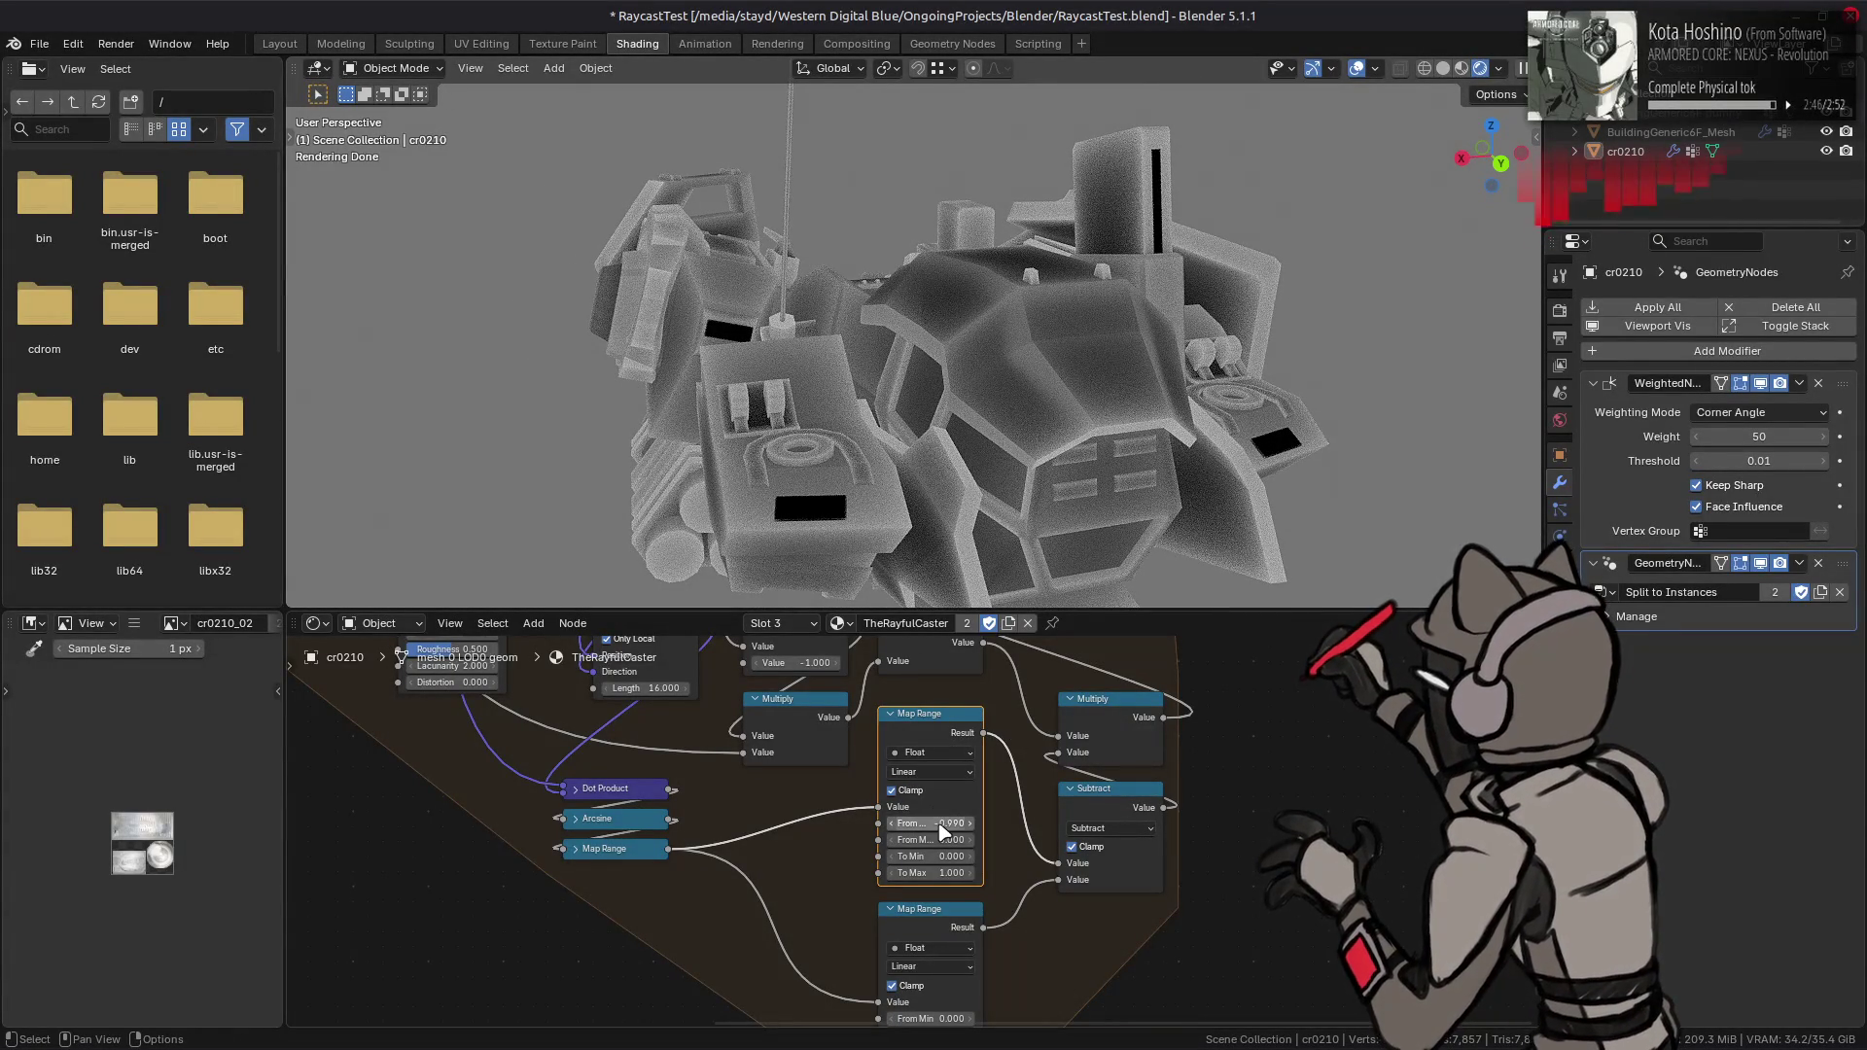
# - Set the top Map Range node's From Min to -1
pyautogui.moveTo(941, 827); pyautogui.dragTo(969, 815, button='middle')
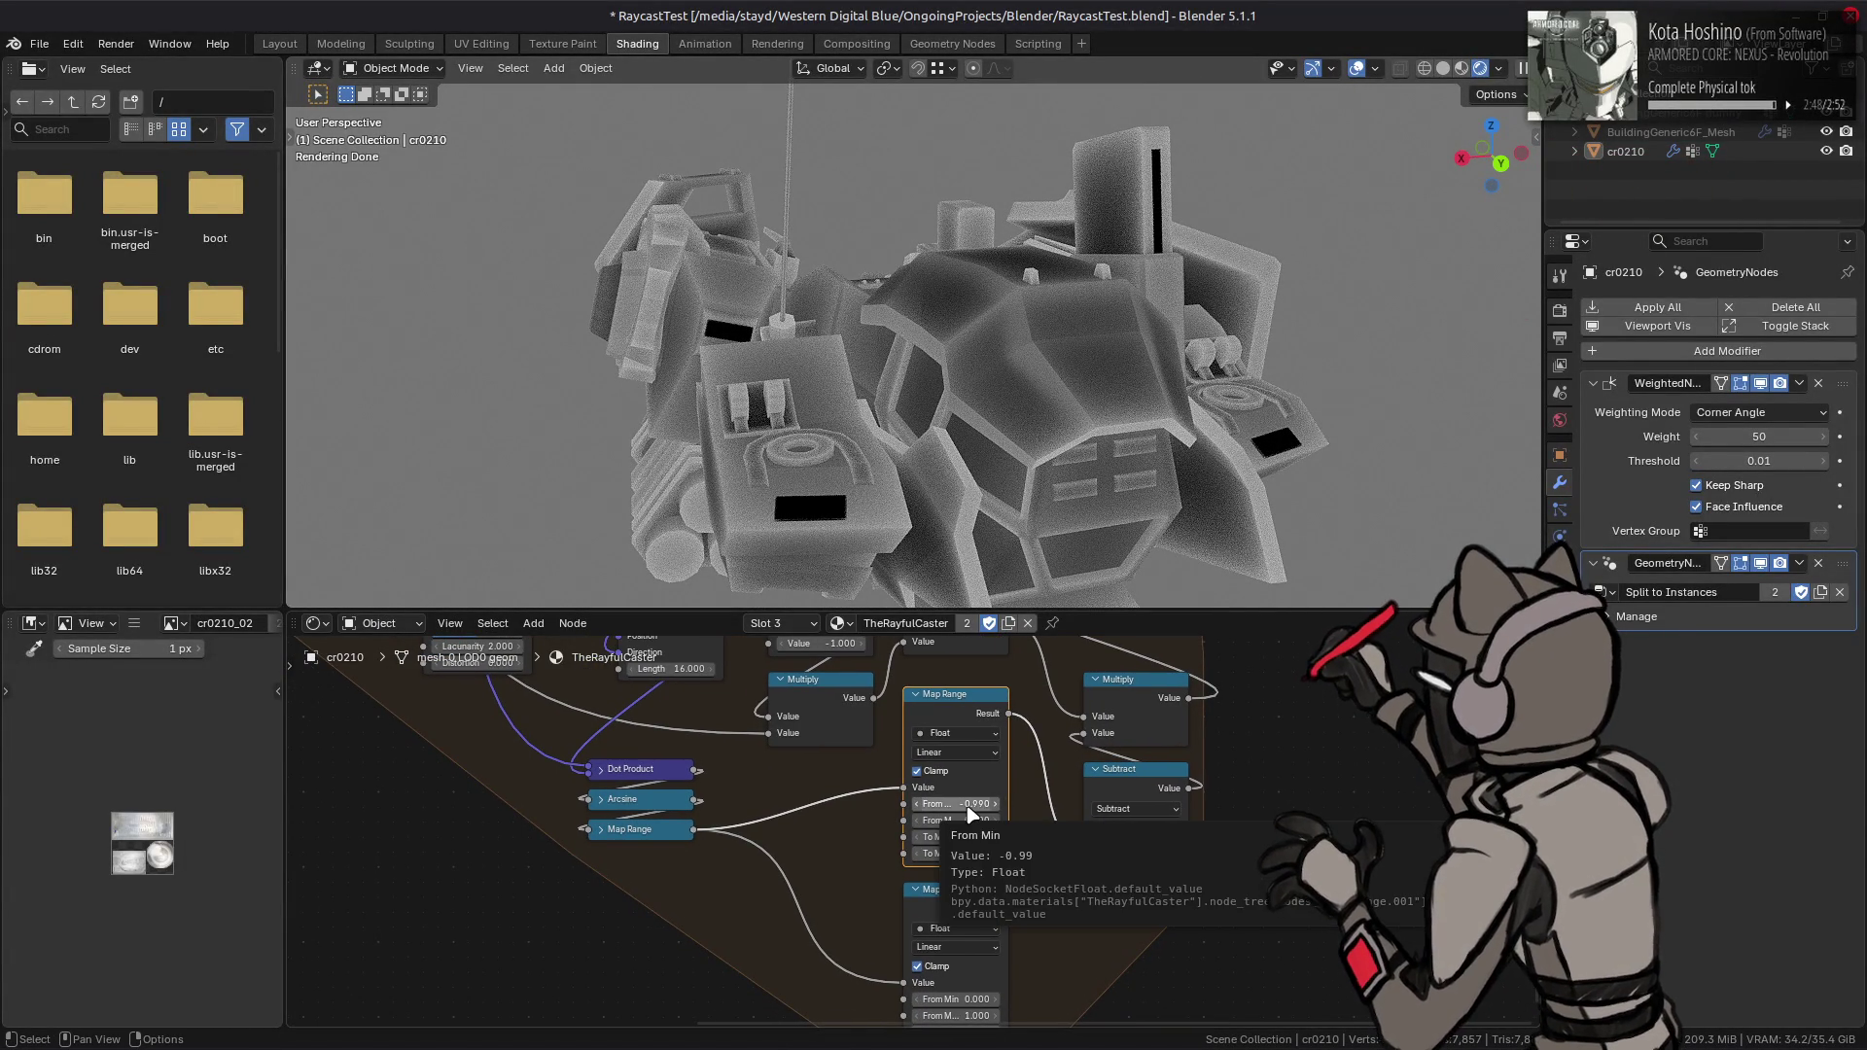
pyautogui.click(967, 805)
pyautogui.write('-1.000')
pyautogui.press('Return')
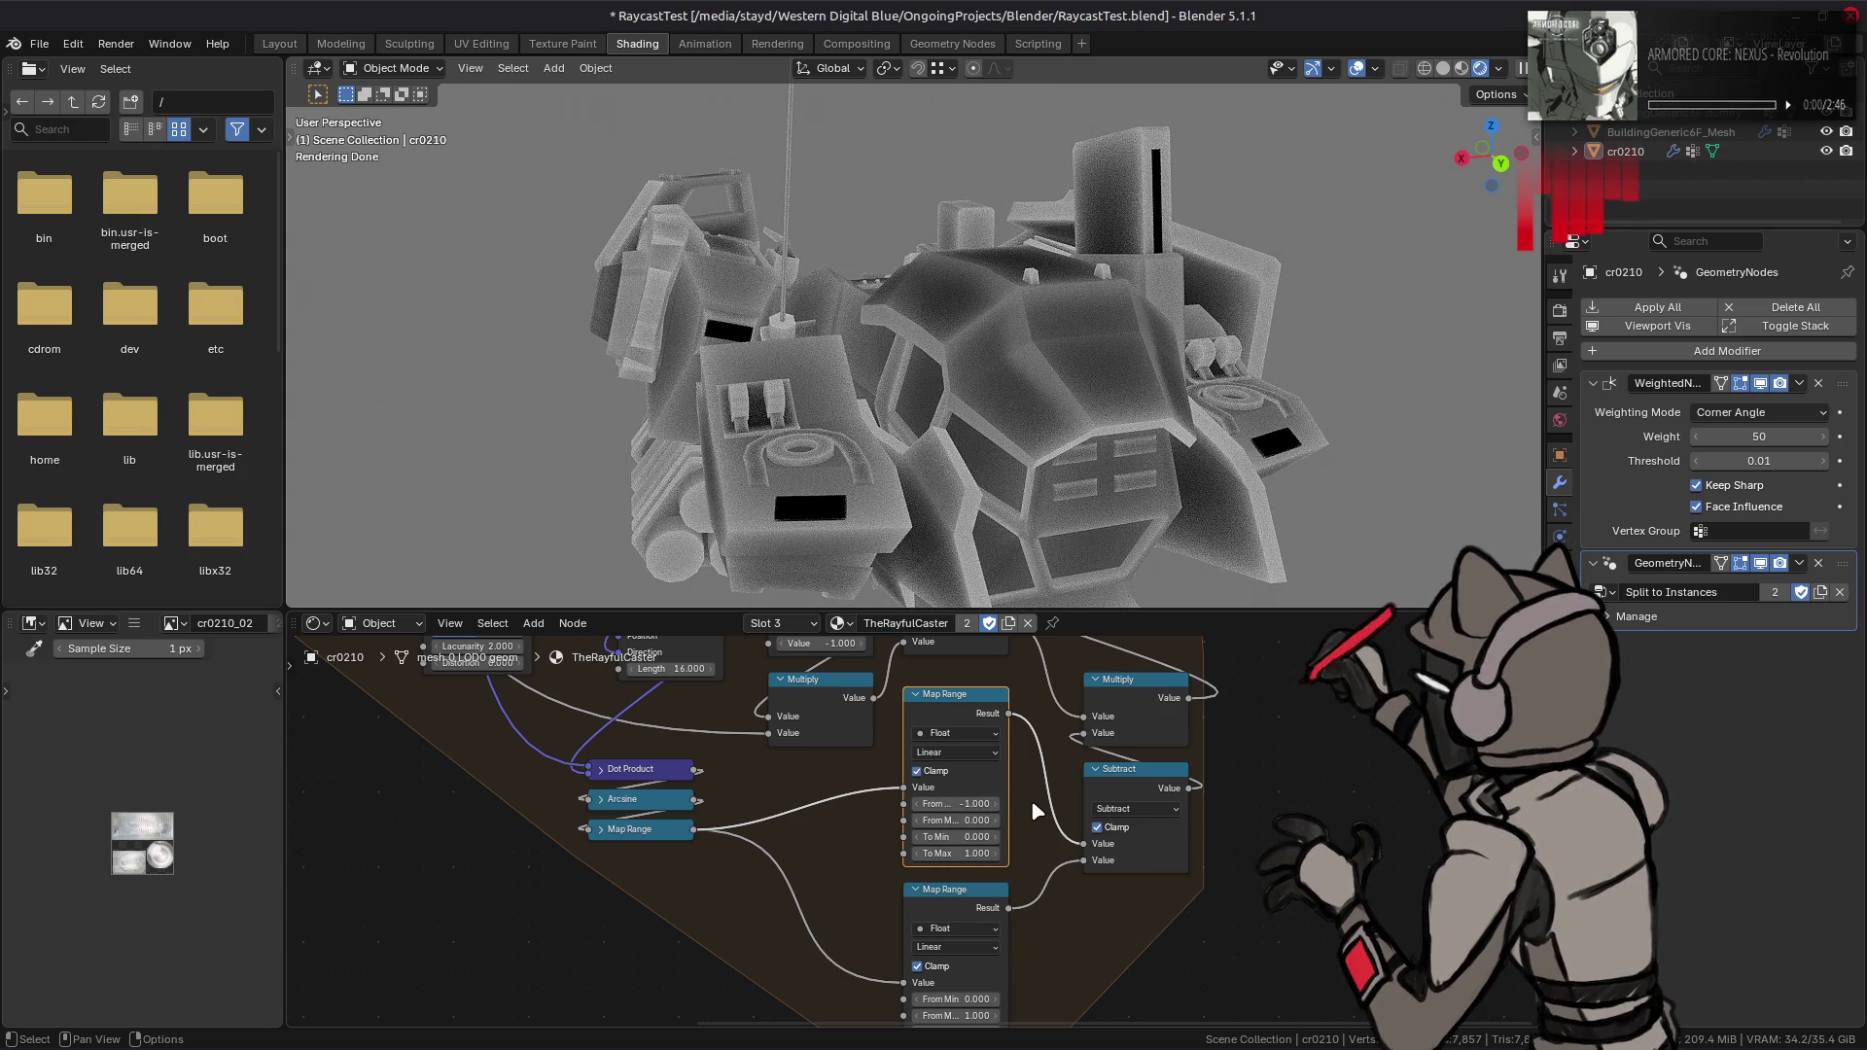
# - Try Smooth Step on both Map Range nodes, then revert them to Linear
pyautogui.click(977, 751)
pyautogui.click(977, 825)
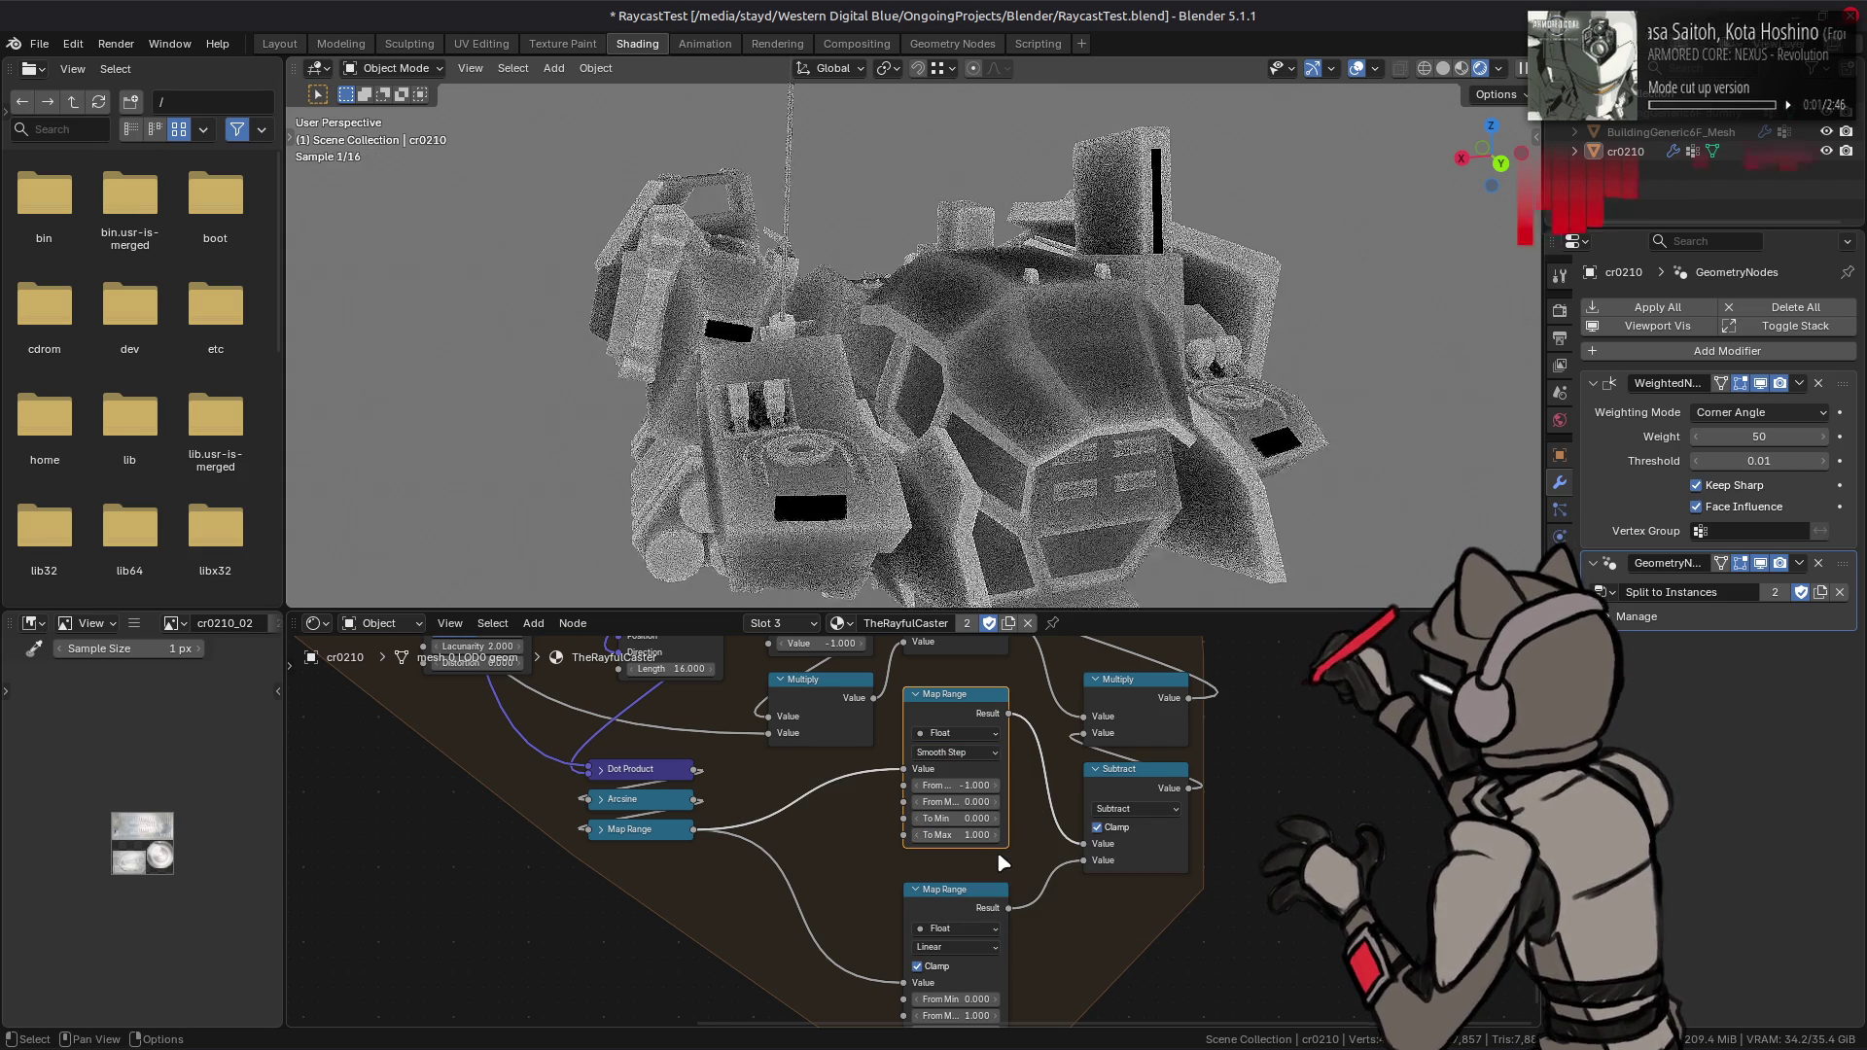
pyautogui.click(973, 948)
pyautogui.click(988, 997)
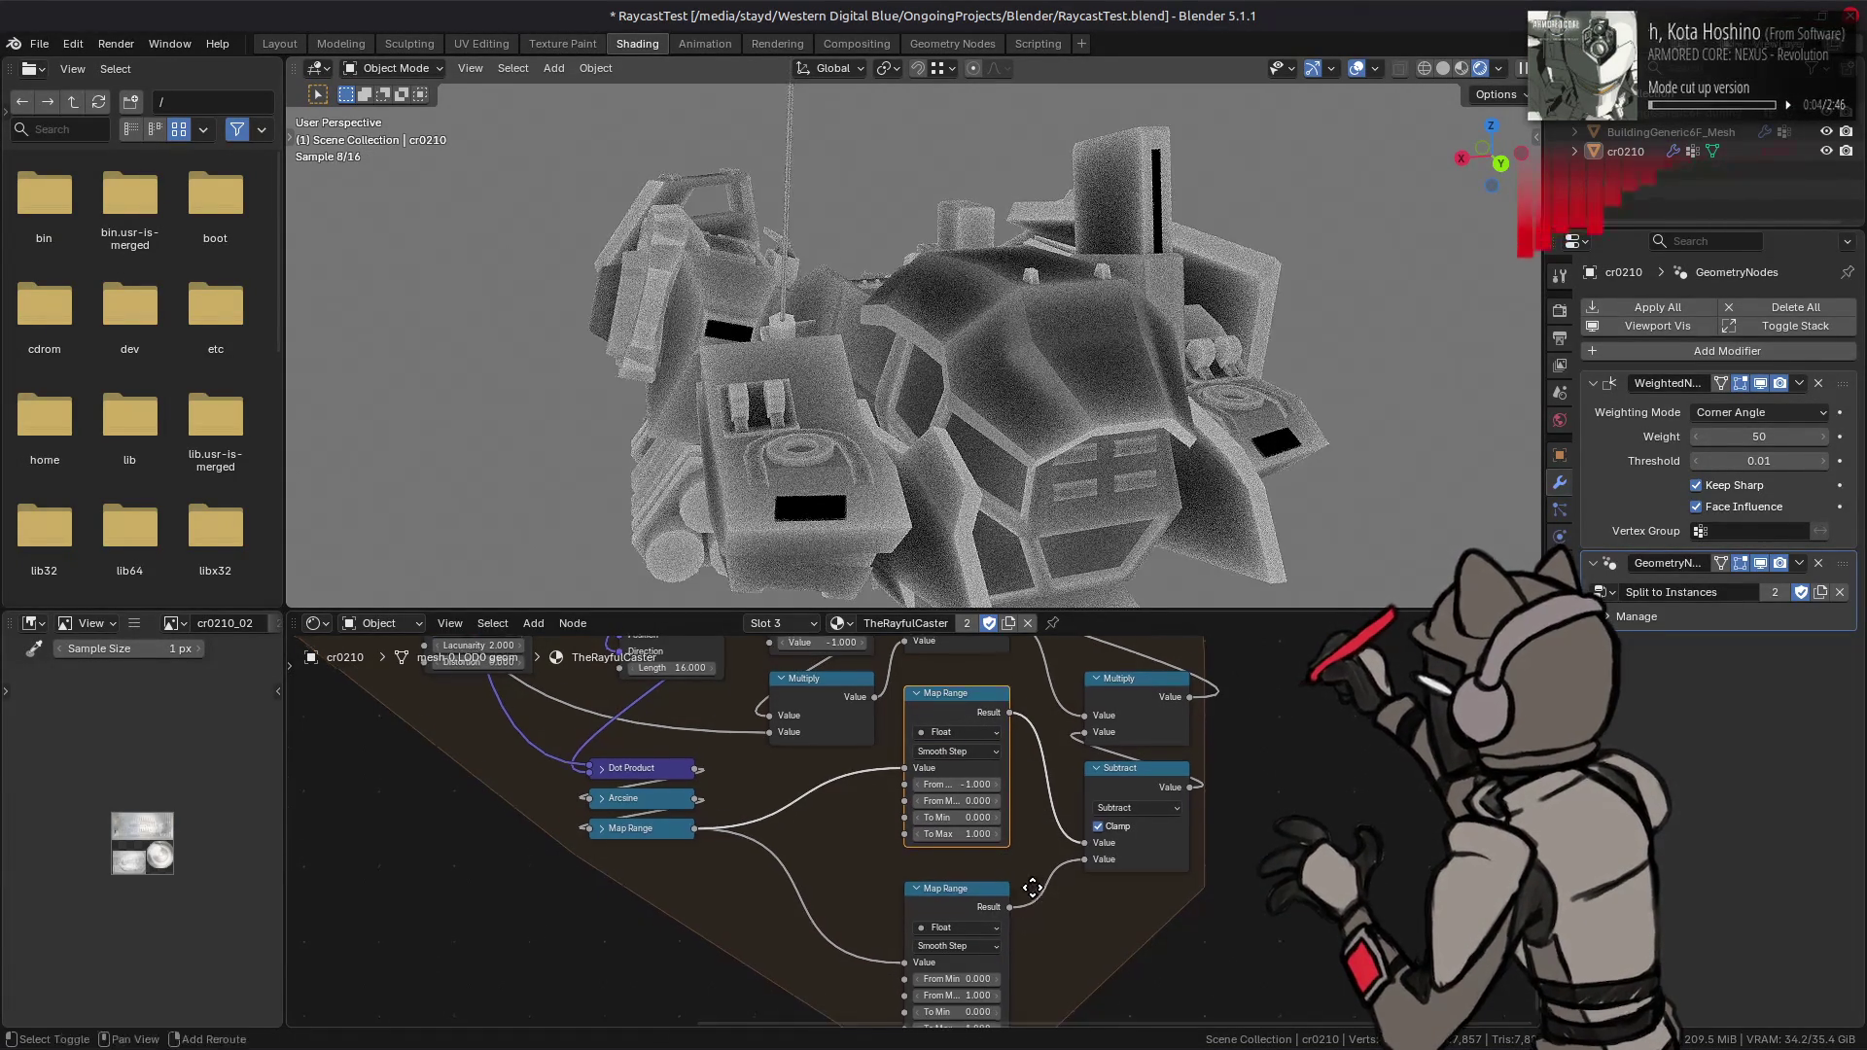
pyautogui.hotkey('ctrl', 'z')
pyautogui.hotkey('ctrl', 'z')
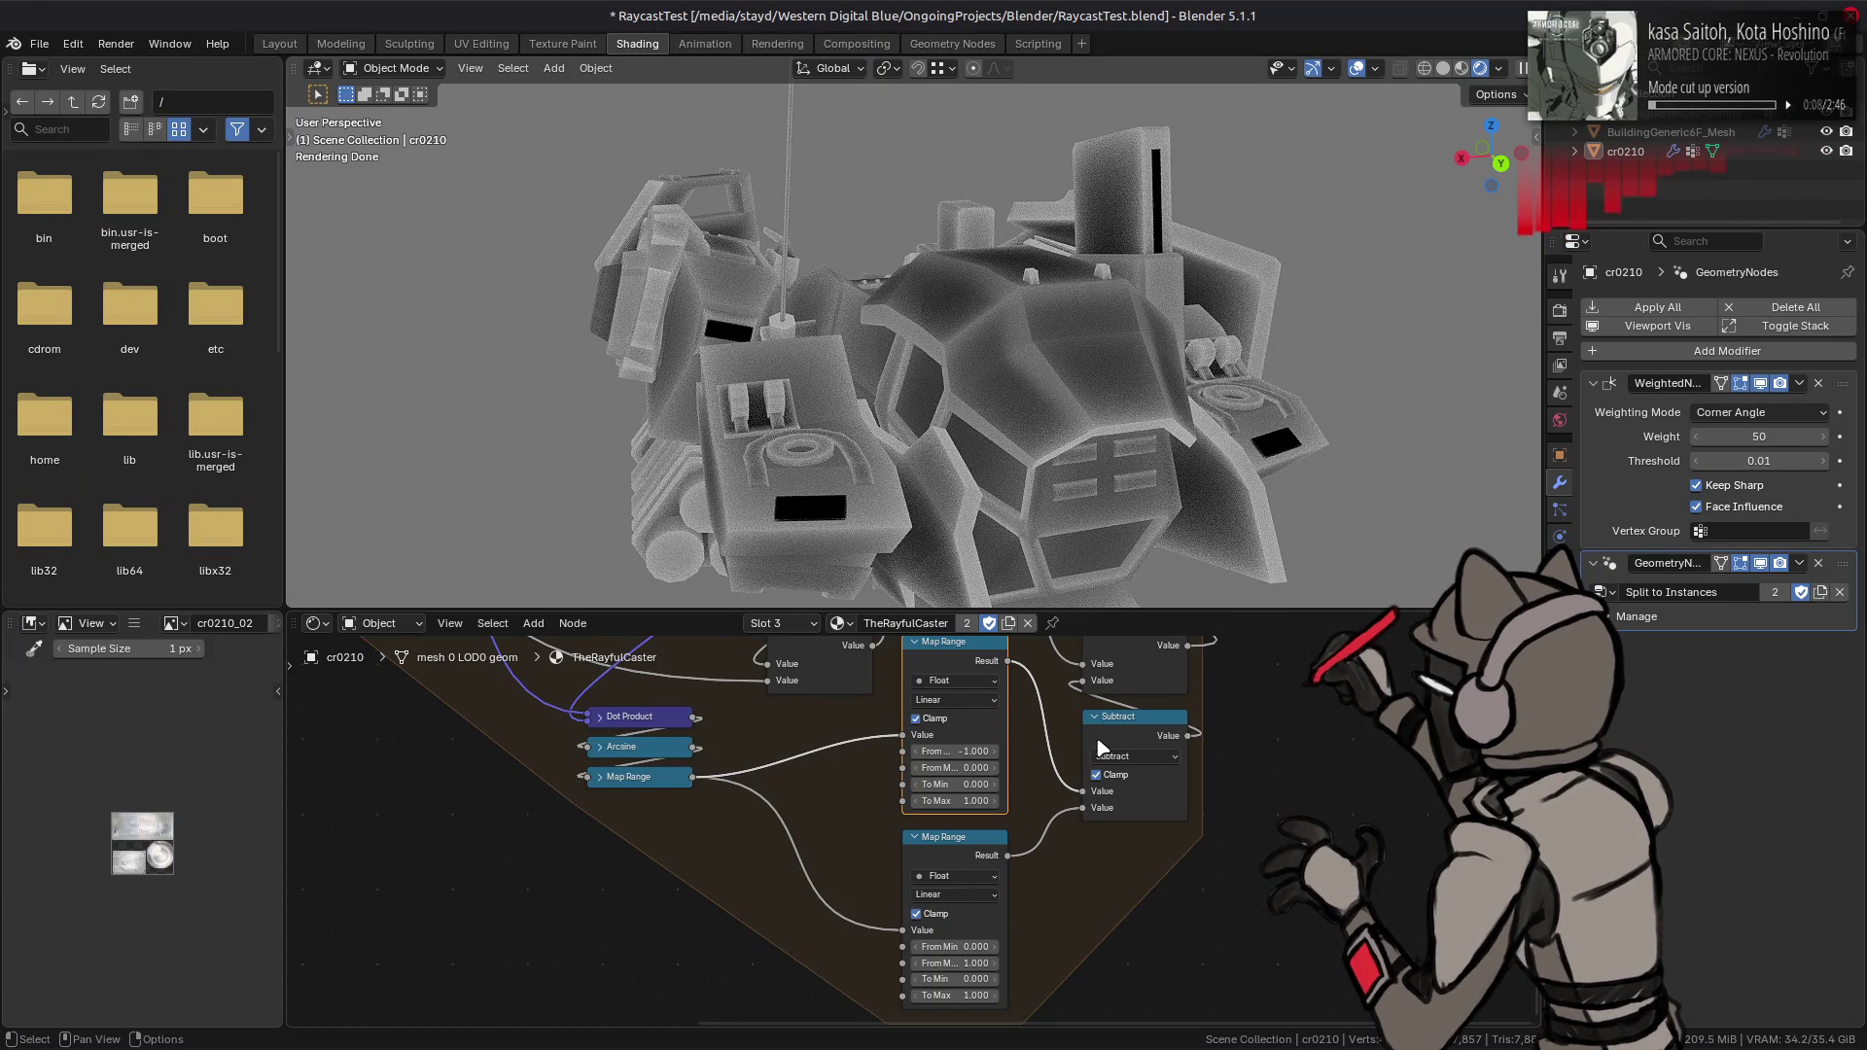
pyautogui.moveTo(1101, 749)
pyautogui.mouseDown(button='middle')
pyautogui.moveTo(1061, 801)
pyautogui.moveTo(957, 823)
pyautogui.mouseUp(button='middle')
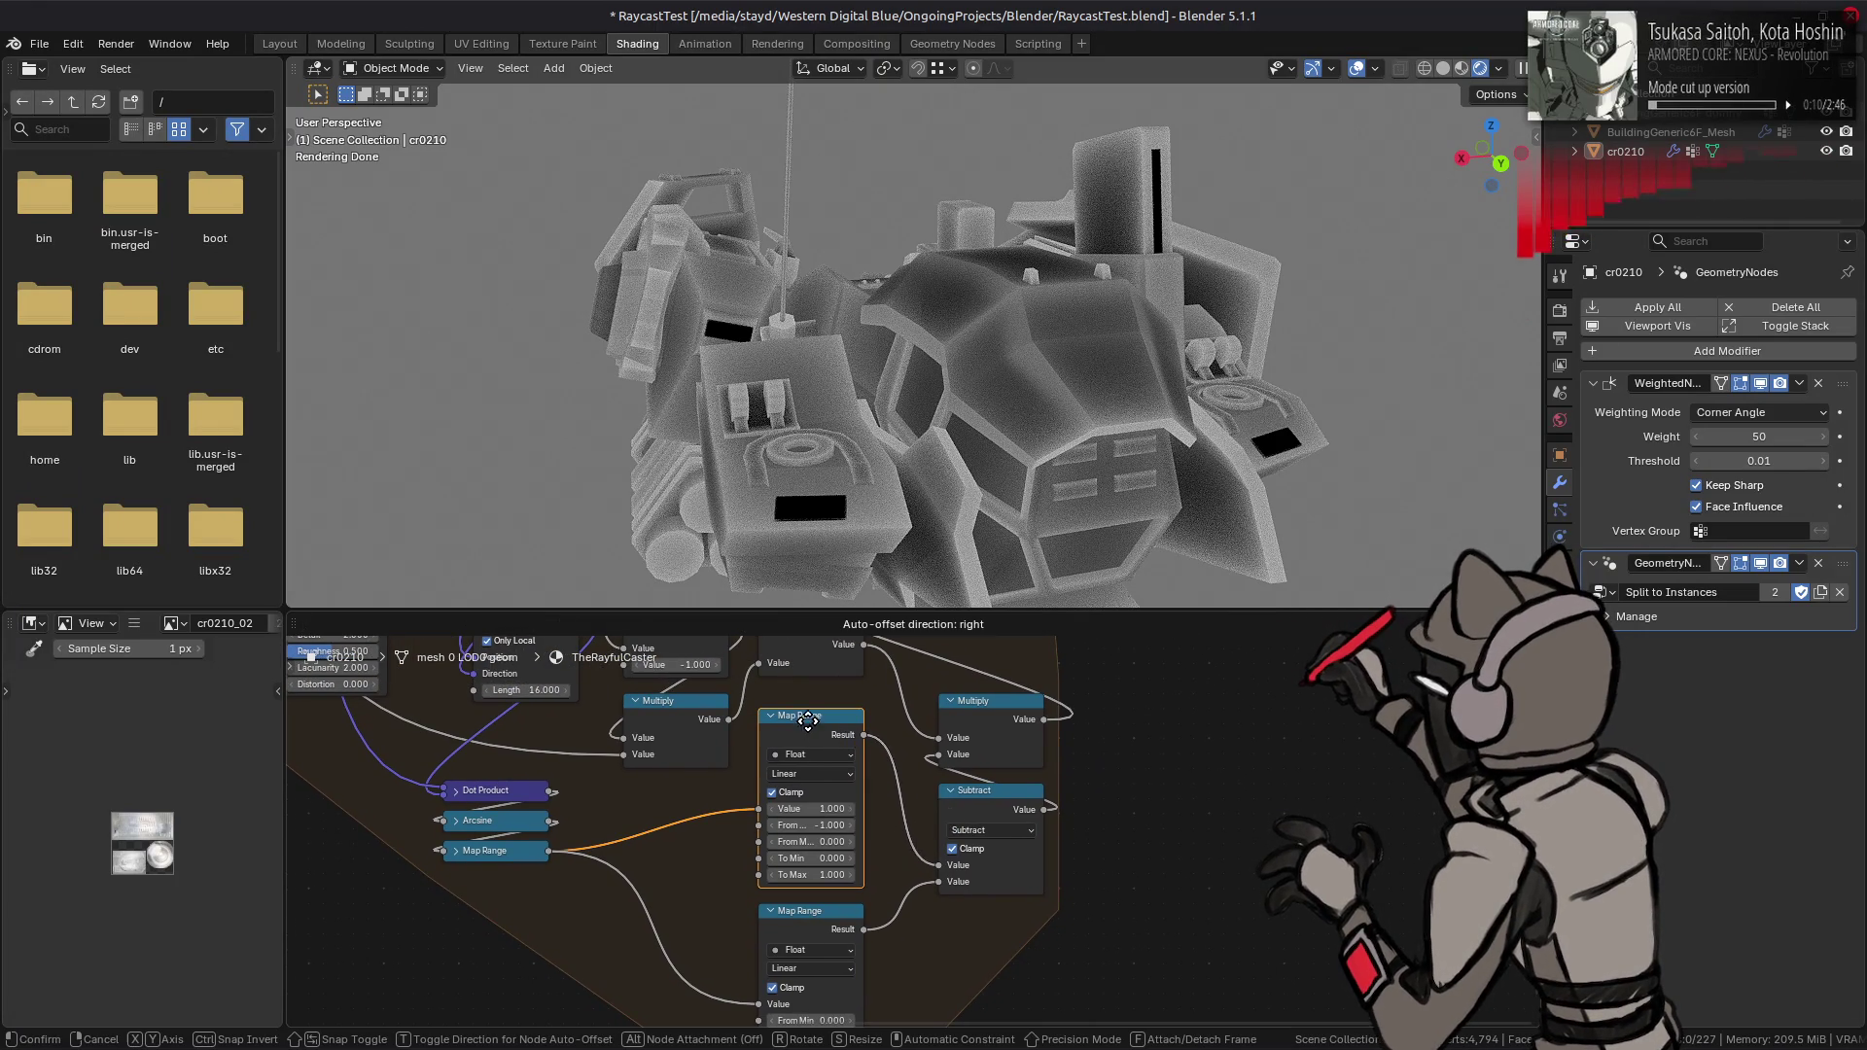
# - Duplicate the Map Range, feed it the Subtract output, and map From 0 to 1
pyautogui.hotkey('shift', 'd')
pyautogui.click(1173, 796)
pyautogui.moveTo(1059, 820); pyautogui.dragTo(1134, 883)
pyautogui.press('Return')
pyautogui.write('1')
pyautogui.press('Return')
# - Set the new Map Range to Smoother Step and link its Result onward
pyautogui.click(1187, 849)
pyautogui.click(1196, 907)
pyautogui.moveTo(1218, 813)
pyautogui.mouseDown()
pyautogui.moveTo(948, 787)
pyautogui.moveTo(938, 756)
pyautogui.mouseUp()
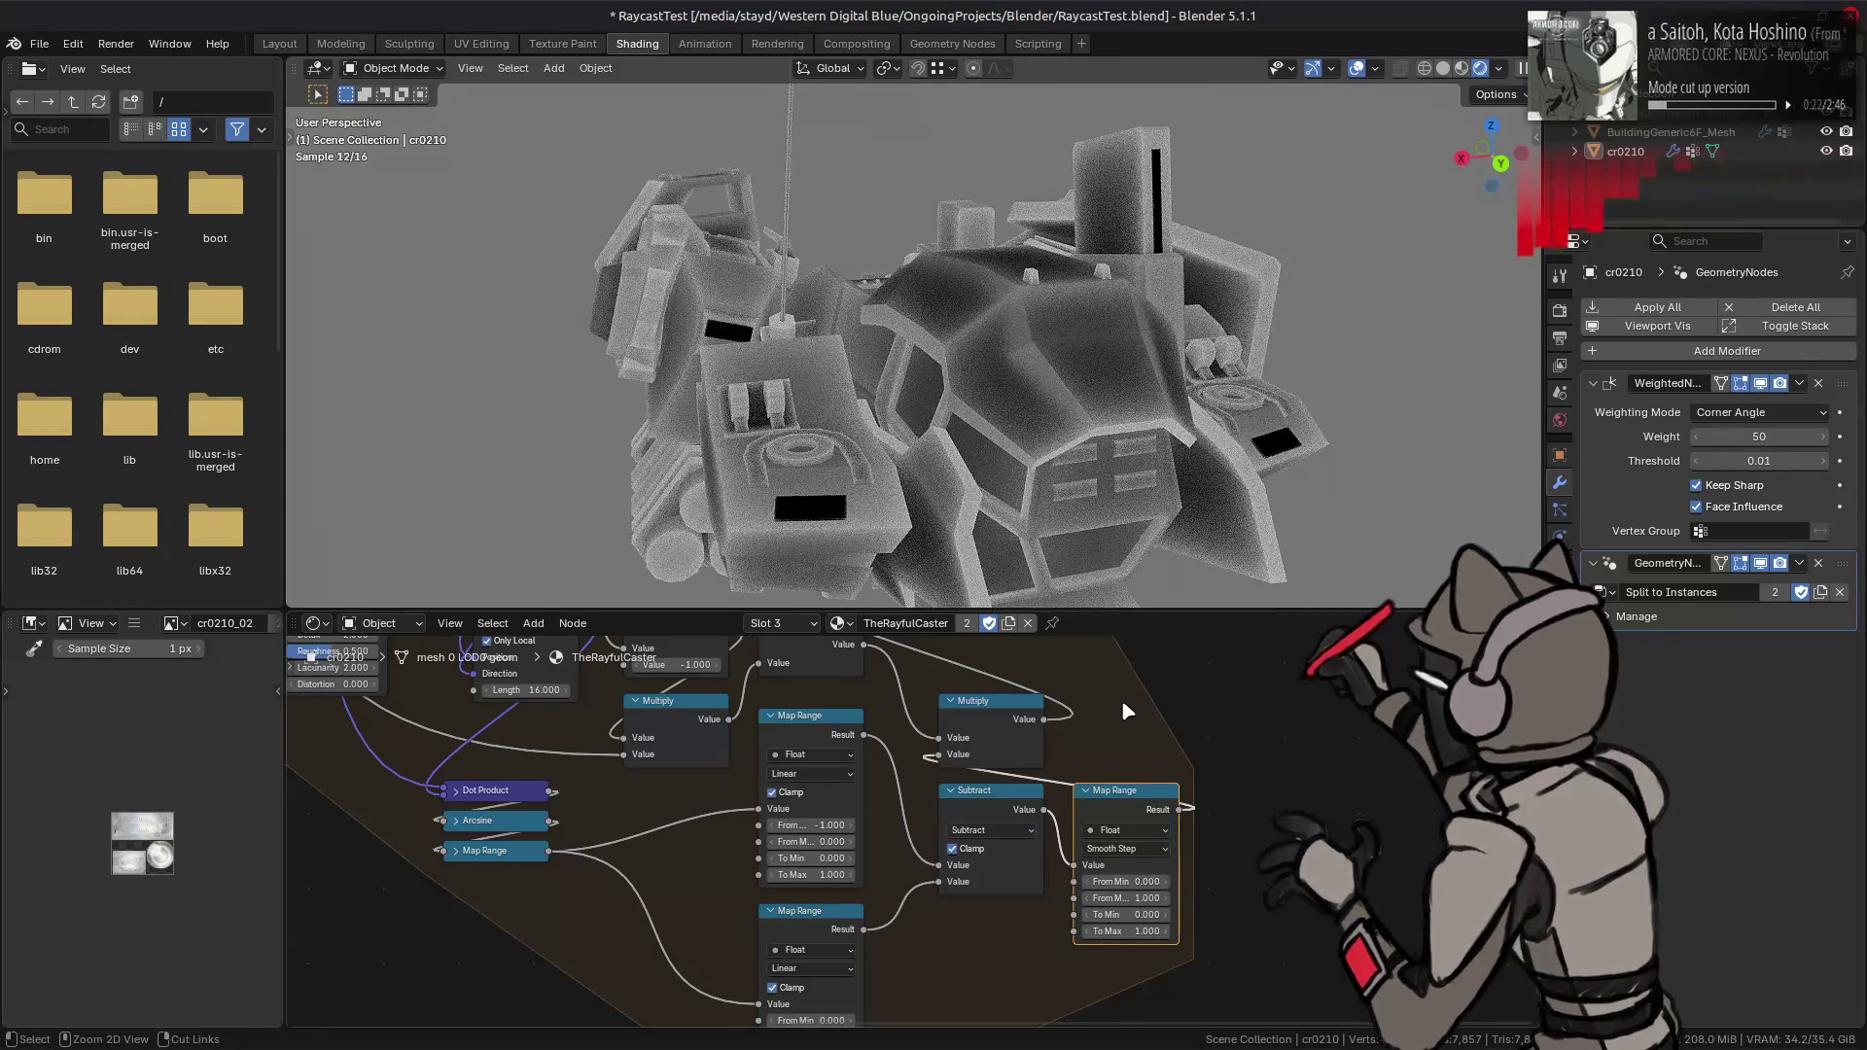
pyautogui.click(1126, 849)
pyautogui.click(1130, 932)
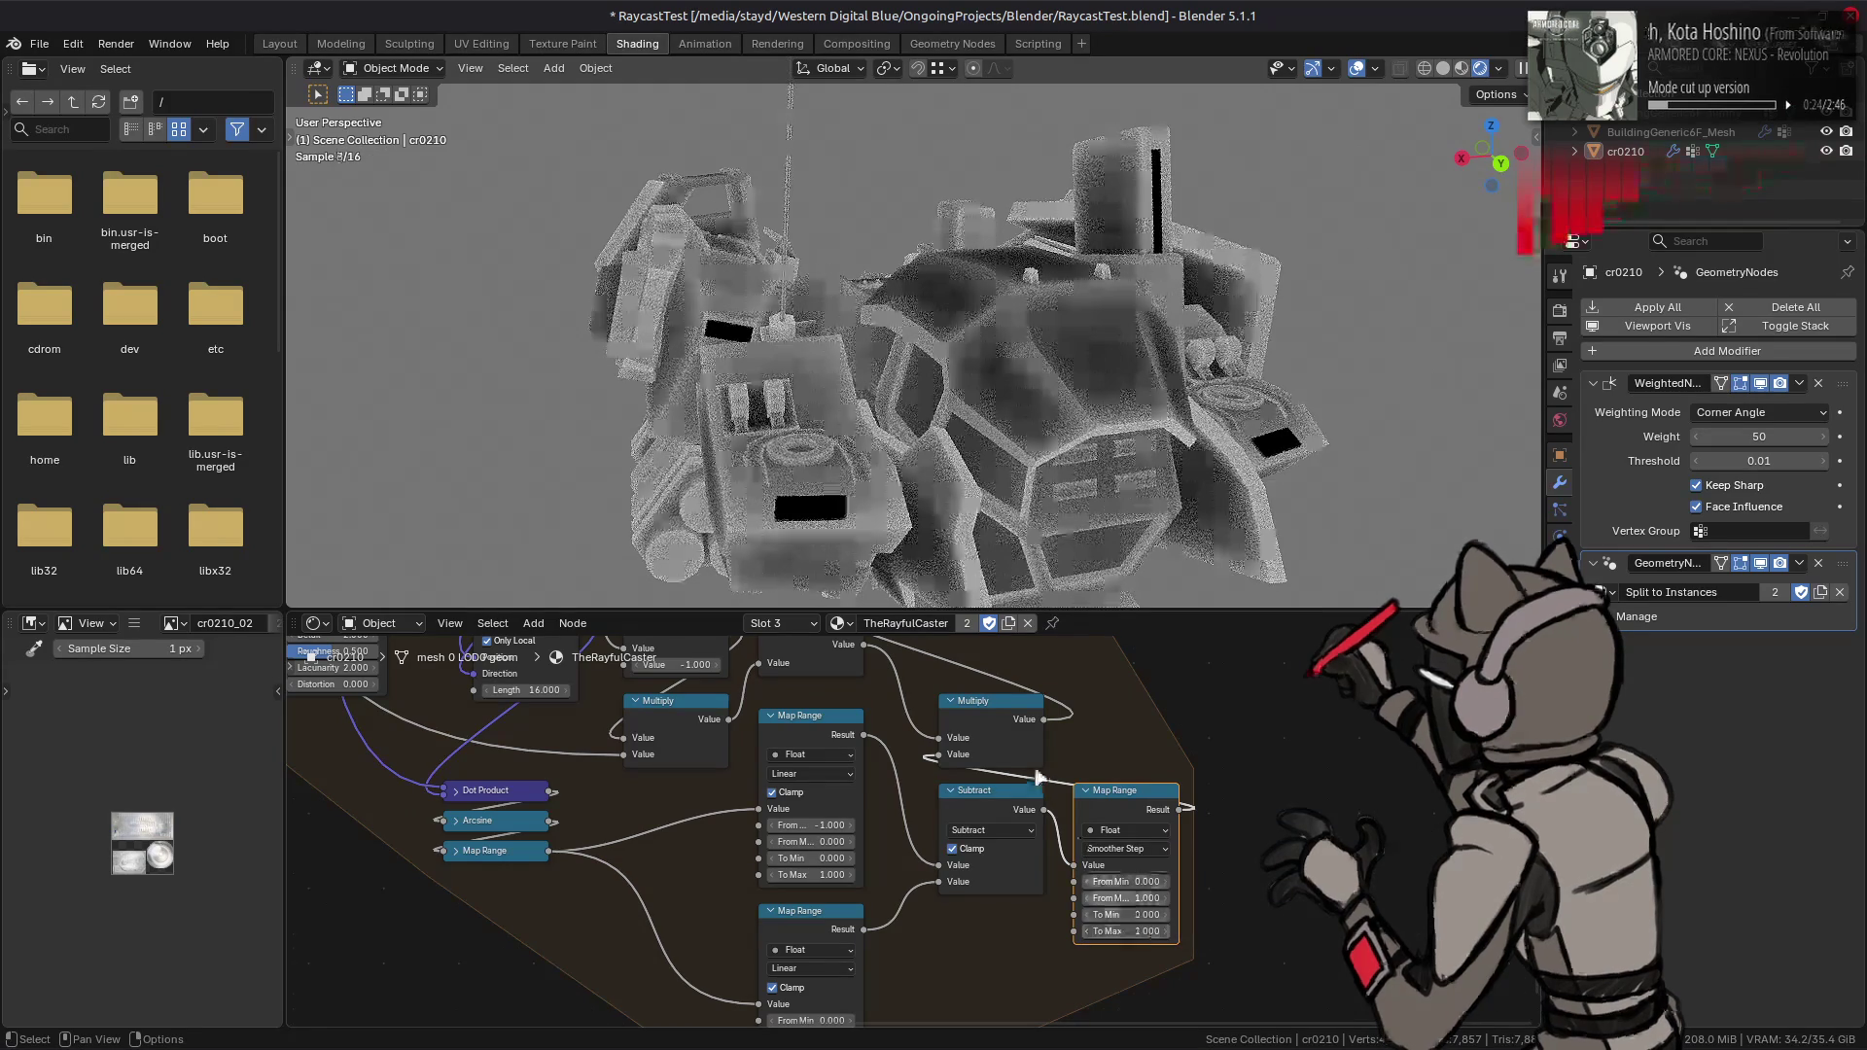
pyautogui.moveTo(859, 477)
pyautogui.mouseDown(button='middle')
pyautogui.moveTo(1009, 479)
pyautogui.moveTo(983, 487)
pyautogui.mouseUp(button='middle')
pyautogui.moveTo(951, 812); pyautogui.dragTo(1002, 780, button='middle')
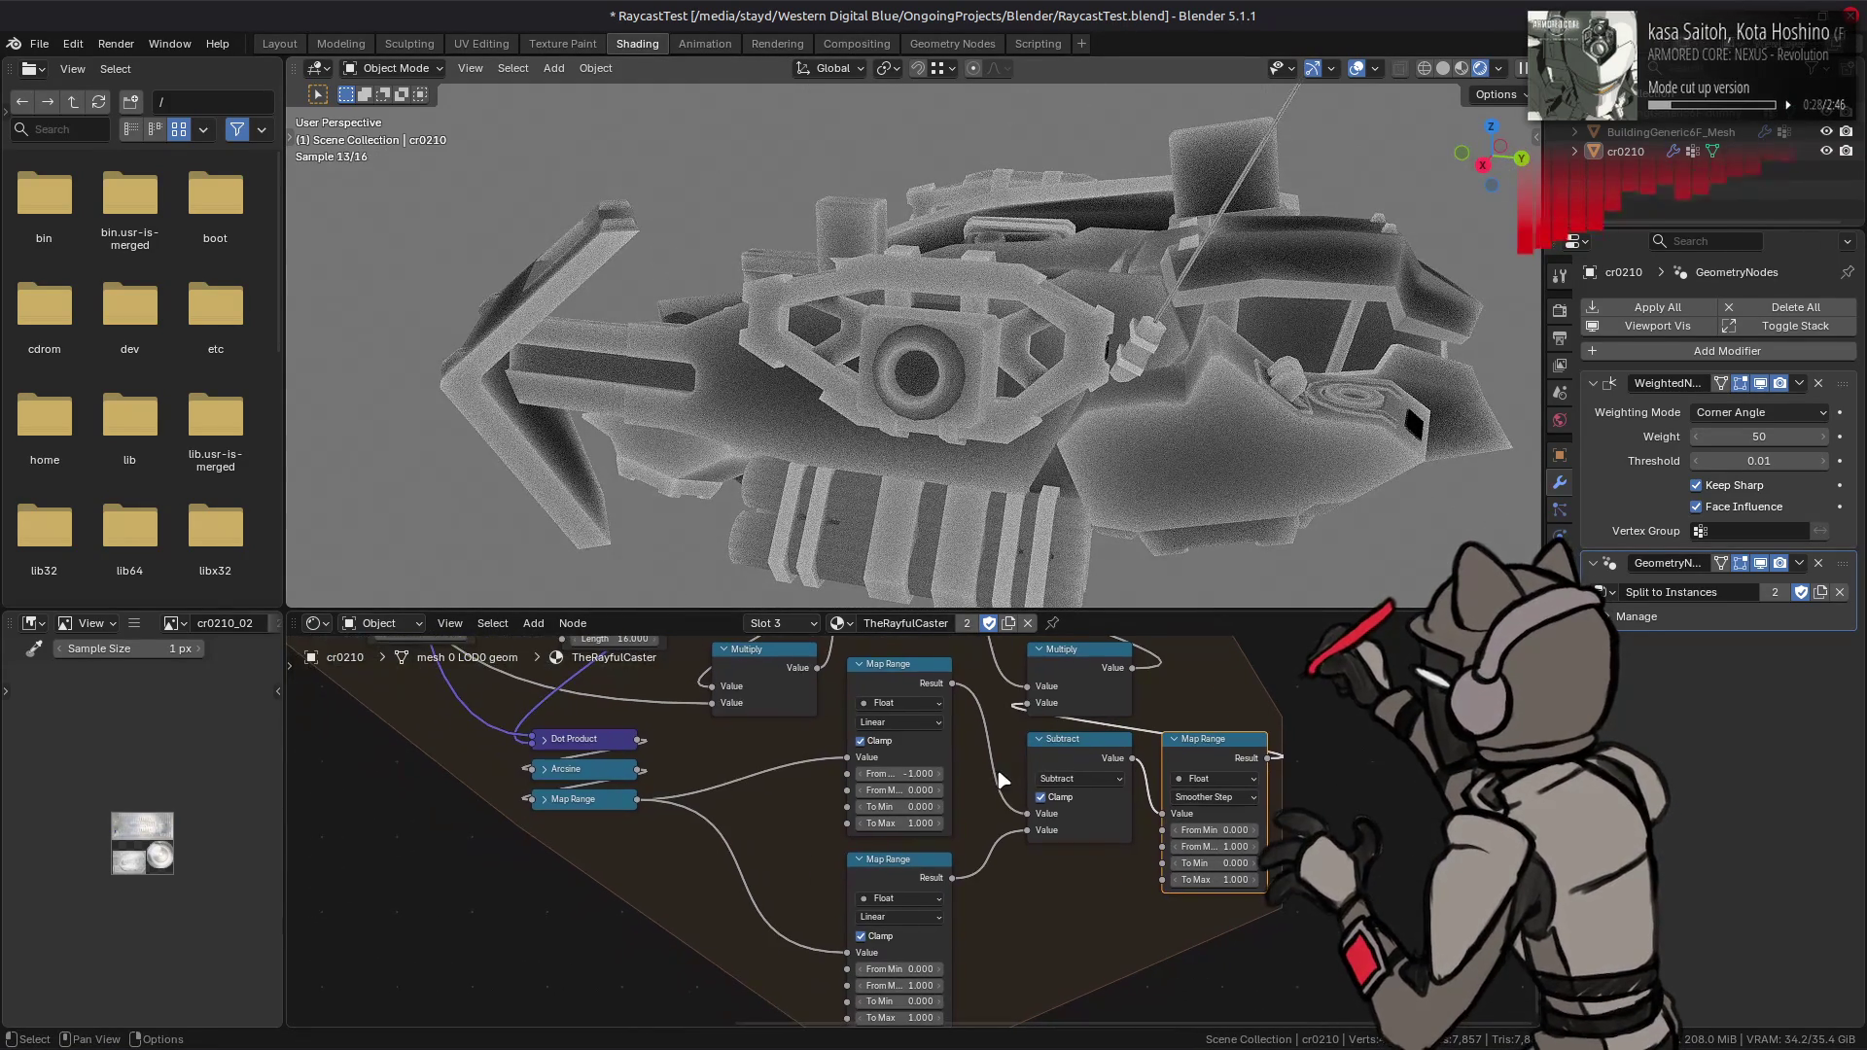
# - Set top Map Range From Min to -0.1 and lower Map Range From Max to 0.1
pyautogui.moveTo(914, 775); pyautogui.dragTo(911, 771)
pyautogui.write('-0.1')
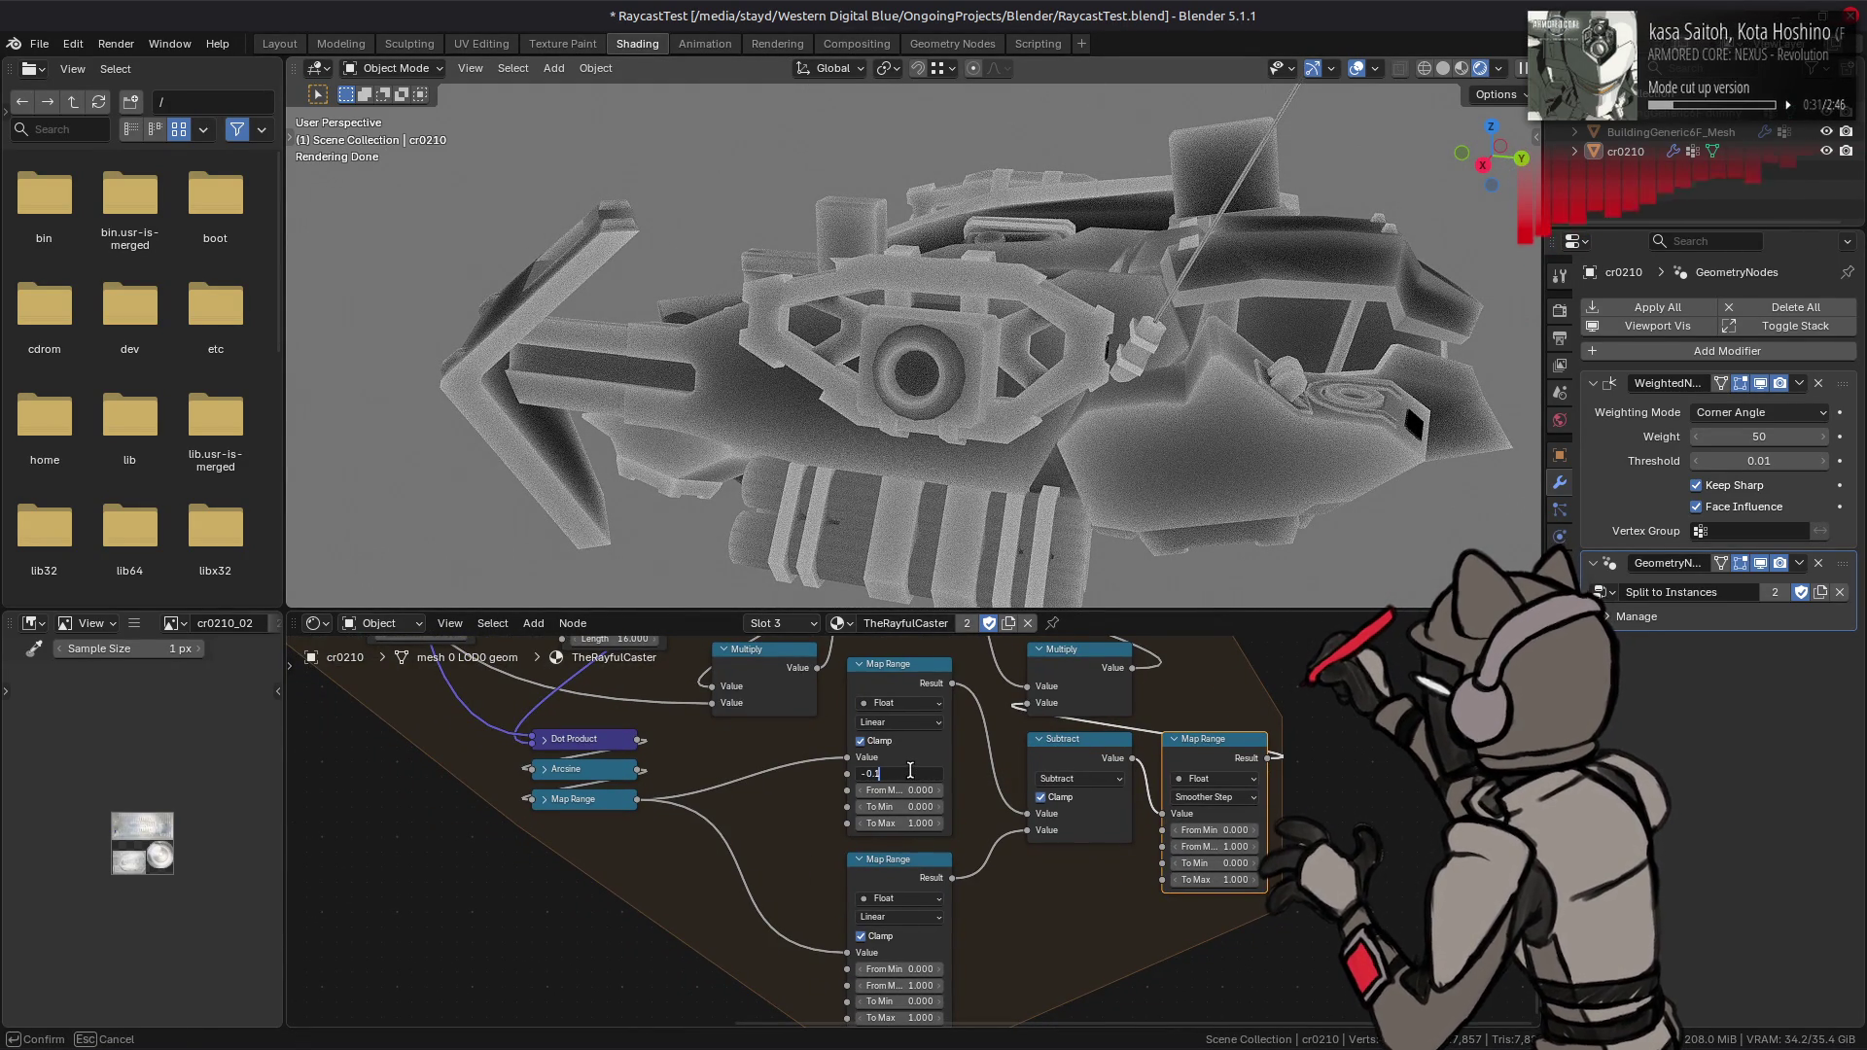
pyautogui.press('Return')
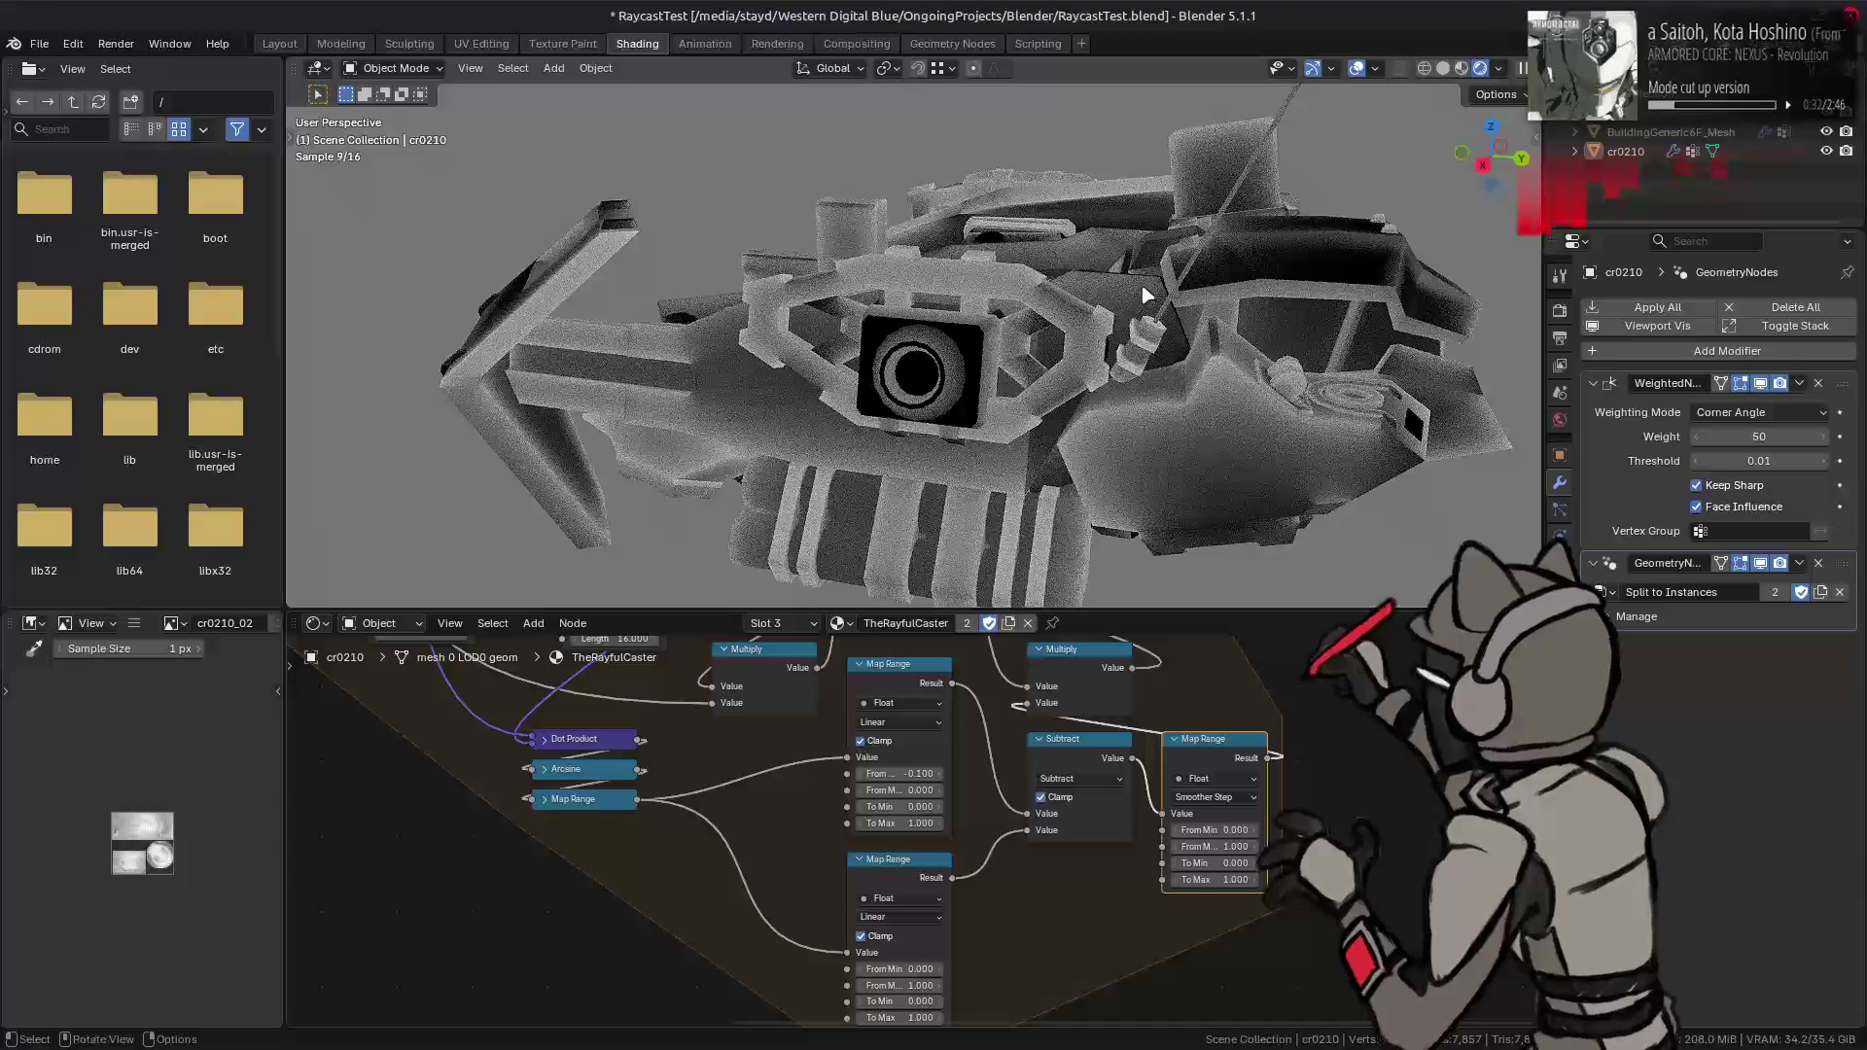
pyautogui.moveTo(1007, 309); pyautogui.dragTo(973, 309, button='middle')
pyautogui.moveTo(905, 983); pyautogui.dragTo(921, 912, button='middle')
pyautogui.click(925, 915)
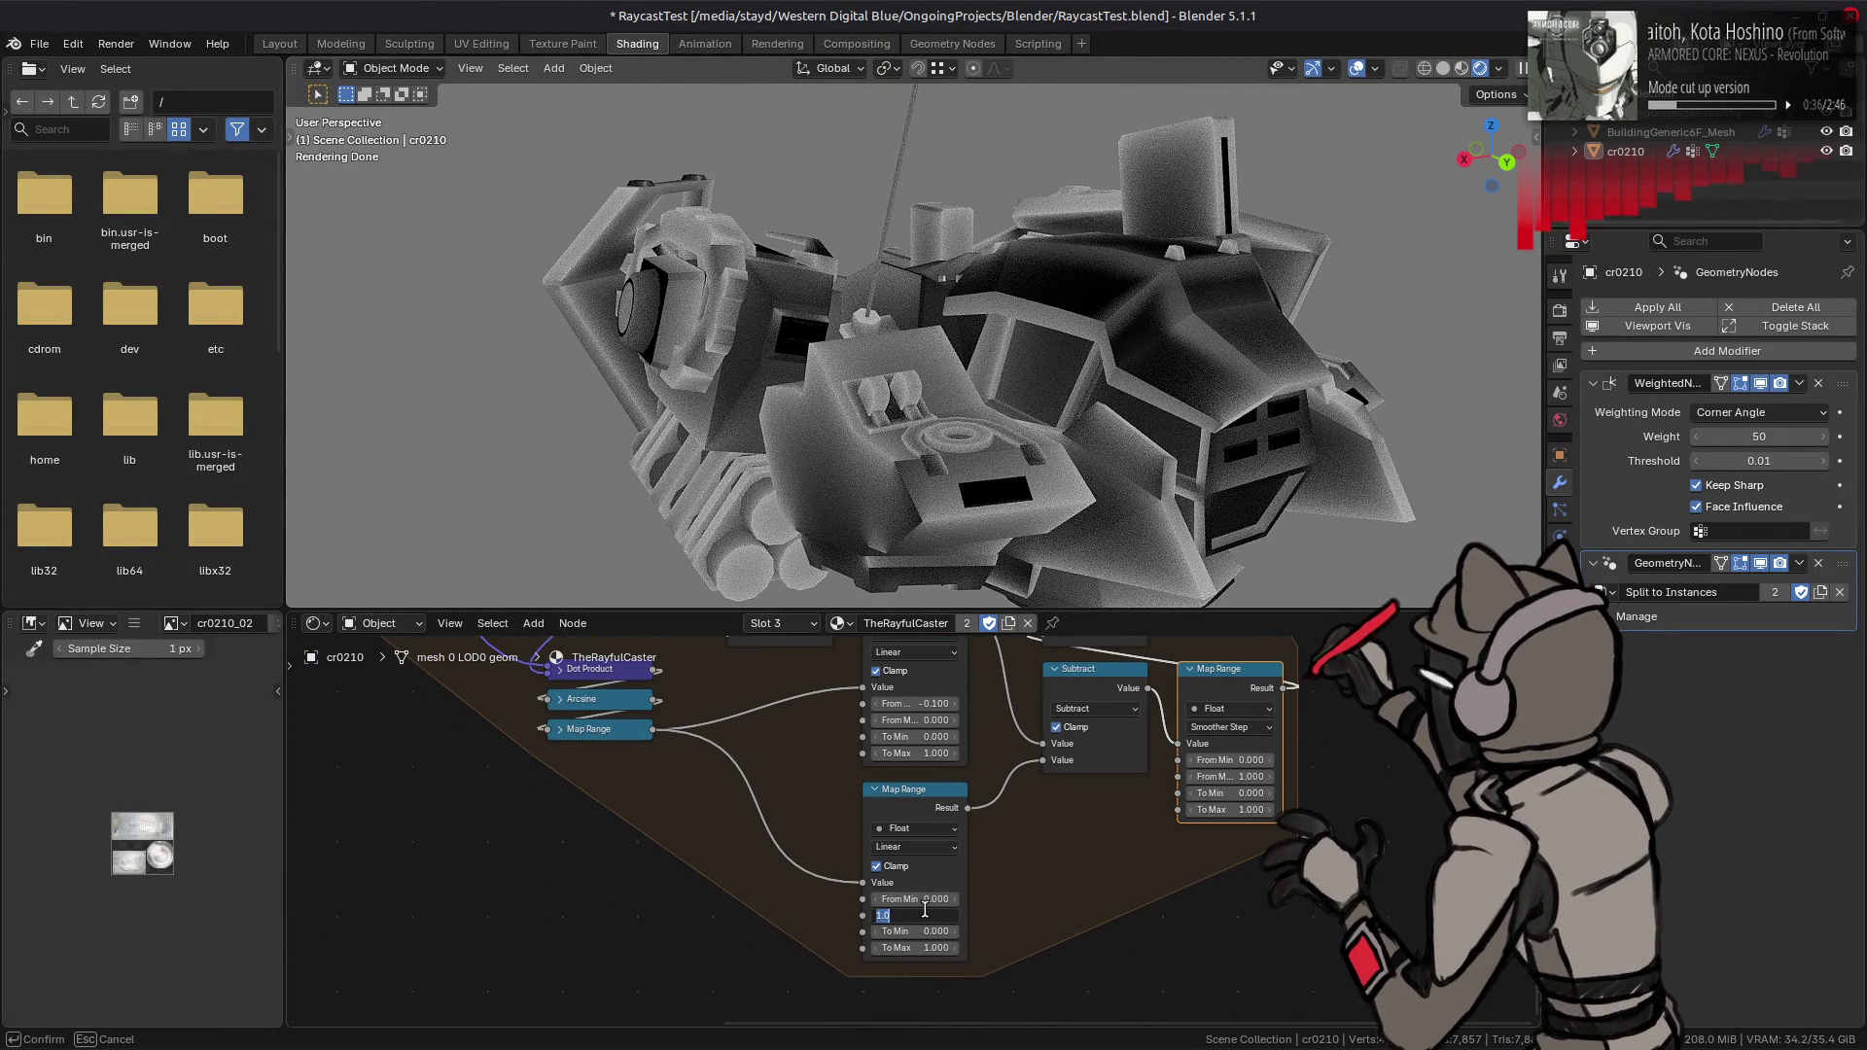
pyautogui.write('0.1')
pyautogui.press('Return')
# - Undo the From Min and From Max tweaks, then edit the lower Map Range's From Min
pyautogui.moveTo(948, 349)
pyautogui.mouseDown(button='middle')
pyautogui.moveTo(1017, 337)
pyautogui.moveTo(984, 323)
pyautogui.mouseUp(button='middle')
pyautogui.hotkey('ctrl', 'z')
pyautogui.hotkey('ctrl', 'z')
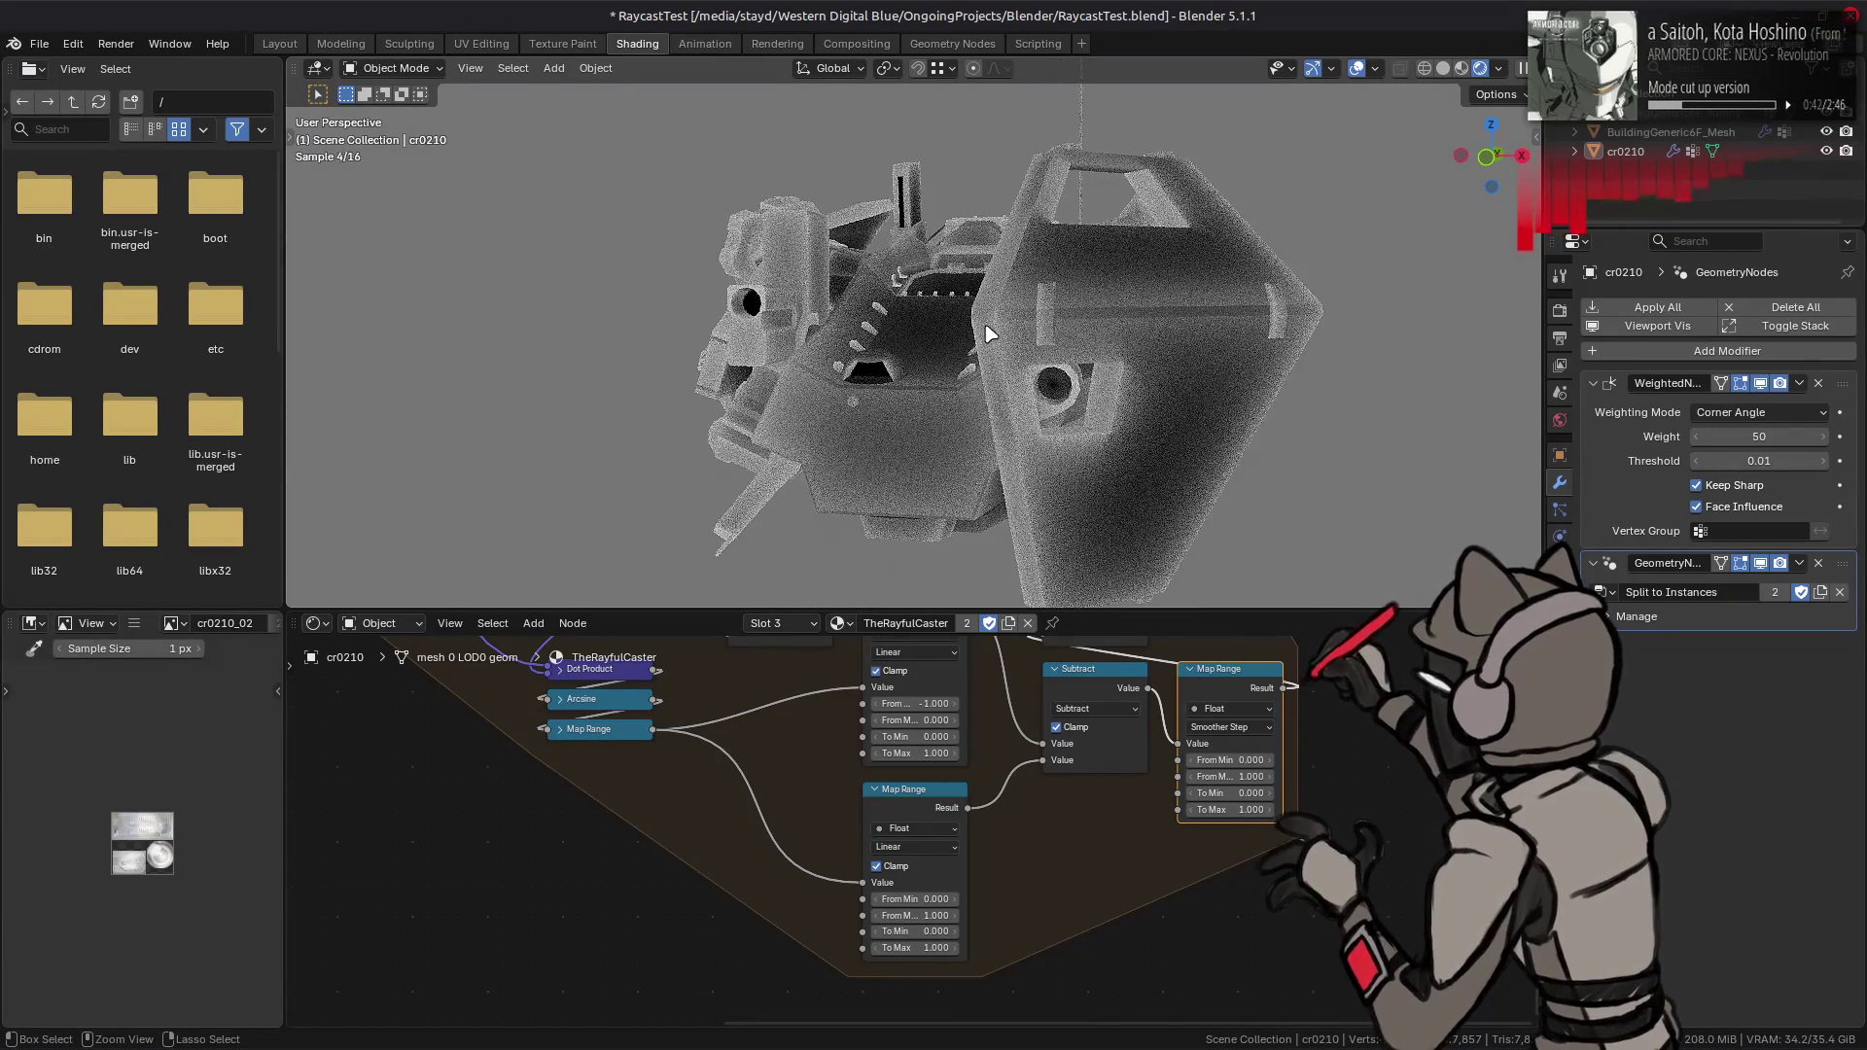
pyautogui.hotkey('ctrl', 'shift', 'z')
pyautogui.hotkey('ctrl', 'z')
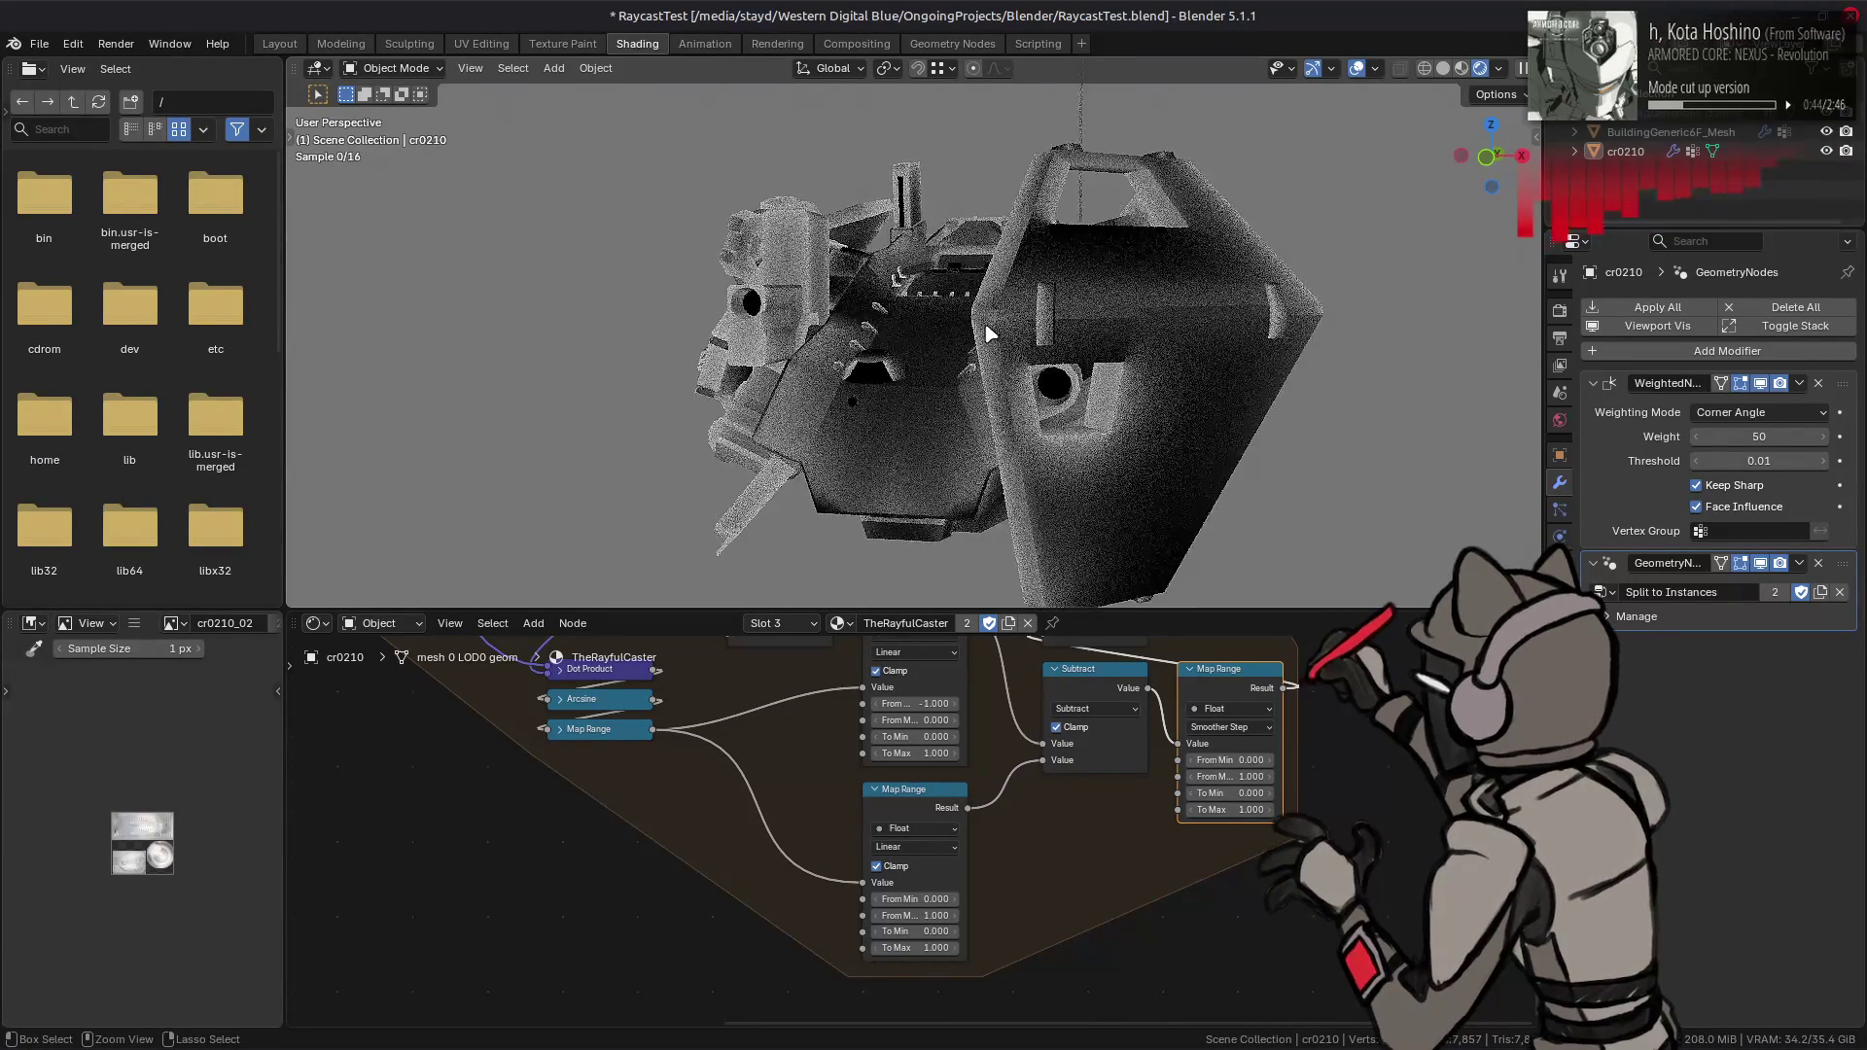
pyautogui.moveTo(951, 364)
pyautogui.mouseDown(button='middle')
pyautogui.moveTo(934, 375)
pyautogui.moveTo(976, 374)
pyautogui.mouseUp(button='middle')
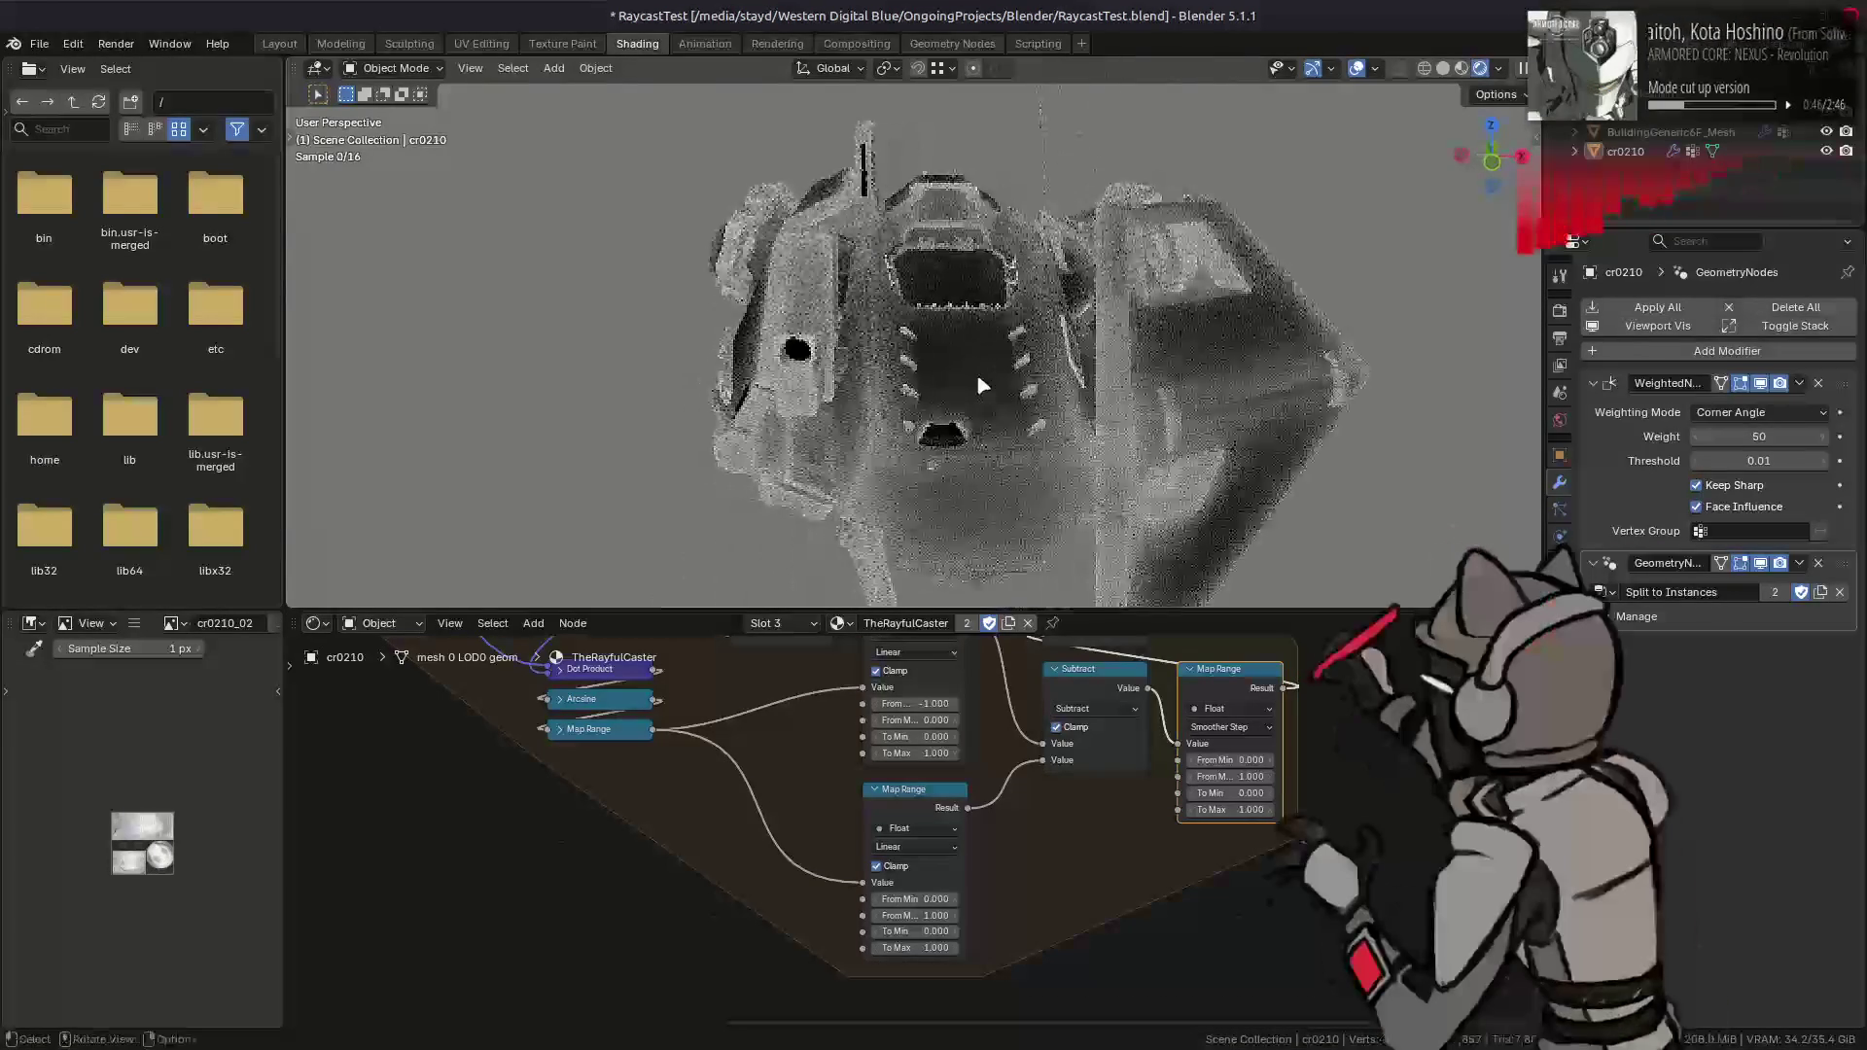
pyautogui.click(926, 898)
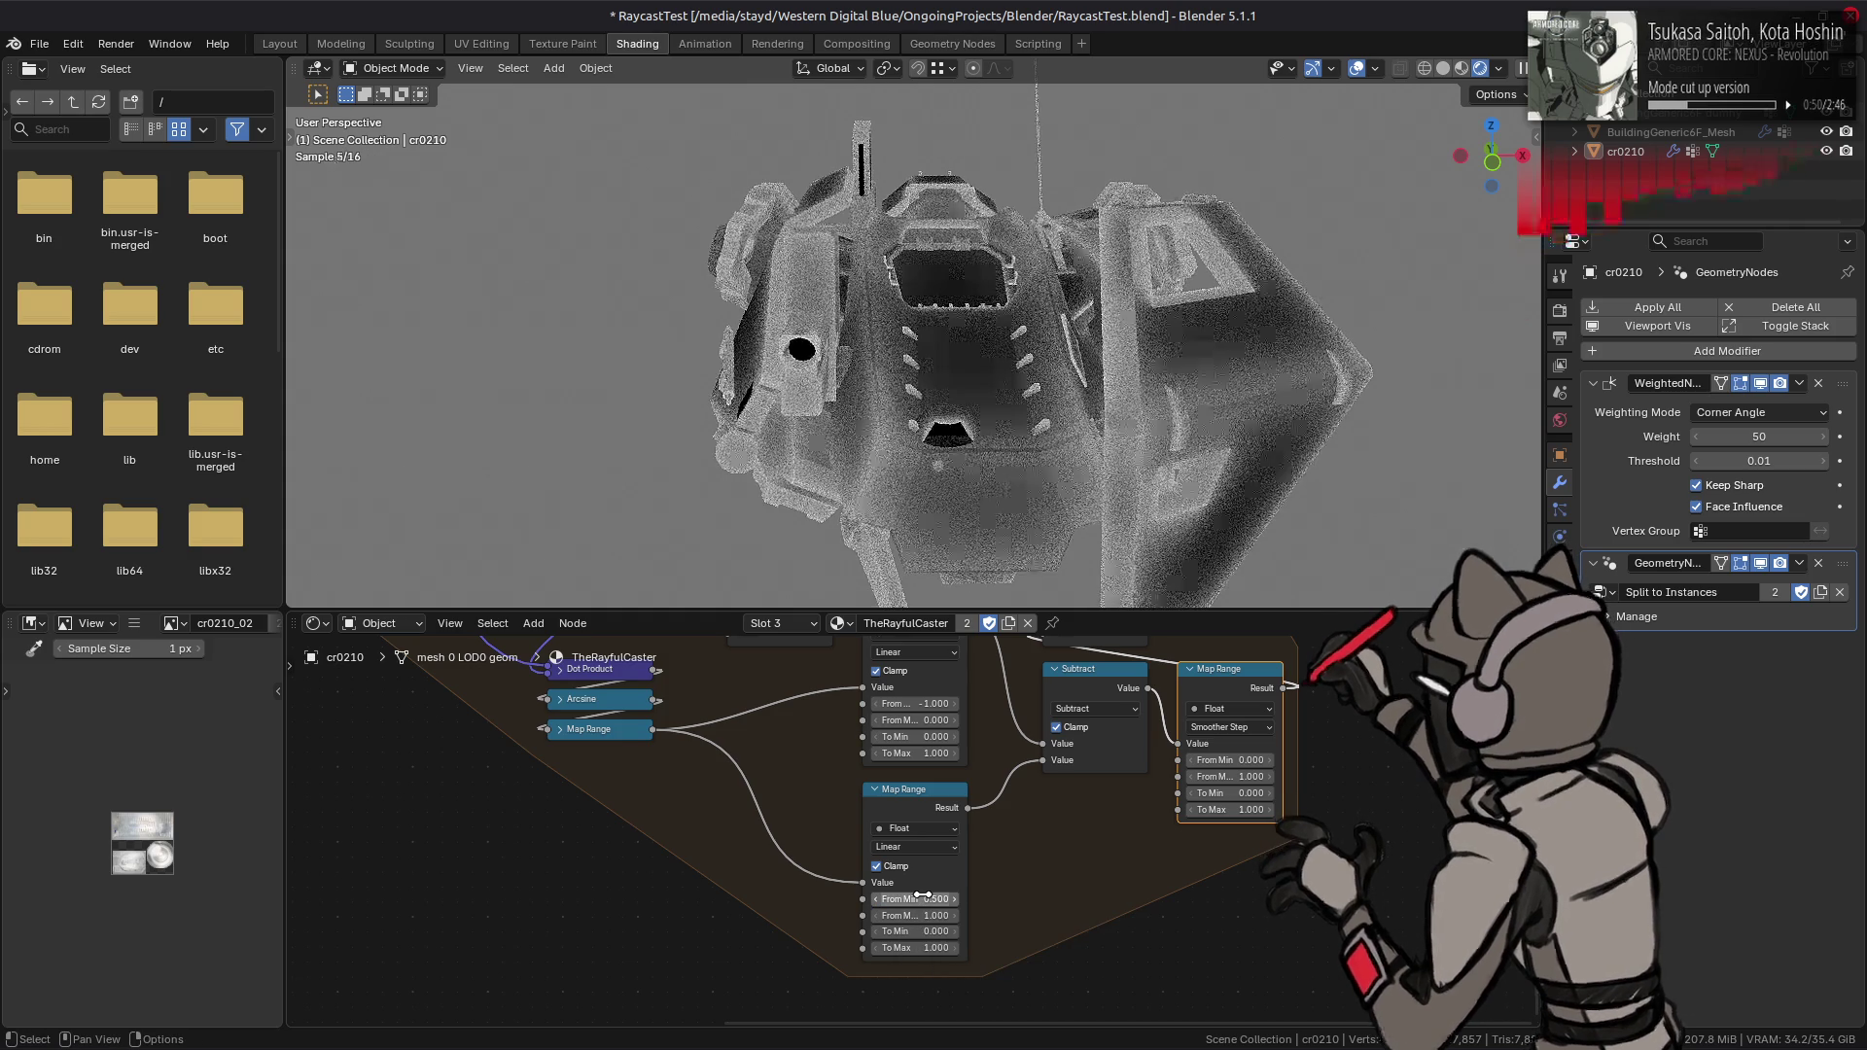